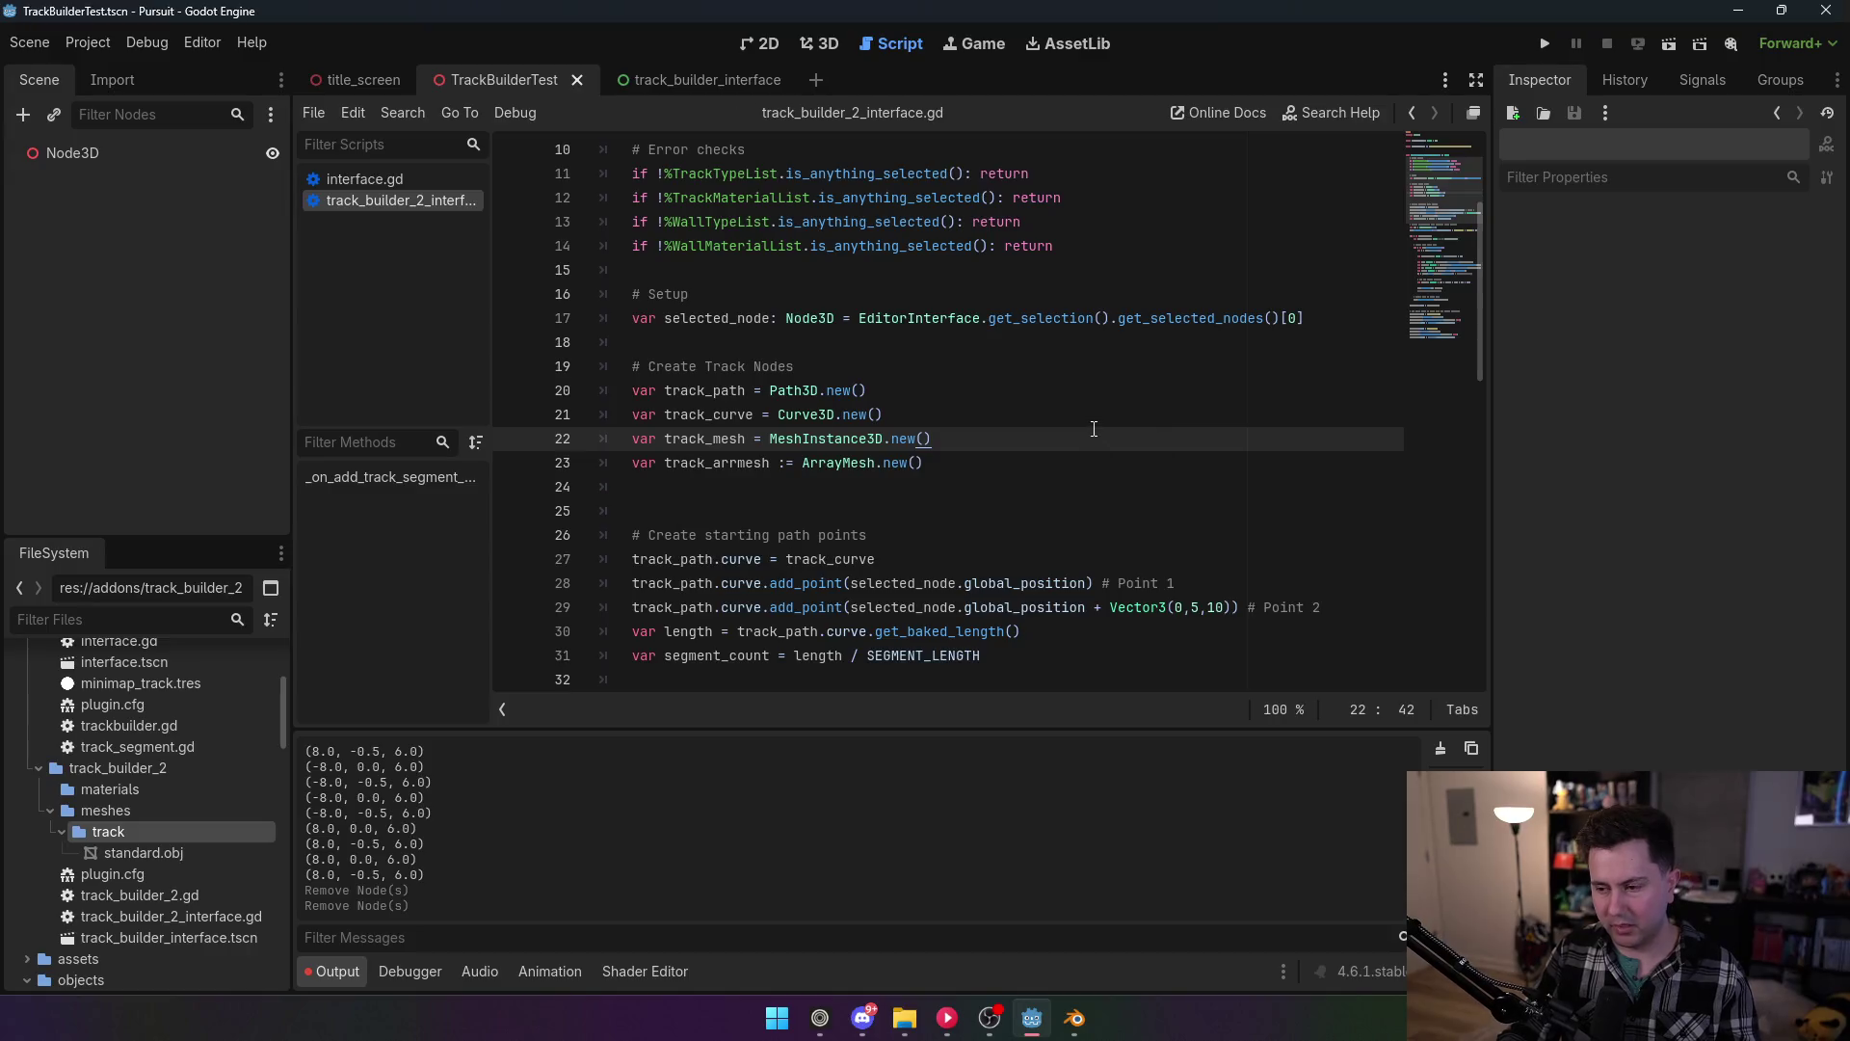
Step: Enable the TrackBuilder2 plugin in Project Settings, then show the 3D view with Node3D selected
left_click(98, 46)
left_click(106, 83)
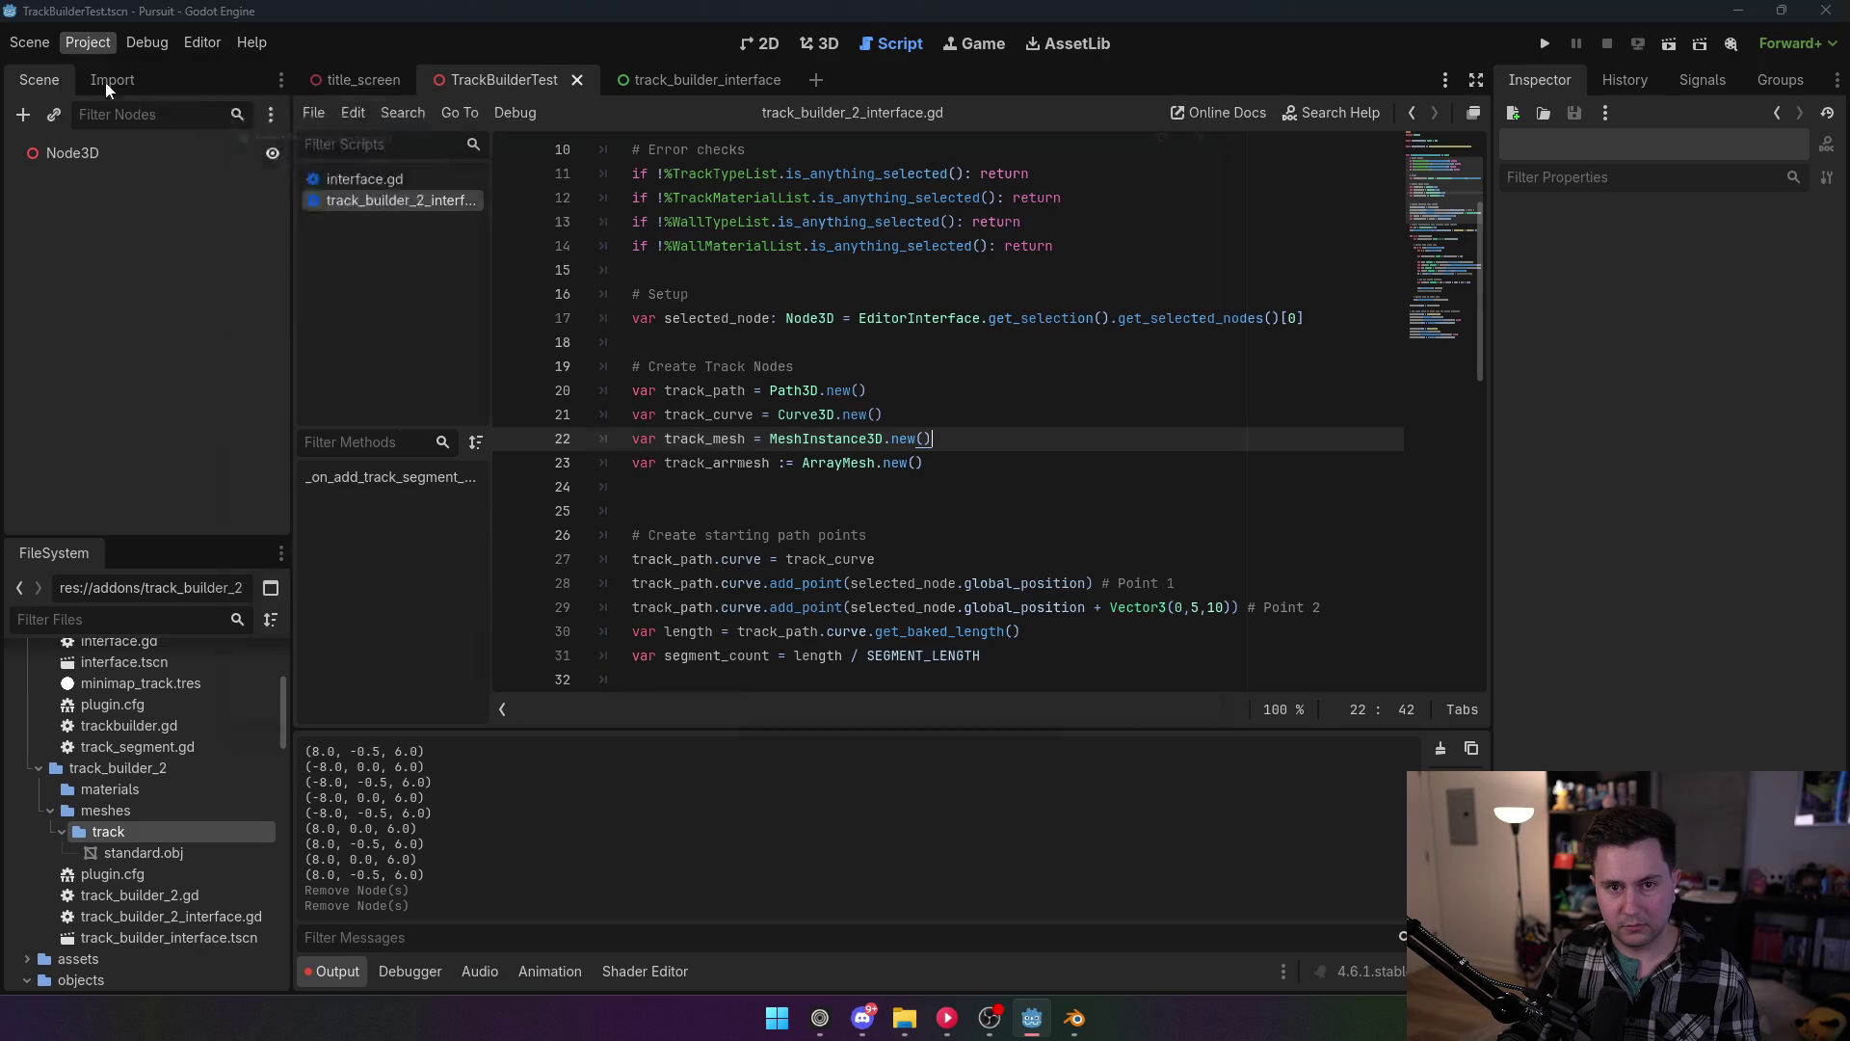
left_click(199, 231)
left_click(713, 749)
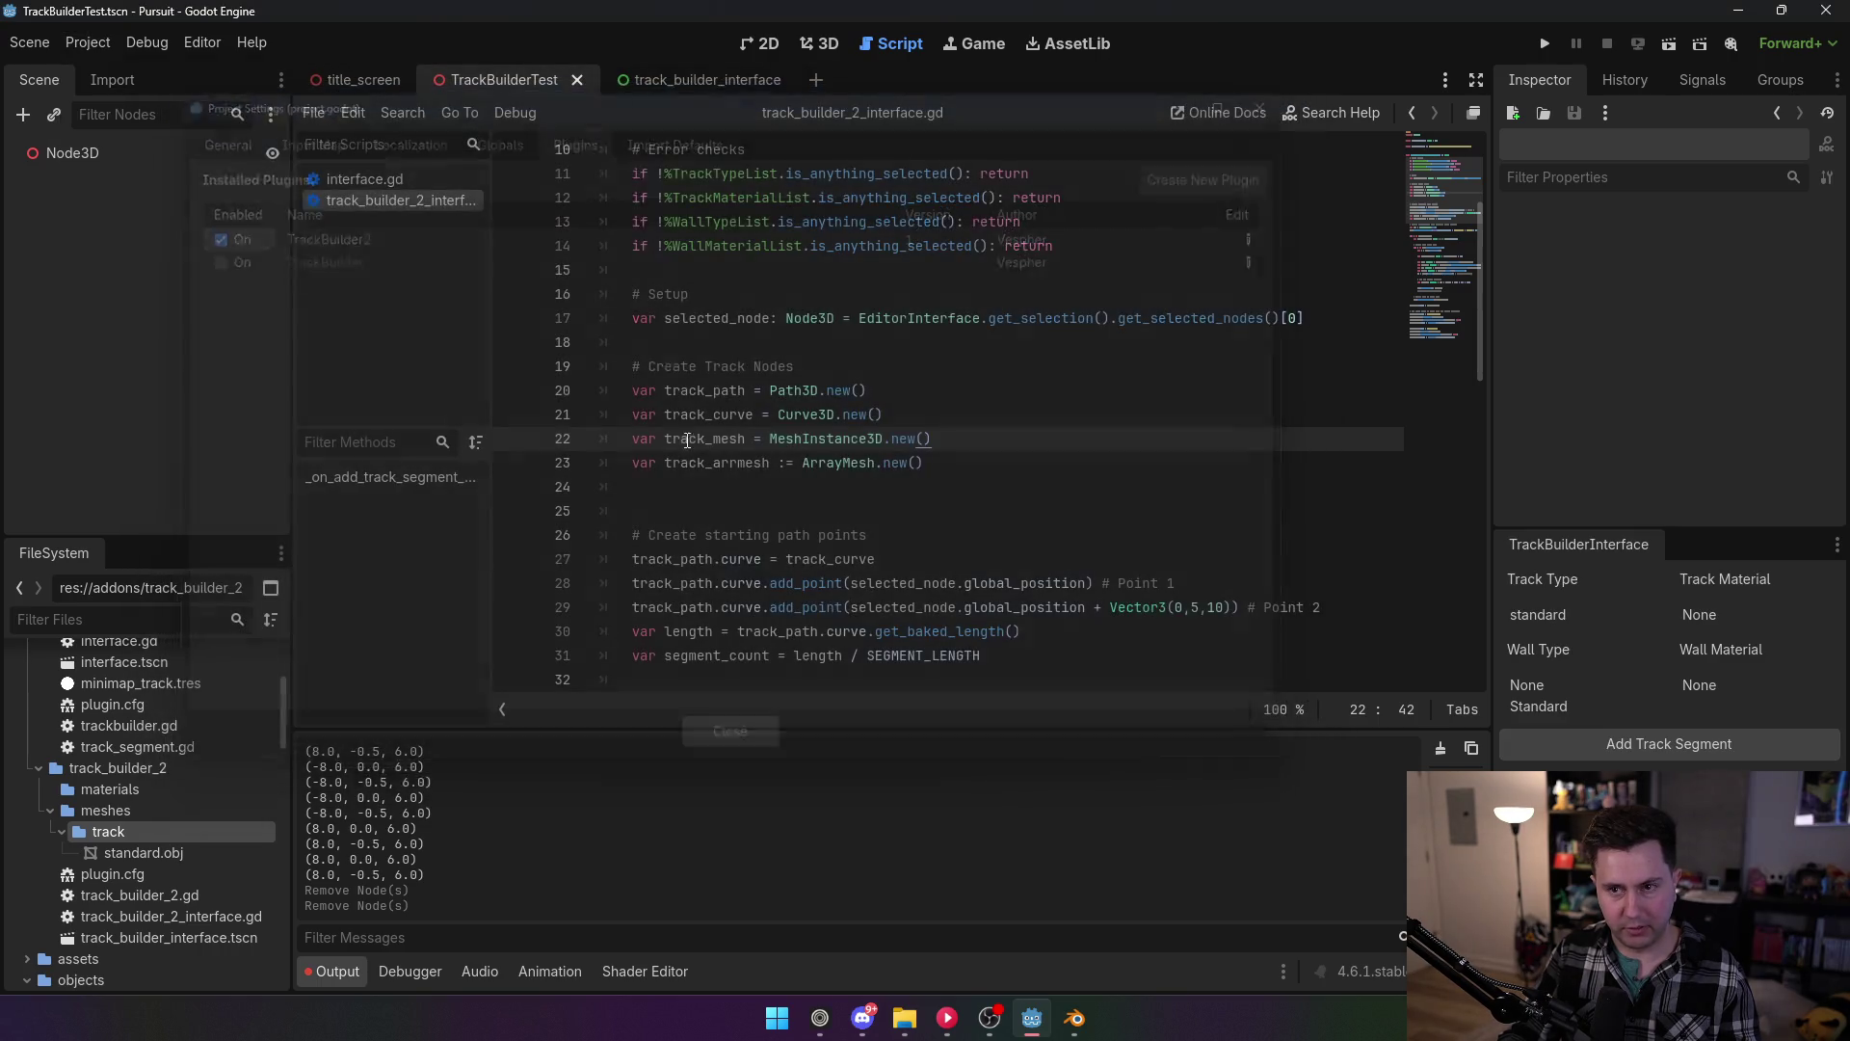
left_click(817, 43)
left_click(145, 154)
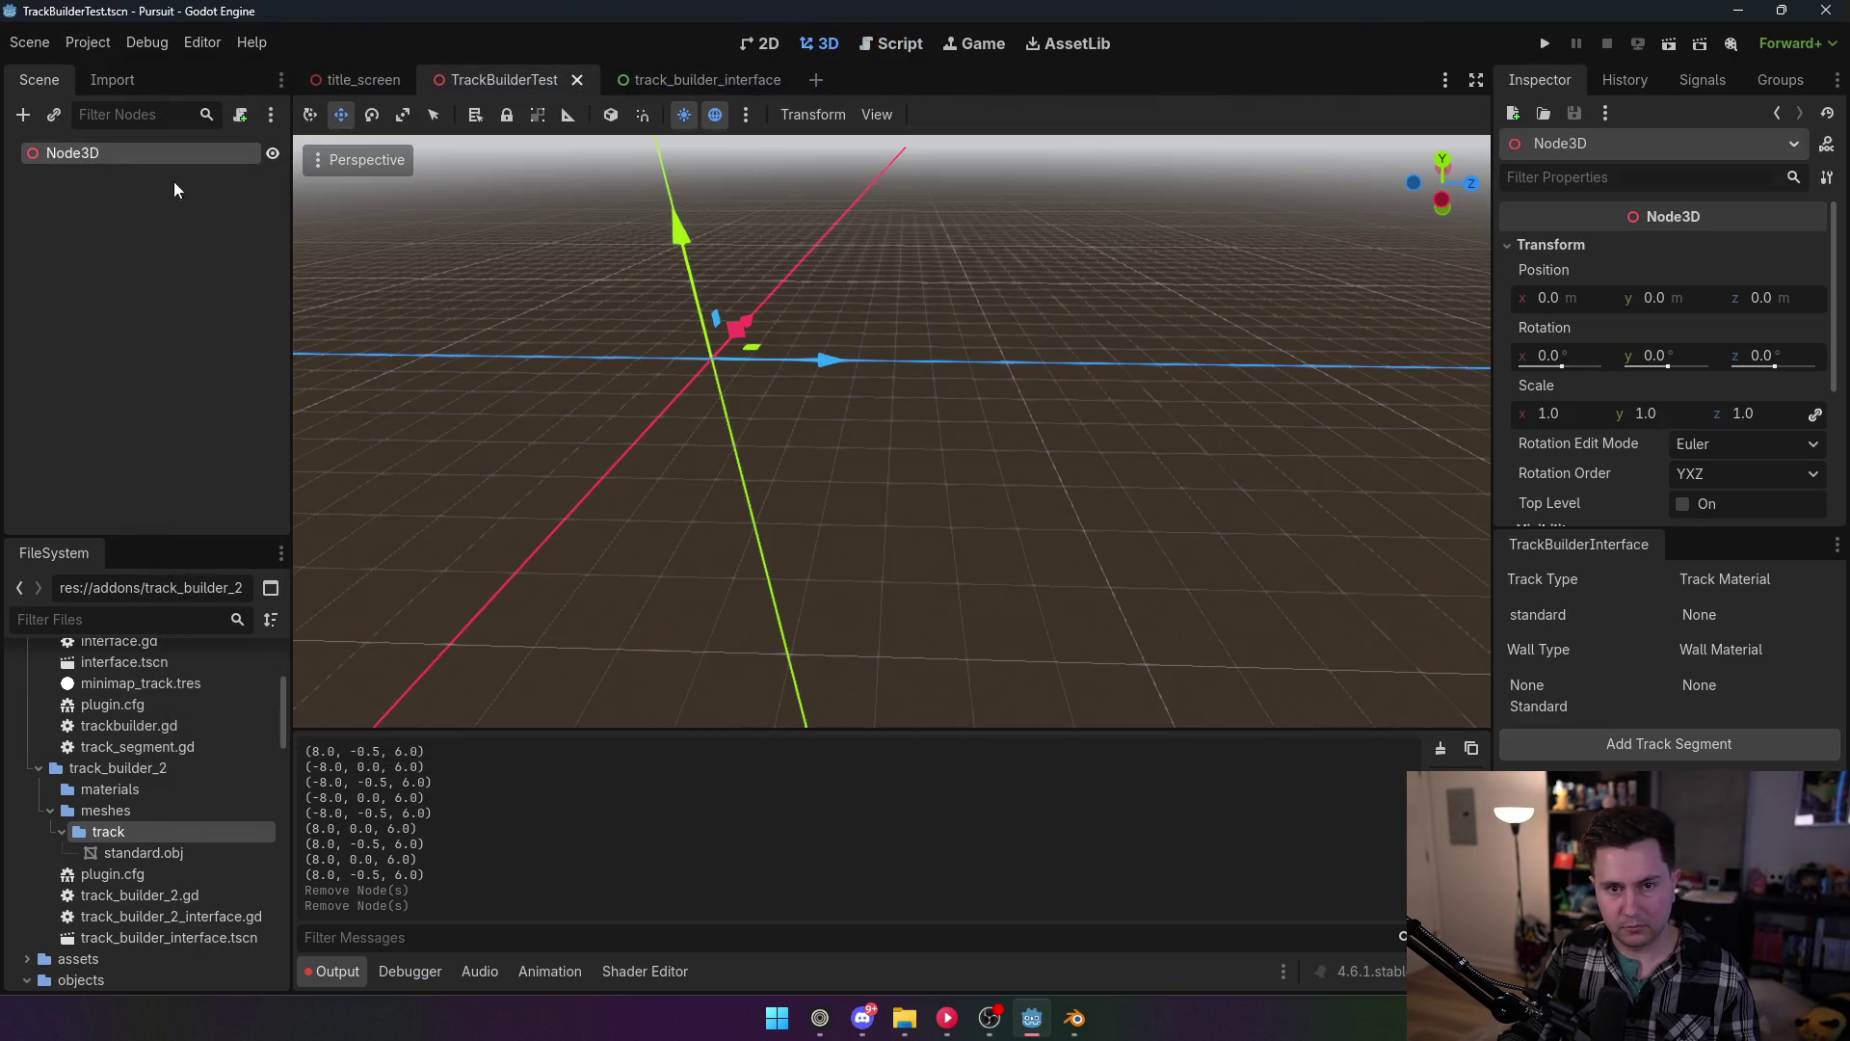
Step: Add a track segment from the TrackBuilderInterface dock and zoom to inspect the generated slabs
left_click(1694, 749)
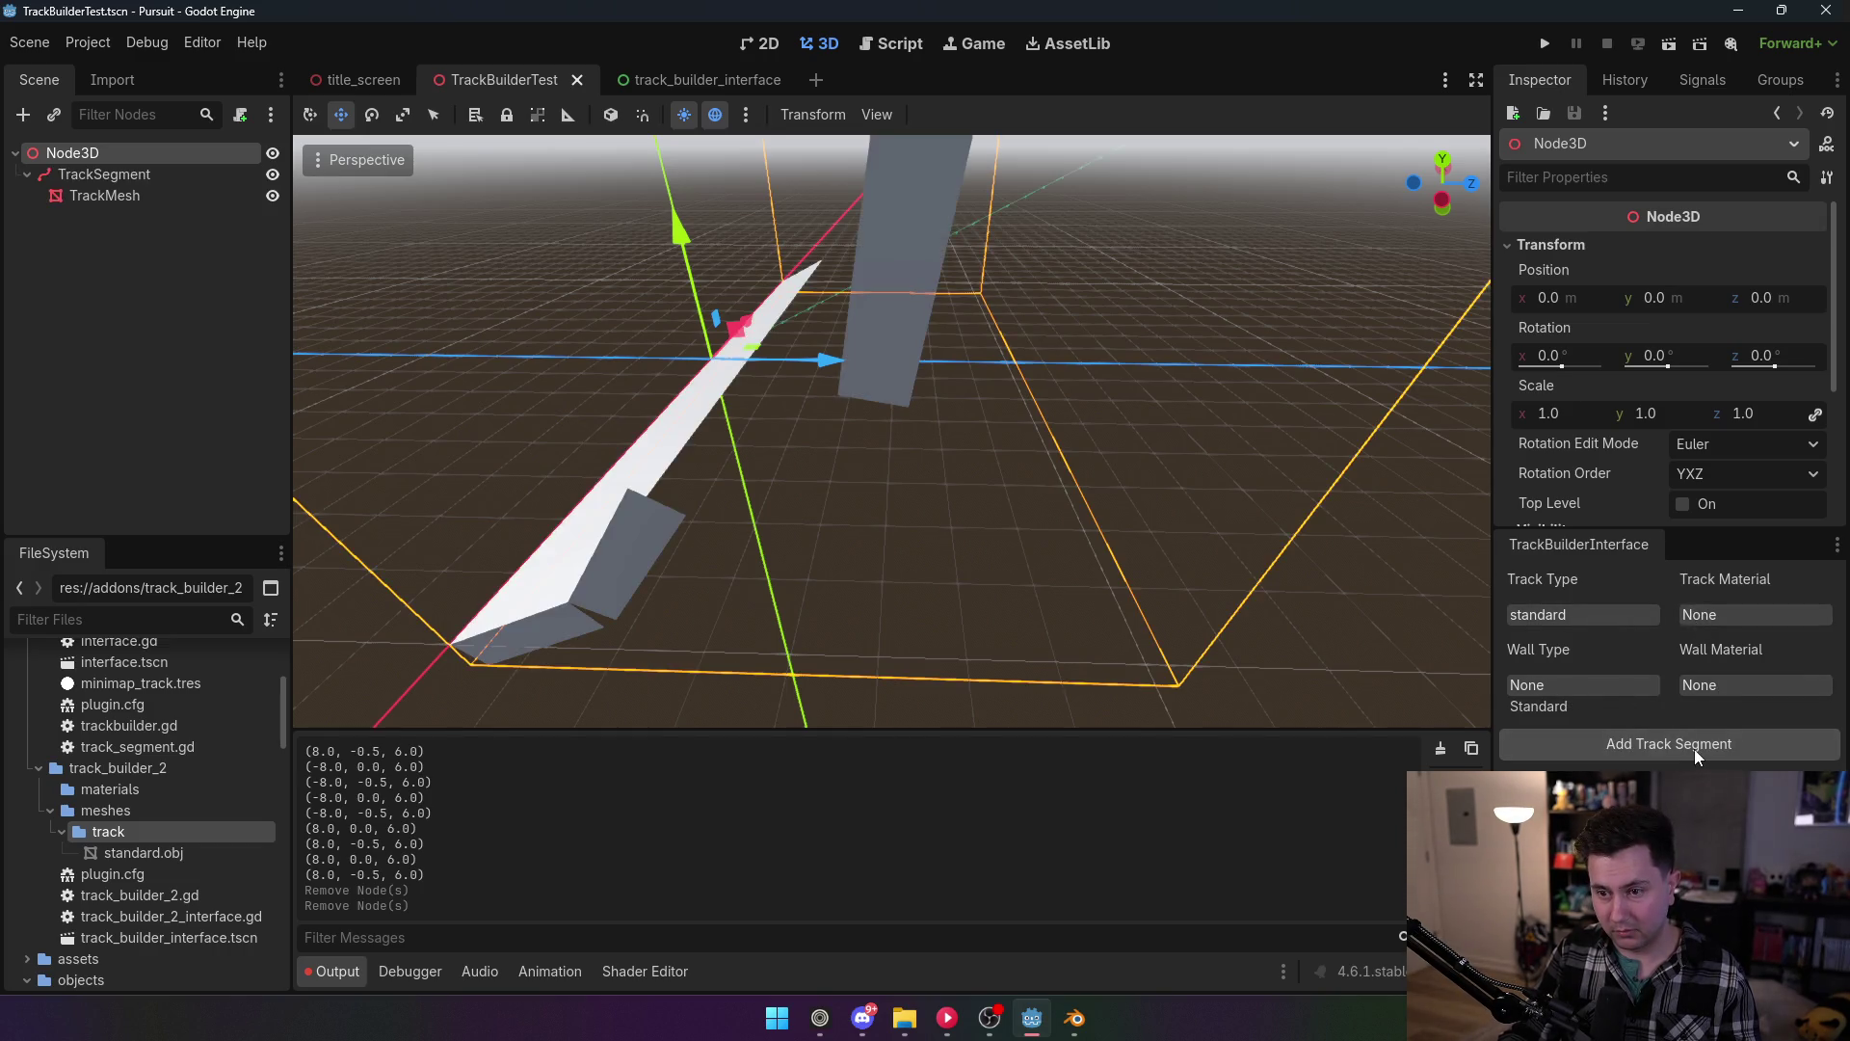
scroll(892, 431, "down", 5)
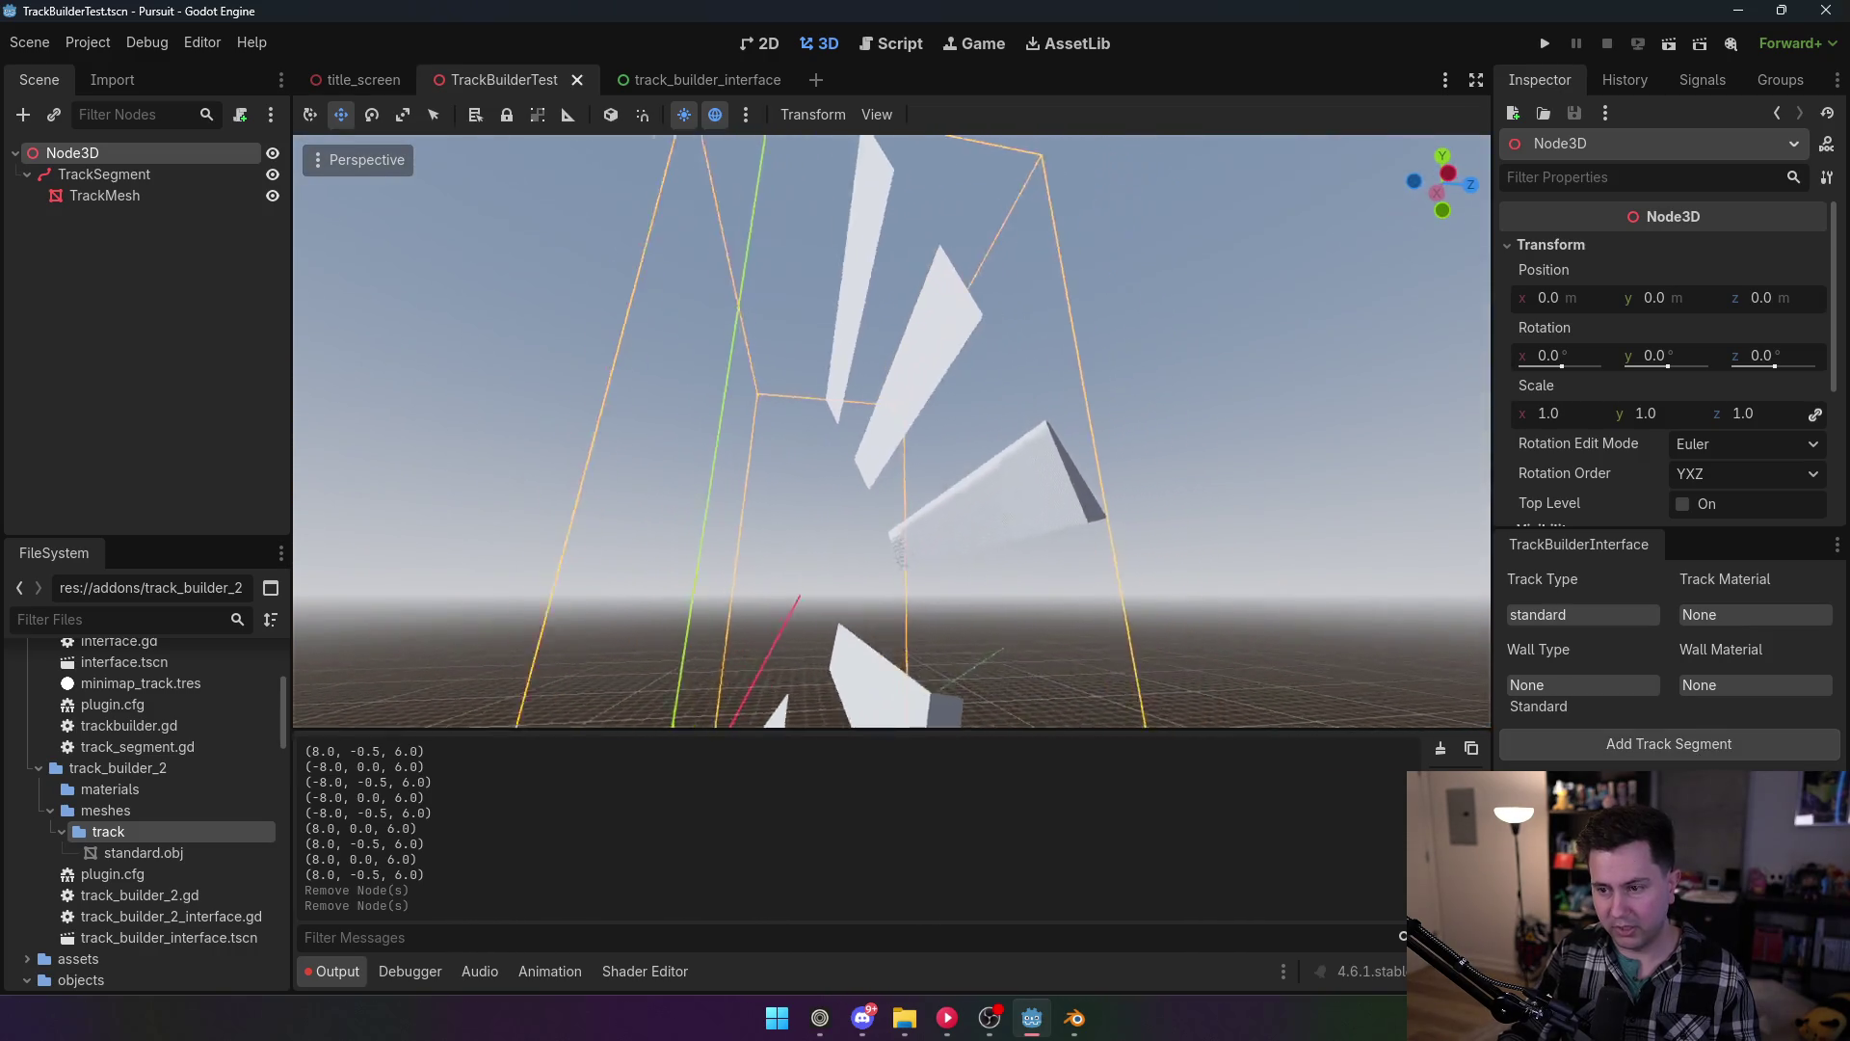
scroll(891, 430, "up", 5)
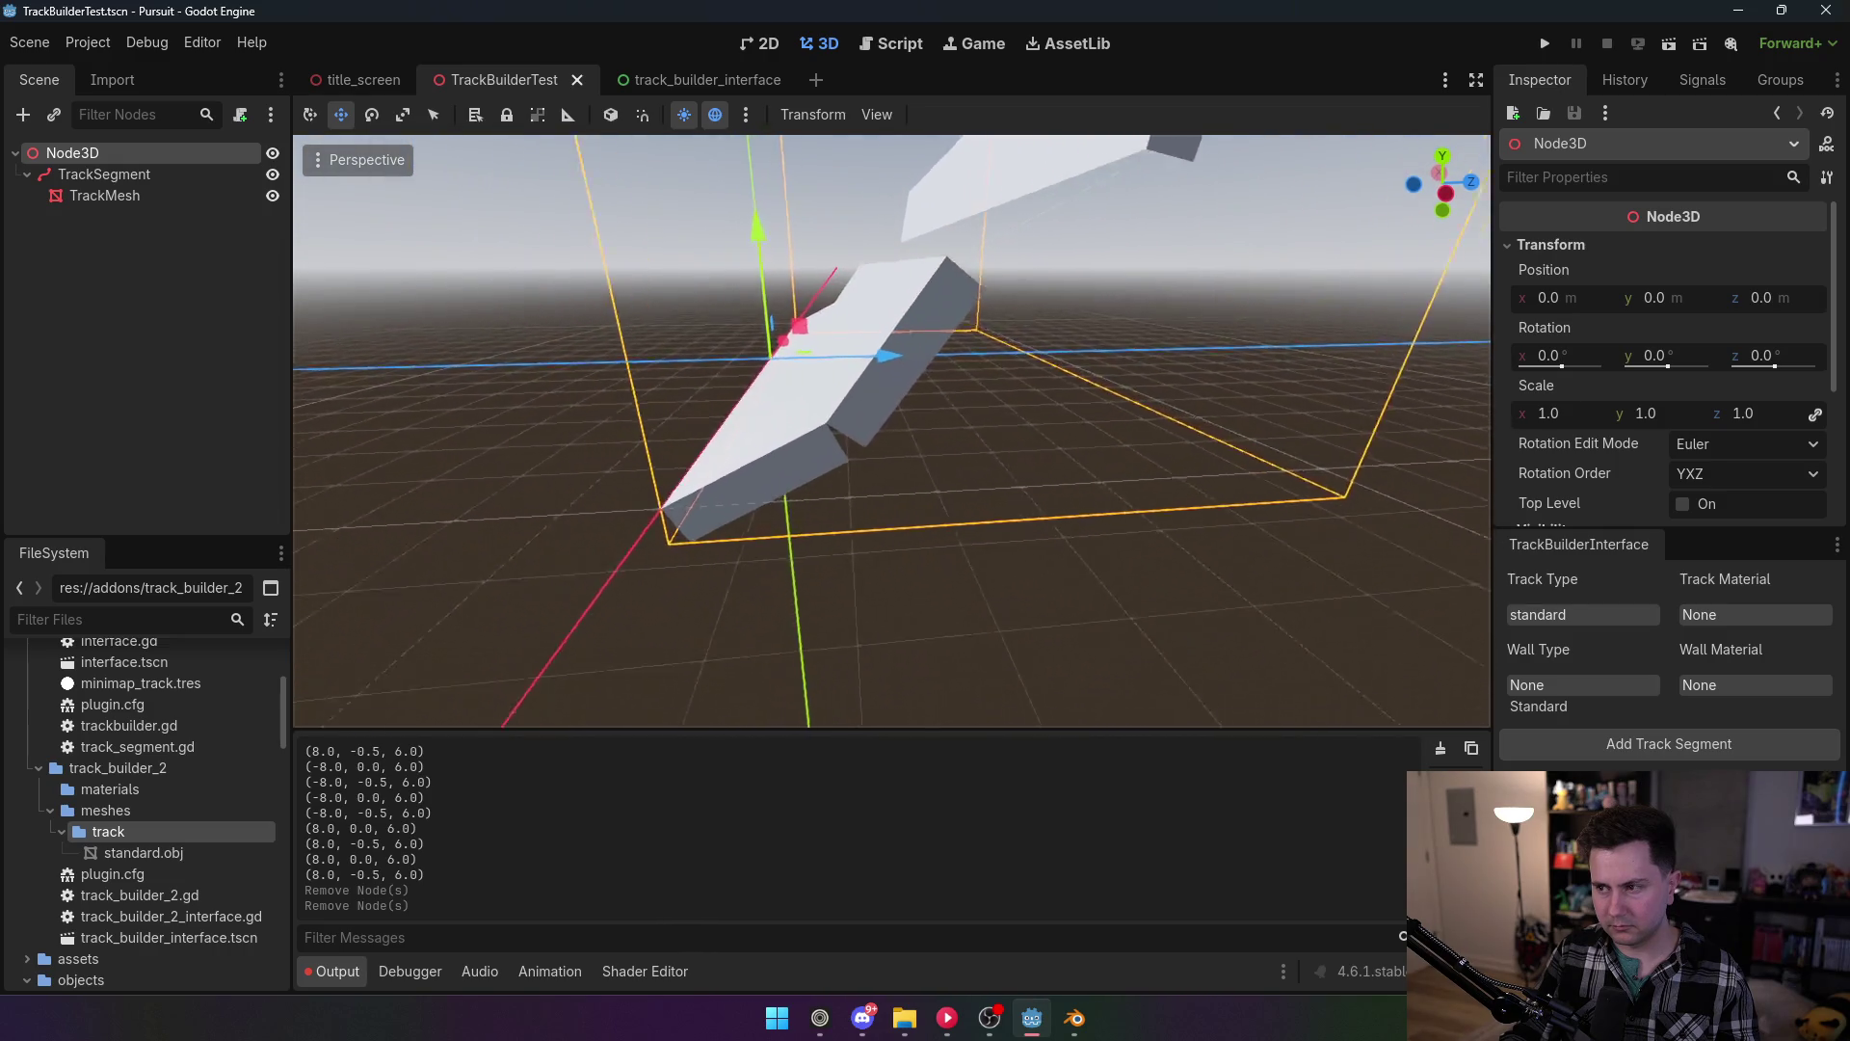
Step: Inspect the TrackMesh mesh resource and raise a TrackSegment curve point about 10 units
left_click(167, 198)
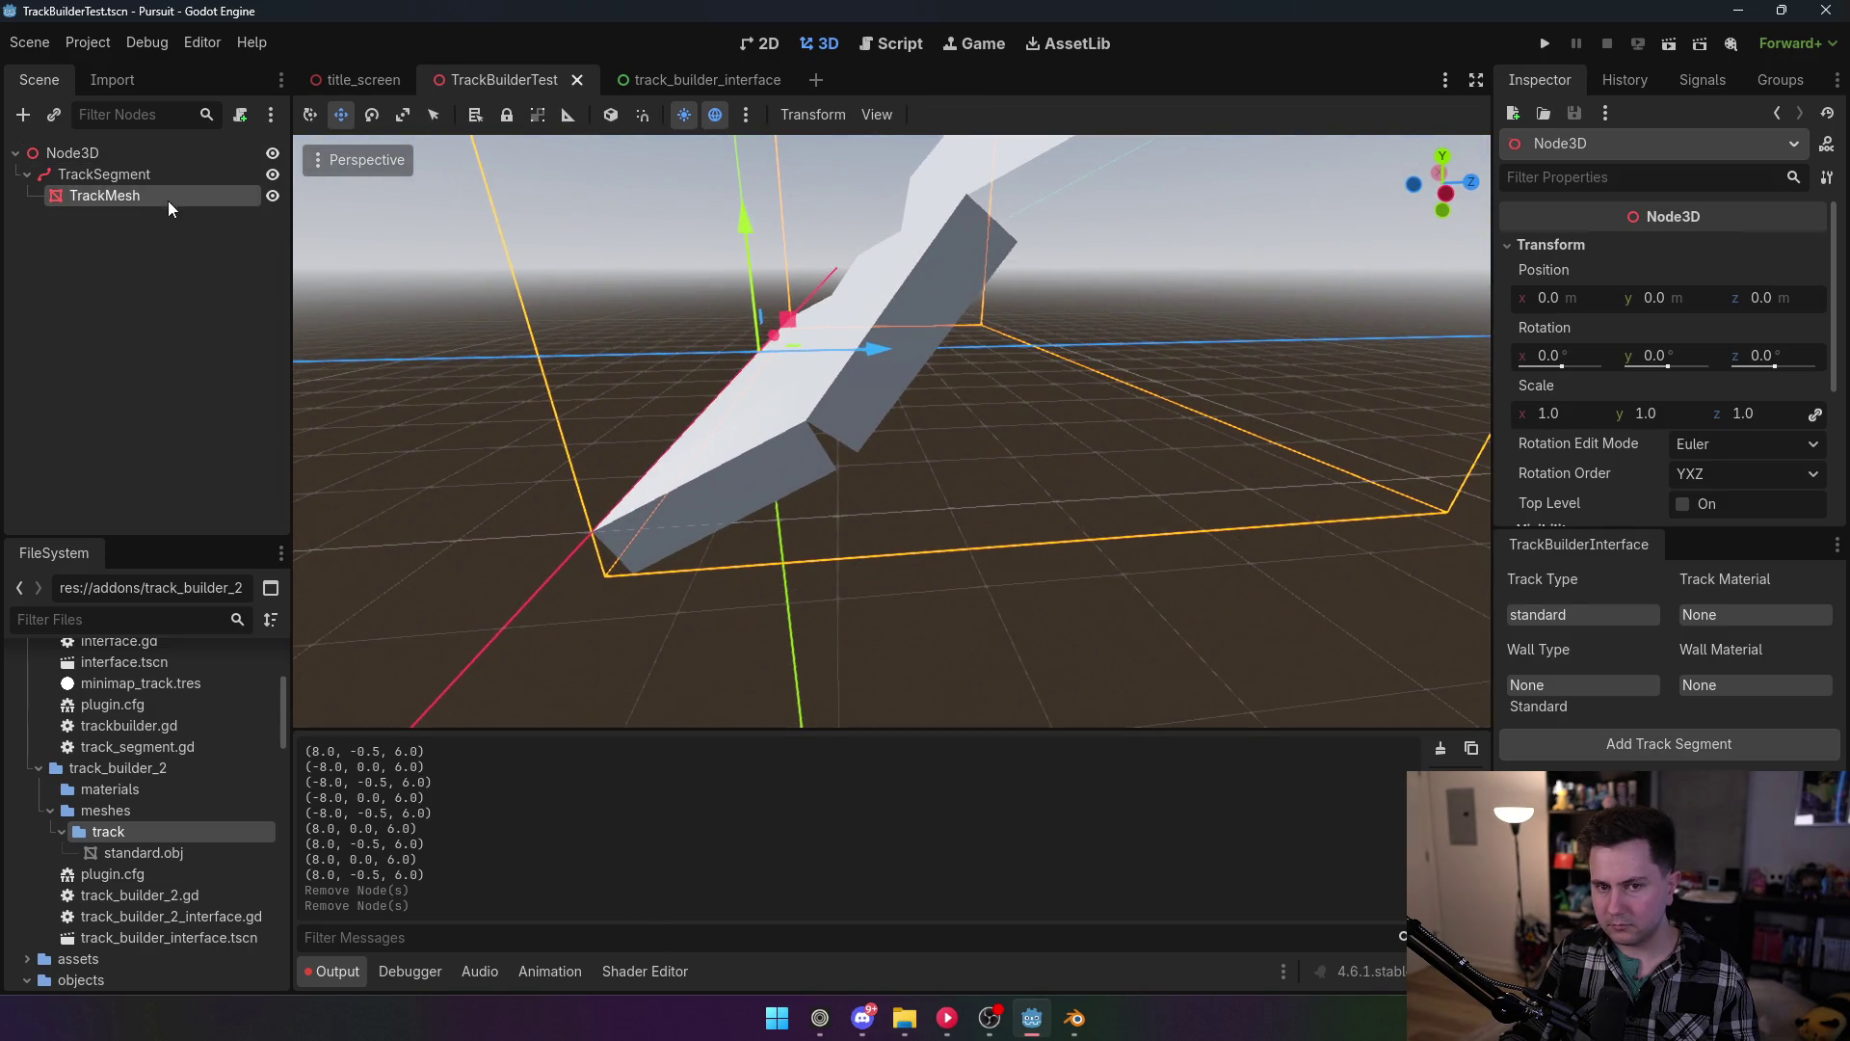
left_click(1742, 268)
scroll(1661, 396, "down", 5)
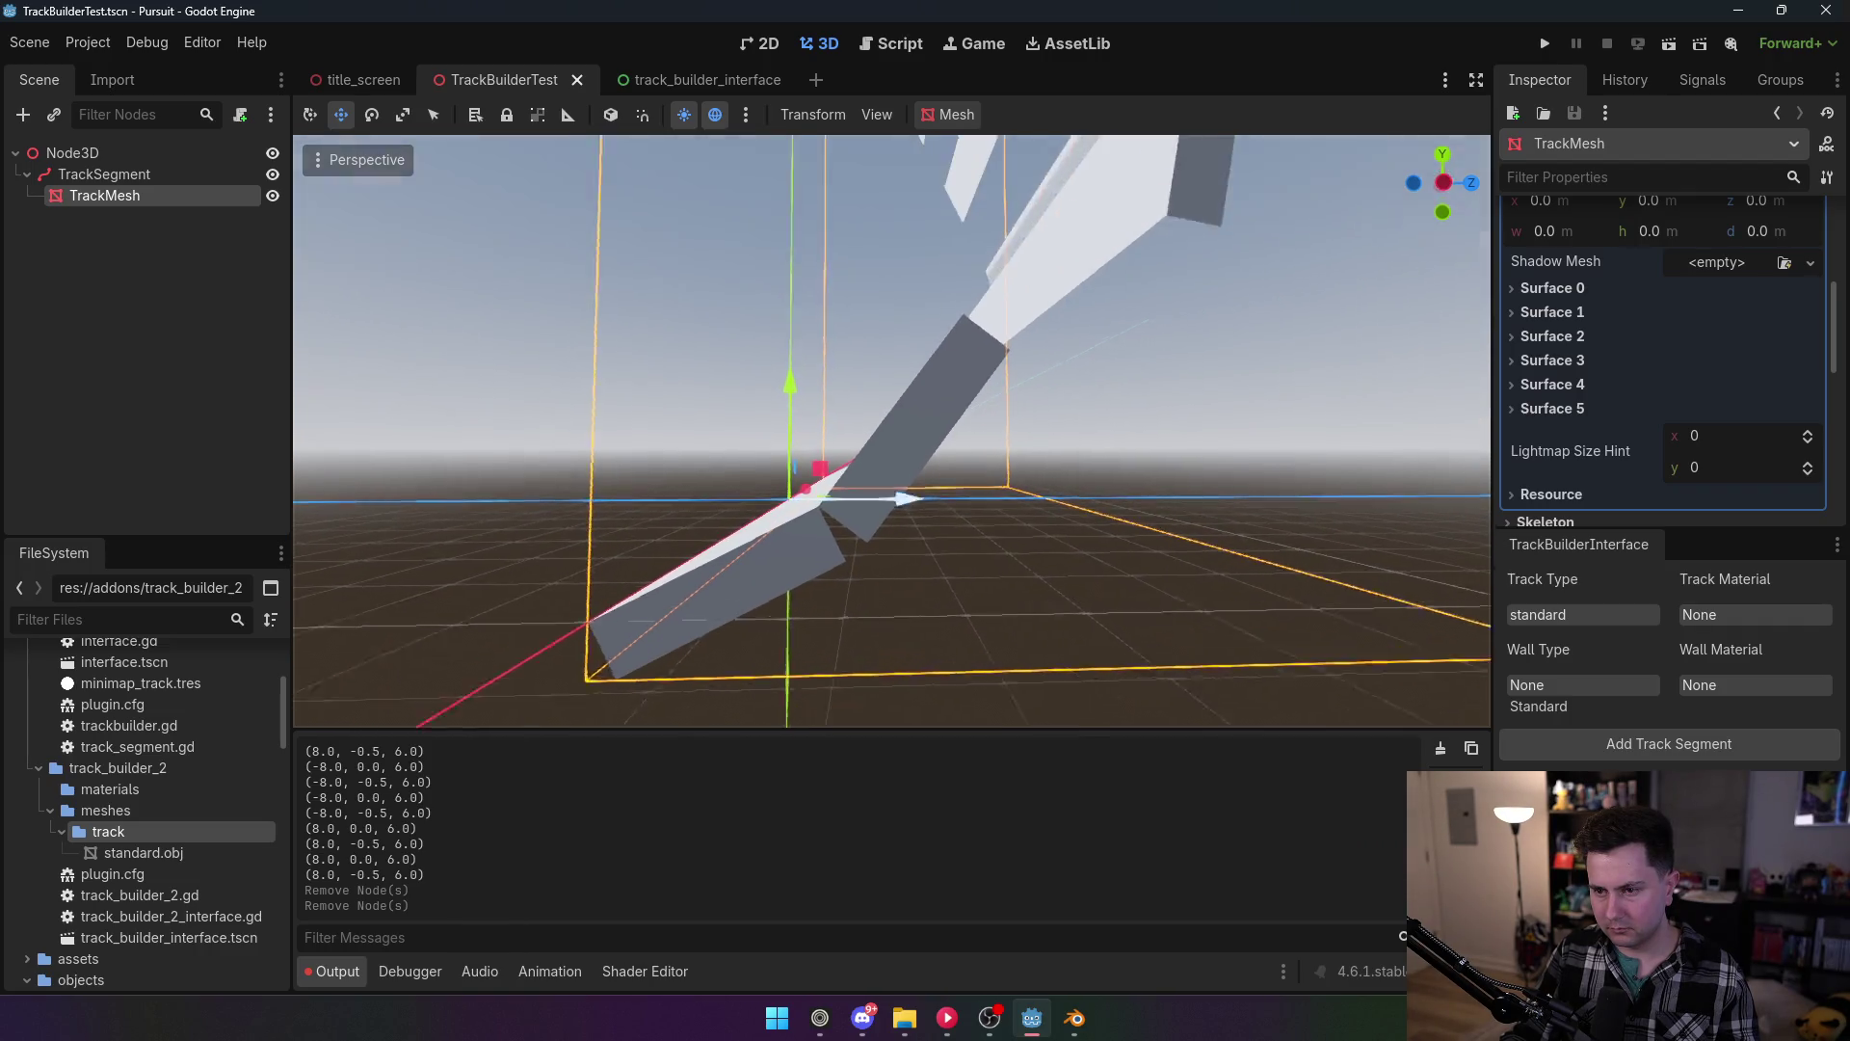
left_click(107, 174)
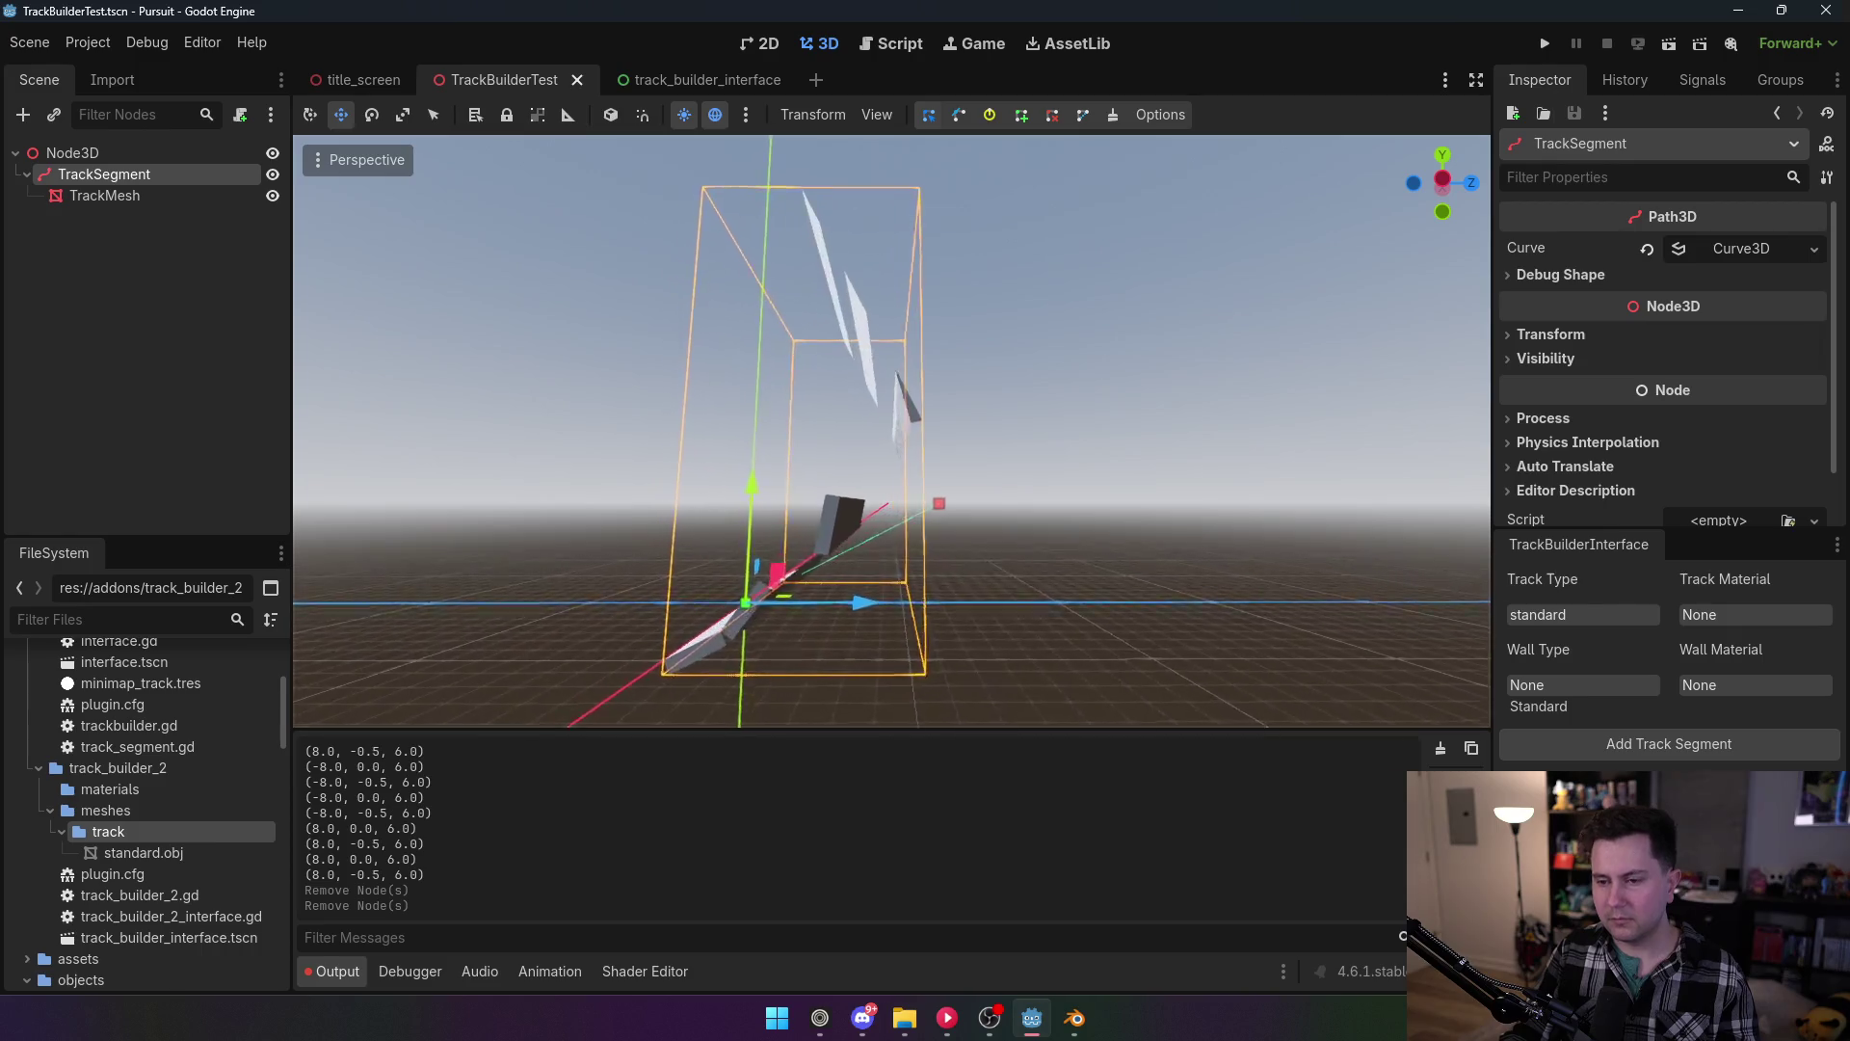
left_click(971, 487)
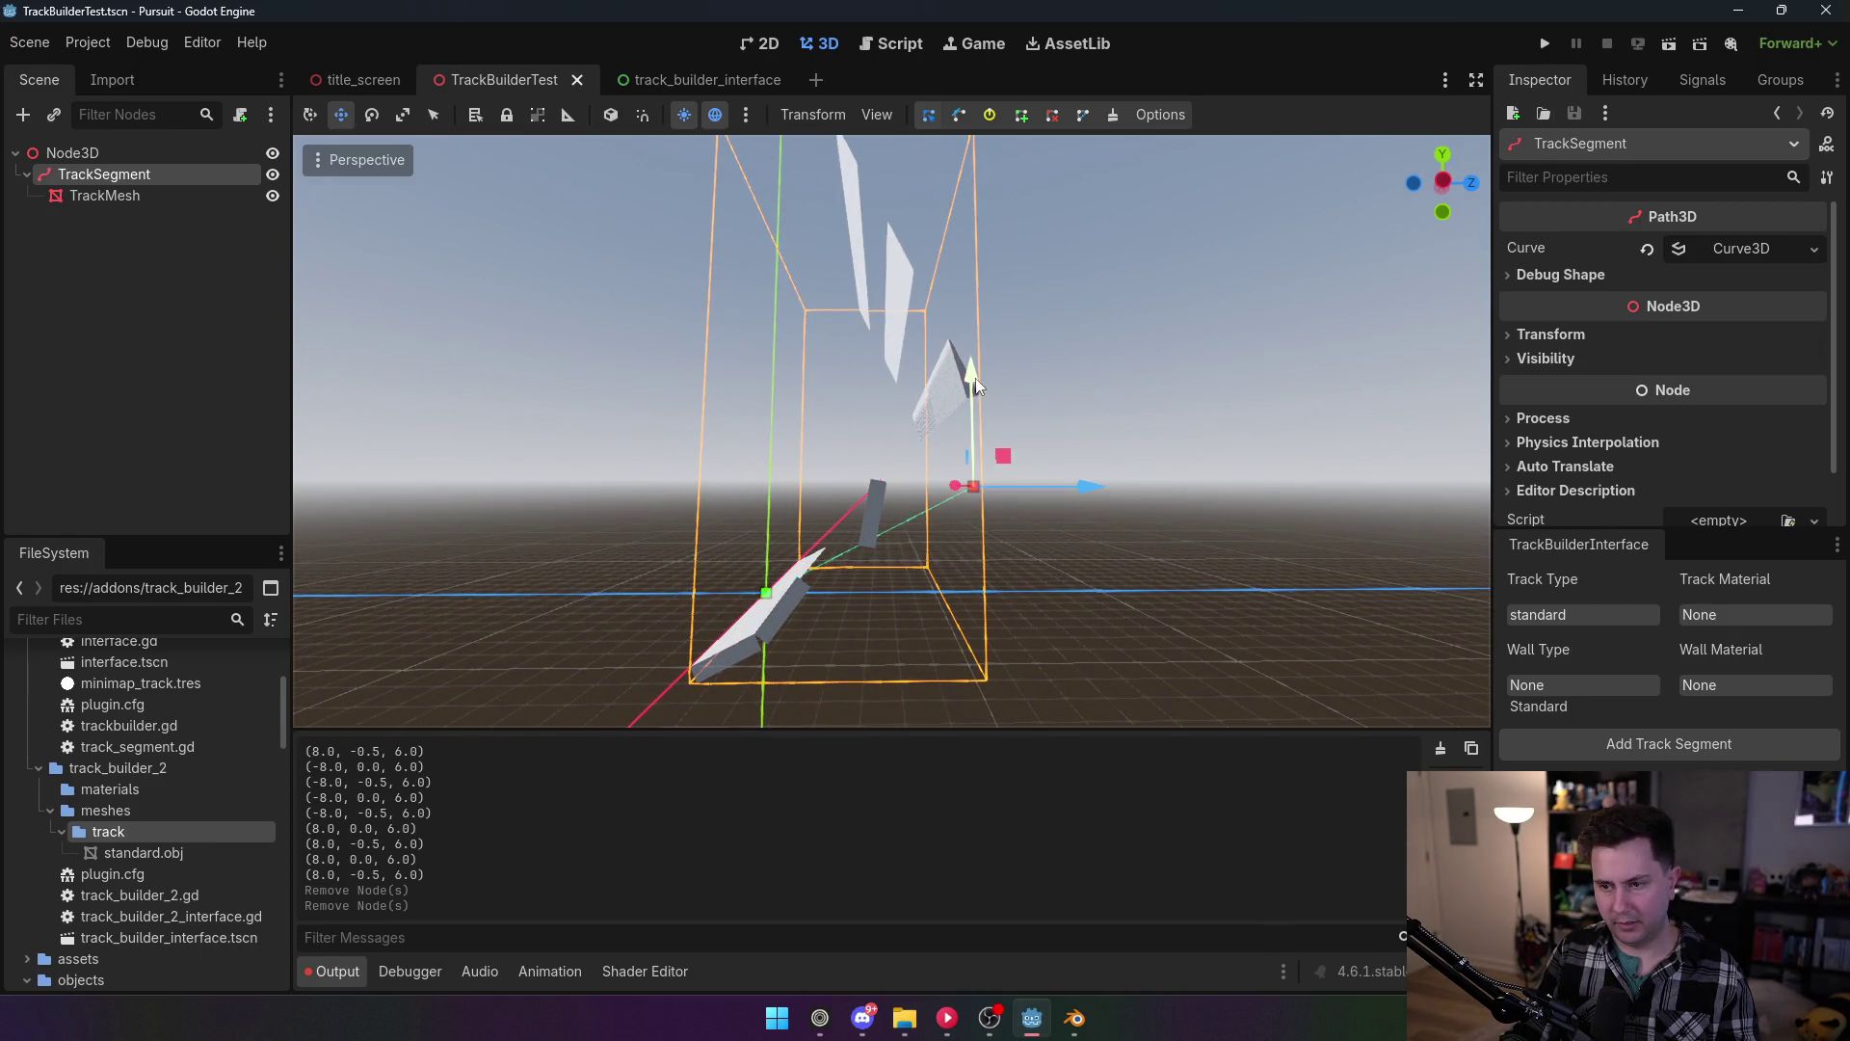
mouse_move(976, 378)
left_mouse_down()
mouse_move(981, 477)
mouse_move(998, 195)
mouse_move(1068, 470)
mouse_move(1077, 422)
left_mouse_up()
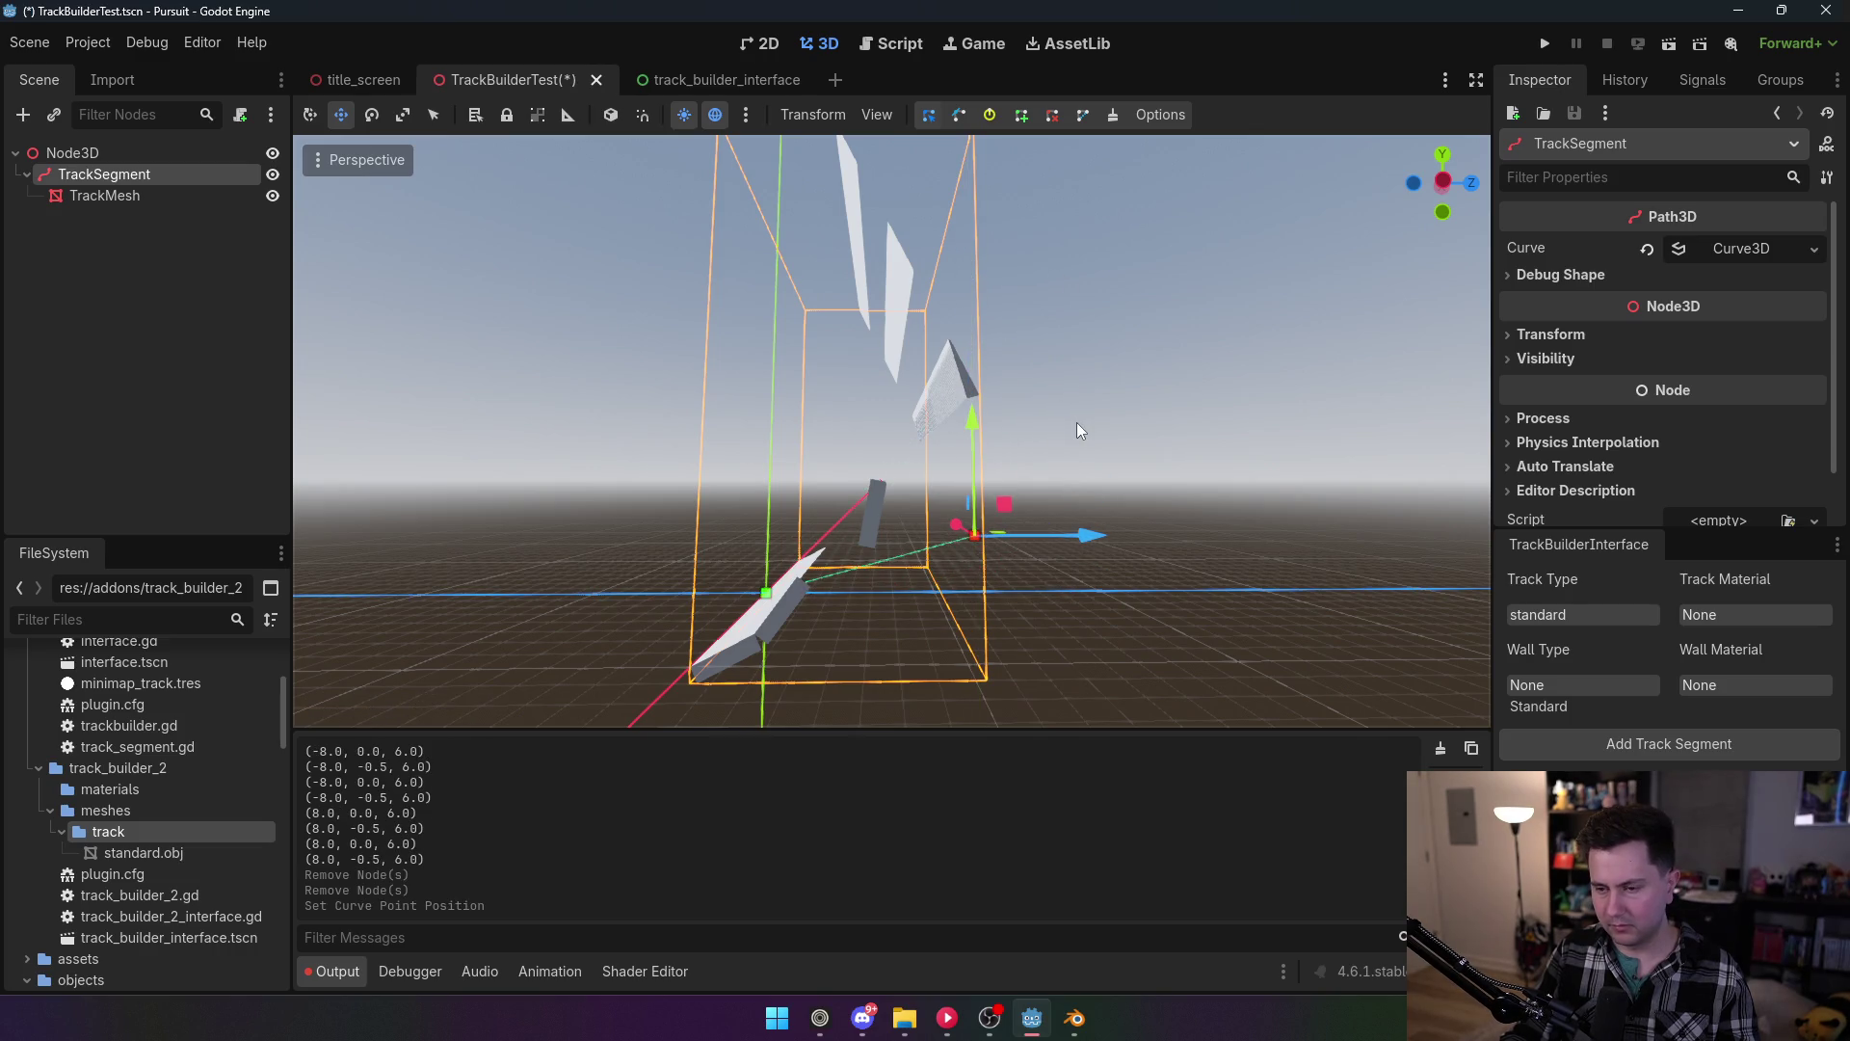
Step: Check the Plugins list in Project Settings, then delete the TrackSegment node
left_click(88, 43)
left_click(145, 72)
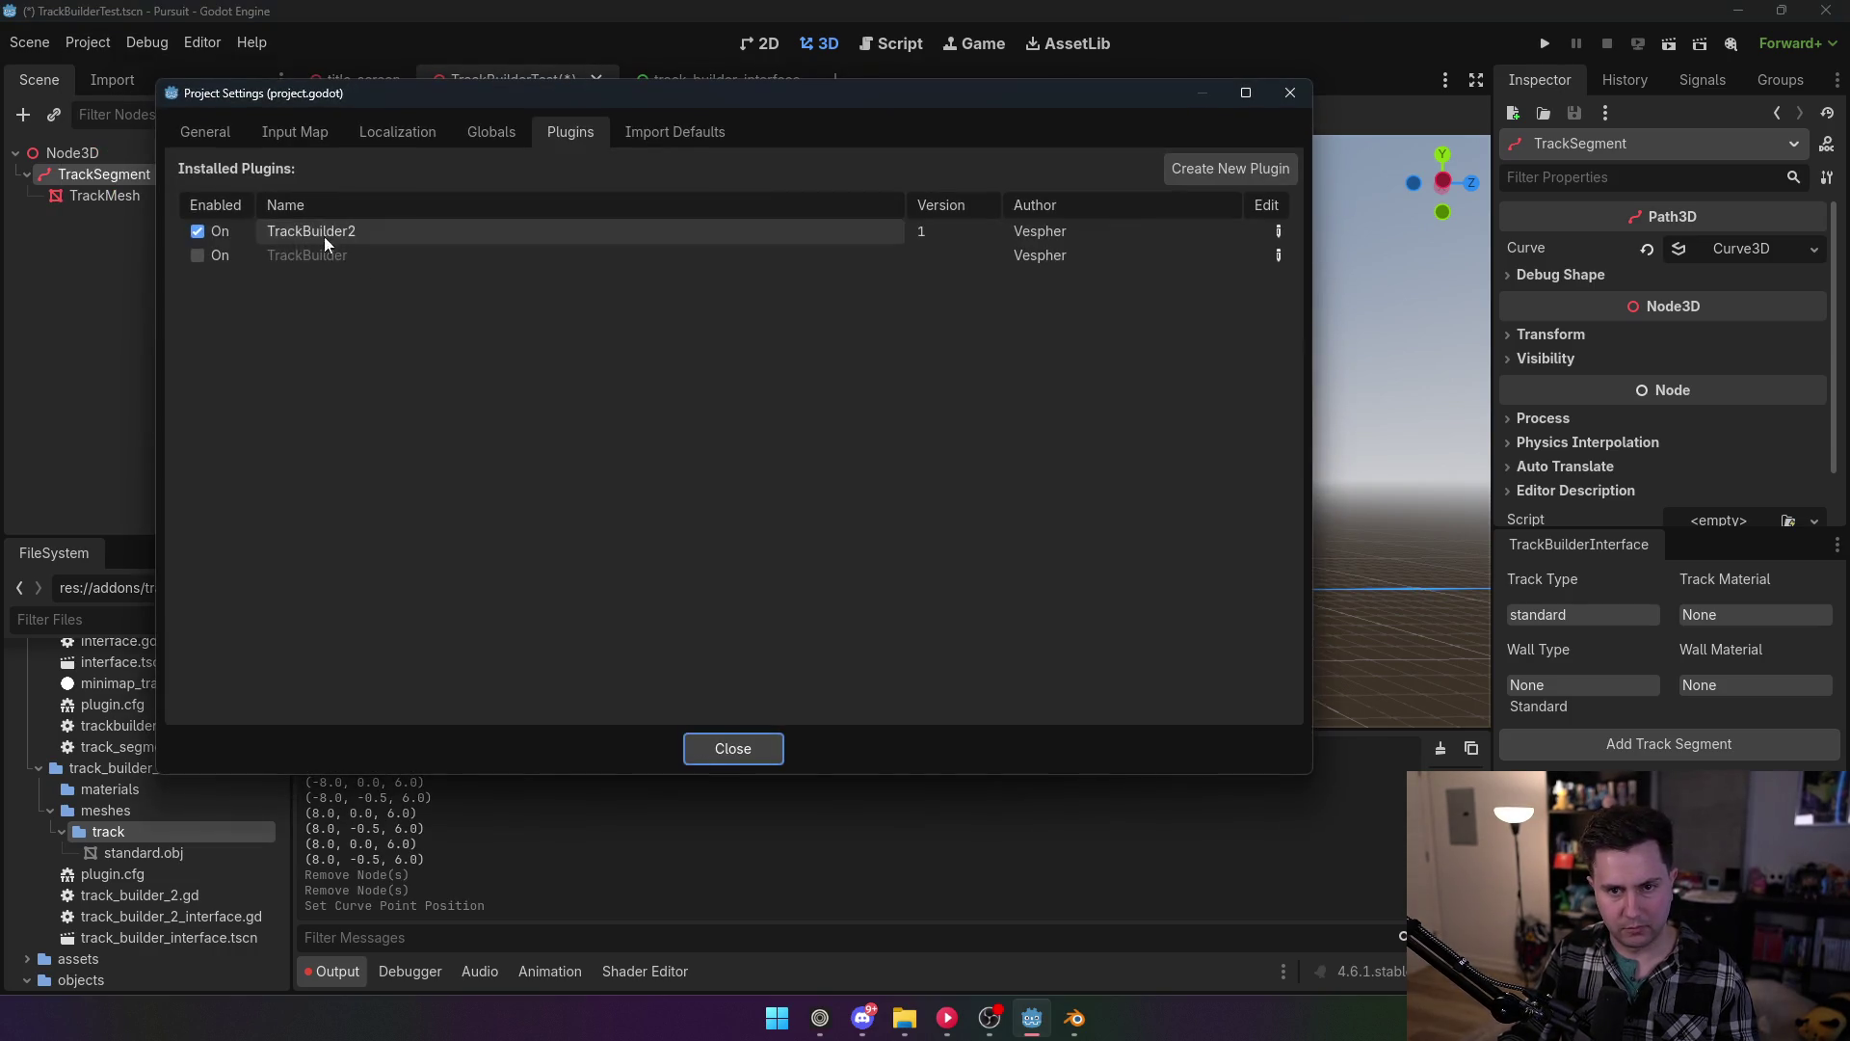
left_click(718, 749)
left_click(131, 175)
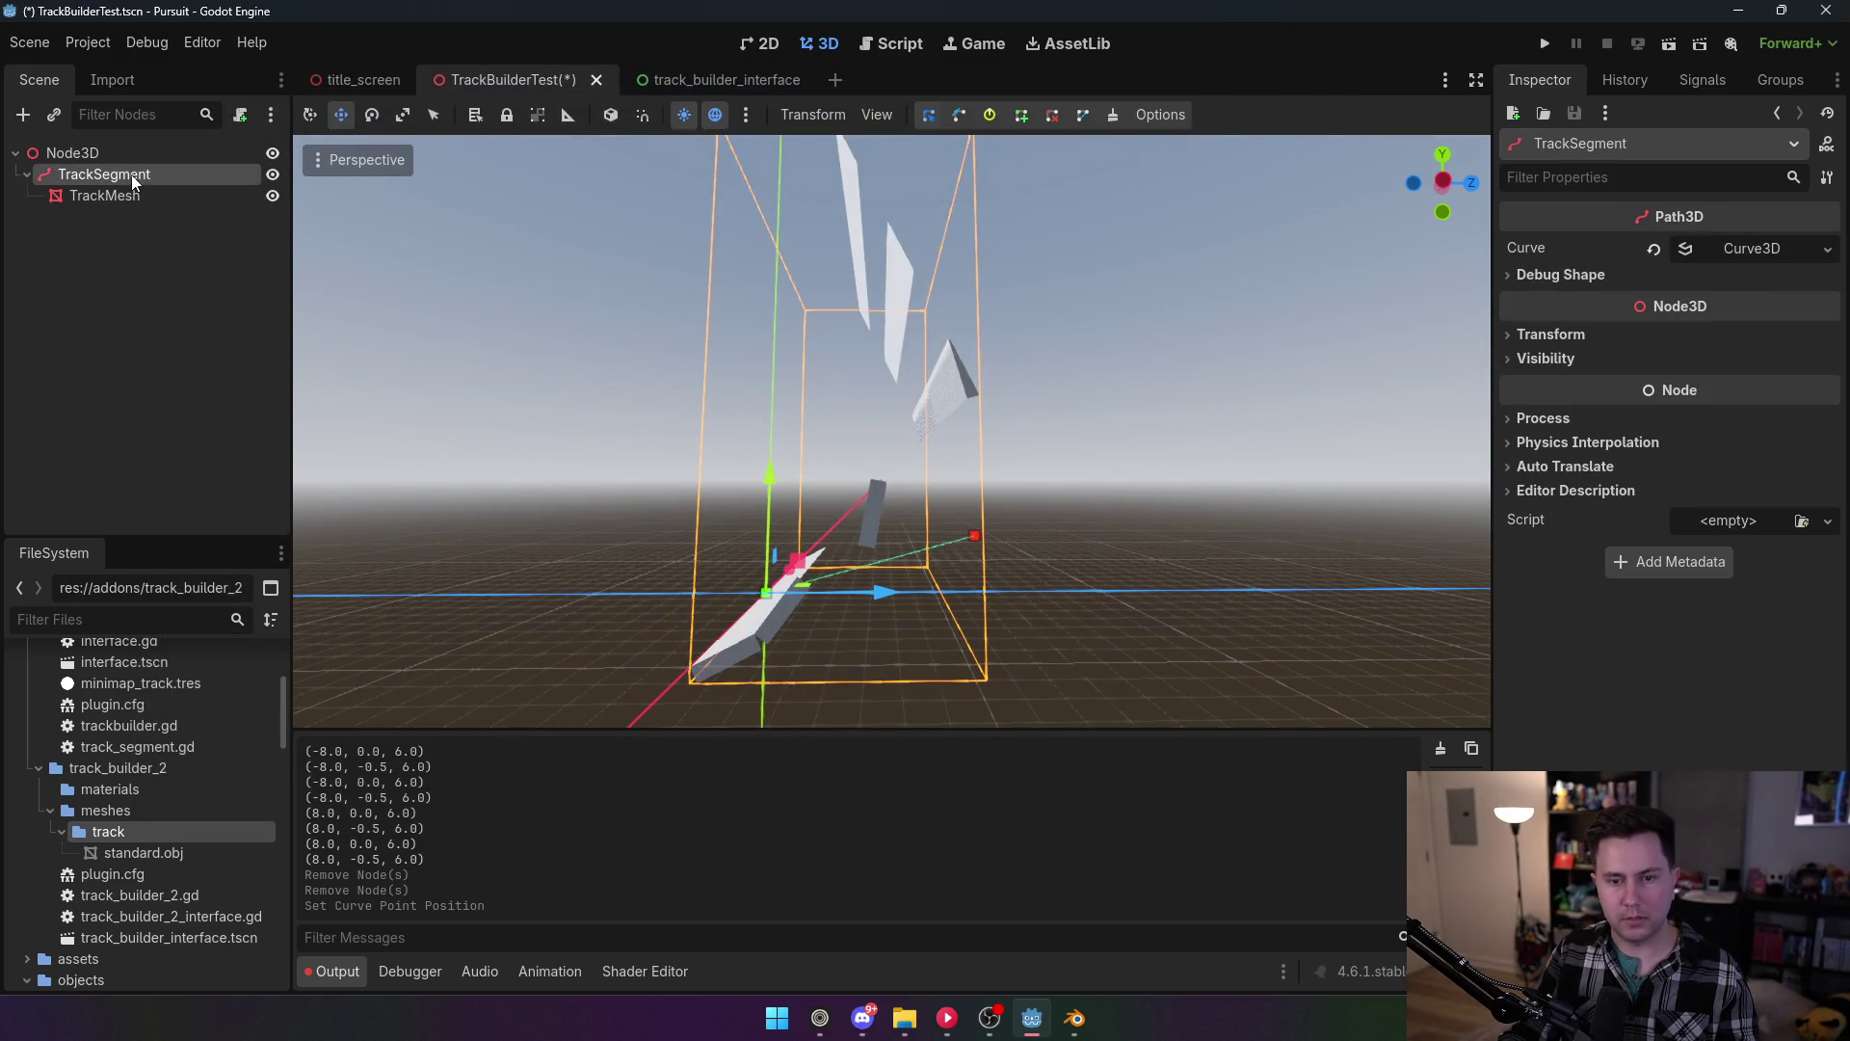
left_click(848, 533)
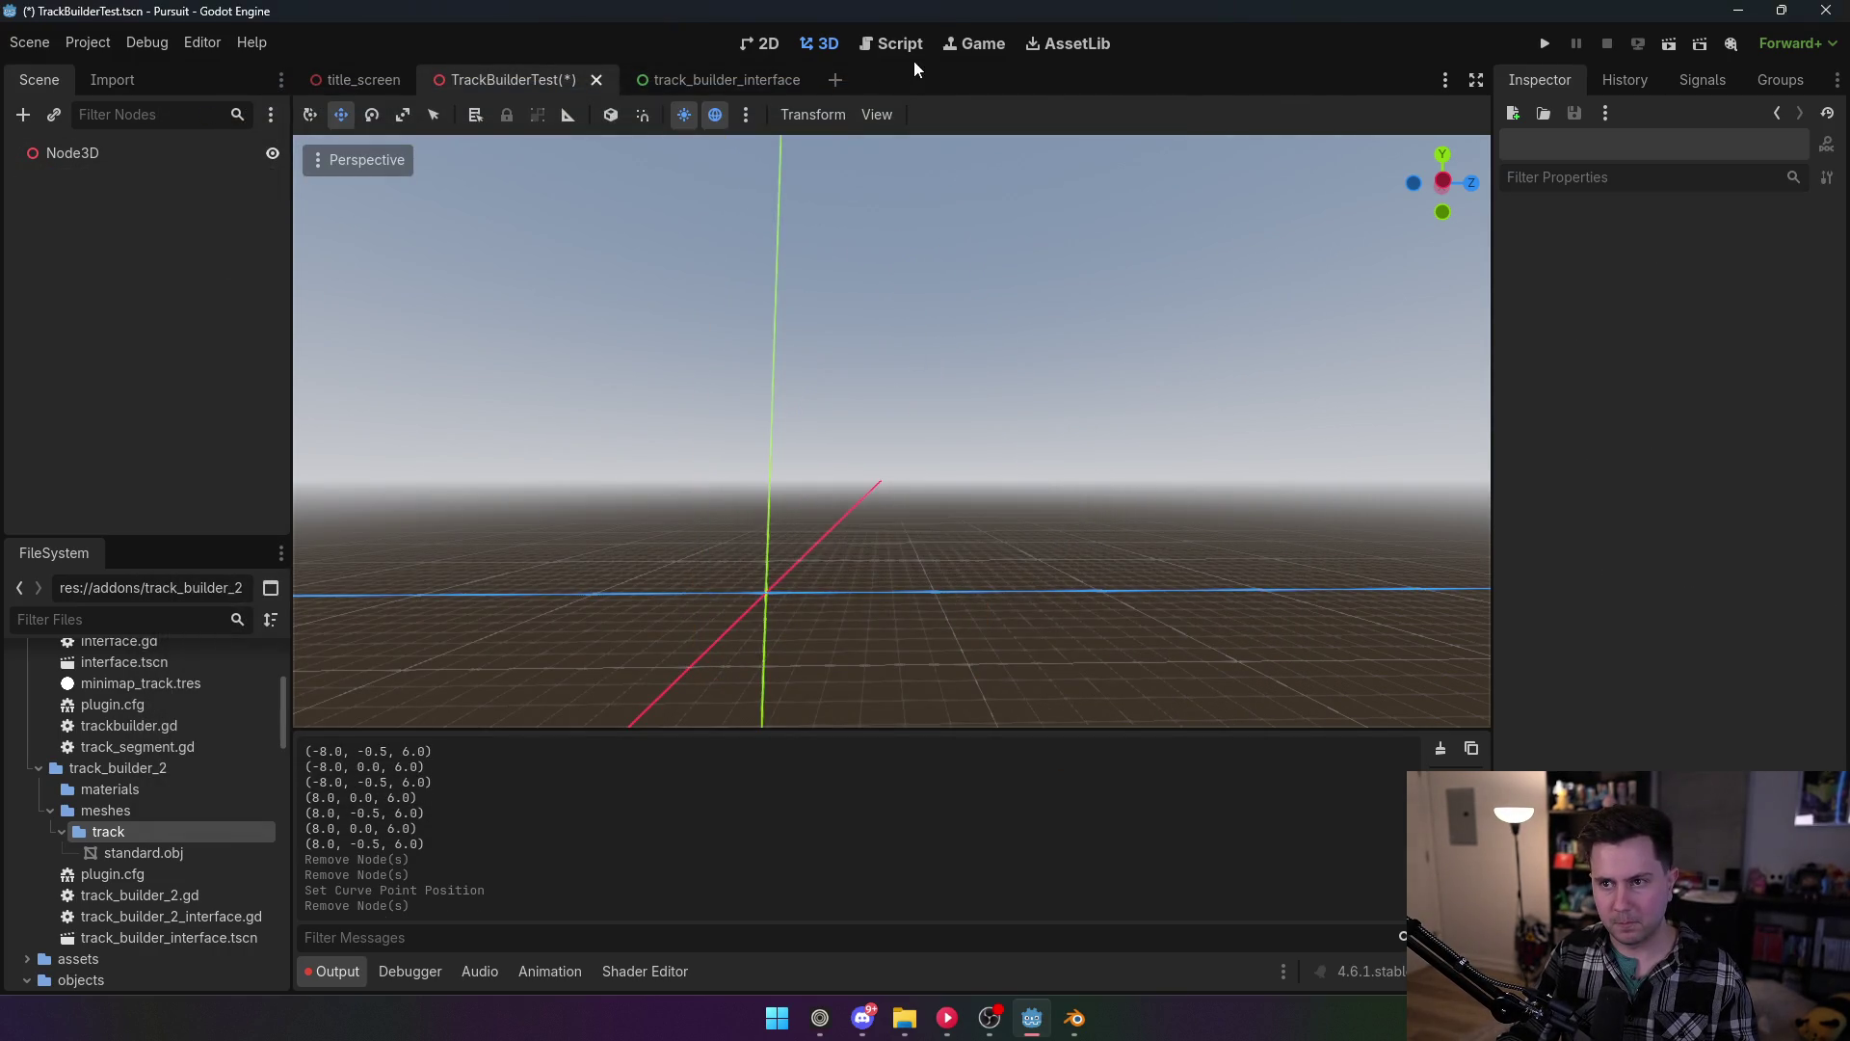
Step: Bring up track_builder_2_interface.gd in the Script workspace
left_click(916, 47)
left_click(987, 44)
left_click(892, 45)
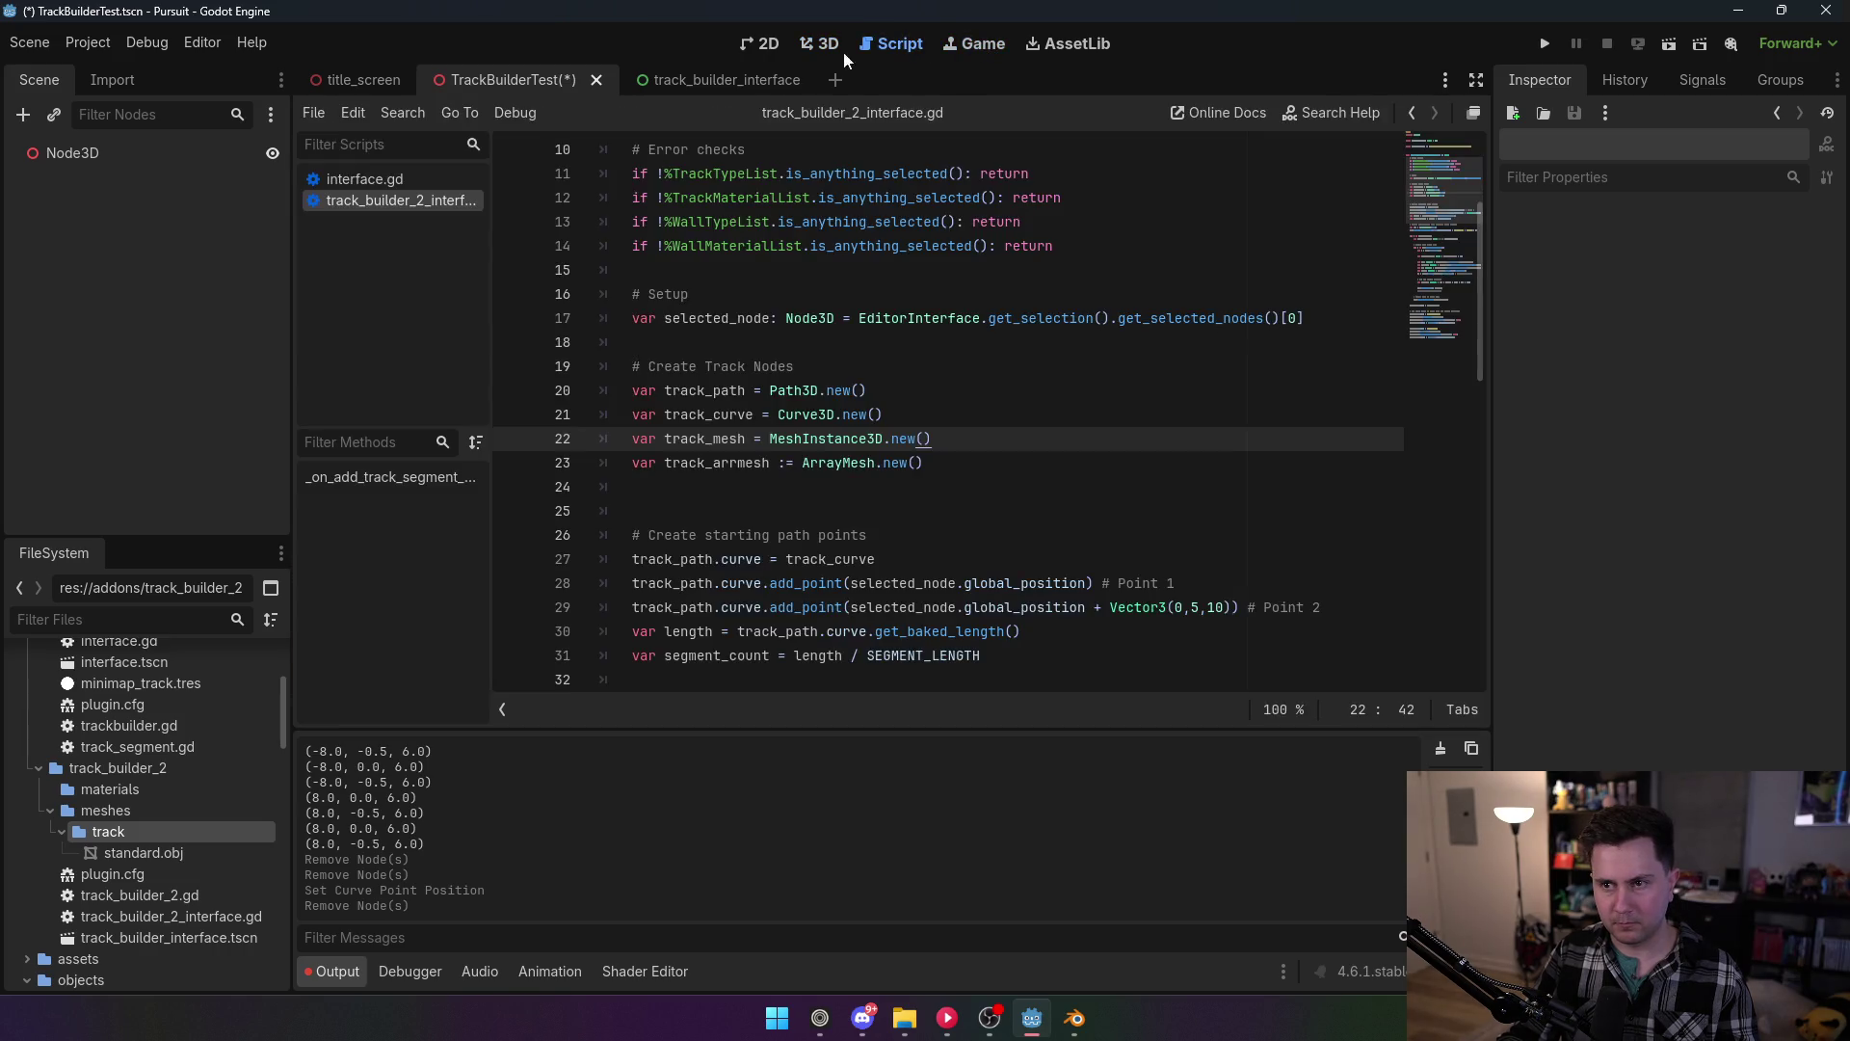
scroll(1136, 396, "up", 3)
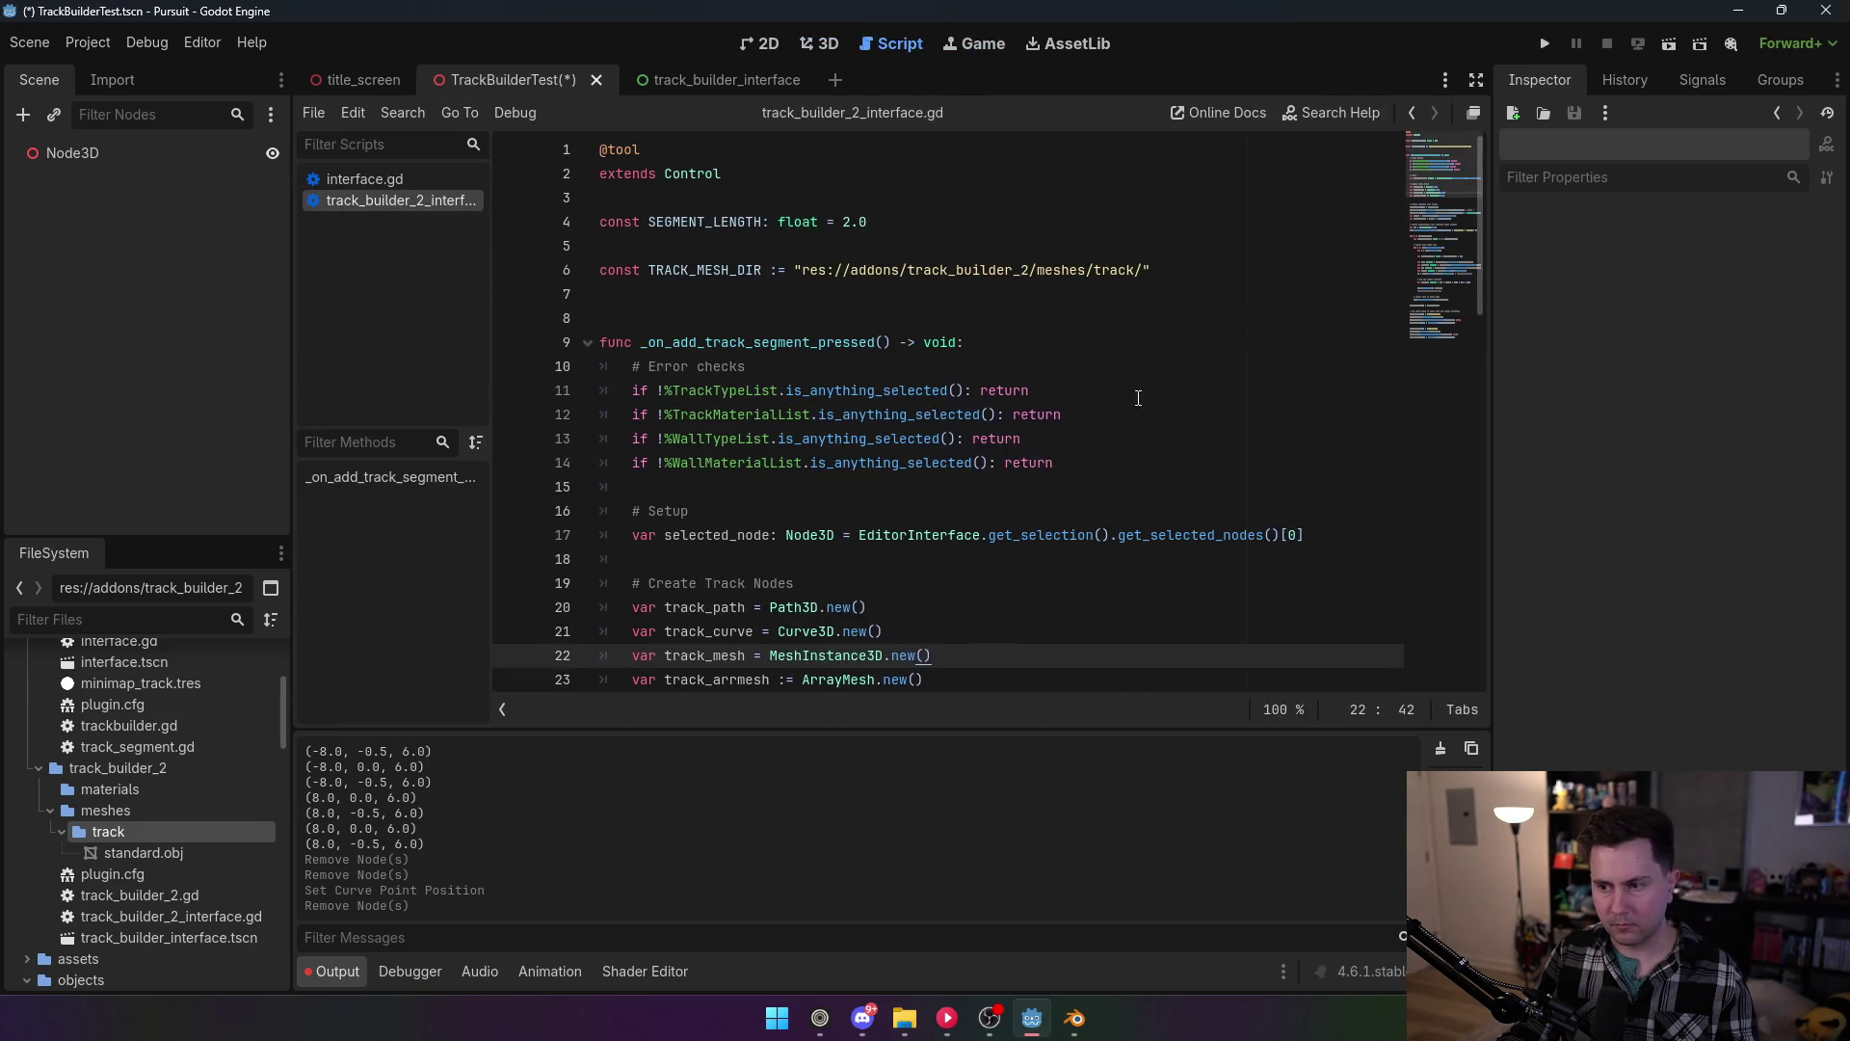
scroll(1261, 589, "down", 3)
Step: Change Vector3(0,5,10) on line 29 to Vector3(0,0,10), save, and scroll to the mesh-building code
left_click(1206, 607)
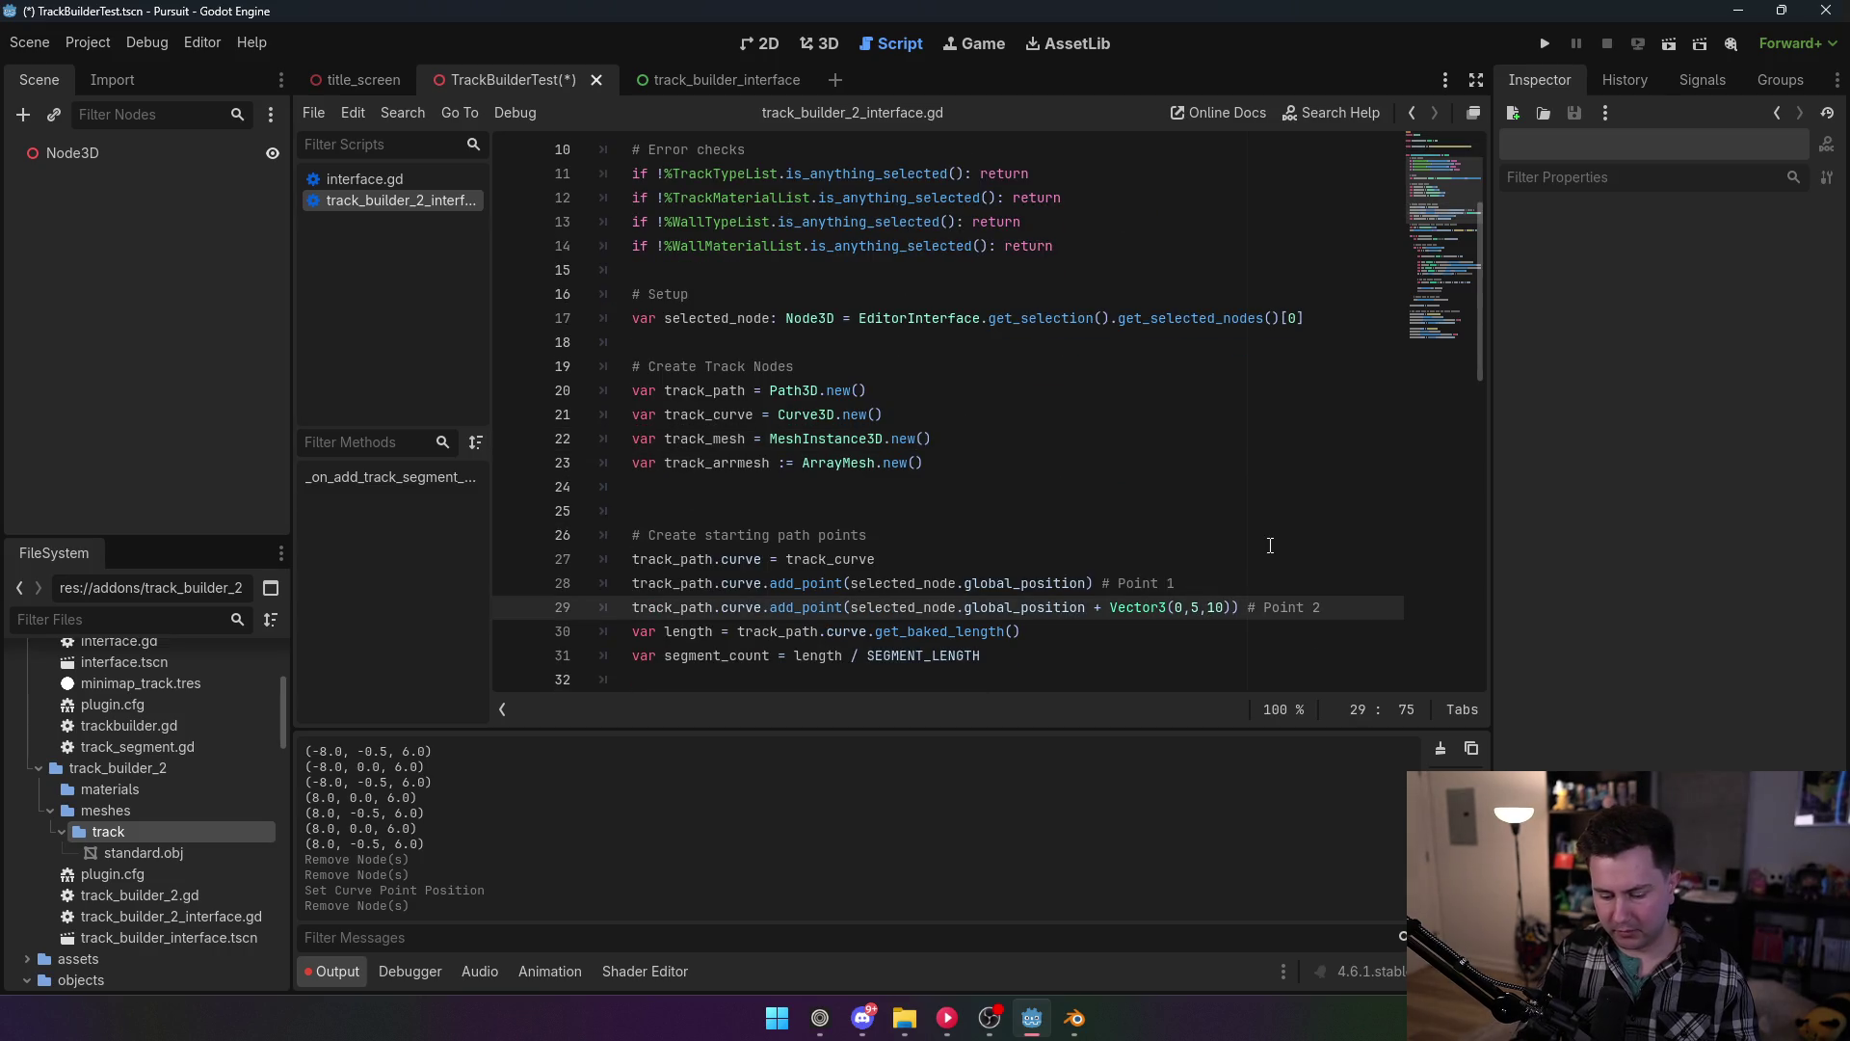
key("BackSpace")
type("0")
left_click(1243, 559)
key("ctrl+s")
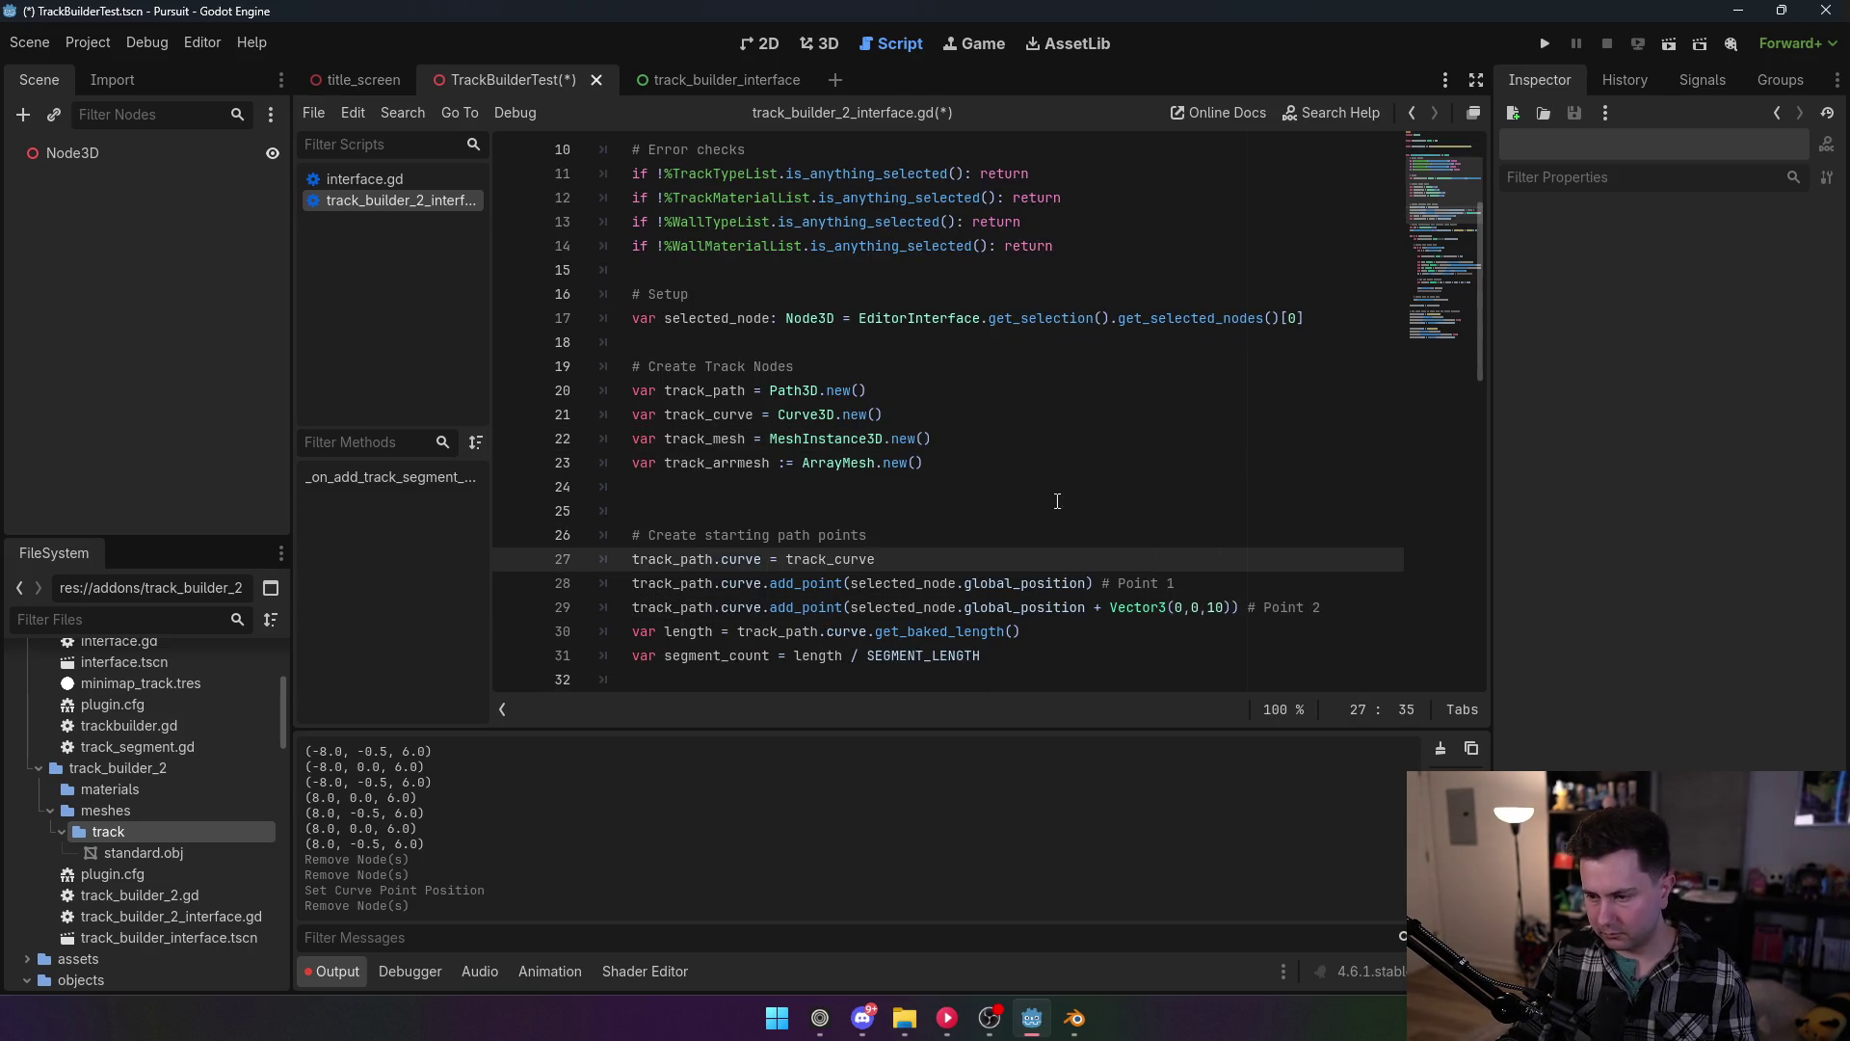
scroll(1016, 493, "down", 4)
scroll(1017, 493, "down", 8)
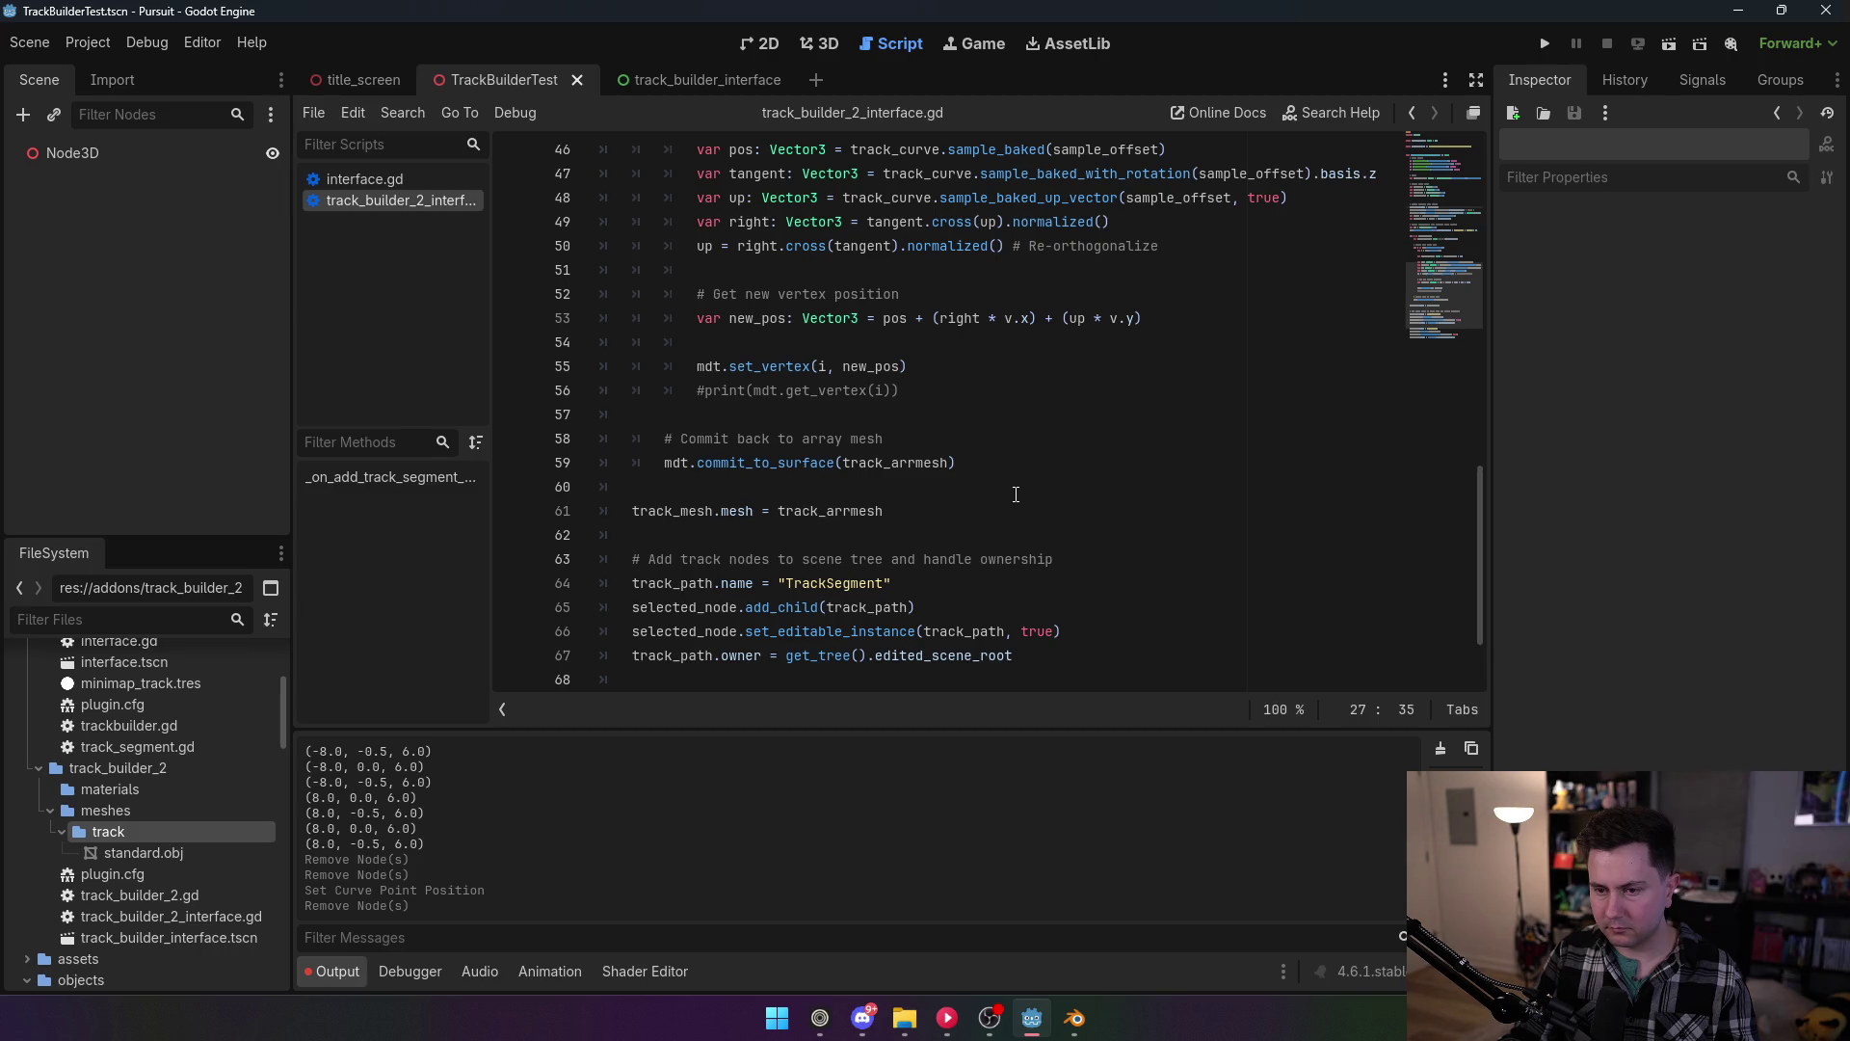
mouse_move(790, 466)
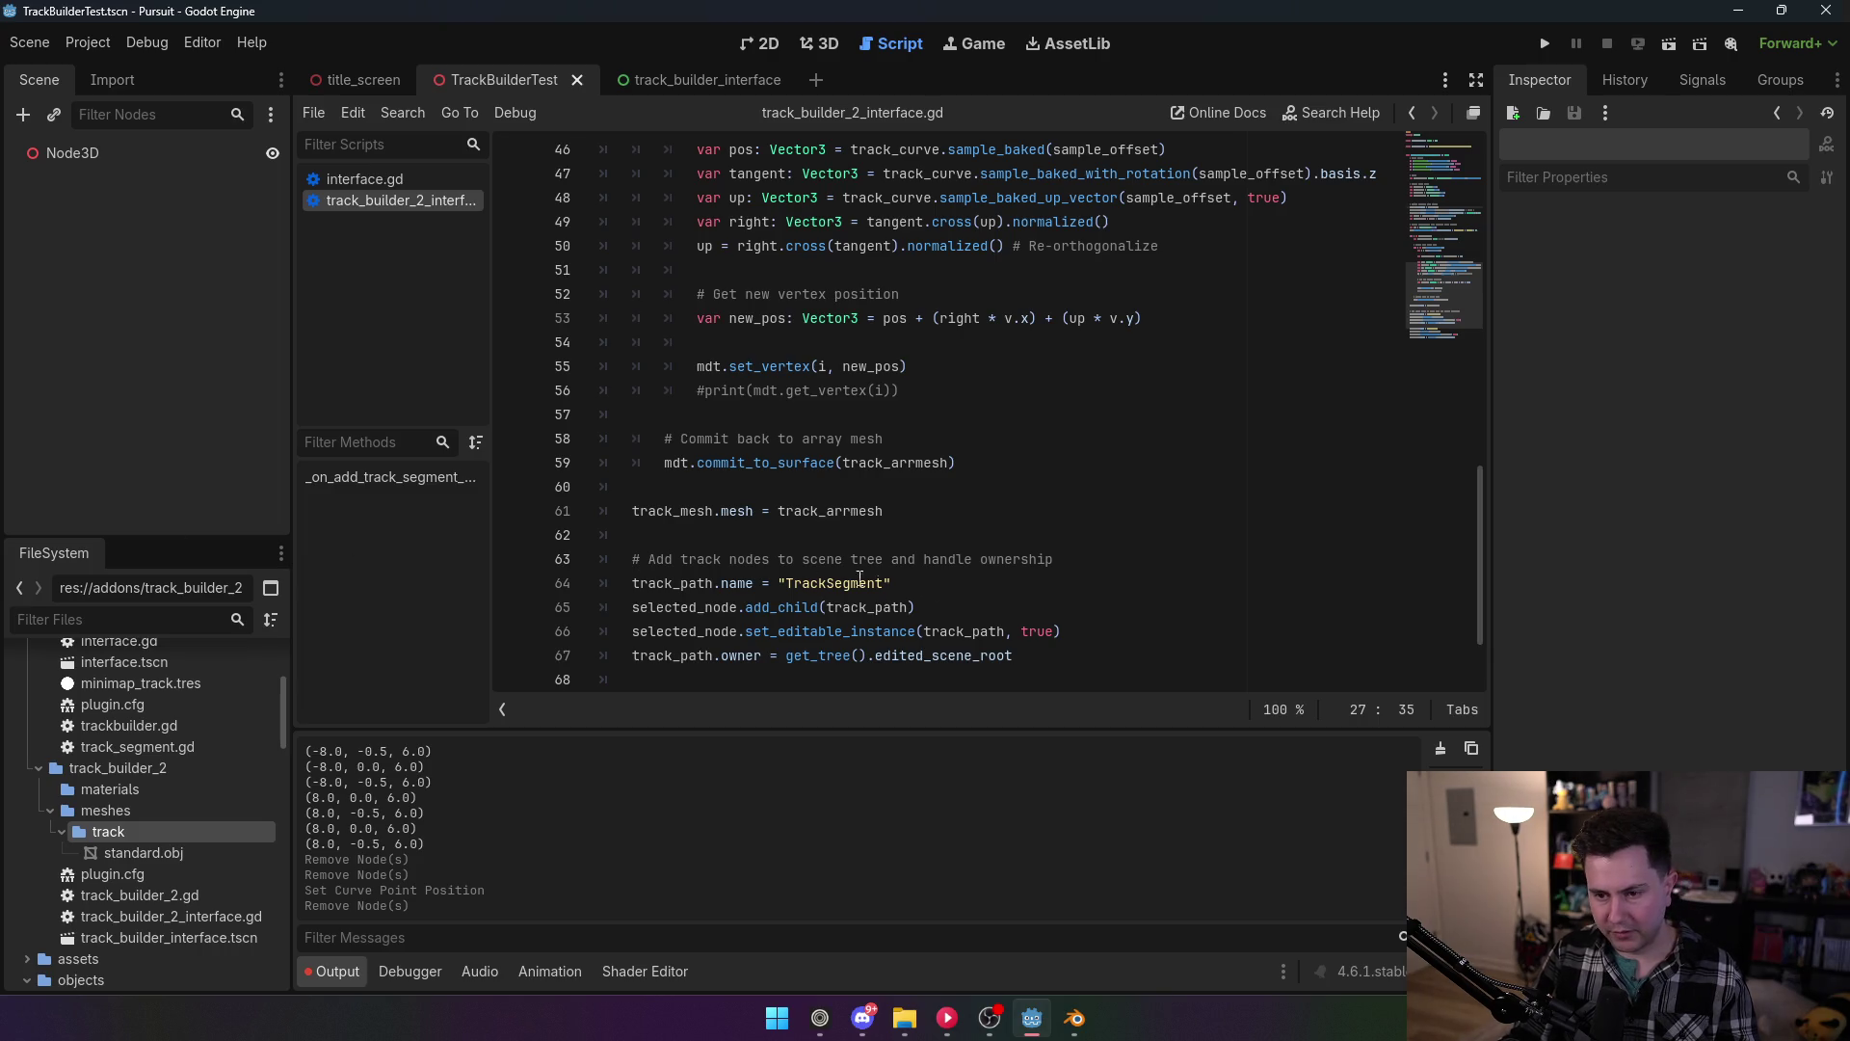
Step: Start a SurfaceTool.appe line below the commit comment, then clear it again
scroll(812, 511, "up", 2)
scroll(813, 511, "down", 4)
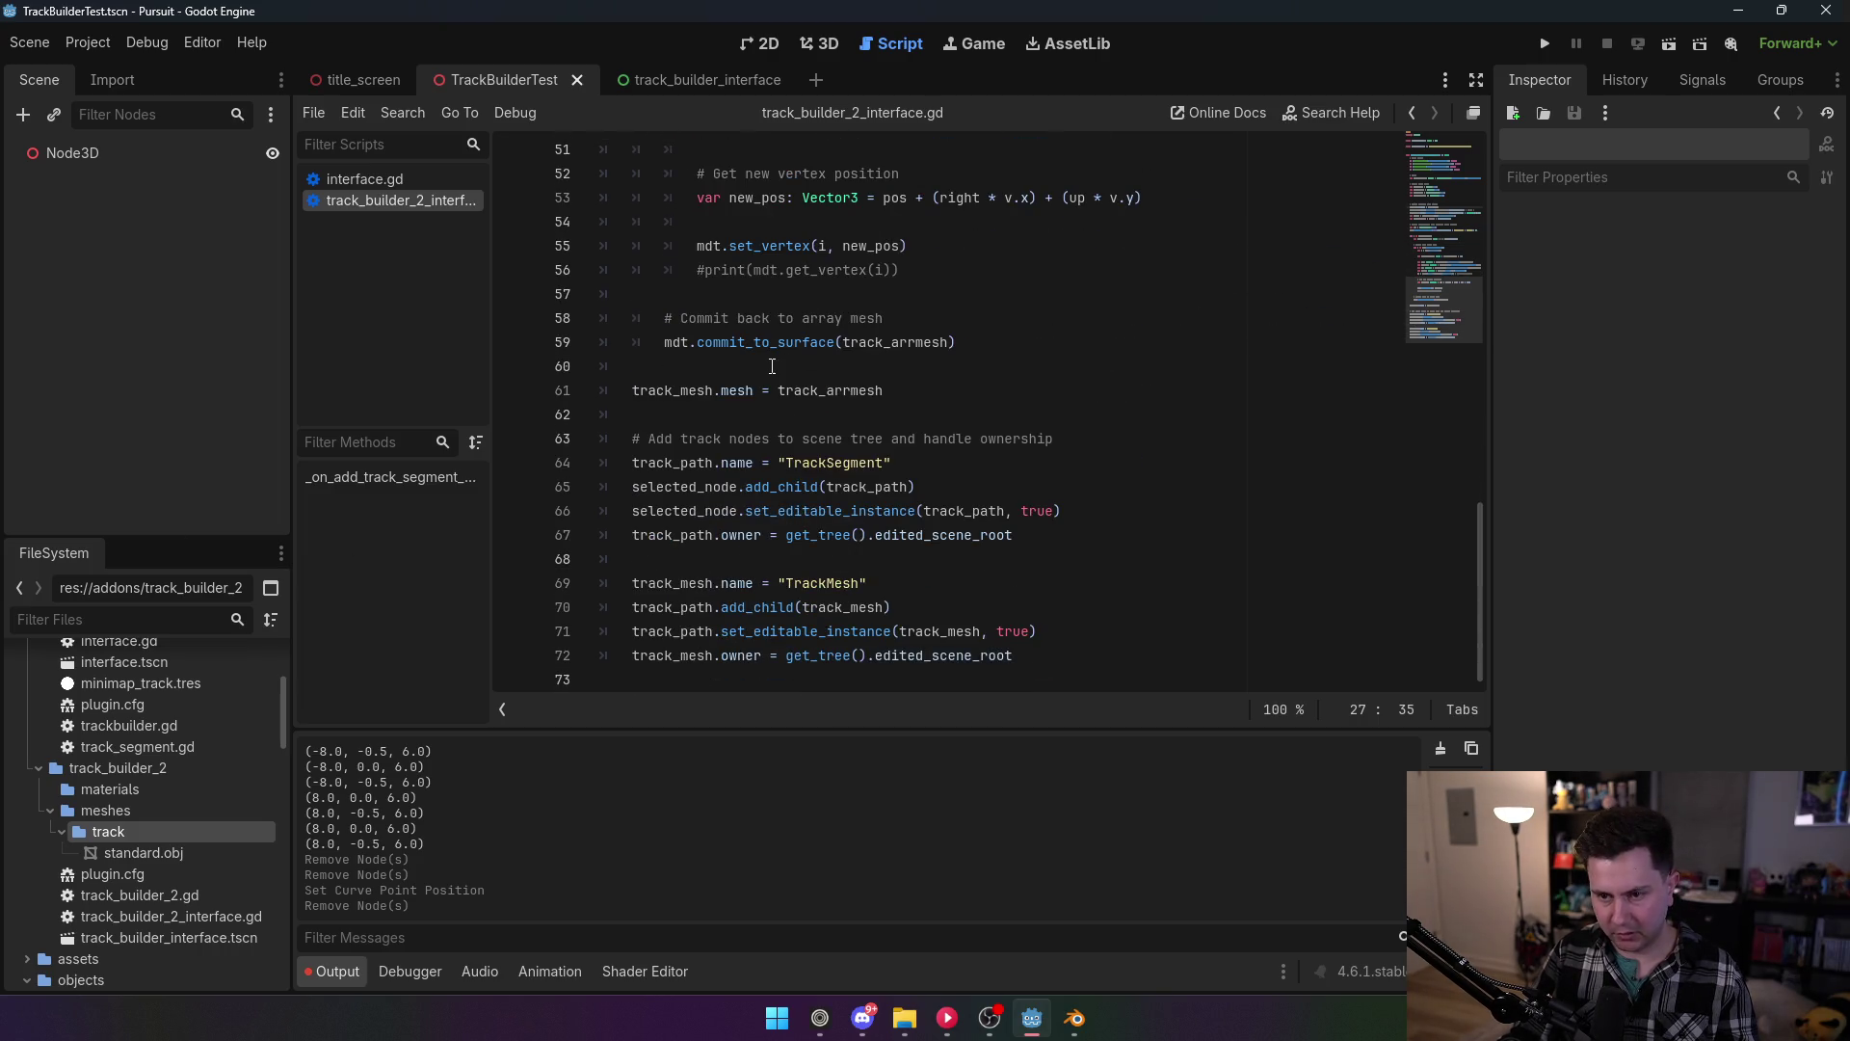
scroll(812, 366, "up", 1)
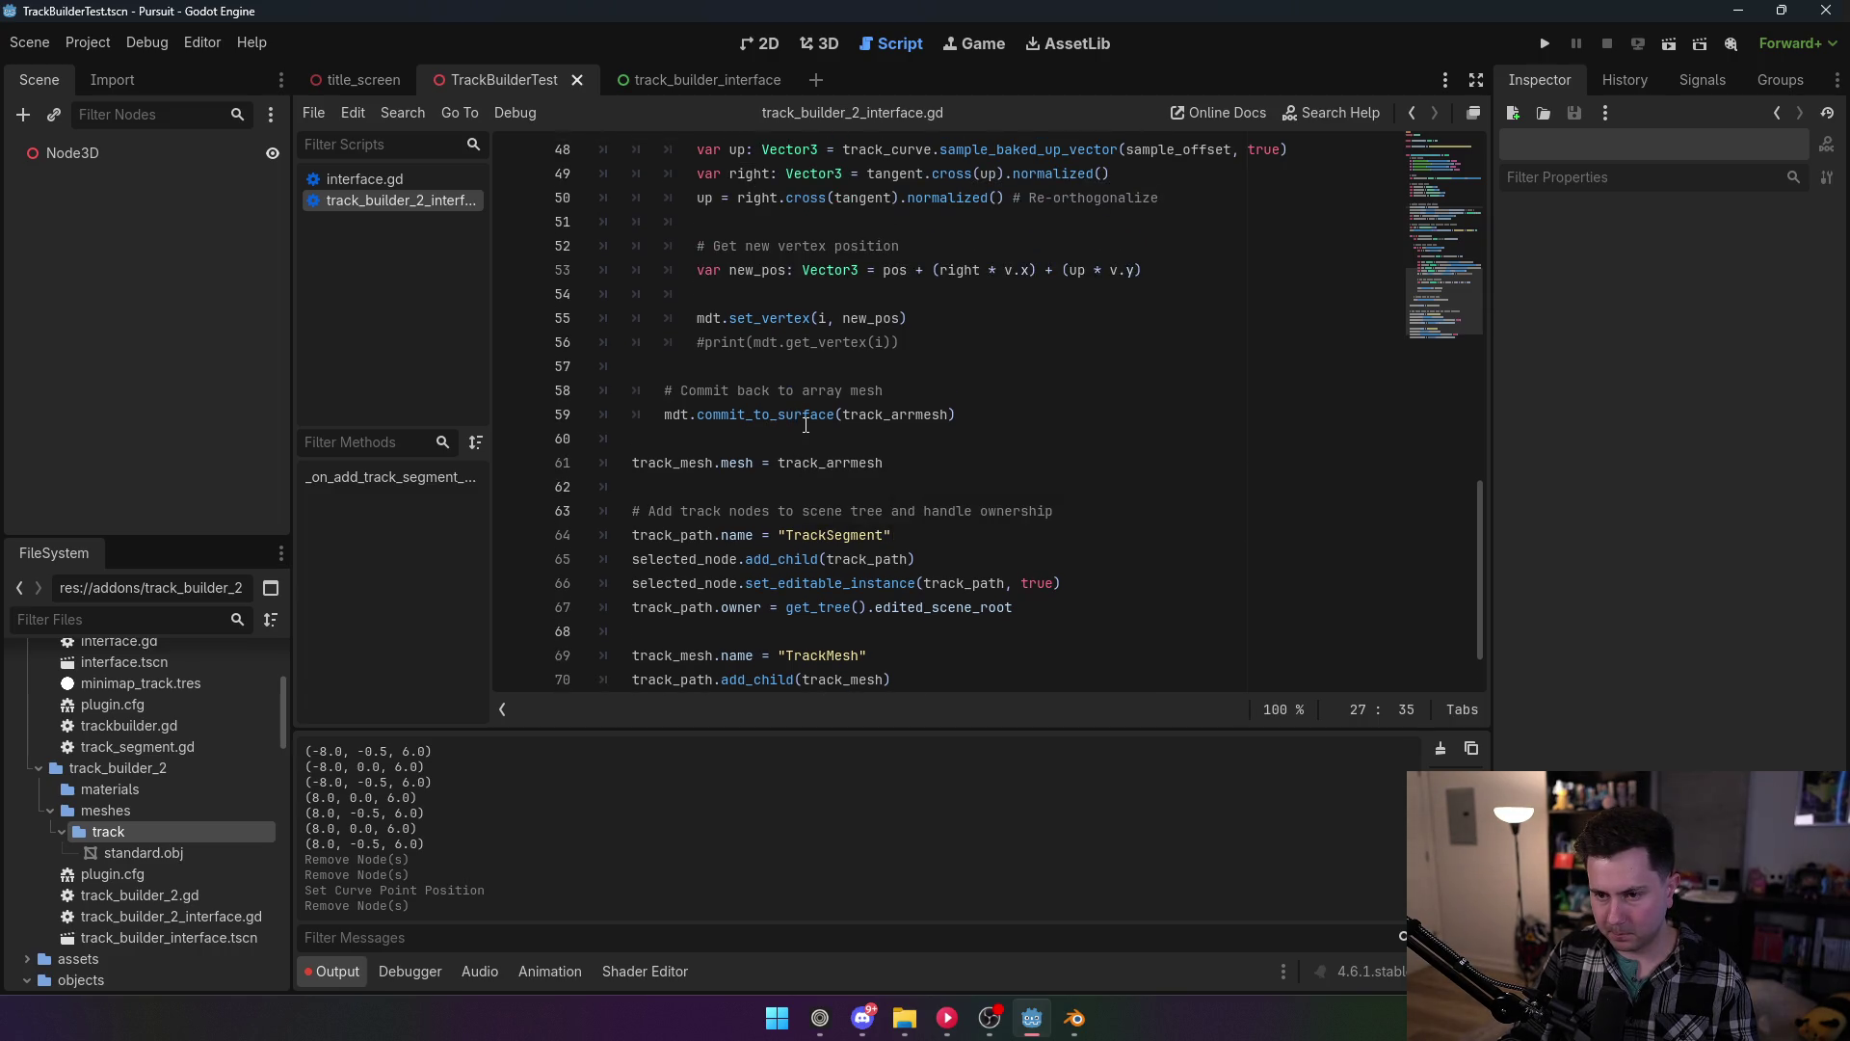
mouse_move(806, 425)
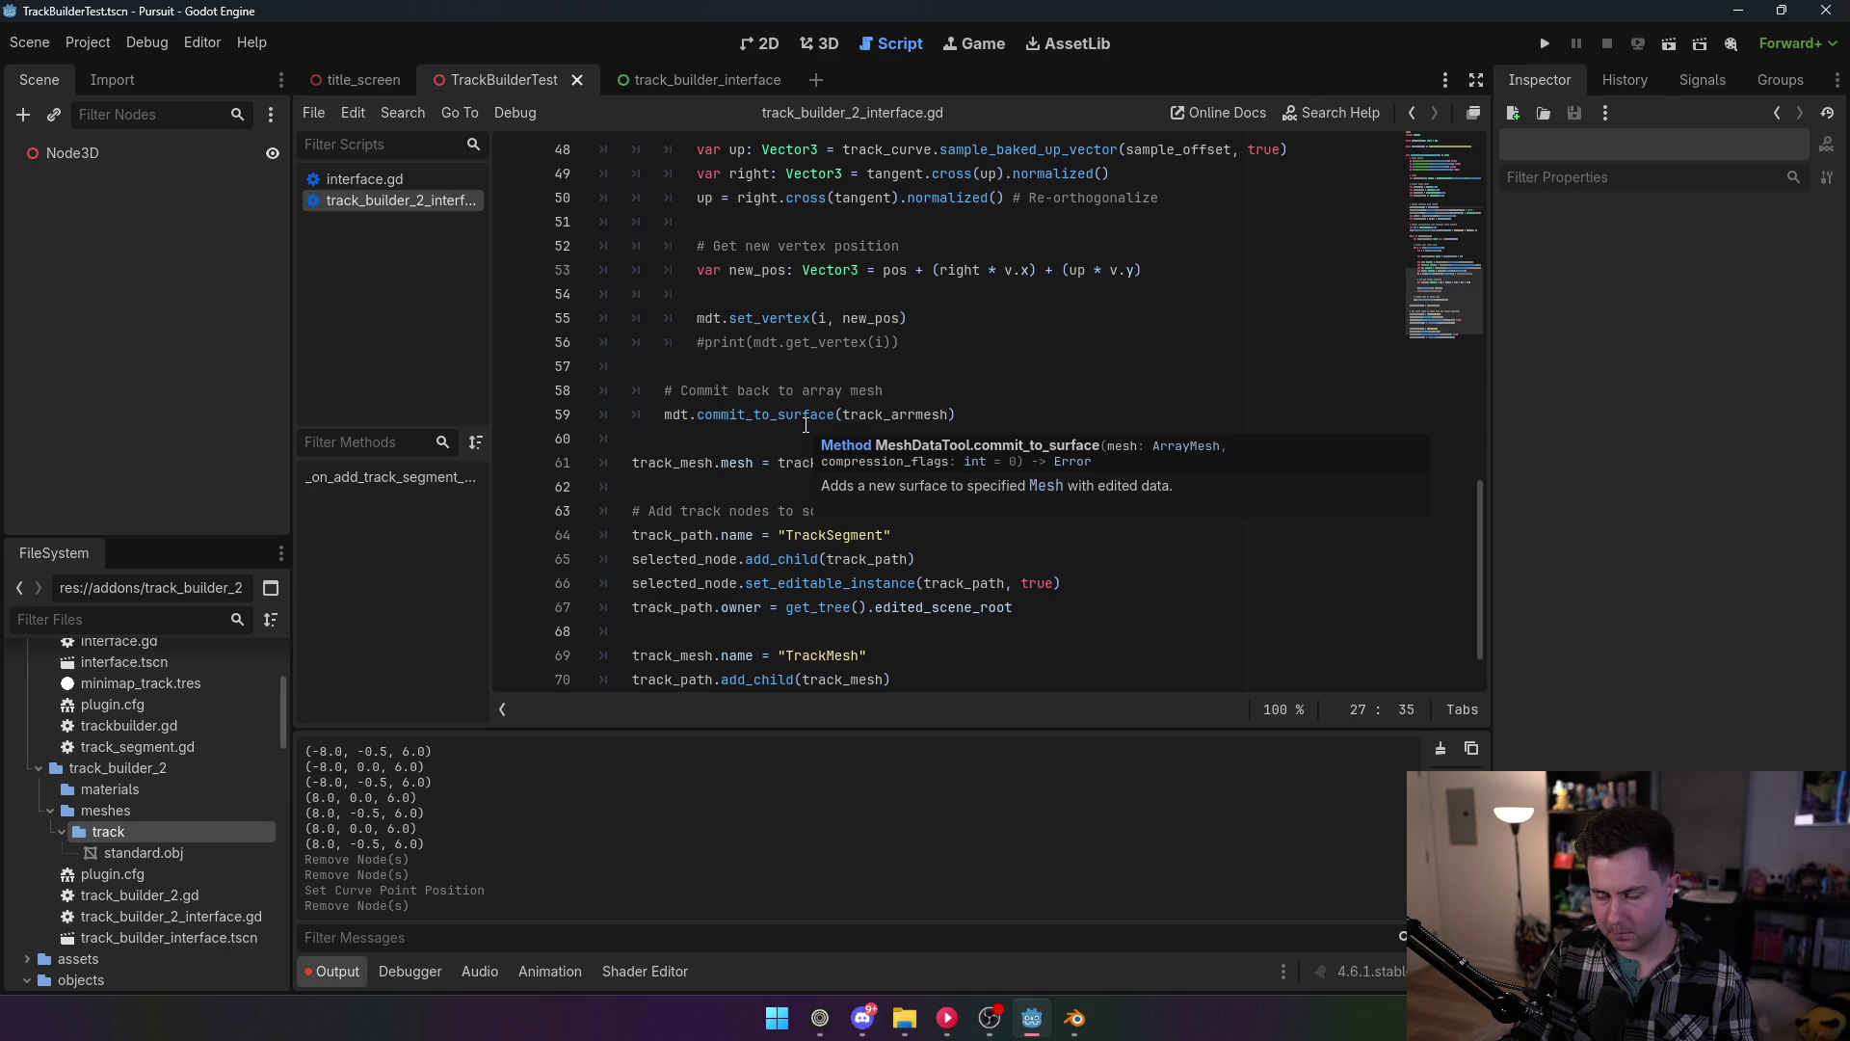
left_click(920, 394)
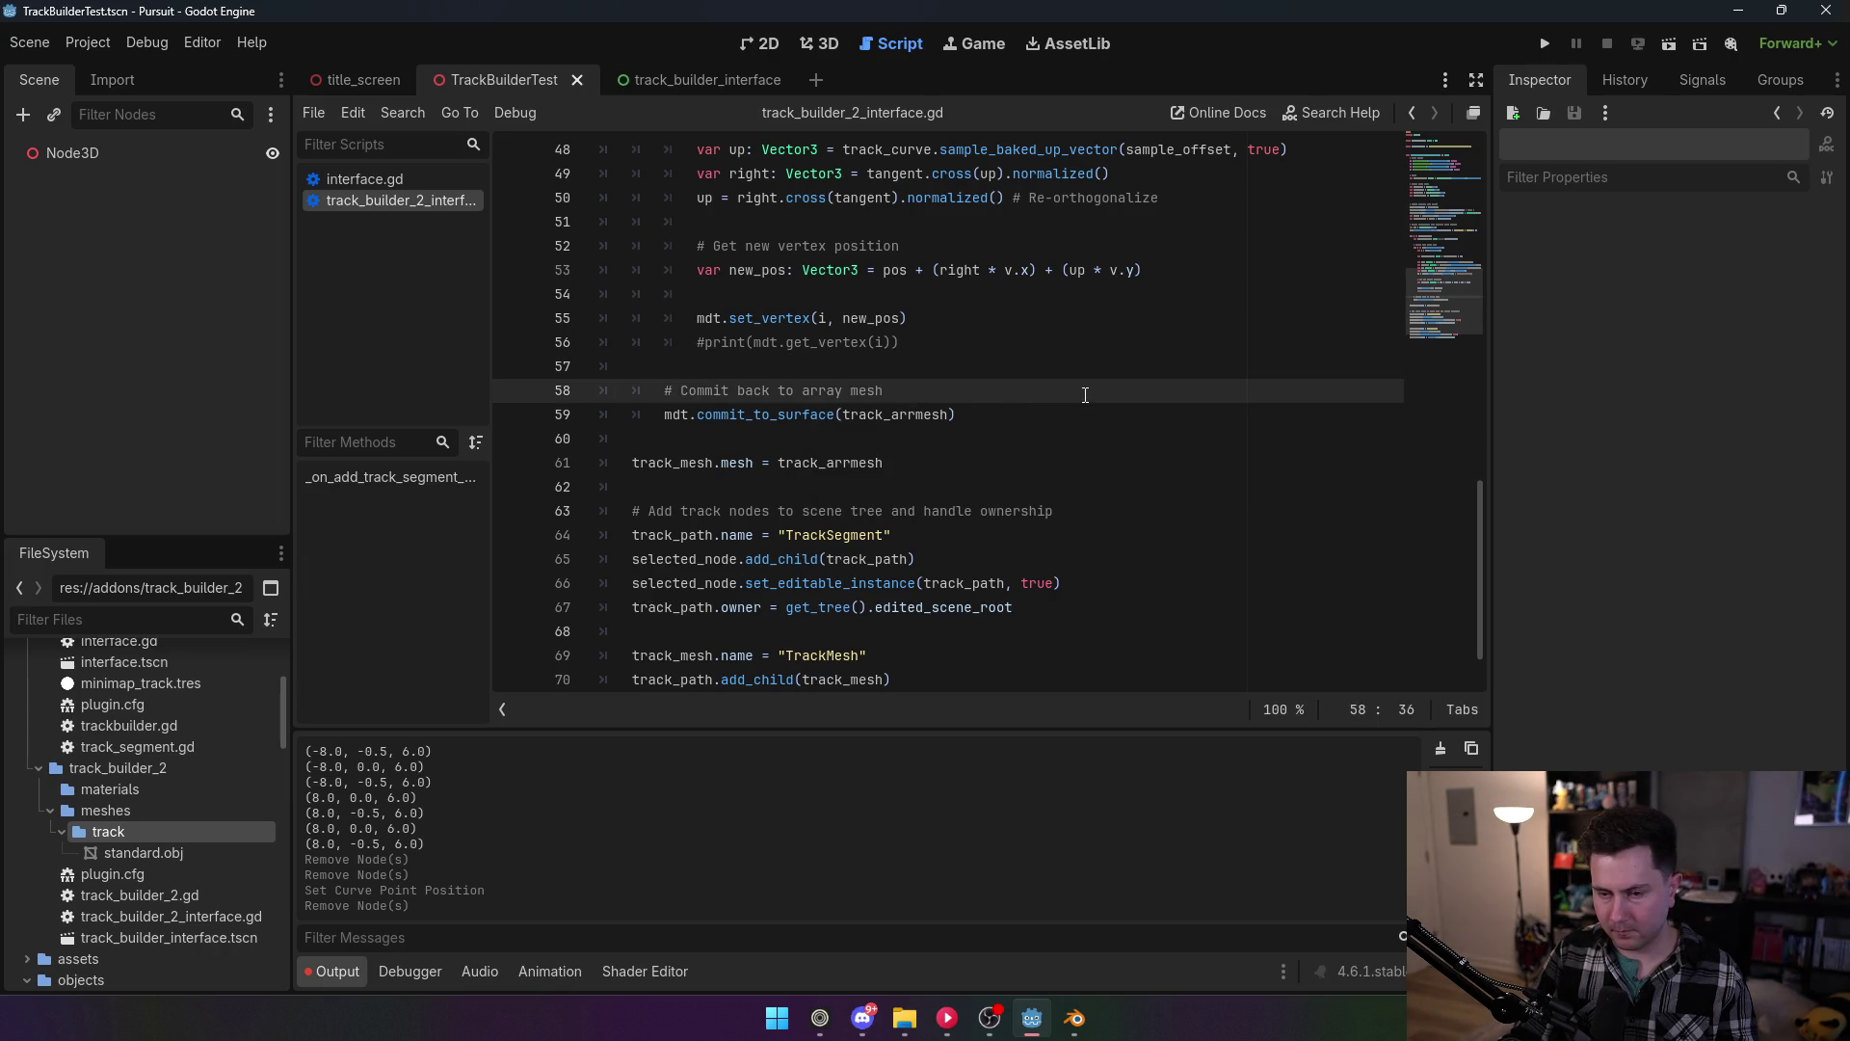
key("Return")
type("Su")
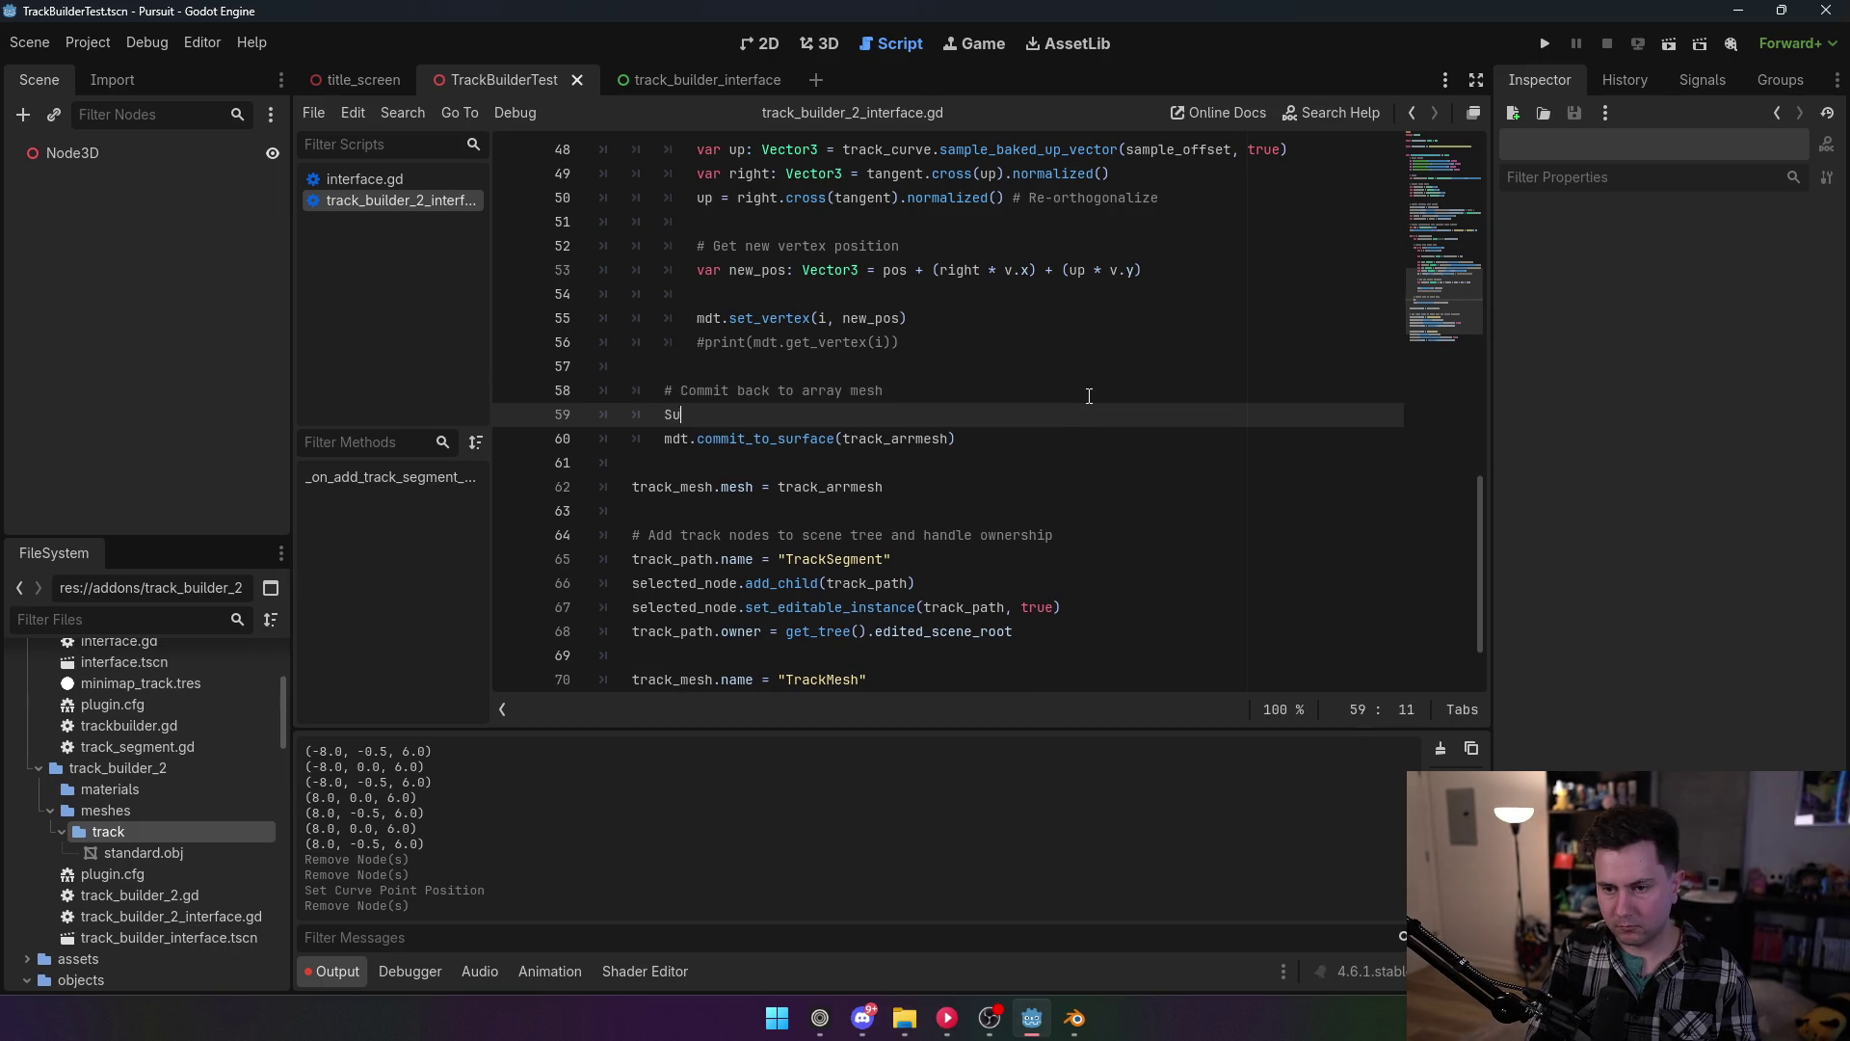
type("rfaceTool.")
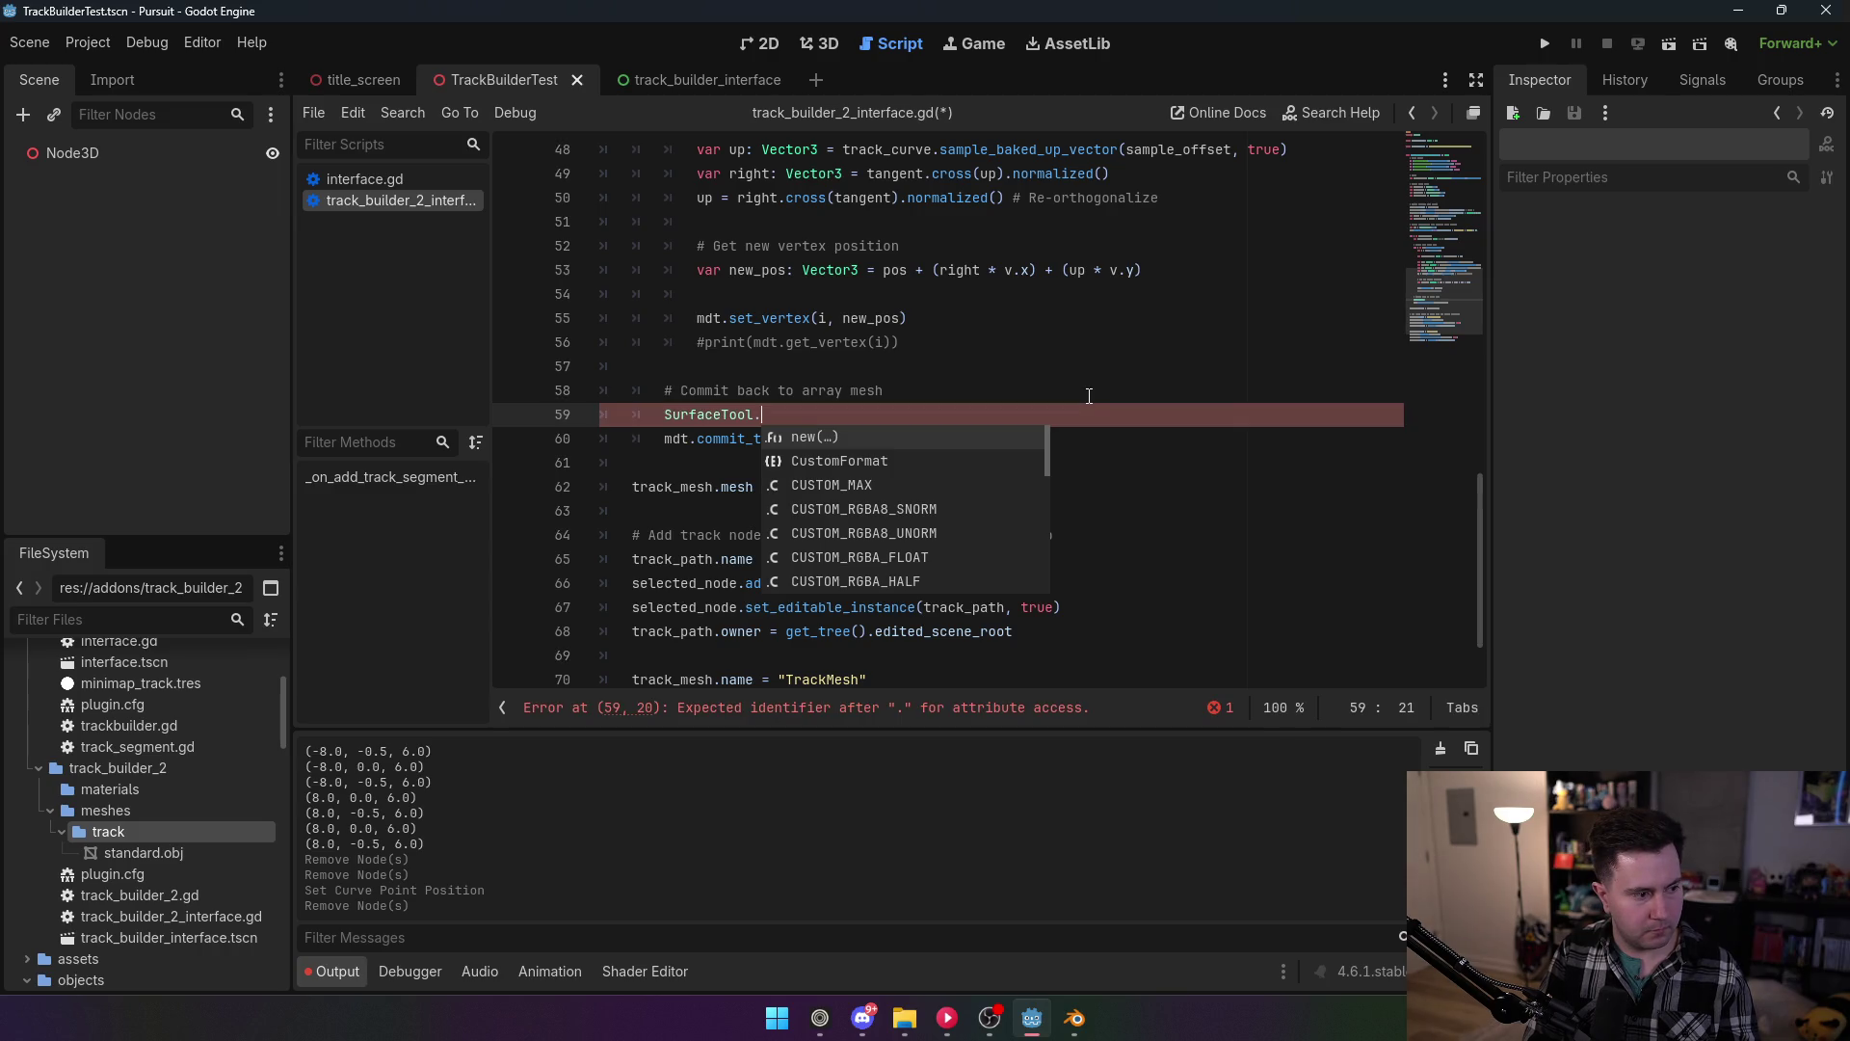
type("appe")
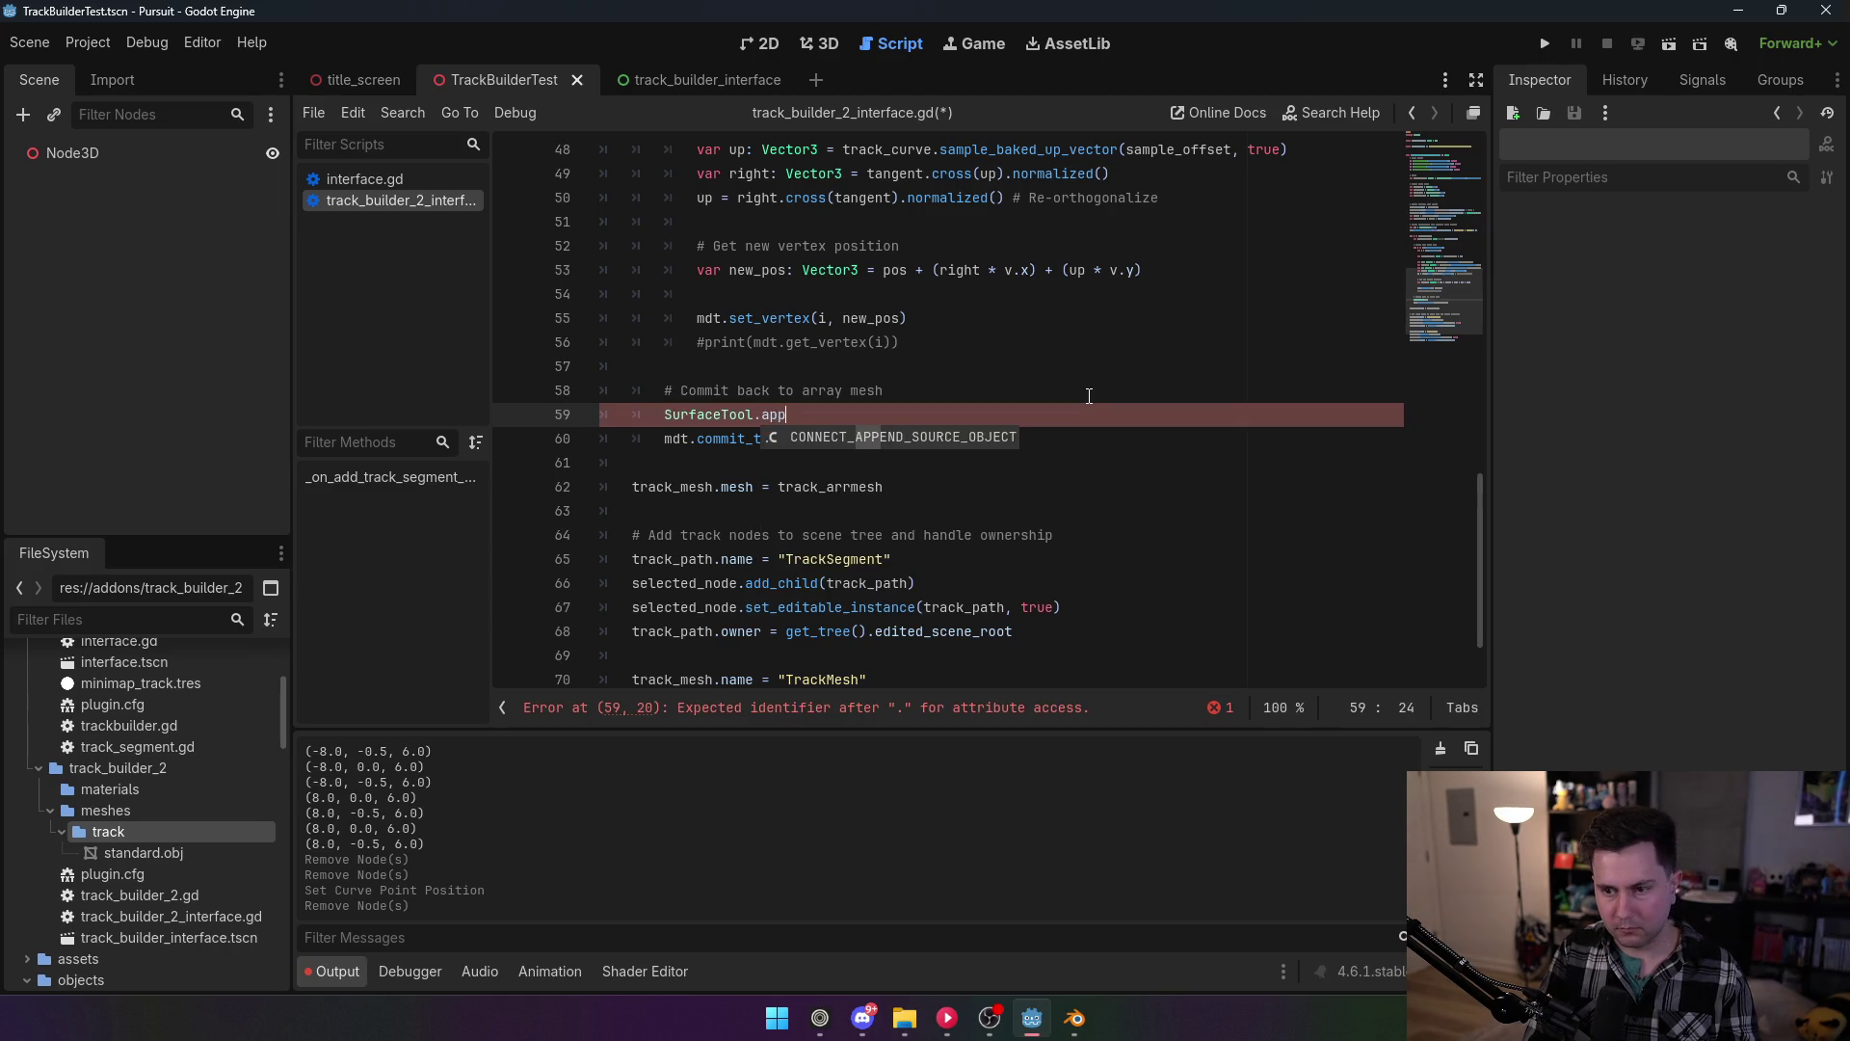
key("BackSpace")
key("BackSpace")
key("BackSpace")
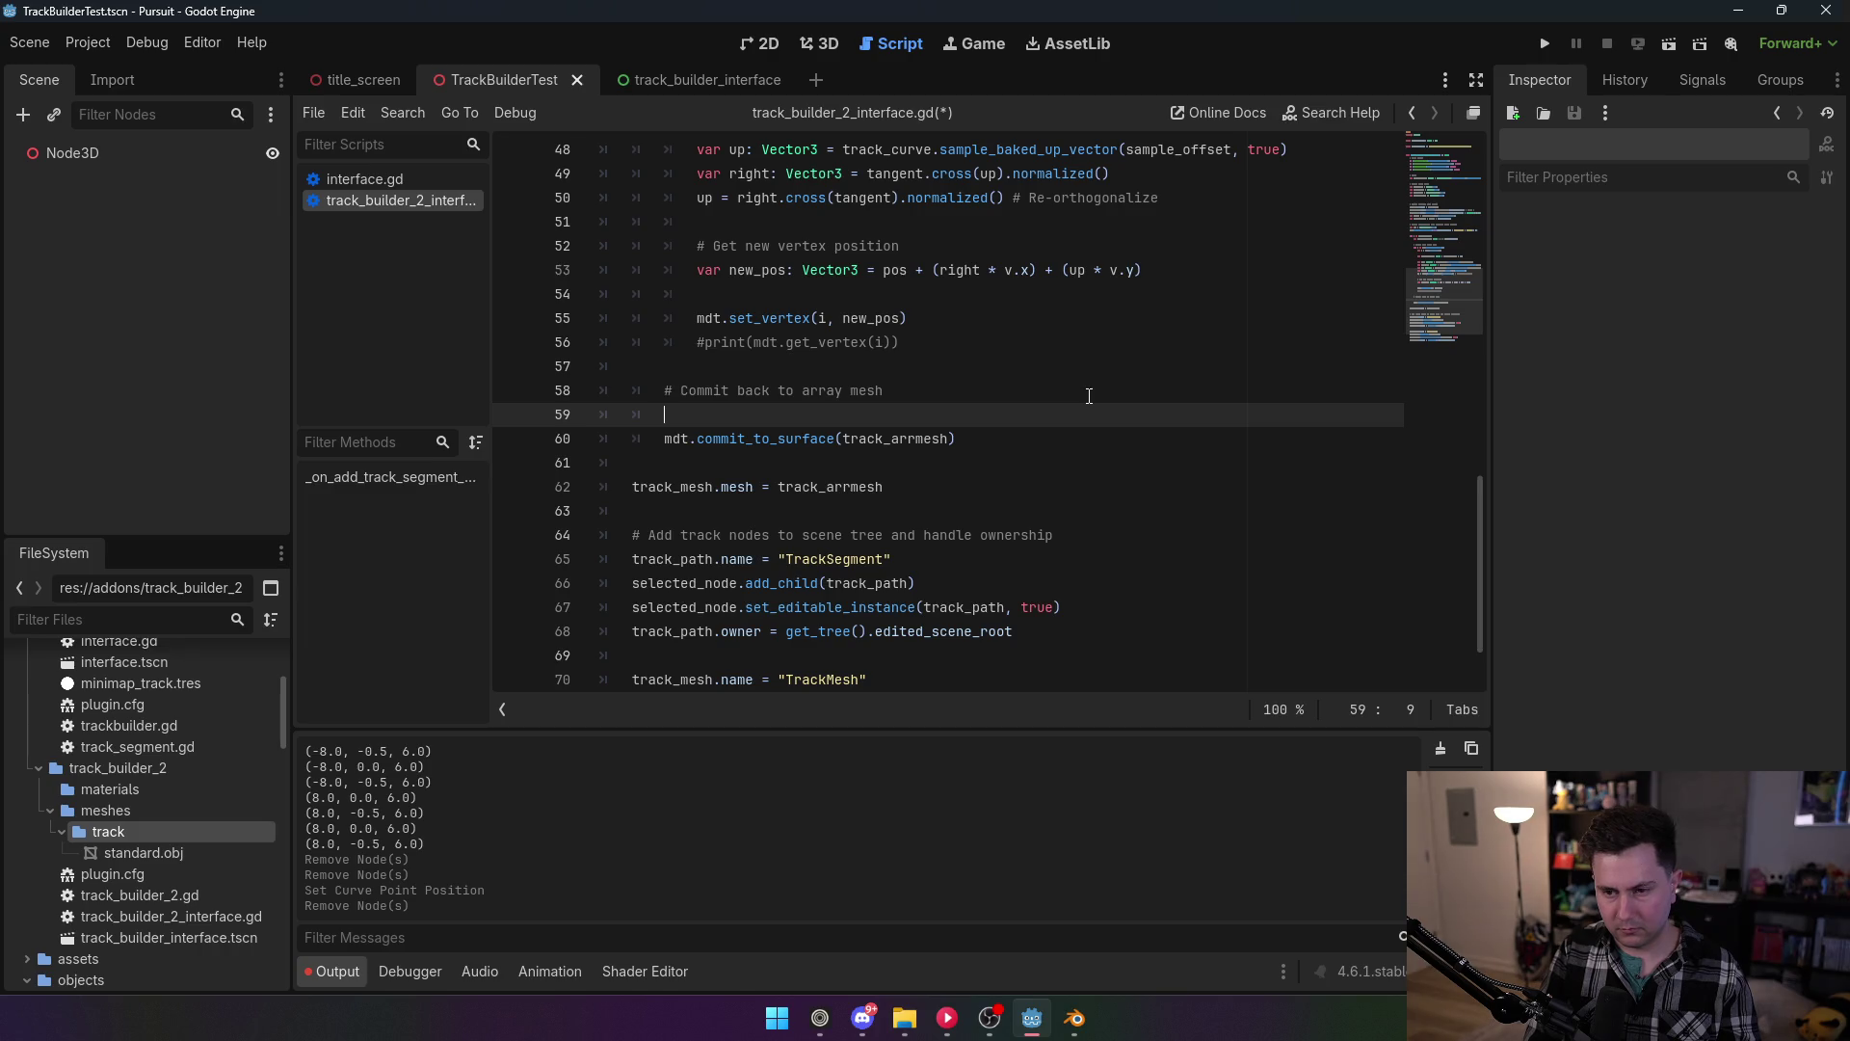
Step: Declare 'var st = SurfaceTool.new()' below the ArrayMesh declaration on line 24
scroll(975, 375, "up", 7)
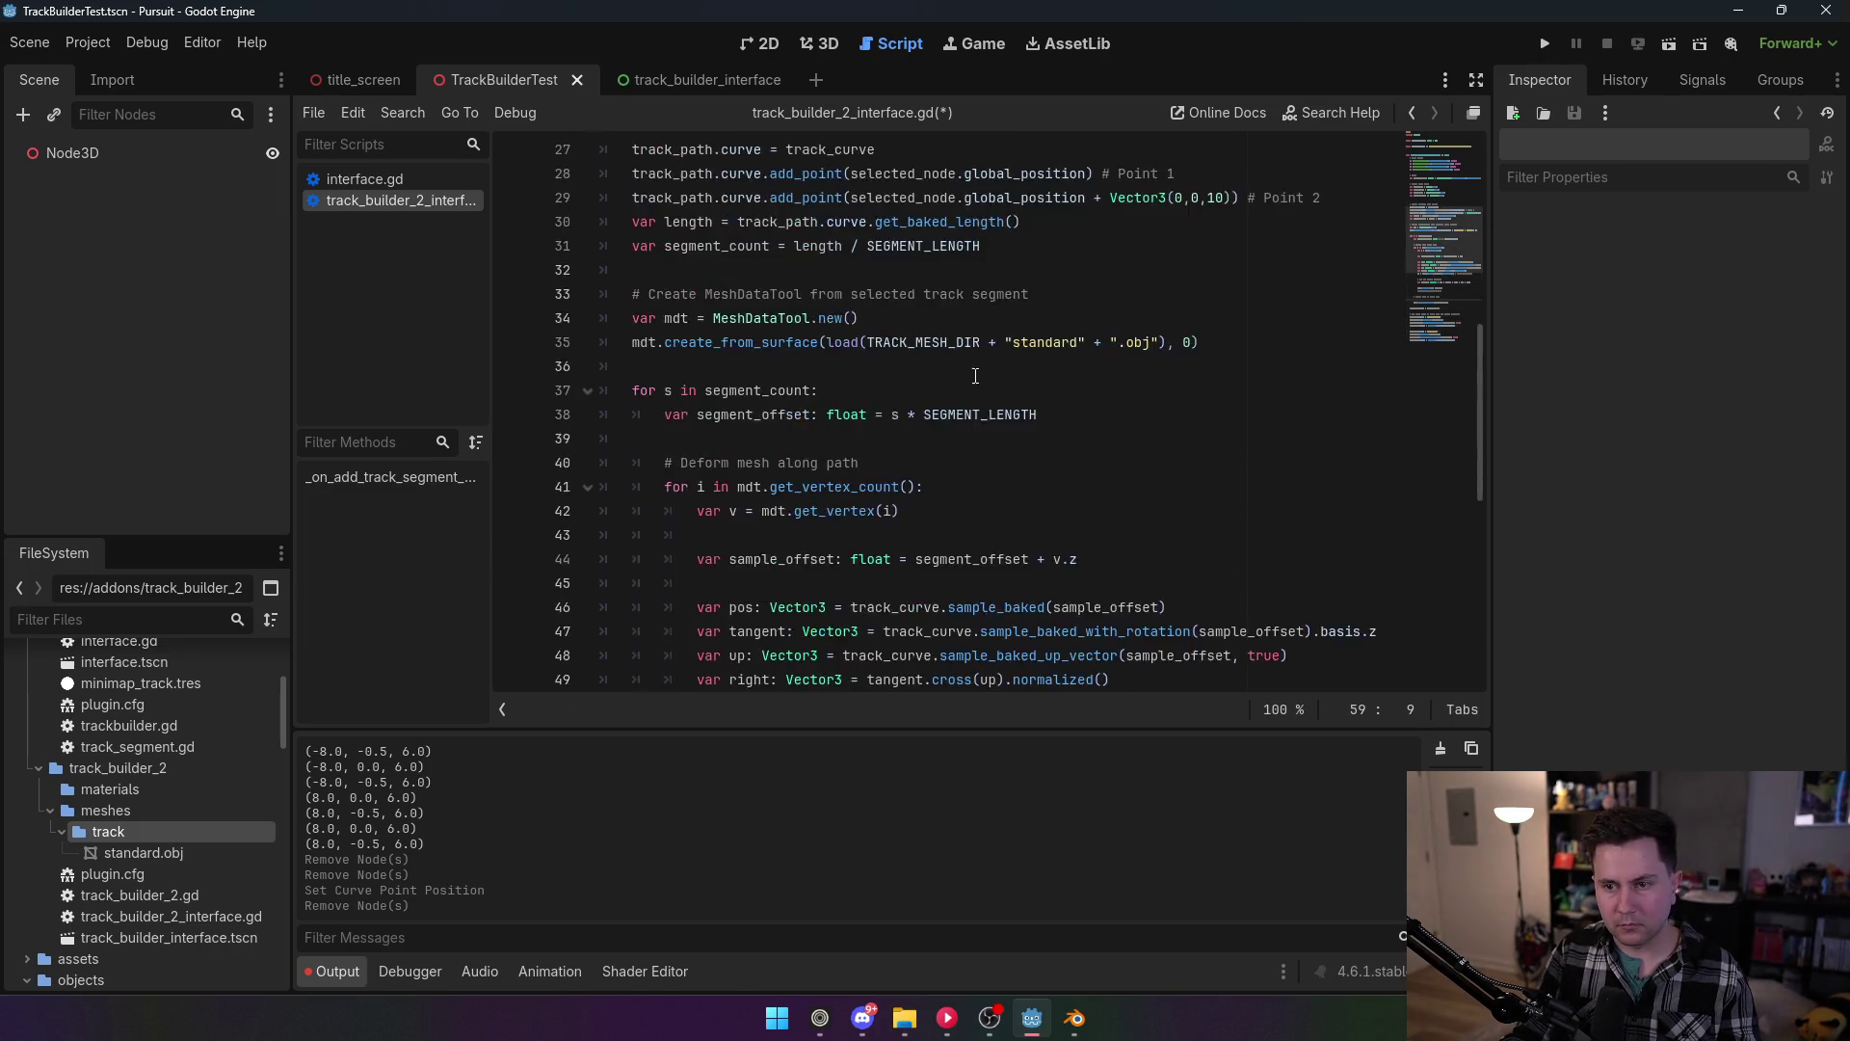
scroll(902, 395, "up", 4)
left_click(973, 343)
key("Return")
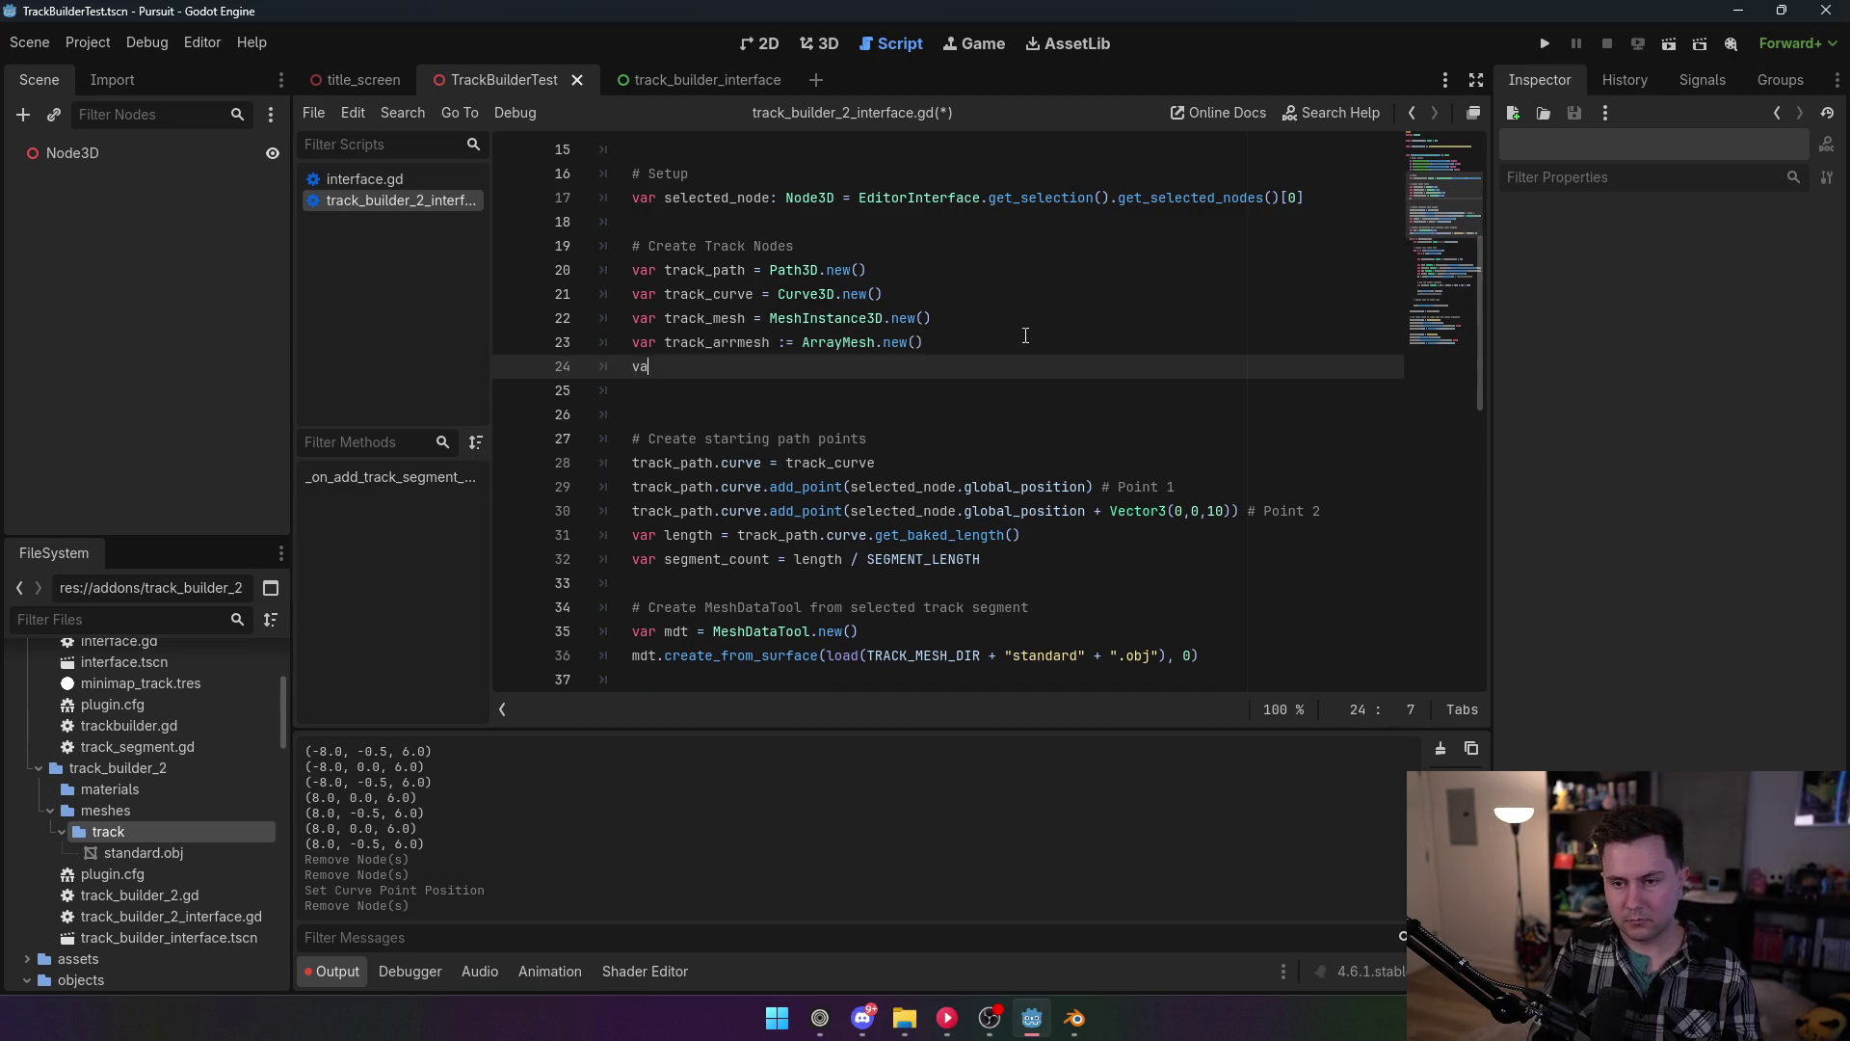
type("var  st")
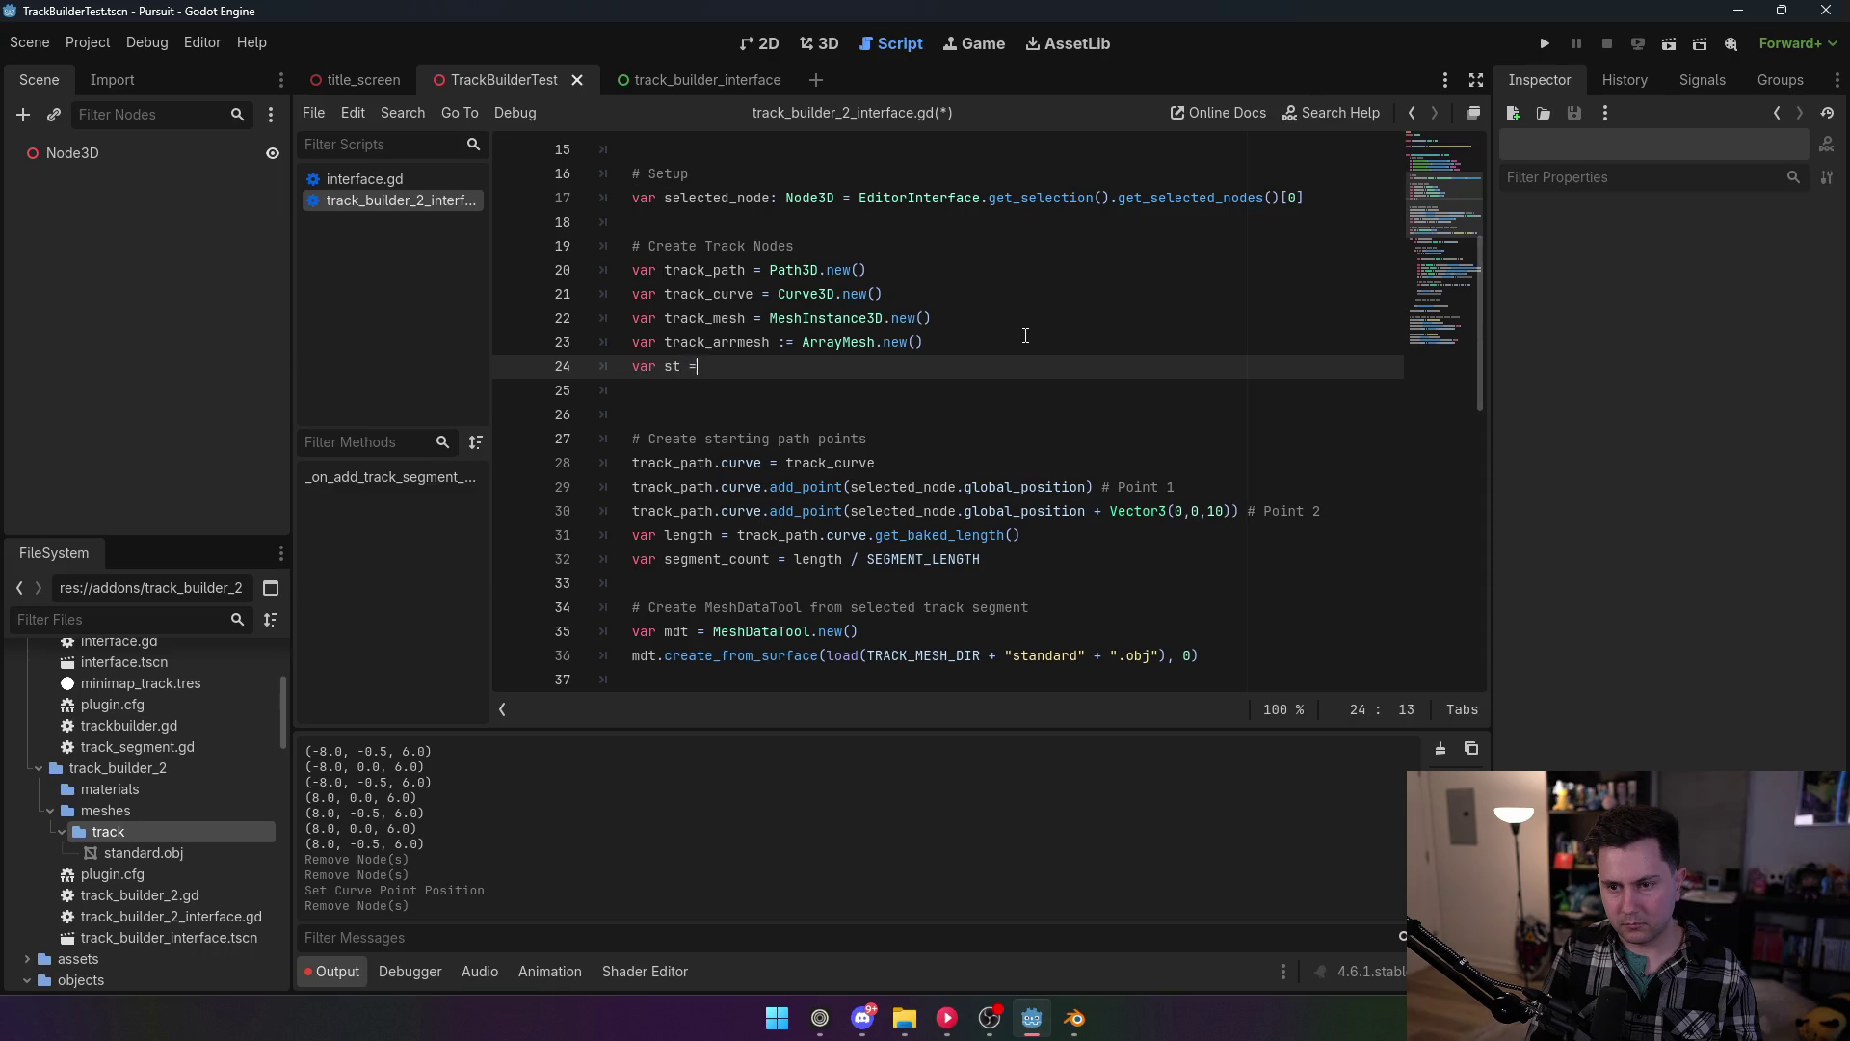
type(" SurfaceTool.ne")
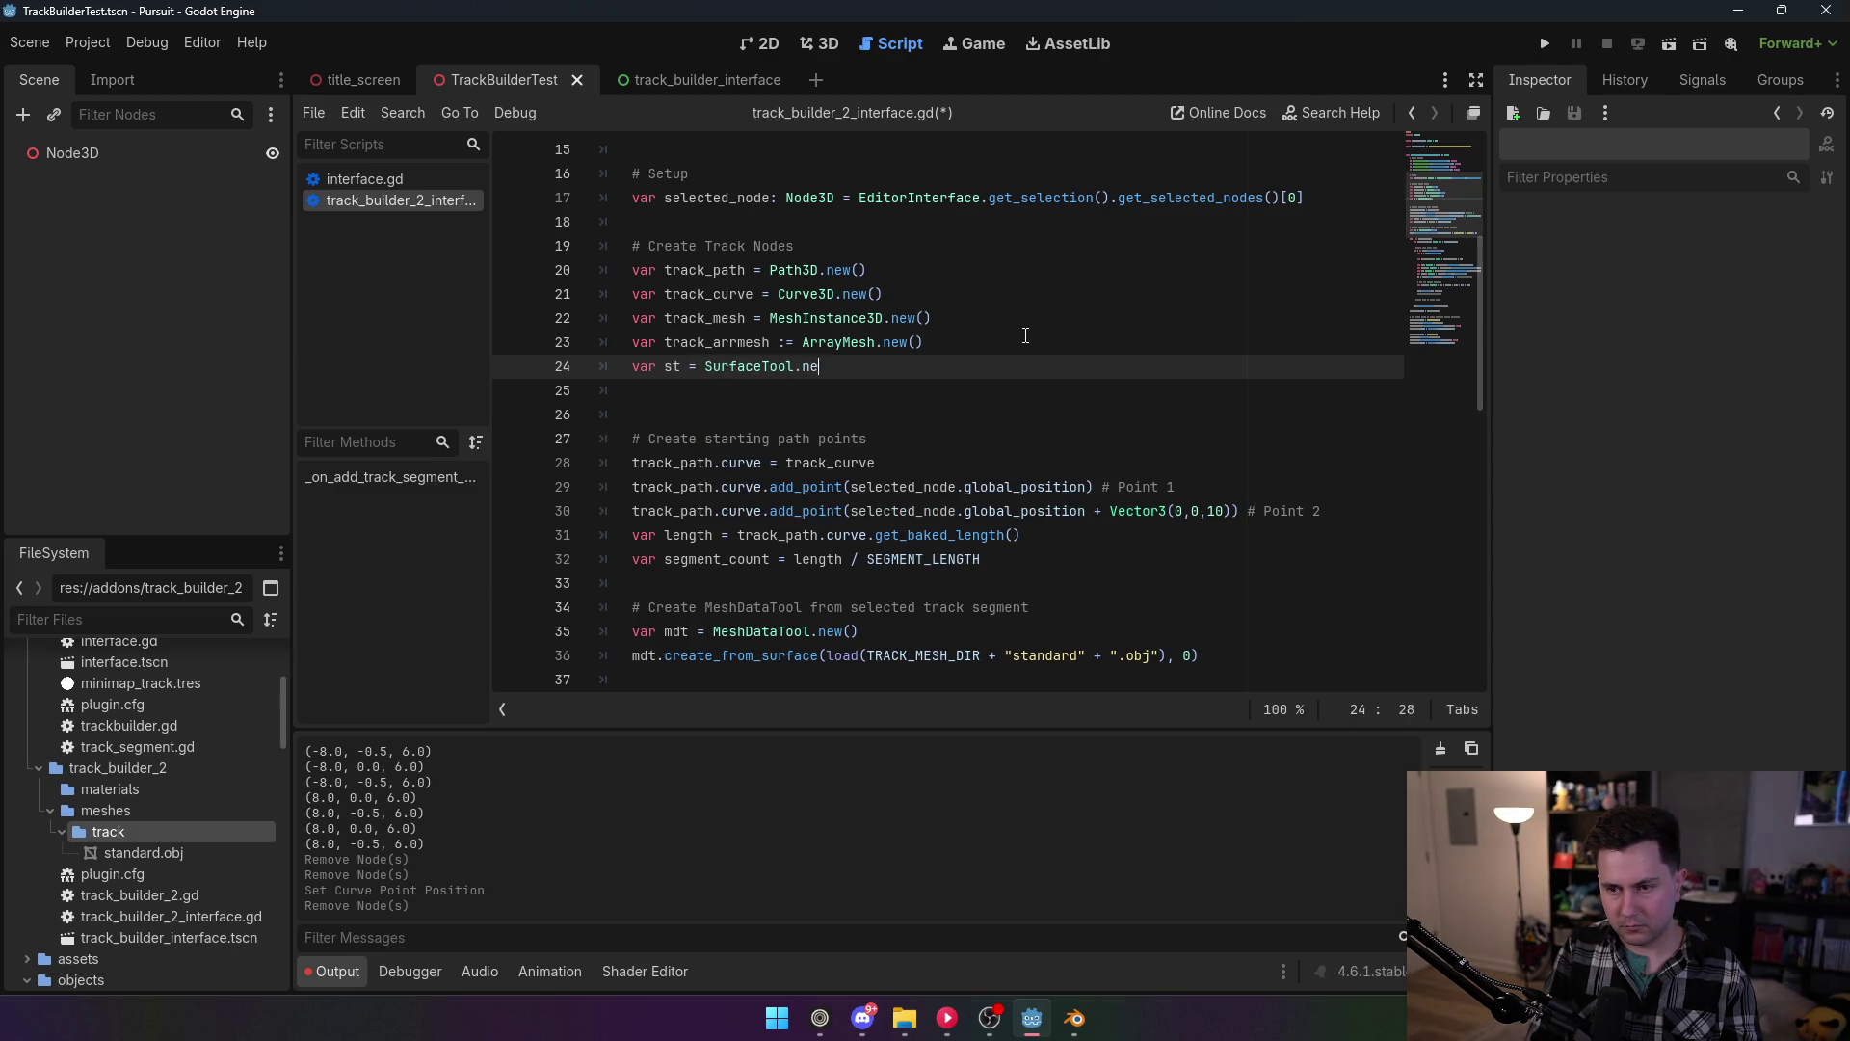
type("w()")
left_click(972, 310)
Step: Insert an st.append_from() call on line 60 via autocomplete
scroll(934, 473, "down", 7)
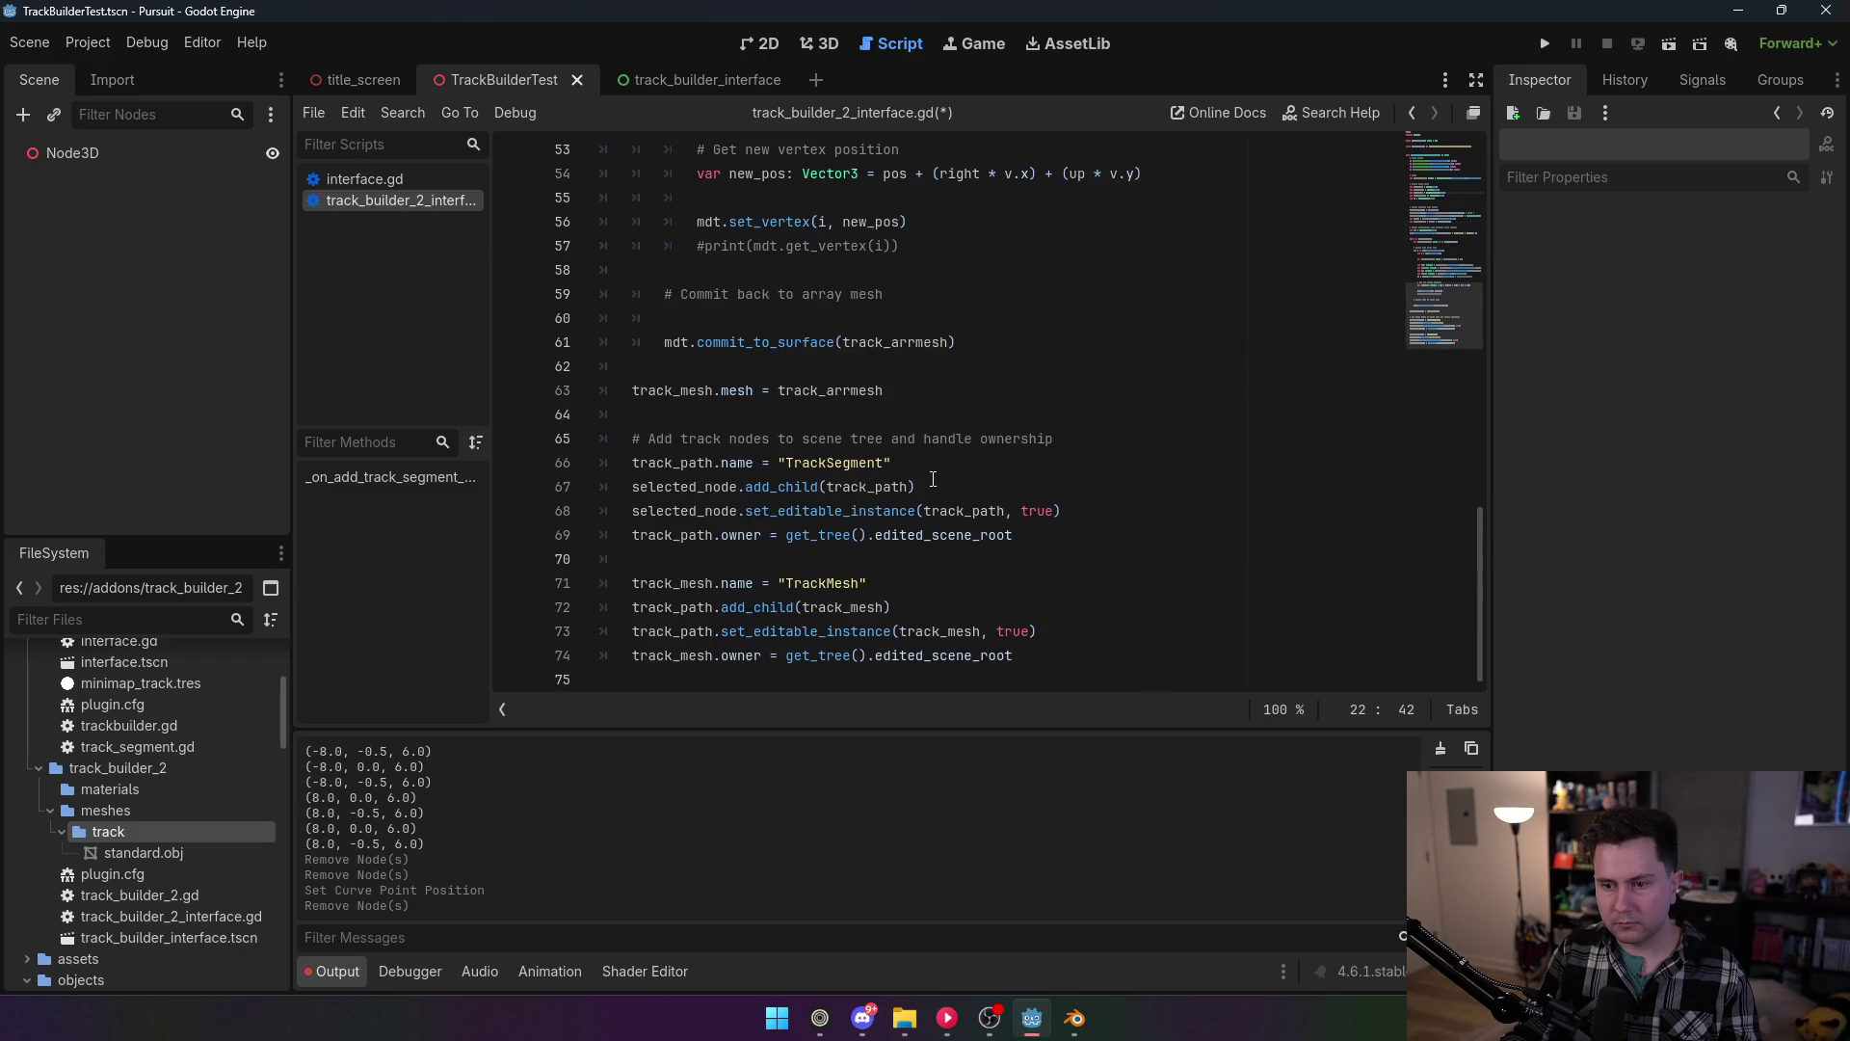
left_click(1033, 339)
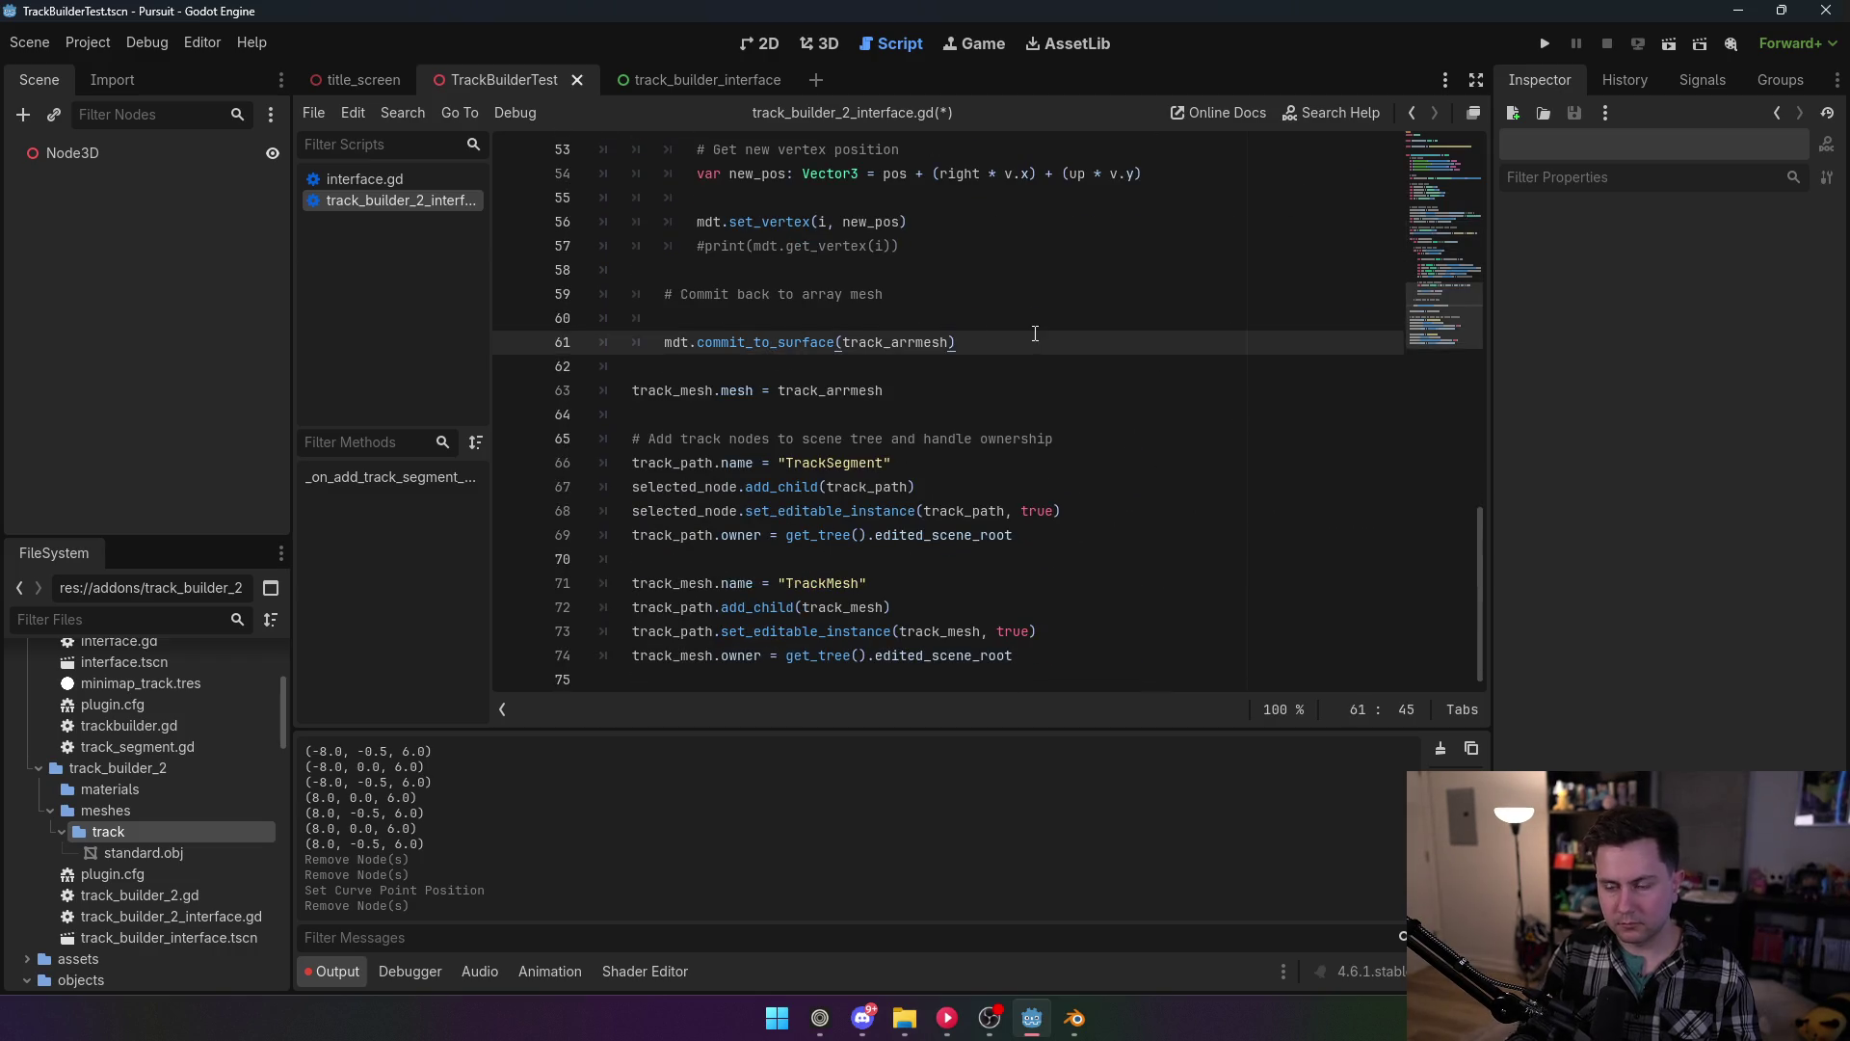
key("Return")
key("BackSpace")
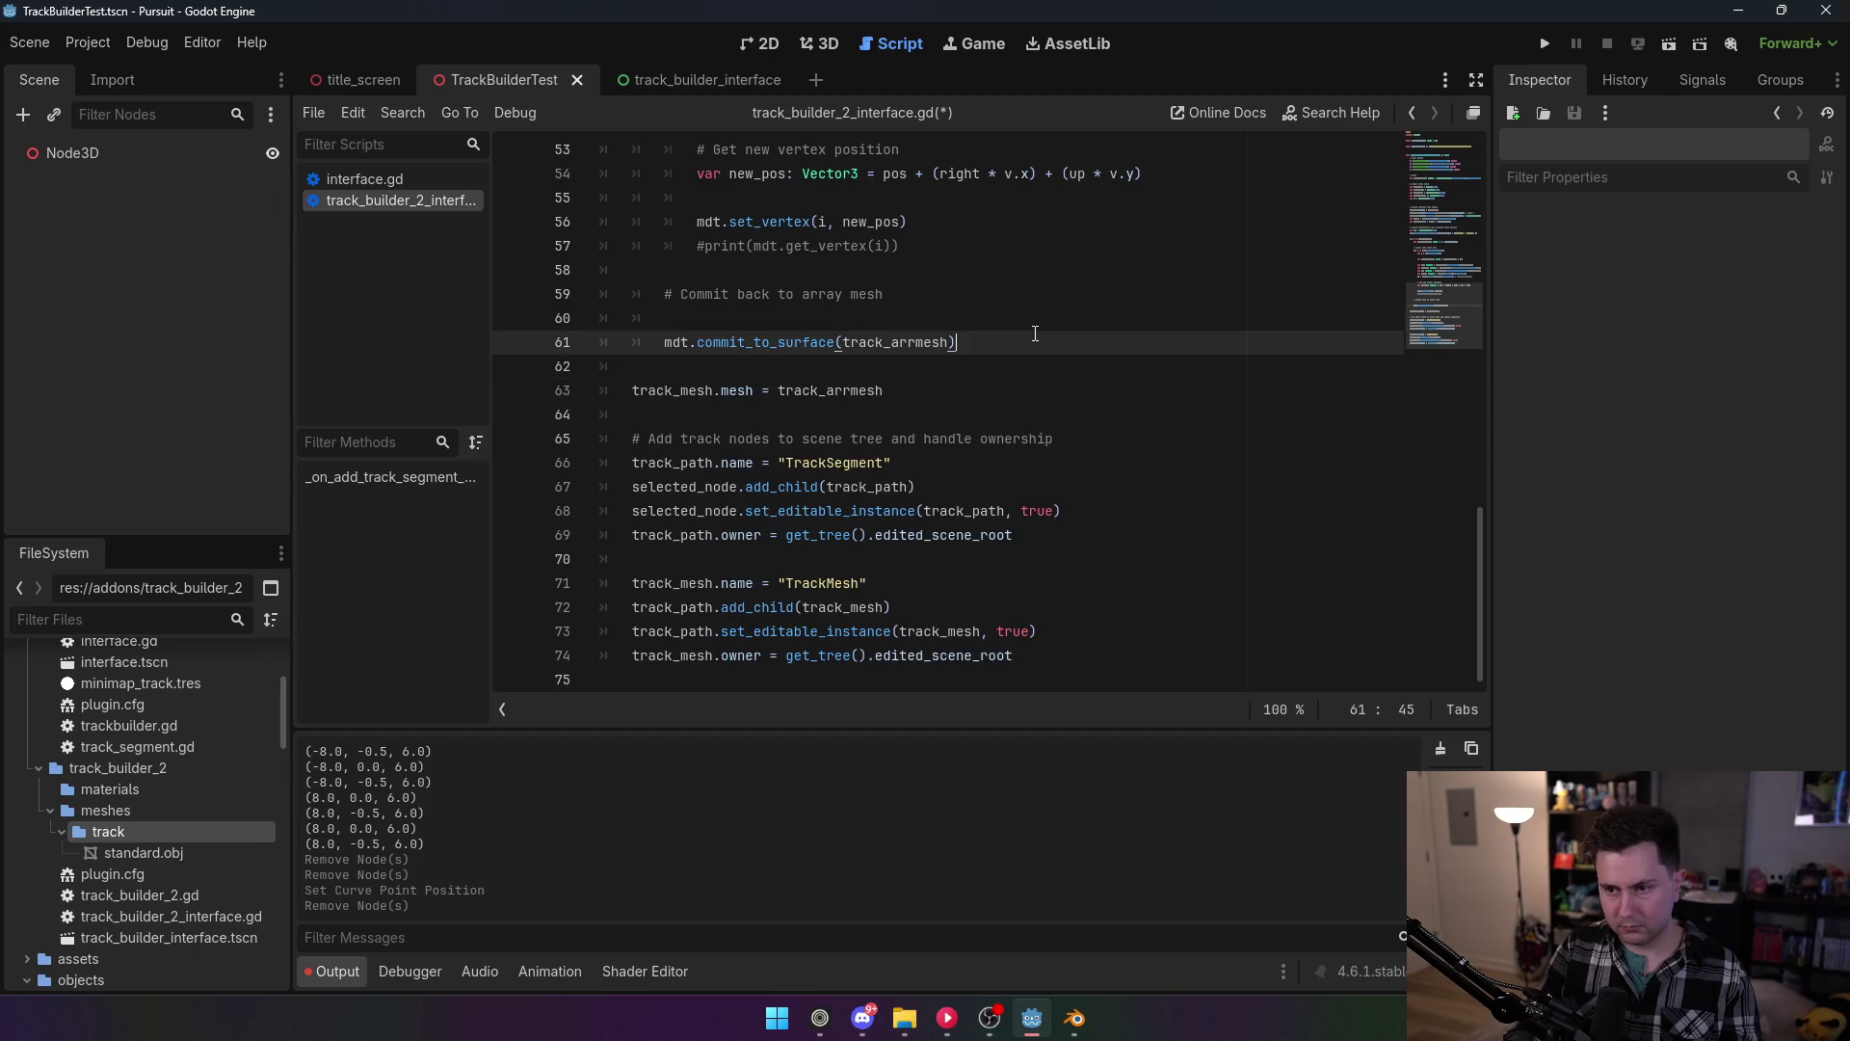
left_click(1038, 320)
type("st.")
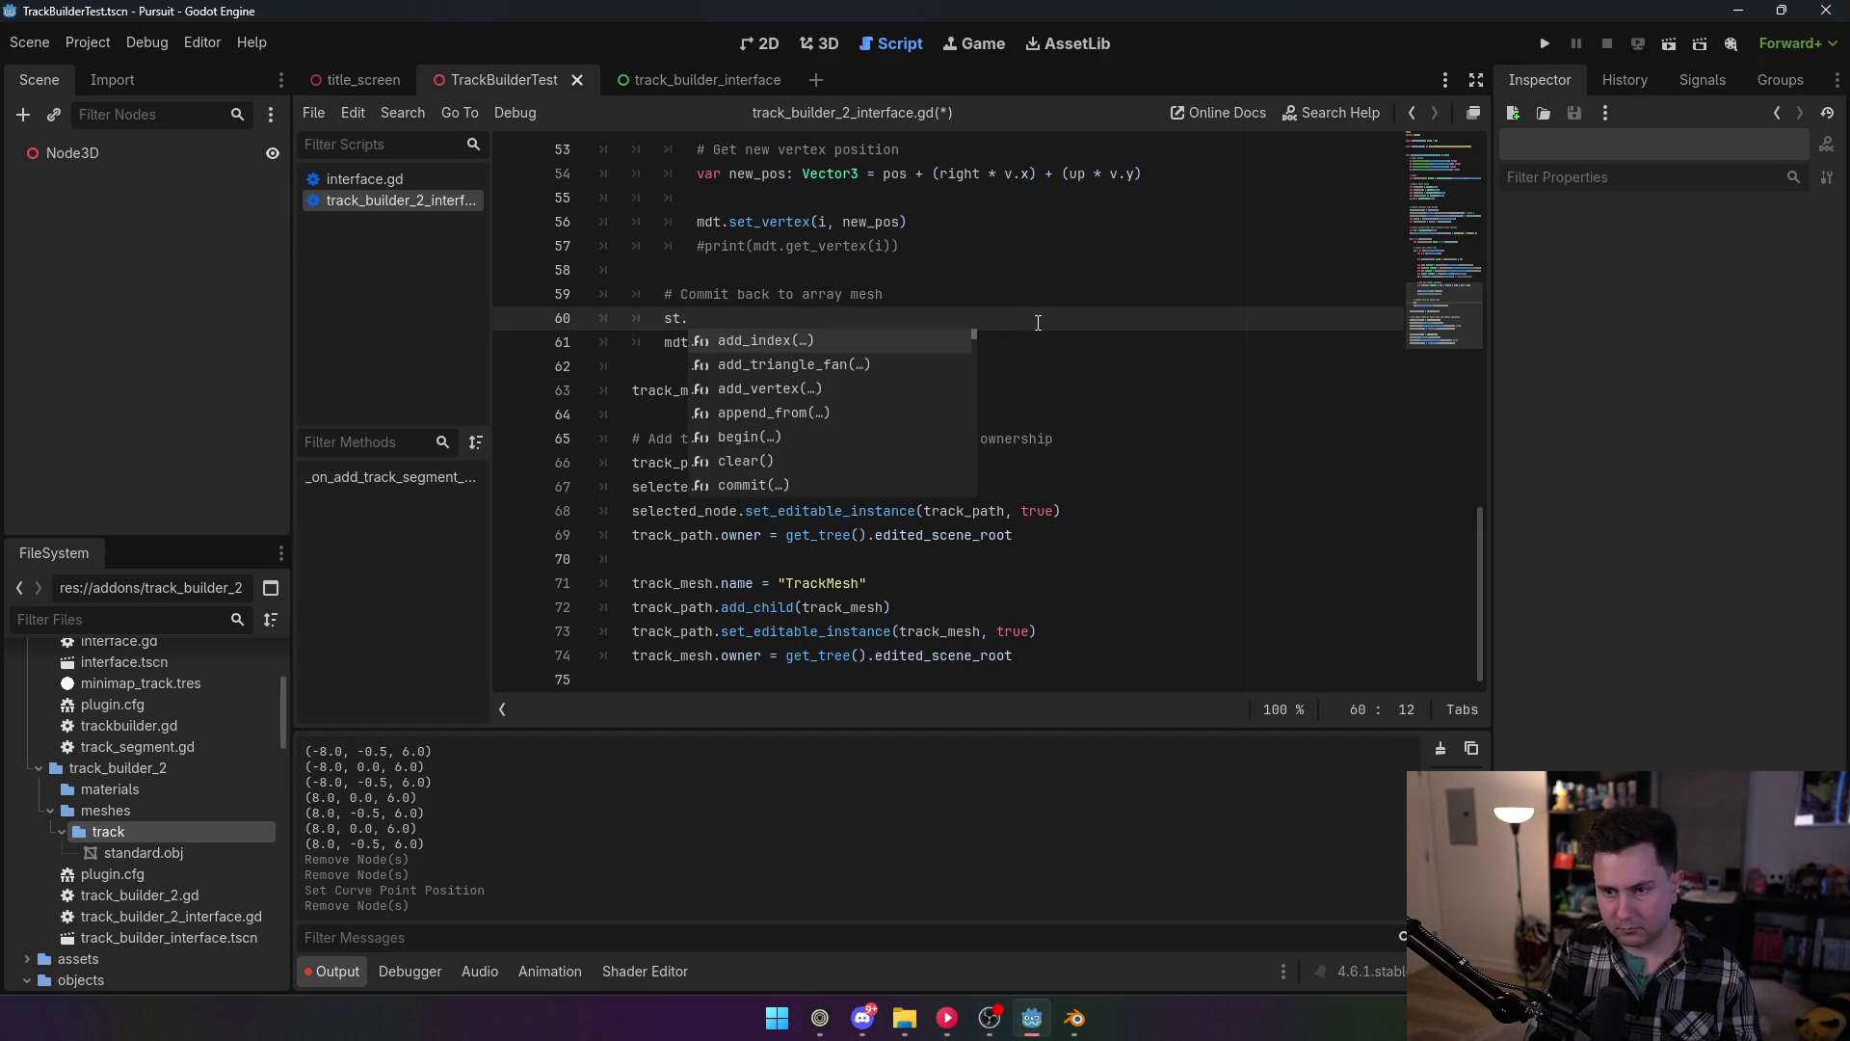
type("app")
key("Return")
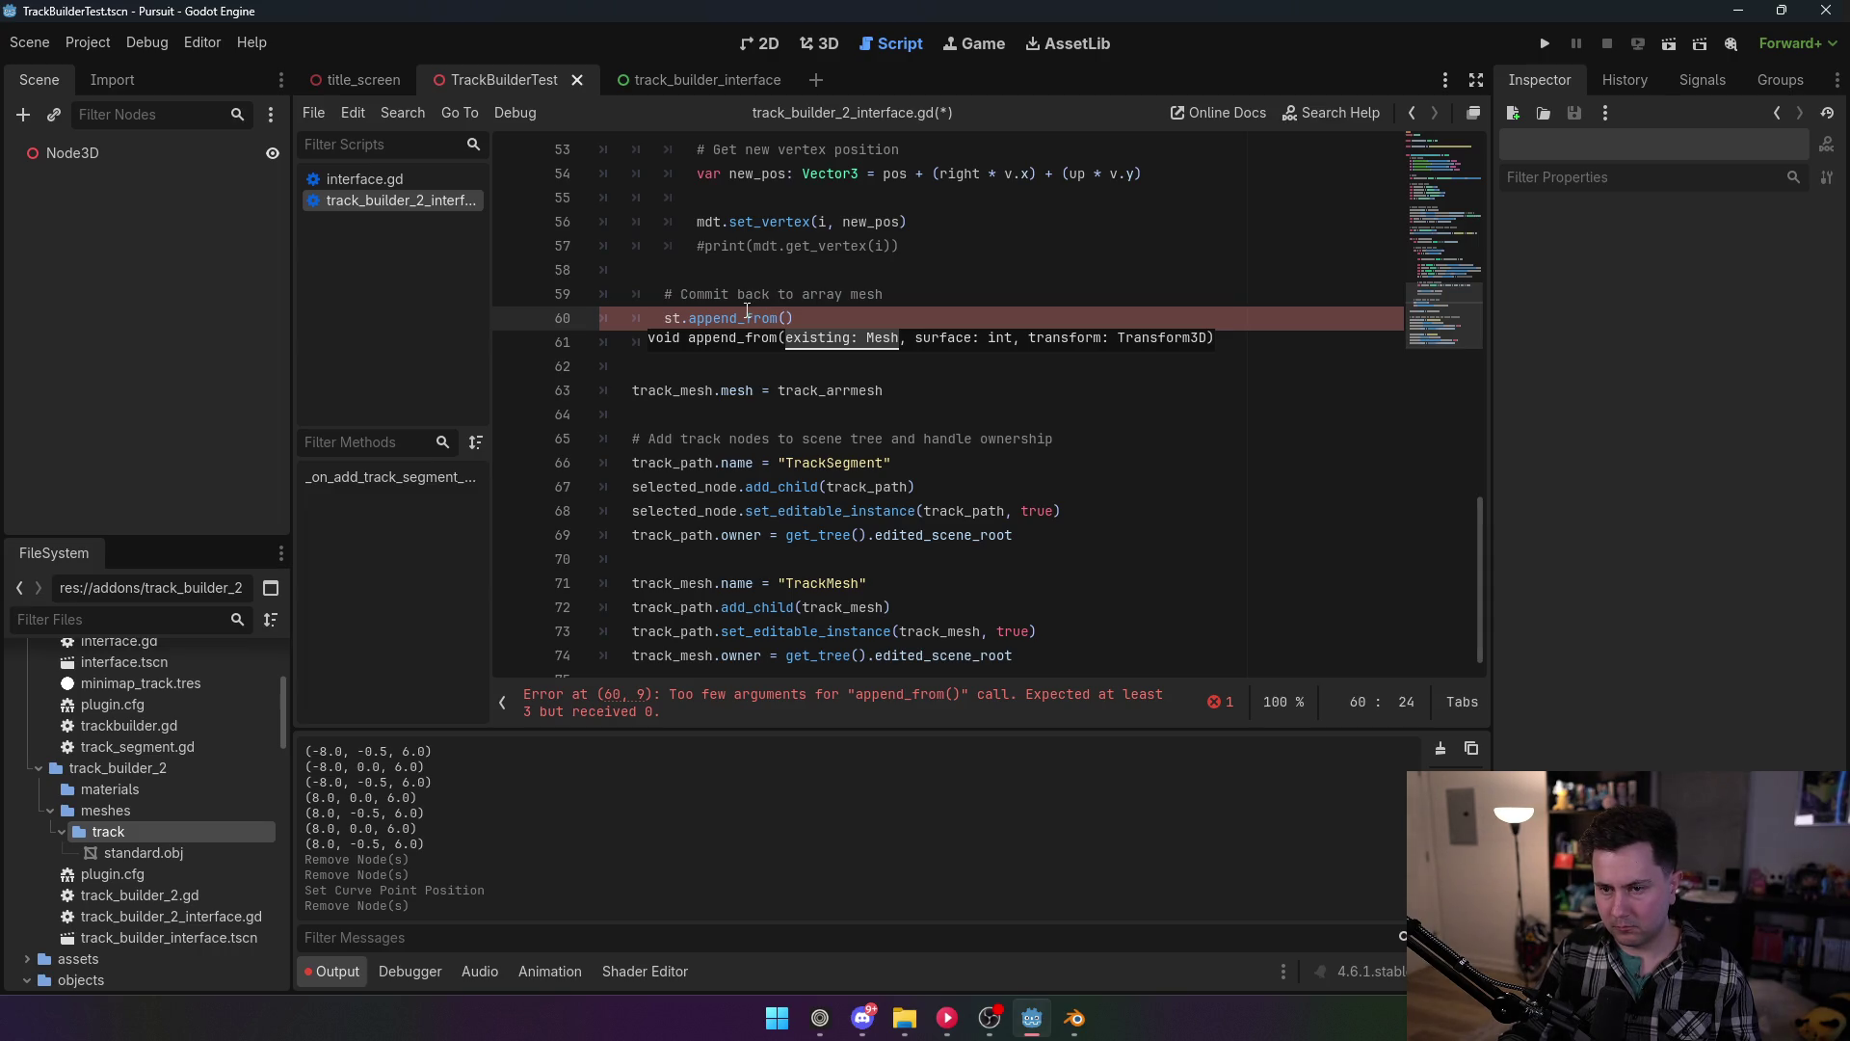
Step: Delete the misplaced st.append_from() line from the commit section
mouse_move(747, 310)
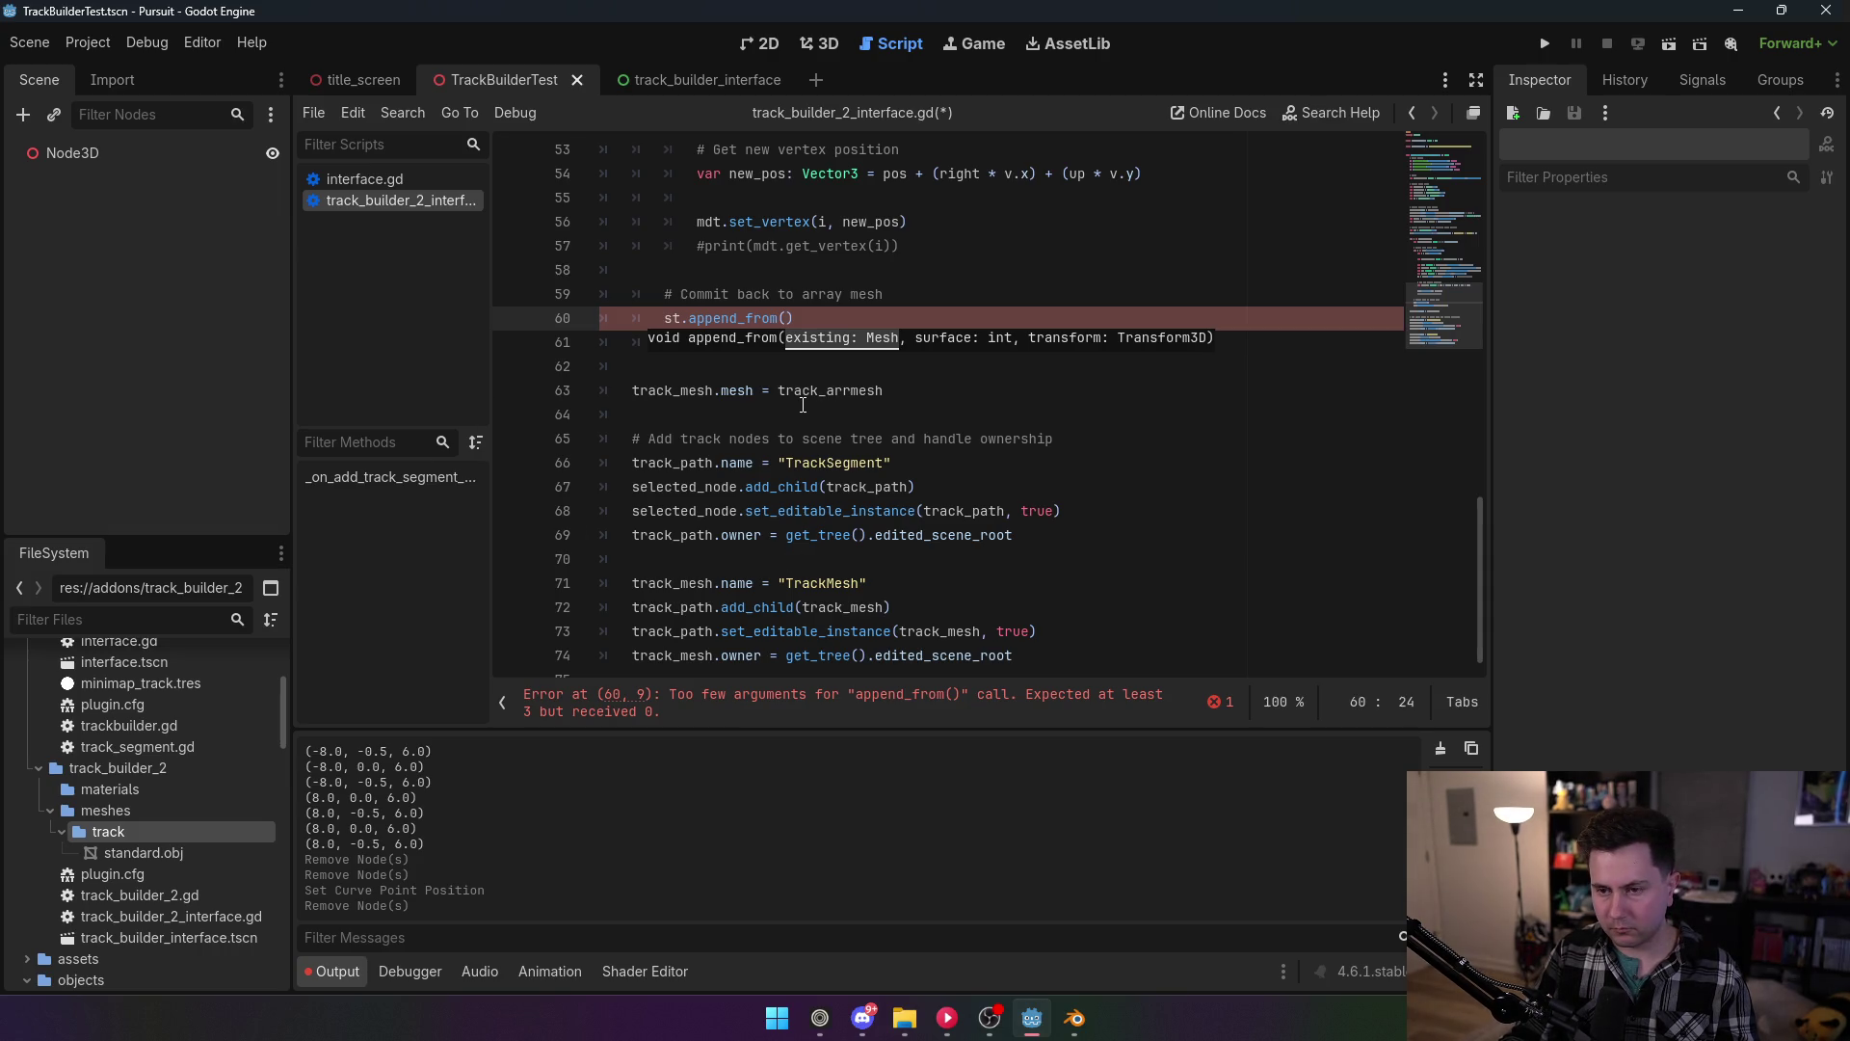
scroll(803, 404, "up", 1)
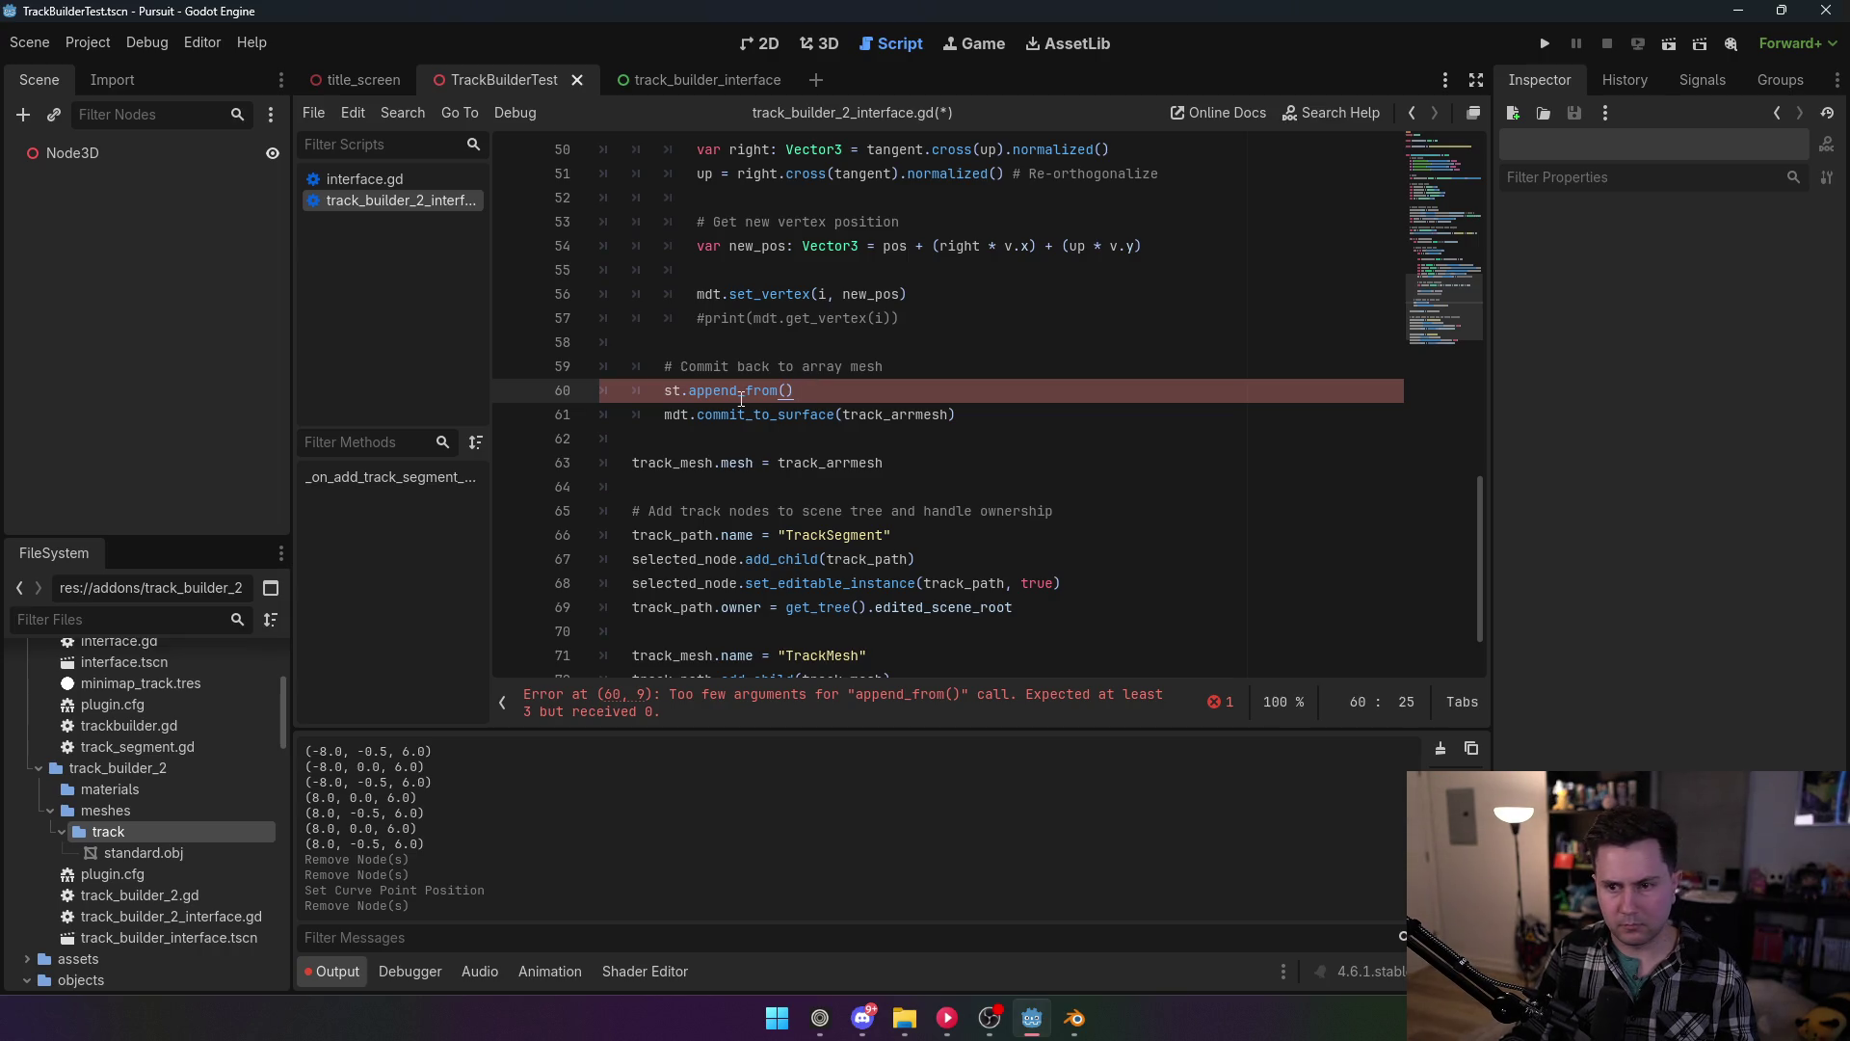
mouse_move(743, 398)
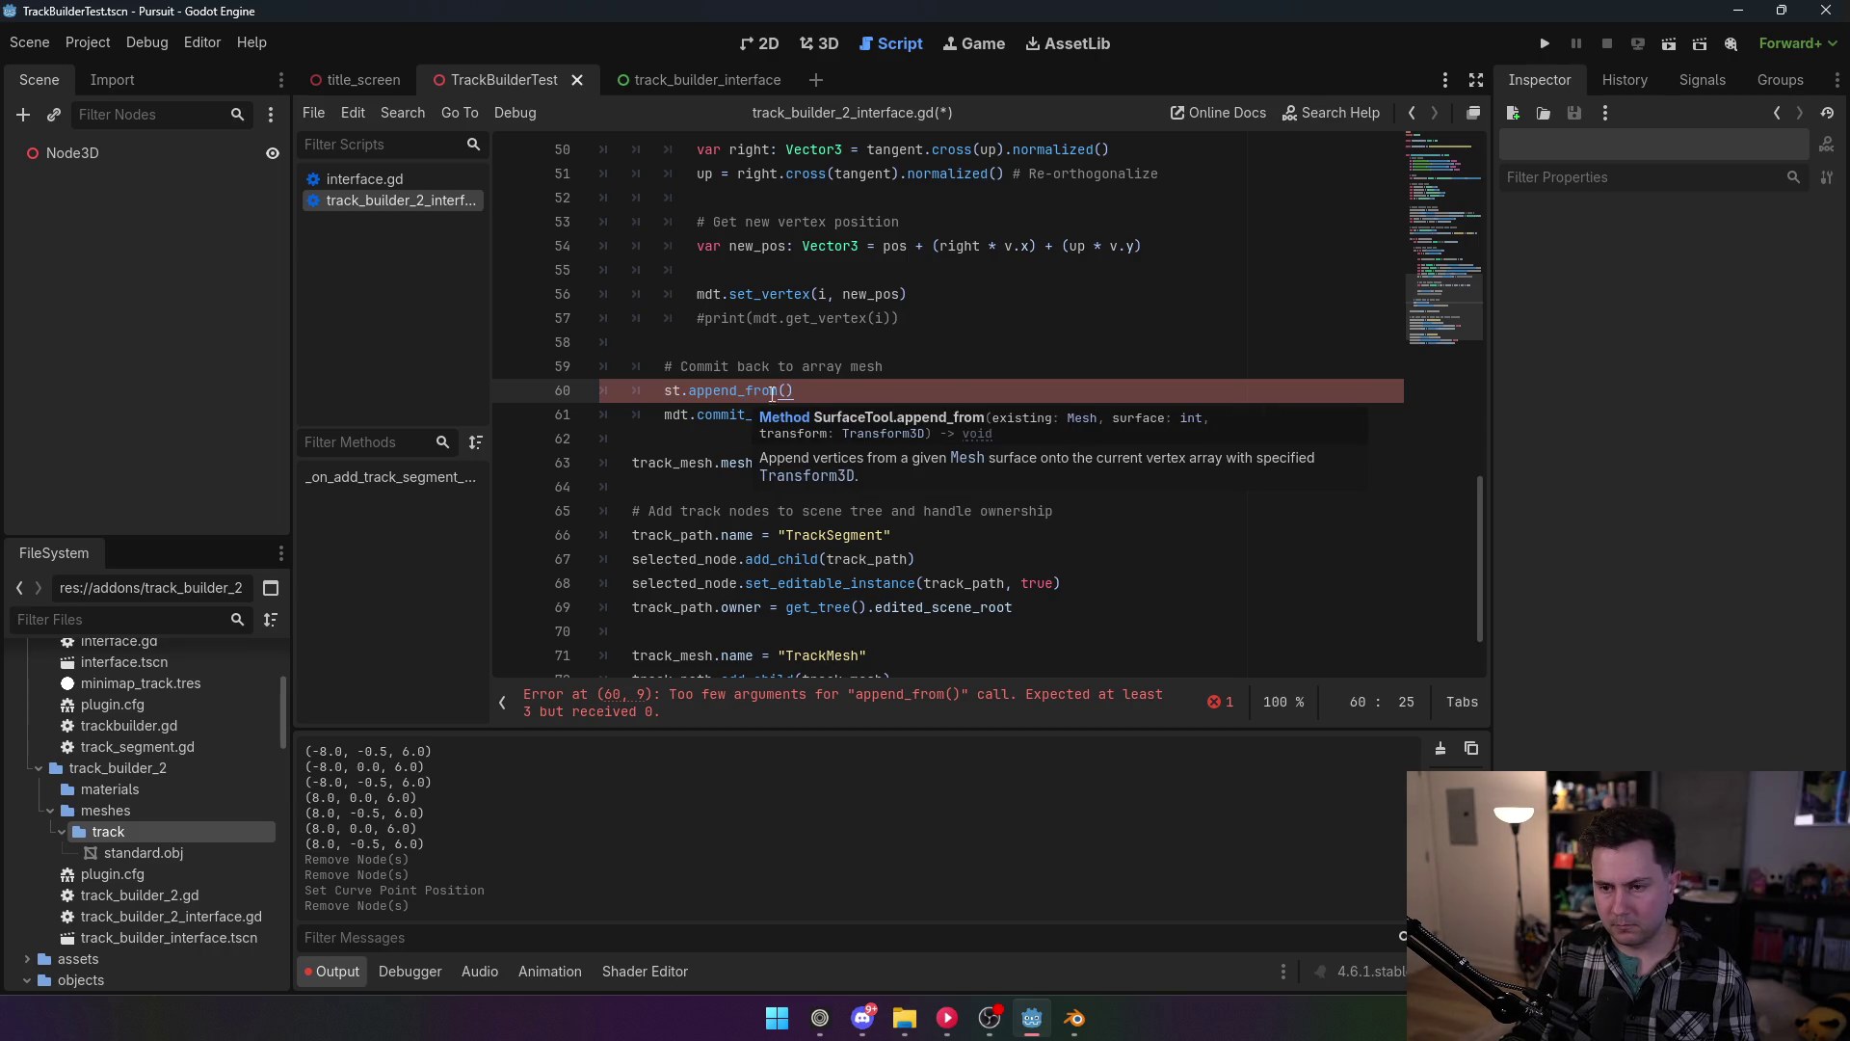
key("shift+Right")
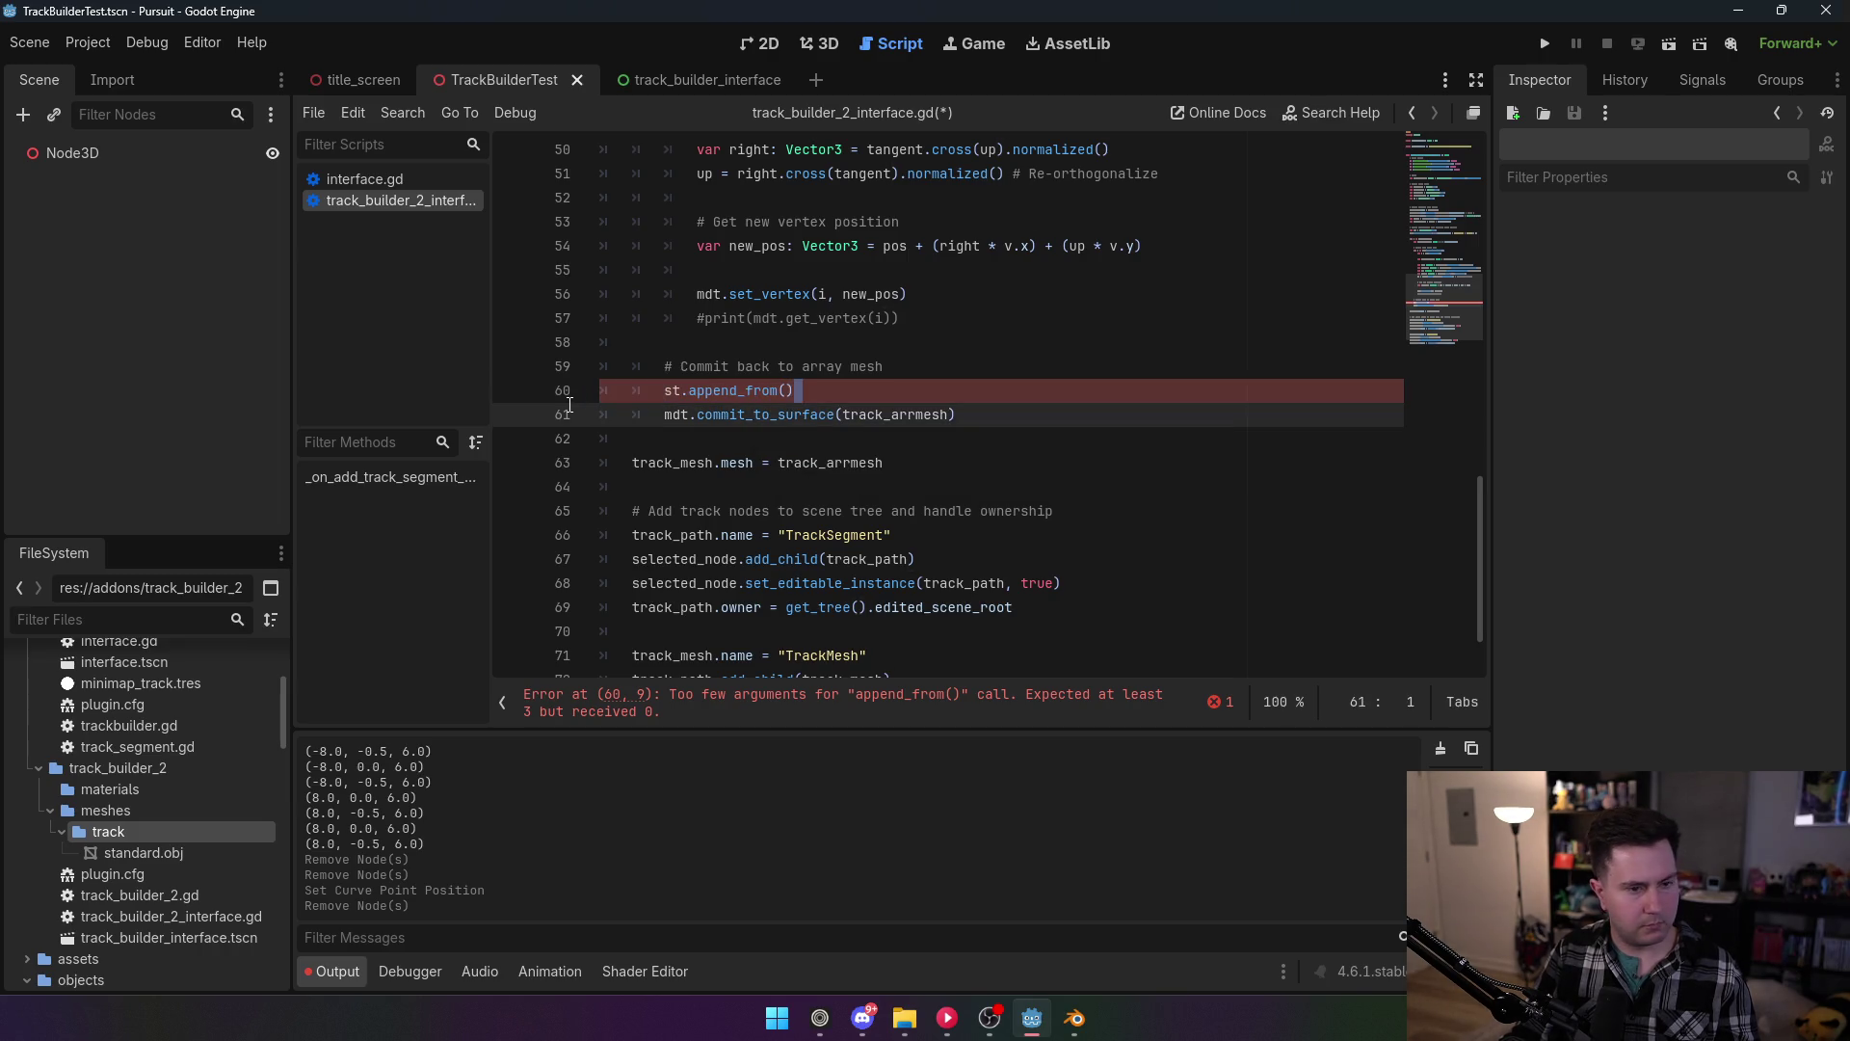
key("Delete")
key("ctrl+z")
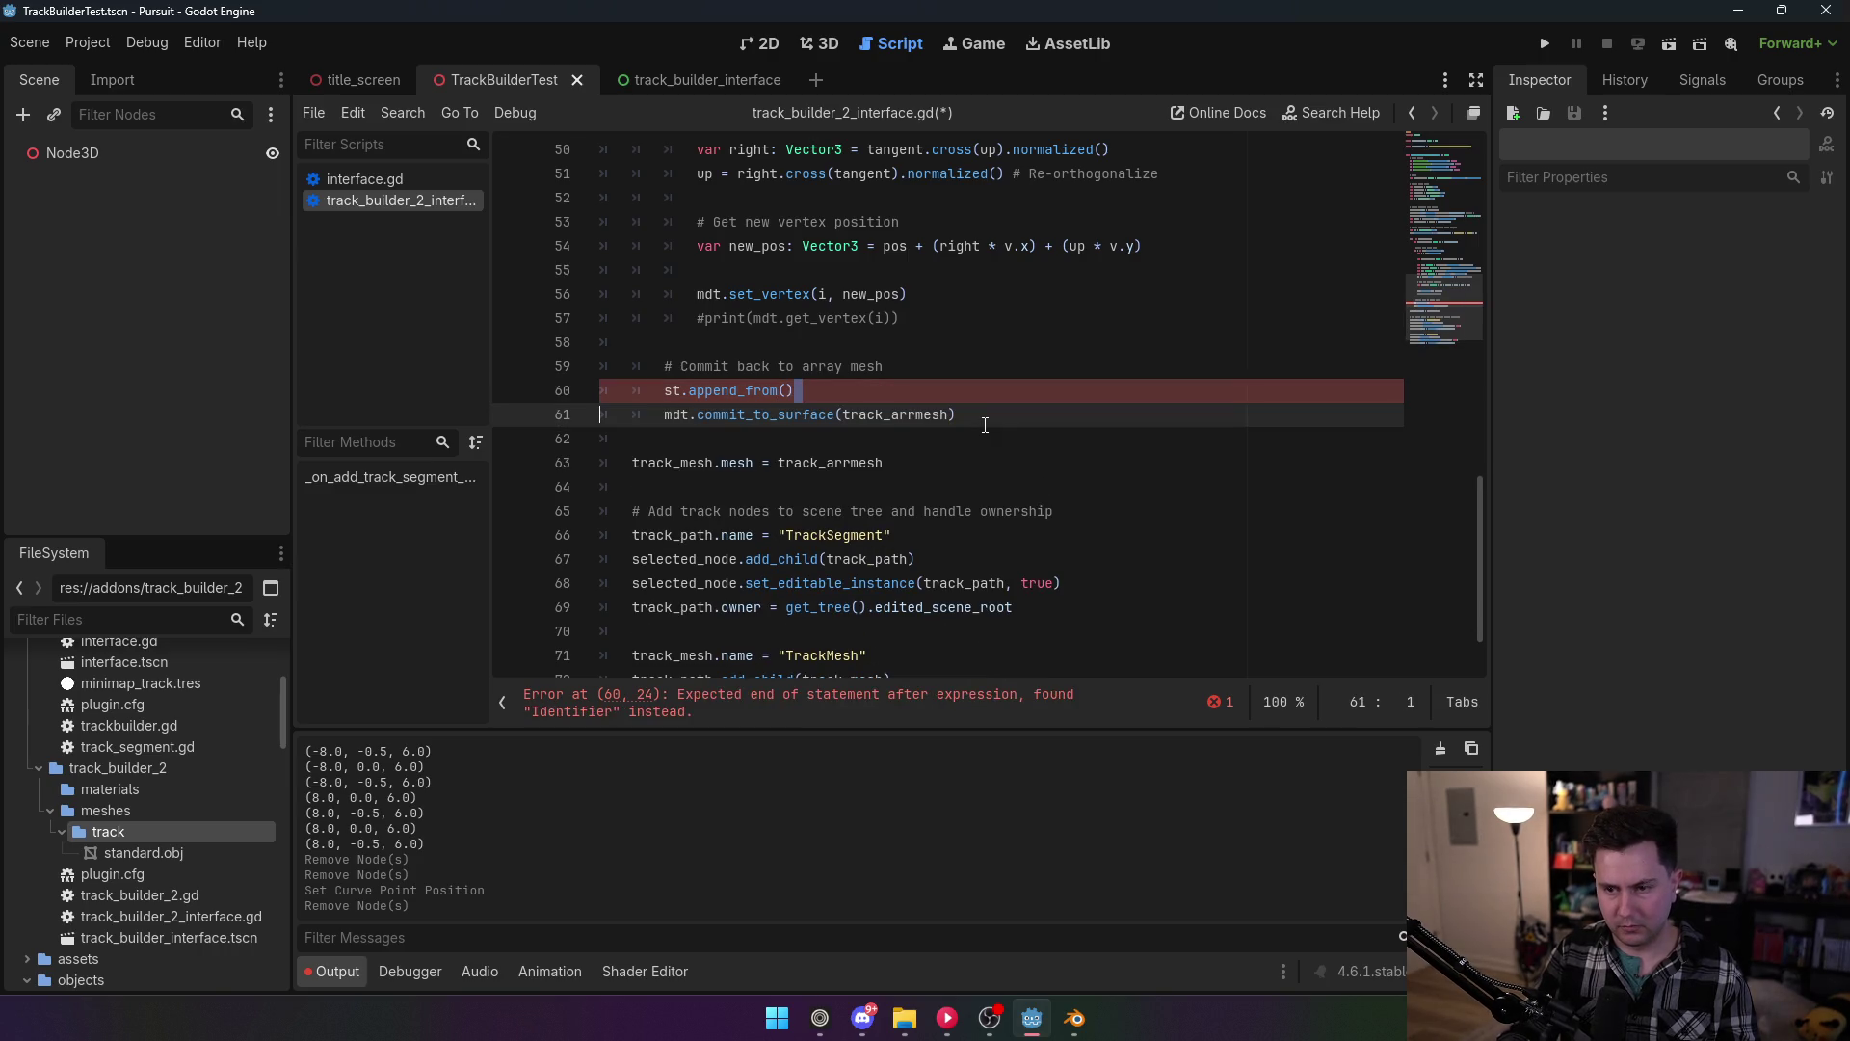
left_click_drag(854, 381, 553, 366)
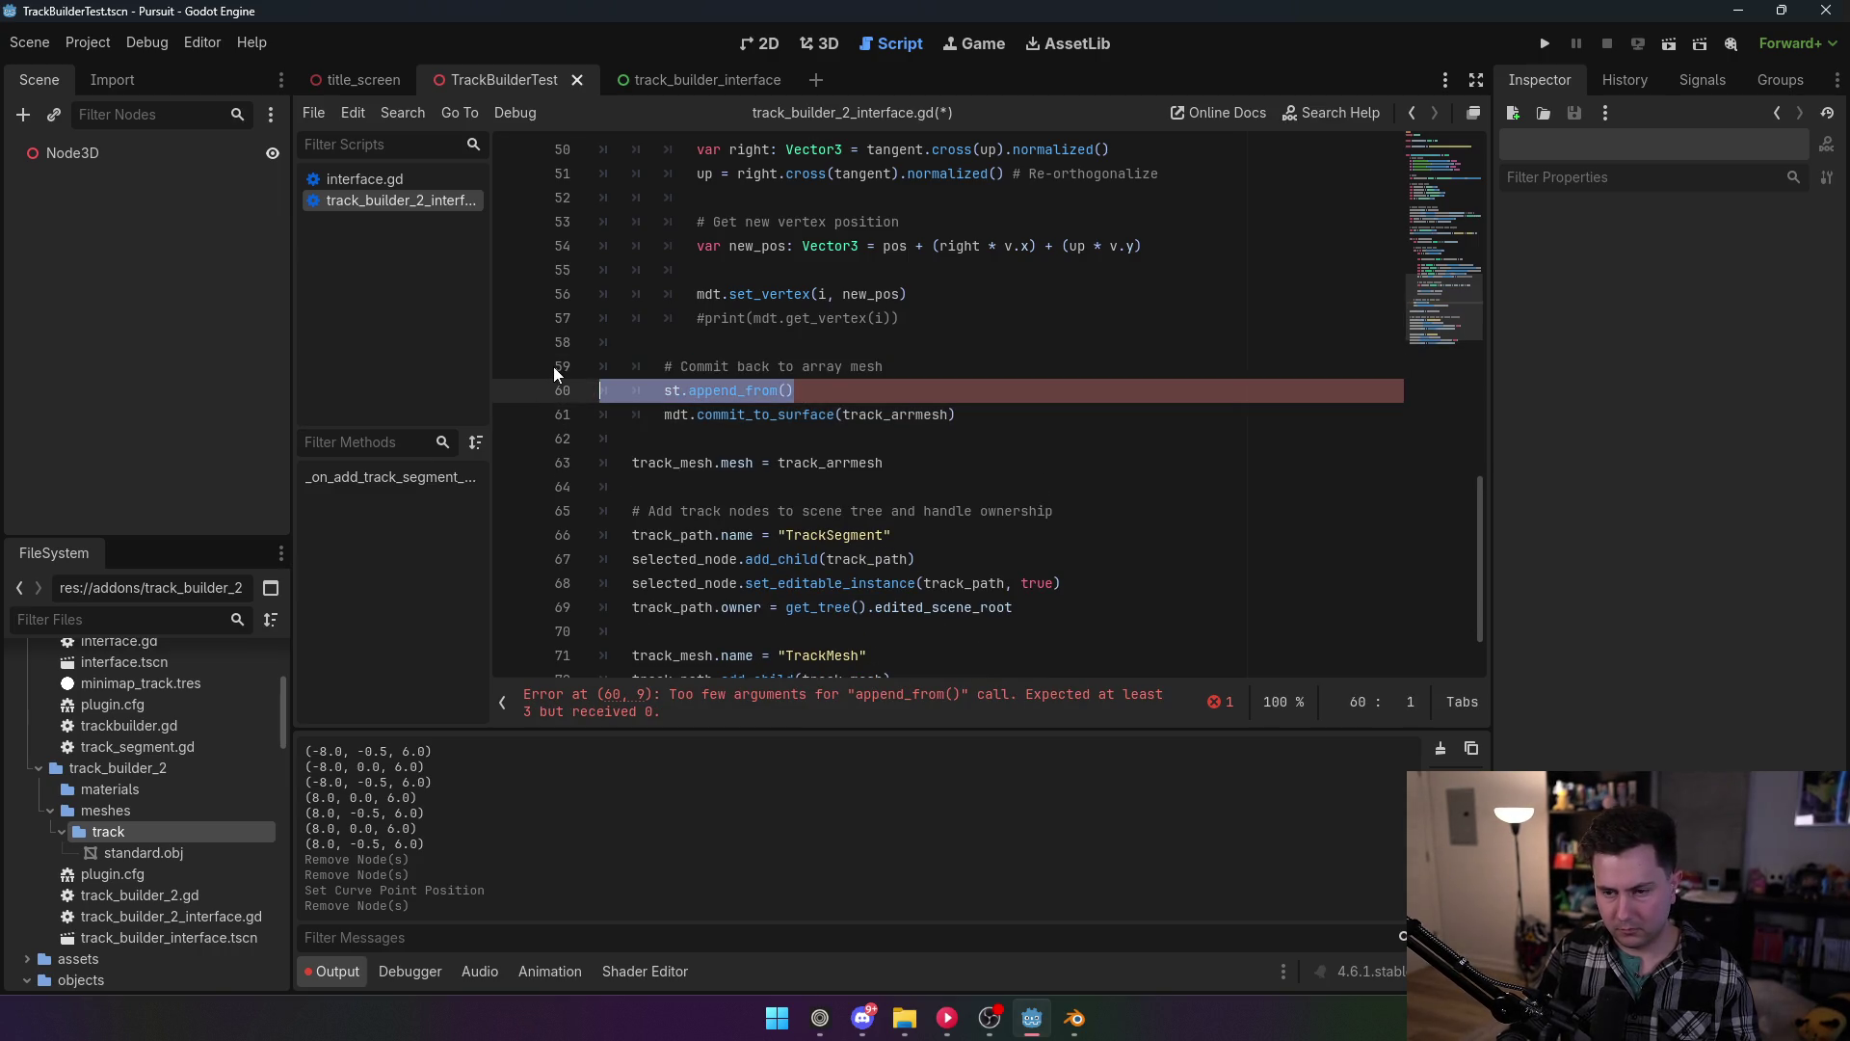
key("BackSpace")
key("BackSpace")
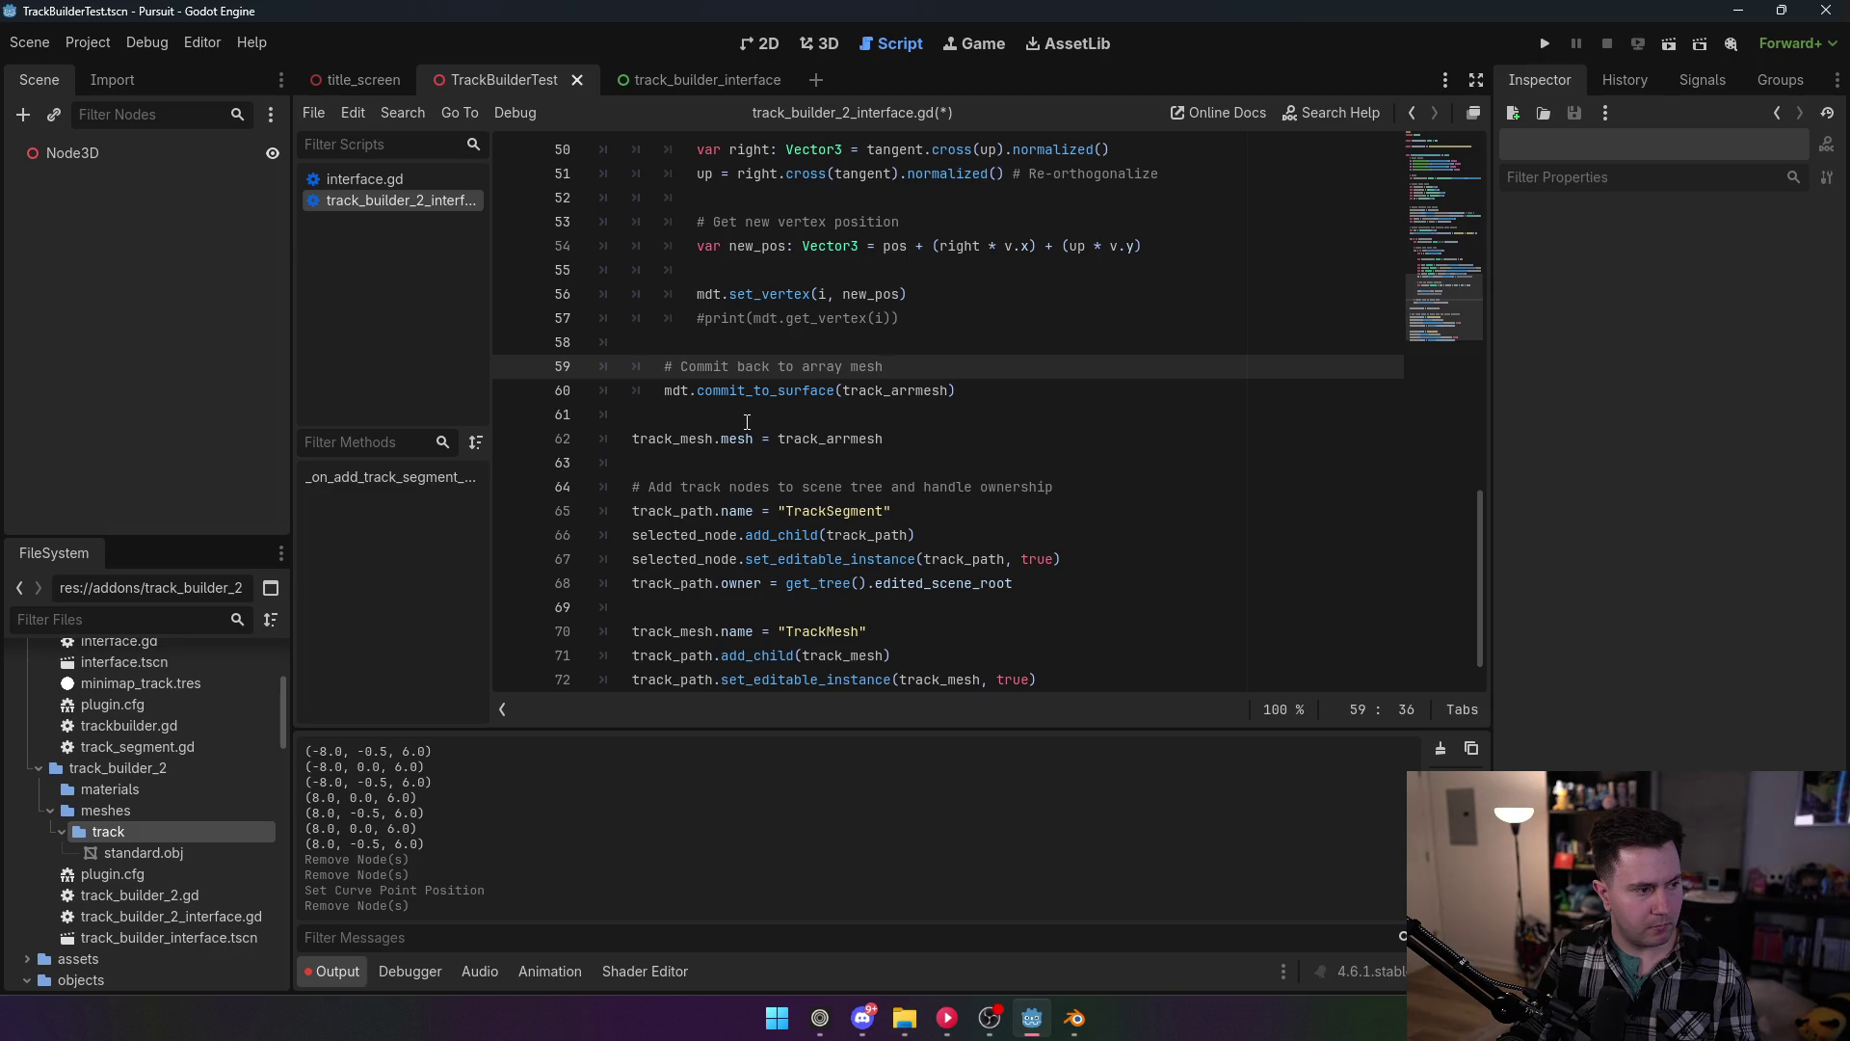
Step: Begin an 'st.appe' call on a new line after mdt.commit_to_surface(track_armesh)
left_click(1034, 396)
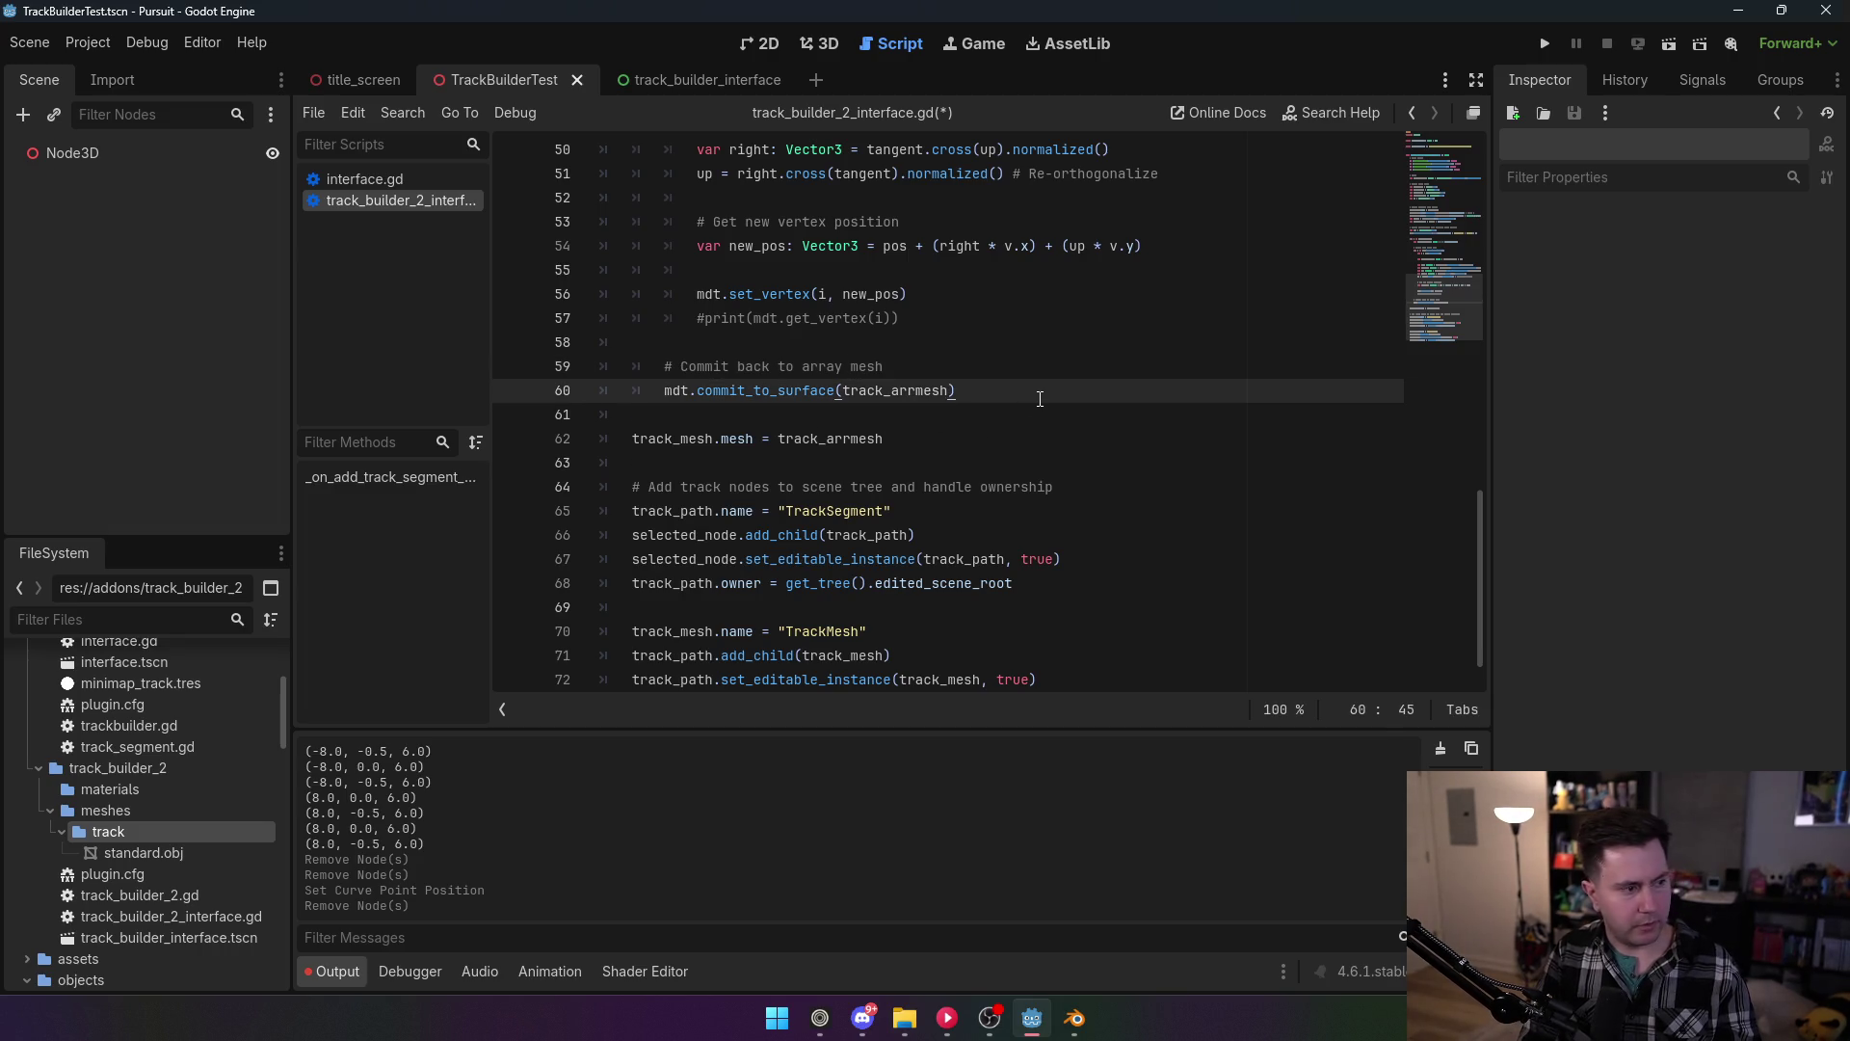
key("Return")
type("st.")
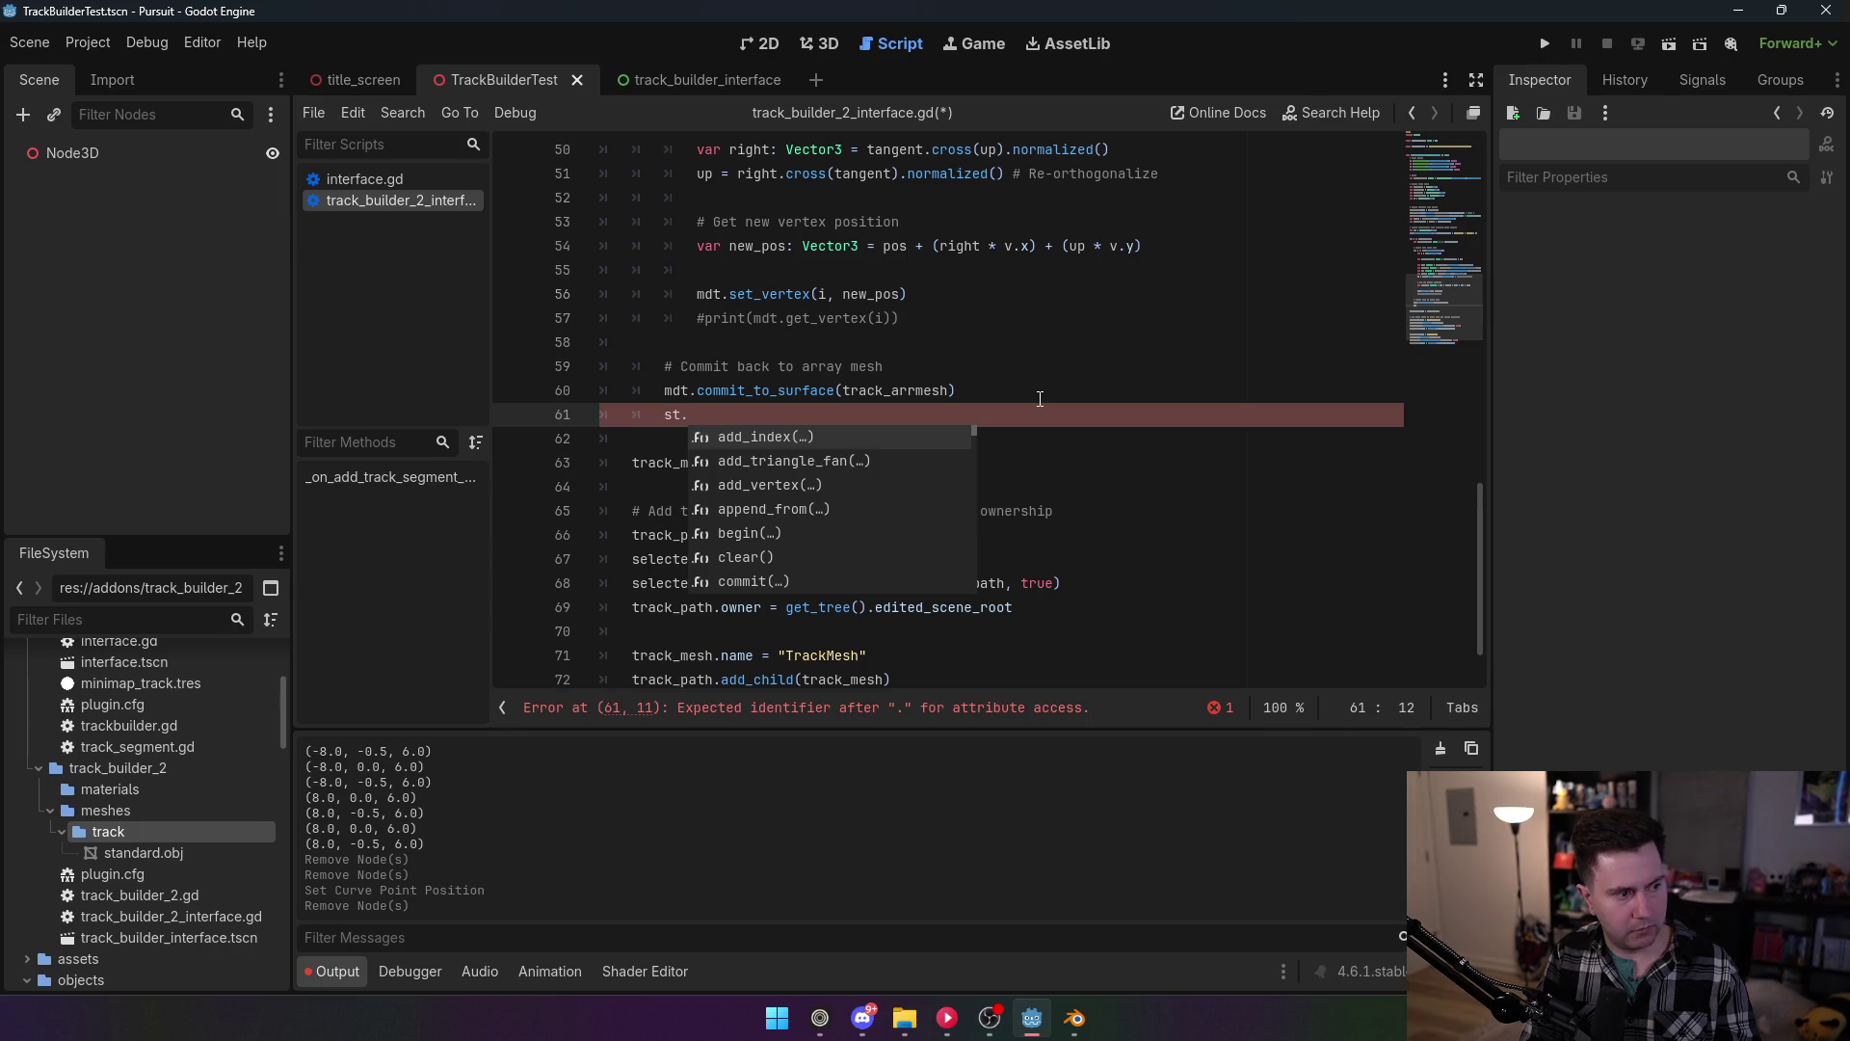
type("appe")
Step: Complete line 61 as st.append_from(track_armesh, 0, Transform3D.IDENTITY) using autocomplete
key("Return")
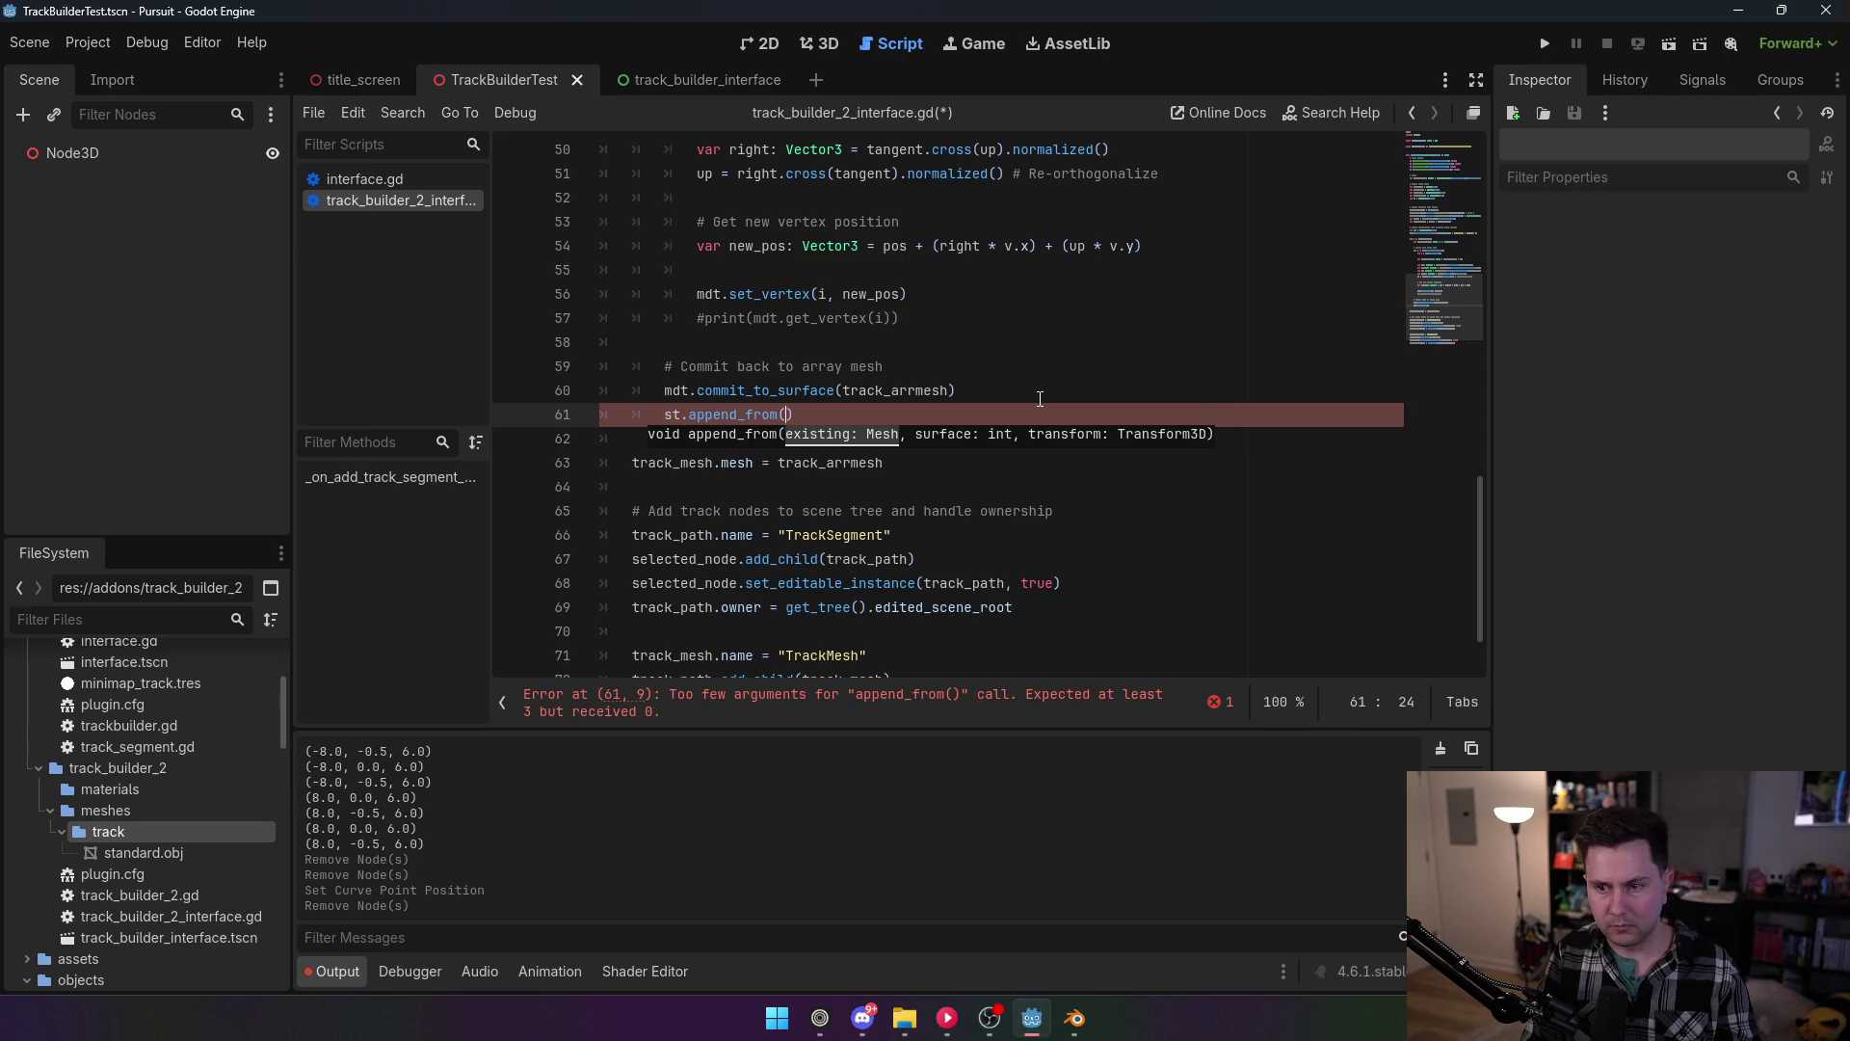
type("track_")
type("arr")
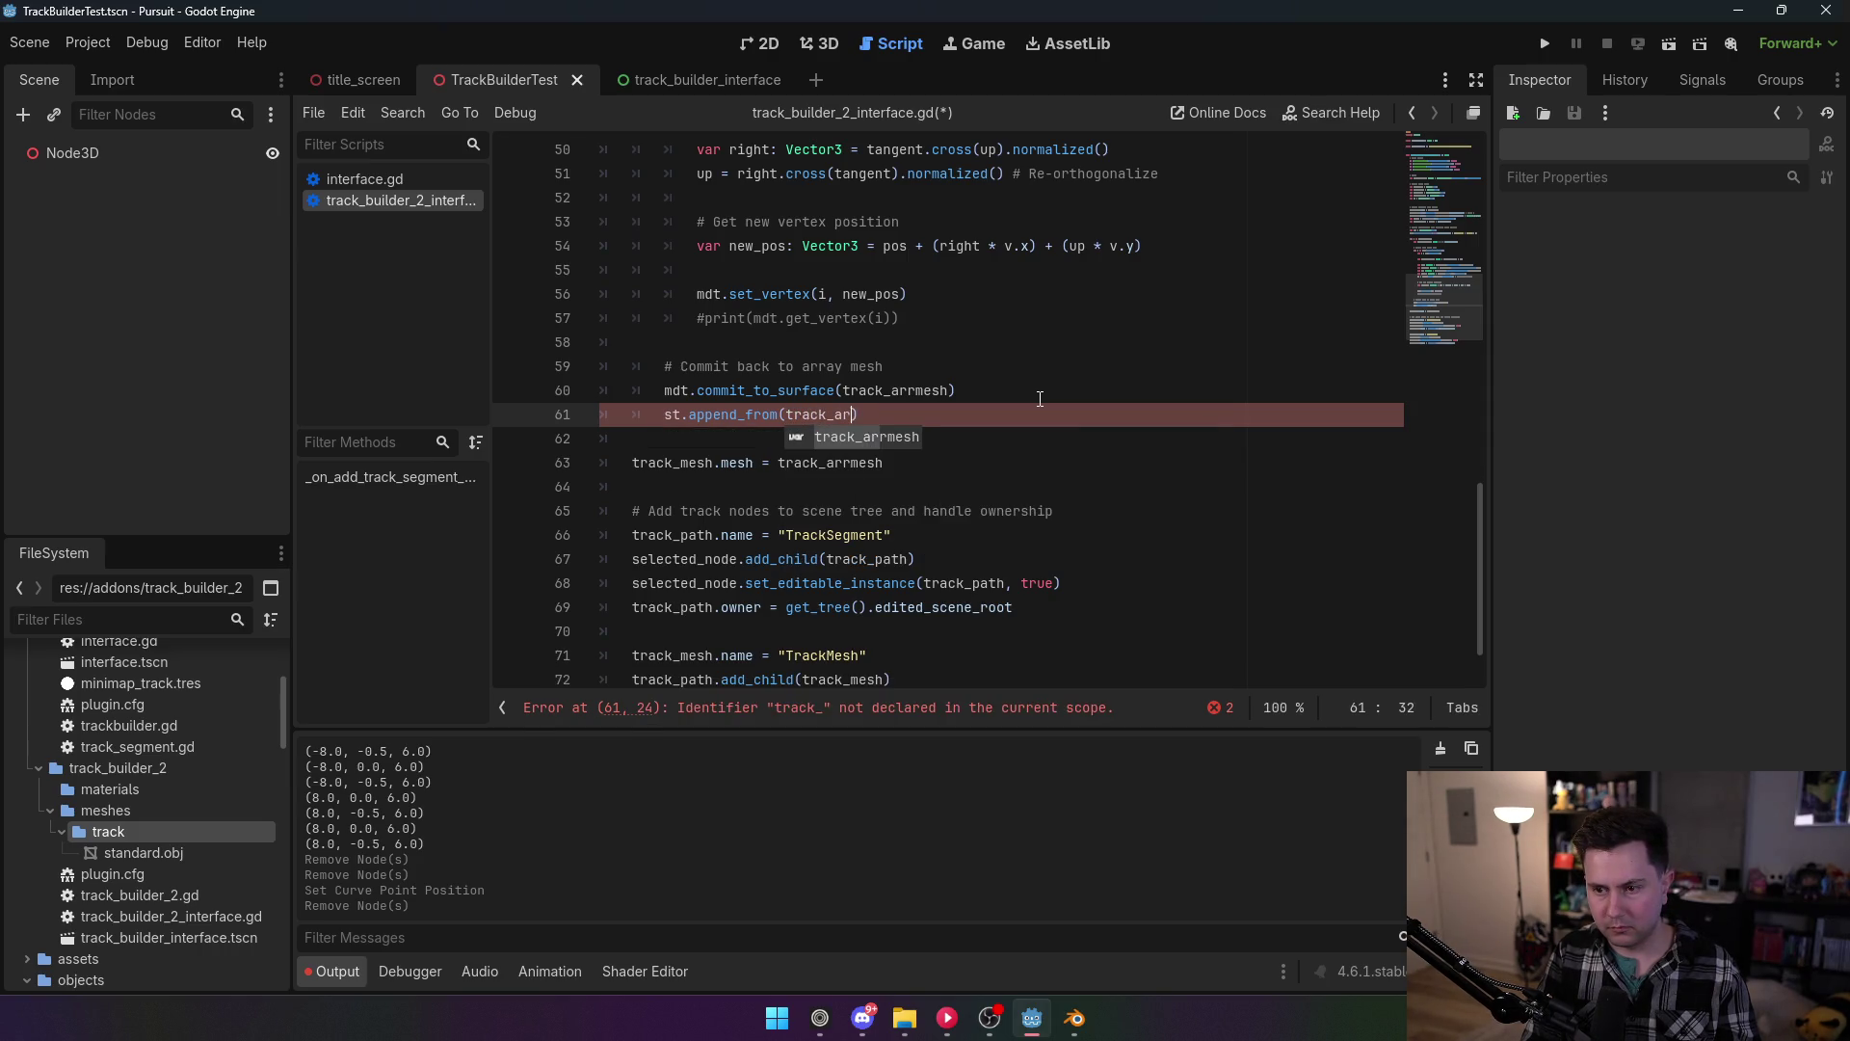
key("Return")
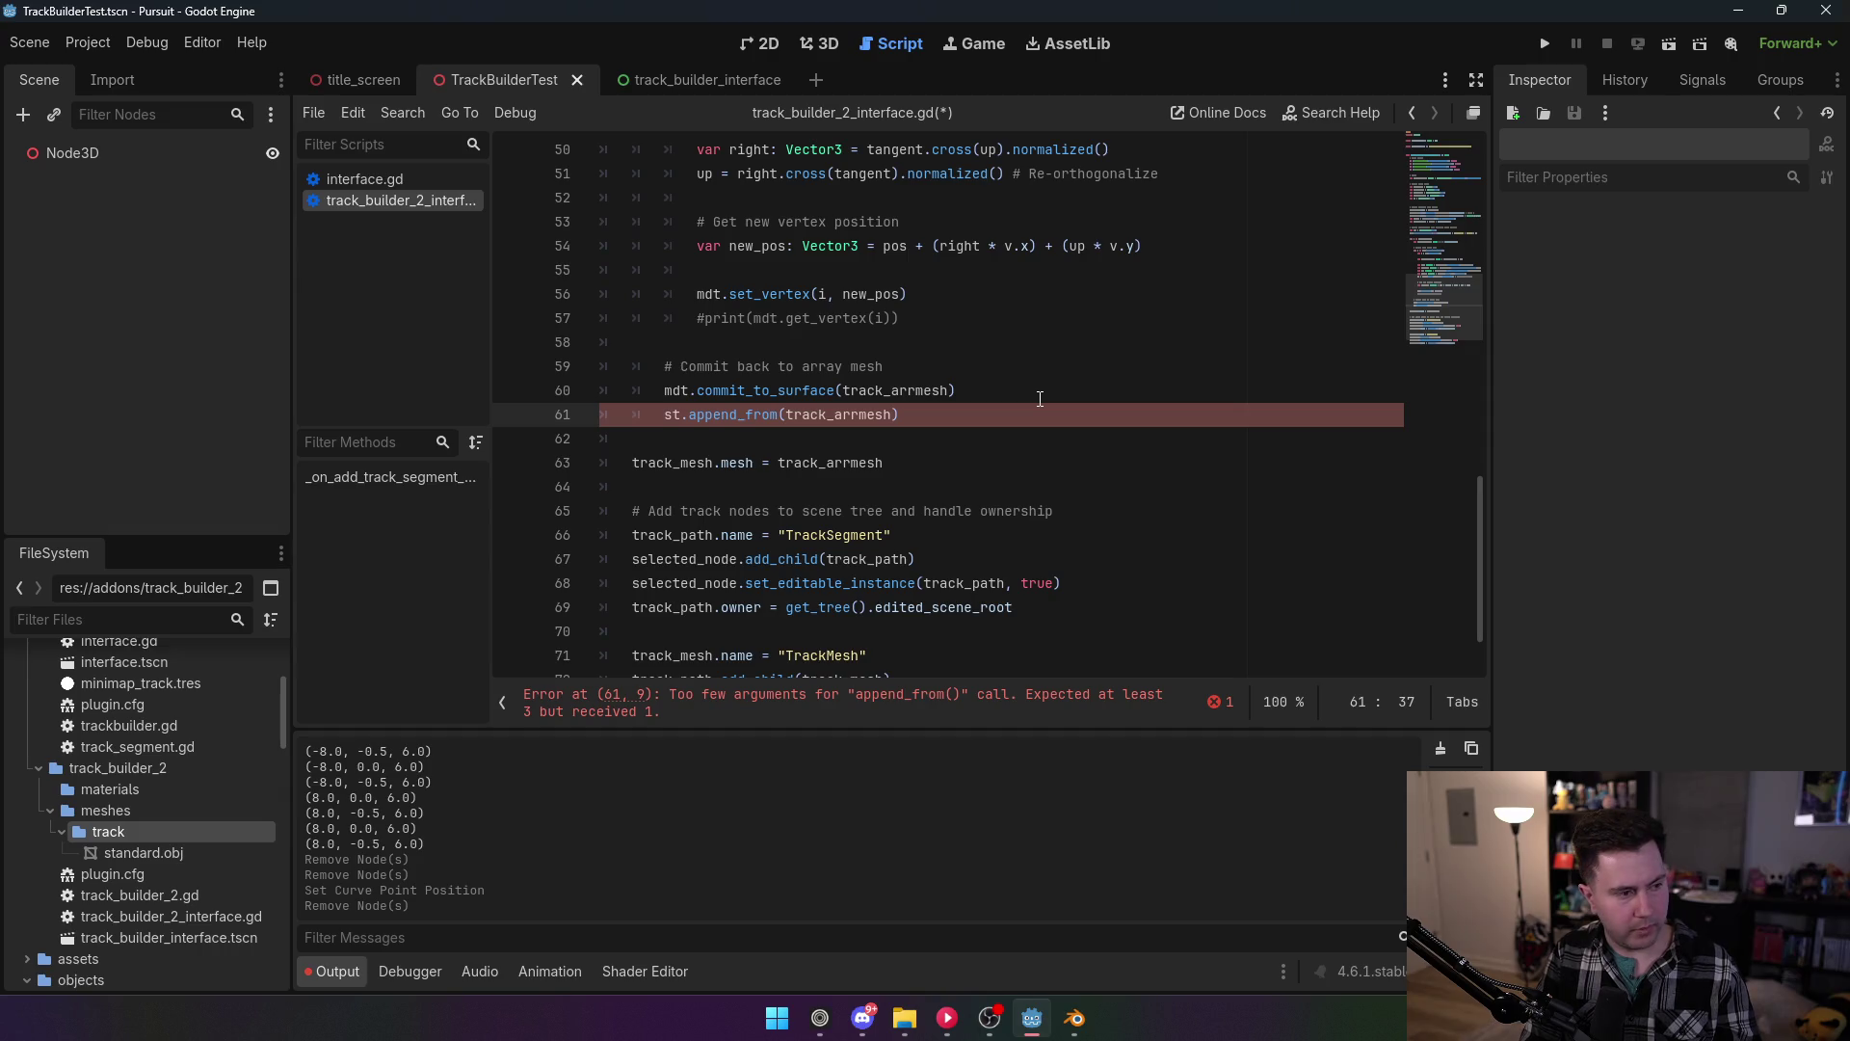
type(", ")
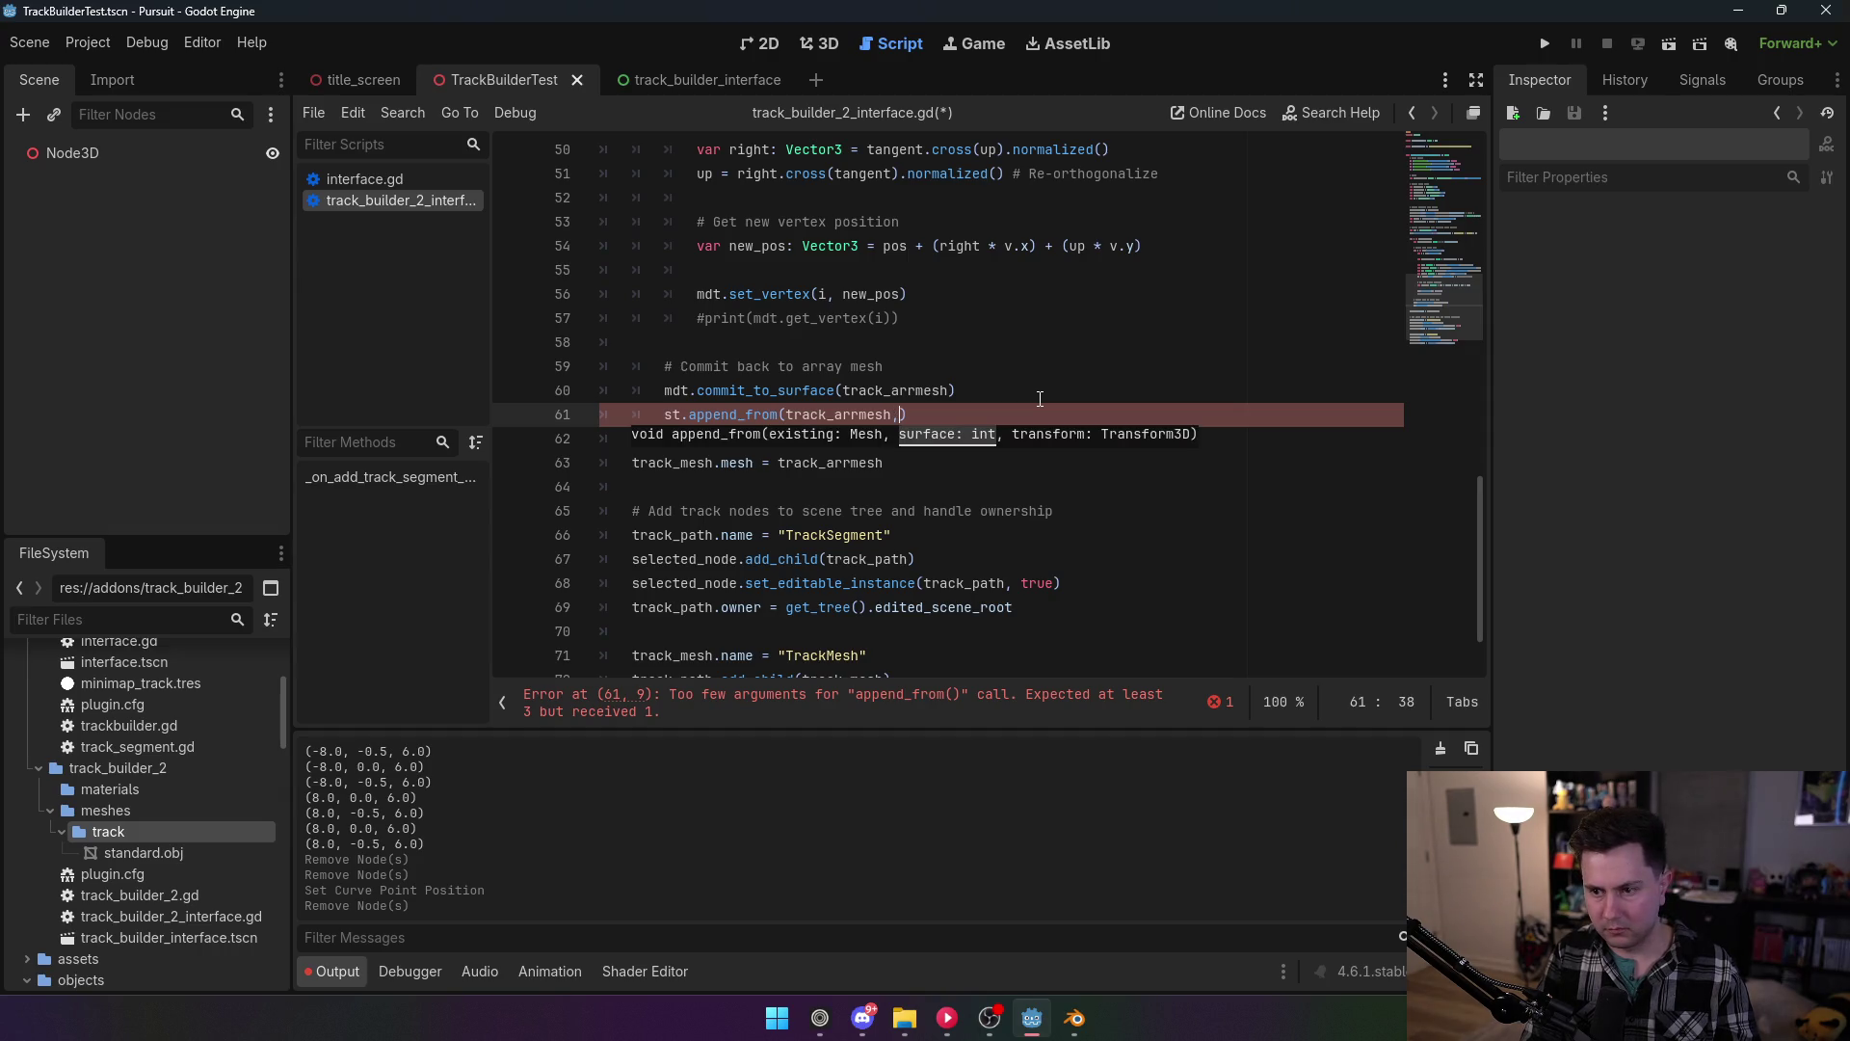
type("0")
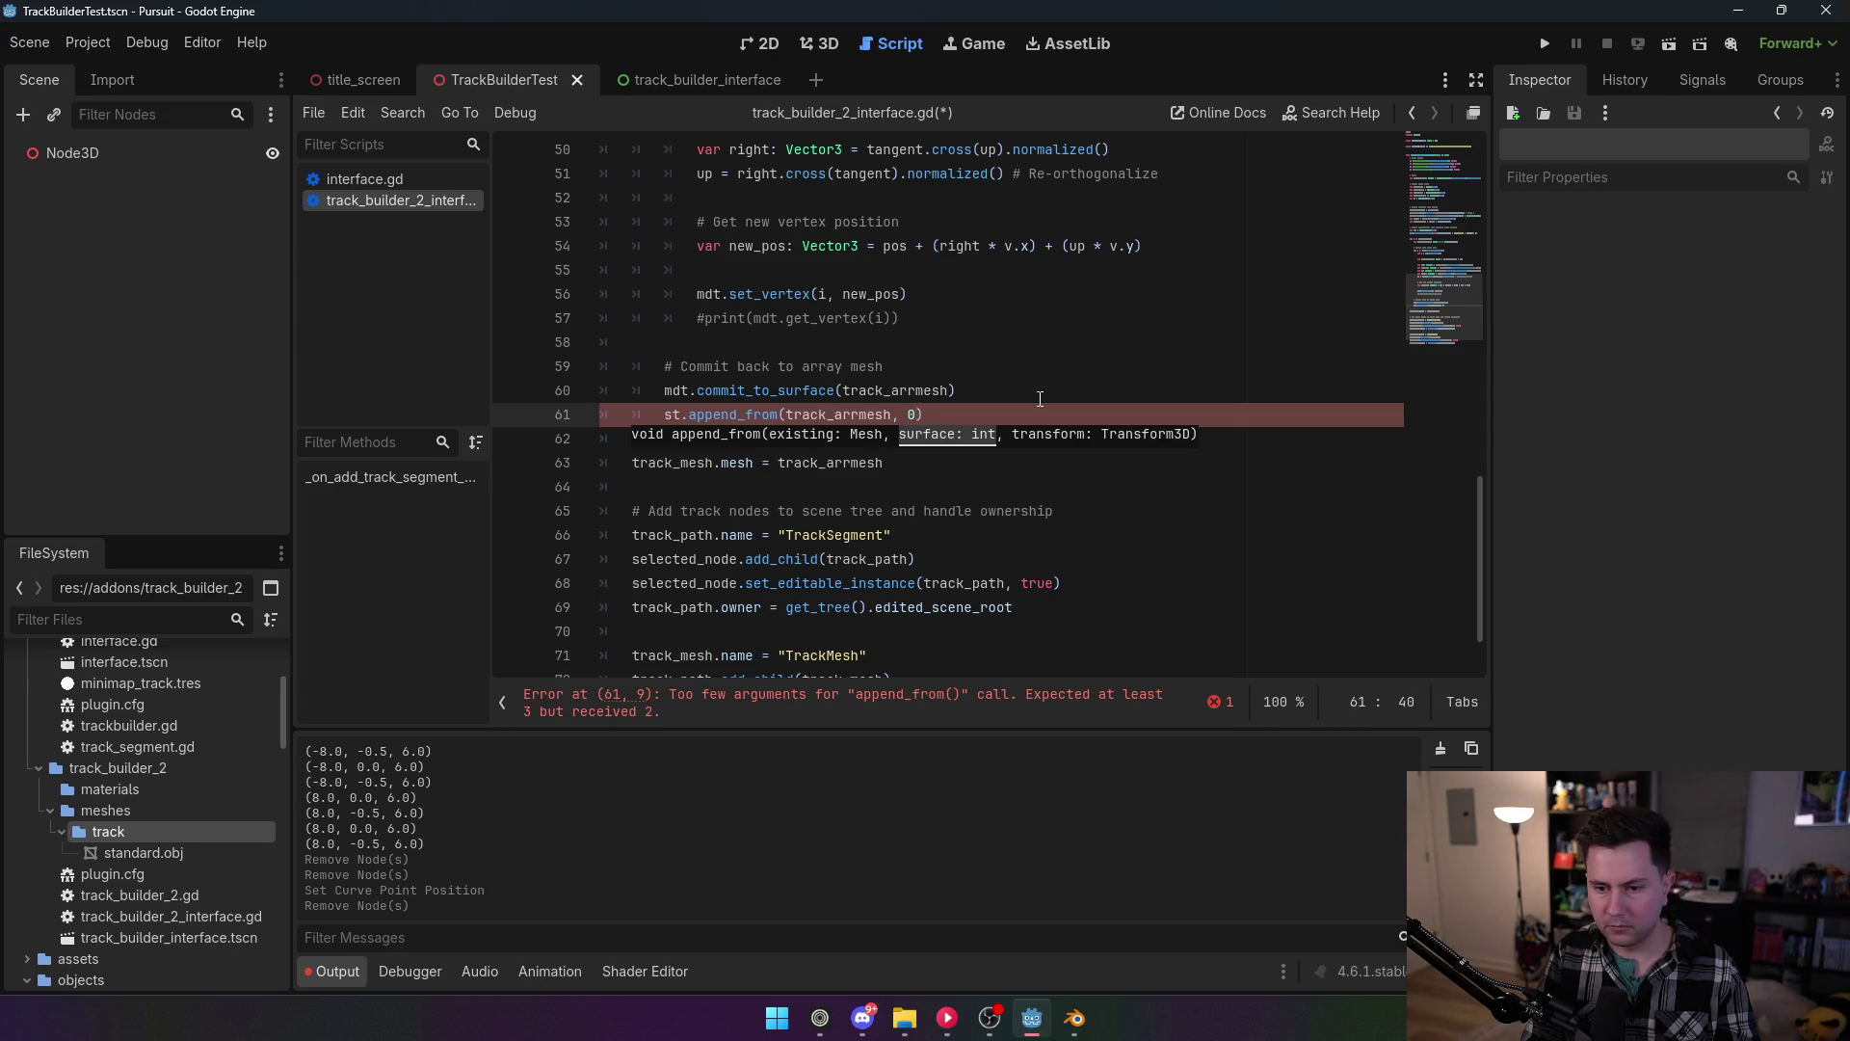
type(",")
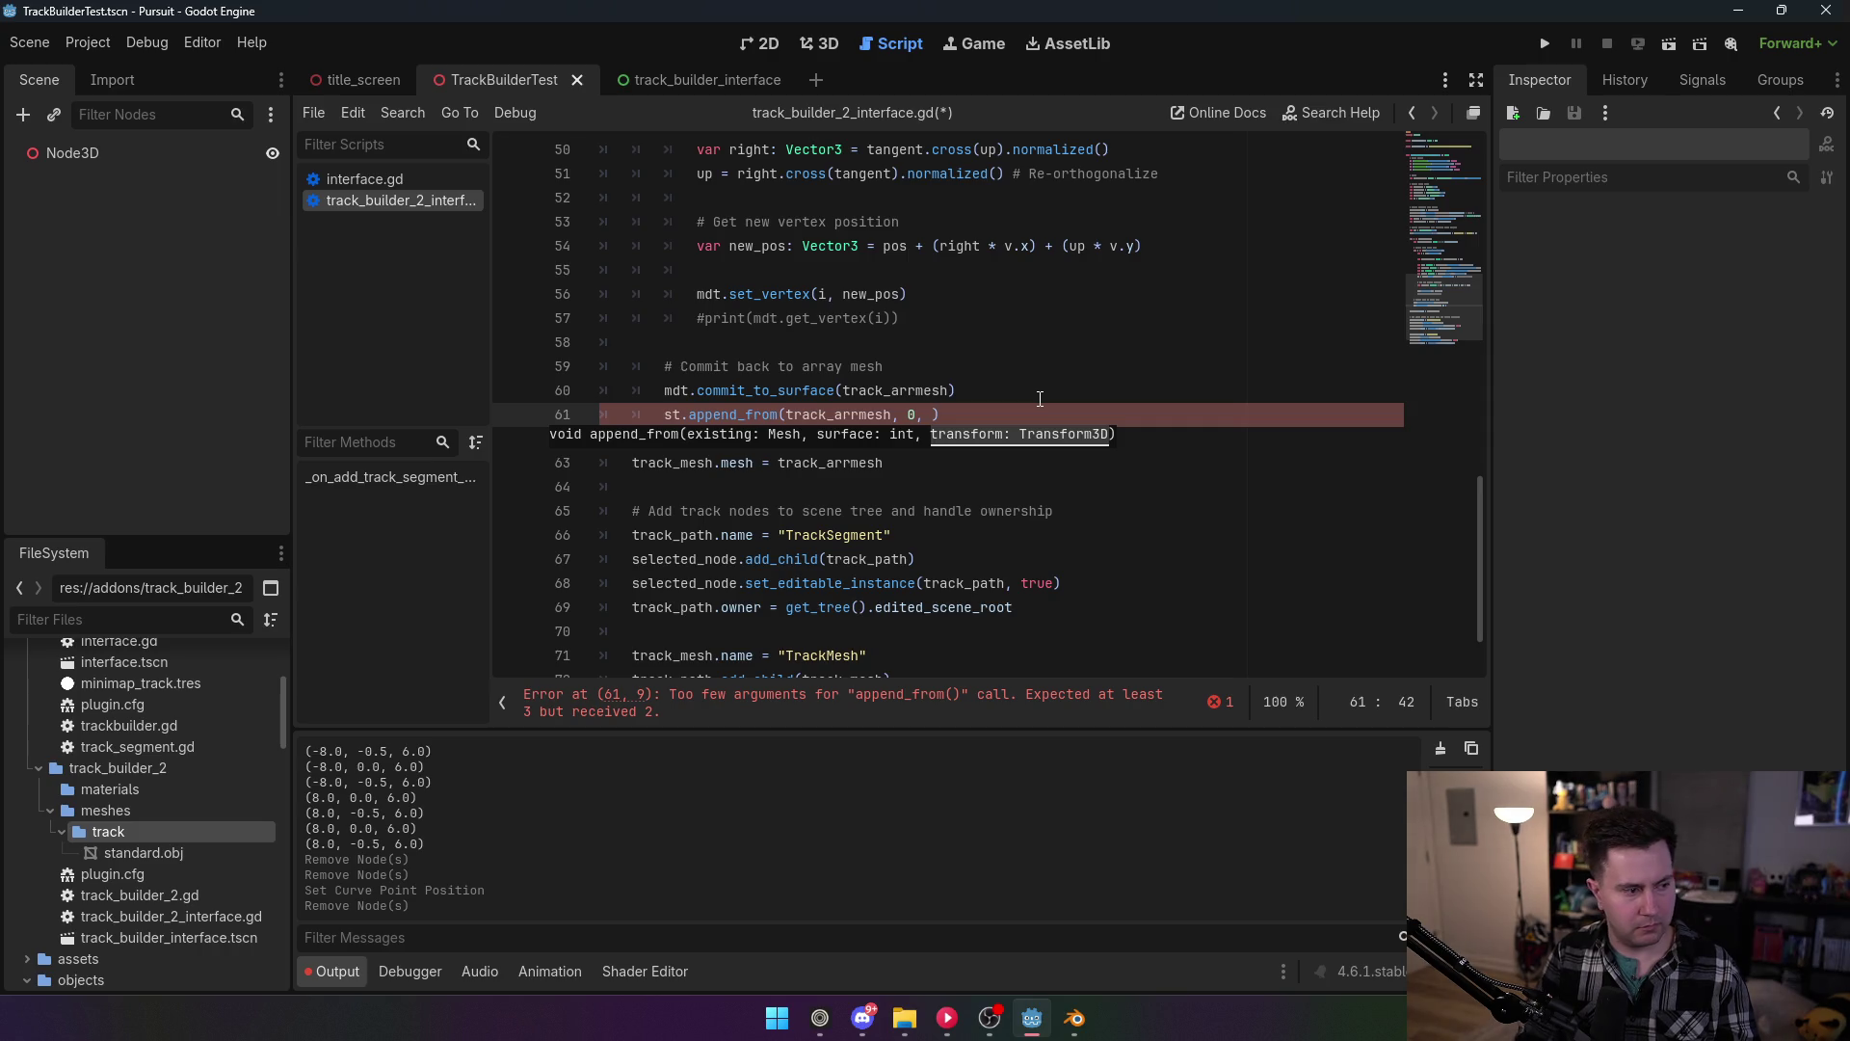
key("alt+Tab")
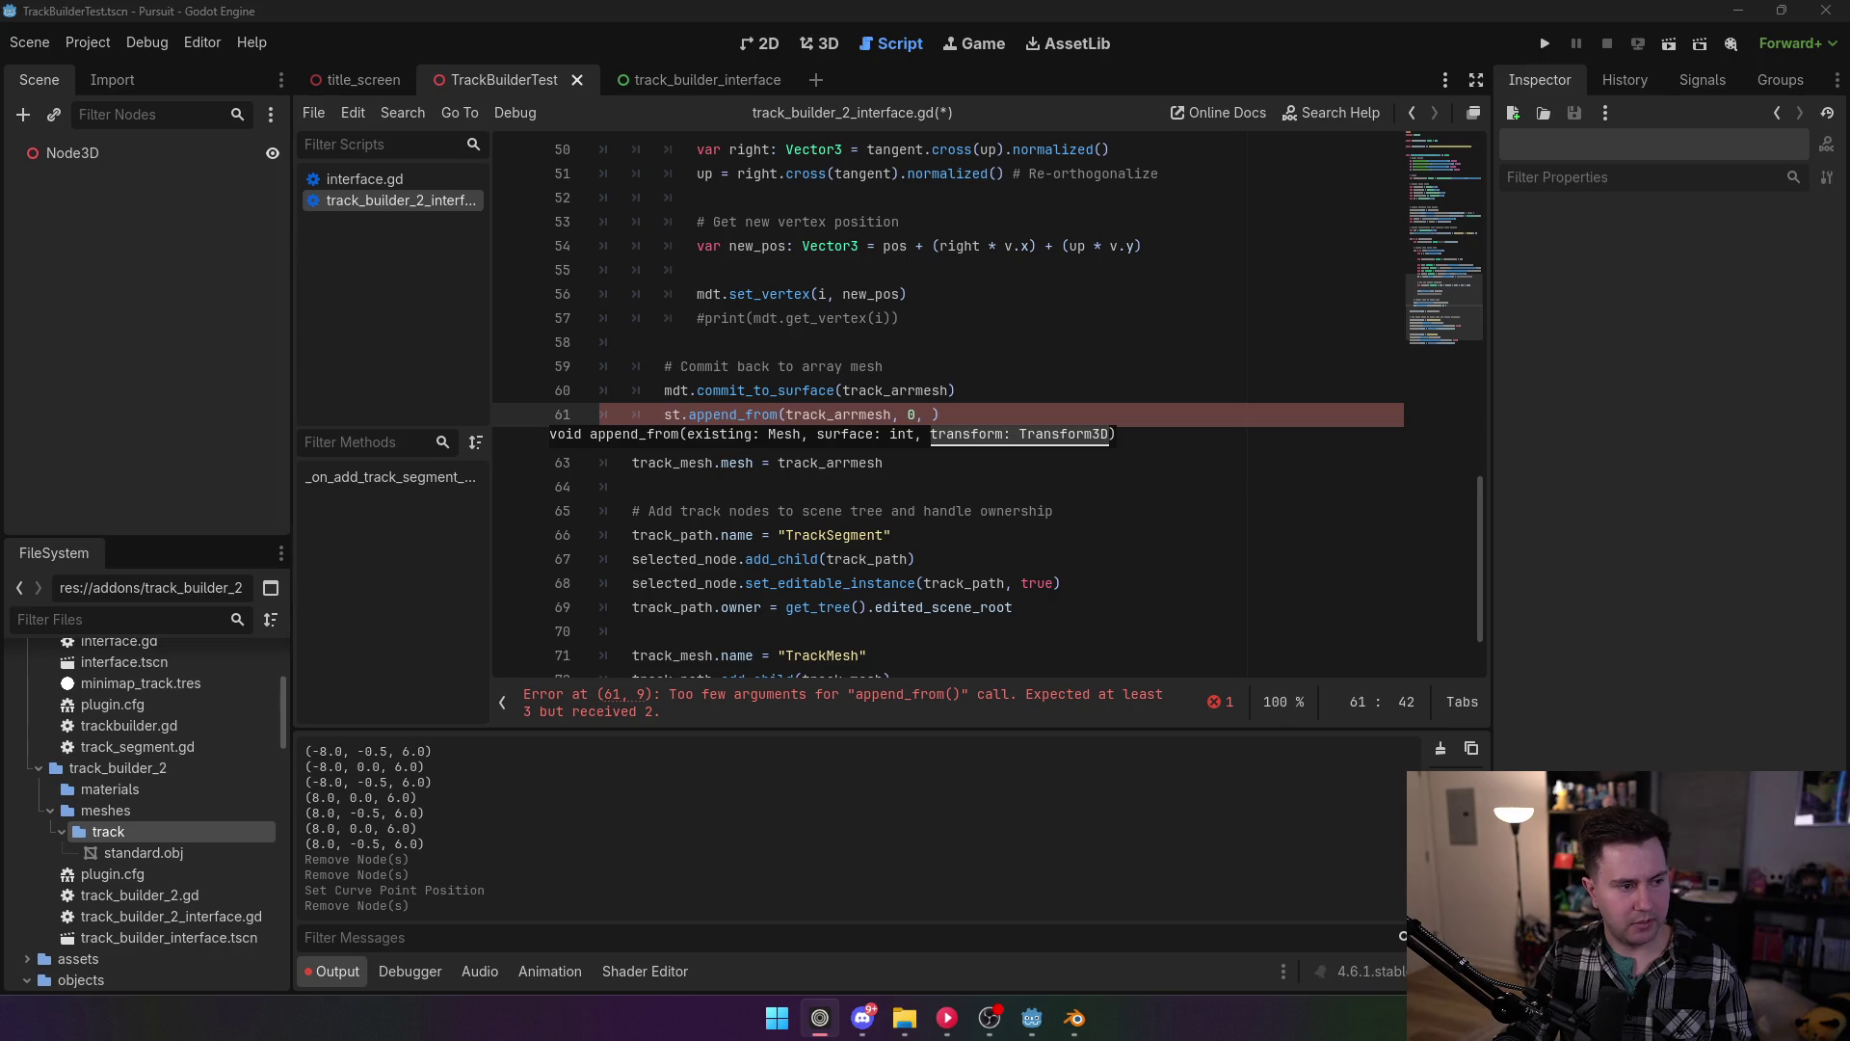
key("alt+Tab")
type("T")
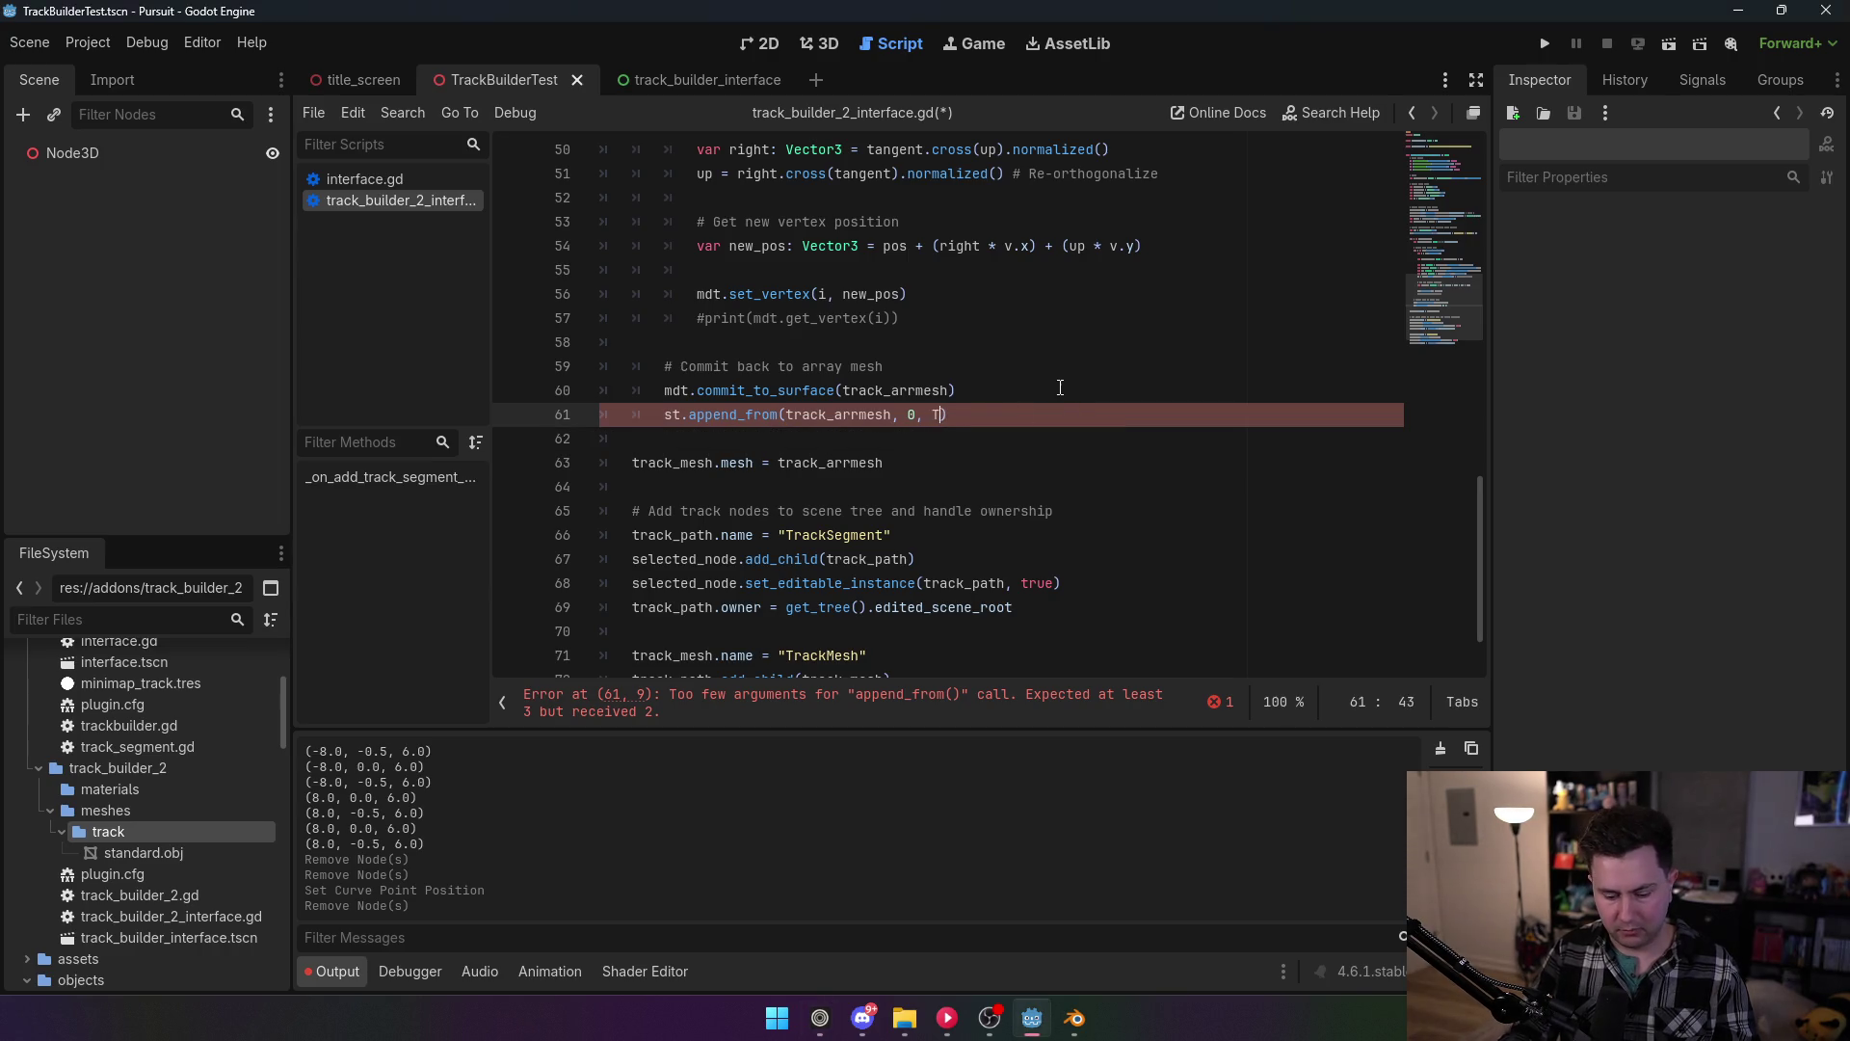
type("ransform3")
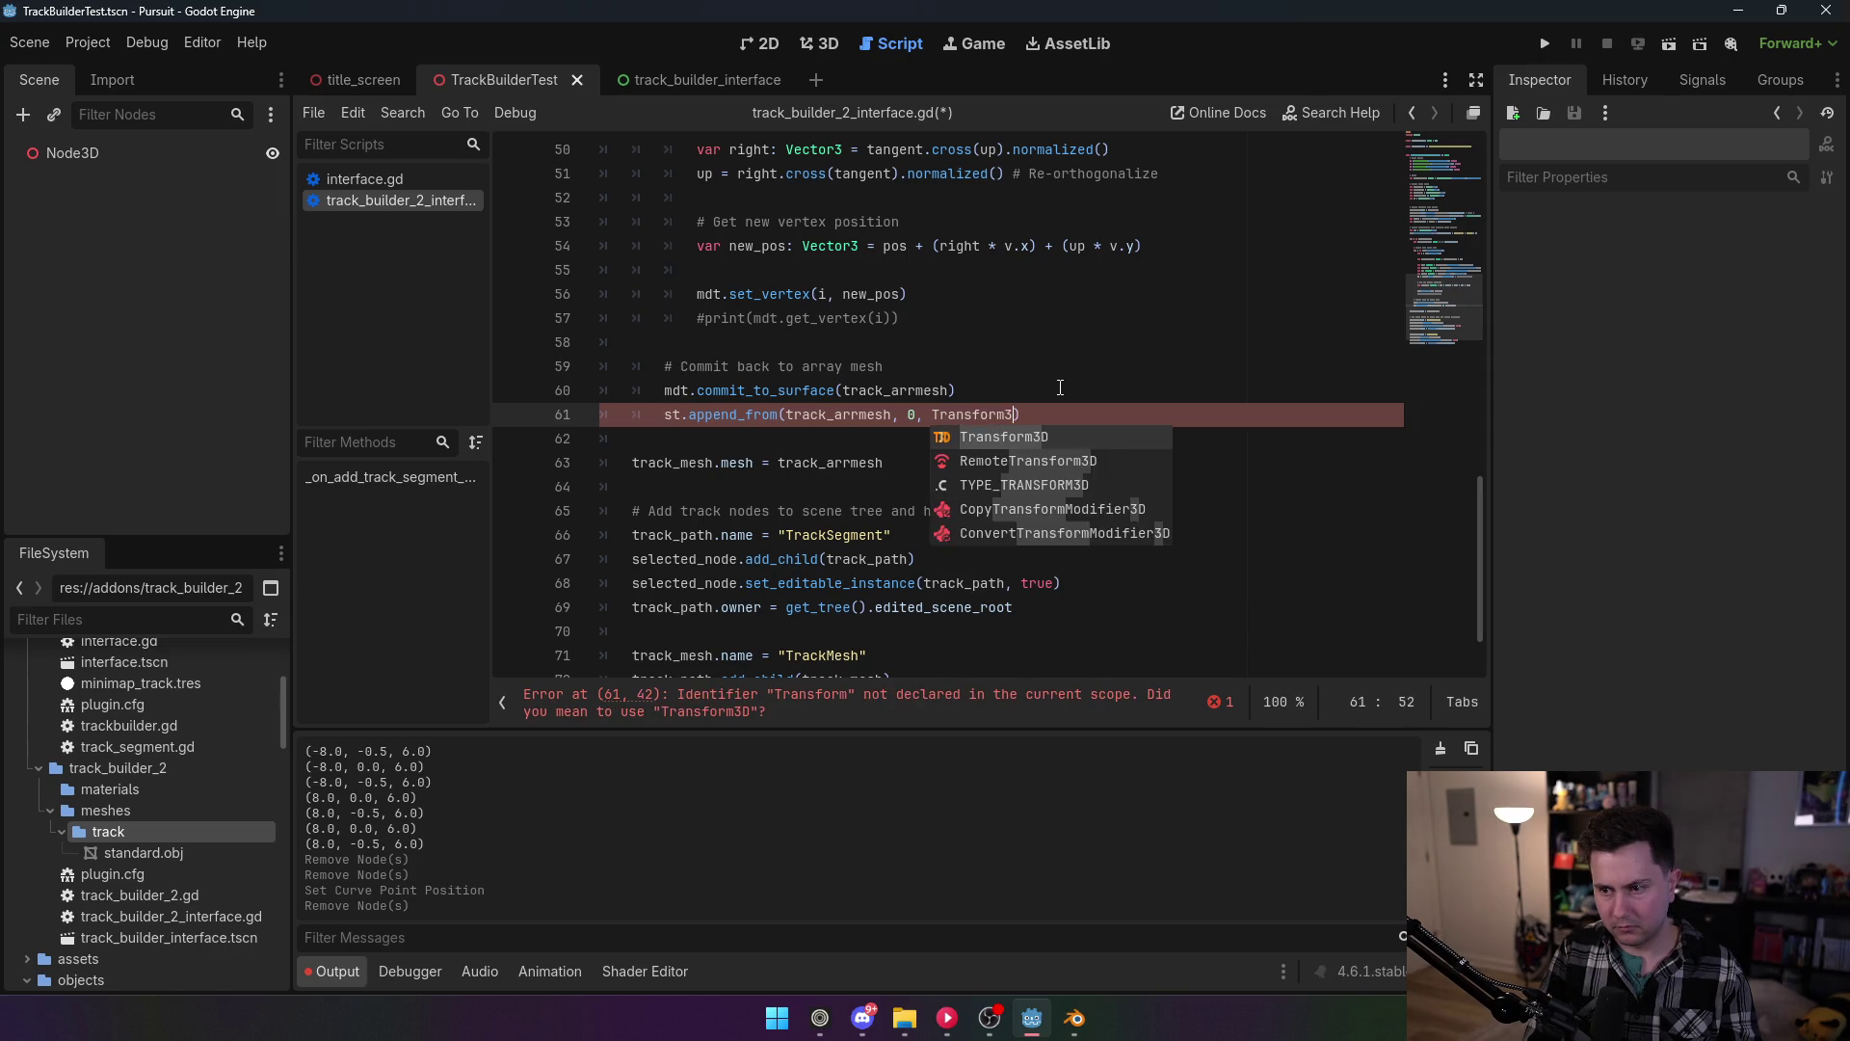
type("D.i")
key("Return")
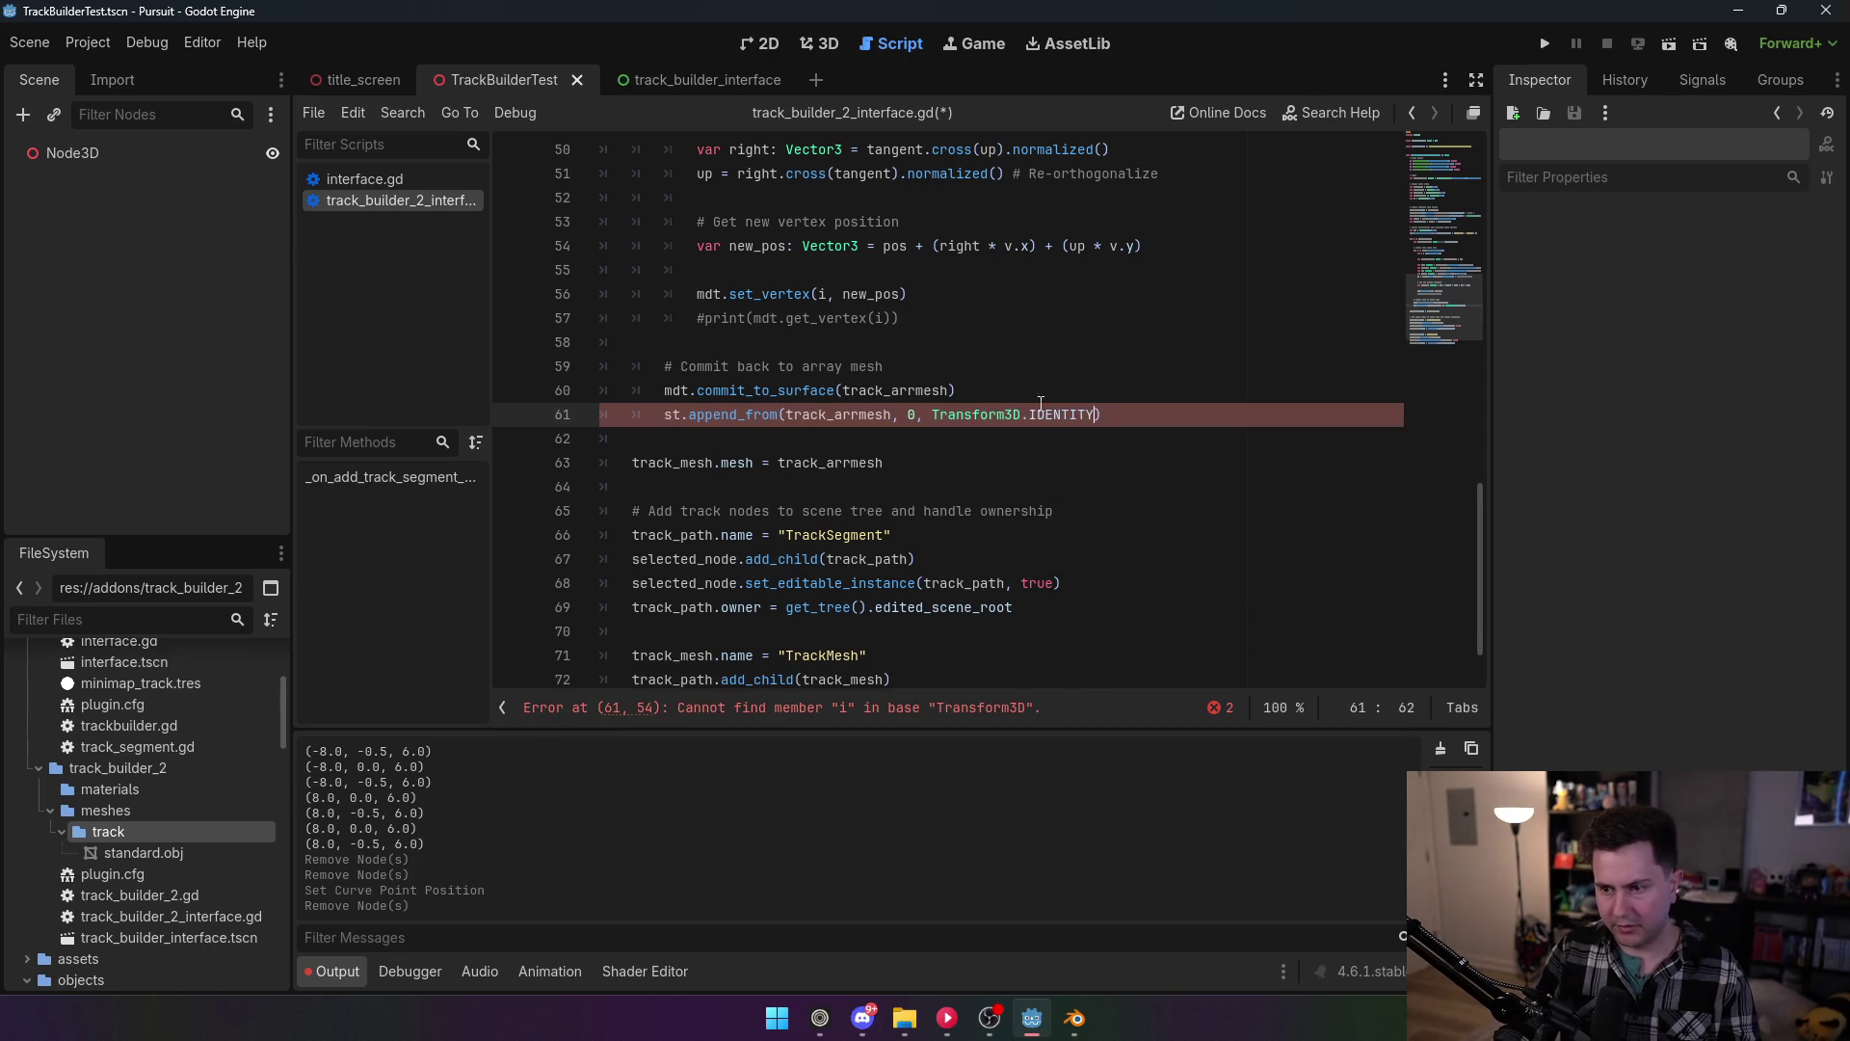
left_click(1041, 401)
mouse_move(1050, 424)
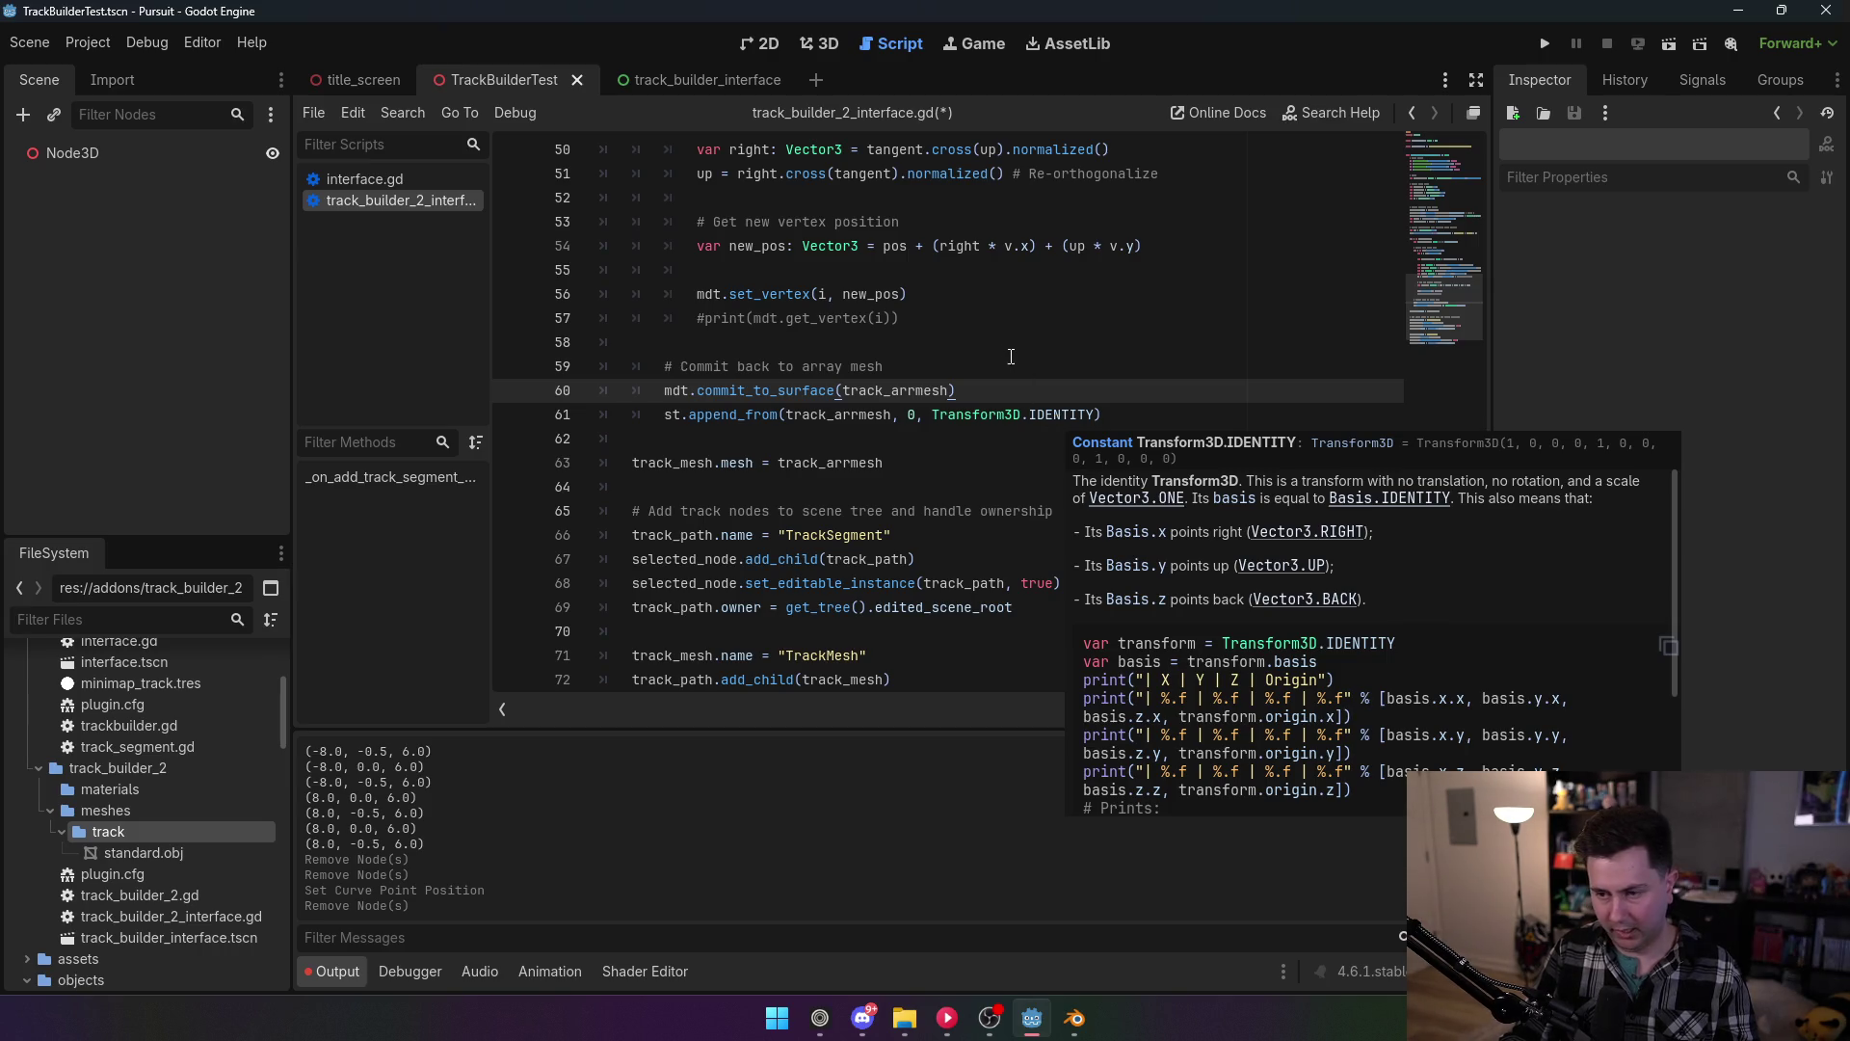
Step: Change line 63 to track_mesh.mesh = st.commit() and save the script
key("Up")
key("Up")
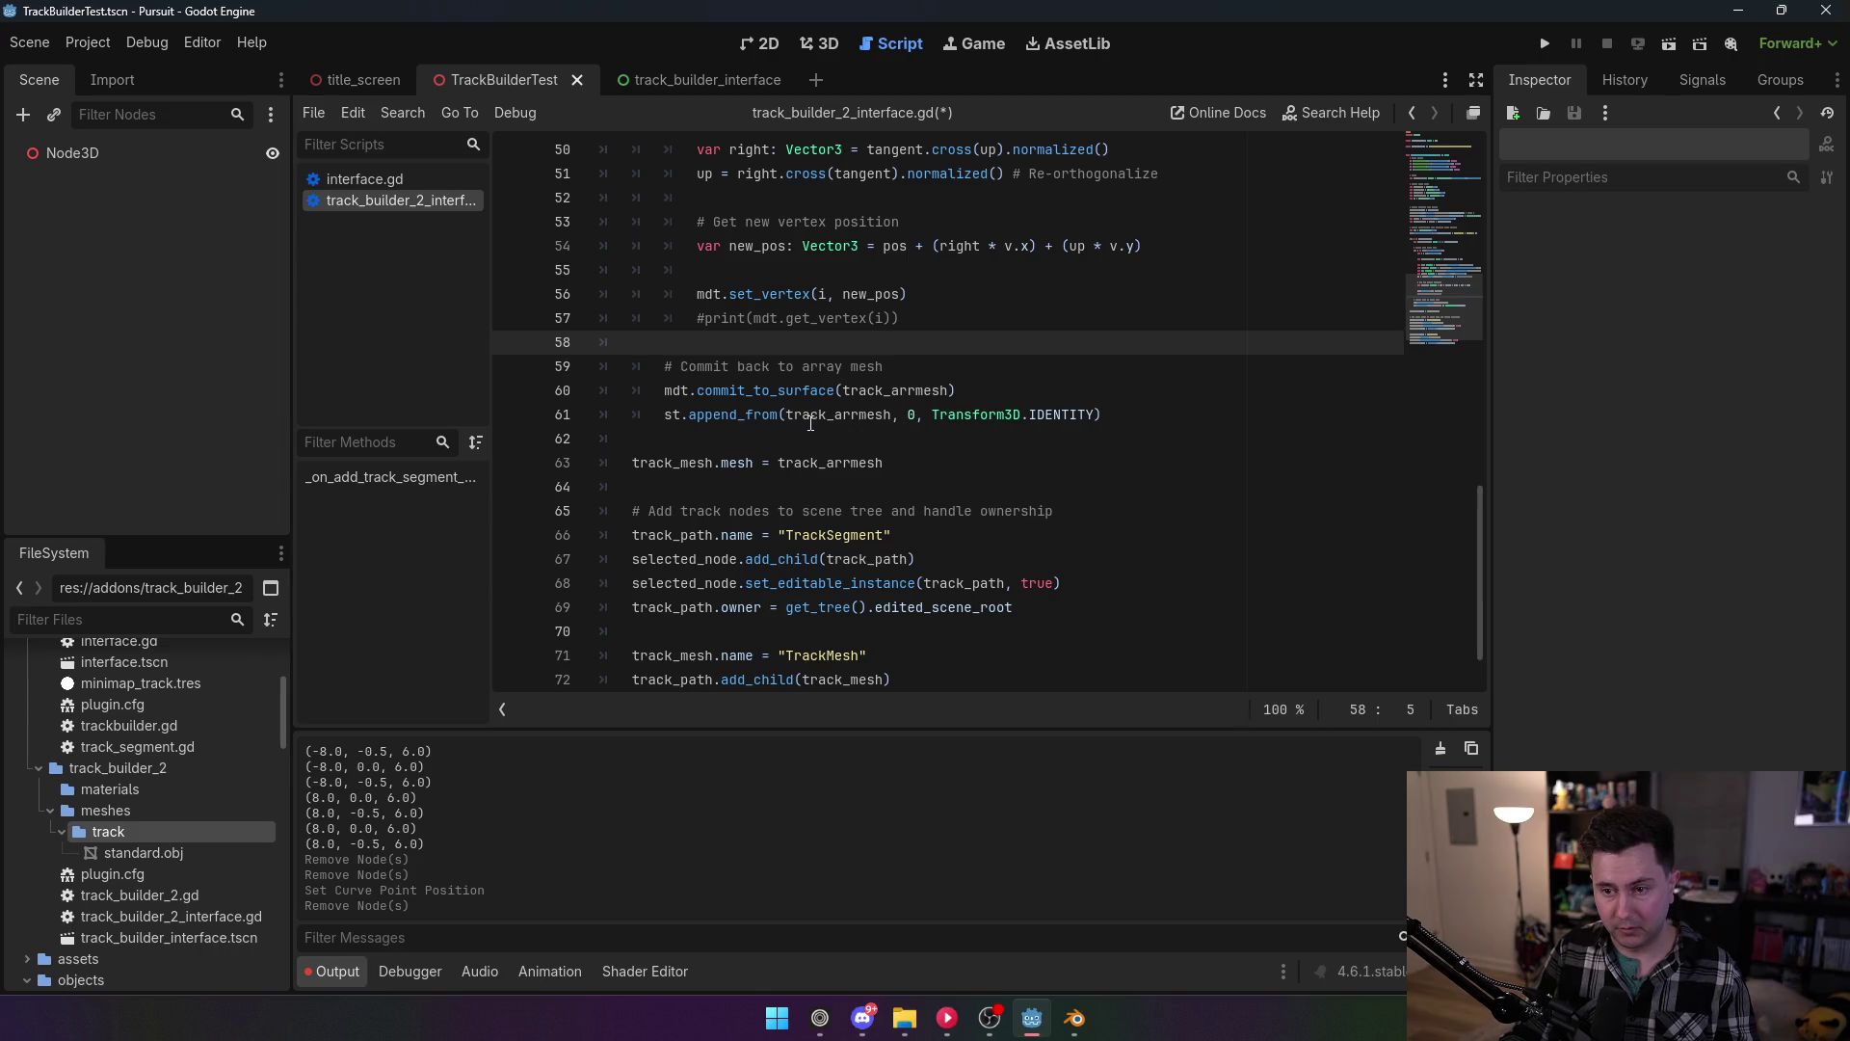
mouse_move(763, 301)
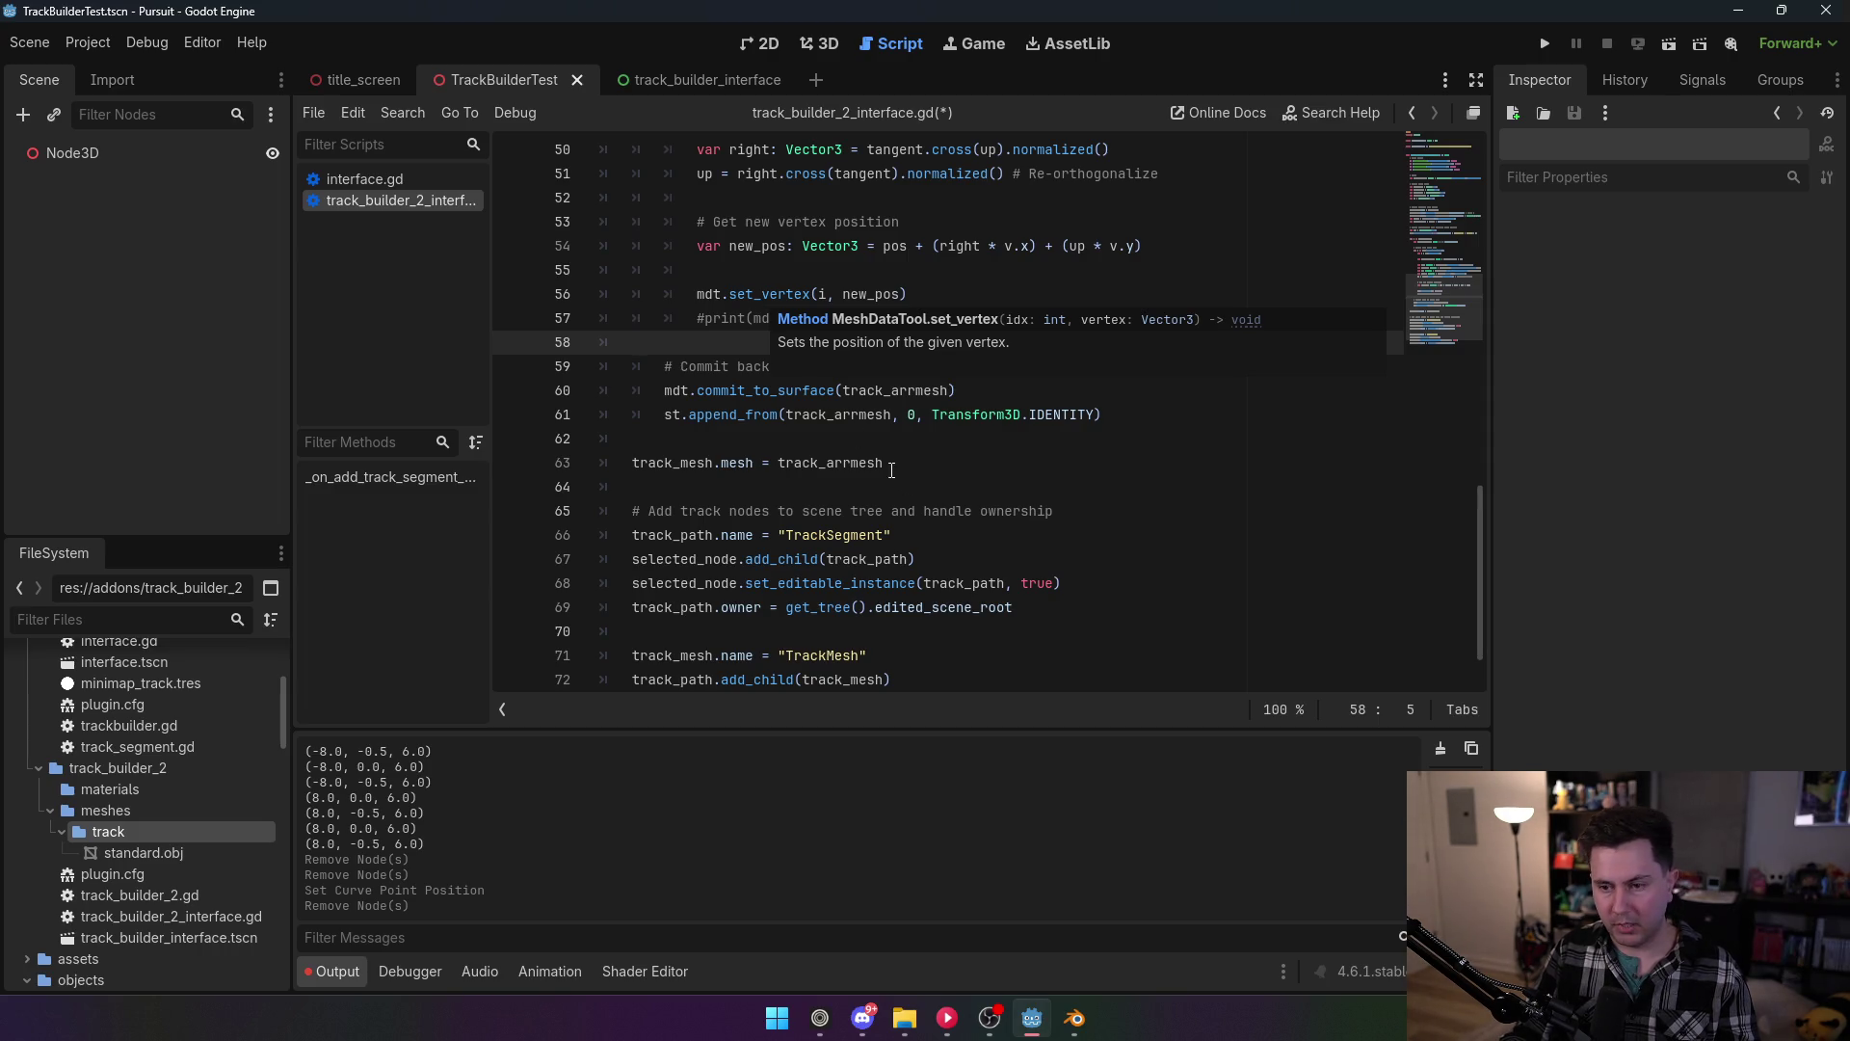
double_click(812, 465)
type("st.co")
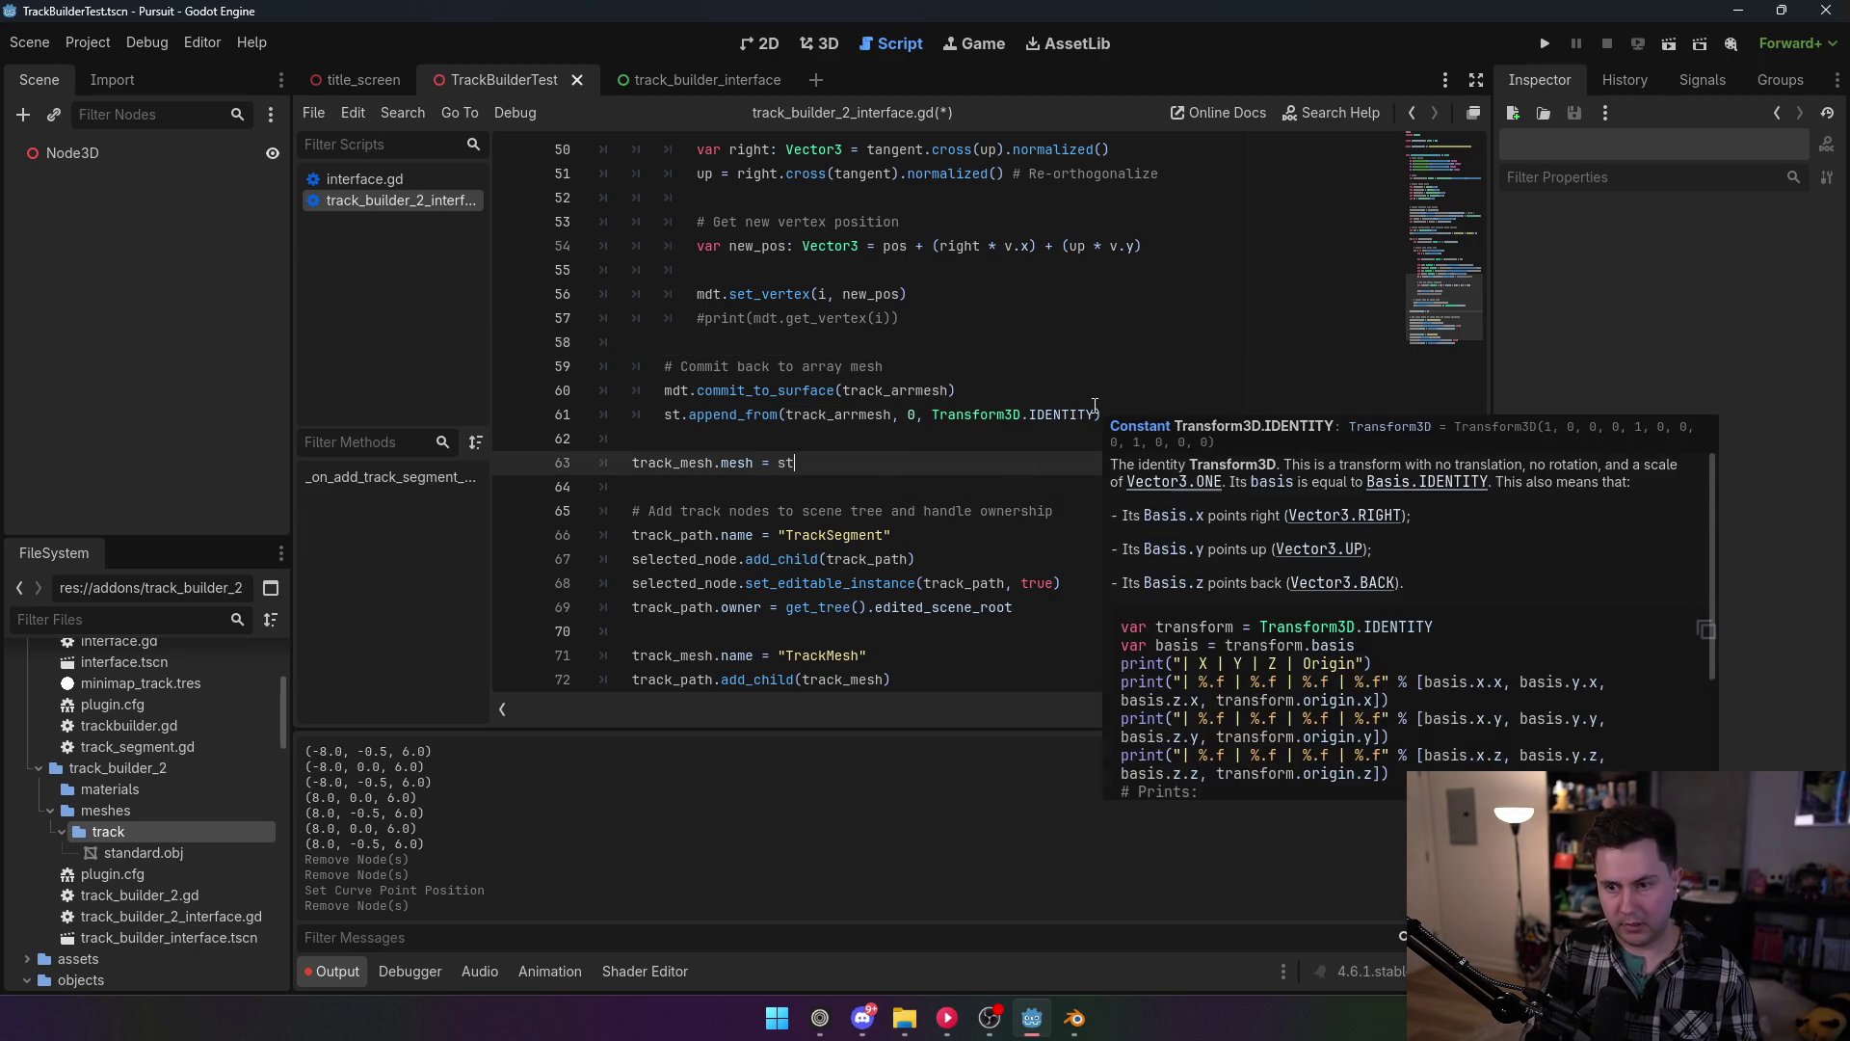
type("mm")
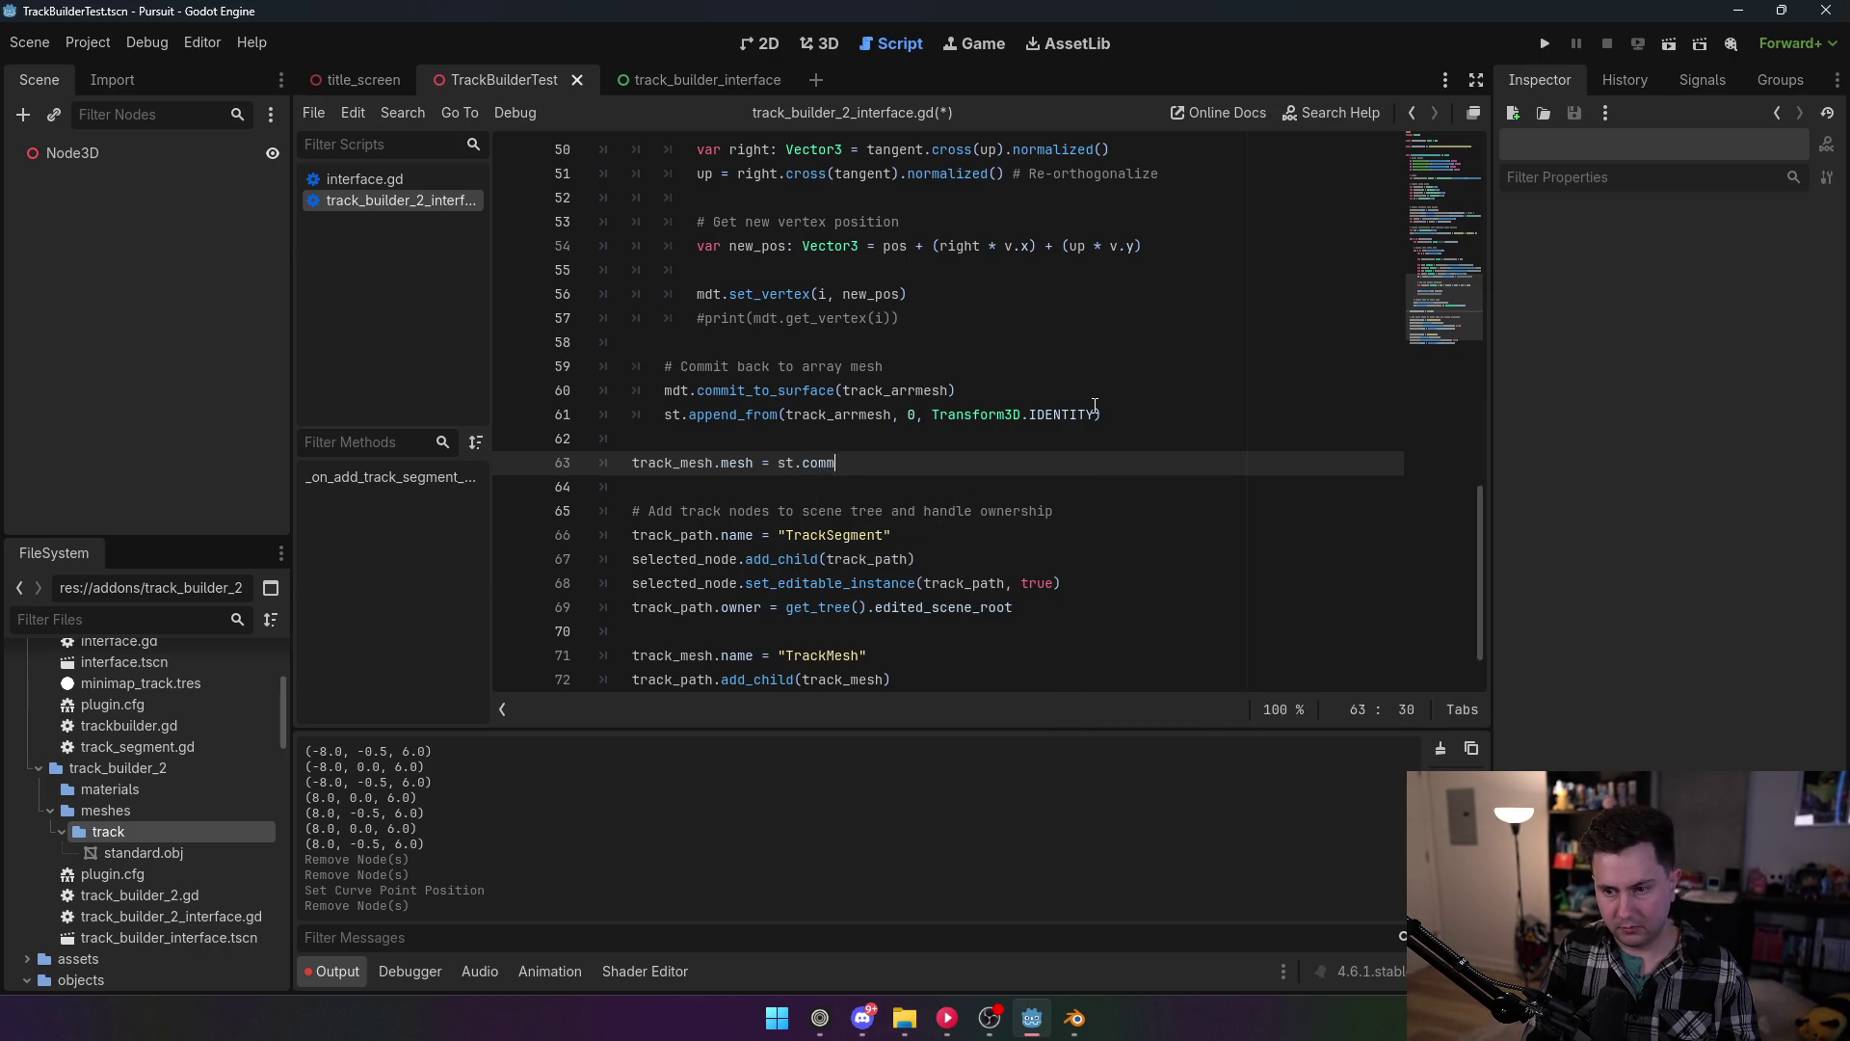
type("it()")
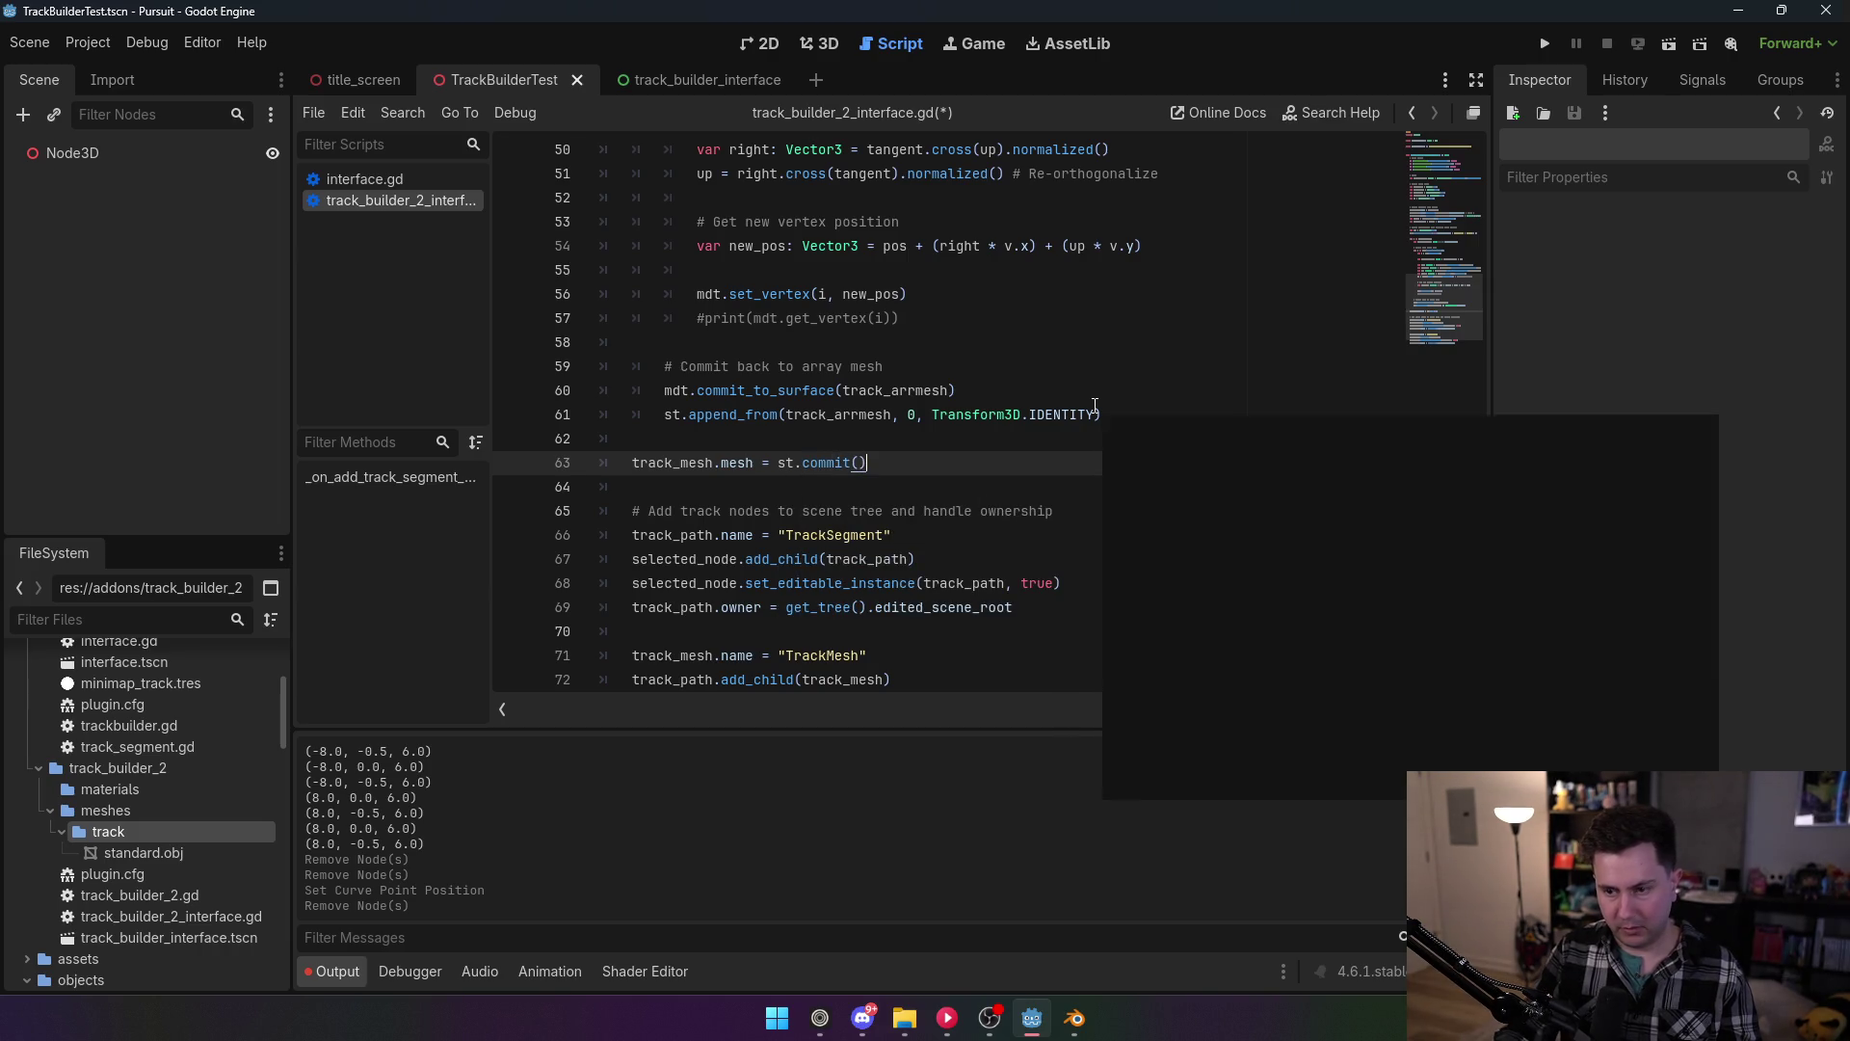
left_click(932, 296)
key("ctrl+s")
left_click(108, 43)
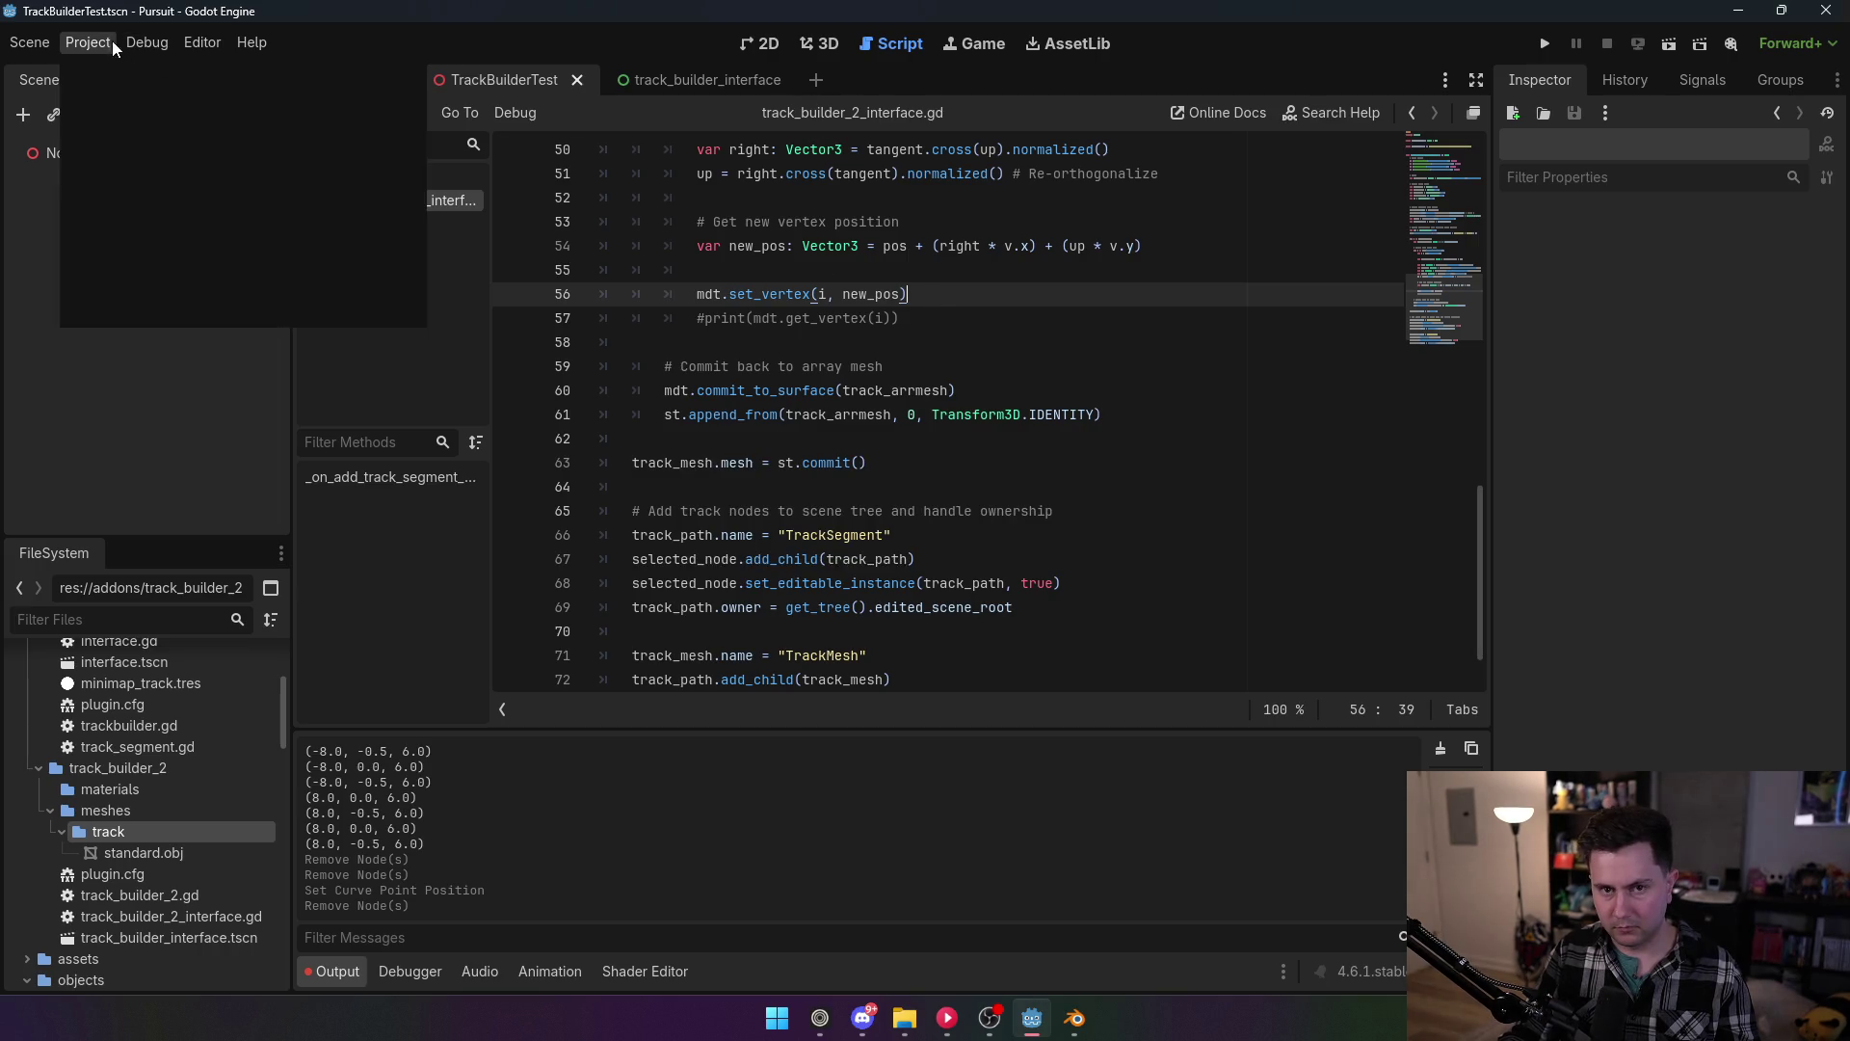
Step: Reload the TrackBuilder2 plugin by toggling it in Project Settings > Plugins
left_click(145, 71)
left_click(198, 231)
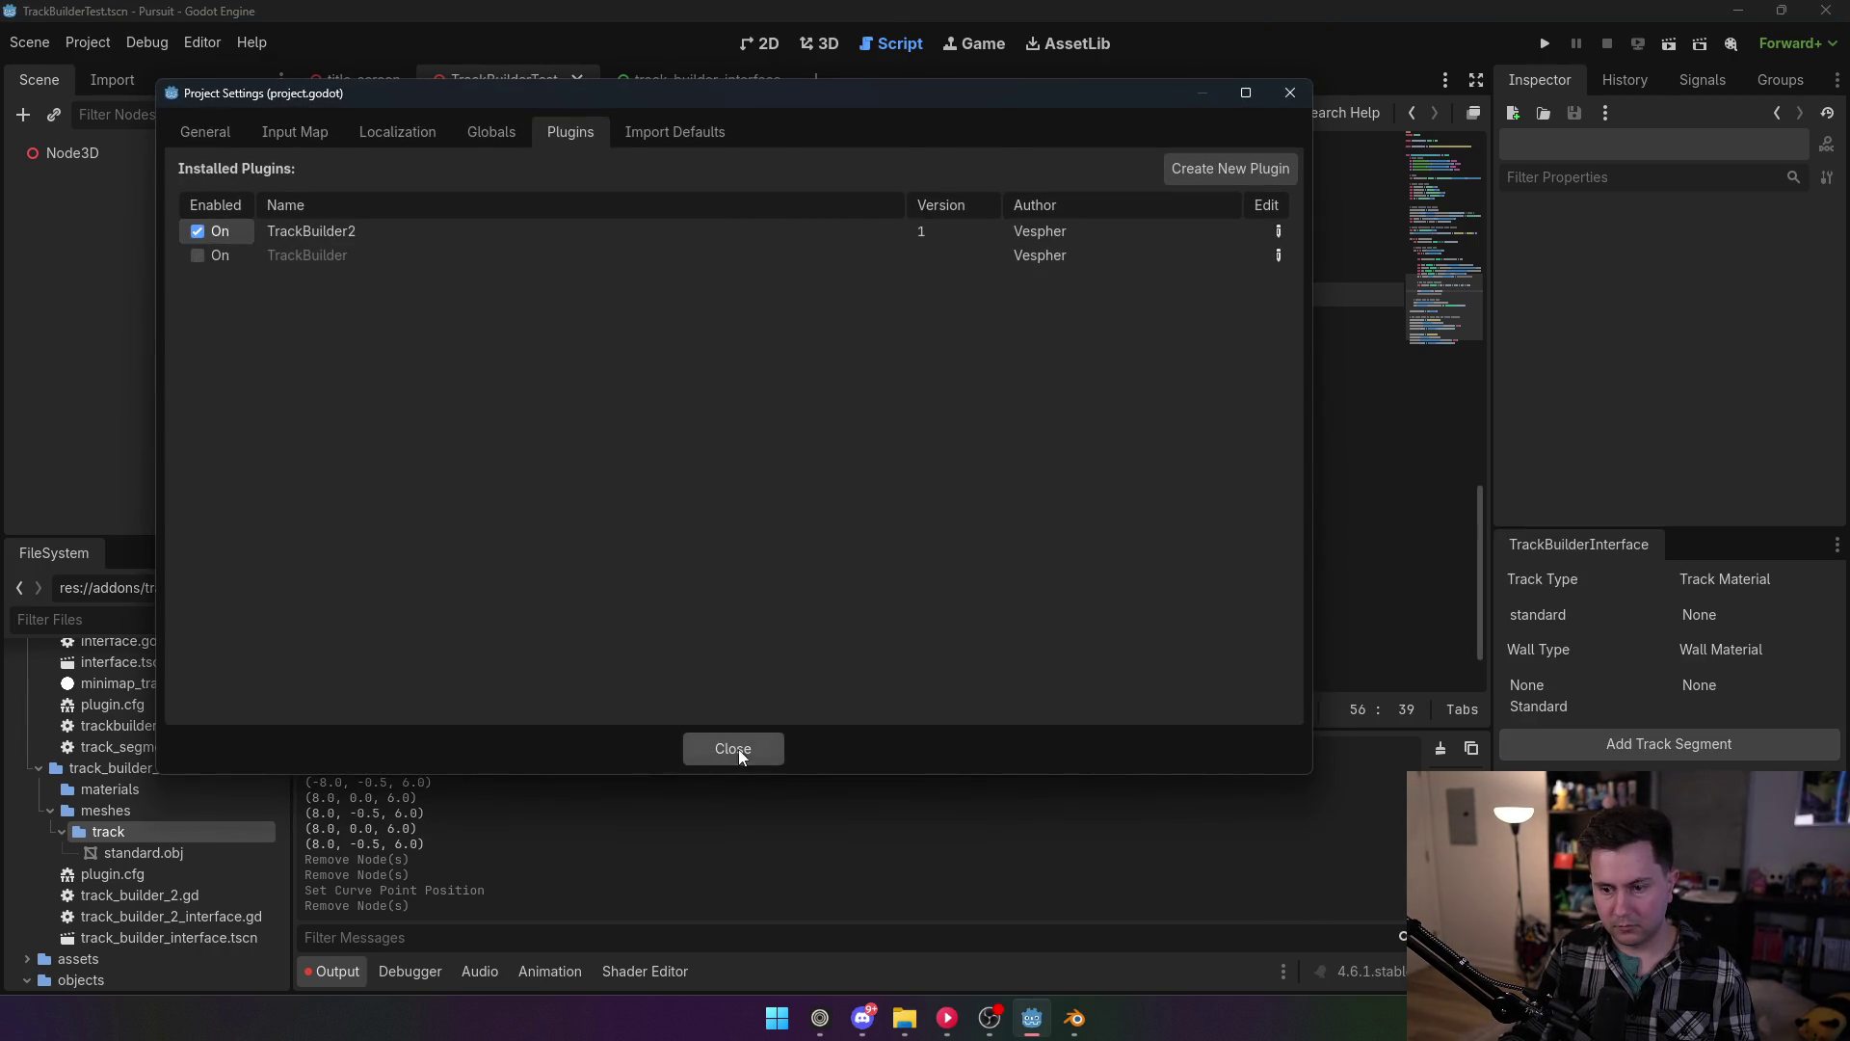
left_click(733, 748)
Step: Add a new track segment under Node3D and orbit the view along the generated track
left_click(72, 152)
left_click_drag(657, 226, 1107, 468)
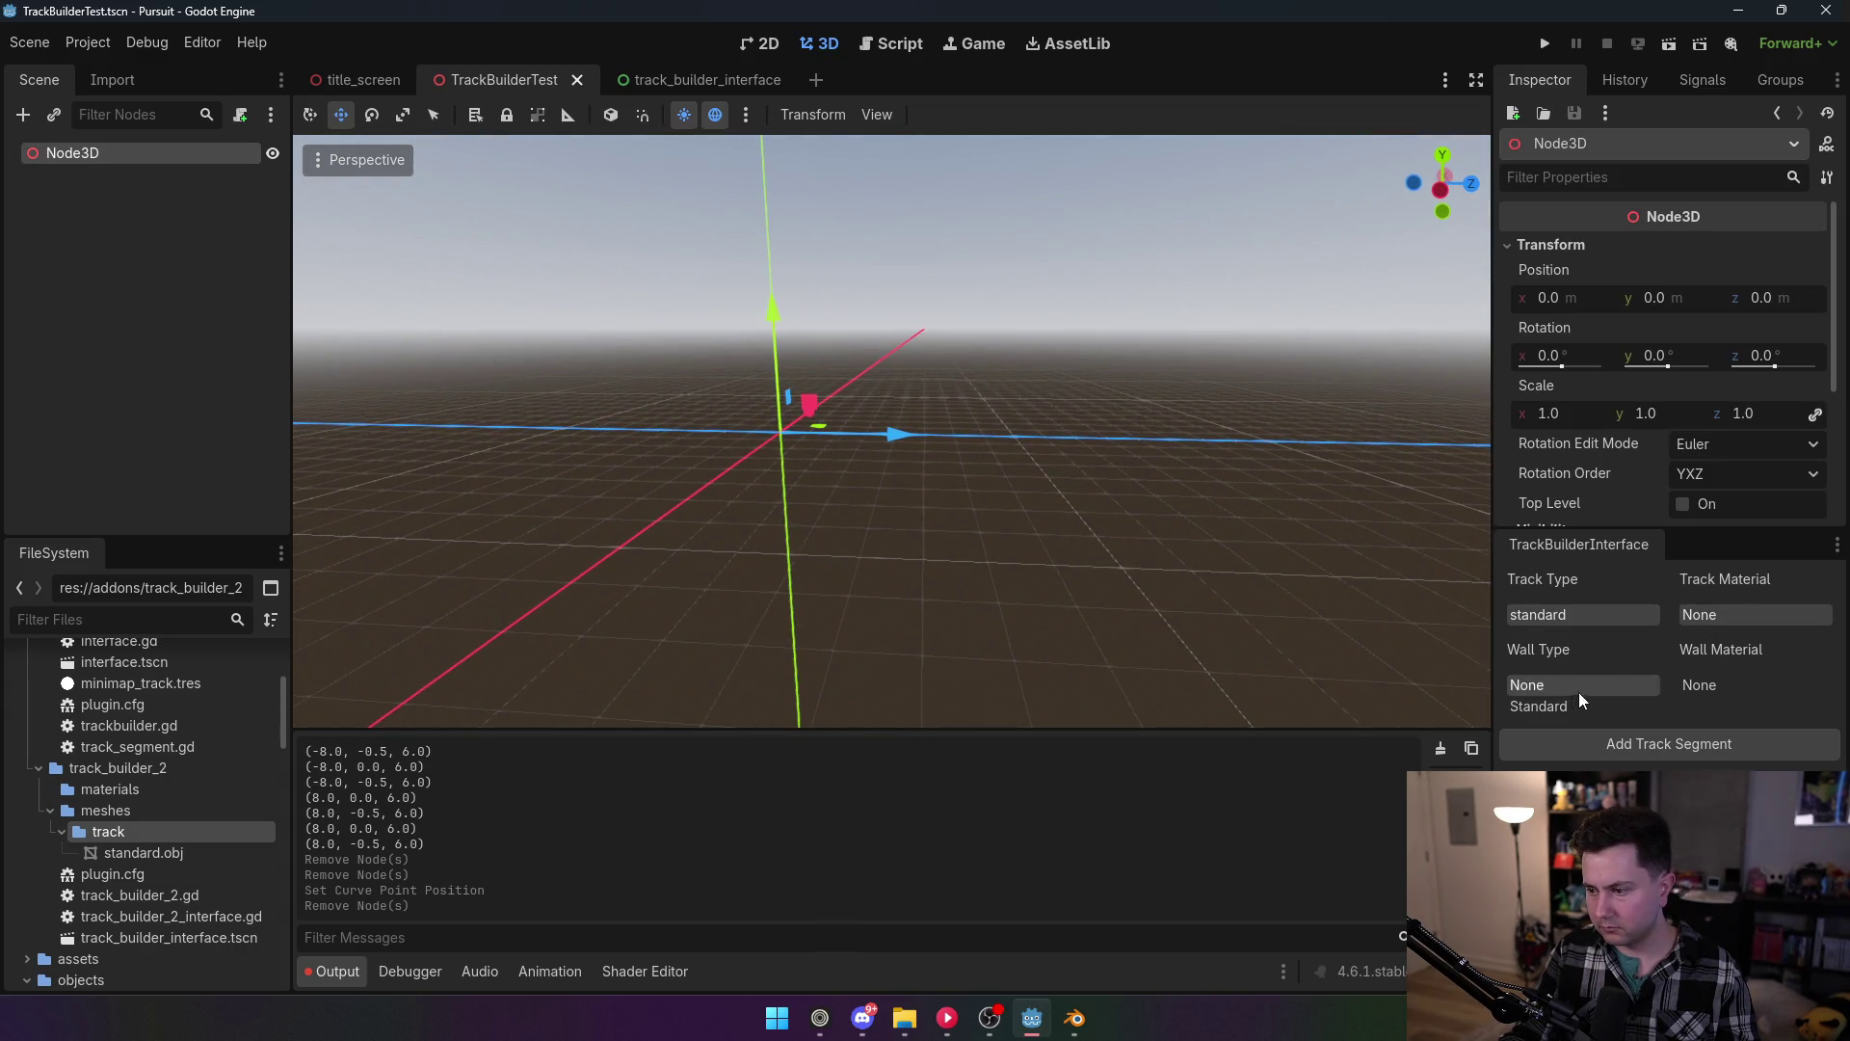
left_click(1670, 751)
left_click_drag(1157, 578, 867, 462)
left_click_drag(636, 289, 701, 257)
left_click(891, 44)
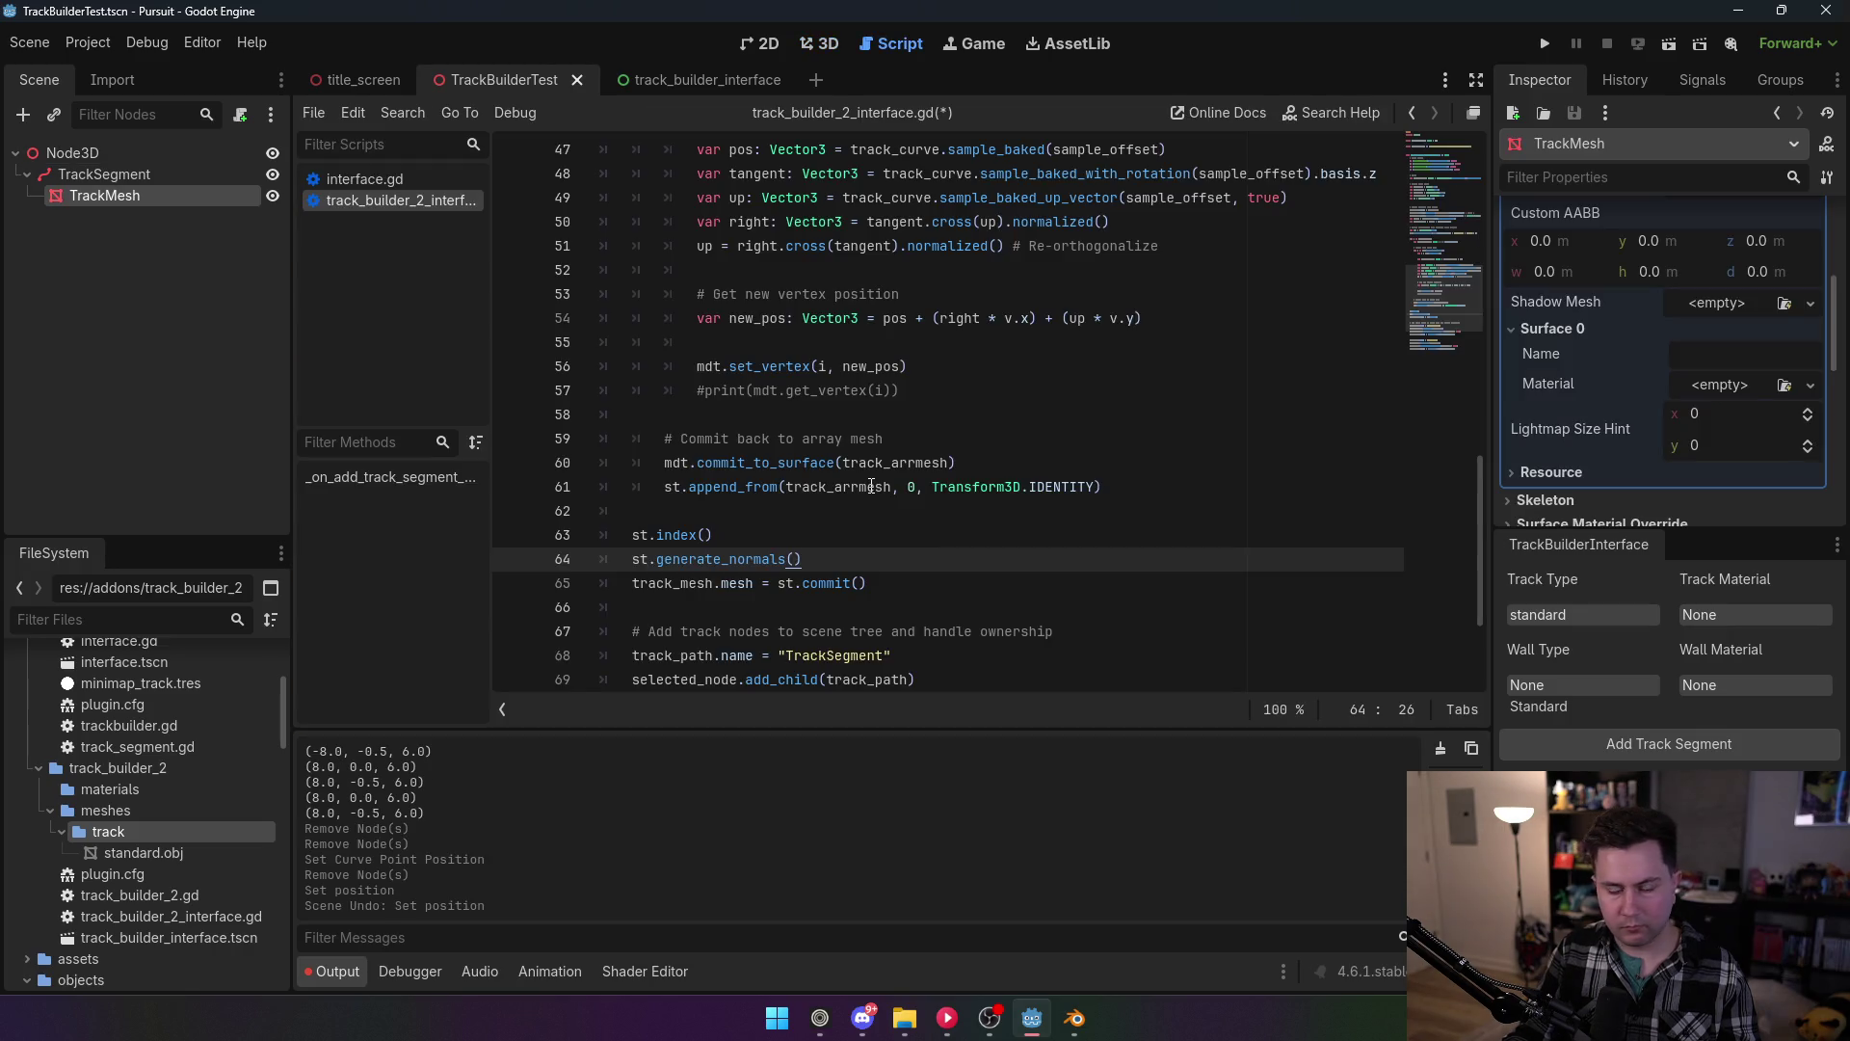
Step: Save track_builder_2_interface.gd containing st.index() and st.generate_normals() before the commit
scroll(824, 489, "down", 4)
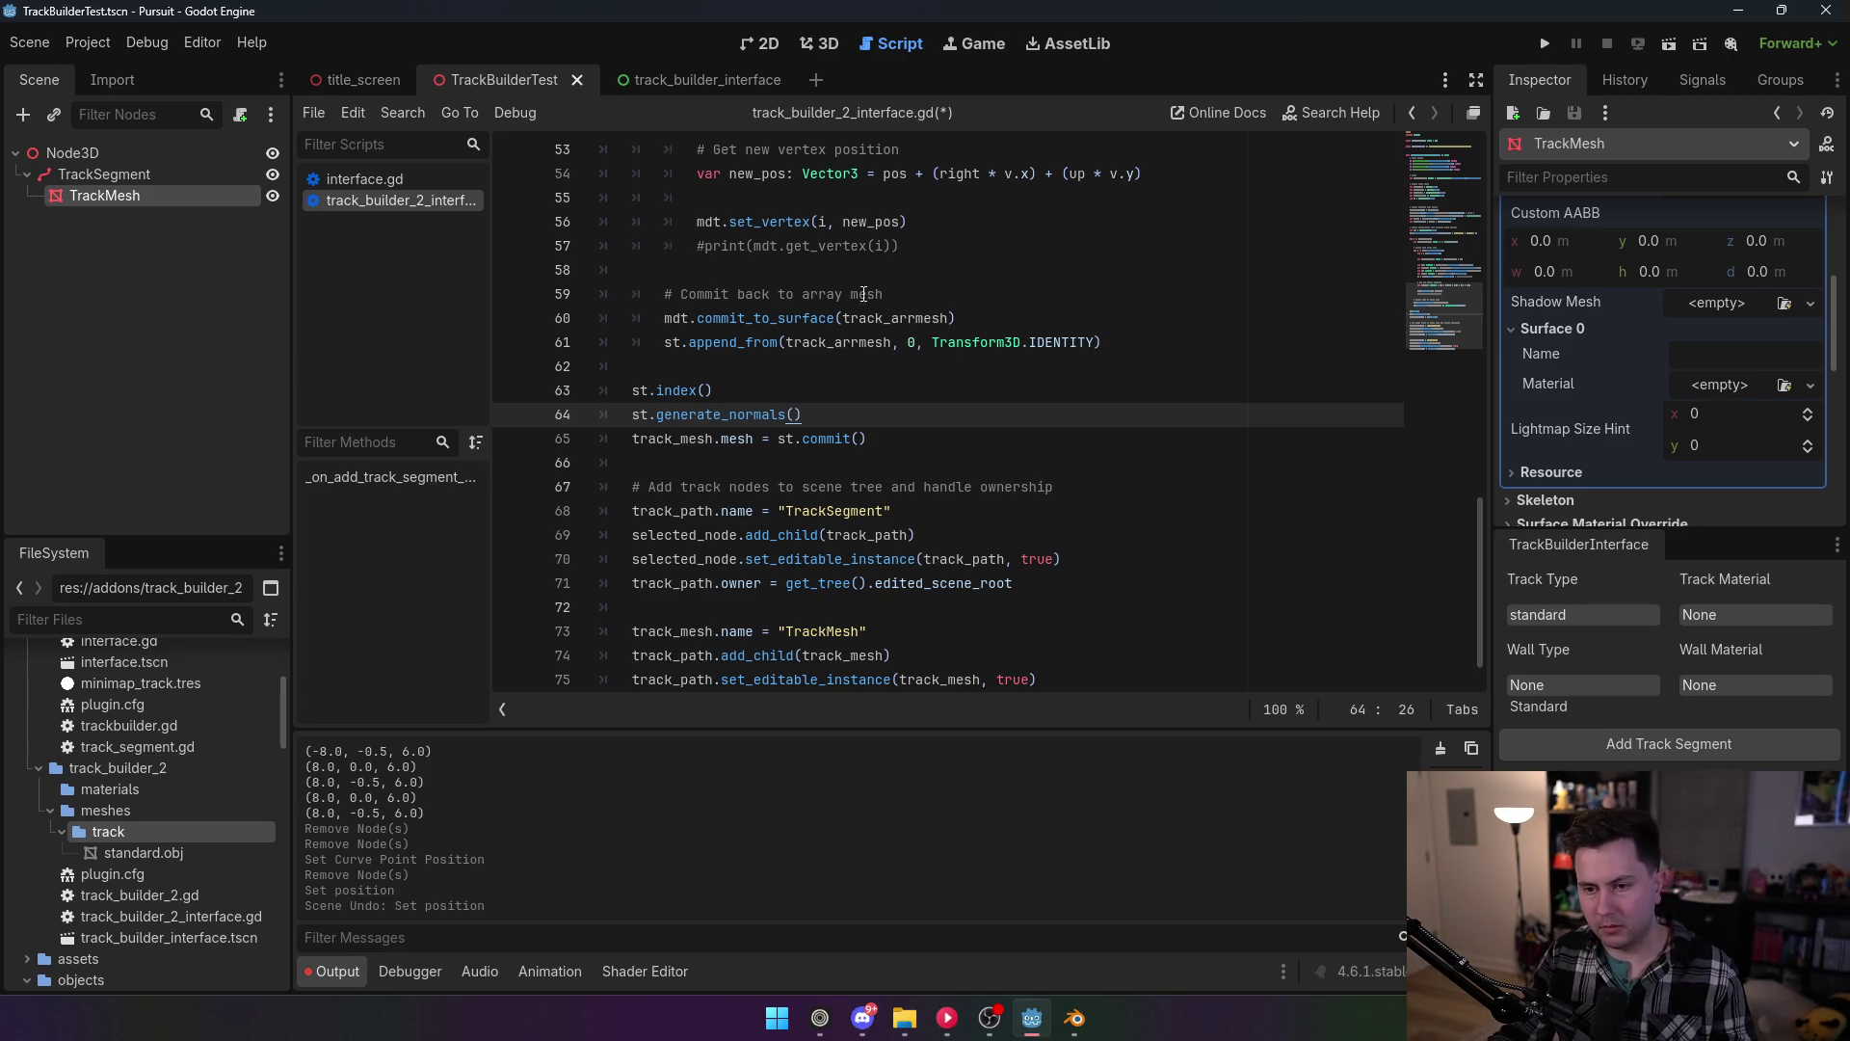
left_click(819, 246)
key("ctrl+s")
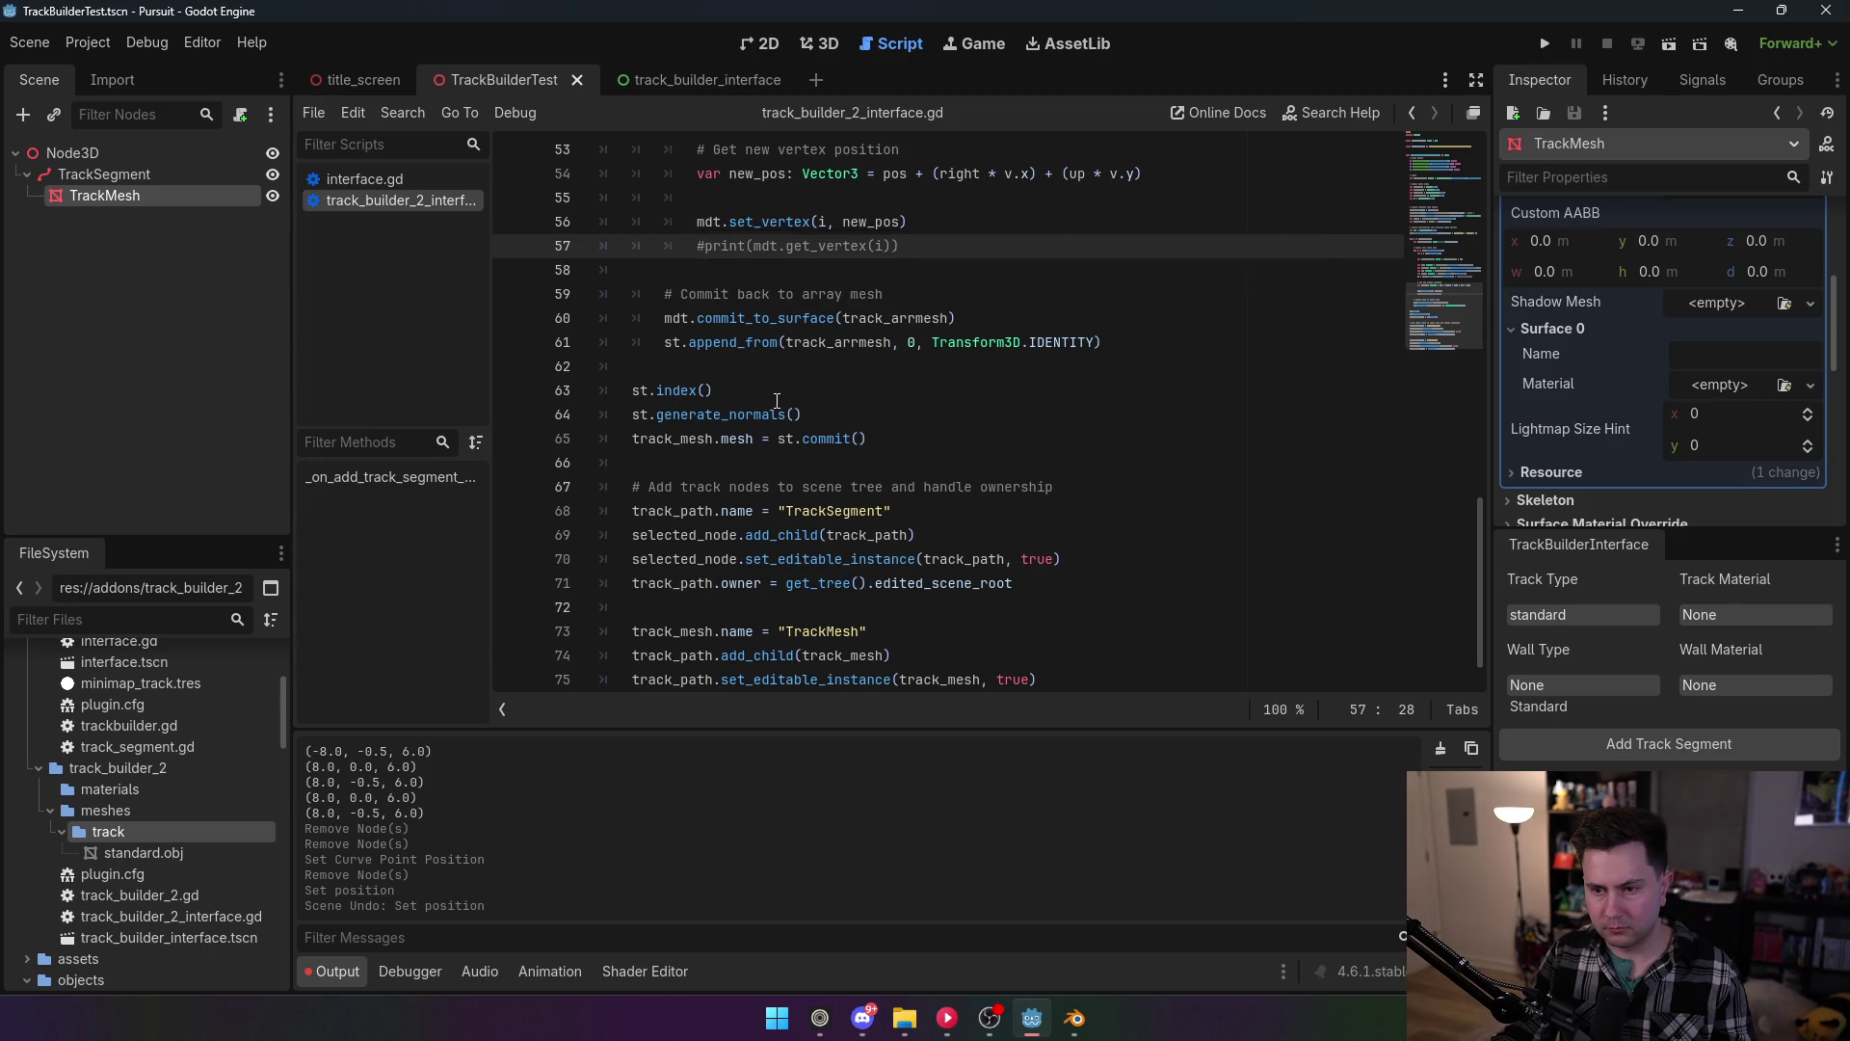
scroll(828, 450, "up", 1)
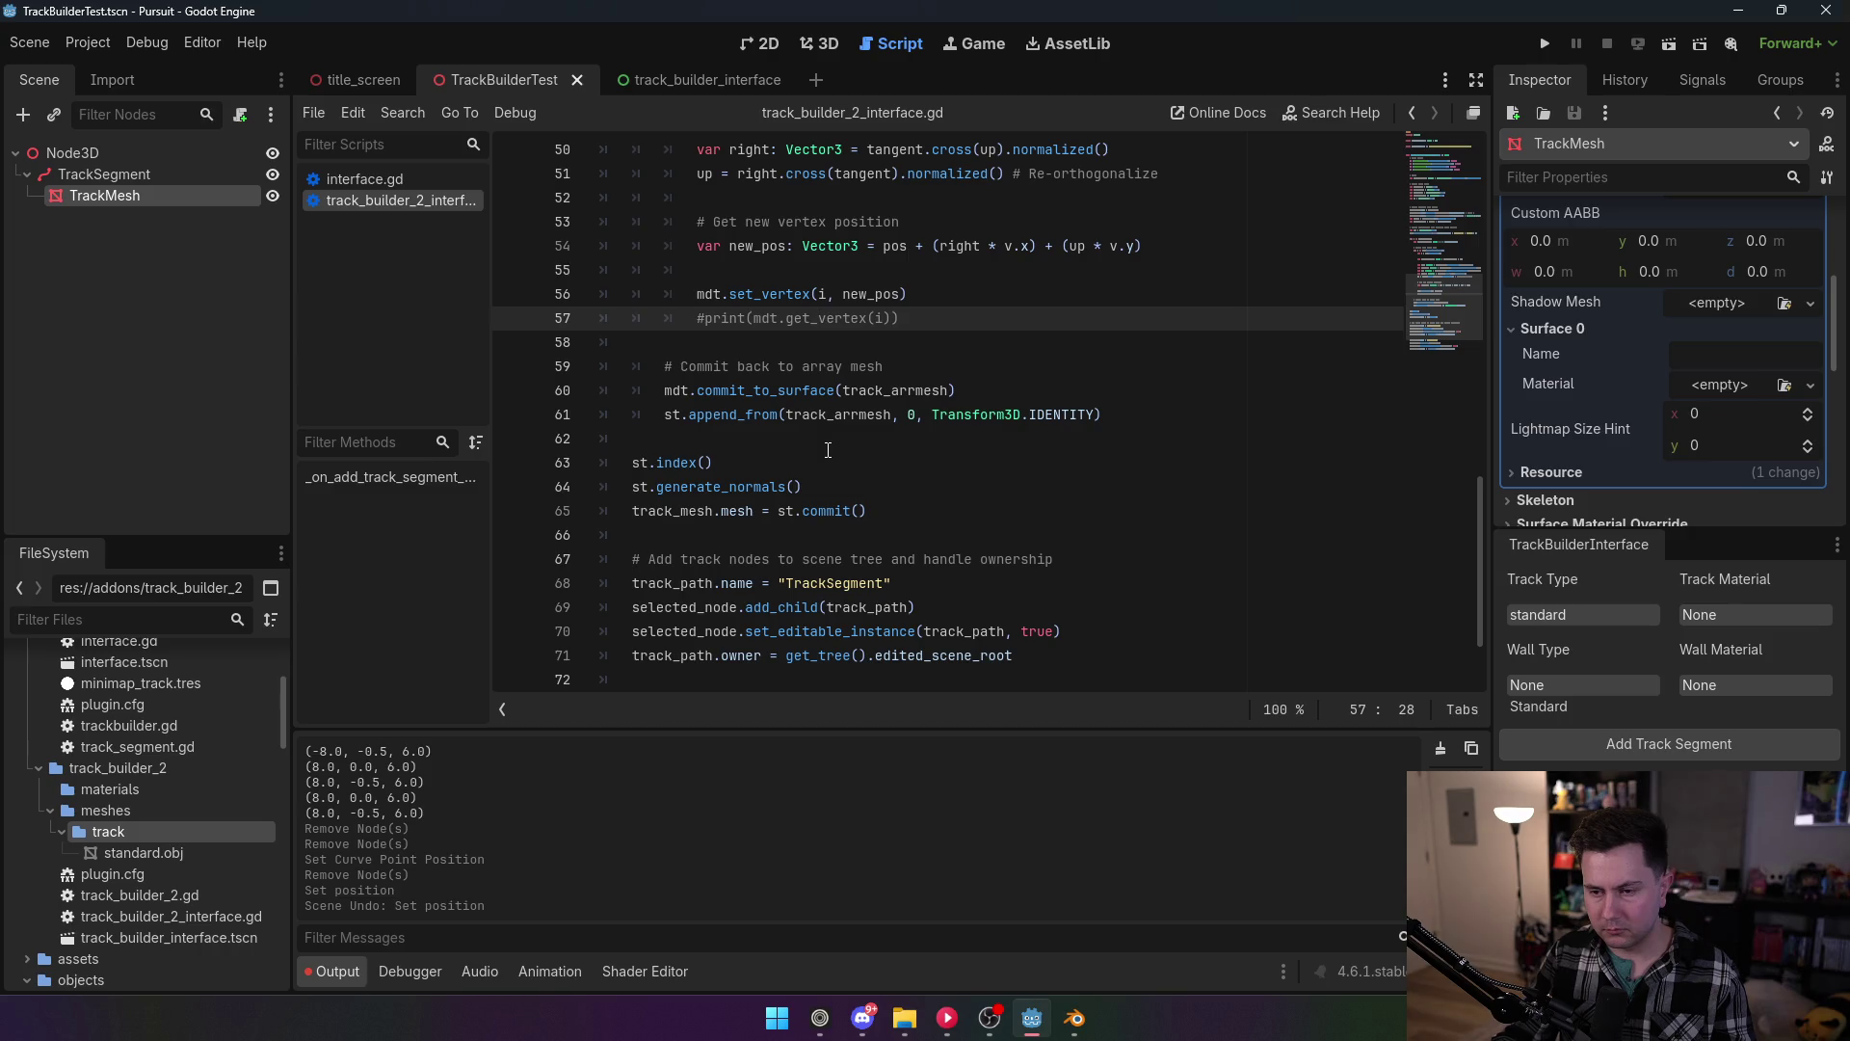
Step: Change append_from's surface argument from 0 to s on line 61 and save the script
double_click(910, 414)
type("s")
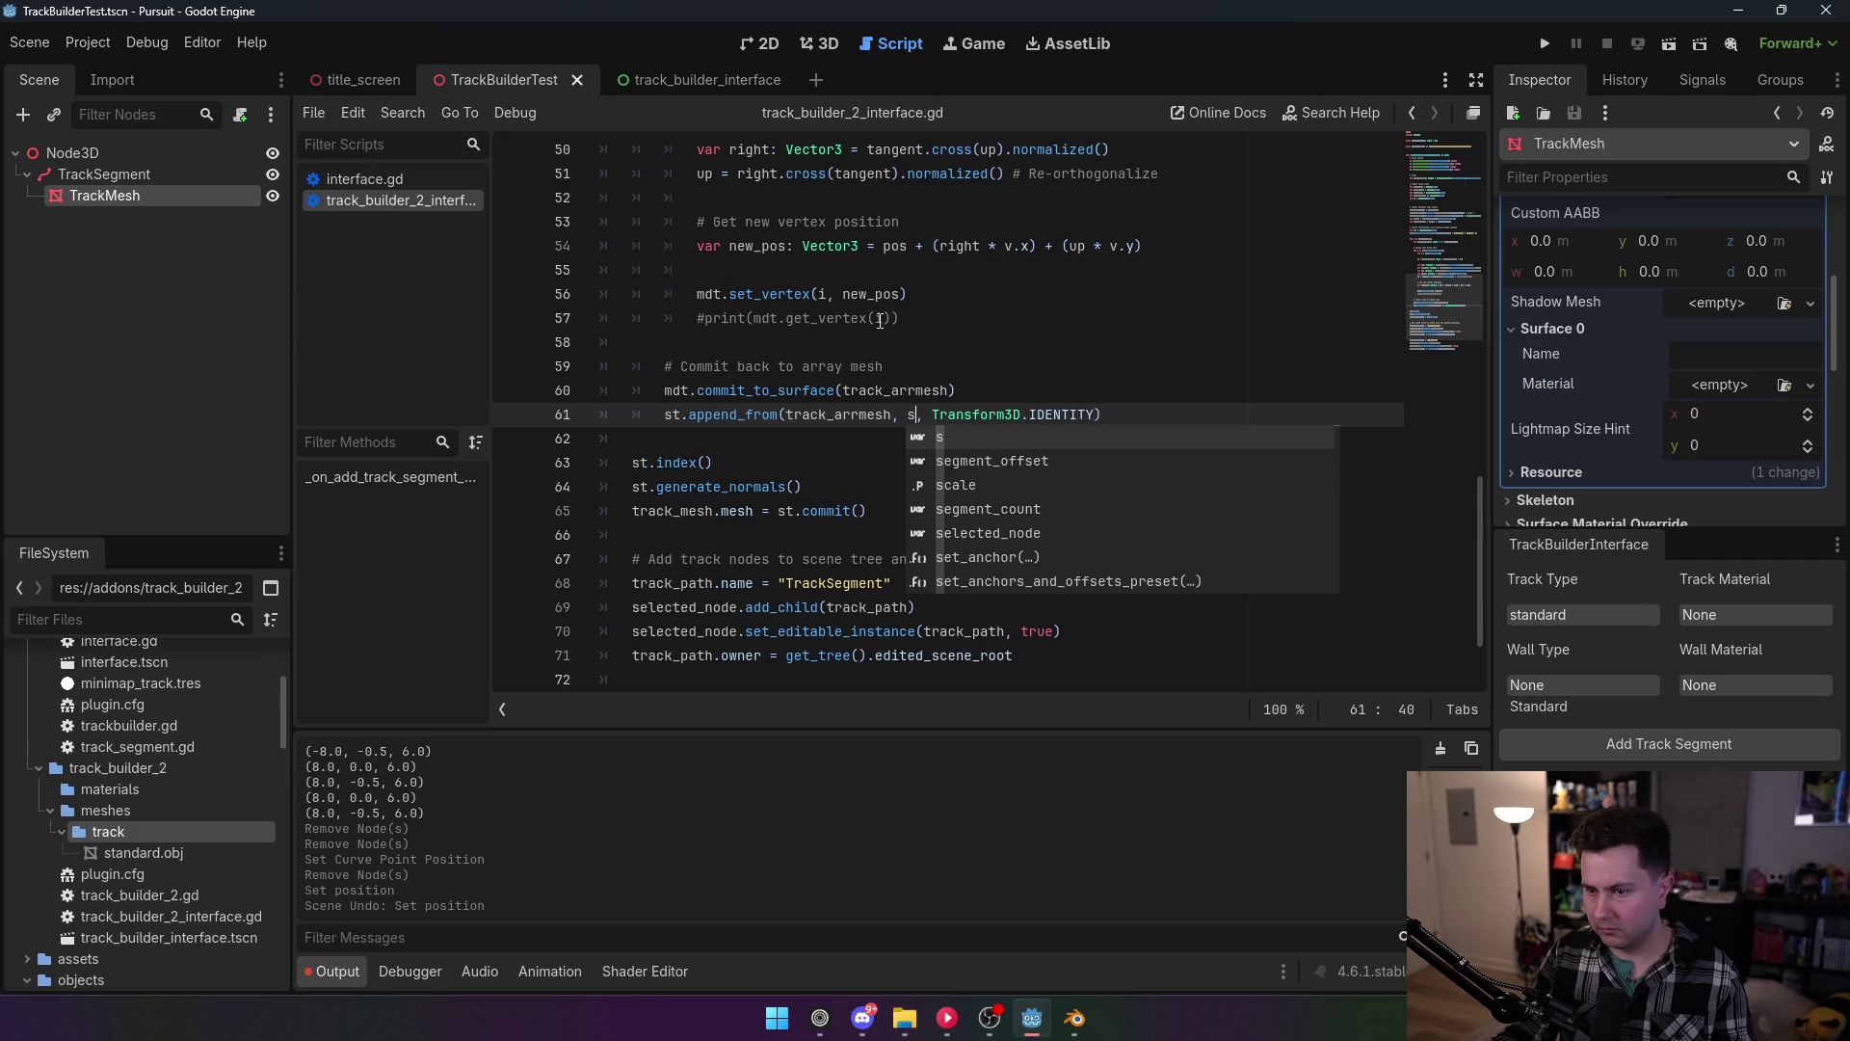
left_click(878, 319)
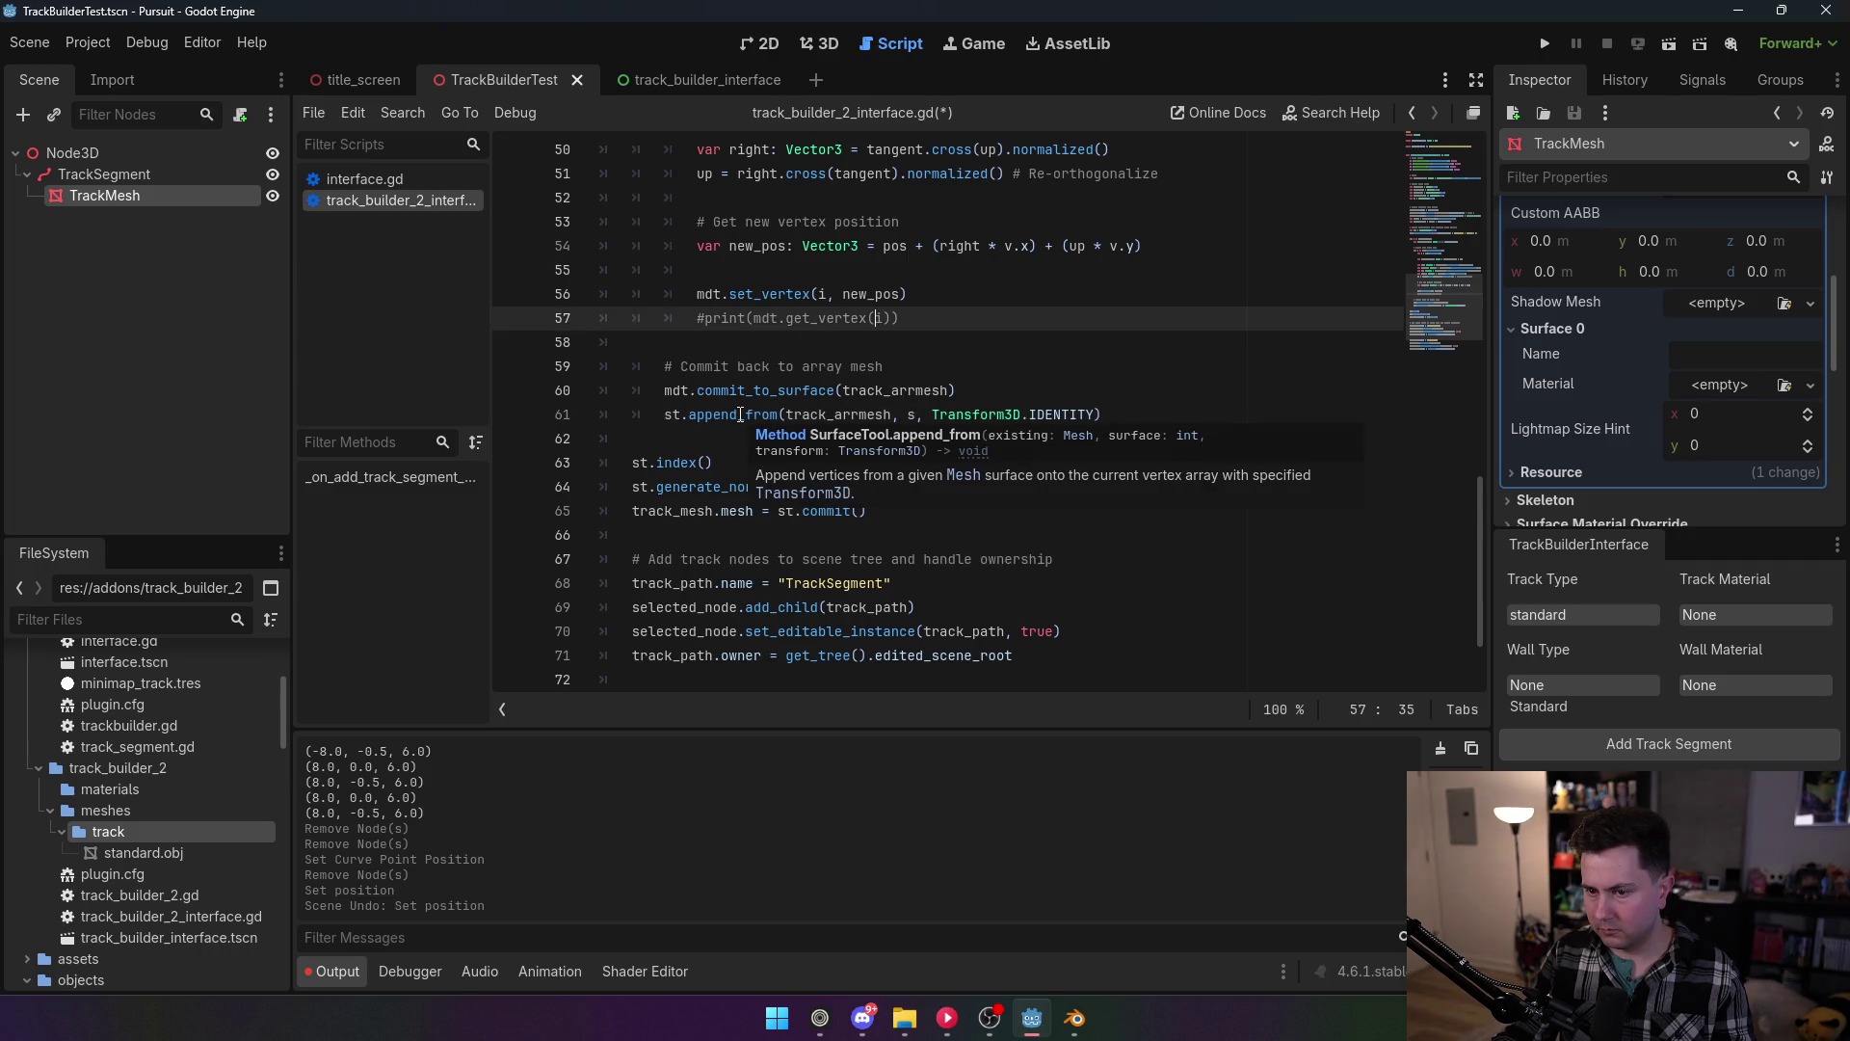
left_click(713, 269)
key("ctrl+s")
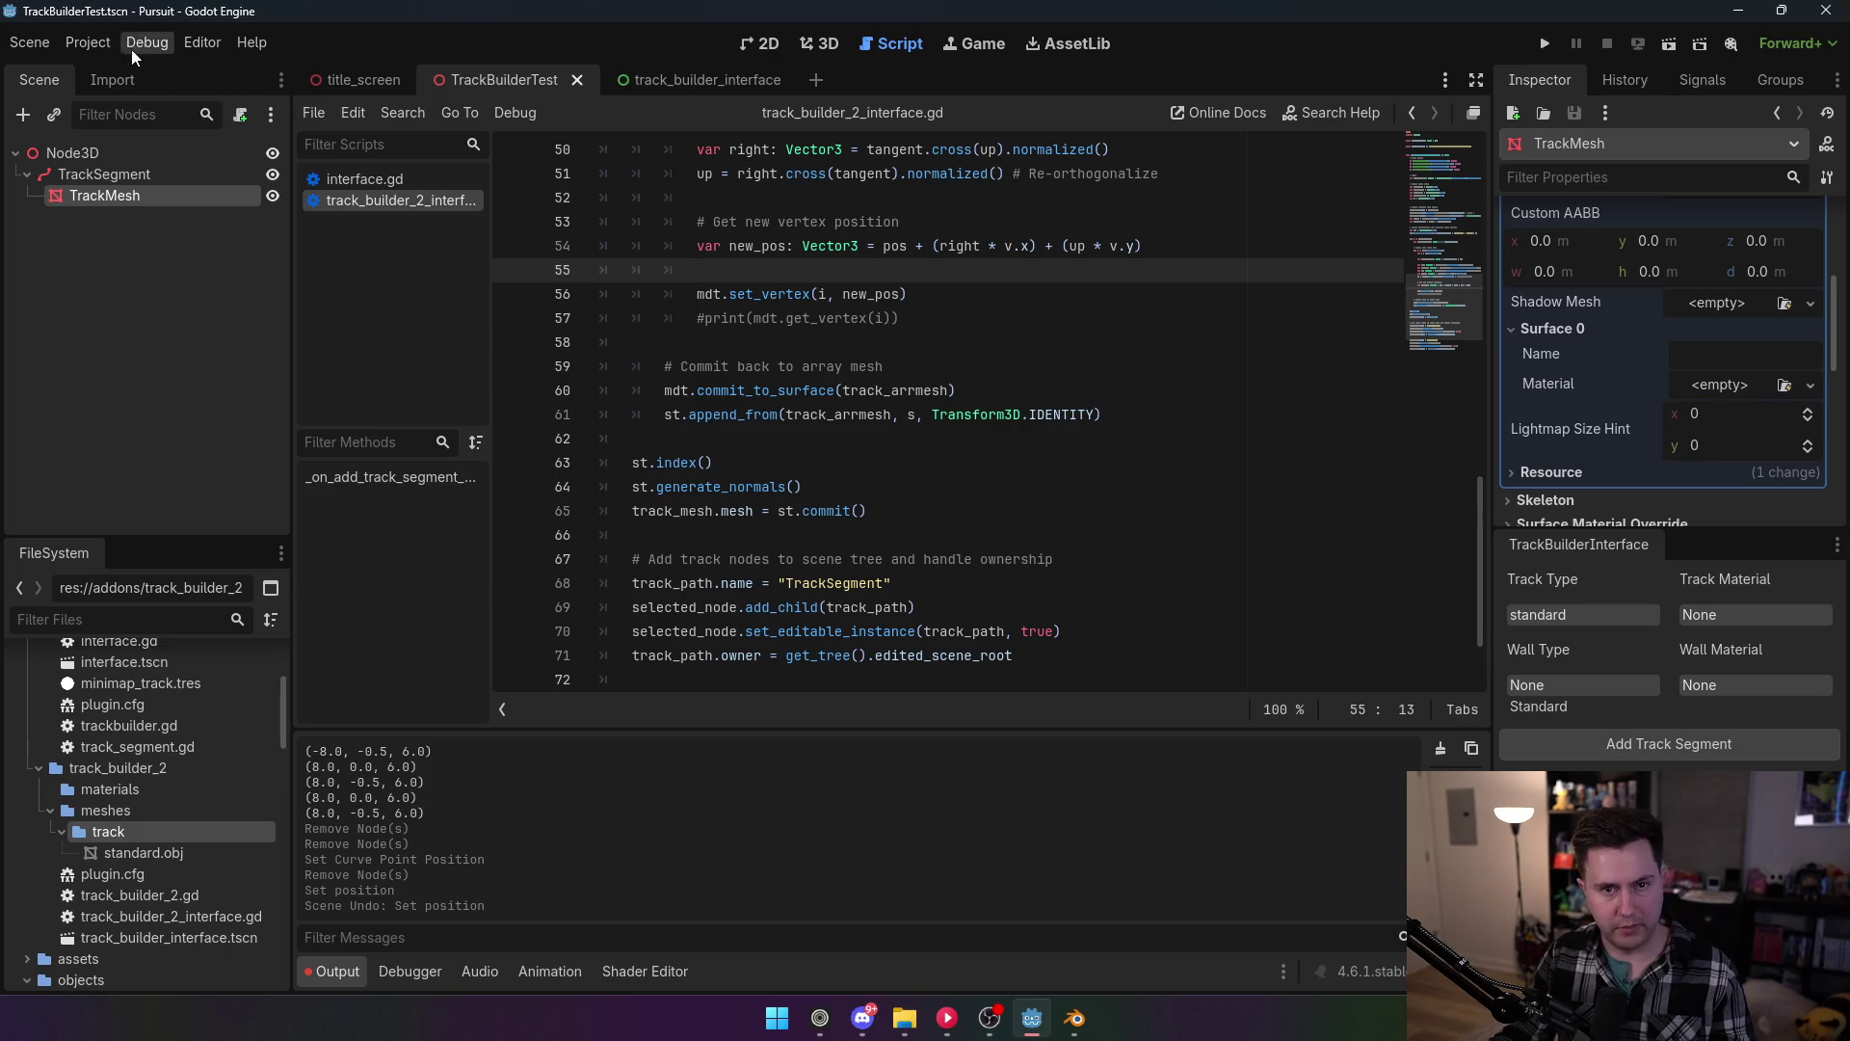
Step: Toggle the TrackBuilder2 plugin in Project Settings to reload it, then delete the old TrackSegment
left_click(96, 43)
left_click(127, 91)
left_click(214, 256)
left_click(214, 256)
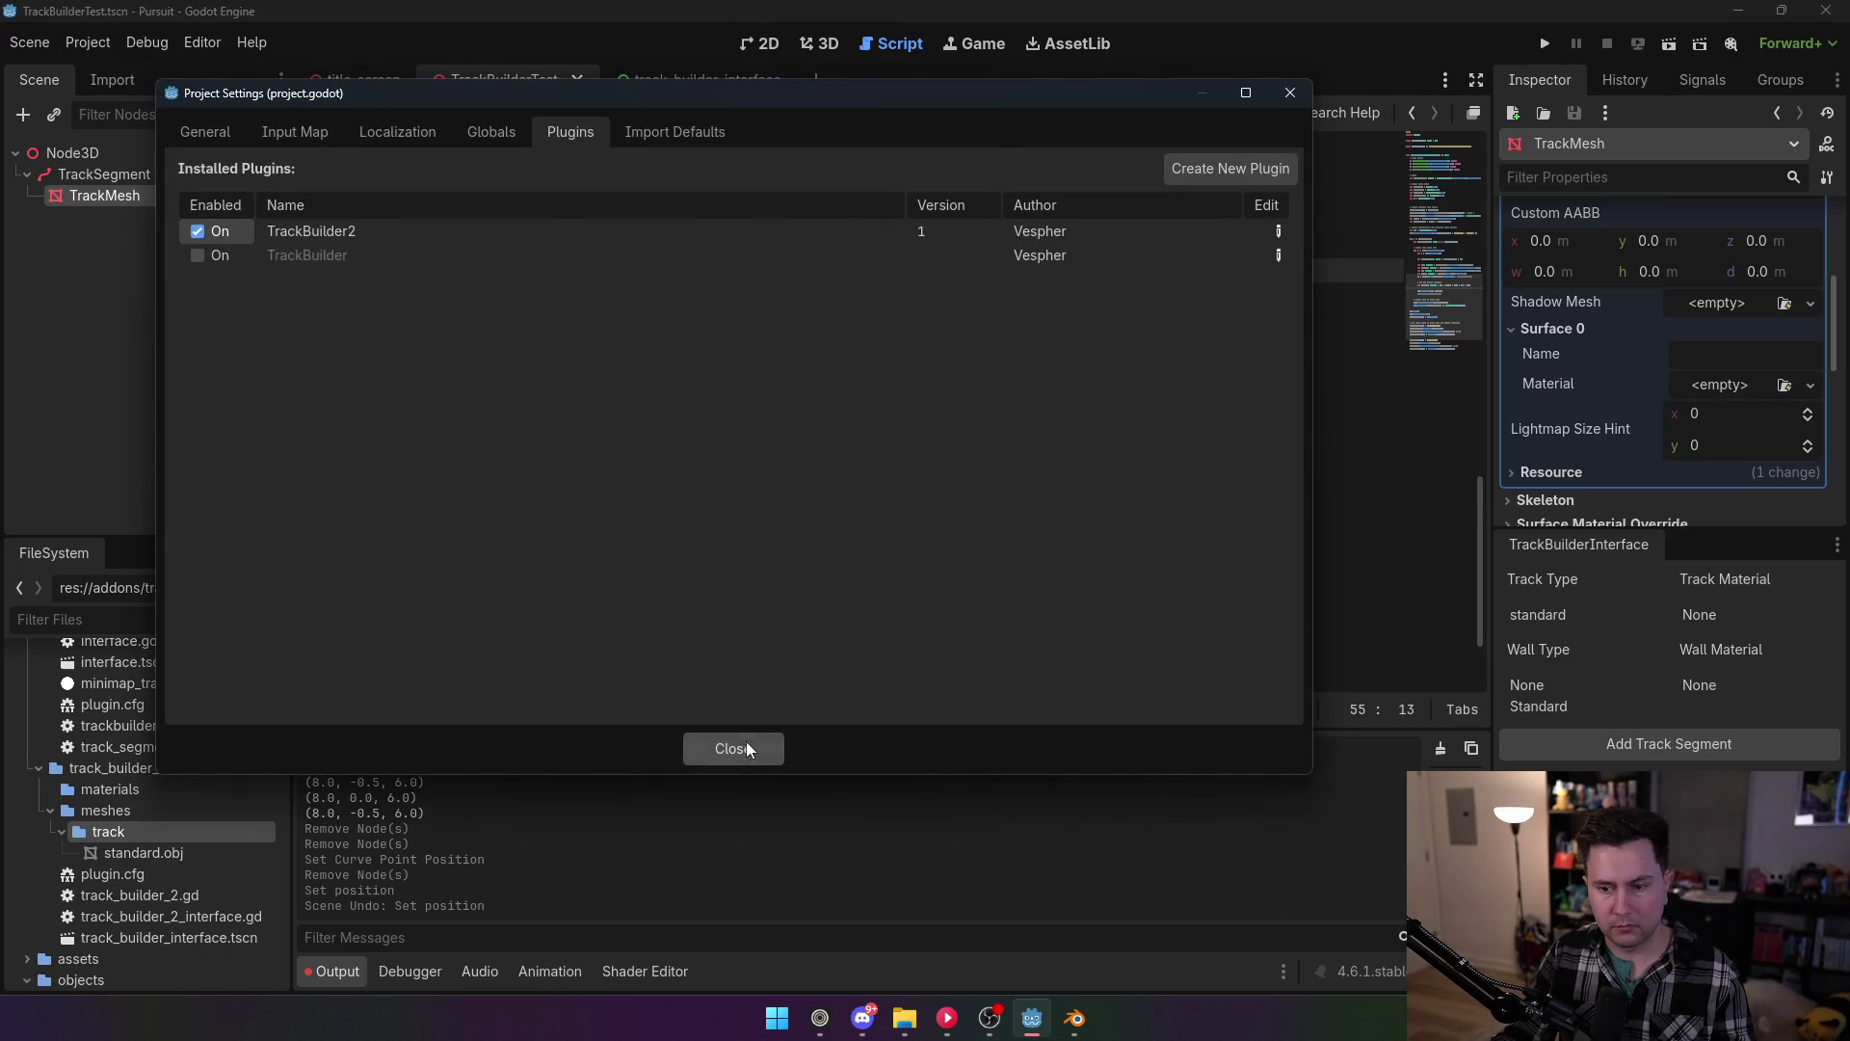
left_click(742, 744)
left_click(839, 37)
left_click(108, 170)
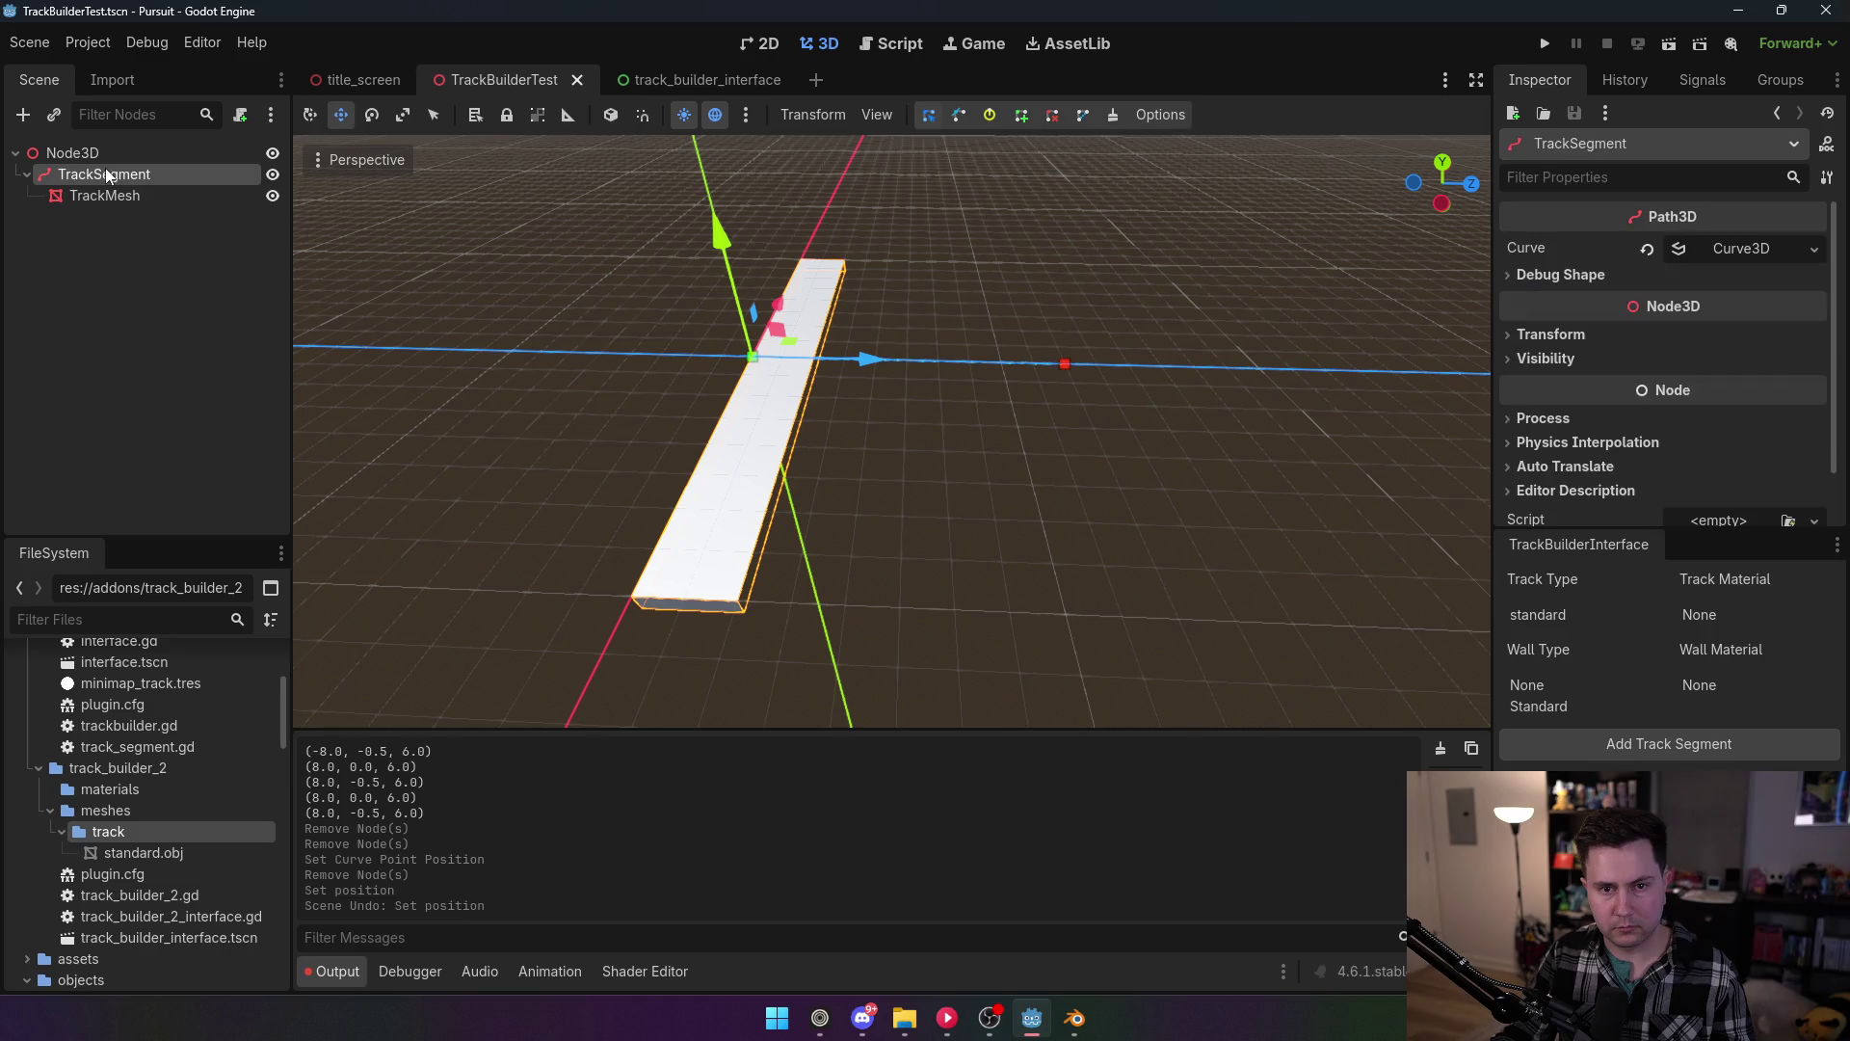
left_click(848, 535)
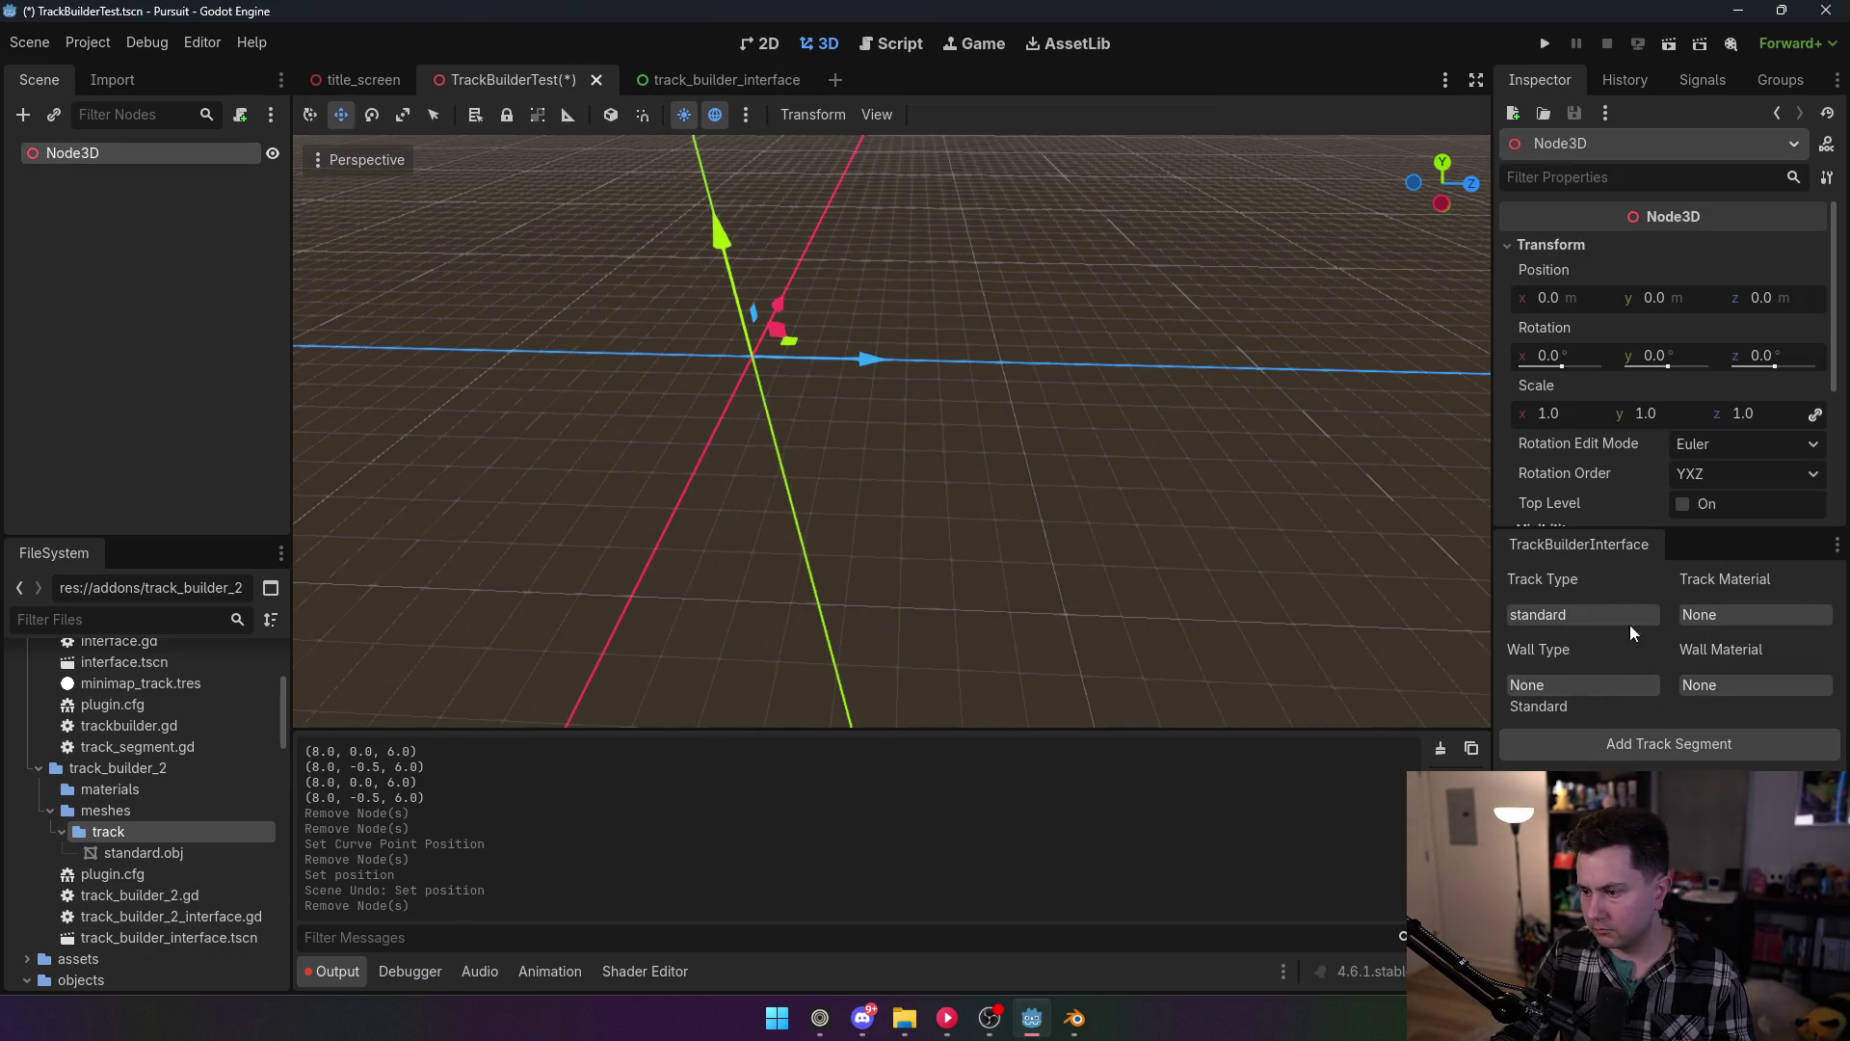
Step: Add a new track segment and inspect TrackMesh's mesh preview in the Inspector
left_click(1655, 744)
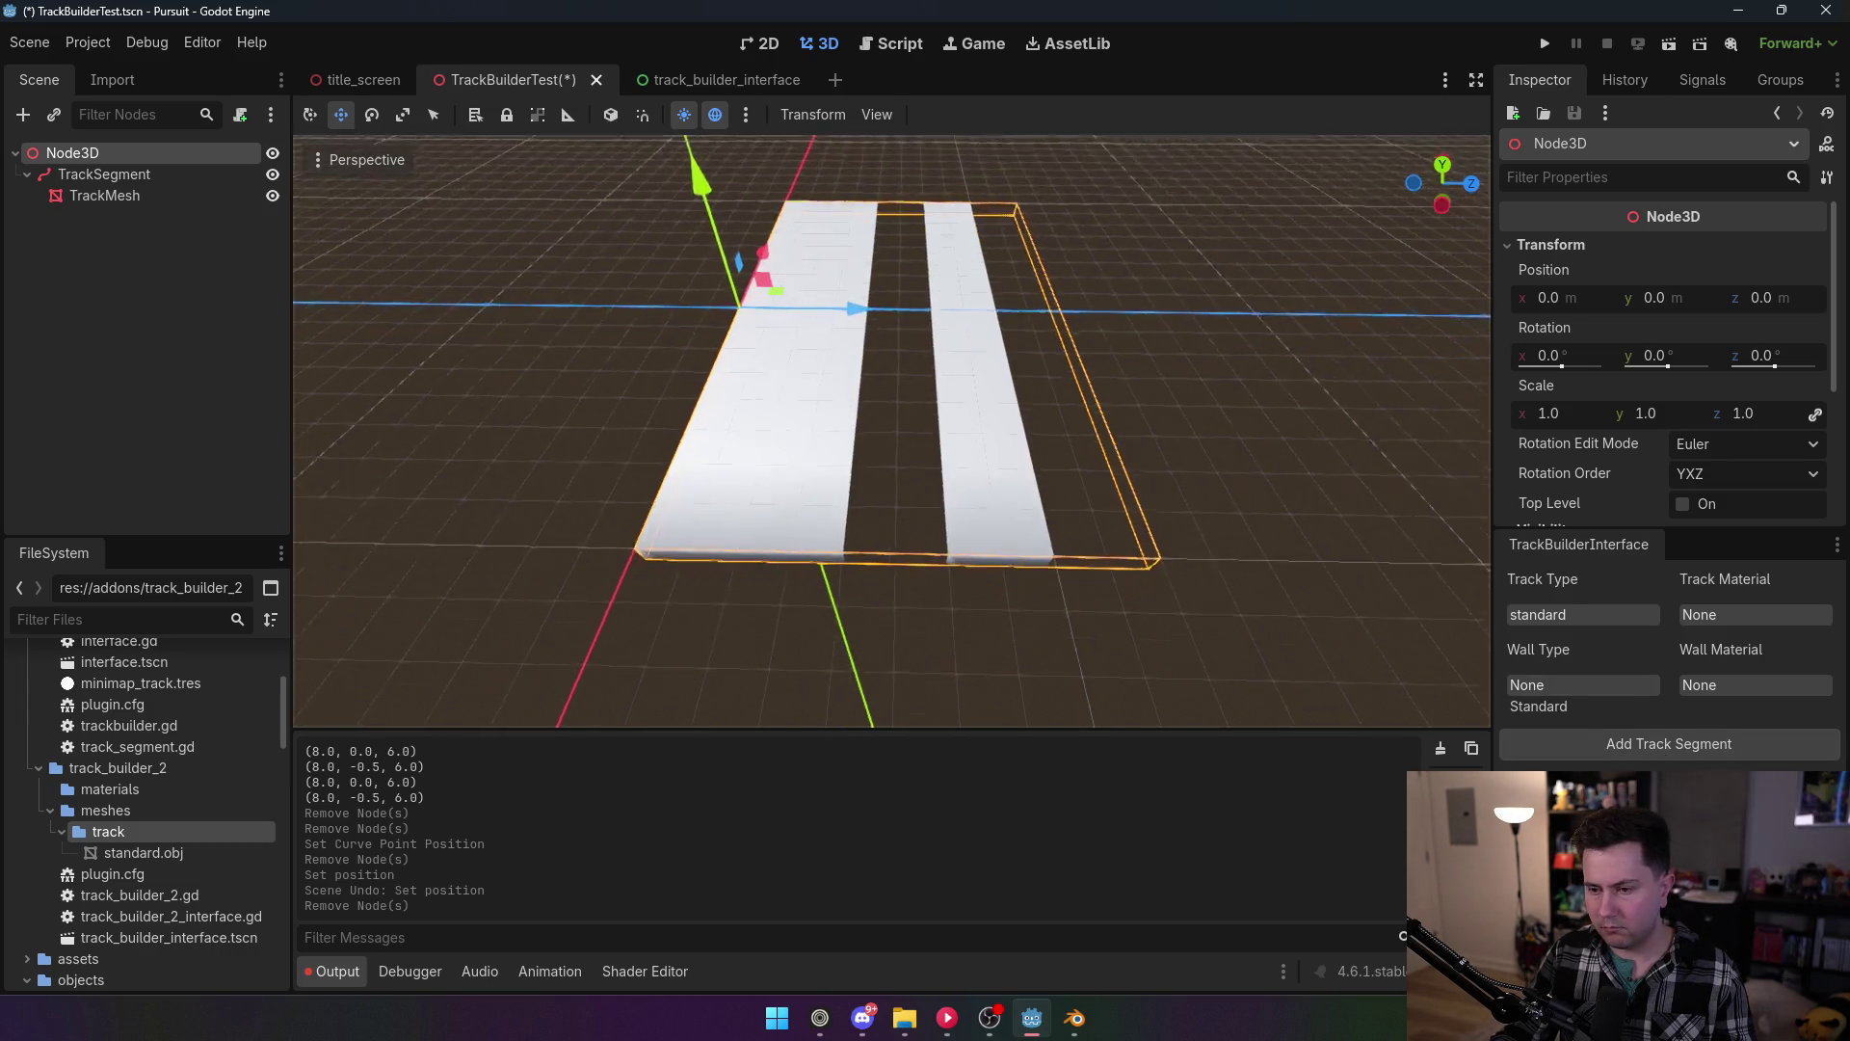
scroll(609, 294, "down", 5)
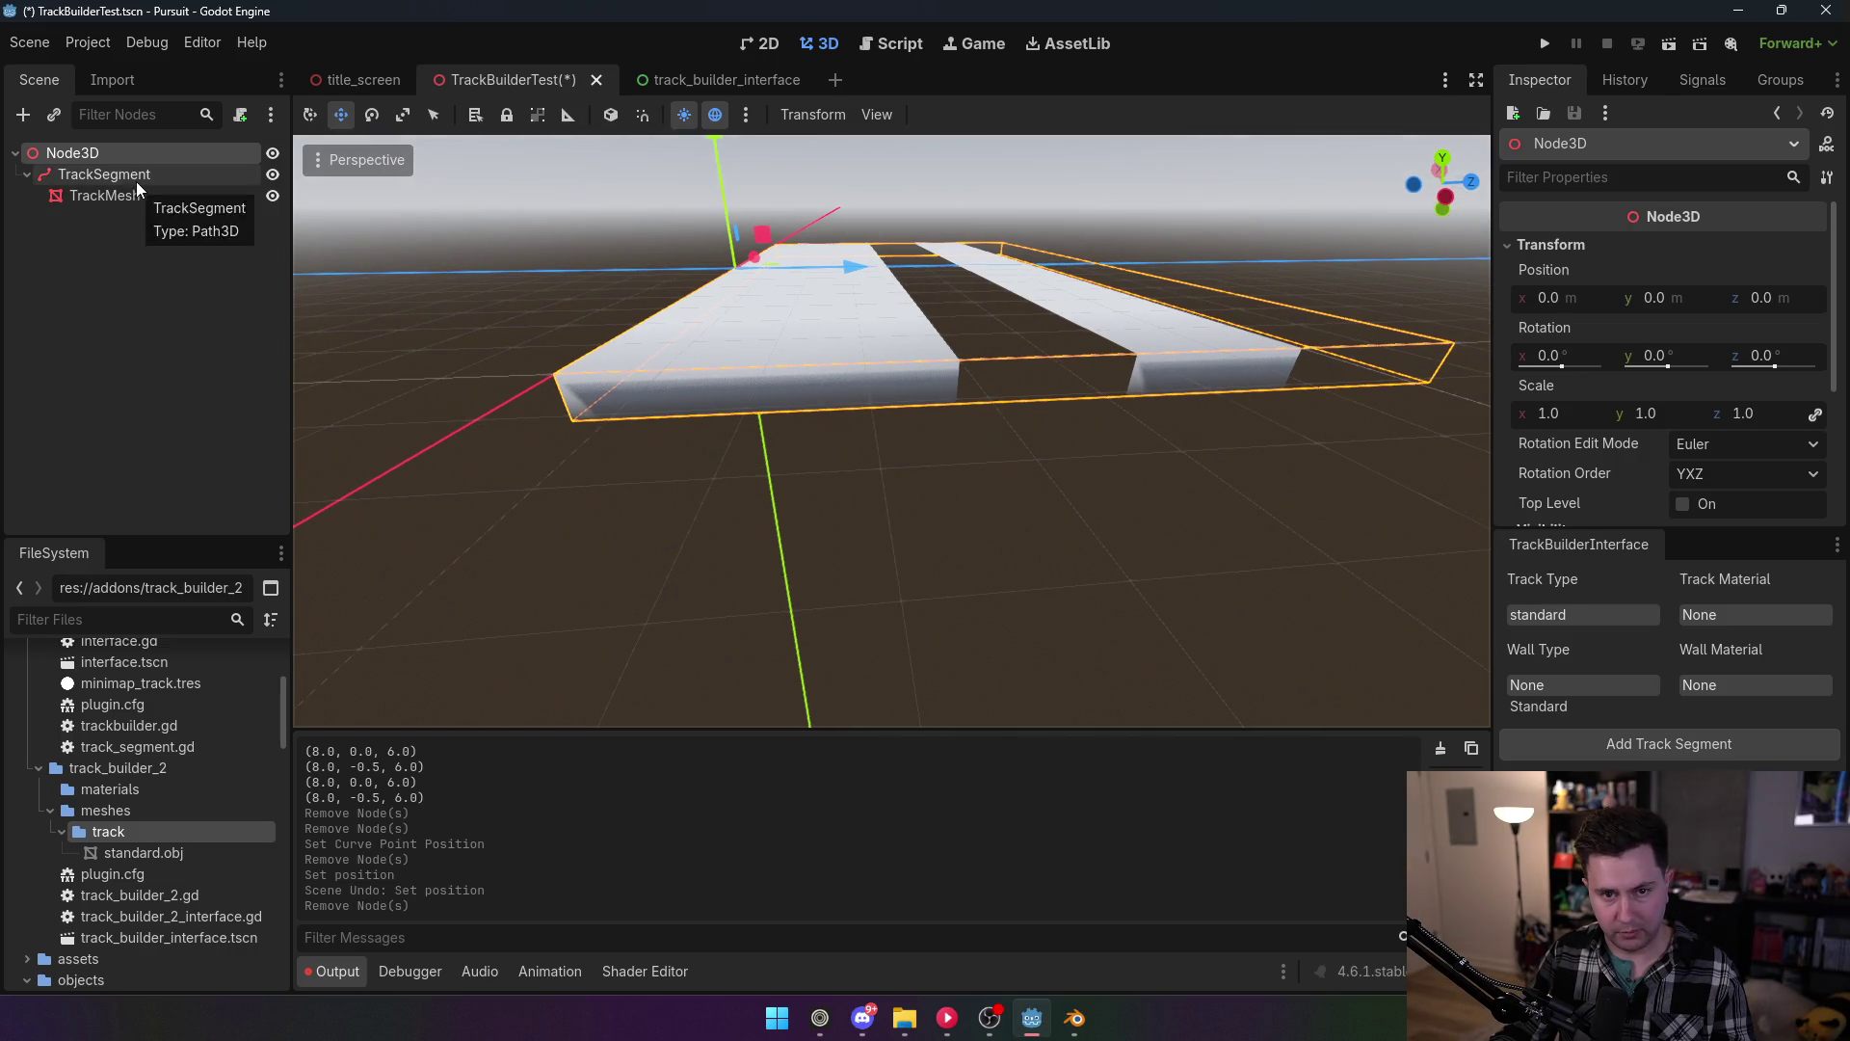
left_click(136, 191)
left_click(1743, 268)
scroll(1693, 380, "down", 3)
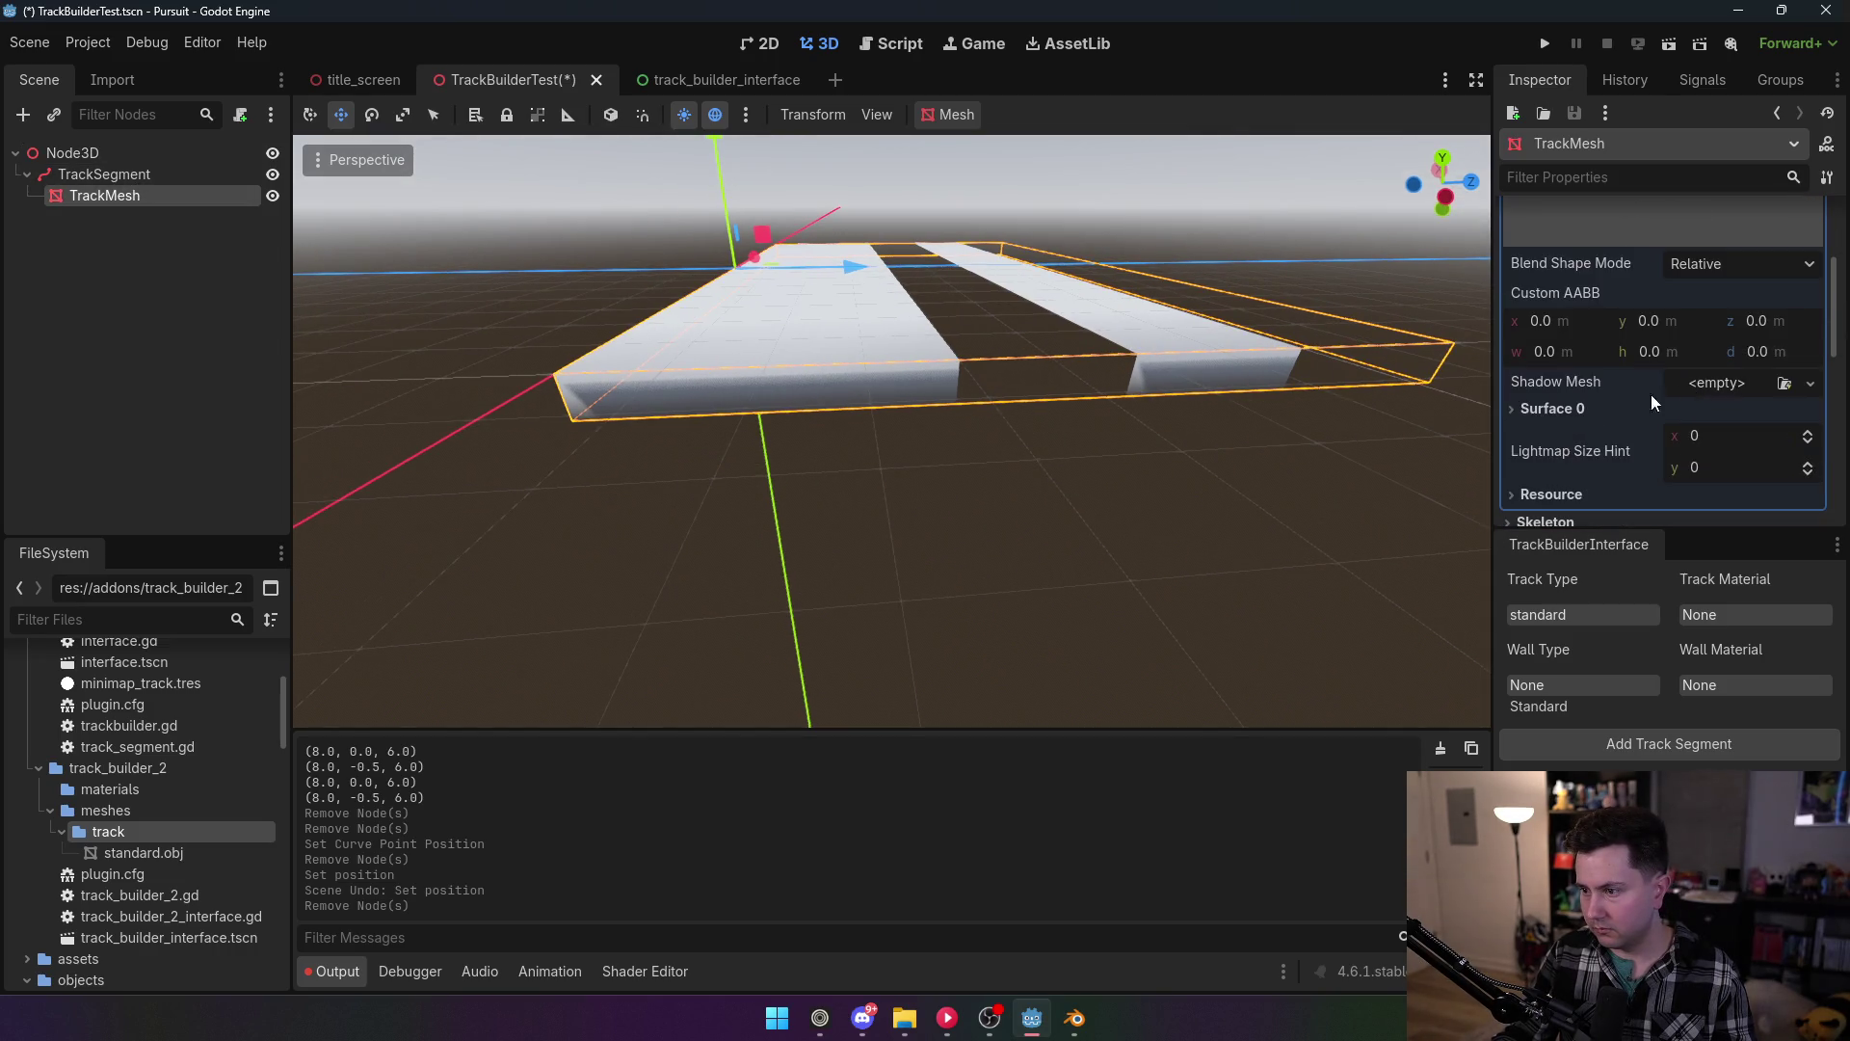
scroll(1595, 414, "down", 2)
scroll(1750, 252, "up", 5)
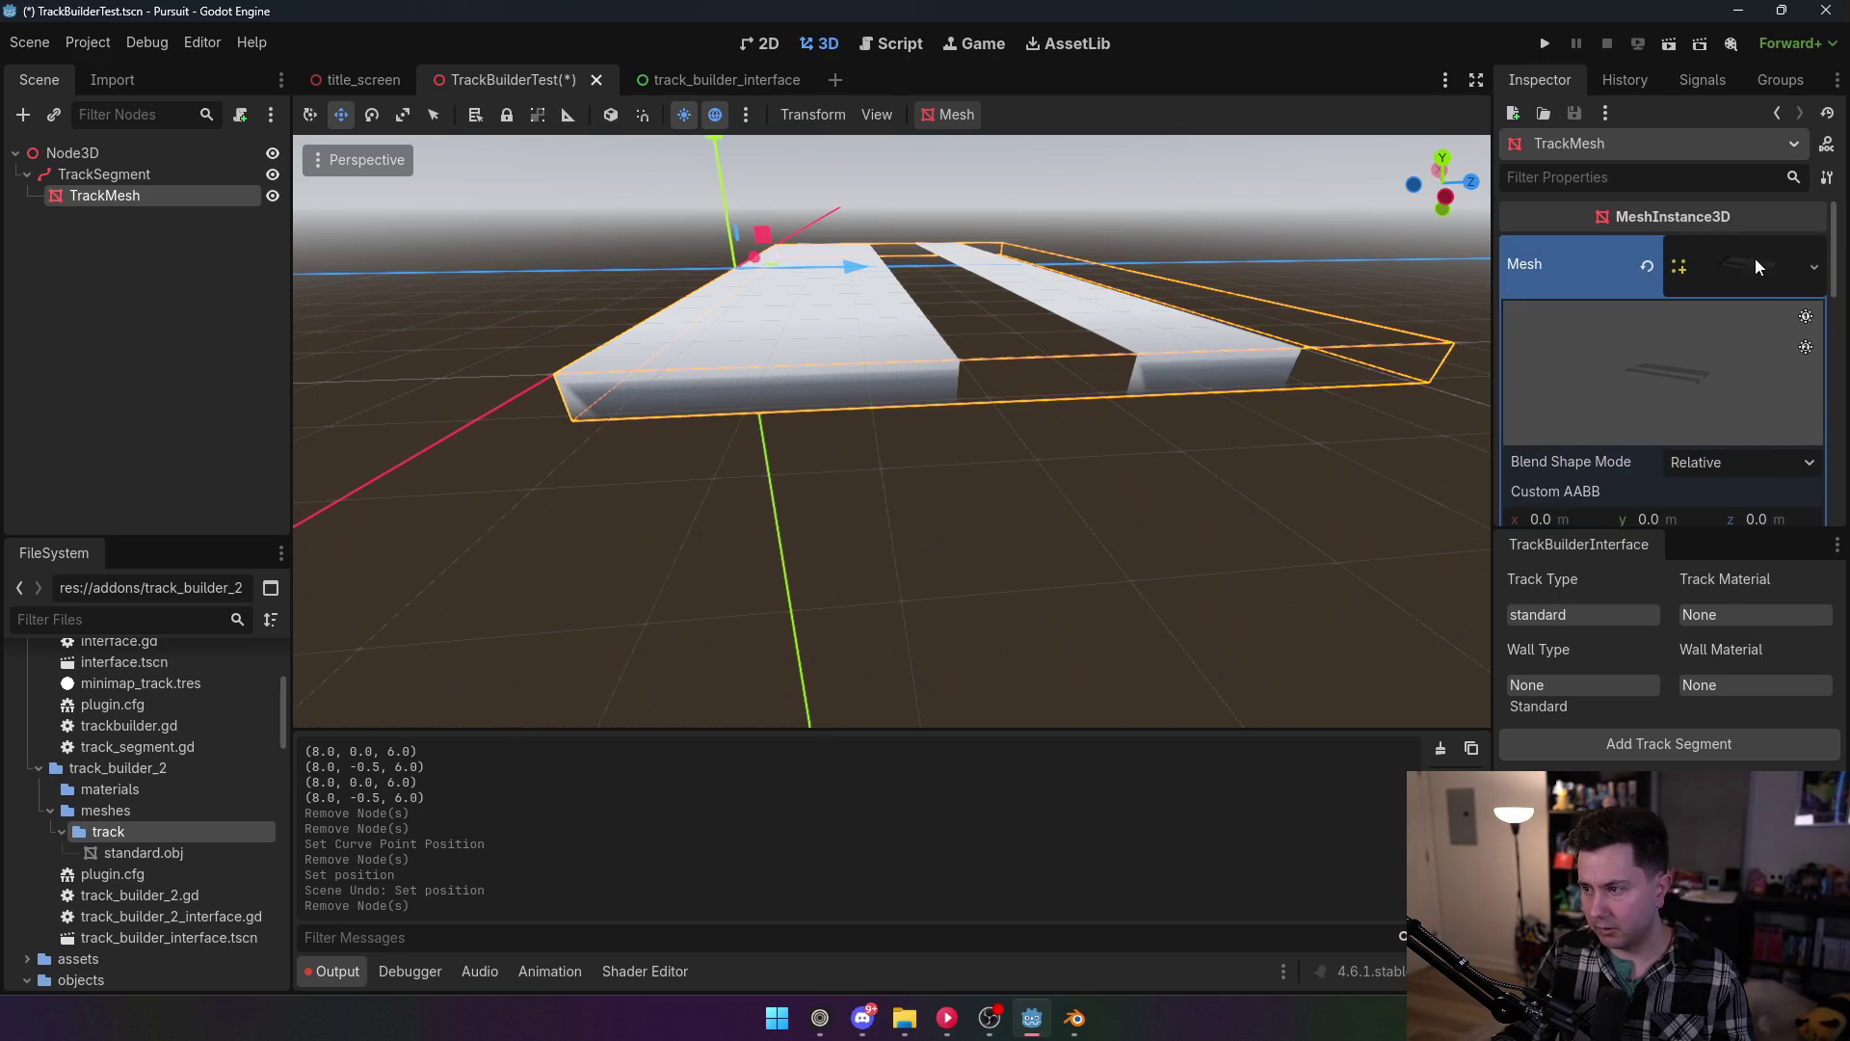
left_click(1752, 260)
scroll(892, 431, "up", 5)
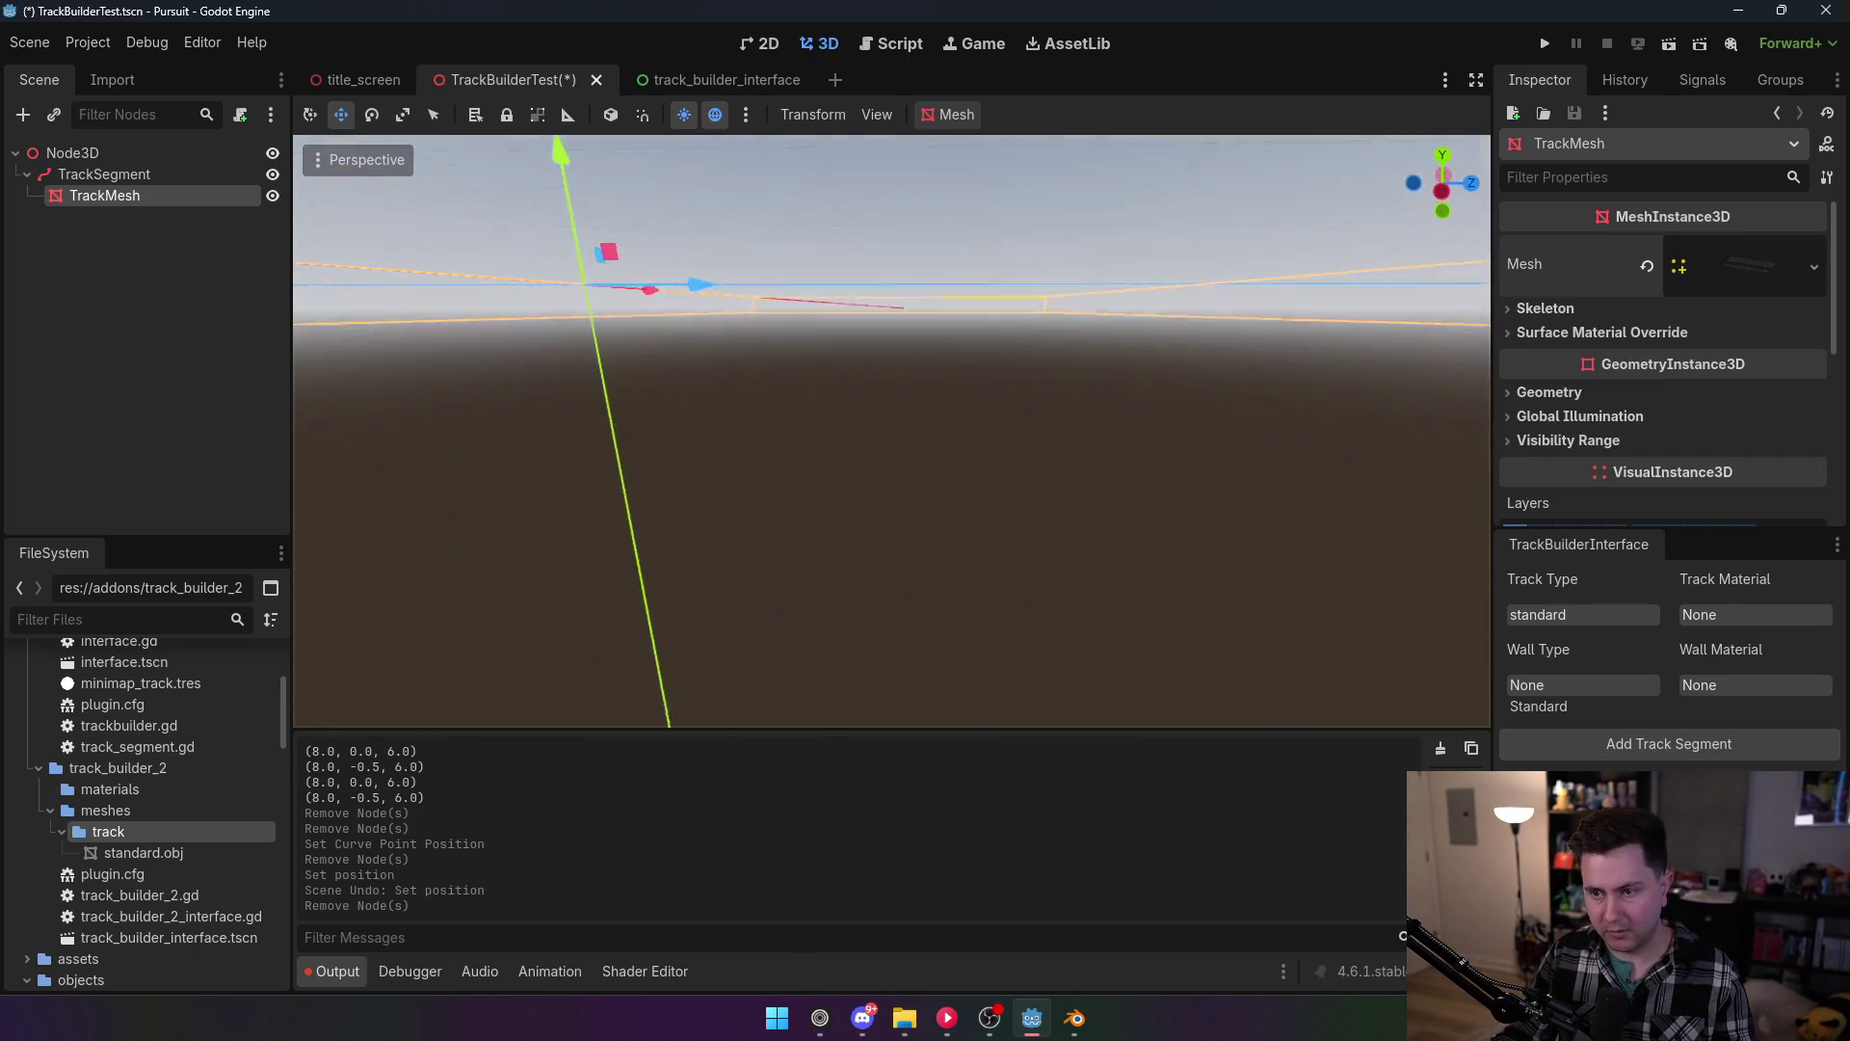
scroll(891, 431, "down", 3)
scroll(891, 431, "up", 5)
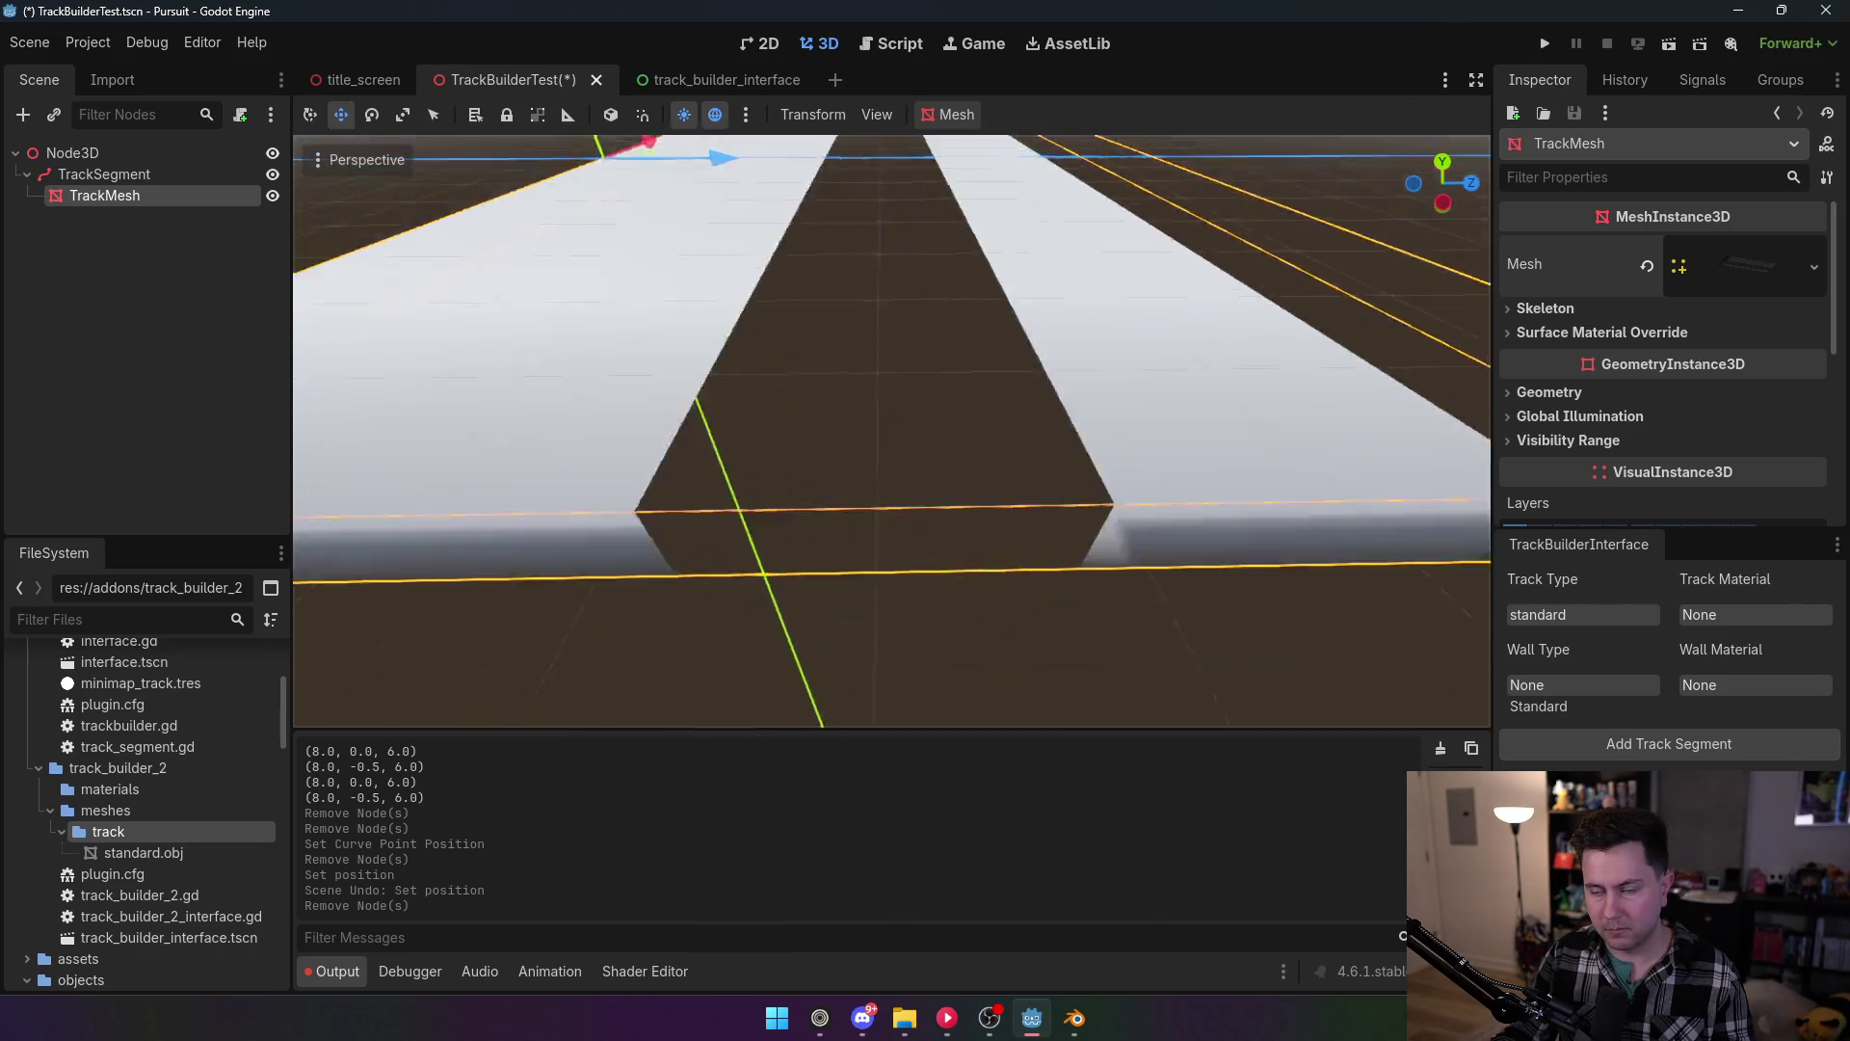
scroll(891, 430, "down", 5)
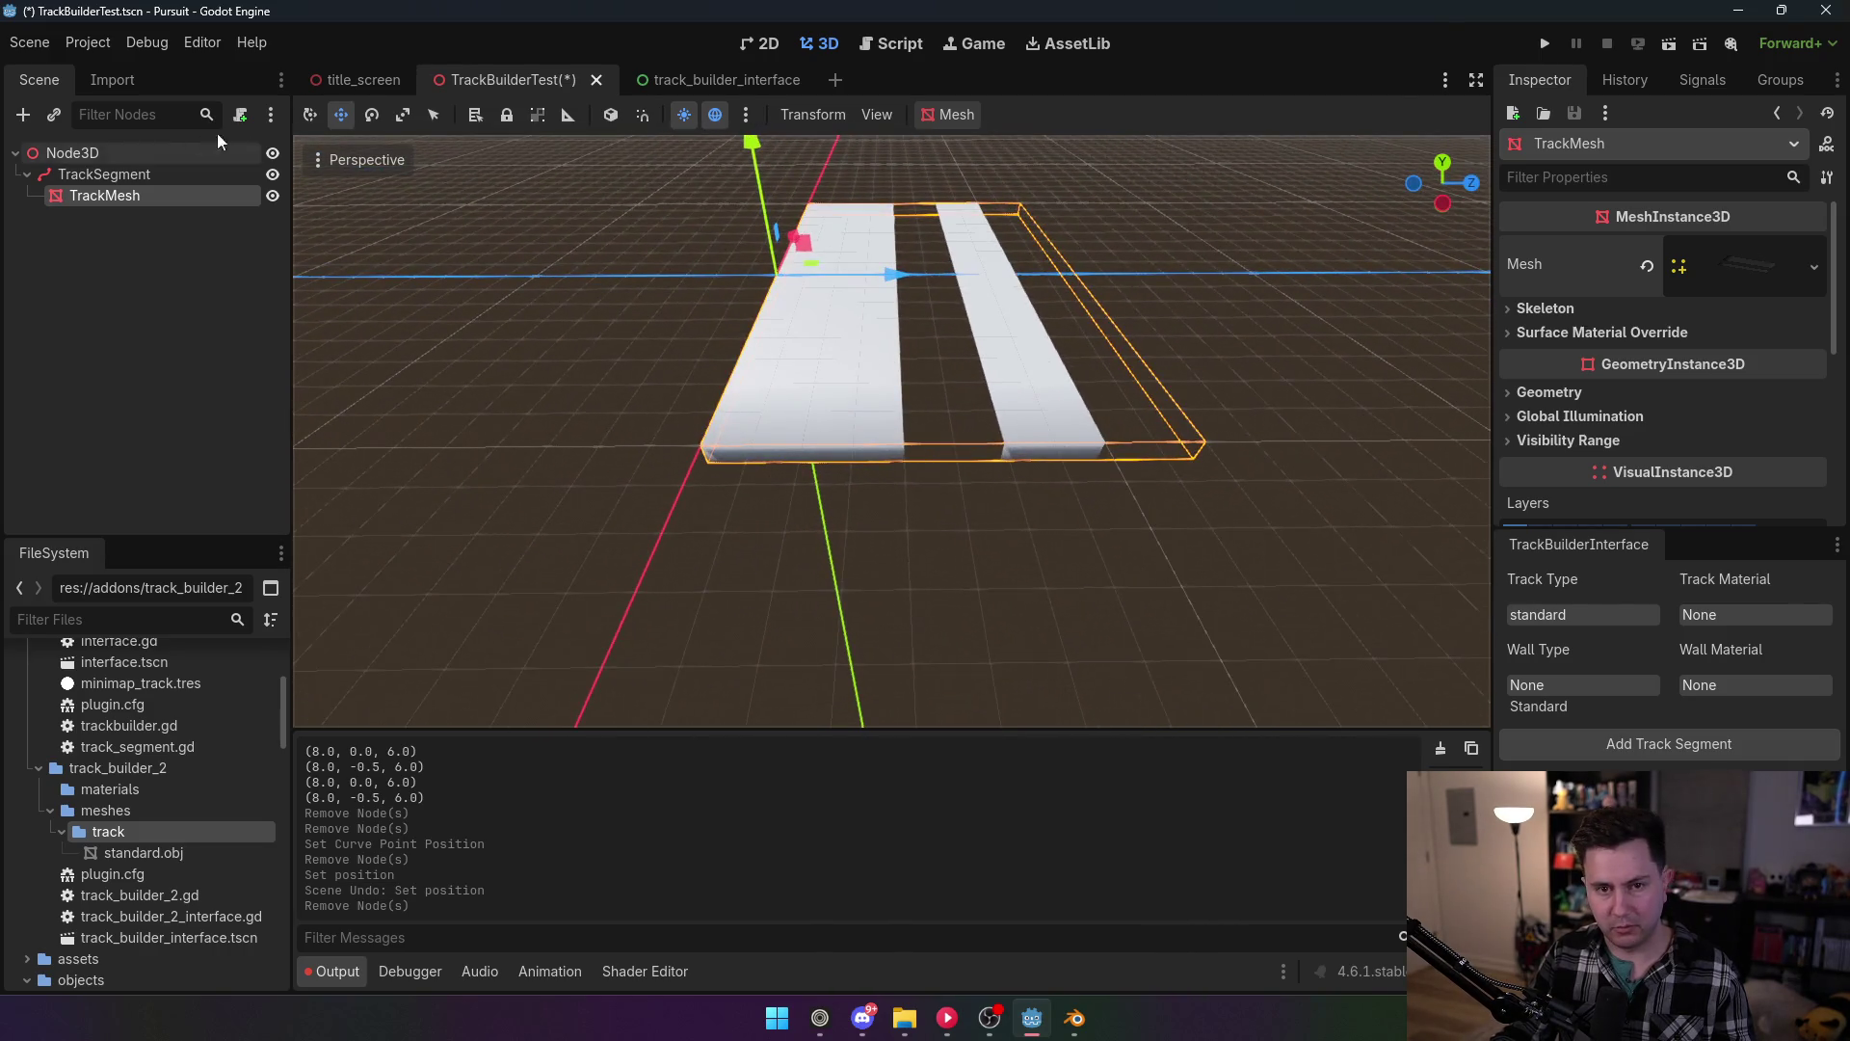
Step: Select TrackSegment and drag one of its path curve points to reshape the track
left_click(104, 174)
left_click(124, 196)
left_click(112, 175)
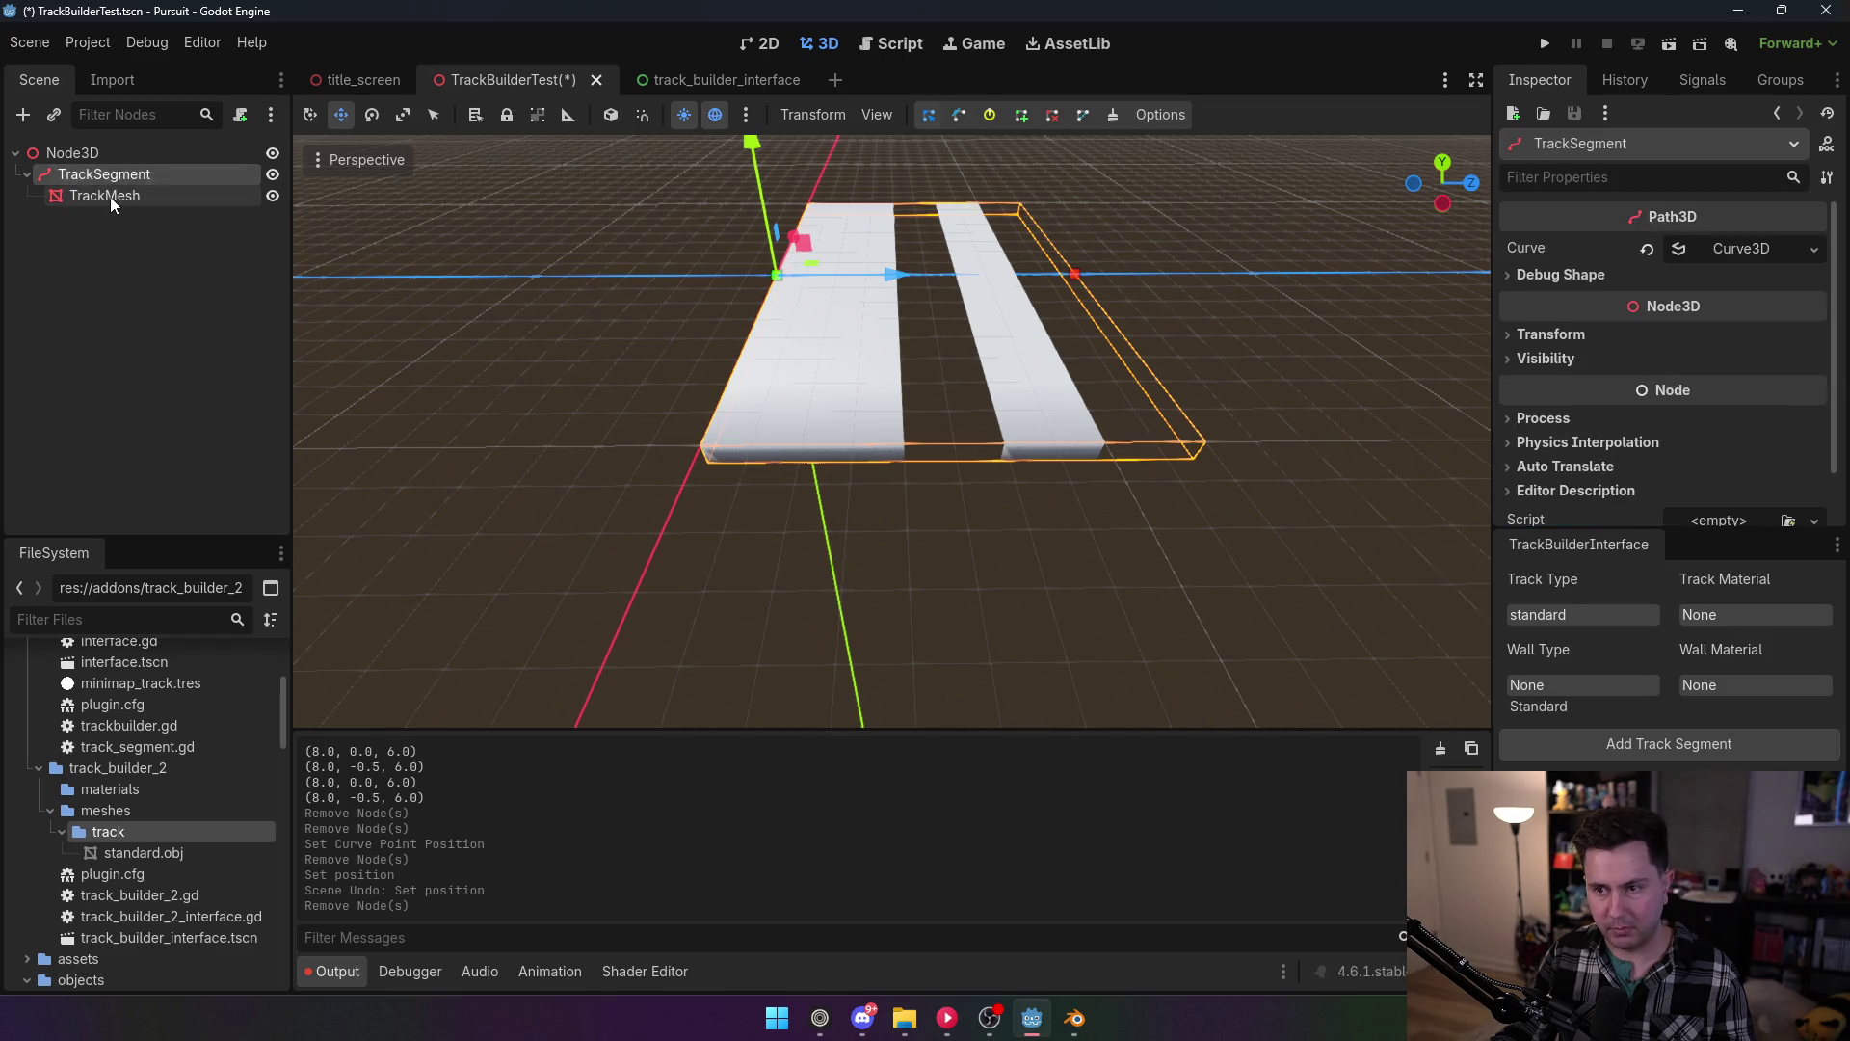
left_click(105, 196)
left_click(102, 173)
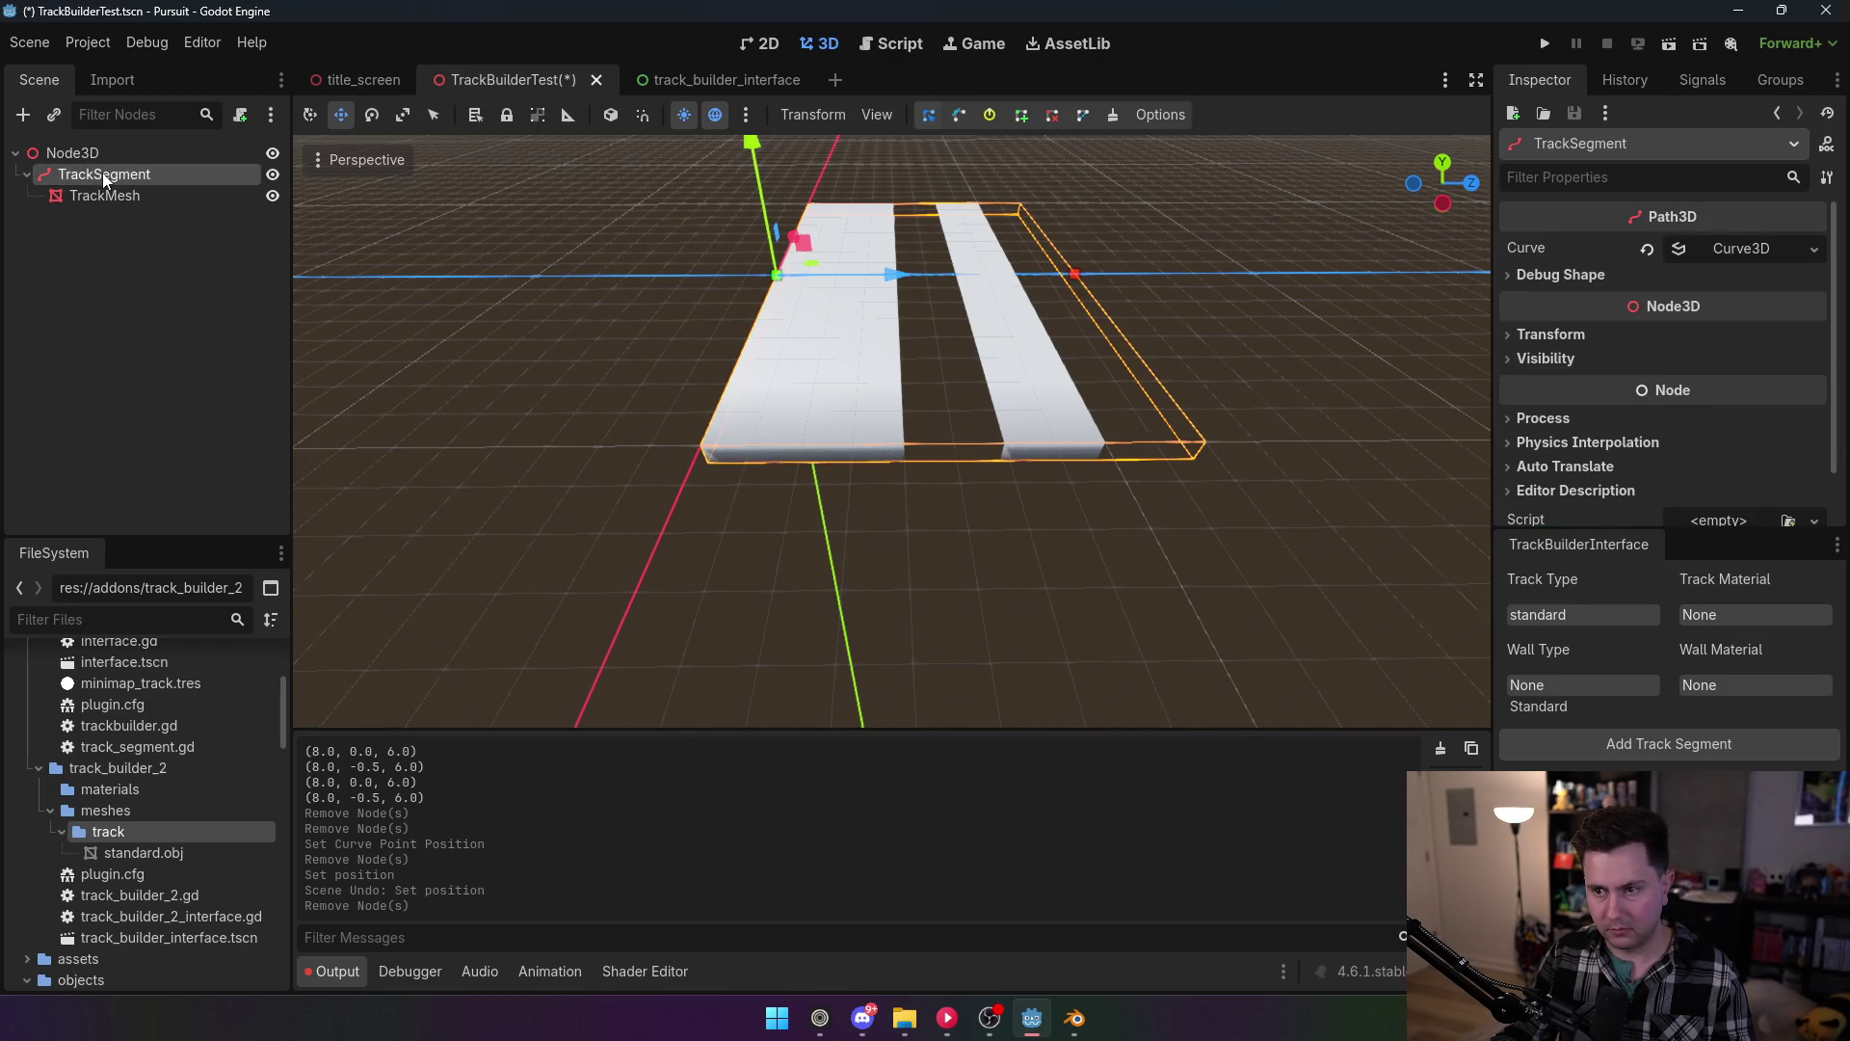
left_click(1077, 276)
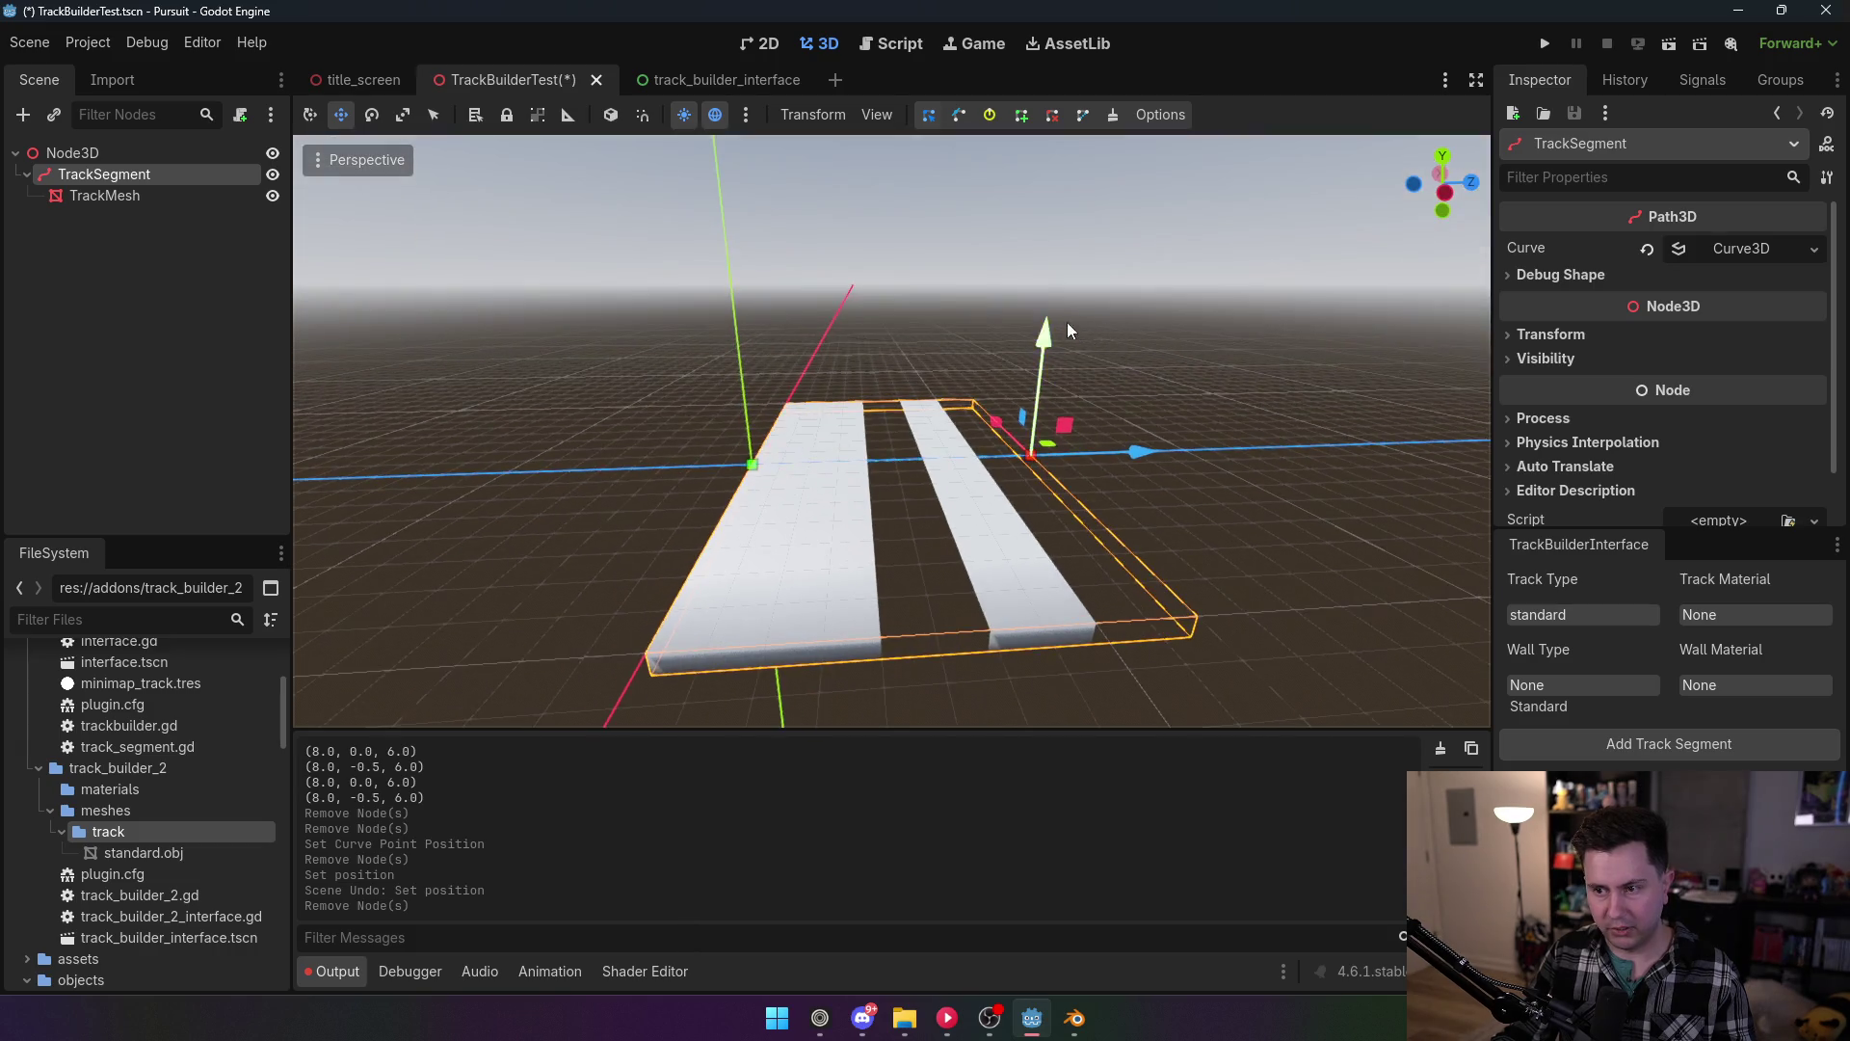
left_click_drag(1067, 322, 1047, 379)
left_click(88, 43)
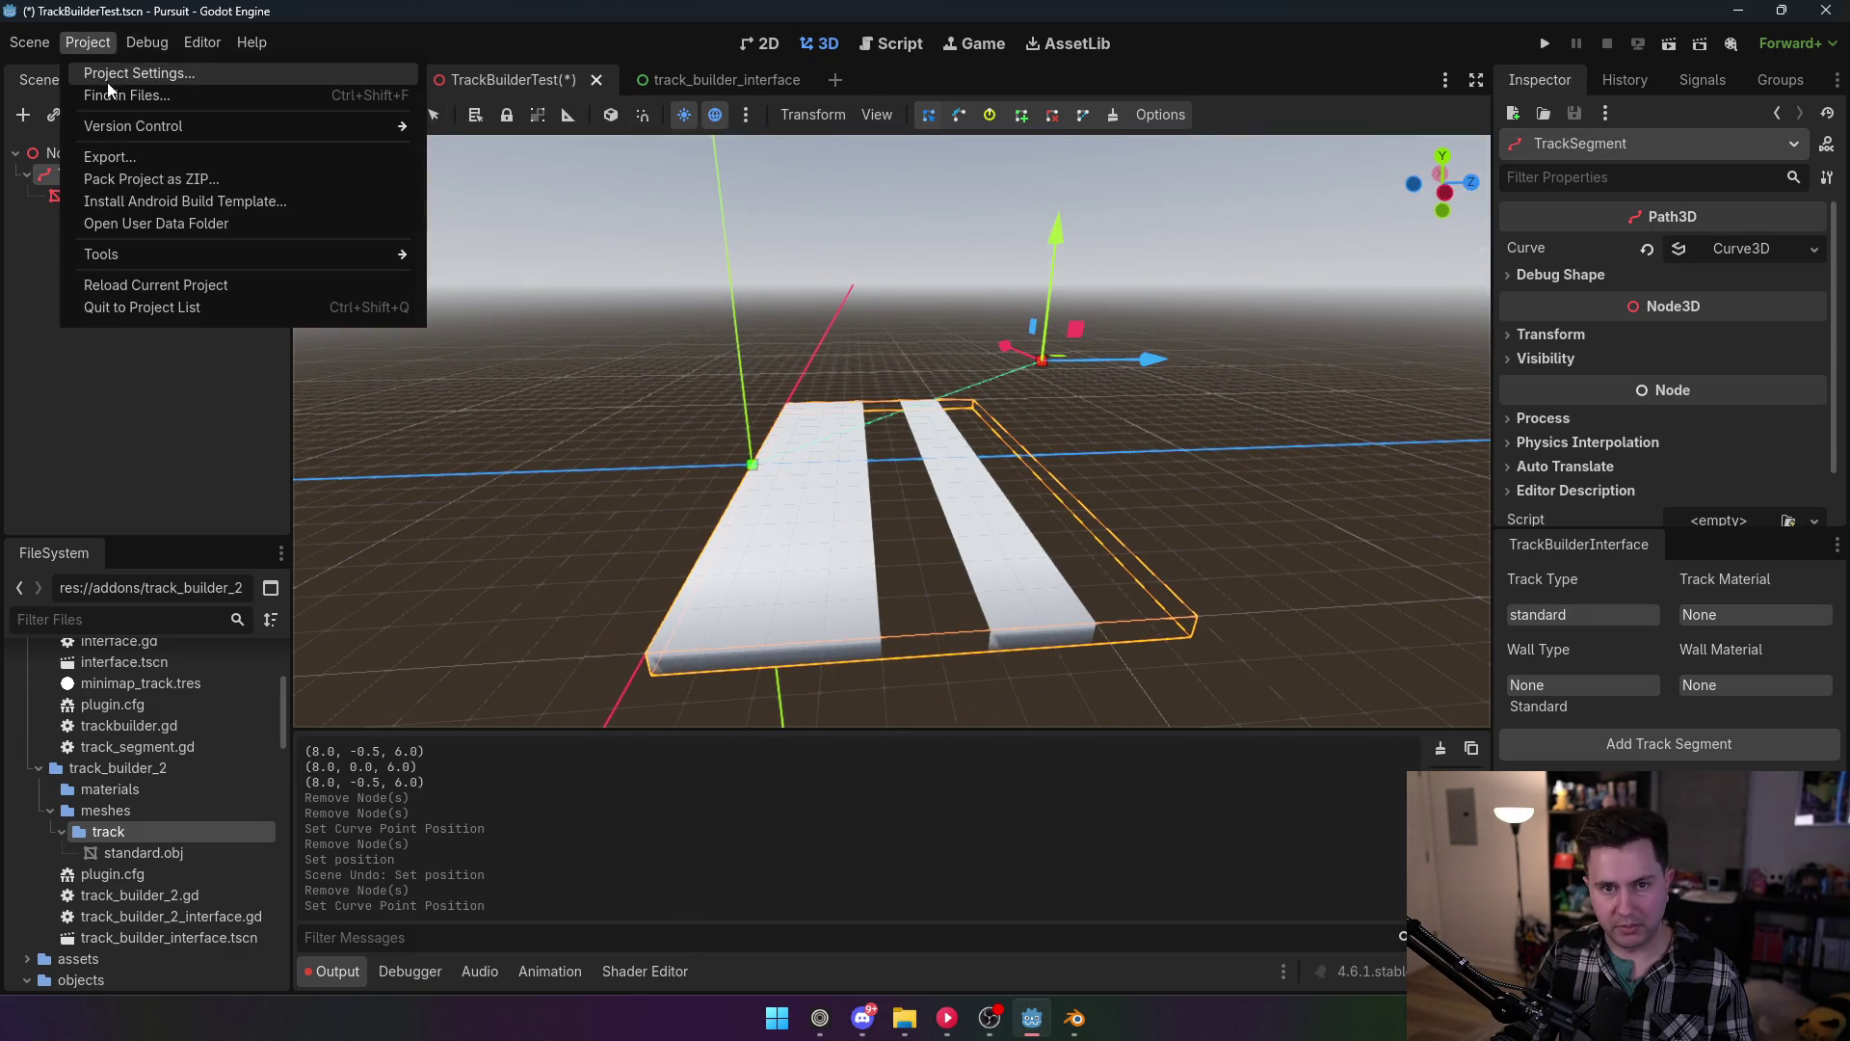
Step: Turn off the track builder plugin and delete the TrackSegment node with its children
left_click(111, 73)
left_click(210, 237)
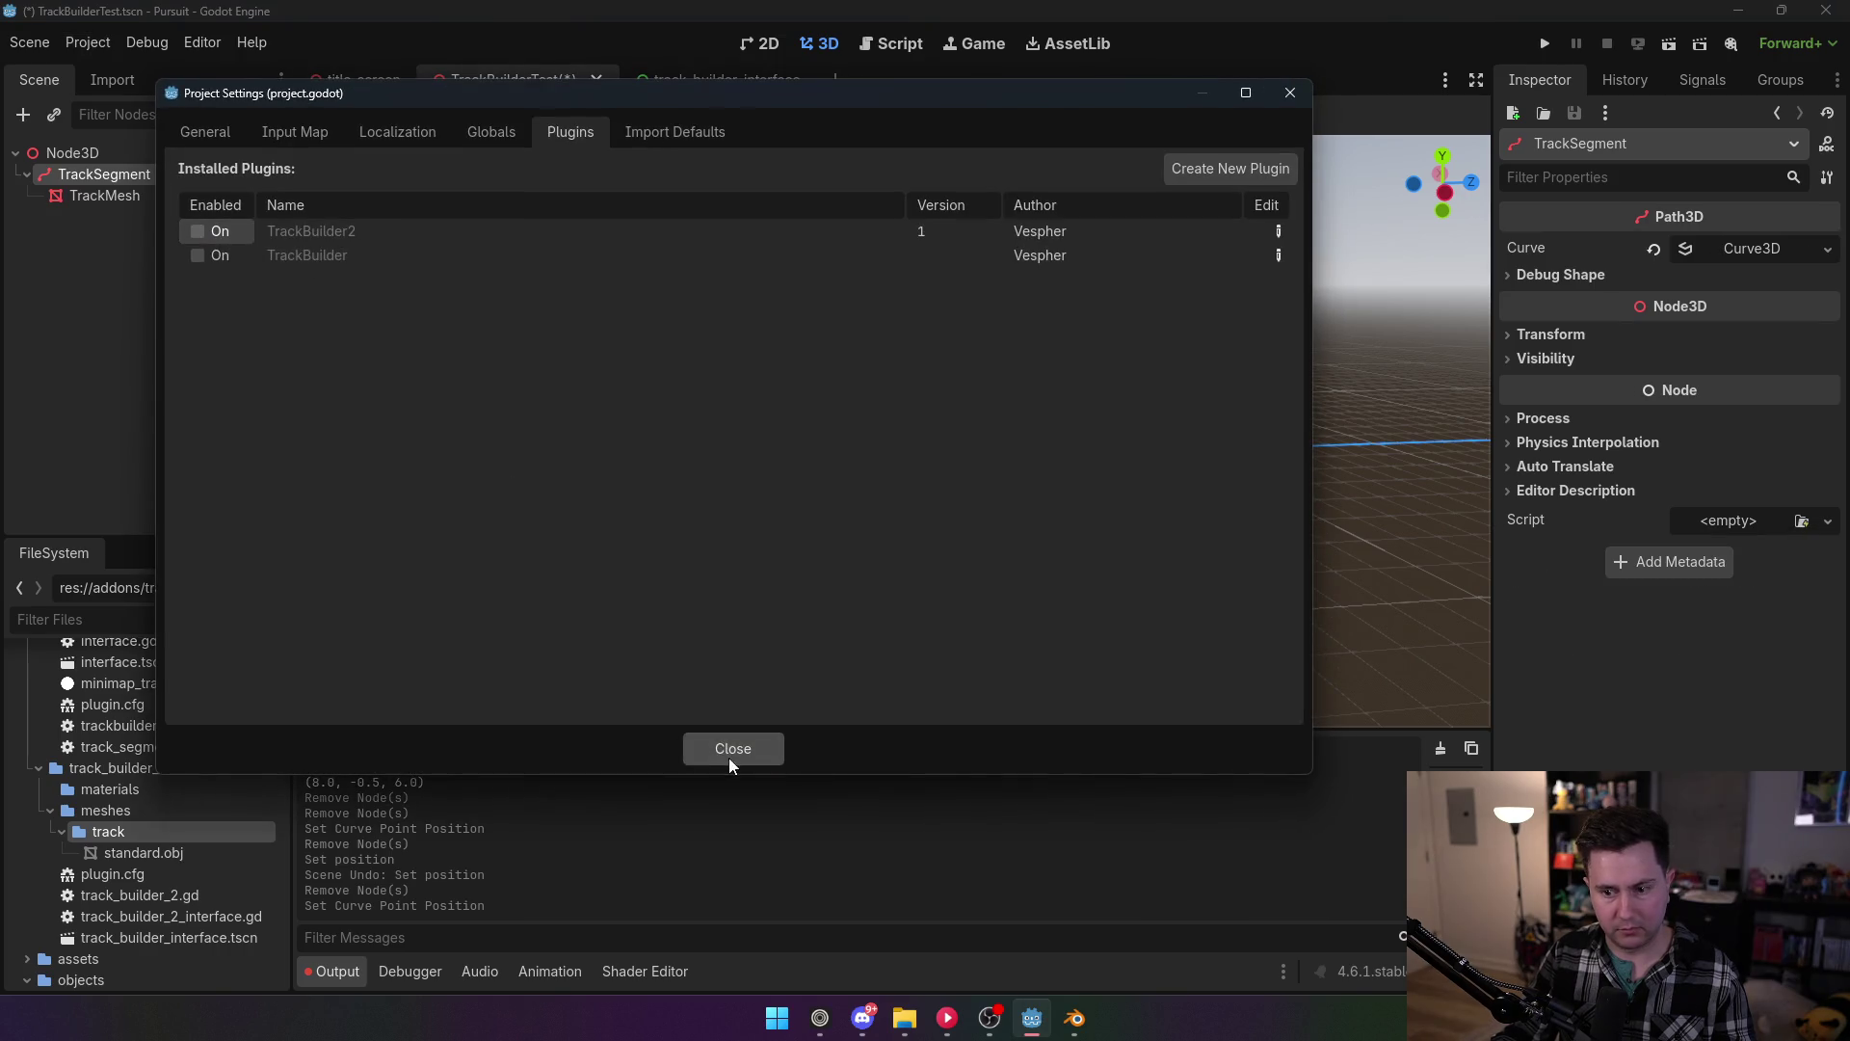
left_click(727, 748)
left_click(124, 173)
key("Delete")
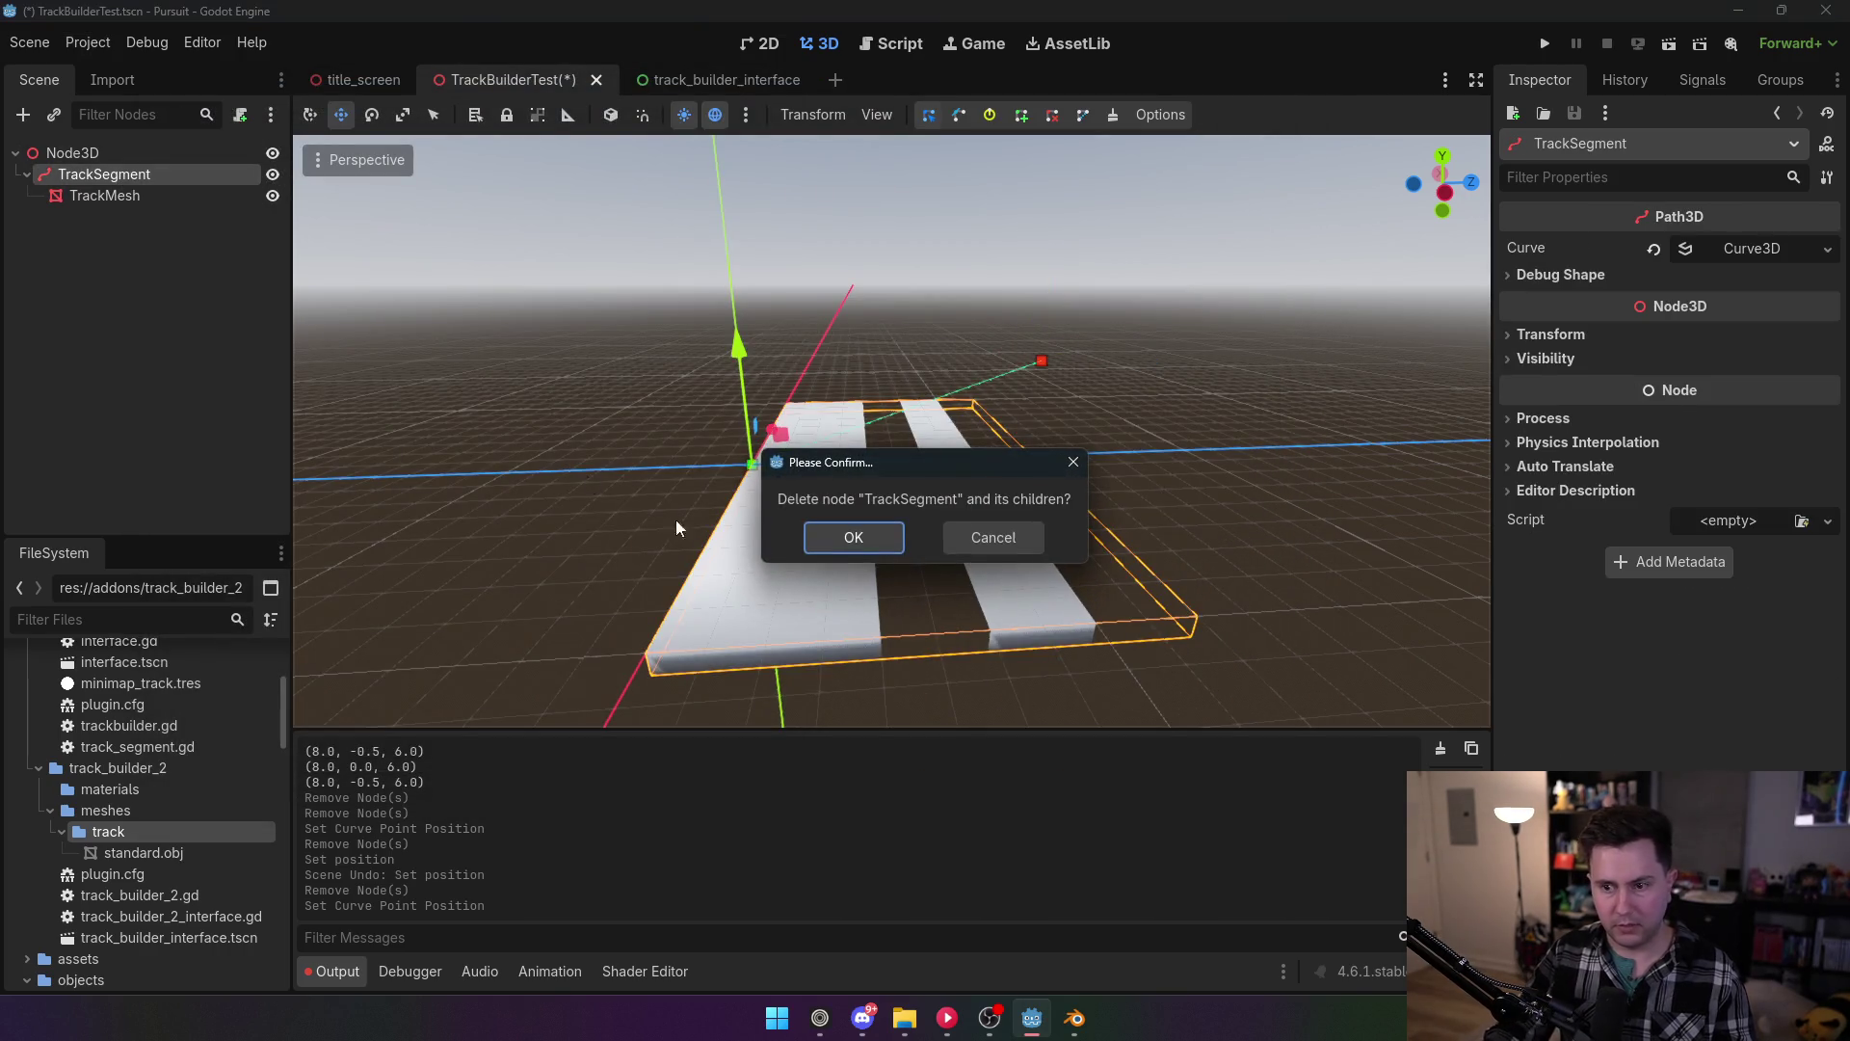
left_click(854, 544)
Step: In the script editor, bring up the vertex-deformation loop and place the caret at line 47's end
left_click(892, 43)
scroll(929, 262, "up", 15)
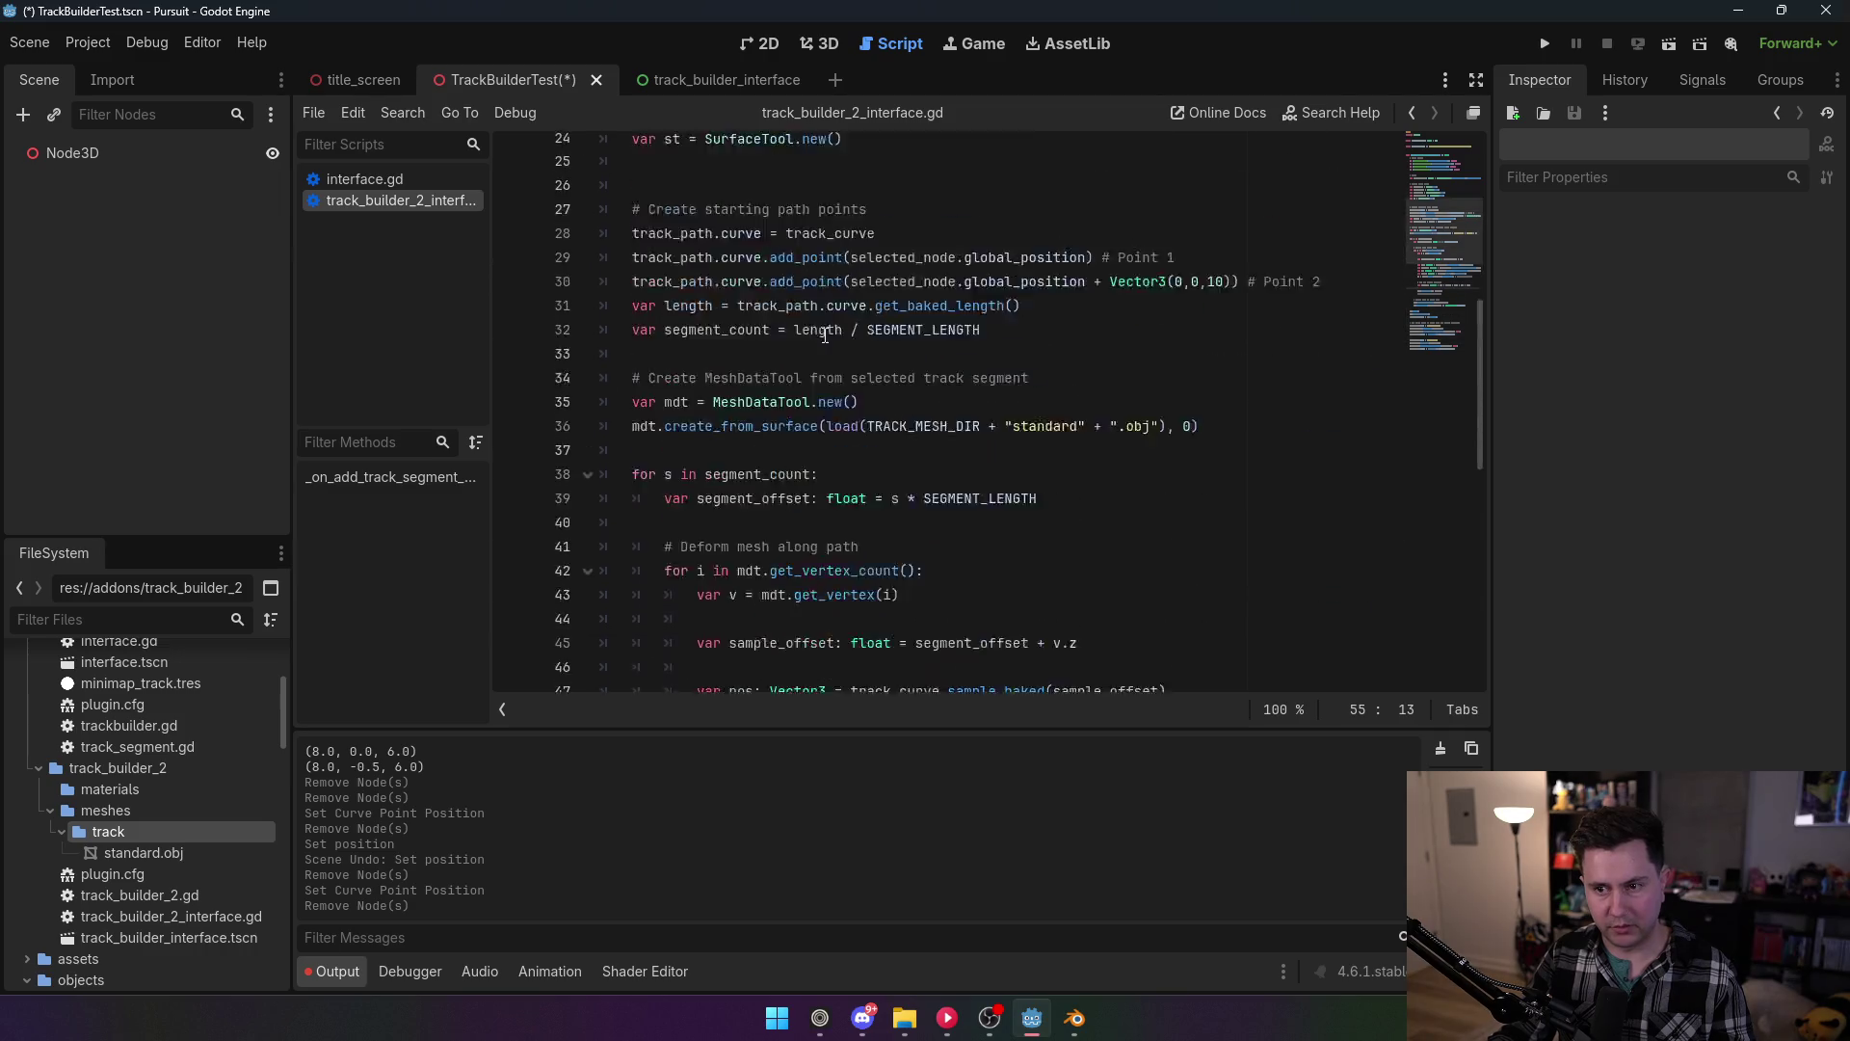
scroll(788, 441, "down", 12)
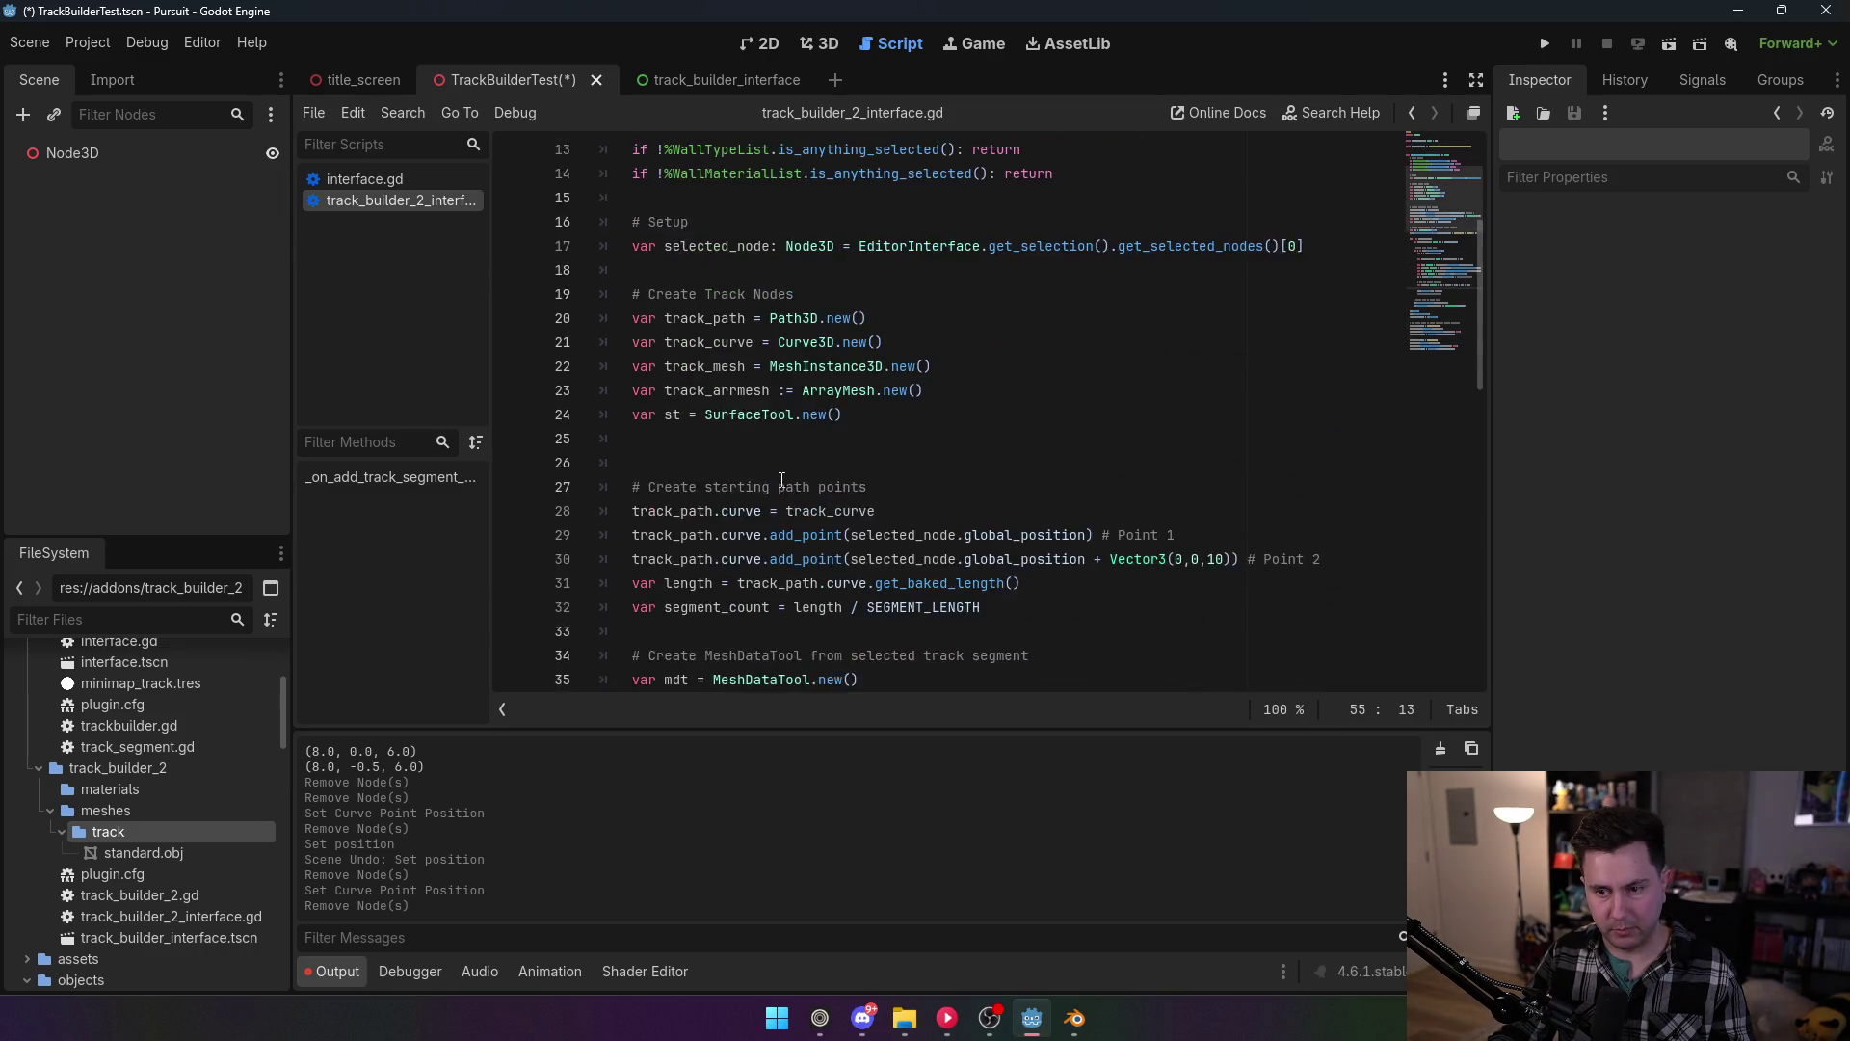
mouse_move(1166, 417)
left_mouse_down()
mouse_move(715, 339)
mouse_move(424, 344)
left_mouse_up()
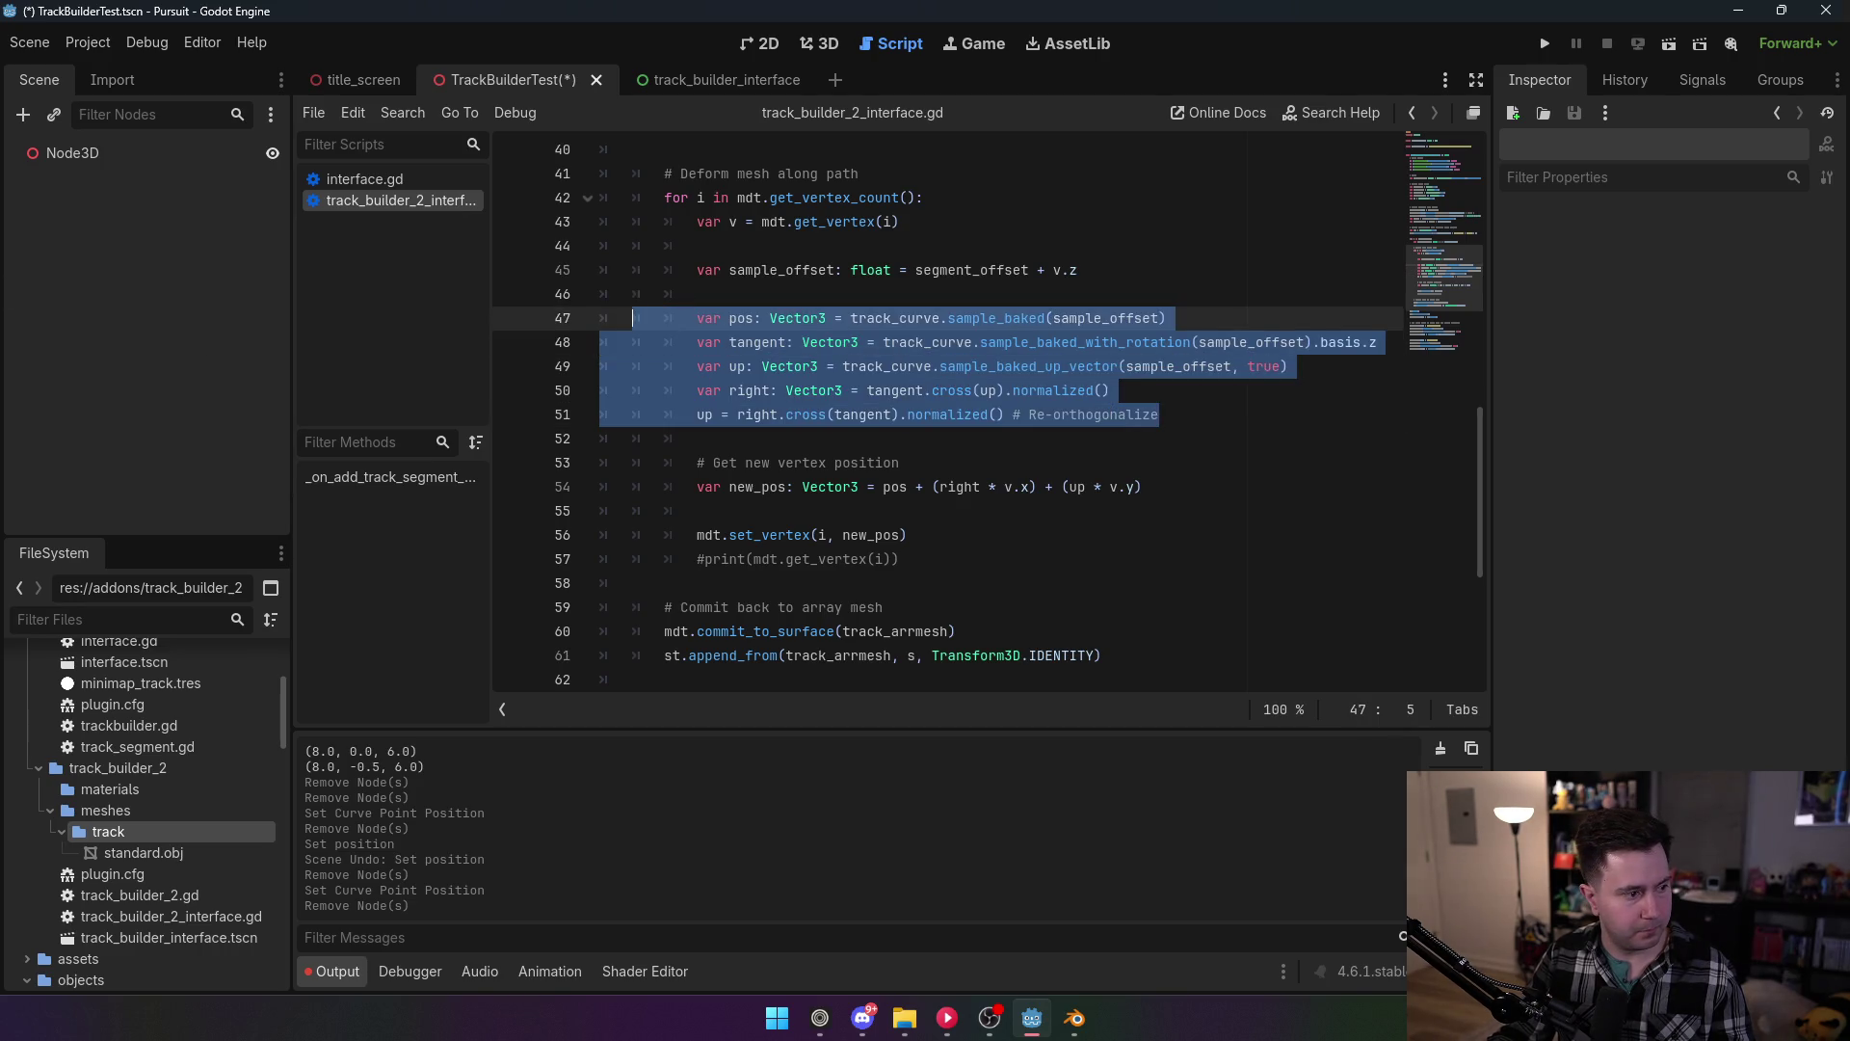
key("alt+Tab")
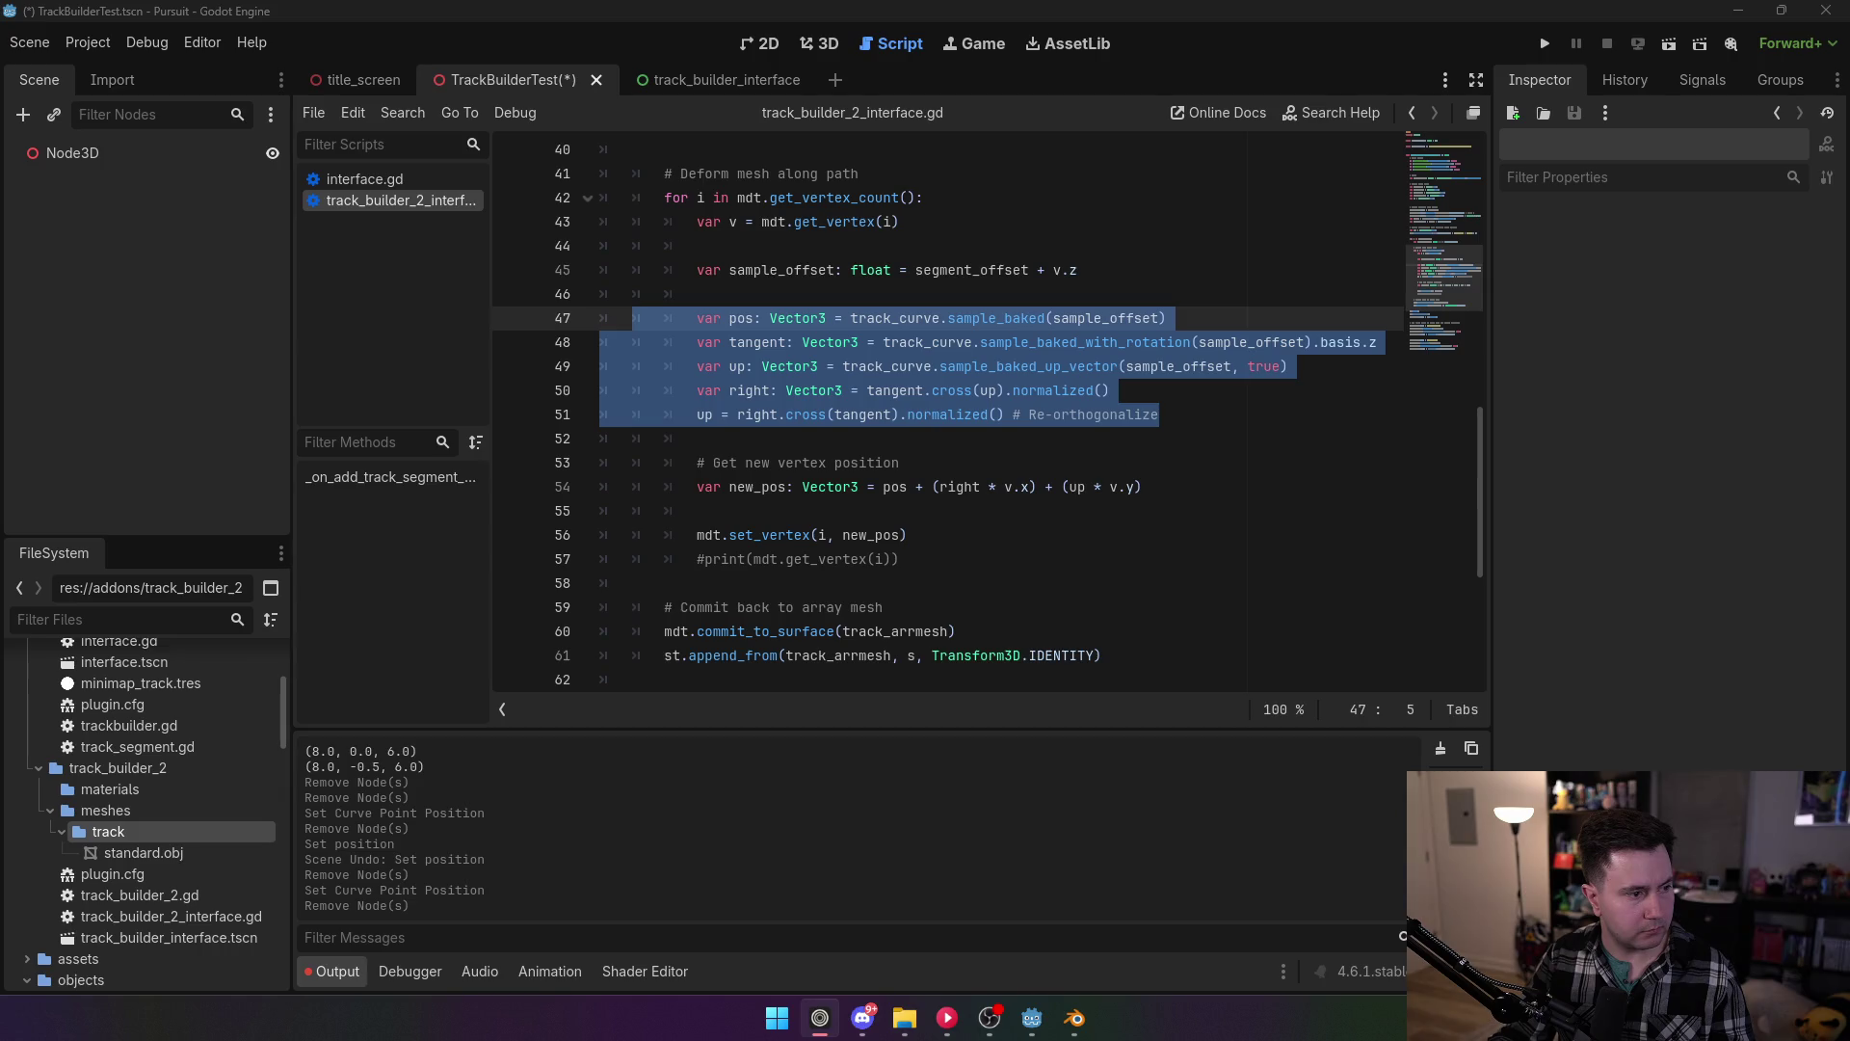
left_click(967, 368)
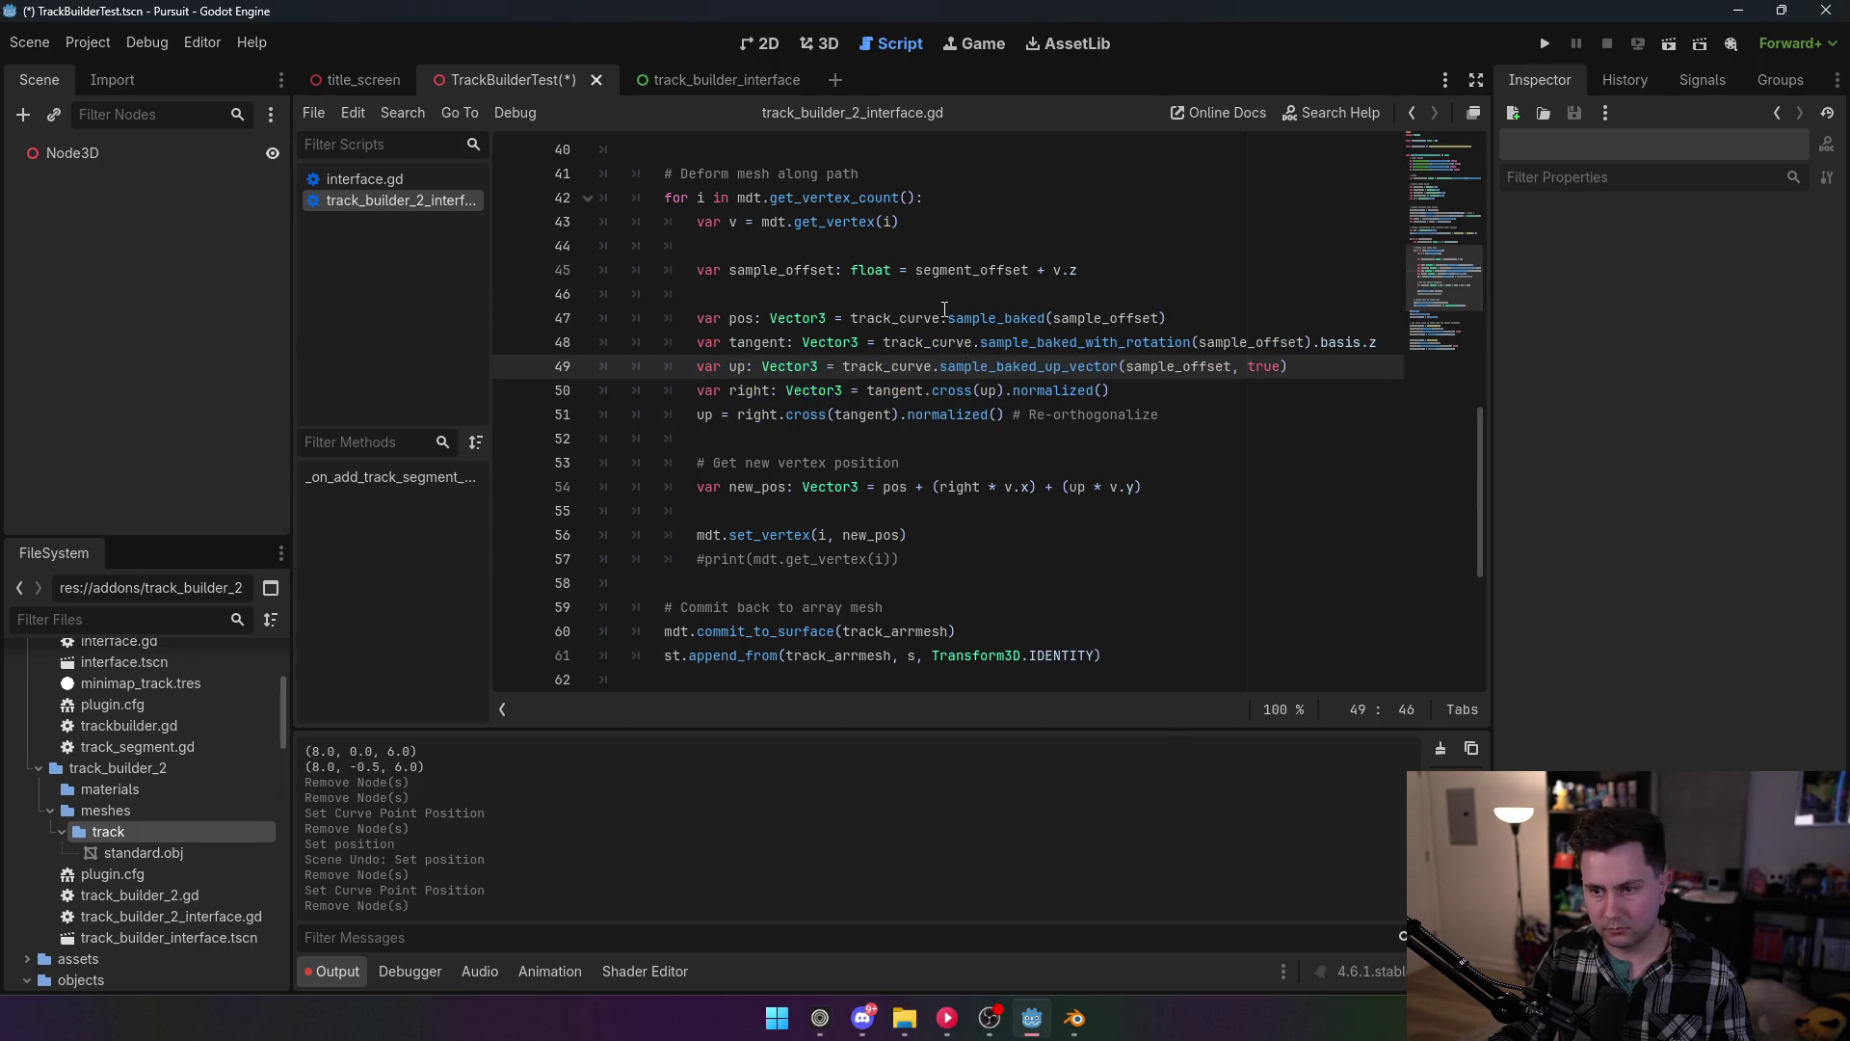
mouse_move(973, 321)
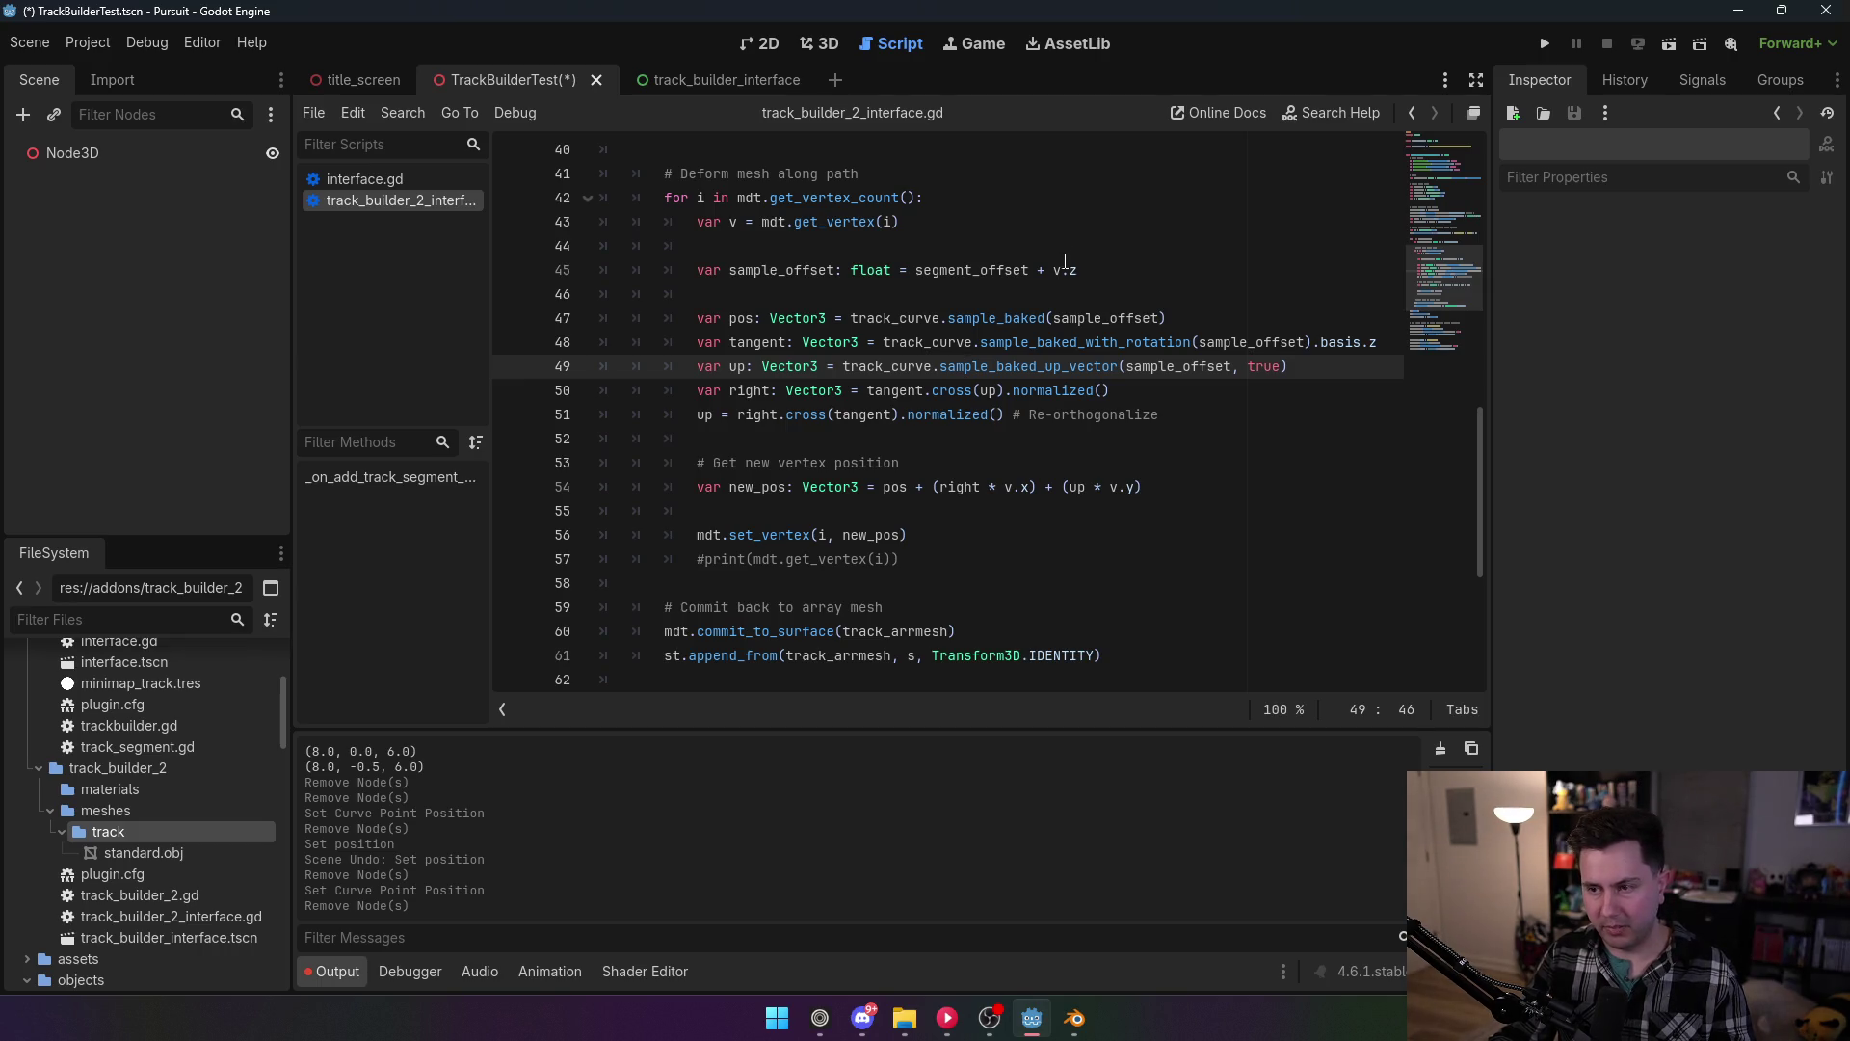
left_click(1272, 318)
Step: Add line 48: var basis: Basis = track_curve.sample_baked_with_rotation(sample_offset).basis
key("Return")
type("var")
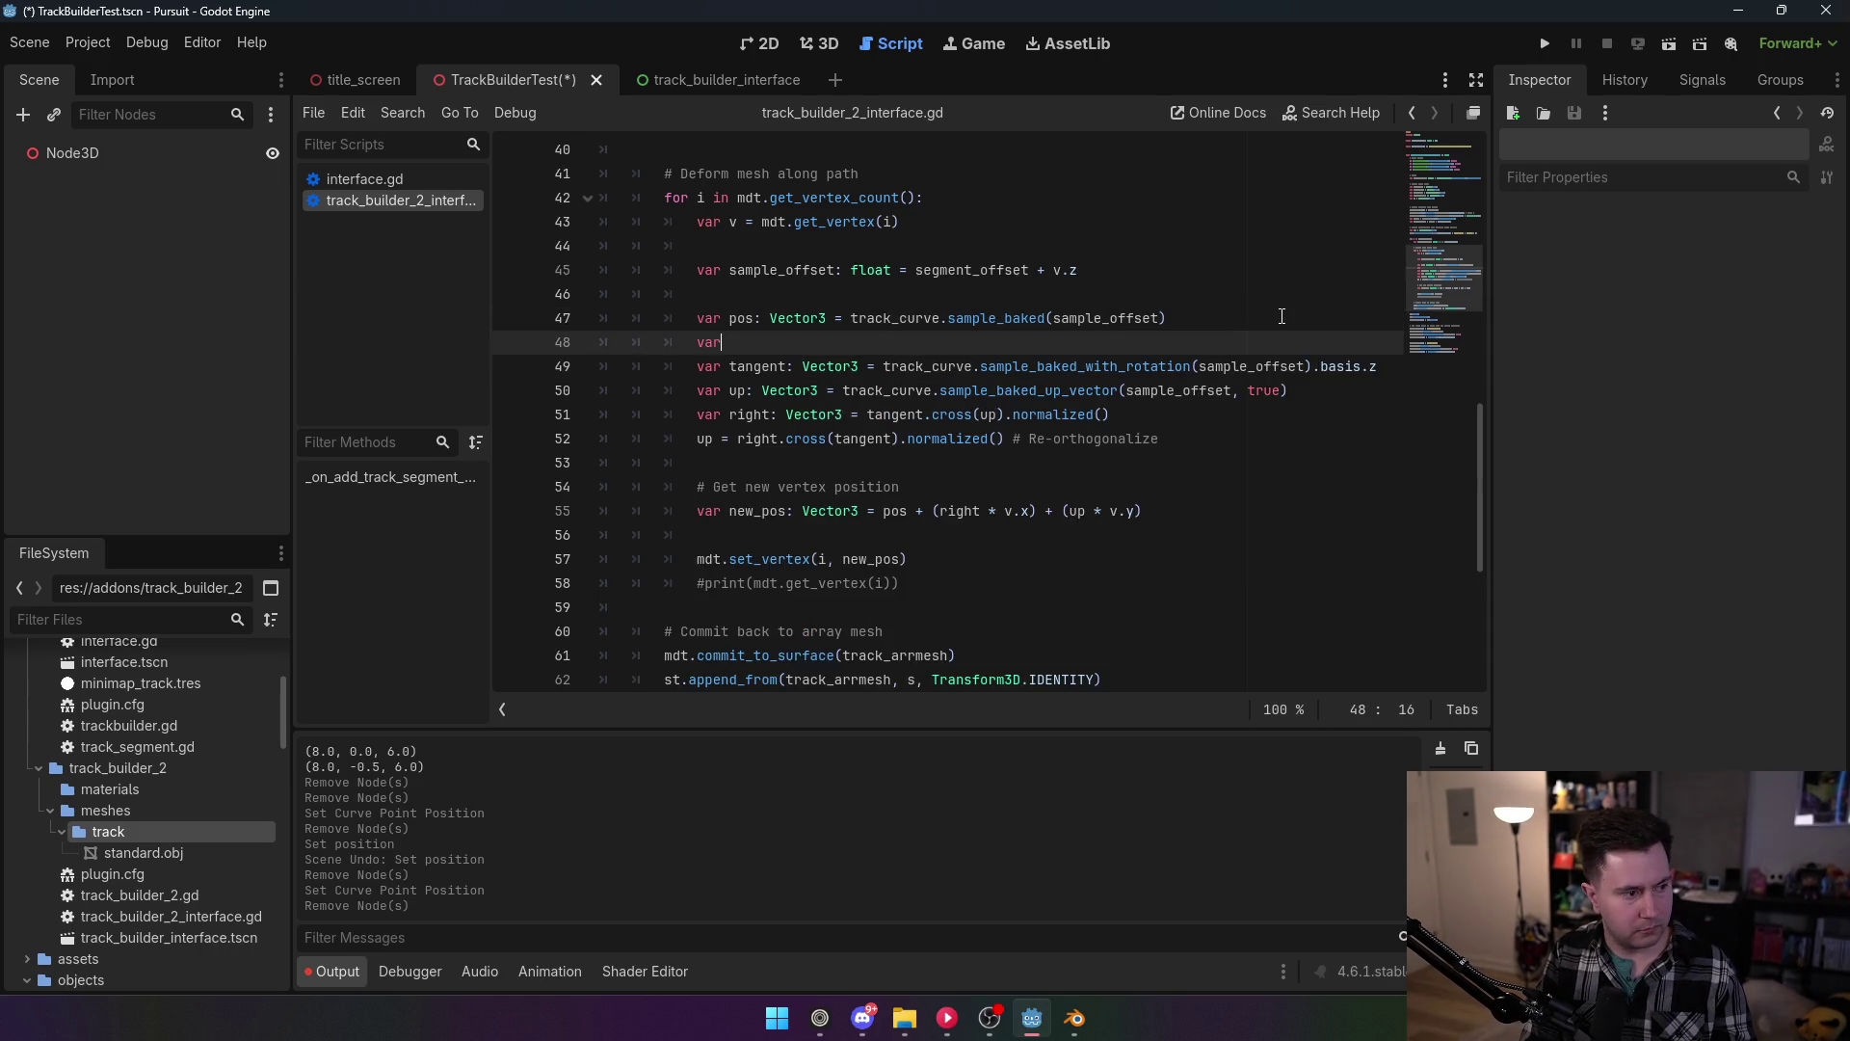
type(" basis: Basis")
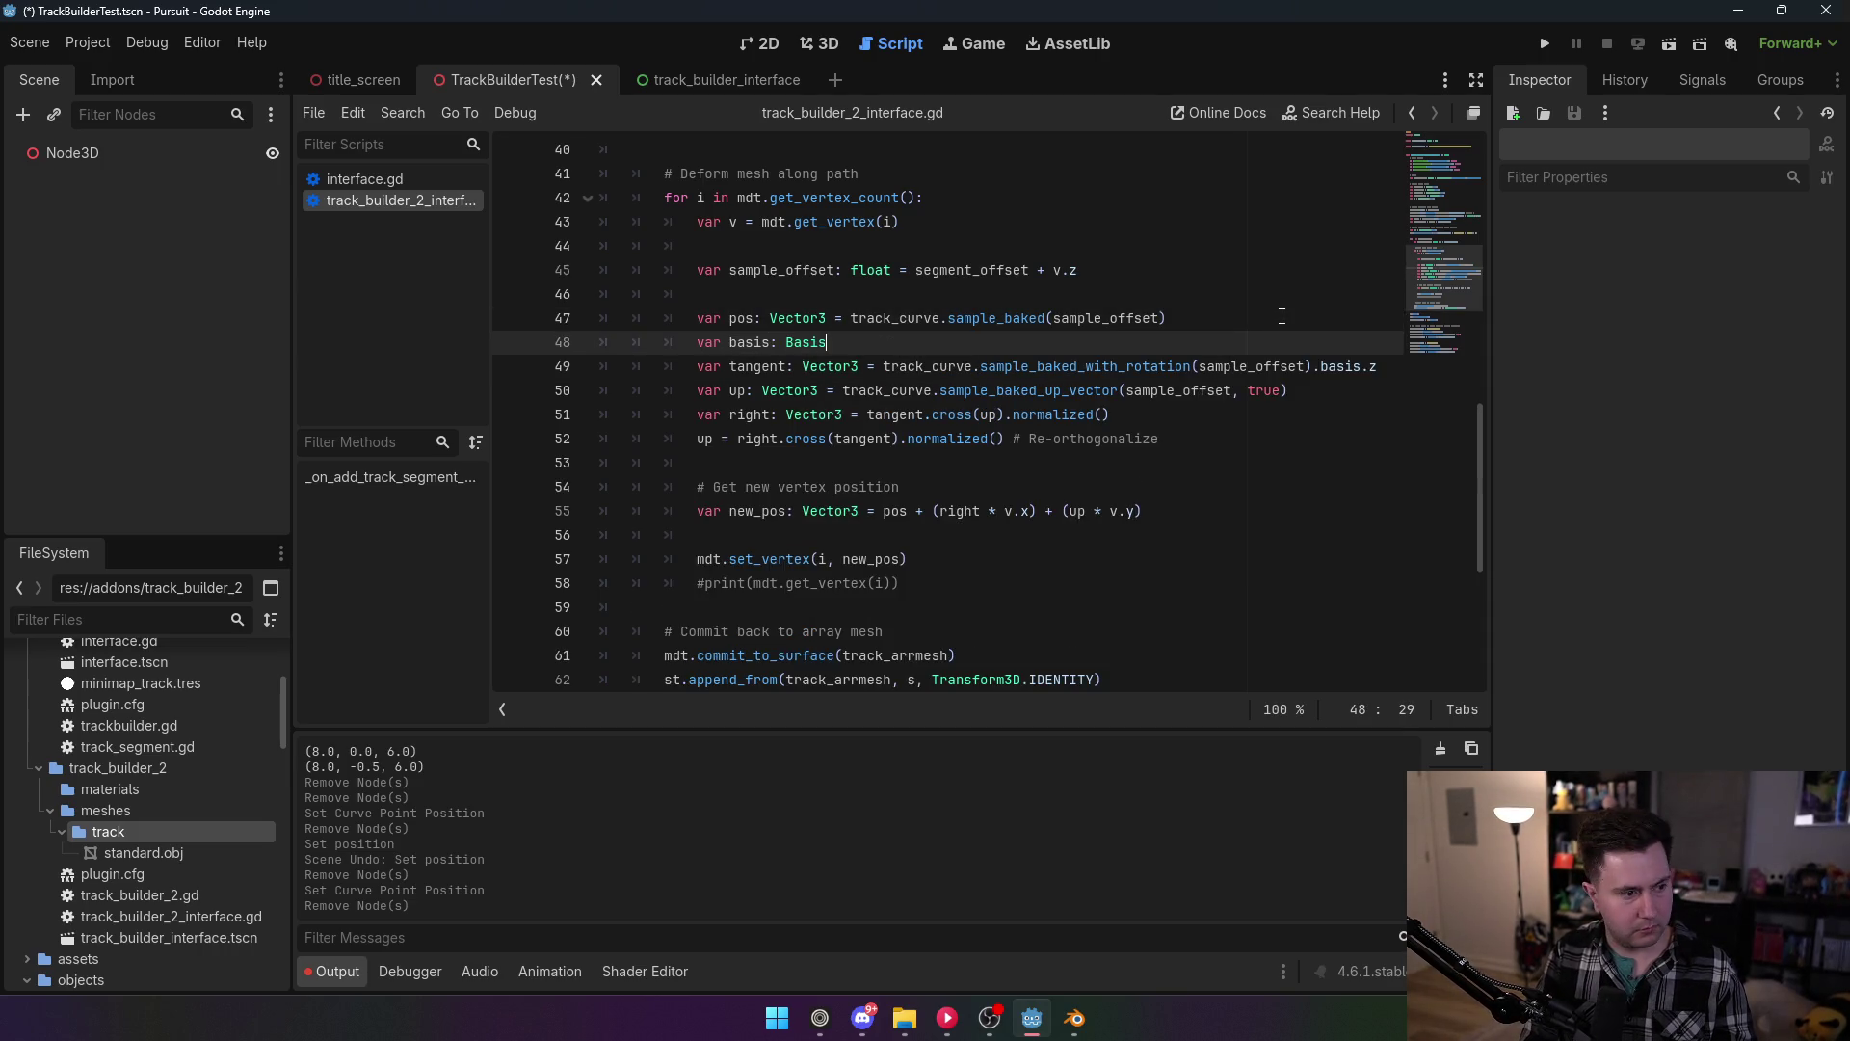
type(" = track")
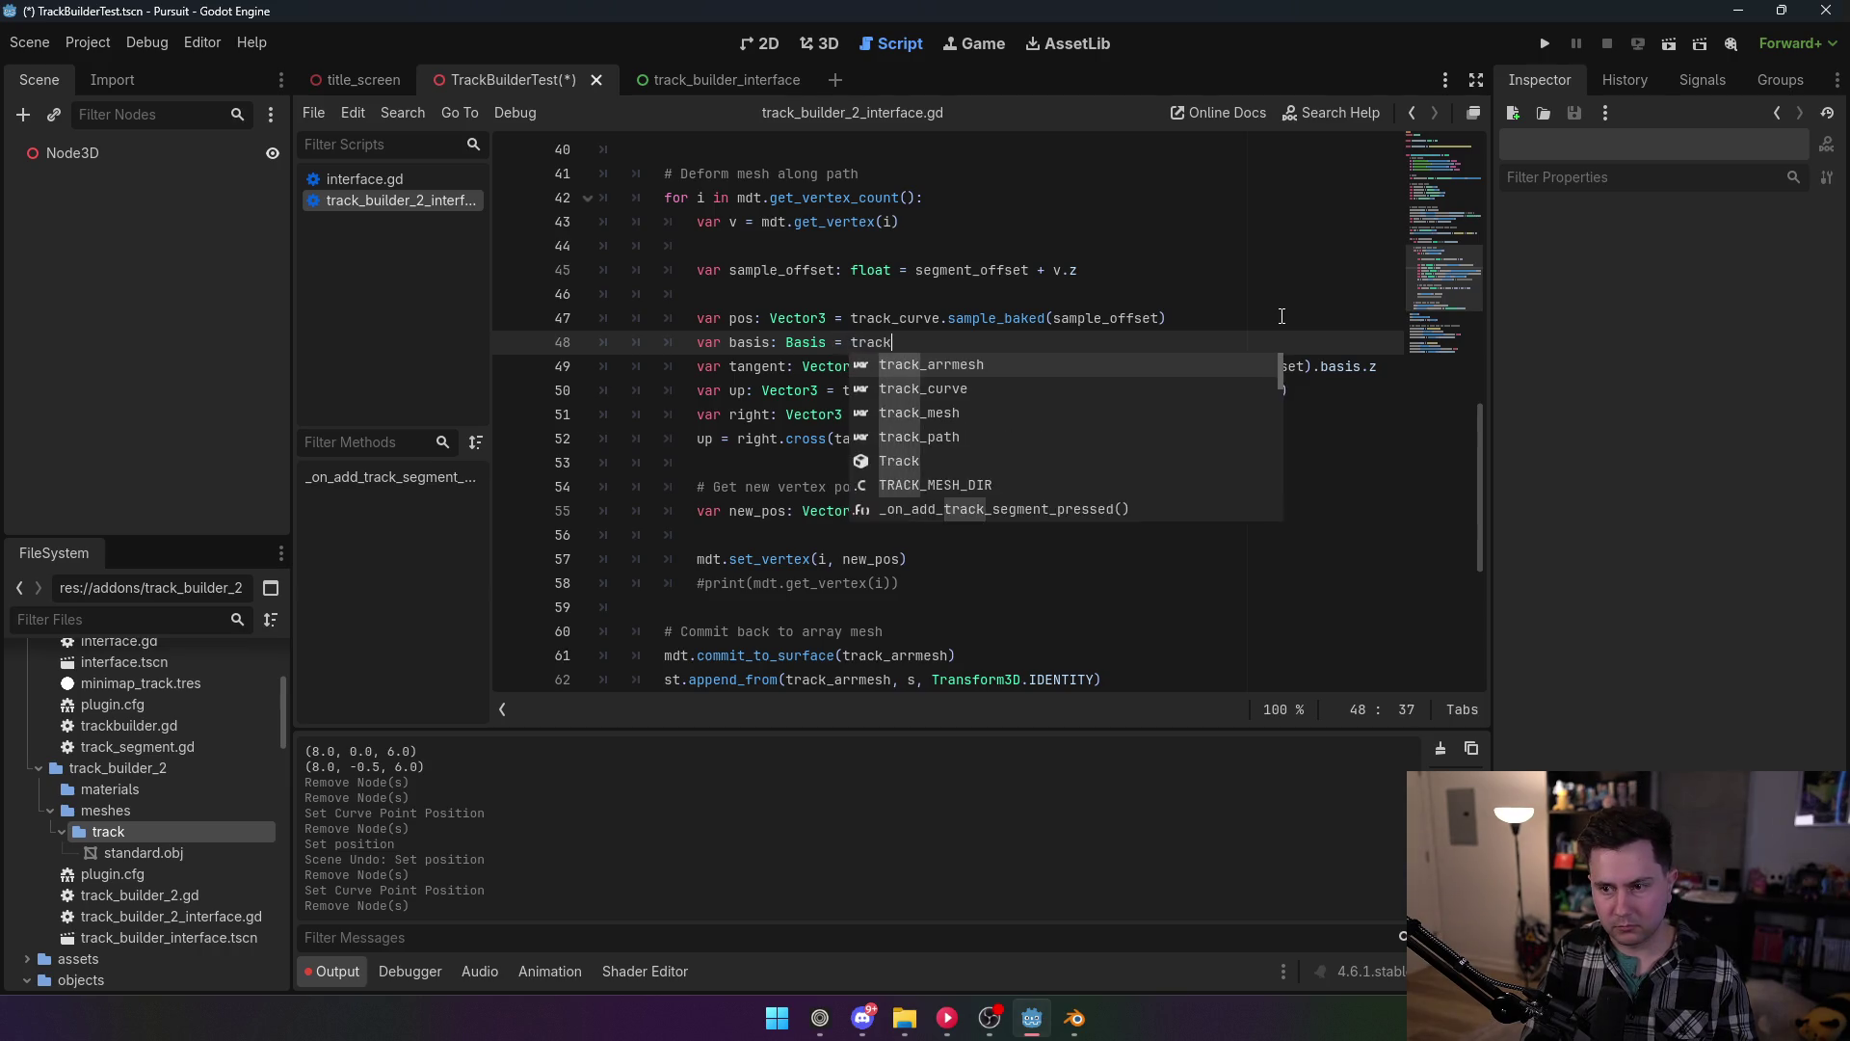
type("_curve.samp")
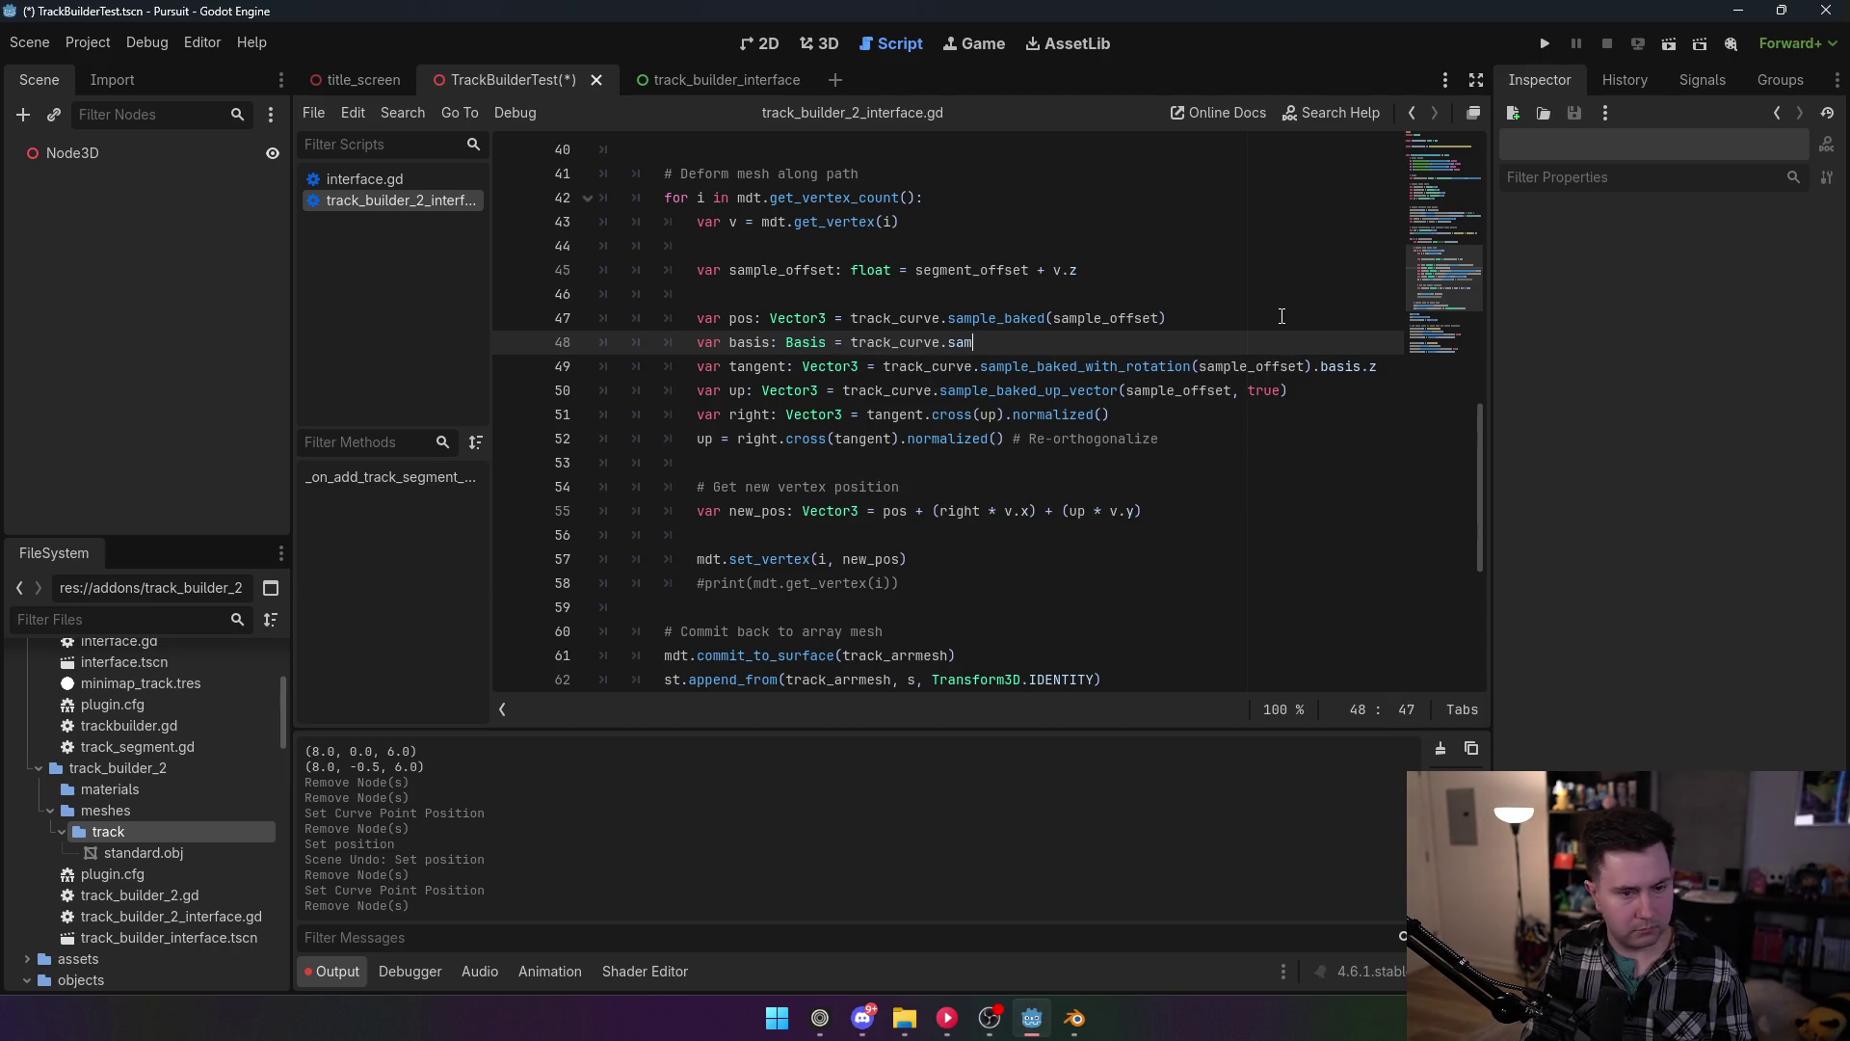
key("Down")
key("Down")
key("Down")
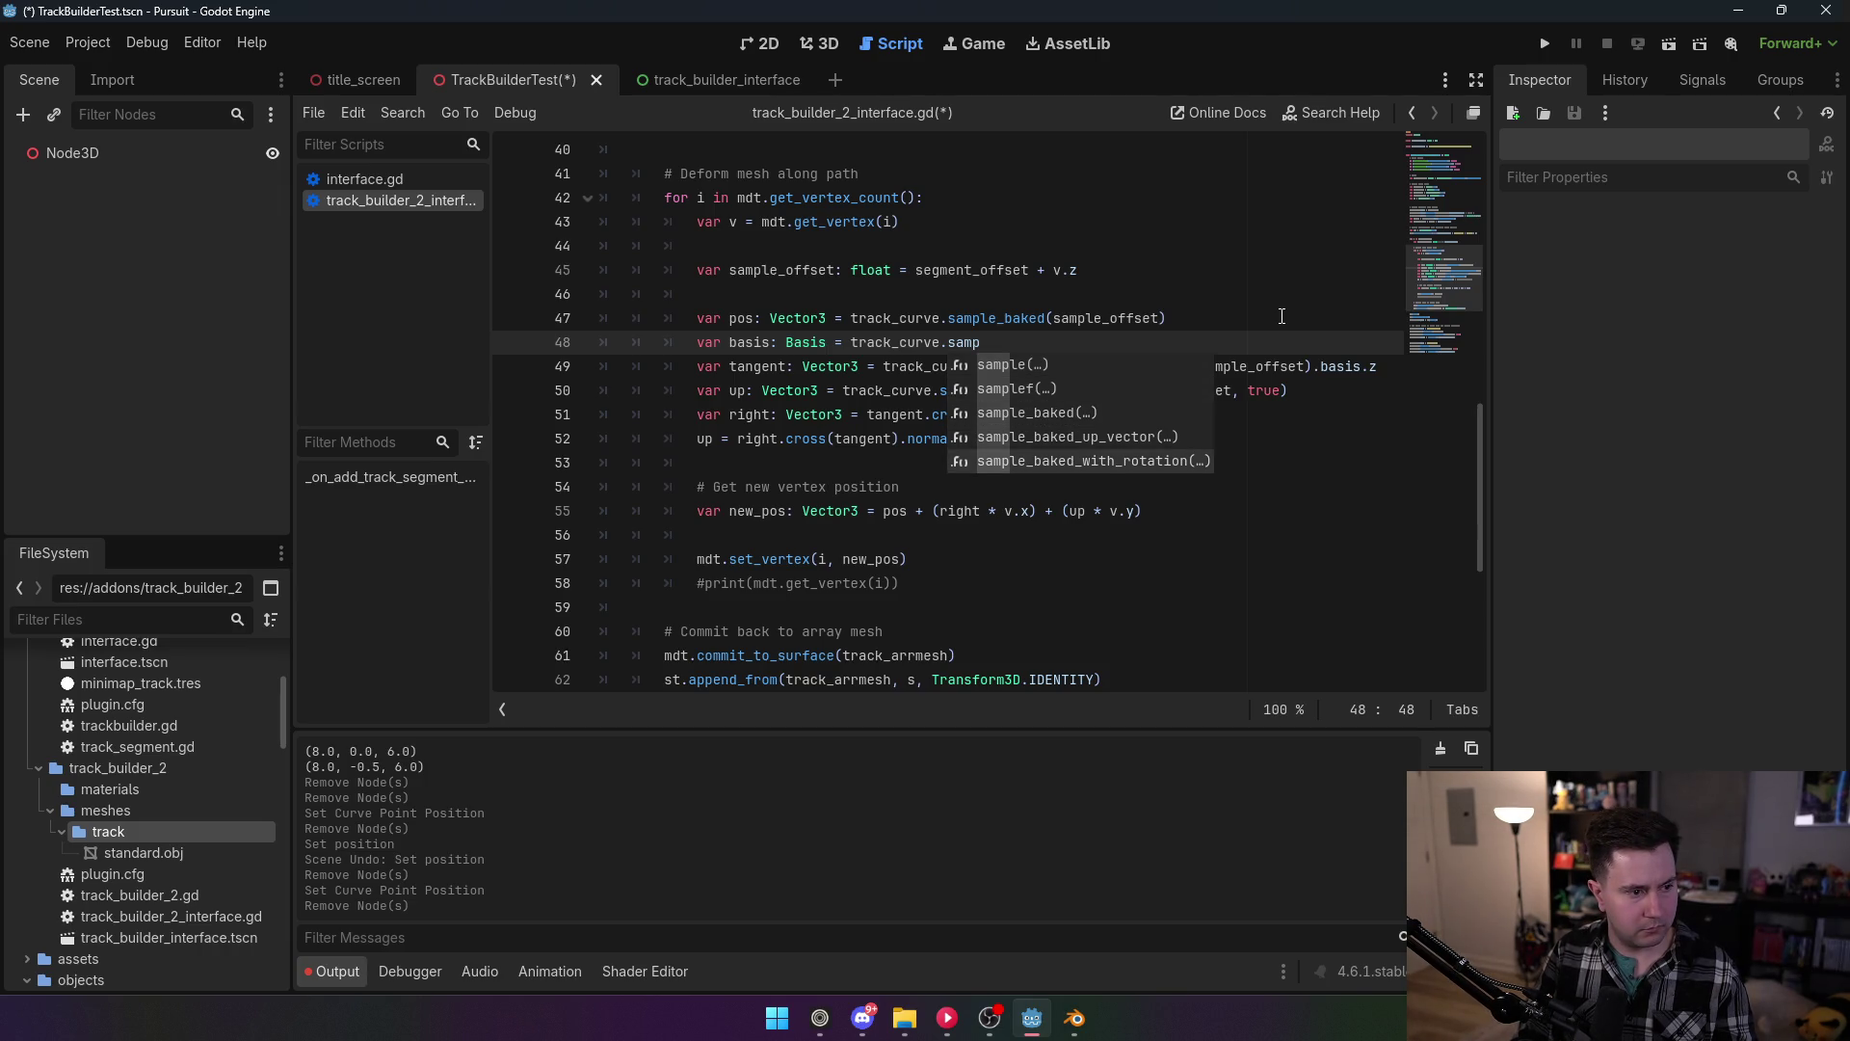
key("Return")
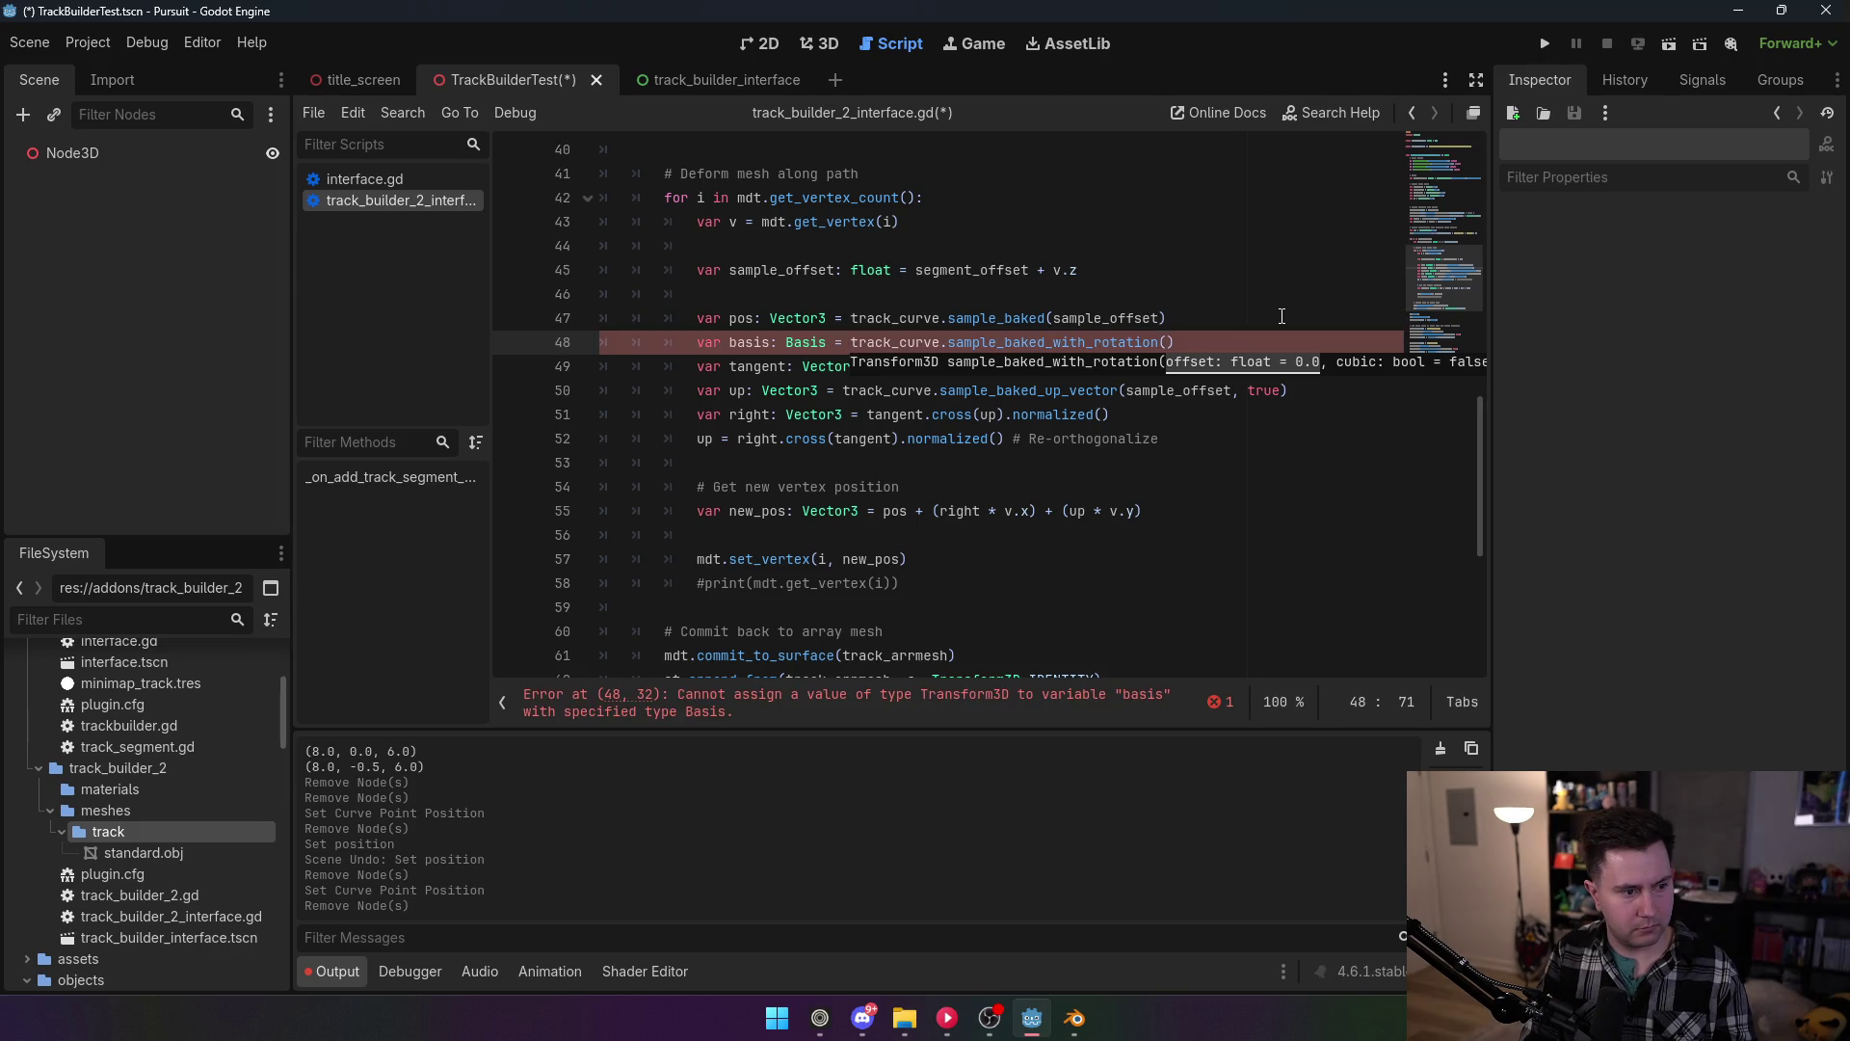
type("sample_offset")
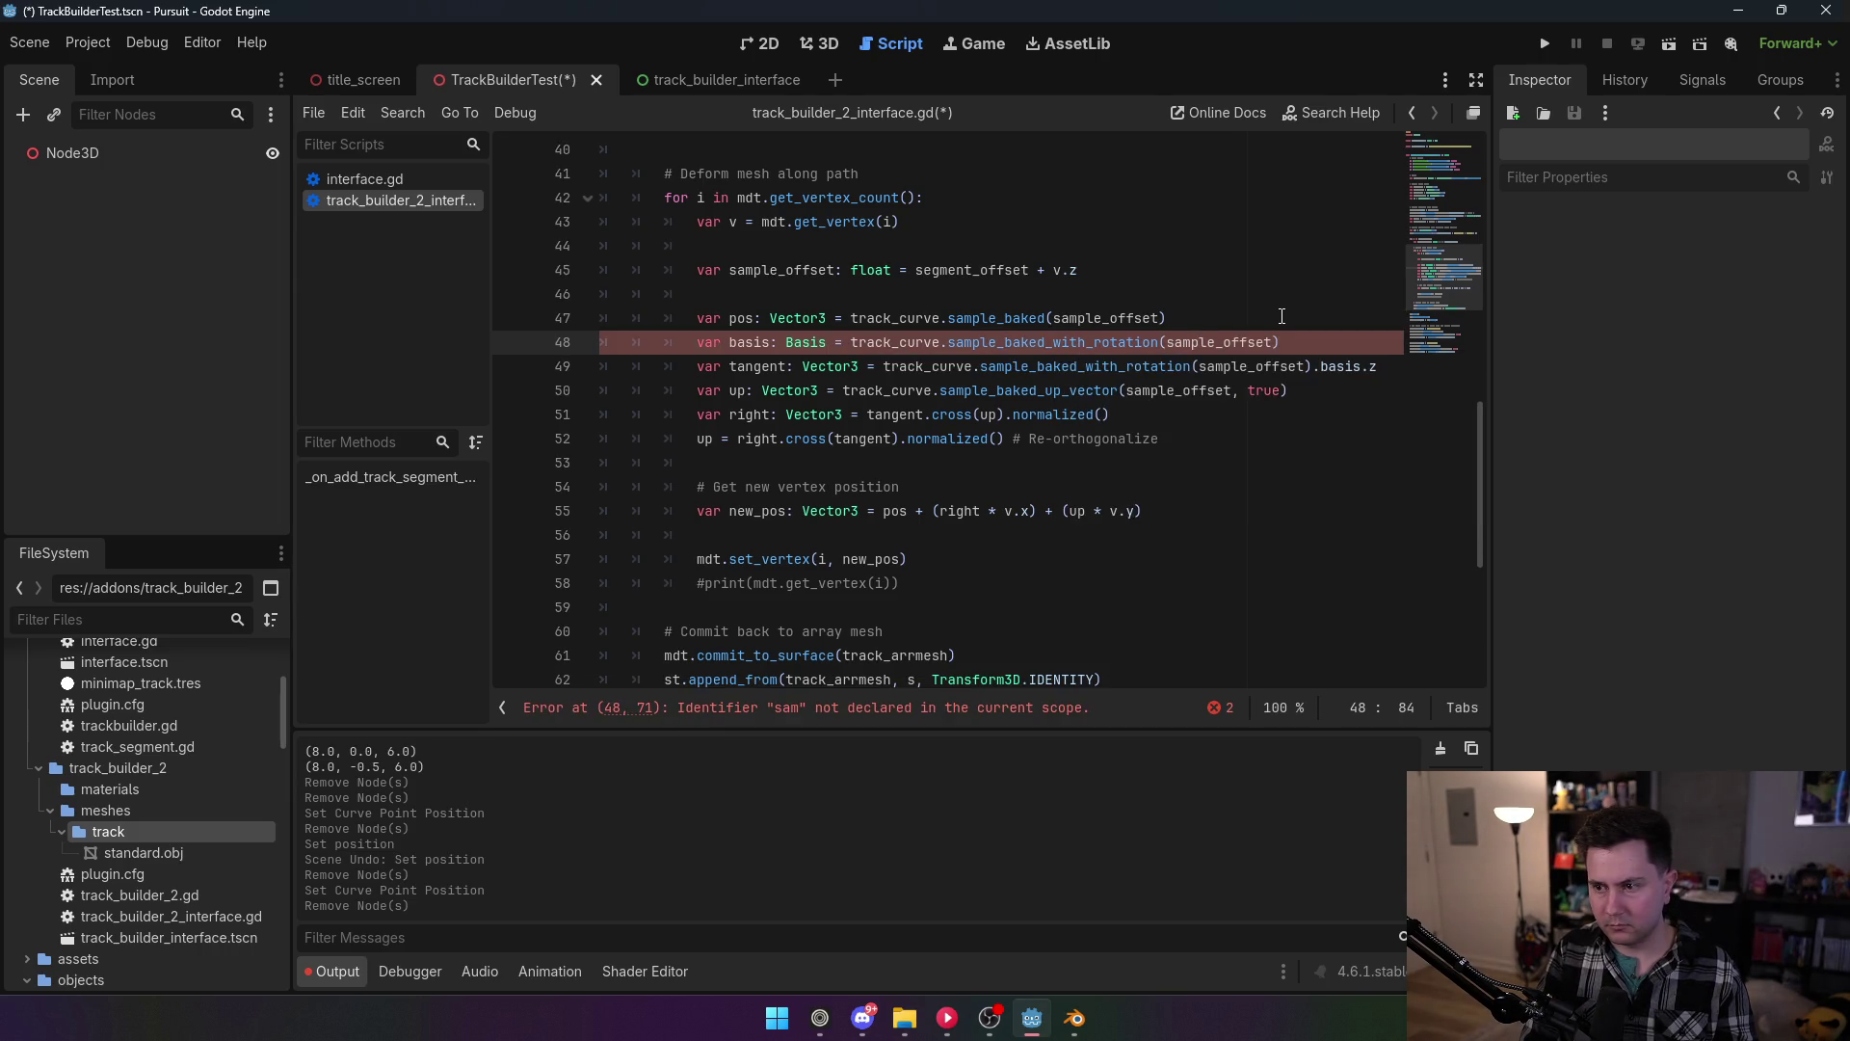
type(",")
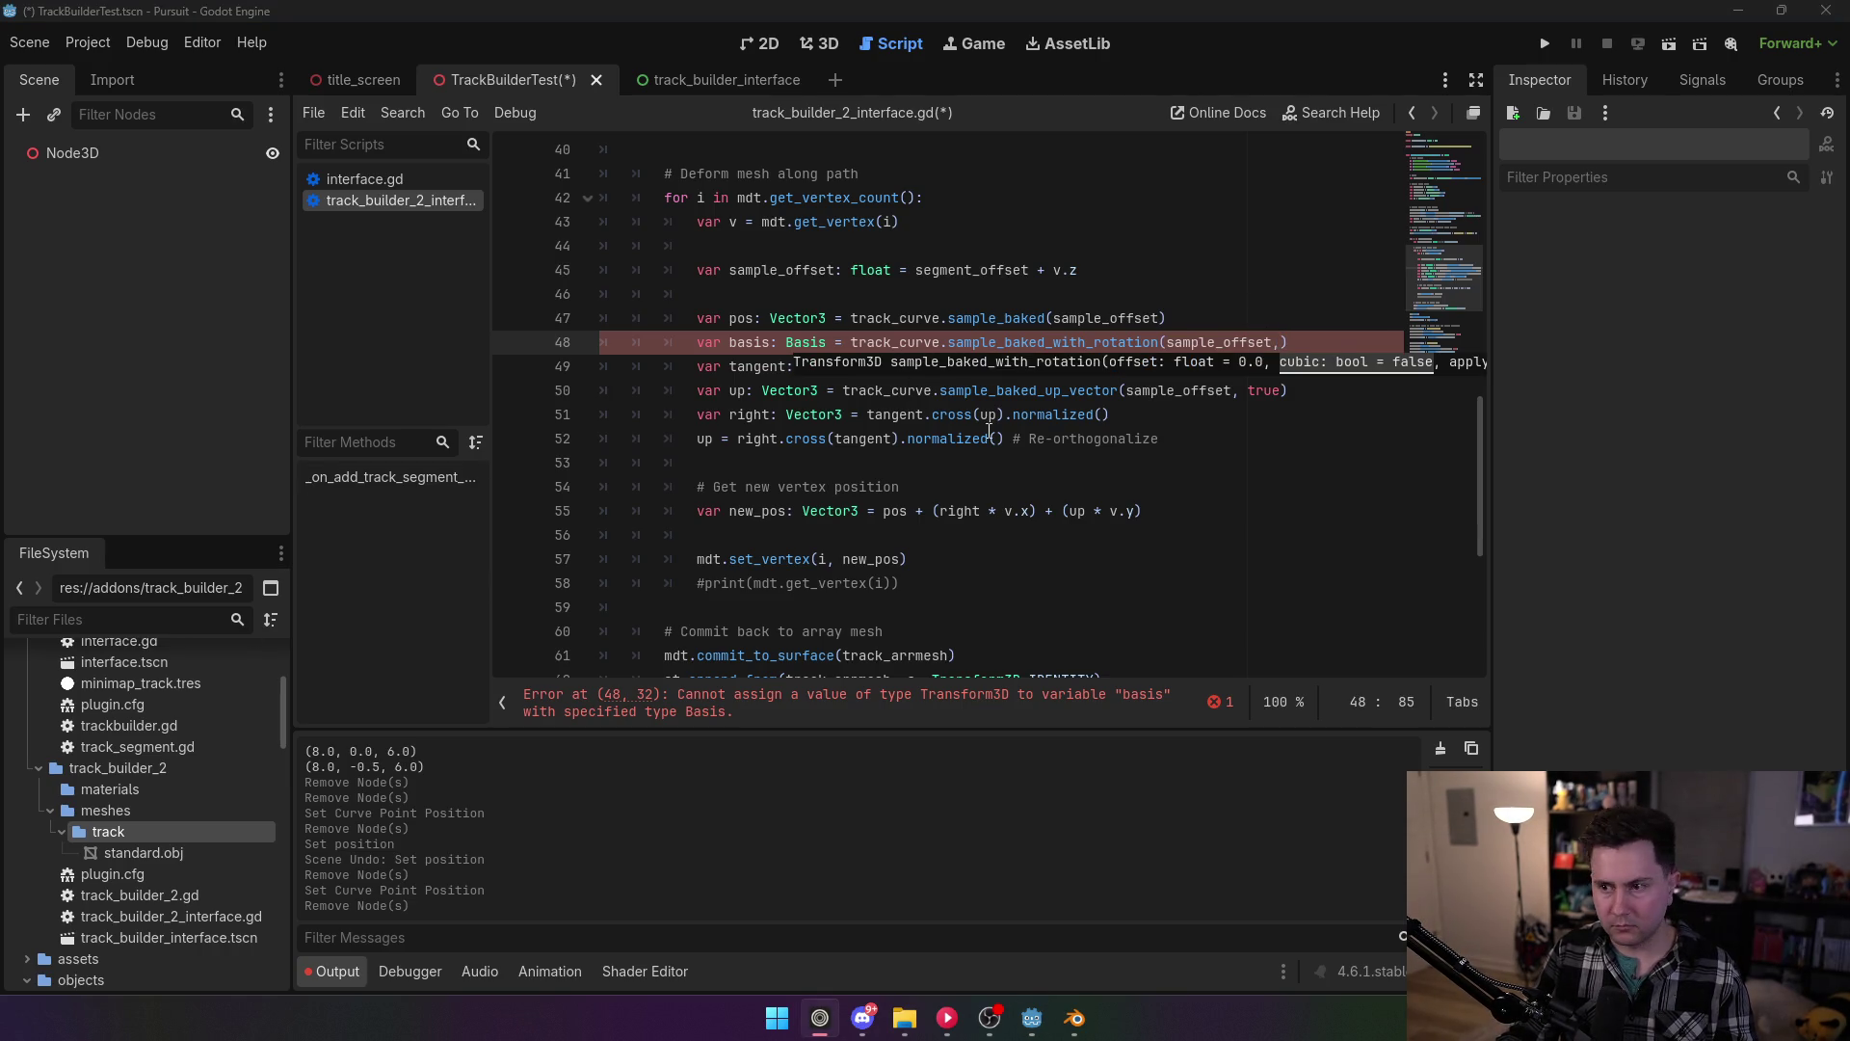
key("Escape")
type("t")
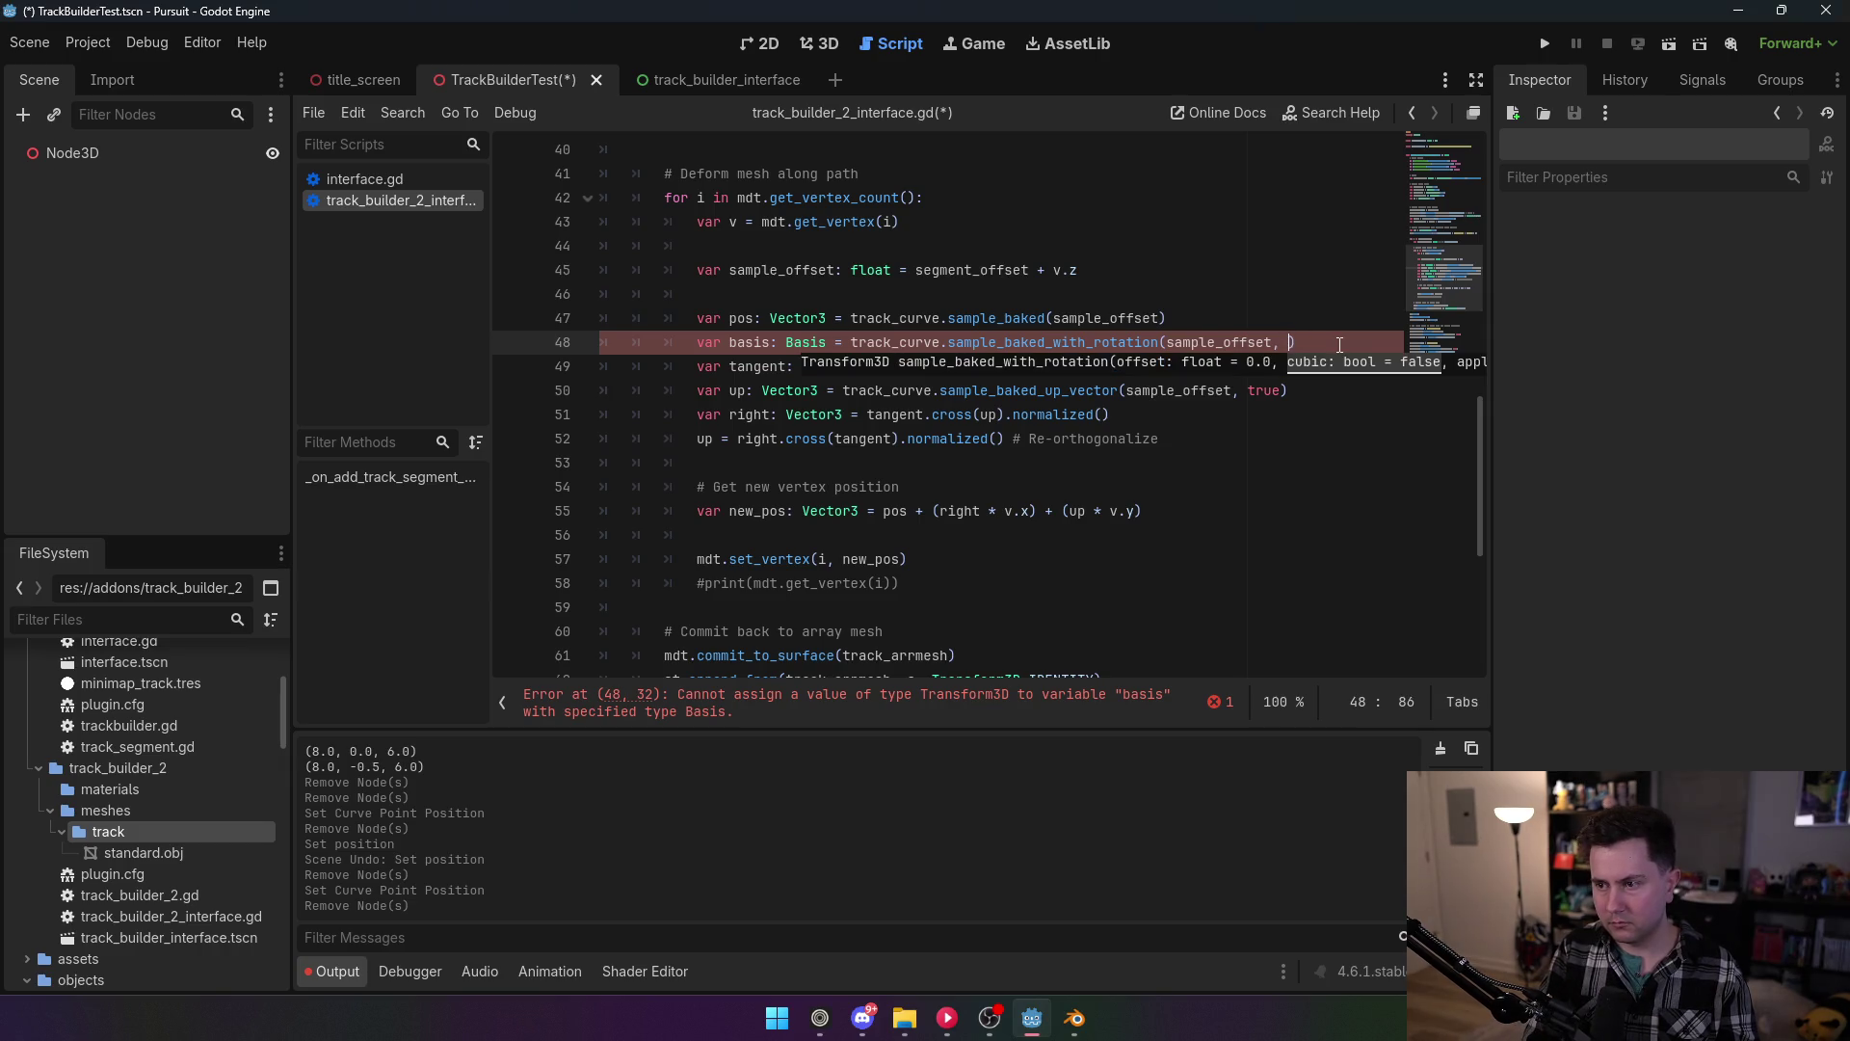
key("BackSpace")
key("BackSpace")
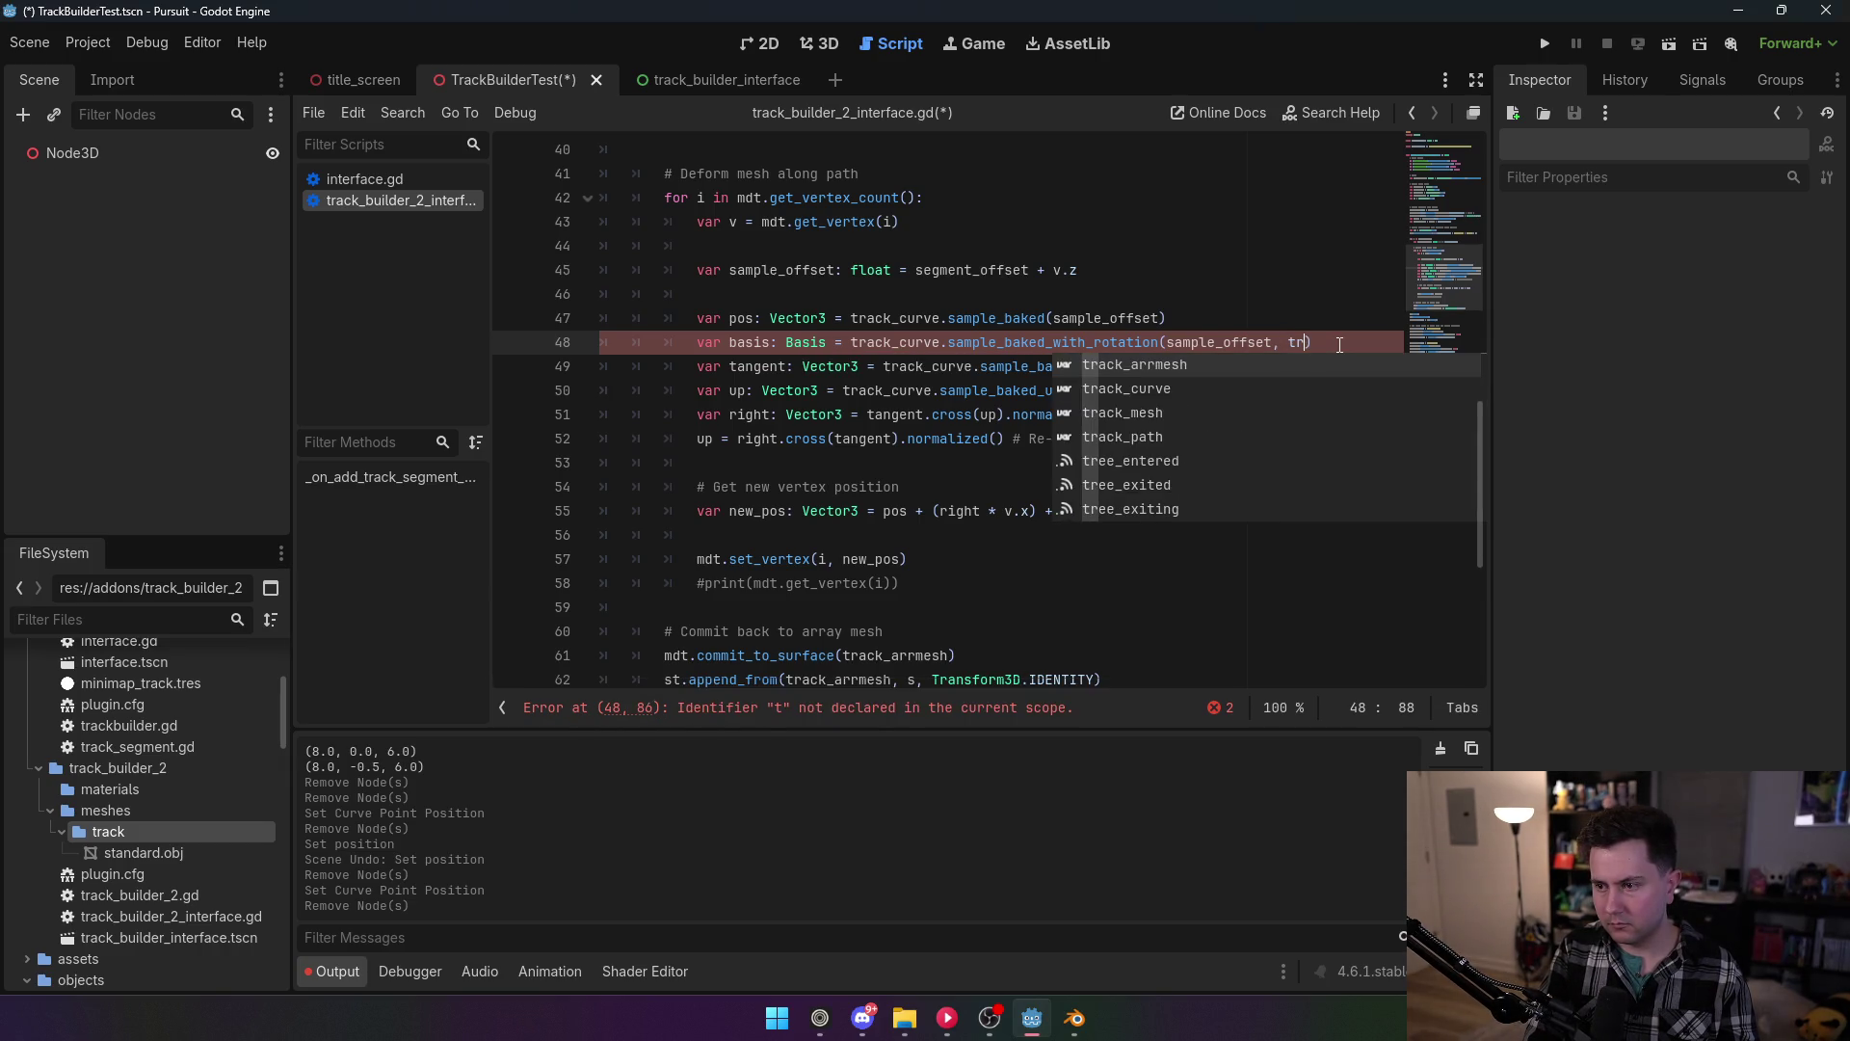
key("BackSpace")
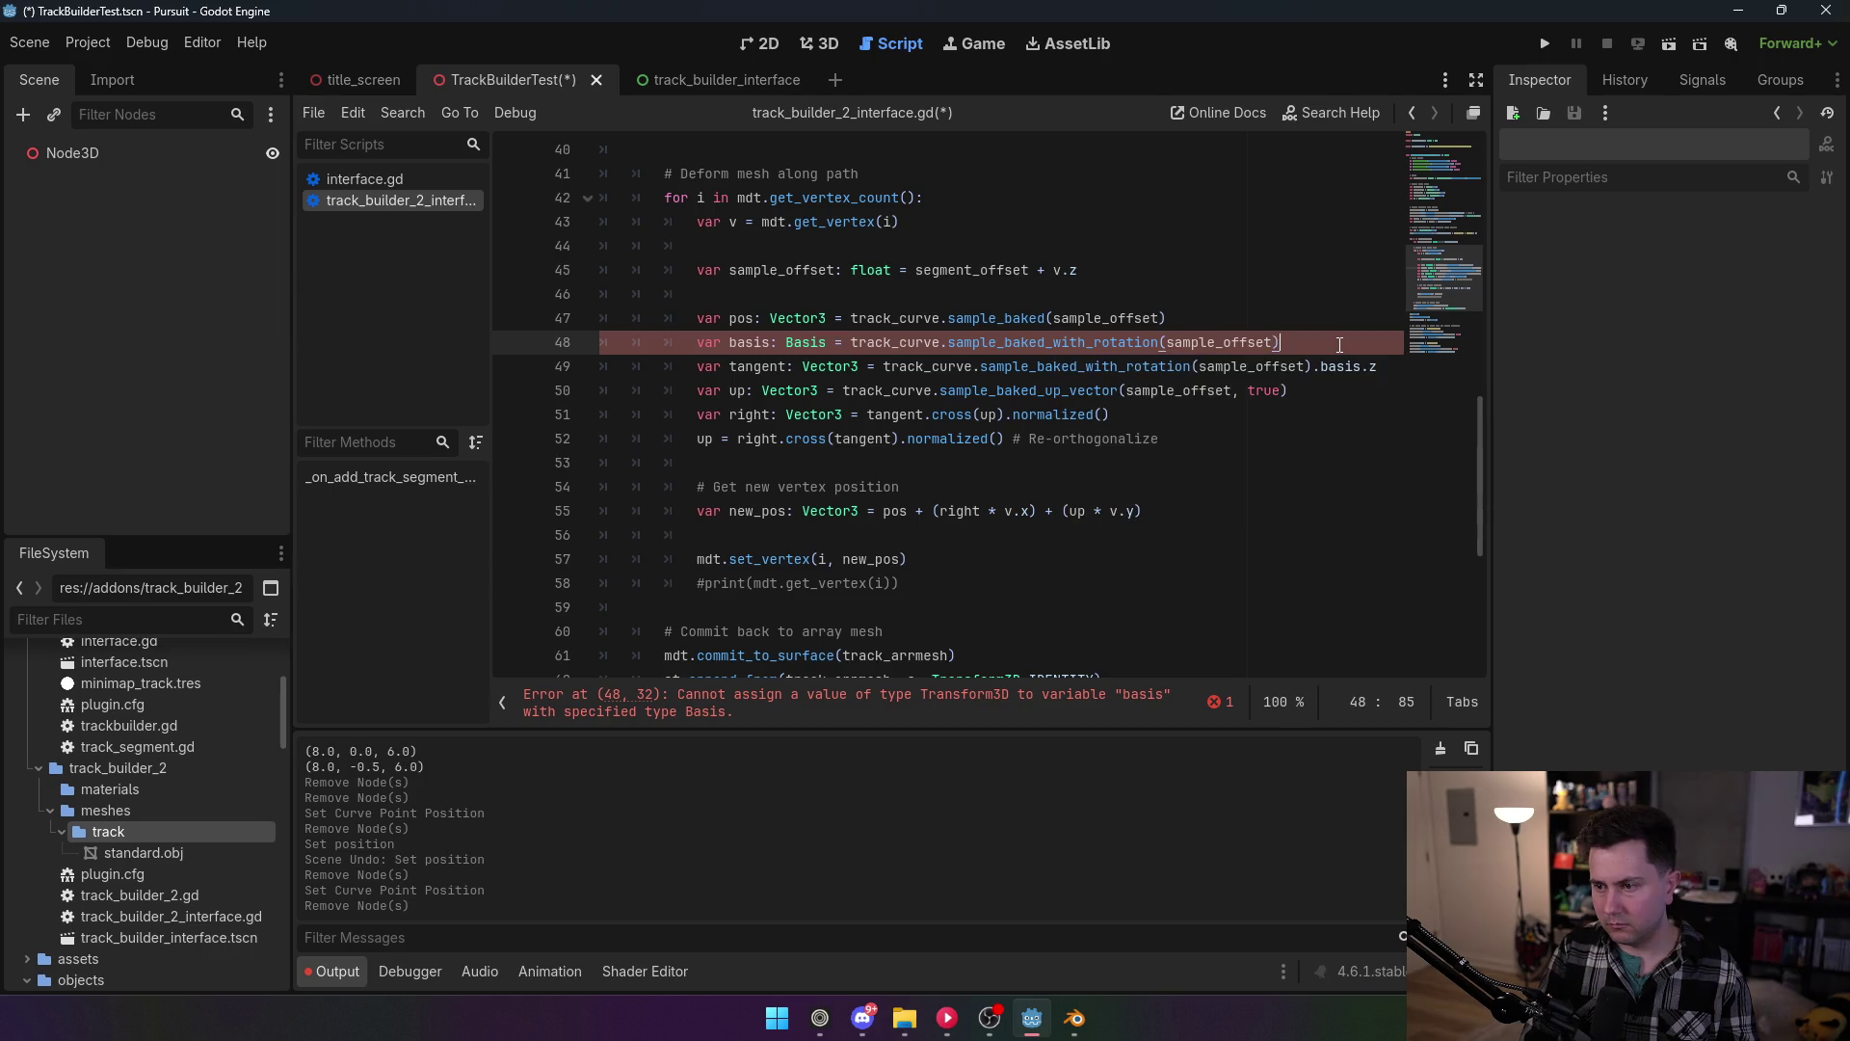
key("Right")
type(".basis")
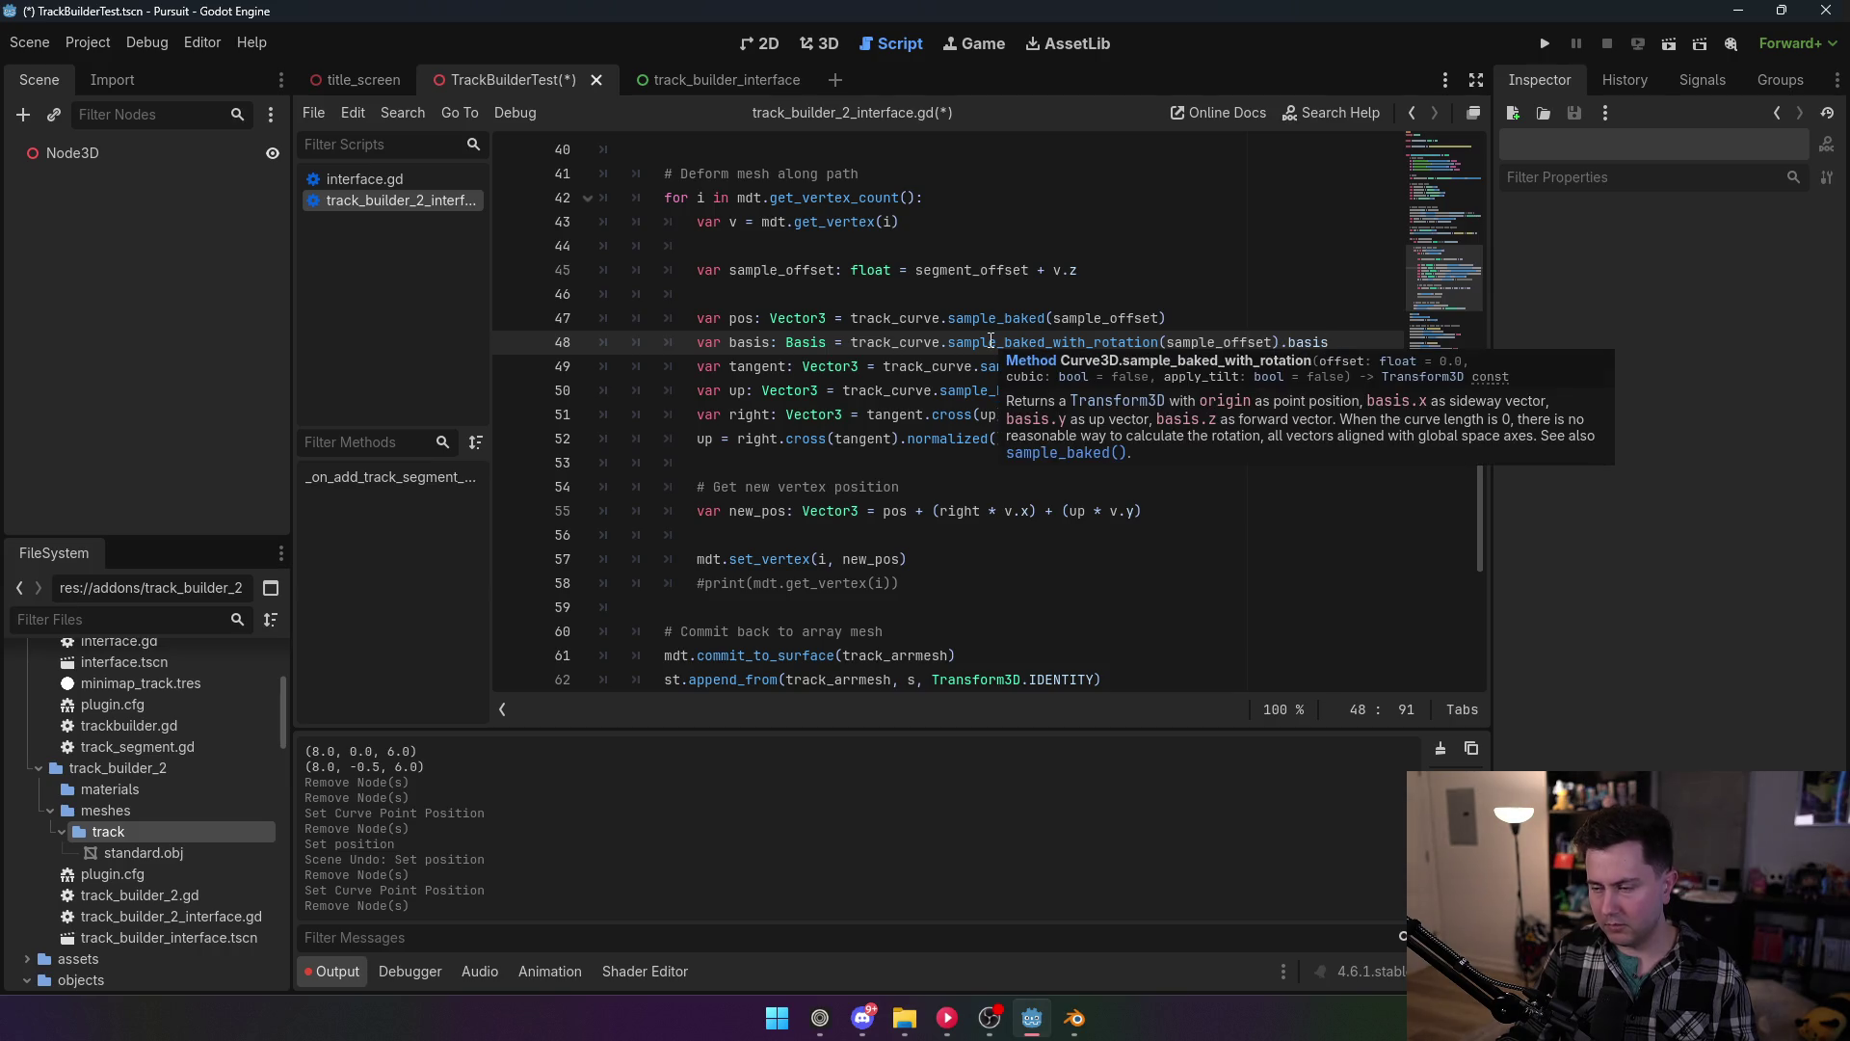
Step: Check the sample_baked_with_rotation documentation and select the tangent expression on line 49
left_click(1157, 318)
left_click(1311, 339)
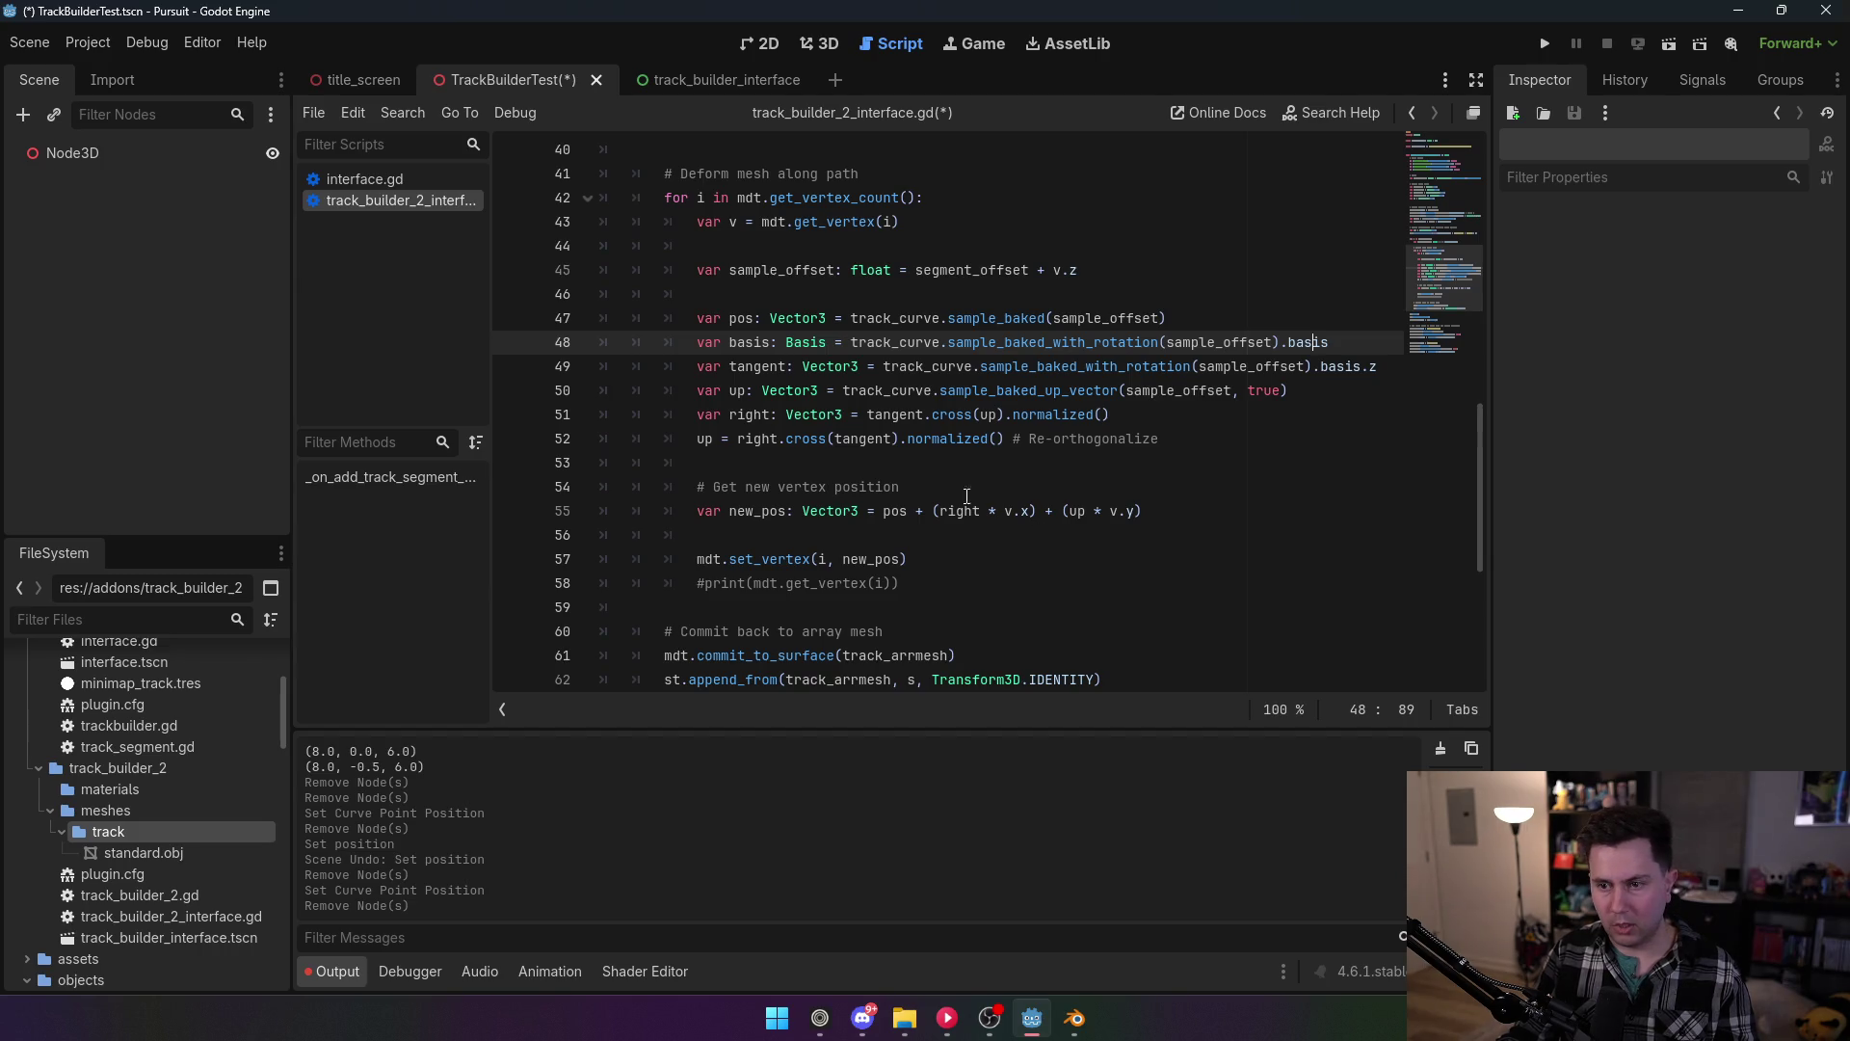
left_click_drag(883, 368, 1397, 360)
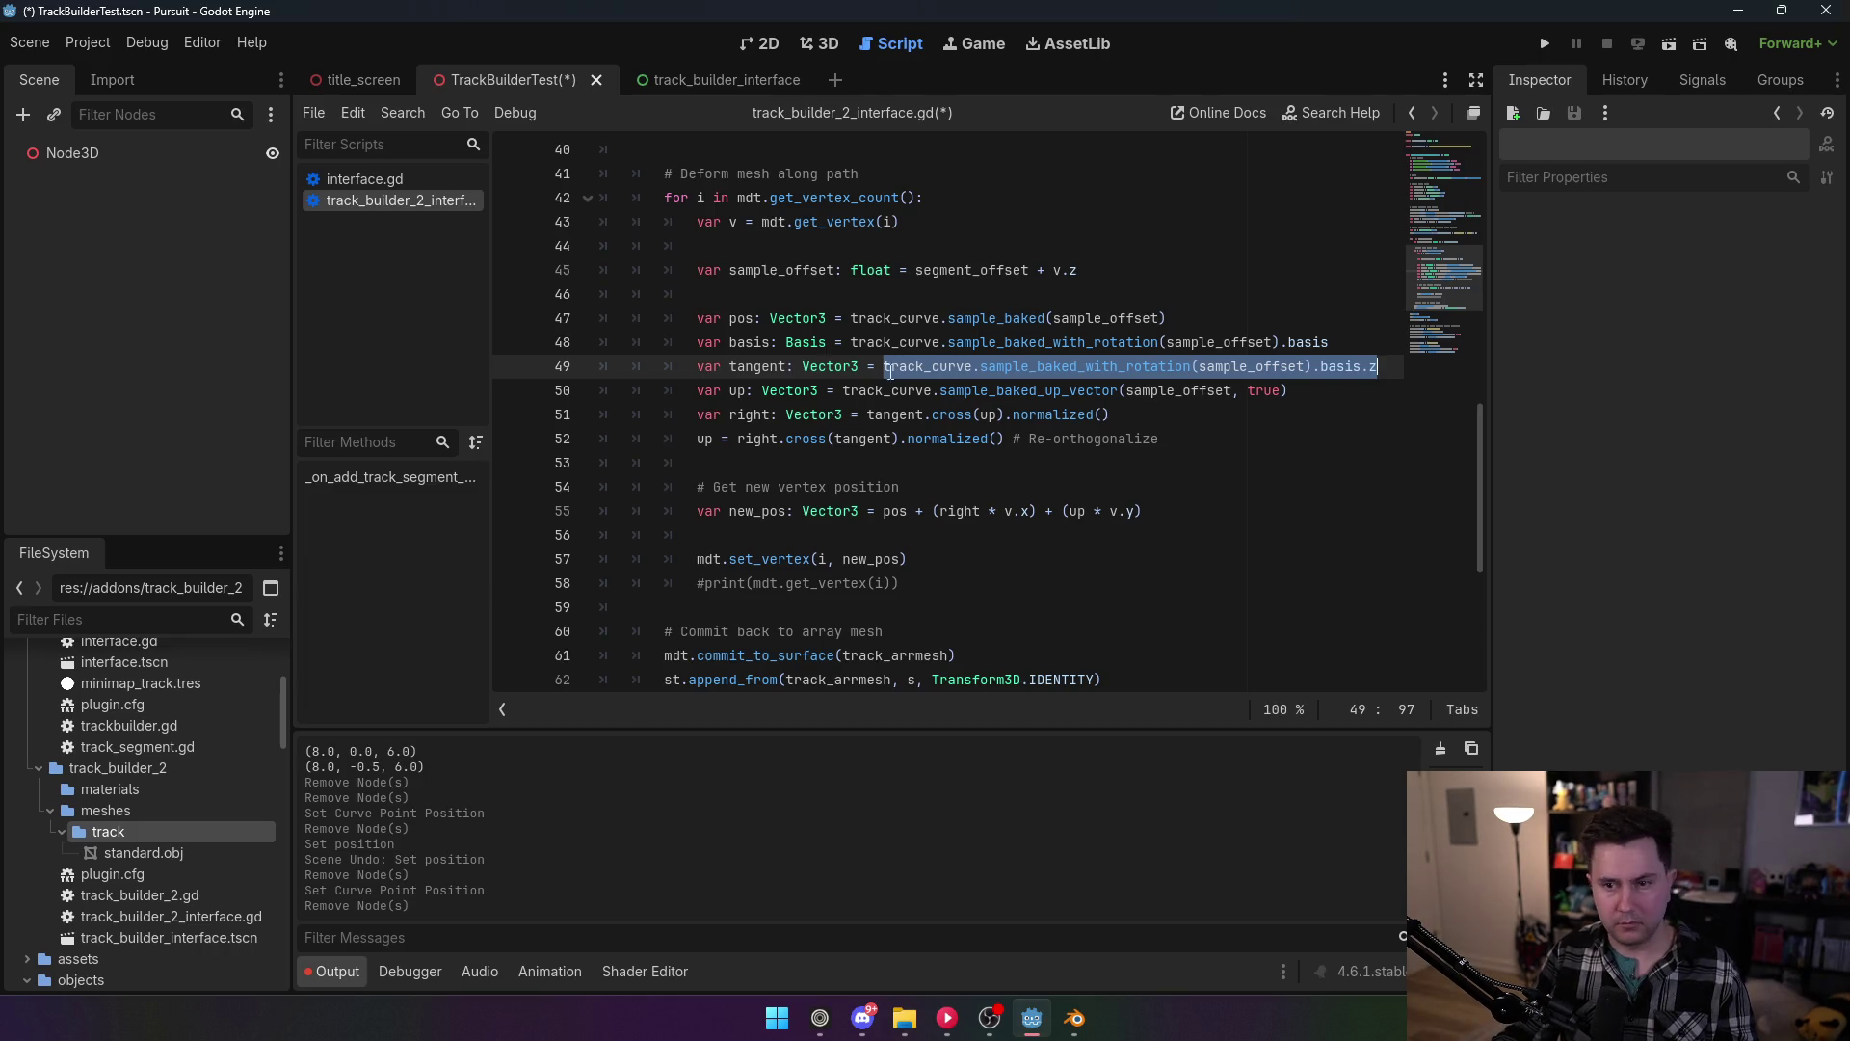
left_click(729, 342)
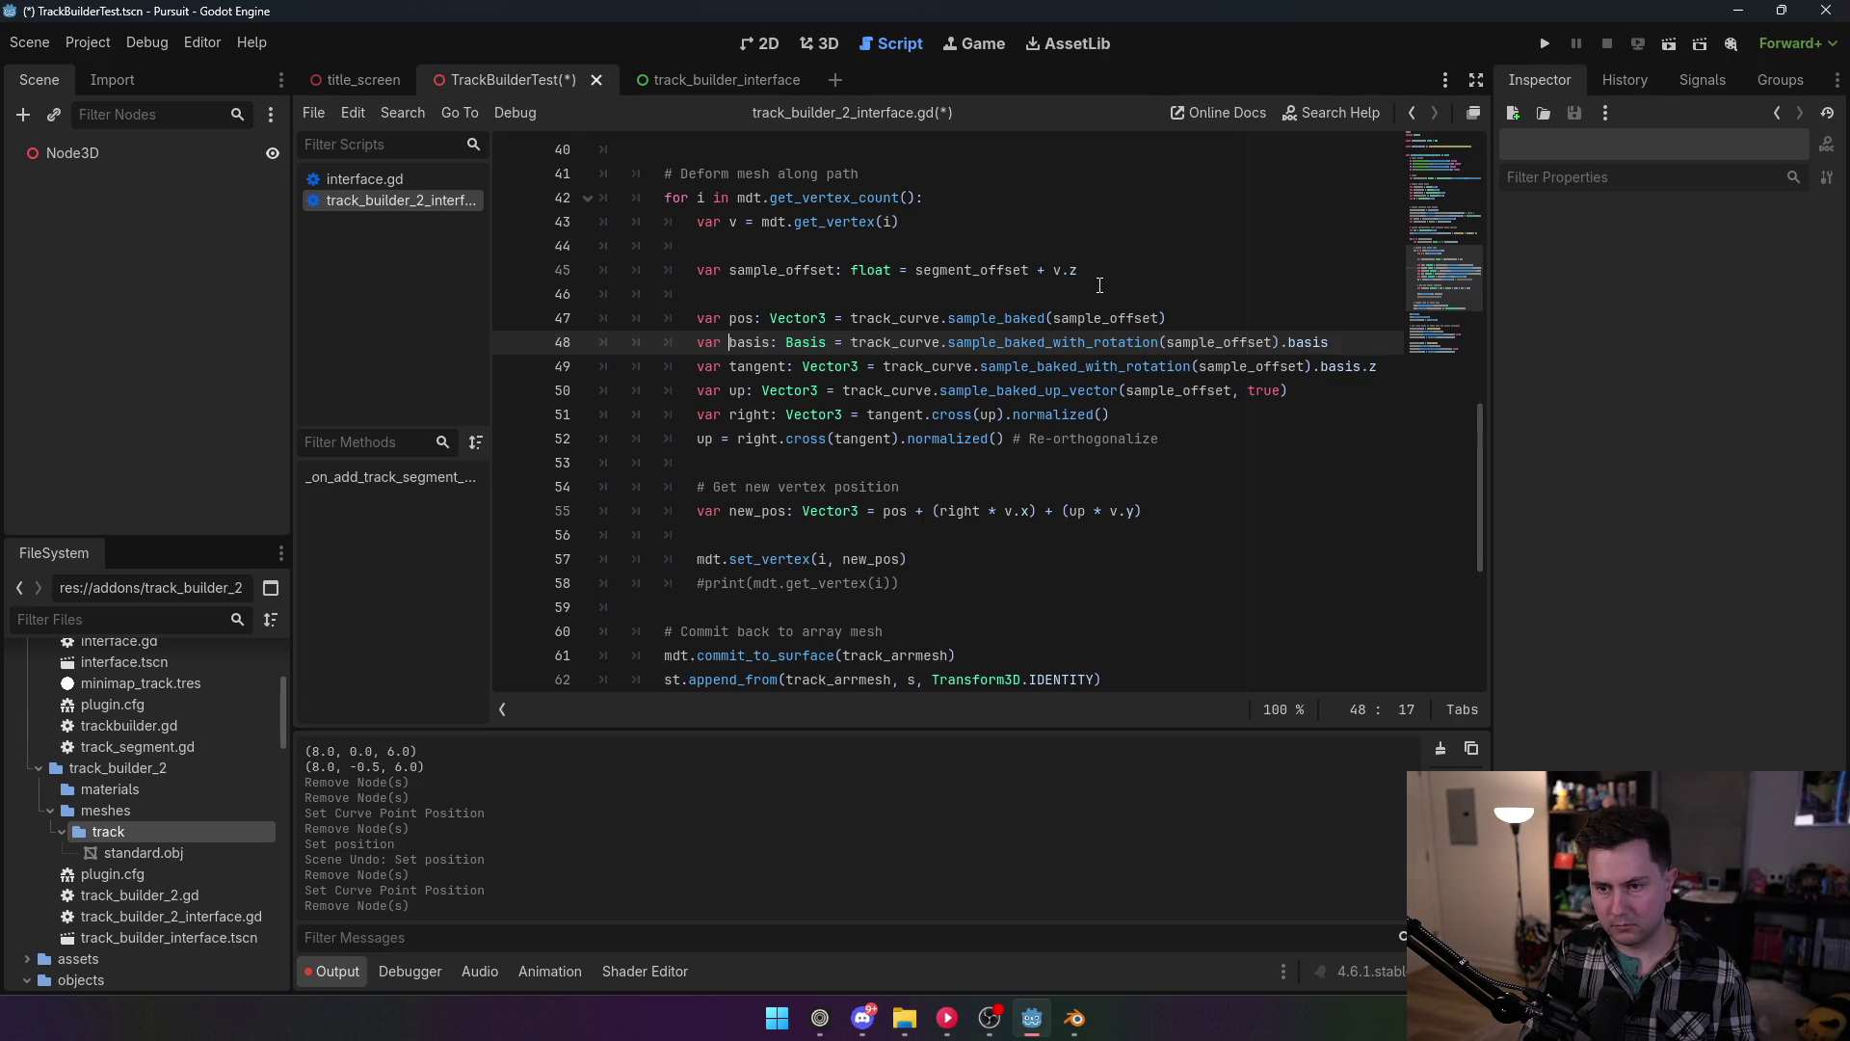
Step: Make the tangent on line 49 the negated basis z axis instead of the curve rotation call
type("v_")
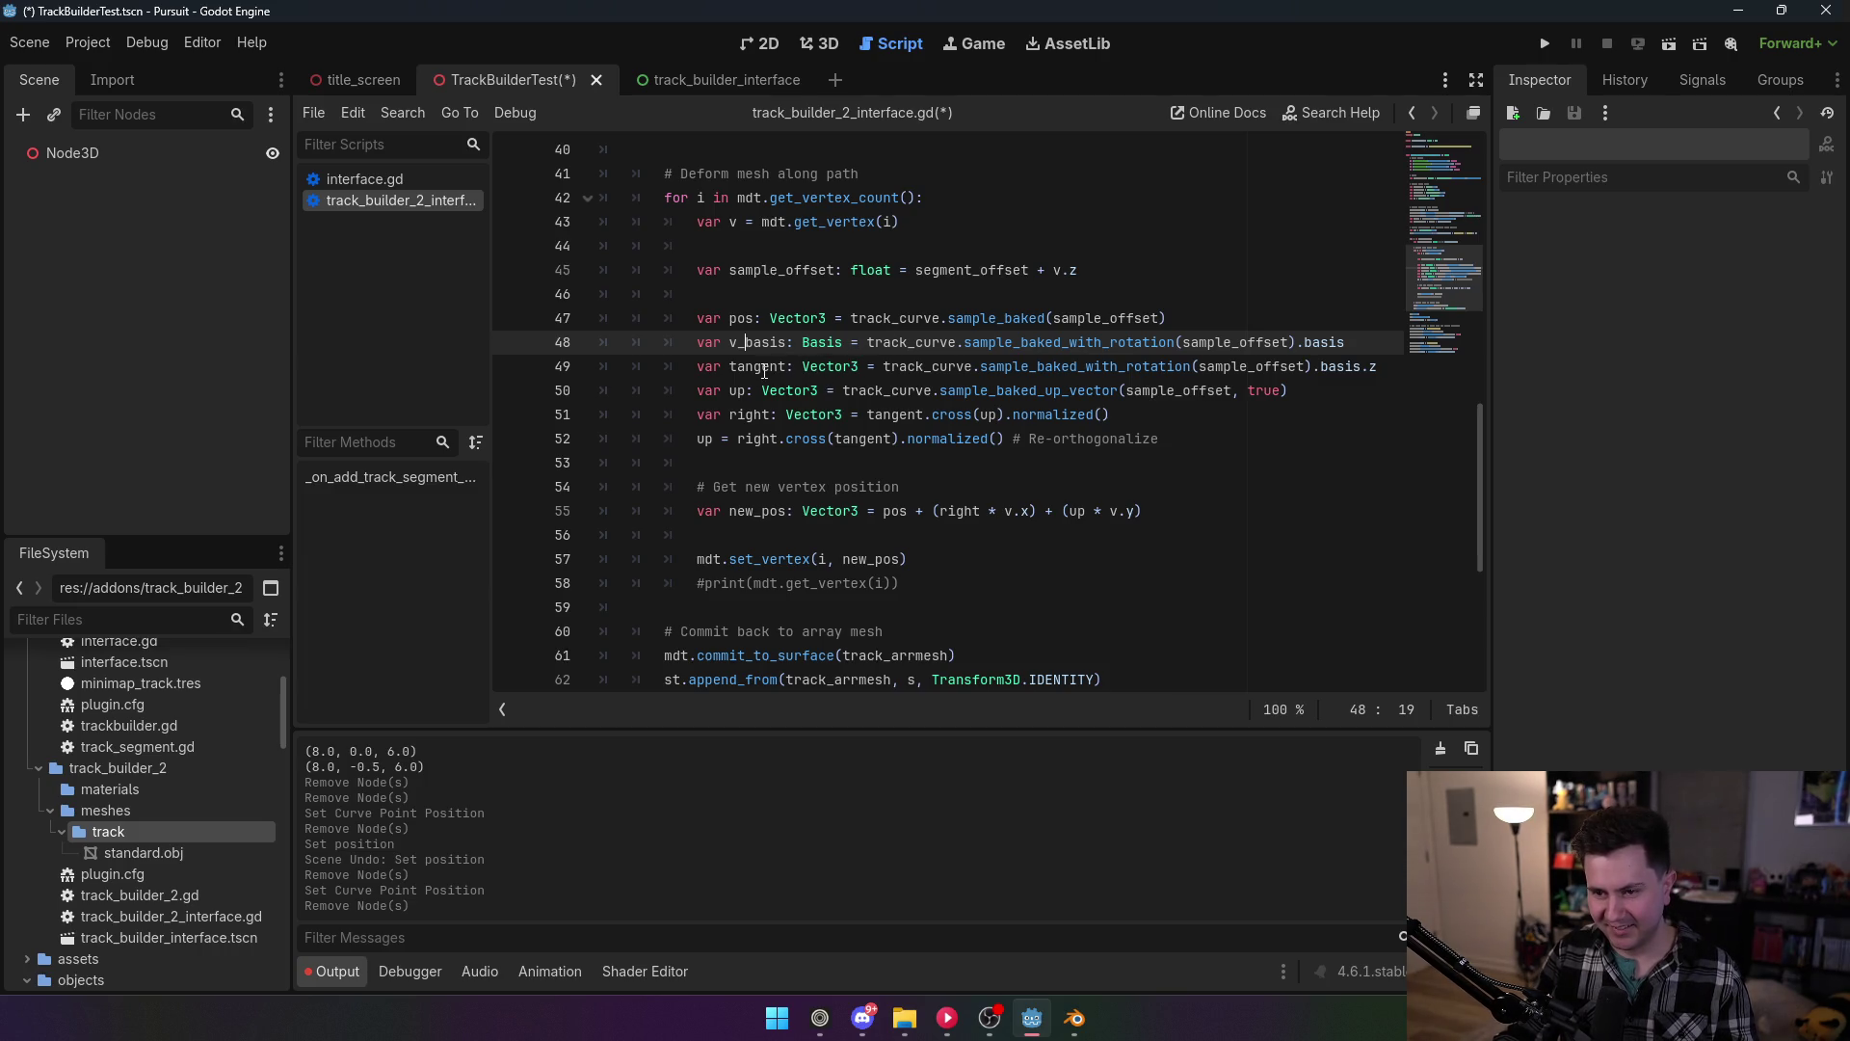
left_click_drag(884, 366, 1323, 374)
type("v_")
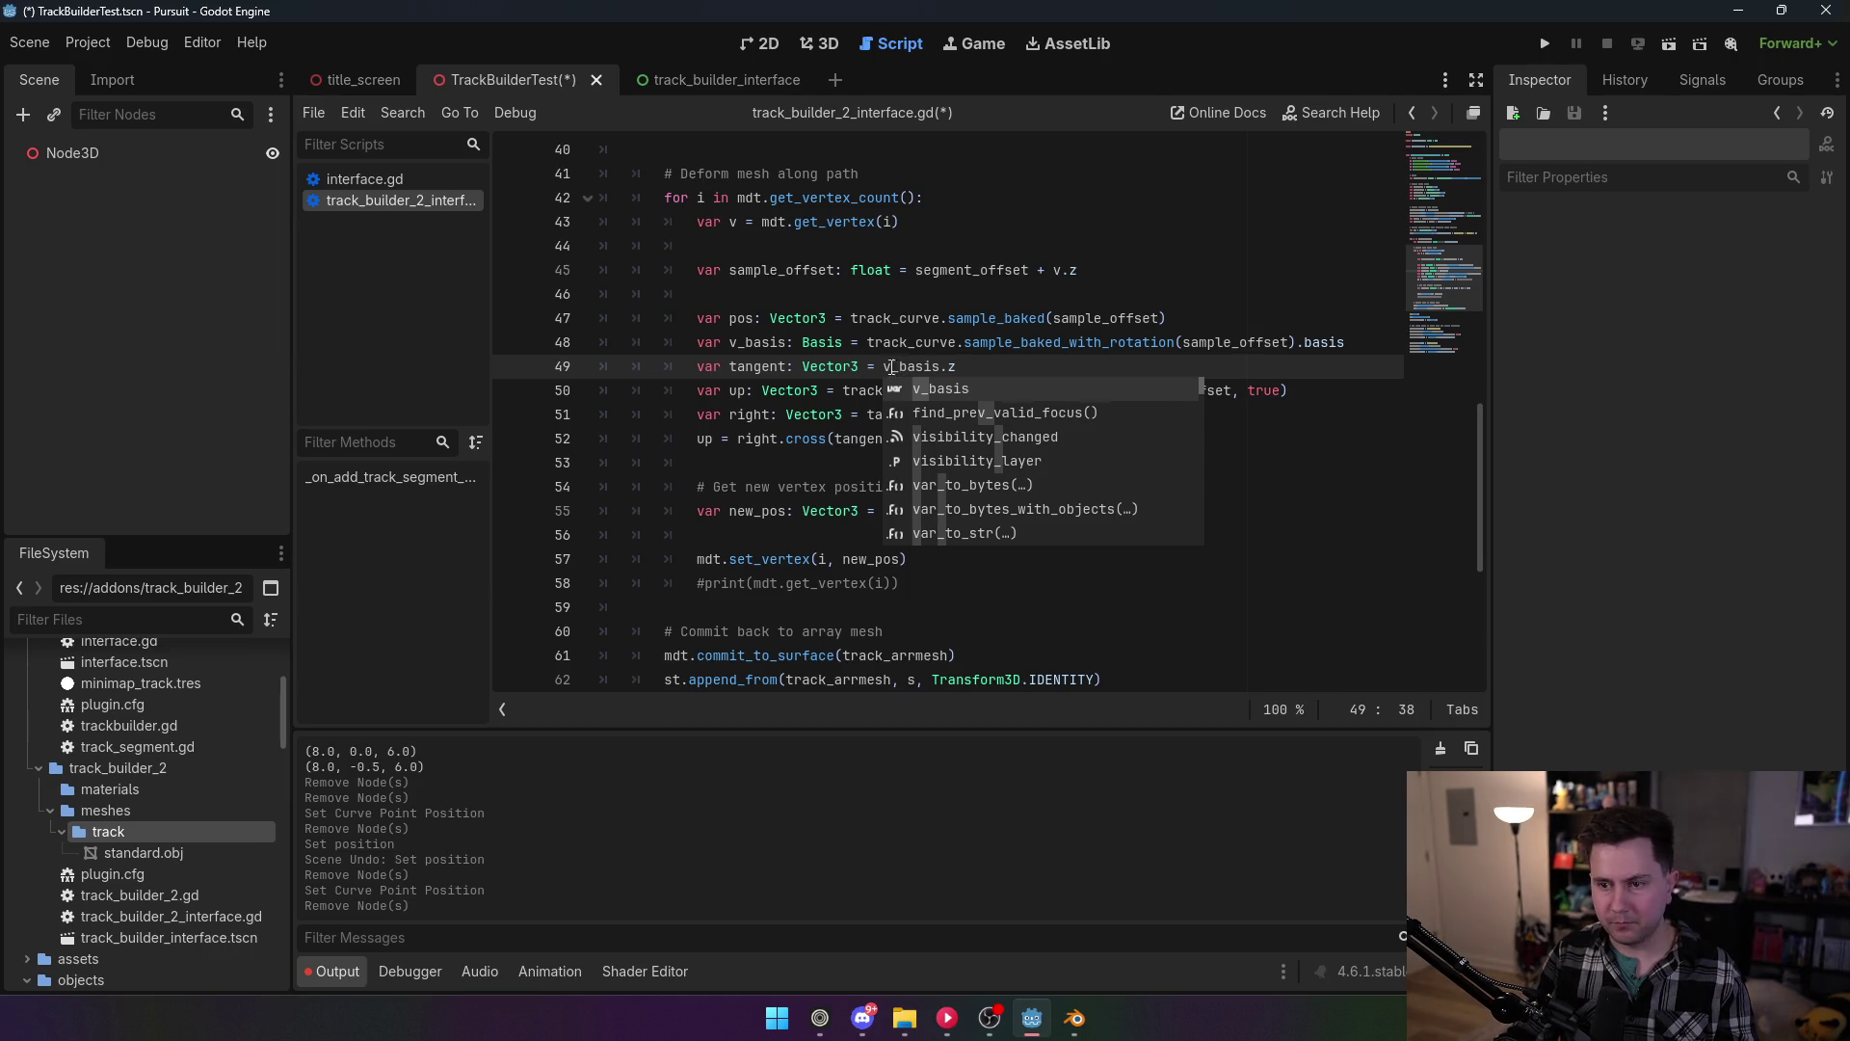
key("Left")
key("Left")
type("-")
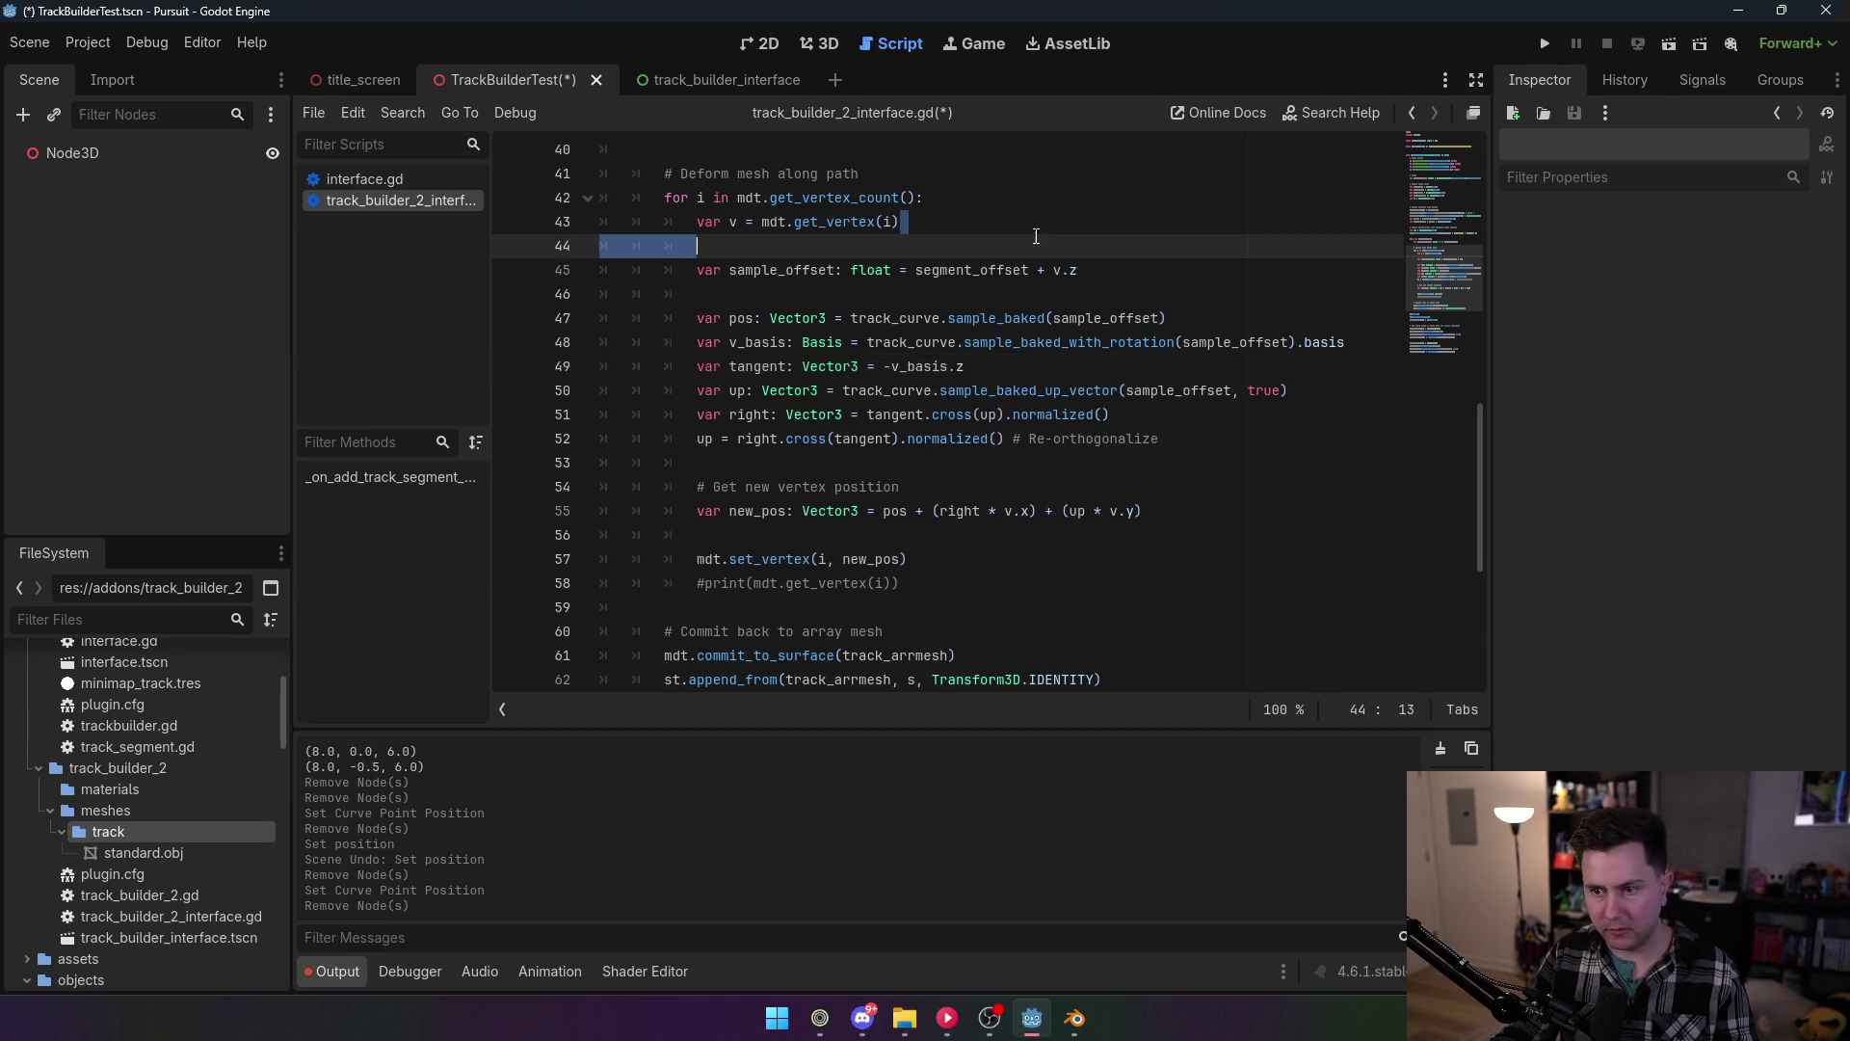
Step: Remove the v_ prefix from the basis variable on lines 48 and 49, and save
left_click(842, 342)
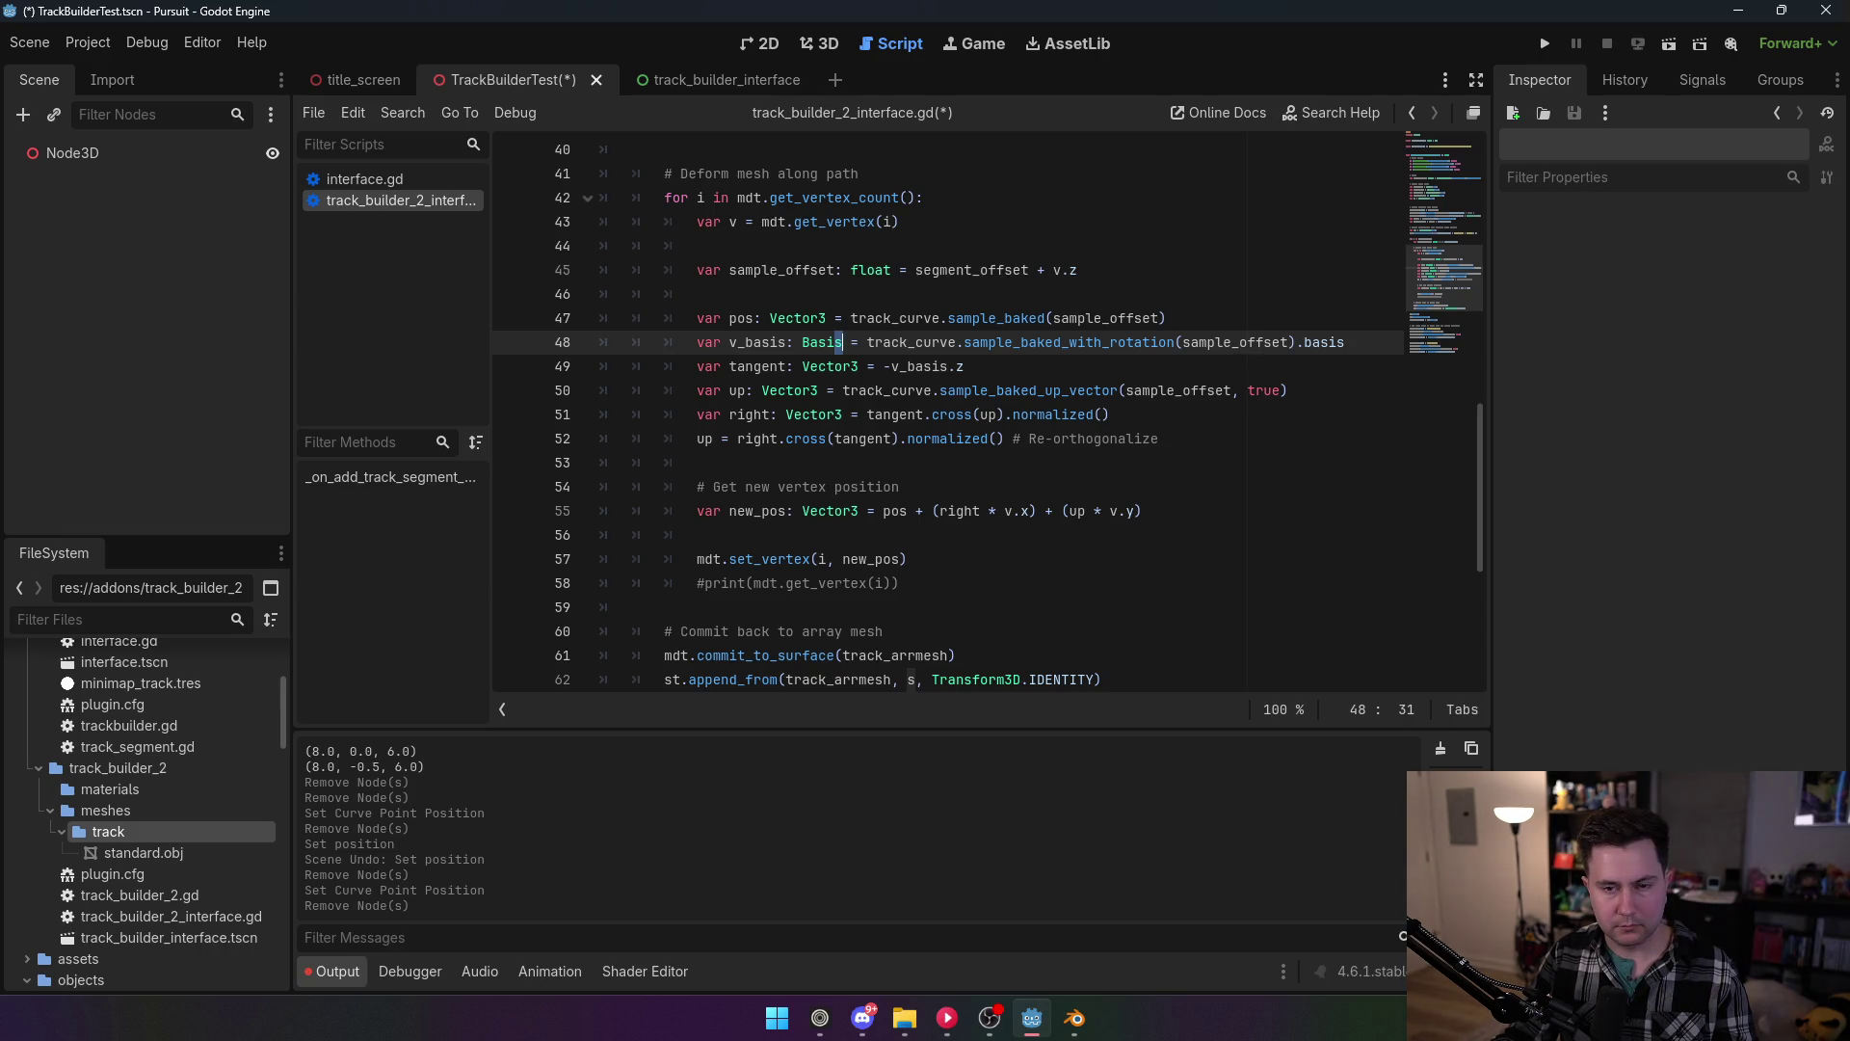
left_click(795, 345)
key("BackSpace")
key("BackSpace")
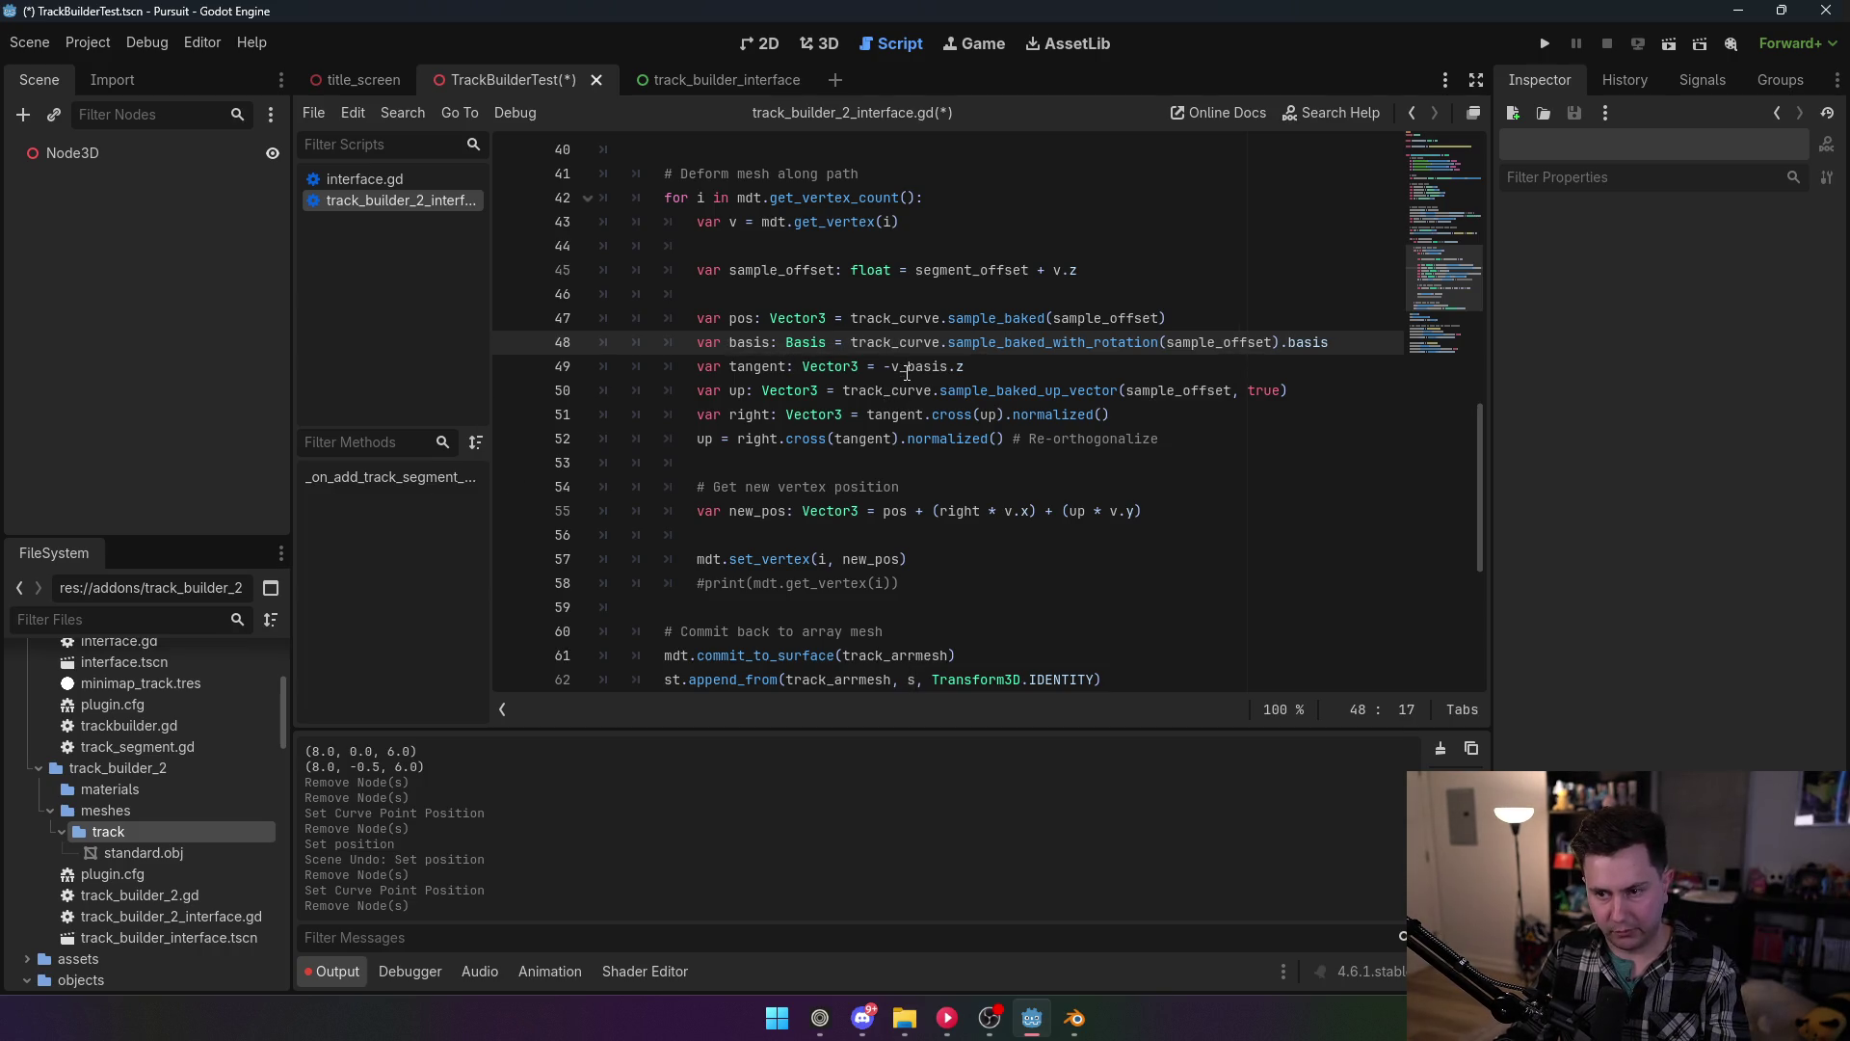
left_click(907, 370)
key("BackSpace")
key("BackSpace")
left_click(1045, 318)
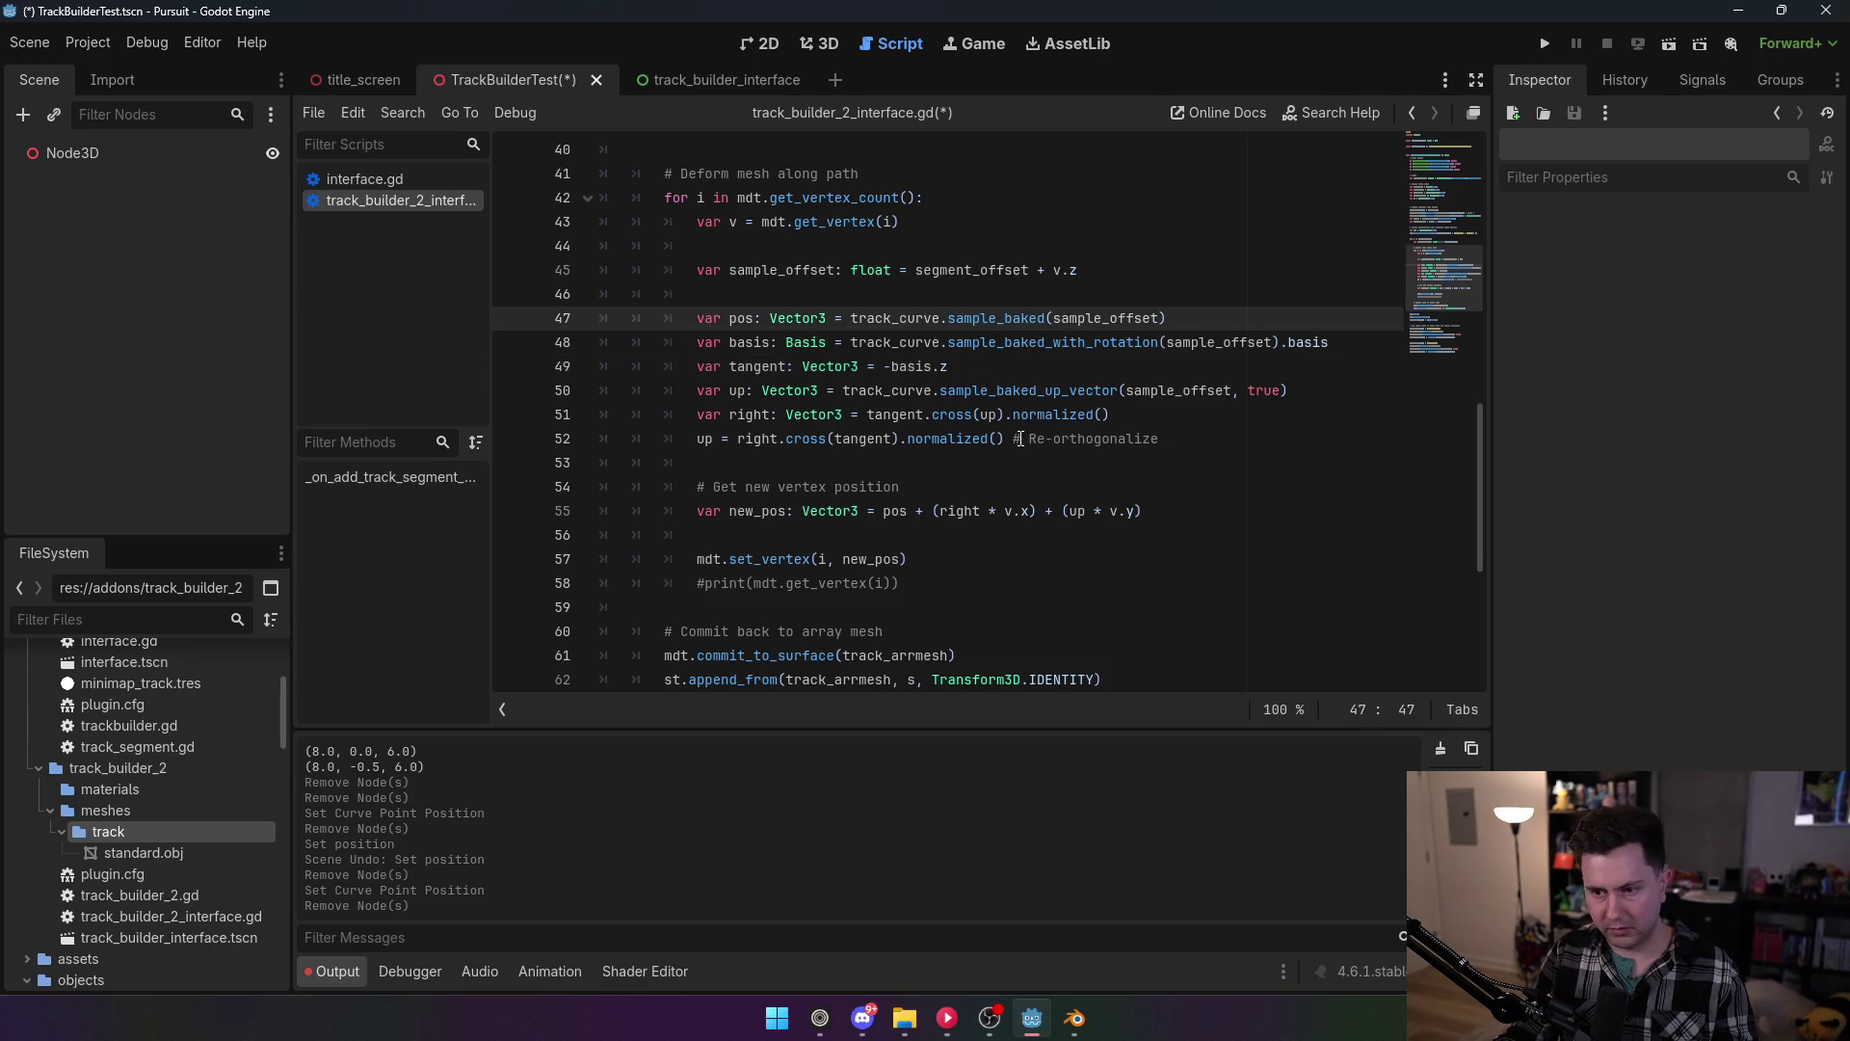
key("ctrl+s")
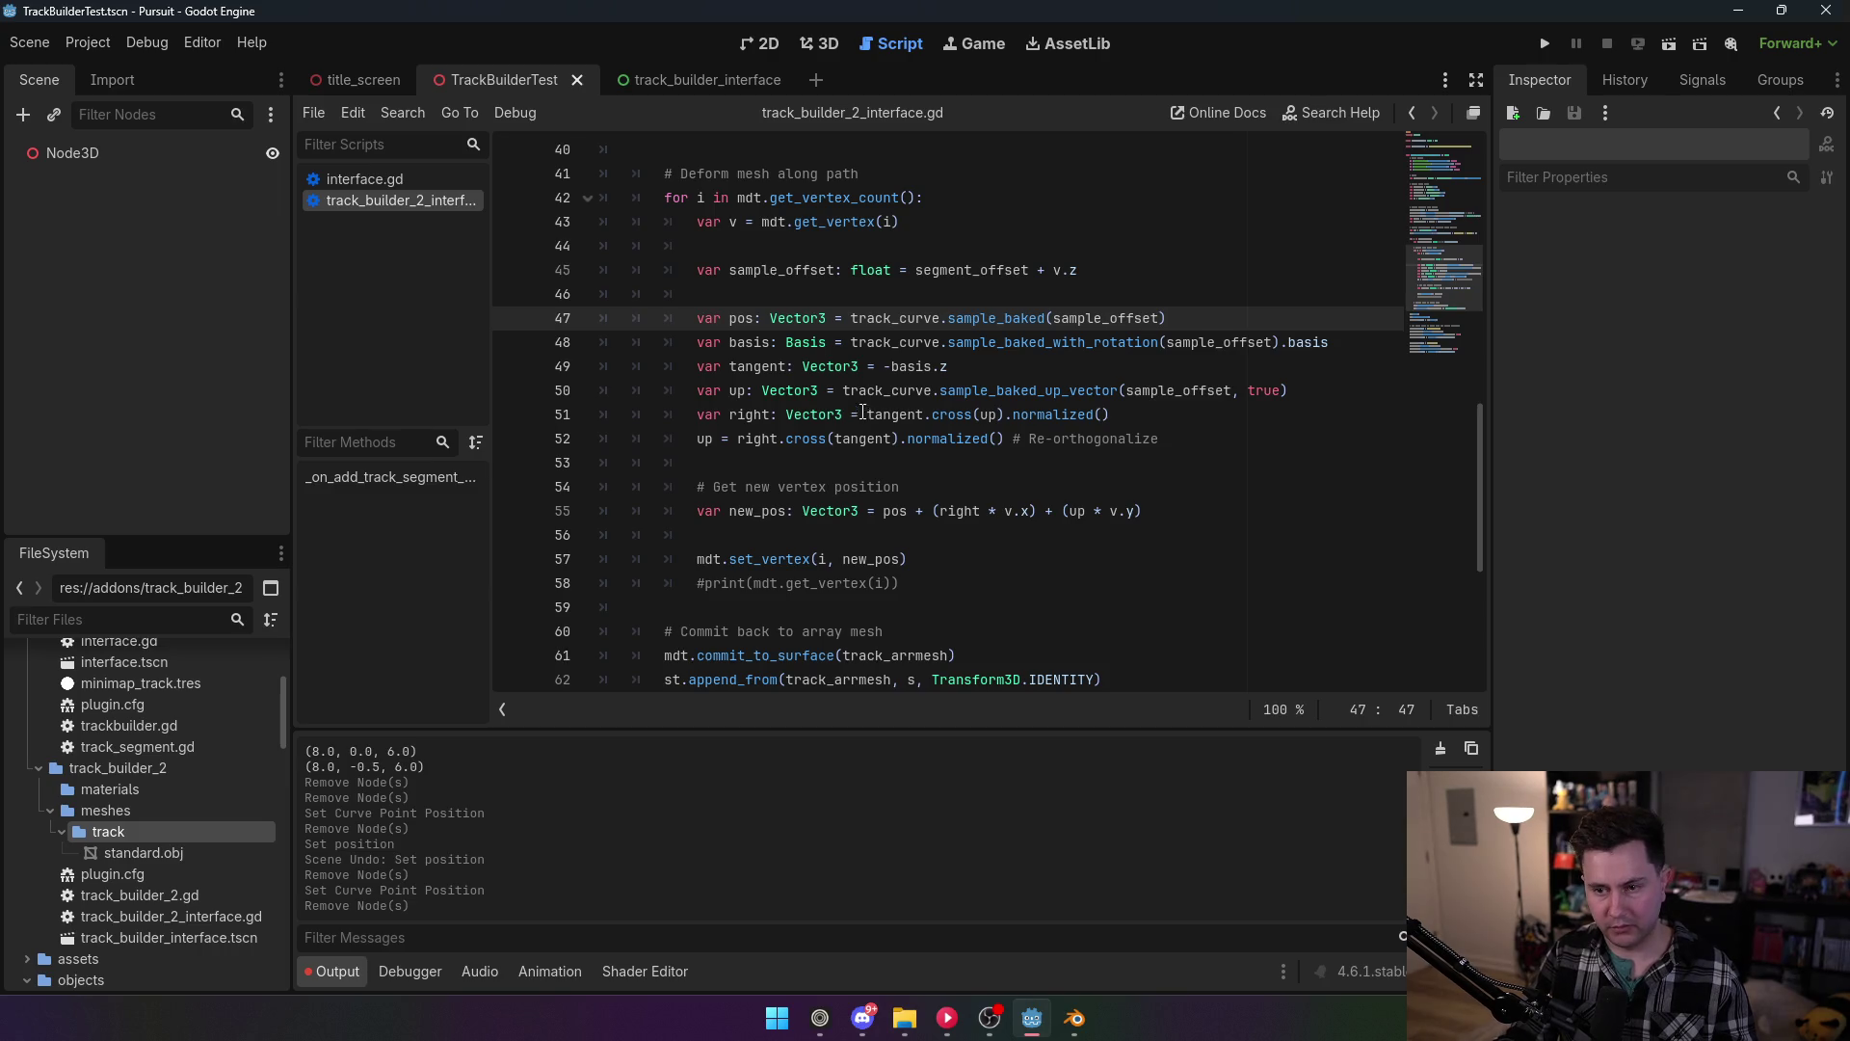
Step: Replace the curve up-vector expression on line 50 with basis.y
left_click_drag(848, 389, 1372, 383)
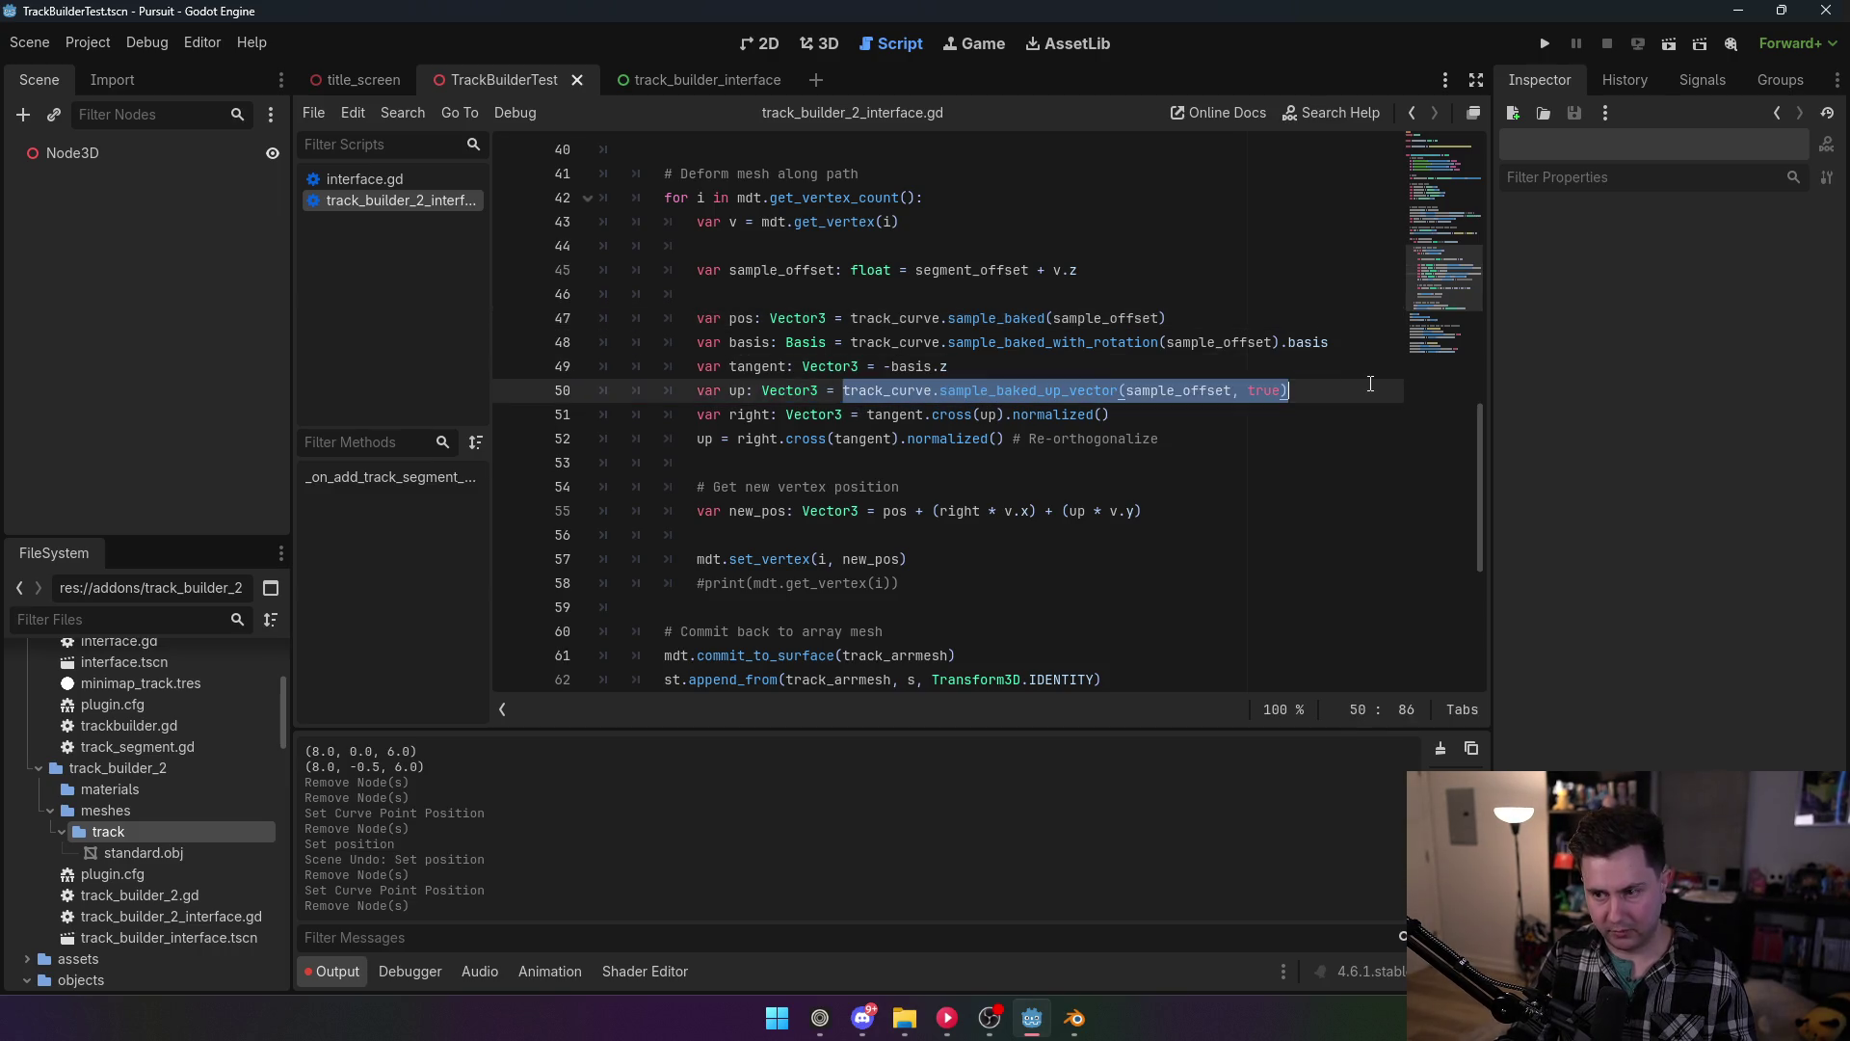
type("basi")
type("s.y")
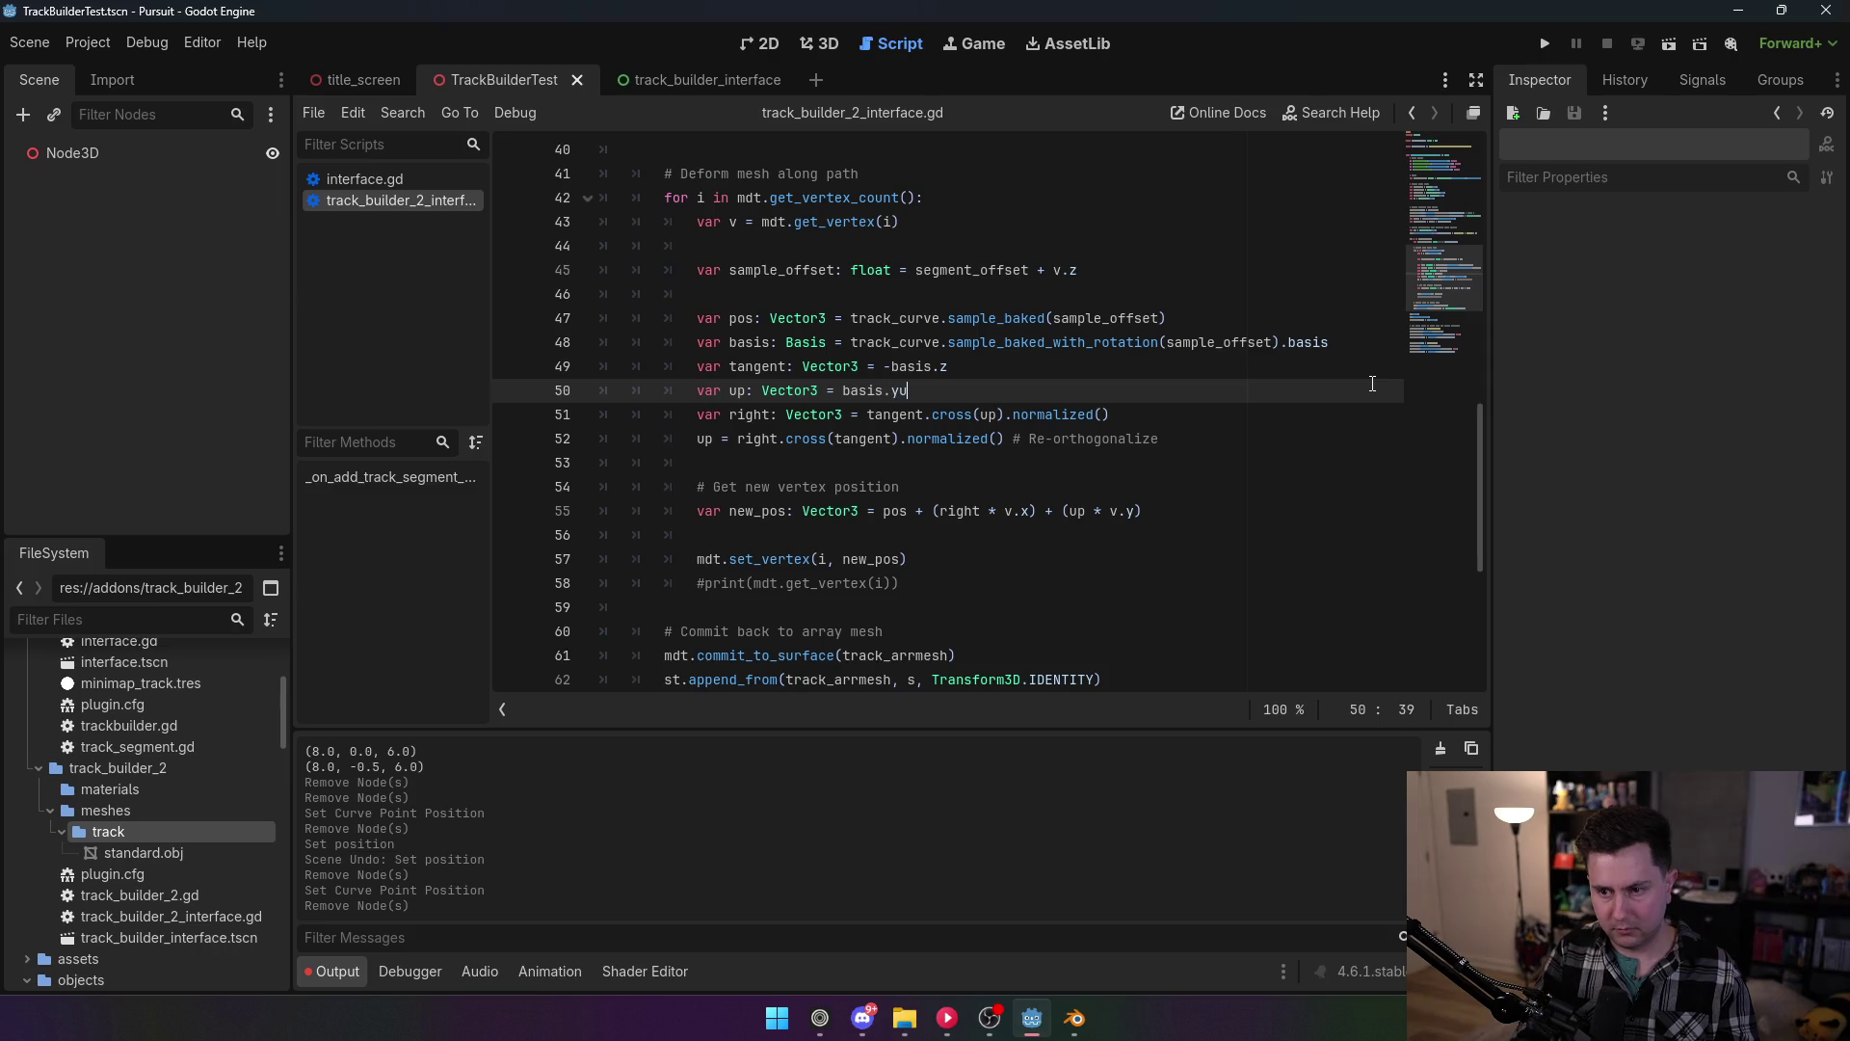
left_click(1061, 285)
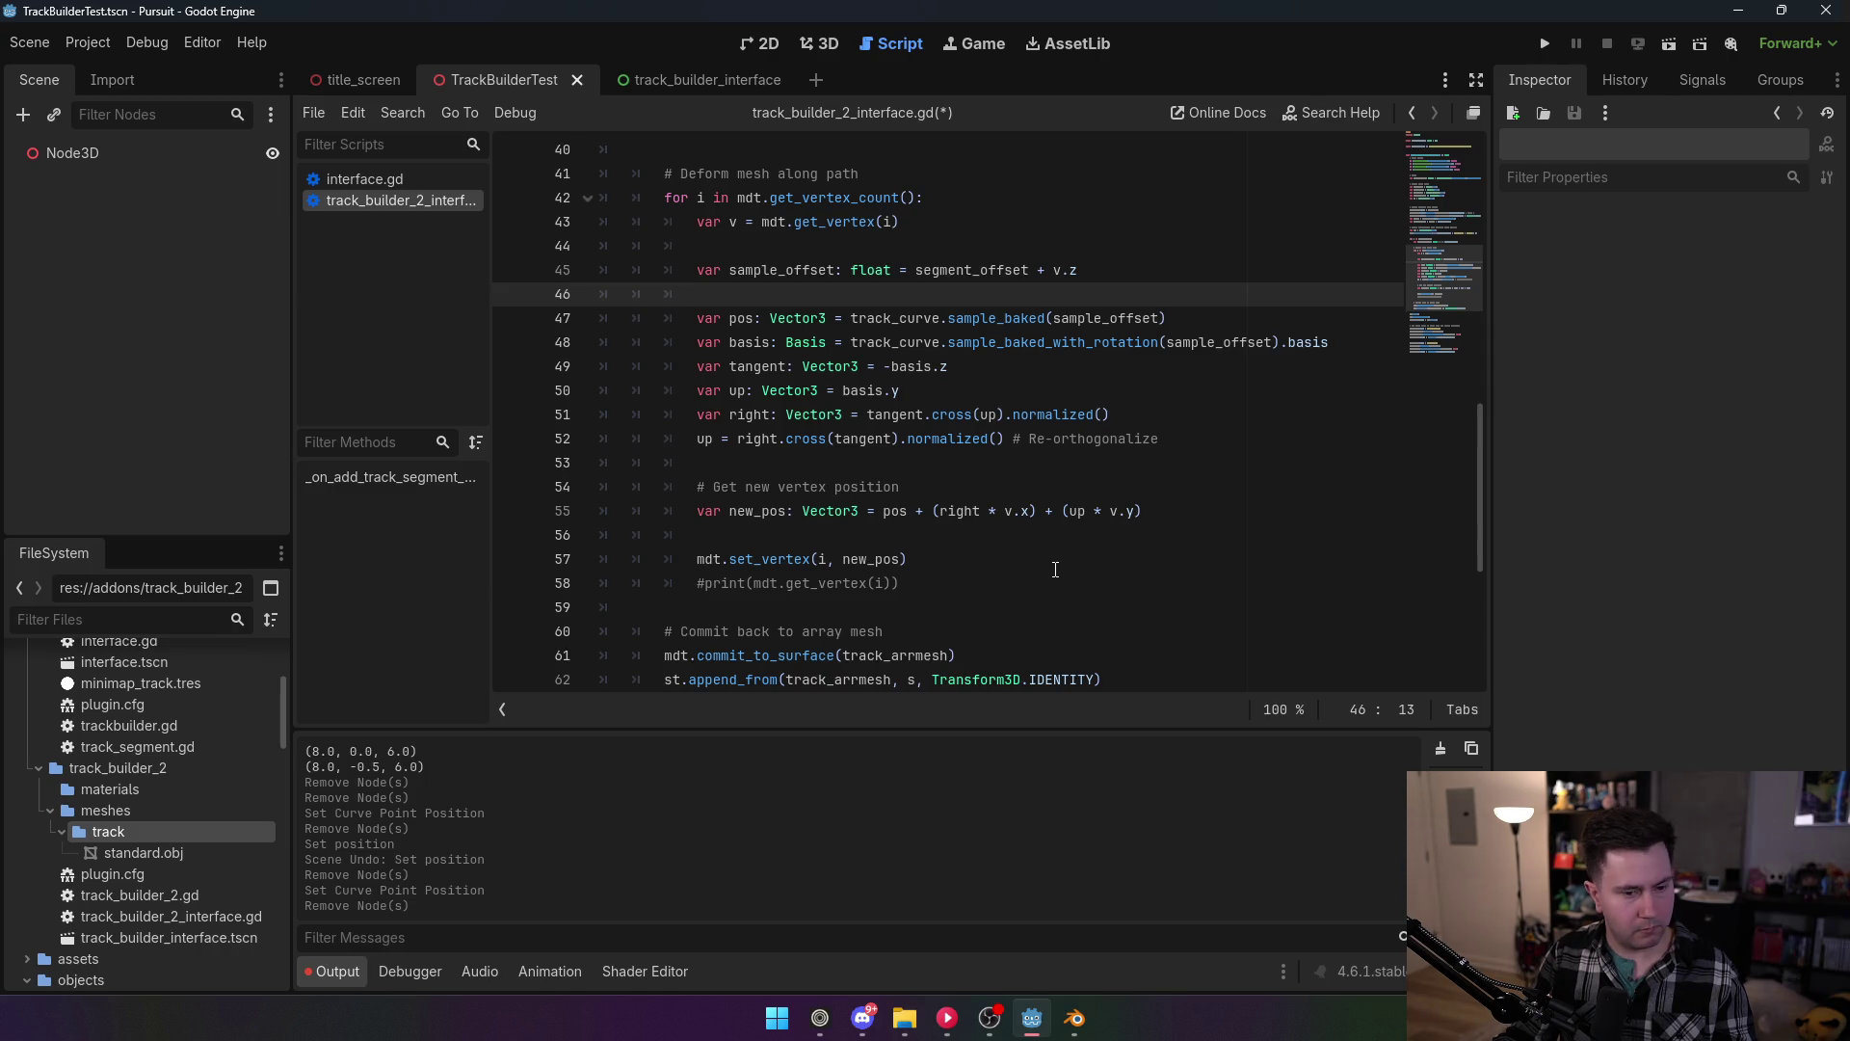
Step: Remove the four parentheses from the new_pos calculation on line 55
left_click(939, 512)
key("BackSpace")
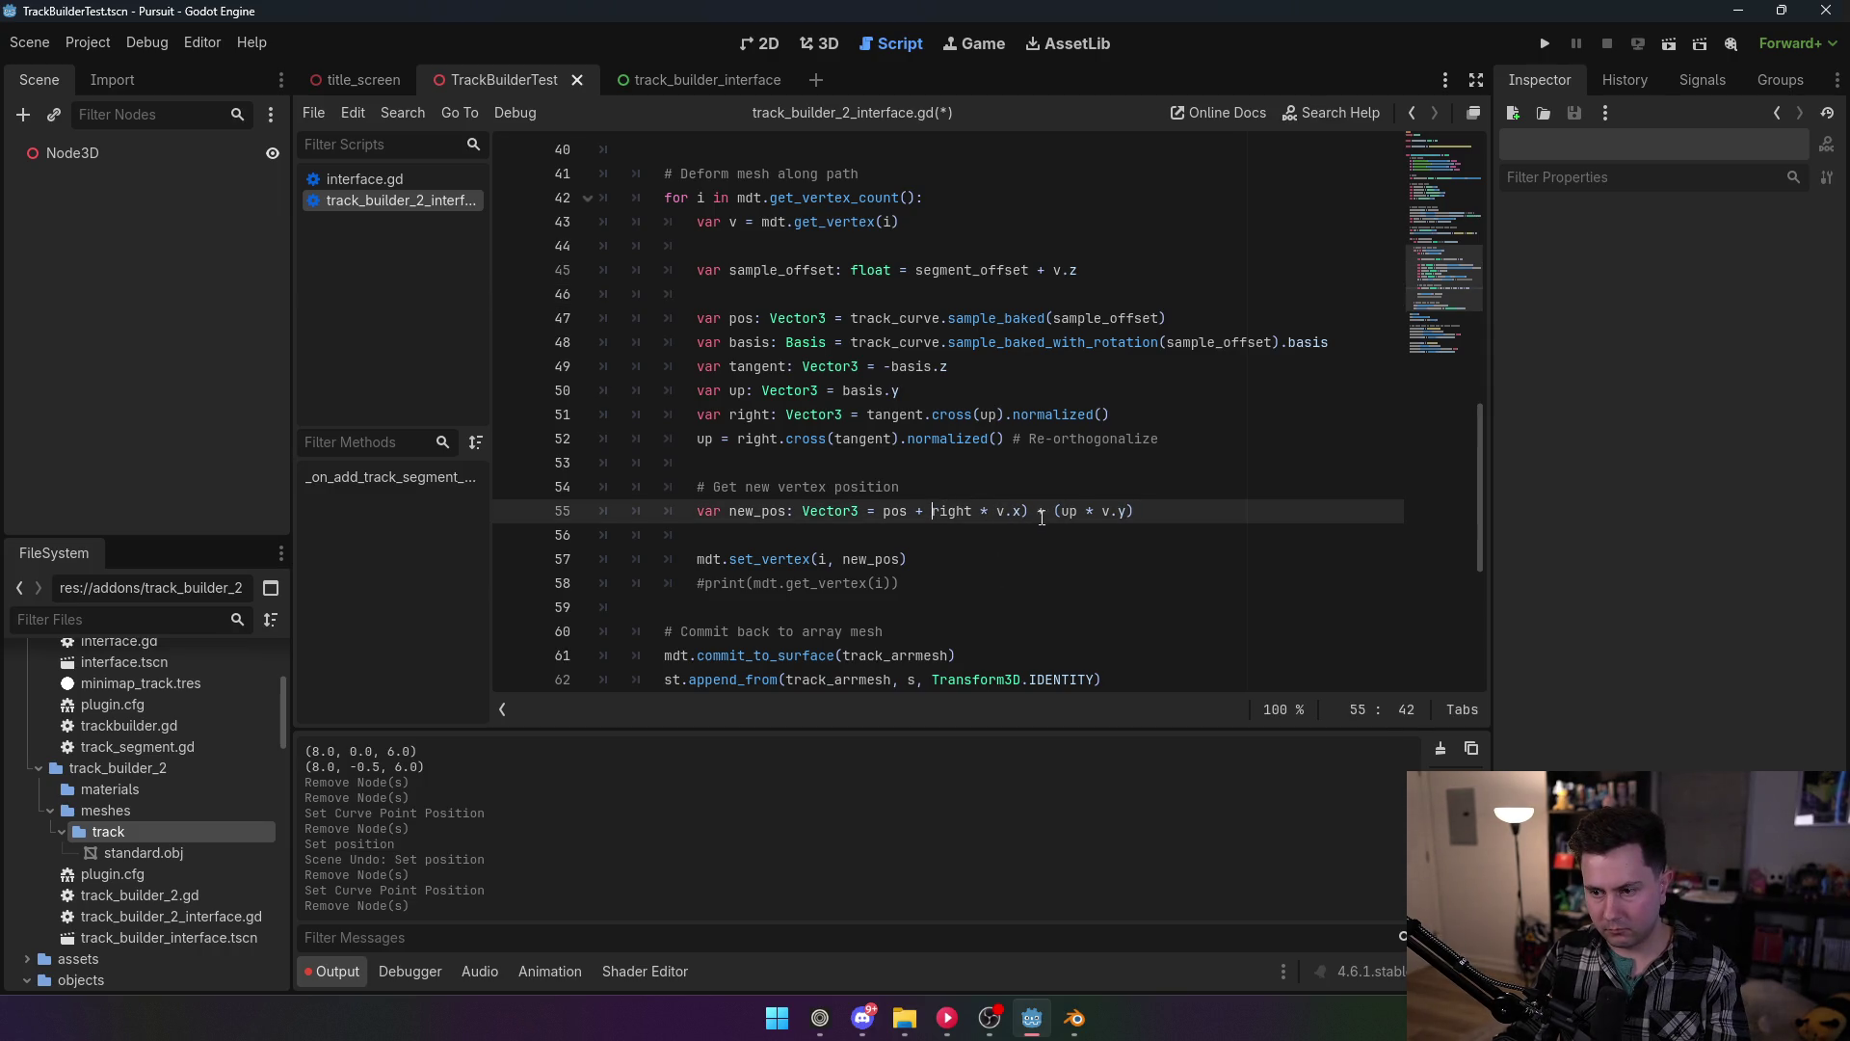
left_click(1029, 512)
key("BackSpace")
left_click(1056, 512)
key("BackSpace")
left_click(1134, 512)
key("BackSpace")
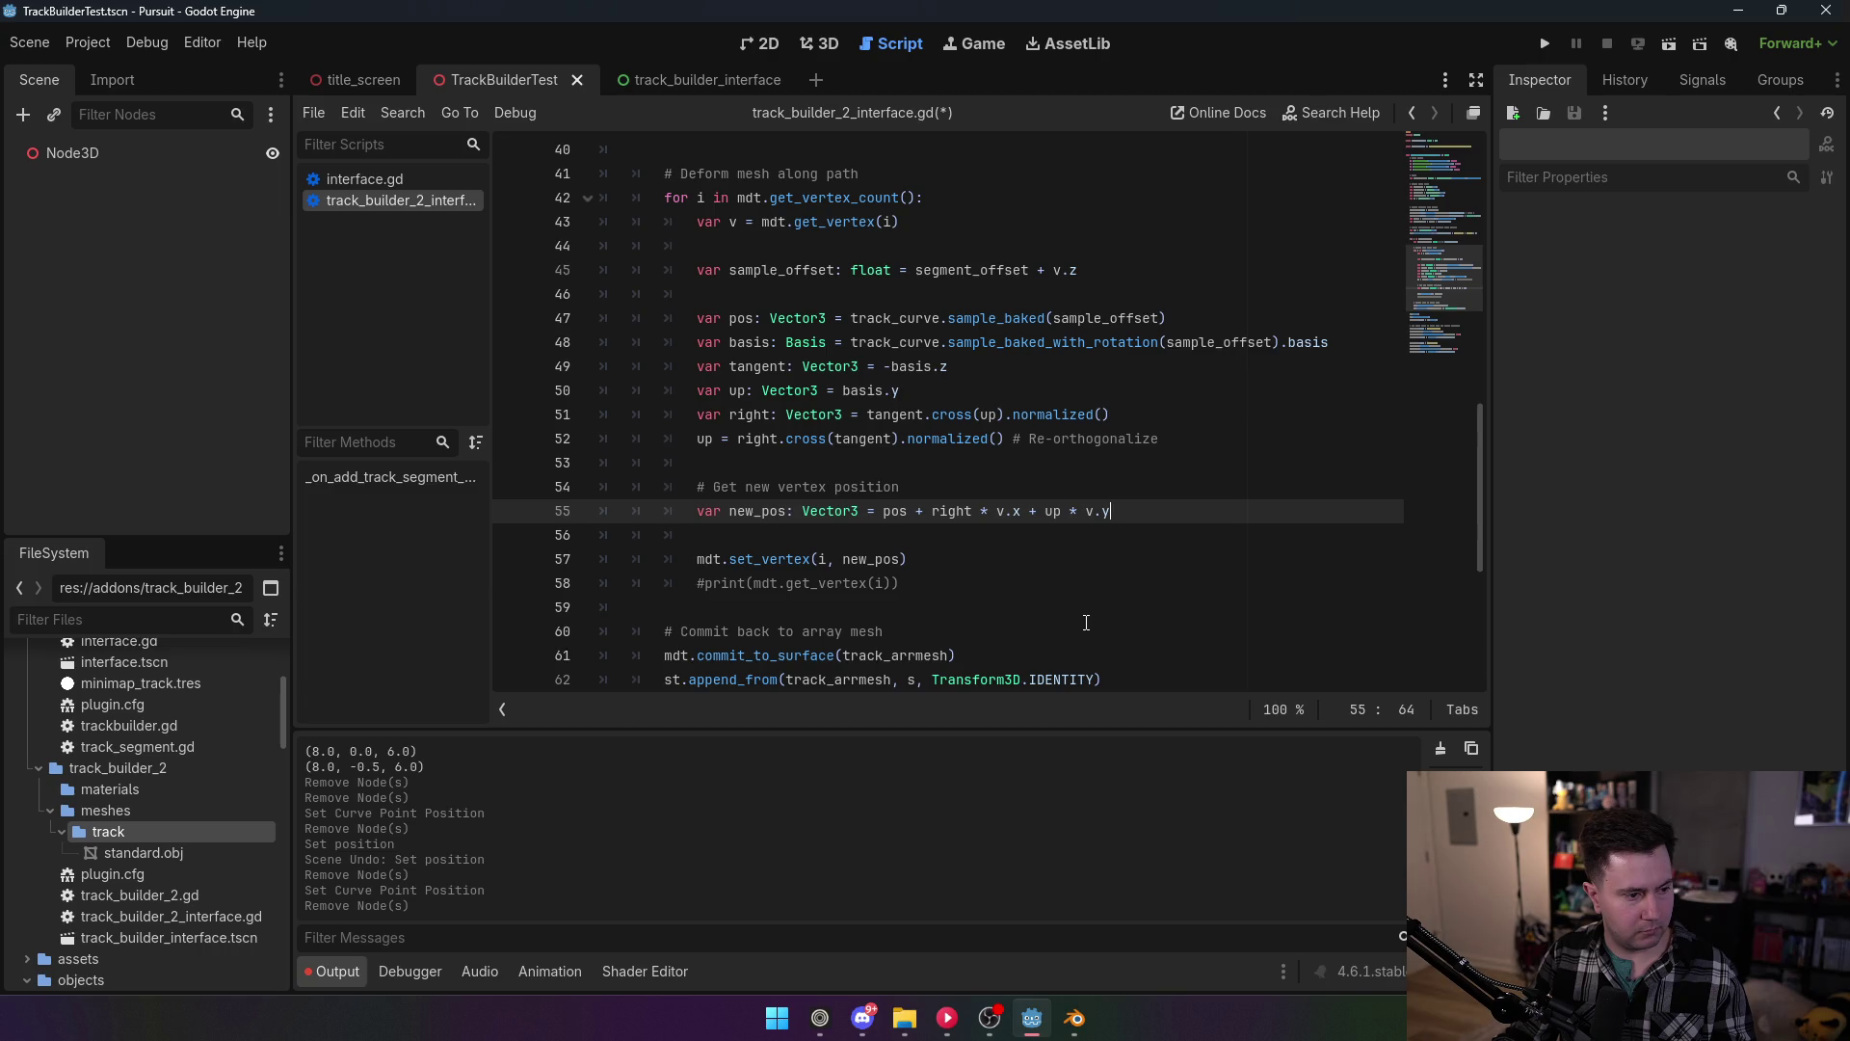
Step: Delete the commented-out print(mdt.get_vertex(i)) line and save the script
scroll(1086, 623, "down", 2)
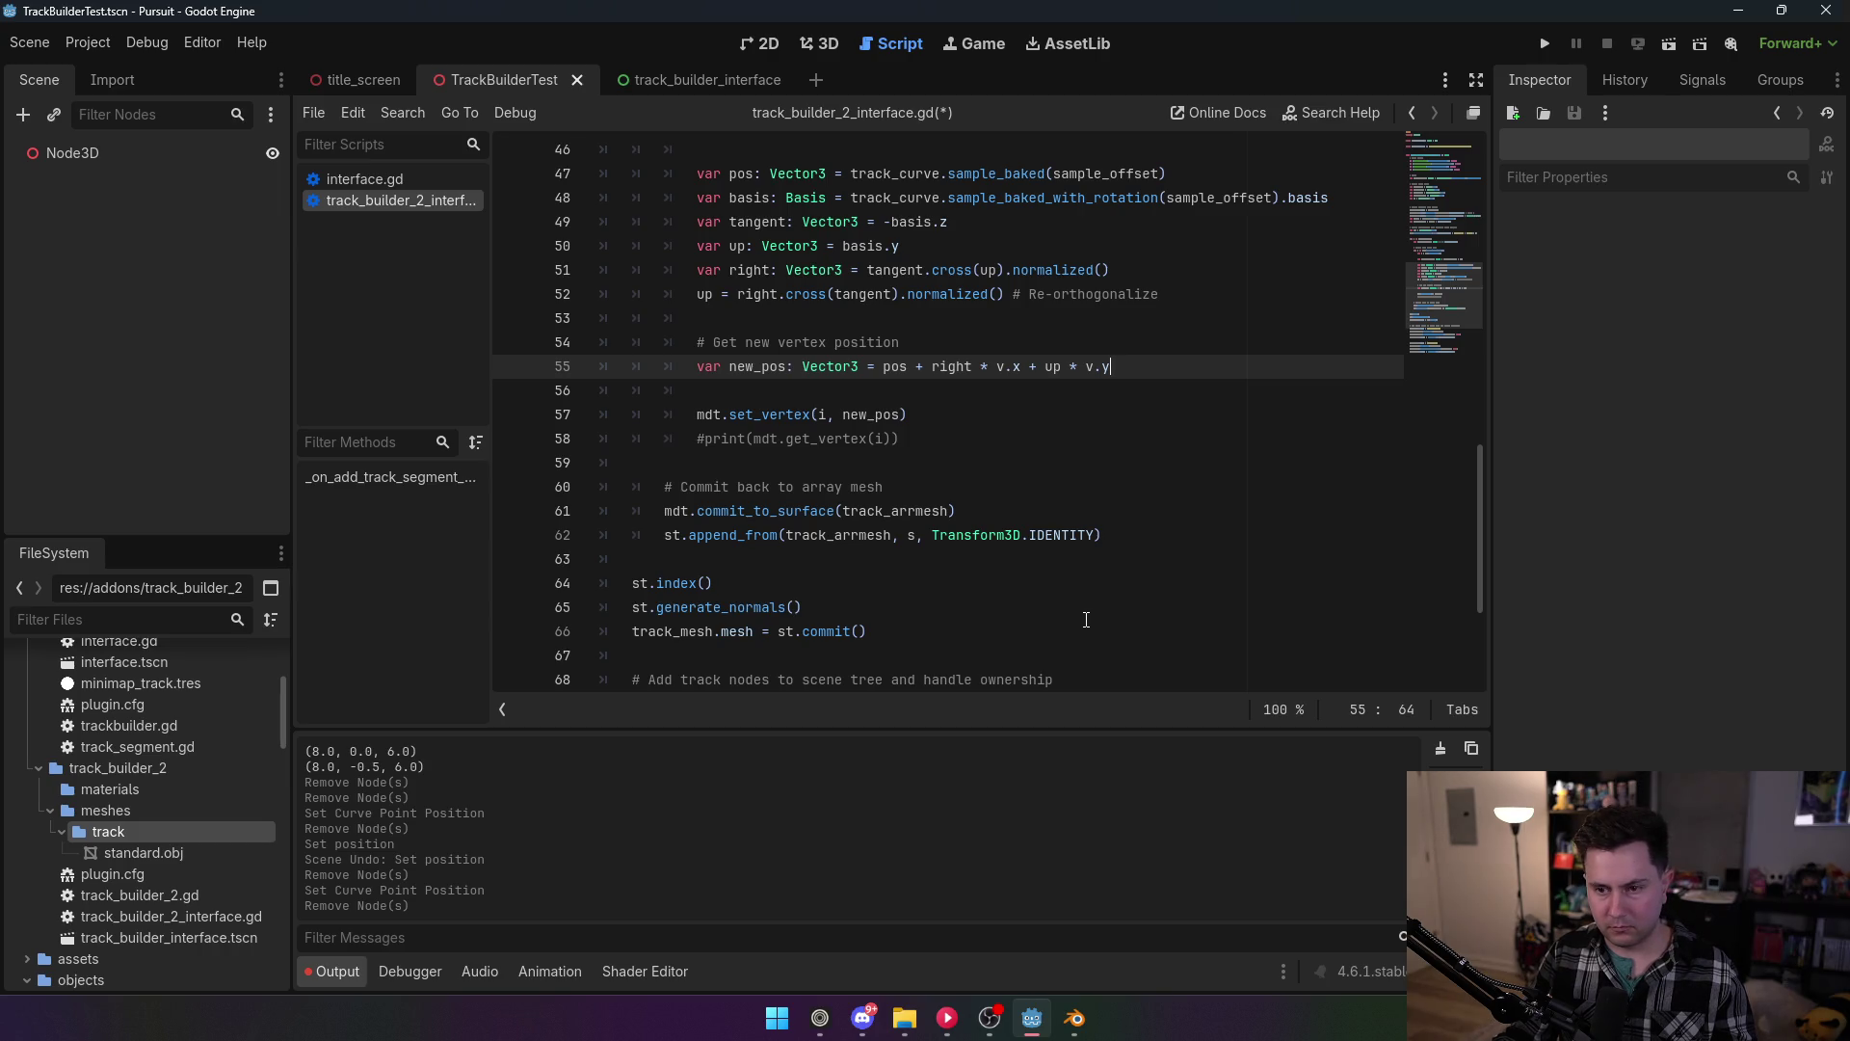
left_click_drag(933, 433, 907, 415)
key("BackSpace")
key("ctrl+s")
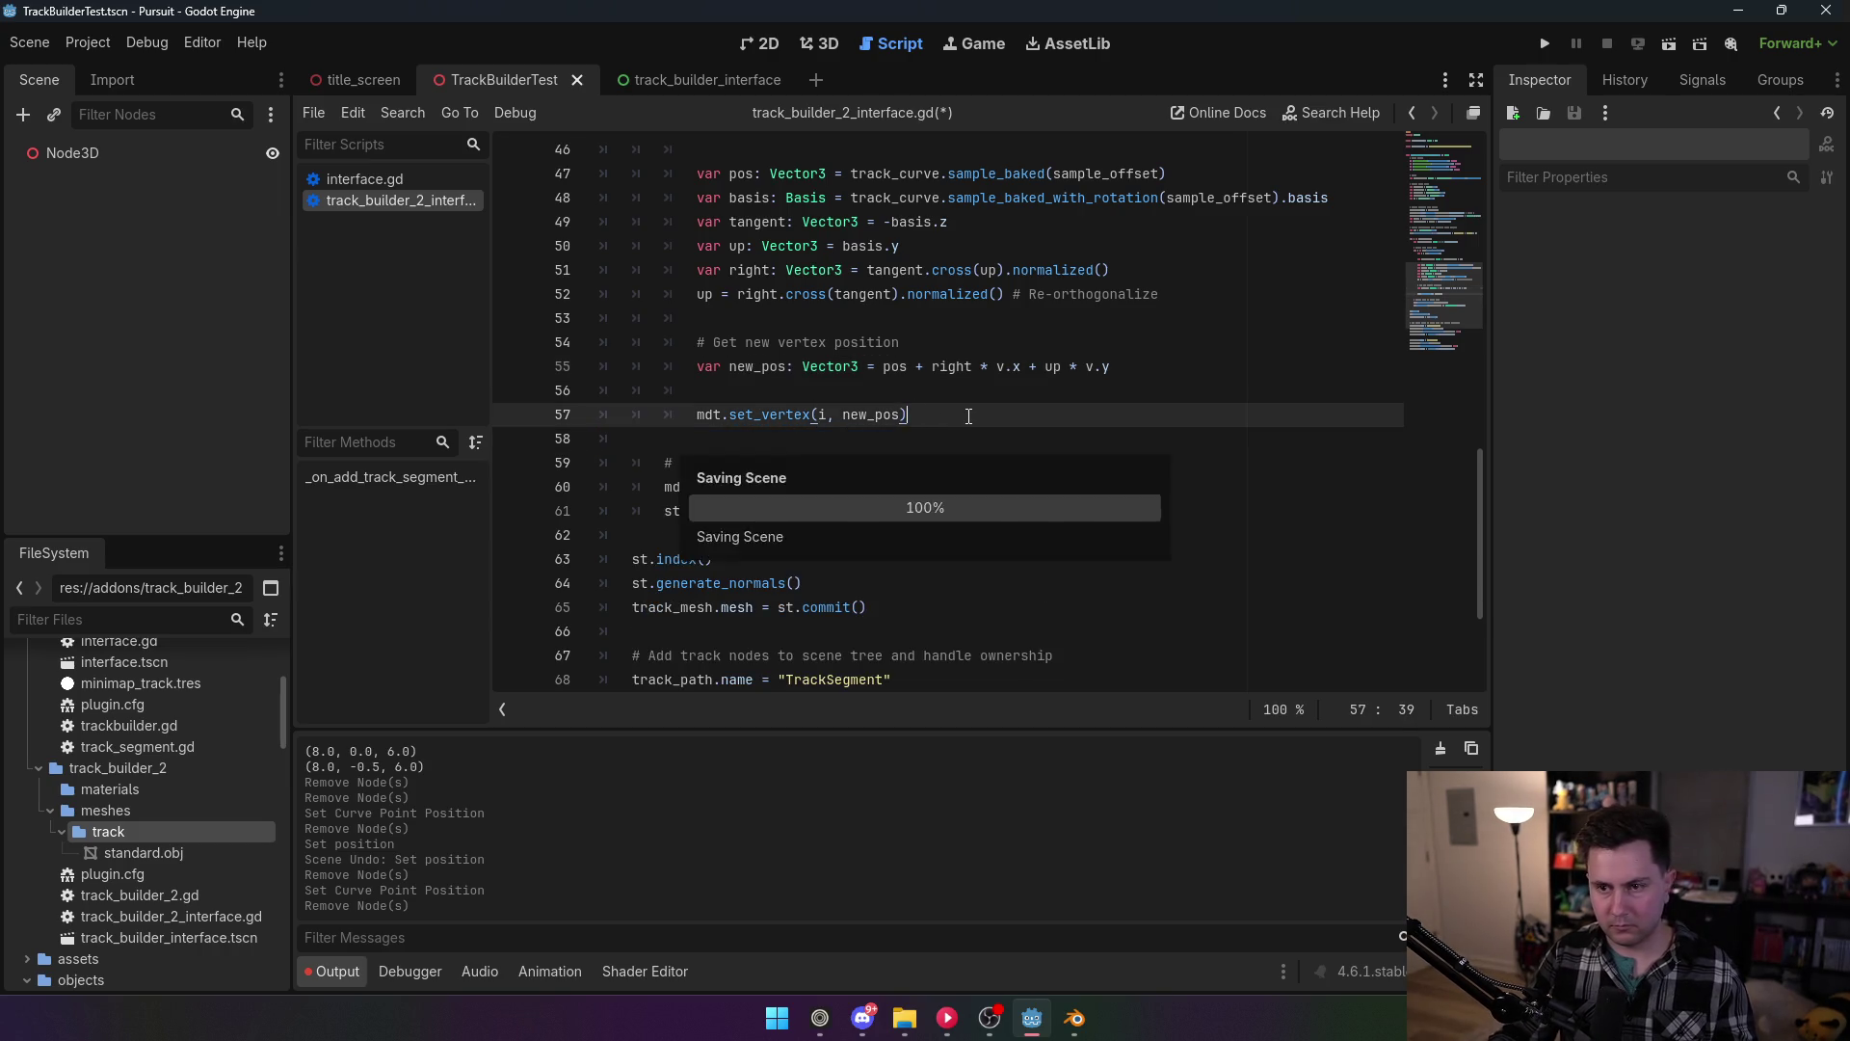
left_click(88, 43)
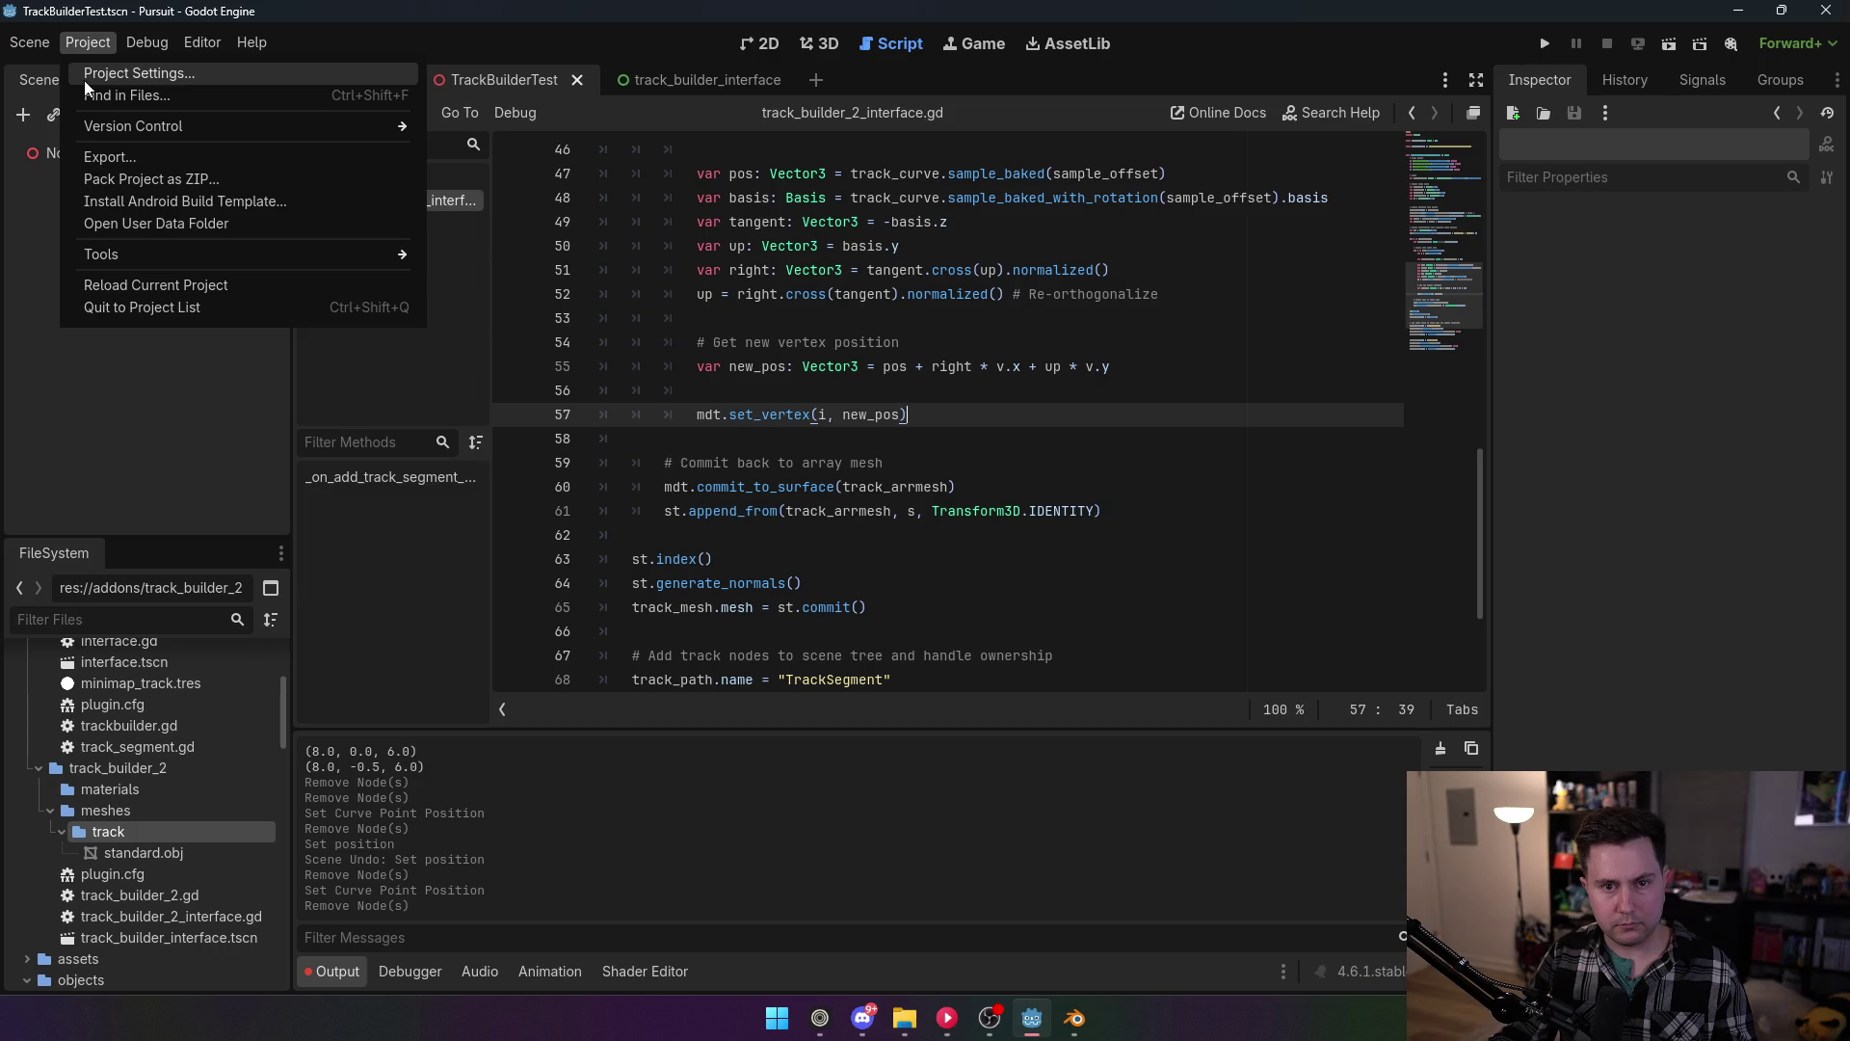
Step: Generate a test track segment under Node3D to check the deformation in the 3D view
left_click(84, 75)
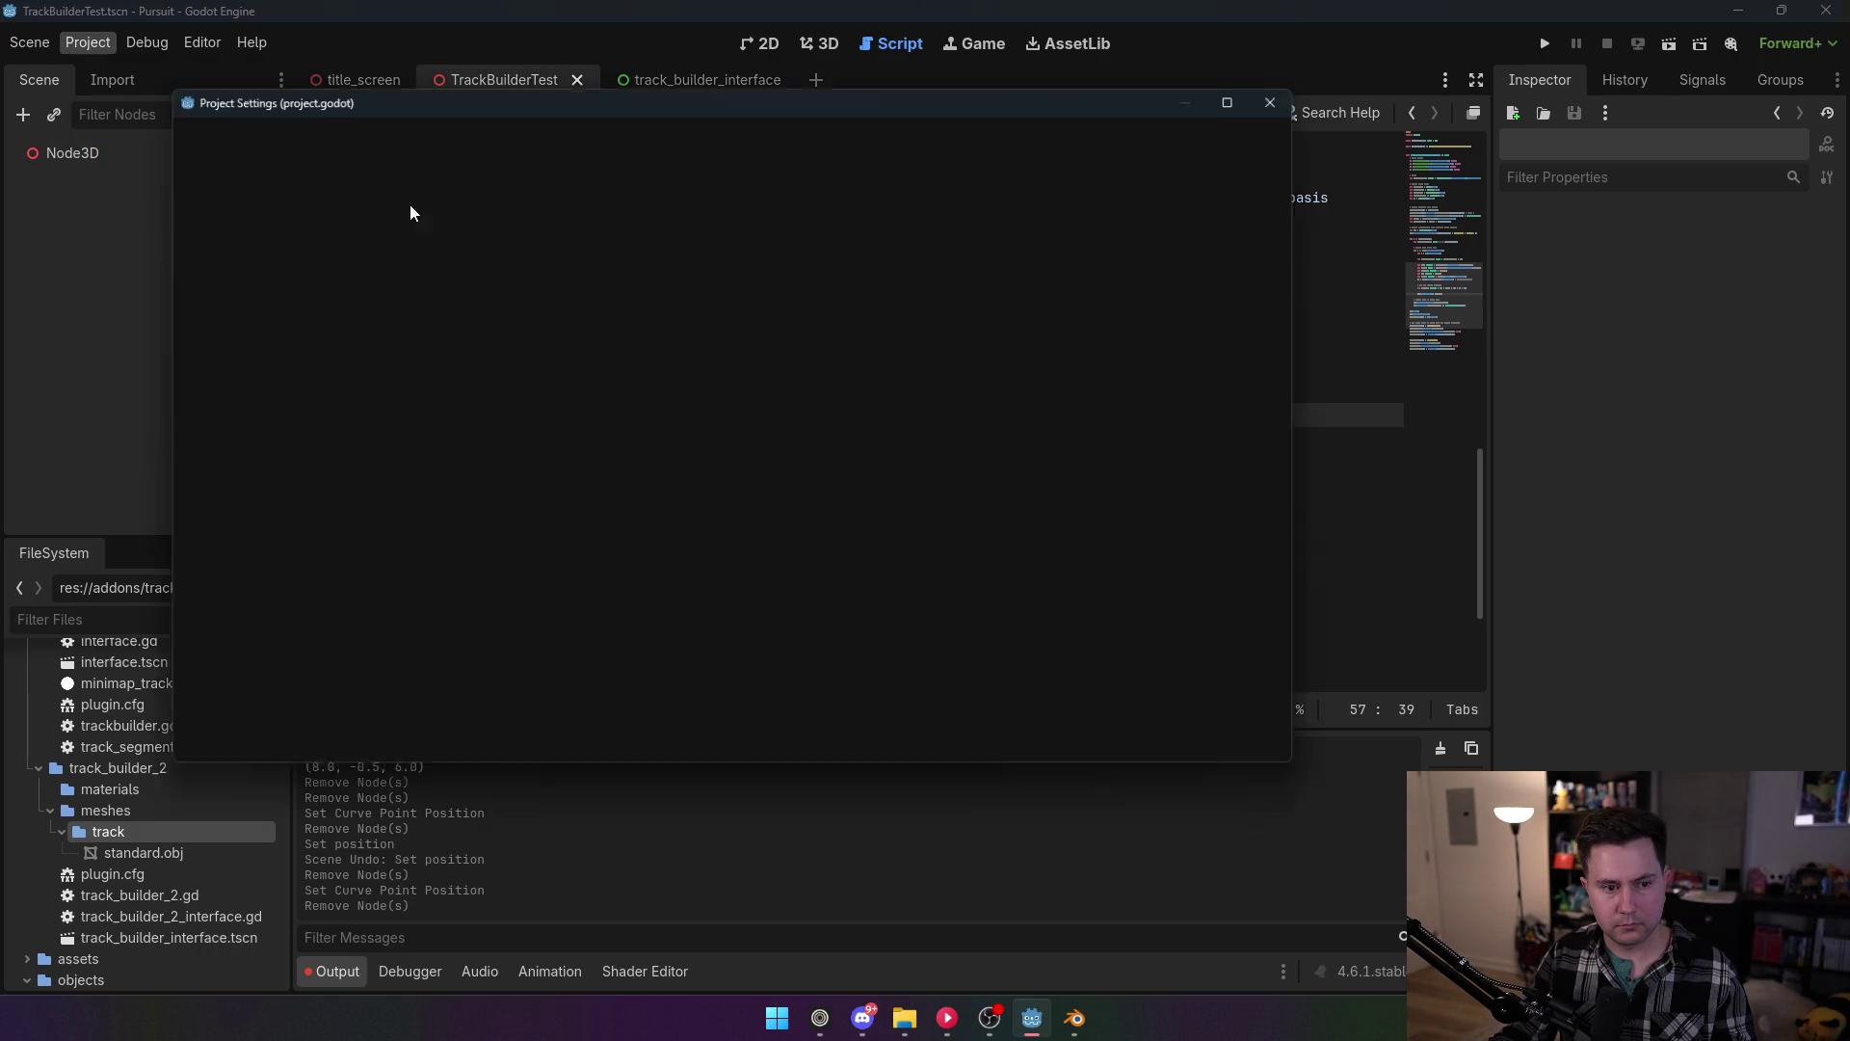
left_click(732, 748)
left_click(820, 43)
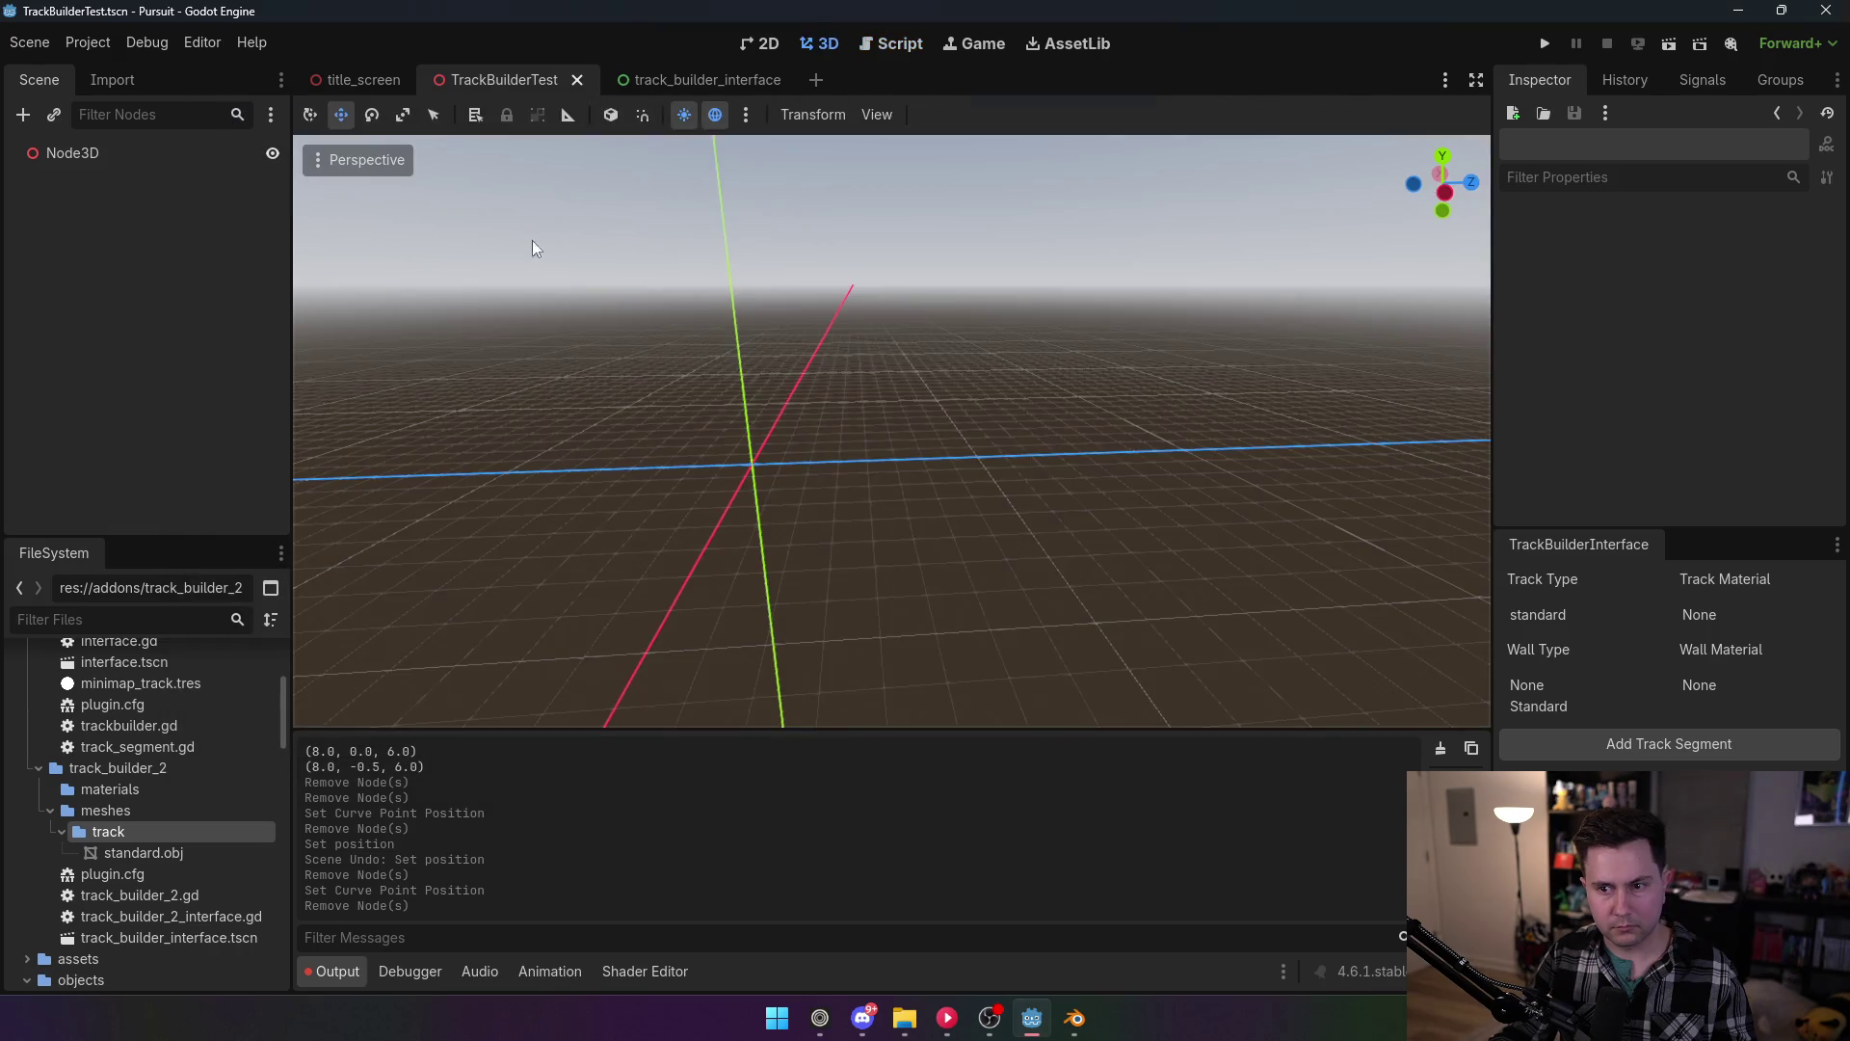
left_click(107, 155)
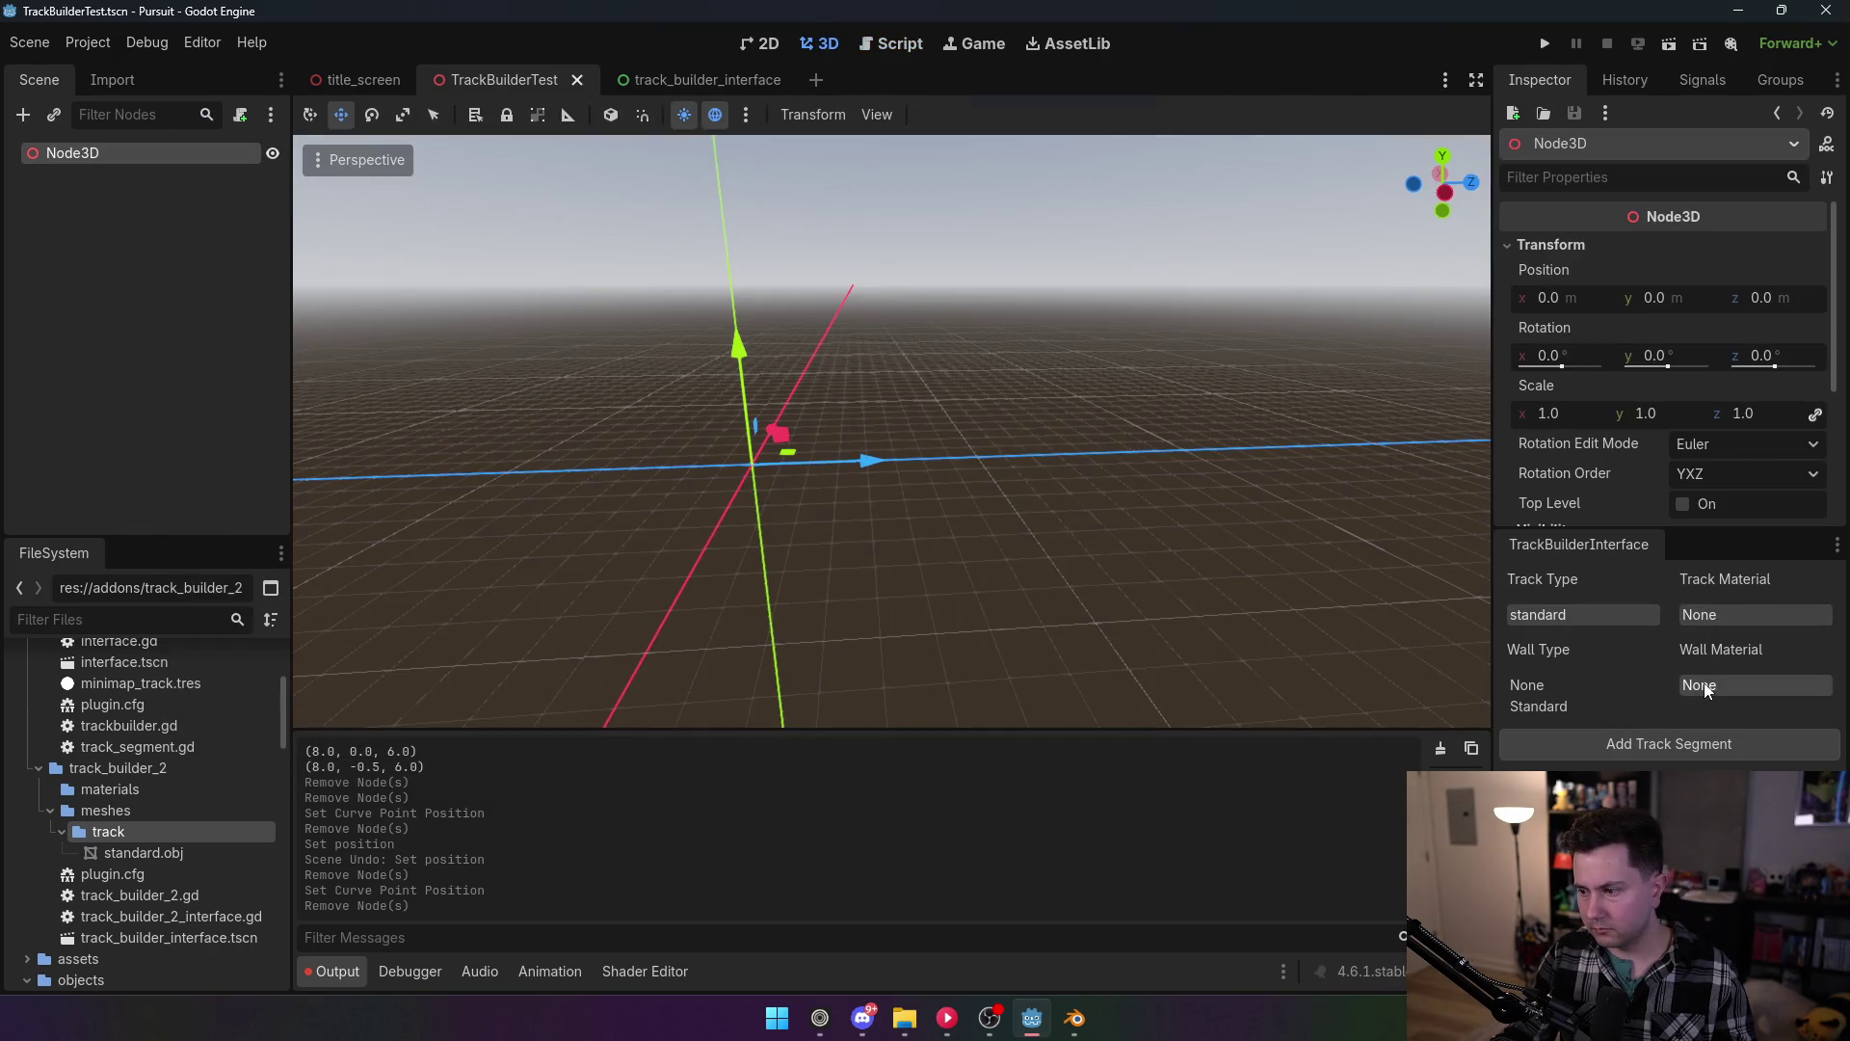
left_click(1622, 748)
scroll(1120, 496, "up", 6)
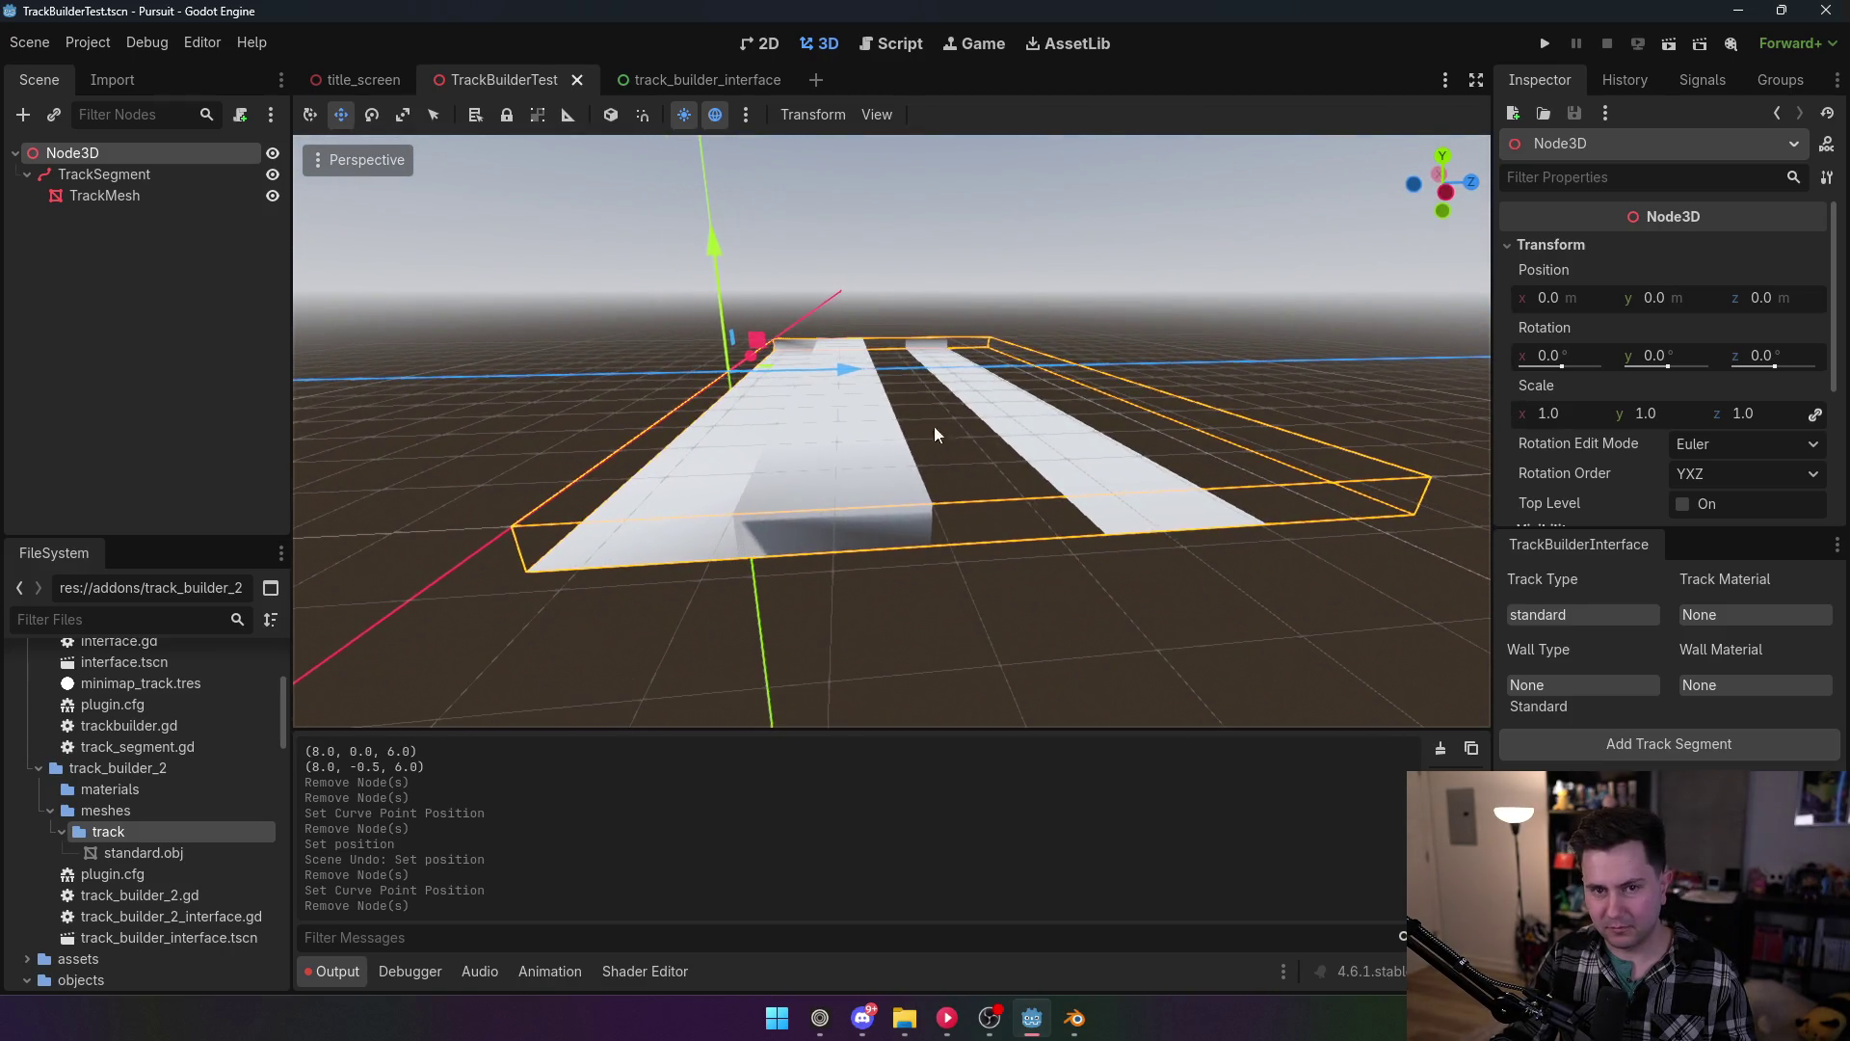
Step: Disable TrackBuilder2, delete the TrackSegment, and return to track_builder_2_interface.gd
left_click(106, 50)
left_click(106, 71)
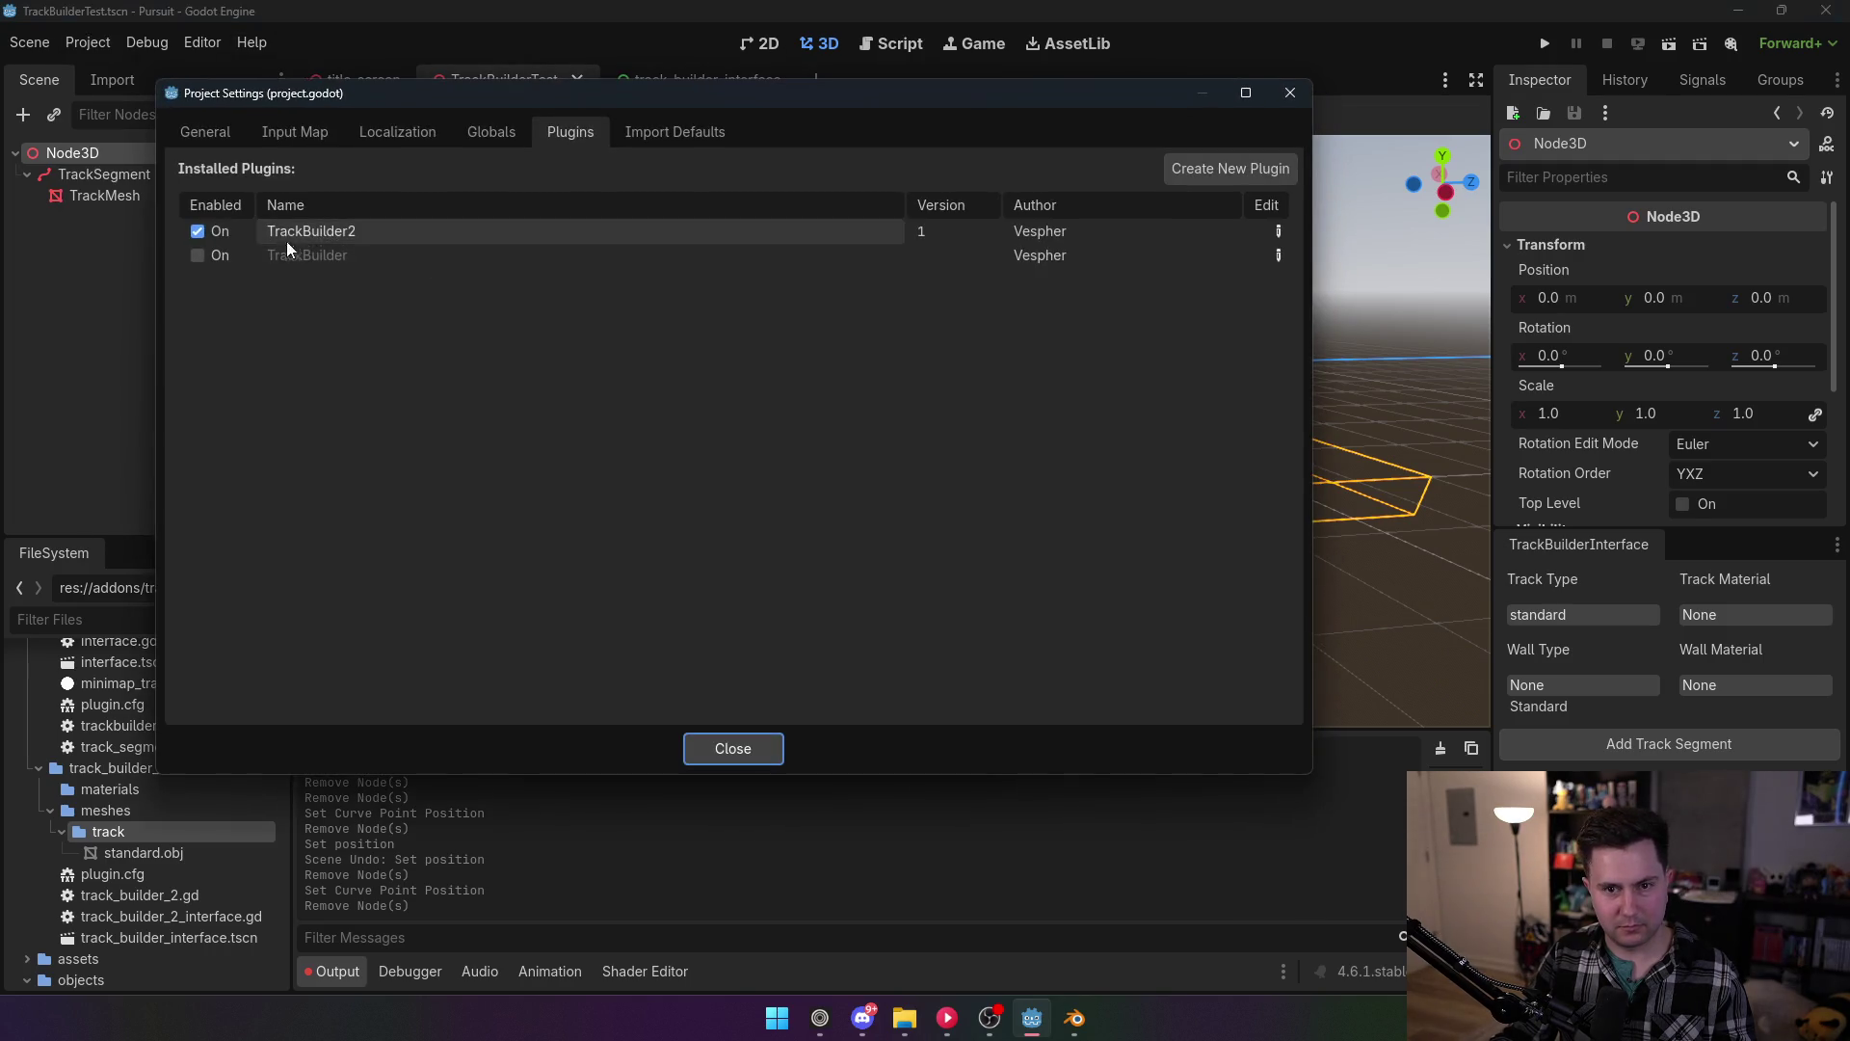
left_click(203, 234)
left_click(708, 748)
left_click(102, 176)
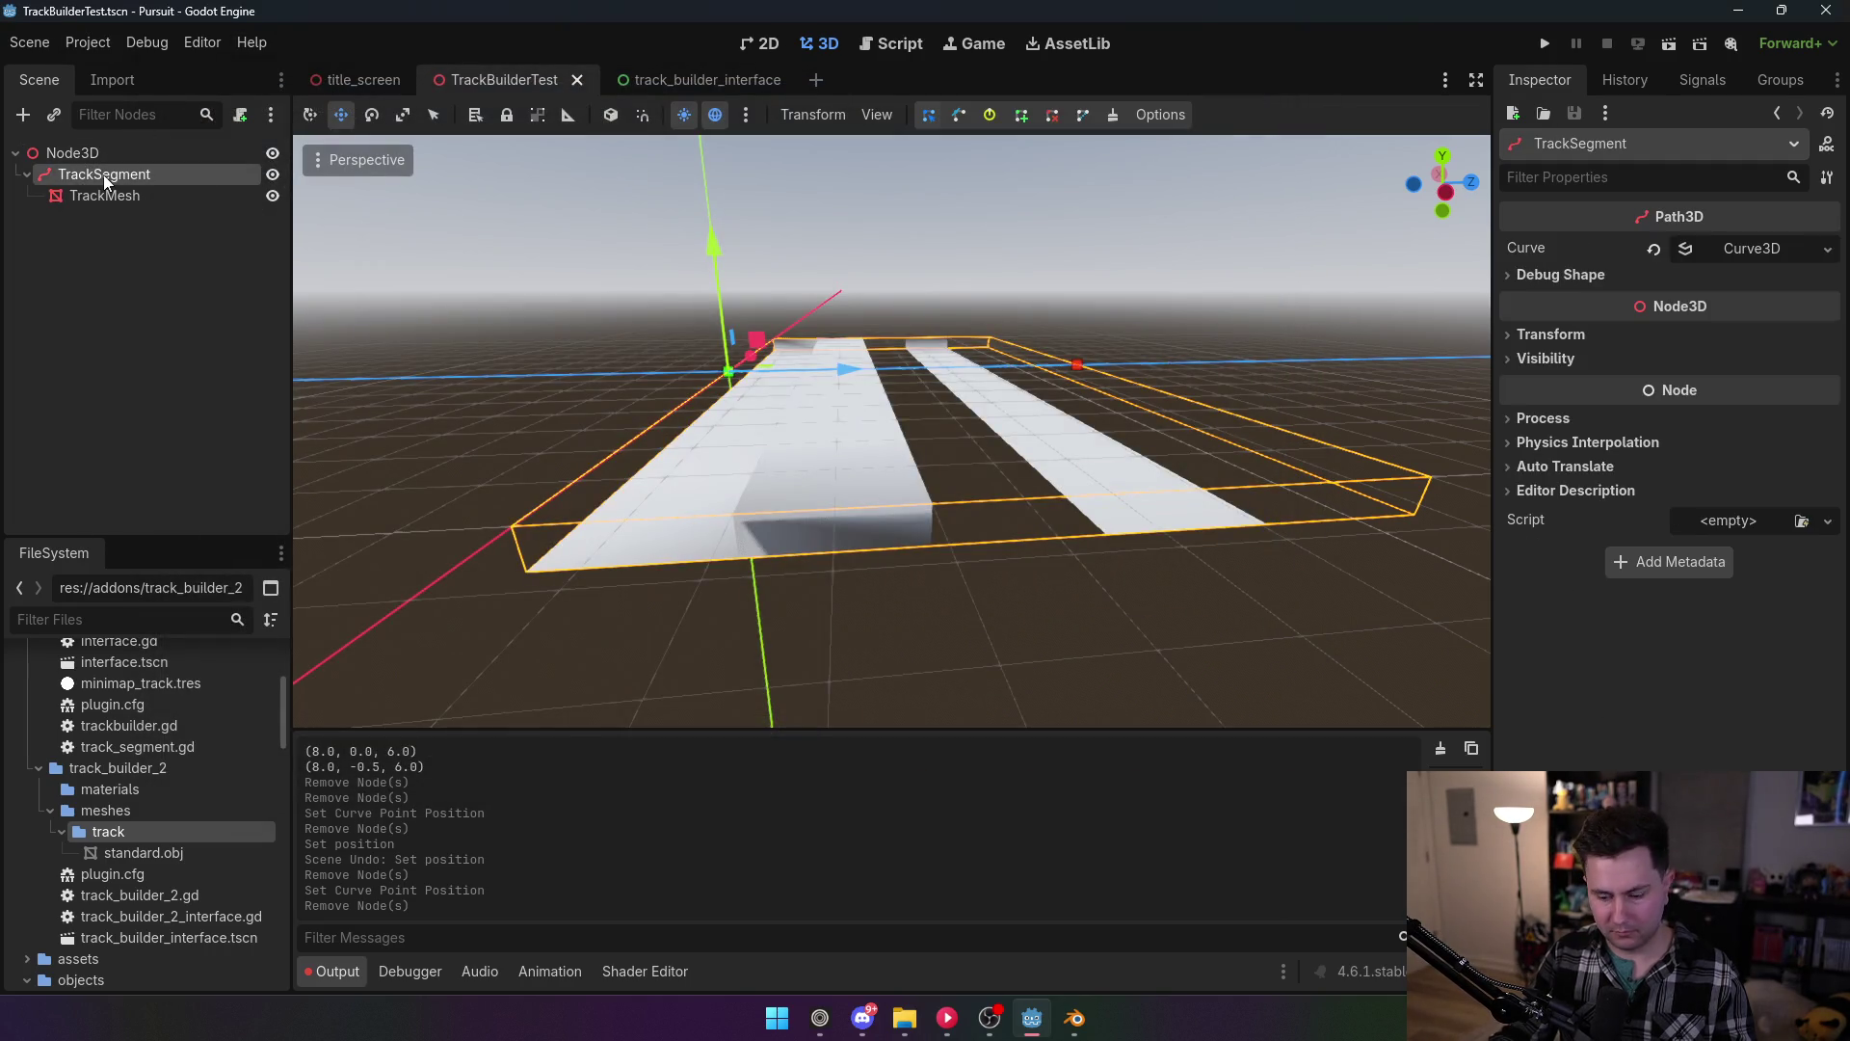
key("Delete")
left_click(872, 530)
left_click(910, 47)
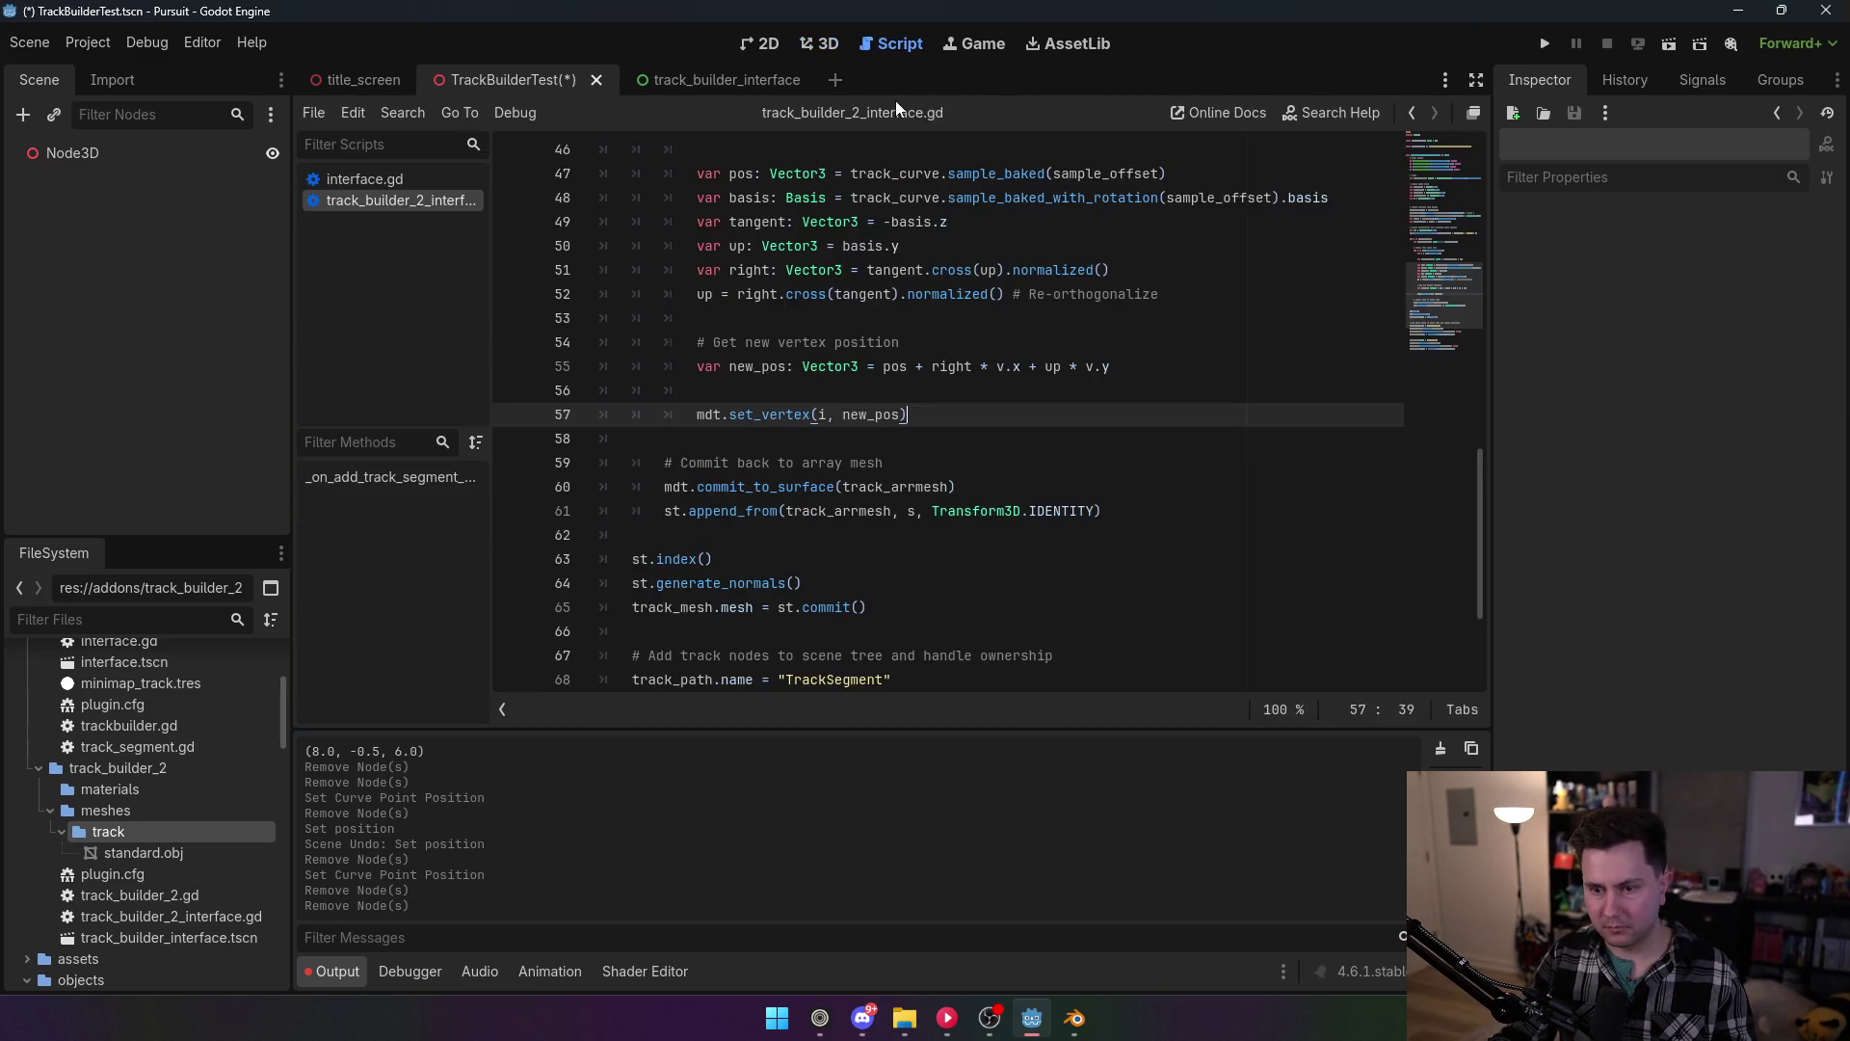
Step: Pass true as the cubic argument to sample_baked_with_rotation on line 48 and save
scroll(874, 417, "up", 2)
left_click(882, 390)
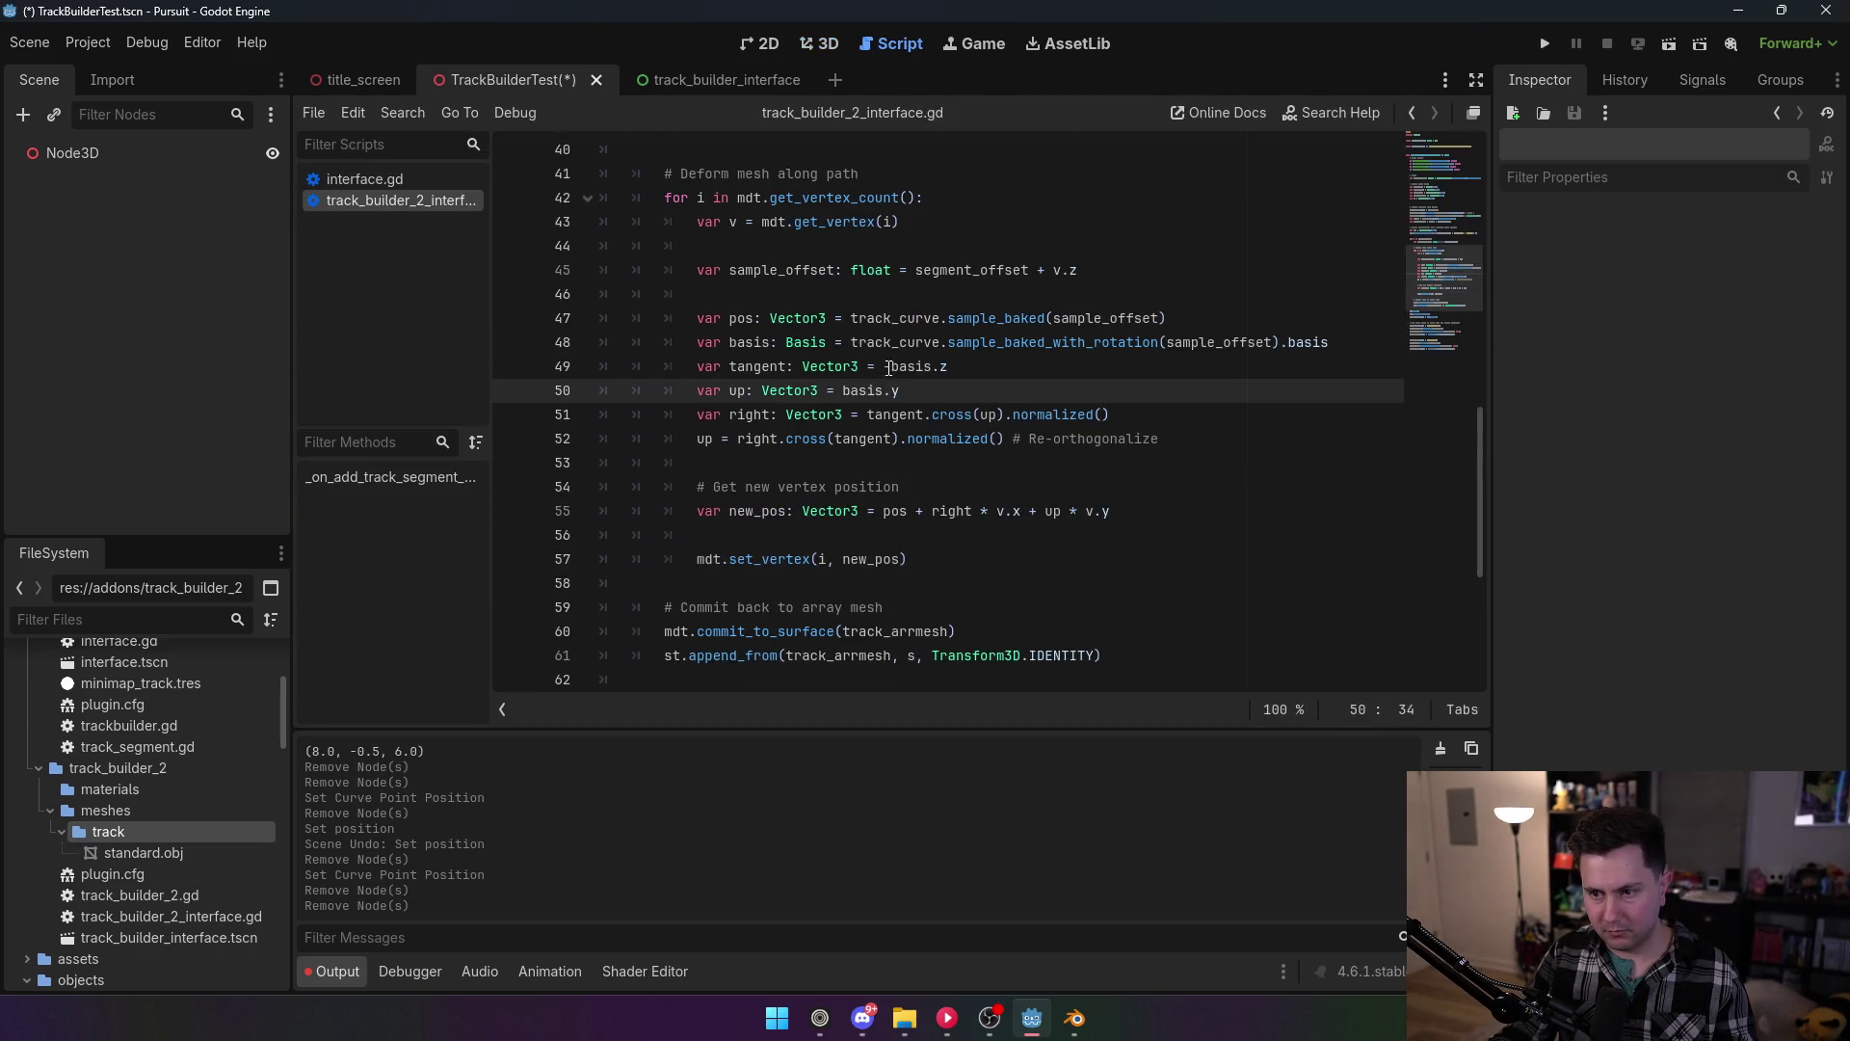
left_click(884, 368)
type("-")
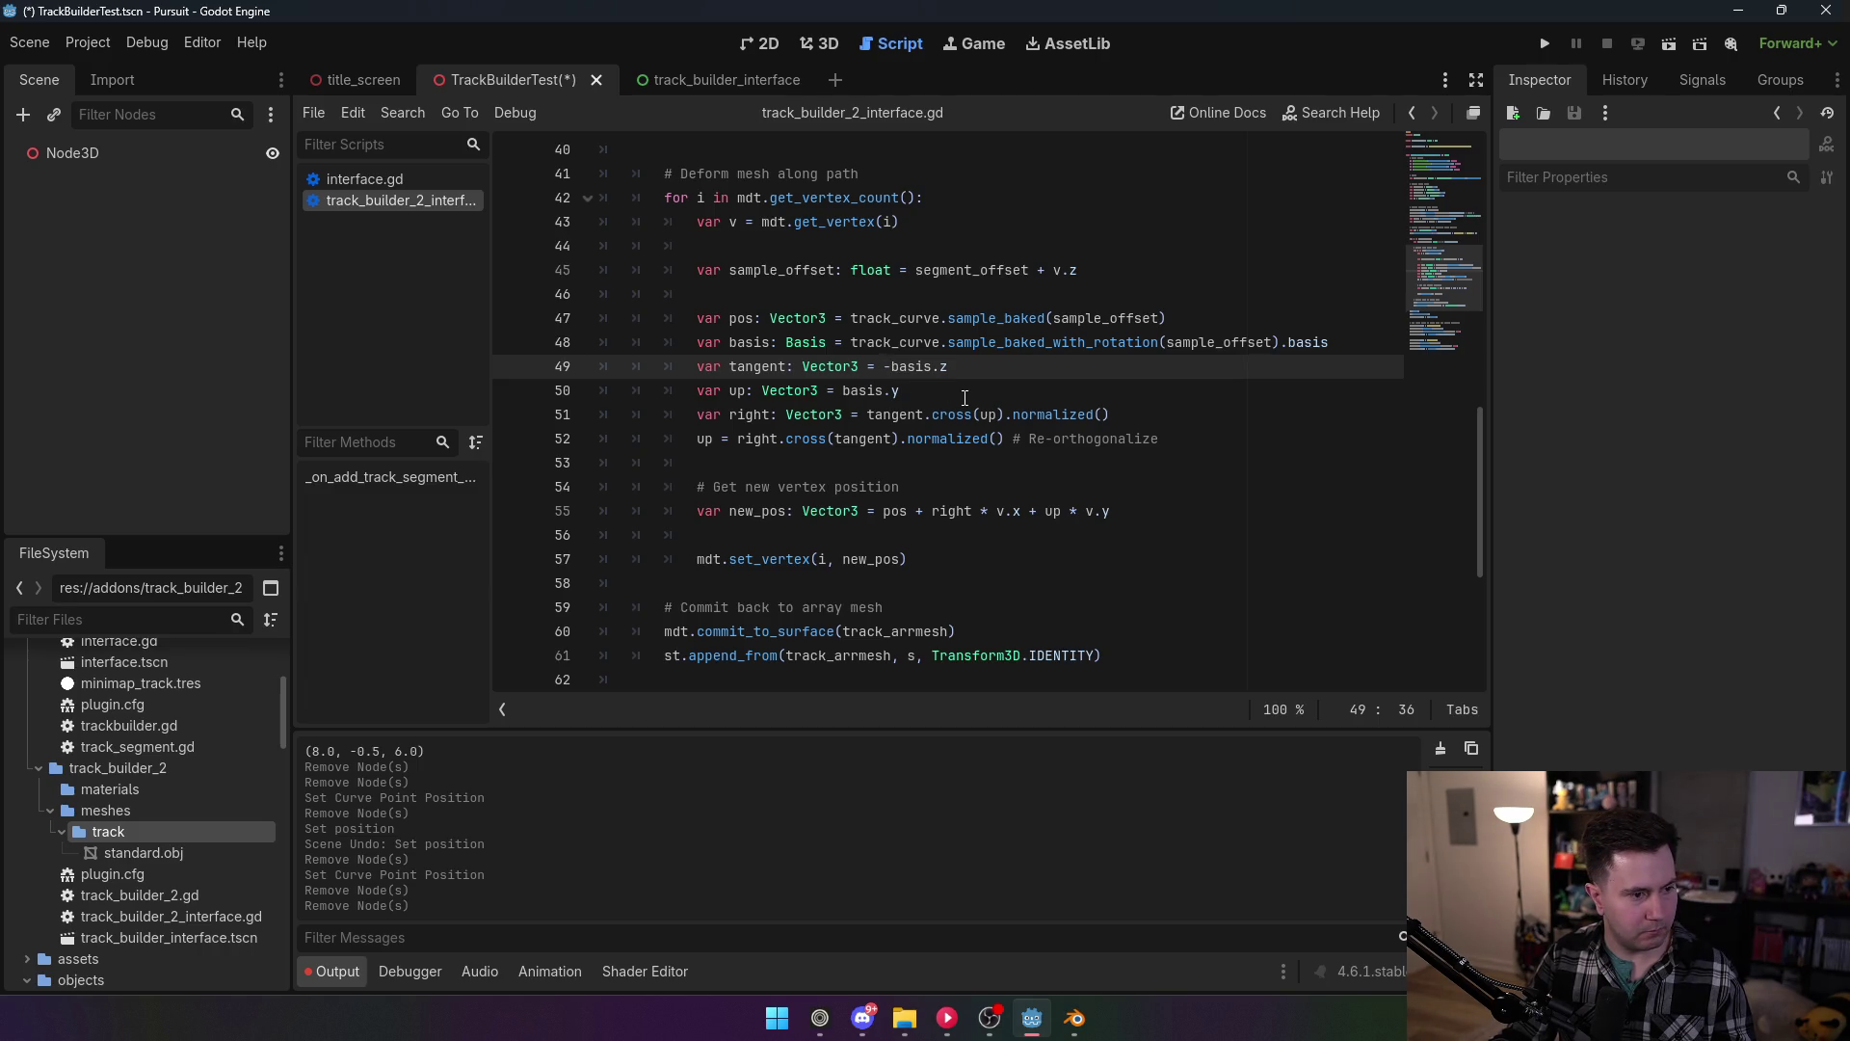
left_click(1144, 342)
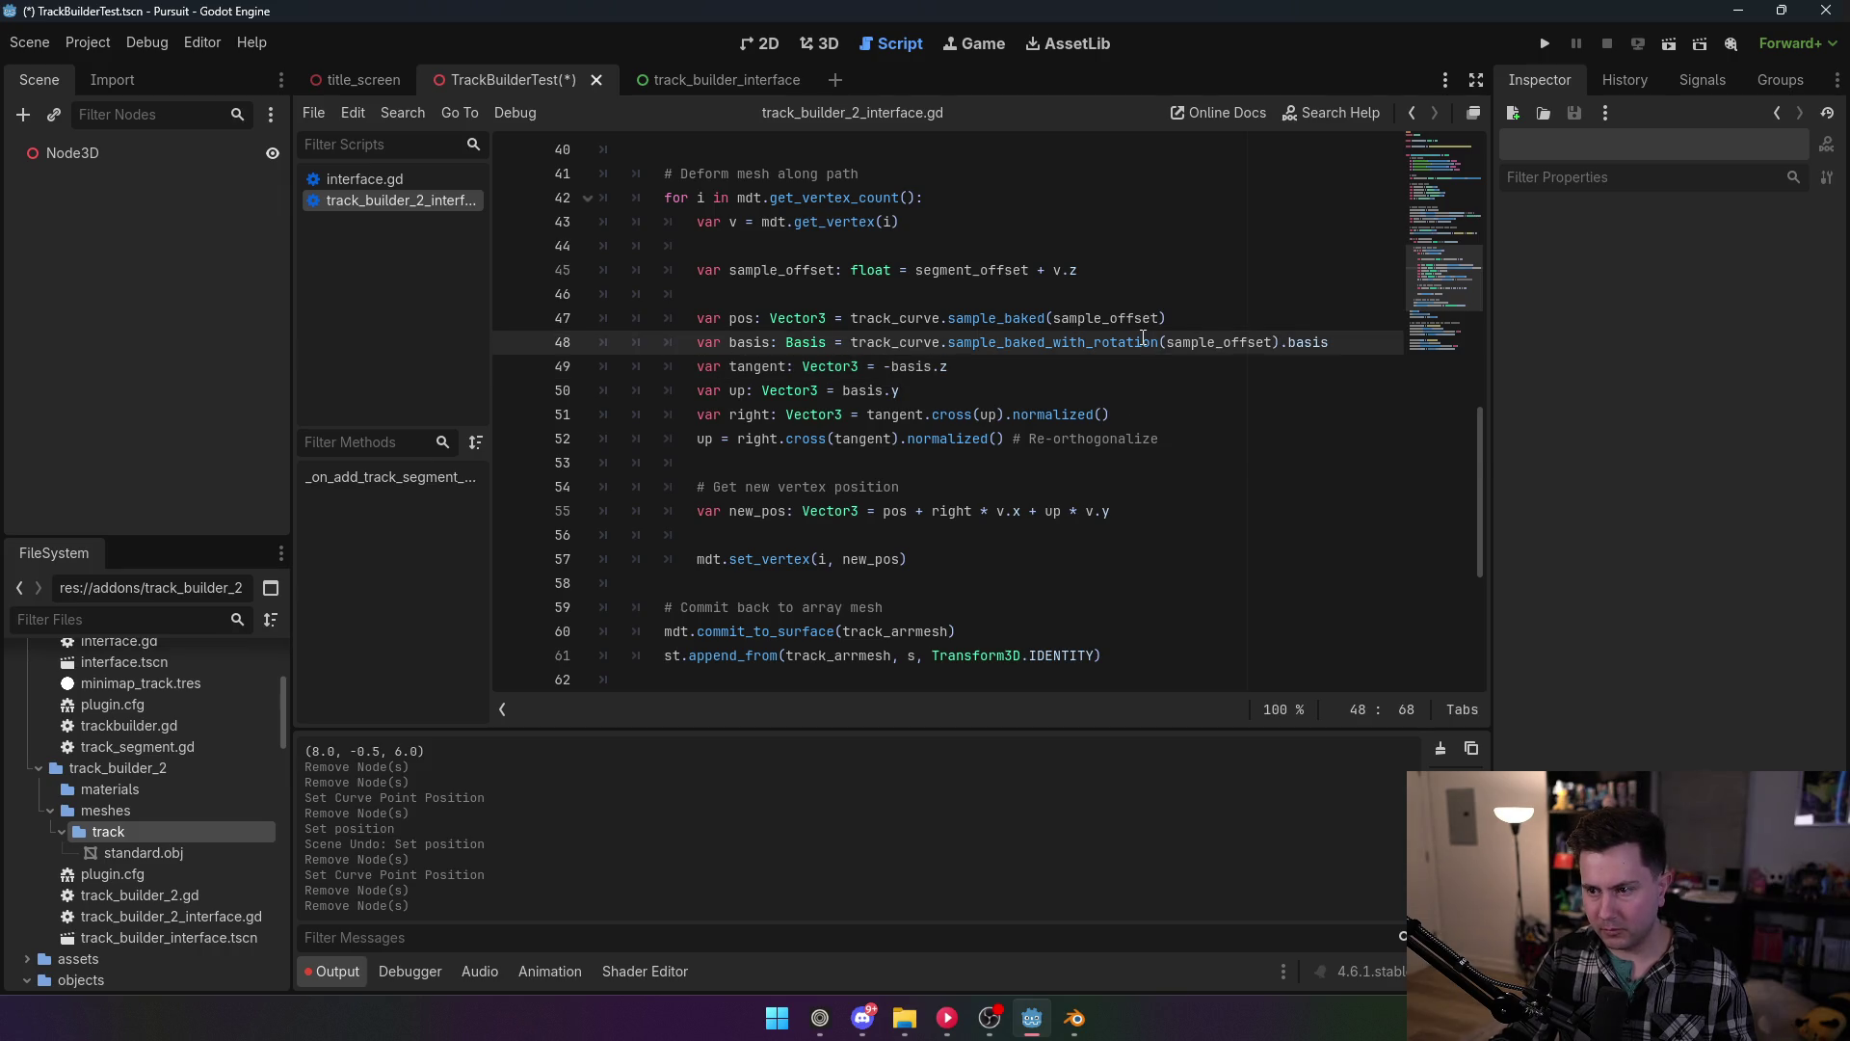
mouse_move(1143, 338)
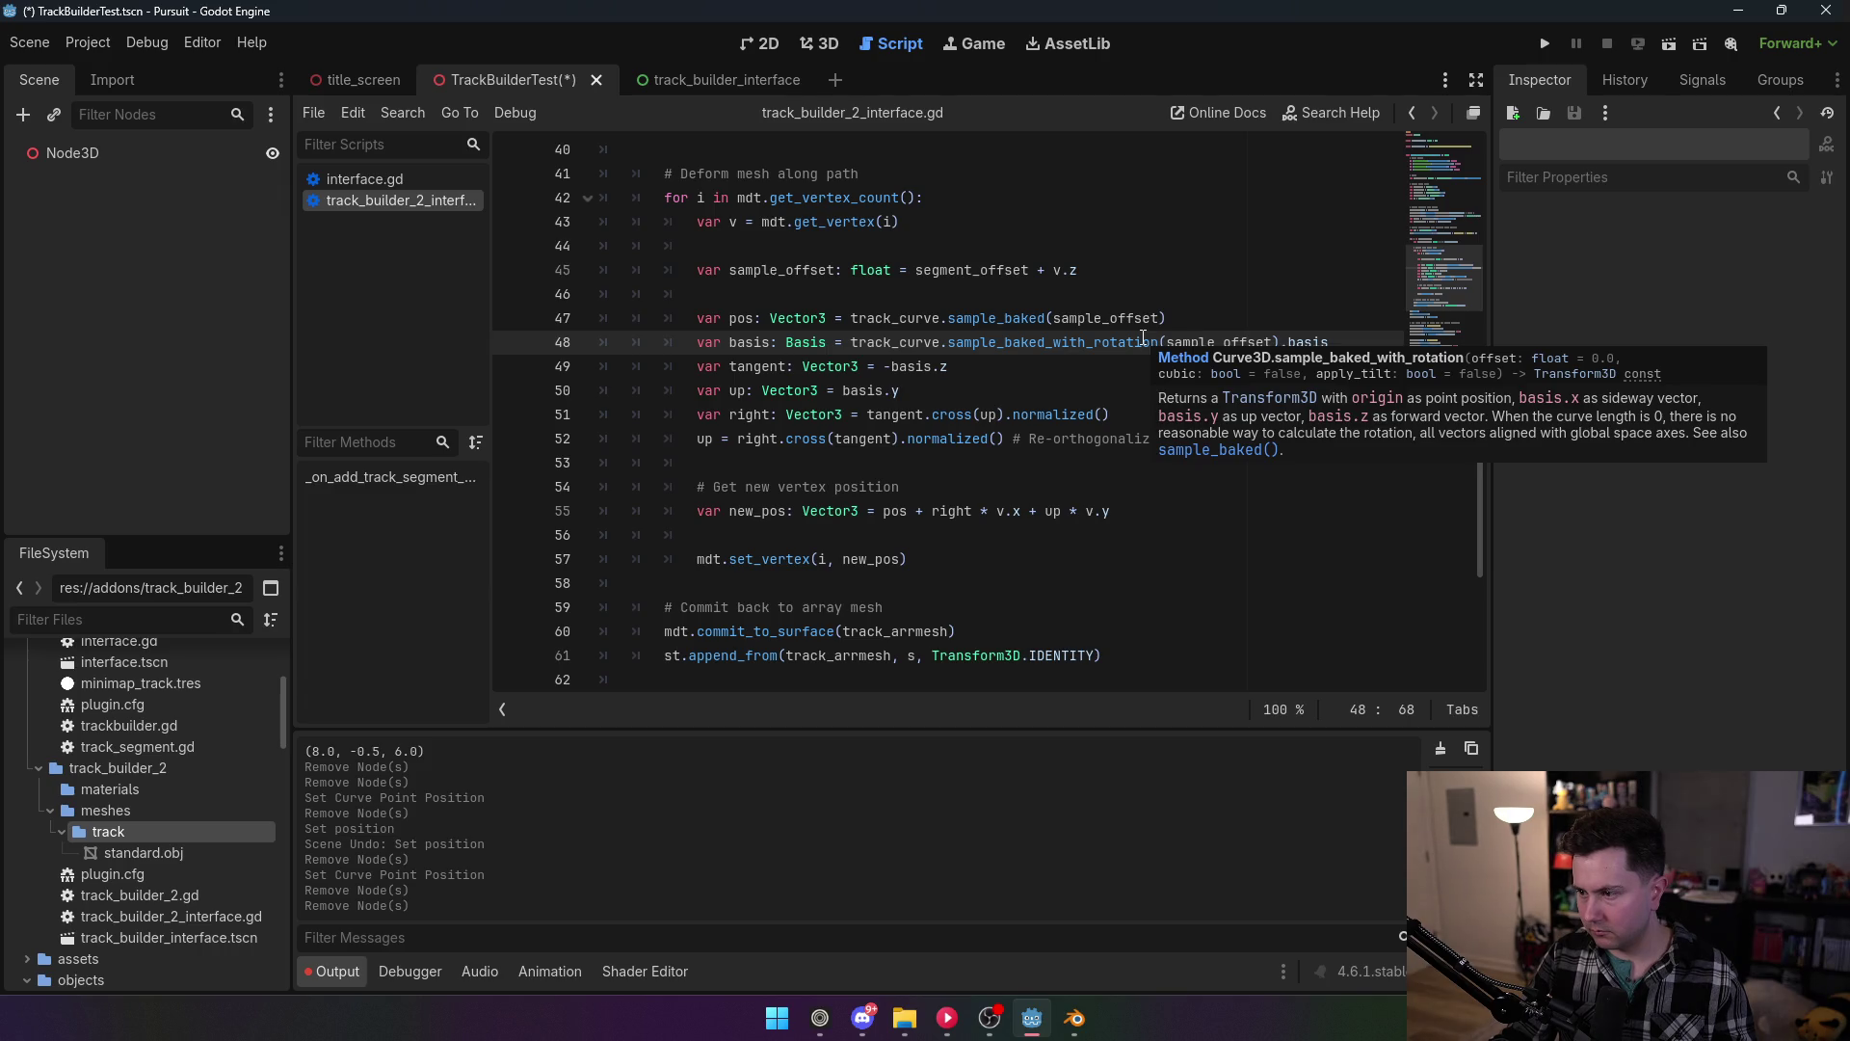
type(", true")
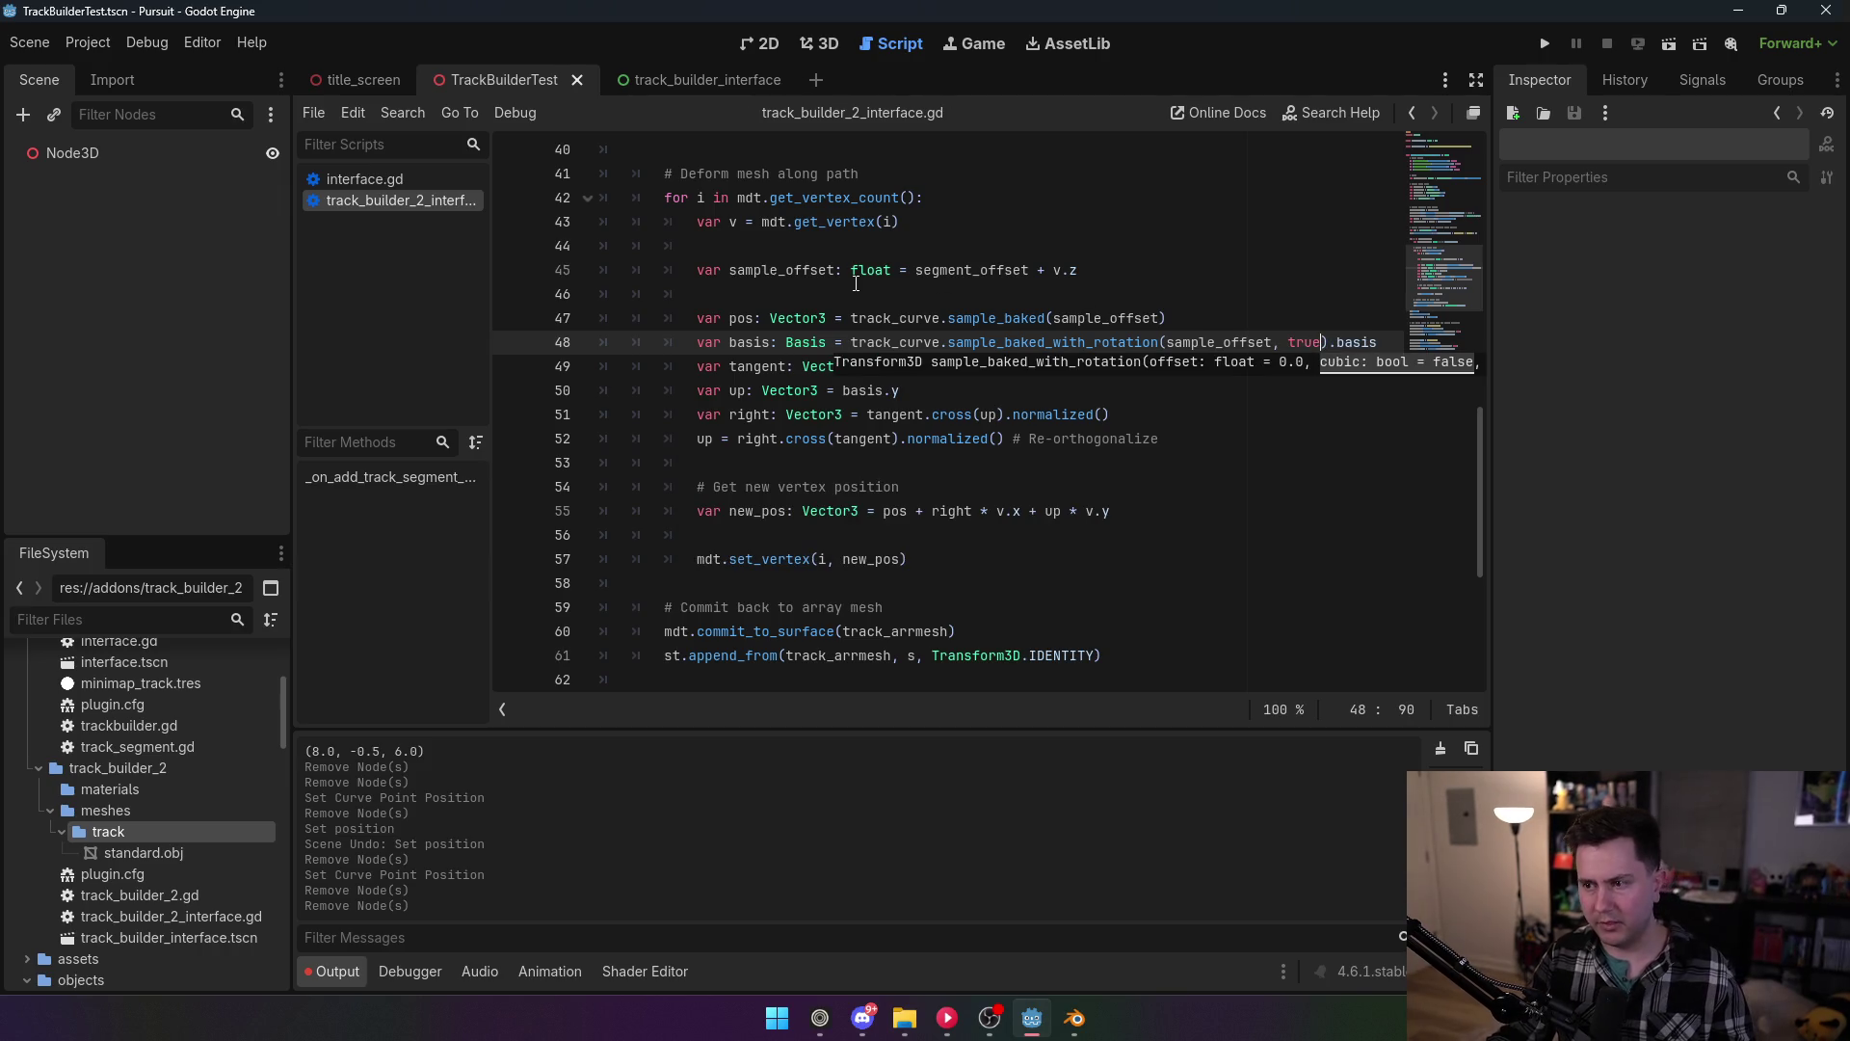
key("Return")
left_click(1346, 295)
key("ctrl+s")
Step: Re-enable the TrackBuilder2 plugin in Project Settings > Plugins
left_click(88, 42)
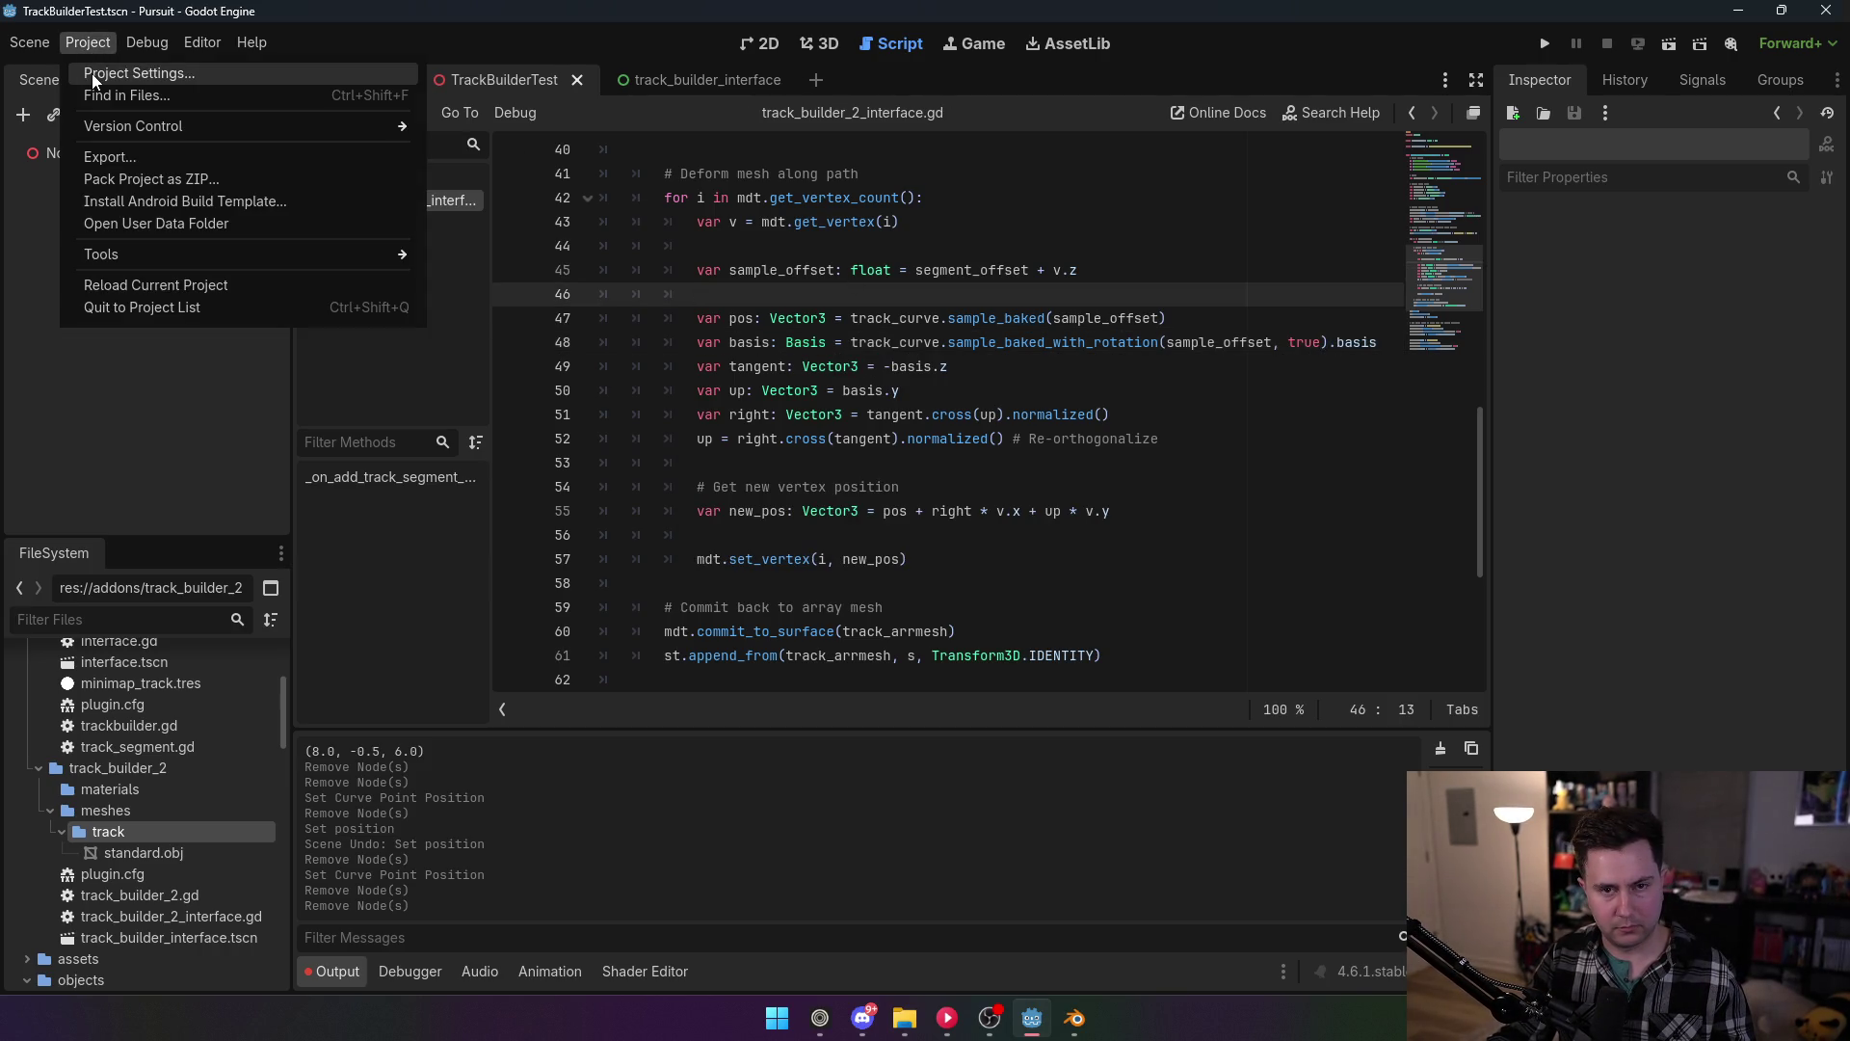
left_click(90, 74)
left_click(216, 229)
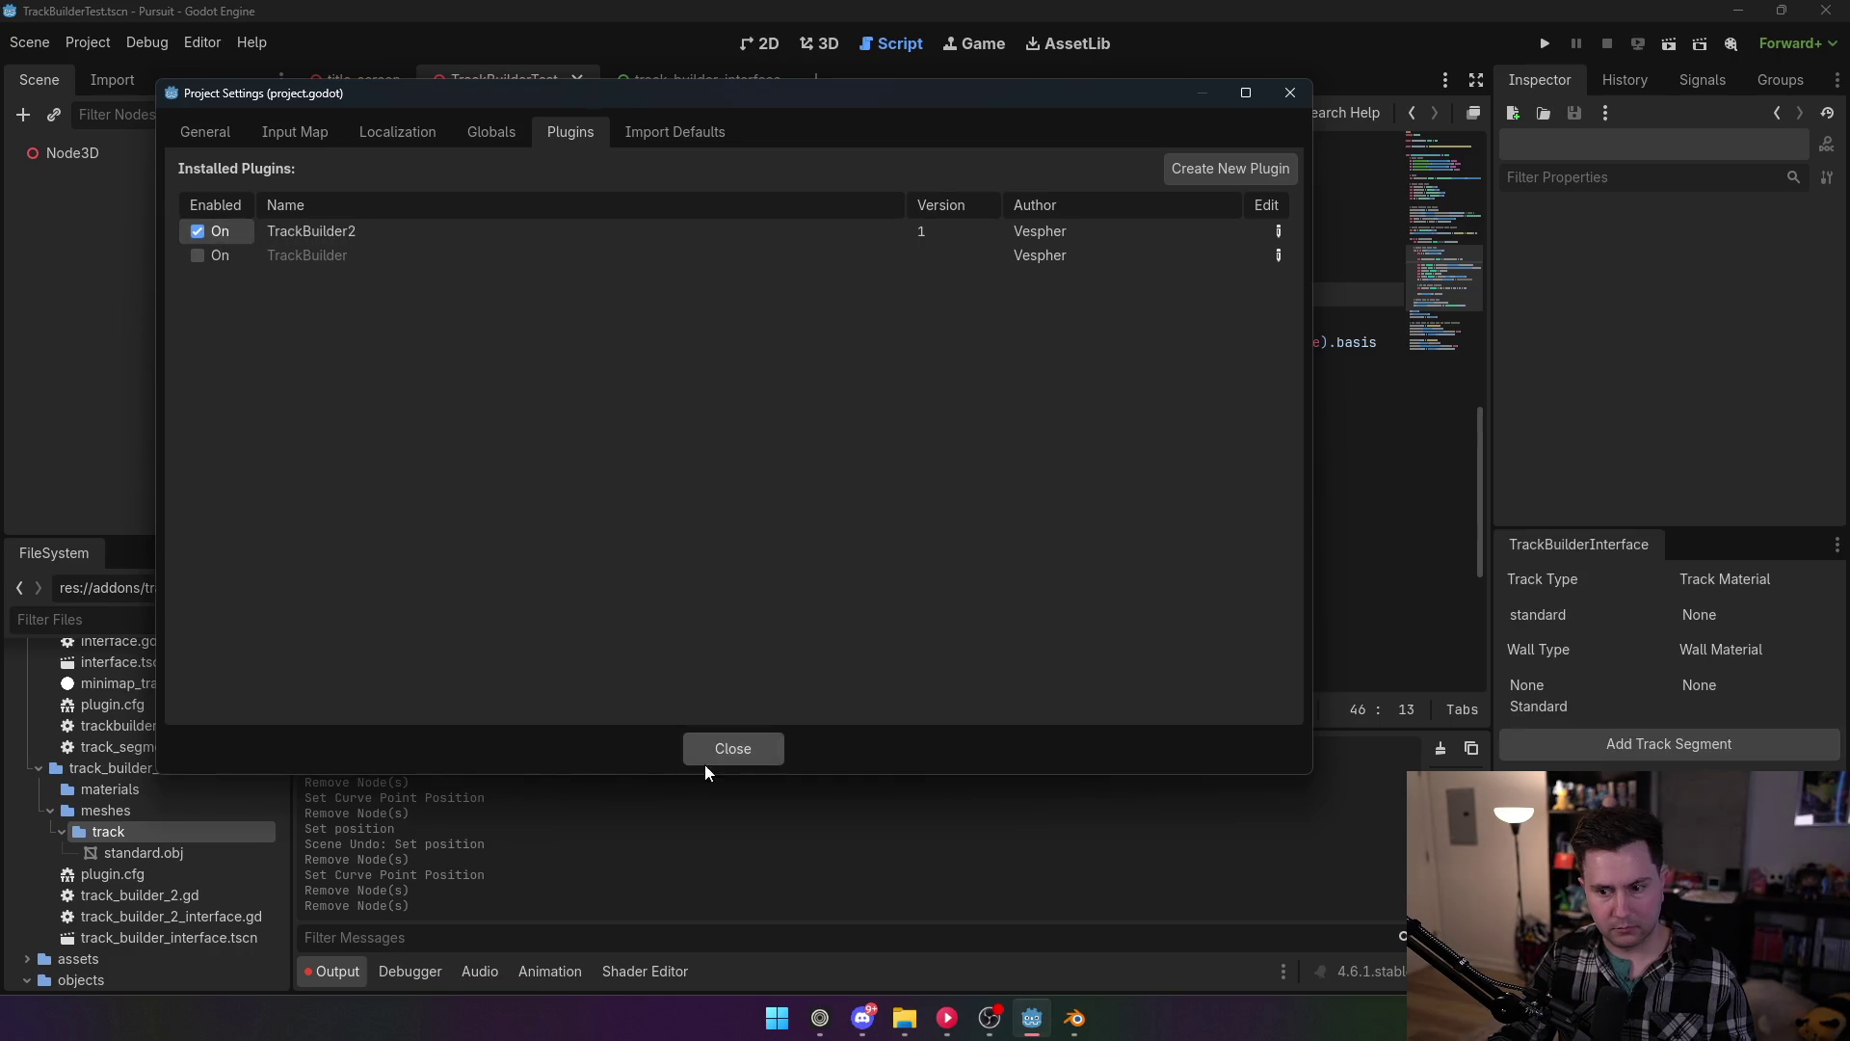
Step: Add a test TrackSegment under Node3D, delete it, and return to the Script workspace
left_click(709, 753)
left_click(145, 153)
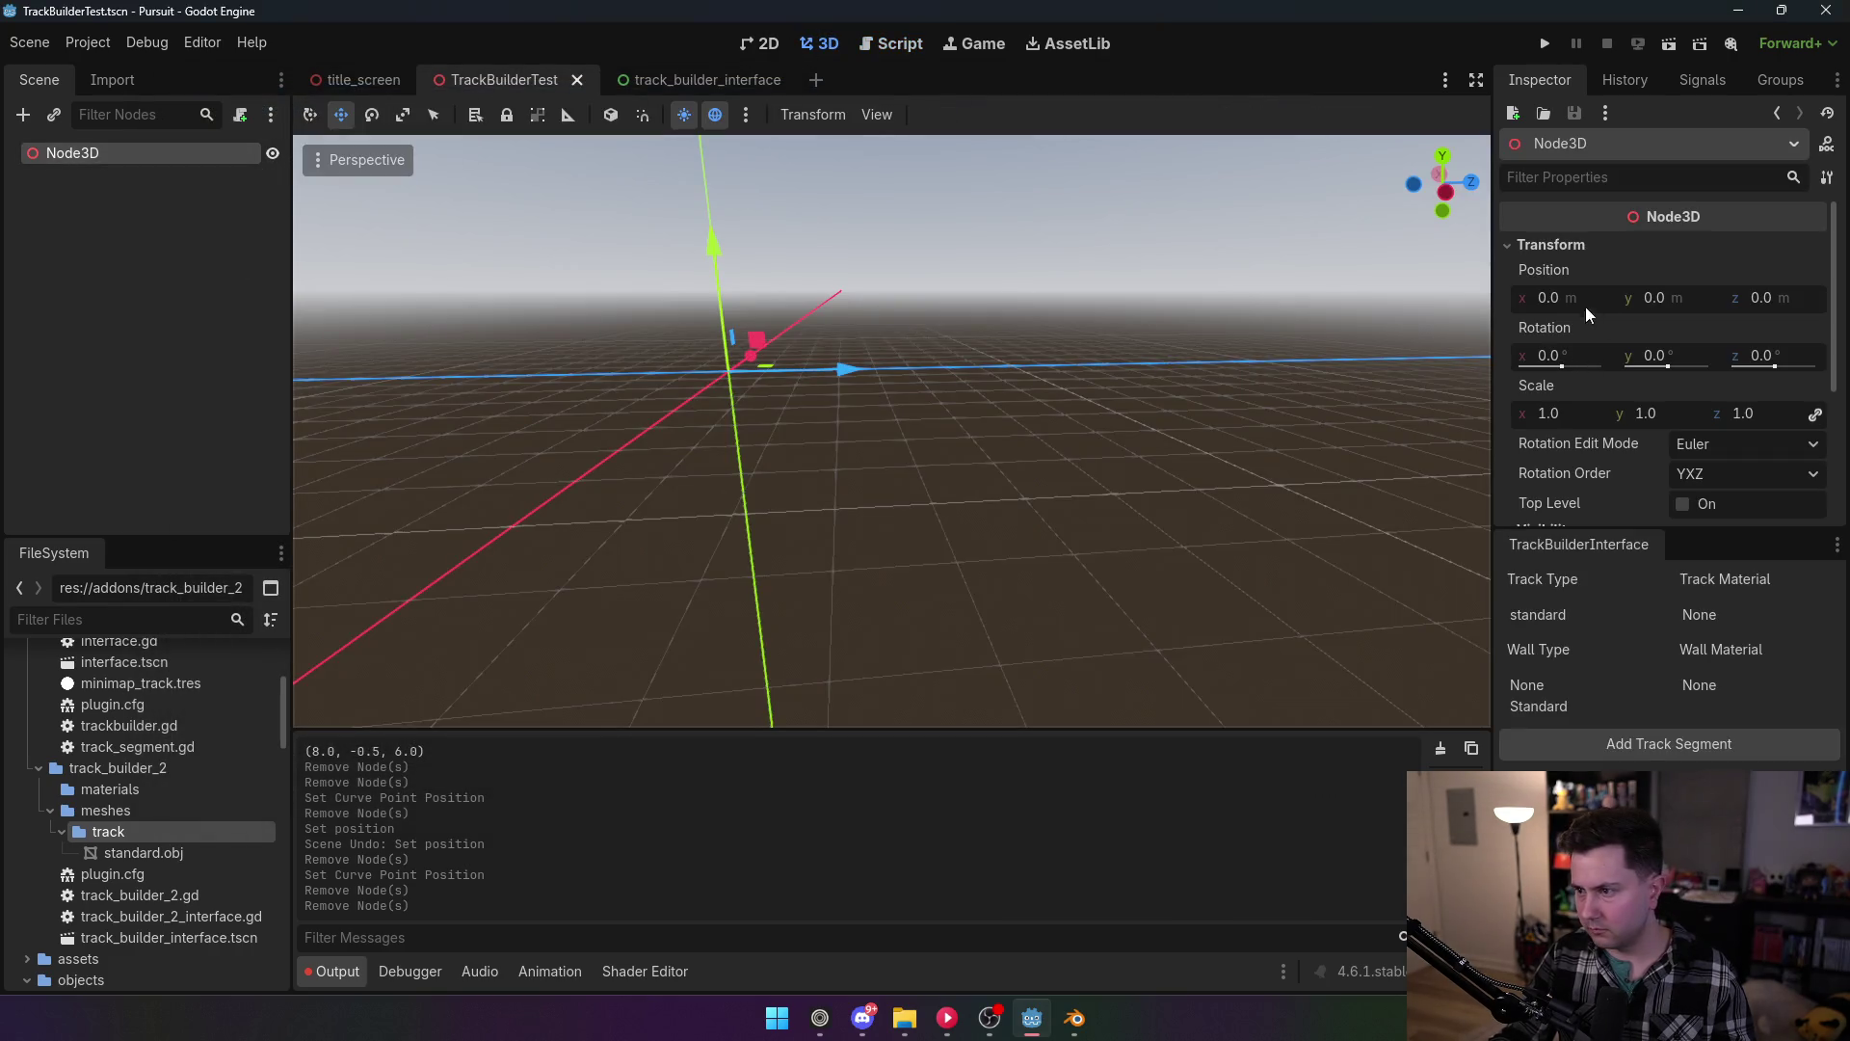
left_click(1680, 748)
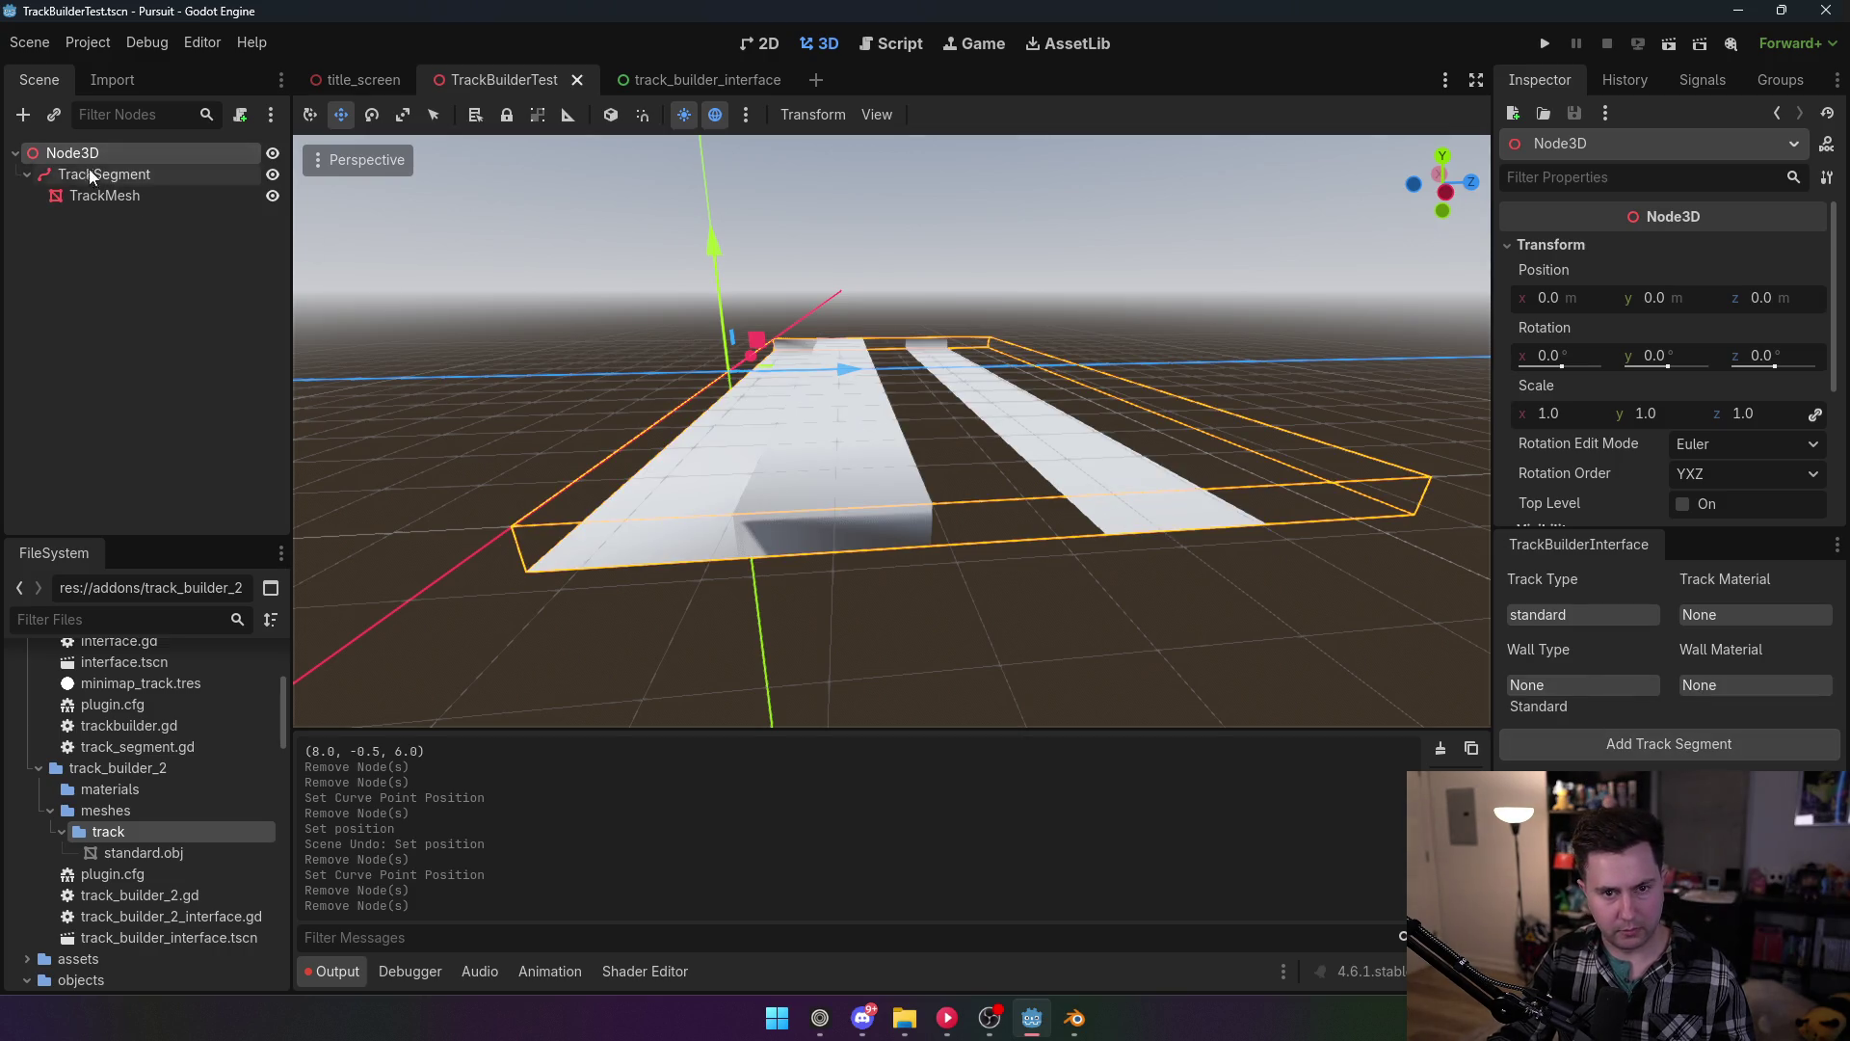
left_click(179, 172)
key("Delete")
left_click(854, 537)
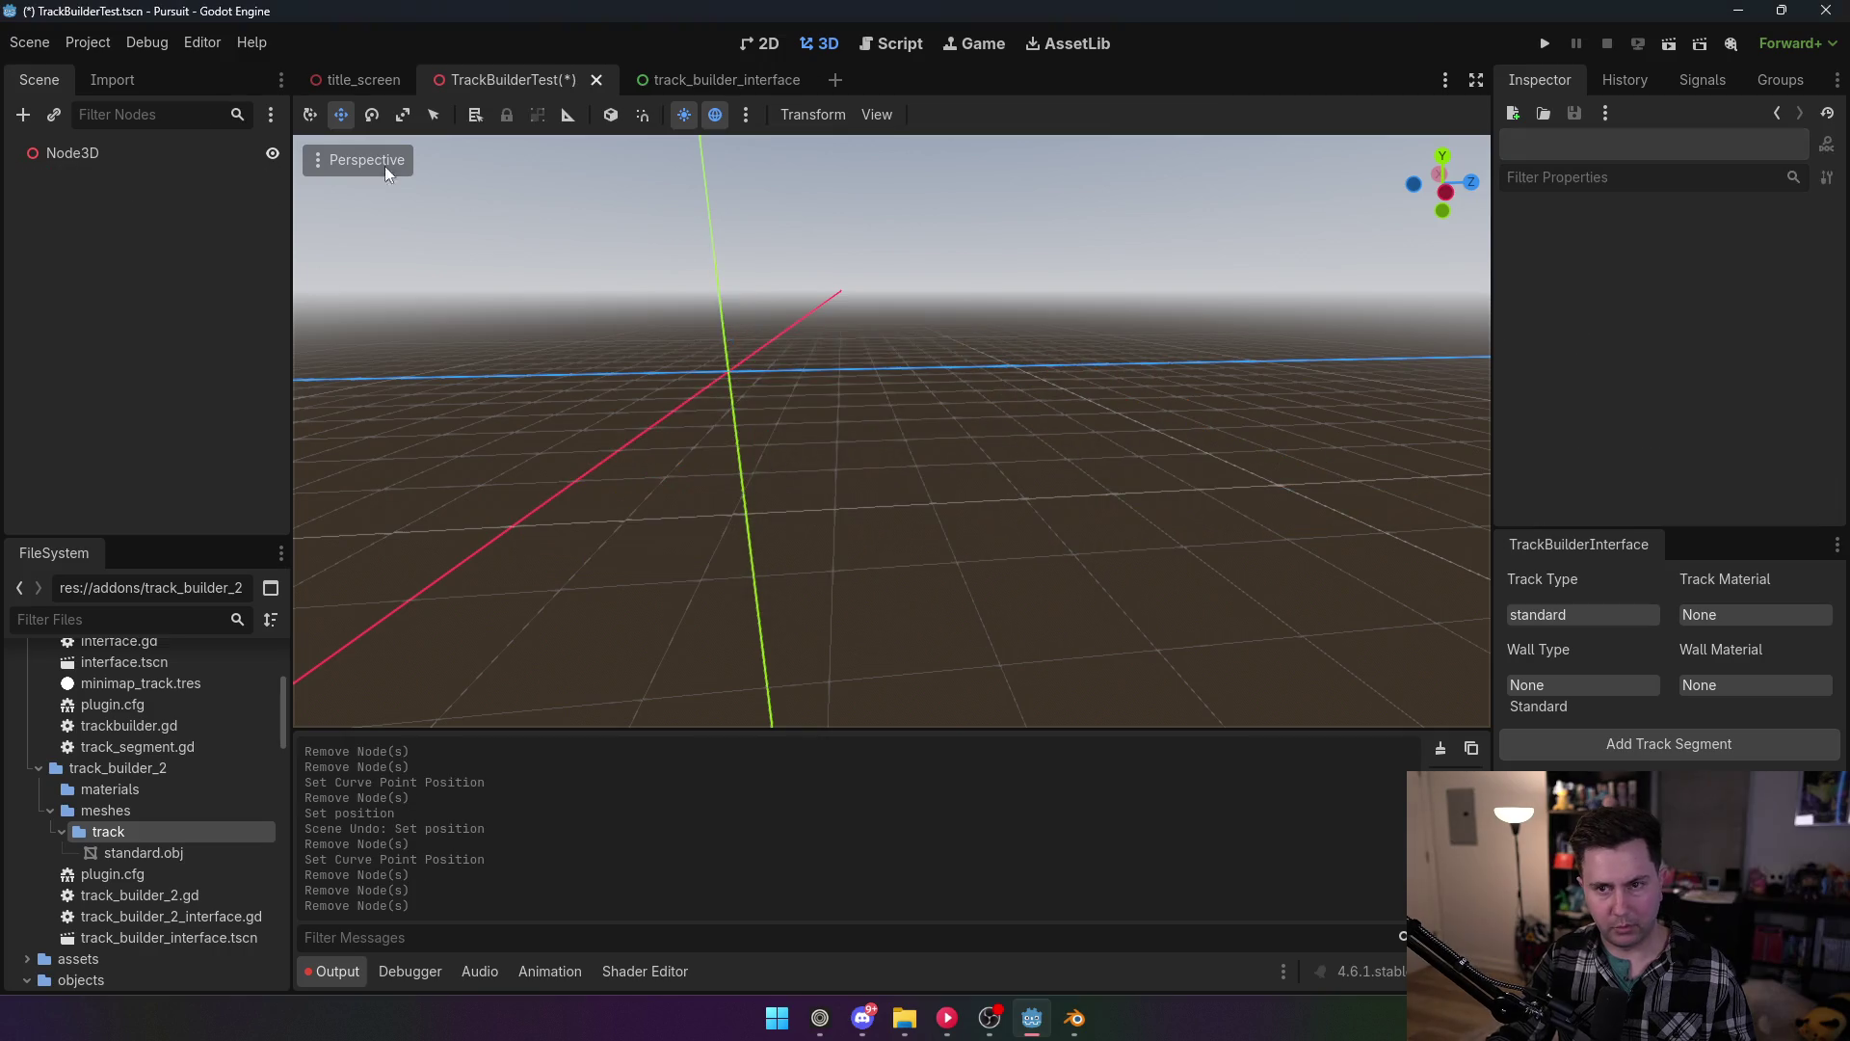
left_click(891, 43)
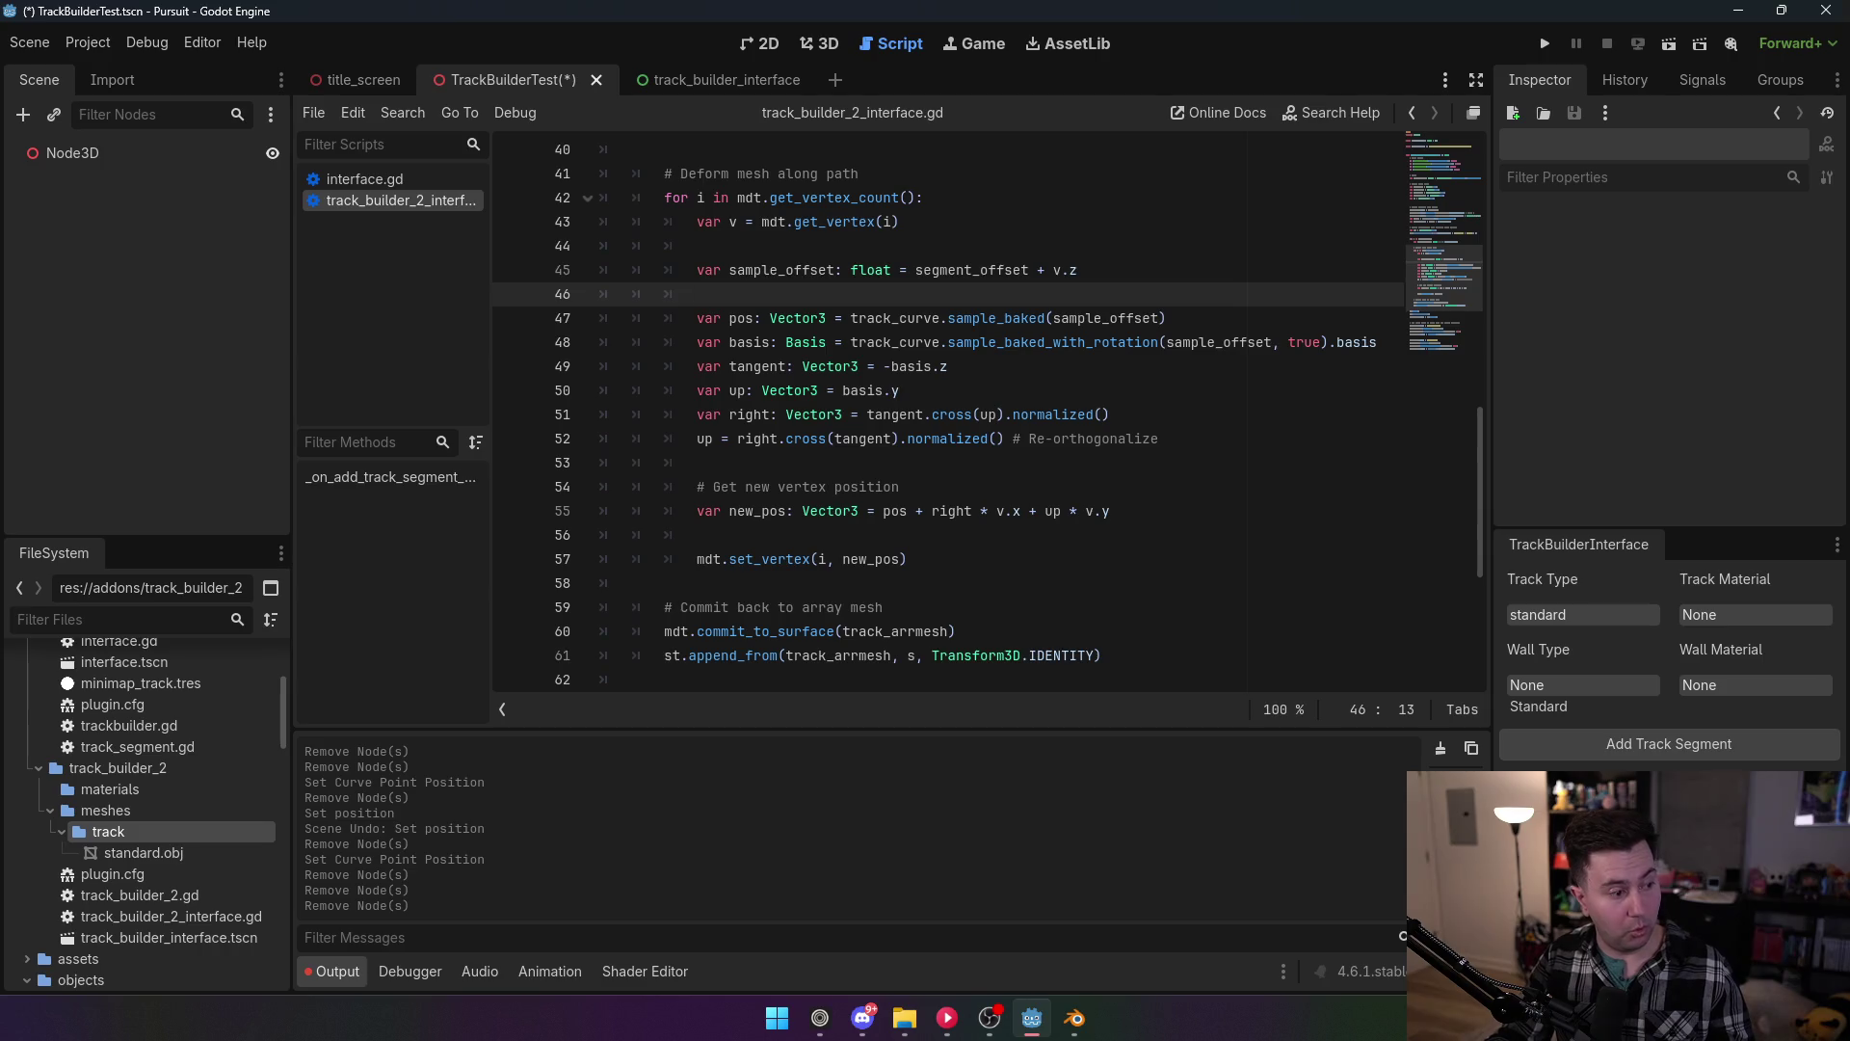
Step: Insert a '# Fix normals' comment on line 57 above mdt.set_vertex(i, new_pos)
scroll(1072, 574, "up", 1)
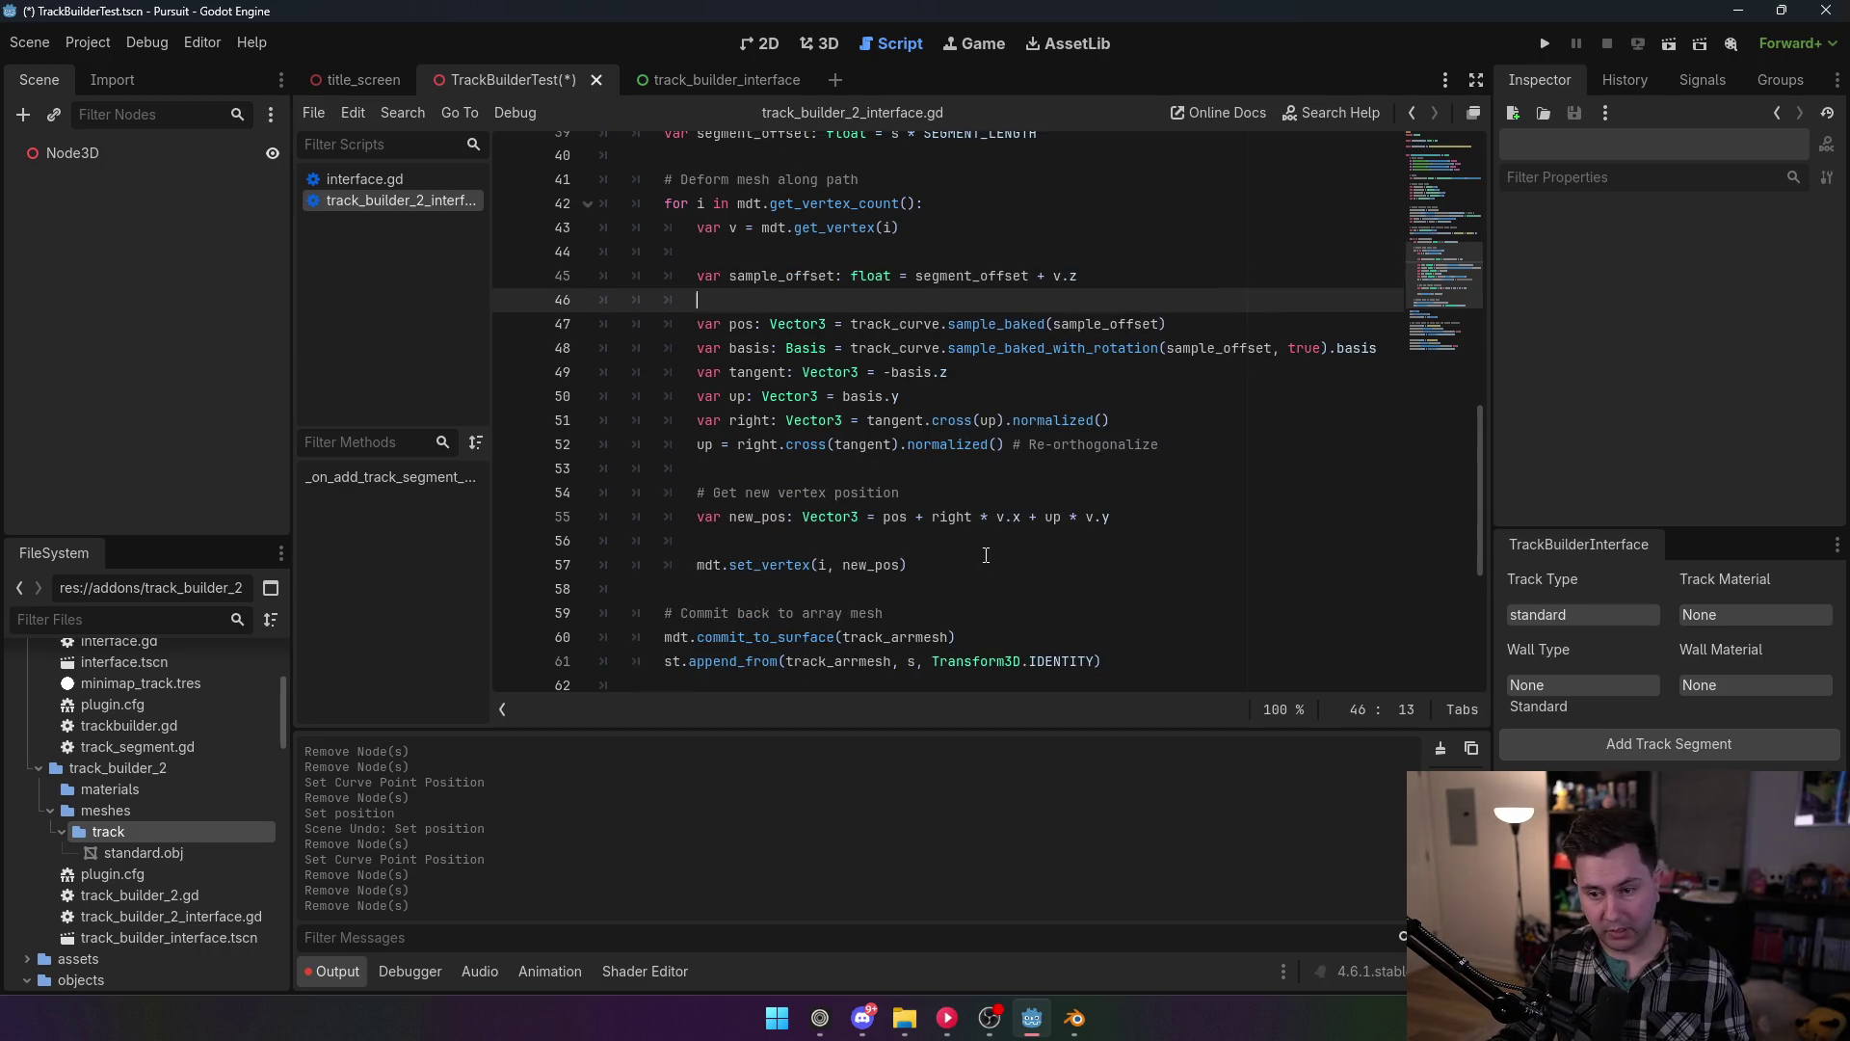
left_click(925, 567)
left_click(882, 545)
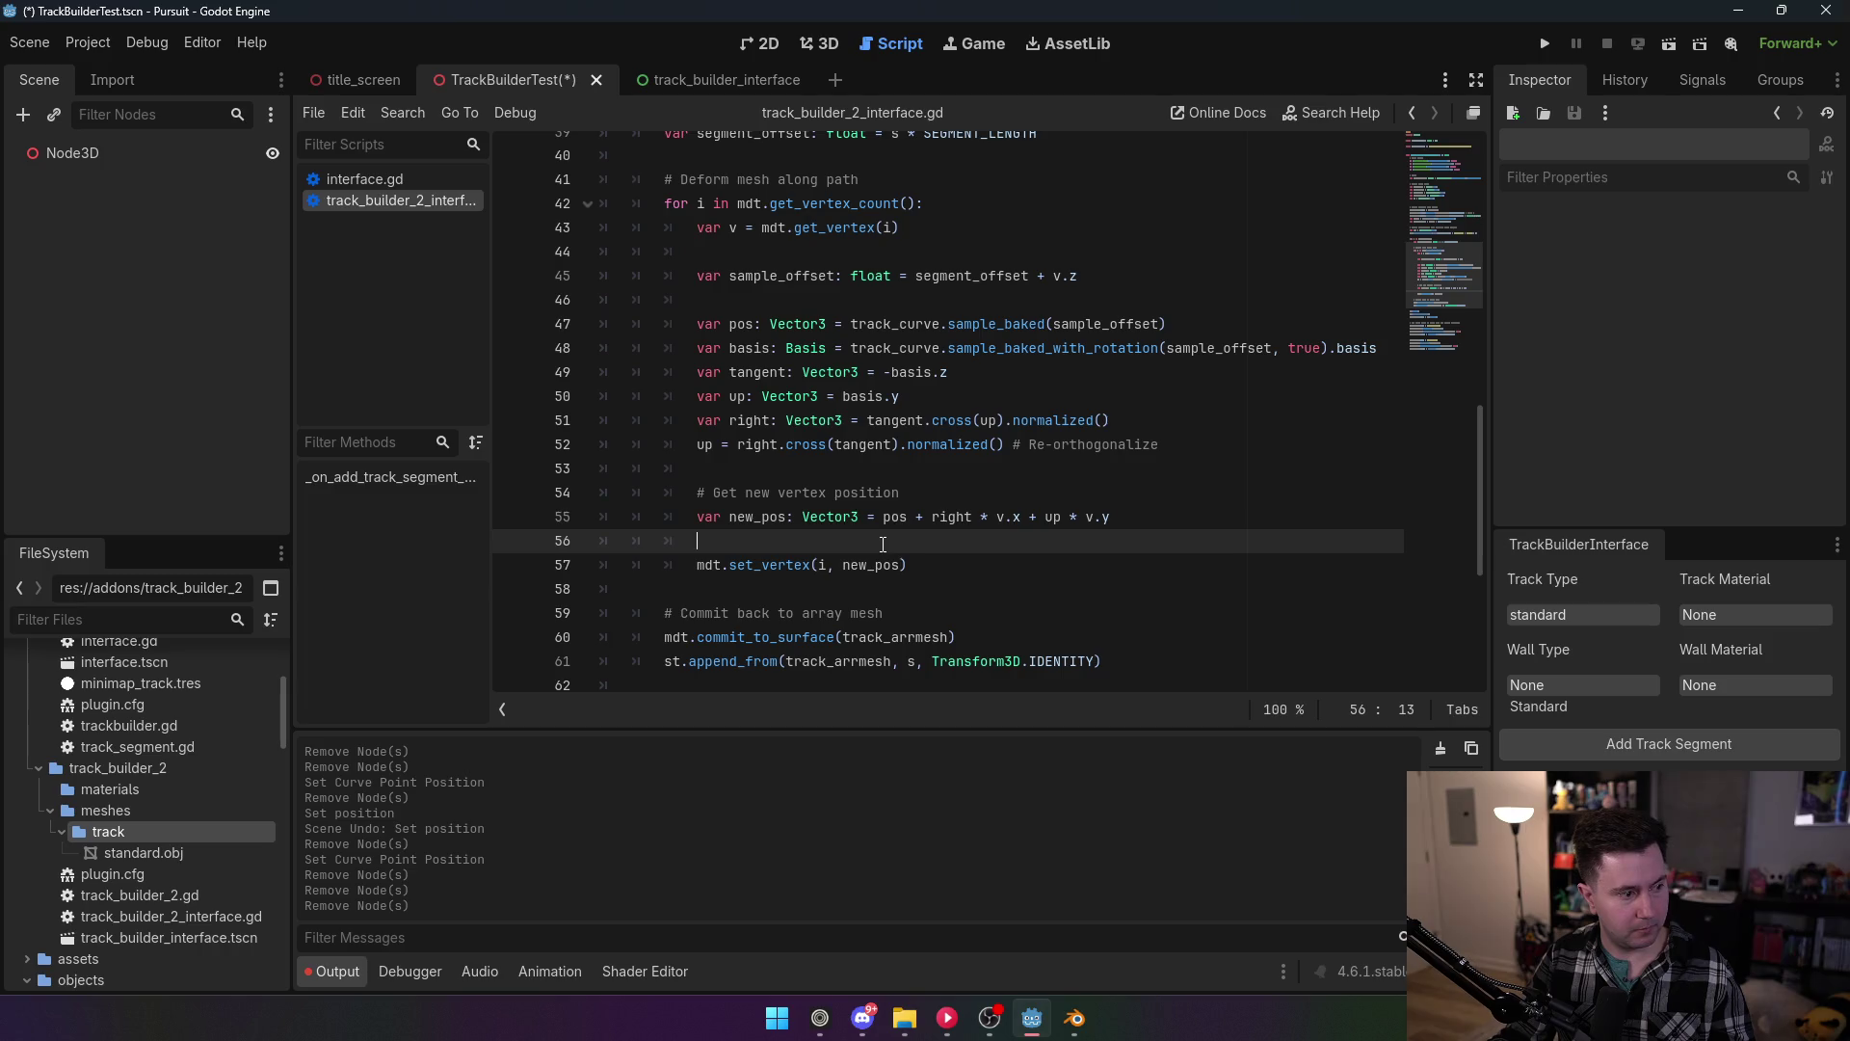
key("Return")
key("Return")
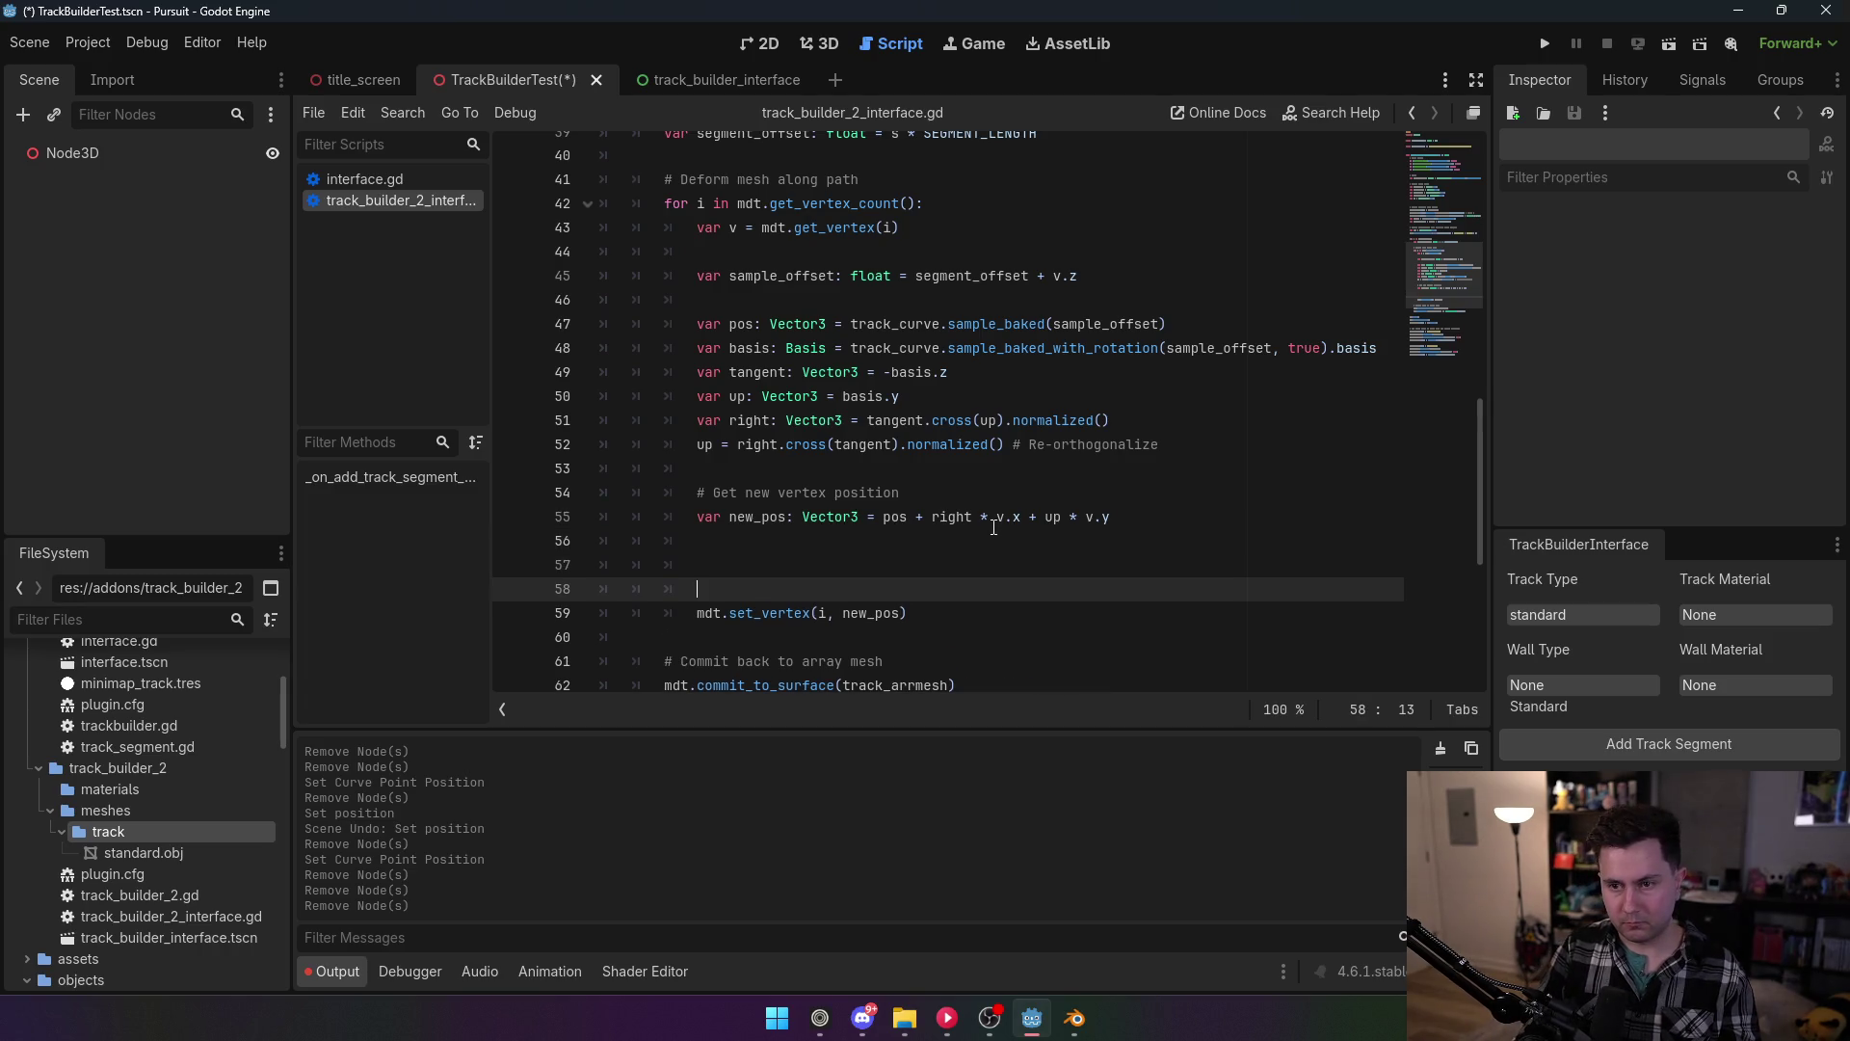
key("Up")
type("# Fix normals")
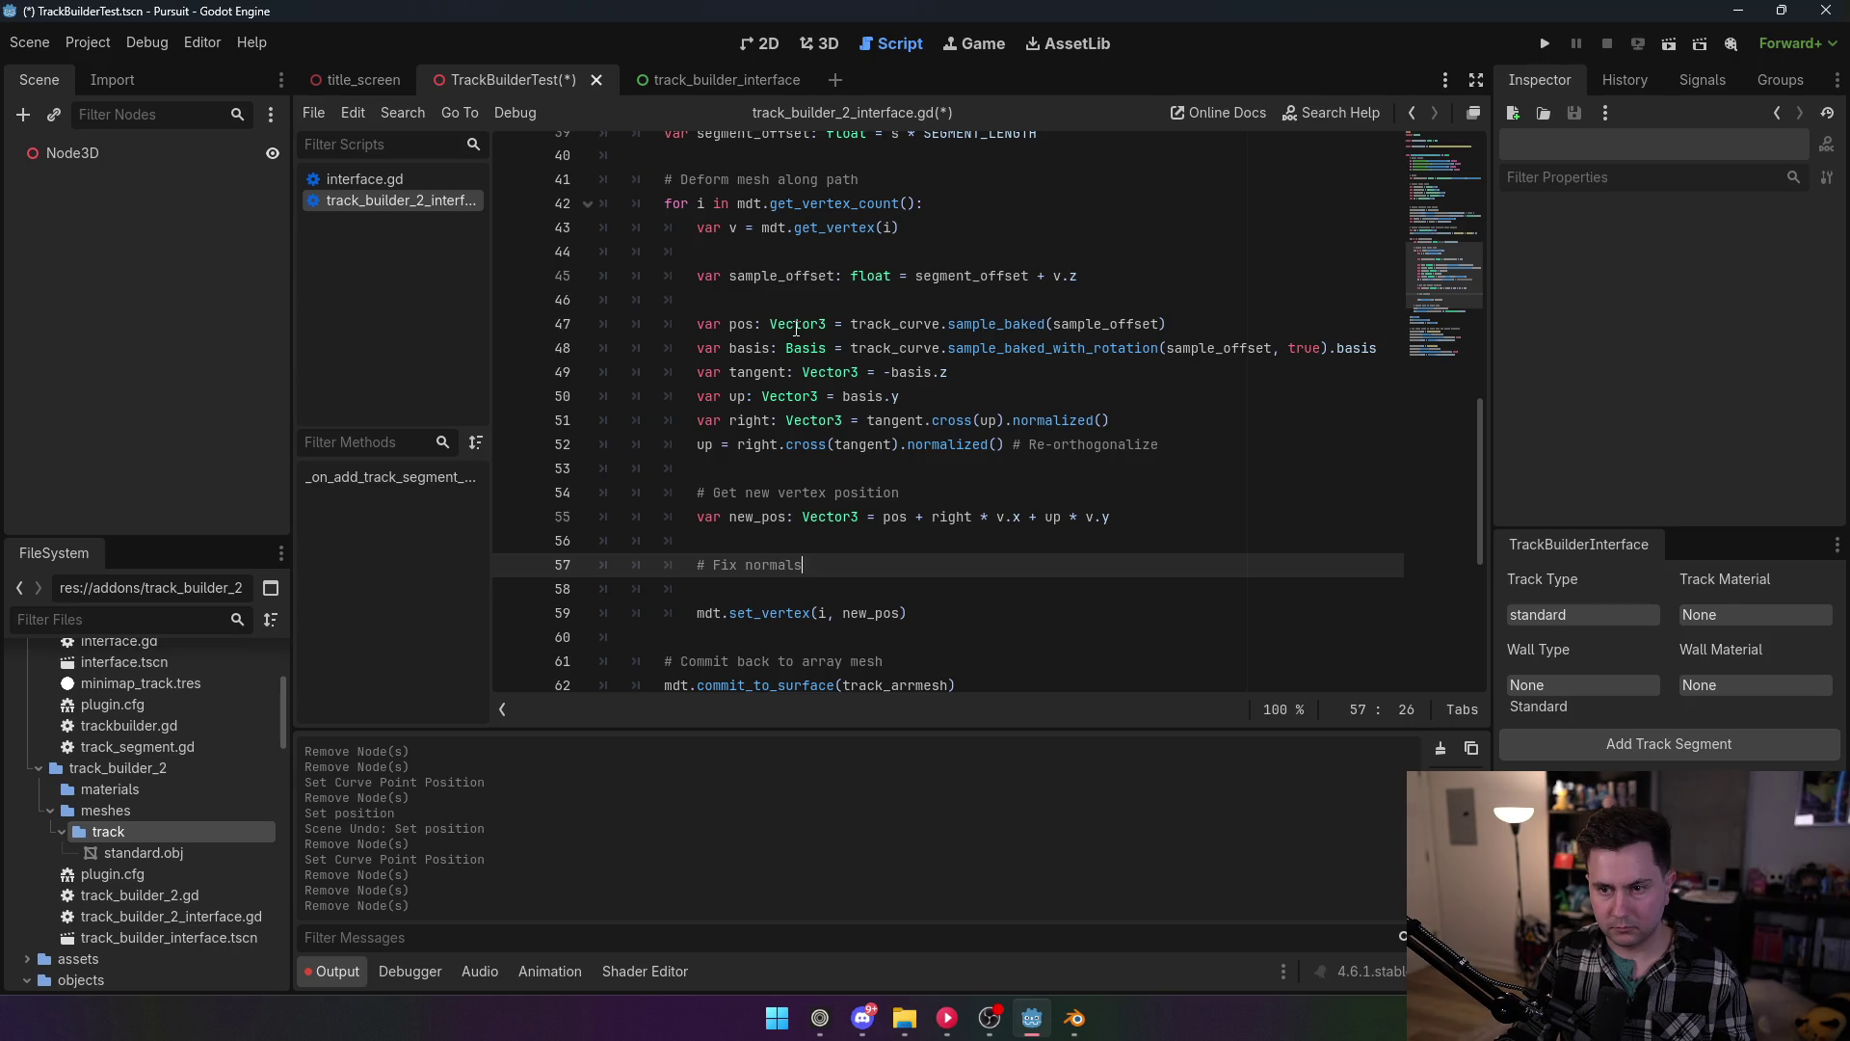
scroll(815, 427, "down", 2)
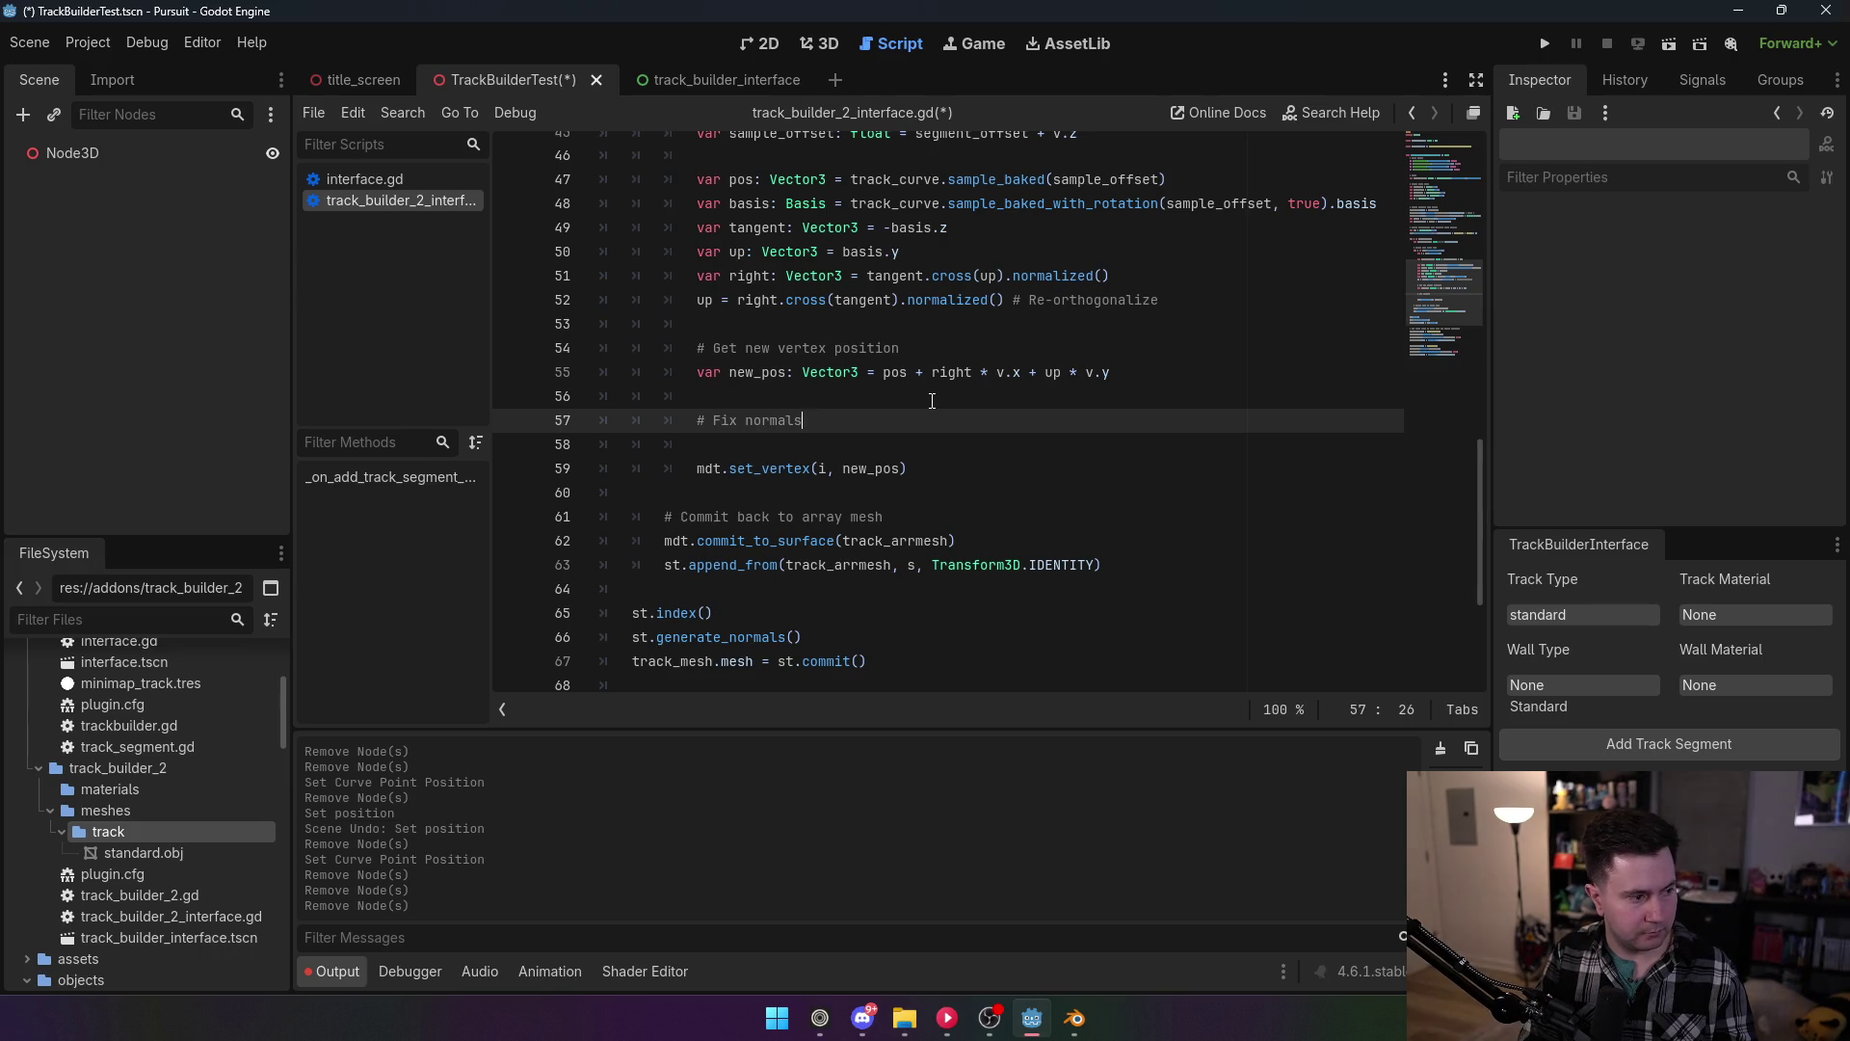
Step: Add 'var n := get_vertex_normal(i)' below the Fix normals comment
key("Return")
type("var n ")
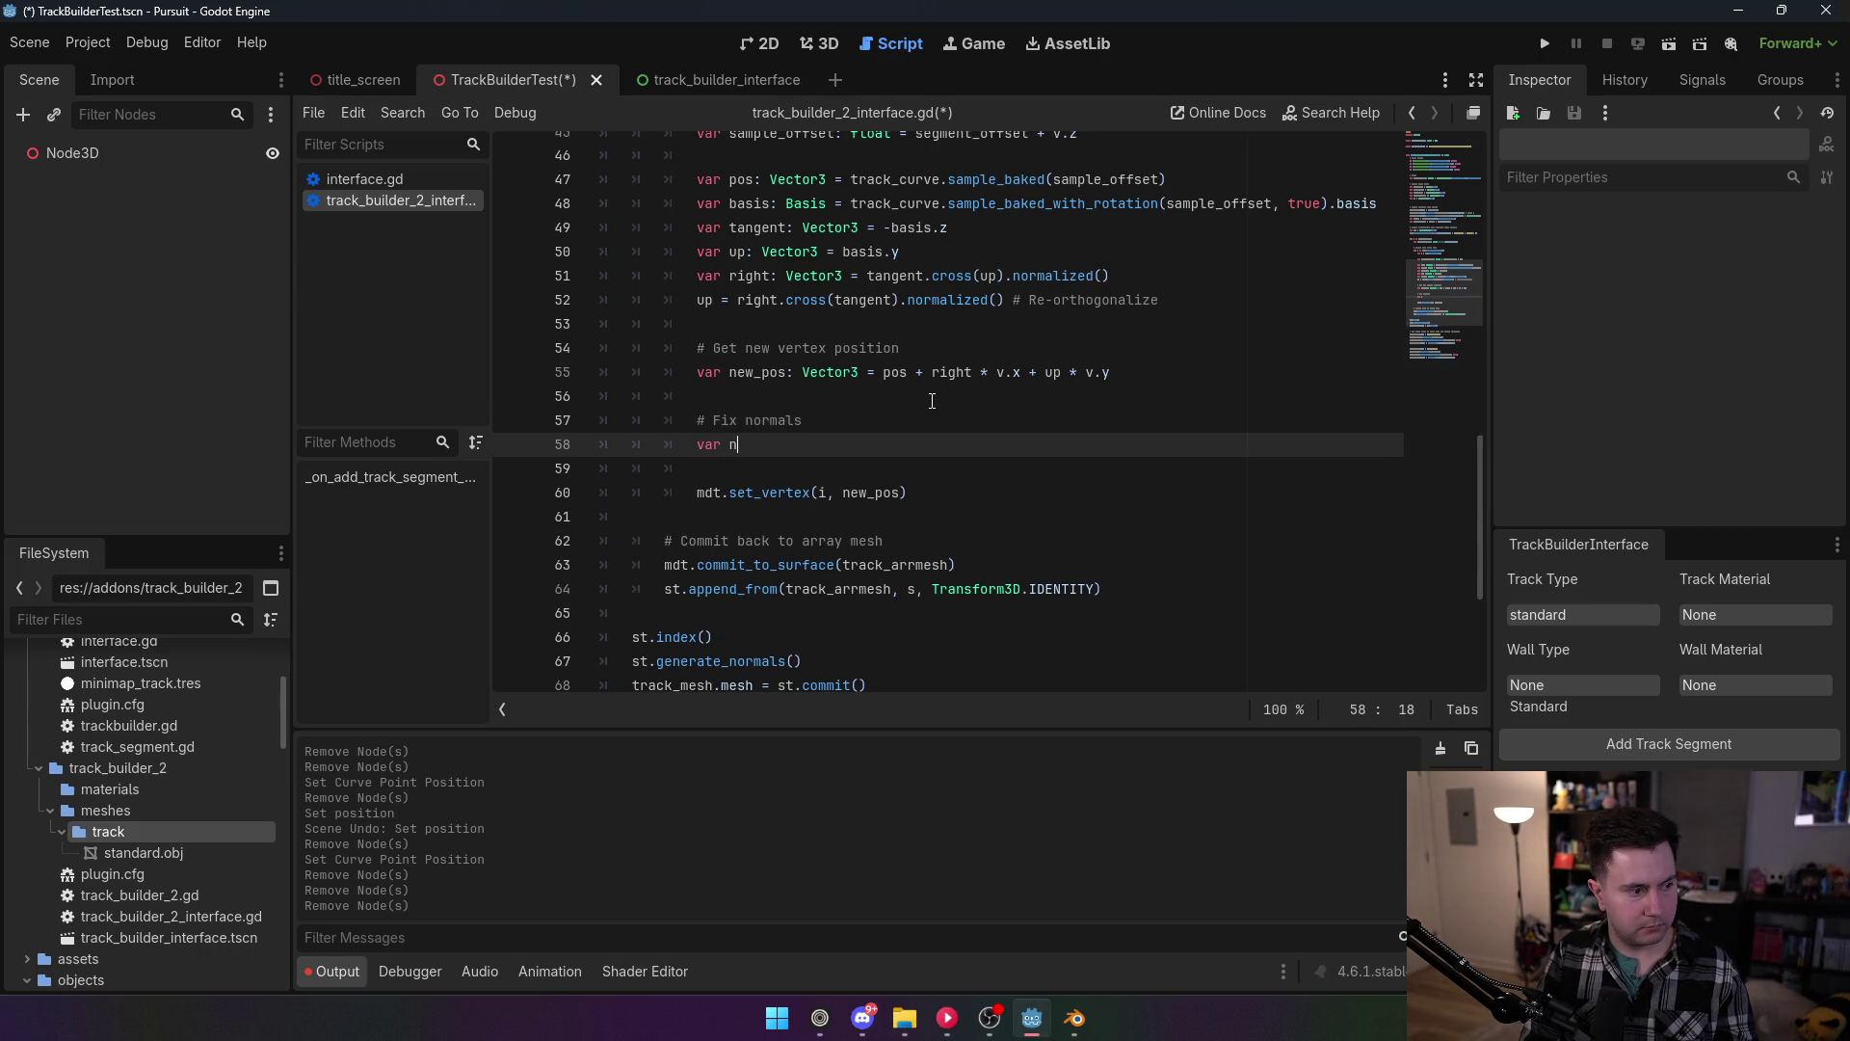
type(":")
type("= ")
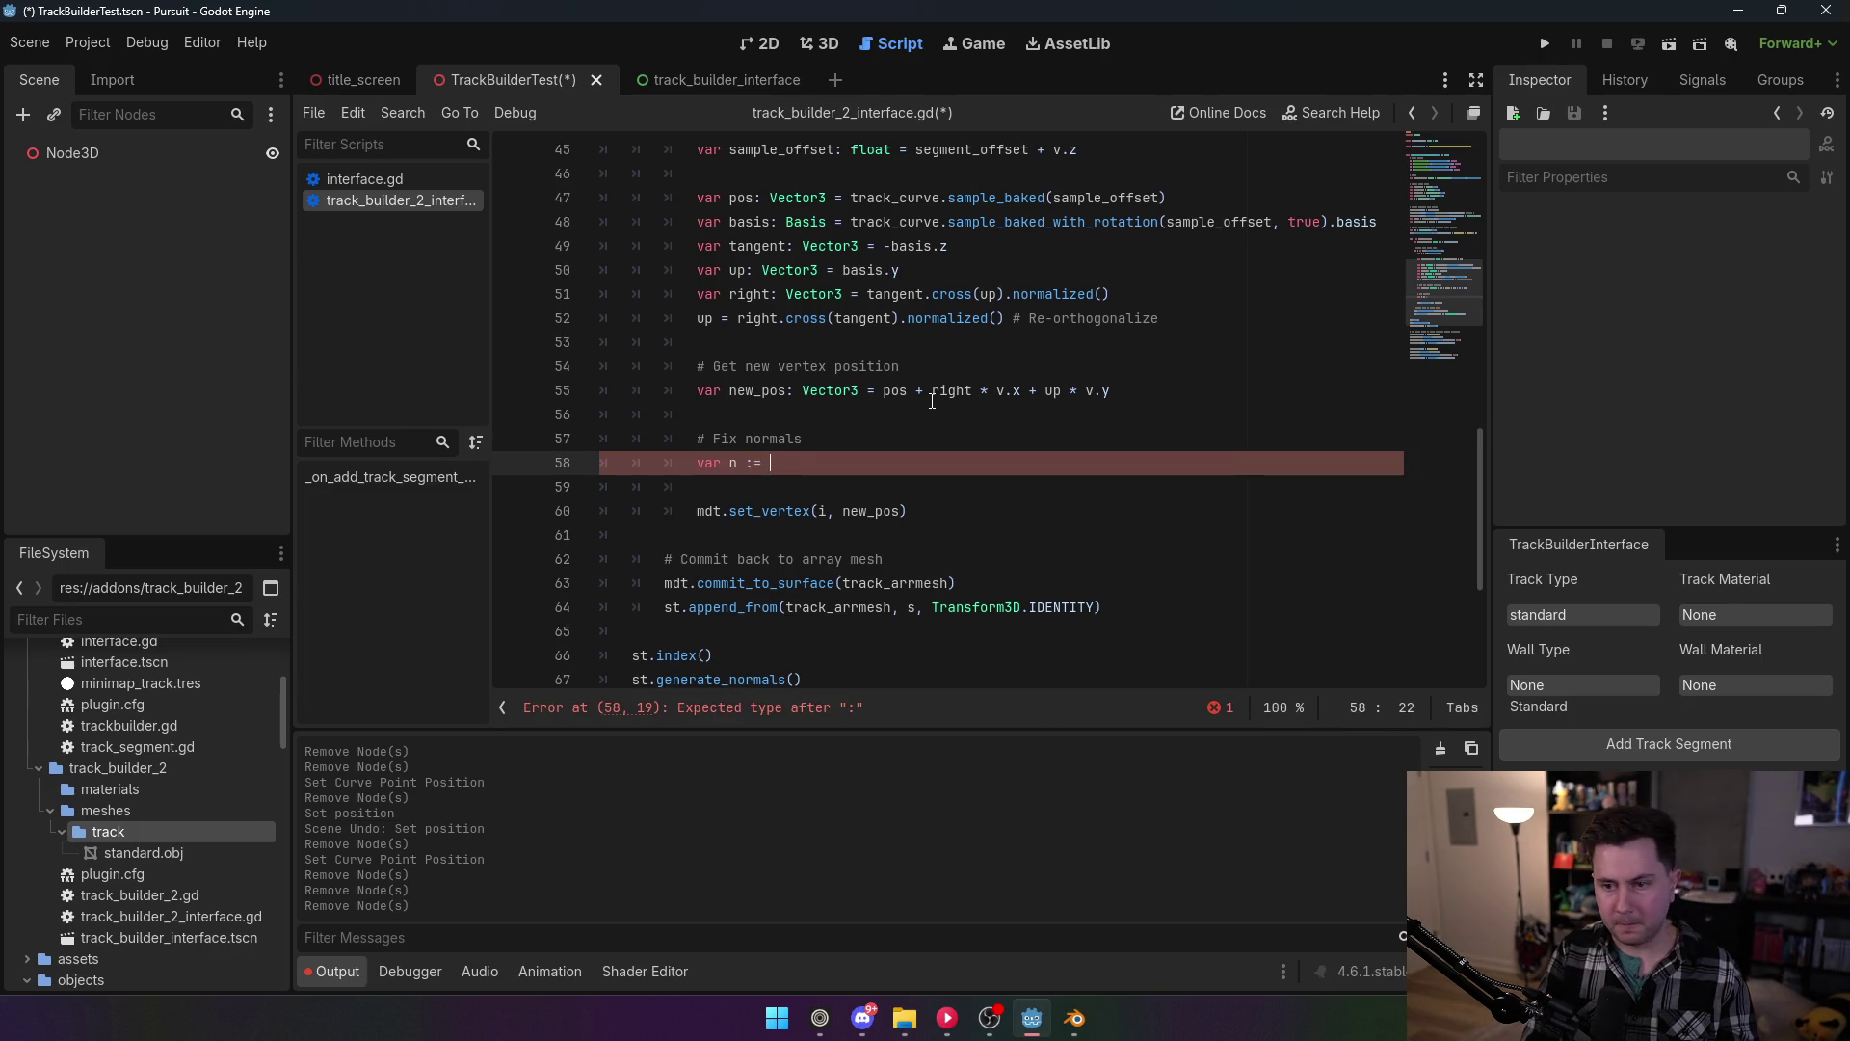
type("get_vertex_normal*")
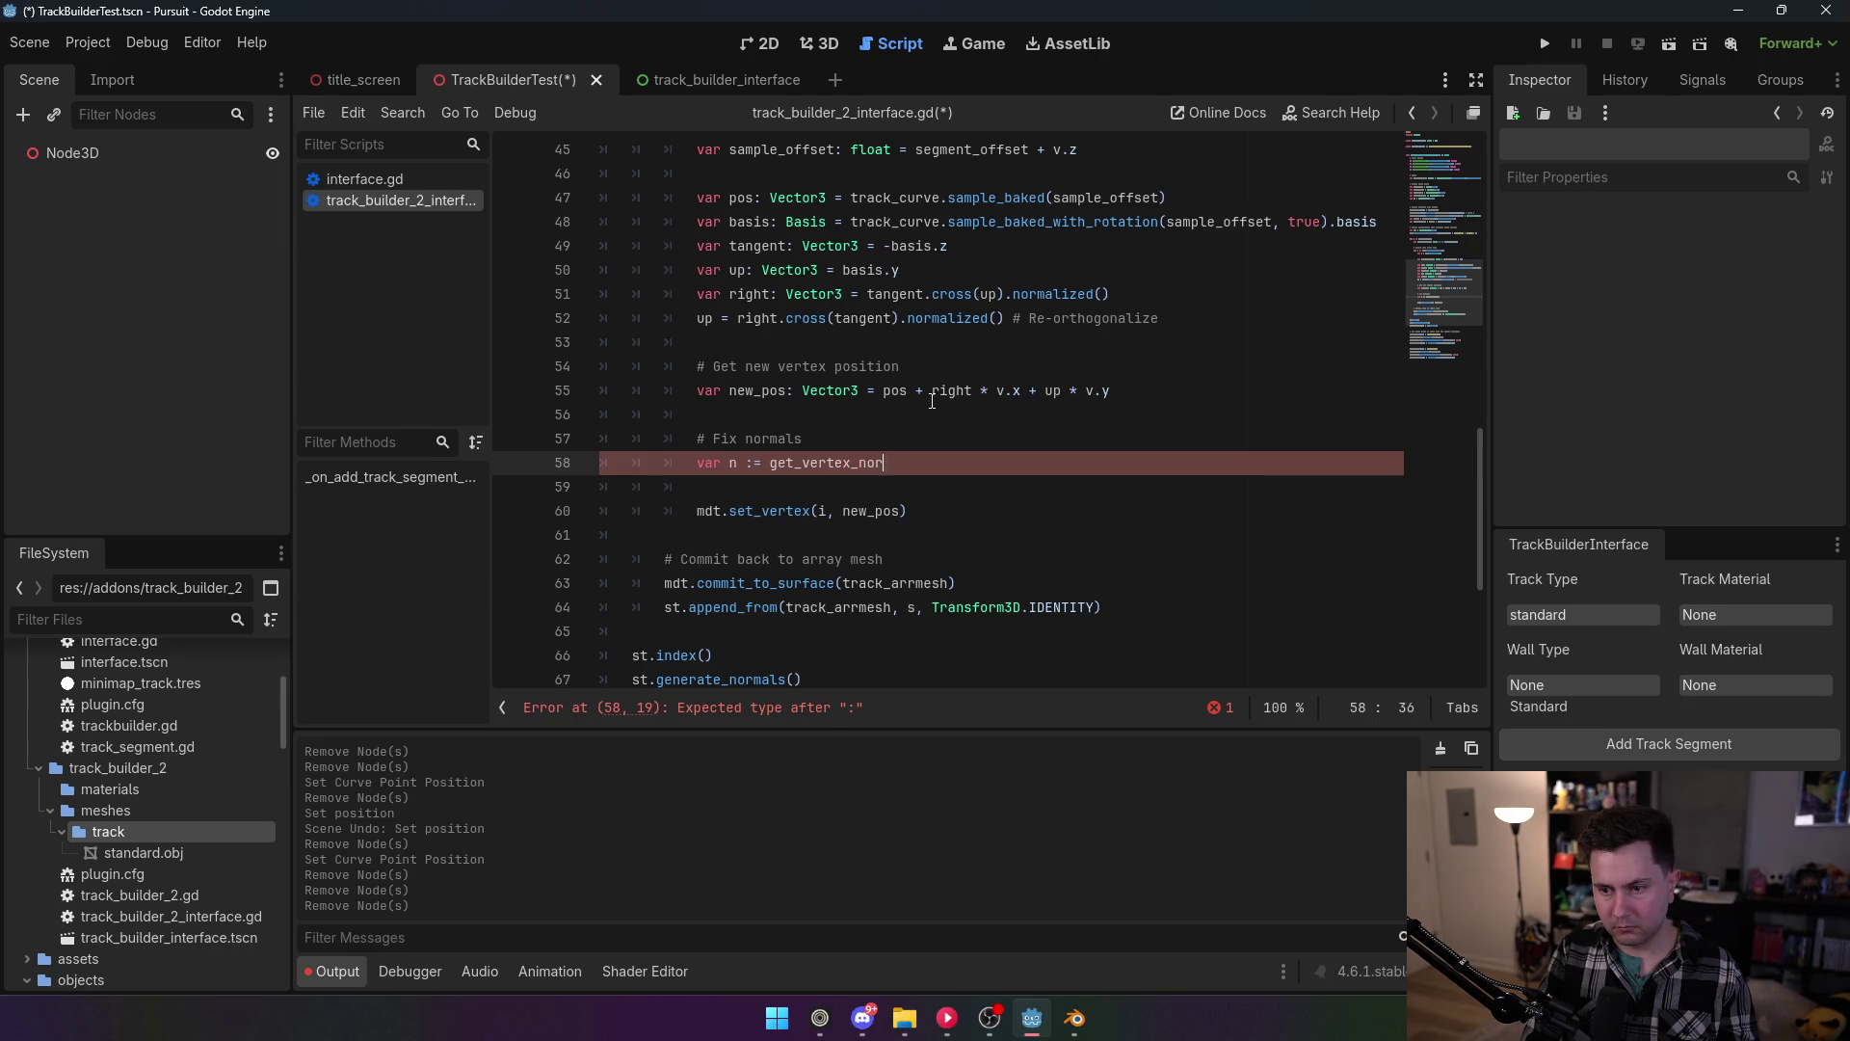
key("BackSpace")
type("(i")
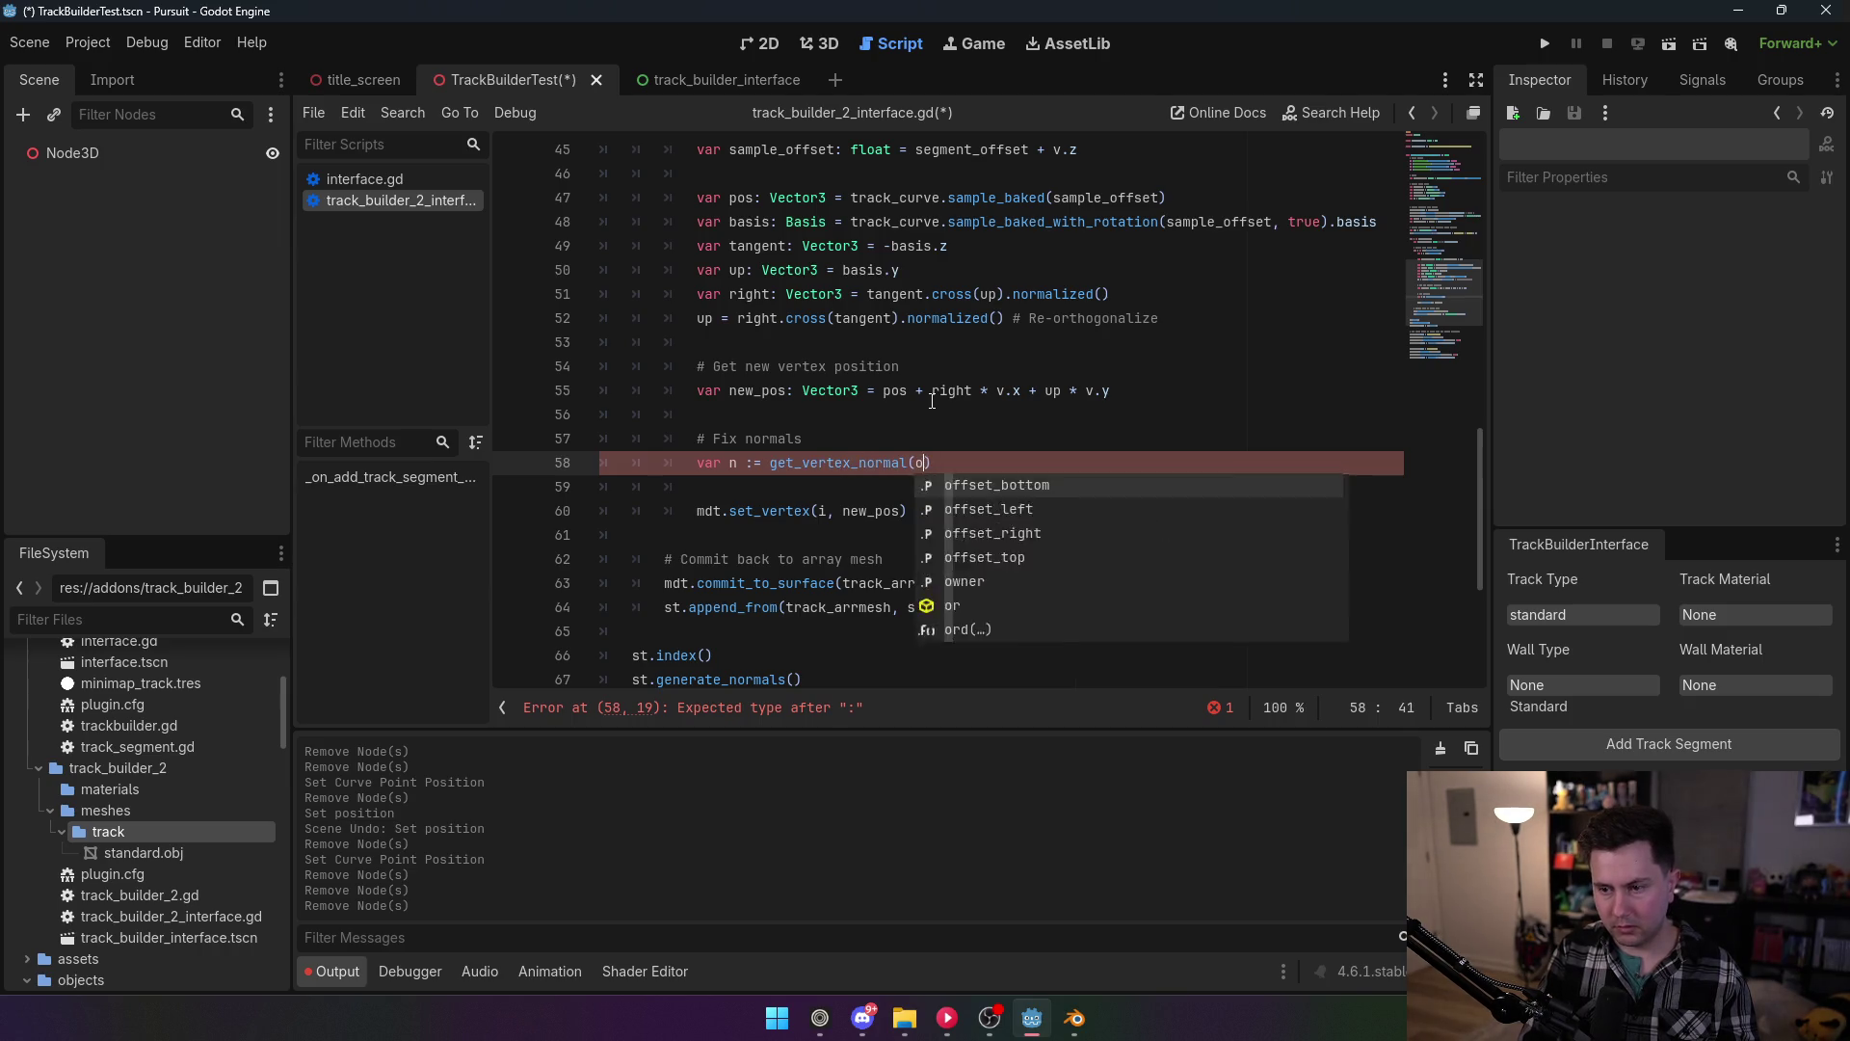
type(")")
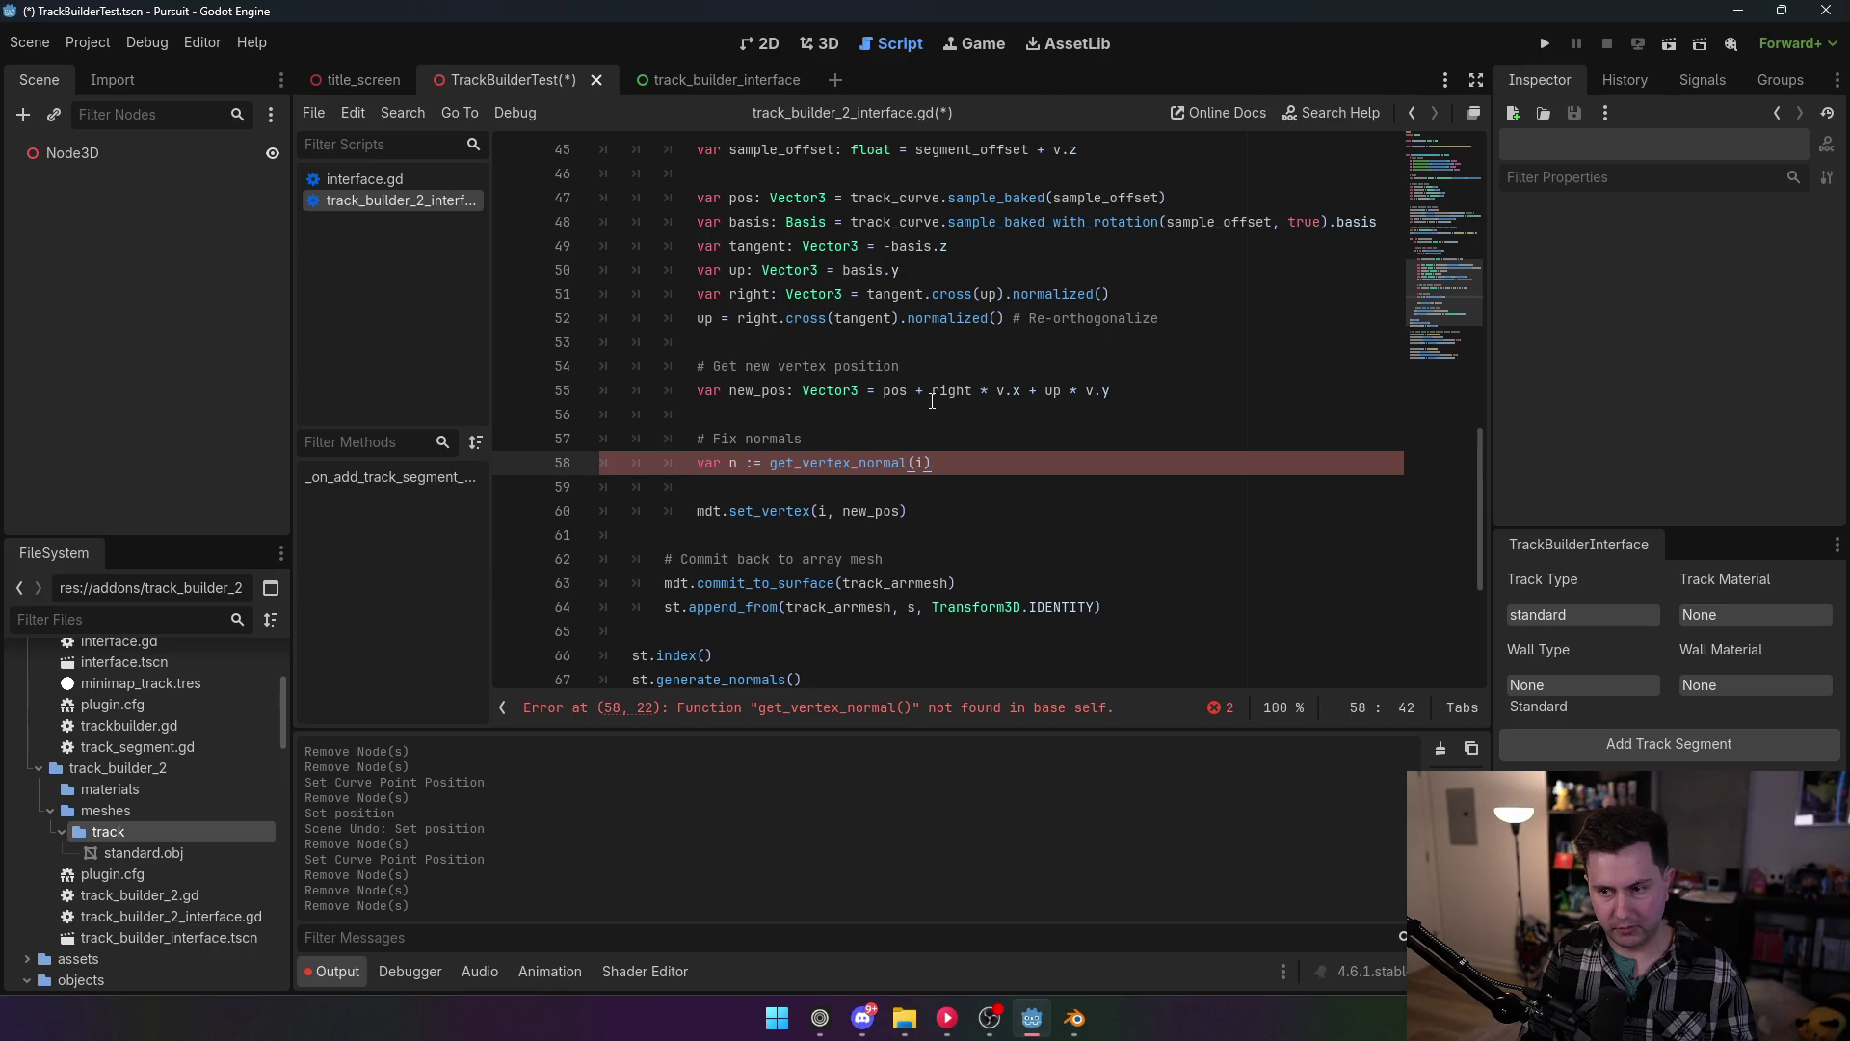
Step: Add 'mdt.set_vertex_normal(i, right * n.x * n.y * tangent * n.z).normalized())' on the next line
key("Return")
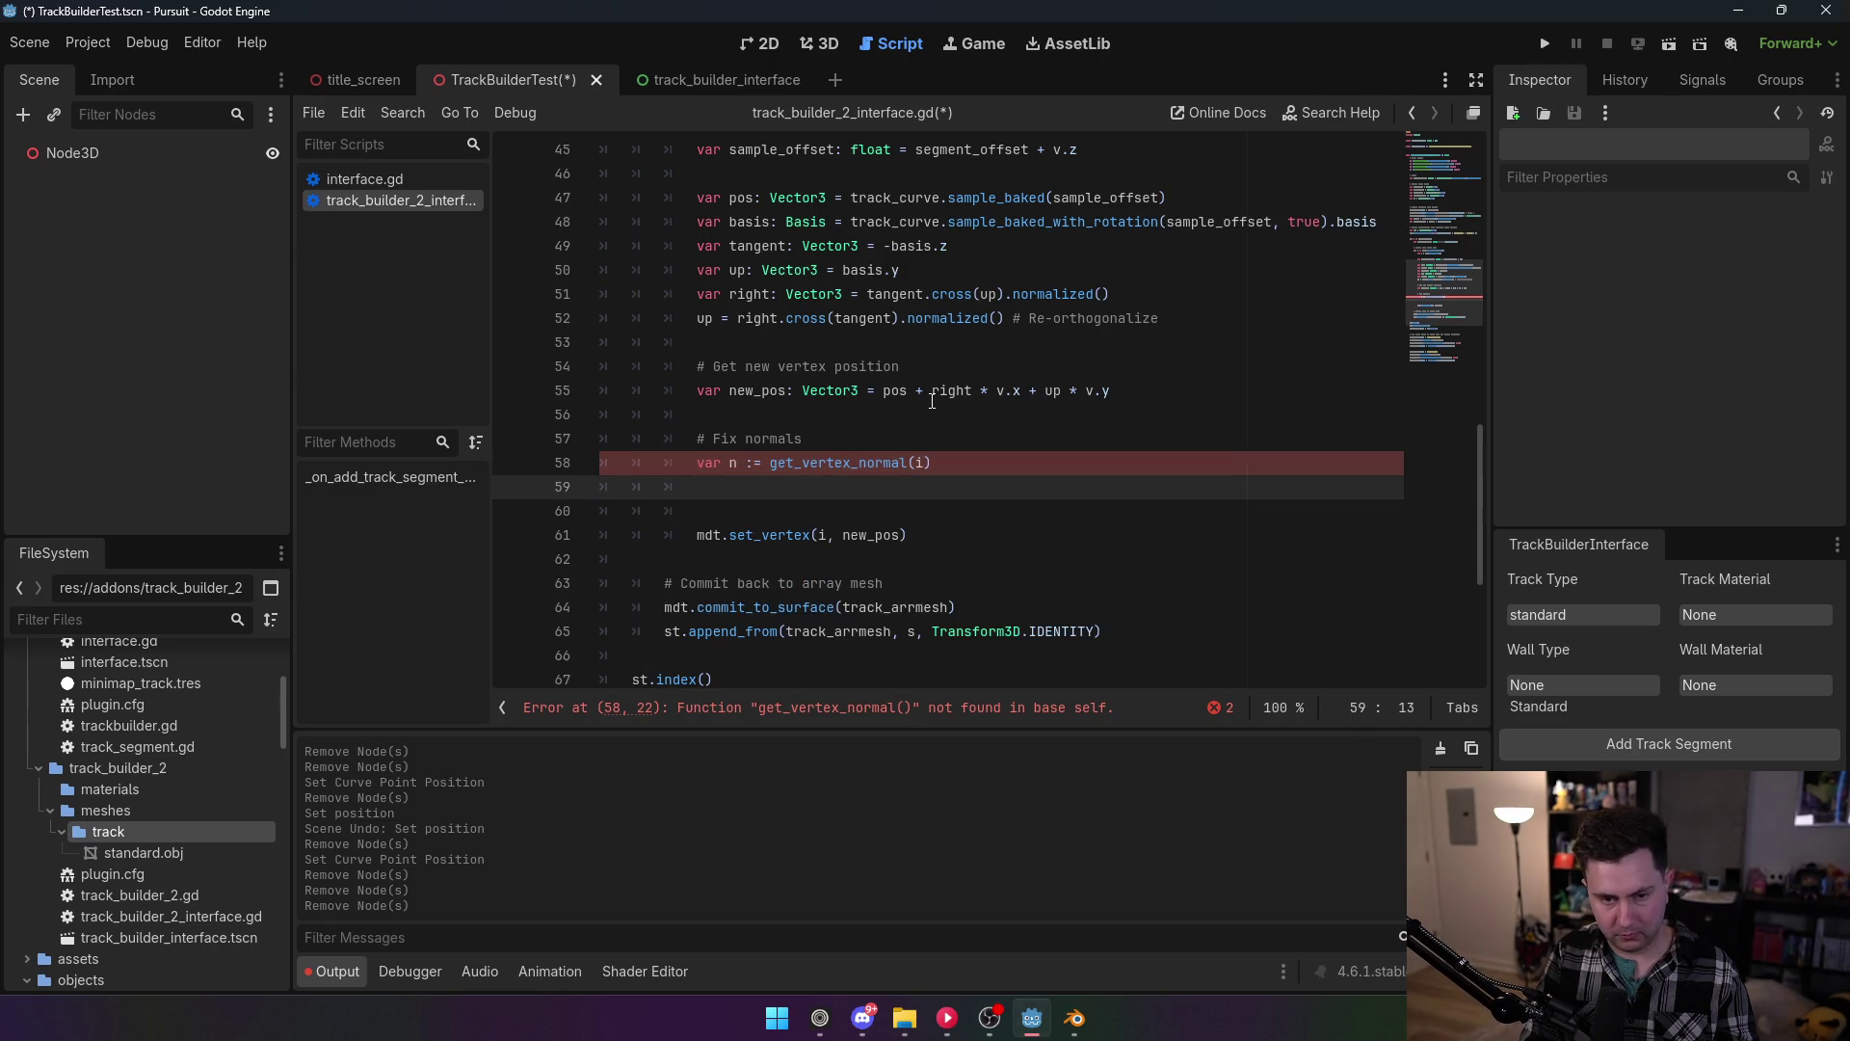
type("mdt.se")
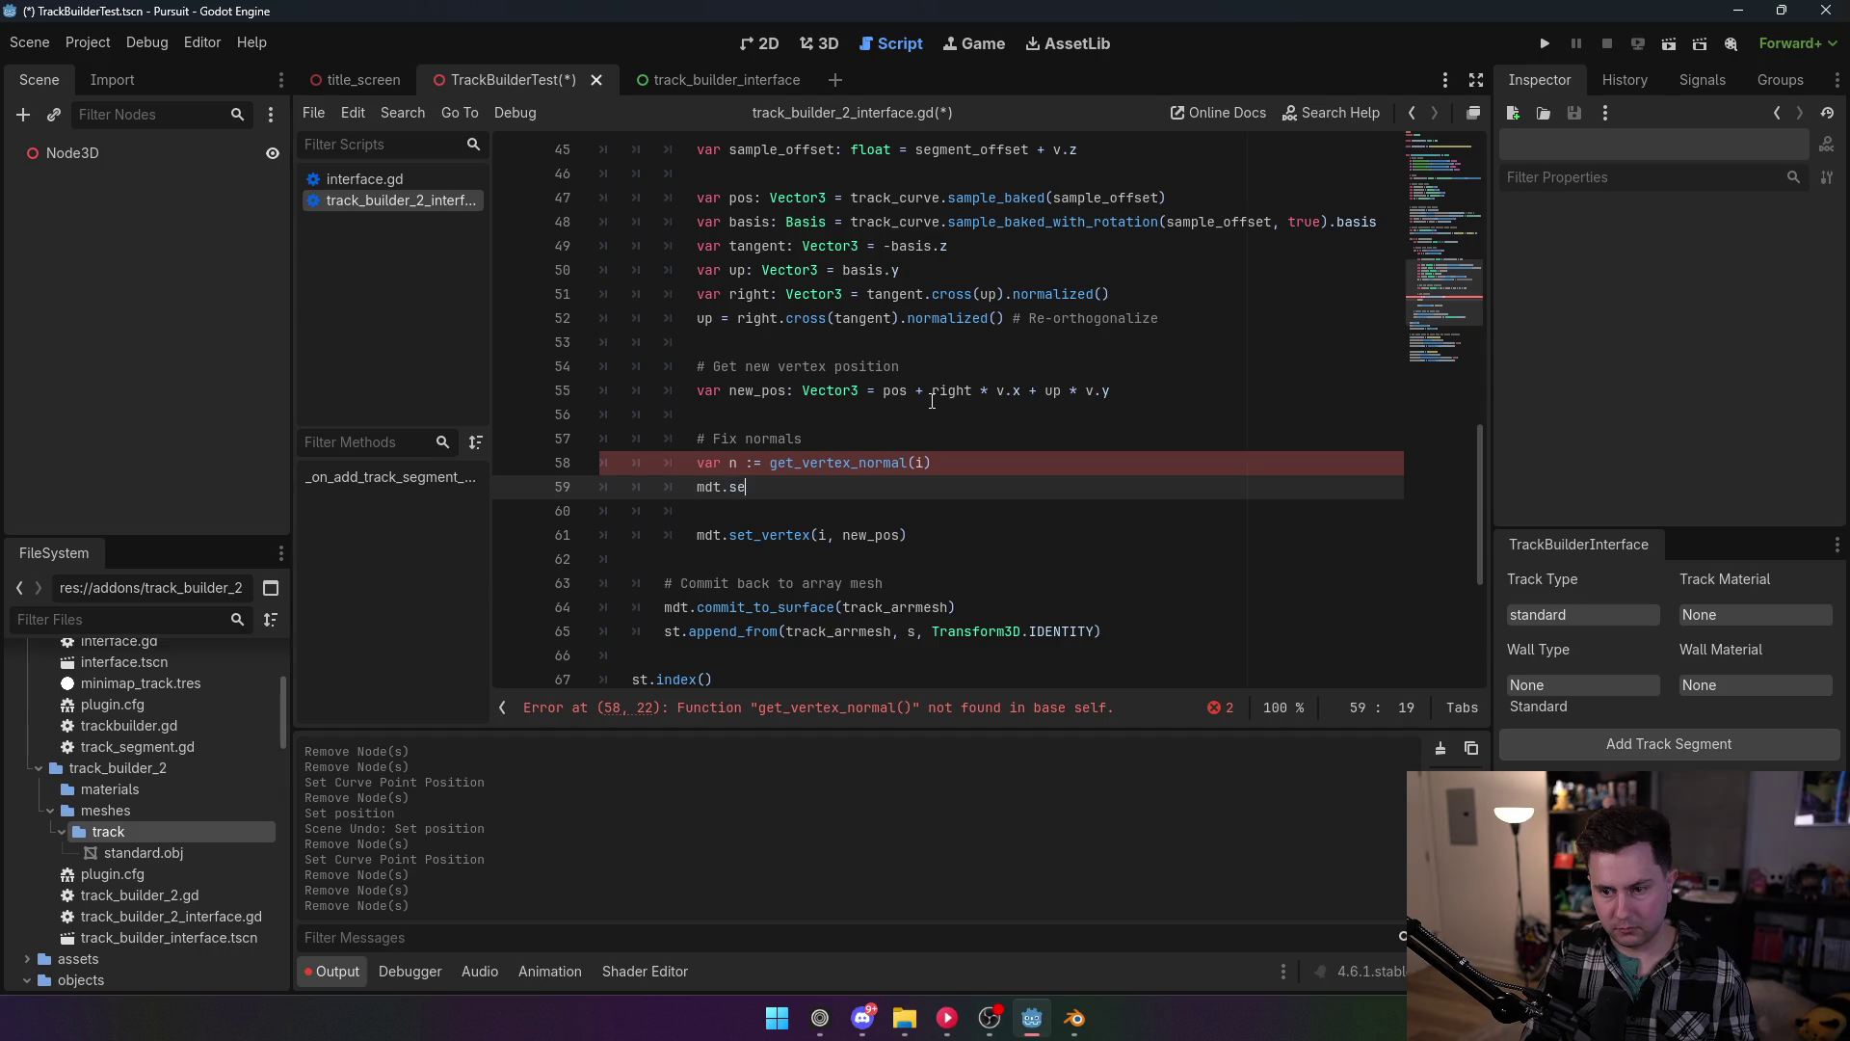
type("t_vertex_no")
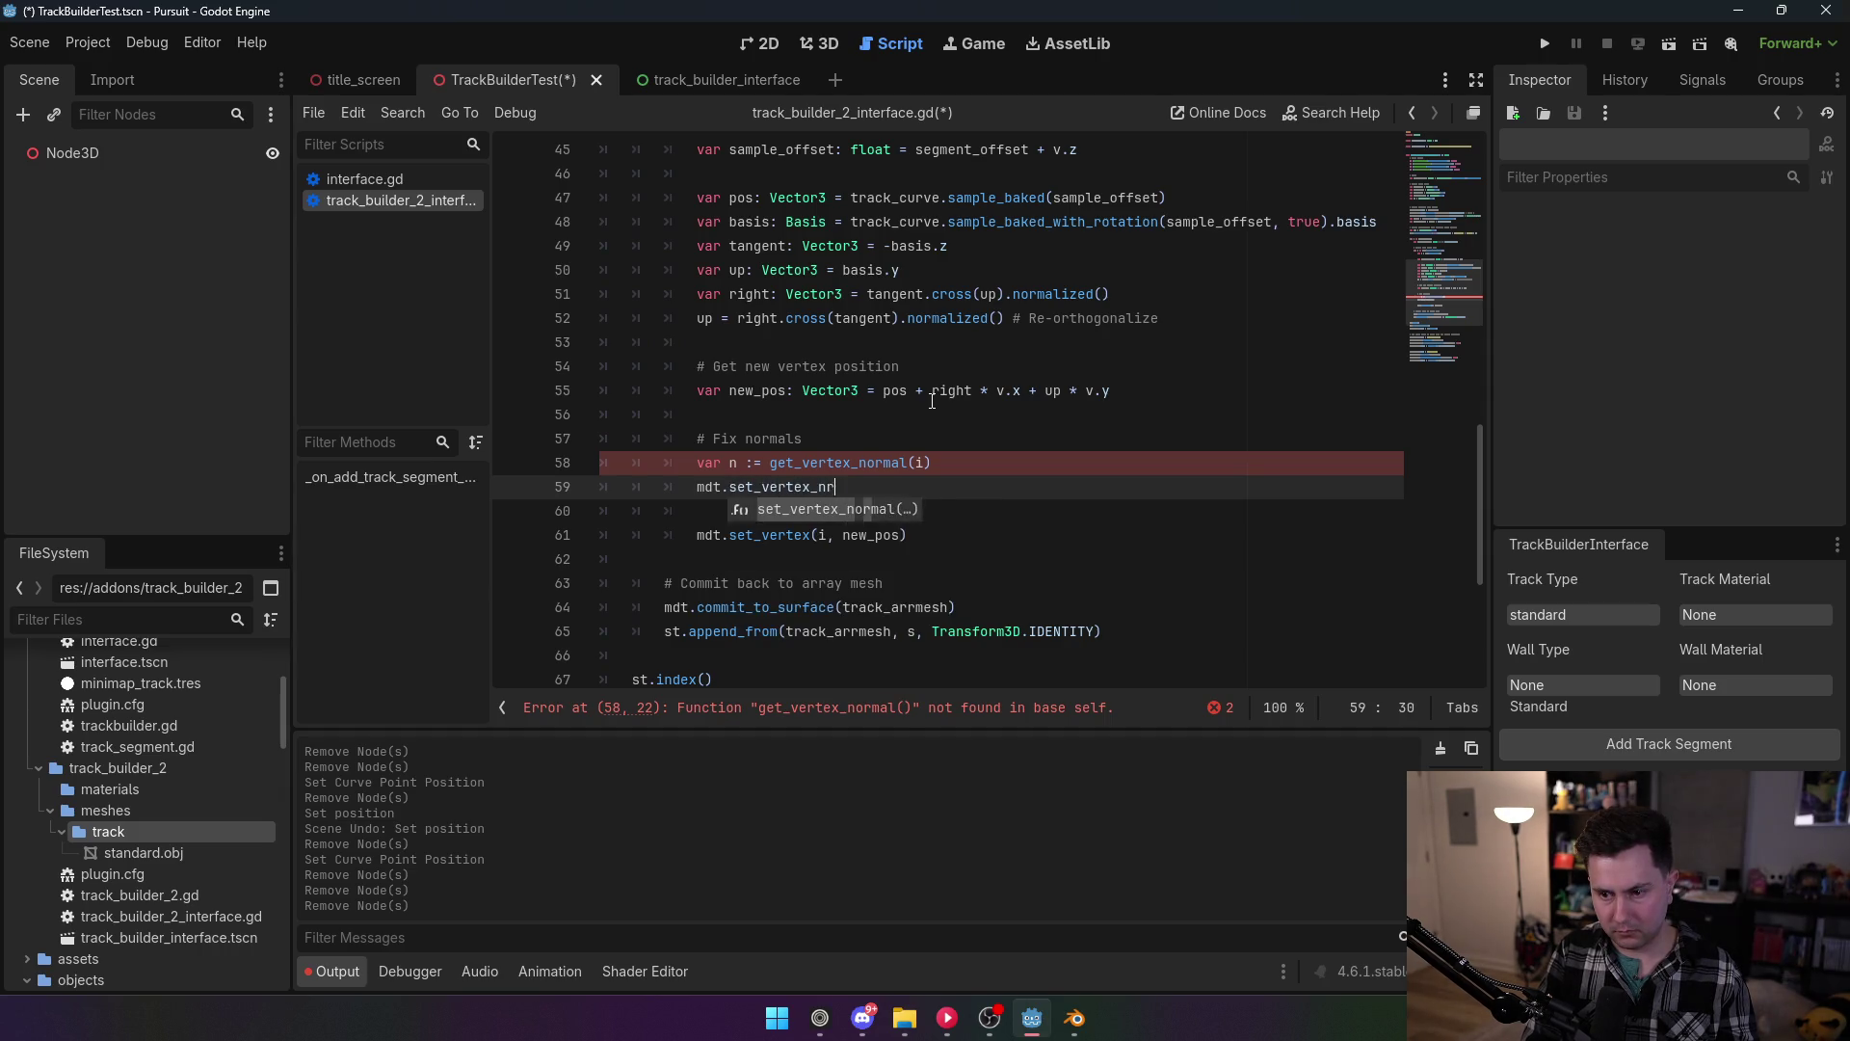
type("rmal(")
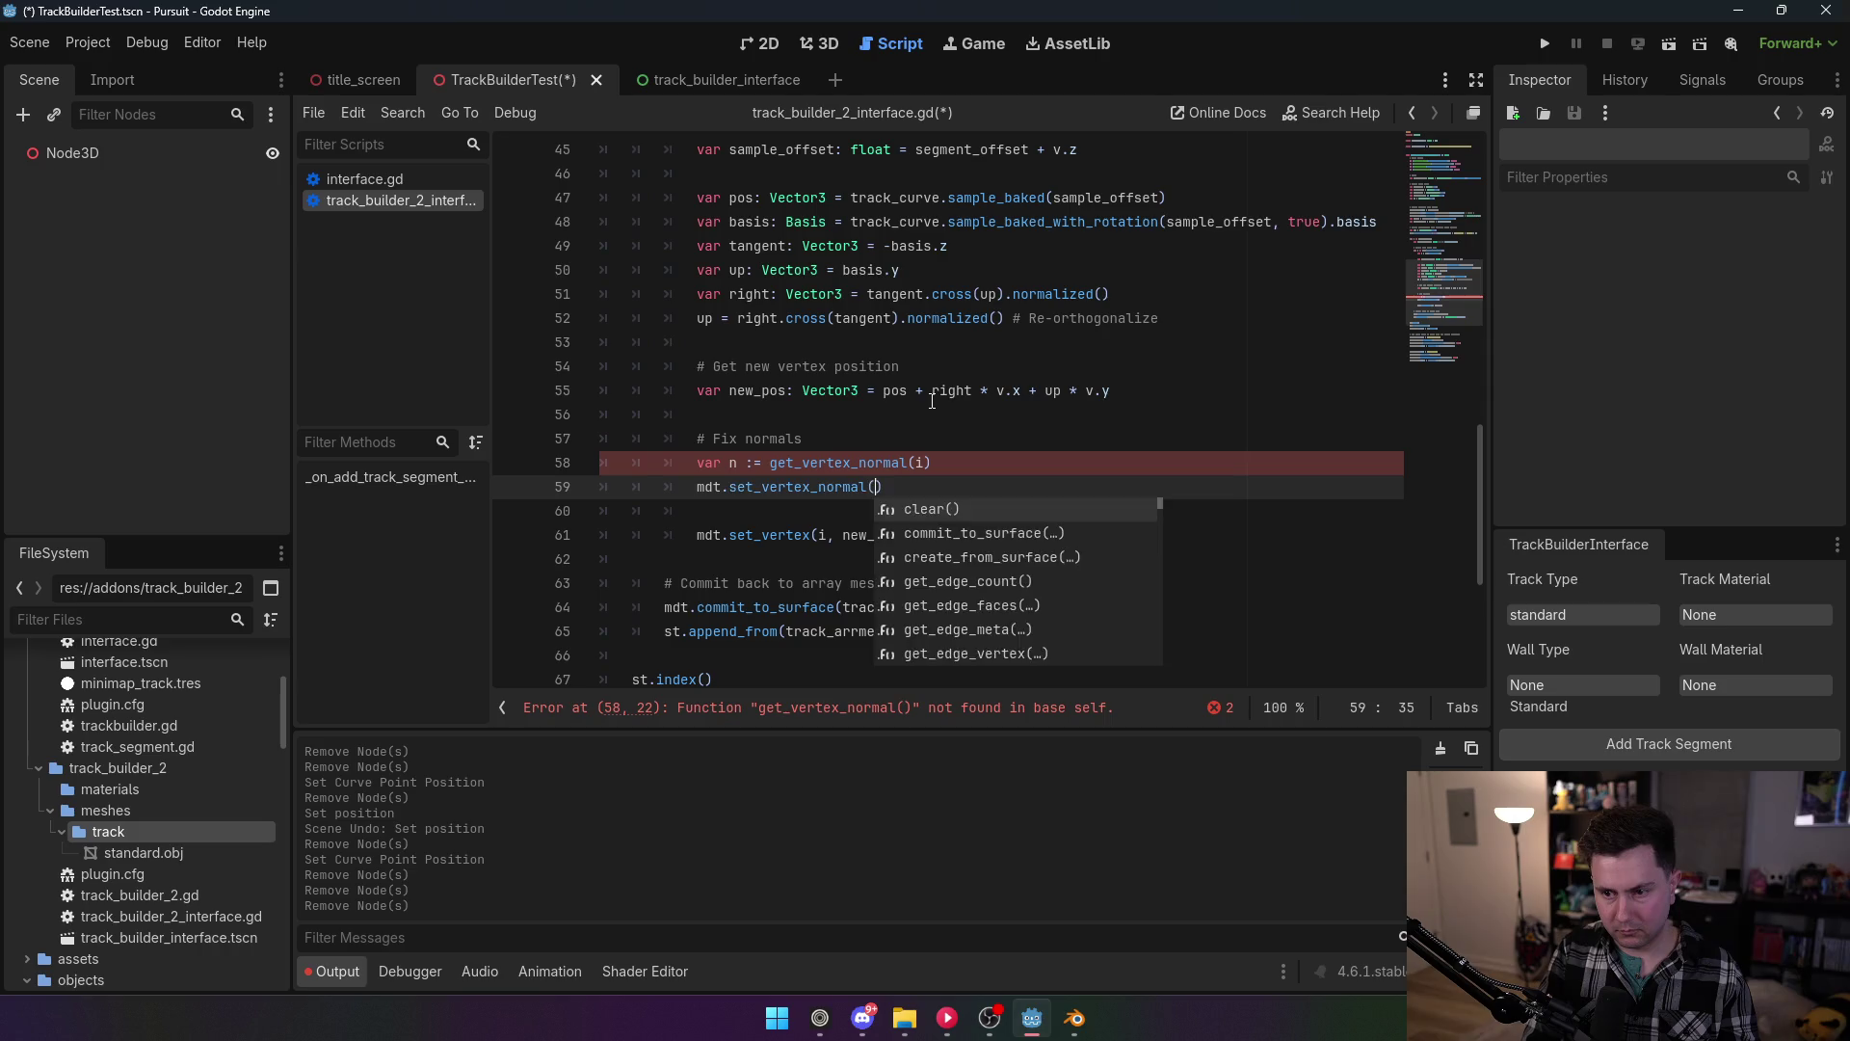
key("Return")
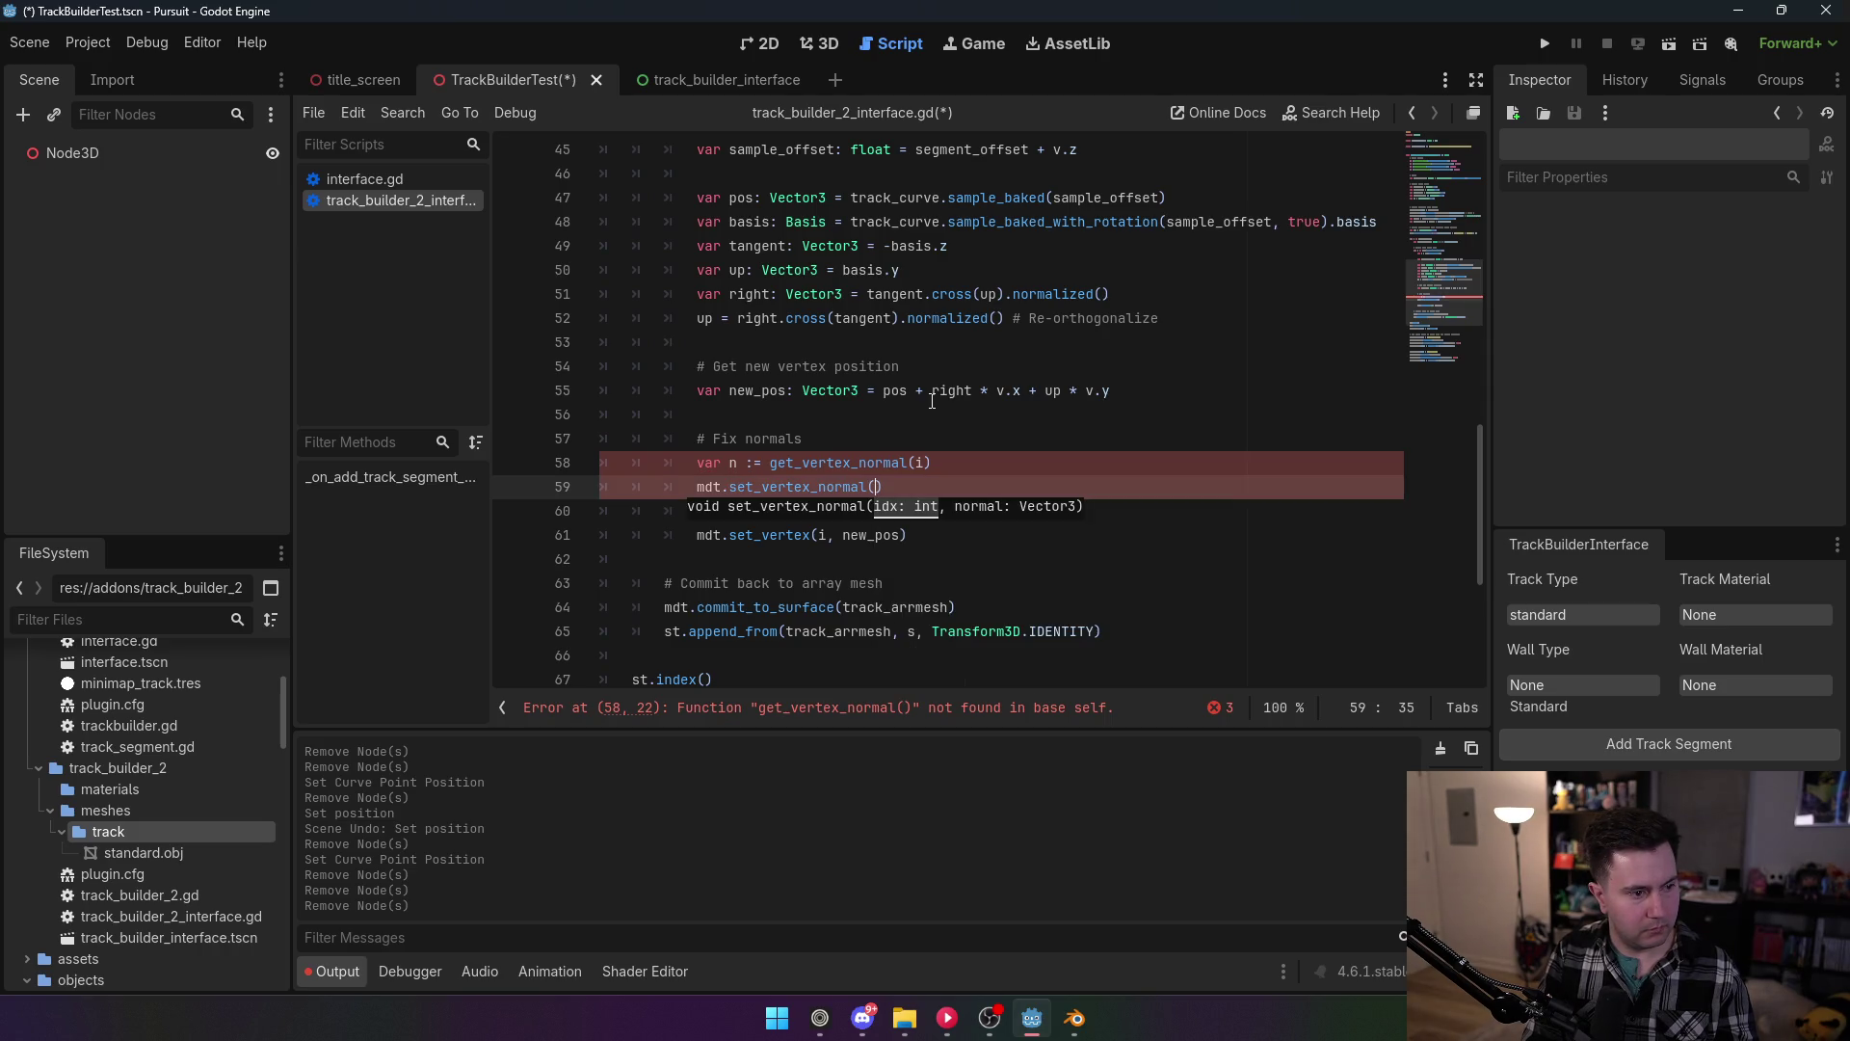
type("i")
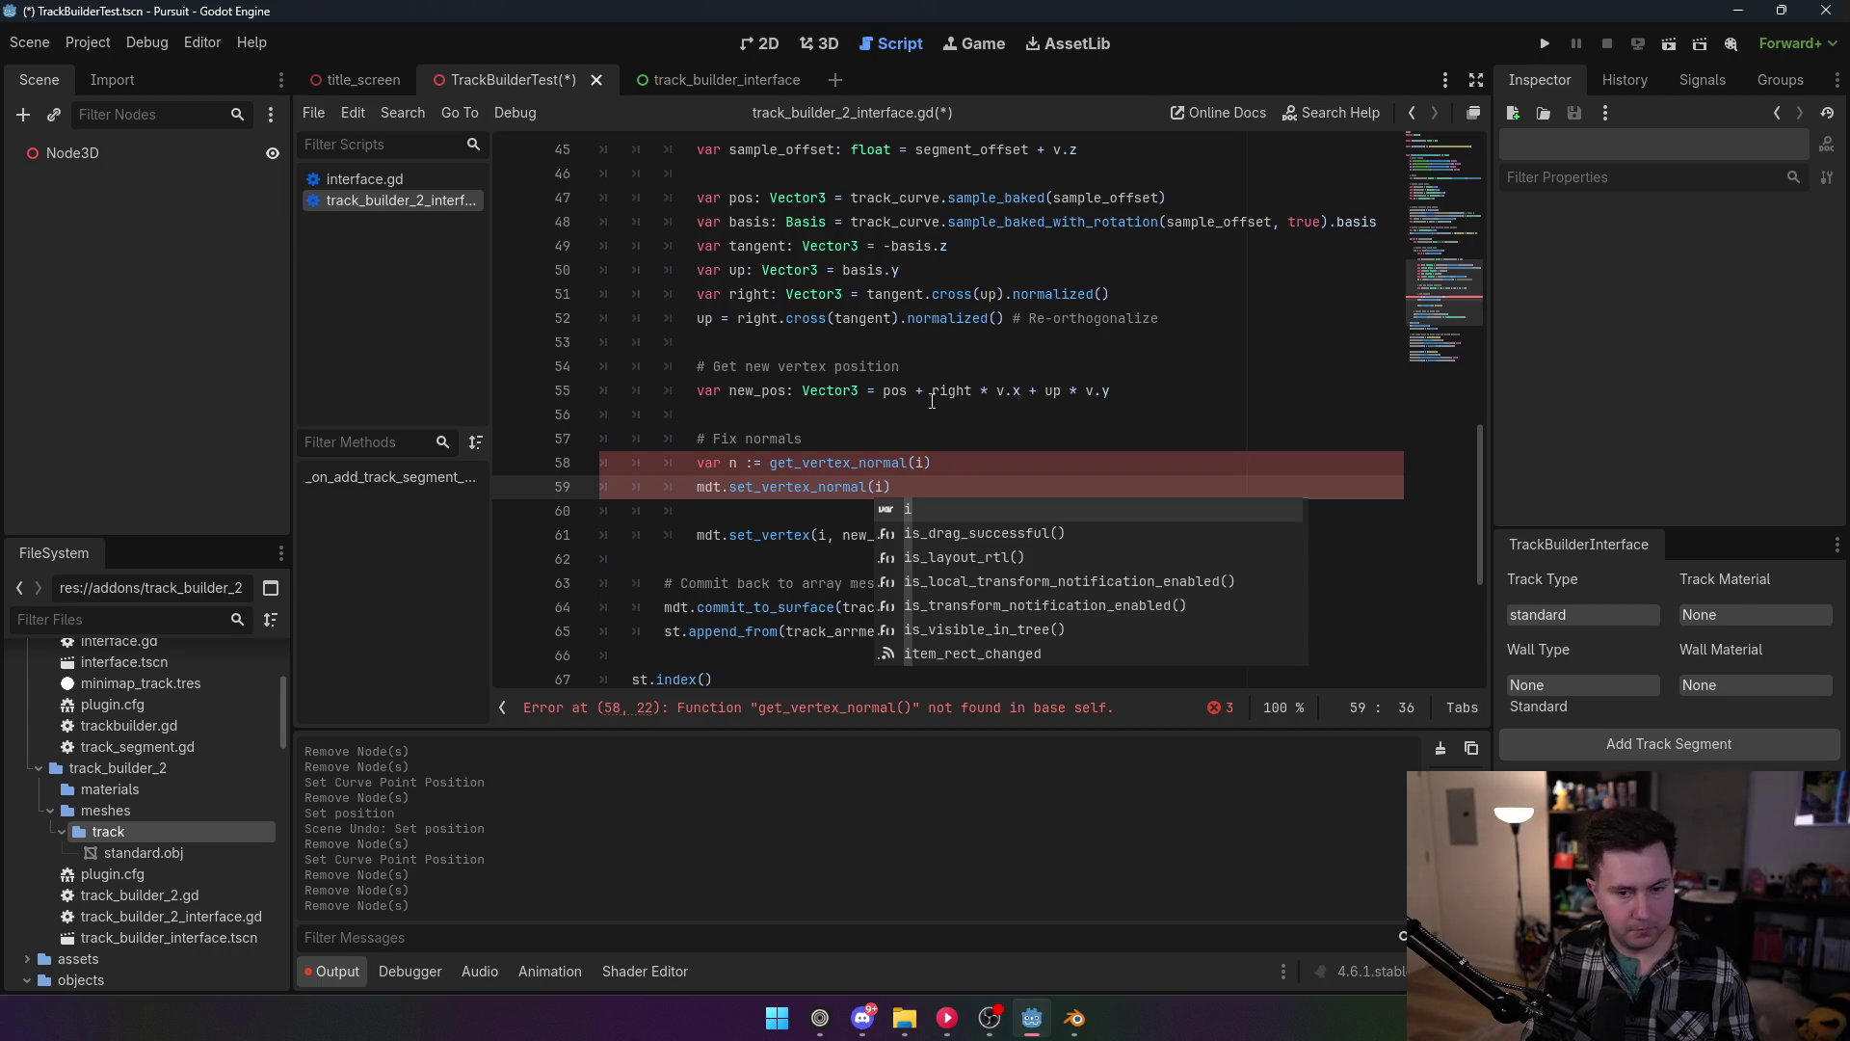
type(", ")
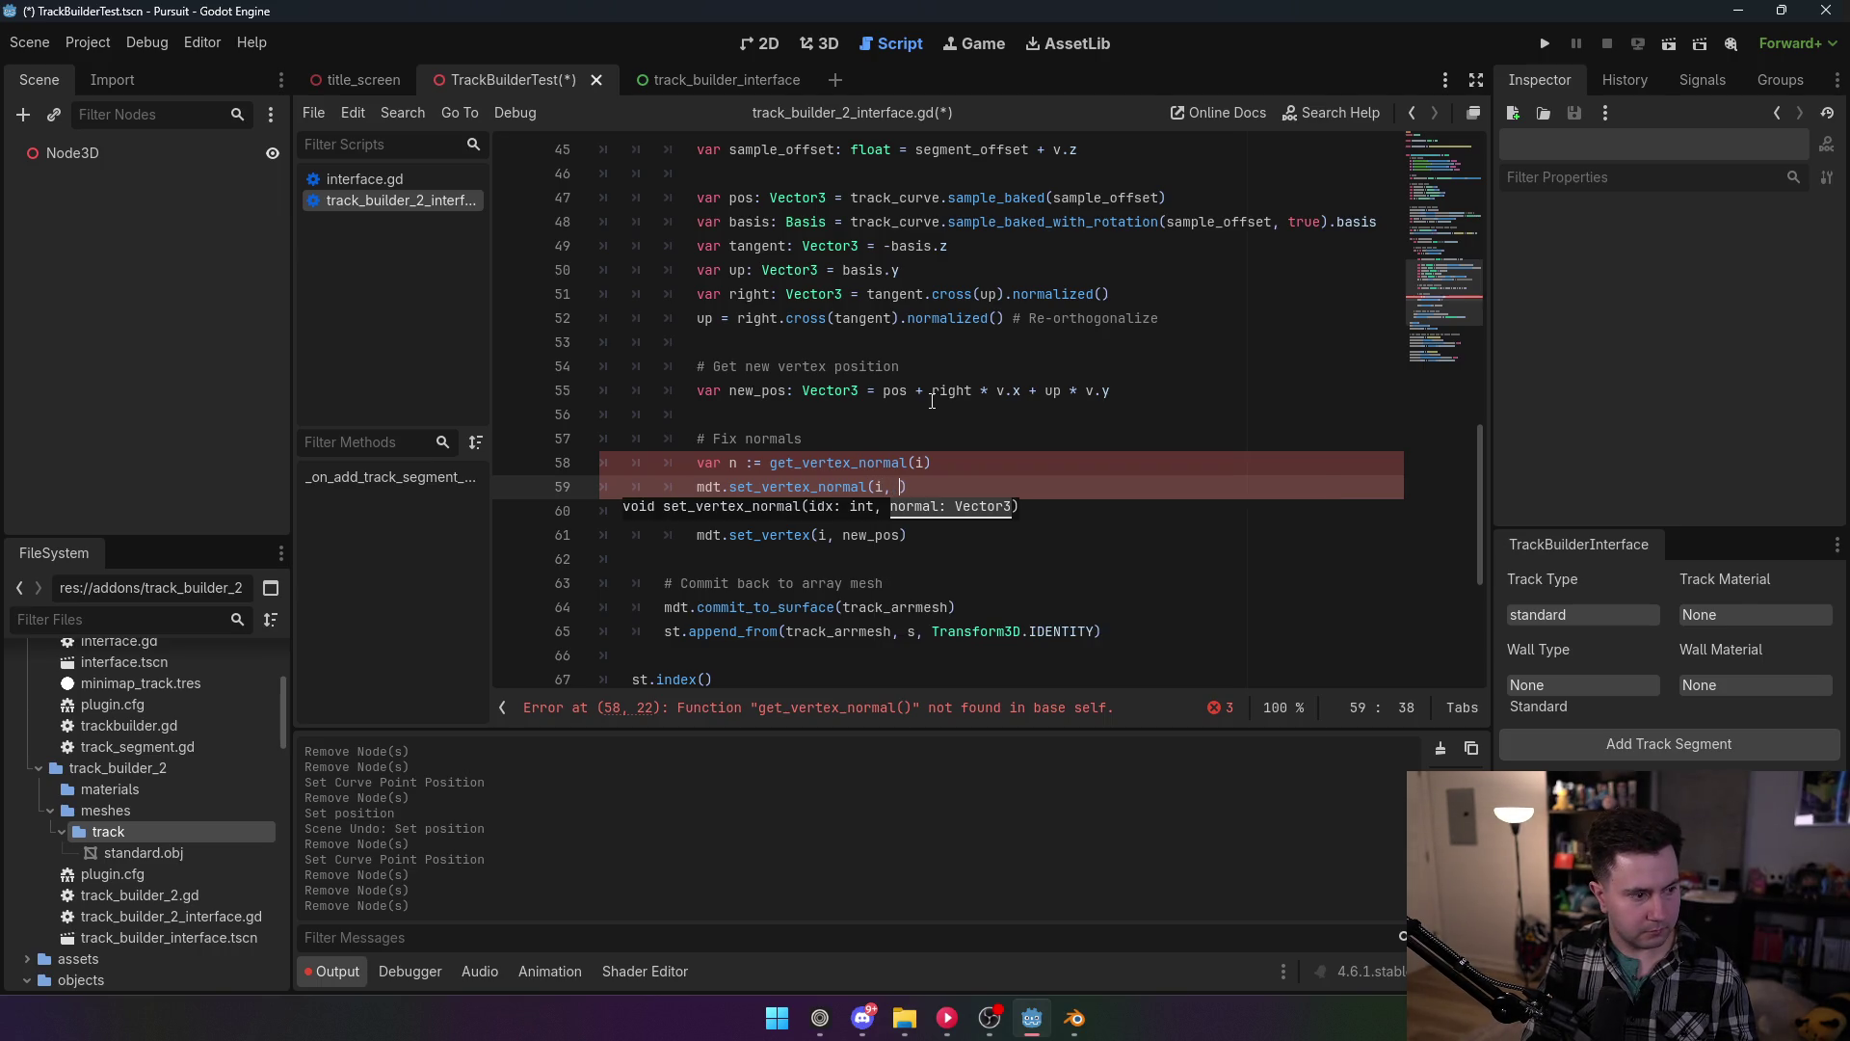
type("right * n.x")
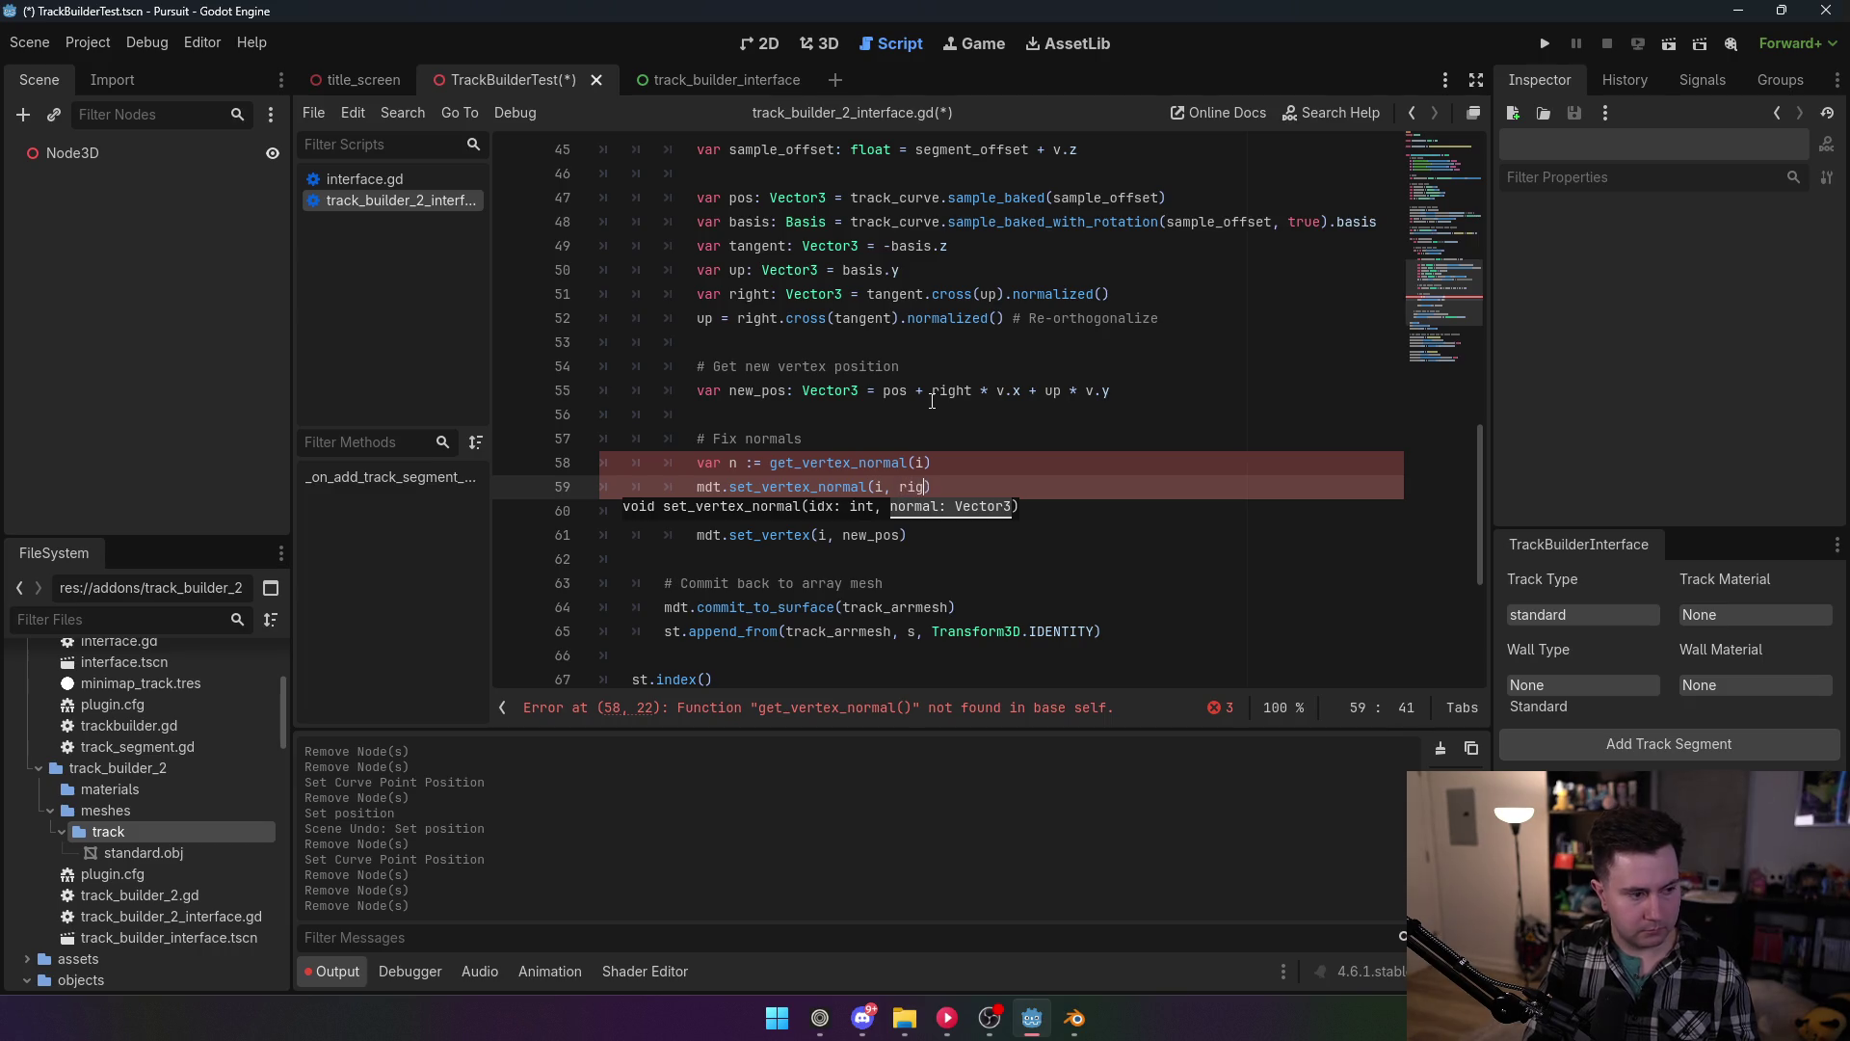
type(" * n.x")
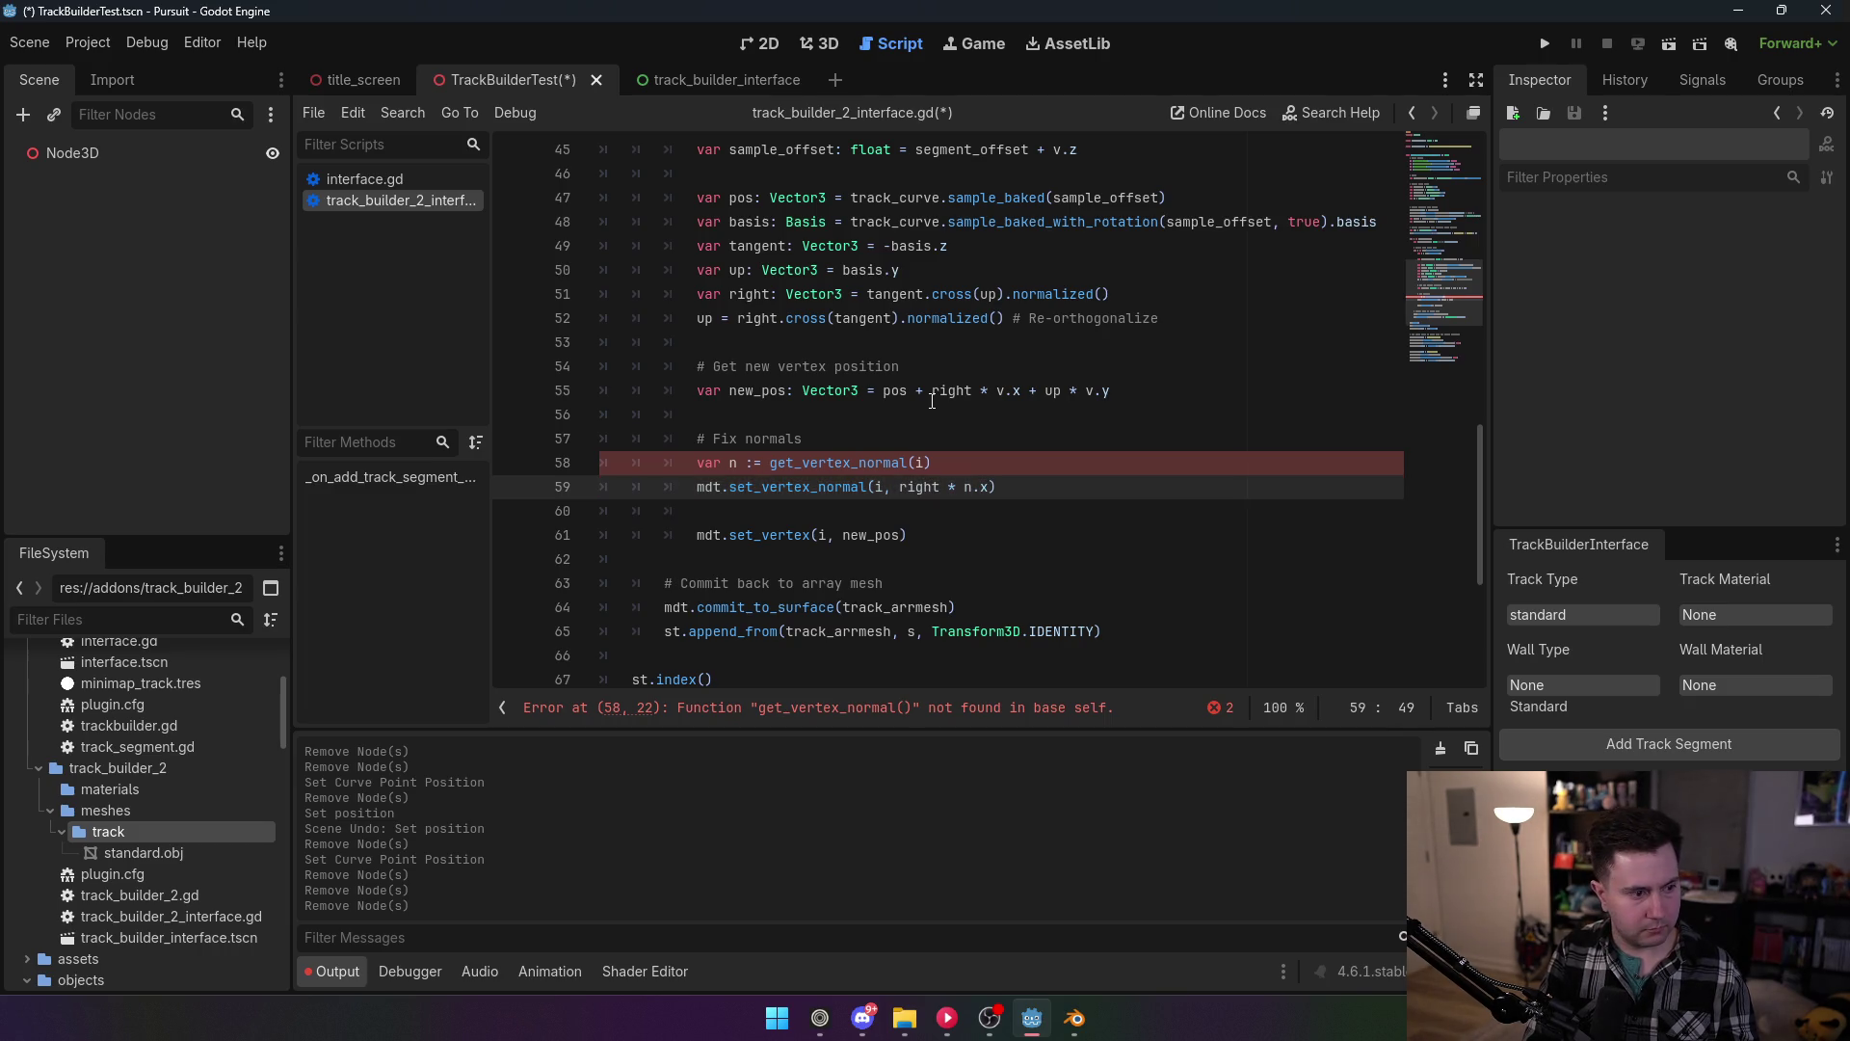
type("y * tangent")
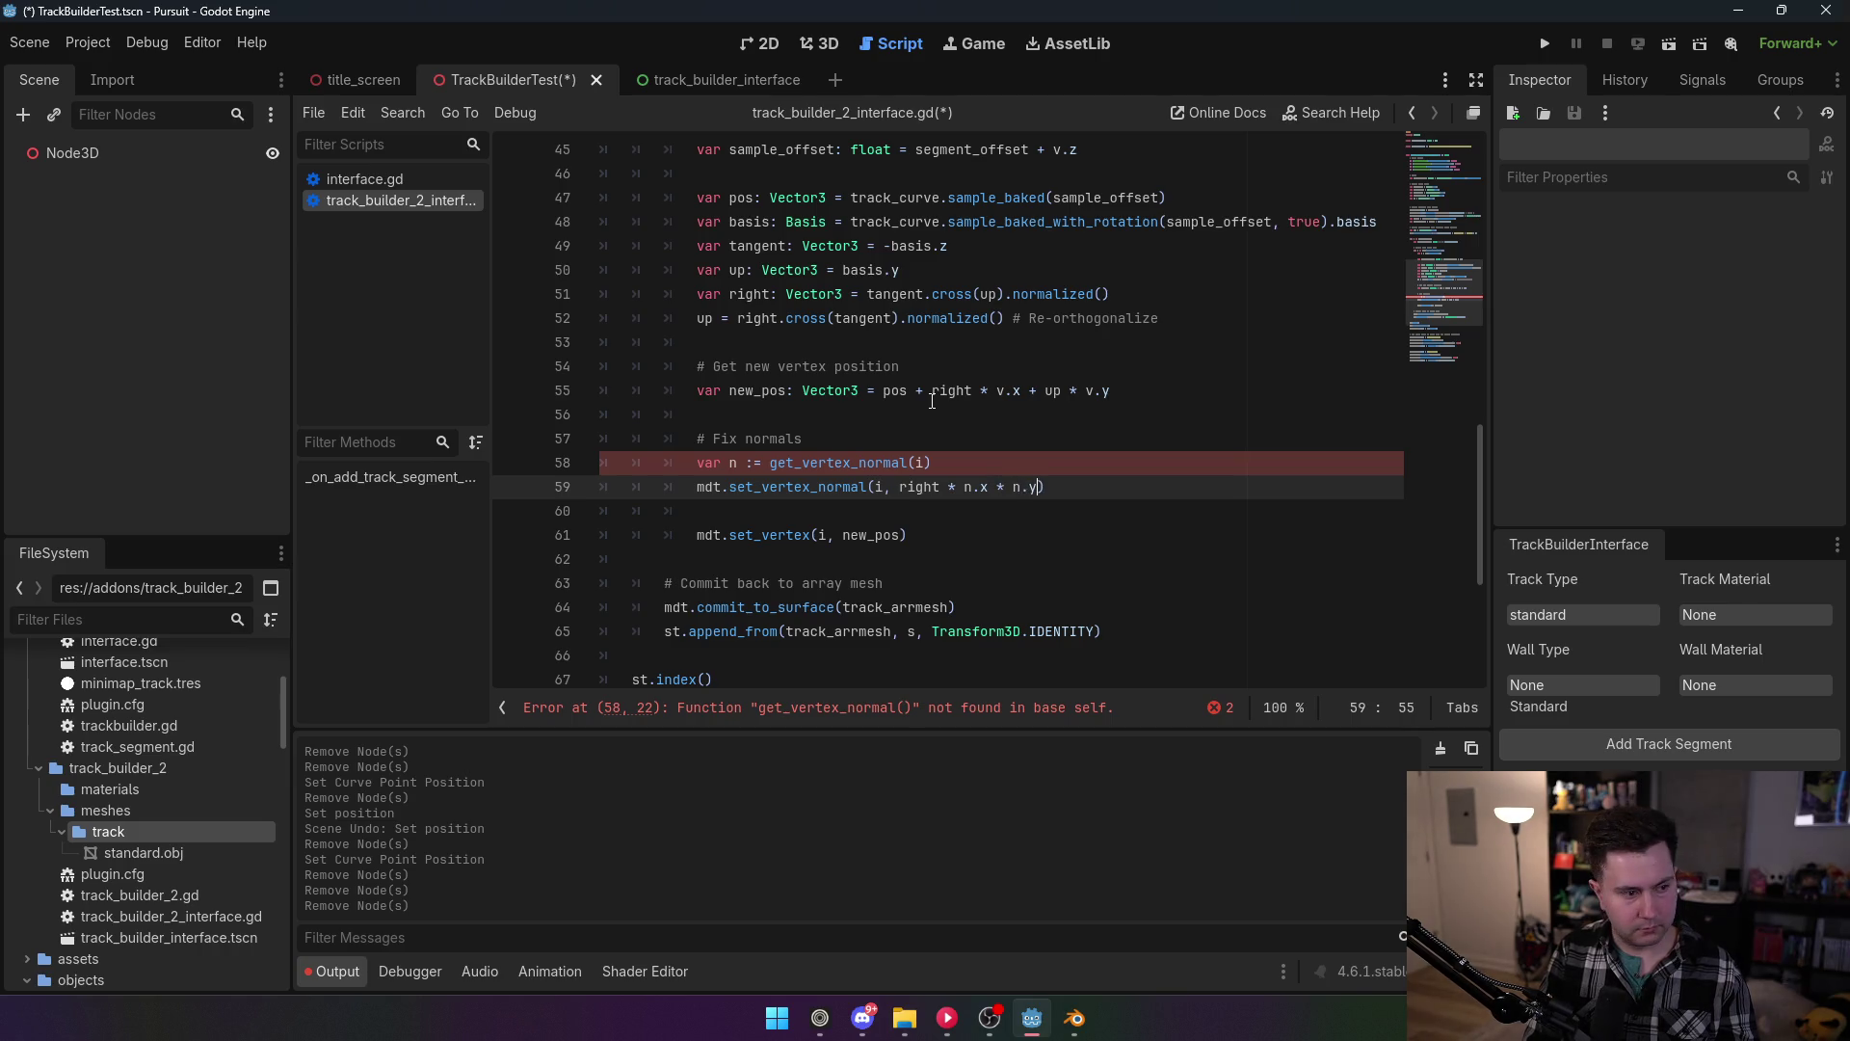
type(" * n.z).")
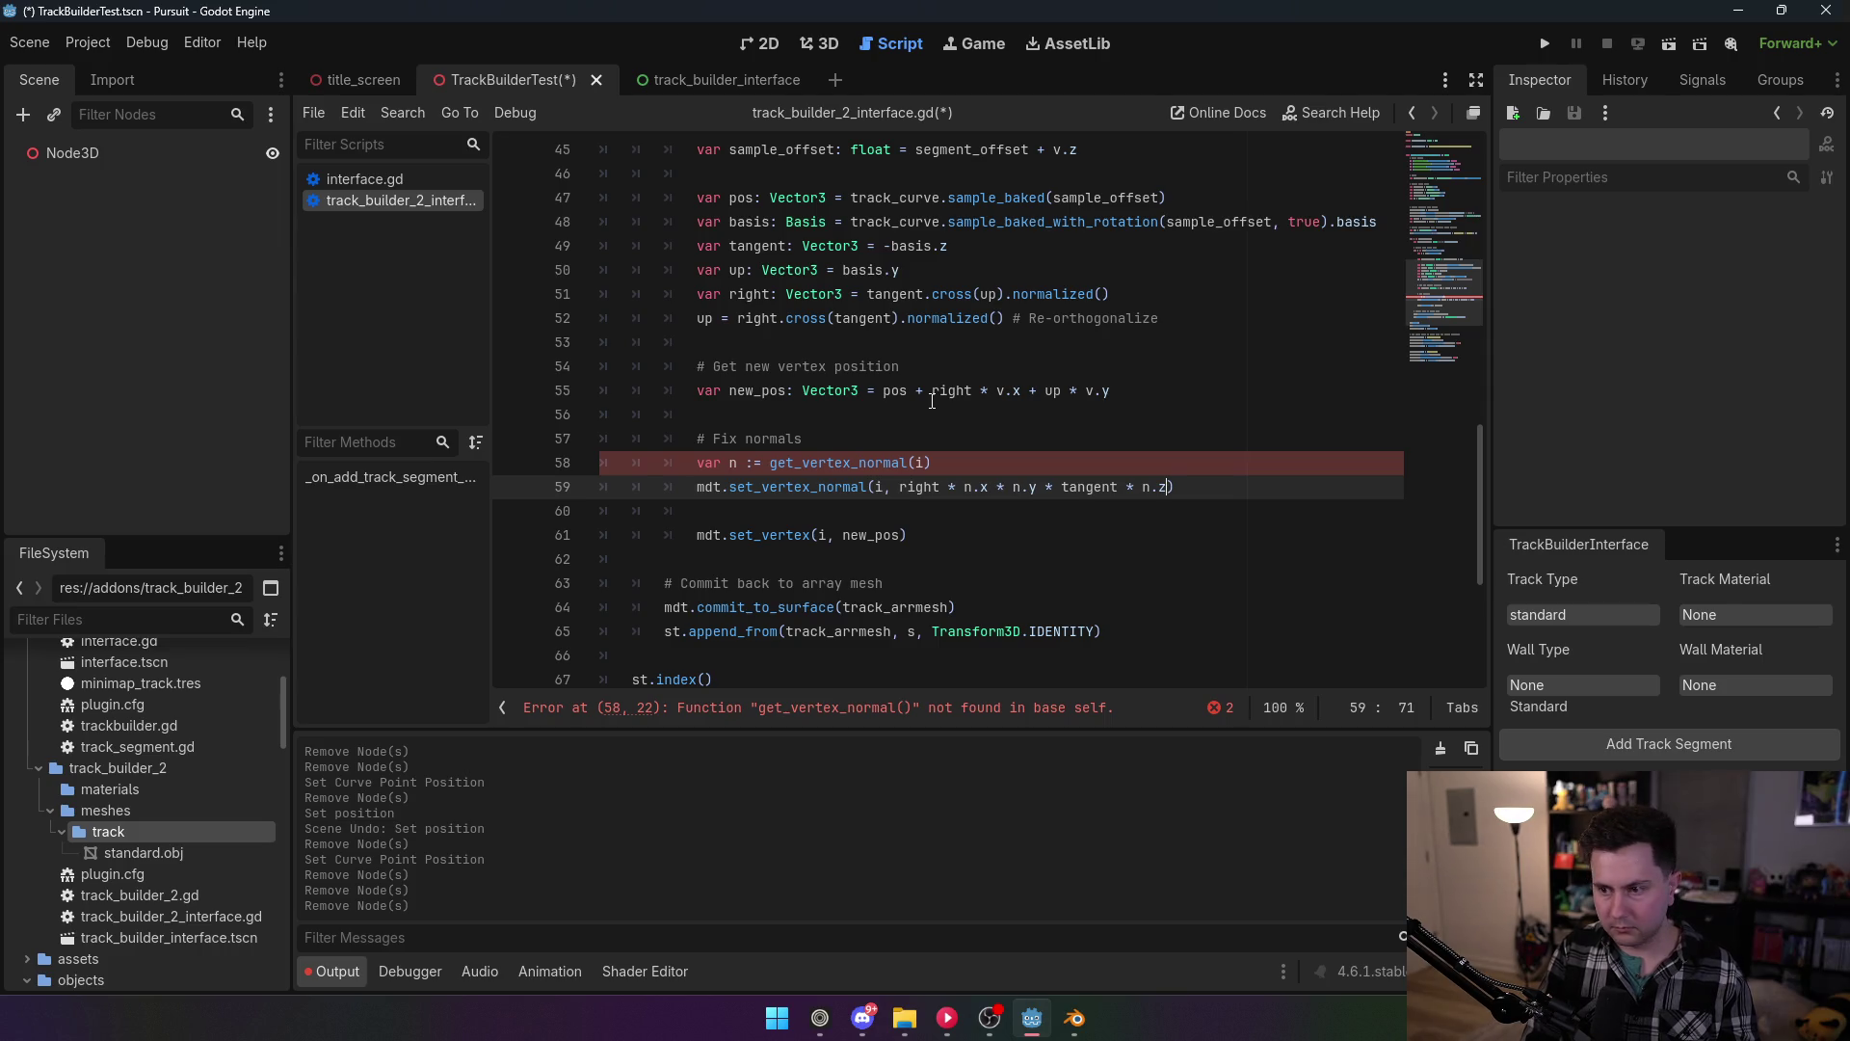
type("normalized()")
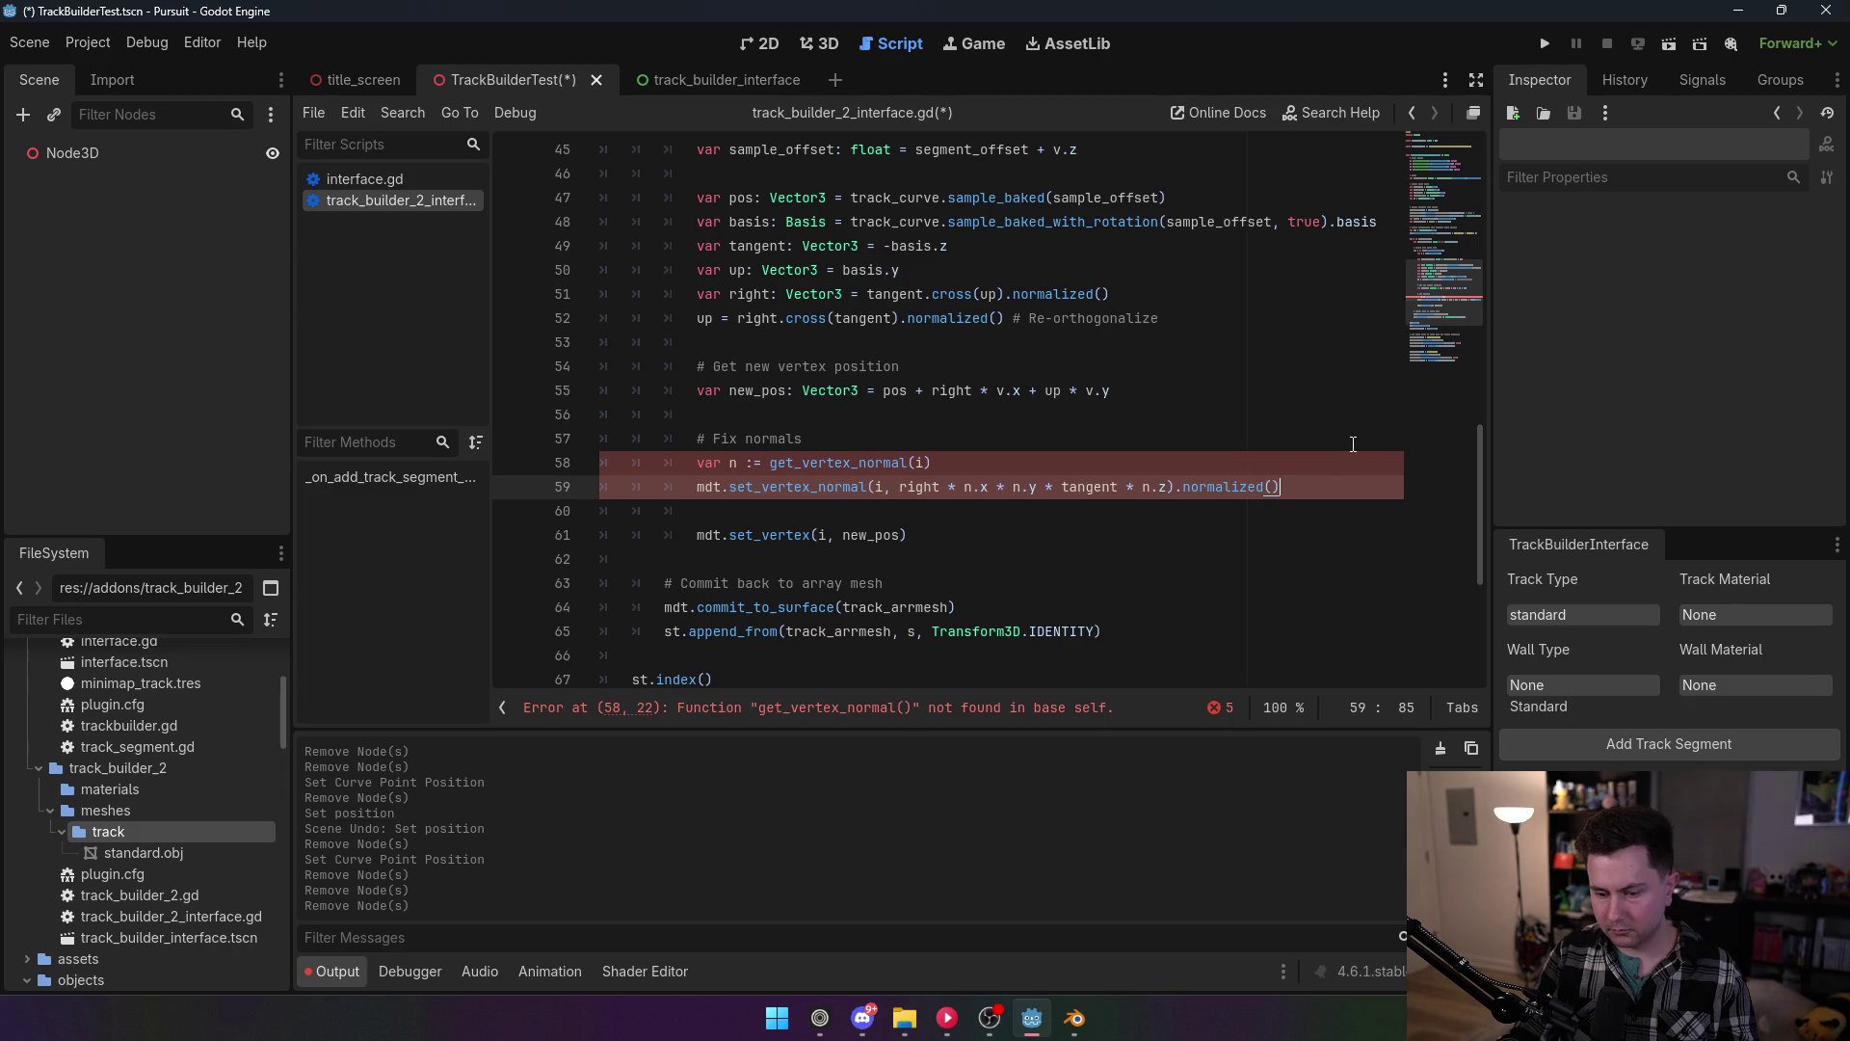
Step: Wrap the right/n/tangent normal expression in parentheses before .normalized() on line 59
type(")")
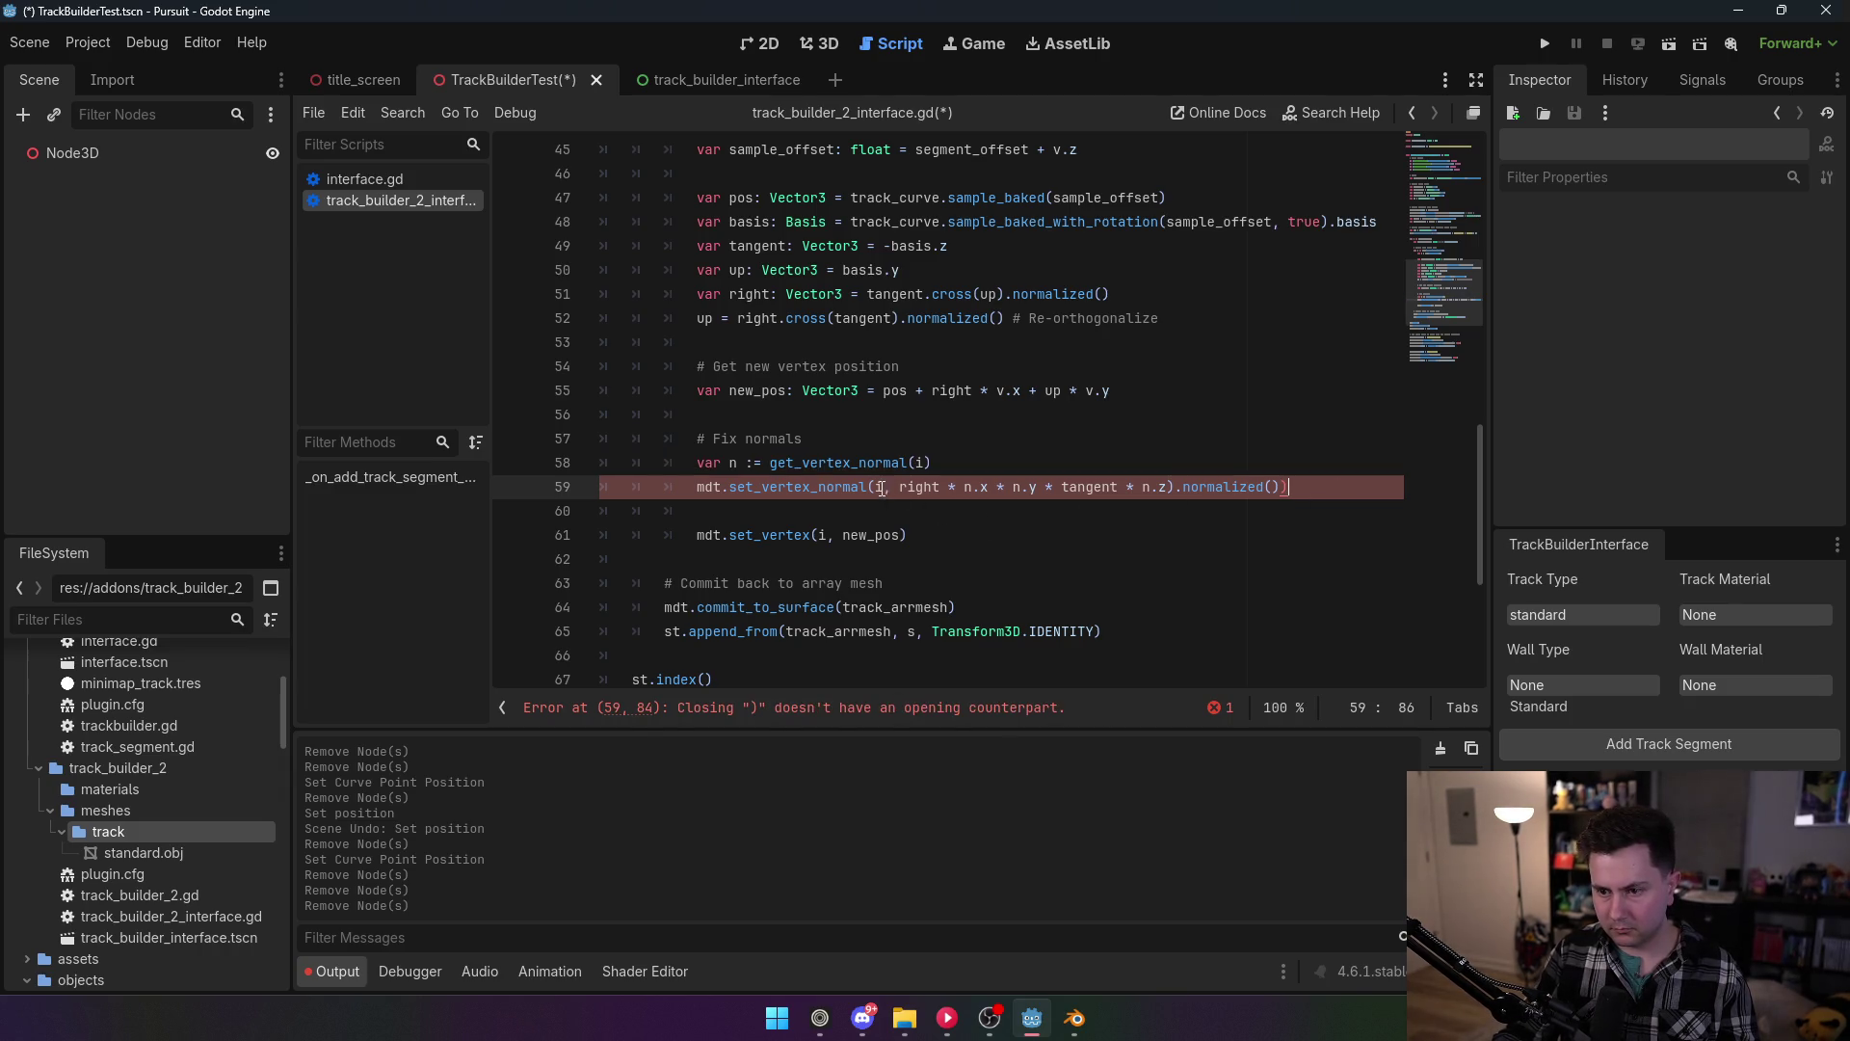
left_click(881, 486)
type("(")
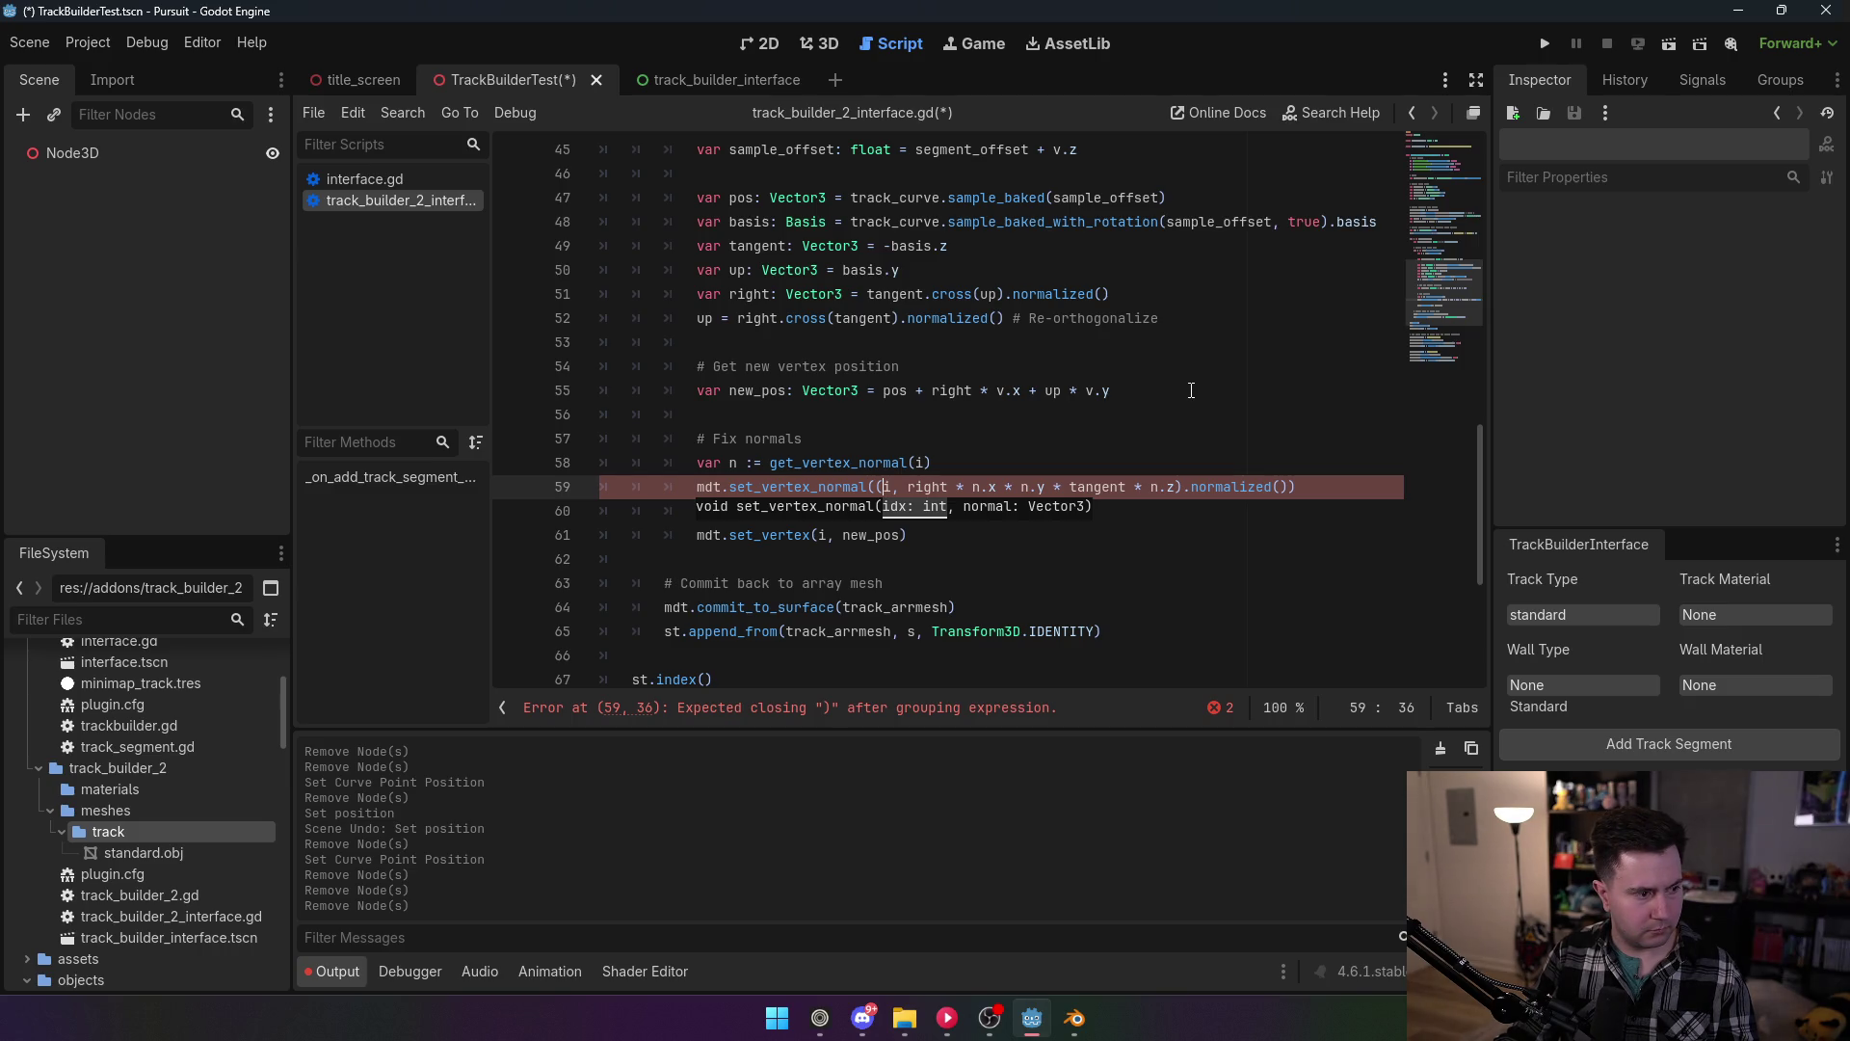
key("BackSpace")
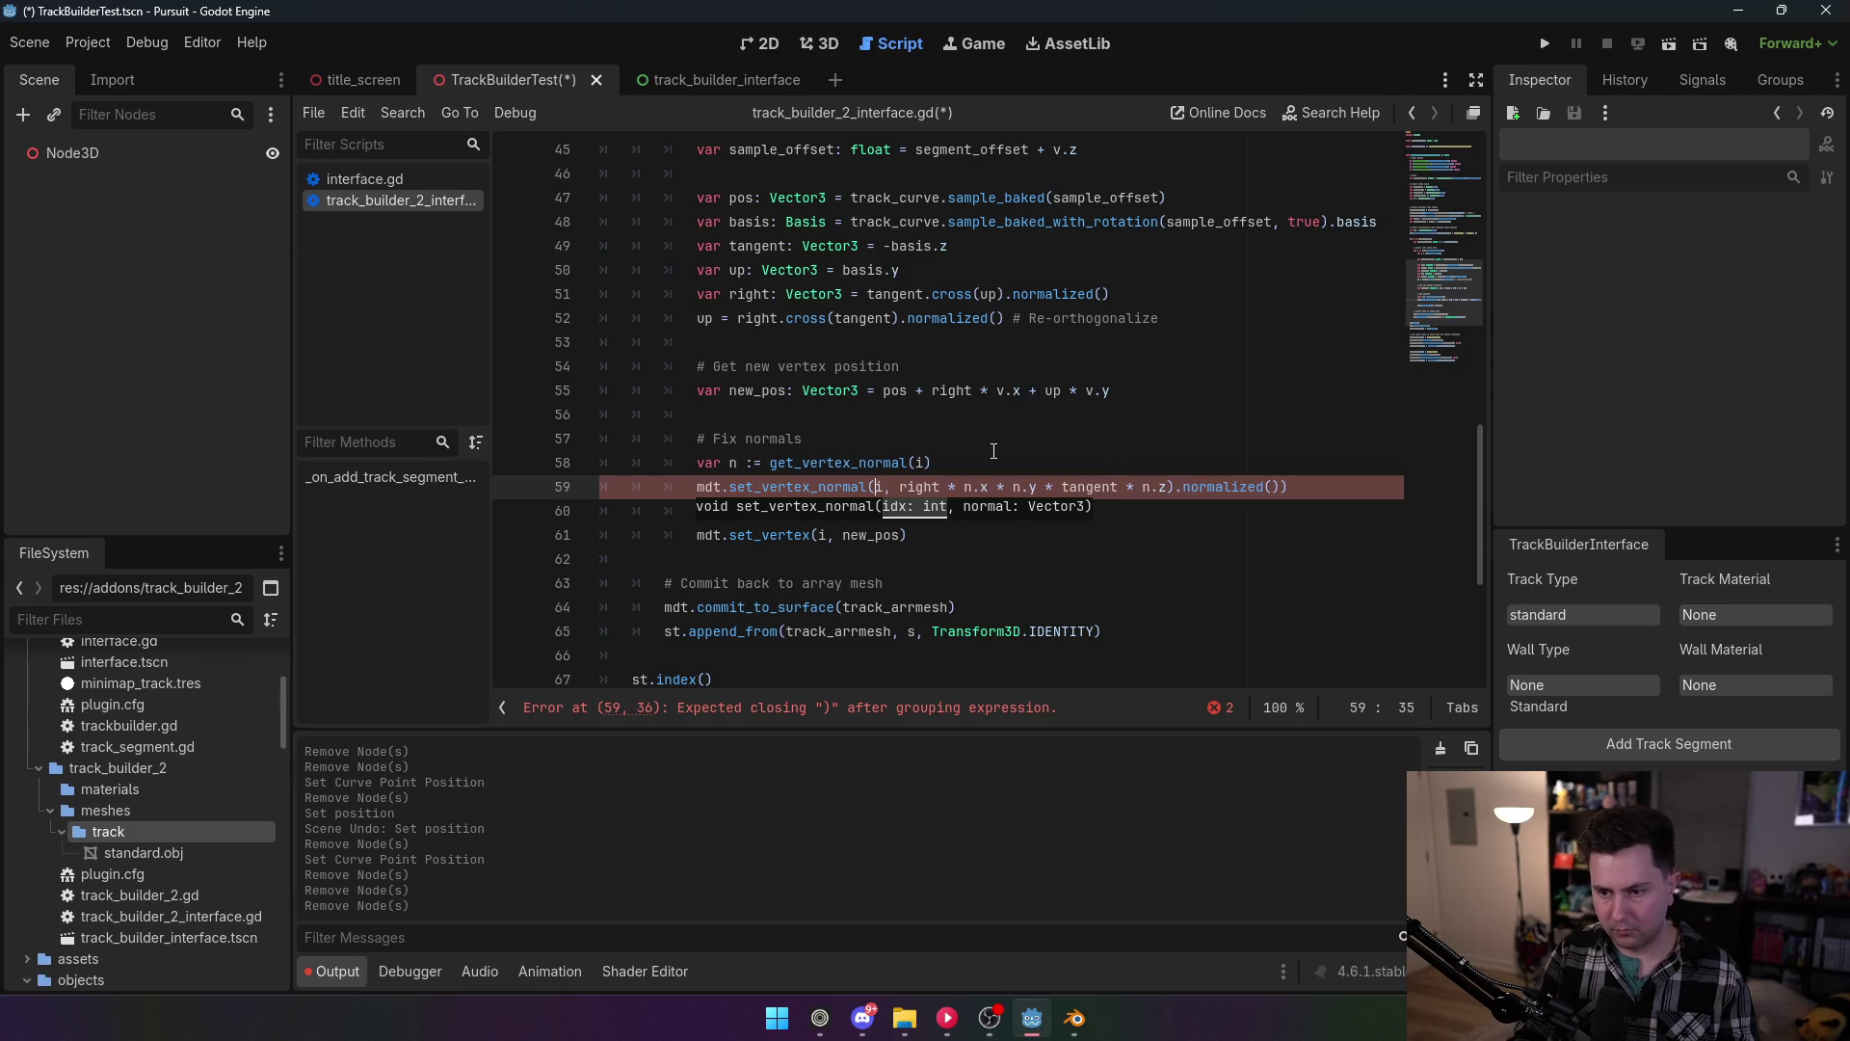
key("Right")
key("Right")
key("Right")
type("(I")
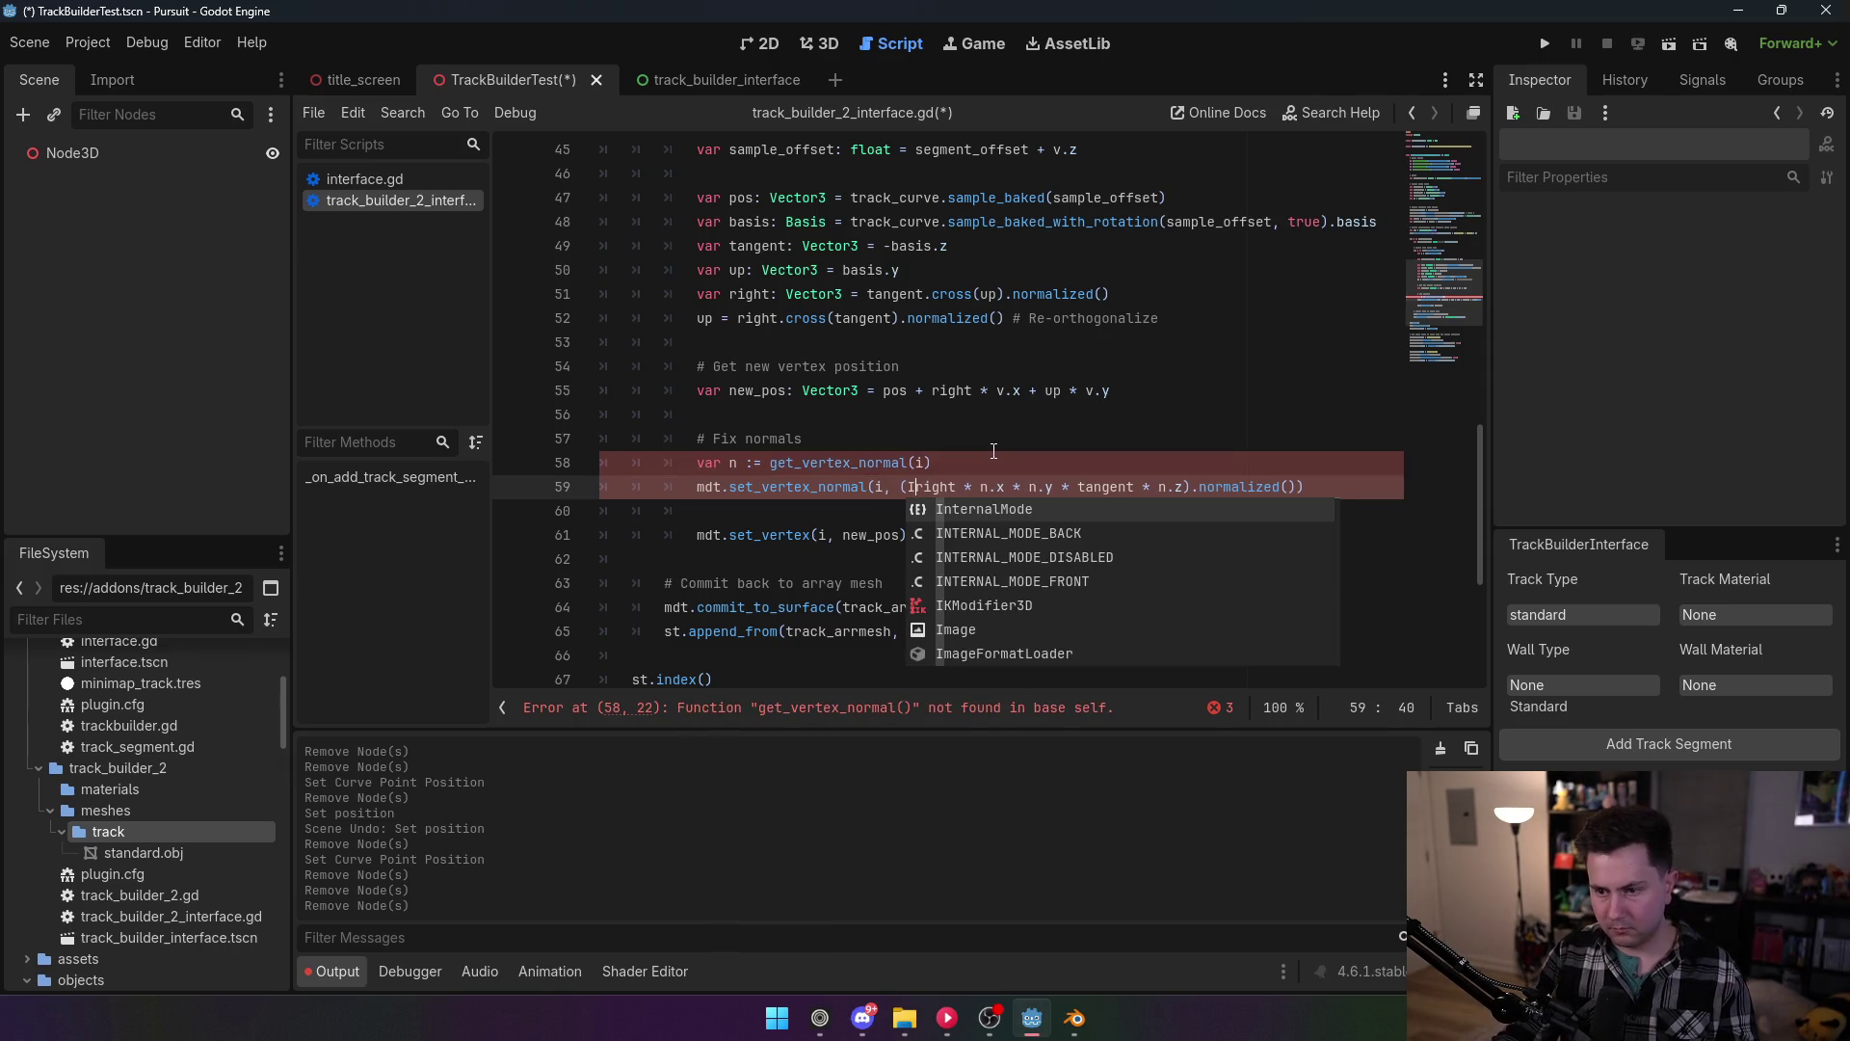
key("BackSpace")
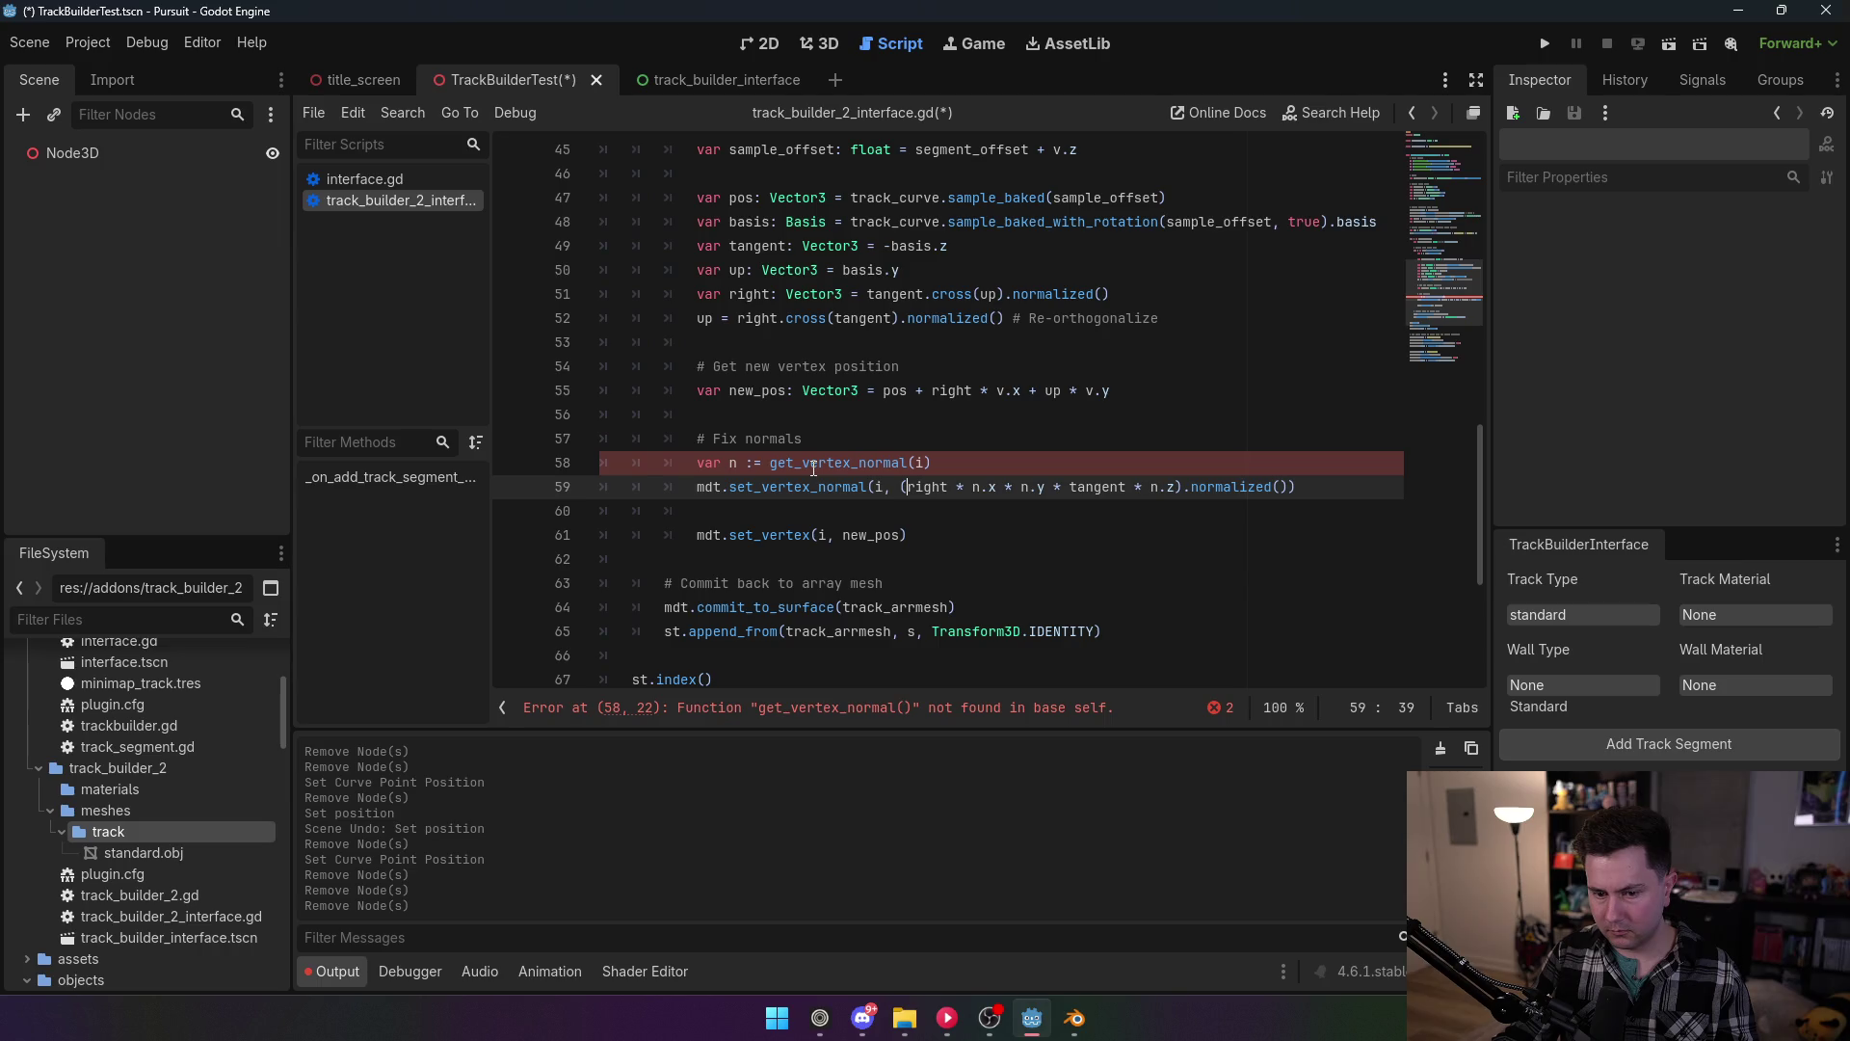
Step: Read the normal via mdt.get_vertex_normal(i) and save the script
key("ctrl+z")
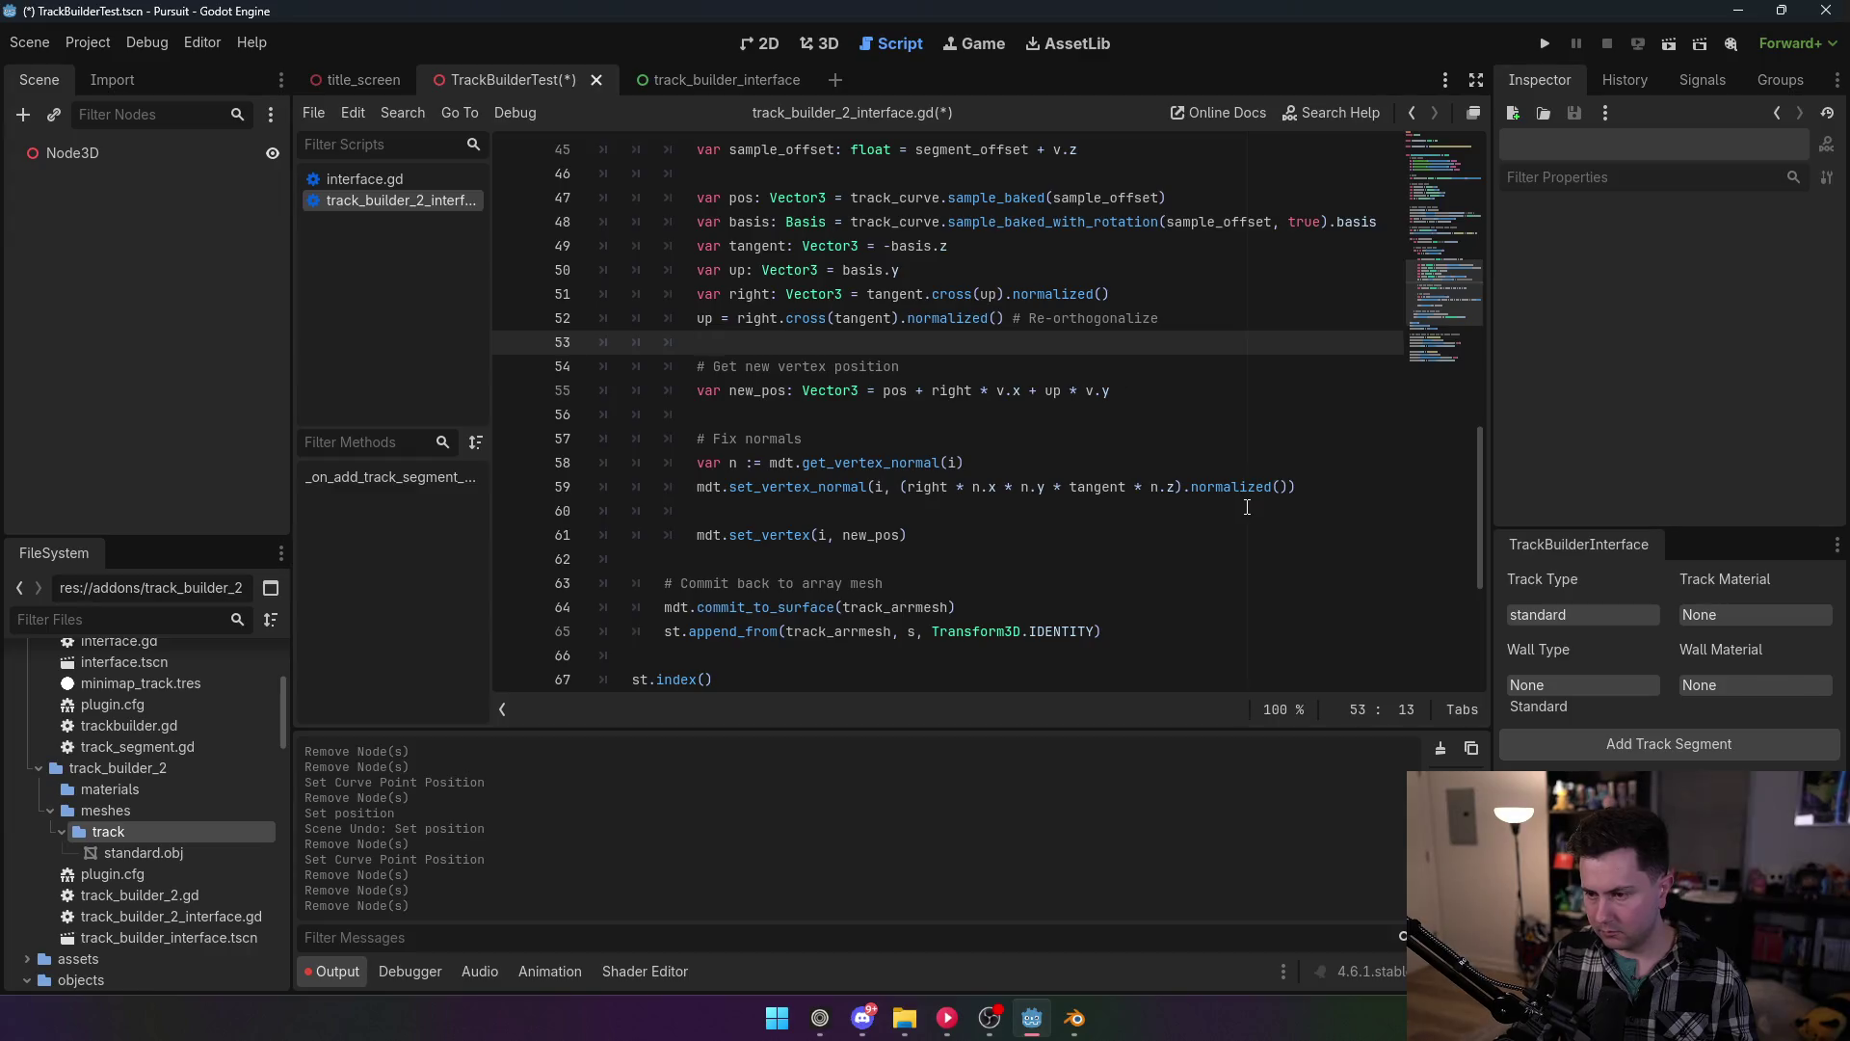
key("ctrl+s")
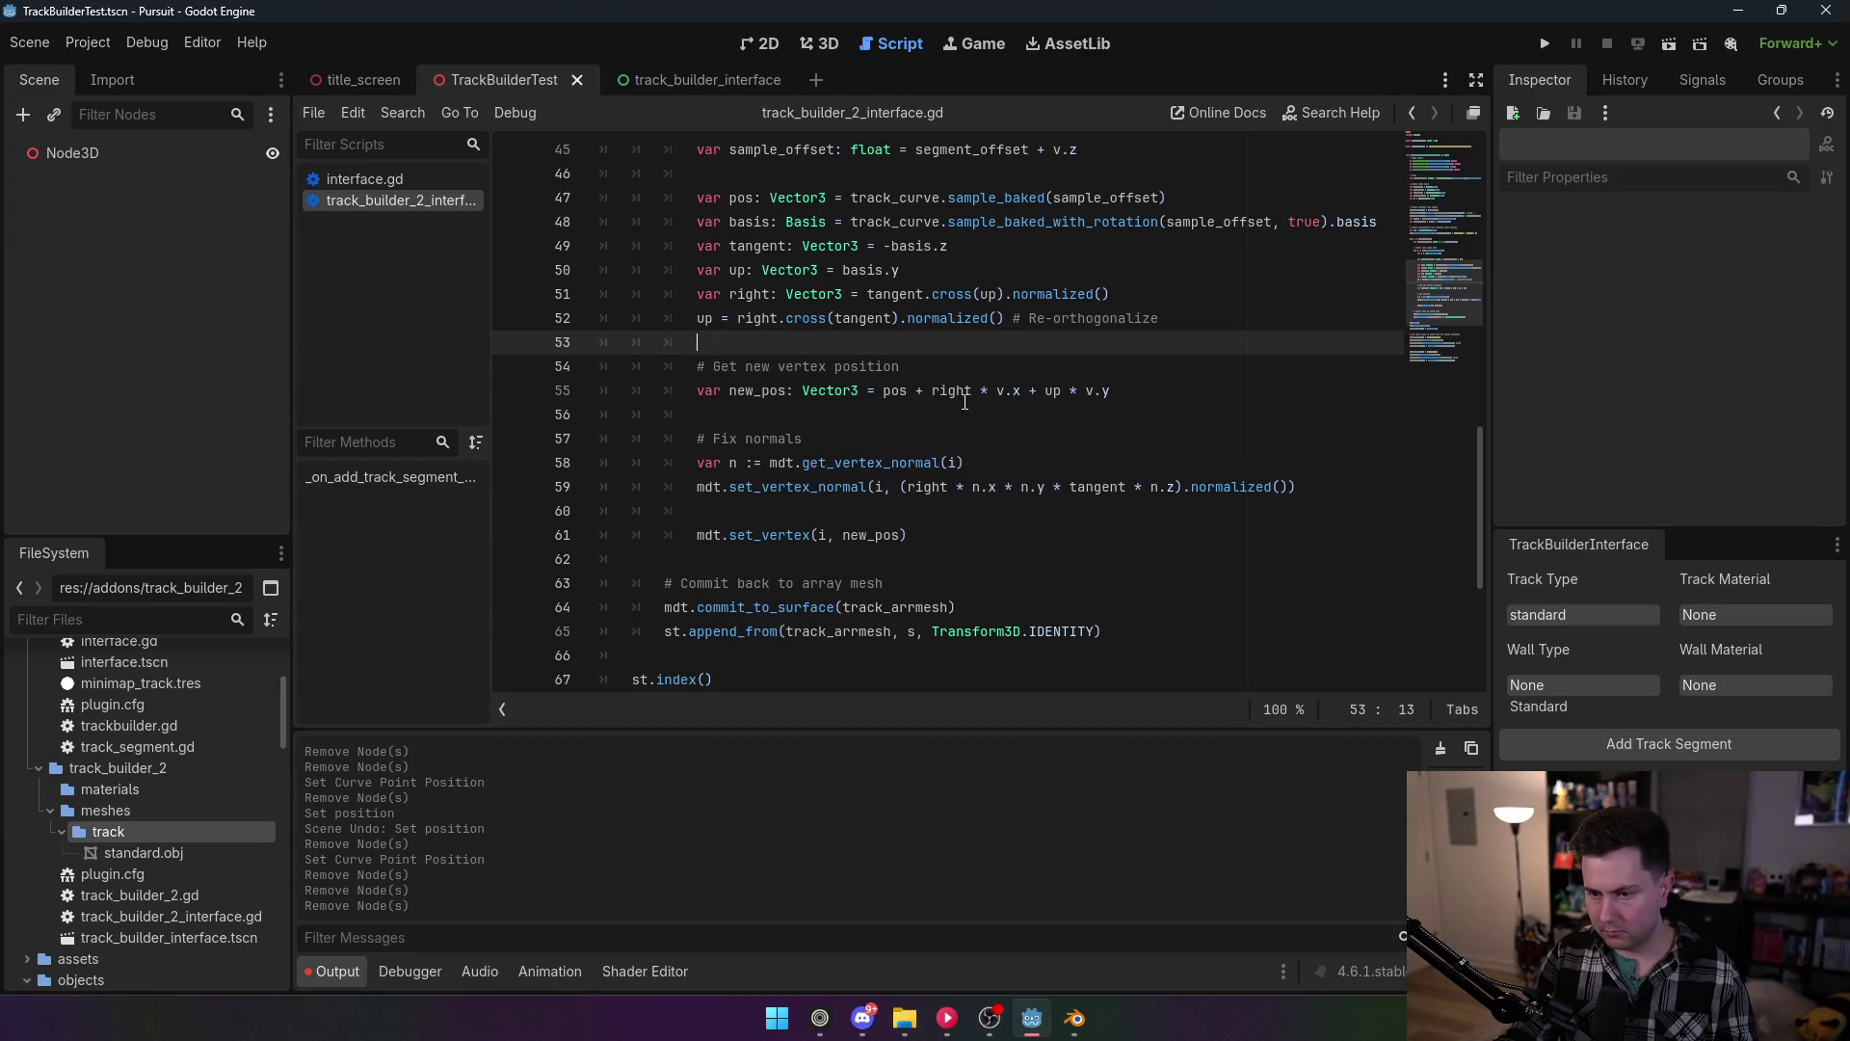
left_click(87, 43)
Step: Reload the TrackBuilder2 plugin by disabling and re-enabling it in Project Settings
left_click(96, 62)
left_click(197, 231)
left_click(197, 231)
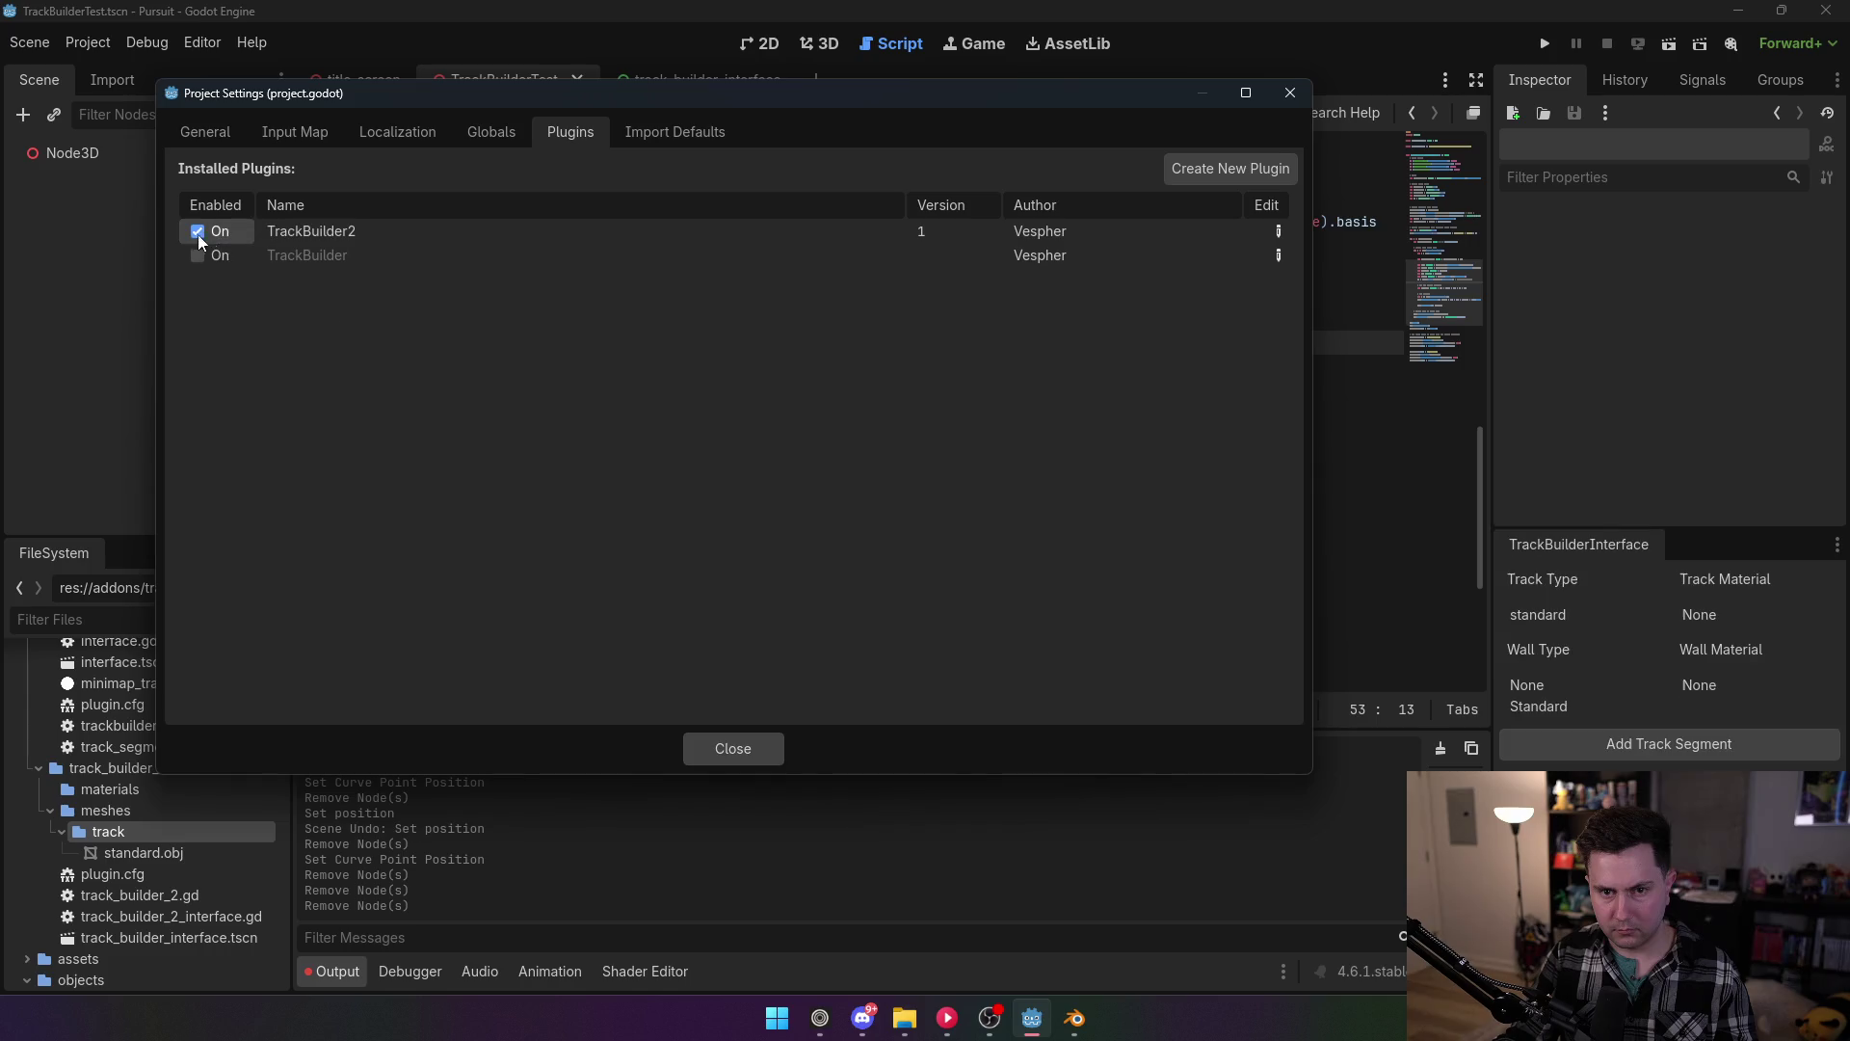
left_click(734, 749)
left_click(821, 43)
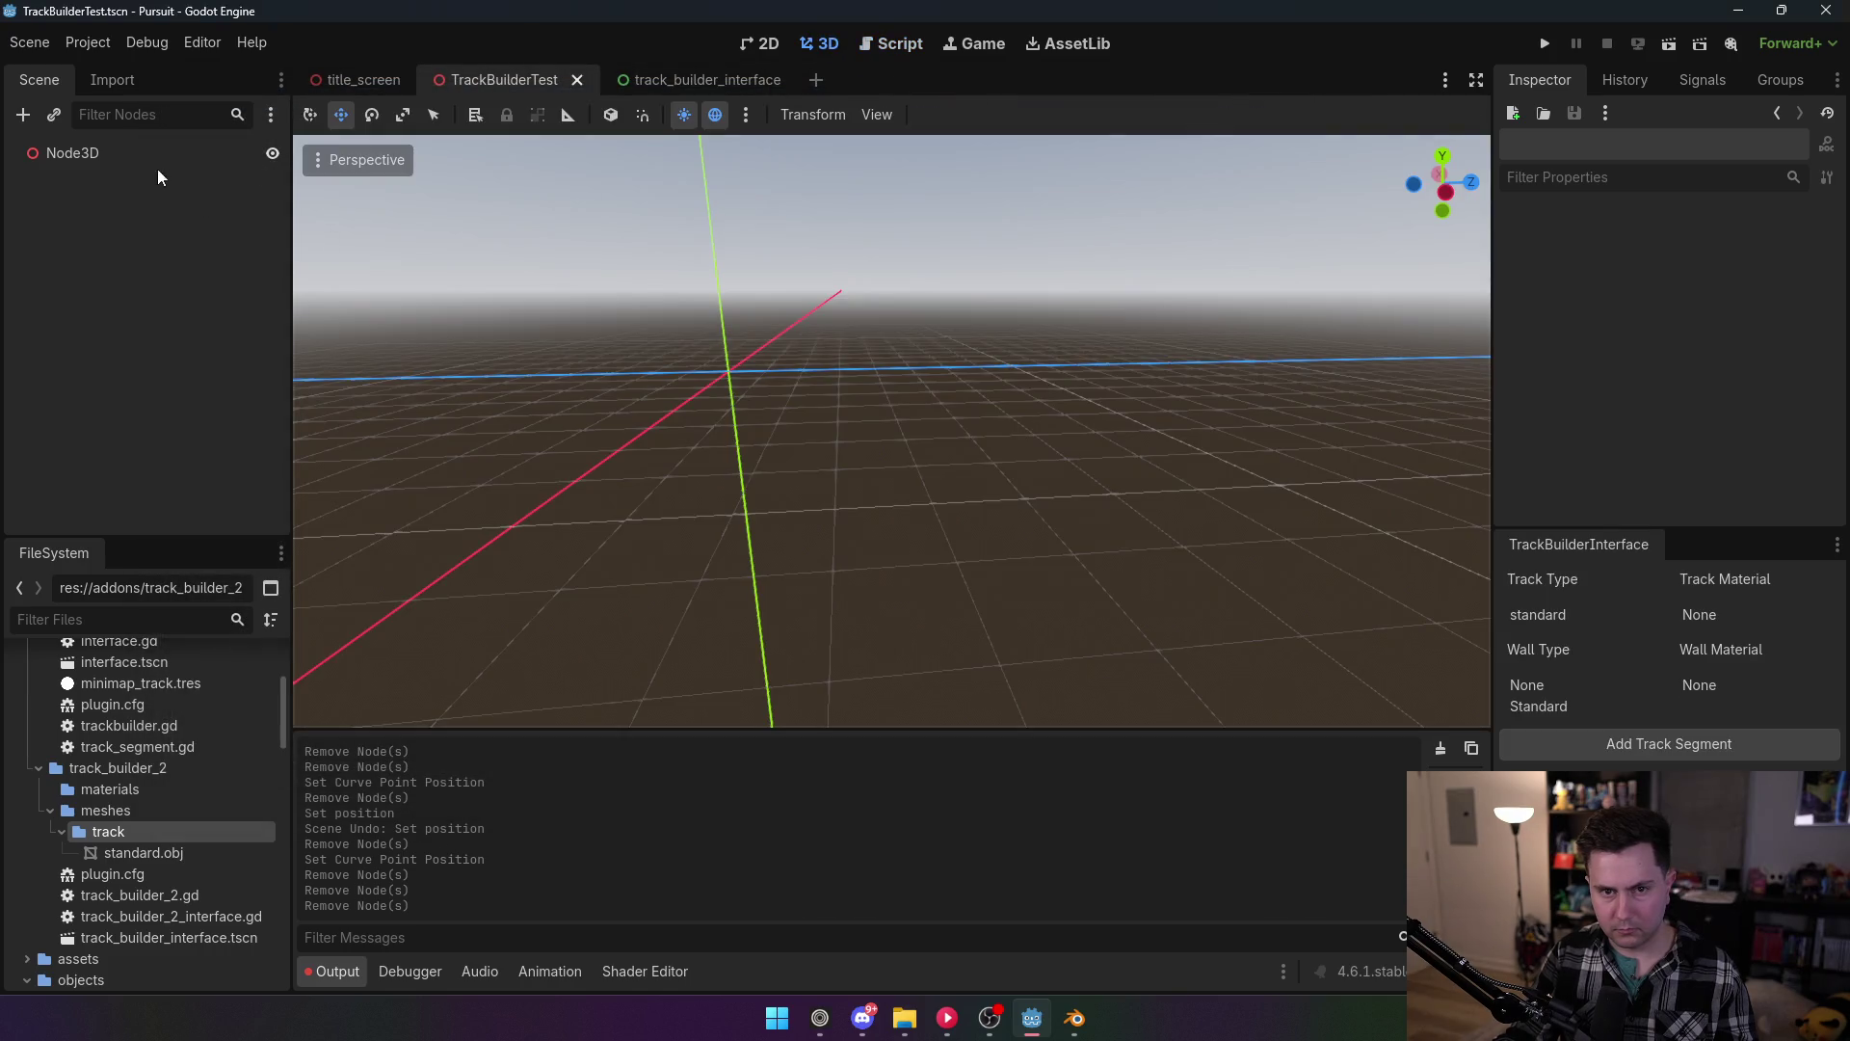
Step: Select Node3D and add a track segment, generating TrackSegment with its TrackMesh
left_click(84, 162)
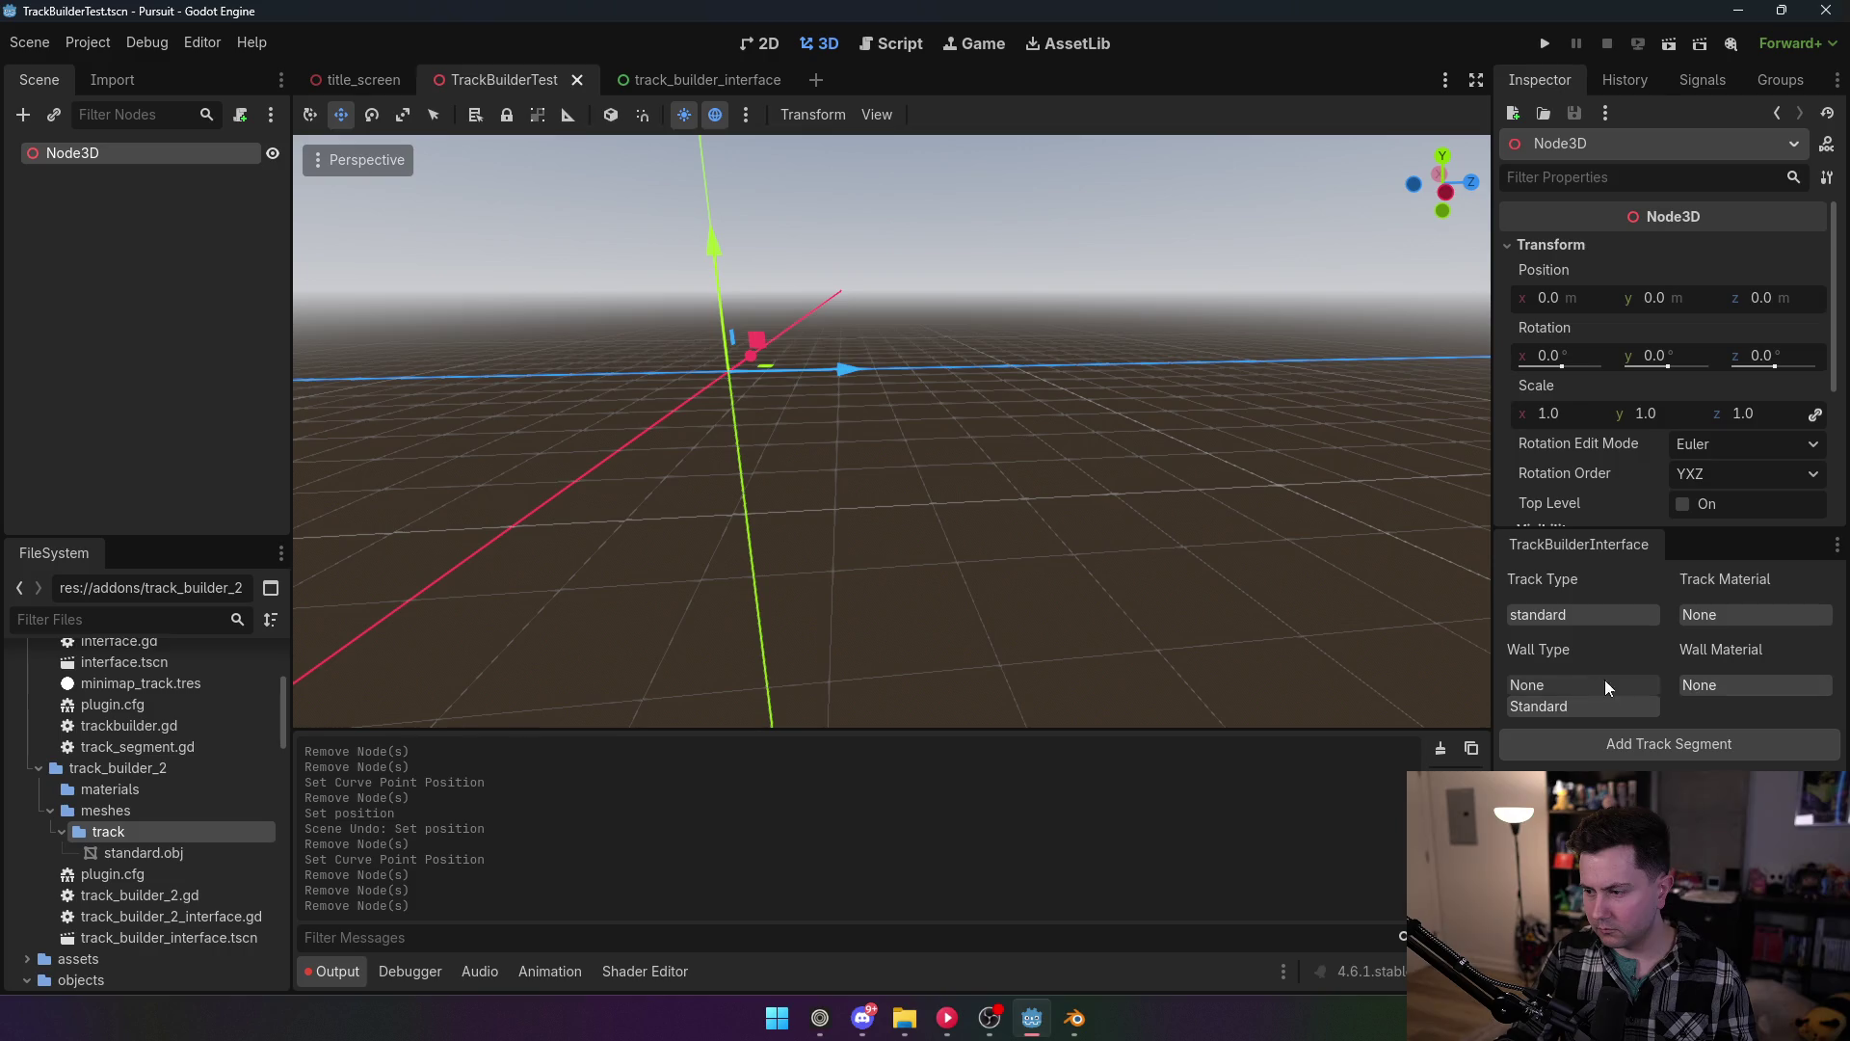
left_click(1671, 744)
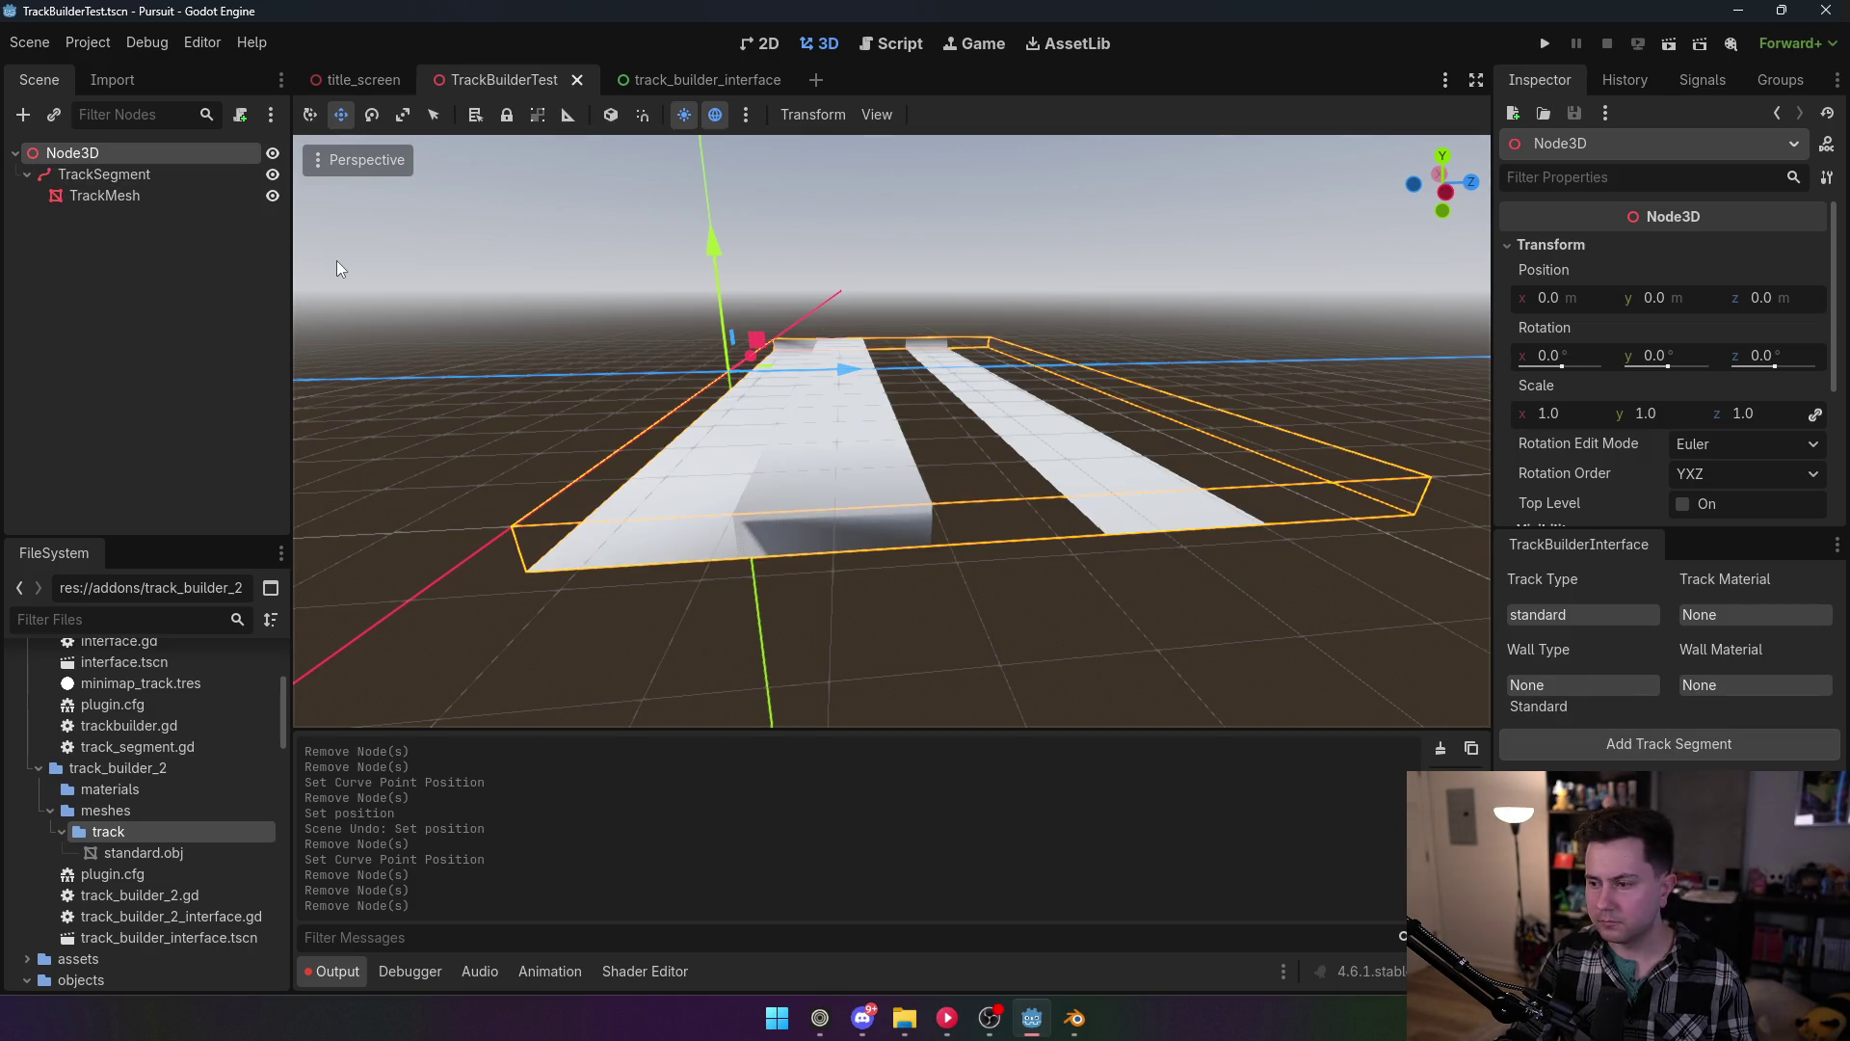
key("alt+Tab")
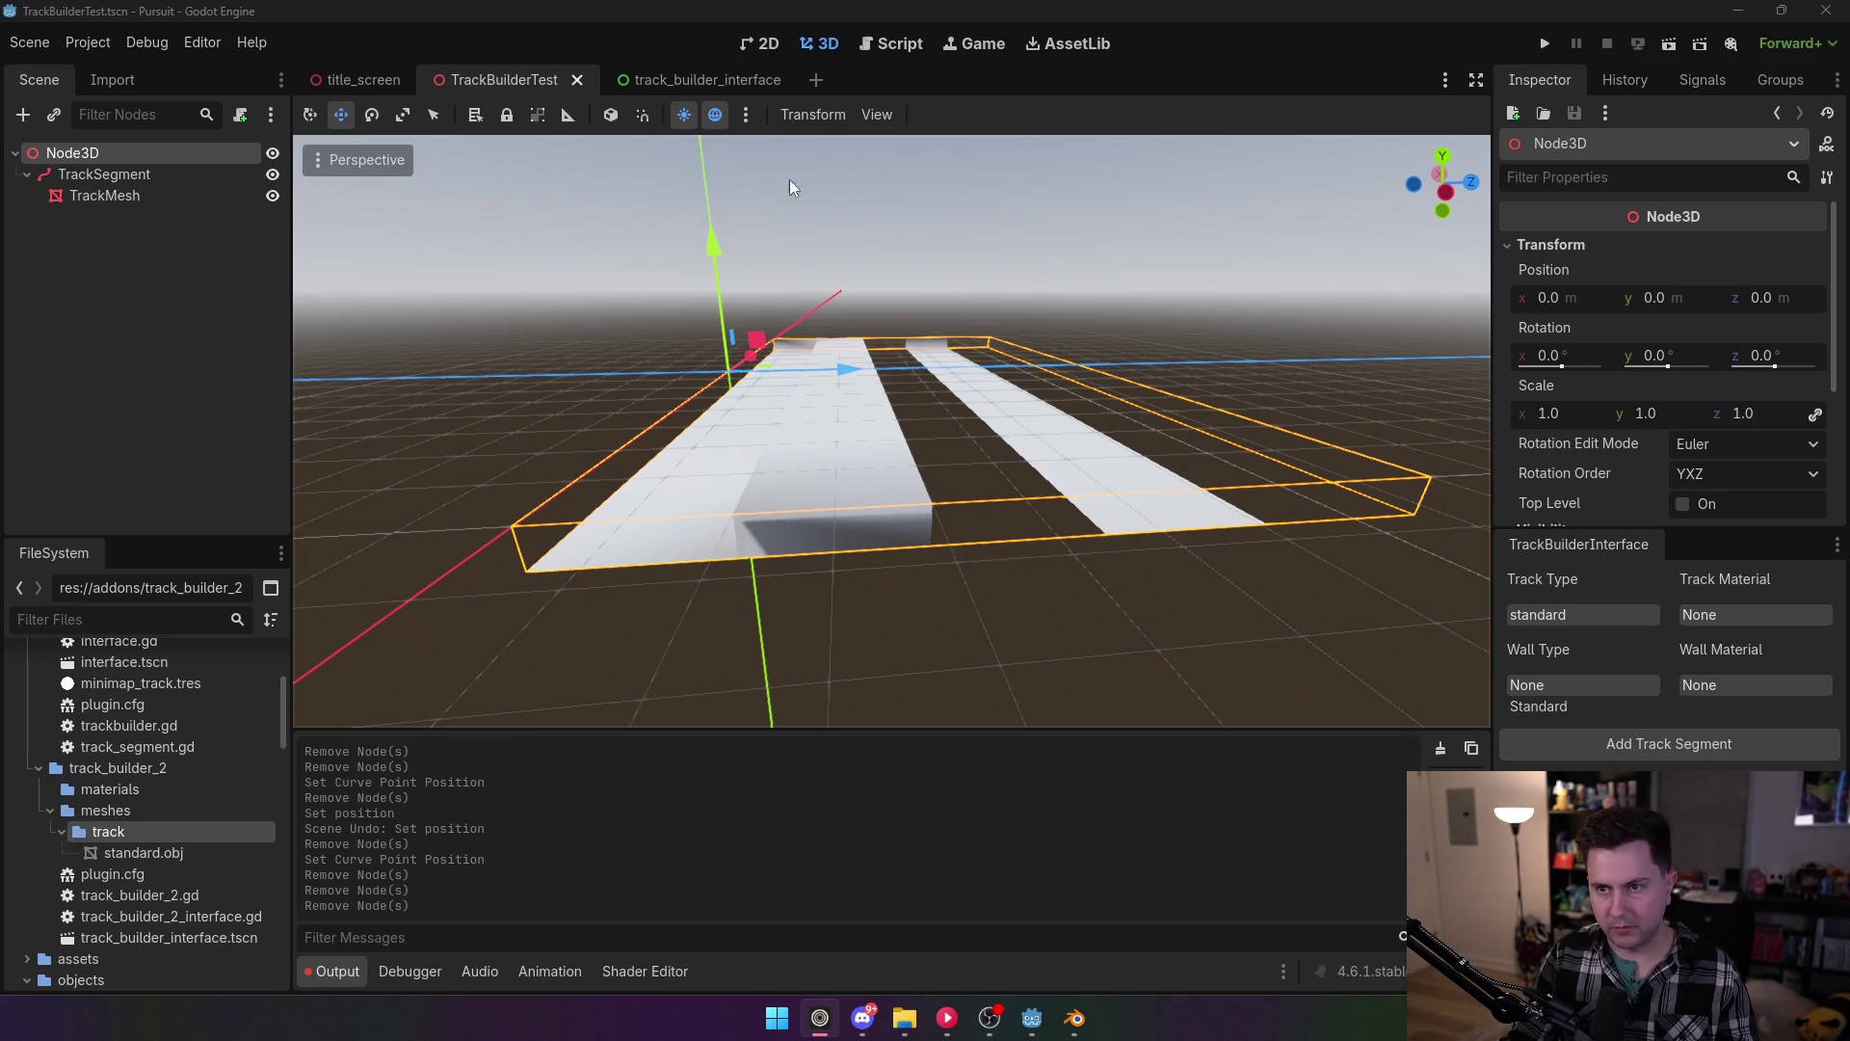
left_click(900, 44)
Step: Comment out st.generate_normals() on line 68 and save the script
scroll(756, 464, "up", 2)
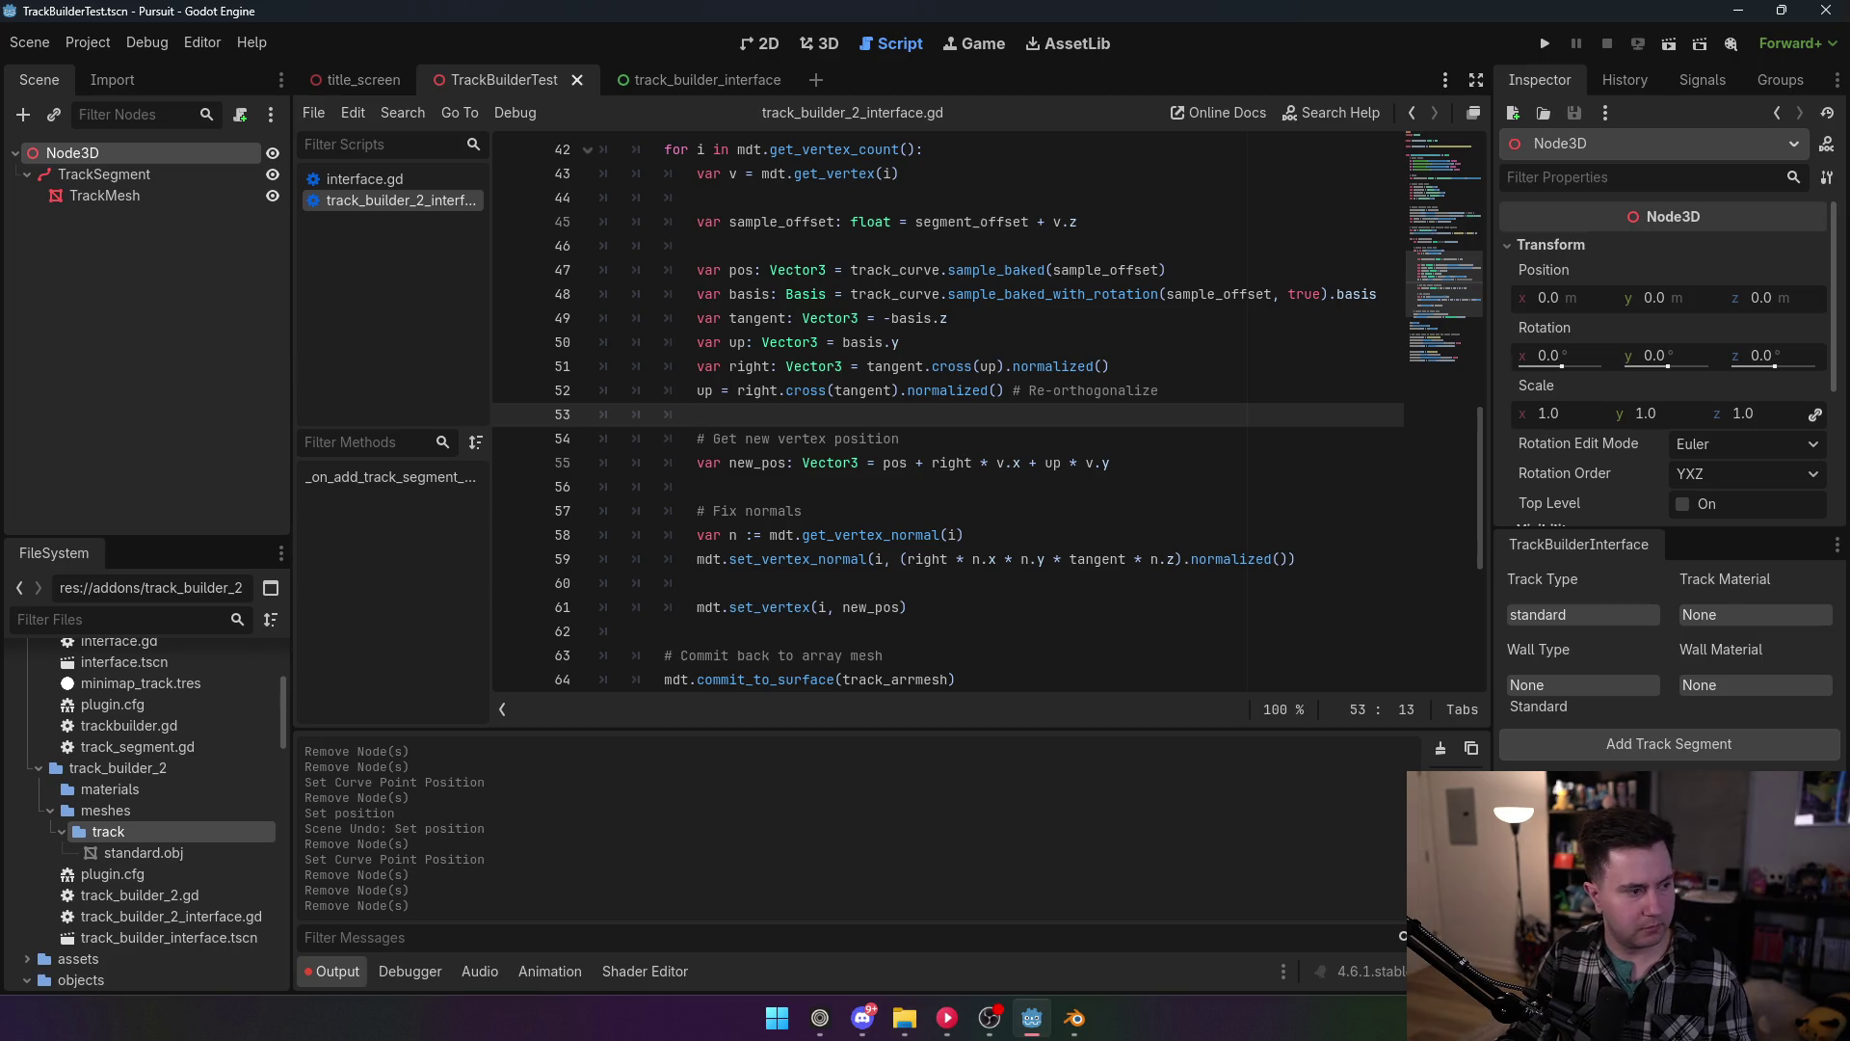
scroll(1074, 512, "down", 3)
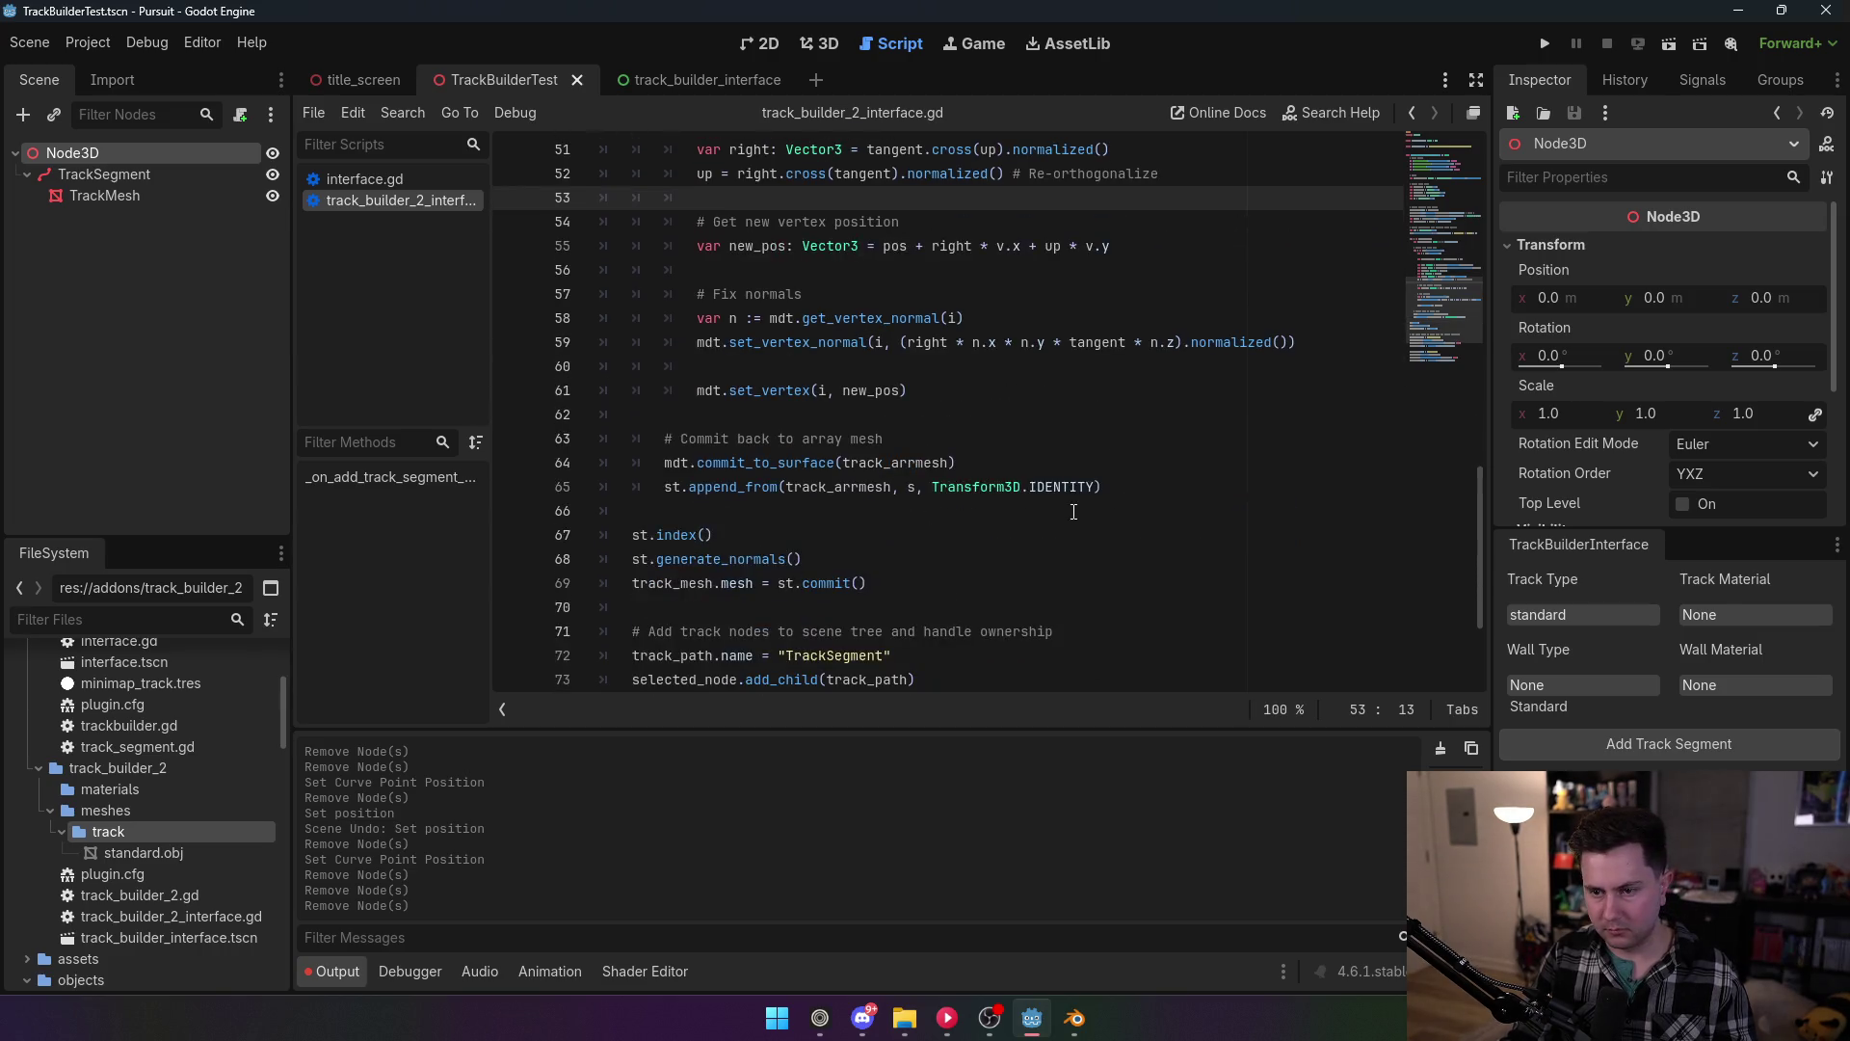
scroll(1047, 521, "up", 2)
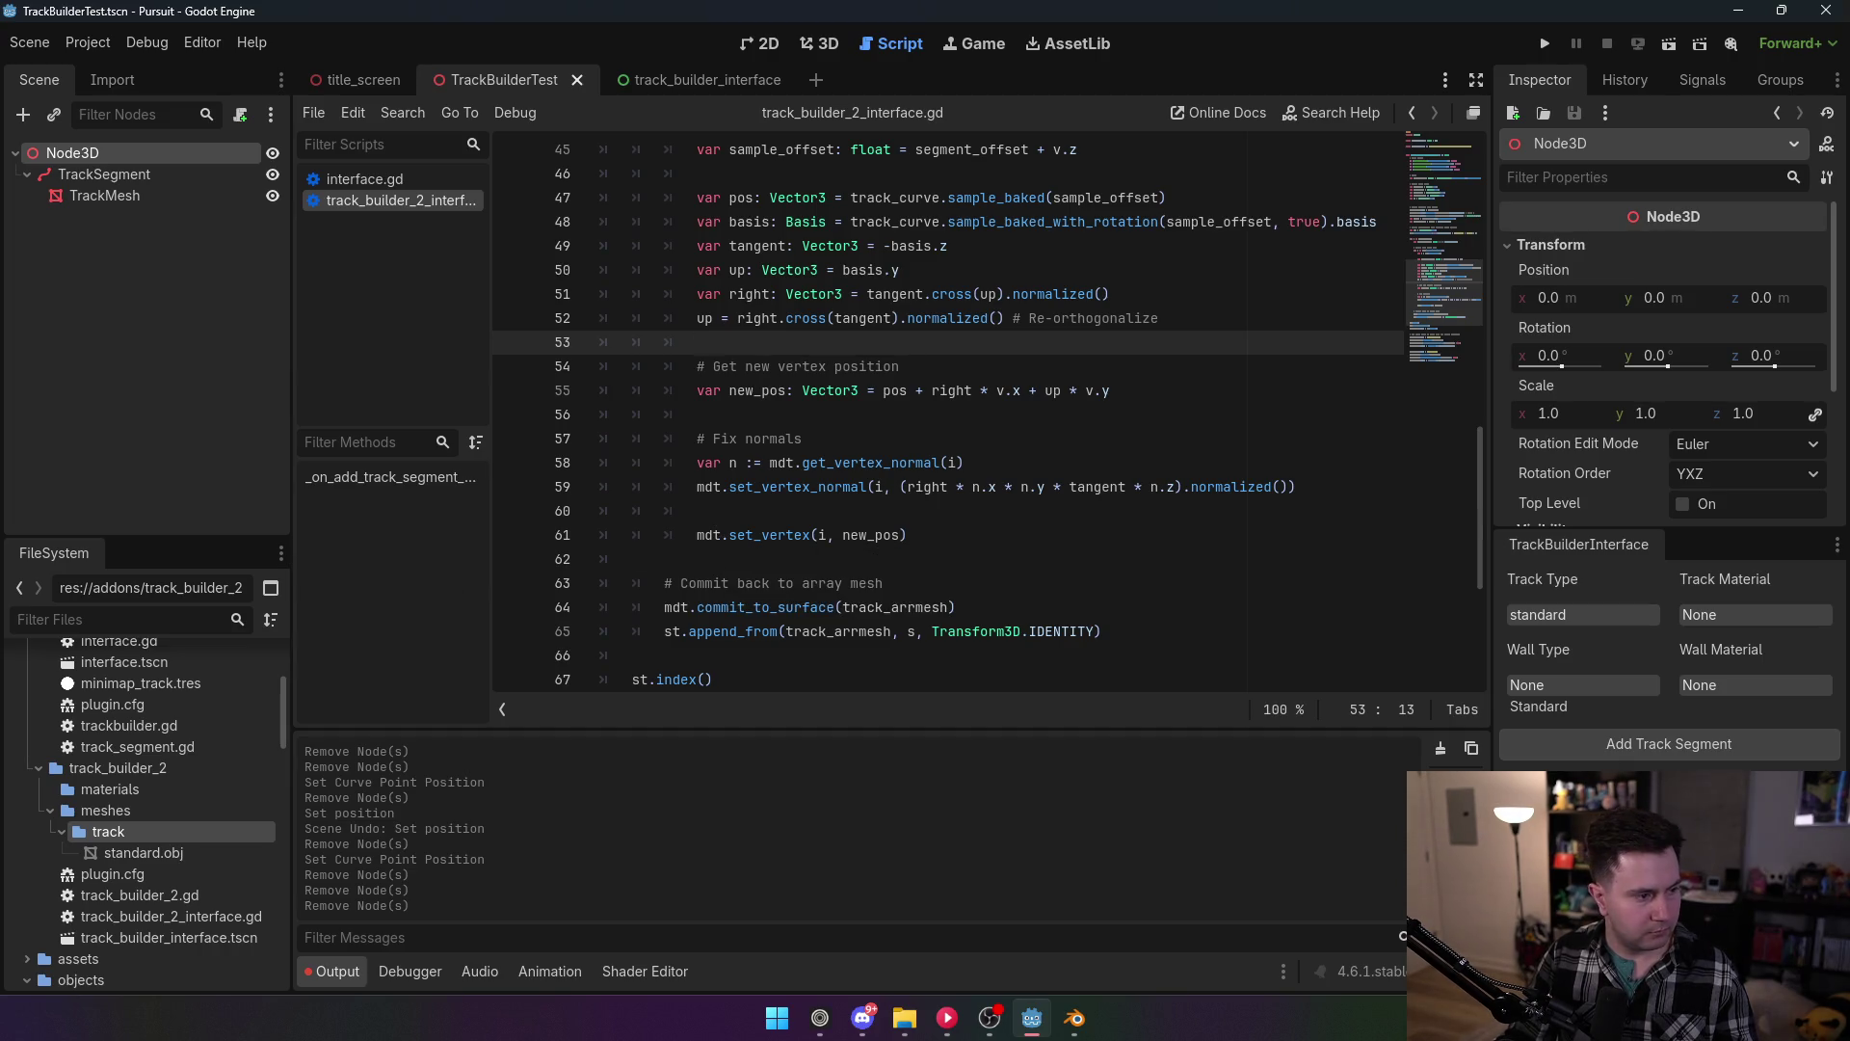
scroll(954, 482, "down", 1)
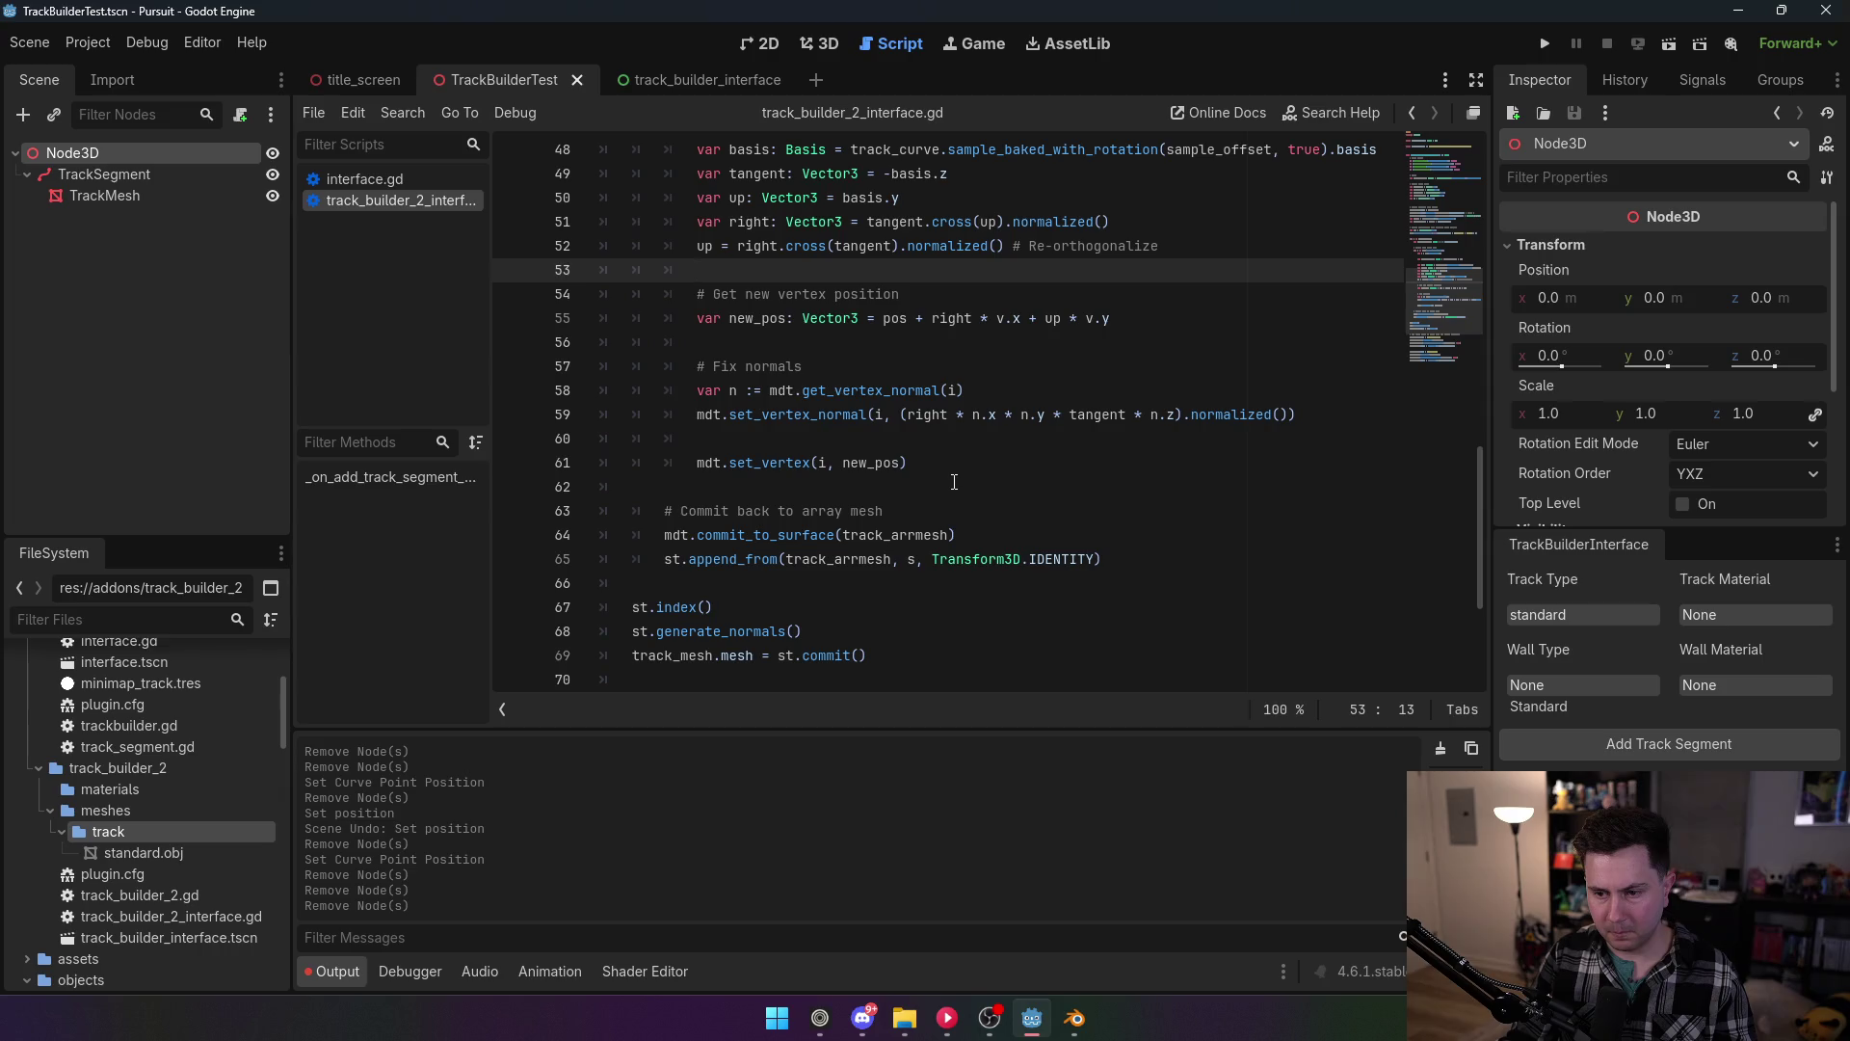
scroll(954, 482, "down", 3)
left_click(634, 414)
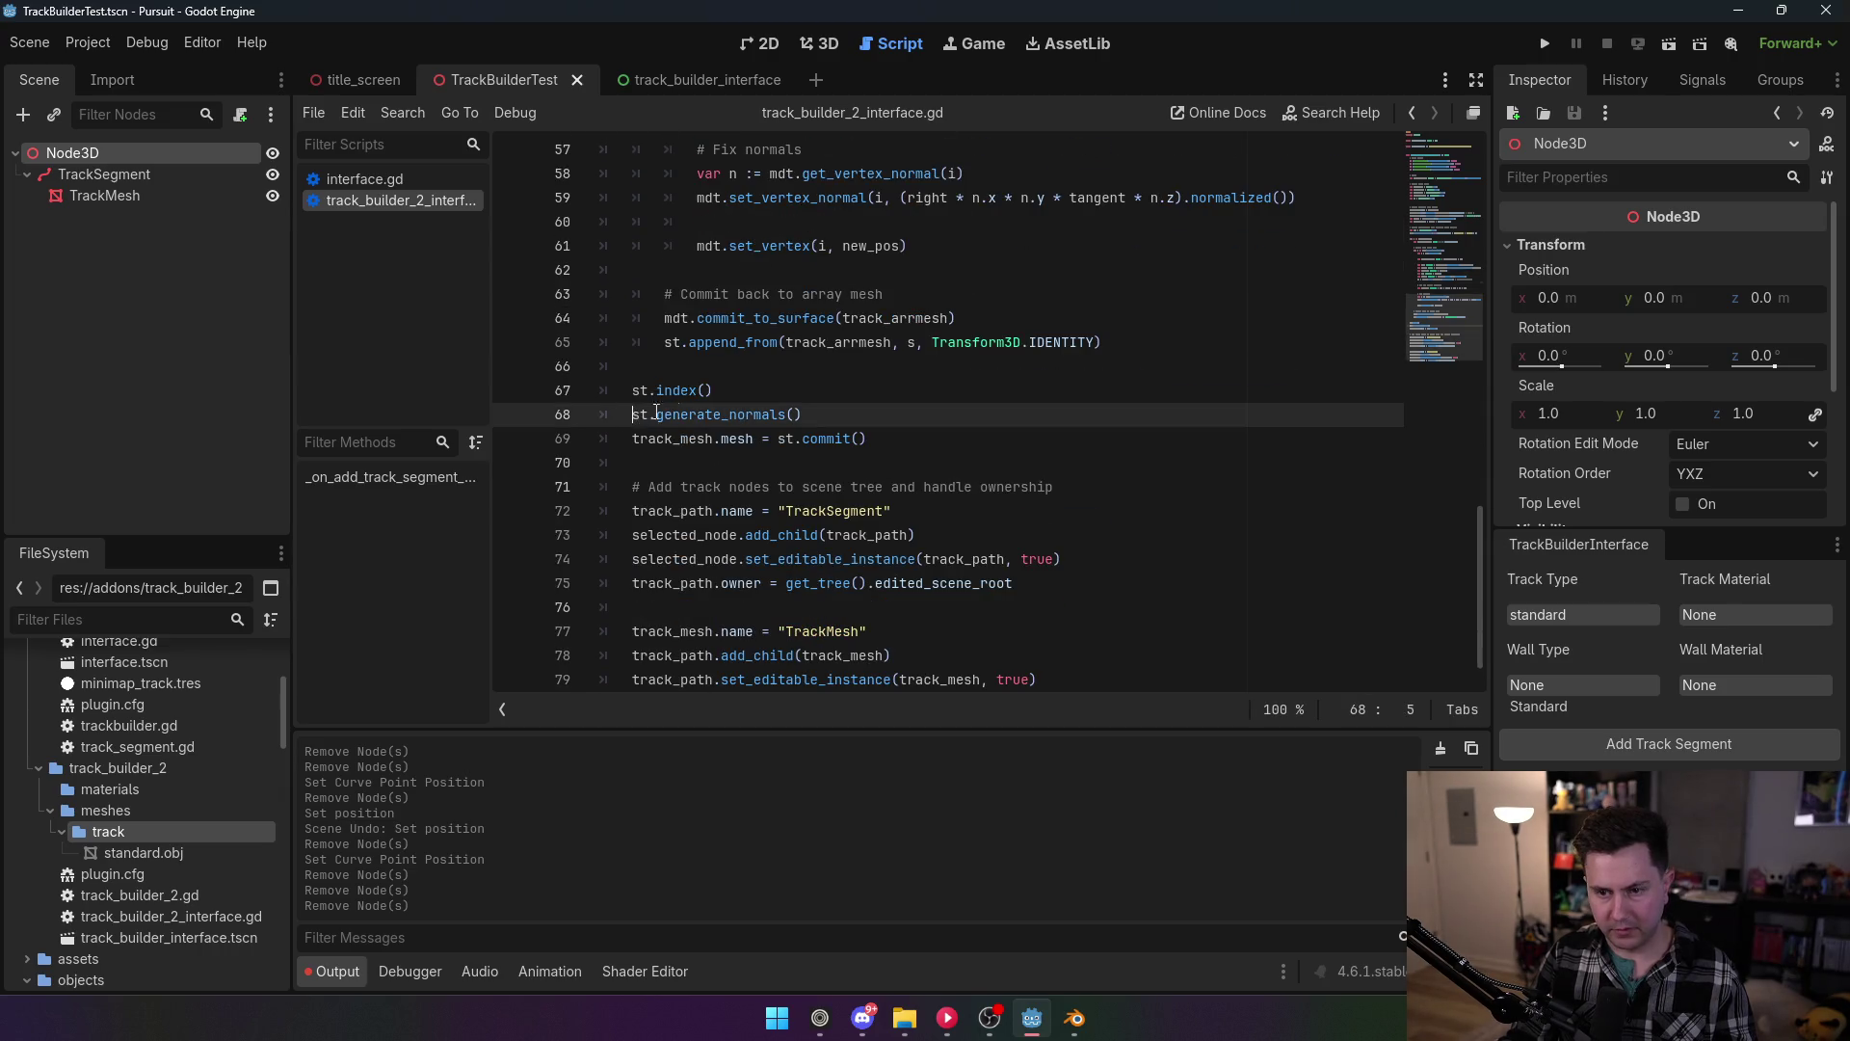
type("#")
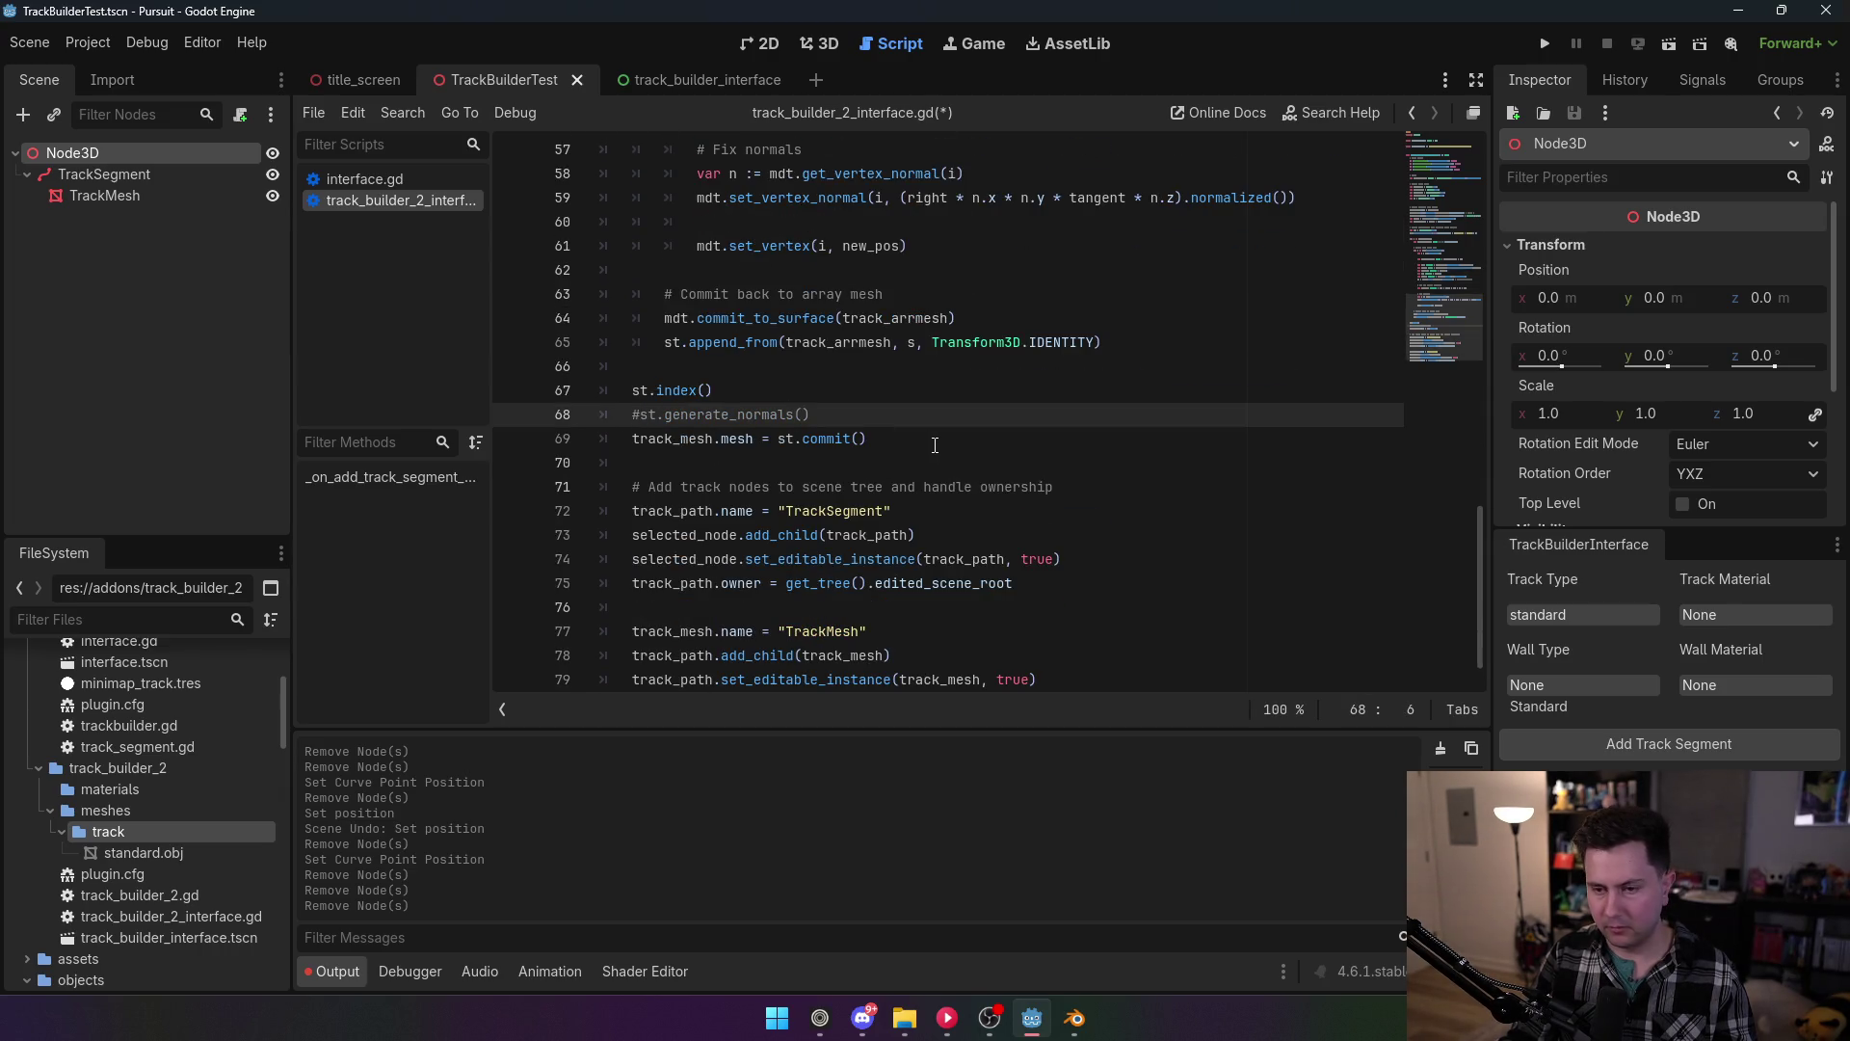
key("ctrl+s")
Step: Toggle the TrackBuilder2 plugin off and on in Project Settings, then return to 3D
left_click(101, 46)
left_click(139, 72)
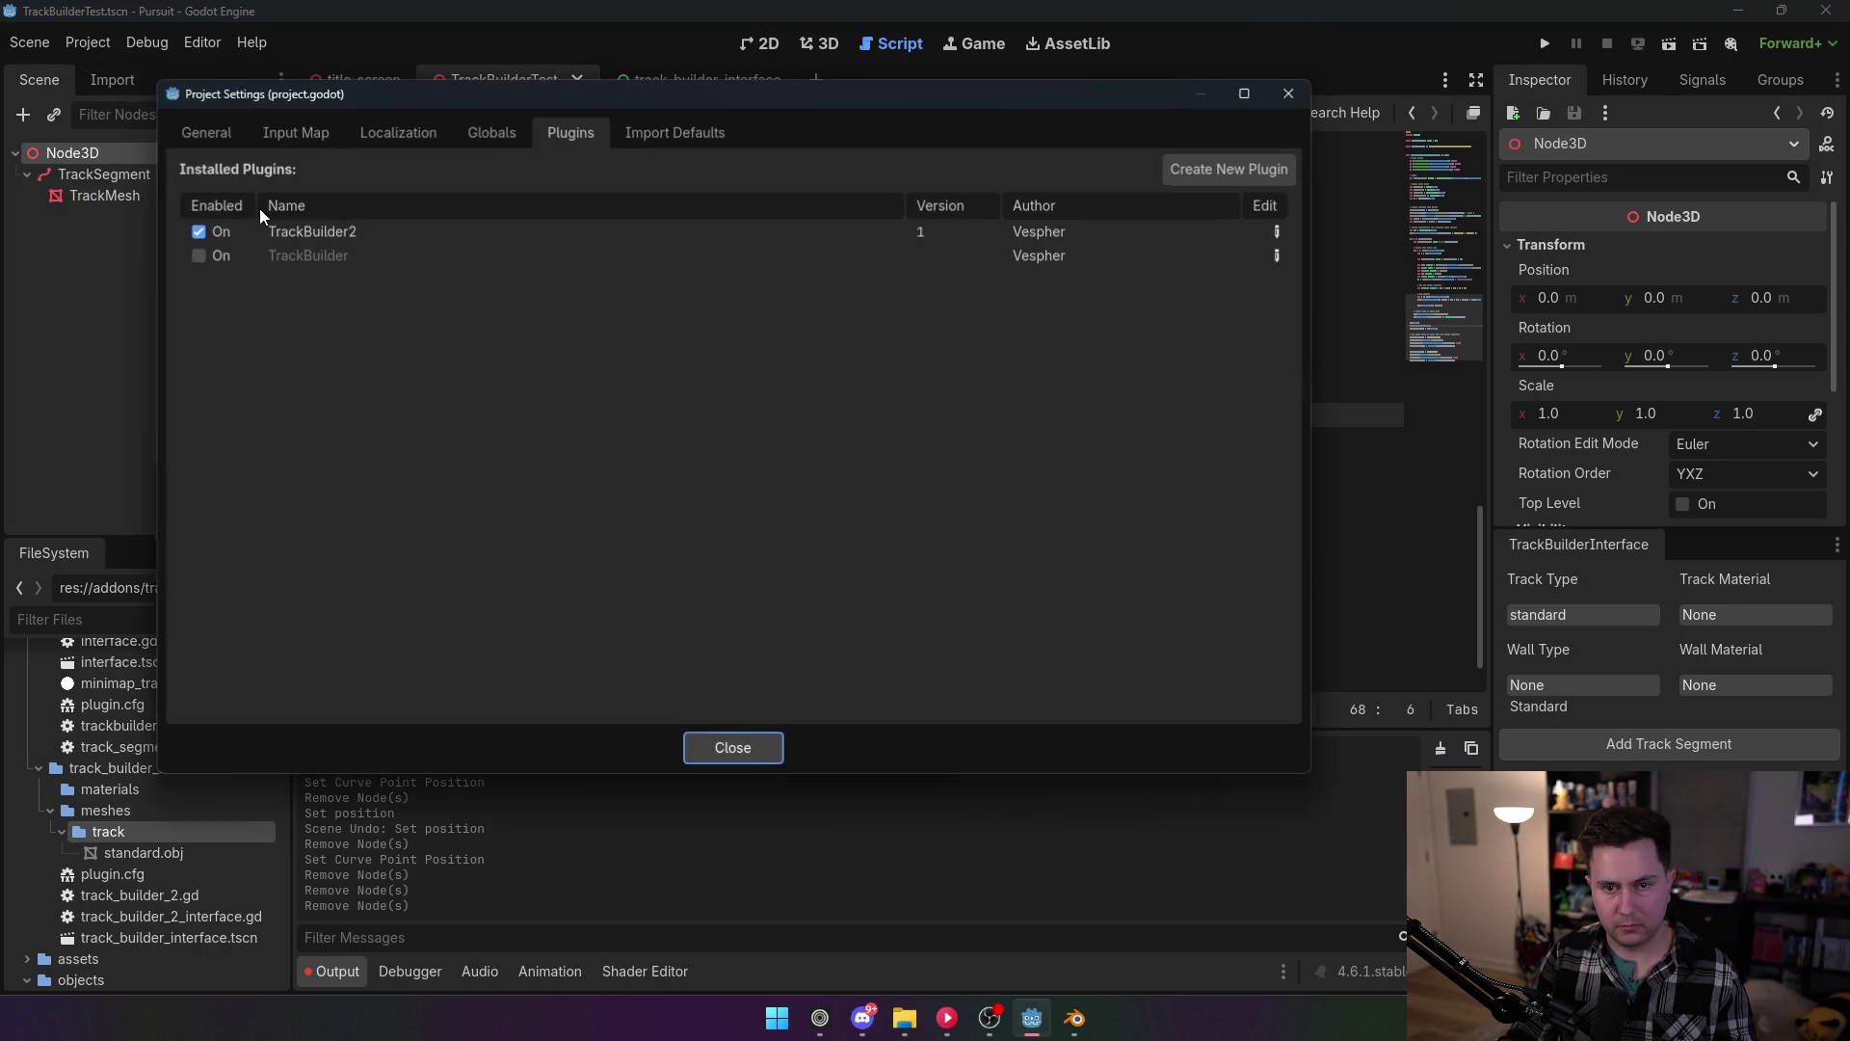
left_click(205, 227)
left_click(204, 227)
left_click(733, 747)
left_click(819, 43)
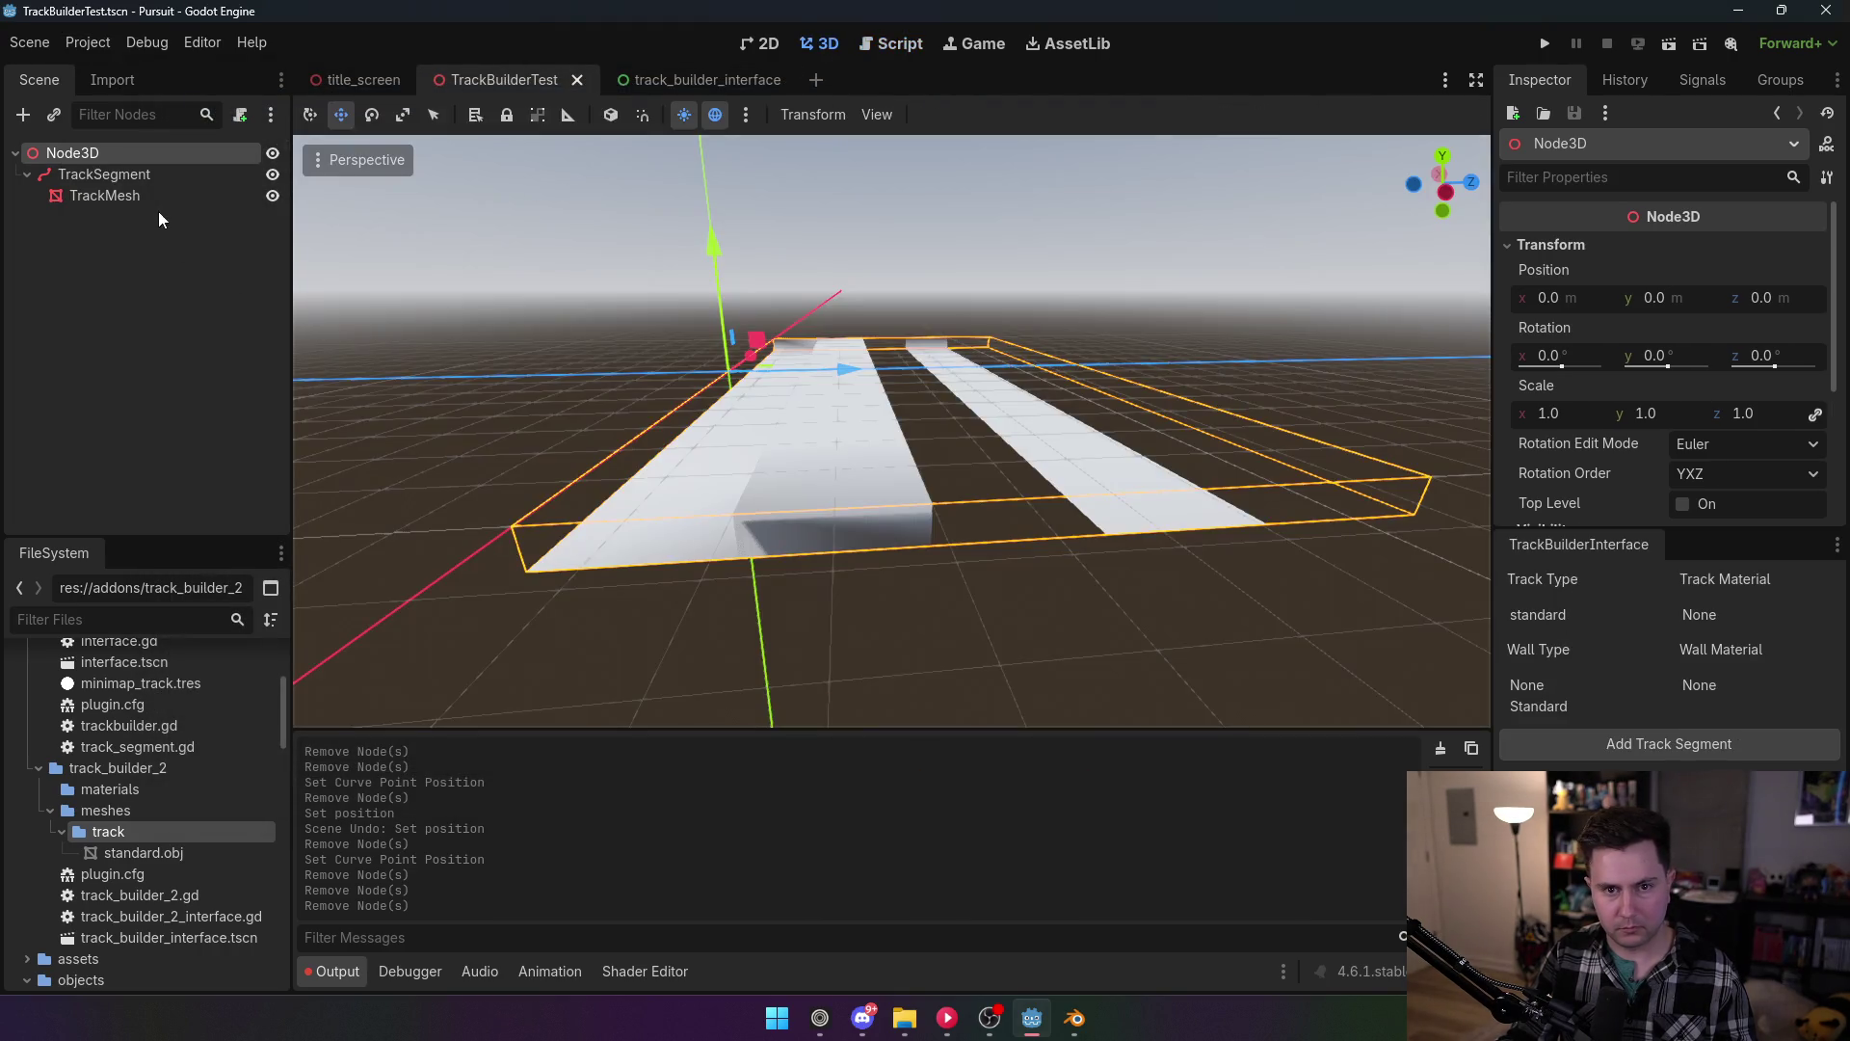
Step: Delete the old TrackSegment and generate a new one with Standard walls and no wall material
left_click(158, 177)
key("Delete")
left_click(835, 537)
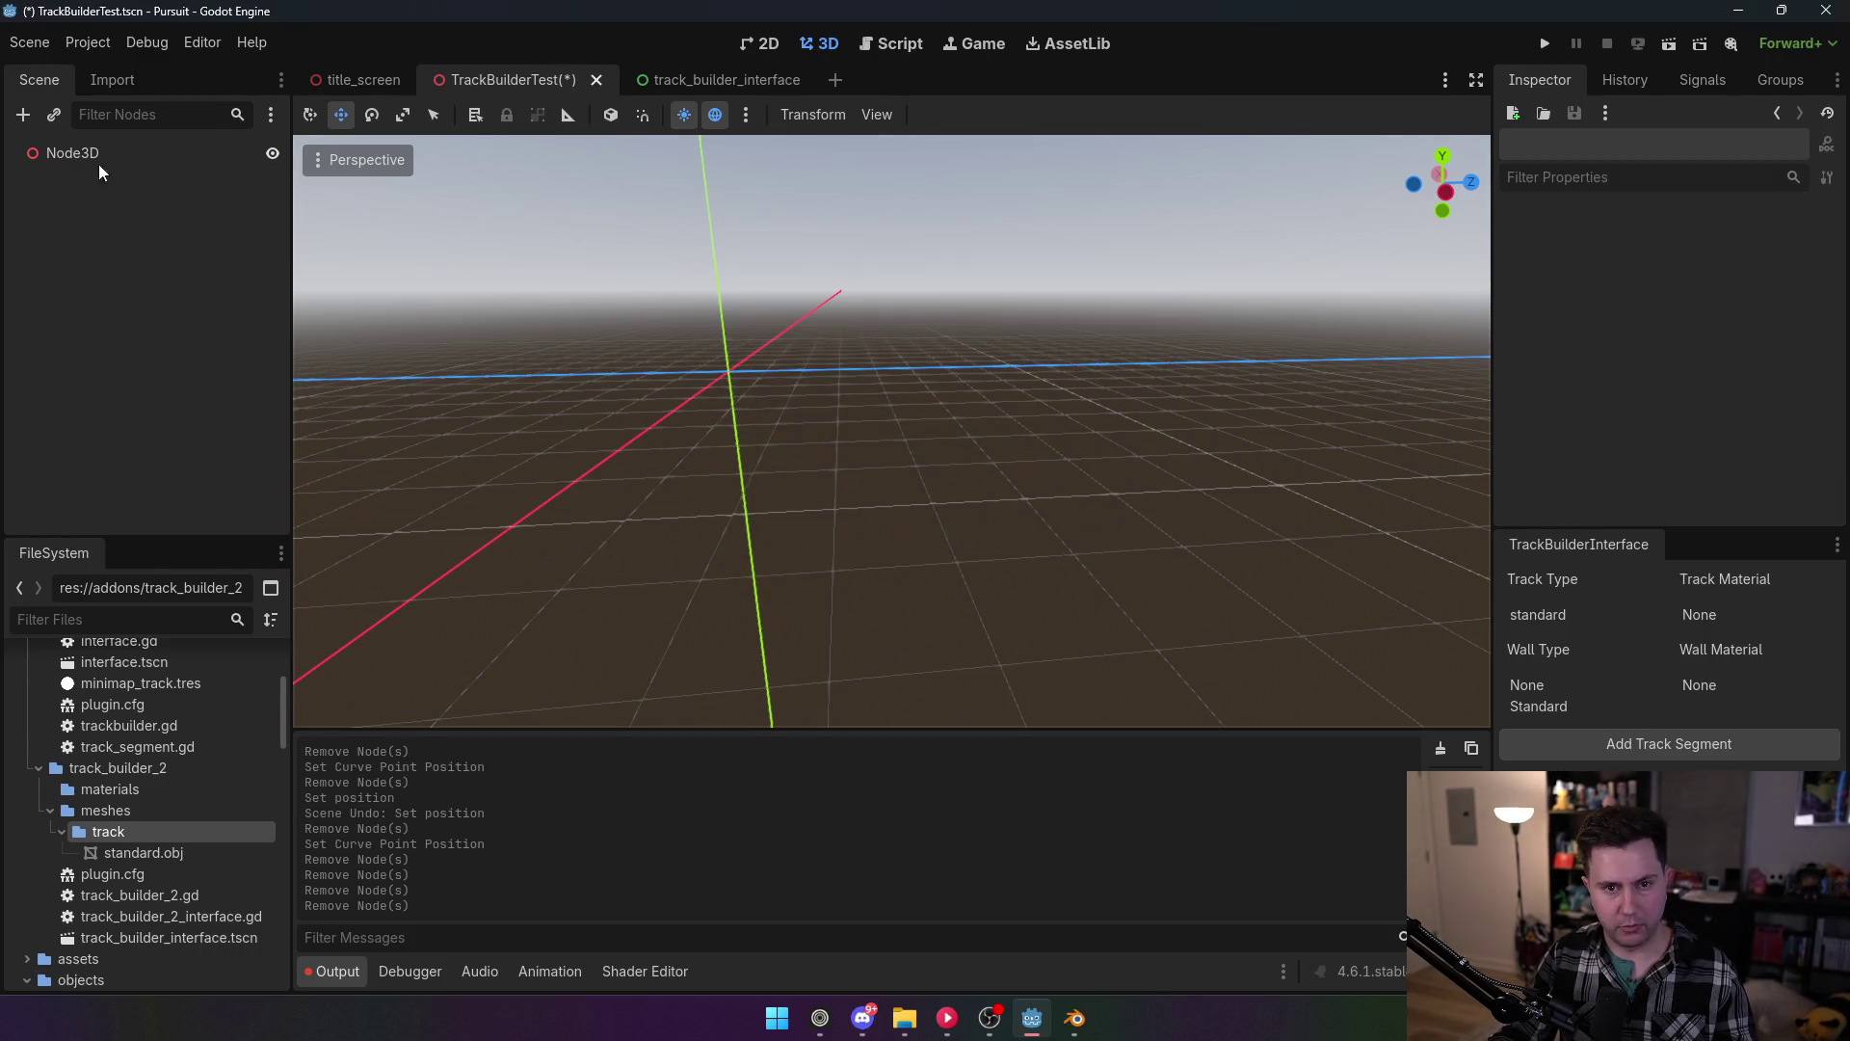
left_click(94, 155)
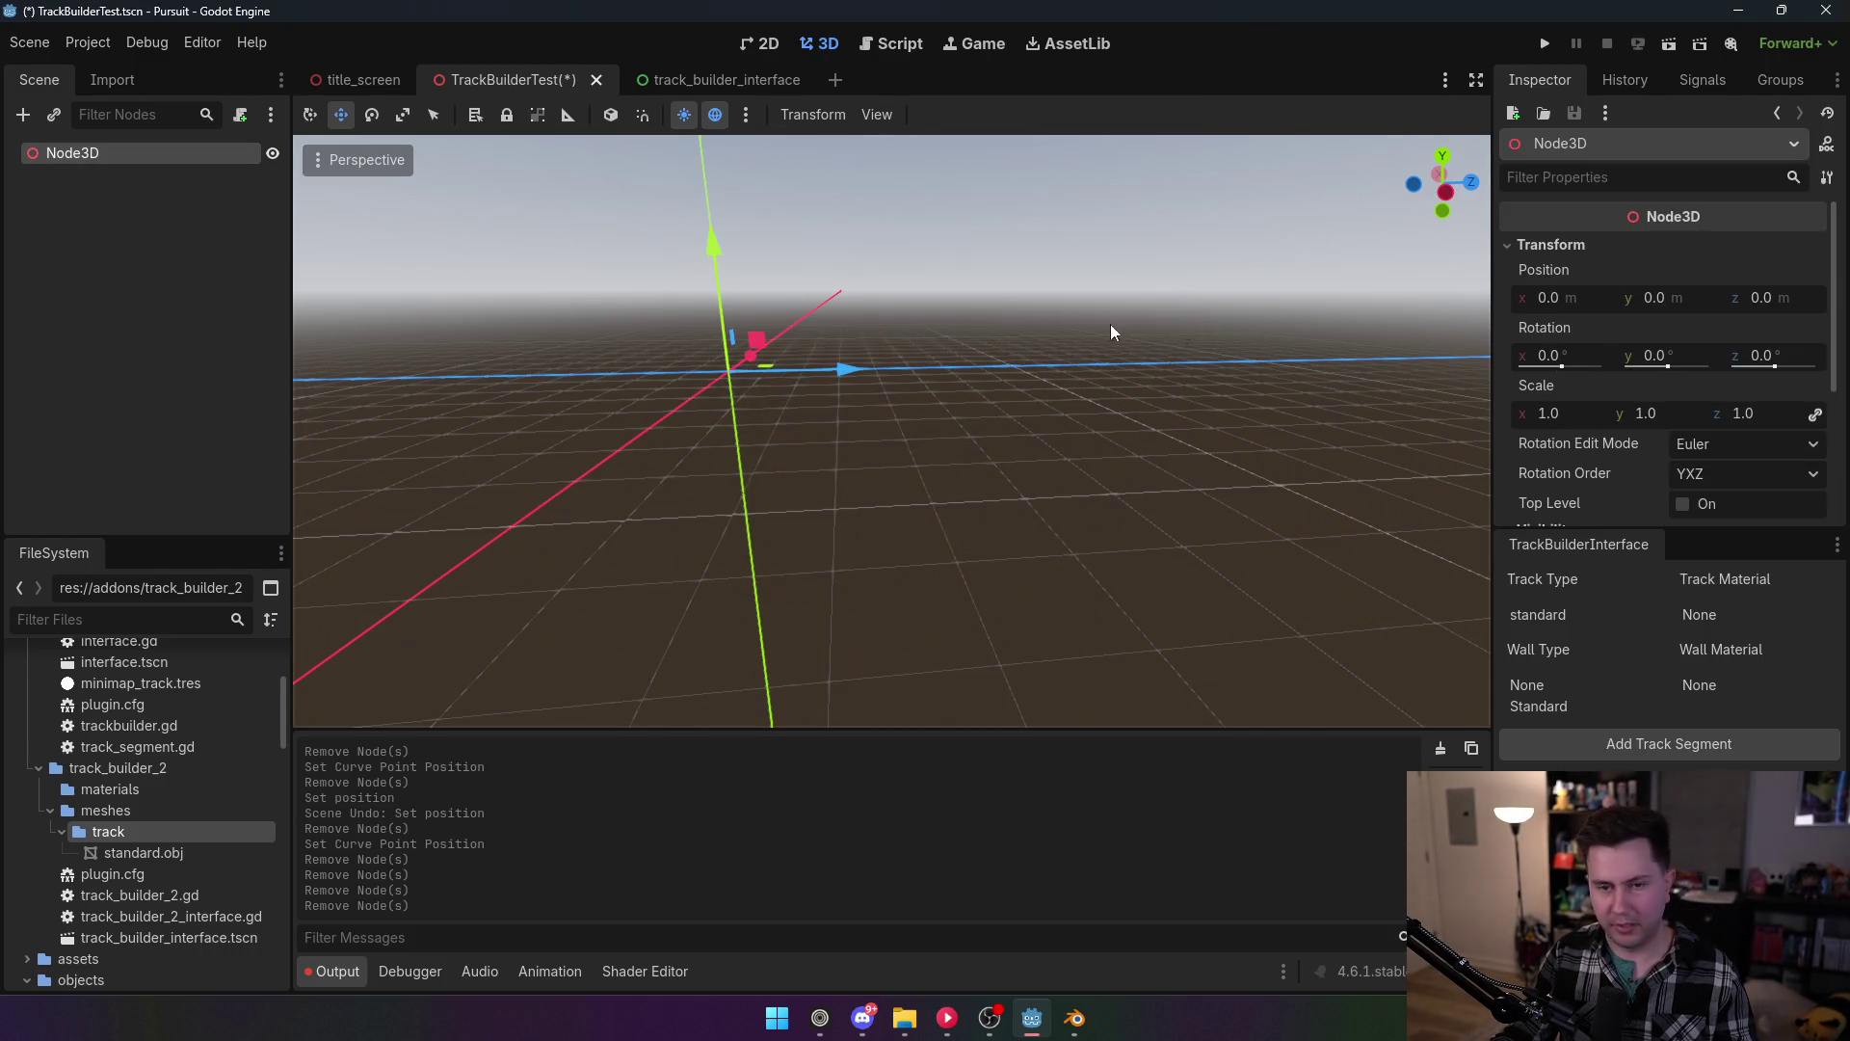
left_click(1539, 707)
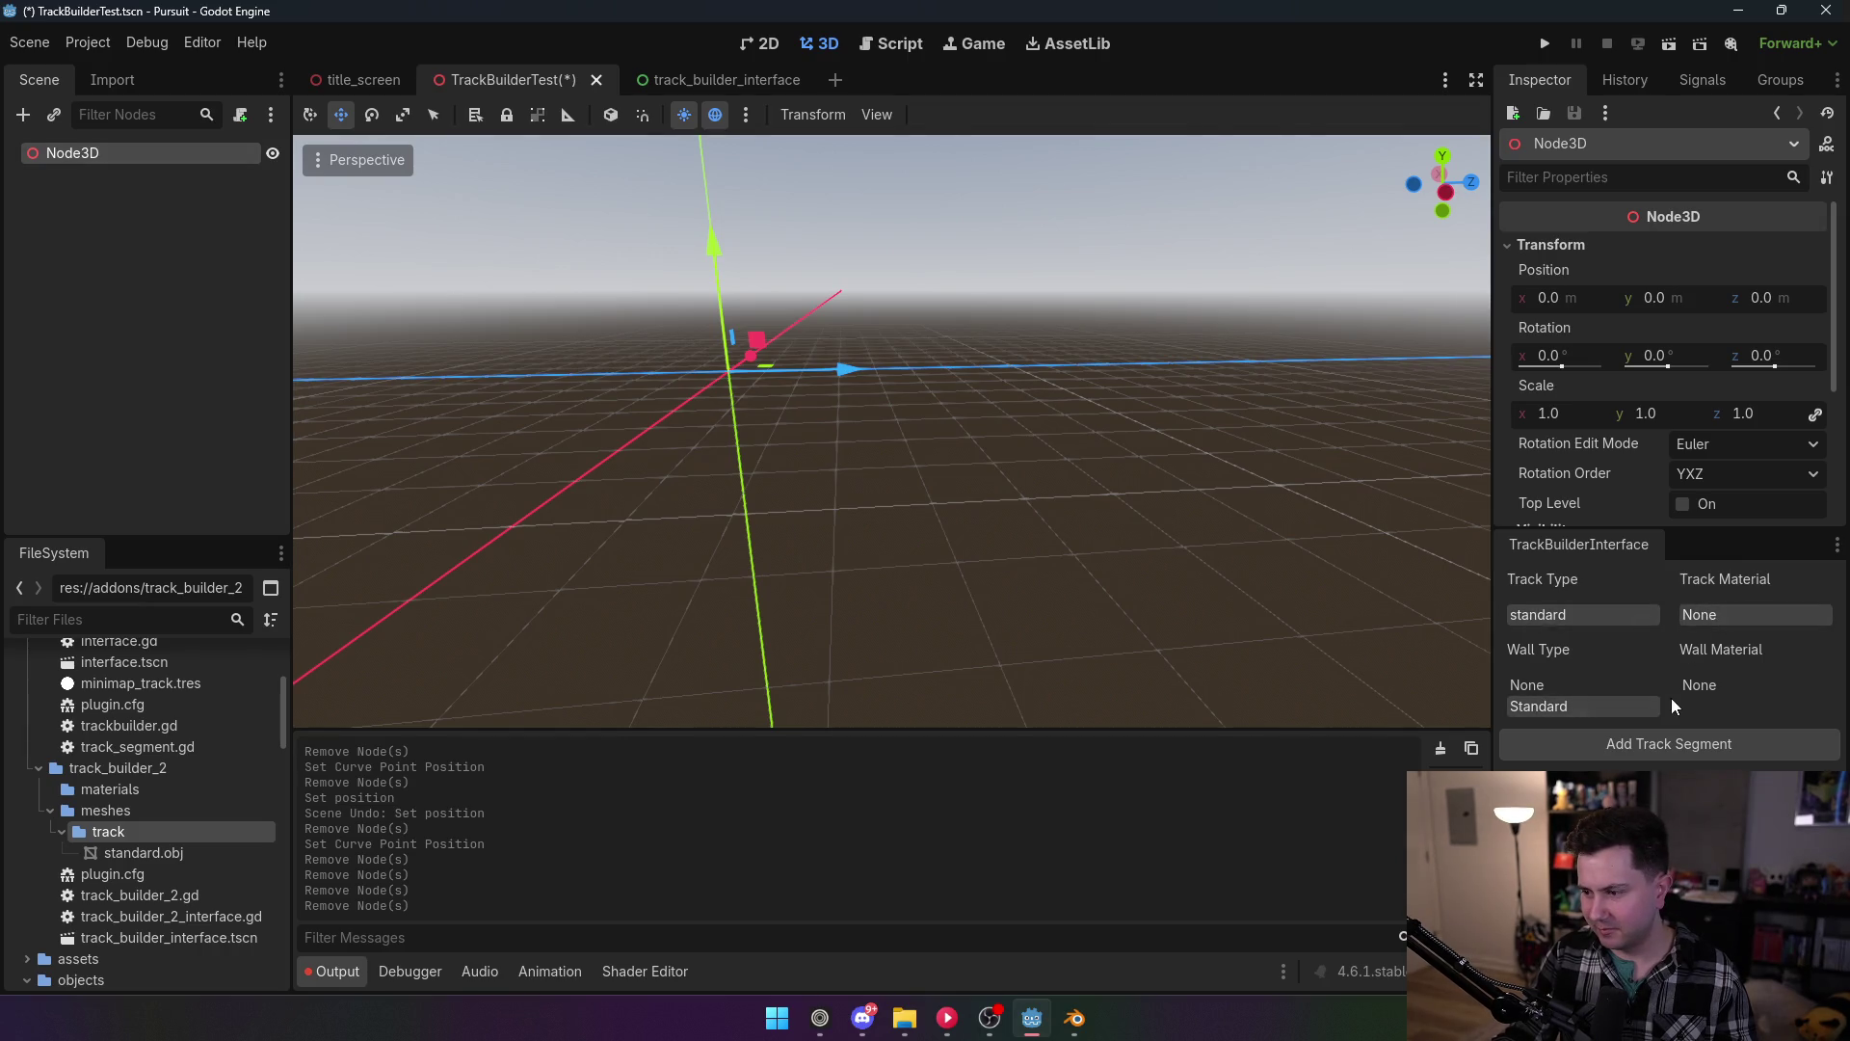
left_click(1705, 685)
left_click(1696, 752)
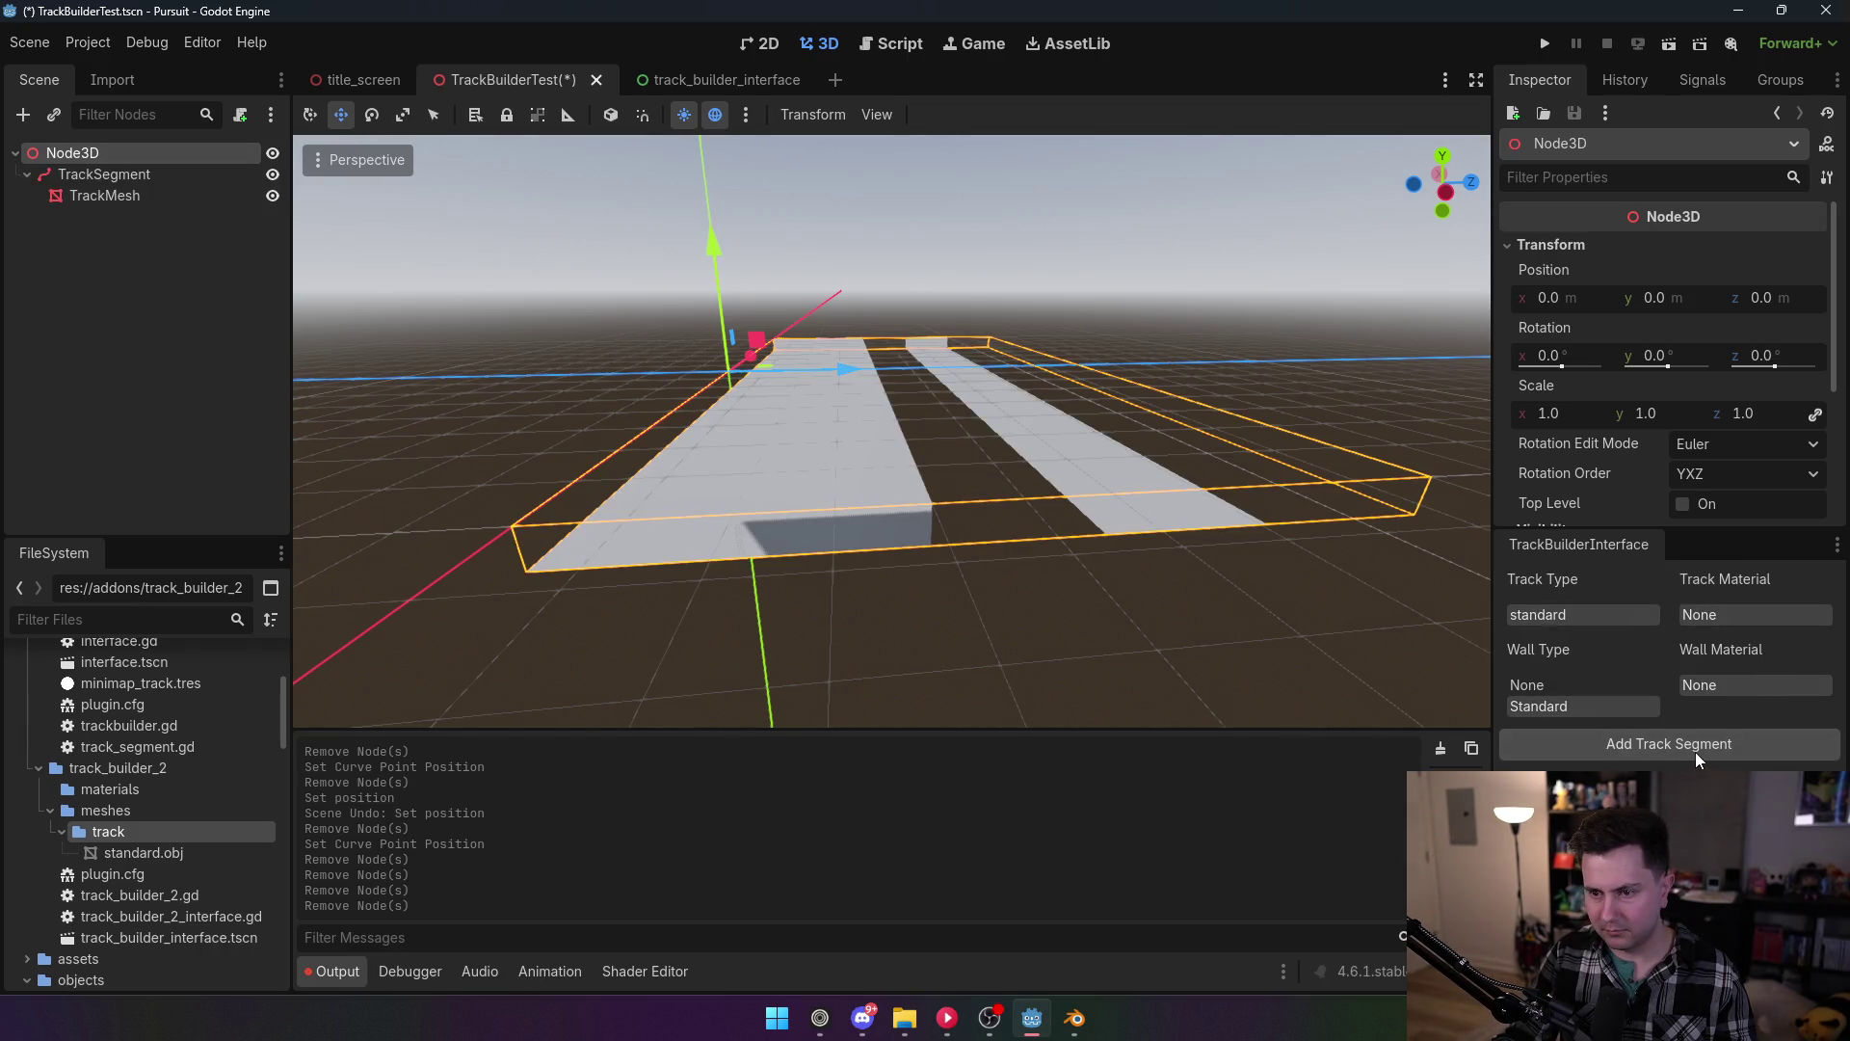
Step: Fly the camera over the new track to inspect its strips and side faces
key("s")
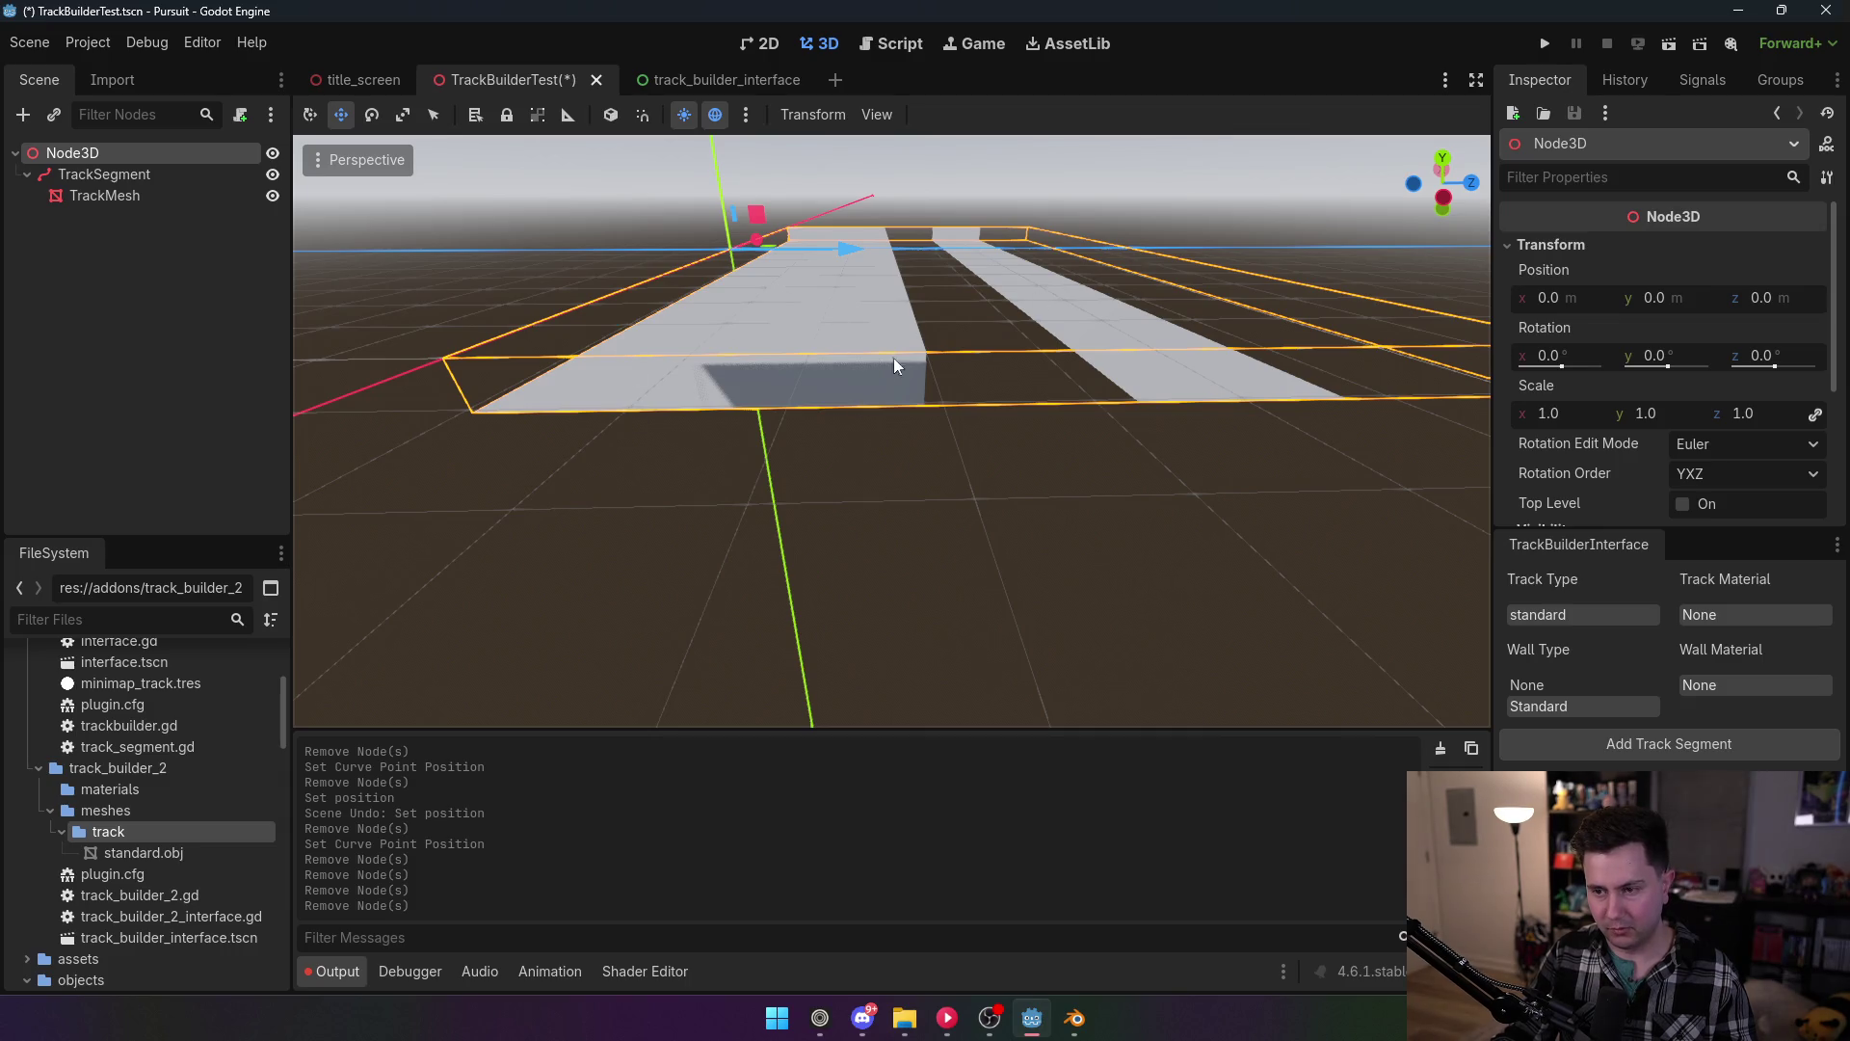
key("w")
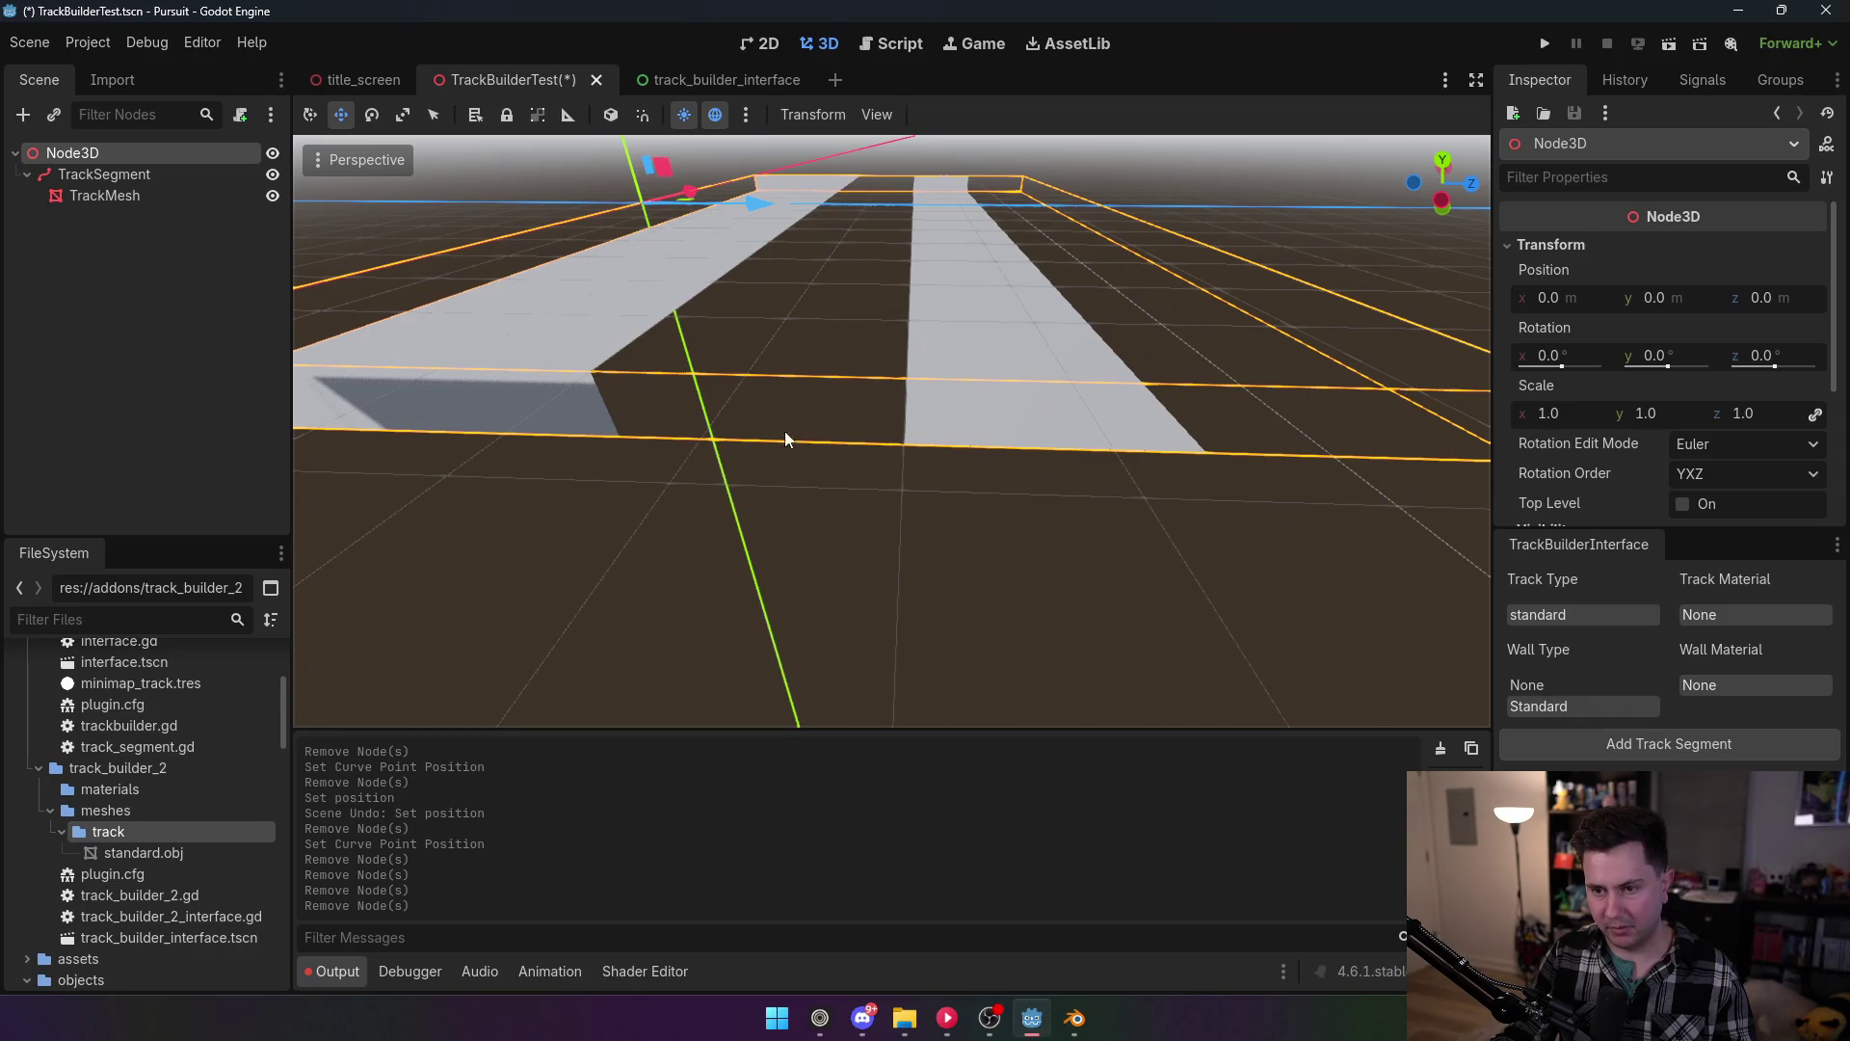
key("w")
key("s")
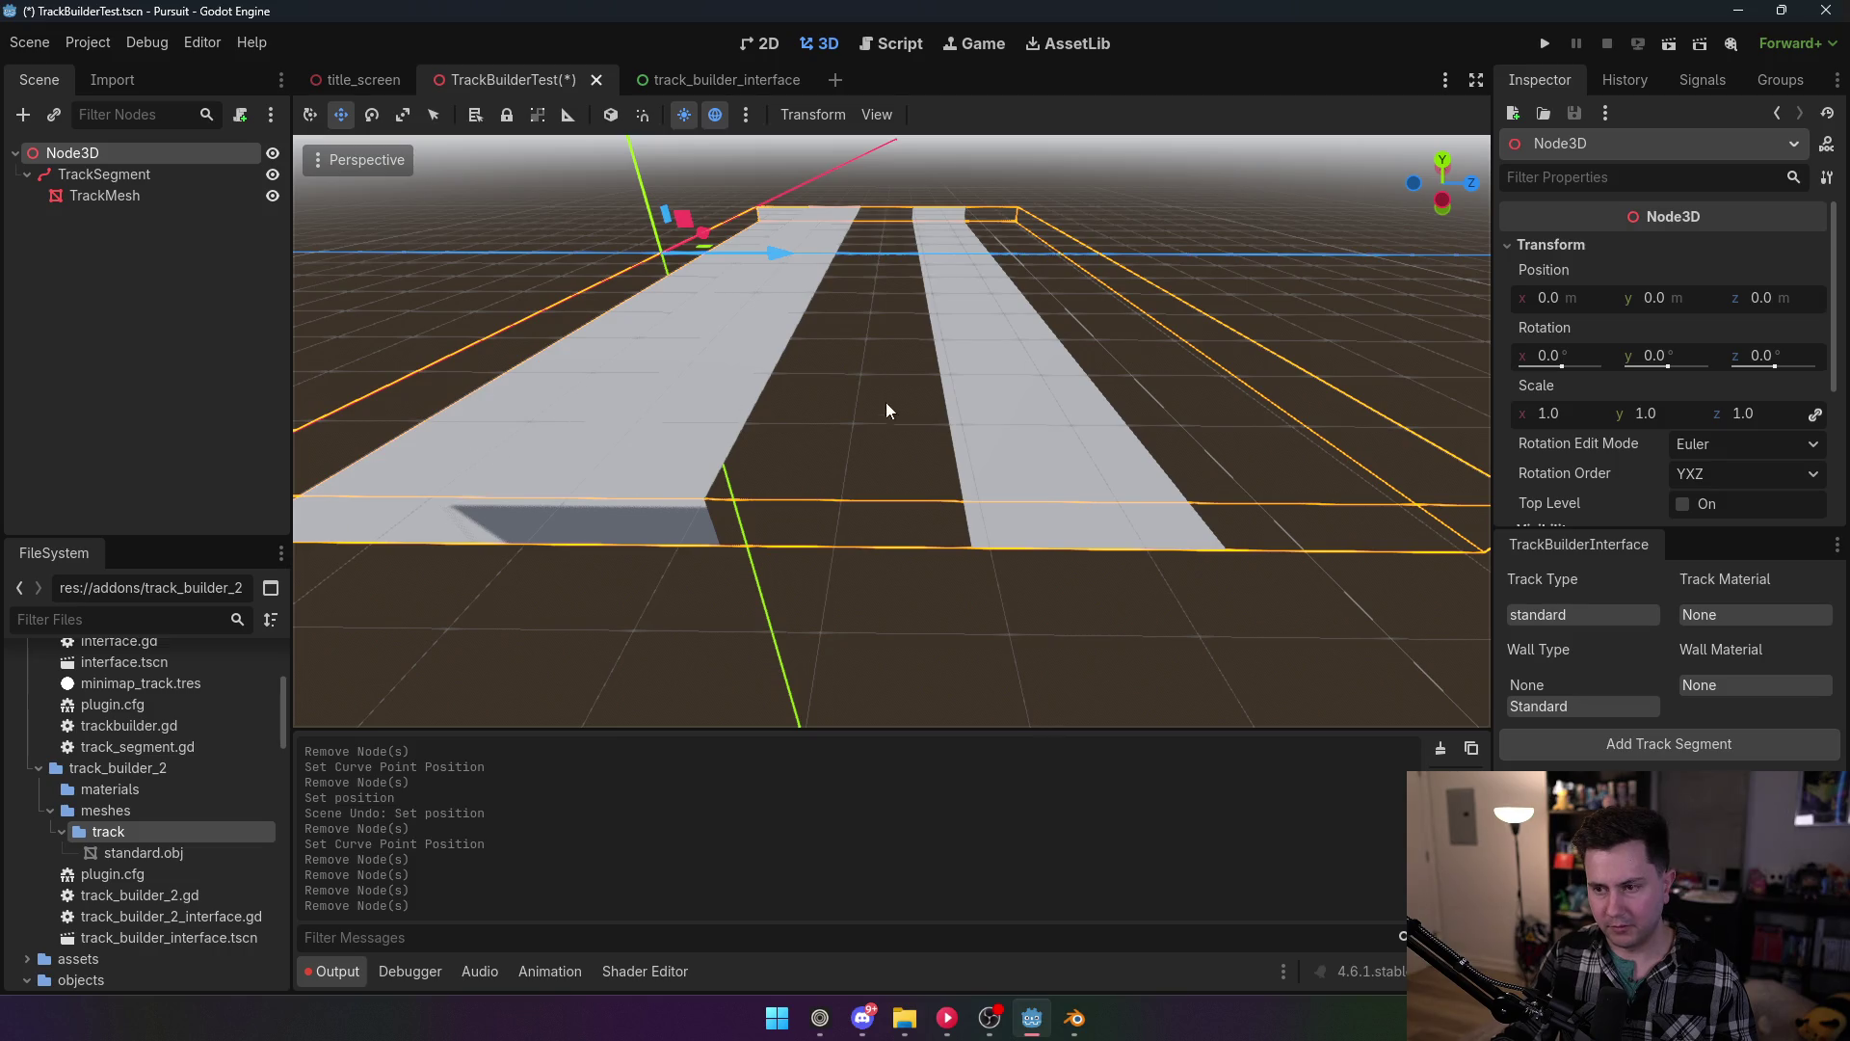
key("w")
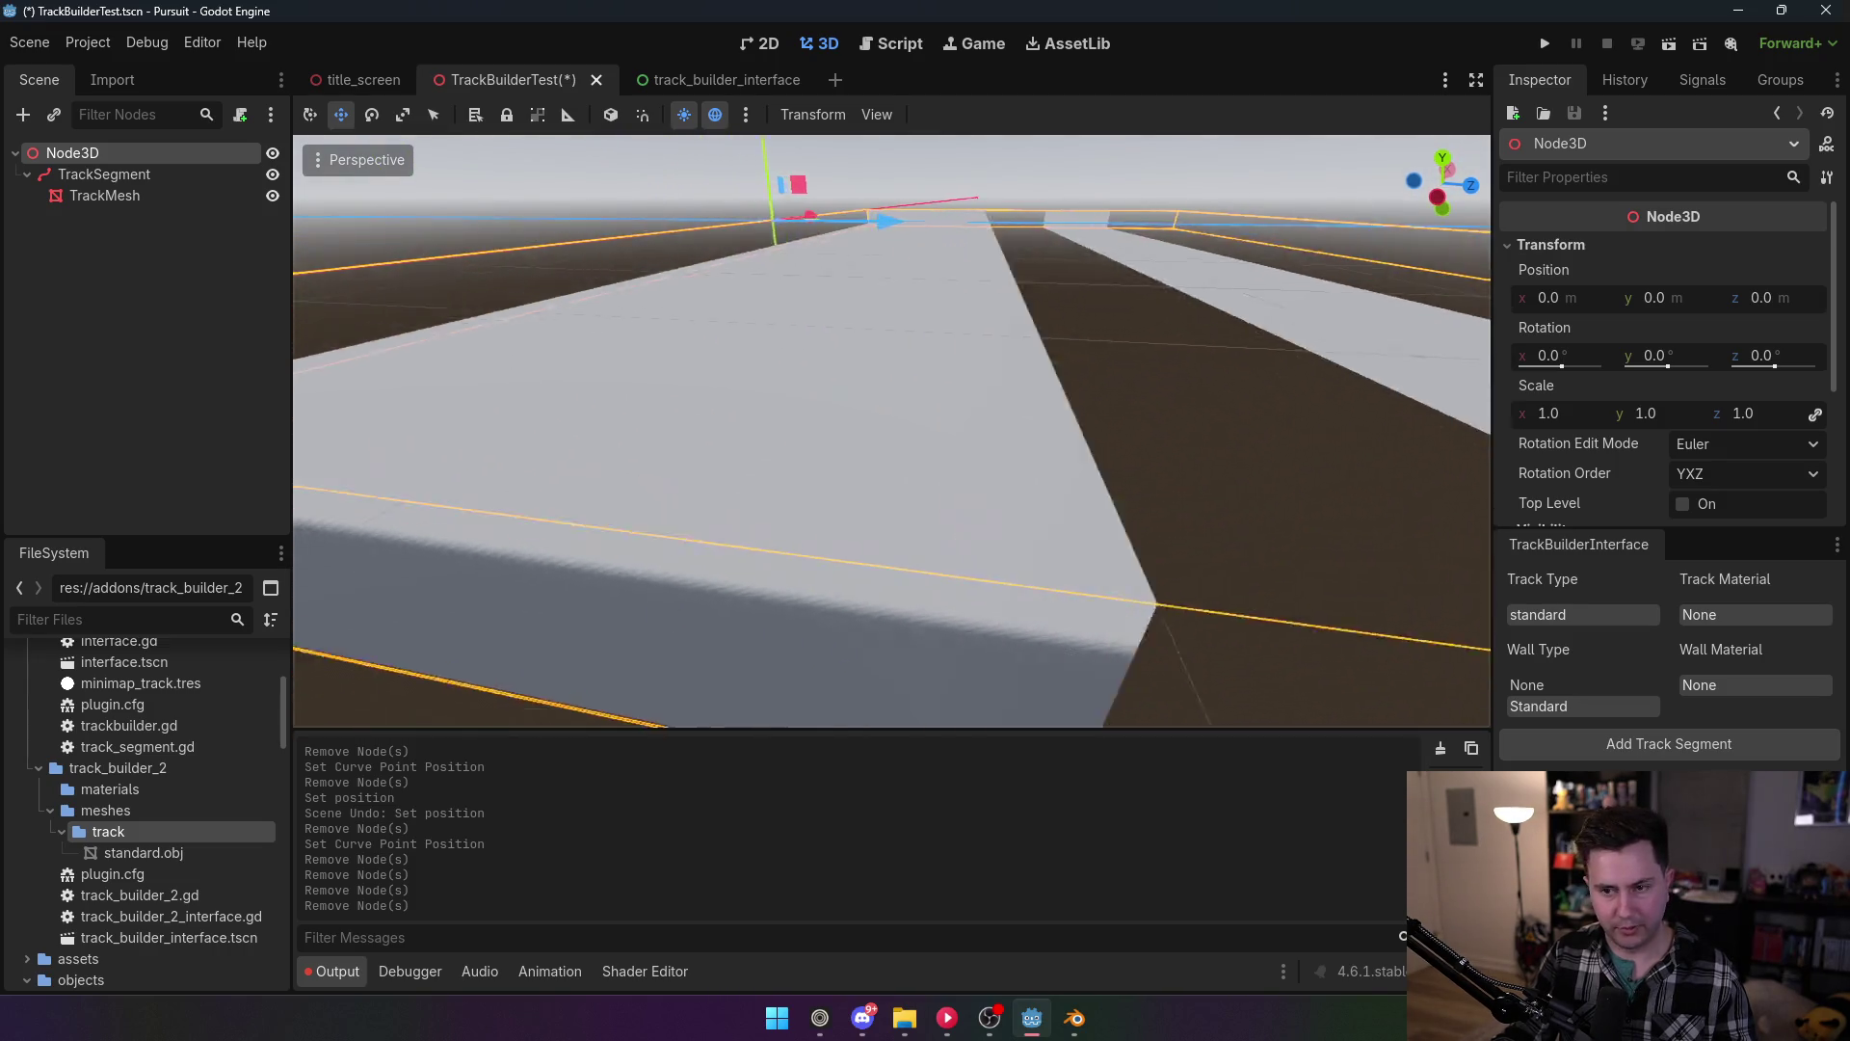
key("s")
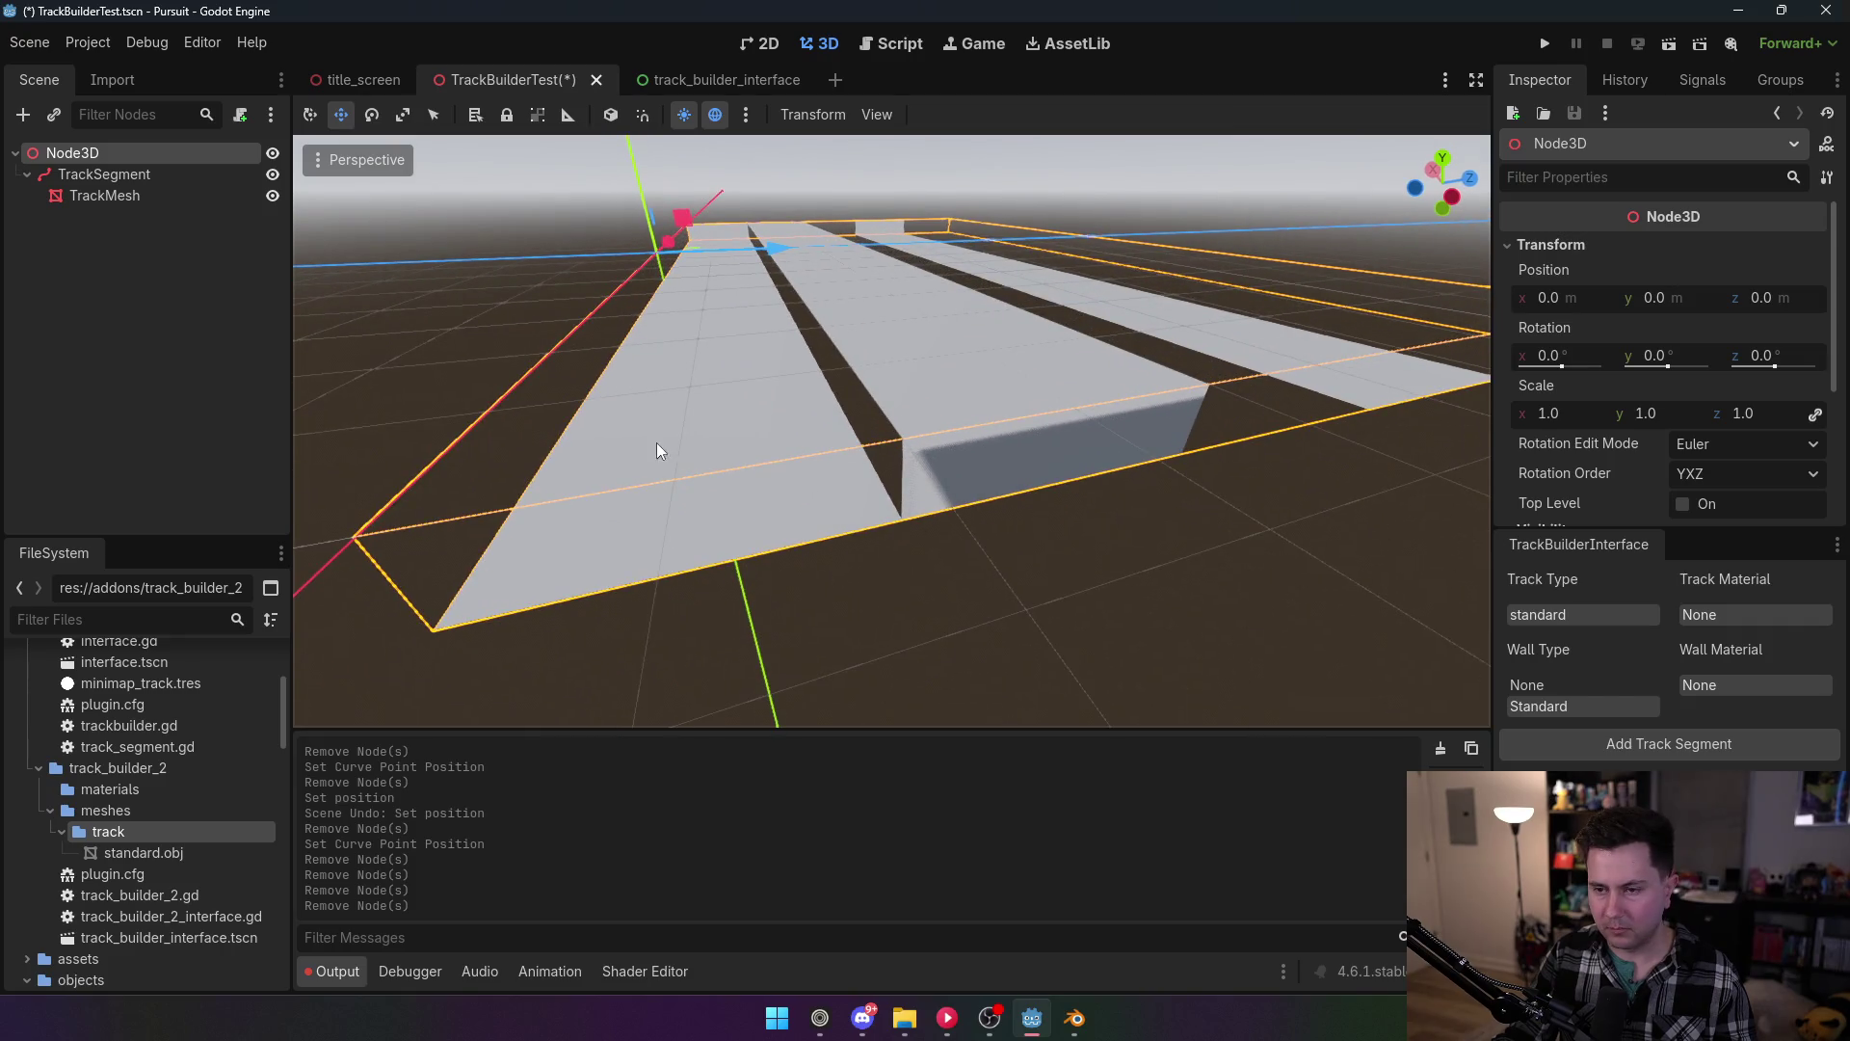
key("s")
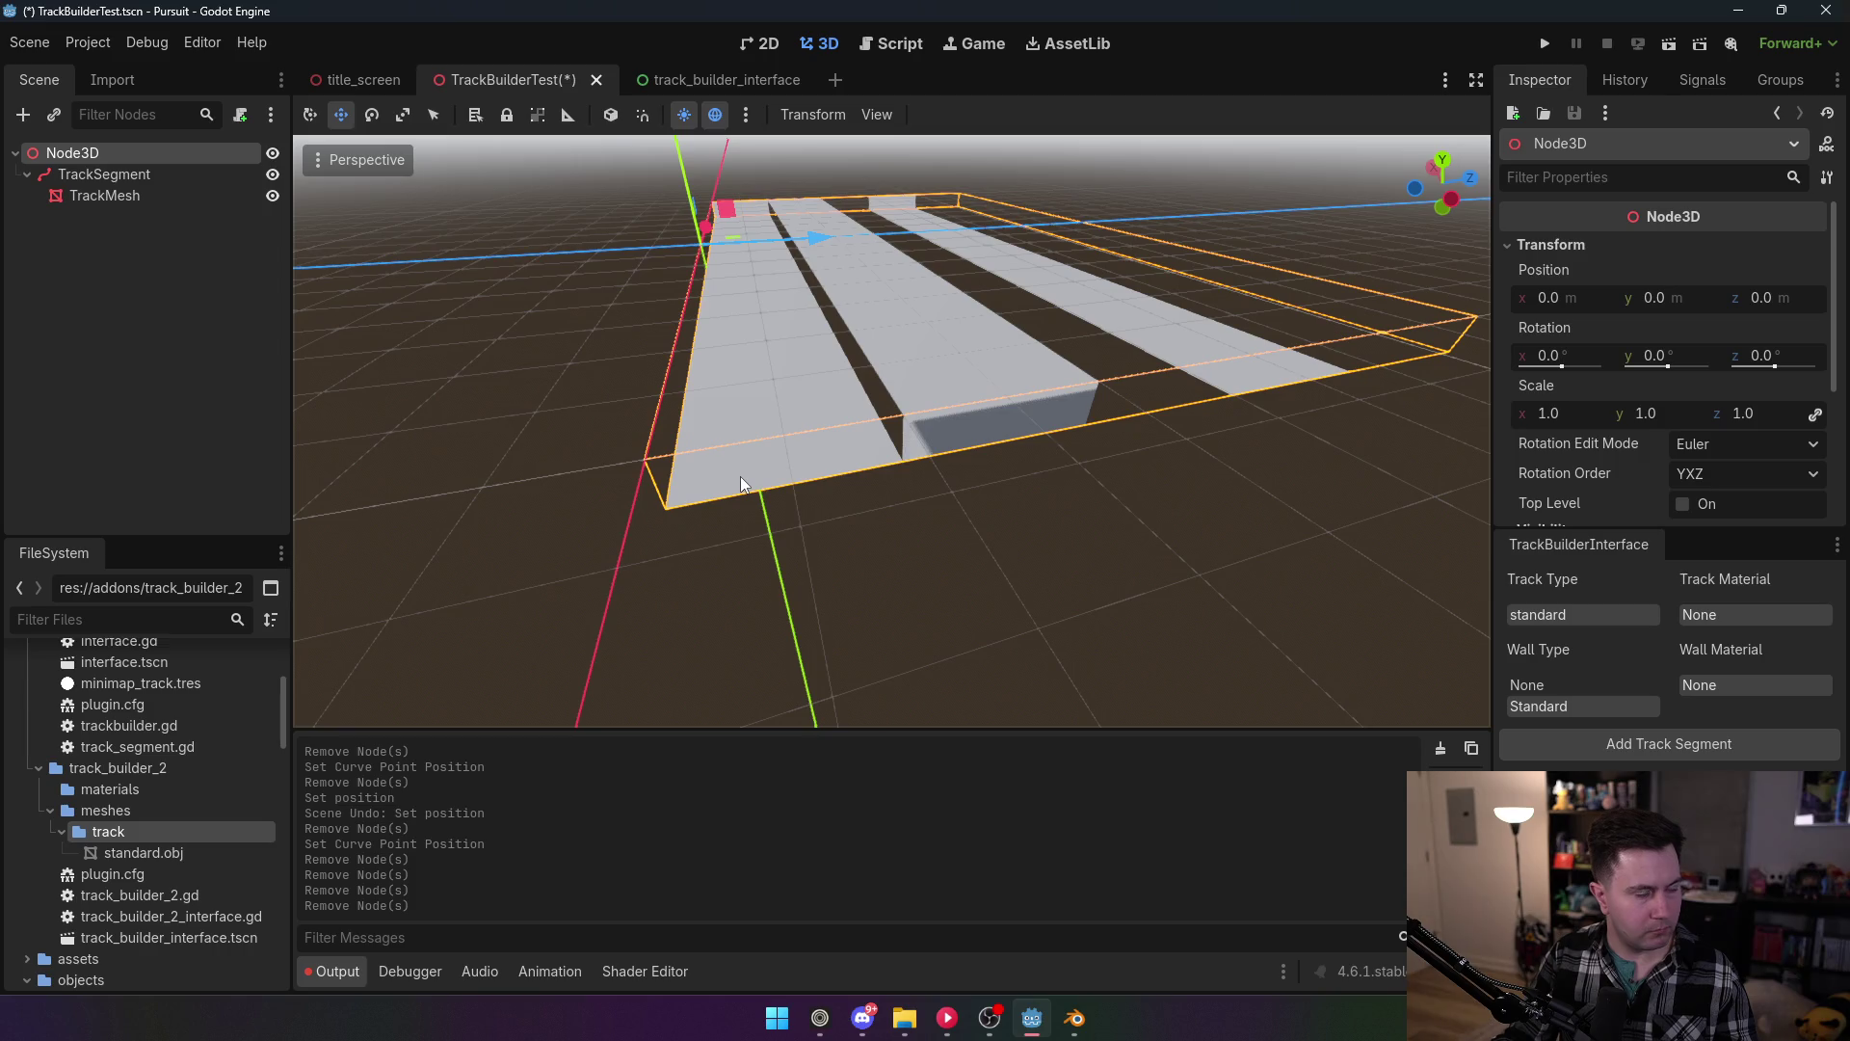
left_click(96, 44)
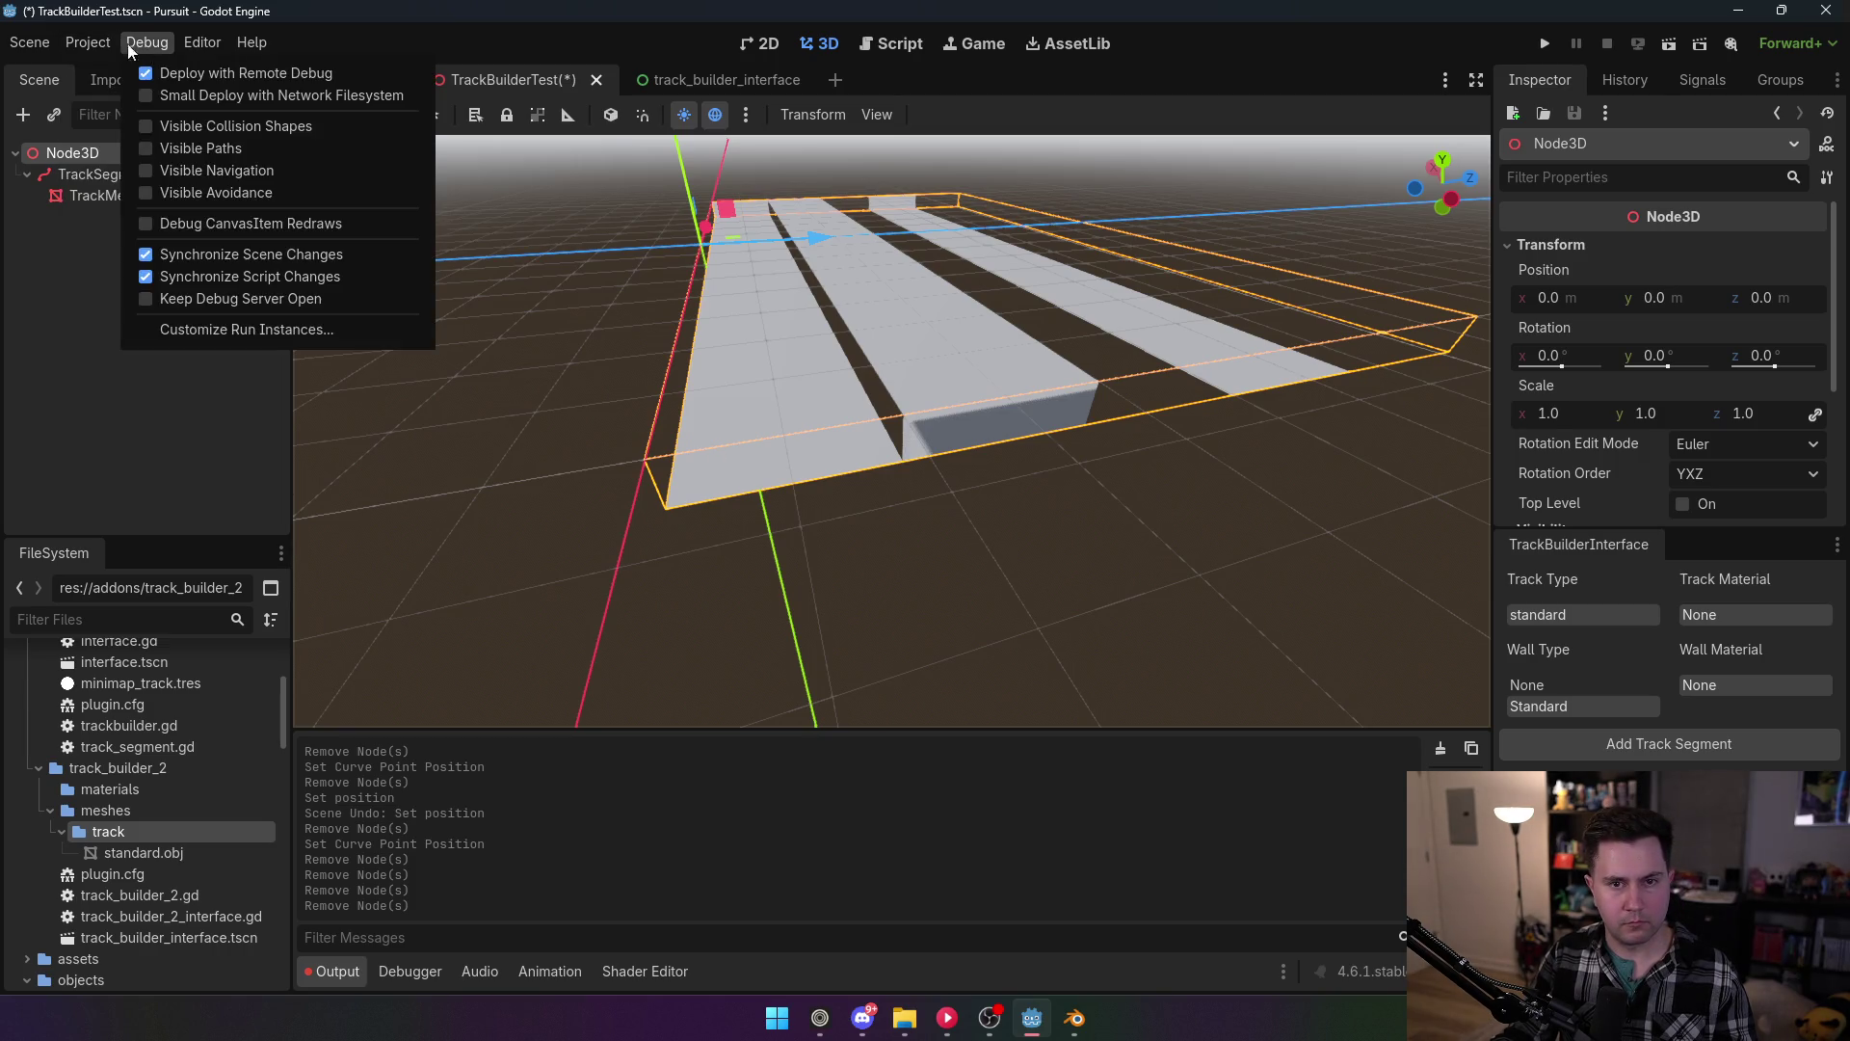
Step: Disable TrackBuilder2 in Project Settings > Plugins and return to track_builder_2_interface.gd
left_click(147, 43)
left_click(83, 44)
left_click(125, 73)
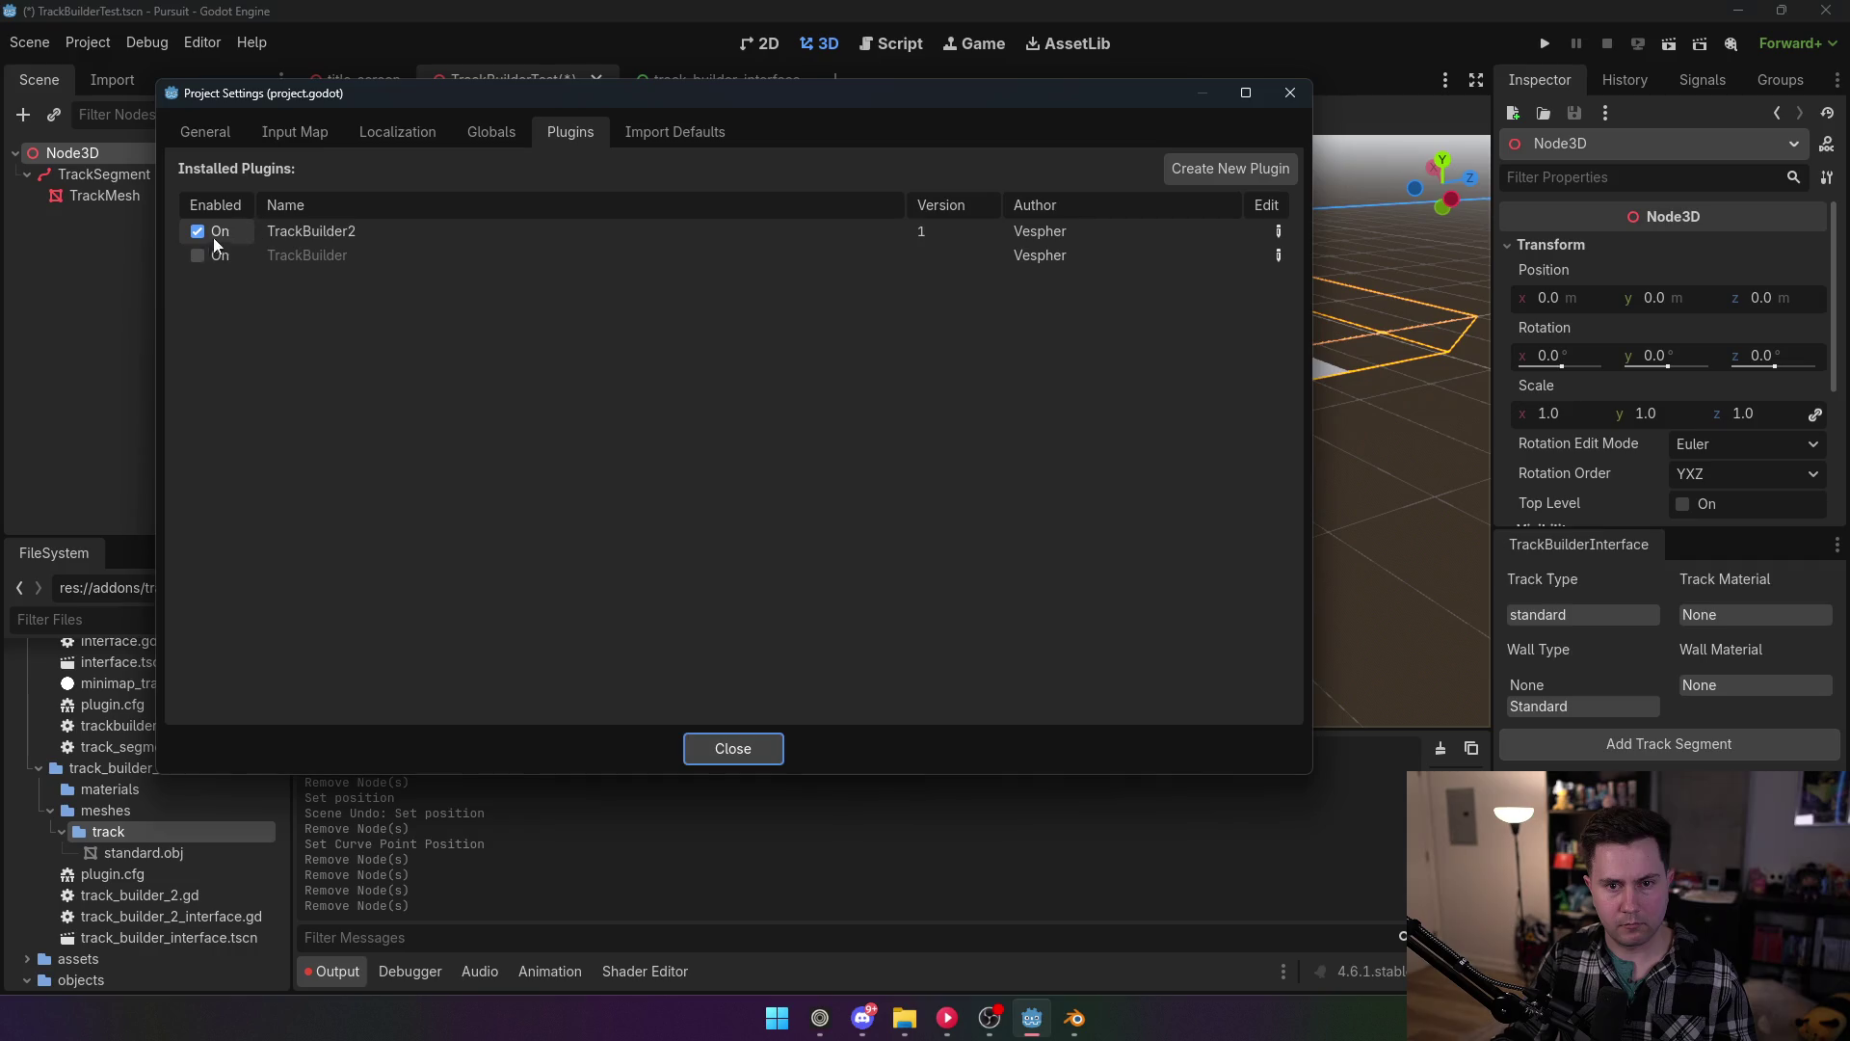
left_click(217, 241)
left_click(728, 748)
left_click(891, 43)
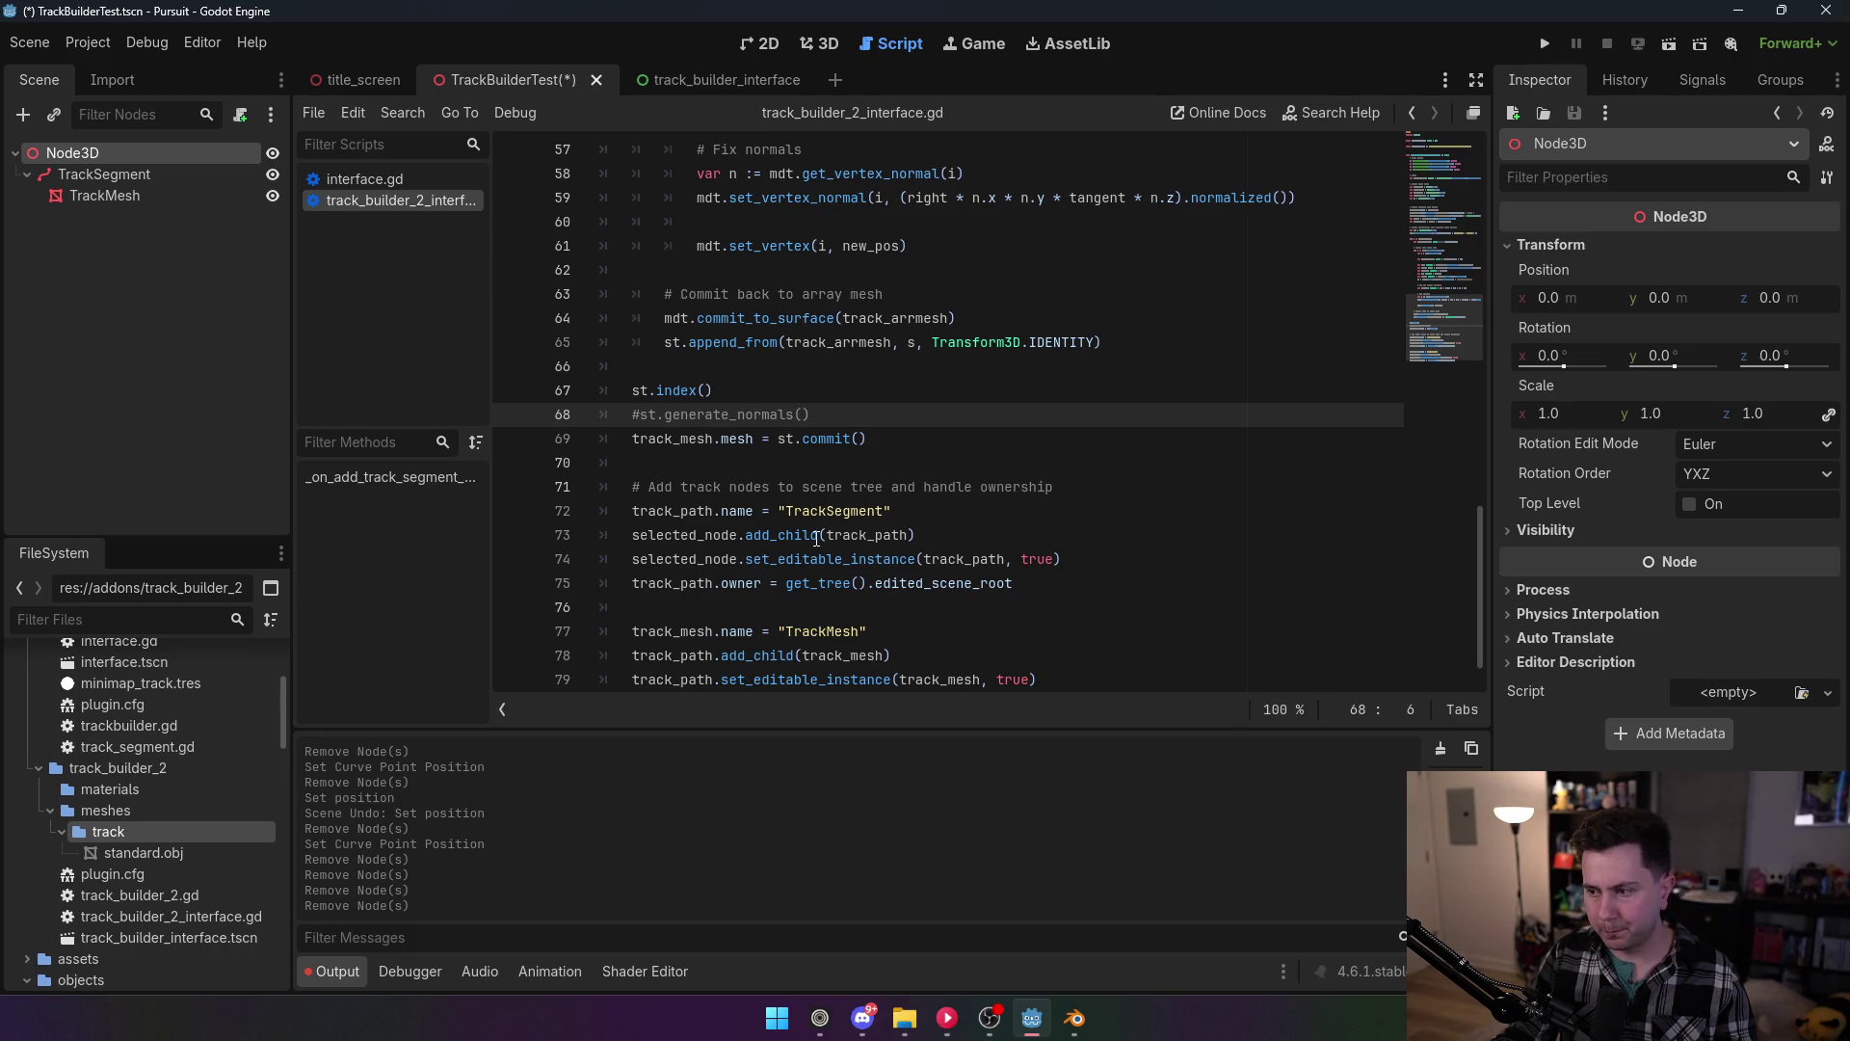
Step: Delete the # so st.generate_normals() on line 68 runs again
mouse_move(817, 537)
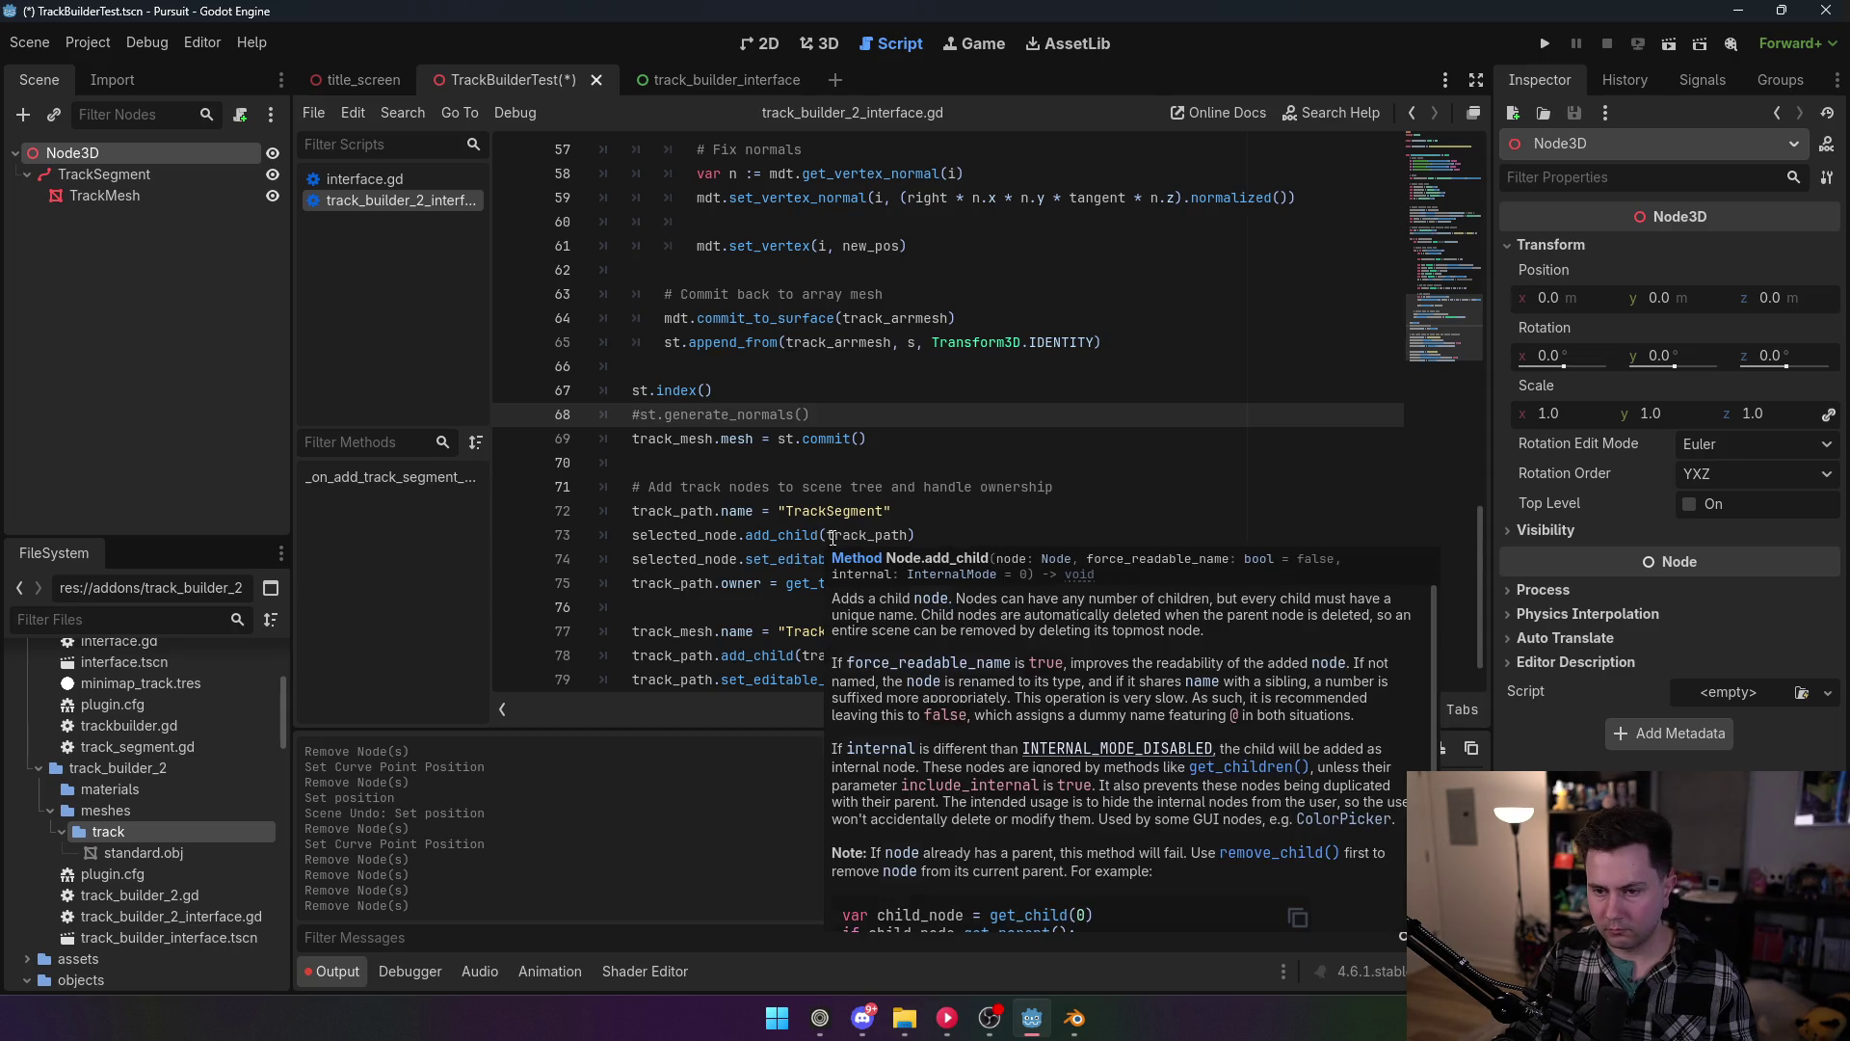
scroll(868, 505, "up", 1)
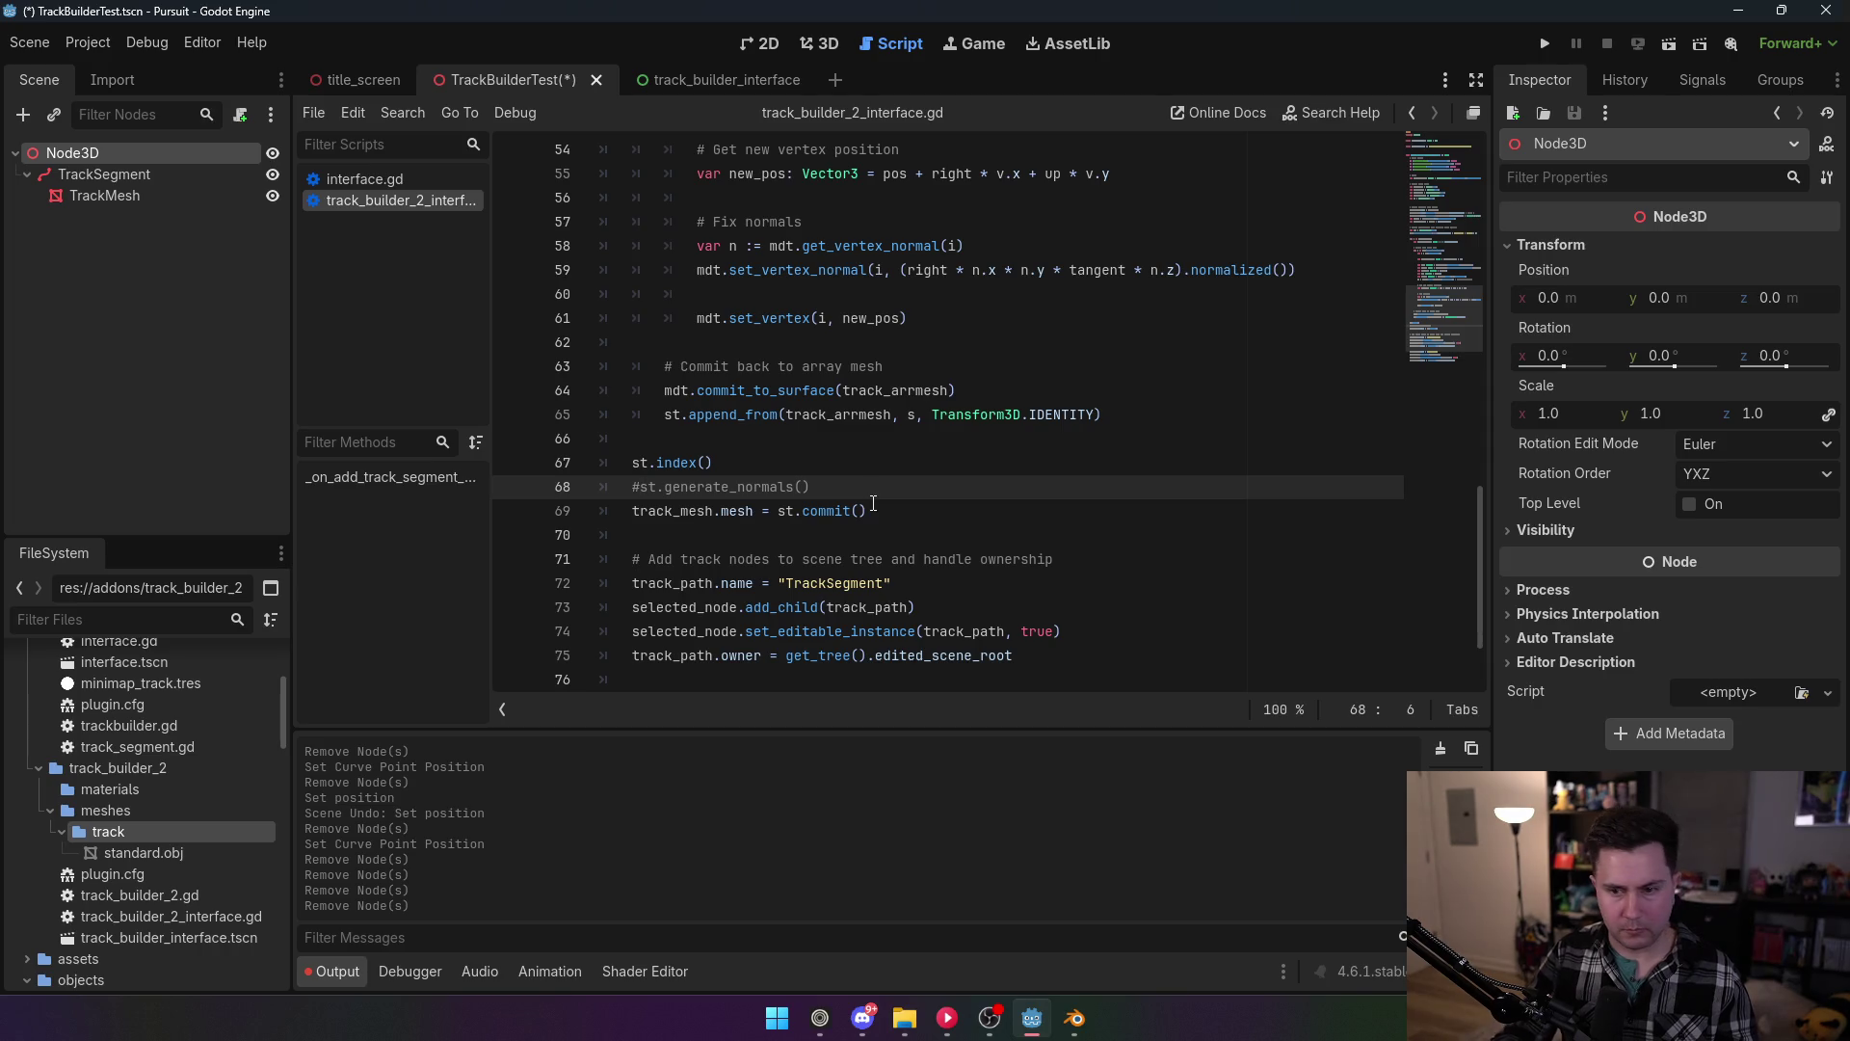
key("BackSpace")
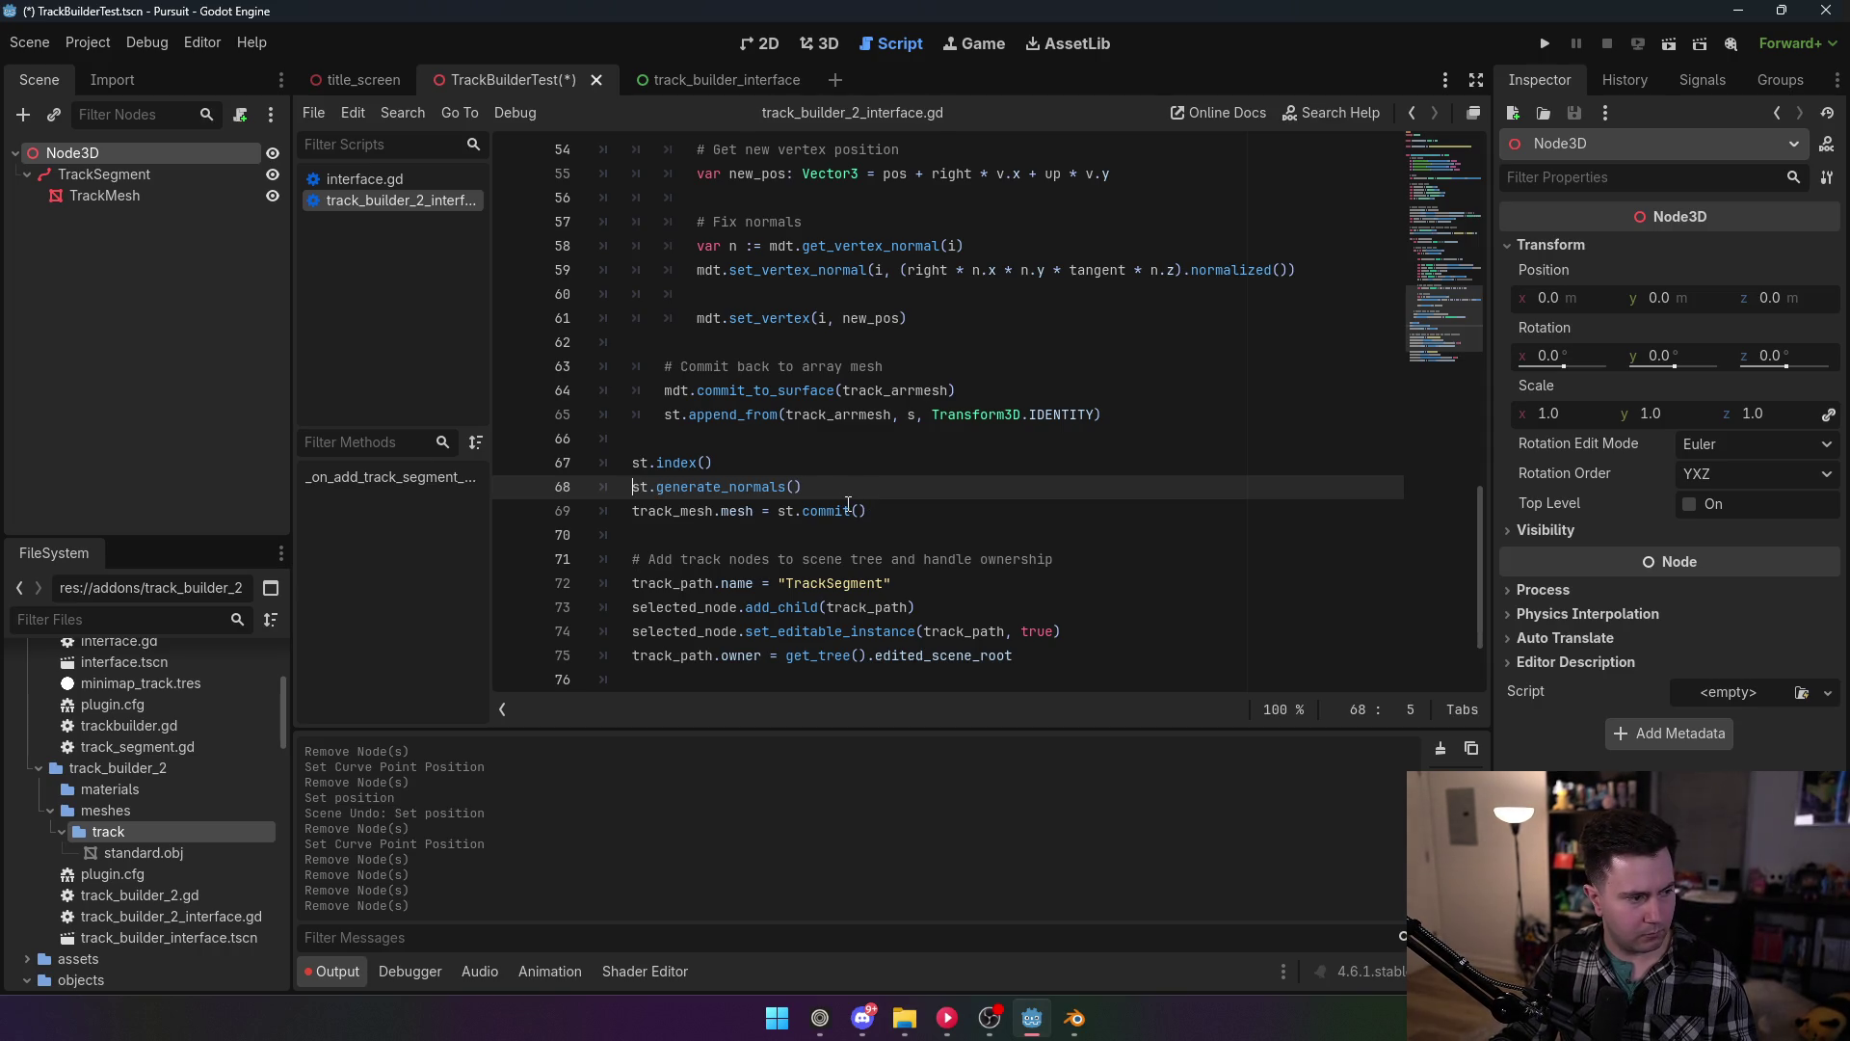
scroll(848, 504, "up", 4)
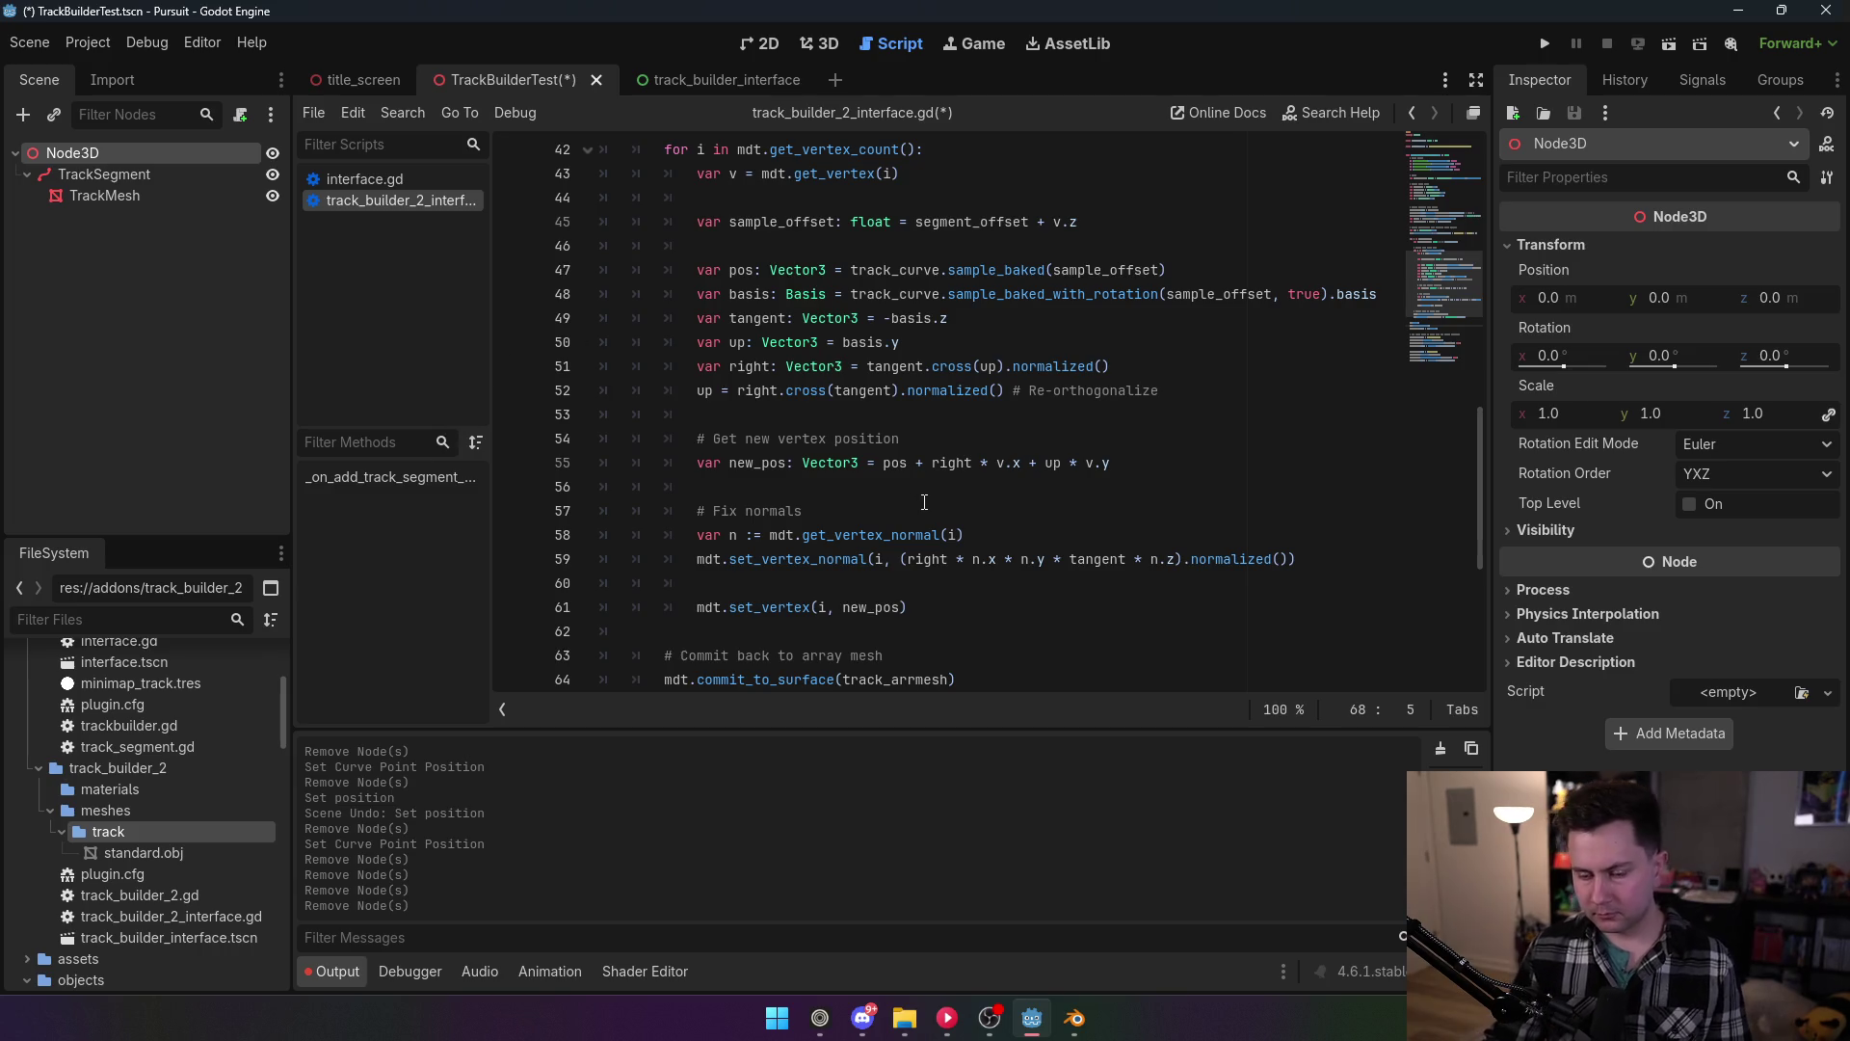
scroll(867, 515, "down", 3)
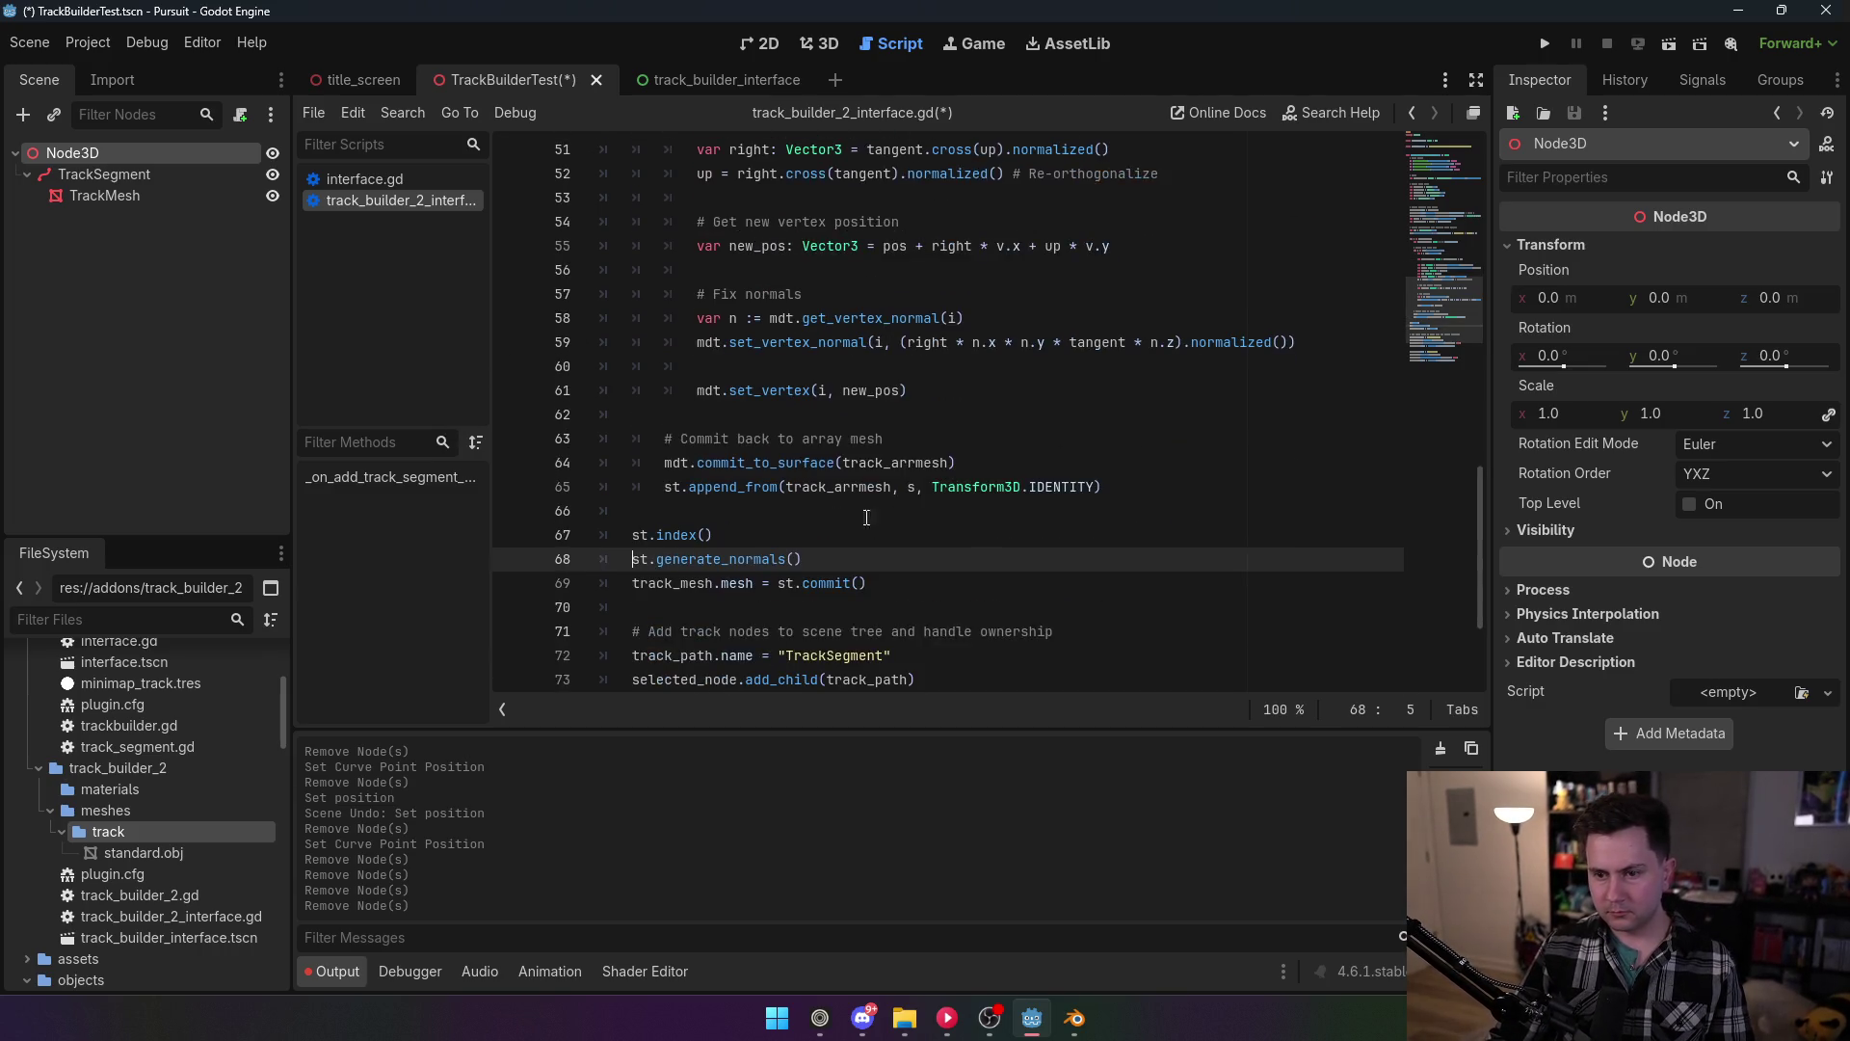
scroll(825, 518, "down", 2)
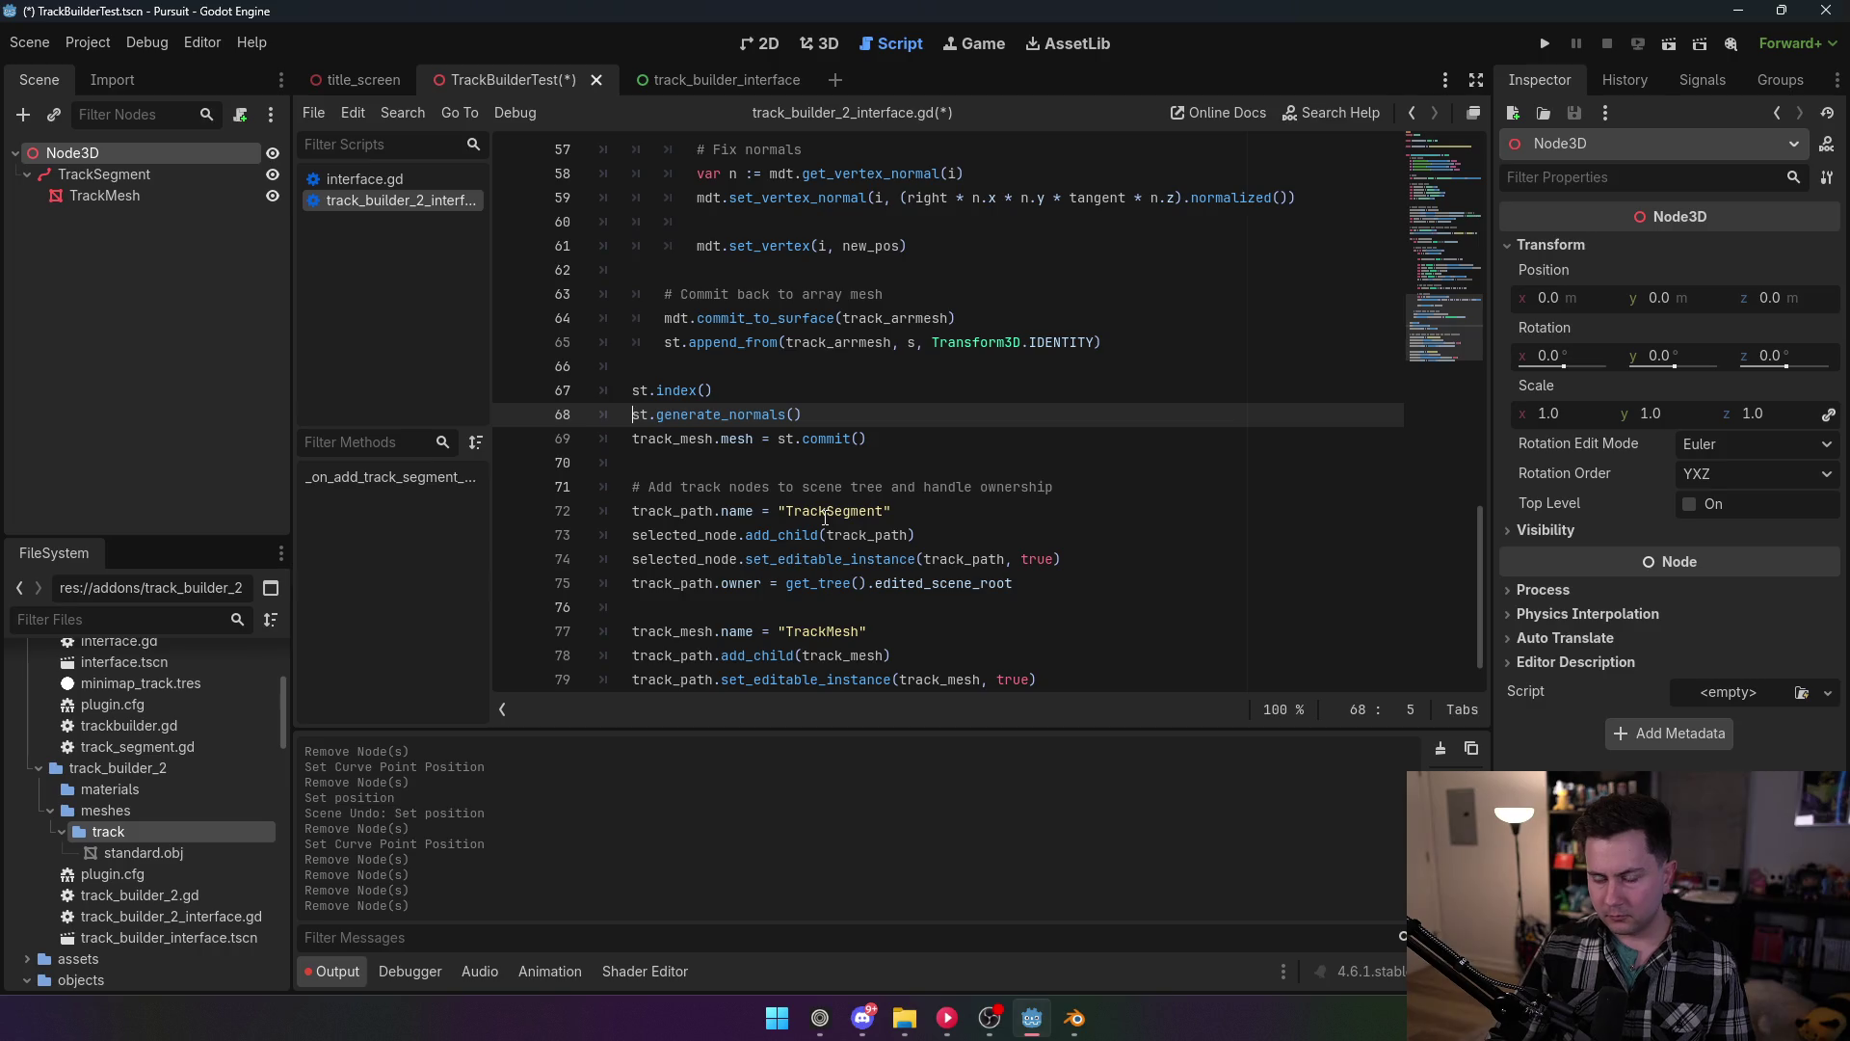
scroll(825, 517, "up", 6)
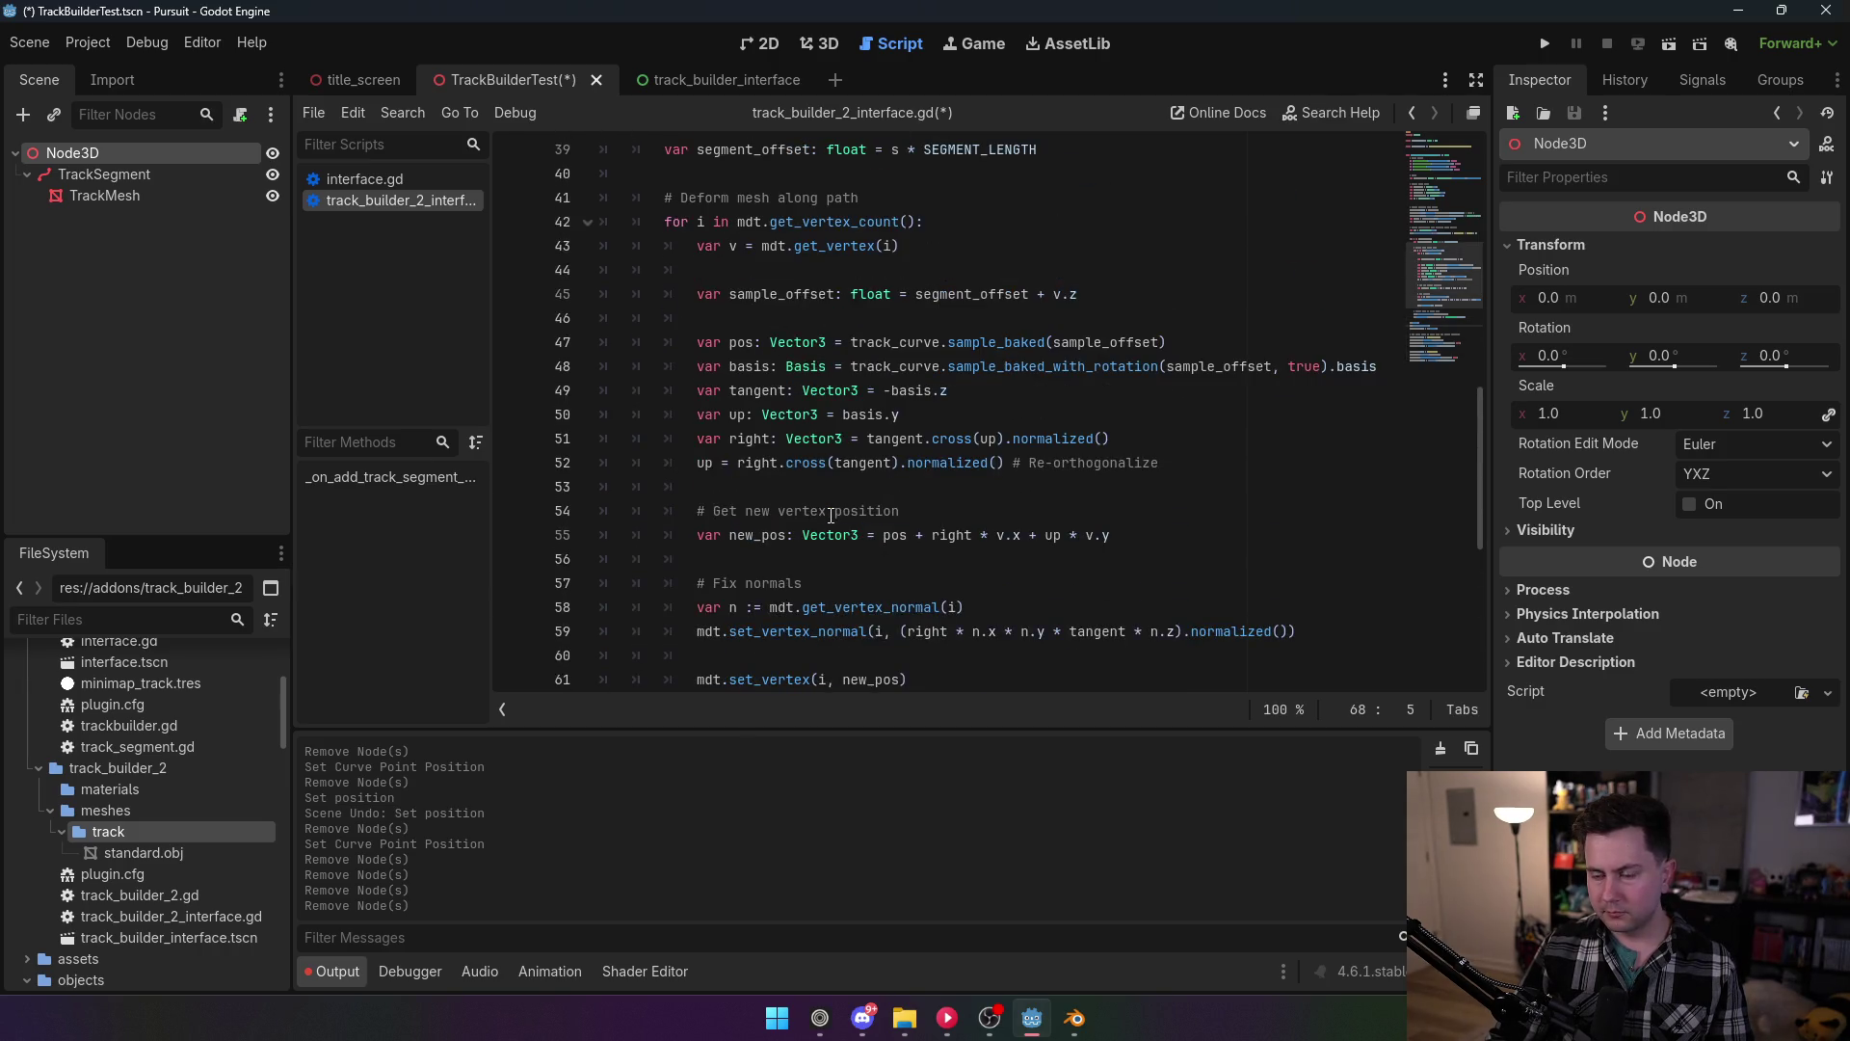
scroll(831, 515, "up", 6)
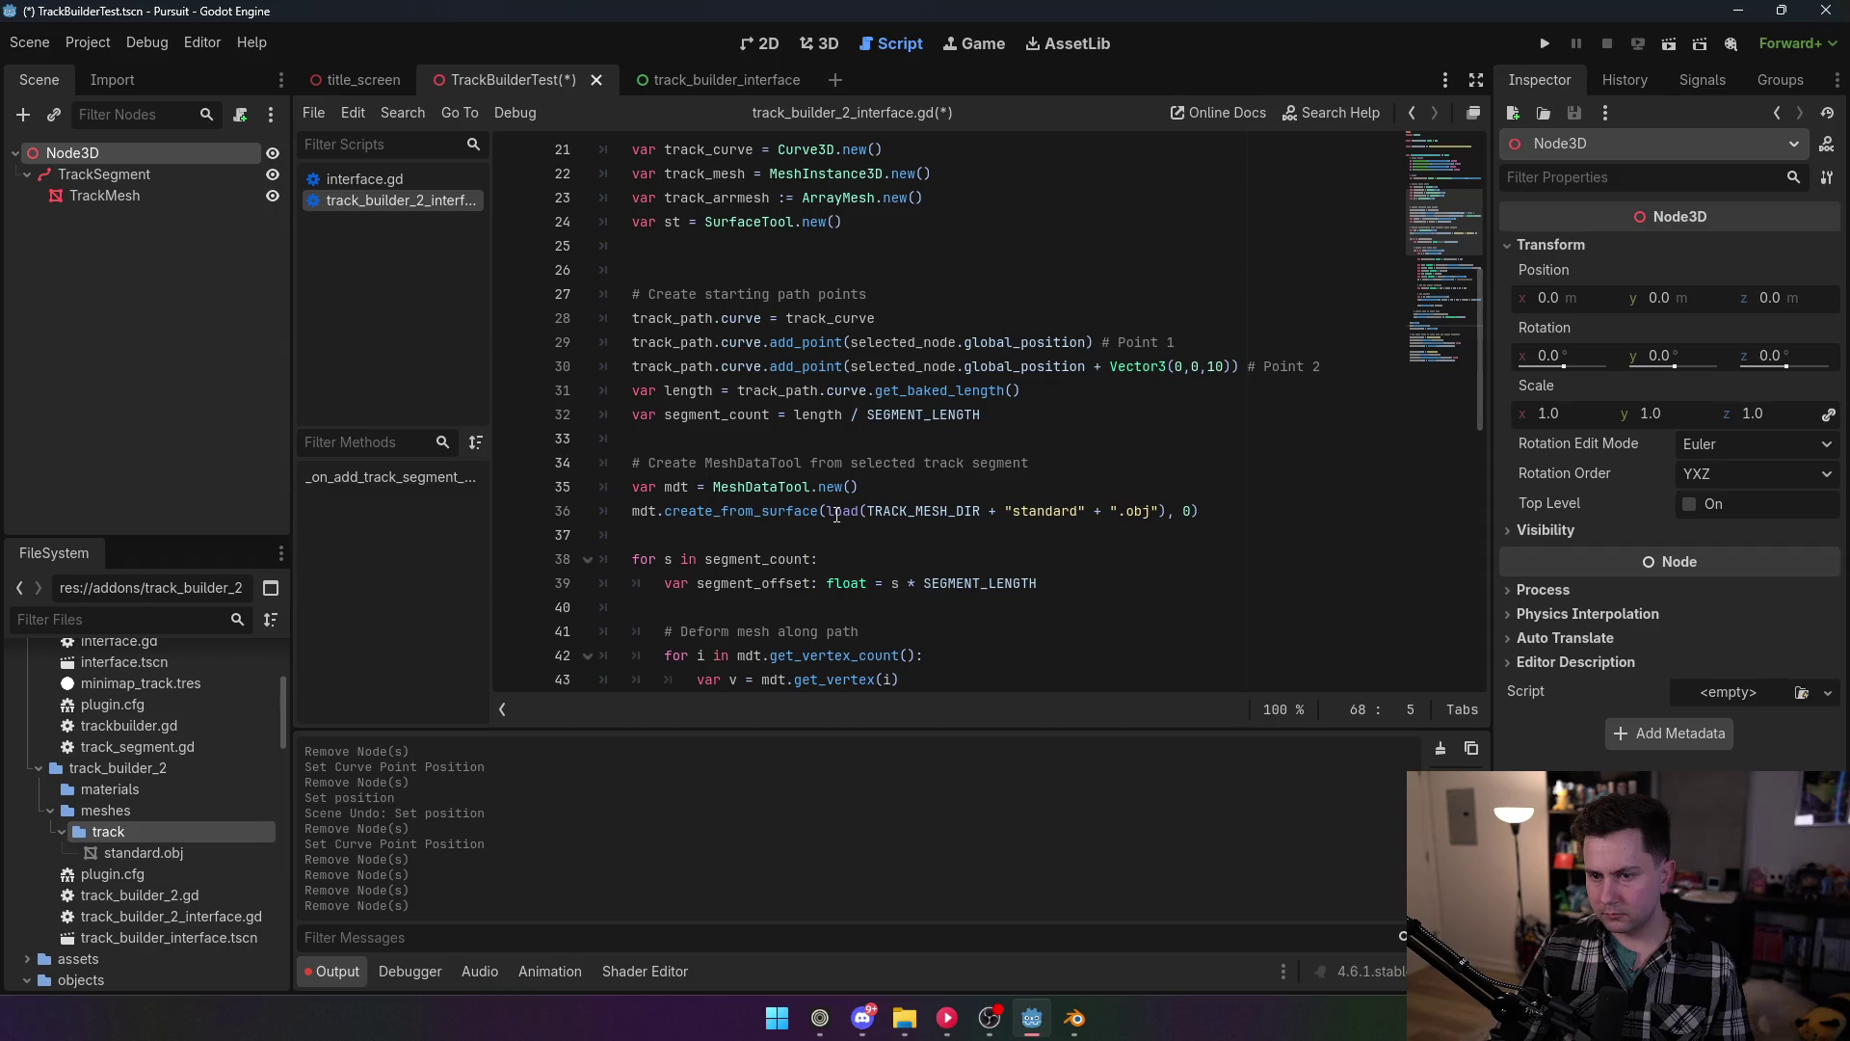
scroll(837, 514, "down", 5)
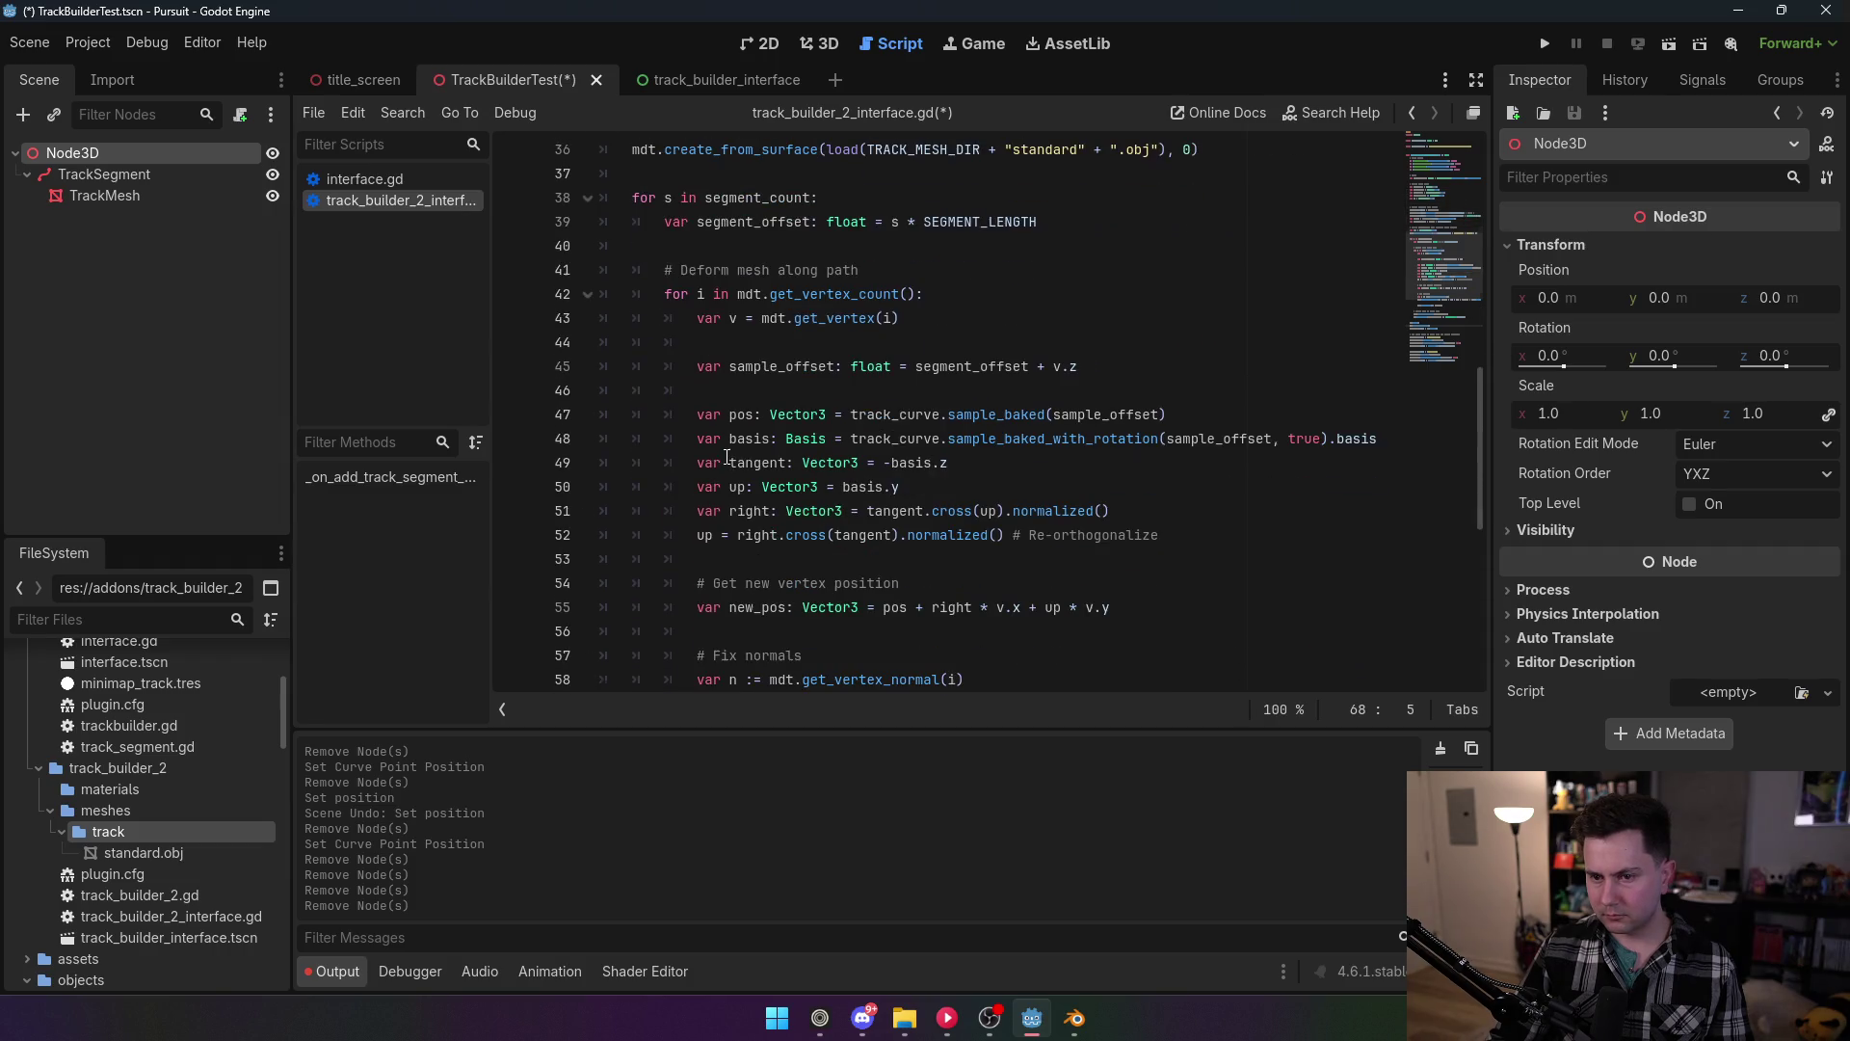
scroll(786, 375, "down", 1)
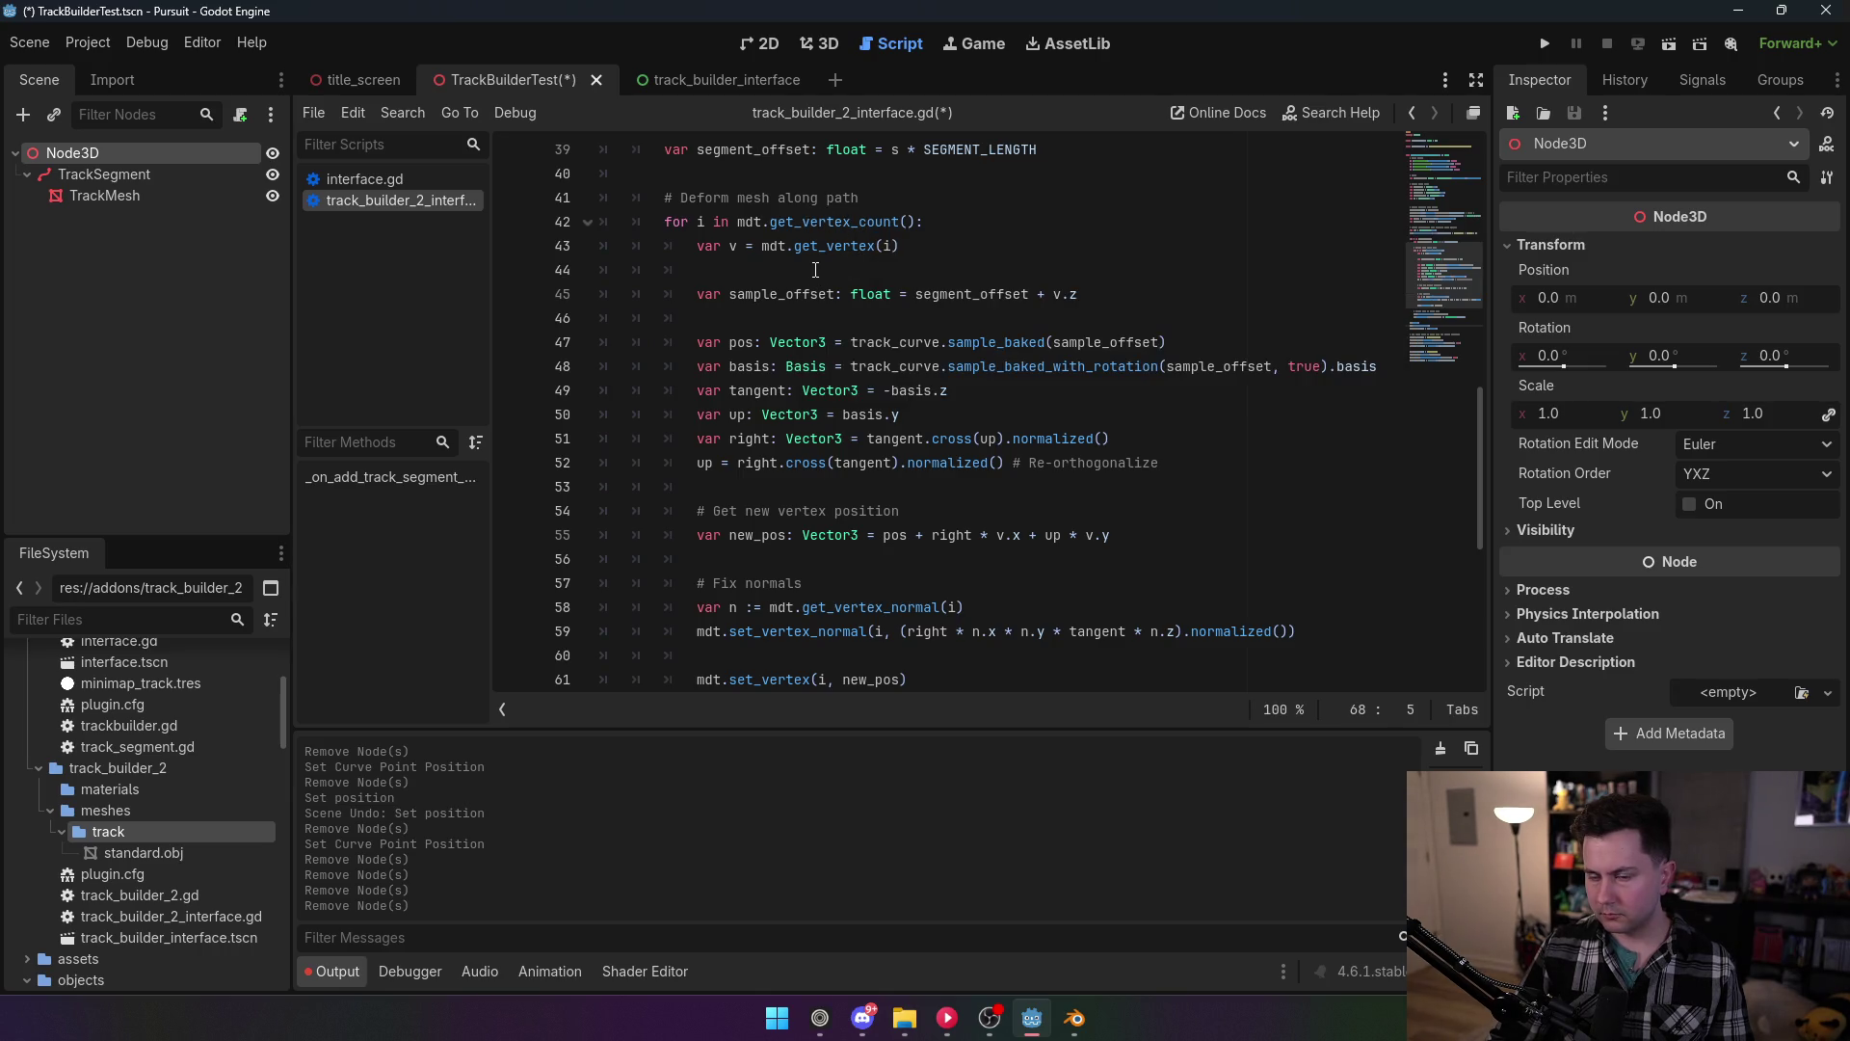
left_click(810, 298)
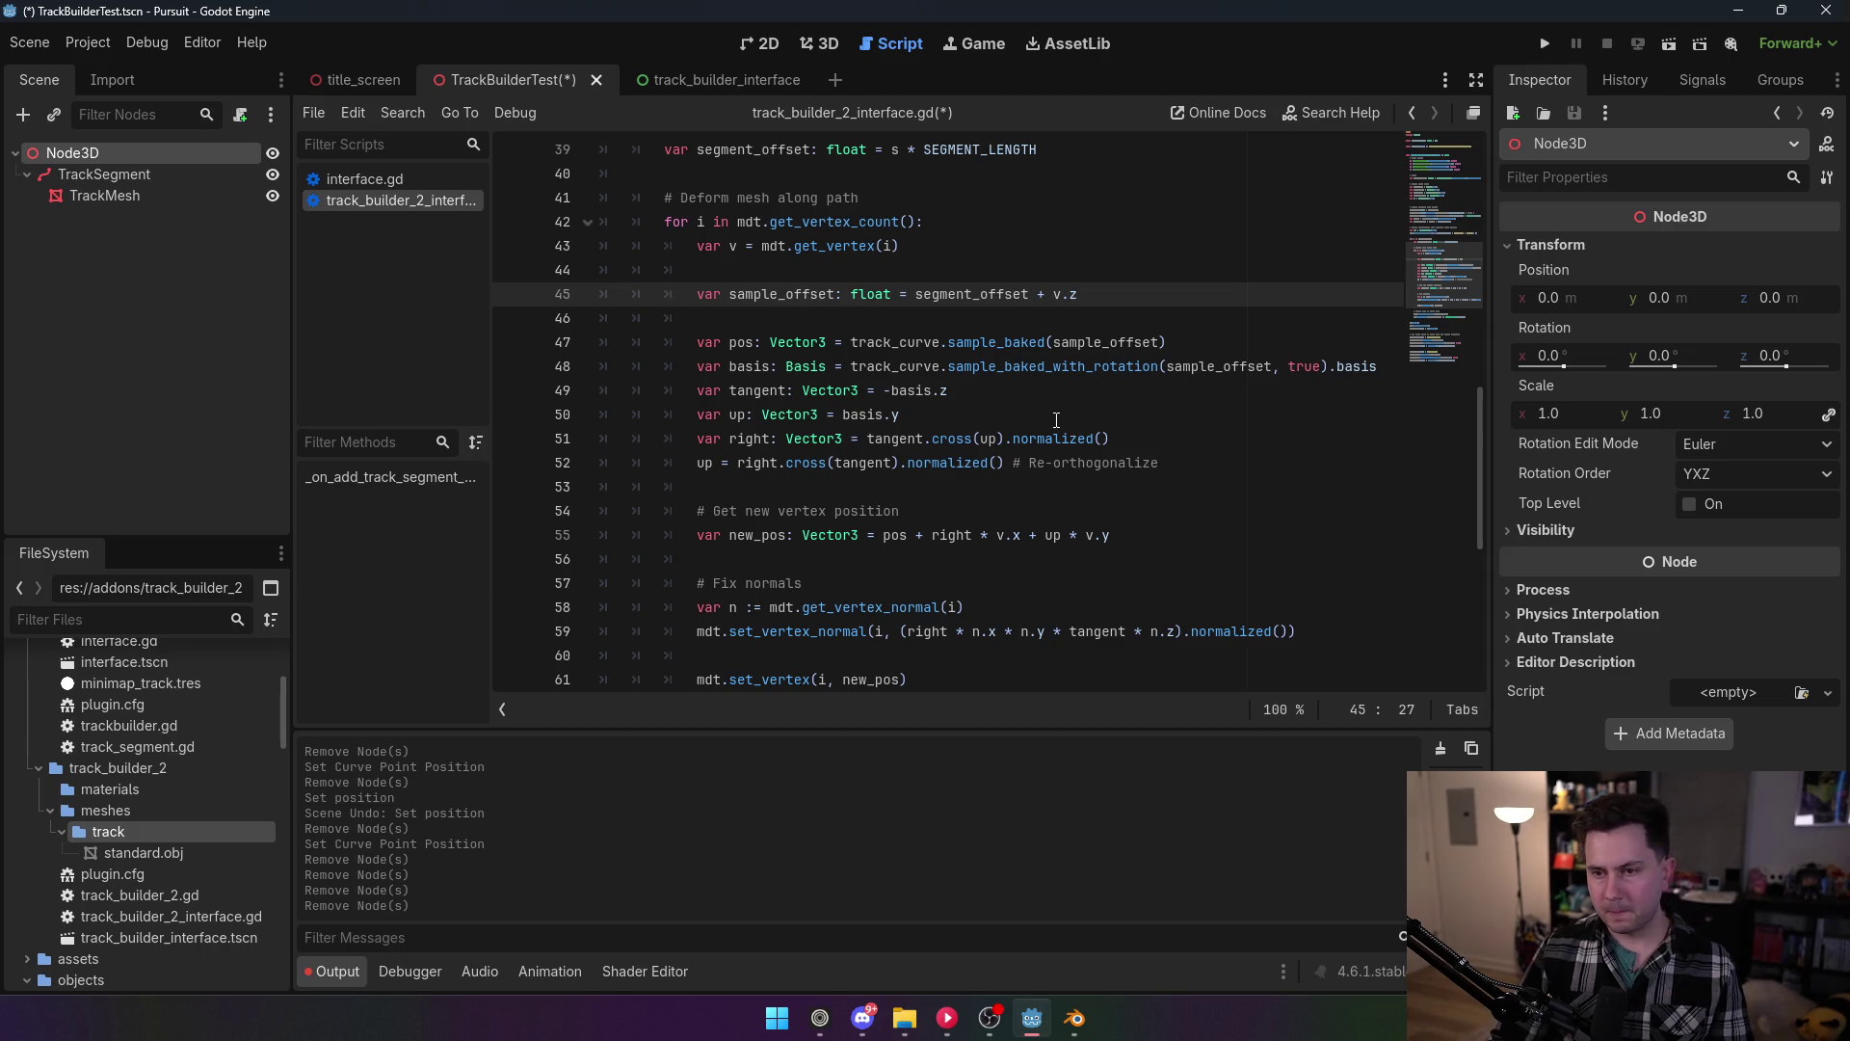
scroll(926, 429, "up", 1)
scroll(926, 429, "up", 2)
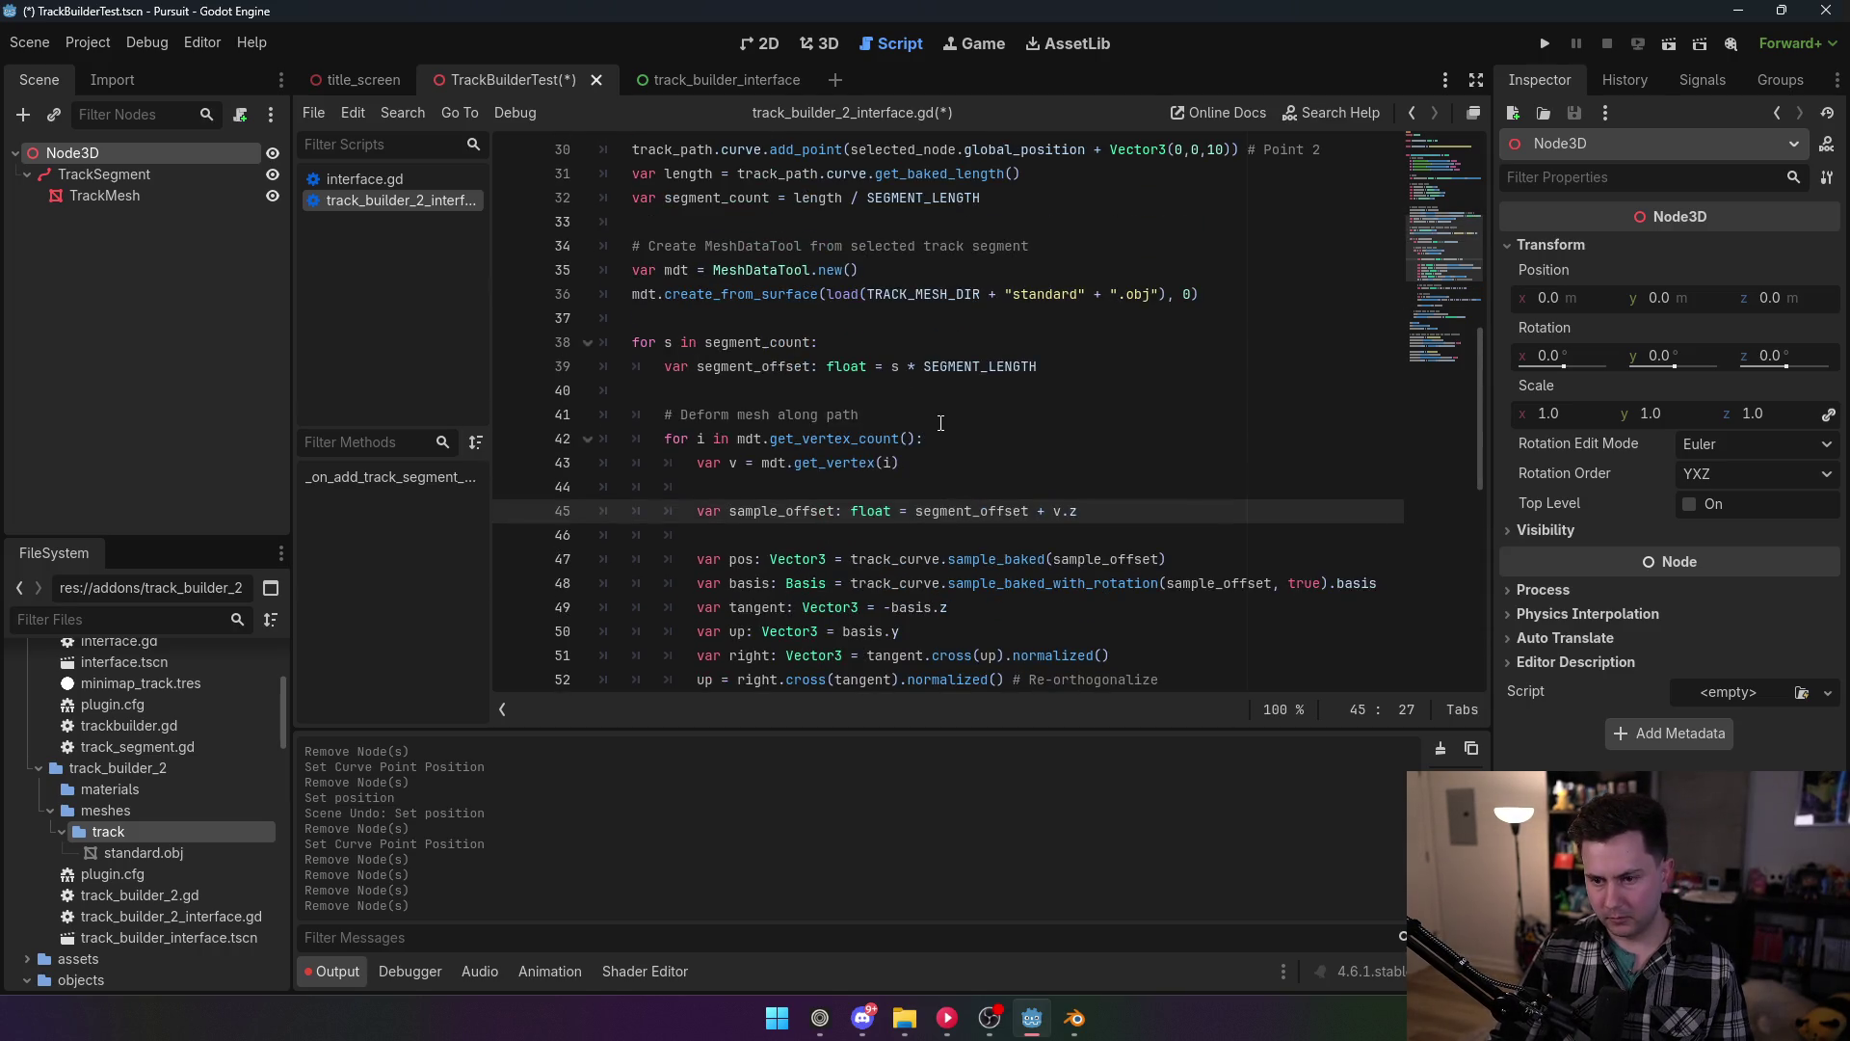
scroll(939, 427, "down", 5)
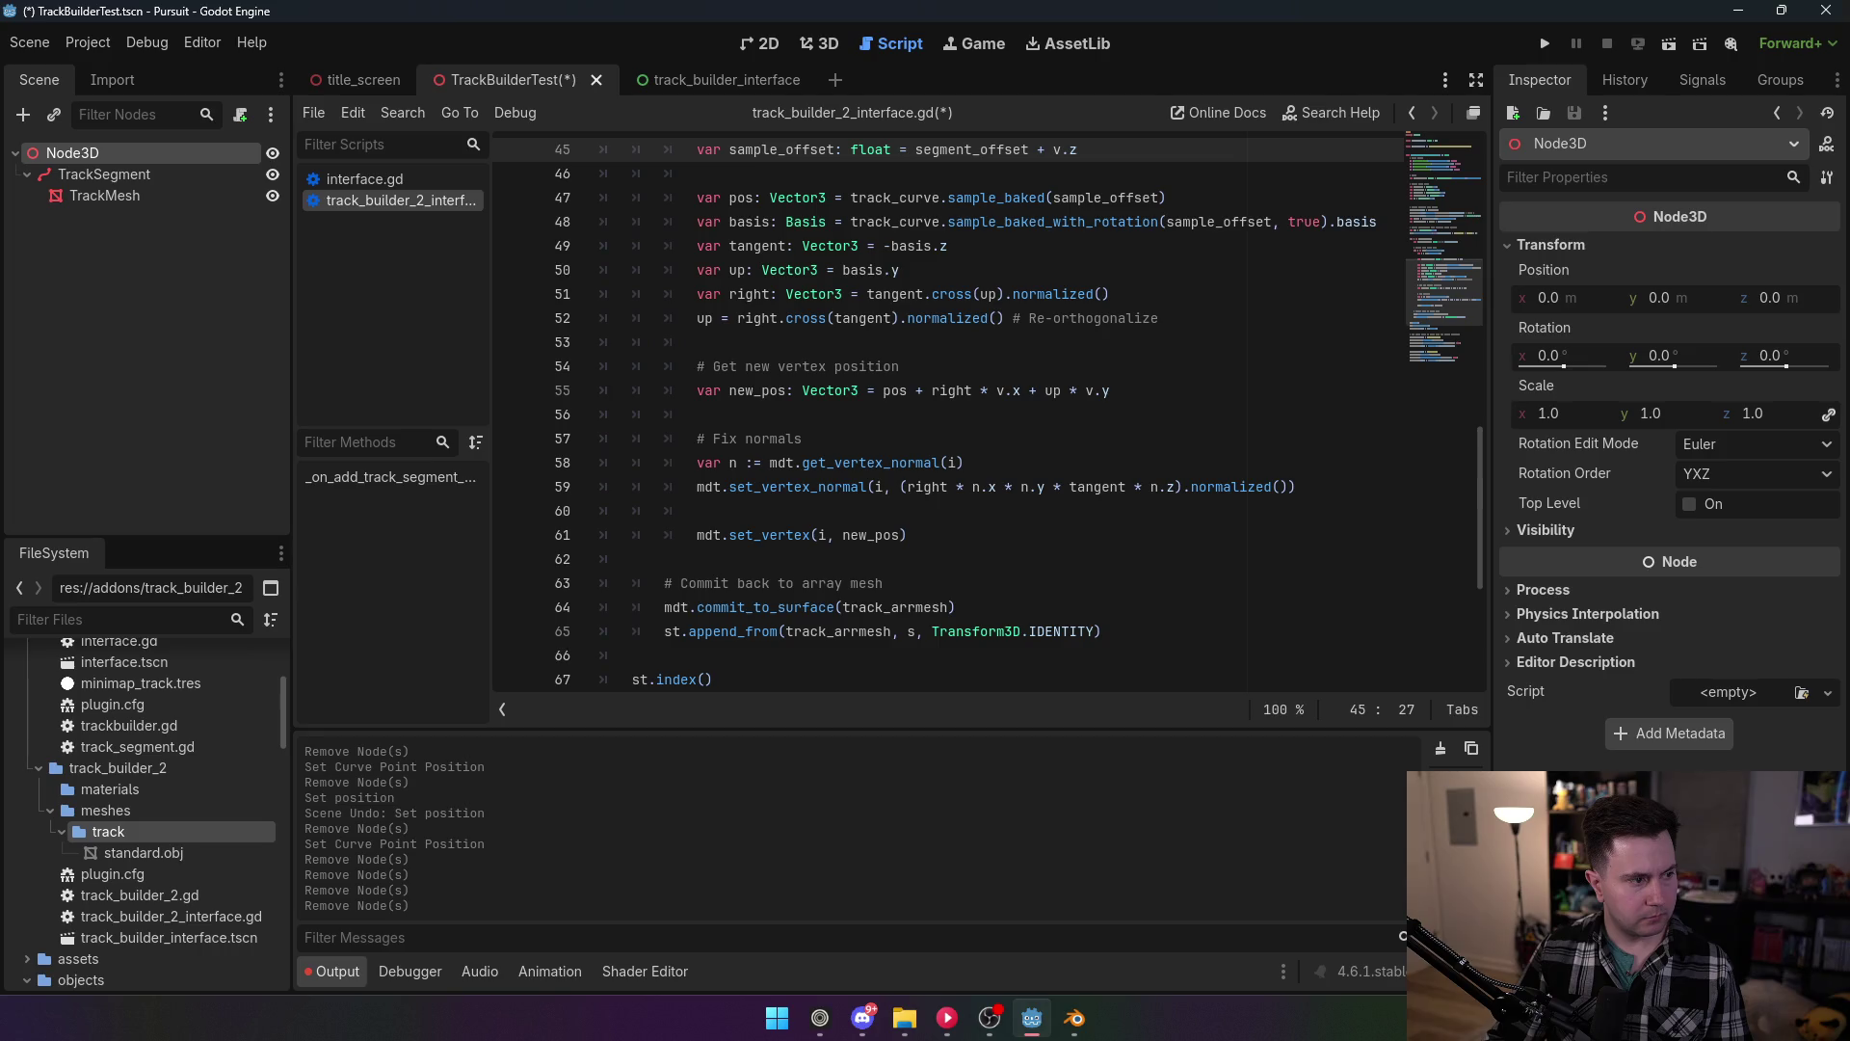
scroll(849, 300, "up", 9)
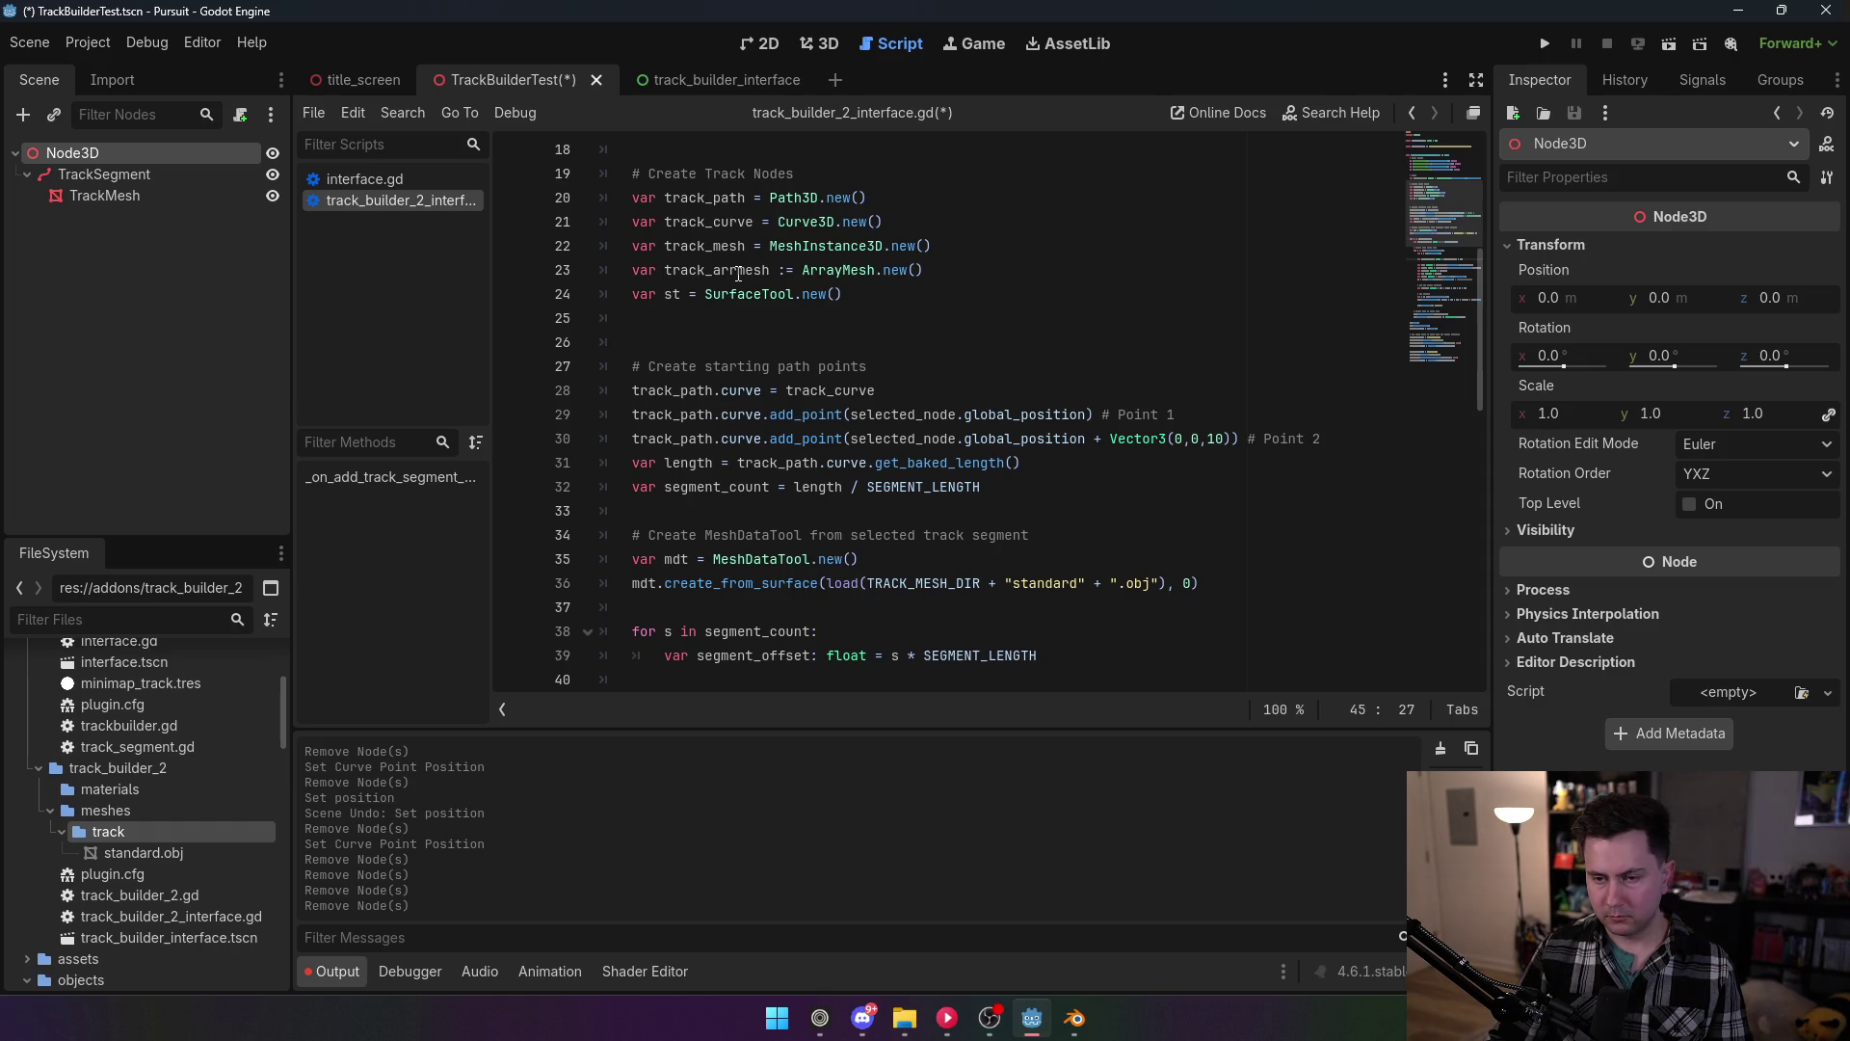
Step: Rename track_arrmesh to am on lines 23, 64 and 65
double_click(739, 270)
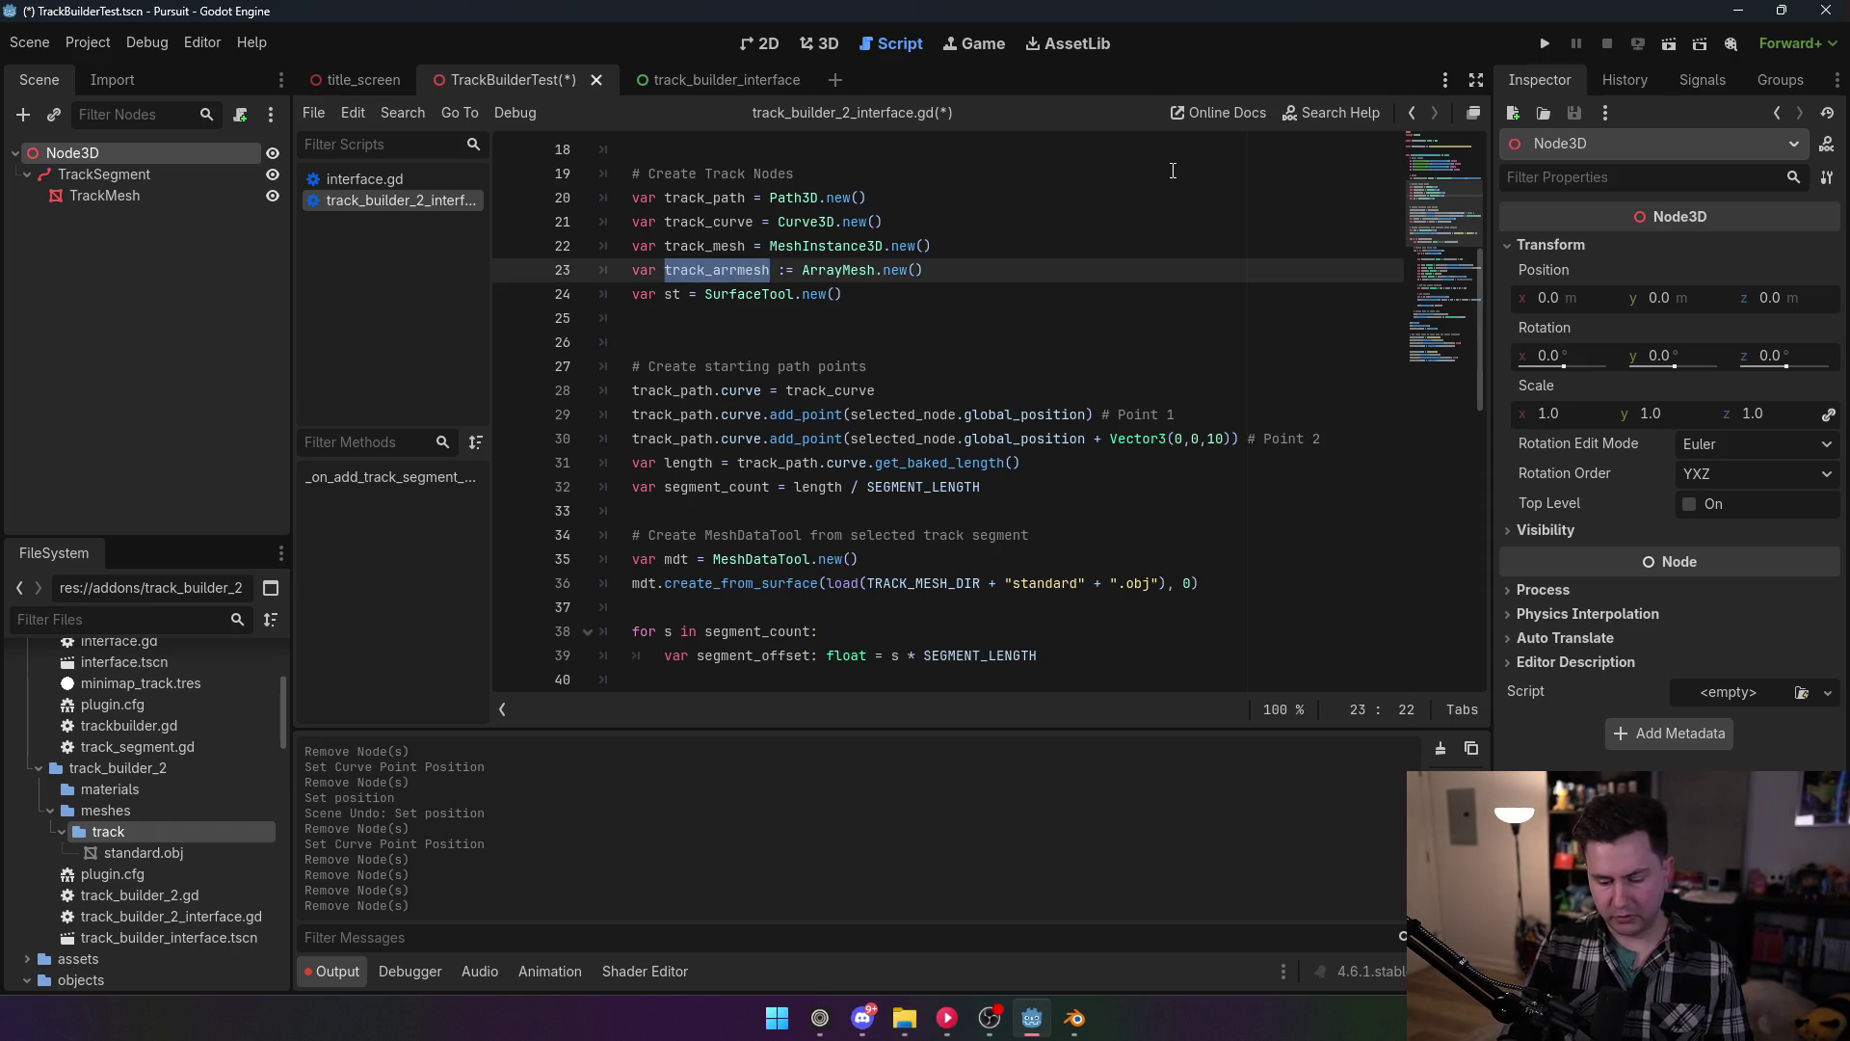
type("am")
left_click(885, 279)
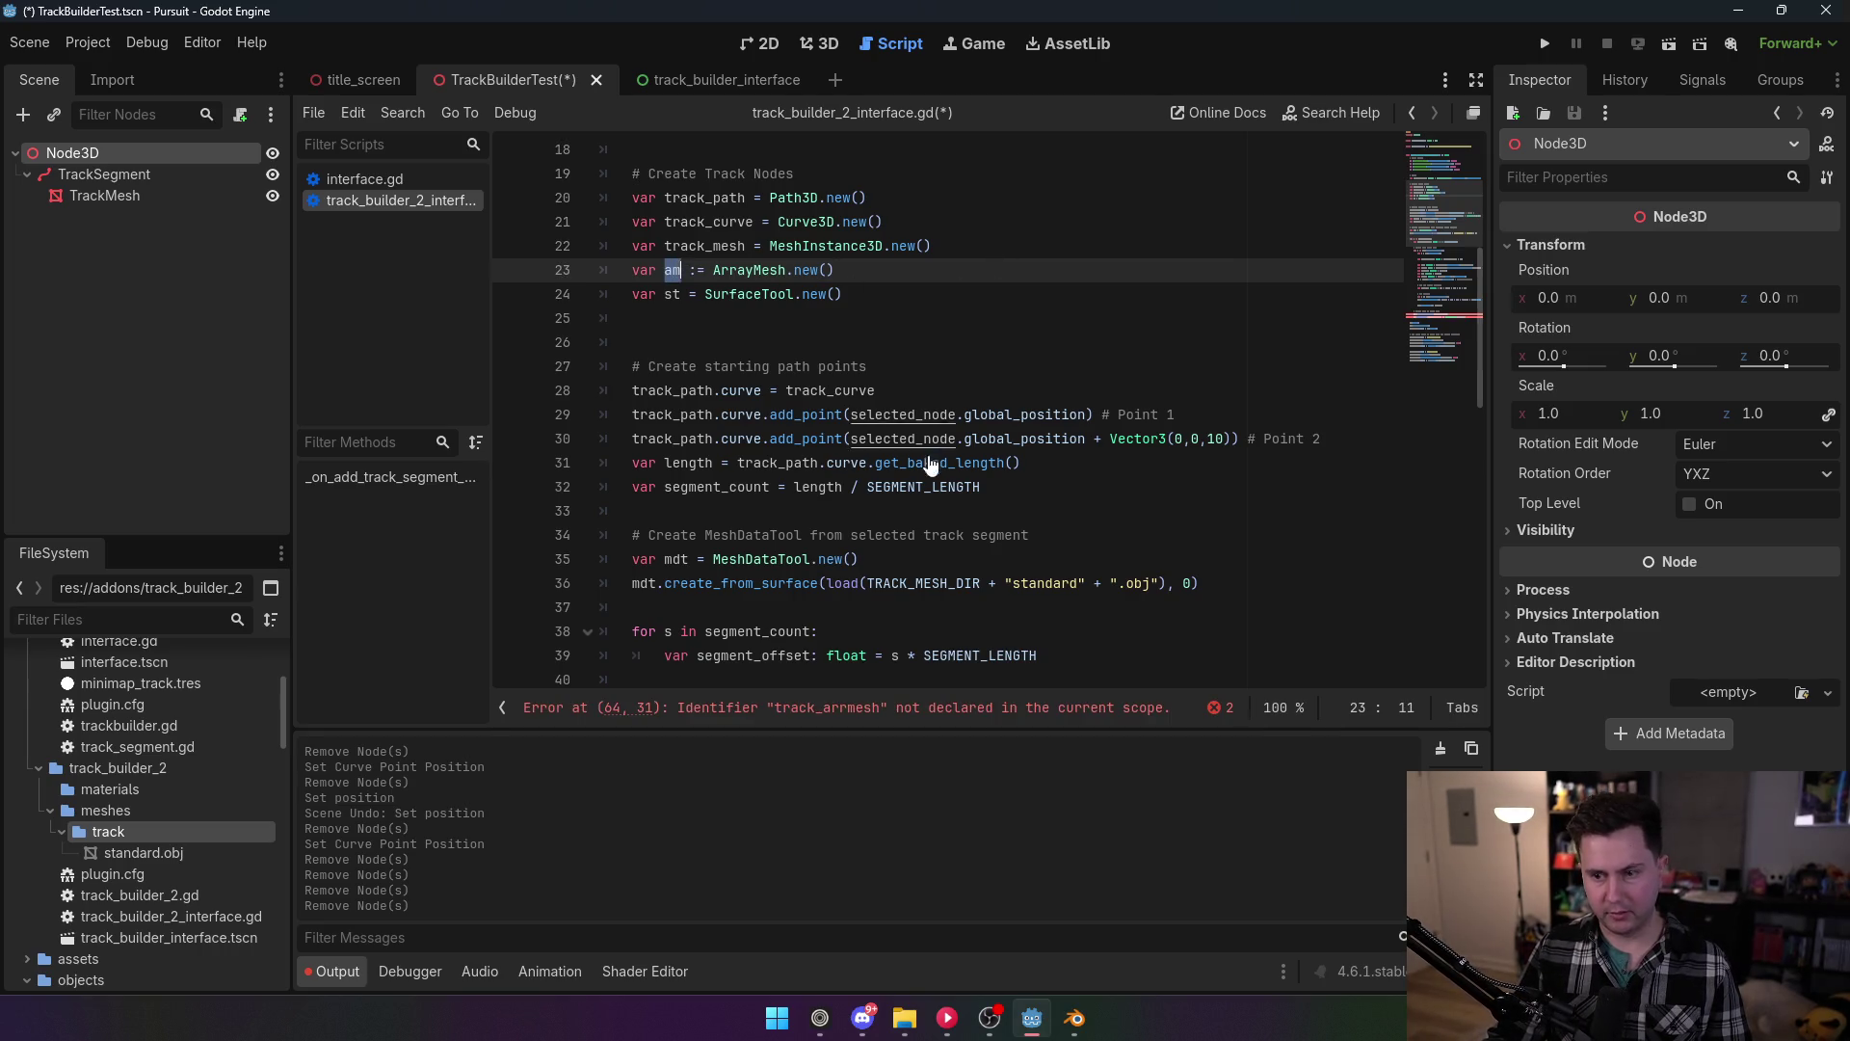
scroll(890, 462, "down", 10)
scroll(889, 463, "down", 3)
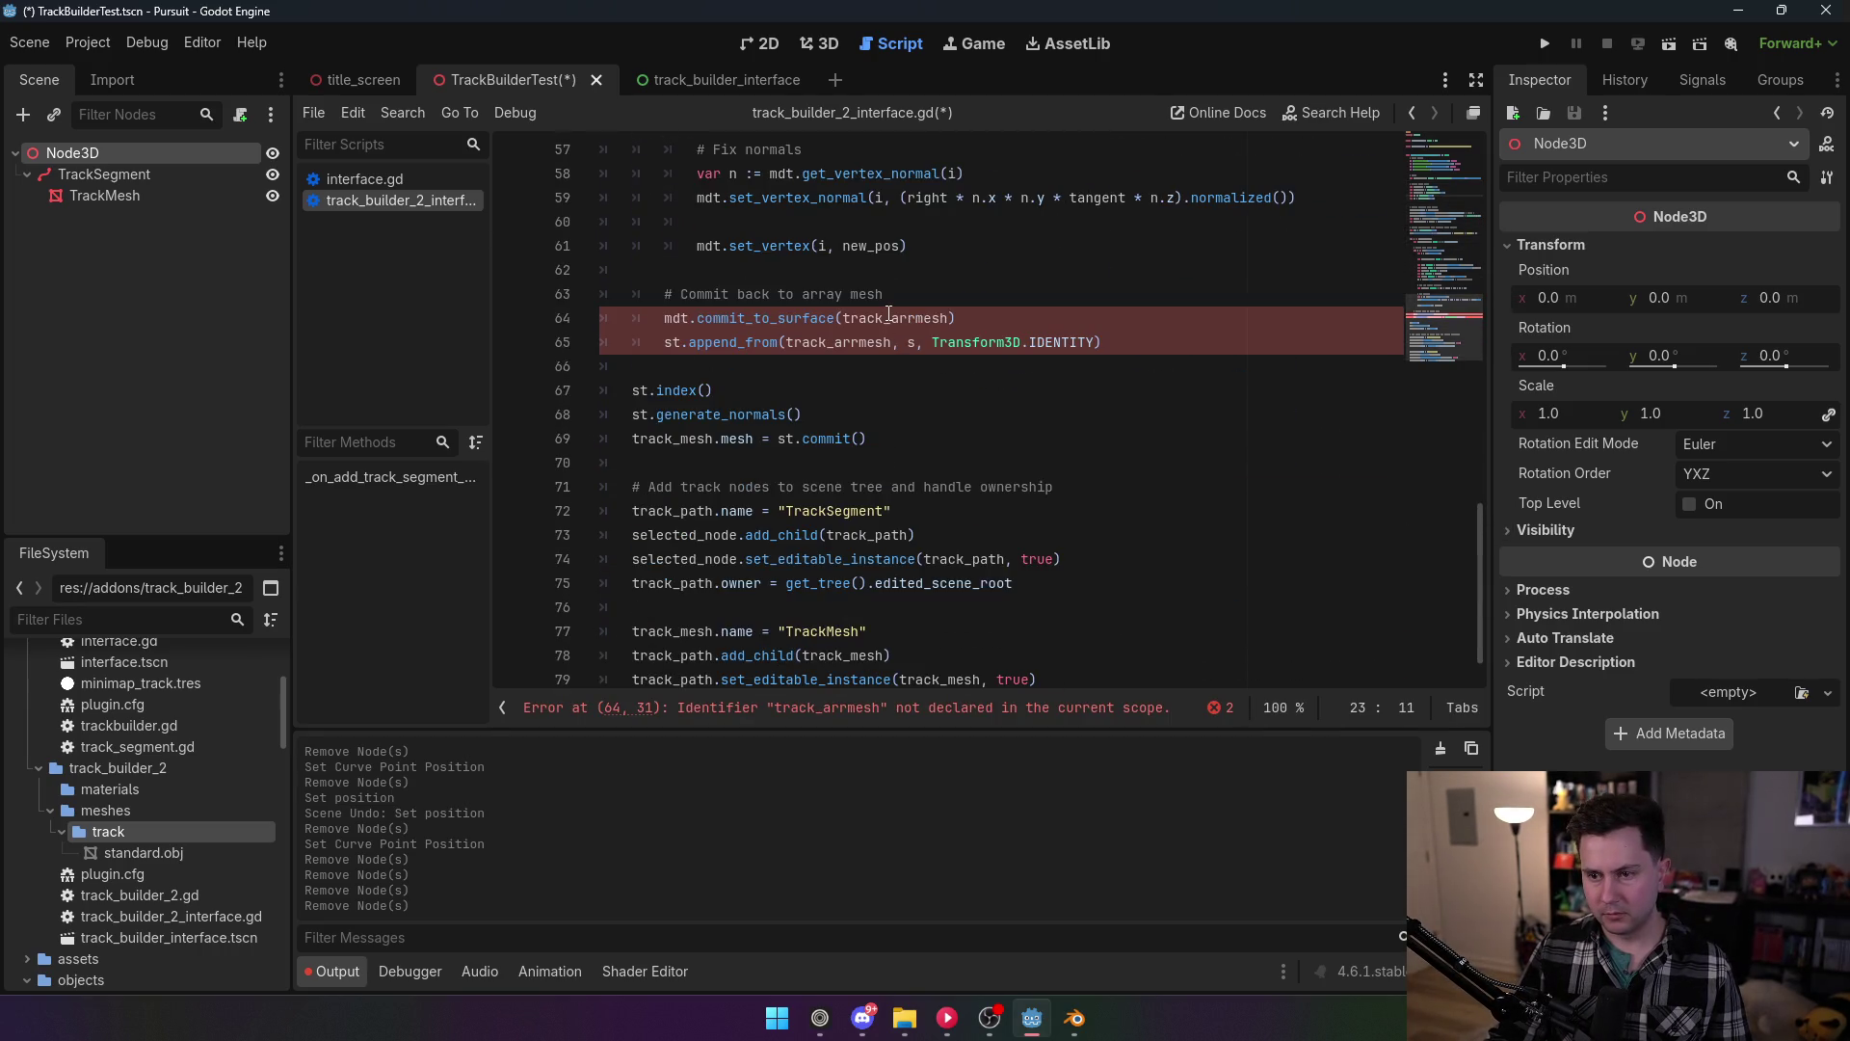
double_click(837, 318)
type("am")
double_click(851, 343)
type("am")
left_click(974, 391)
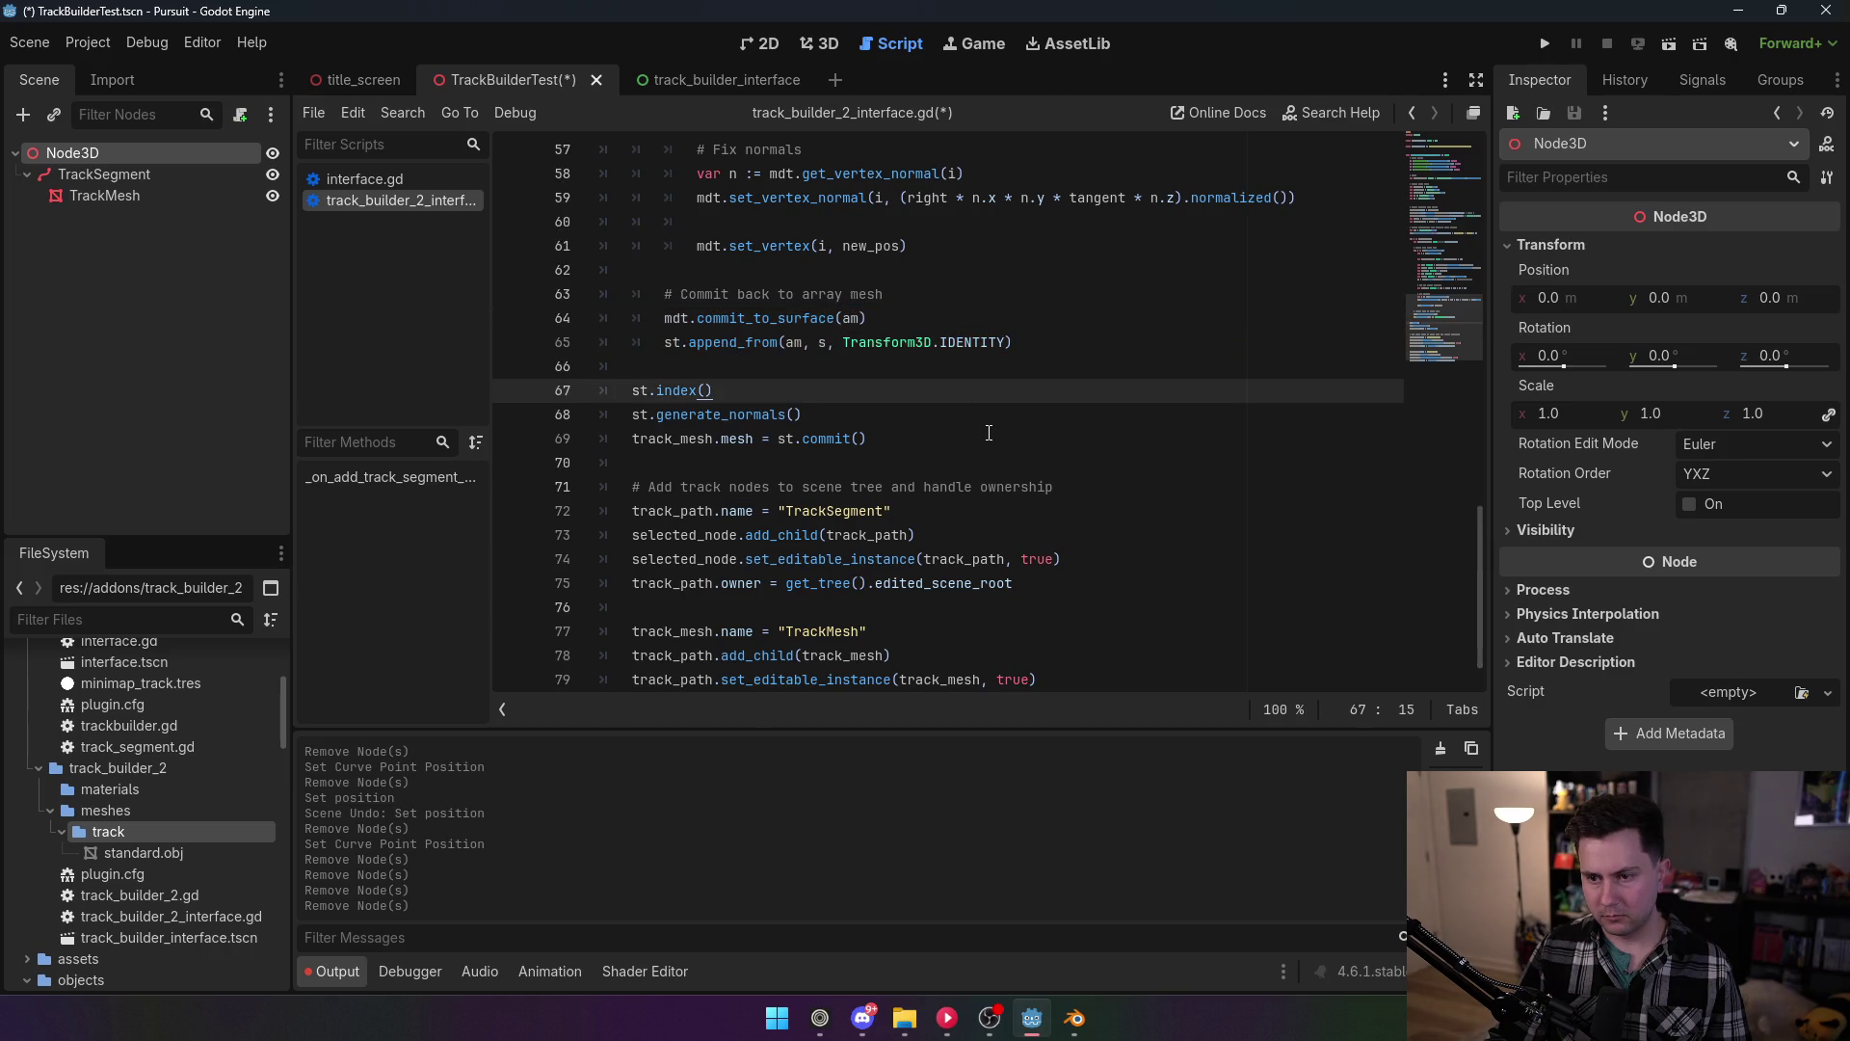
scroll(980, 424, "up", 5)
scroll(980, 424, "up", 9)
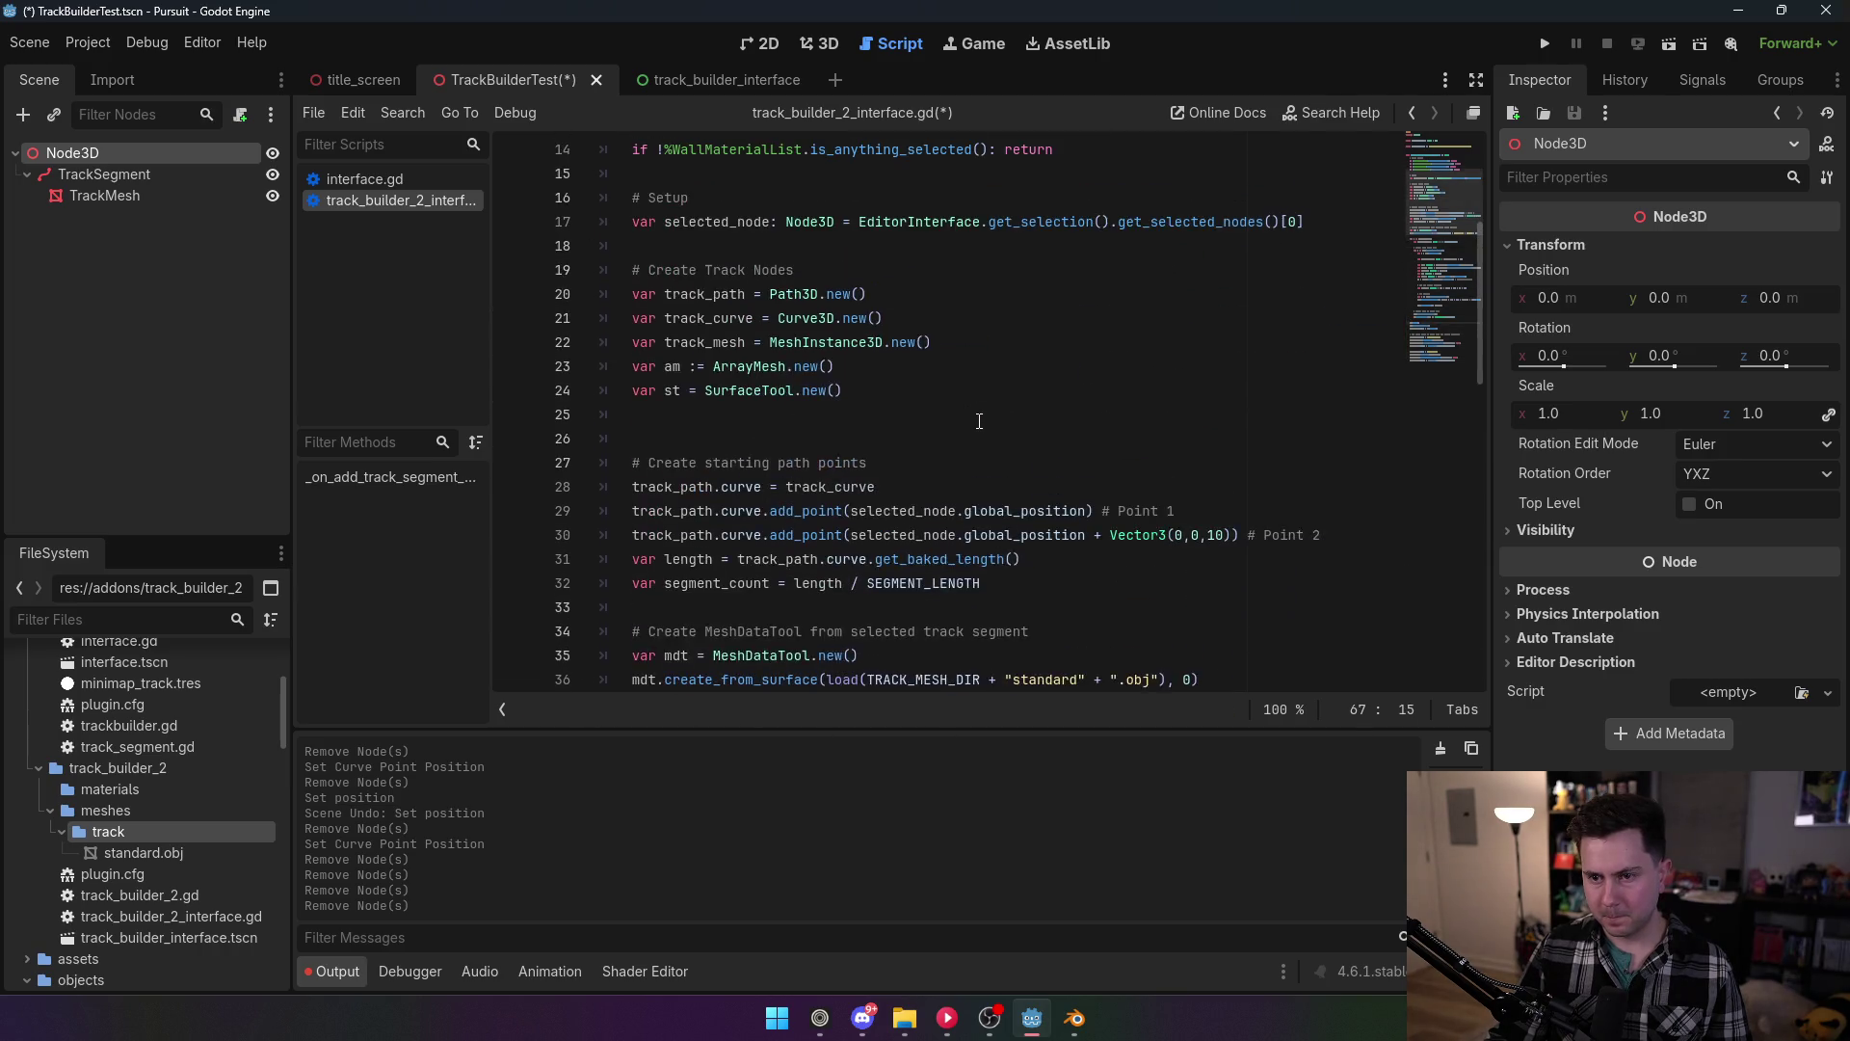
Step: Change the line 19 comment from Nodes to 'Create Track Resources'
double_click(783, 270)
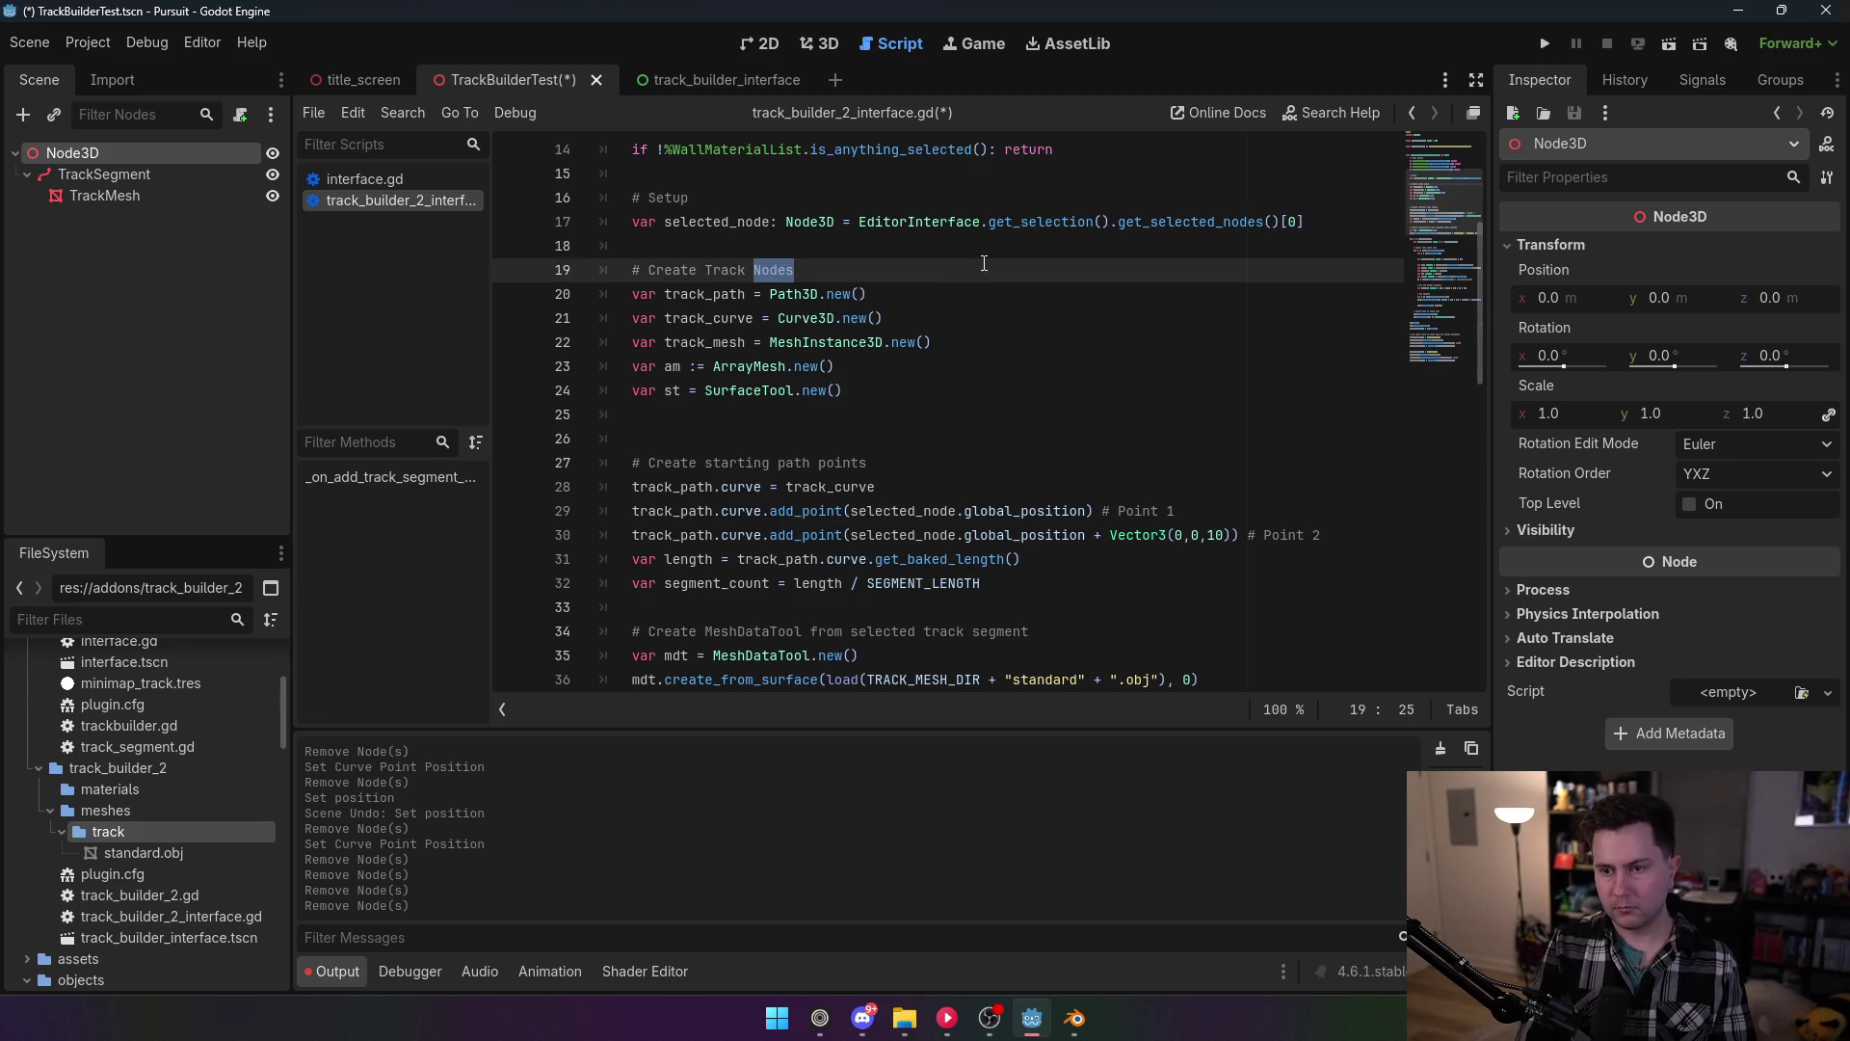
type("Resources")
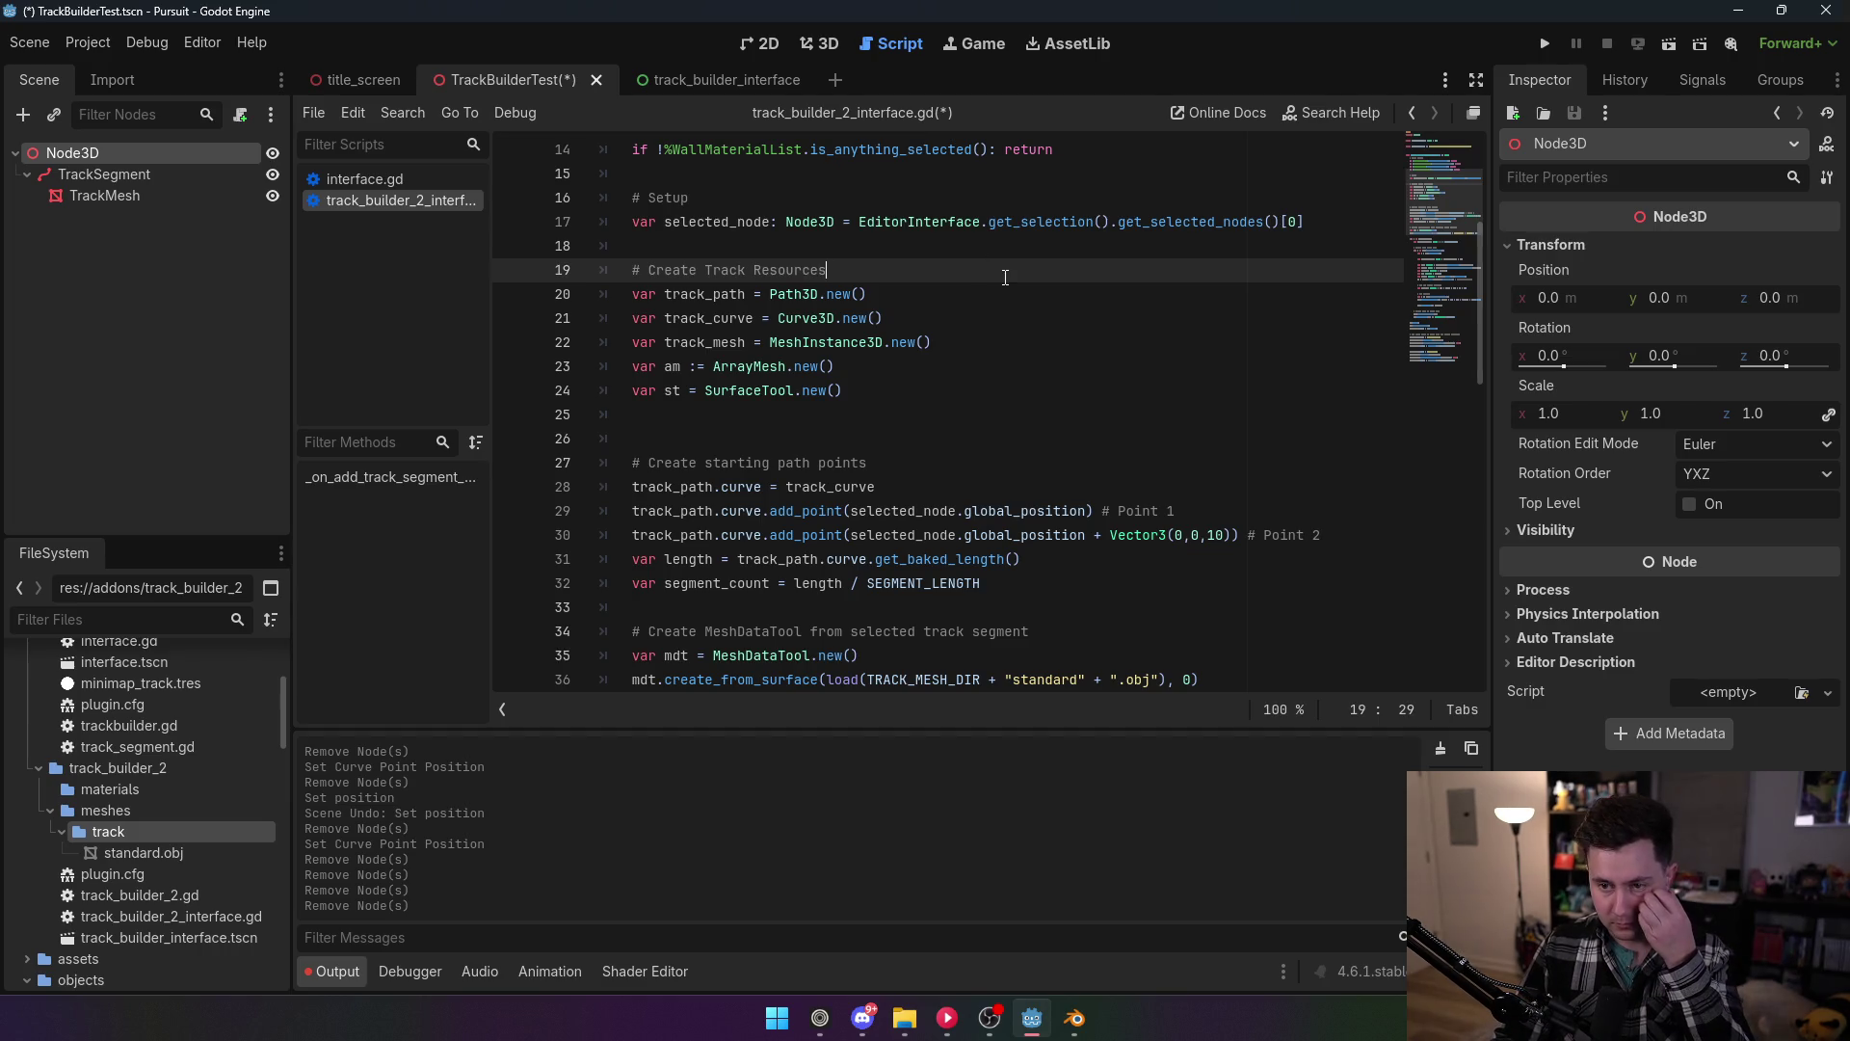
left_click(969, 434)
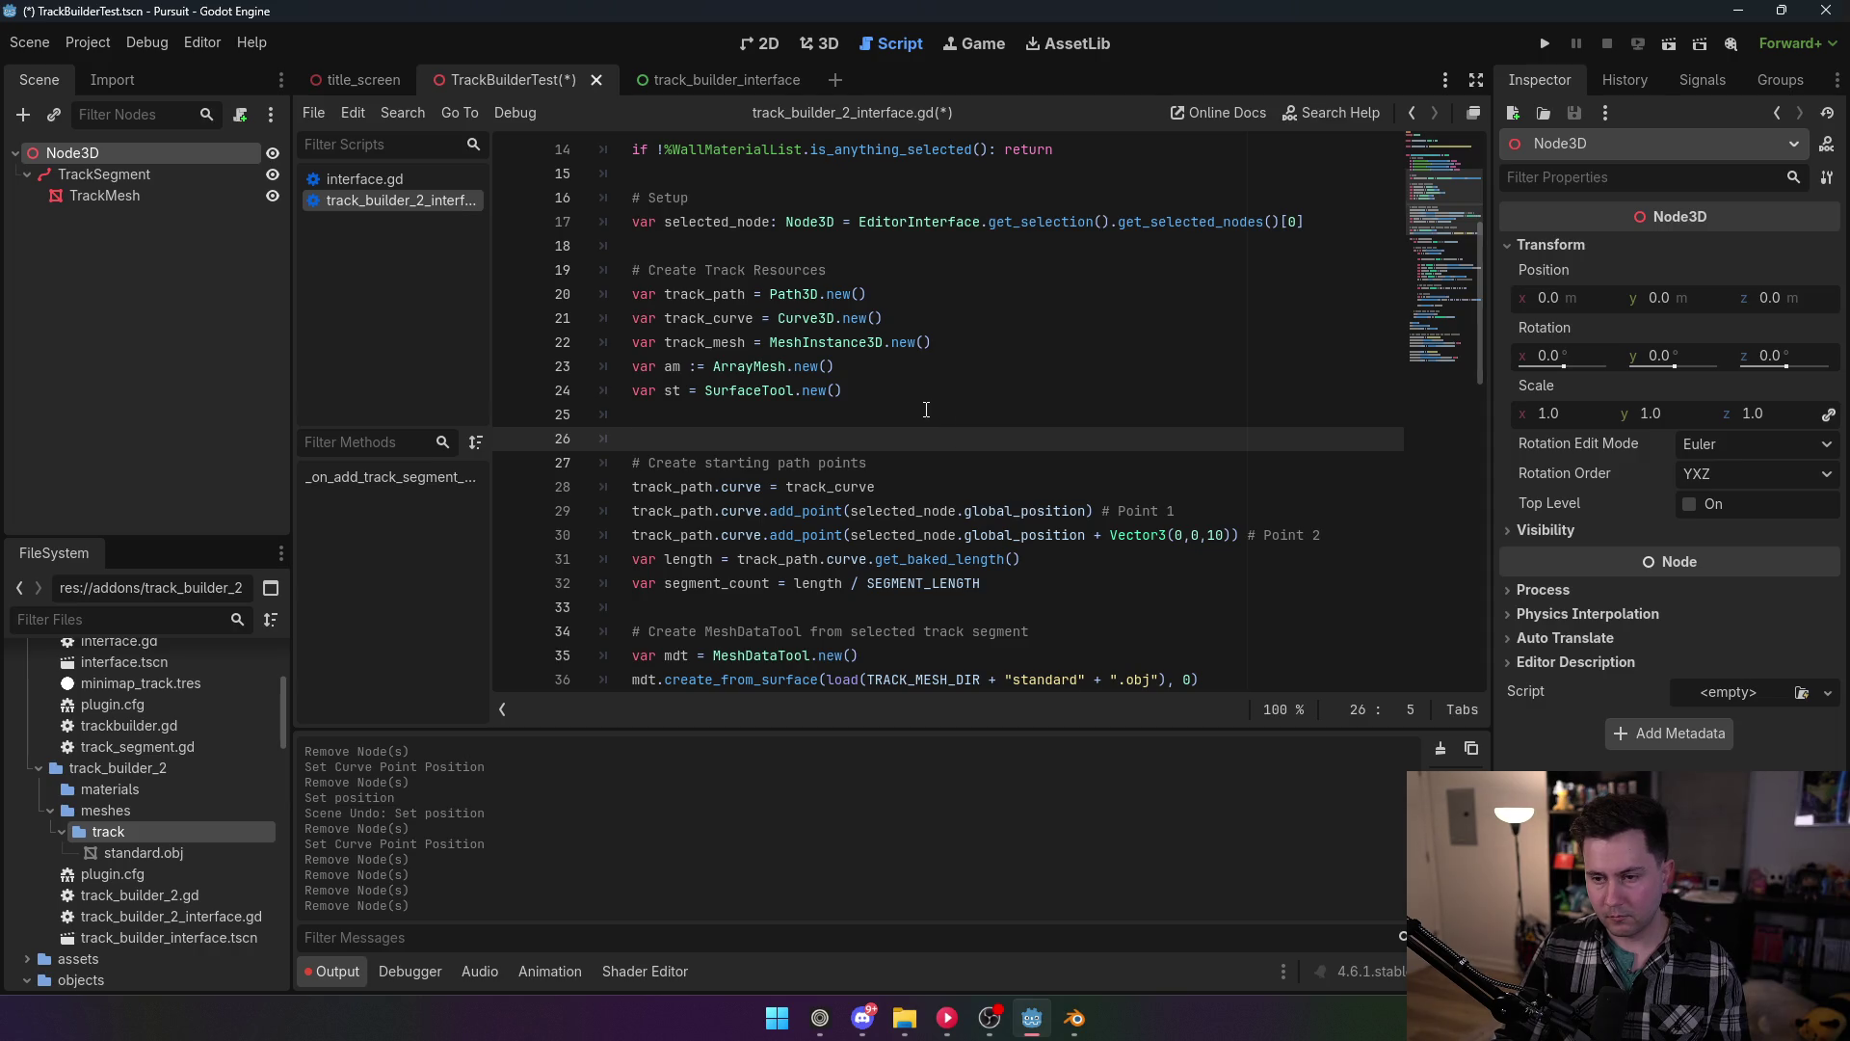
scroll(922, 400, "down", 12)
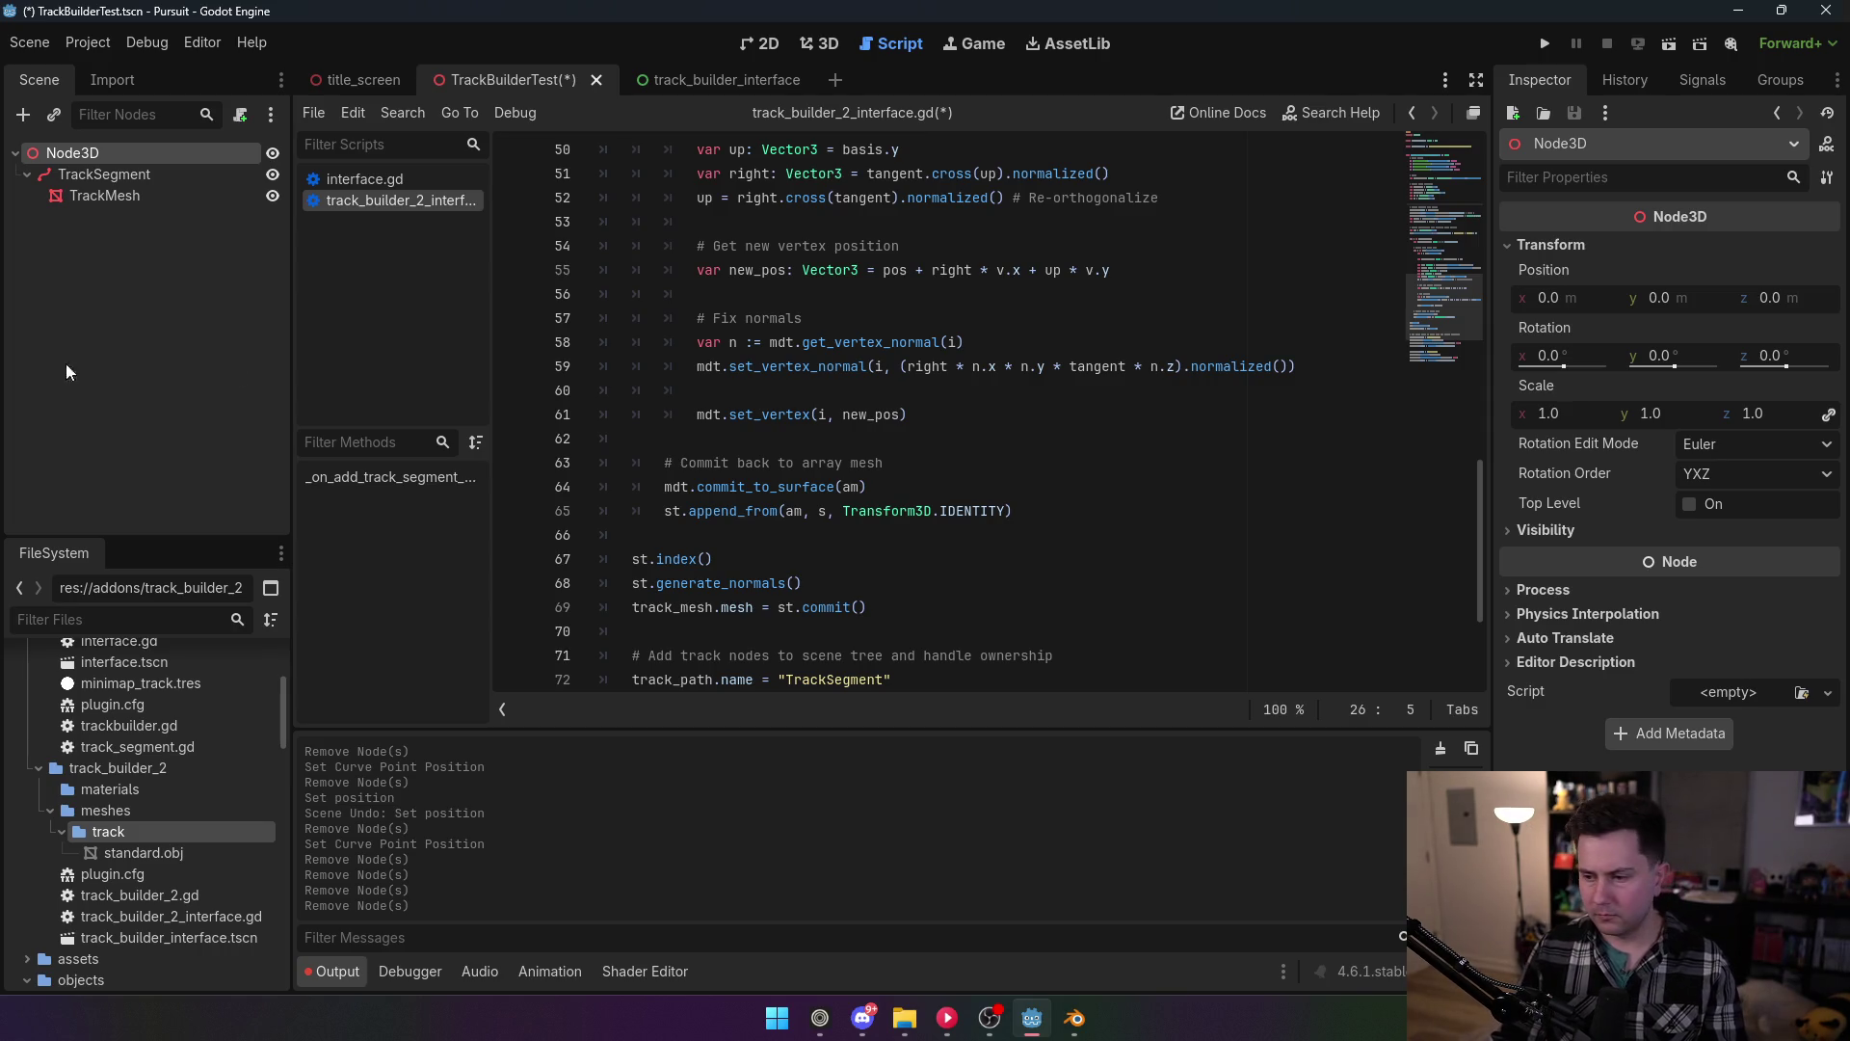
Step: Select lines 47–52 to review the curve basis calculation
scroll(928, 461, "up", 5)
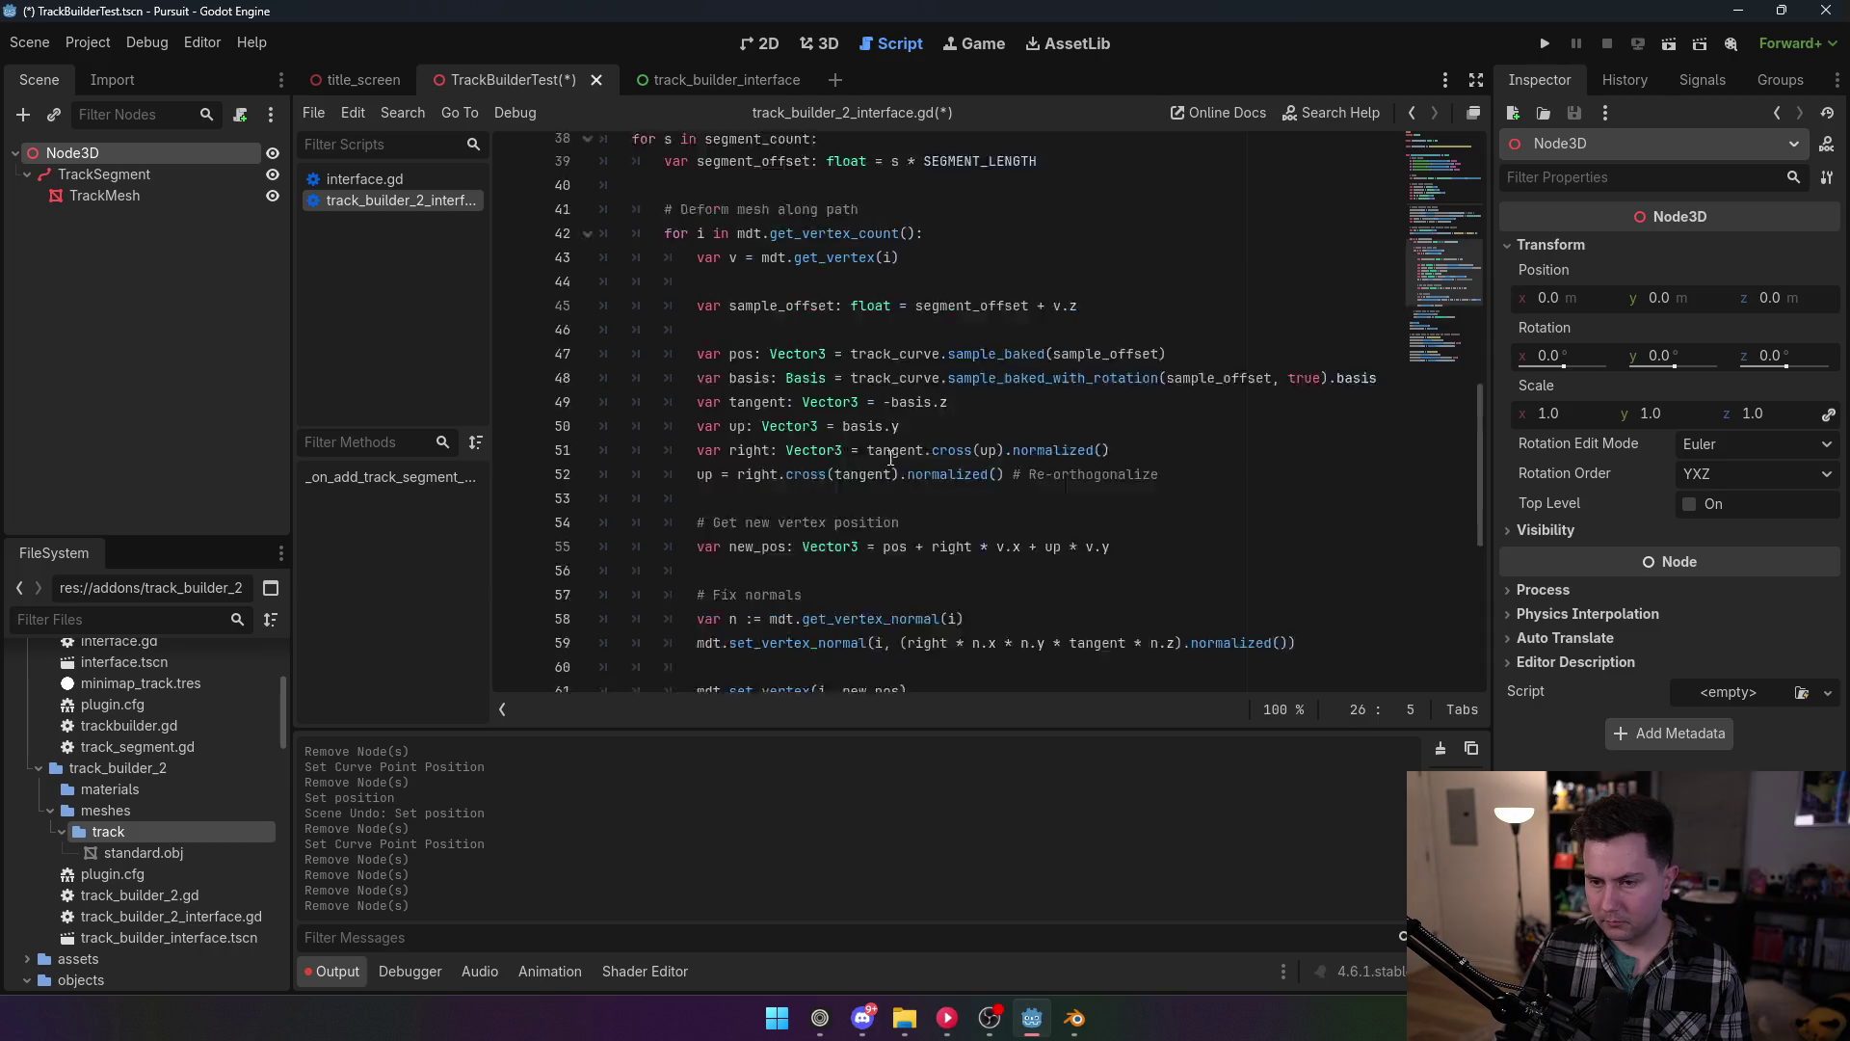
left_click(762, 318)
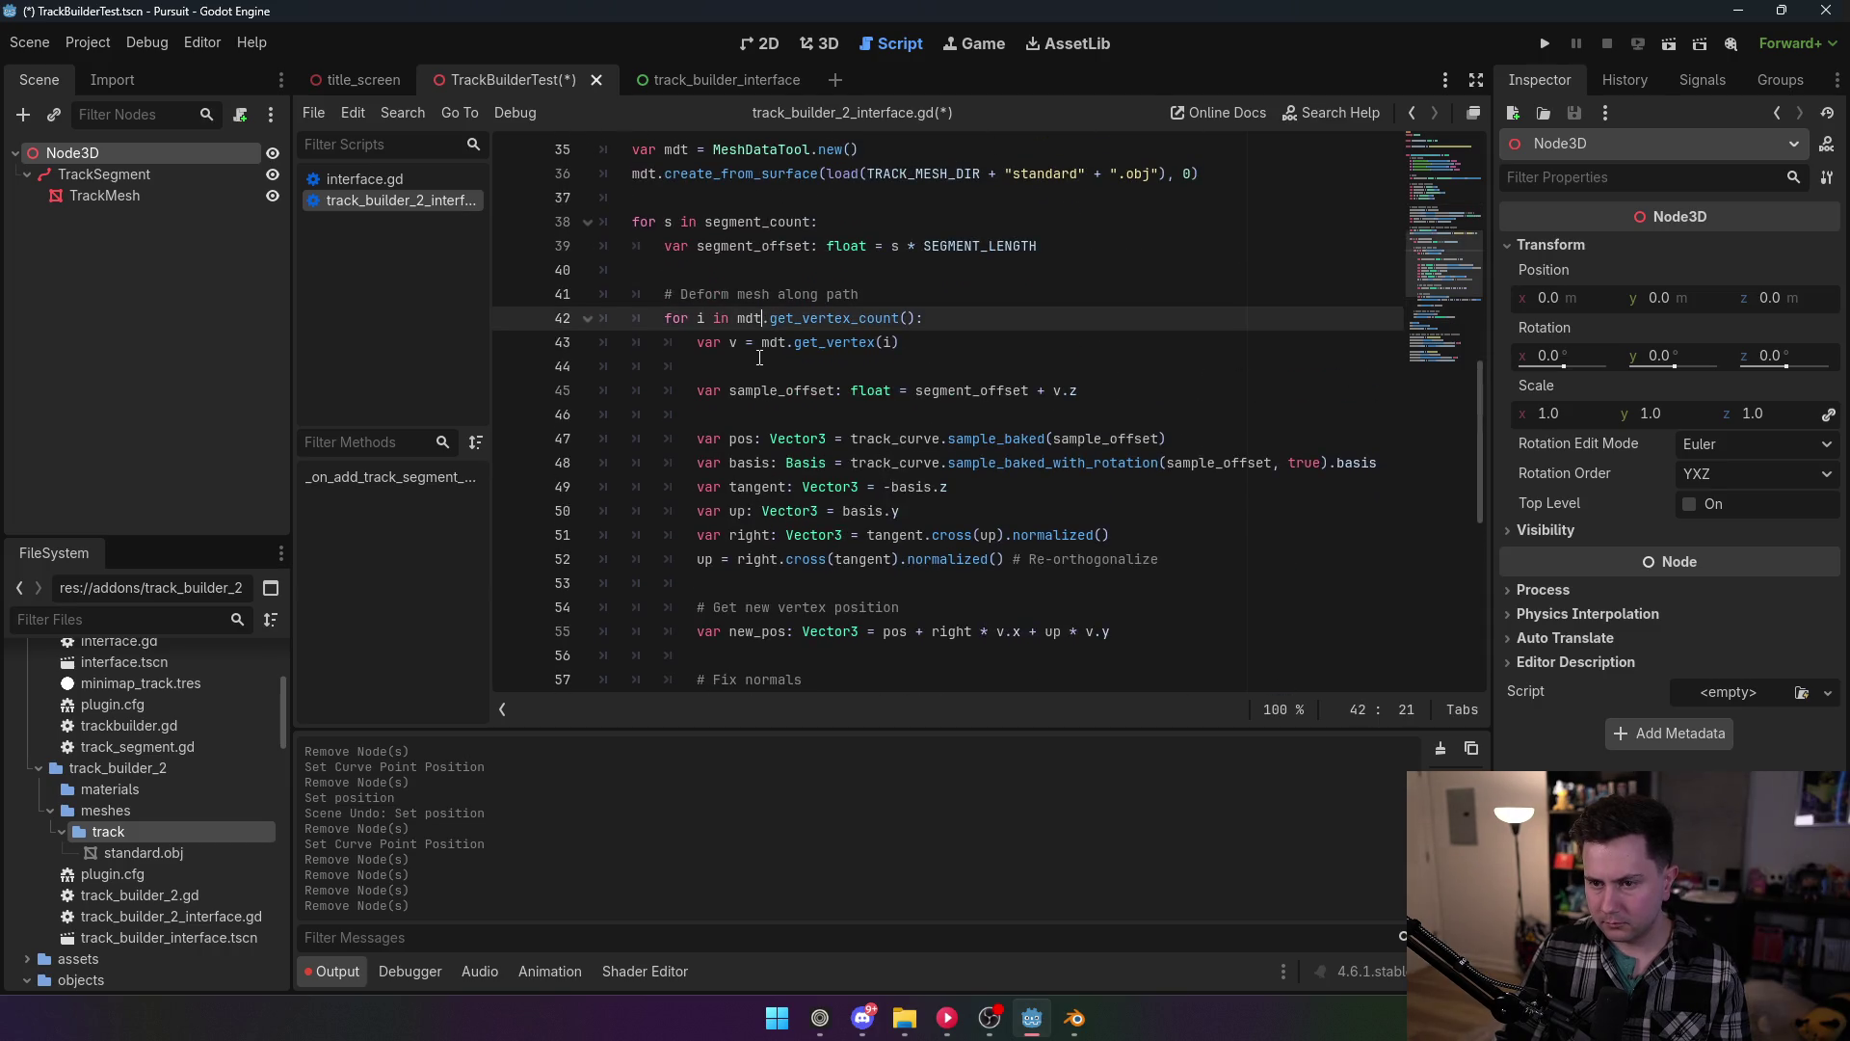
left_click(742, 388)
mouse_move(706, 438)
left_mouse_down()
mouse_move(1204, 472)
mouse_move(1173, 571)
left_mouse_up()
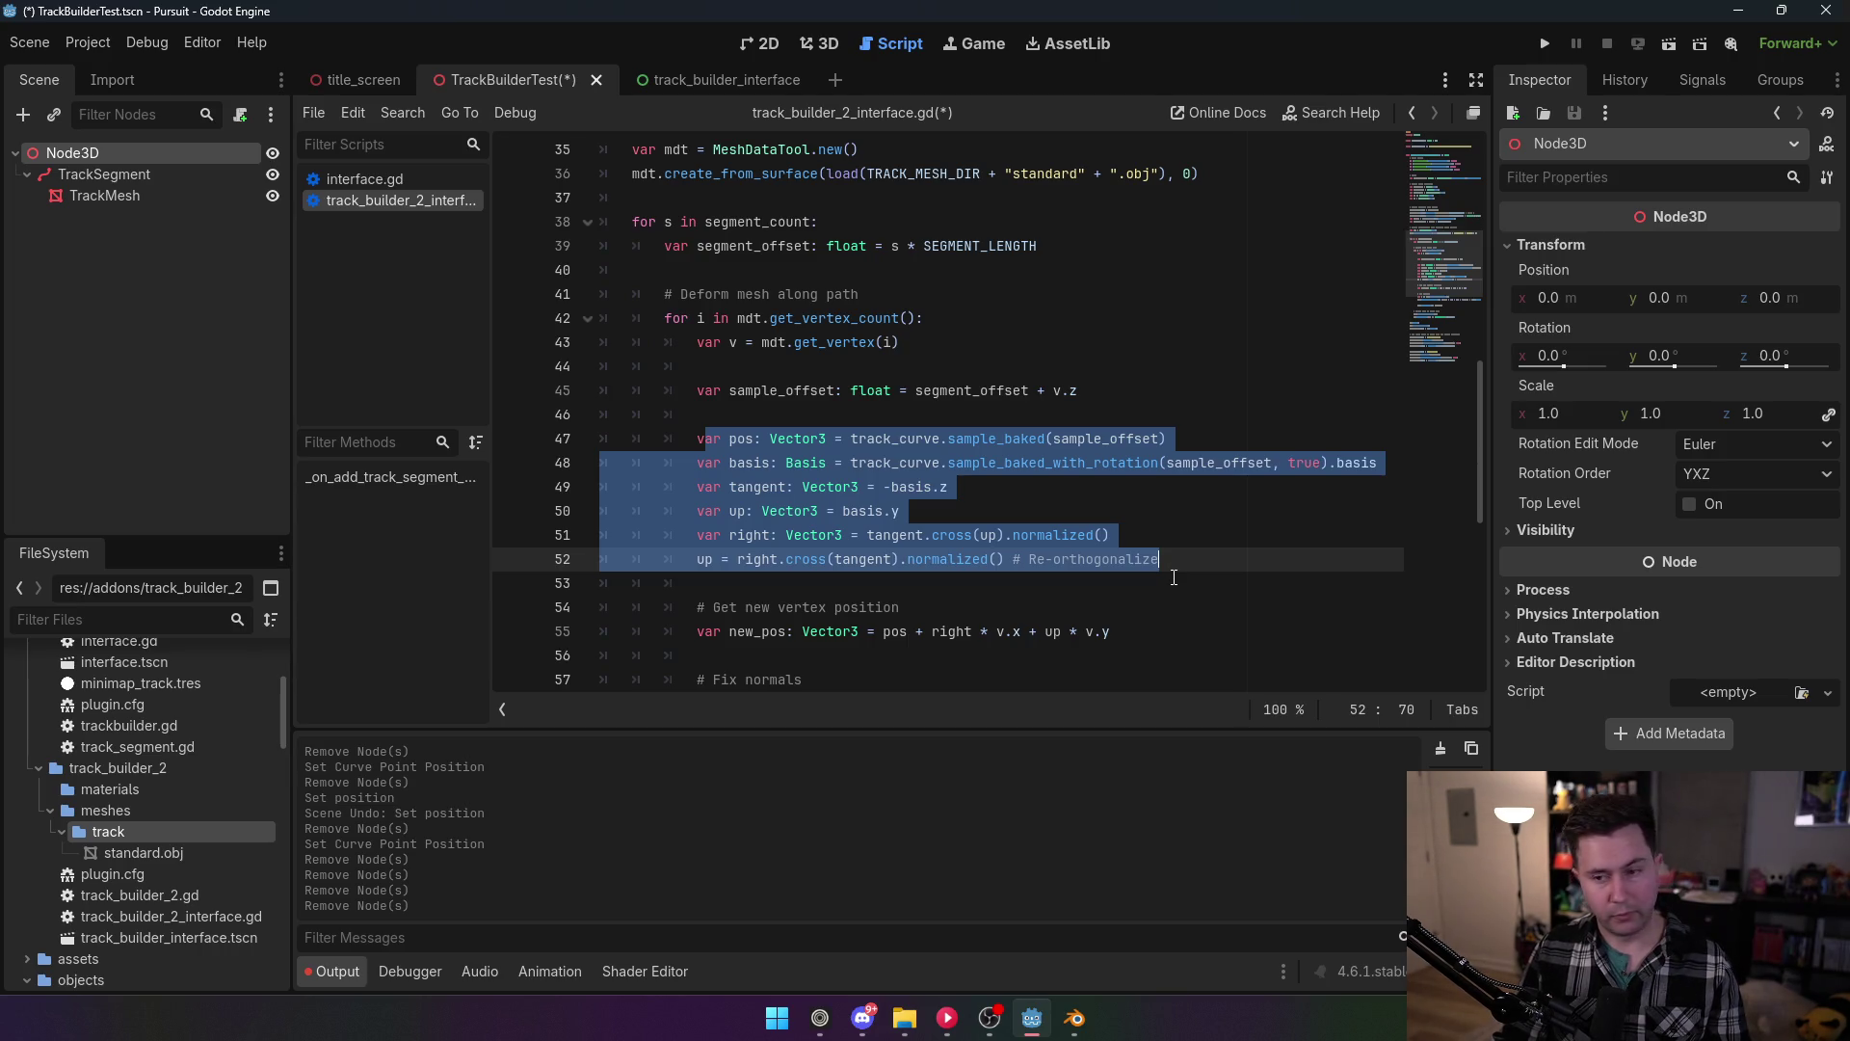
scroll(730, 368, "up", 2)
Step: Add two blank indented lines after the segment_offset line on line 39
left_click(730, 368)
left_click(1114, 397)
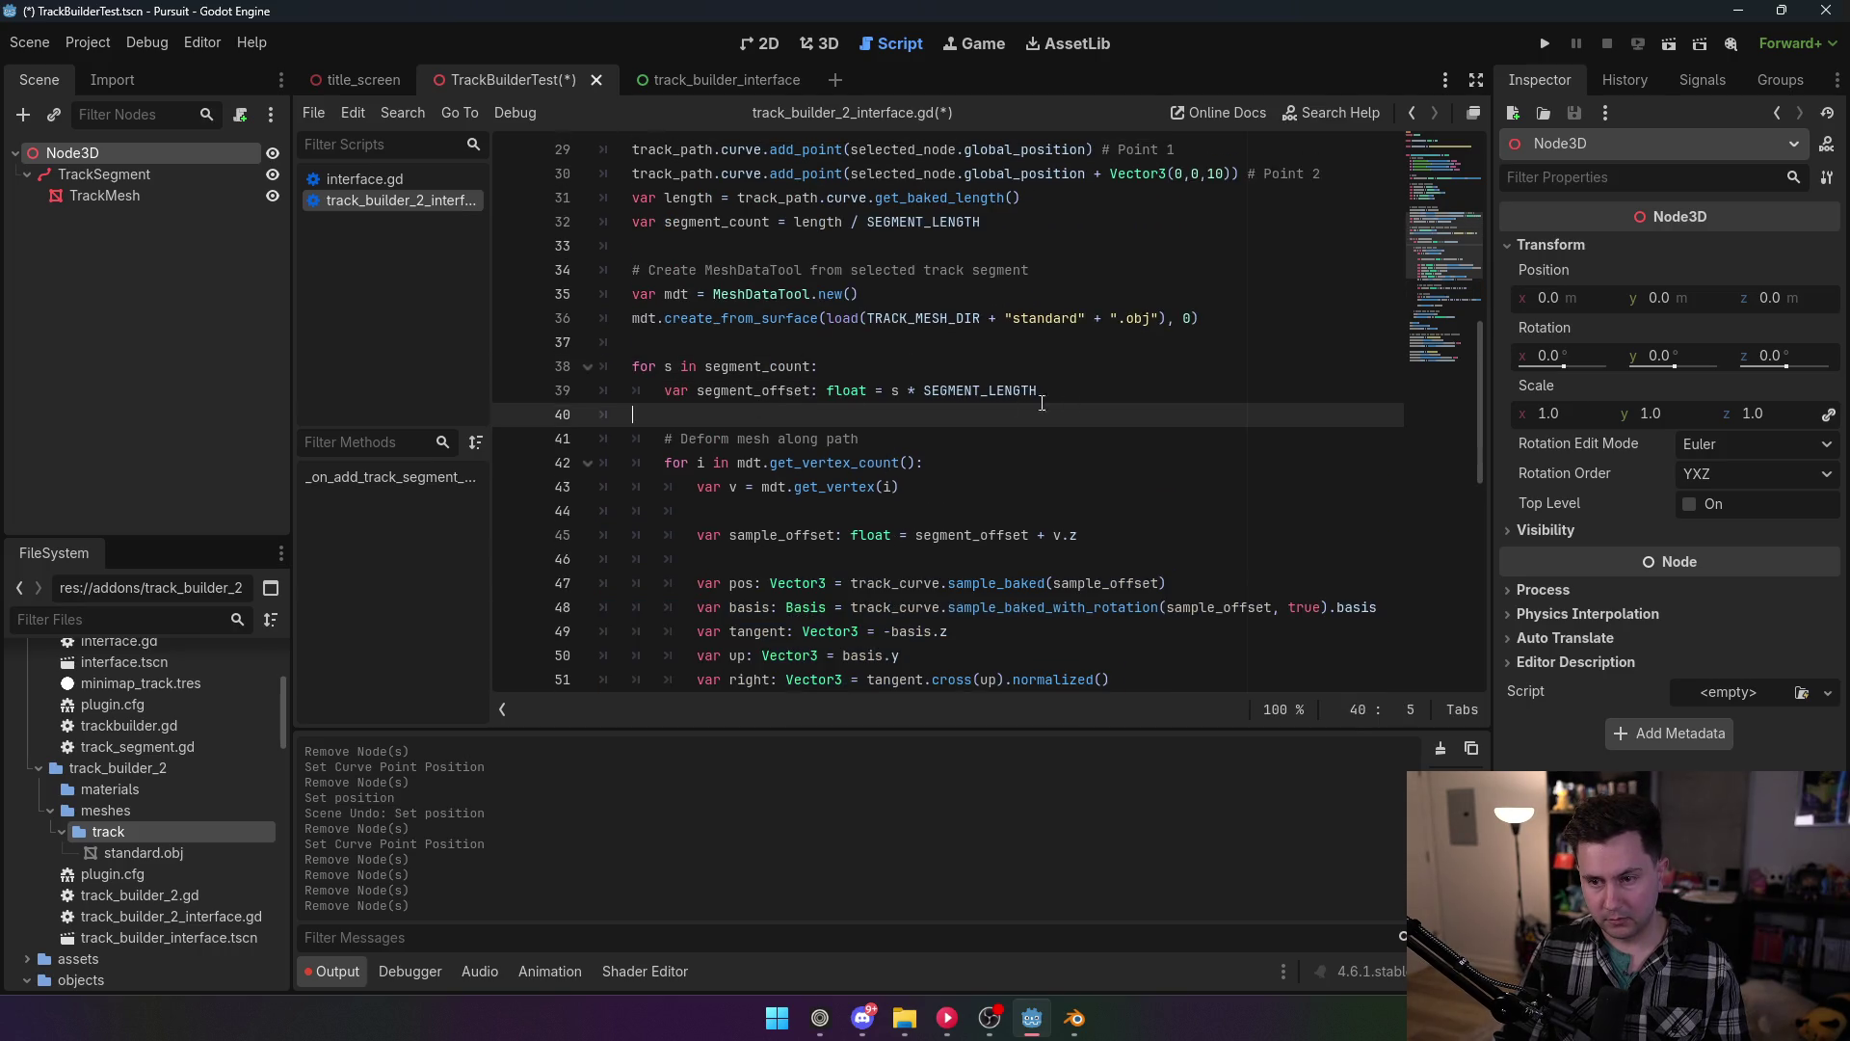
key("Return")
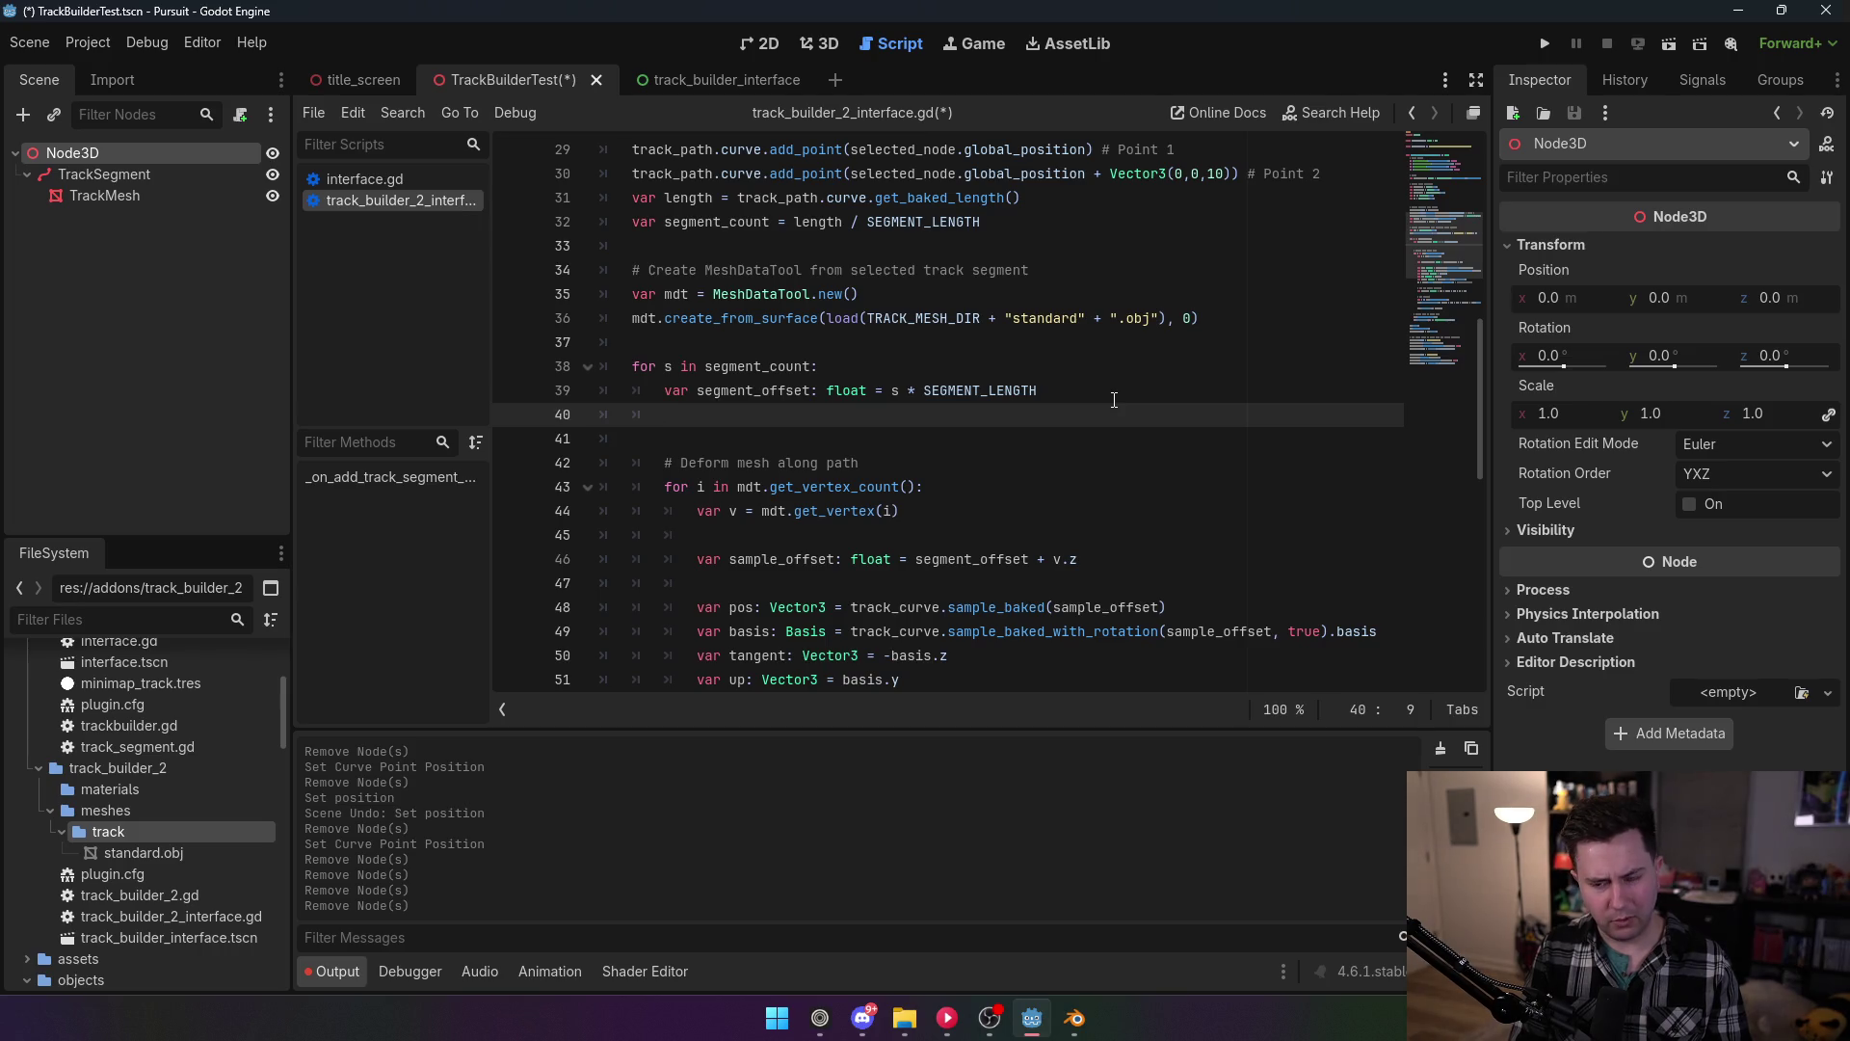
key("Return")
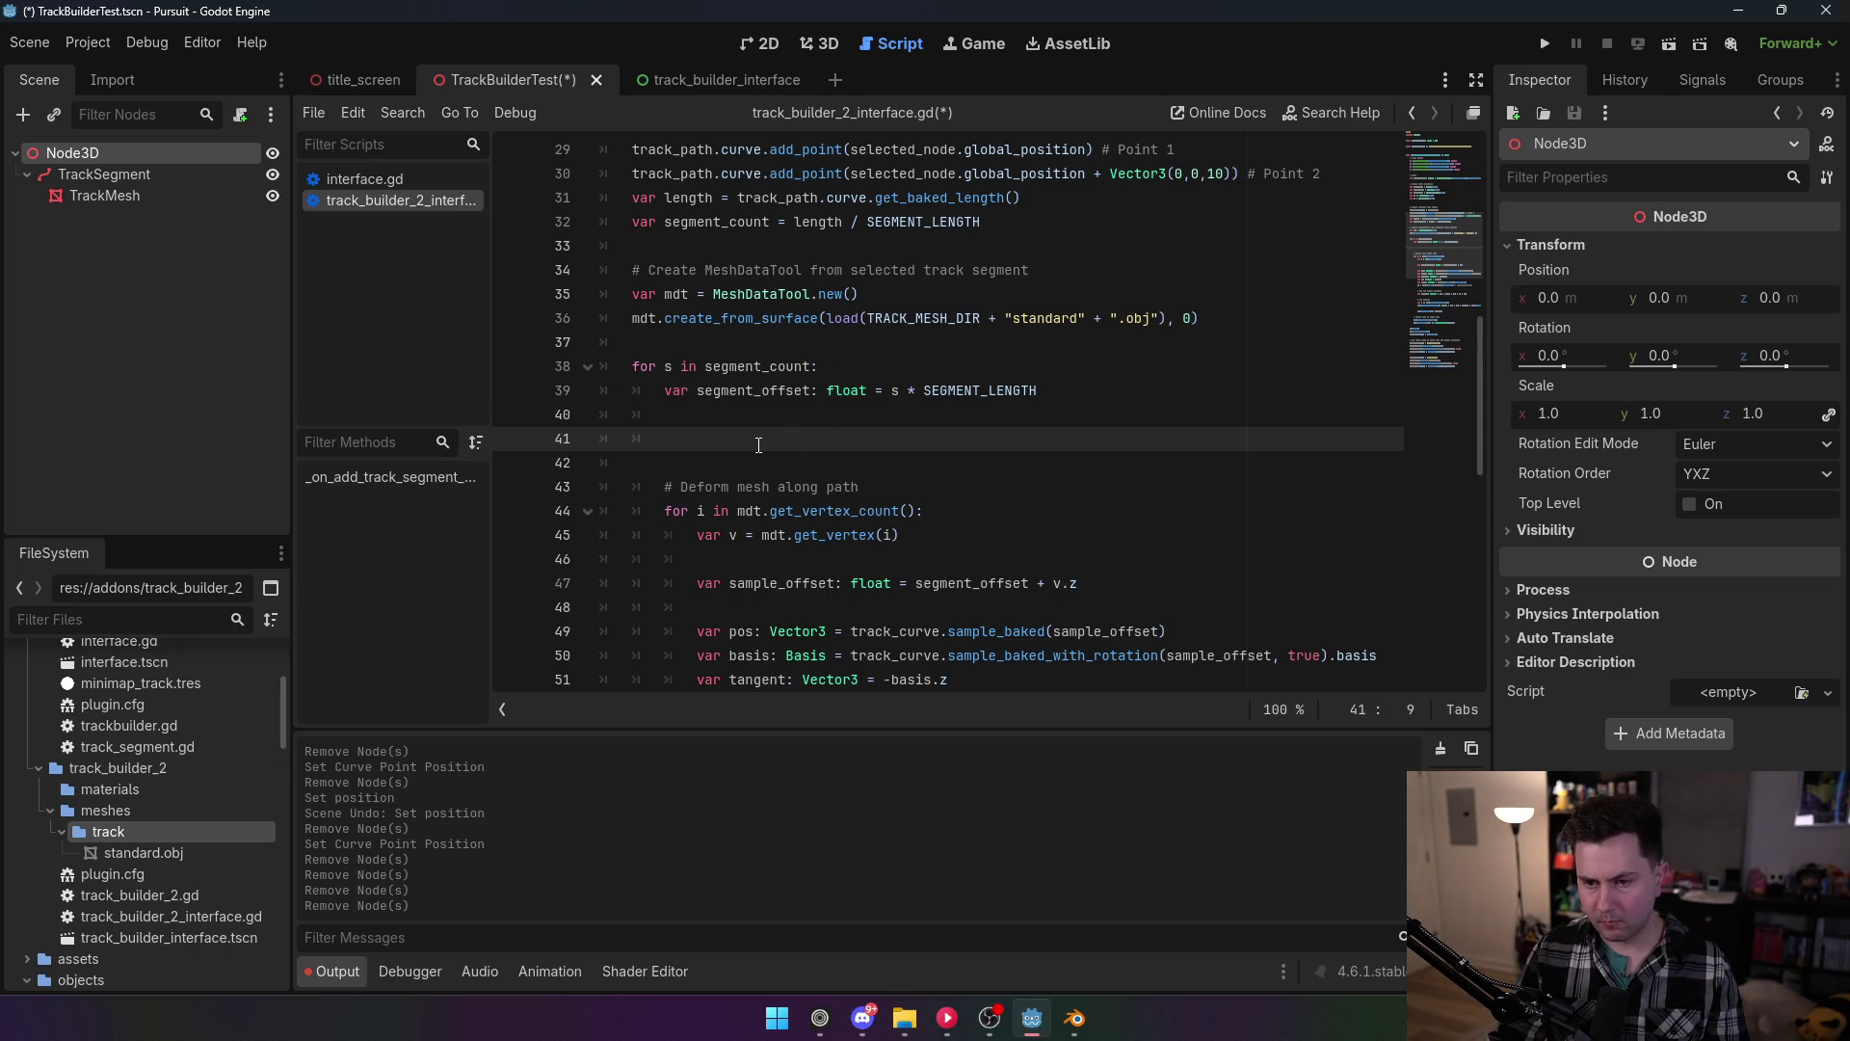
scroll(759, 445, "down", 2)
scroll(742, 385, "up", 1)
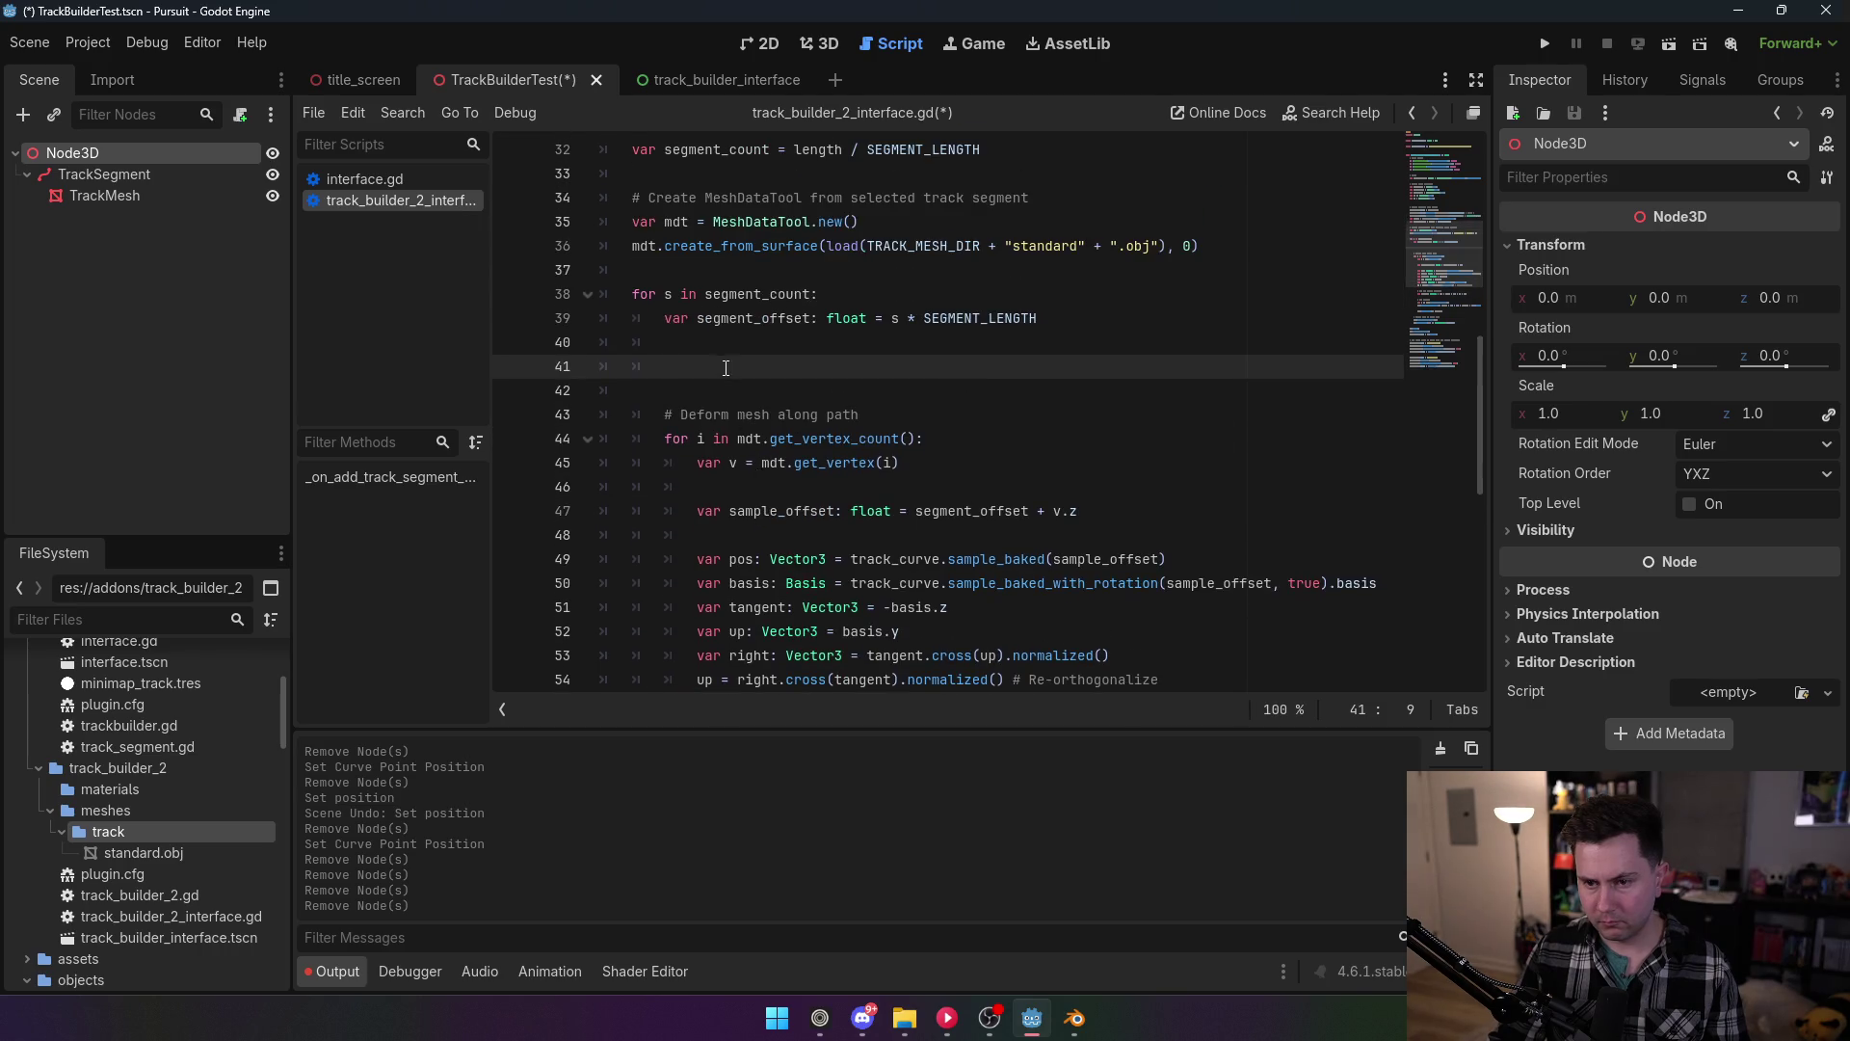
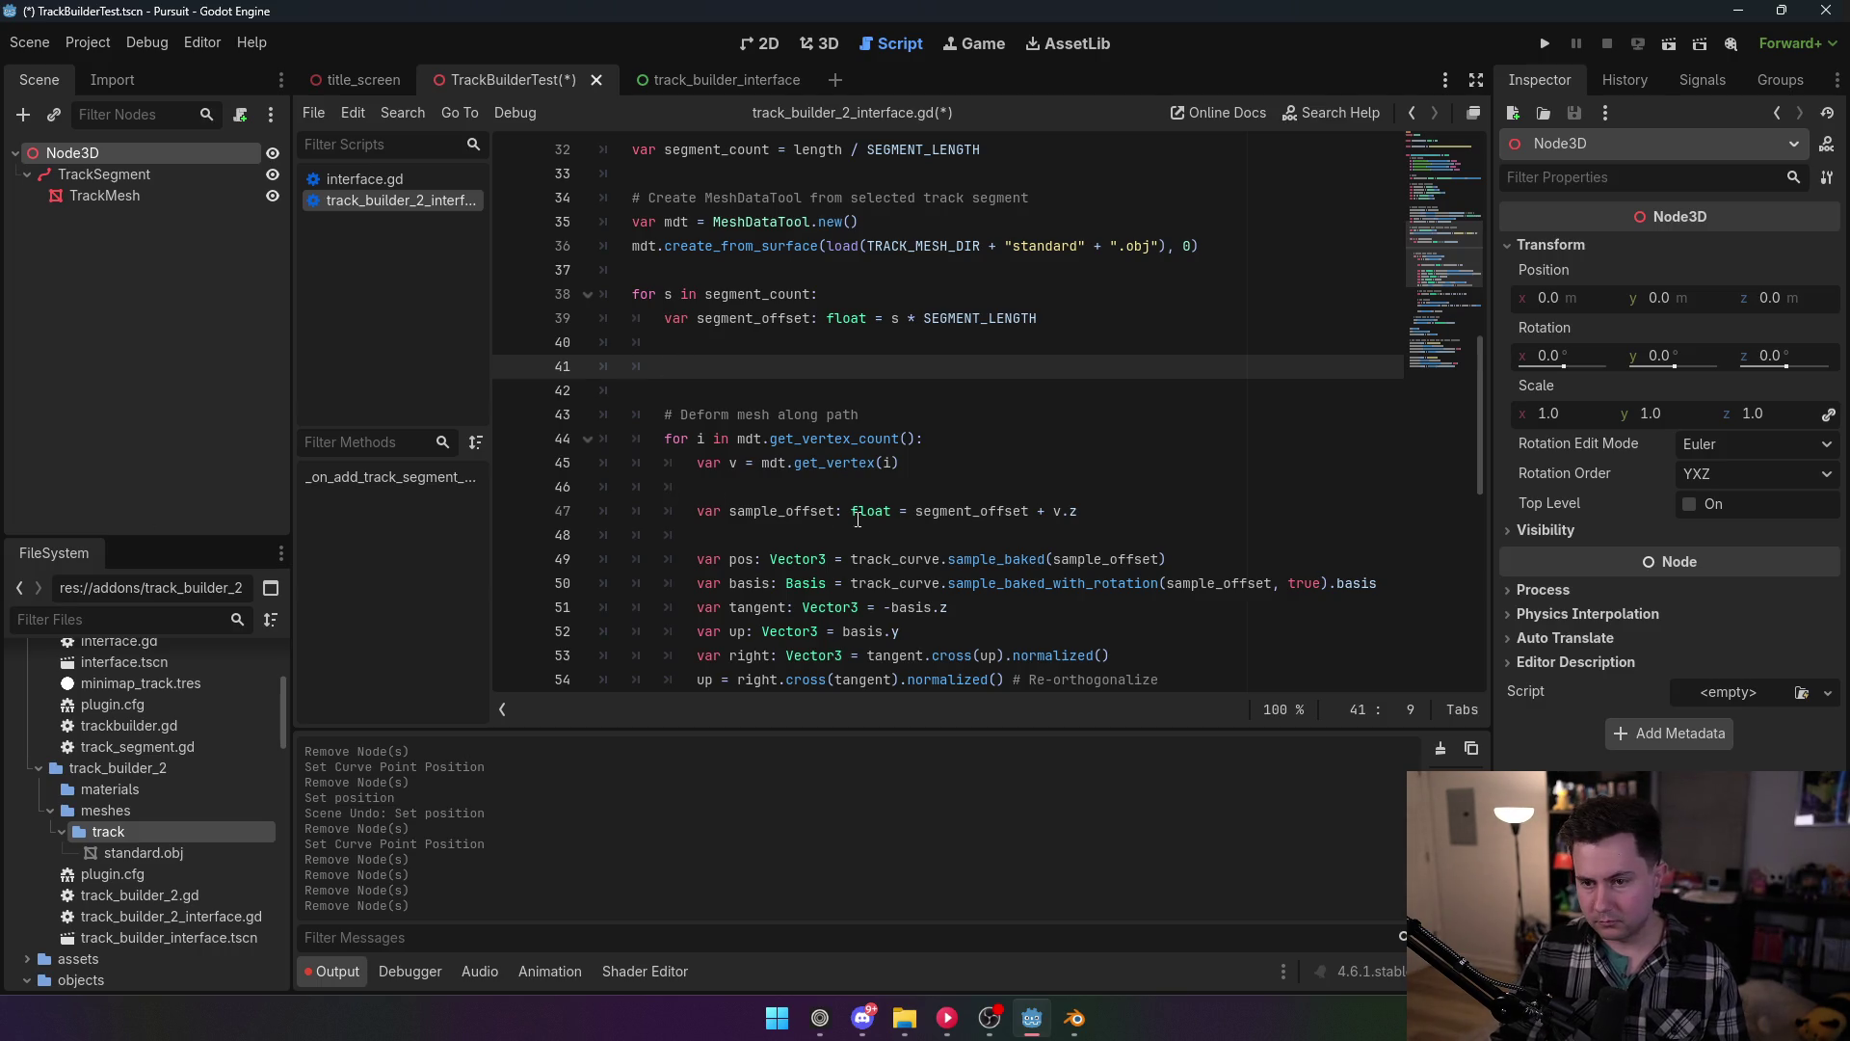
Step: Move the 'var am := ArrayMesh.new()' line from setup to below '# Commit back to array mesh' in the loop
scroll(876, 531, "down", 8)
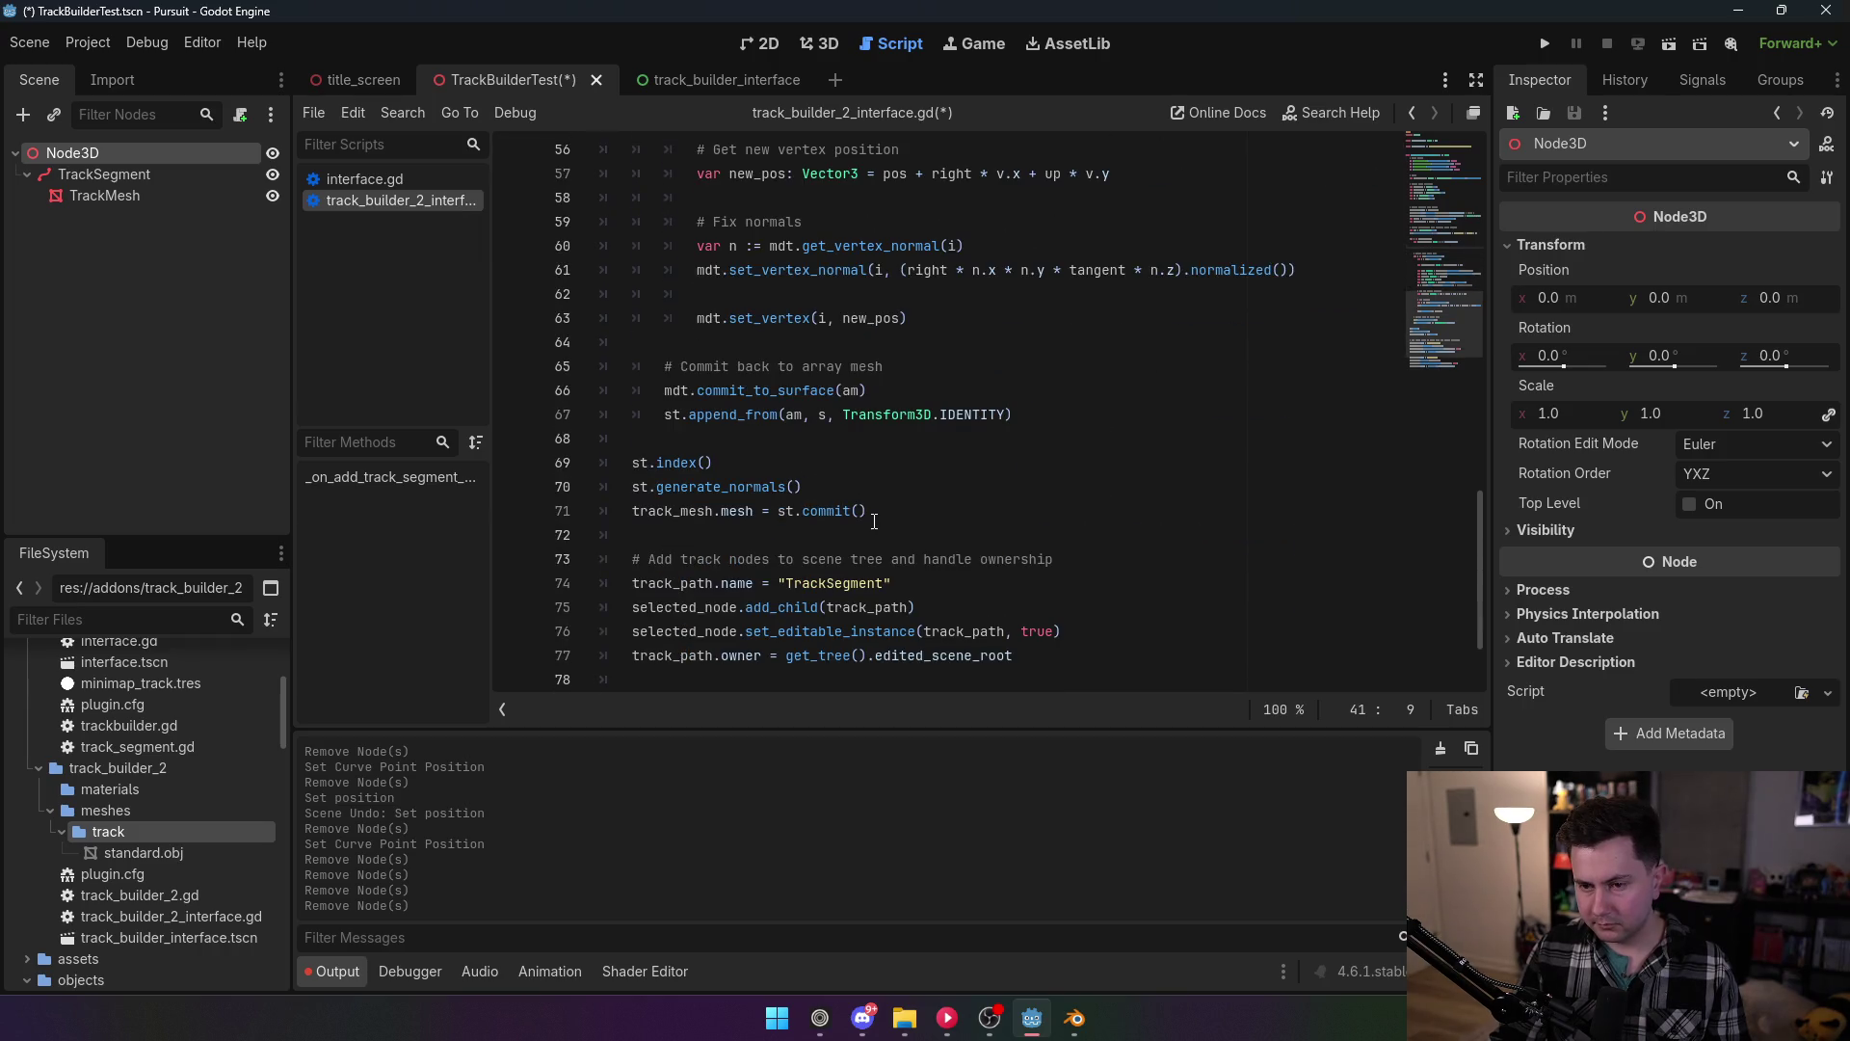
left_click(895, 365)
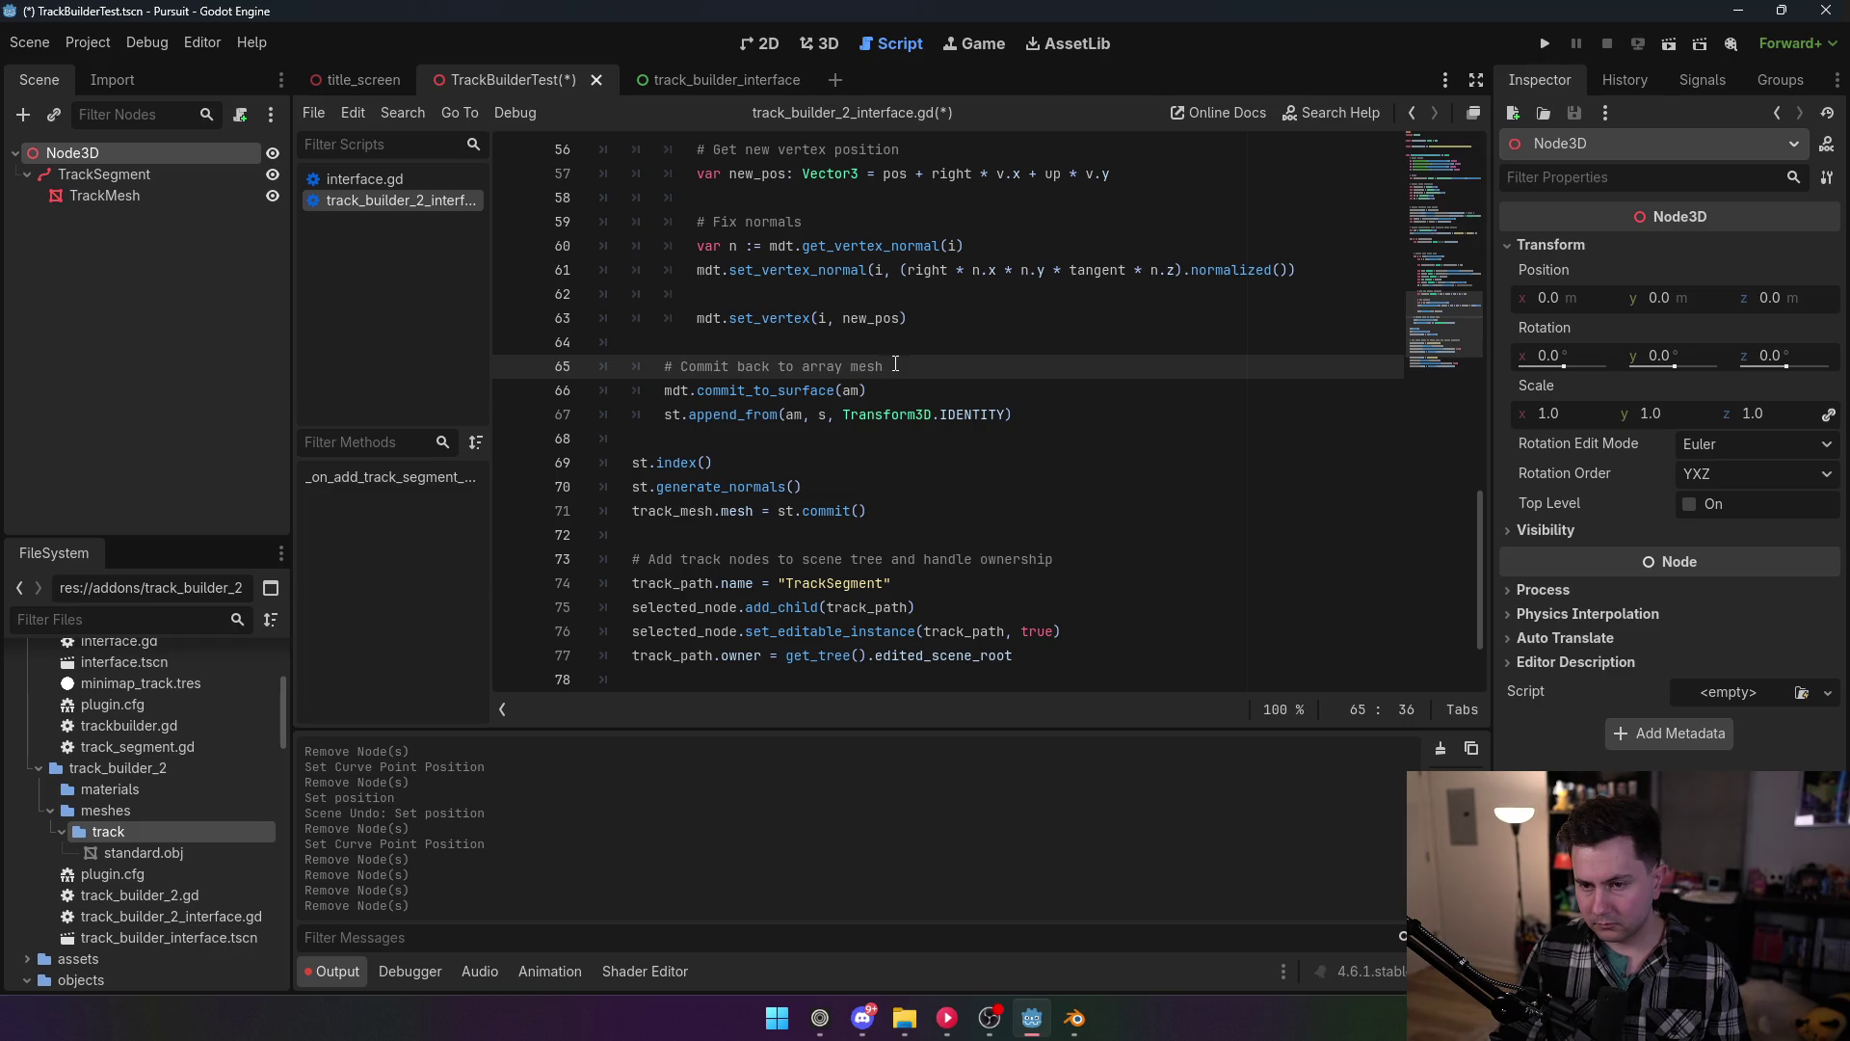
left_click_drag(895, 364, 846, 367)
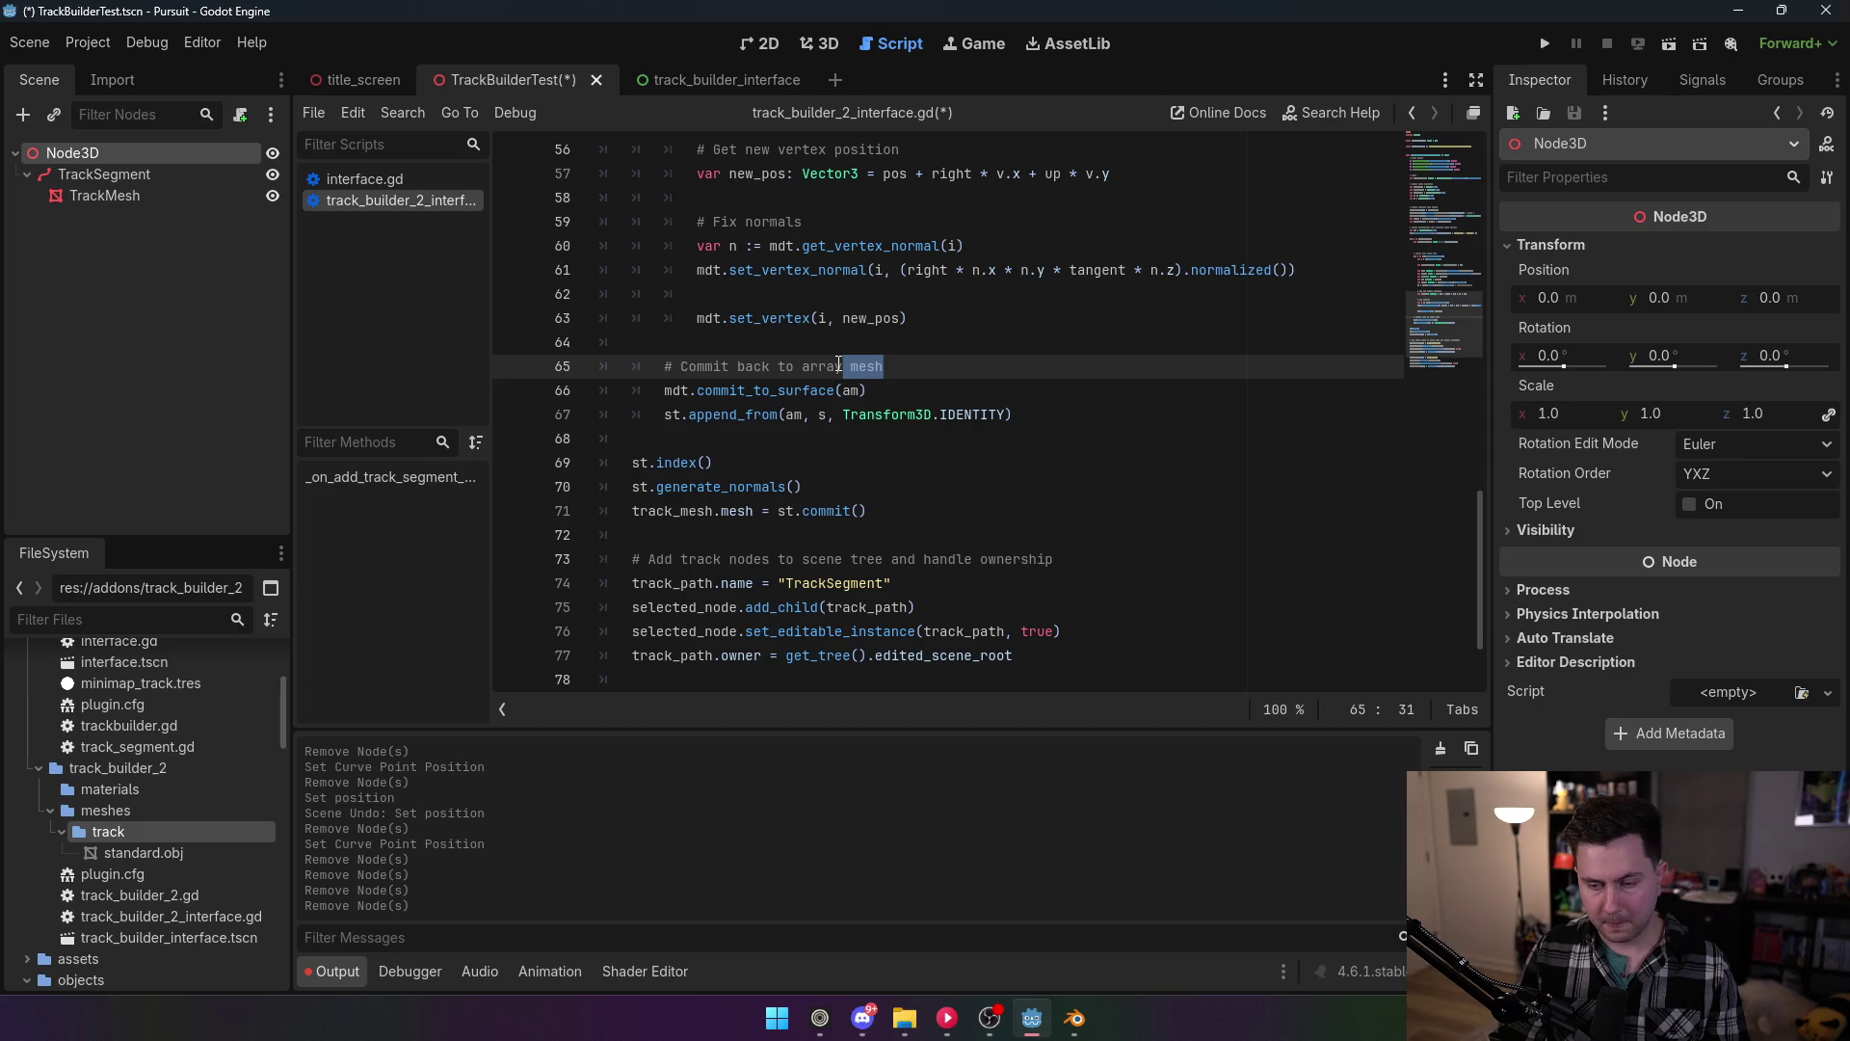
key("Left")
mouse_move(858, 388)
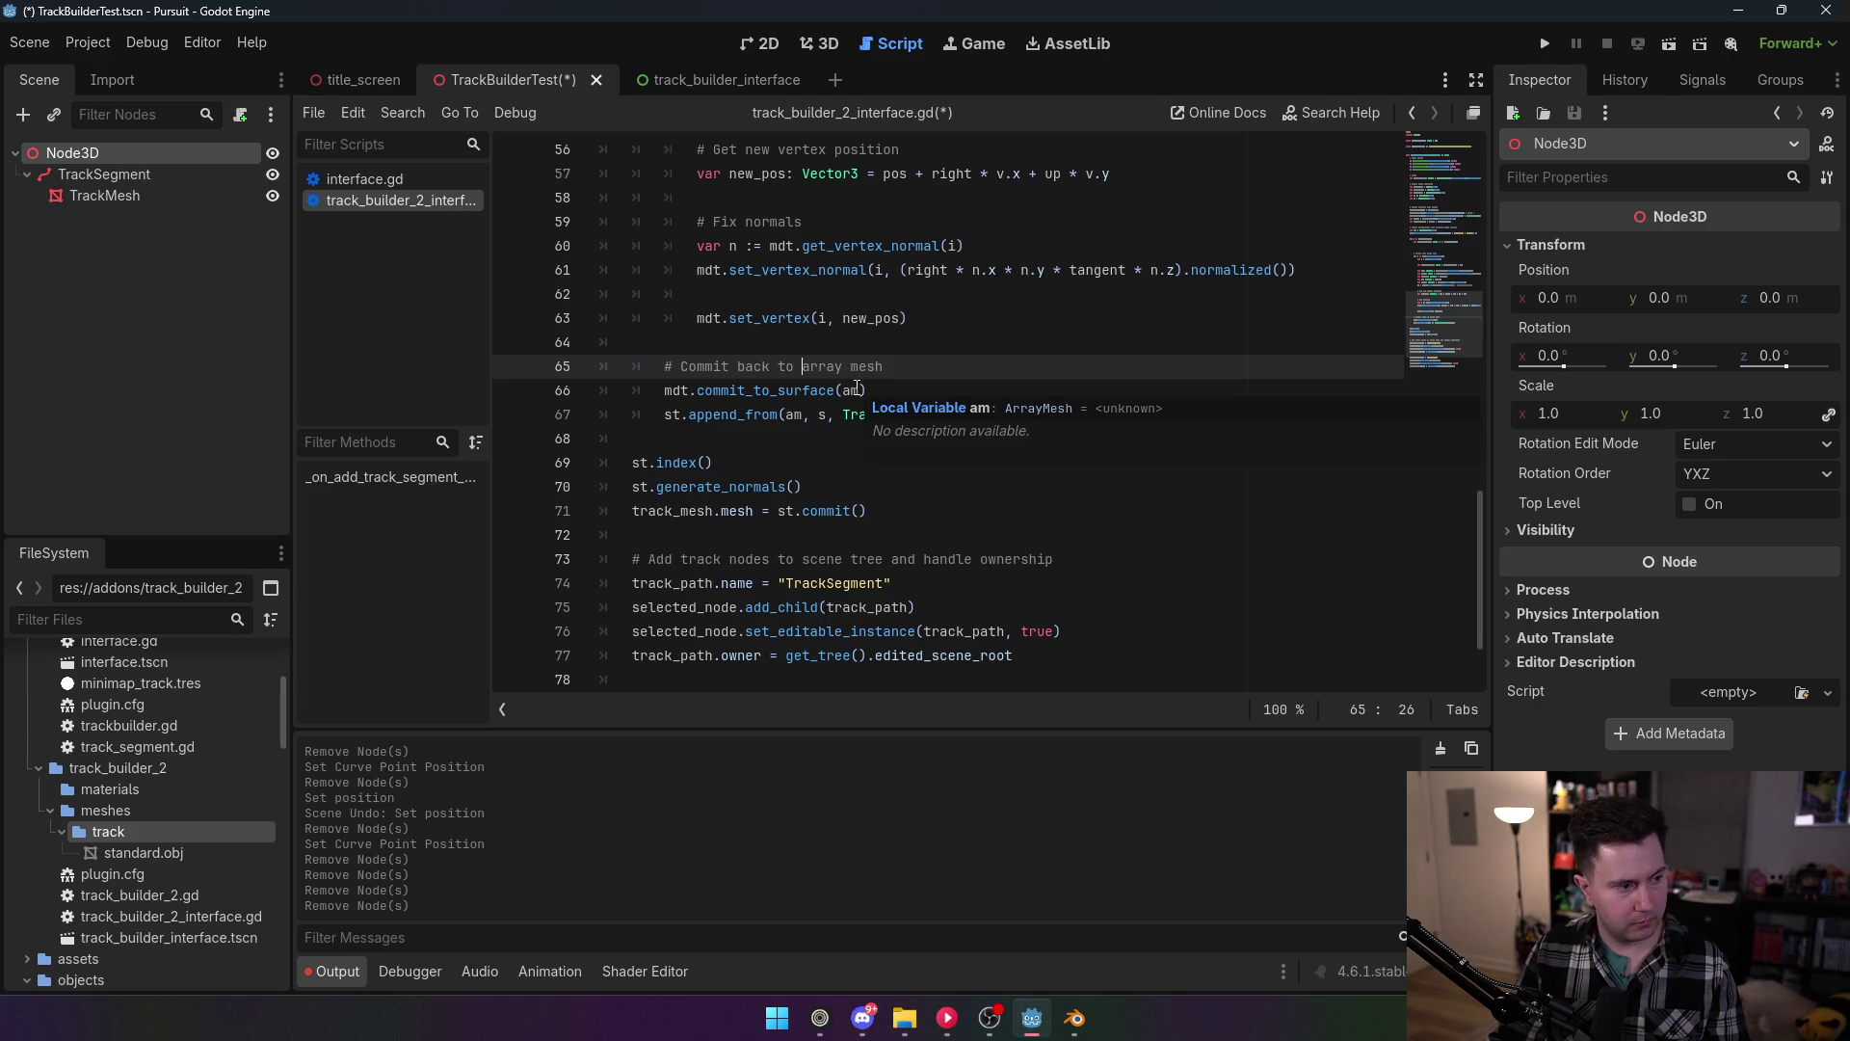
left_click(983, 364)
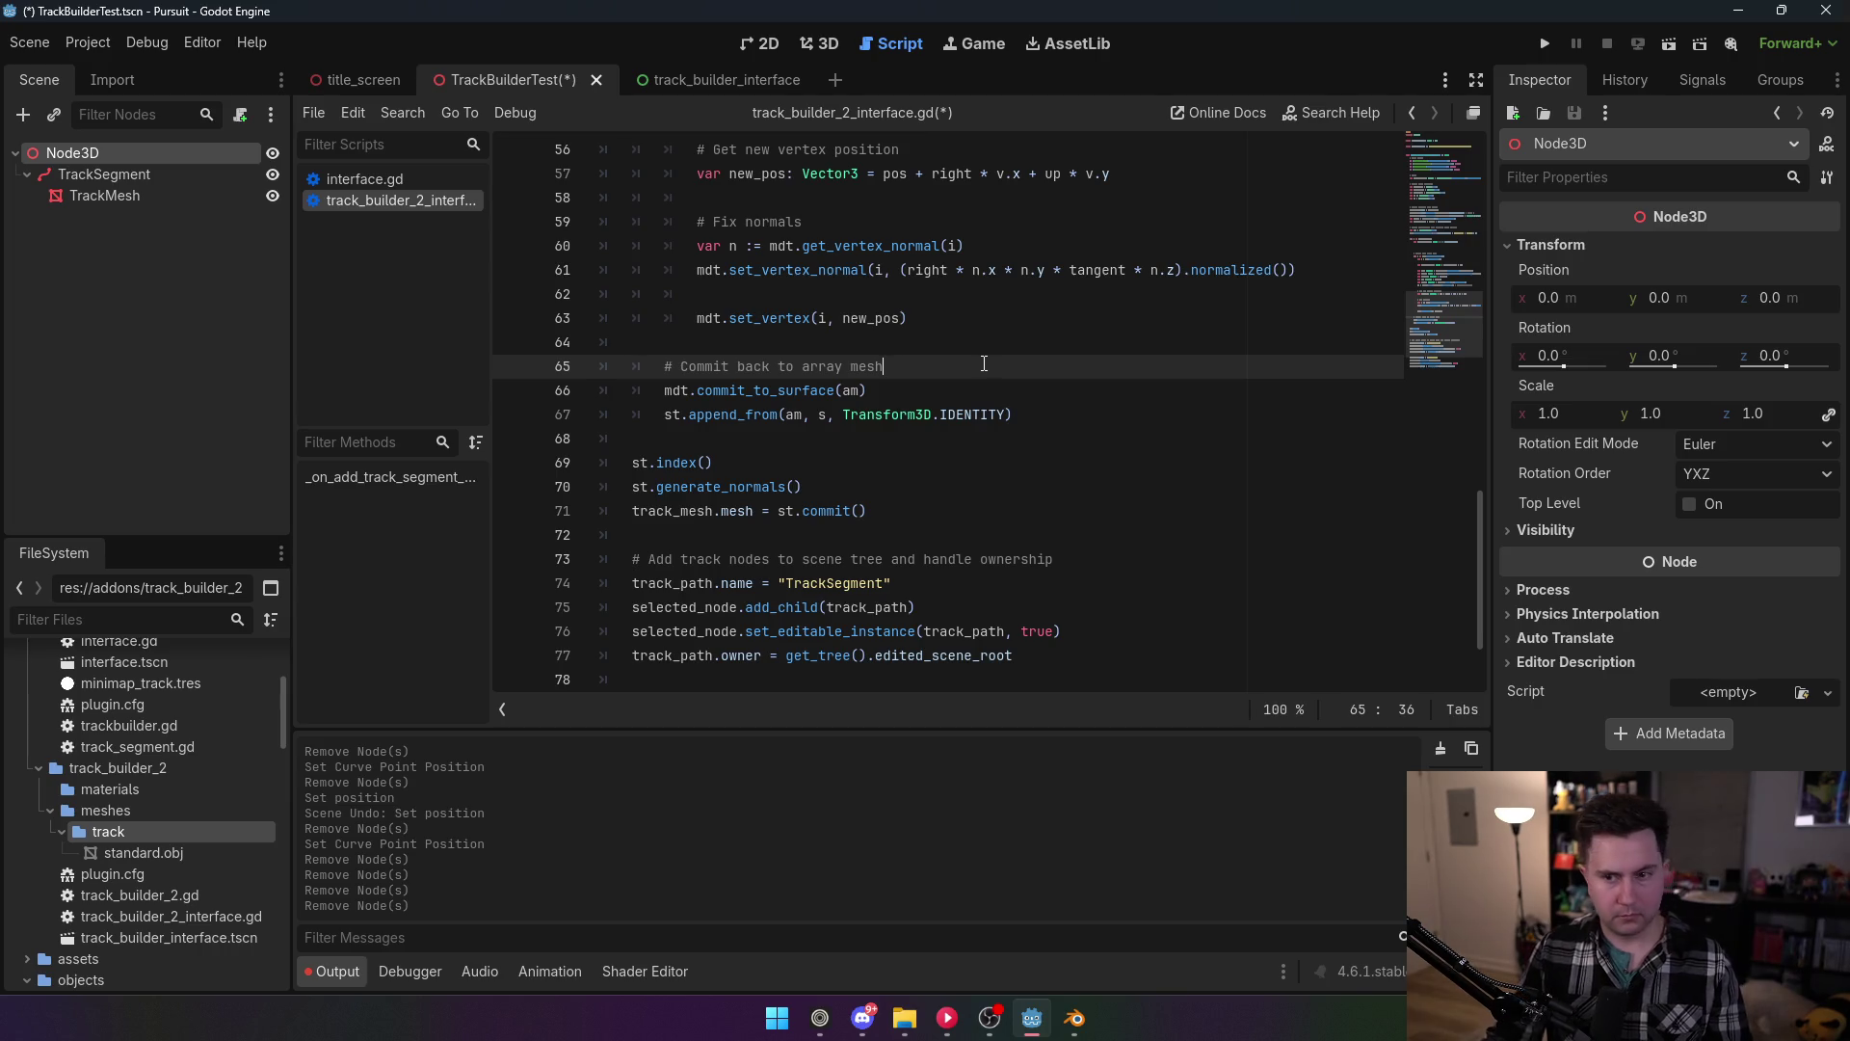
scroll(964, 365, "up", 10)
scroll(944, 366, "down", 4)
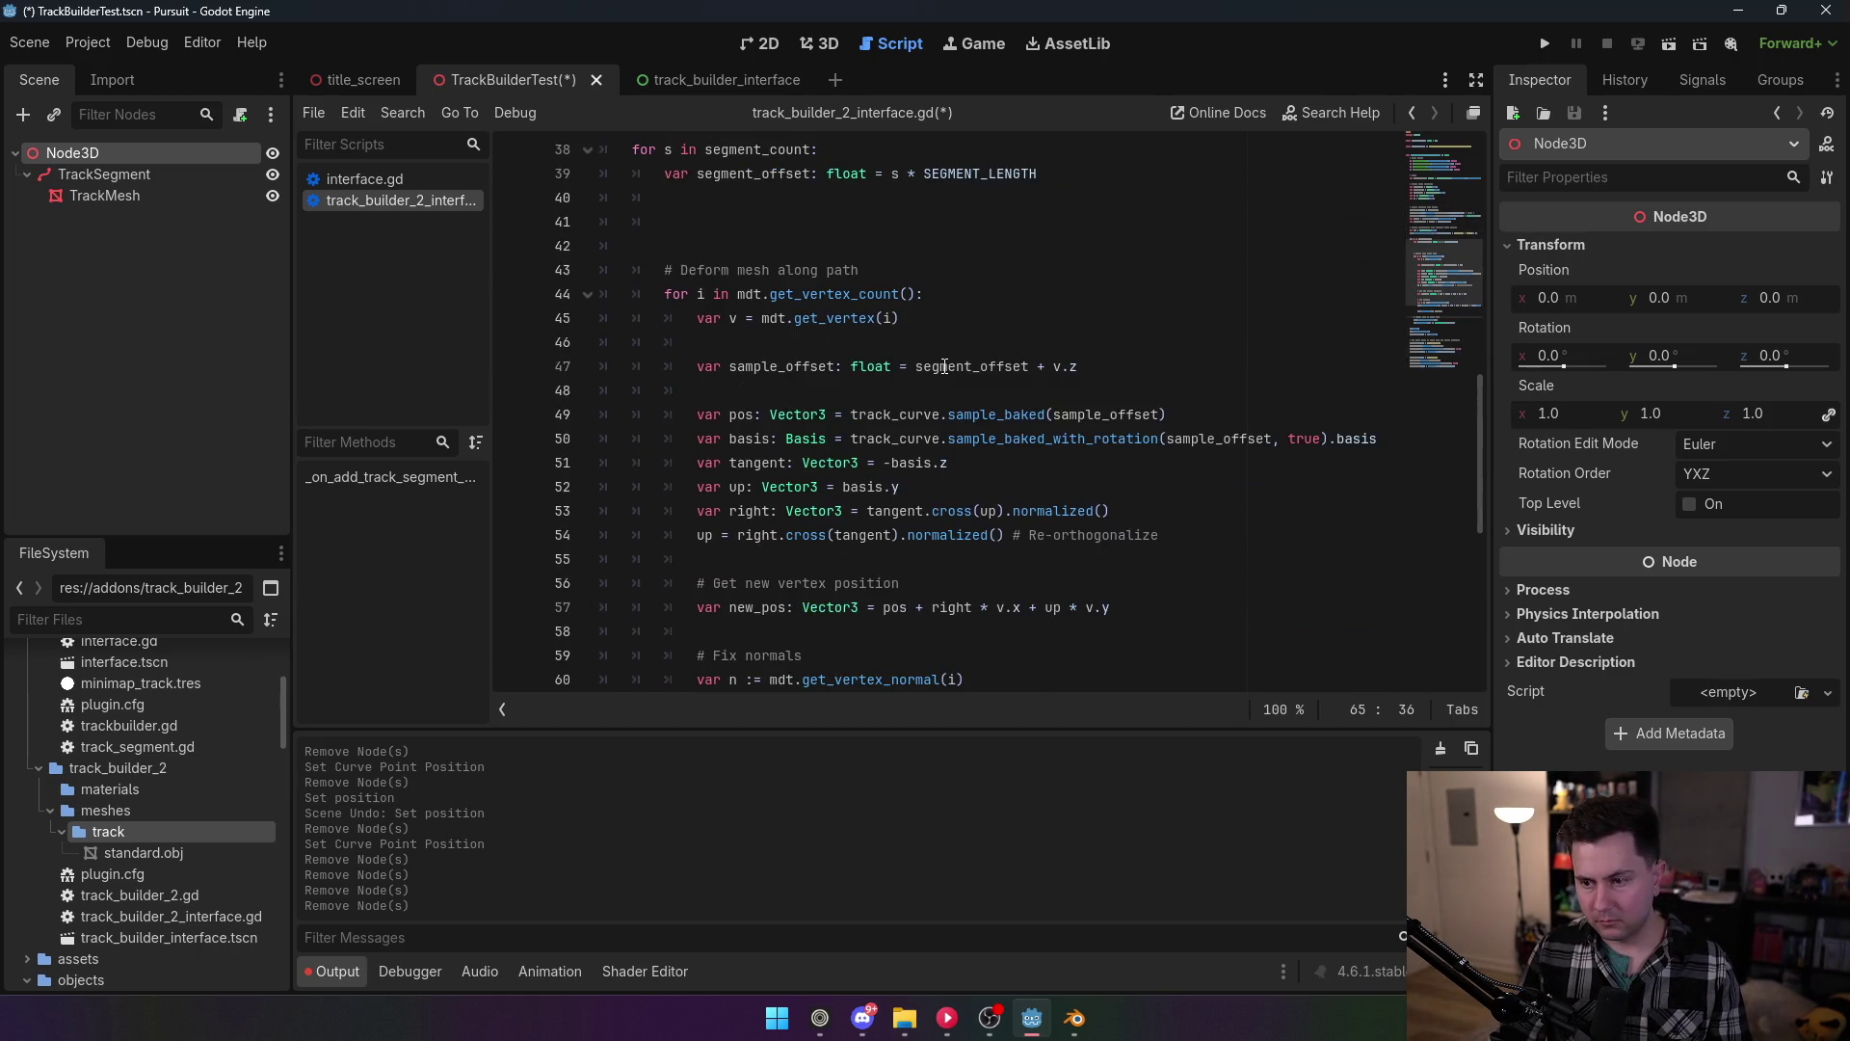
scroll(942, 366, "up", 6)
scroll(918, 364, "up", 5)
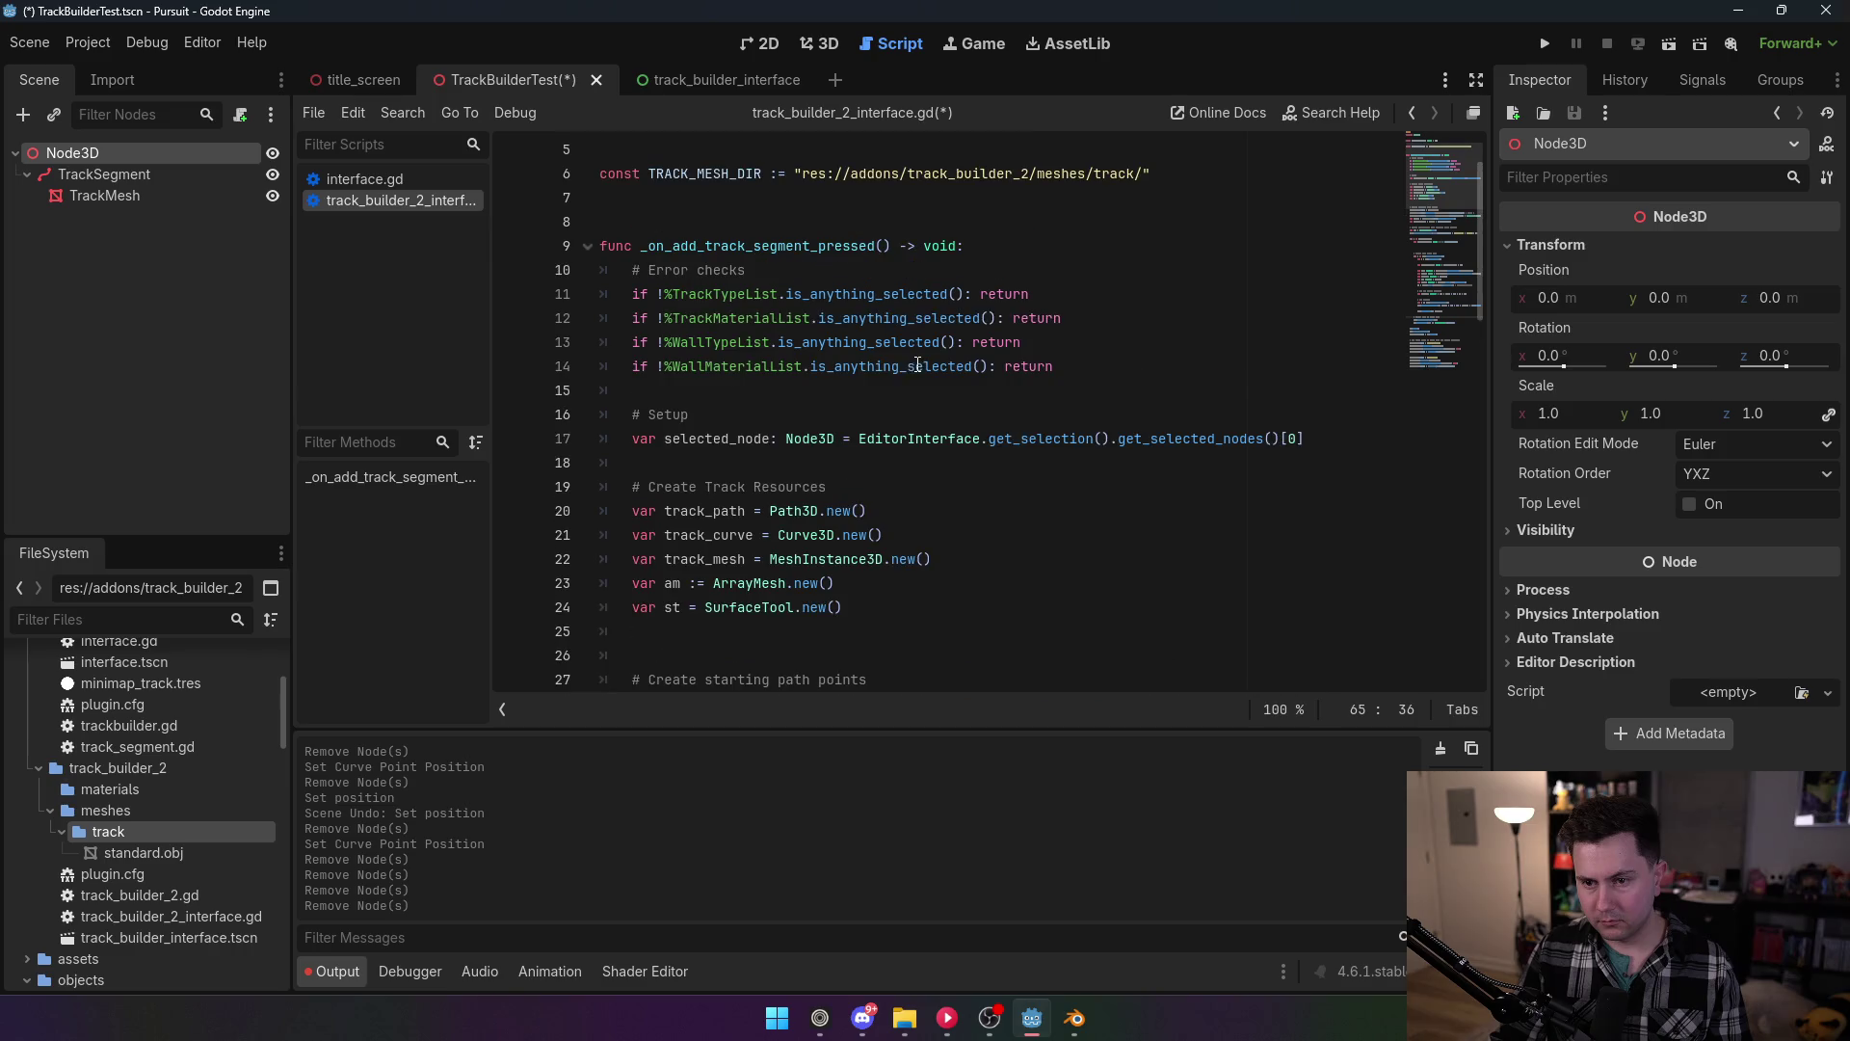
scroll(763, 414, "down", 3)
triple_click(838, 374)
key("ctrl+c")
key("BackSpace")
key("BackSpace")
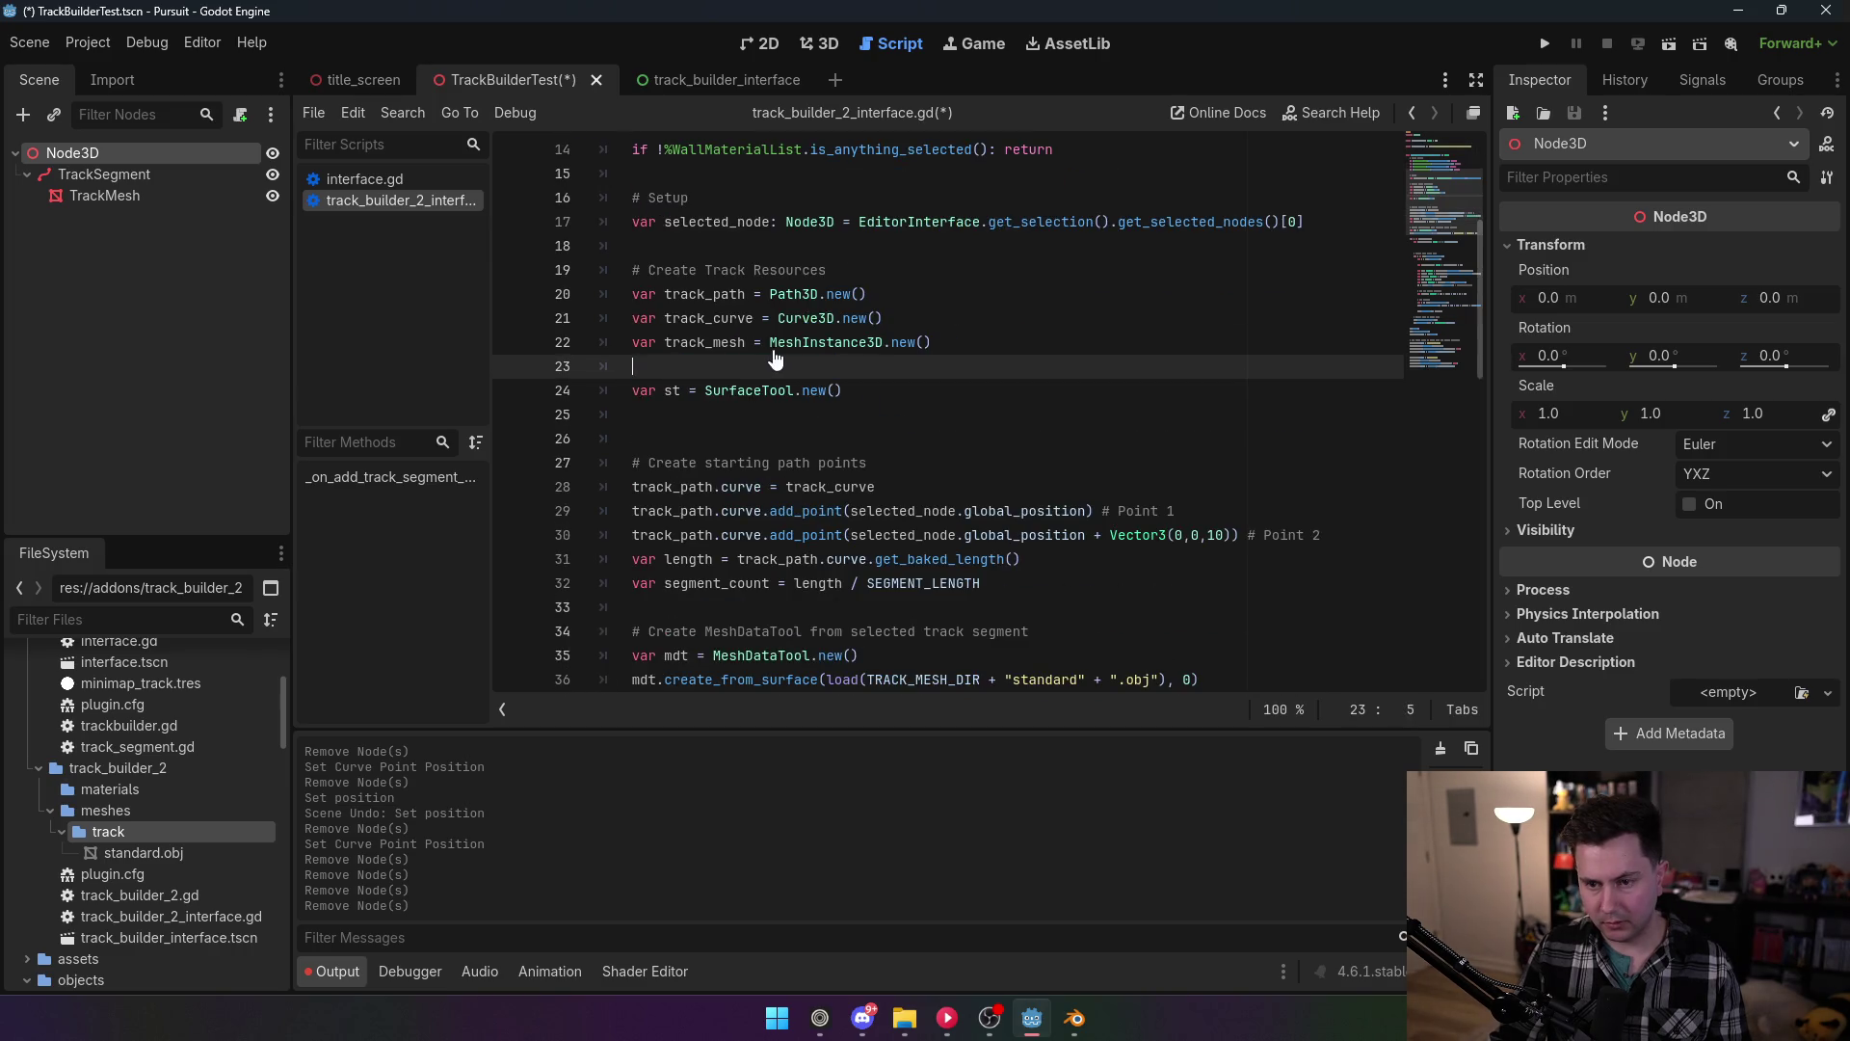
scroll(736, 421, "down", 10)
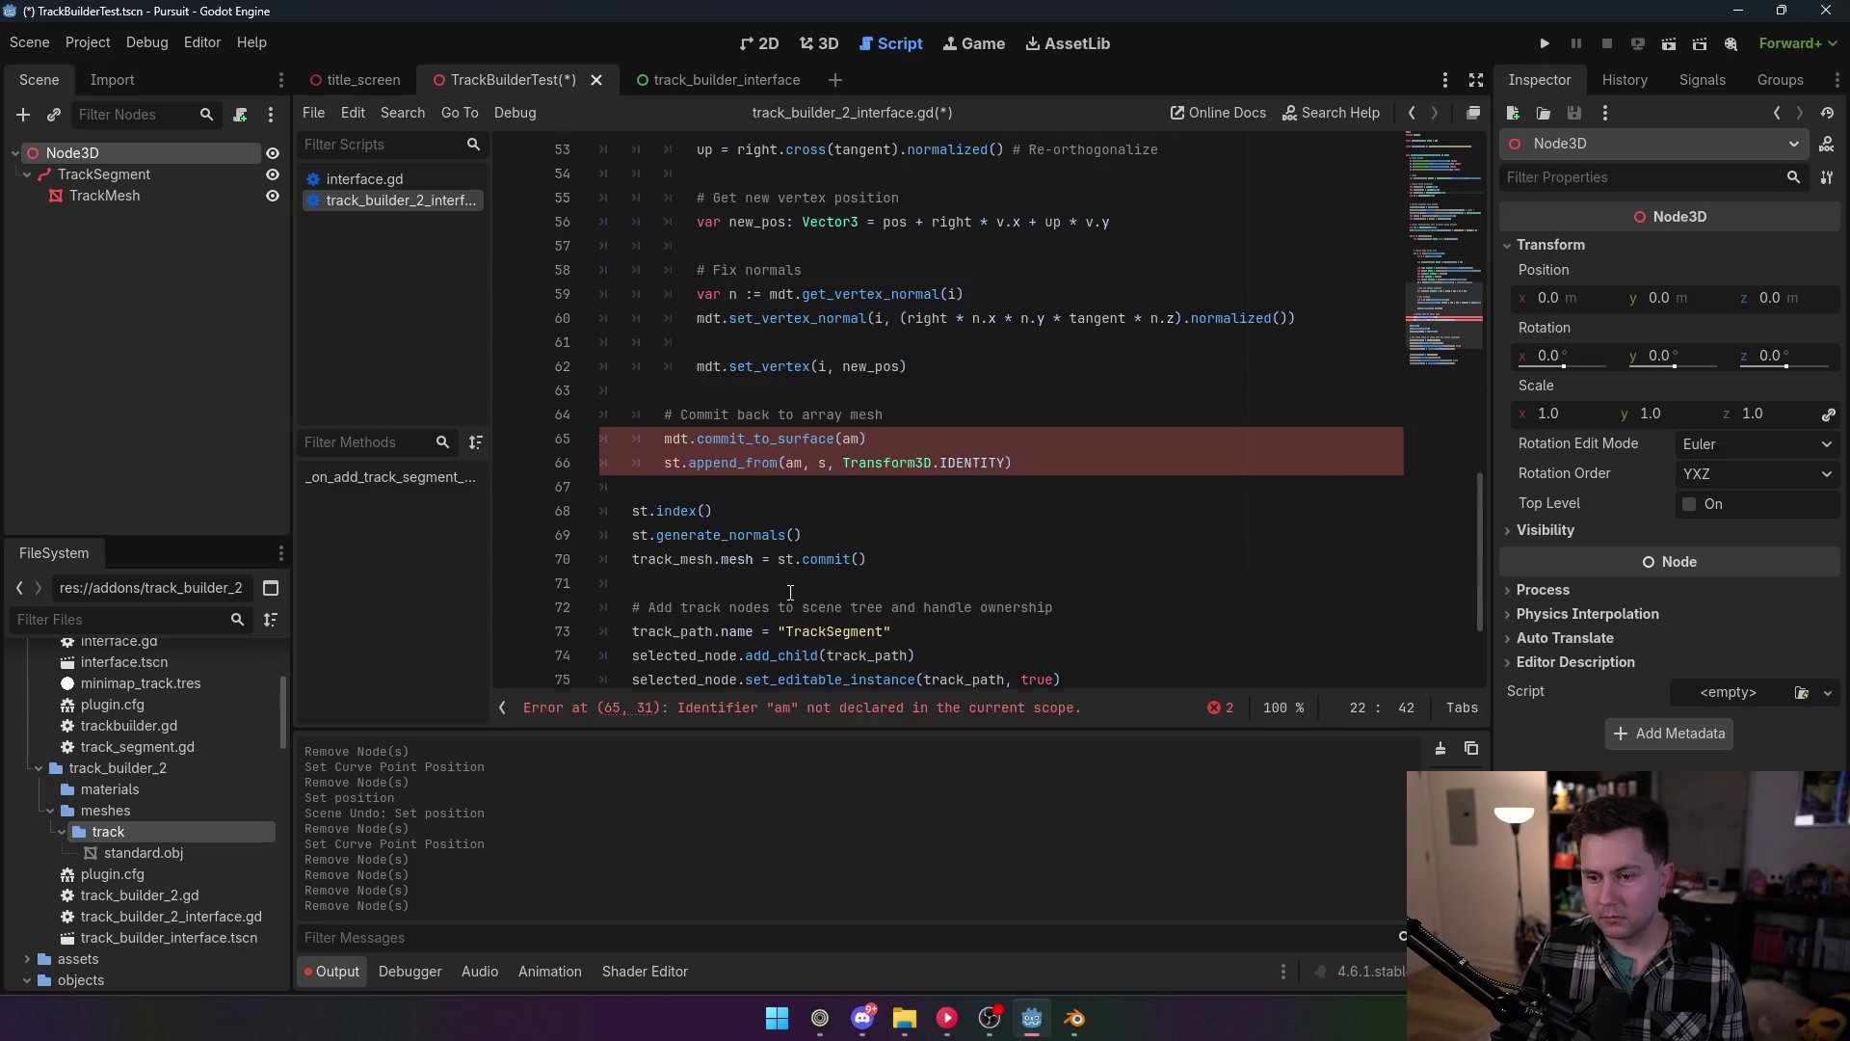
left_click(916, 414)
key("Return")
key("ctrl+v")
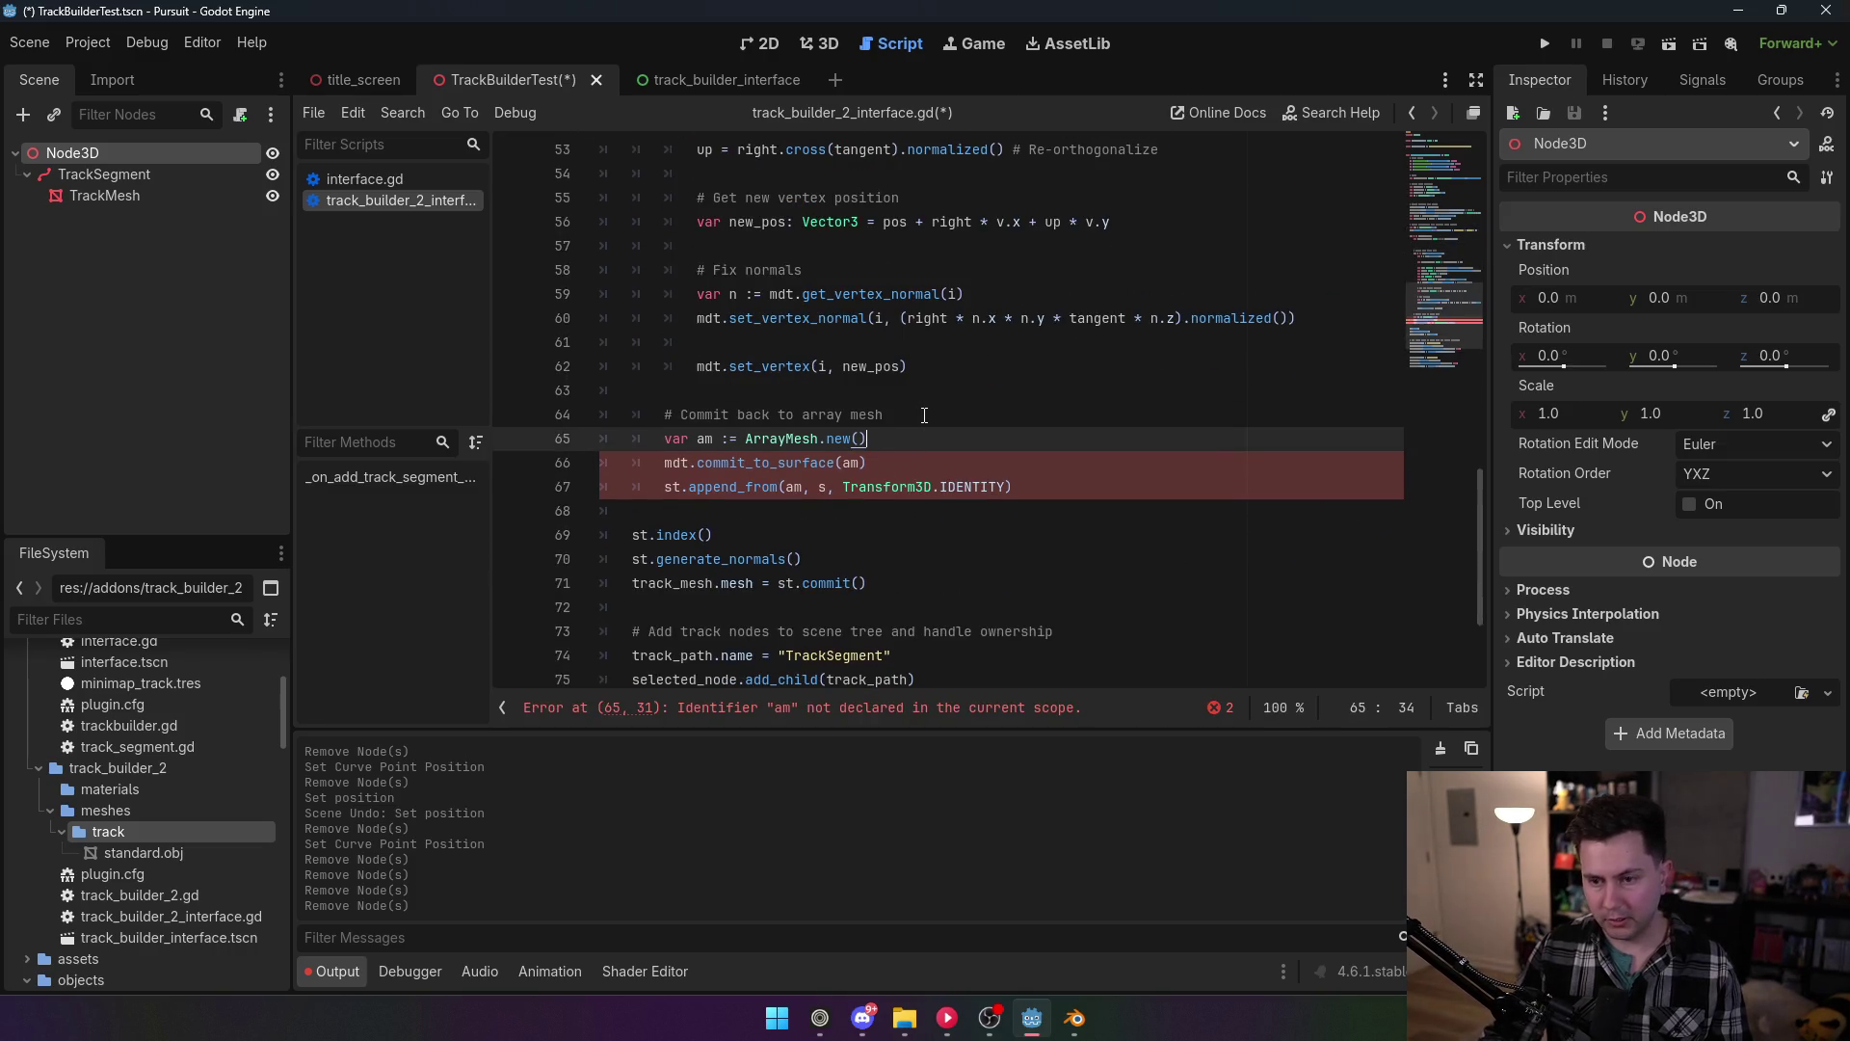
Step: Review the set_vertex, commit_to_surface and append_from lines, then save the interface script
left_click(937, 375)
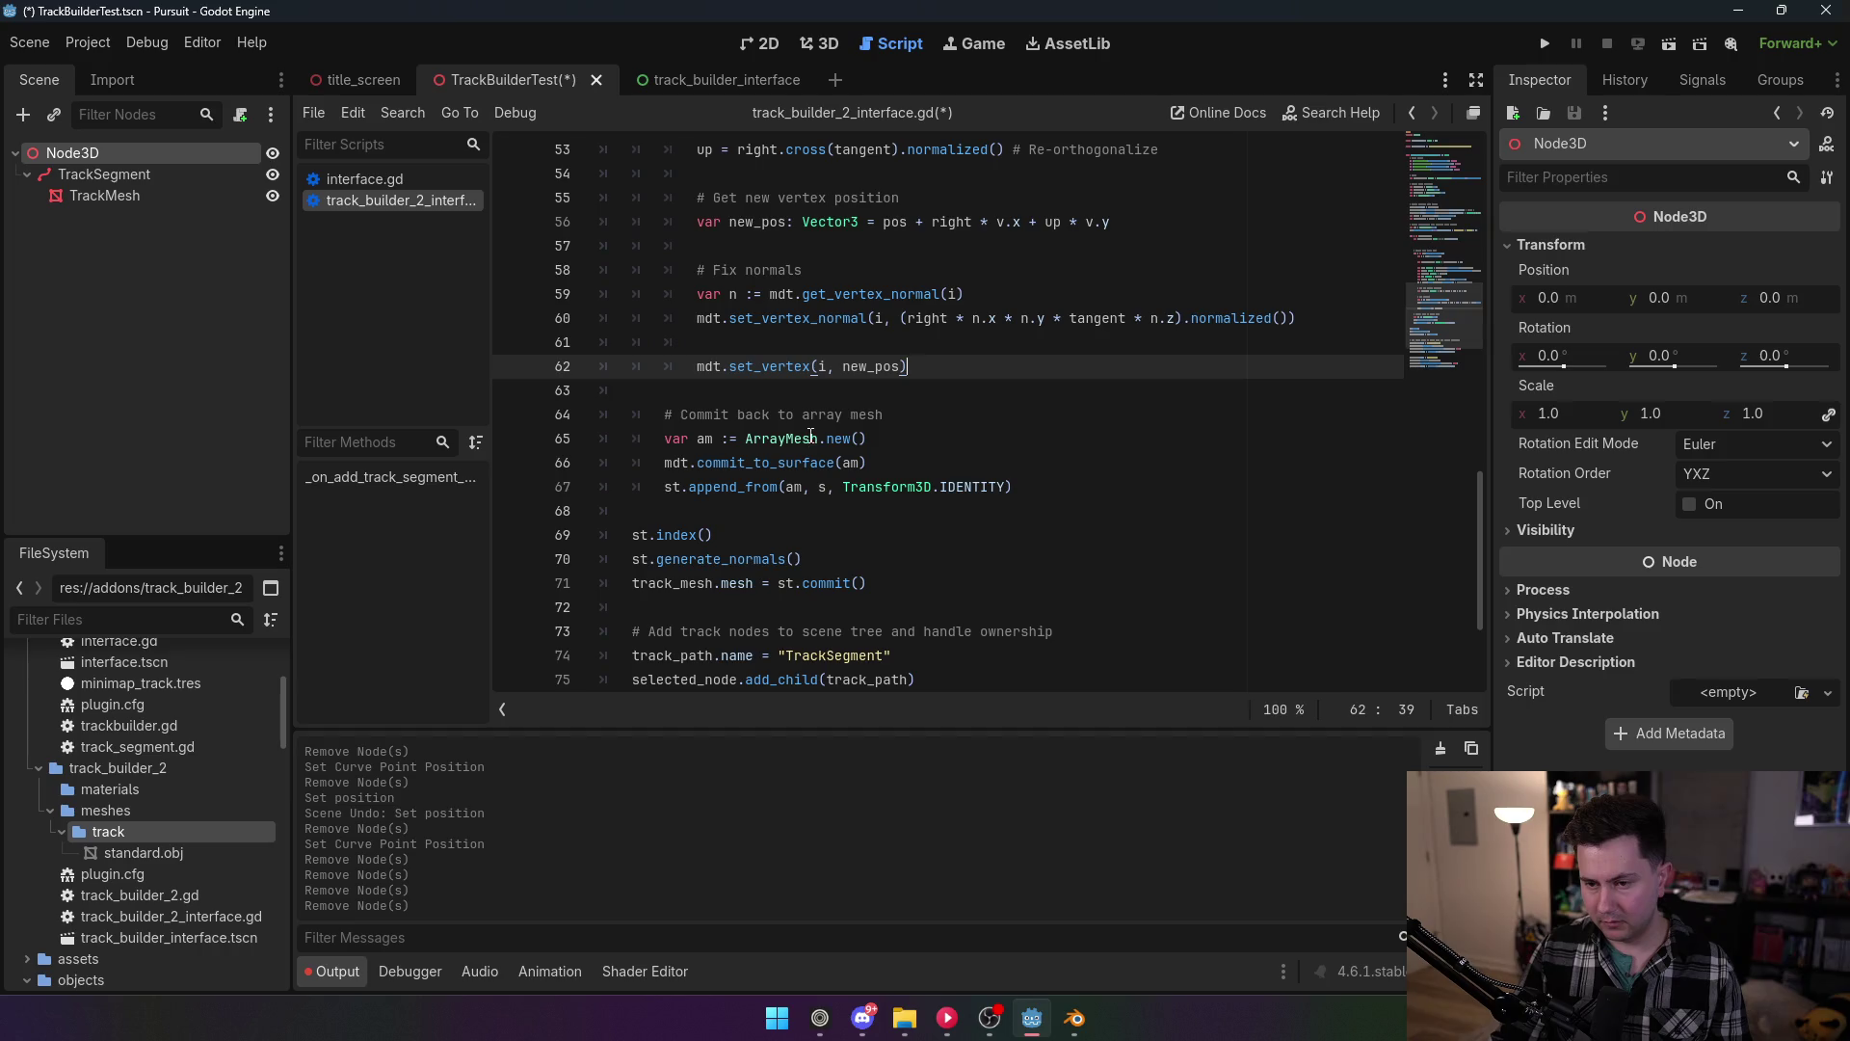
left_click(899, 396)
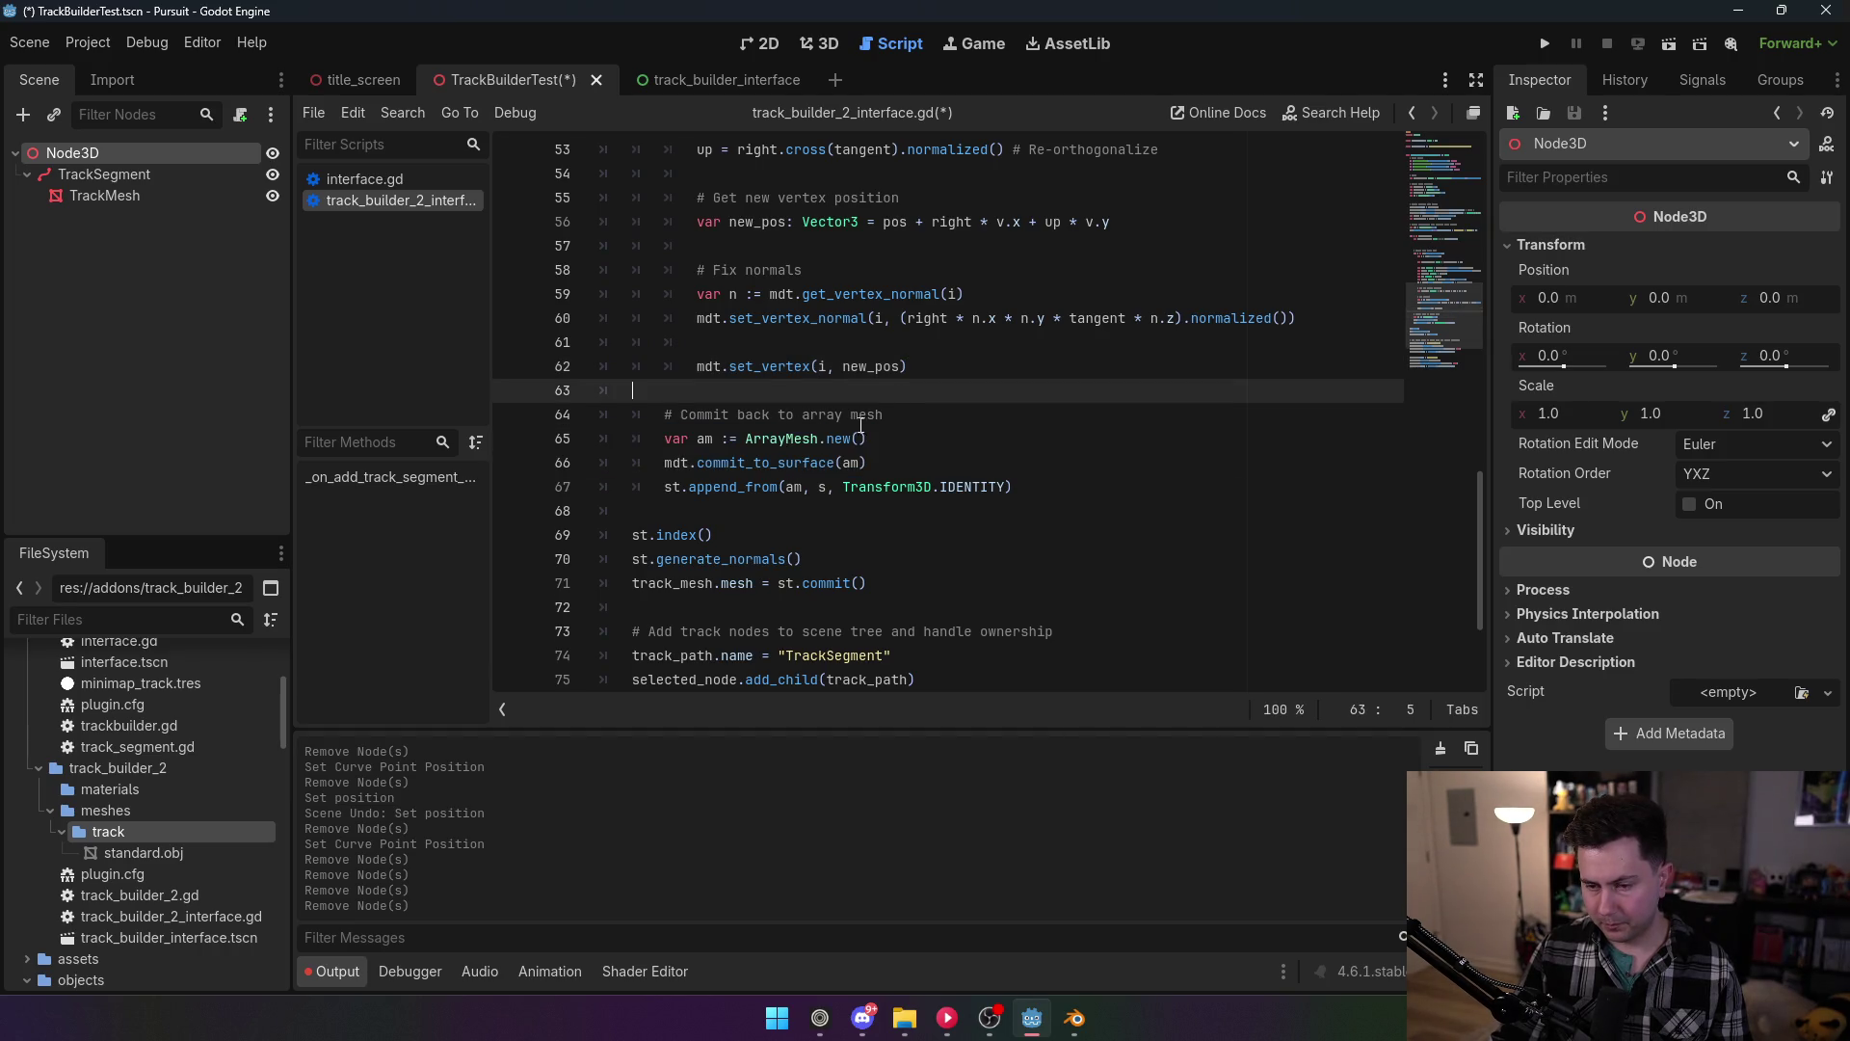
left_click_drag(672, 464, 872, 462)
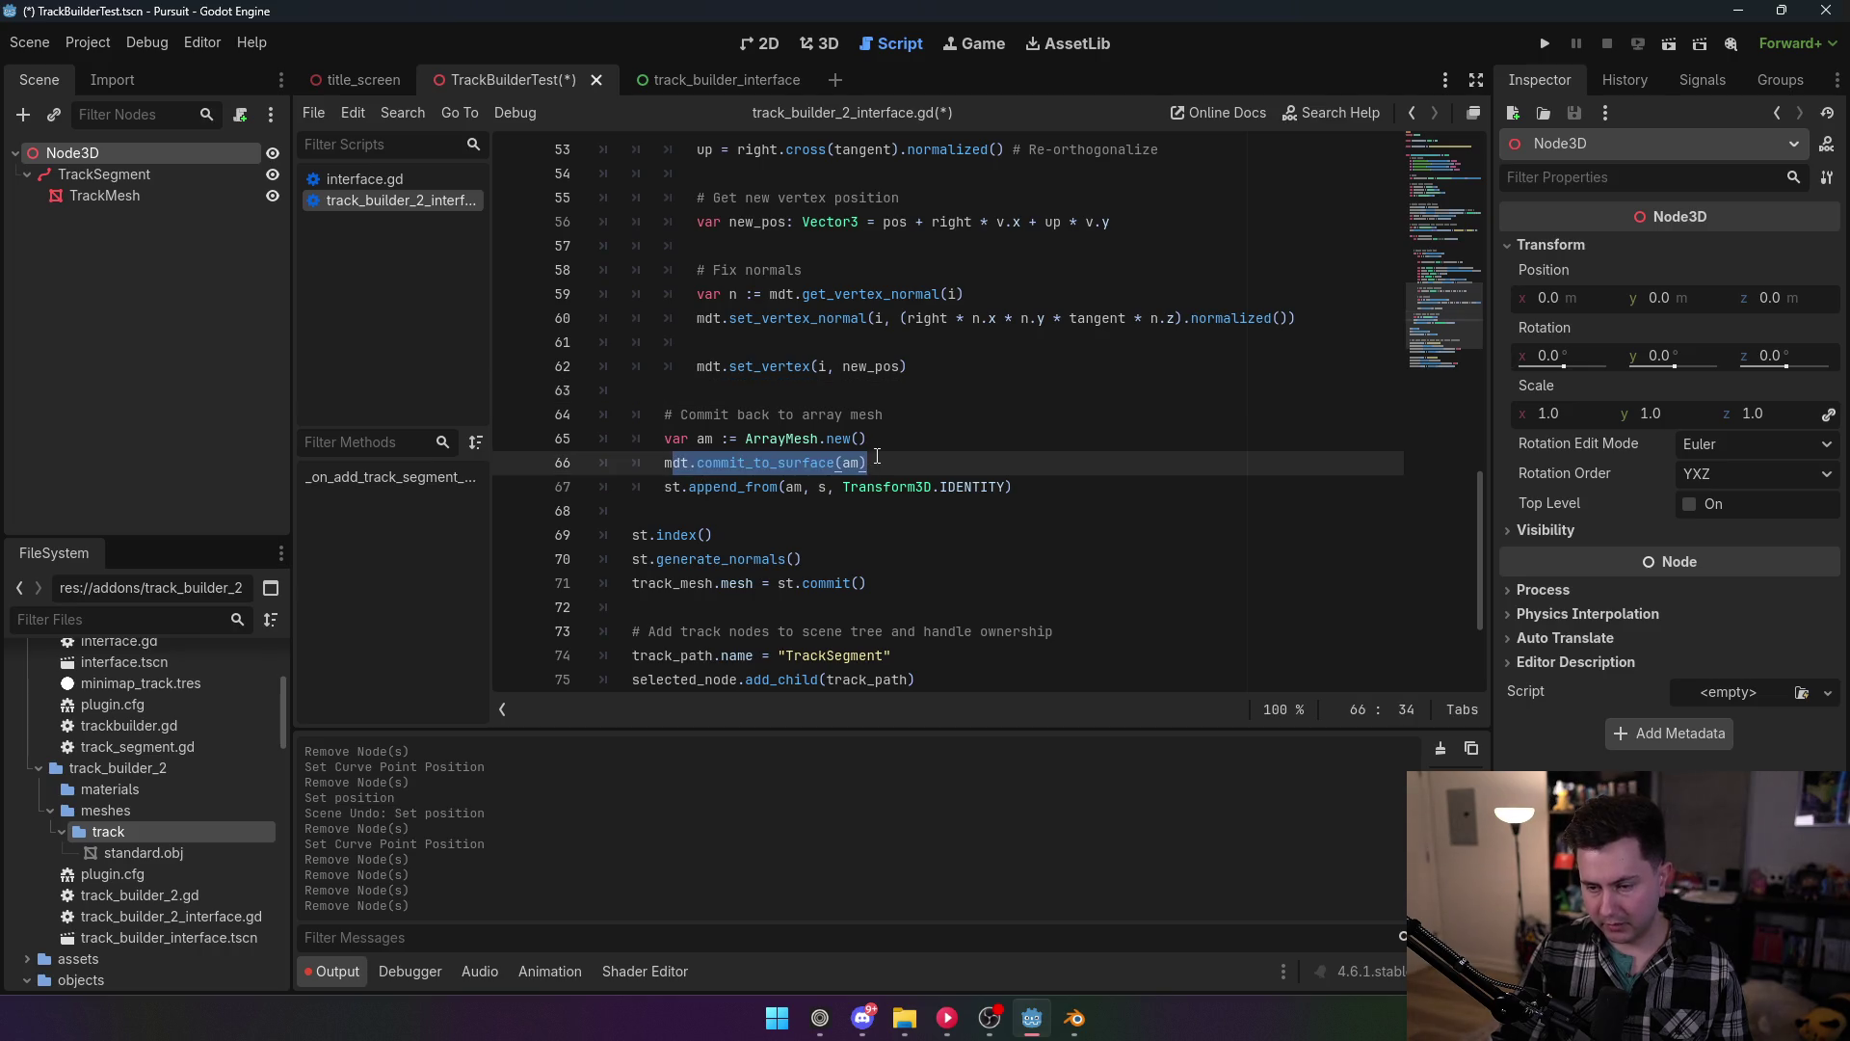
left_click_drag(722, 488, 911, 490)
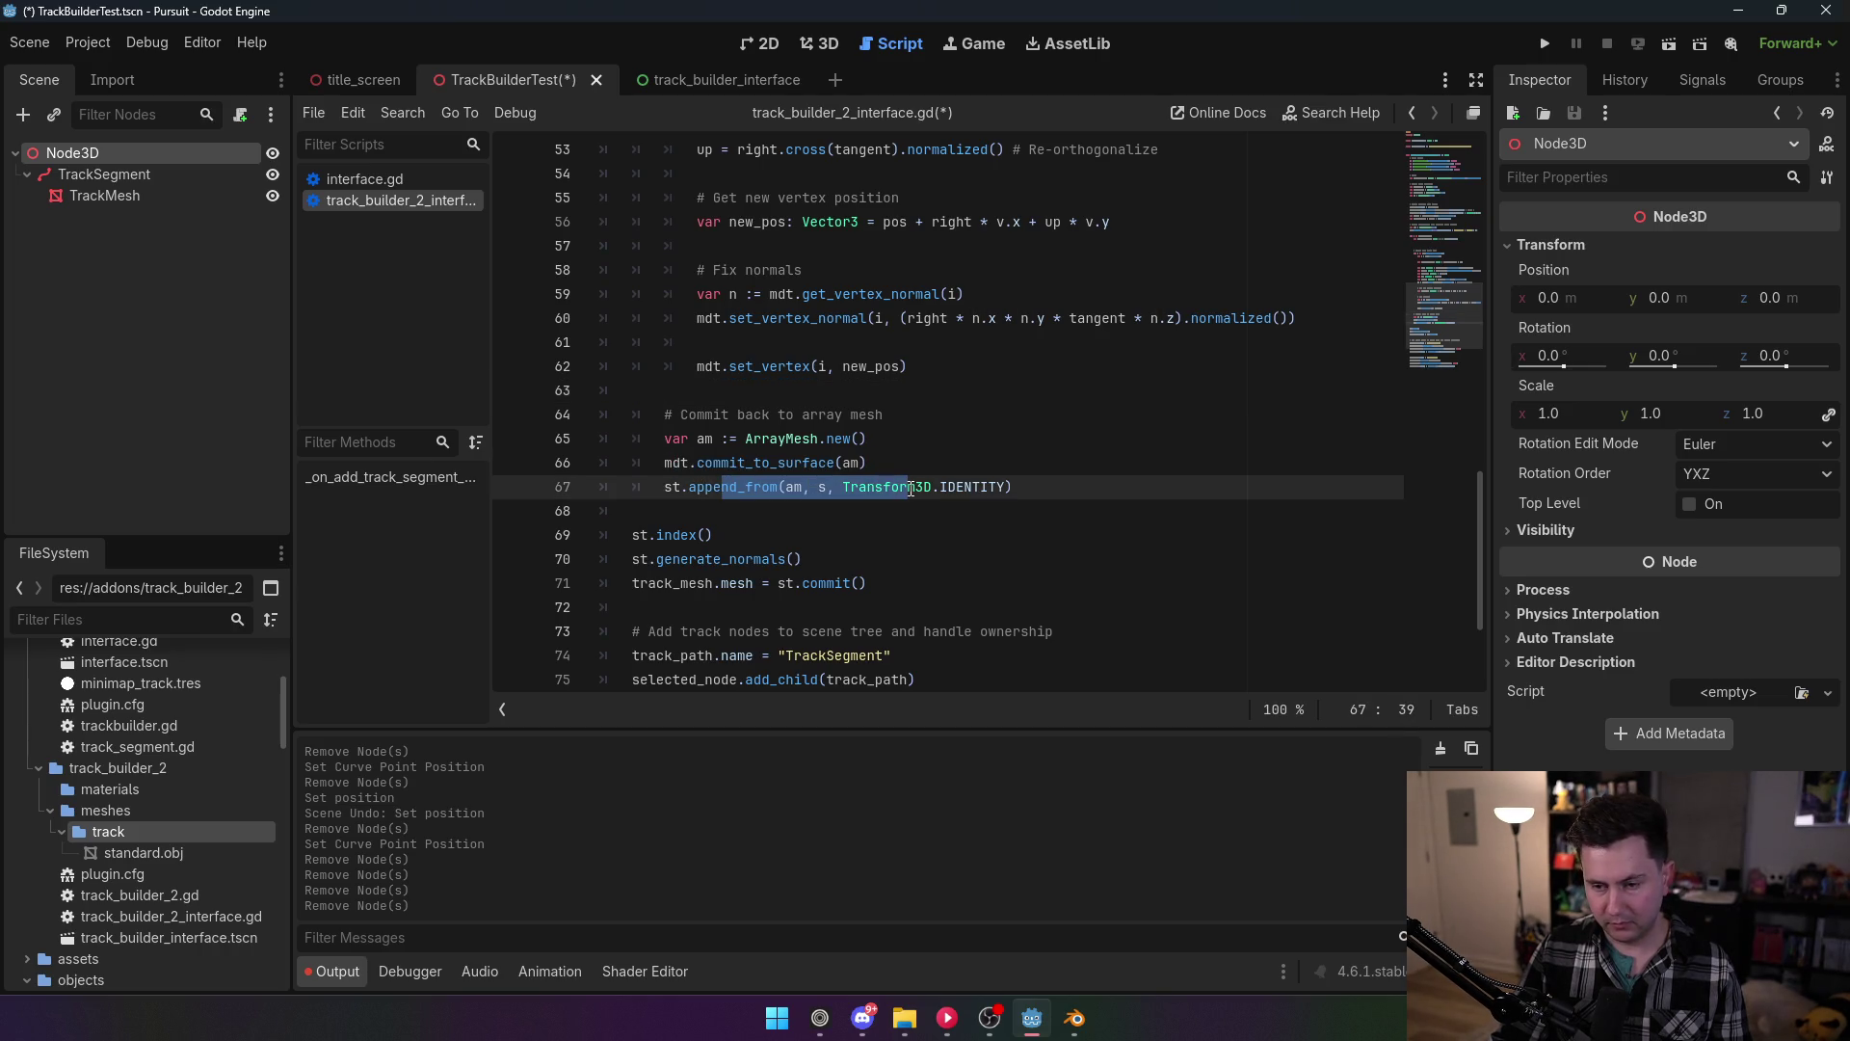
scroll(915, 482, "down", 2)
key("ctrl+s")
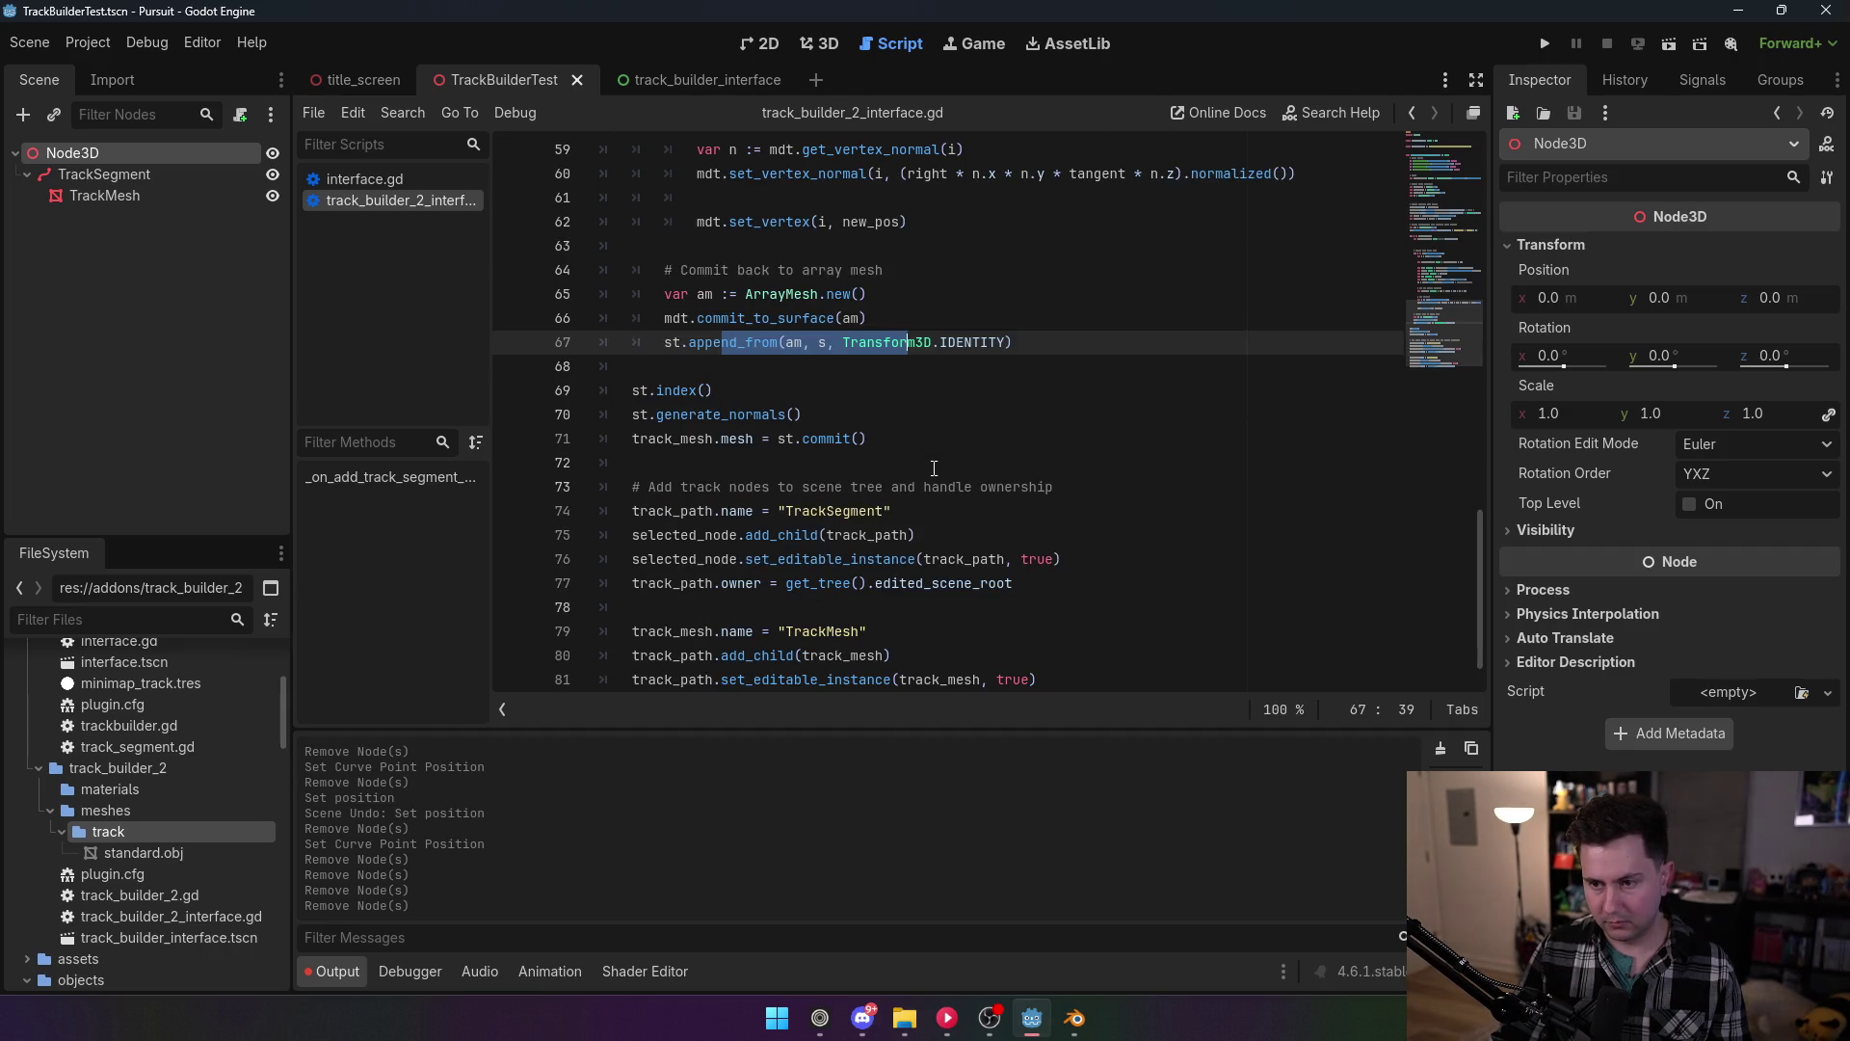
left_click(88, 43)
Step: Enable the TrackBuilder2 plugin in Project Settings > Plugins
left_click(135, 71)
left_click(198, 231)
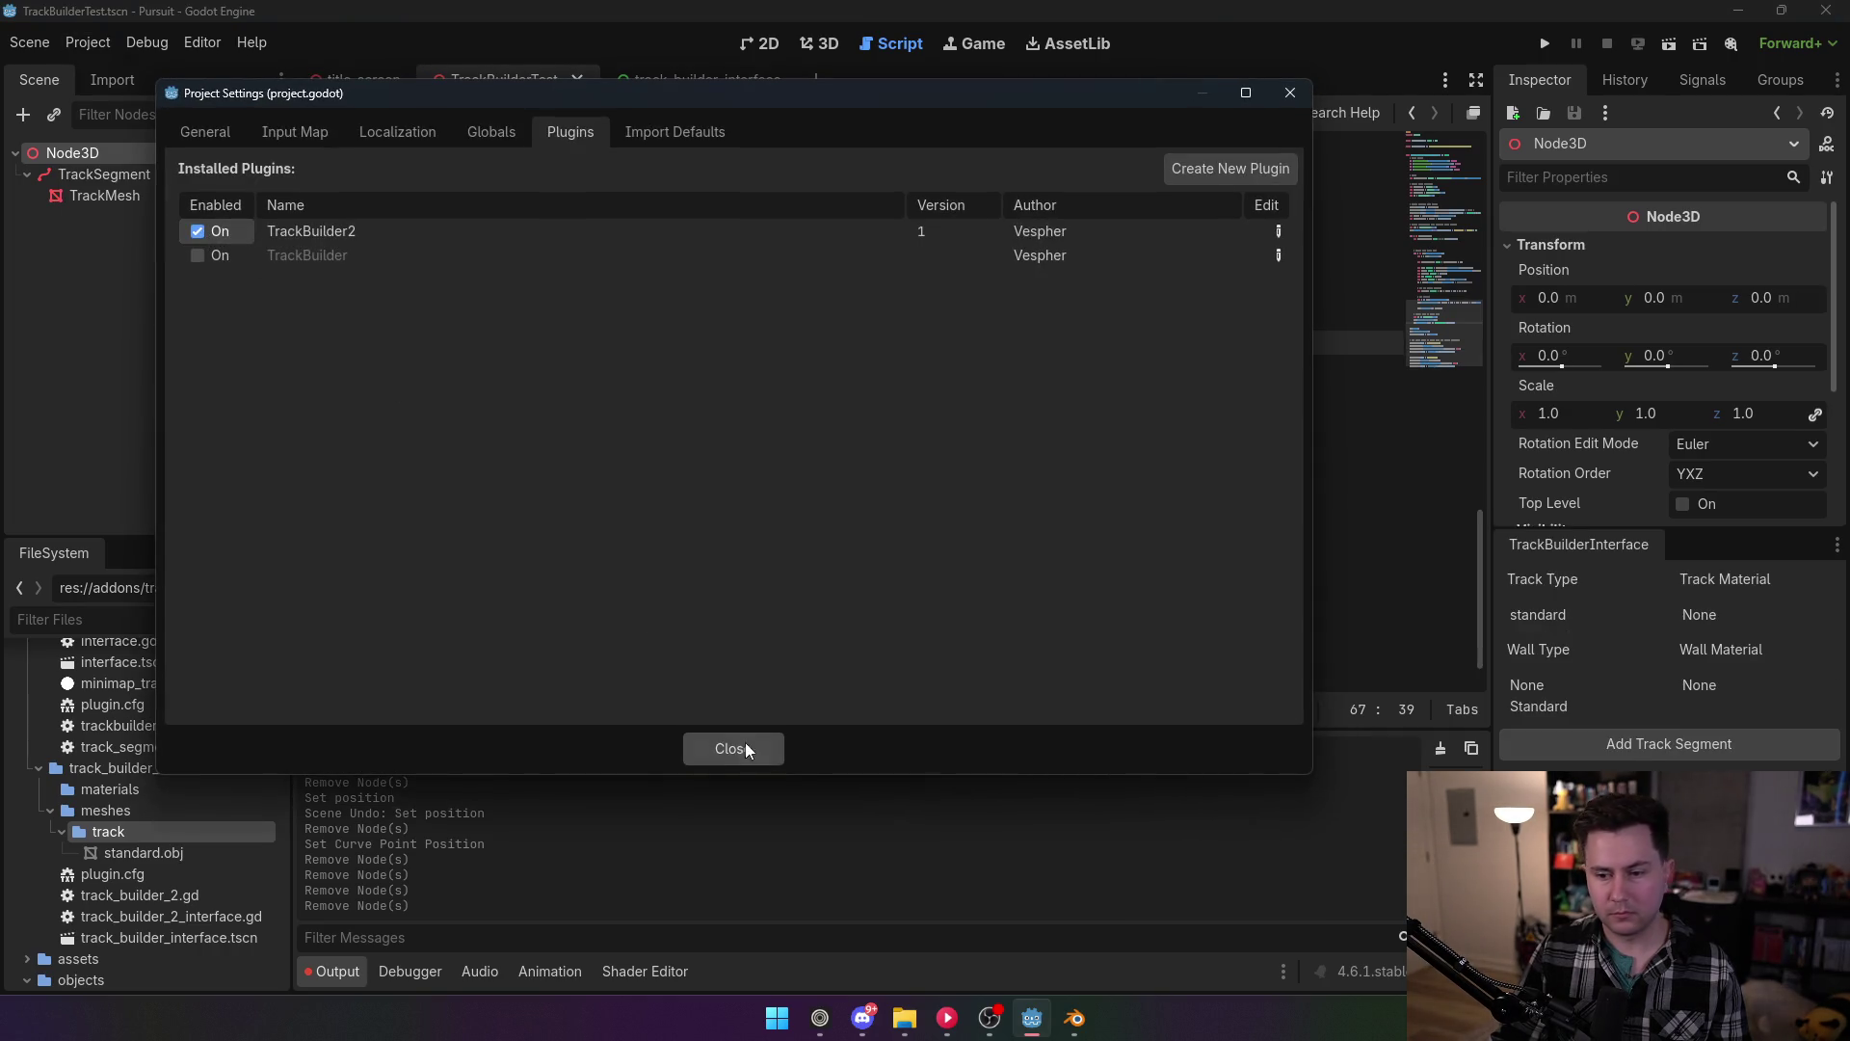
left_click(734, 749)
Step: Delete the old TrackSegment node and generate a new track segment, framing it in the 3D view
left_click(819, 43)
left_click(106, 174)
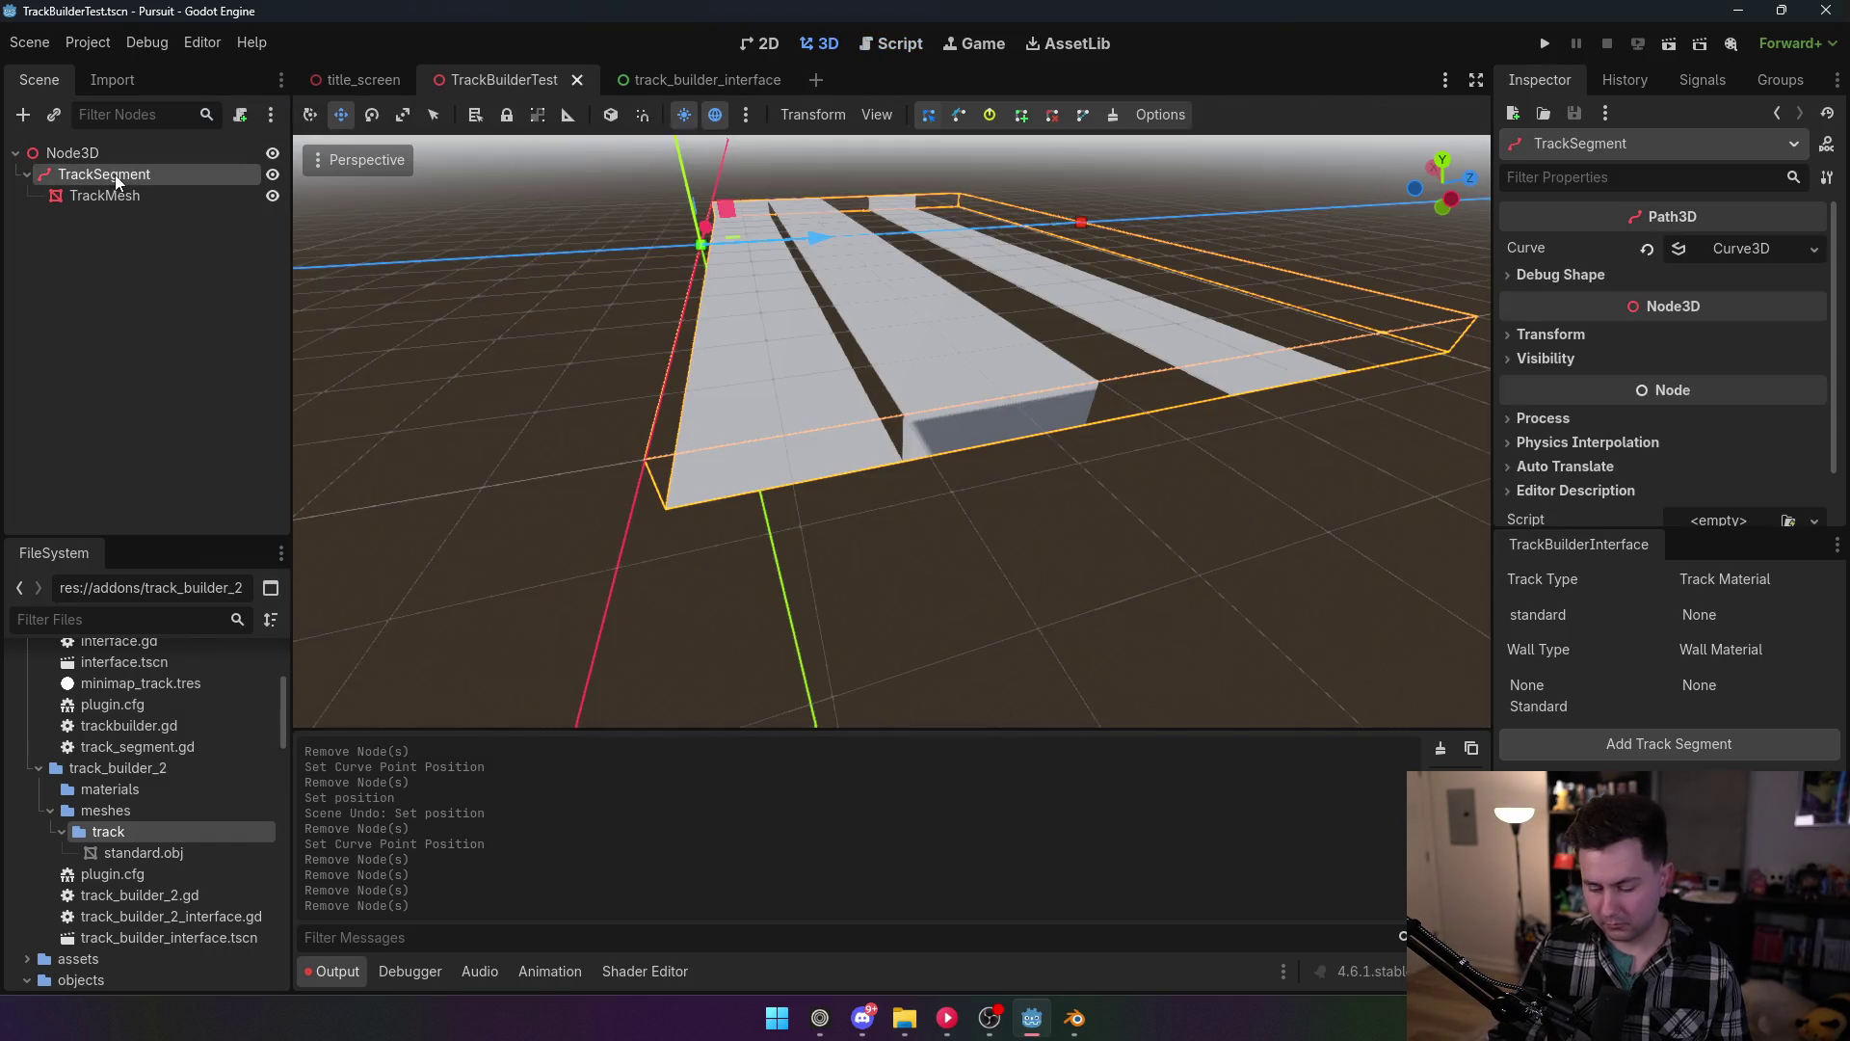
key("Delete")
left_click(872, 533)
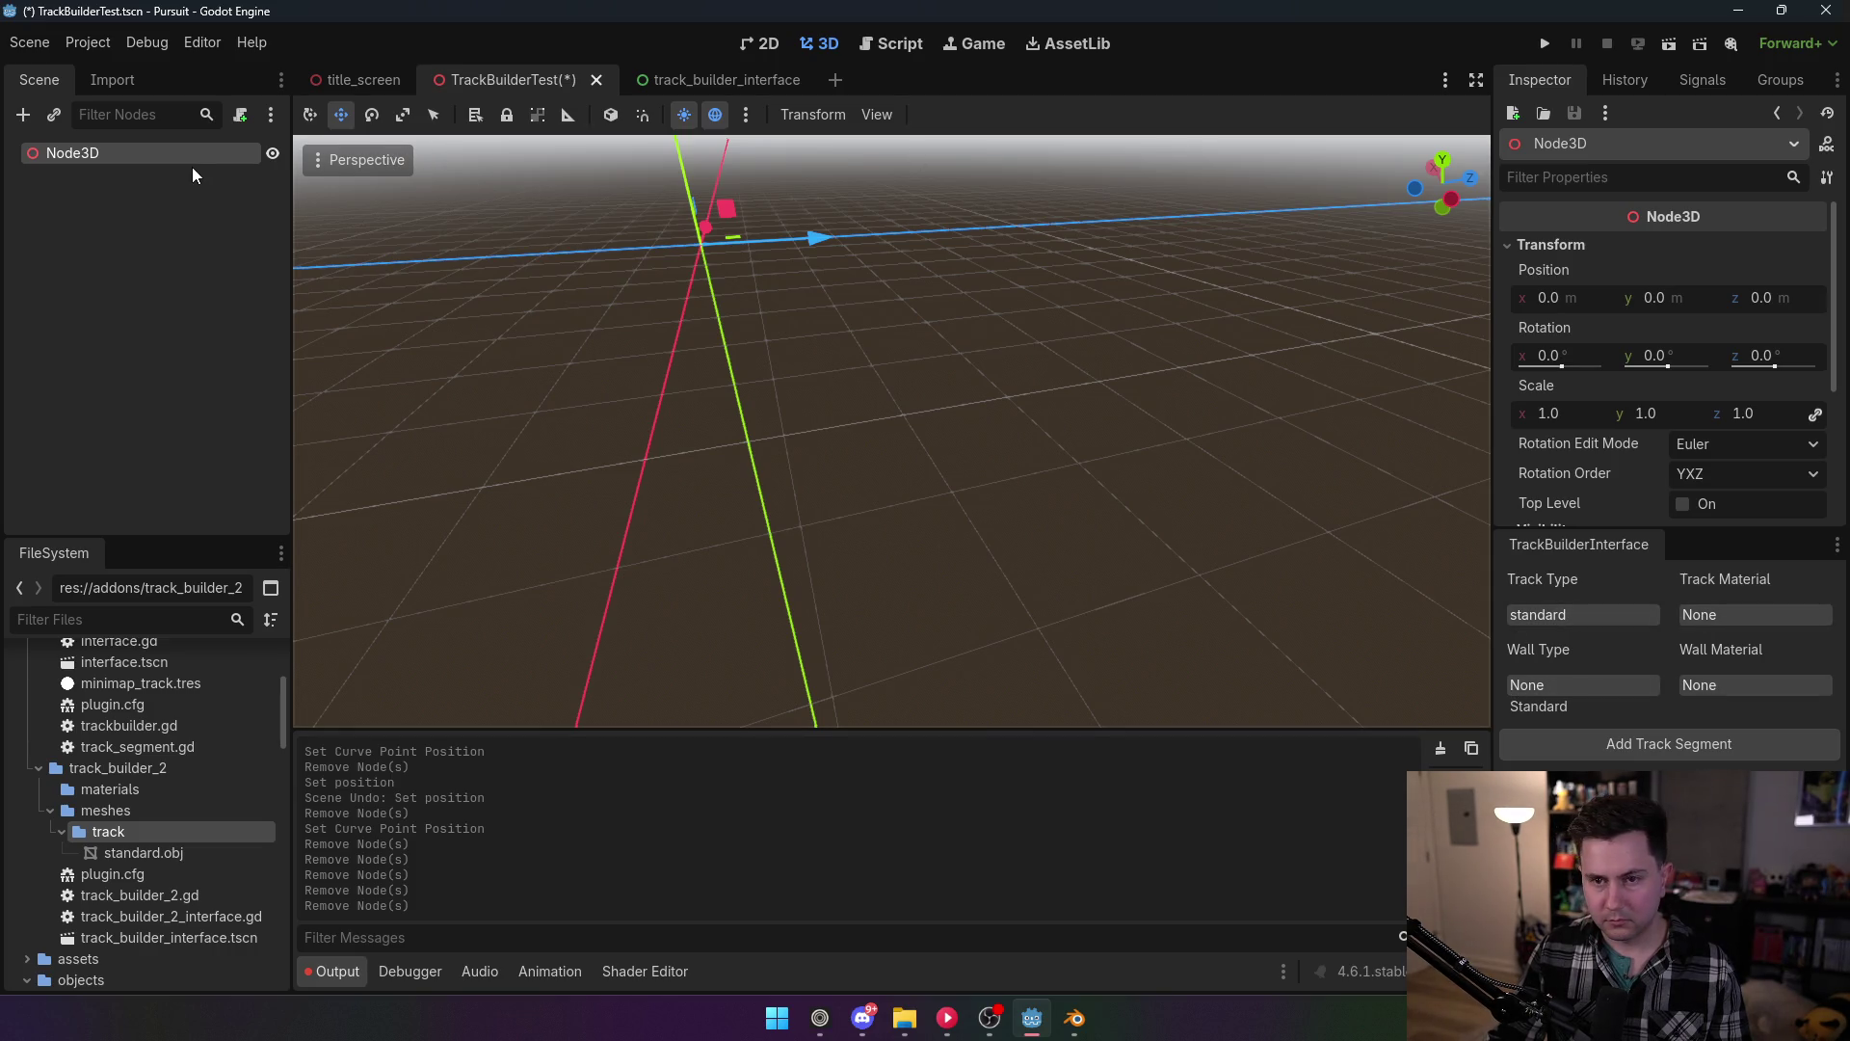
left_click(1640, 744)
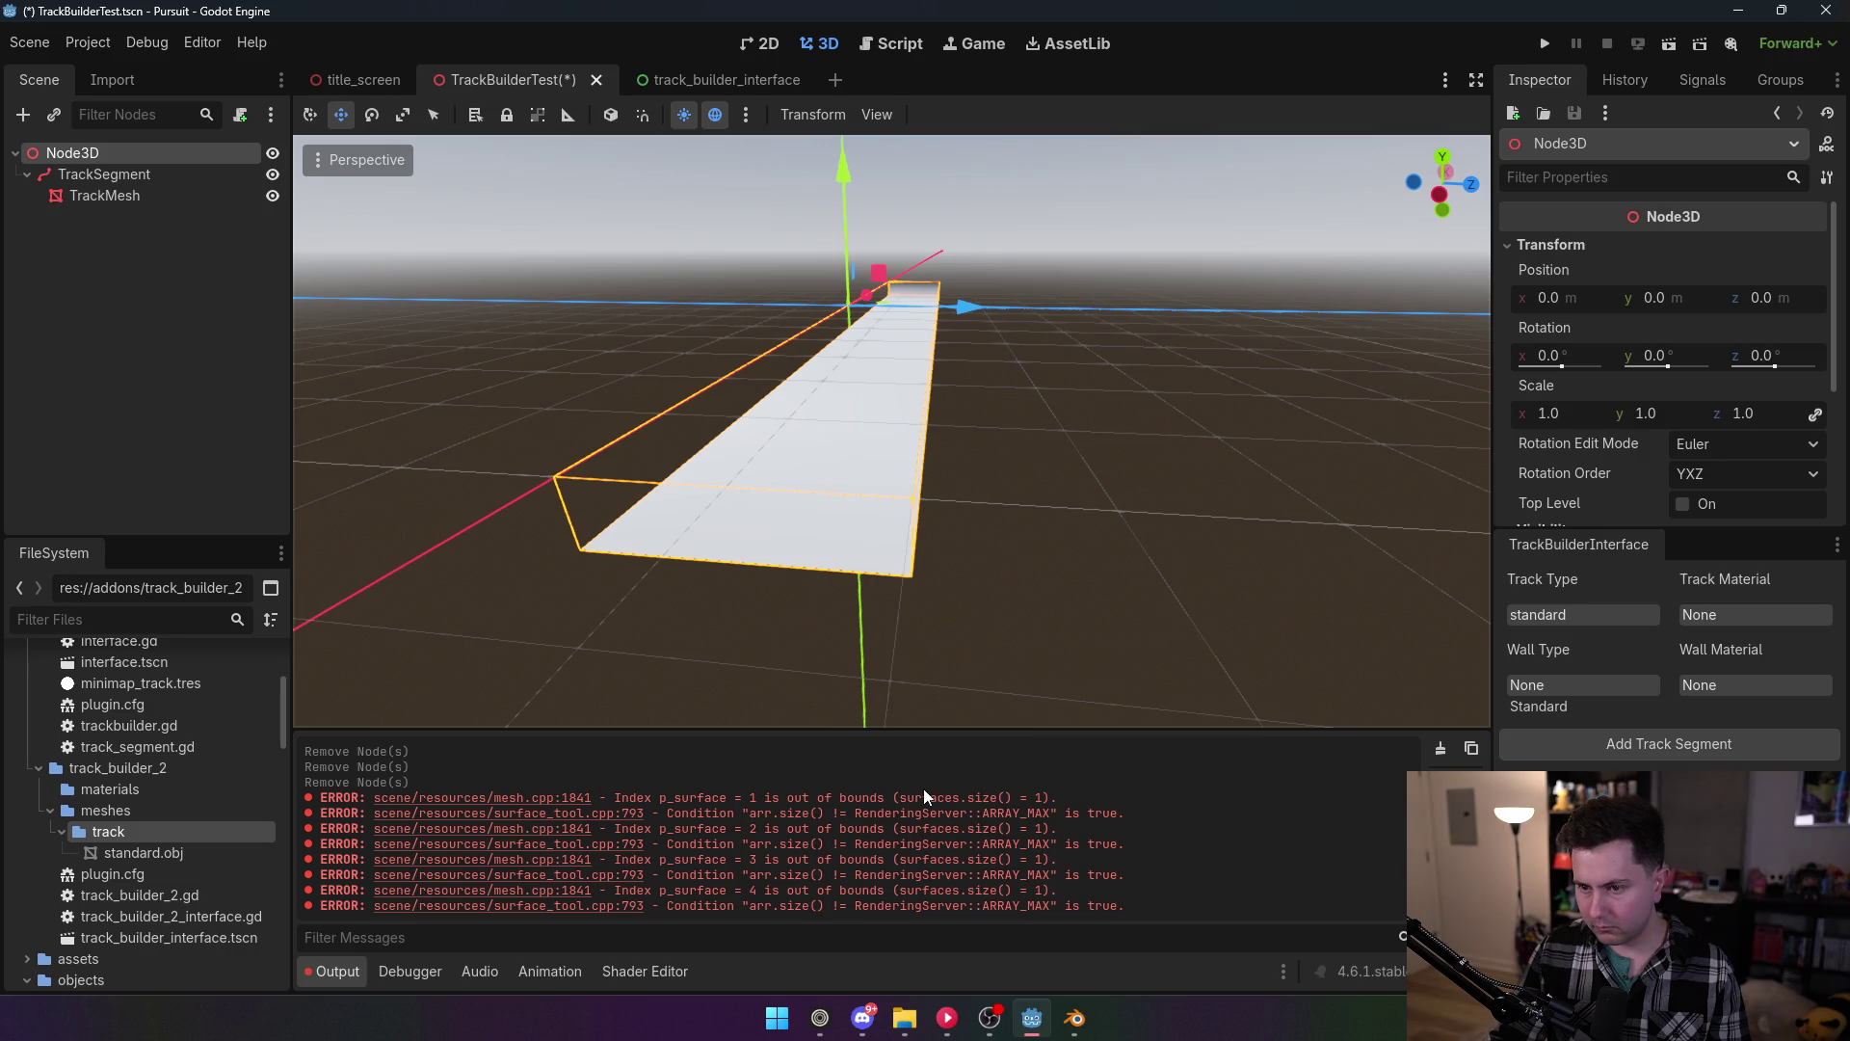
key("f")
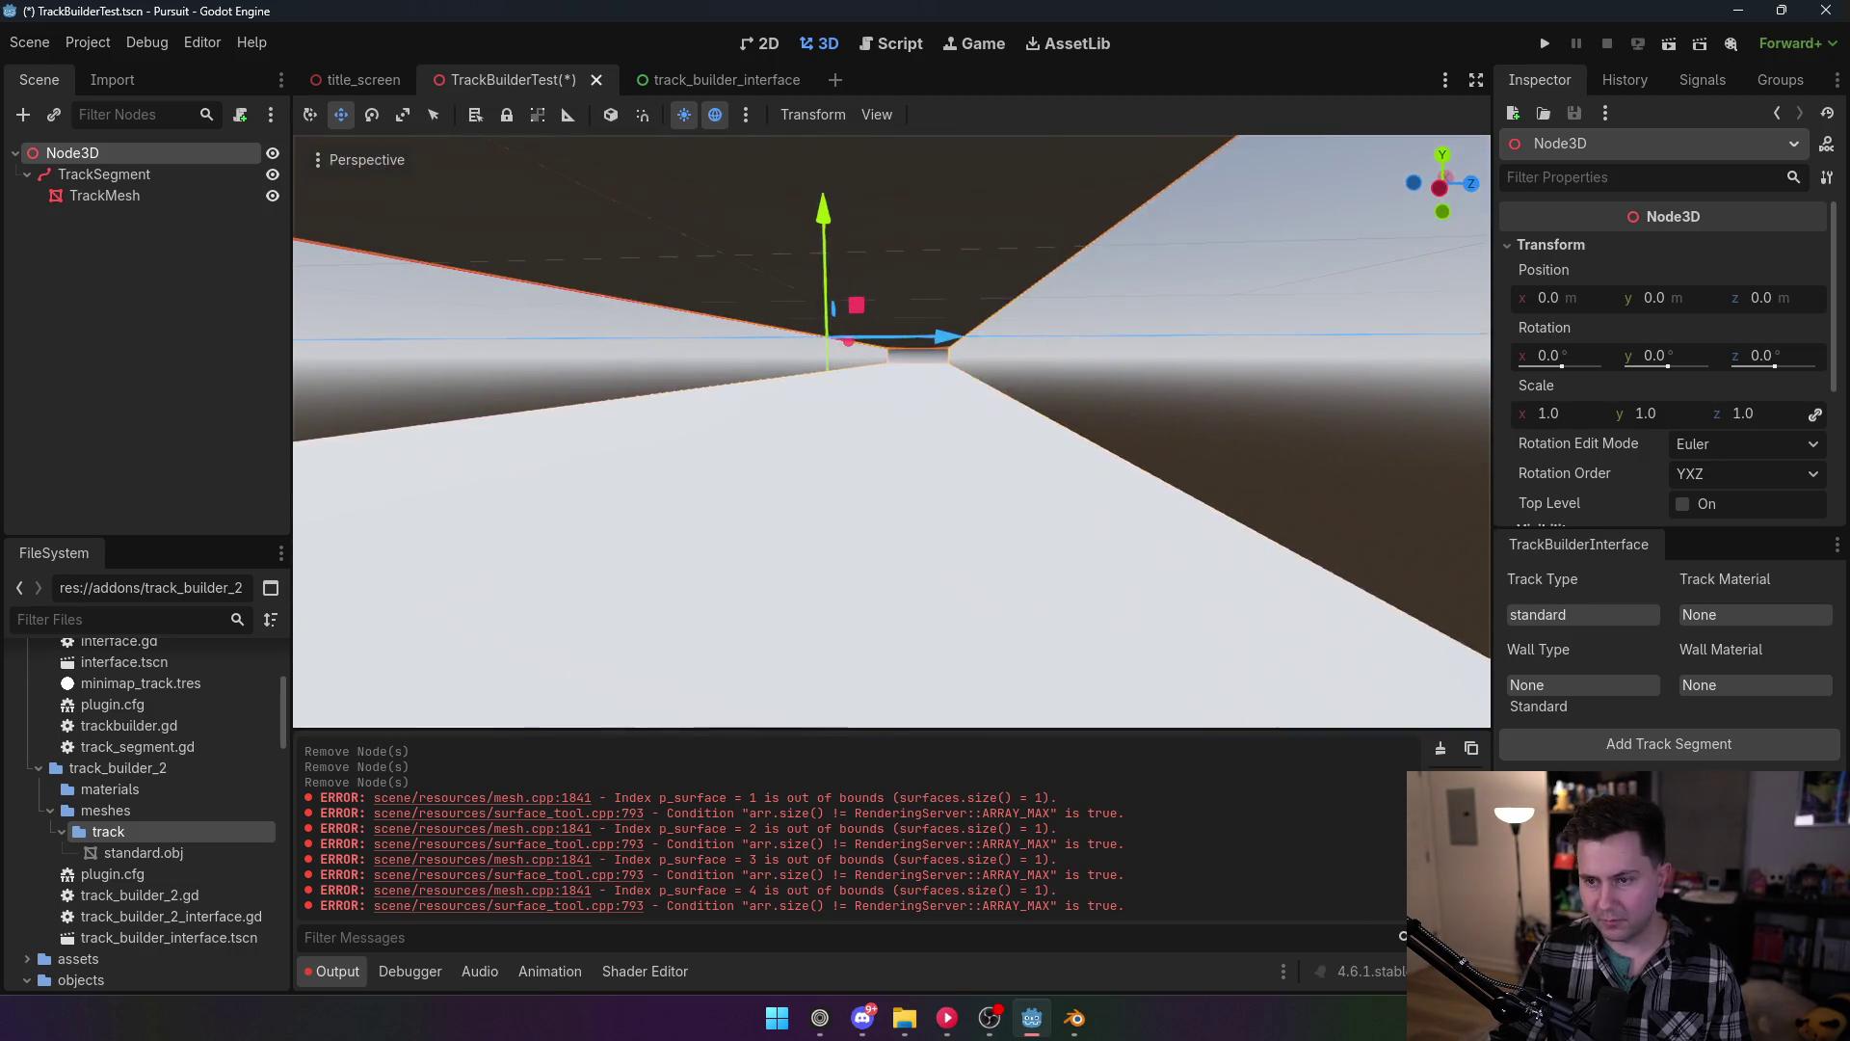
scroll(615, 343, "down", 5)
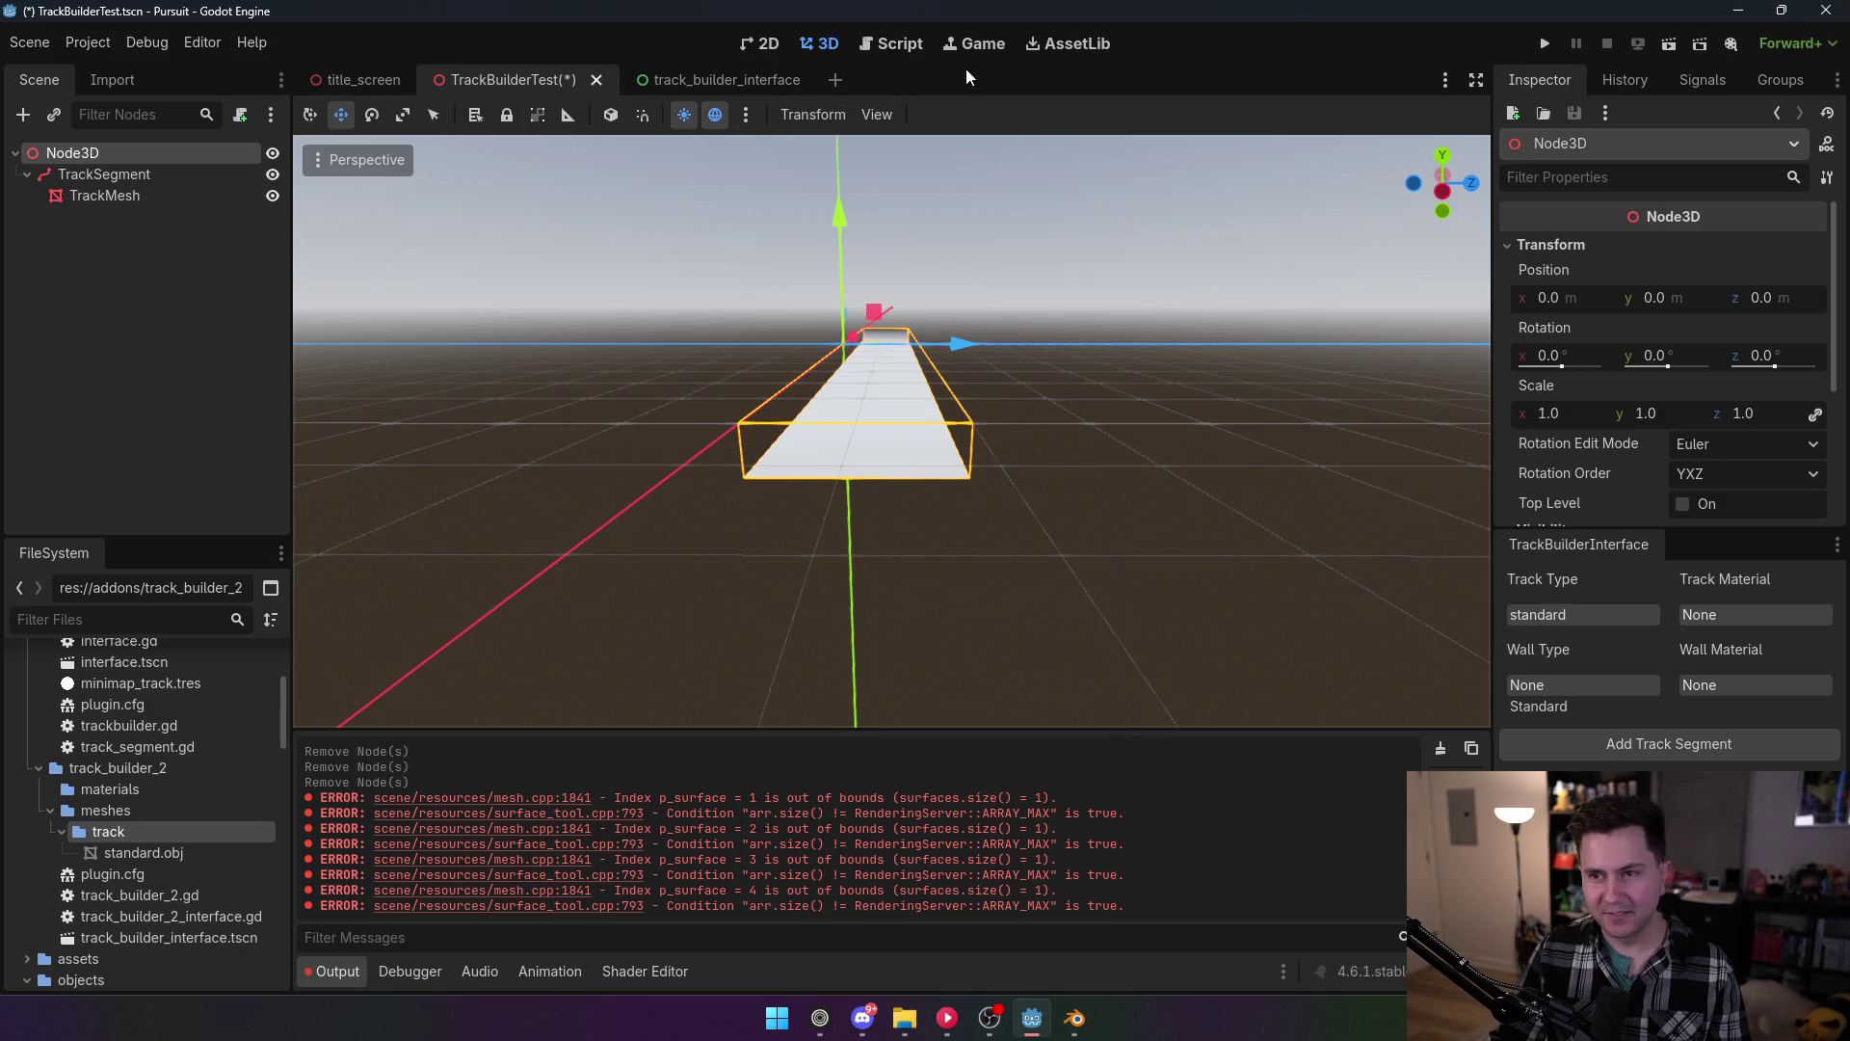
left_click(87, 42)
Step: Disable the TrackBuilder2 plugin in Project Settings > Plugins
left_click(106, 71)
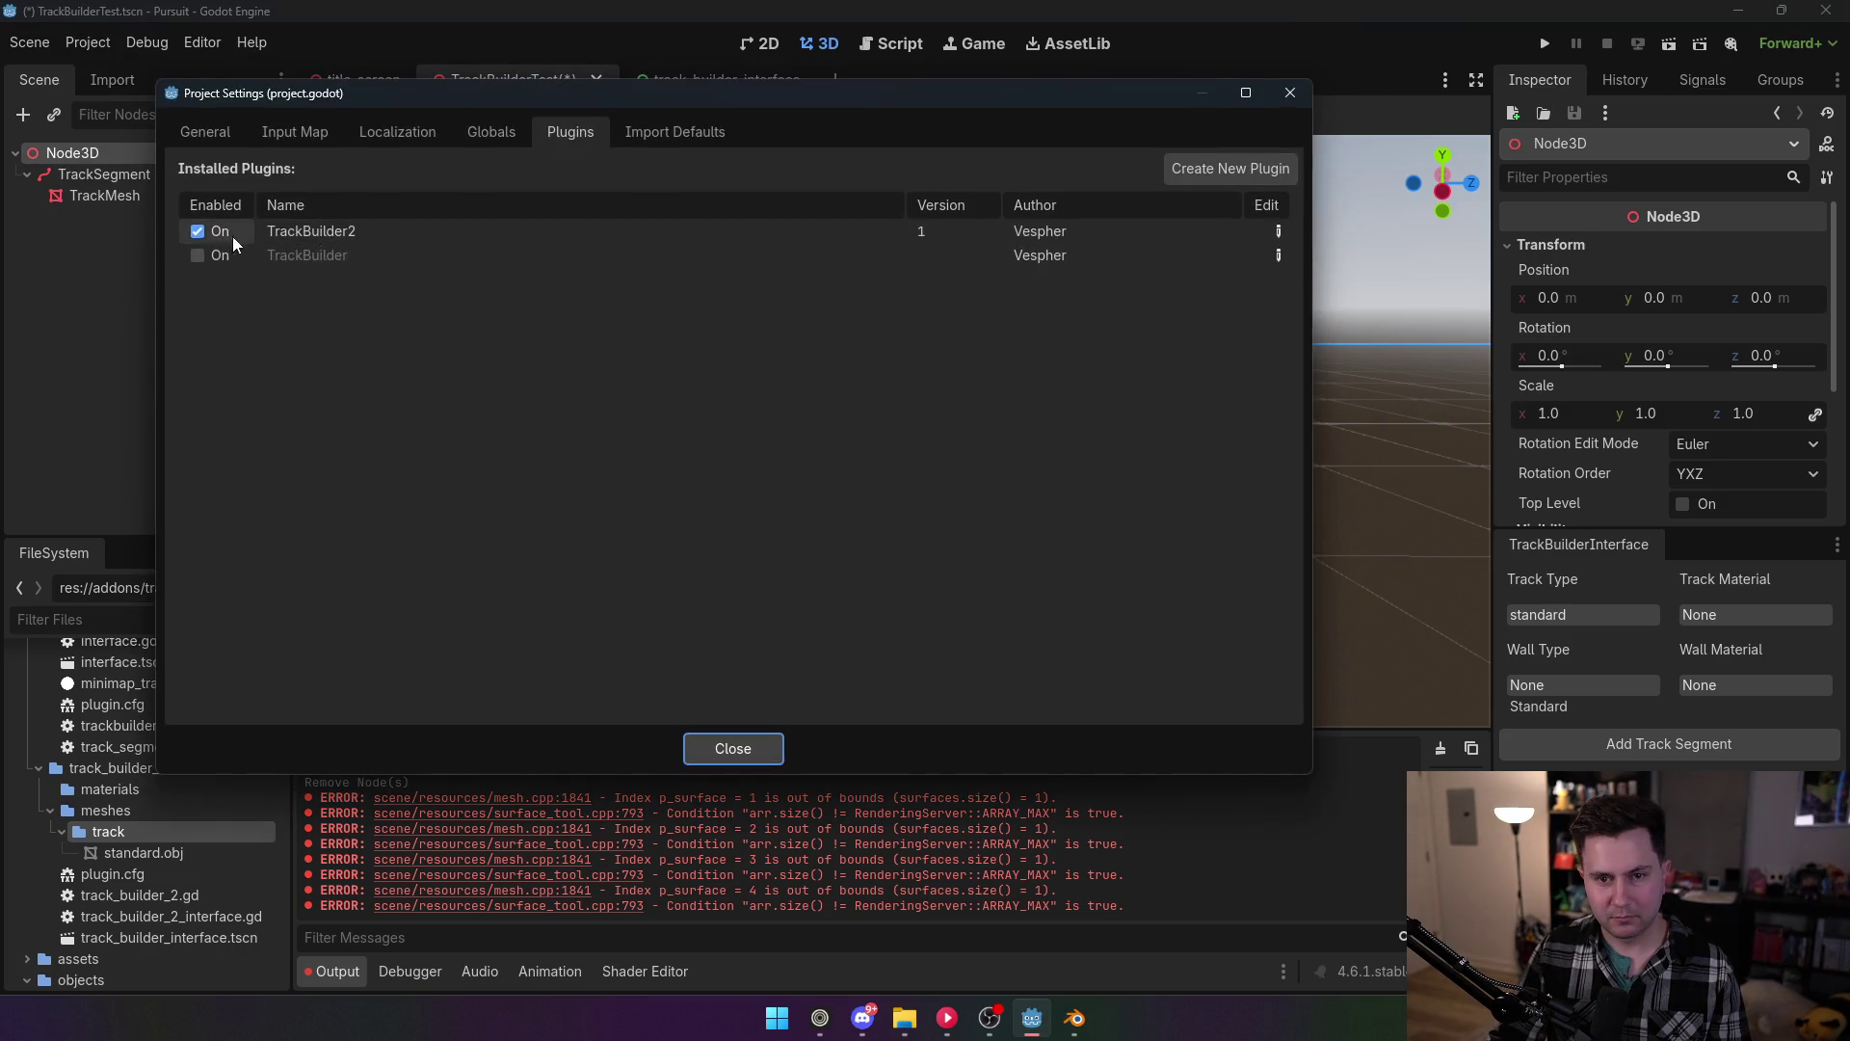
left_click(233, 235)
left_click(733, 748)
Step: Delete the generated TrackSegment node and go to the up-vector line in the script
left_click(895, 44)
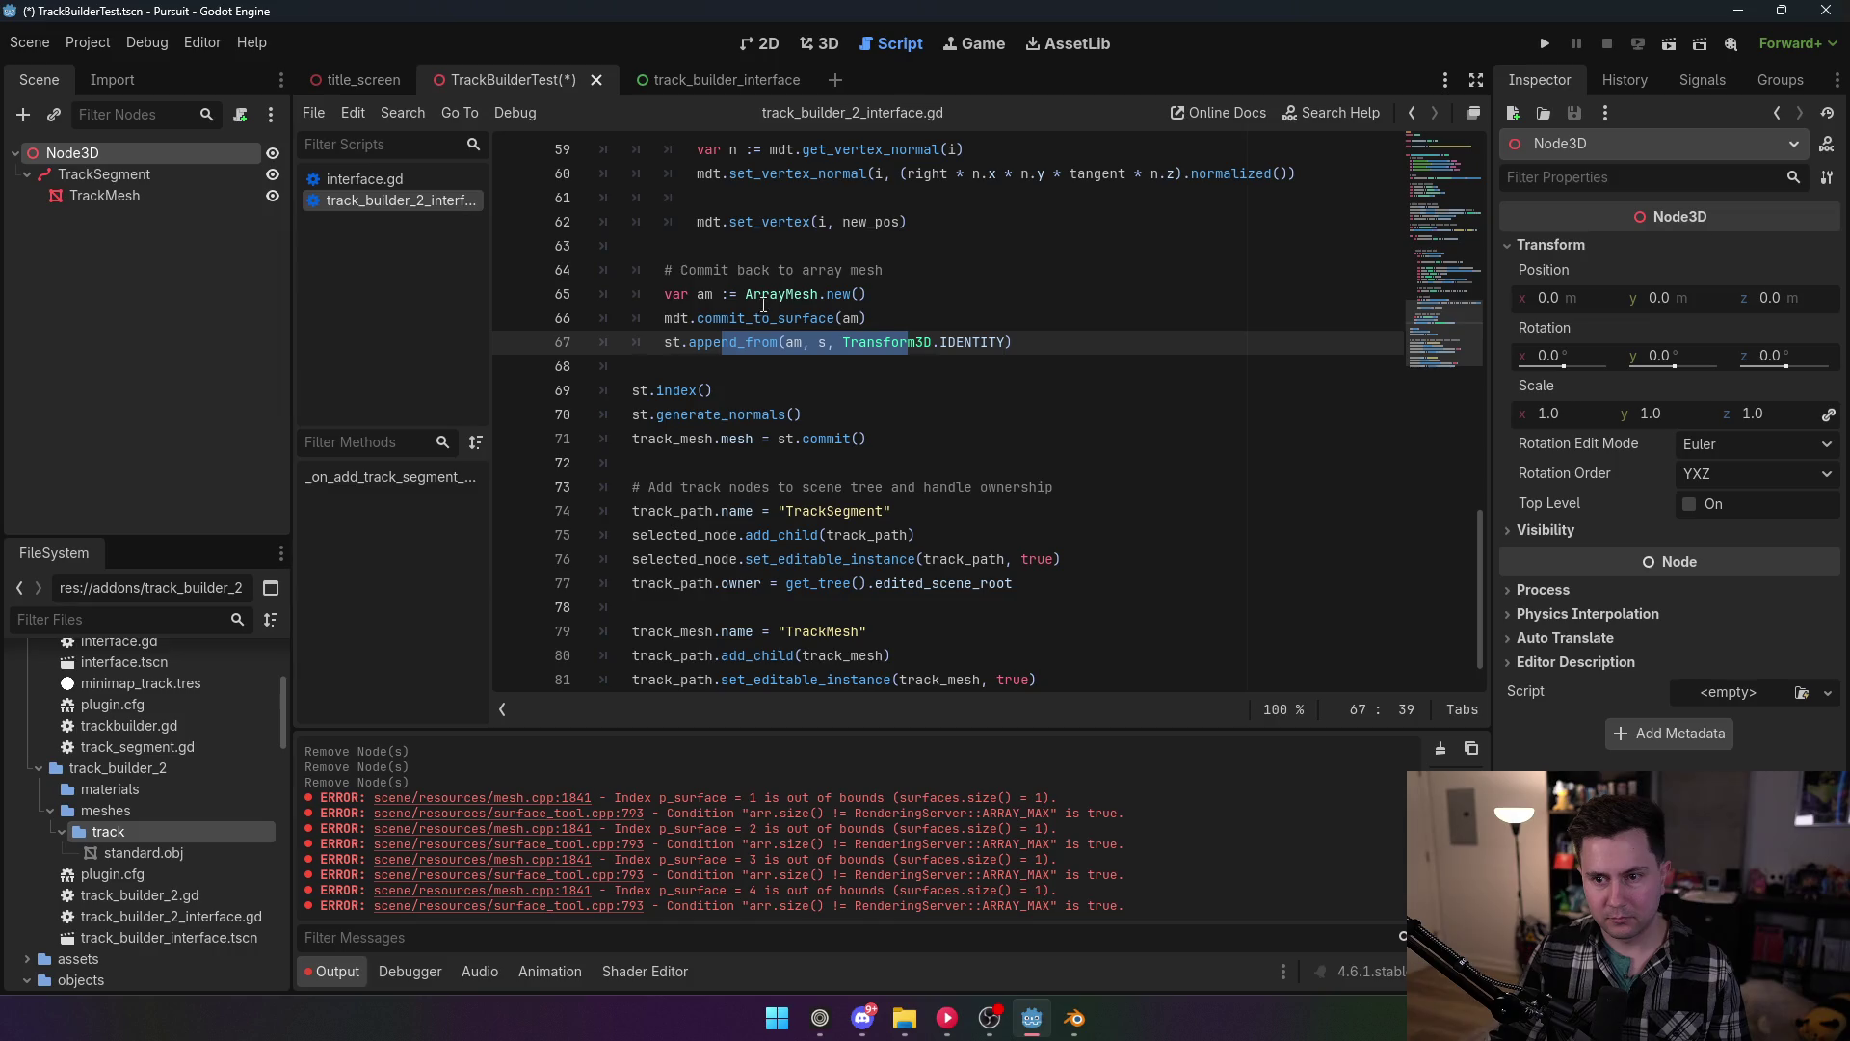
left_click(156, 179)
key("Delete")
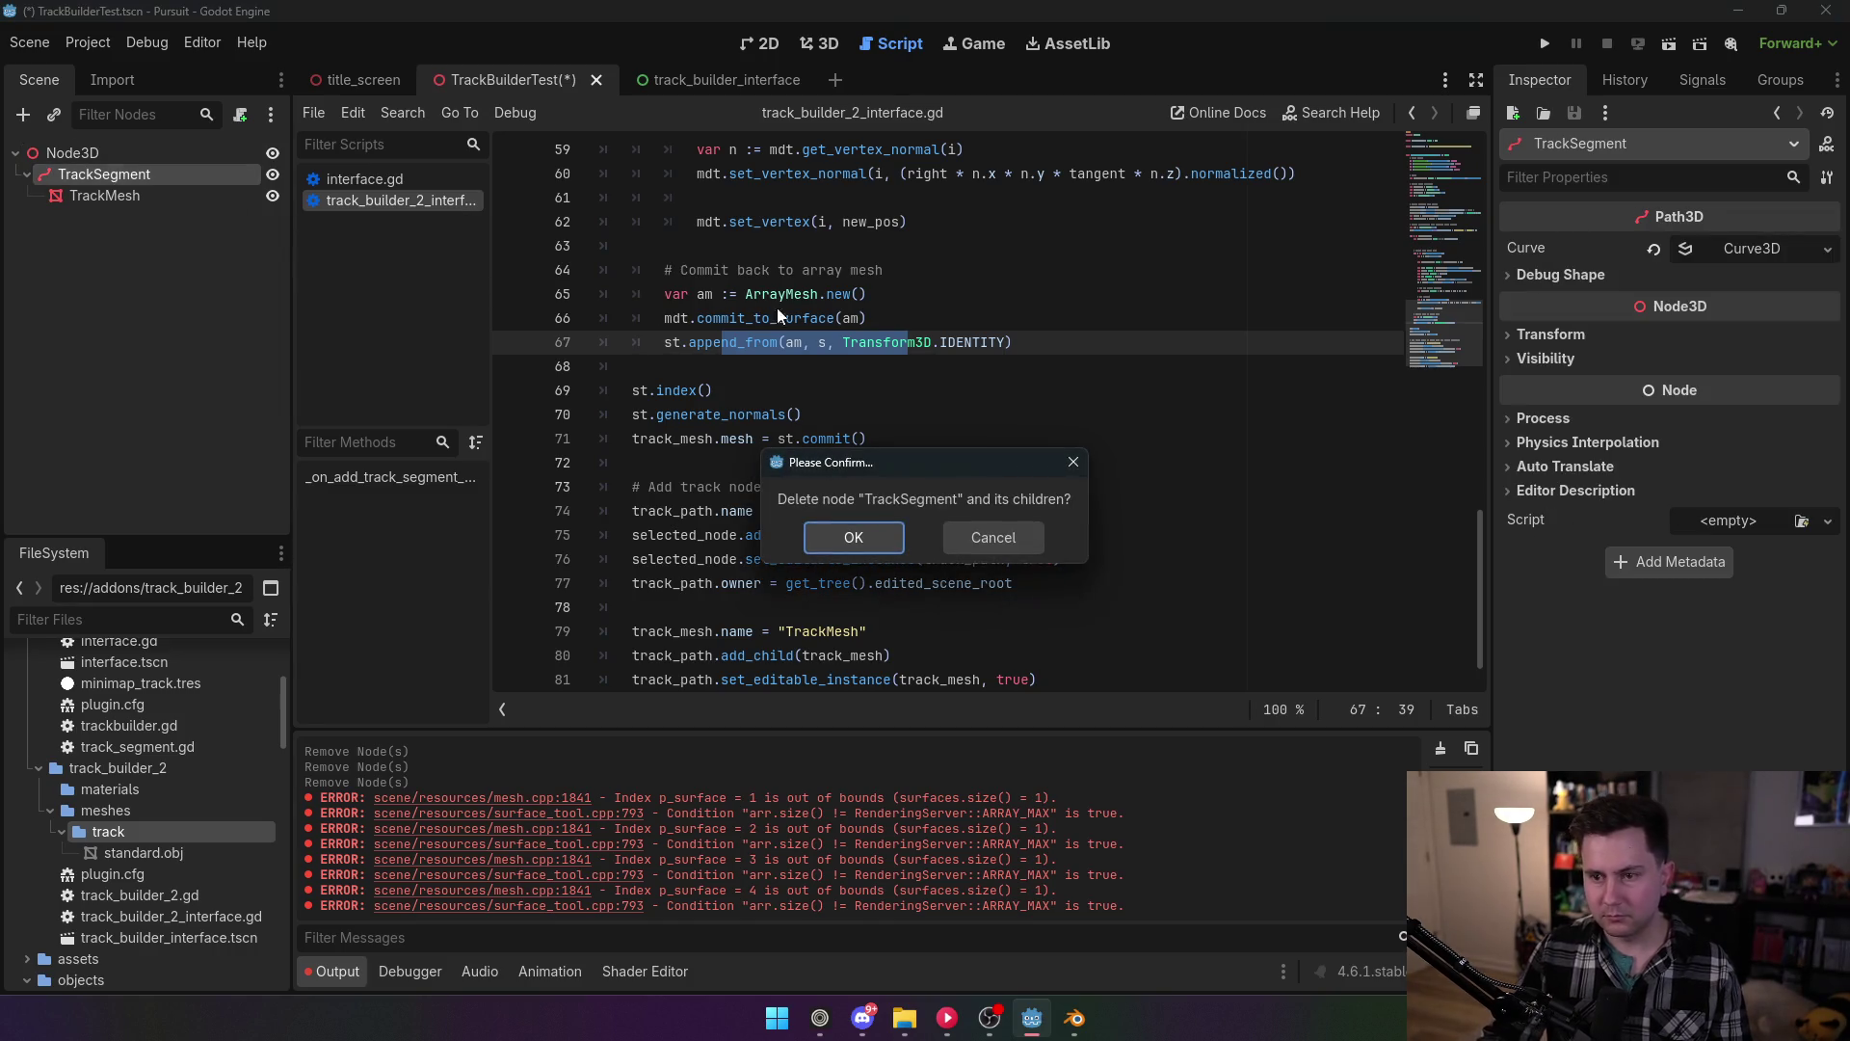
key("Return")
left_click(916, 414)
scroll(949, 392, "up", 5)
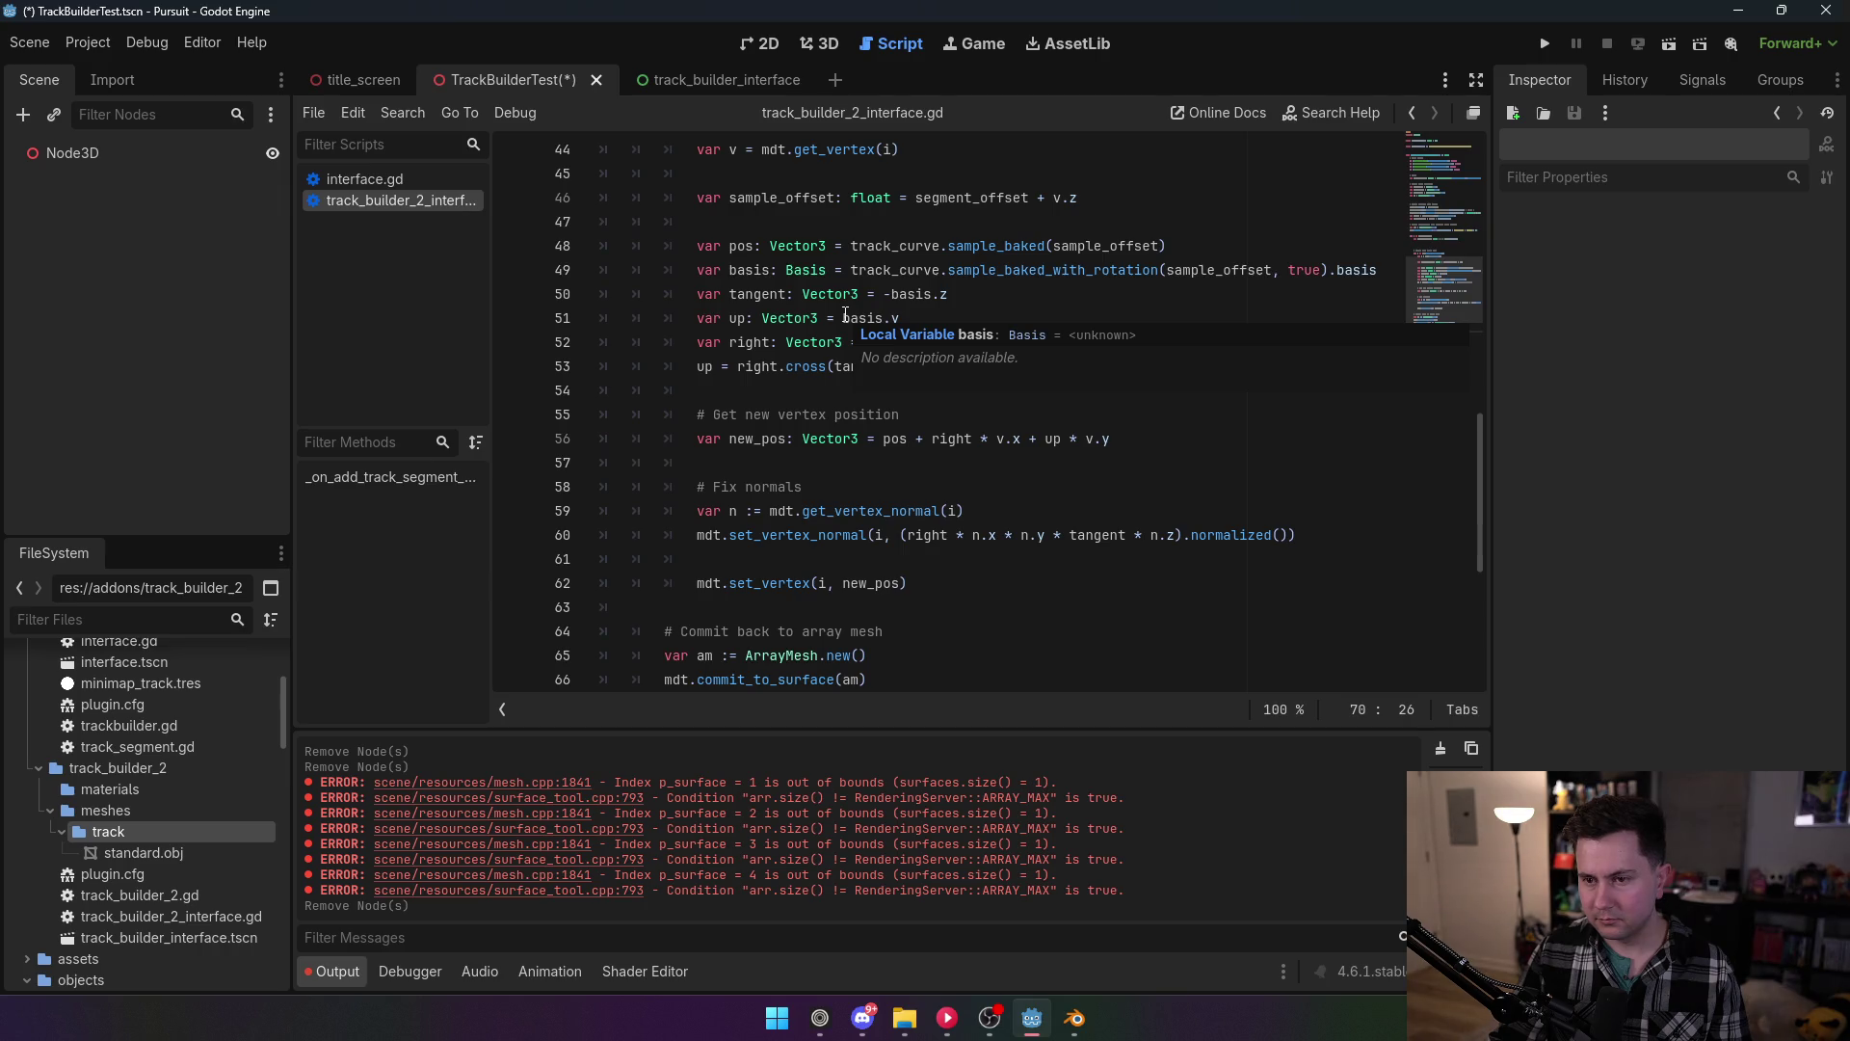
left_click(845, 318)
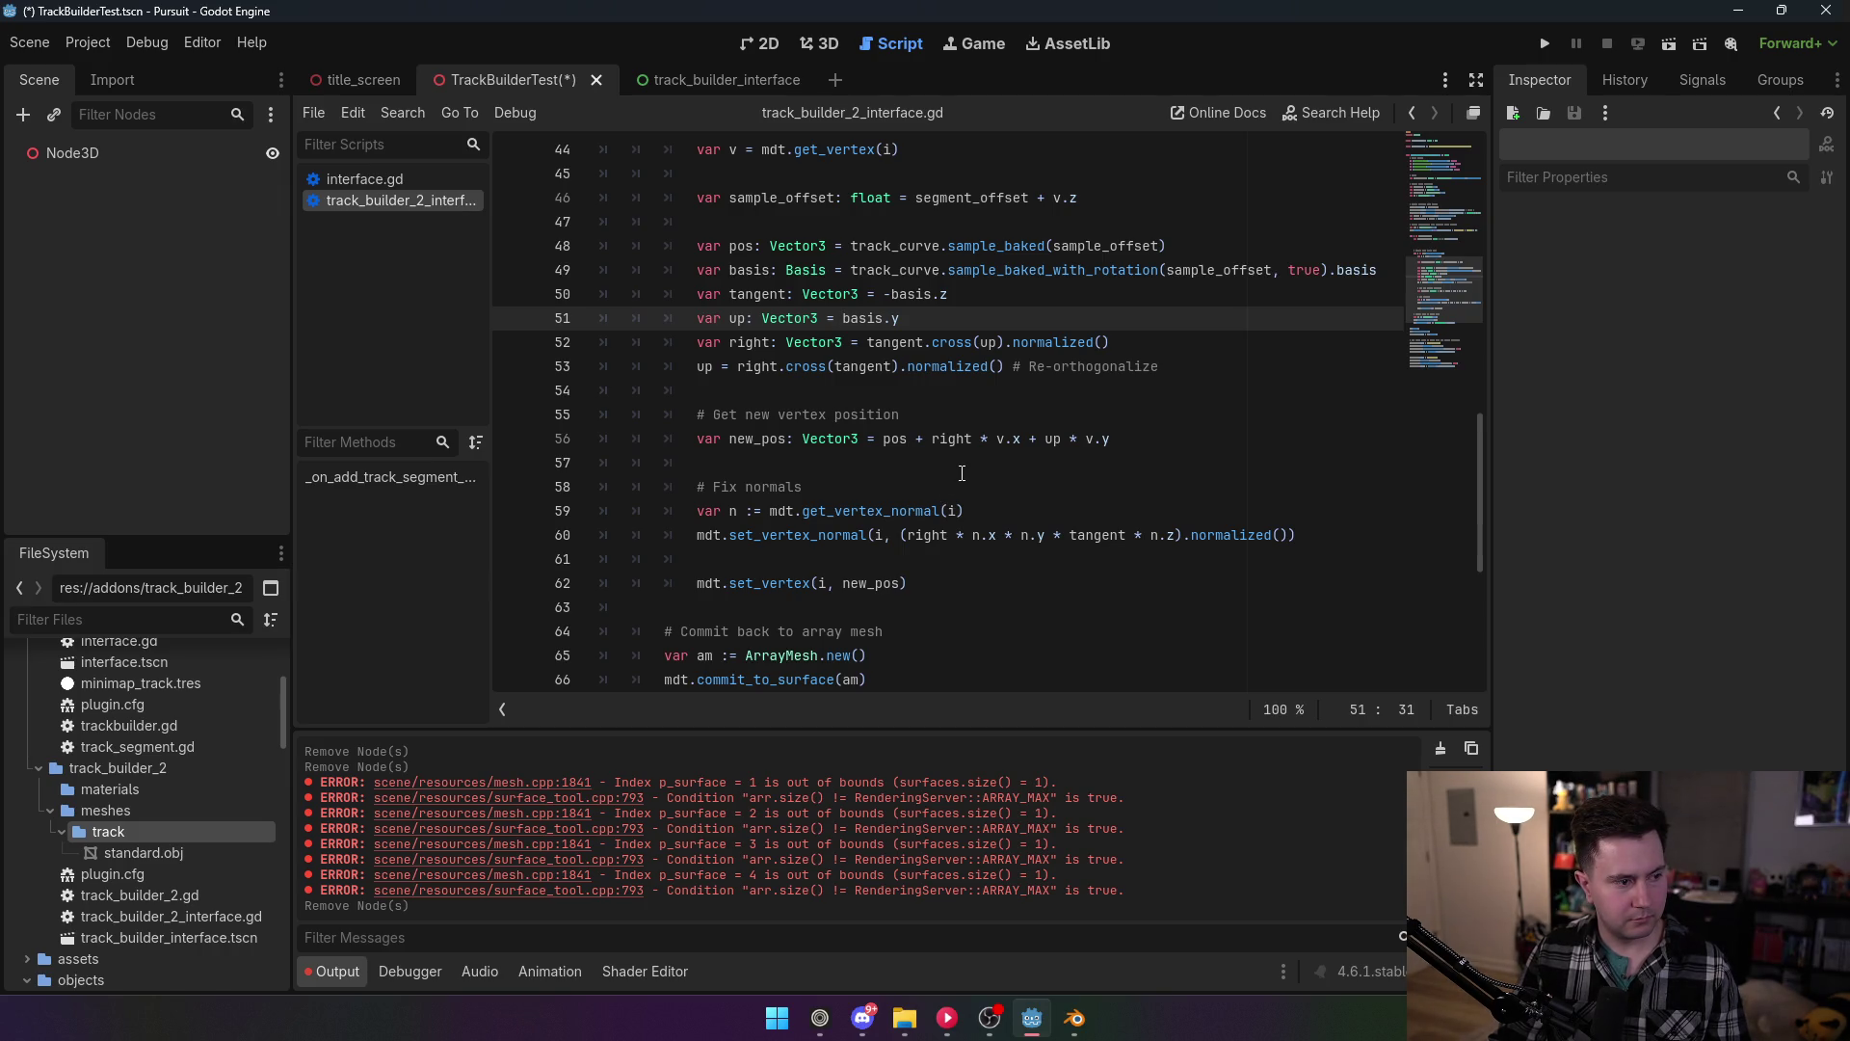
Step: Replace the multiplication before tangent with addition in the vertex-normal formula
left_click(1009, 535)
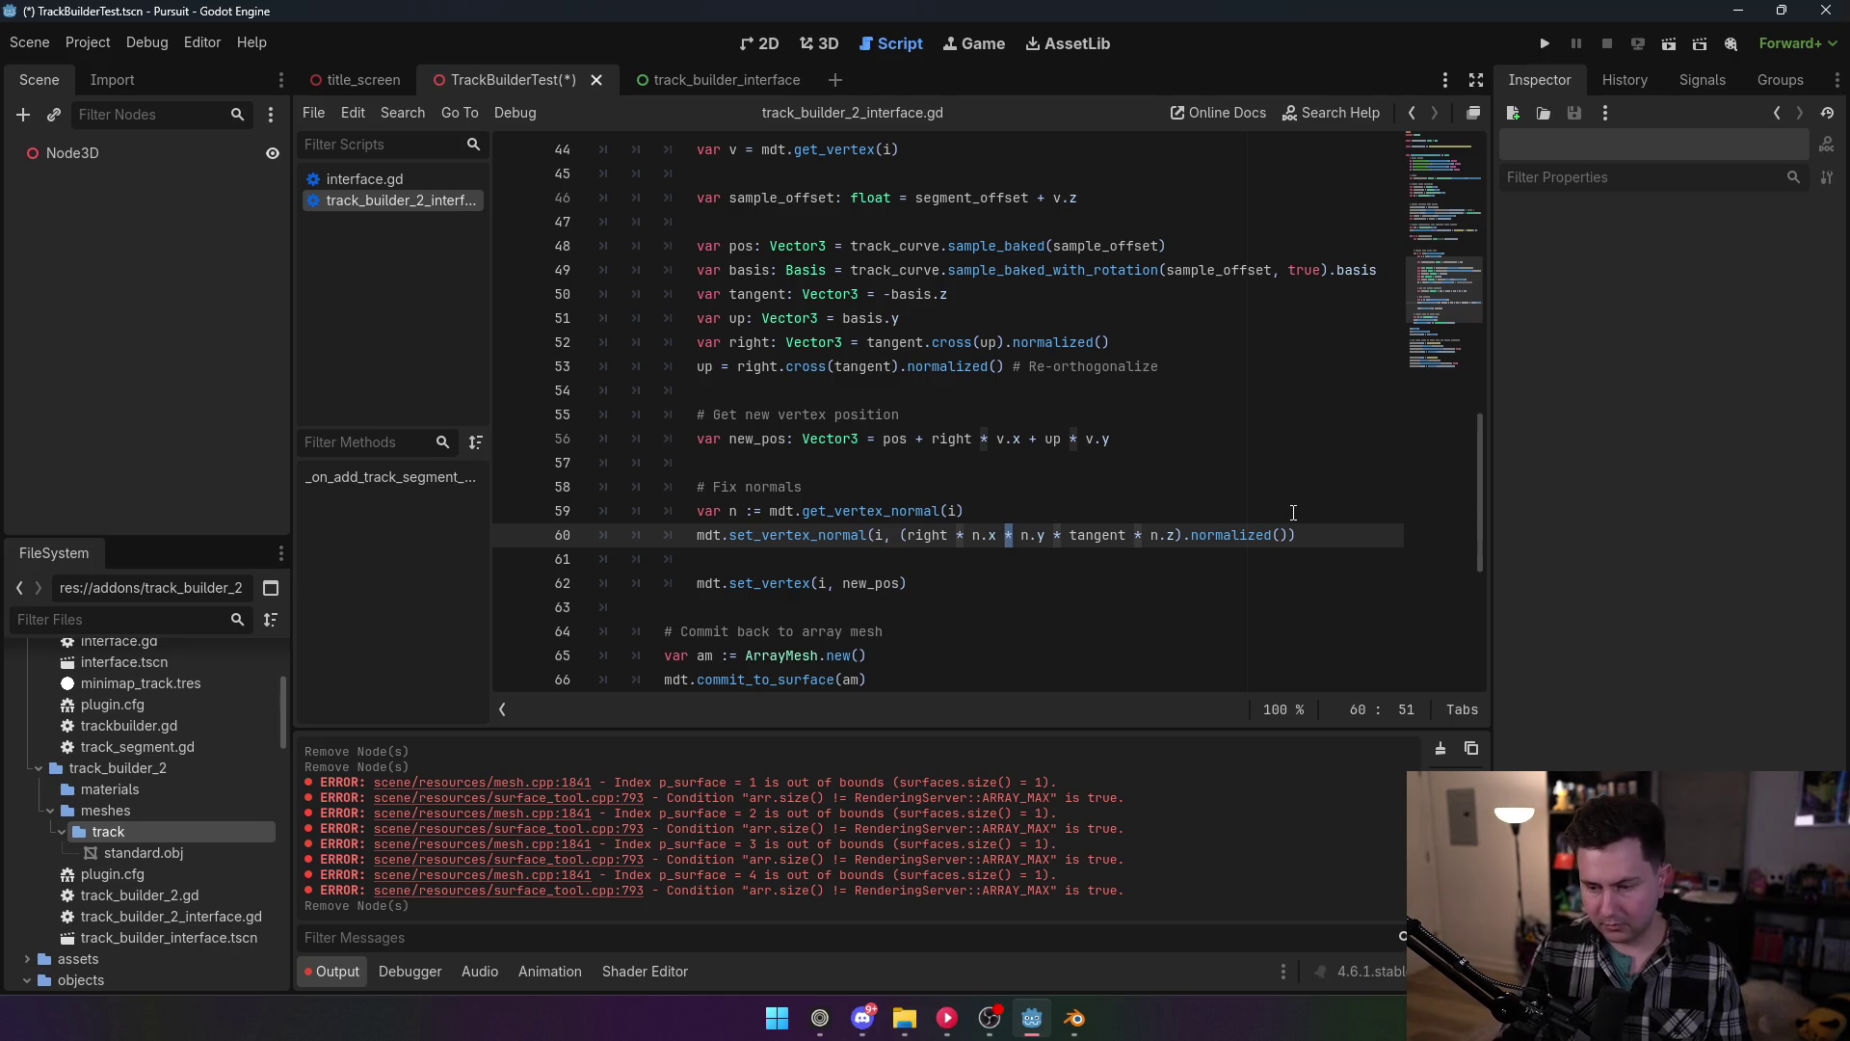
type("+")
left_click(1144, 534)
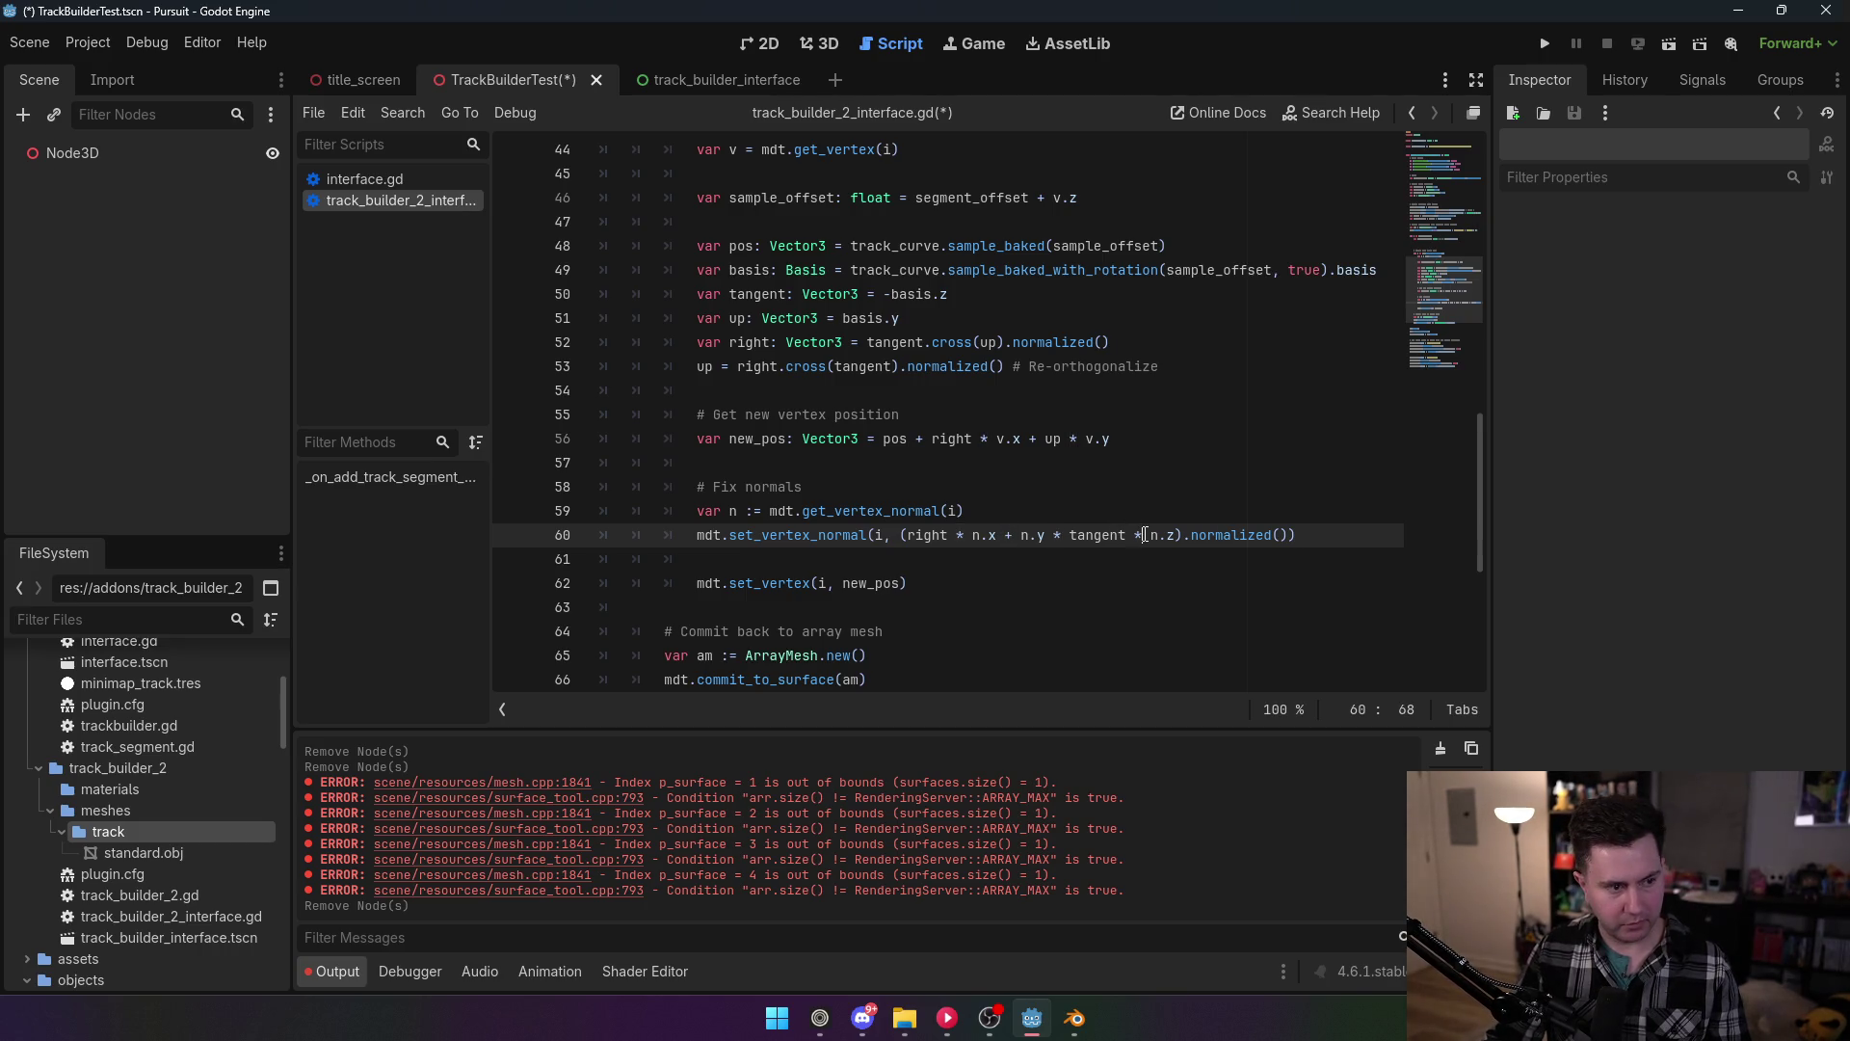
key("ctrl+Left")
key("ctrl+Left")
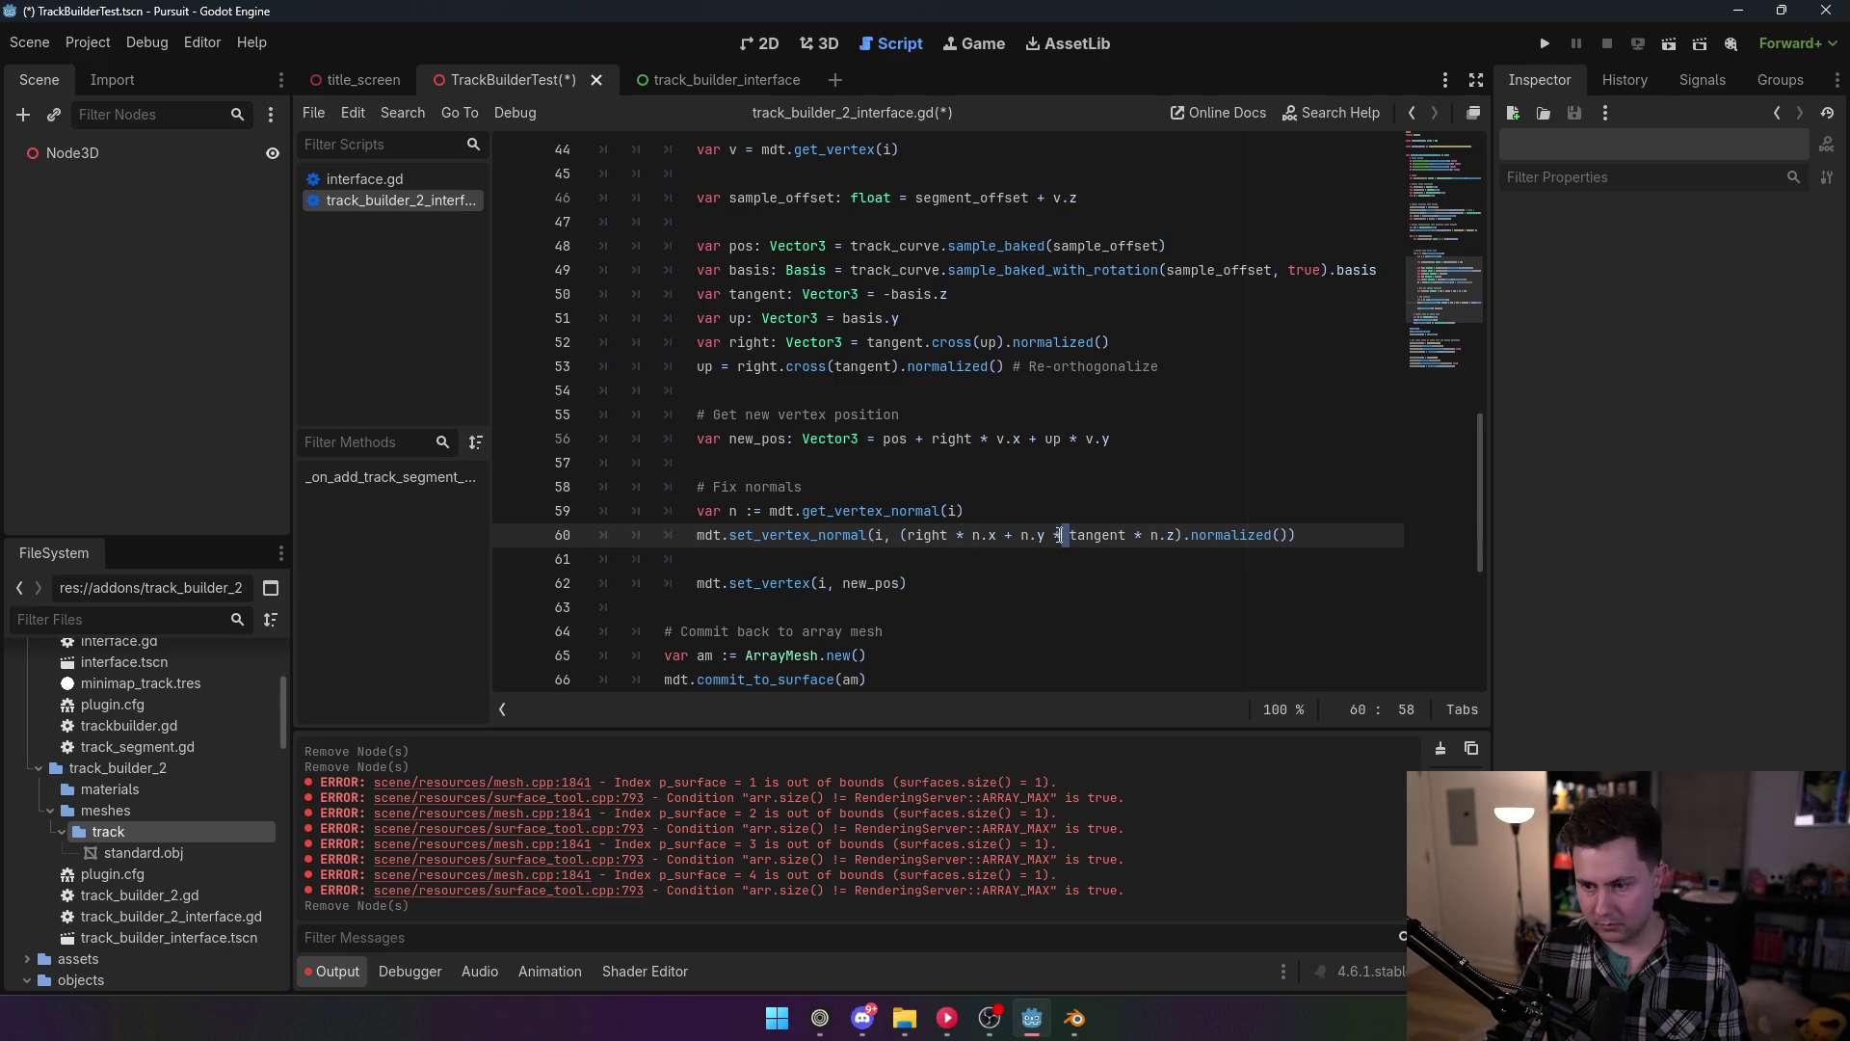
key("BackSpace")
type("+")
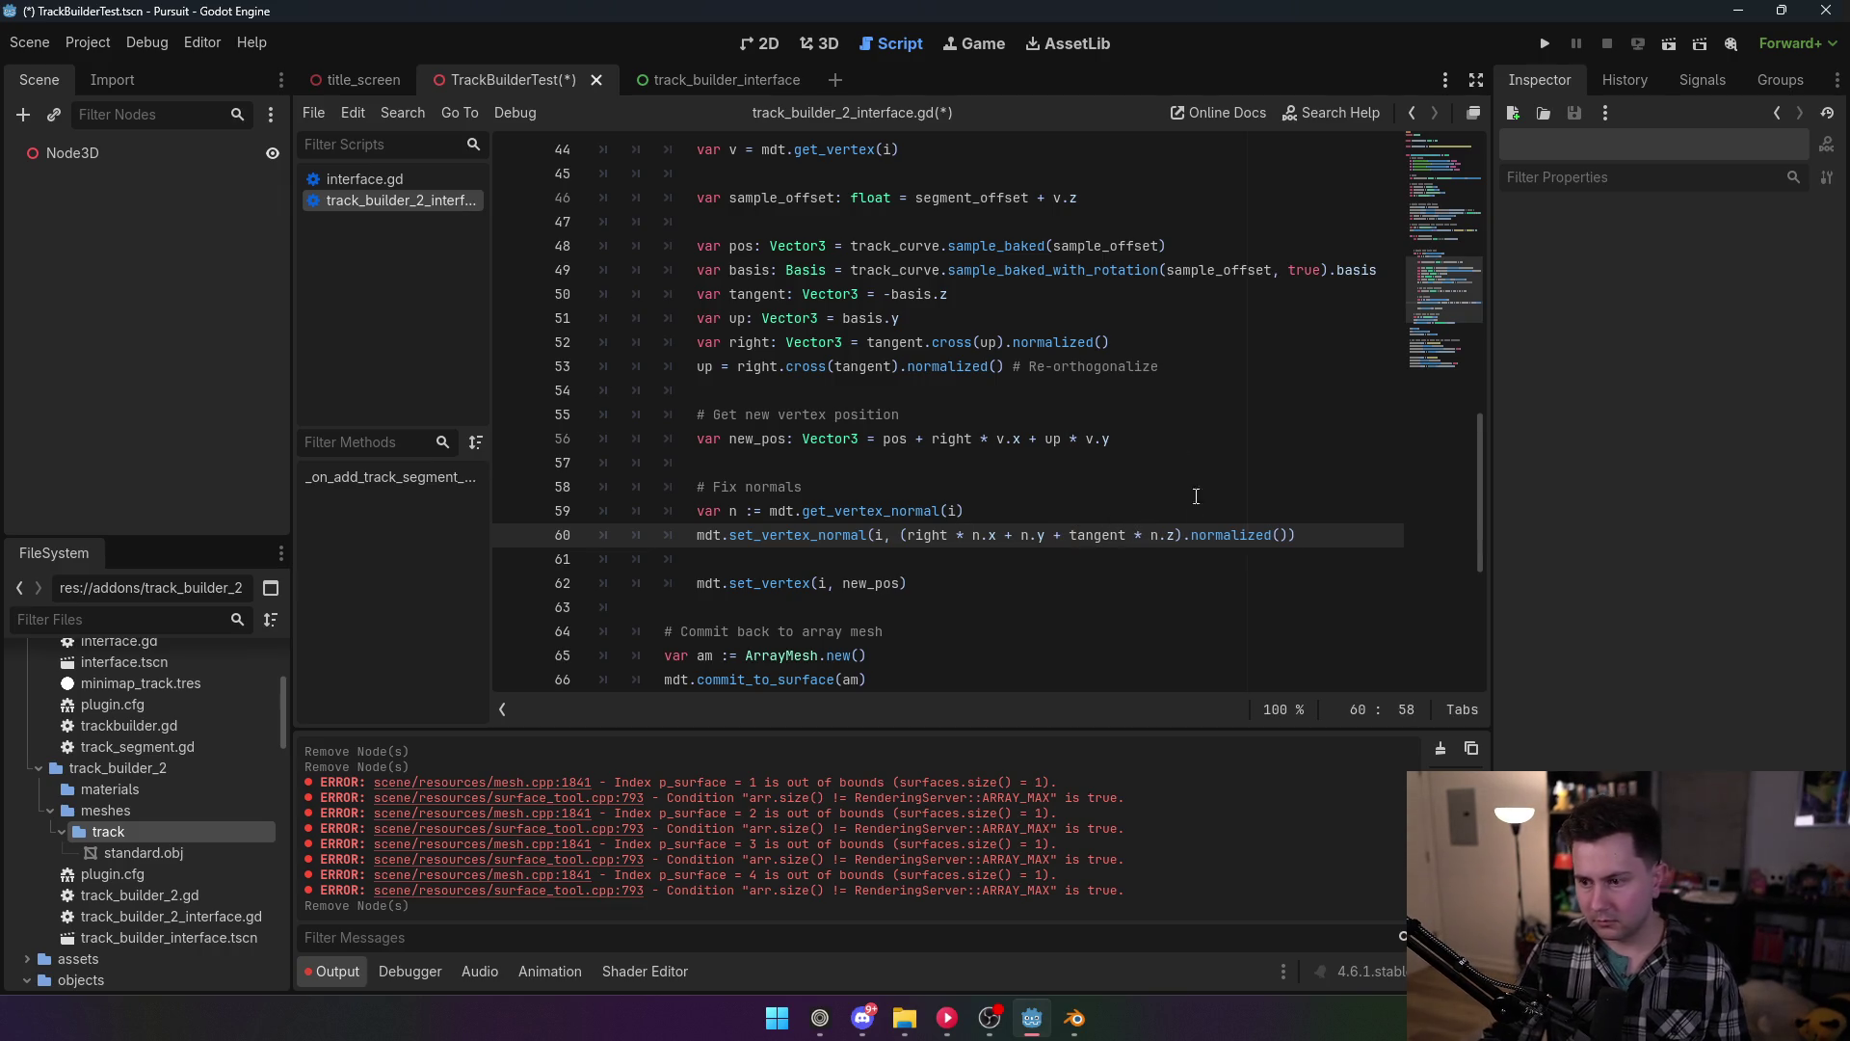
left_click(1140, 366)
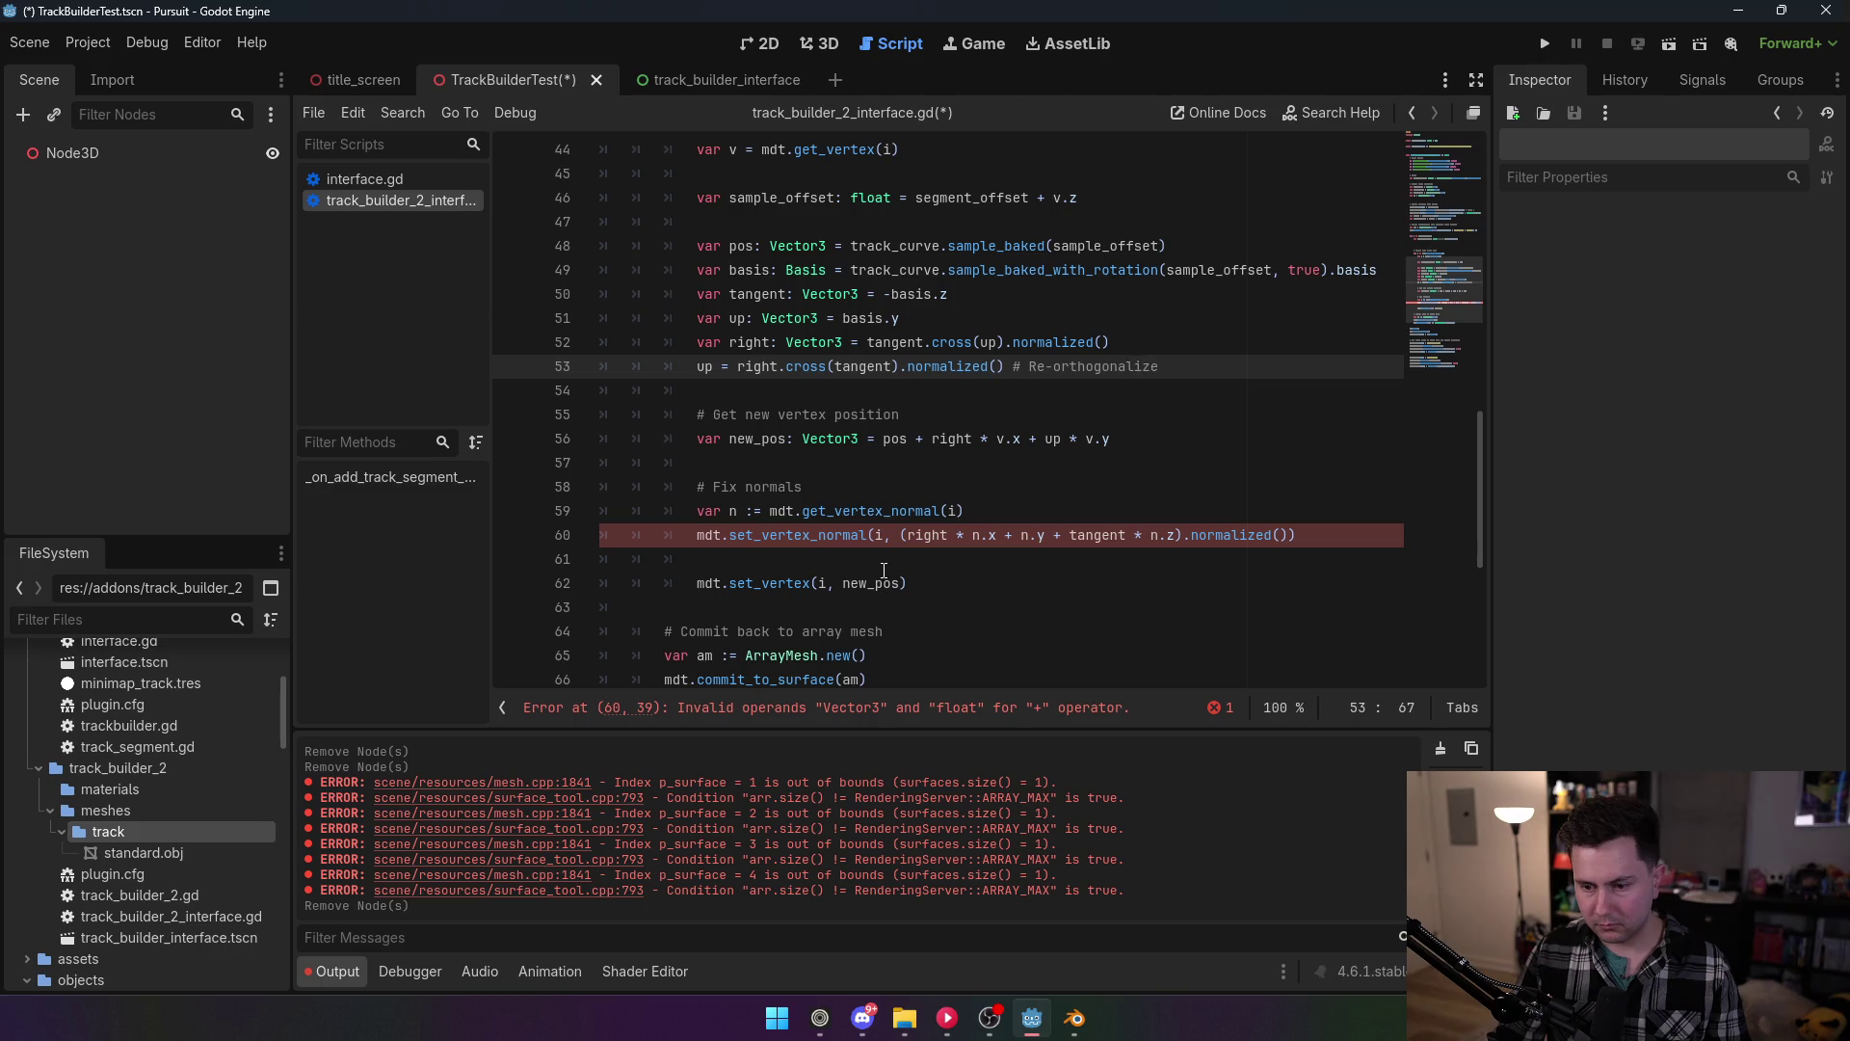
Step: Rewrite line 60's normal as (right * n.x + up * n.y + tangent * n.z).normalized()
double_click(927, 536)
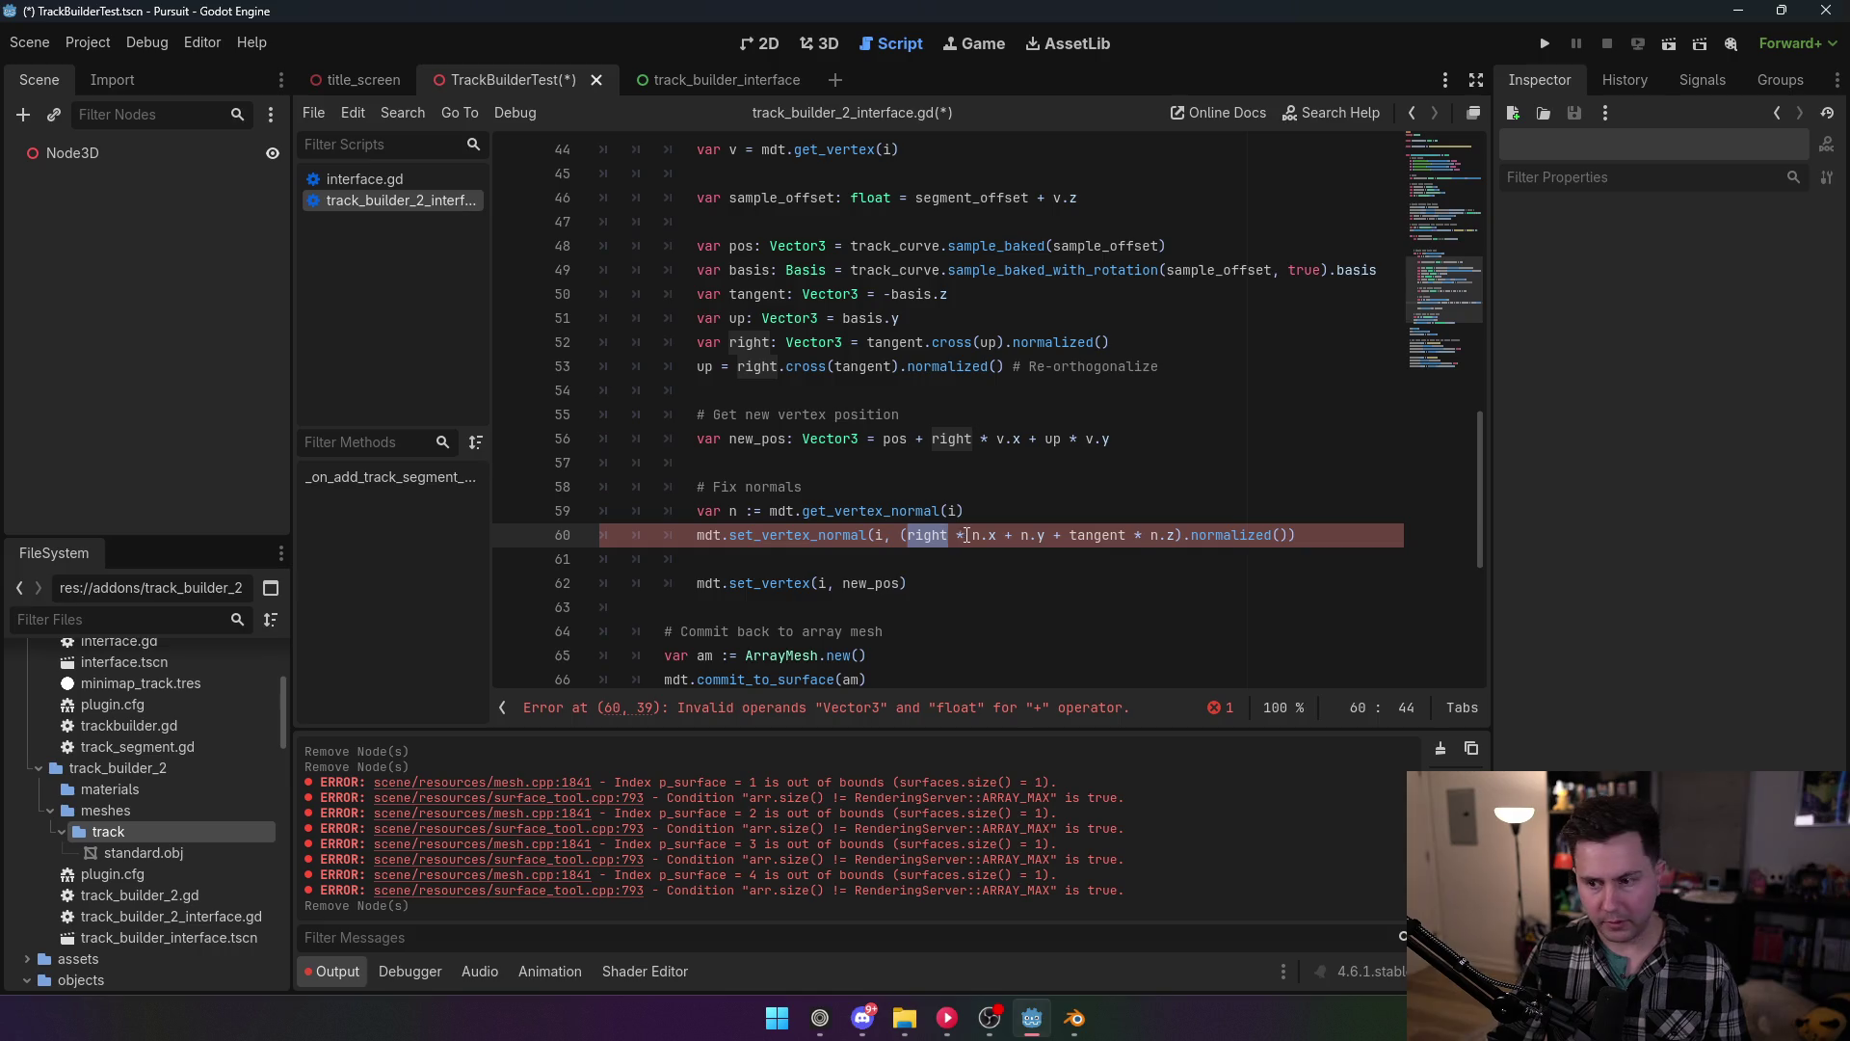
left_click_drag(971, 536, 998, 536)
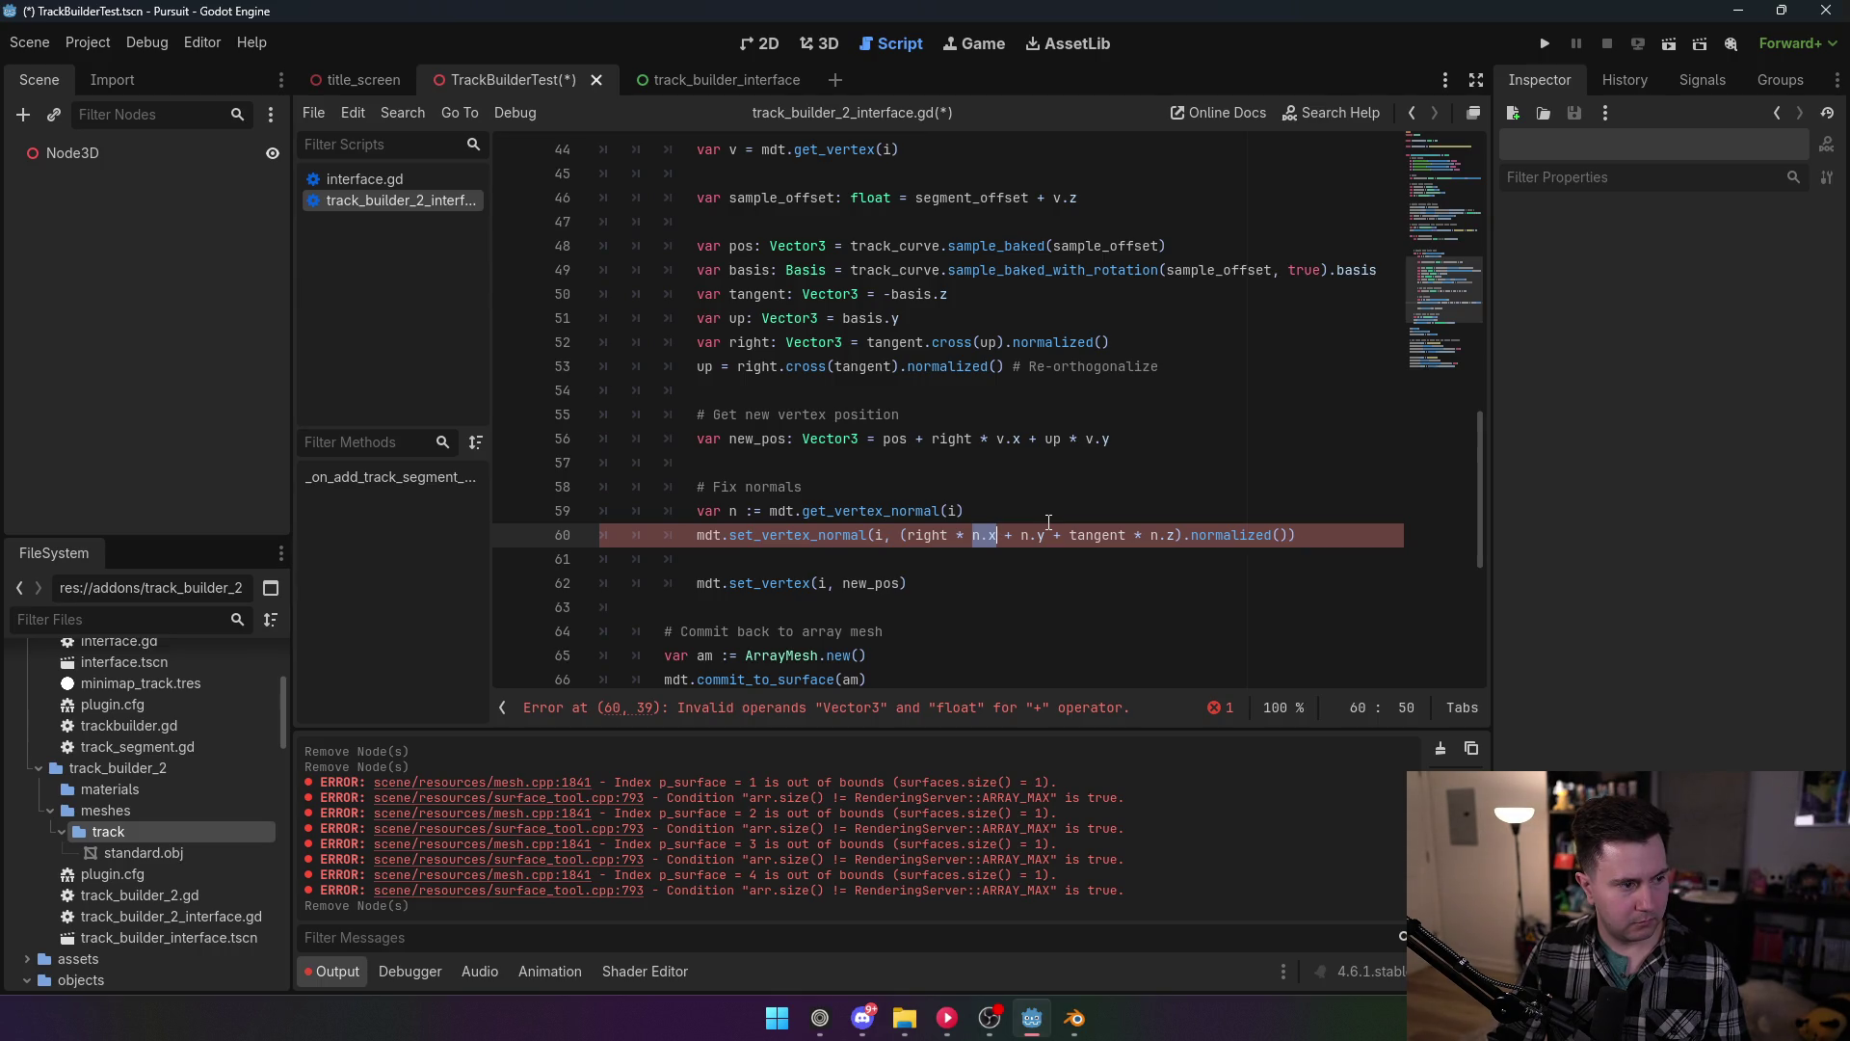
left_click(1033, 535)
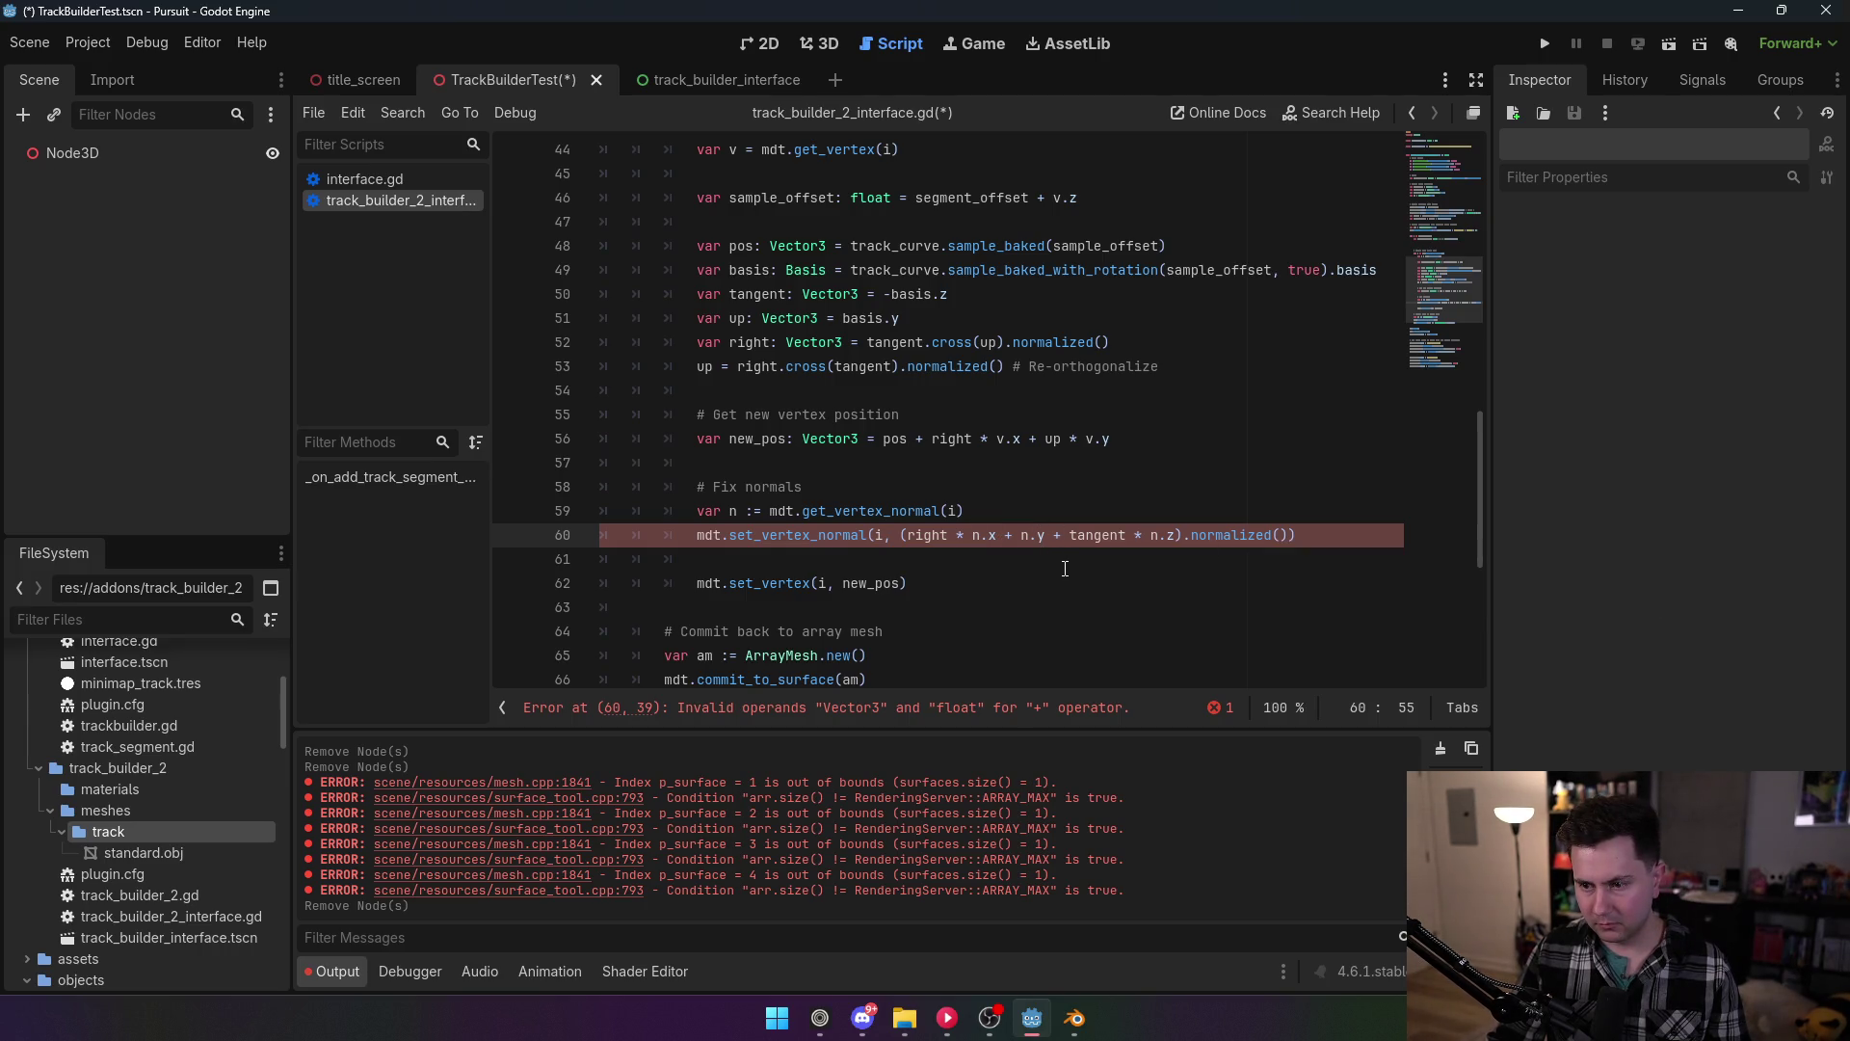
left_click_drag(1174, 535, 918, 535)
key("BackSpace")
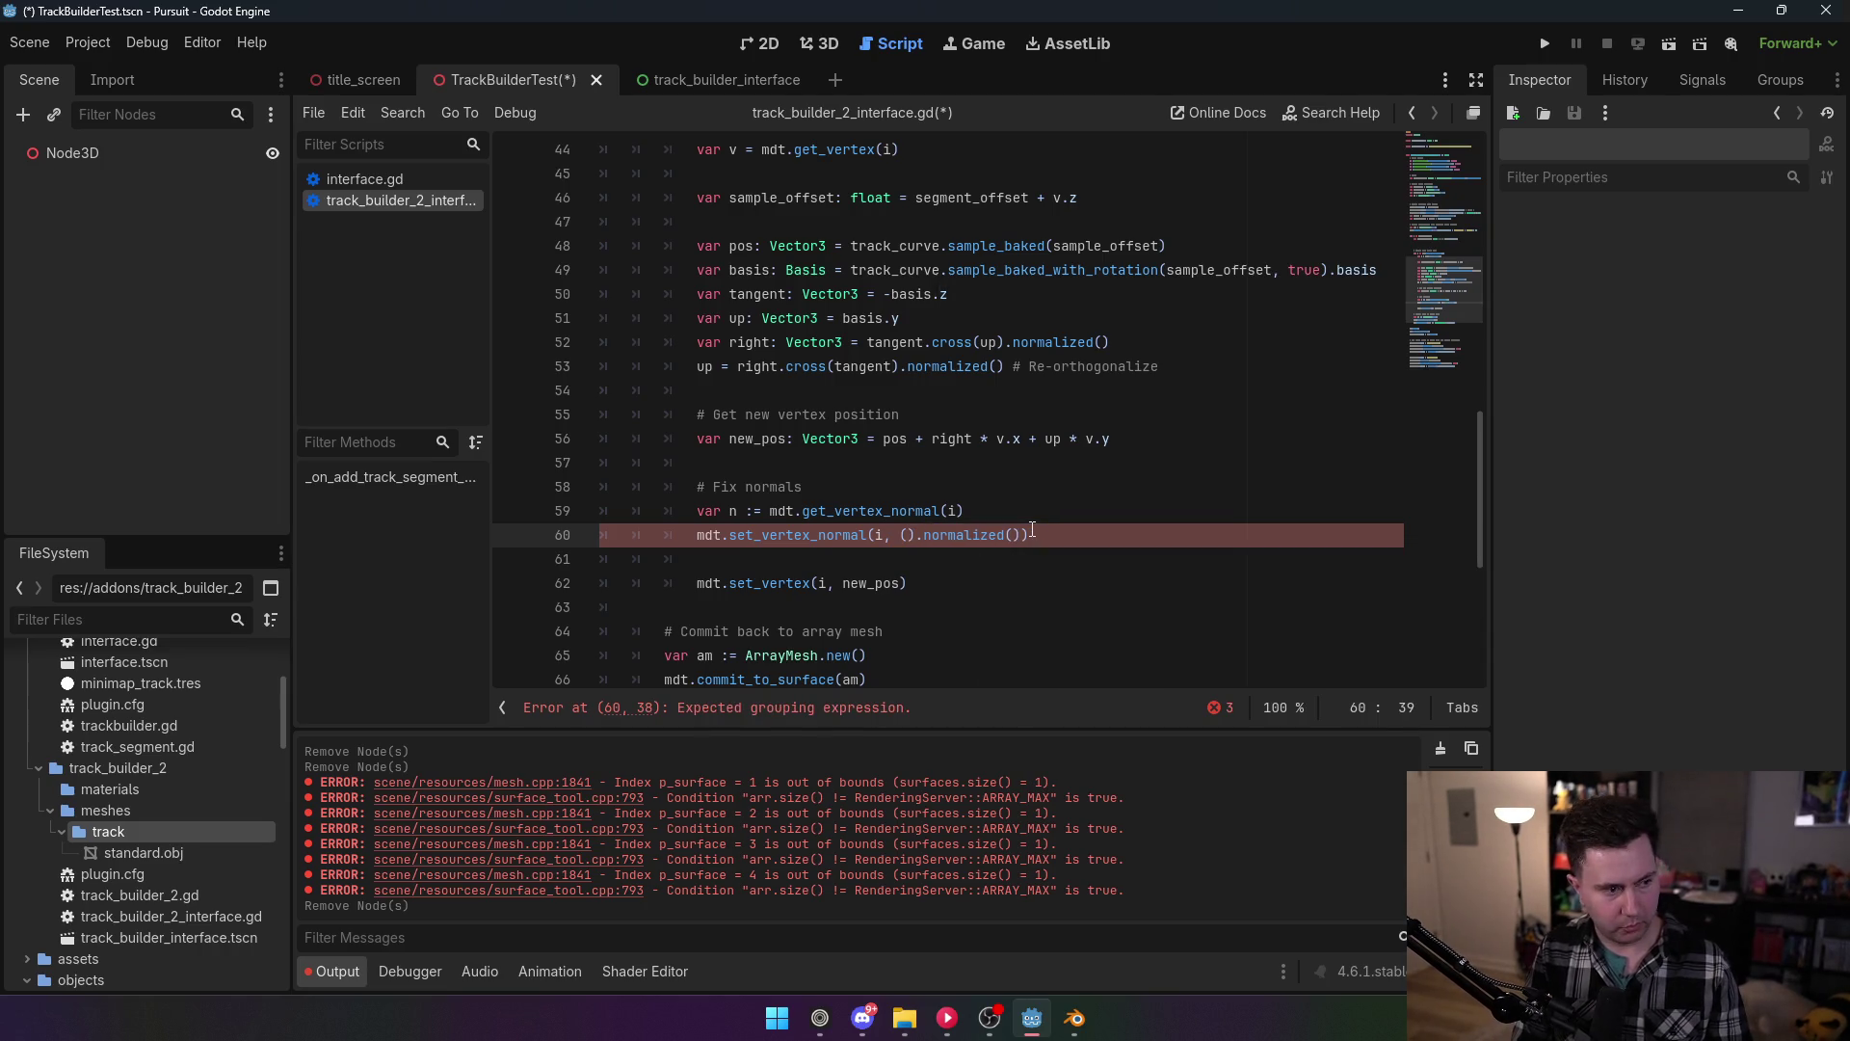
type("ight * n.x")
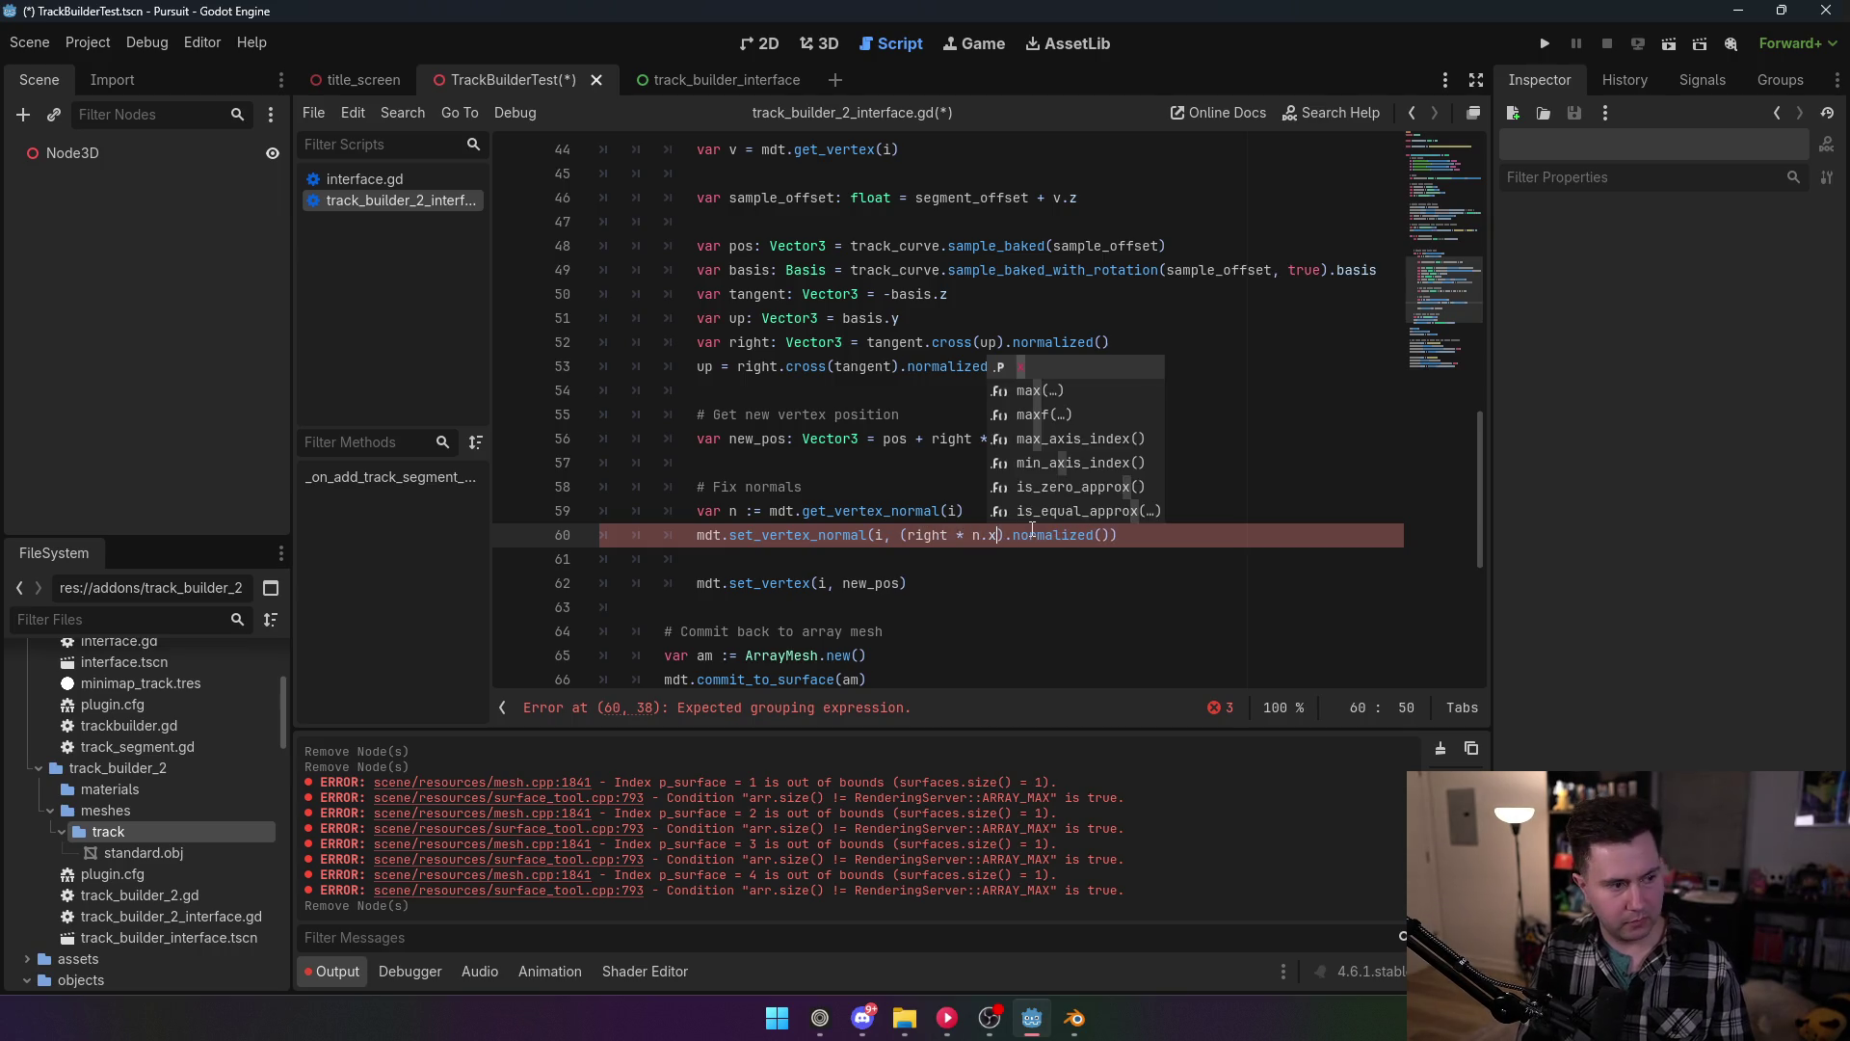
type(" + up[")
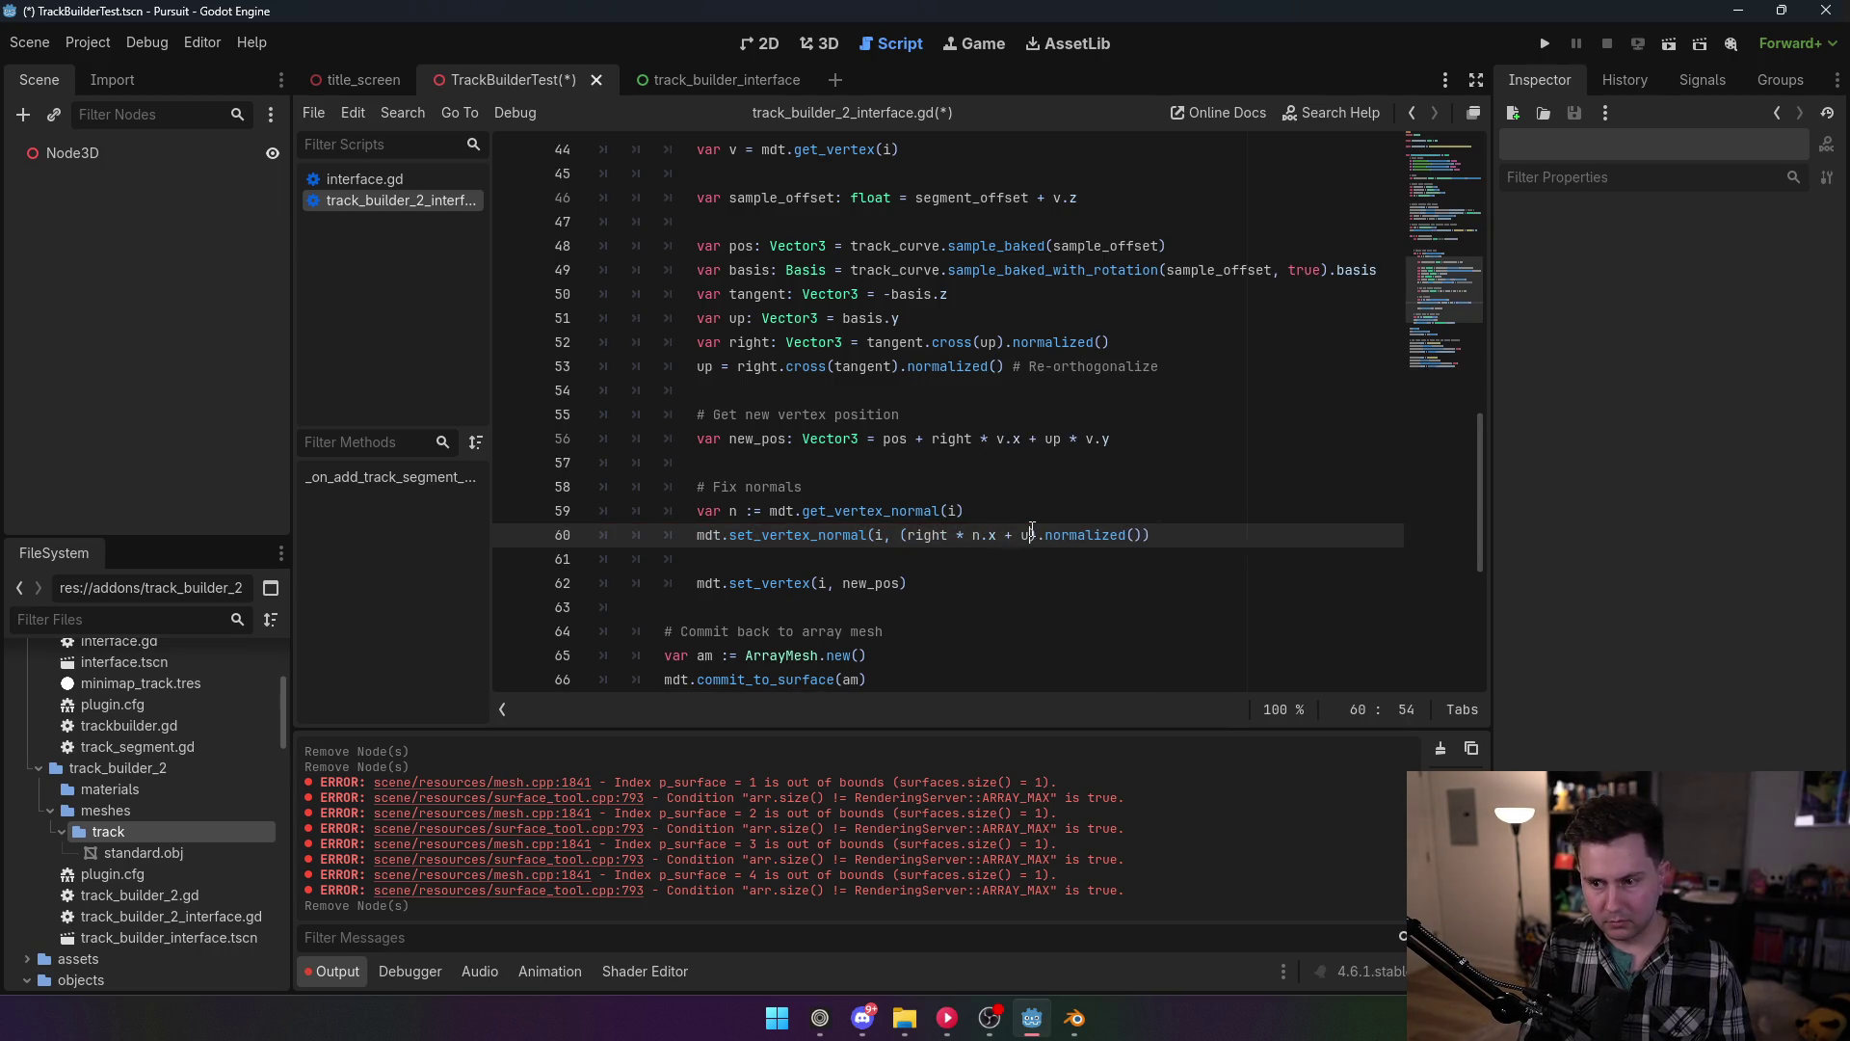
key("BackSpace")
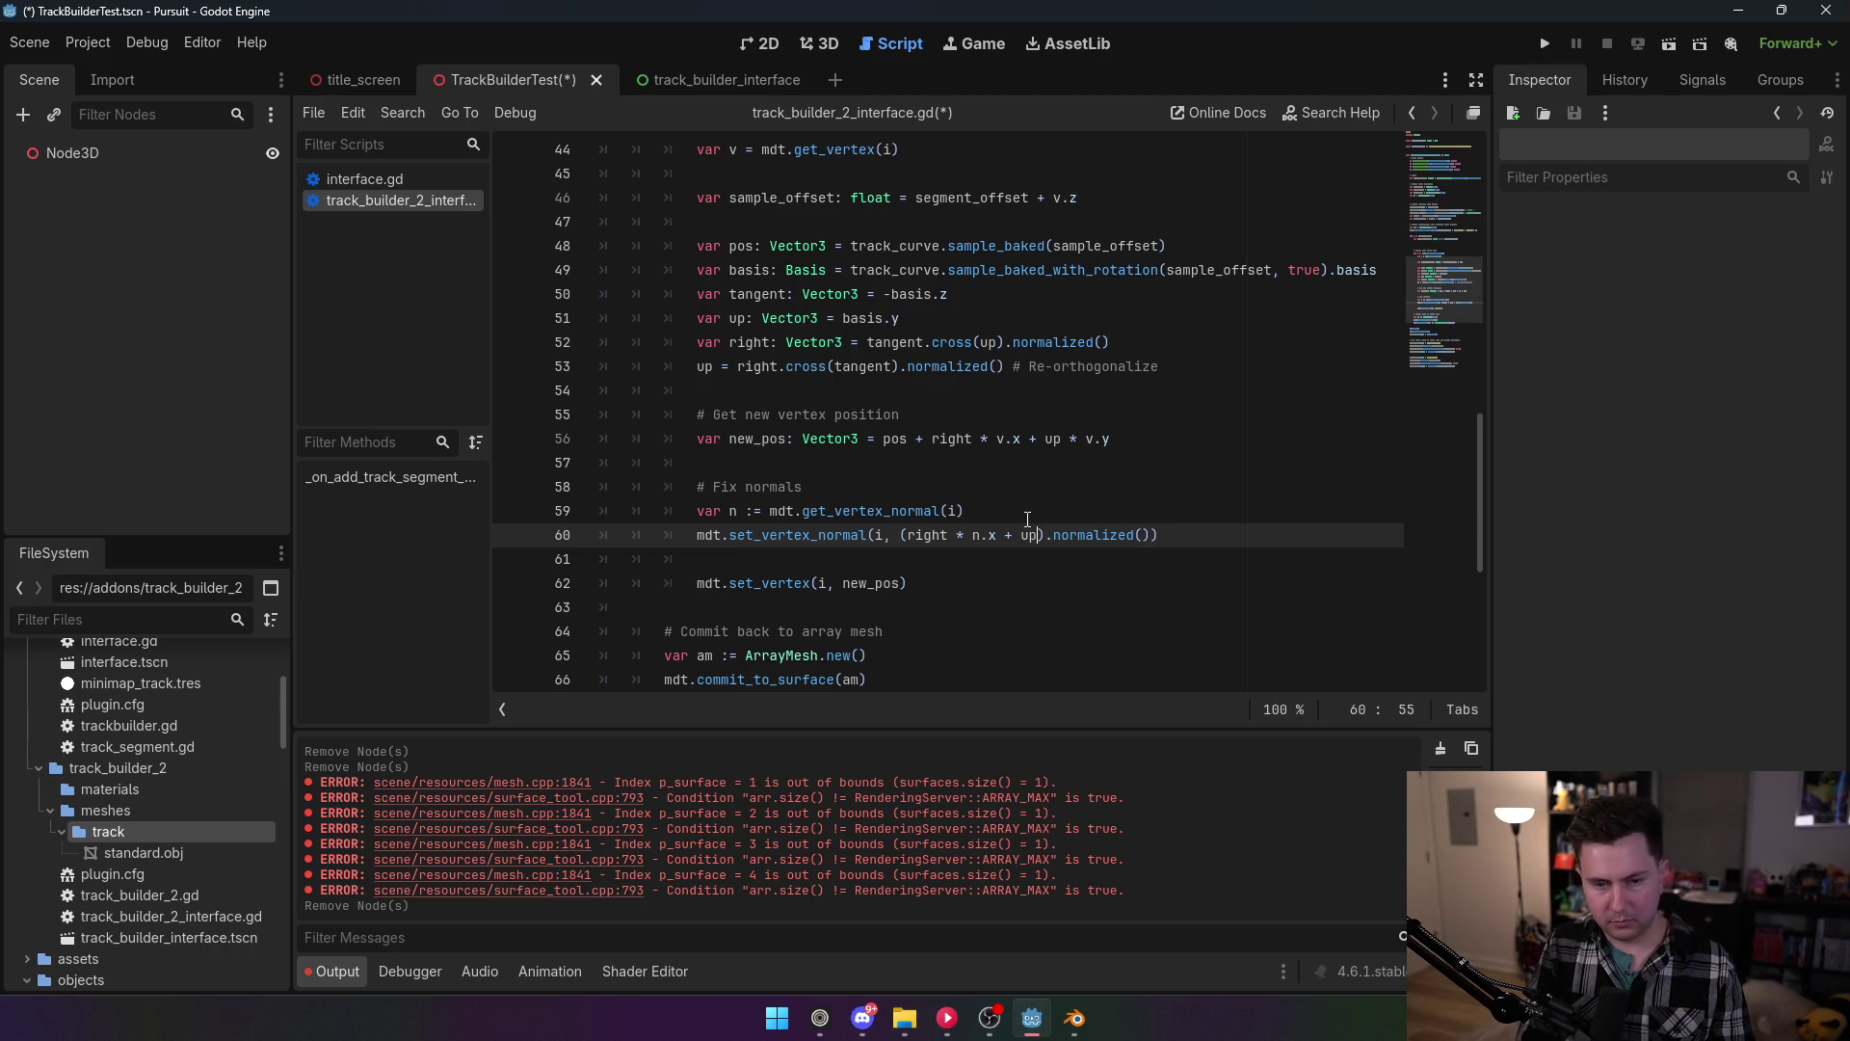
type("* n.y")
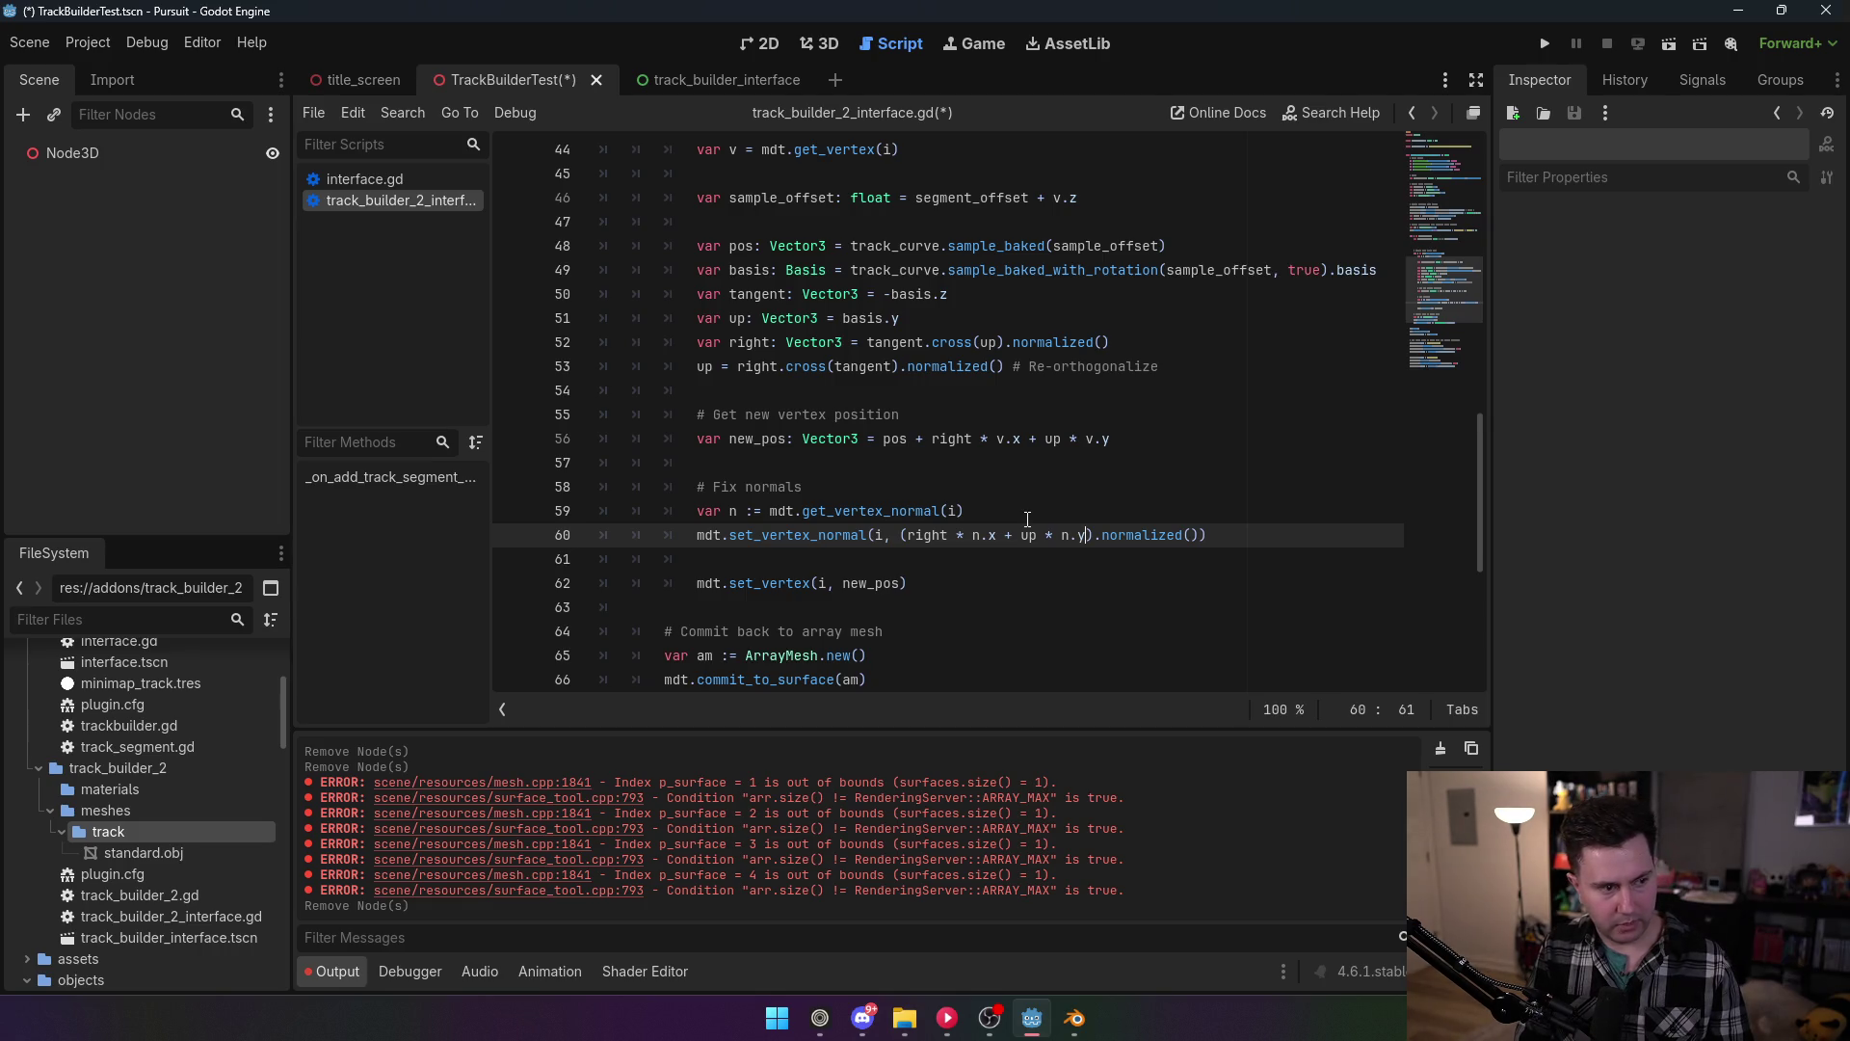
type(" + tang")
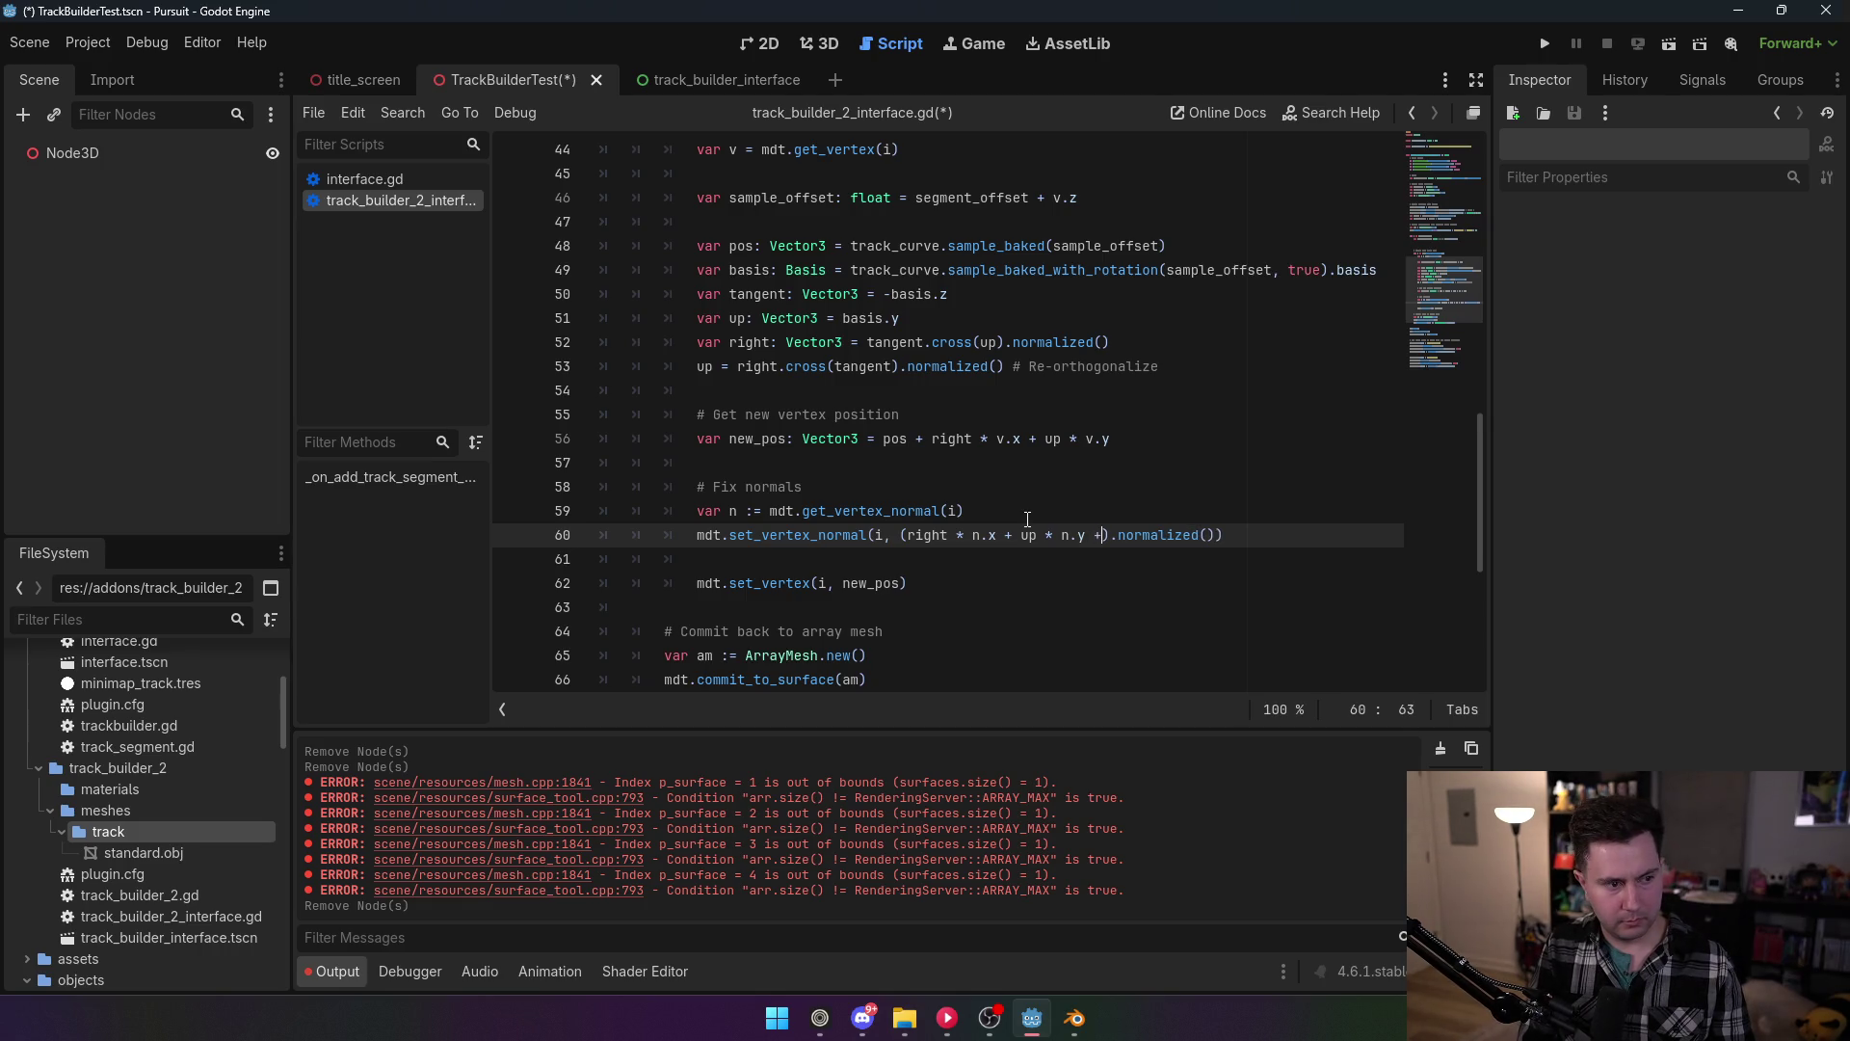
type("ent")
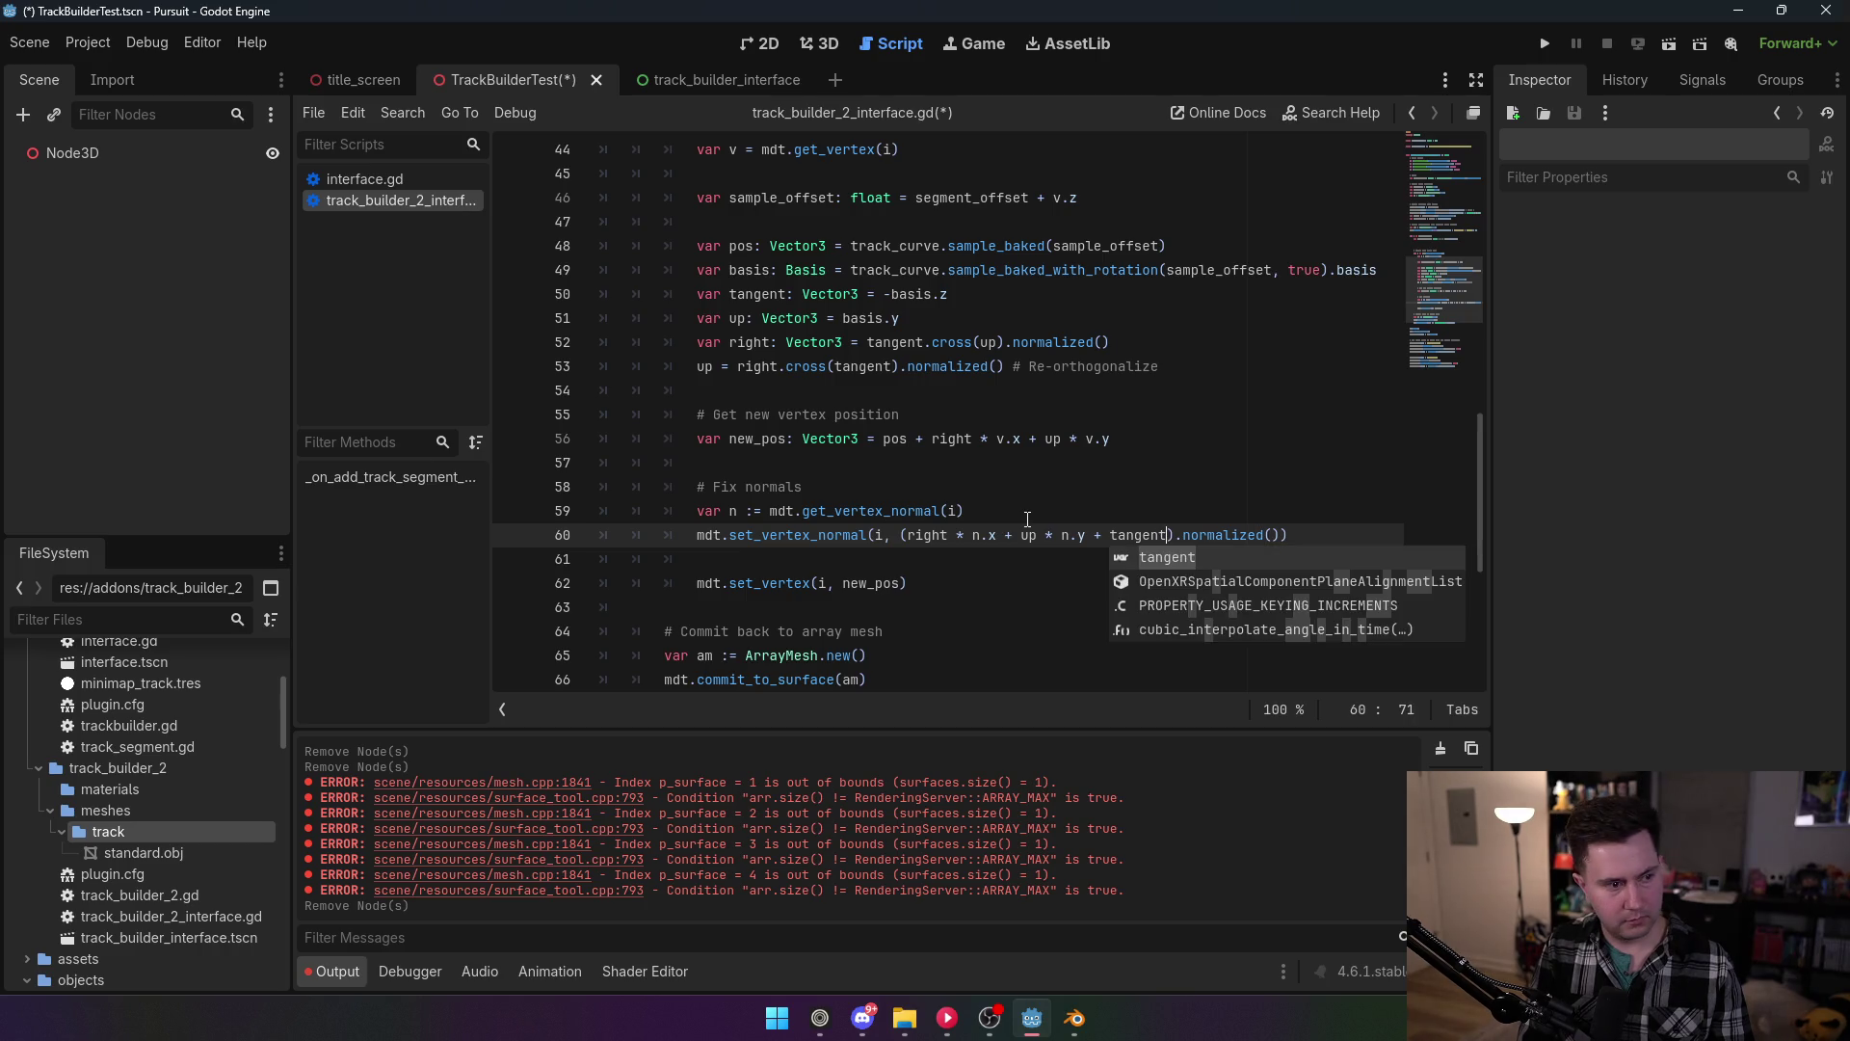
type(" * n.z")
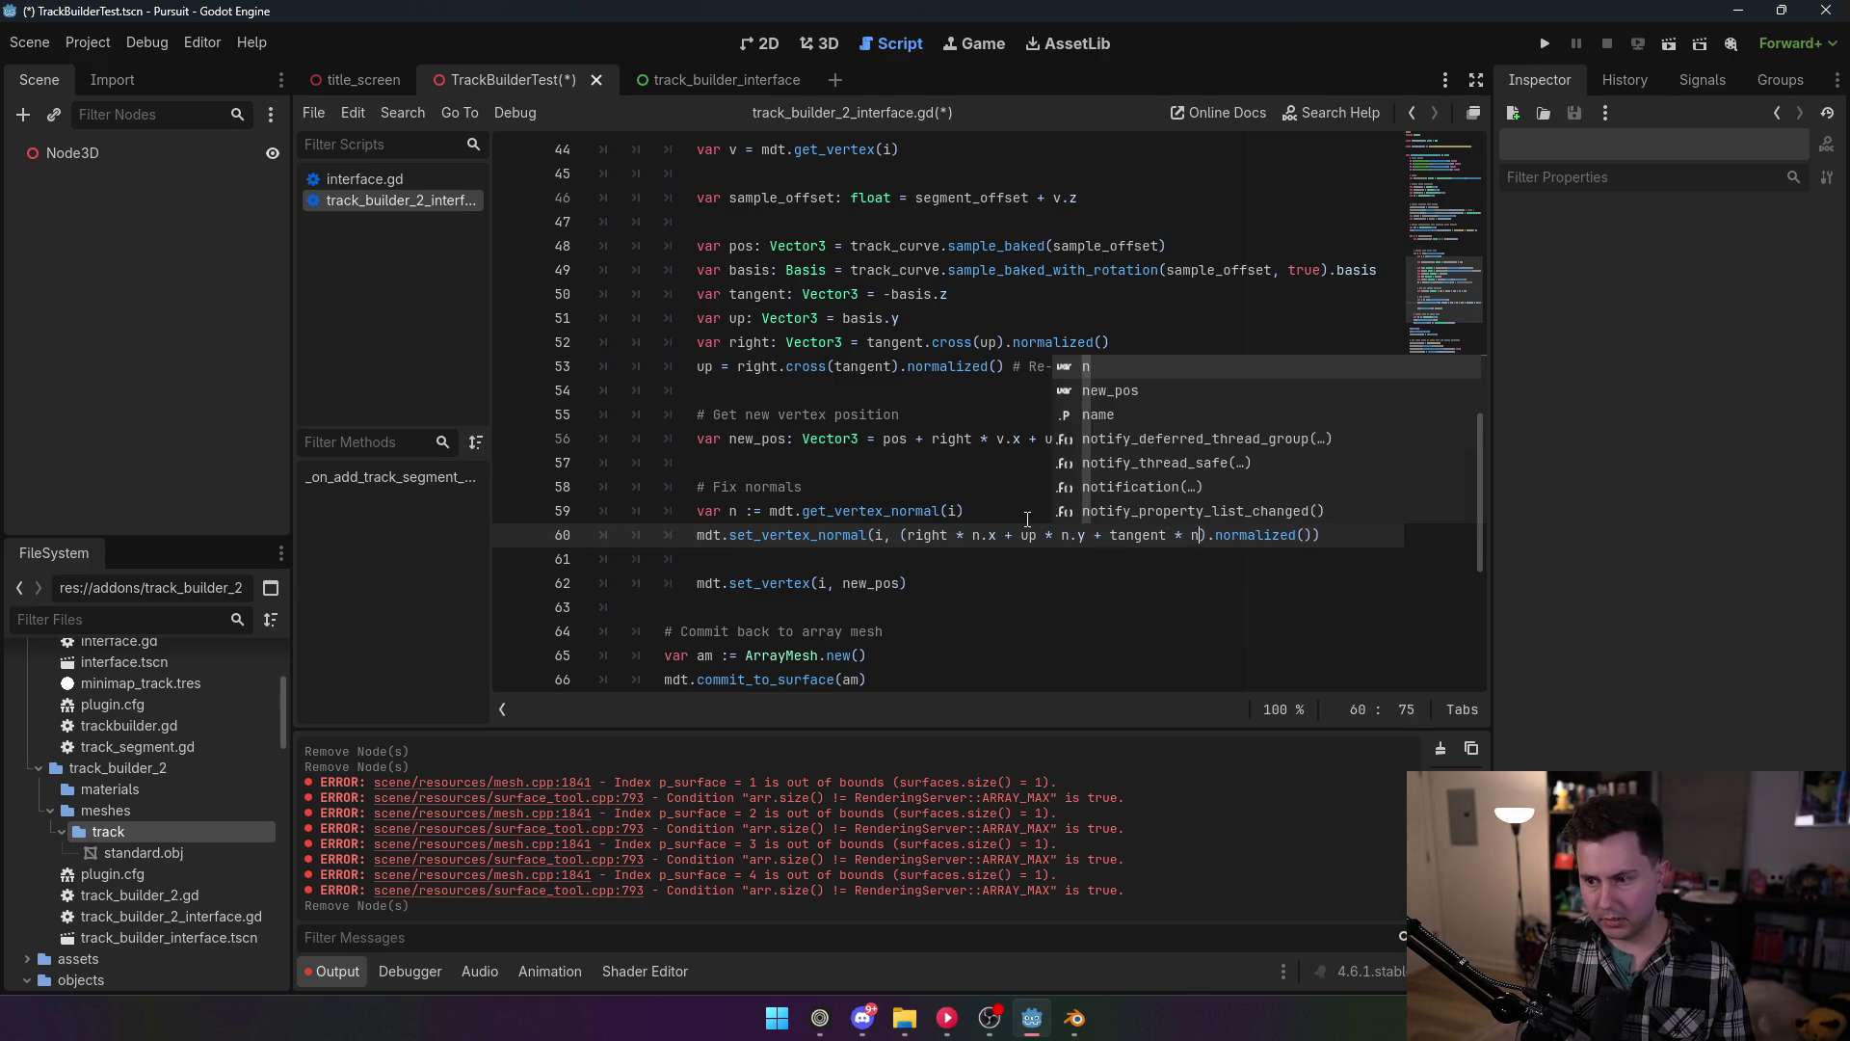
left_click(1085, 366)
Step: Save the script and re-enable the TrackBuilder2 plugin
key("ctrl+s")
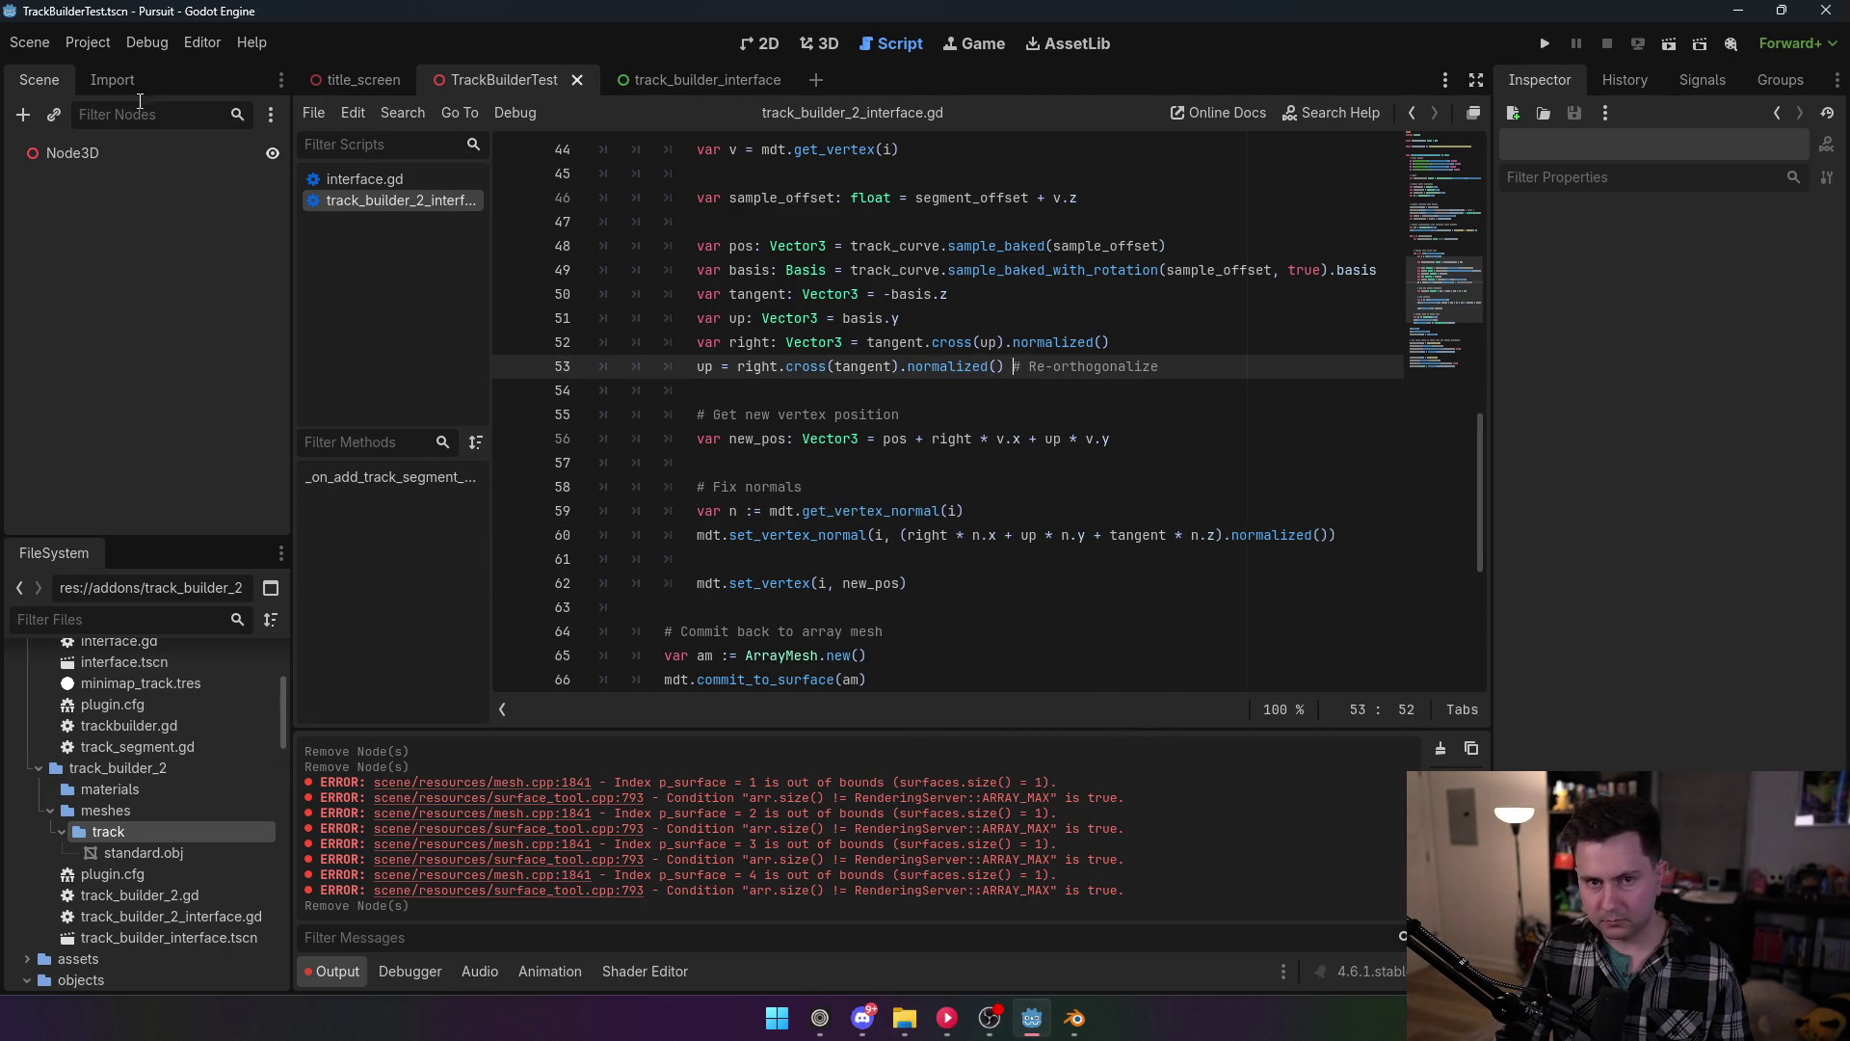
left_click(87, 42)
left_click(104, 63)
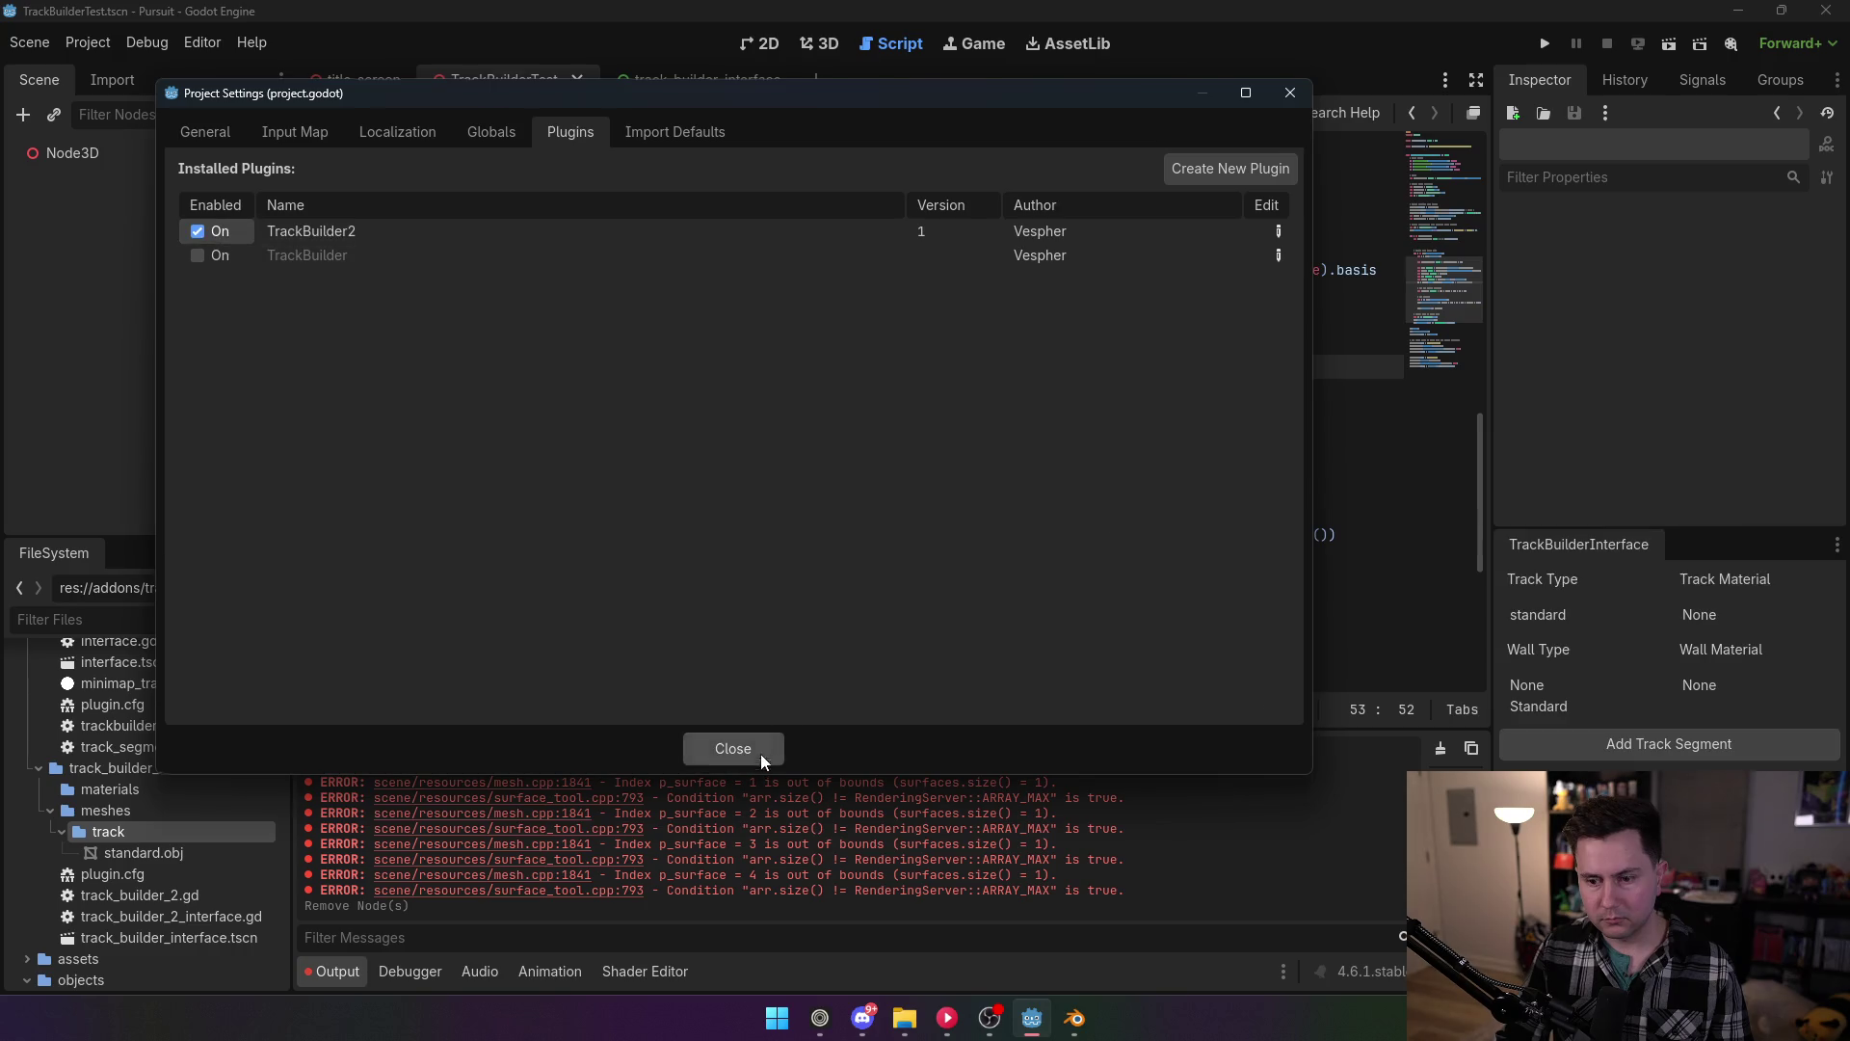
left_click(760, 750)
left_click(819, 44)
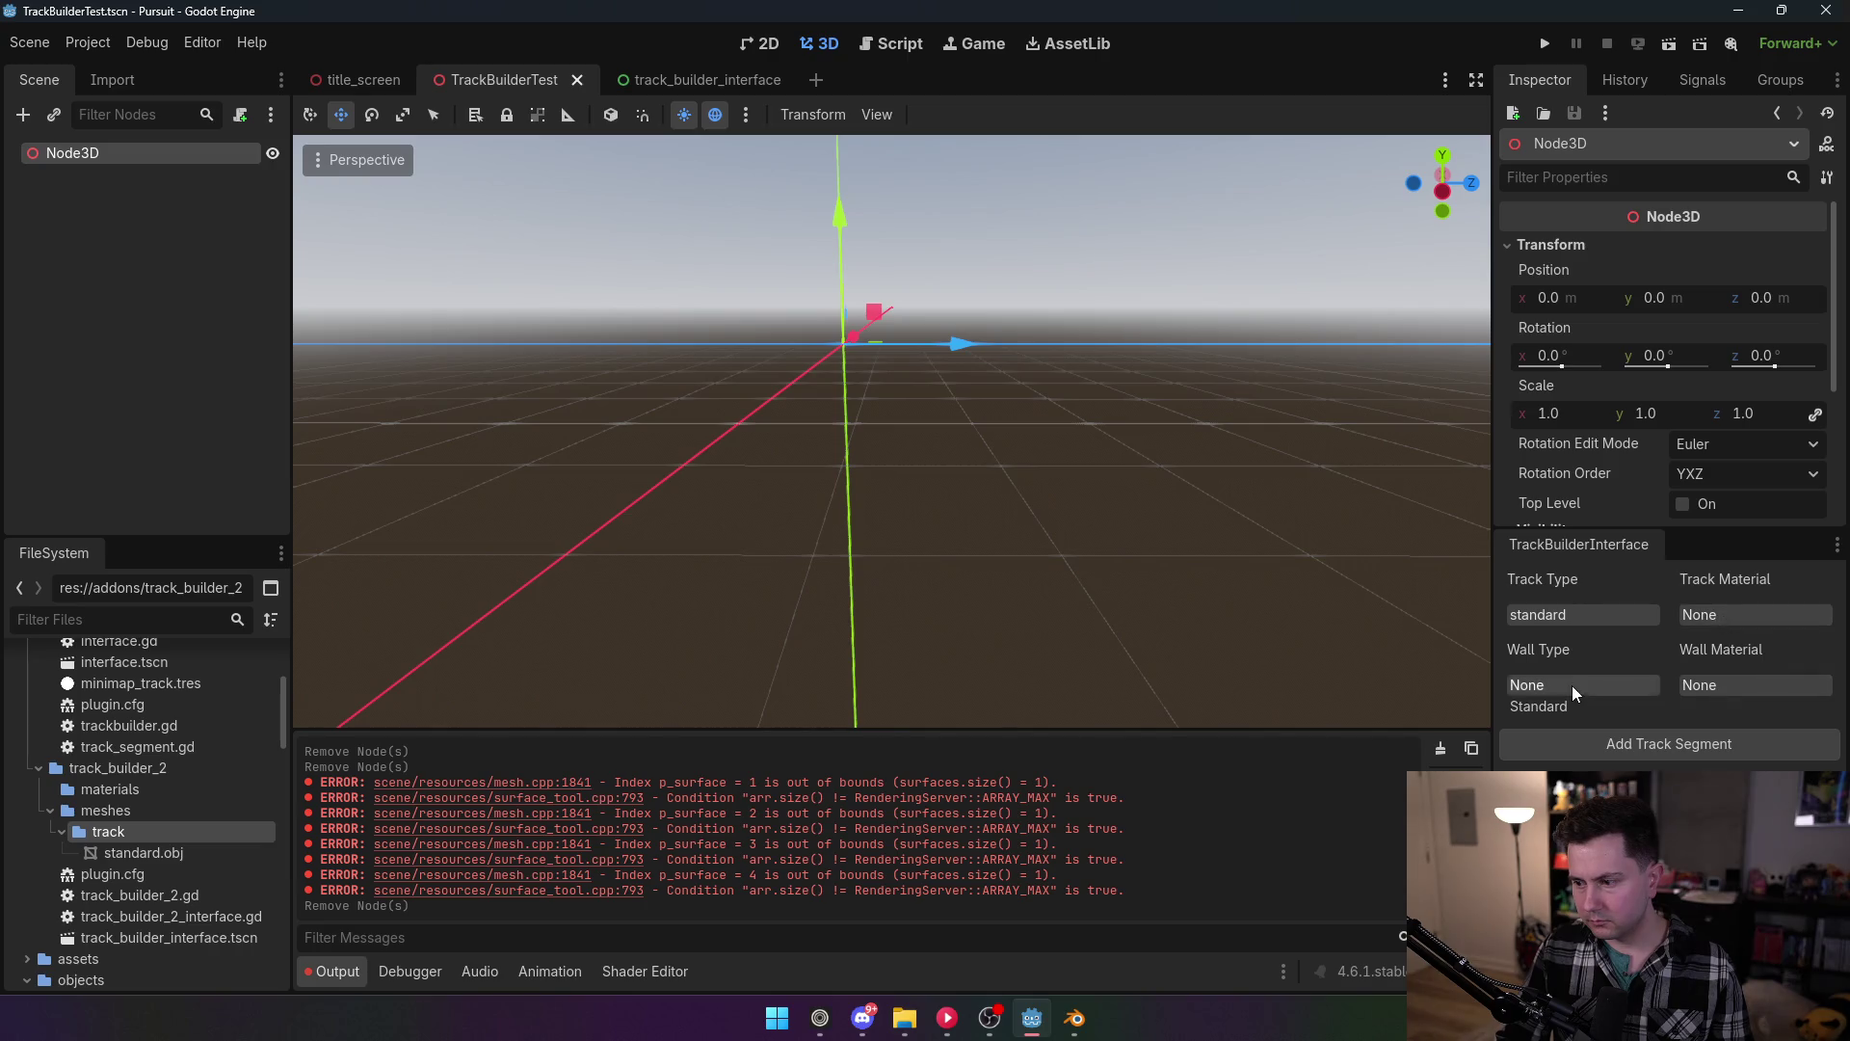
Step: Generate a track segment, drag the path's end point, and inspect the TrackMesh's mesh resource
left_click(1611, 744)
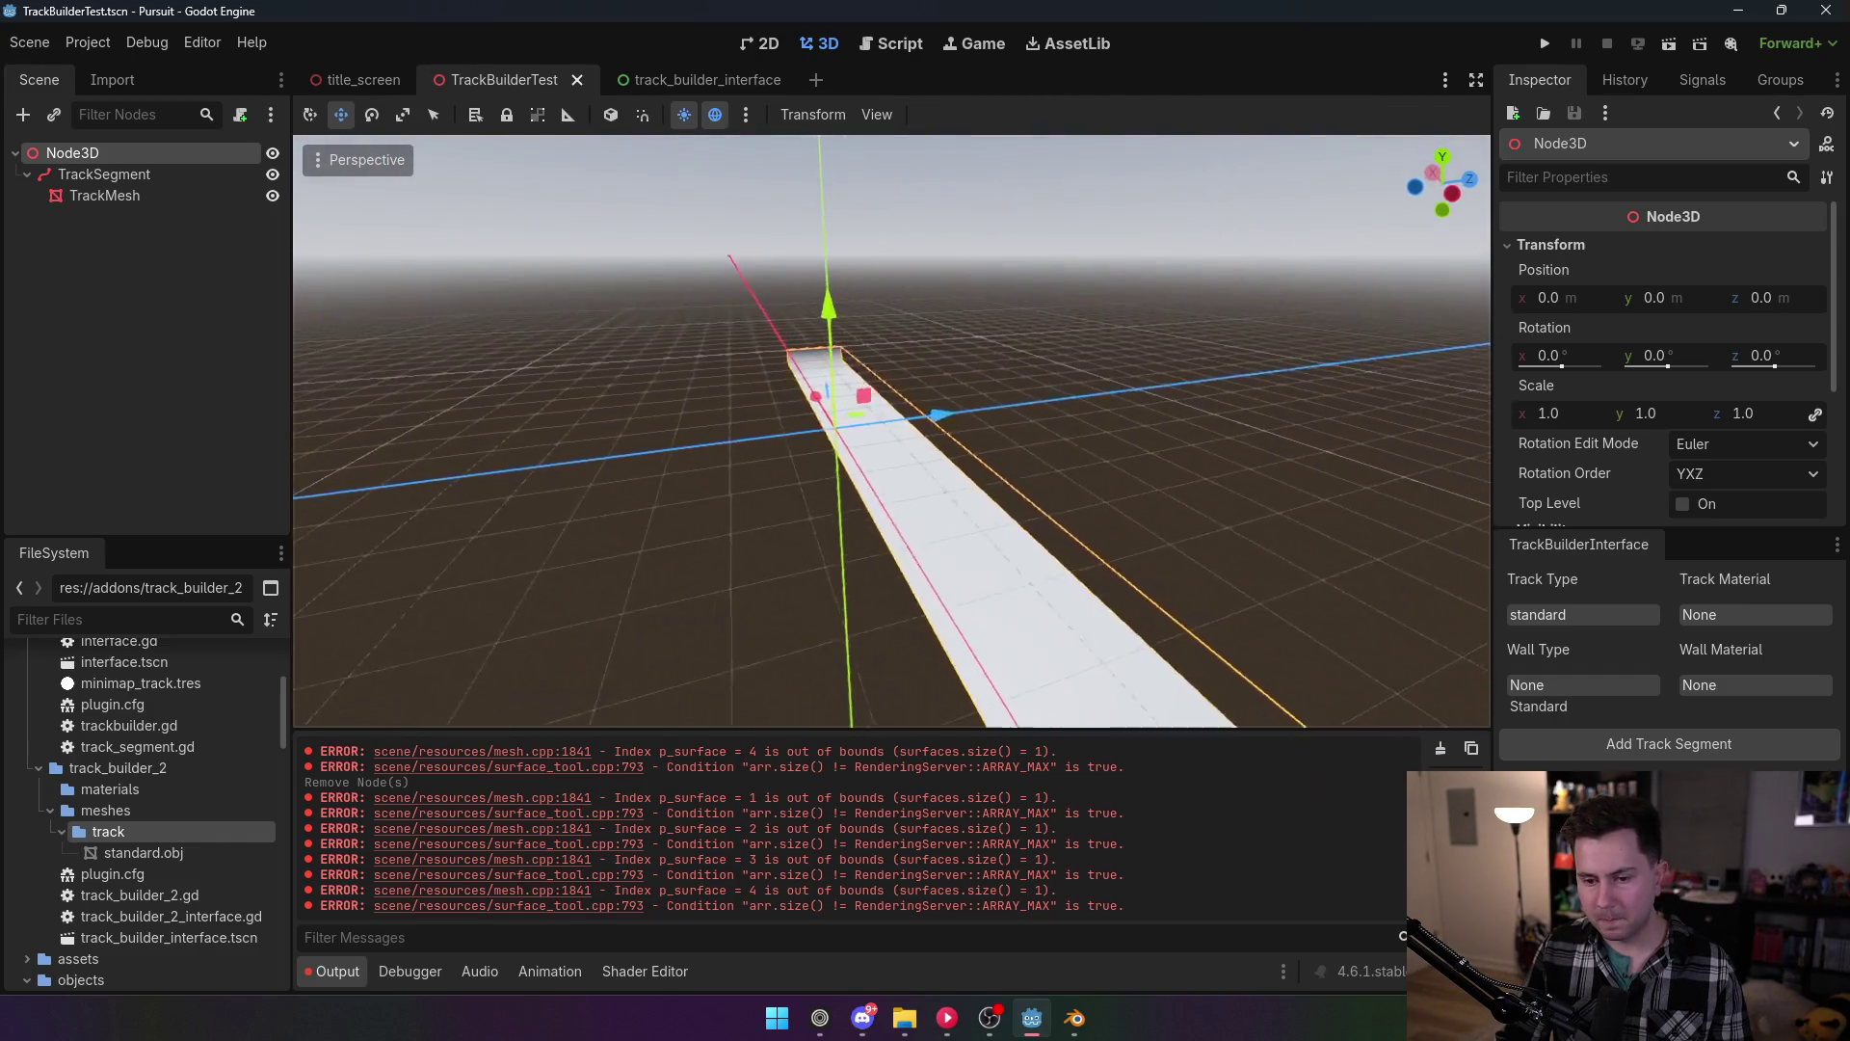
left_click(123, 174)
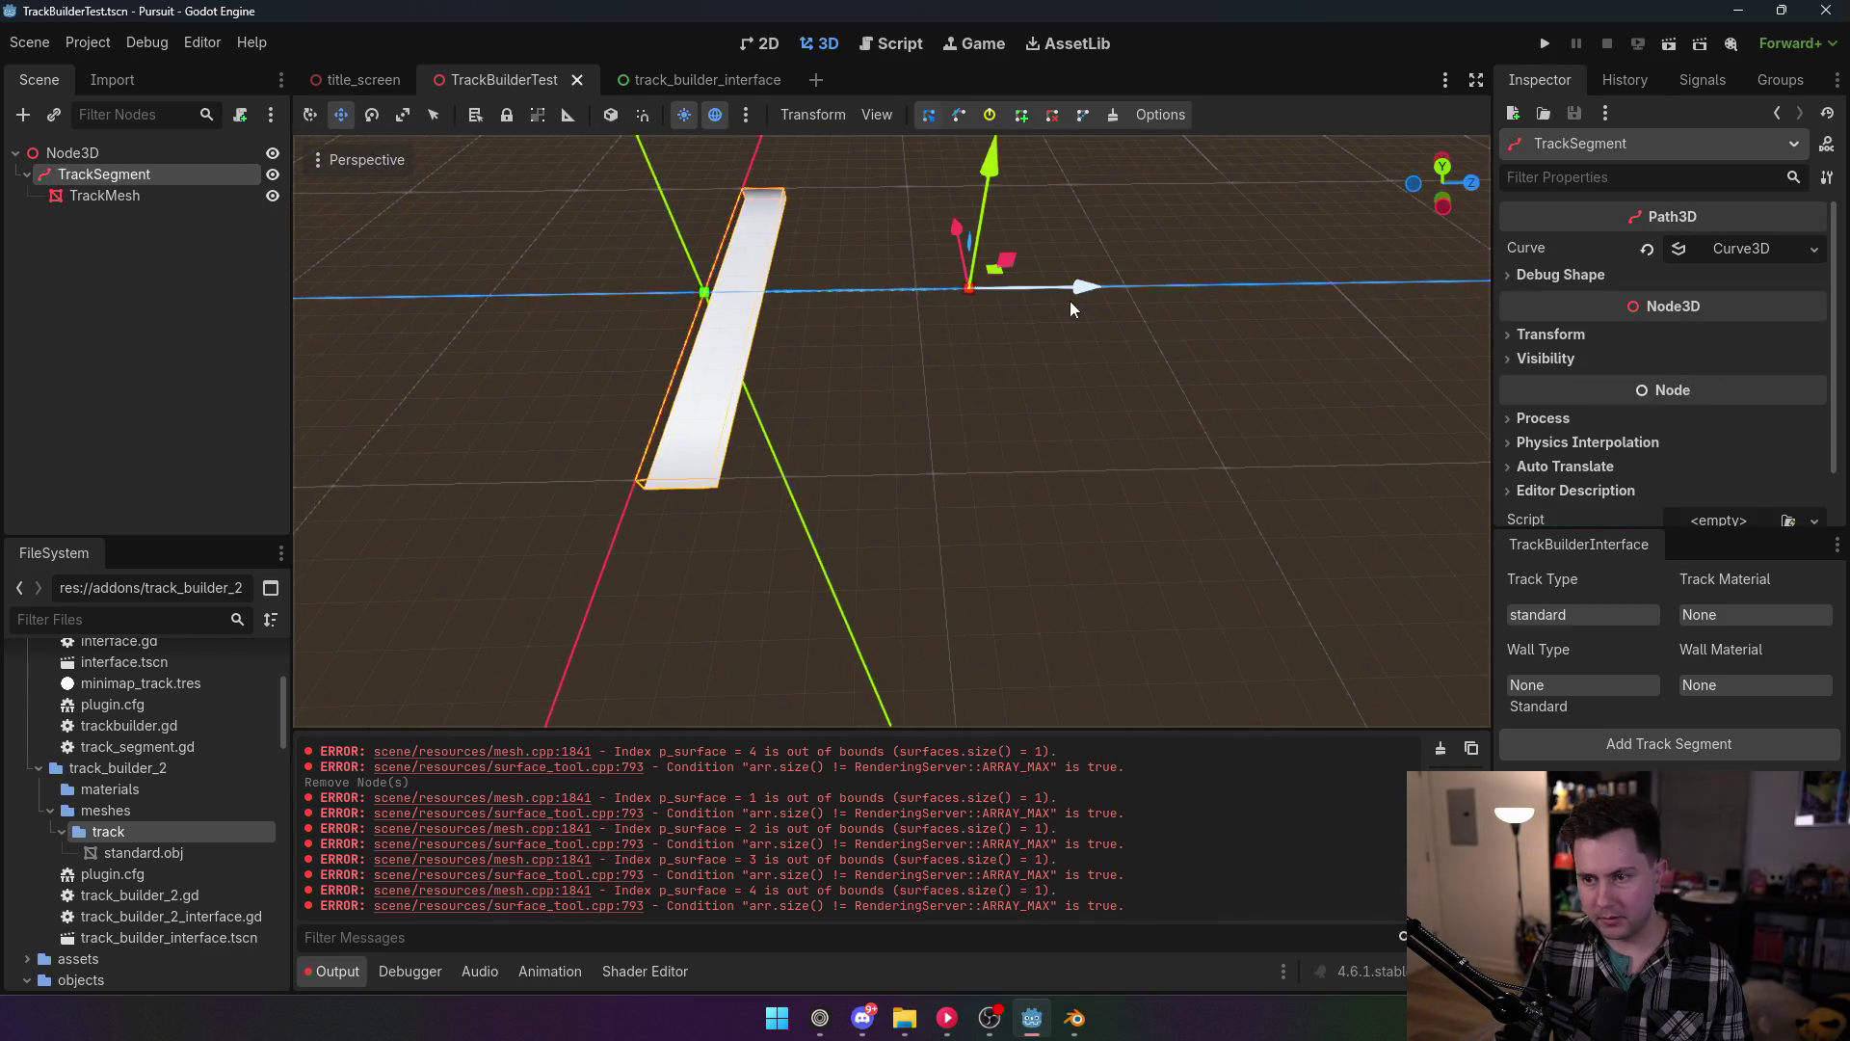
mouse_move(1069, 308)
left_mouse_down()
mouse_move(957, 320)
mouse_move(817, 282)
left_mouse_up()
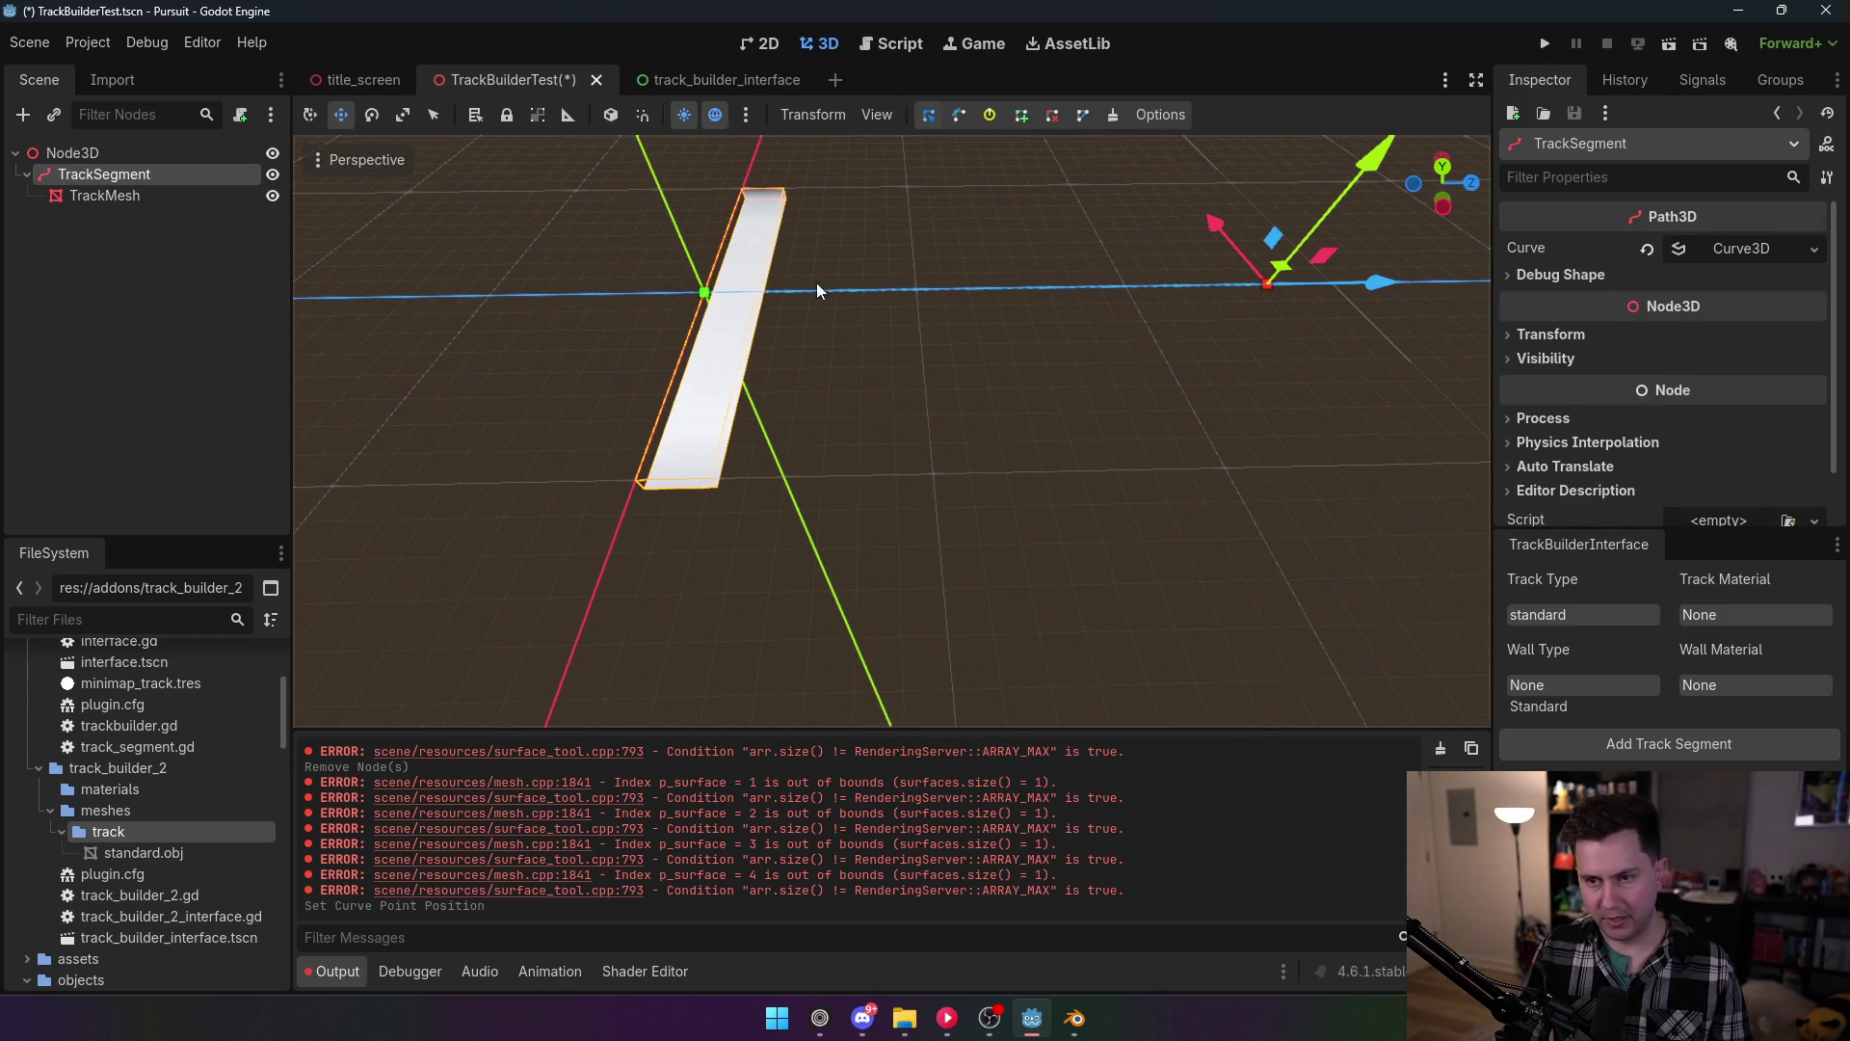
left_click(110, 195)
left_click(1746, 282)
scroll(1712, 400, "down", 5)
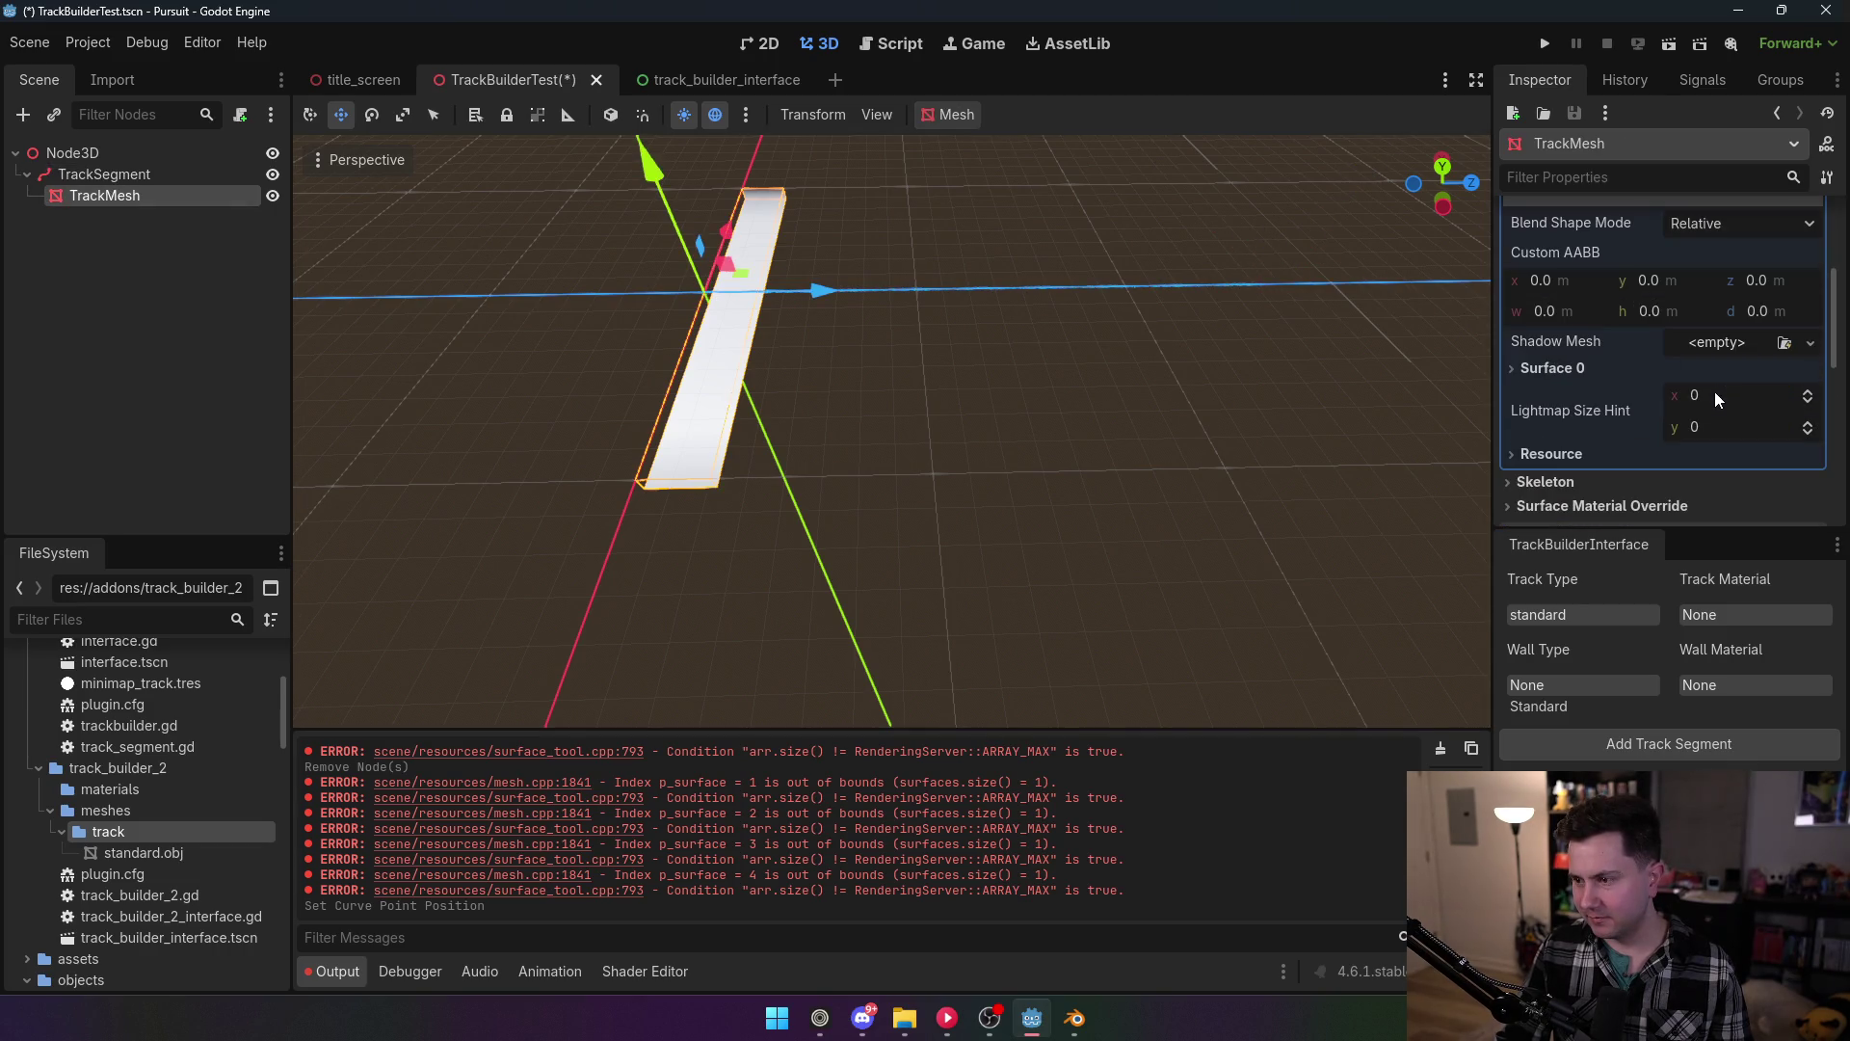
Step: Disable the TrackBuilder2 plugin and delete the TrackSegment with its TrackMesh
left_click(100, 50)
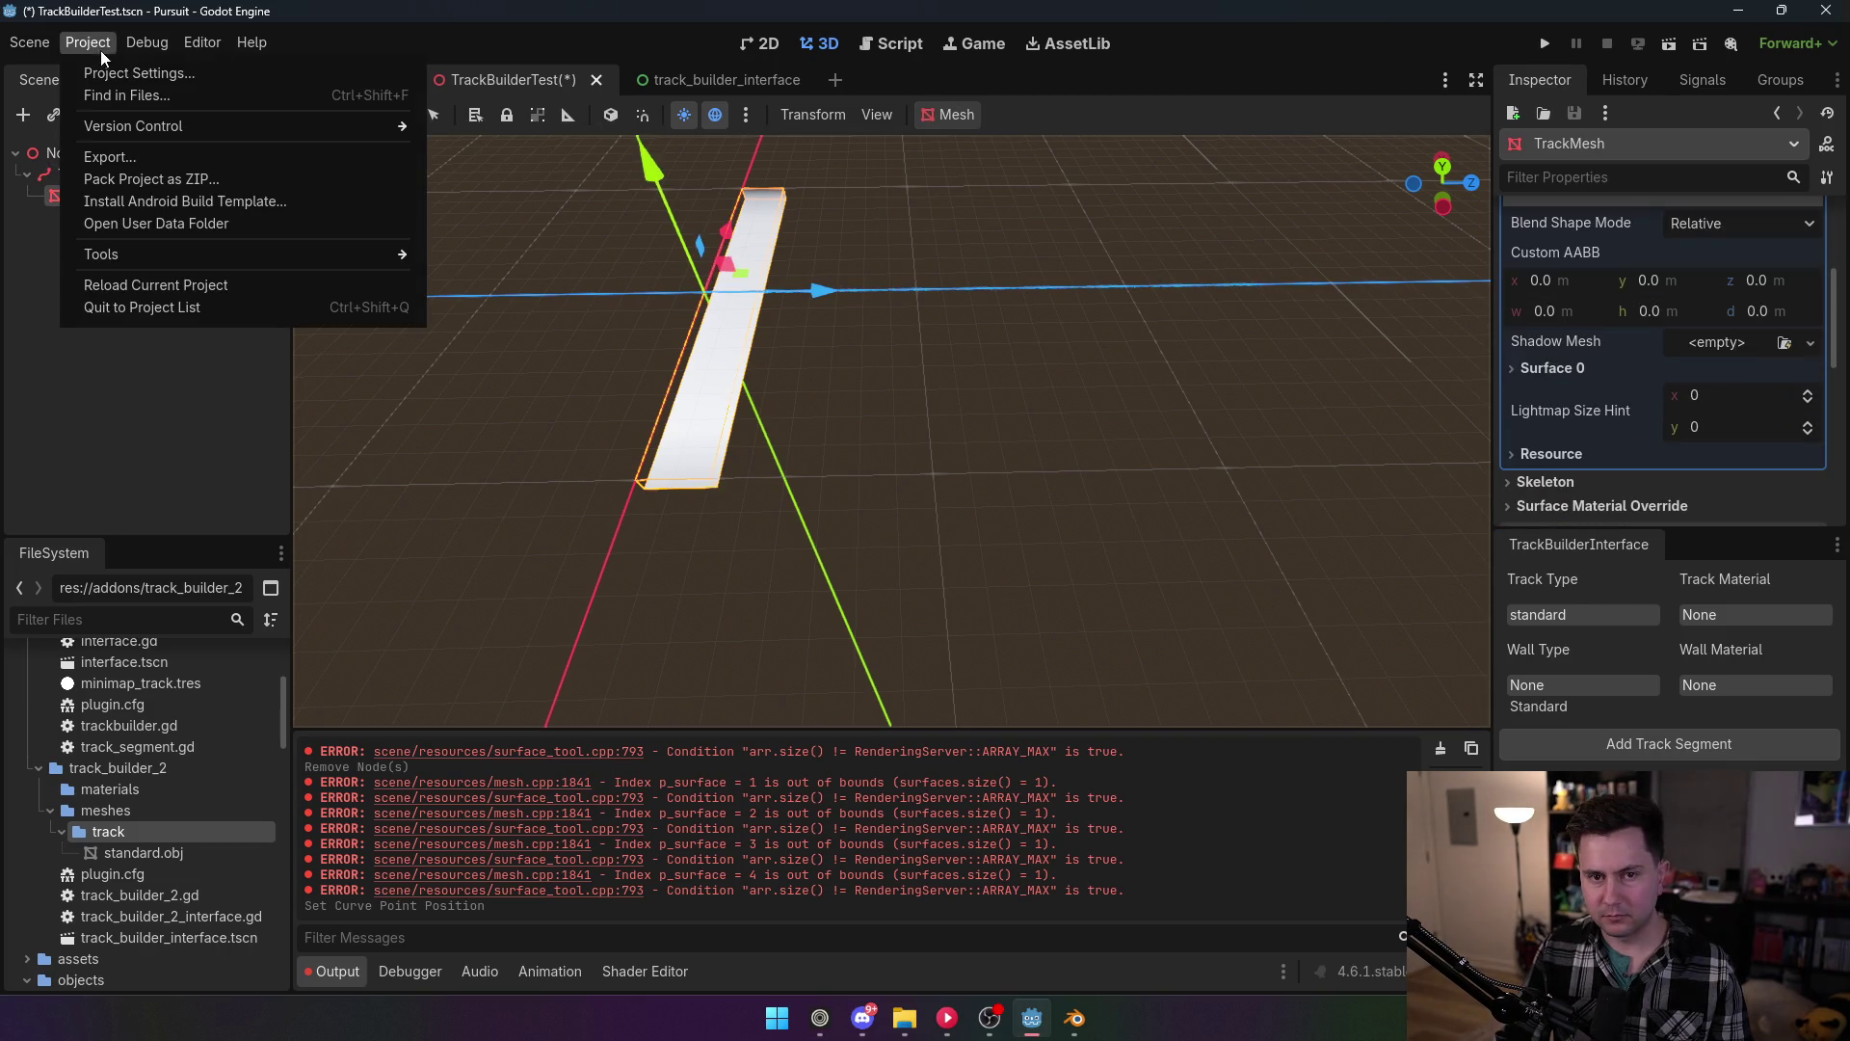
left_click(116, 74)
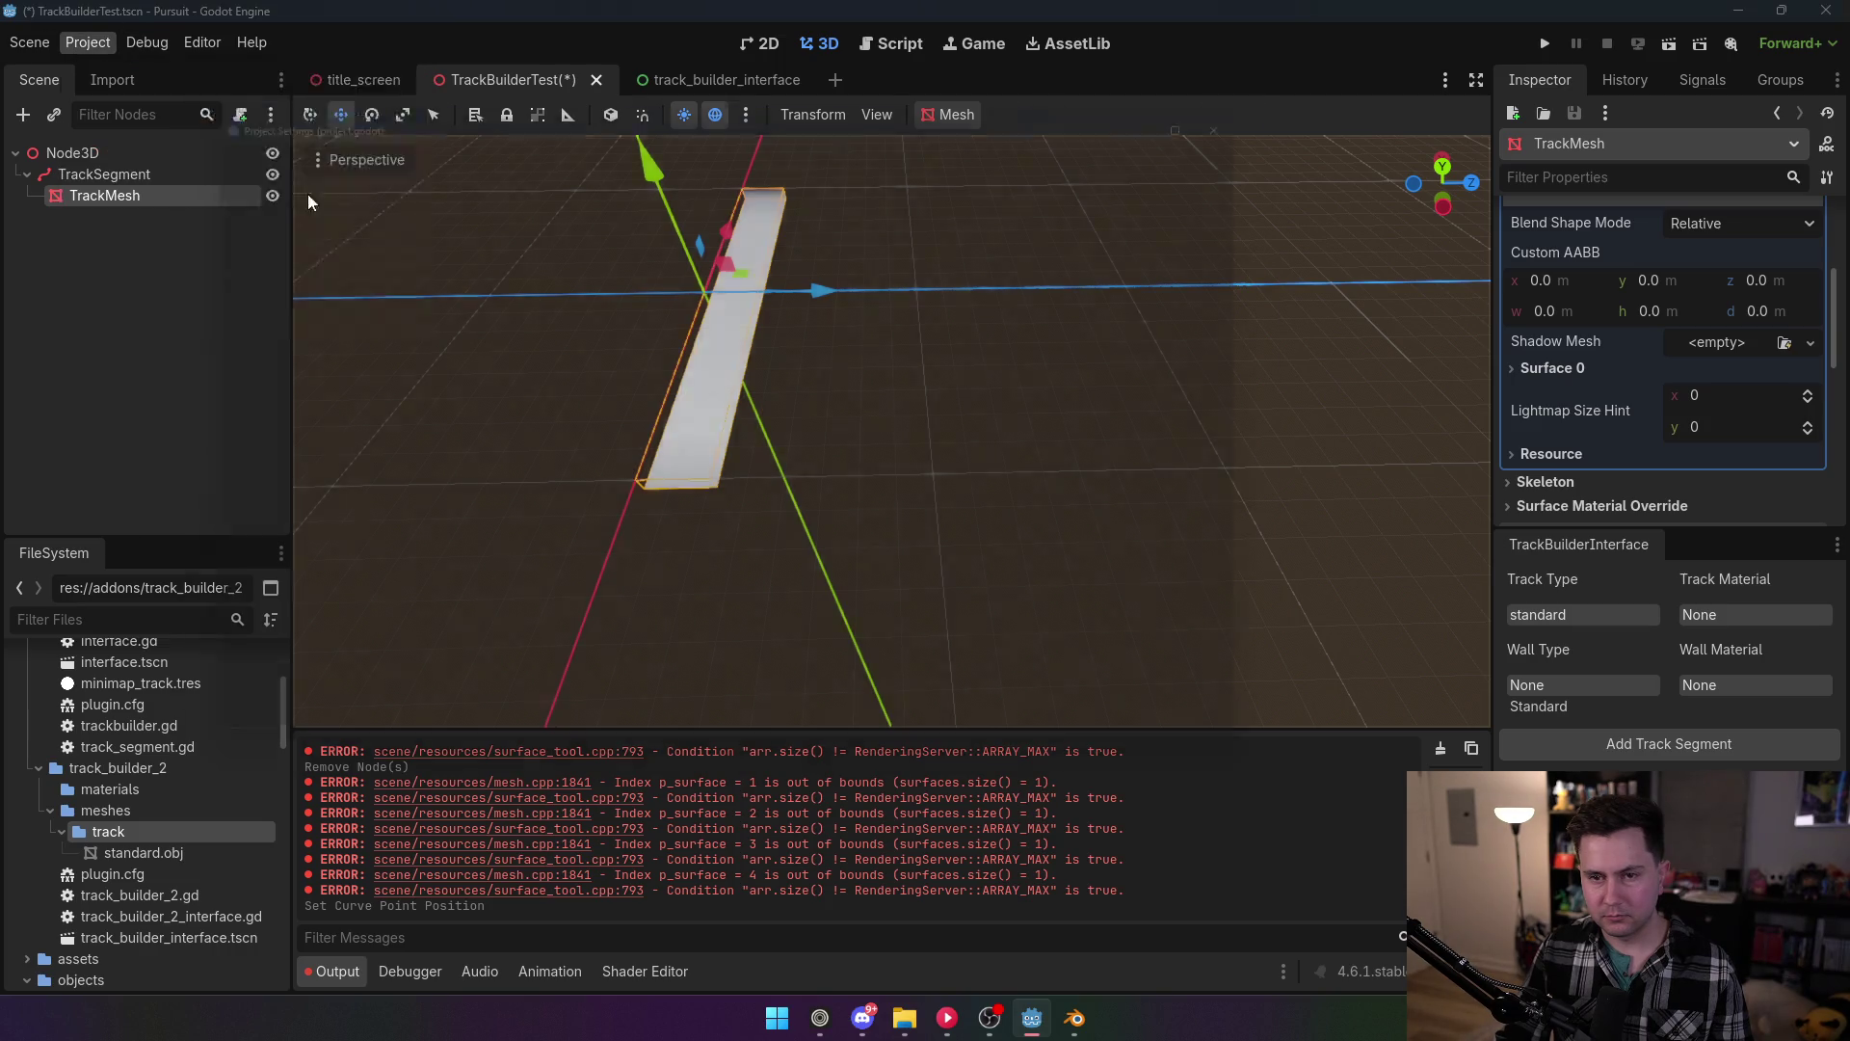
left_click(212, 239)
left_click(733, 749)
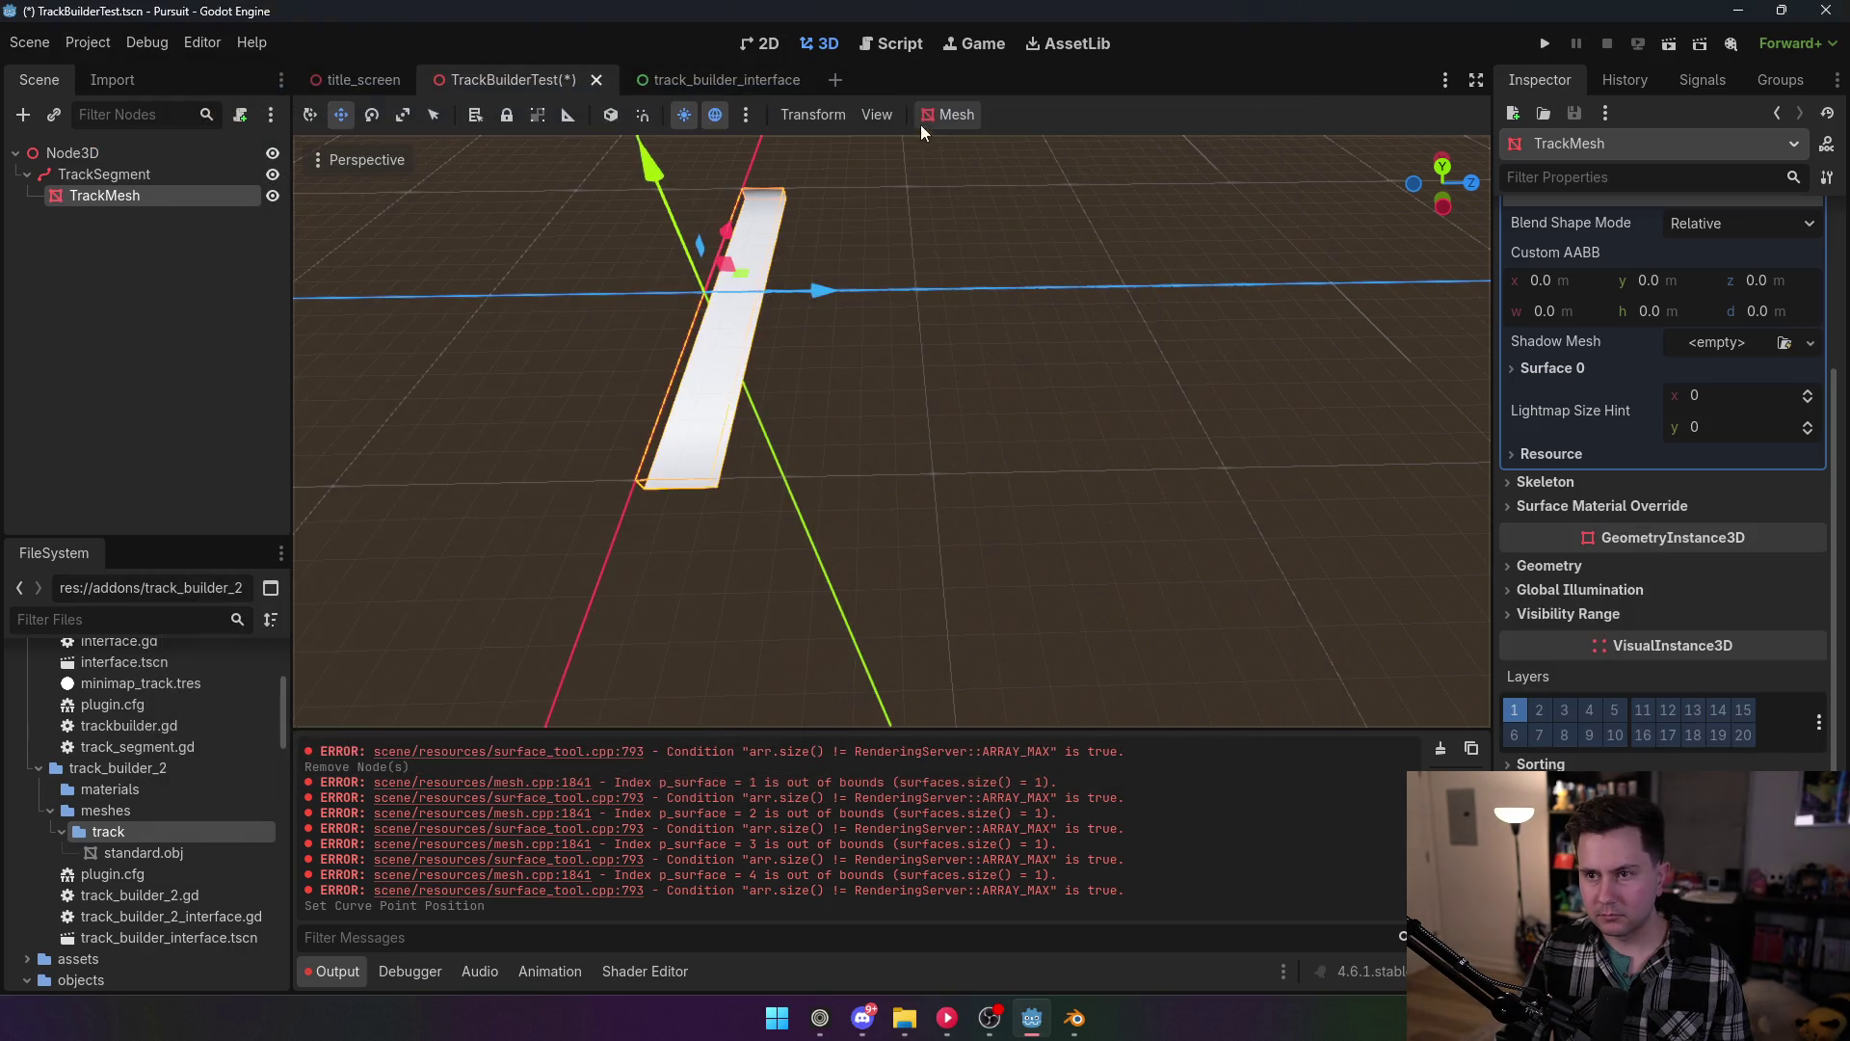
left_click(142, 173)
key("Delete")
left_click(872, 546)
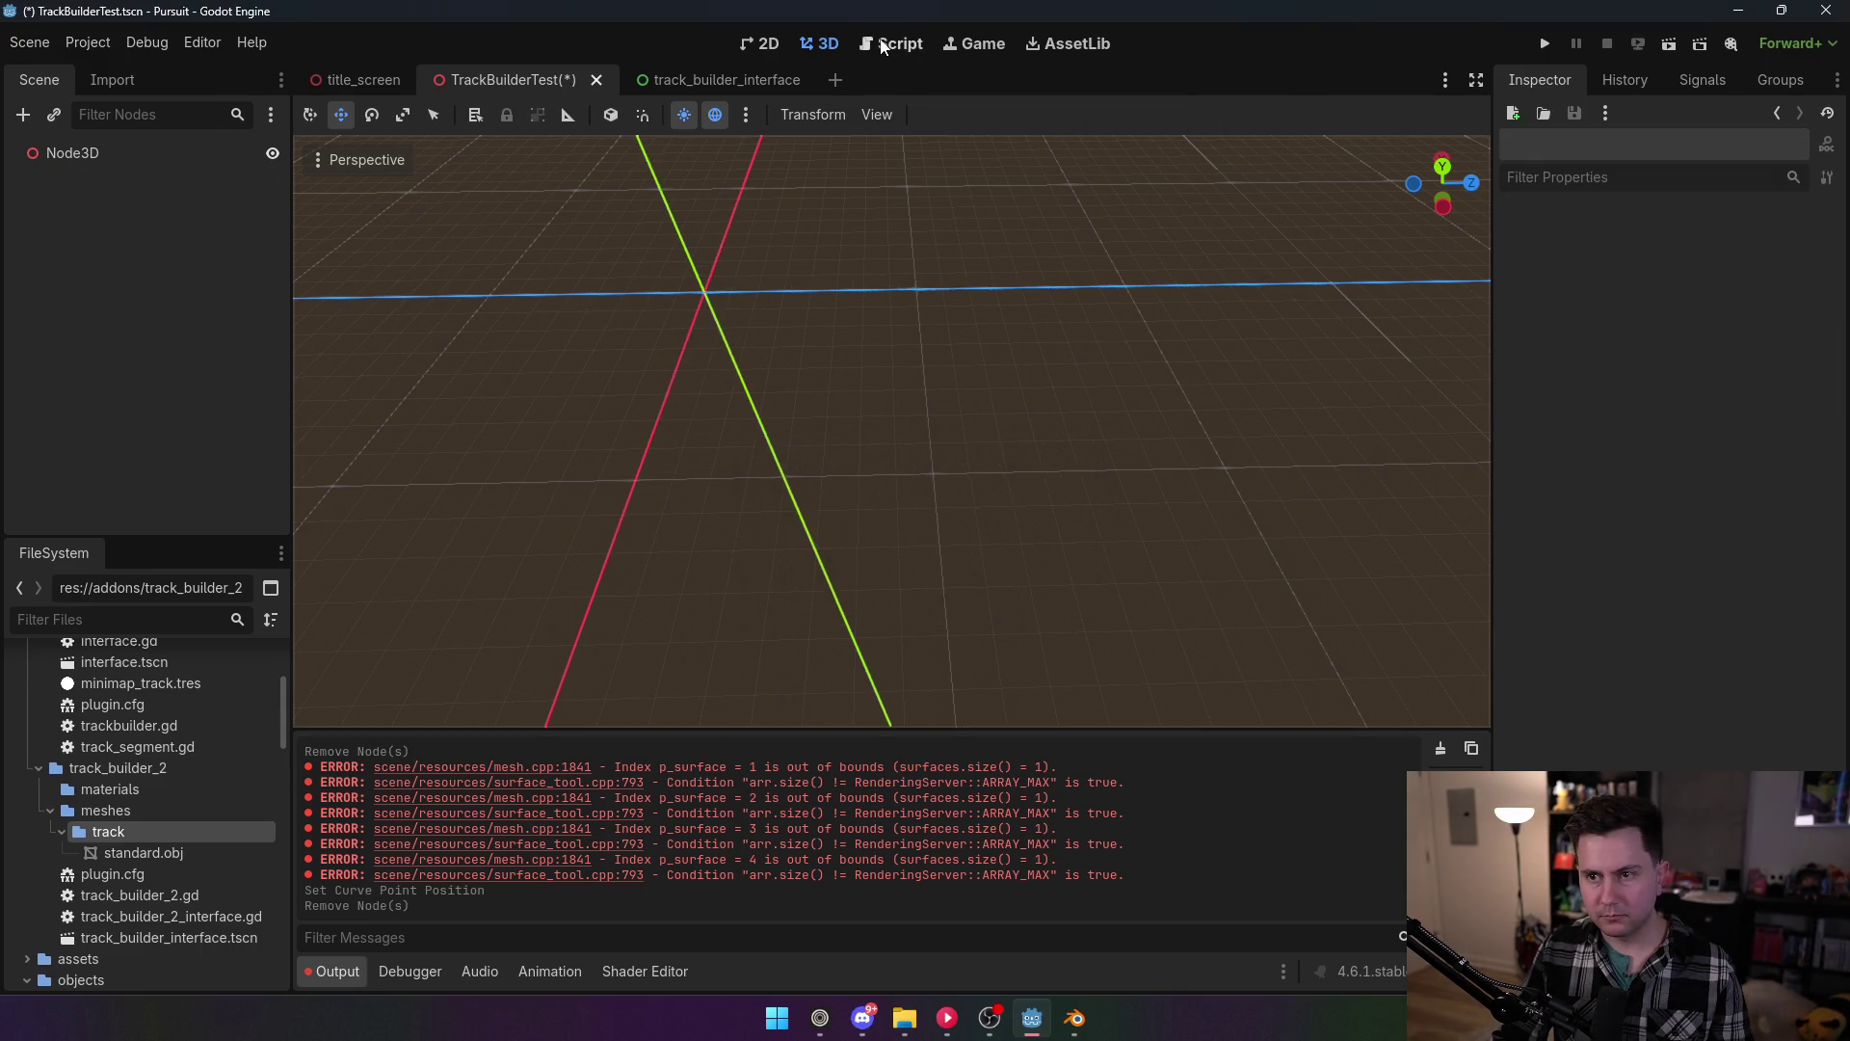
Step: Delete the append_from call on line 67 of the interface script
left_click(883, 45)
left_click(939, 412)
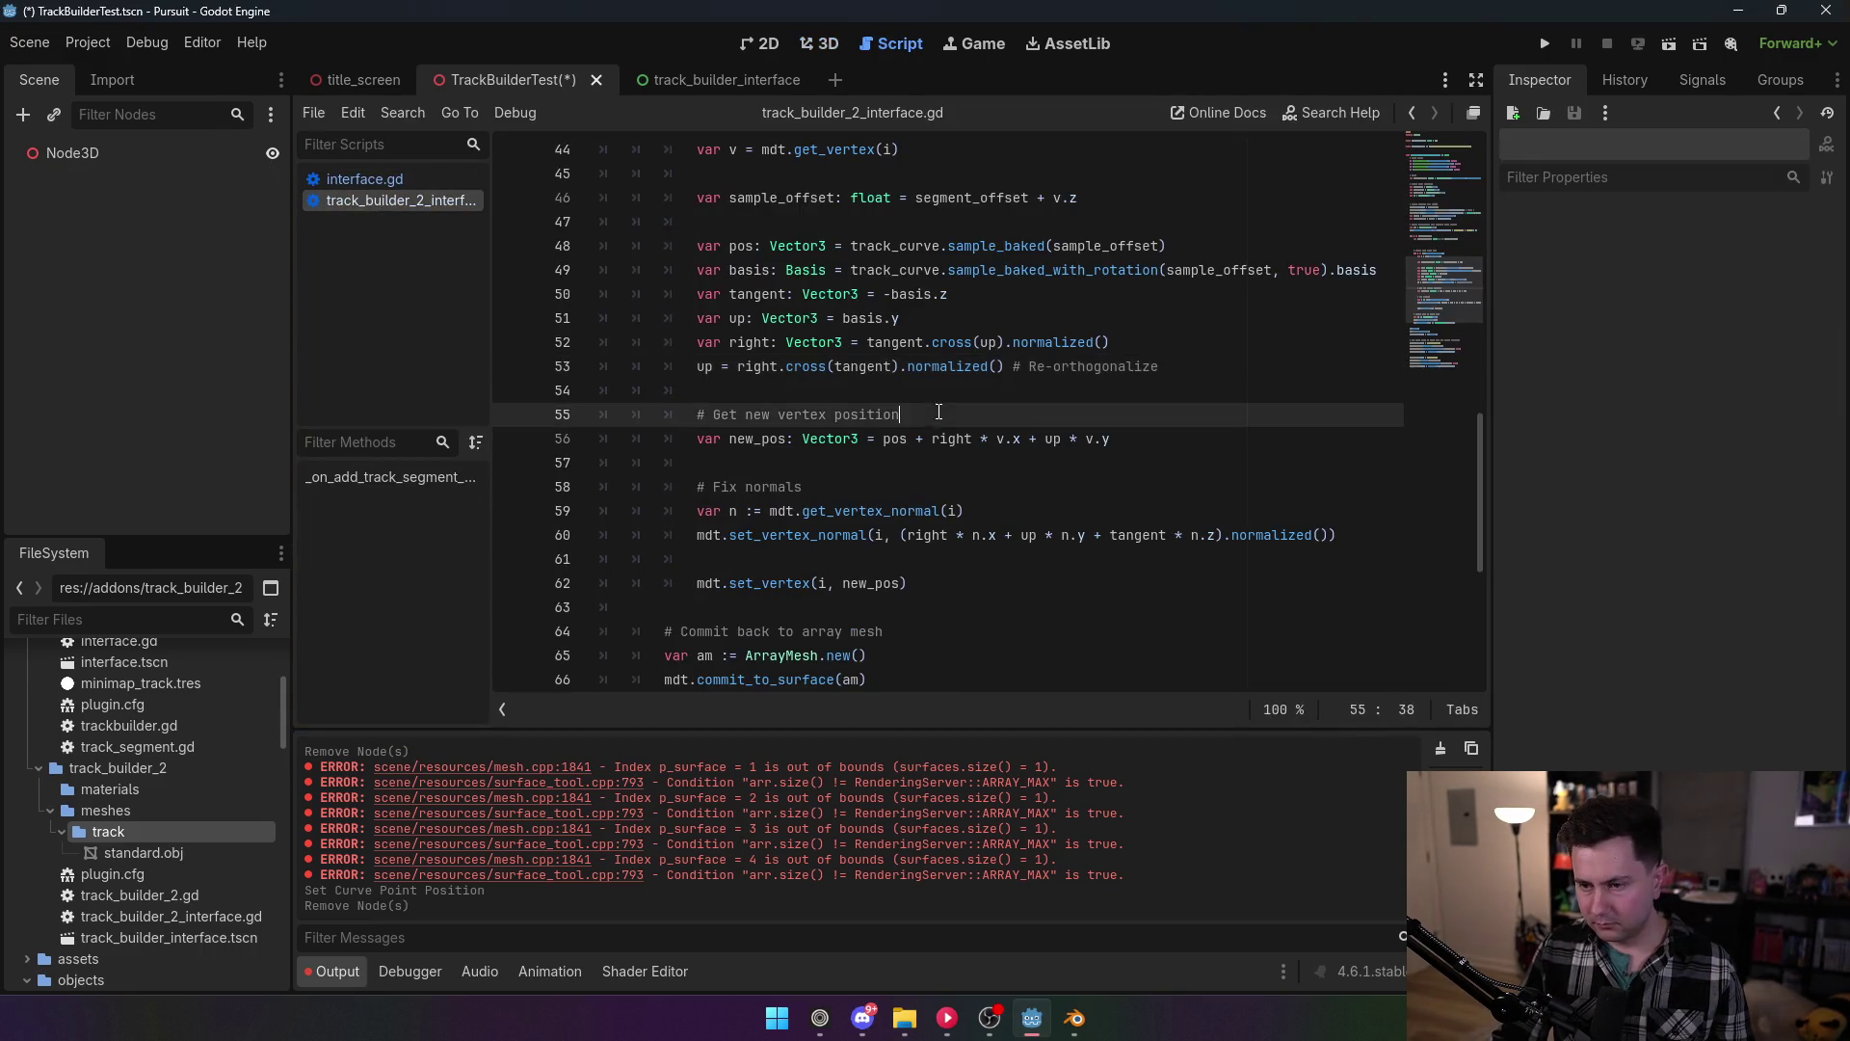
left_click(1086, 367)
scroll(964, 492, "down", 2)
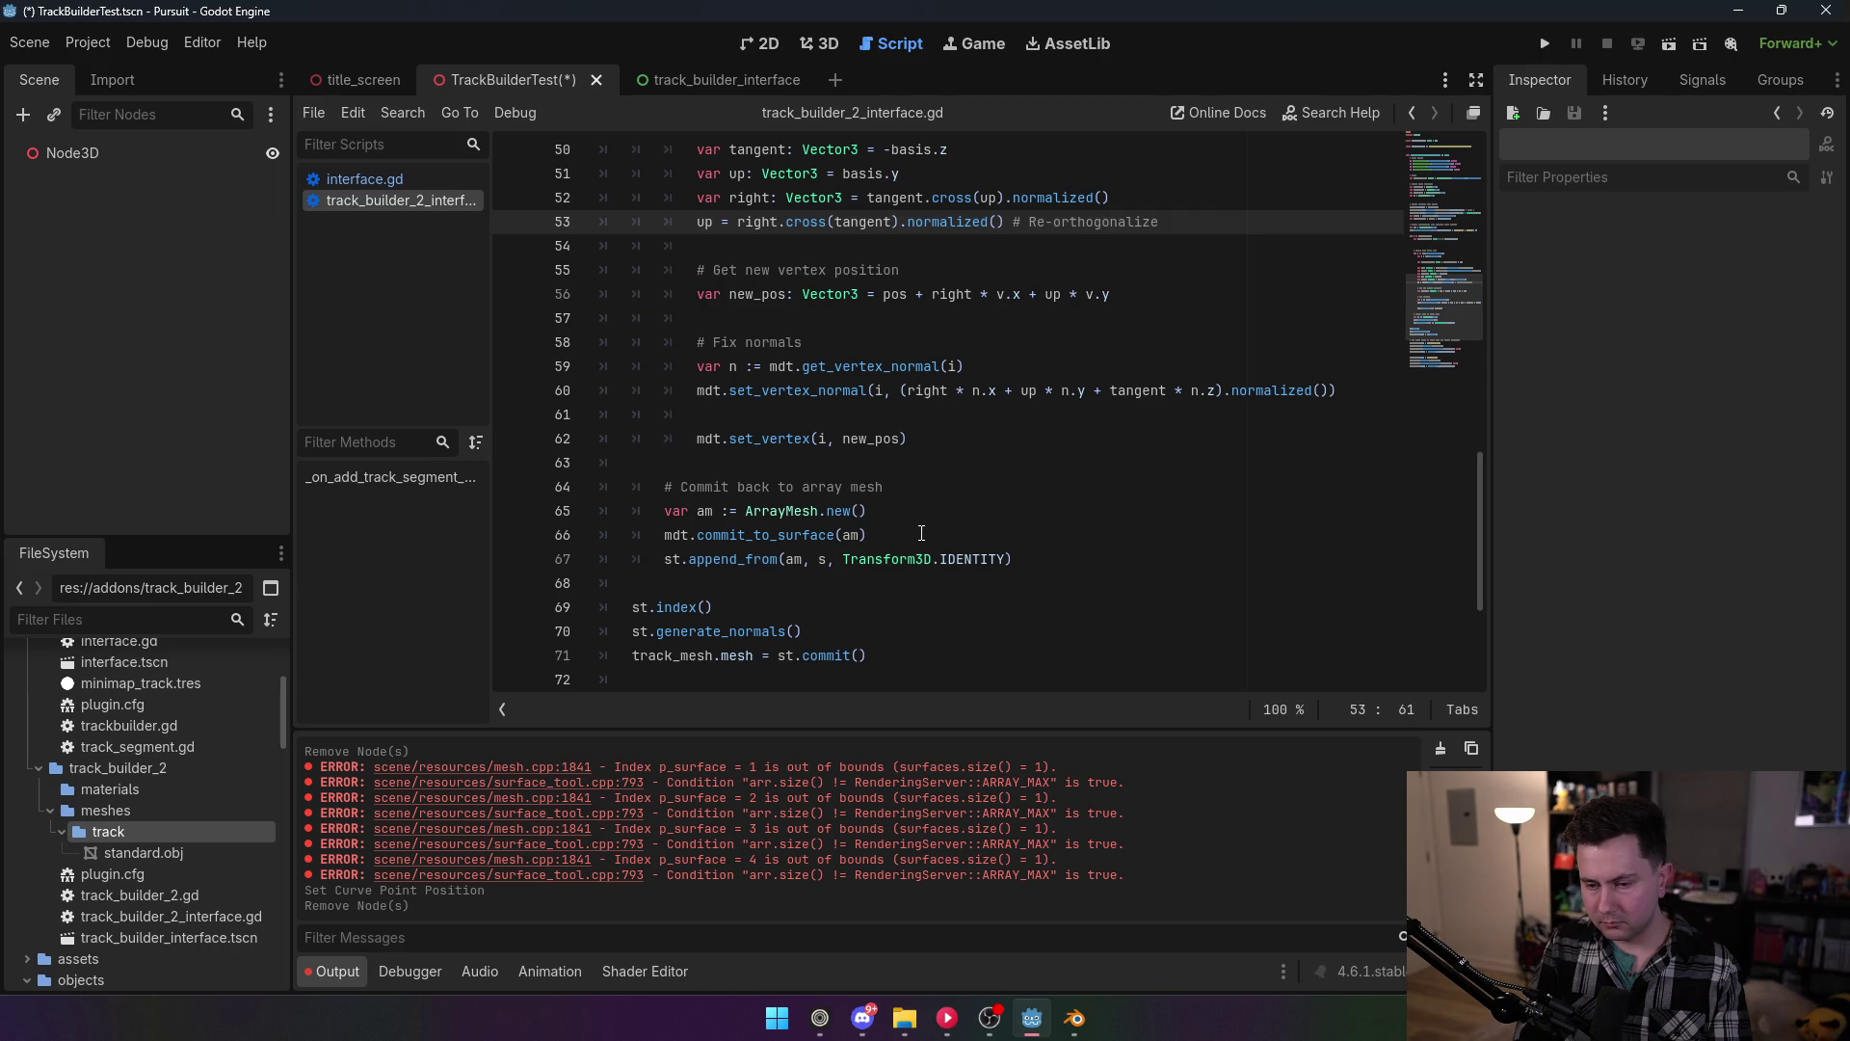
left_click_drag(1014, 559, 663, 563)
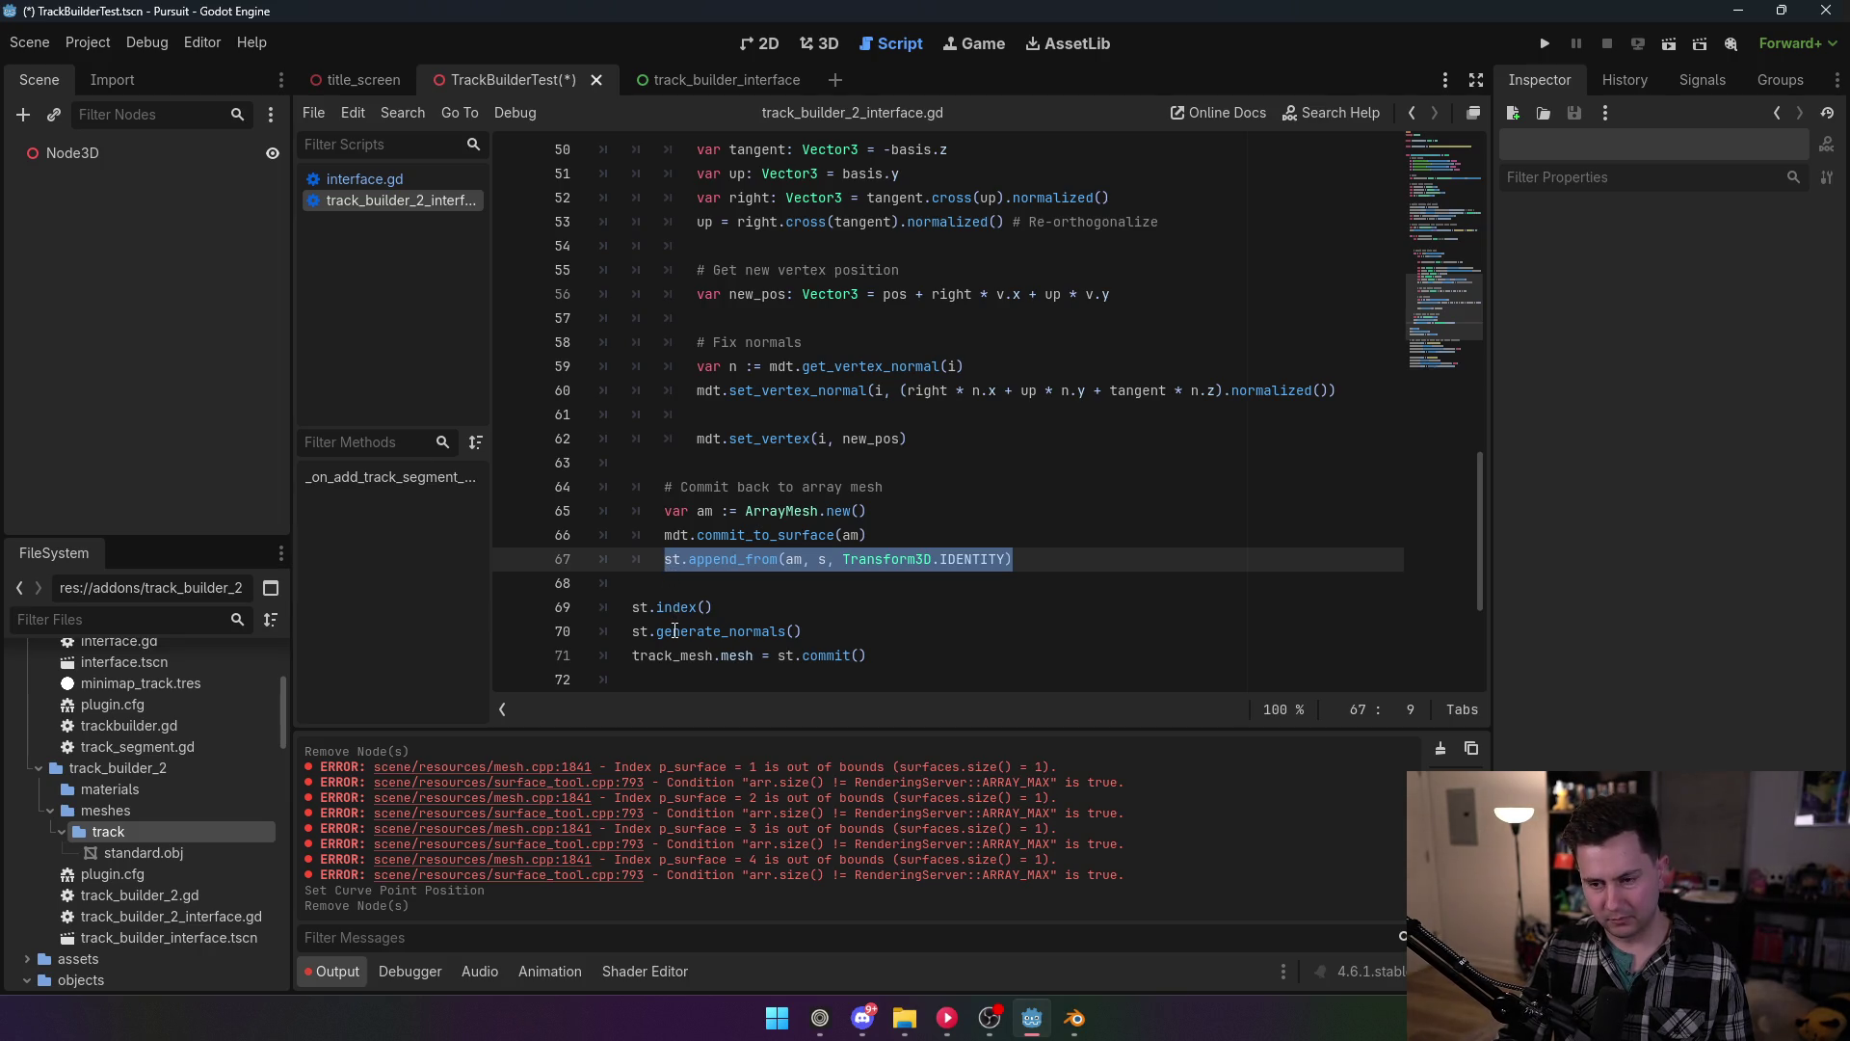
mouse_move(677, 631)
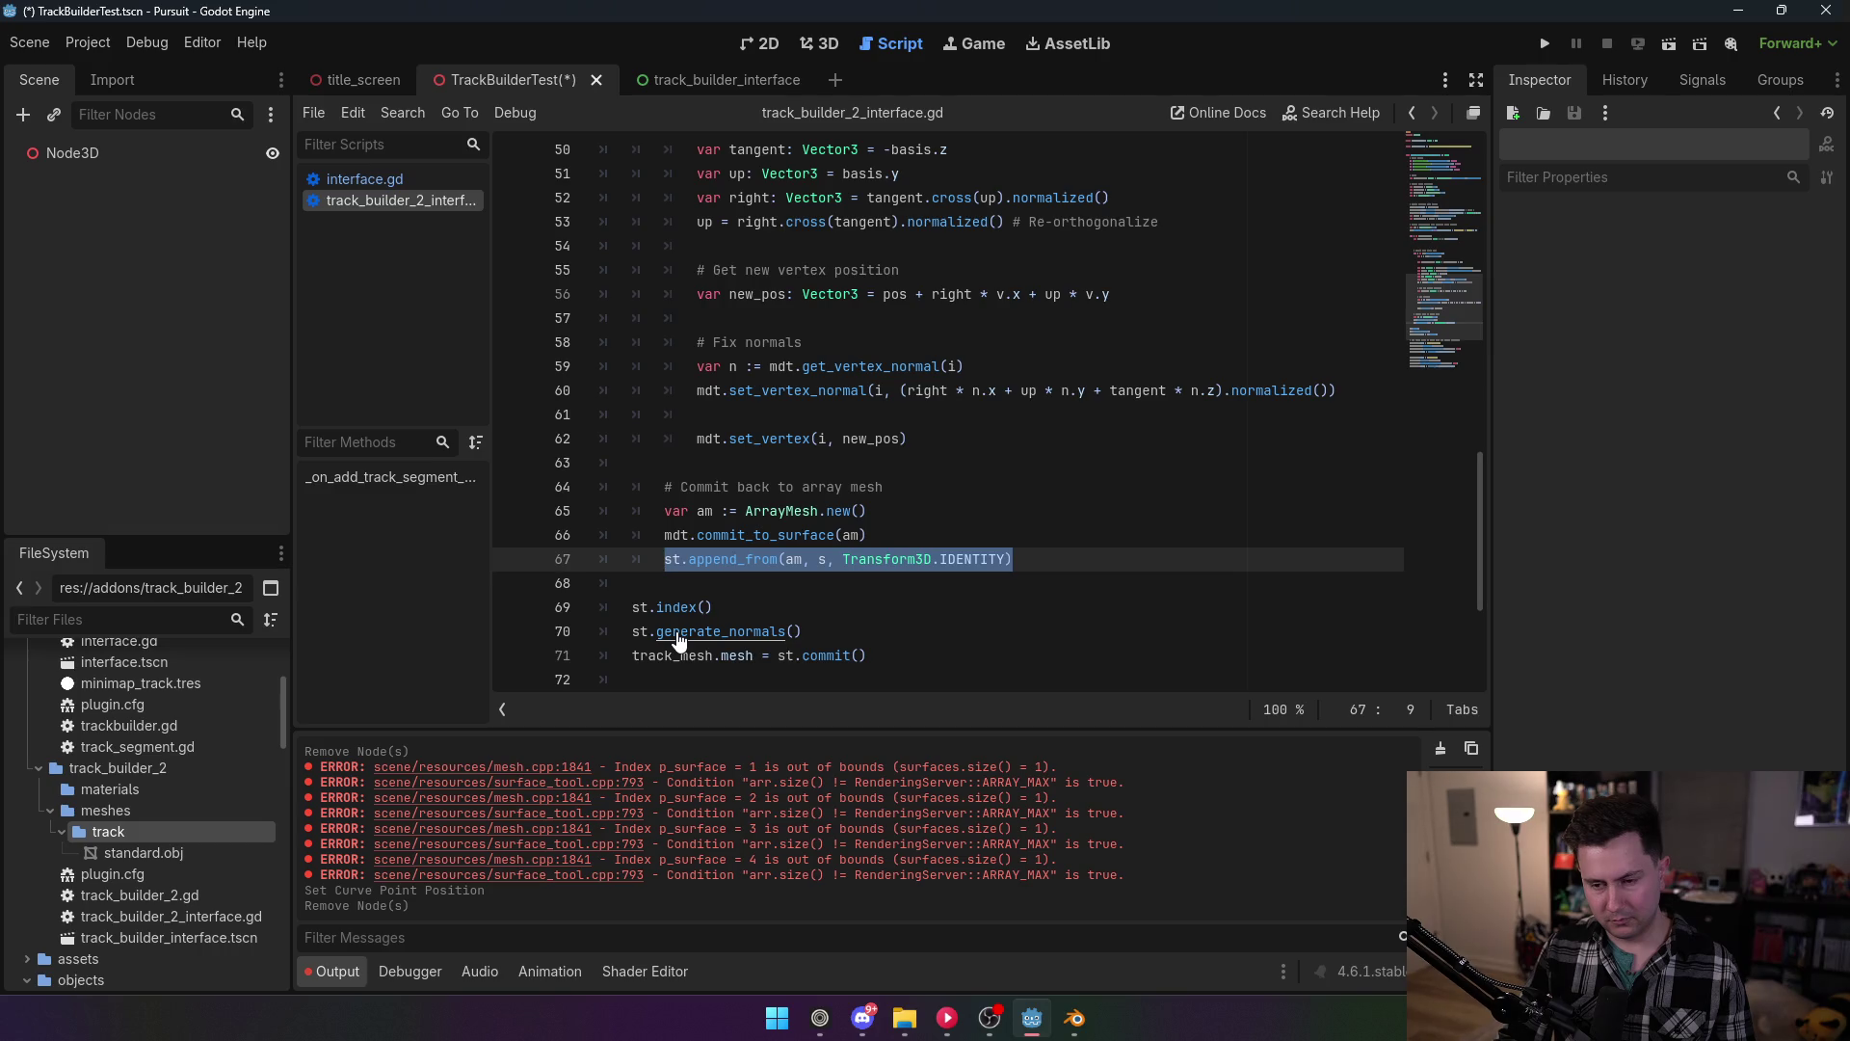
key("BackSpace")
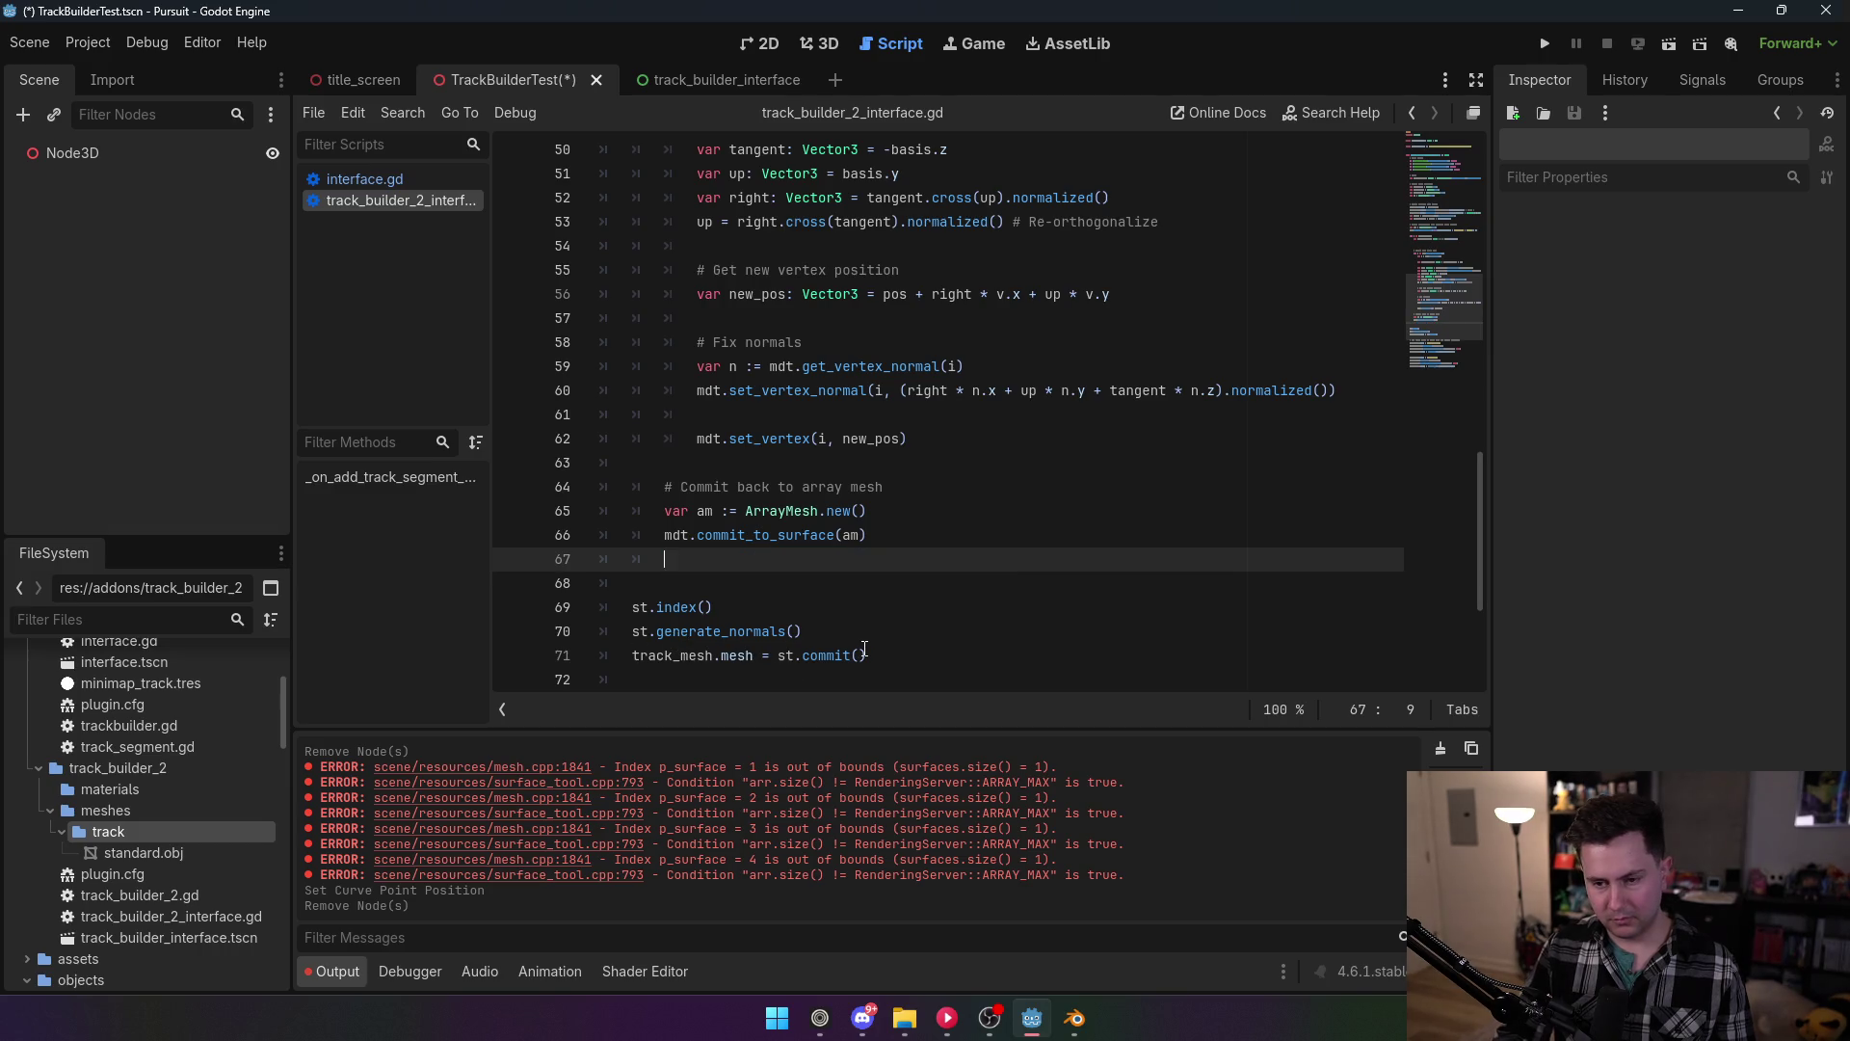
key("BackSpace")
key("BackSpace")
key("BackSpace")
Step: Delete the 'var st = SurfaceTool.new()' line and its empty line near the top
scroll(864, 578, "up", 13)
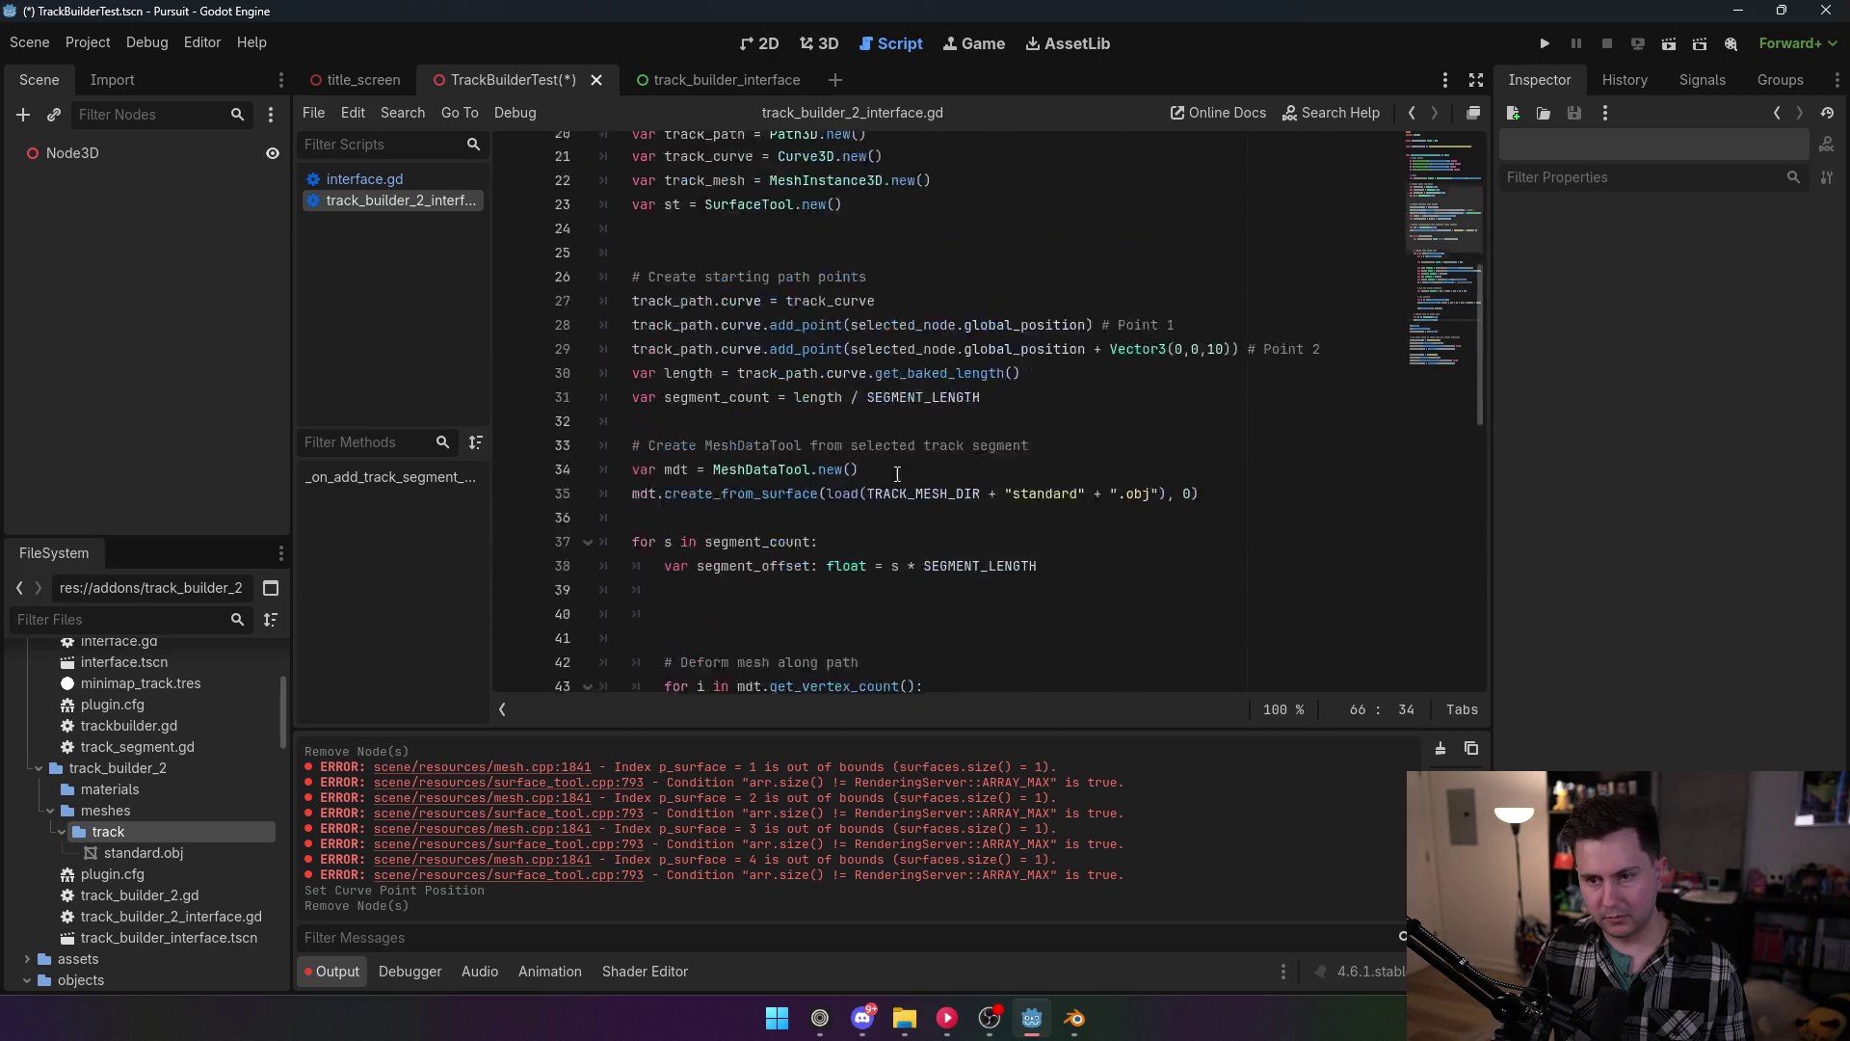
left_click(862, 425)
left_click(553, 425)
key("BackSpace")
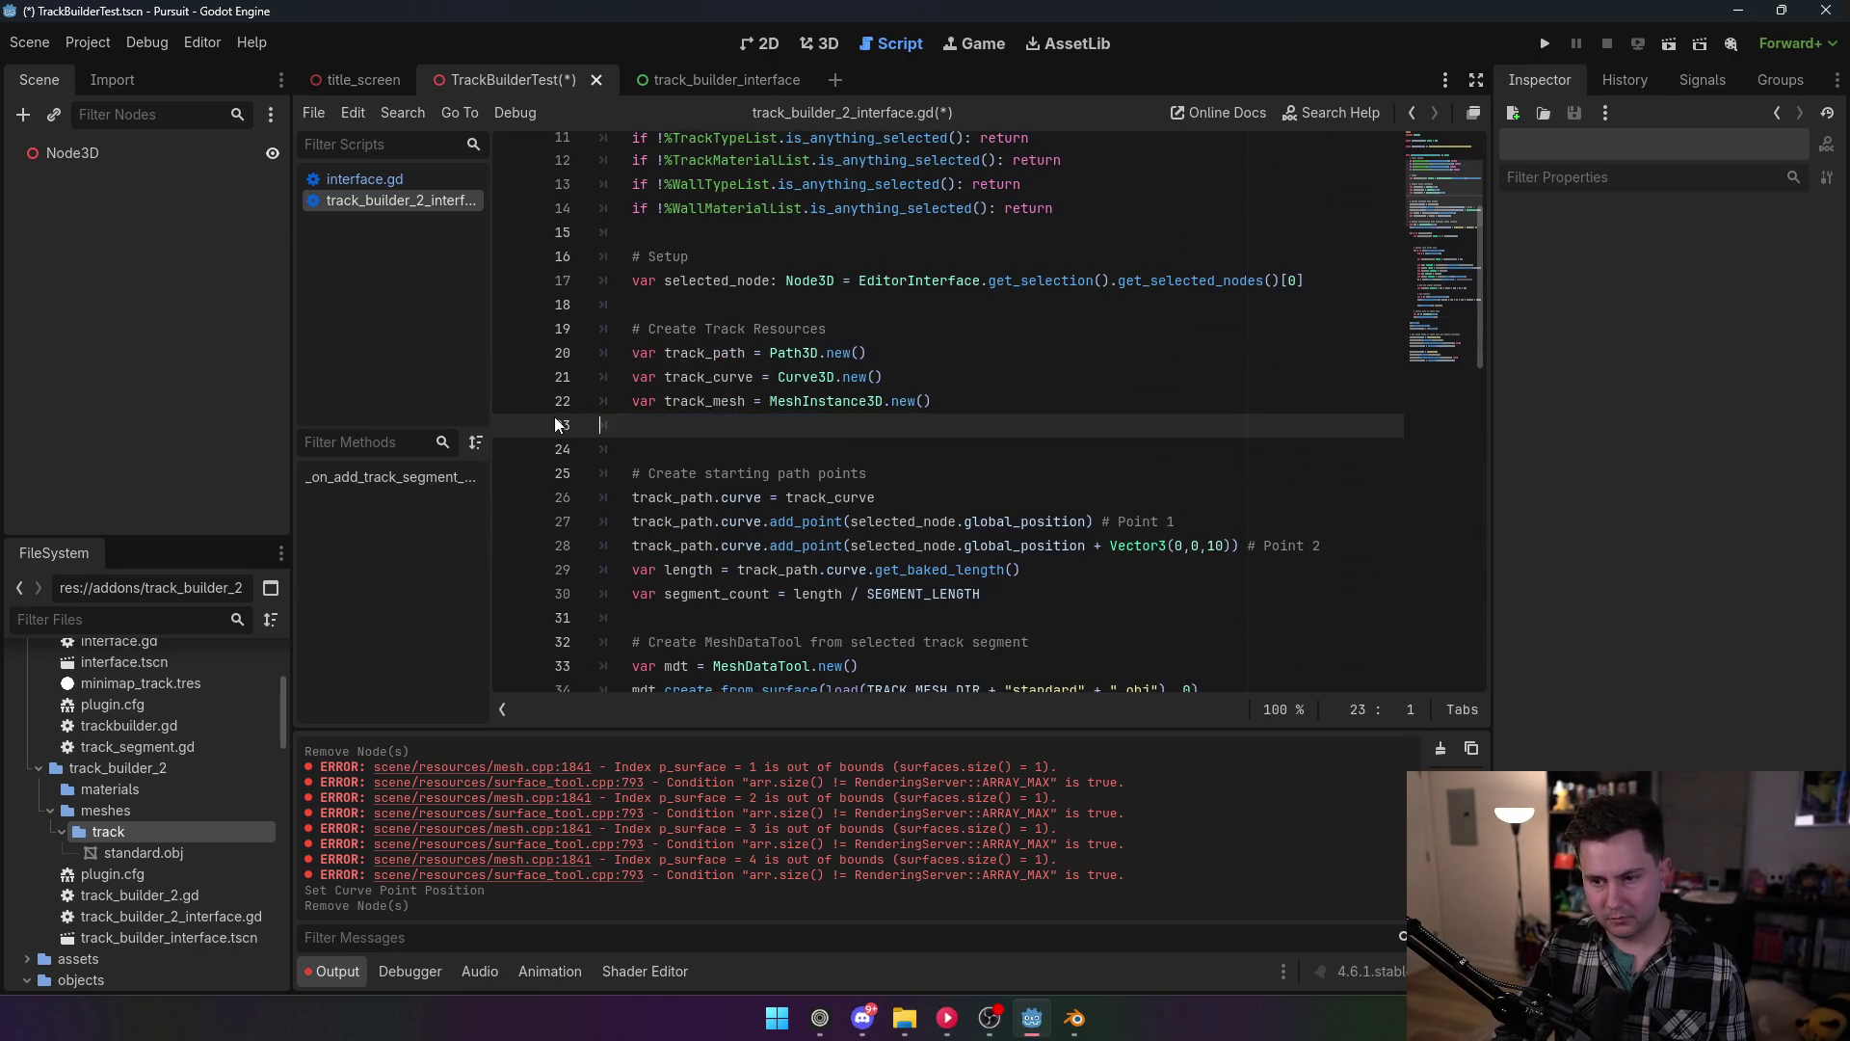
key("BackSpace")
scroll(906, 390, "down", 10)
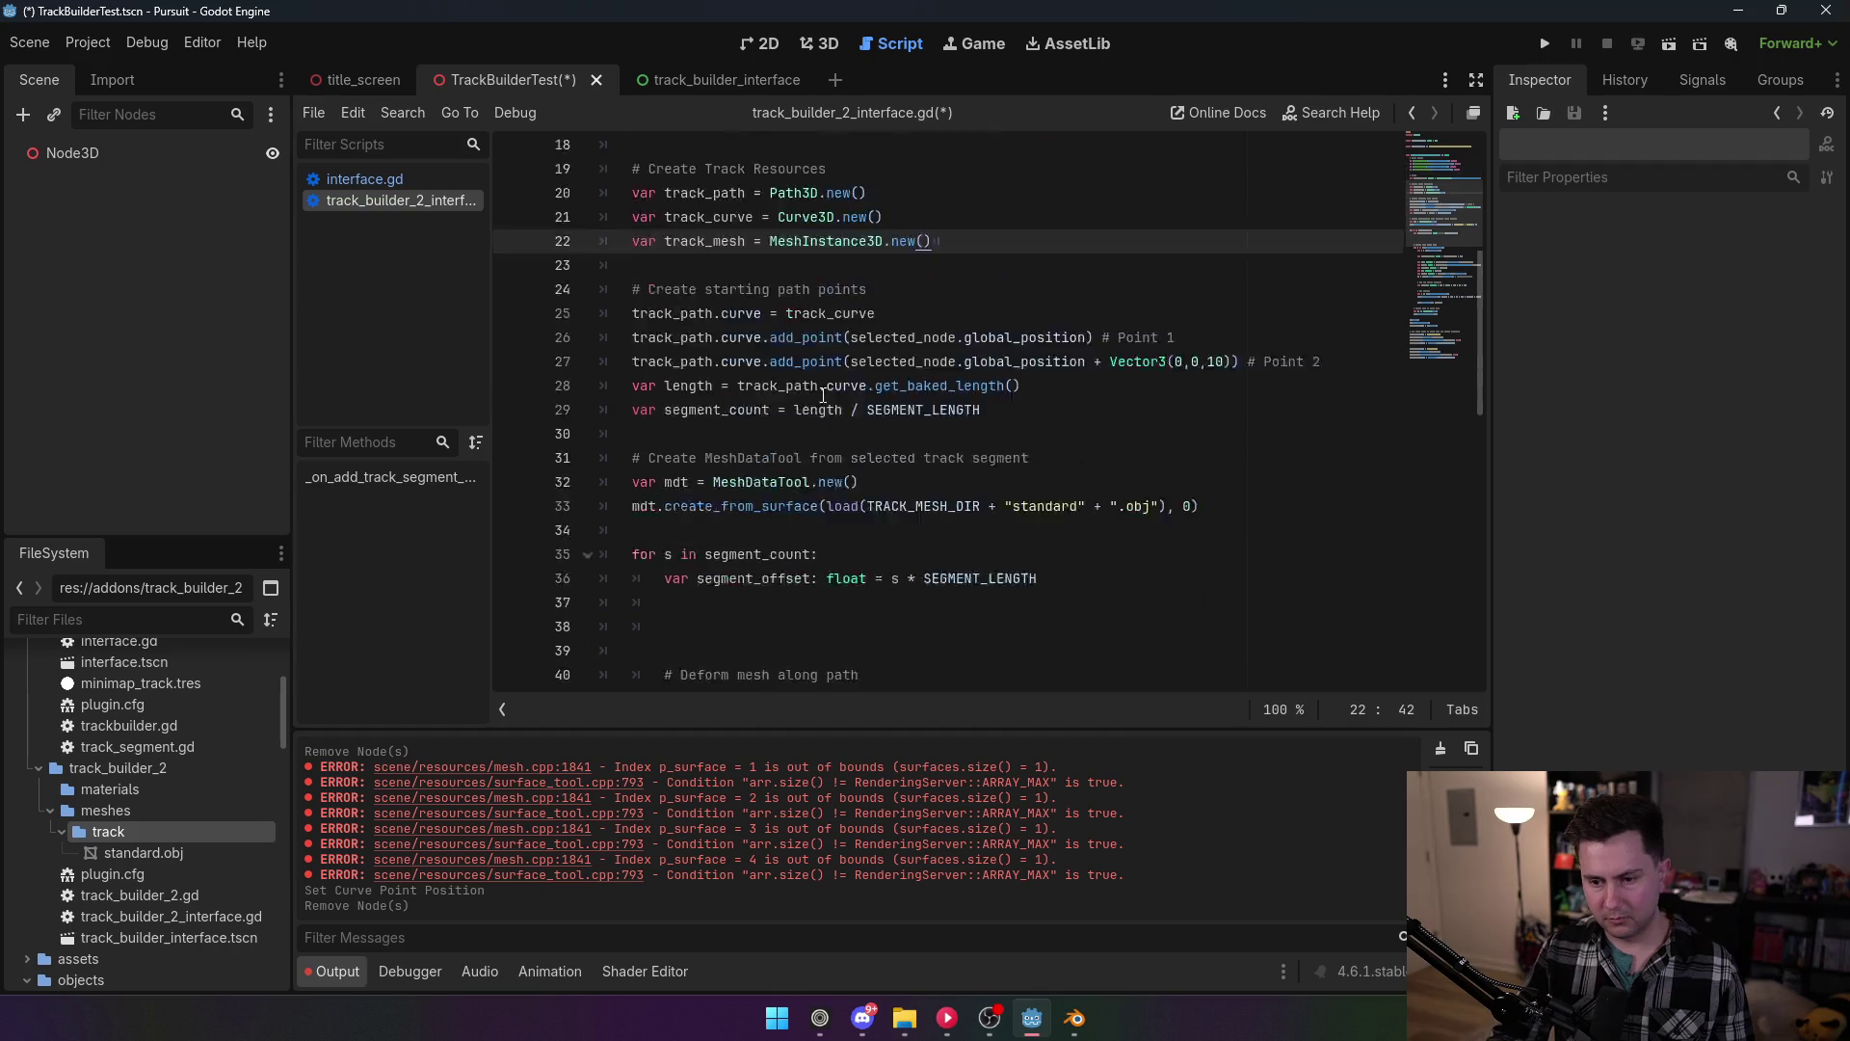
scroll(771, 530, "down", 3)
left_click(773, 508)
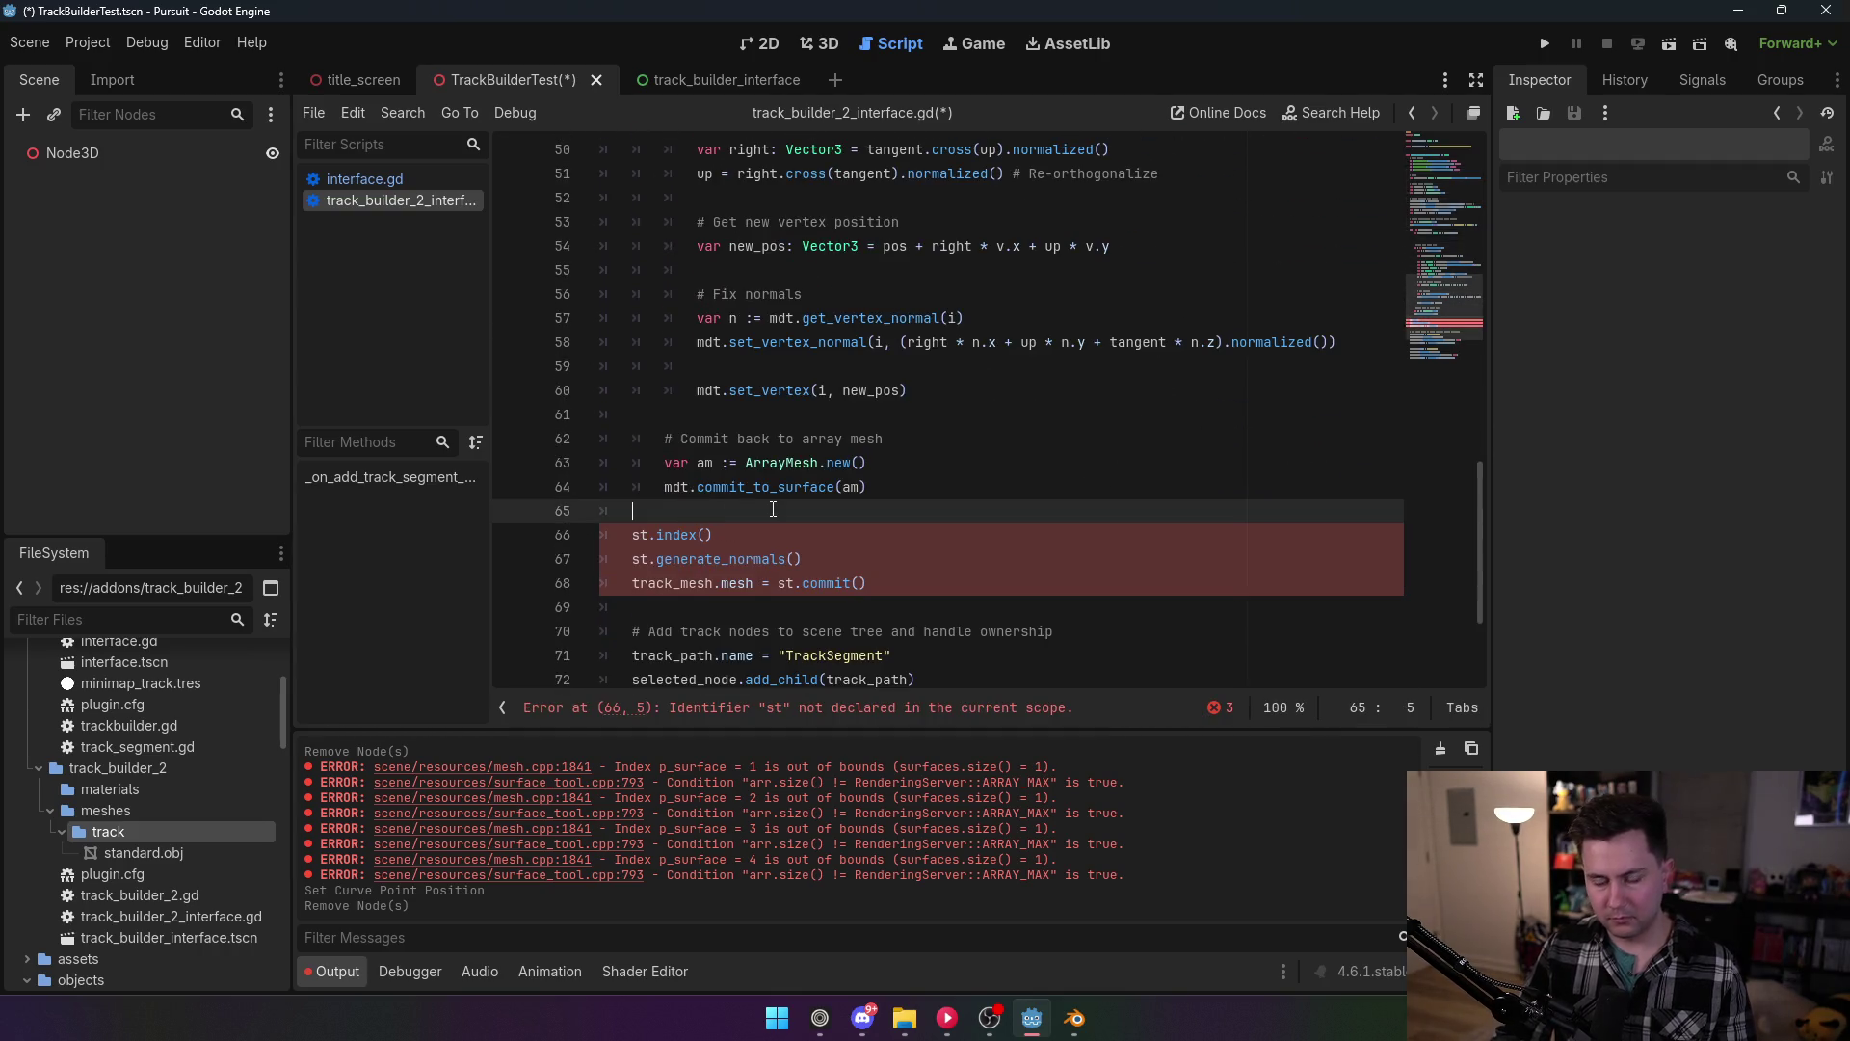
Step: Add 'var st = SurfaceTool.new()' and a segment_count loop calling st.append_from(am, s, Transform3D.IDENTITY)
key("Return")
type("var st = ")
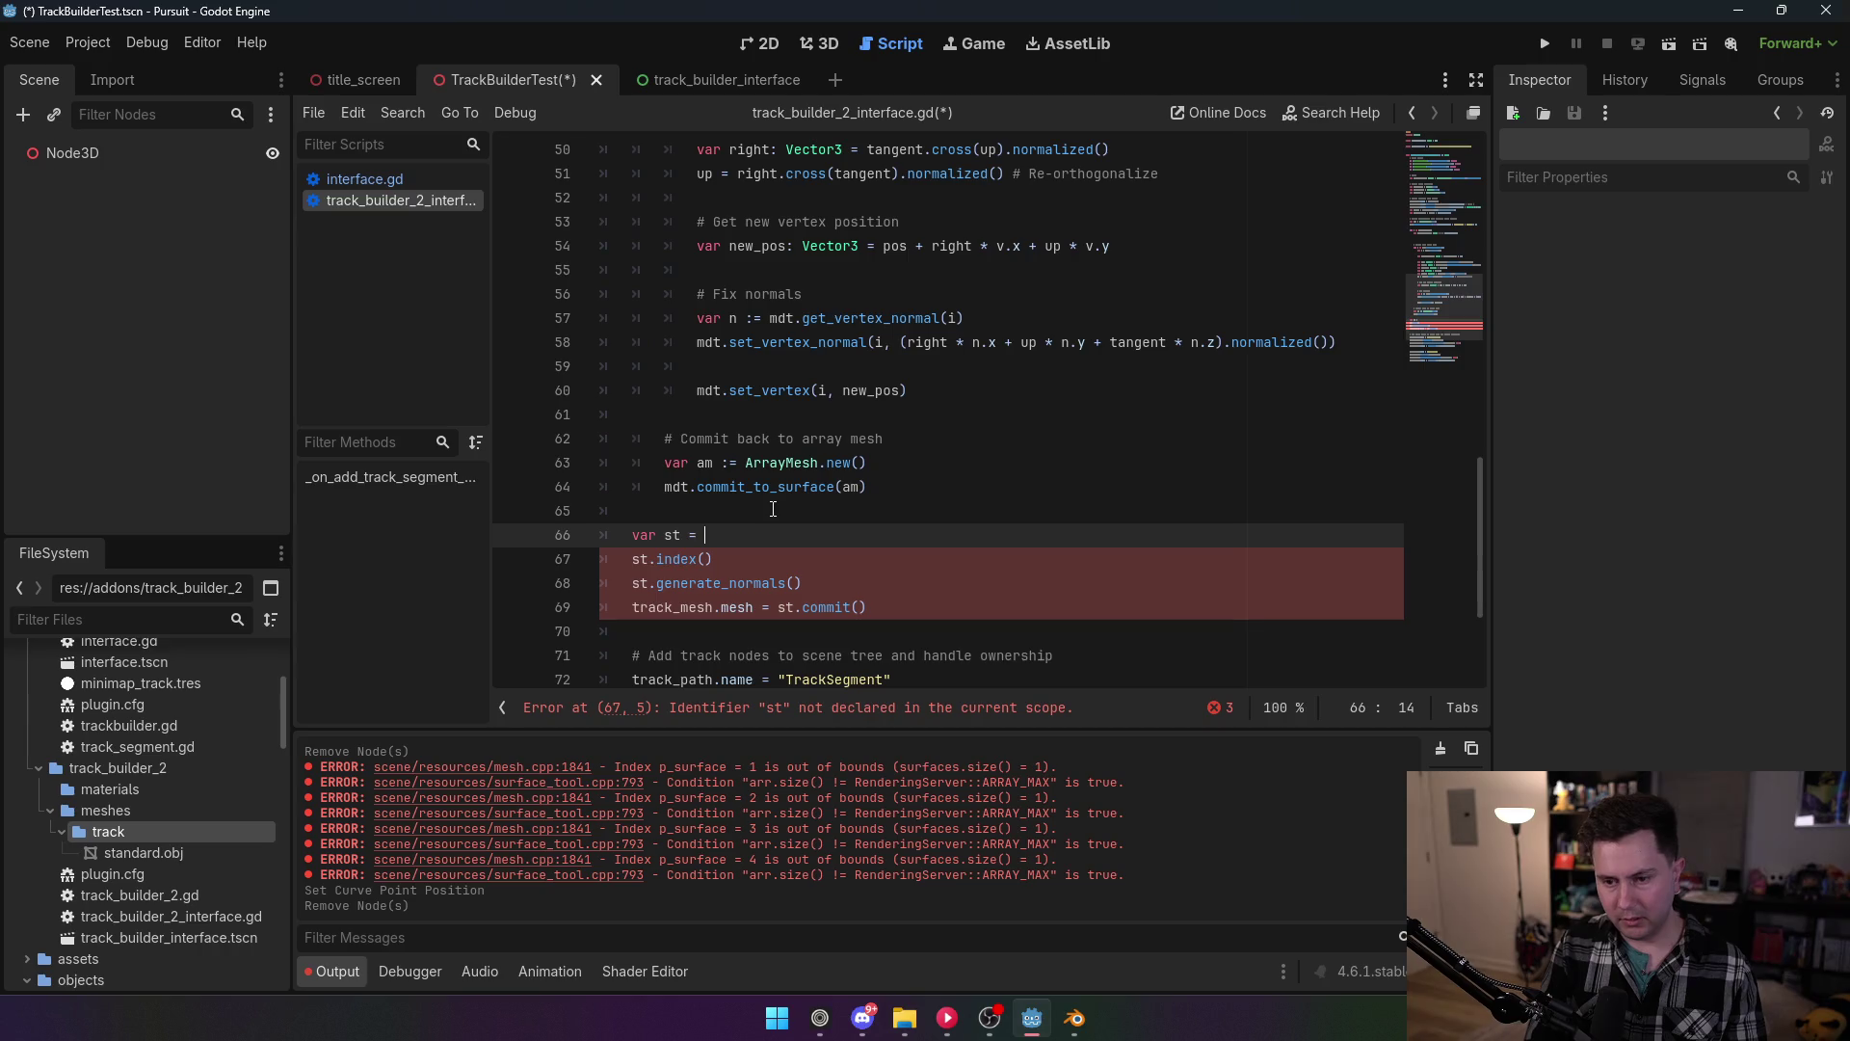
type("SurfaceToll")
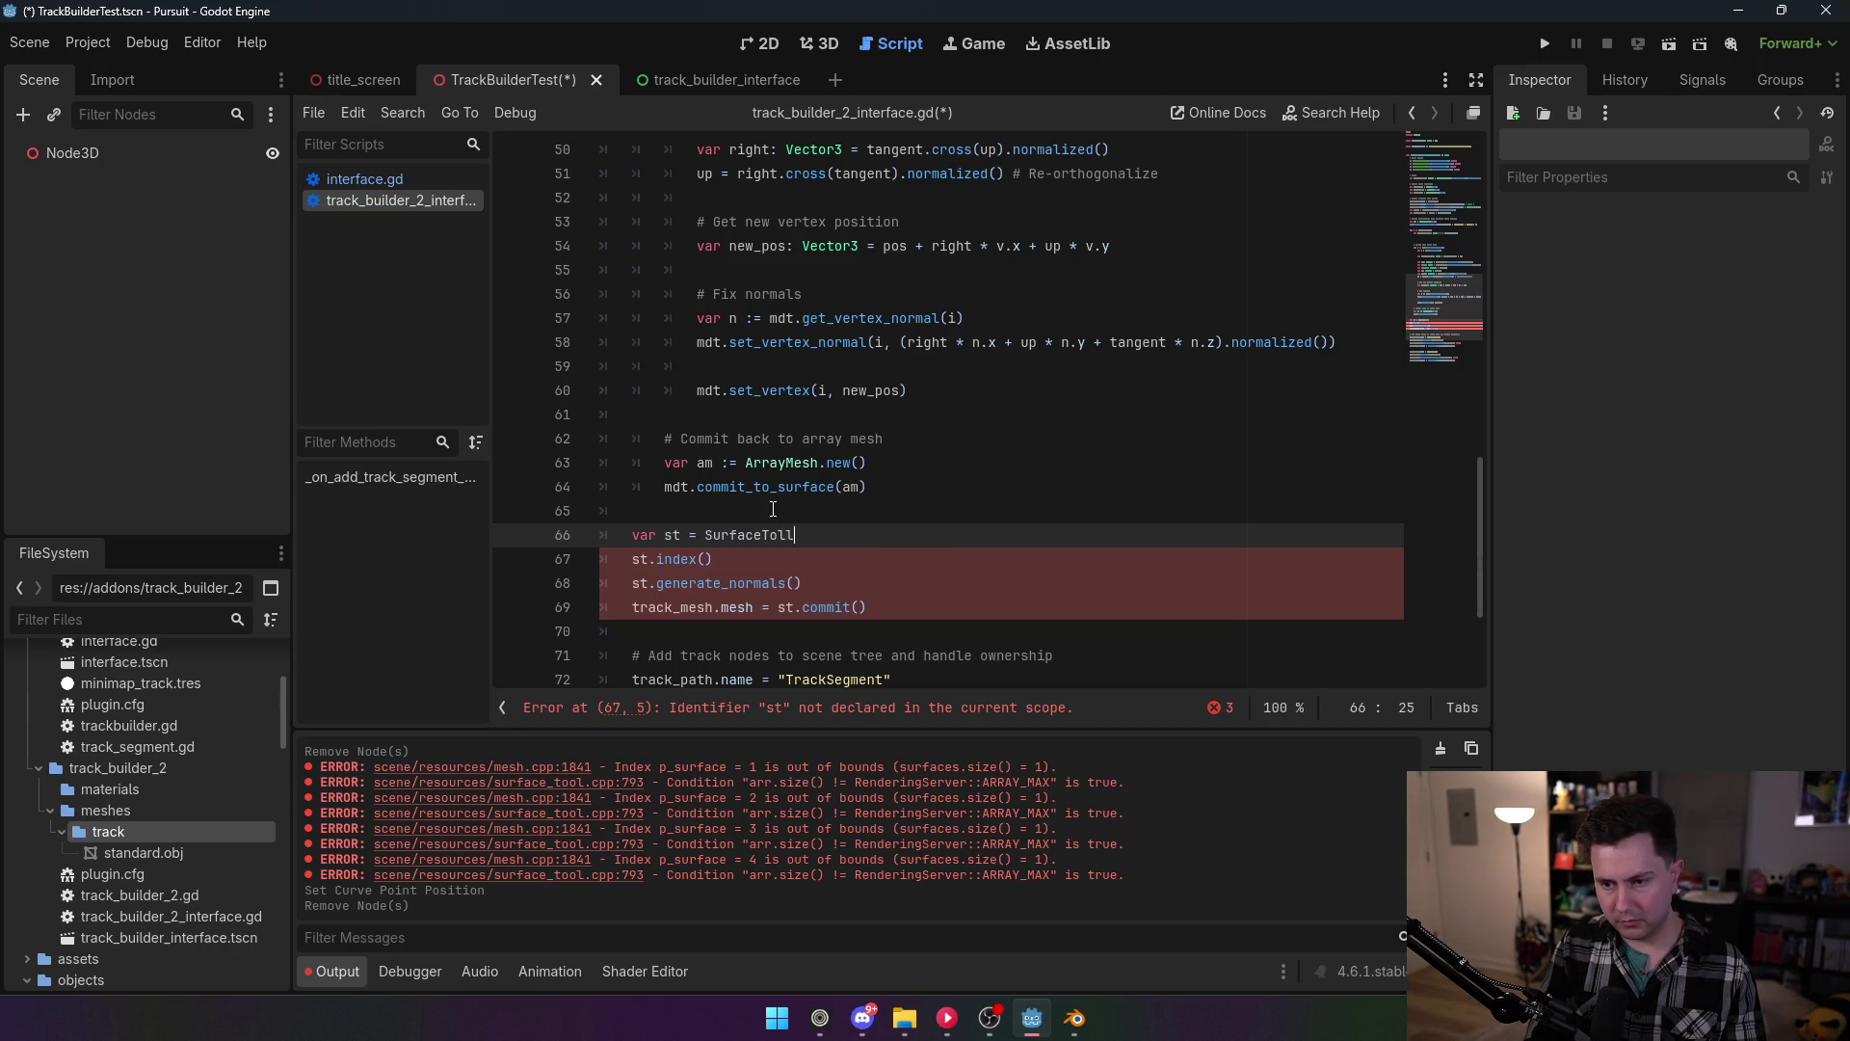
key("BackSpace")
key("BackSpace")
type("ol.new()")
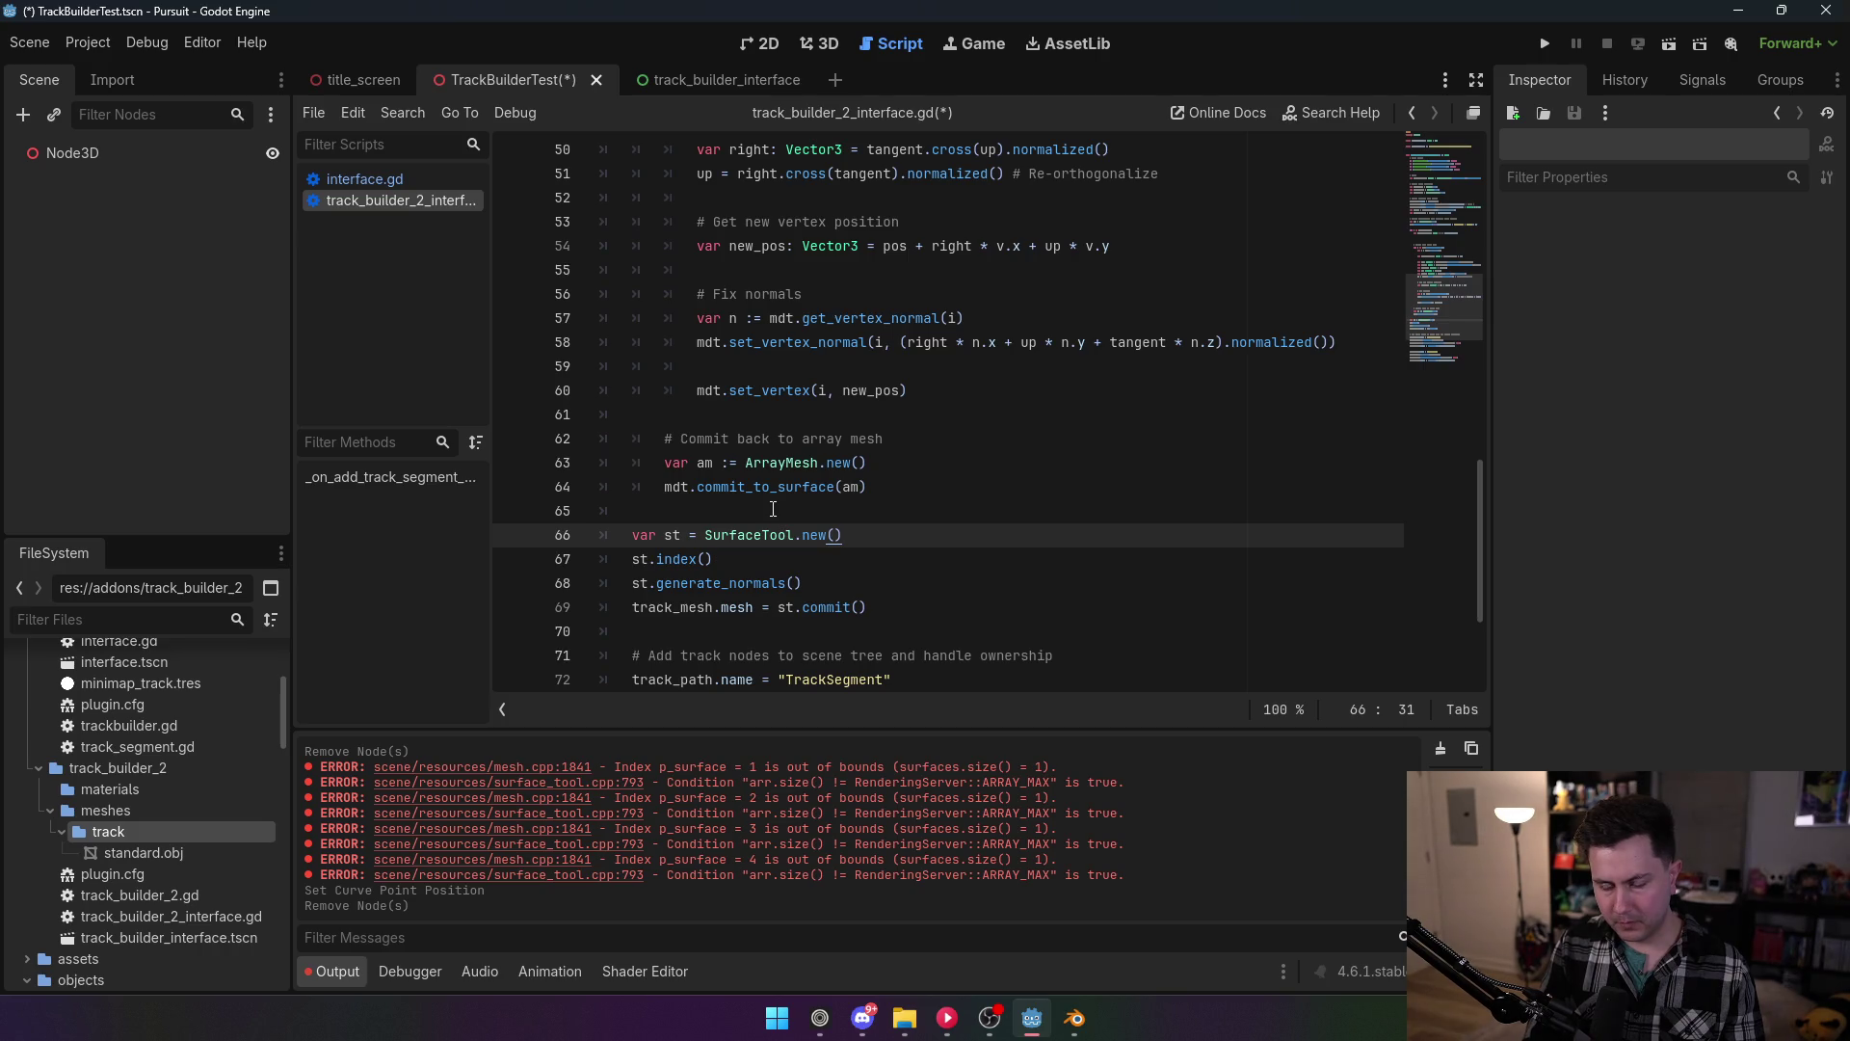
key("Return")
type("for")
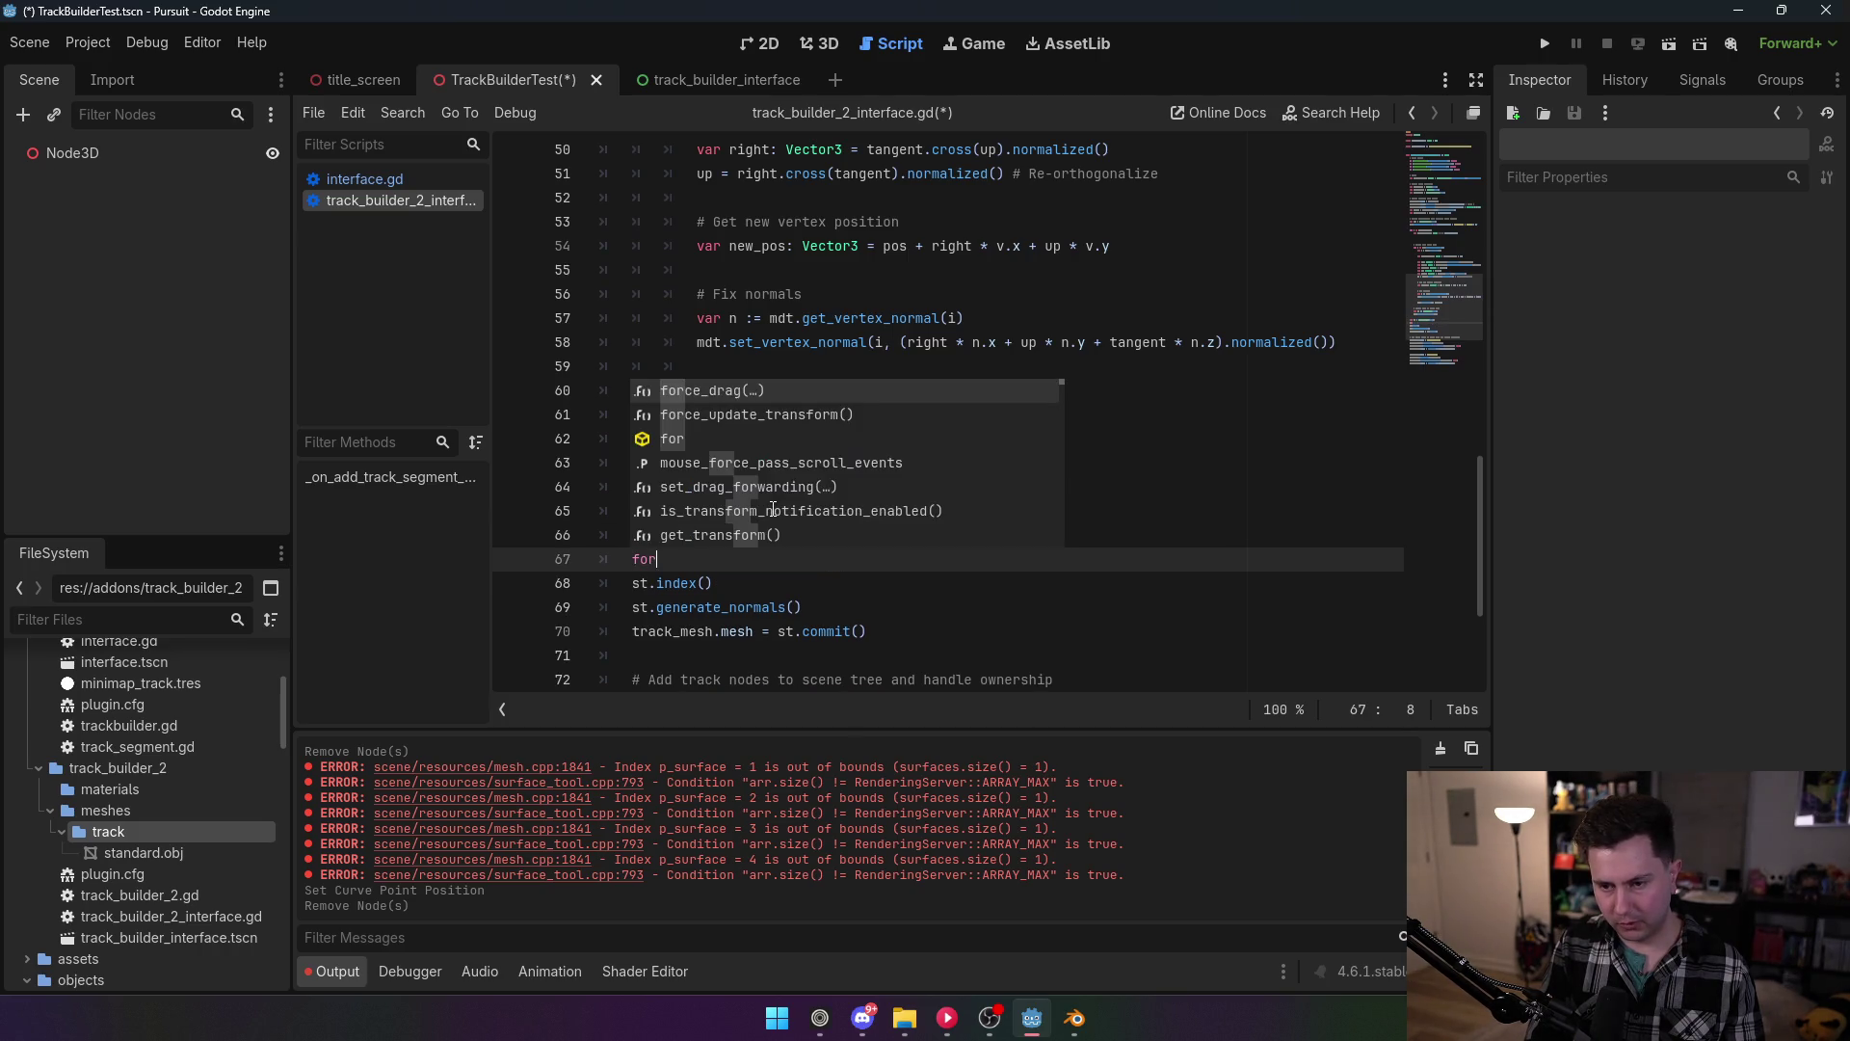
type(" s ")
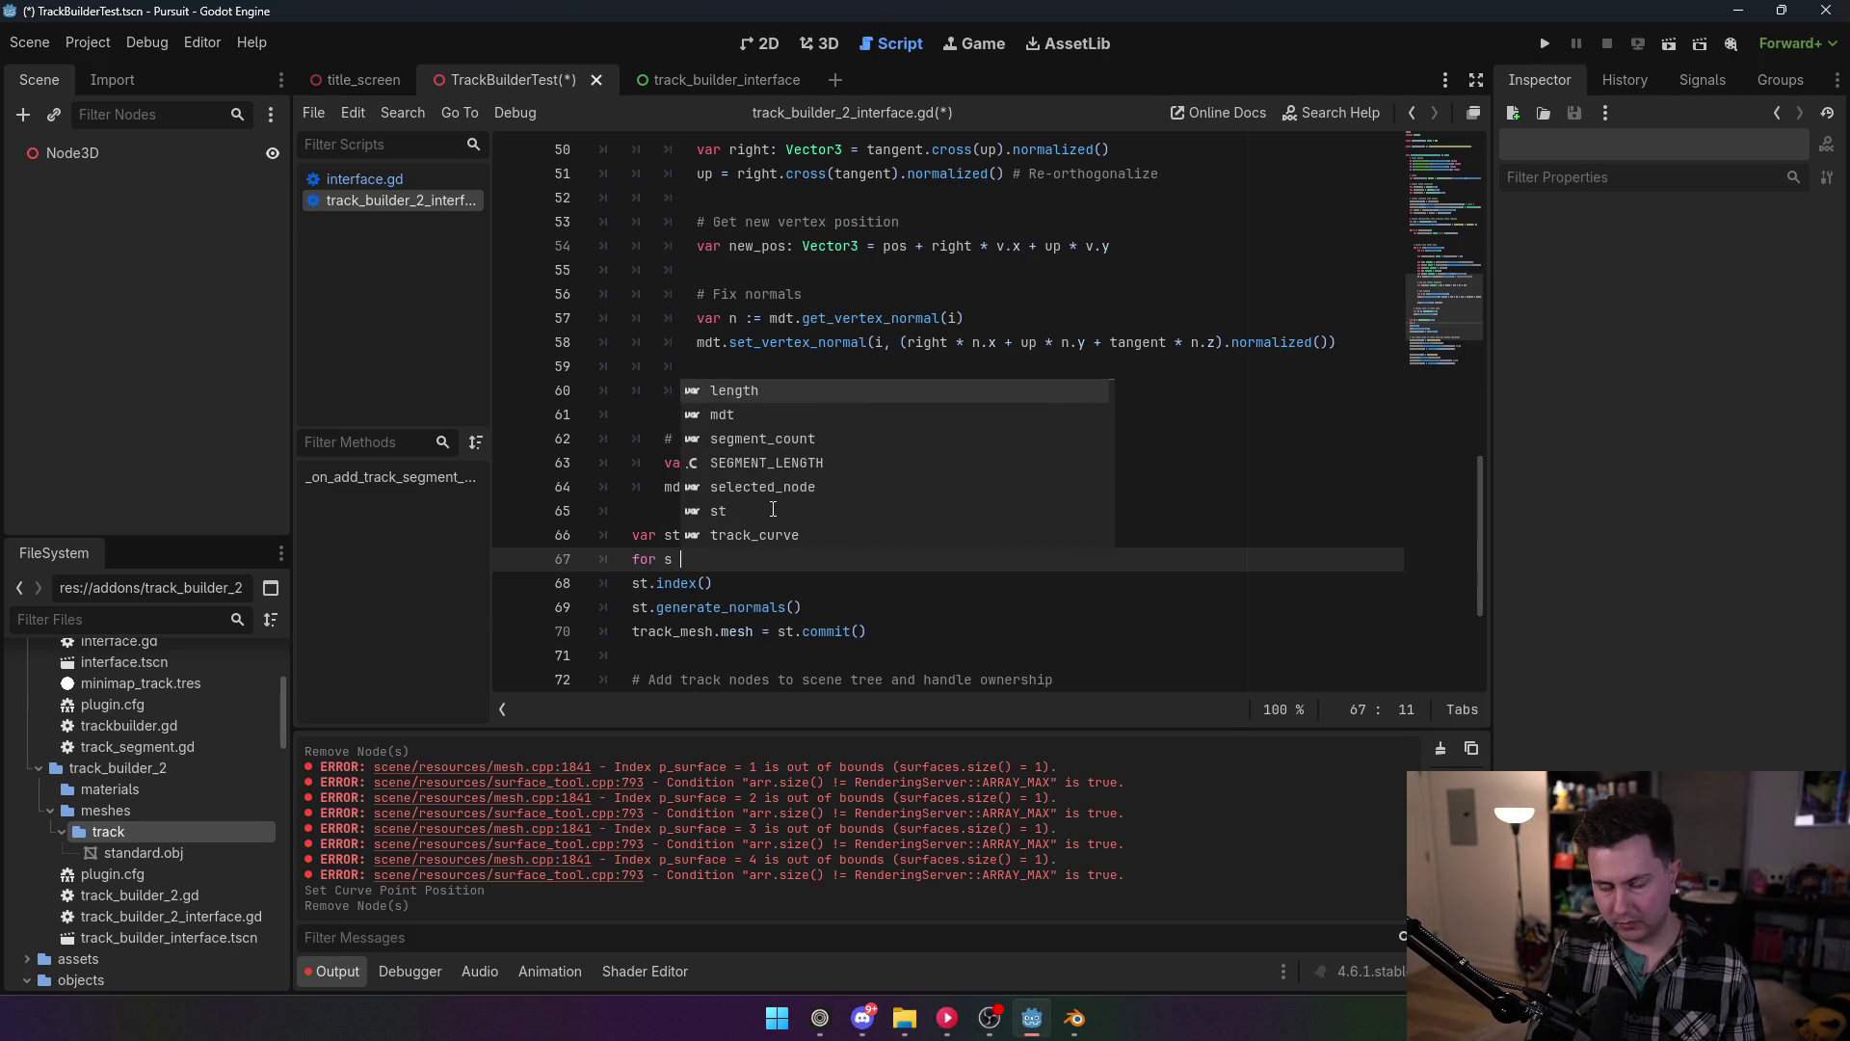
type("in se")
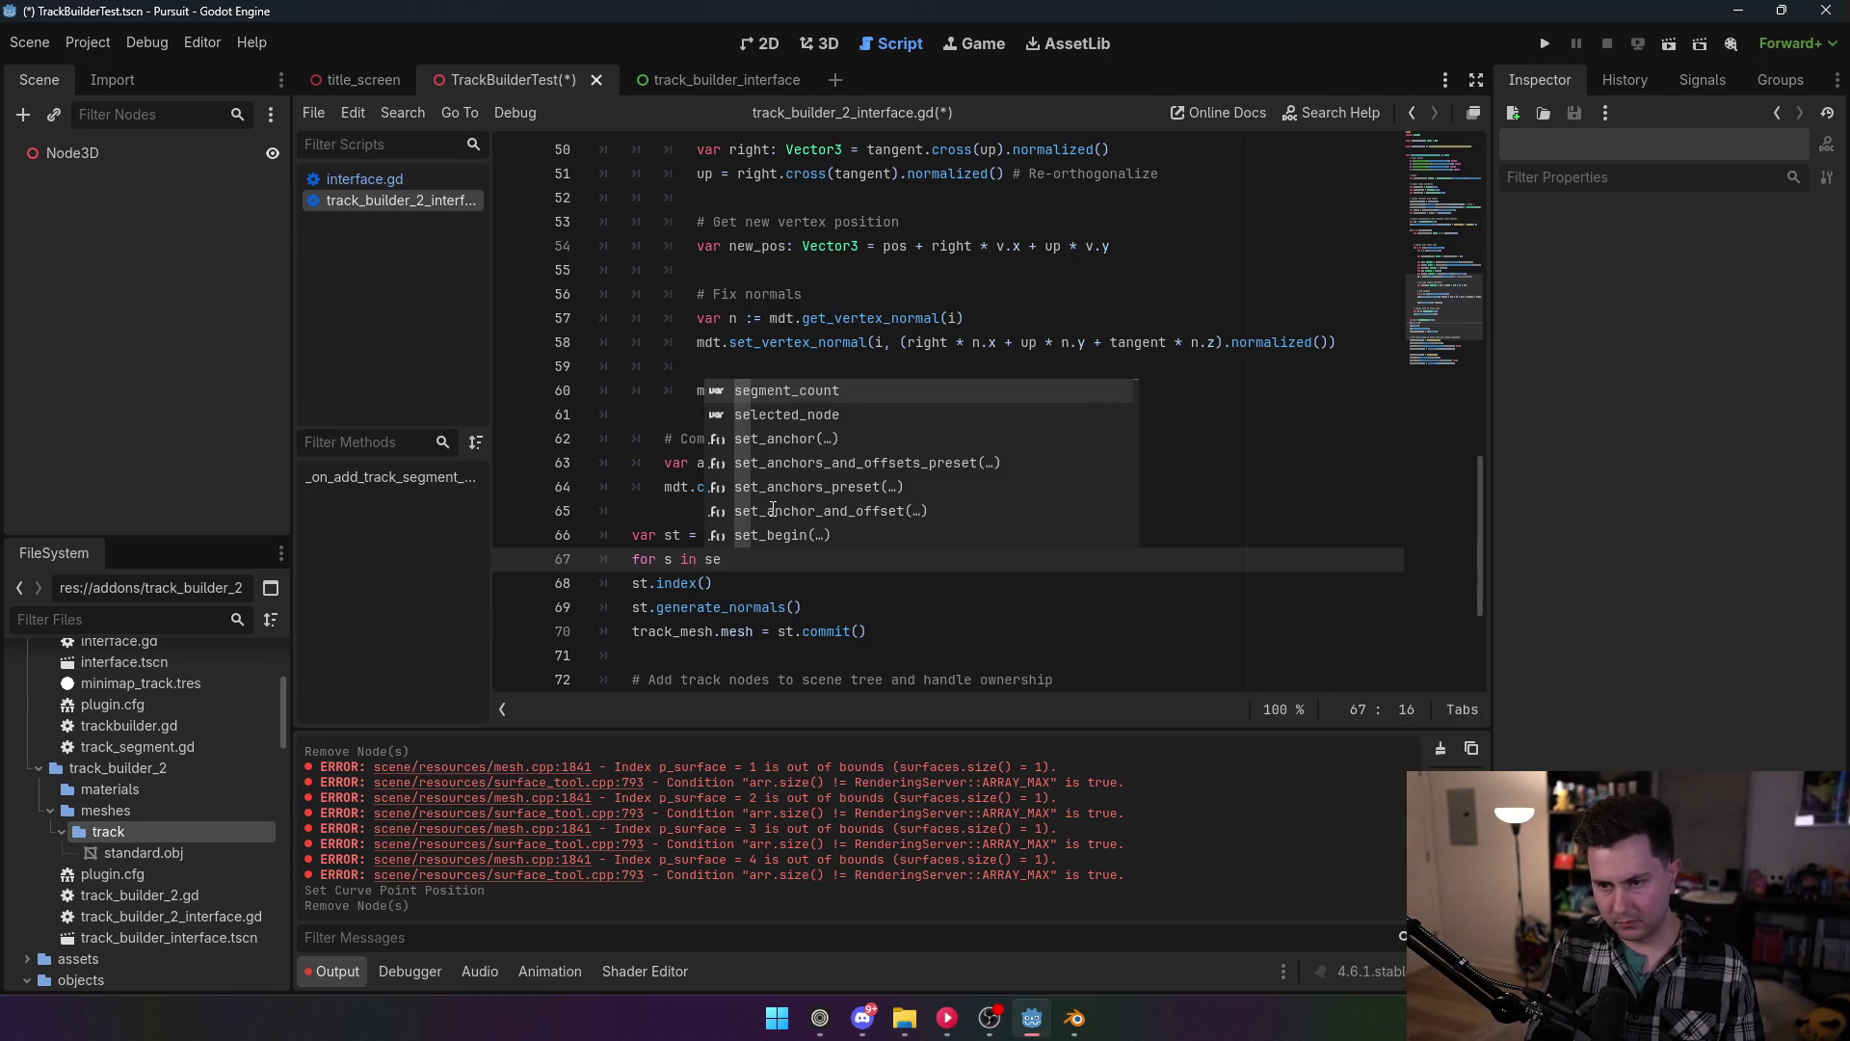
key("Return")
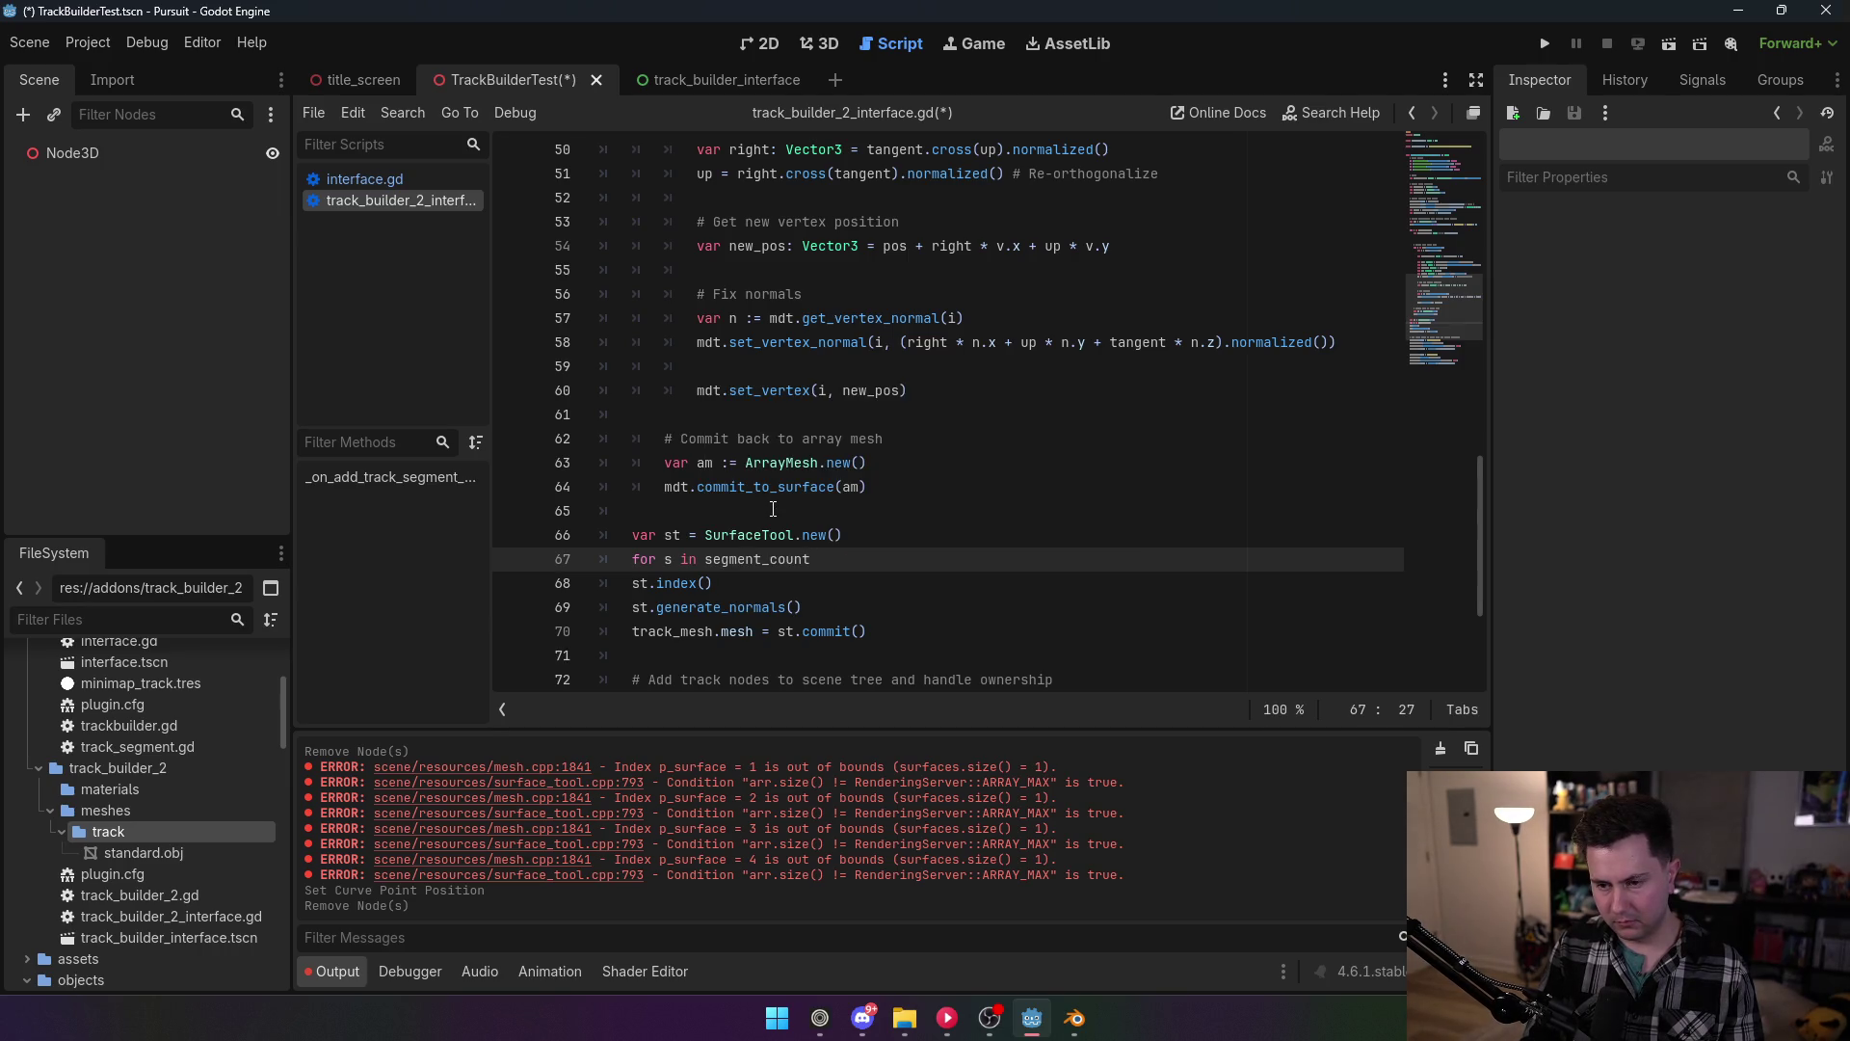
type(":")
key("Return")
type("st.append_from(am, s, Transform3D.IDENTITY)")
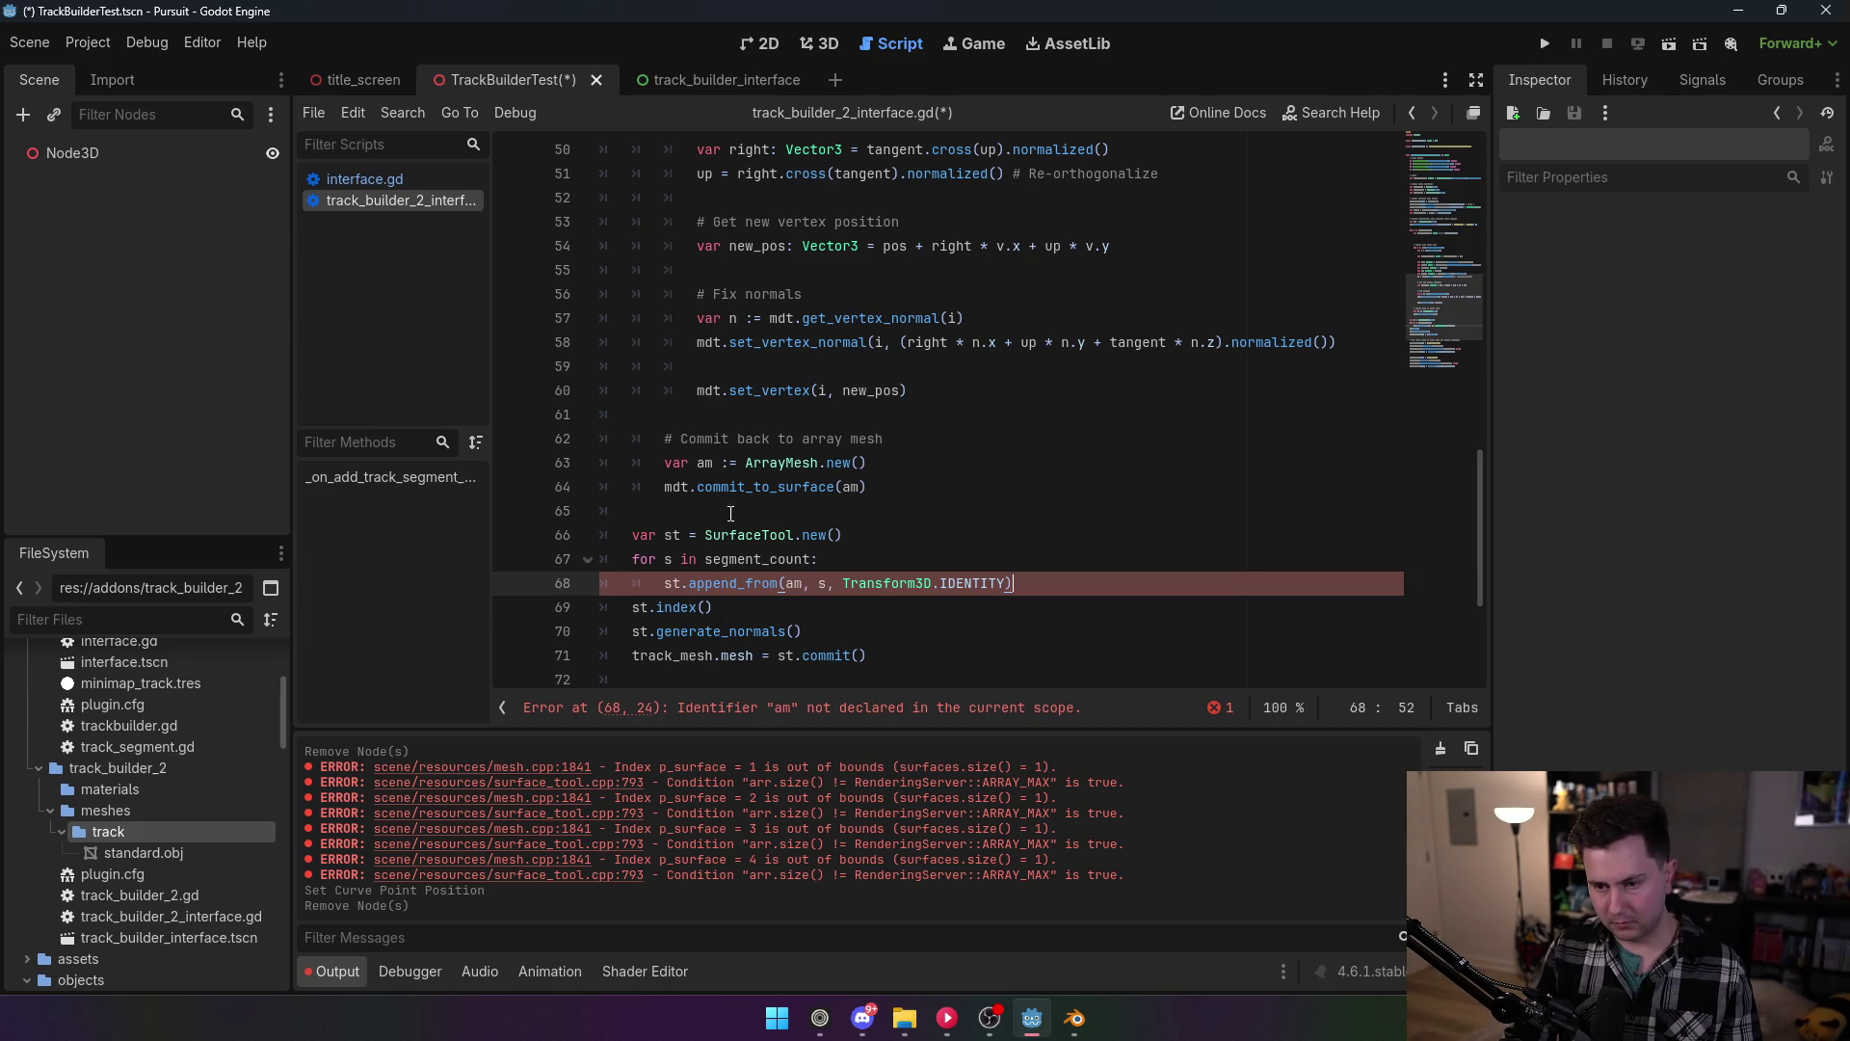
Step: Move the append_from call directly after mdt.commit_to_surface(am)
double_click(795, 583)
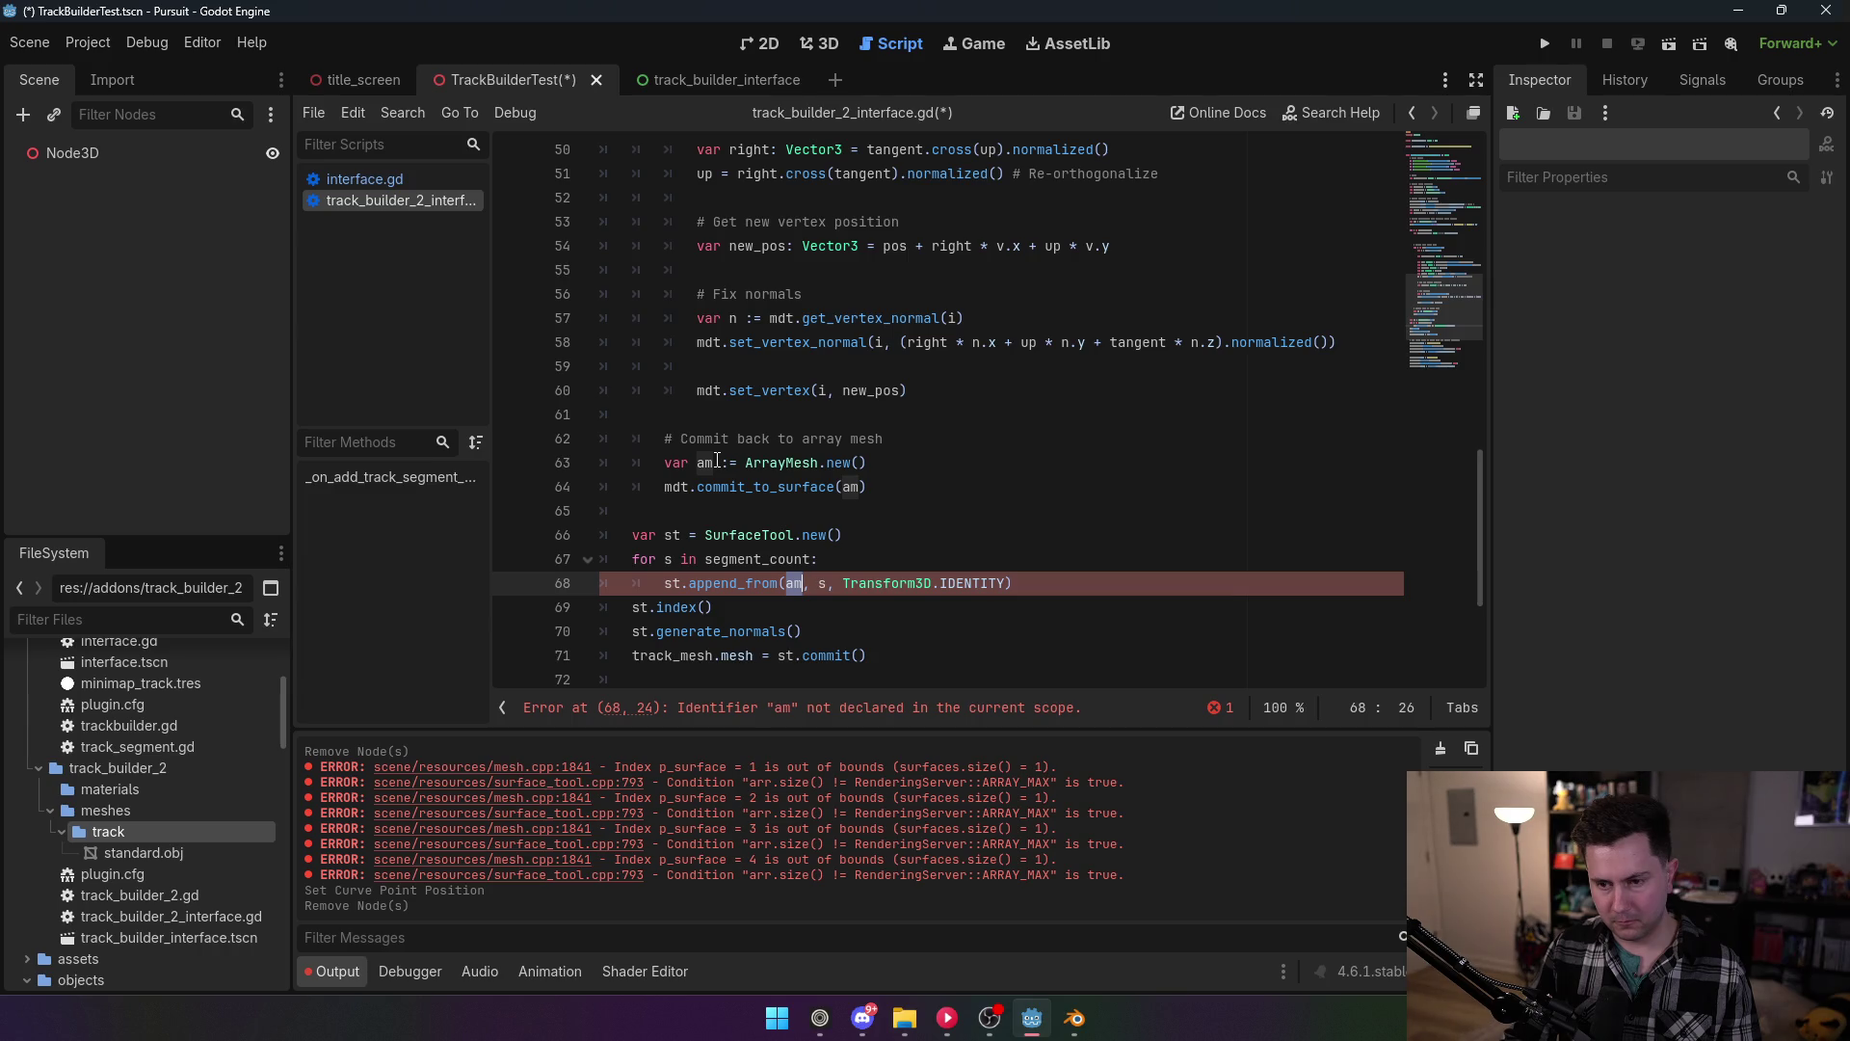
mouse_move(716, 480)
left_click_drag(1019, 588, 664, 583)
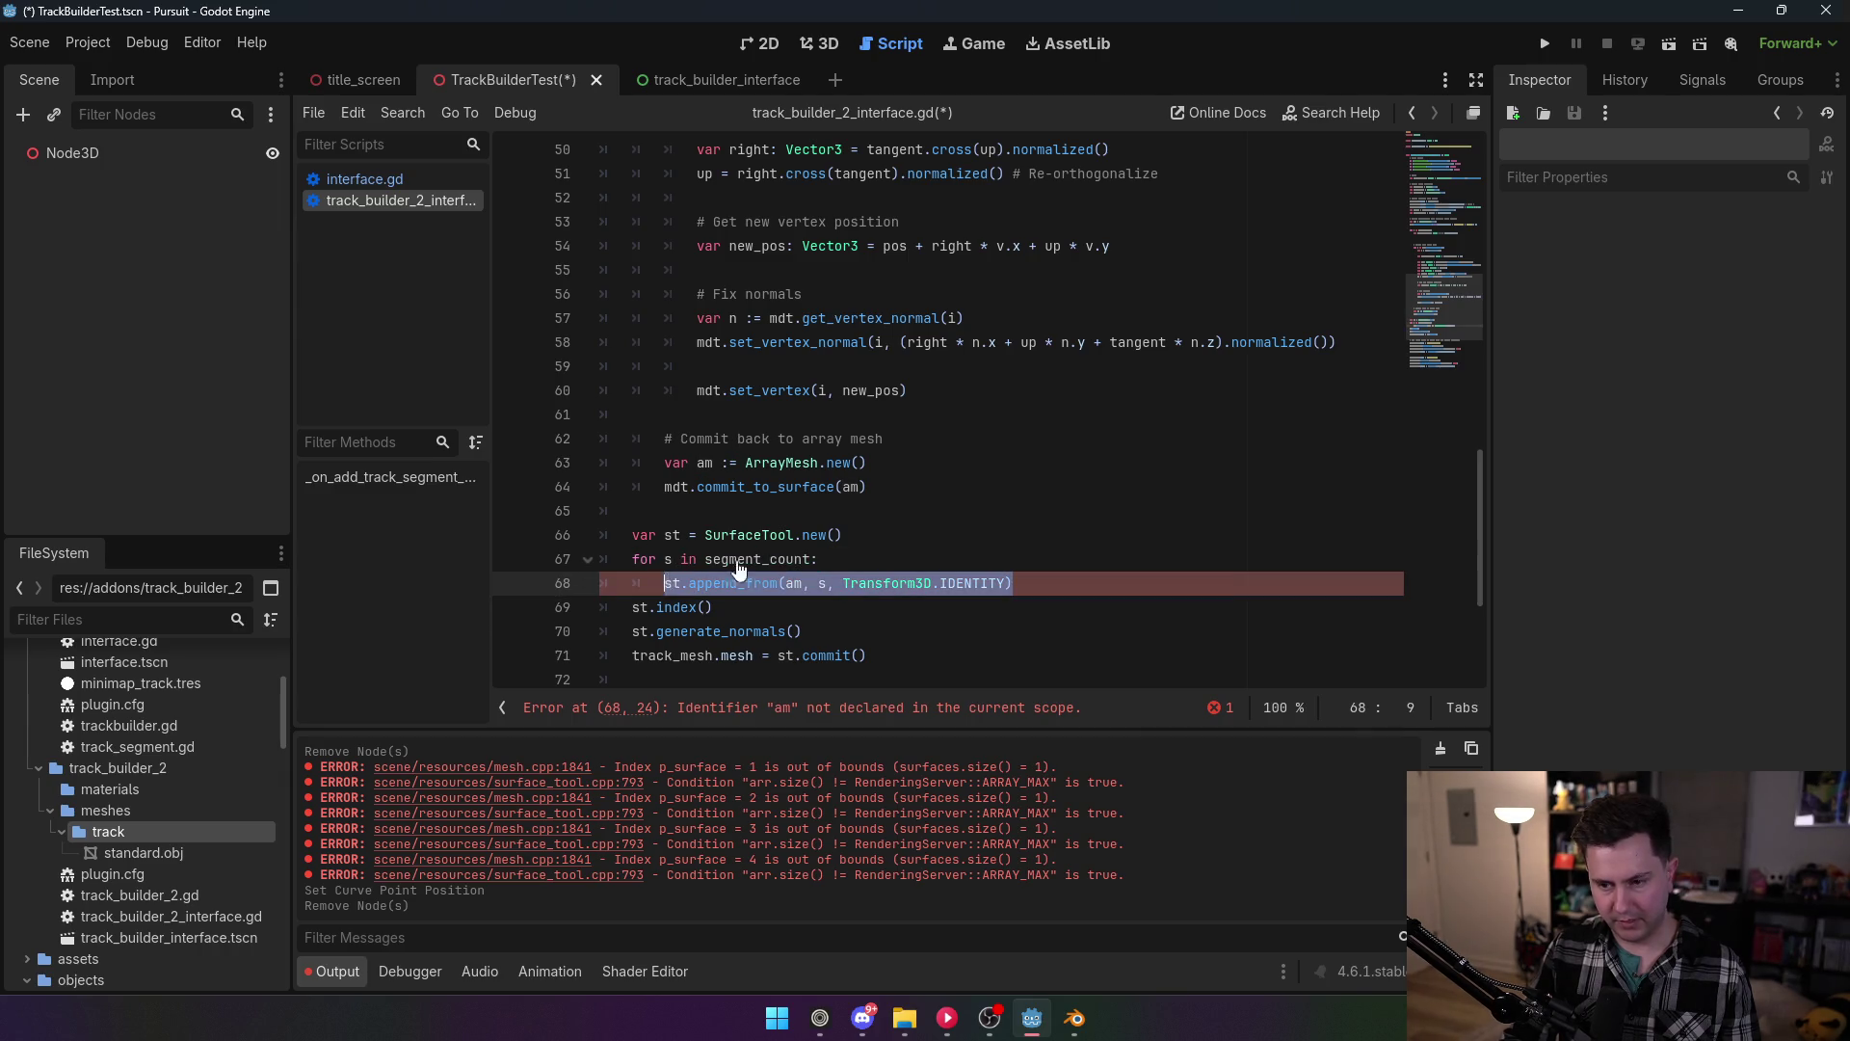
key("ctrl+x")
left_click(892, 485)
key("Return")
key("ctrl+v")
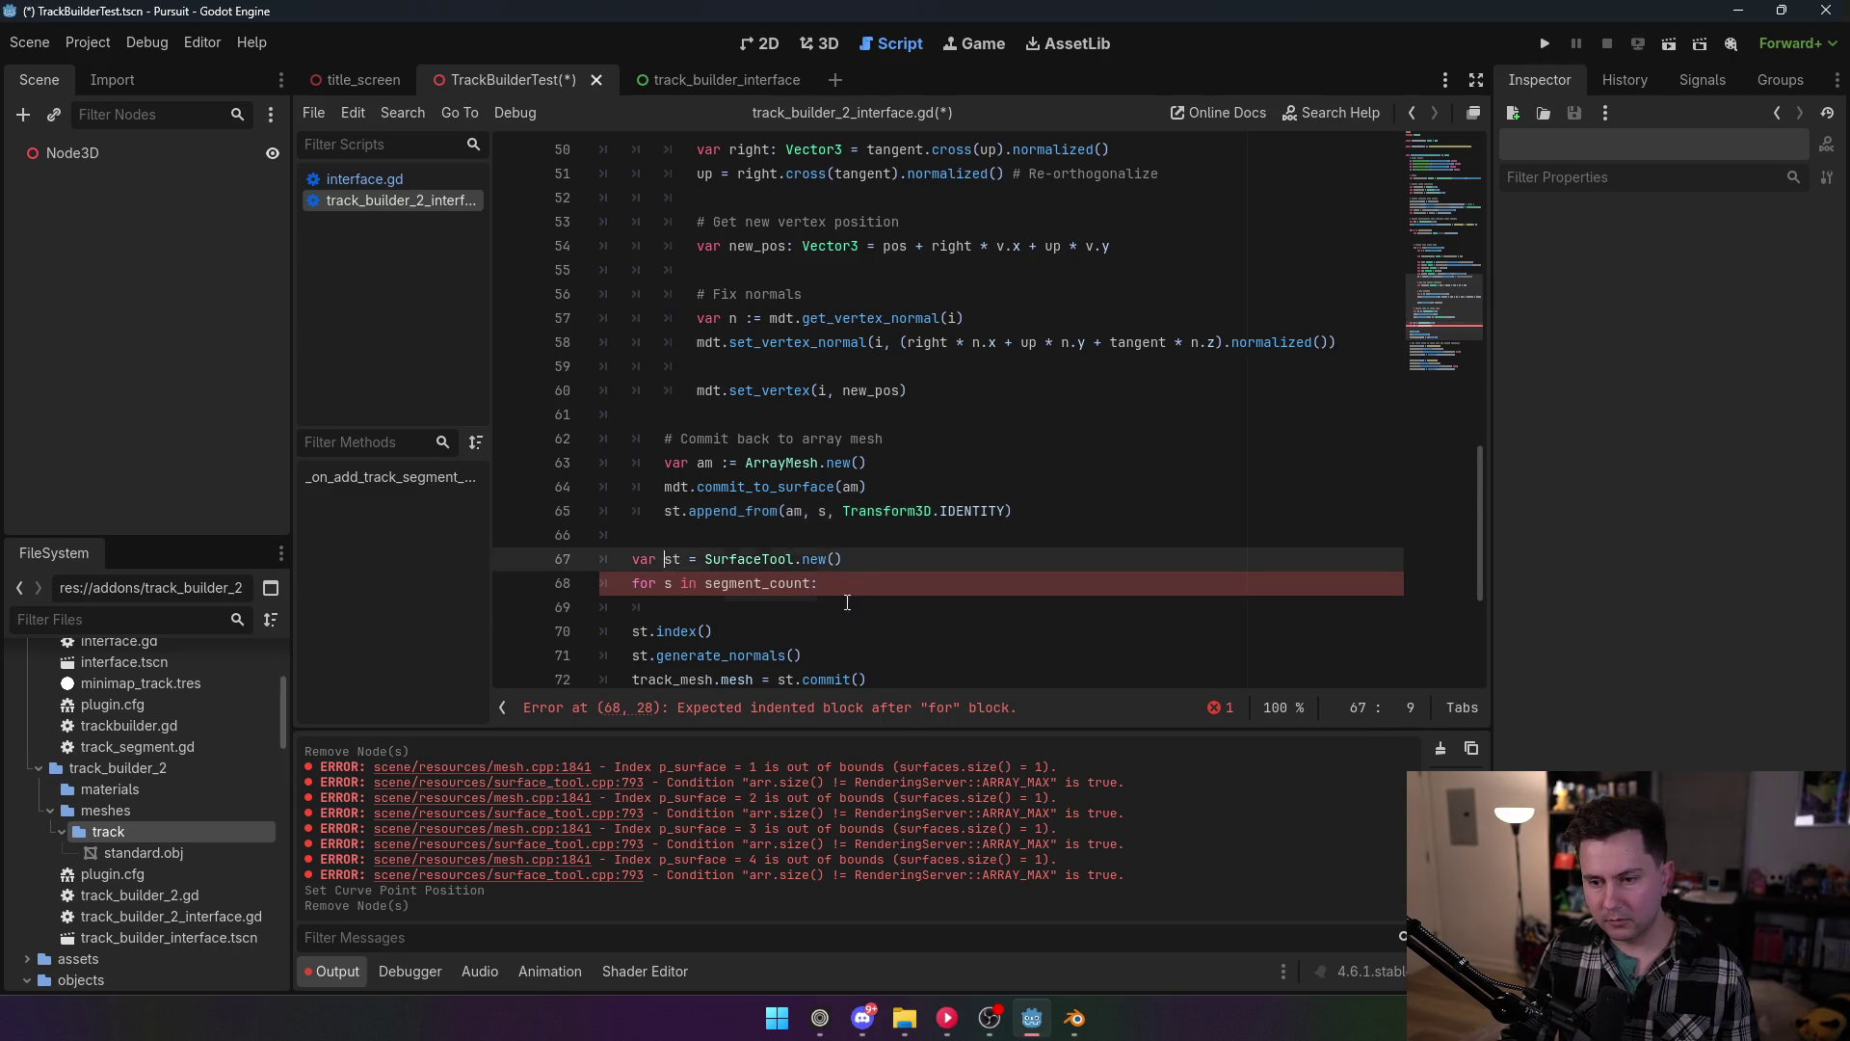
Step: Delete the redundant for loop and cut the SurfaceTool declaration line
left_click_drag(529, 607, 529, 586)
key("BackSpace")
key("BackSpace")
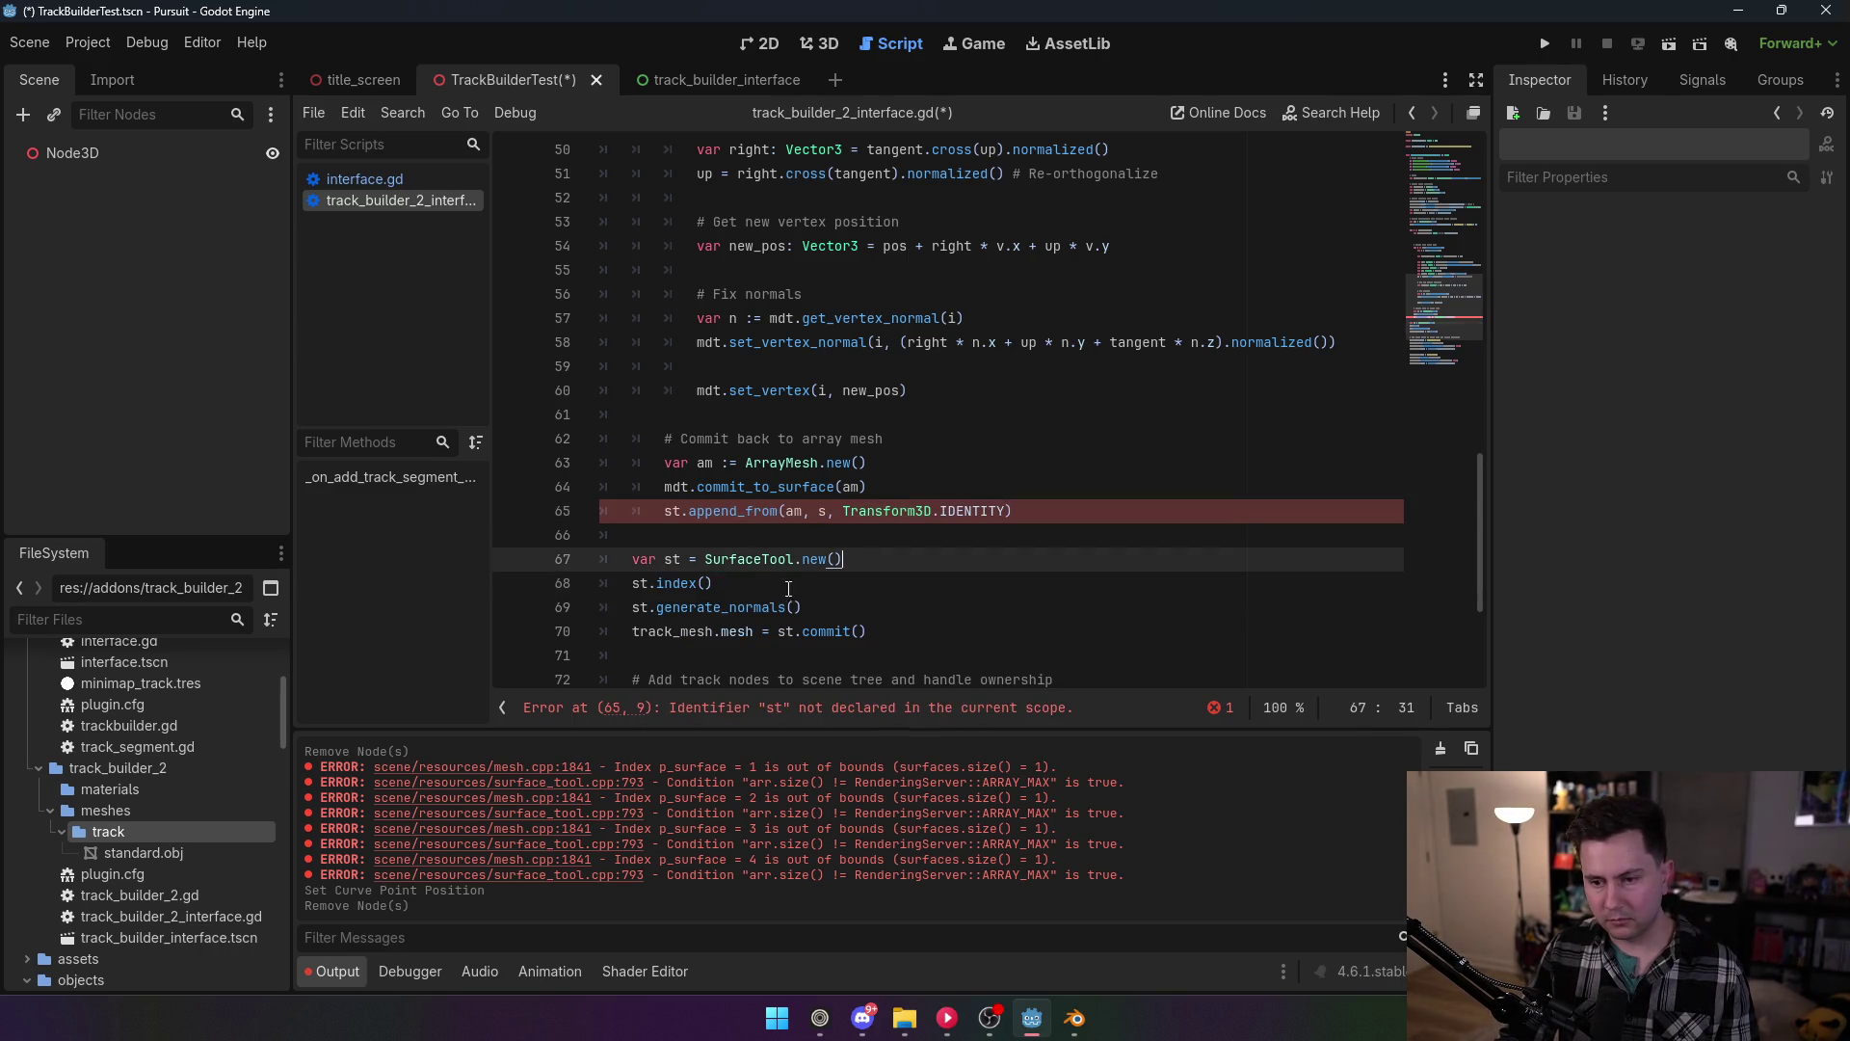
left_click_drag(843, 559, 625, 558)
key("ctrl+x")
key("BackSpace")
key("BackSpace")
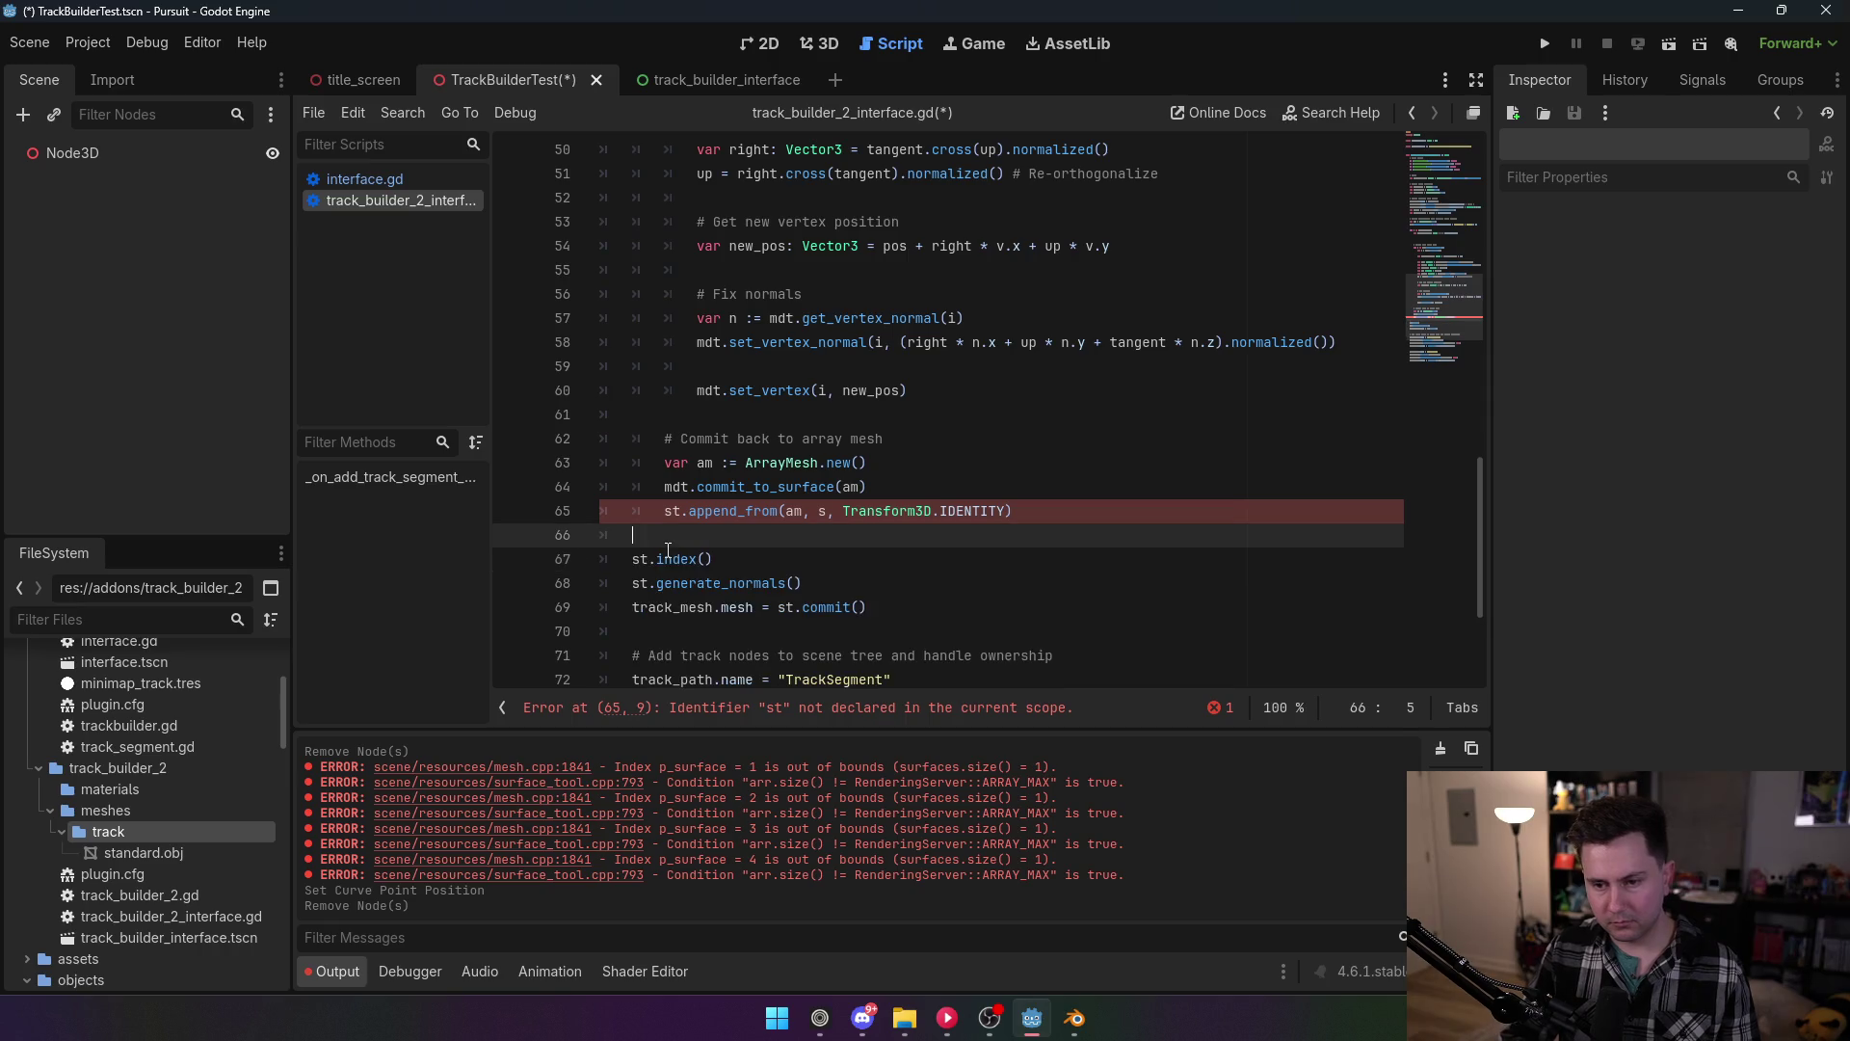
scroll(784, 518, "up", 13)
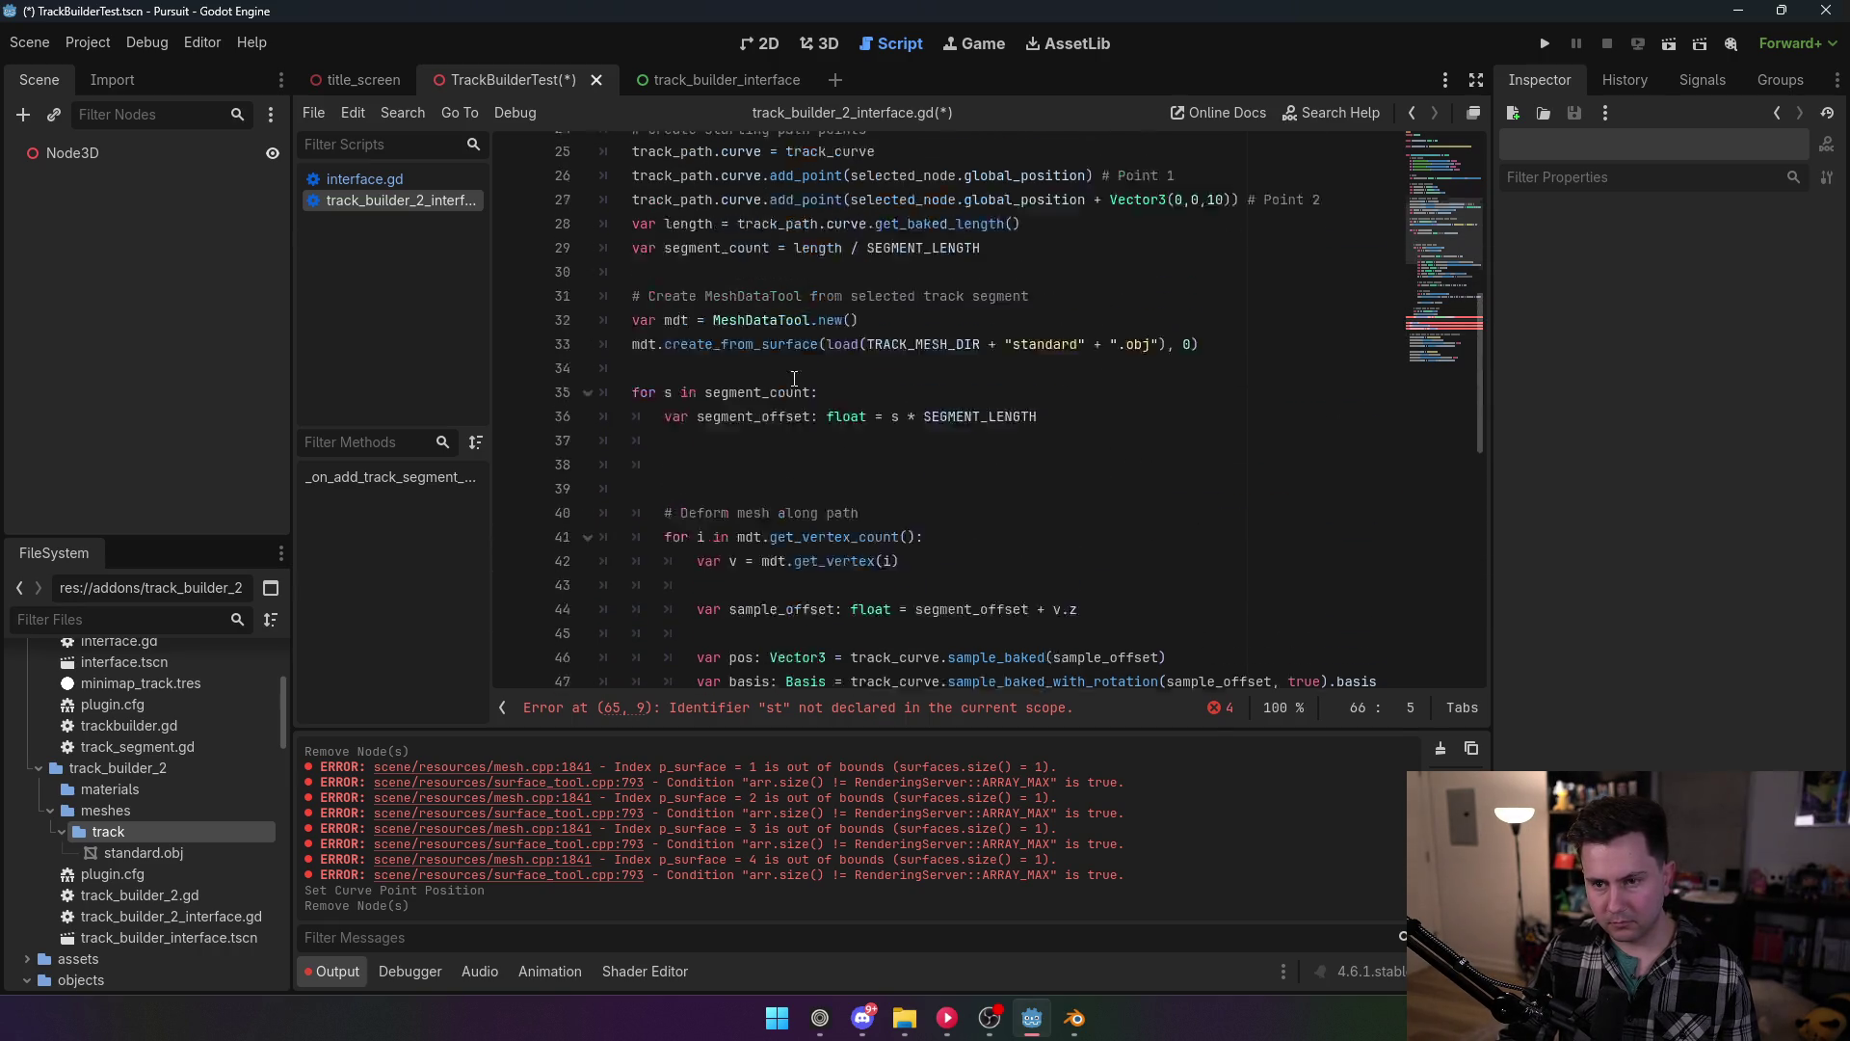
Step: Paste 'var st = SurfaceTool.new()' right after the track_mesh declaration
left_click(972, 413)
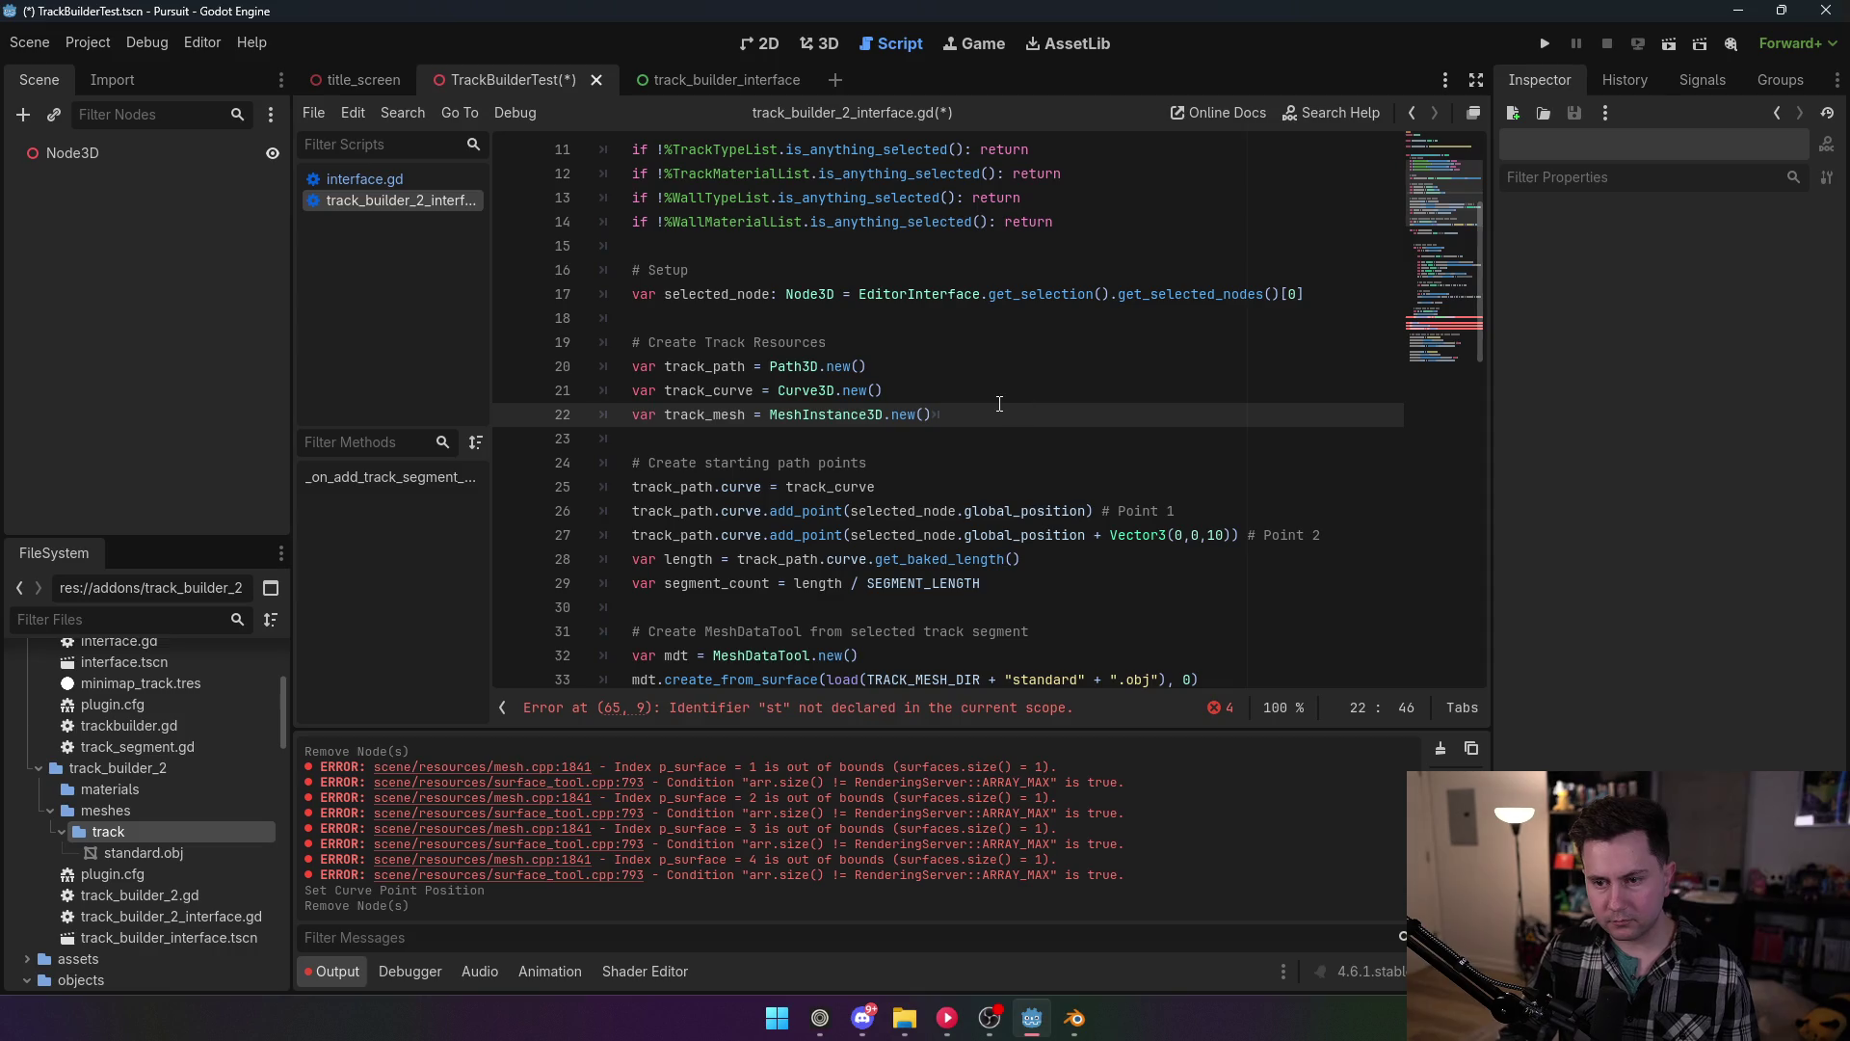
key("BackSpace")
scroll(964, 414, "up", 3)
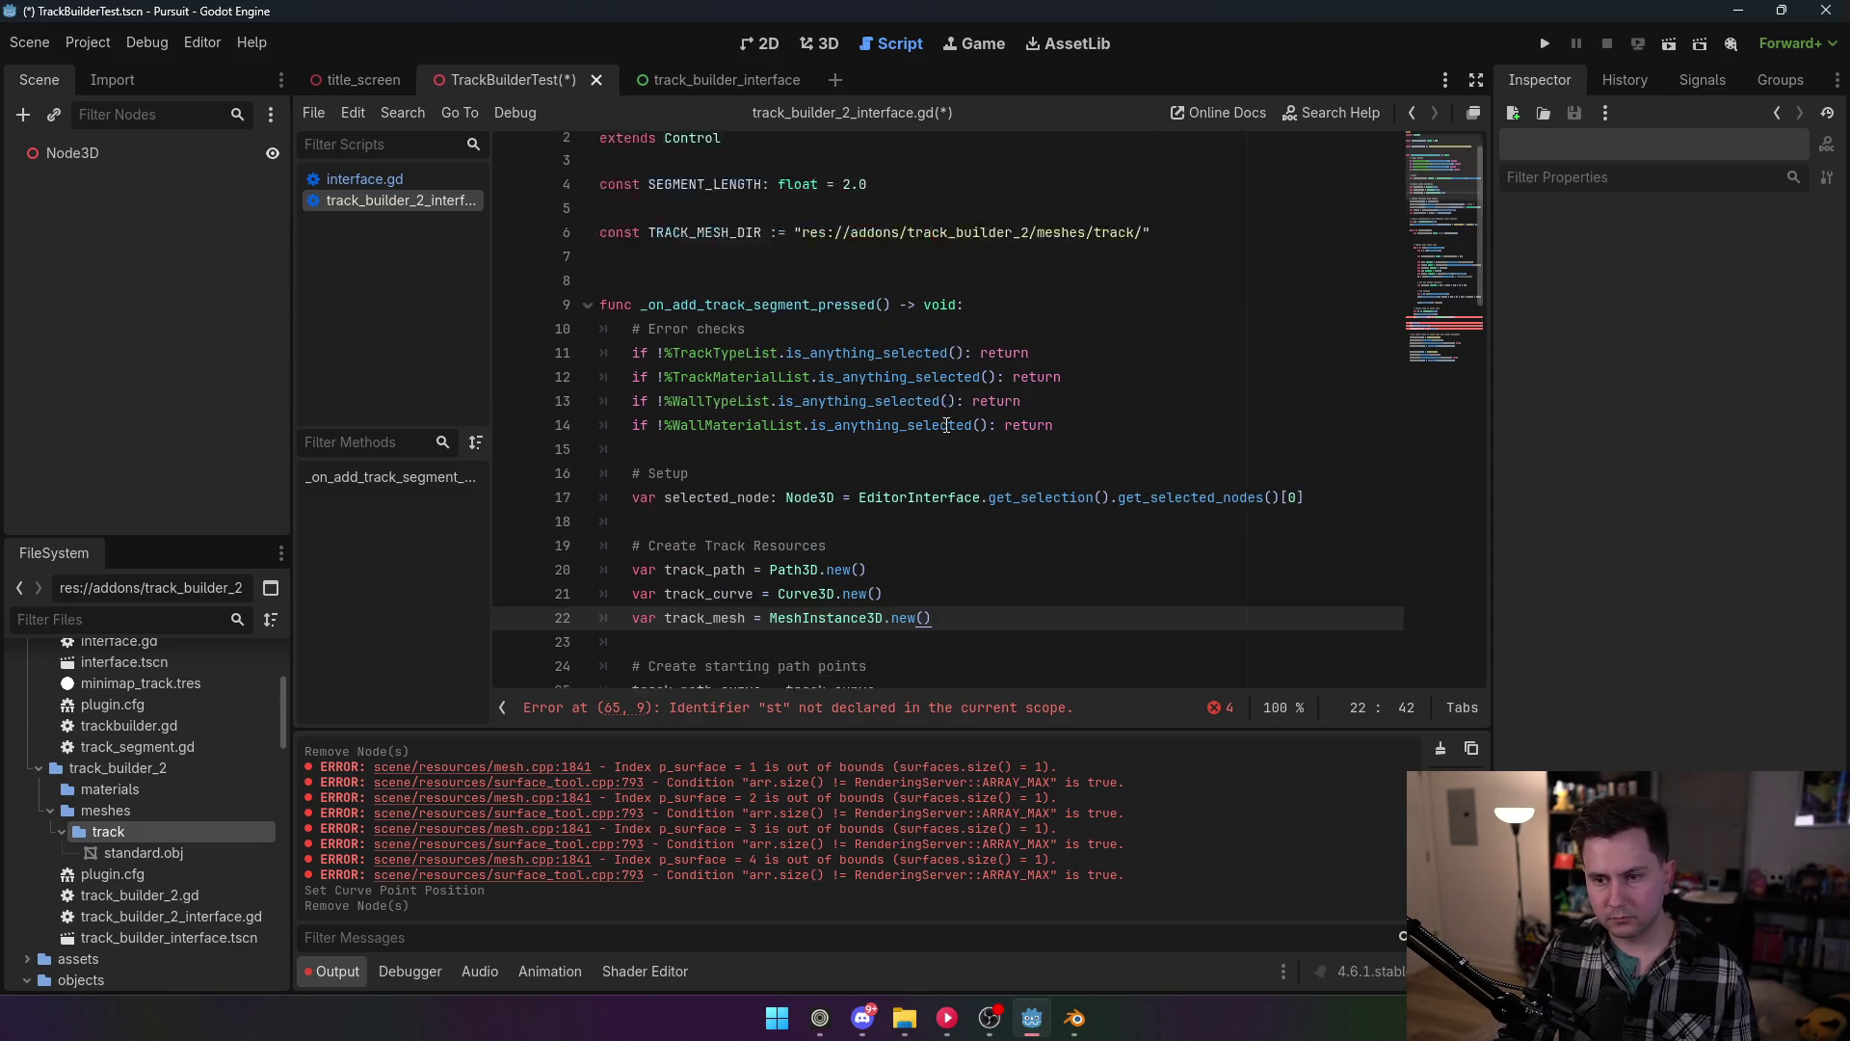
scroll(944, 424, "down", 3)
key("Return")
key("ctrl+v")
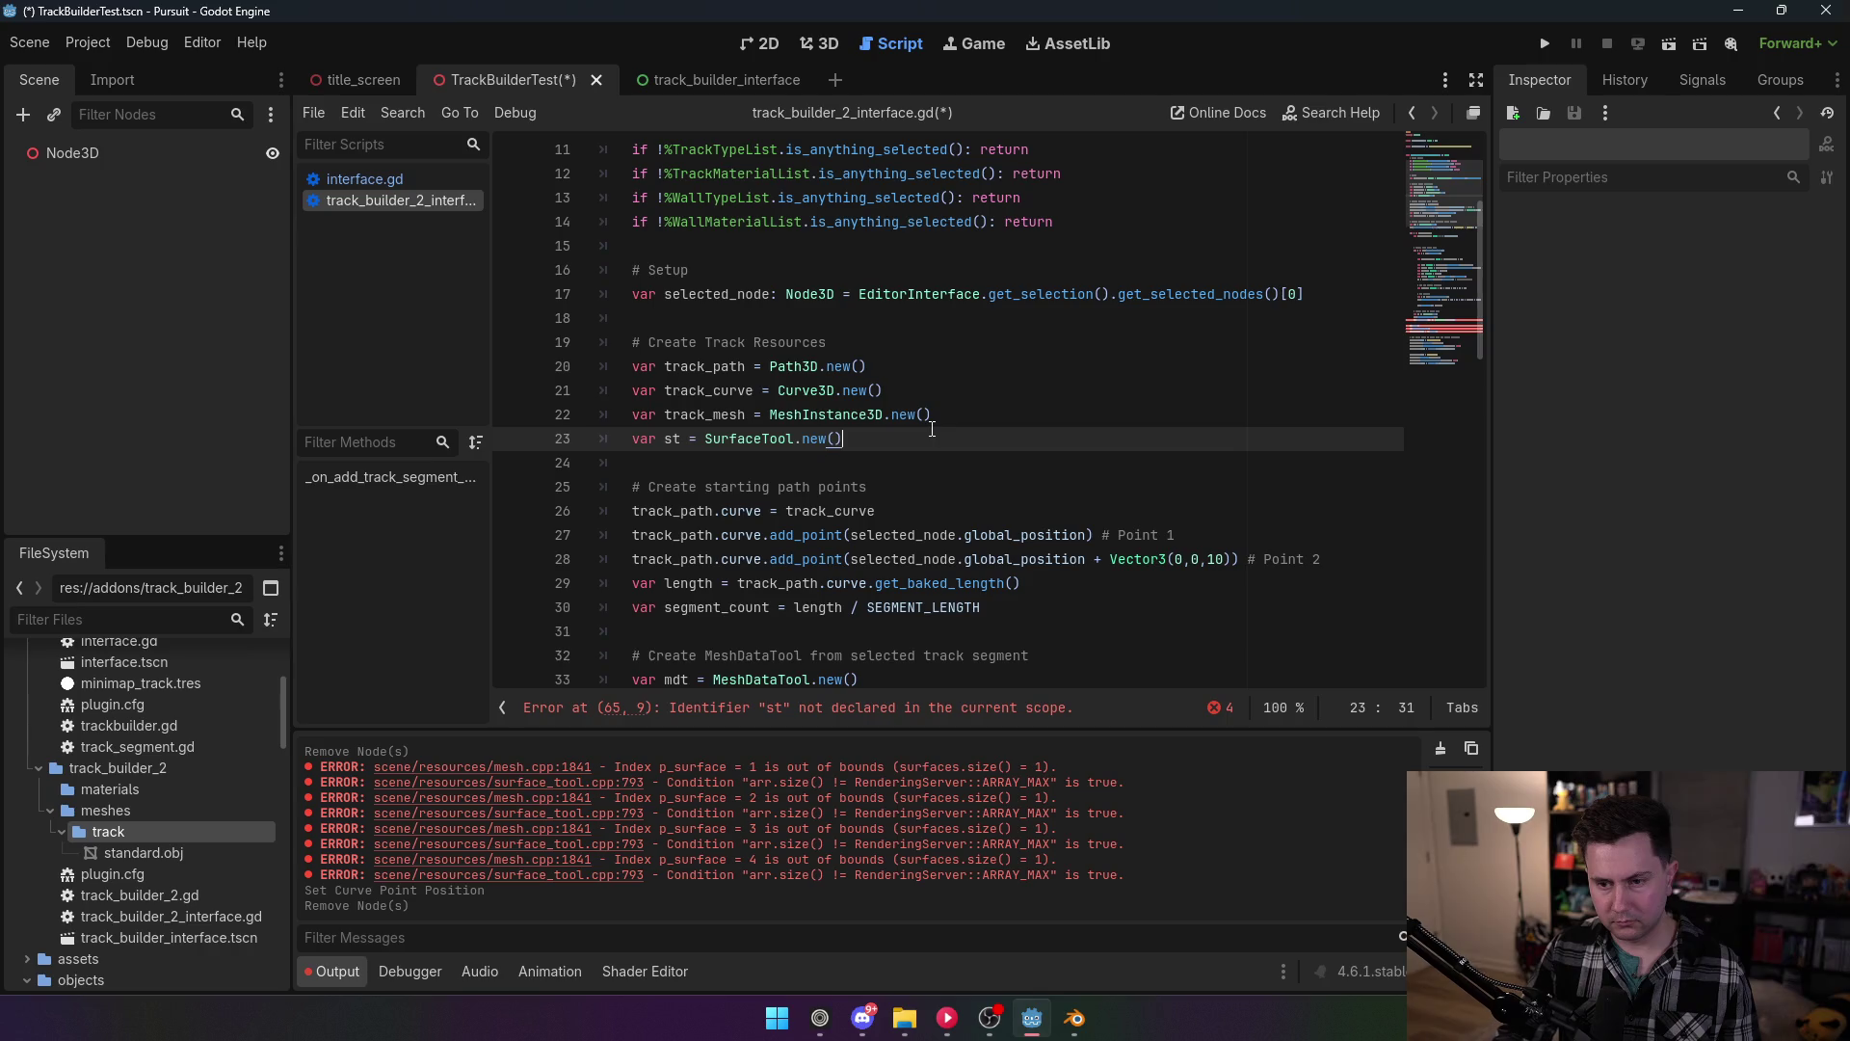
Step: Change append_from's surface argument from s to 0 and save the script
scroll(927, 436, "down", 5)
scroll(927, 435, "down", 11)
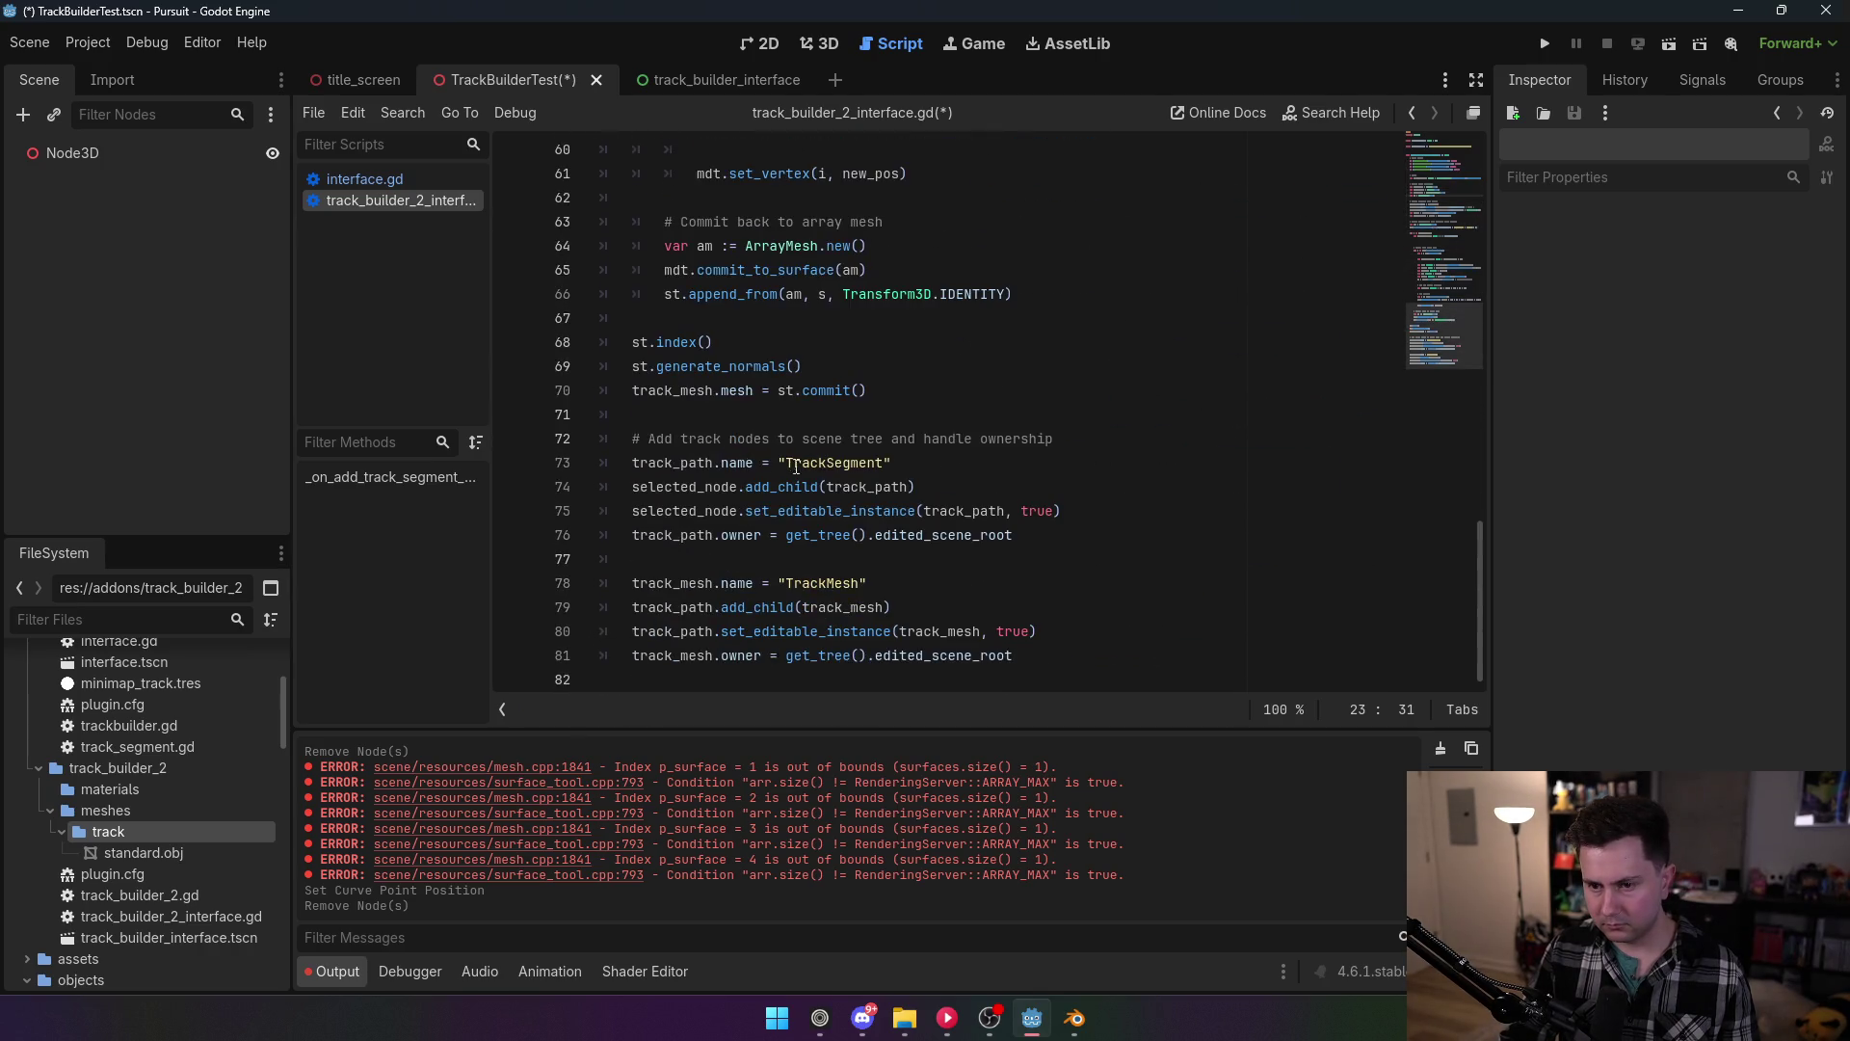
scroll(750, 463, "up", 2)
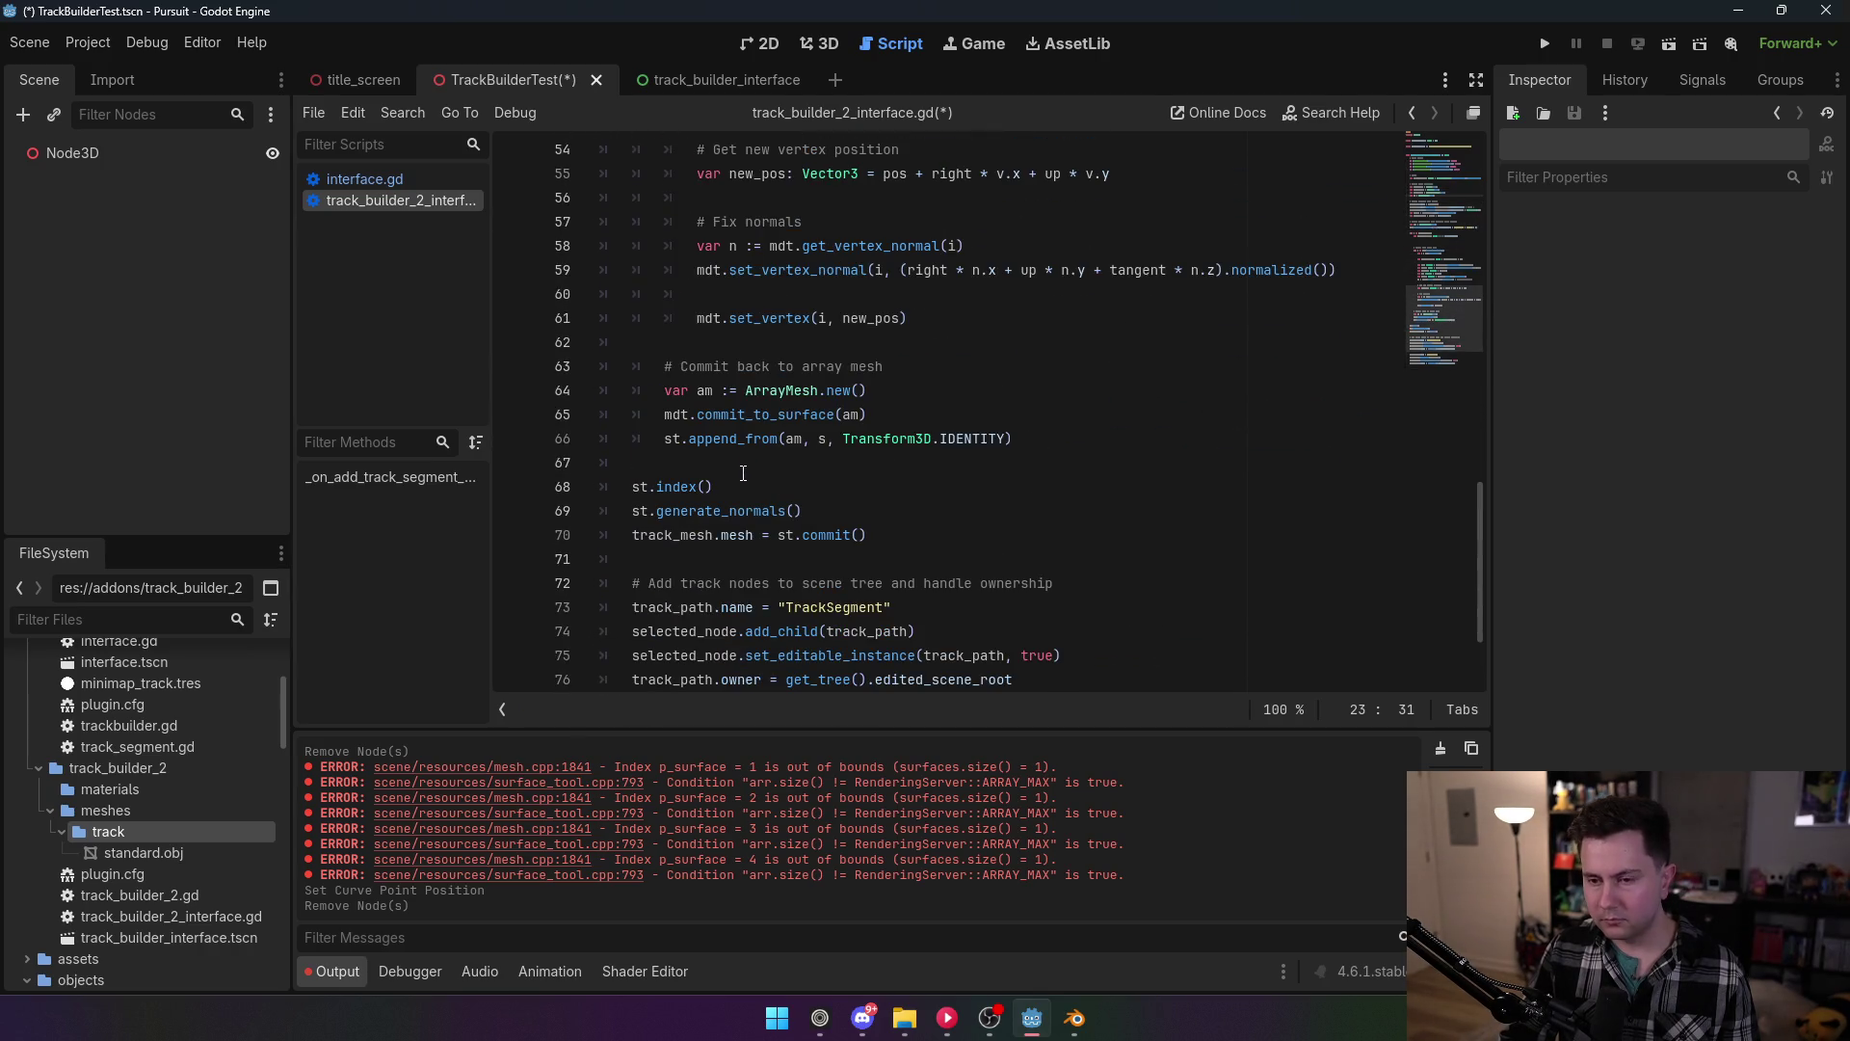
scroll(741, 473, "up", 1)
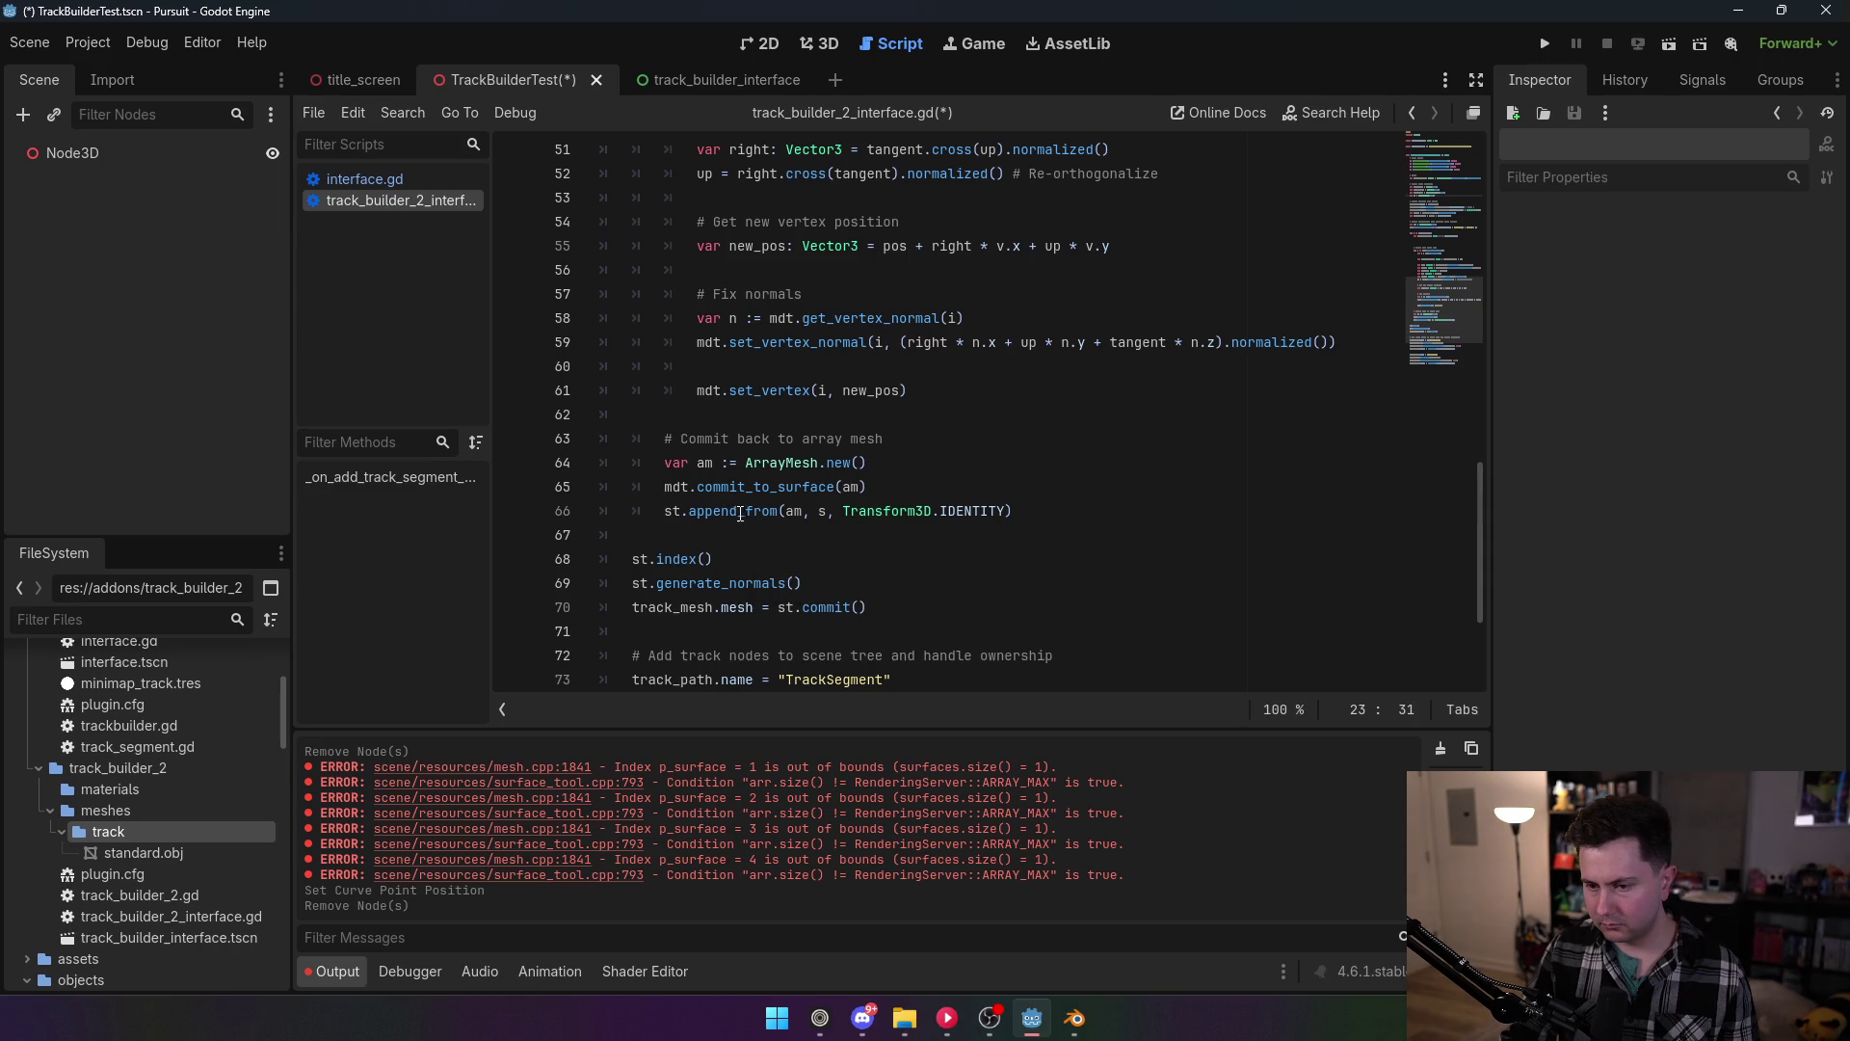
mouse_move(742, 514)
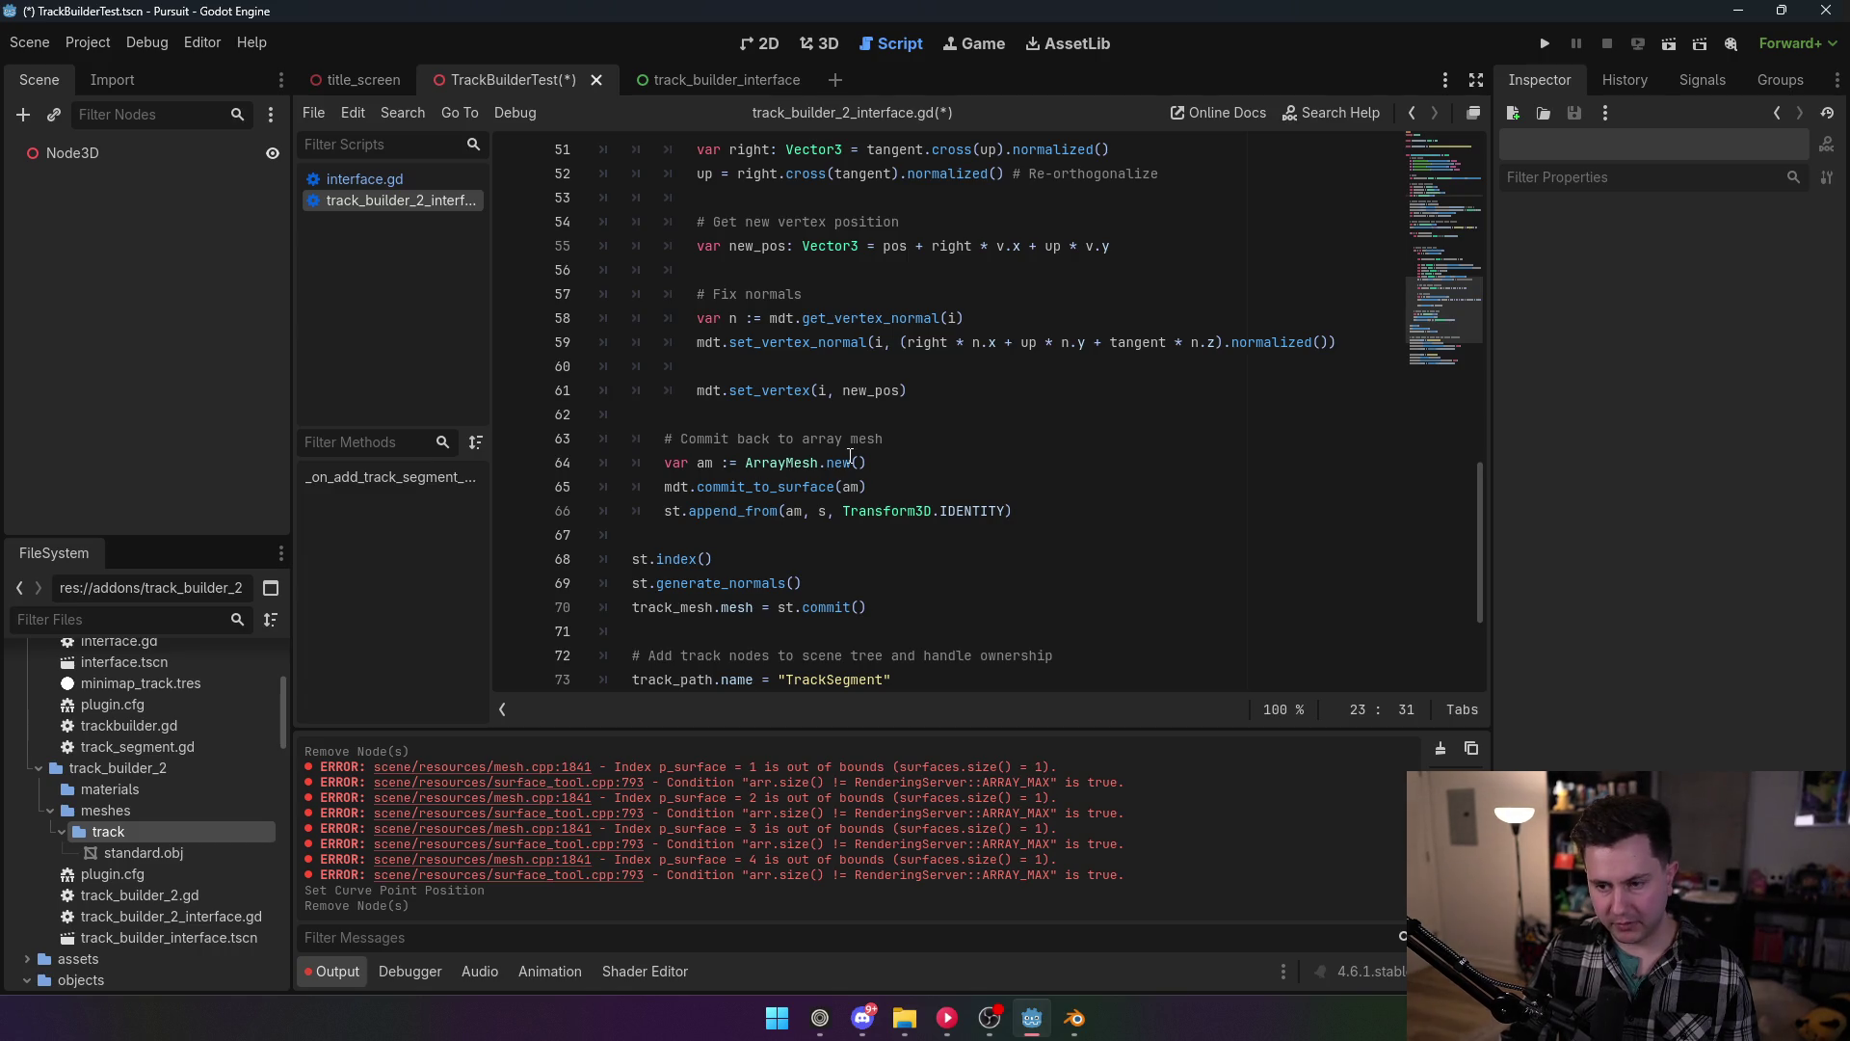
left_click(818, 510)
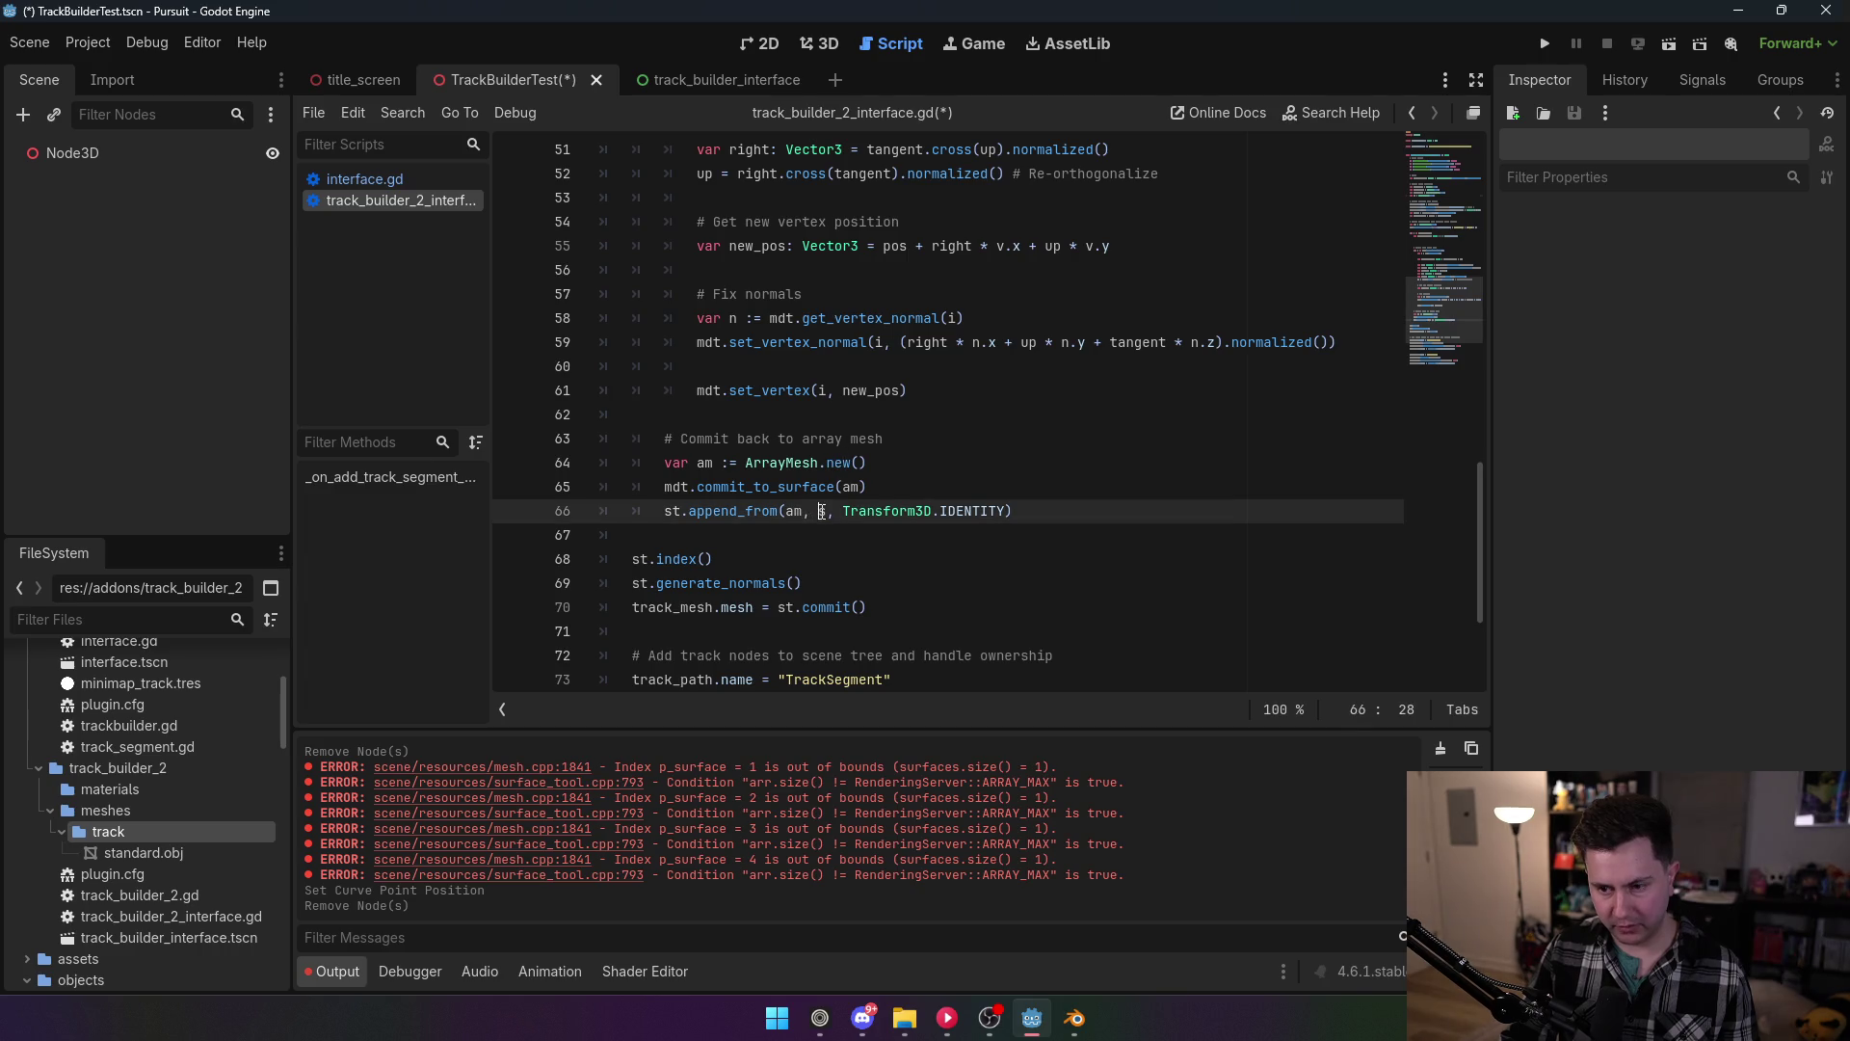
type("0")
left_click(983, 281)
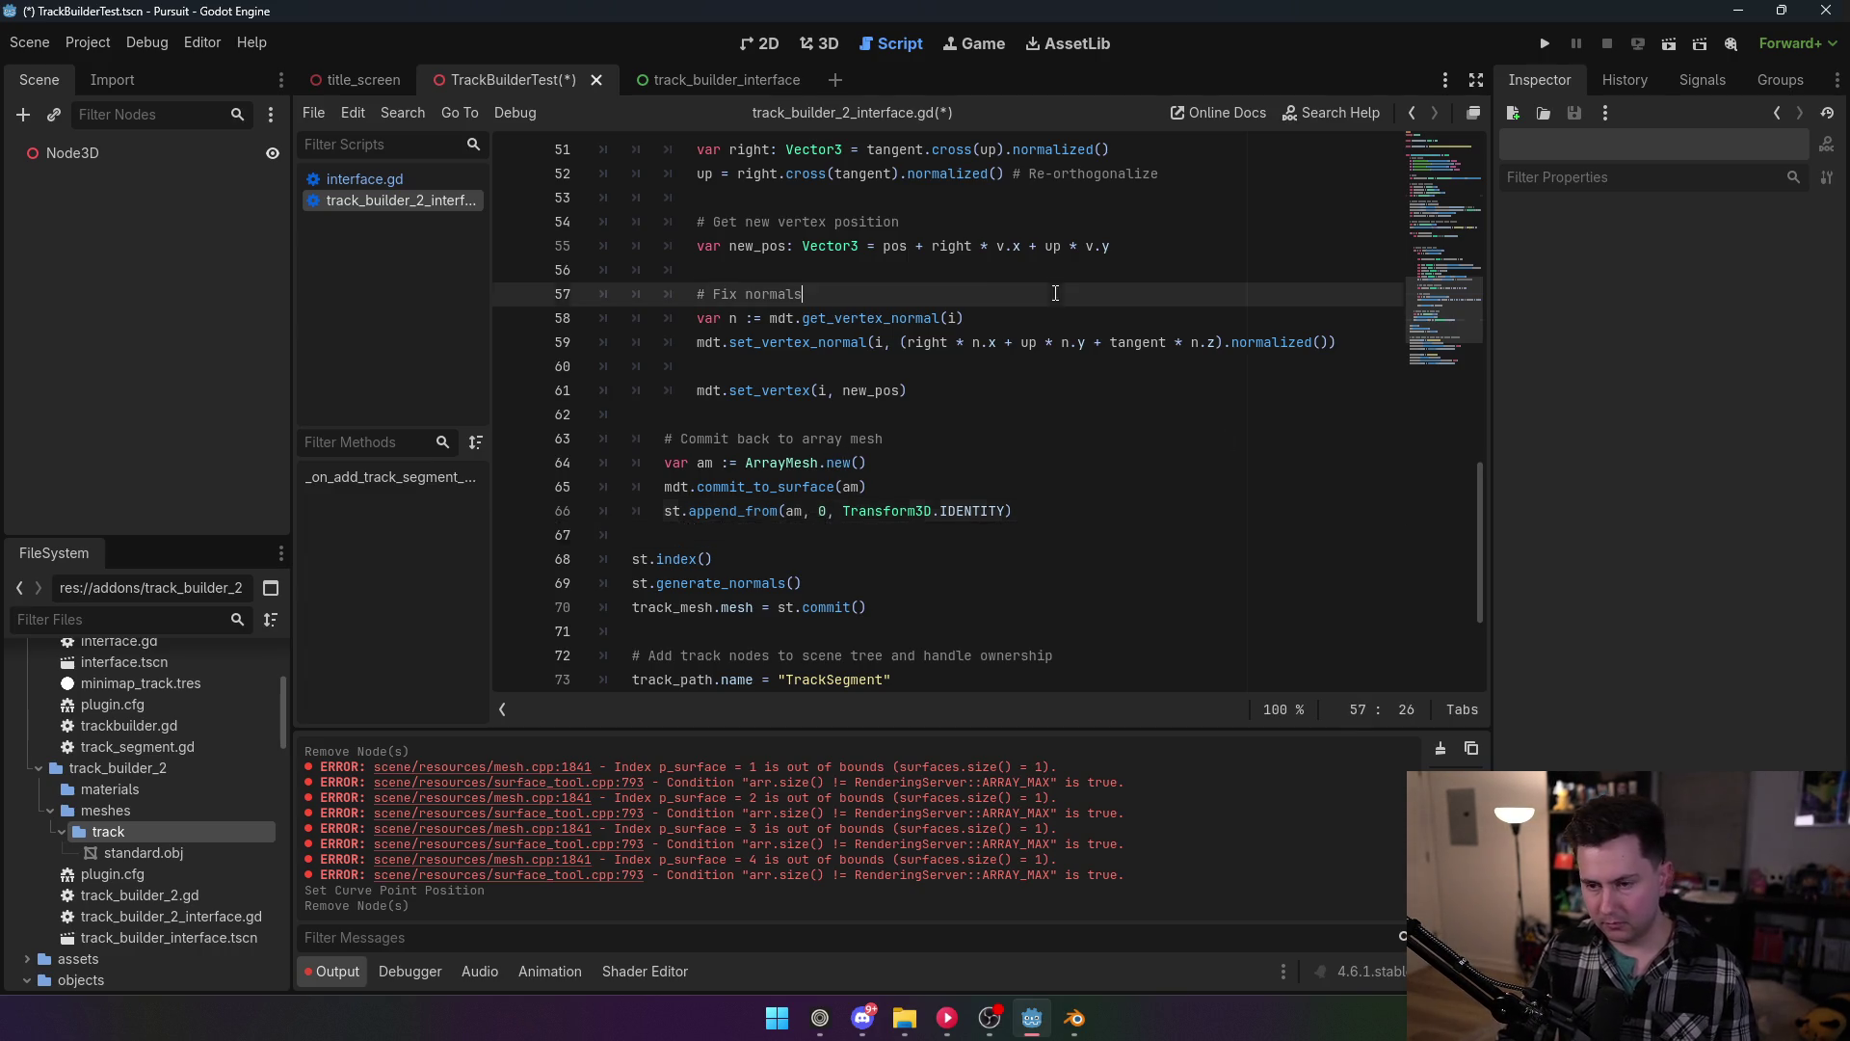
key("ctrl+s")
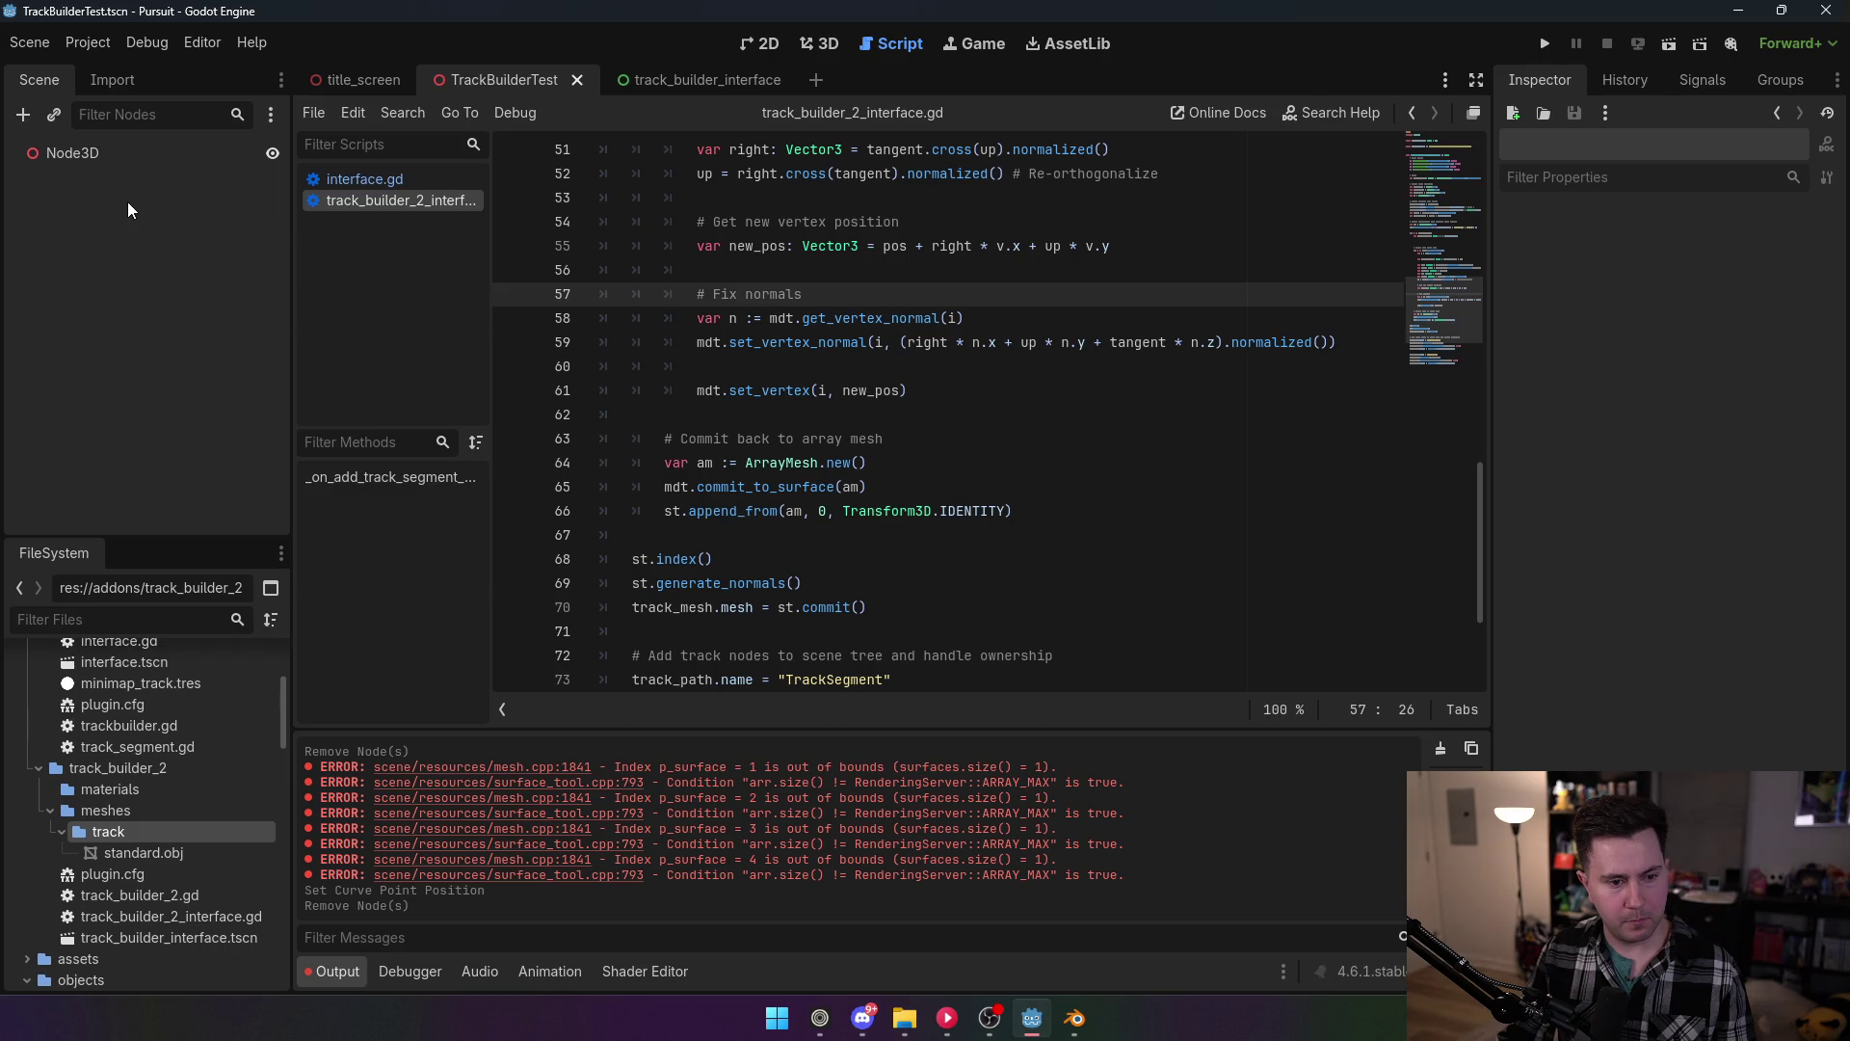
Step: Enable the track builder plugin in Project Settings > Plugins
left_click(87, 43)
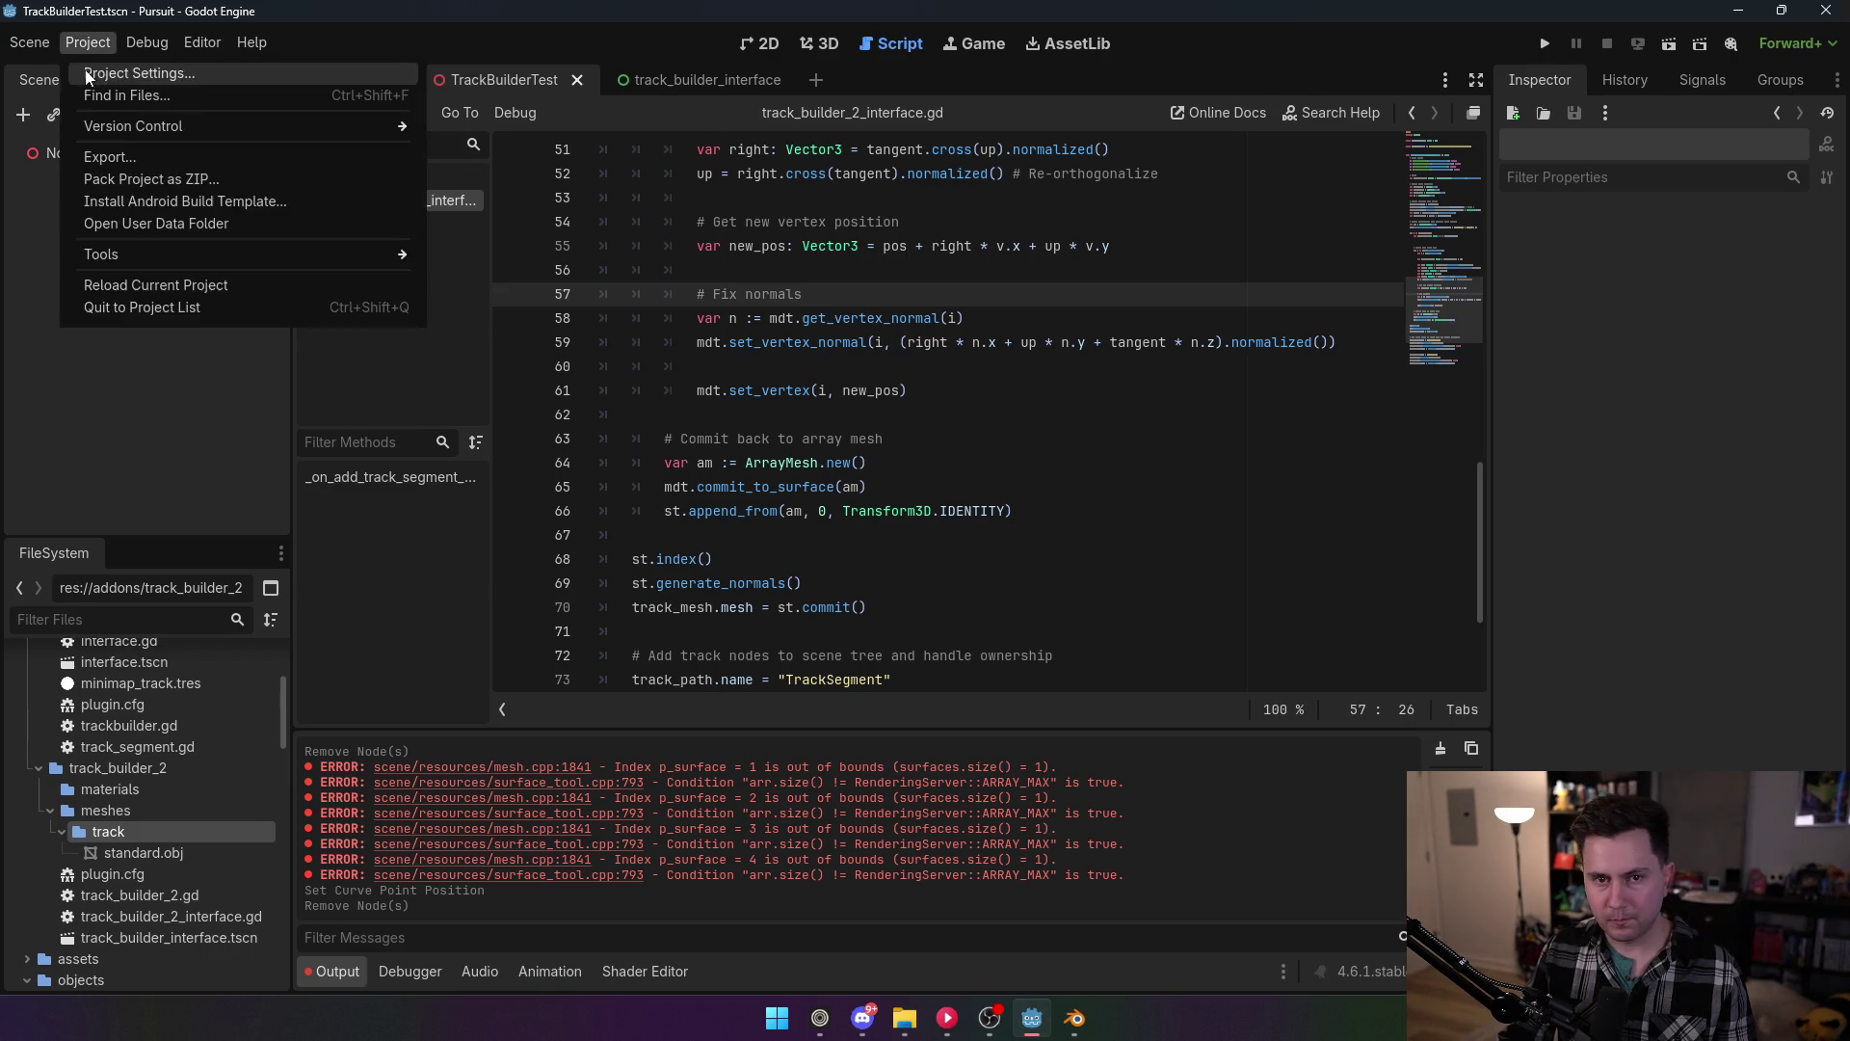
left_click(87, 75)
left_click(211, 231)
left_click(731, 747)
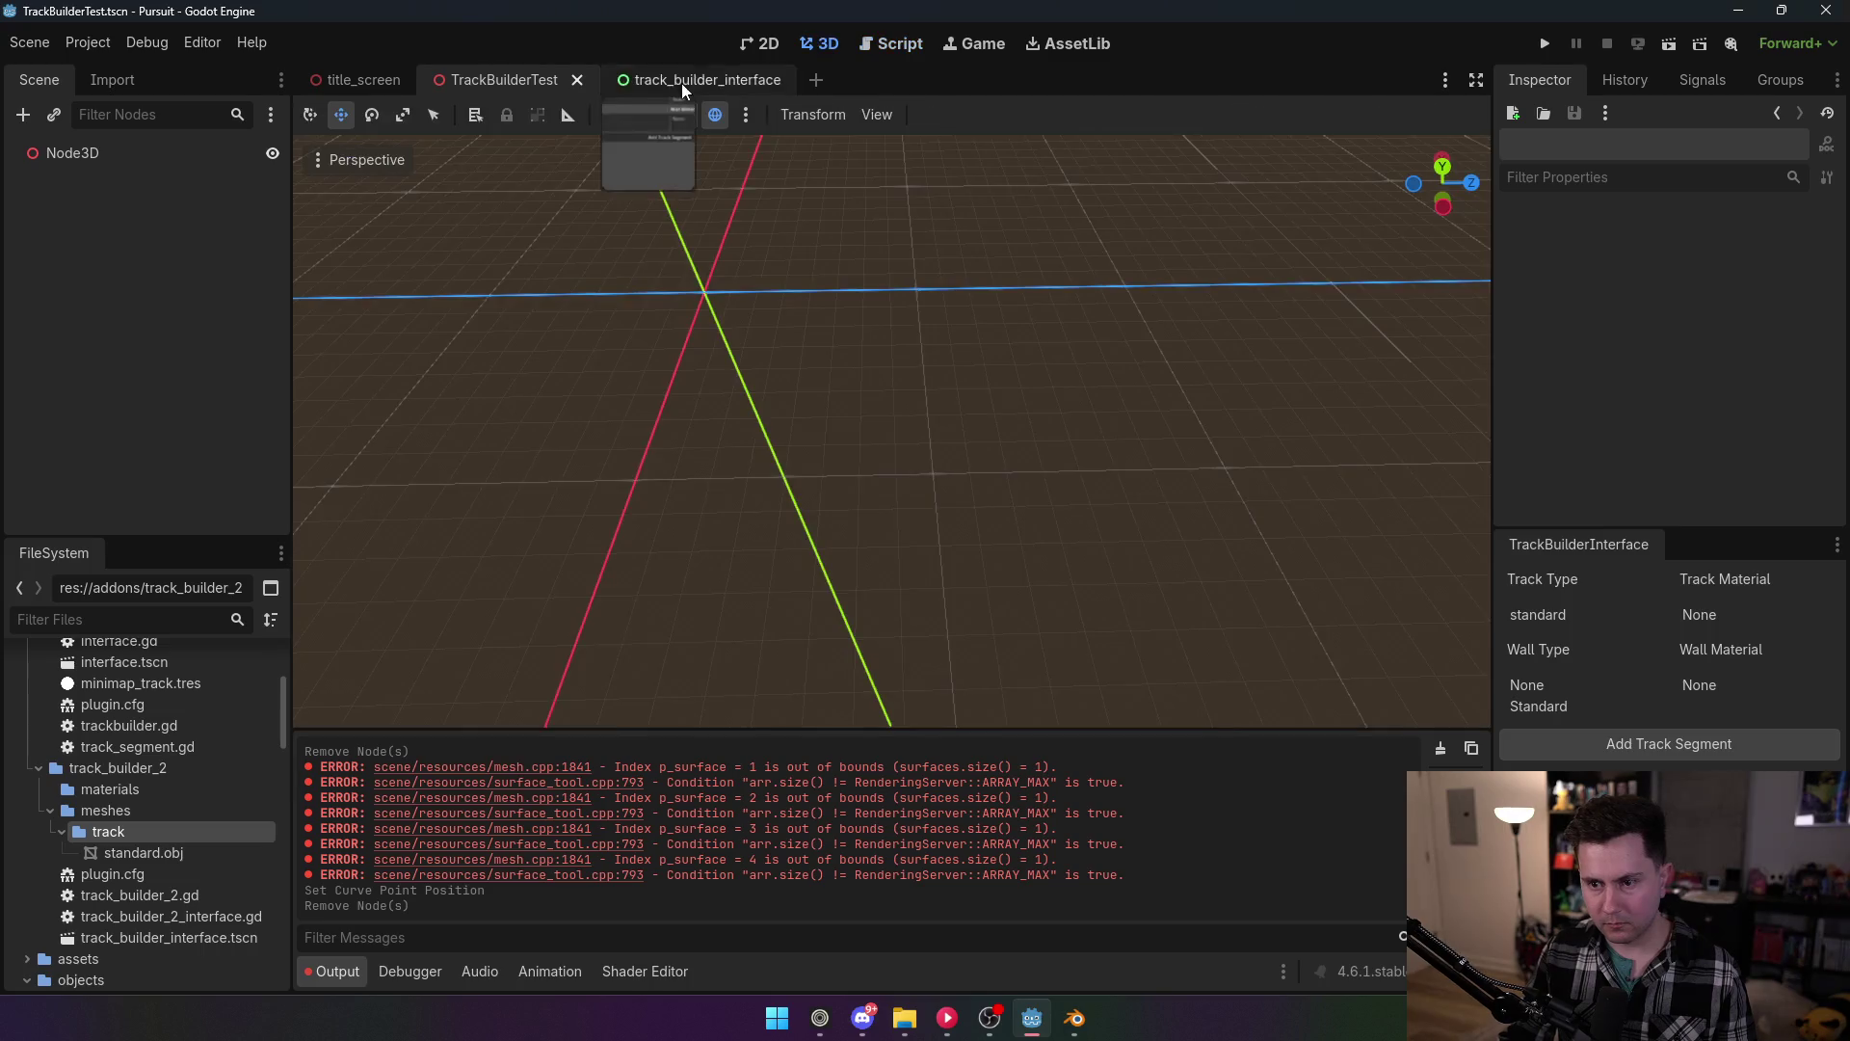
Step: With Node3D selected, set wall type and wall material to None and add a track segment
left_click(182, 158)
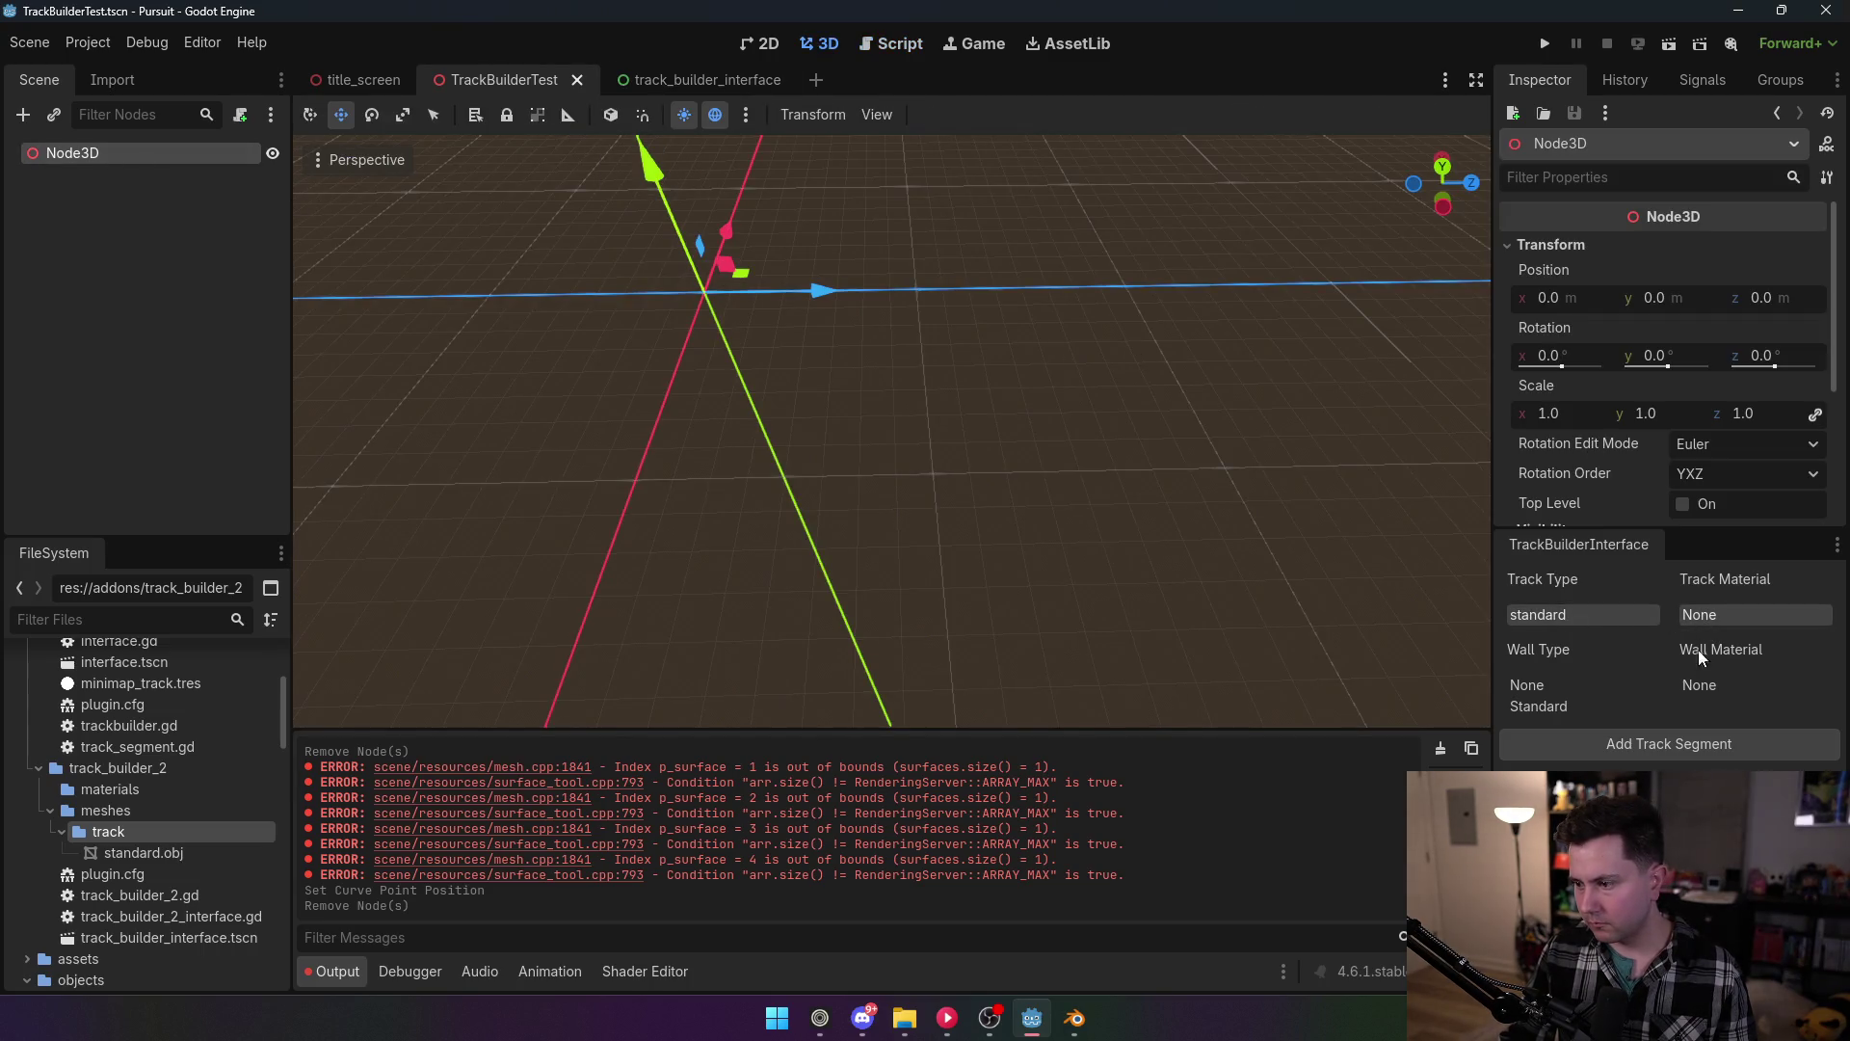
left_click(1699, 685)
left_click(1552, 685)
left_click(1622, 748)
scroll(992, 499, "up", 3)
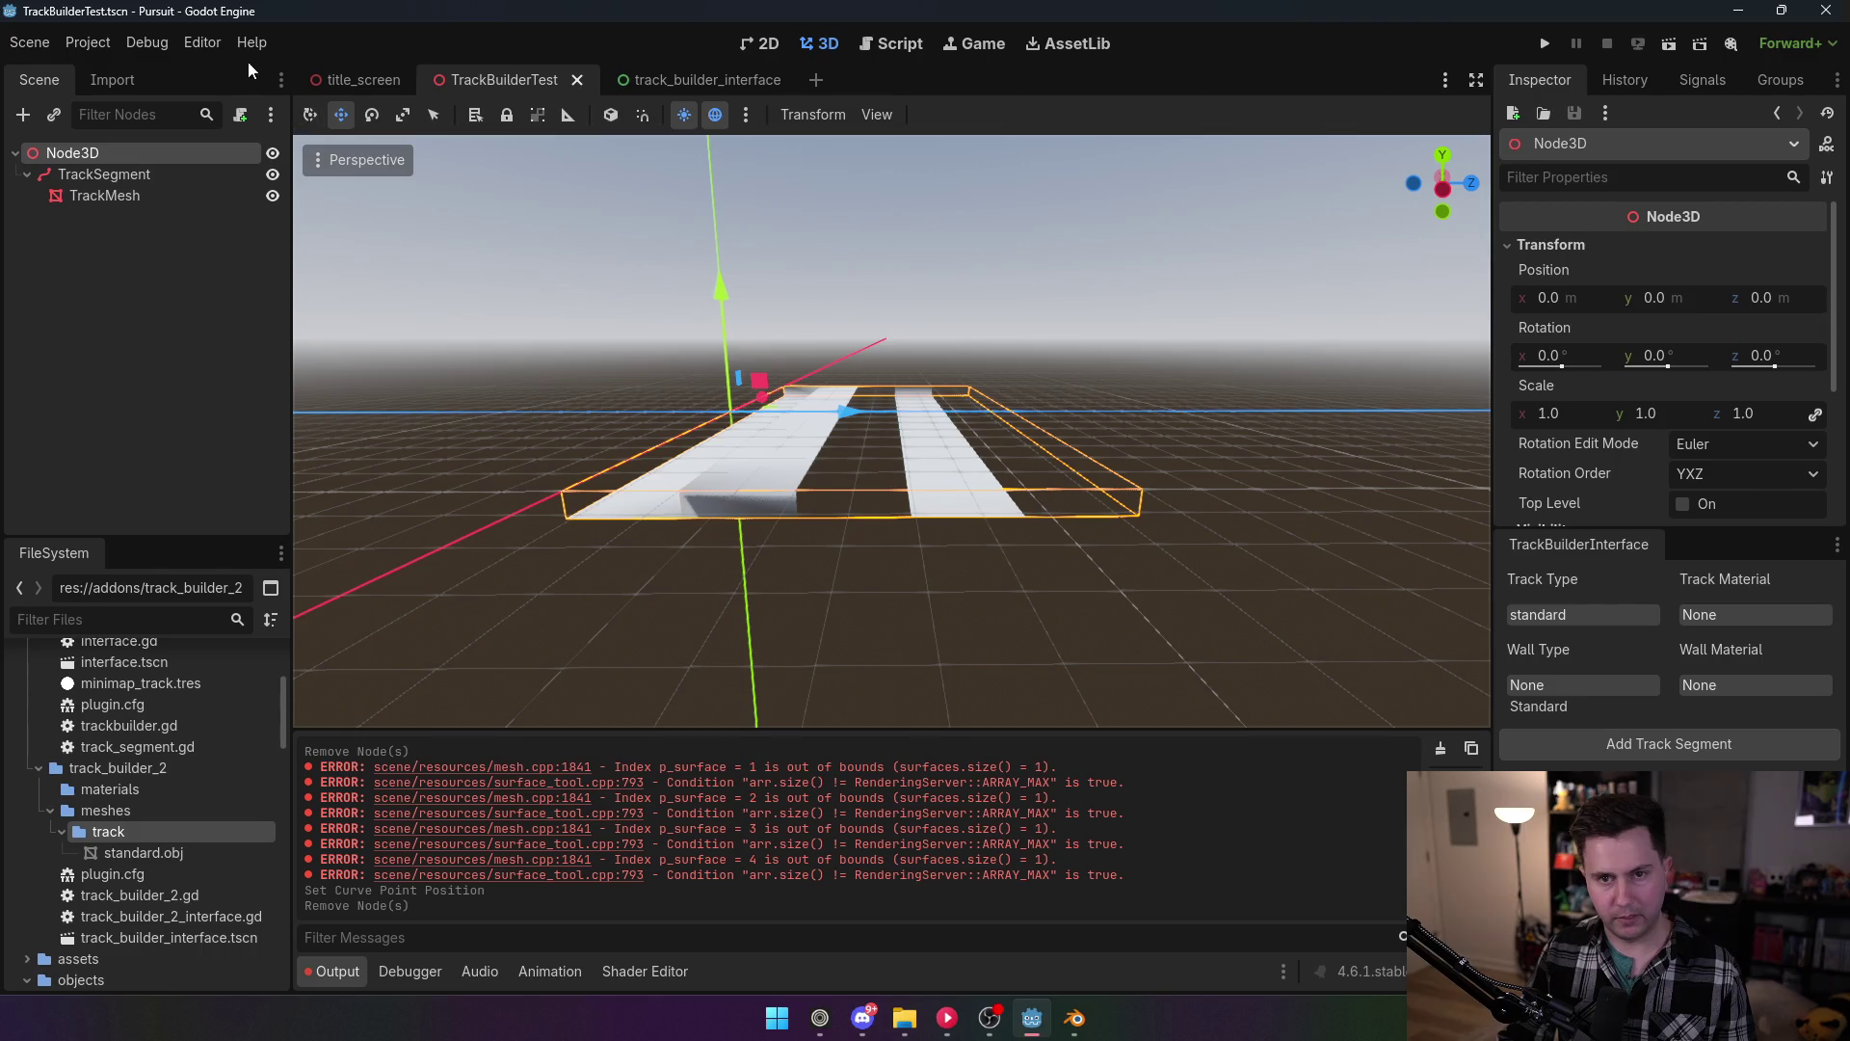
Step: Delete the old TrackSegment node and its children from the scene
left_click(87, 42)
left_click(1058, 478)
left_click(925, 436)
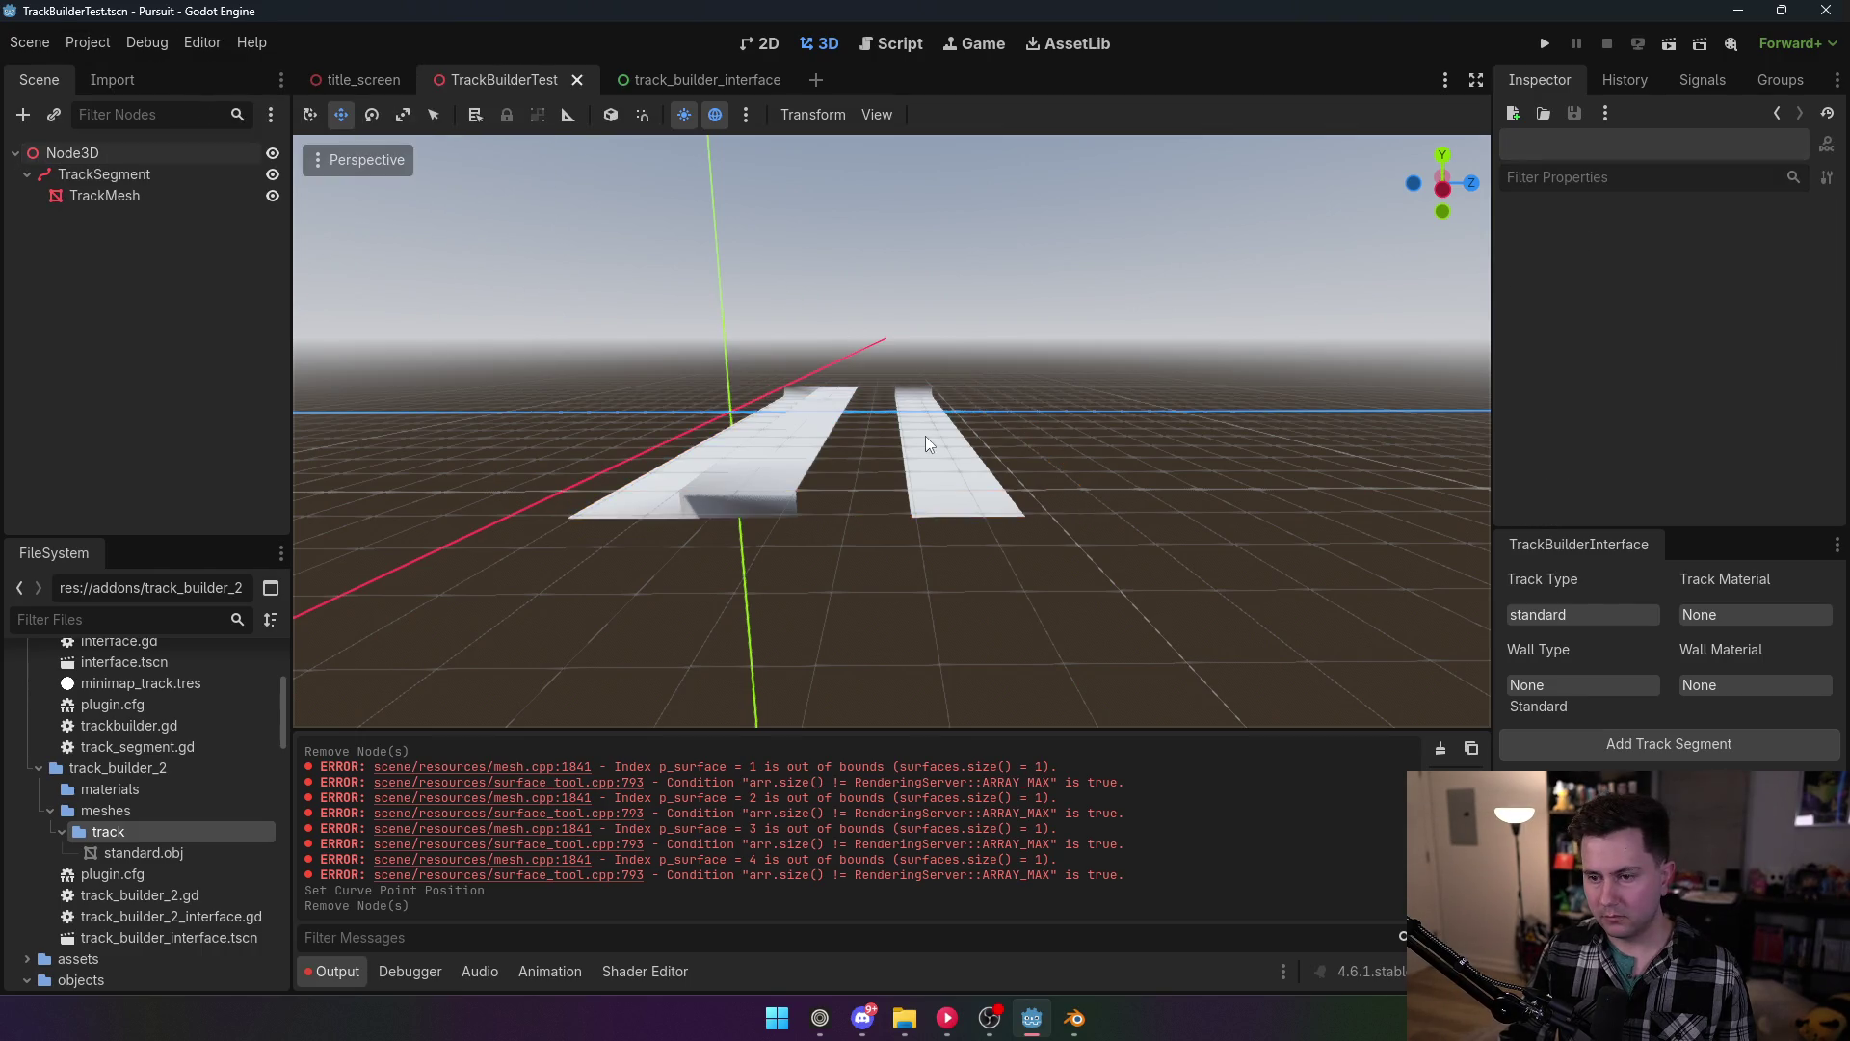
left_click(925, 435)
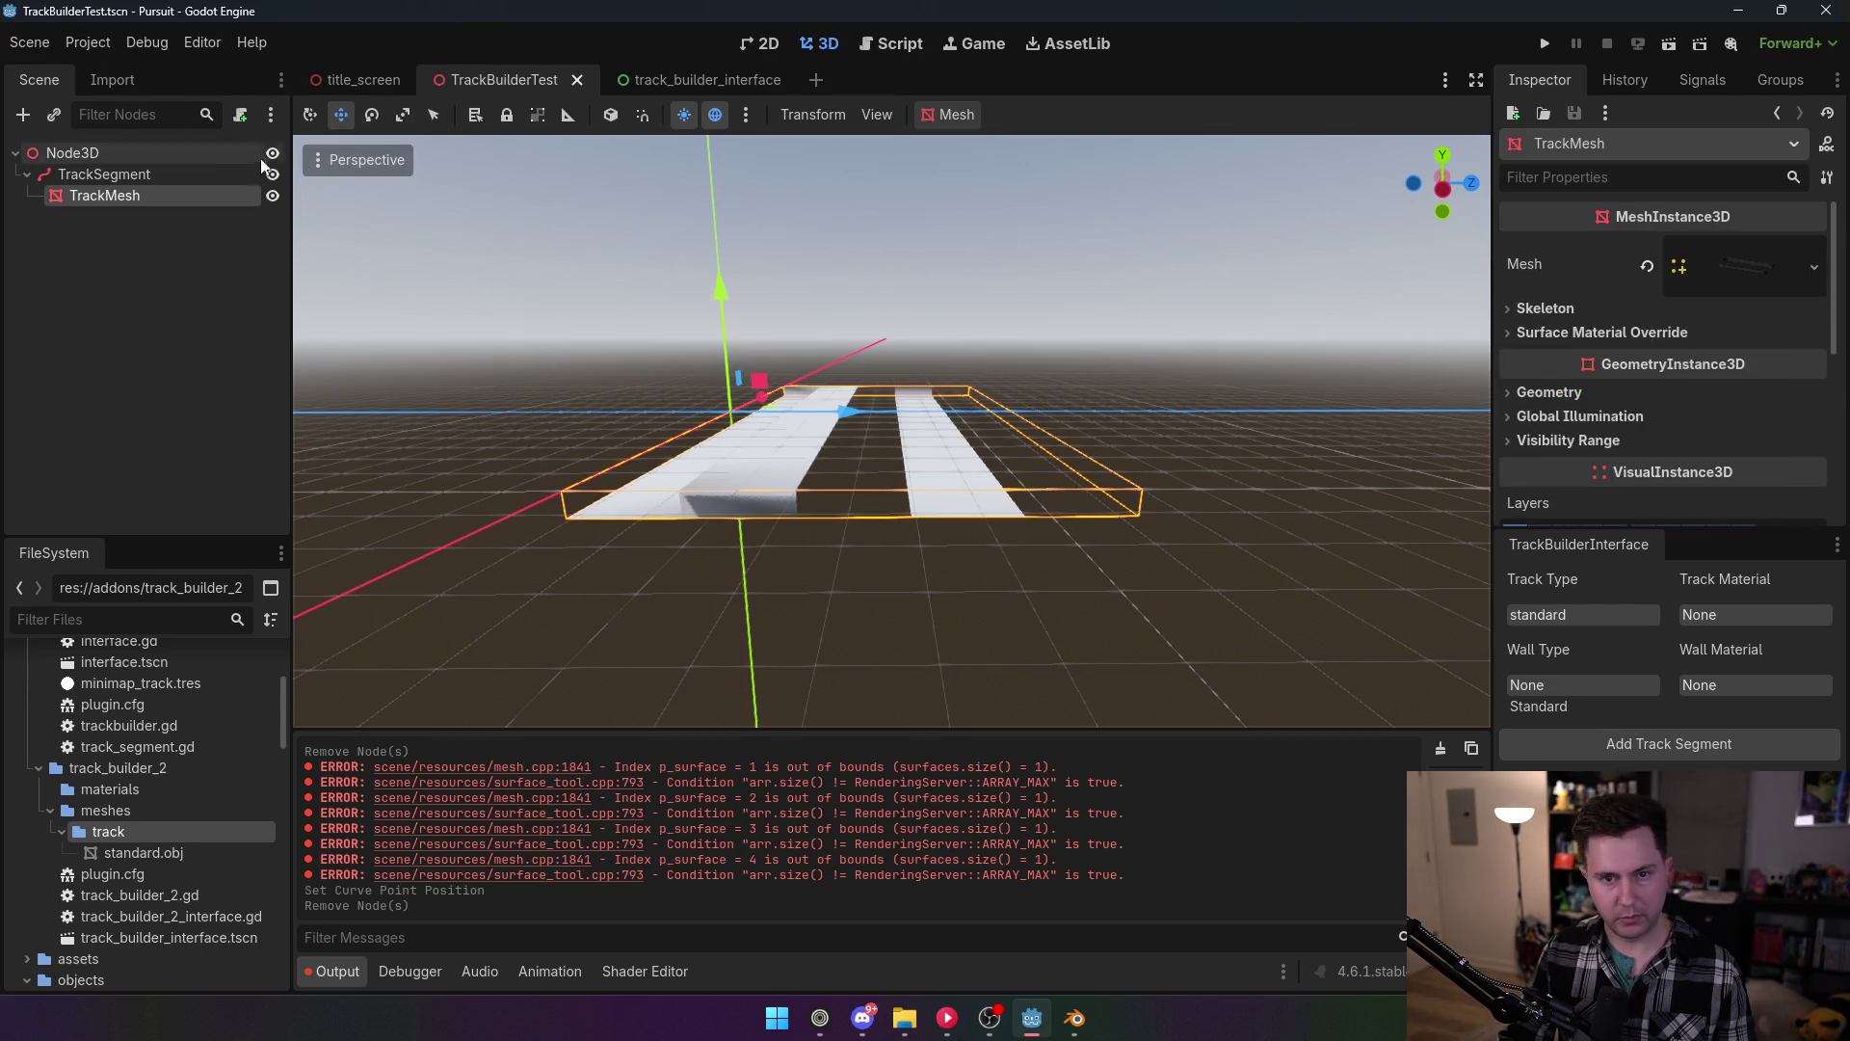
left_click(108, 170)
key("Delete")
key("Return")
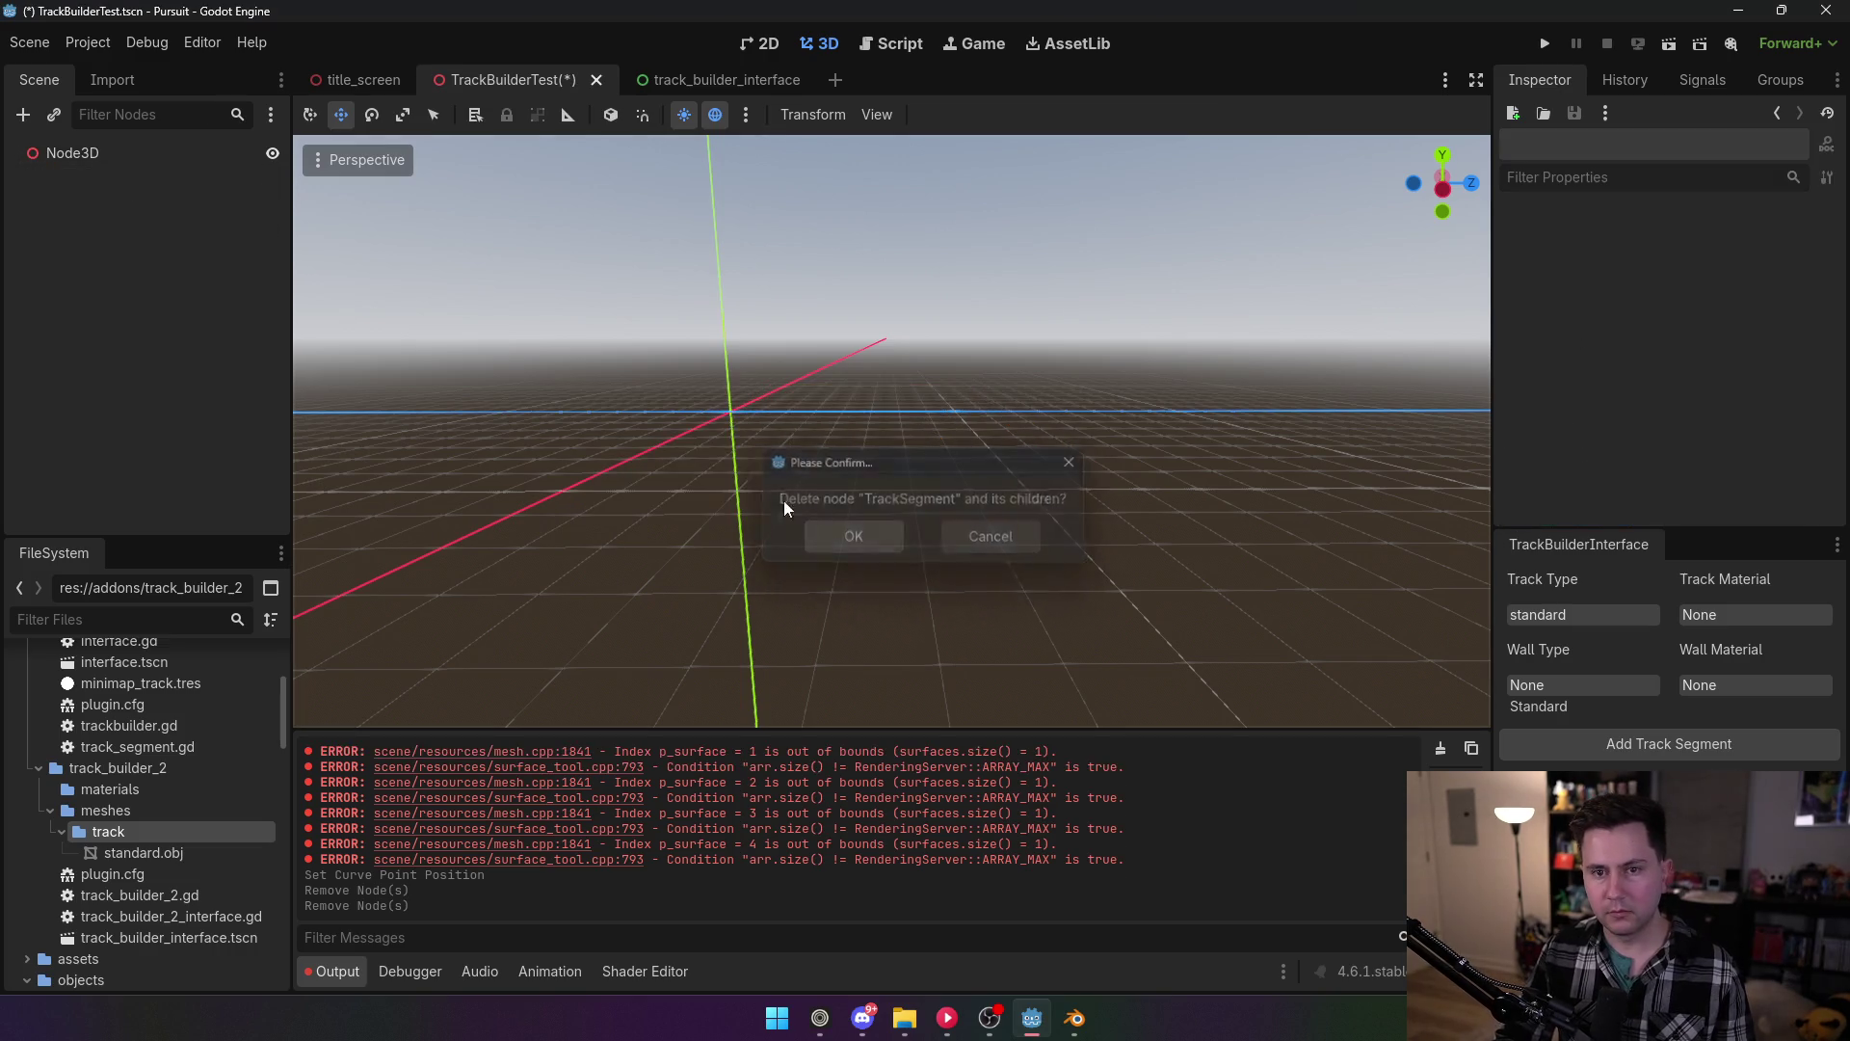
Step: Disable both the TrackBuilder2 and TrackBuilder plugins in Project Settings
left_click(88, 43)
left_click(101, 68)
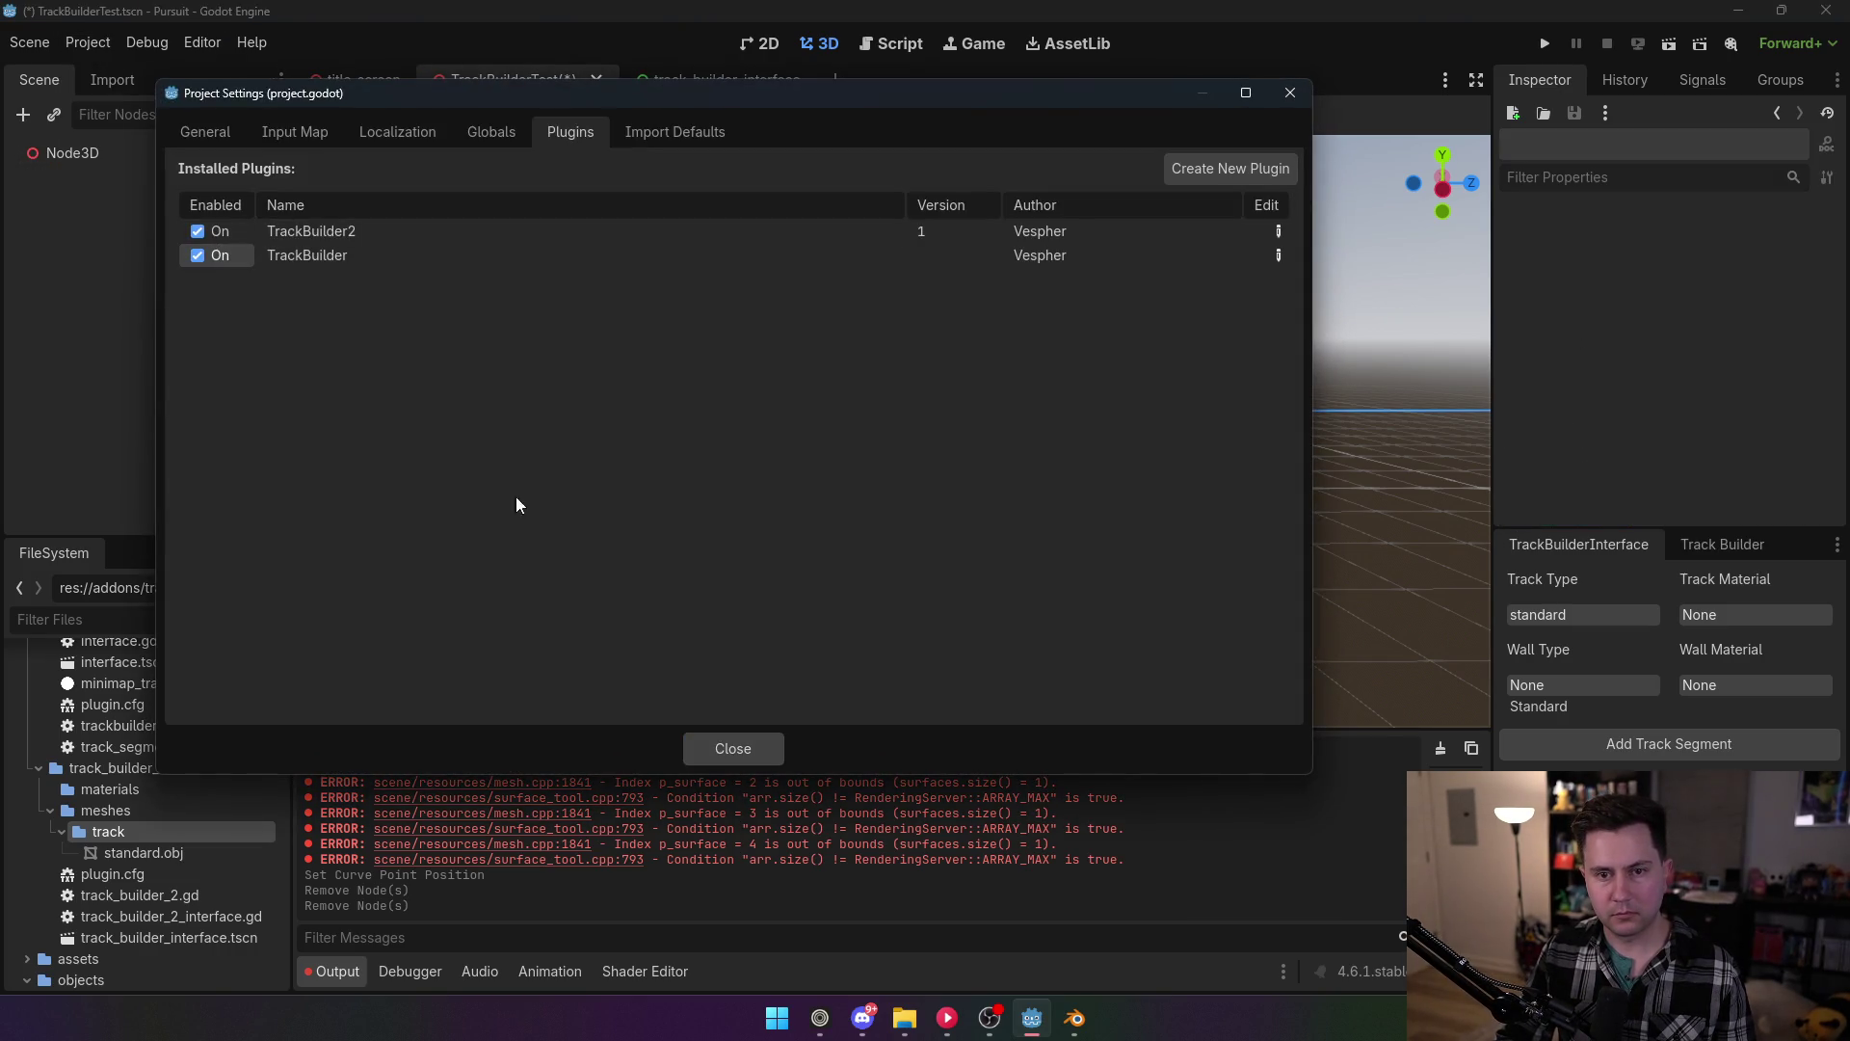
left_click(198, 256)
left_click(197, 231)
left_click(732, 748)
Step: Change the second path point on line 28 to Vector3(0,5,10) and save the script
left_click(891, 44)
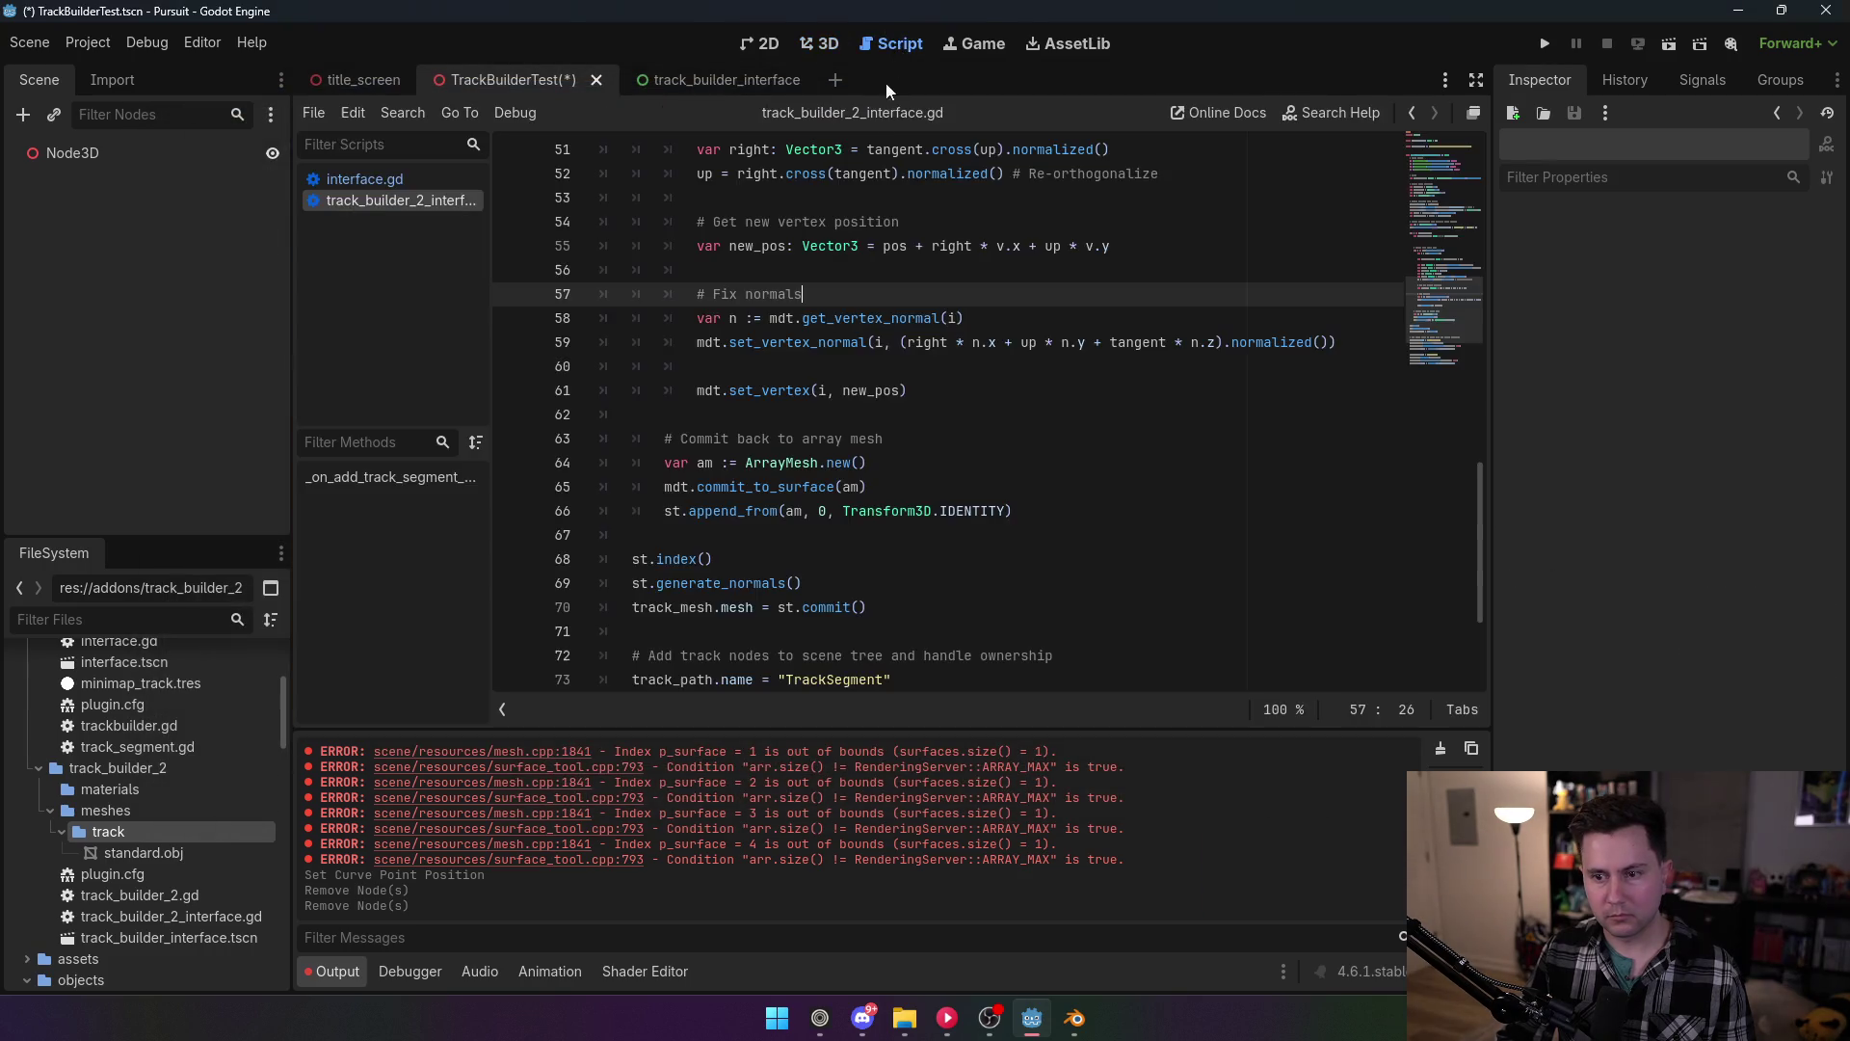
scroll(1211, 332, "up", 10)
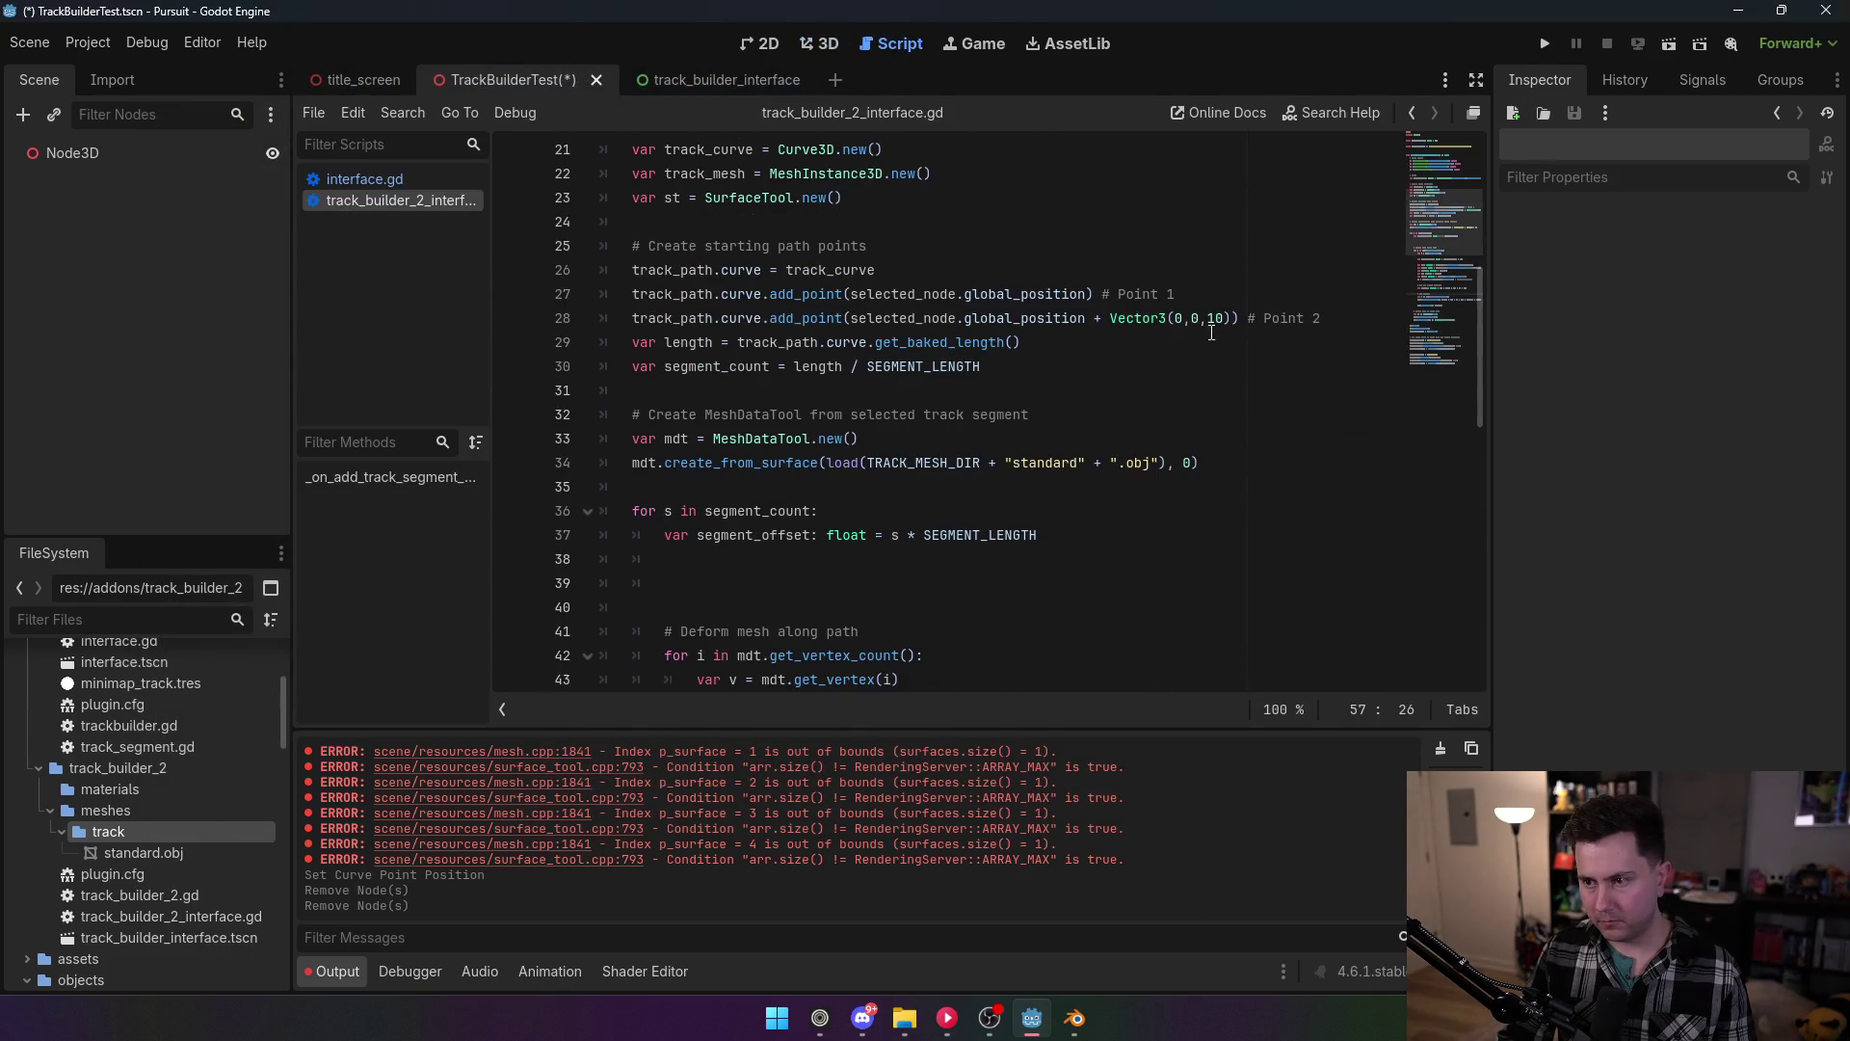
double_click(1196, 318)
type("5")
left_click(888, 246)
key("ctrl+s")
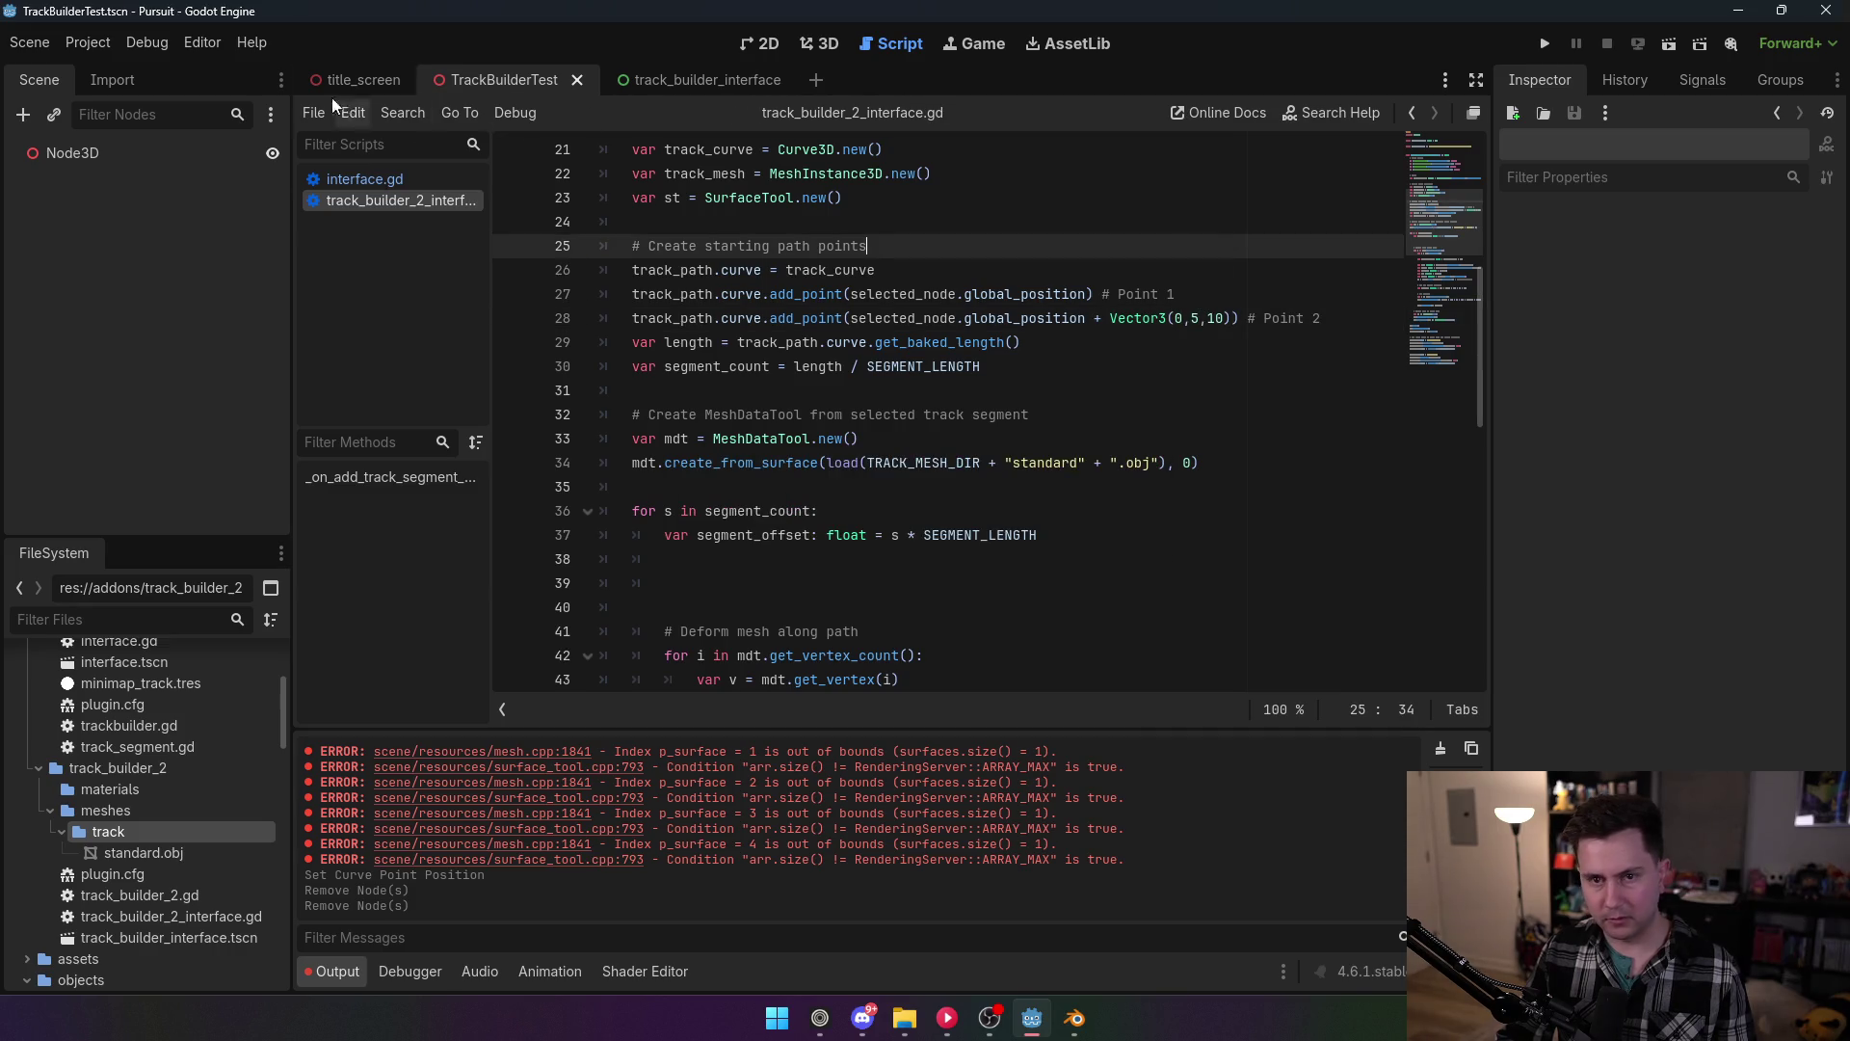
Step: Re-enable TrackBuilder2 and select the root Node3D back in the 3D view
left_click(88, 42)
left_click(106, 73)
left_click(197, 231)
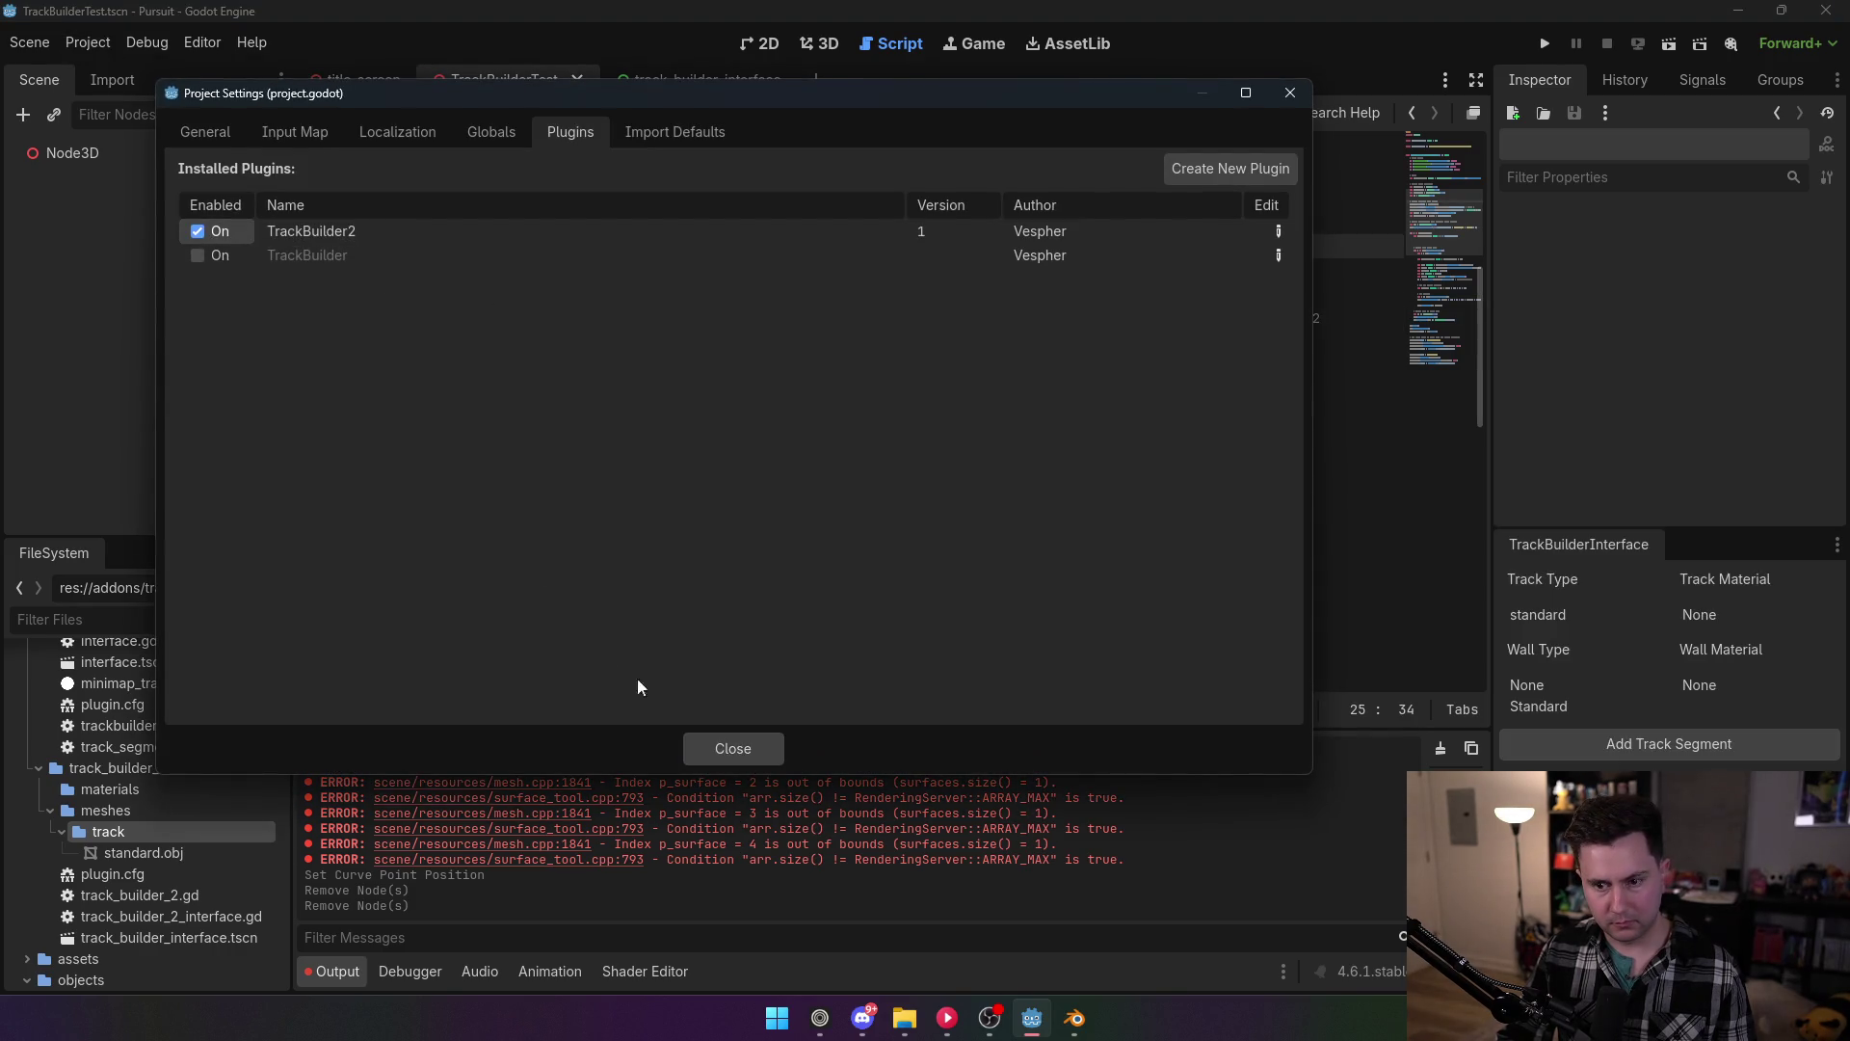
left_click(733, 749)
left_click(819, 43)
left_click(72, 153)
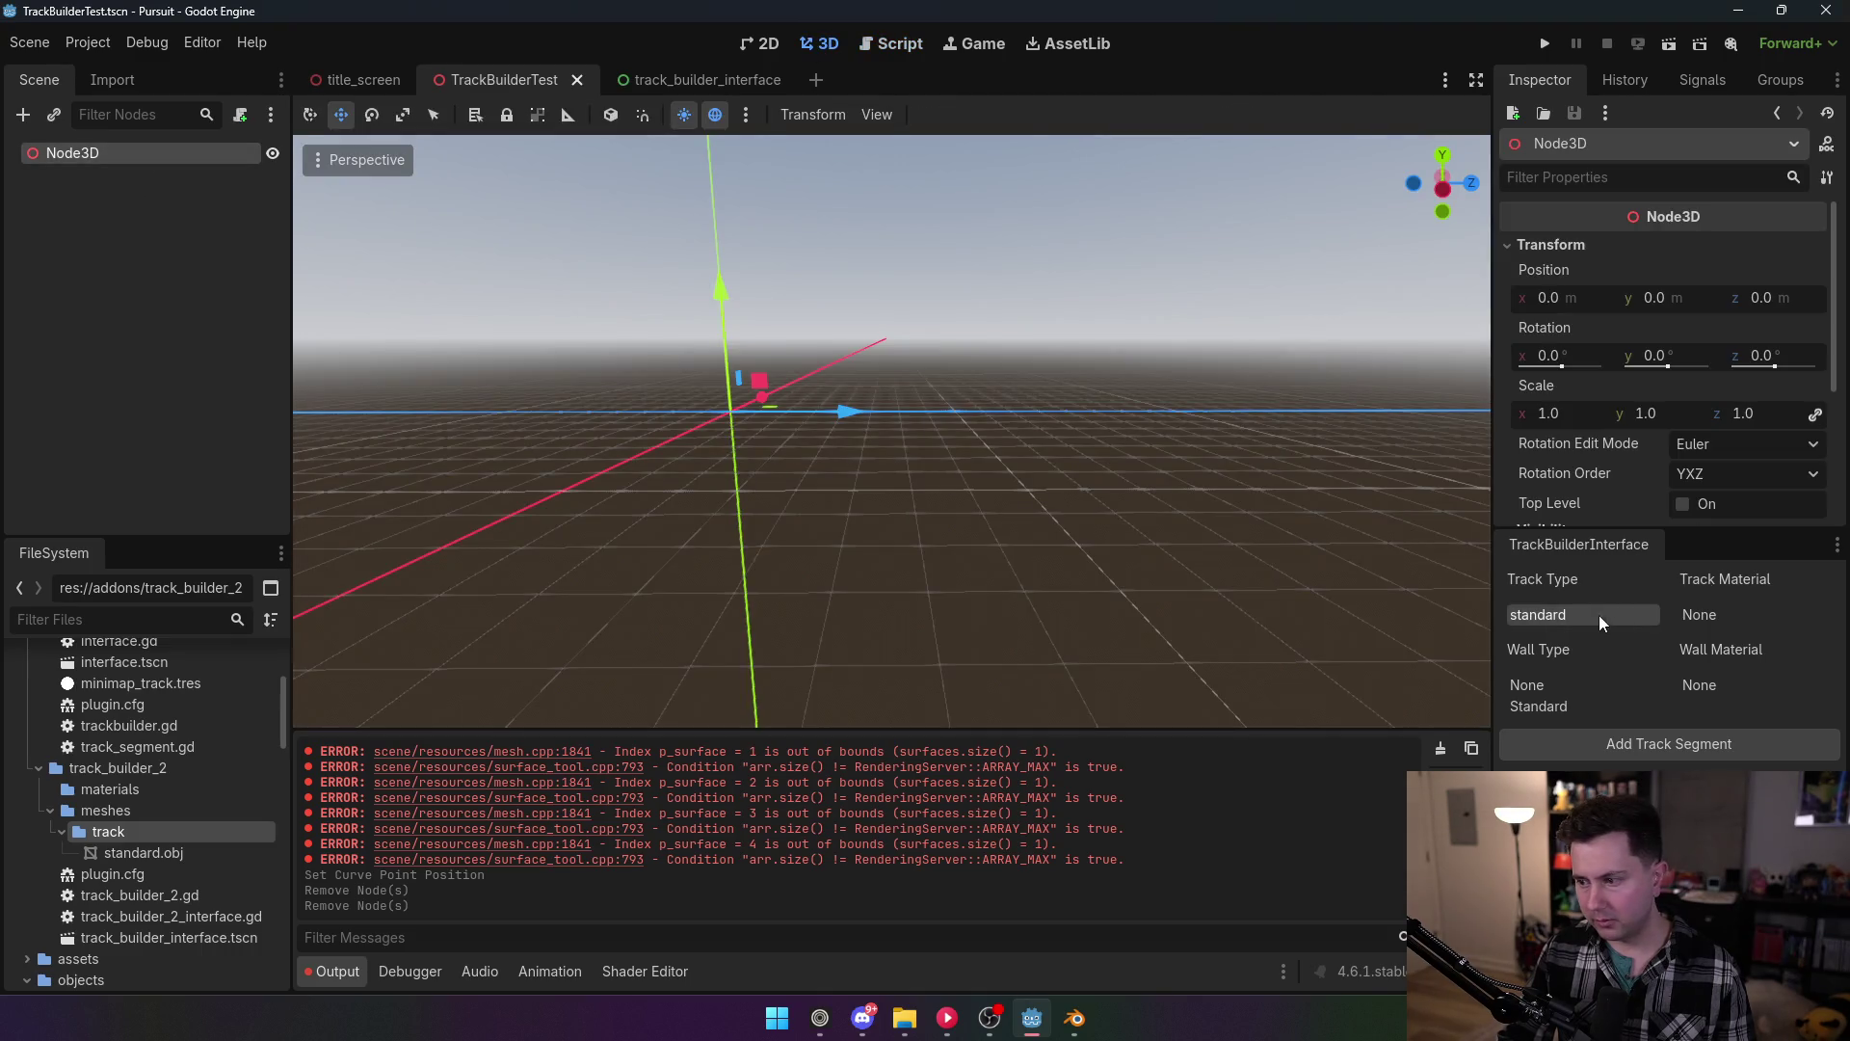
Step: Add a new track segment, inspect its mesh and second curve point from below, then delete it
left_click(1620, 750)
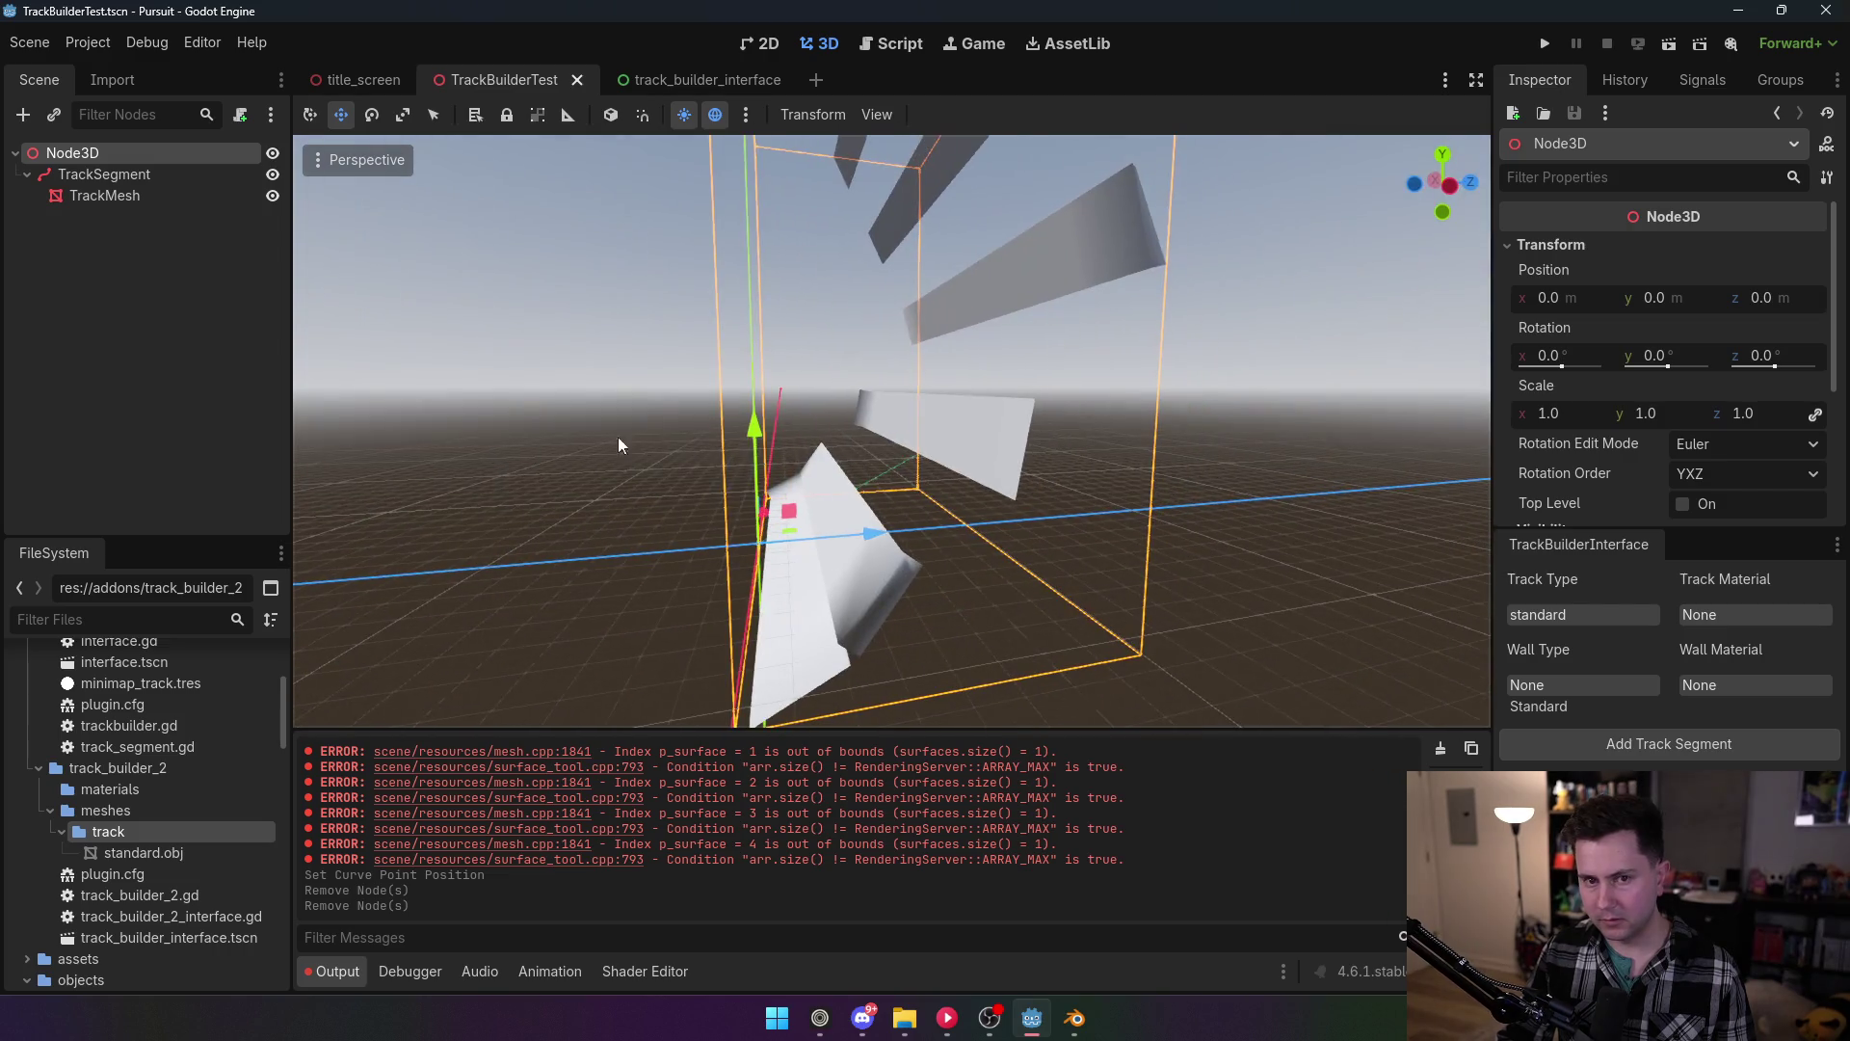
left_click(108, 196)
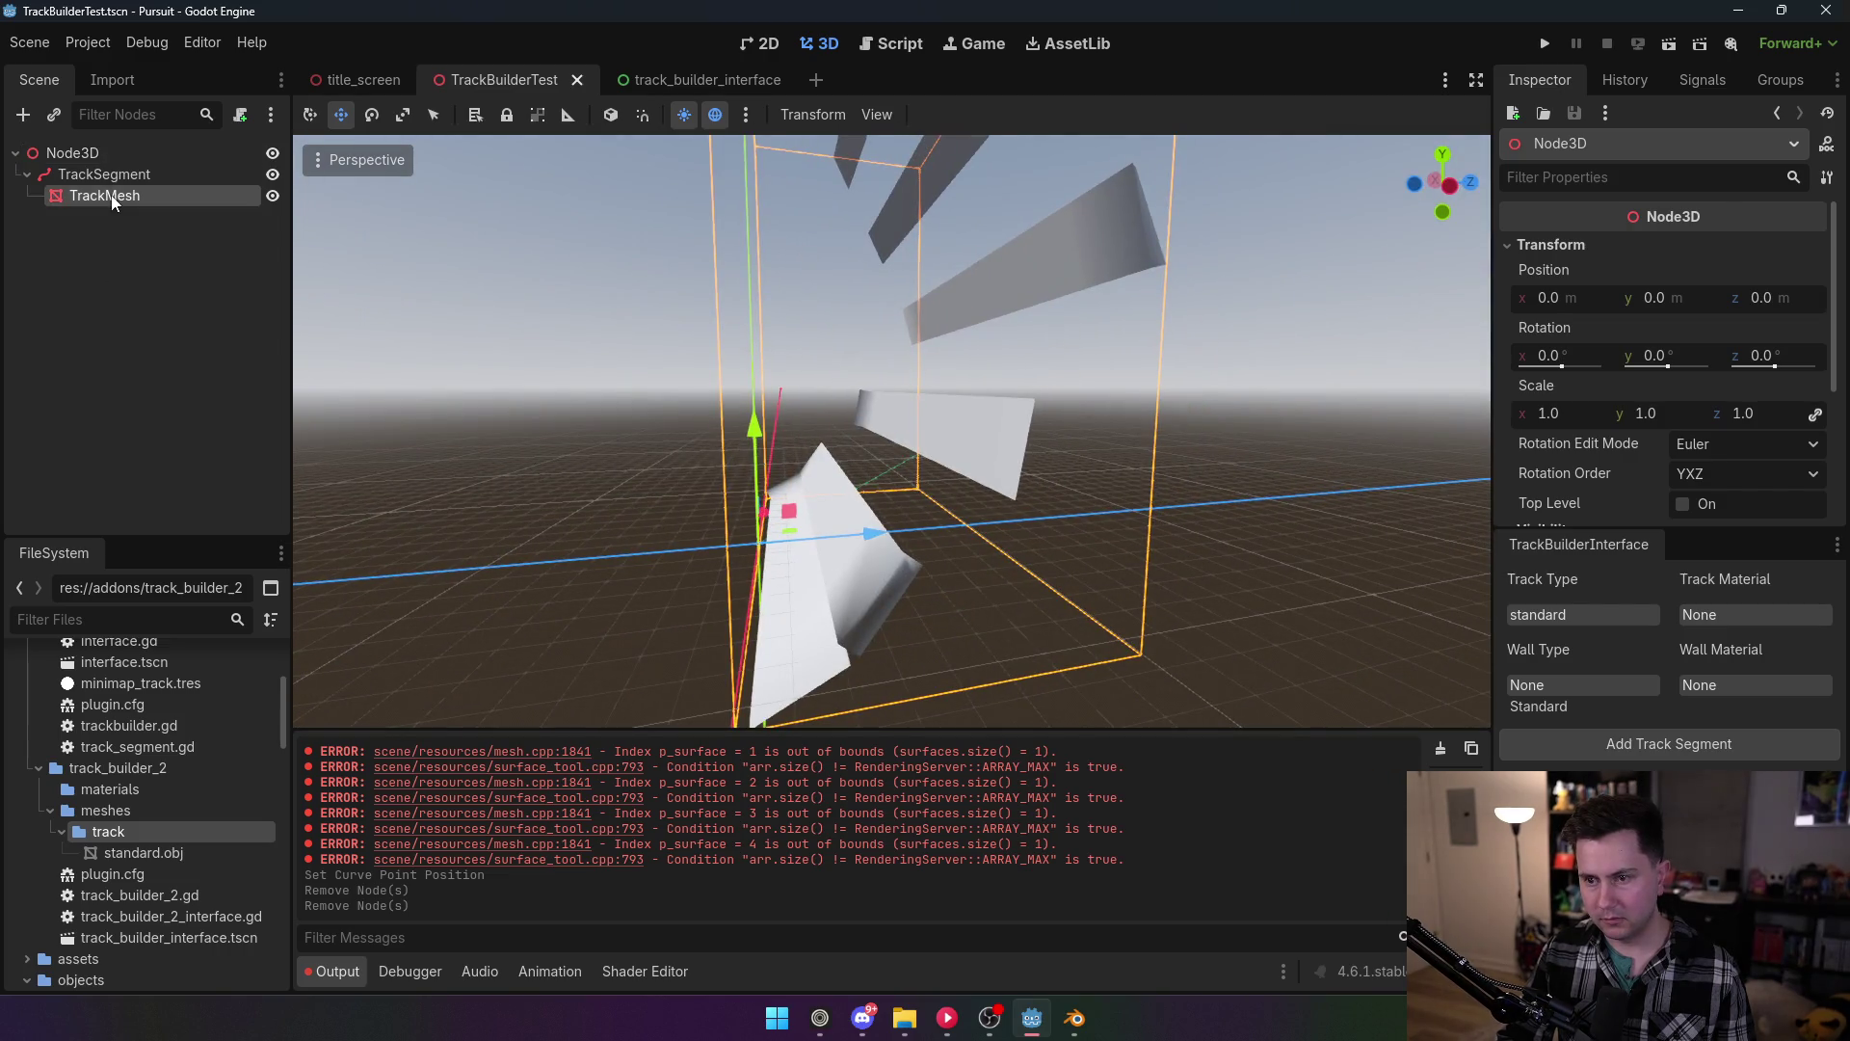
left_click(104, 175)
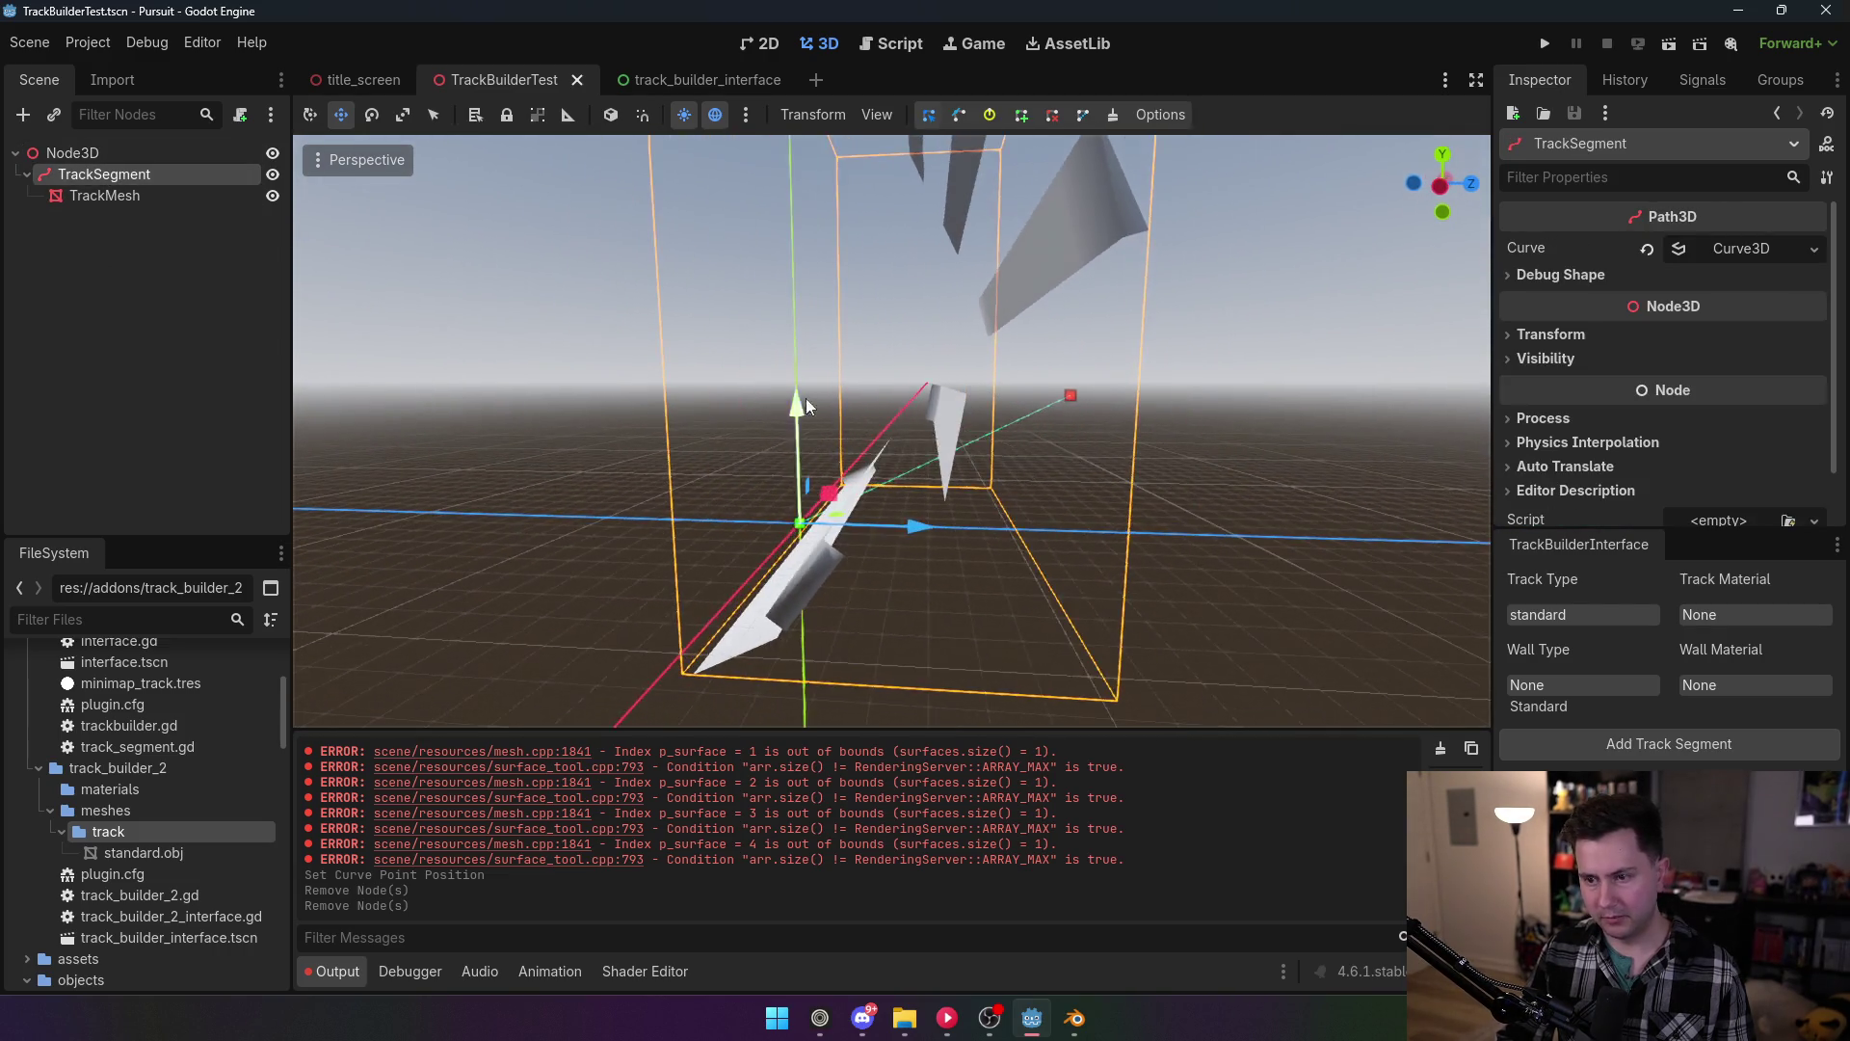
left_click(1071, 395)
mouse_move(774, 466)
left_mouse_down()
mouse_move(723, 617)
mouse_move(829, 430)
left_mouse_up()
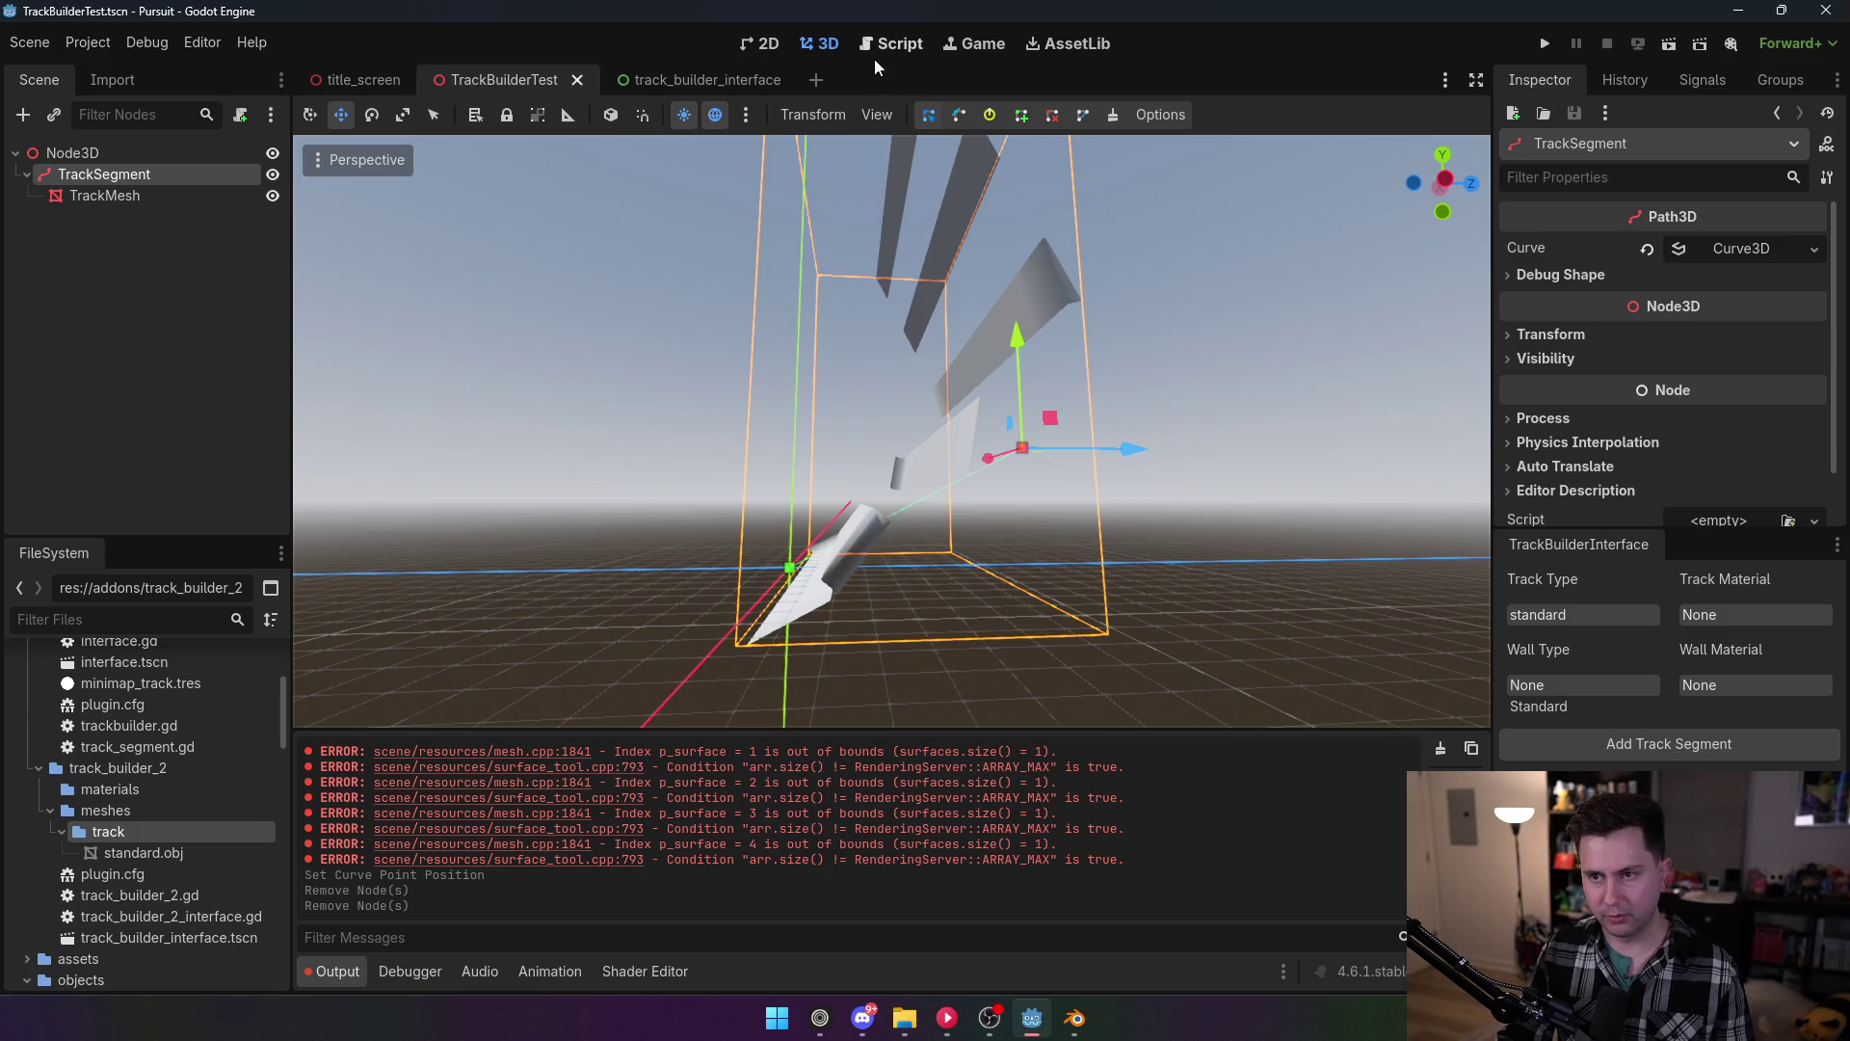
left_click(94, 171)
key("Delete")
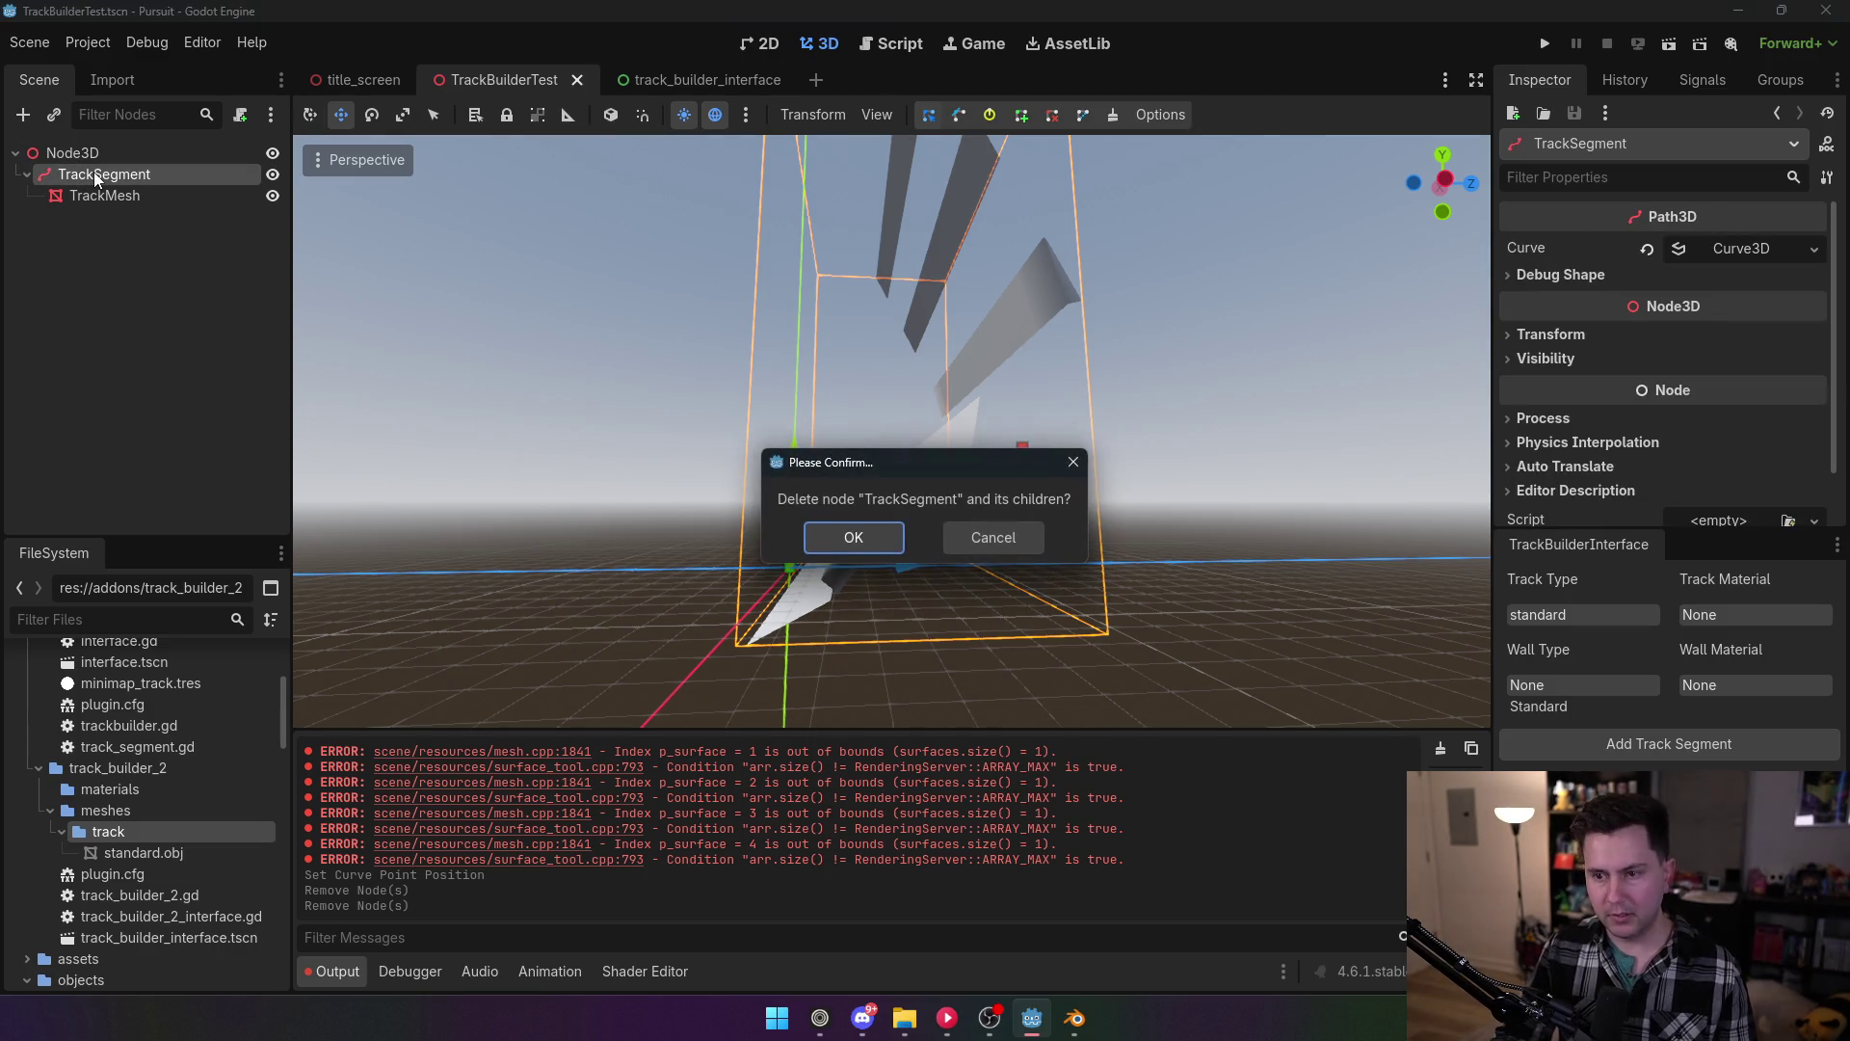
Step: Confirm the TrackSegment deletion and briefly open and close Project Settings
left_click(819, 546)
left_click(88, 42)
left_click(125, 70)
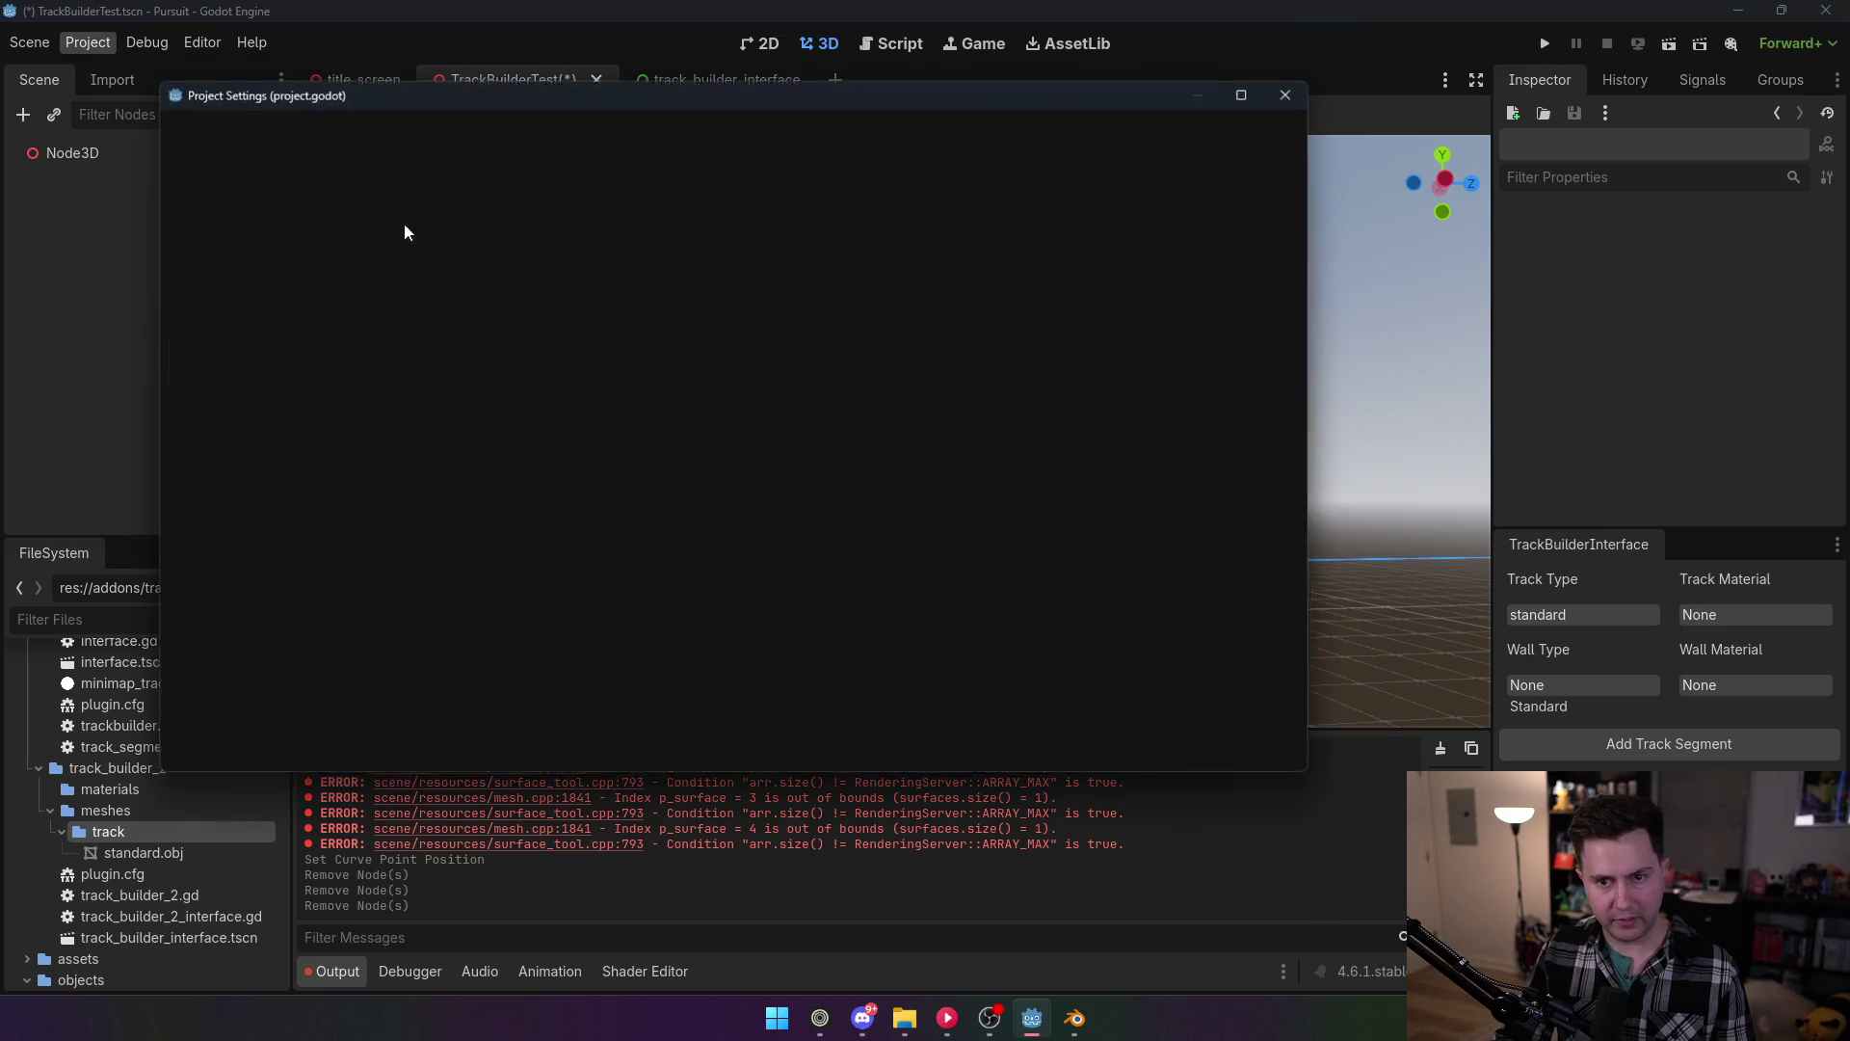
left_click(775, 744)
Step: Remove the stray empty line 39 inside the segment loop of the plugin script
left_click(905, 47)
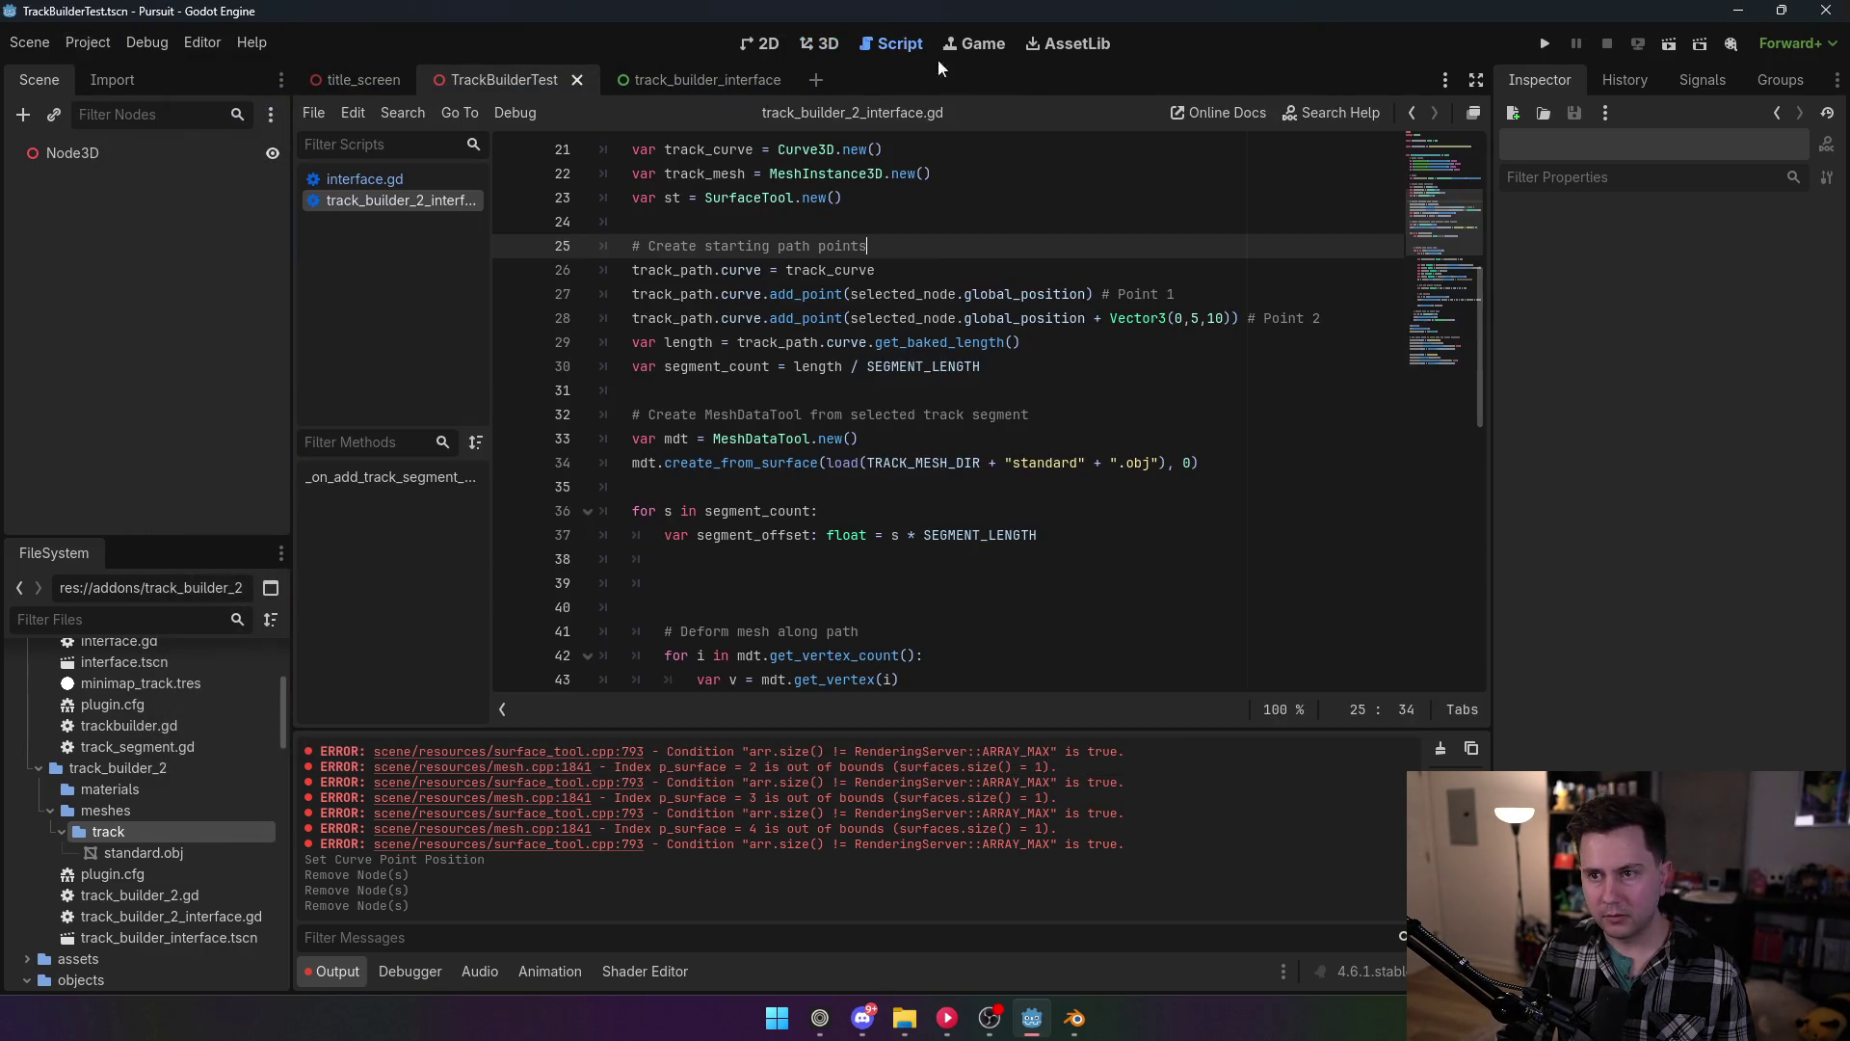
scroll(865, 478, "down", 6)
scroll(819, 404, "up", 3)
left_click(771, 366)
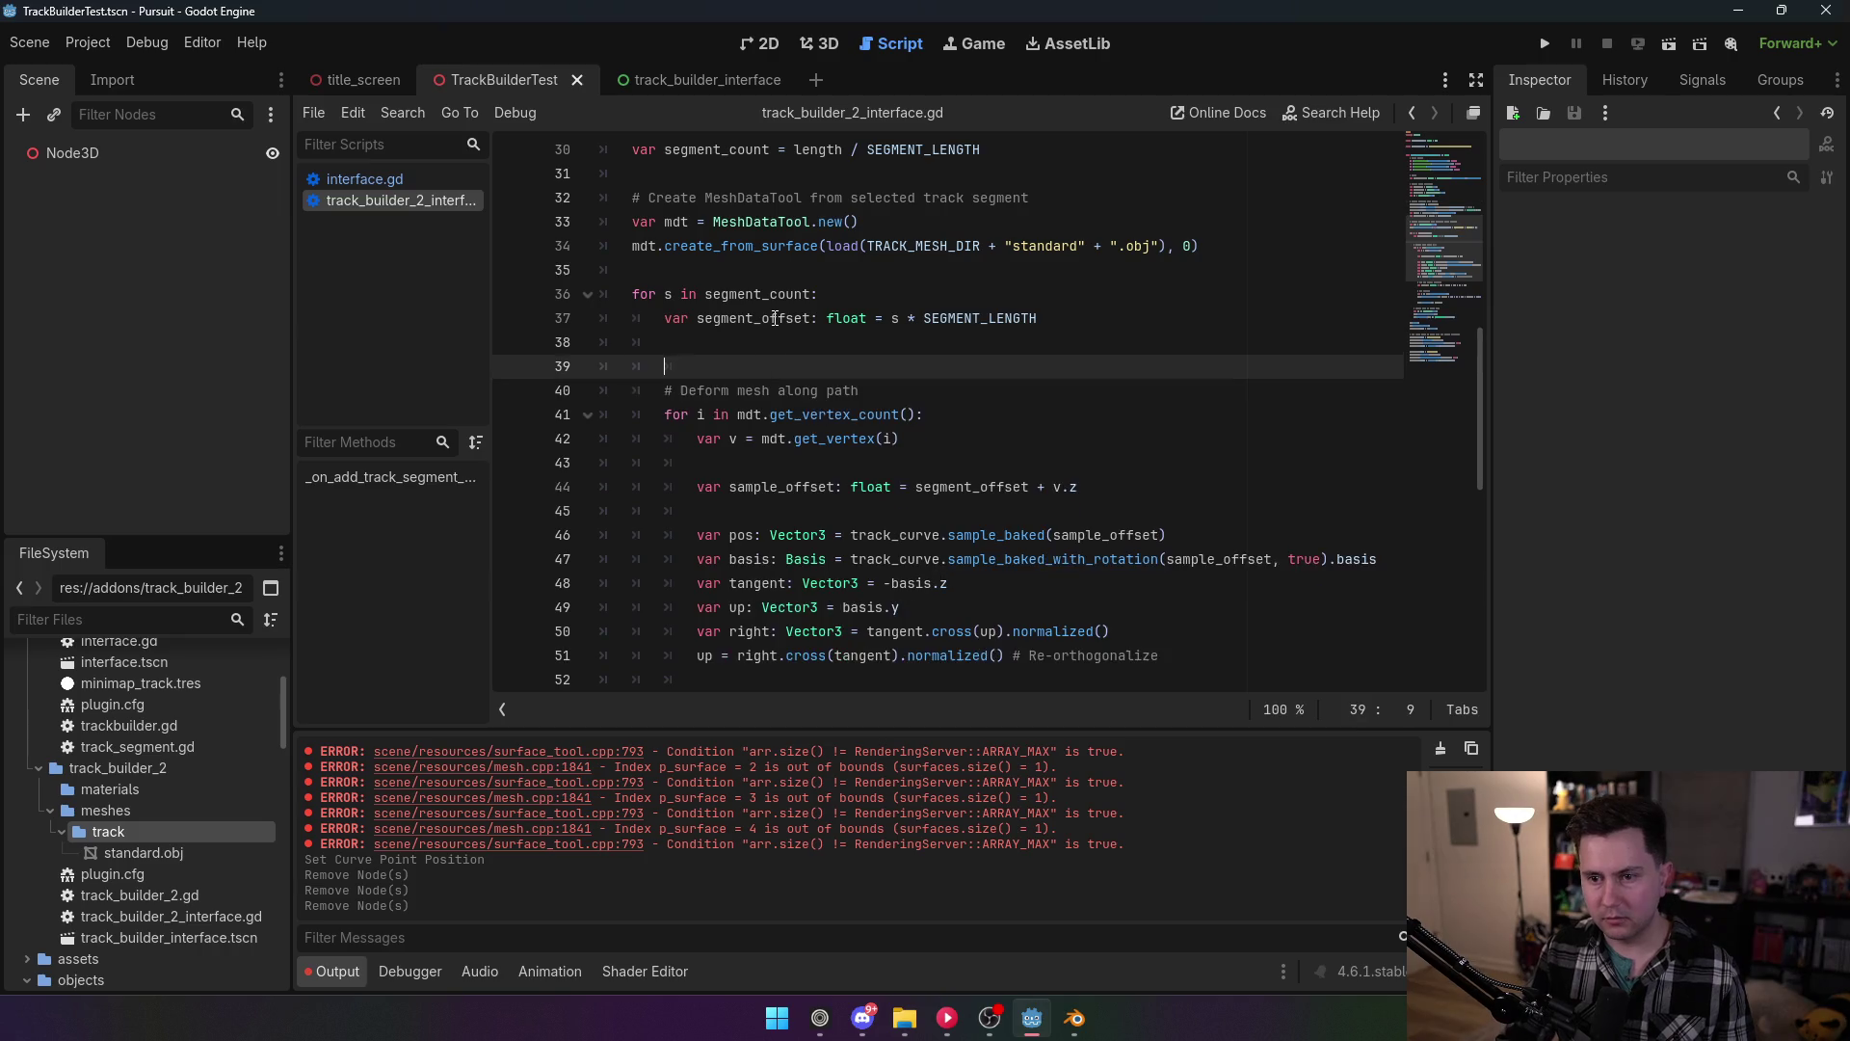
key("BackSpace")
key("BackSpace")
key("BackSpace")
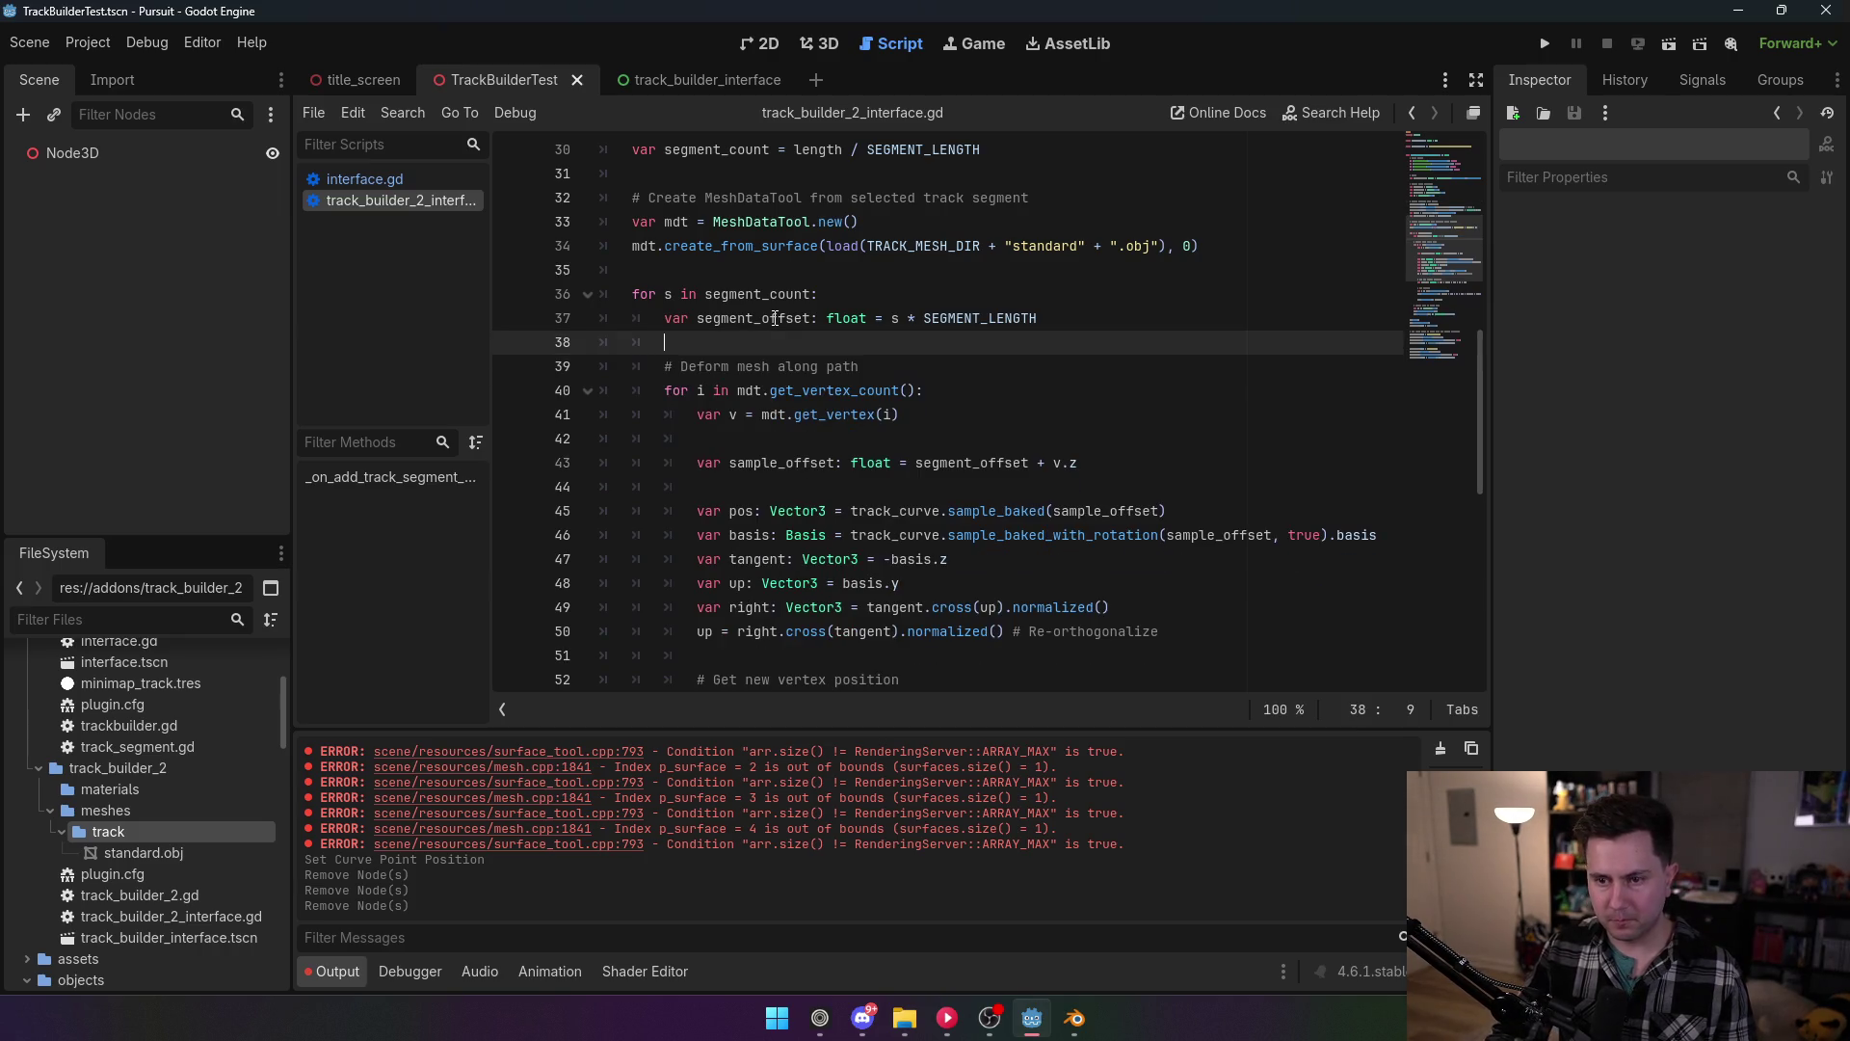
Step: Review the vertex code, highlighting set_vertex_normal, set_vertex, new_pos, pos and right
scroll(769, 398, "down", 4)
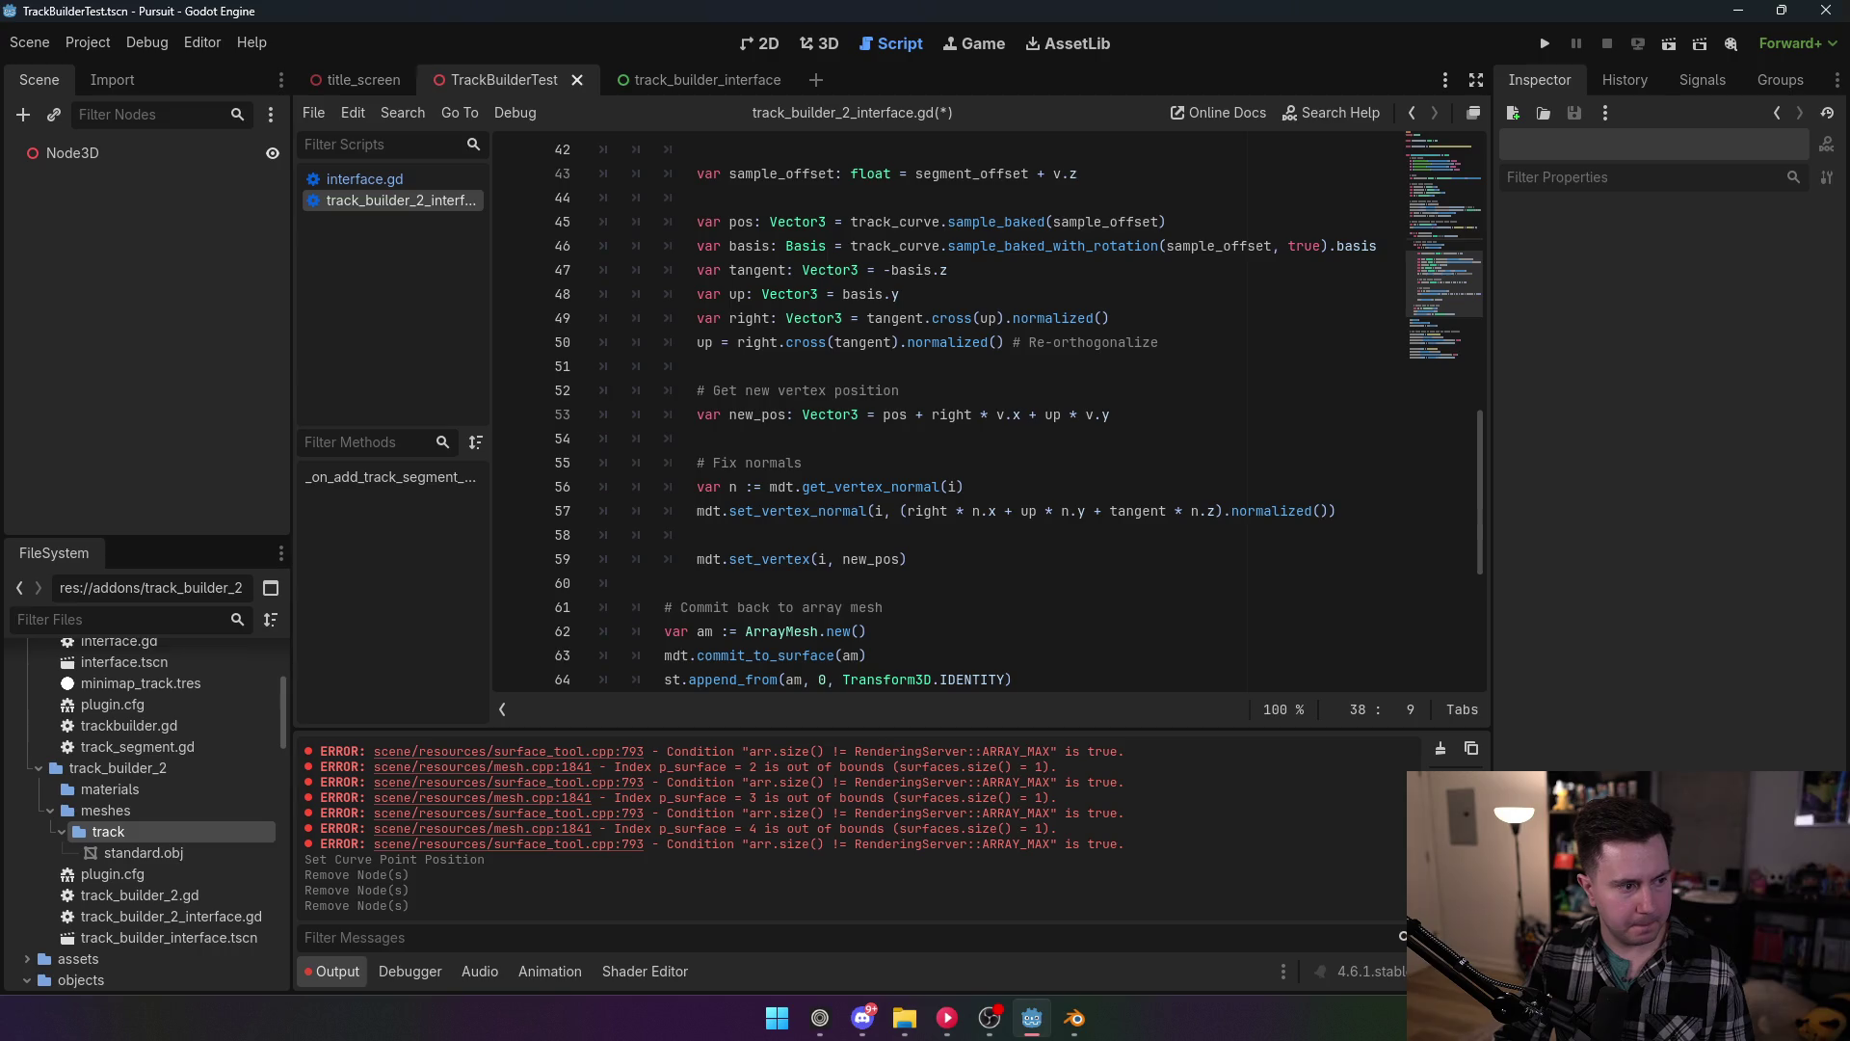
scroll(828, 403, "down", 3)
left_click(783, 398)
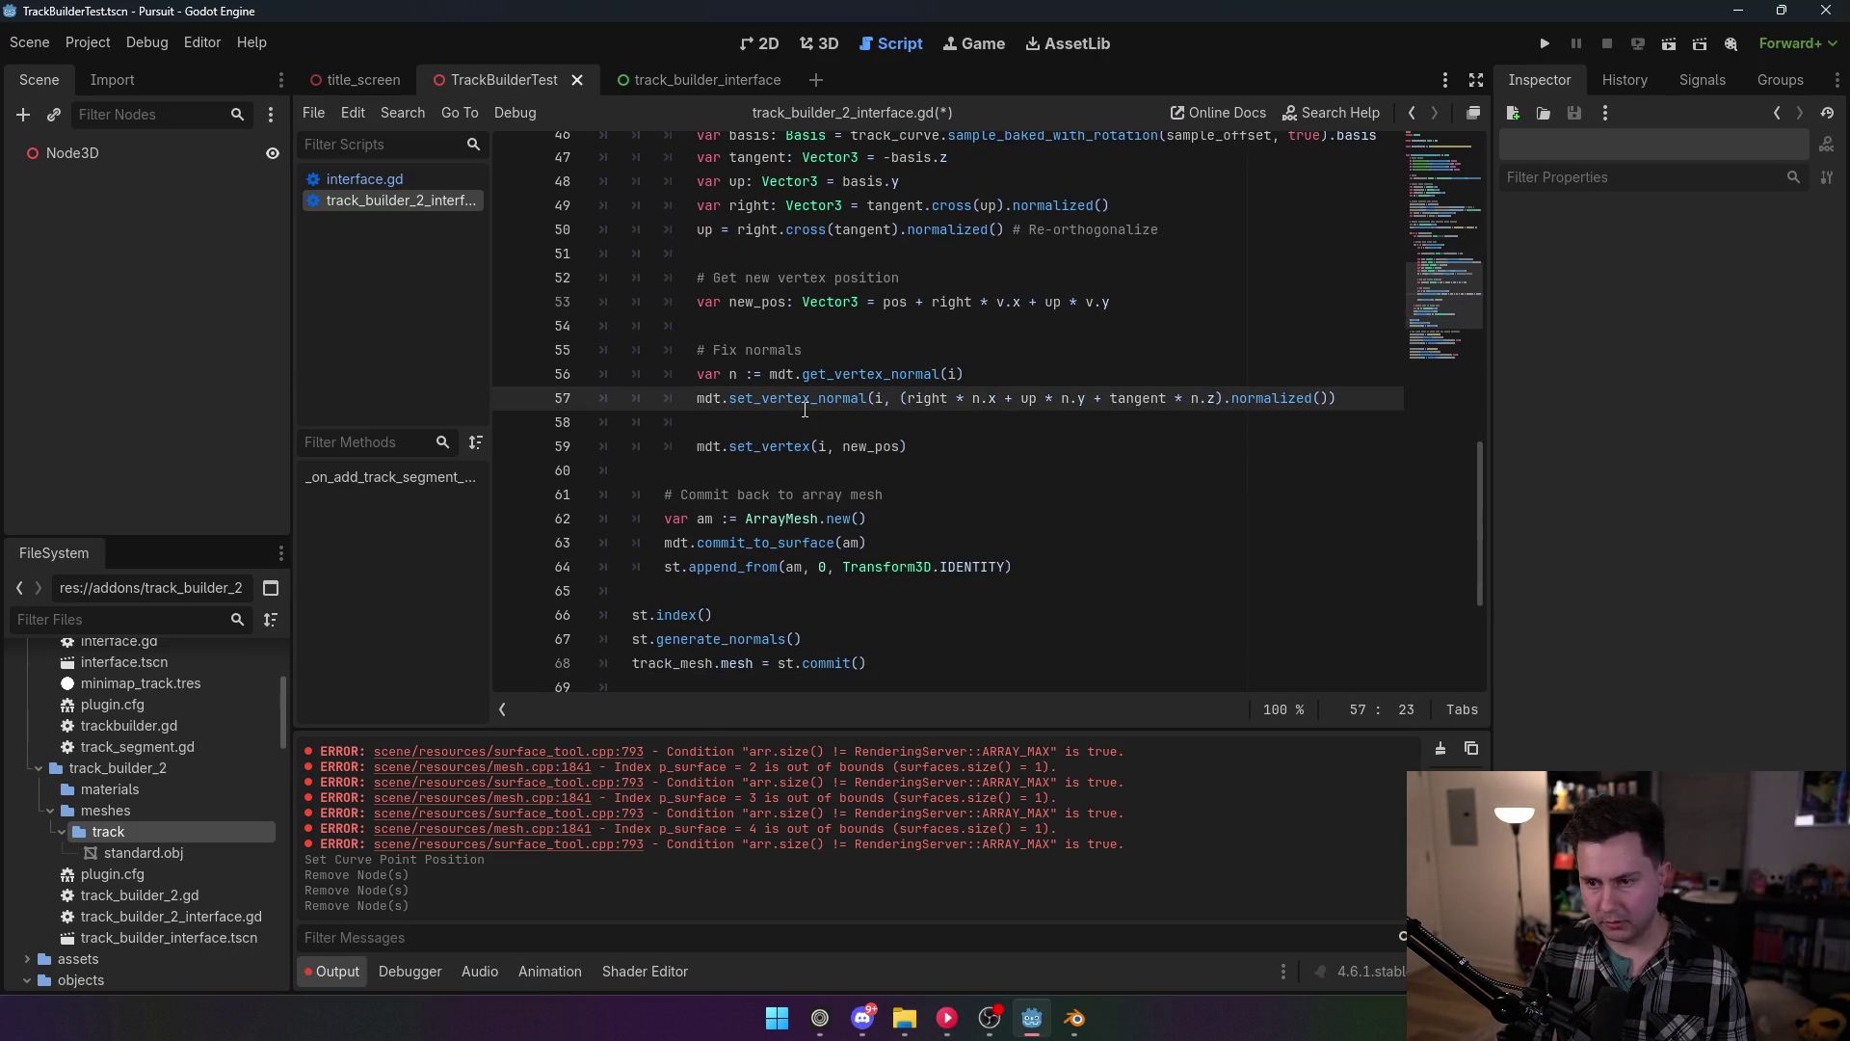
double_click(828, 398)
double_click(765, 446)
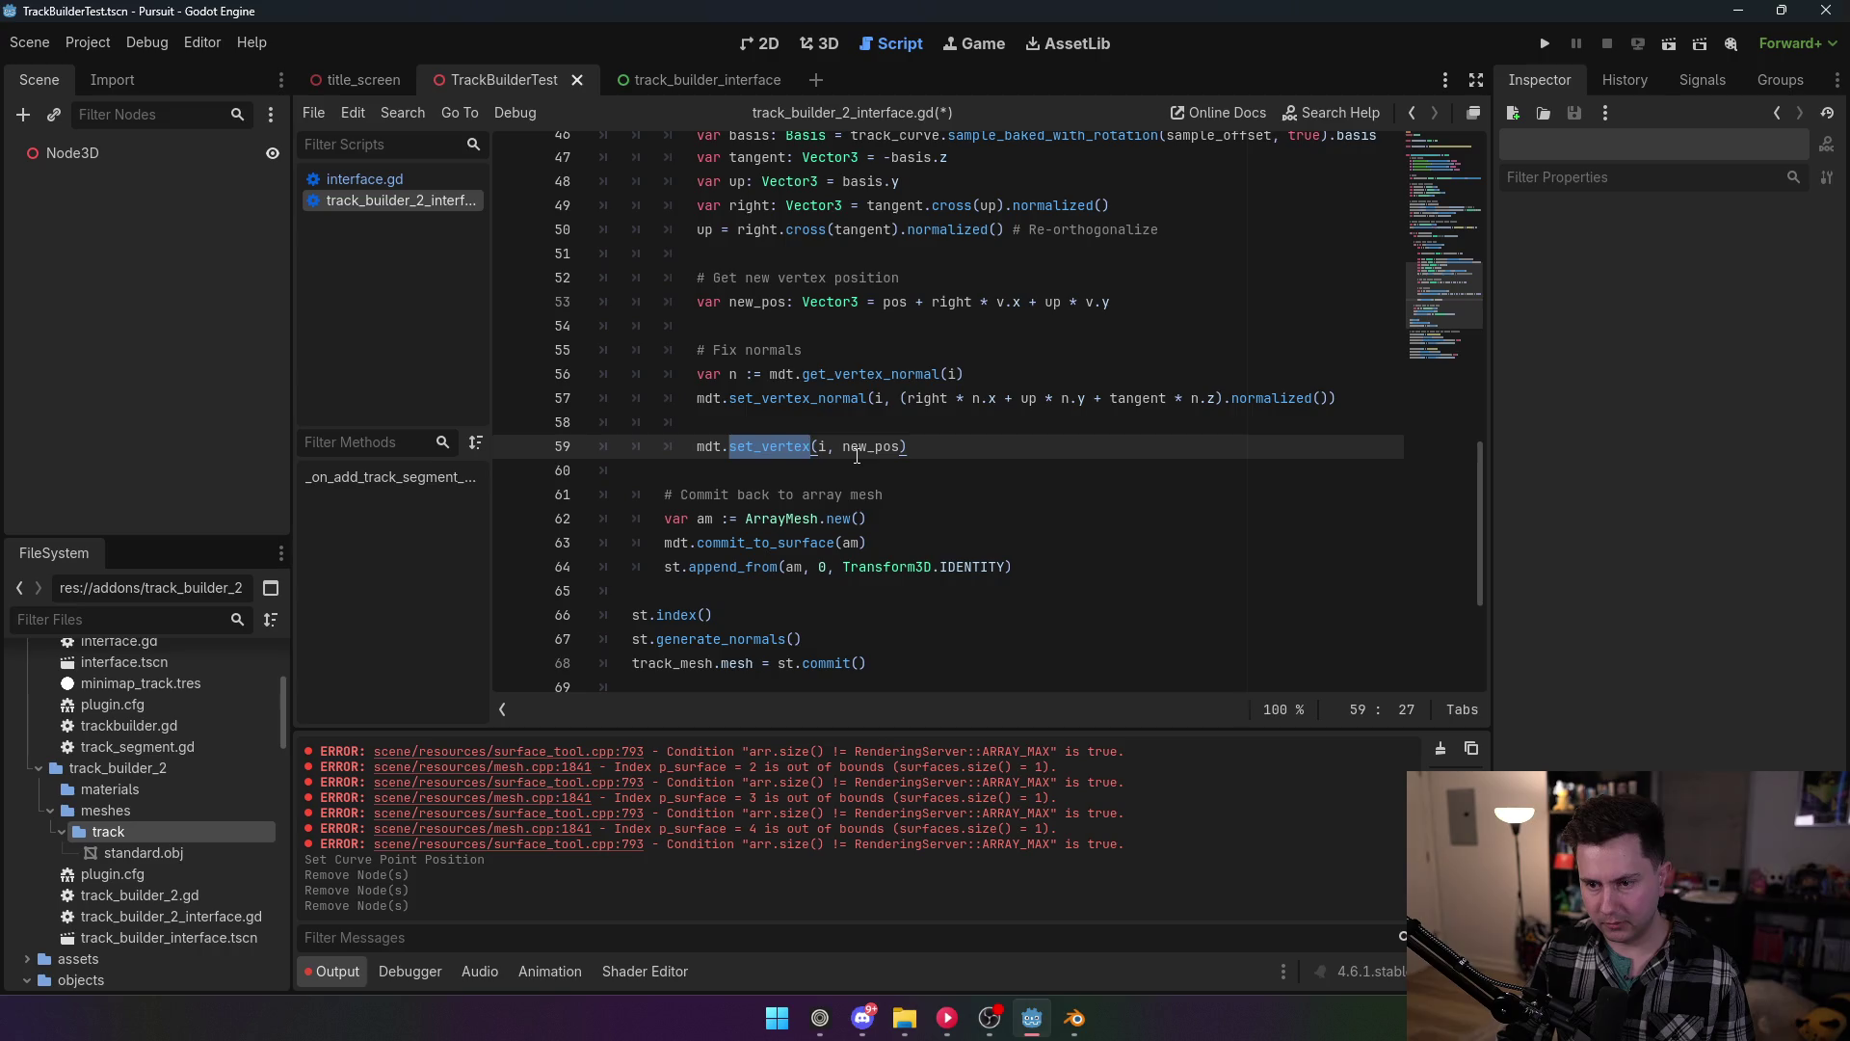
mouse_move(856, 455)
scroll(815, 376, "up", 1)
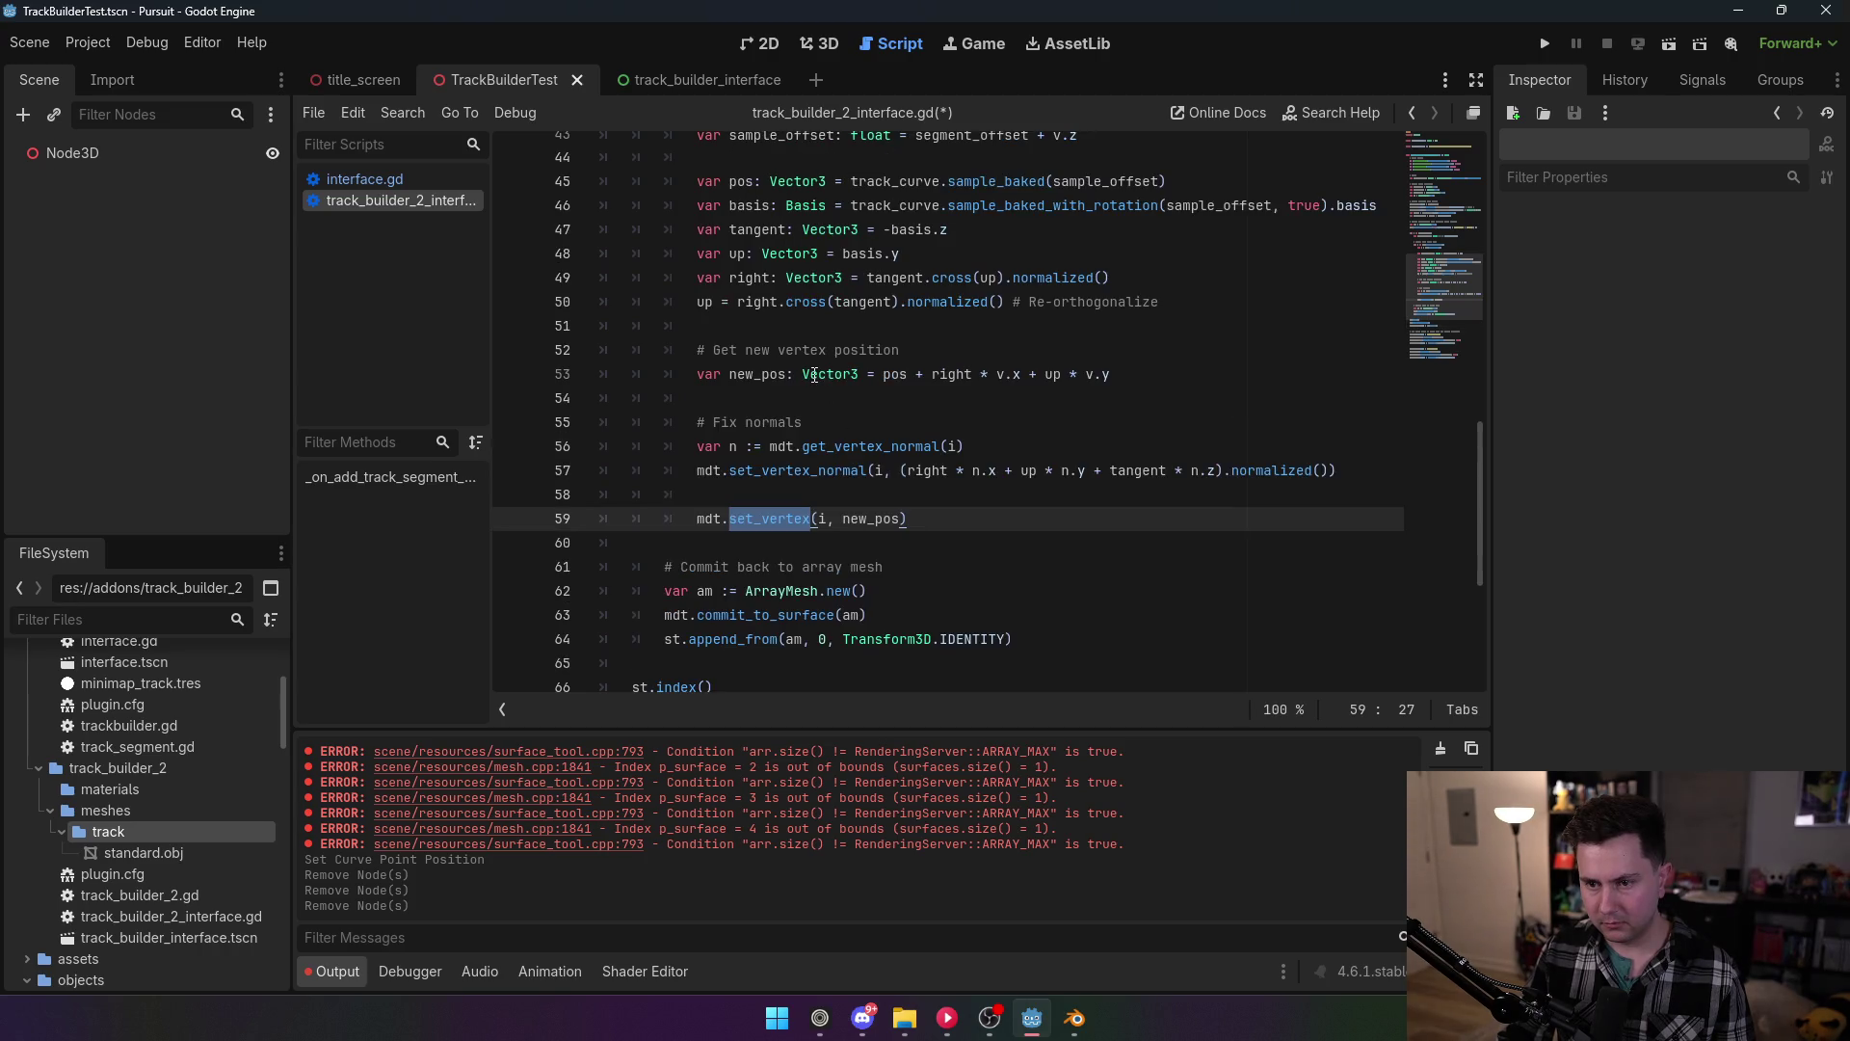
double_click(777, 376)
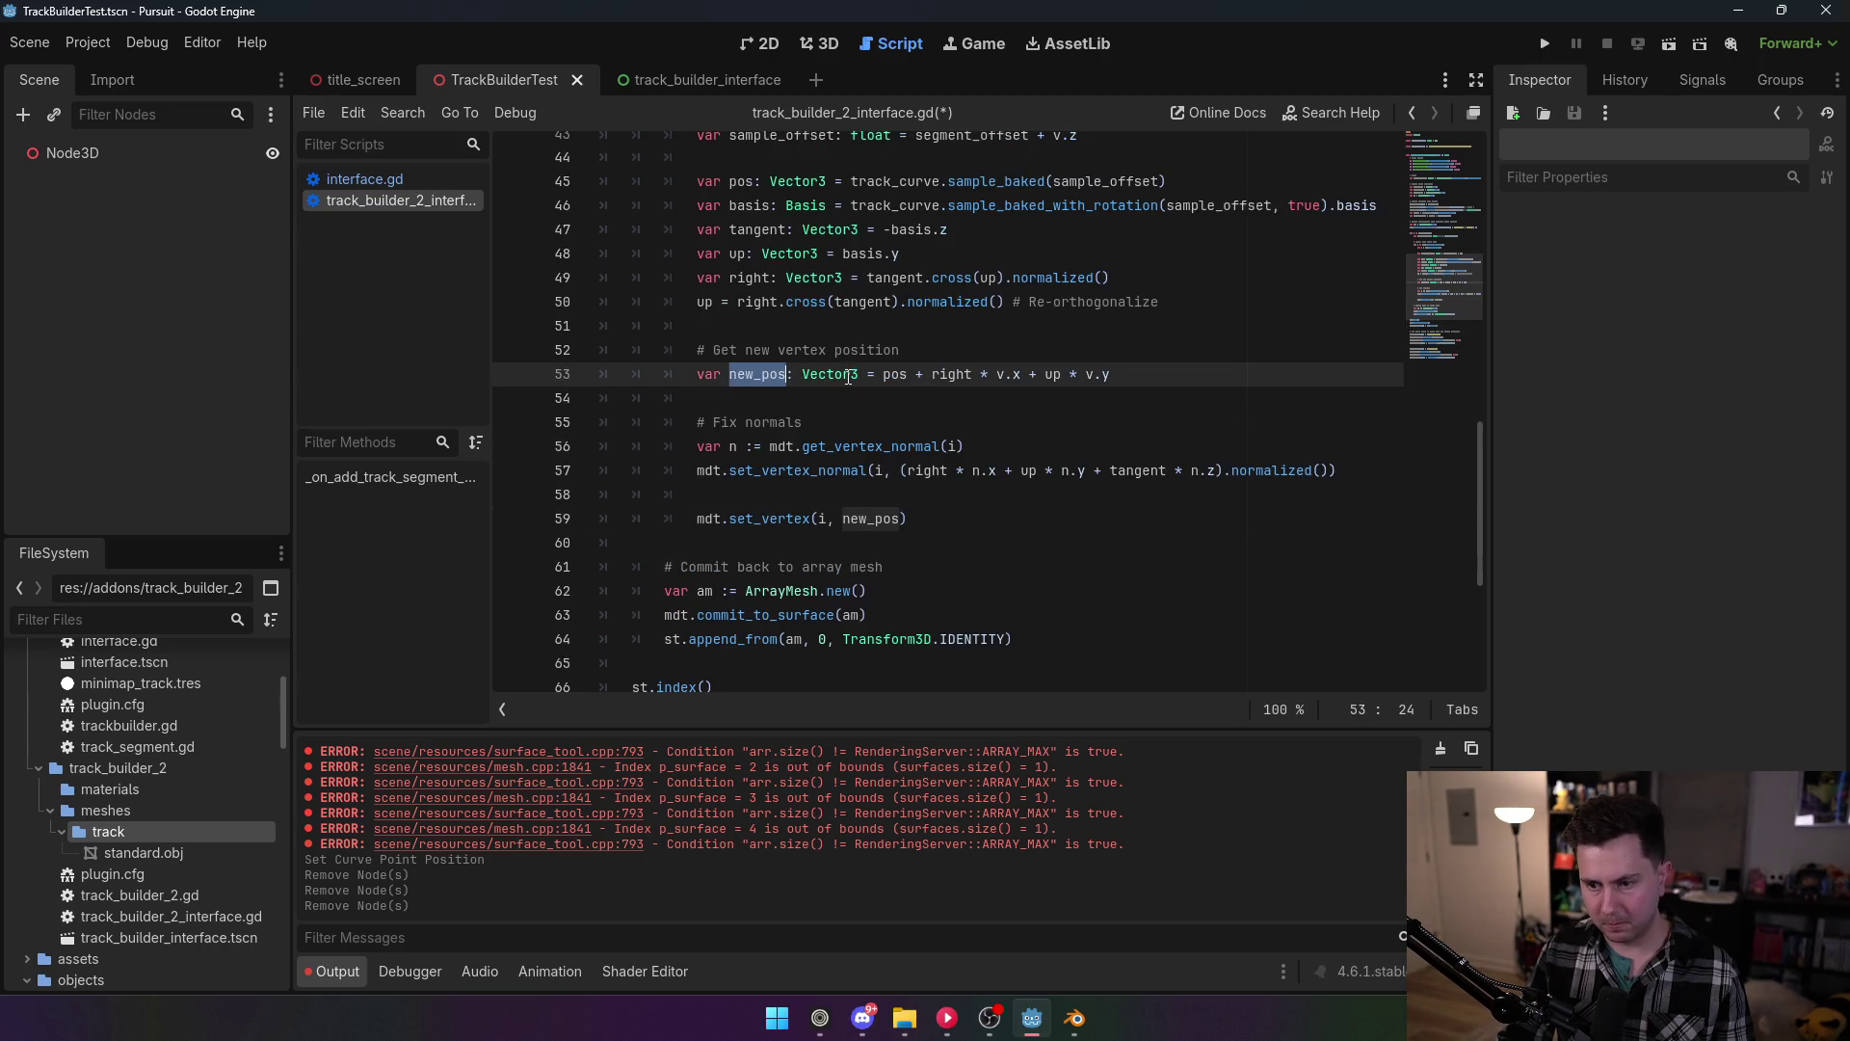
mouse_move(848, 378)
mouse_move(768, 469)
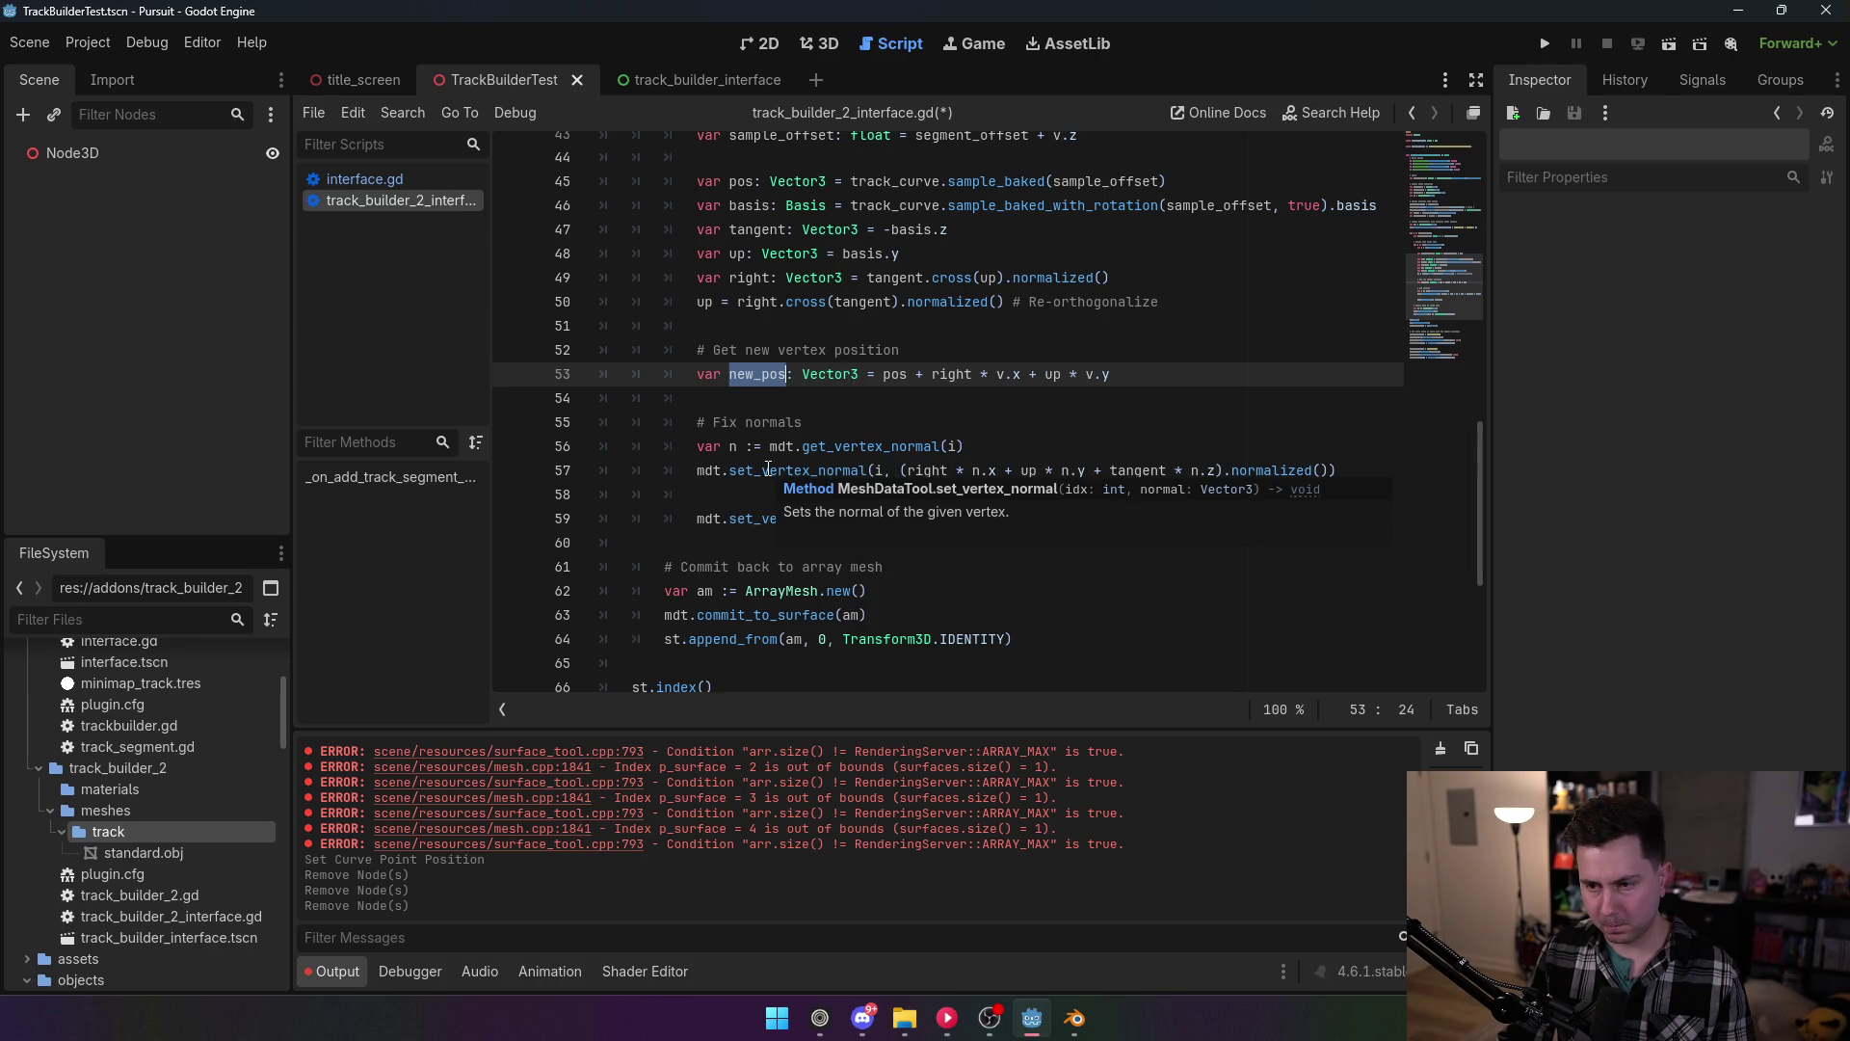
double_click(898, 376)
mouse_move(904, 379)
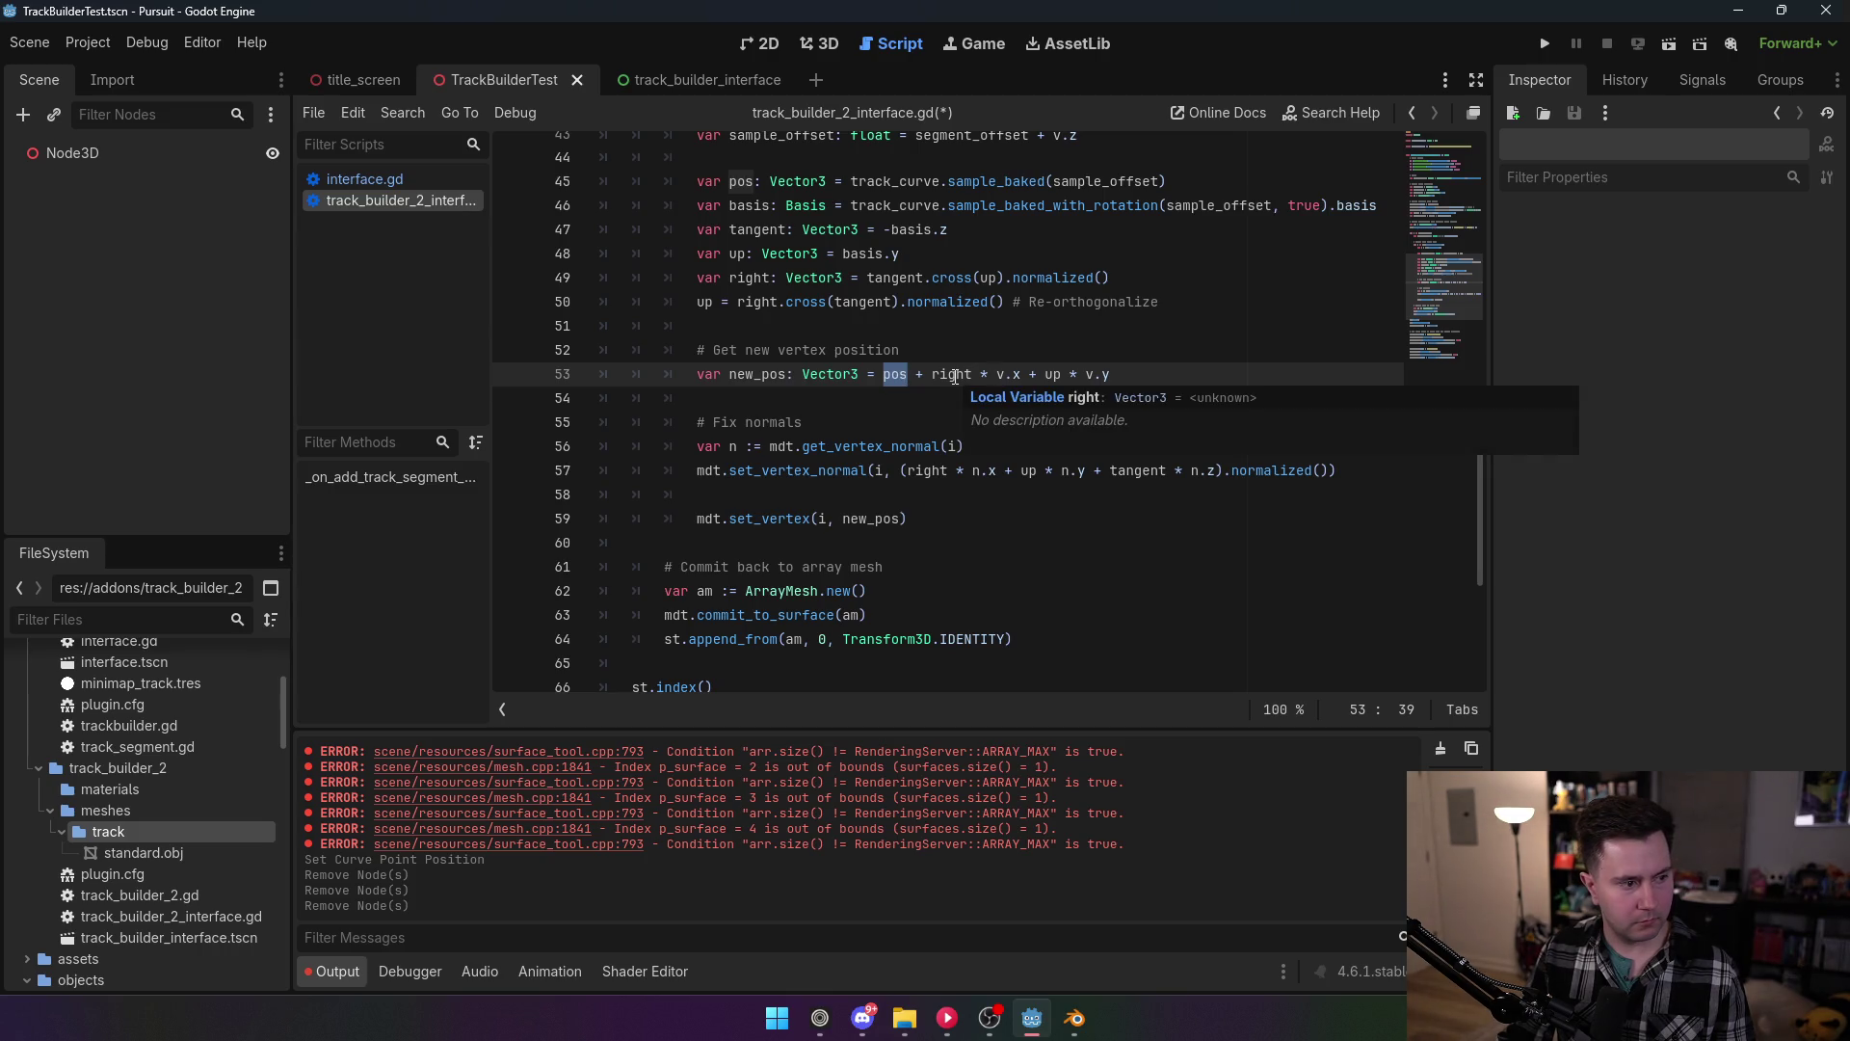
double_click(952, 375)
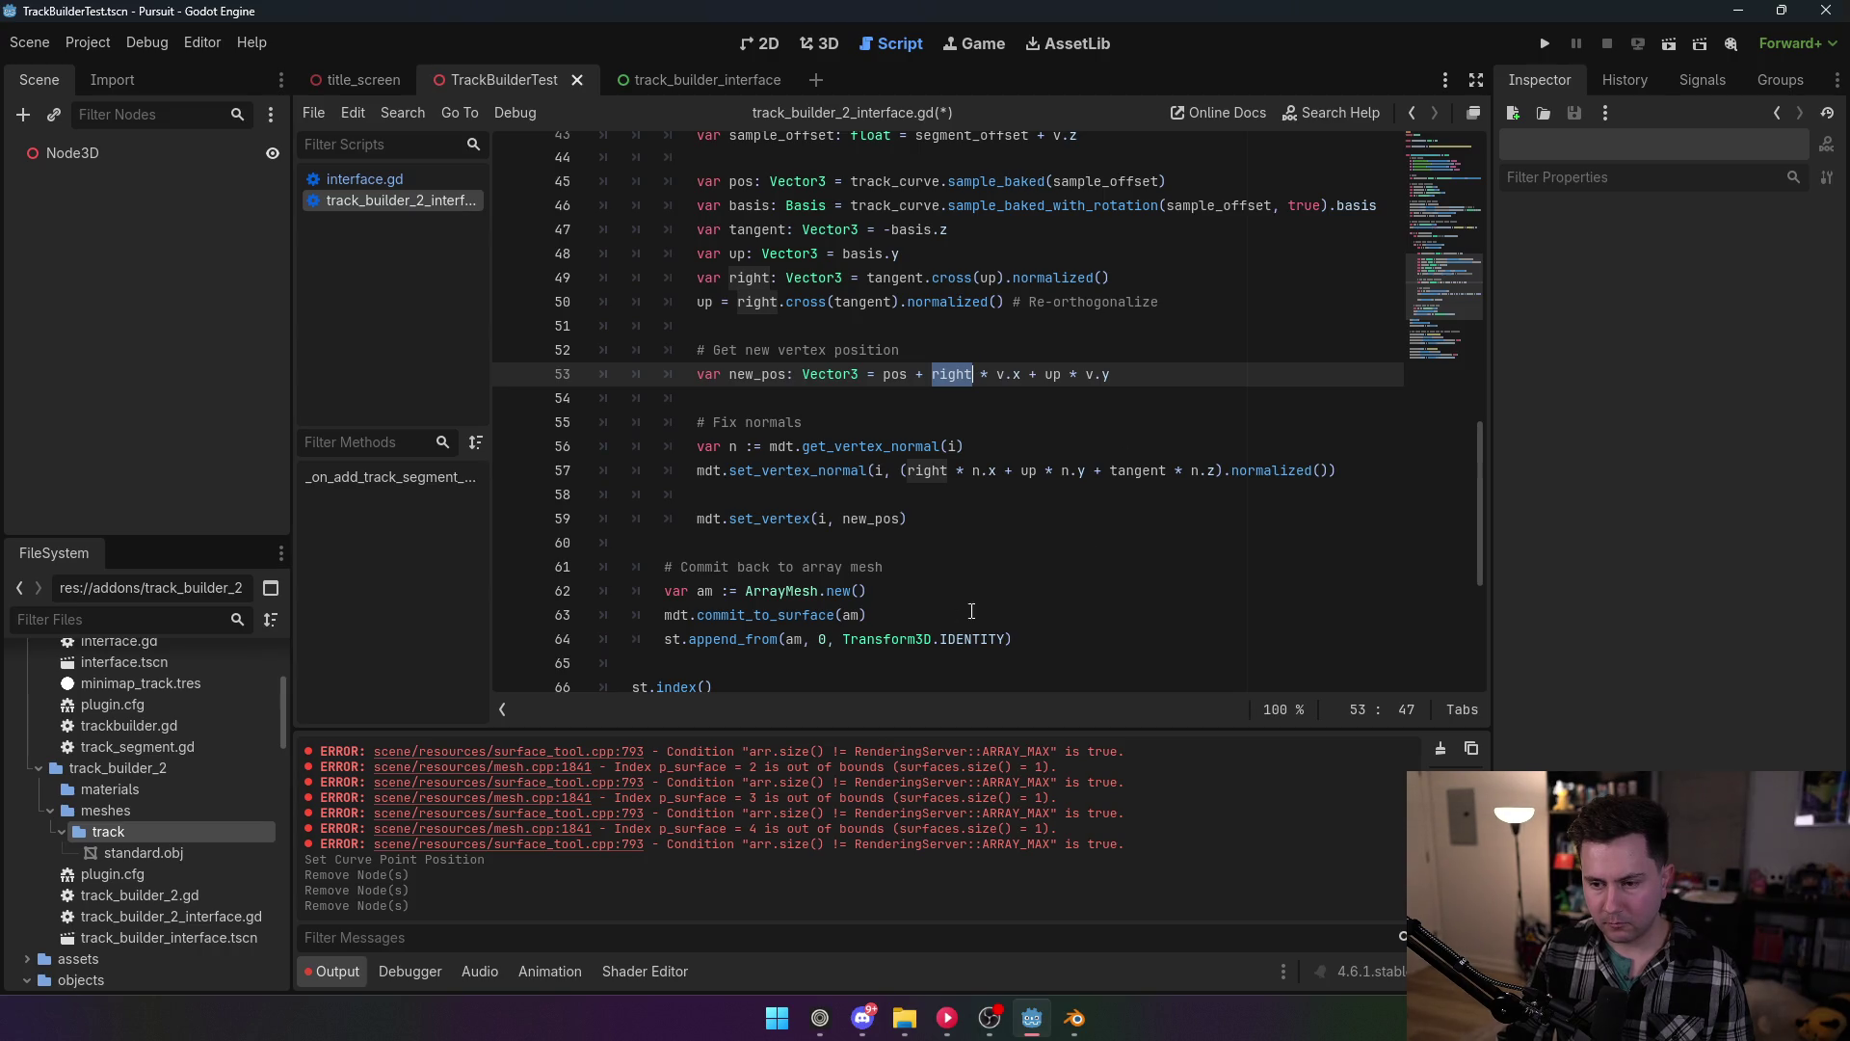
Step: Change append_from's surface index to s and delete the inline ArrayMesh creation line
double_click(823, 639)
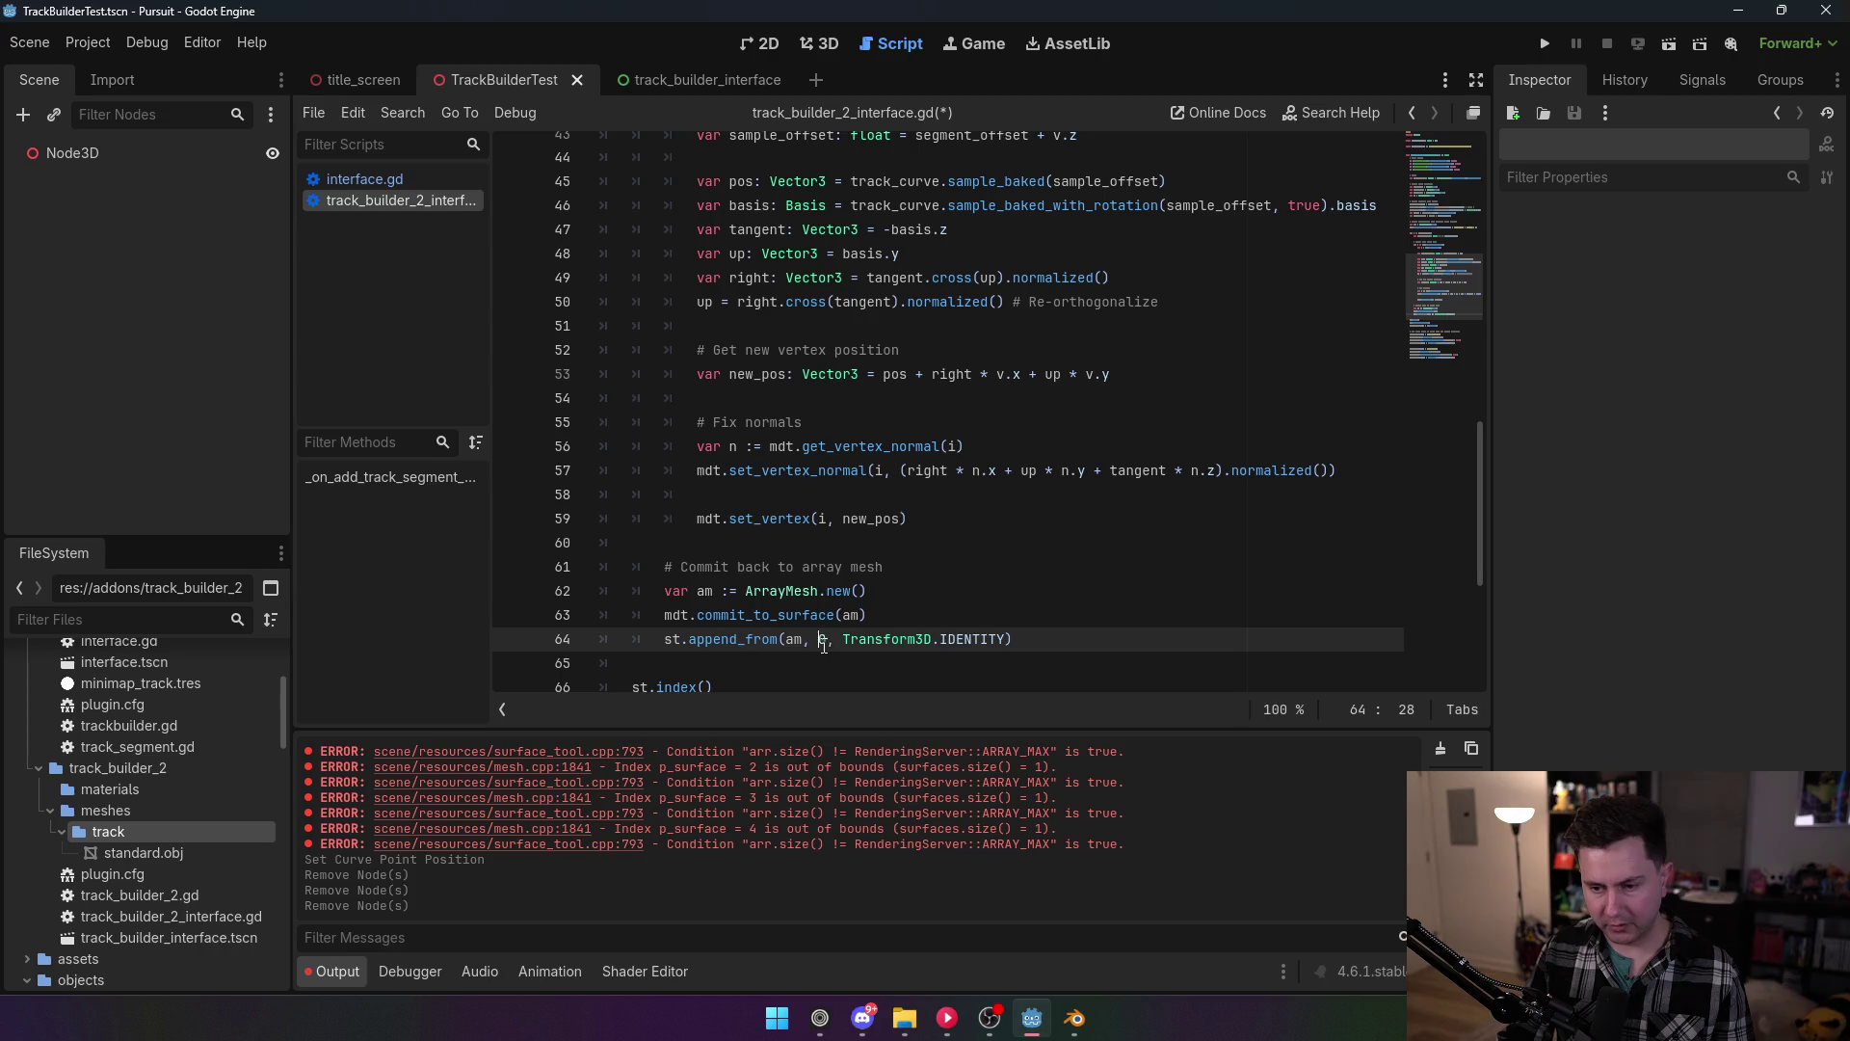
type("s")
key("Escape")
left_click_drag(865, 590, 664, 591)
key("ctrl+c")
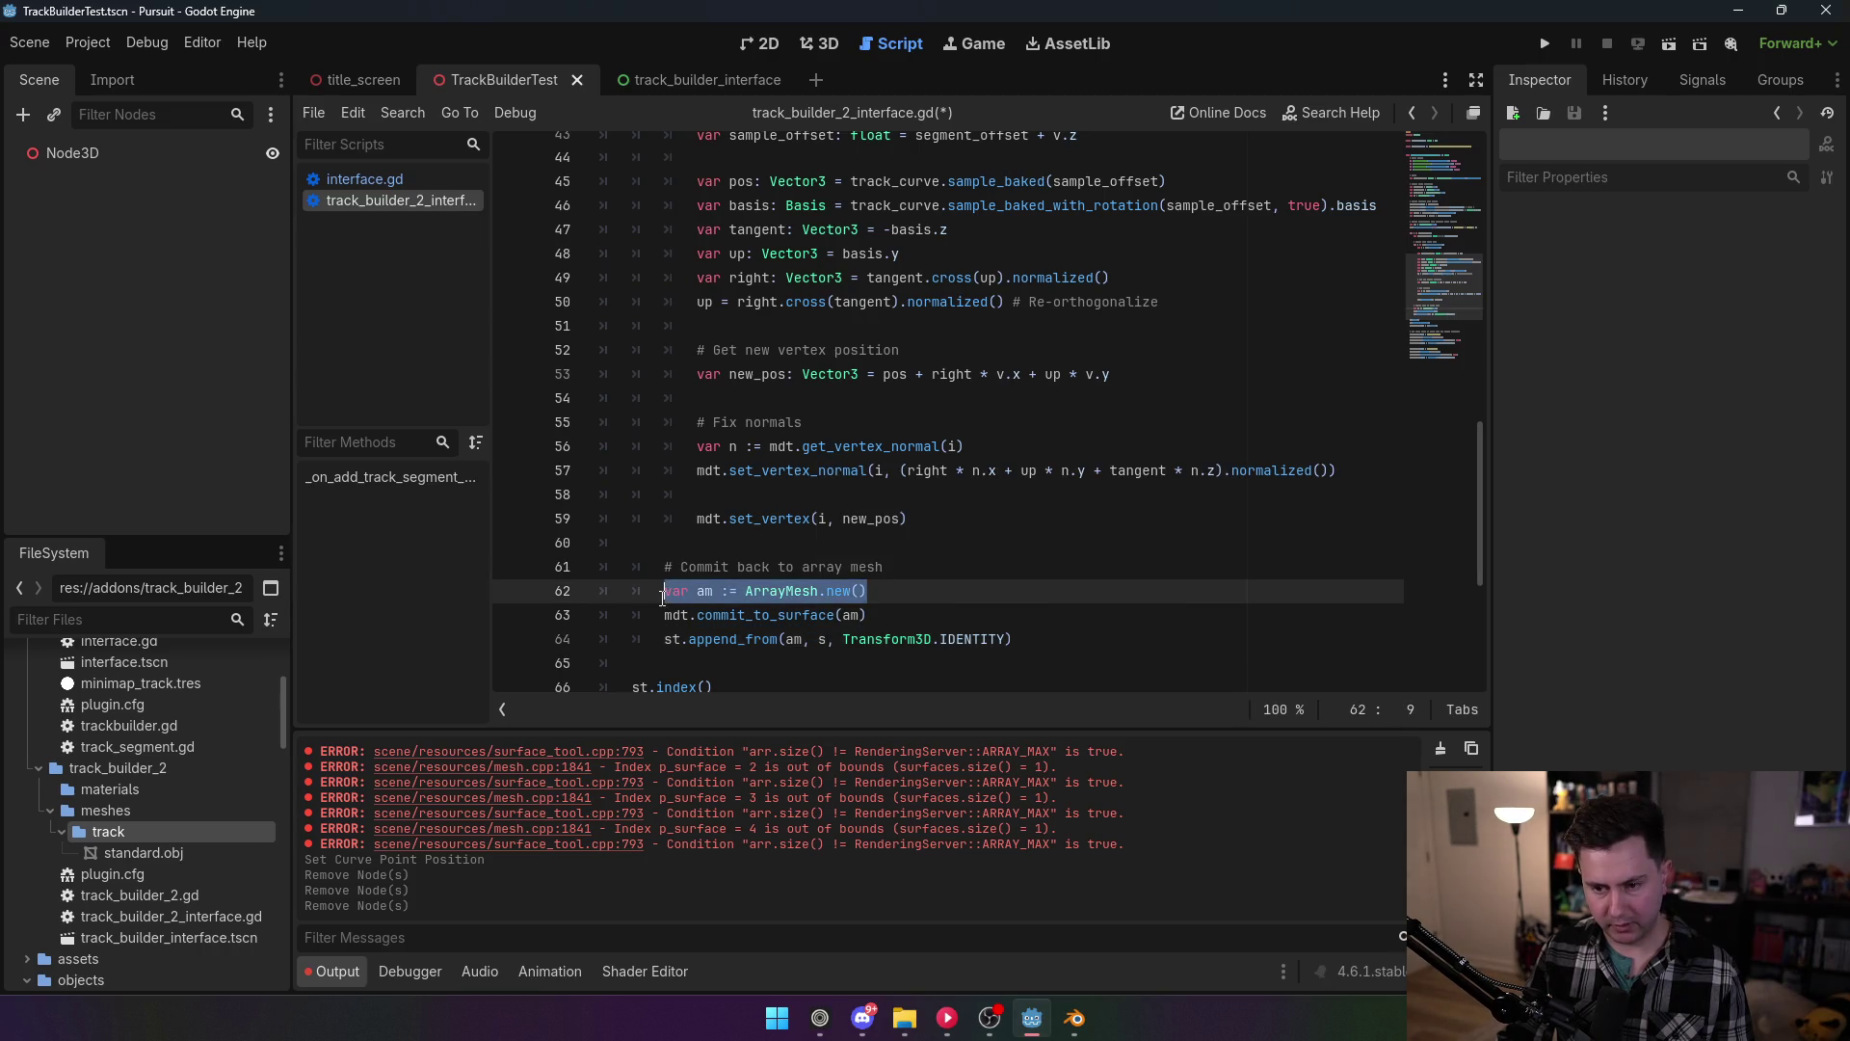
key("BackSpace")
key("BackSpace")
Step: Add 'var am := ArrayMesh.new()' on a new line after the track_mesh declaration
scroll(838, 511, "up", 11)
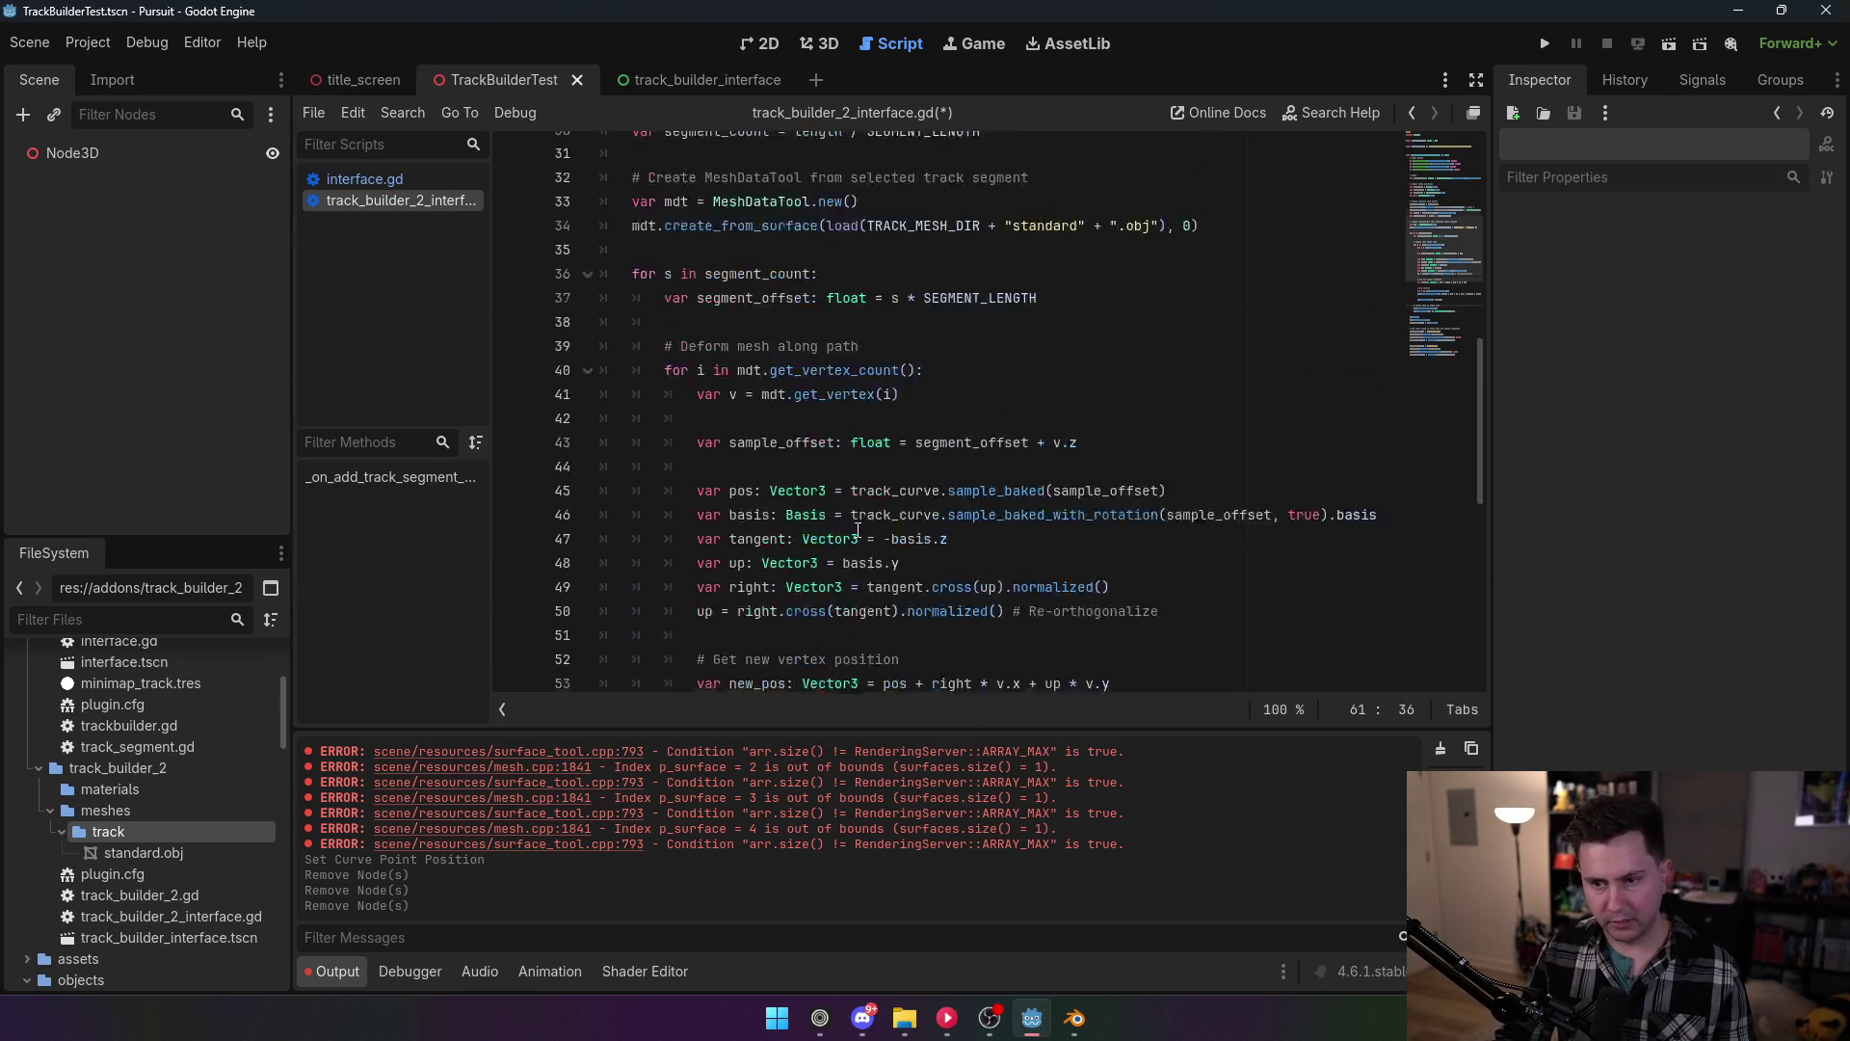
left_click(851, 466)
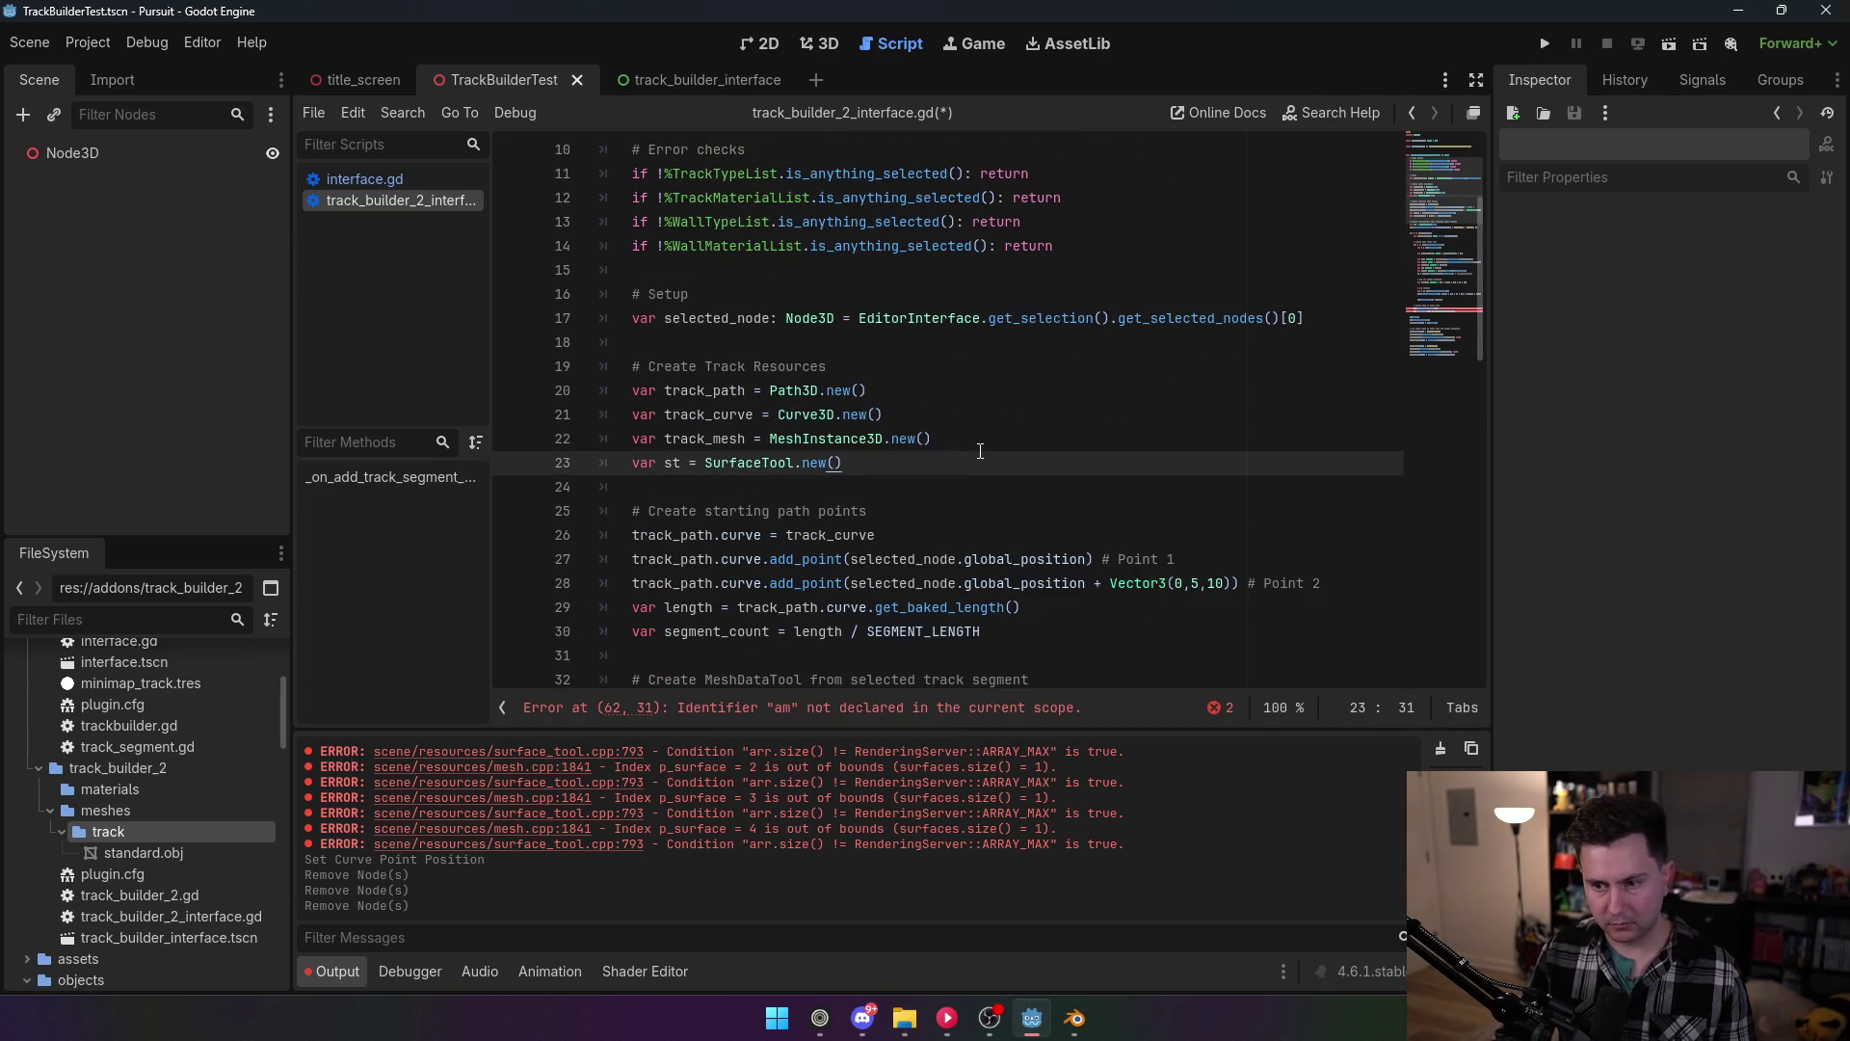
left_click(973, 446)
key("Return")
key("ctrl+v")
Step: Review the curve sampling and tangent lines of the deform loop
scroll(978, 423, "down", 13)
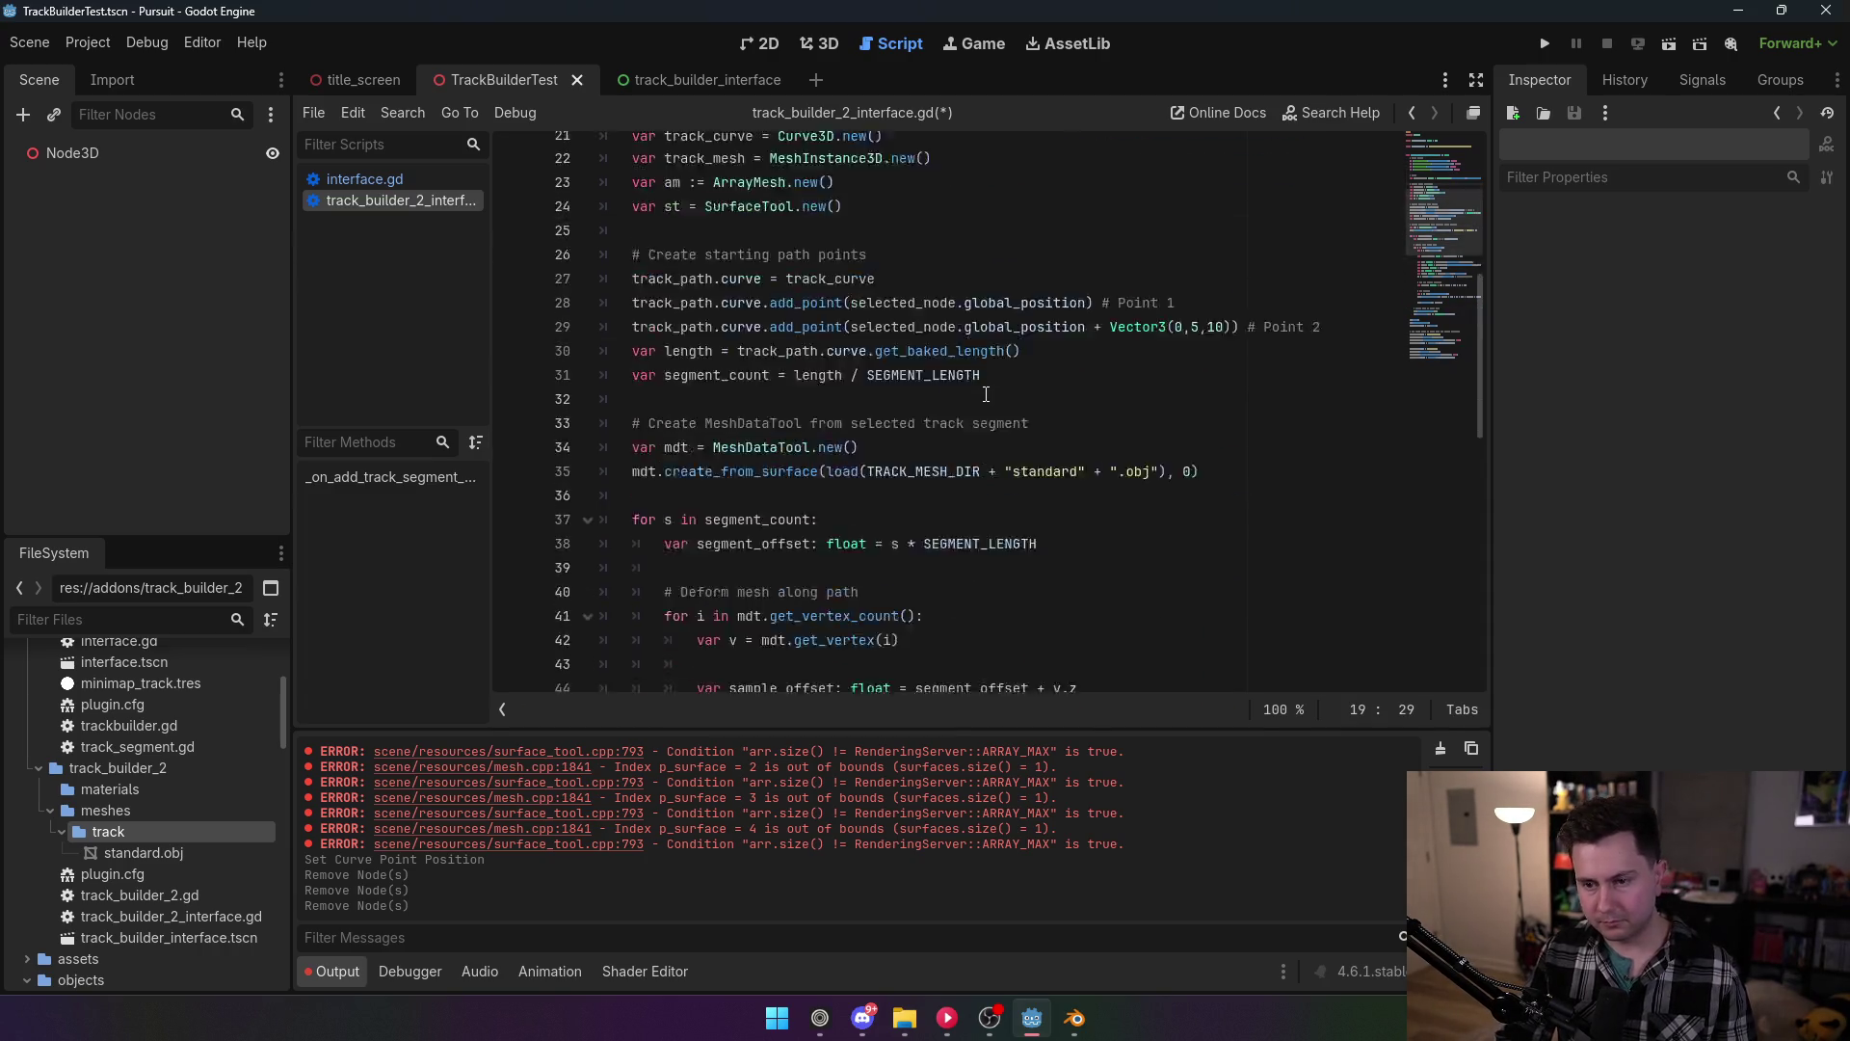
scroll(982, 415, "up", 4)
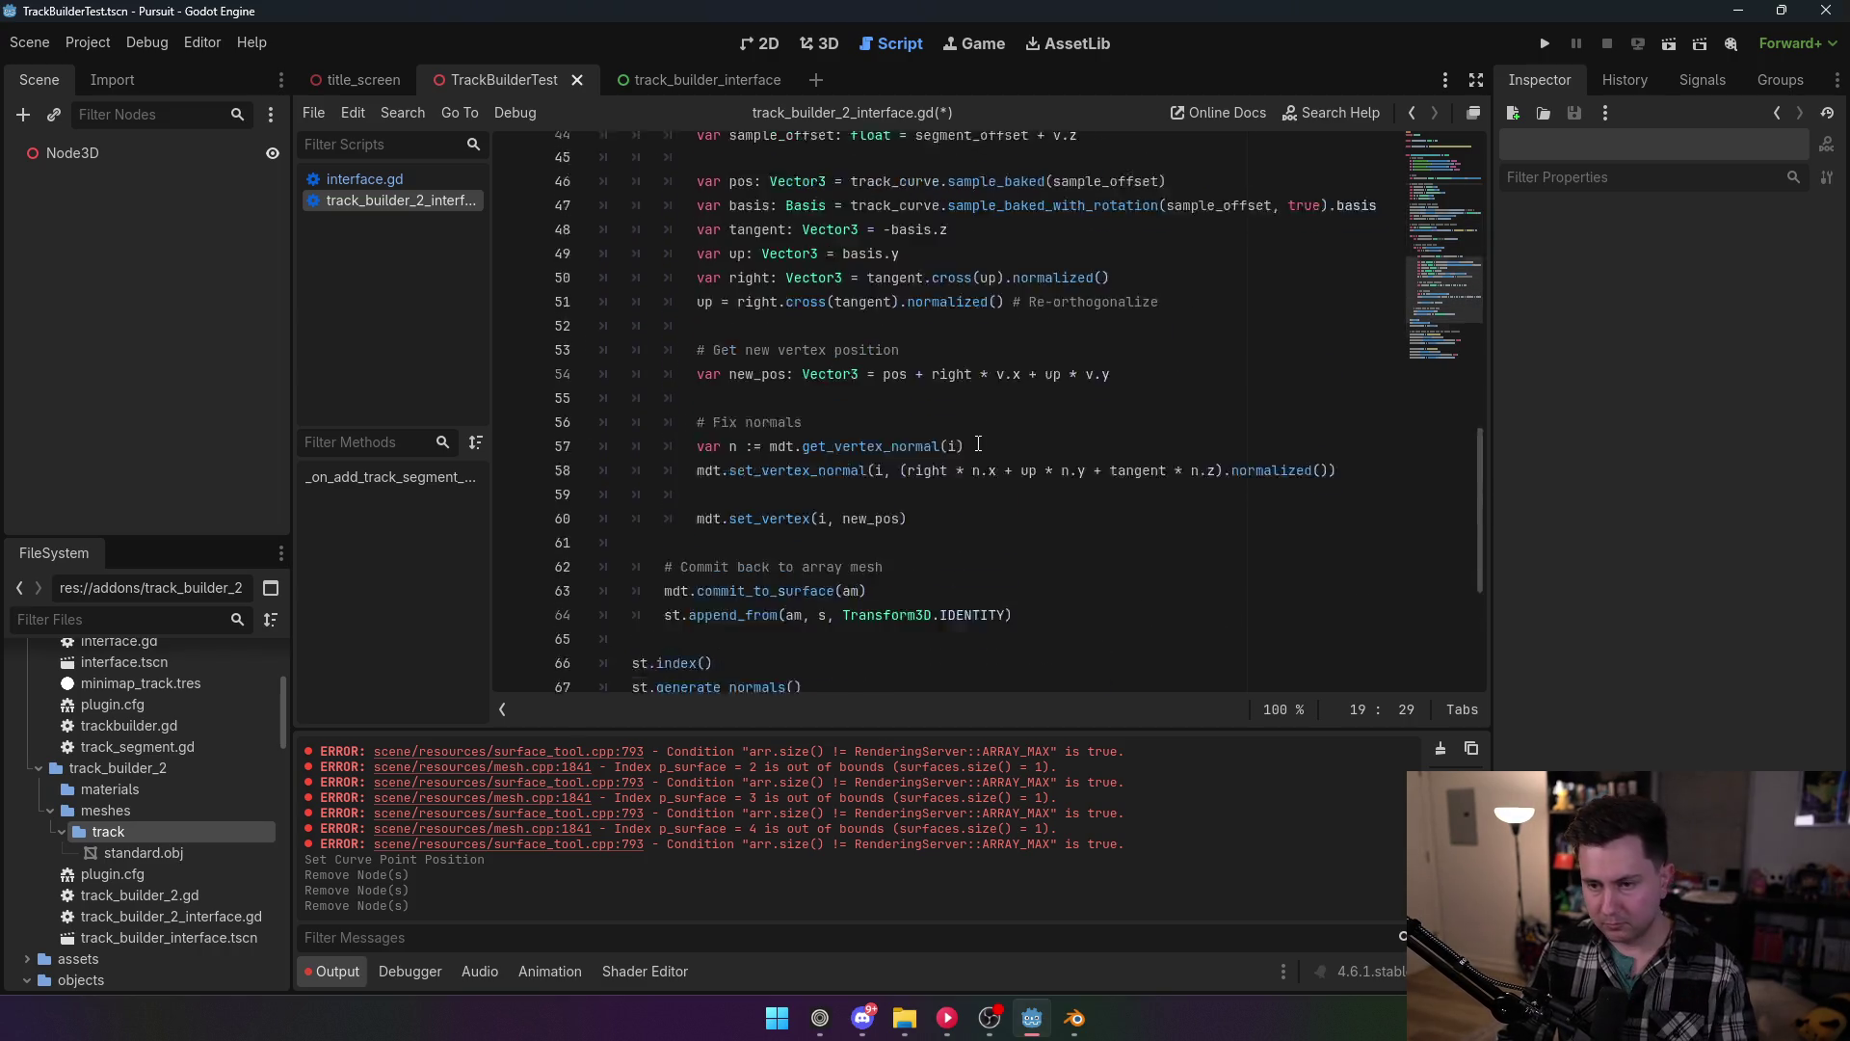
scroll(974, 522, "down", 1)
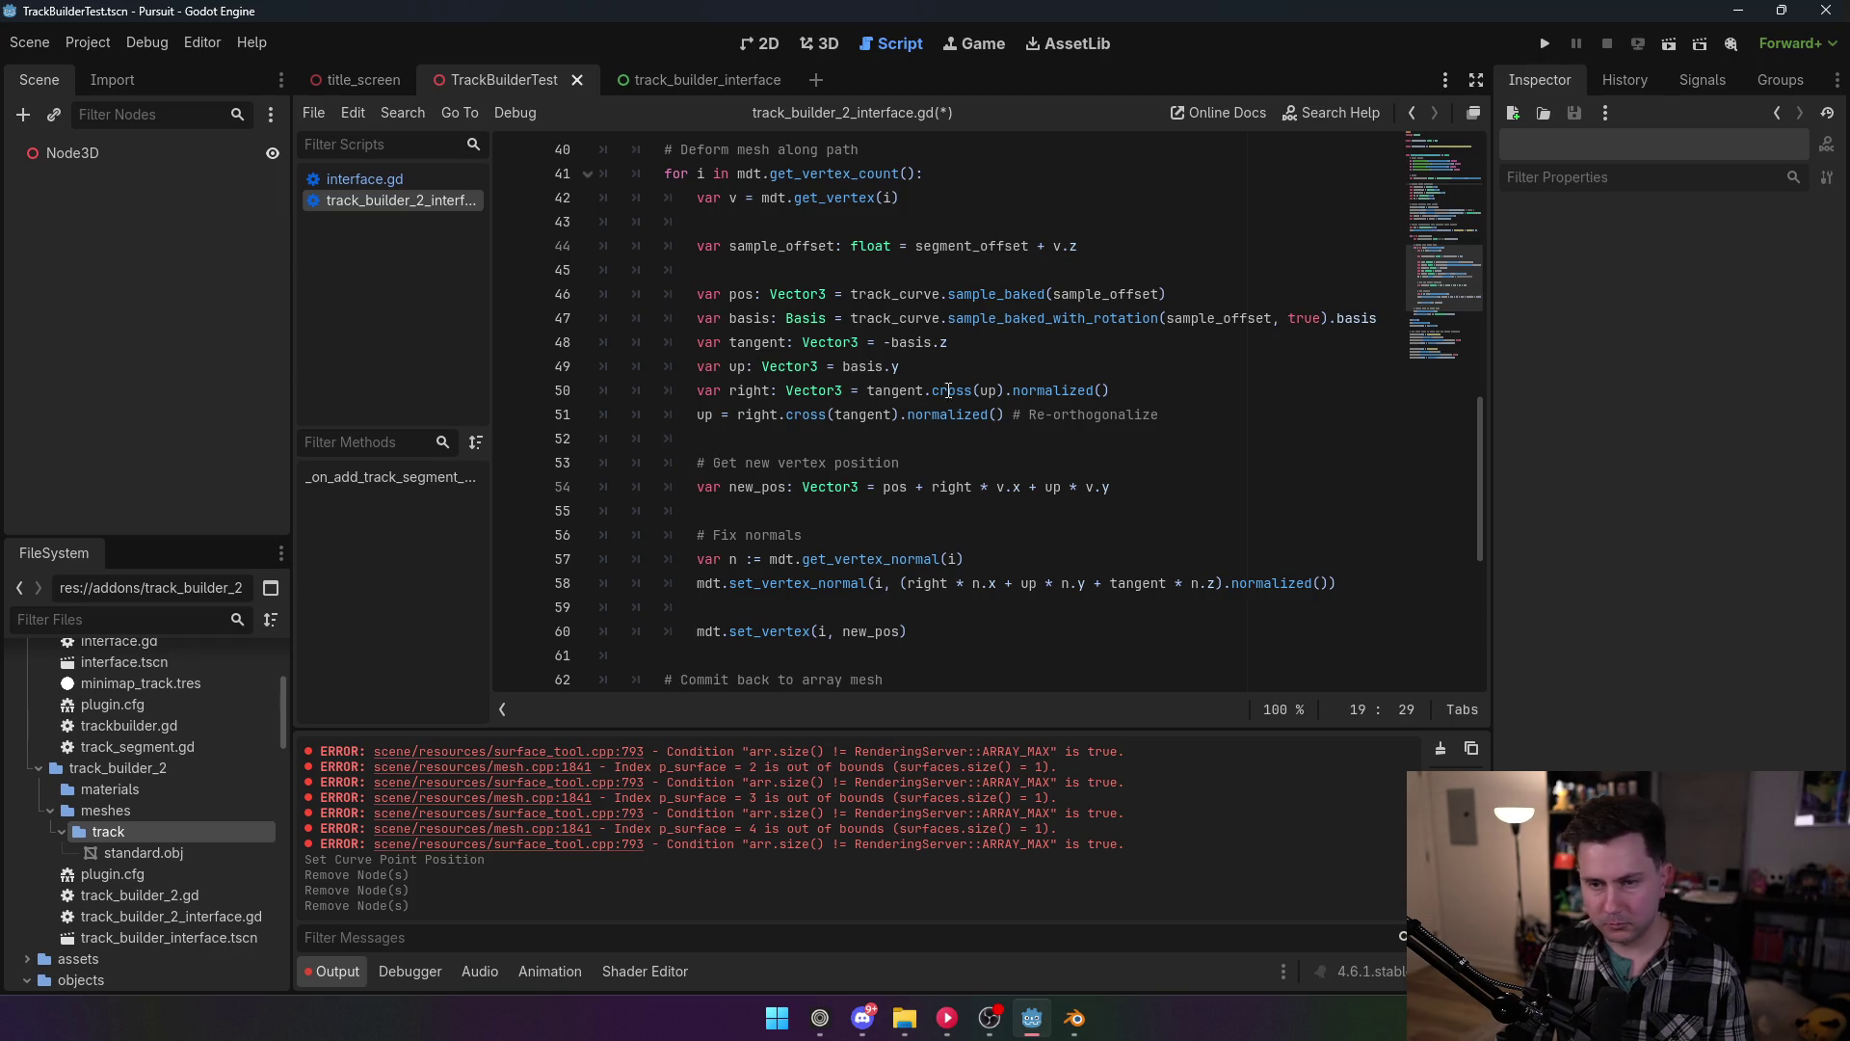
mouse_move(940, 388)
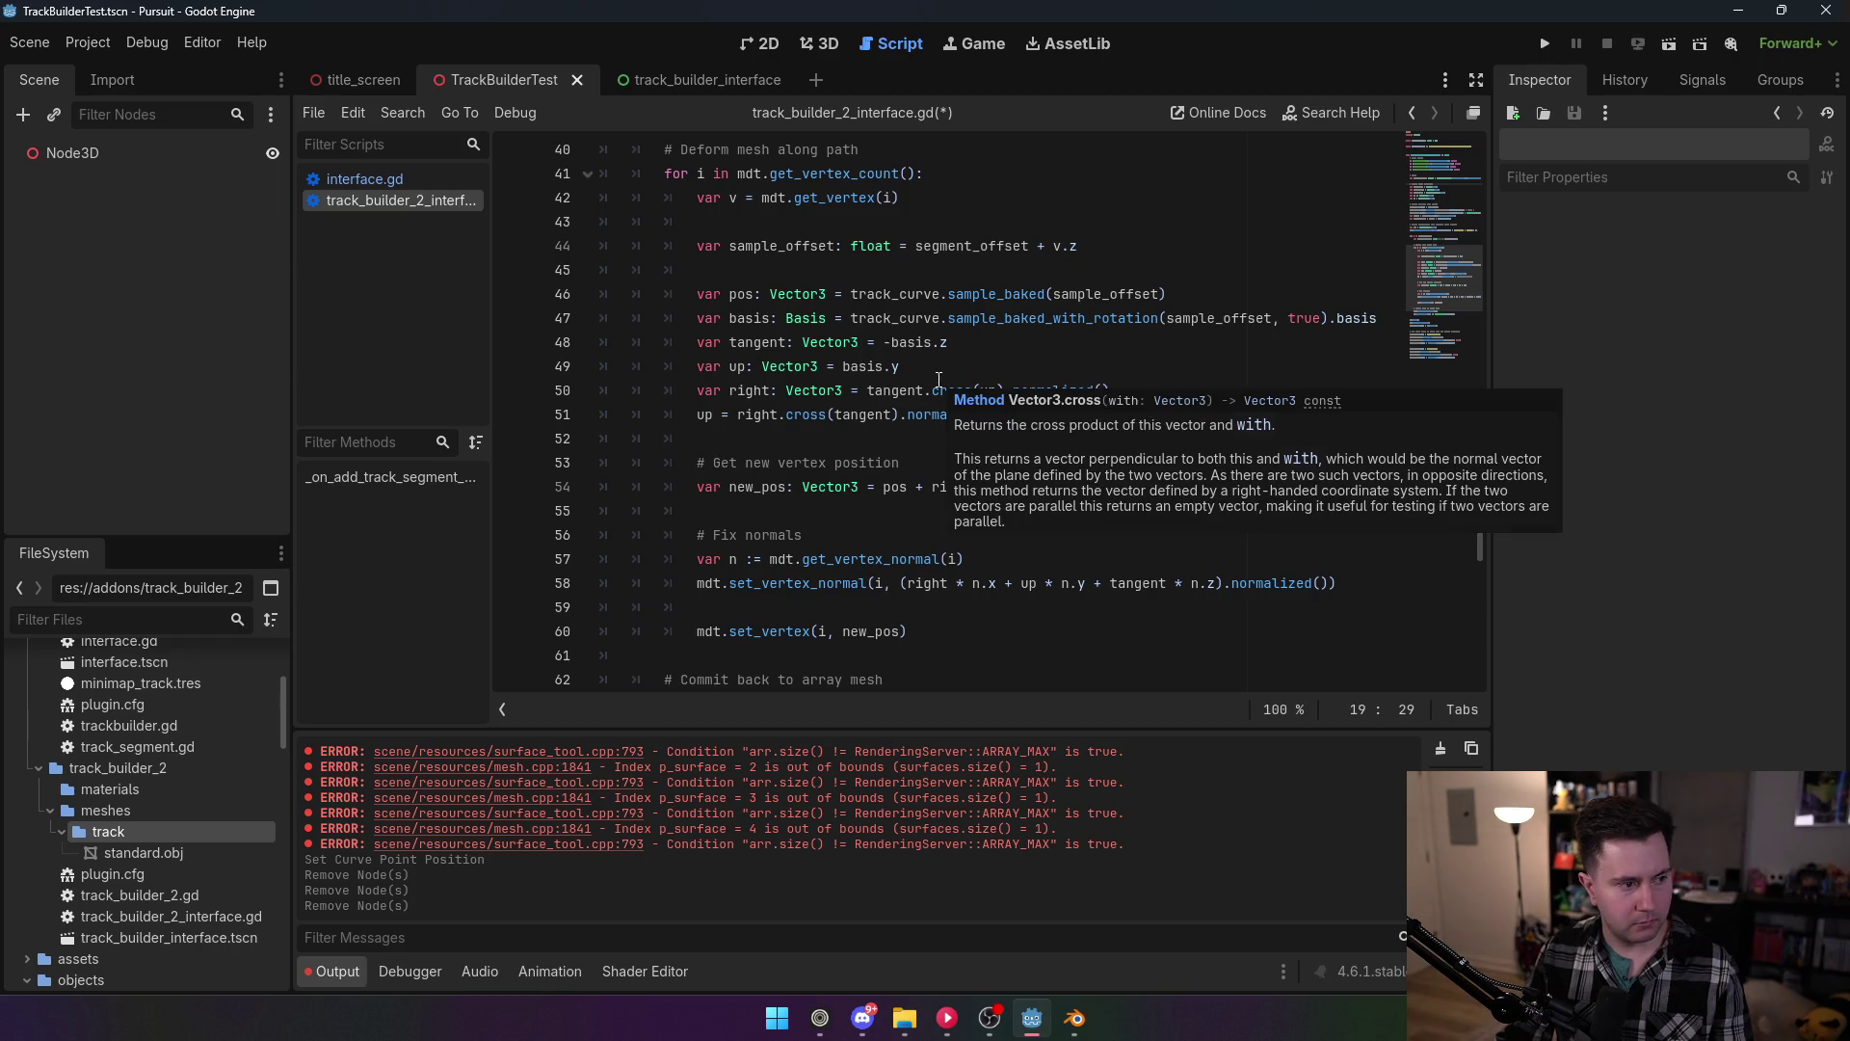
left_click(901, 295)
mouse_move(1056, 299)
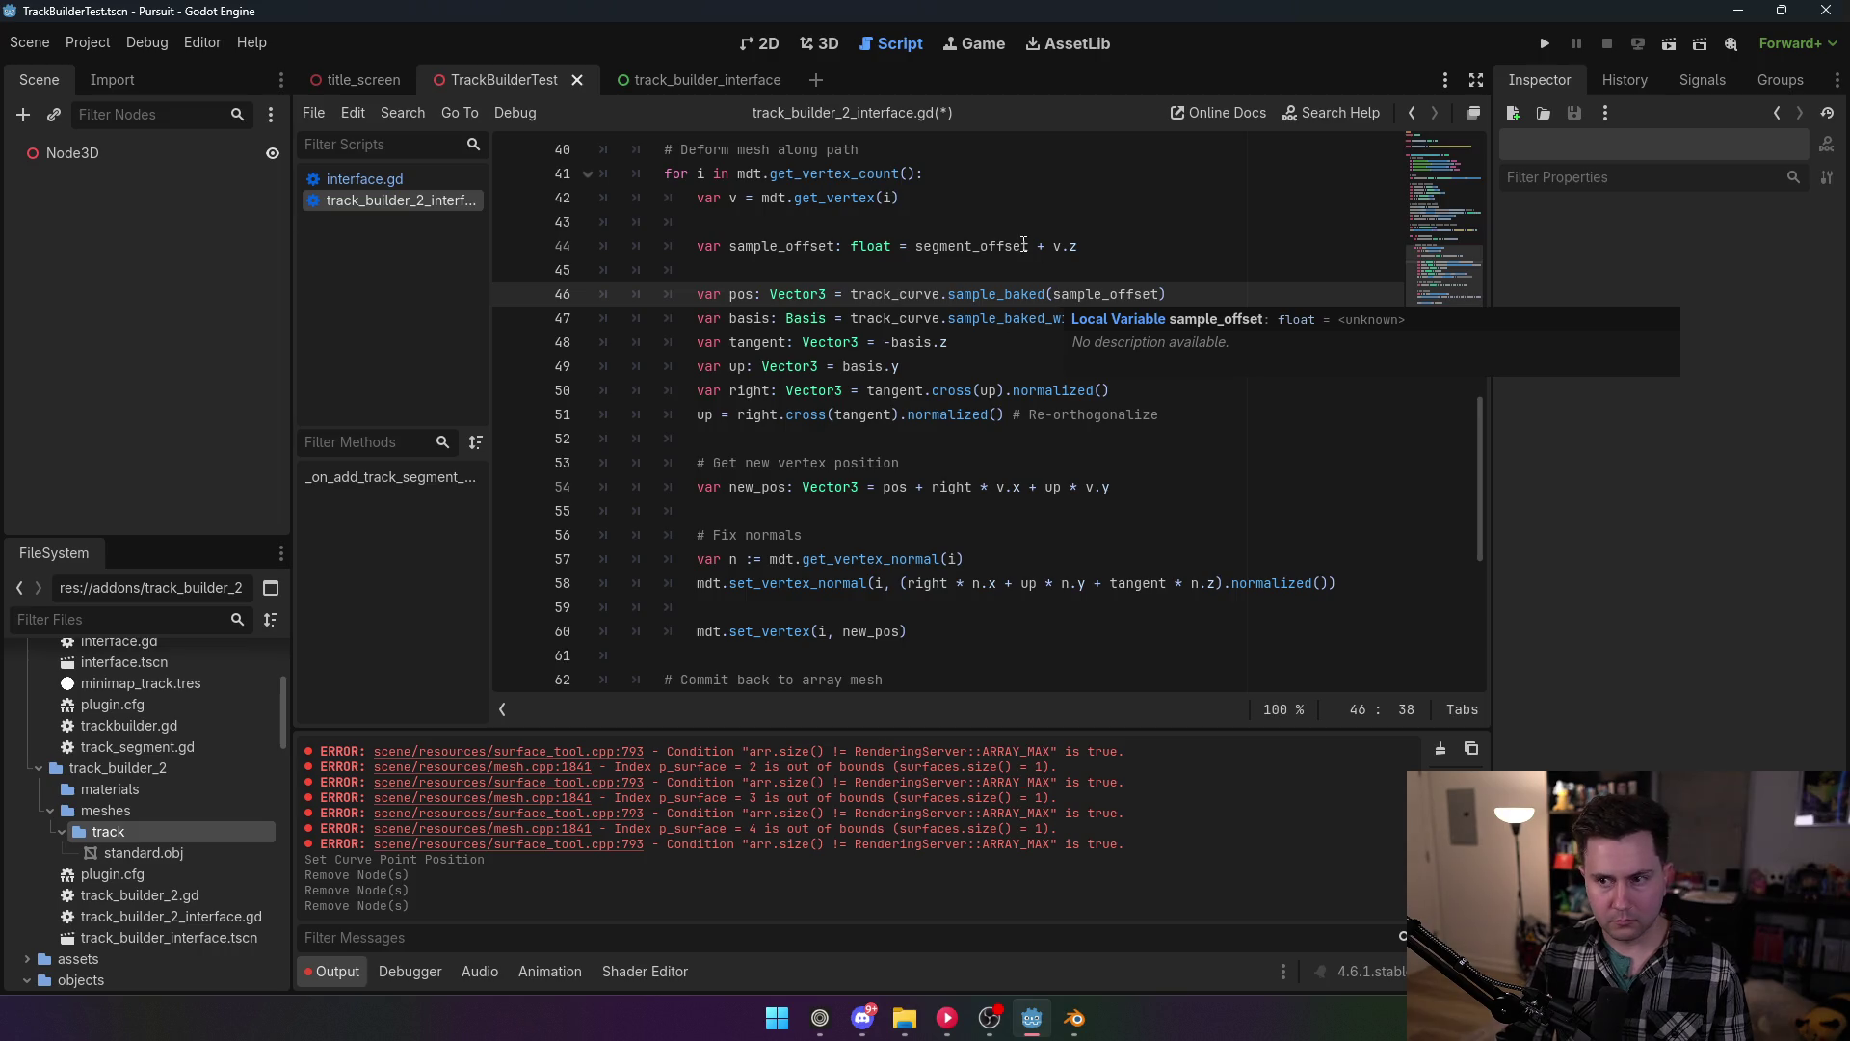
mouse_move(1024, 243)
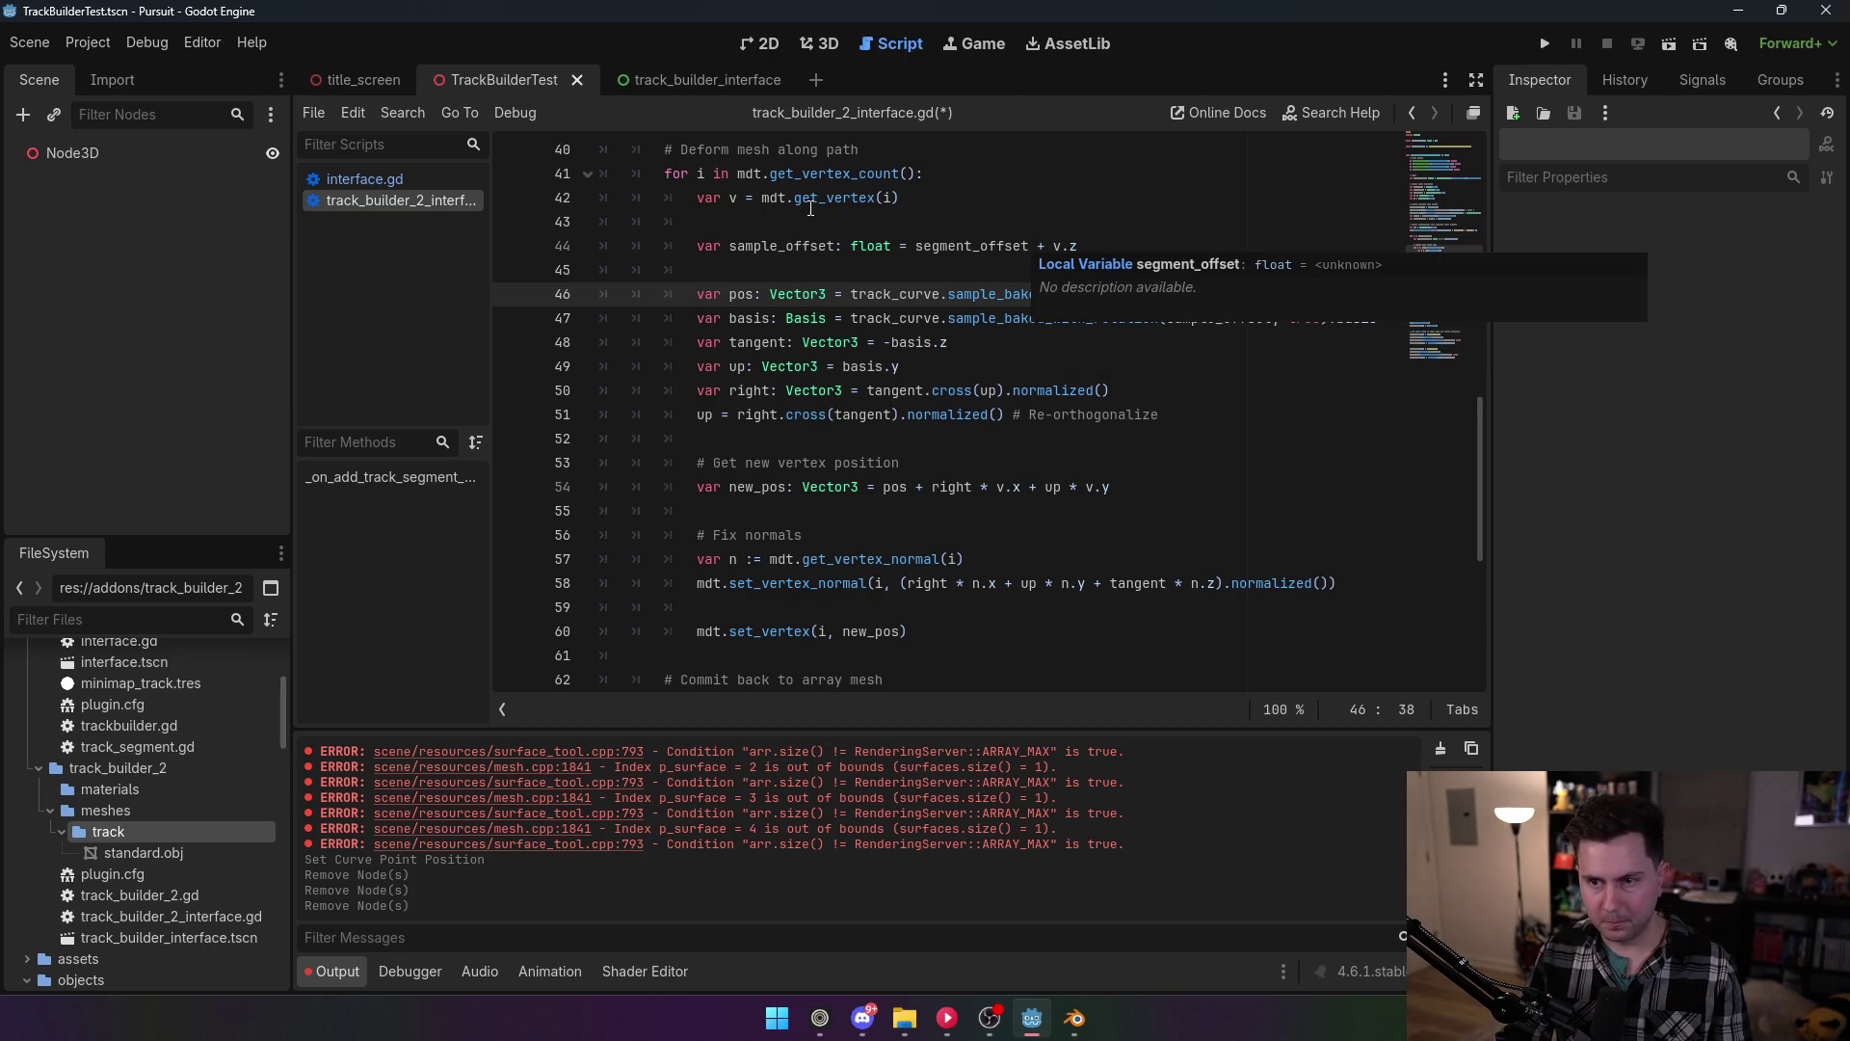
mouse_move(810, 207)
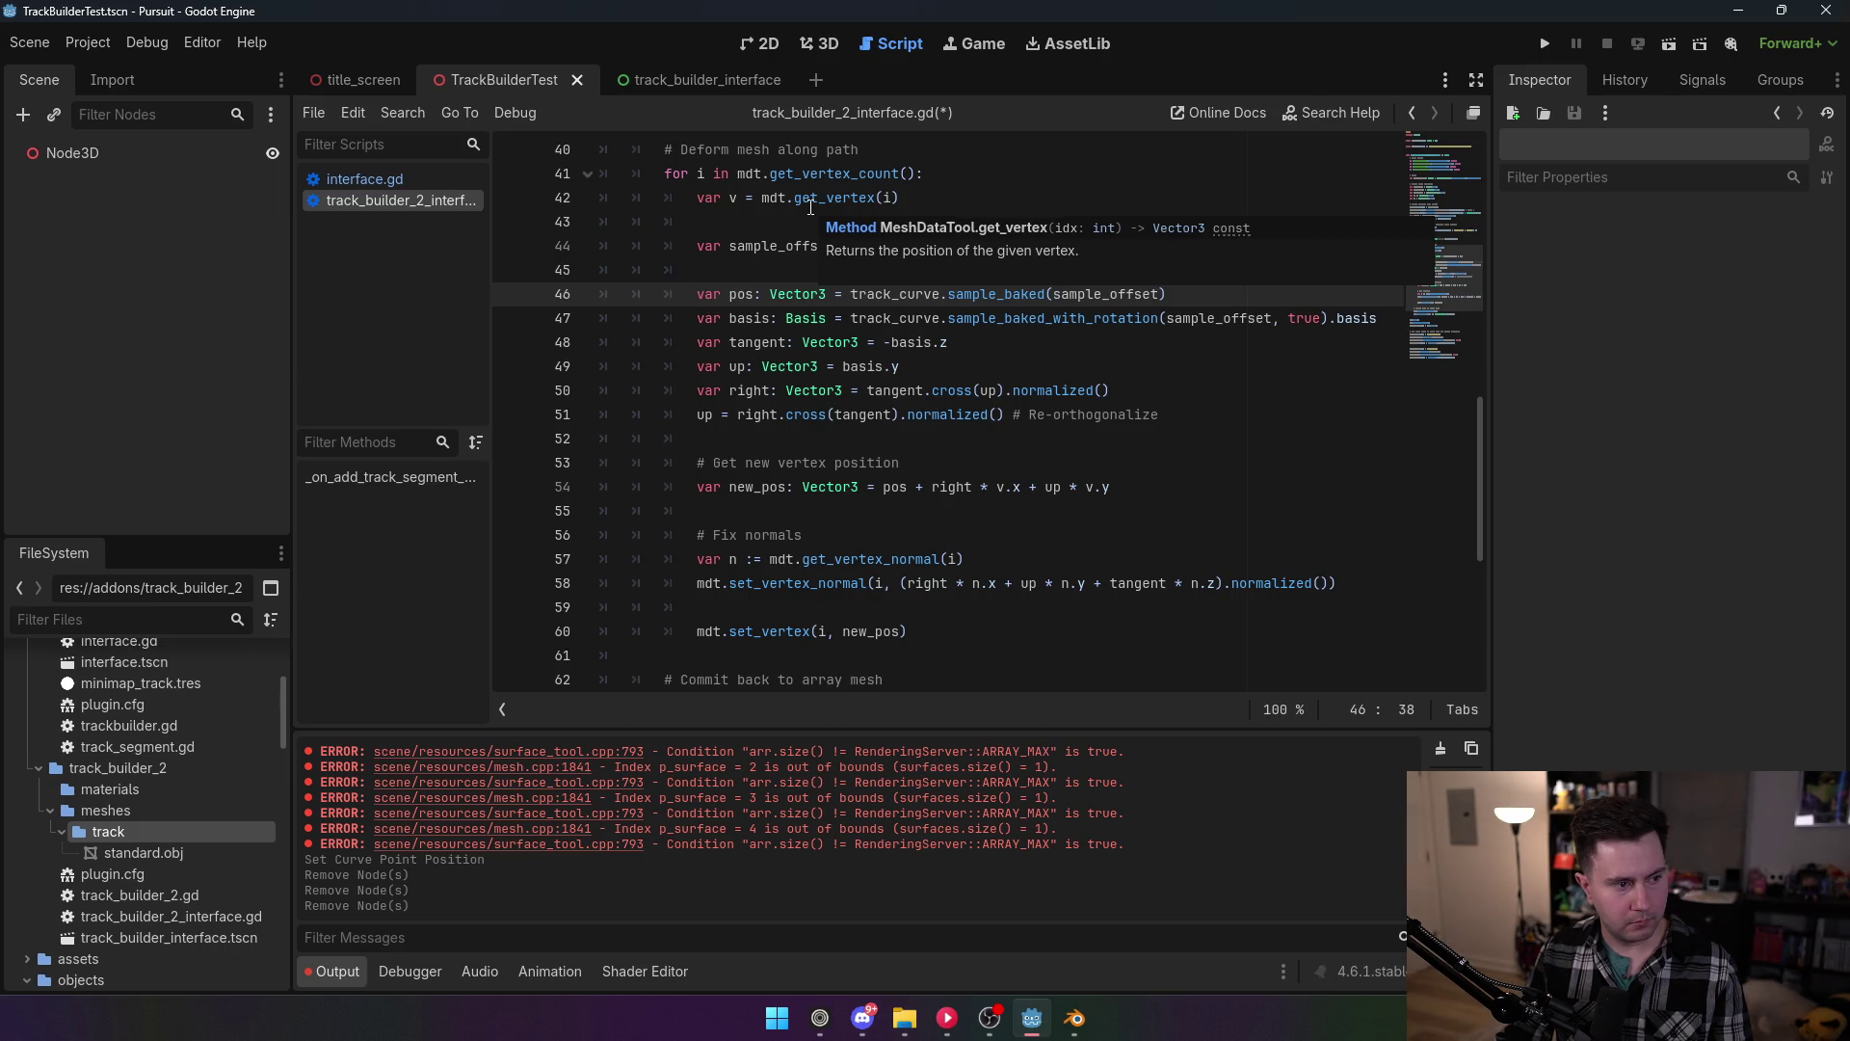
mouse_move(1251, 329)
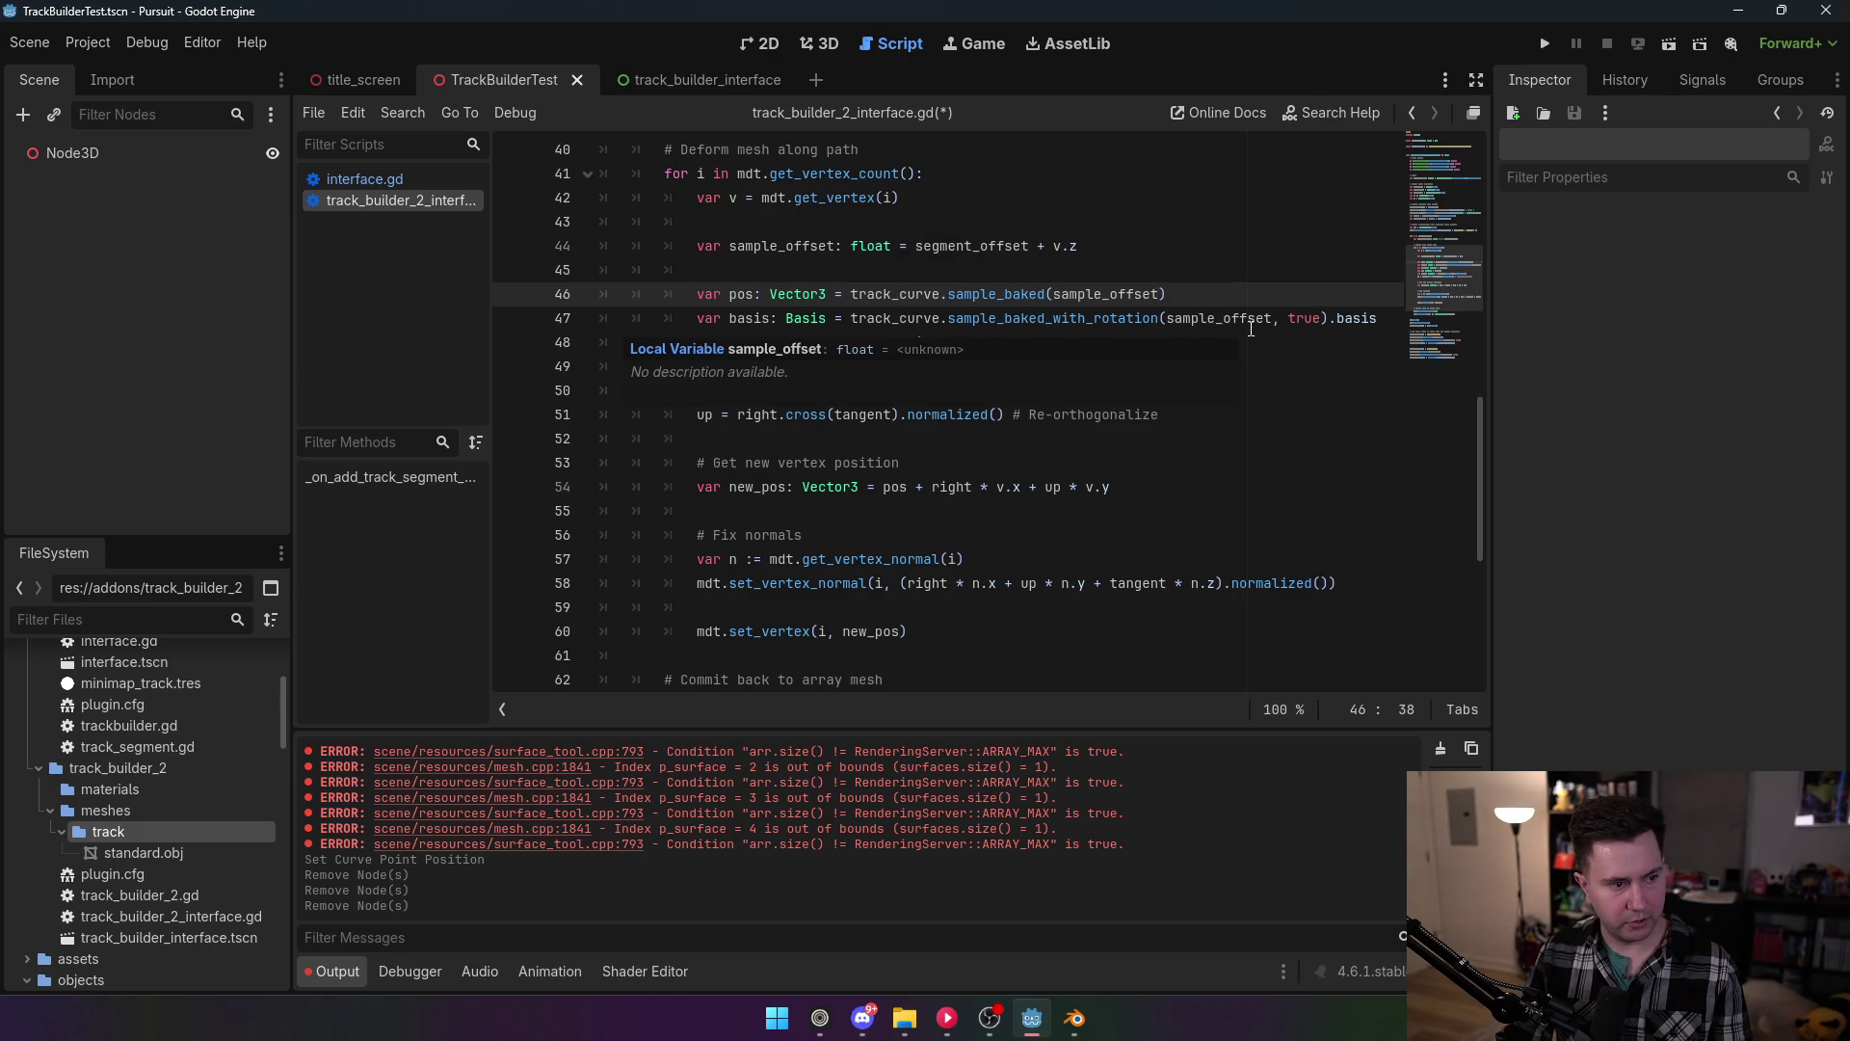
key("alt+Tab")
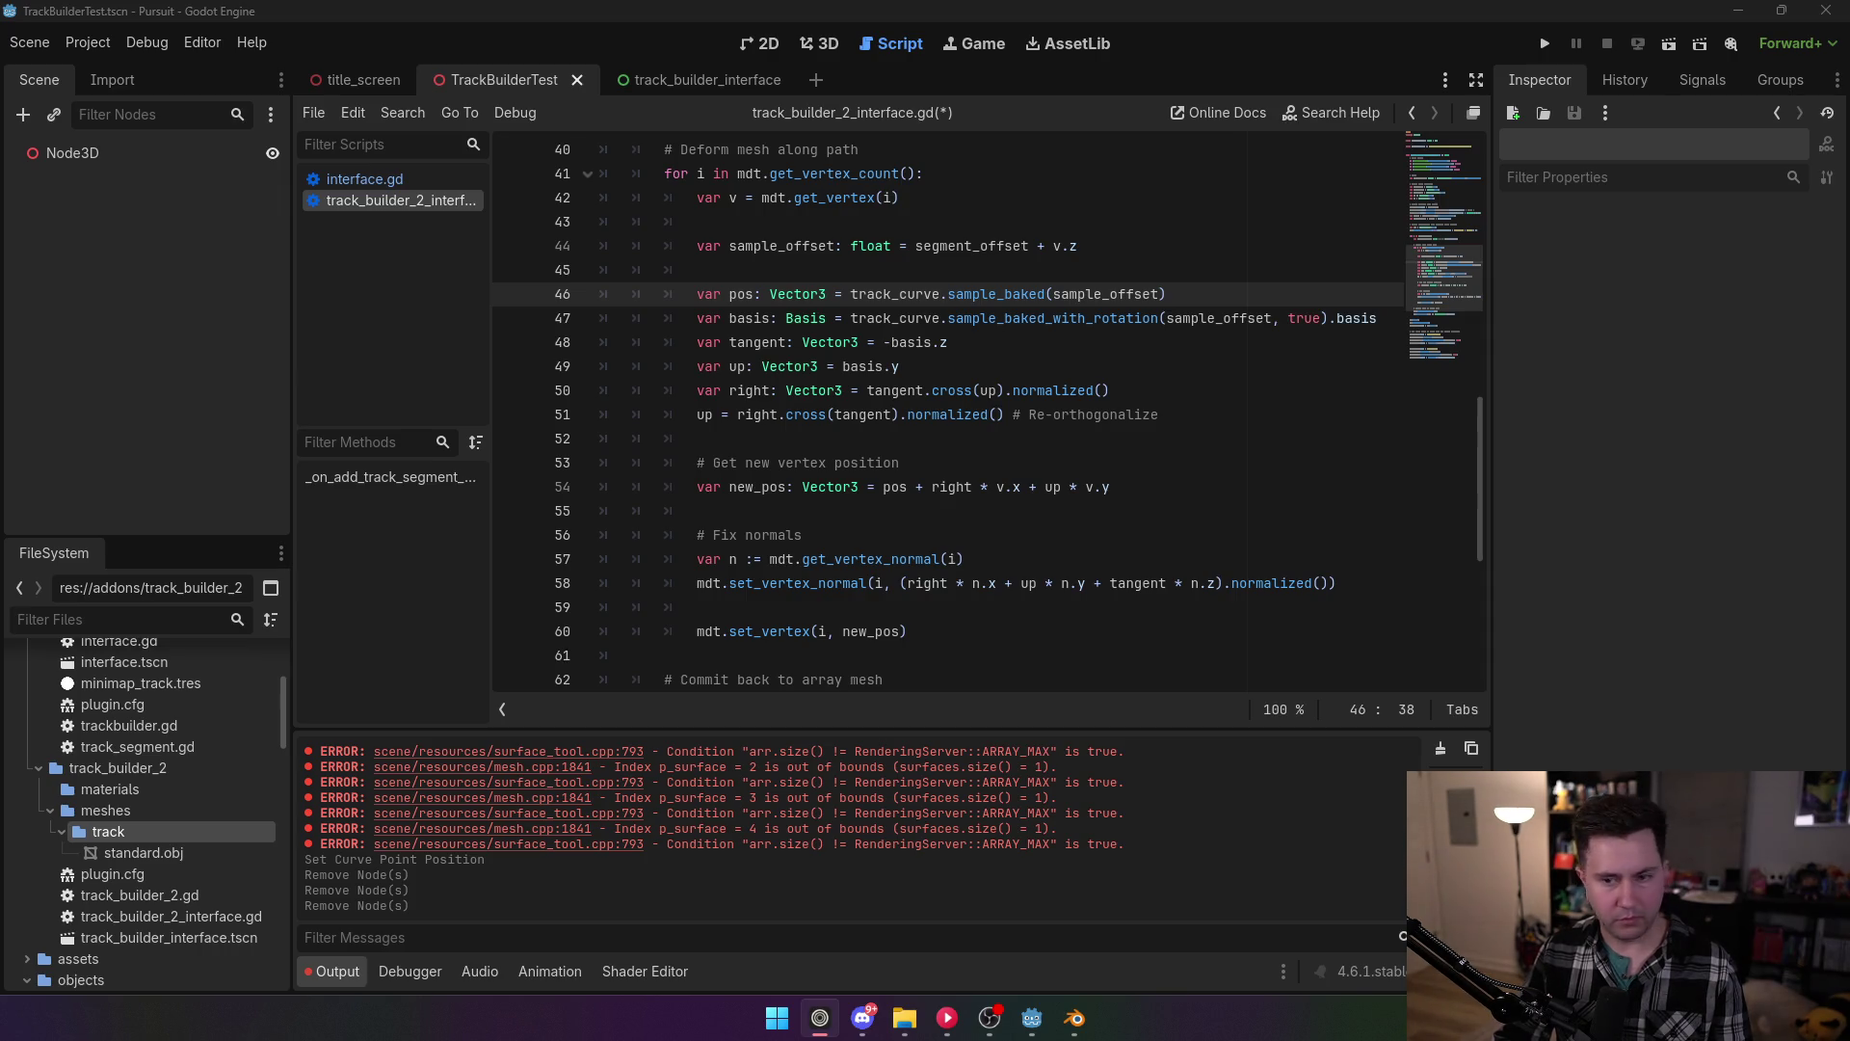
left_click(907, 342)
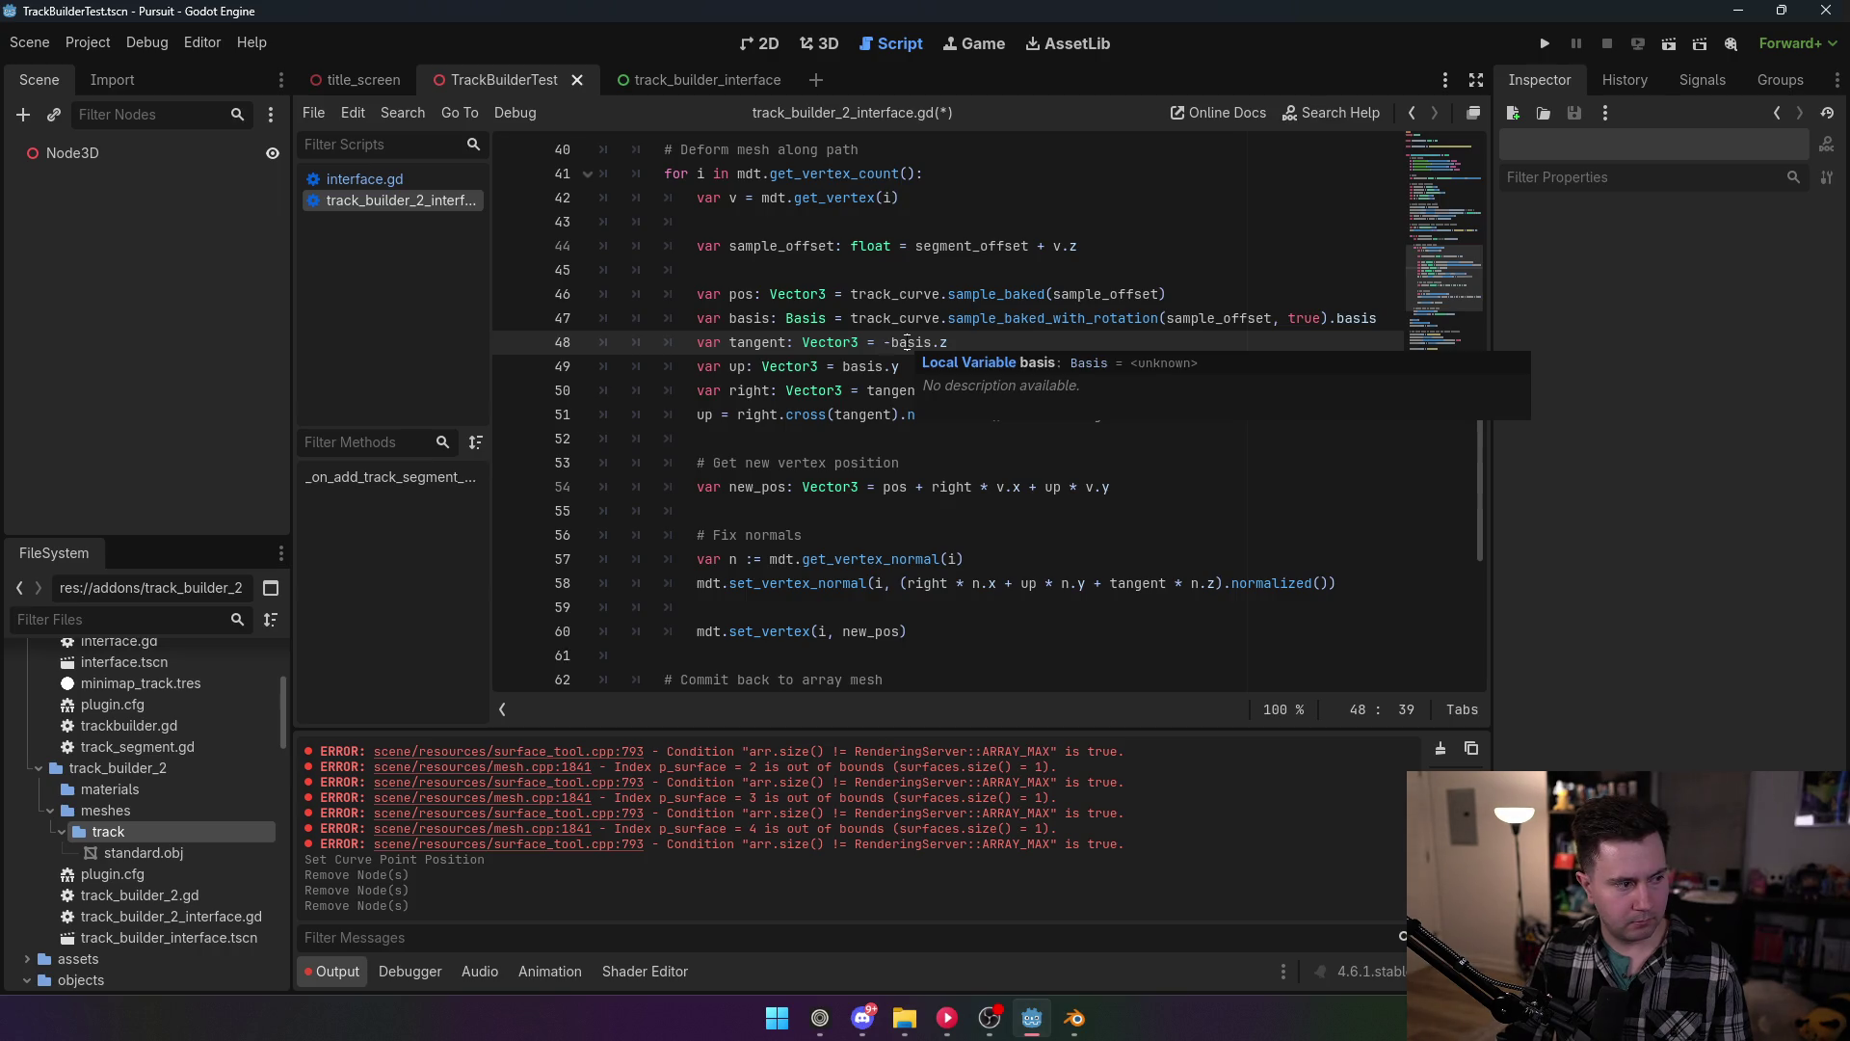
Step: Examine the up and right vector calculations, including the cross product and re-orthogonalize line
left_click(875, 366)
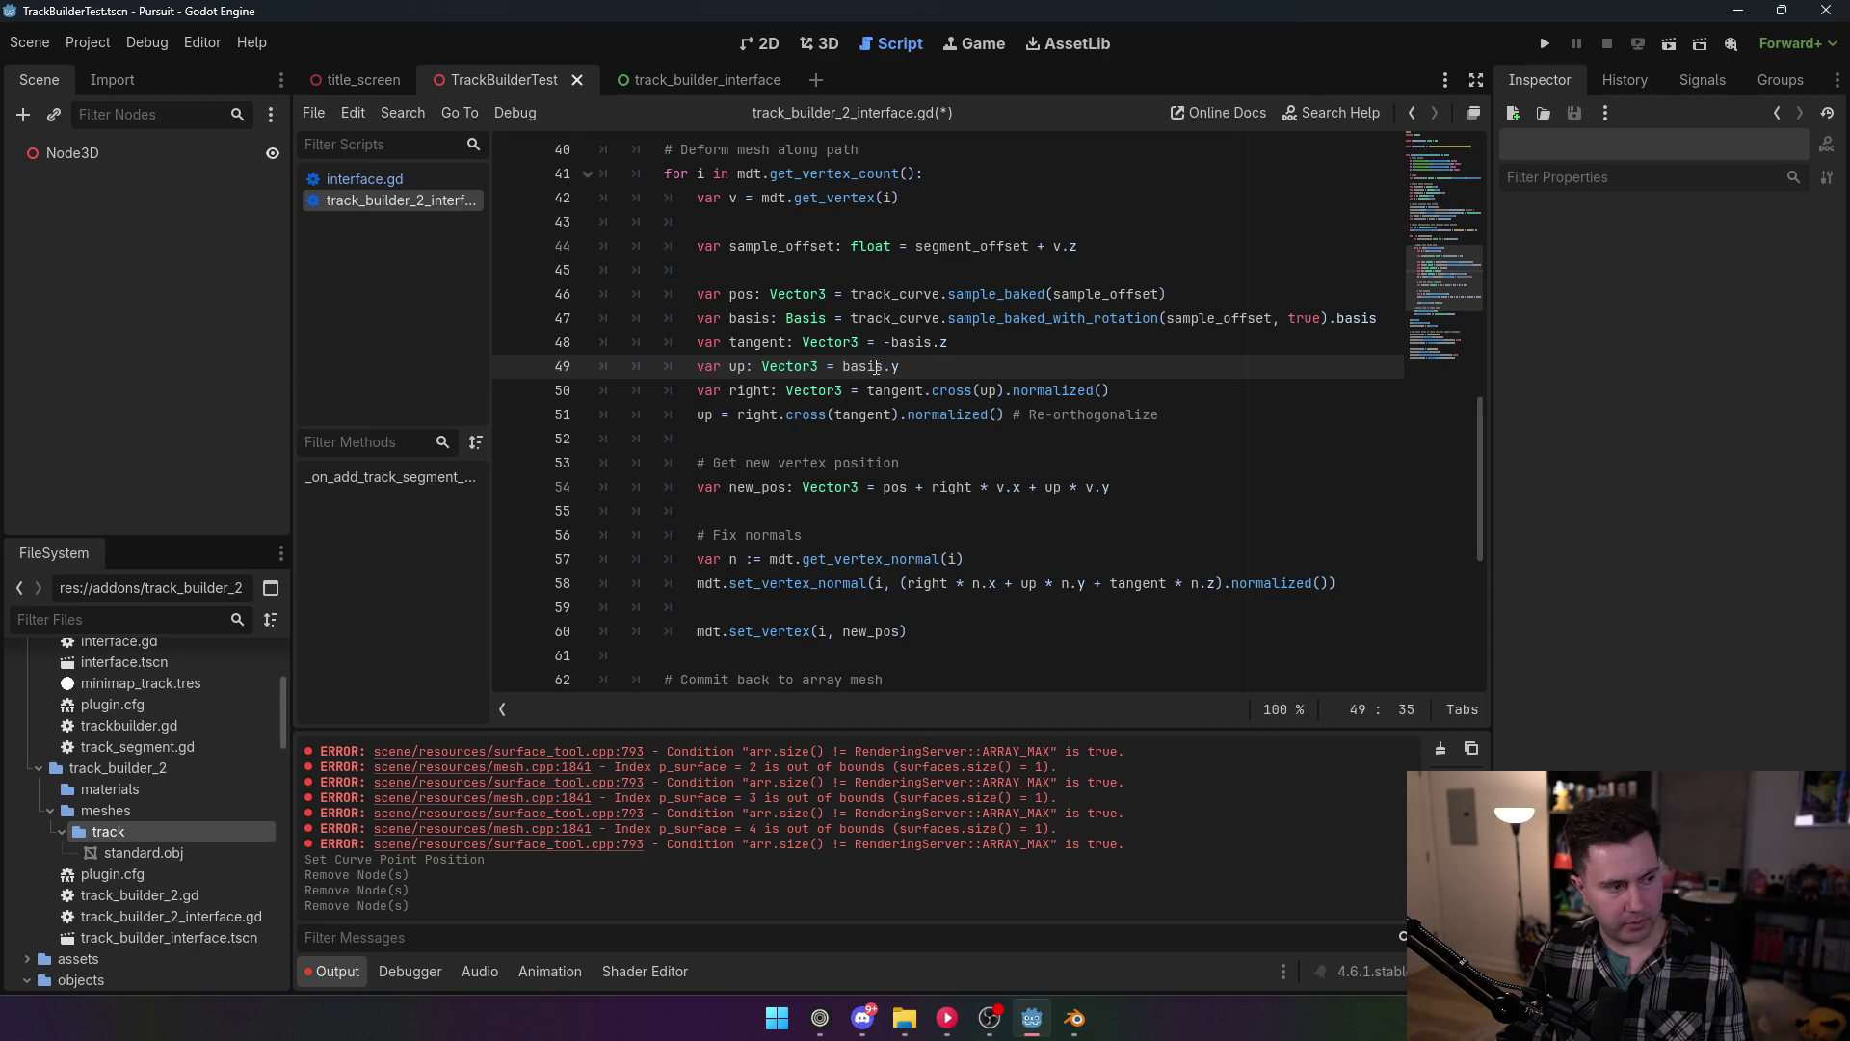
left_click(931, 462)
left_click(907, 390)
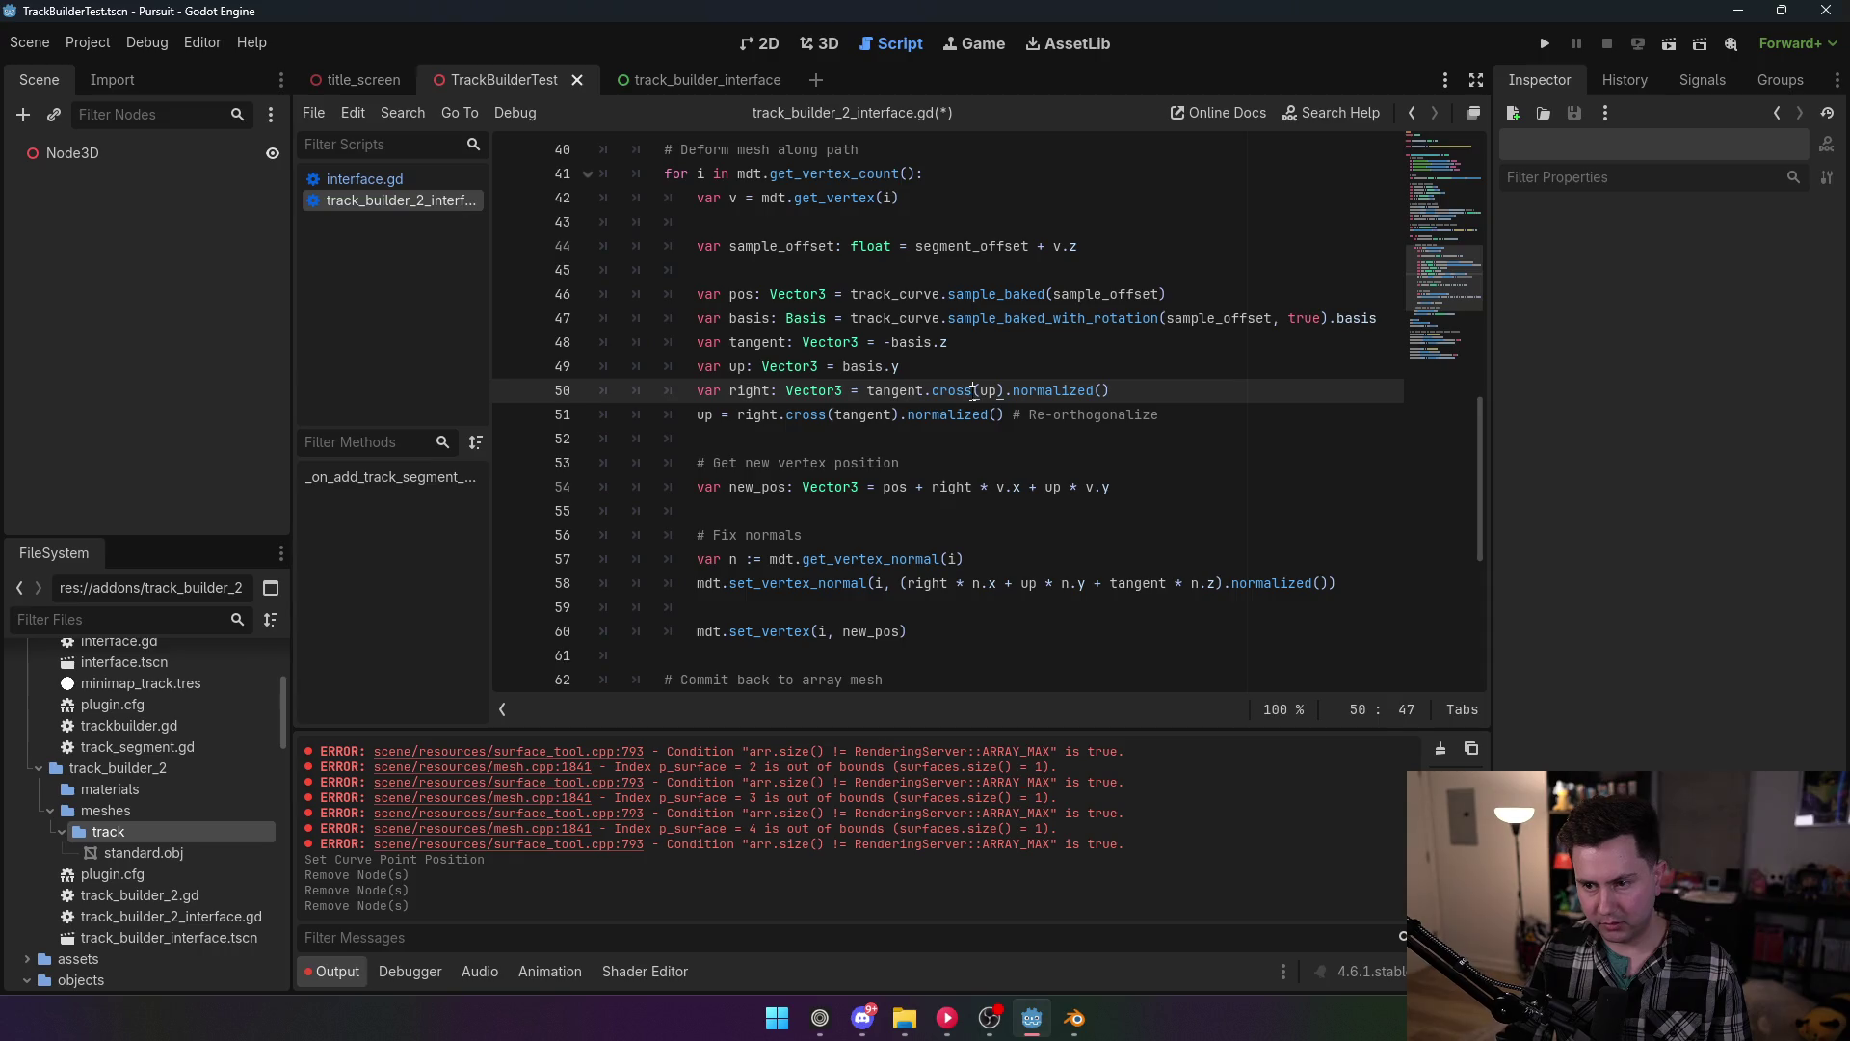
triple_click(963, 390)
left_click(993, 392)
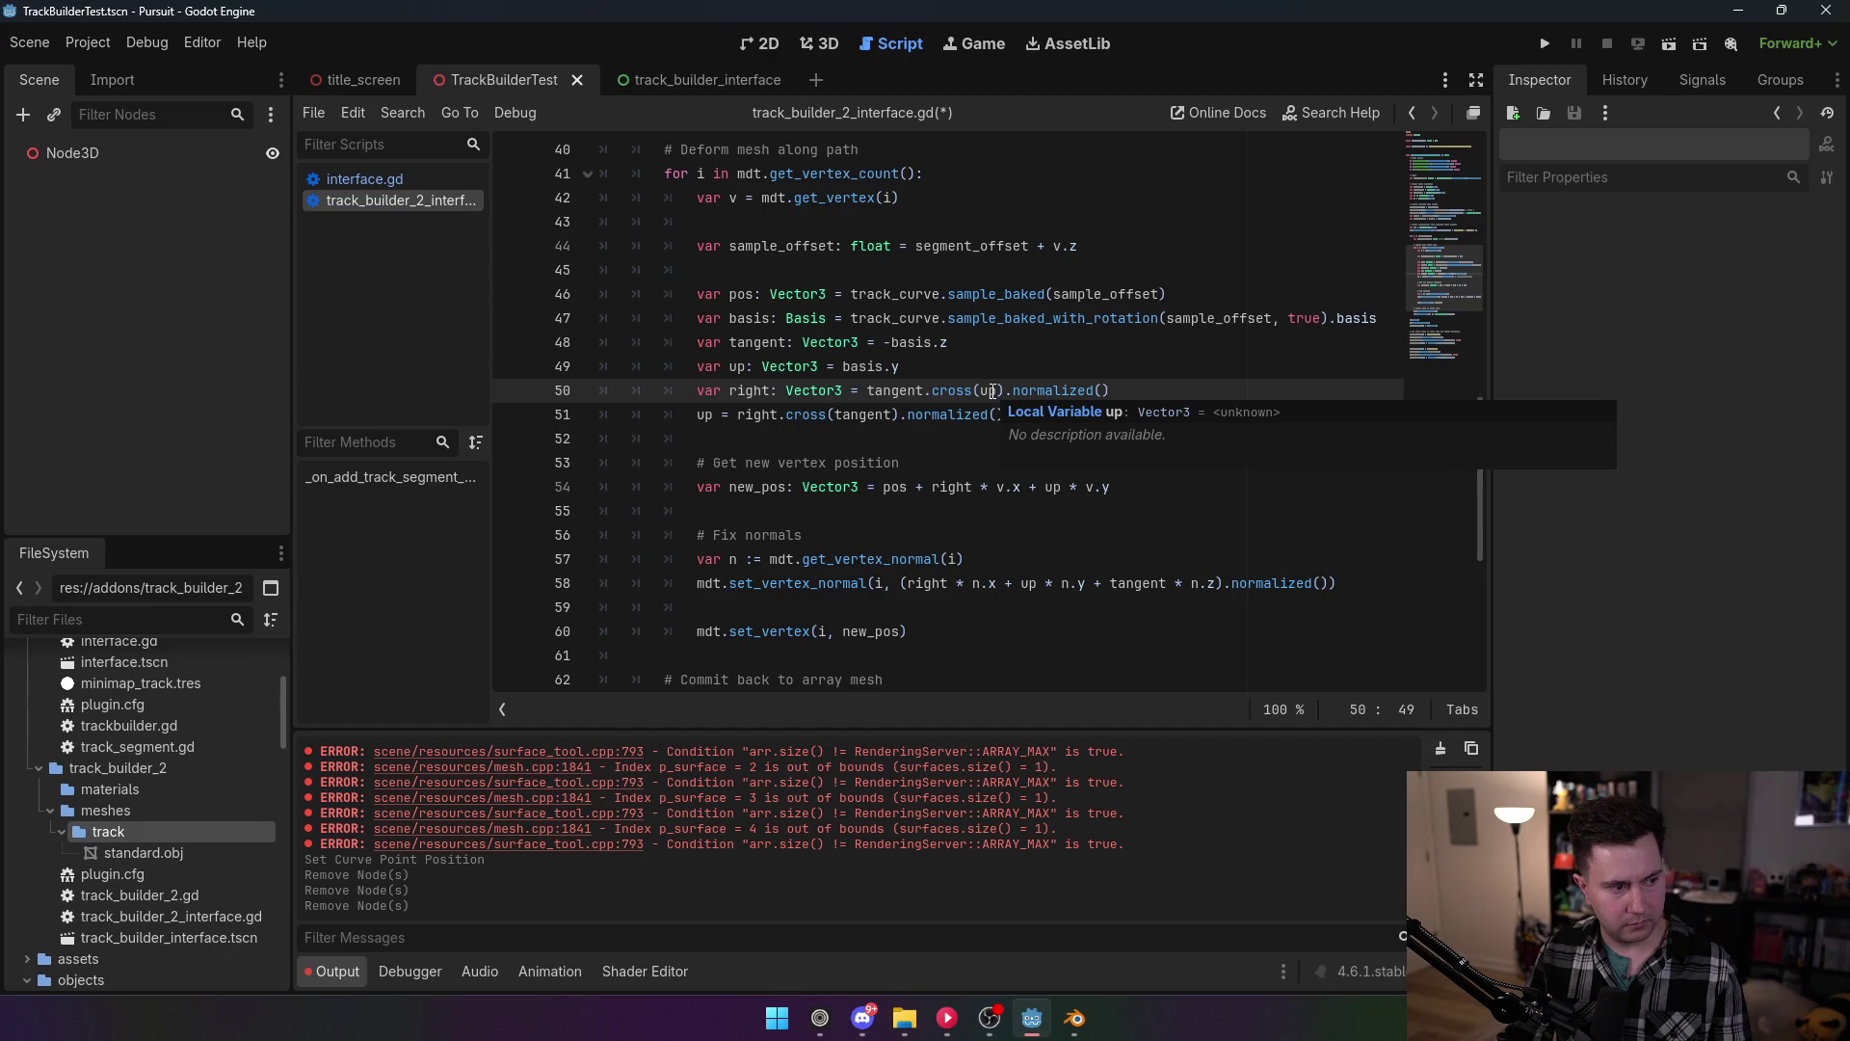
left_click(1053, 390)
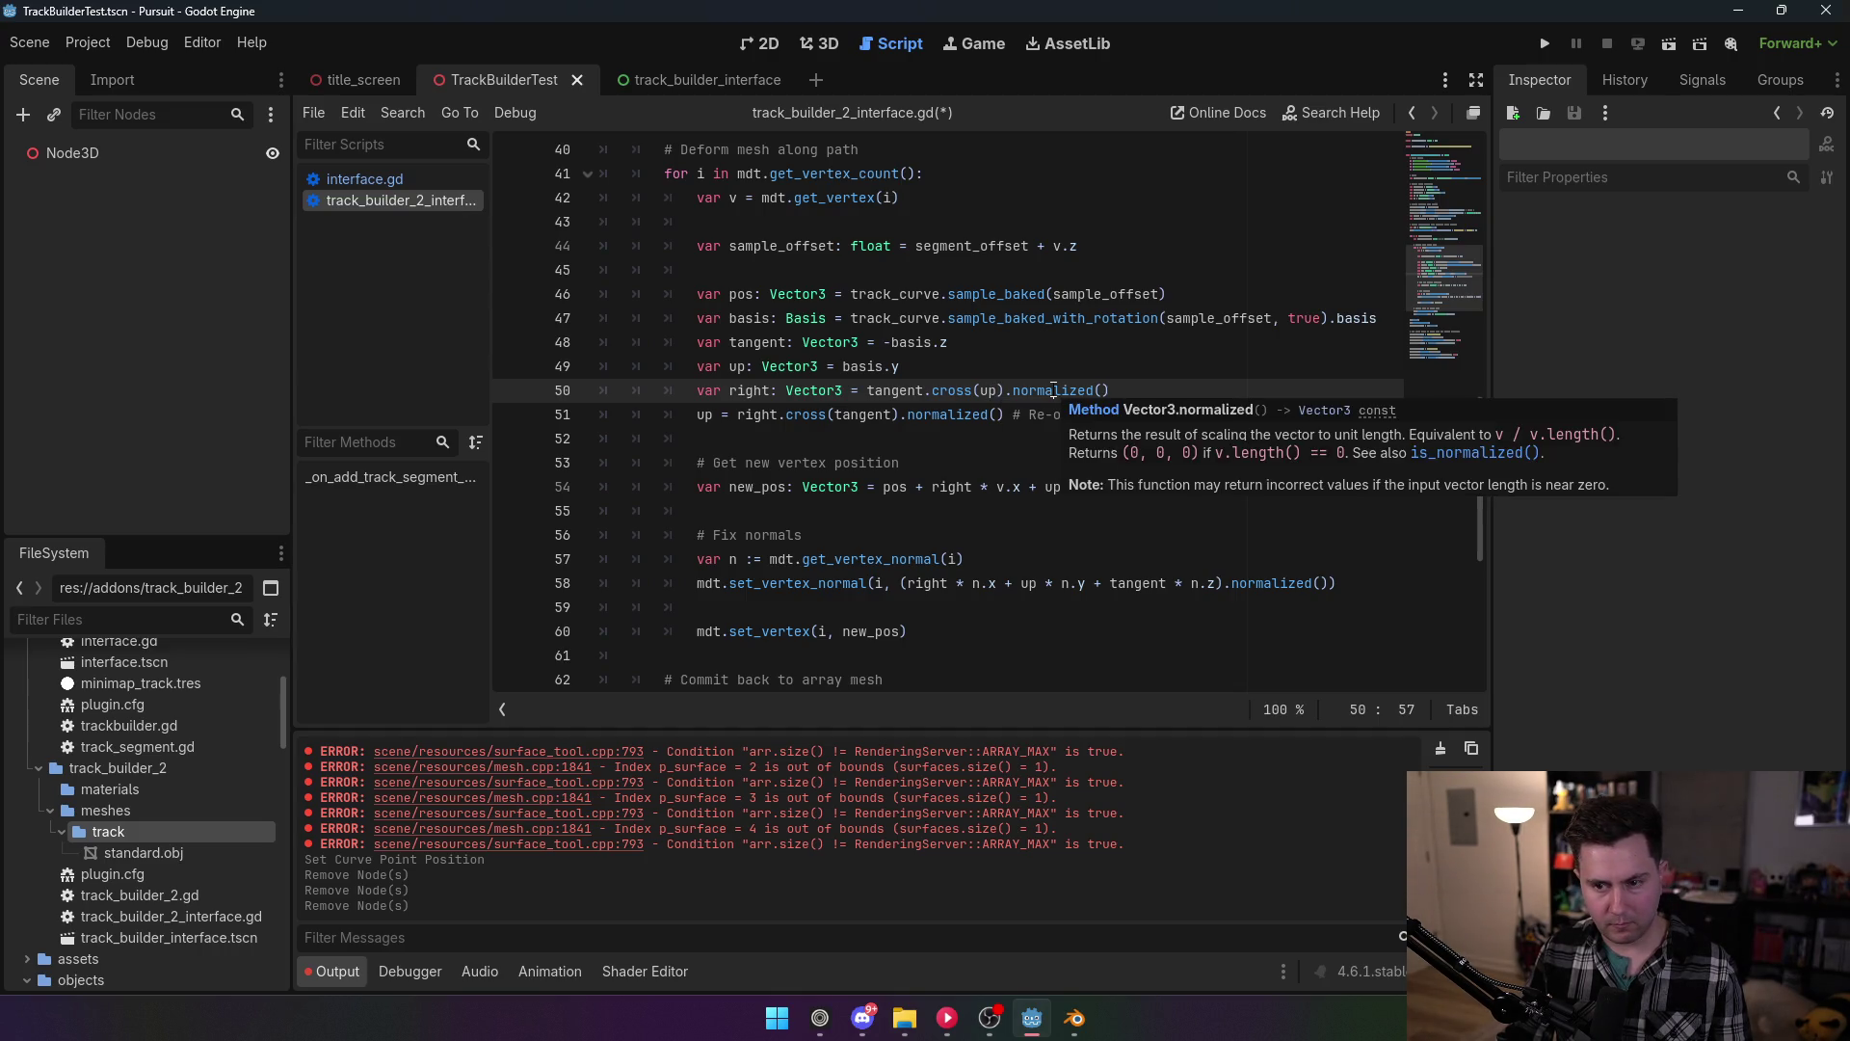
mouse_move(753, 424)
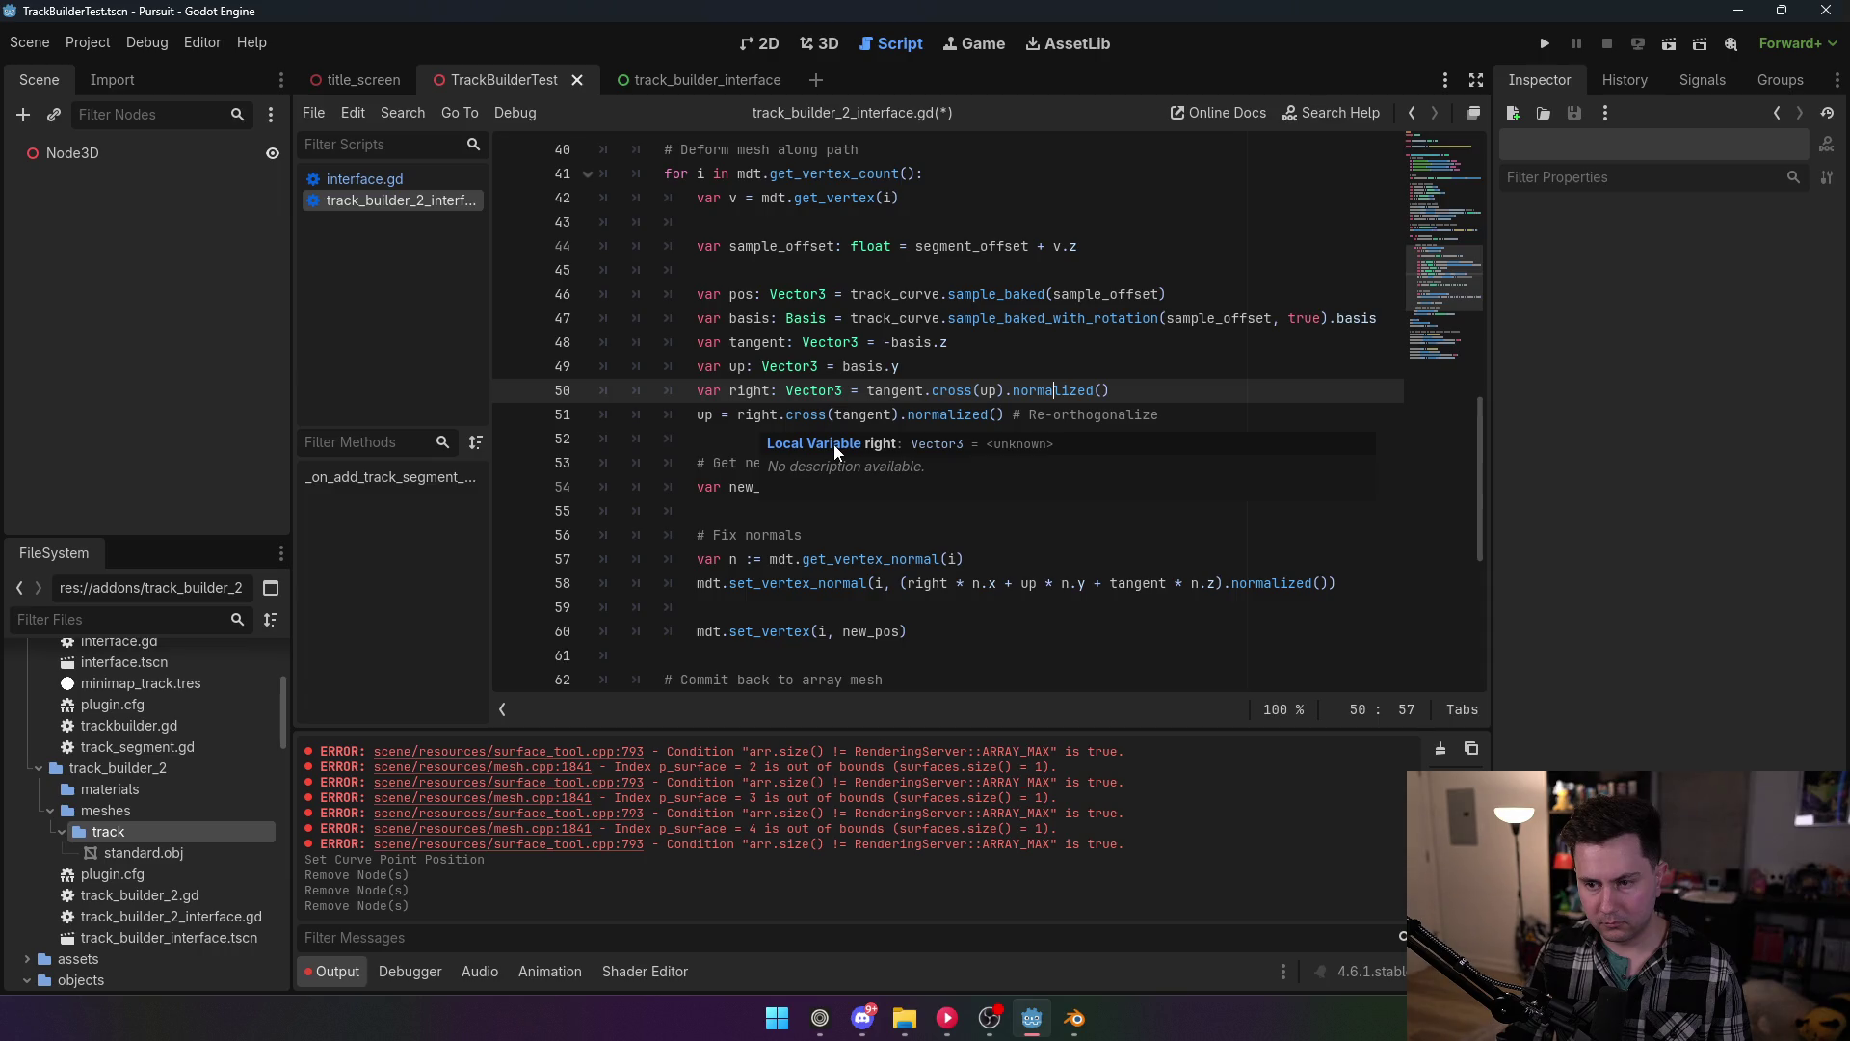
left_click(1055, 424)
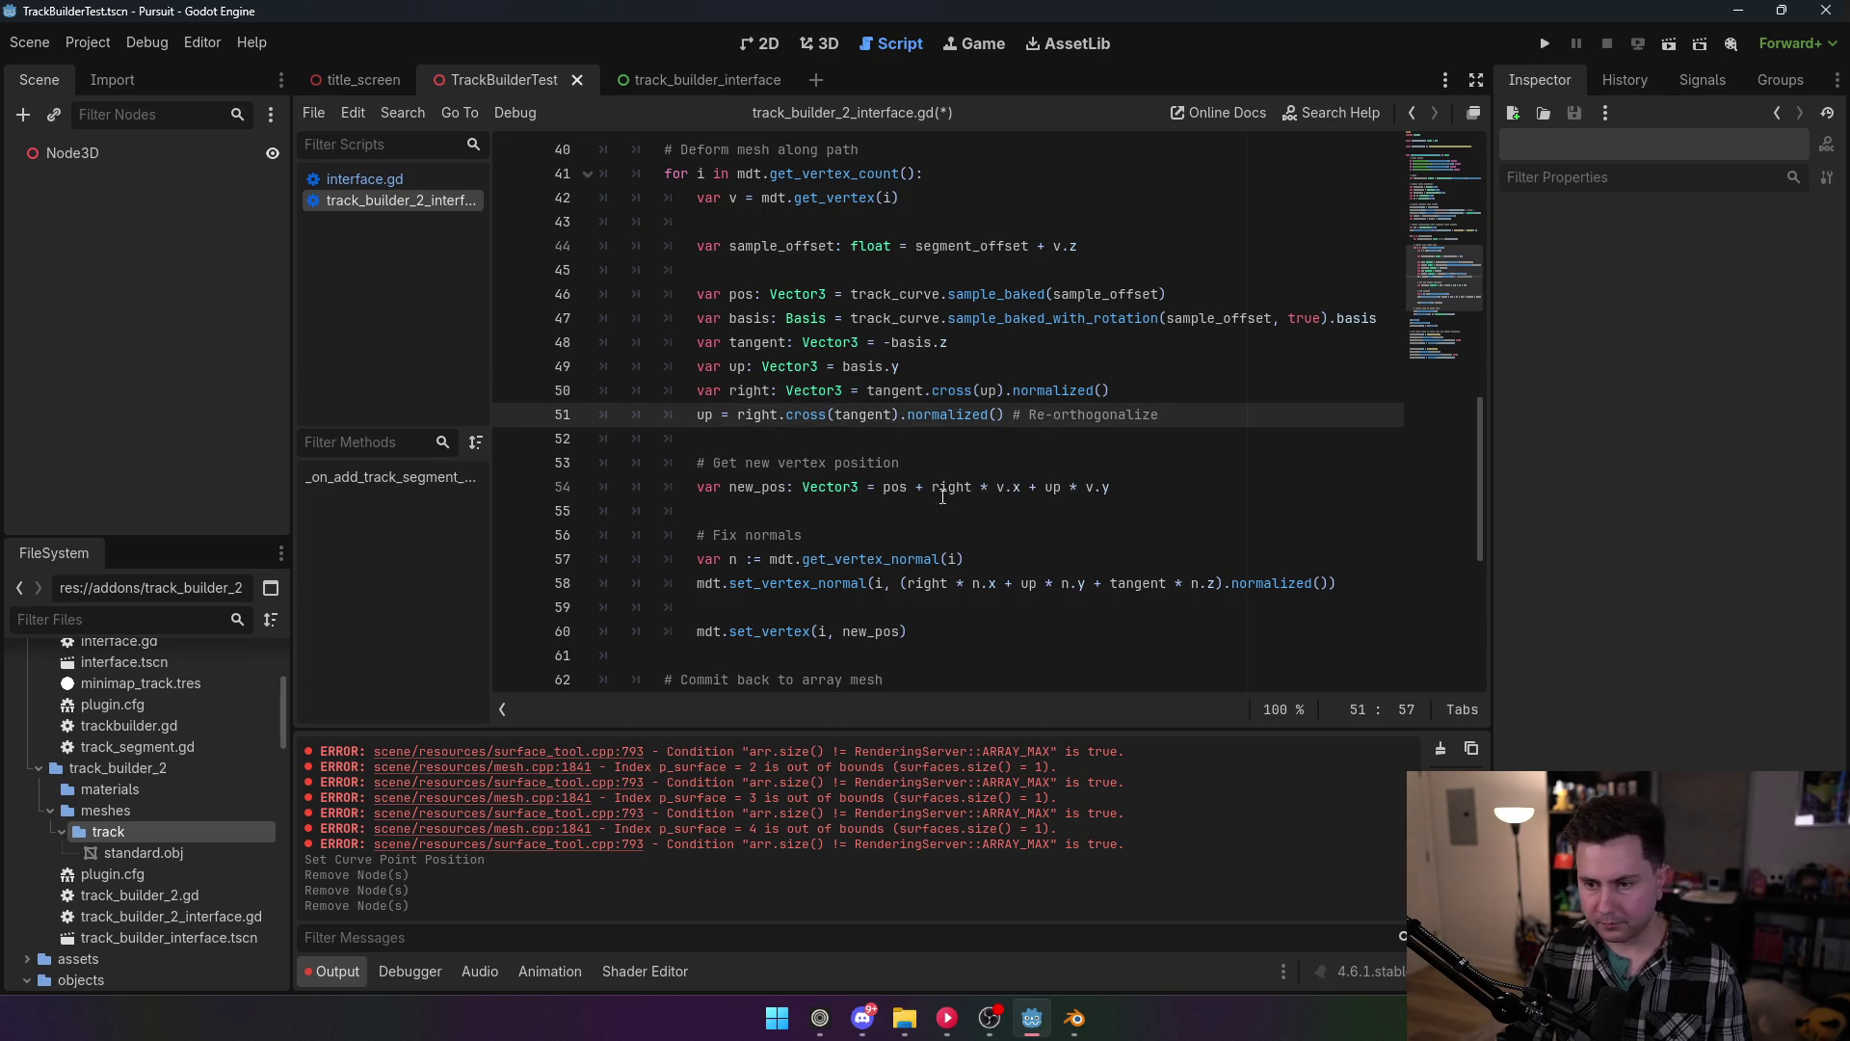
Step: Inspect the new_pos terms pos + right * v.x + up * v.y and the set_vertex call
left_click(793, 464)
left_click(764, 489)
scroll(823, 510, "down", 1)
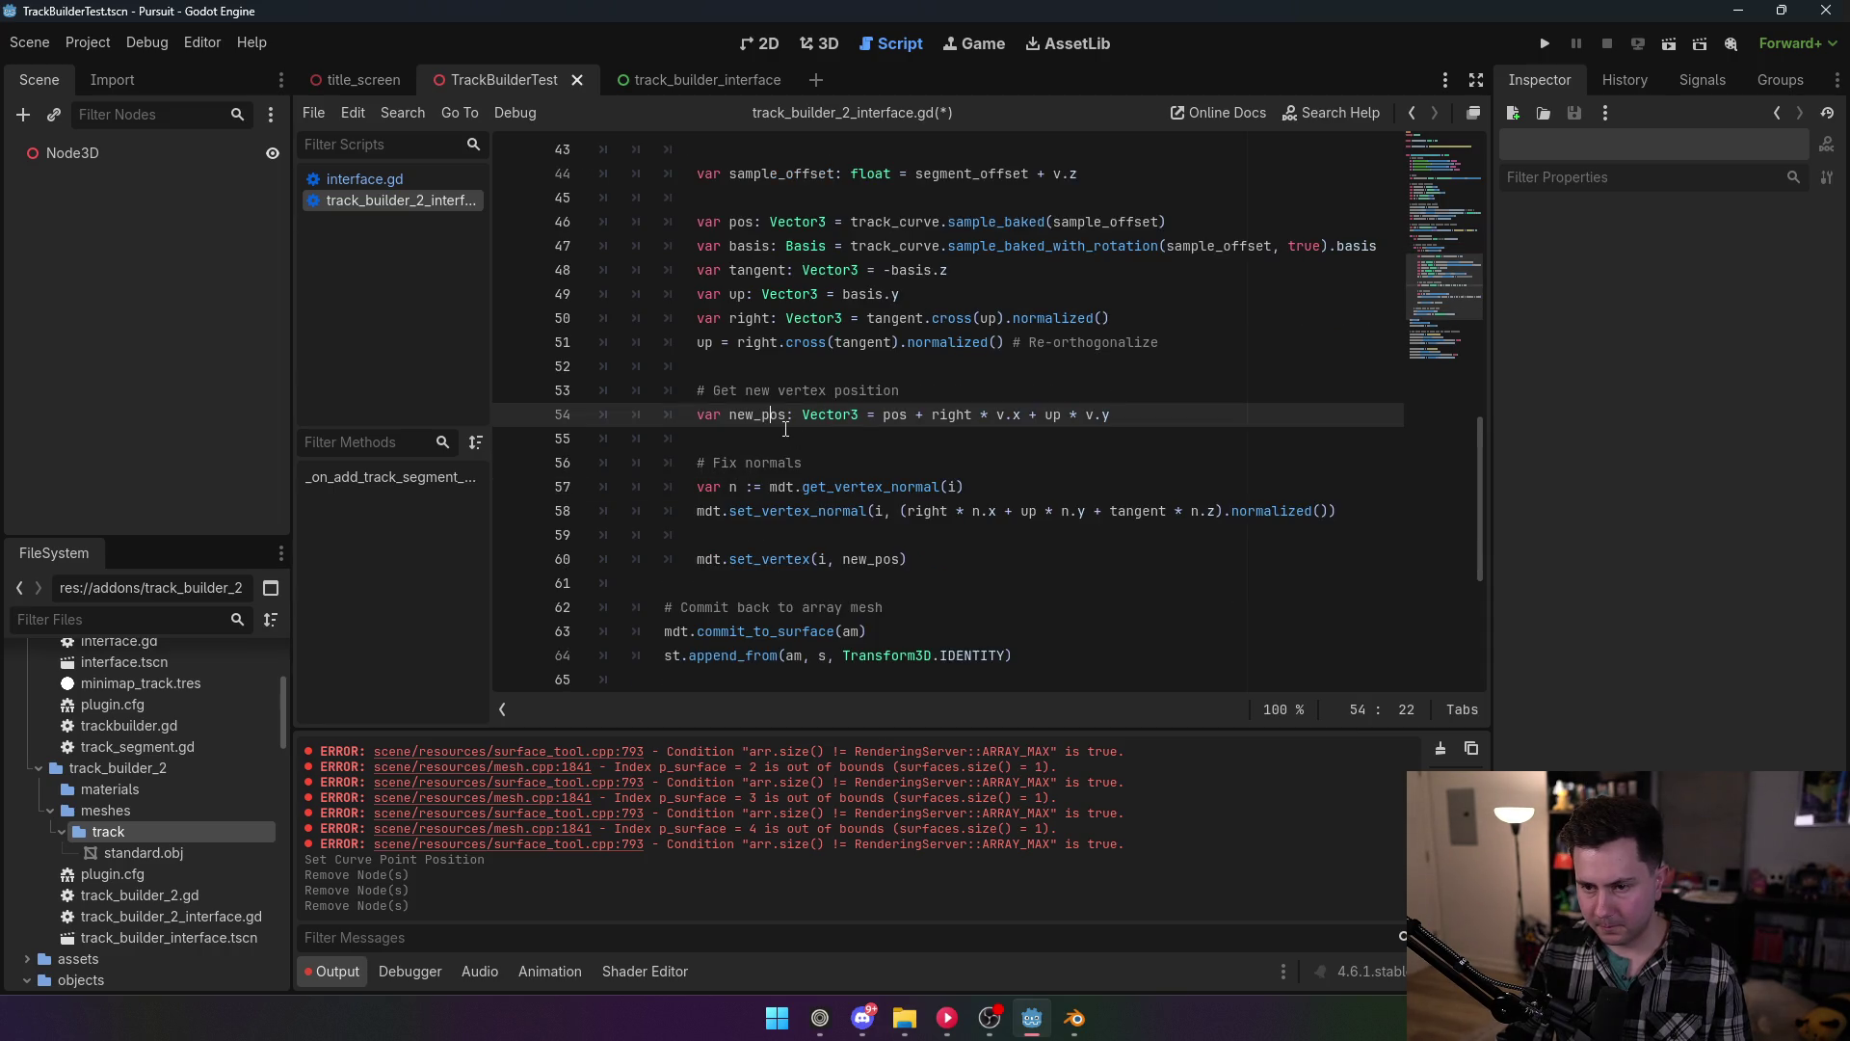
left_click(892, 415)
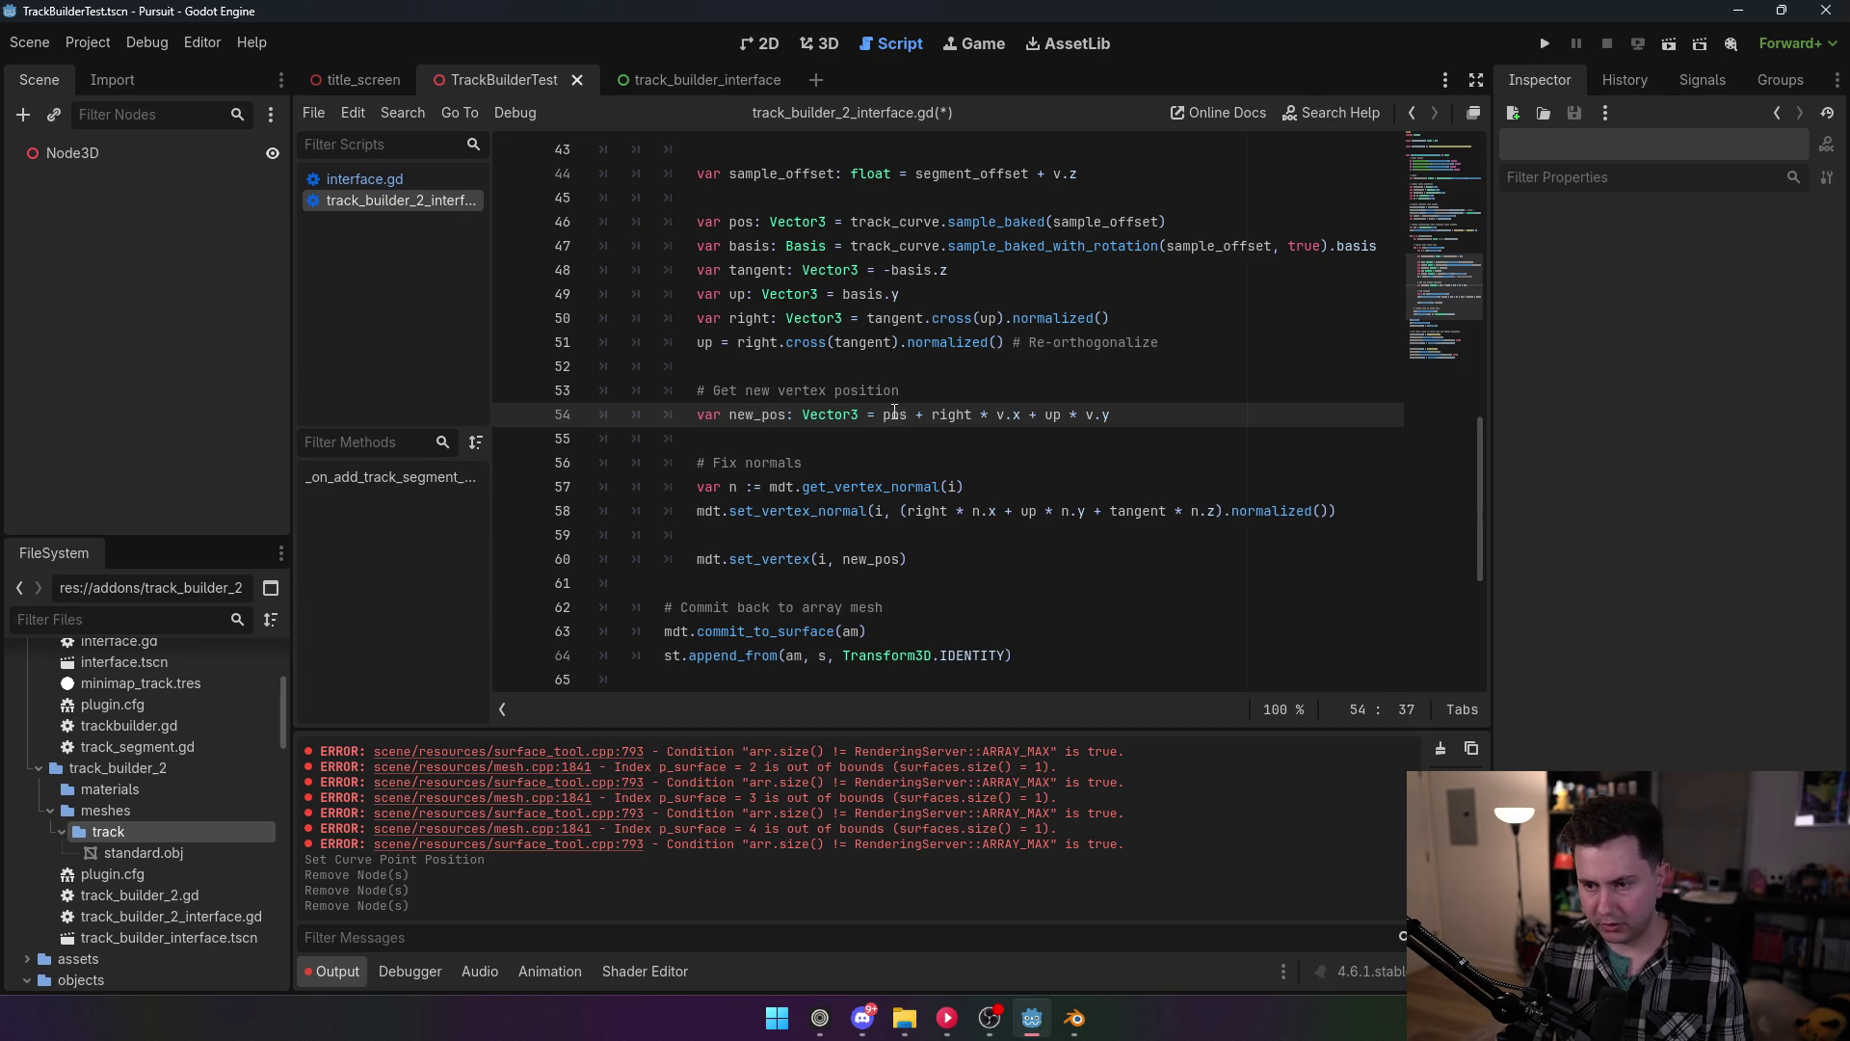
double_click(959, 414)
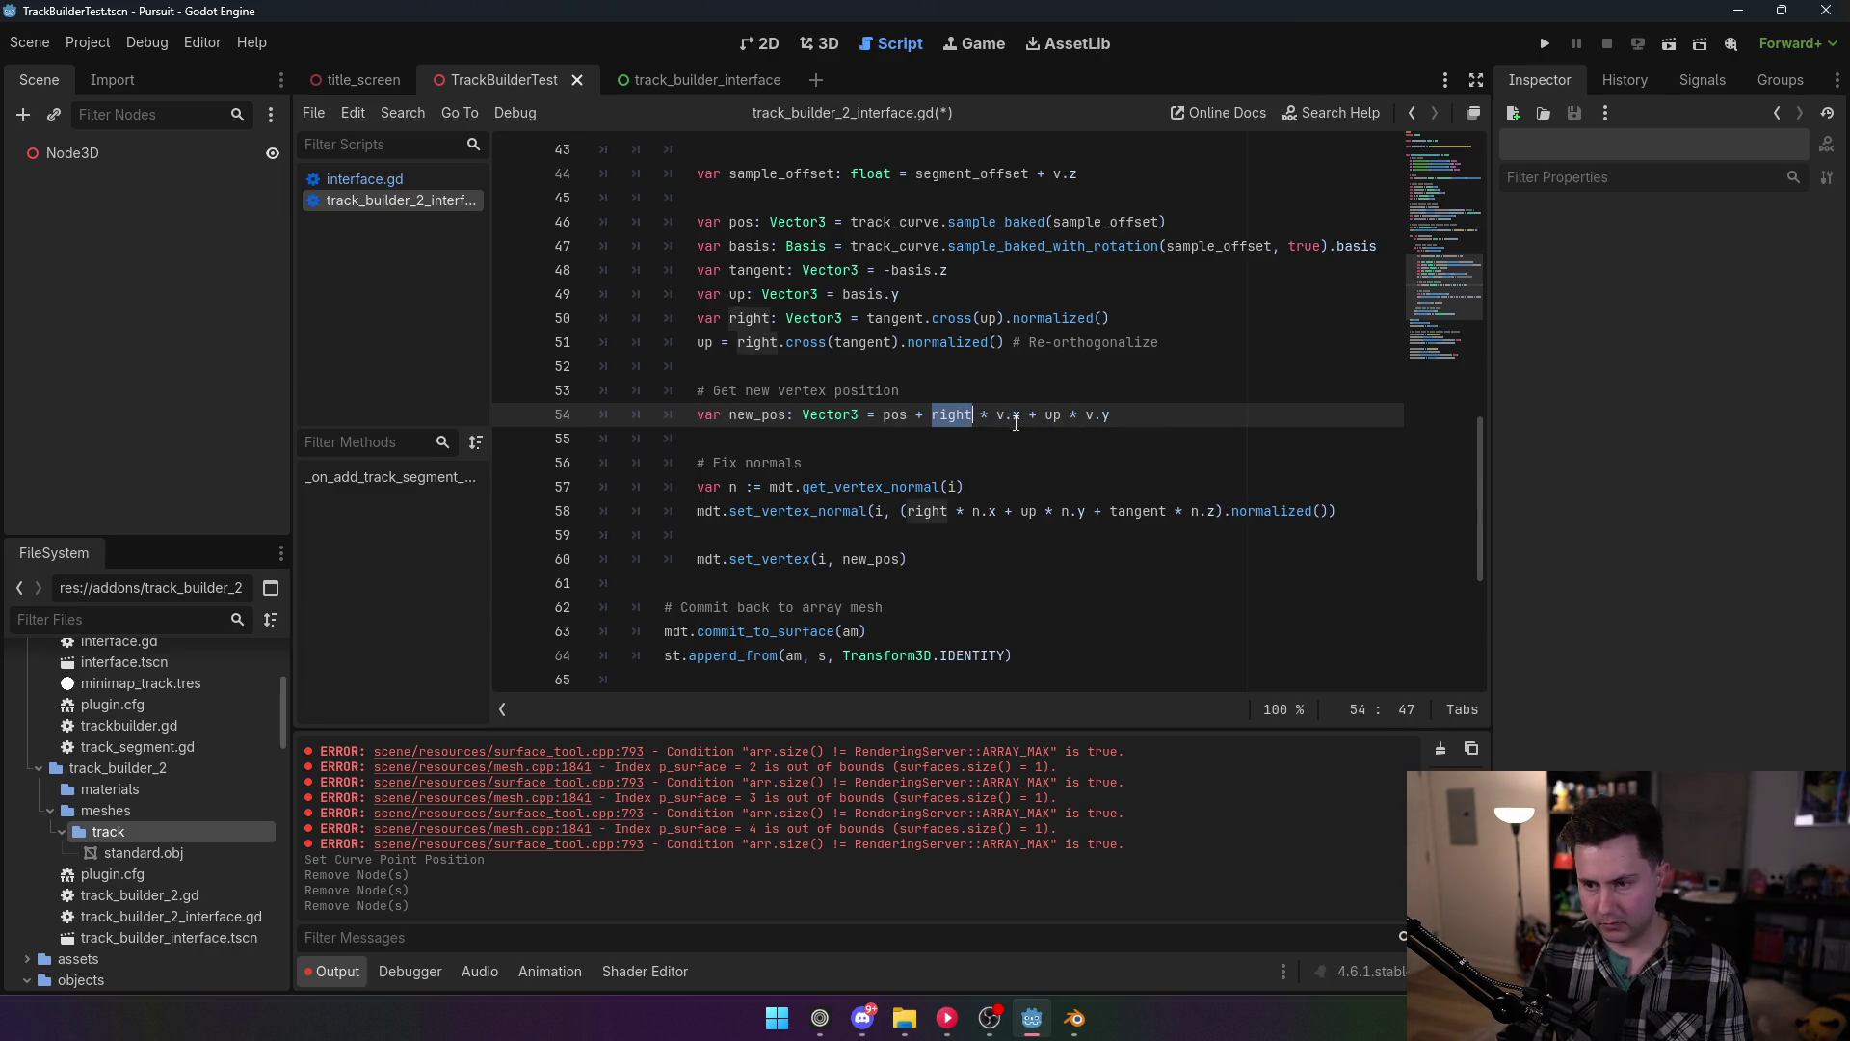
left_click_drag(1018, 416, 932, 414)
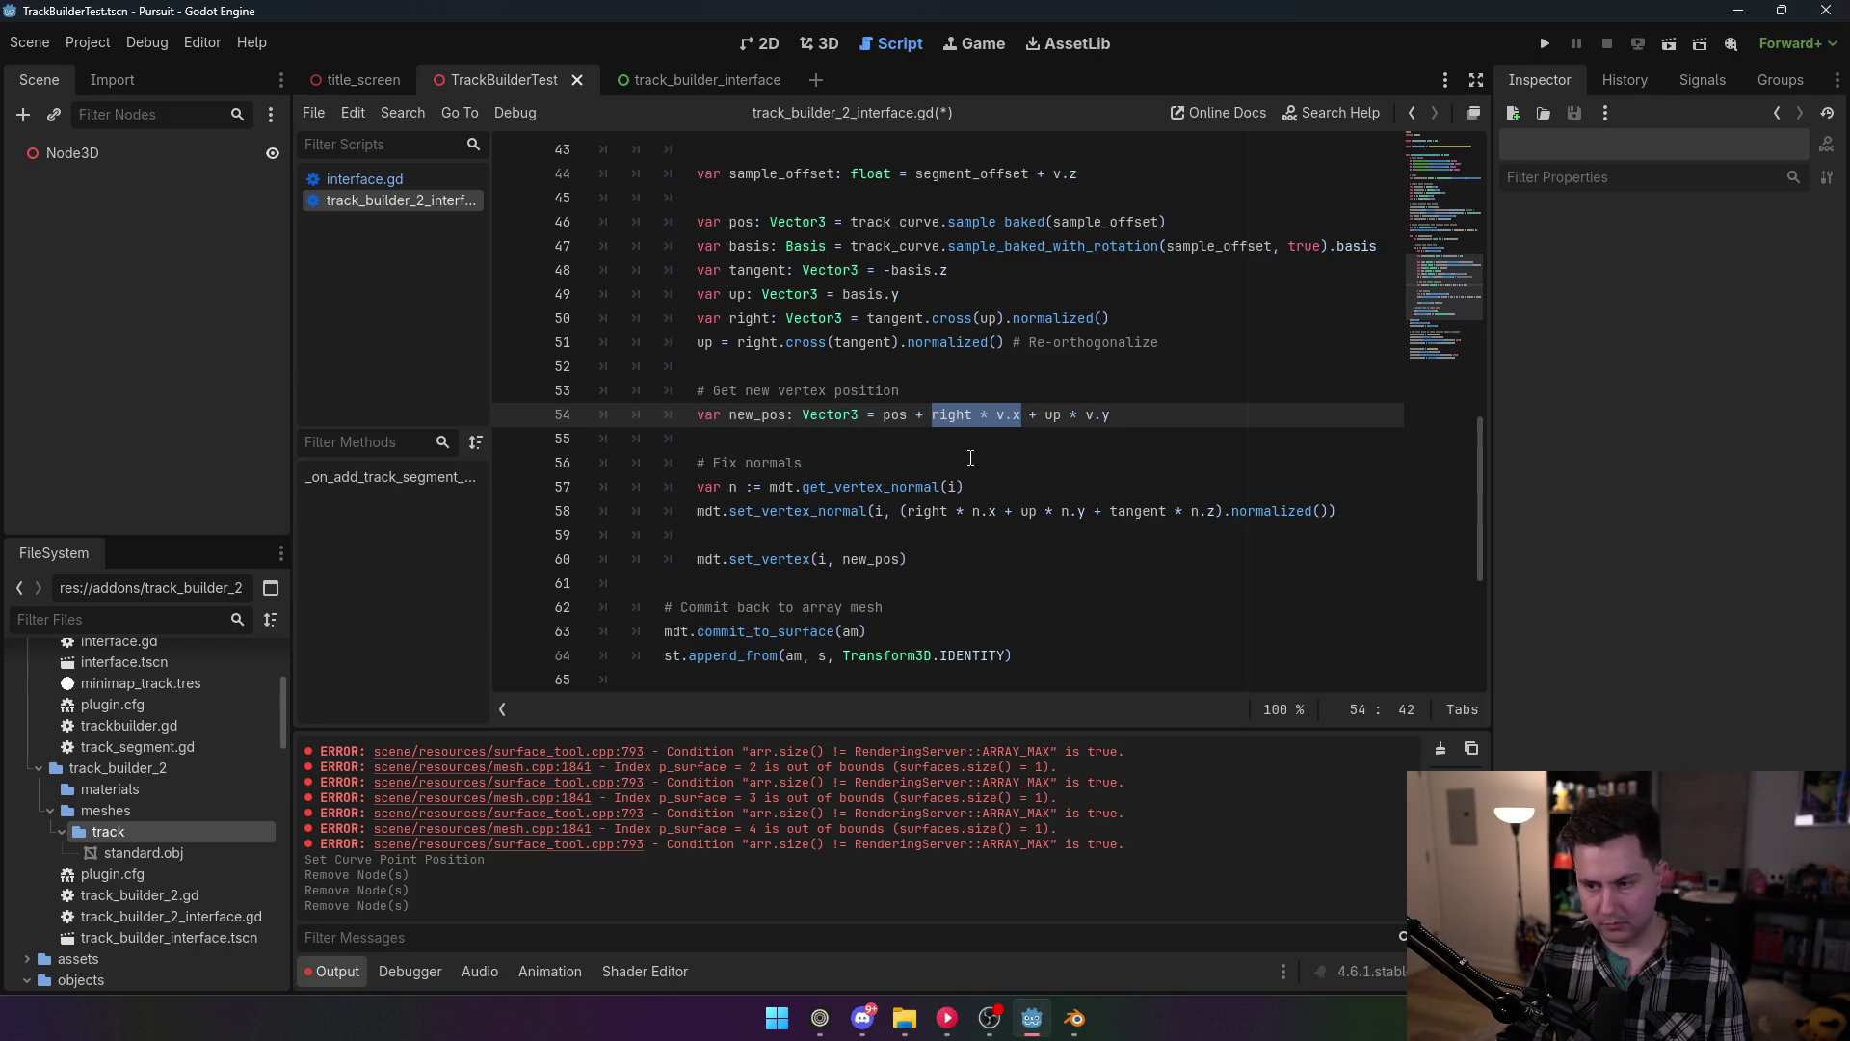
left_click_drag(1046, 415, 1110, 417)
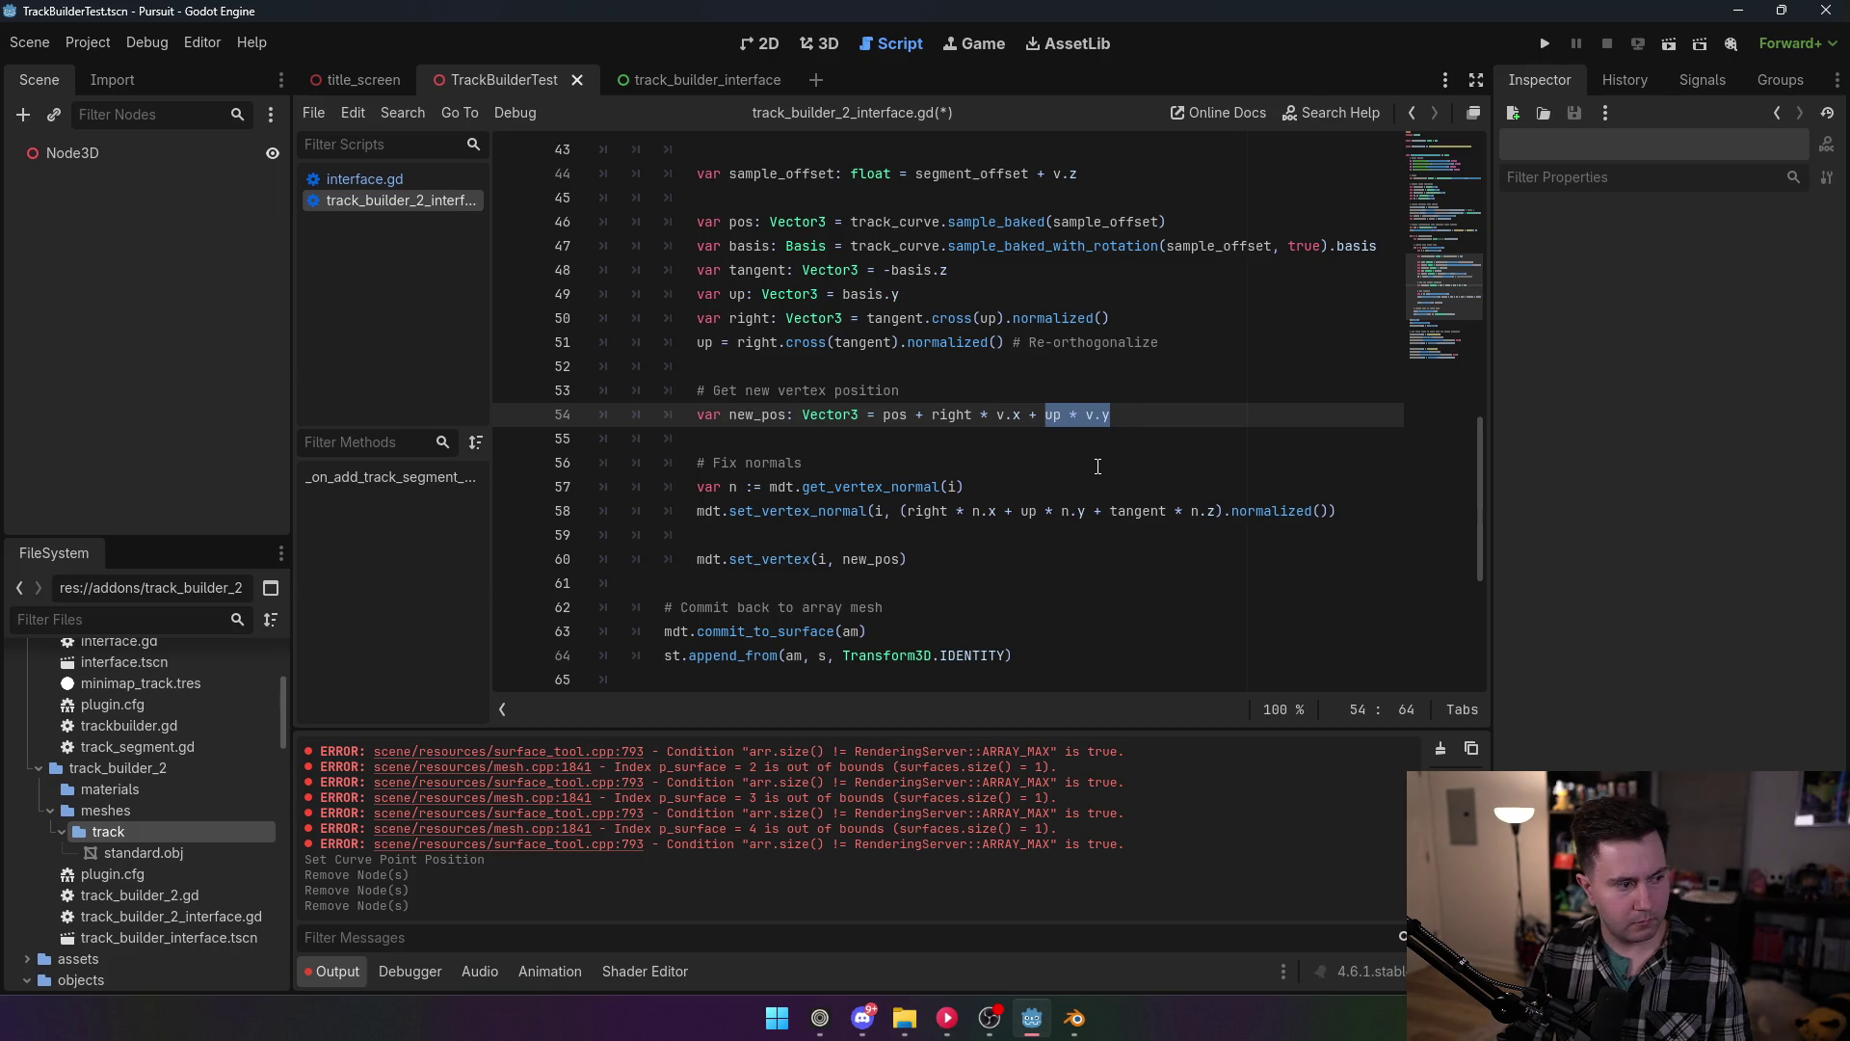
left_click(1012, 559)
key("shift+Home")
key("ctrl+c")
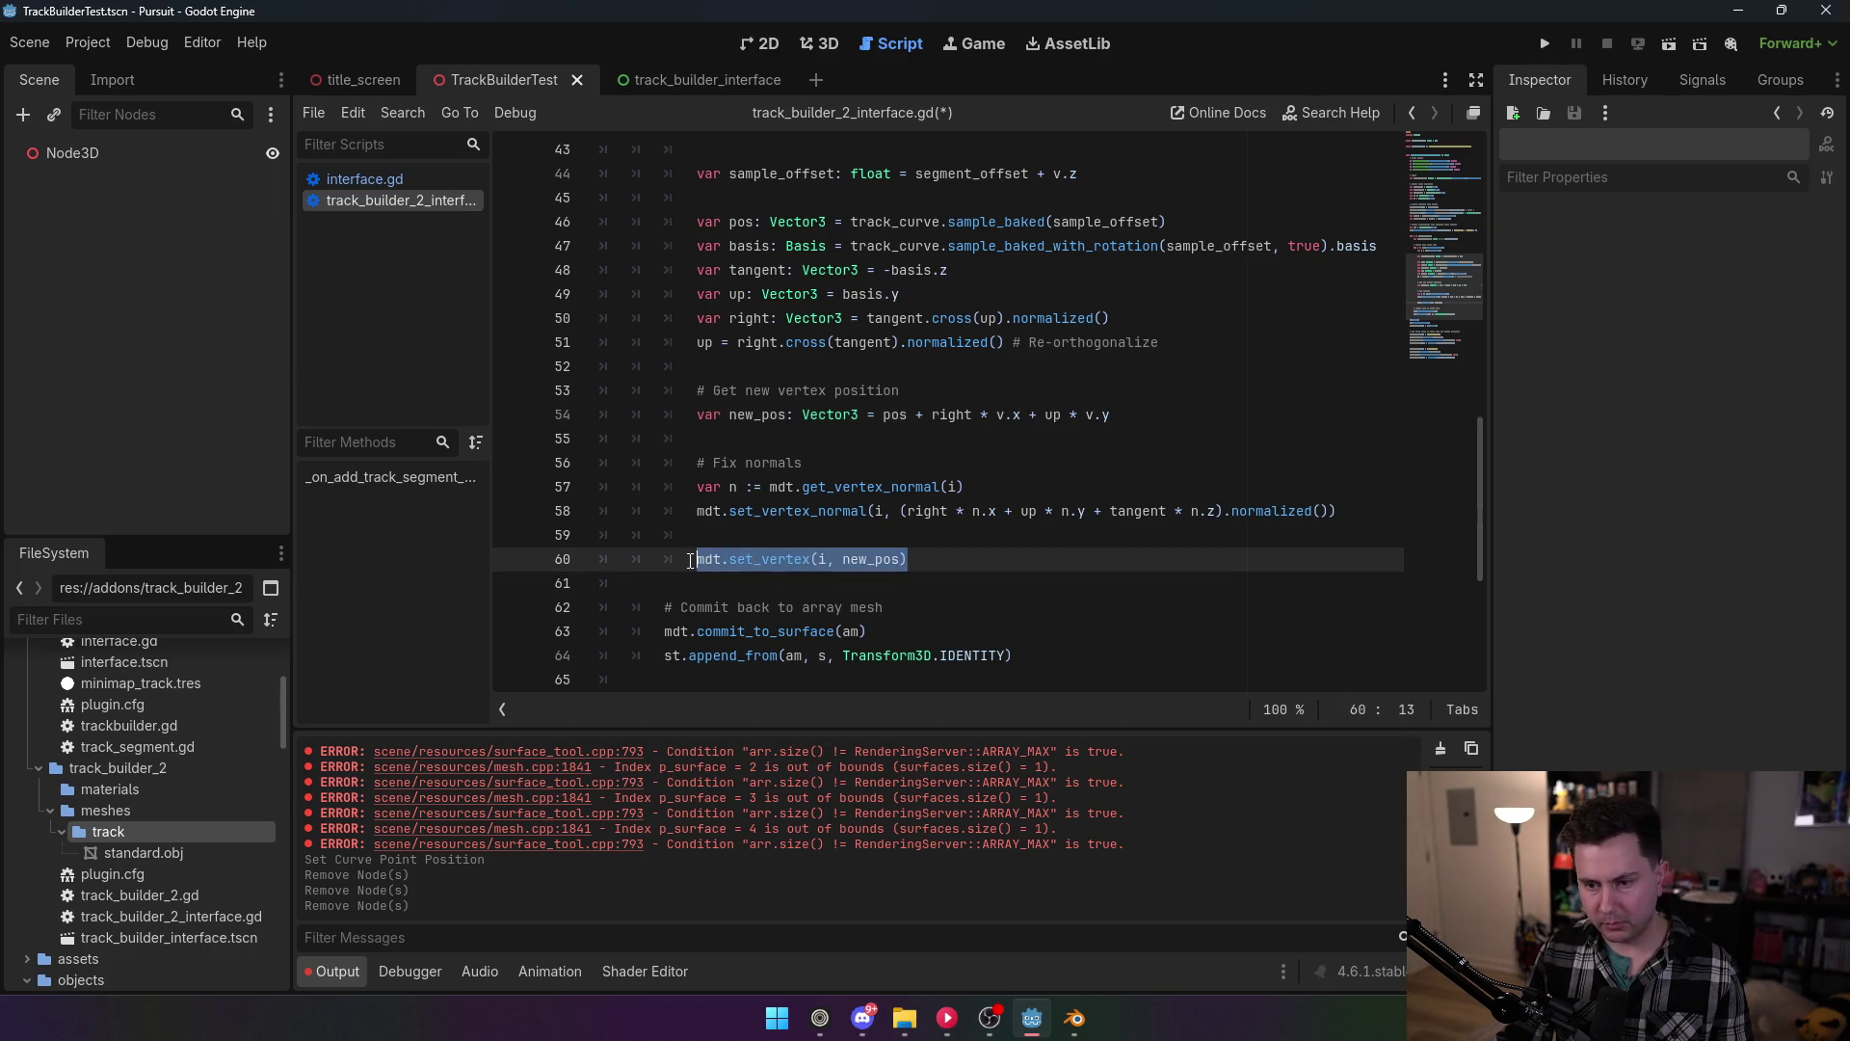
key("BackSpace")
left_click(1189, 410)
key("Return")
key("ctrl+v")
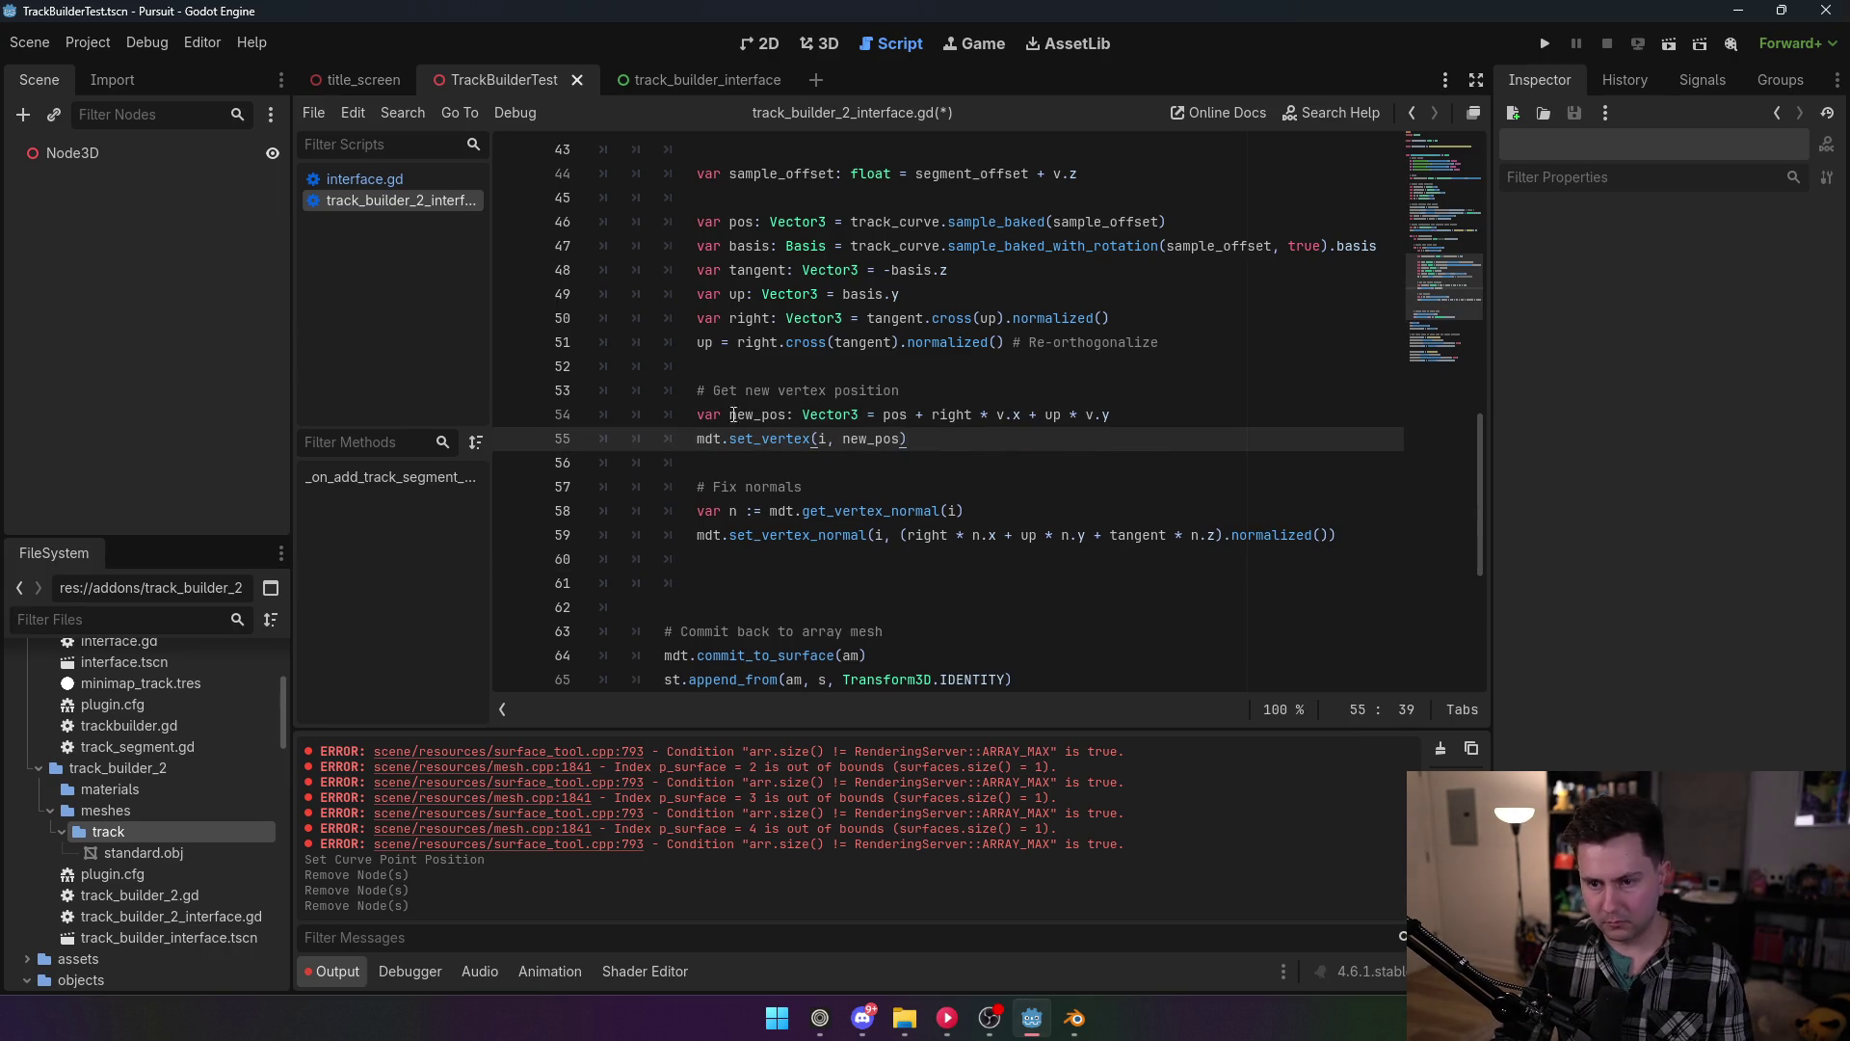
double_click(721, 391)
type("Set")
left_click(833, 346)
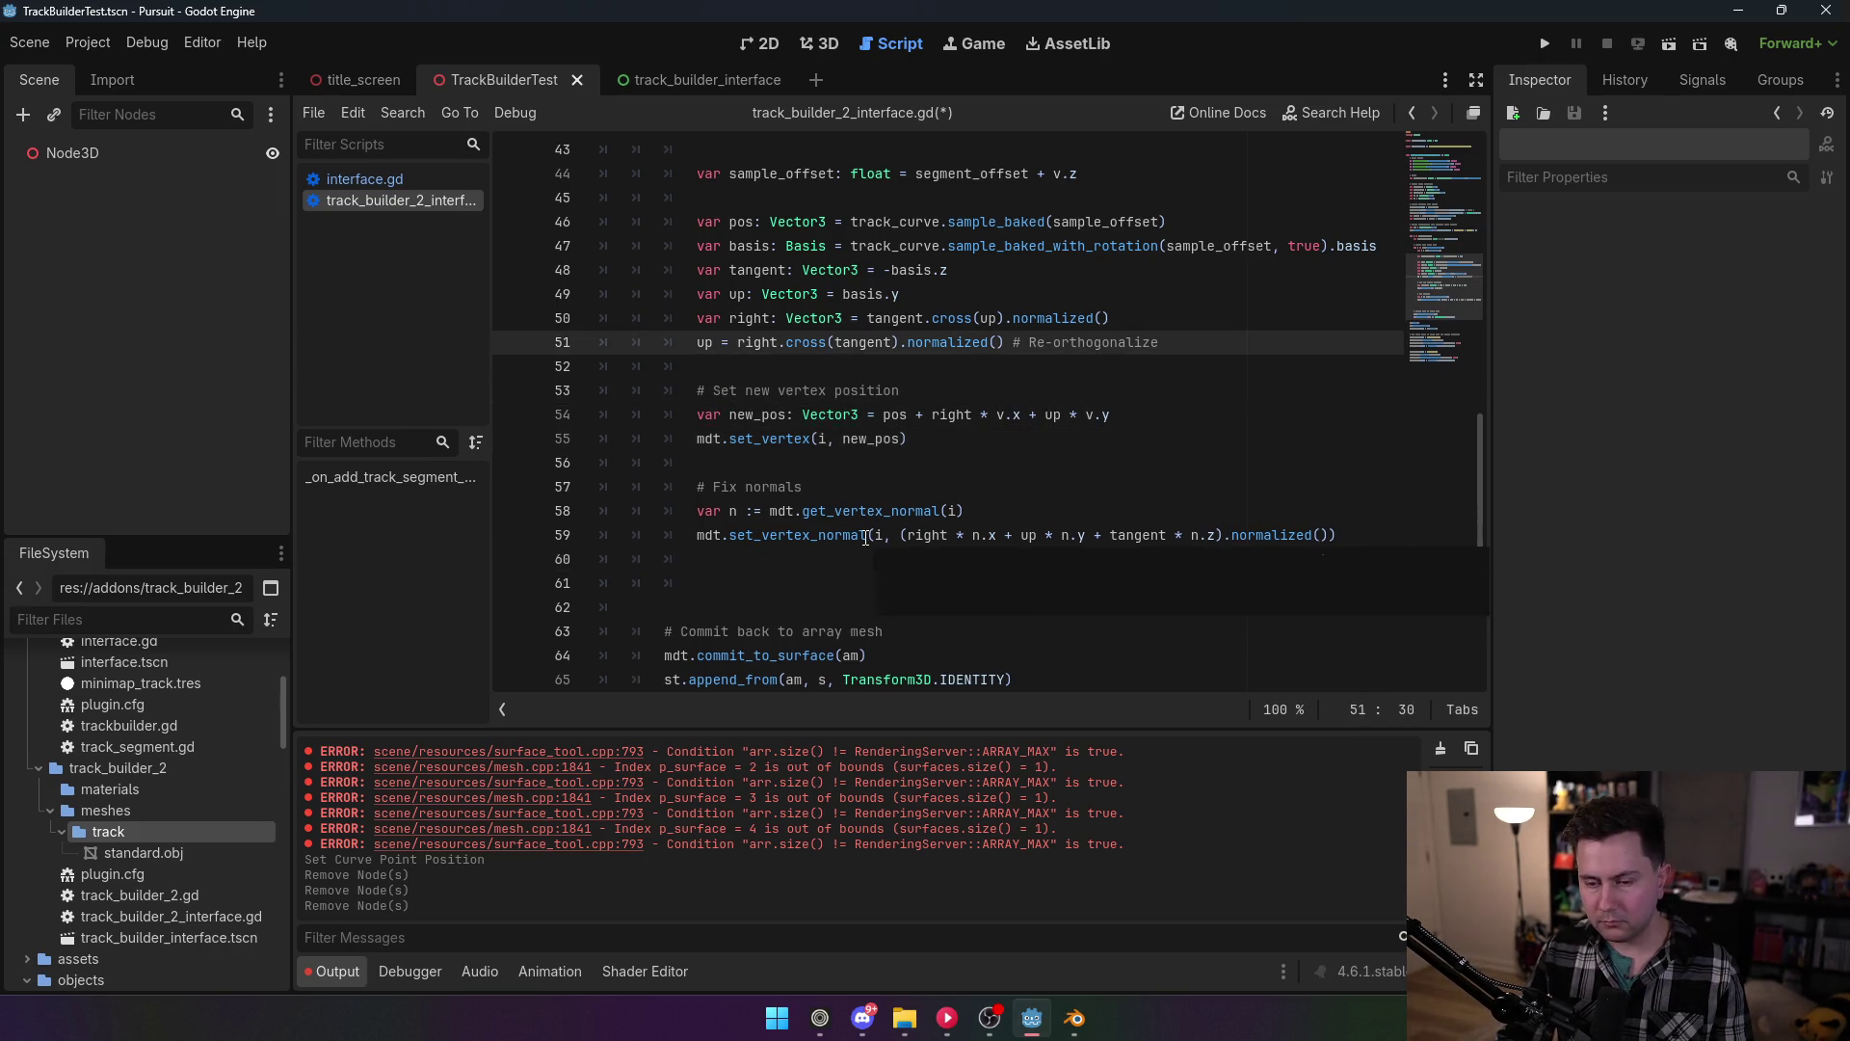
left_click(817, 560)
left_click(835, 585)
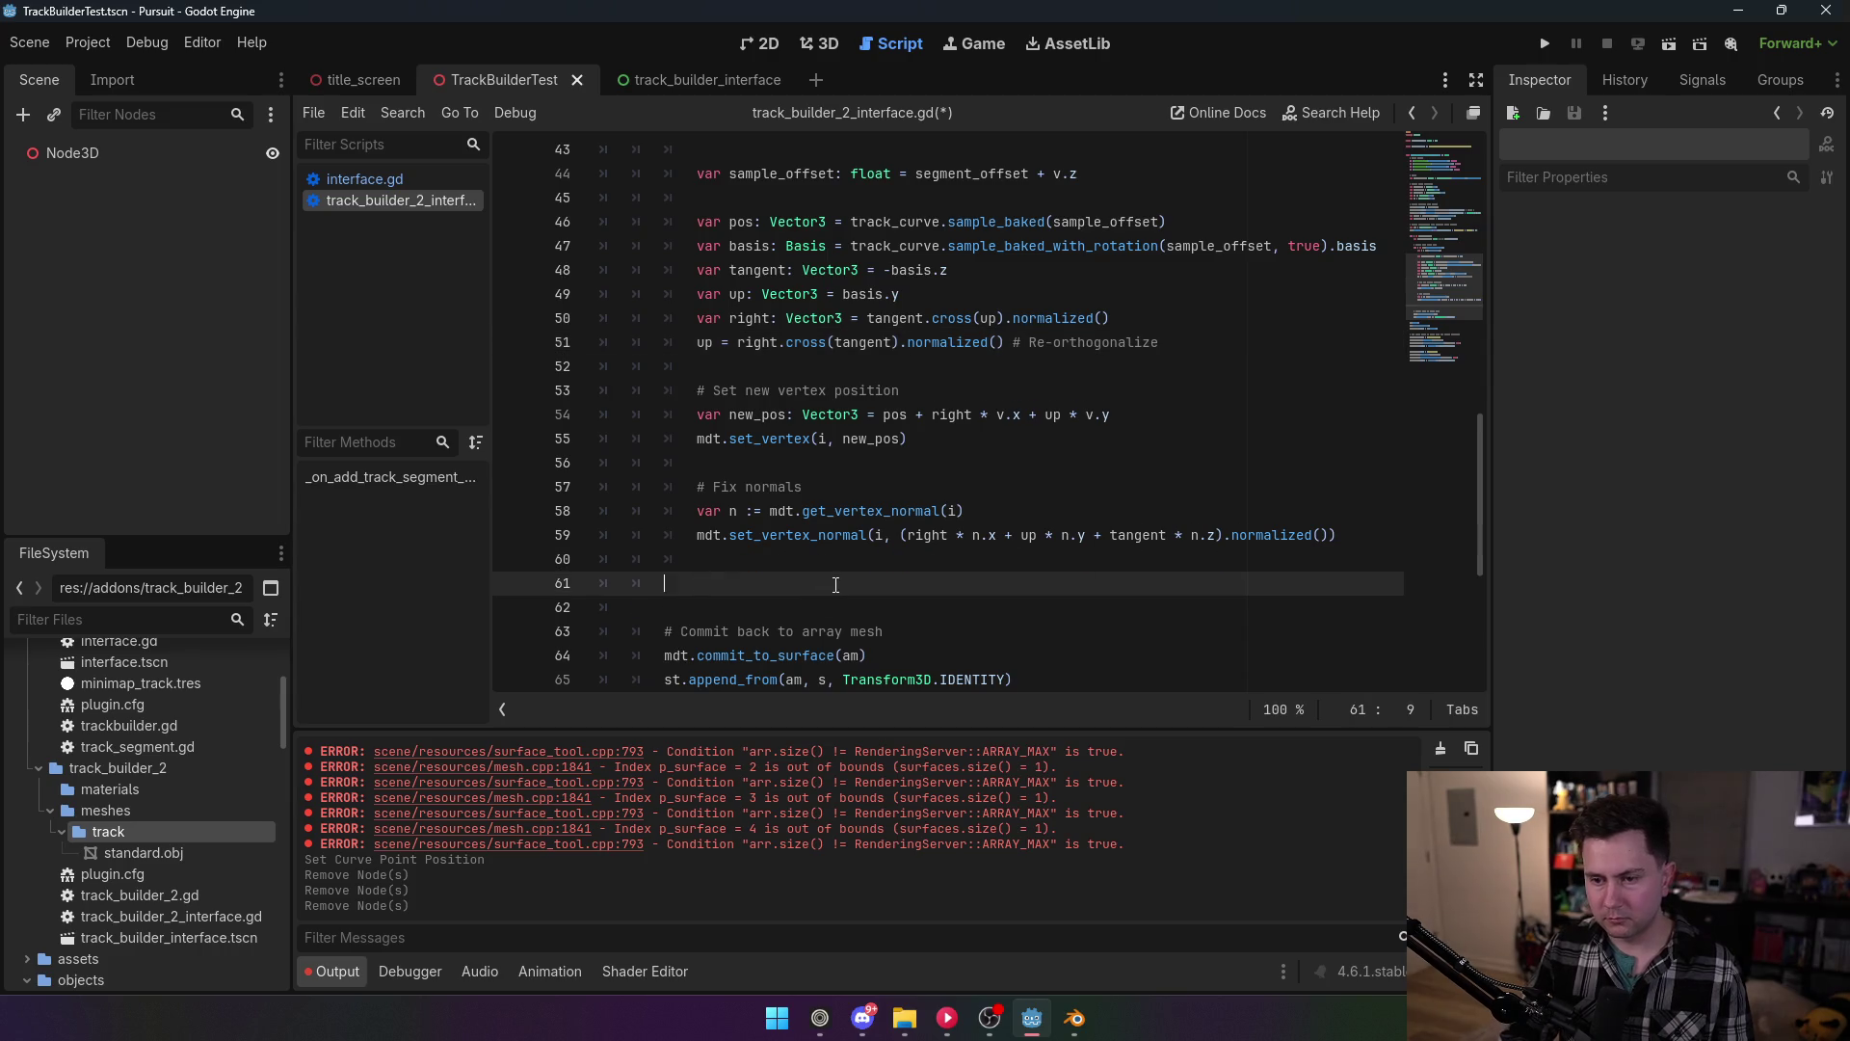
key("BackSpace")
key("BackSpace")
key("BackSpace")
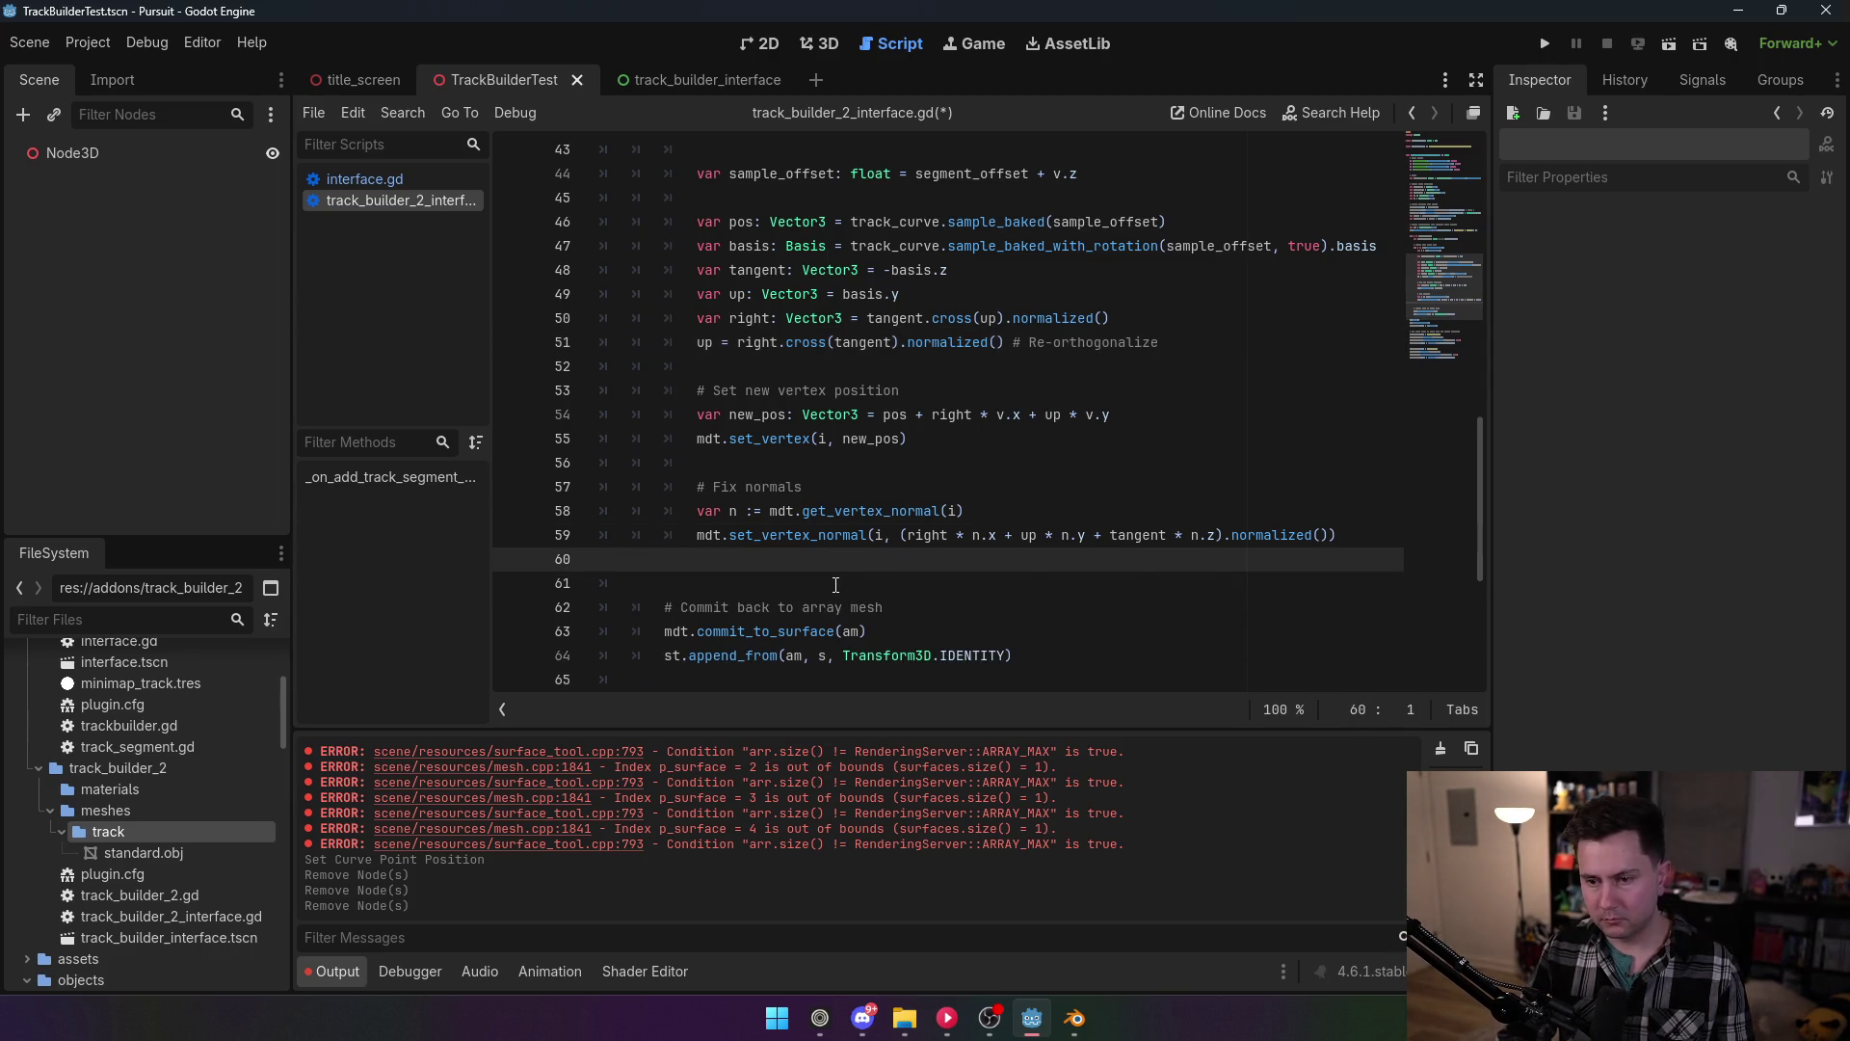
key("BackSpace")
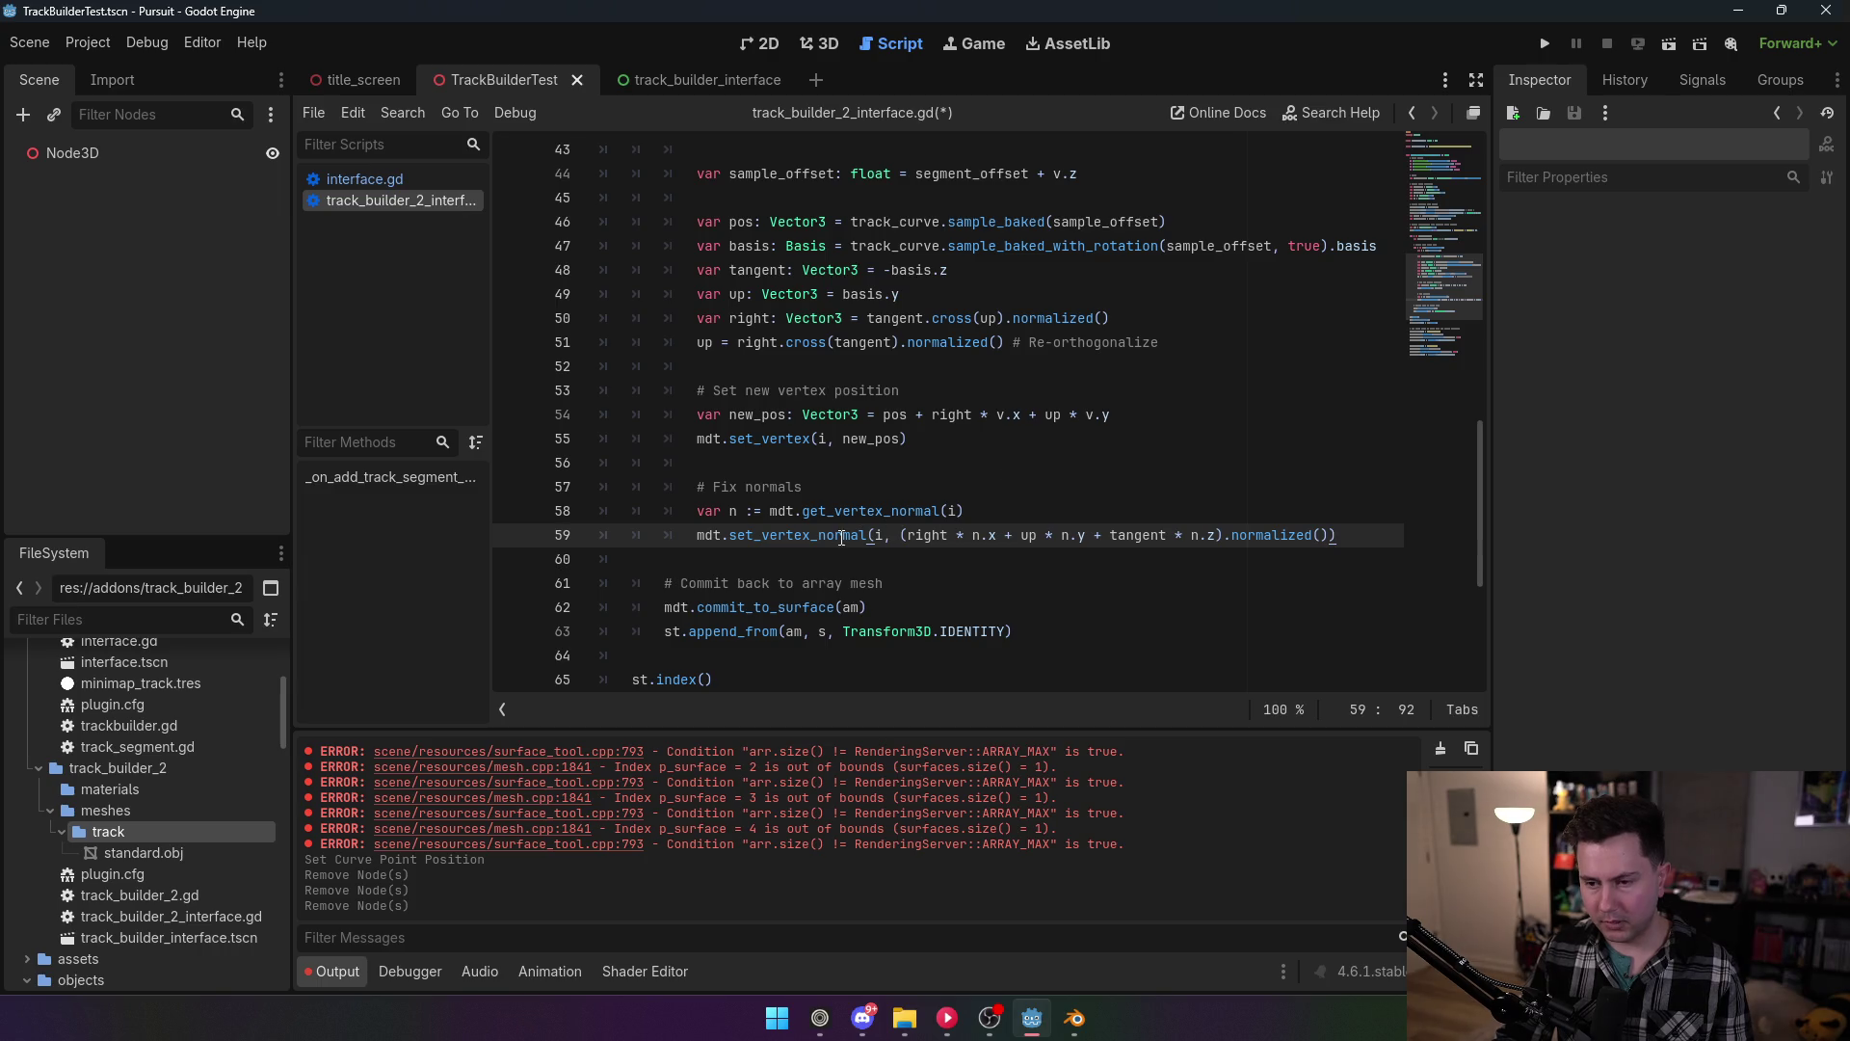
double_click(943, 535)
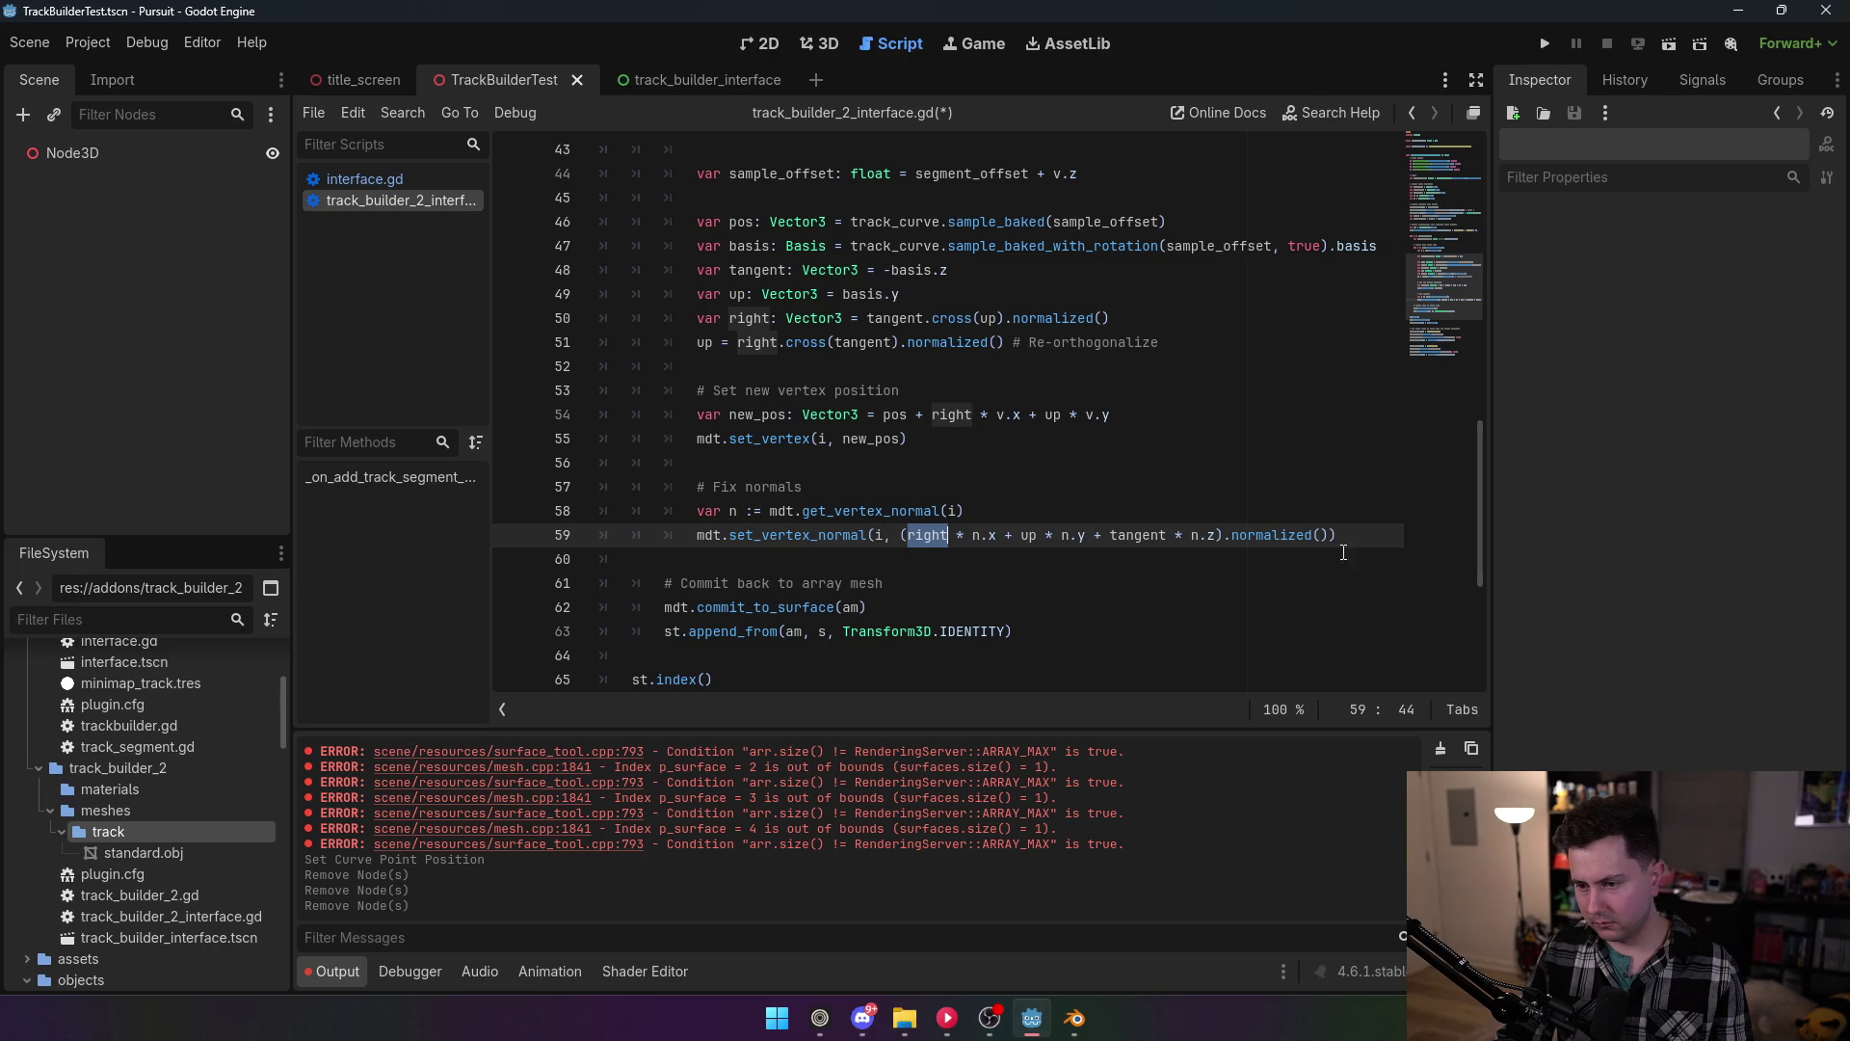
left_click_drag(973, 535, 997, 537)
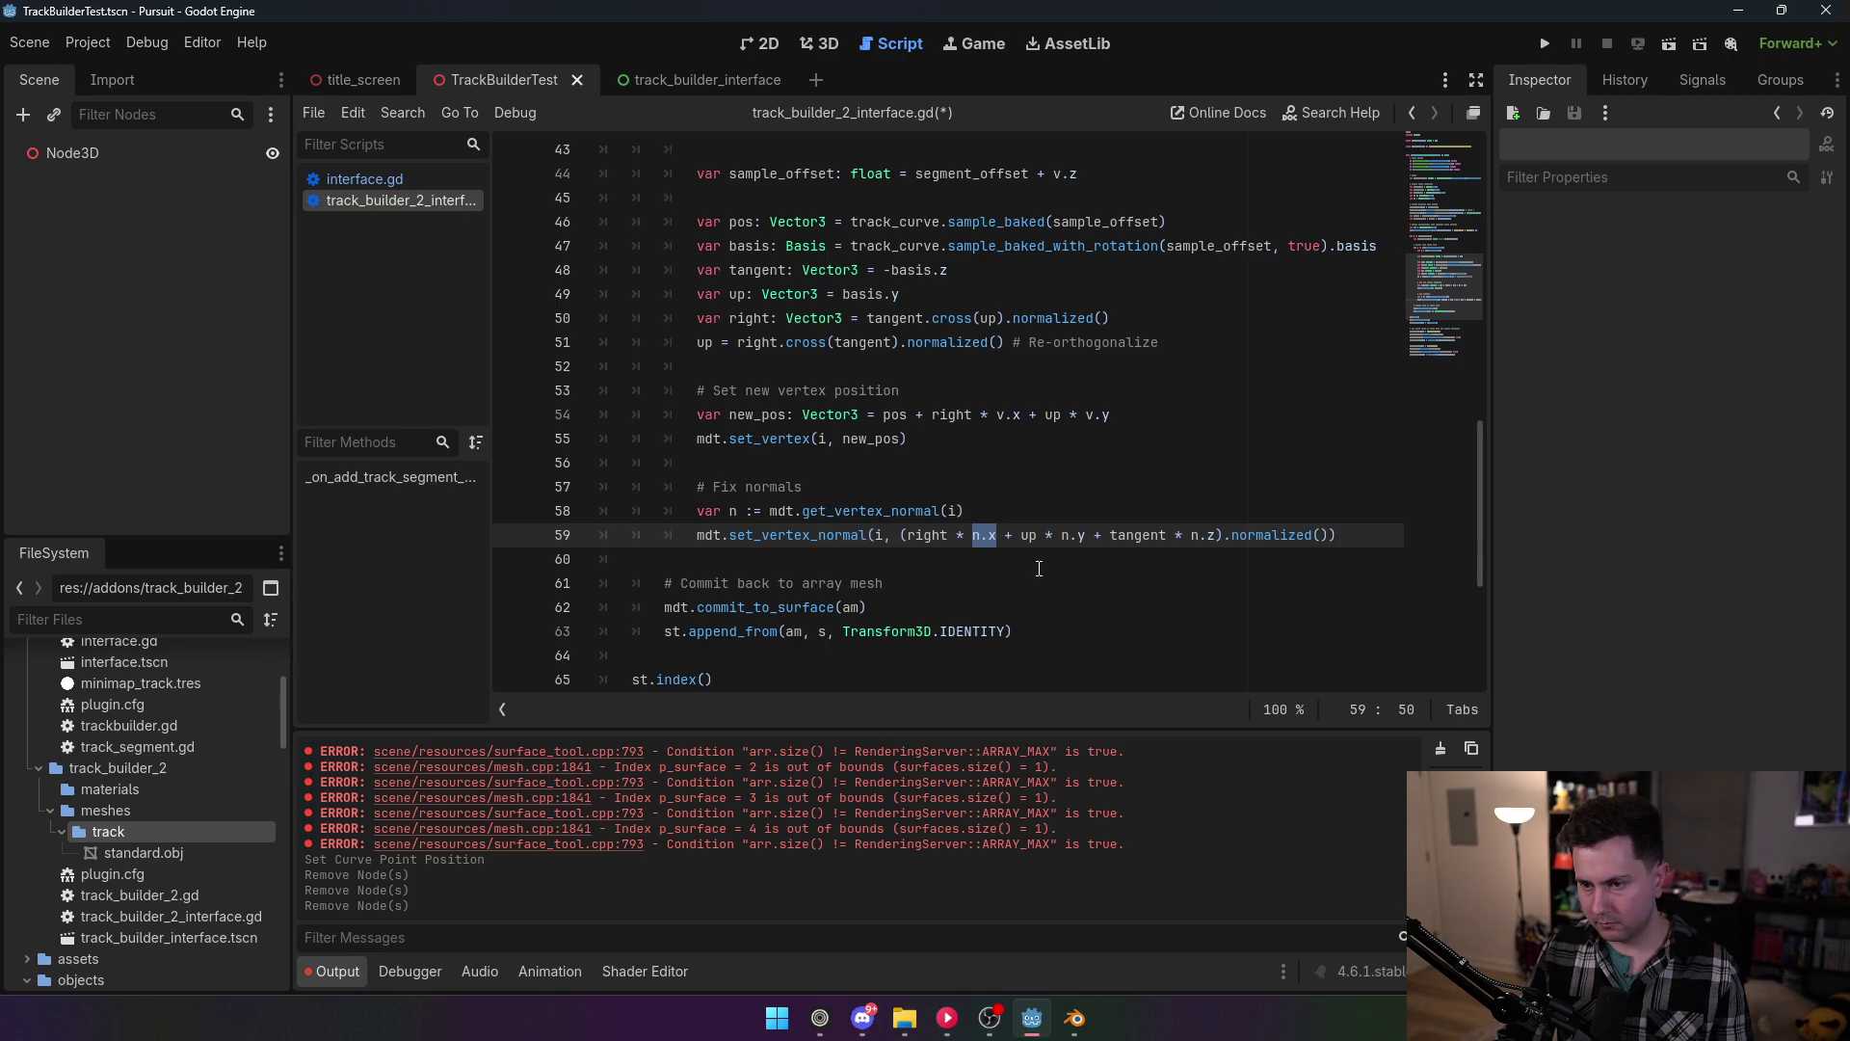
double_click(750, 318)
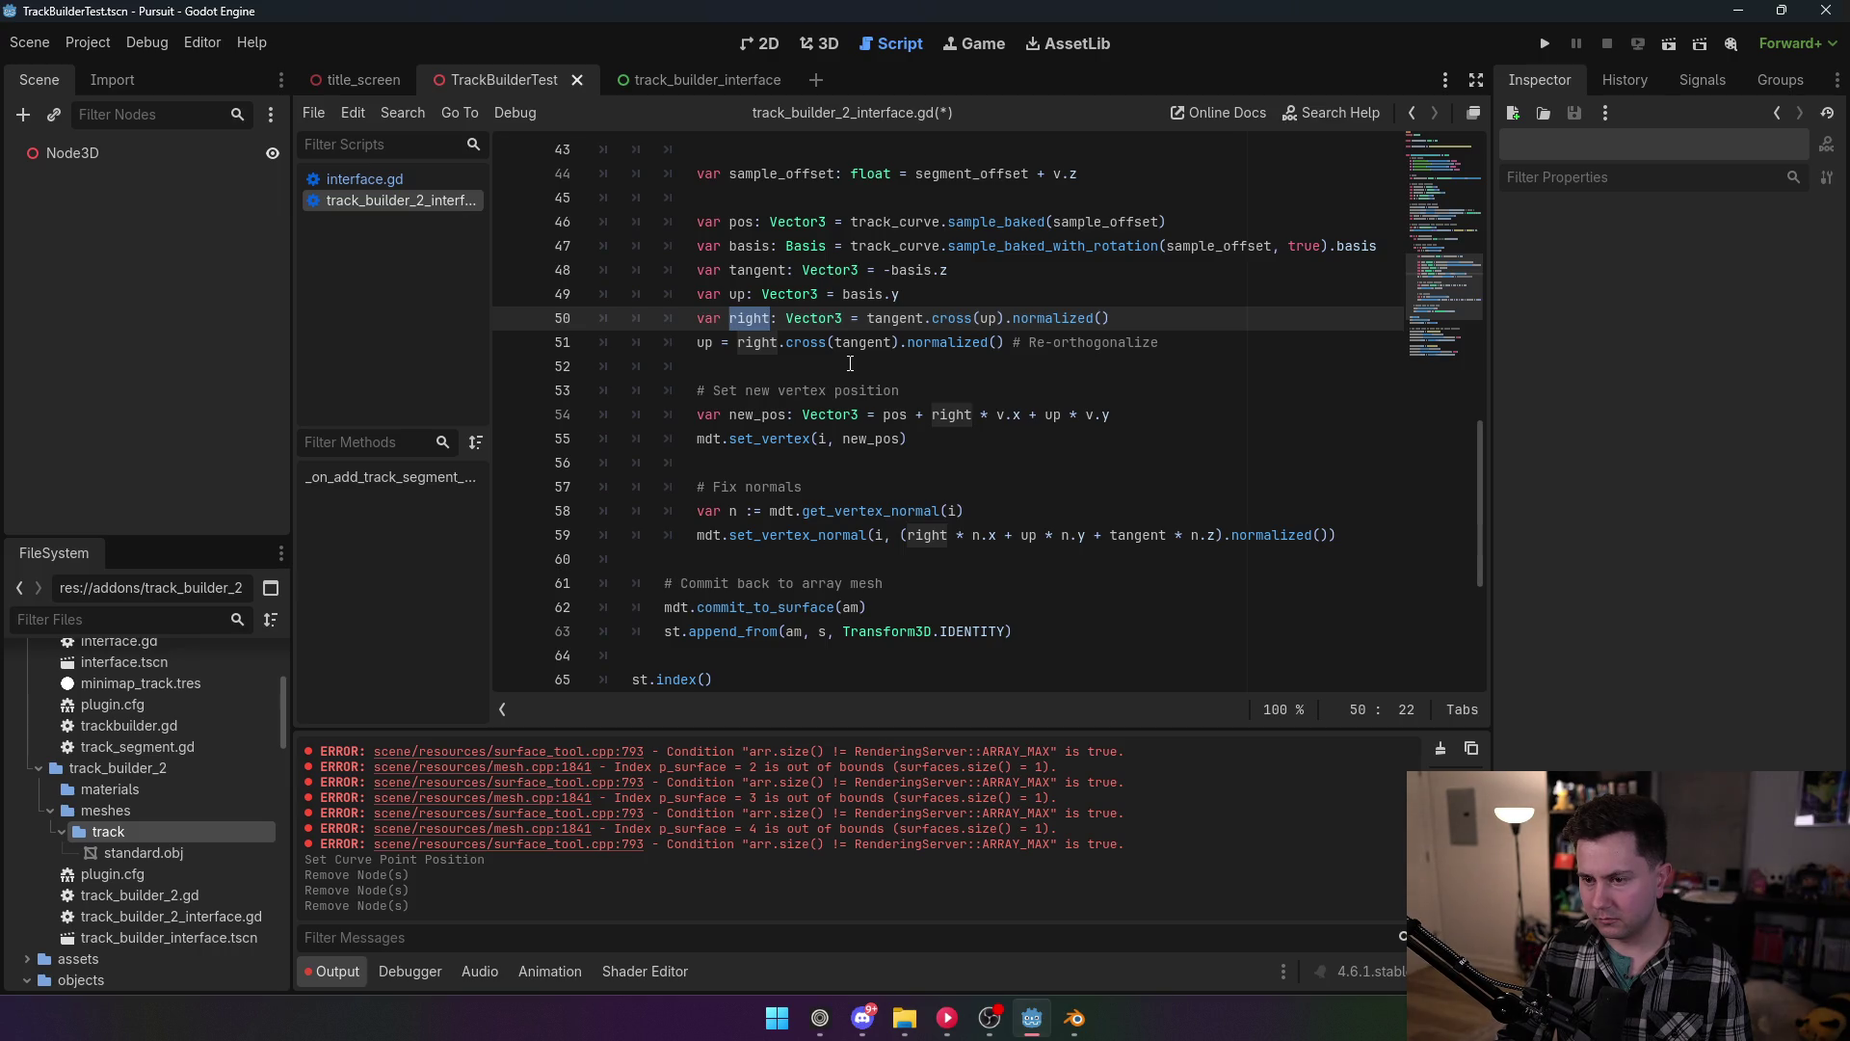
left_click(993, 534)
double_click(926, 535)
left_click(975, 535)
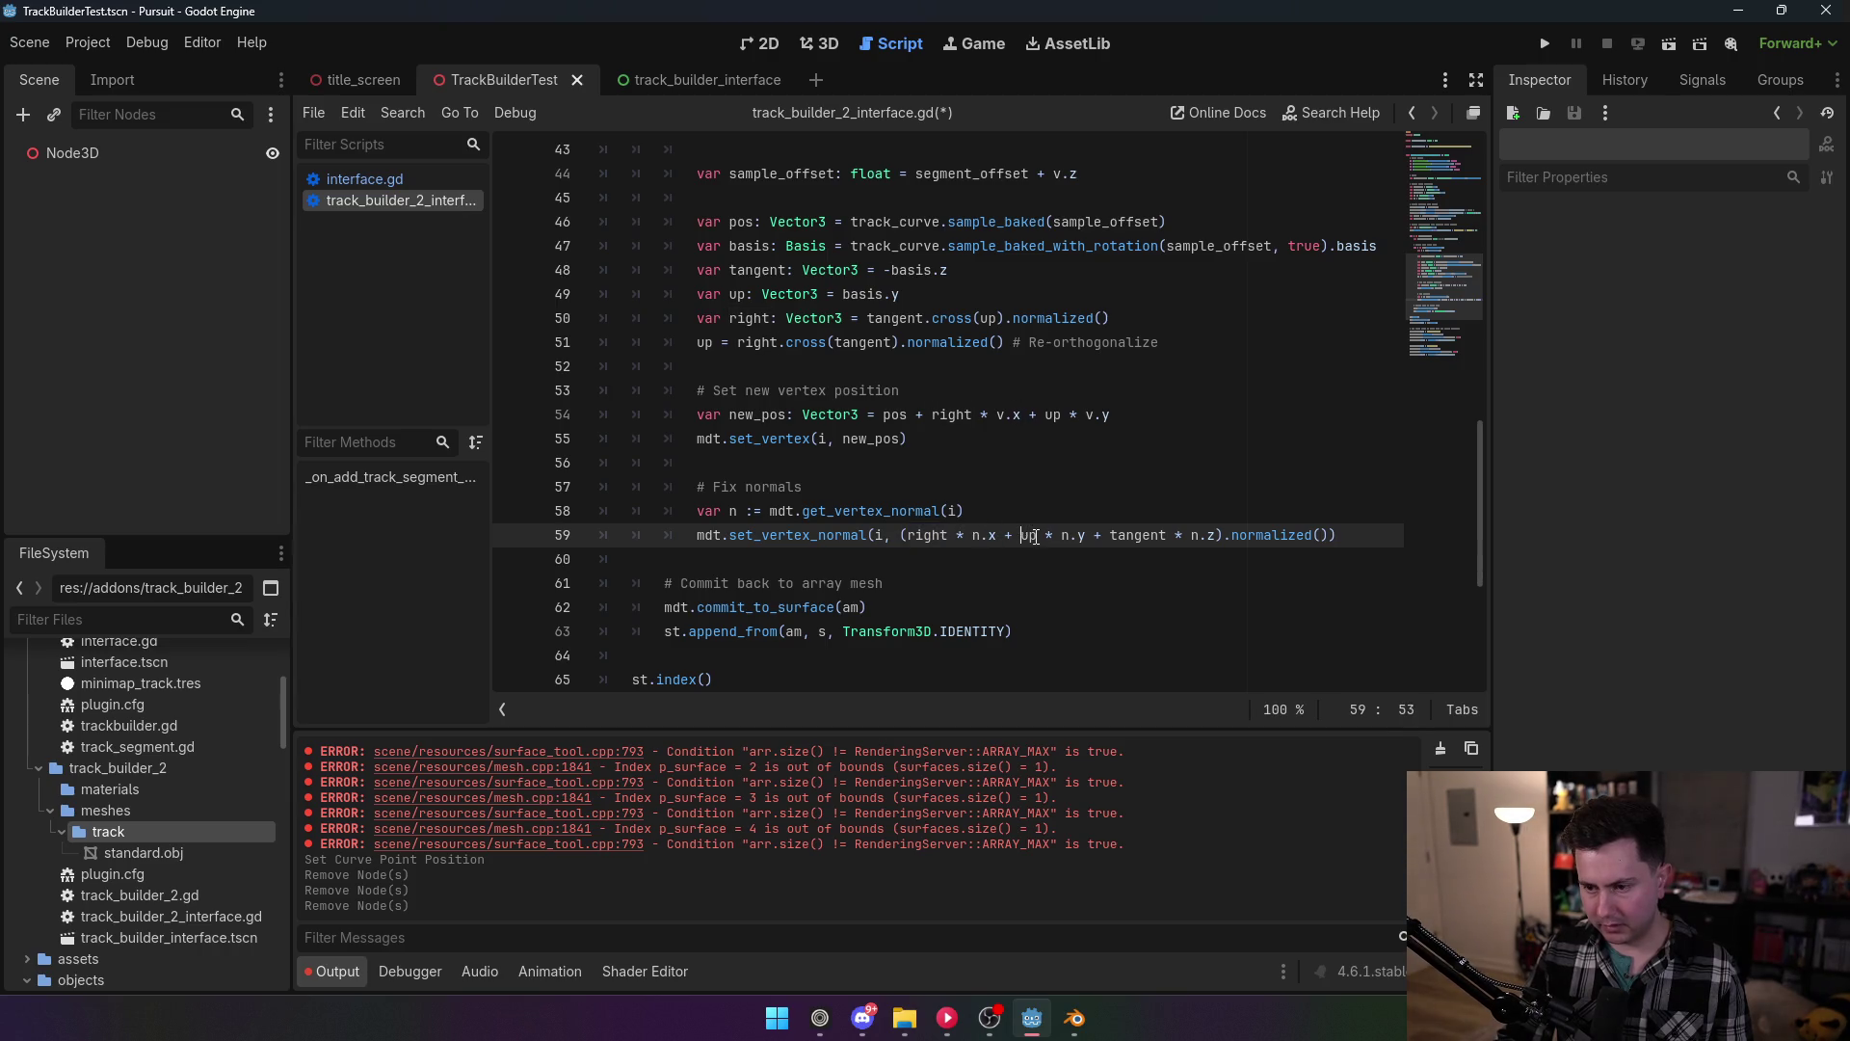
left_click_drag(1035, 535, 972, 534)
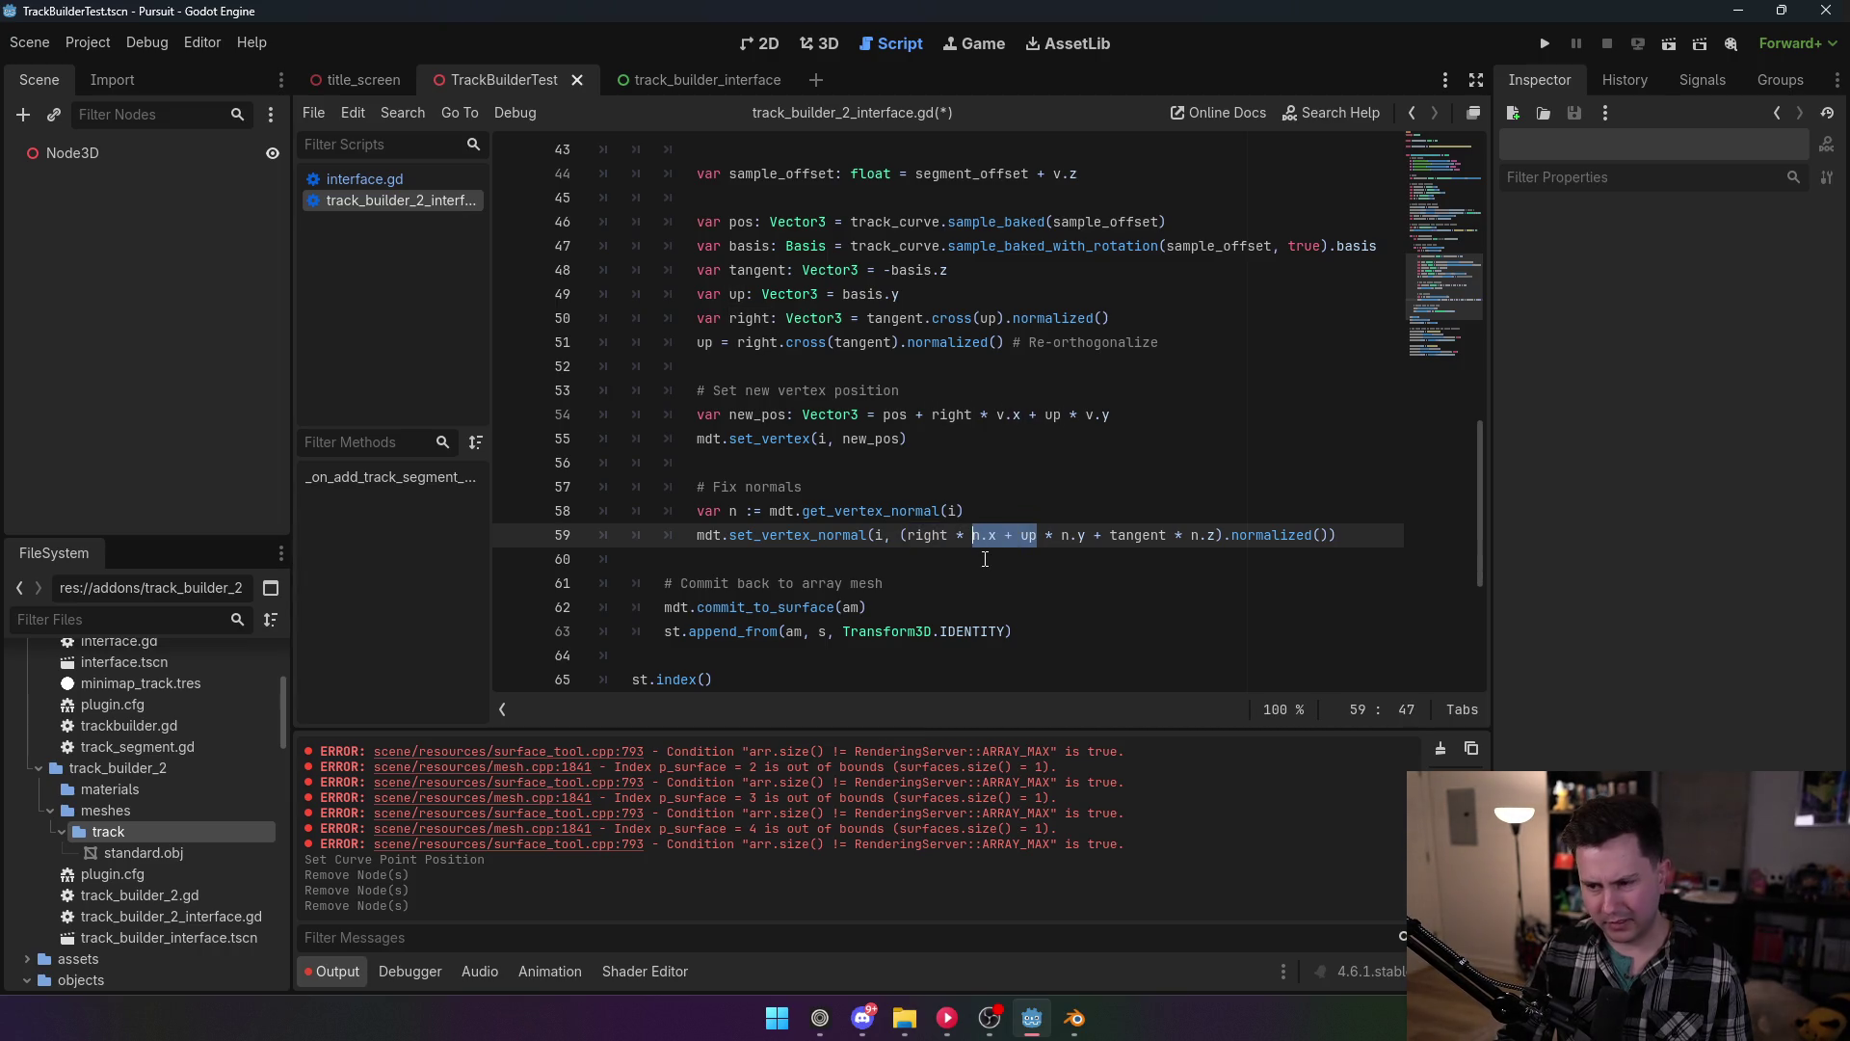
left_click_drag(1060, 535, 1162, 537)
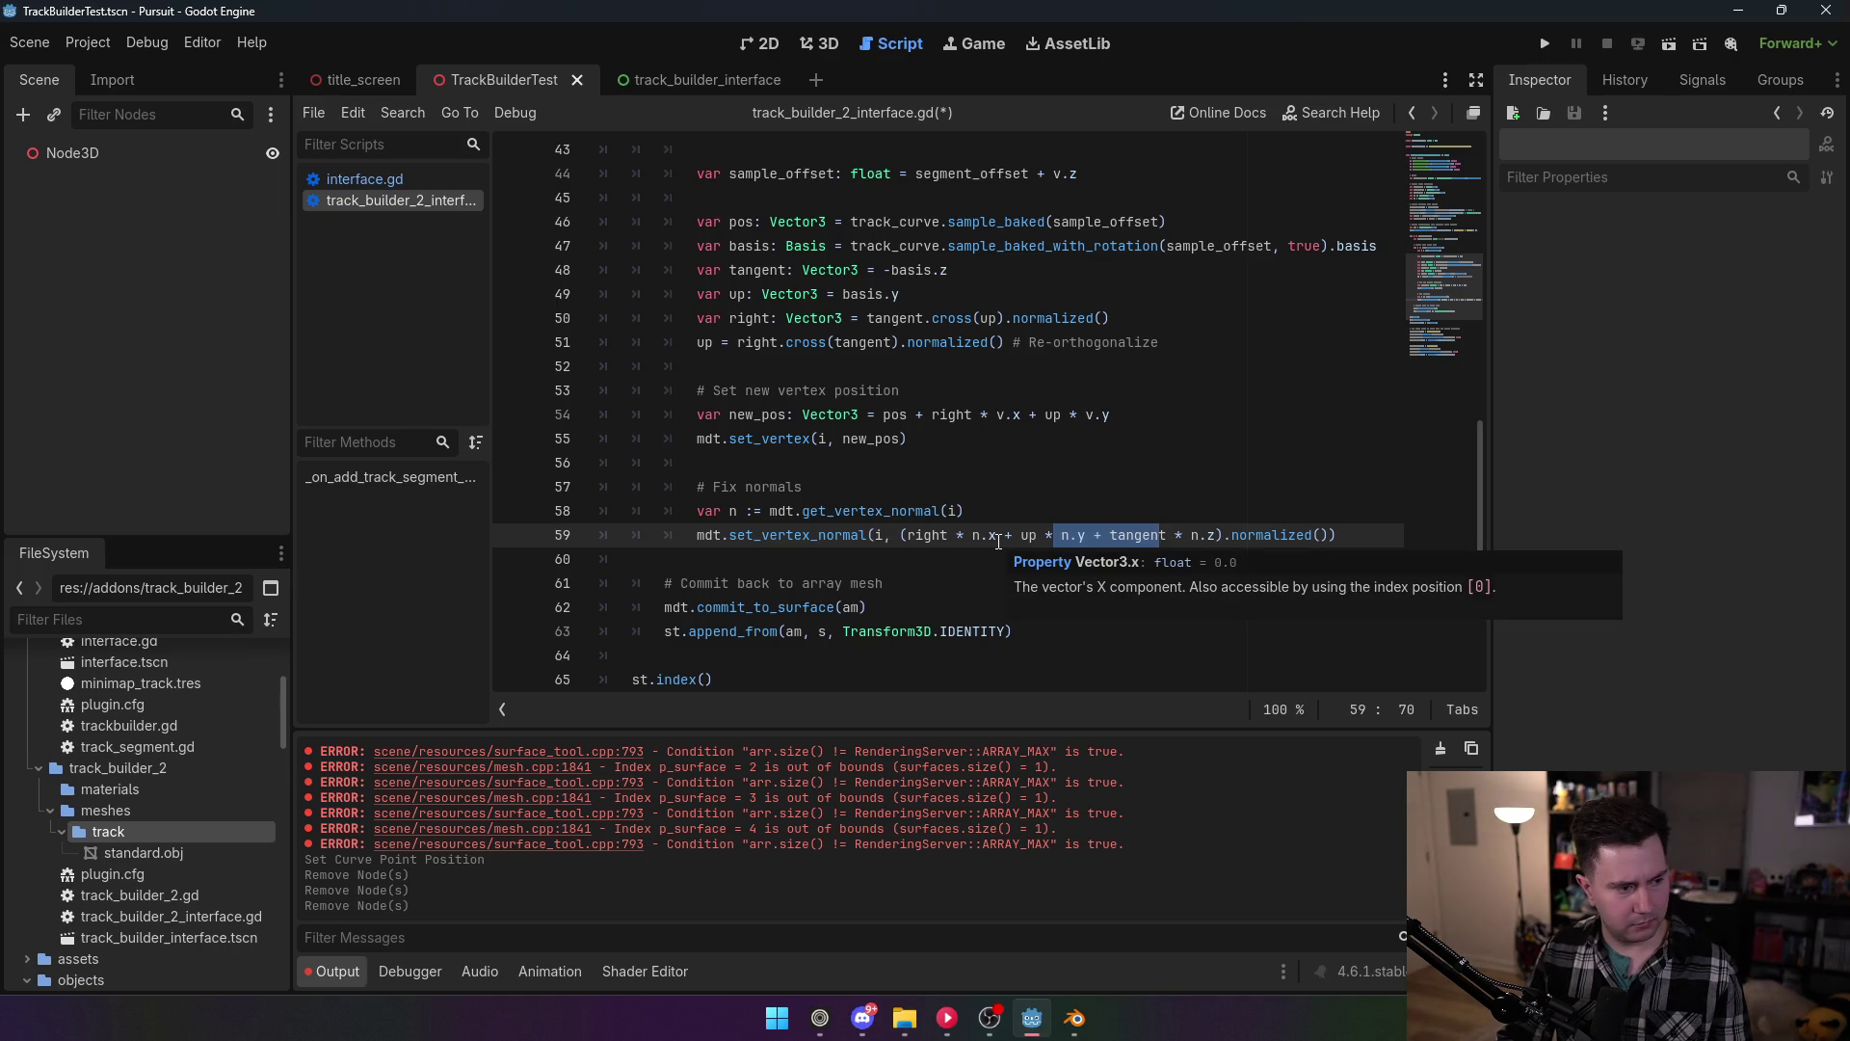
left_click(1000, 570)
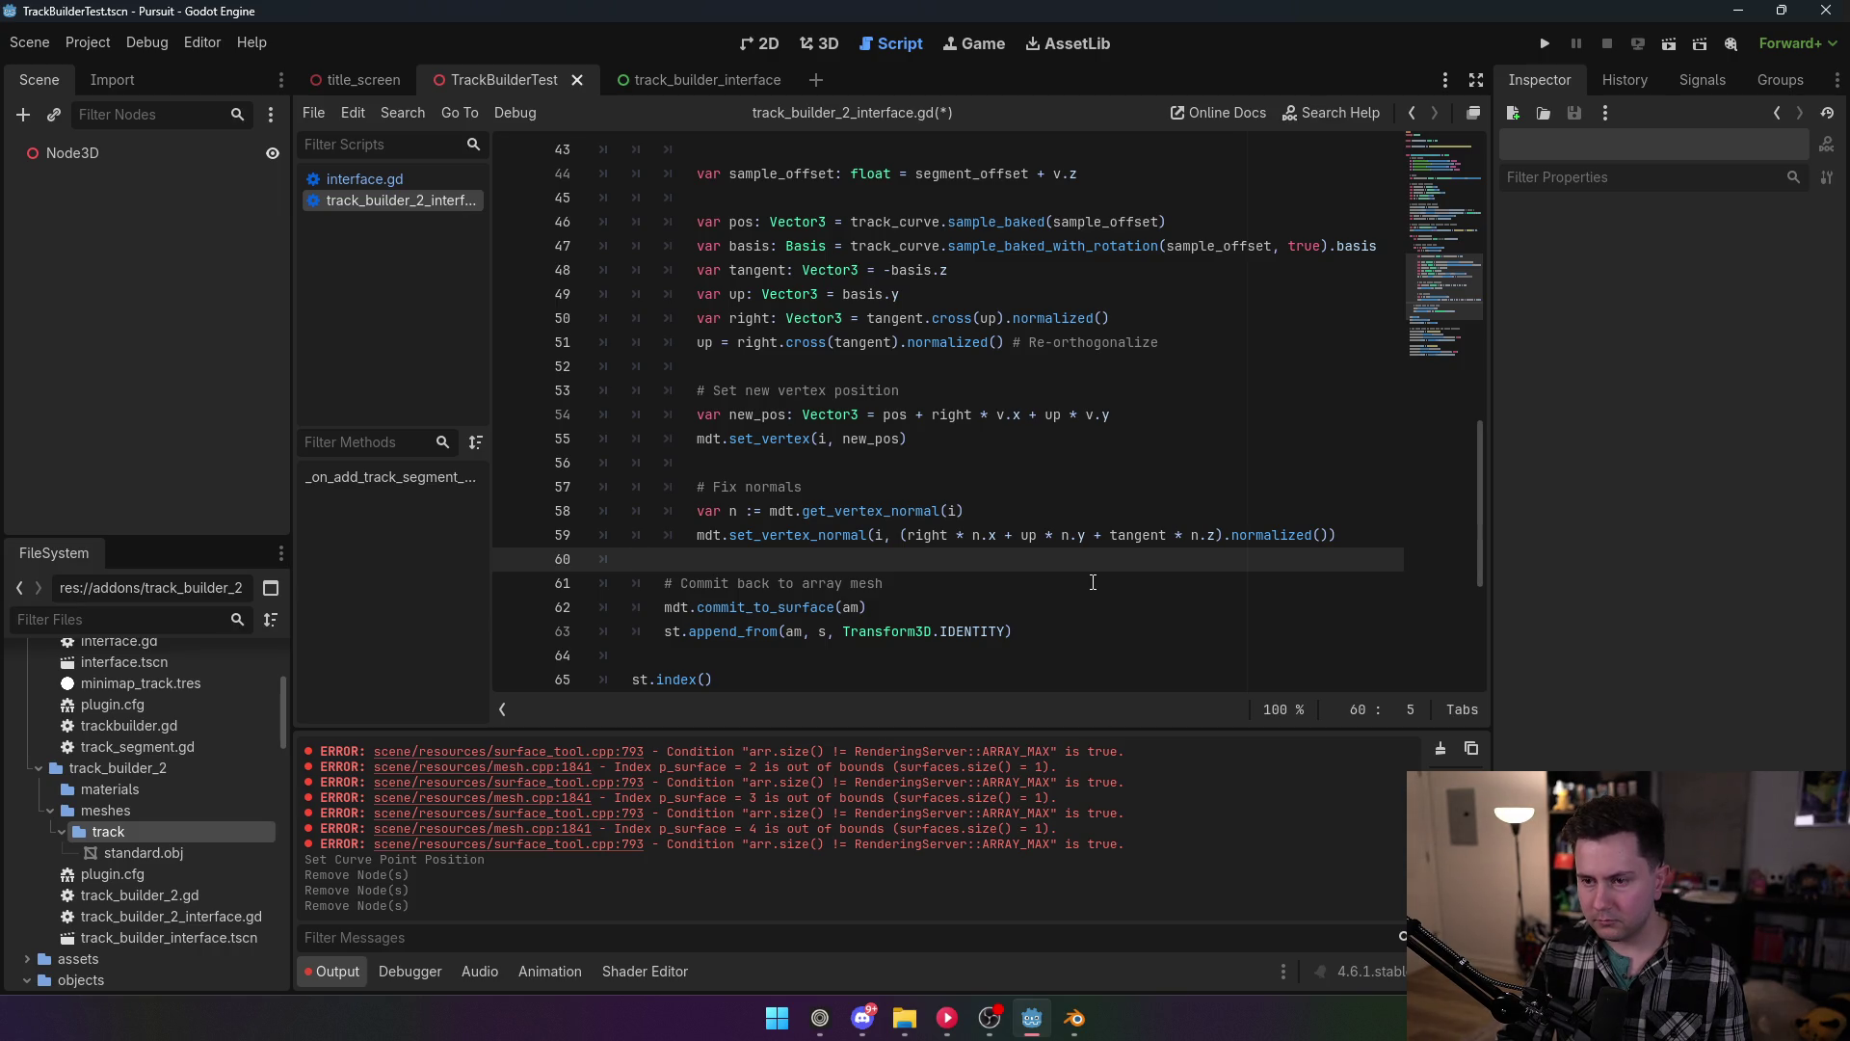
Step: Set right to basis.x on line 50 and comment out the re-orthogonalize line 51
left_click(866, 318)
type("#")
key("Left")
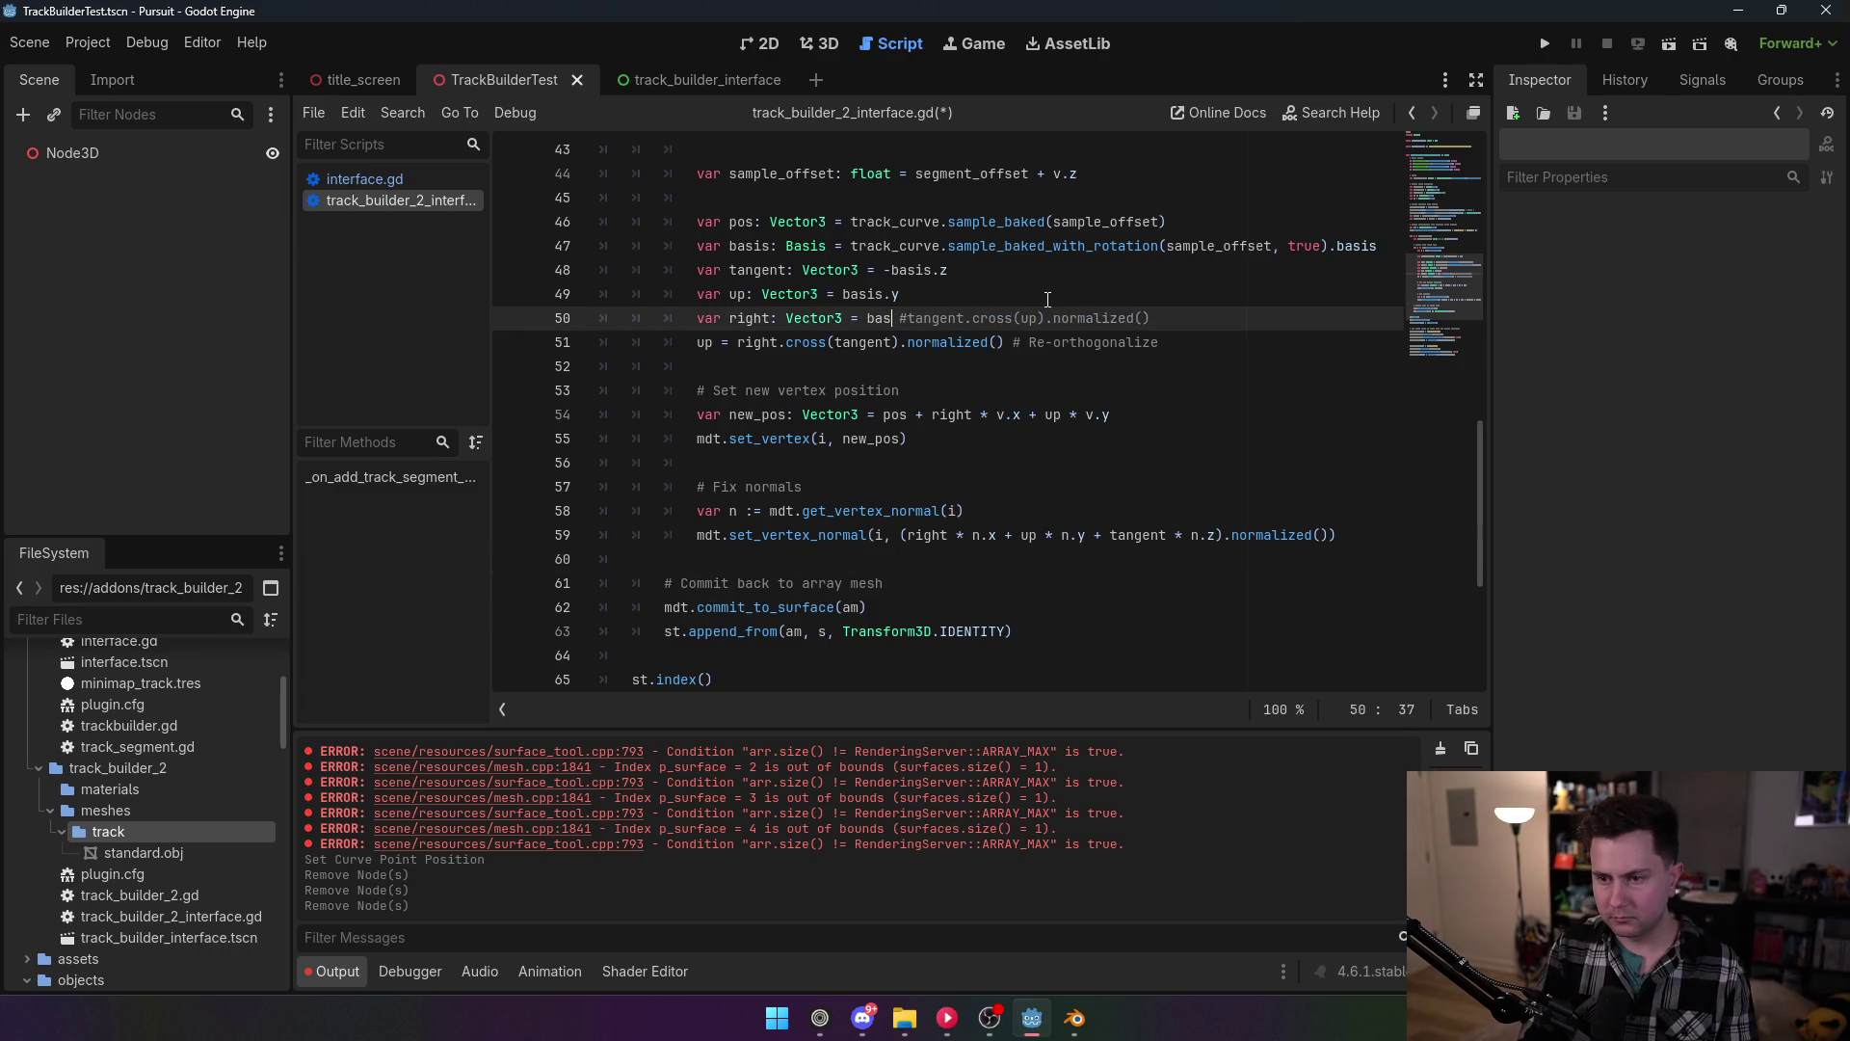
type("basis.x")
left_click(1051, 274)
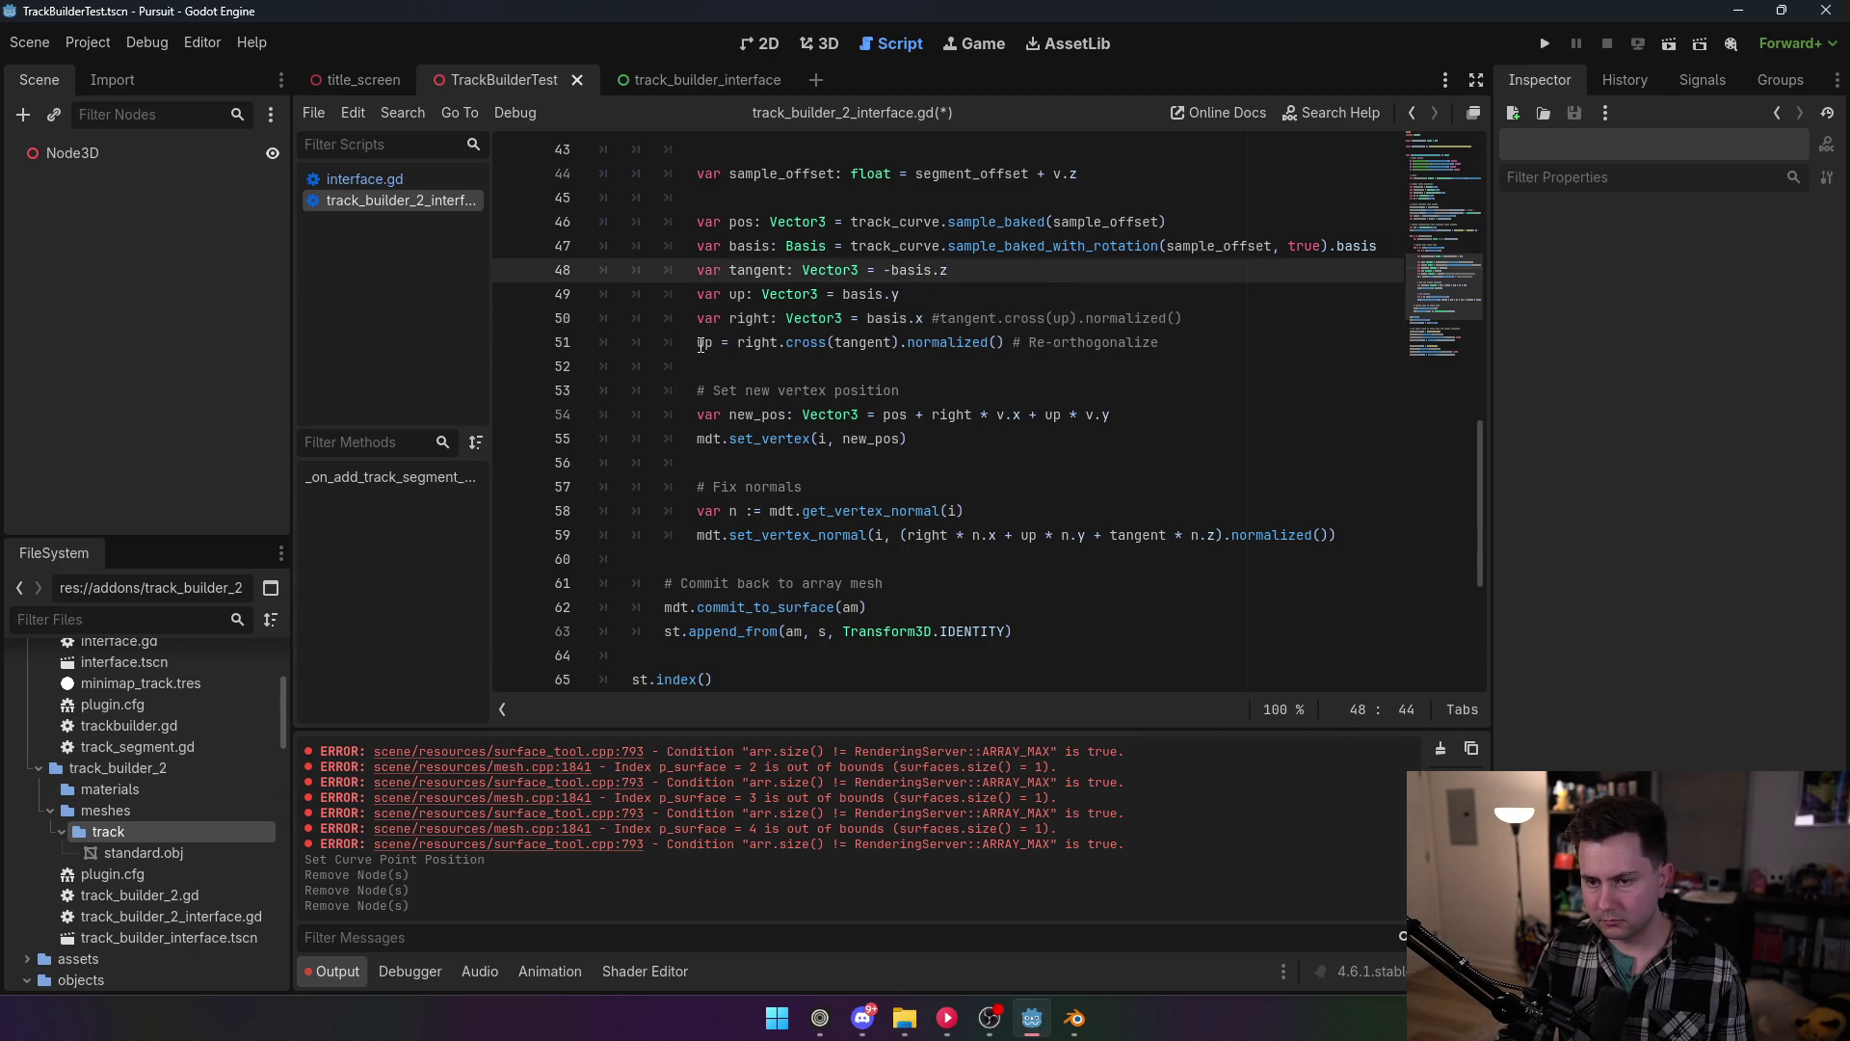
left_click(701, 344)
type("#")
left_click(1050, 270)
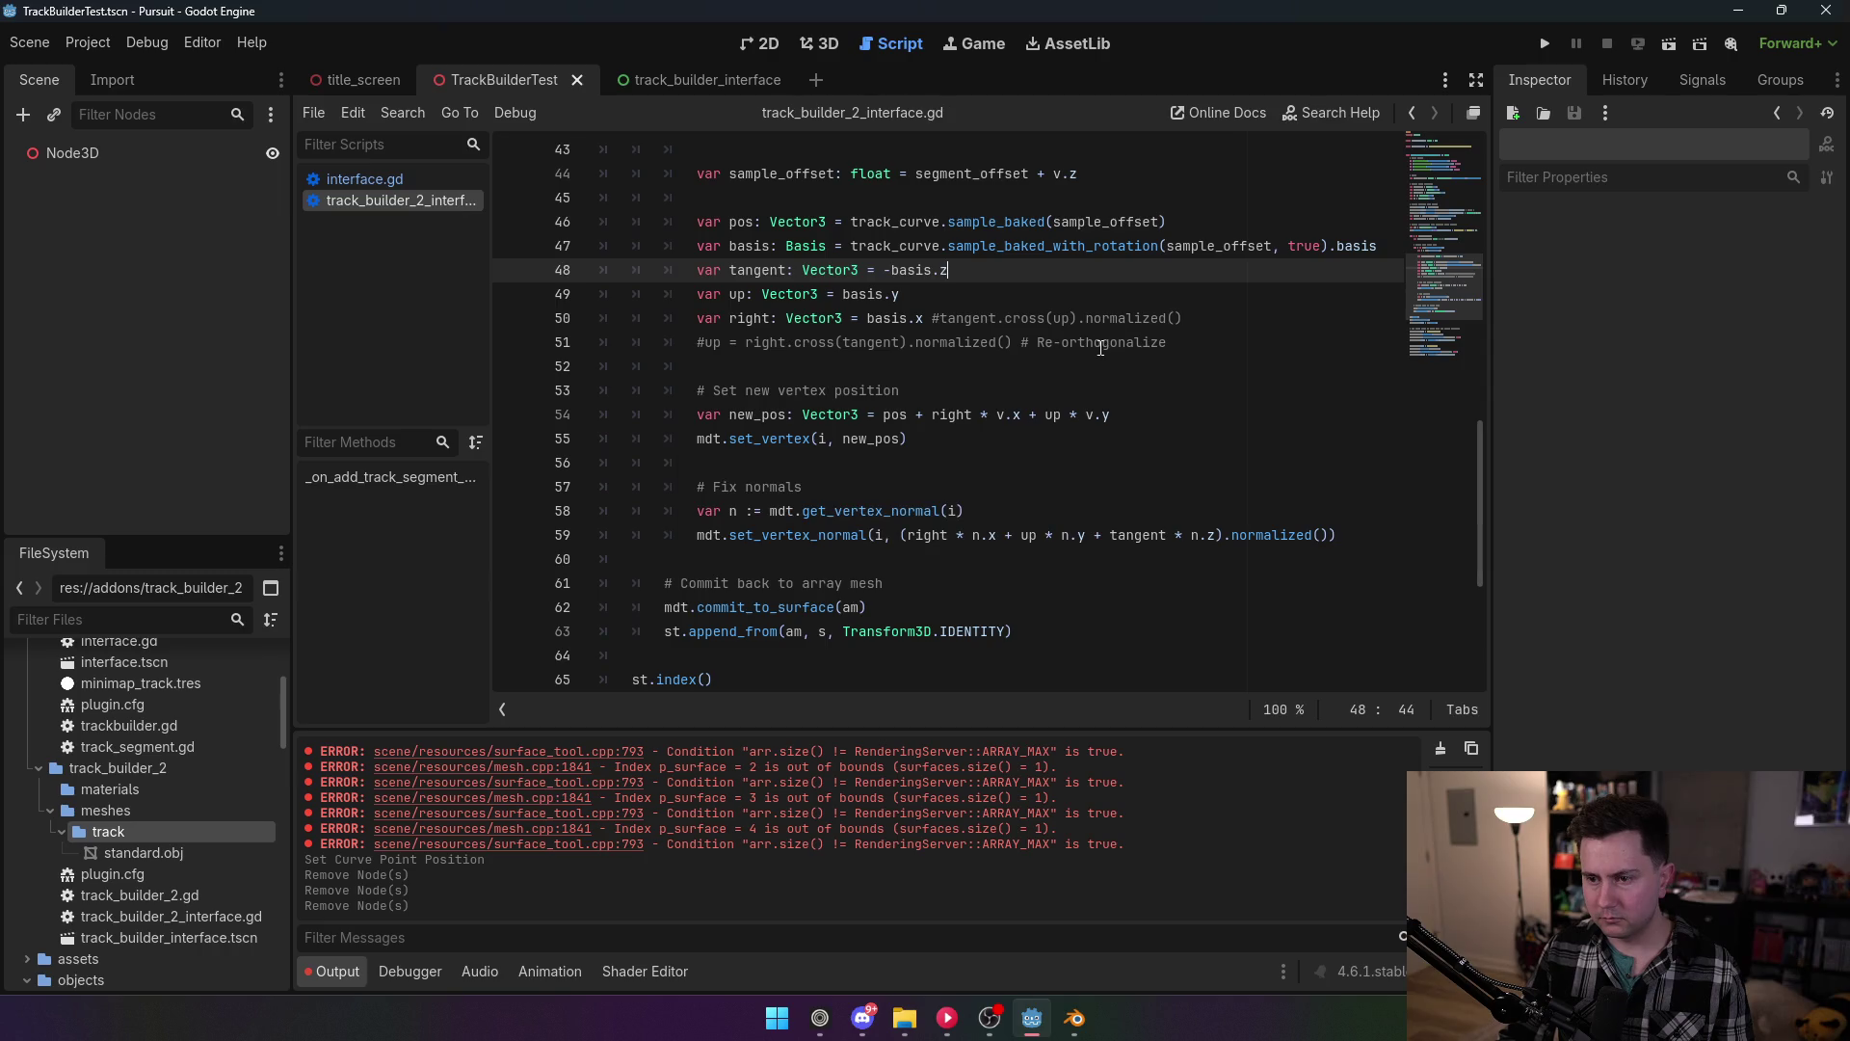
Step: Re-enable the TrackBuilder2 plugin and switch to the 3D scene view
left_click(102, 43)
left_click(110, 72)
left_click(199, 232)
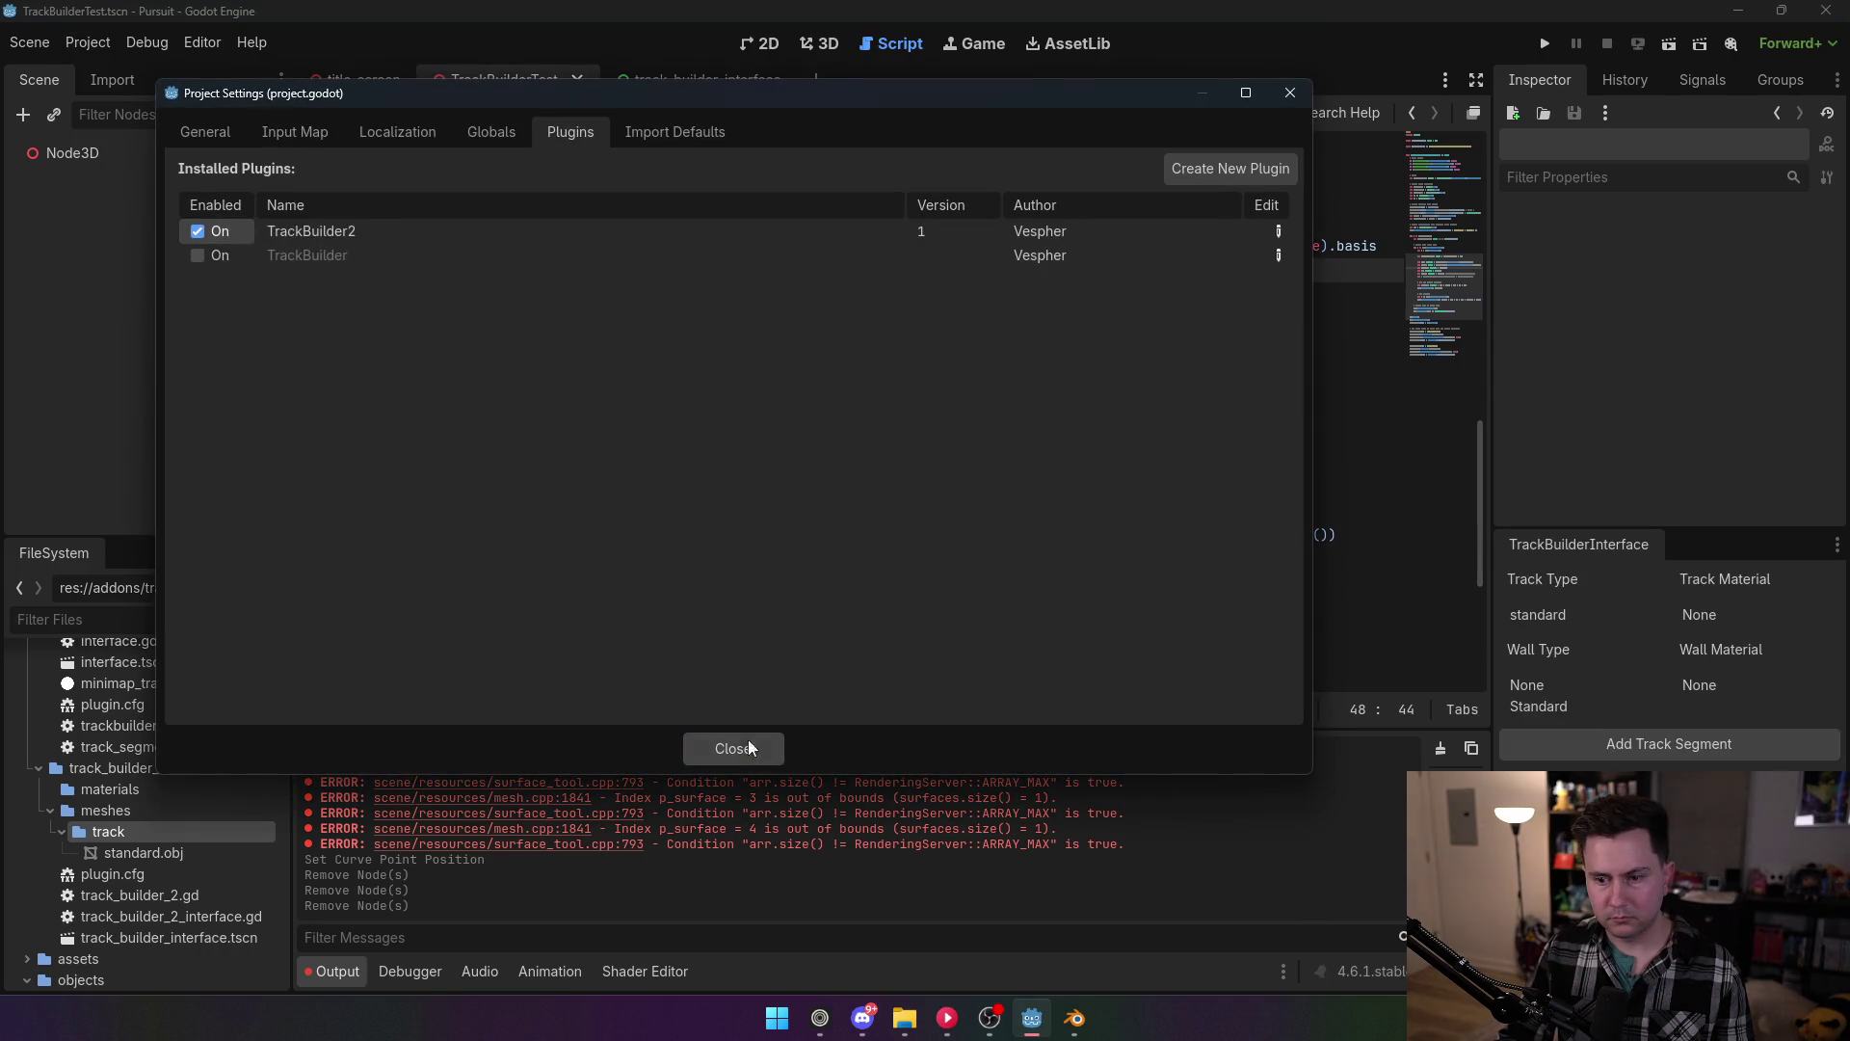
left_click(732, 749)
left_click(819, 43)
Step: Add a standard track segment with wall type None under Node3D
left_click(127, 152)
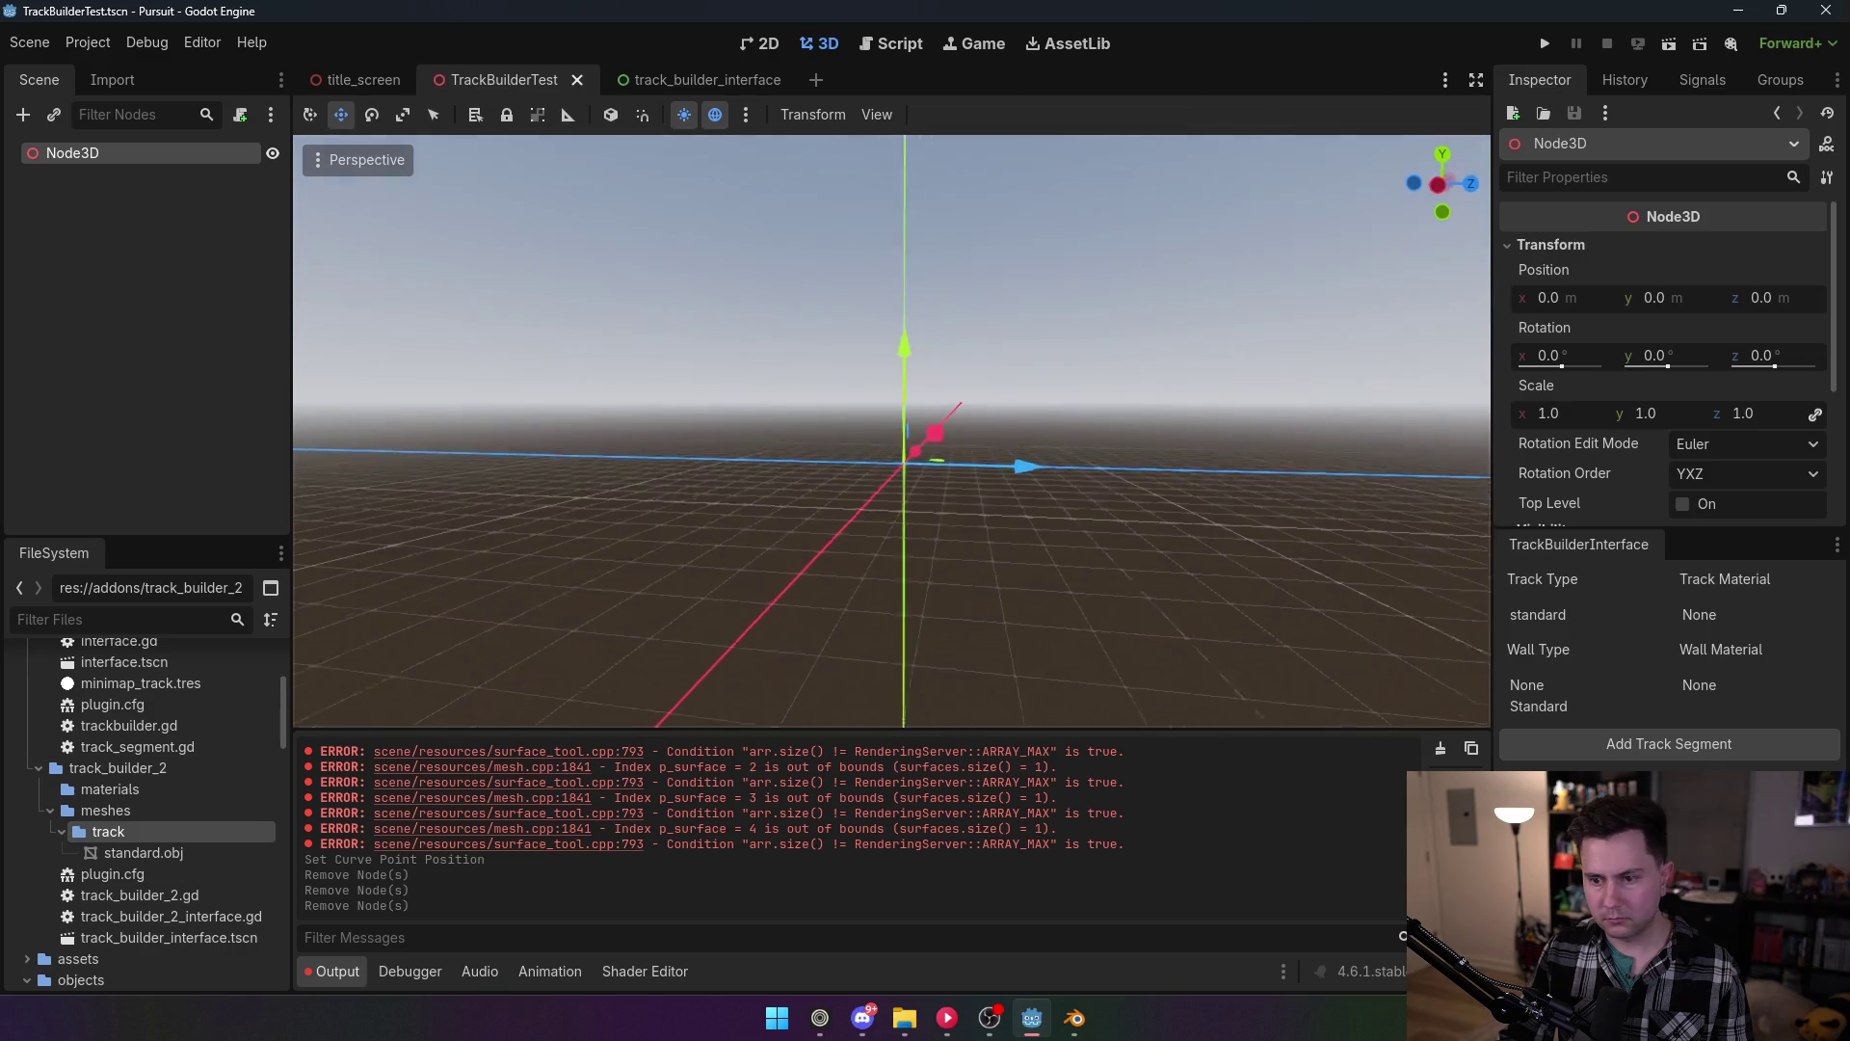
left_click(1565, 615)
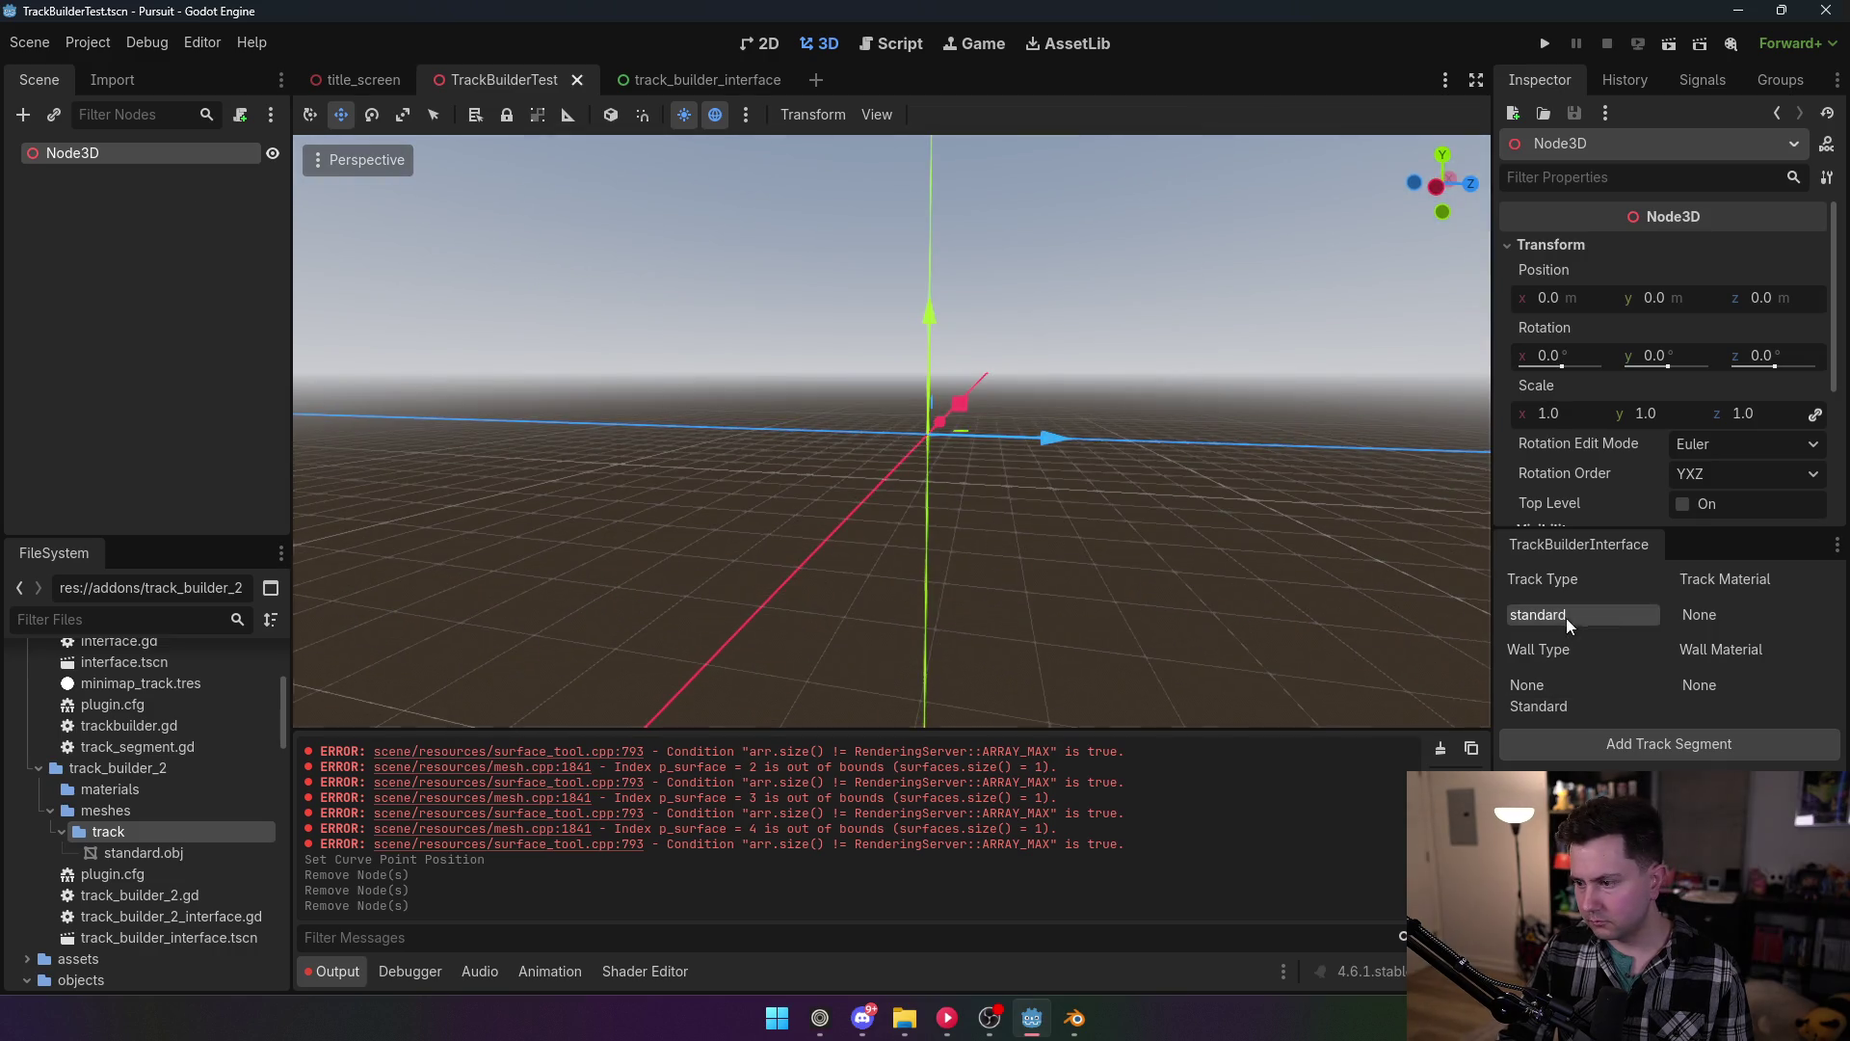
left_click(1567, 688)
left_click(1609, 746)
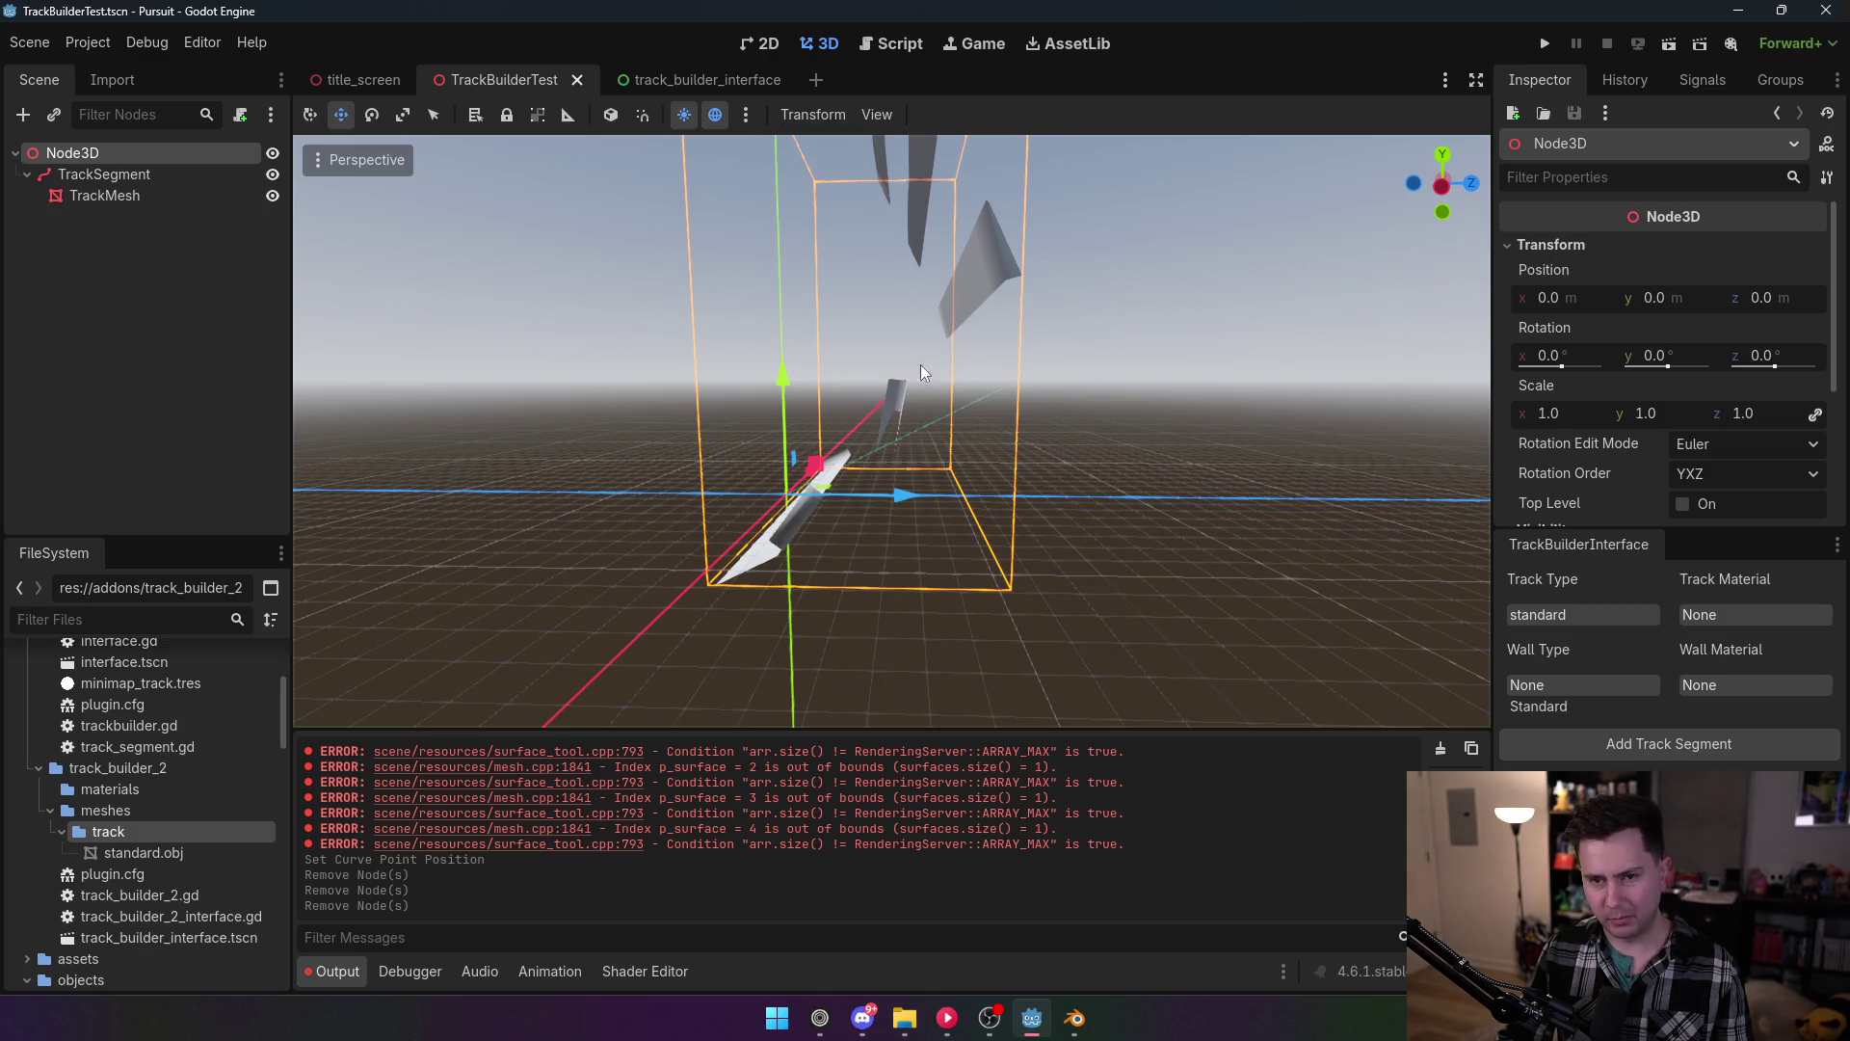
Step: Disable the TrackBuilder2 plugin again in Project Settings
left_click(88, 42)
left_click(106, 71)
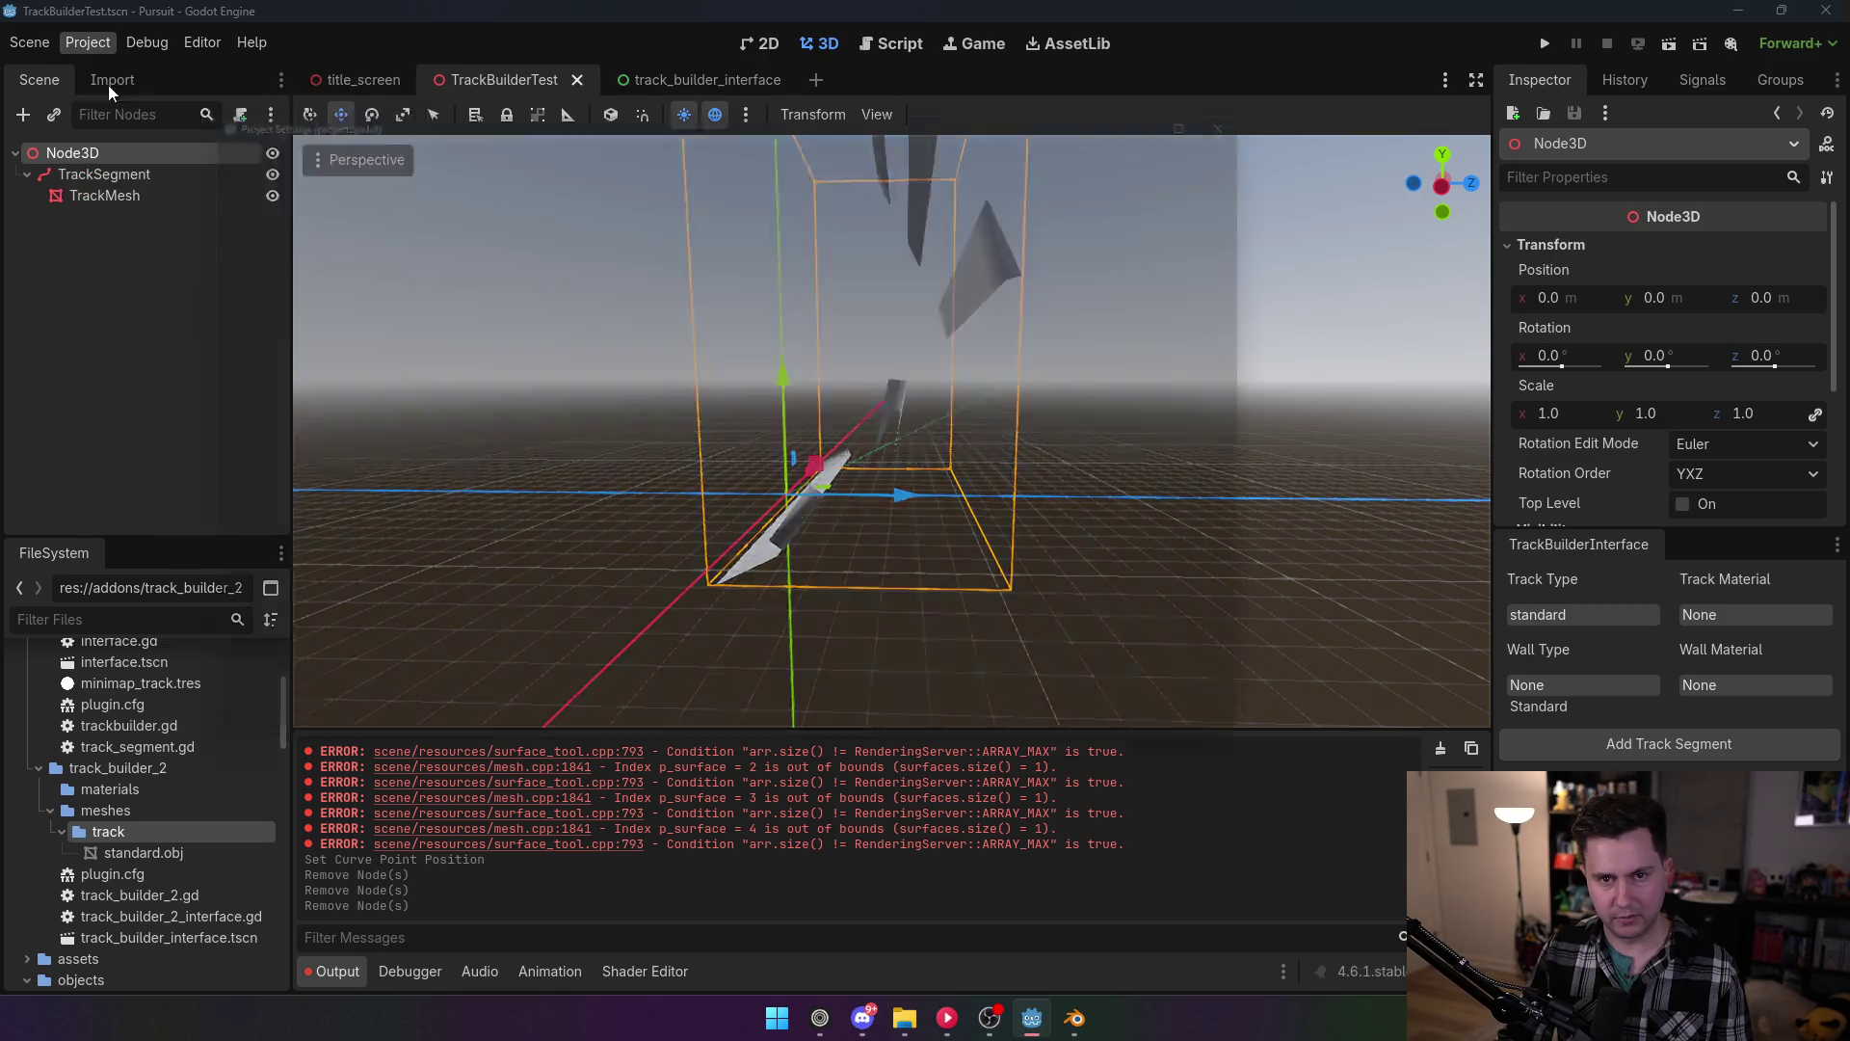
left_click(212, 231)
left_click(766, 742)
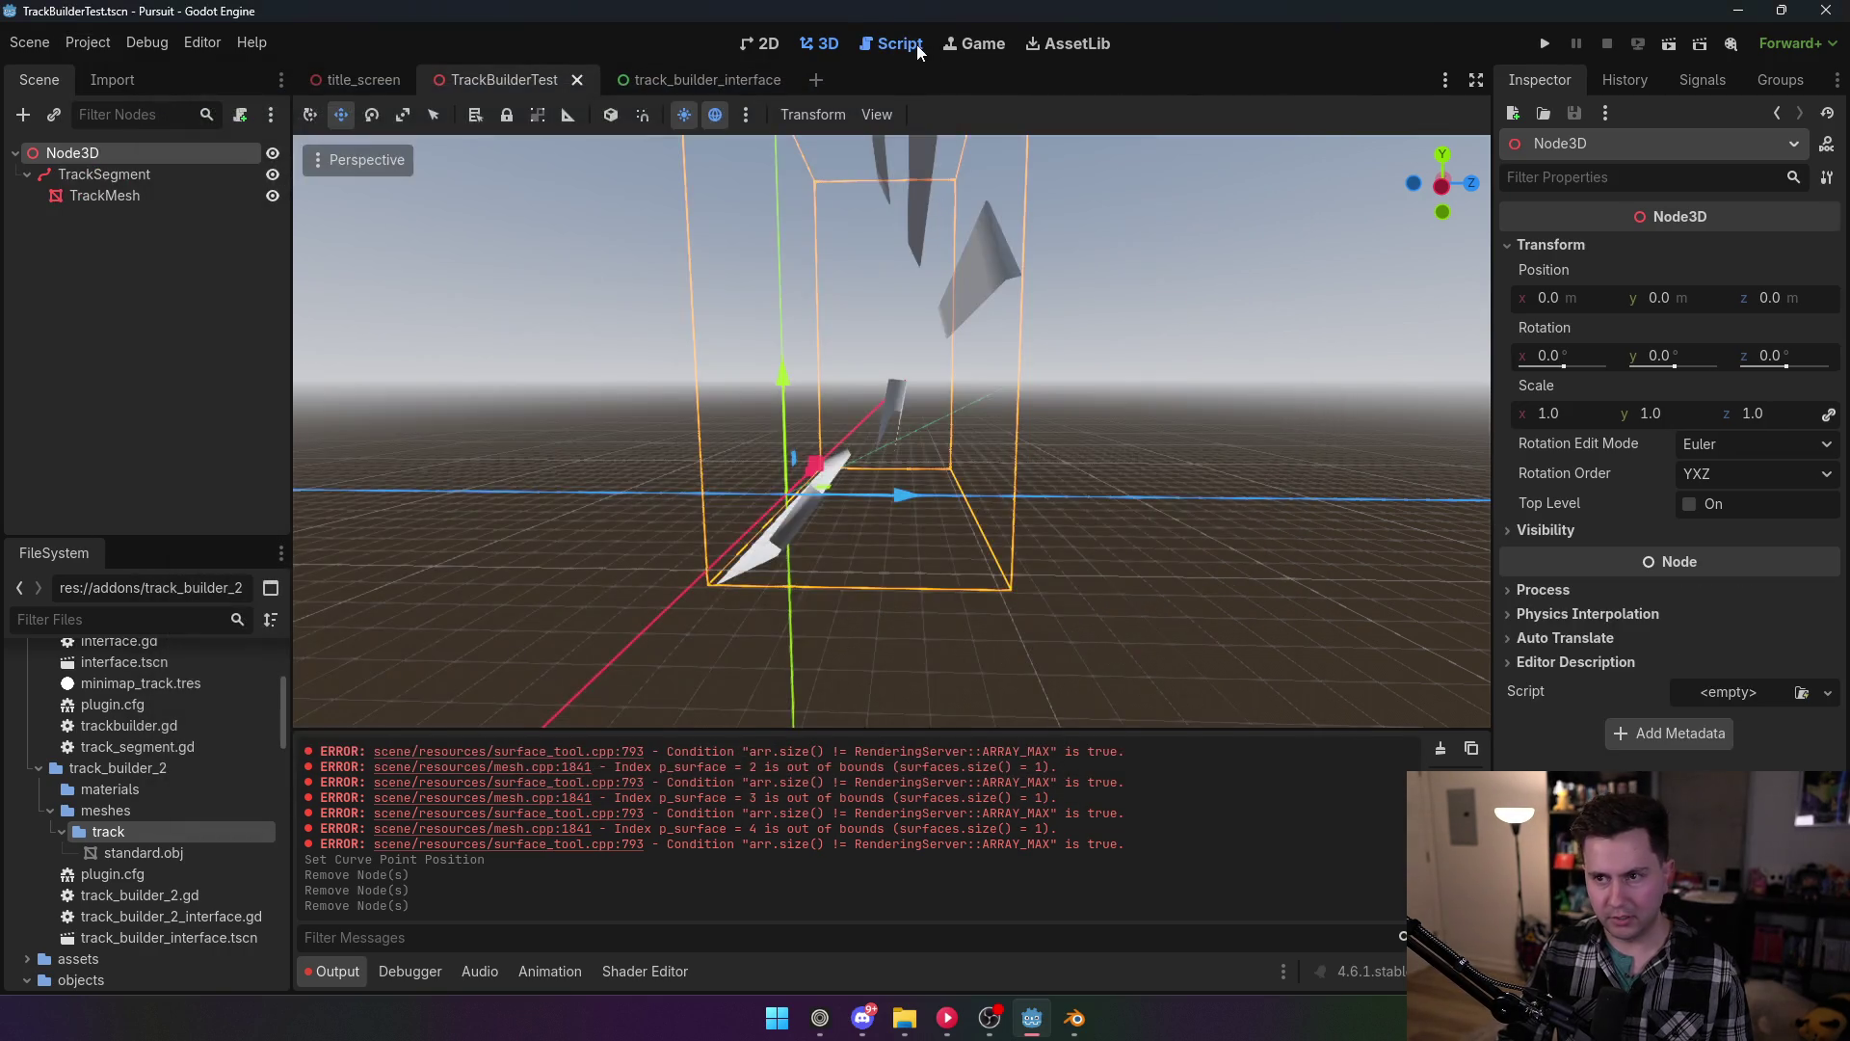
Step: Delete the test TrackSegment node, leaving only Node3D in the scene
left_click(916, 45)
left_click(963, 56)
left_click(923, 58)
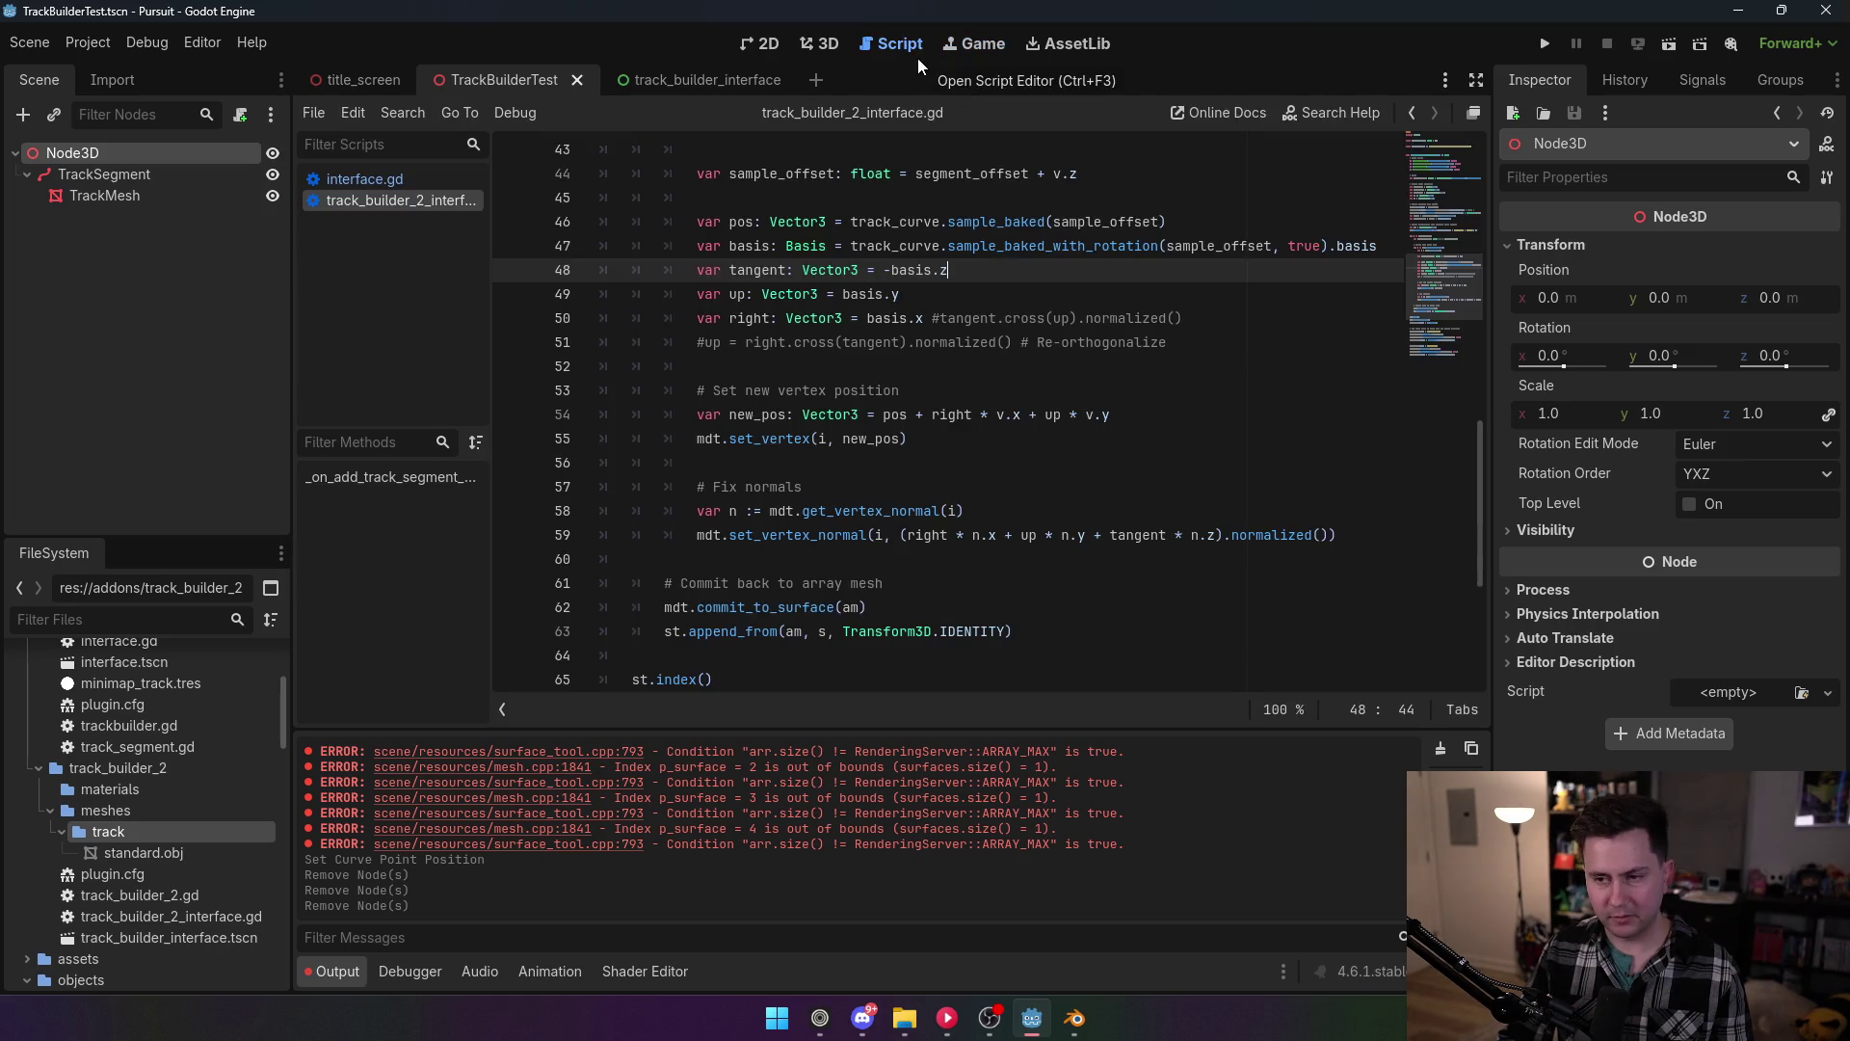
left_click(117, 172)
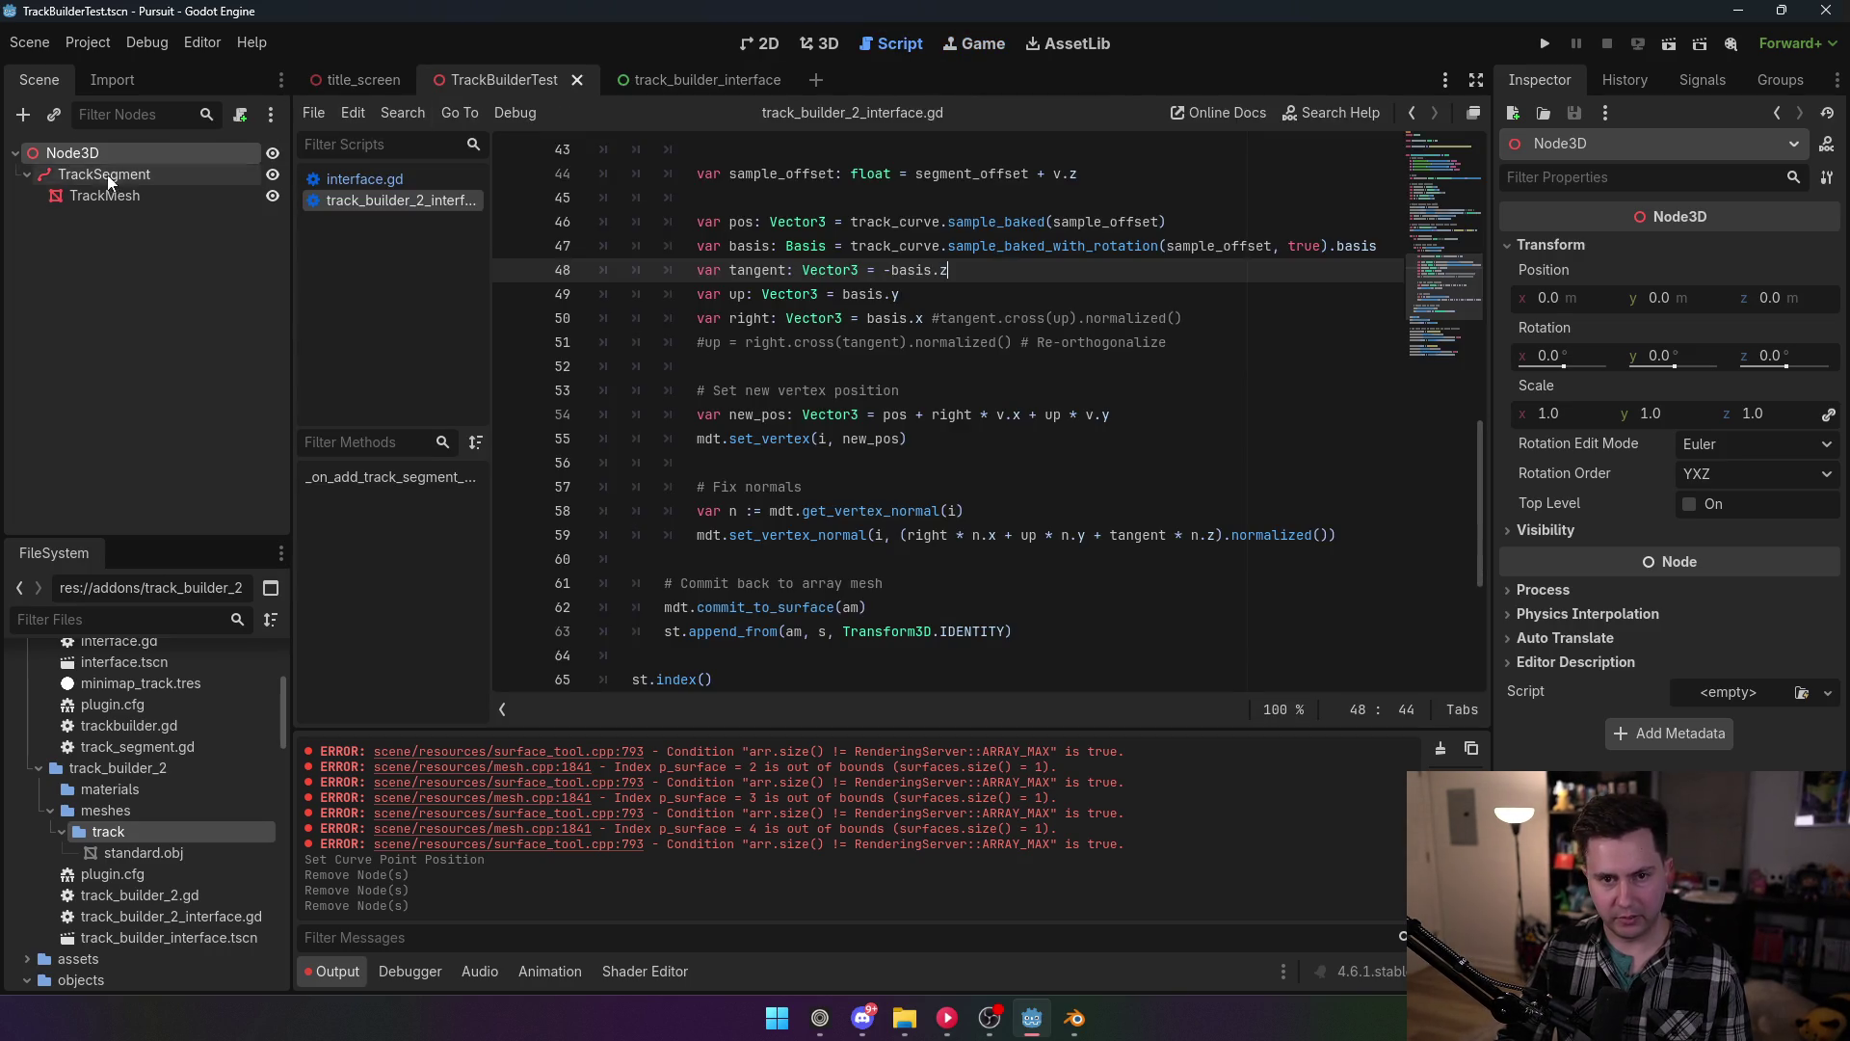
left_click(872, 536)
left_click(993, 390)
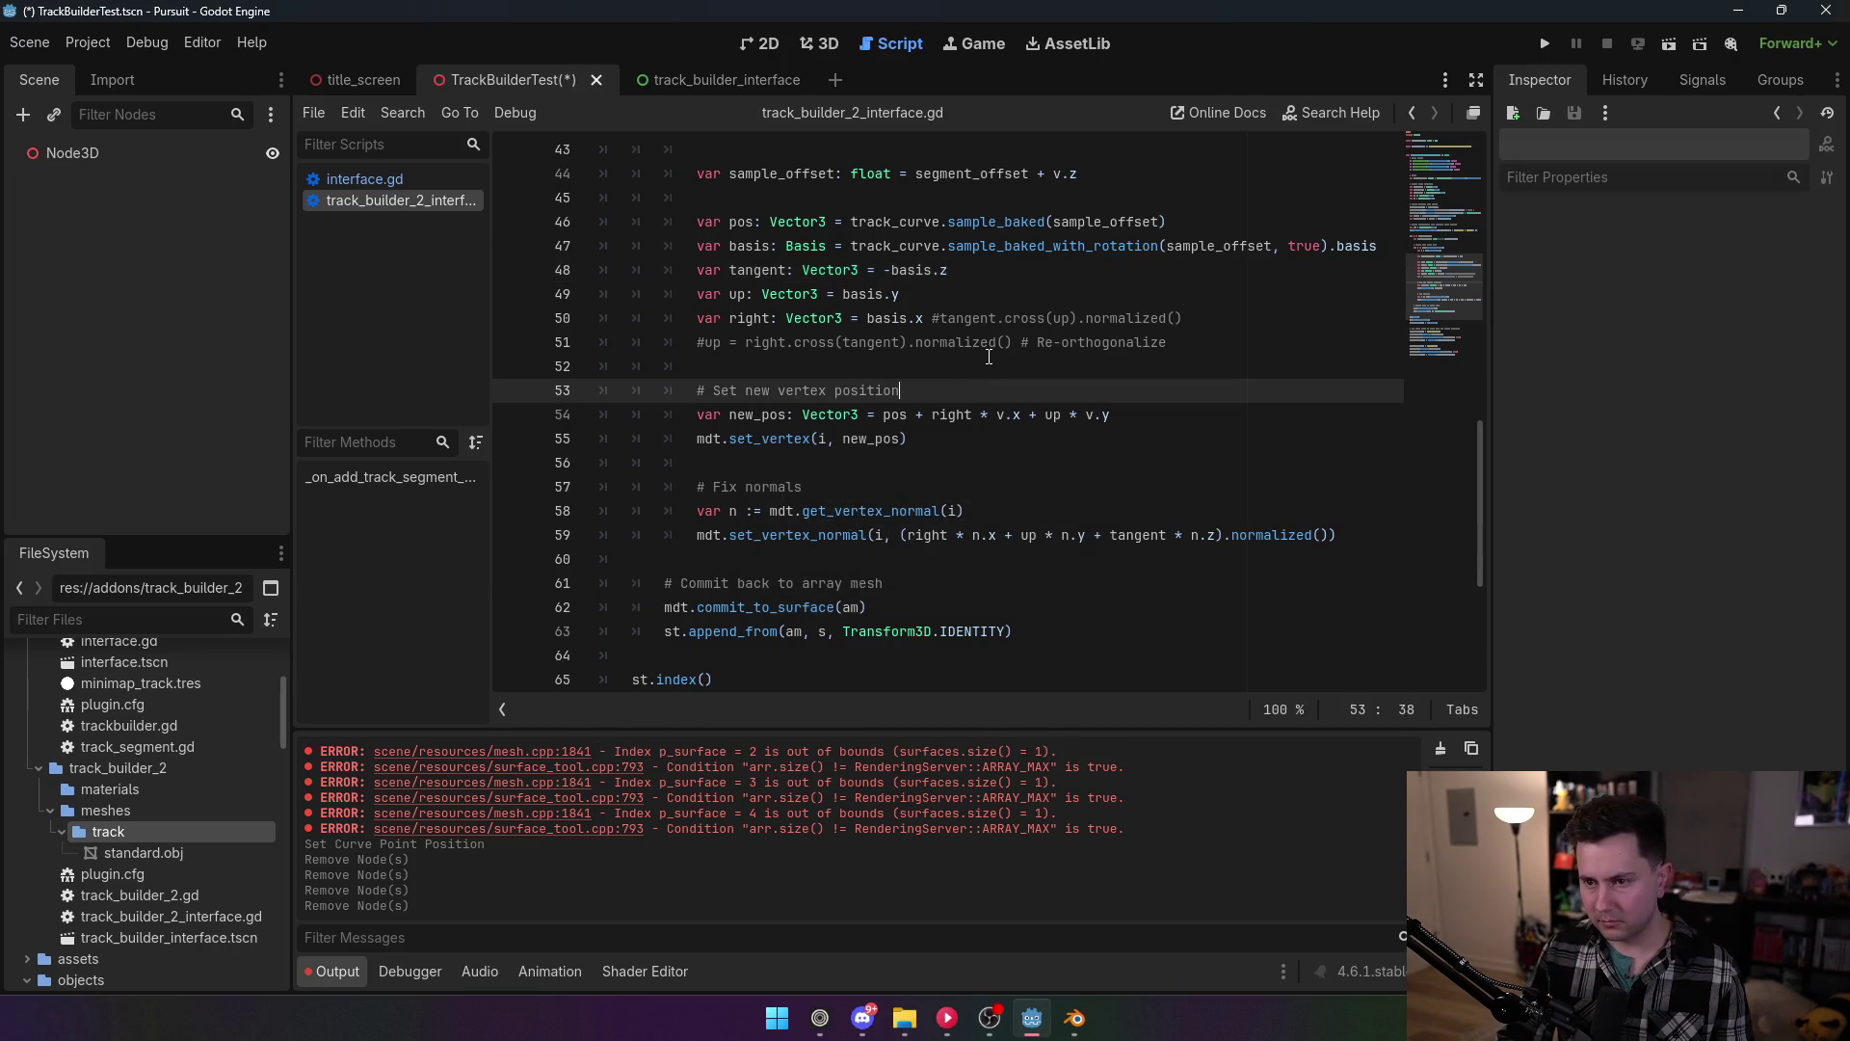
Step: Review the segment offset and path length lines near the top of the loop
scroll(996, 405, "up", 4)
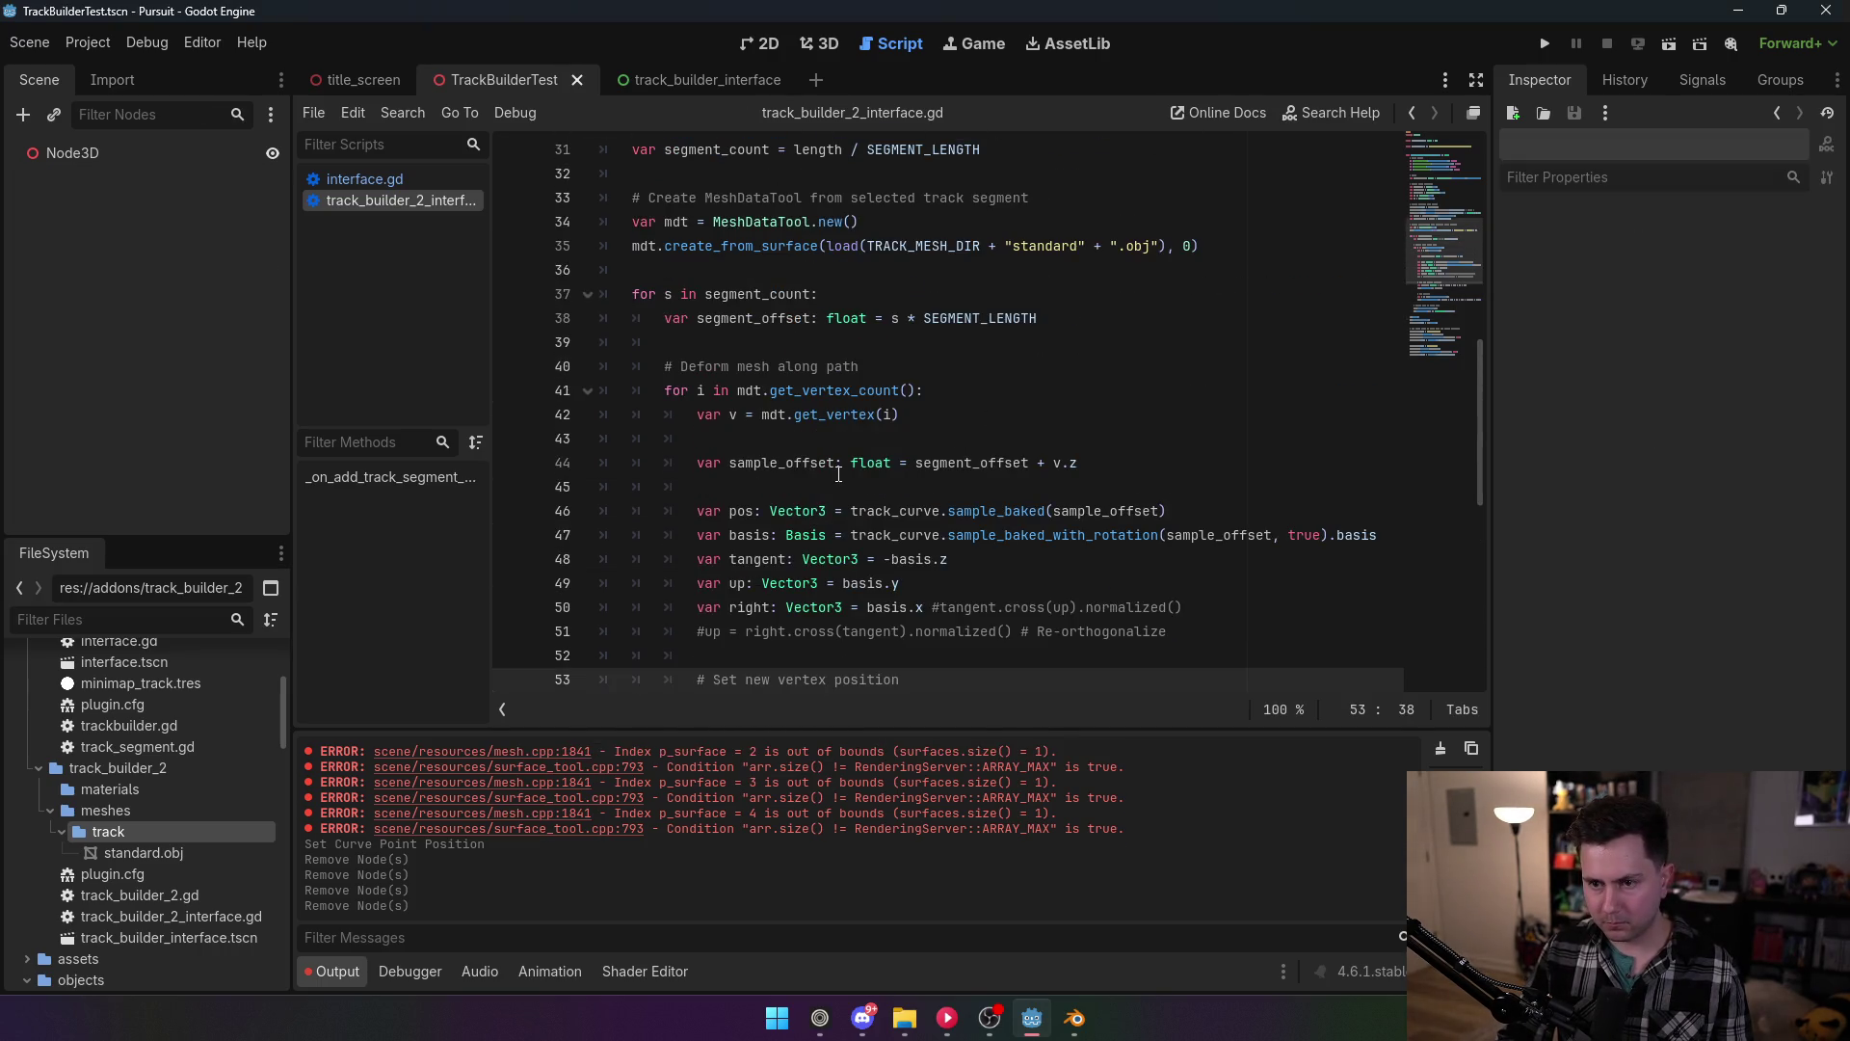
left_click(800, 328)
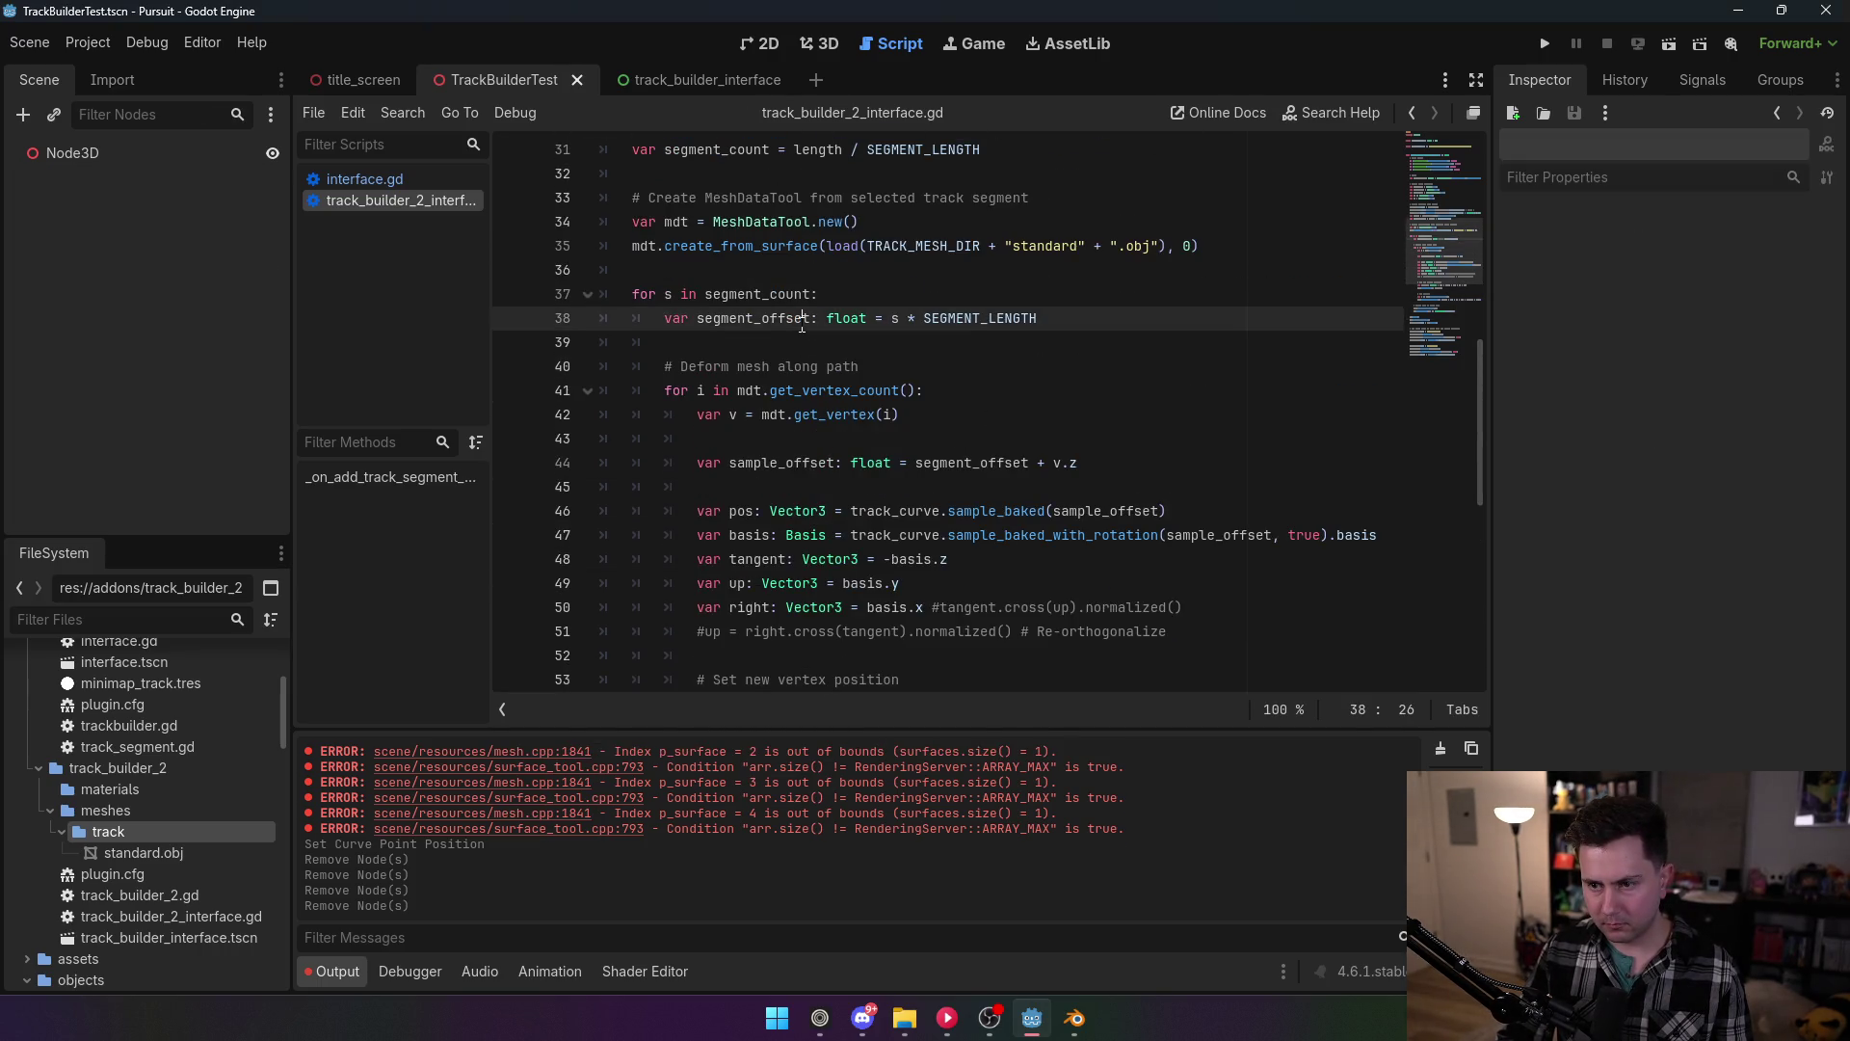
left_click(892, 319)
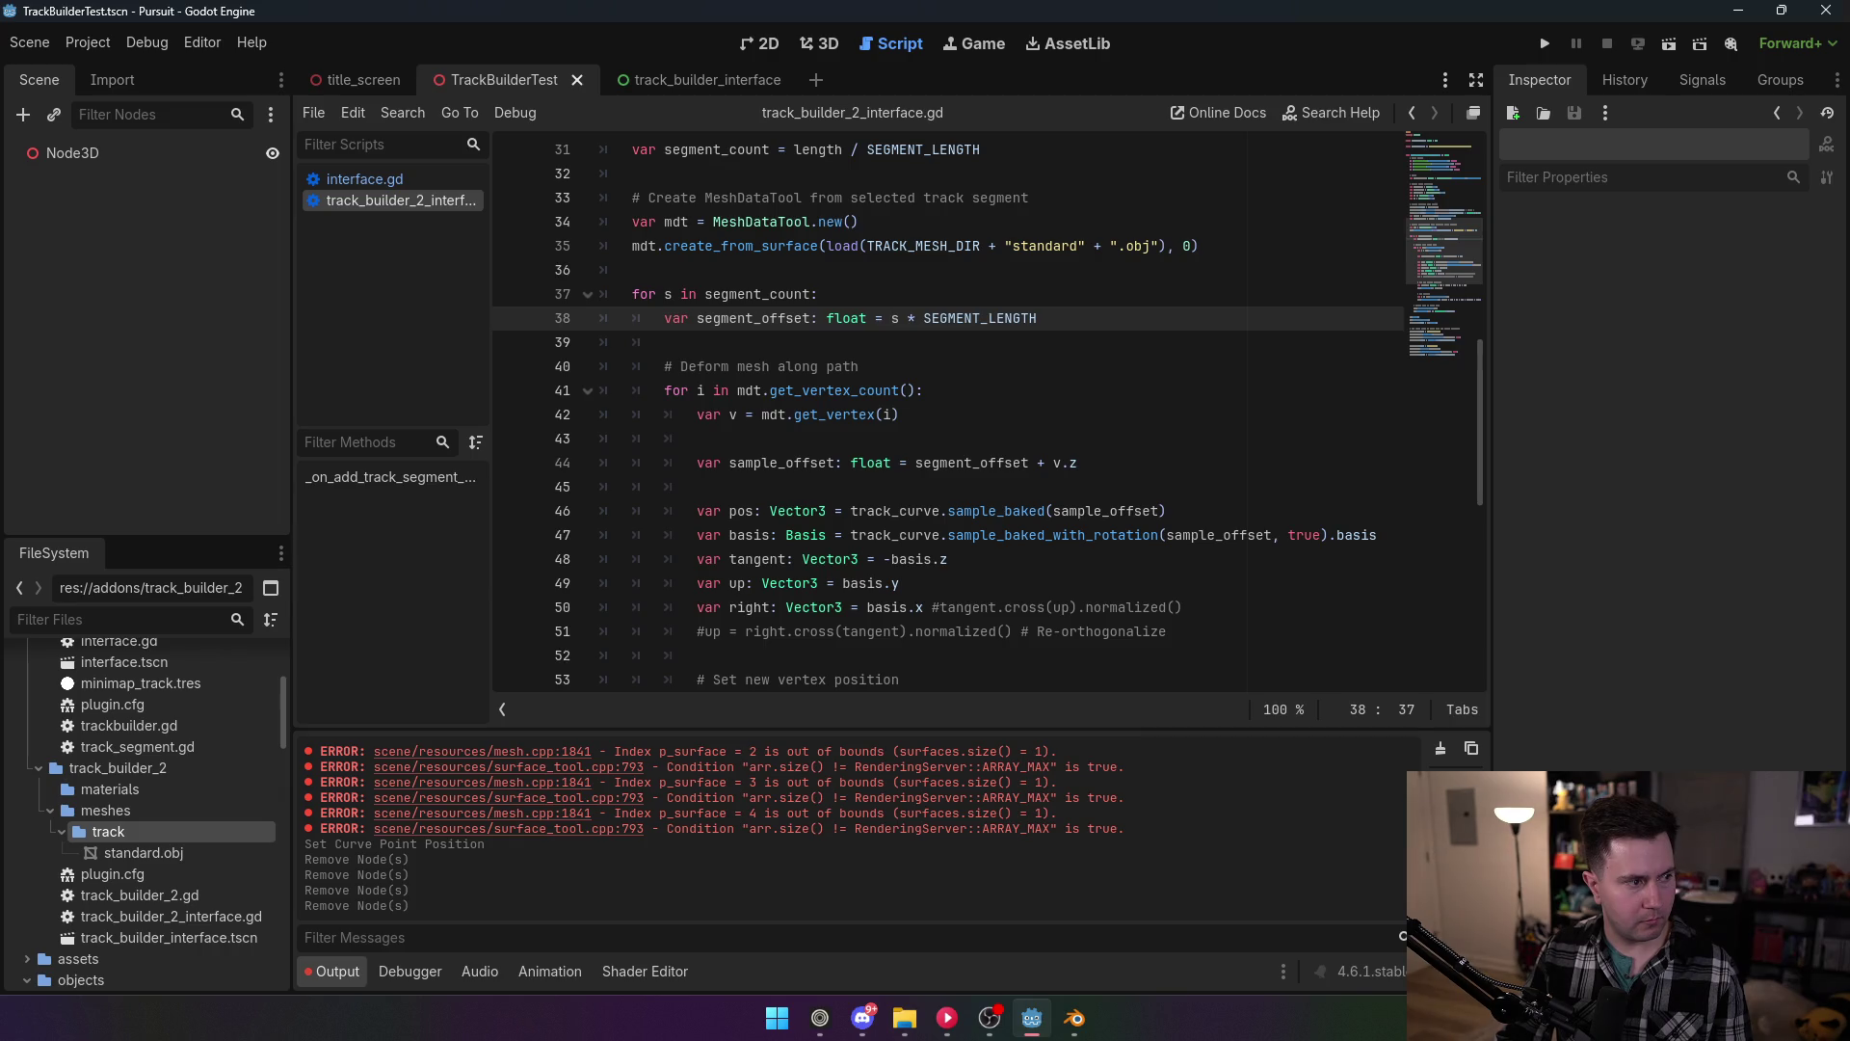
key("alt+Tab")
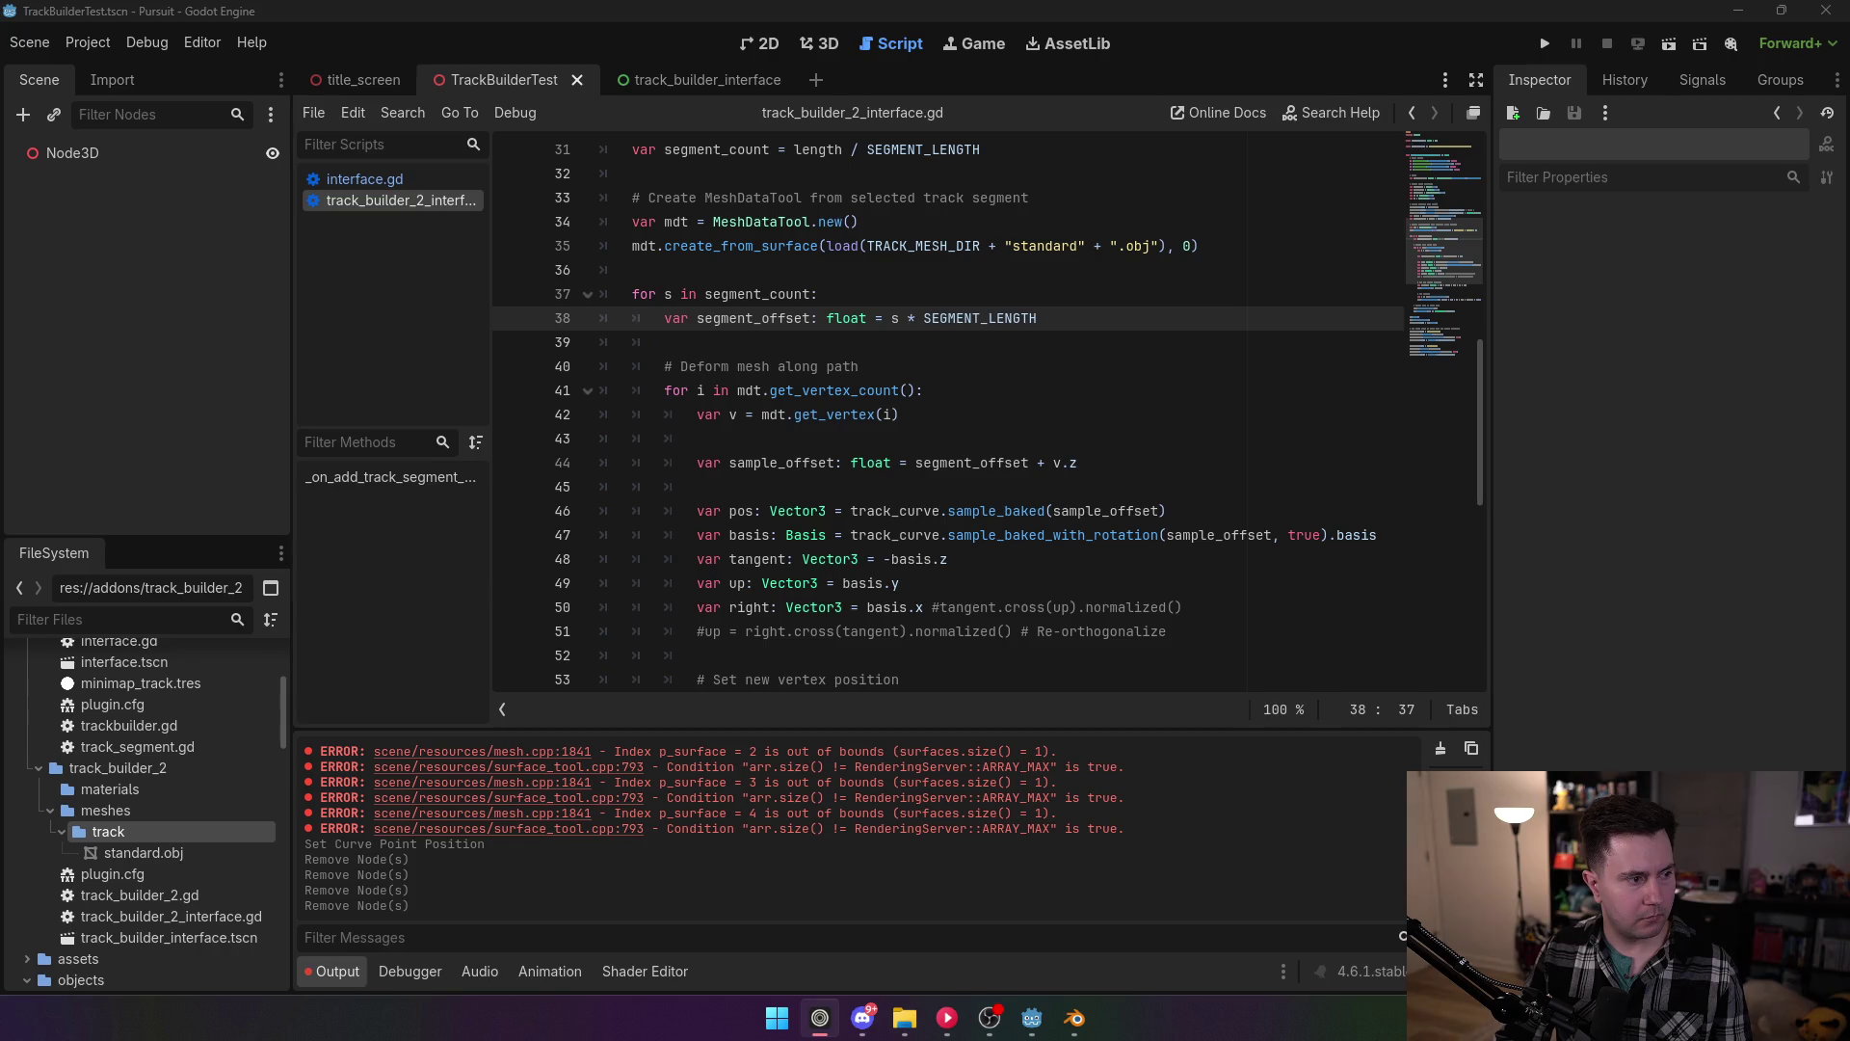
scroll(848, 486, "up", 2)
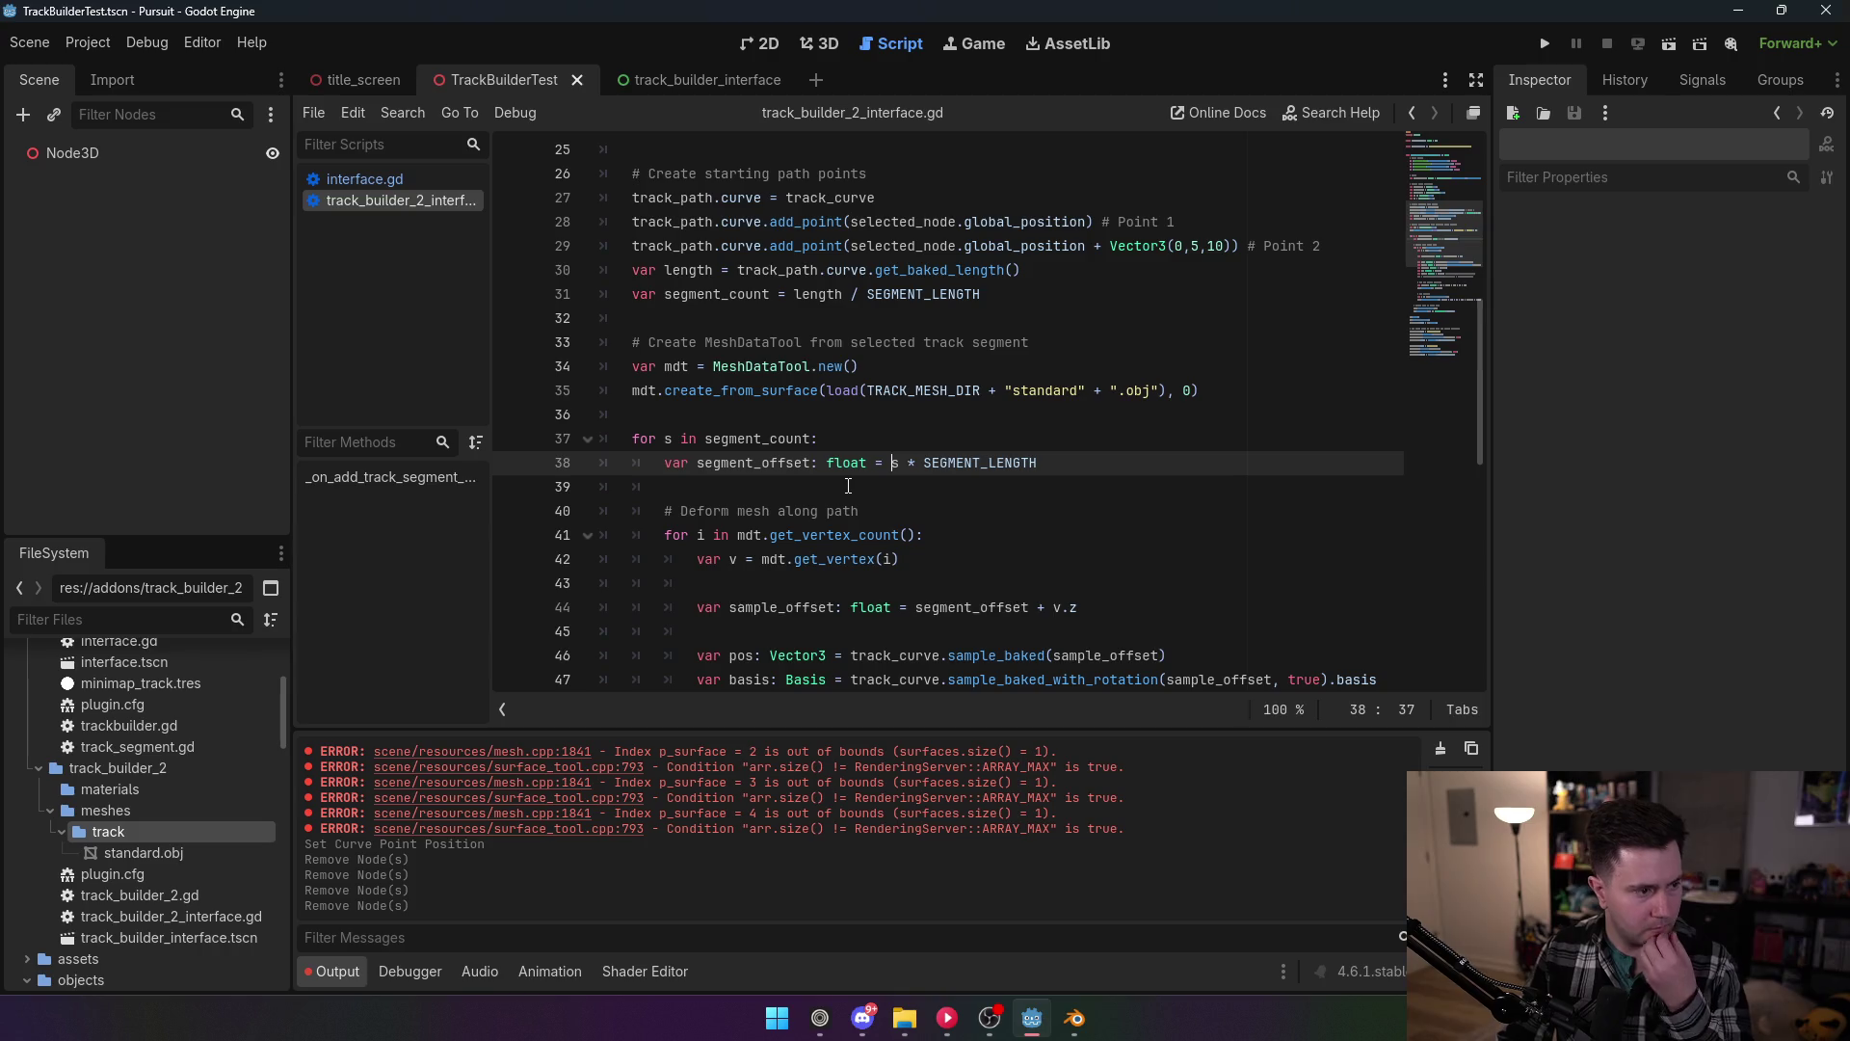
left_click(723, 274)
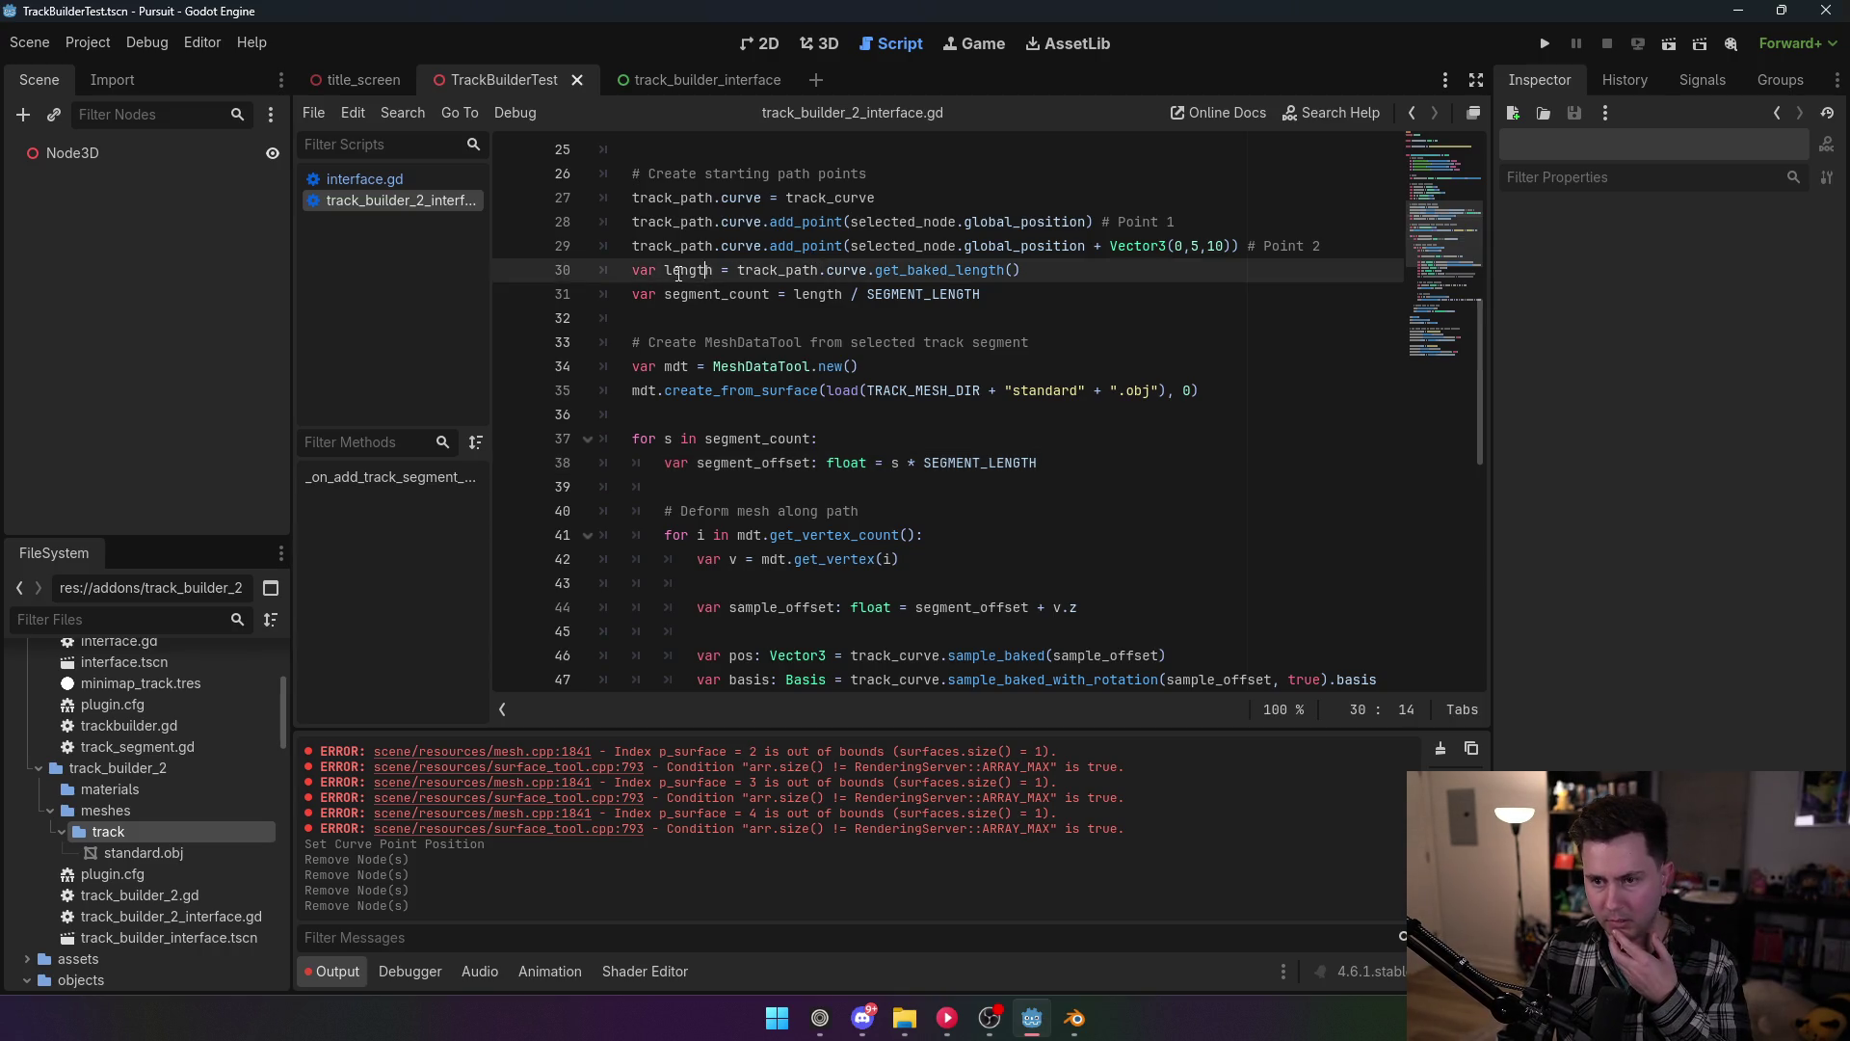
left_click_drag(1024, 270, 636, 270)
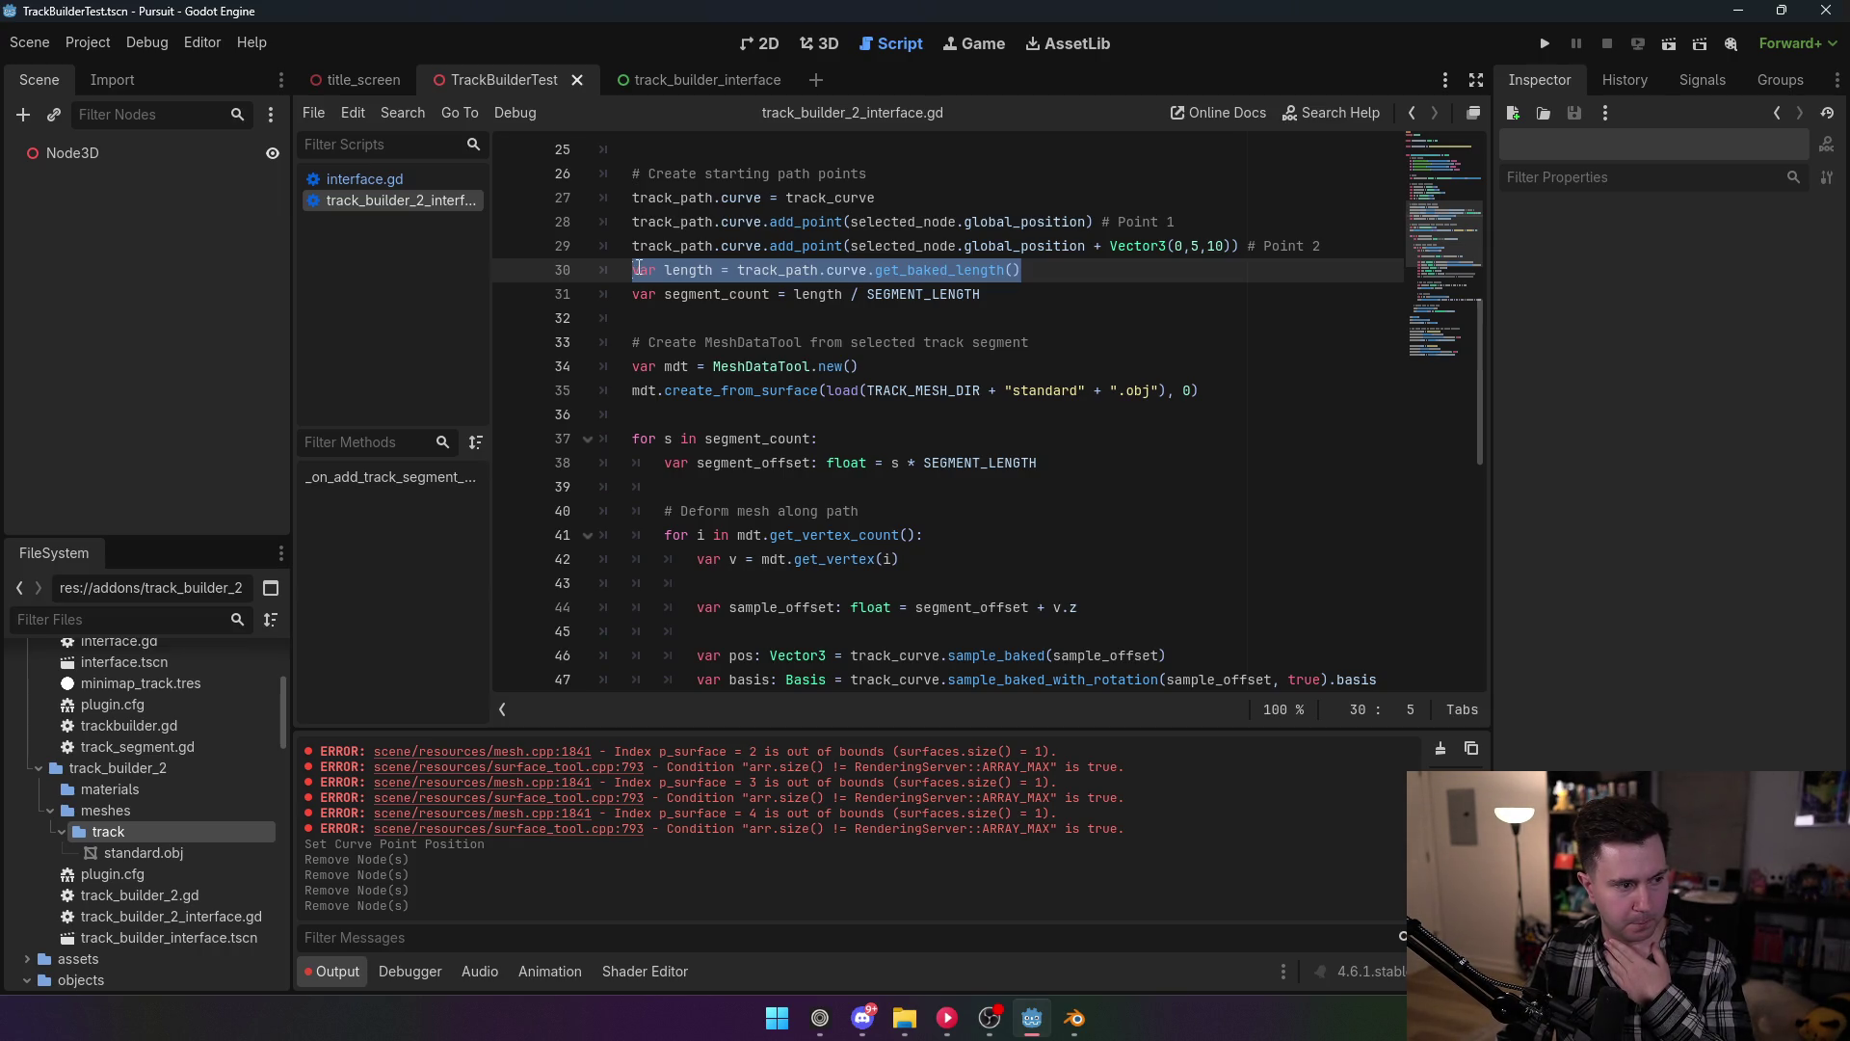
left_click(844, 294)
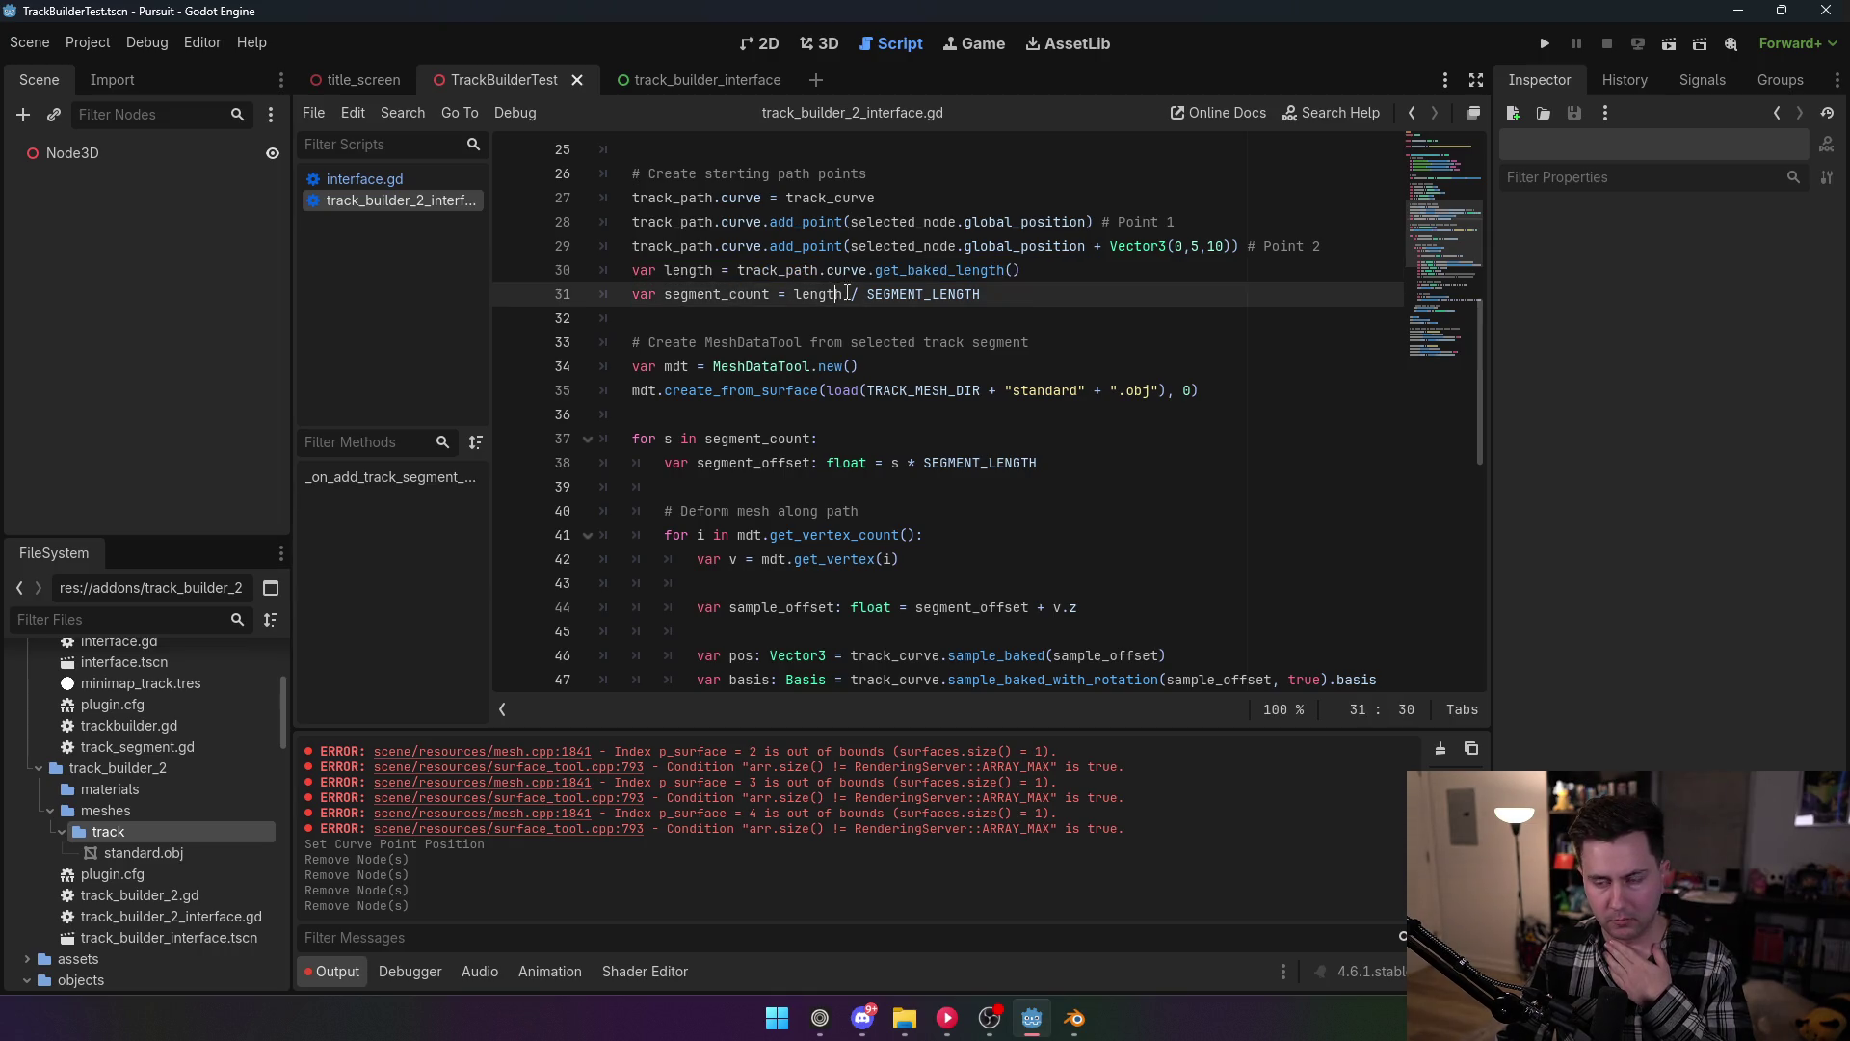
left_click(795, 294)
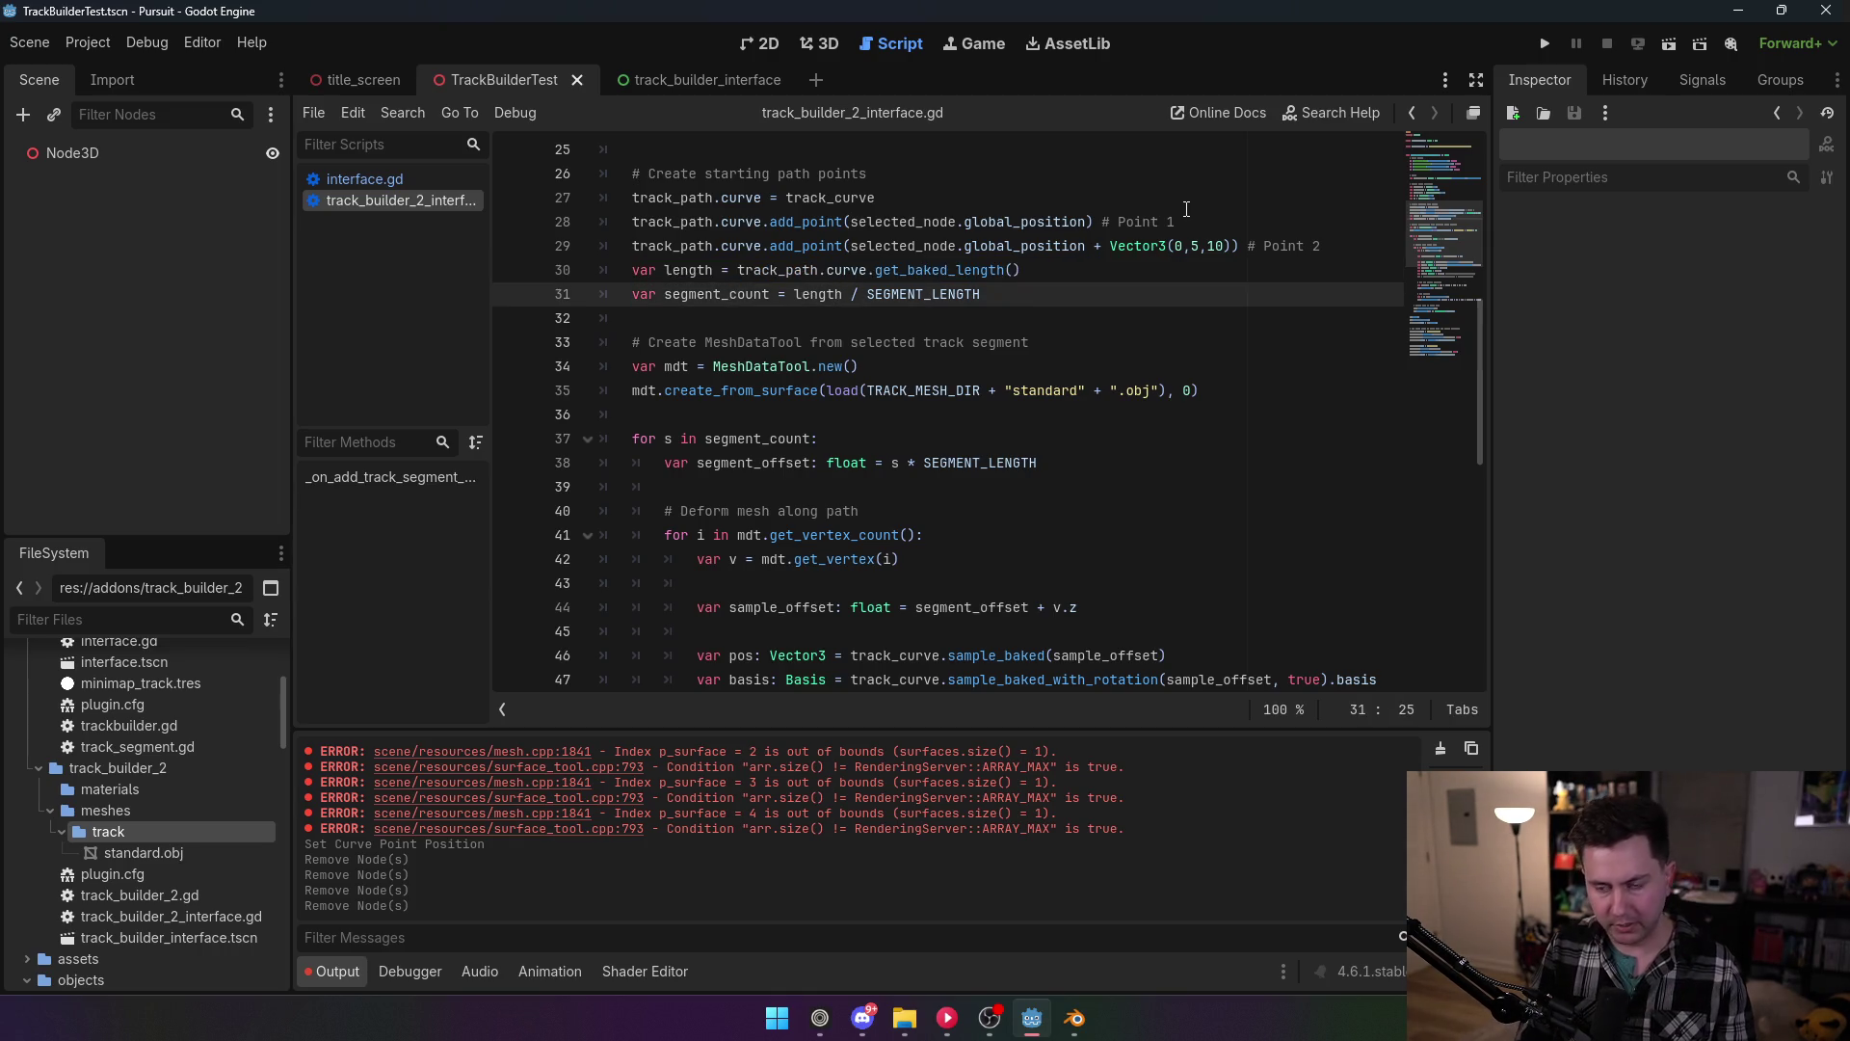
type("int(")
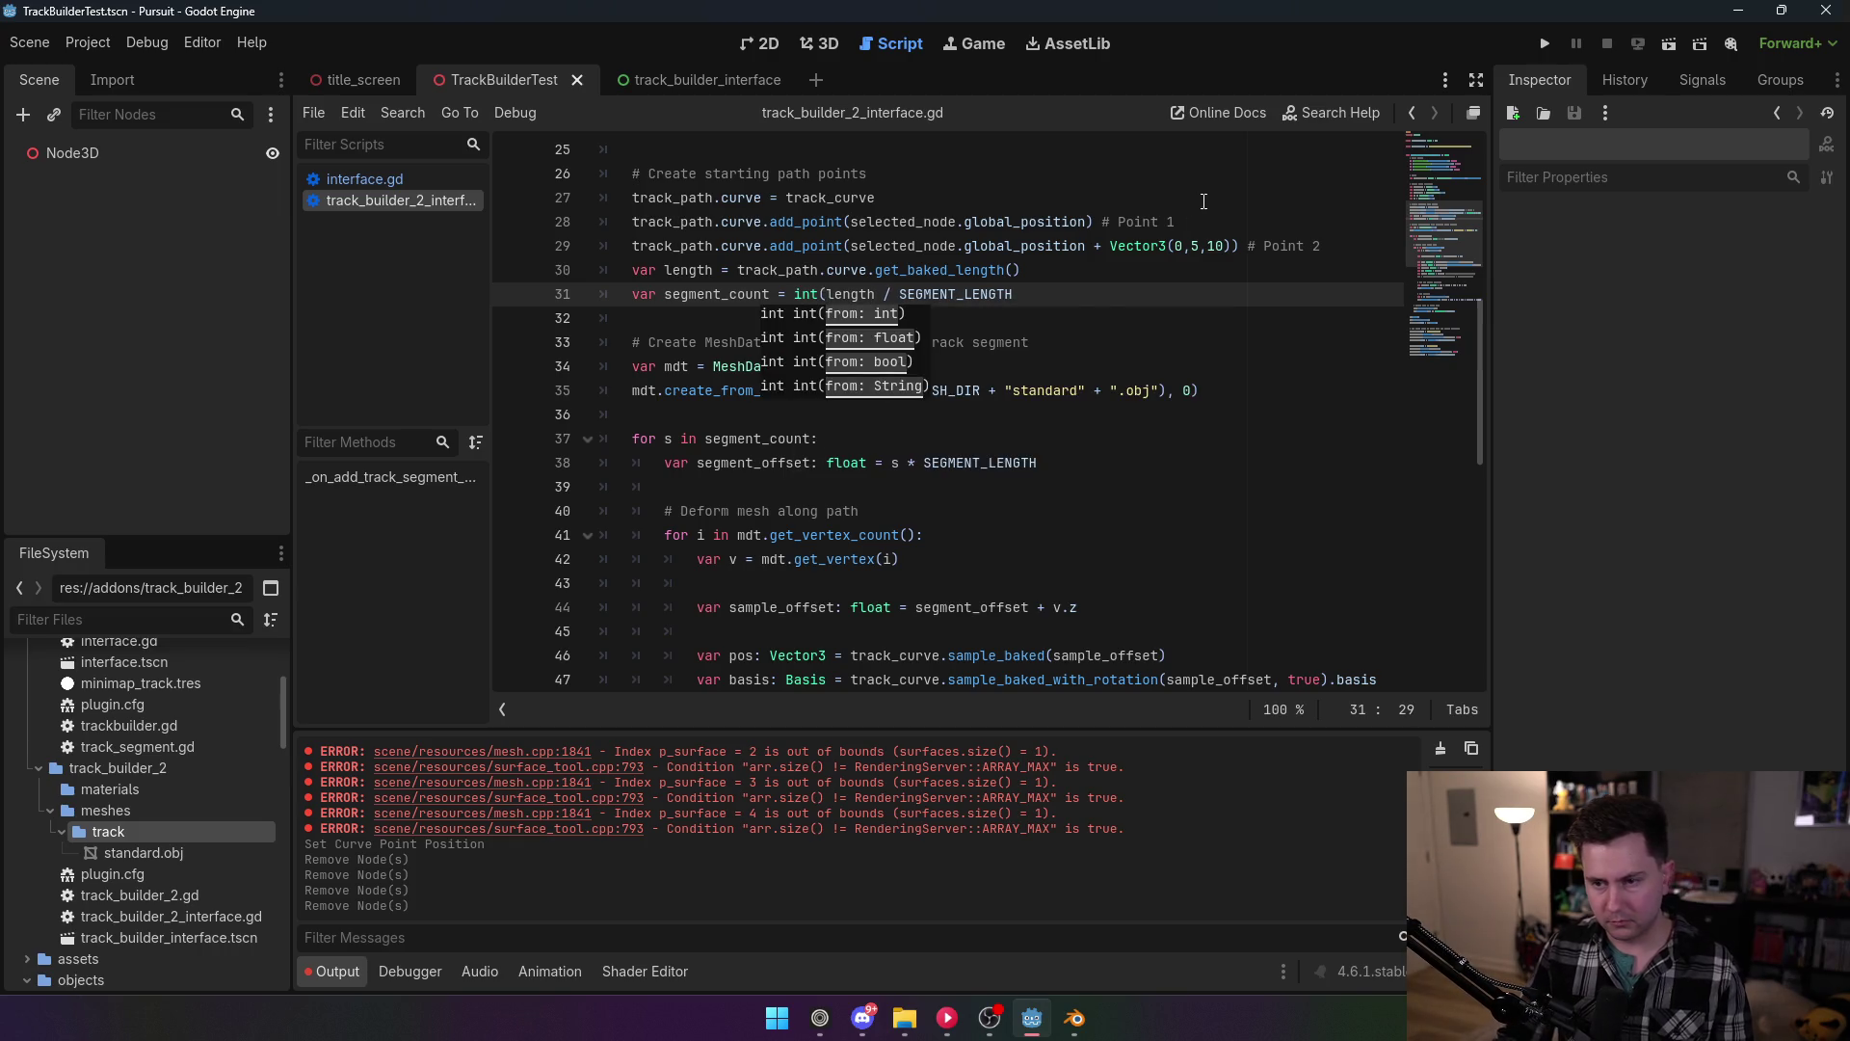
left_click(1069, 296)
type(")")
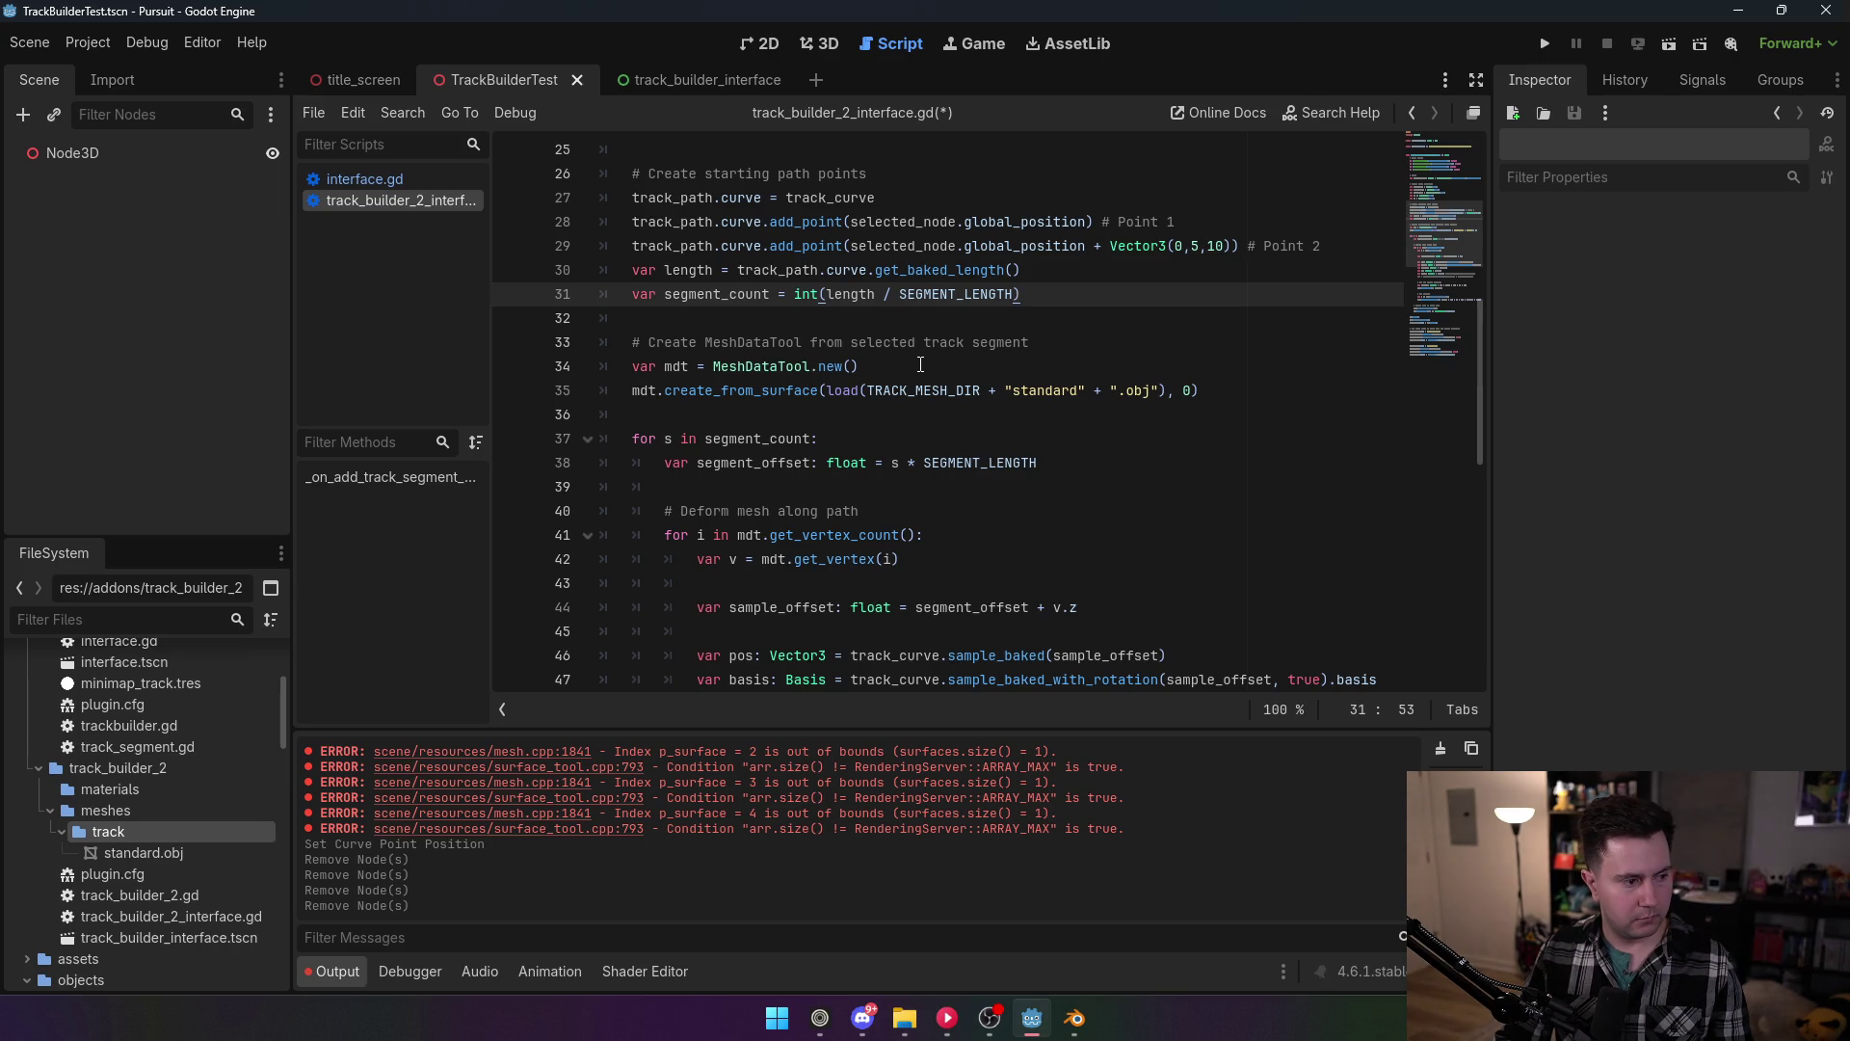
key("ctrl+s")
scroll(766, 465, "down", 2)
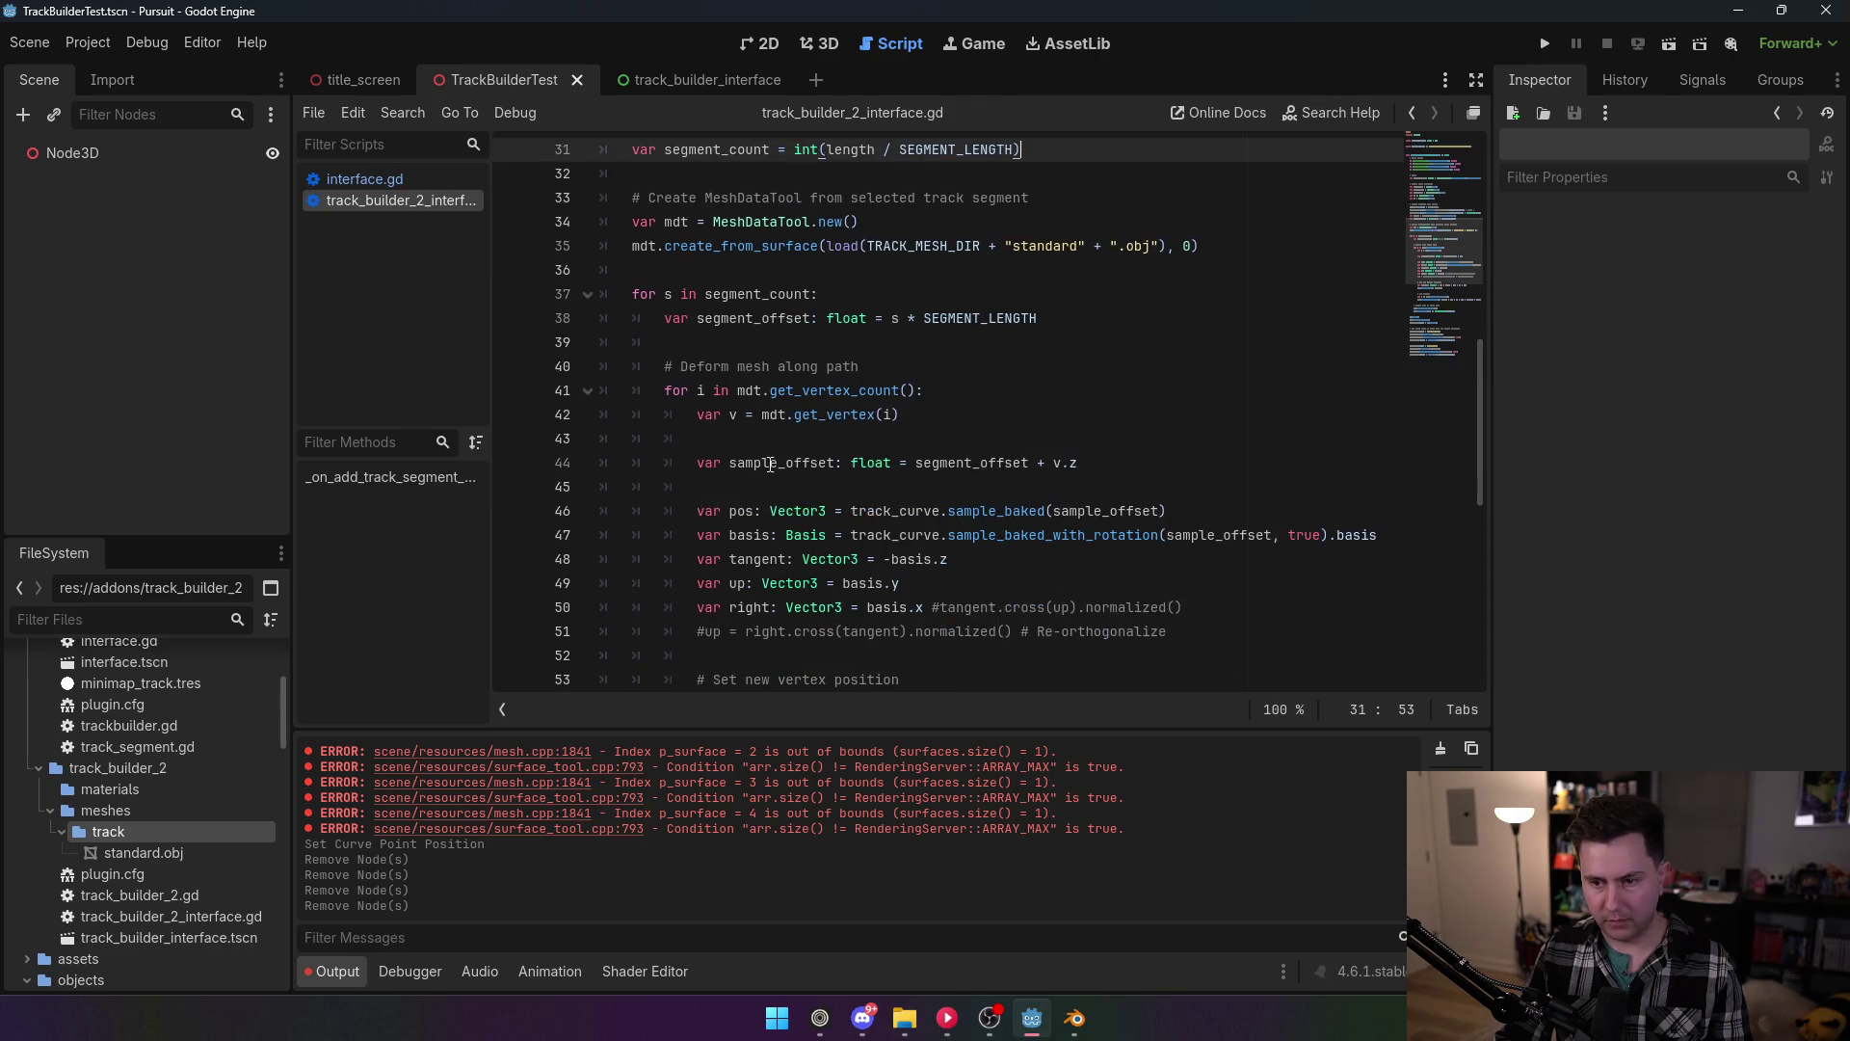
double_click(780, 463)
left_click_drag(697, 318, 883, 318)
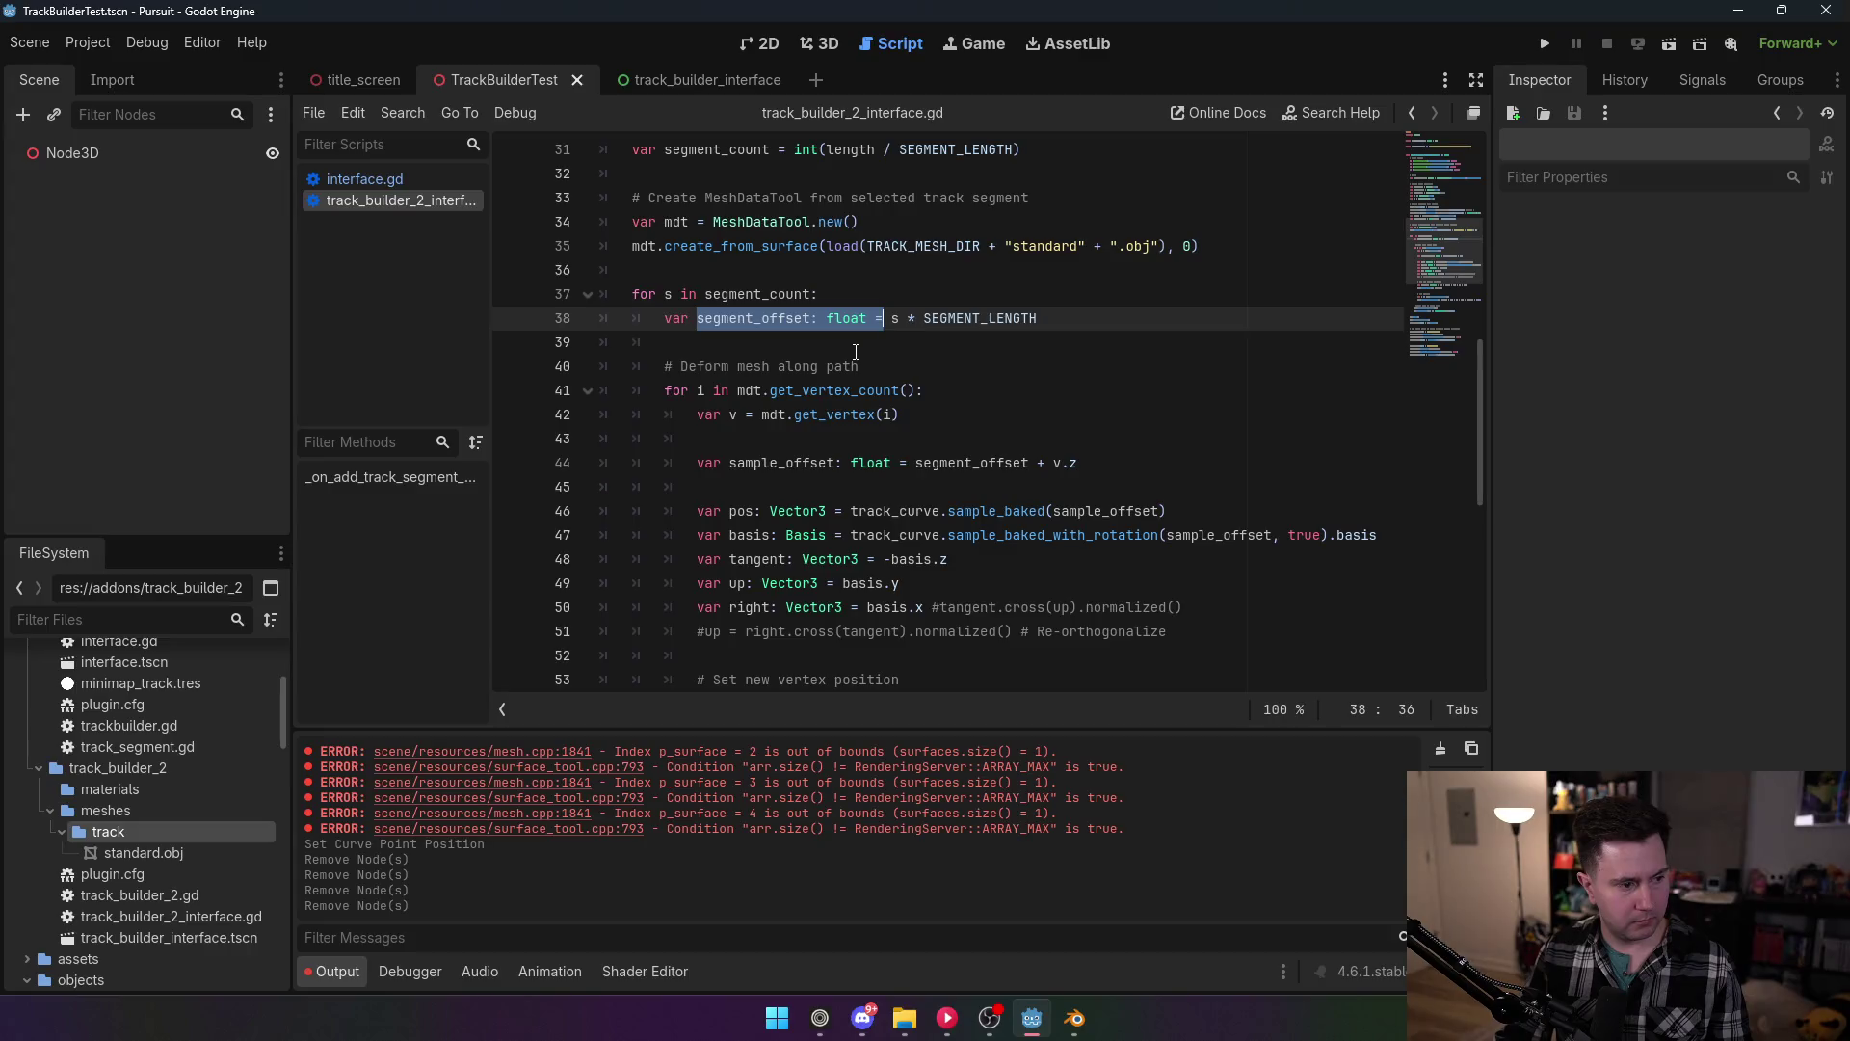
double_click(895, 318)
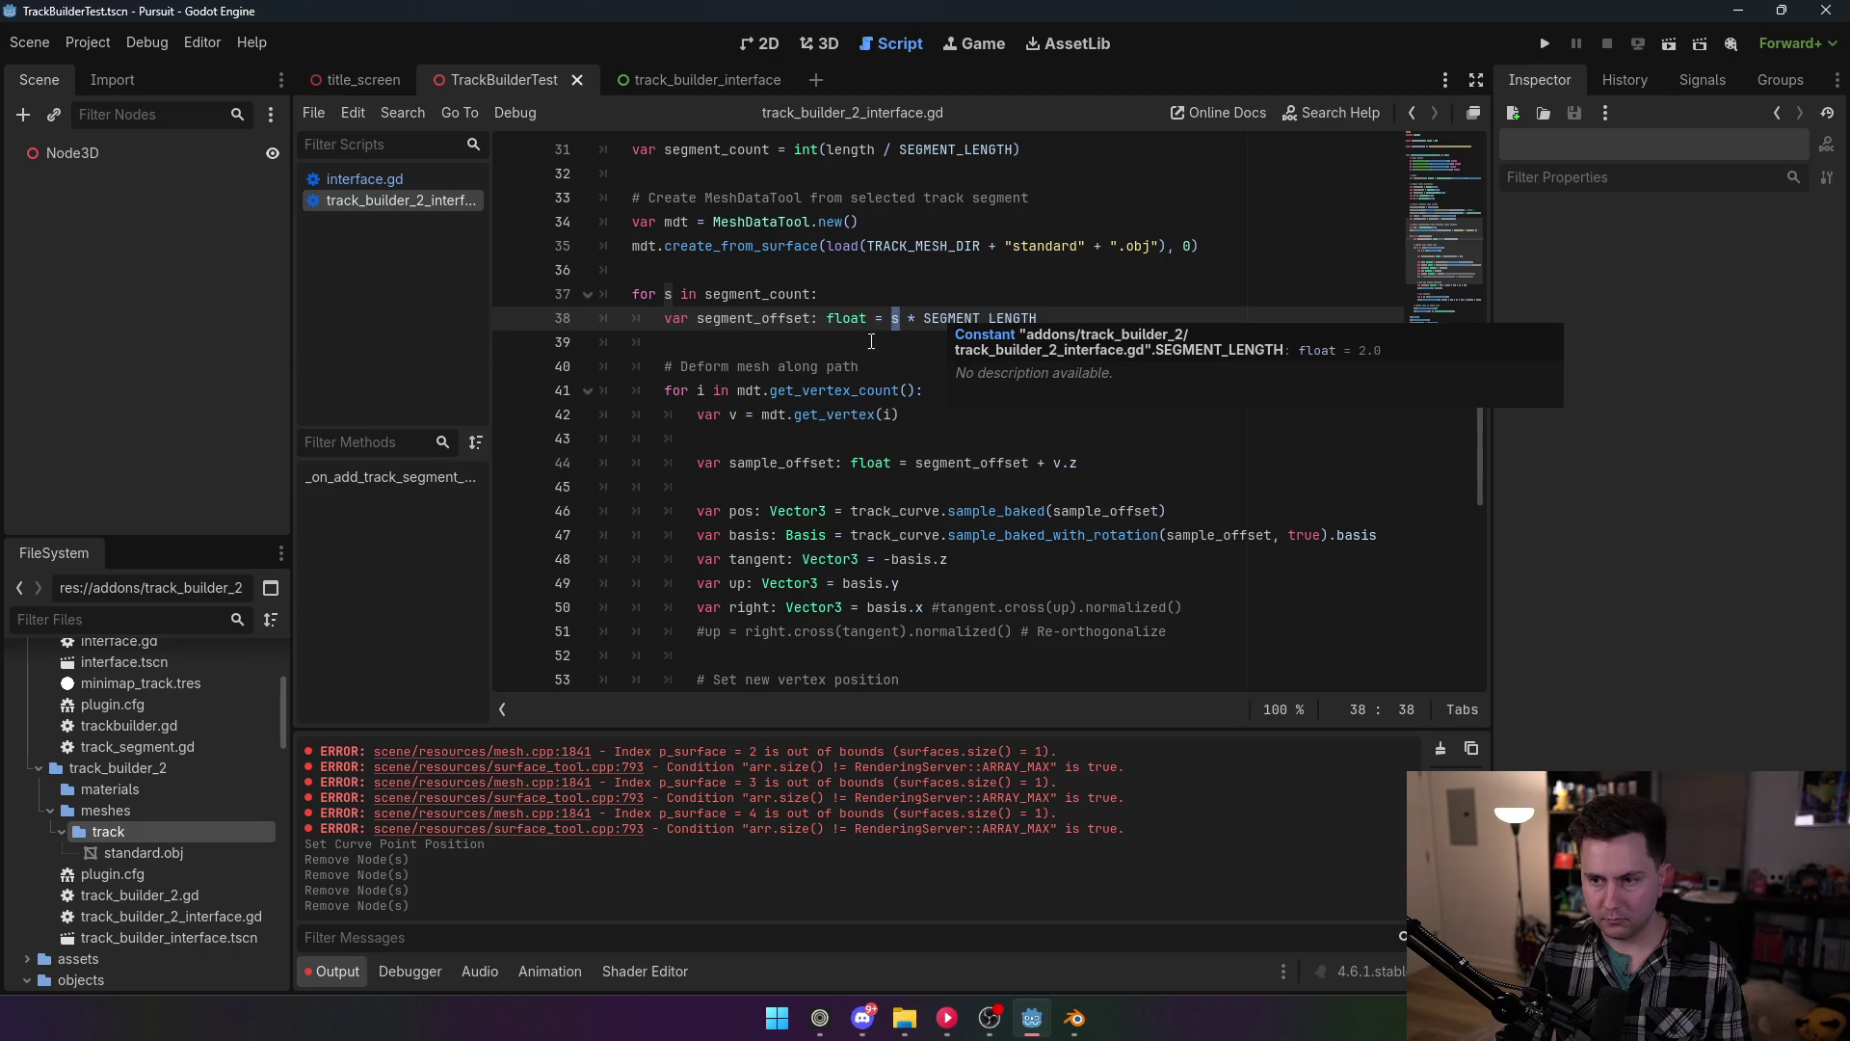
left_click_drag(851, 391, 851, 414)
scroll(911, 364, "down", 2)
left_click(911, 366)
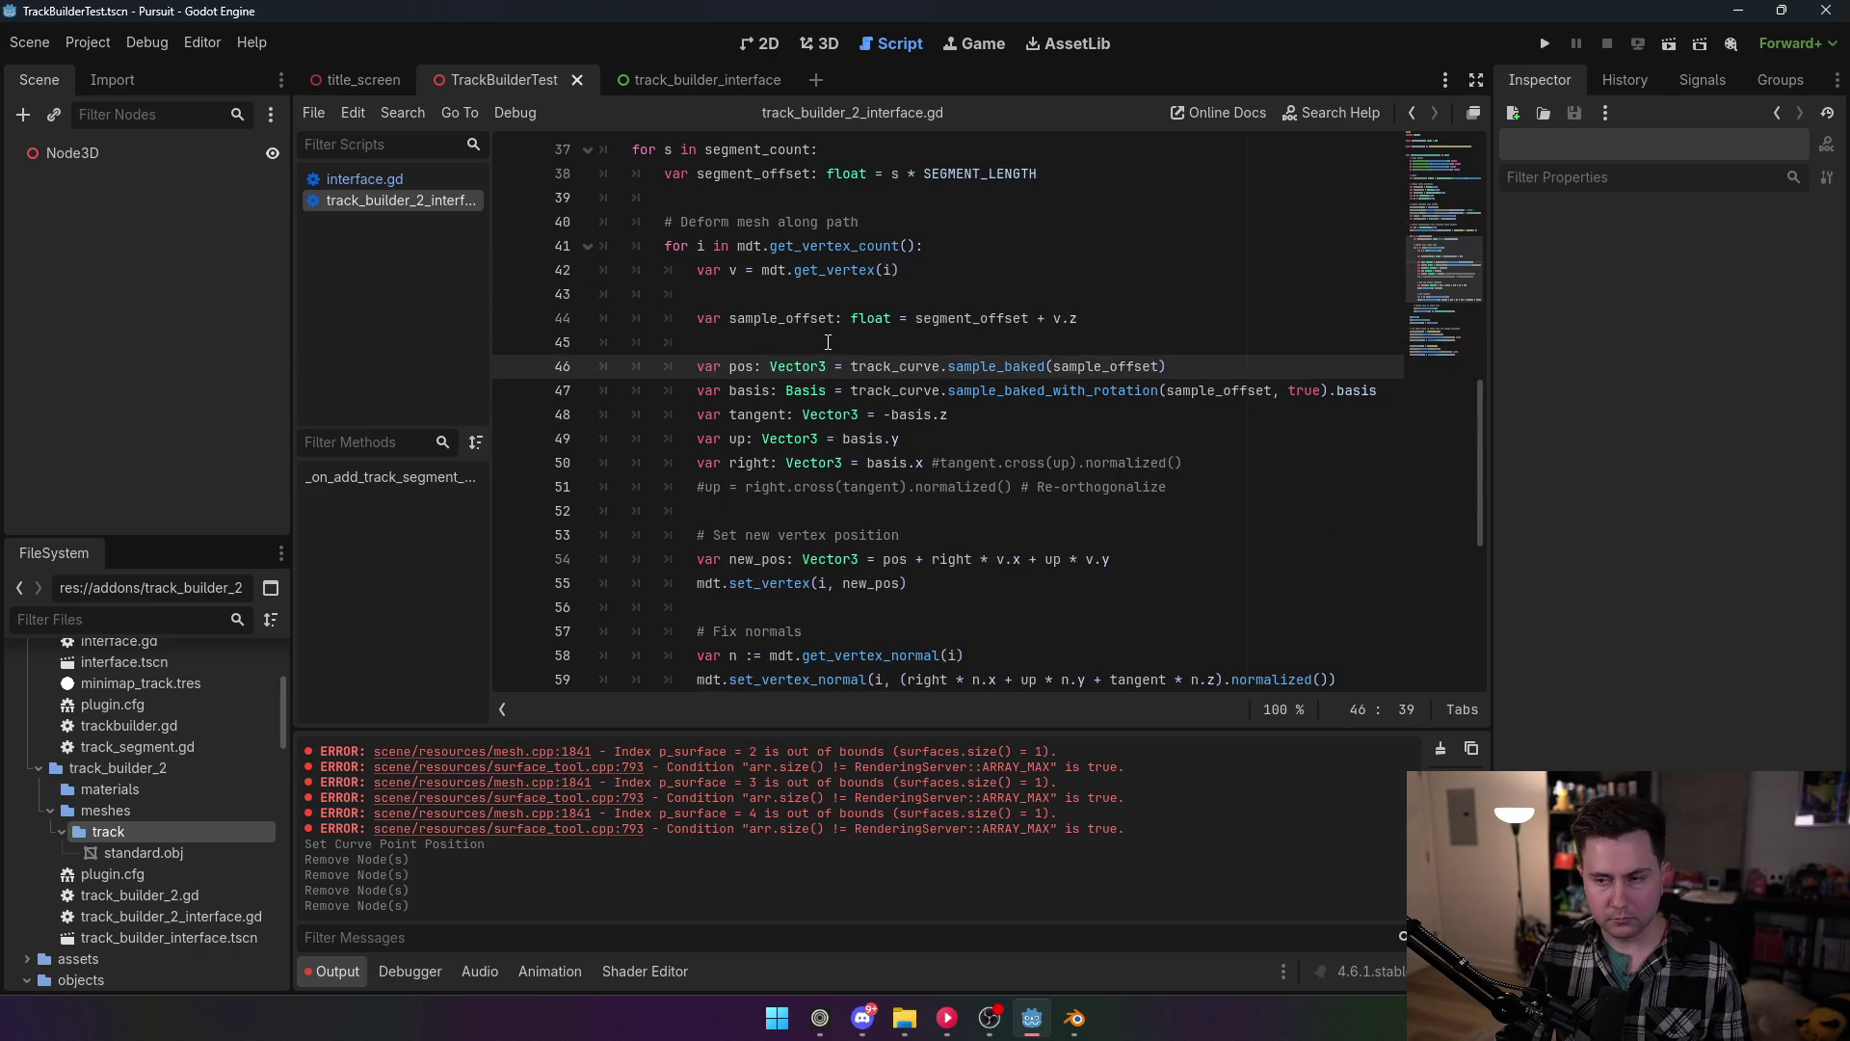
double_click(729, 318)
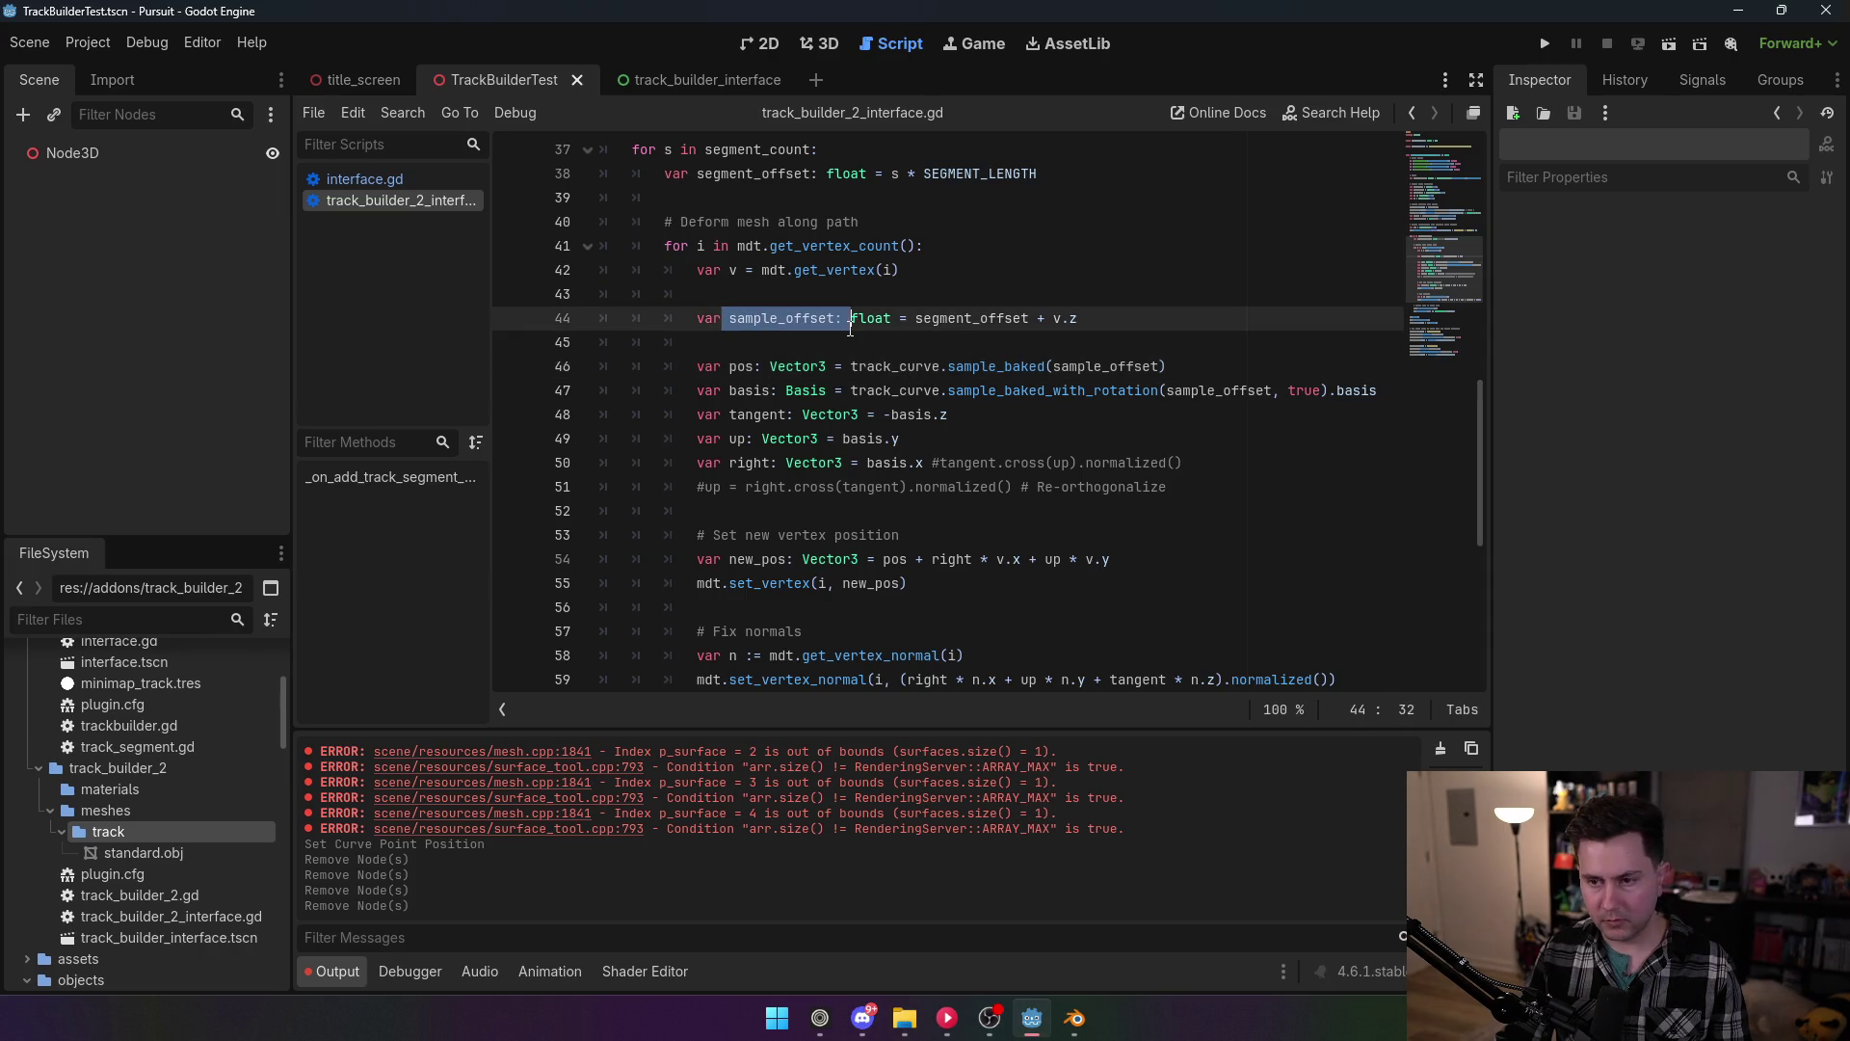
left_click(957, 318)
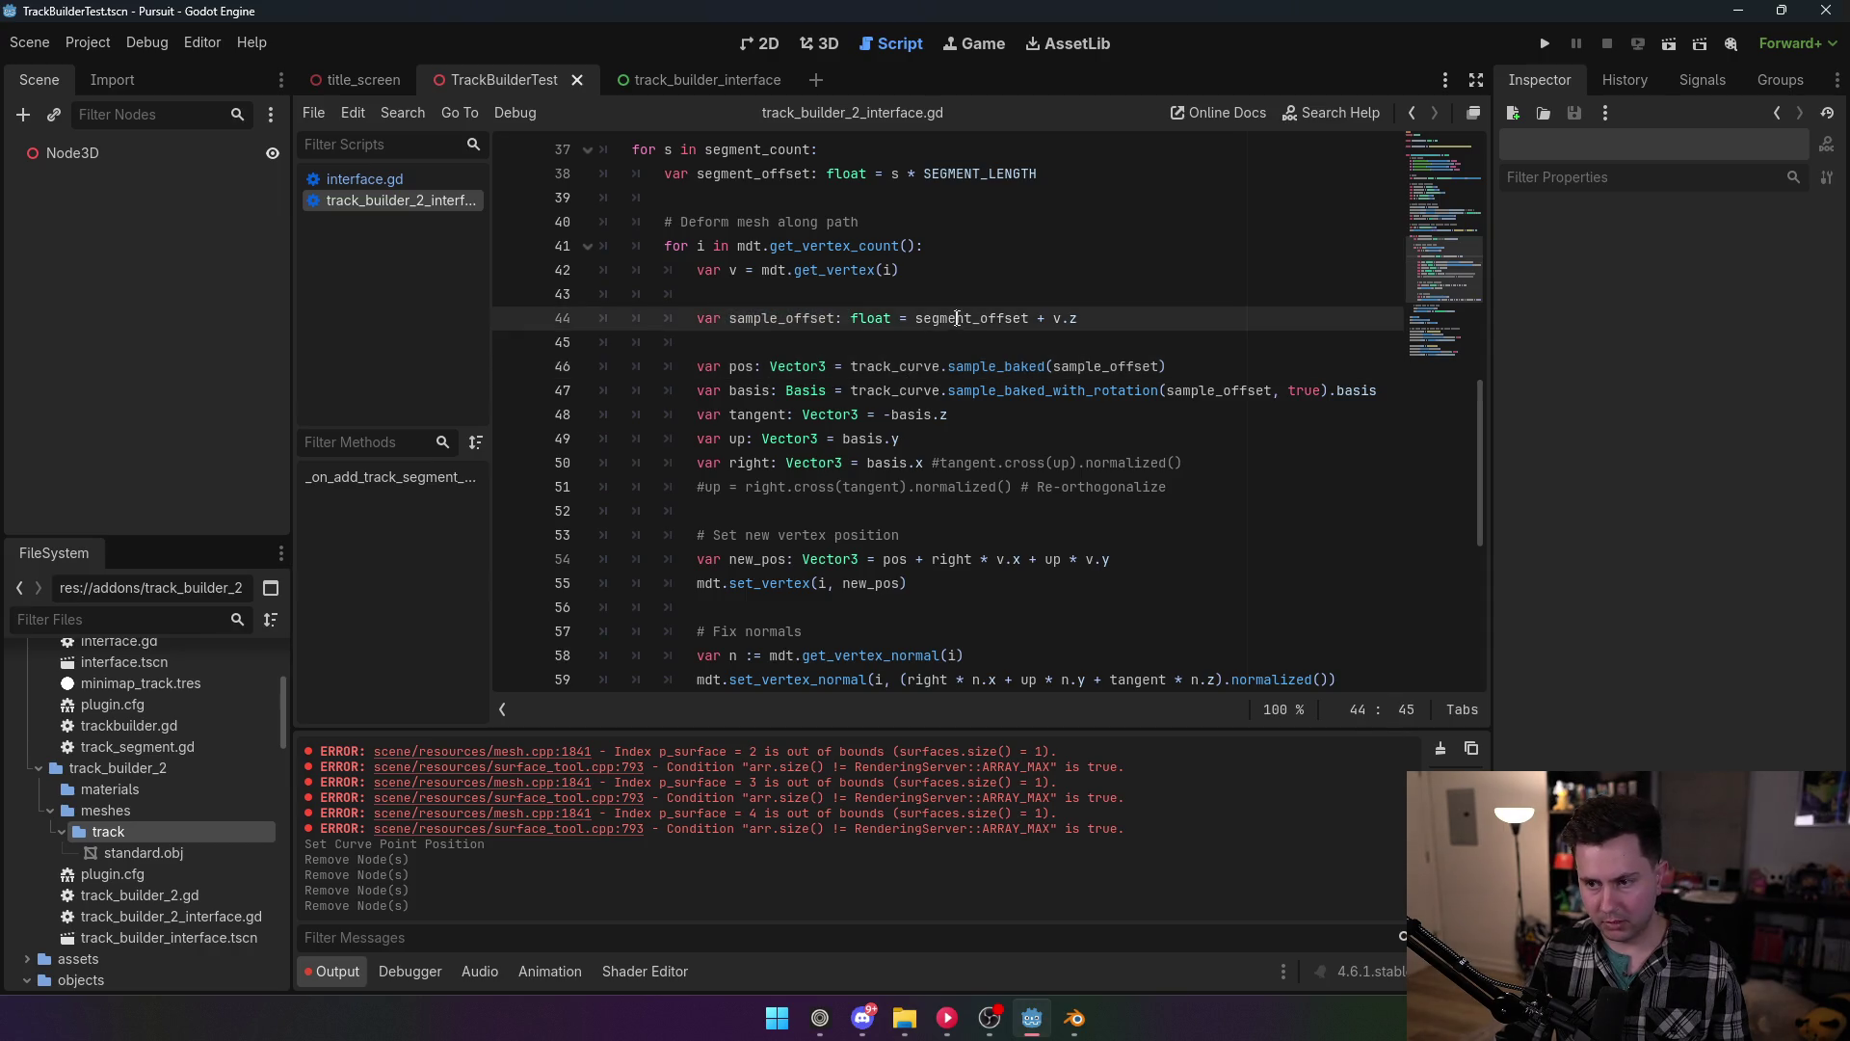
left_click(1048, 318)
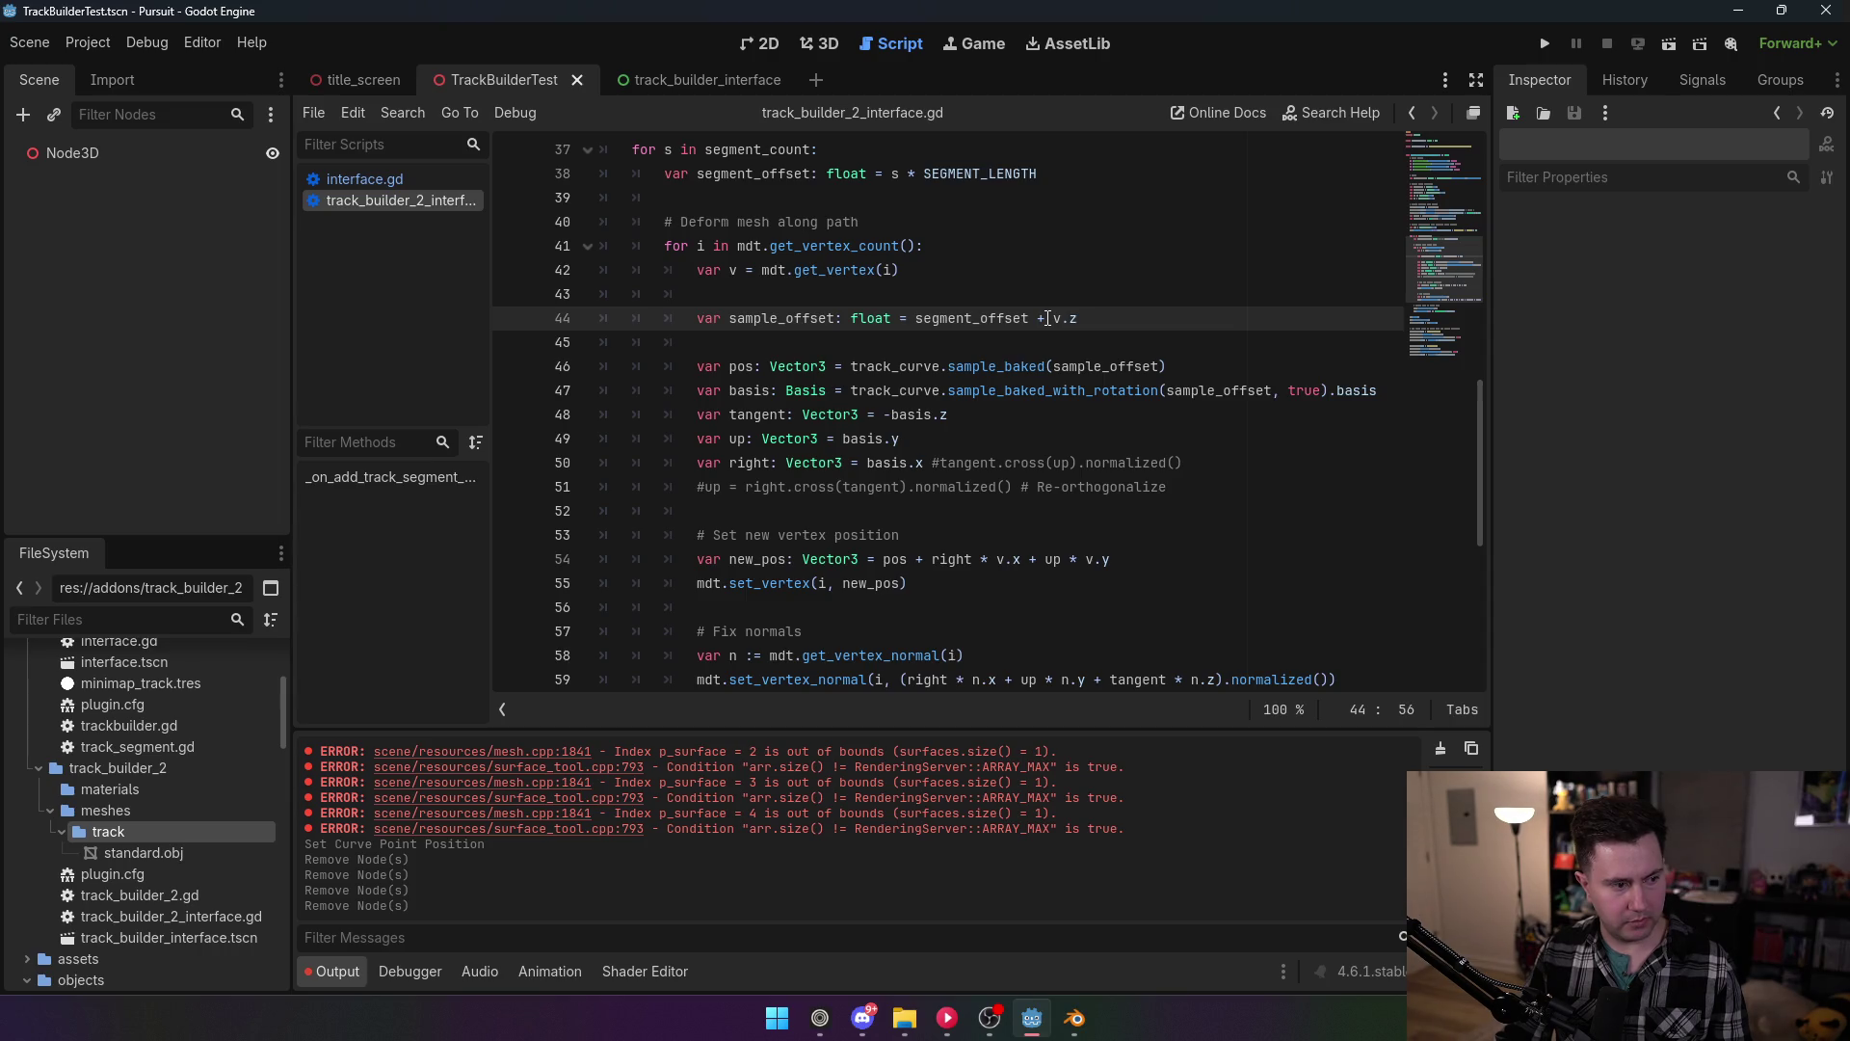
key("shift+Left")
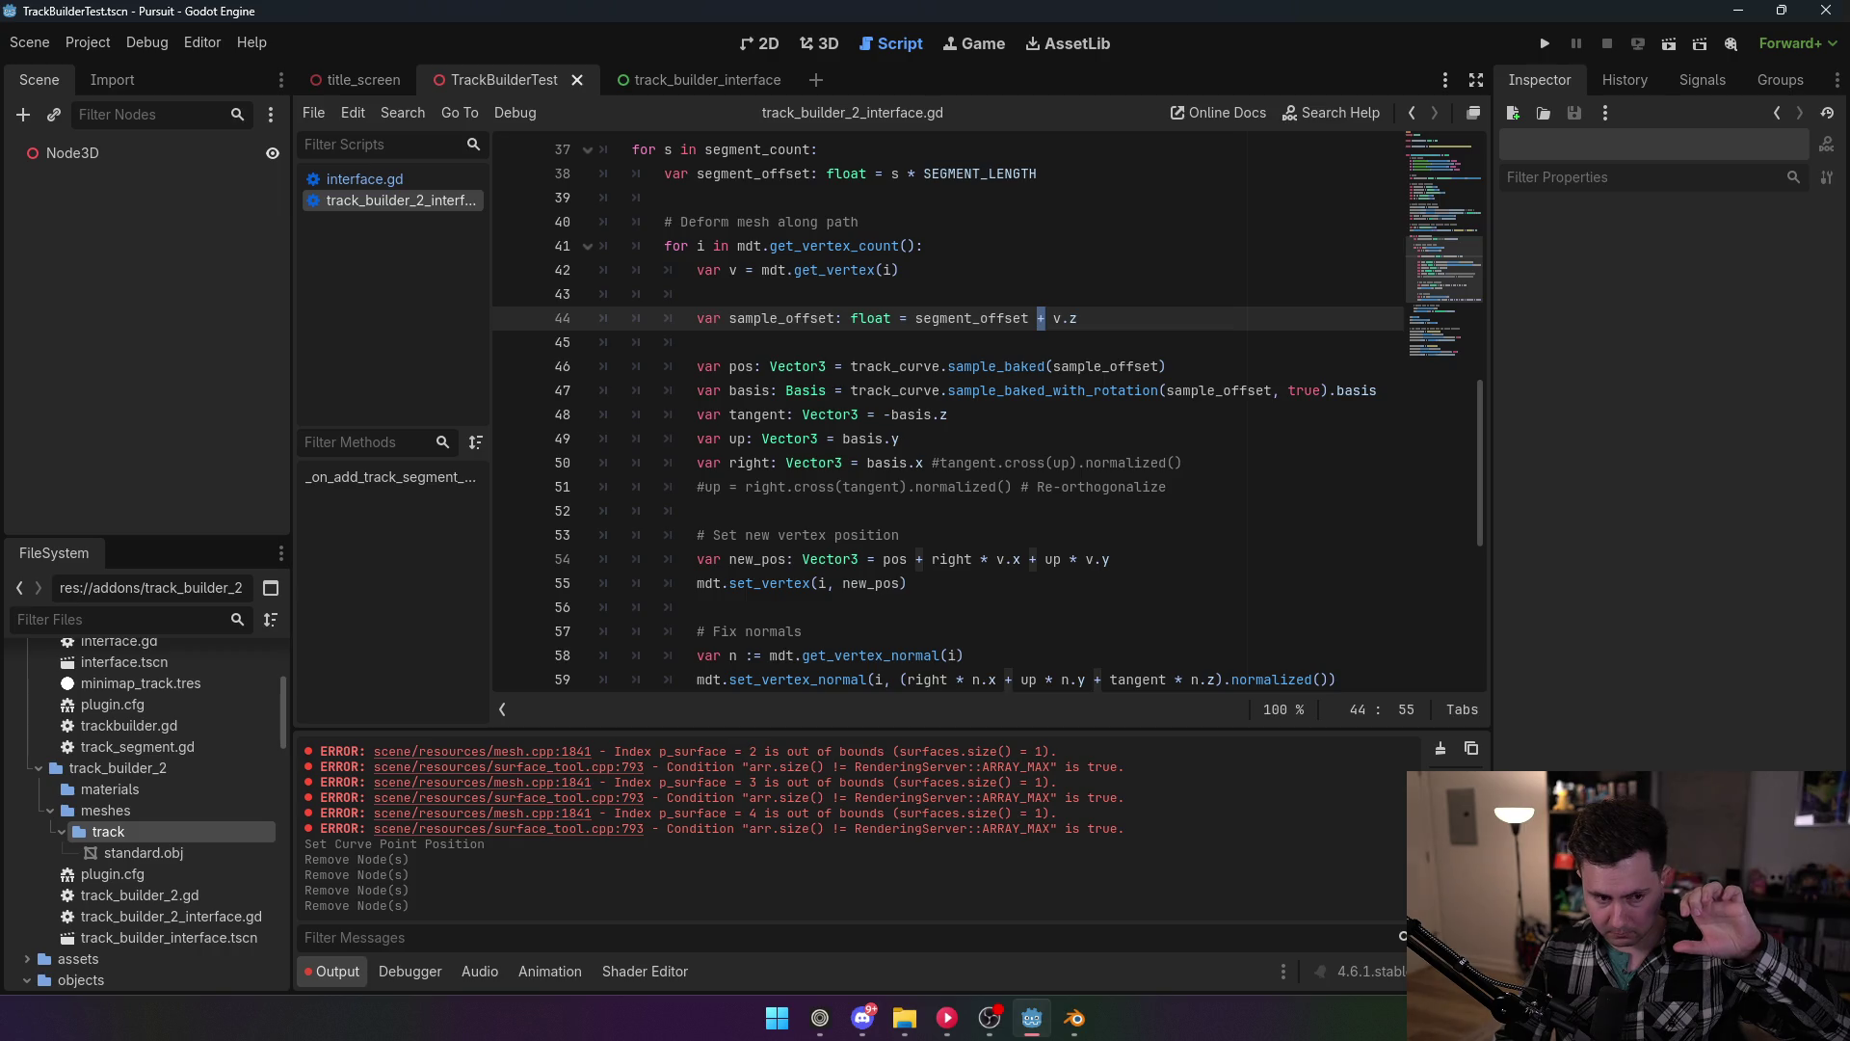
scroll(938, 450, "up", 3)
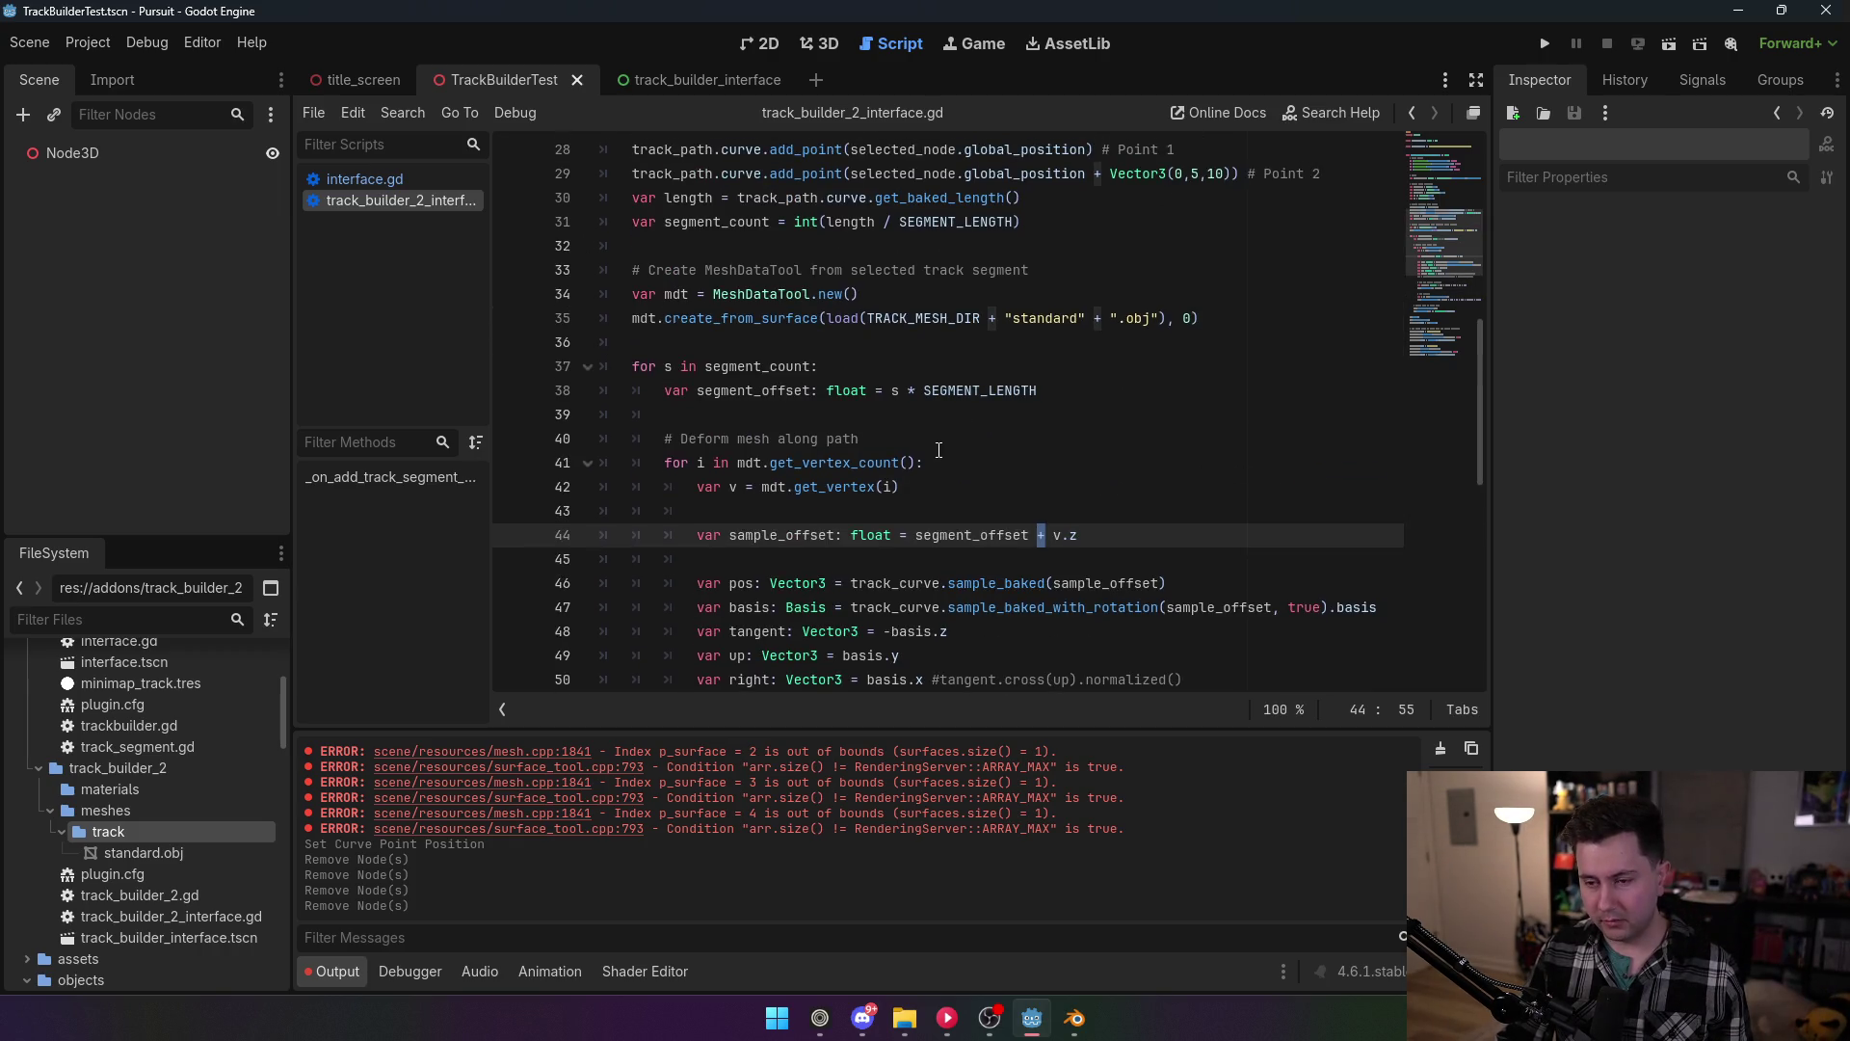
scroll(911, 454, "down", 8)
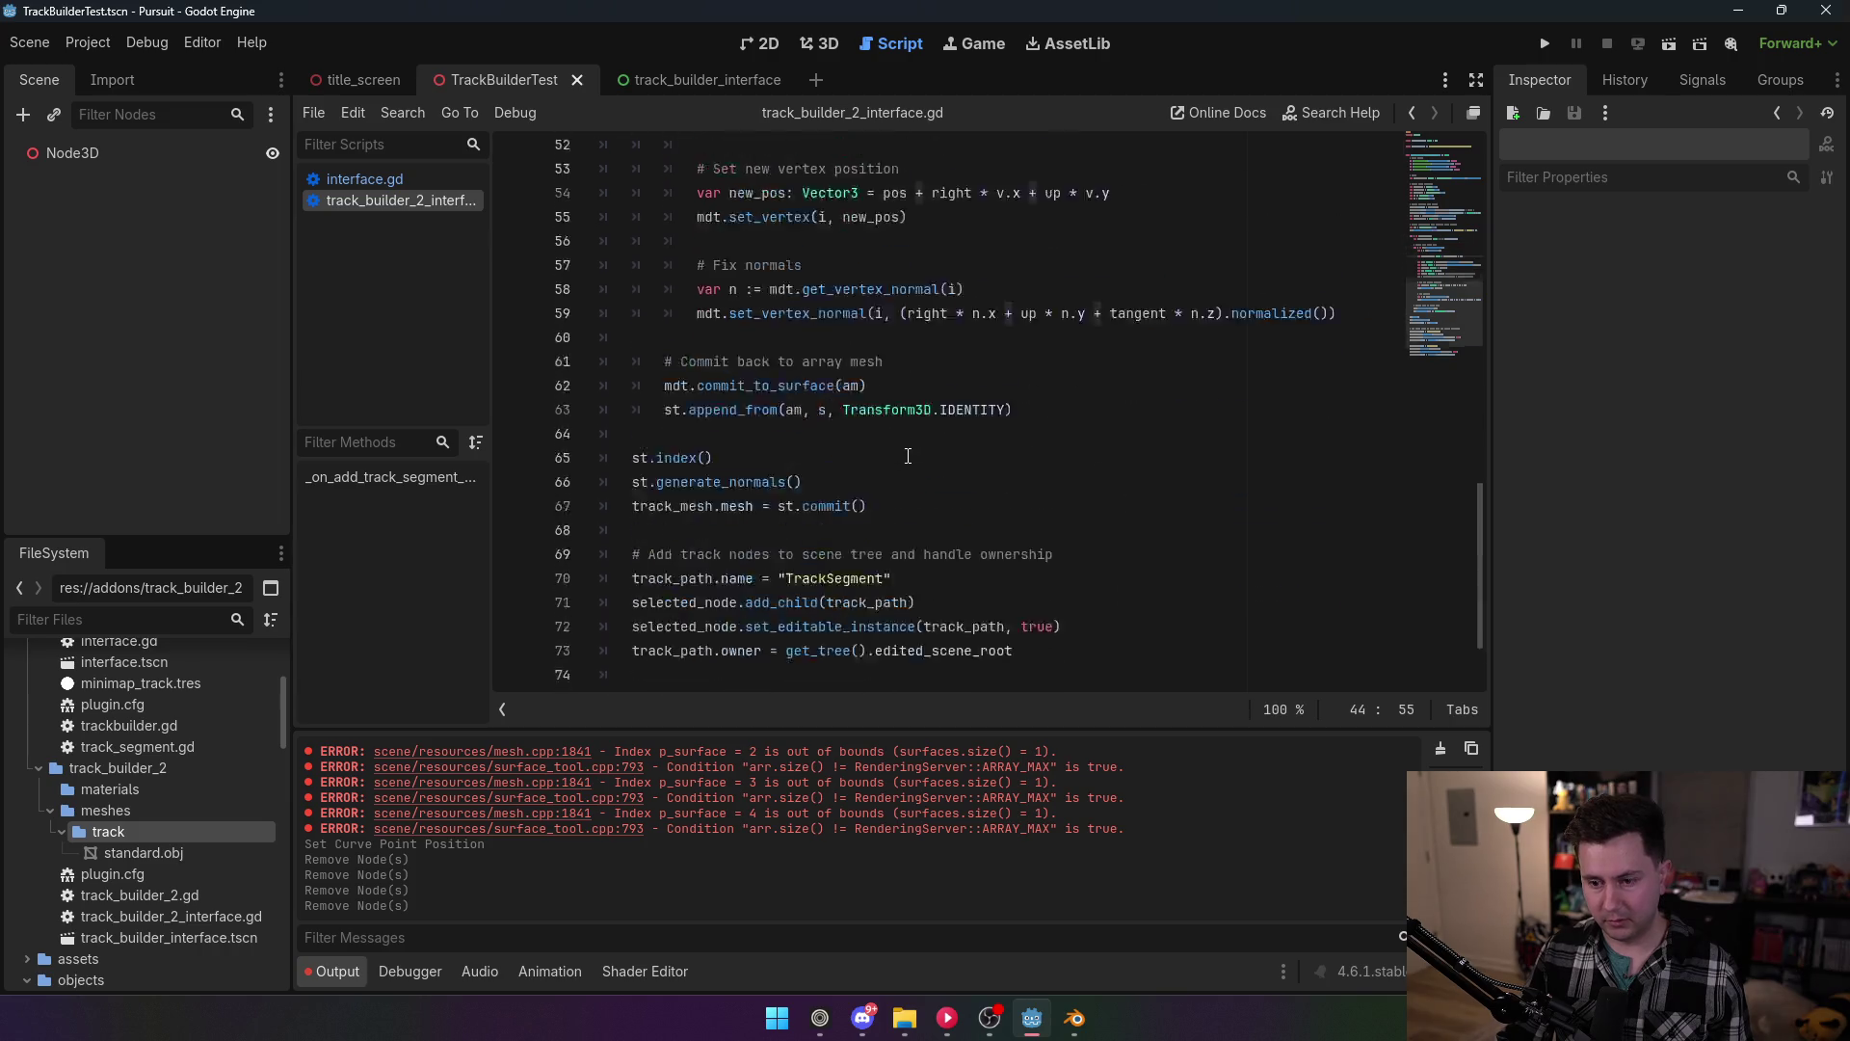
scroll(908, 456, "down", 2)
scroll(896, 457, "up", 8)
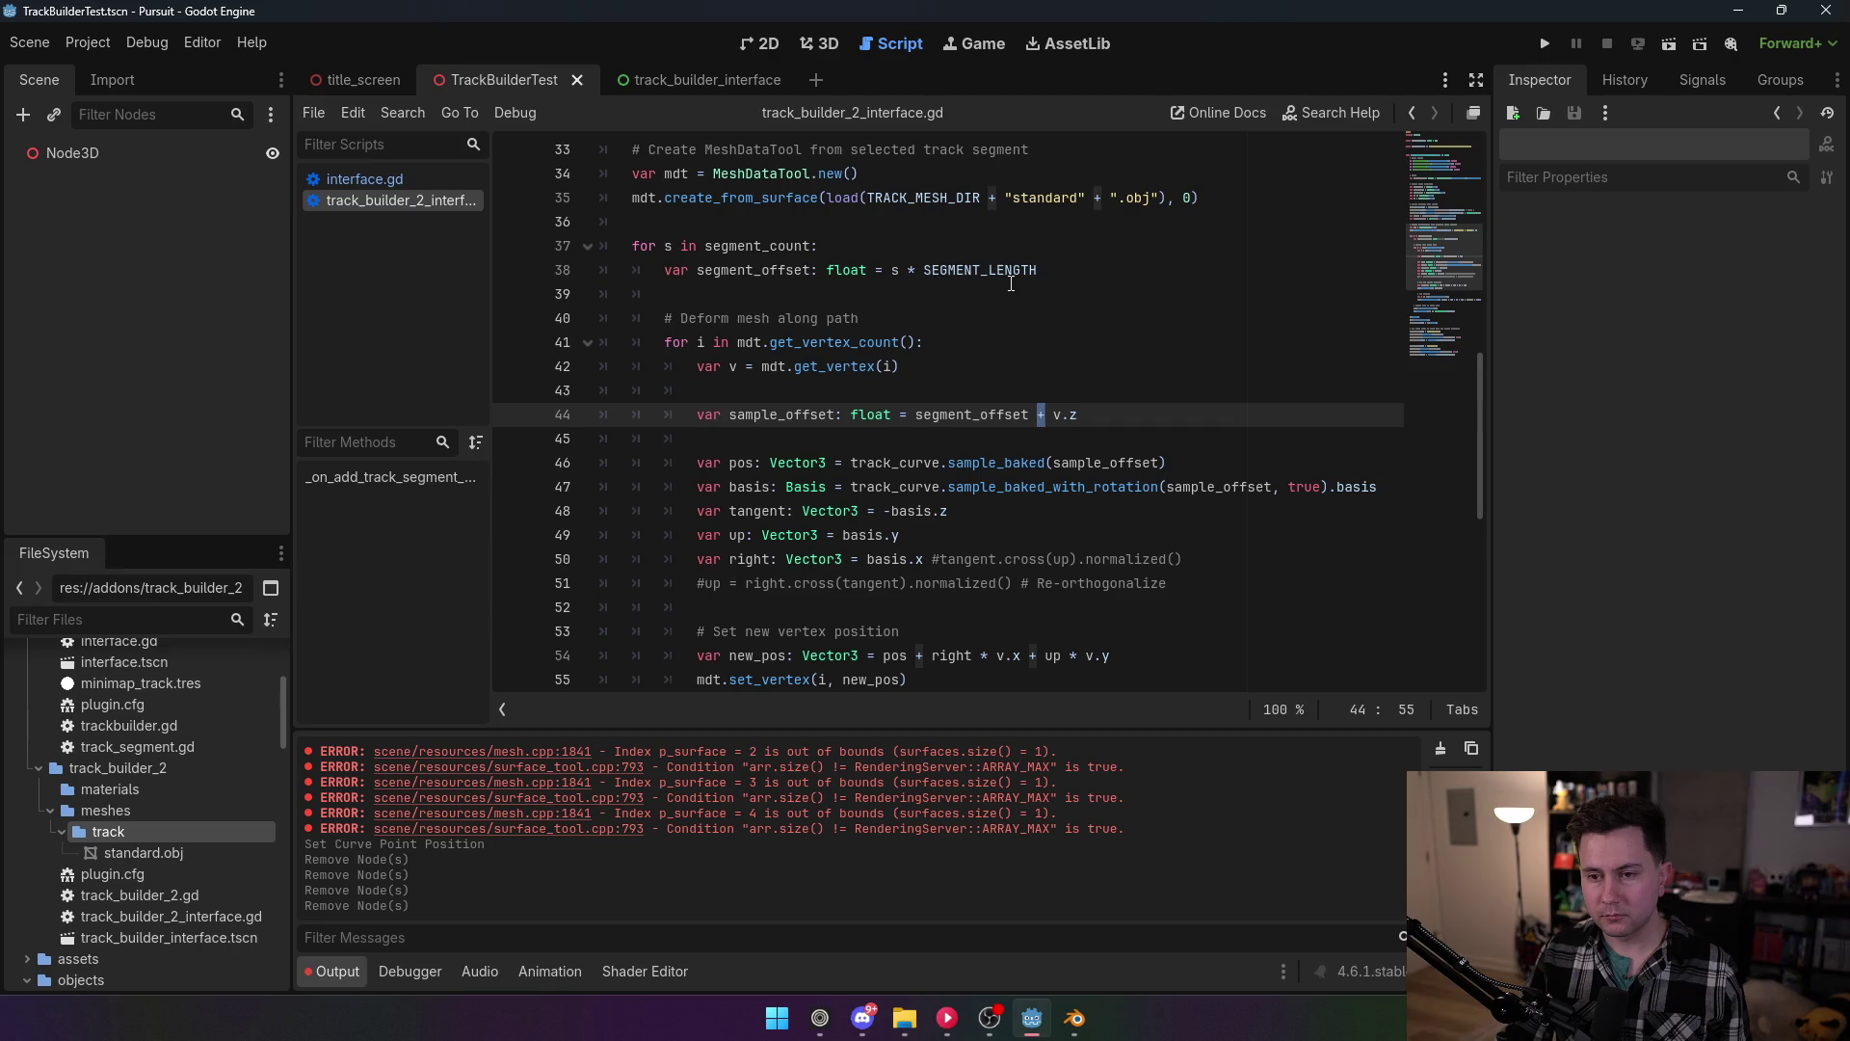
left_click(1087, 267)
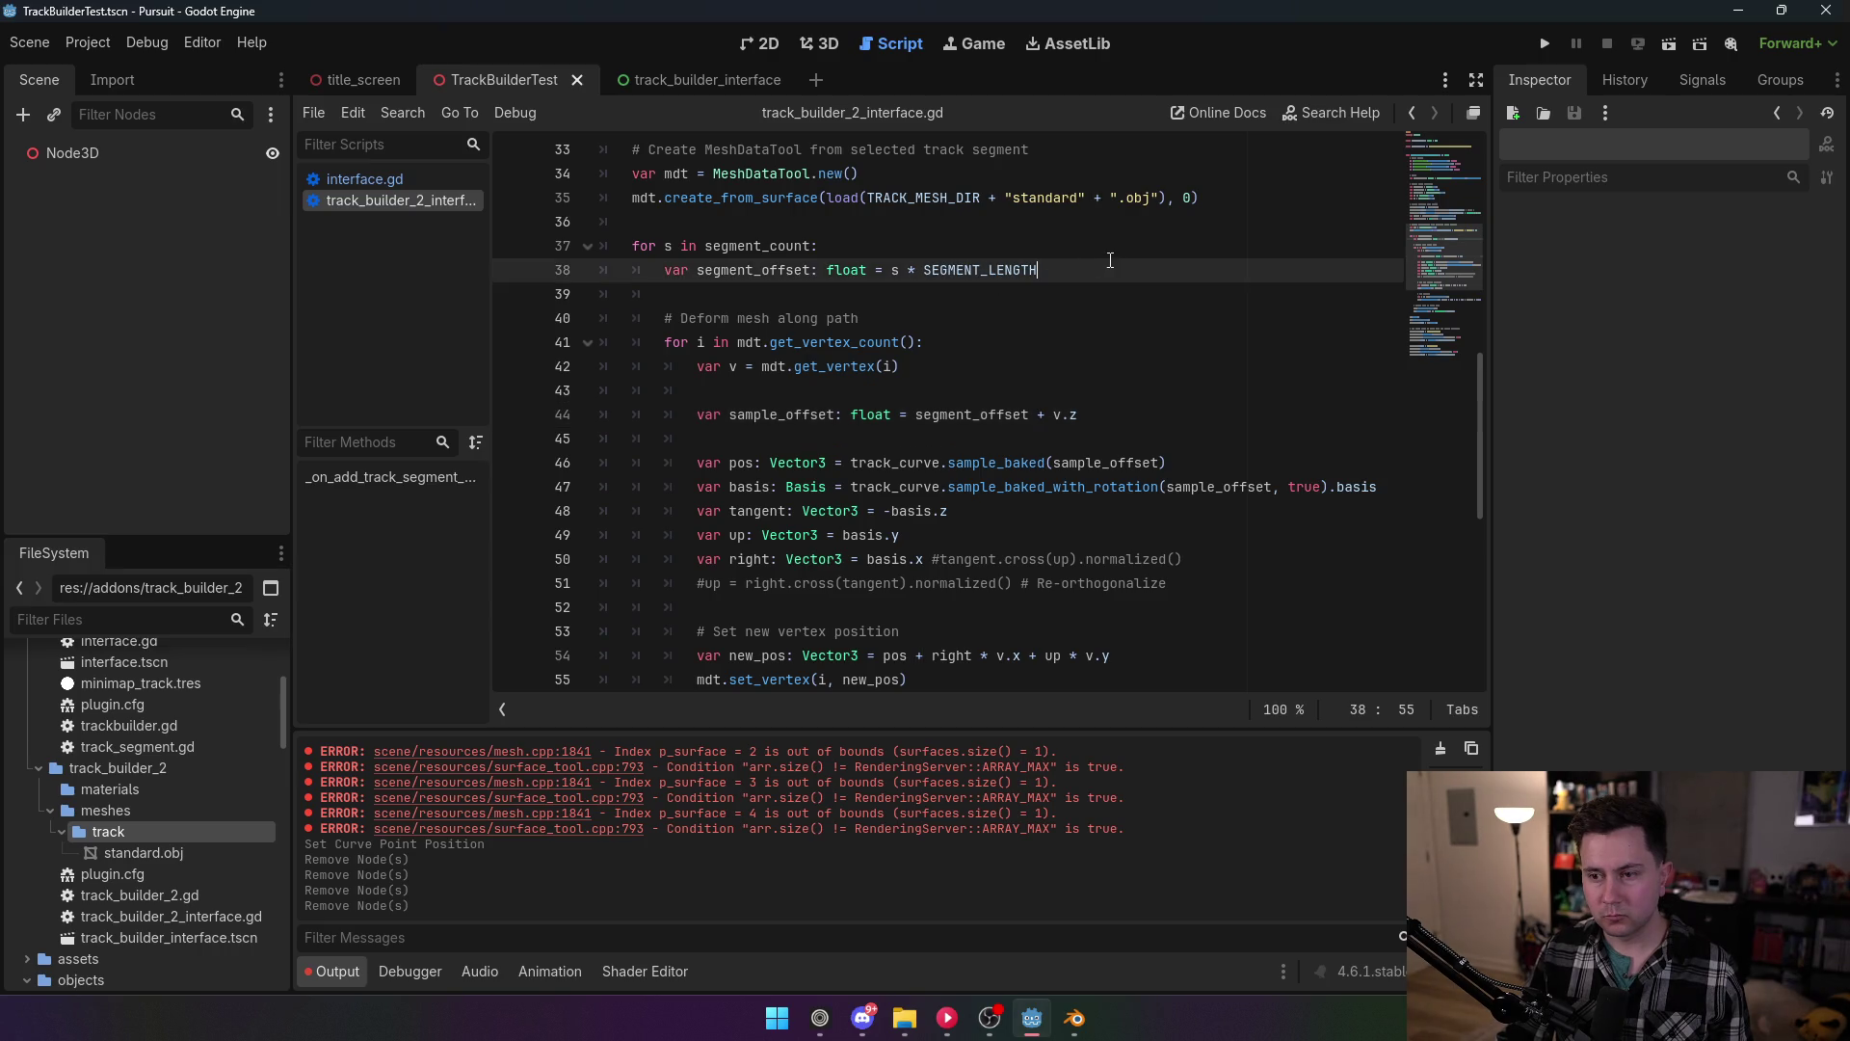
Step: Add print("Adding segment %d" % s) after the segment offset line and save the script
key("Return")
type("print(\"")
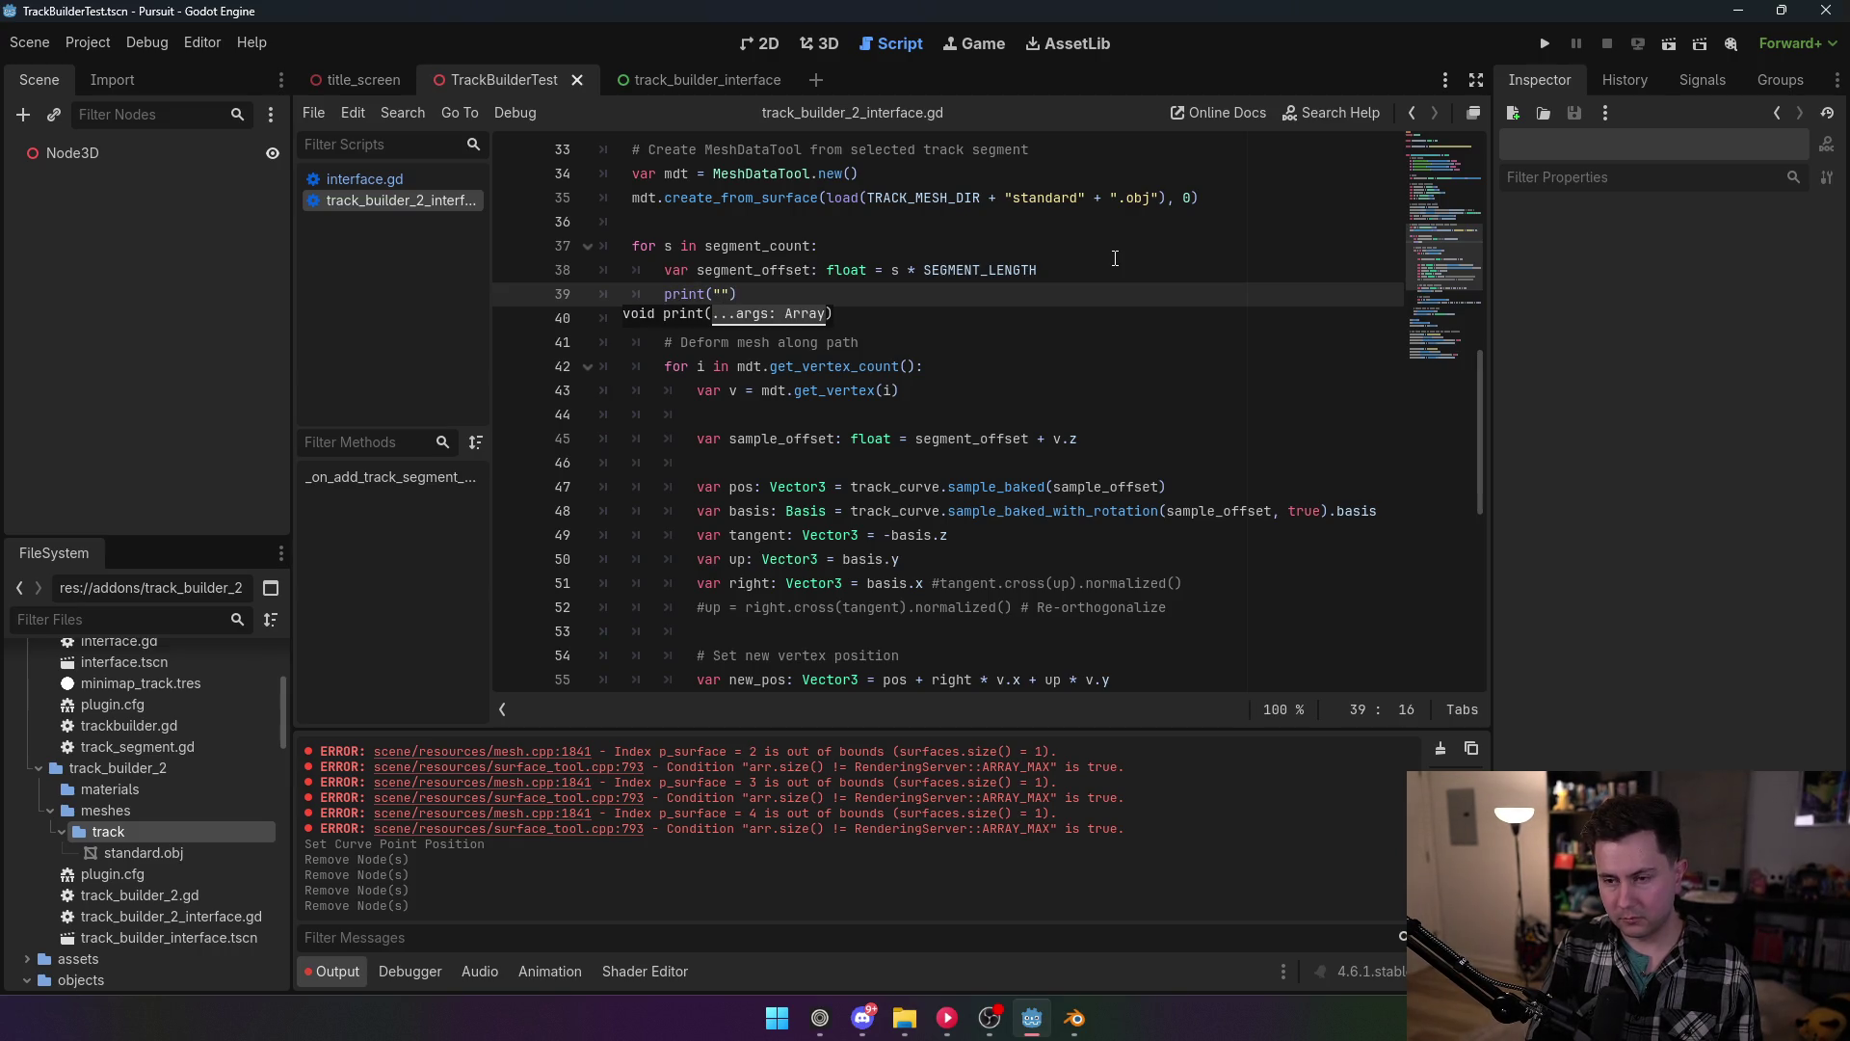
type("S")
key("BackSpace")
type("Adding se")
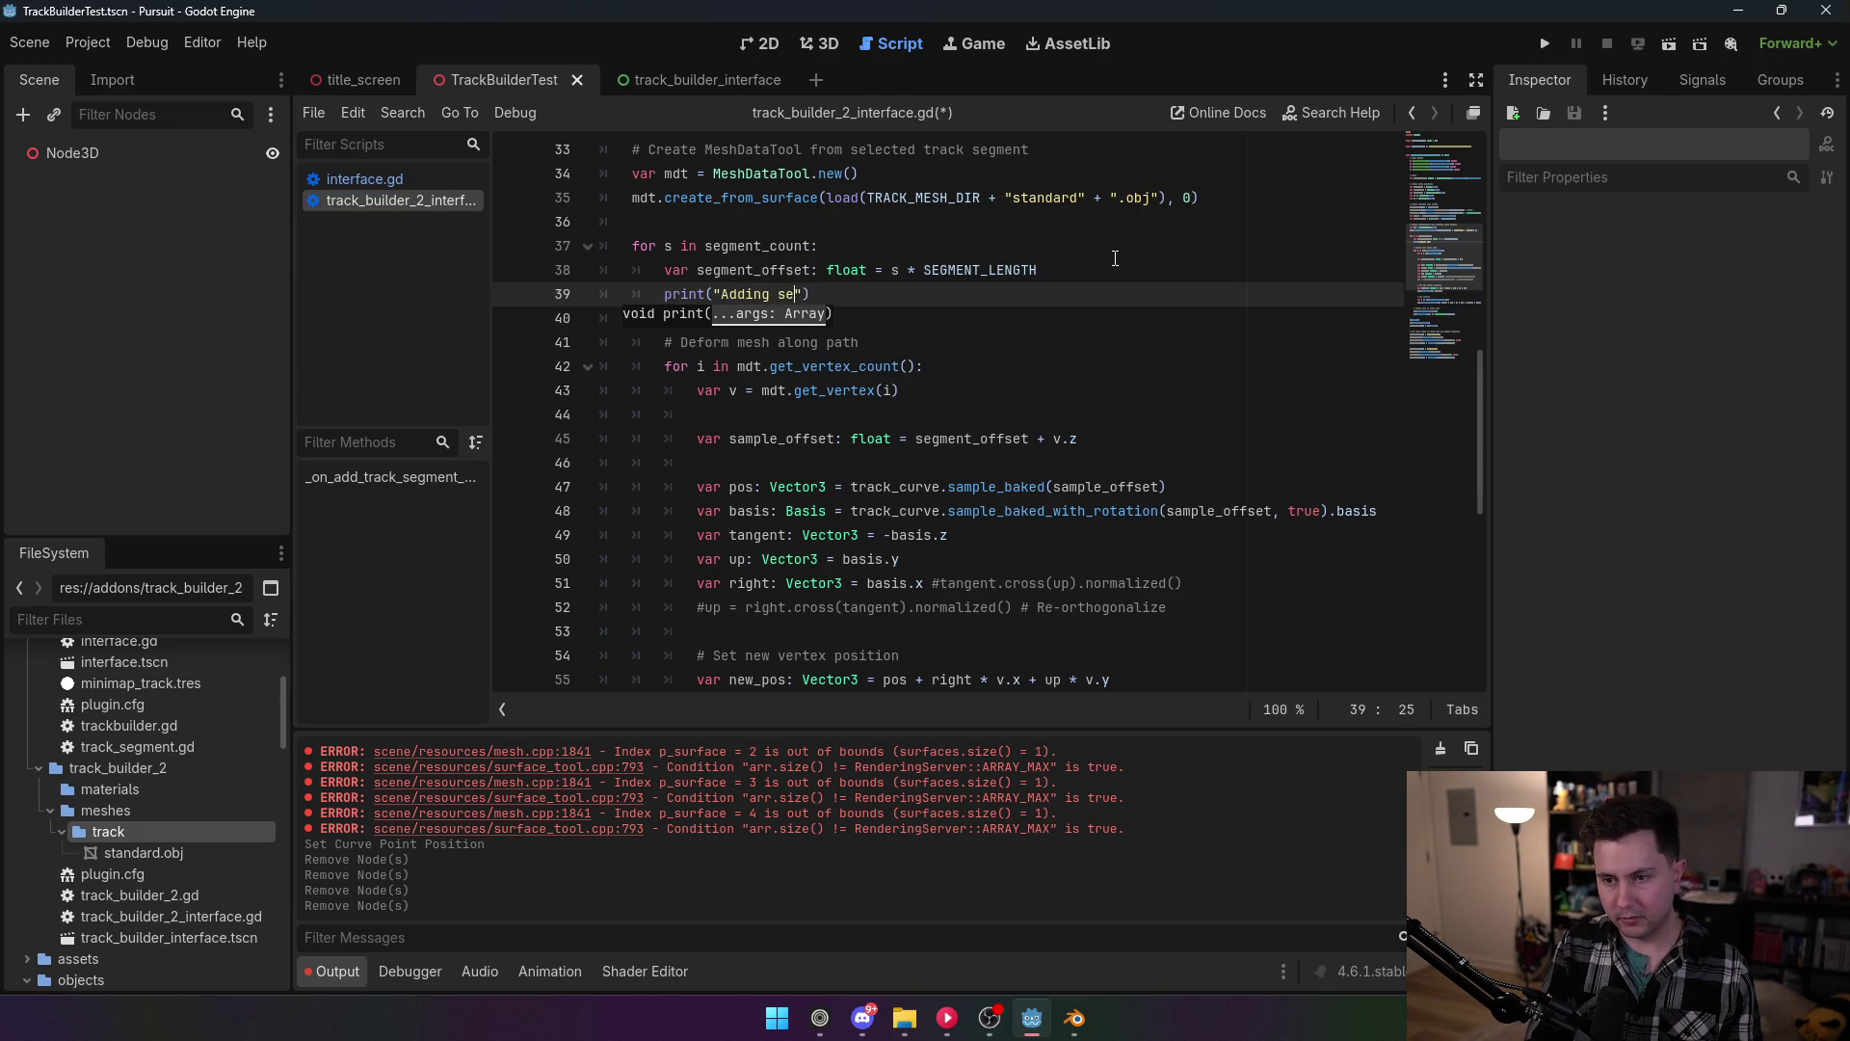
type("gment")
type(" %d\"")
type(" % s")
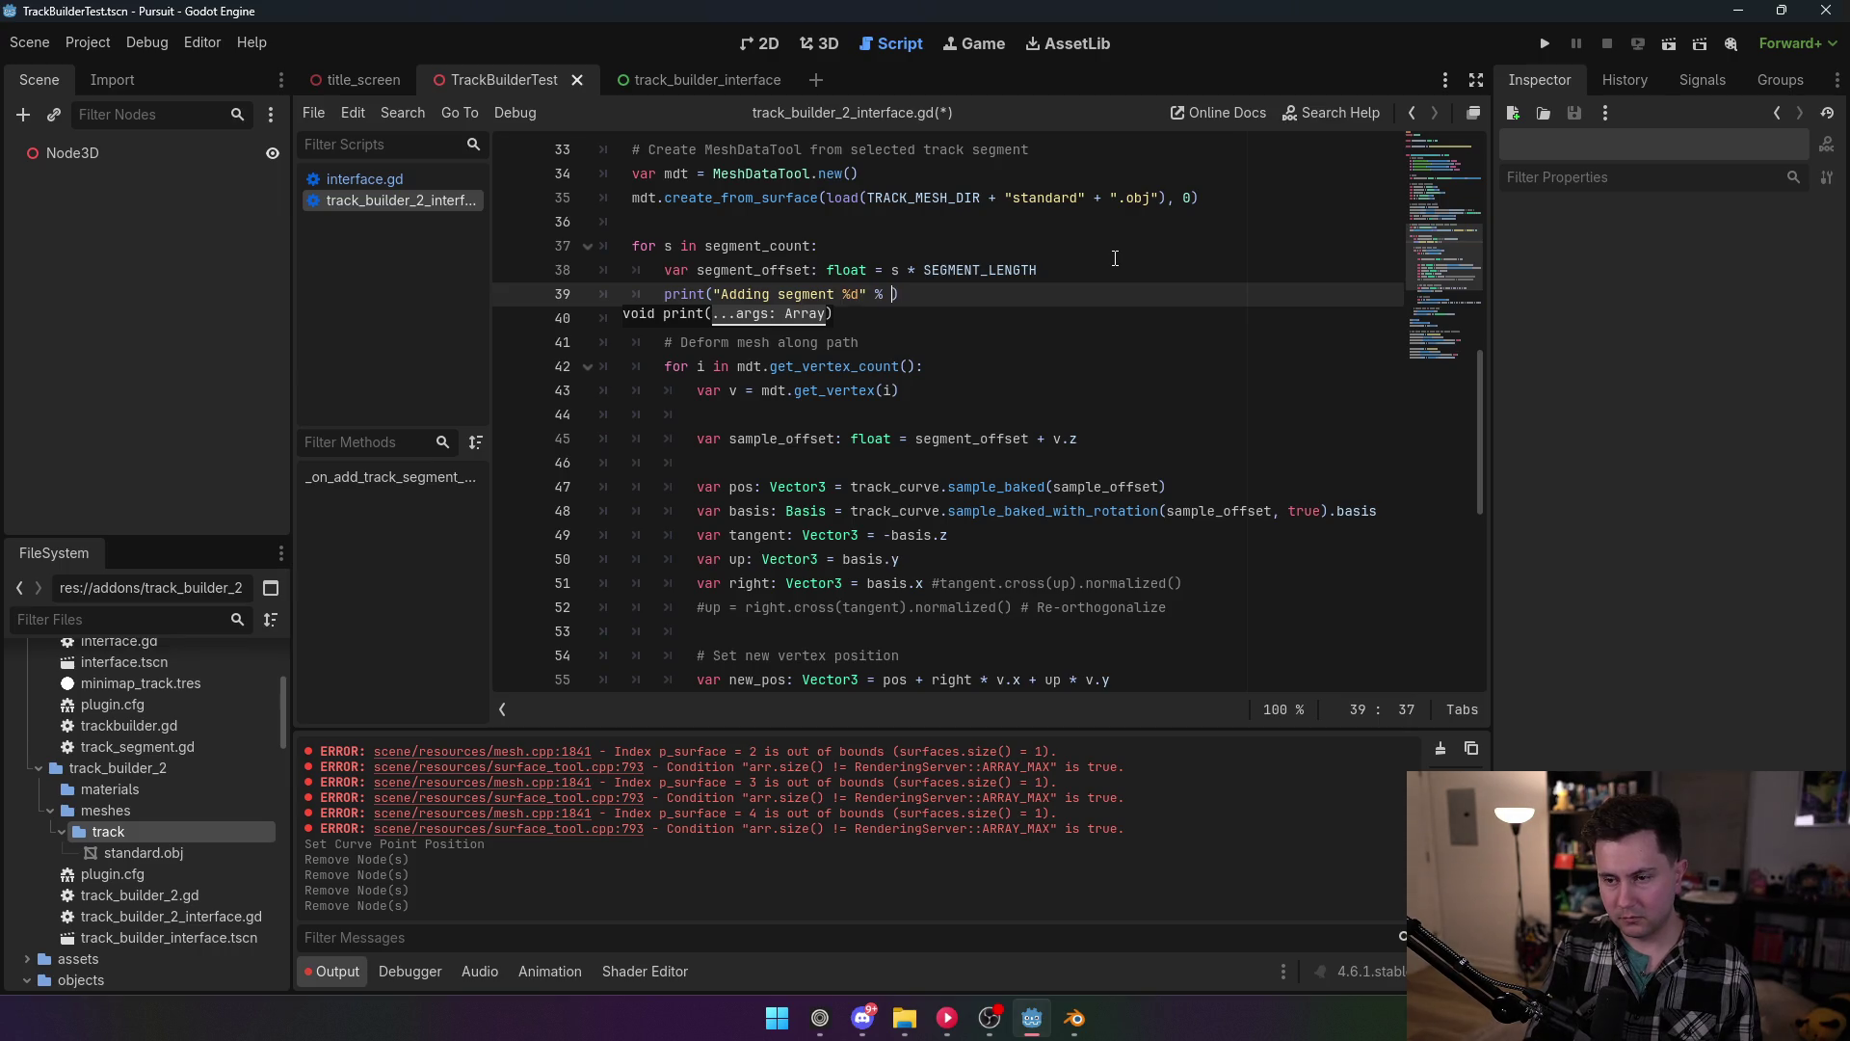
left_click(1115, 221)
key("ctrl+s")
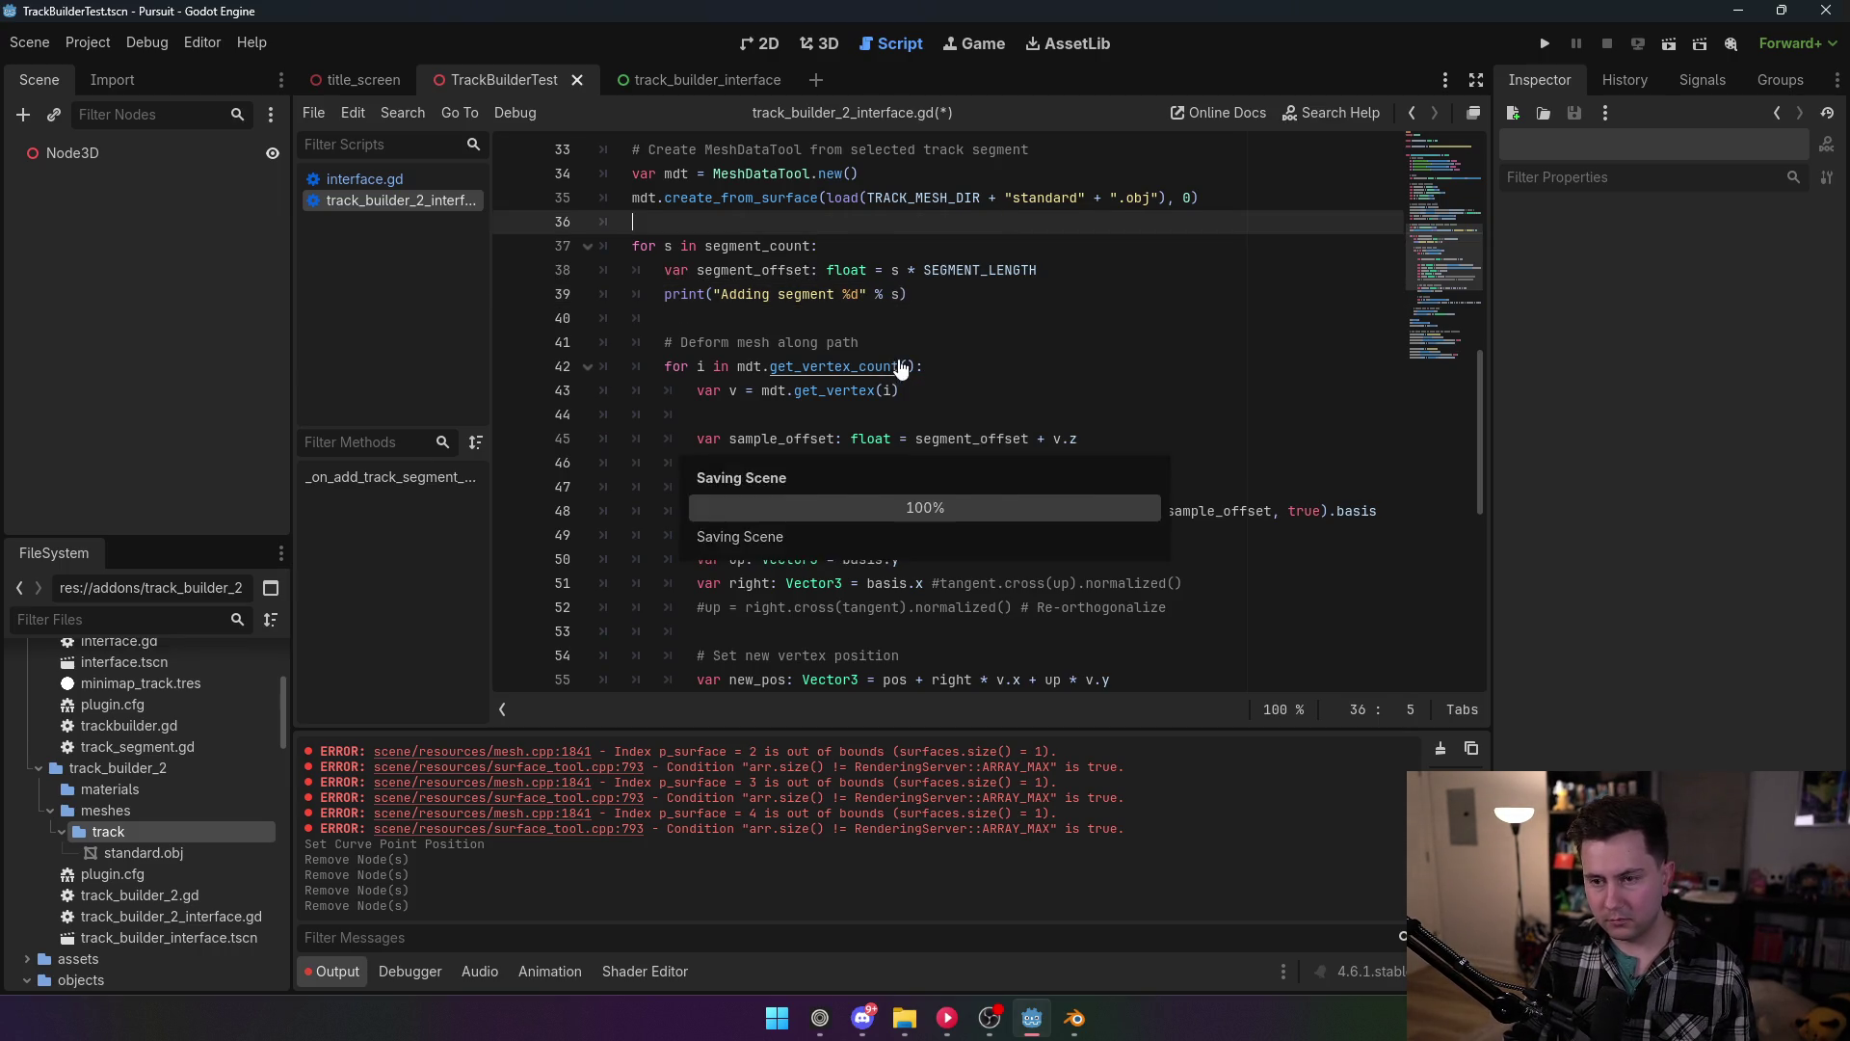
Step: Re-enable the TrackBuilder2 plugin and generate a test track segment on Node3D
left_click(87, 42)
left_click(101, 73)
left_click(208, 234)
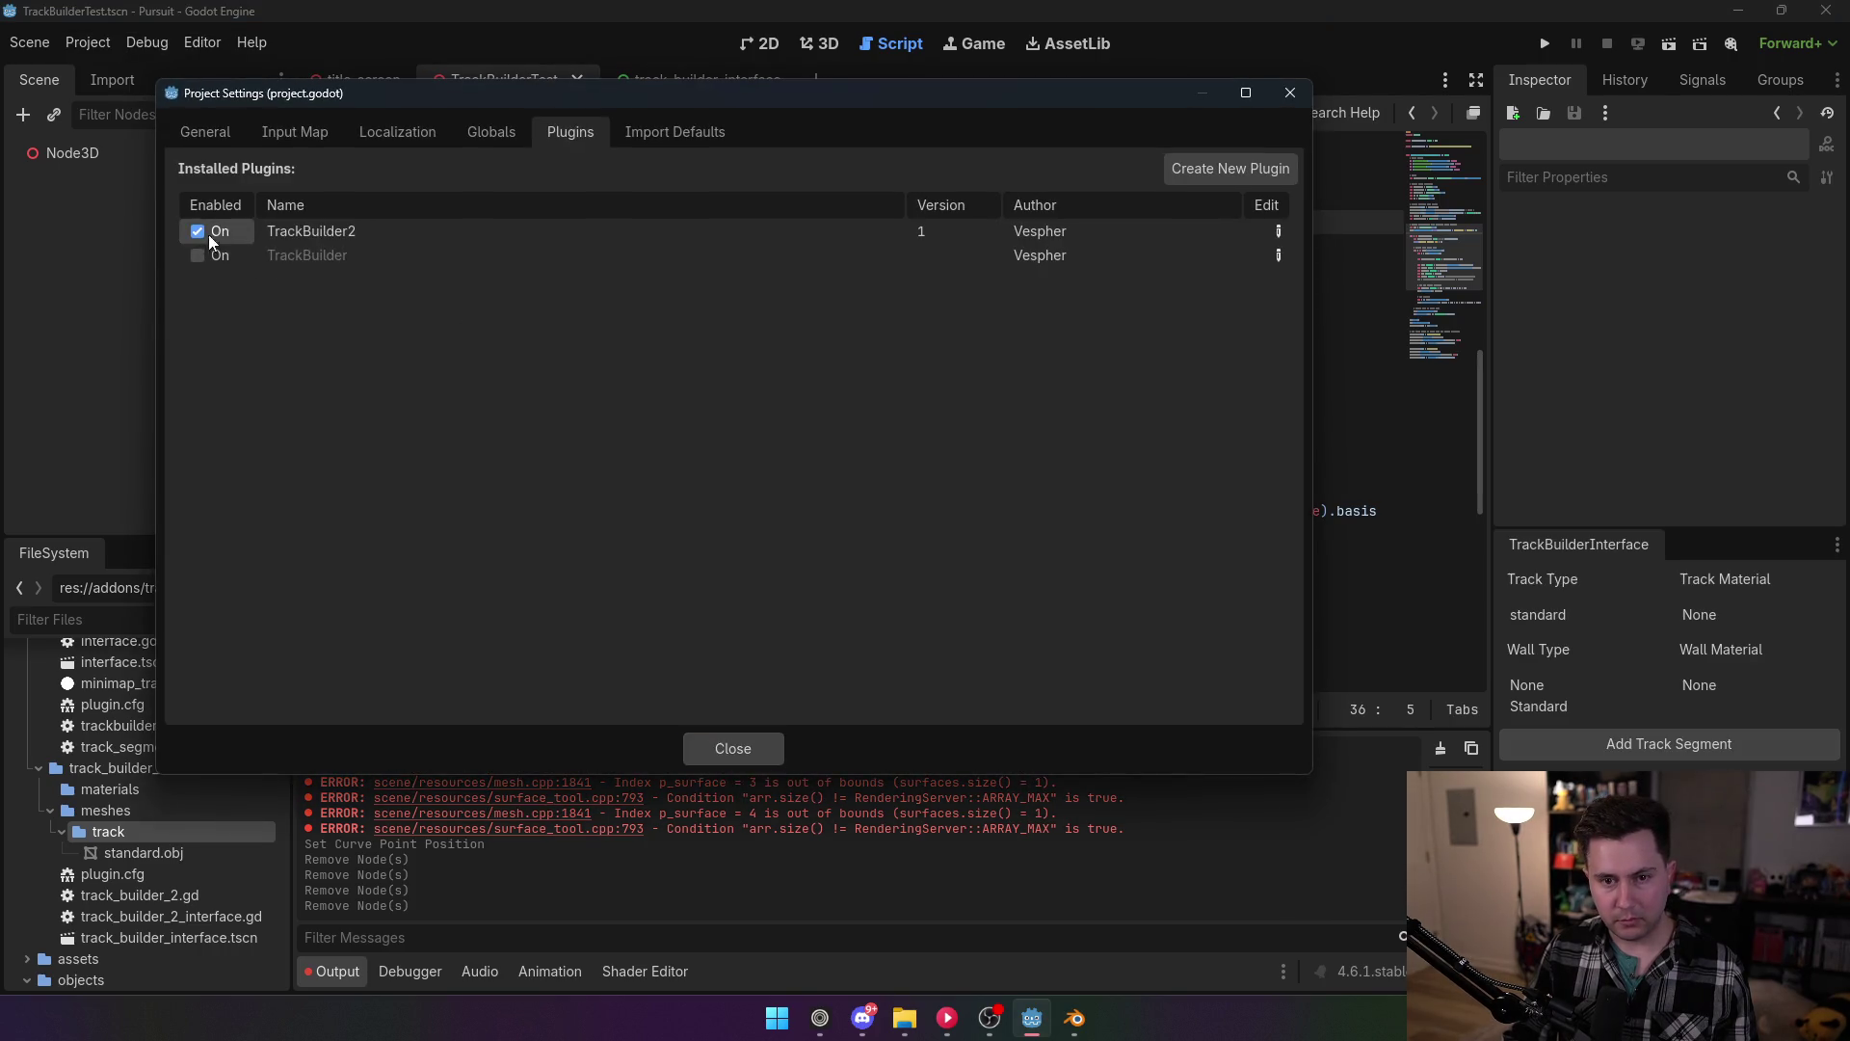
left_click(744, 749)
left_click(819, 44)
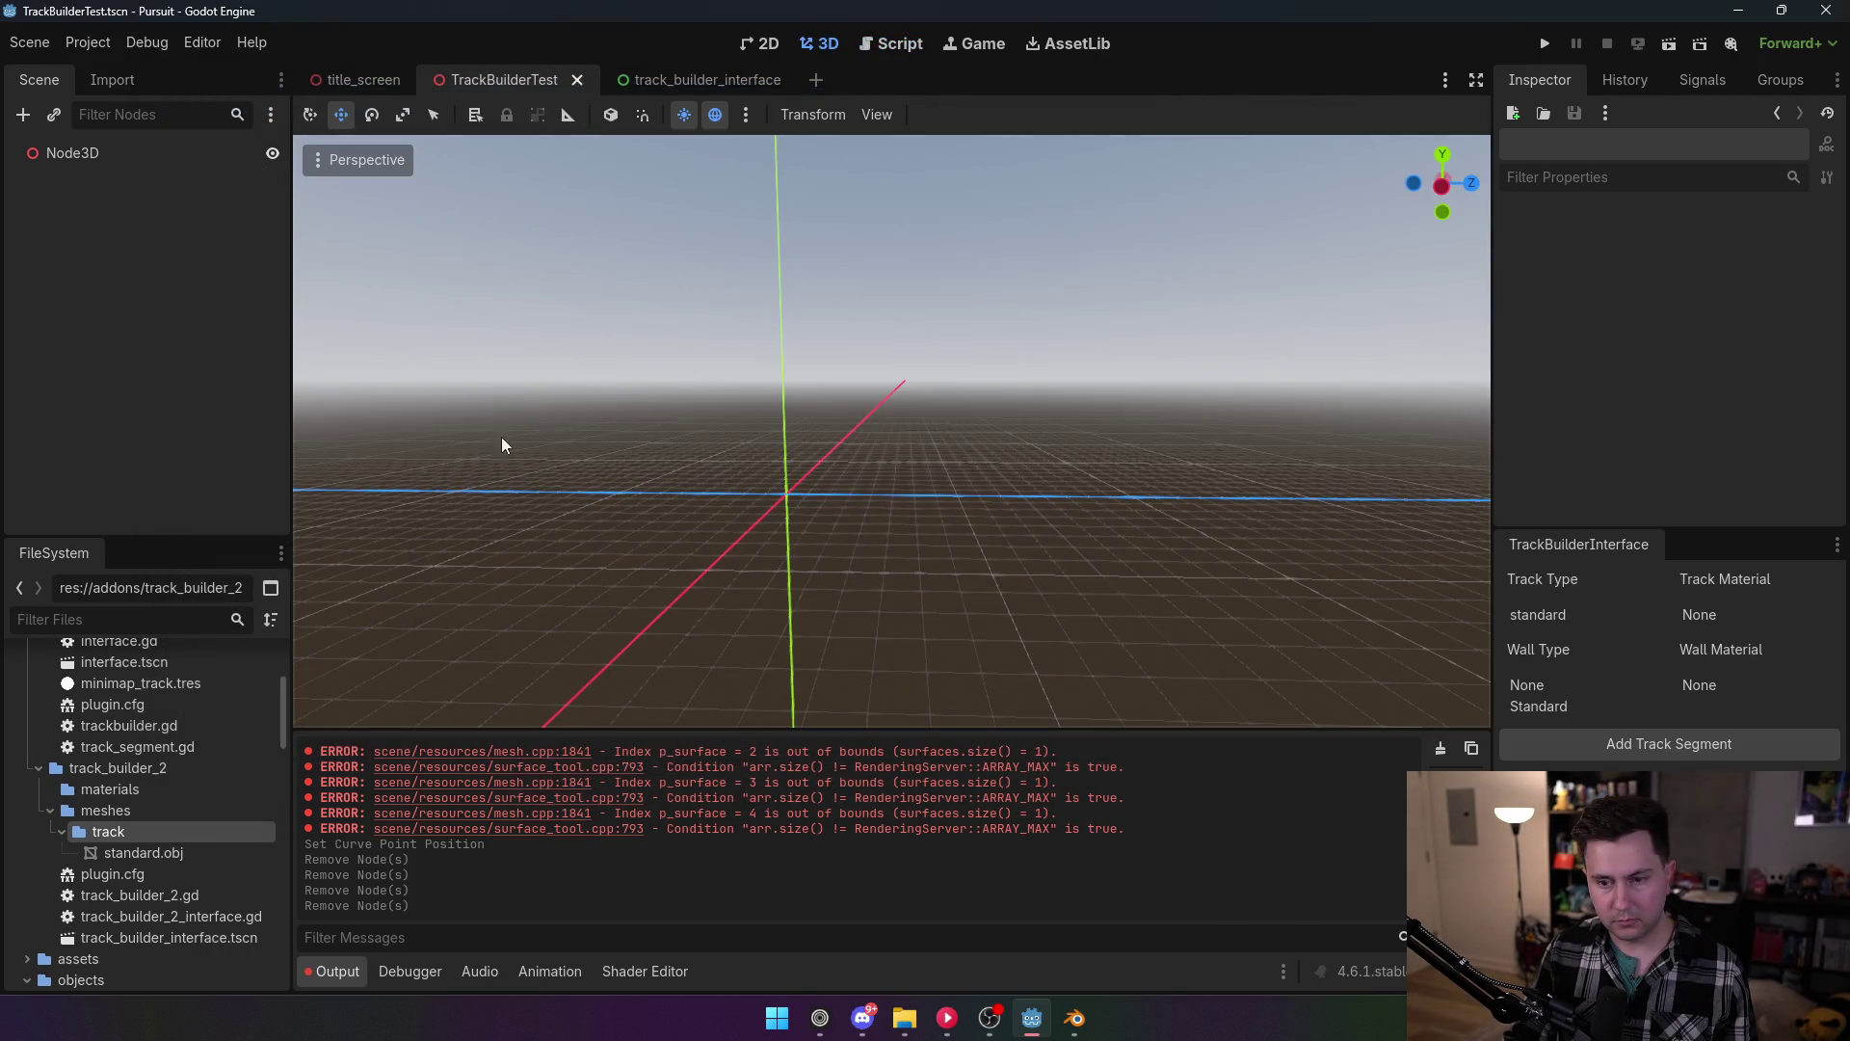
left_click(107, 154)
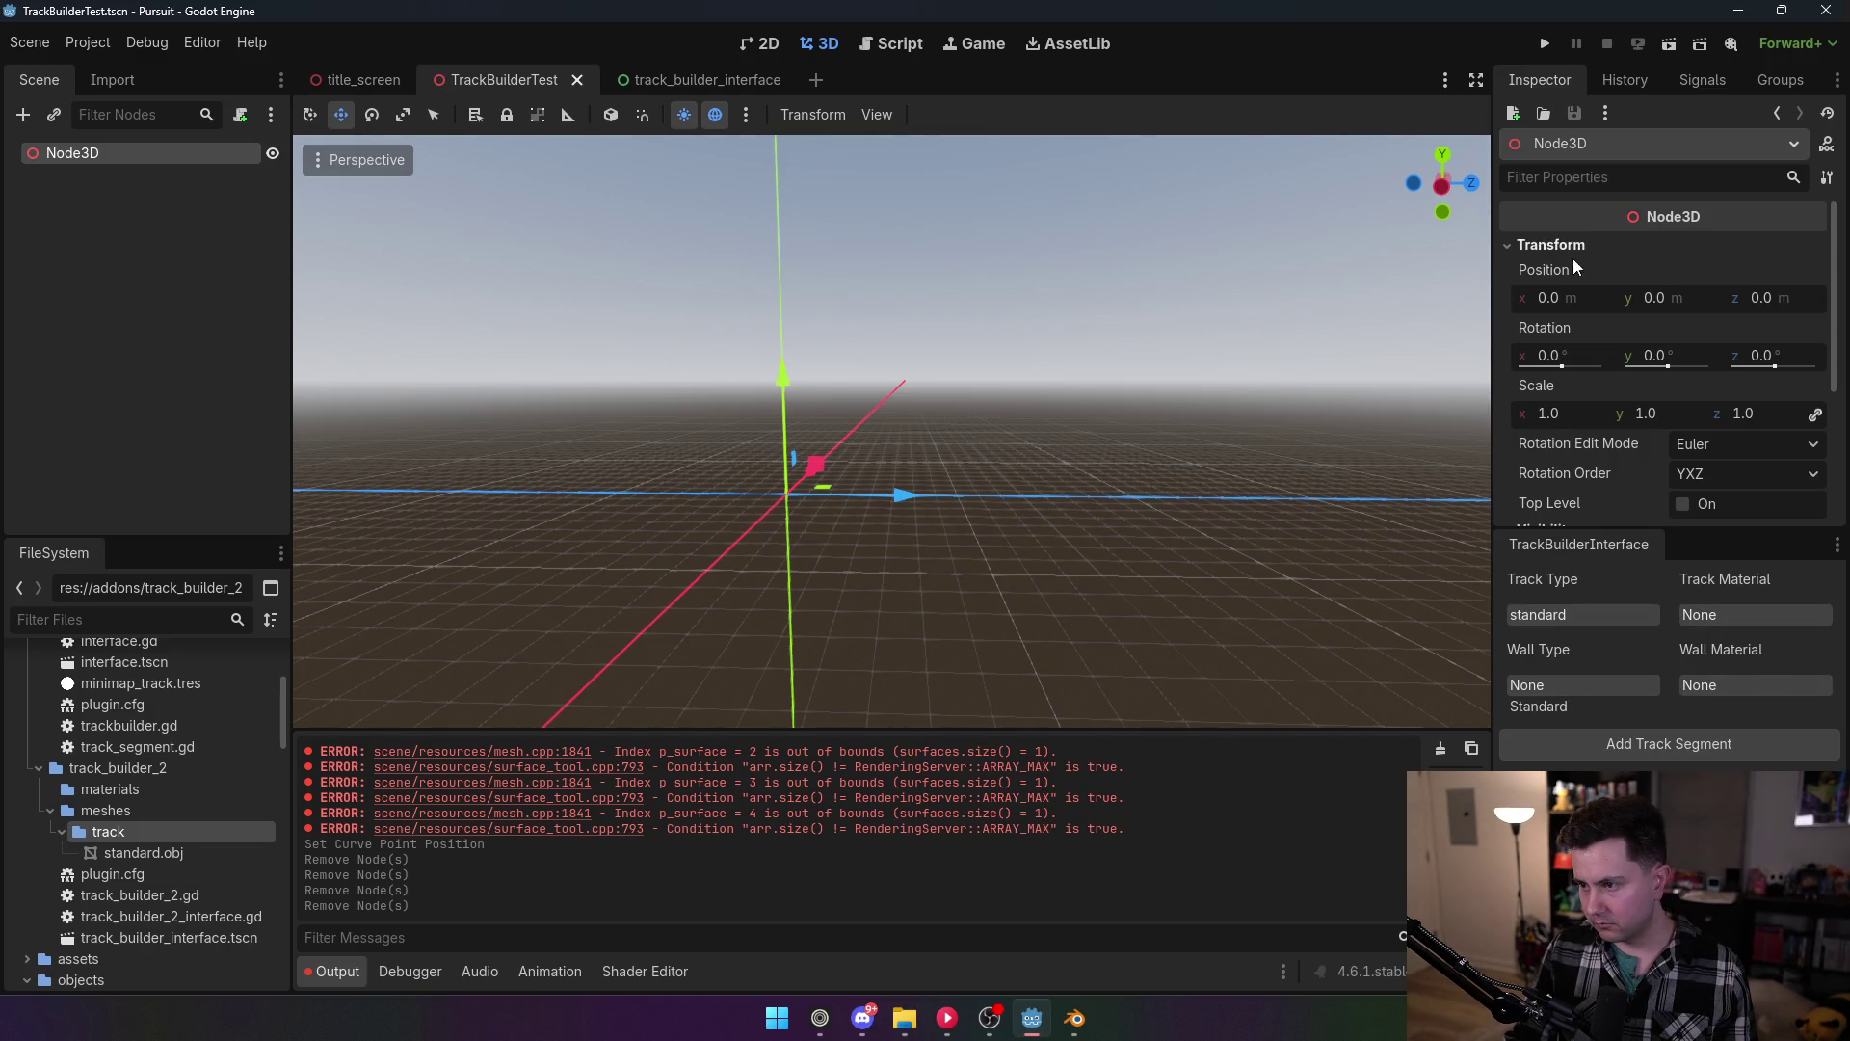
left_click(1662, 744)
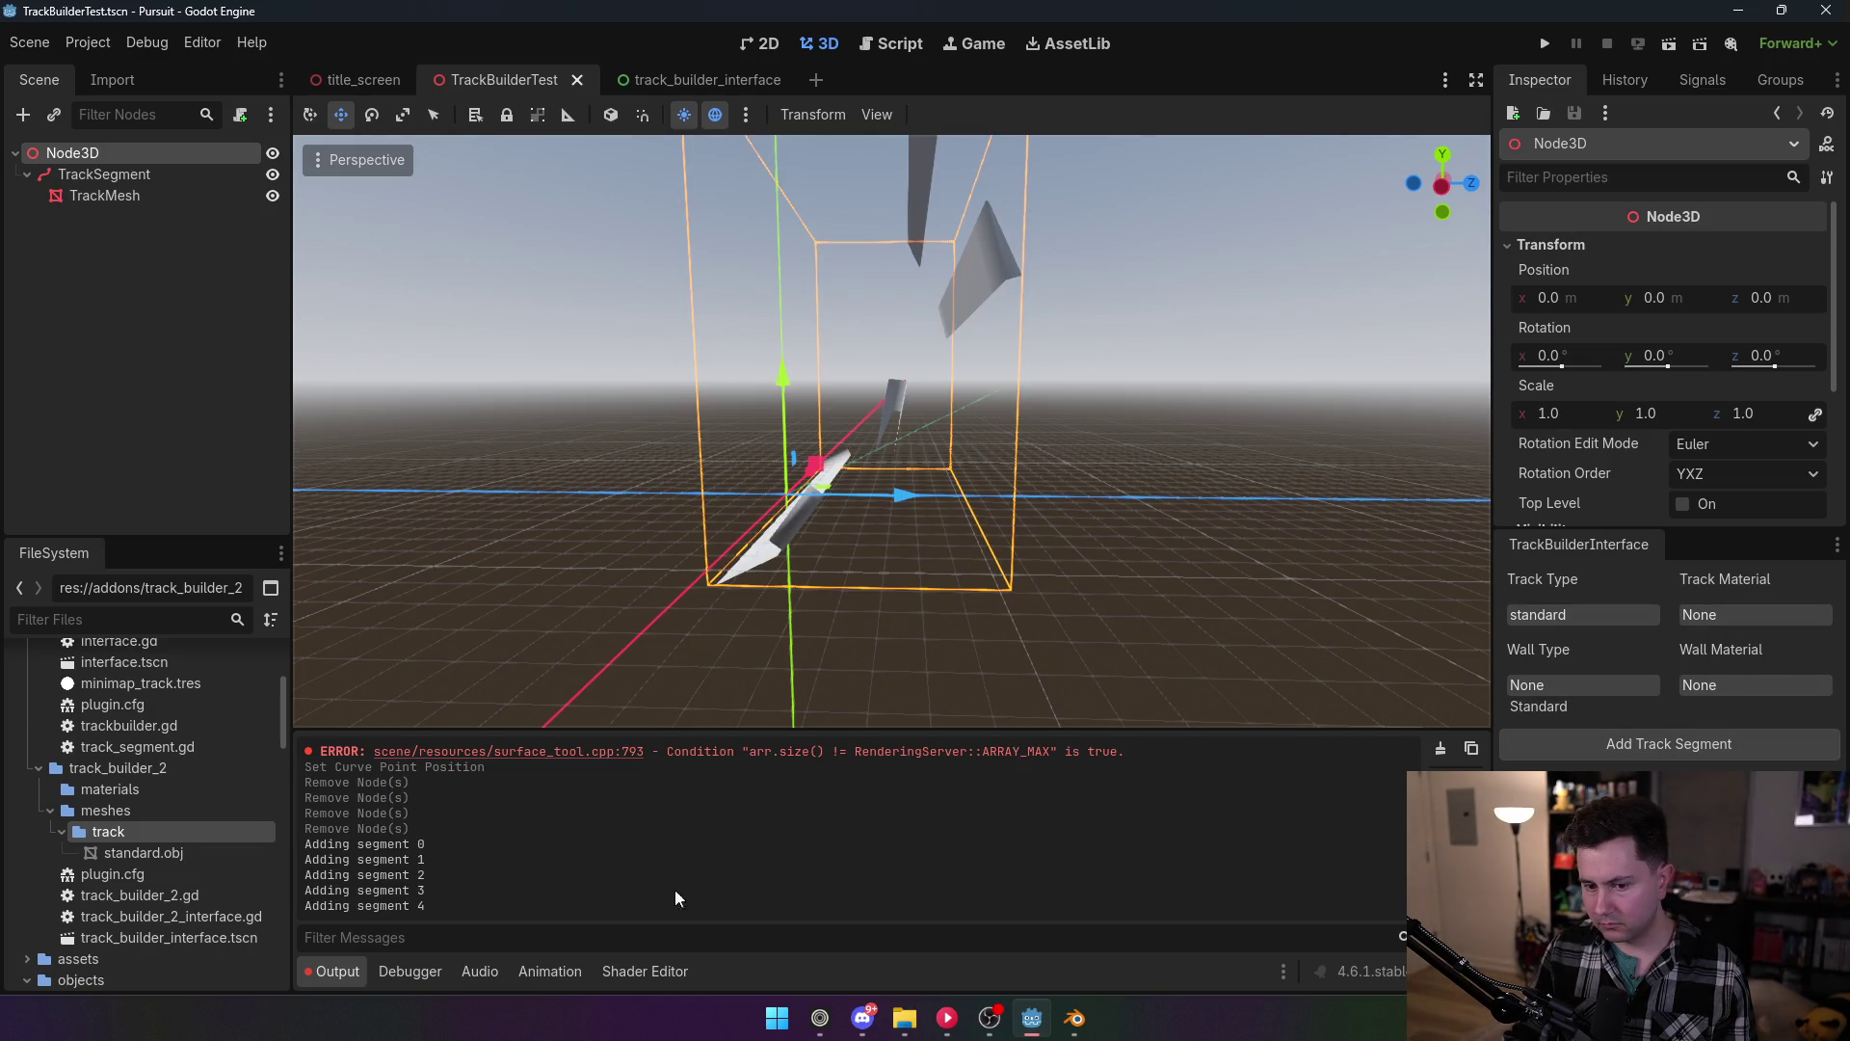
Step: Check the log lines for segments 0–4, then delete the generated TrackSegment
left_click_drag(430, 858, 425, 909)
left_click(445, 880)
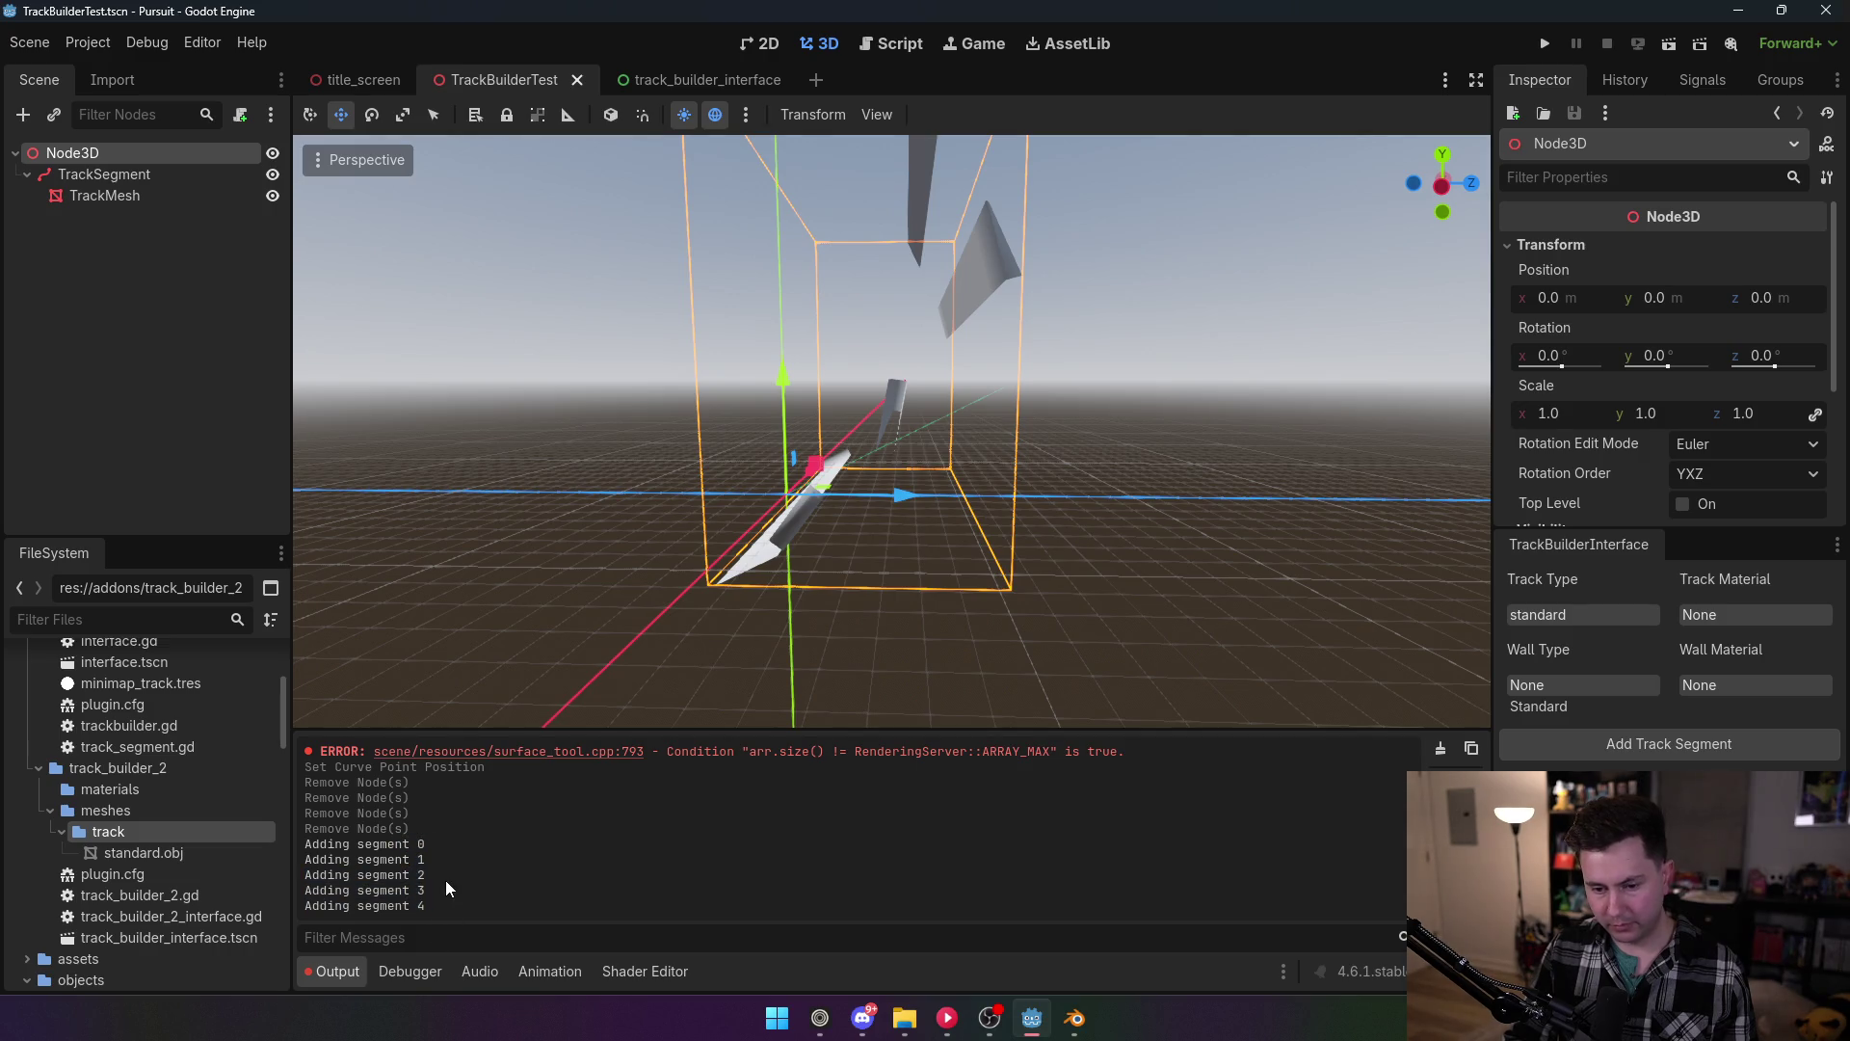
left_click_drag(655, 421, 665, 405)
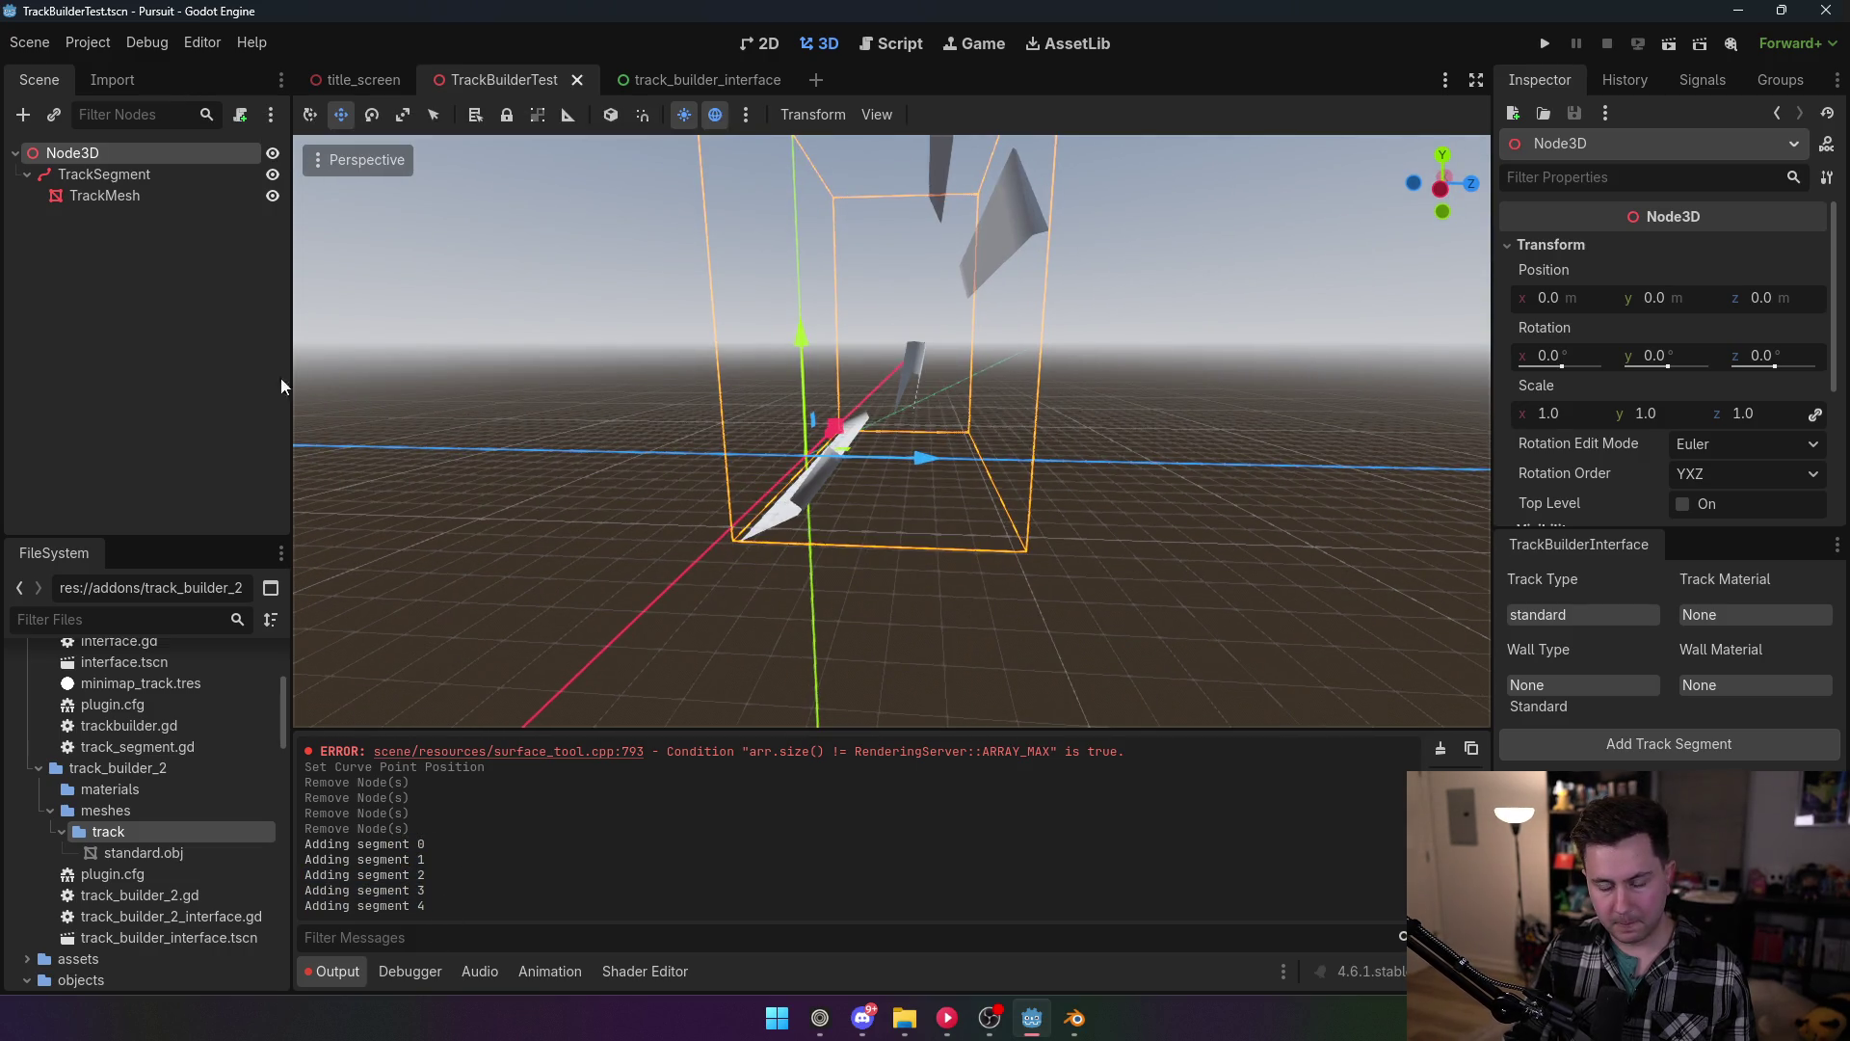
left_click_drag(415, 858, 426, 907)
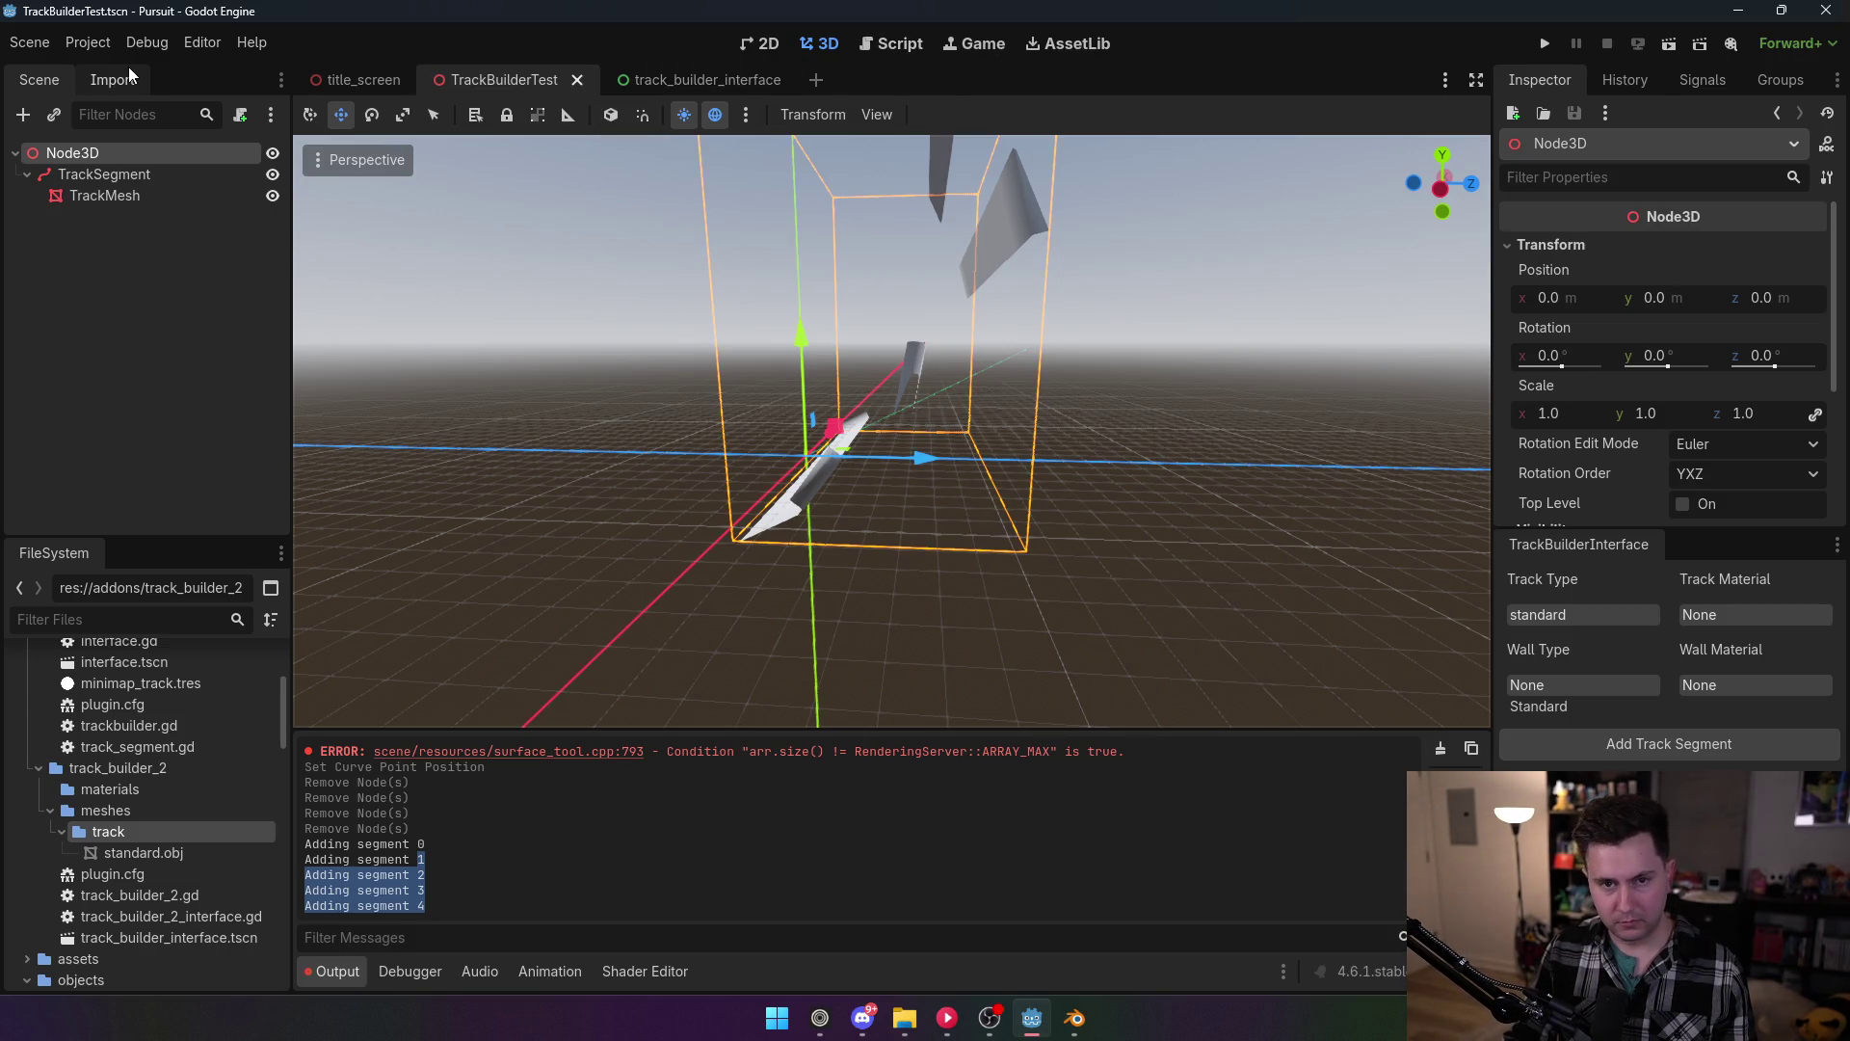
left_click(102, 173)
key("Delete")
key("Return")
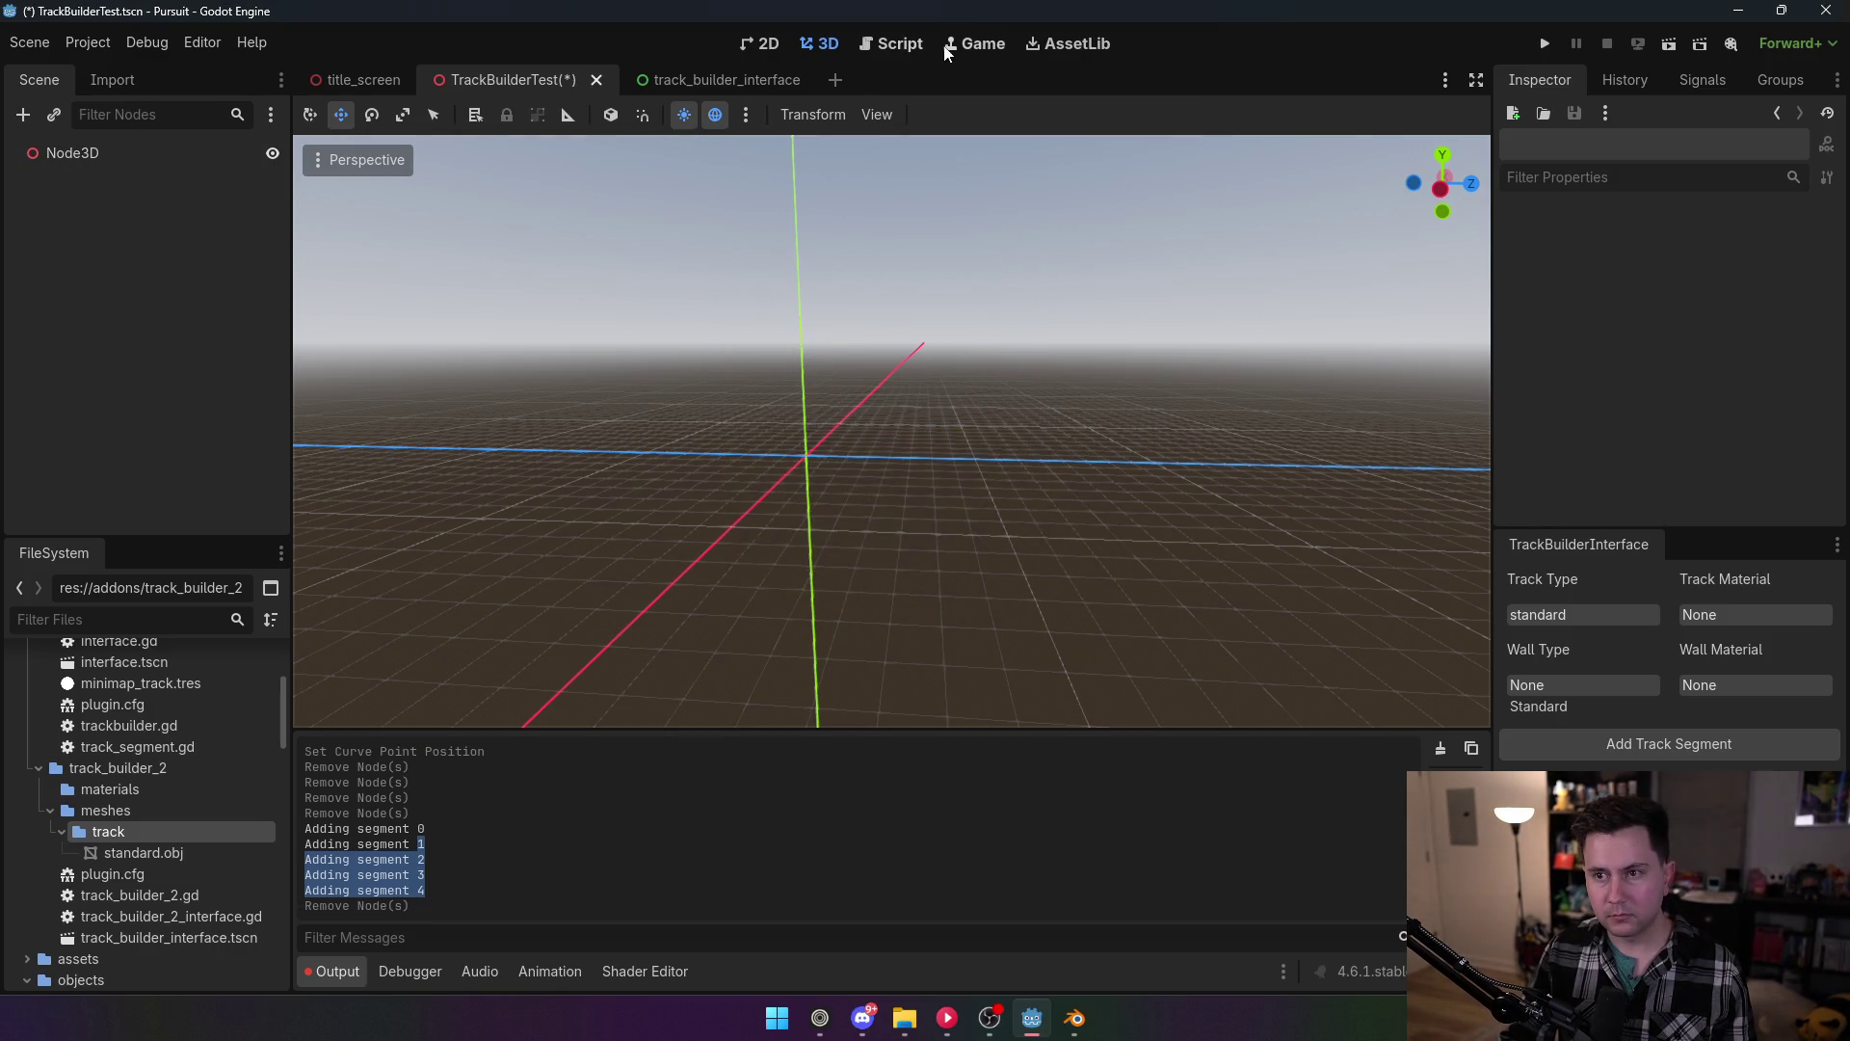
Step: Delete the temporary print line from the script and save
left_click(954, 43)
left_click(887, 43)
left_click_drag(911, 294, 1040, 270)
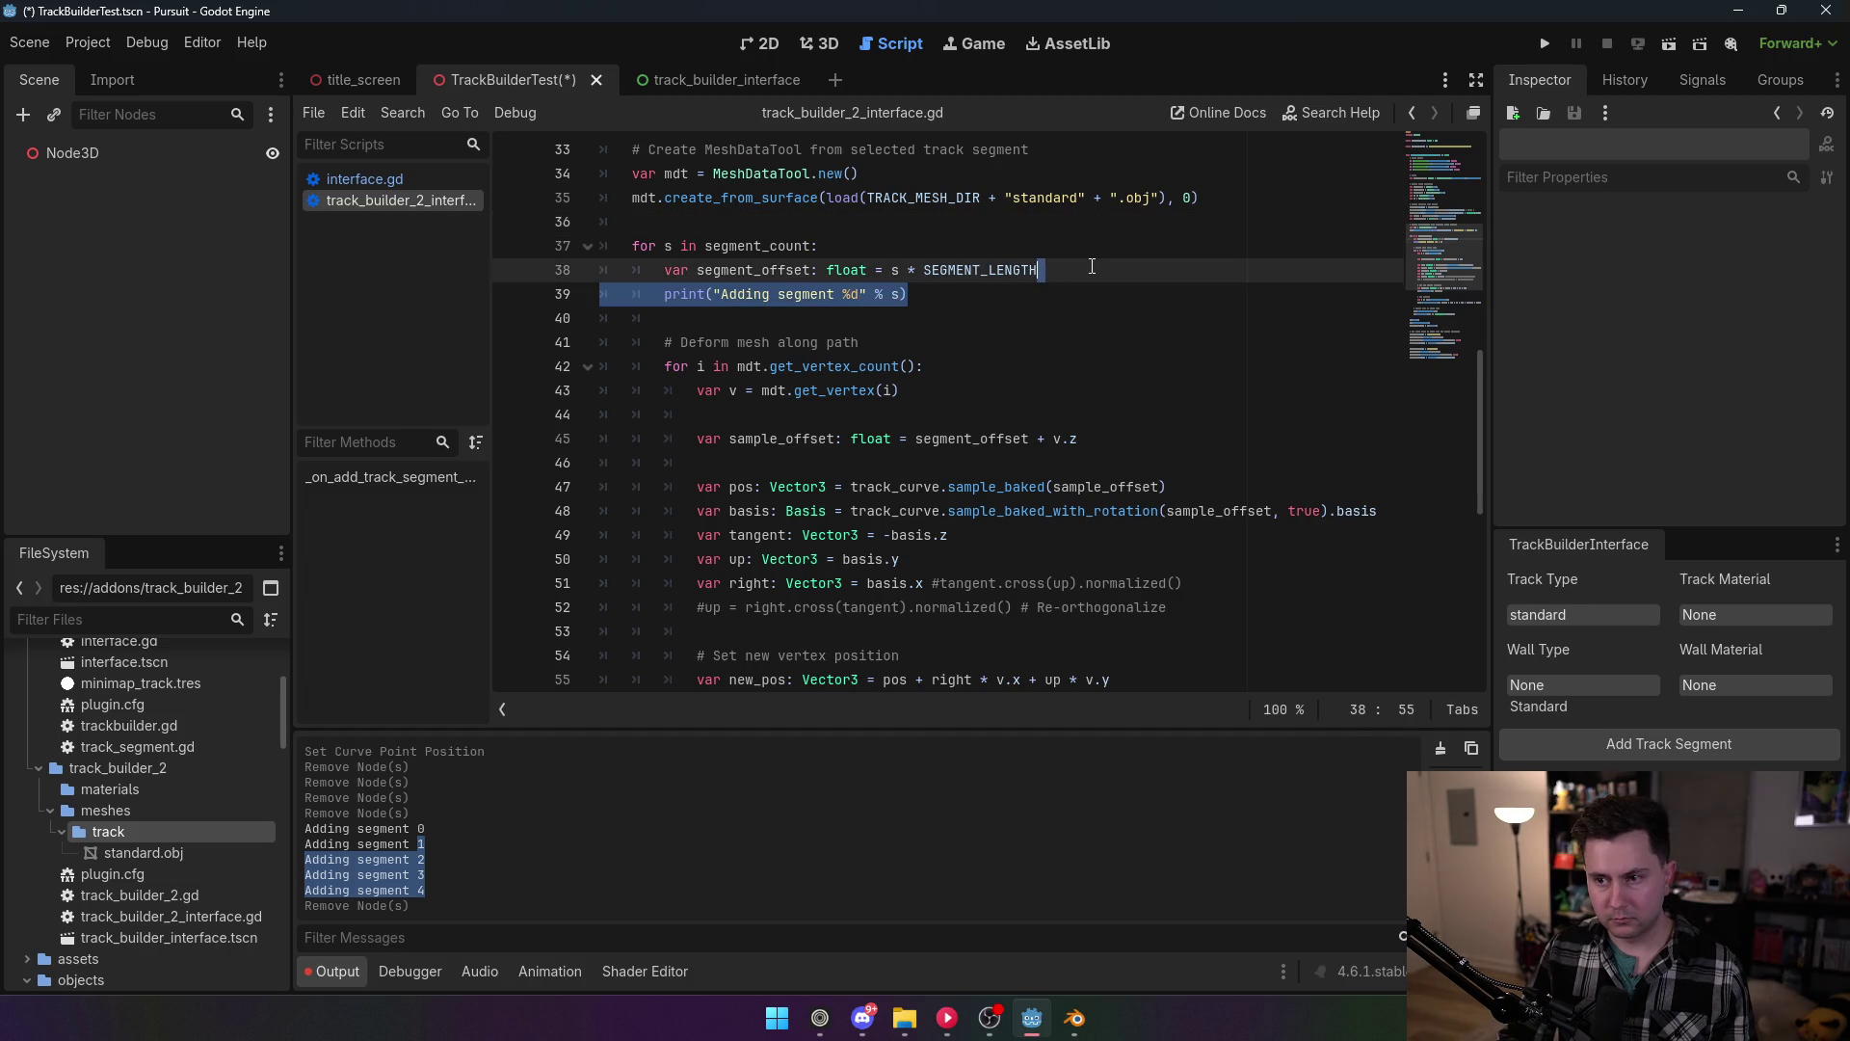
key("BackSpace")
left_click(942, 324)
key("ctrl+s")
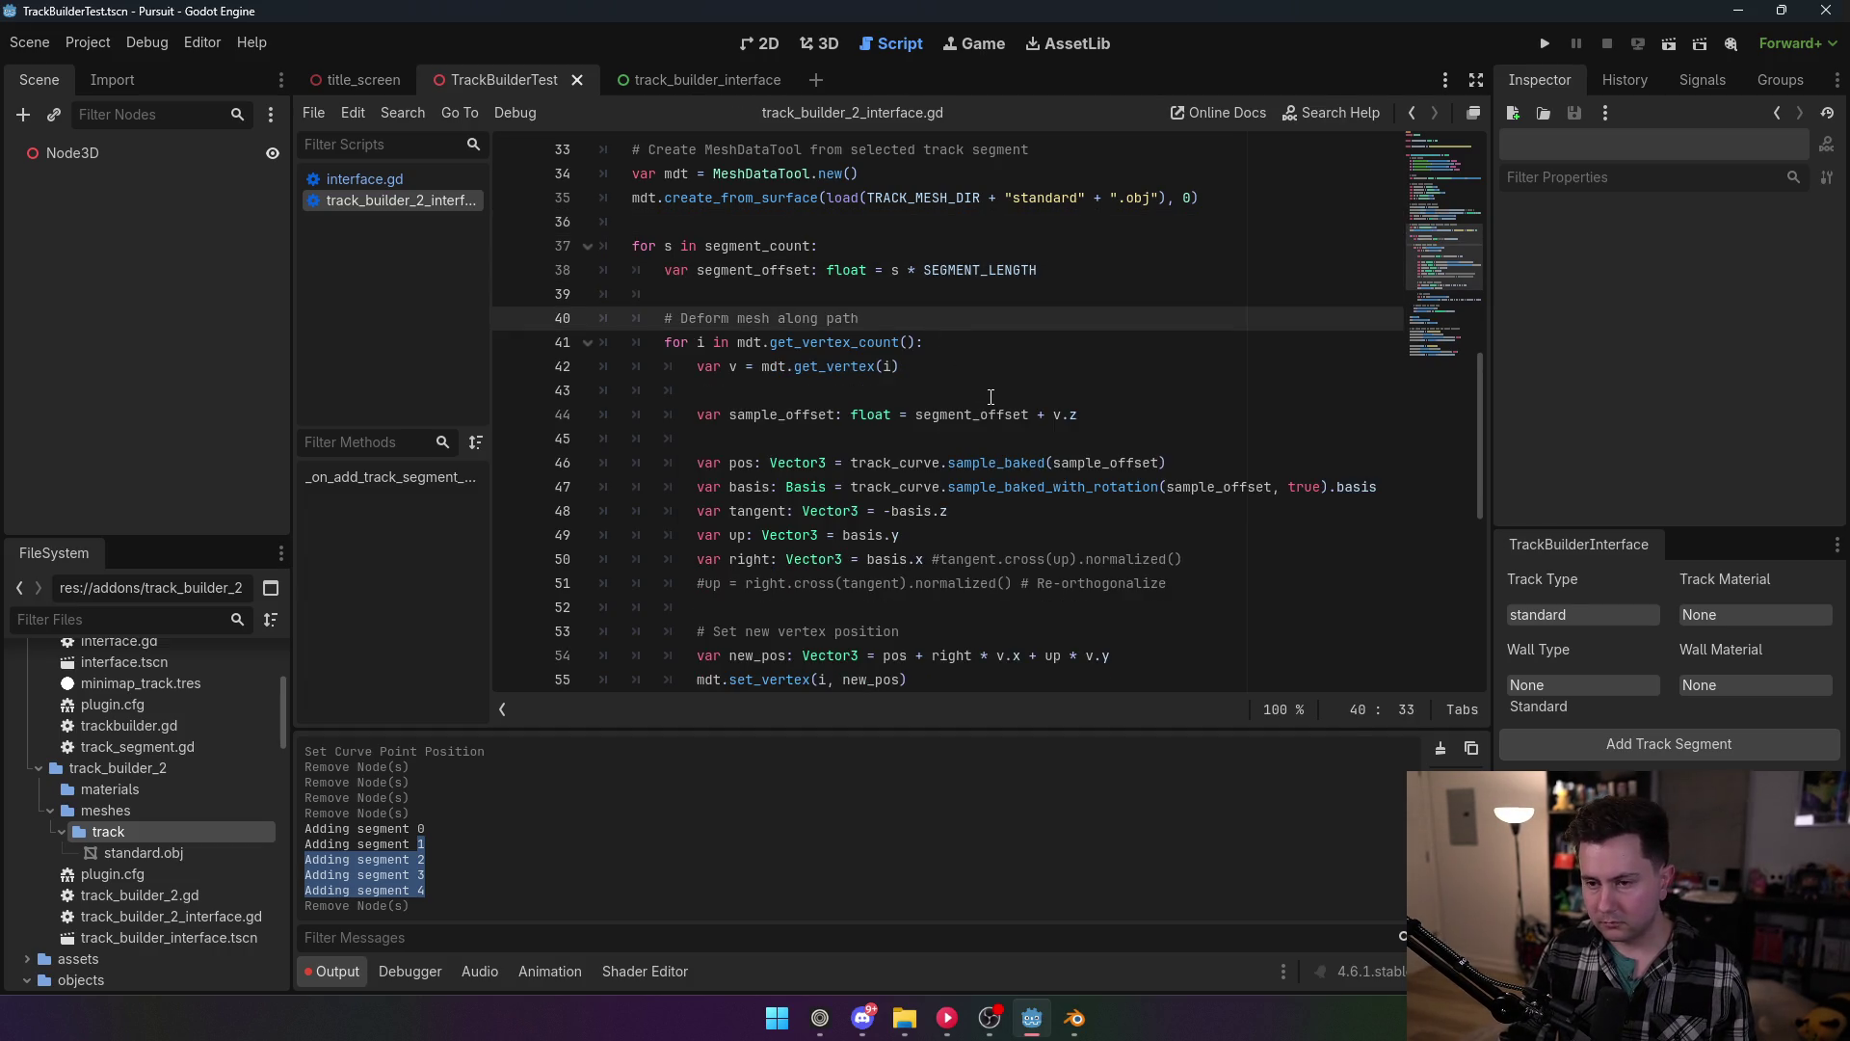
Step: Inspect v.z in the sample offset and the curve sampling call on line 46
scroll(985, 400, "down", 2)
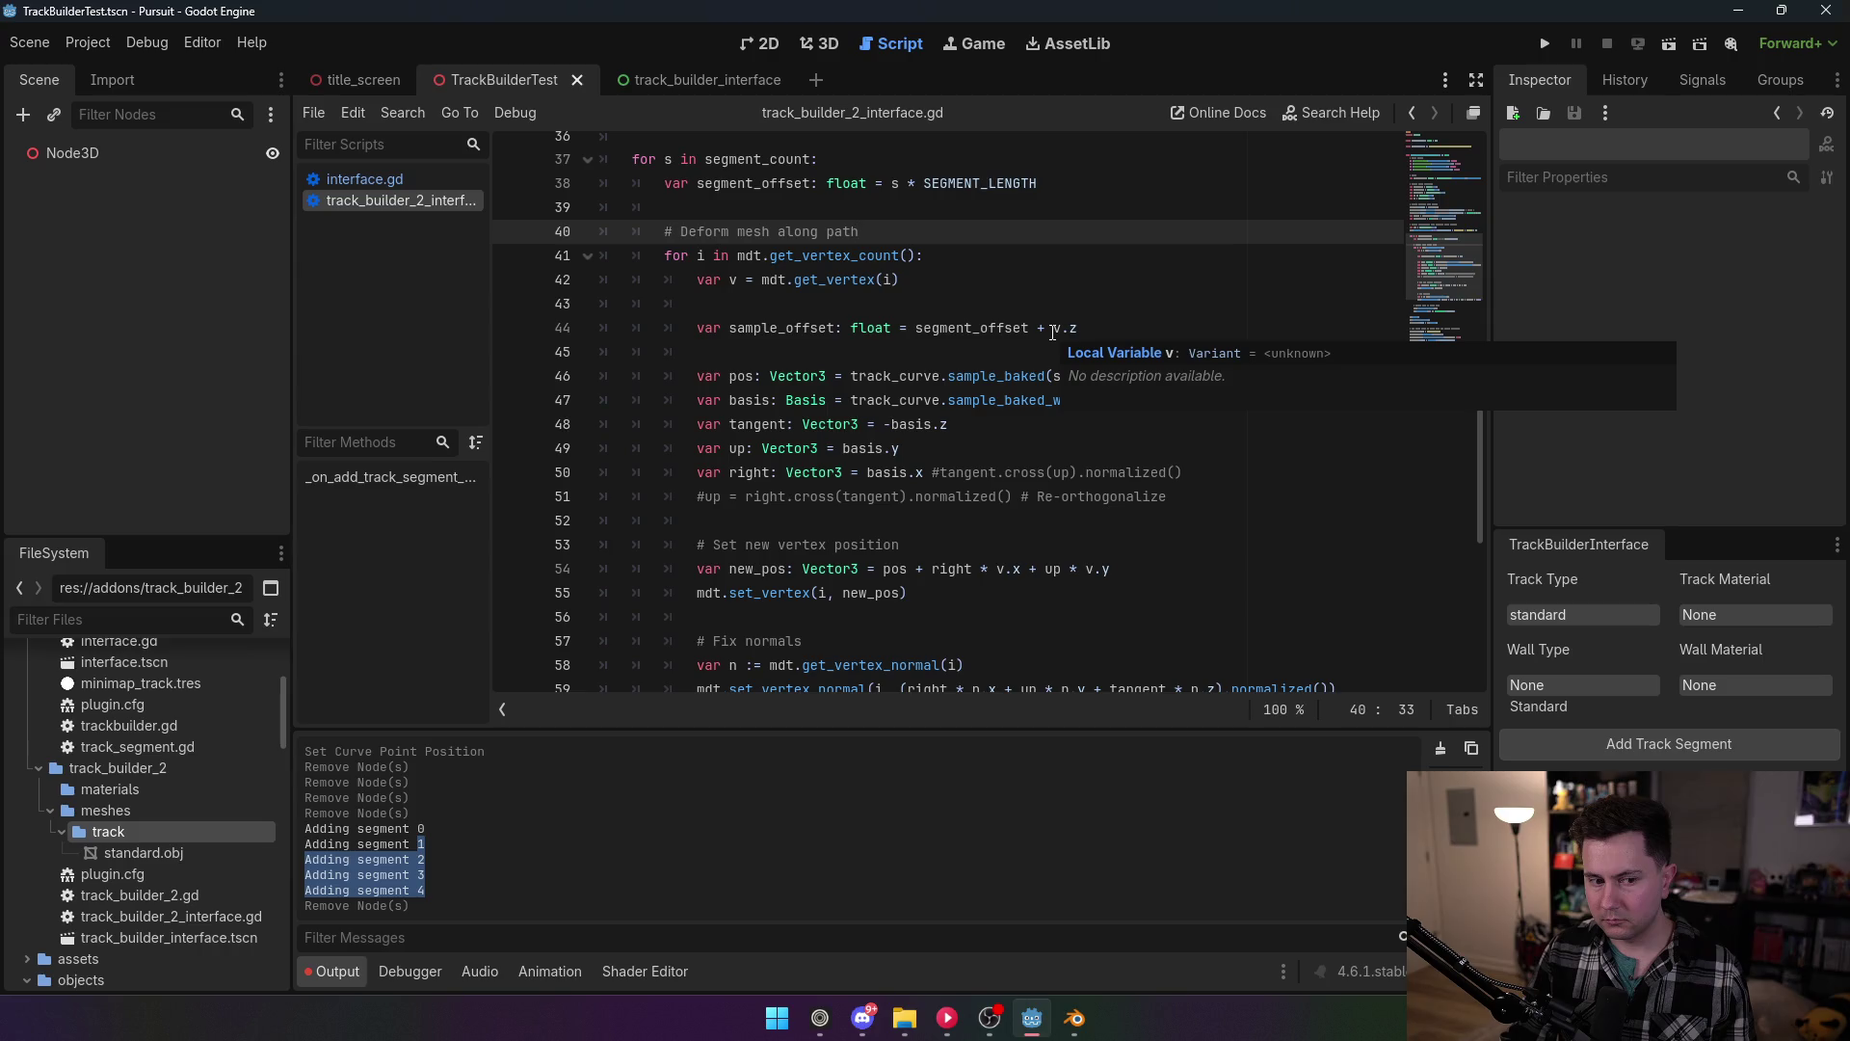
left_click_drag(1053, 330, 1083, 330)
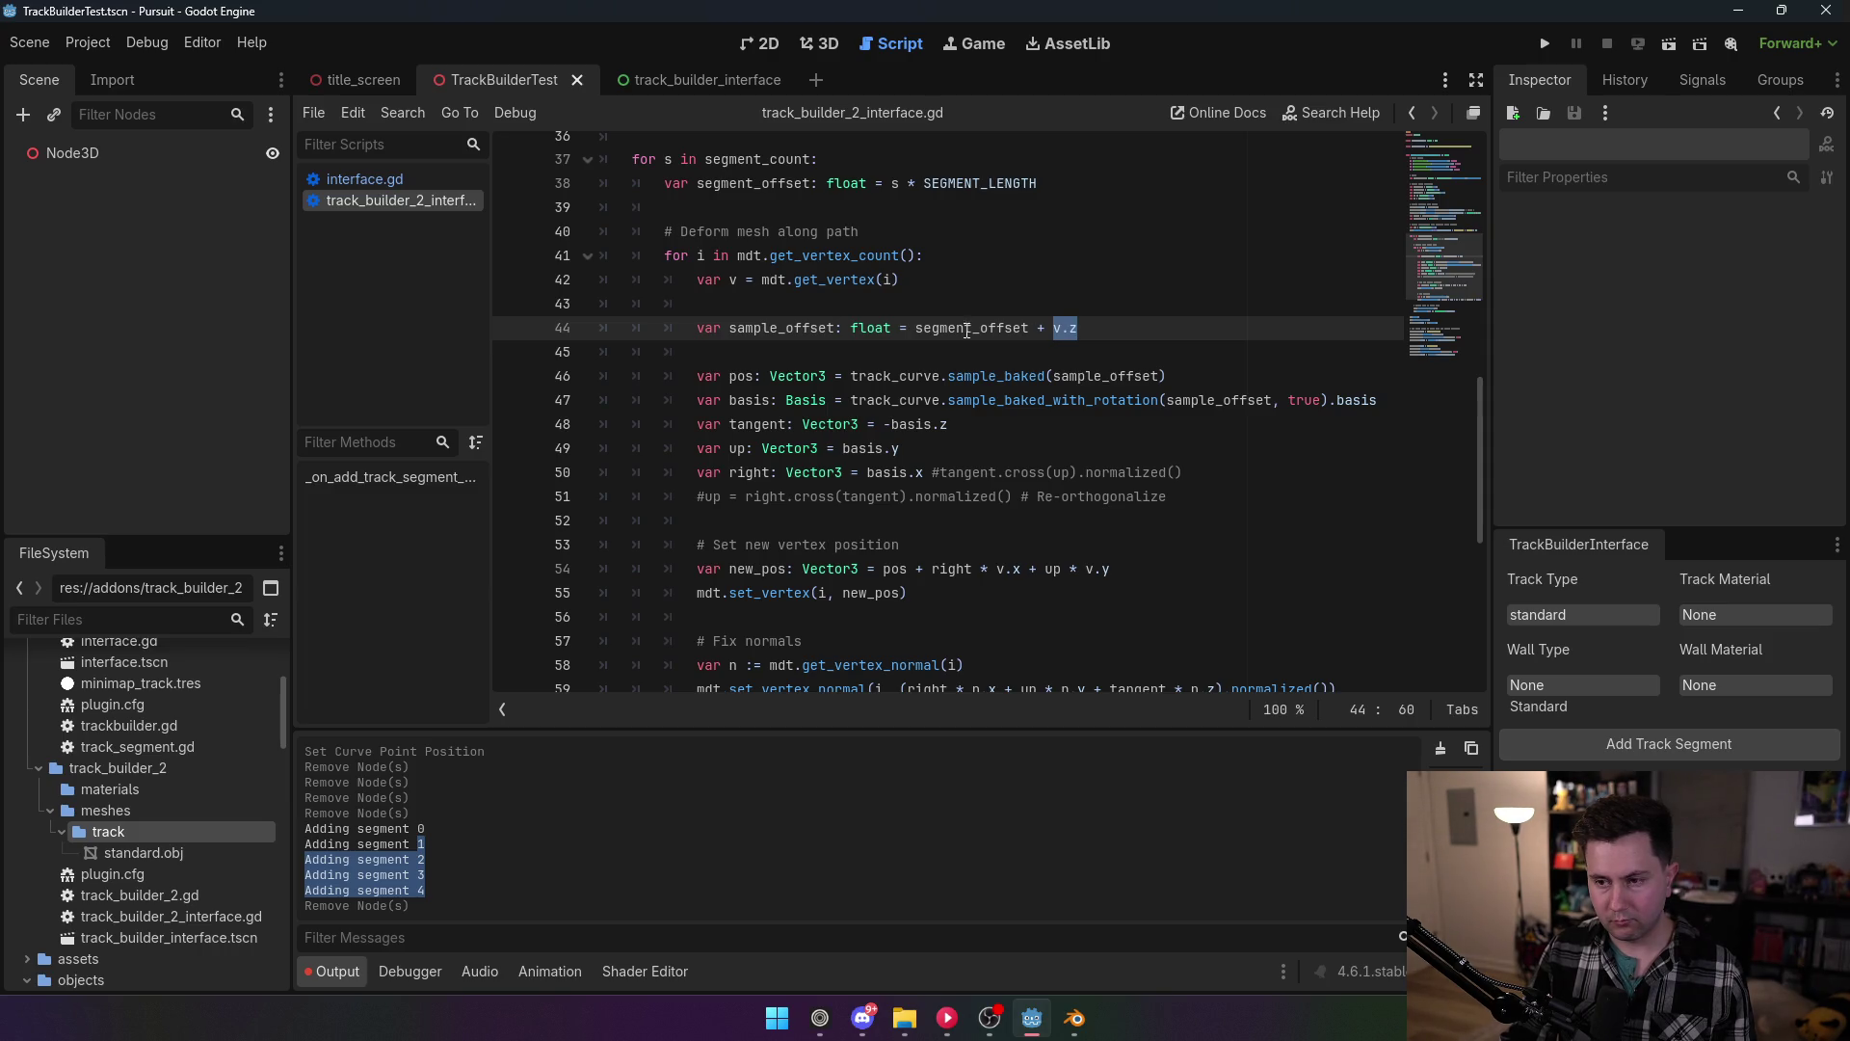
mouse_move(946, 330)
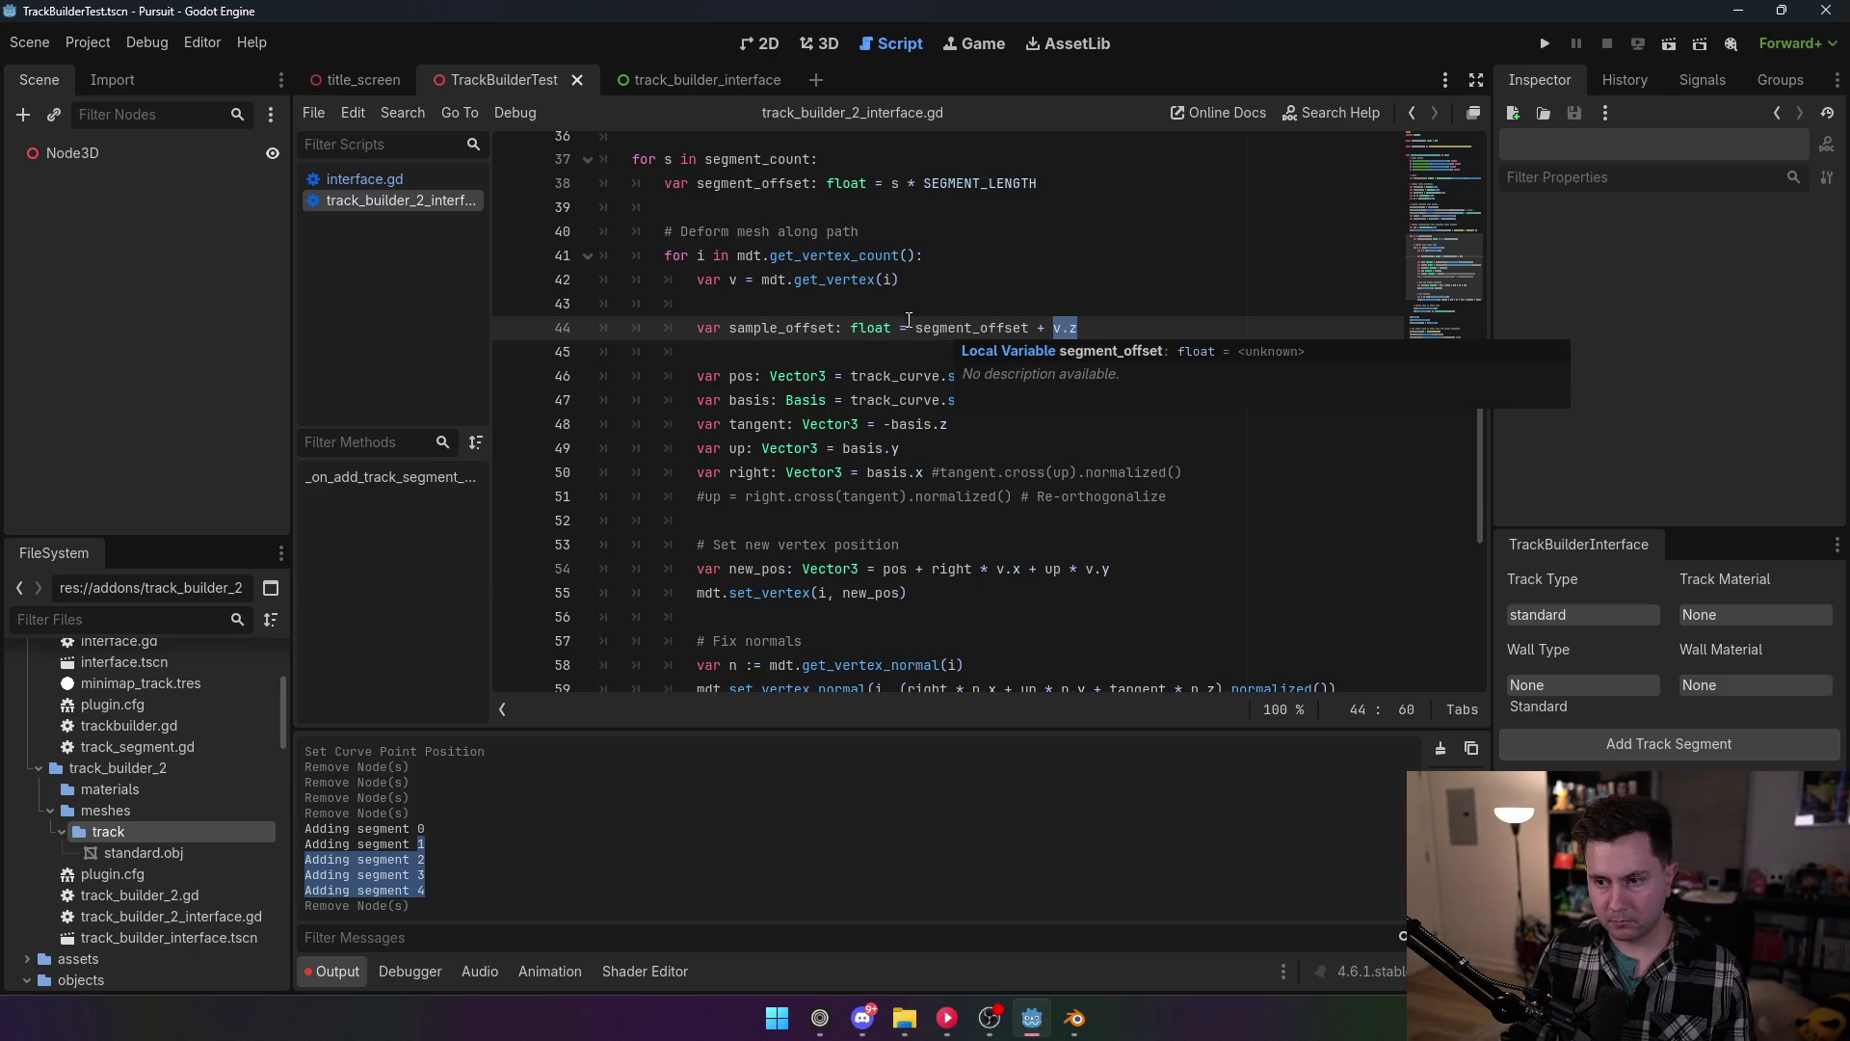
left_click(744, 356)
left_click_drag(851, 376, 1123, 391)
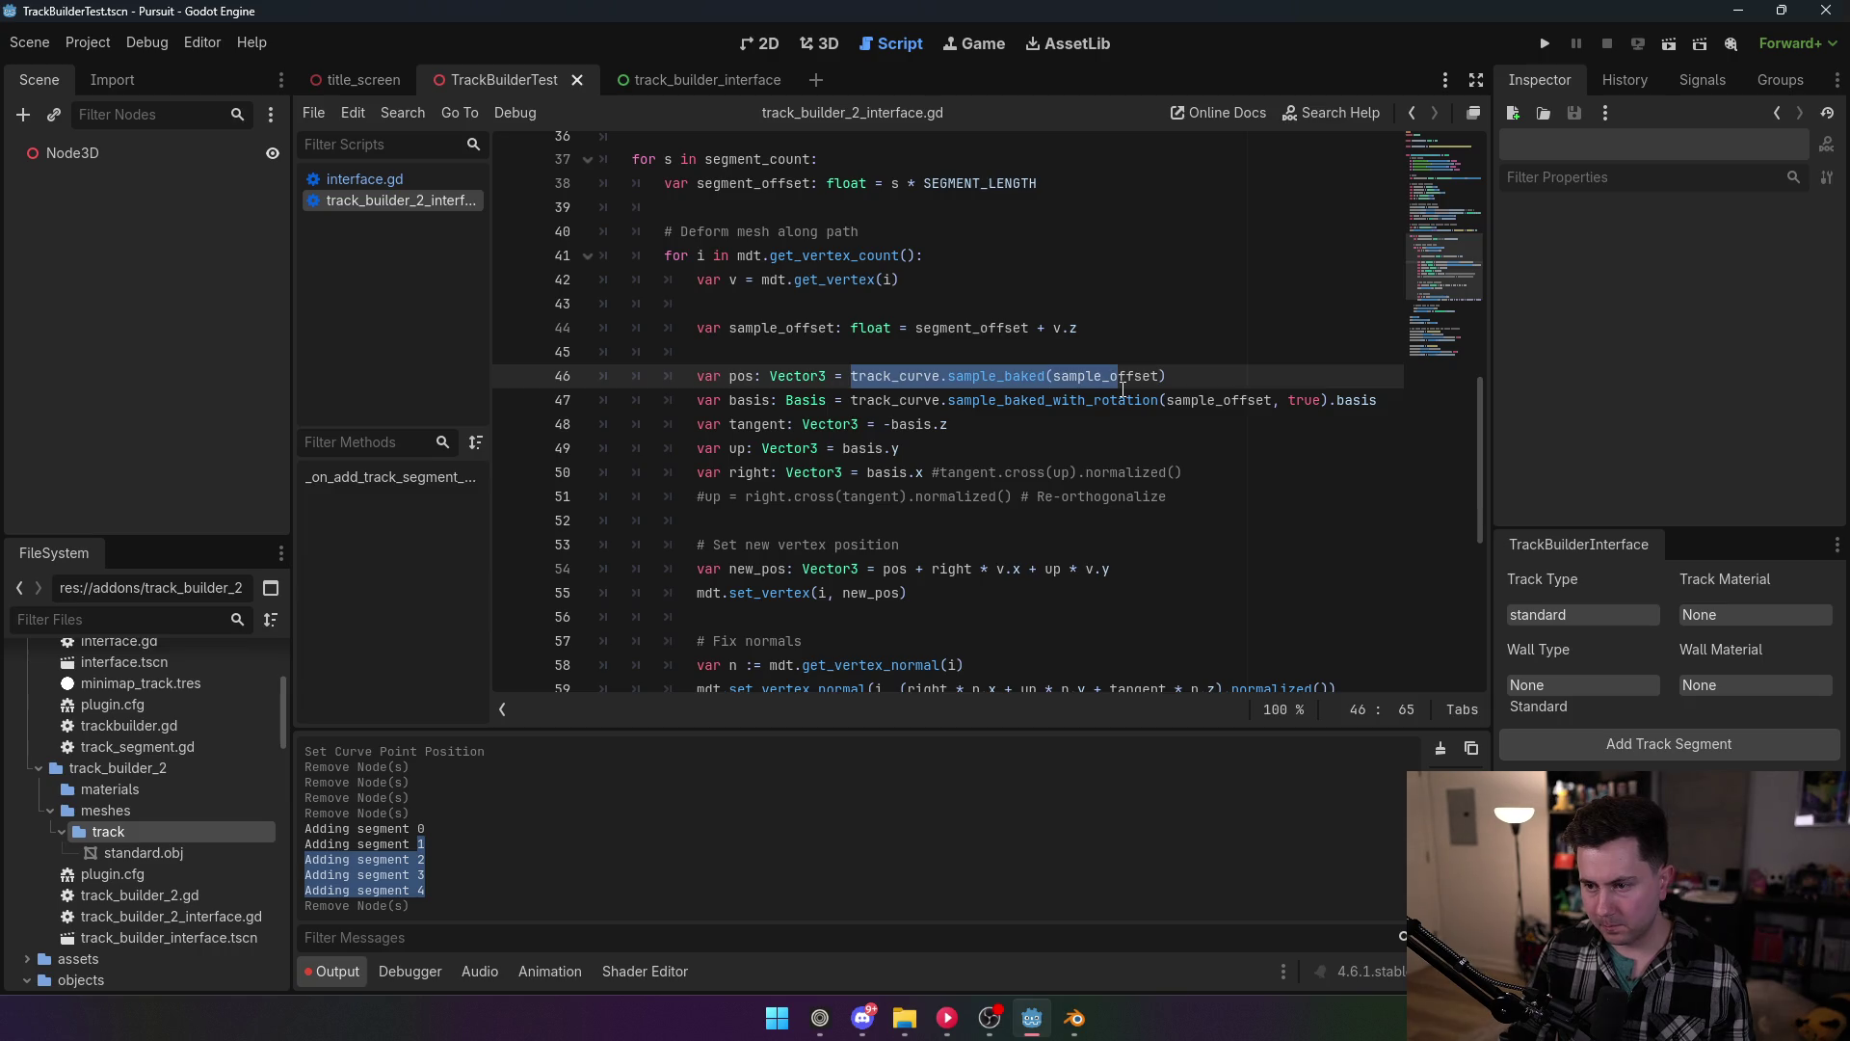
mouse_move(1123, 390)
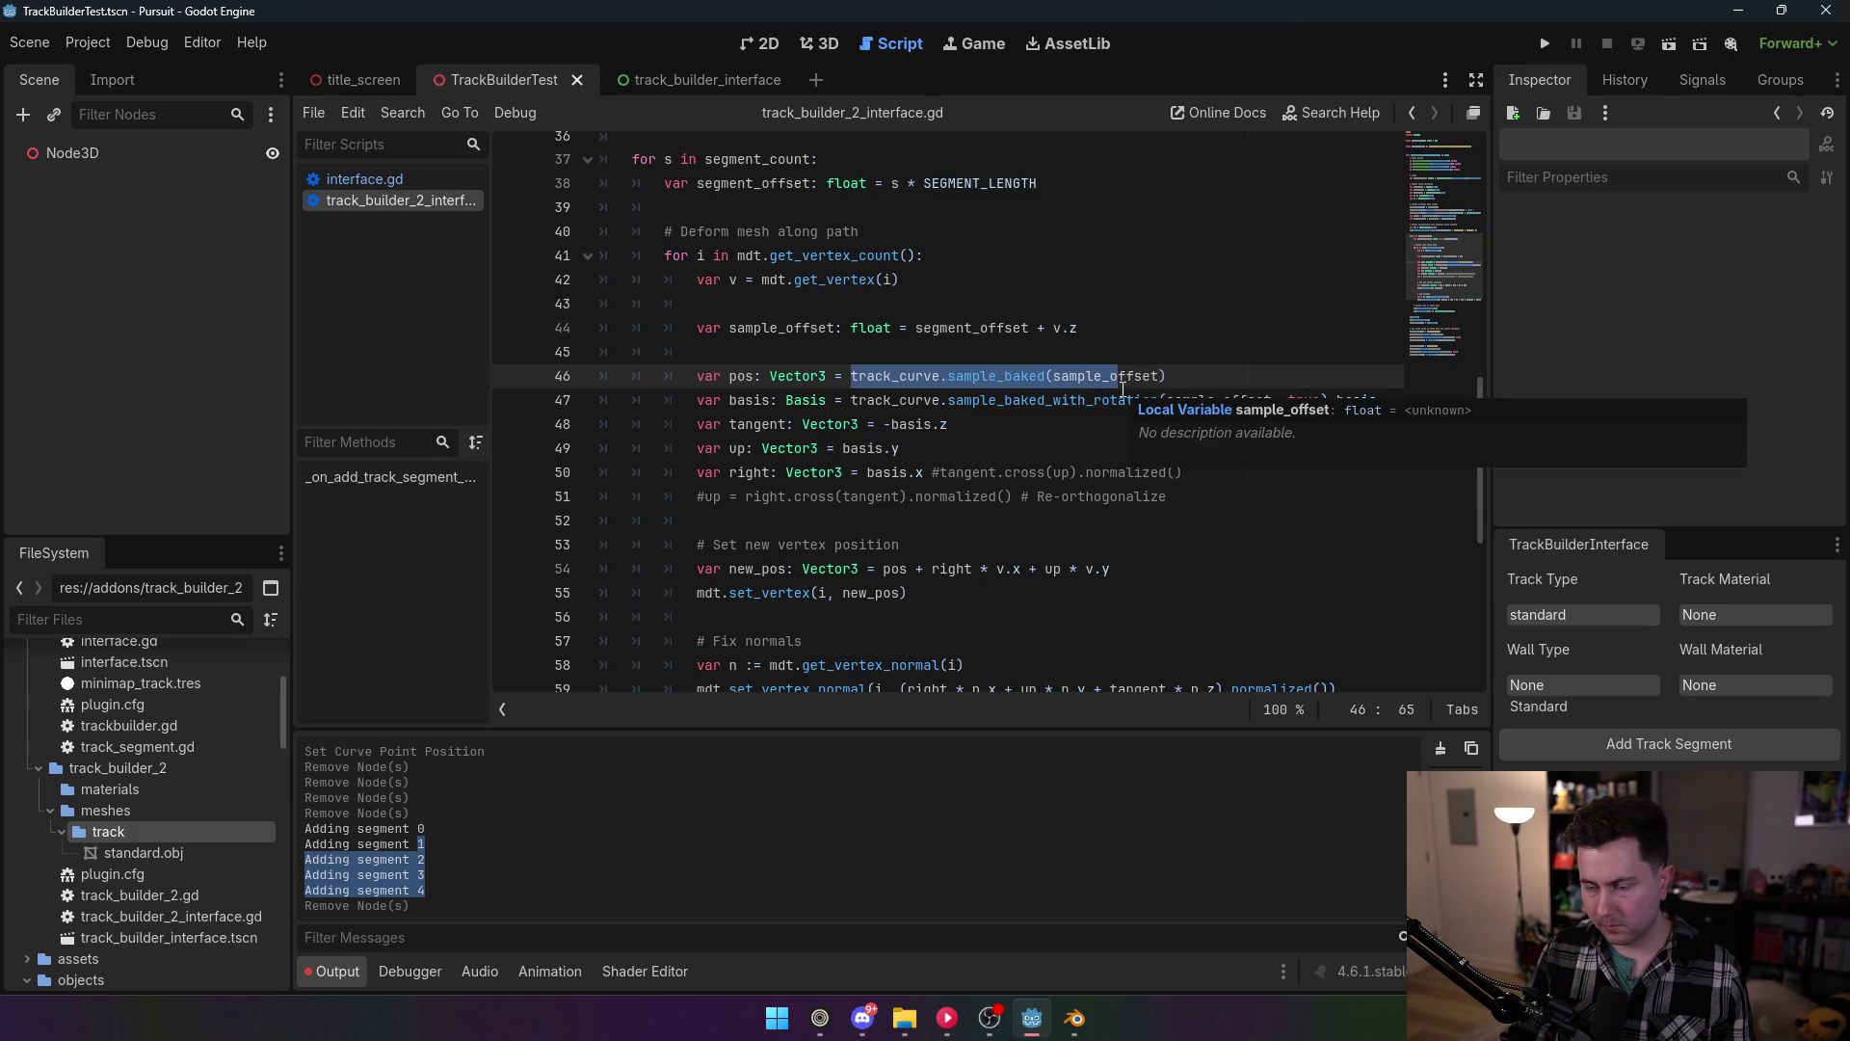
left_click(1143, 376)
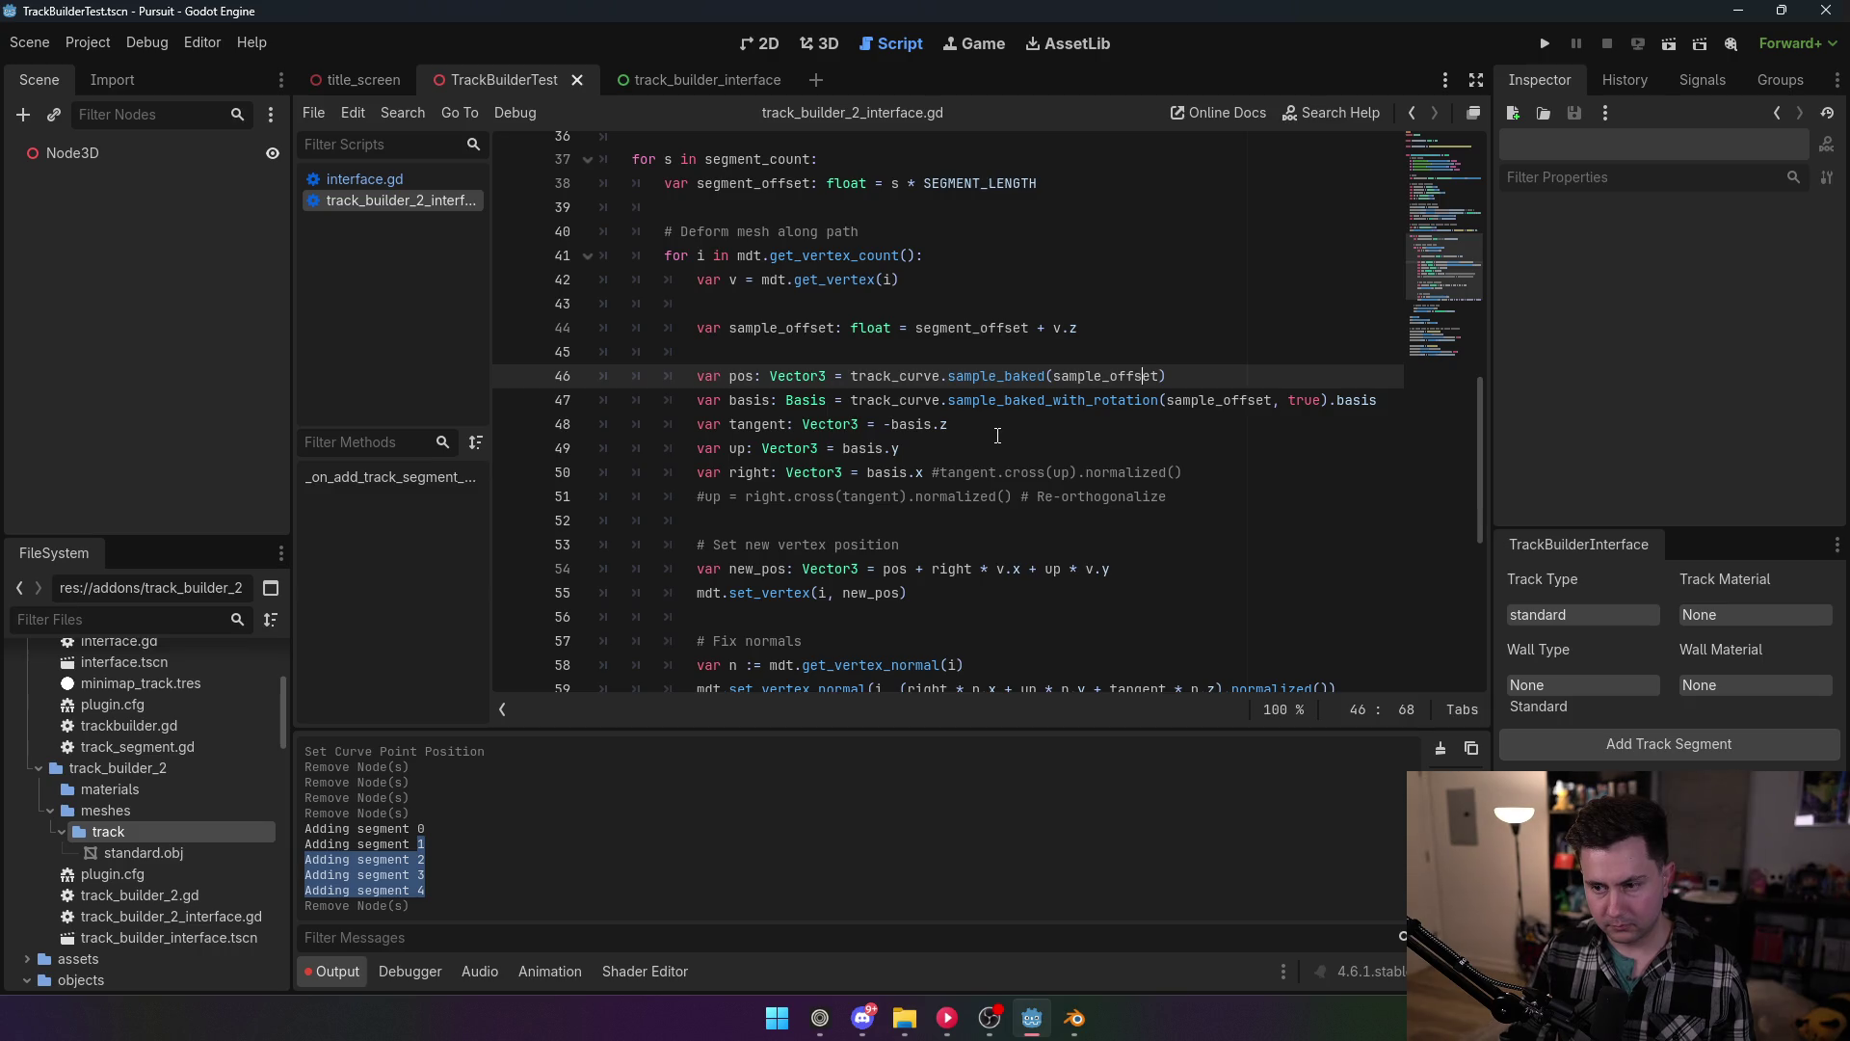
Step: Delete the generated TrackSegment from the 3D scene and return to the interface script
key("ctrl+F2")
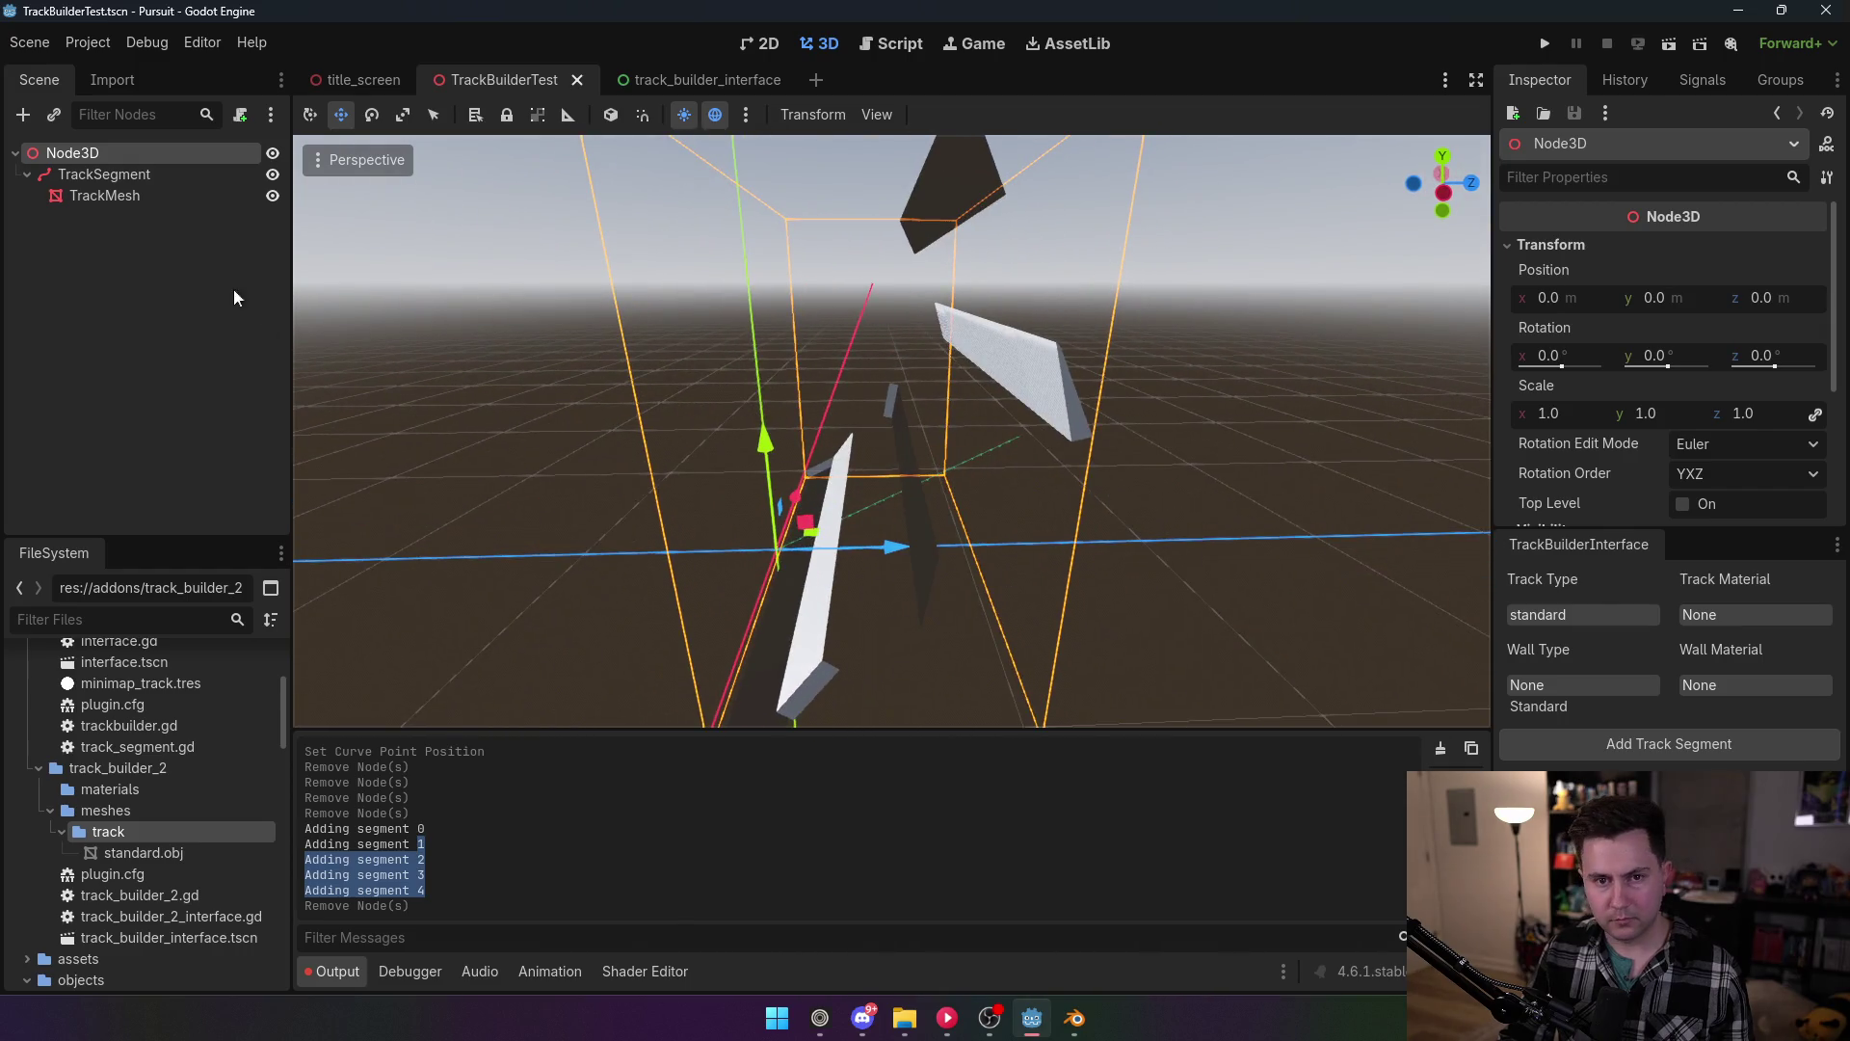
left_click(97, 171)
key("Delete")
left_click(854, 536)
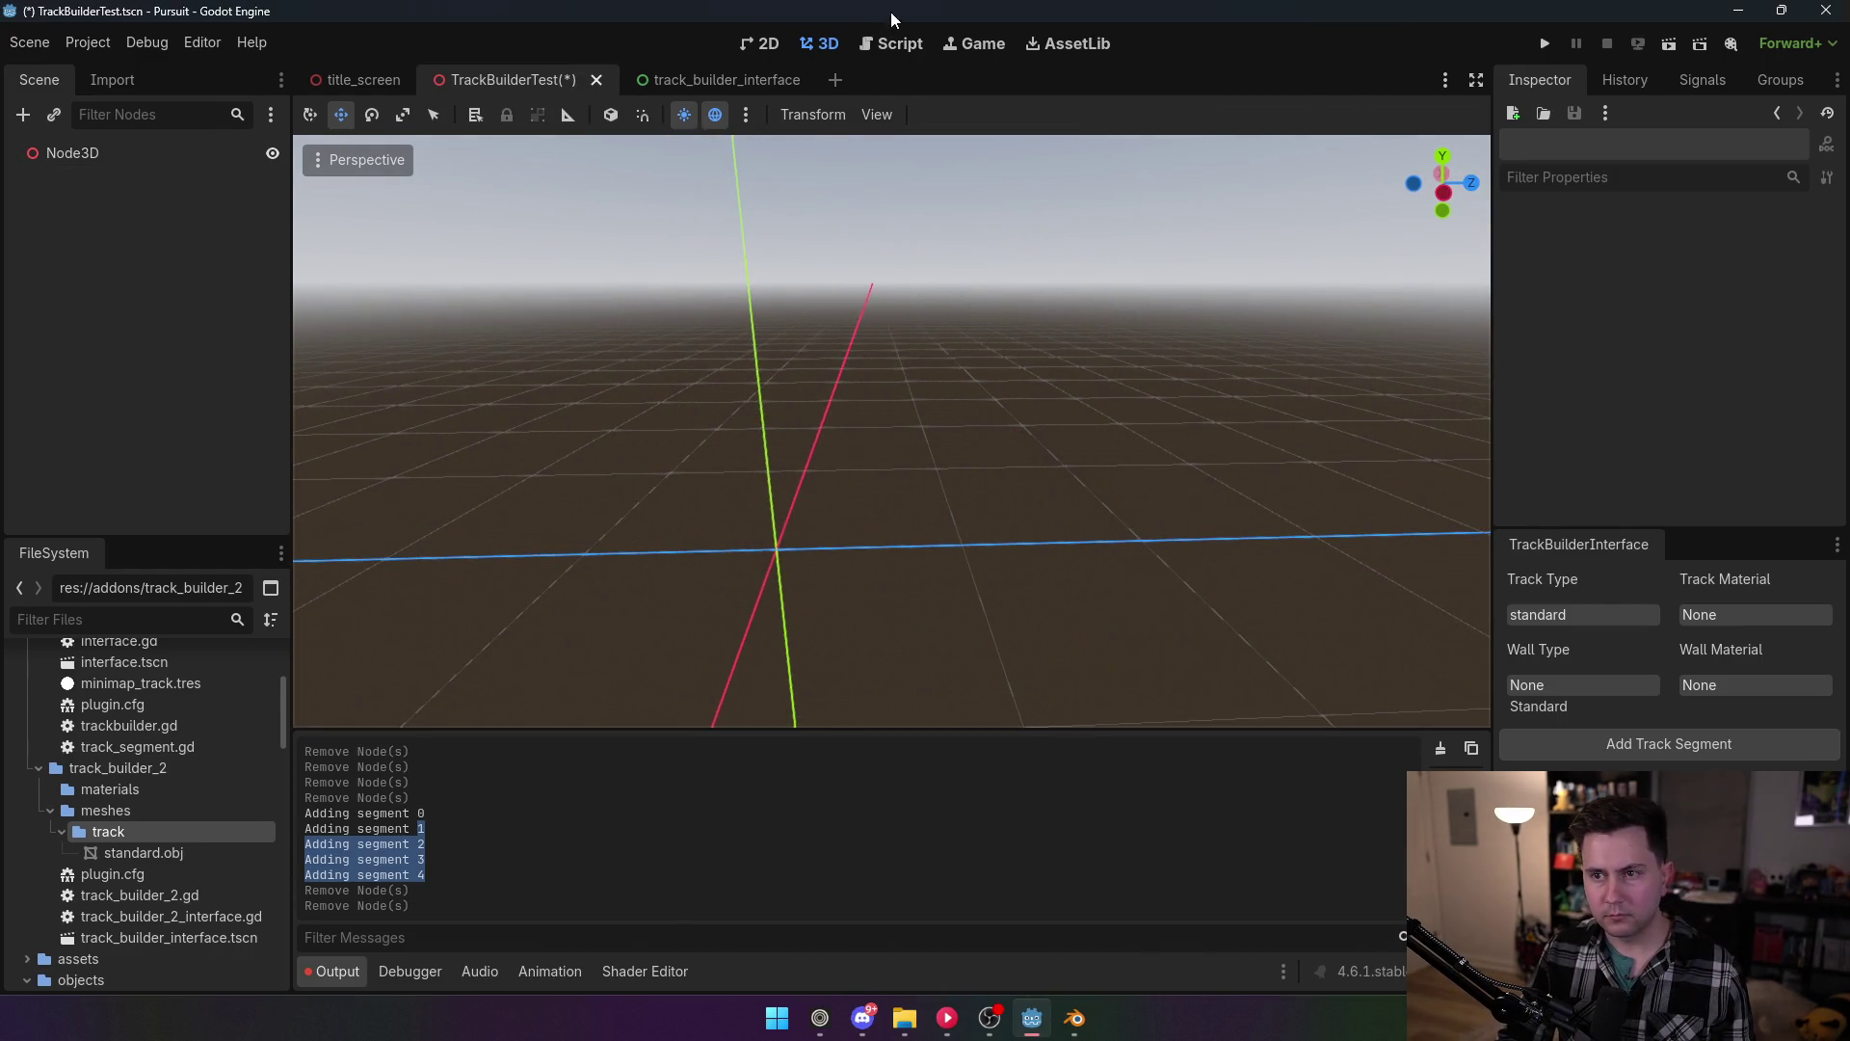
left_click(888, 41)
left_click(925, 486)
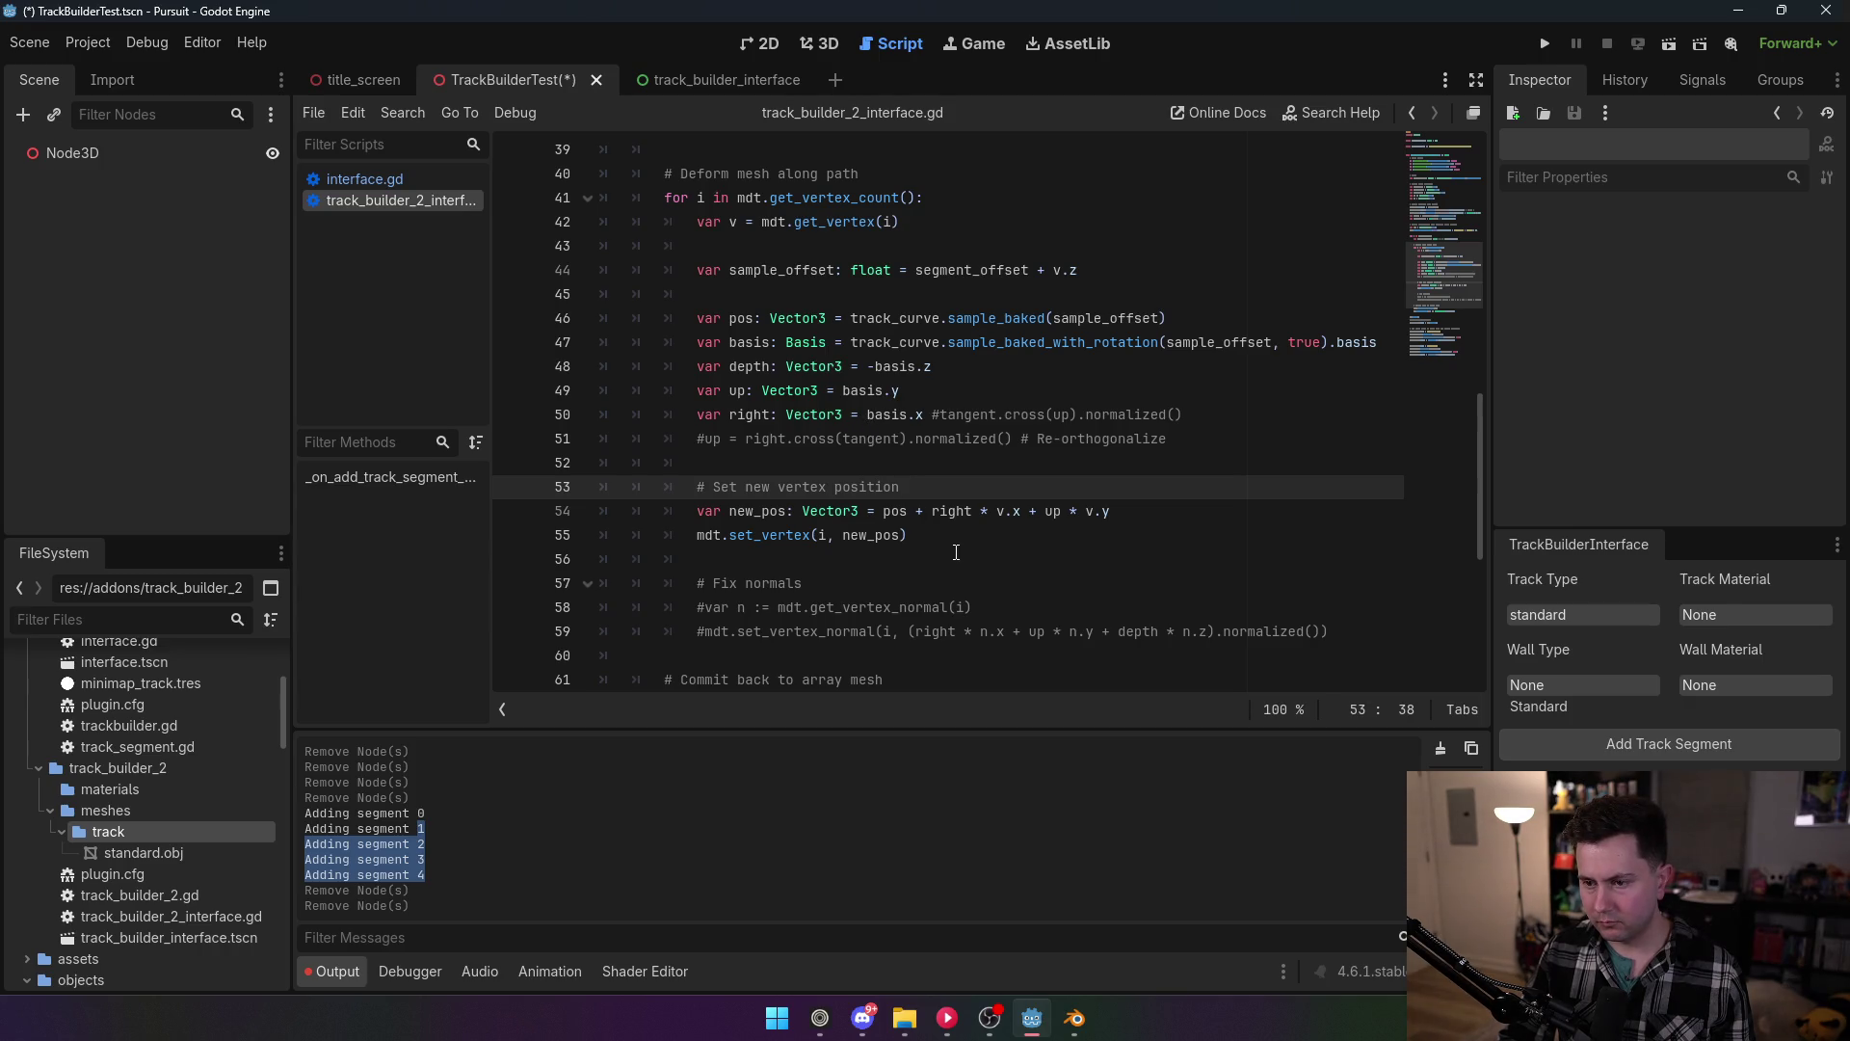
Step: Review pos and right on line 54, then make the right vector basis.x.normalized()
scroll(980, 552, "down", 2)
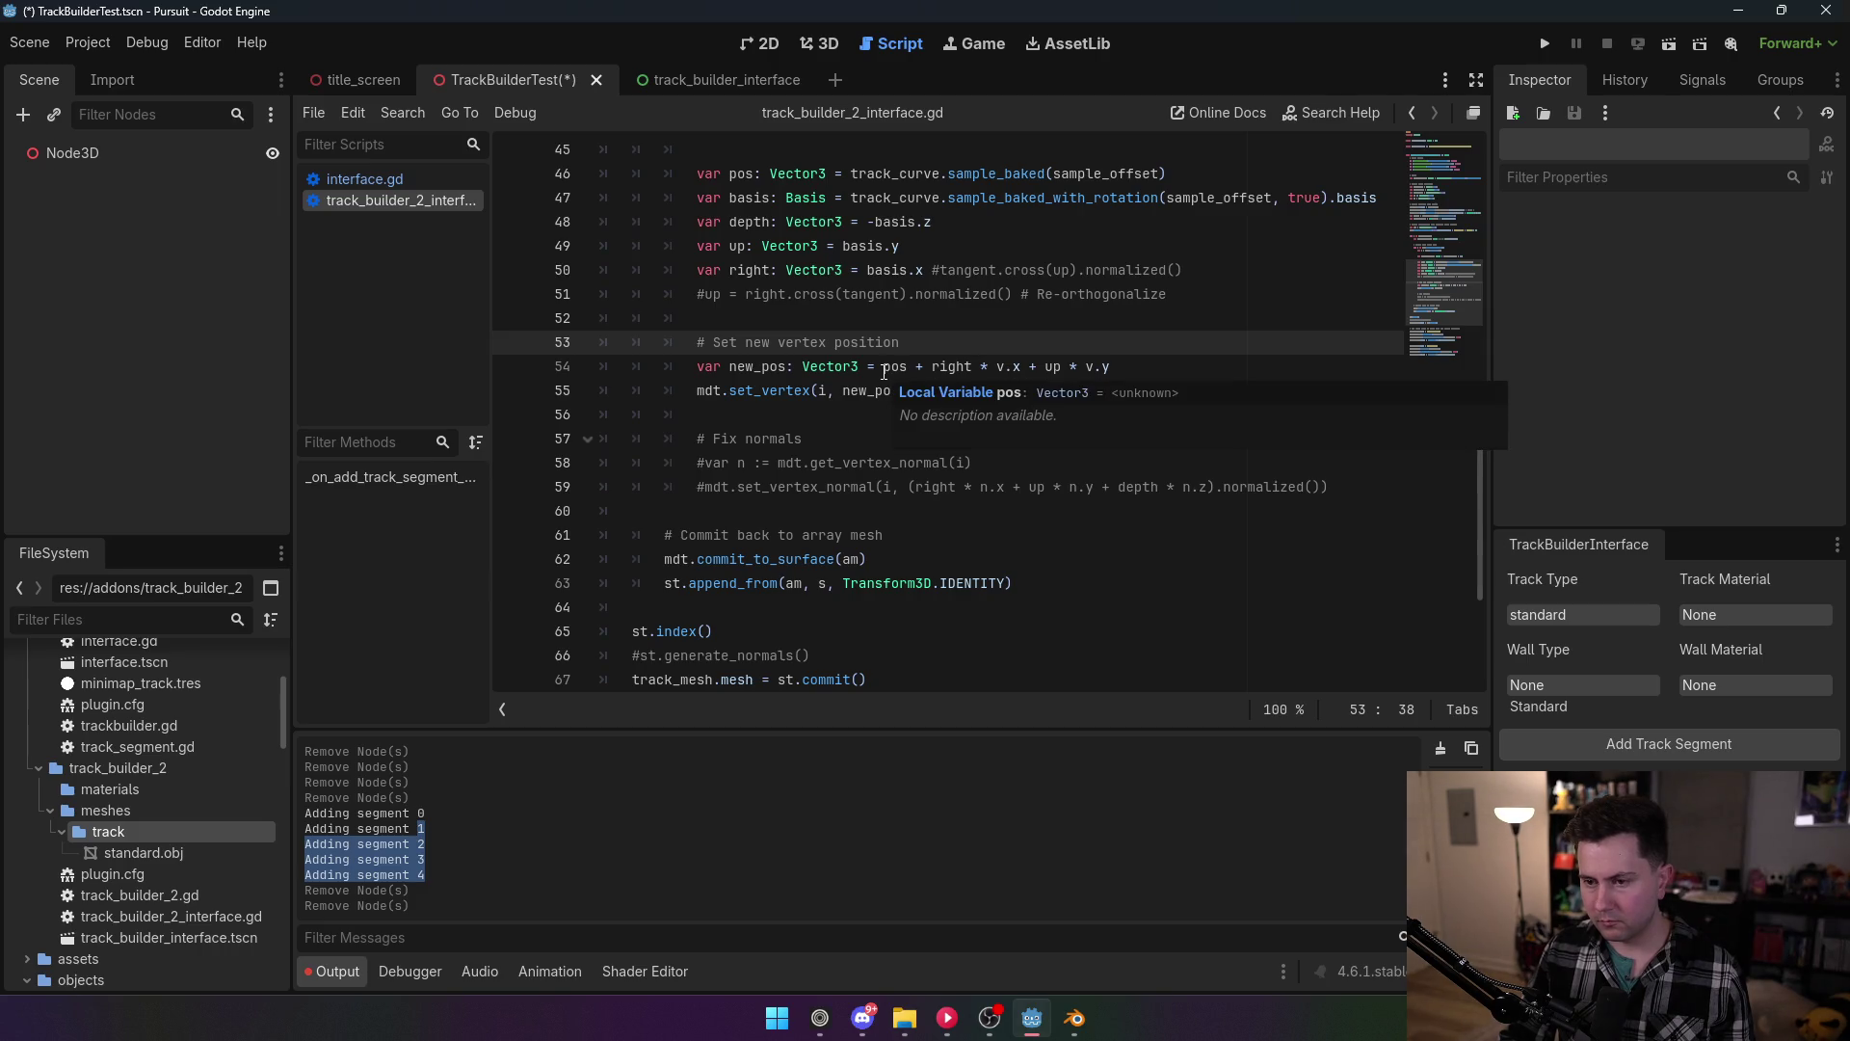
scroll(884, 372, "up", 1)
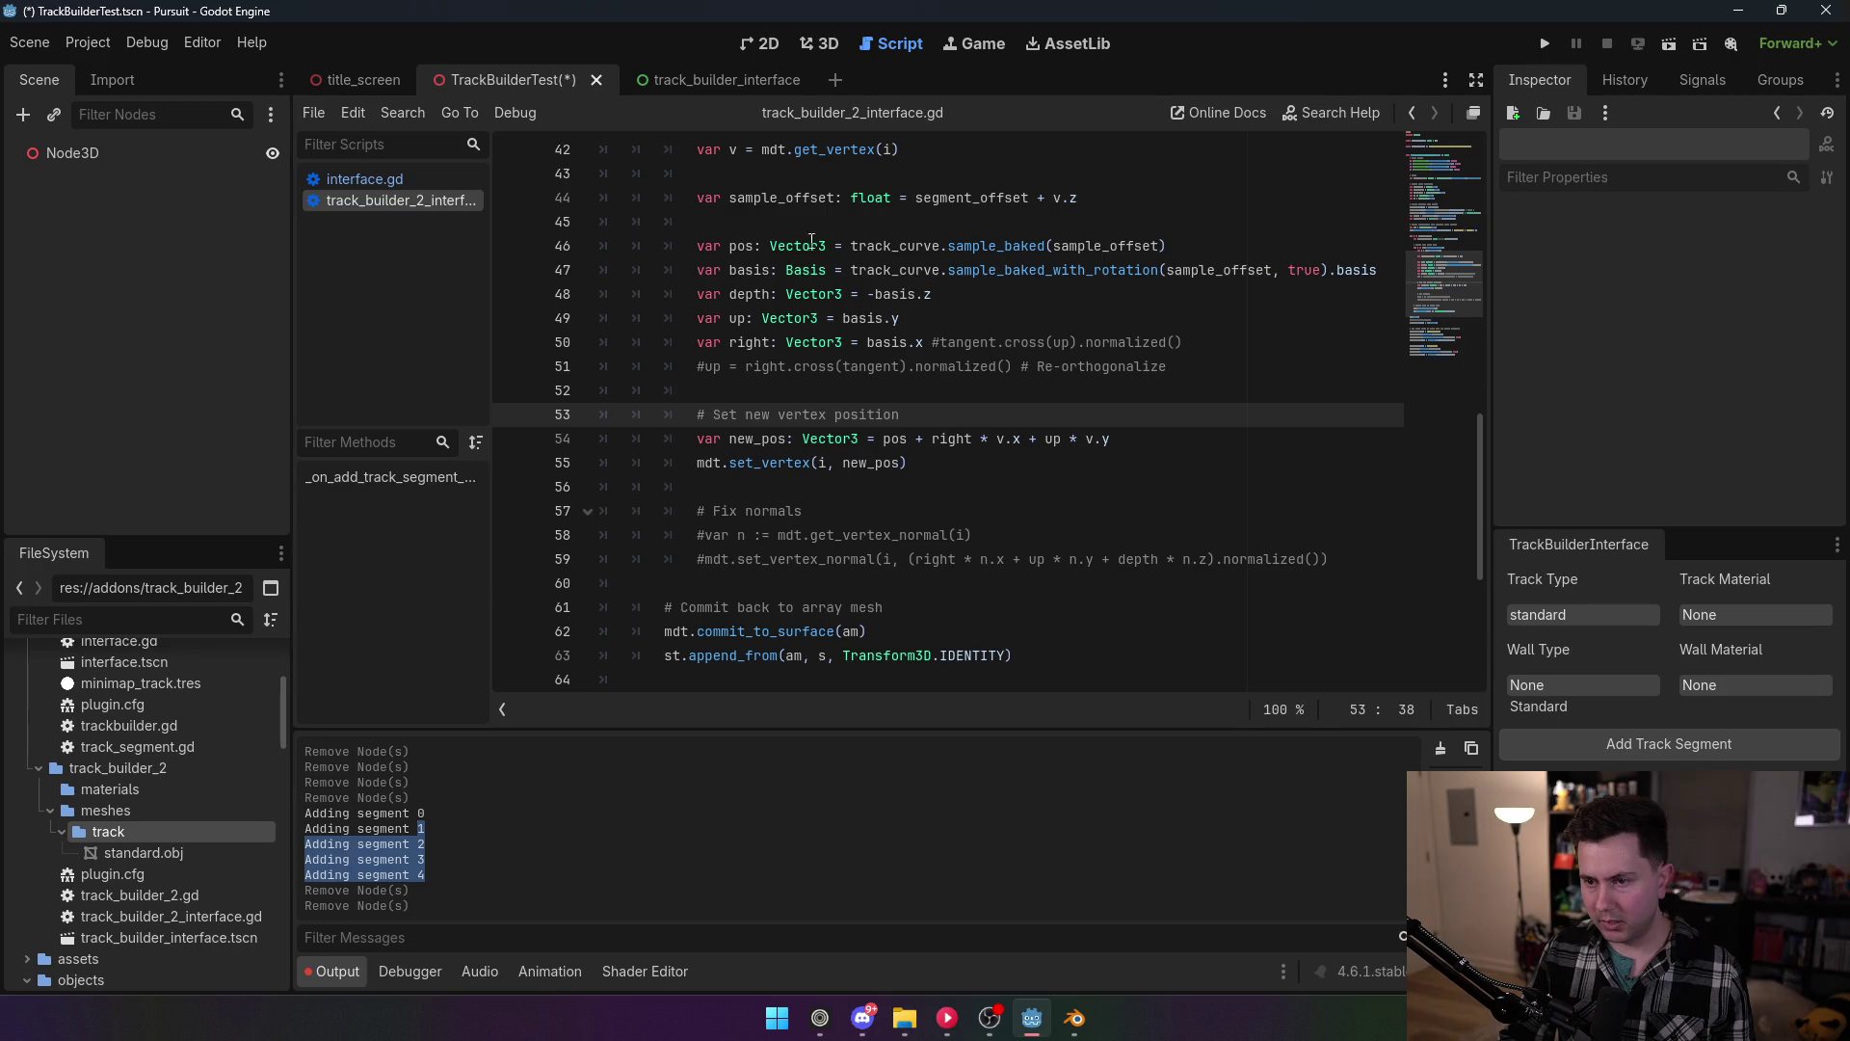
double_click(895, 439)
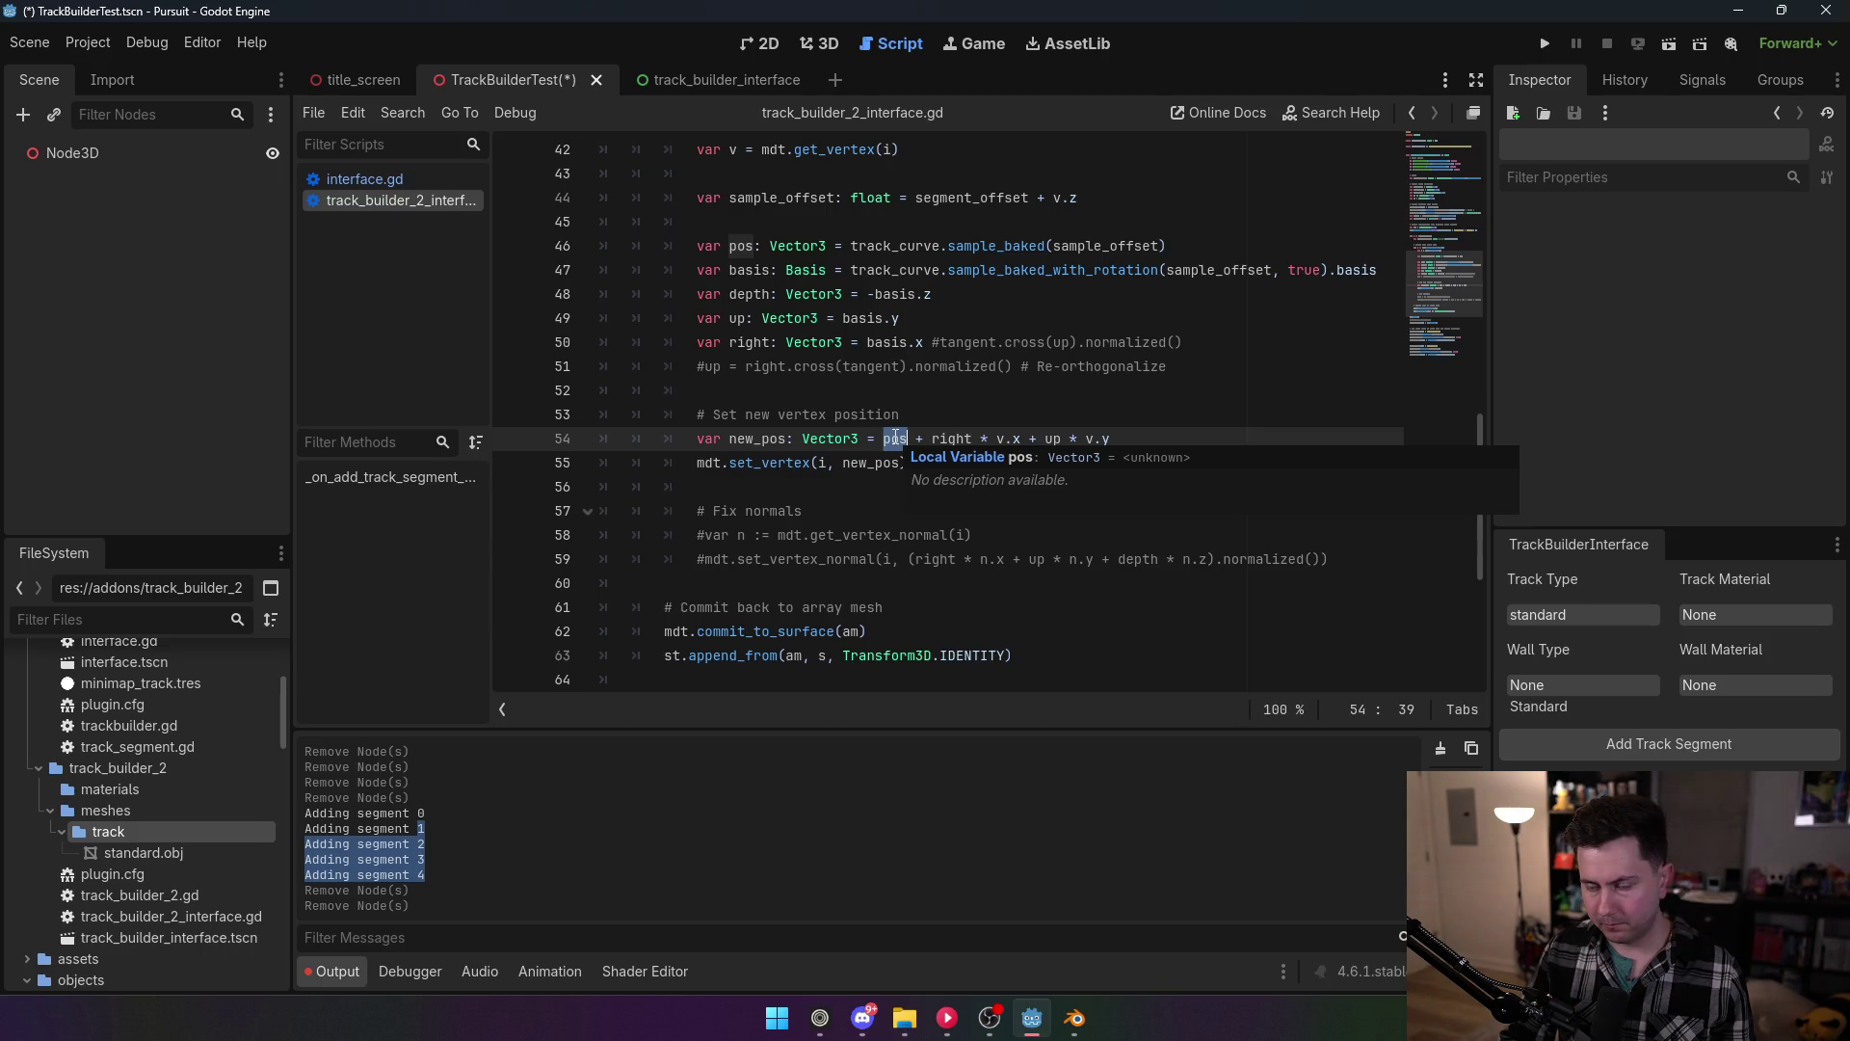
double_click(952, 439)
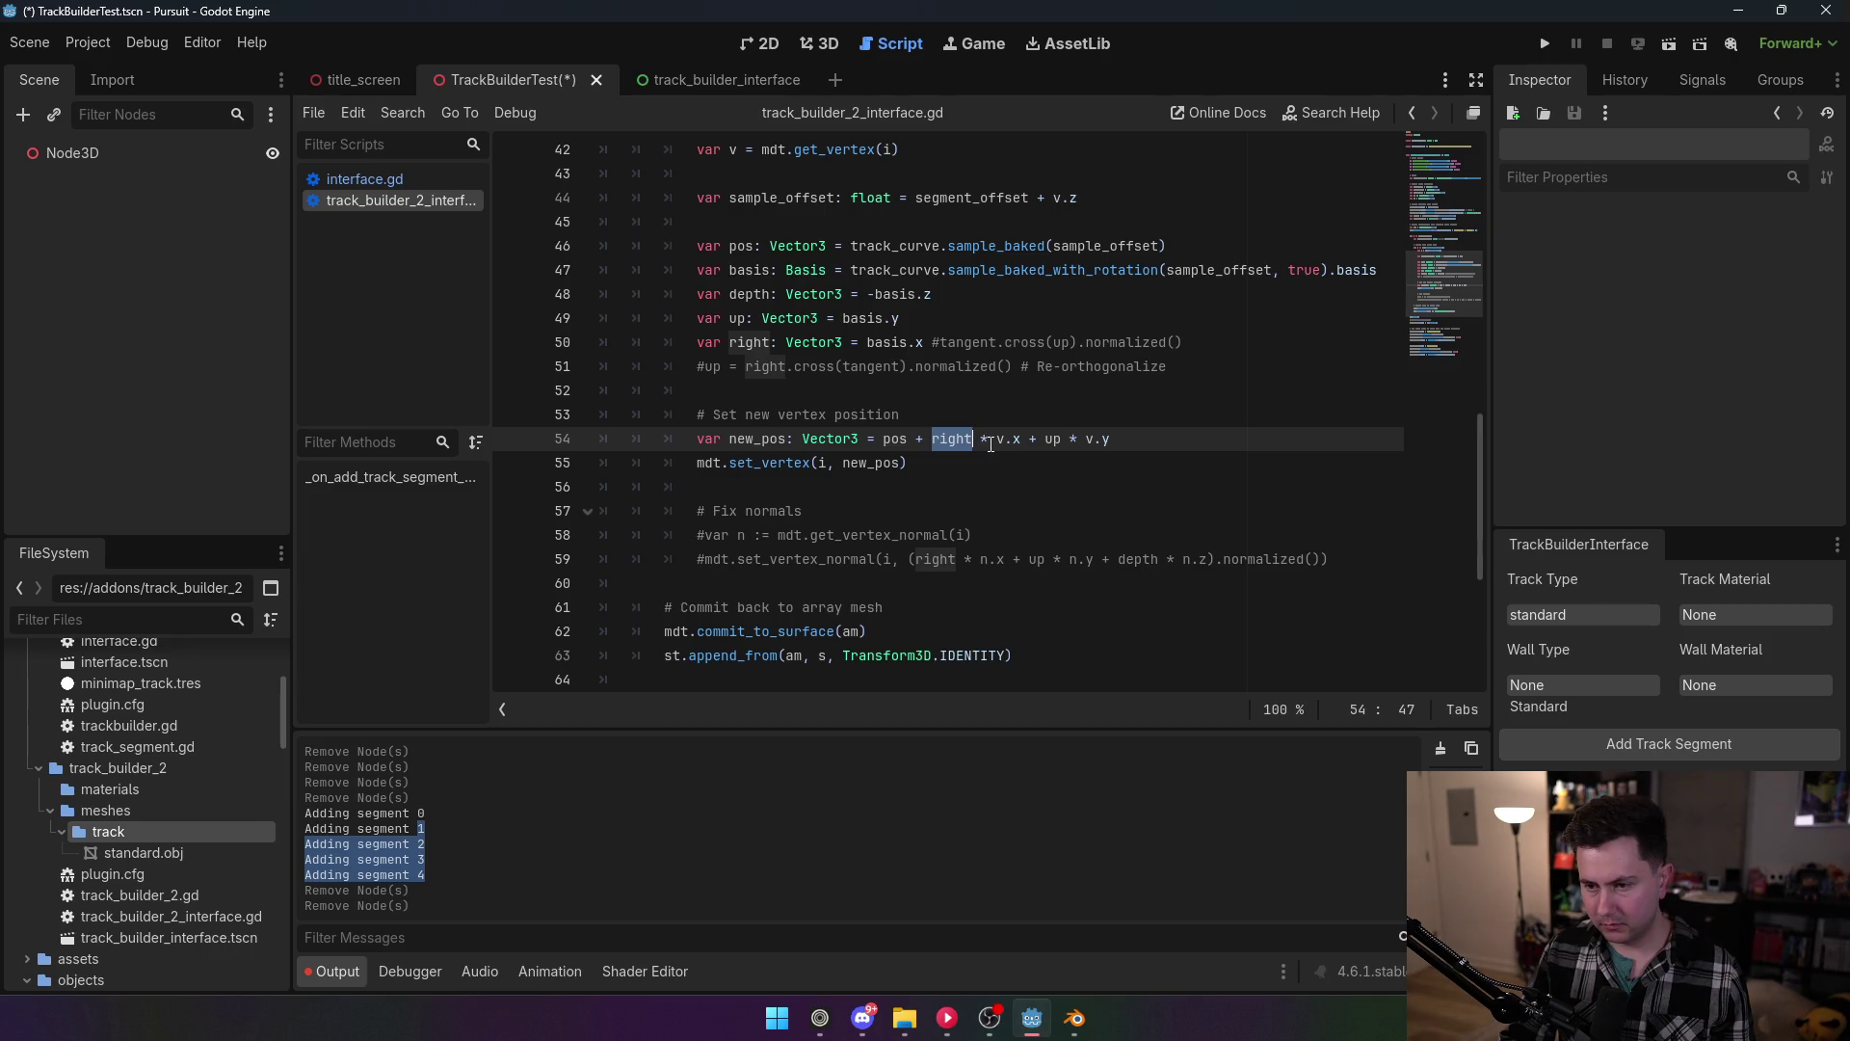
mouse_move(998, 442)
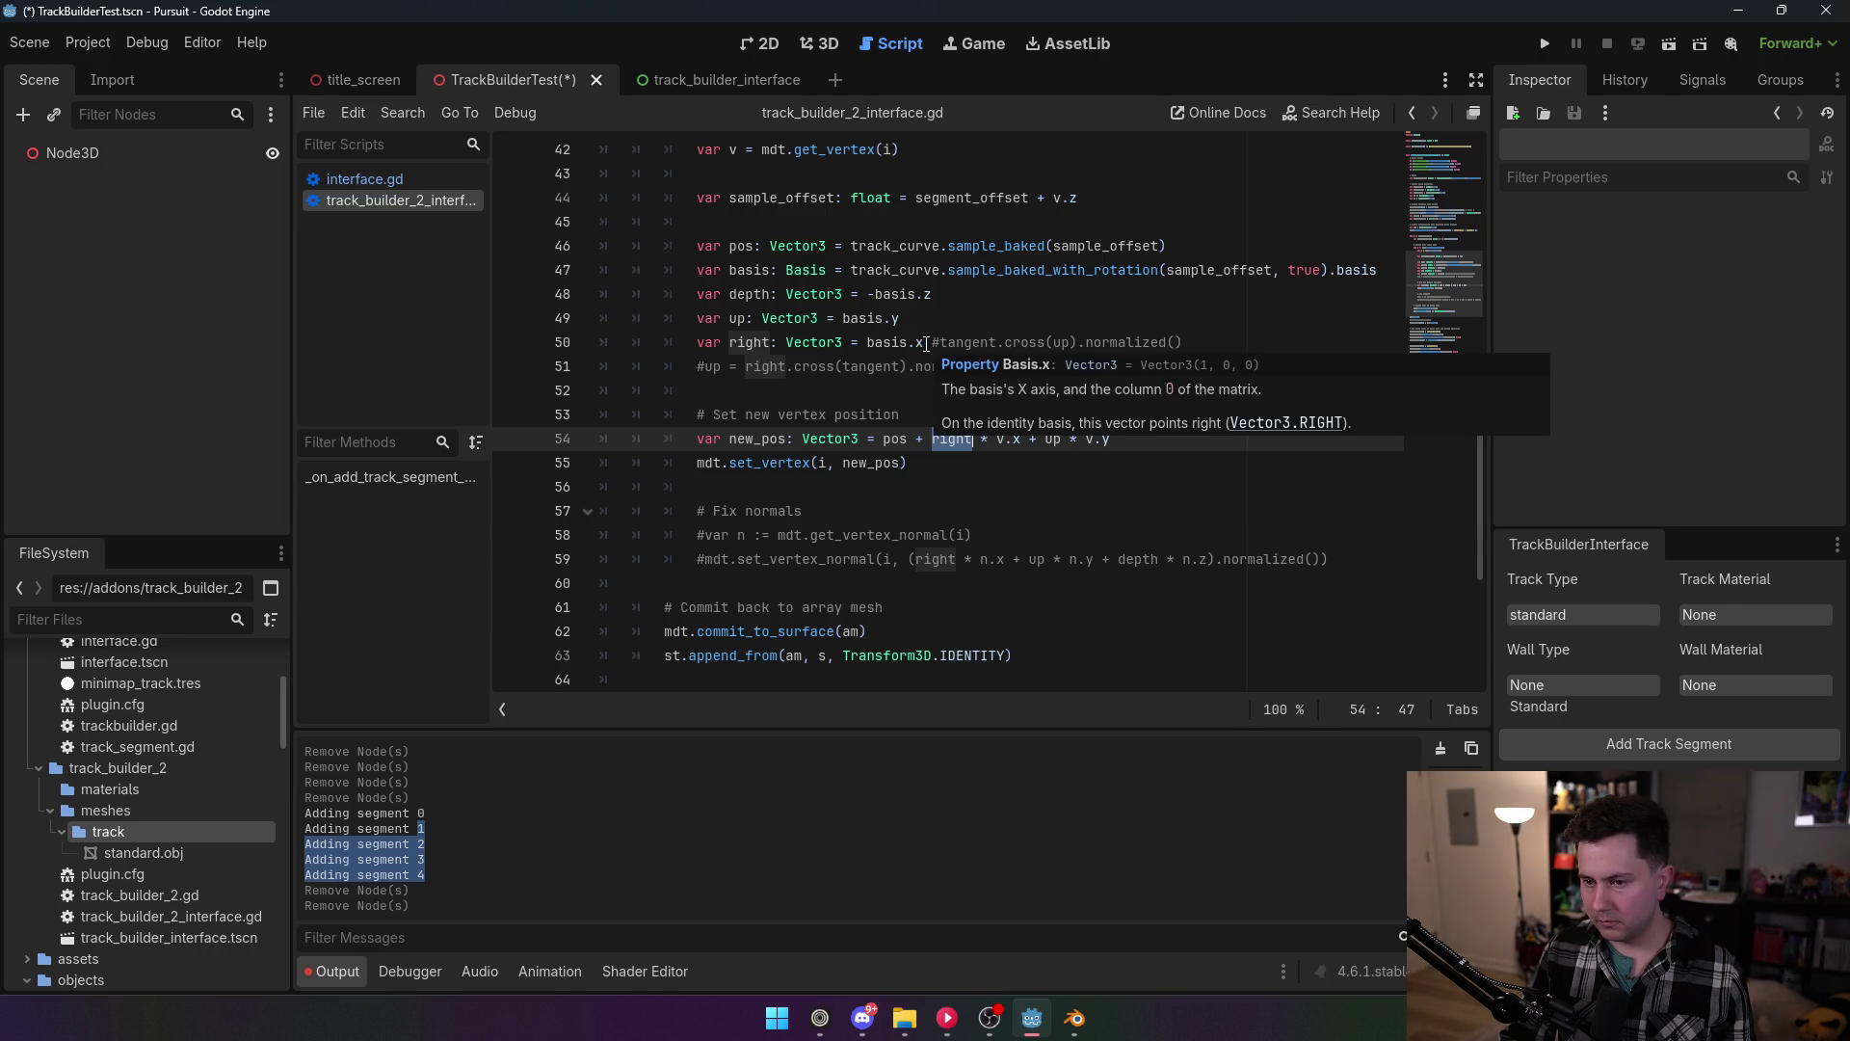
mouse_move(920, 342)
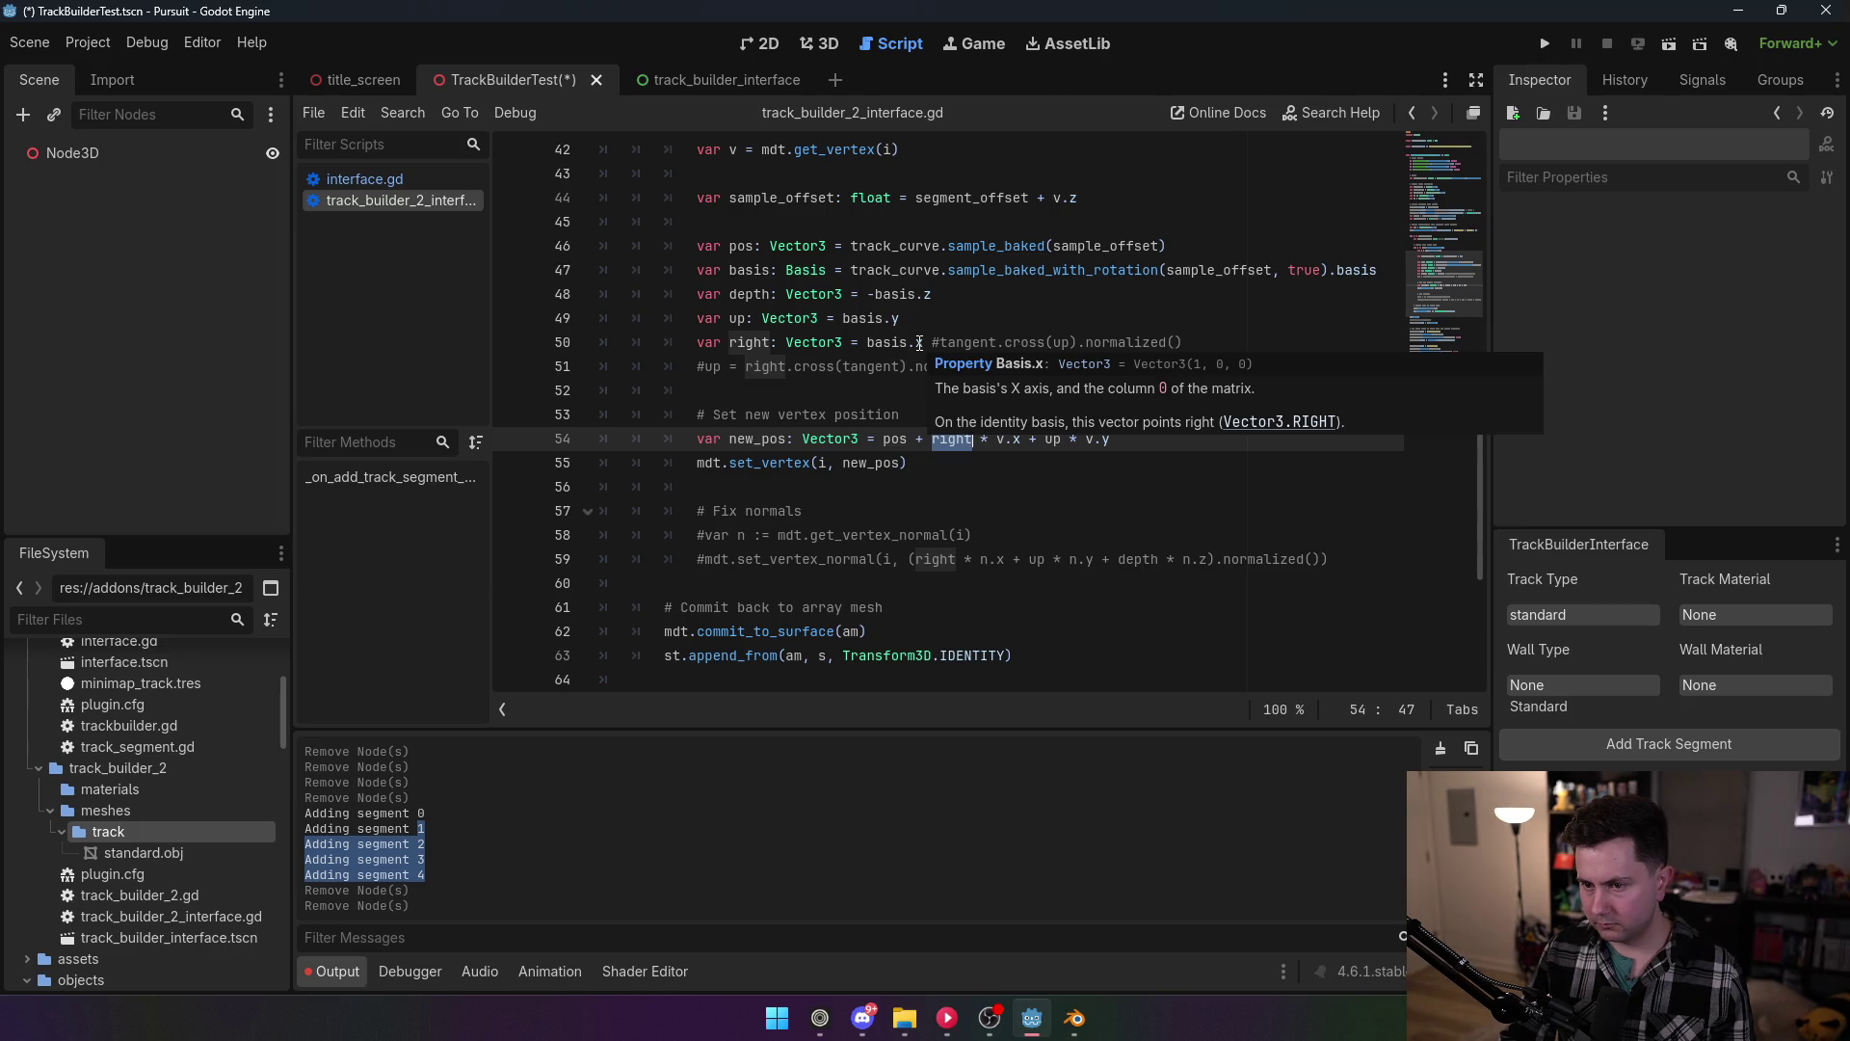
left_click(922, 342)
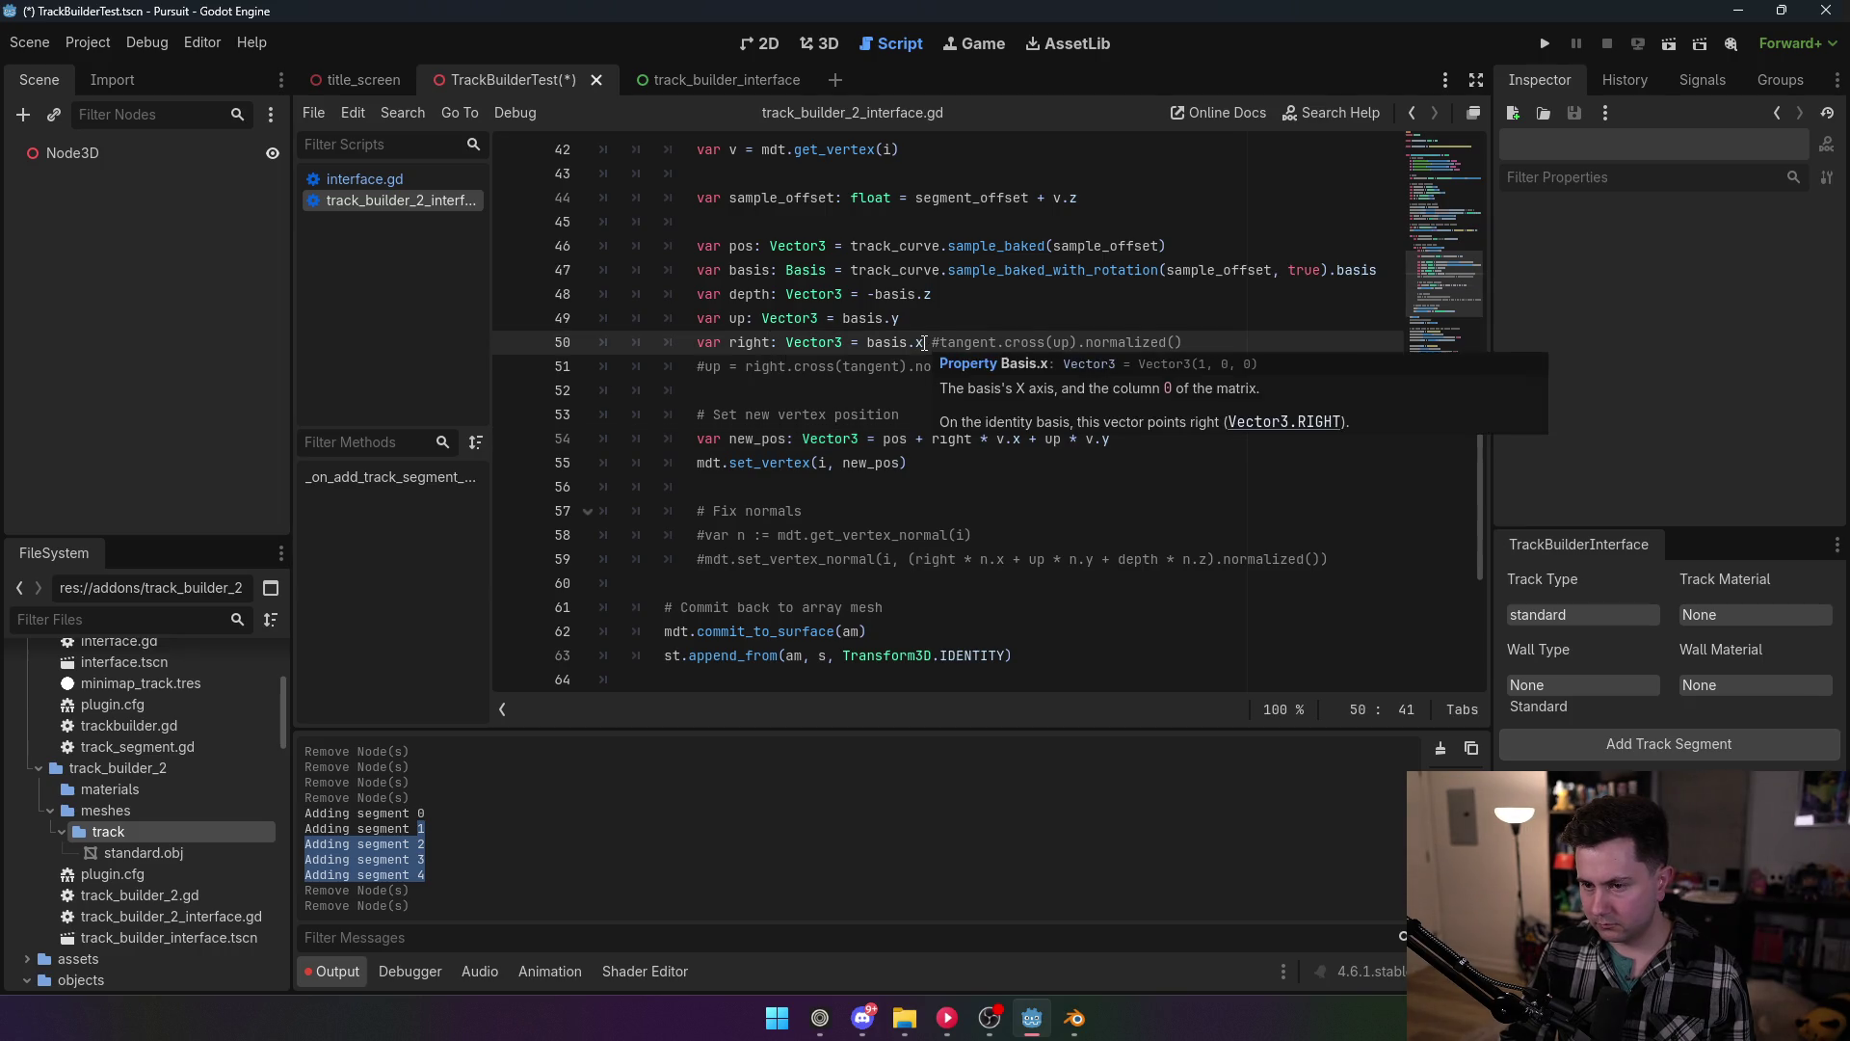
type(".normal")
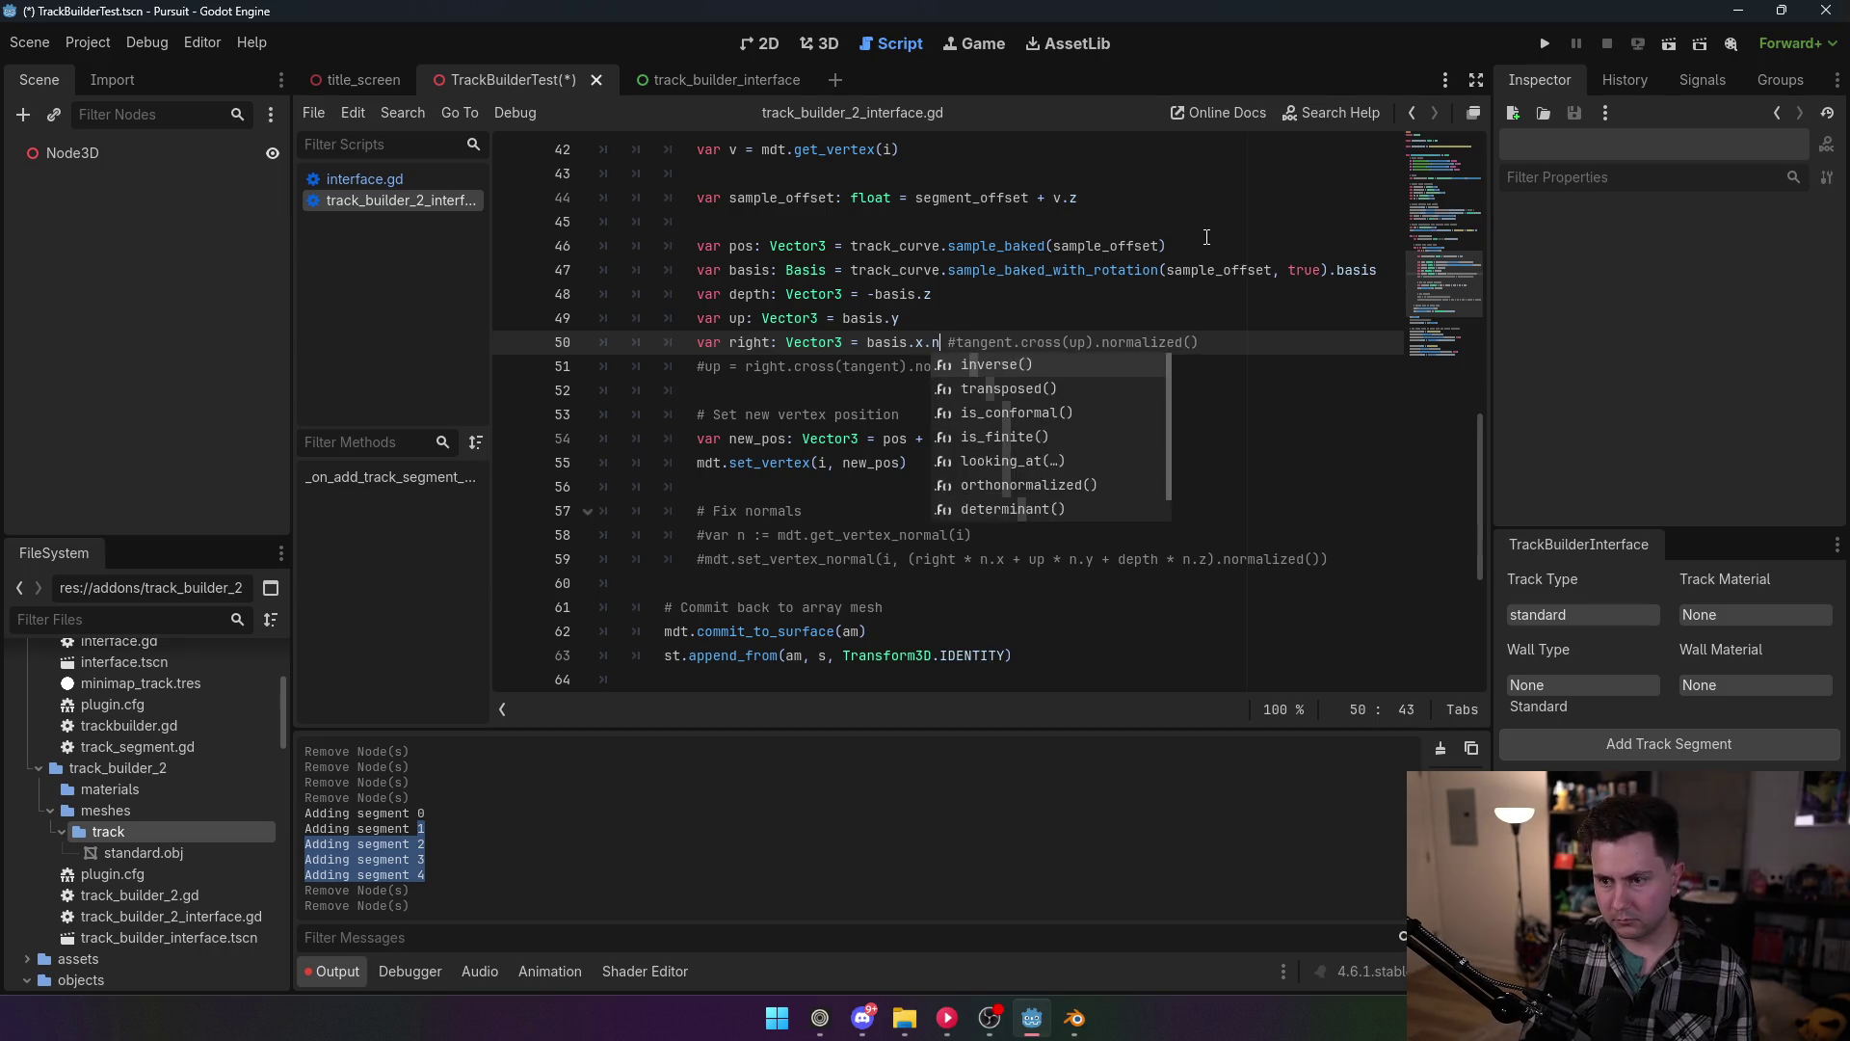
type("ized")
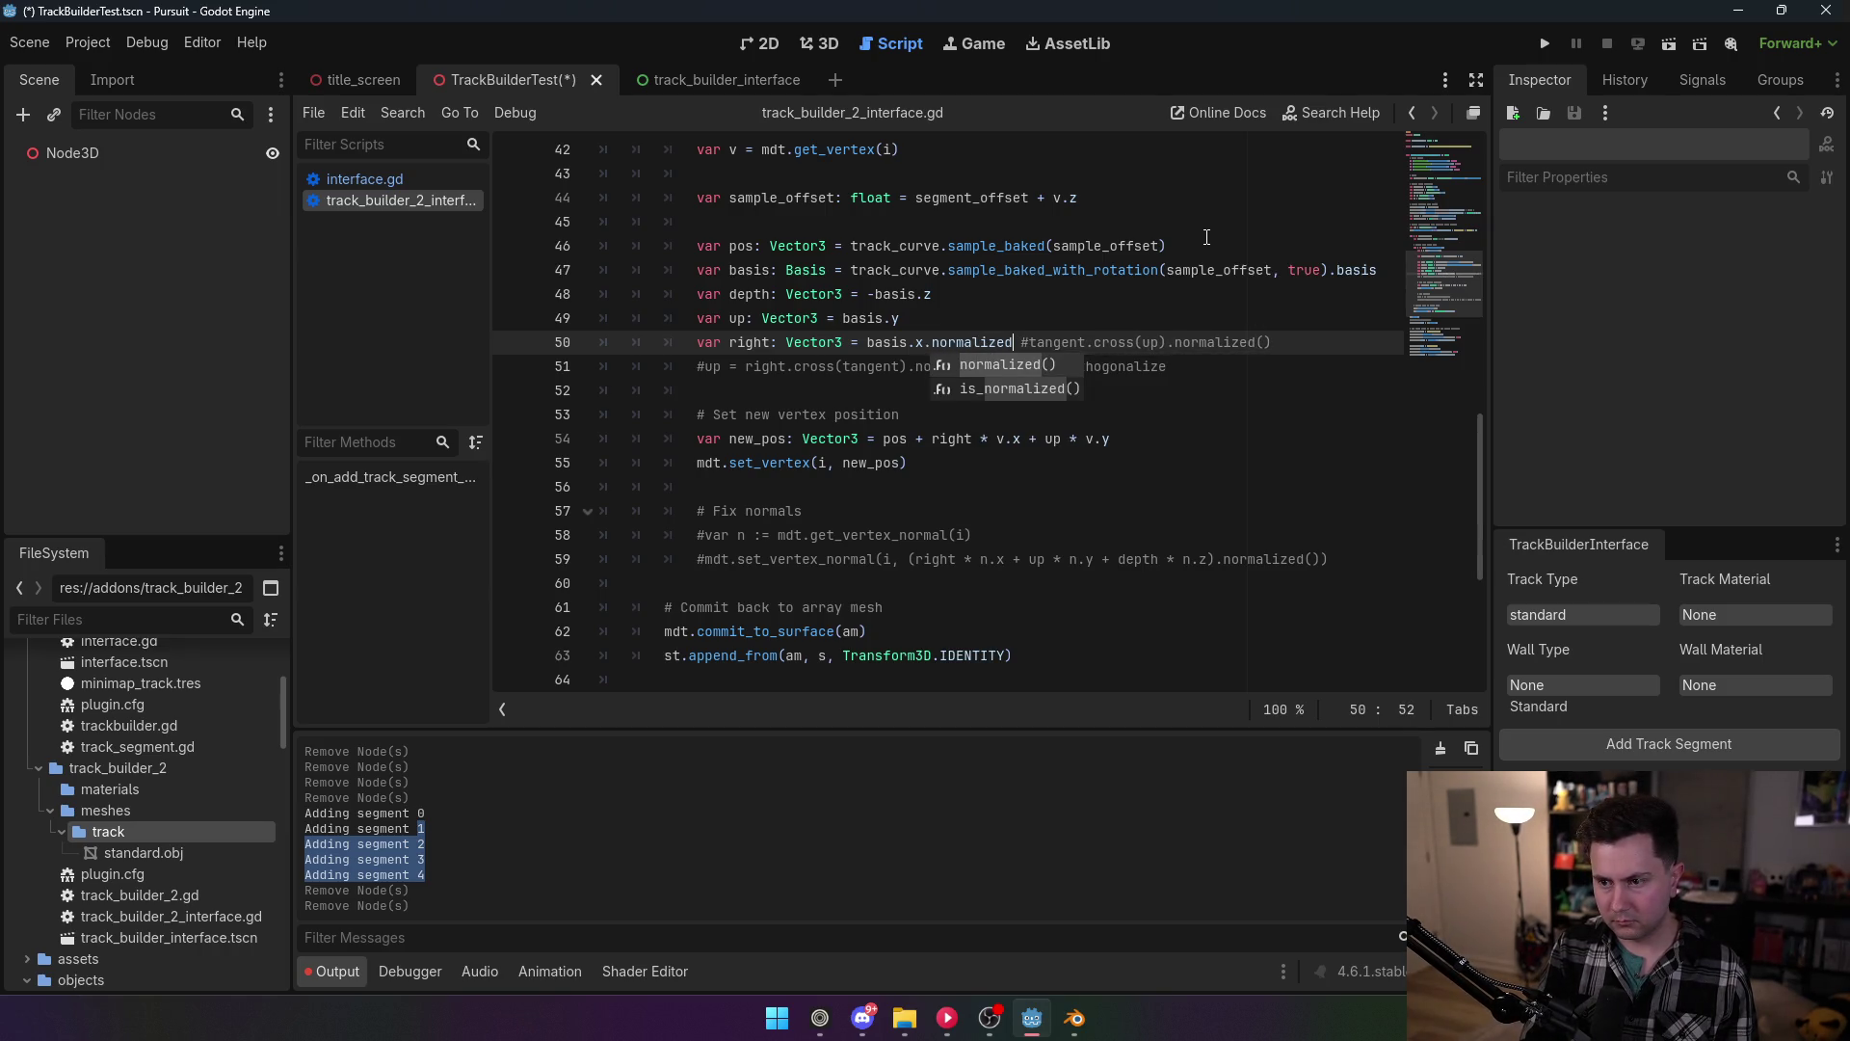
key("Return")
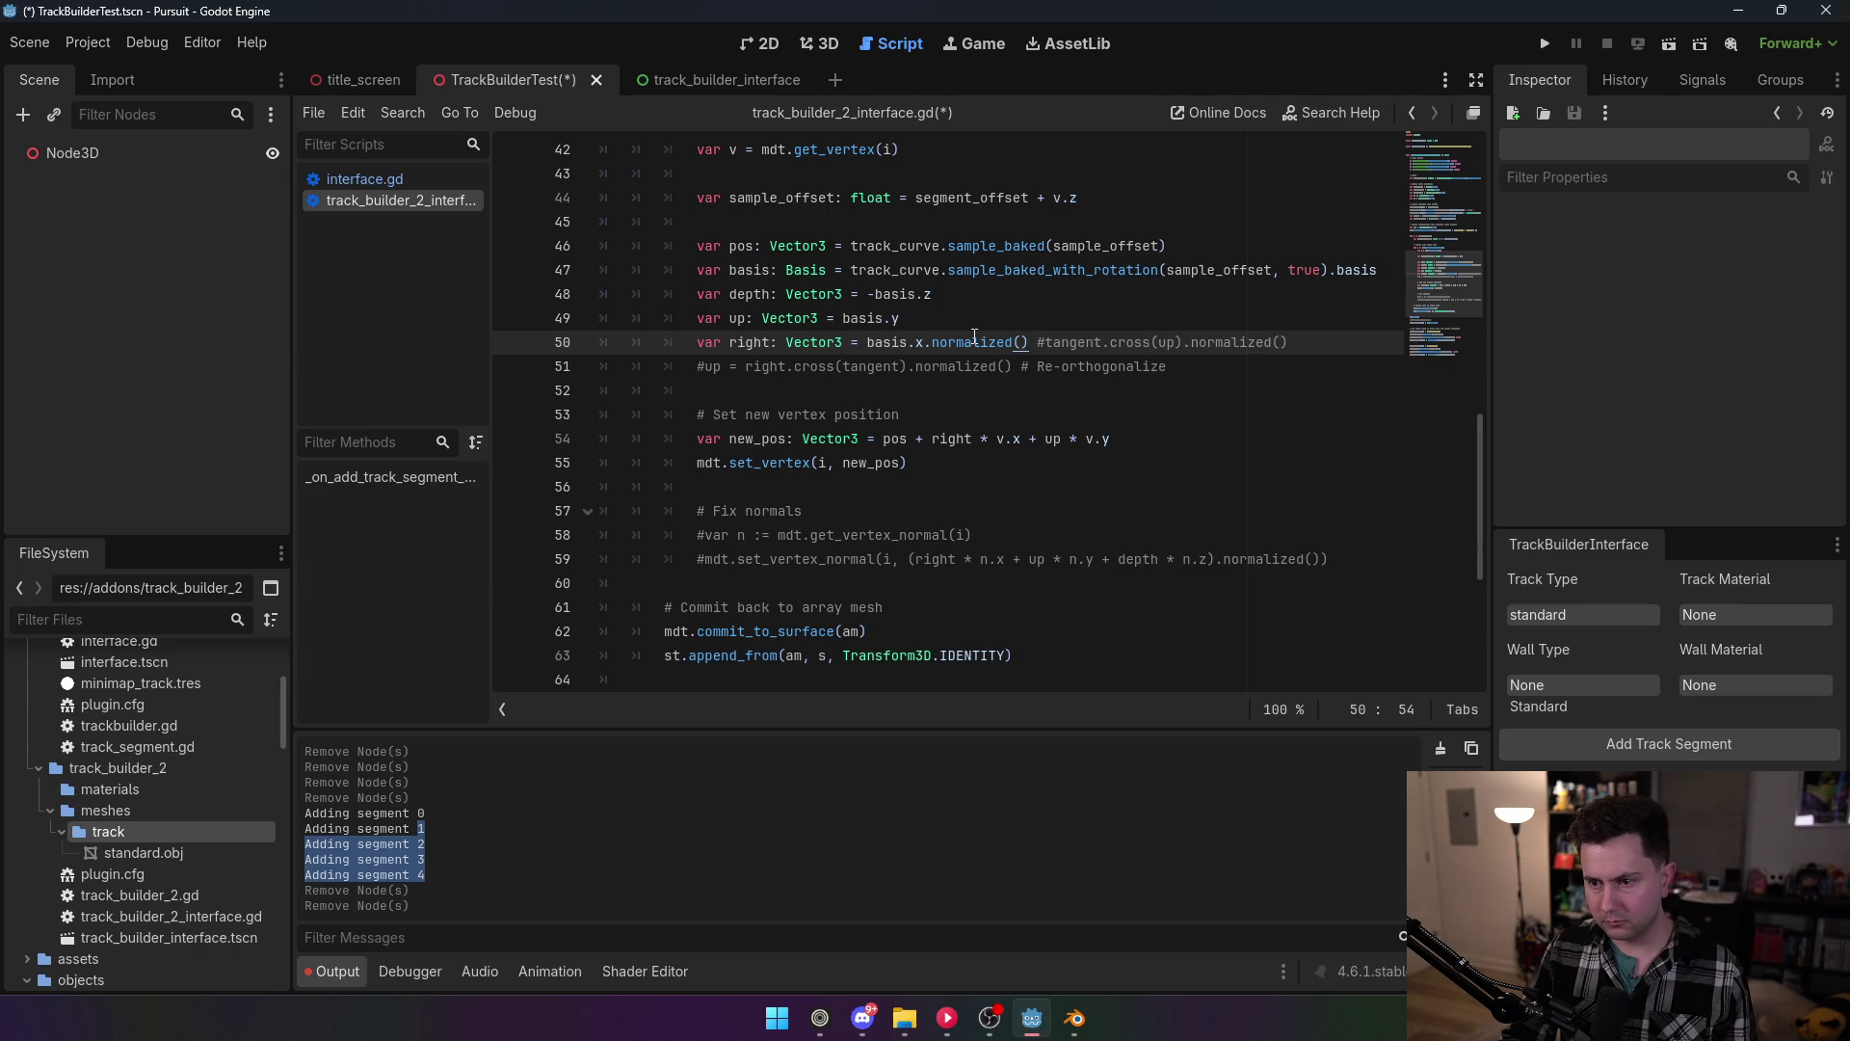
Step: Append .normalized() to the up basis.y and depth -basis.z vectors and save
mouse_move(975, 337)
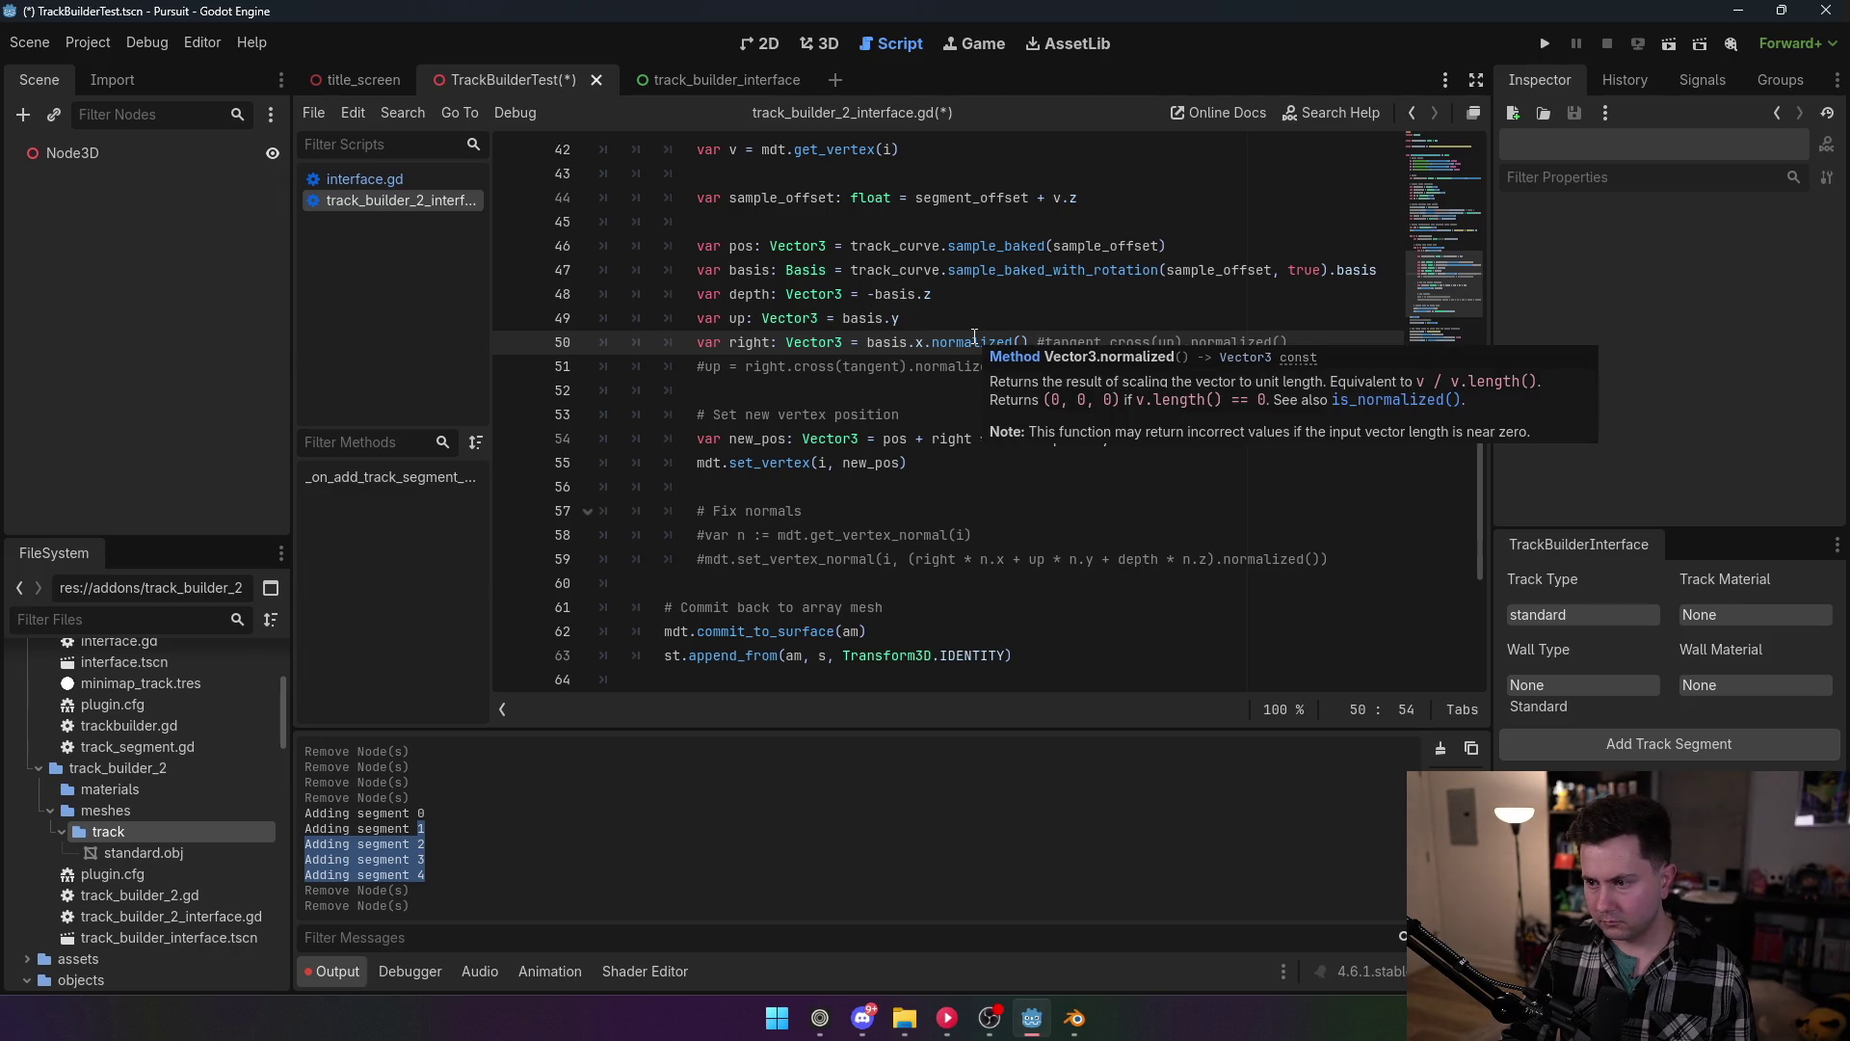
key("Up")
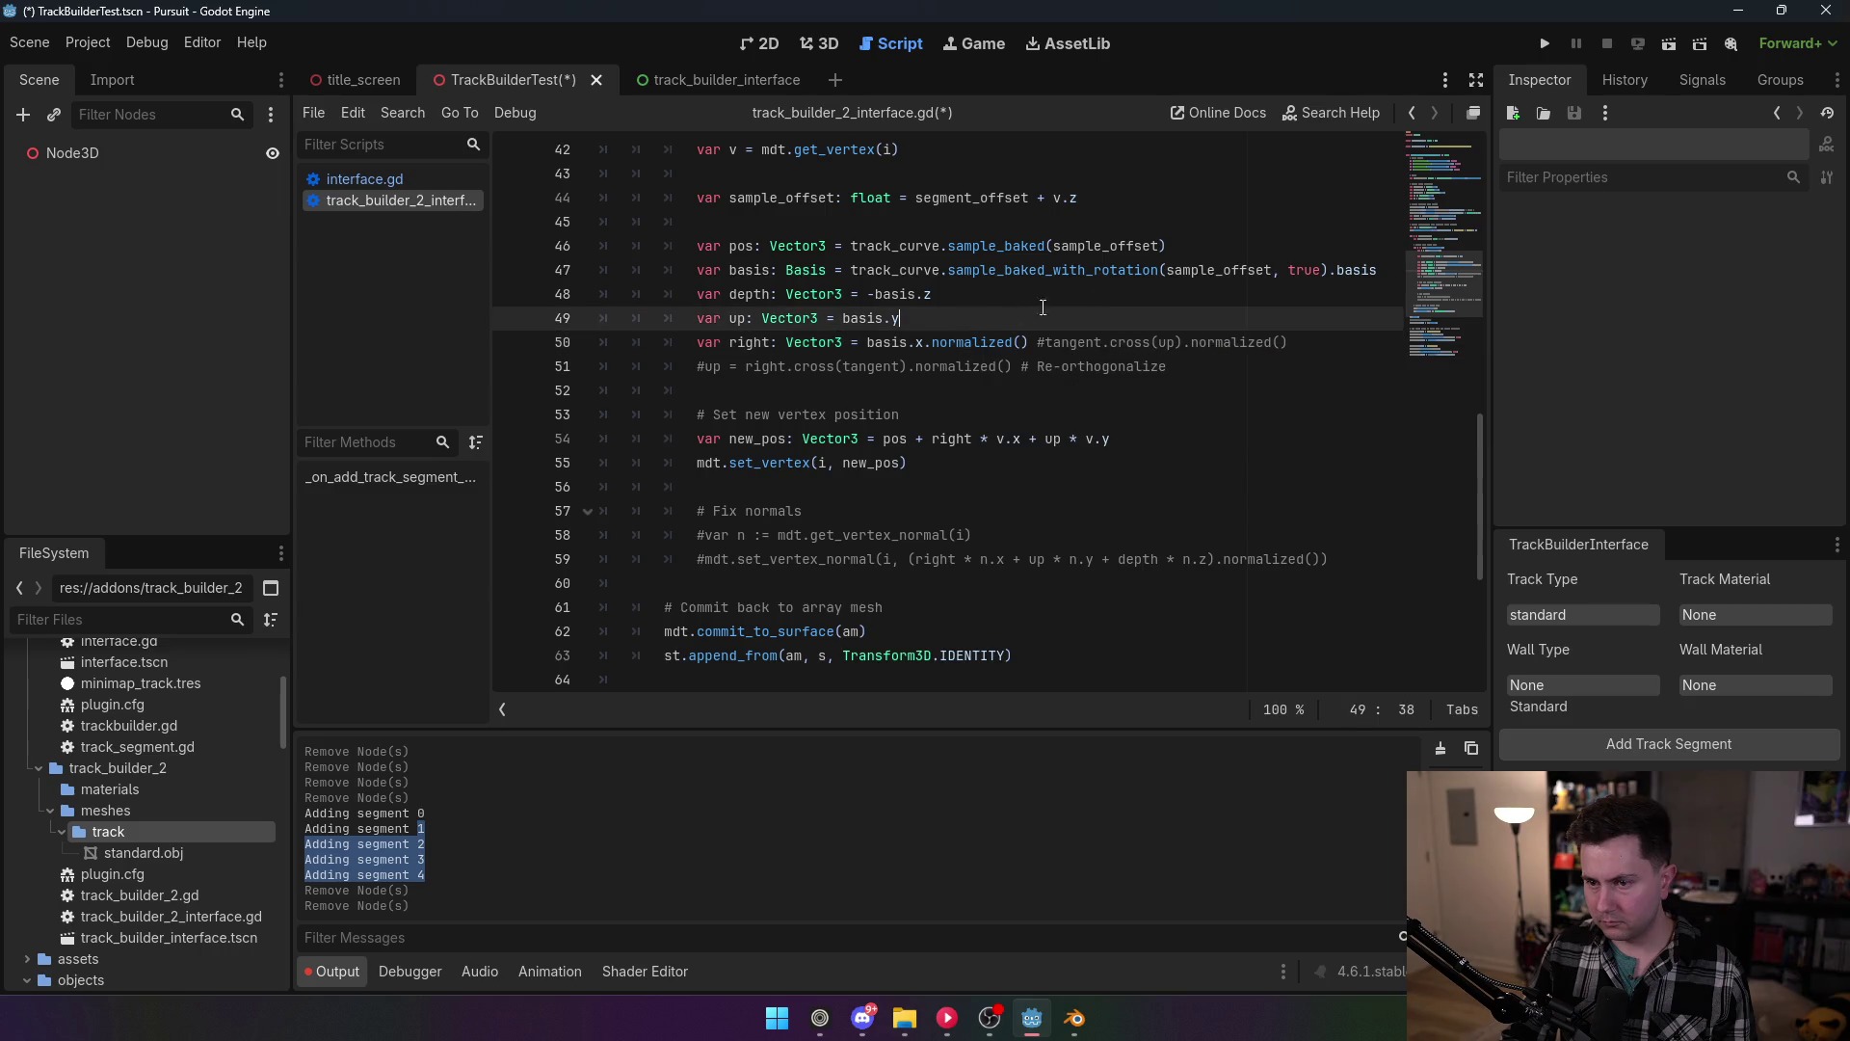
type(".normalized")
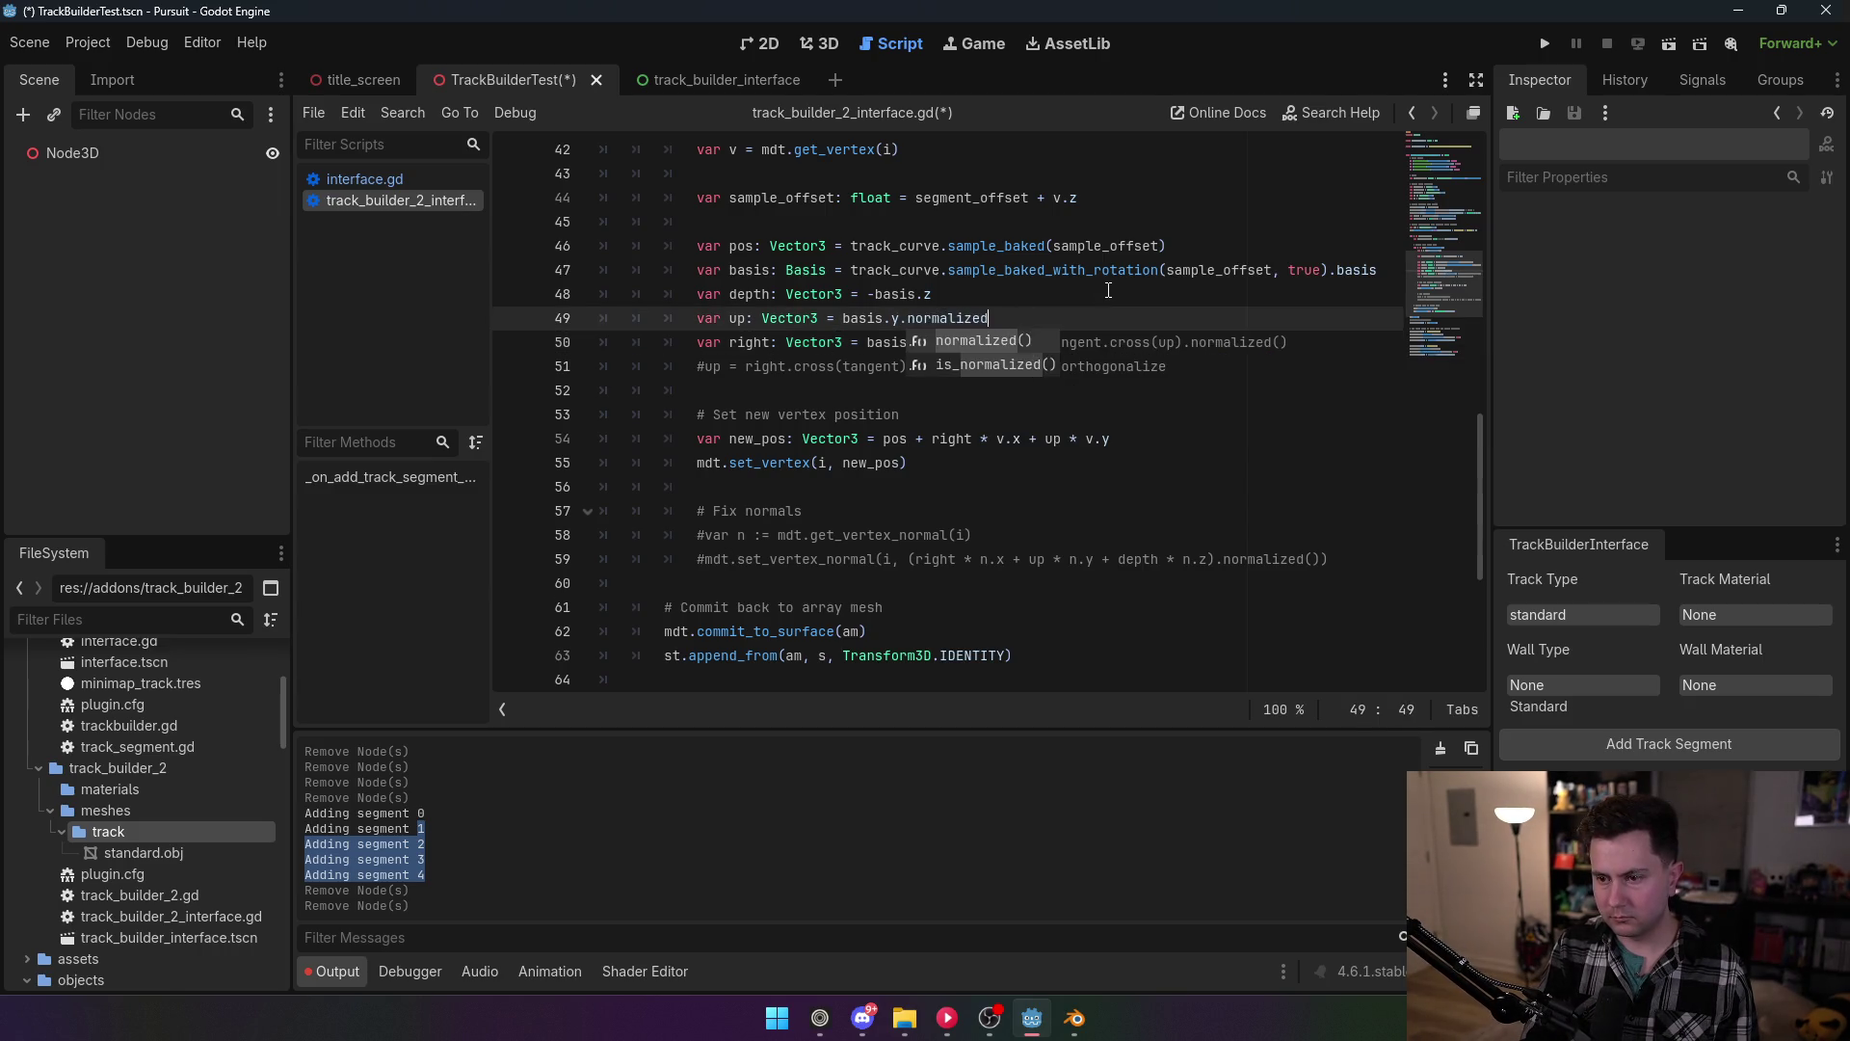
key("Return")
left_click(1109, 290)
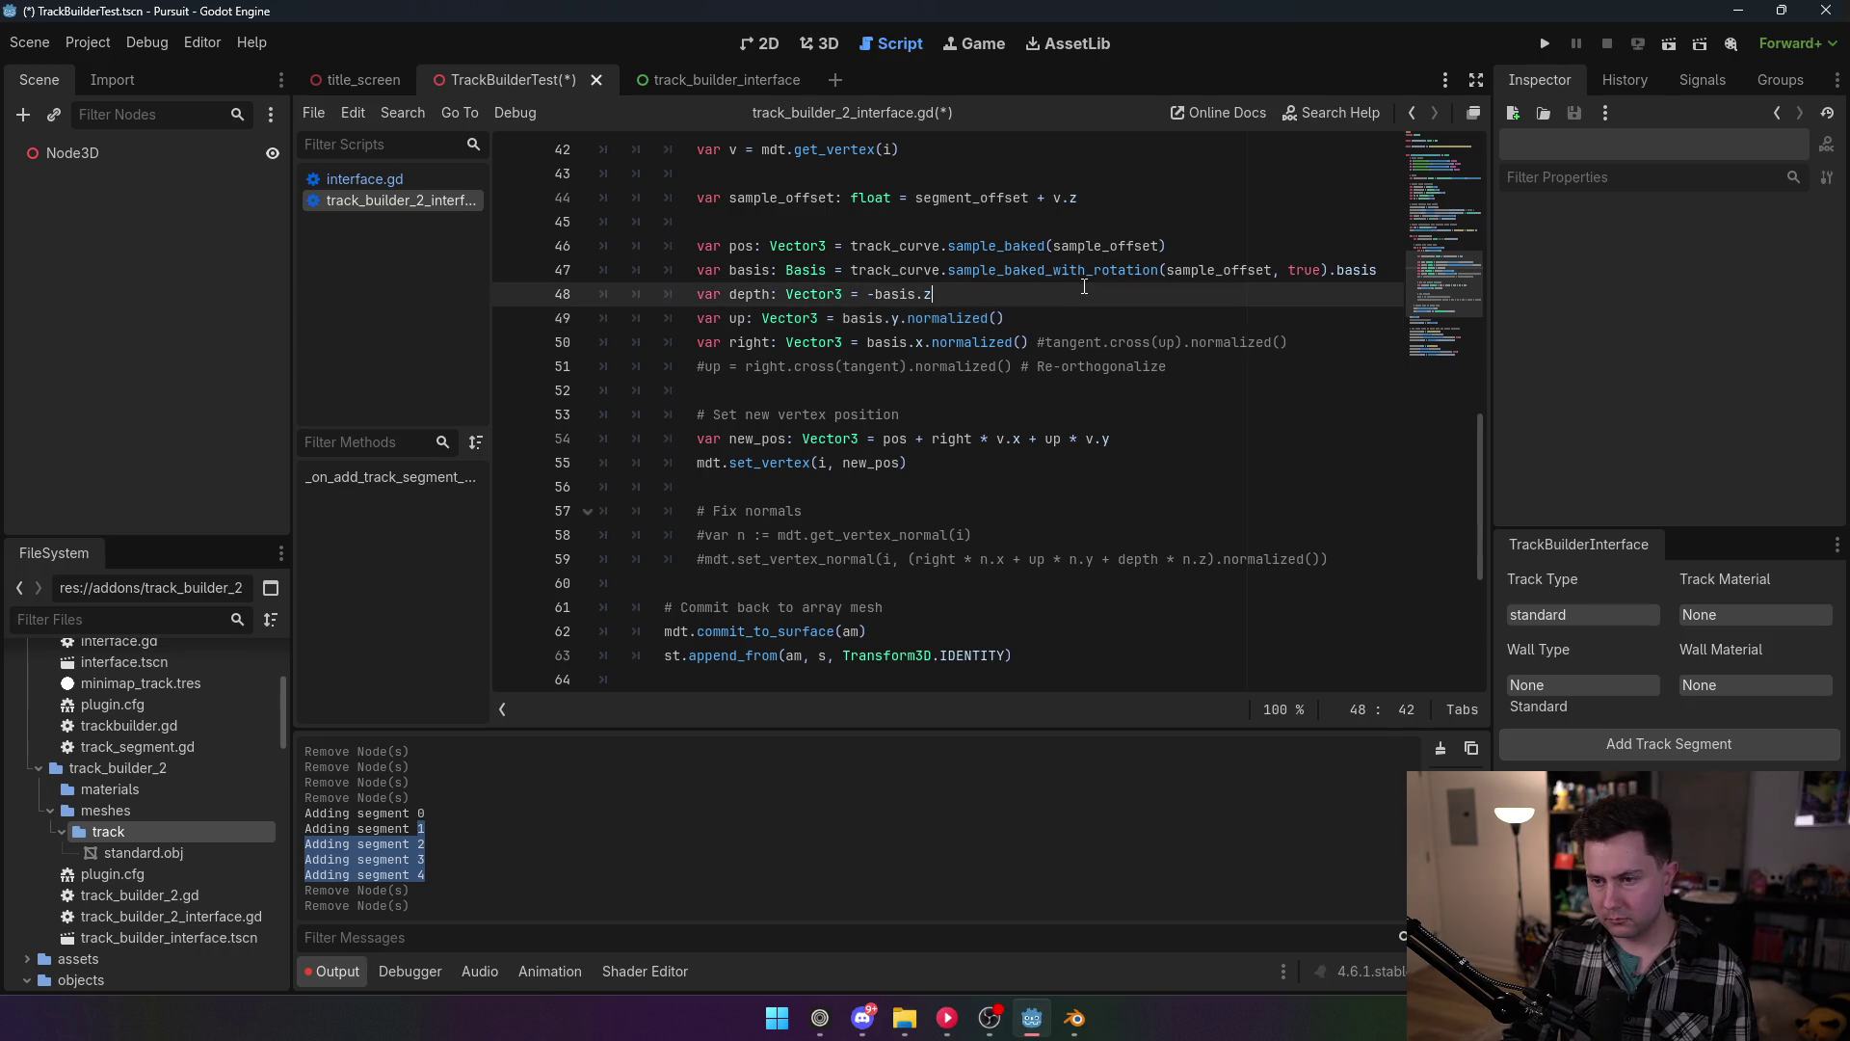
type(".normalized")
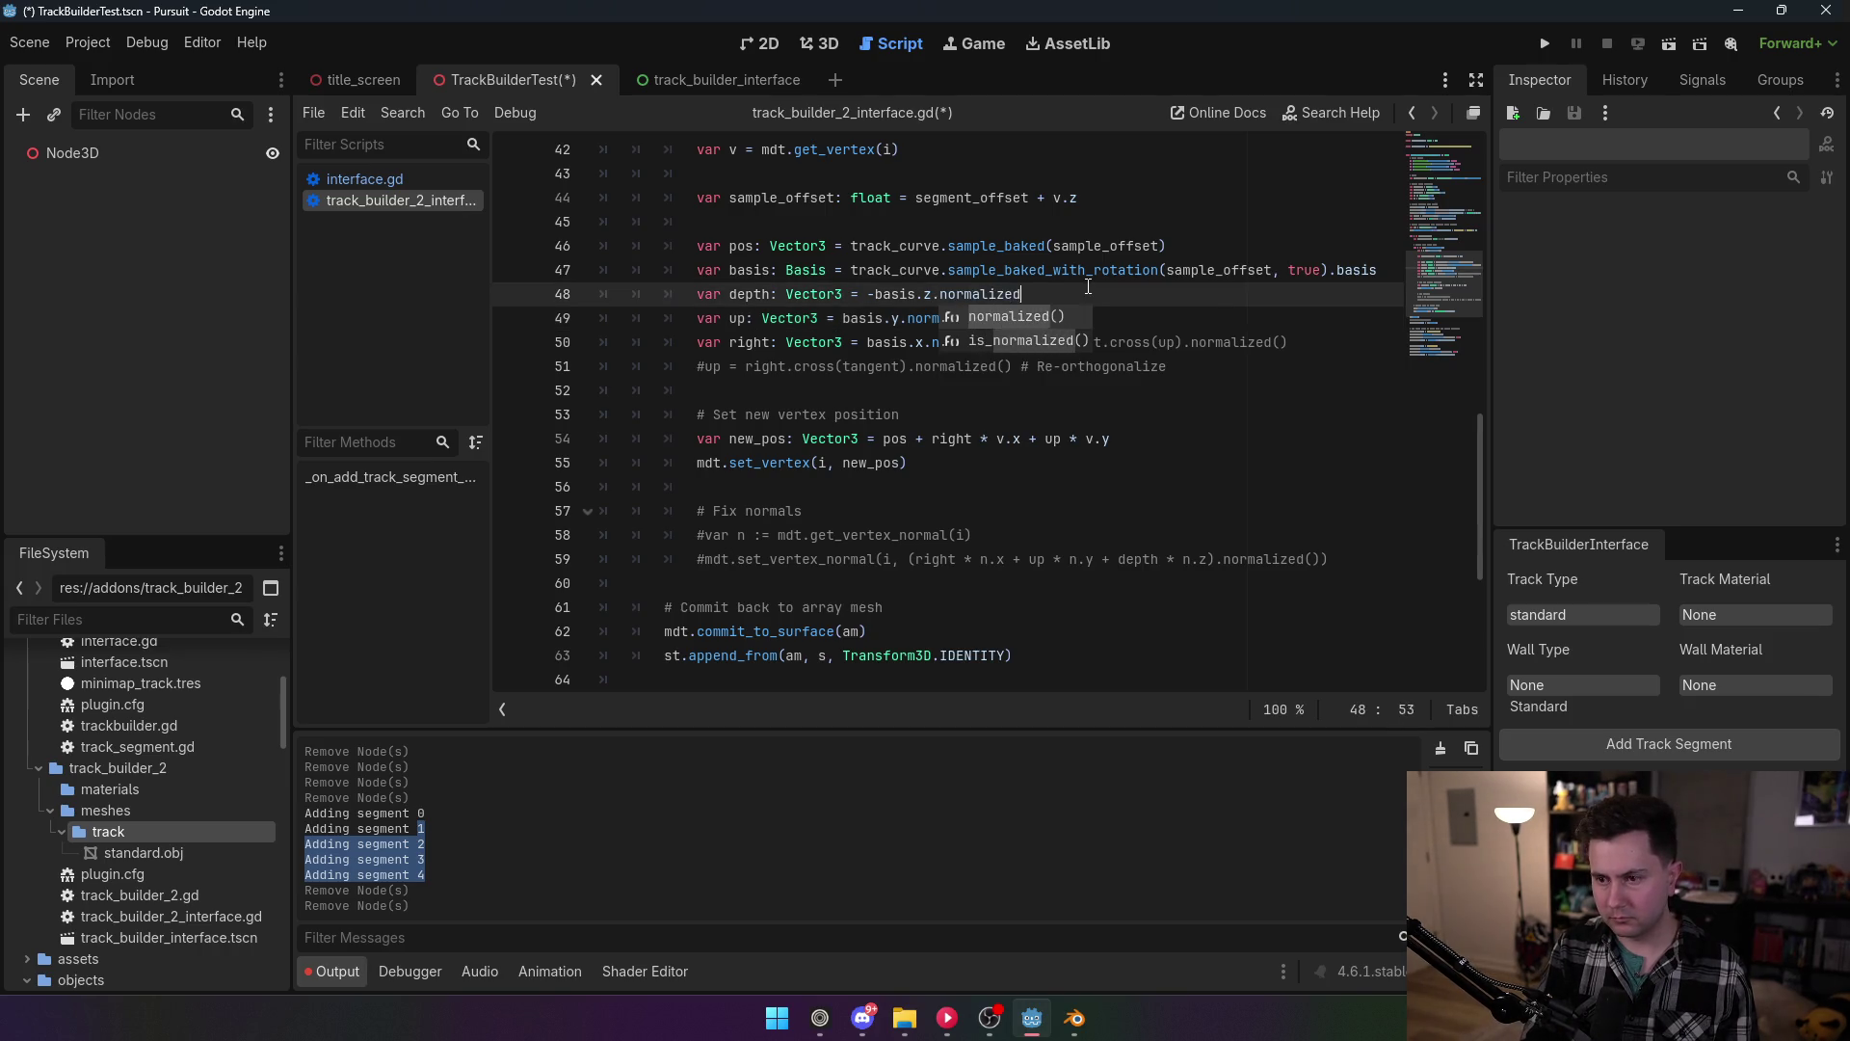
key("Return")
key("Down")
key("Down")
key("Down")
key("ctrl+s")
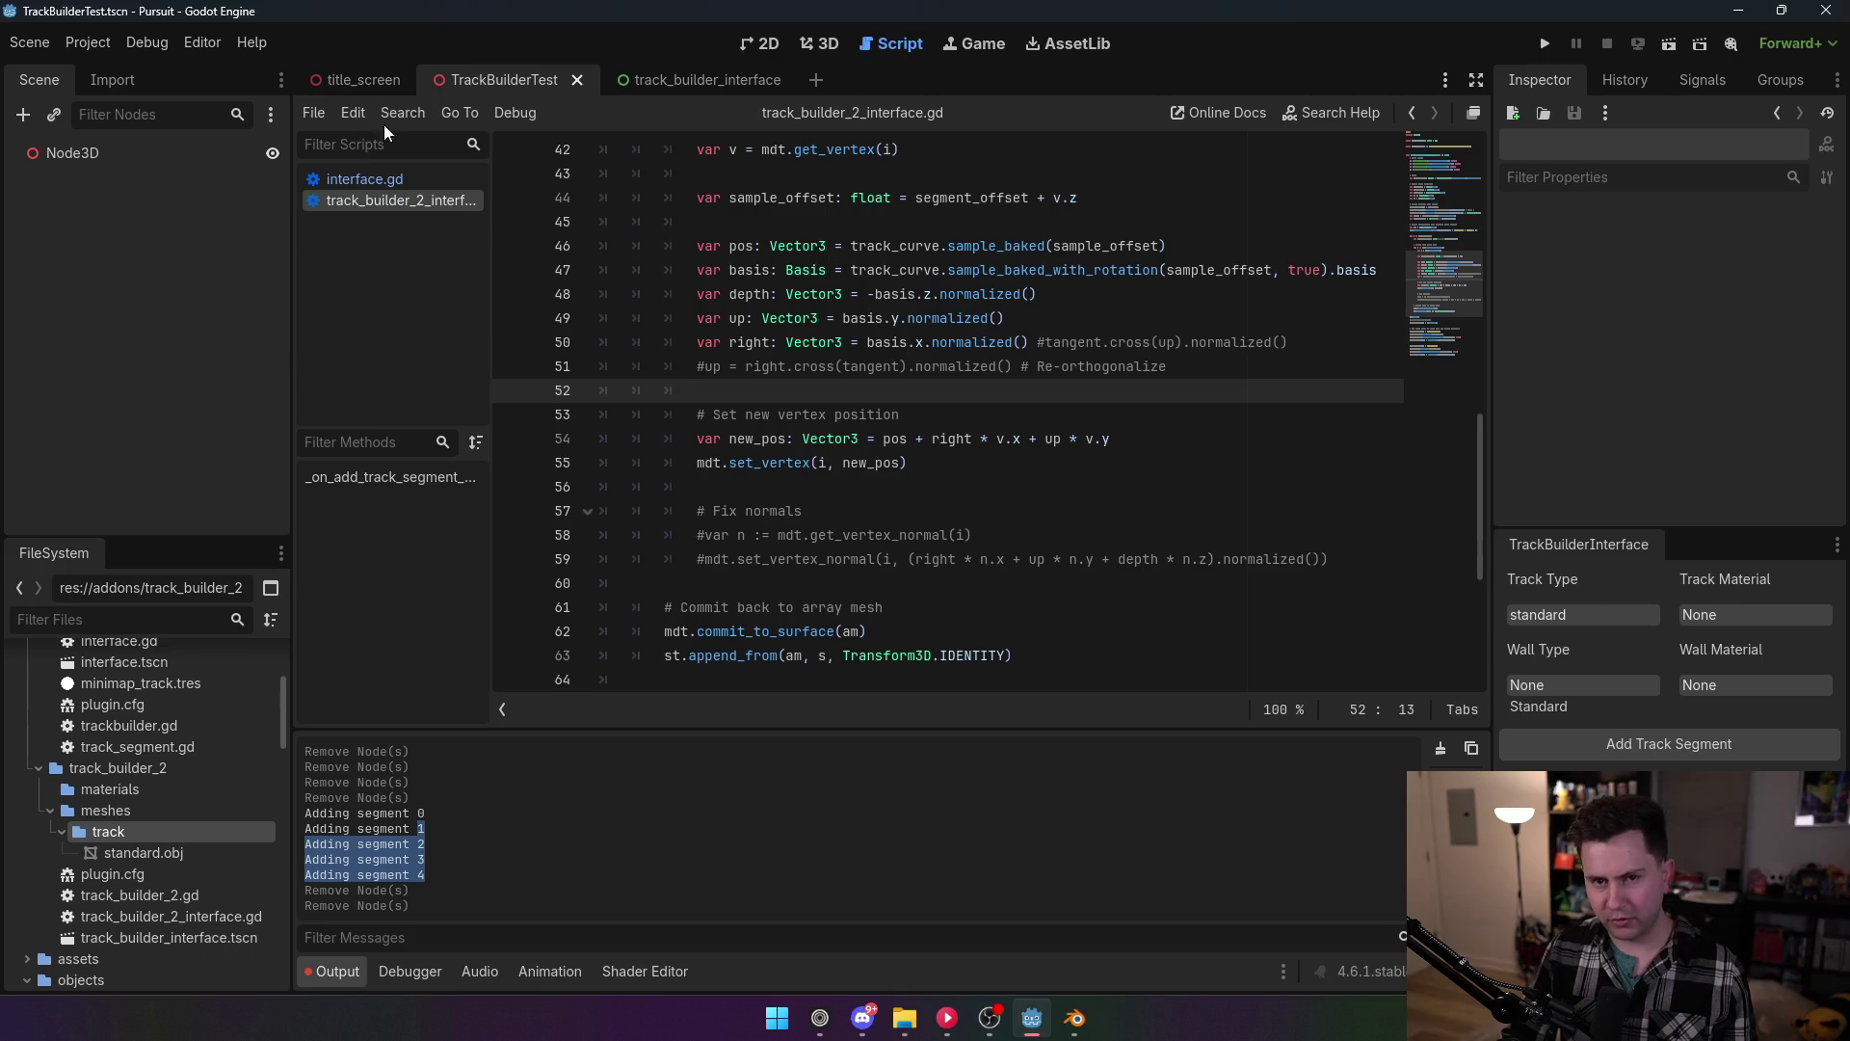
left_click(142, 42)
Step: Reload the TrackBuilder2 plugin and generate a test track segment on Node3D
left_click(175, 116)
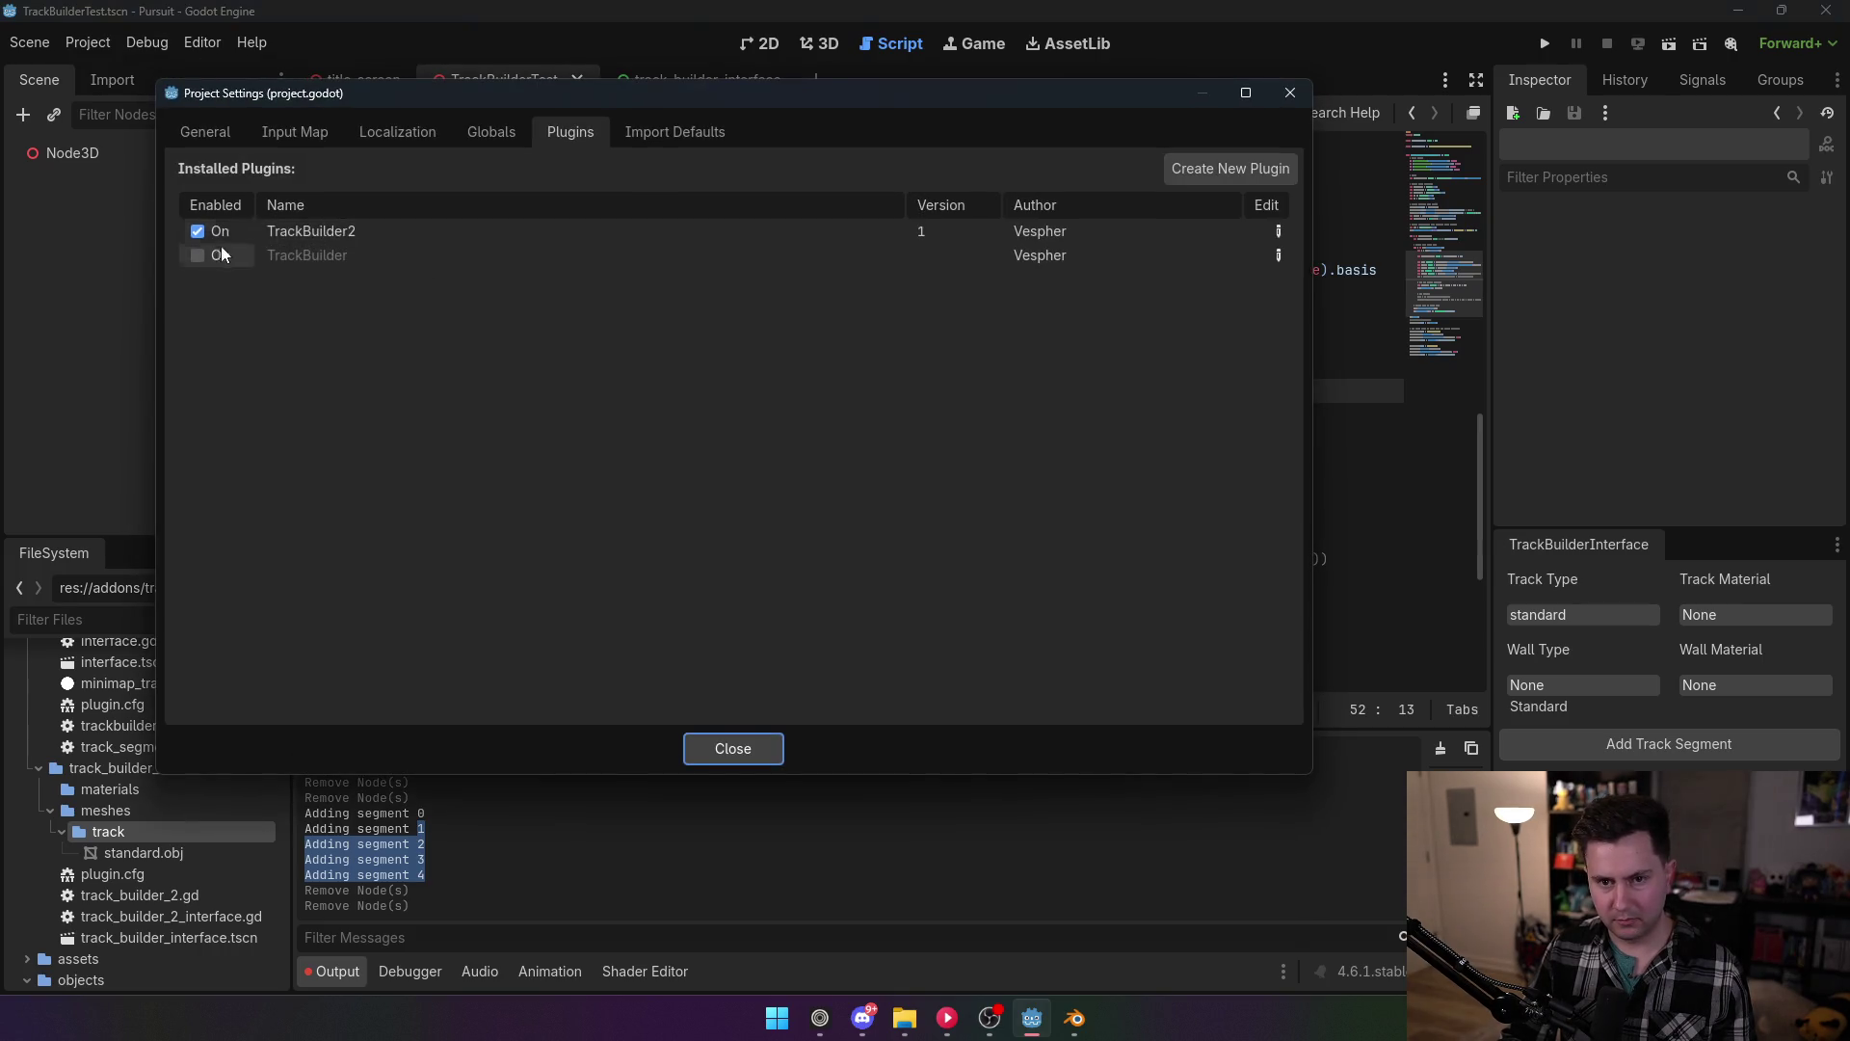
left_click(221, 246)
left_click(221, 245)
left_click(771, 748)
left_click(811, 45)
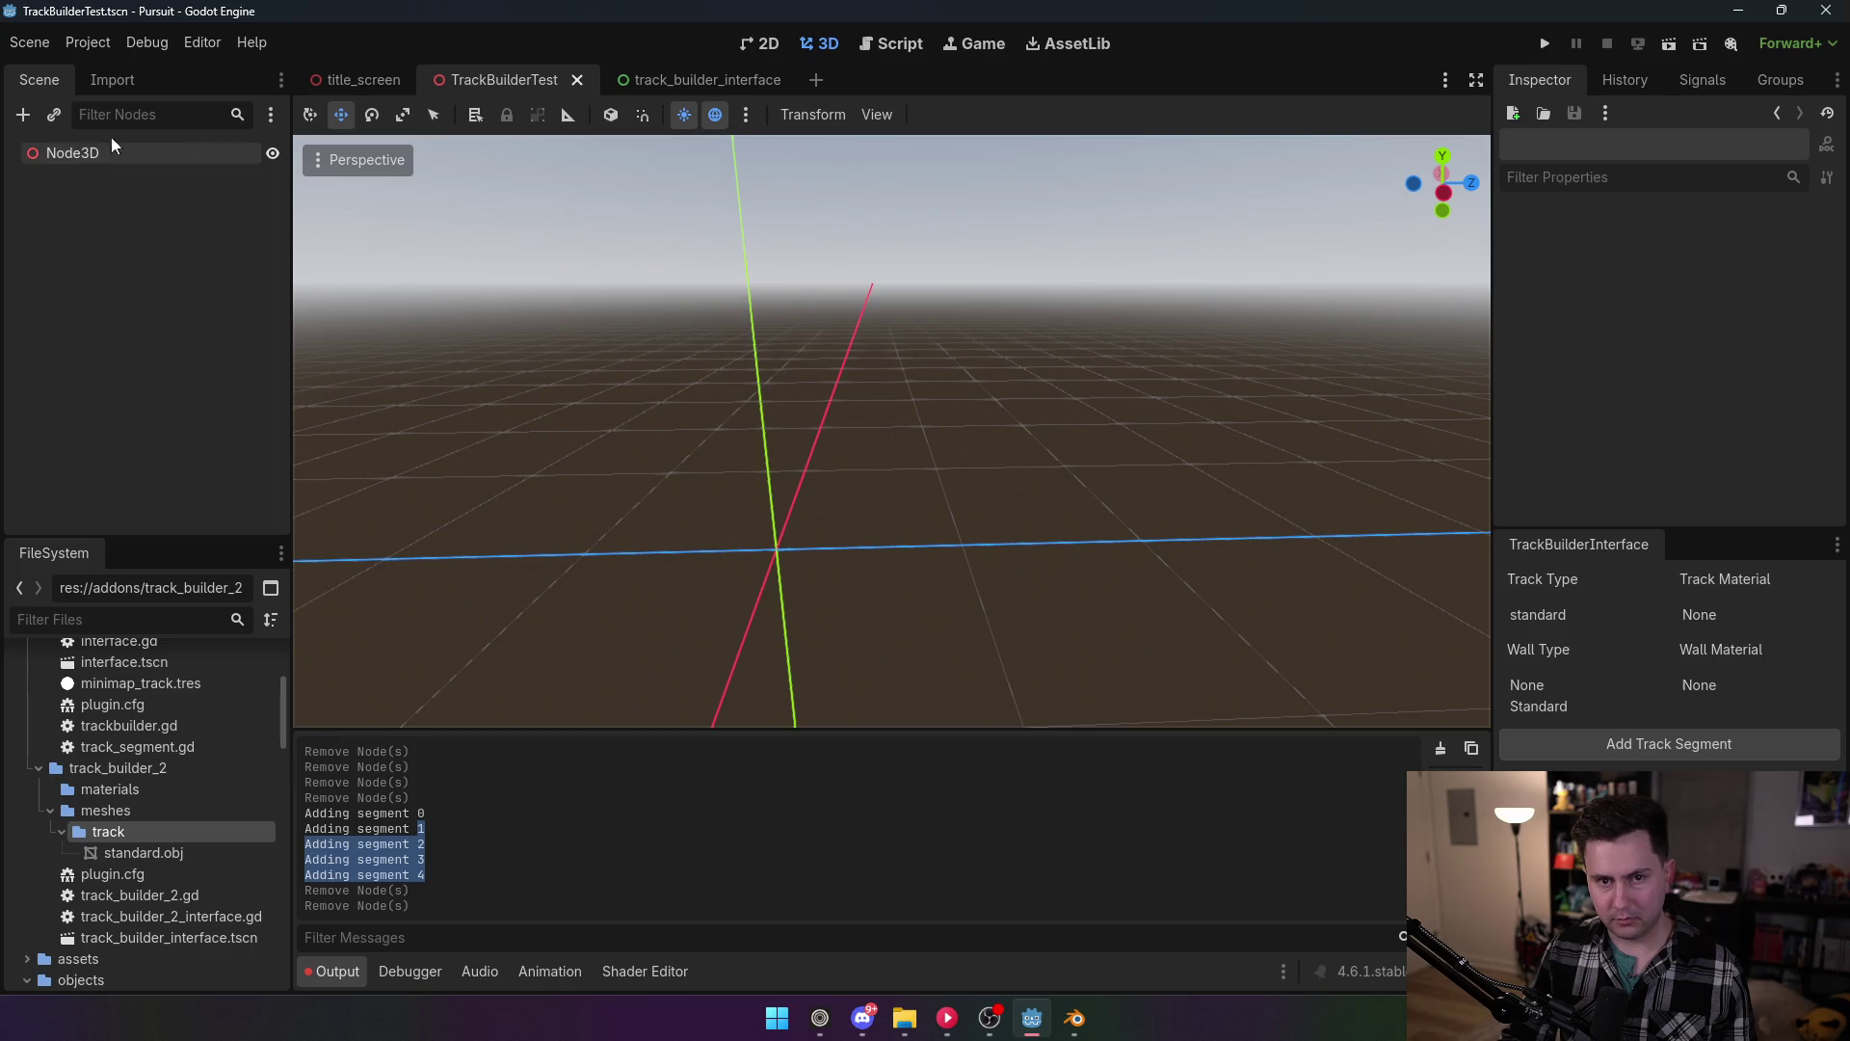
left_click(77, 152)
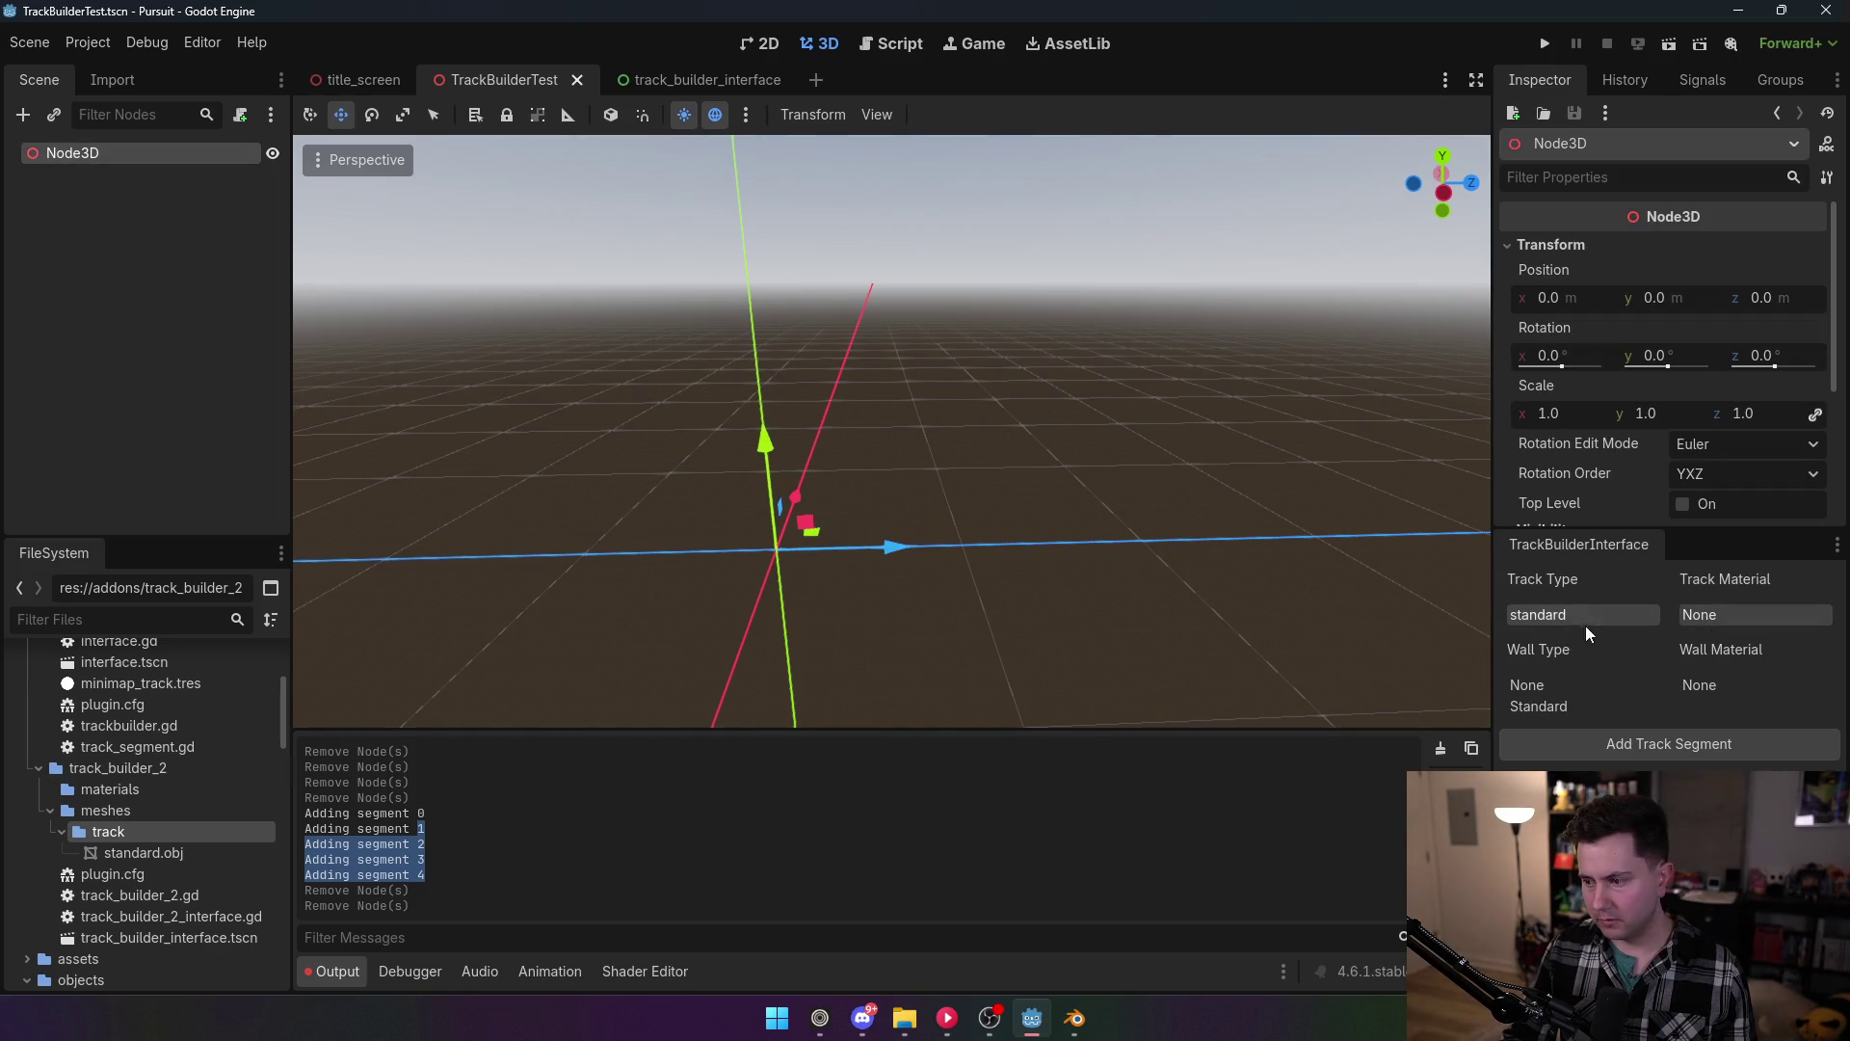
left_click(1640, 750)
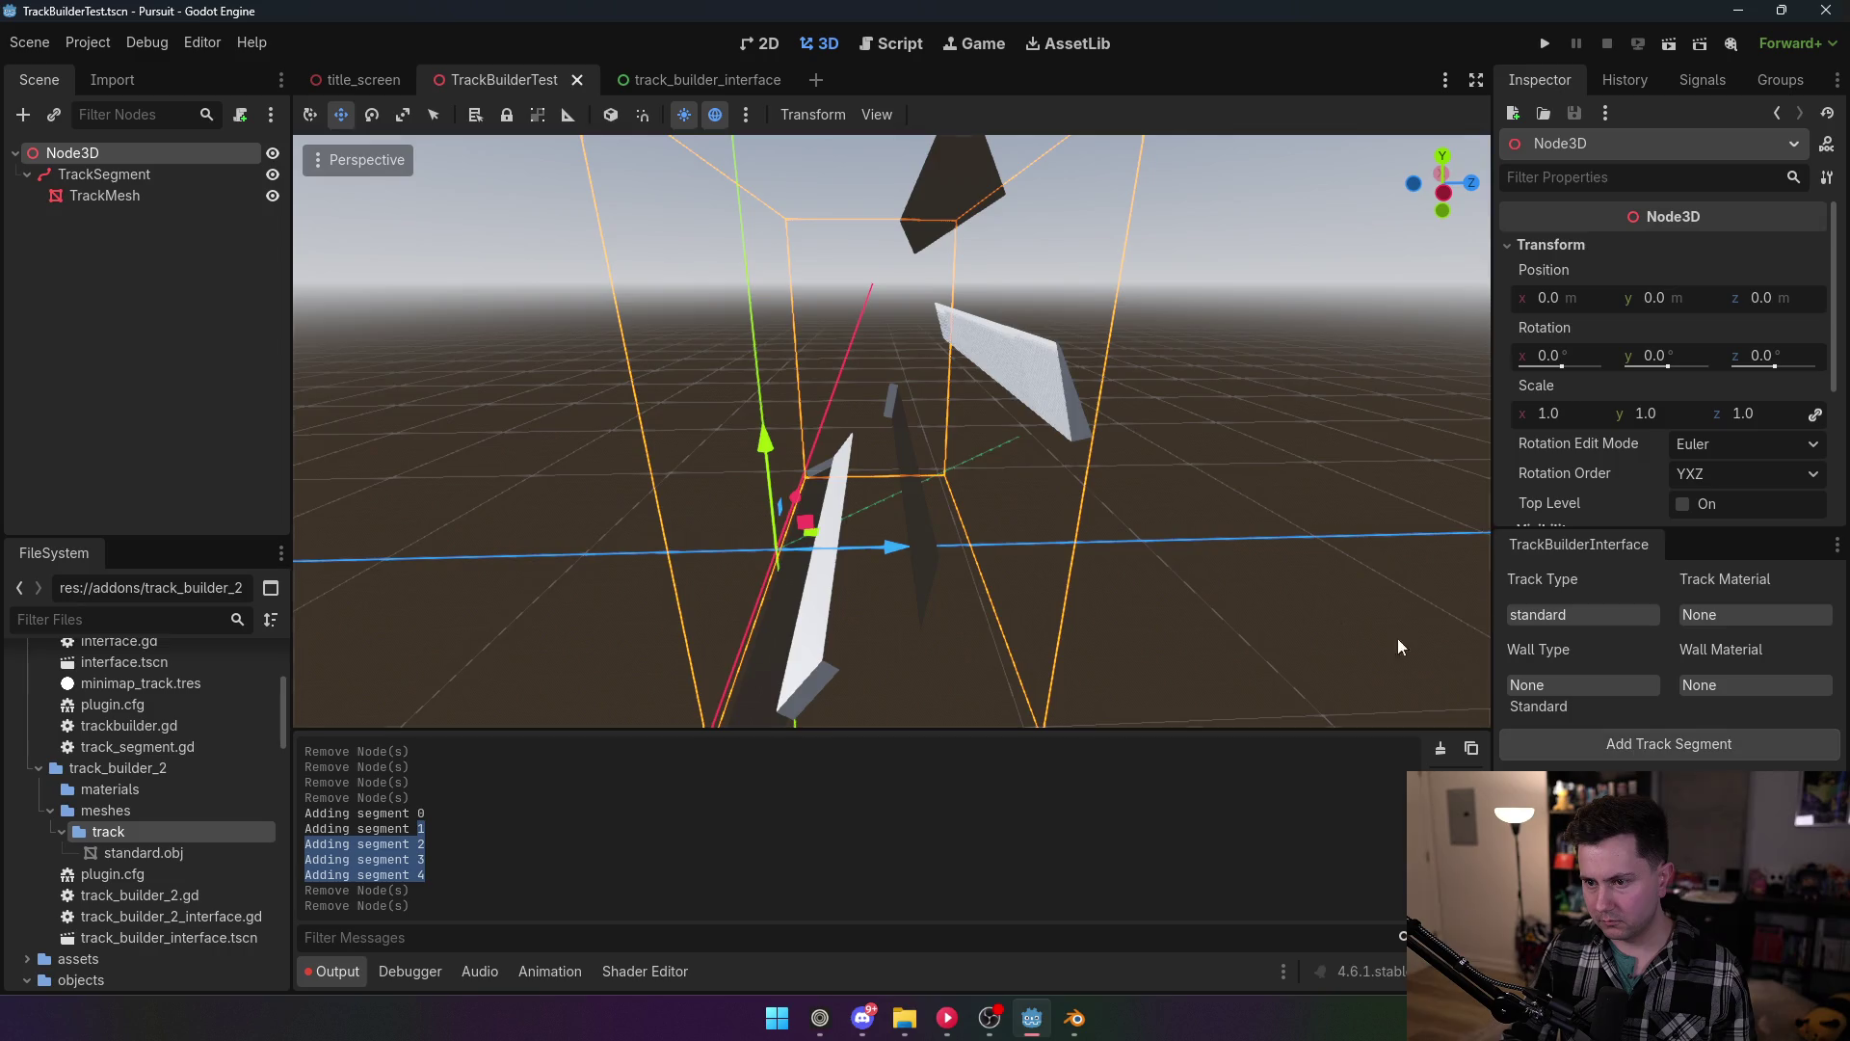
Step: Delete the generated TrackSegment and disable the TrackBuilder2 plugin
left_click(77, 174)
key("Delete")
left_click(840, 540)
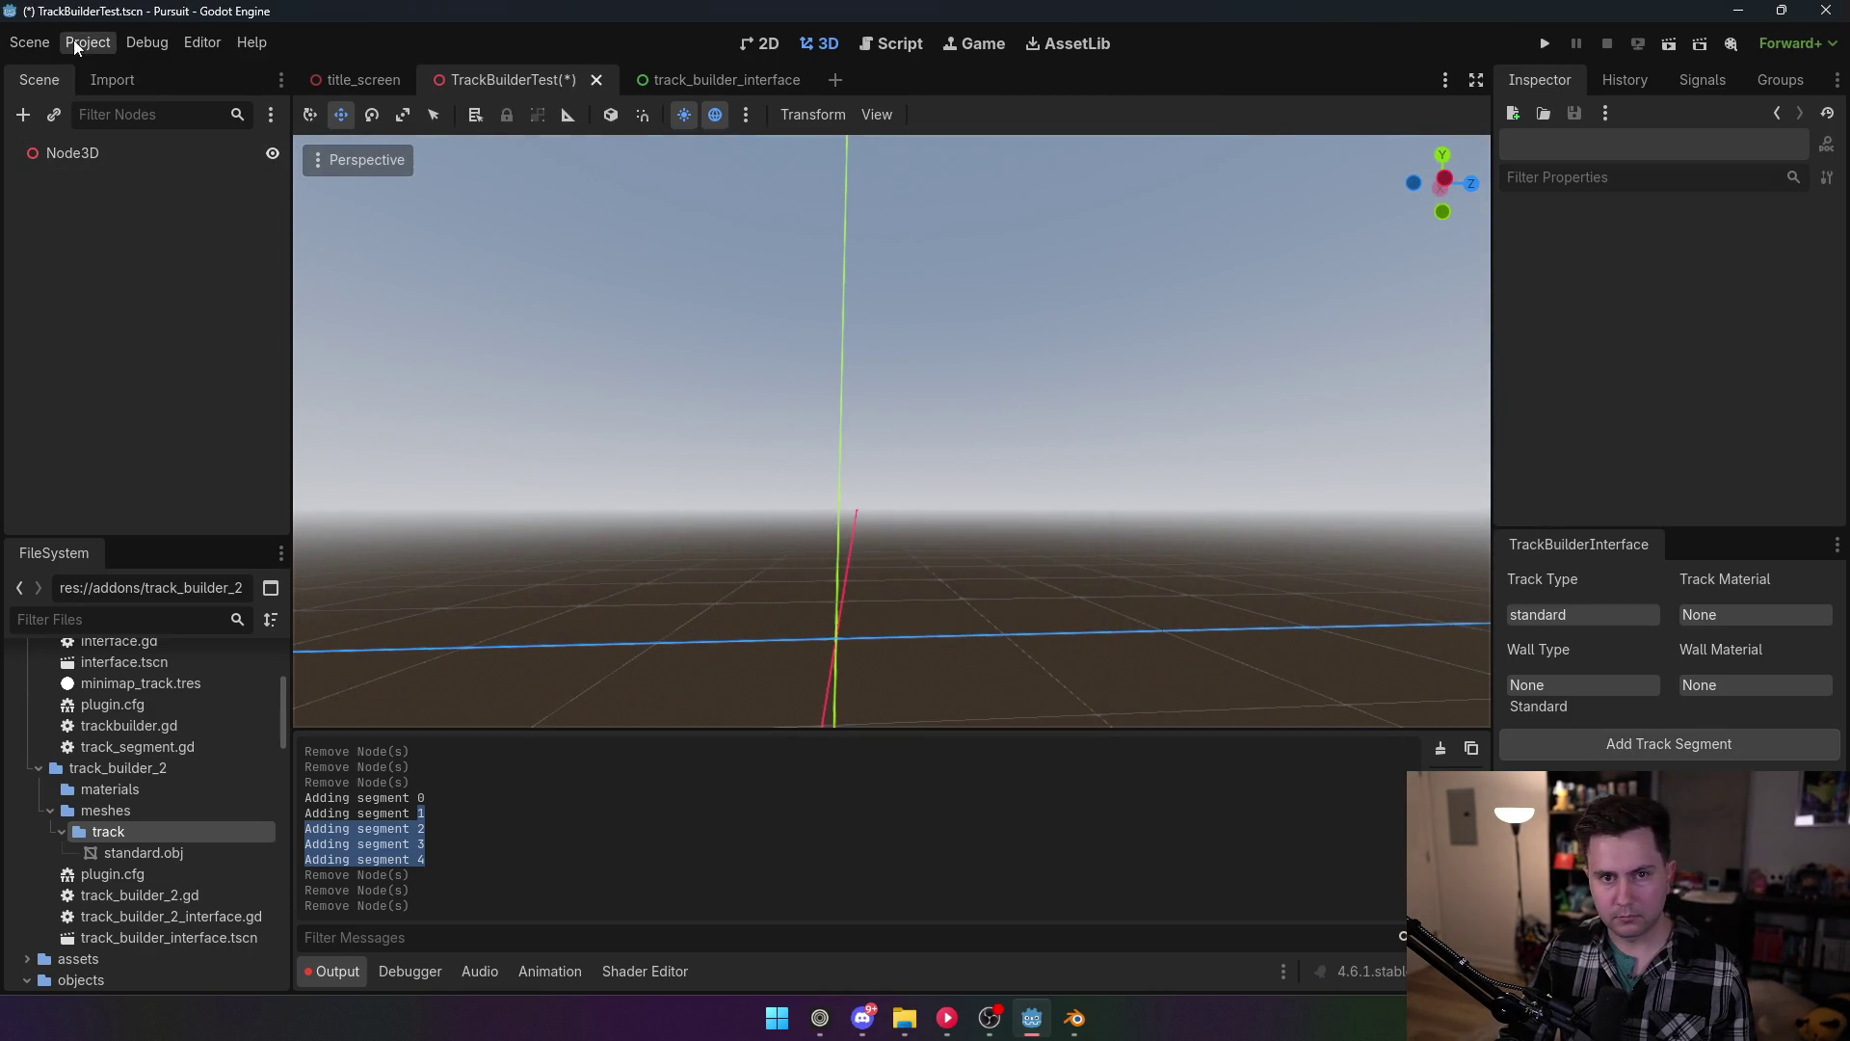
left_click(88, 43)
left_click(115, 77)
left_click(196, 231)
left_click(755, 749)
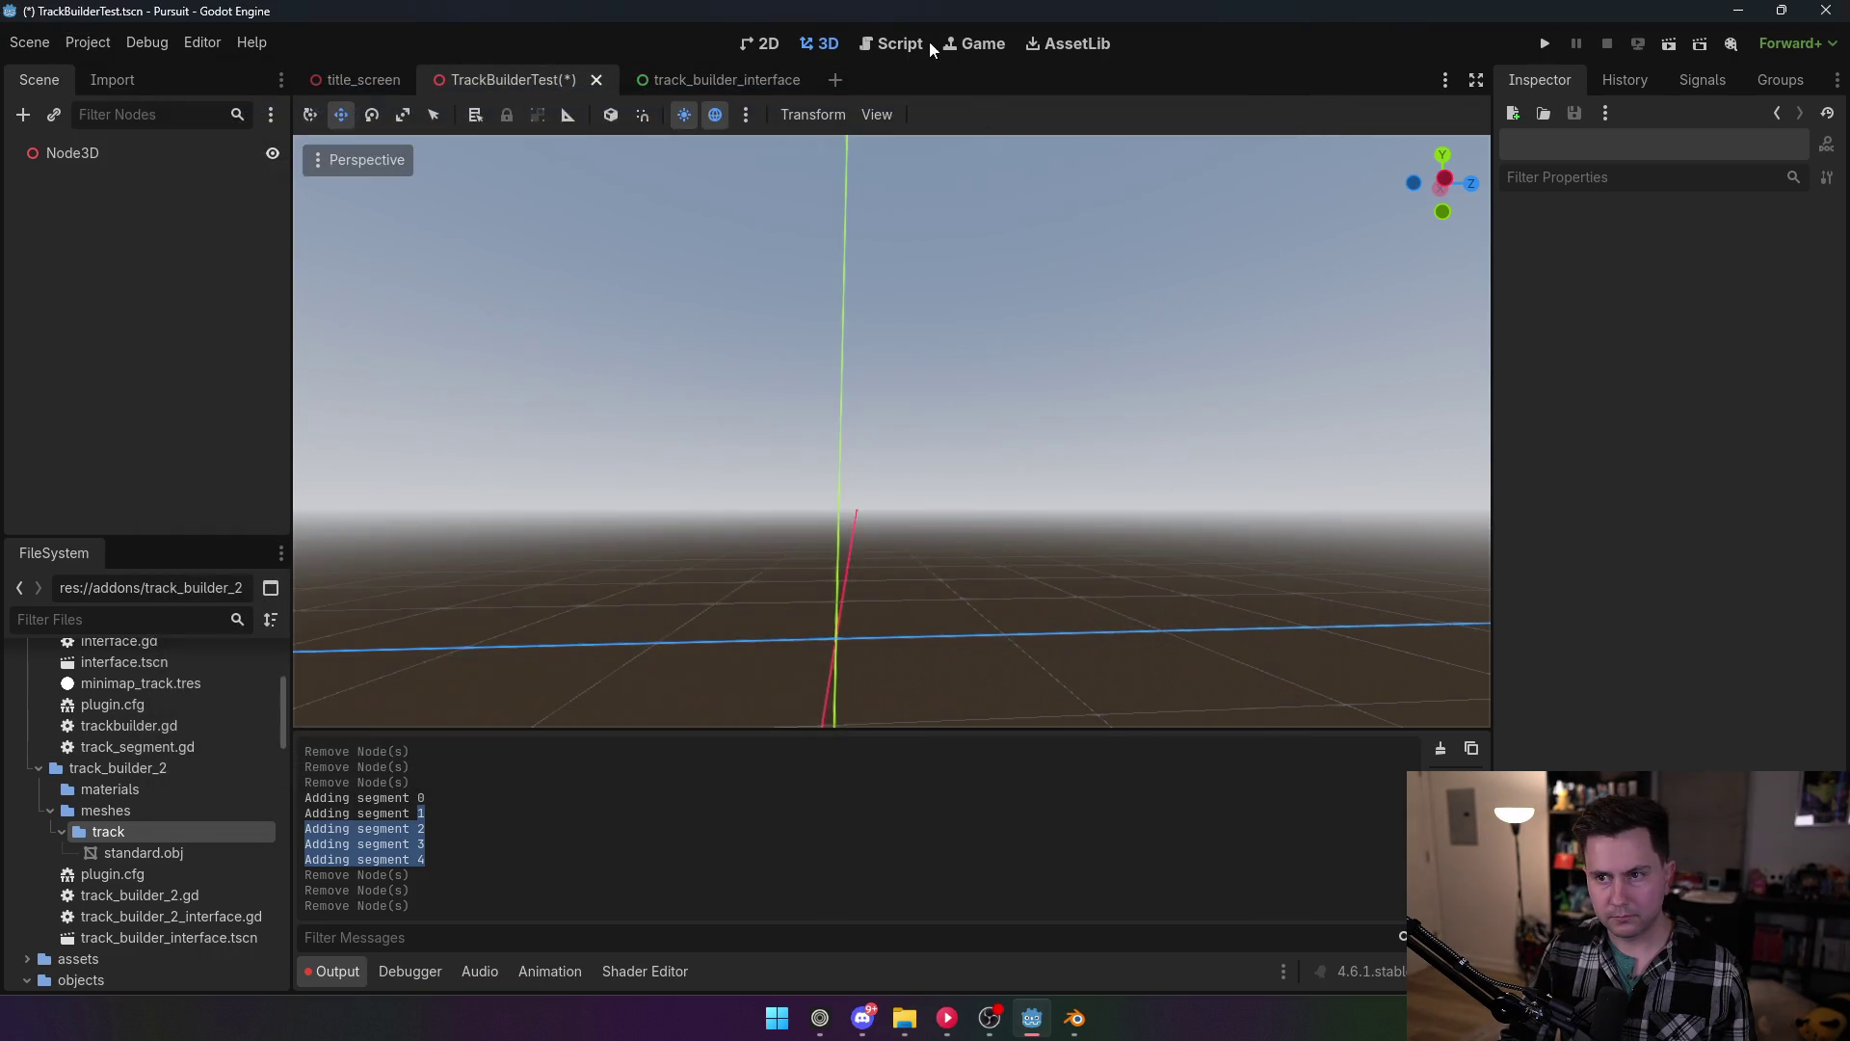
left_click(899, 43)
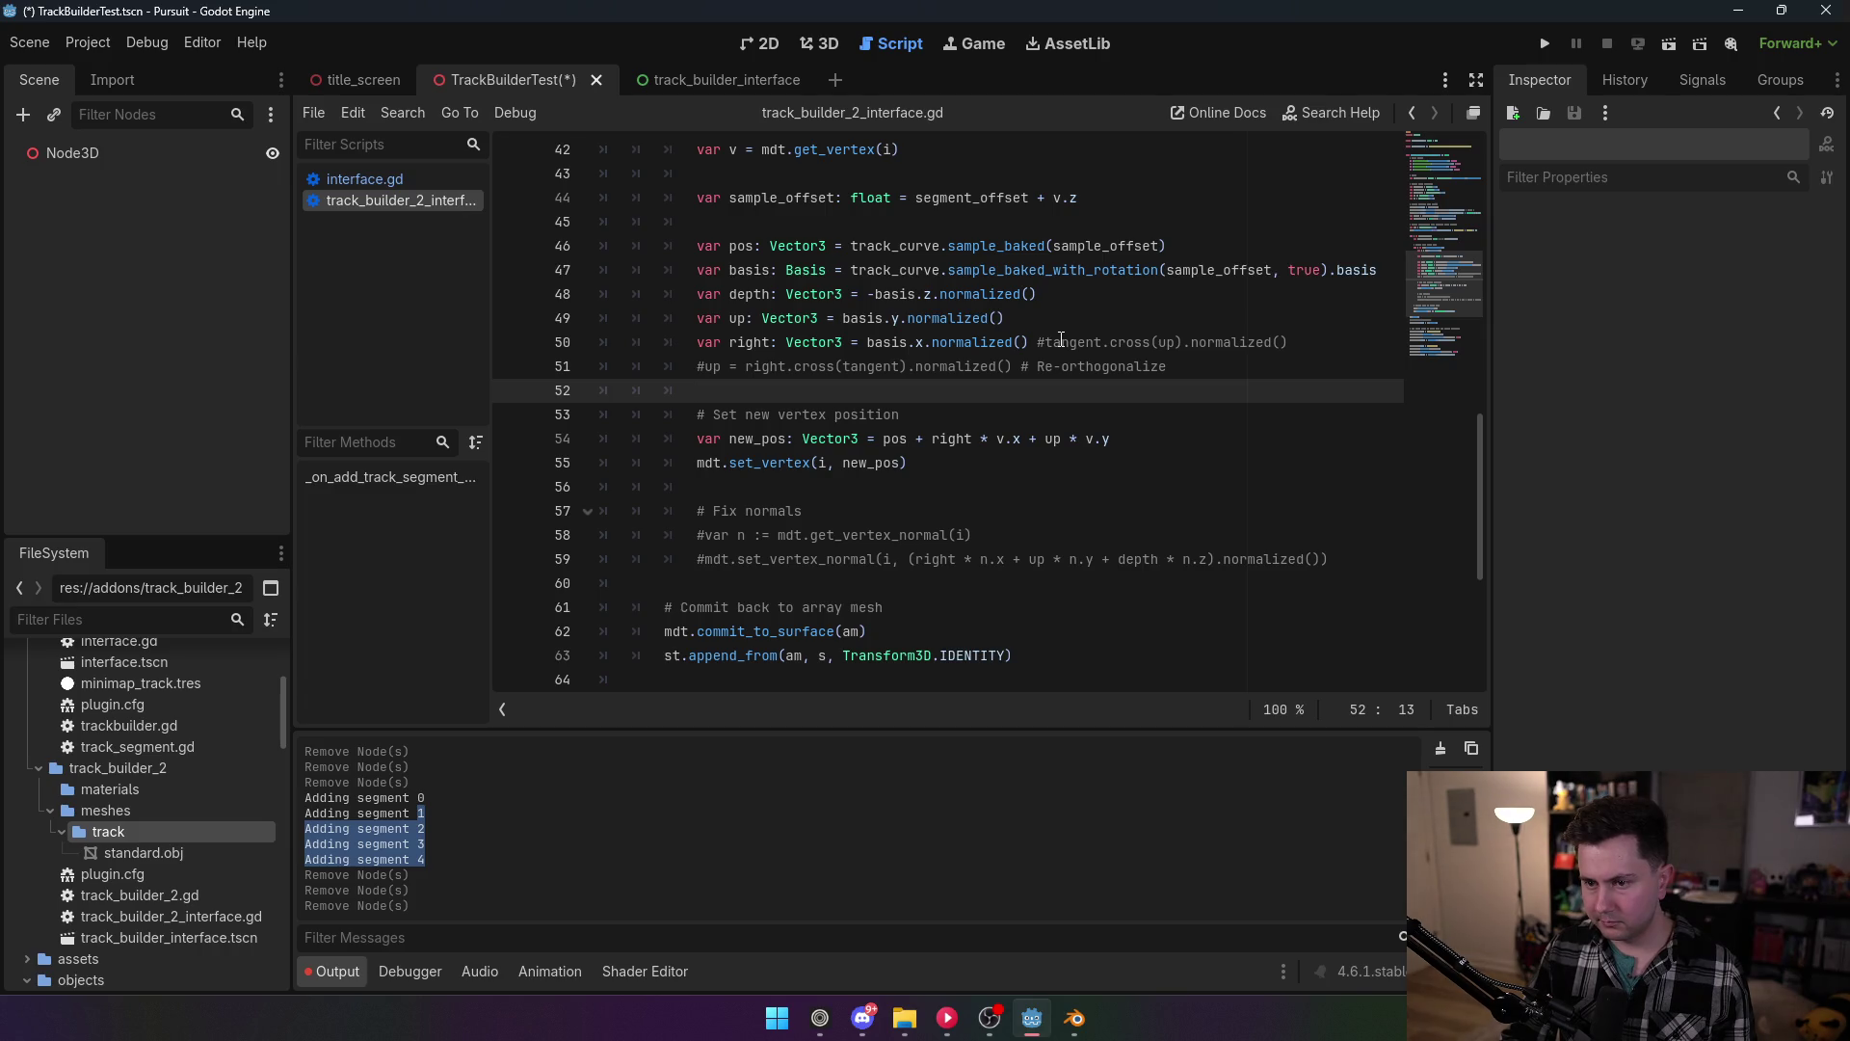
double_click(969, 320)
type("or")
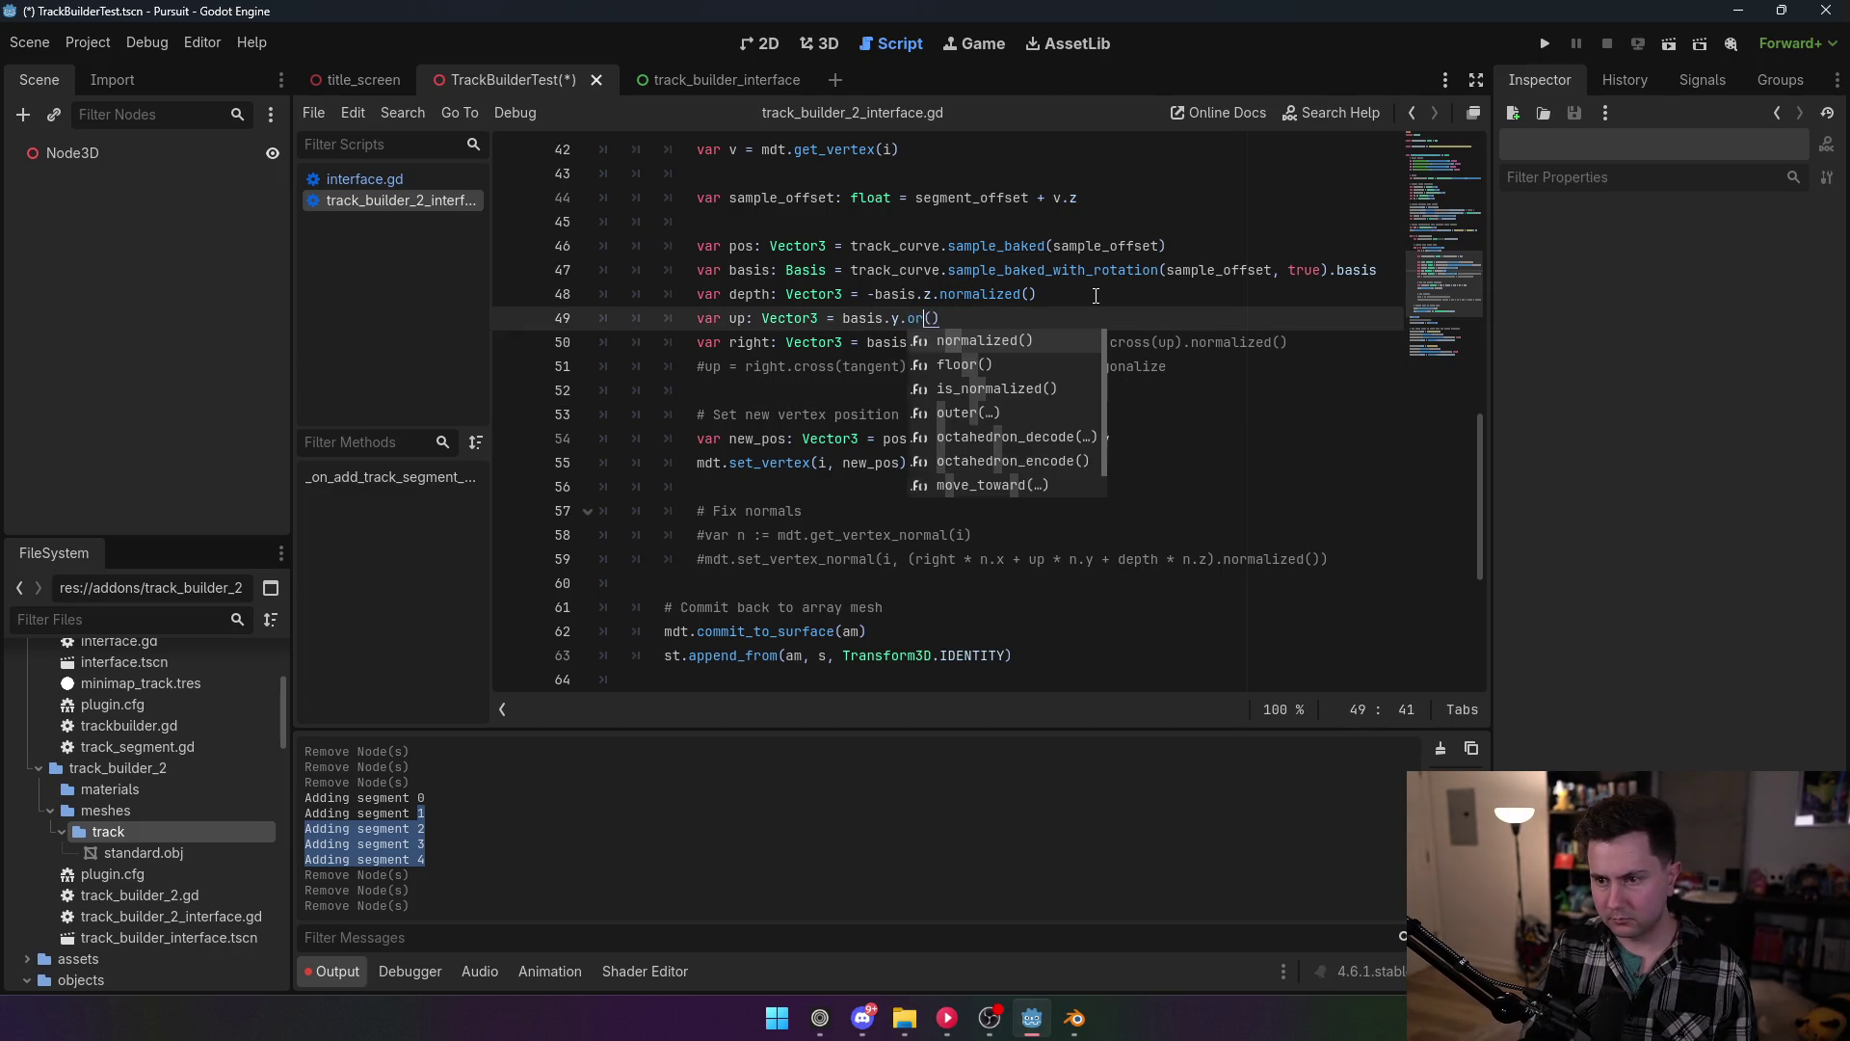
type("th")
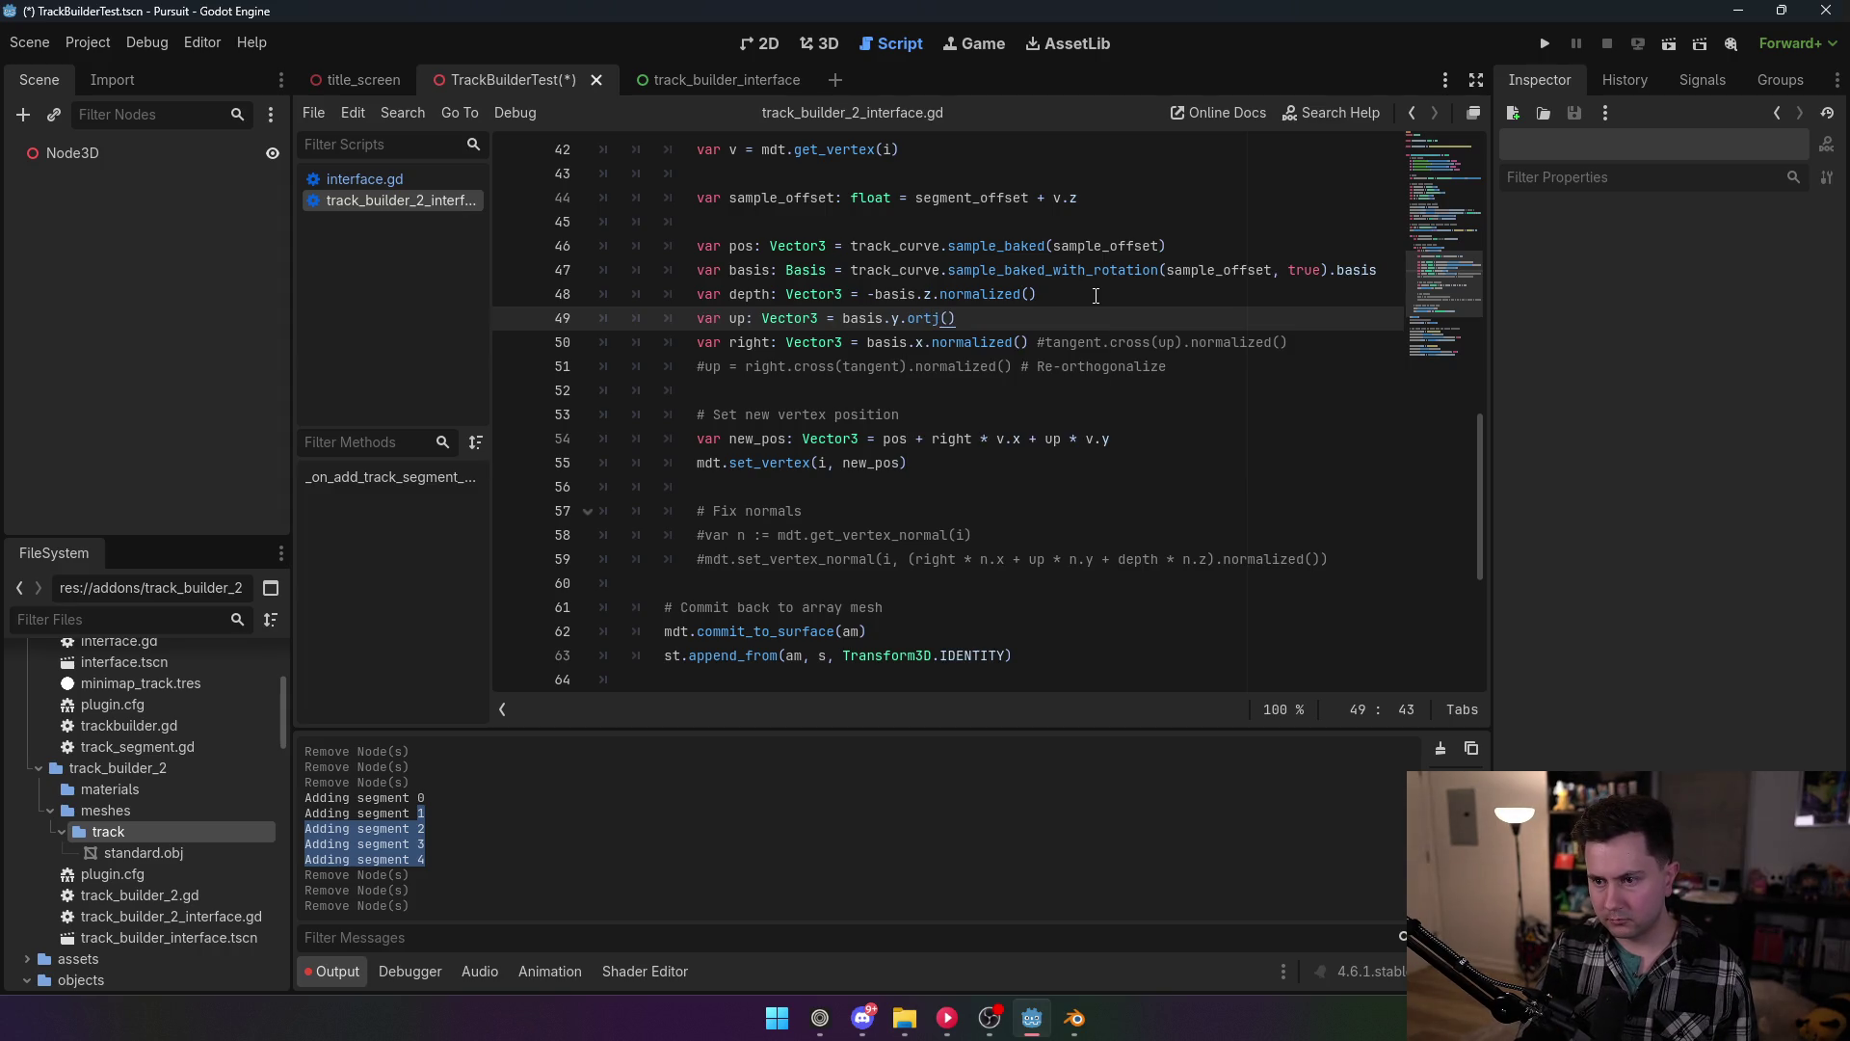
type("o")
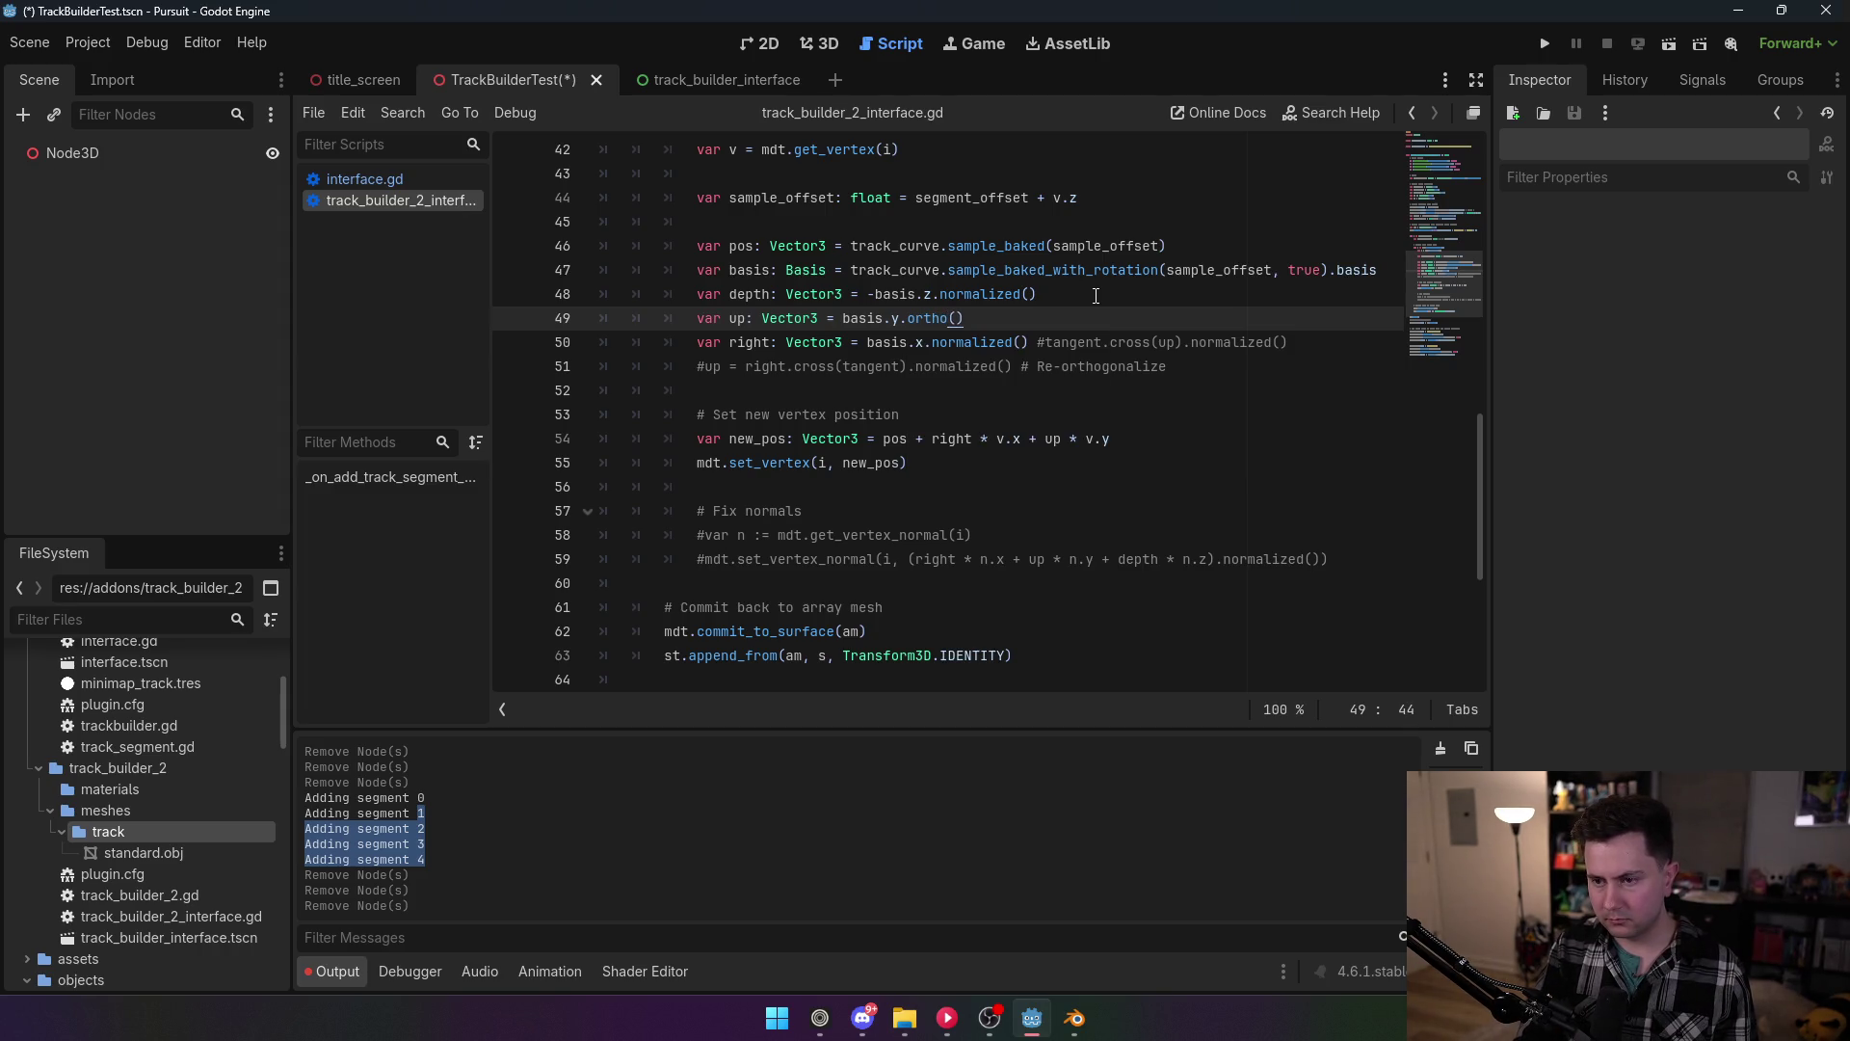
key("BackSpace")
key("BackSpace")
key("BackSpace")
type("norm")
key("BackSpace")
key("BackSpace")
key("BackSpace")
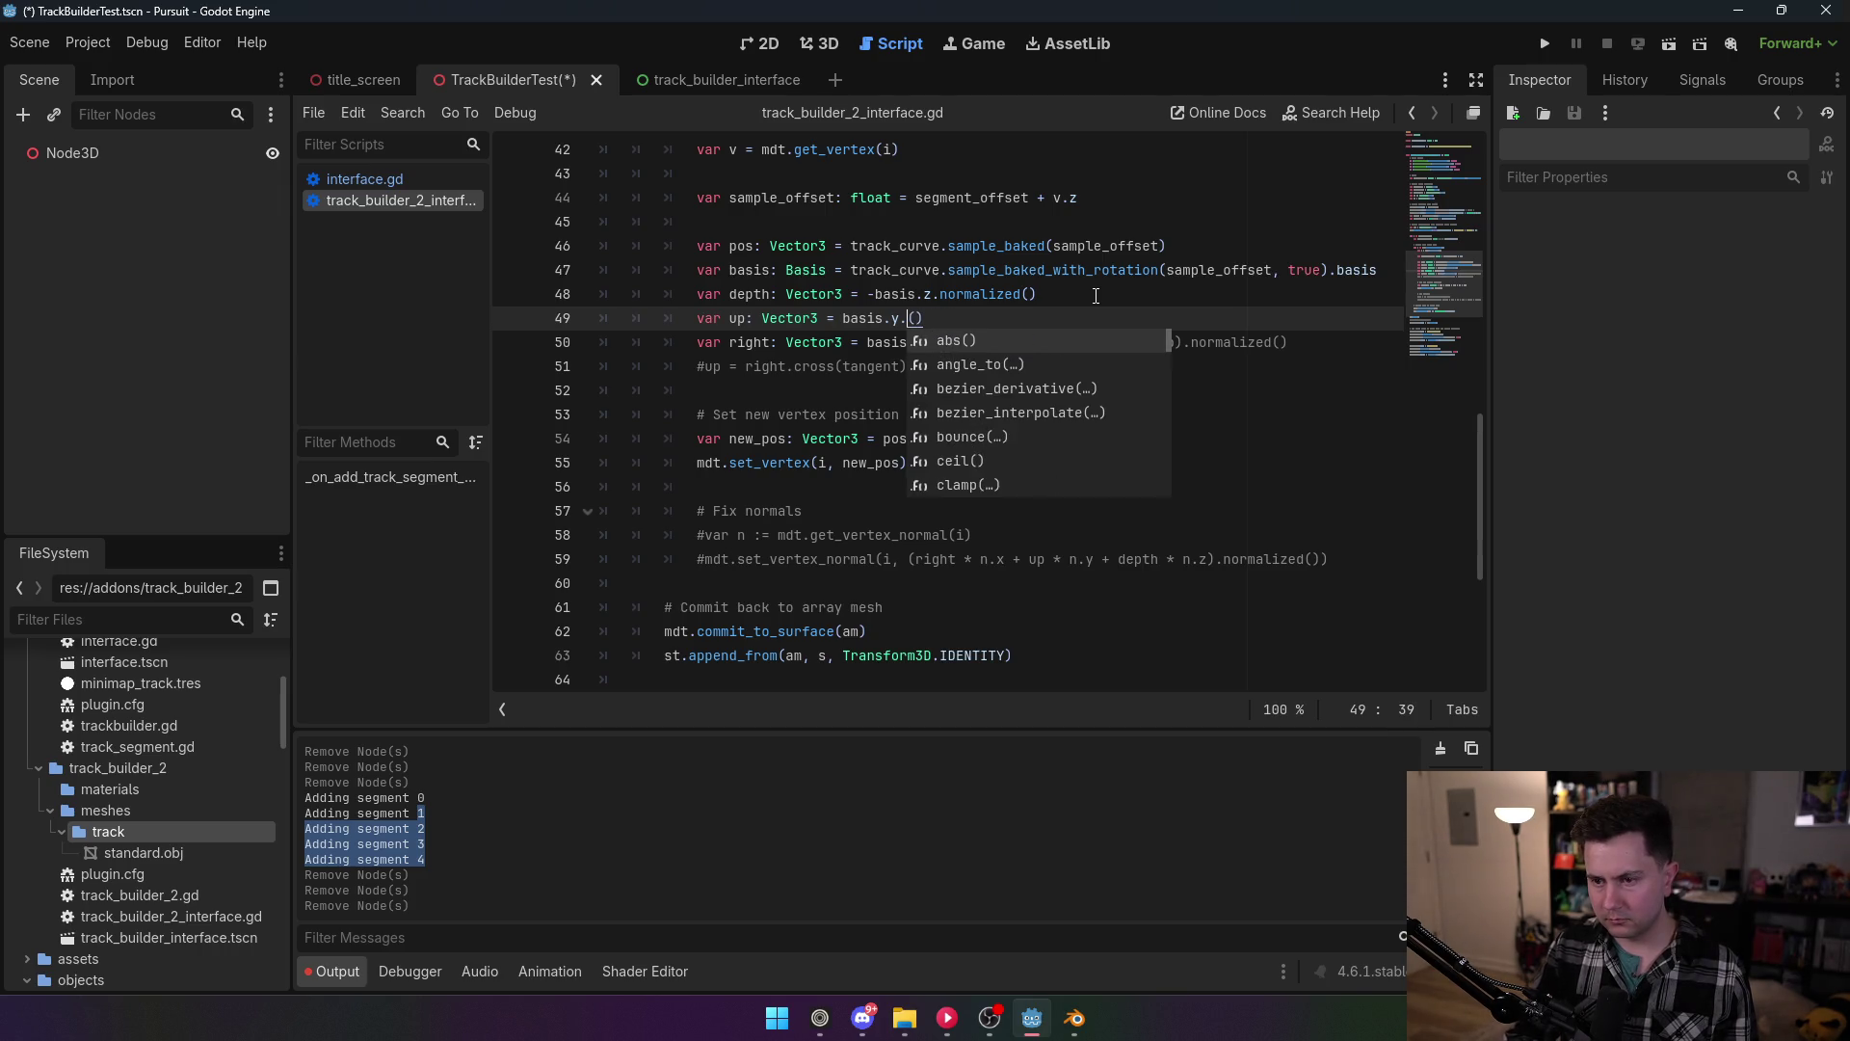
key("BackSpace")
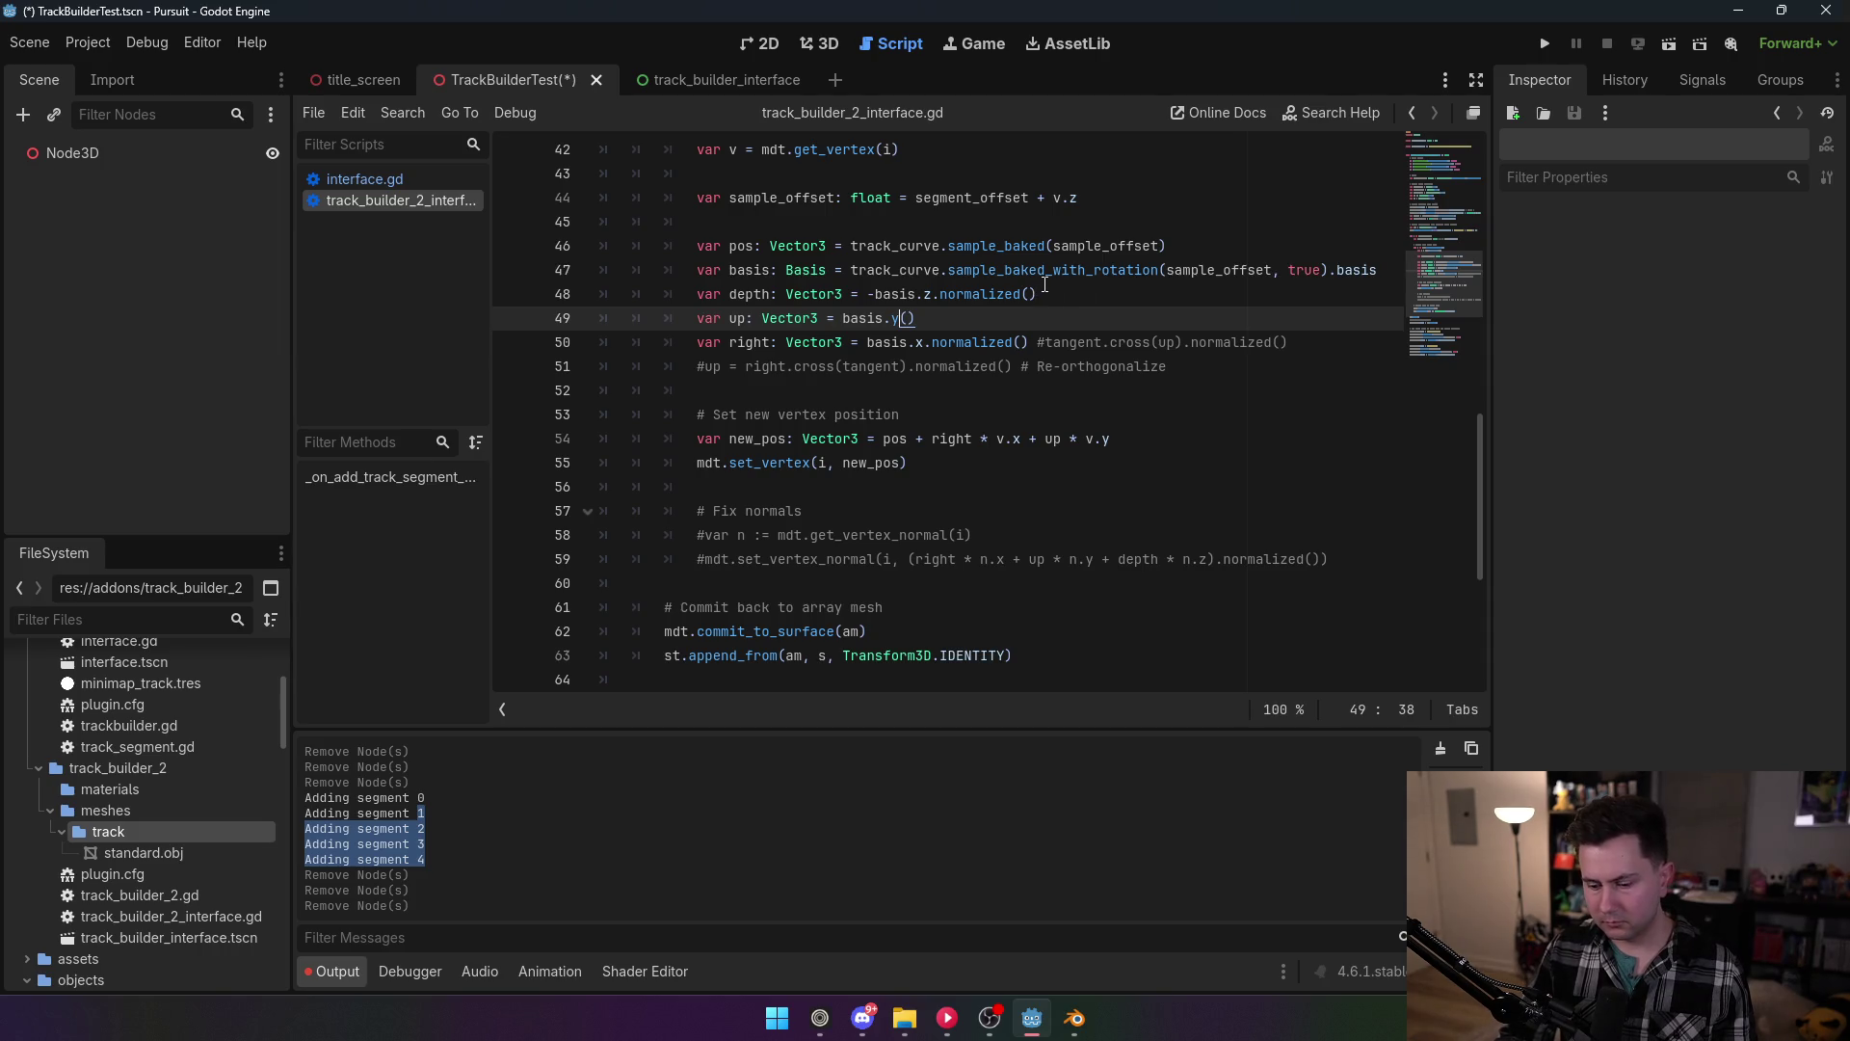
key("Delete")
key("Delete")
left_click(1049, 284)
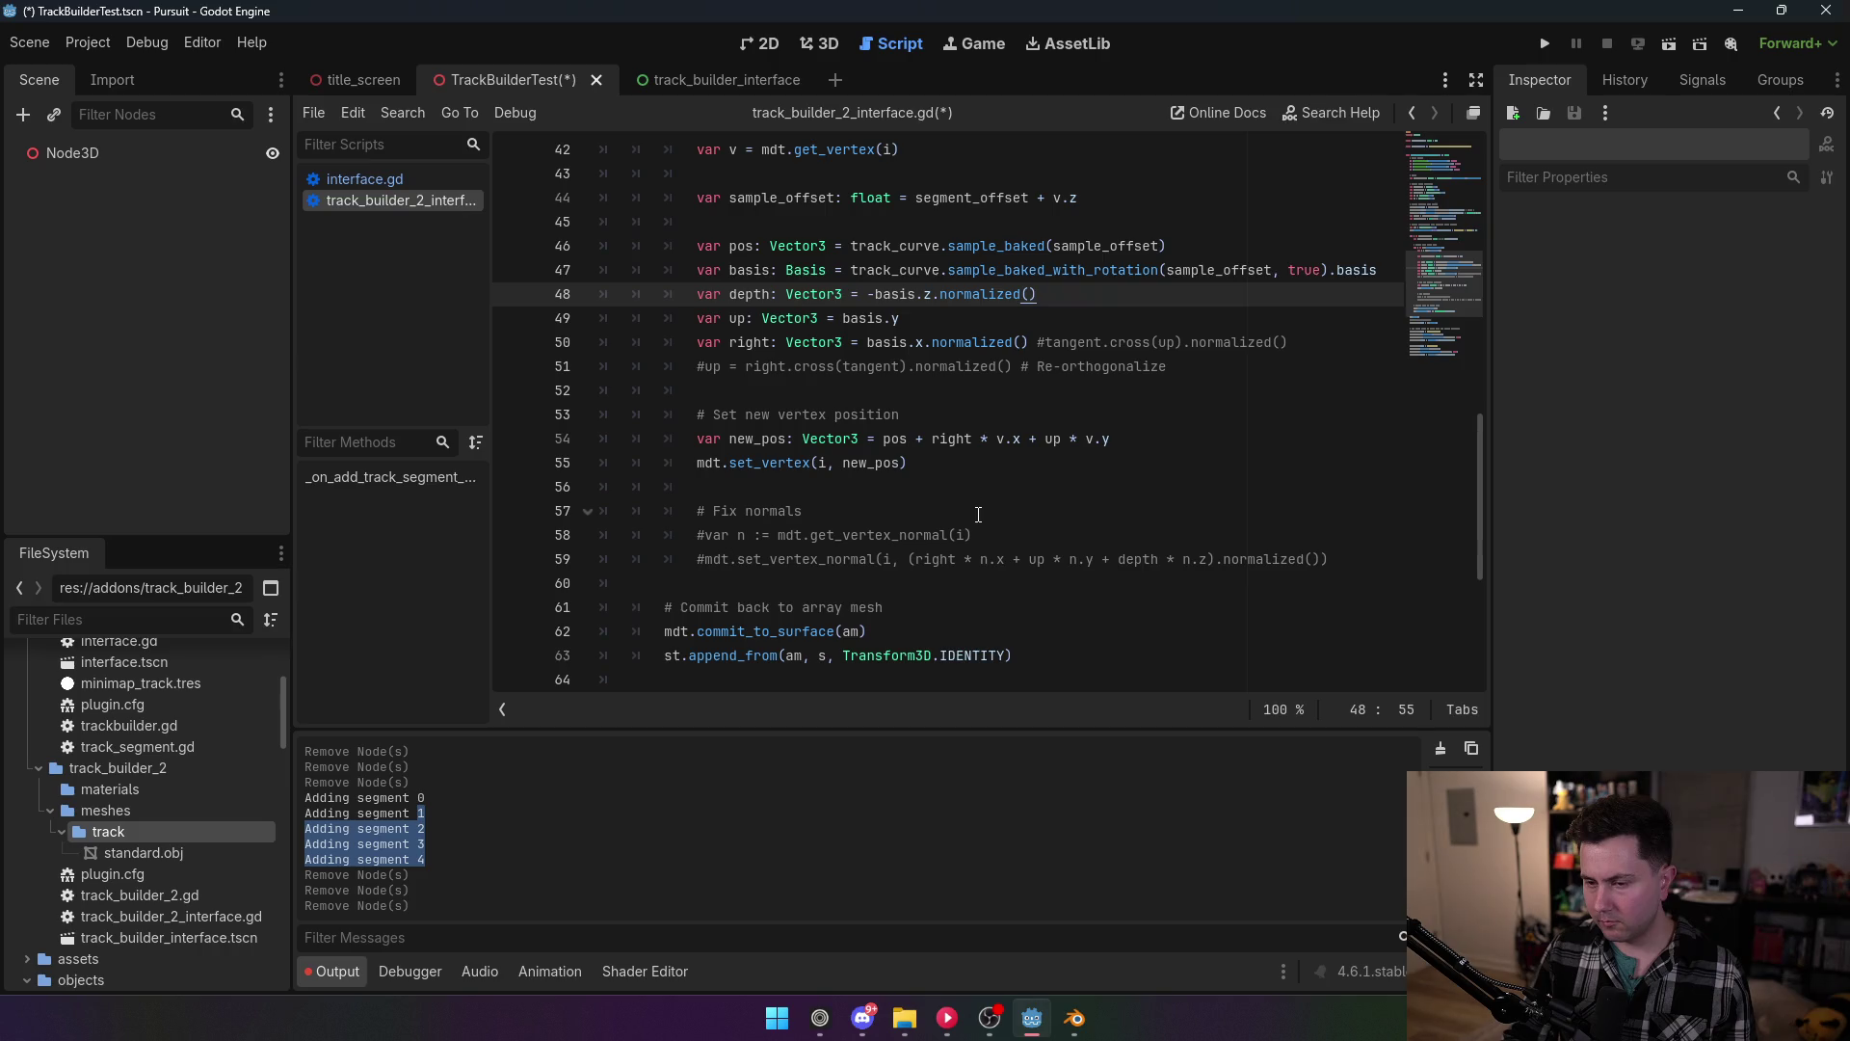
mouse_move(1113, 438)
left_mouse_down()
mouse_move(702, 297)
mouse_move(622, 310)
left_mouse_up()
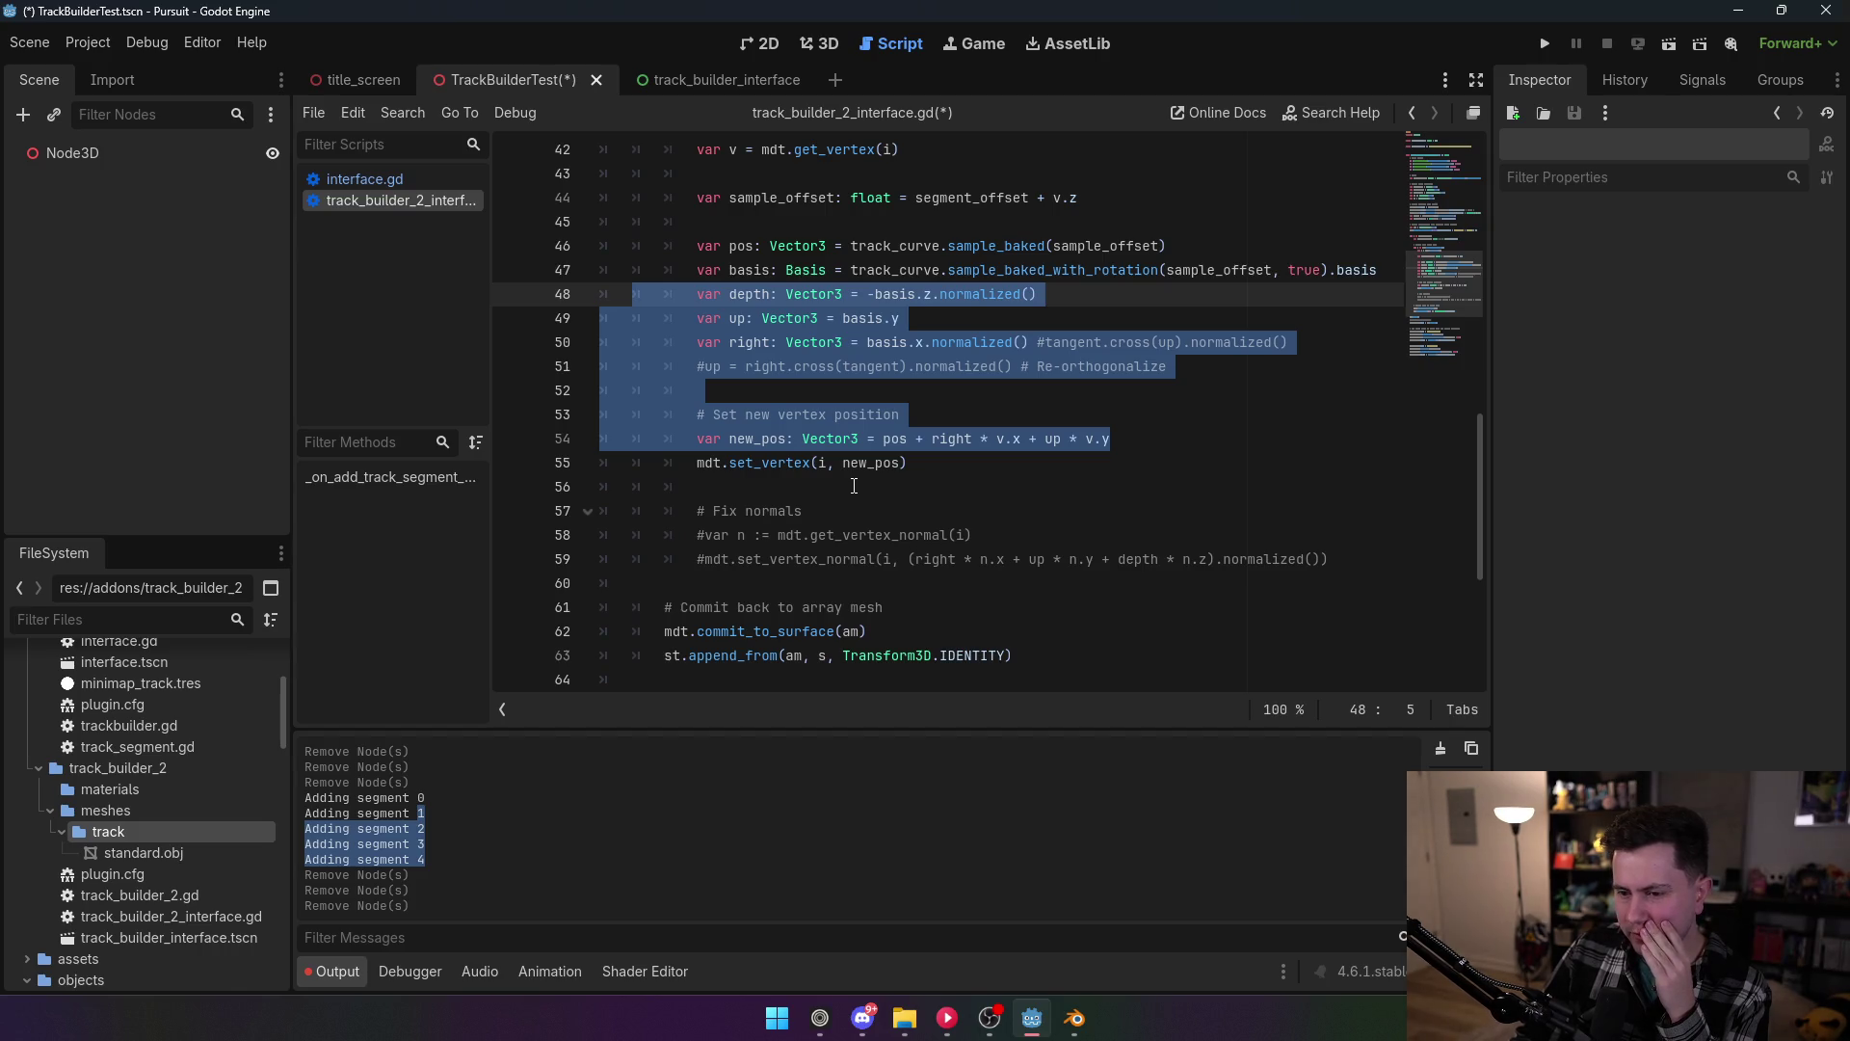
scroll(843, 488, "down", 2)
scroll(842, 487, "up", 2)
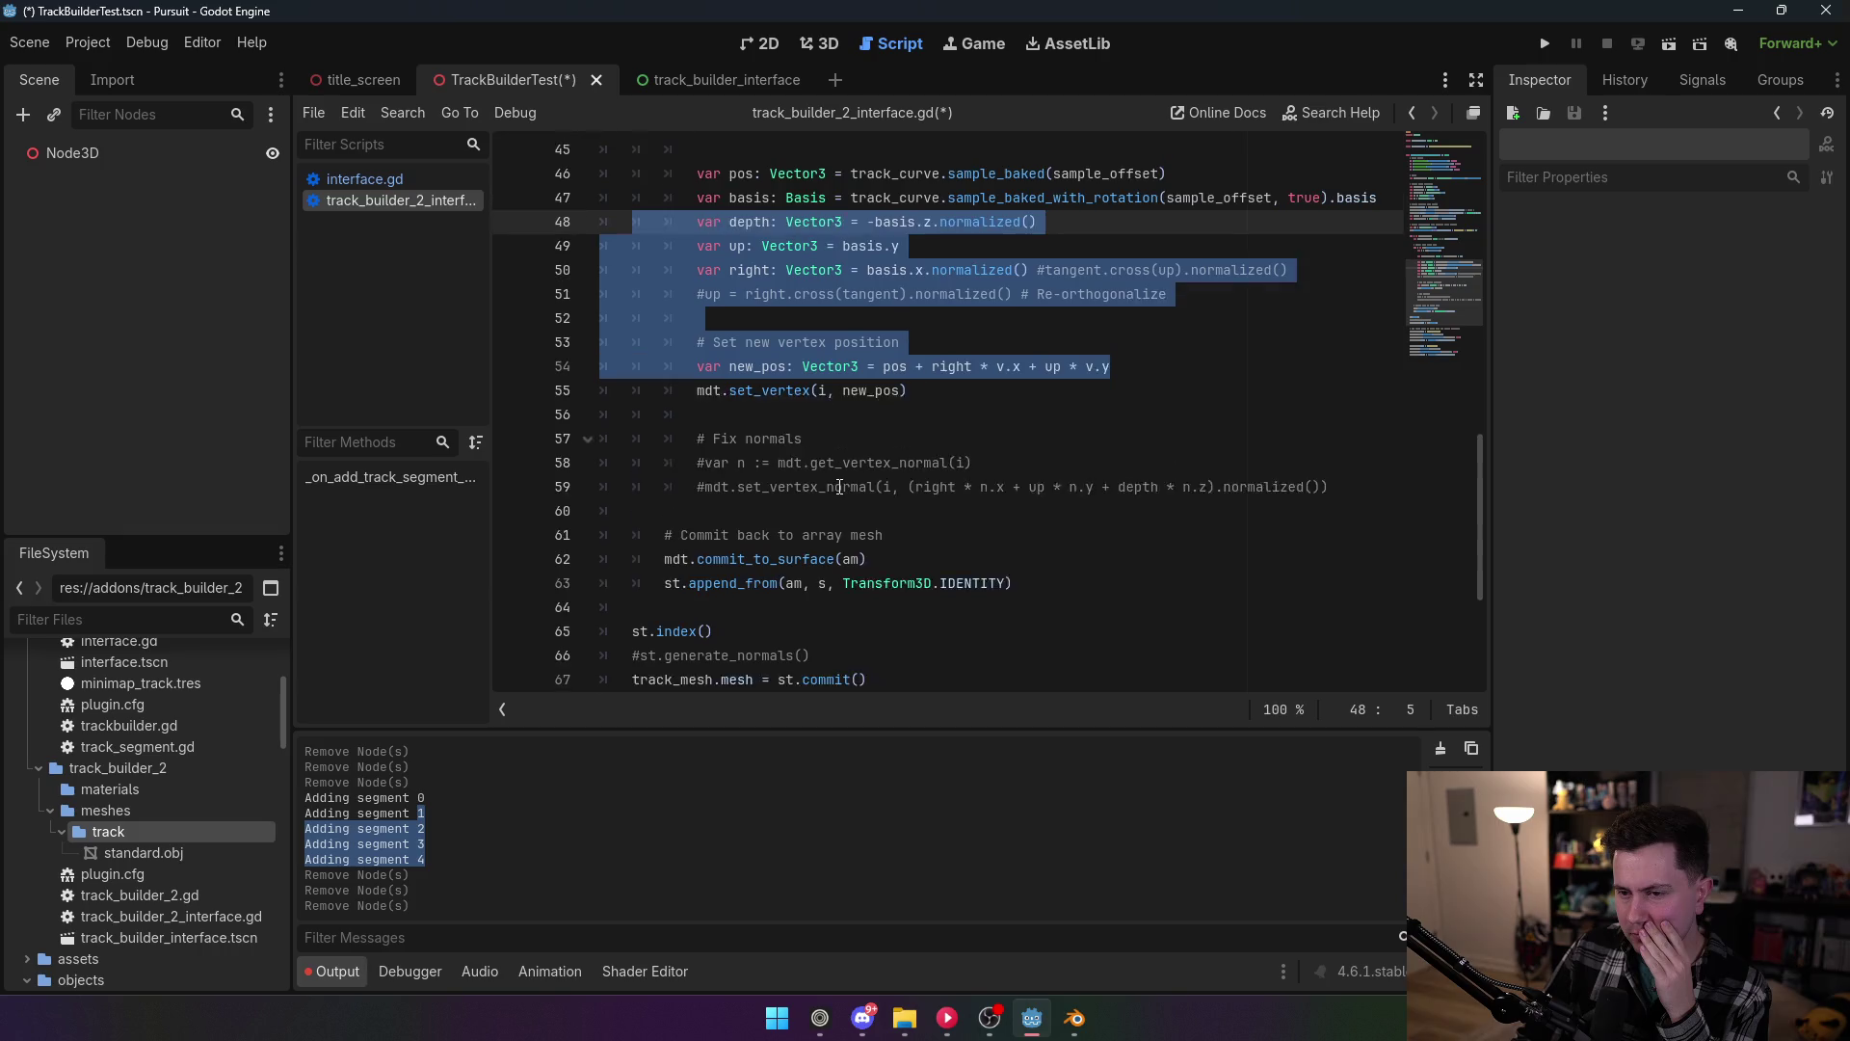
scroll(836, 485, "up", 1)
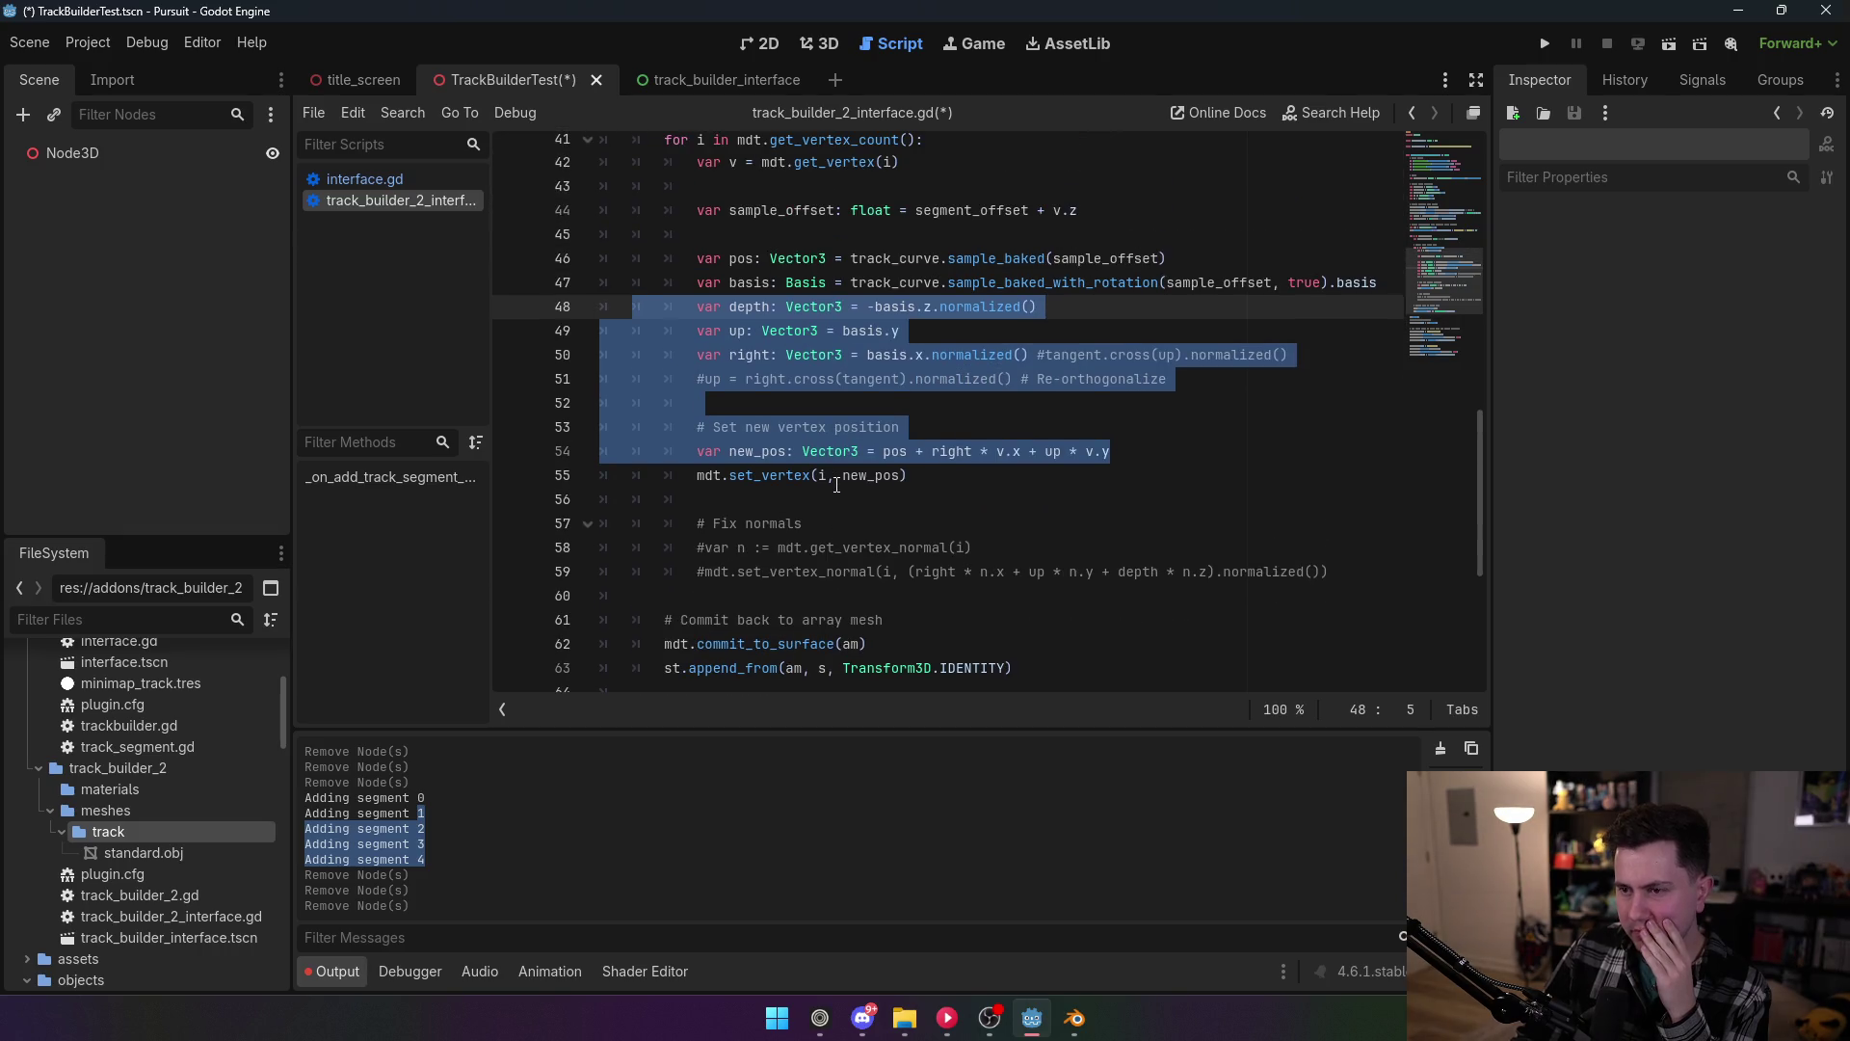
scroll(836, 484, "up", 1)
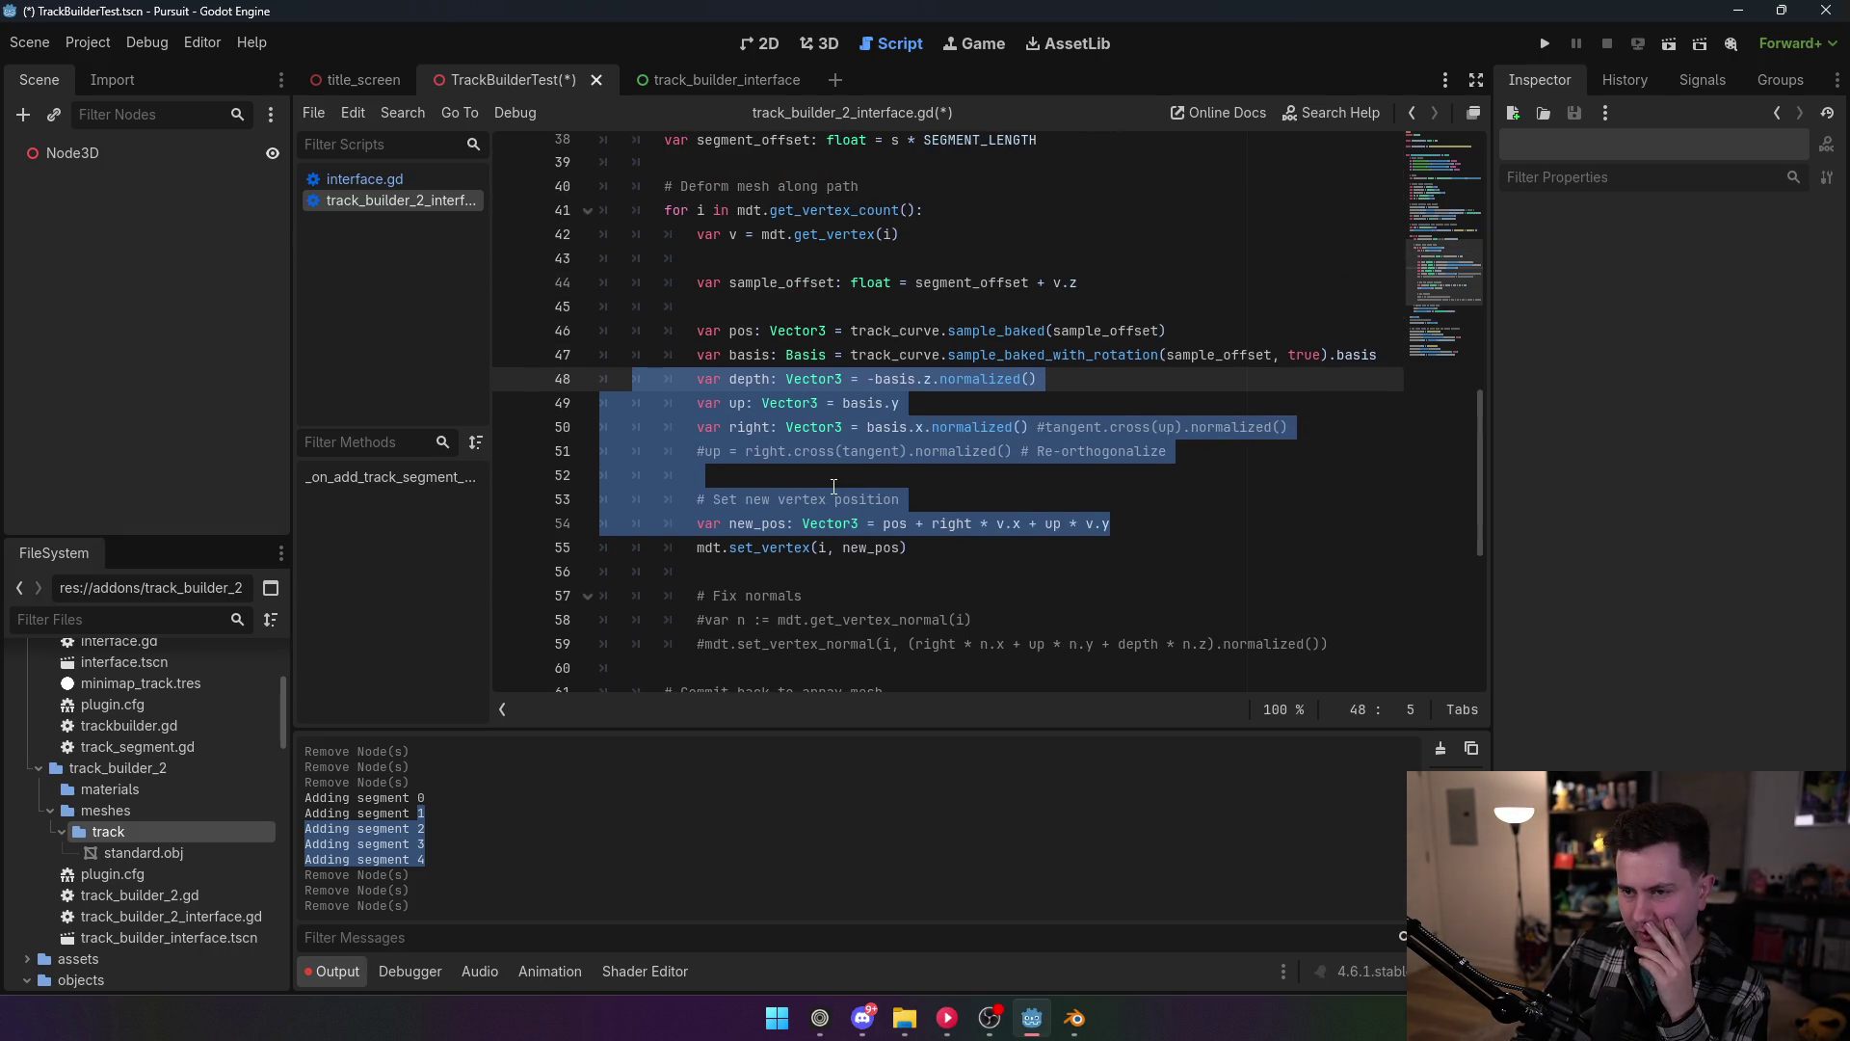
scroll(833, 486, "up", 1)
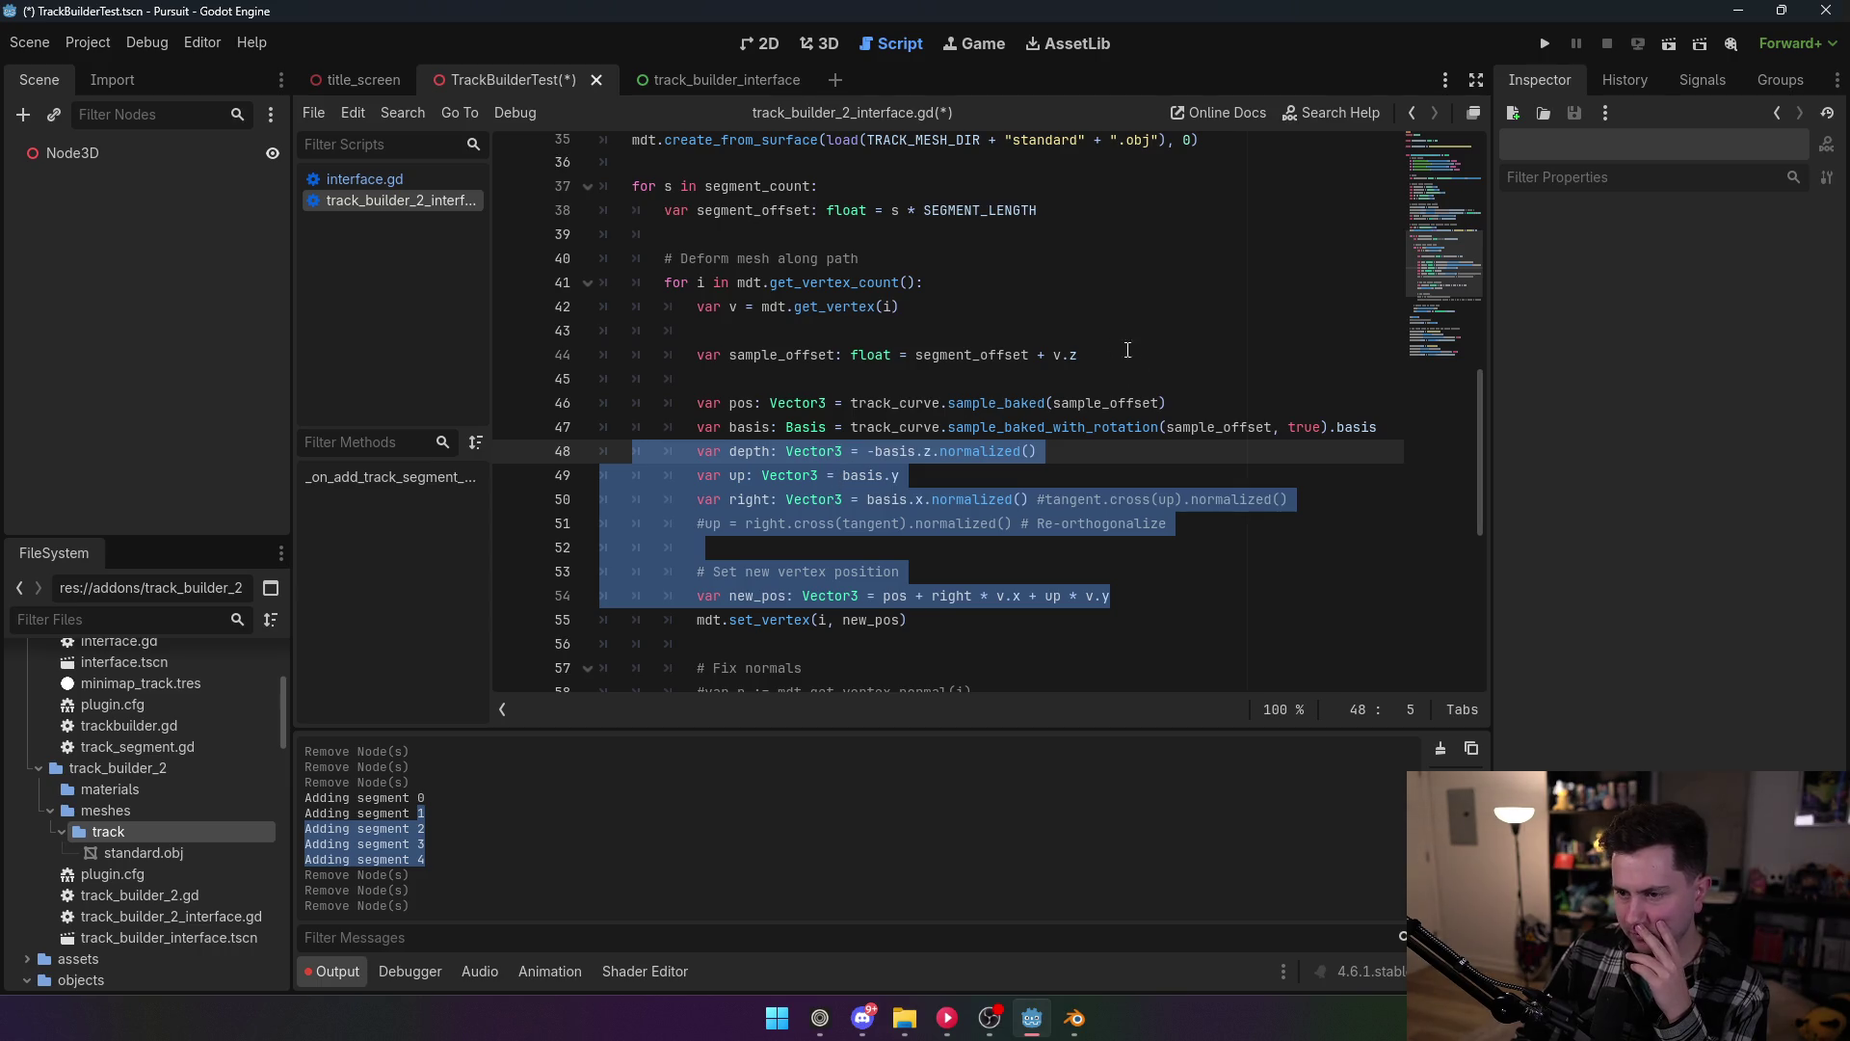
left_click(1041, 354)
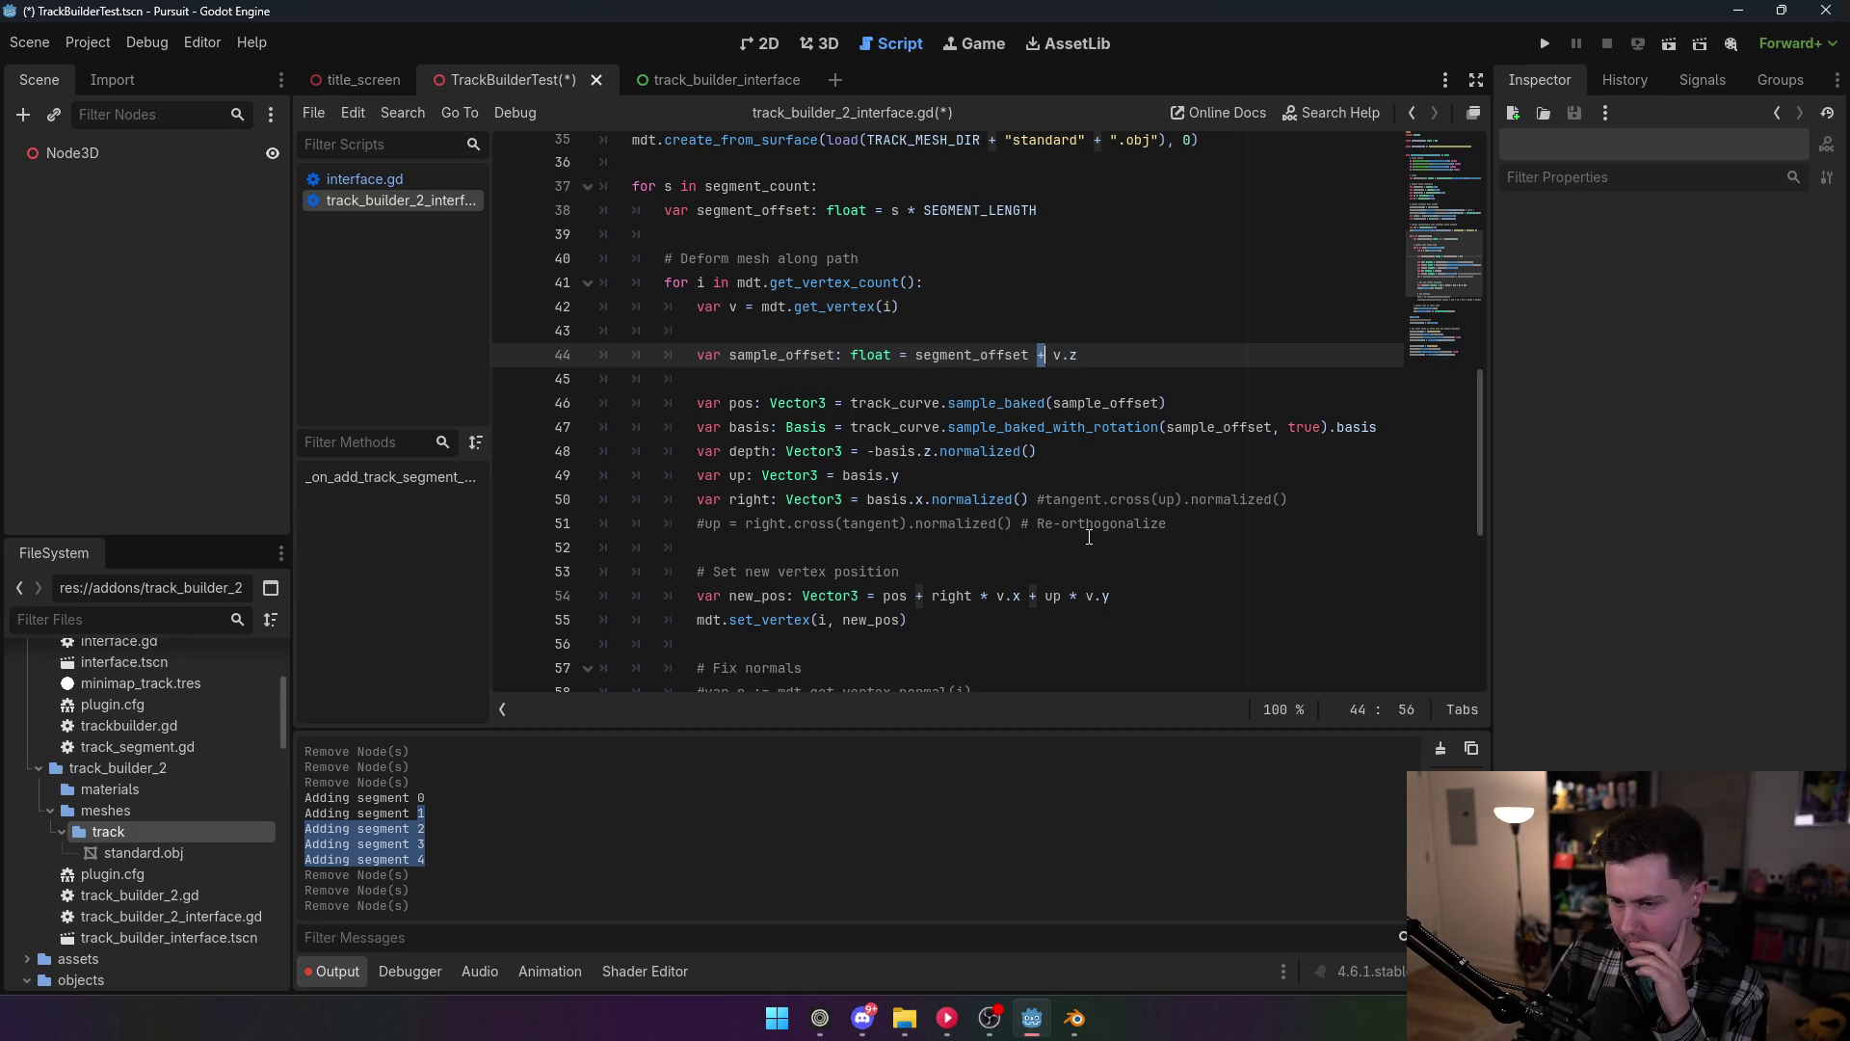
key("Down")
key("Down")
key("Down")
Step: Remove .normalized() from the depth and right vector lines
key("shift+ctrl+Left")
key("shift+ctrl+Left")
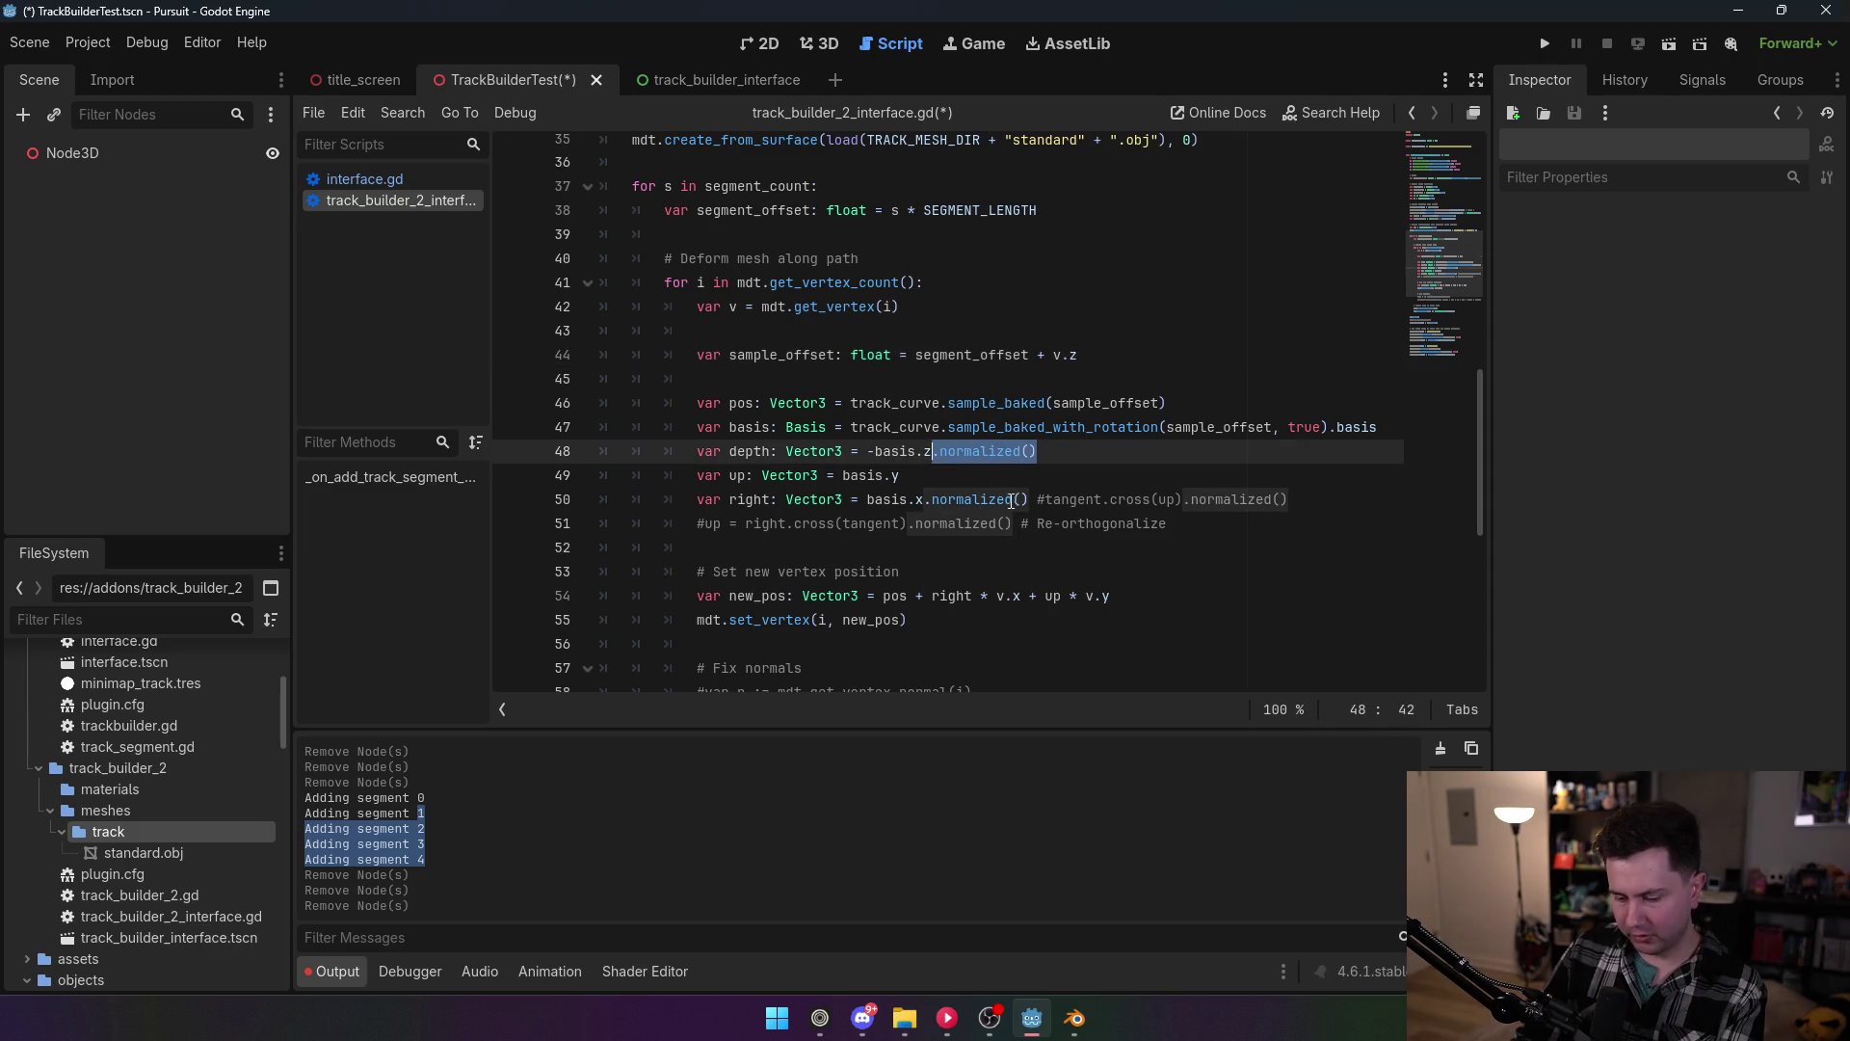
key("BackSpace")
left_click(1029, 499)
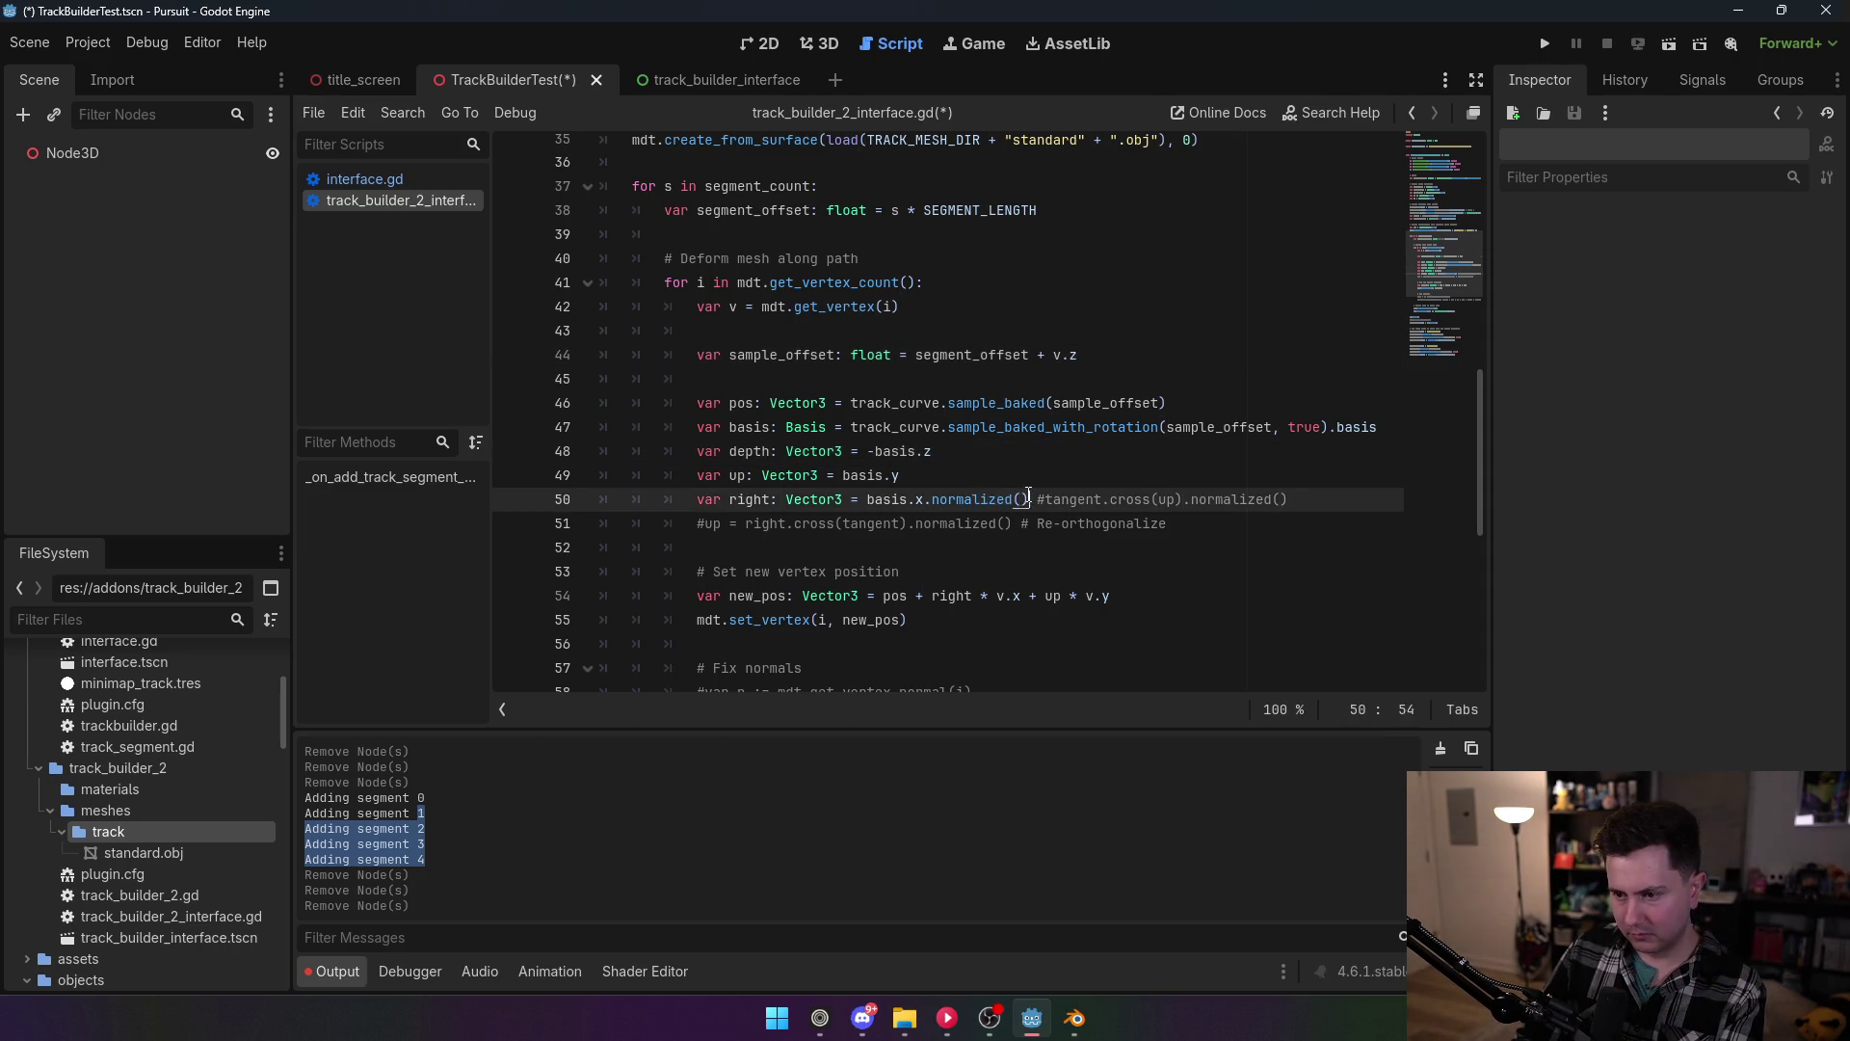
left_click_drag(1029, 499, 932, 501)
key("BackSpace")
key("BackSpace")
Step: Look through the deform loop, highlighting every use of sample_offset
left_click(1081, 573)
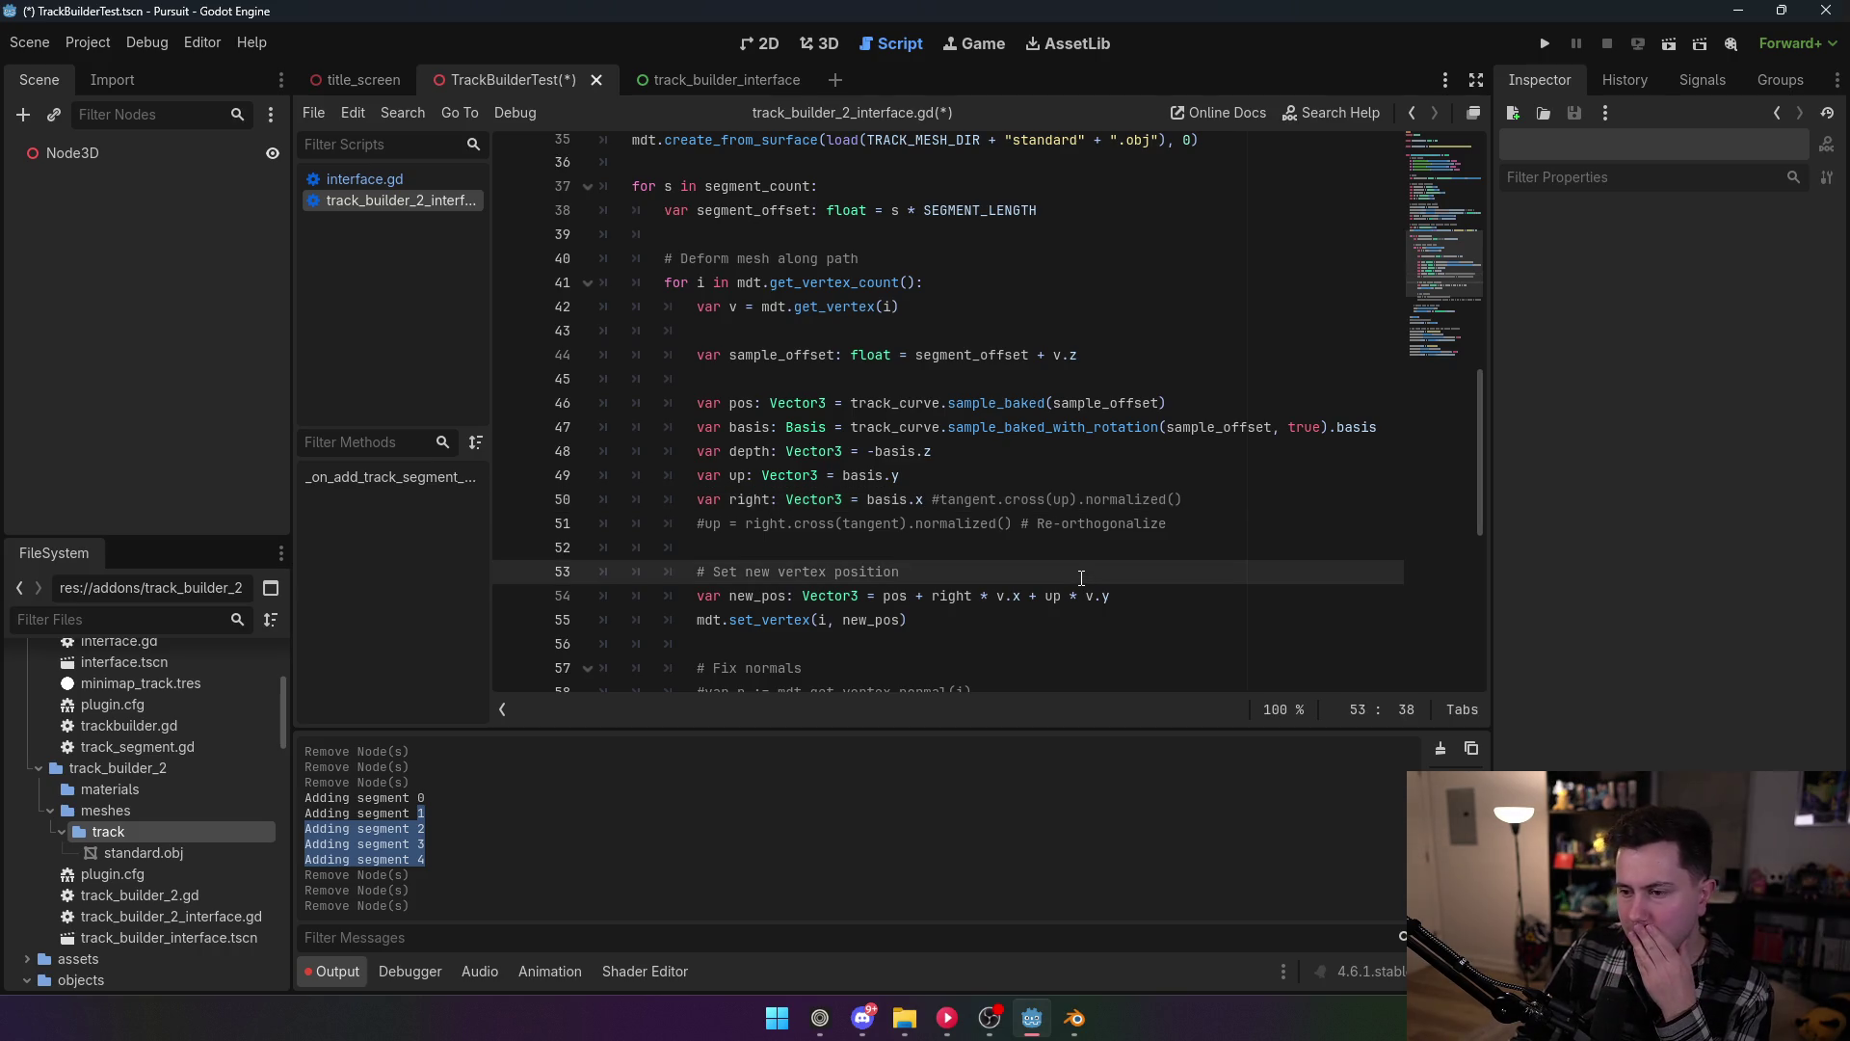
scroll(1081, 573, "down", 1)
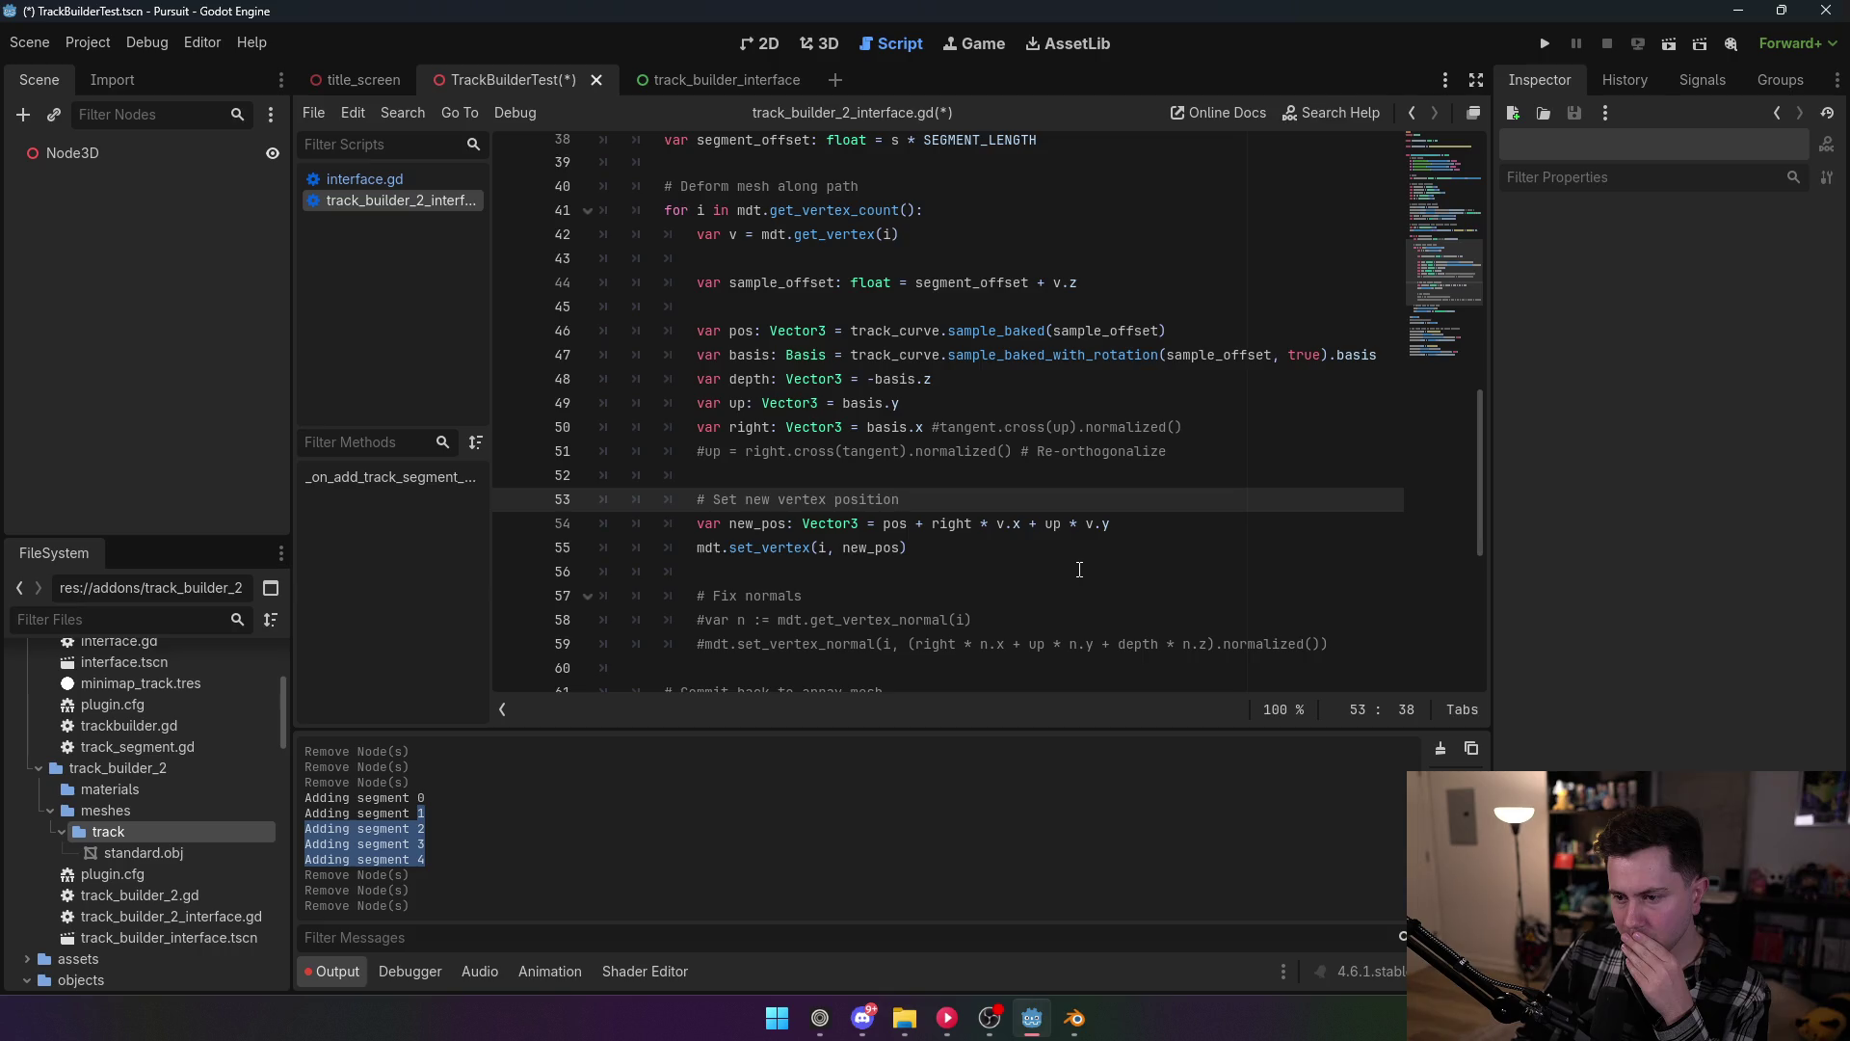
left_click_drag(1069, 525, 963, 549)
left_click(1081, 331)
left_click(999, 311)
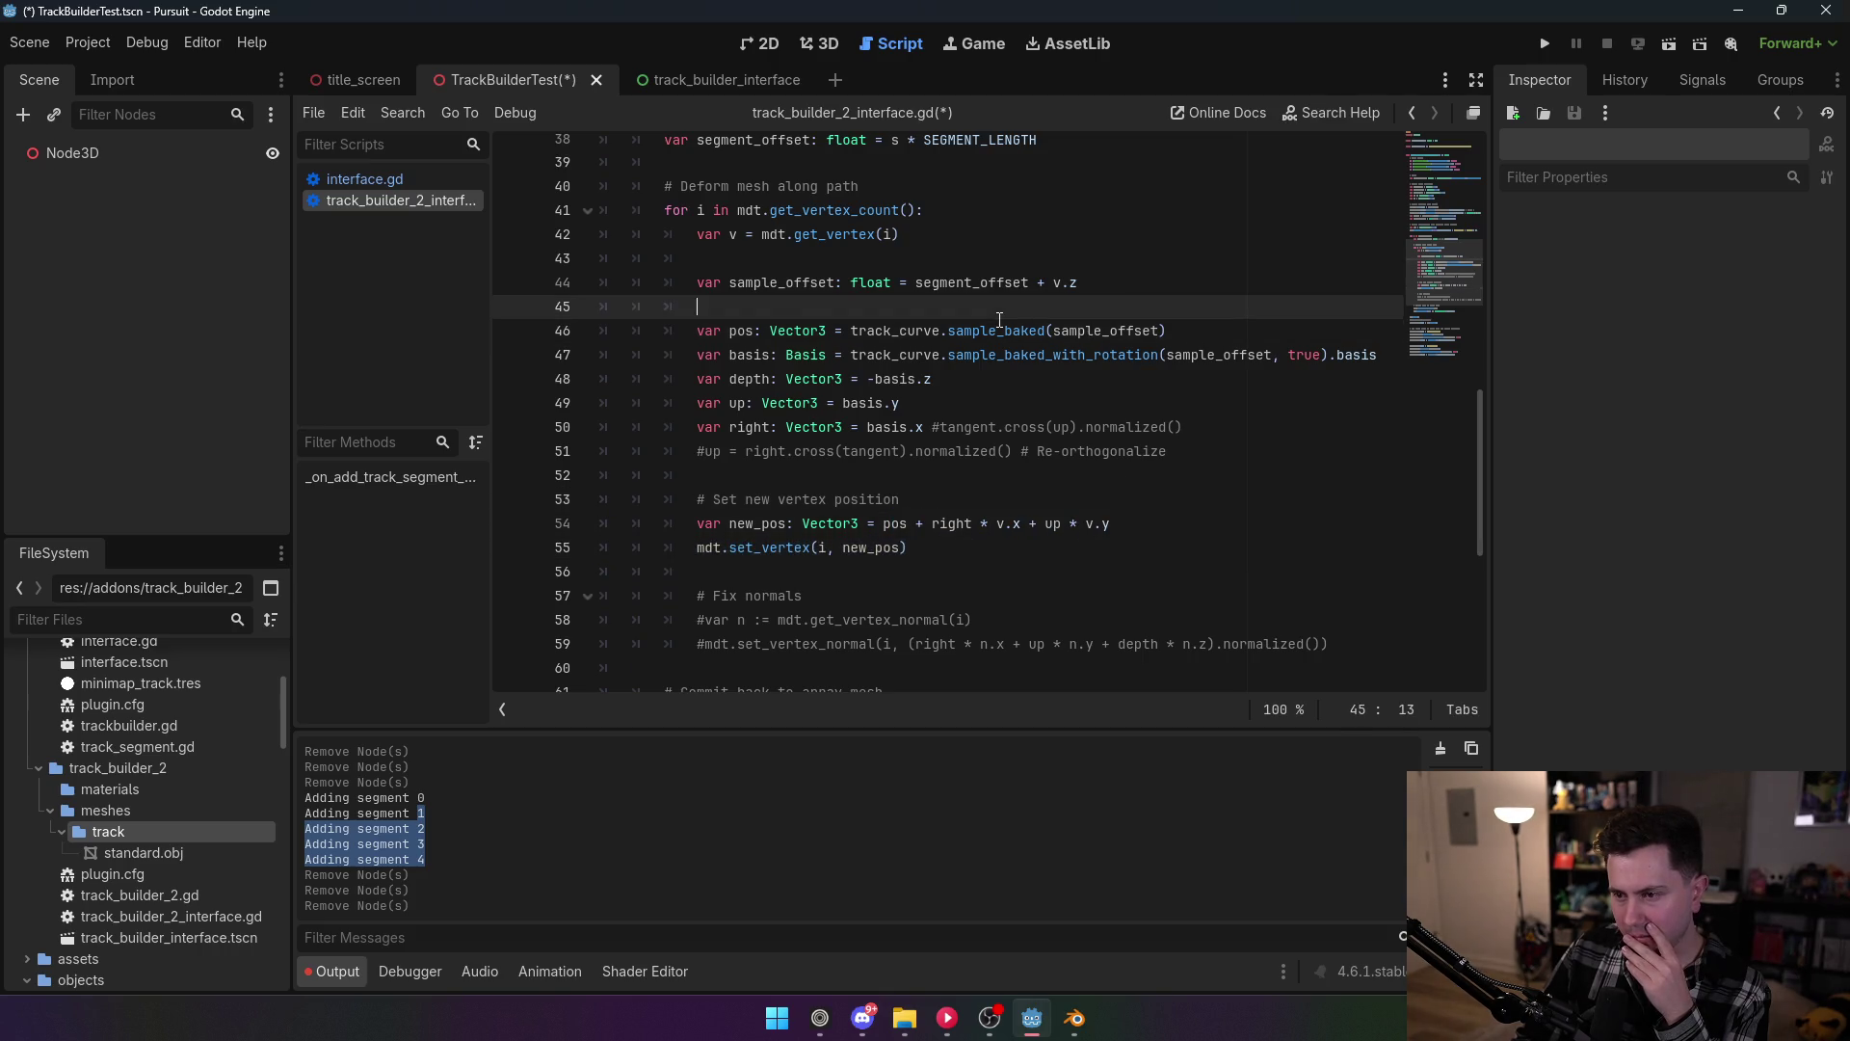
double_click(1105, 331)
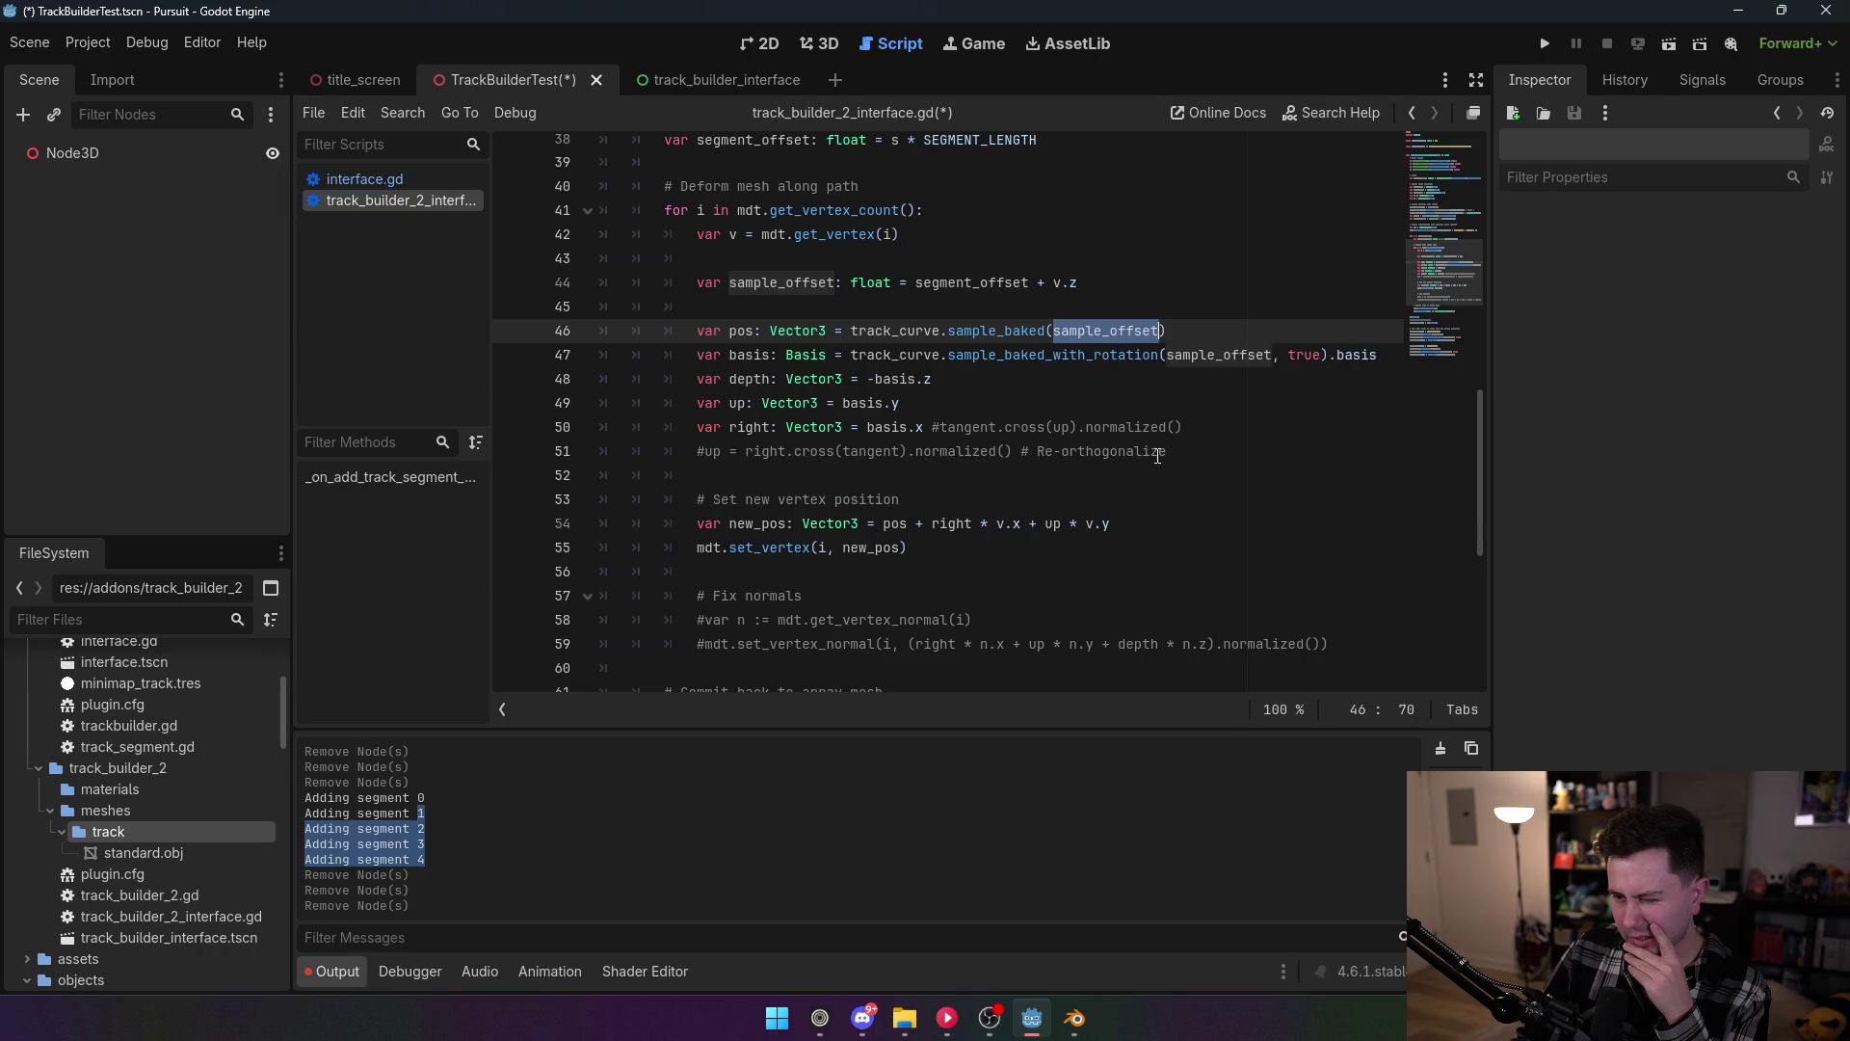
left_click(1101, 472)
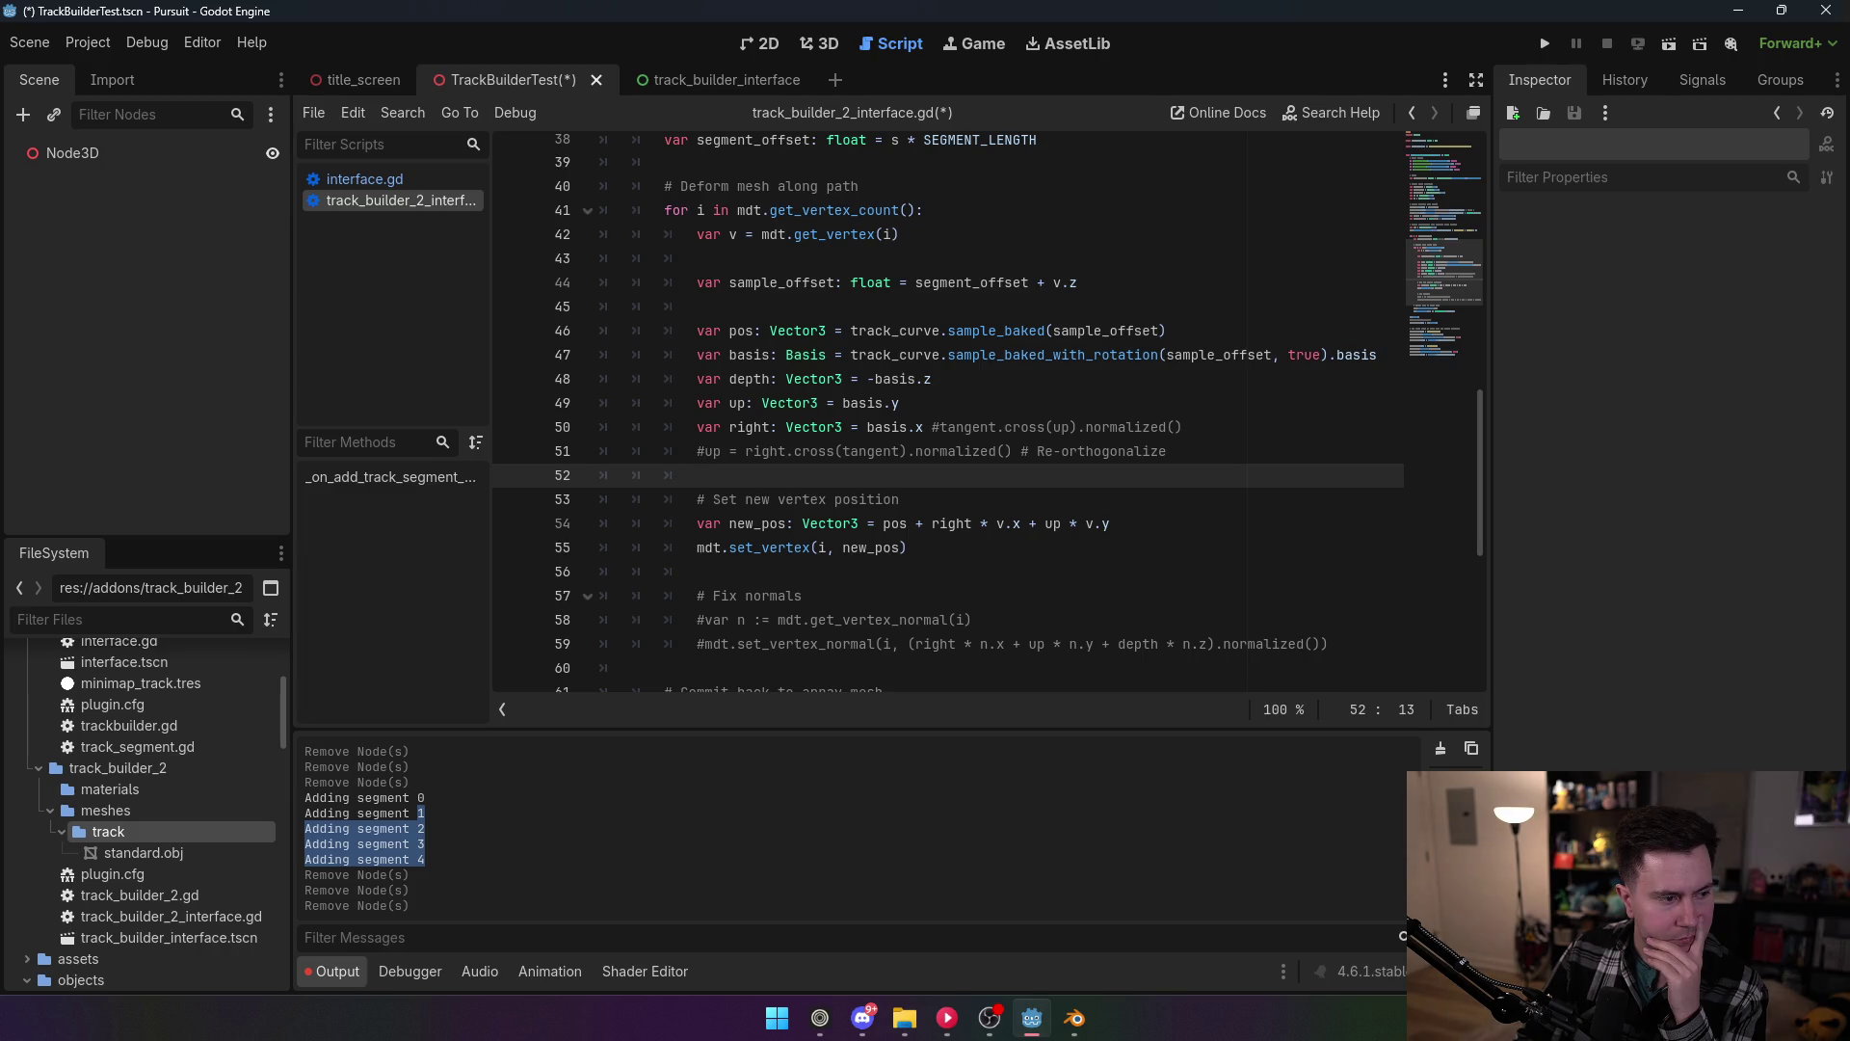
Step: Remove the minus so depth is plain basis.z, and save the script
key("alt+Tab")
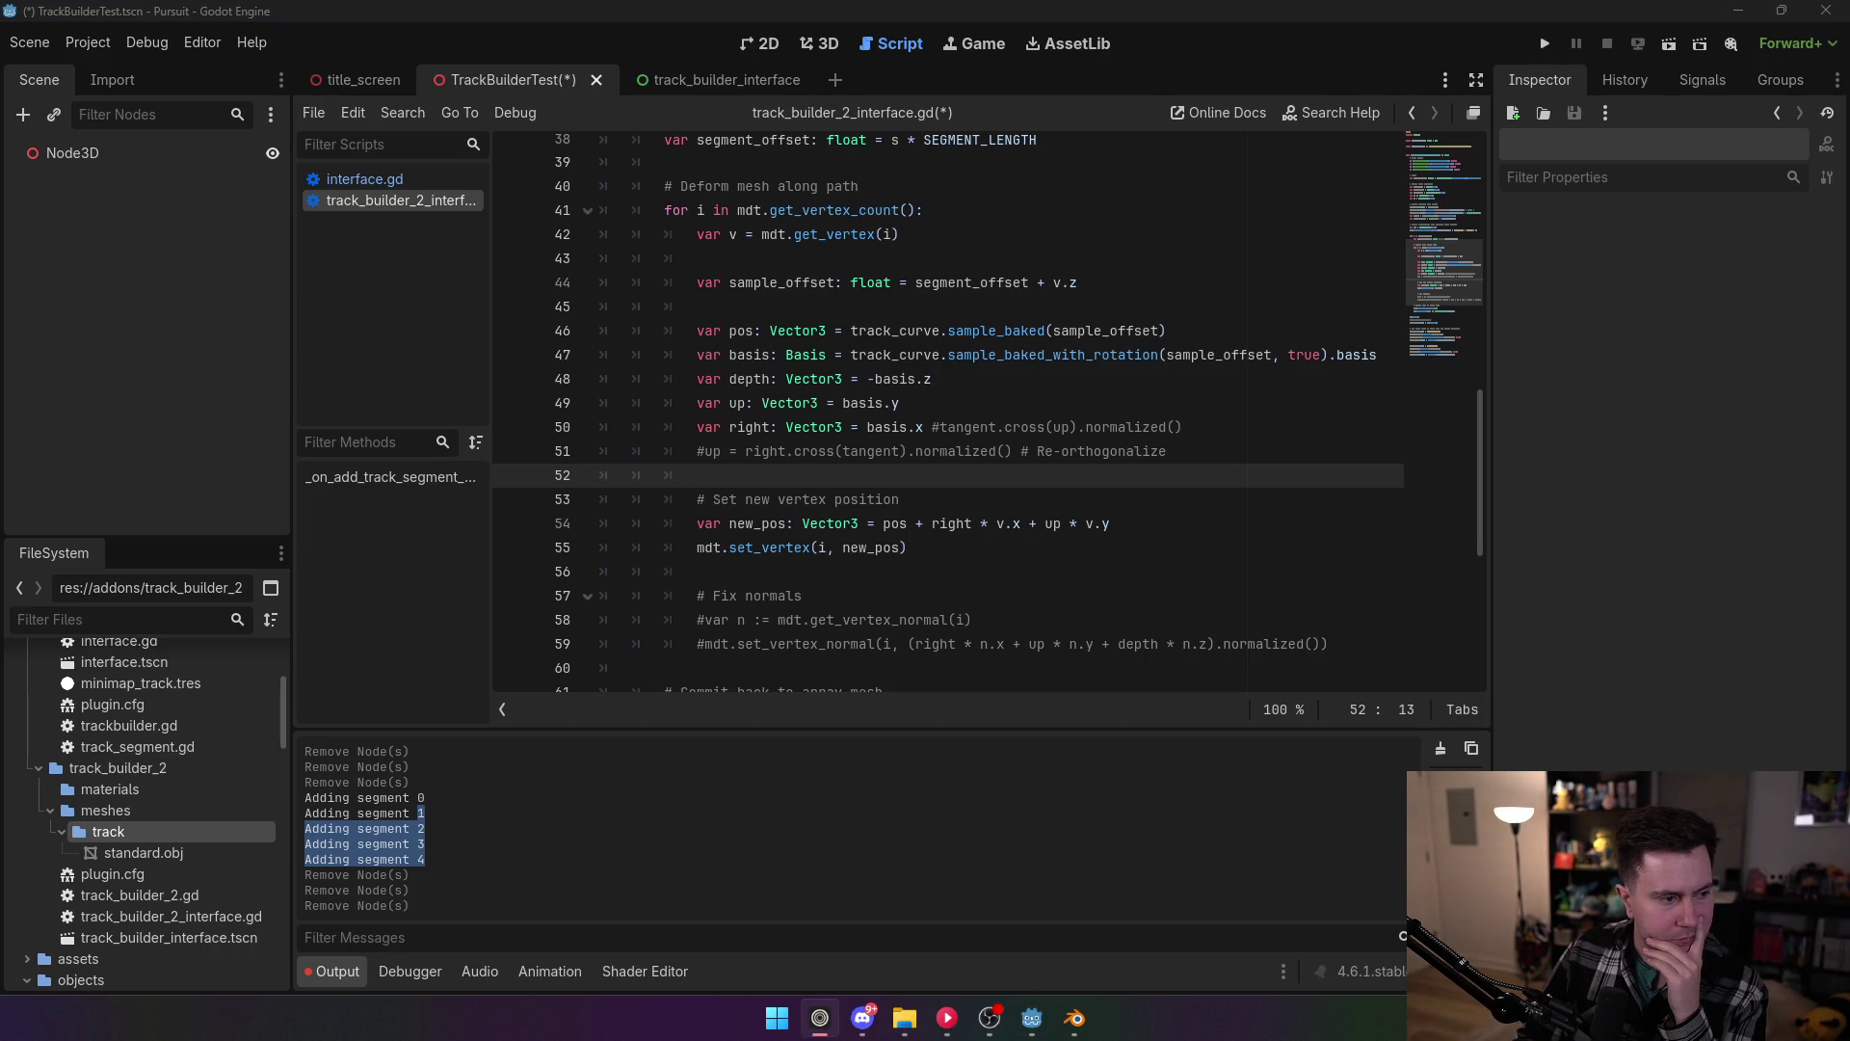
left_click(874, 379)
key("BackSpace")
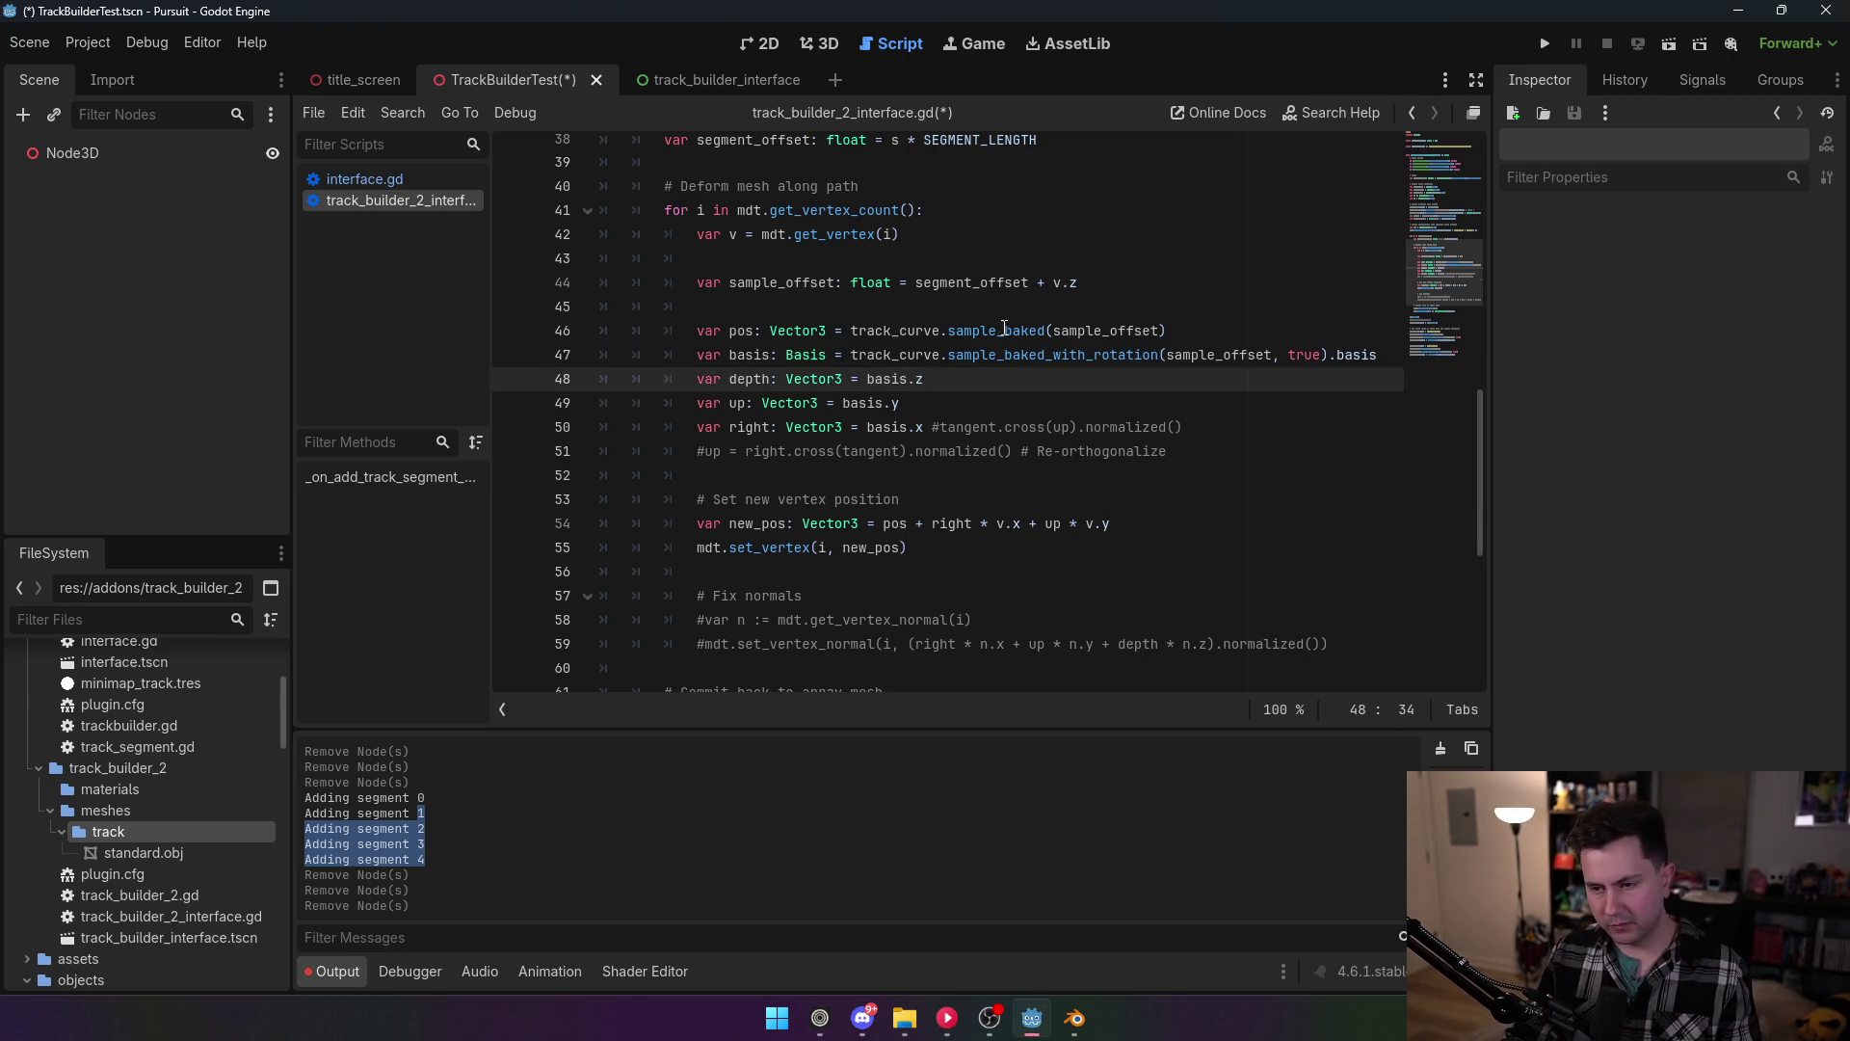
left_click(1002, 331)
key("ctrl+s")
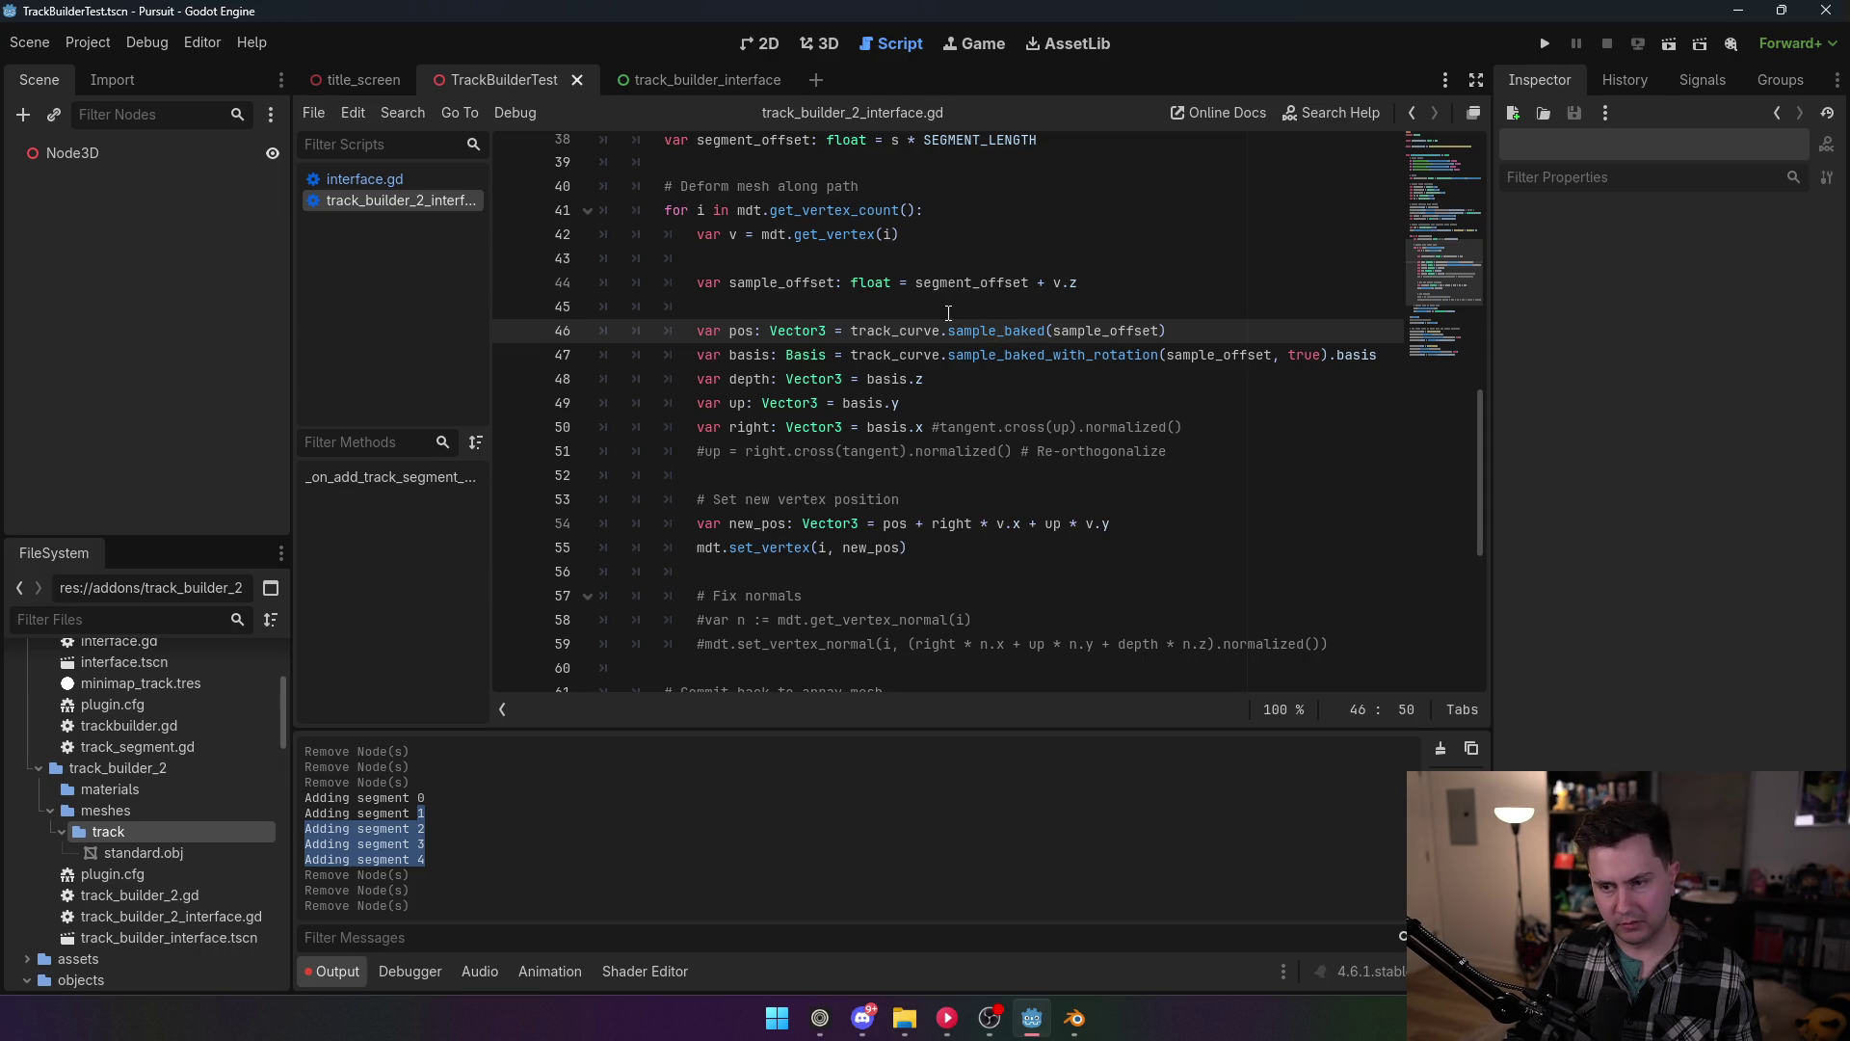
left_click(87, 42)
left_click(125, 73)
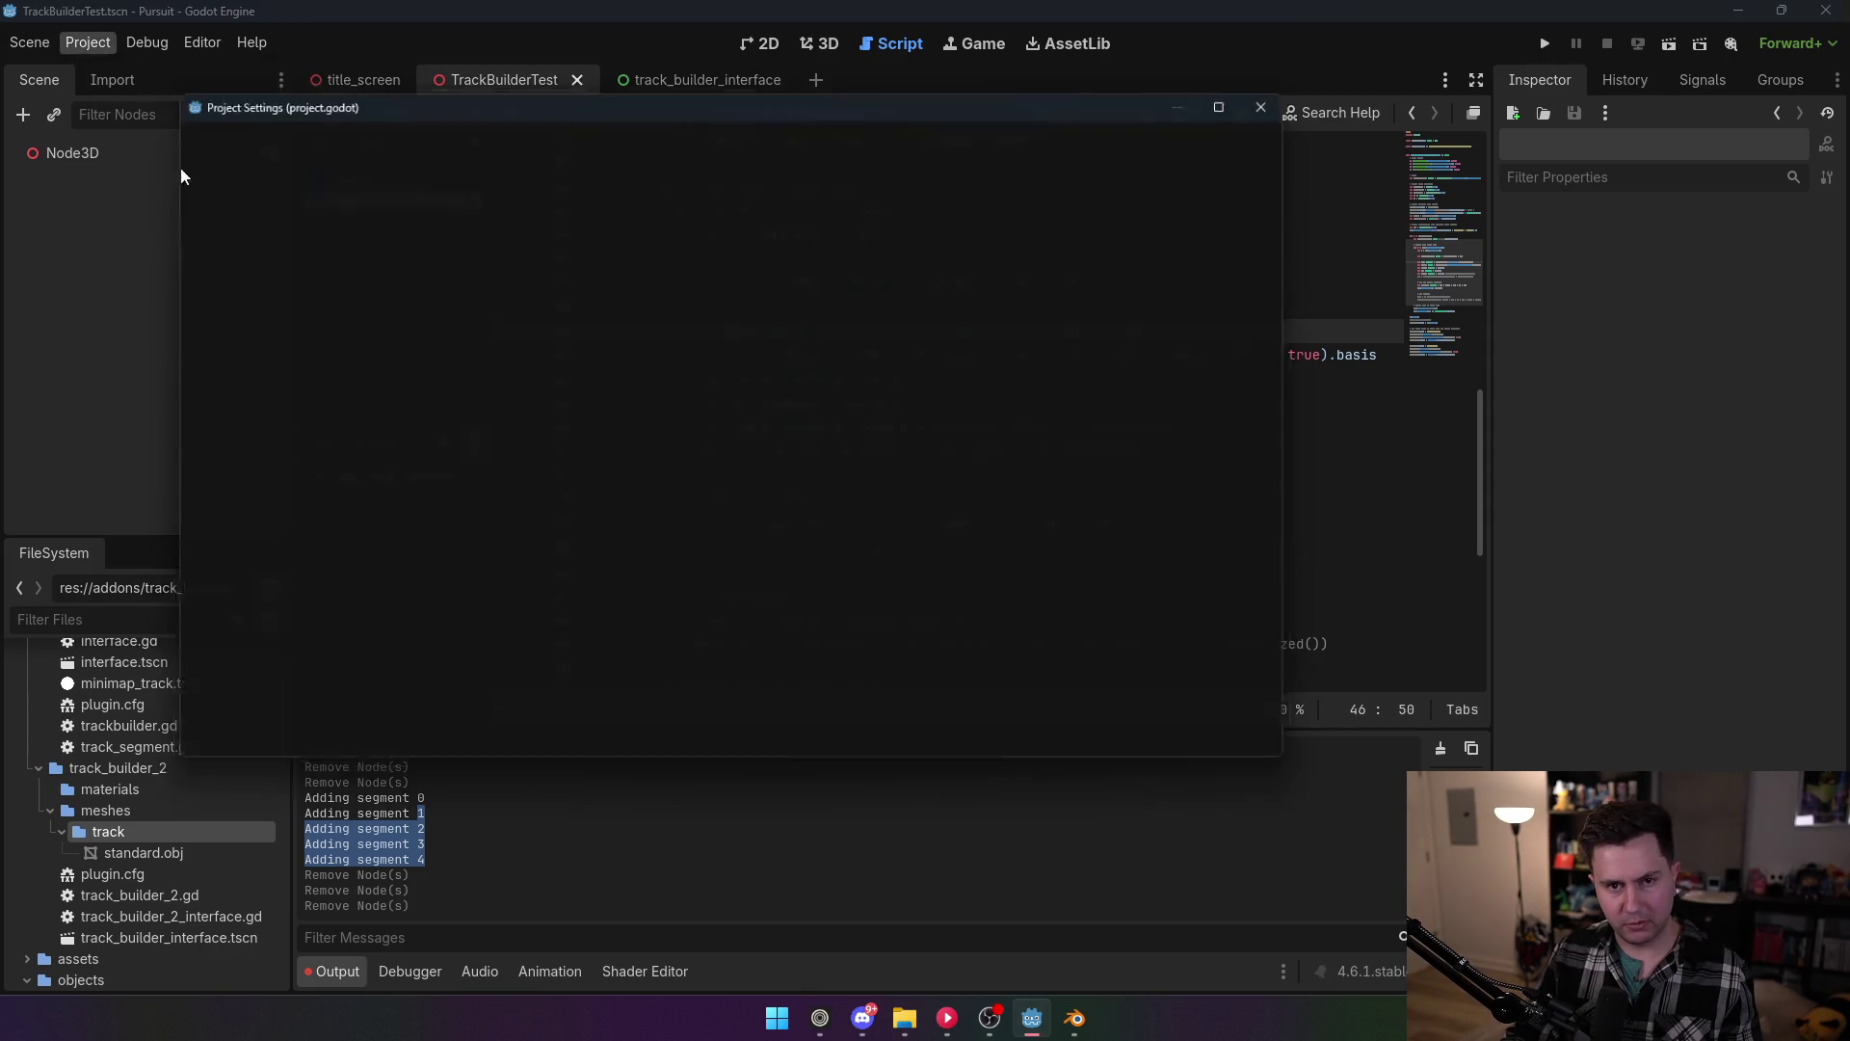
Step: Enable TrackBuilder2 and add a test track segment under Node3D
left_click(219, 232)
left_click(732, 749)
left_click(819, 44)
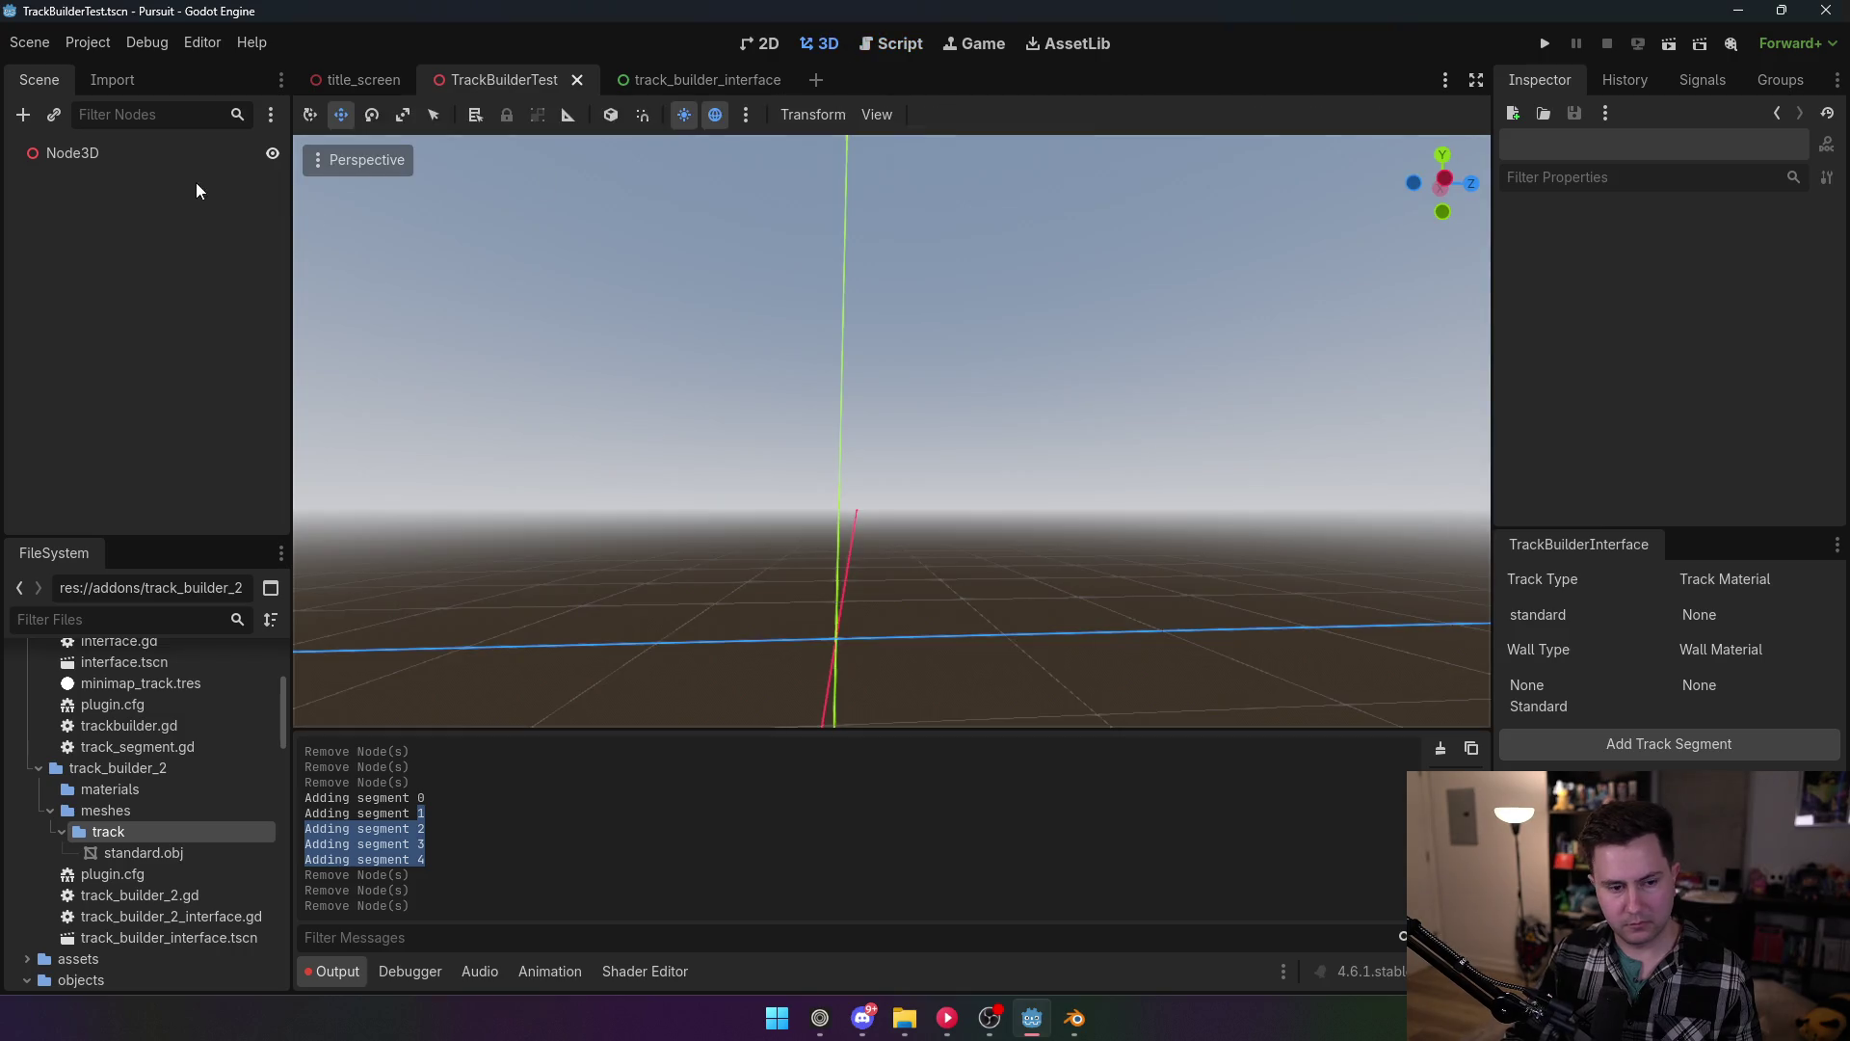
left_click(143, 156)
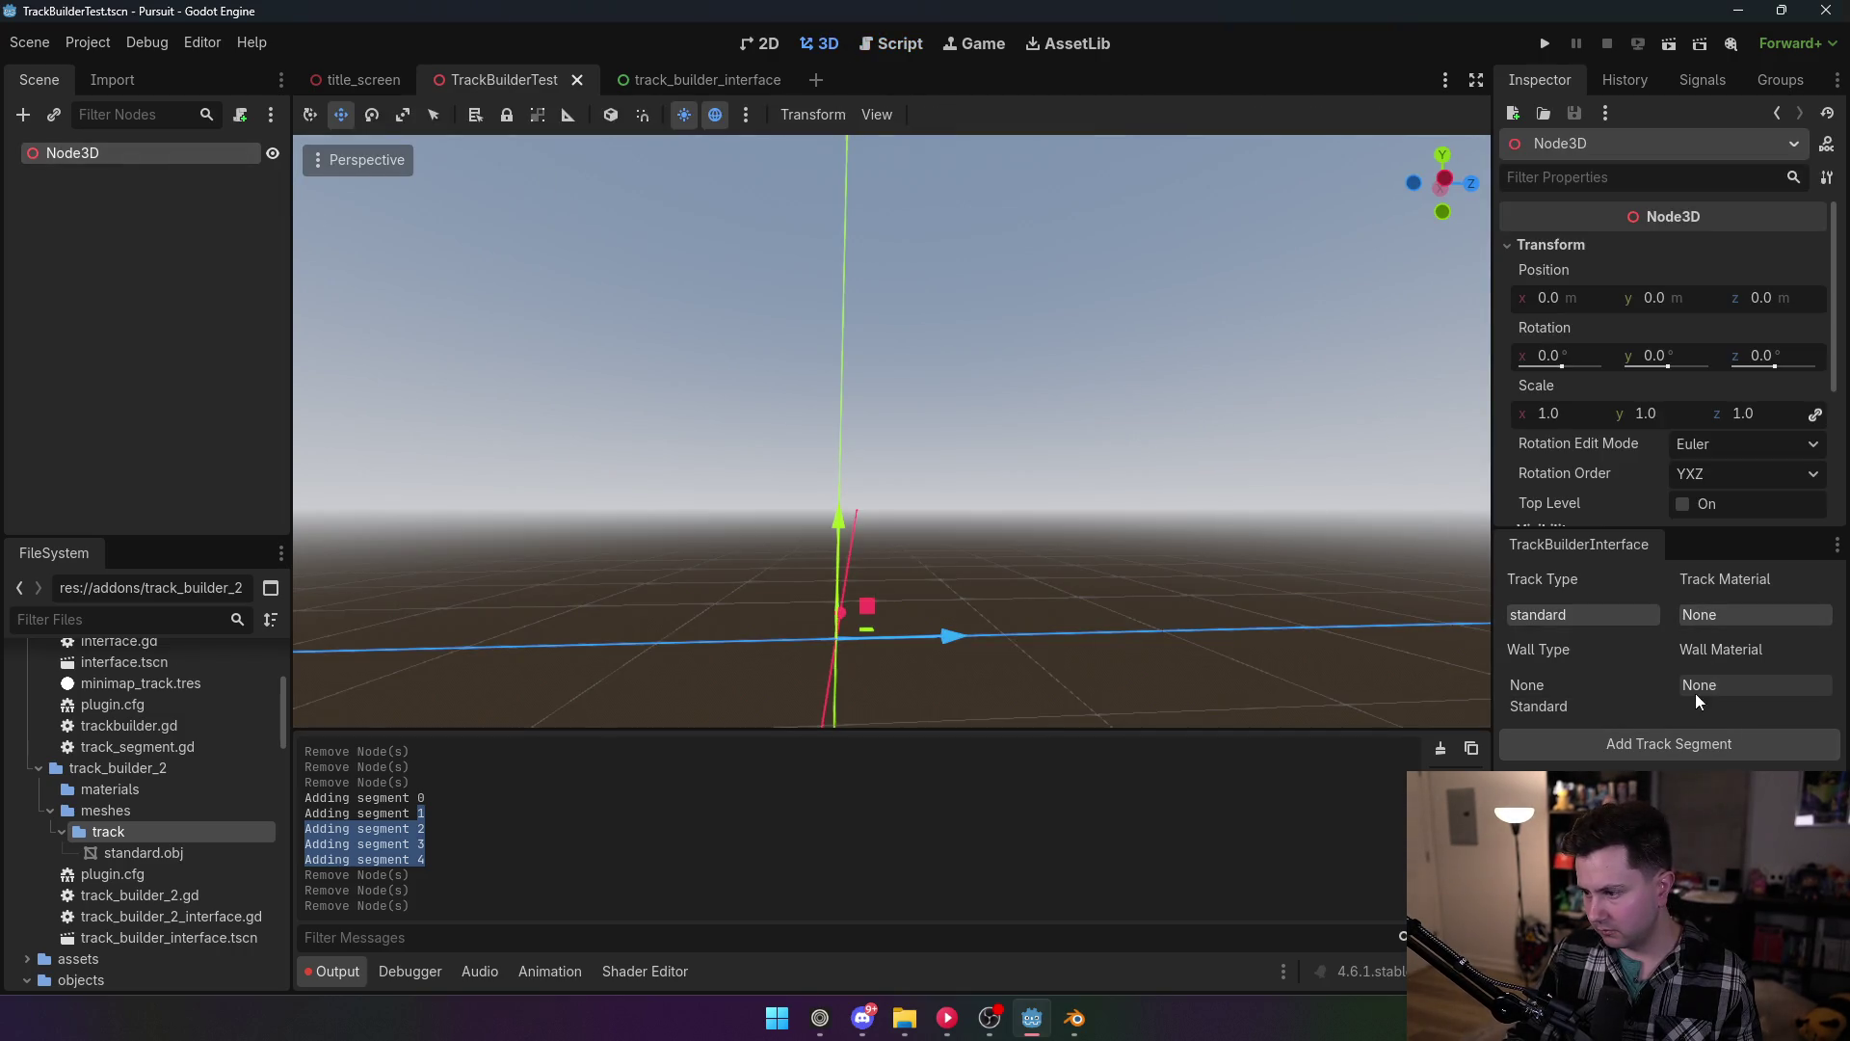
left_click(1619, 750)
scroll(891, 430, "up", 5)
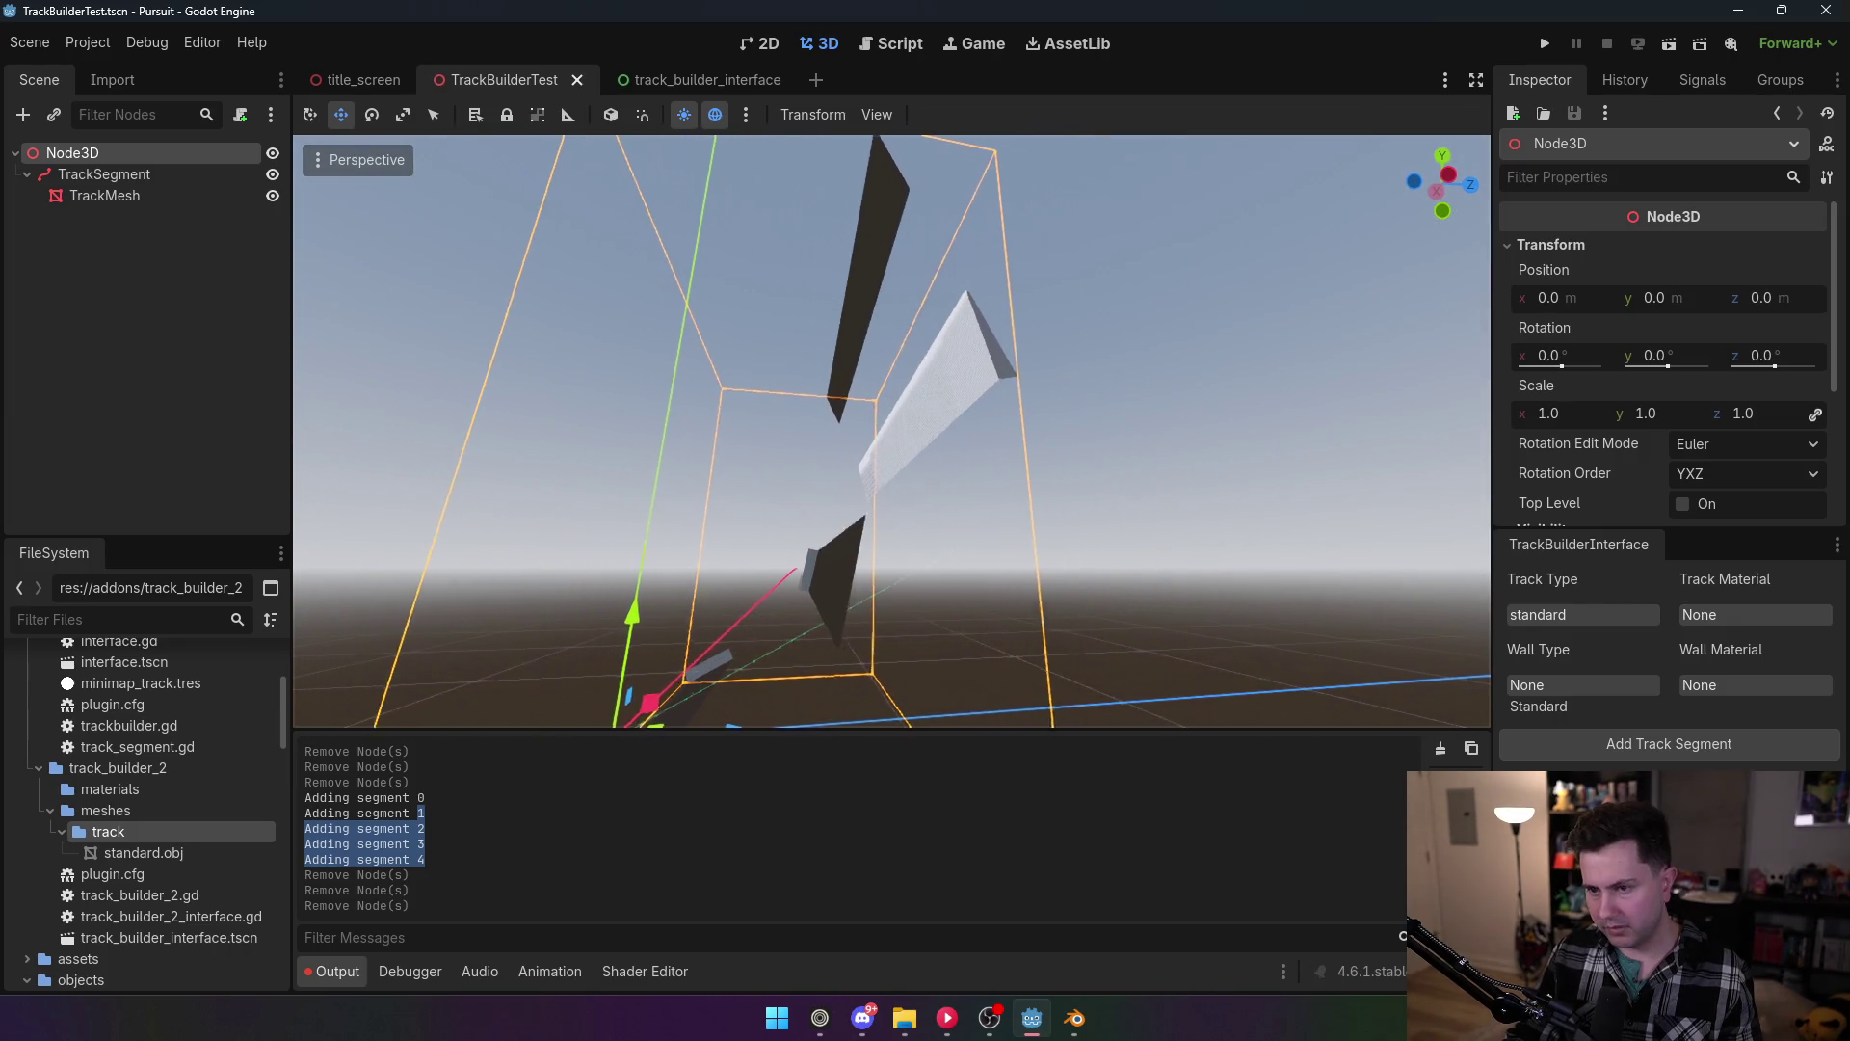
Step: Toggle TrackBuilder2 in Plugins, then delete the generated TrackSegment and its children
left_click(88, 43)
left_click(96, 73)
left_click(246, 239)
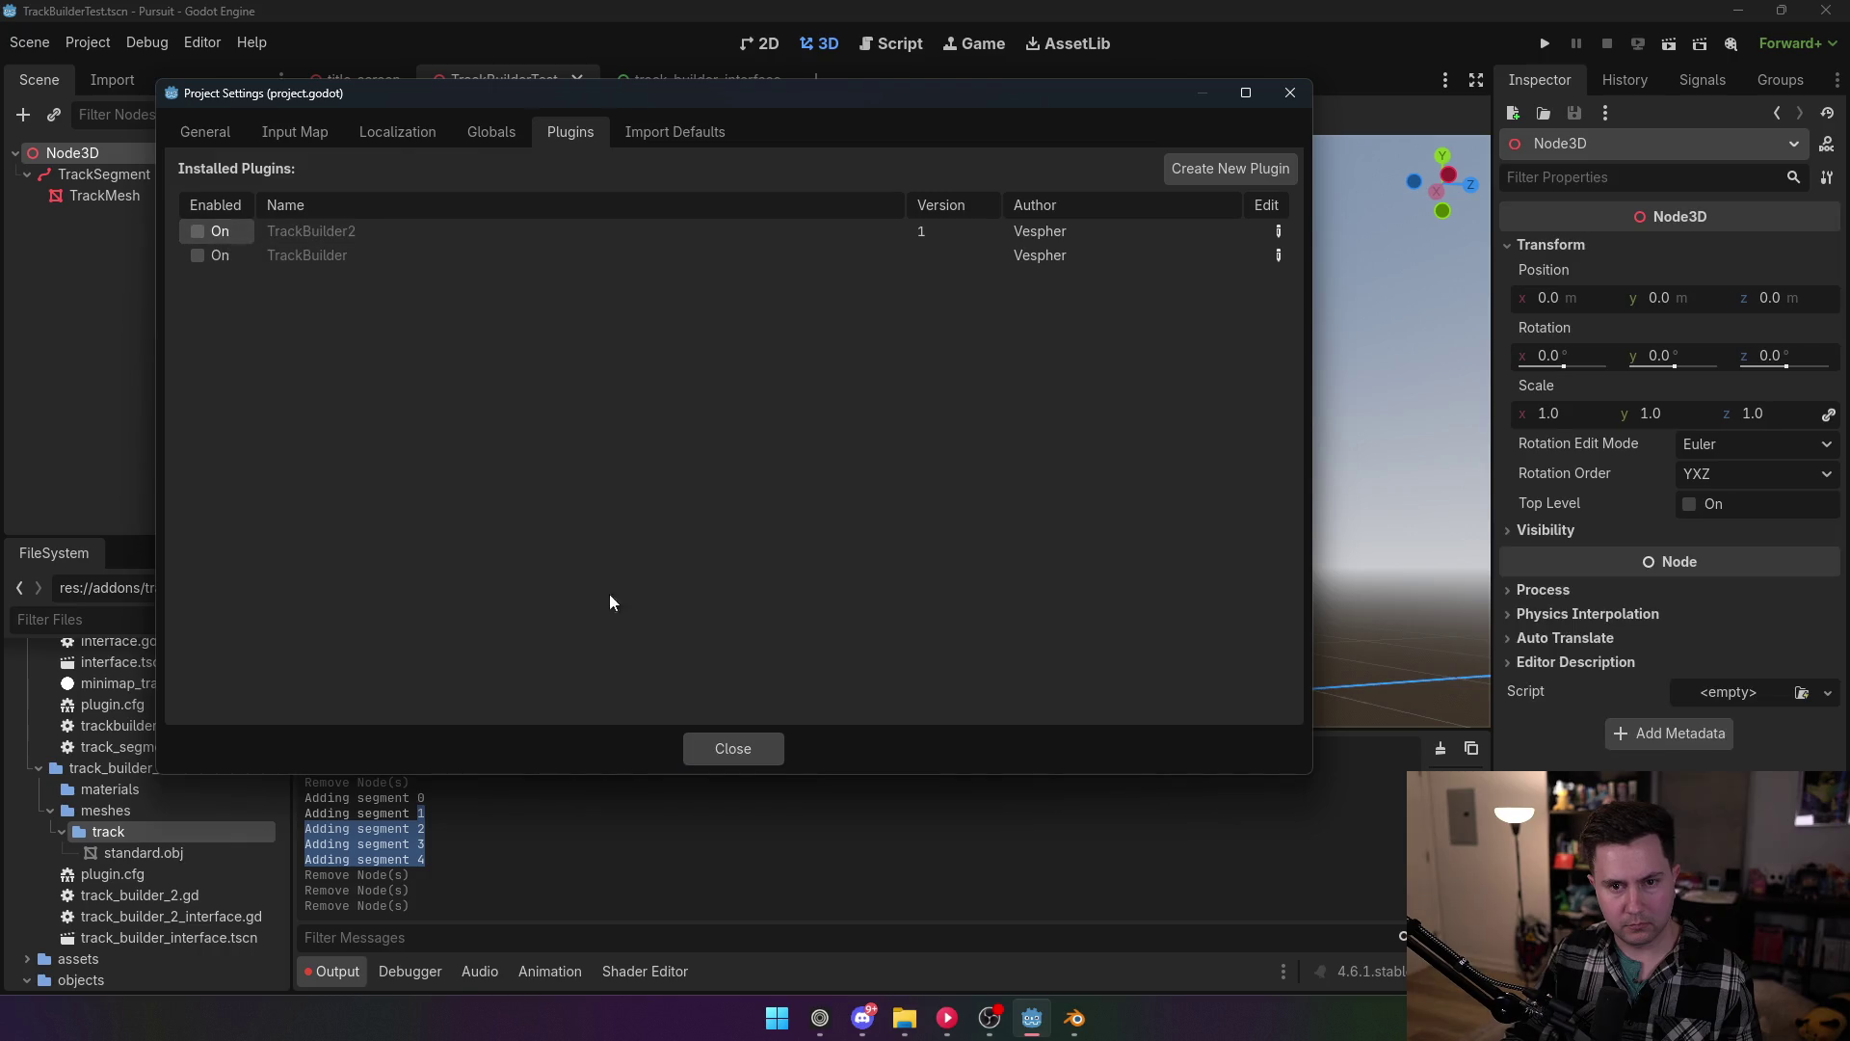
key("Escape")
left_click(170, 177)
key("Delete")
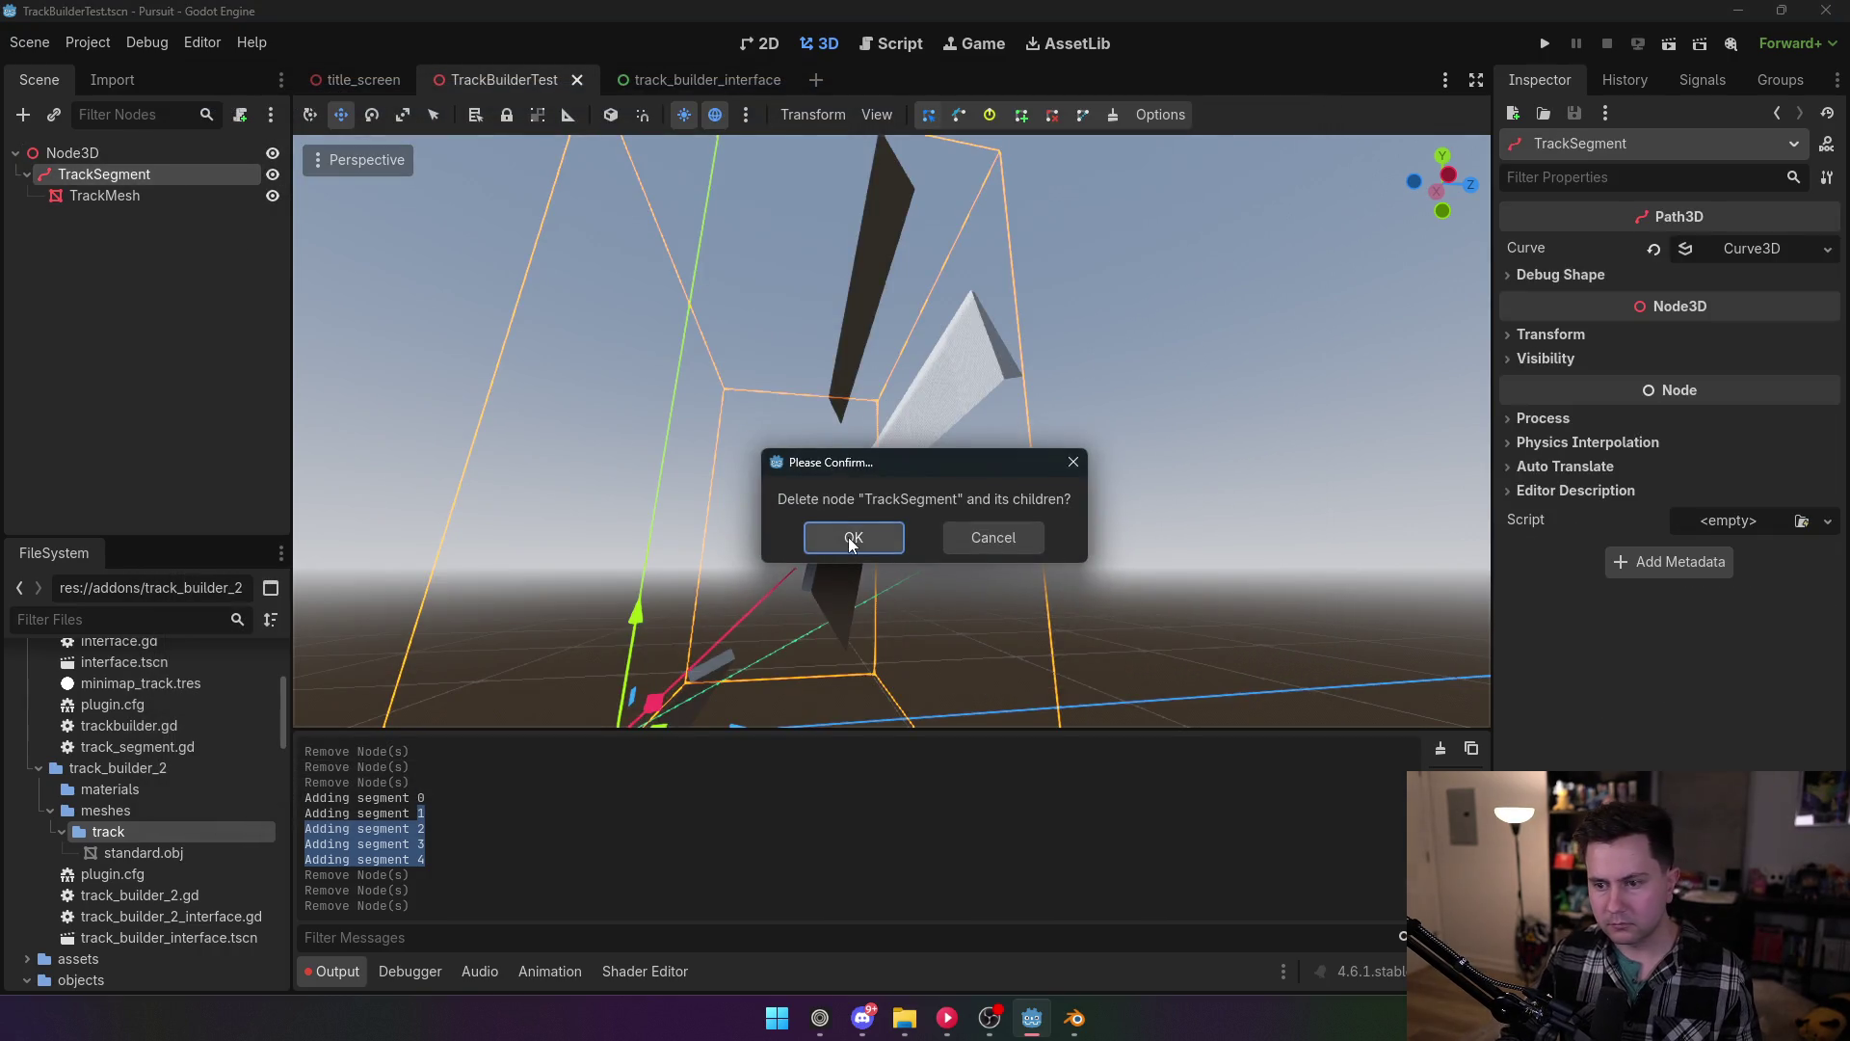
left_click(848, 535)
left_click(888, 45)
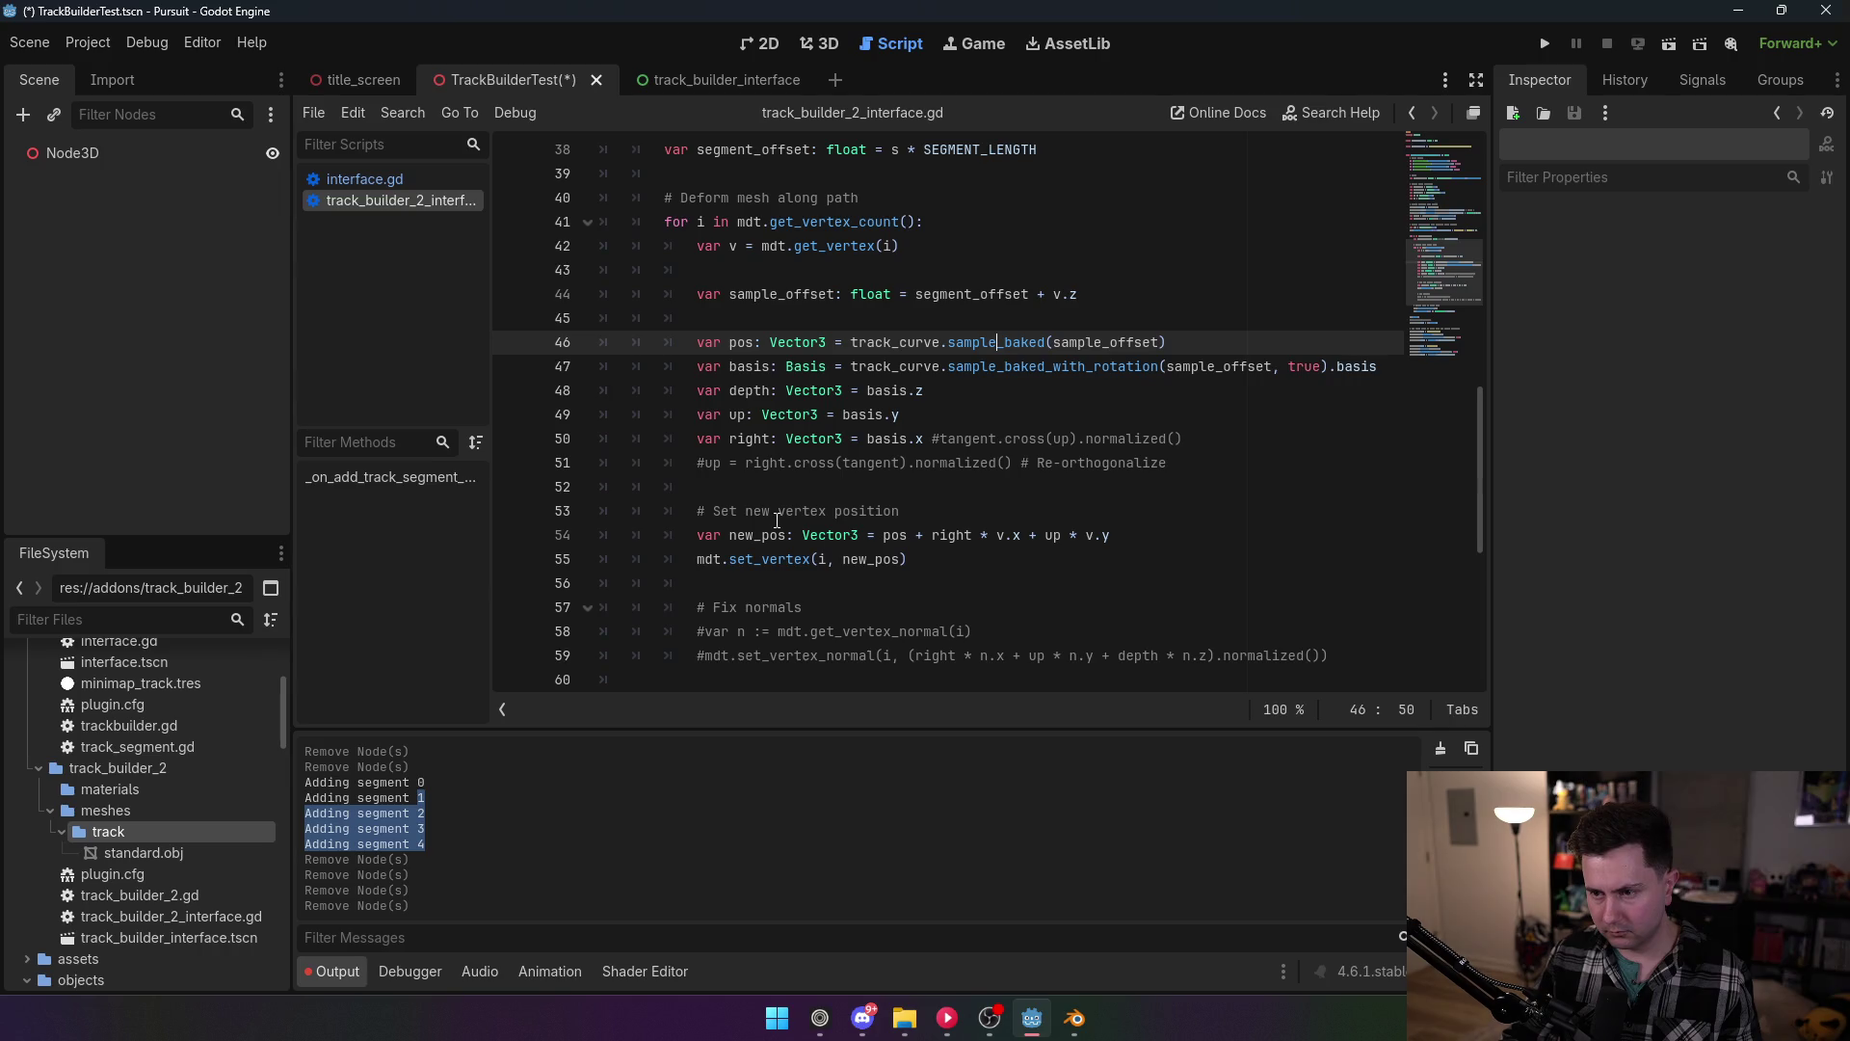
Step: Put the minus back so line 48 reads -basis.z for depth, and save
left_click(866, 390)
type("-")
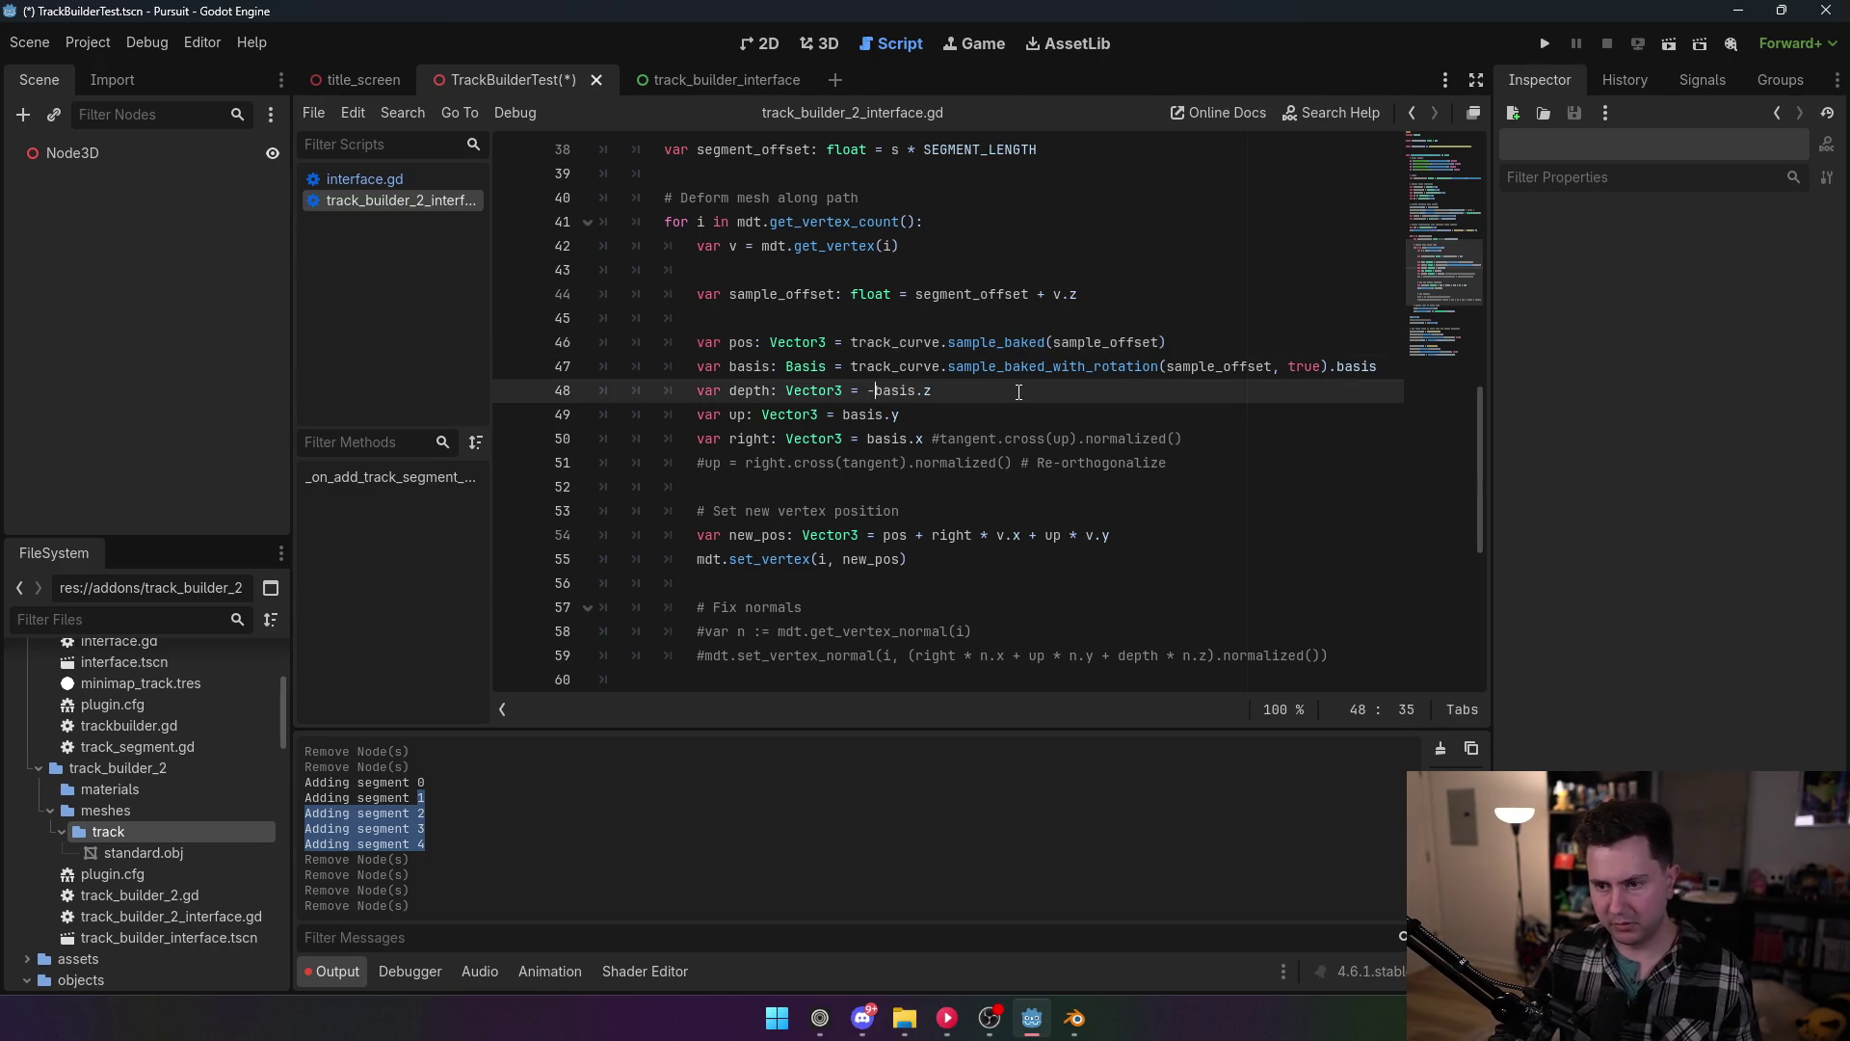
left_click(893, 294)
key("ctrl+s")
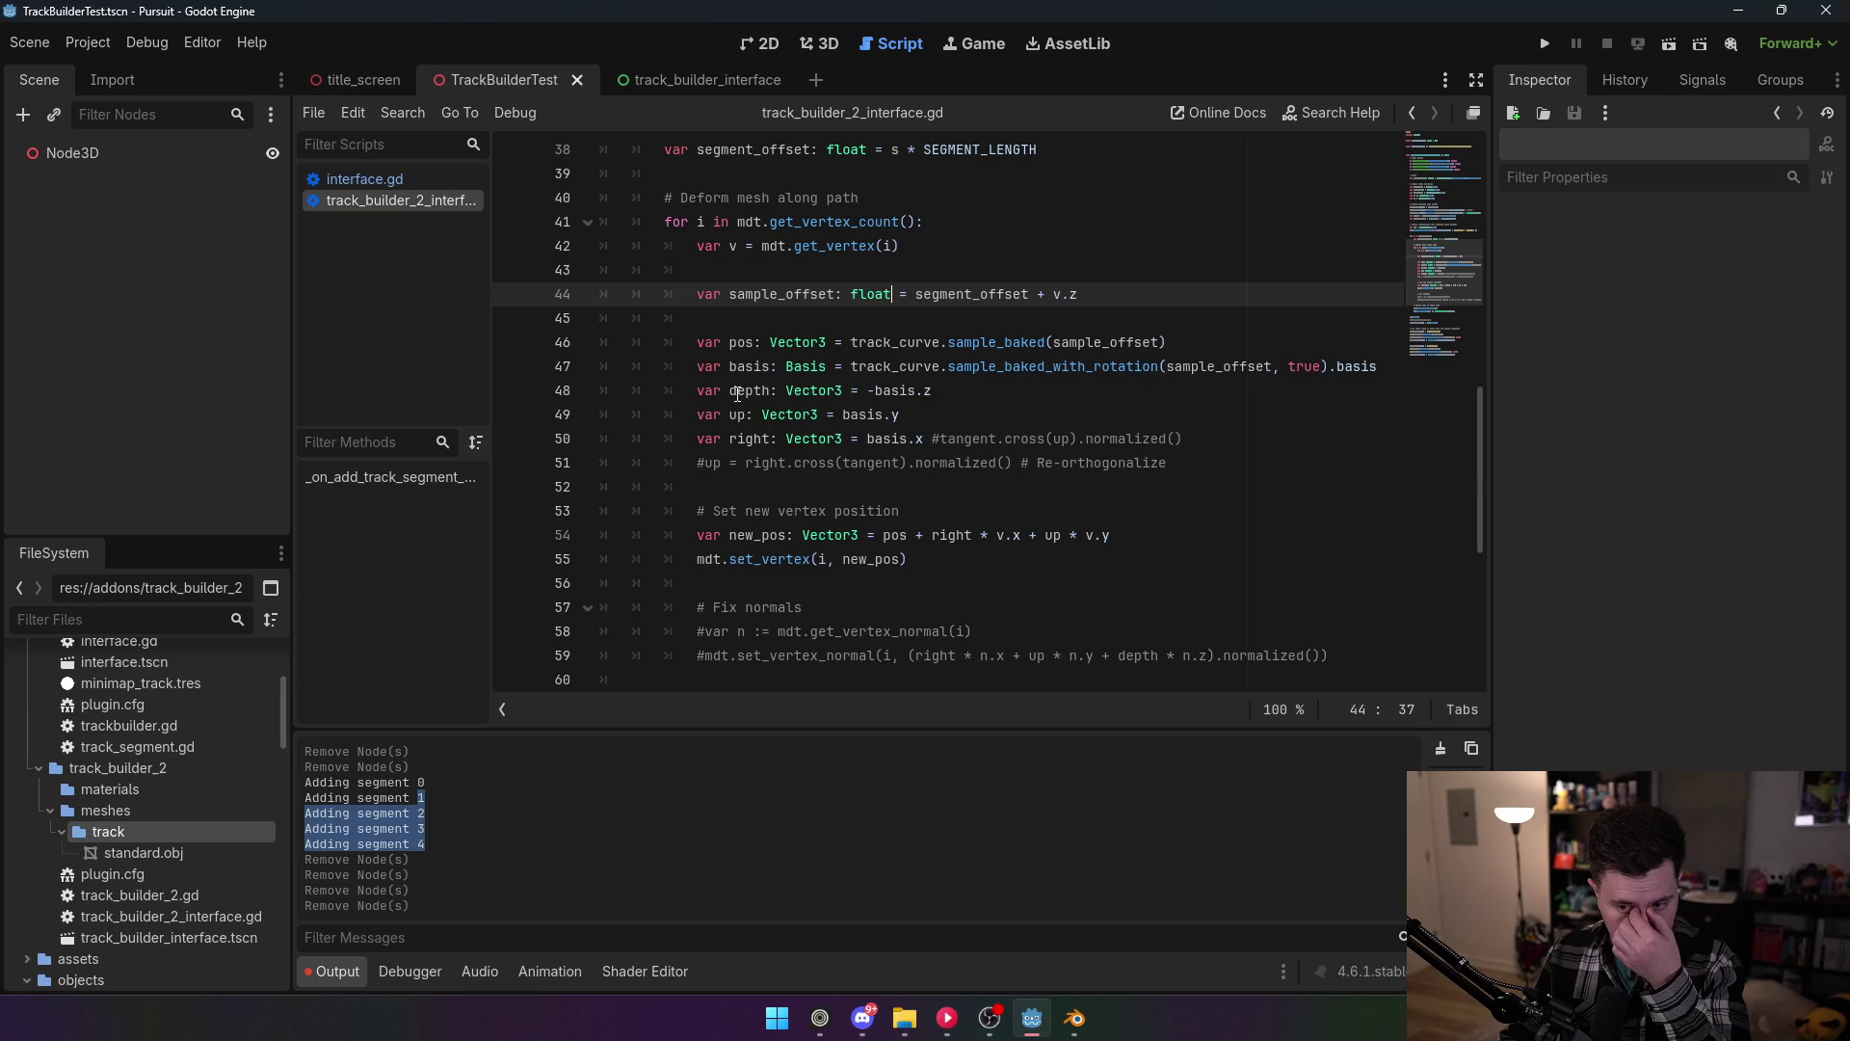
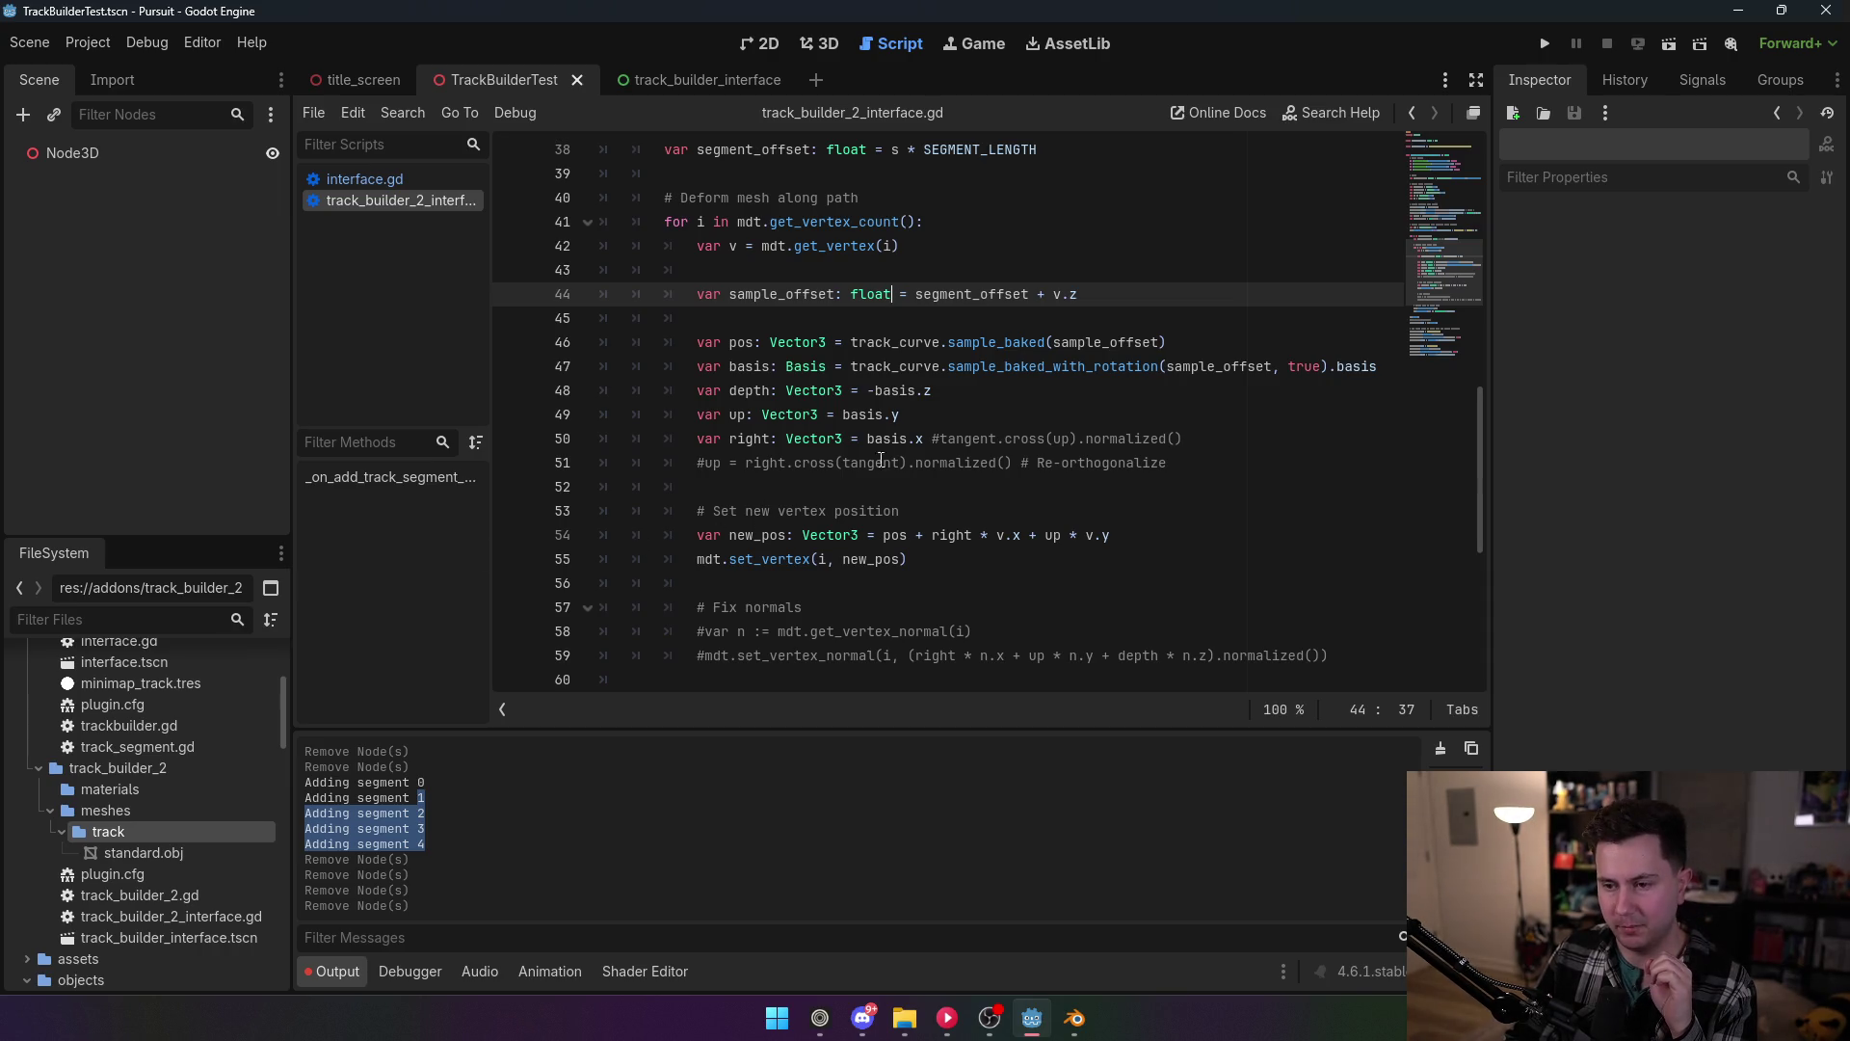
Step: Replace basis.y on line 49 with track_curve.sample_baked_up_vector(sample_offset, true)
left_click(928, 415)
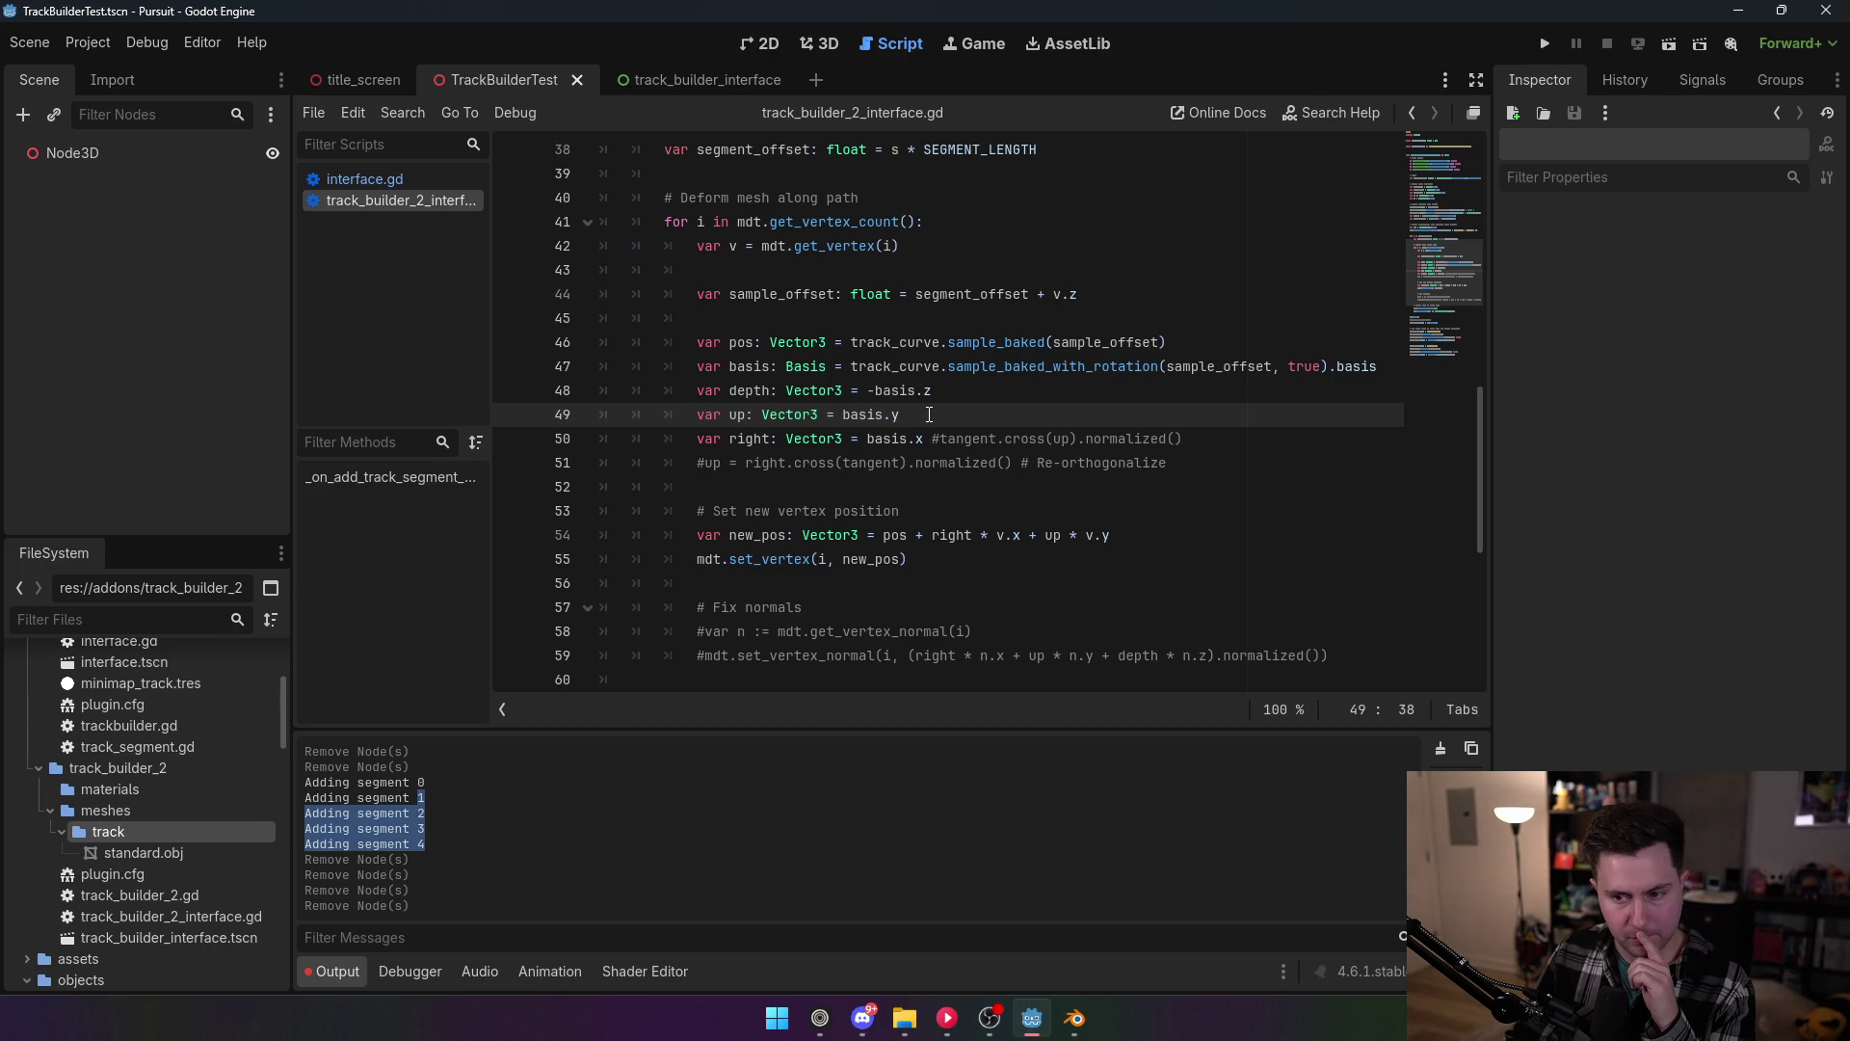
key("ctrl+shift+Left")
key("ctrl+shift+Left")
key("ctrl+shift+Left")
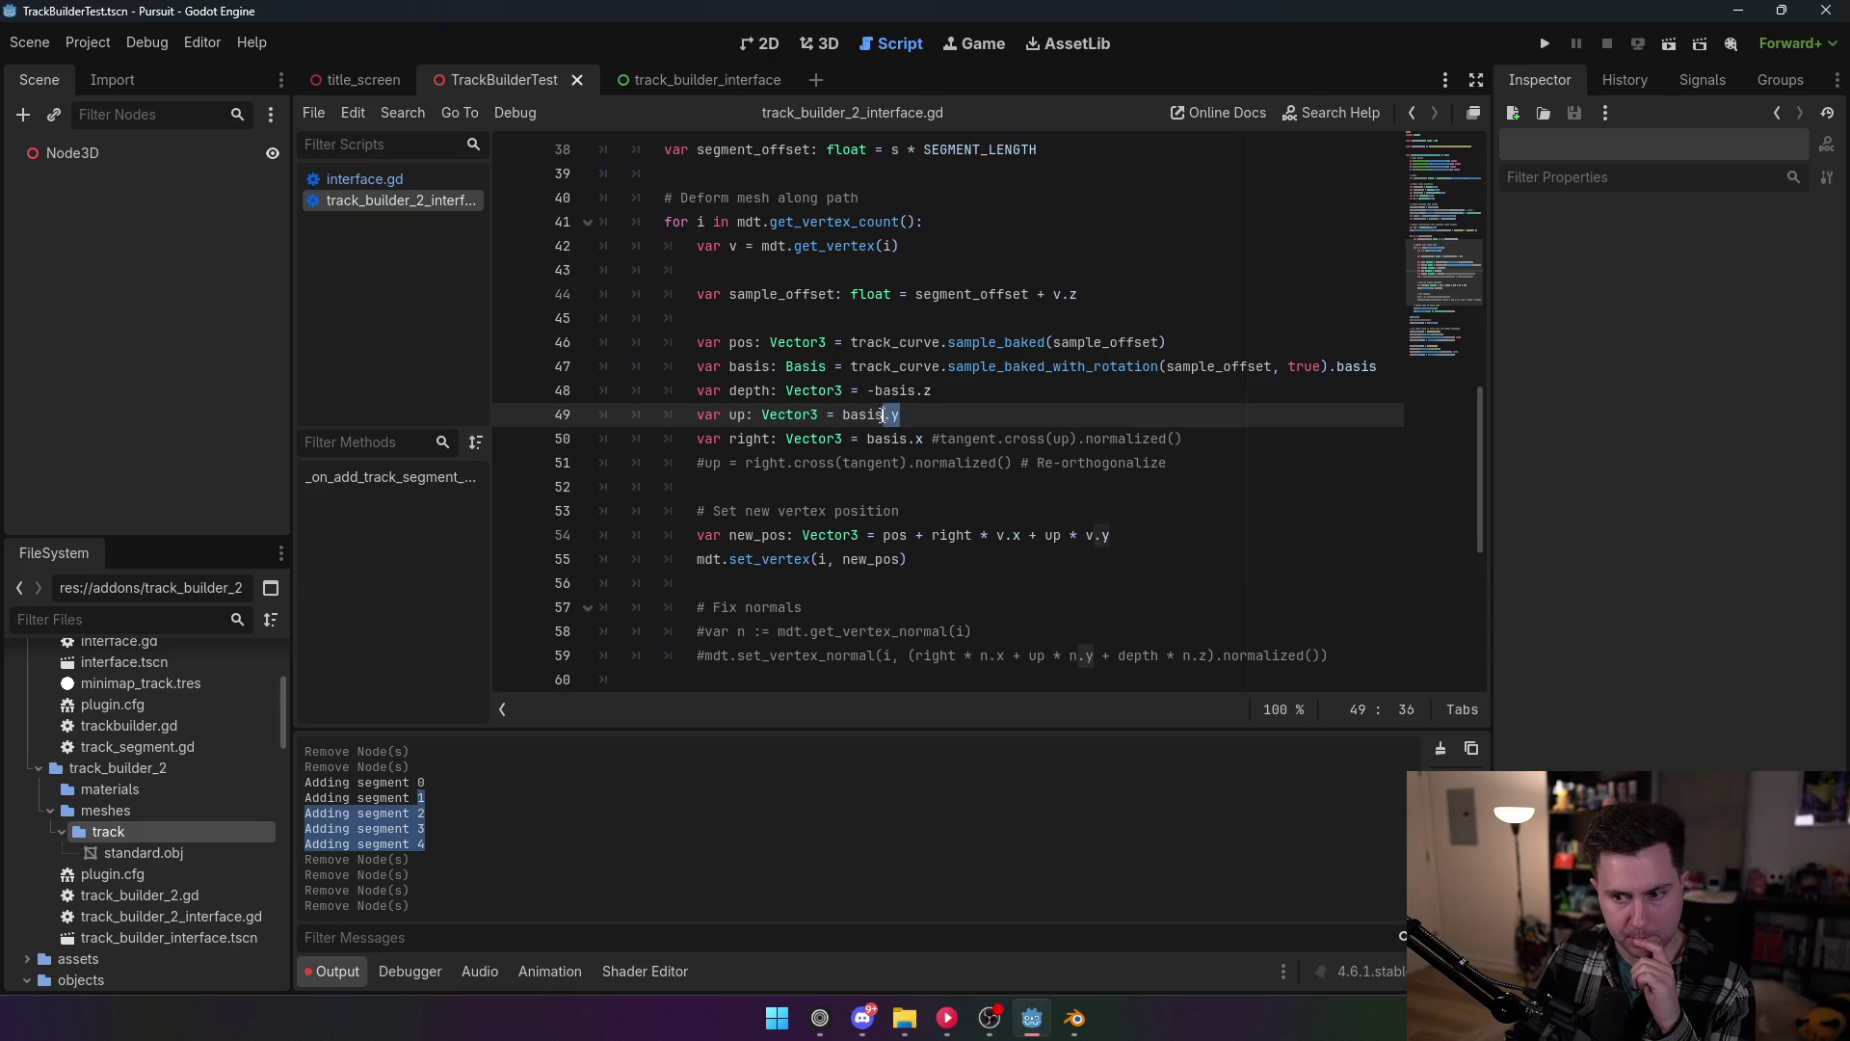
type("track_")
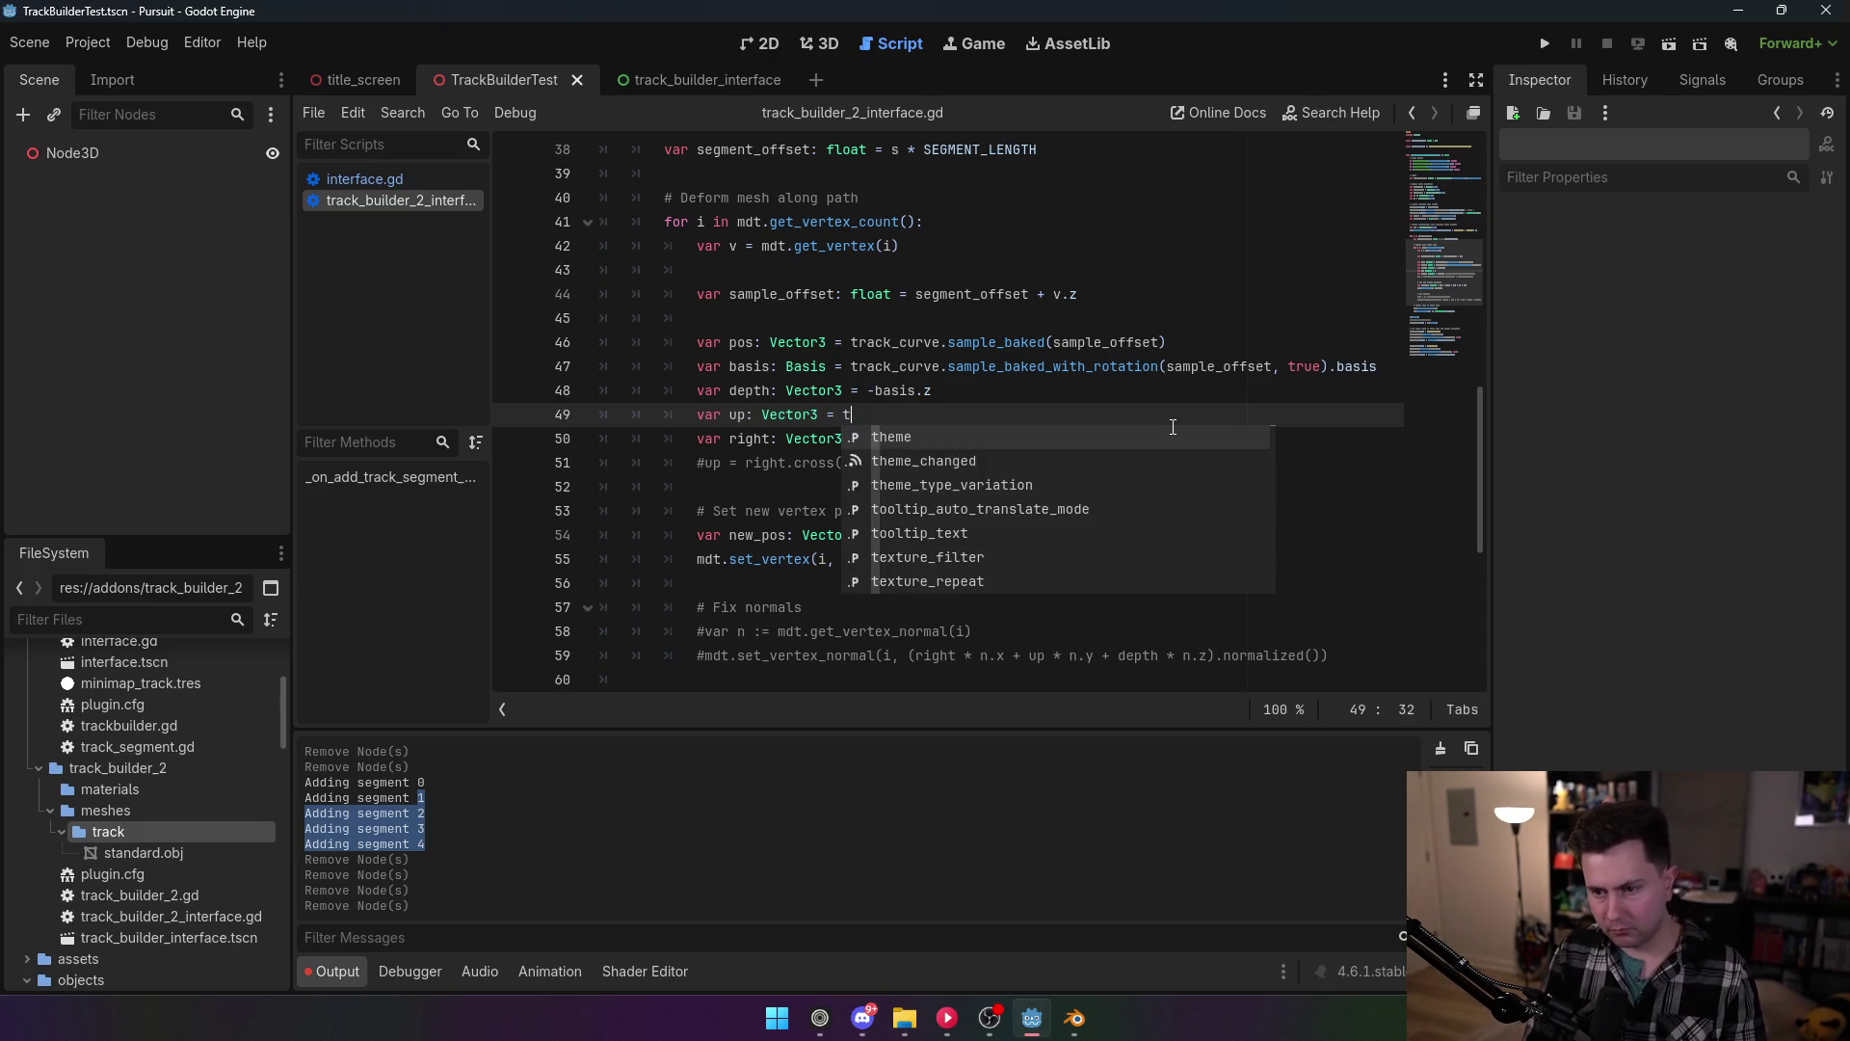
key("BackSpace")
key("BackSpace")
key("BackSpace")
type("ck_")
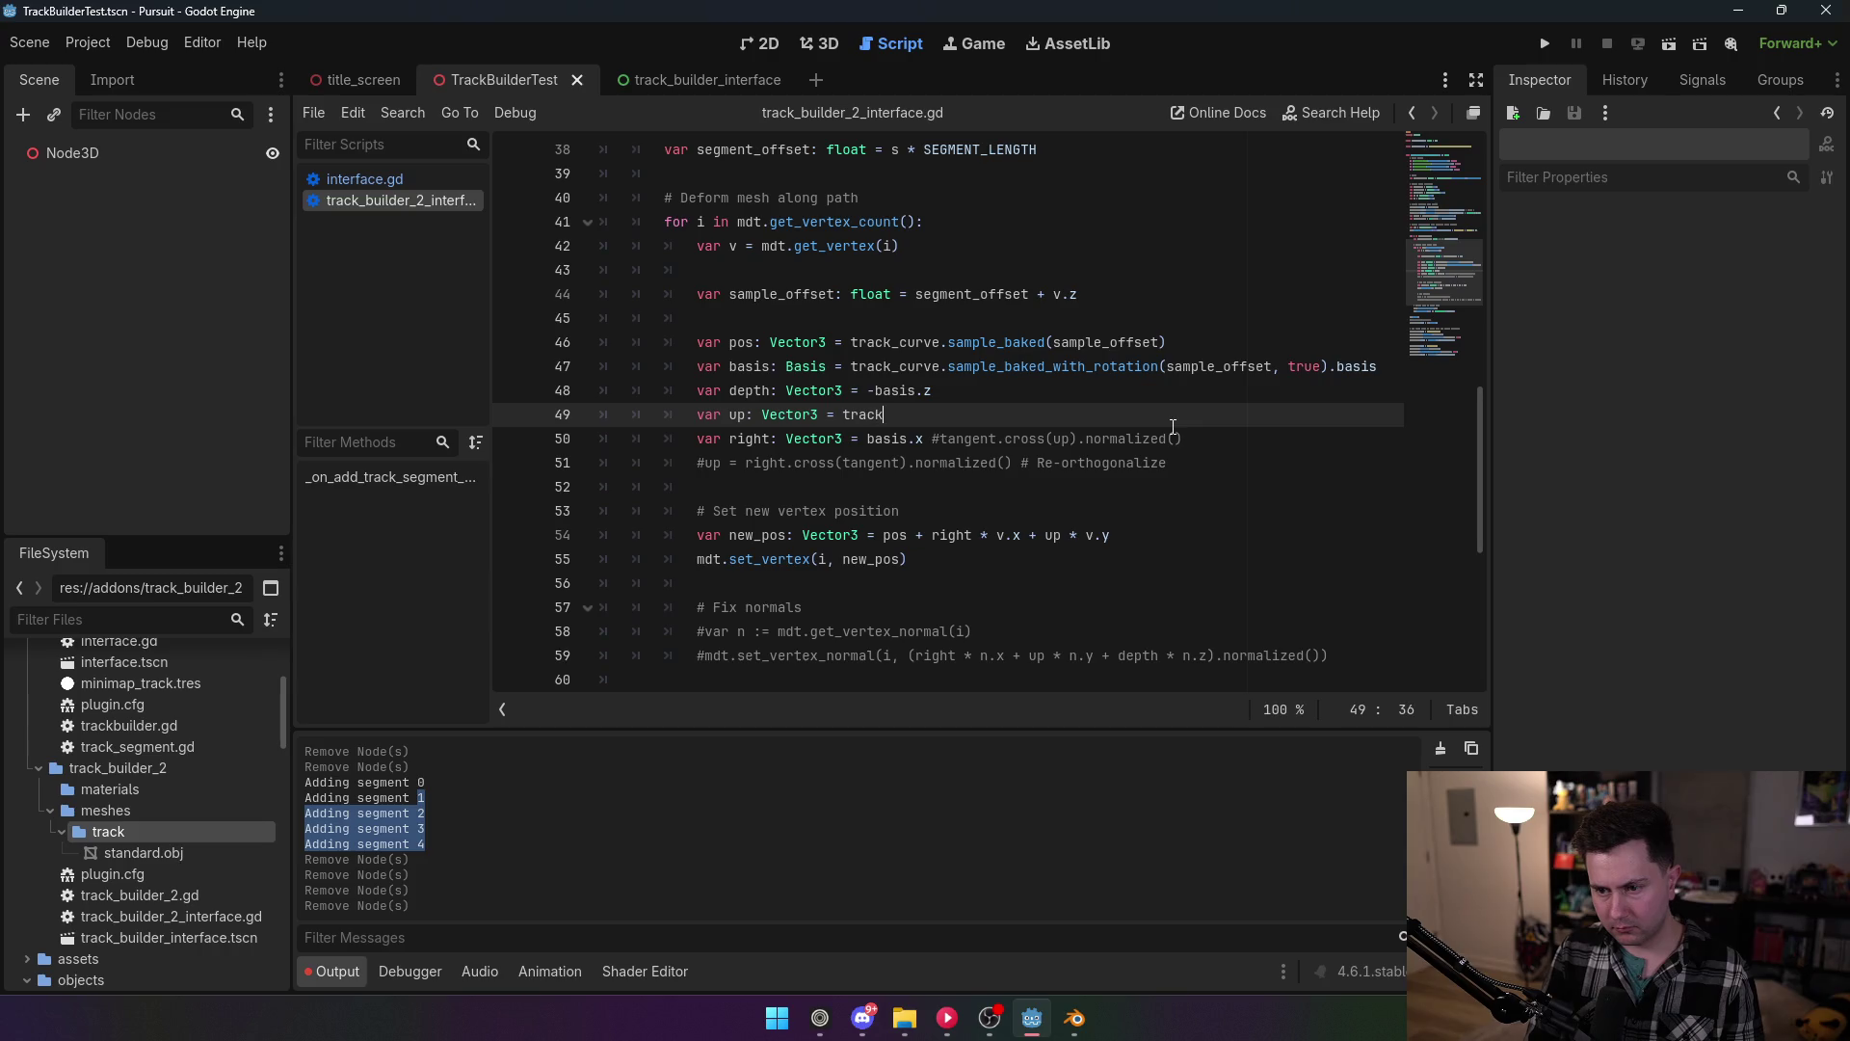
key("Return")
type(".samp")
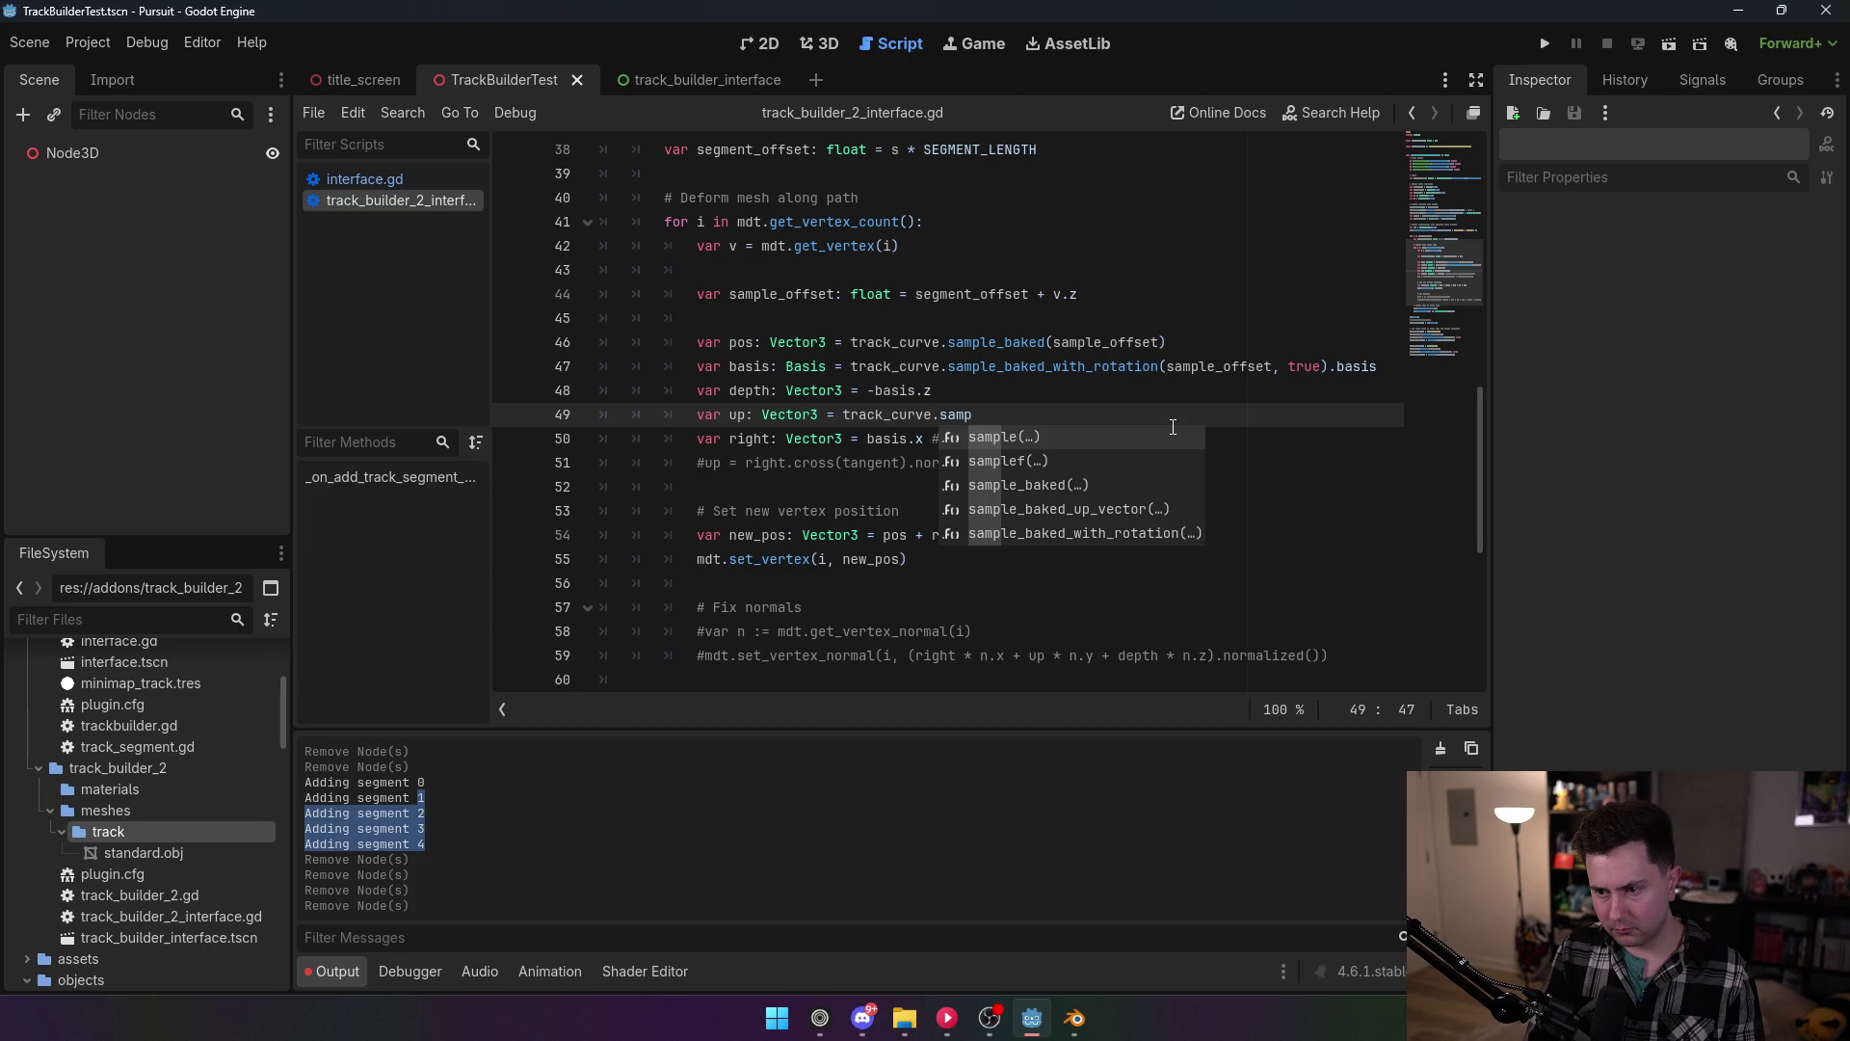
key("Down")
key("Down")
key("Down")
key("Return")
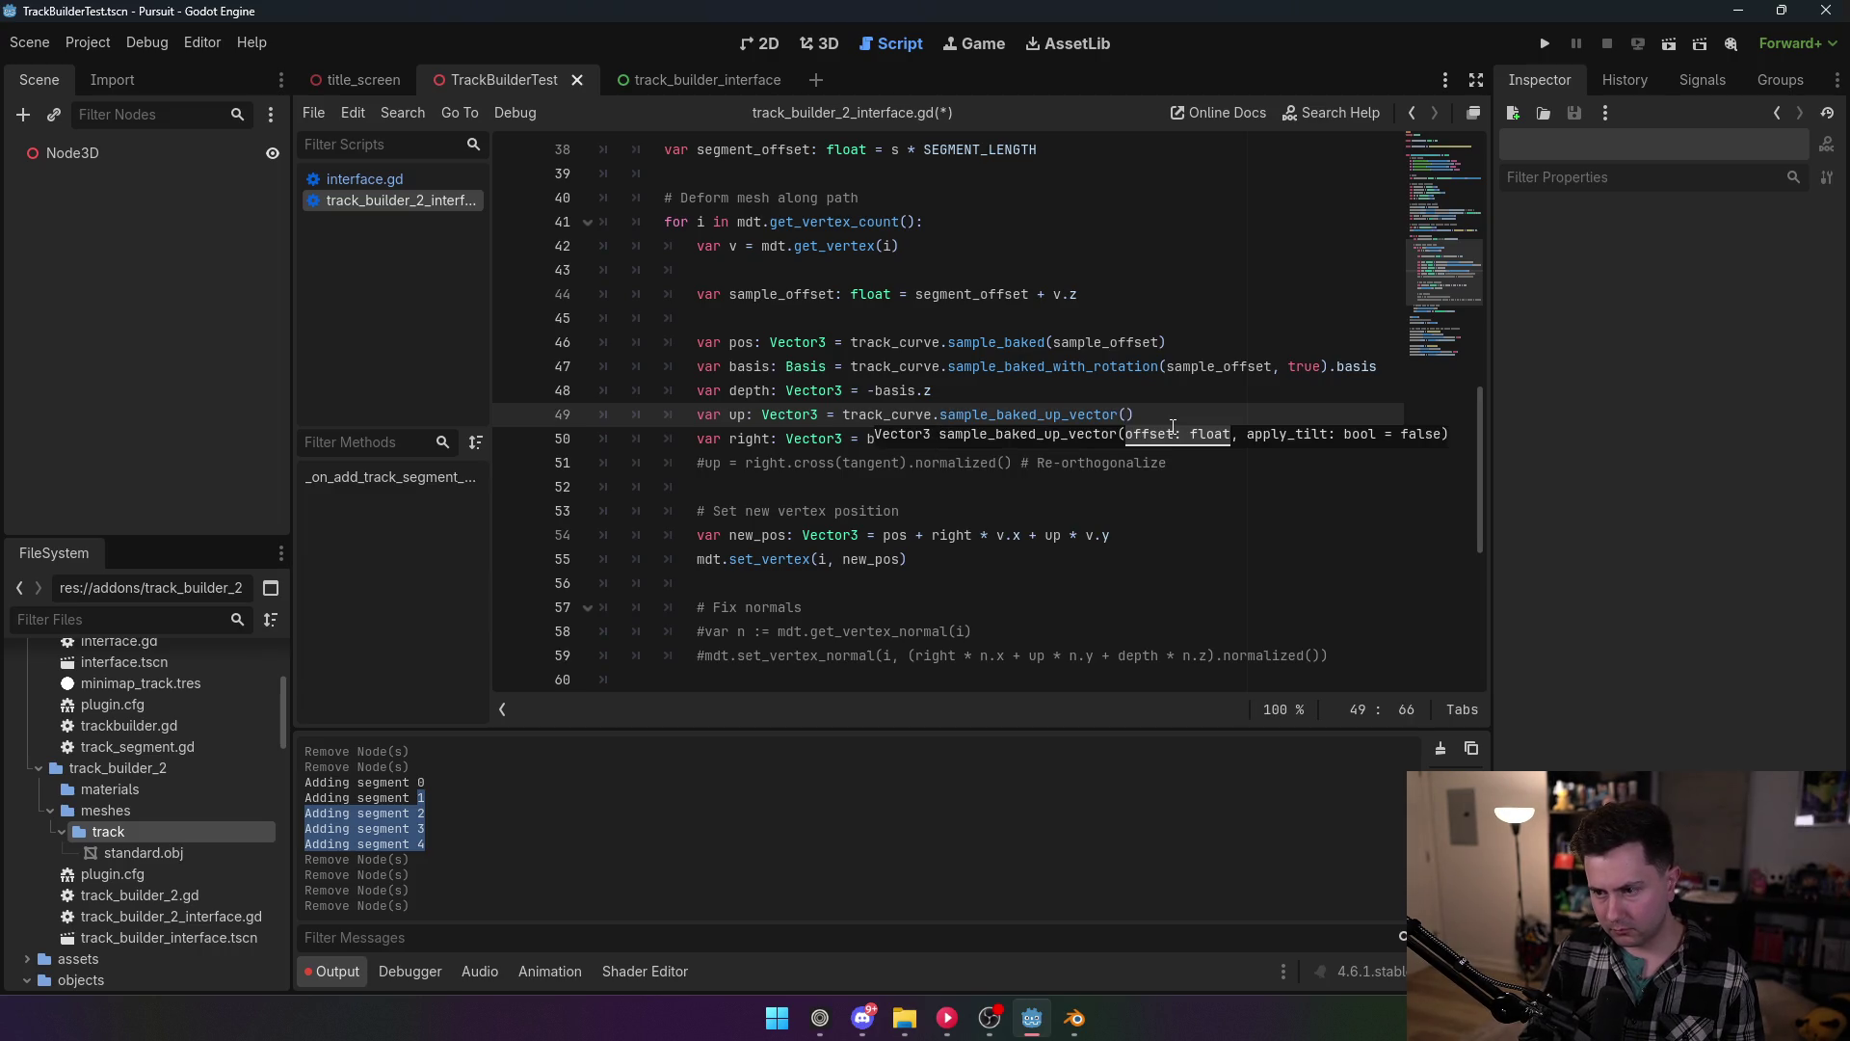
type("sample_")
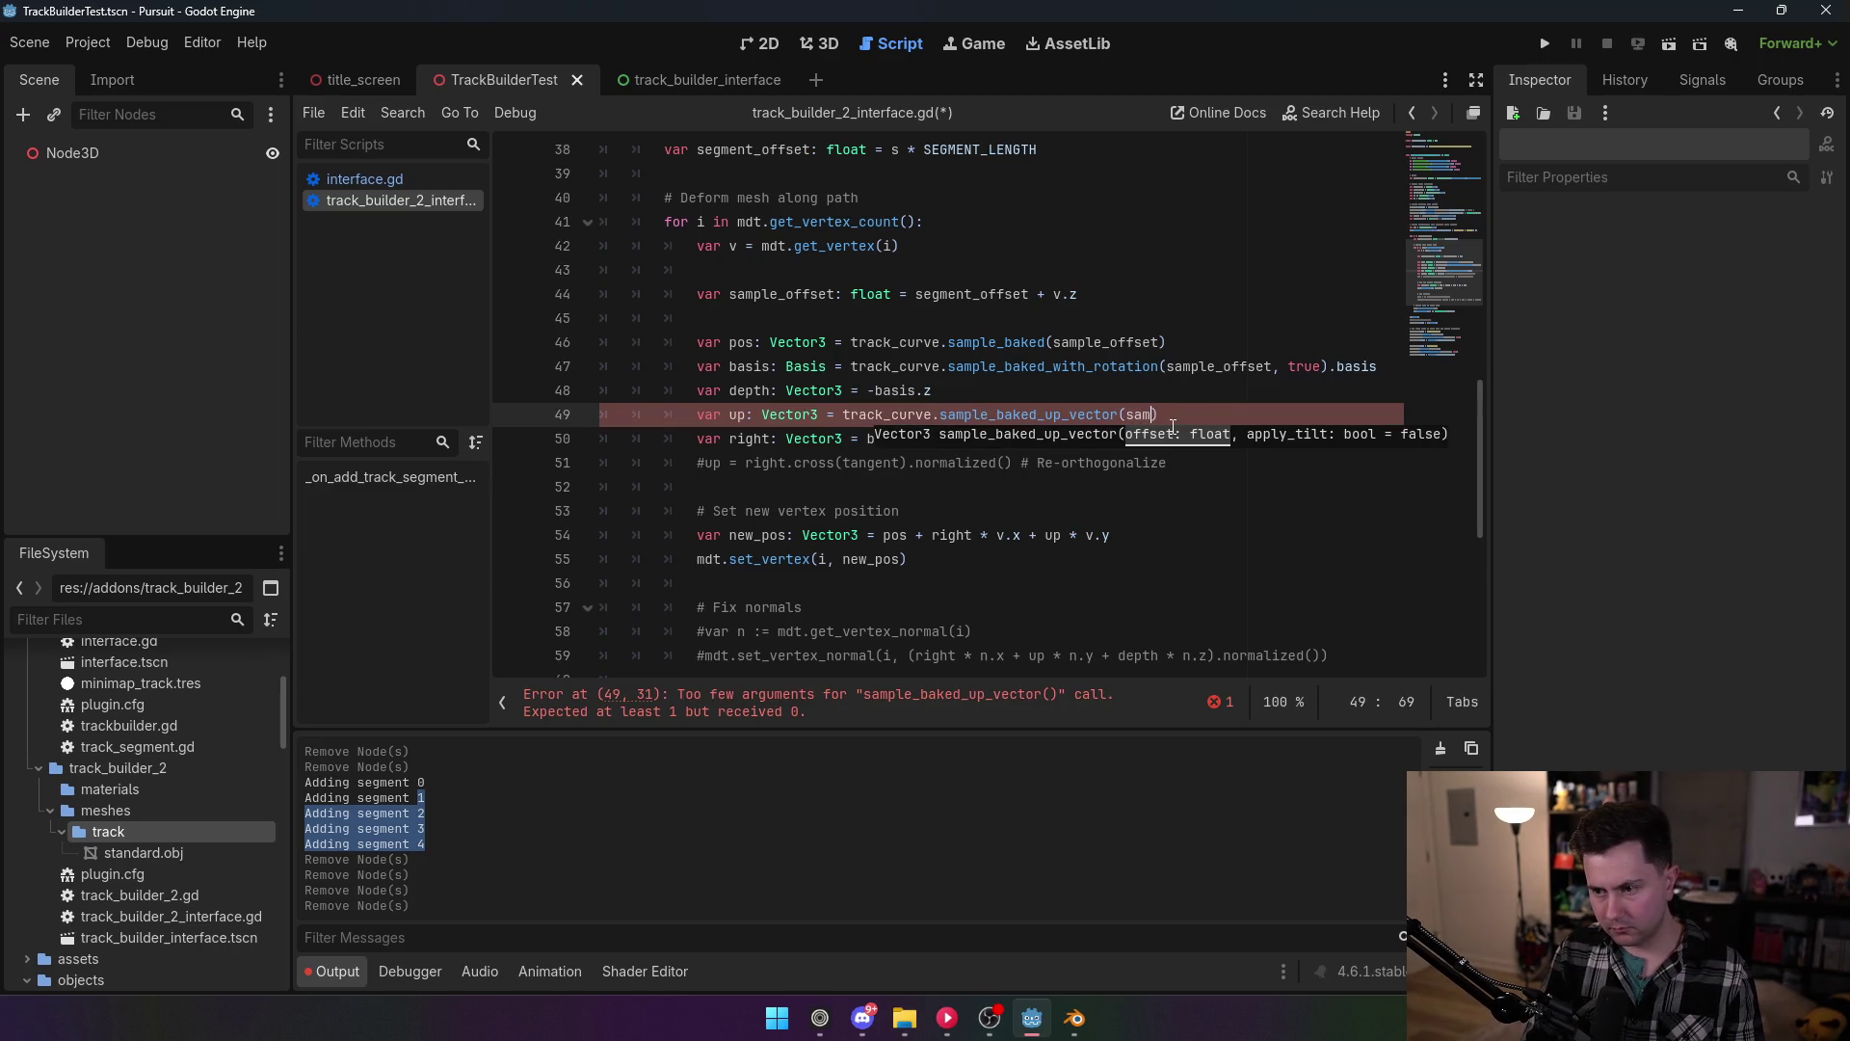
type("offset")
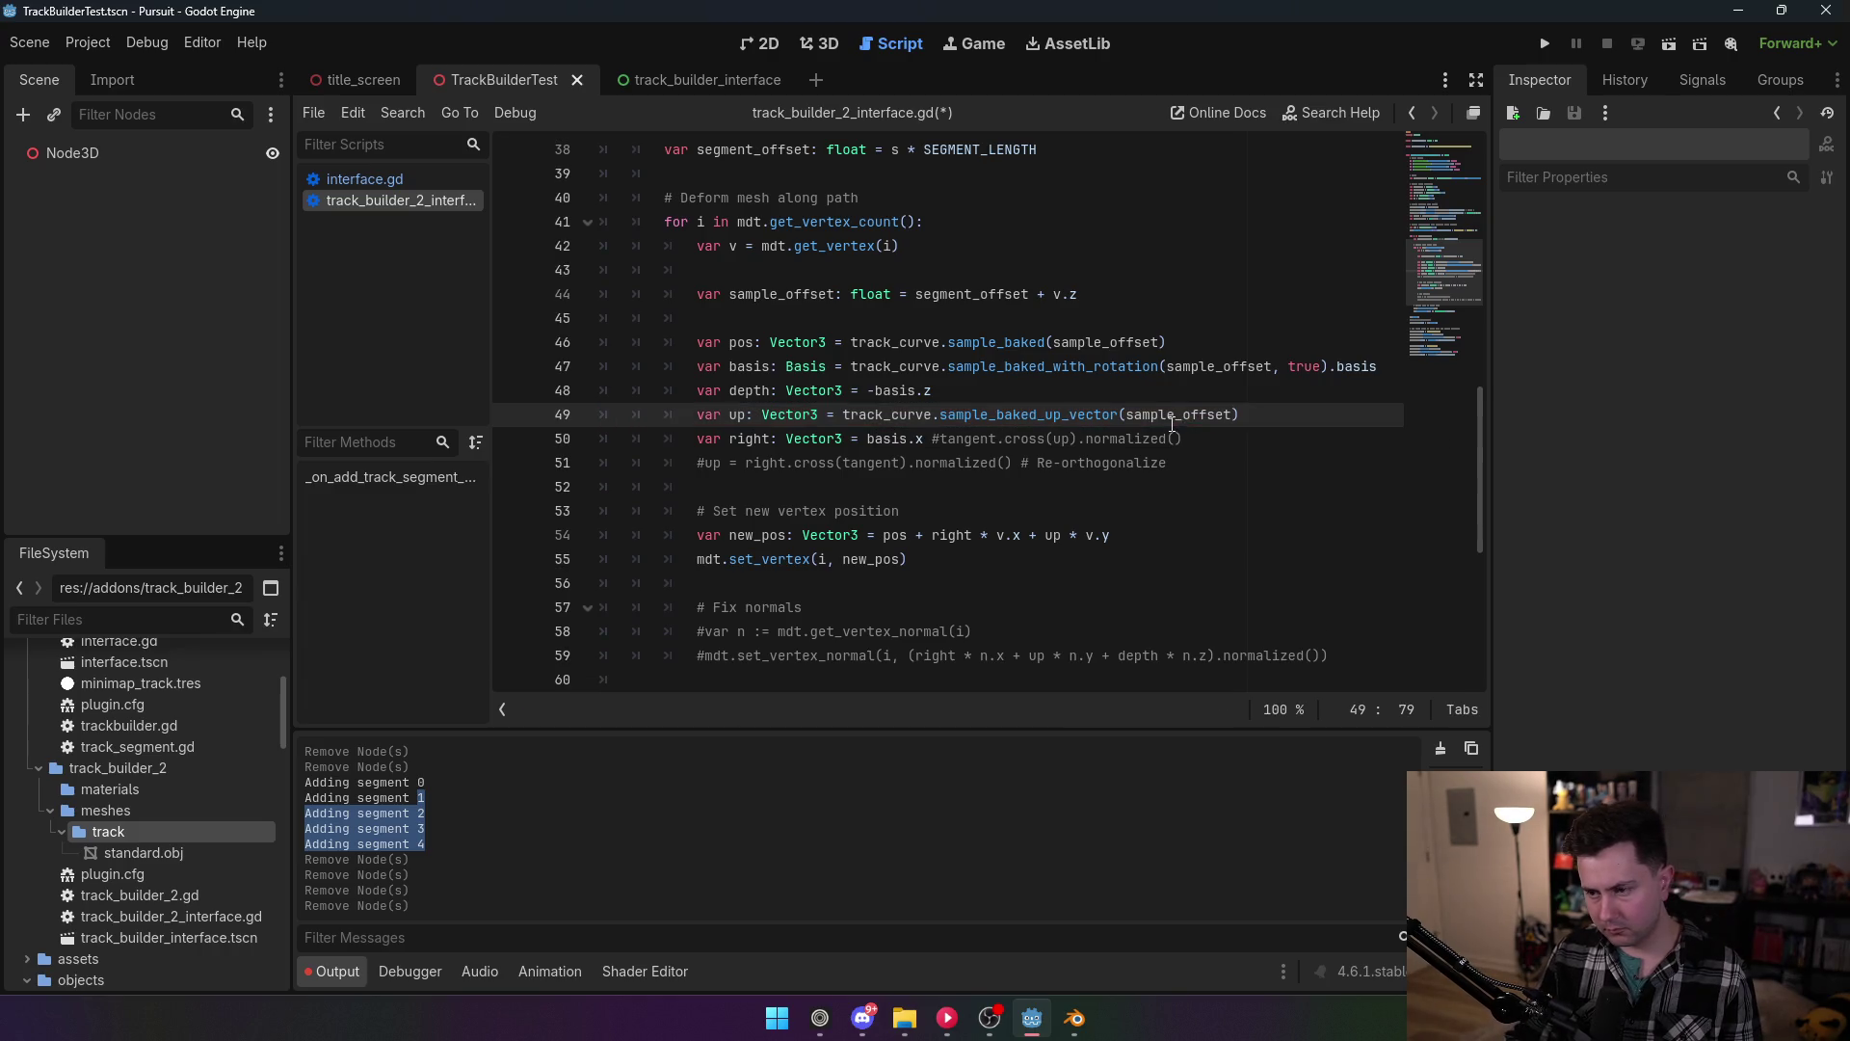
type(", true")
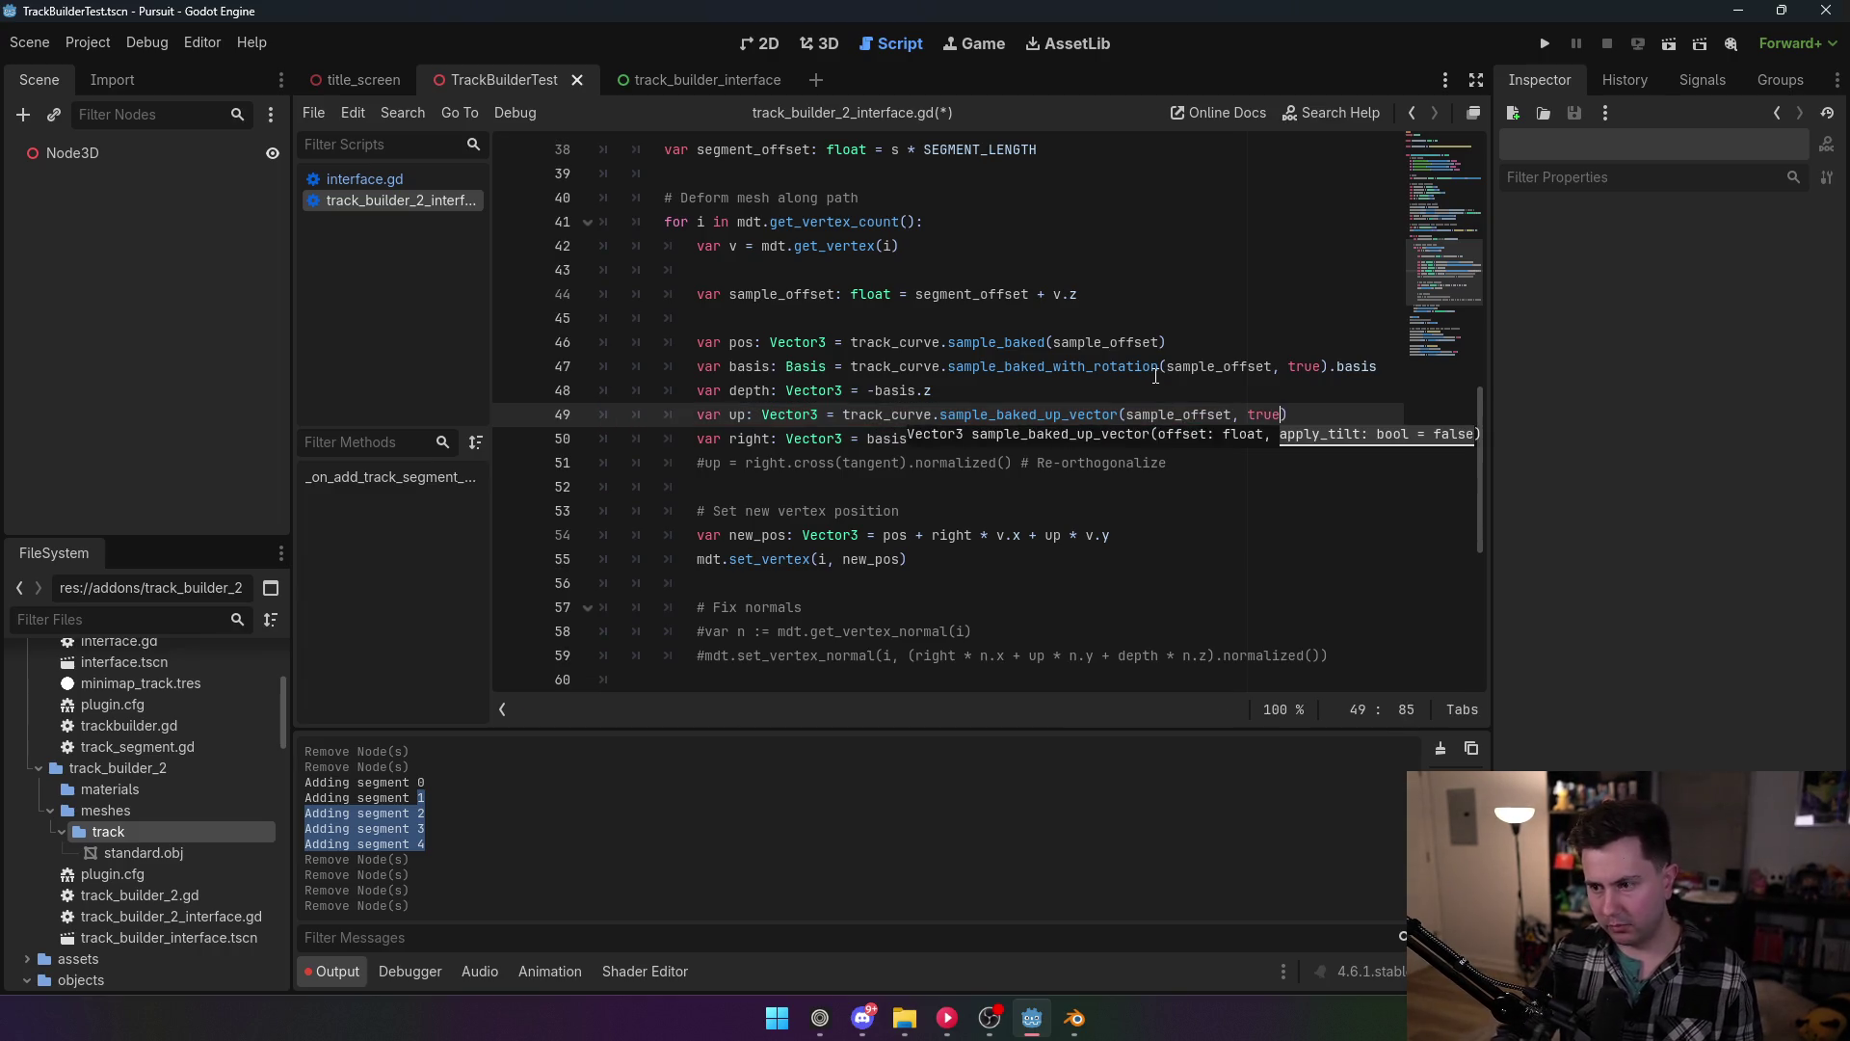
Step: Dismiss the method documentation and save the script
left_click(1158, 374)
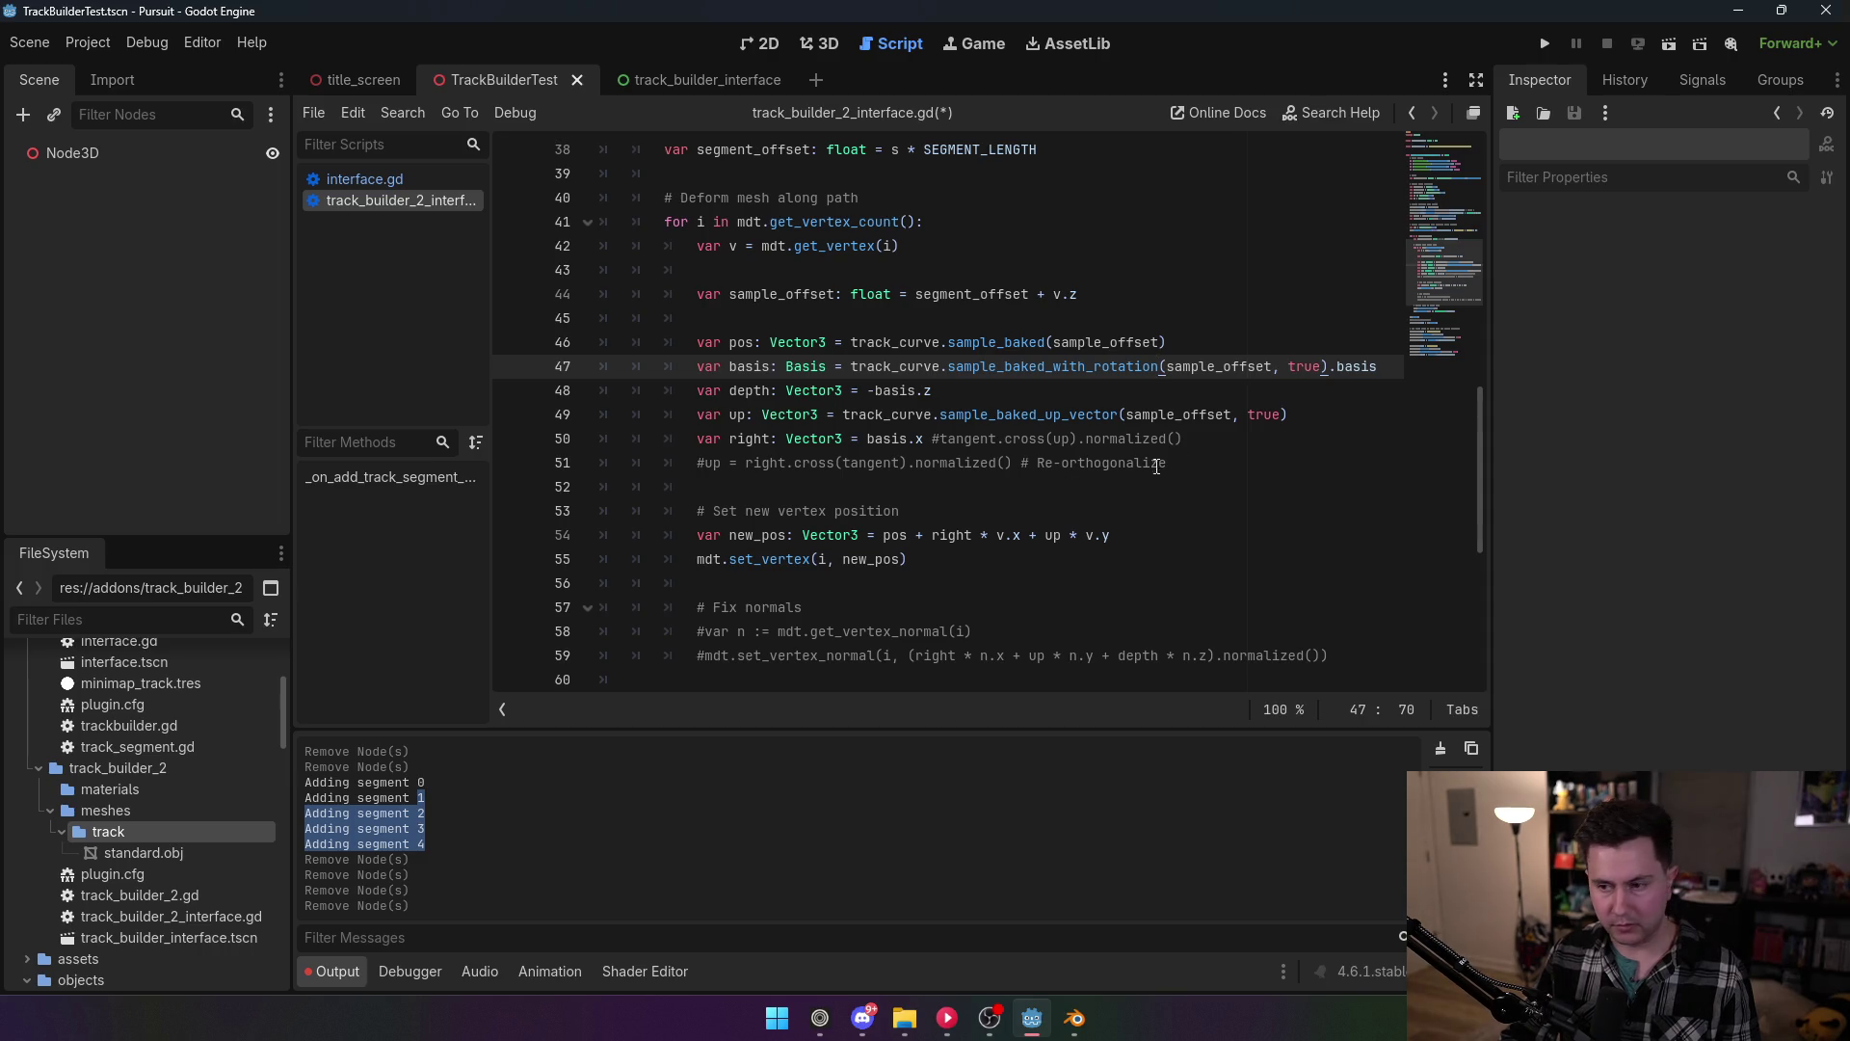
mouse_move(1051, 409)
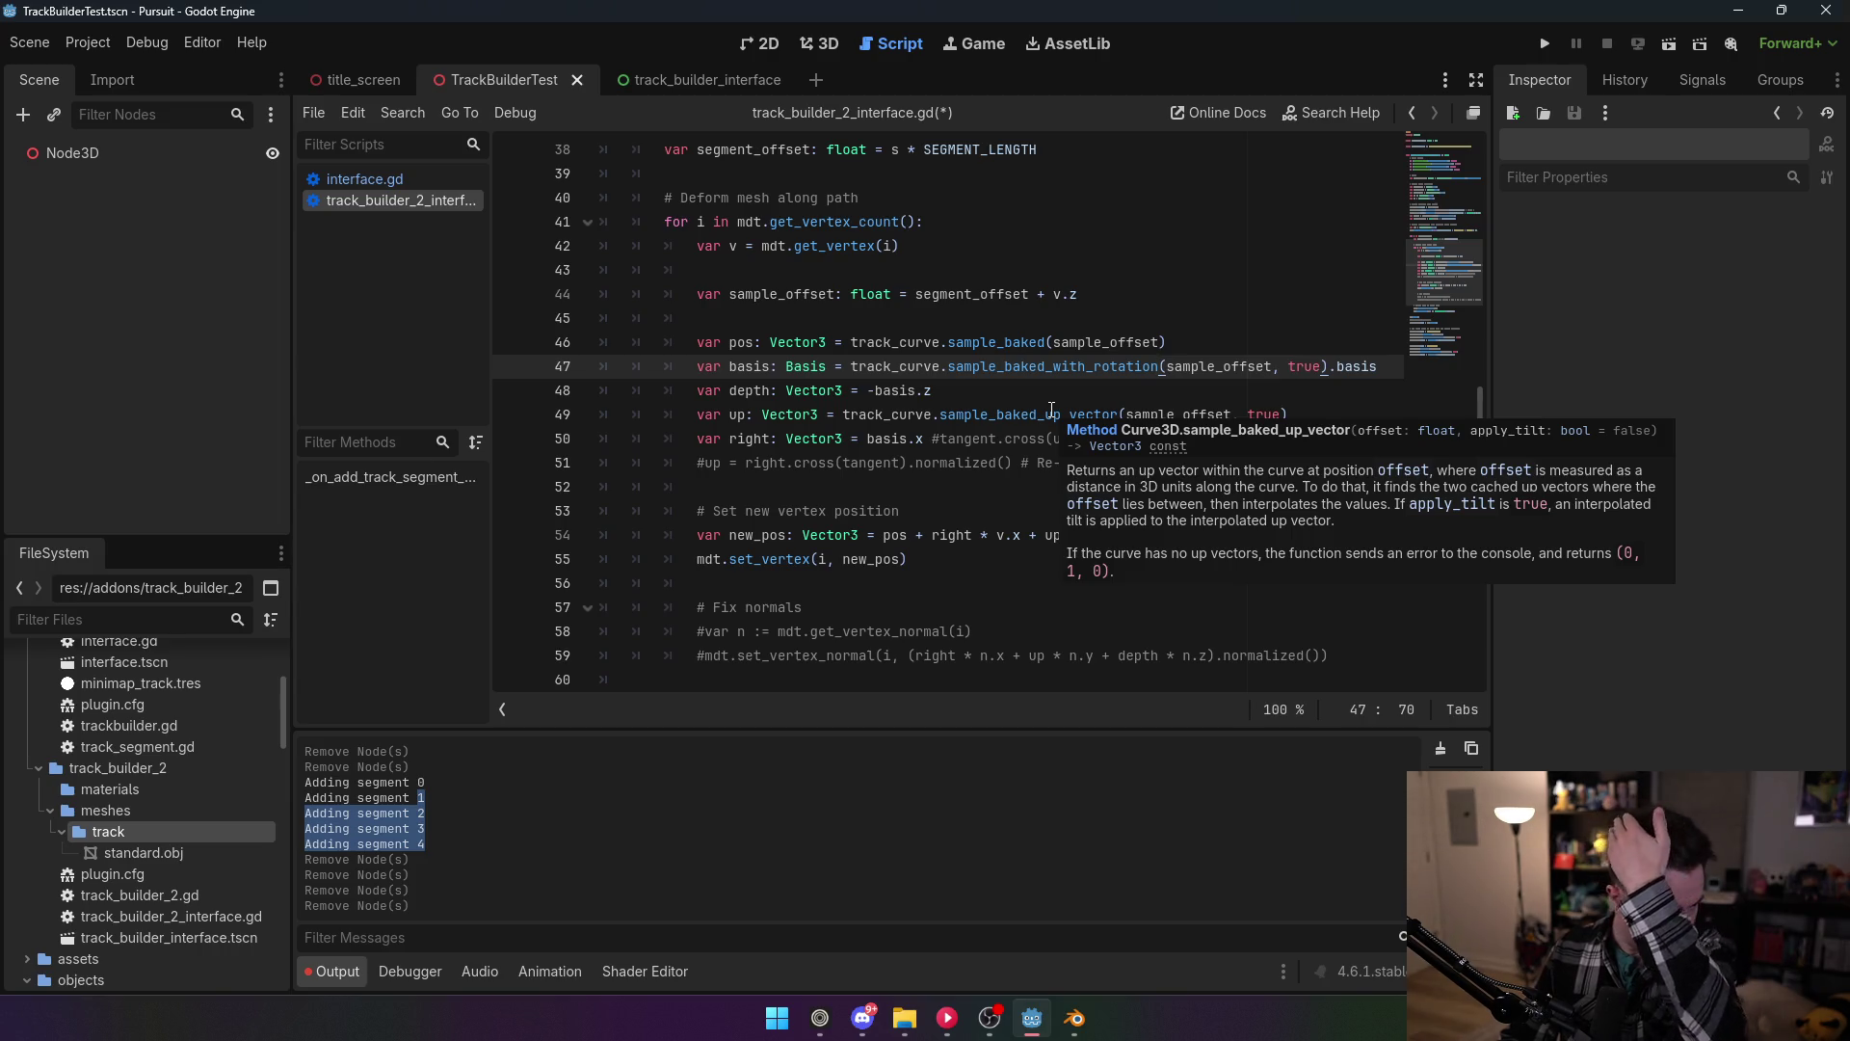
left_click(987, 399)
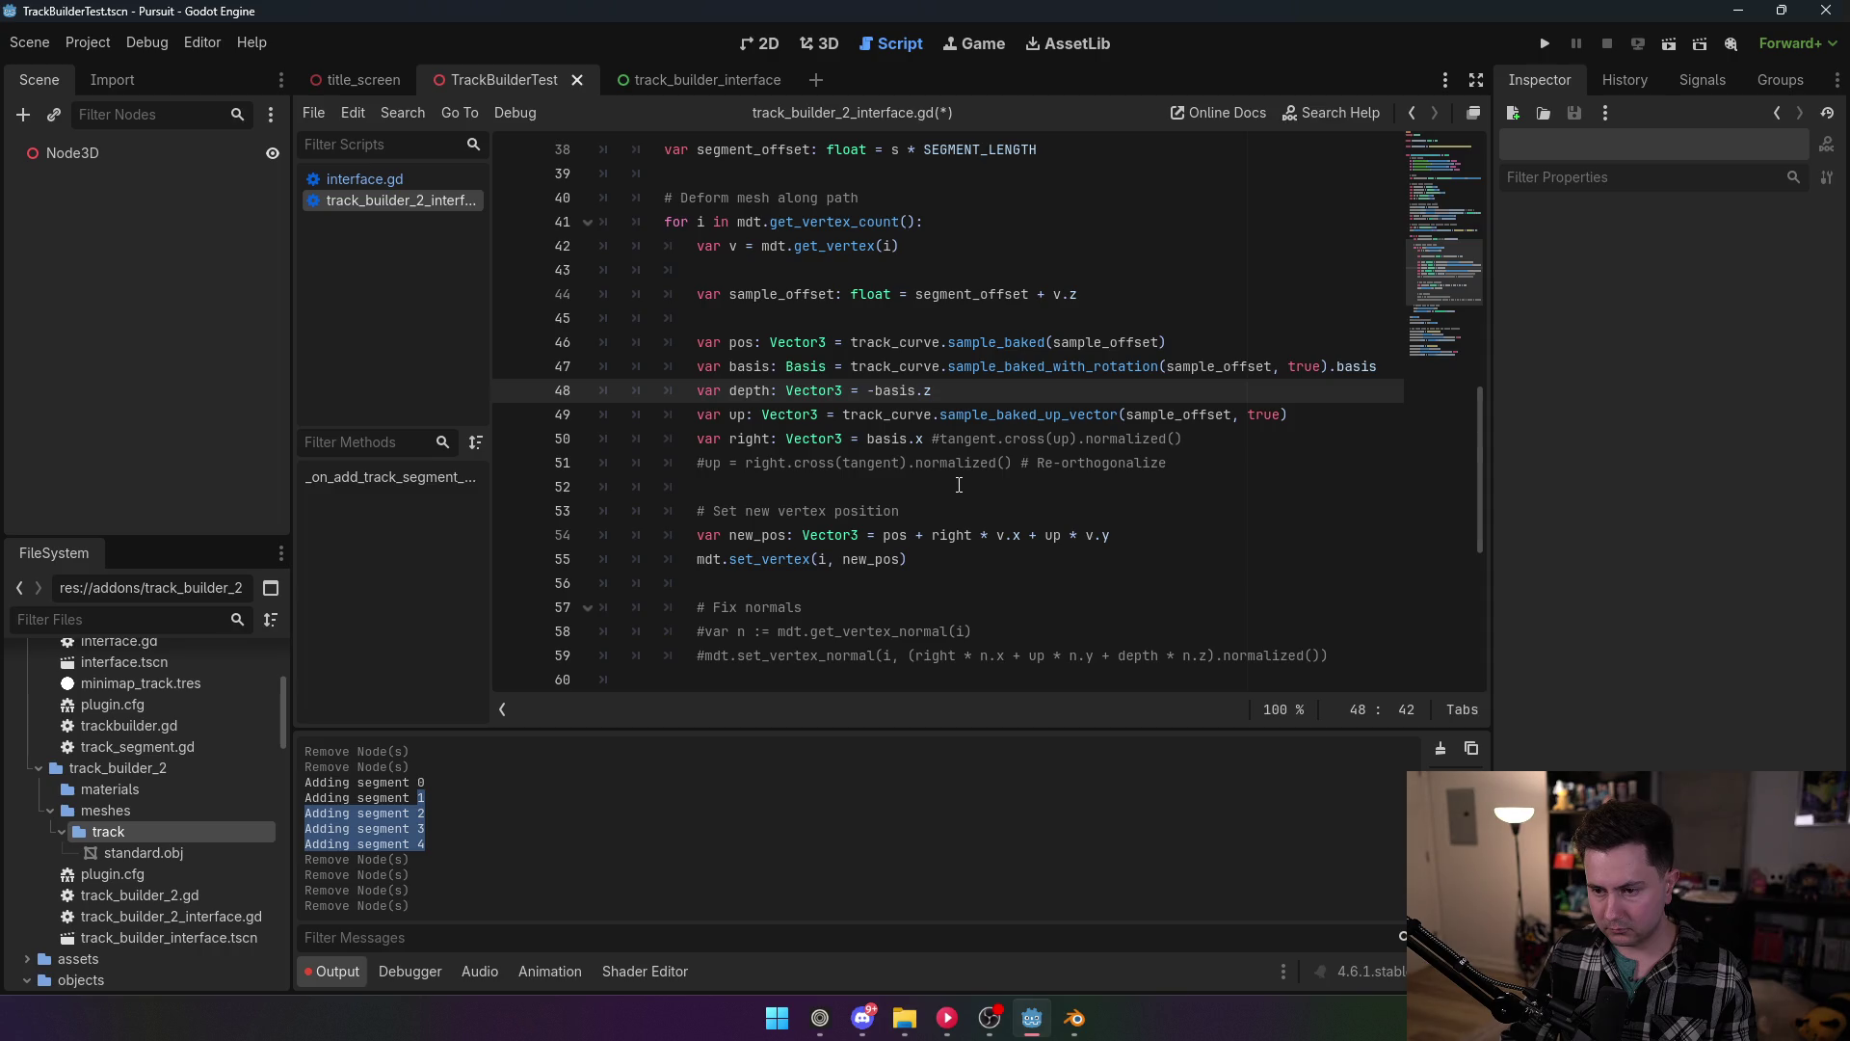
left_click(998, 463)
key("ctrl+s")
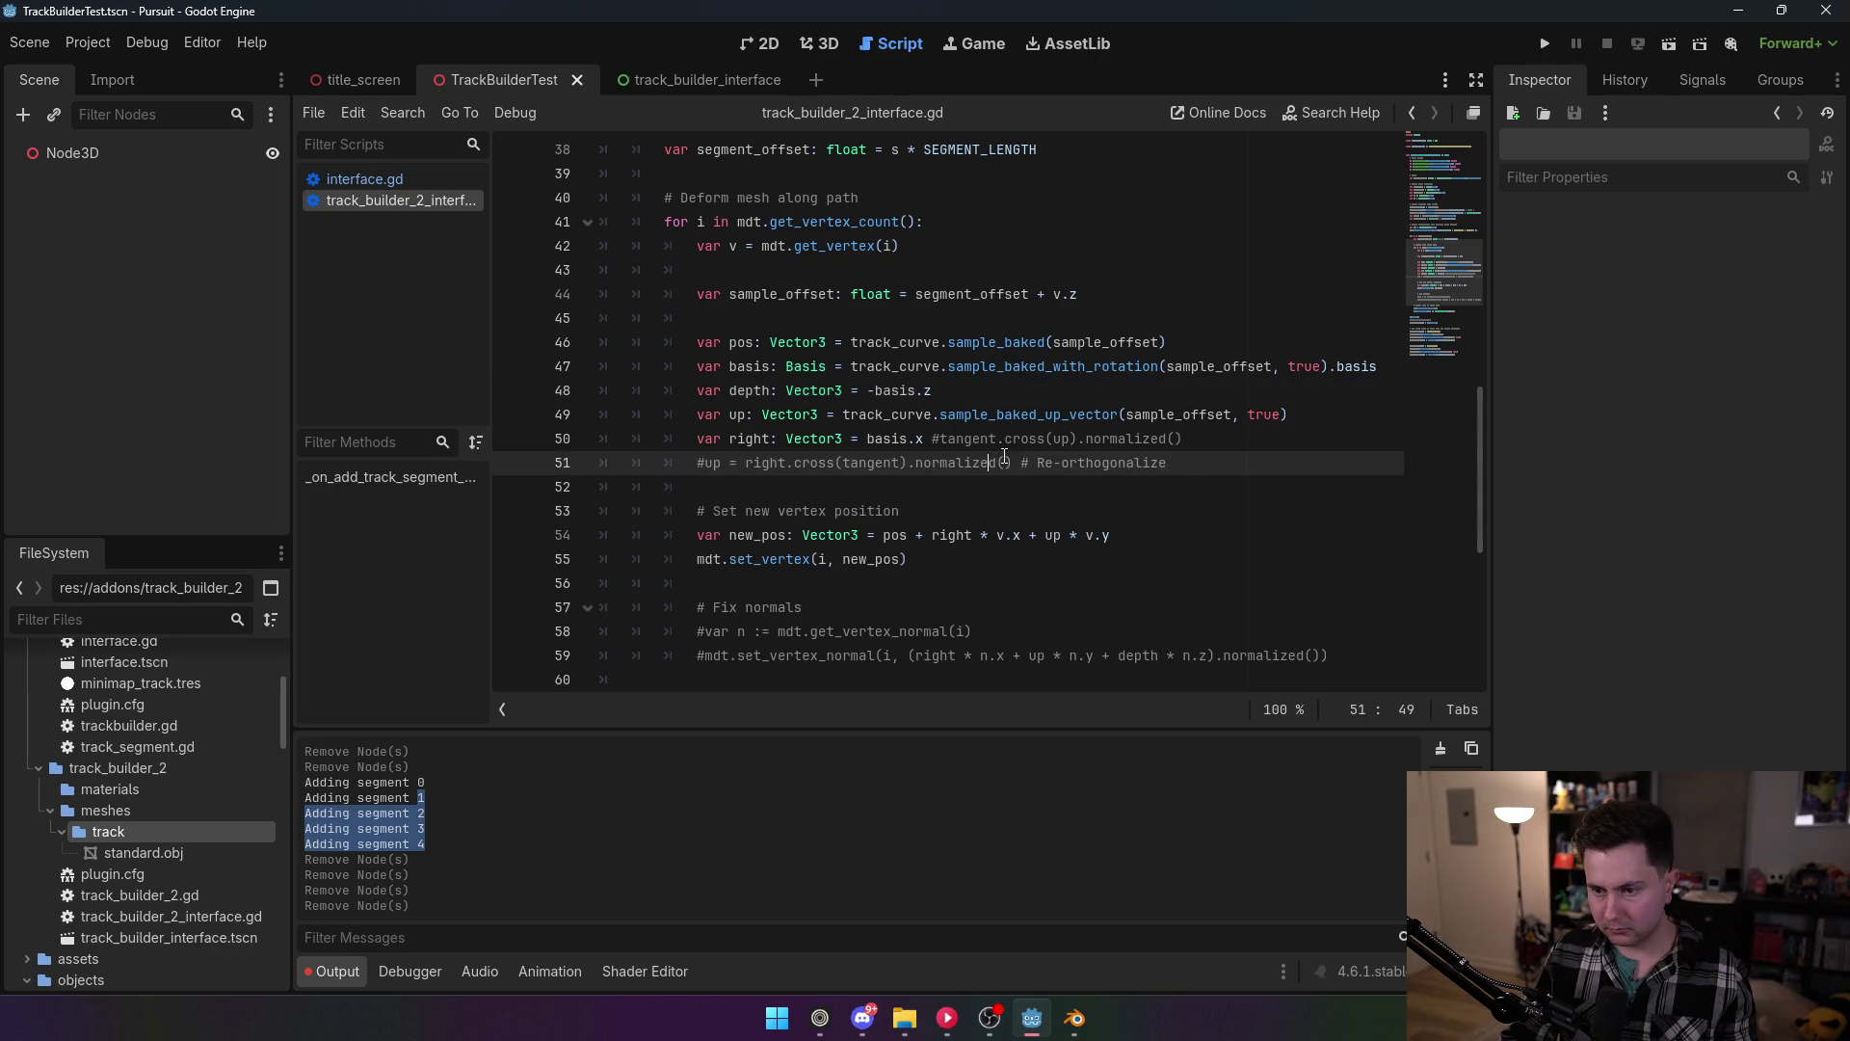
left_click(88, 42)
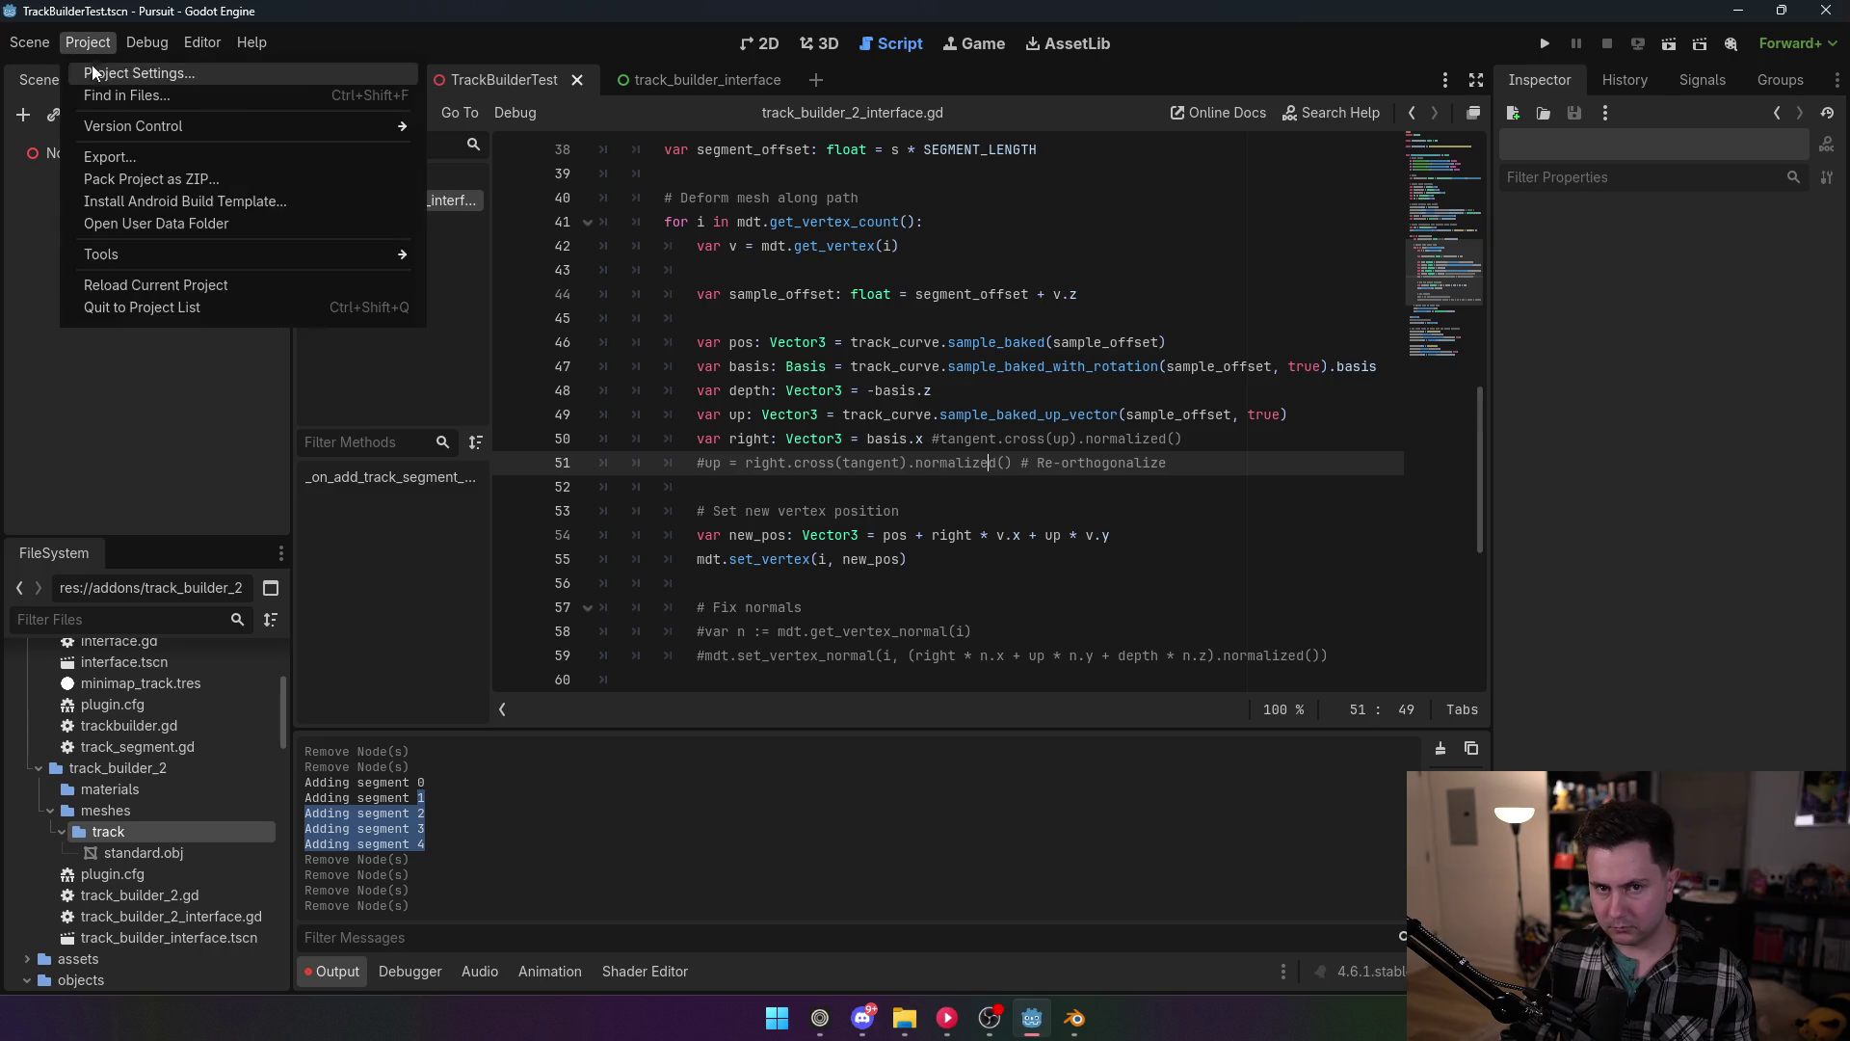
Step: Enable the TrackBuilder2 plugin in Project Settings
left_click(91, 66)
left_click(197, 231)
left_click(724, 753)
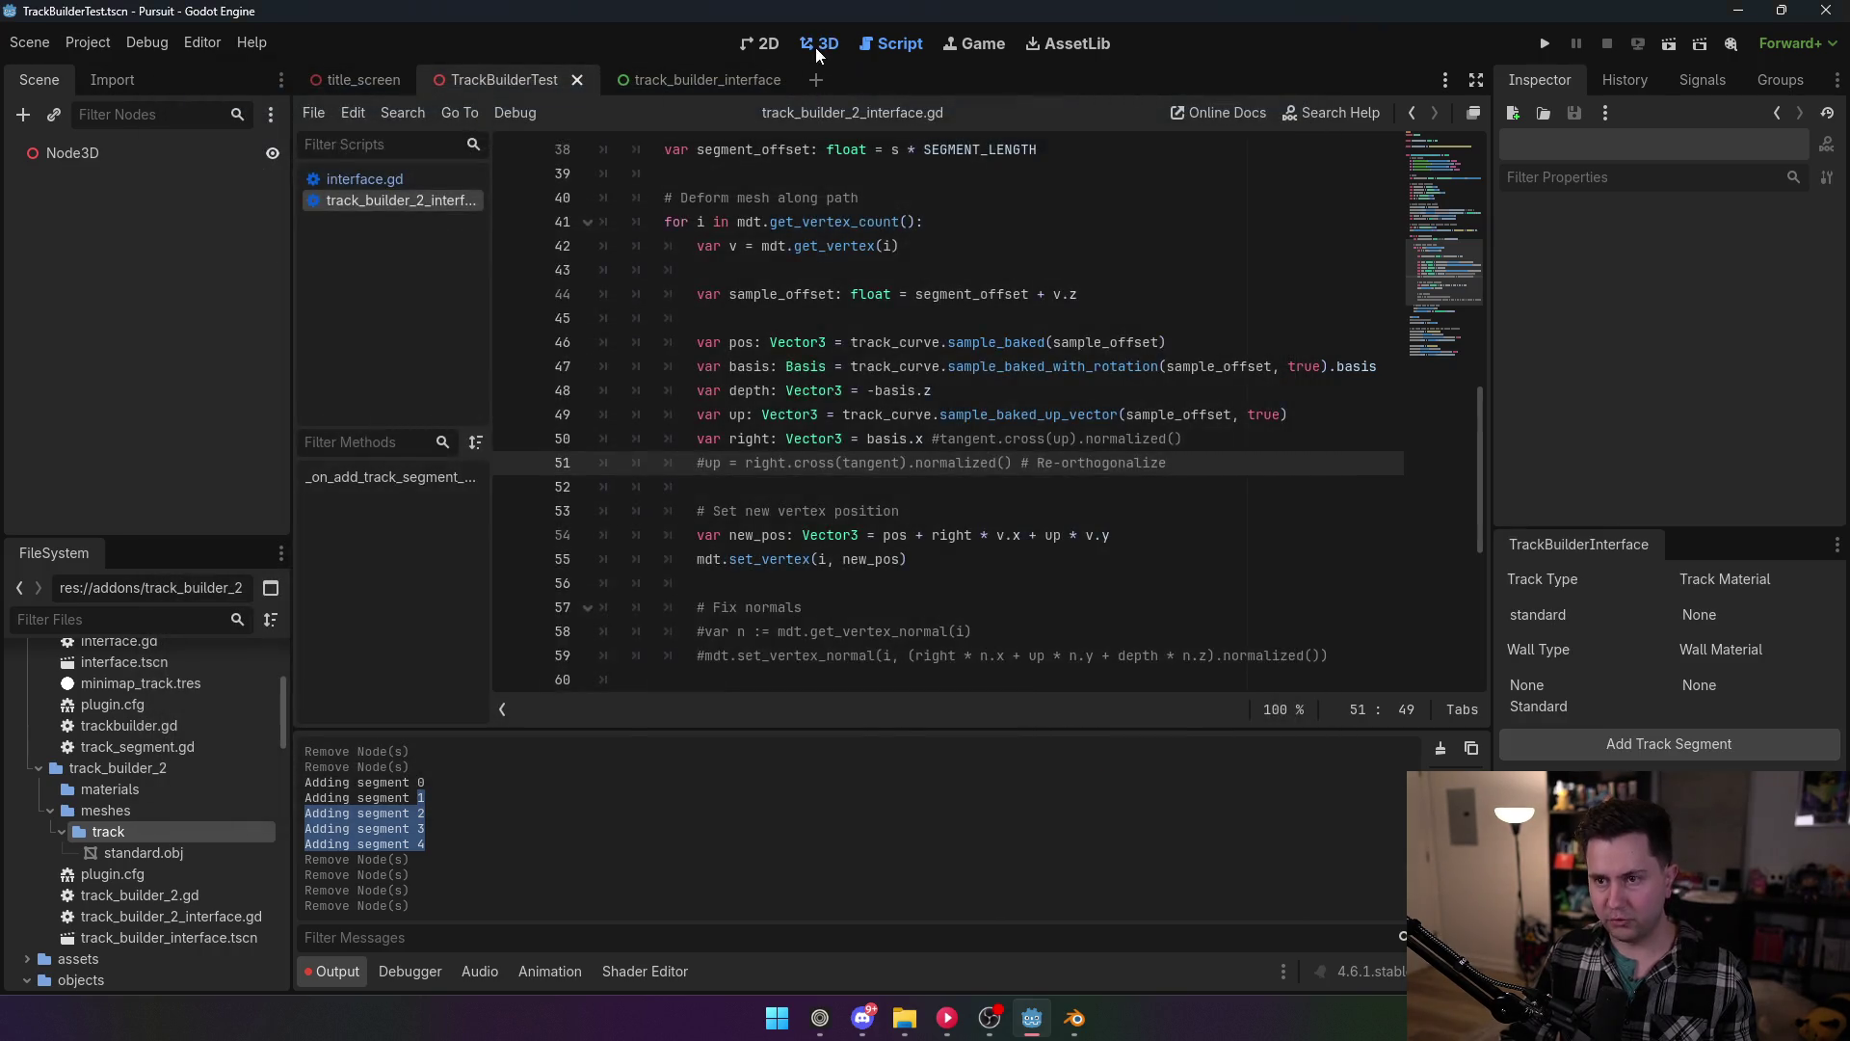
Step: Add a test track segment under Node3D, then delete the TrackSegment node
left_click(817, 44)
left_click(140, 159)
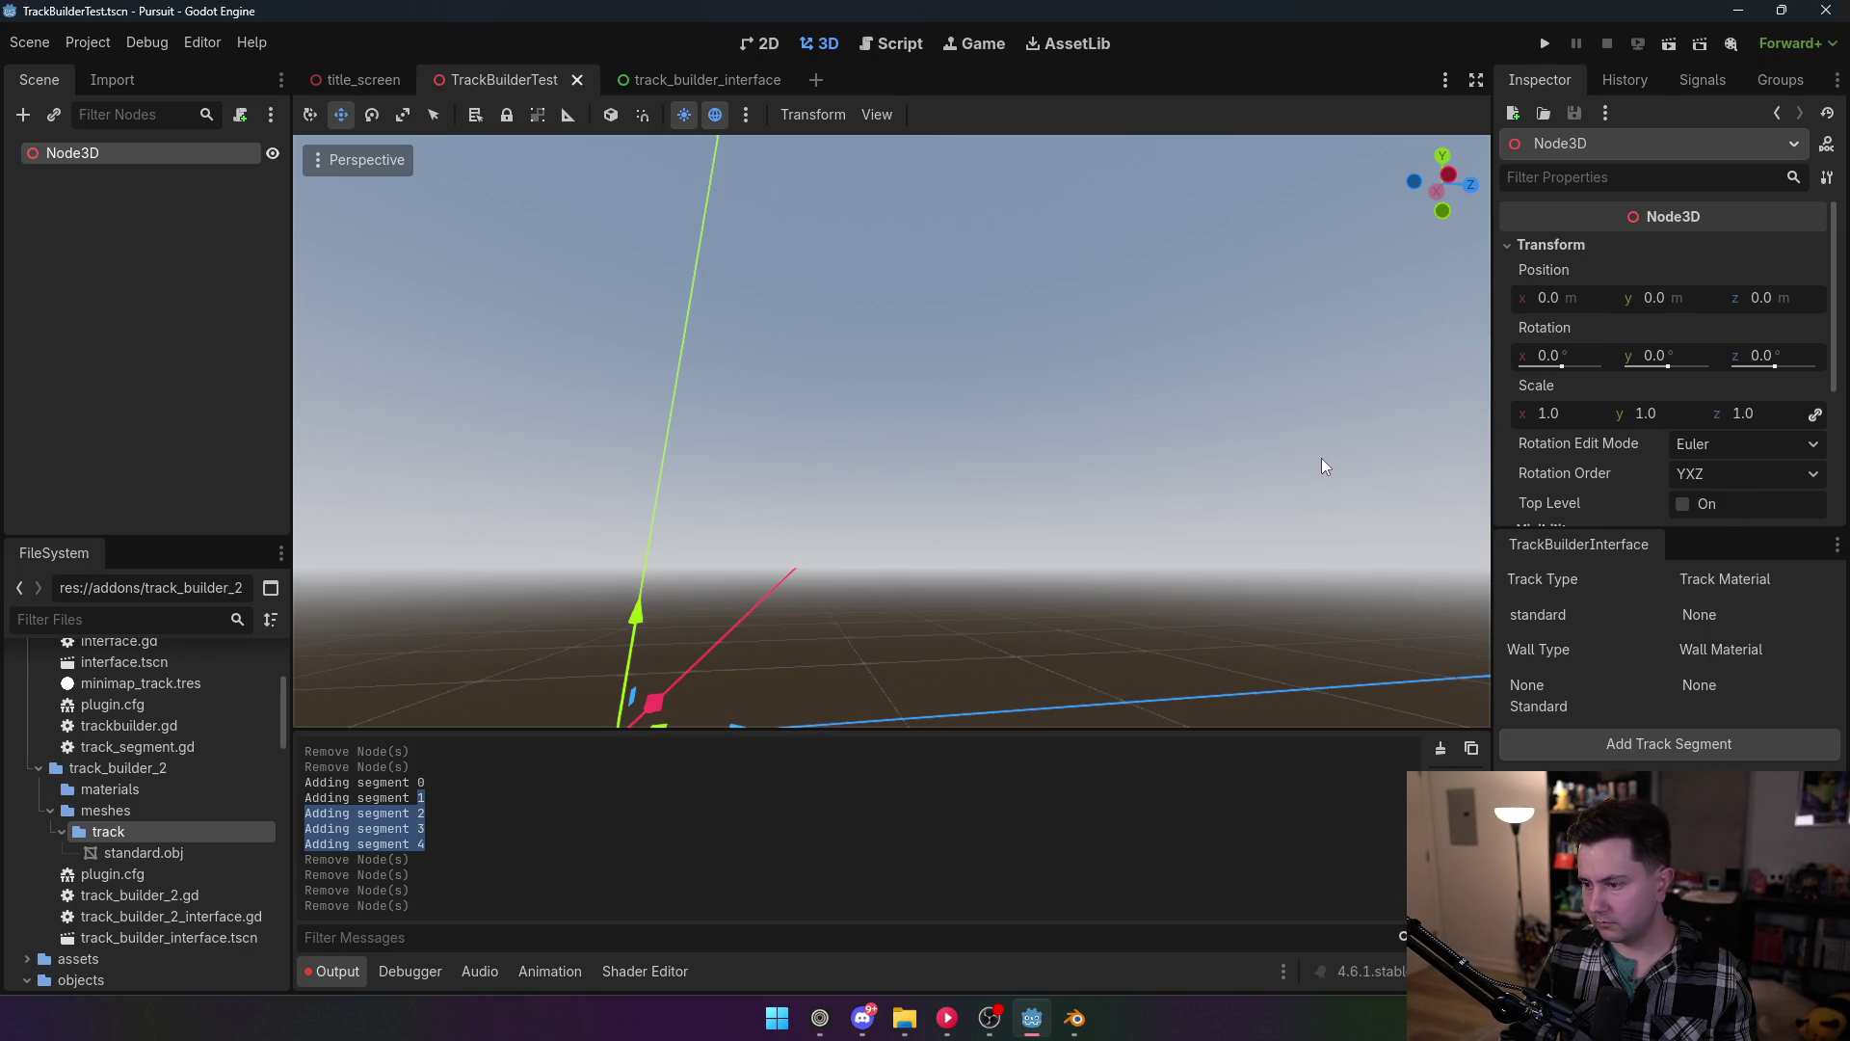
left_click(1707, 743)
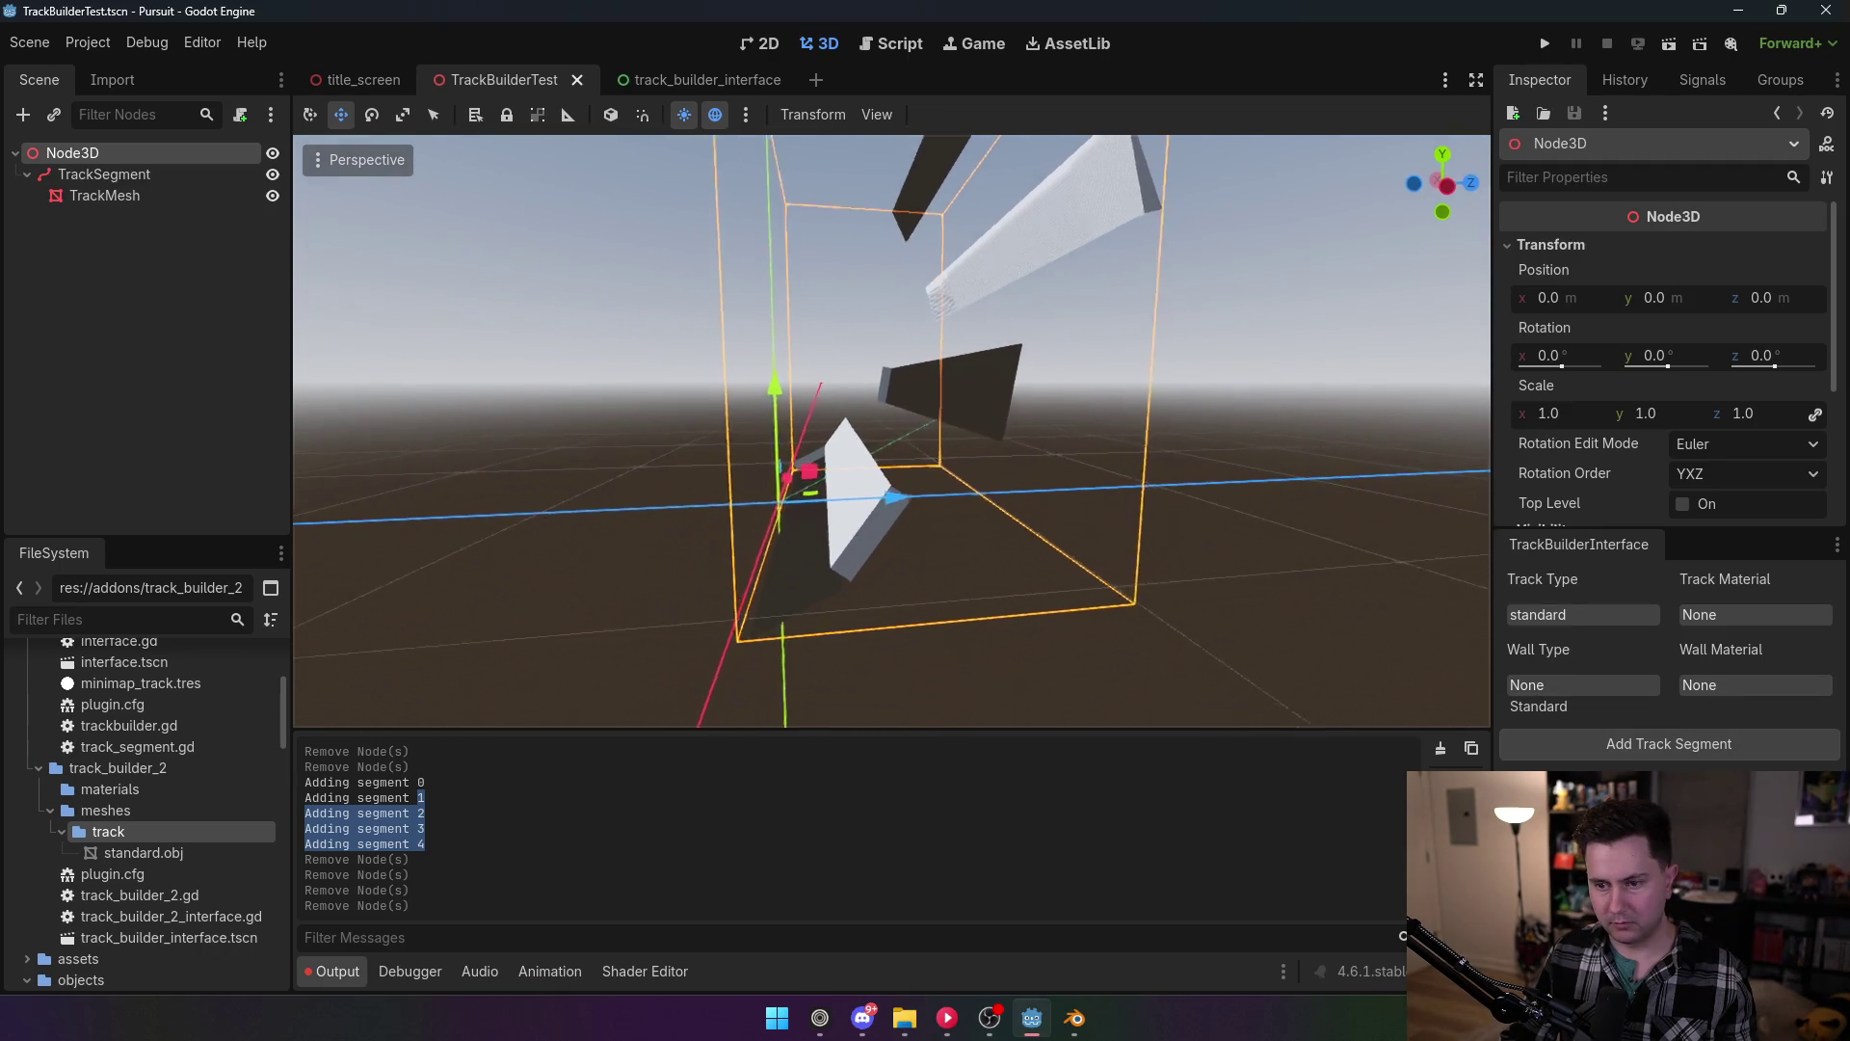
left_click(140, 176)
key("Delete")
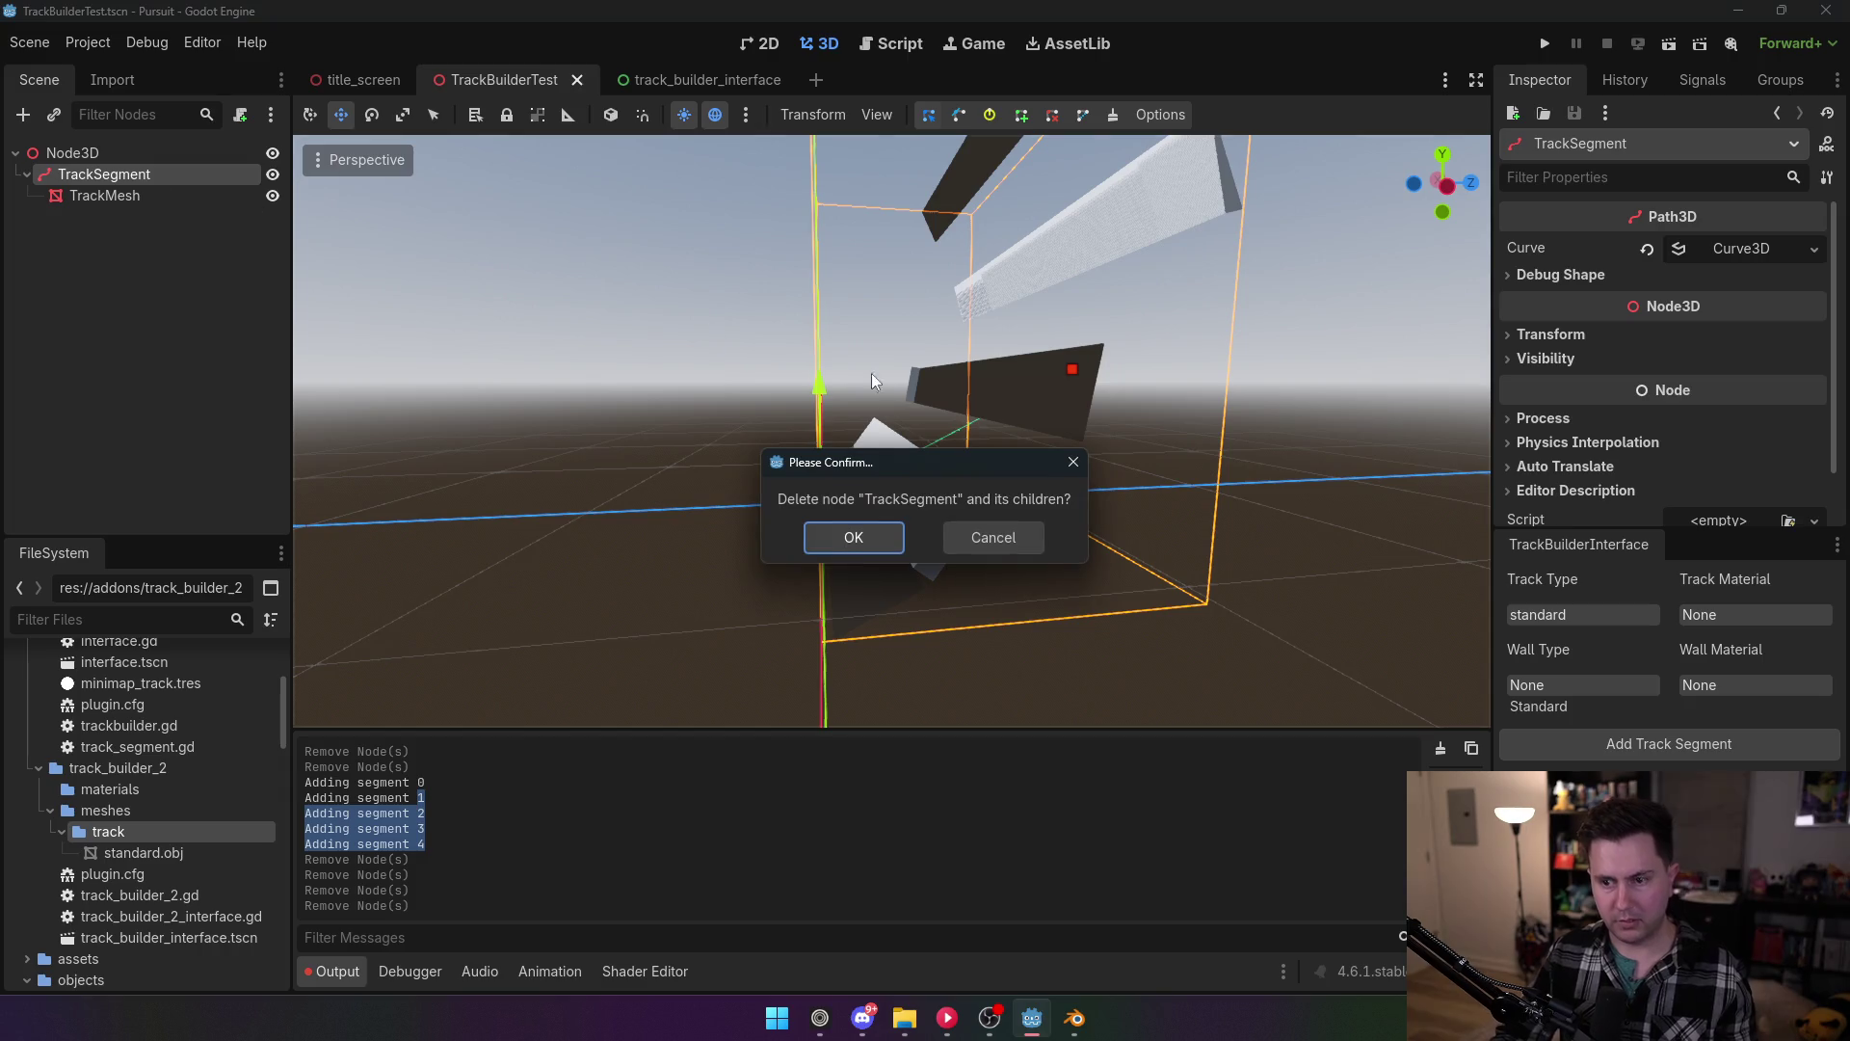
left_click(847, 528)
Step: Change line 49's up vector back to basis.y and save
left_click(890, 43)
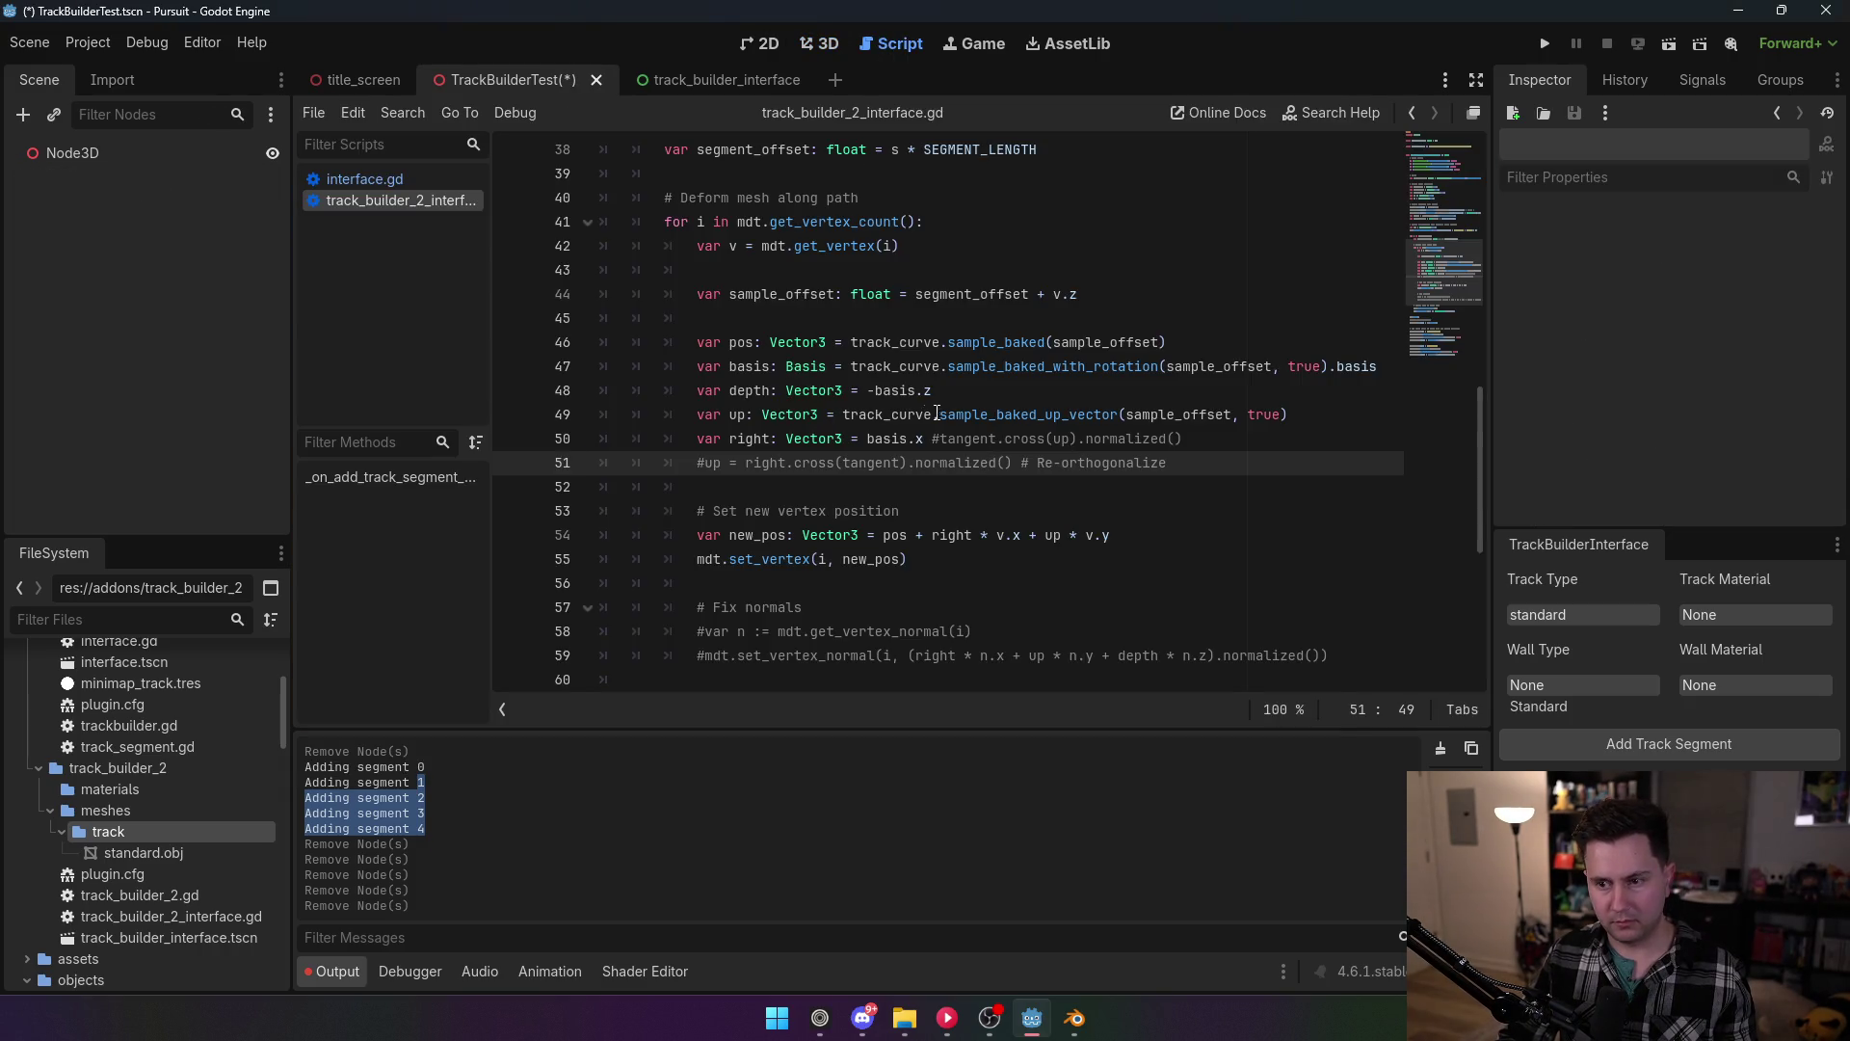
triple_click(1065, 399)
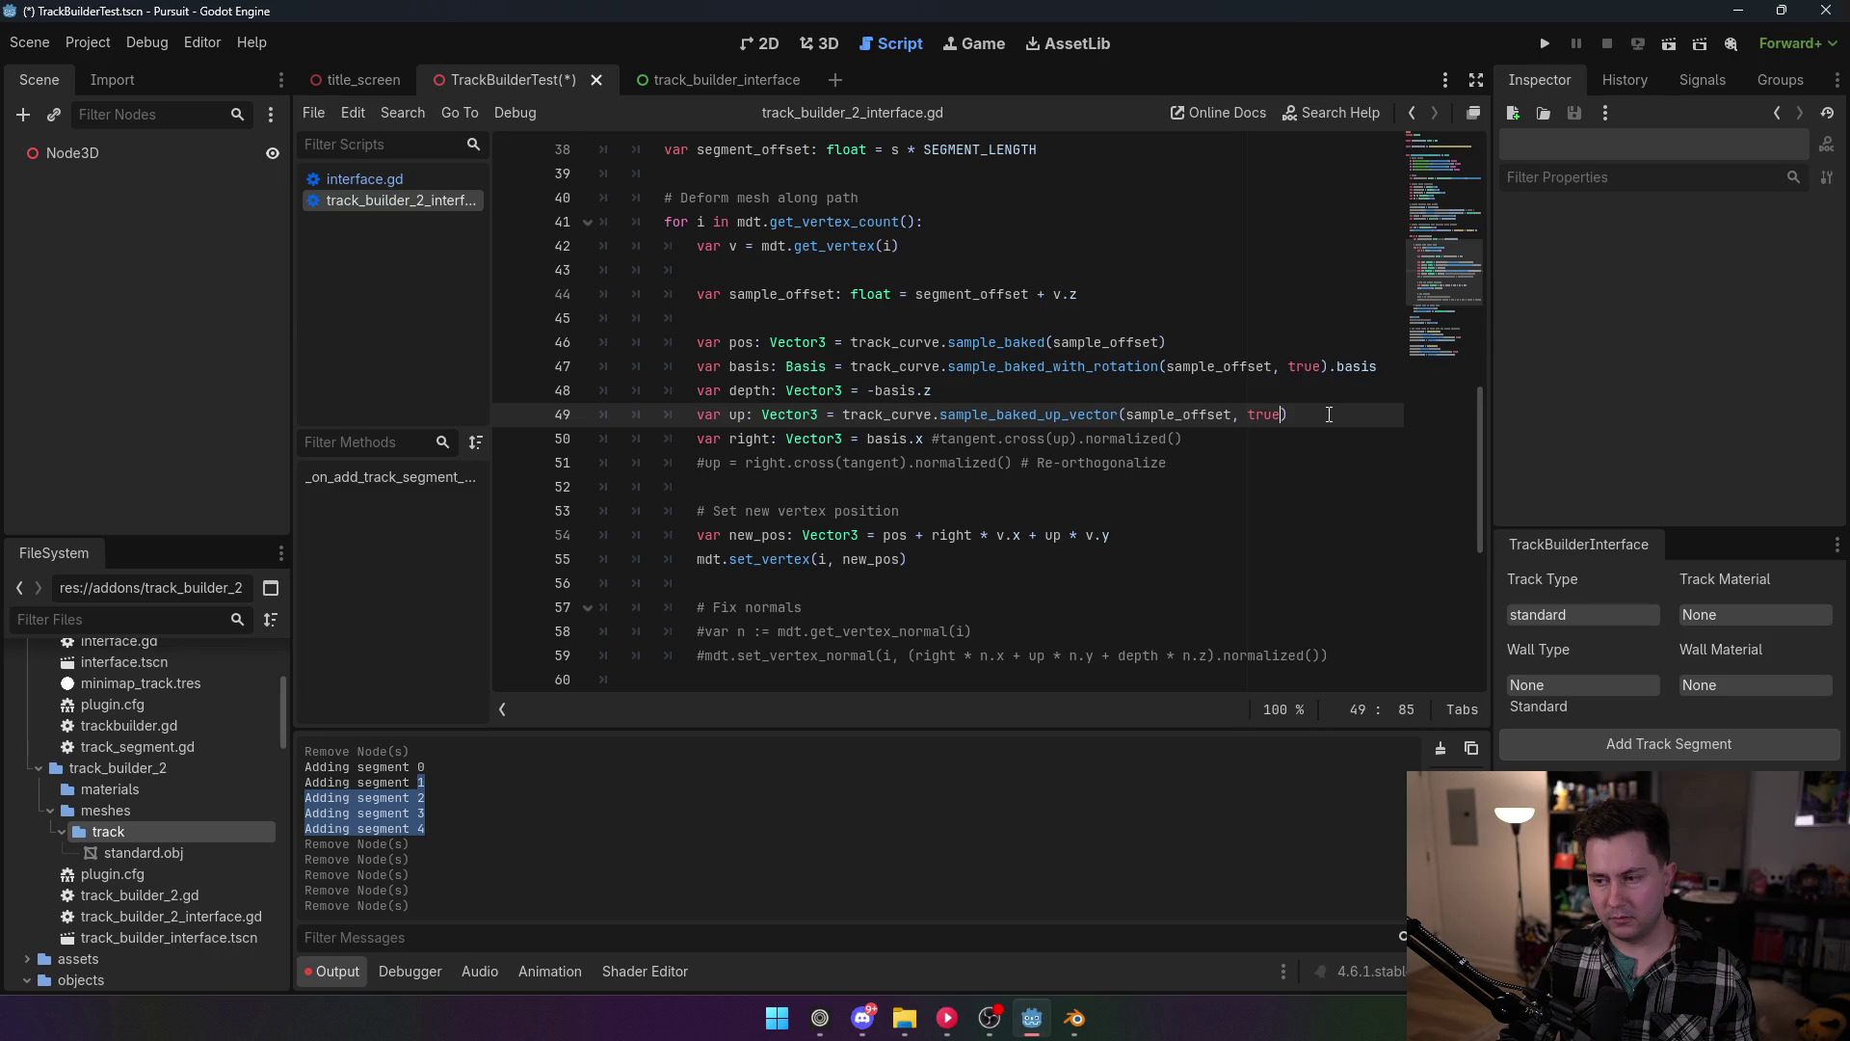
mouse_move(1329, 414)
left_mouse_down()
mouse_move(761, 415)
mouse_move(845, 417)
left_mouse_up()
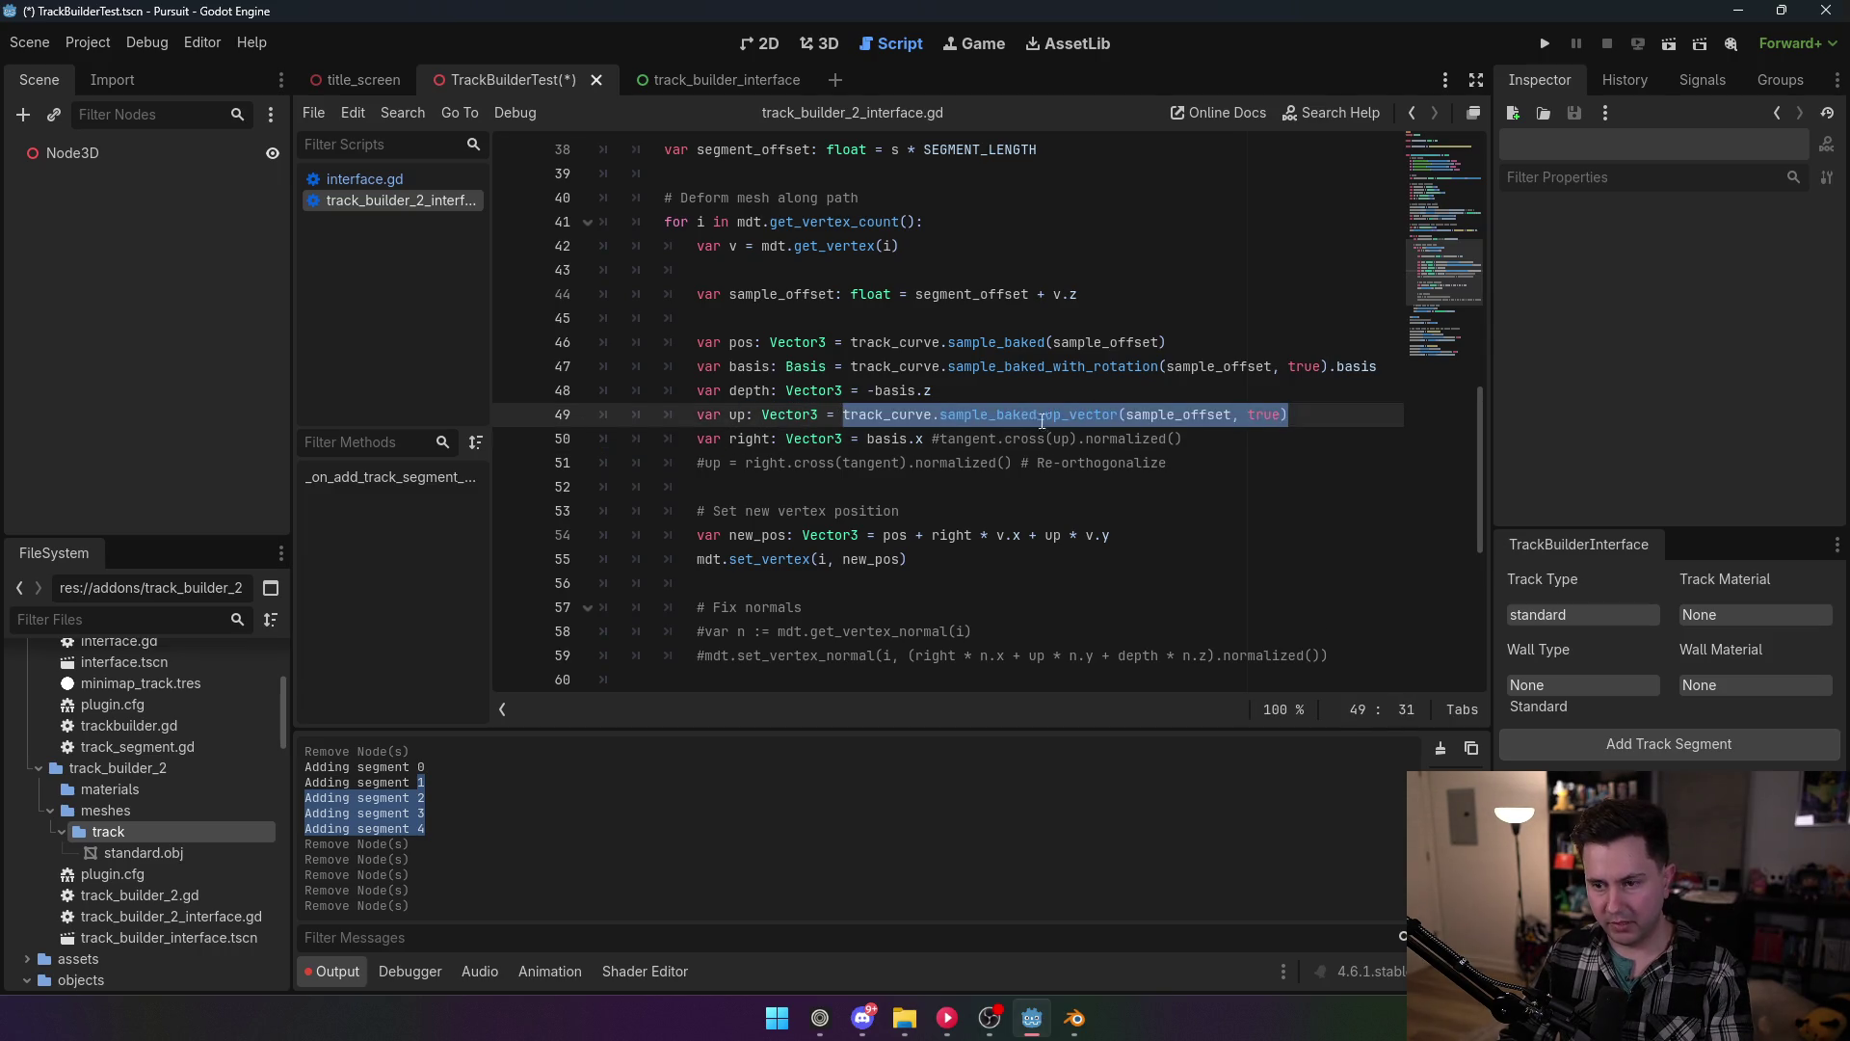
type("bas")
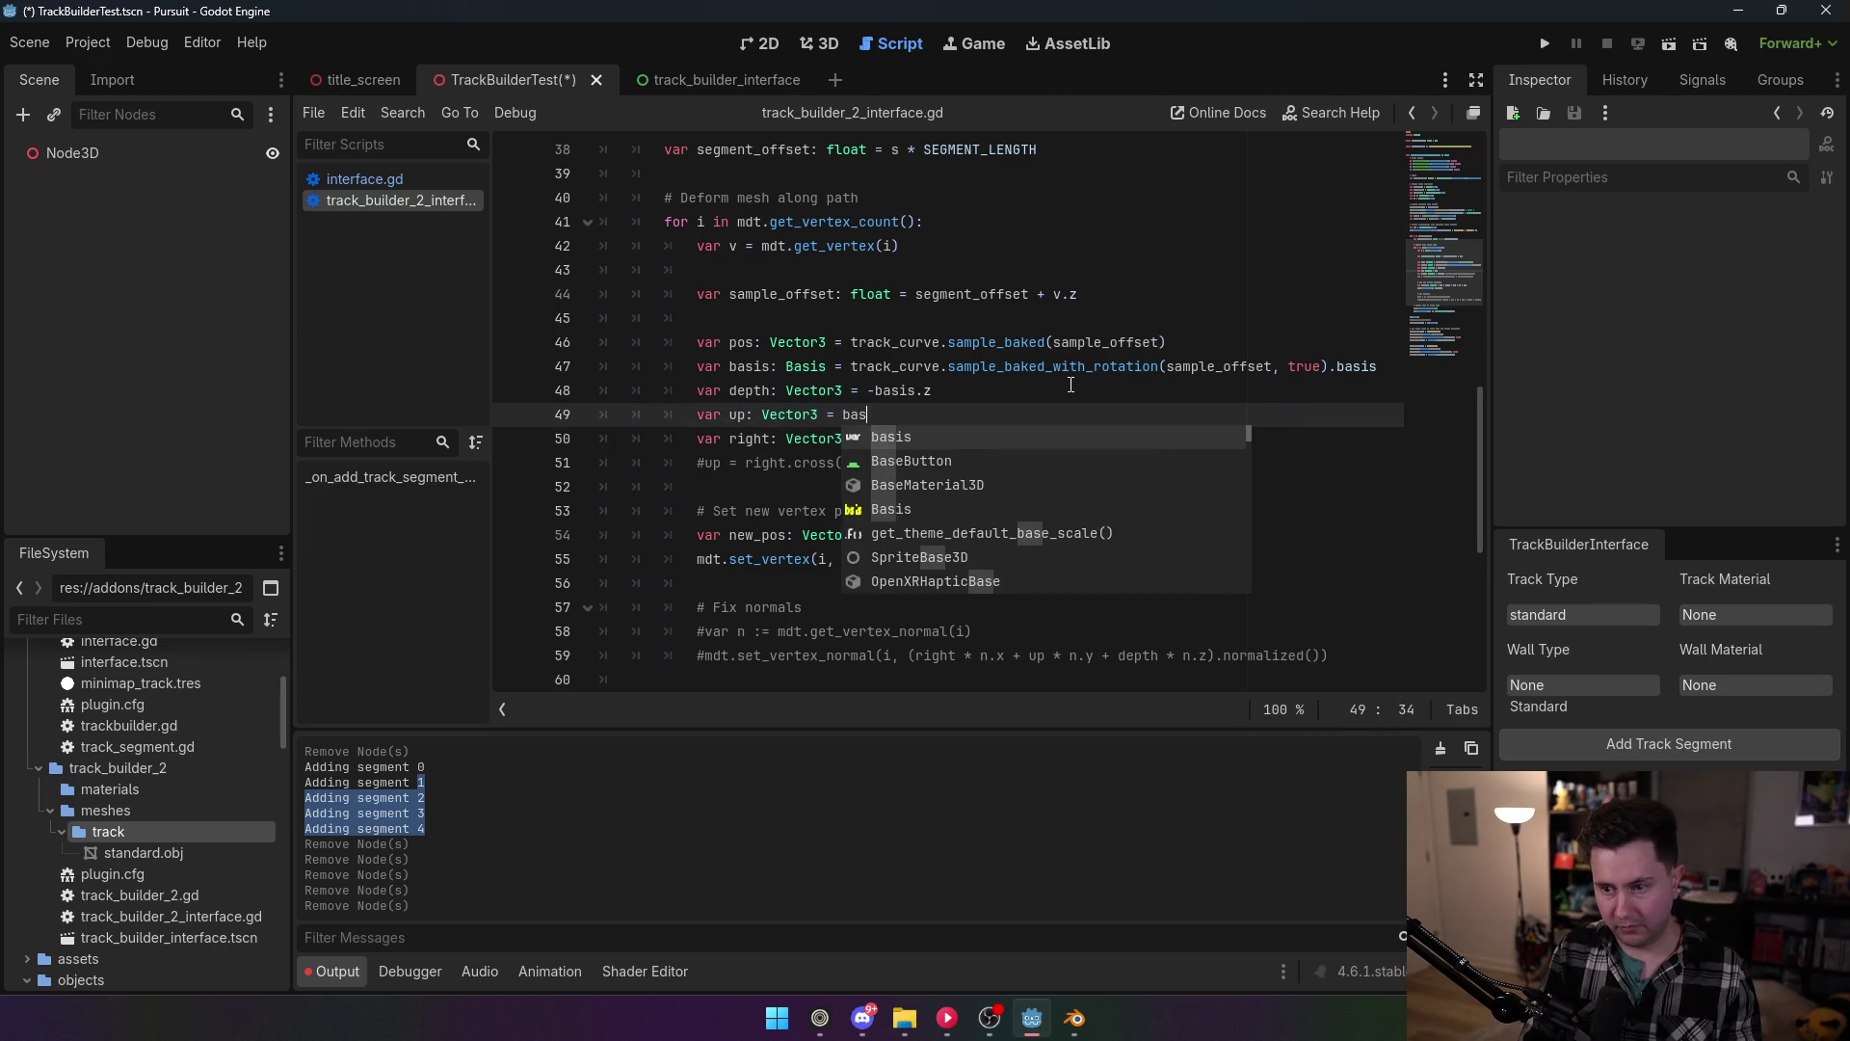
key("Return")
type(".y")
key("Up")
key("Up")
key("Up")
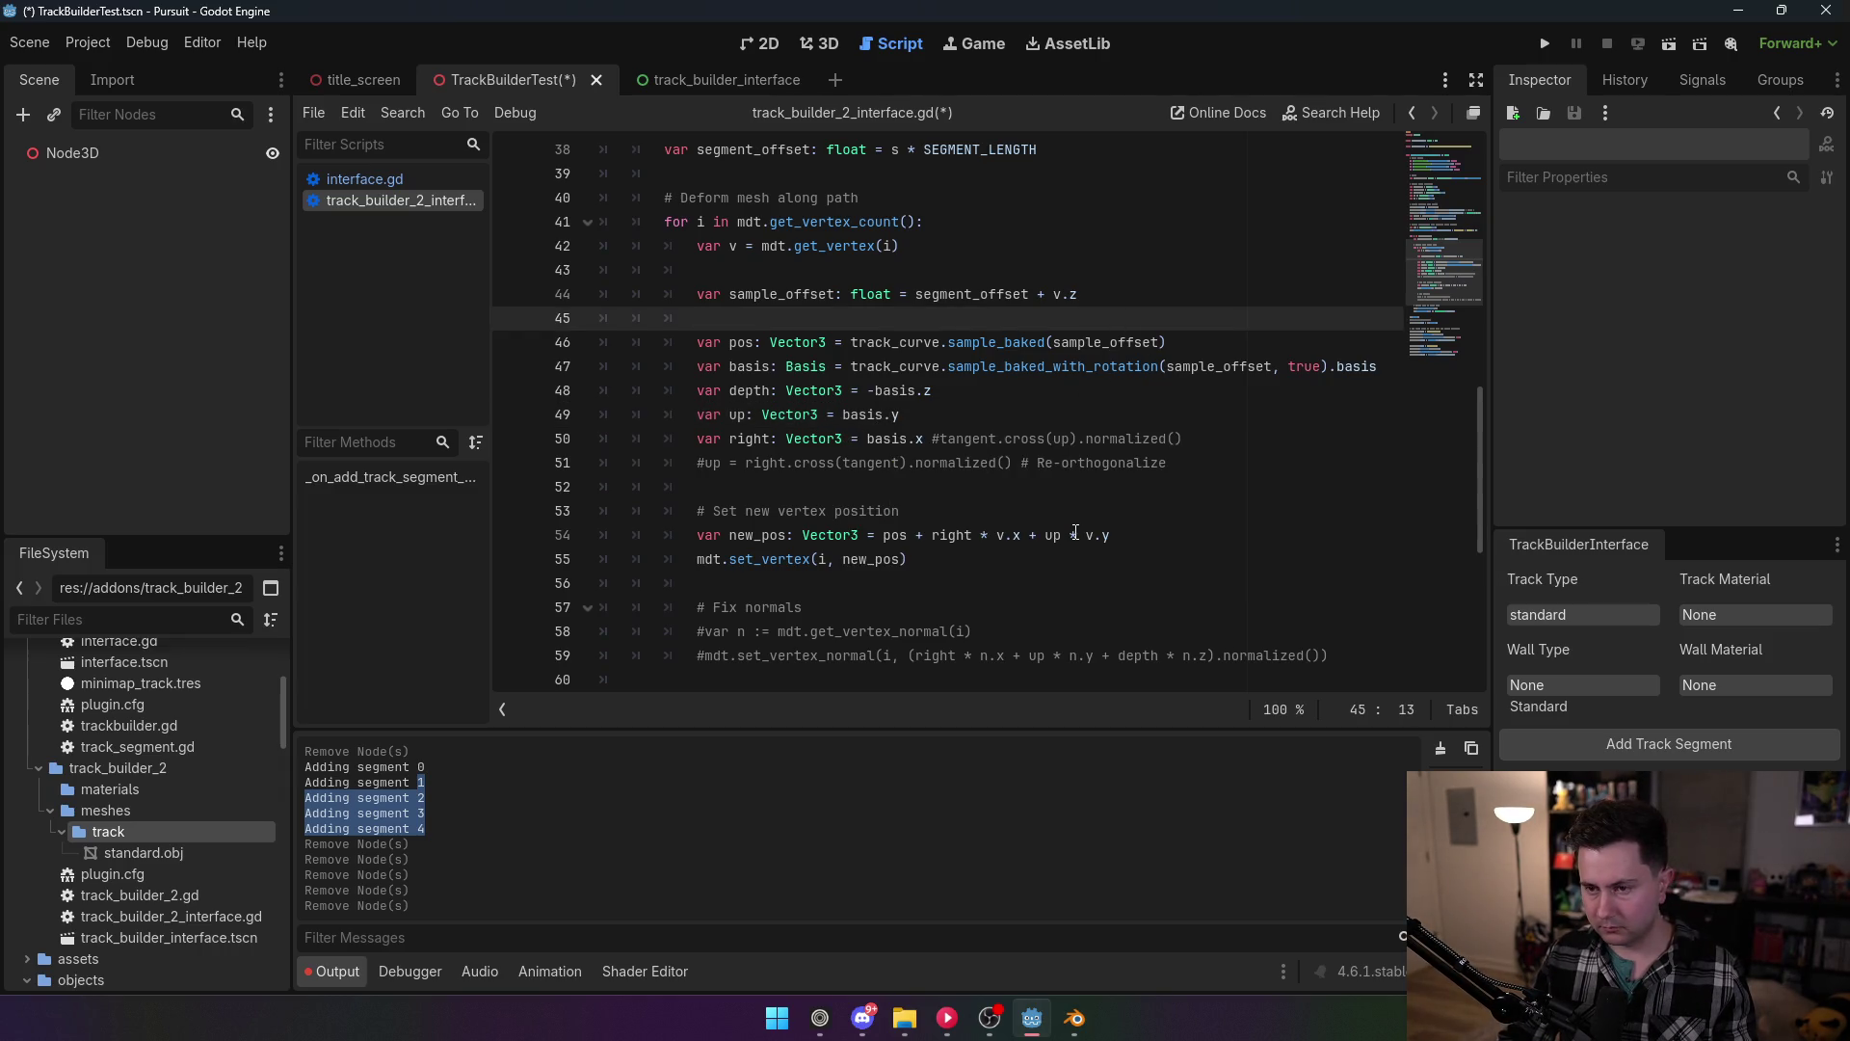
key("ctrl+s")
Step: Check the plugin list in Project Settings again, returning to line 49
left_click(88, 42)
left_click(106, 66)
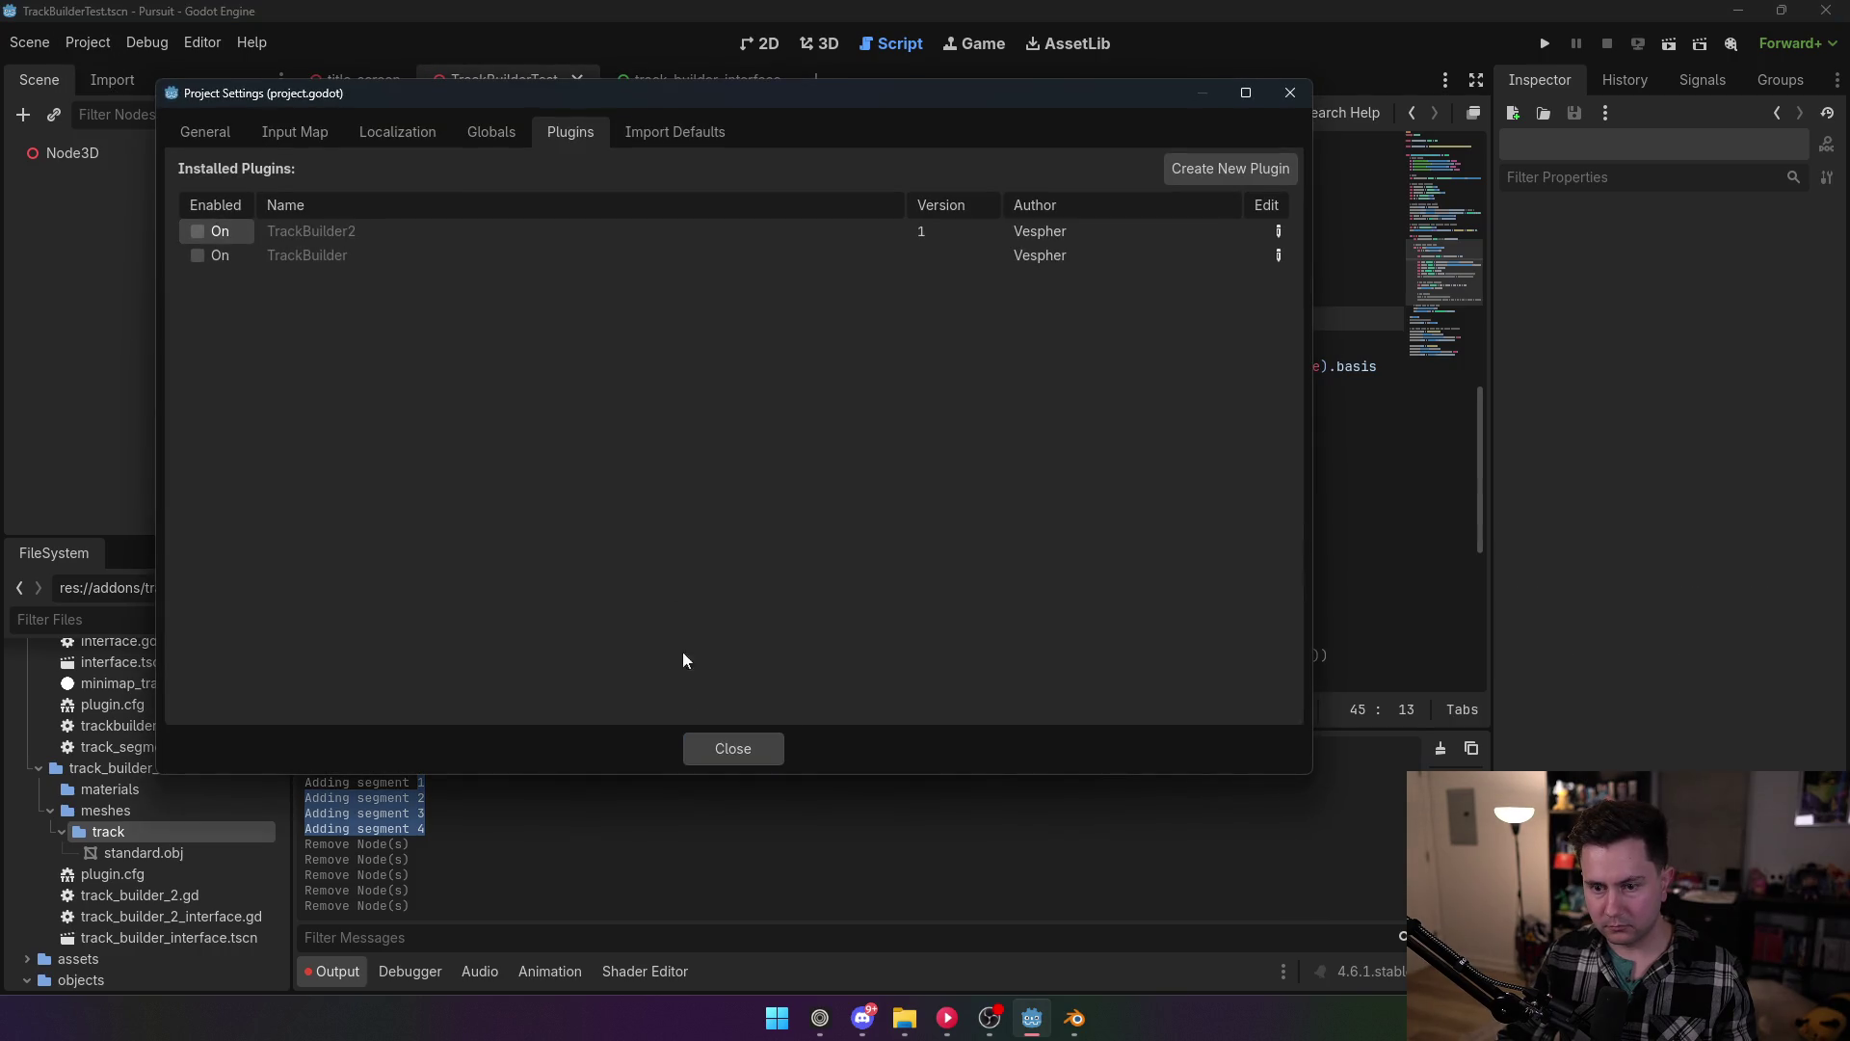
left_click(773, 744)
key("Down")
key("Down")
key("Down")
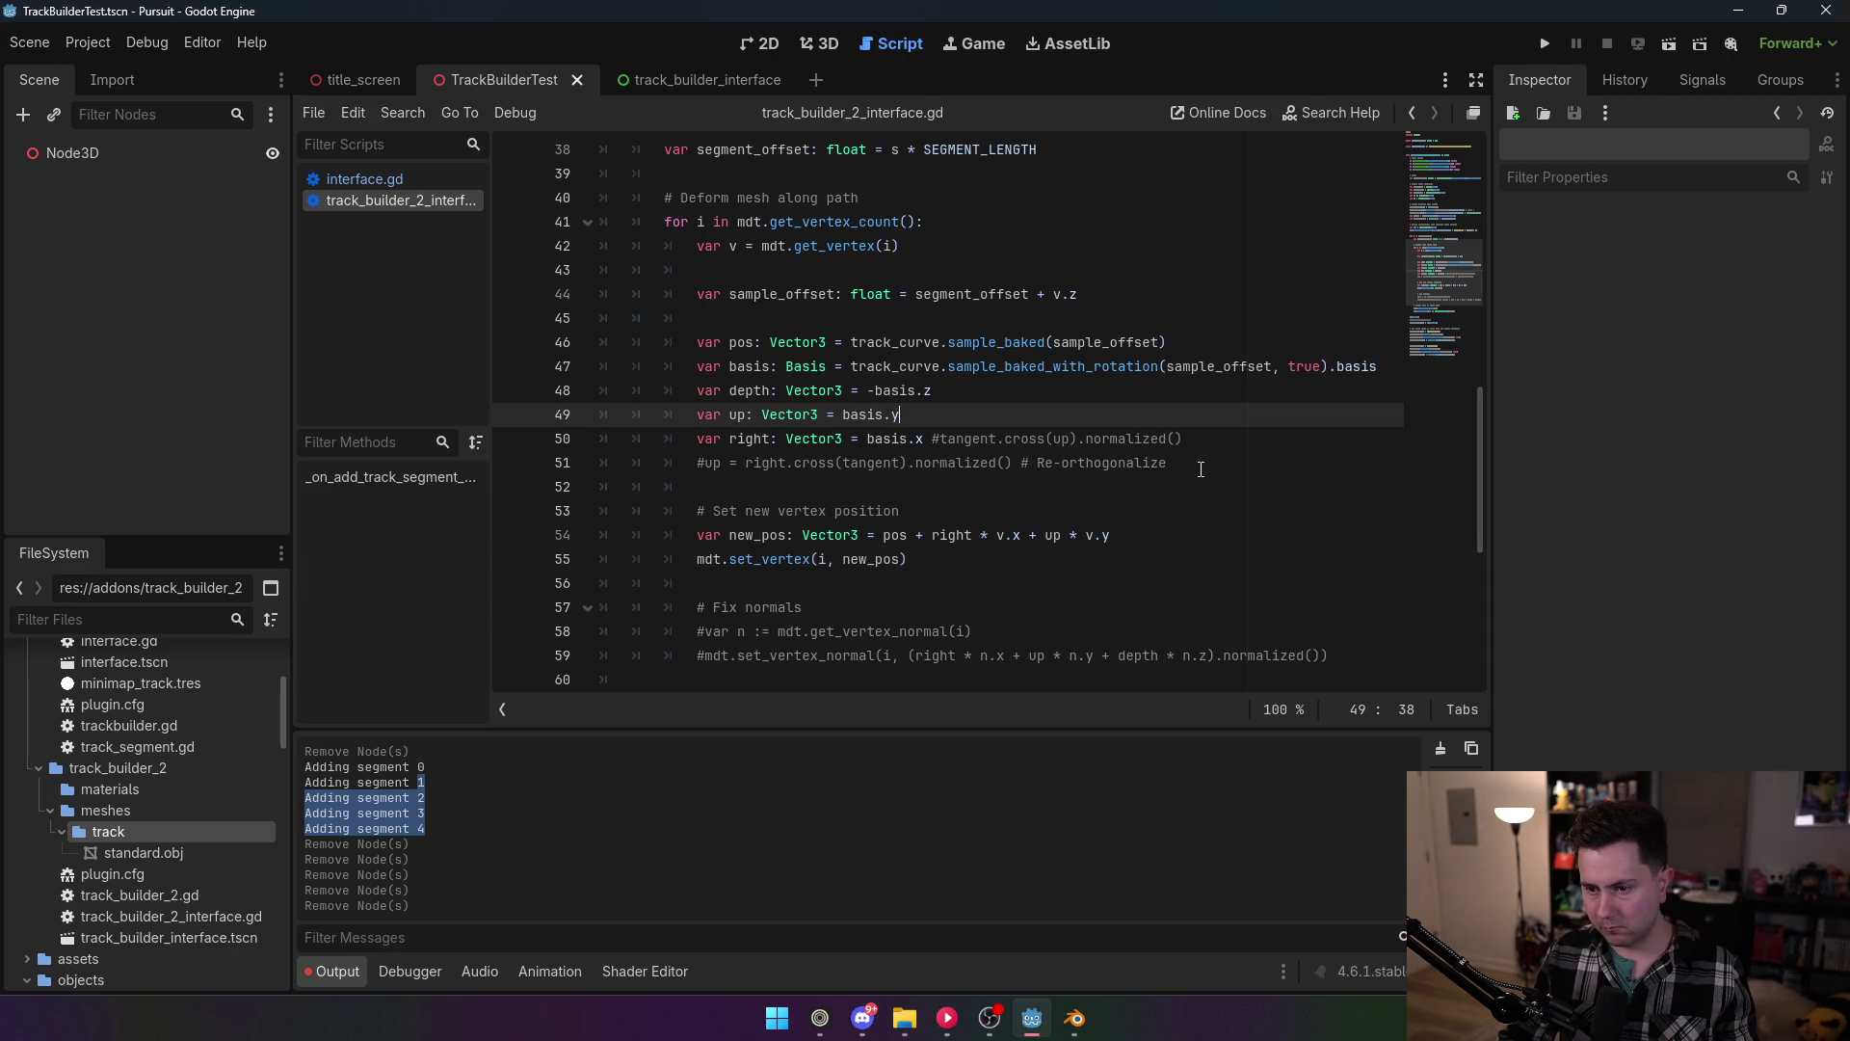
Step: Delete the leftover tangent comments on lines 50–51
left_click_drag(1198, 465, 927, 439)
key("BackSpace")
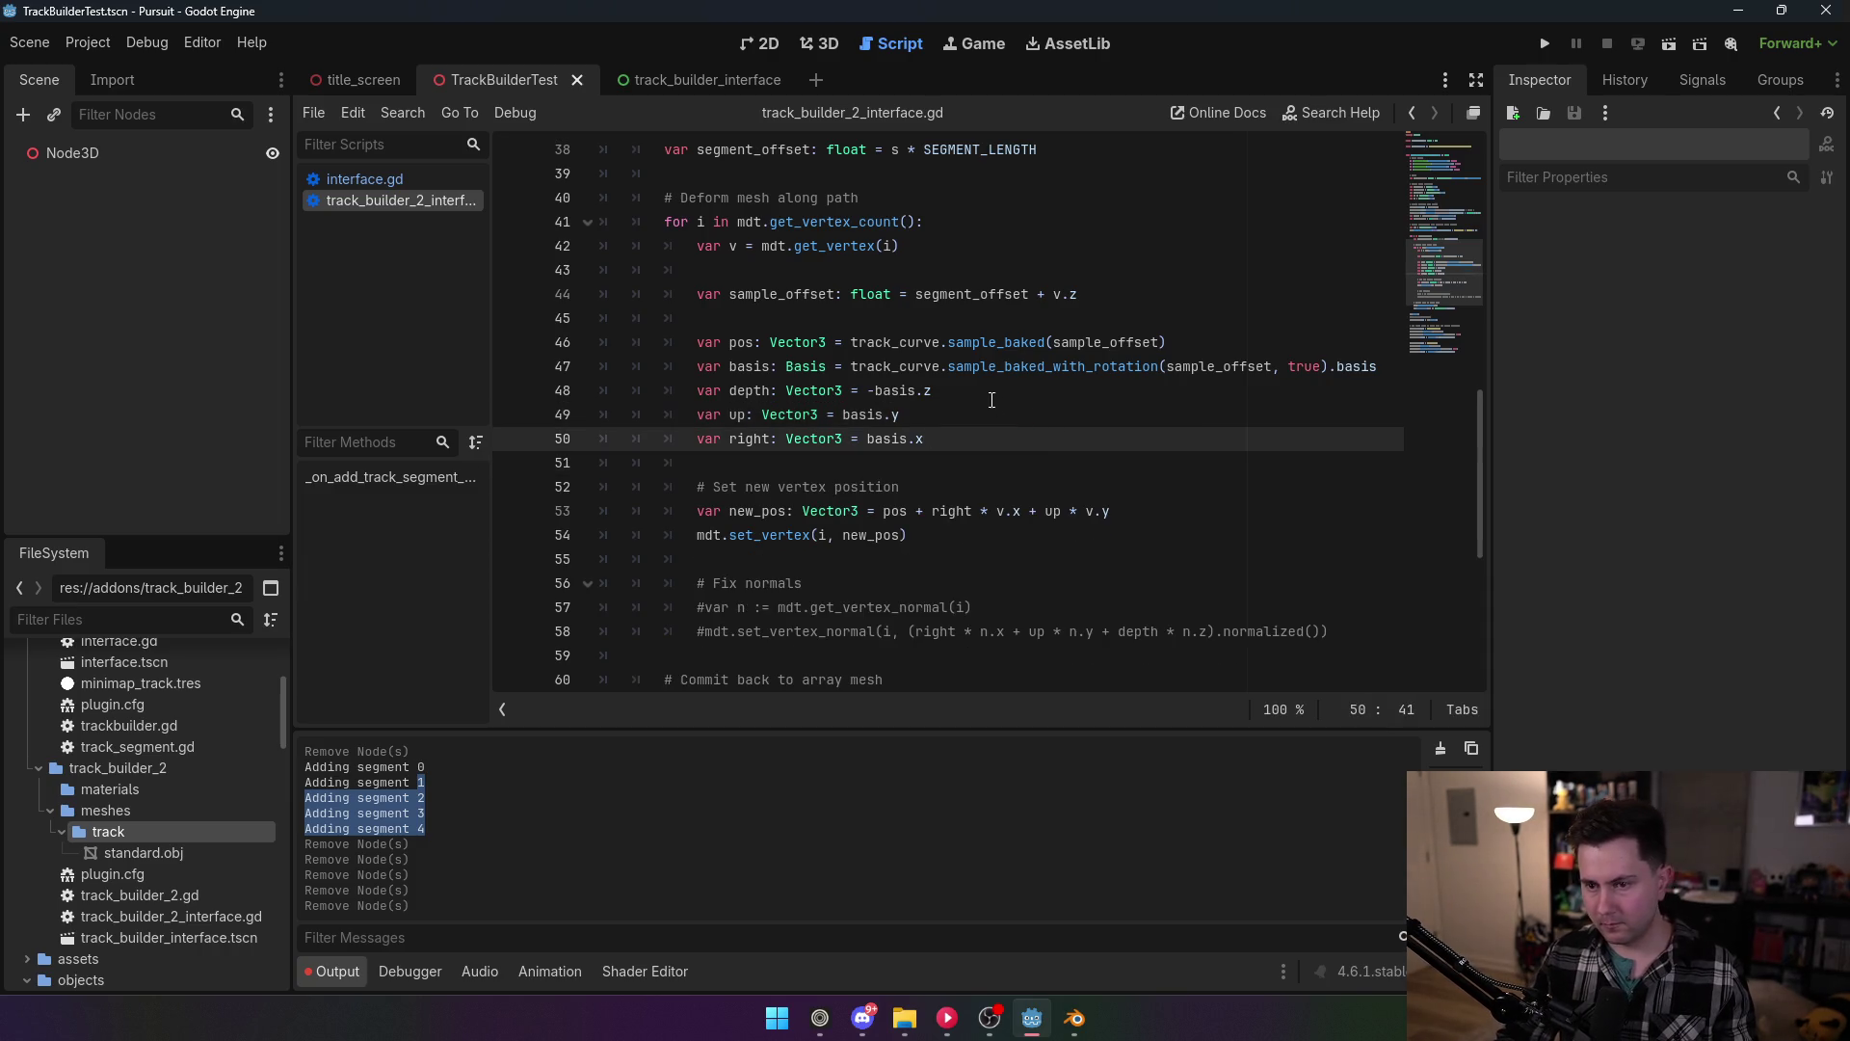
key("Up")
key("Up")
key("Up")
Step: Replace st.commit() on line 66 with am and save the script
scroll(991, 565, "down", 2)
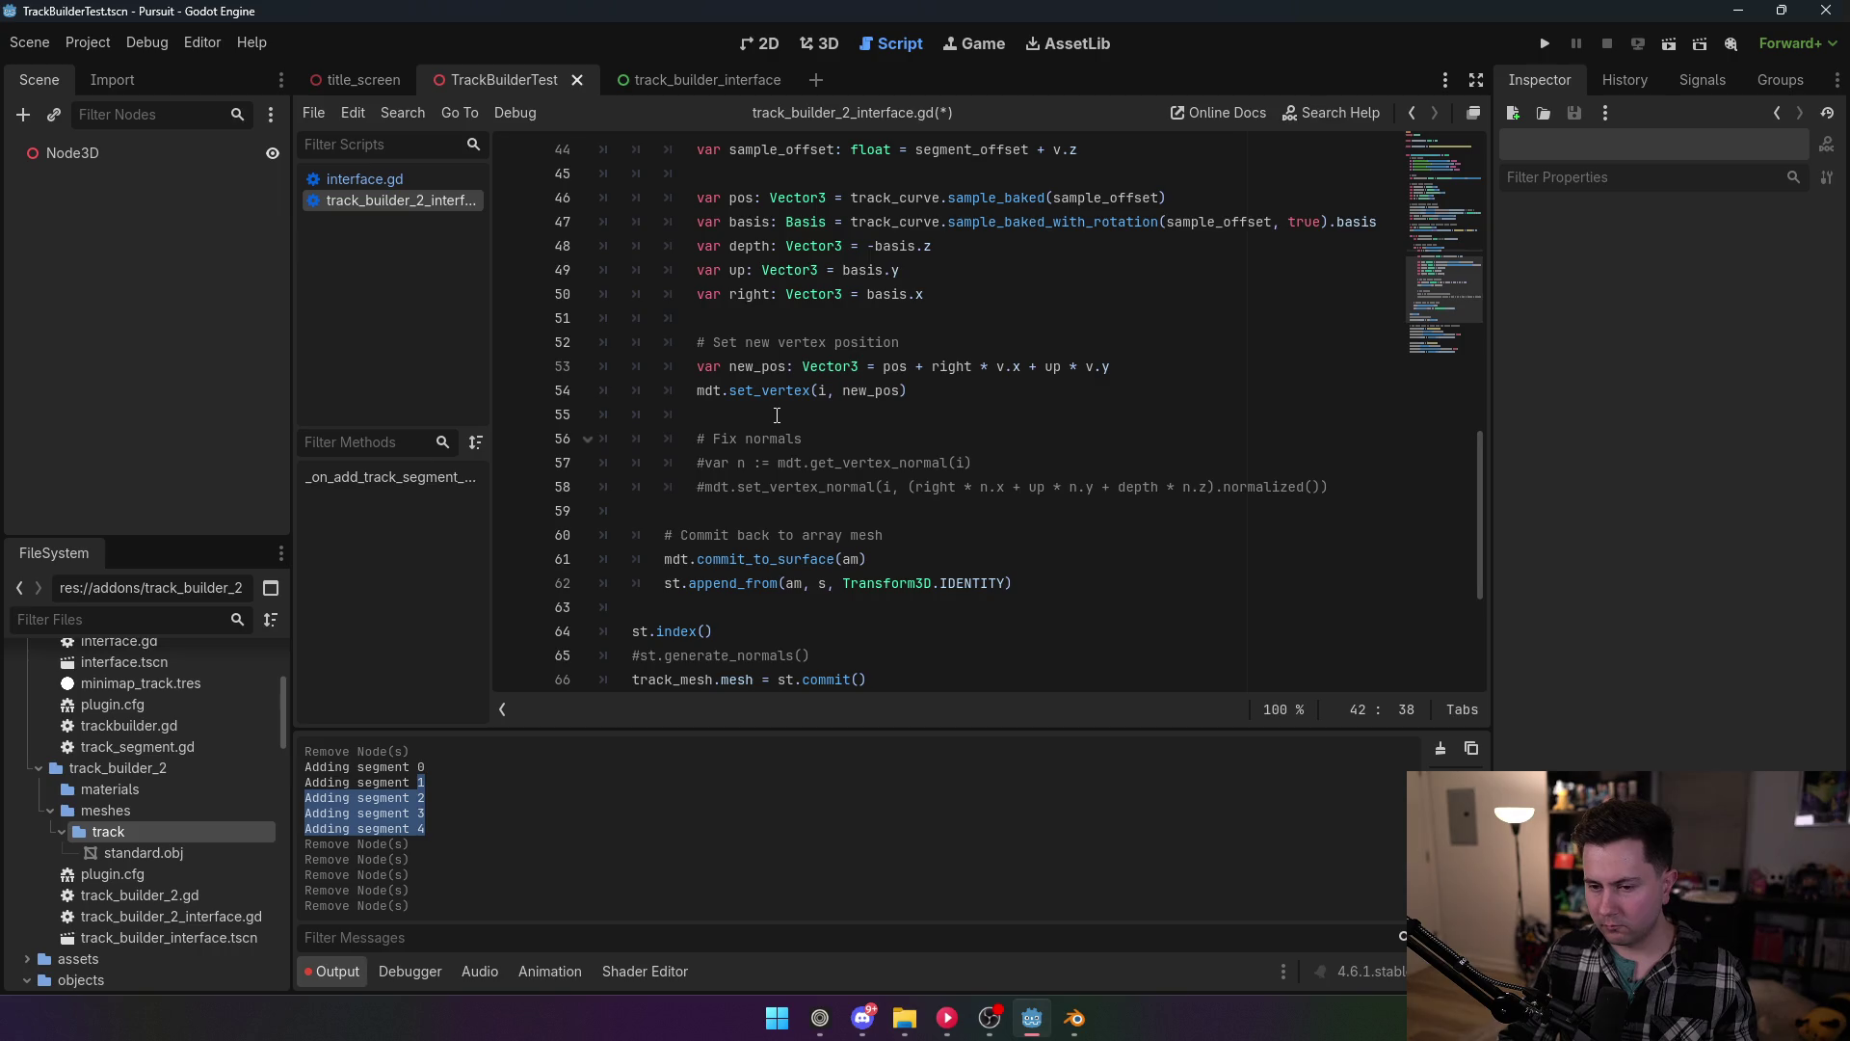
scroll(776, 414, "down", 4)
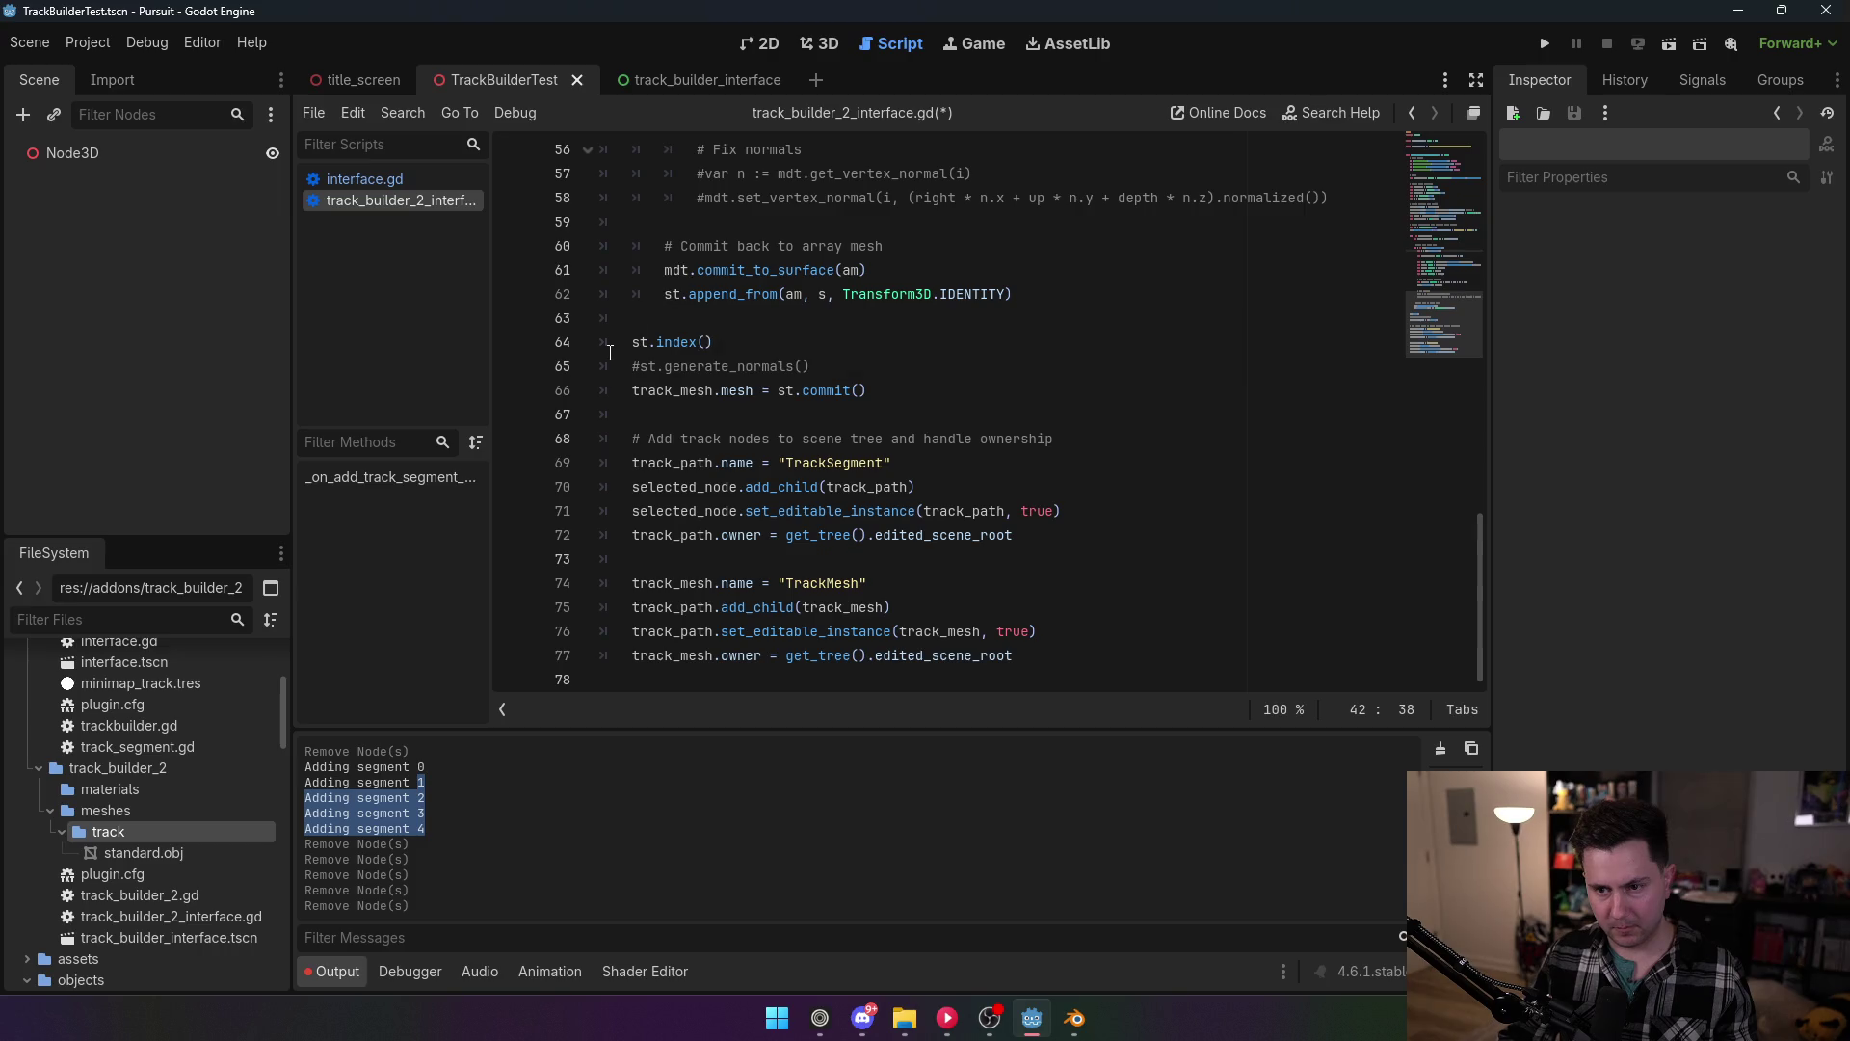
scroll(612, 349, "up", 2)
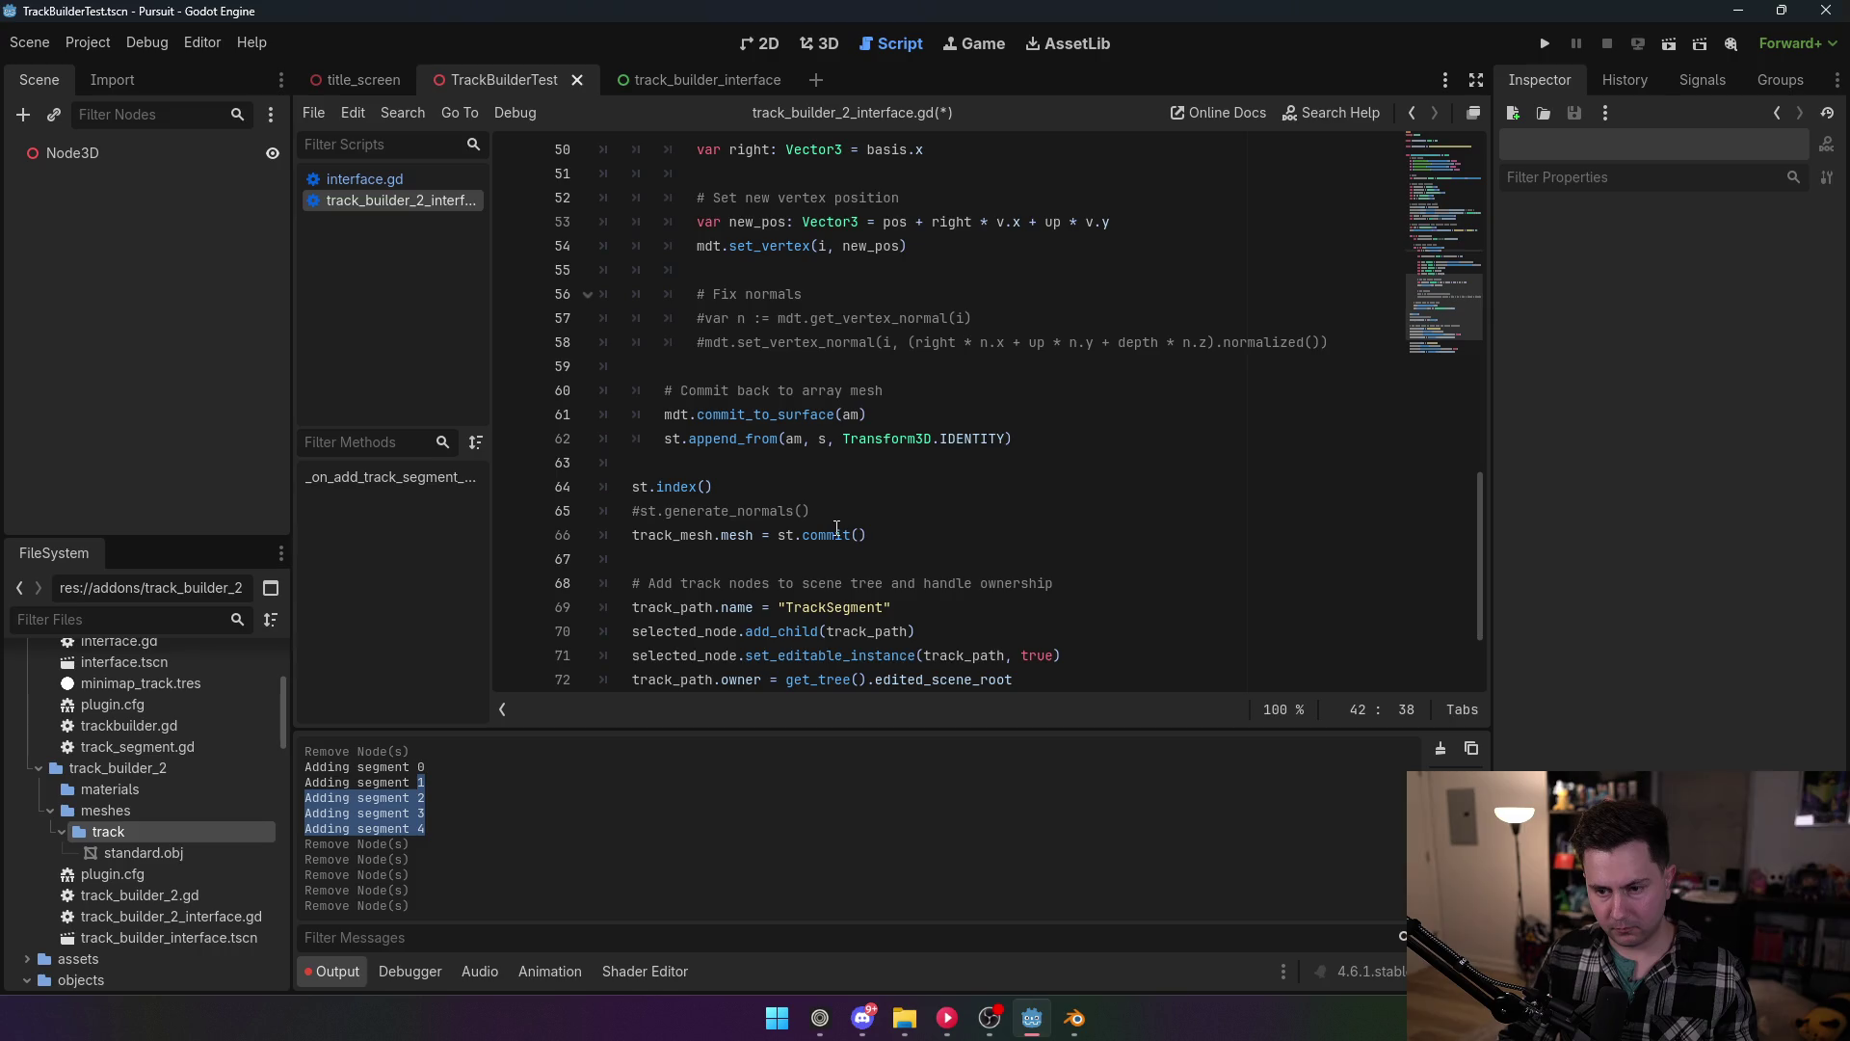
left_click_drag(867, 535, 778, 535)
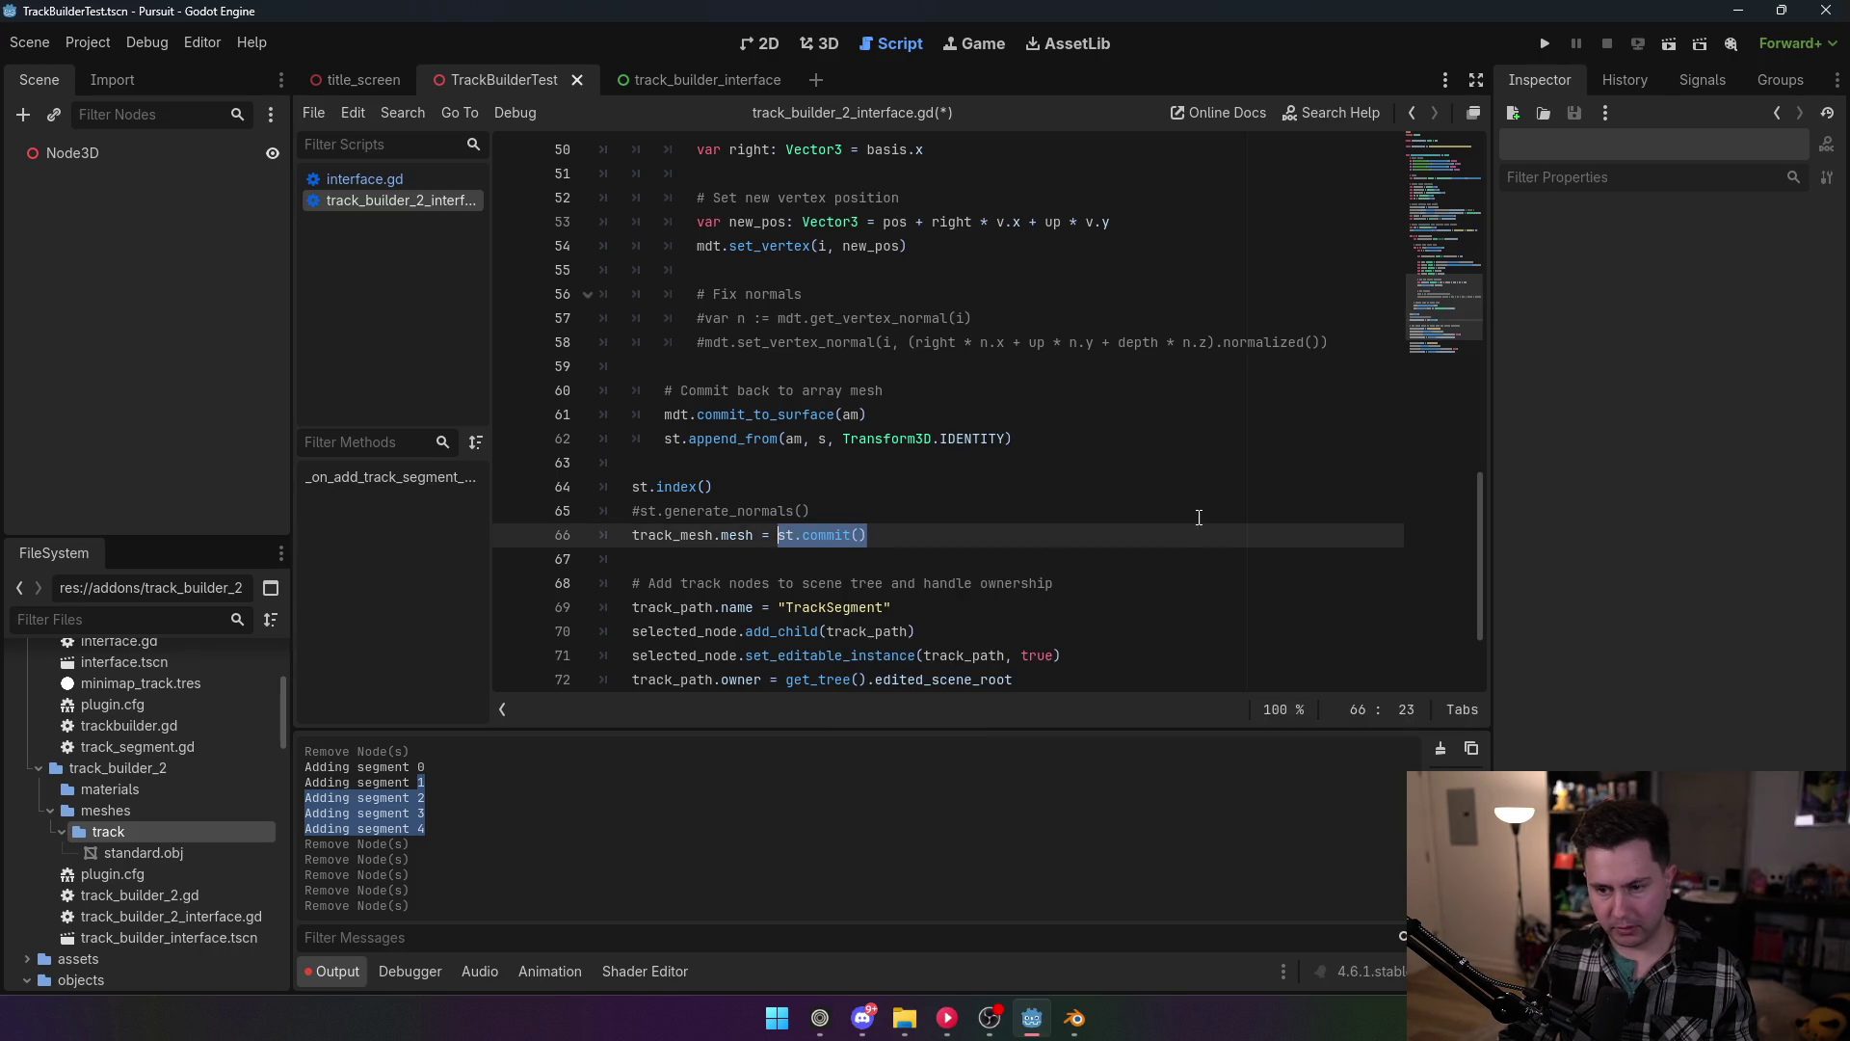
type("am")
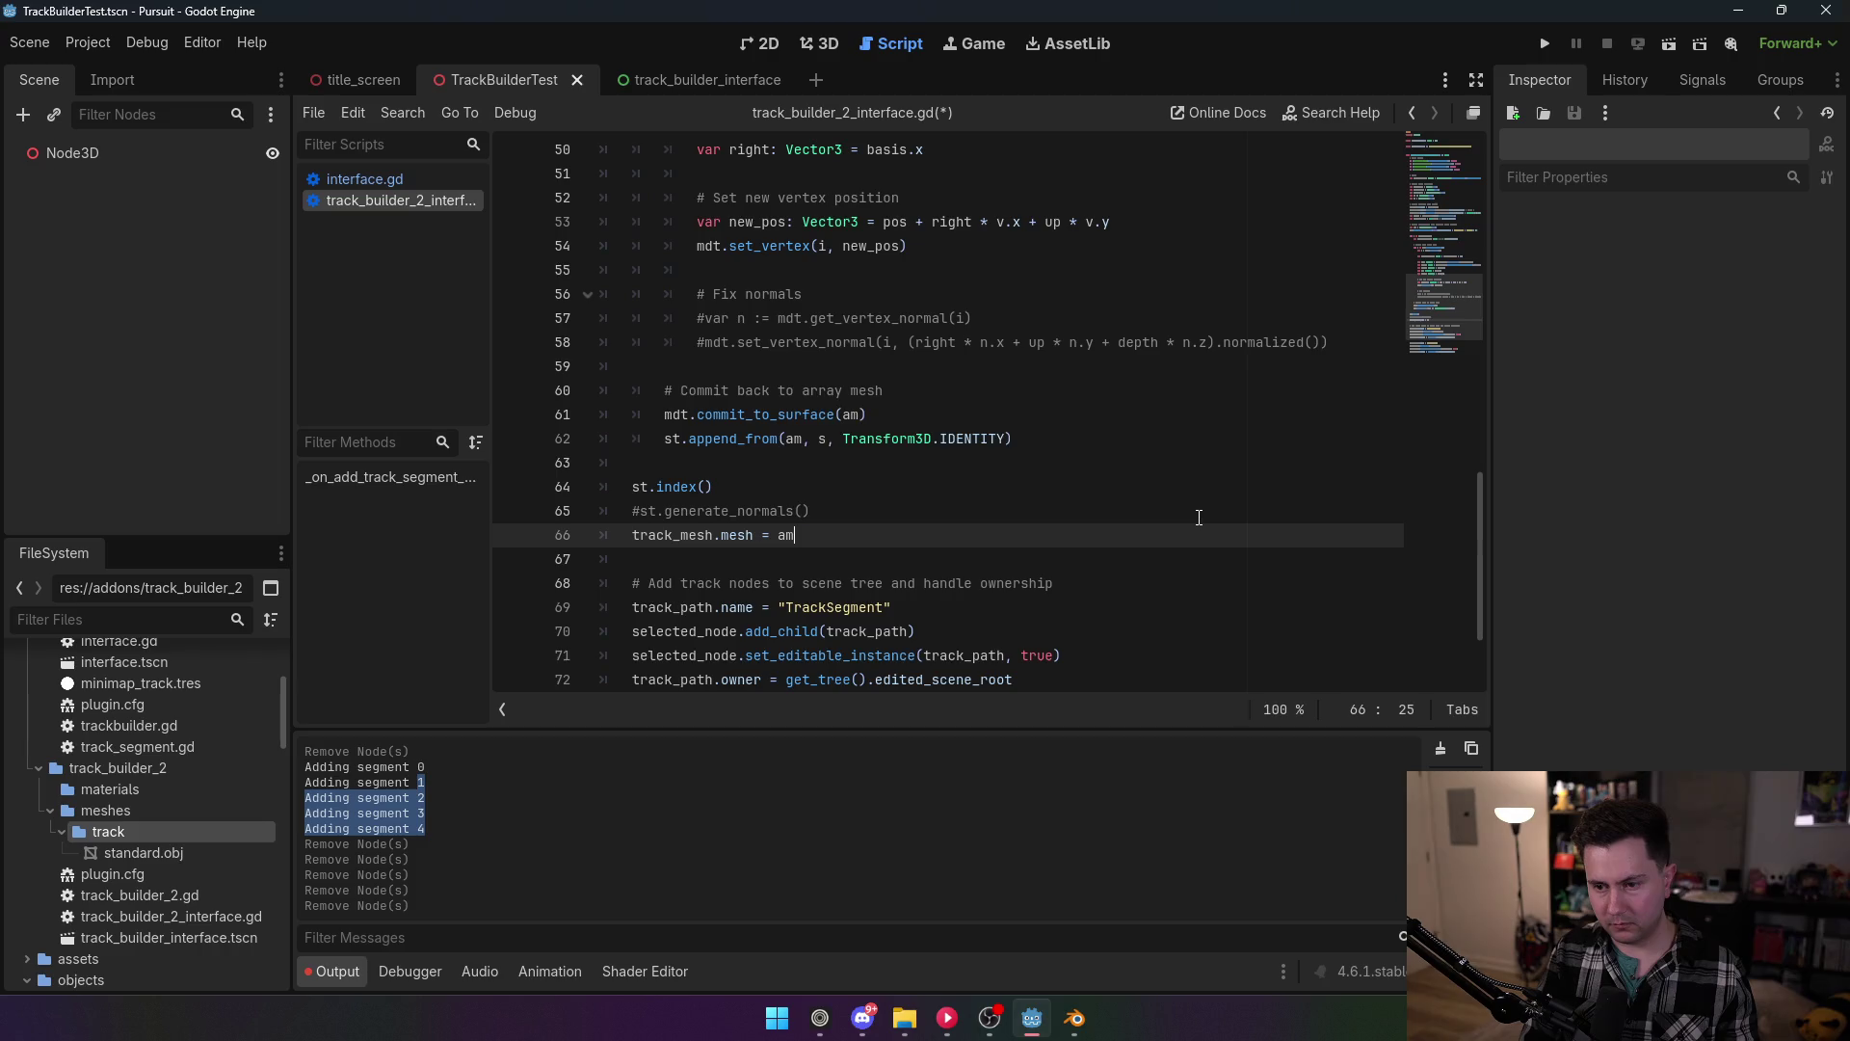
left_click(778, 414)
key("ctrl+s")
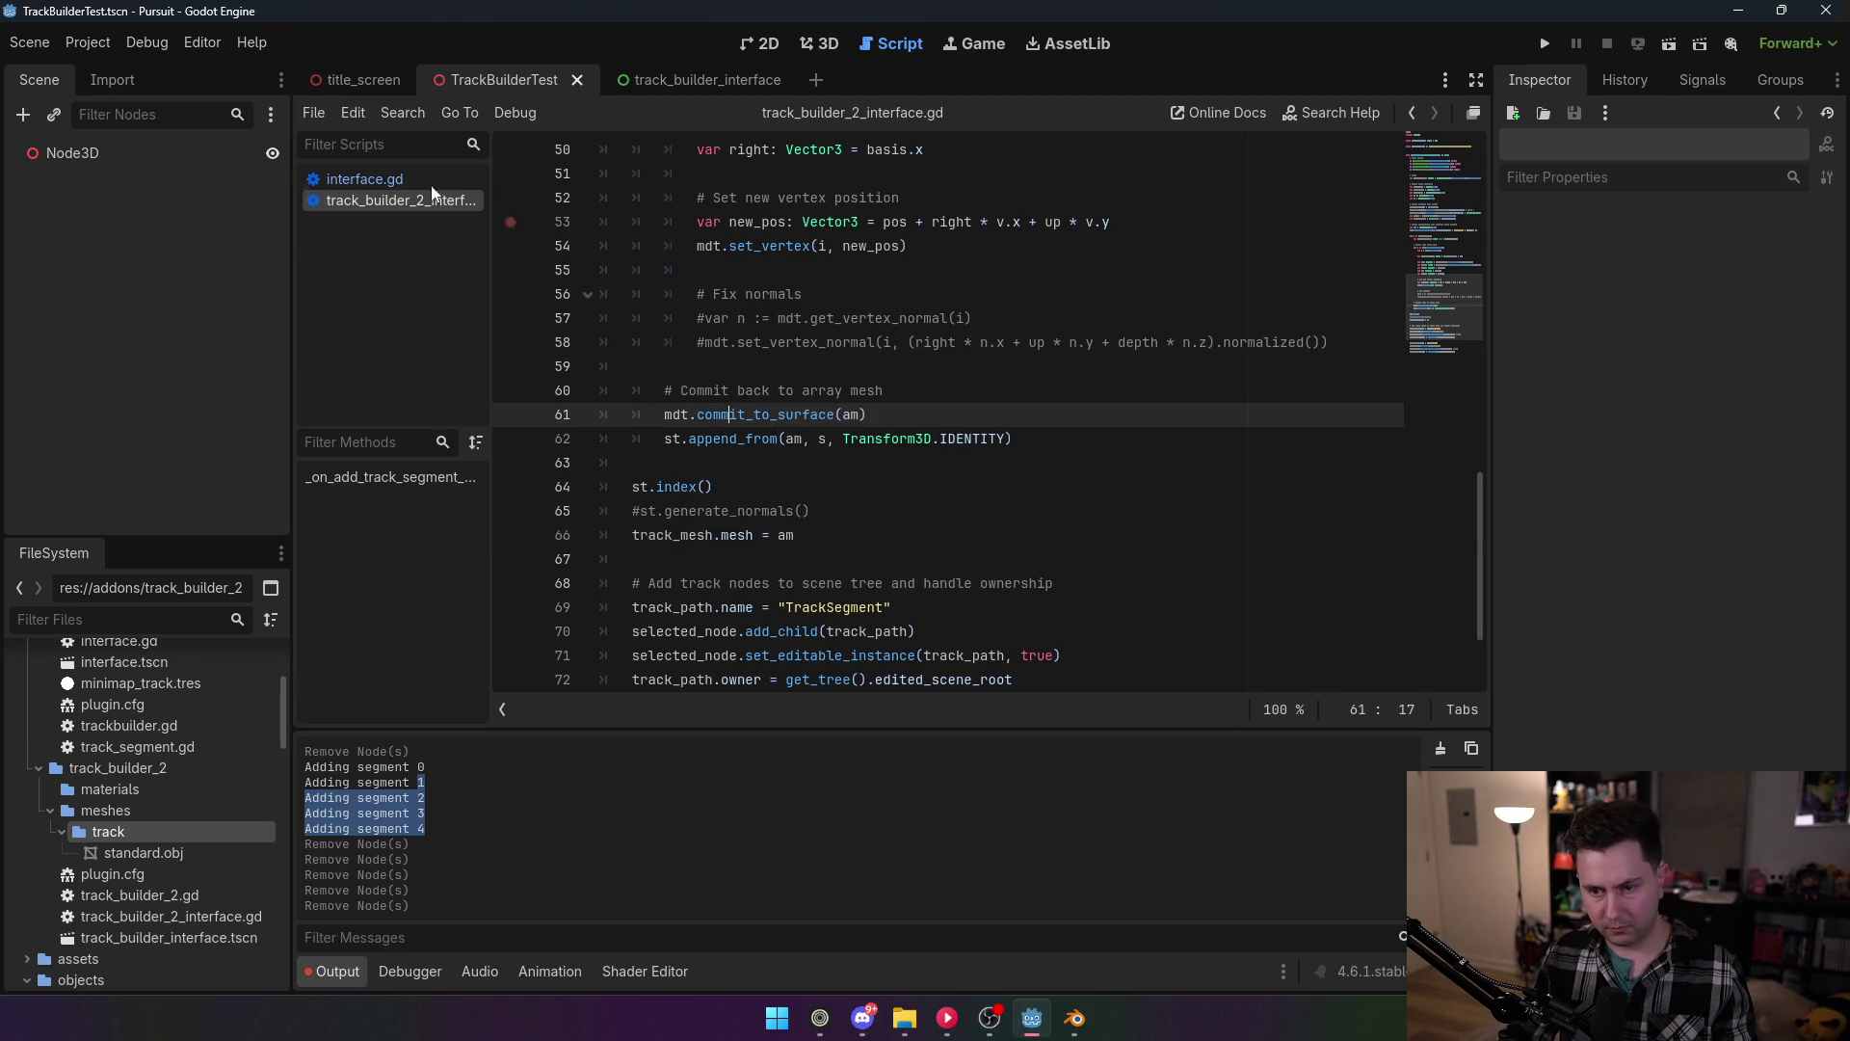
Step: Toggle the TrackBuilder2 plugin in Project Settings to reload it
left_click(89, 44)
left_click(135, 79)
left_click(207, 253)
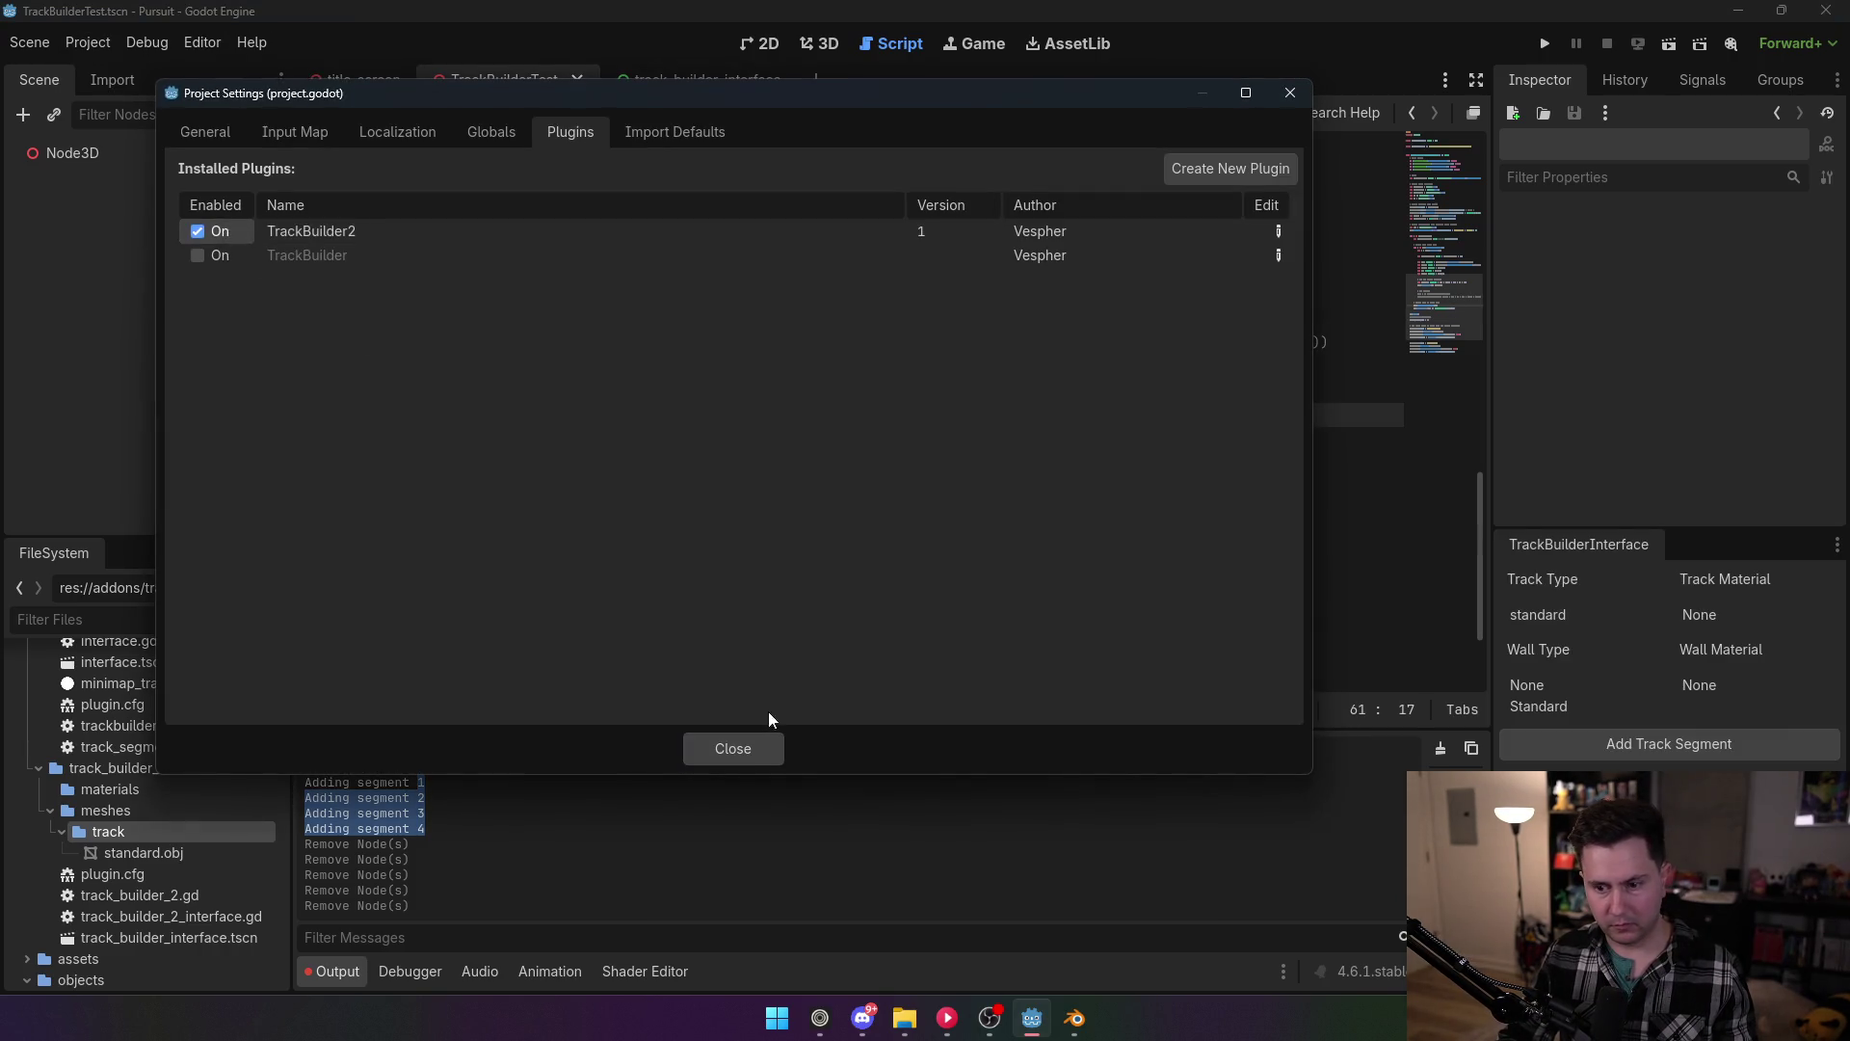
left_click(742, 748)
Step: Add a new track segment under Node3D and inspect TrackMesh's mesh surfaces
left_click(819, 43)
left_click(113, 154)
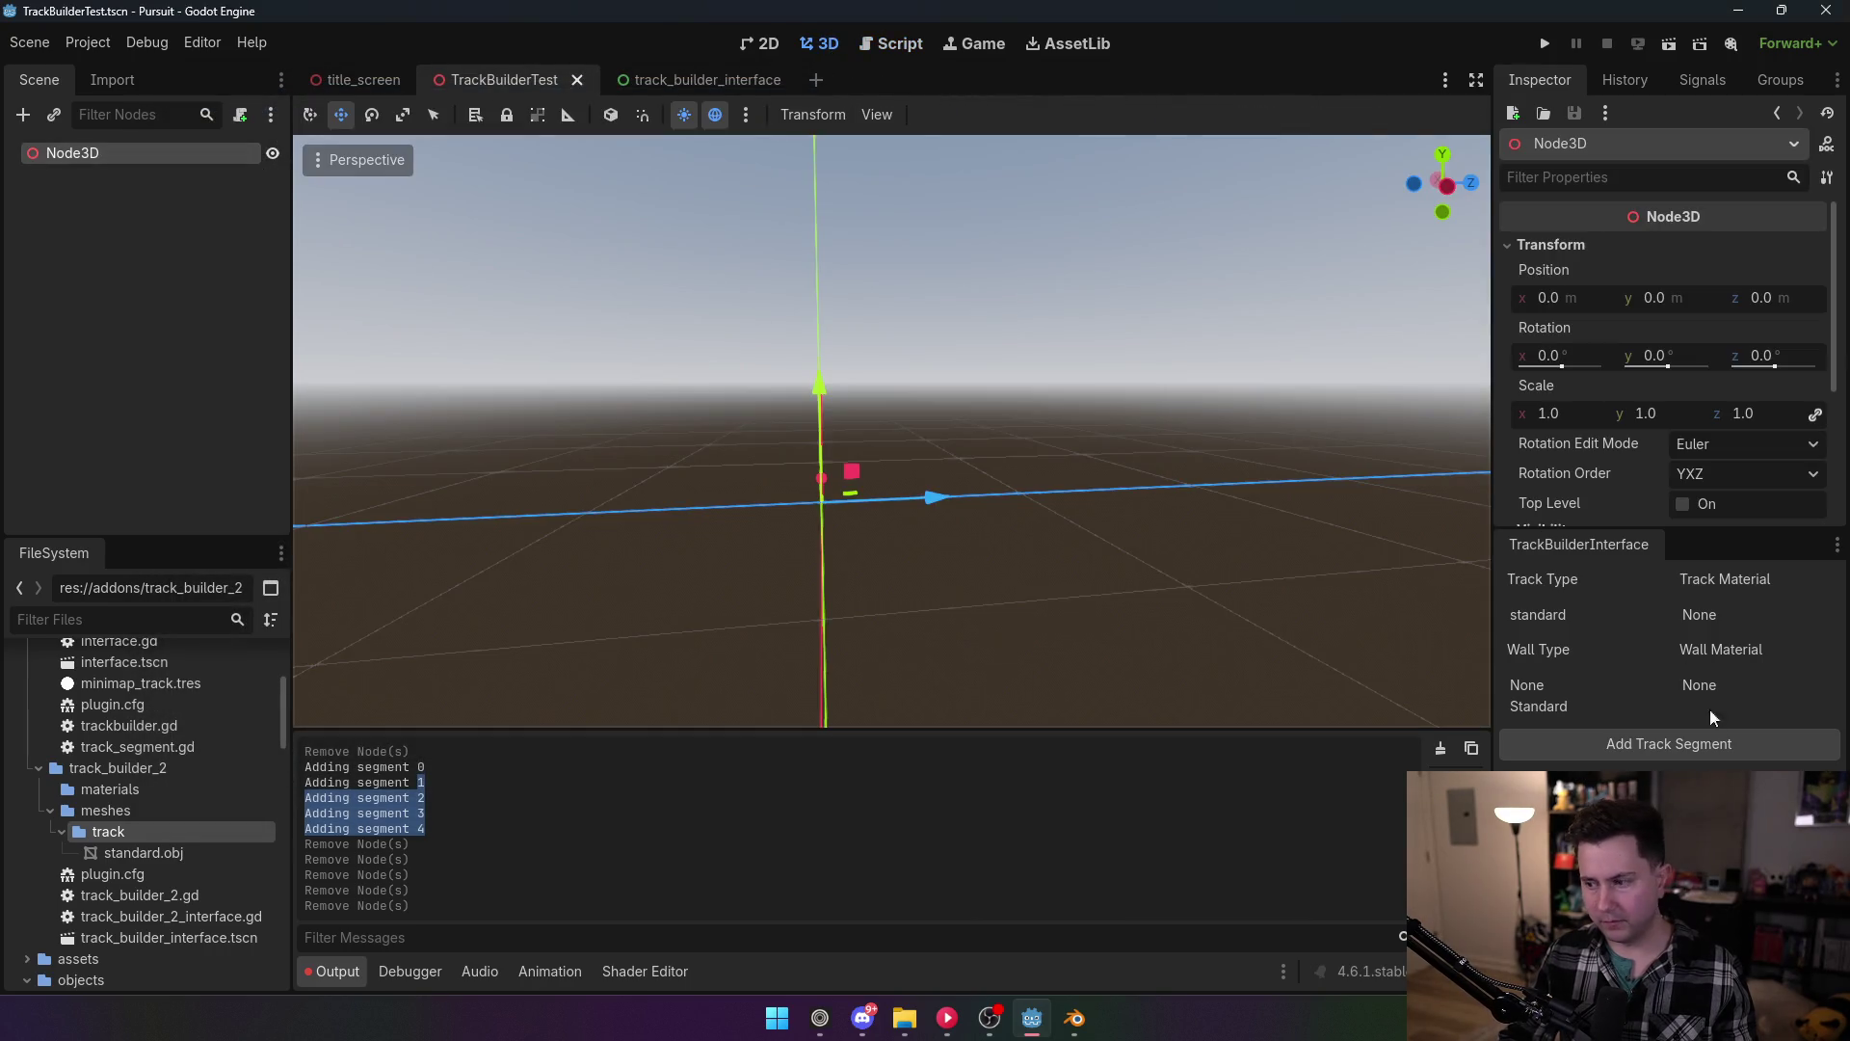
left_click(1674, 750)
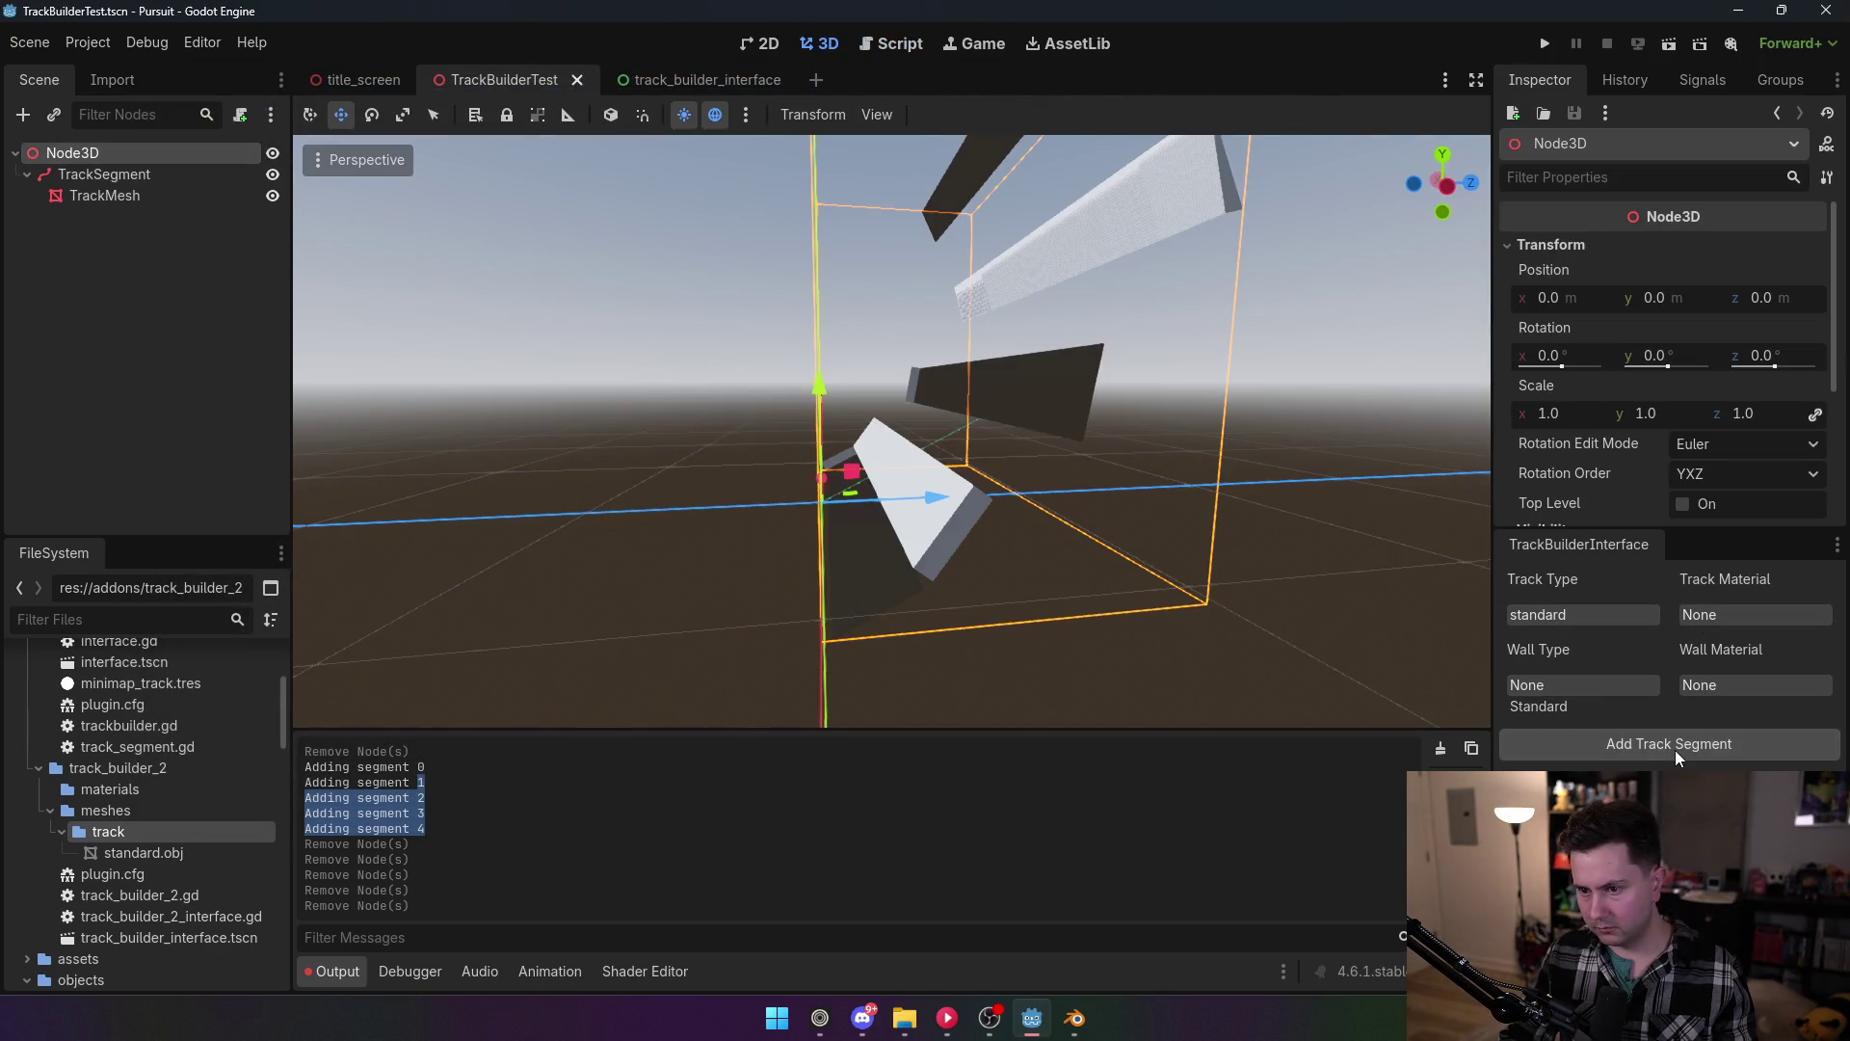
left_click_drag(891, 433, 800, 419)
left_click(104, 195)
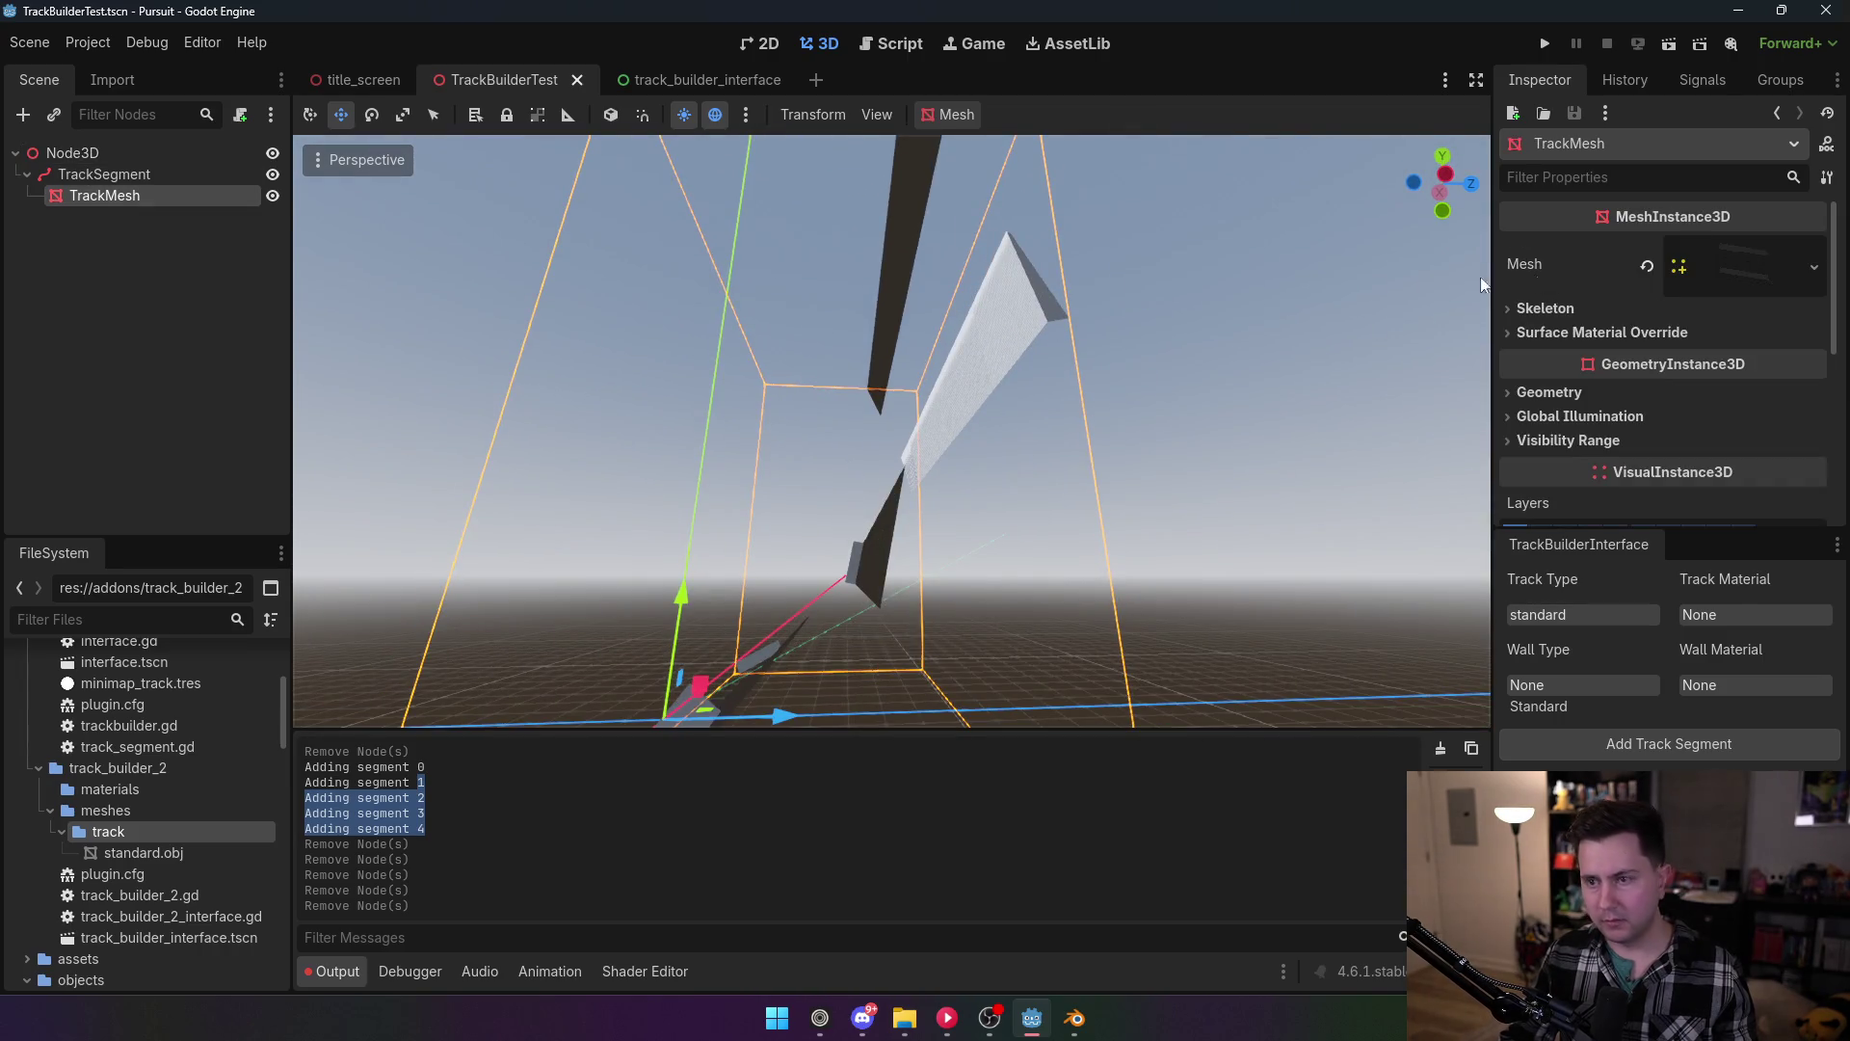
left_click(1766, 282)
left_click(1628, 405)
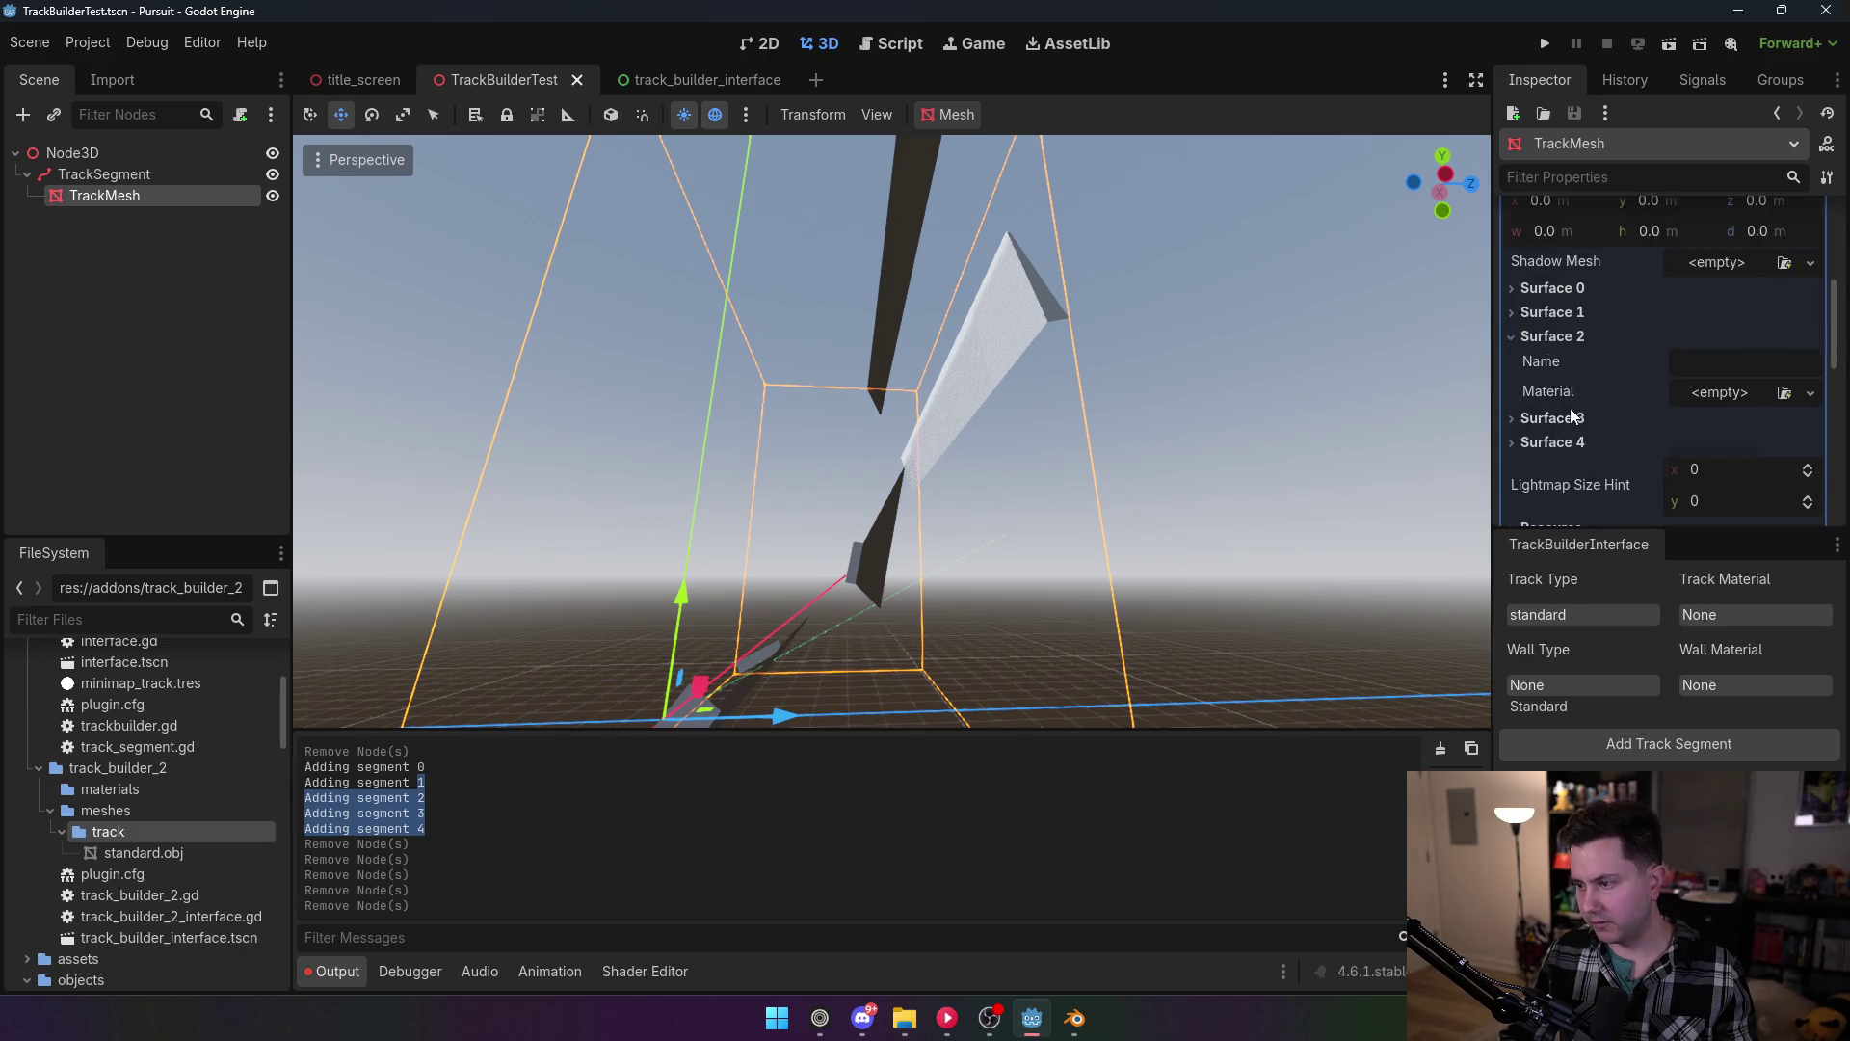
scroll(1638, 404, "down", 1)
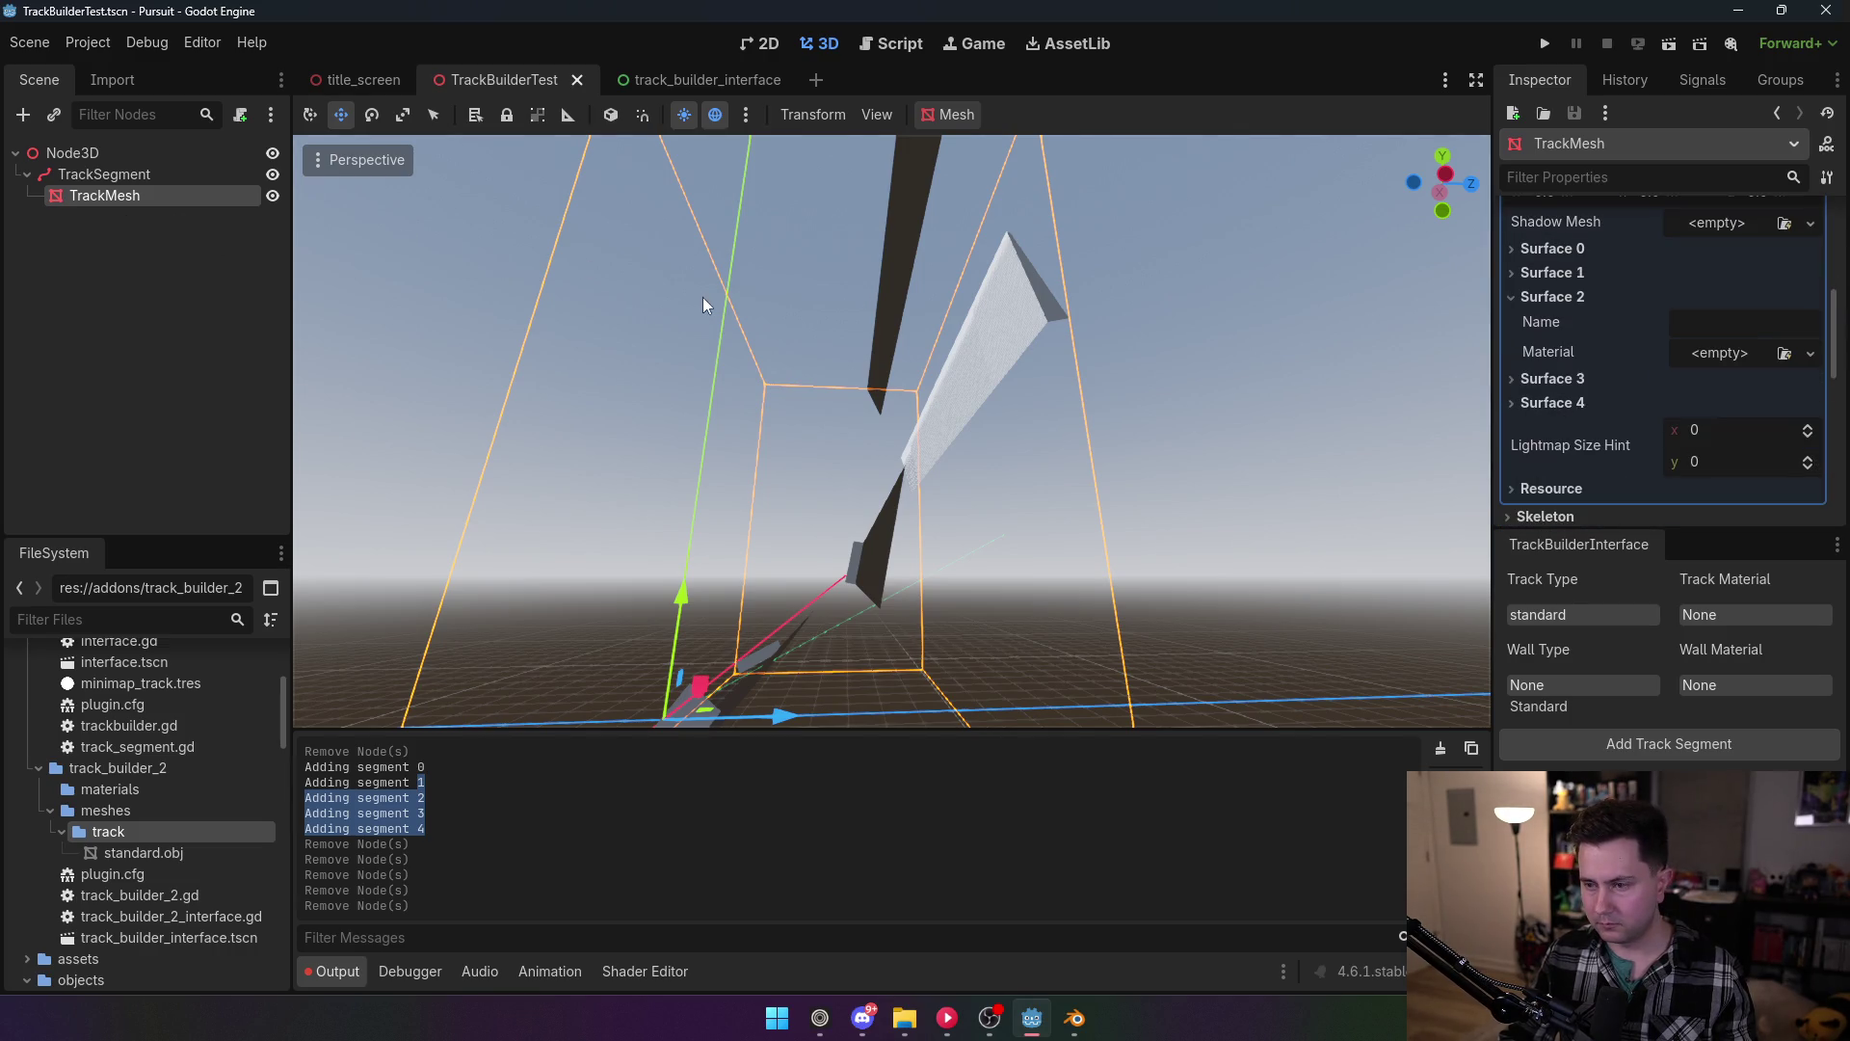
left_click_drag(725, 327, 680, 342)
Step: Review the plugin list in Project Settings and return to the script editor
left_click(88, 43)
left_click(106, 70)
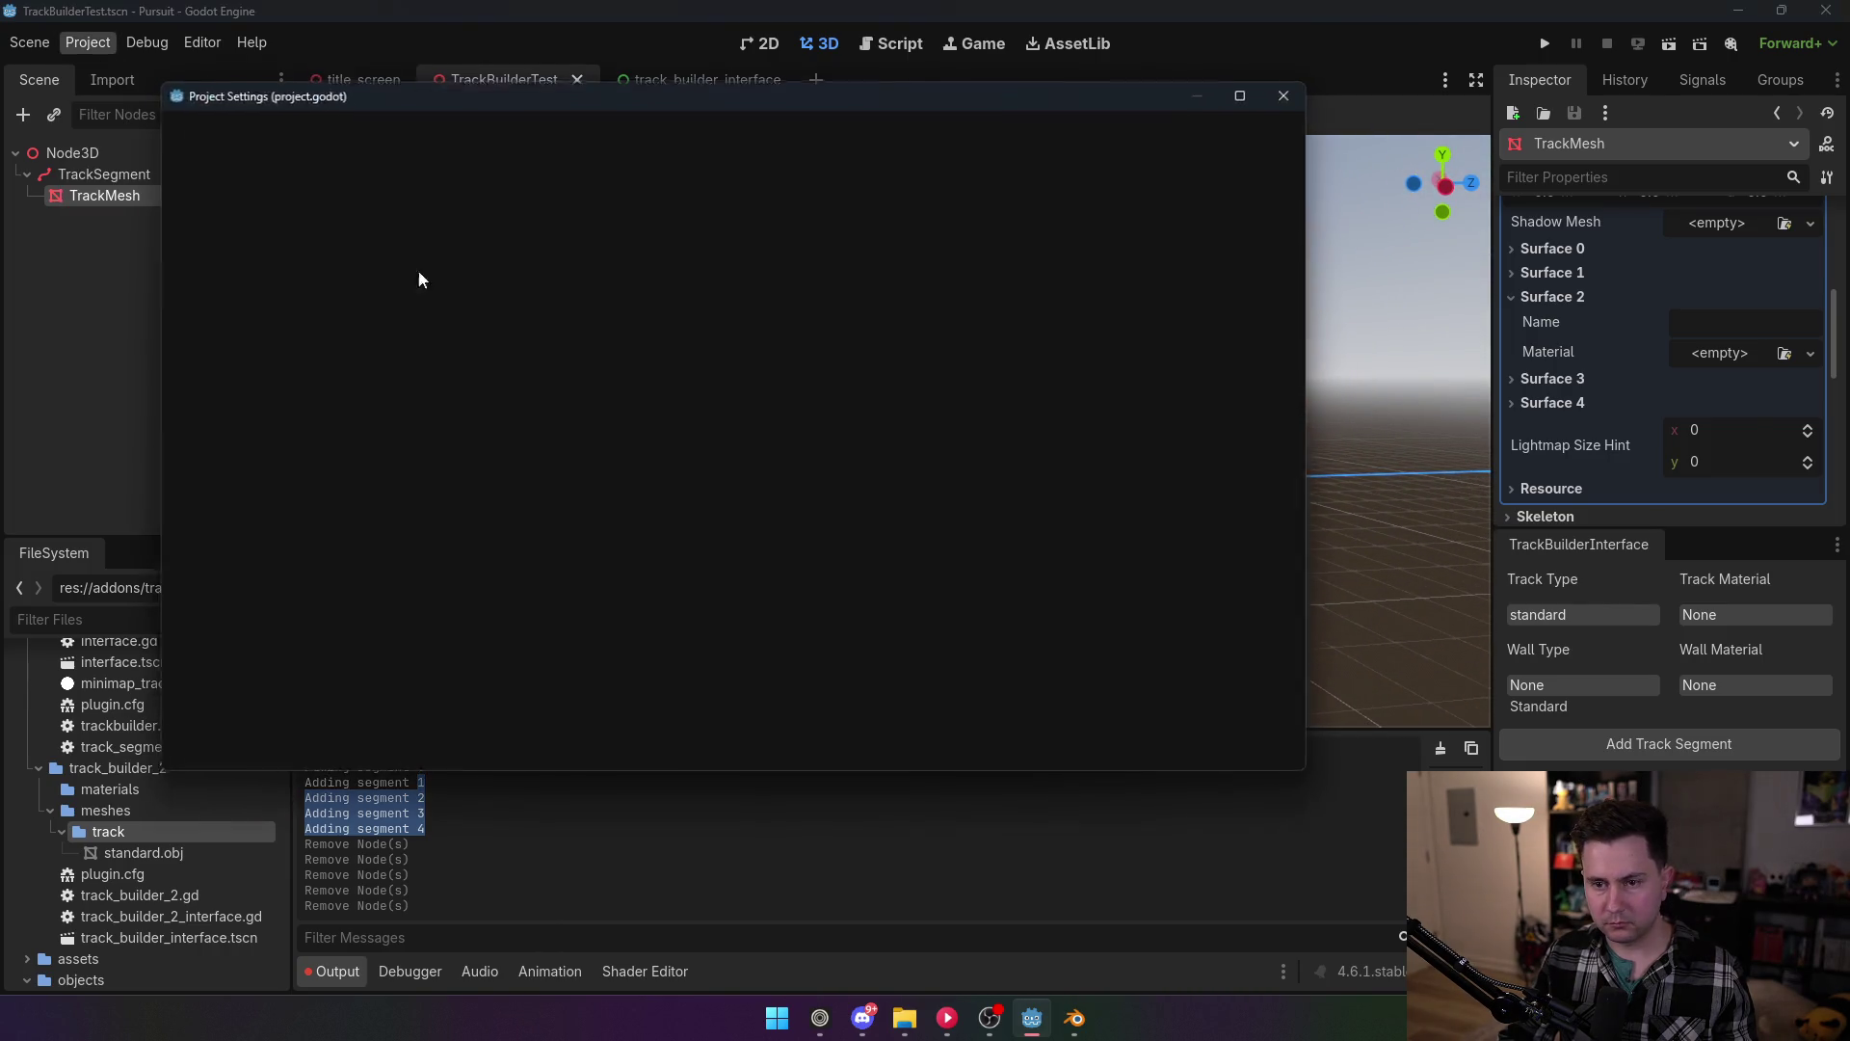
left_click(747, 750)
left_click(906, 43)
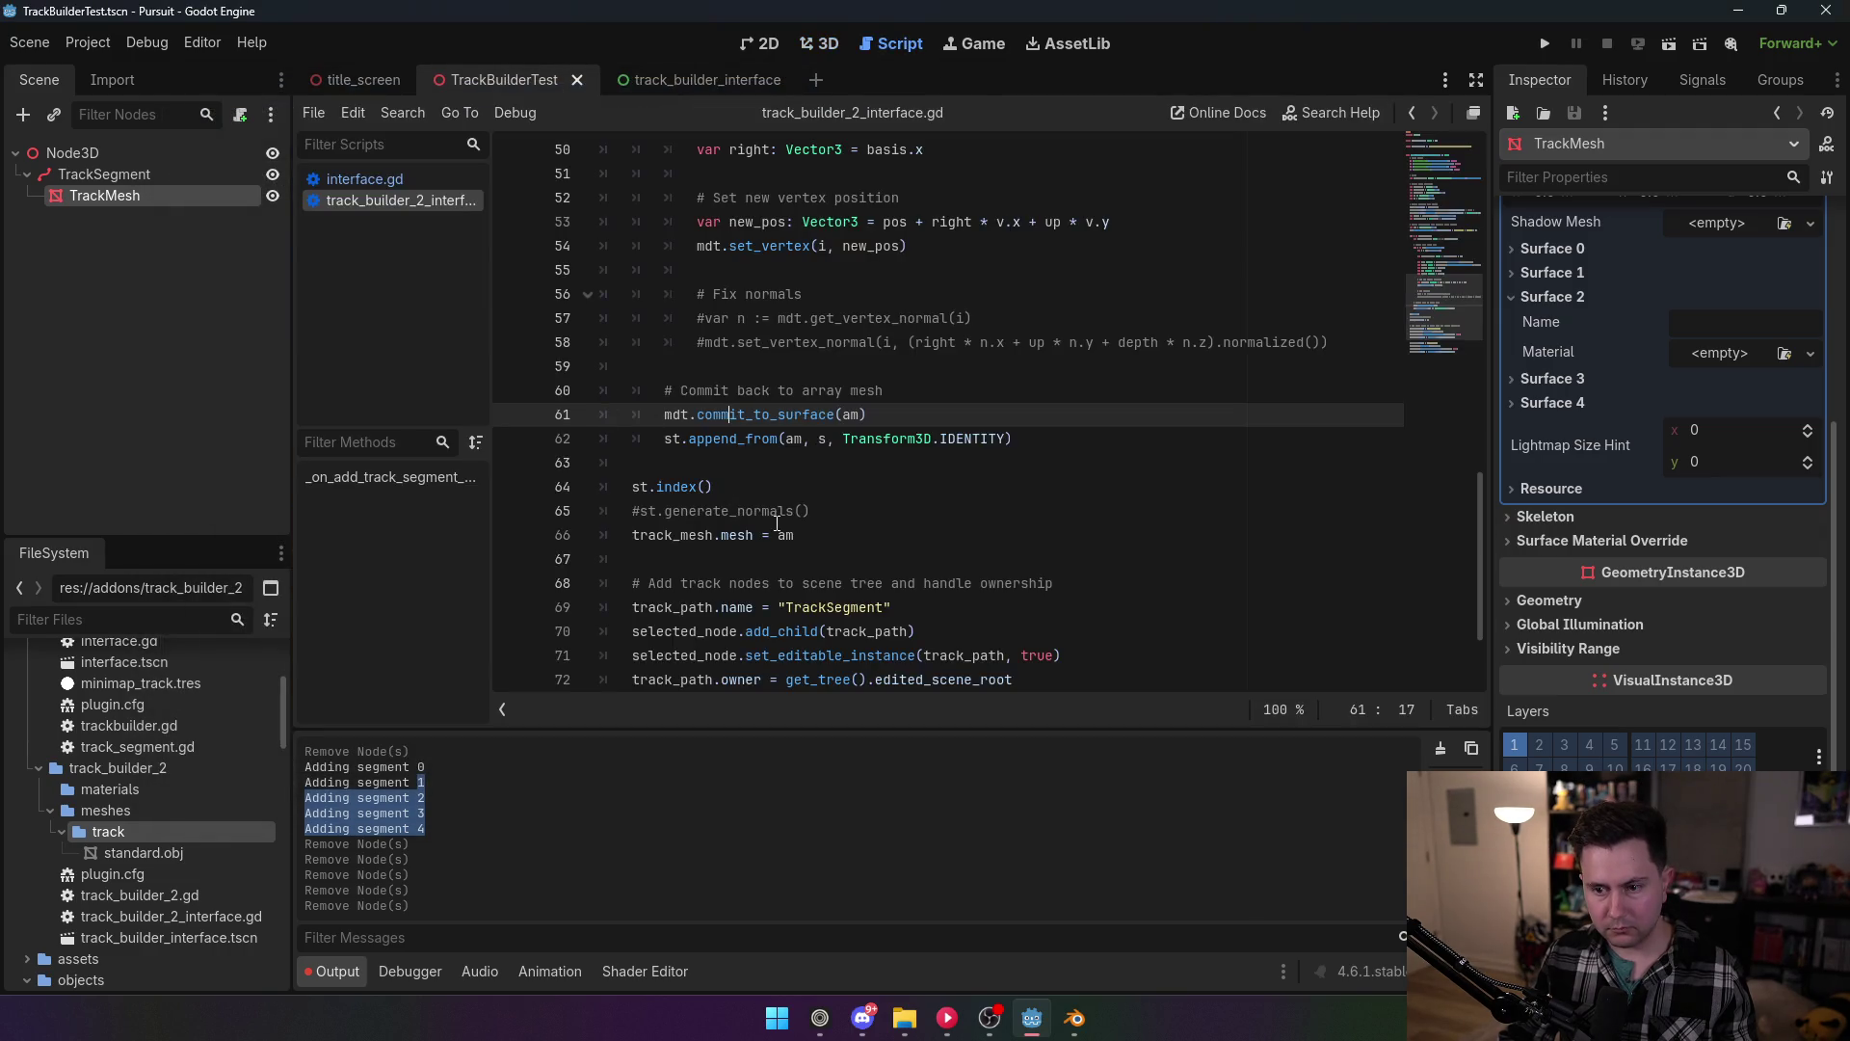
Step: Replace am on line 66 with st.commit(am)
double_click(786, 535)
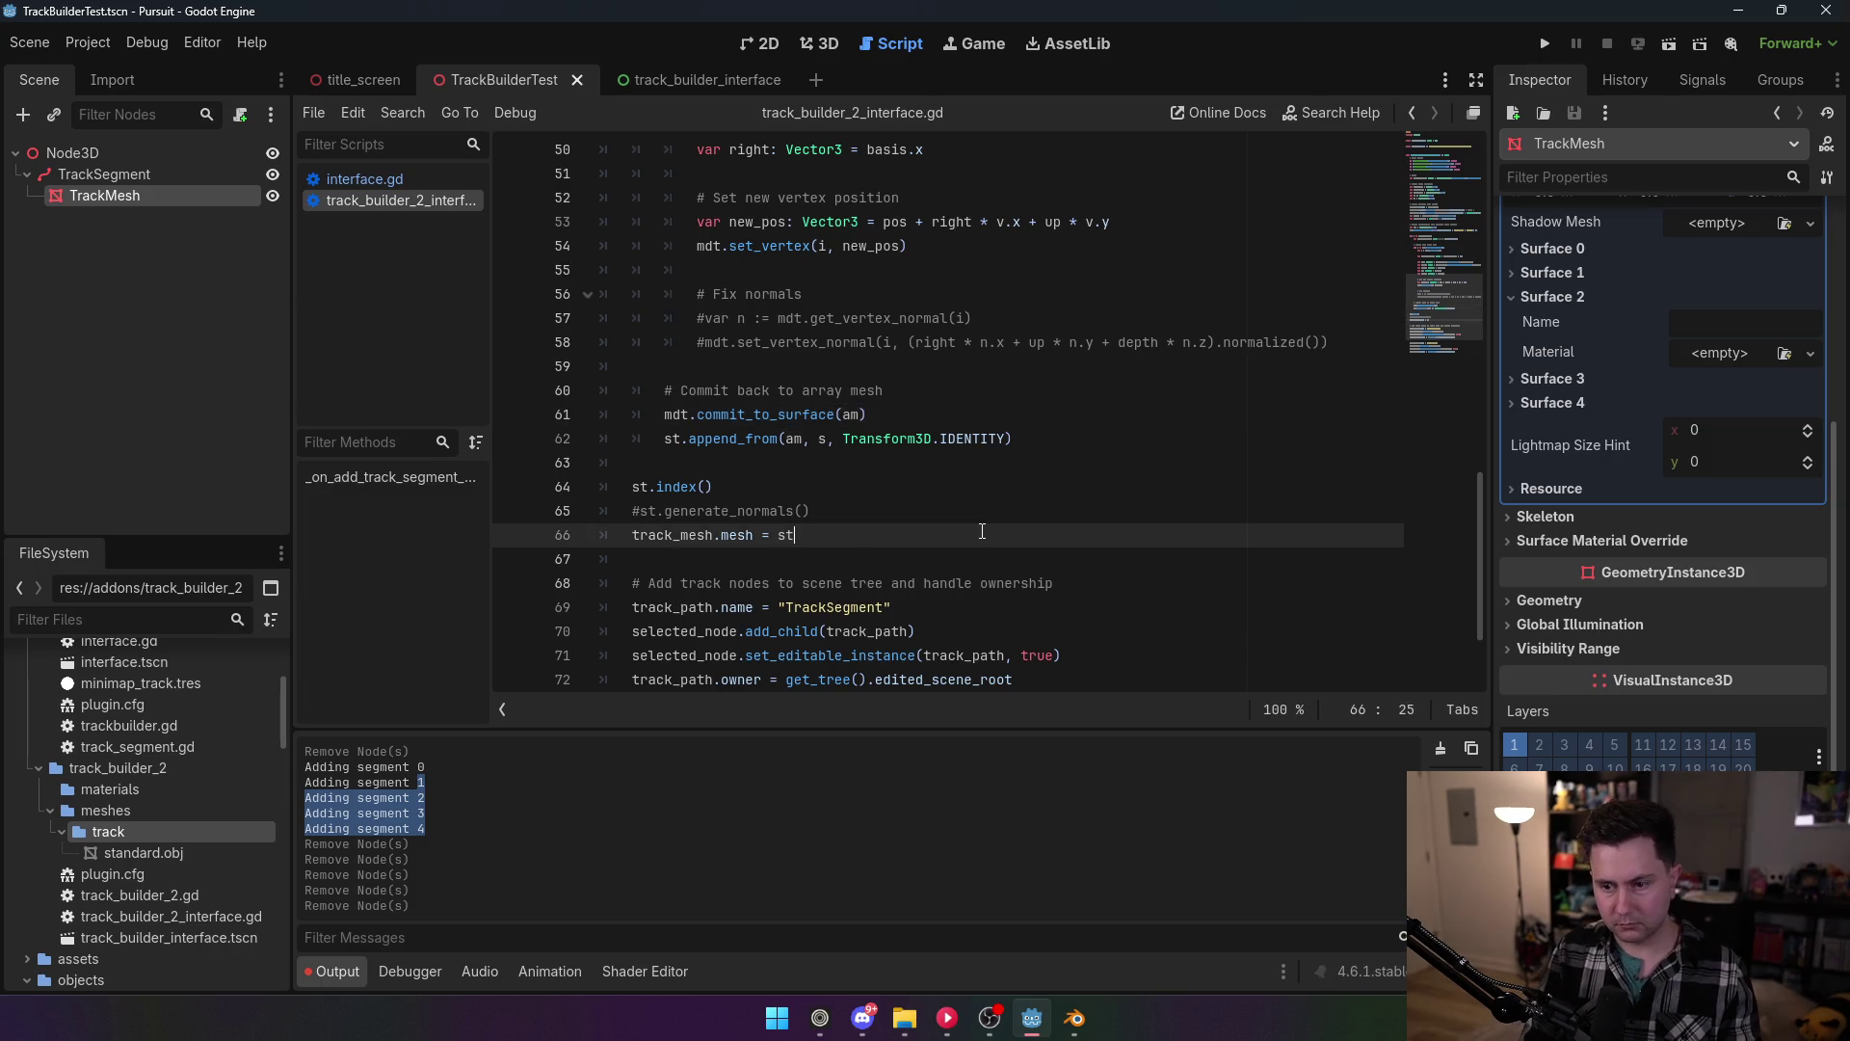
type("st.")
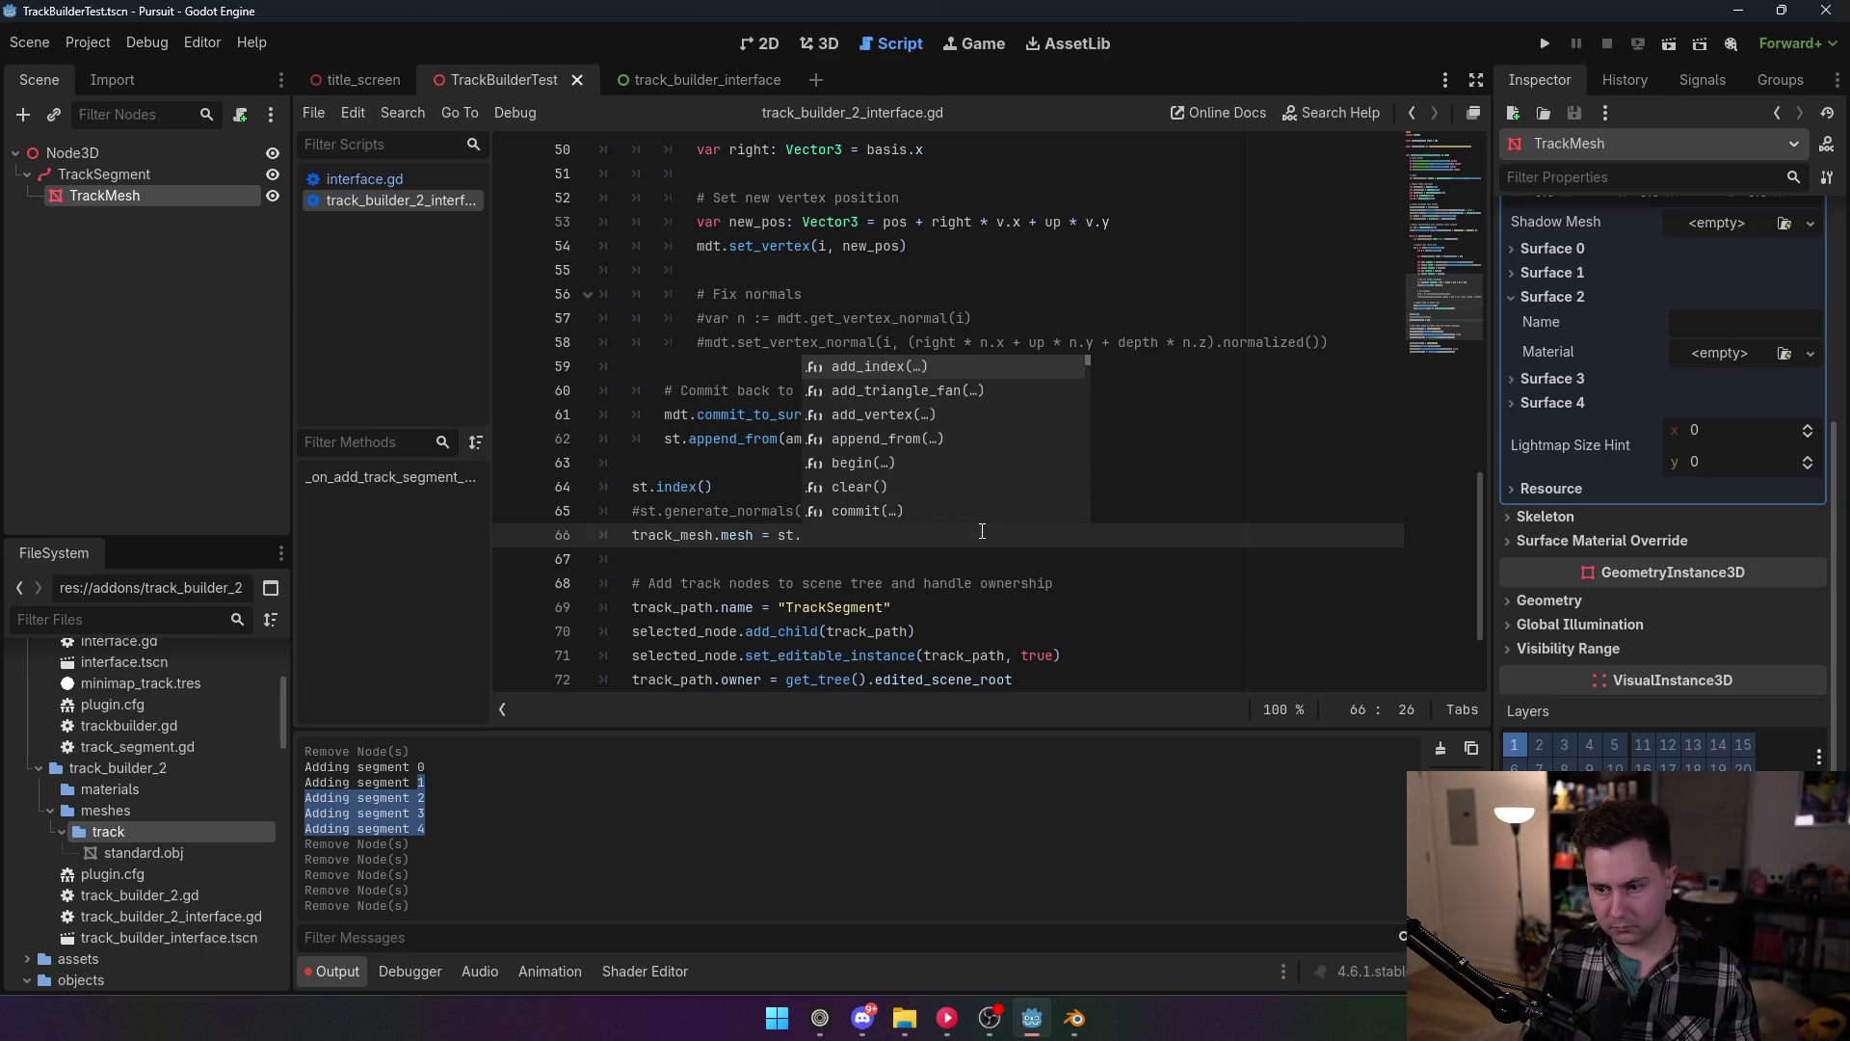
type("commit(")
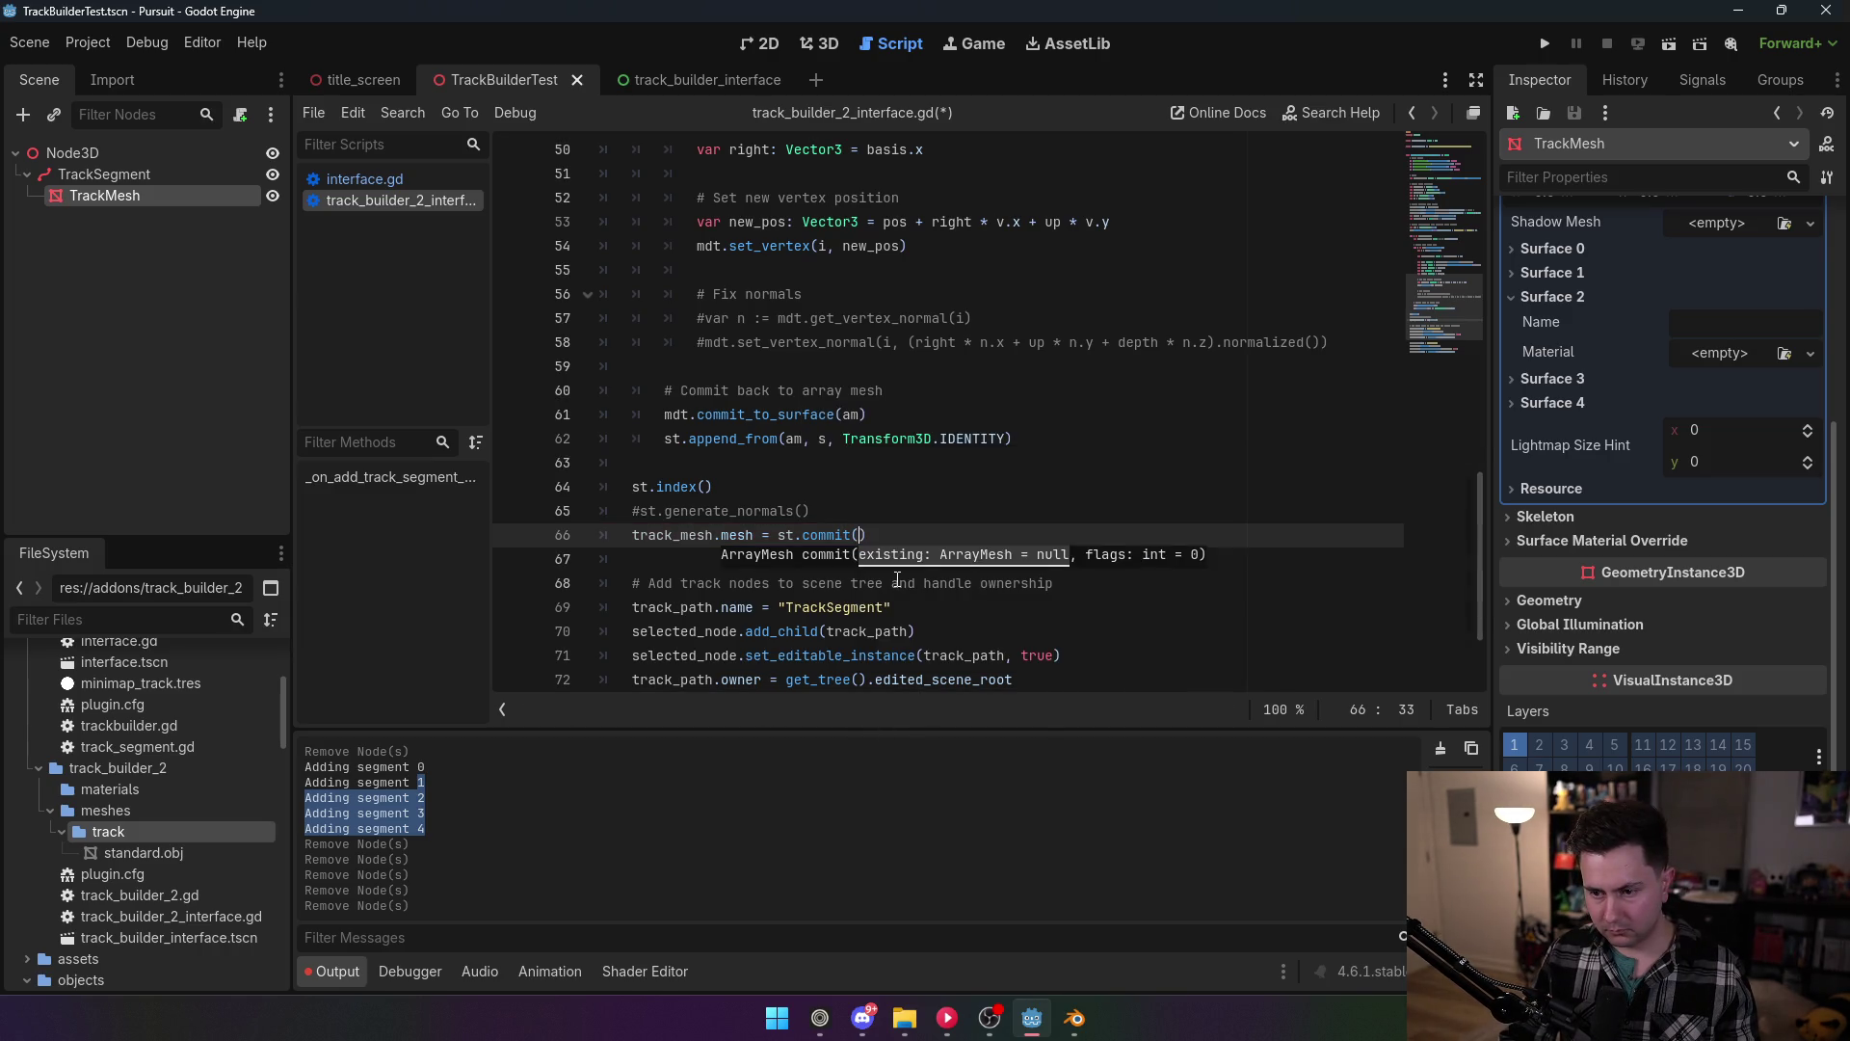
type("am")
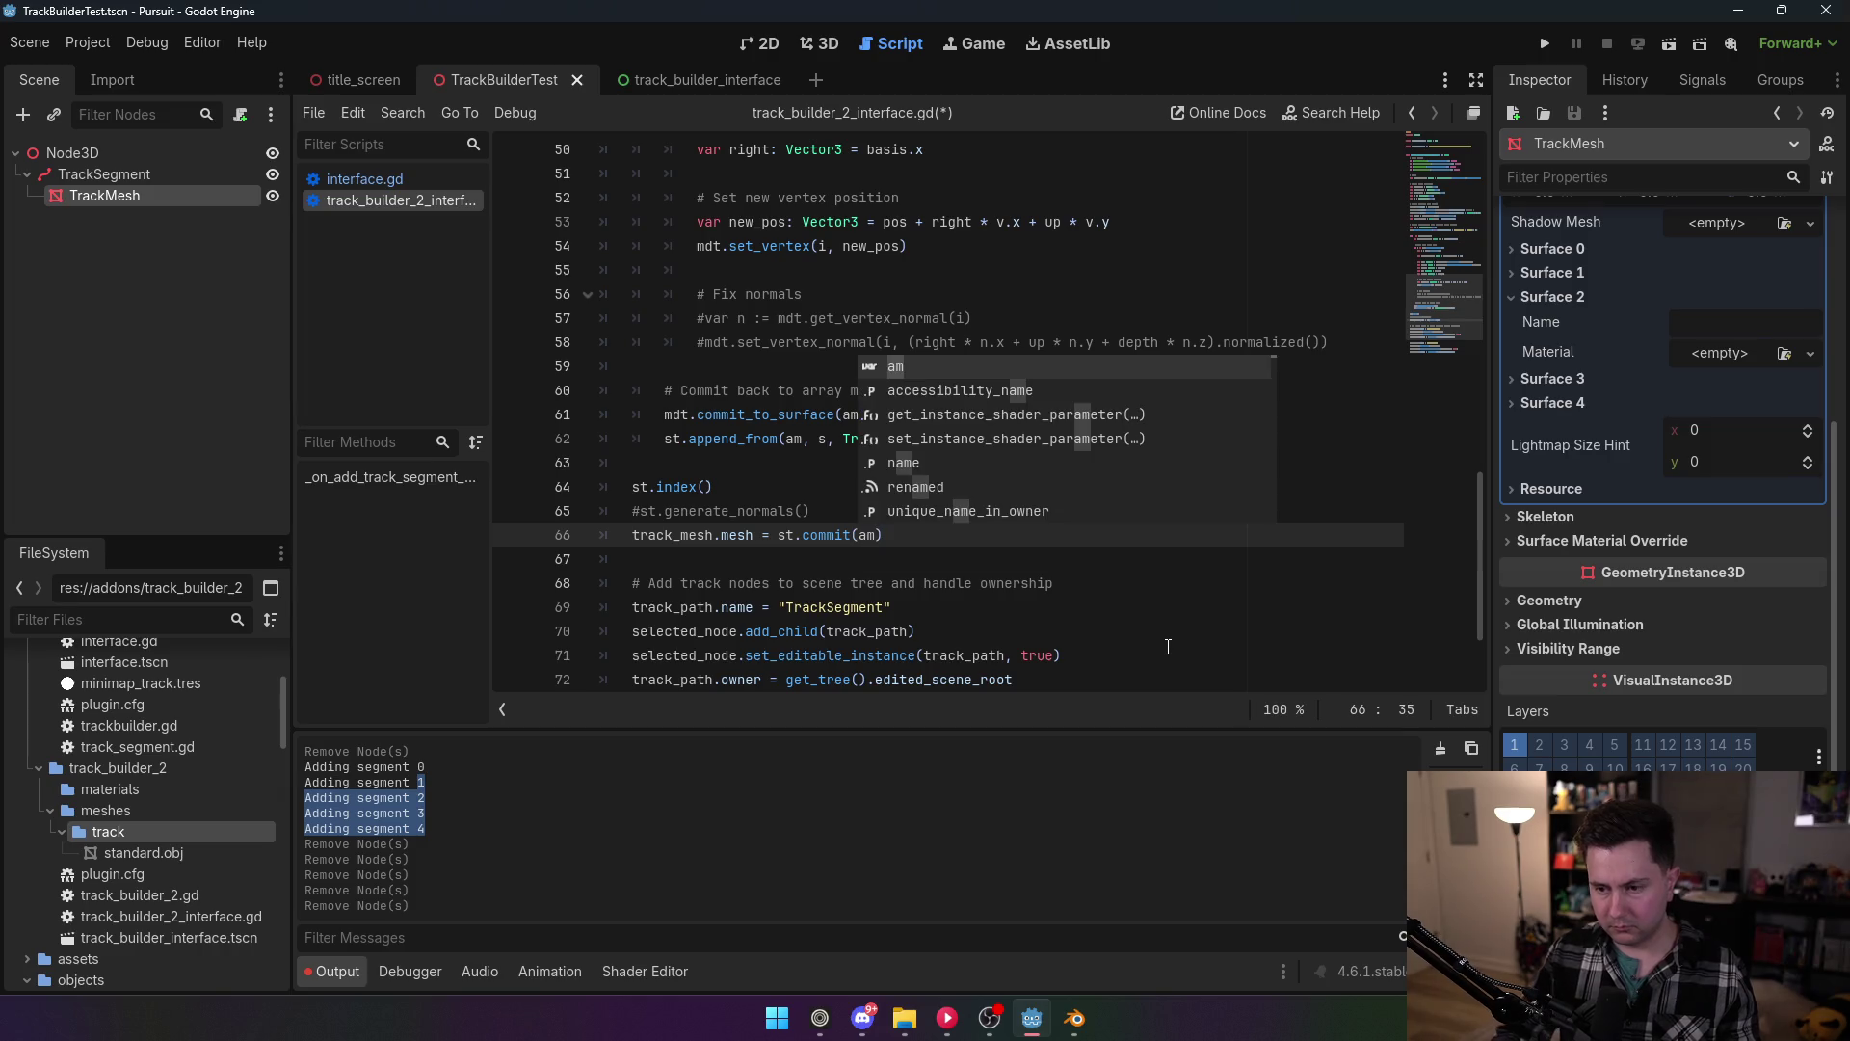
left_click(721, 414)
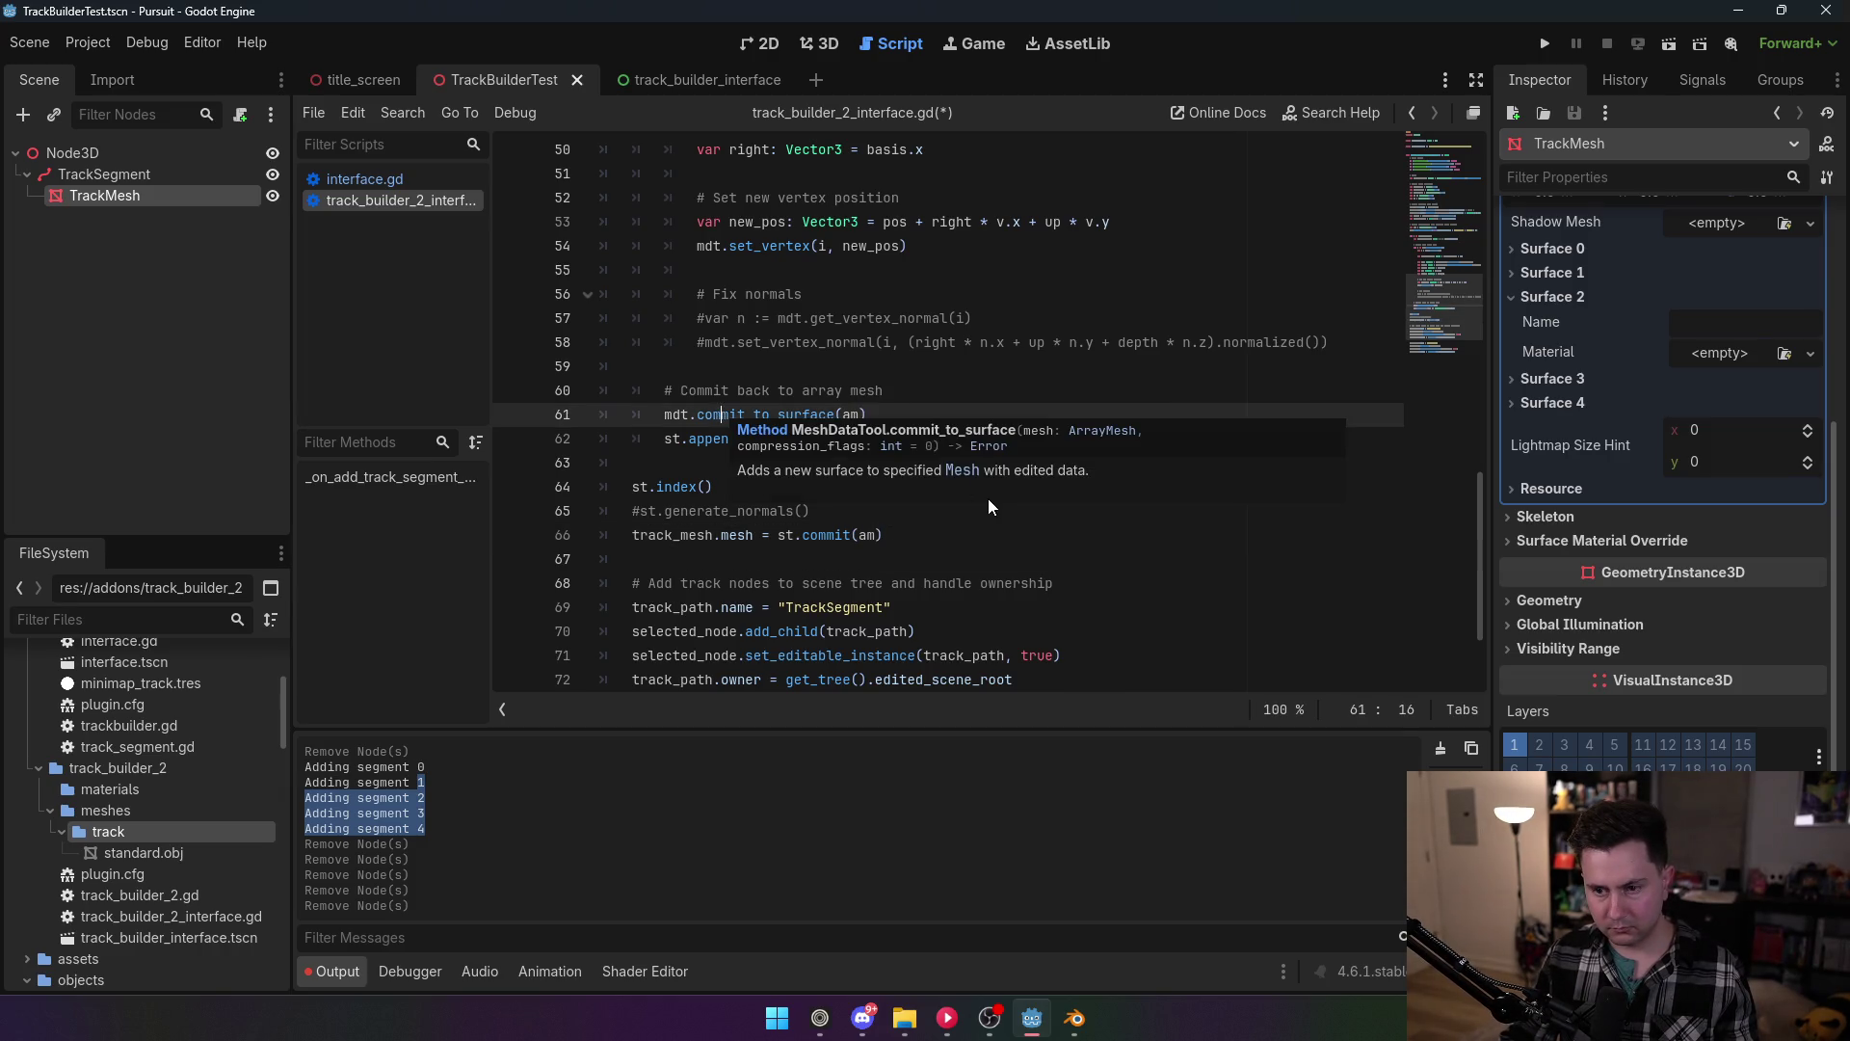
Step: Uncomment the st.generate_normals() call on line 65
left_click(766, 511)
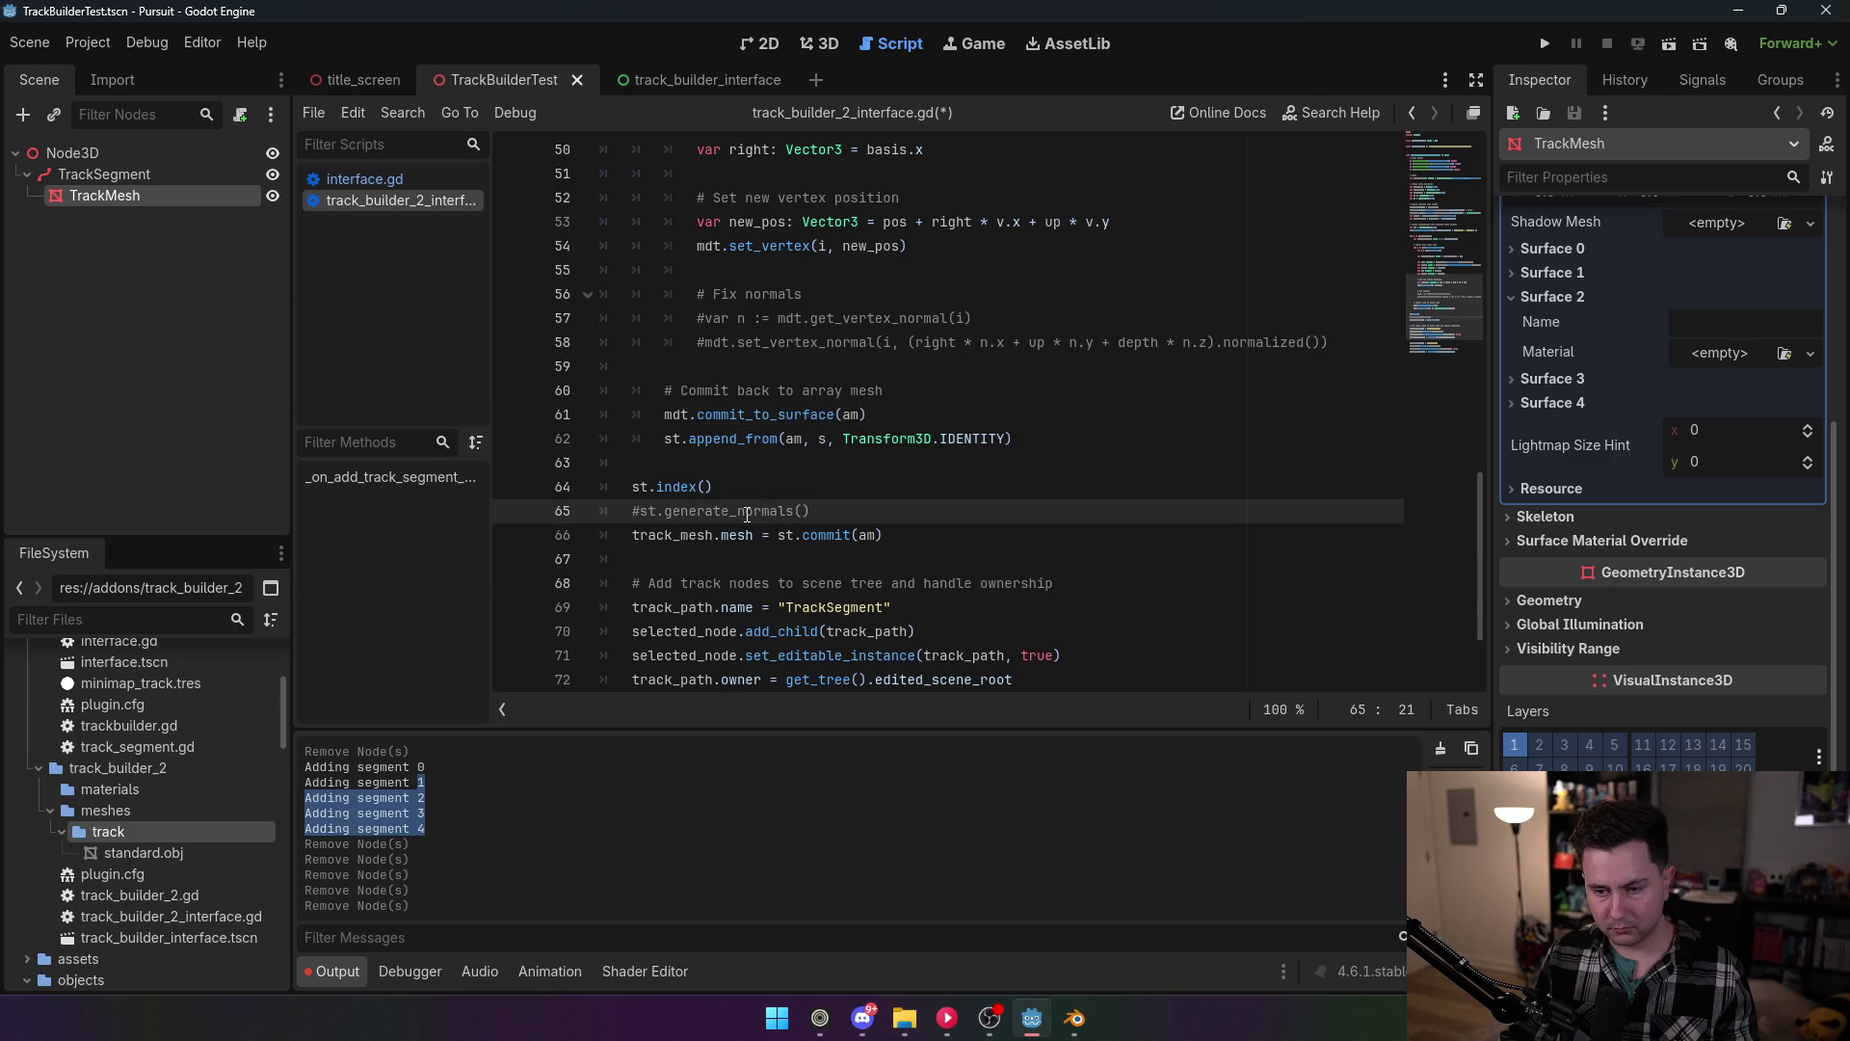
key("Home")
key("Delete")
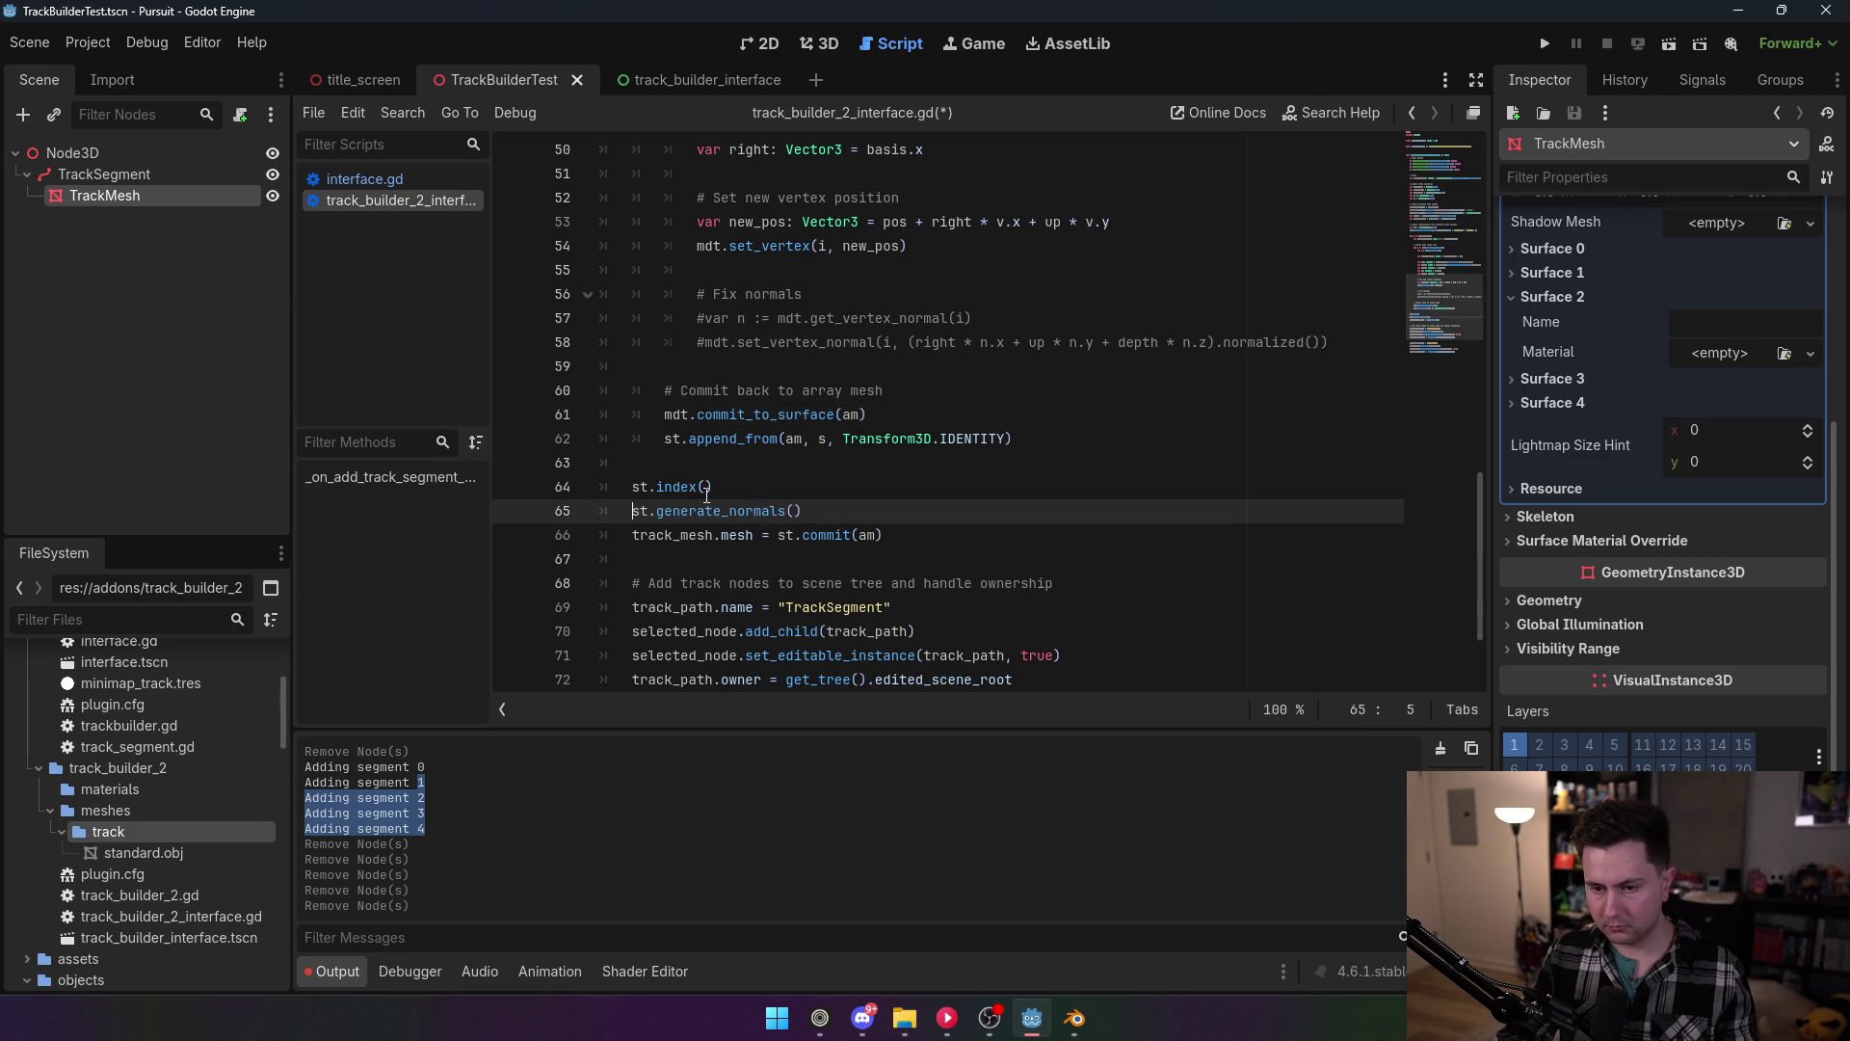
mouse_move(700, 511)
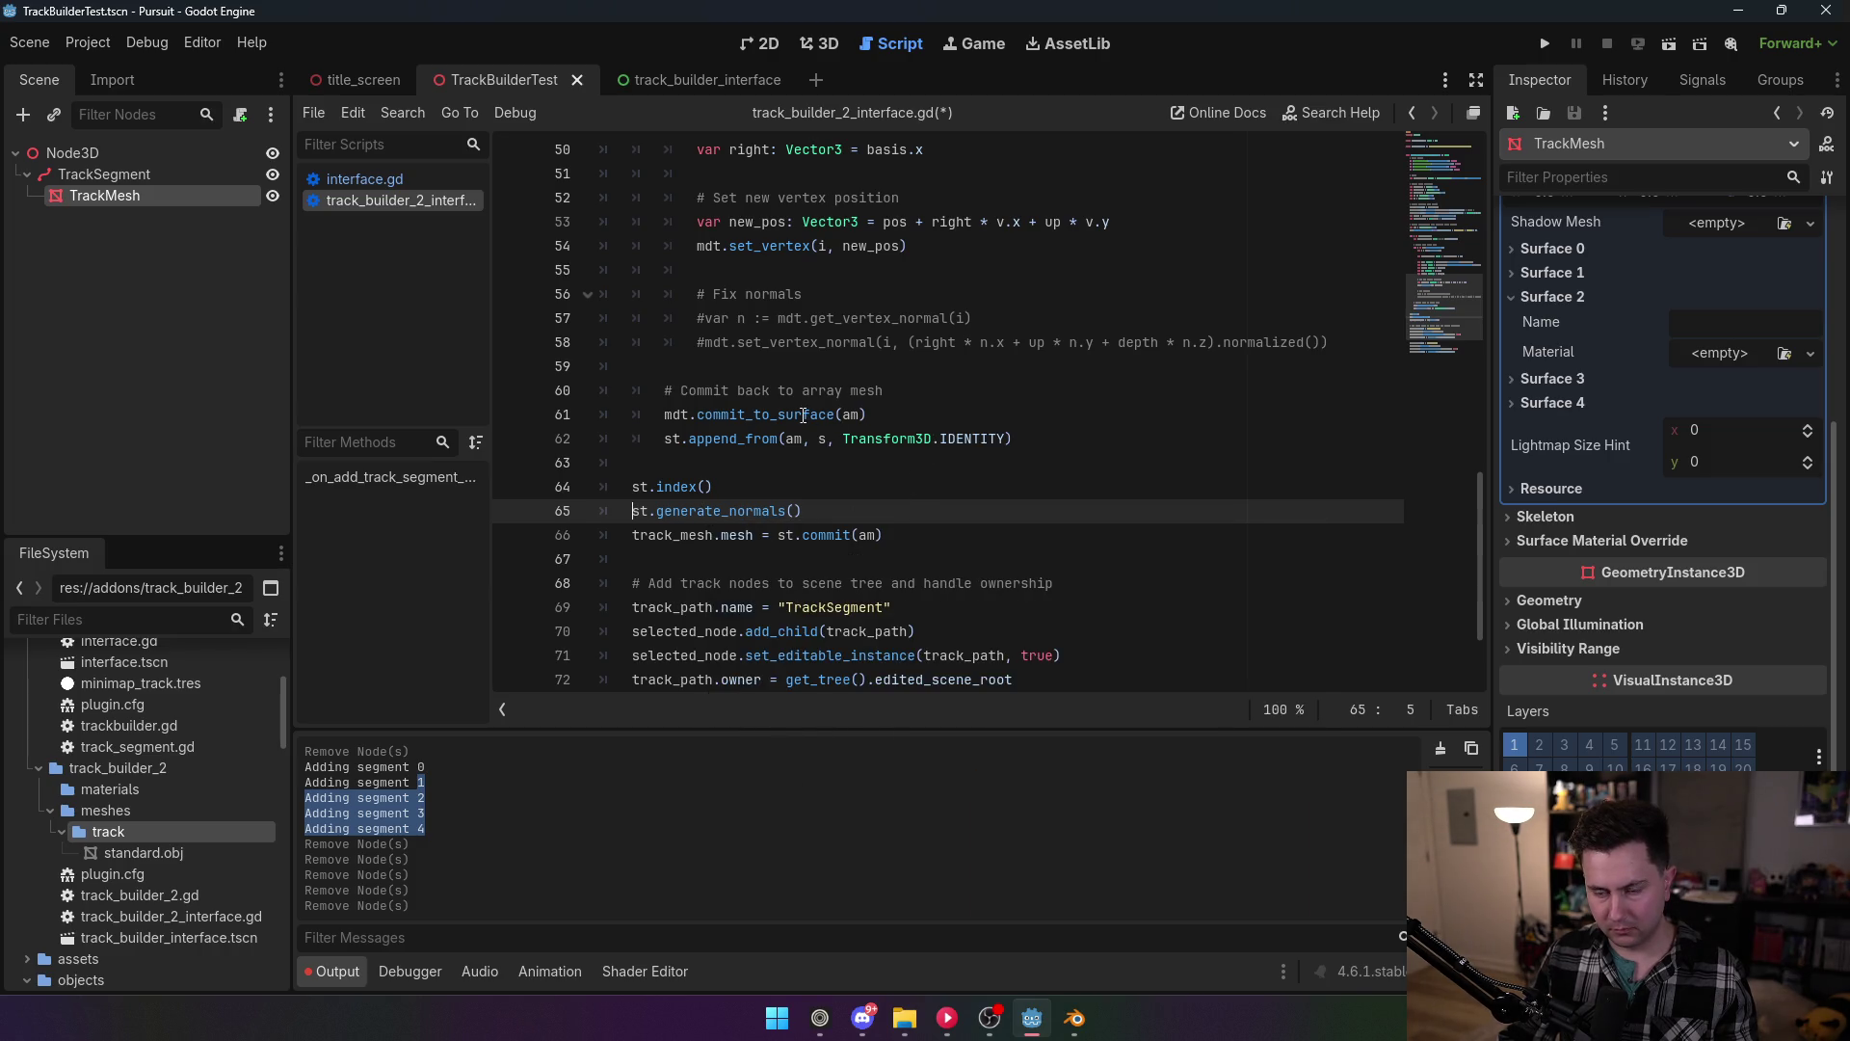
scroll(804, 424, "up", 13)
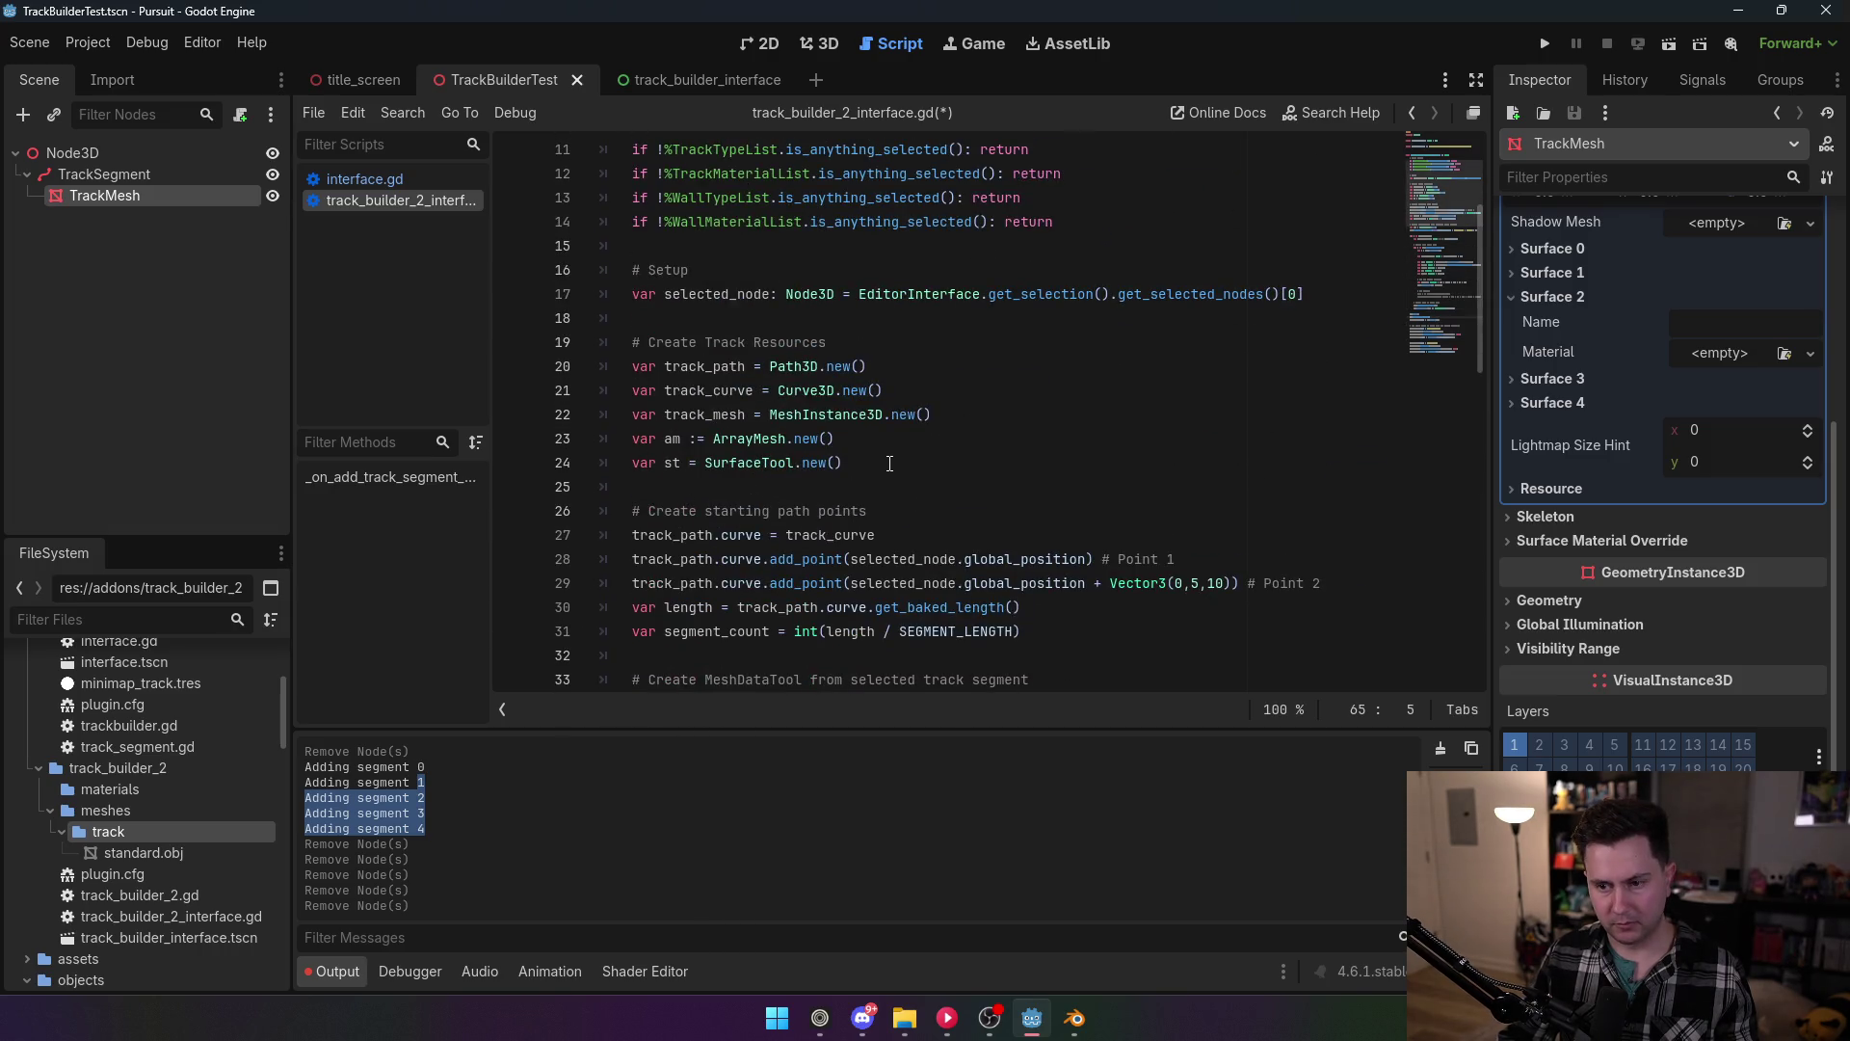
left_click(999, 473)
key("Return")
type("st.m")
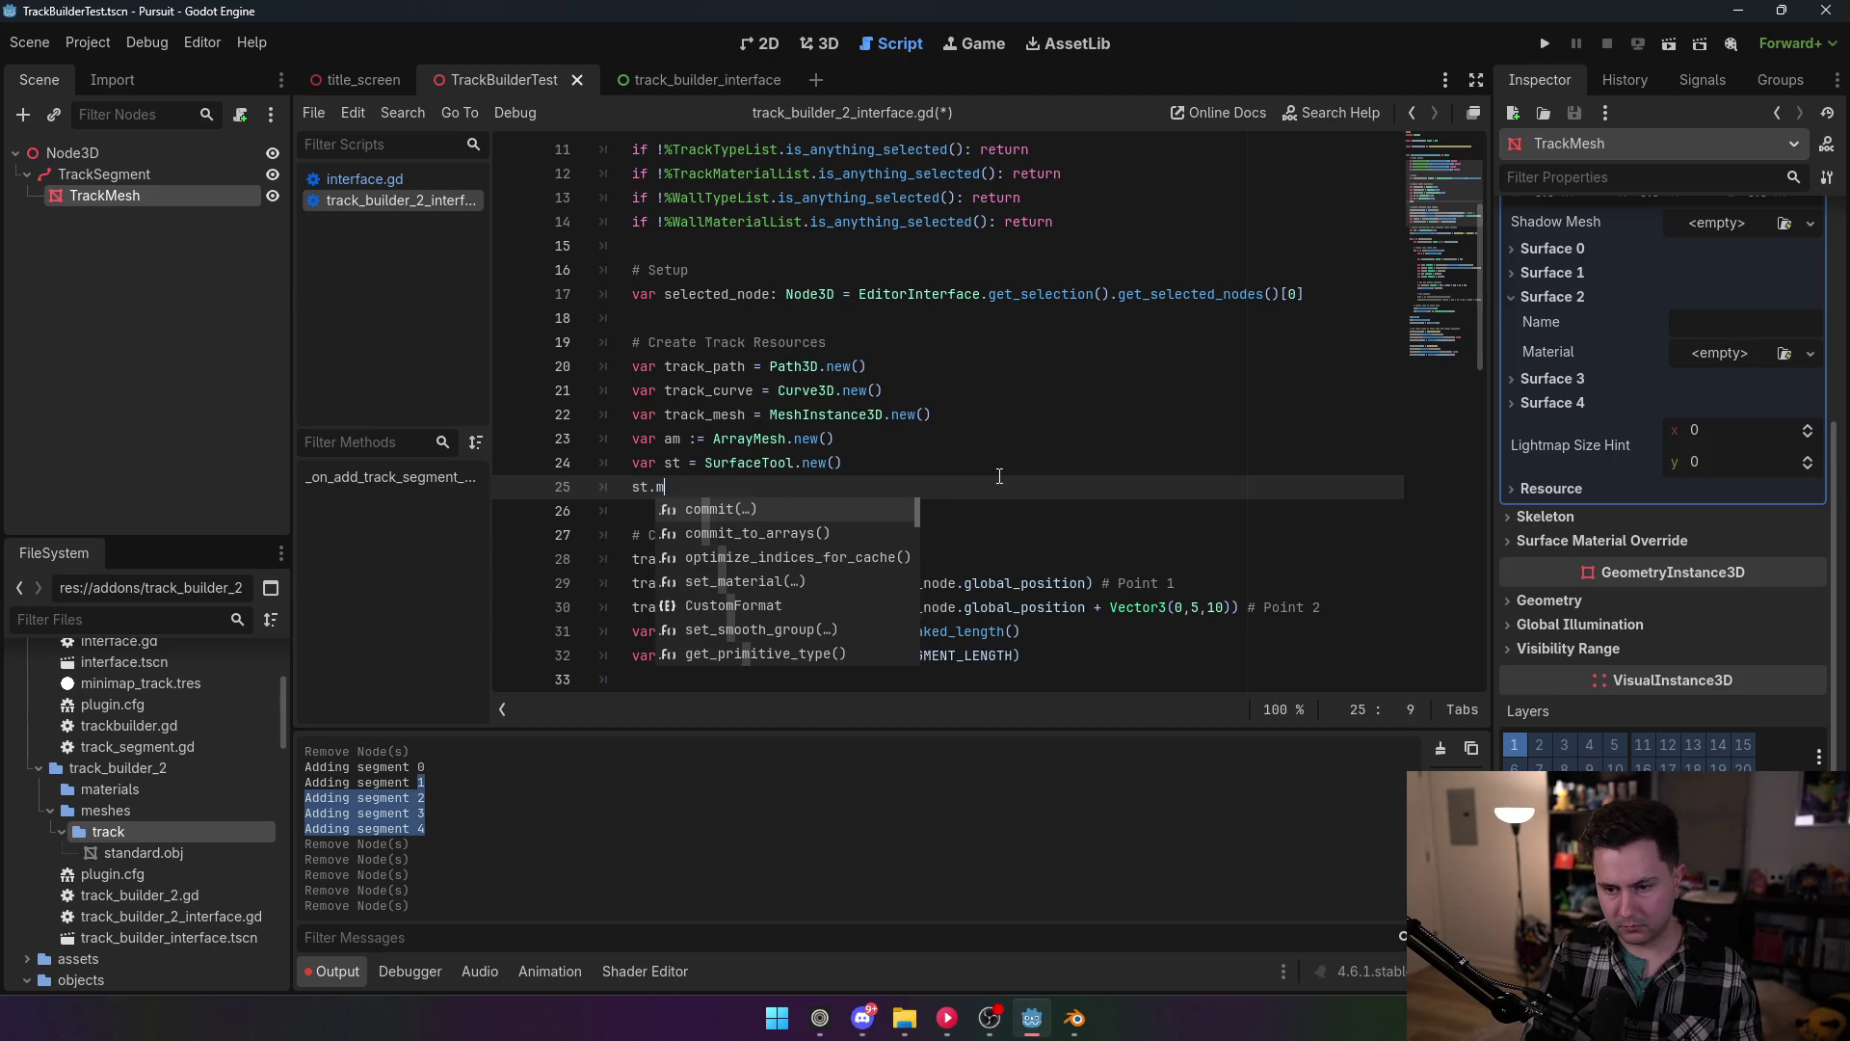
key("Down")
key("Down")
key("Down")
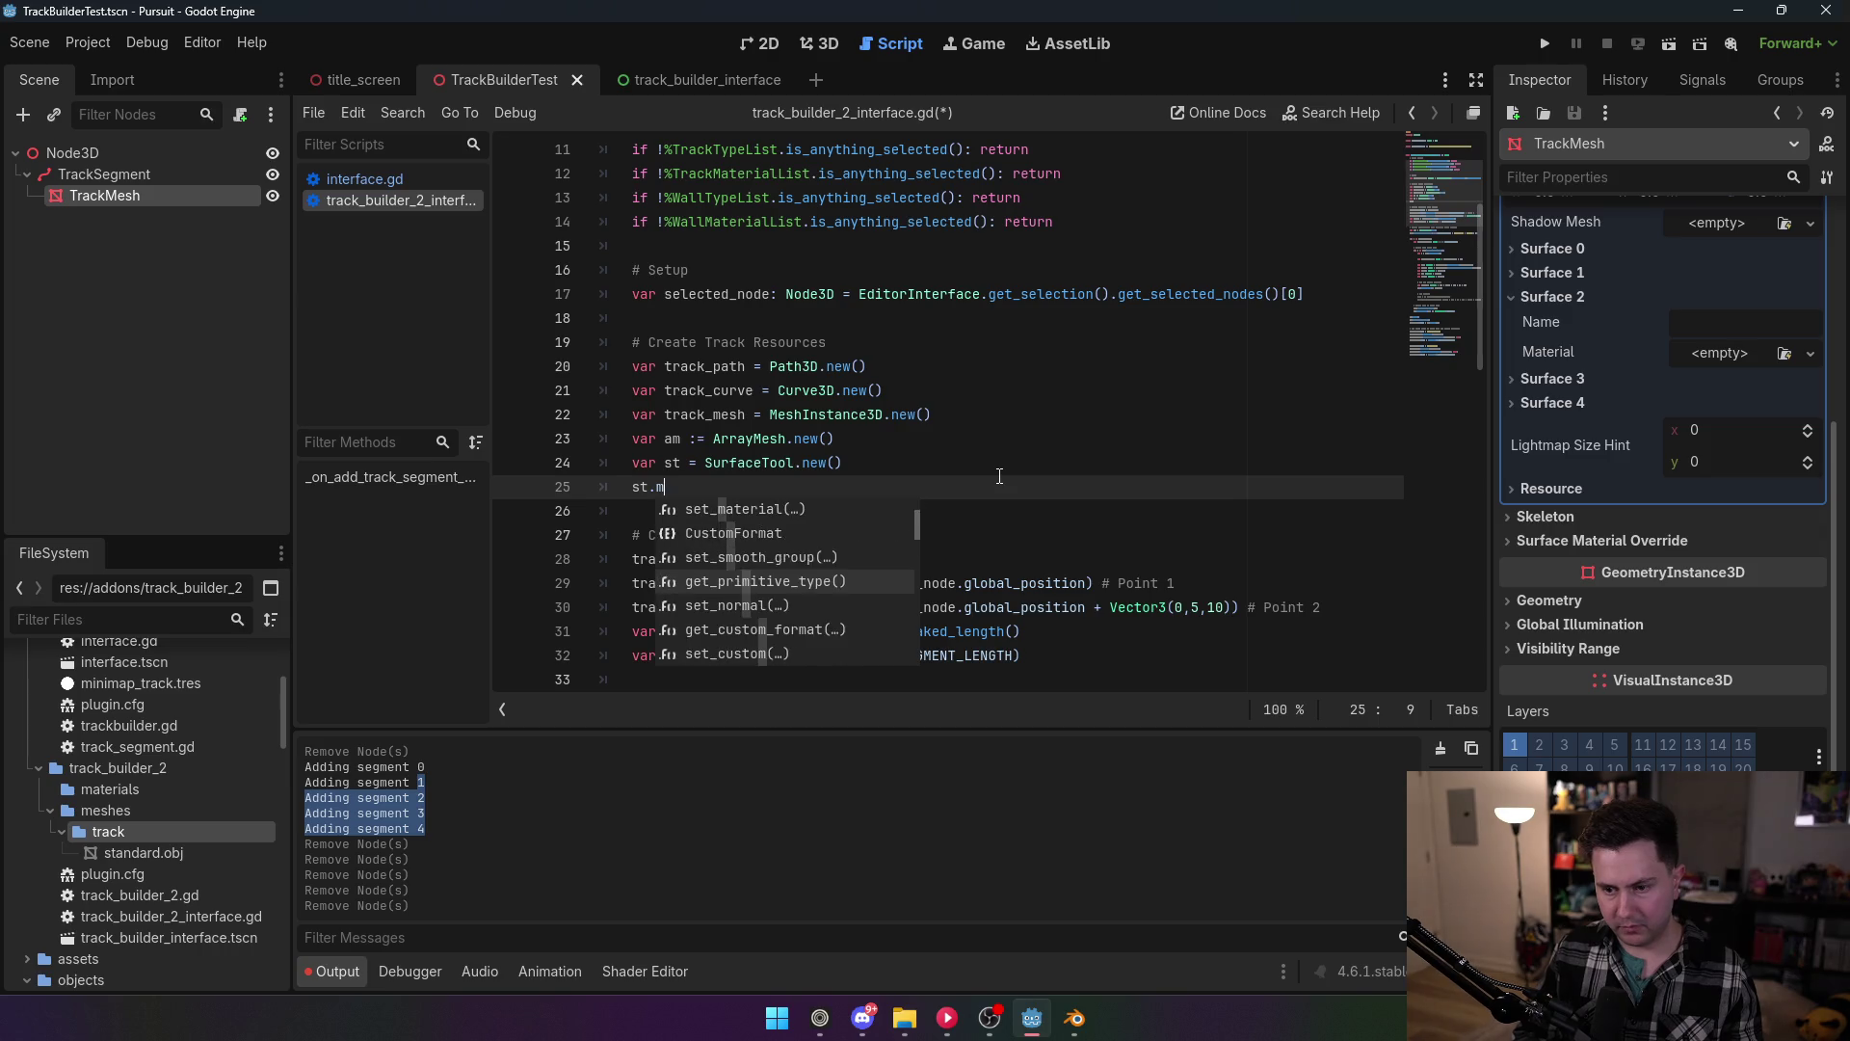
key("Return")
key("BackSpace")
key("BackSpace")
key("BackSpace")
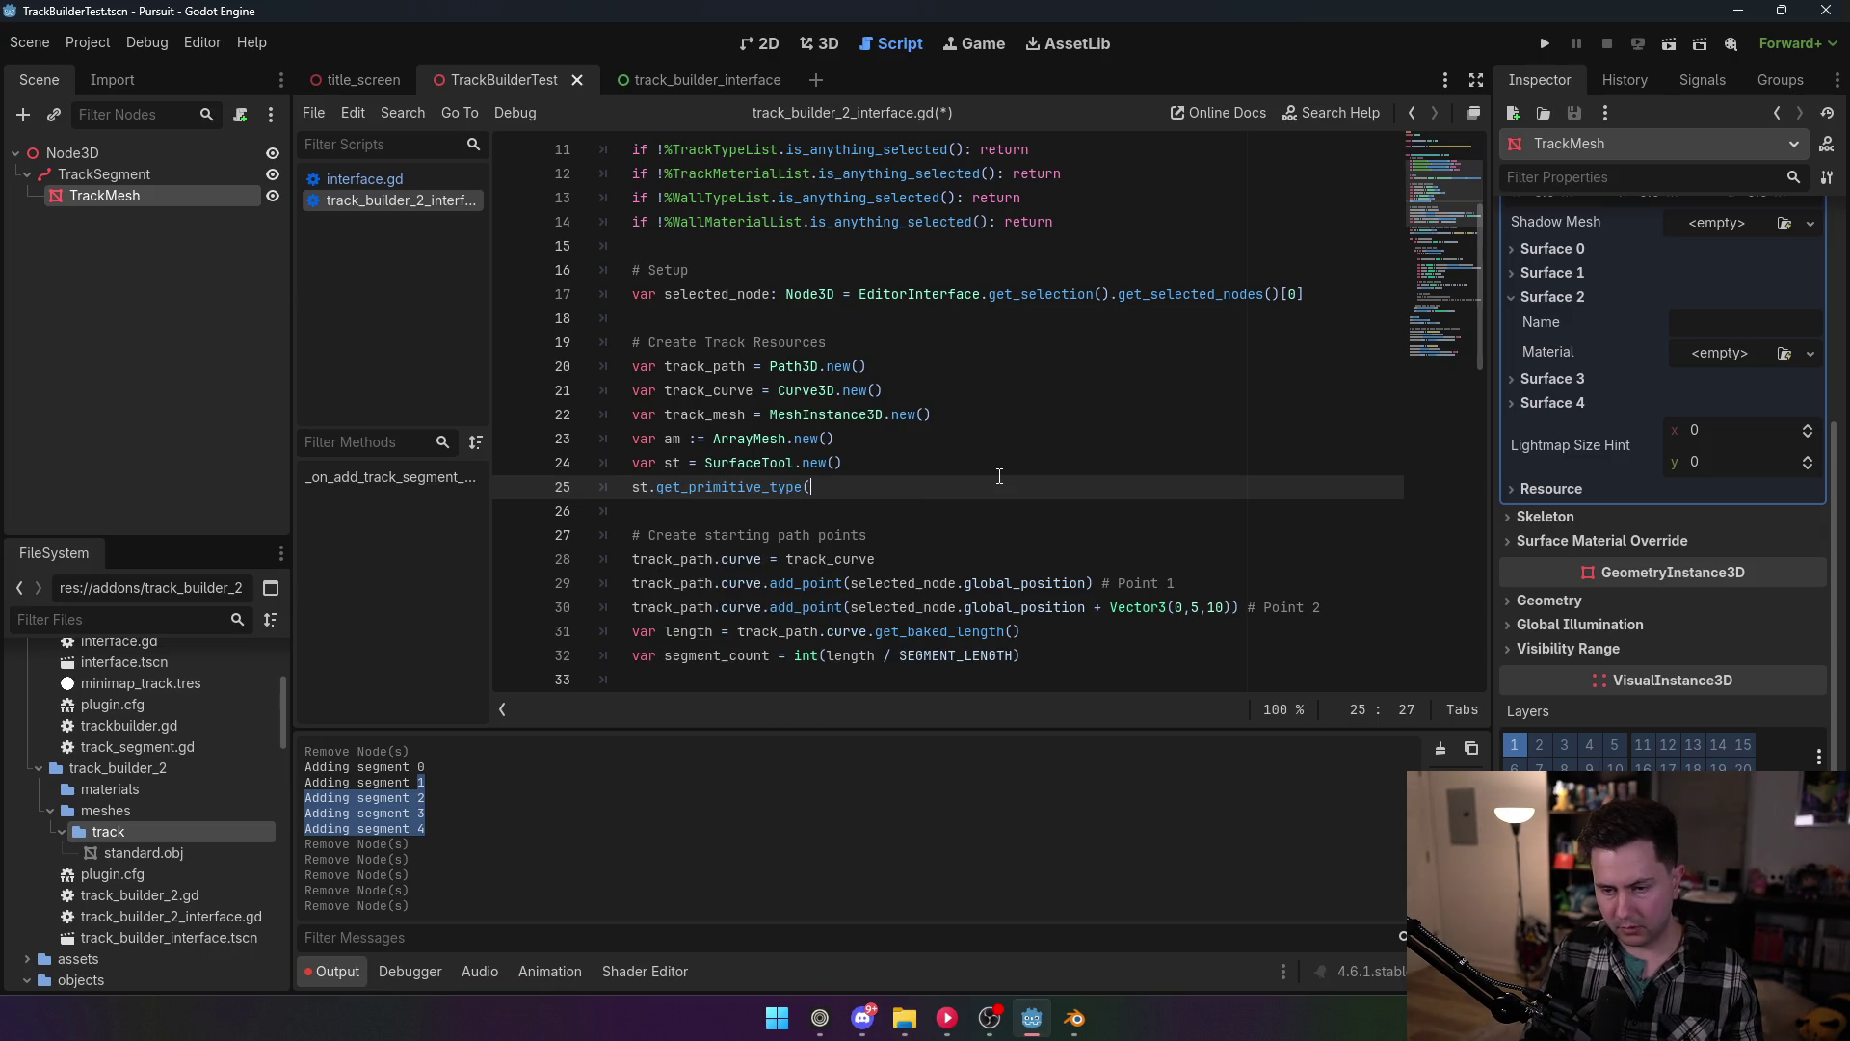
type("set_p")
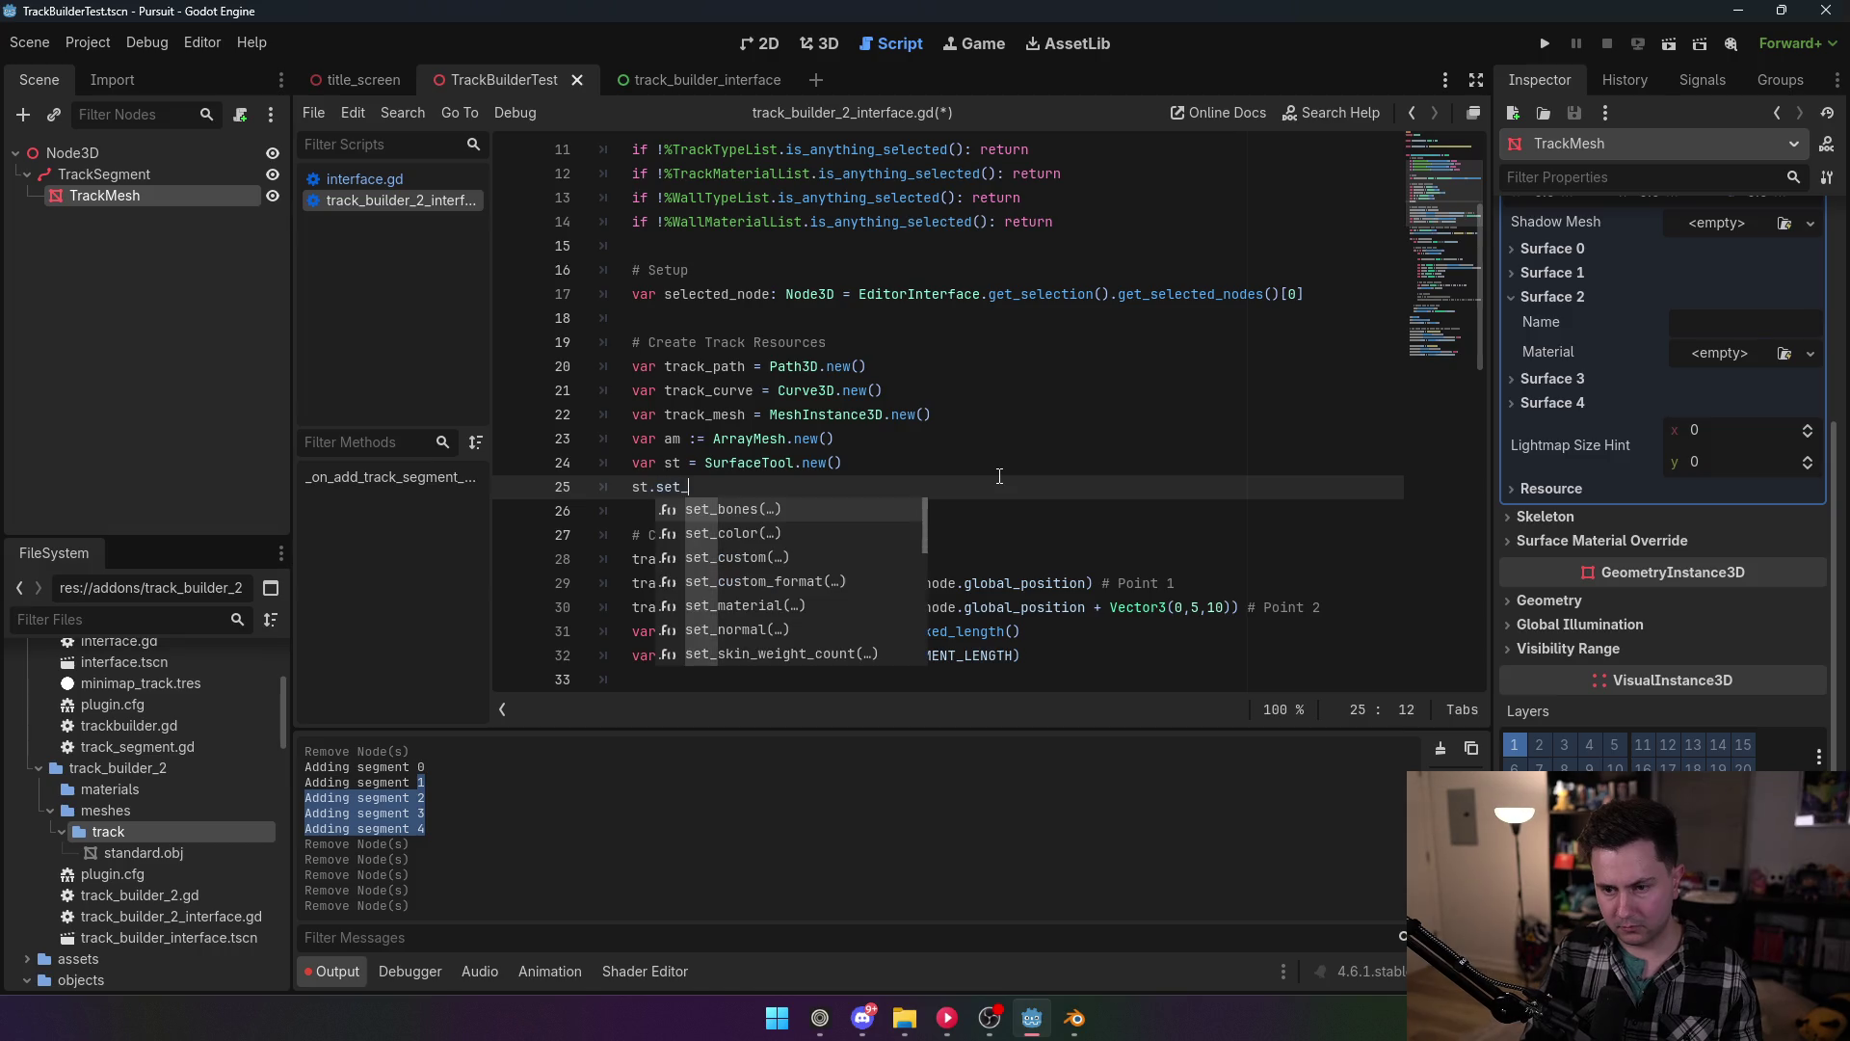
key("BackSpace")
key("BackSpace")
key("BackSpace")
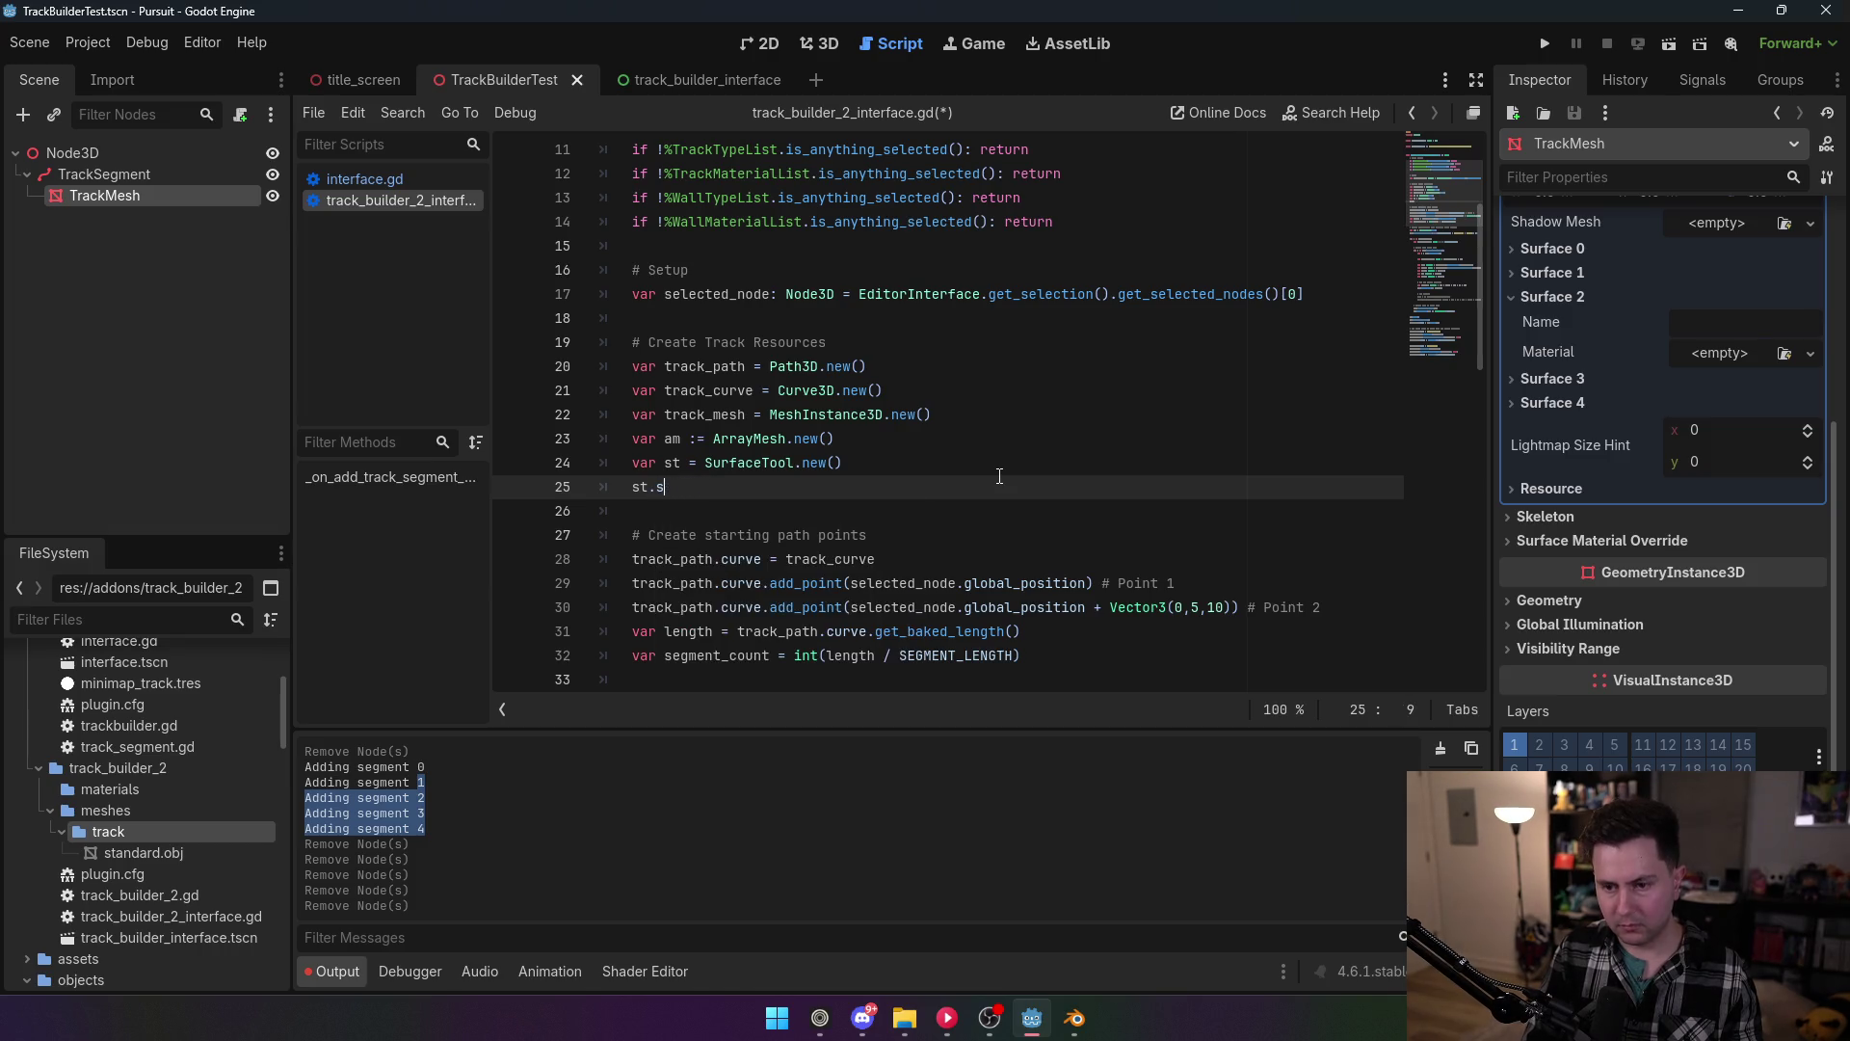
type("pri")
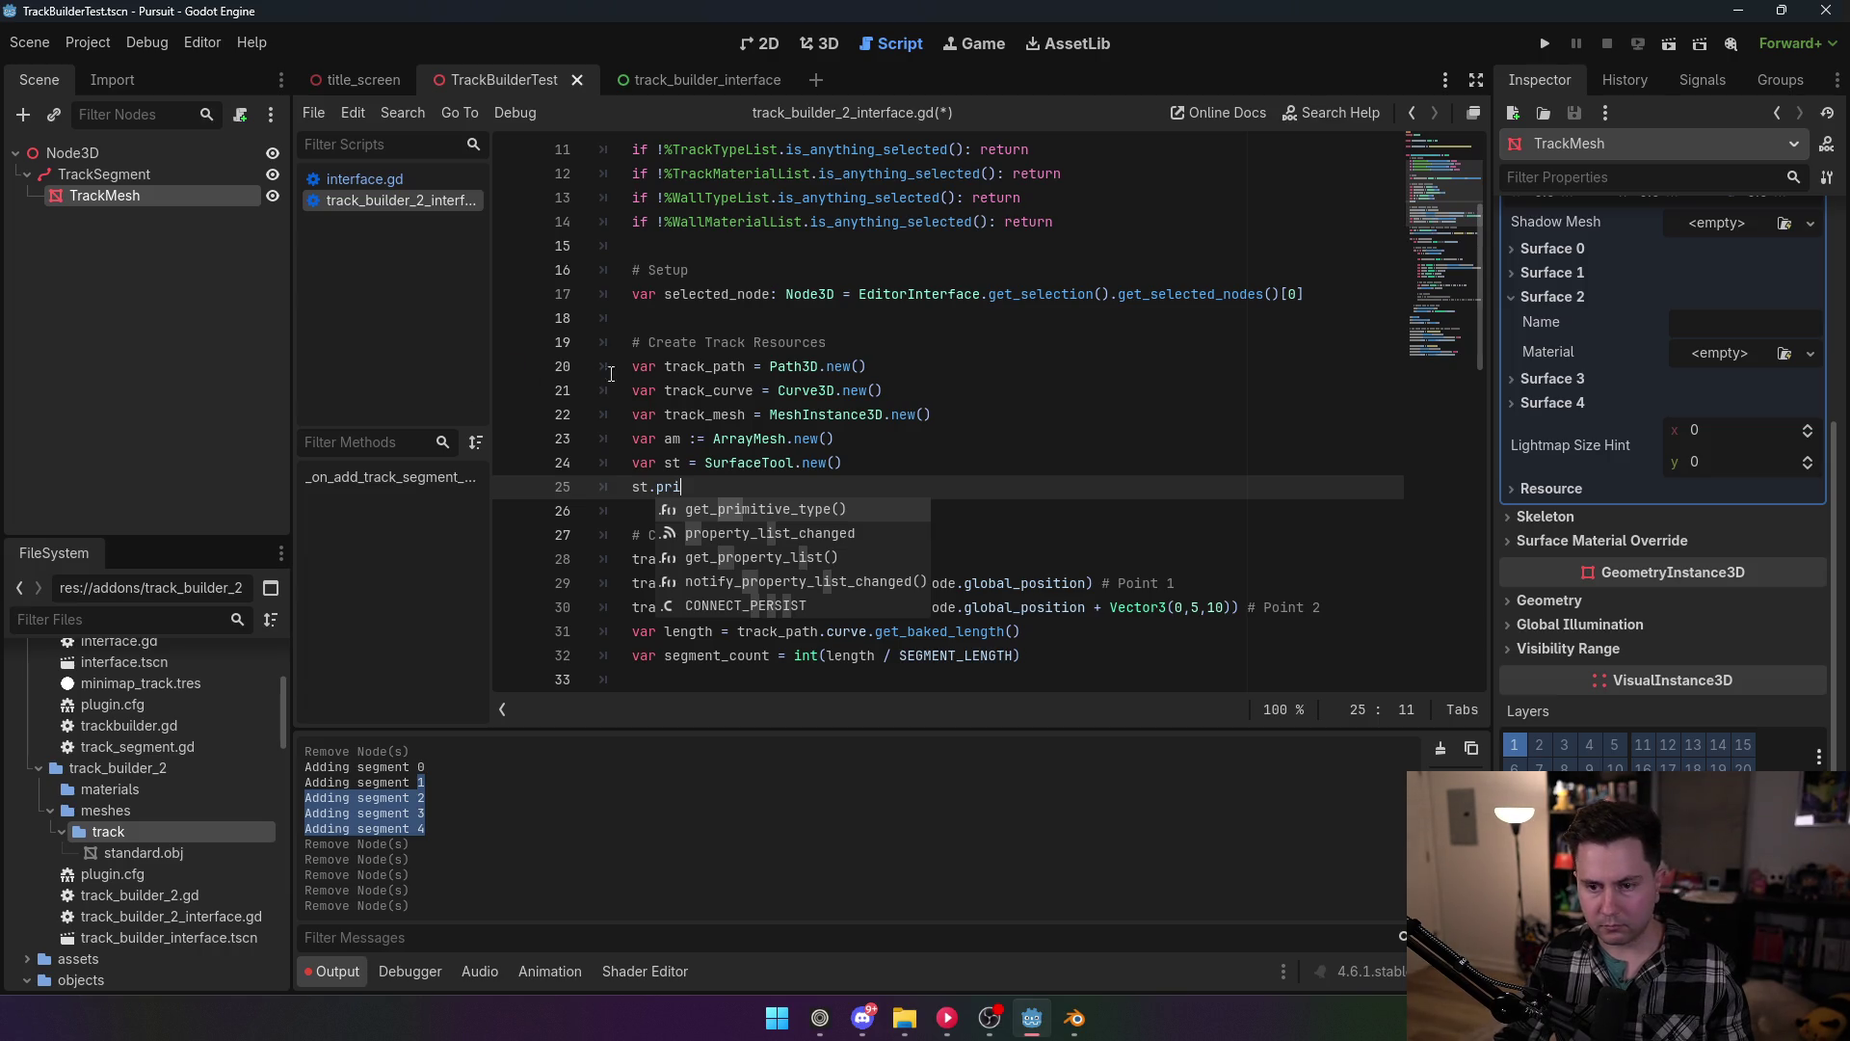
left_click(778, 390)
triple_click(762, 491)
key("BackSpace")
key("BackSpace")
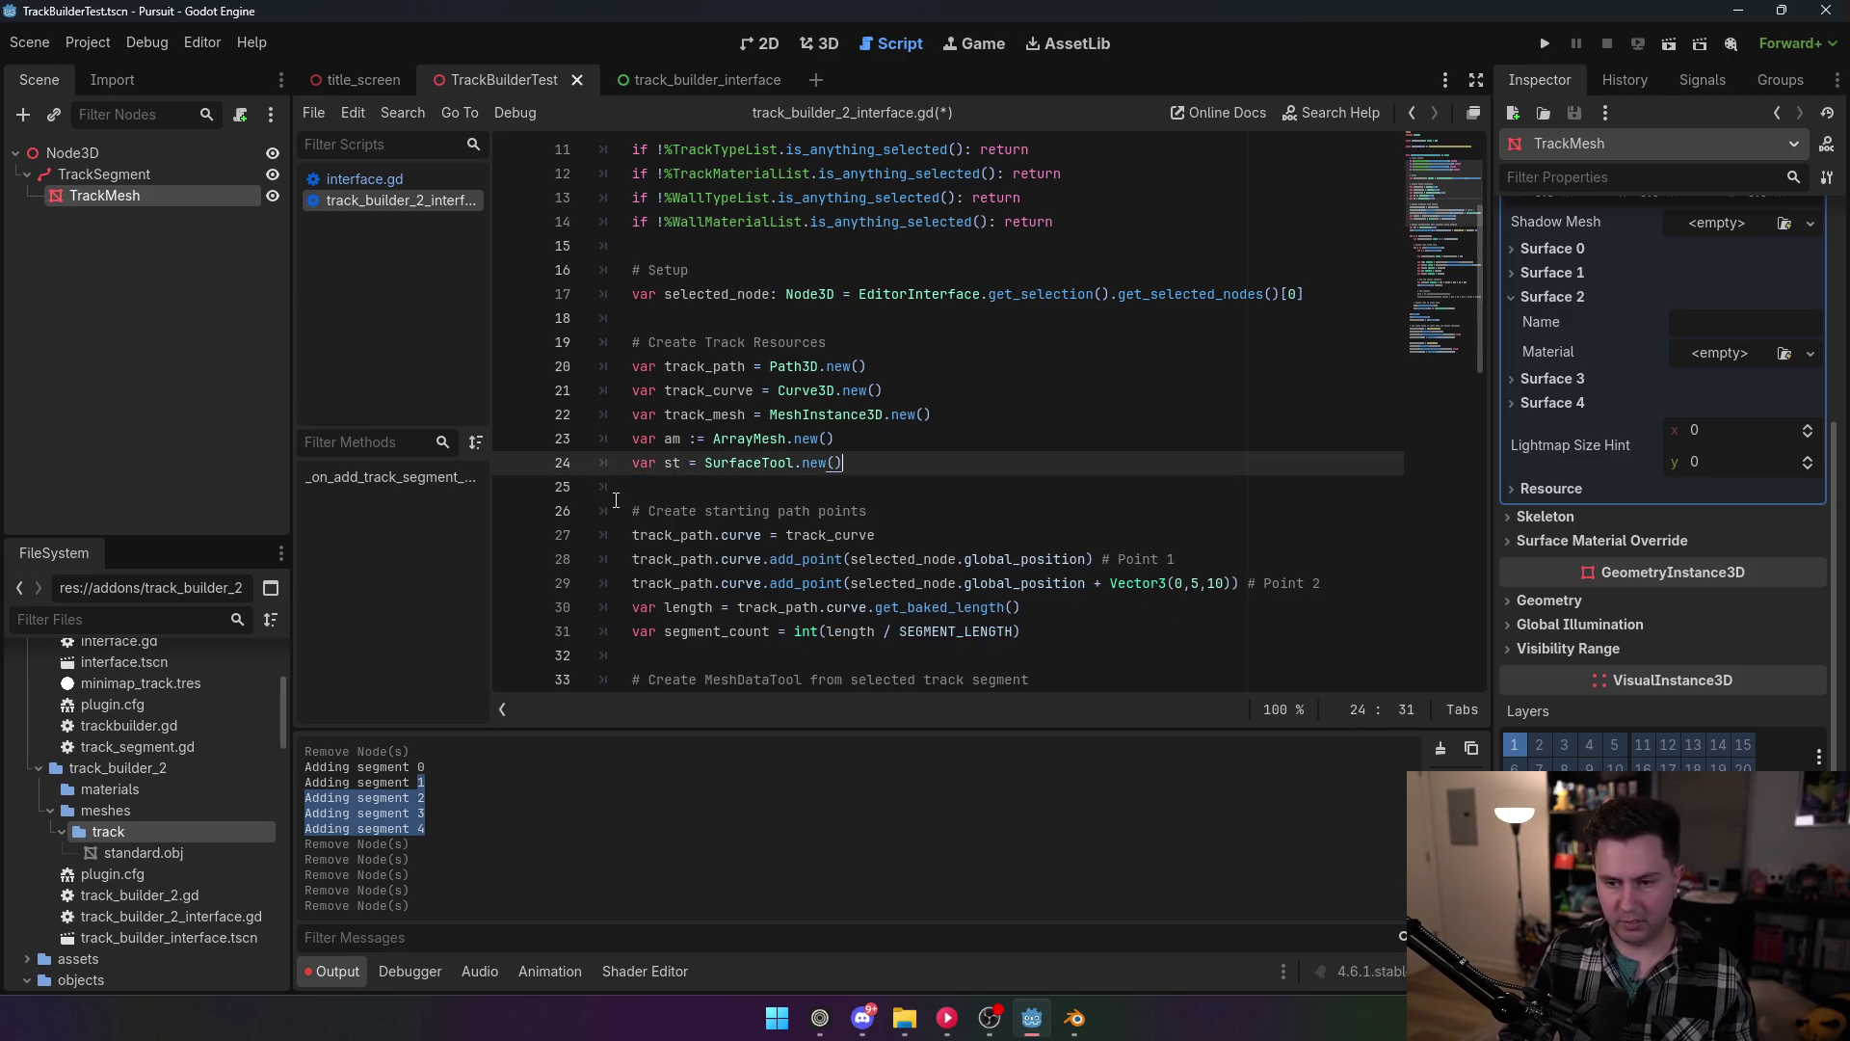
scroll(864, 526, "down", 3)
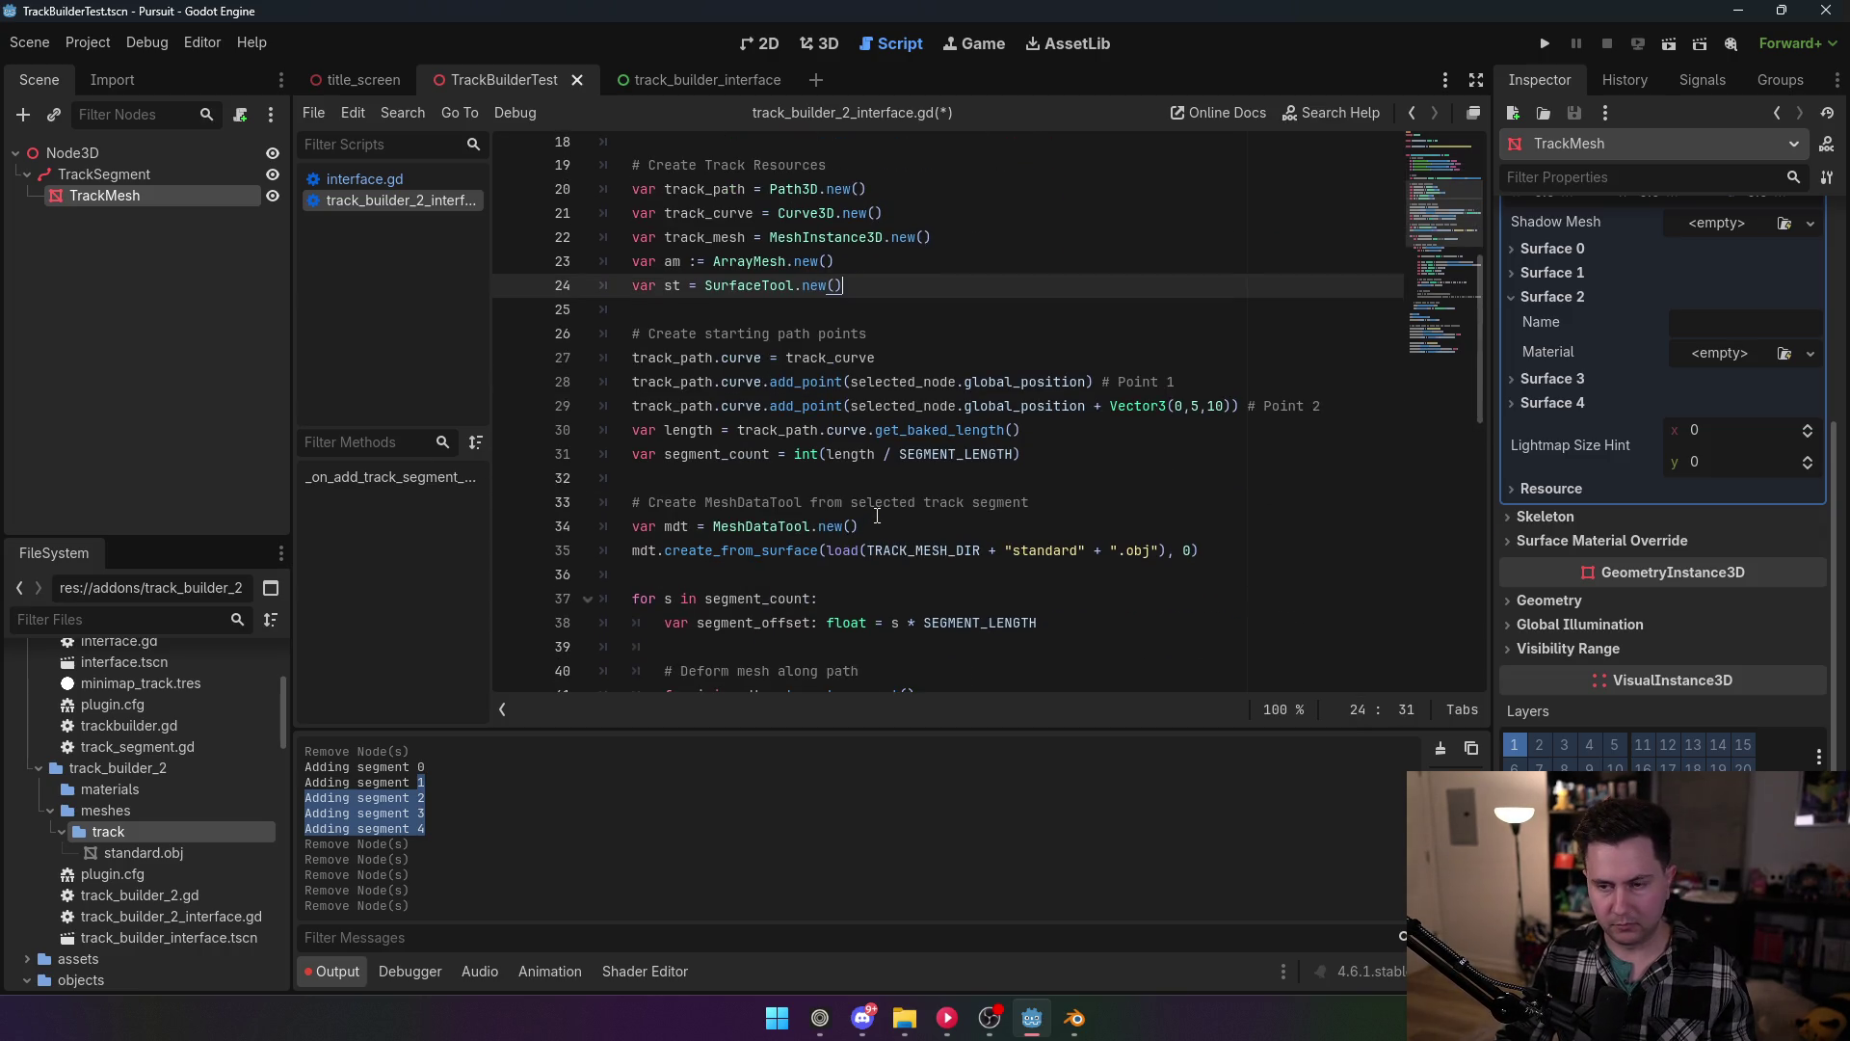
scroll(877, 515, "down", 3)
scroll(877, 516, "down", 3)
scroll(867, 516, "down", 7)
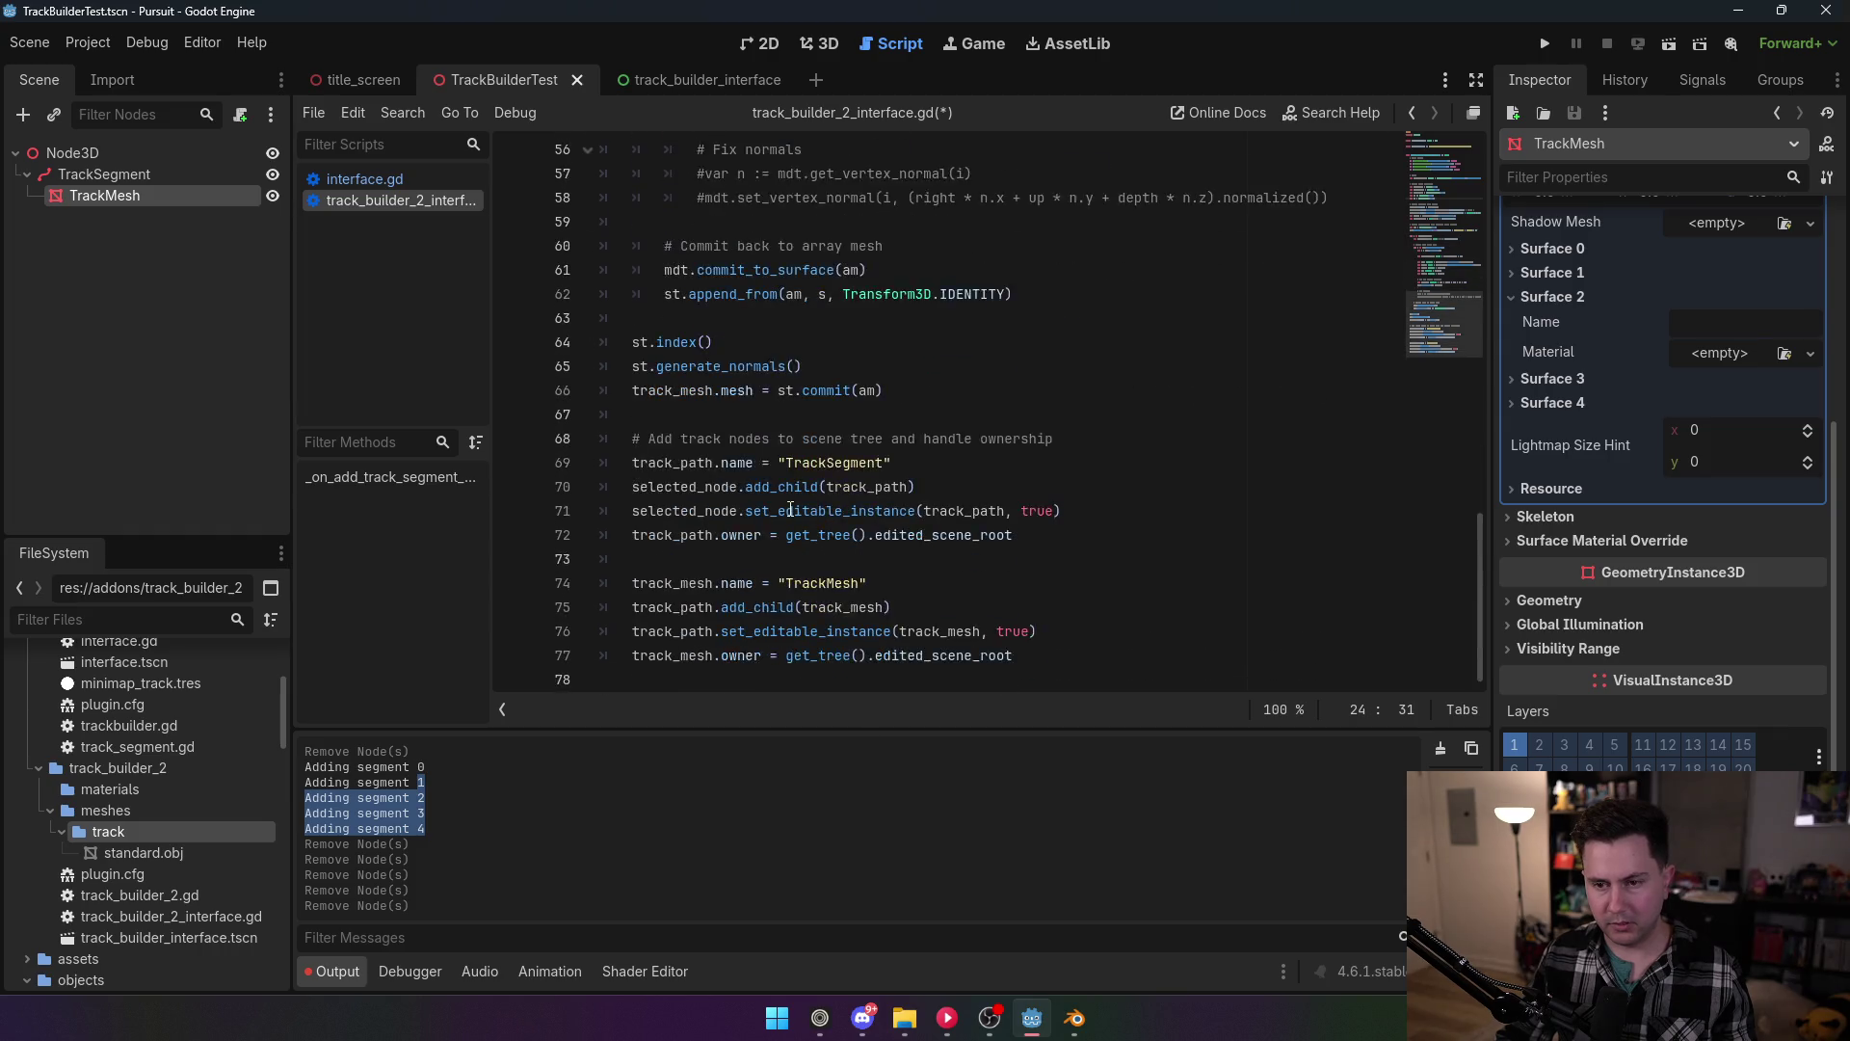
scroll(790, 510, "up", 7)
scroll(790, 510, "down", 3)
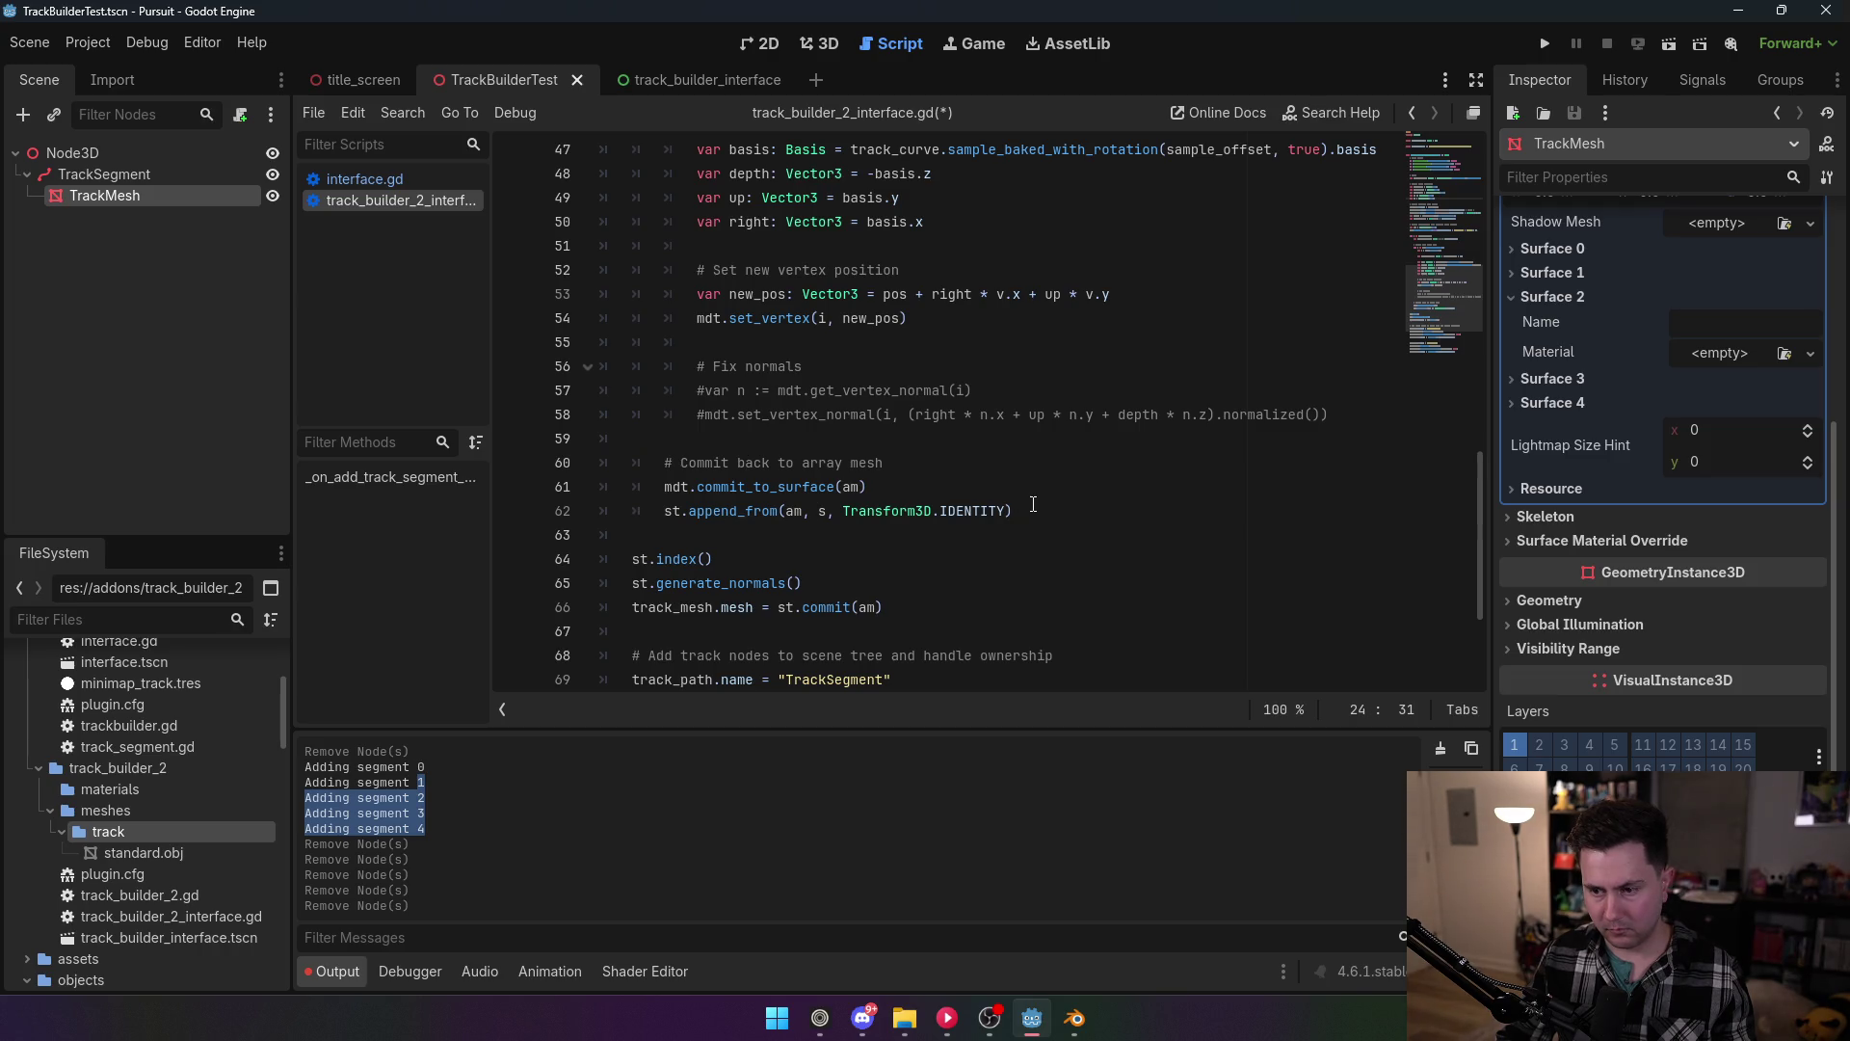
left_click(1070, 517)
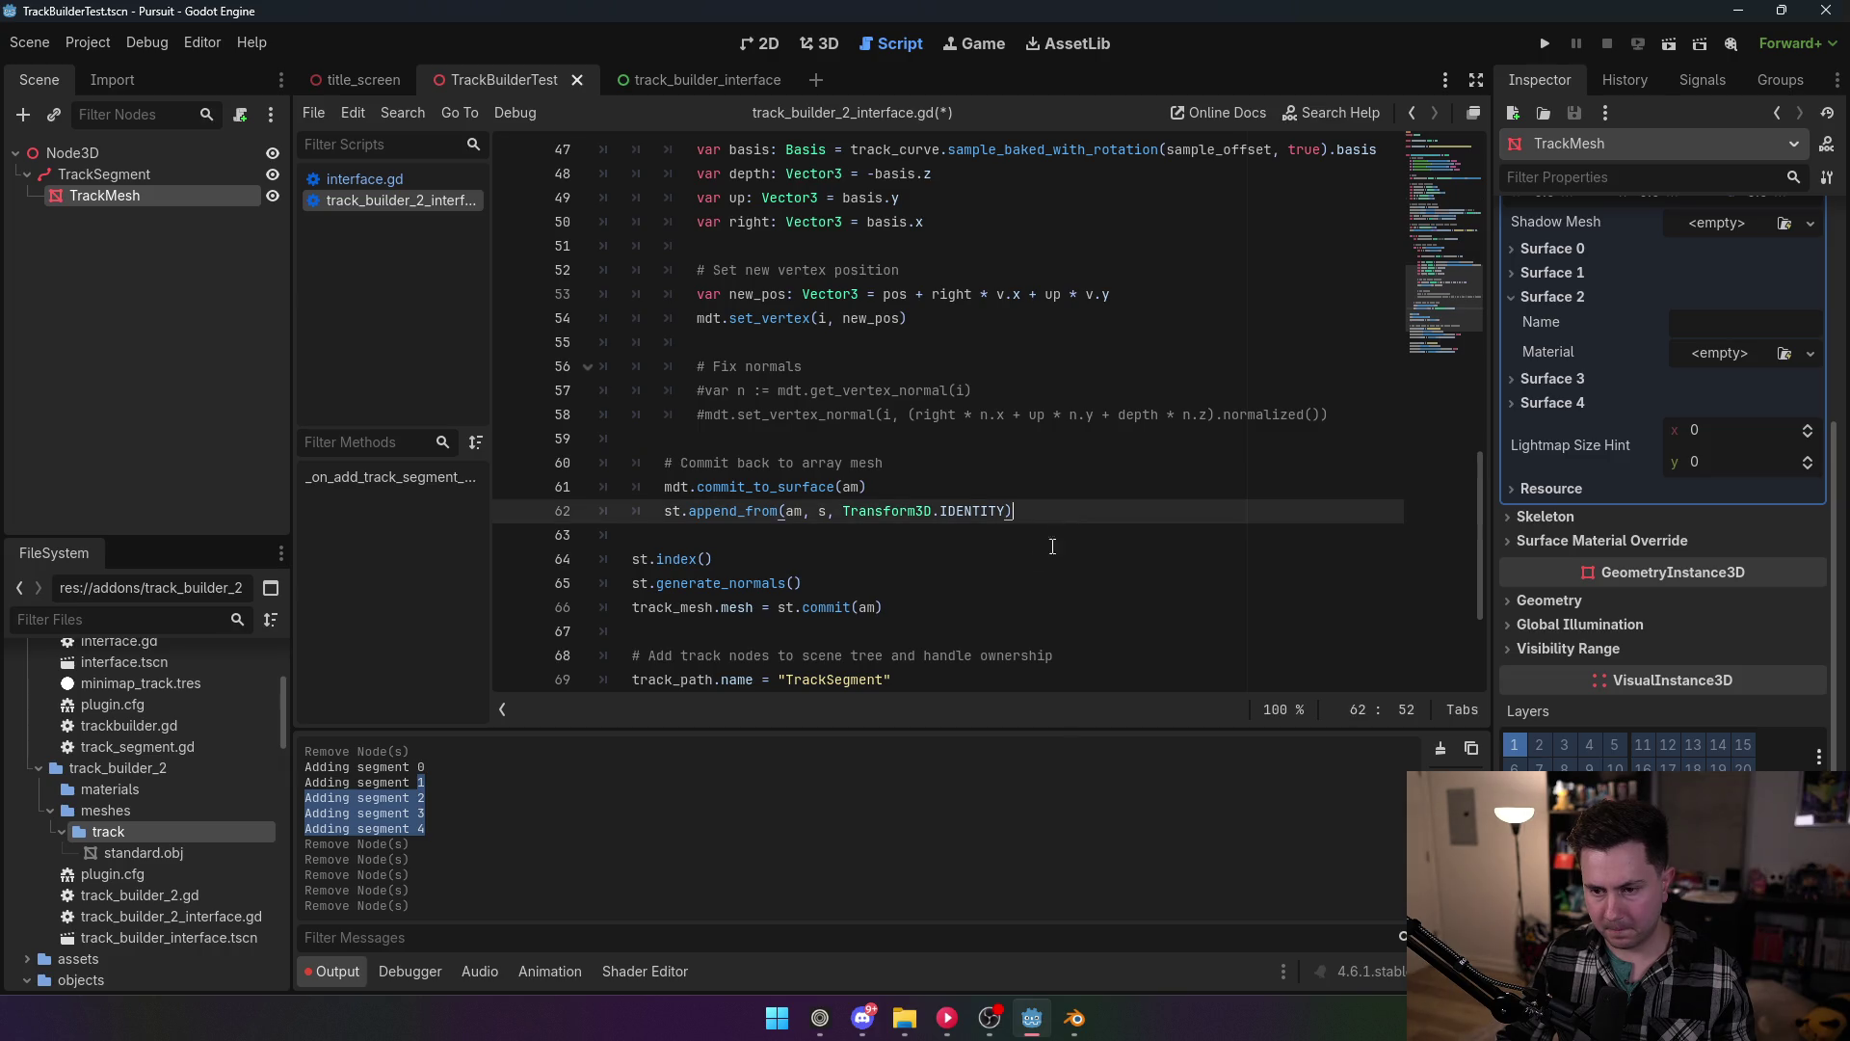
Step: Write print(am.surface_get_primitive_type(s)) on a new line below the mesh commit
left_click(989, 601)
key("Return")
type("print(am")
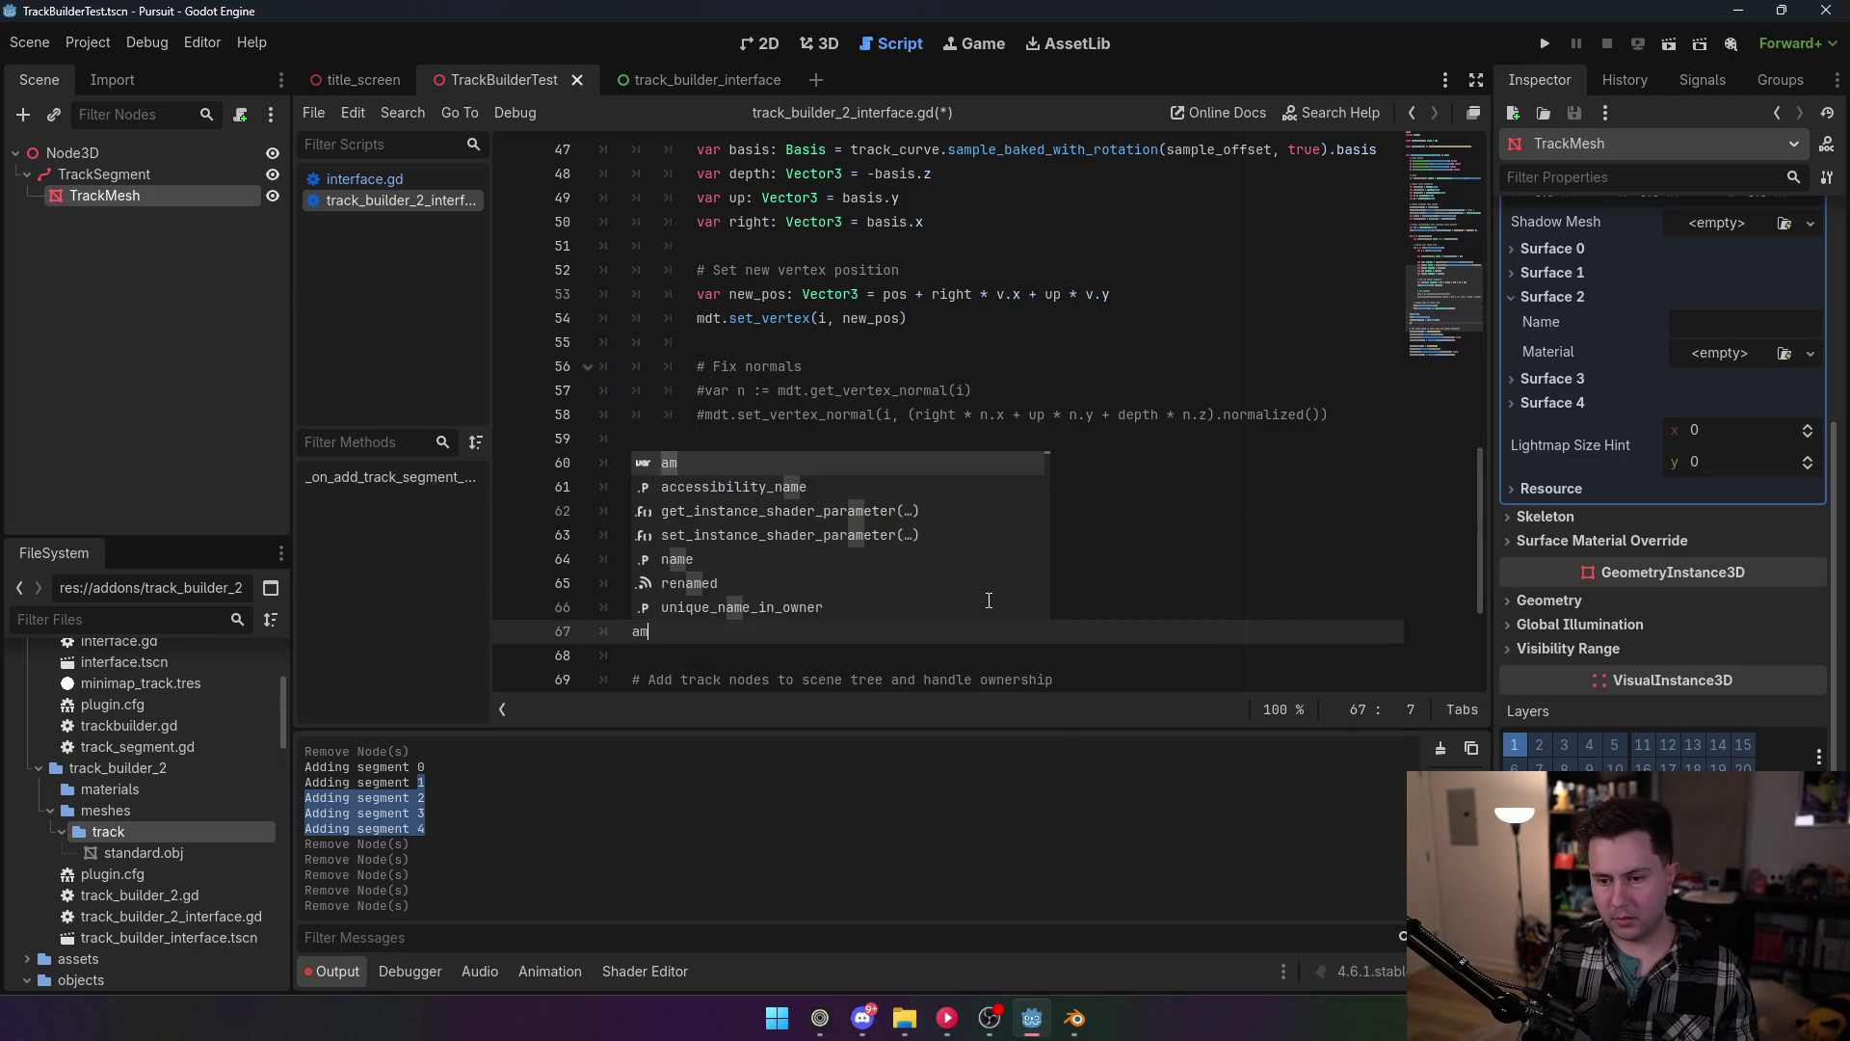
type(".get_pri")
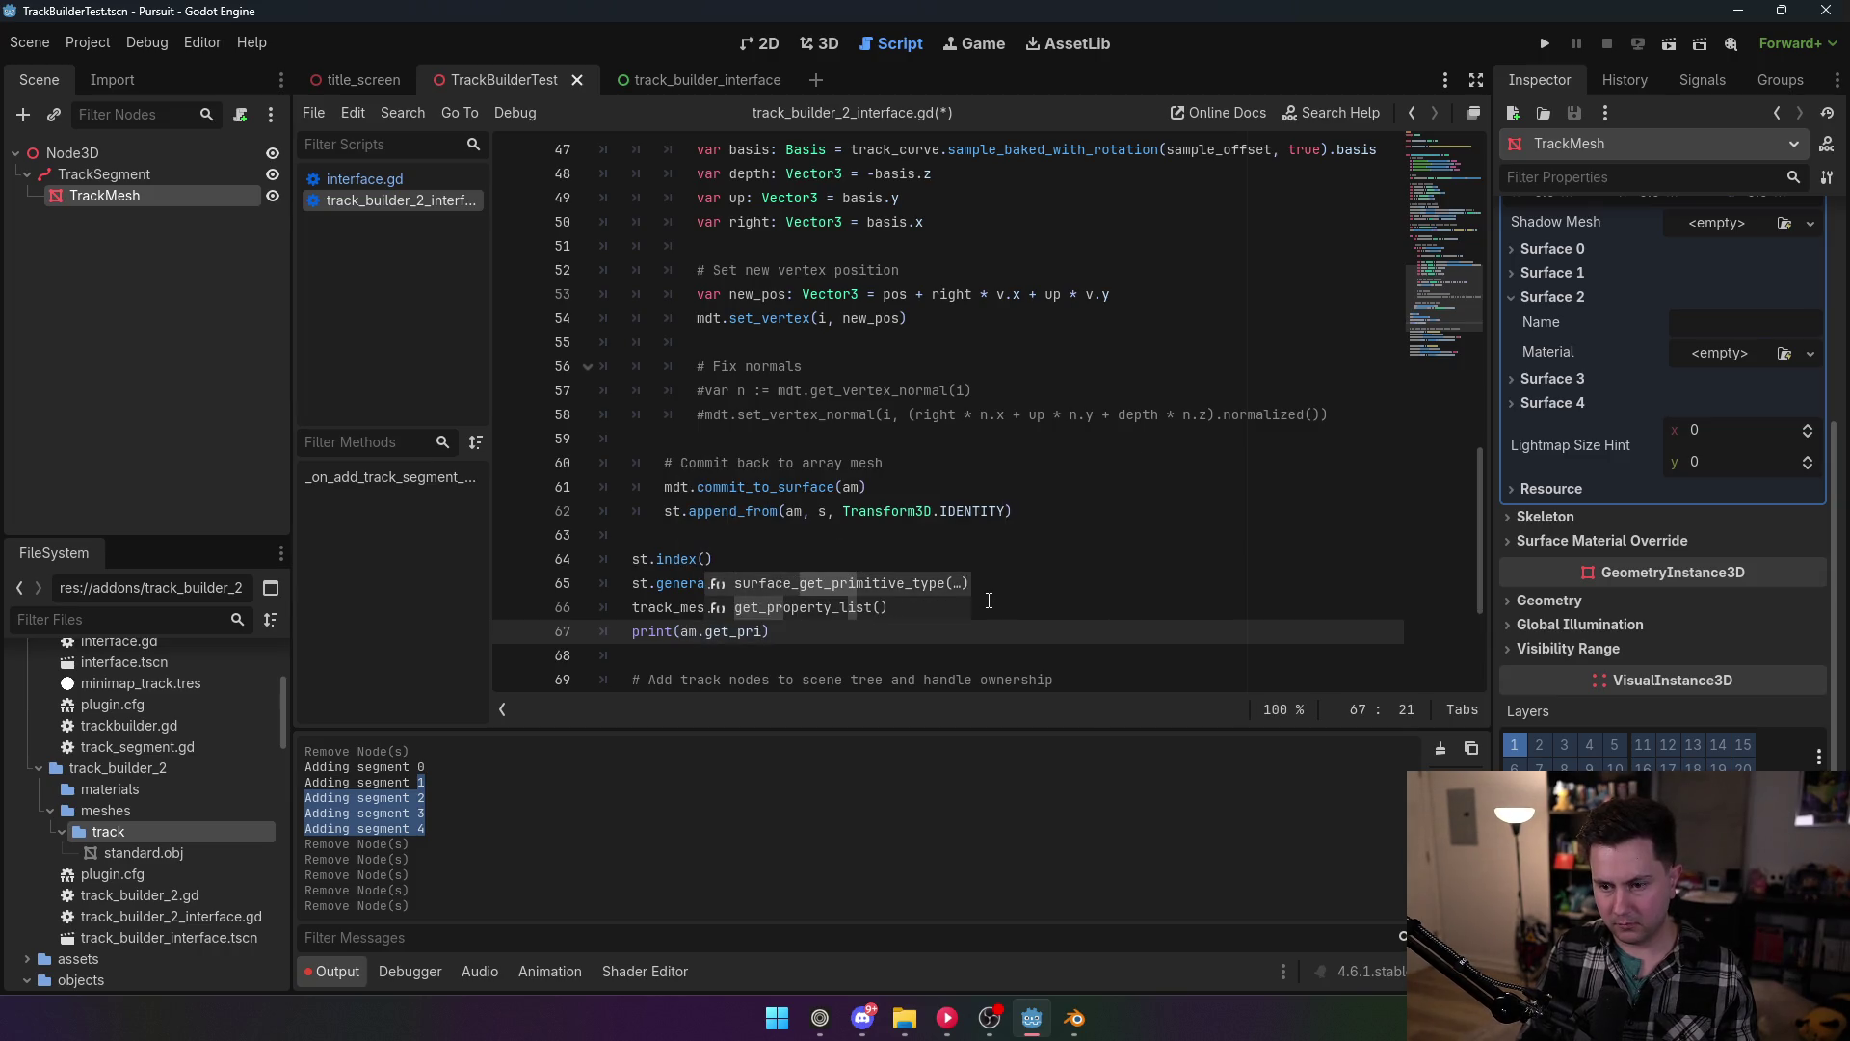
left_click(819, 582)
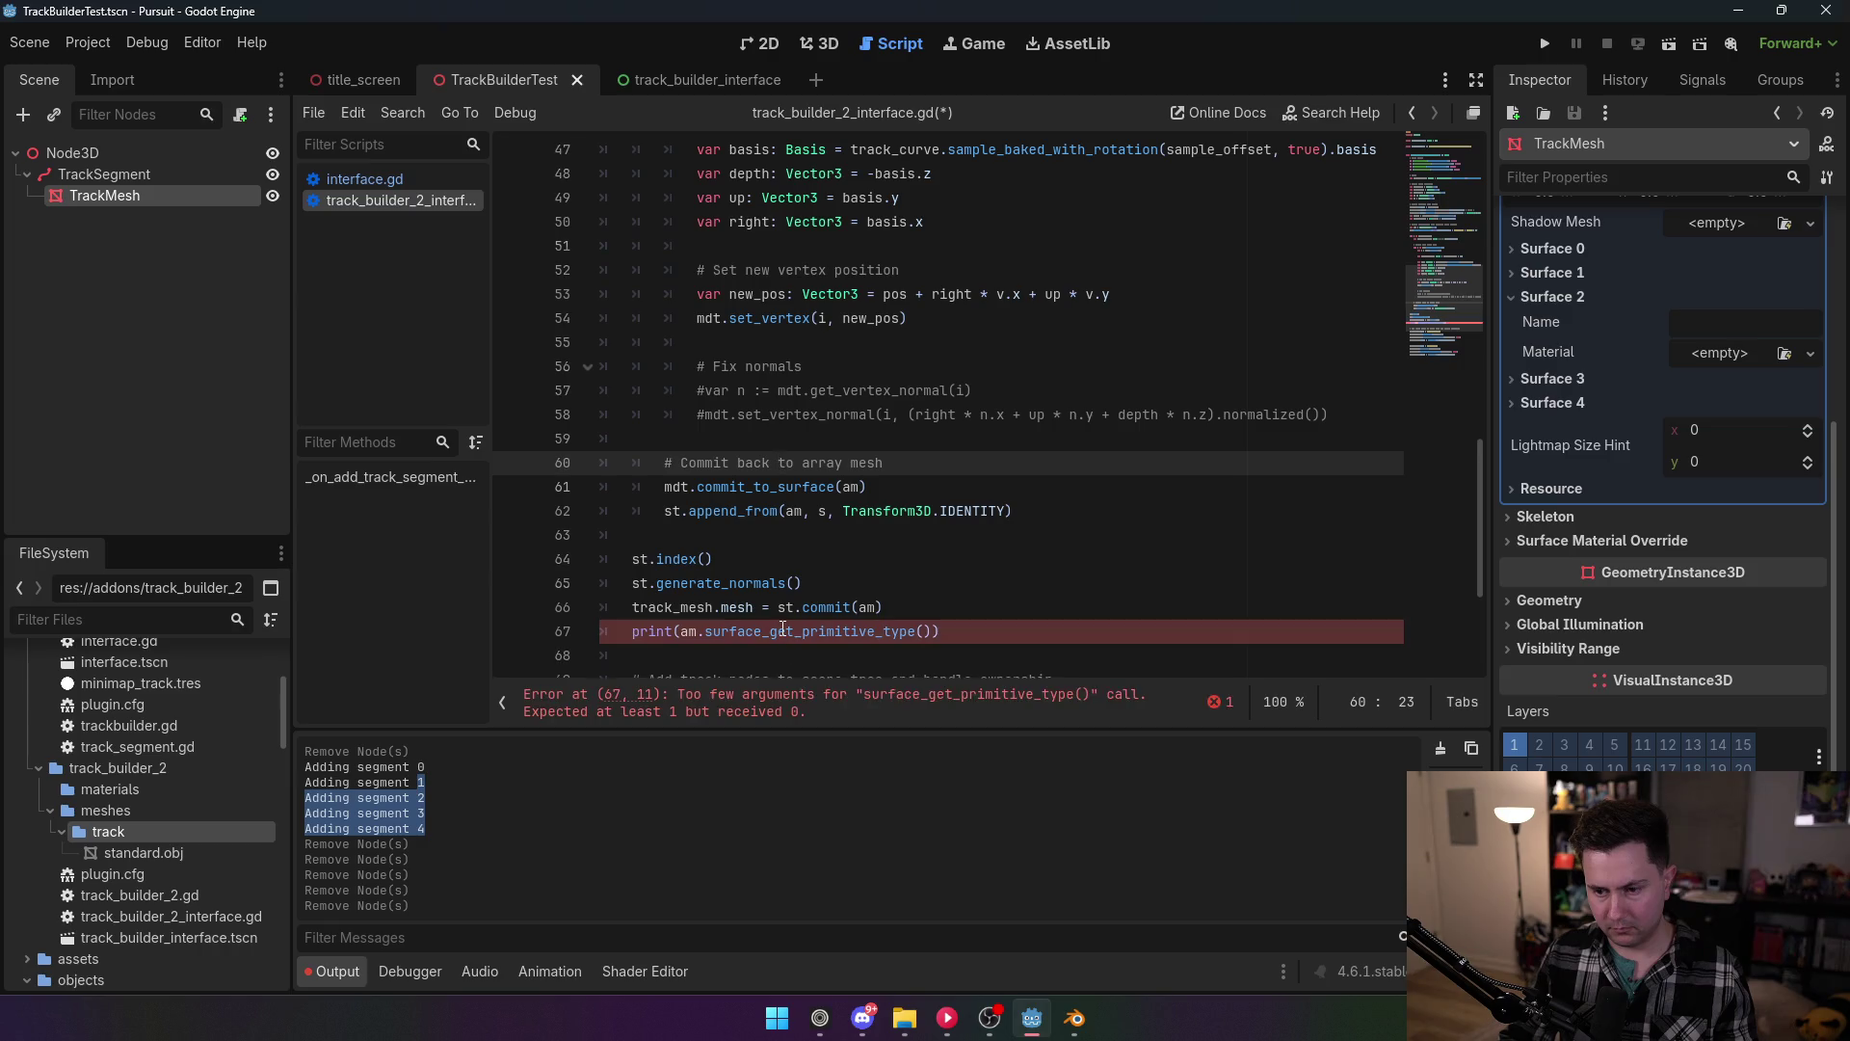
mouse_move(784, 628)
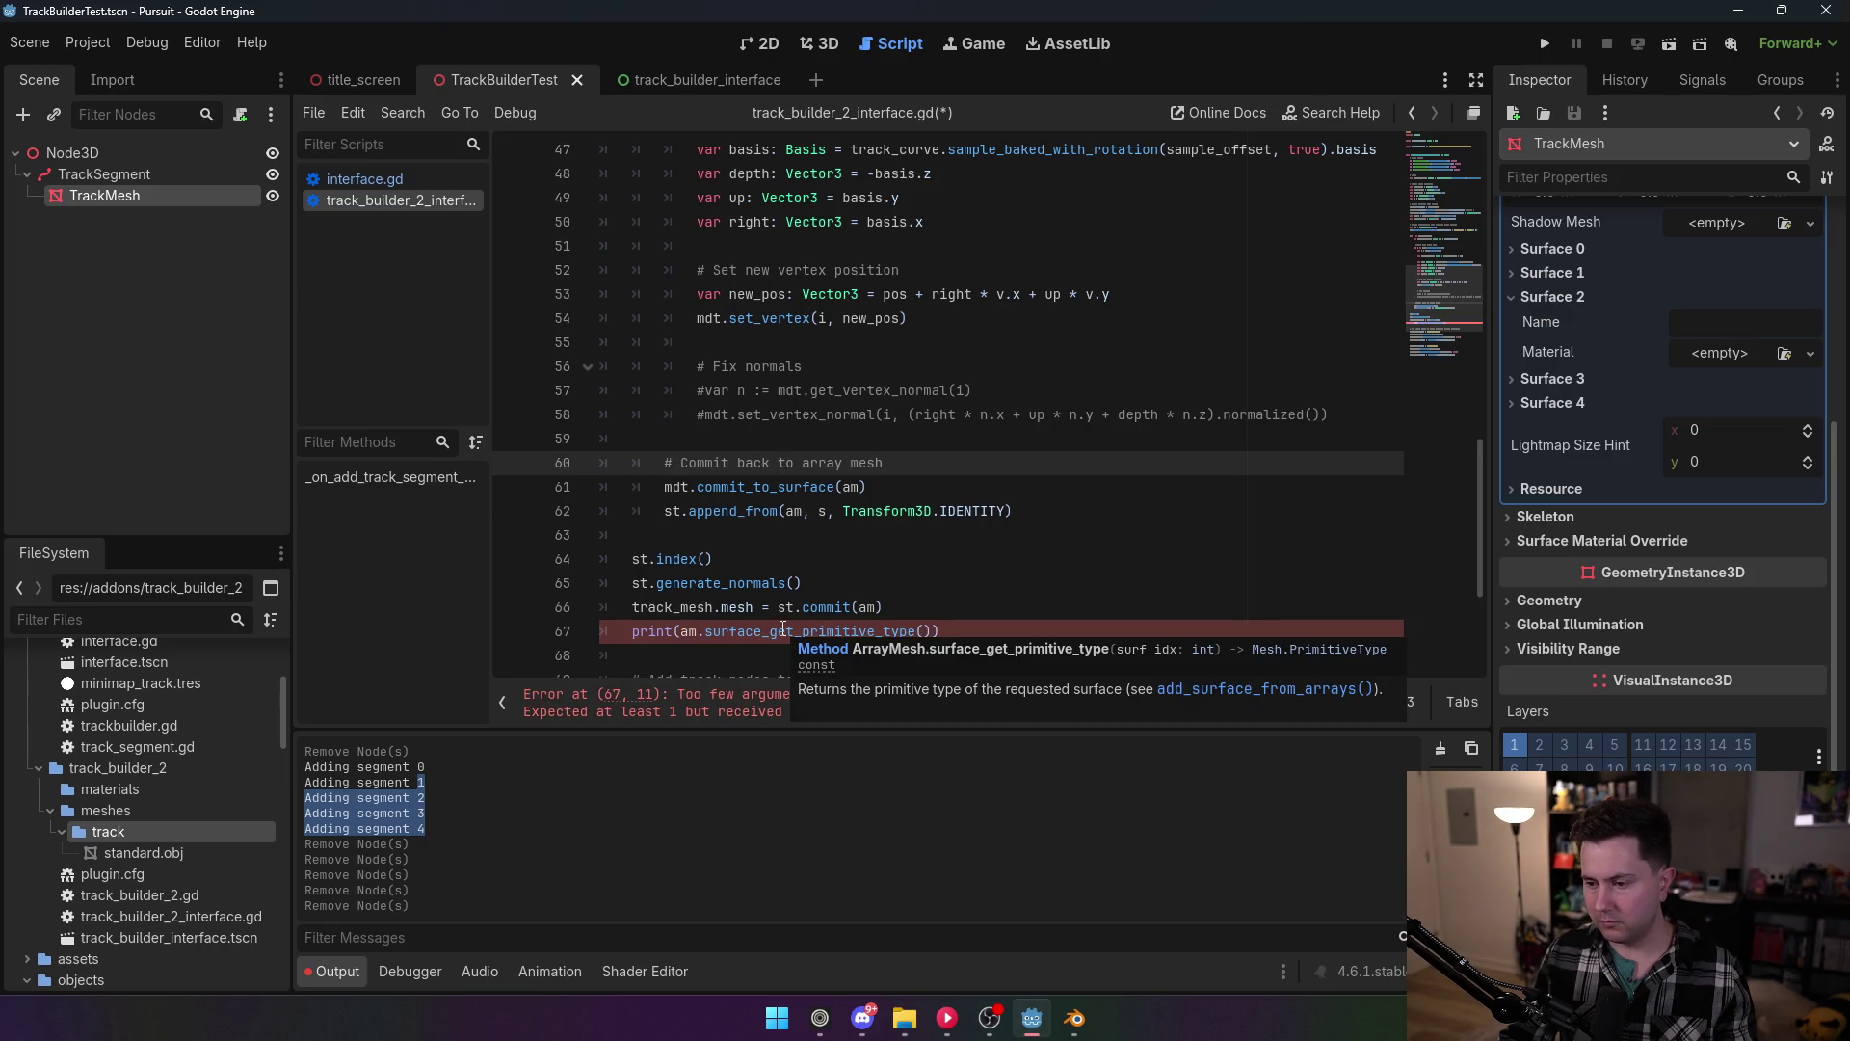
left_click(927, 631)
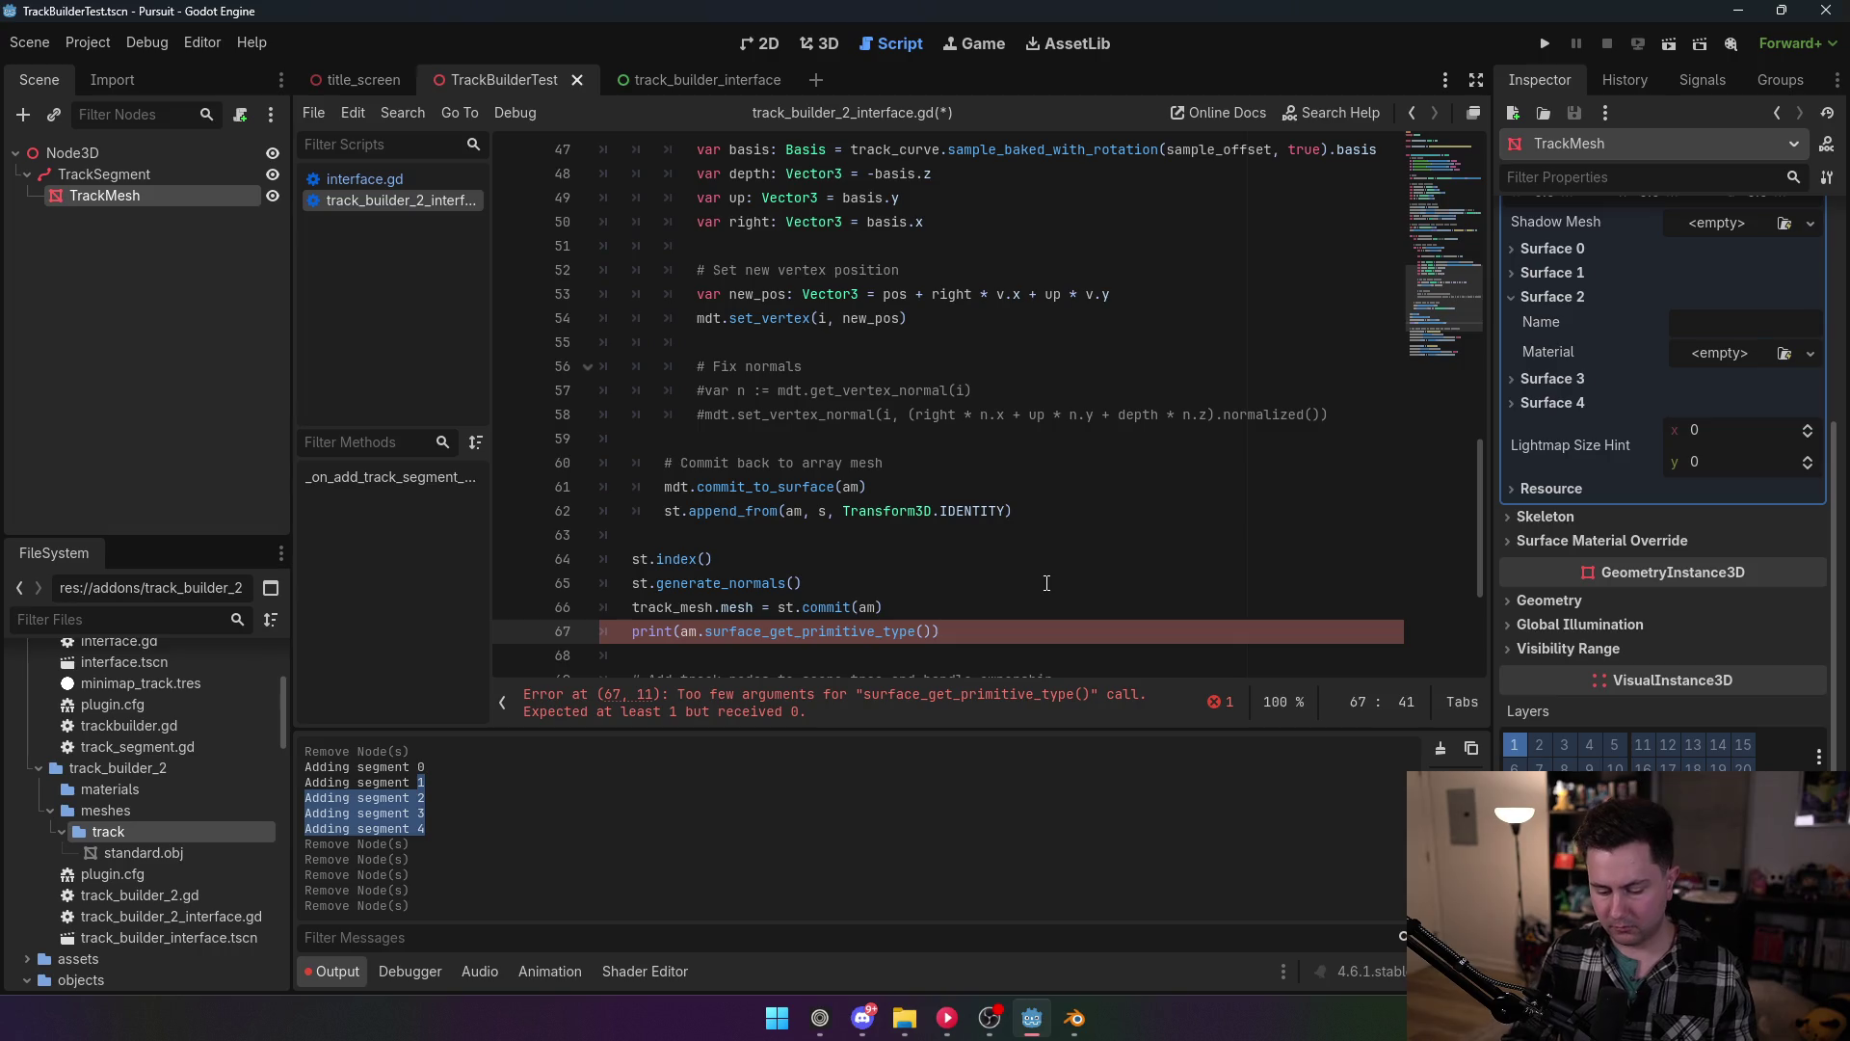
type("0")
key("BackSpace")
type("s")
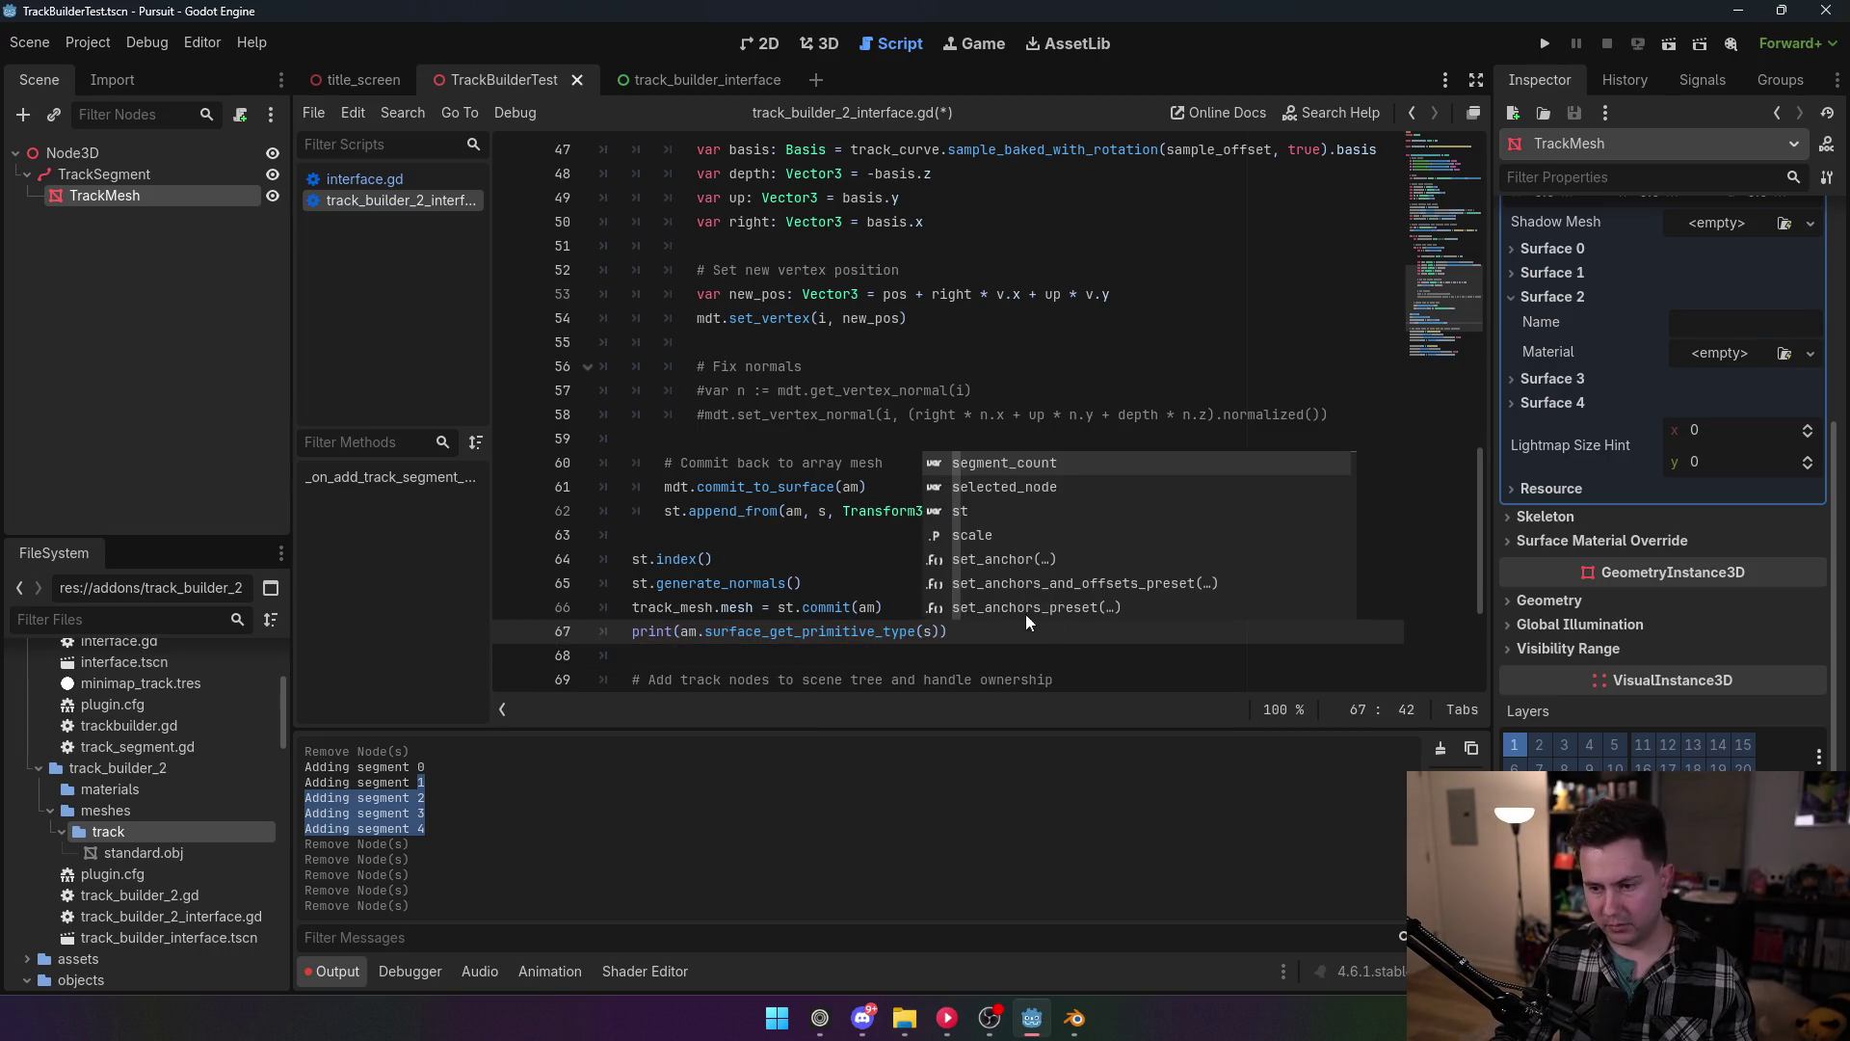
left_click(968, 631)
Step: Move the print line to just after append_from and save the script
key("ctrl+x")
left_click(1085, 511)
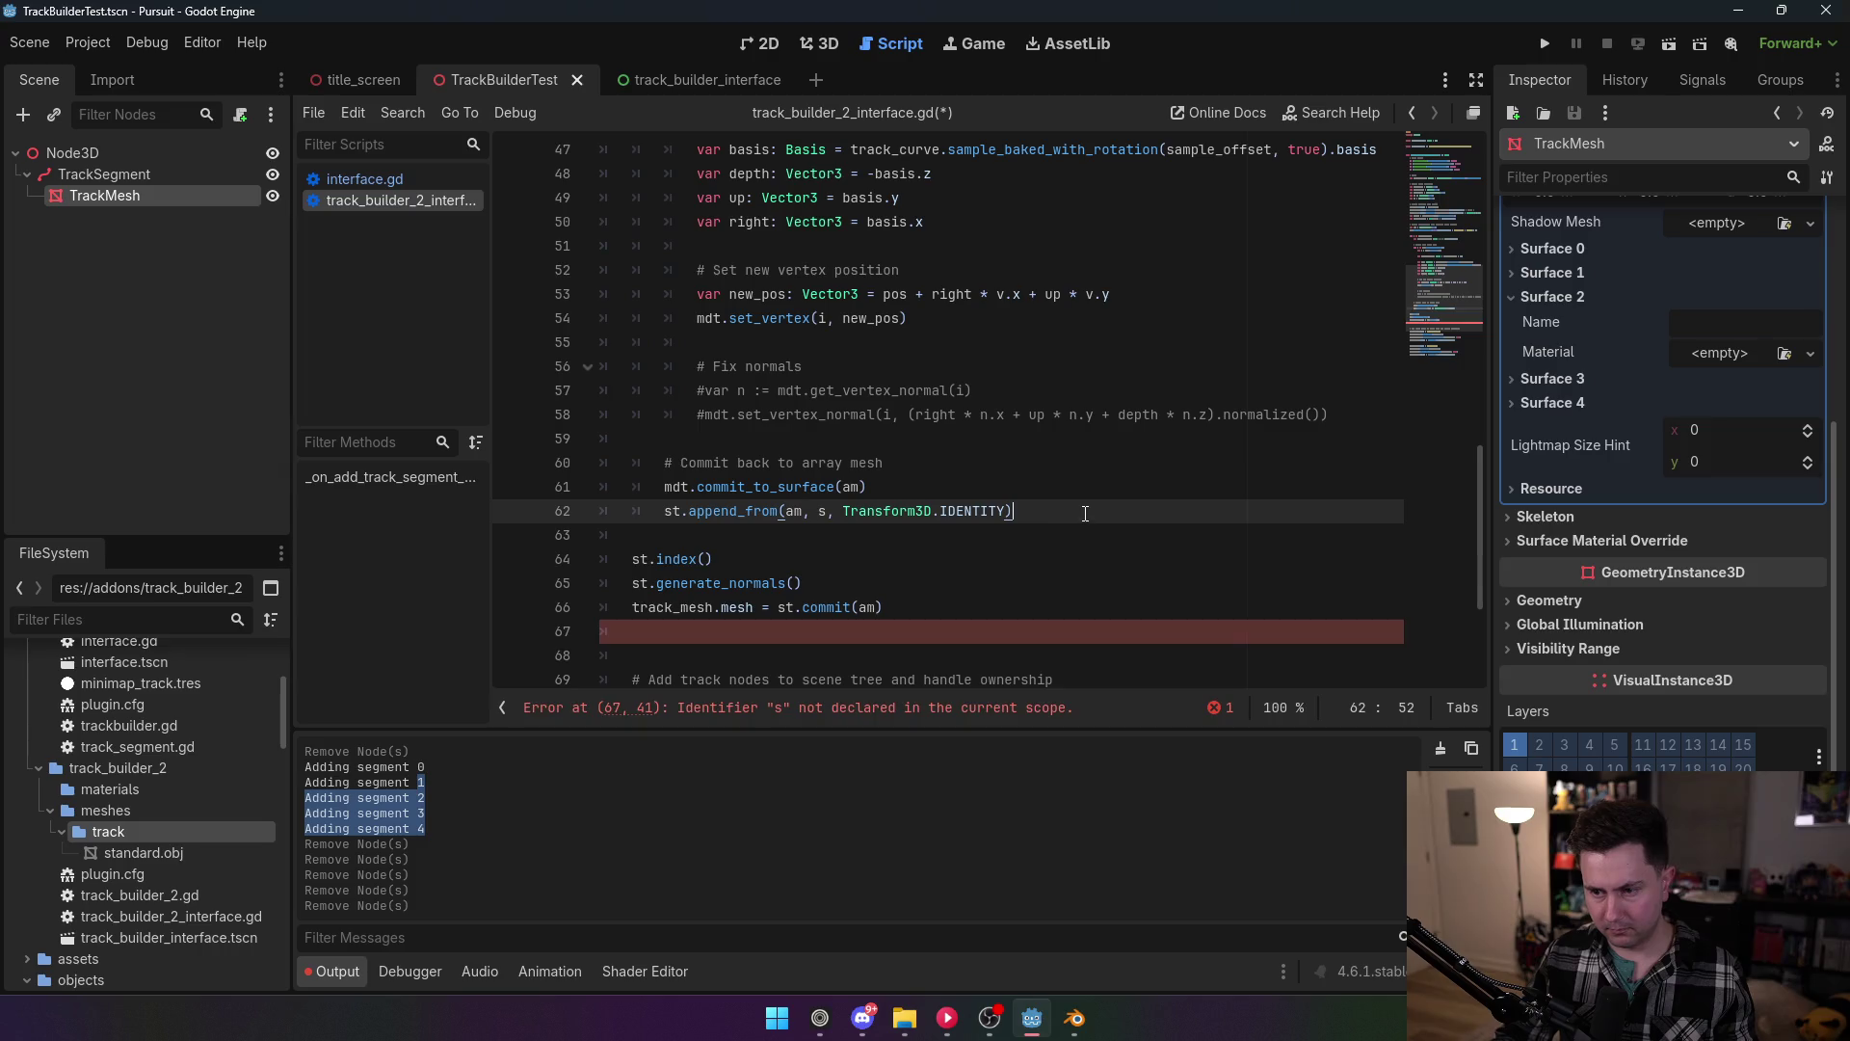
key("Return")
key("ctrl+v")
key("ctrl+s")
left_click(89, 43)
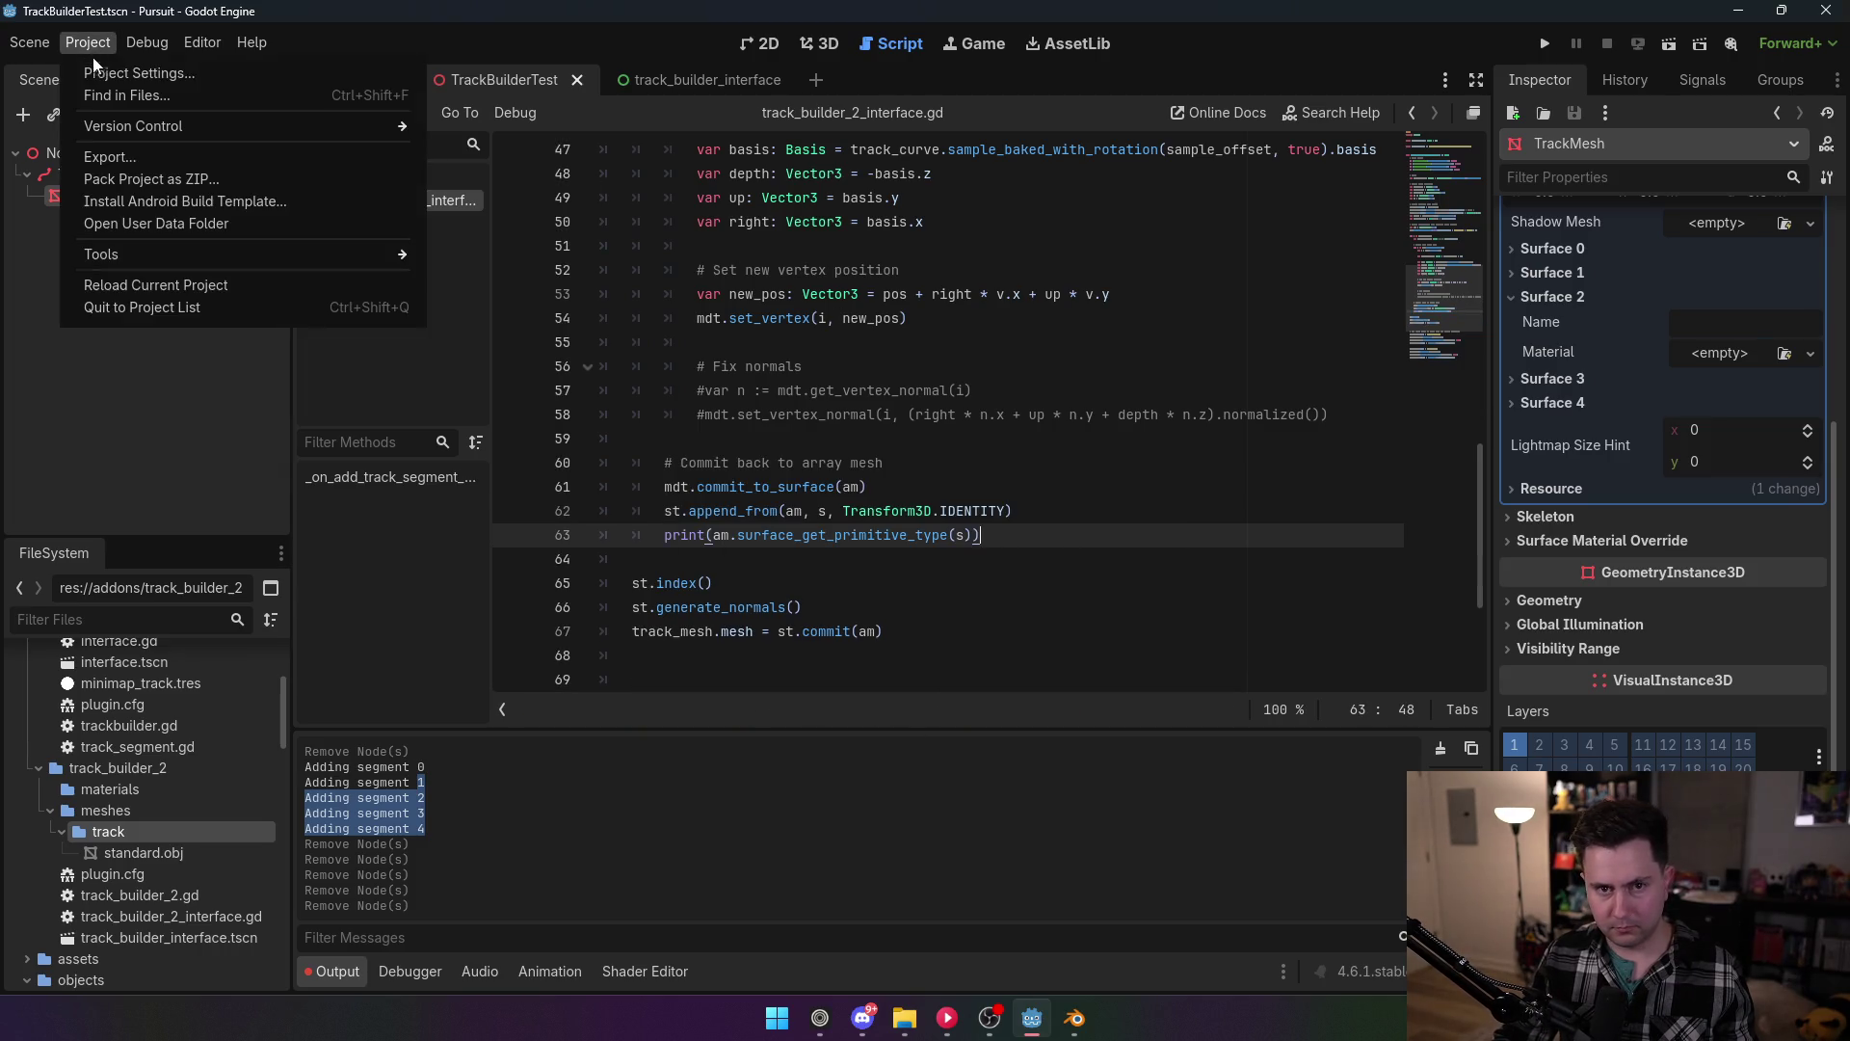
Step: Check the plugin list in Project Settings and return to the script editor
left_click(97, 73)
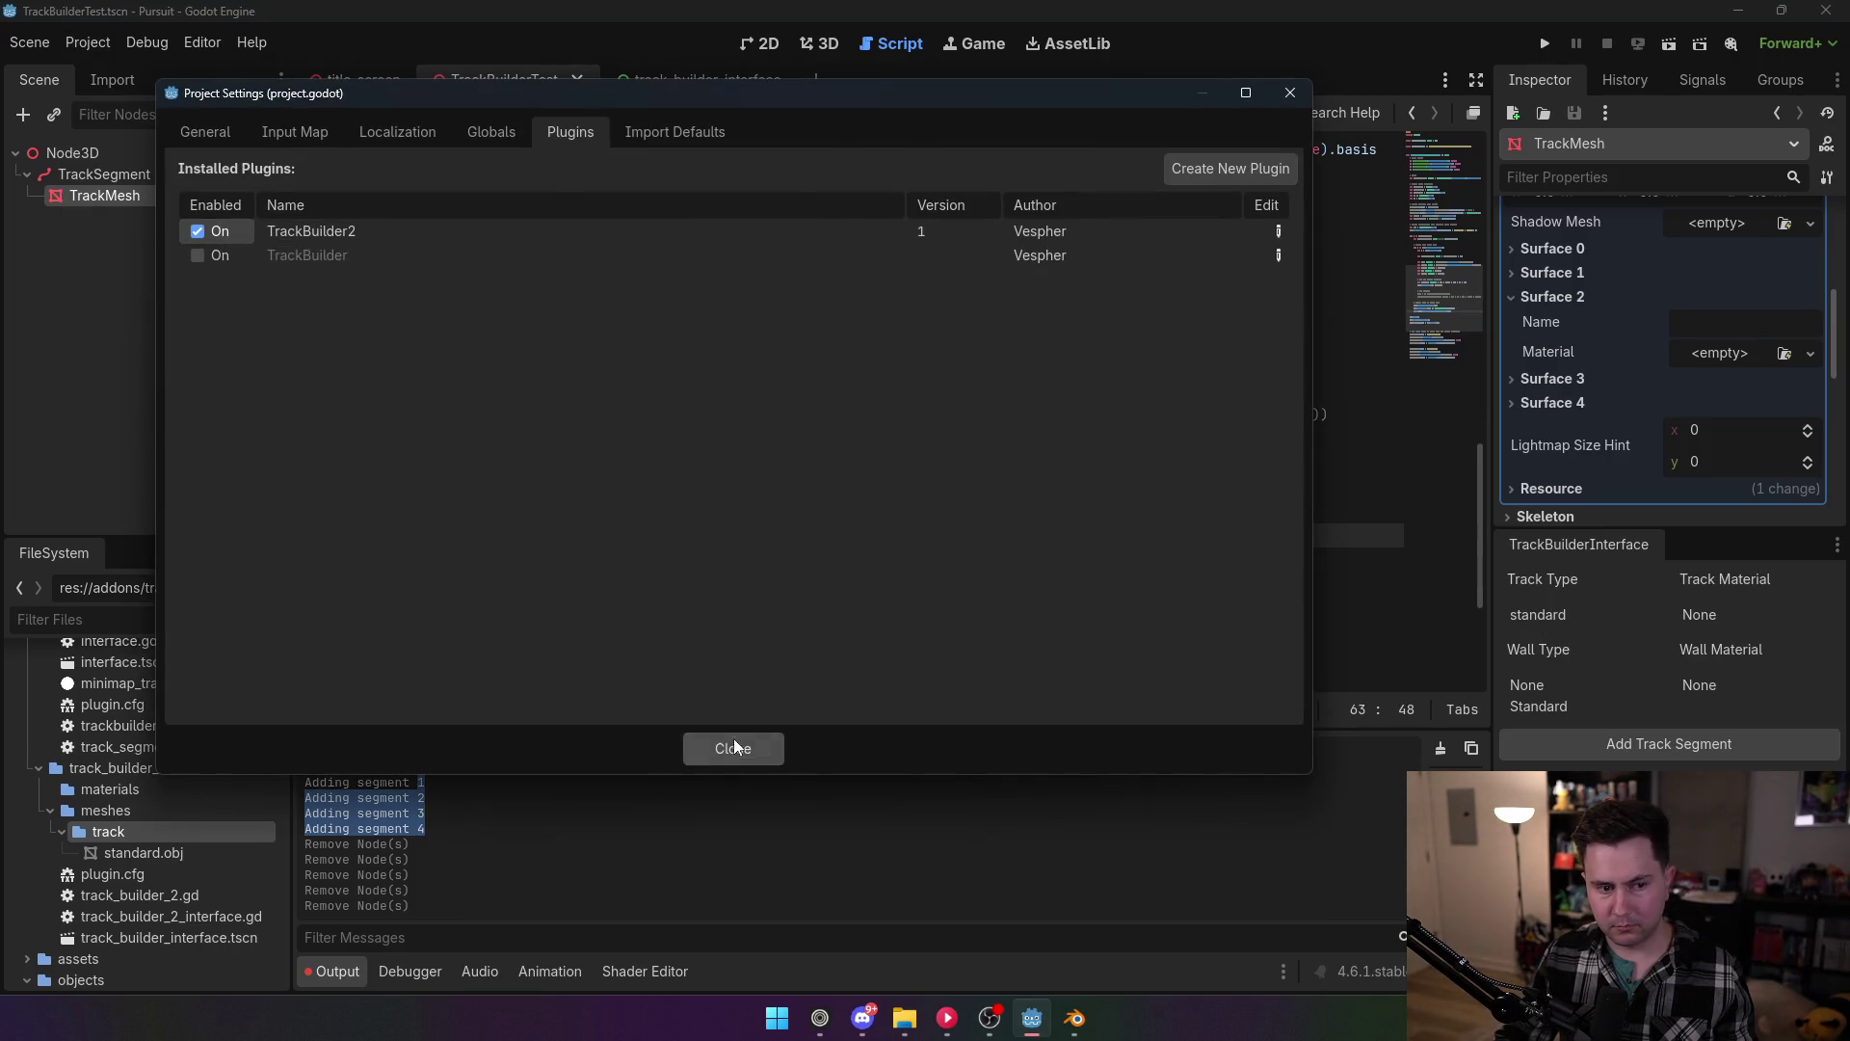
left_click(732, 747)
key("ctrl+F4")
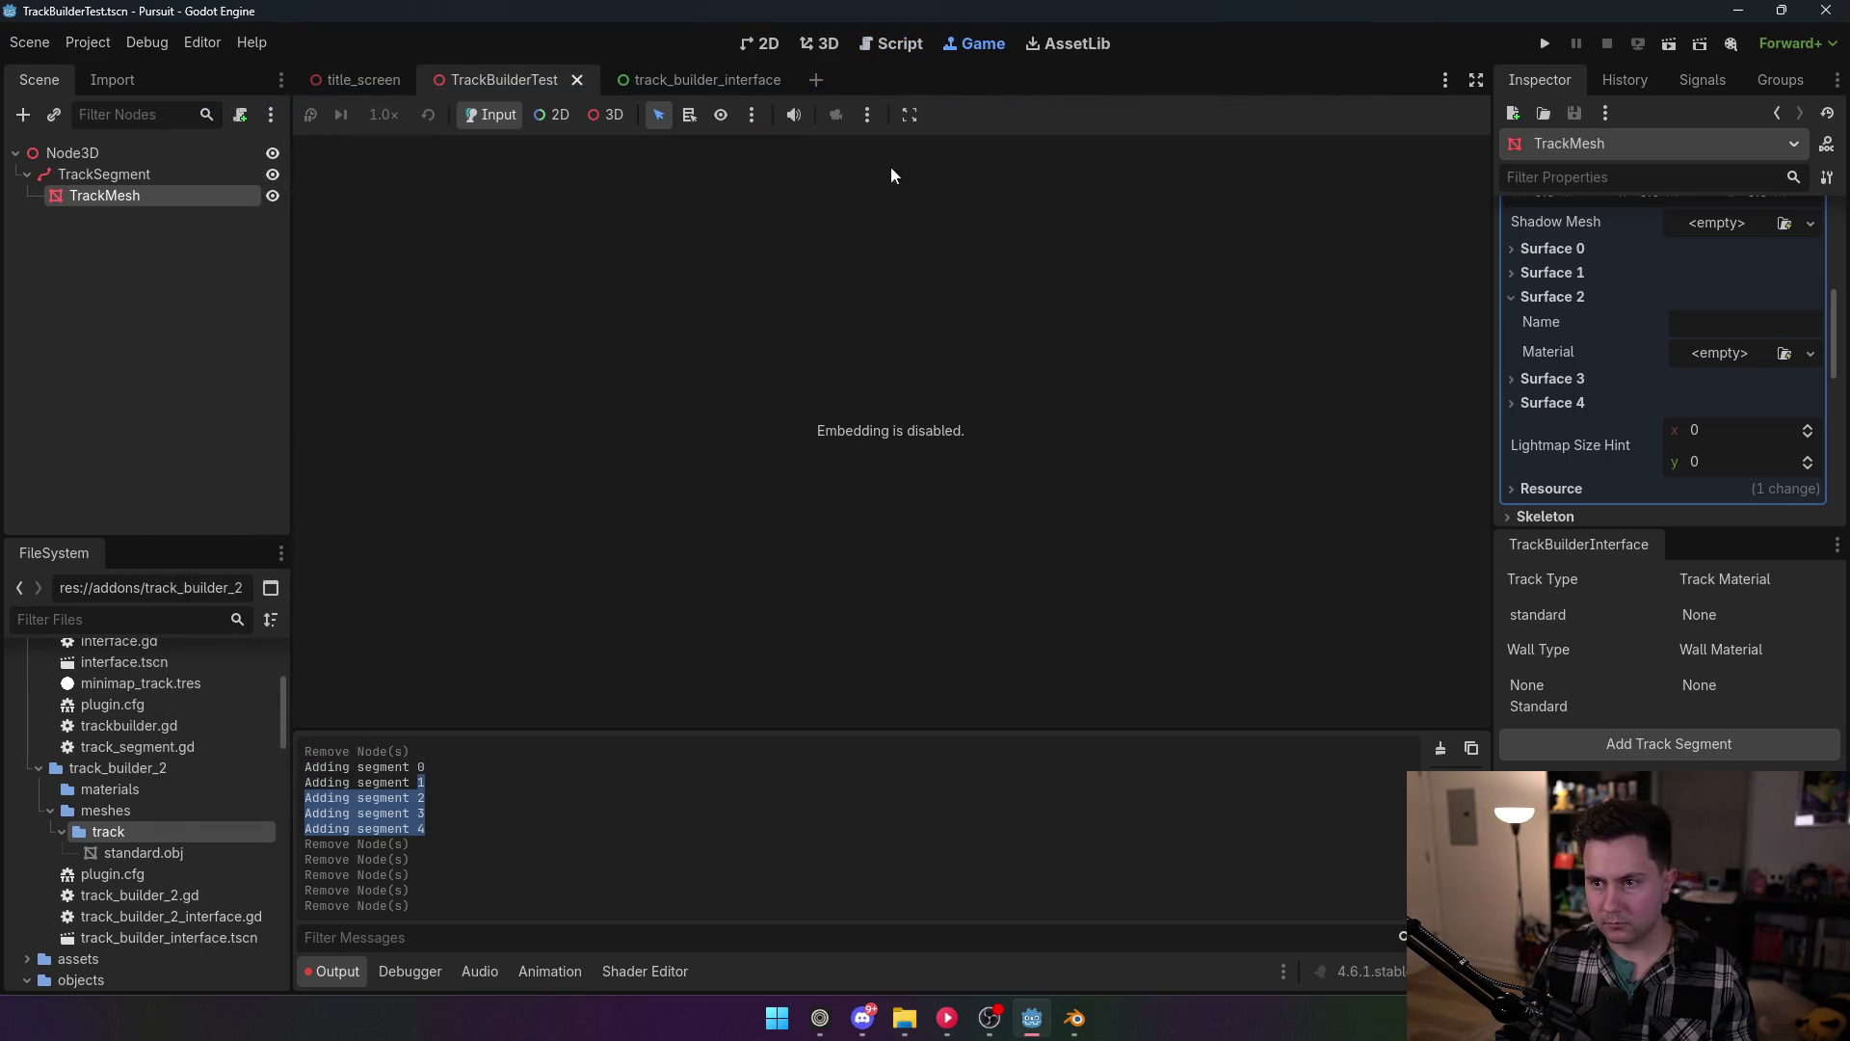
left_click(898, 43)
Step: Delete the old TrackSegment under Node3D and generate a fresh track segment
left_click(819, 43)
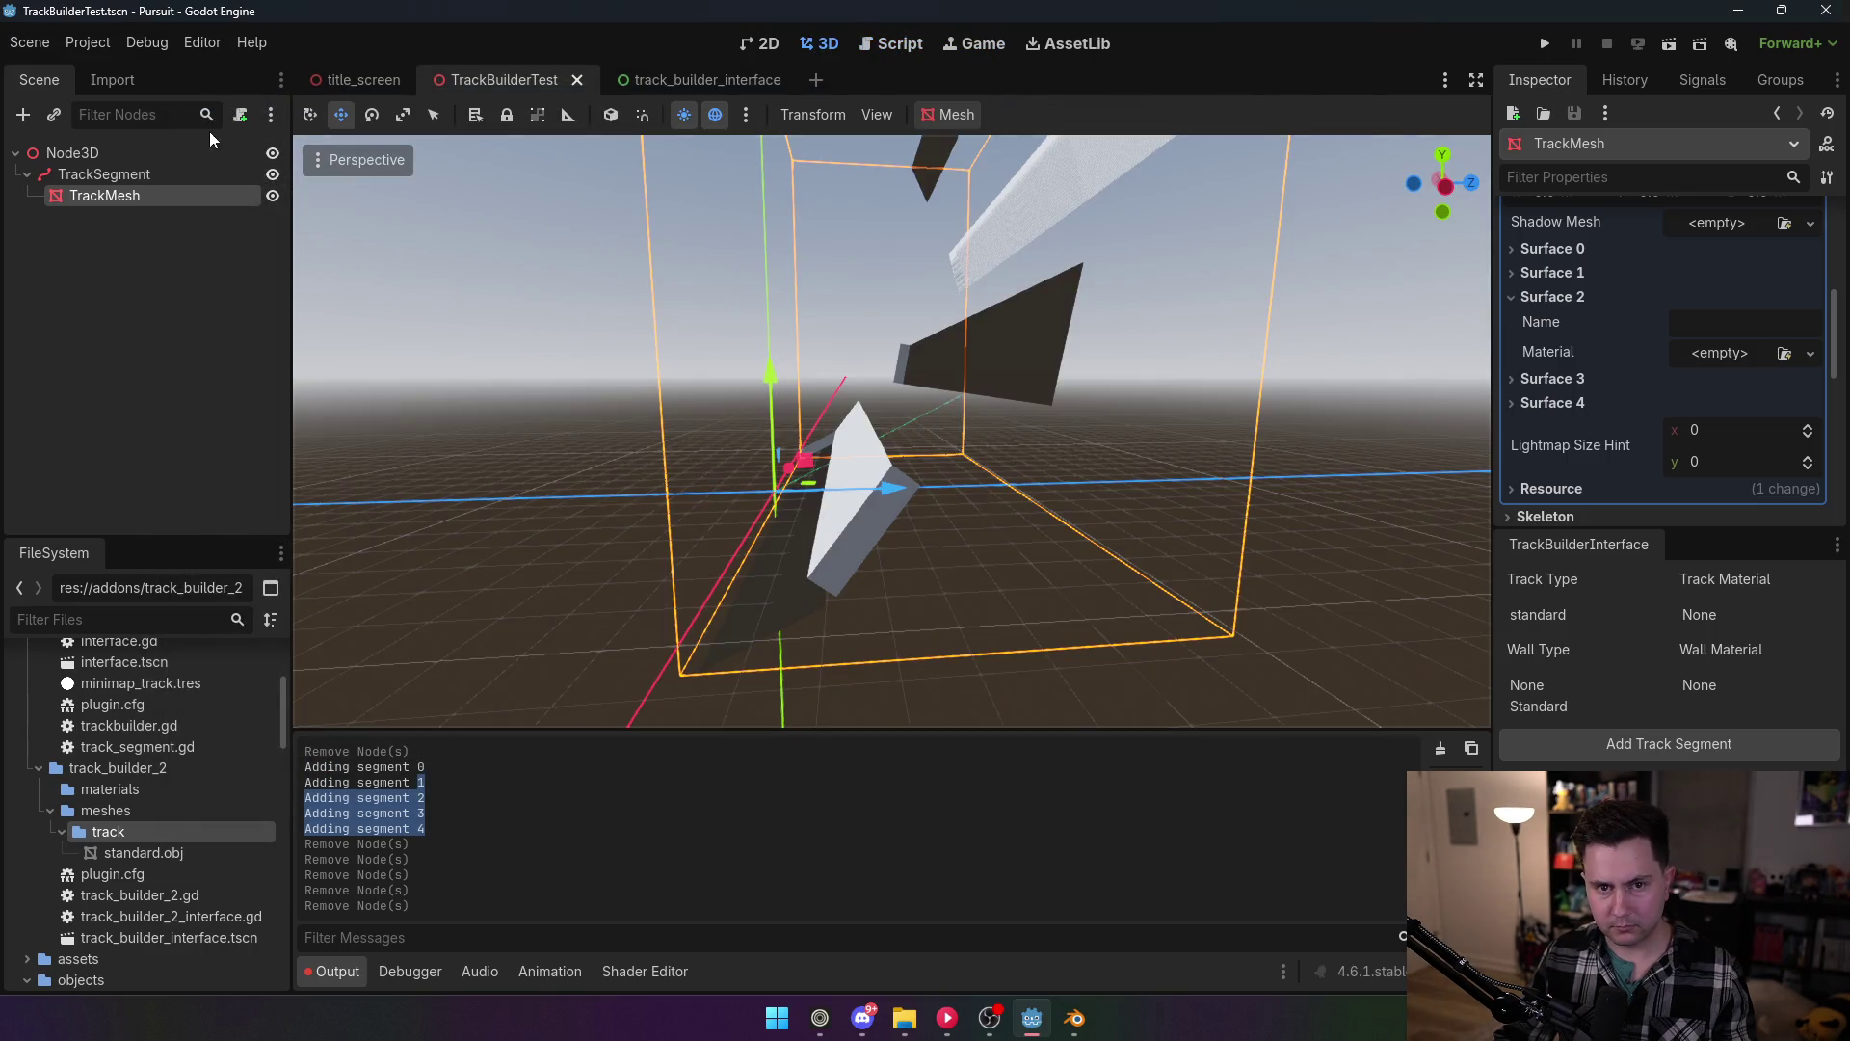
left_click(183, 152)
left_click(143, 181)
key("Delete")
key("Return")
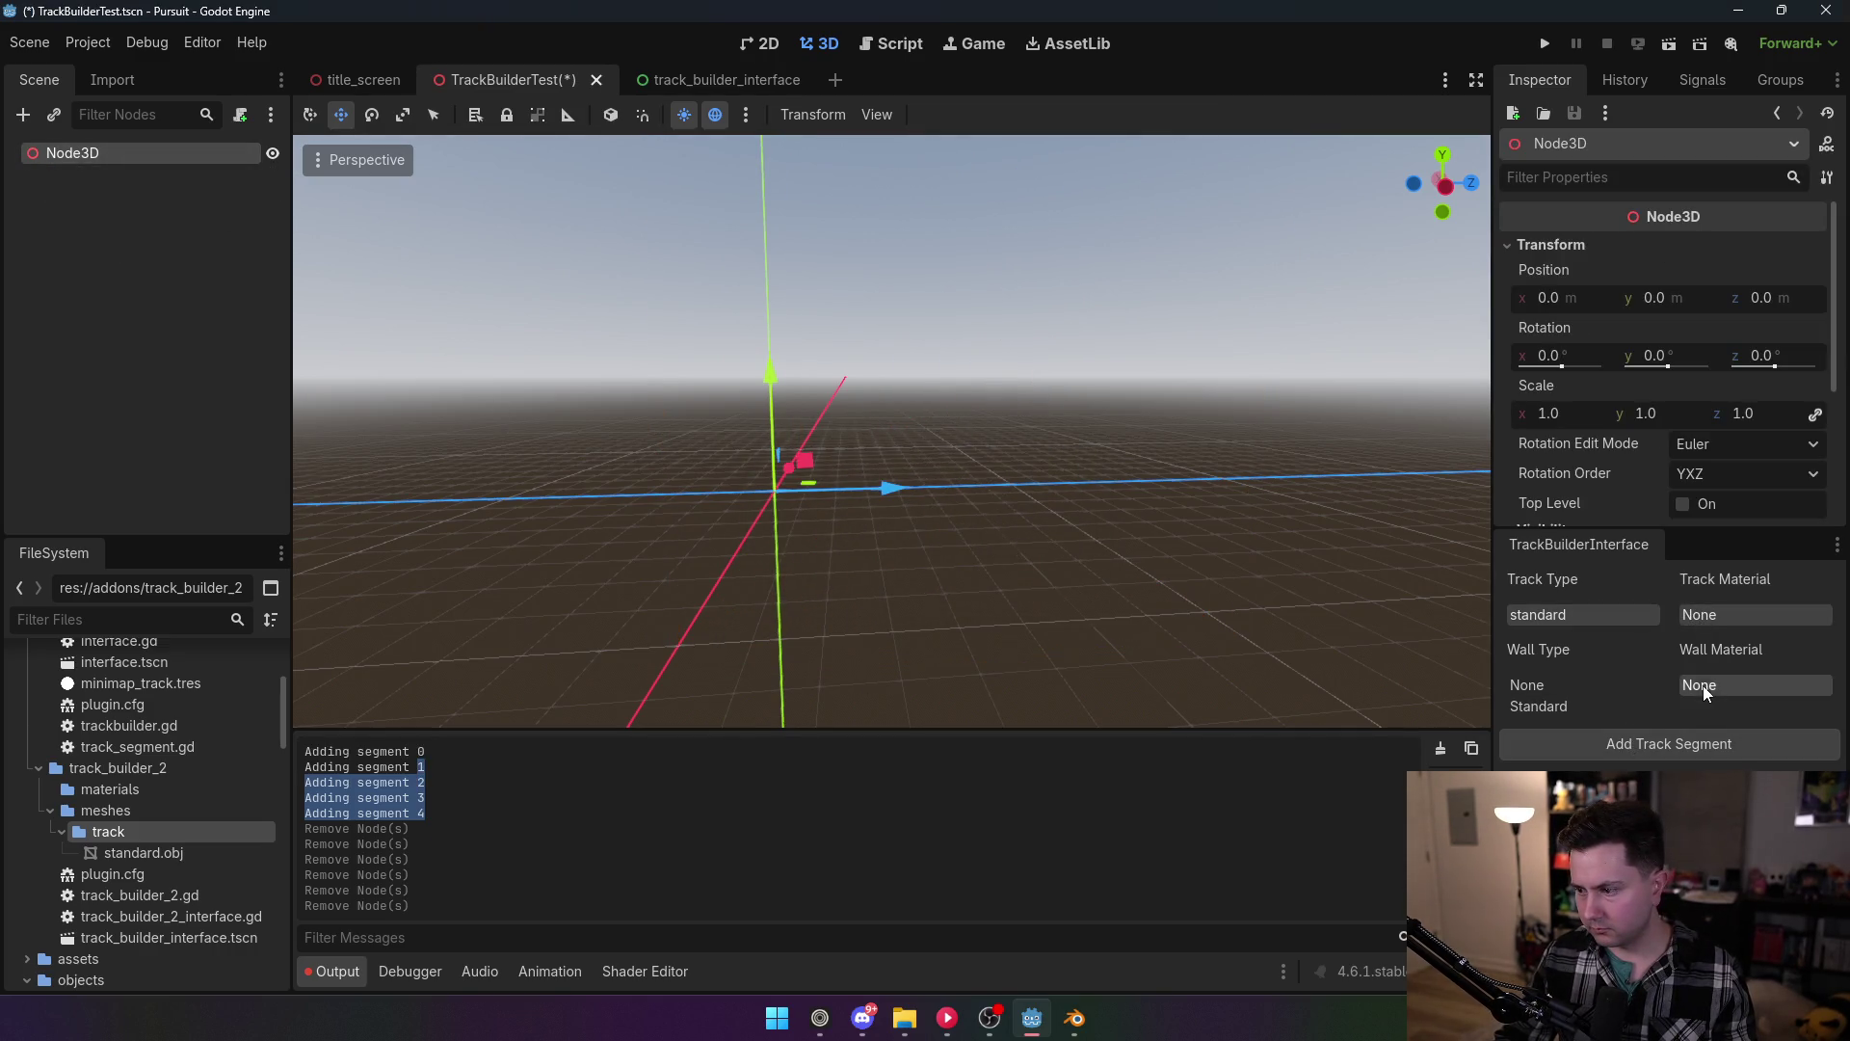
left_click(1632, 748)
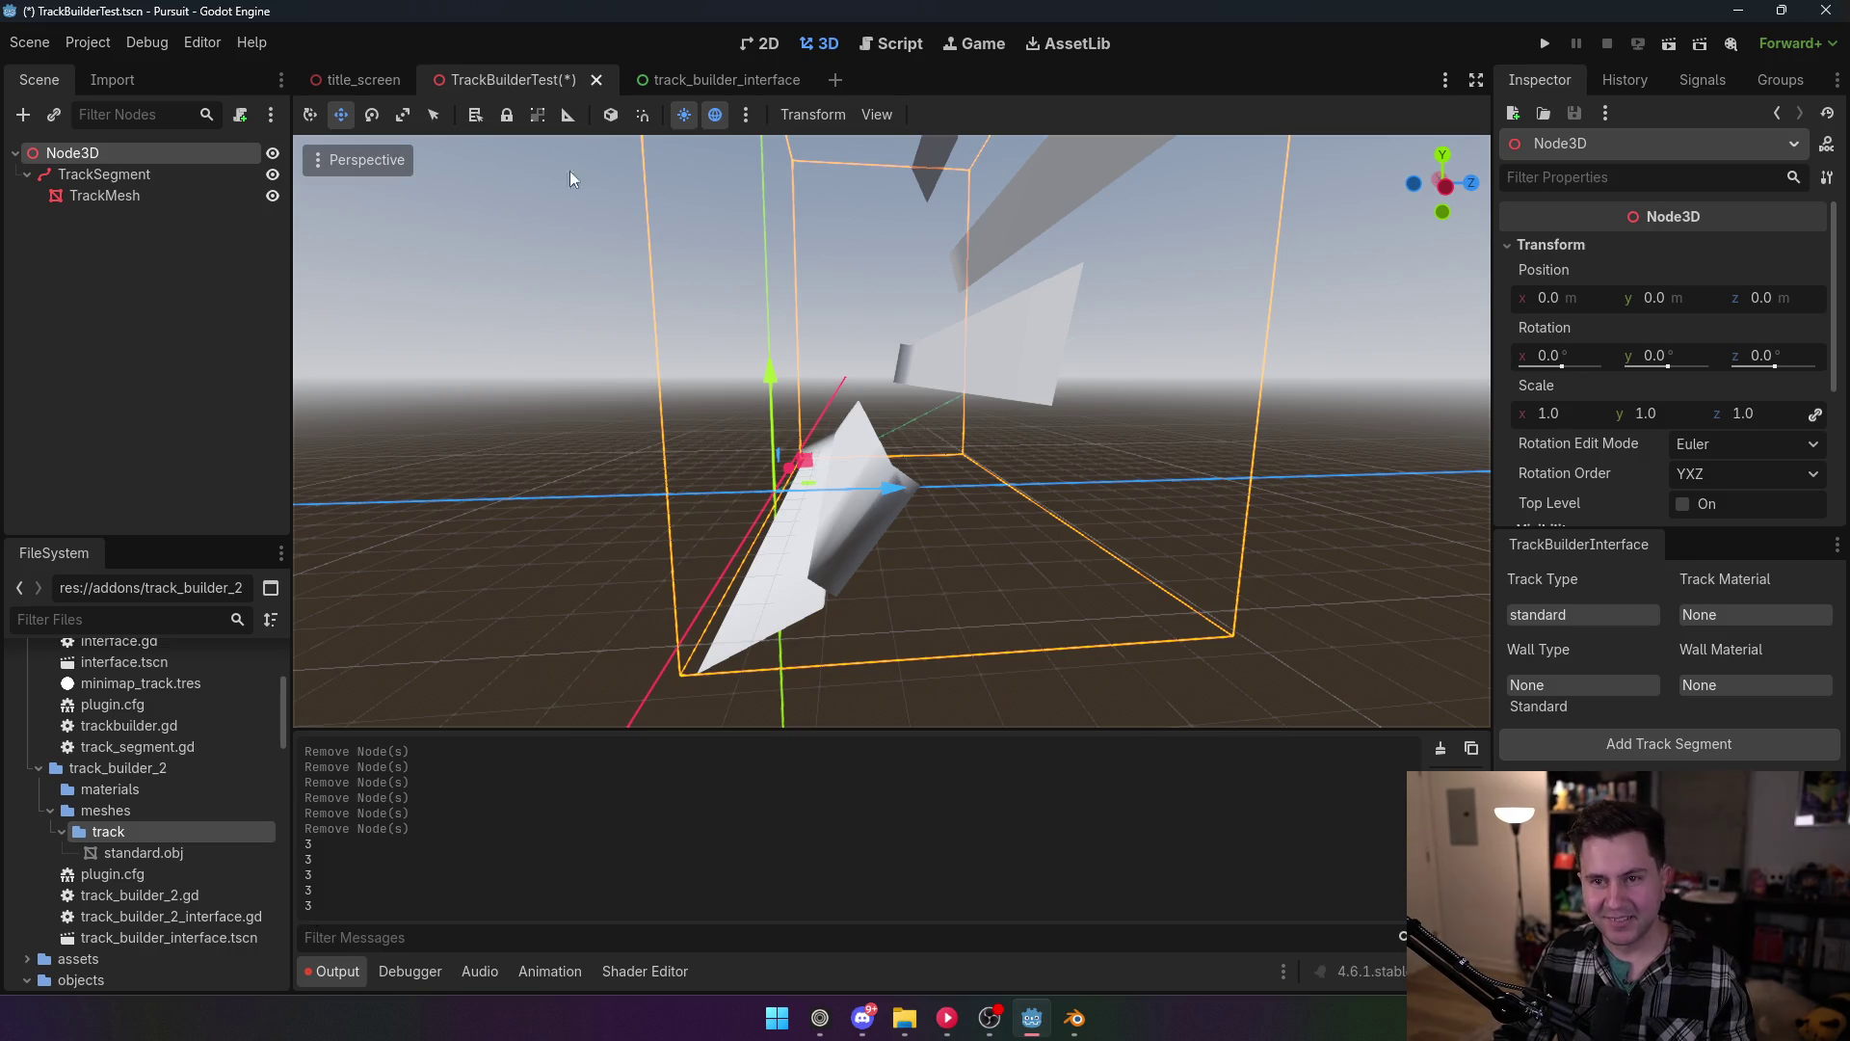
left_click(890, 48)
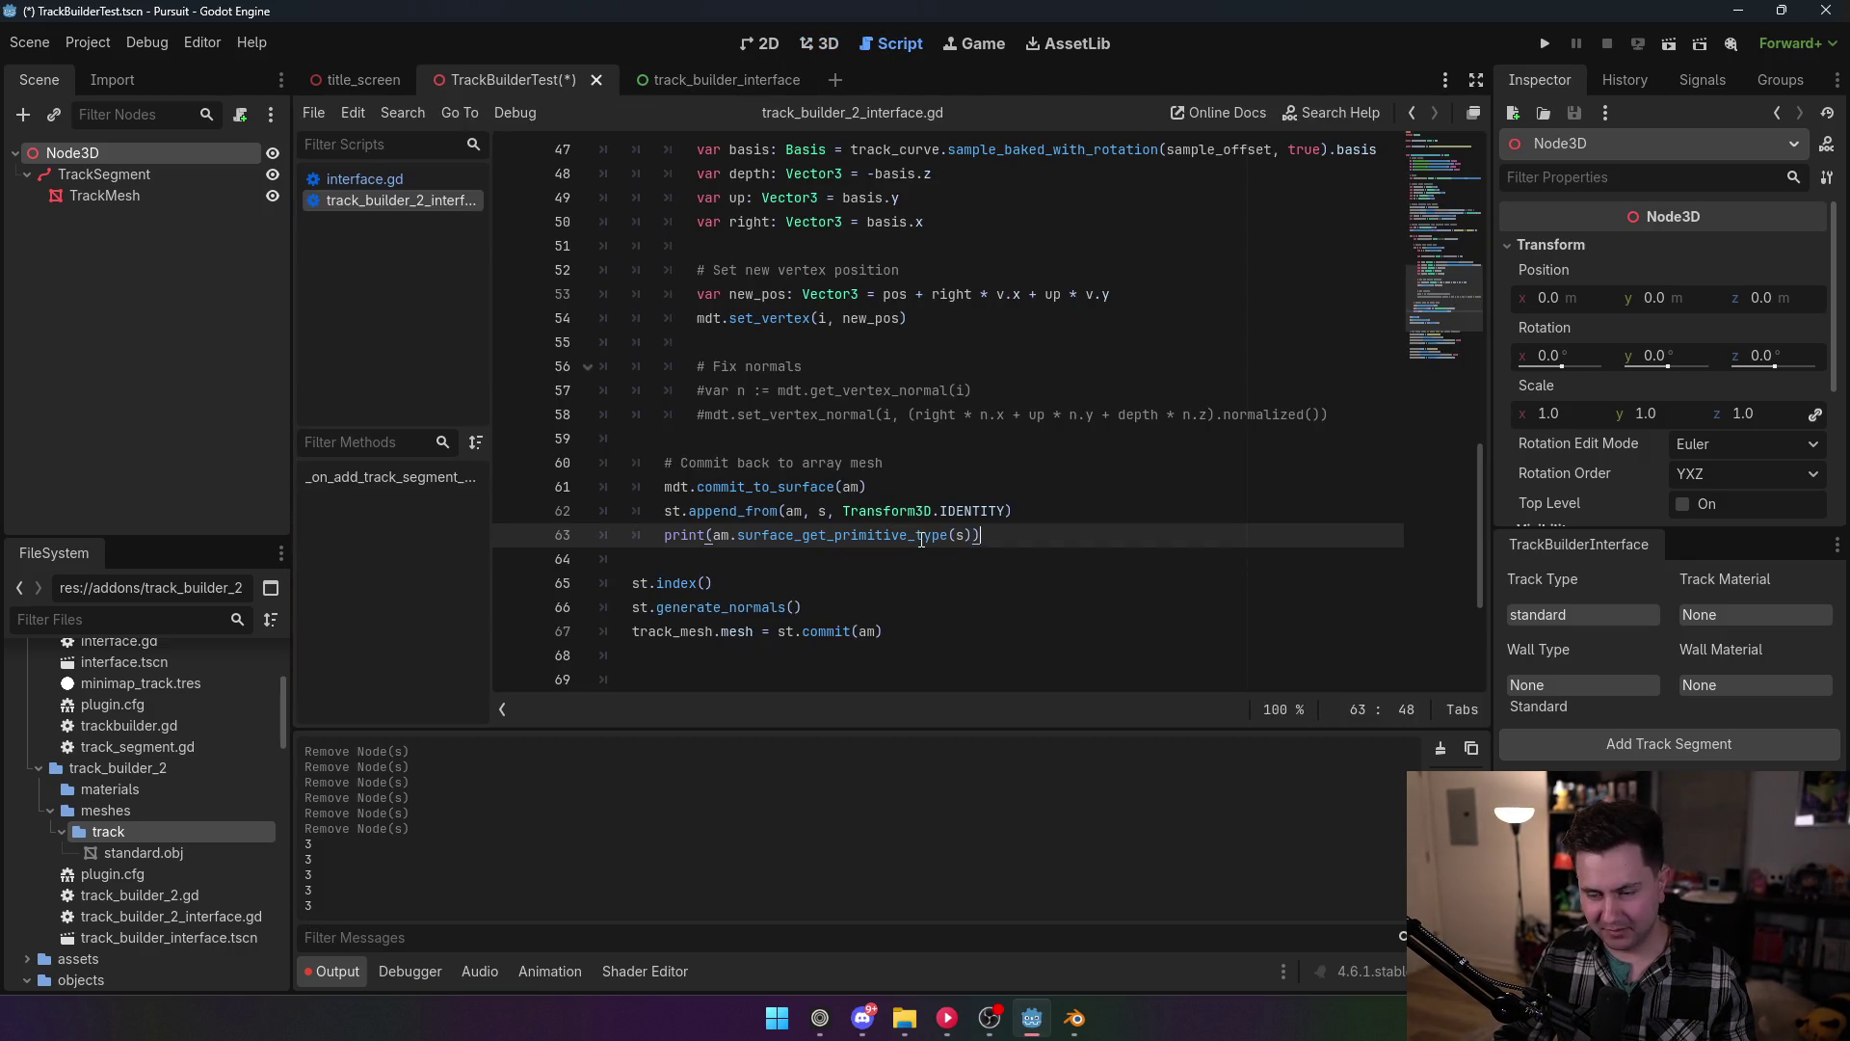
Step: Look up Mesh.PrimitiveType in the docs and find triangles with value 3
left_click(886, 536, "ctrl")
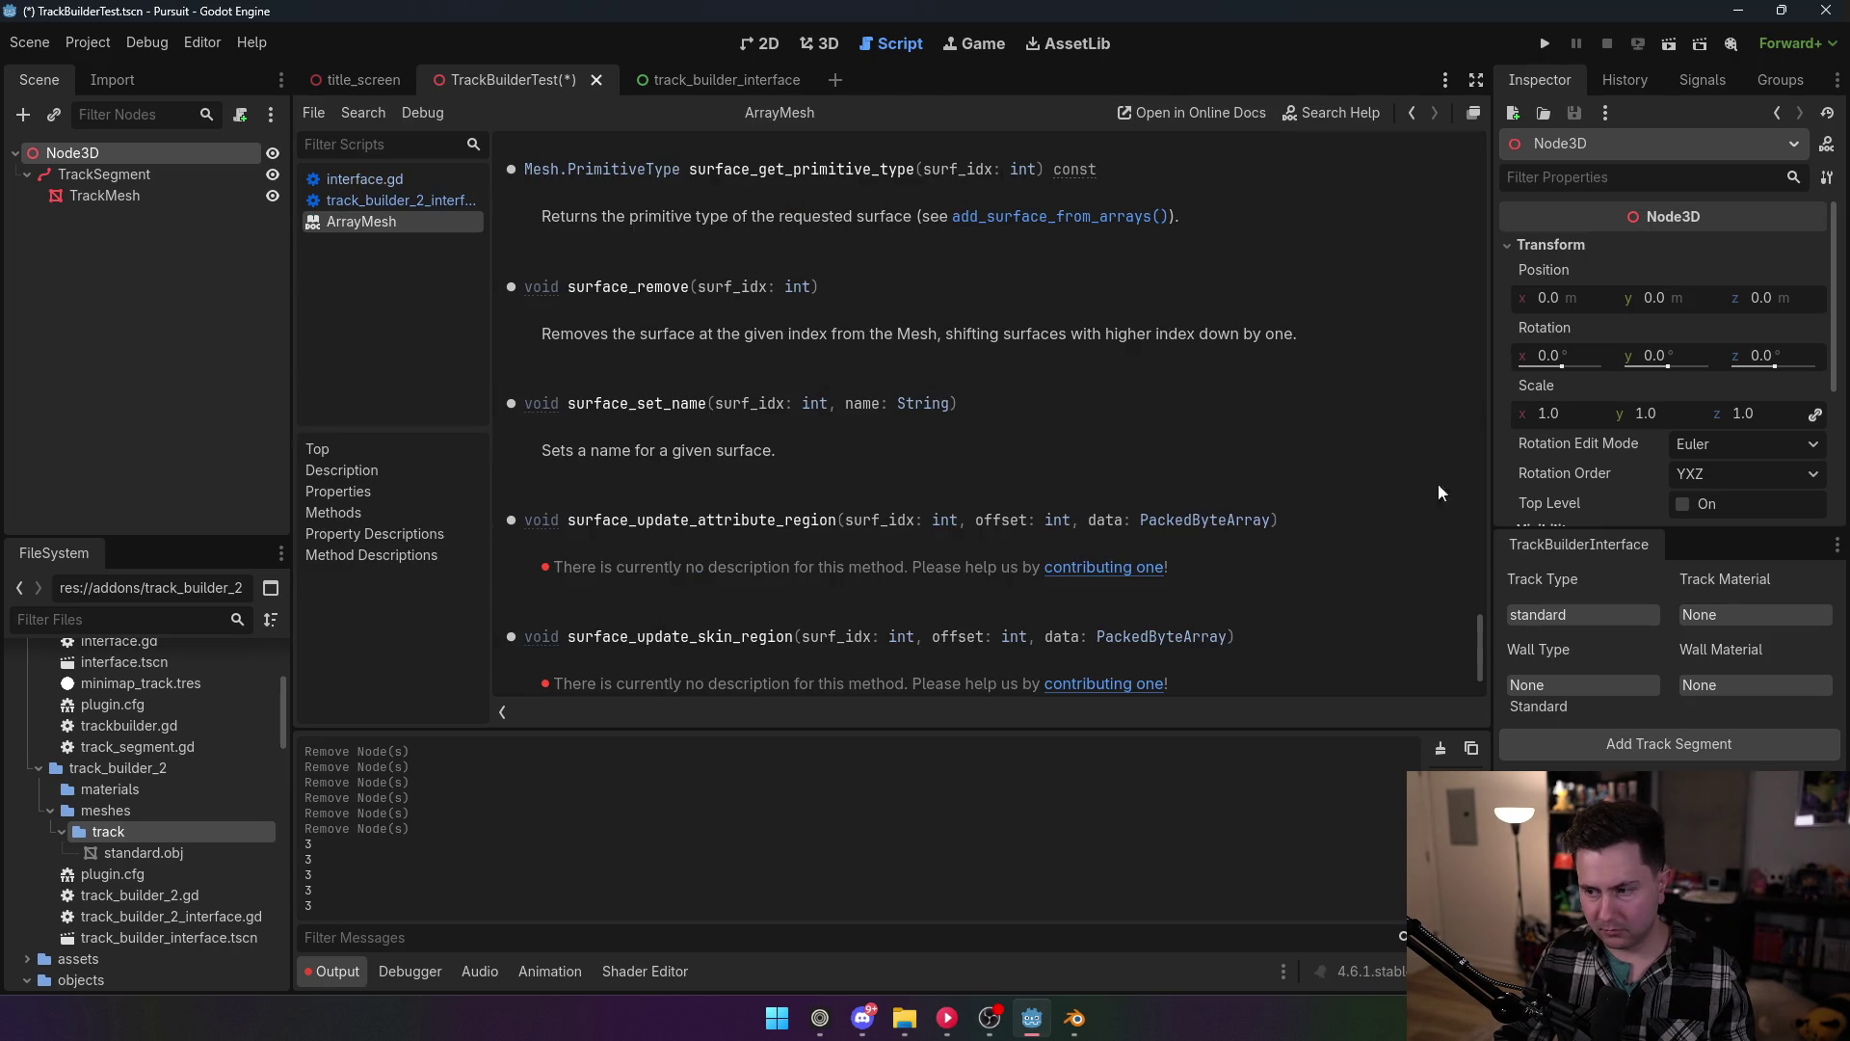
mouse_move(1482, 633)
left_mouse_down()
mouse_move(1483, 385)
mouse_move(1499, 434)
mouse_move(1547, 140)
mouse_move(1543, 366)
mouse_move(1547, 287)
left_mouse_up()
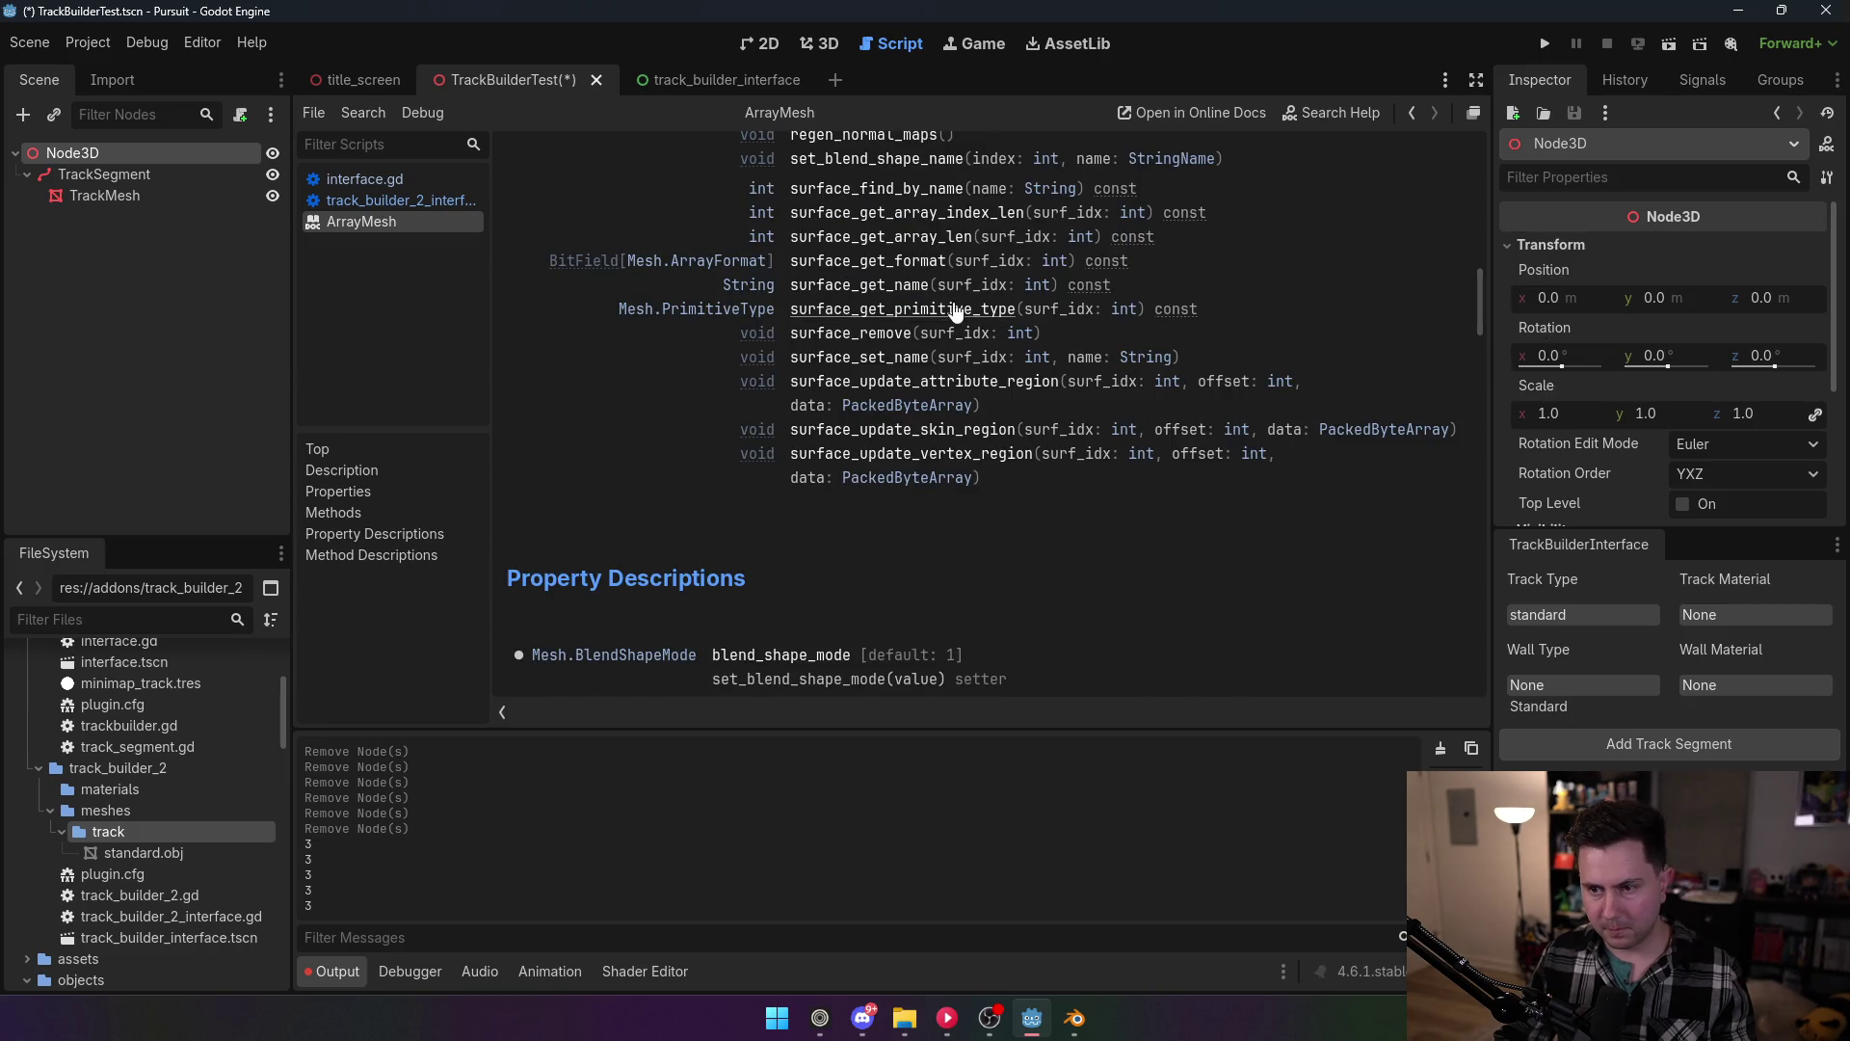
left_click(696, 309)
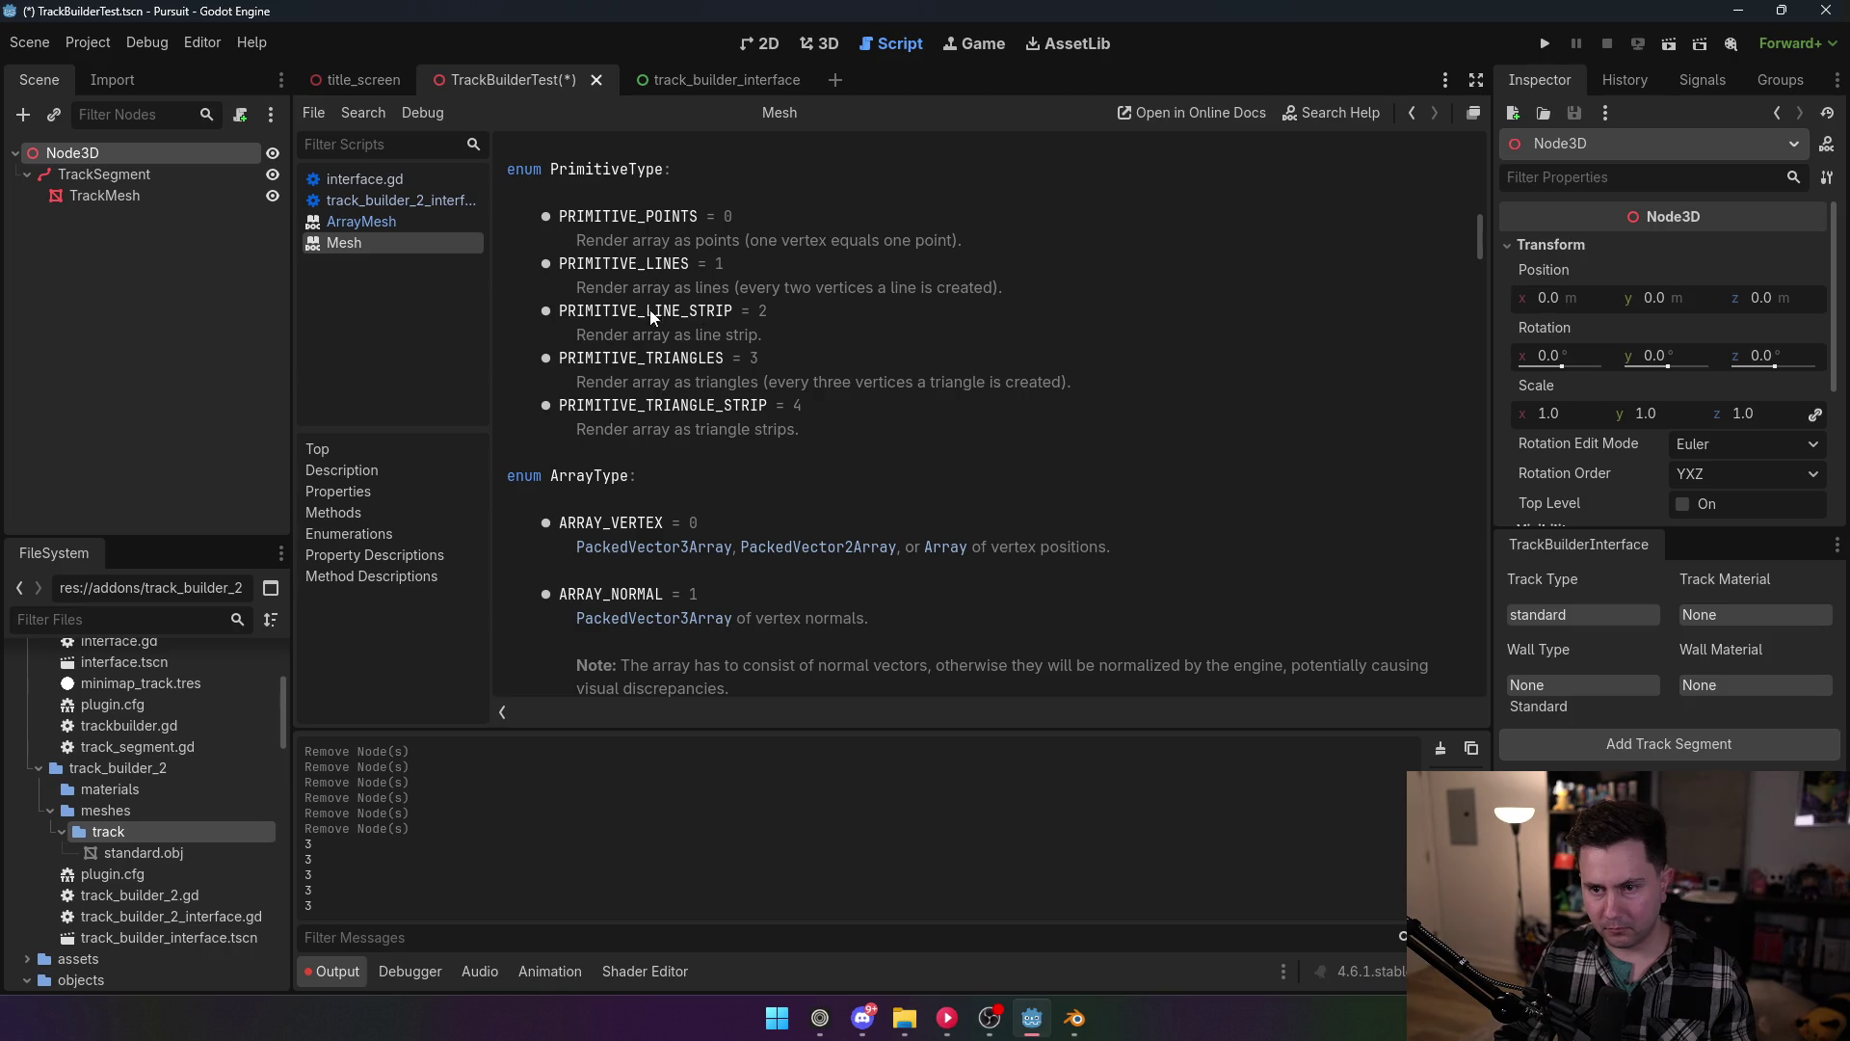
left_click_drag(577, 358, 761, 356)
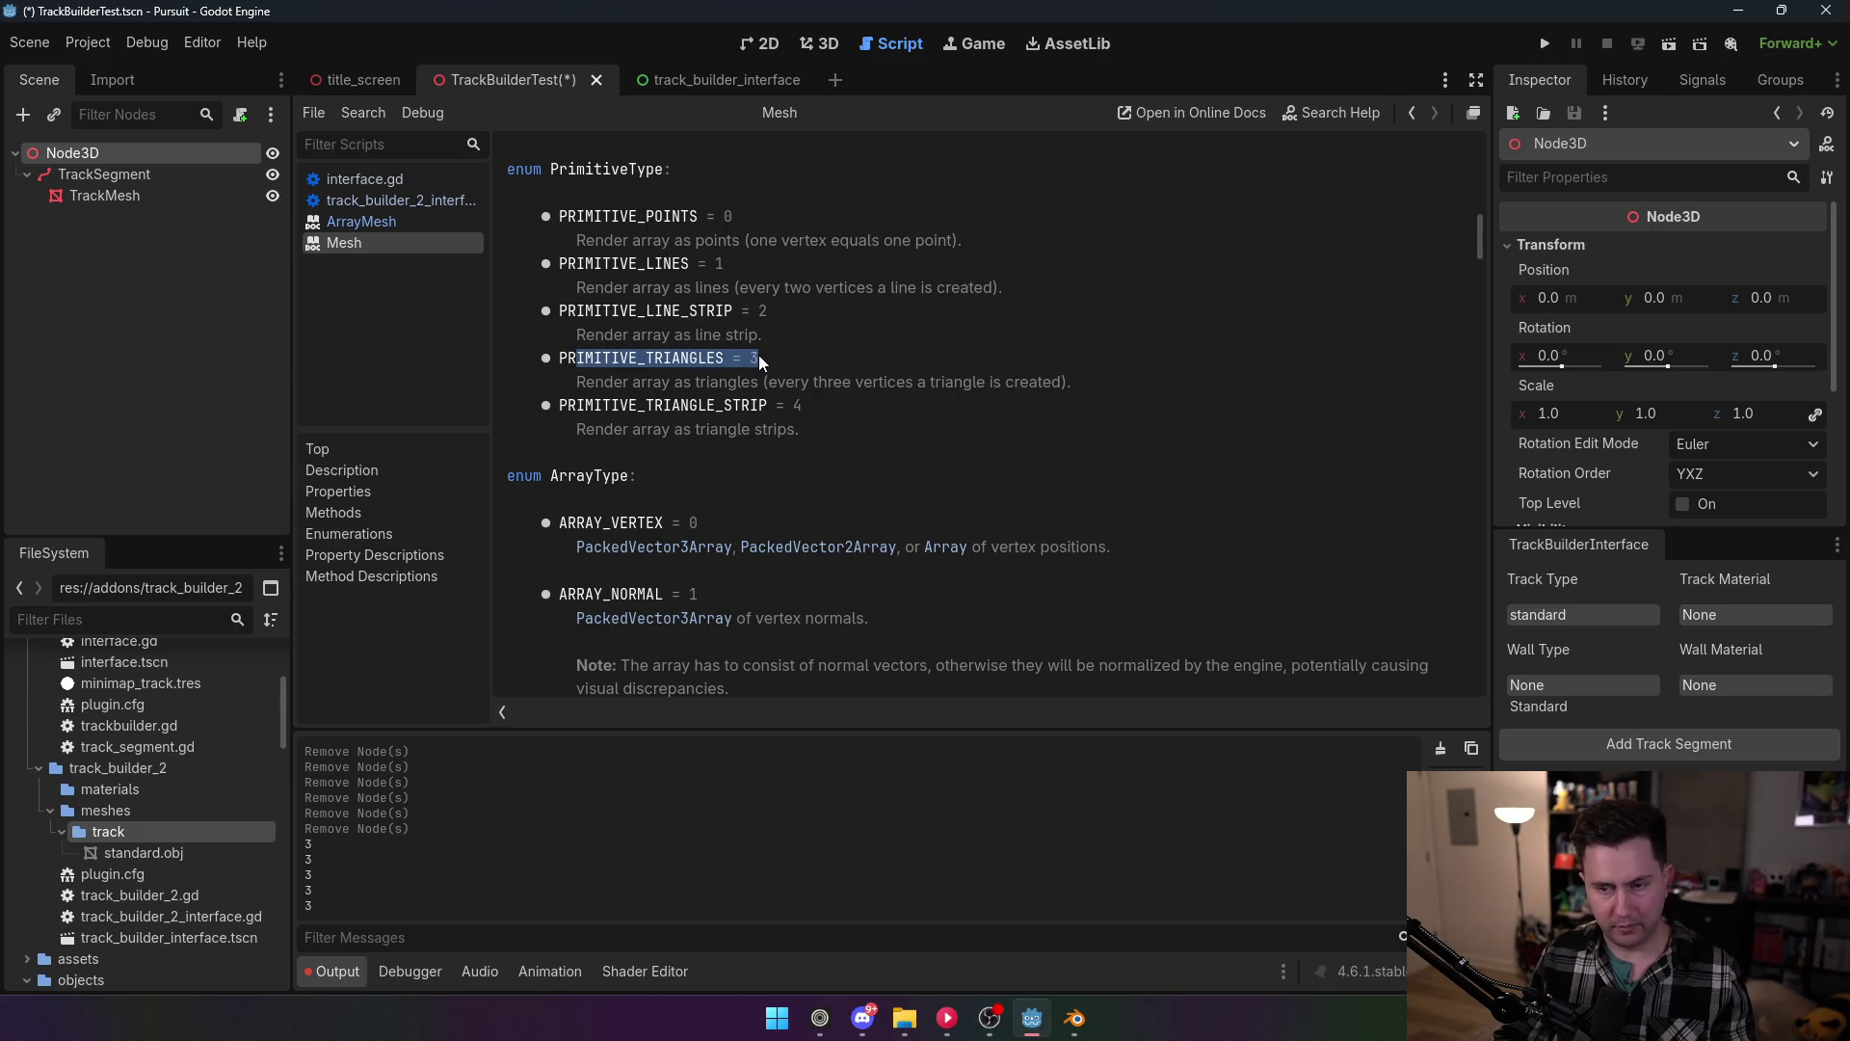
Step: Close the Mesh and ArrayMesh help pages and delete the debug print line
middle_click(372, 239)
middle_click(361, 225)
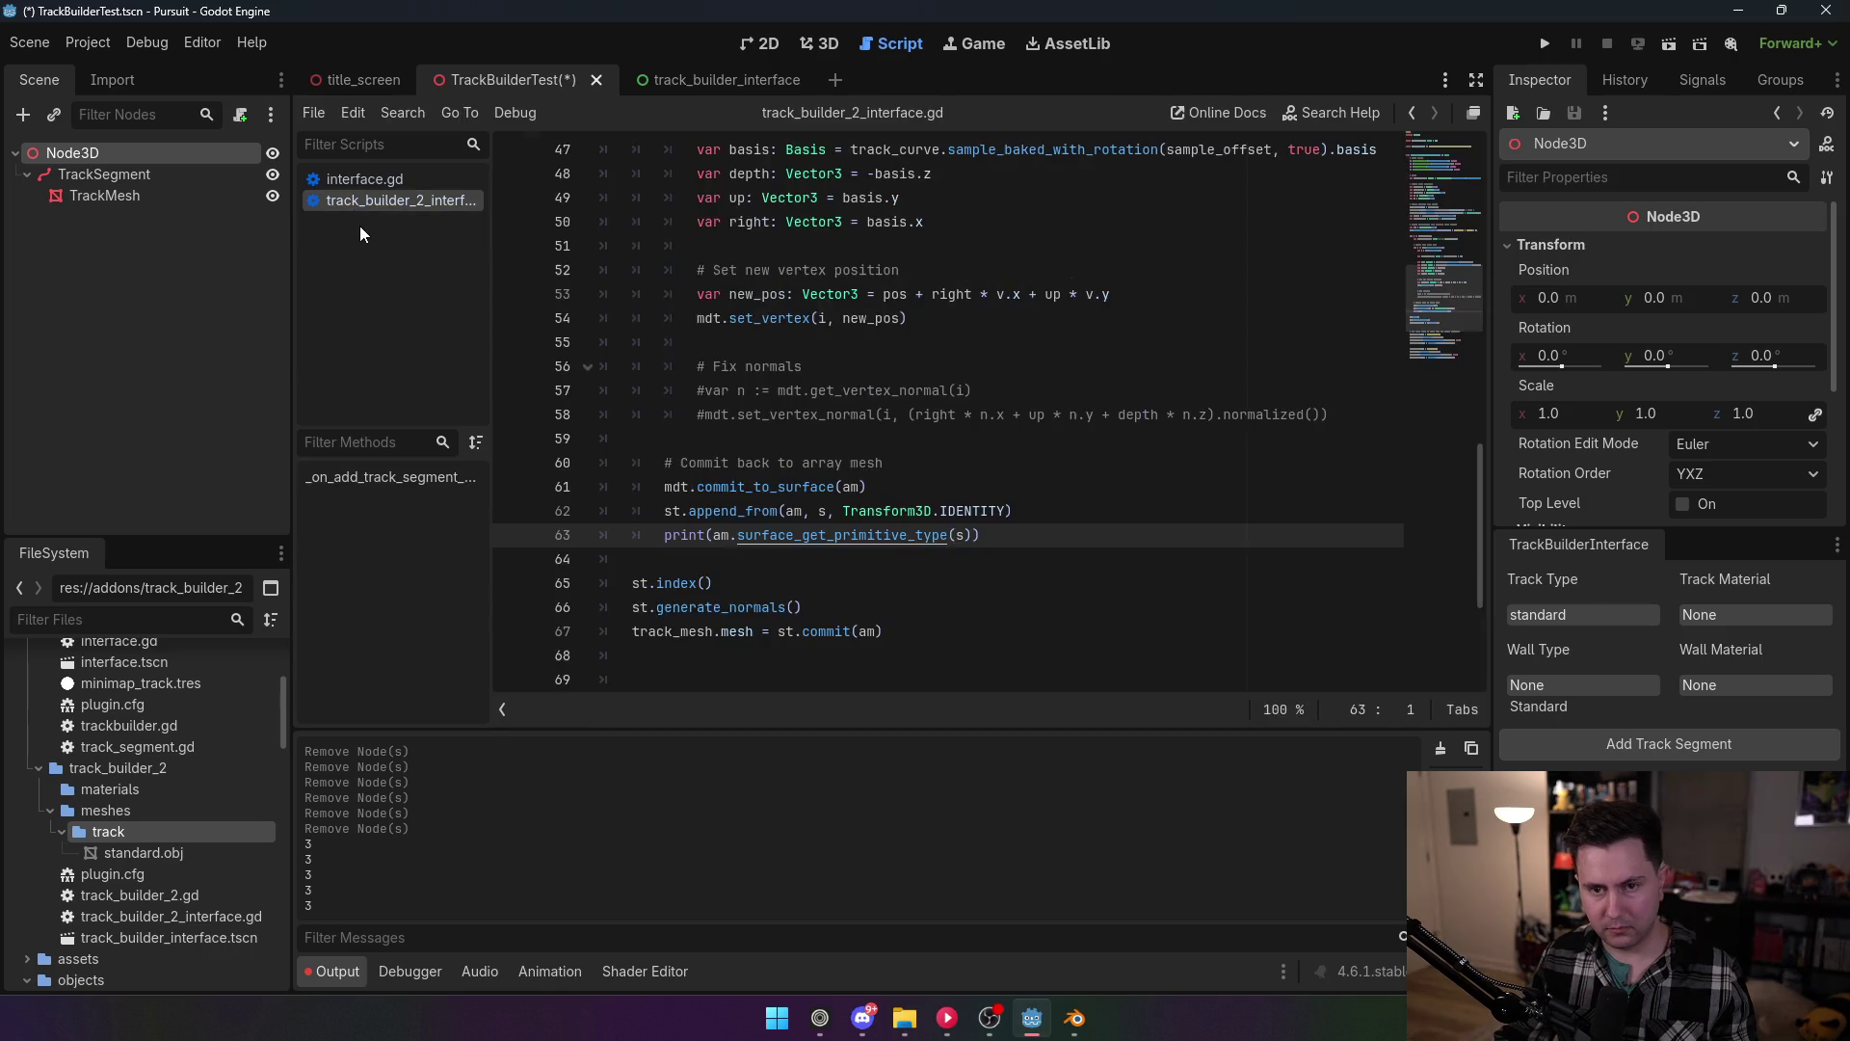
left_click_drag(1002, 535, 529, 536)
key("BackSpace")
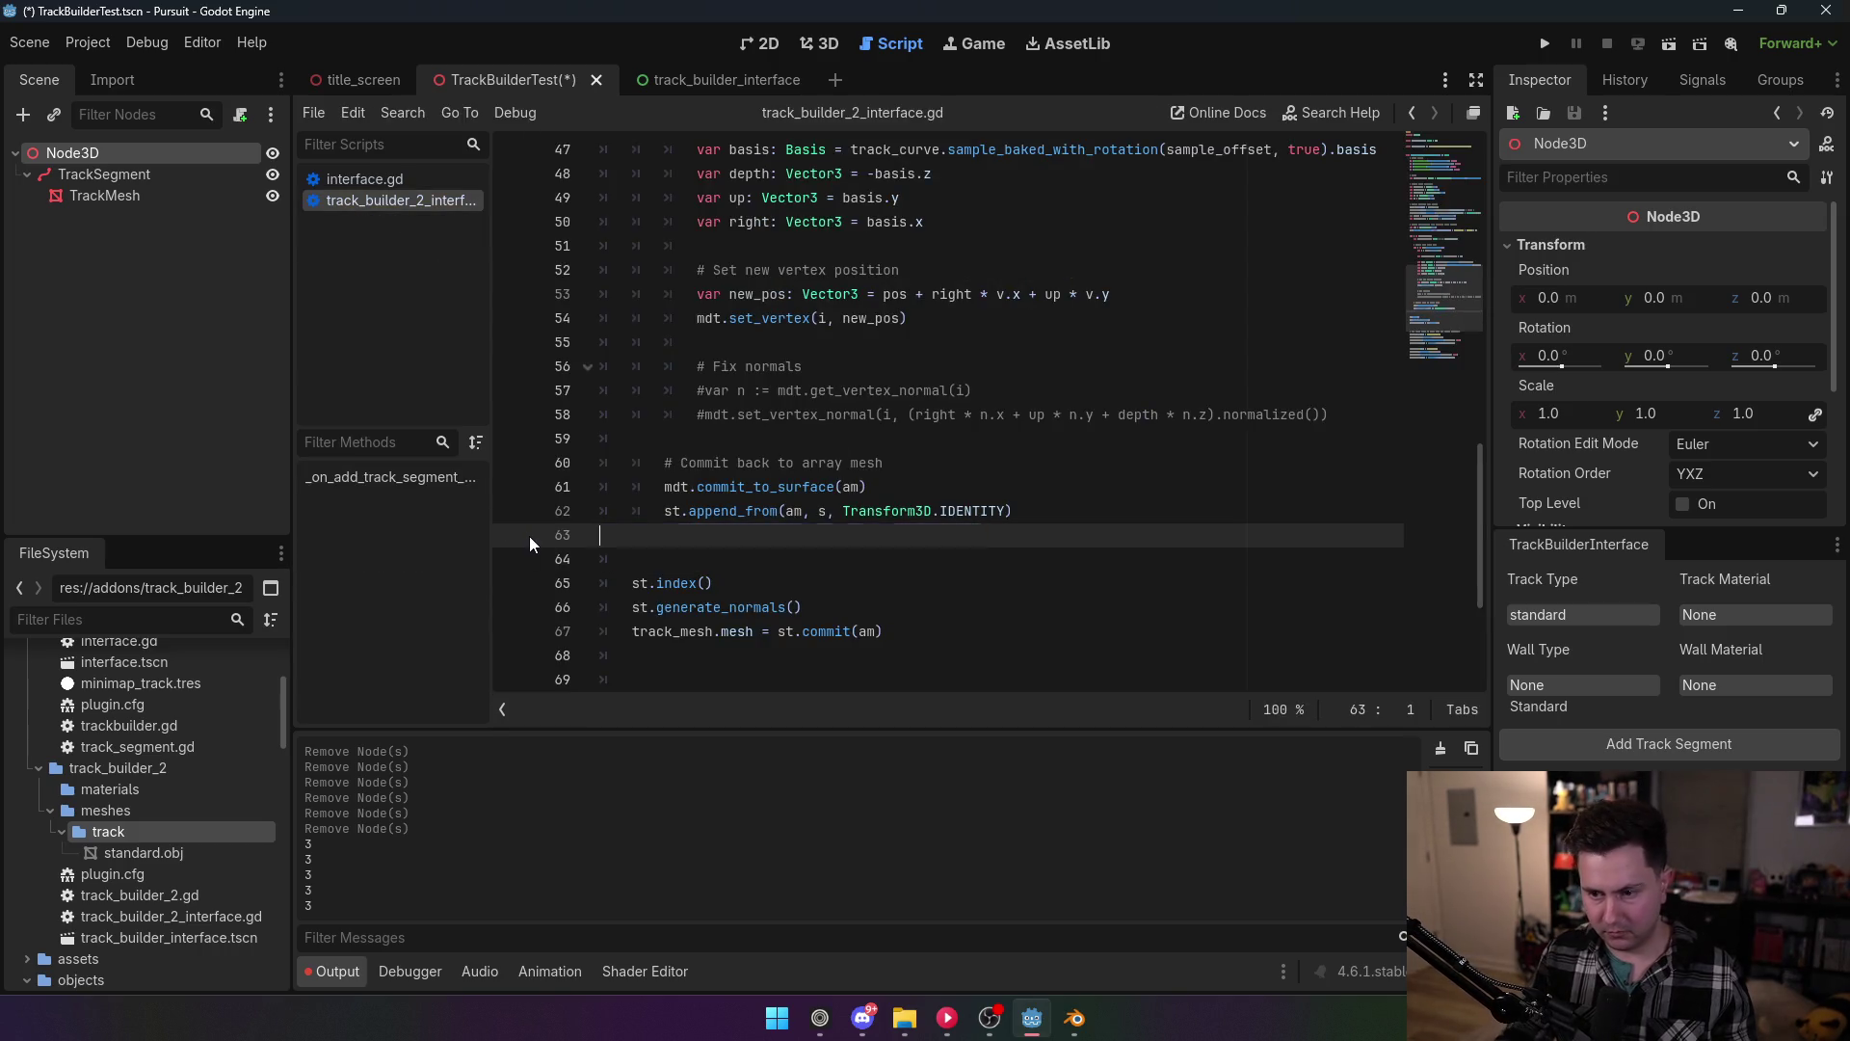
Step: Remove the empty line, save, and write st.begin(Mesh.PRIMITIVE_TRIANGLES) after append_from
key("BackSpace")
key("ctrl+s")
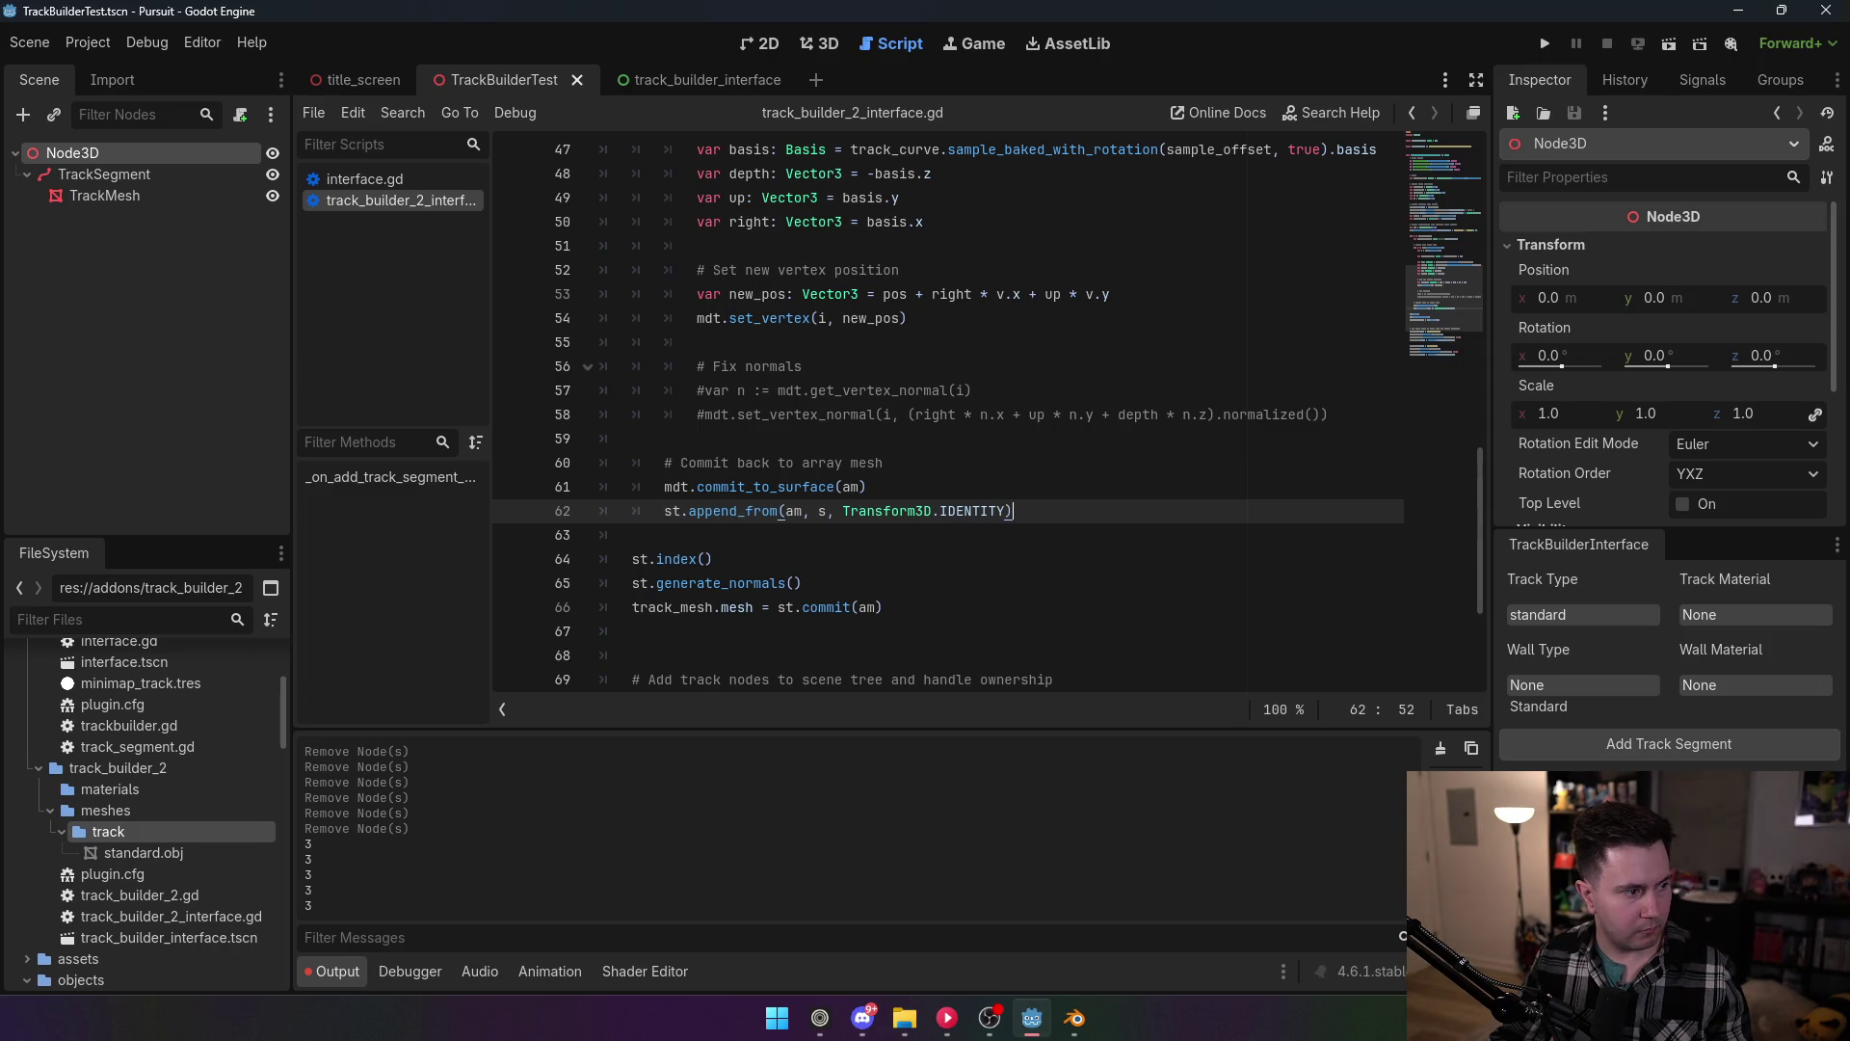
left_click(761, 528)
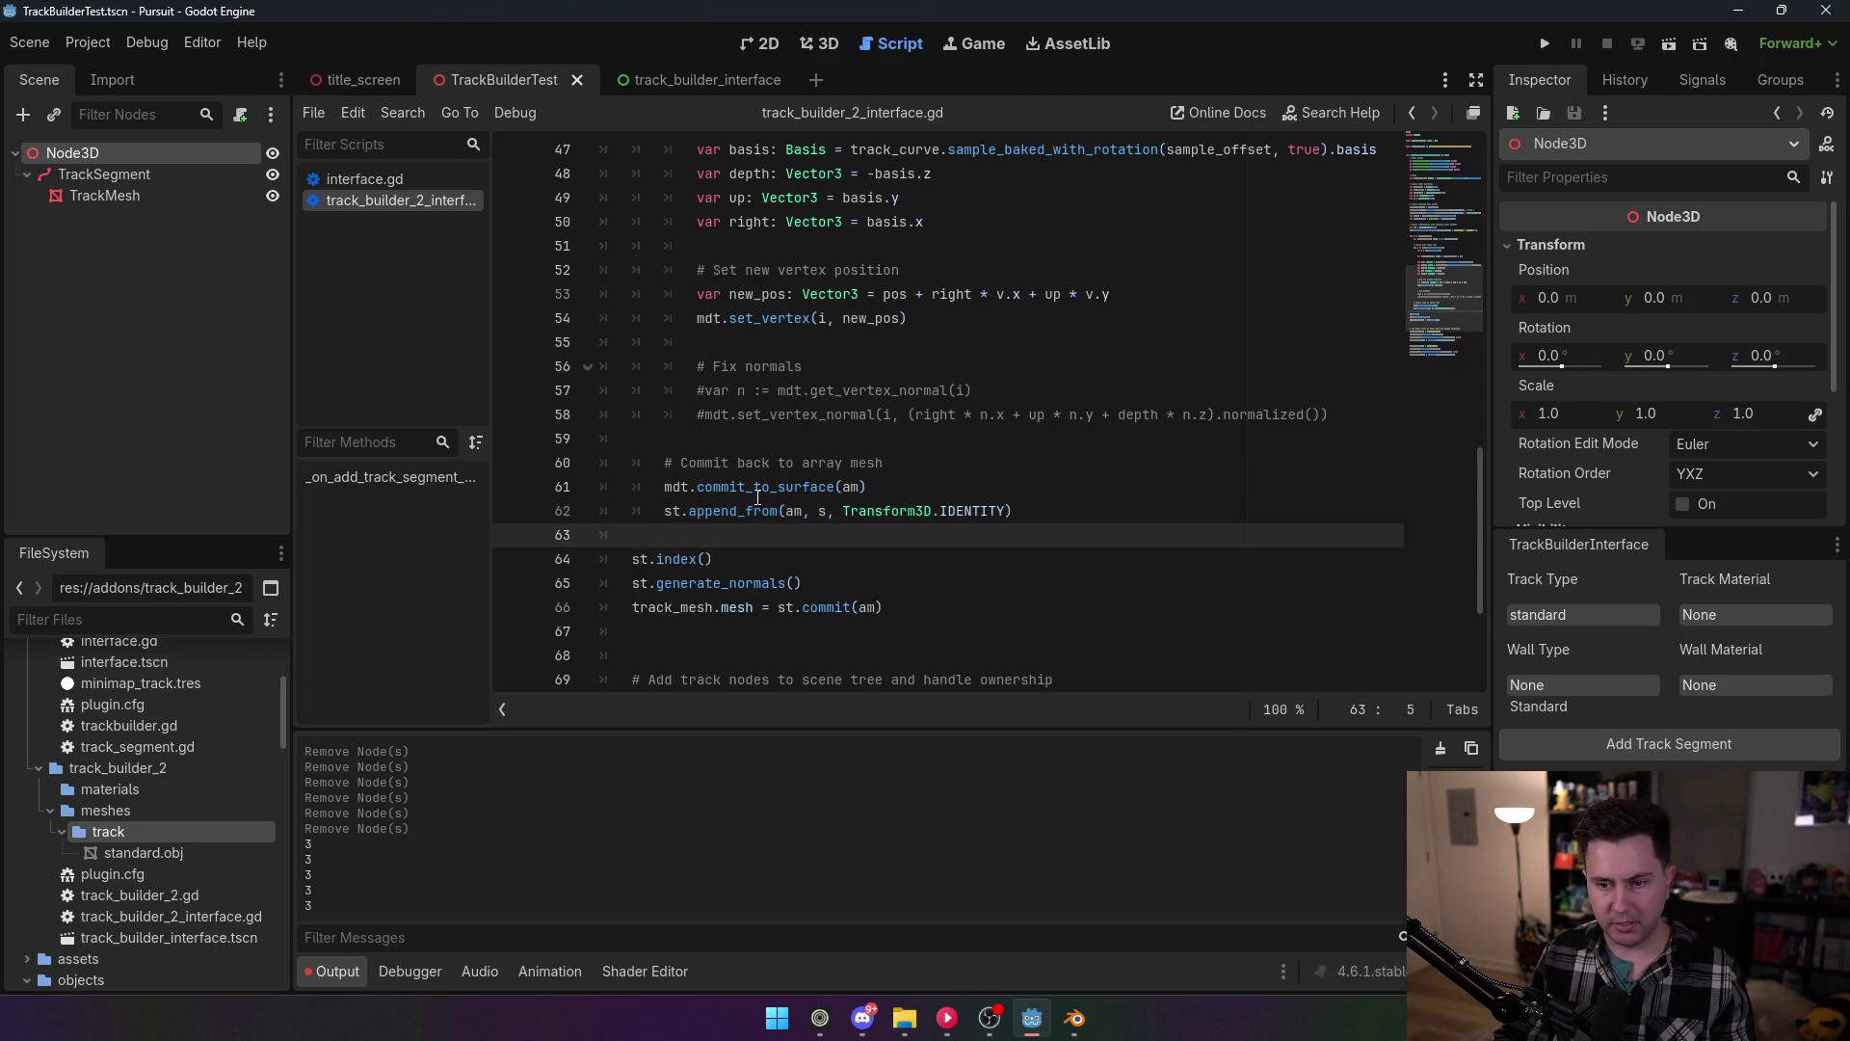
type("st.begin()")
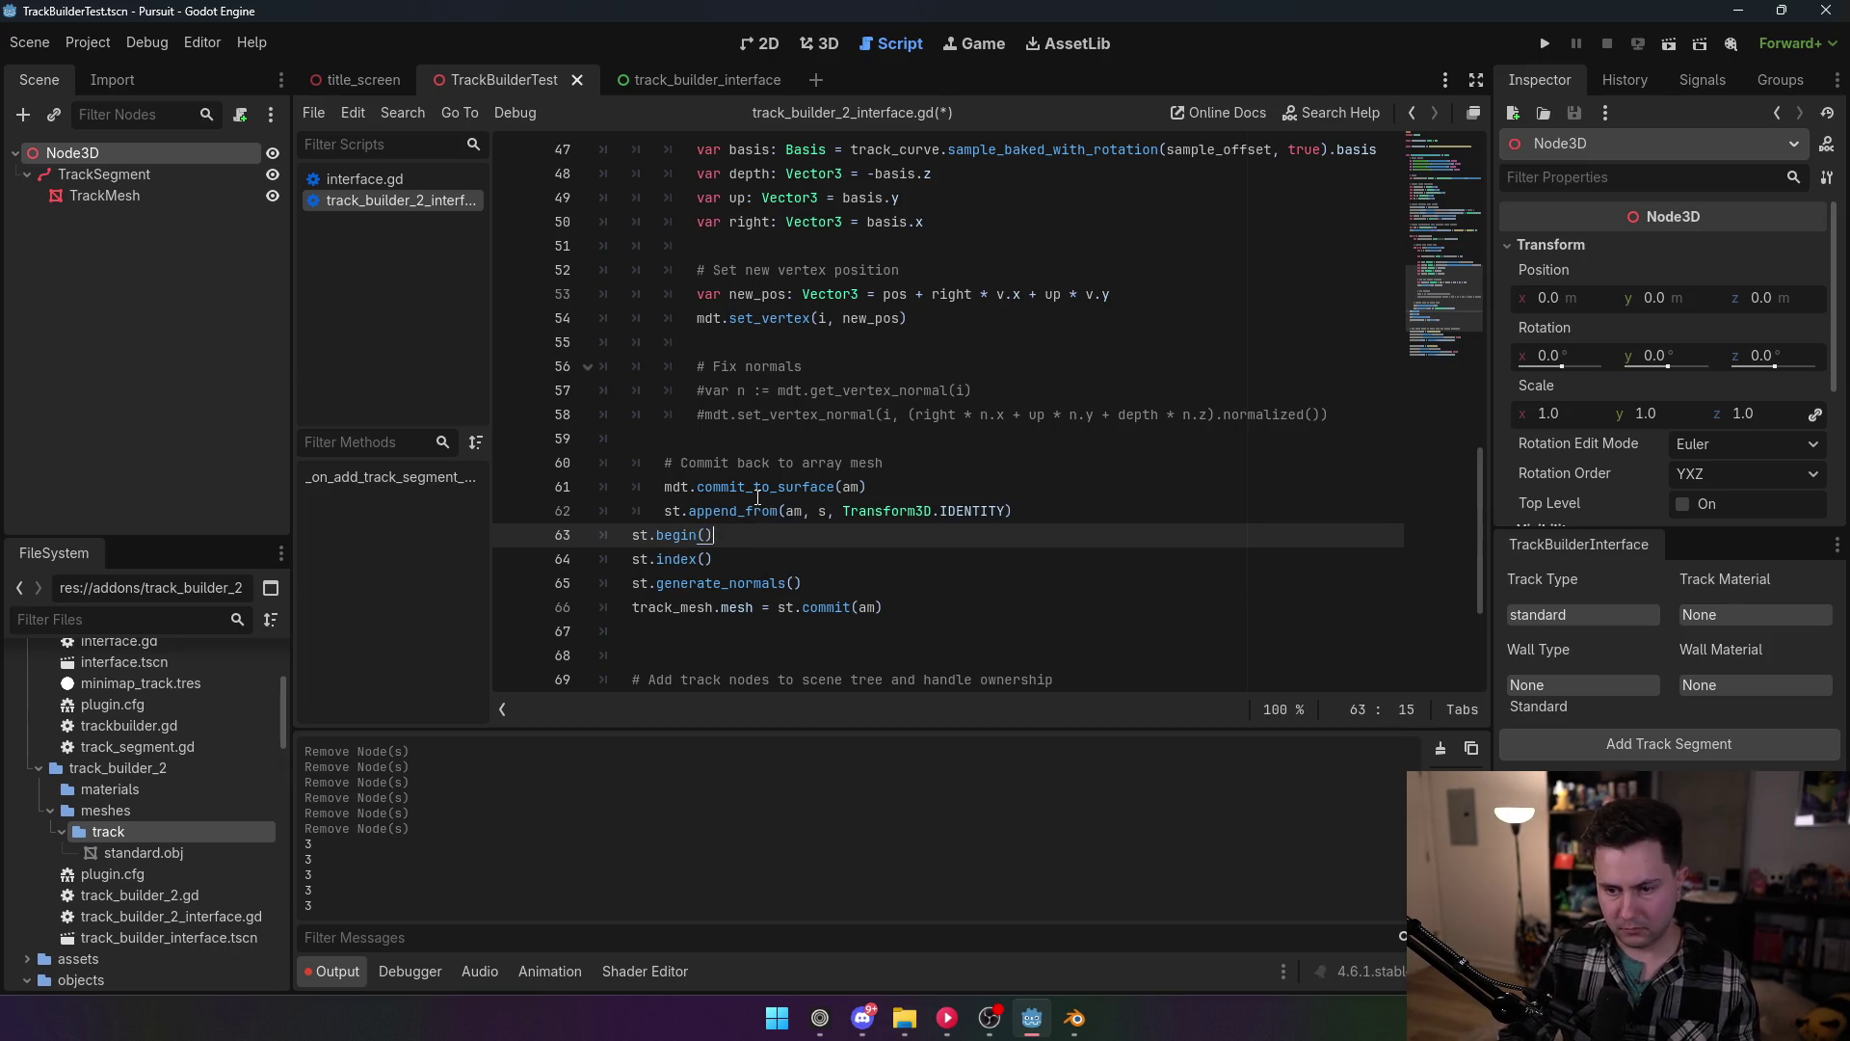
mouse_move(681, 540)
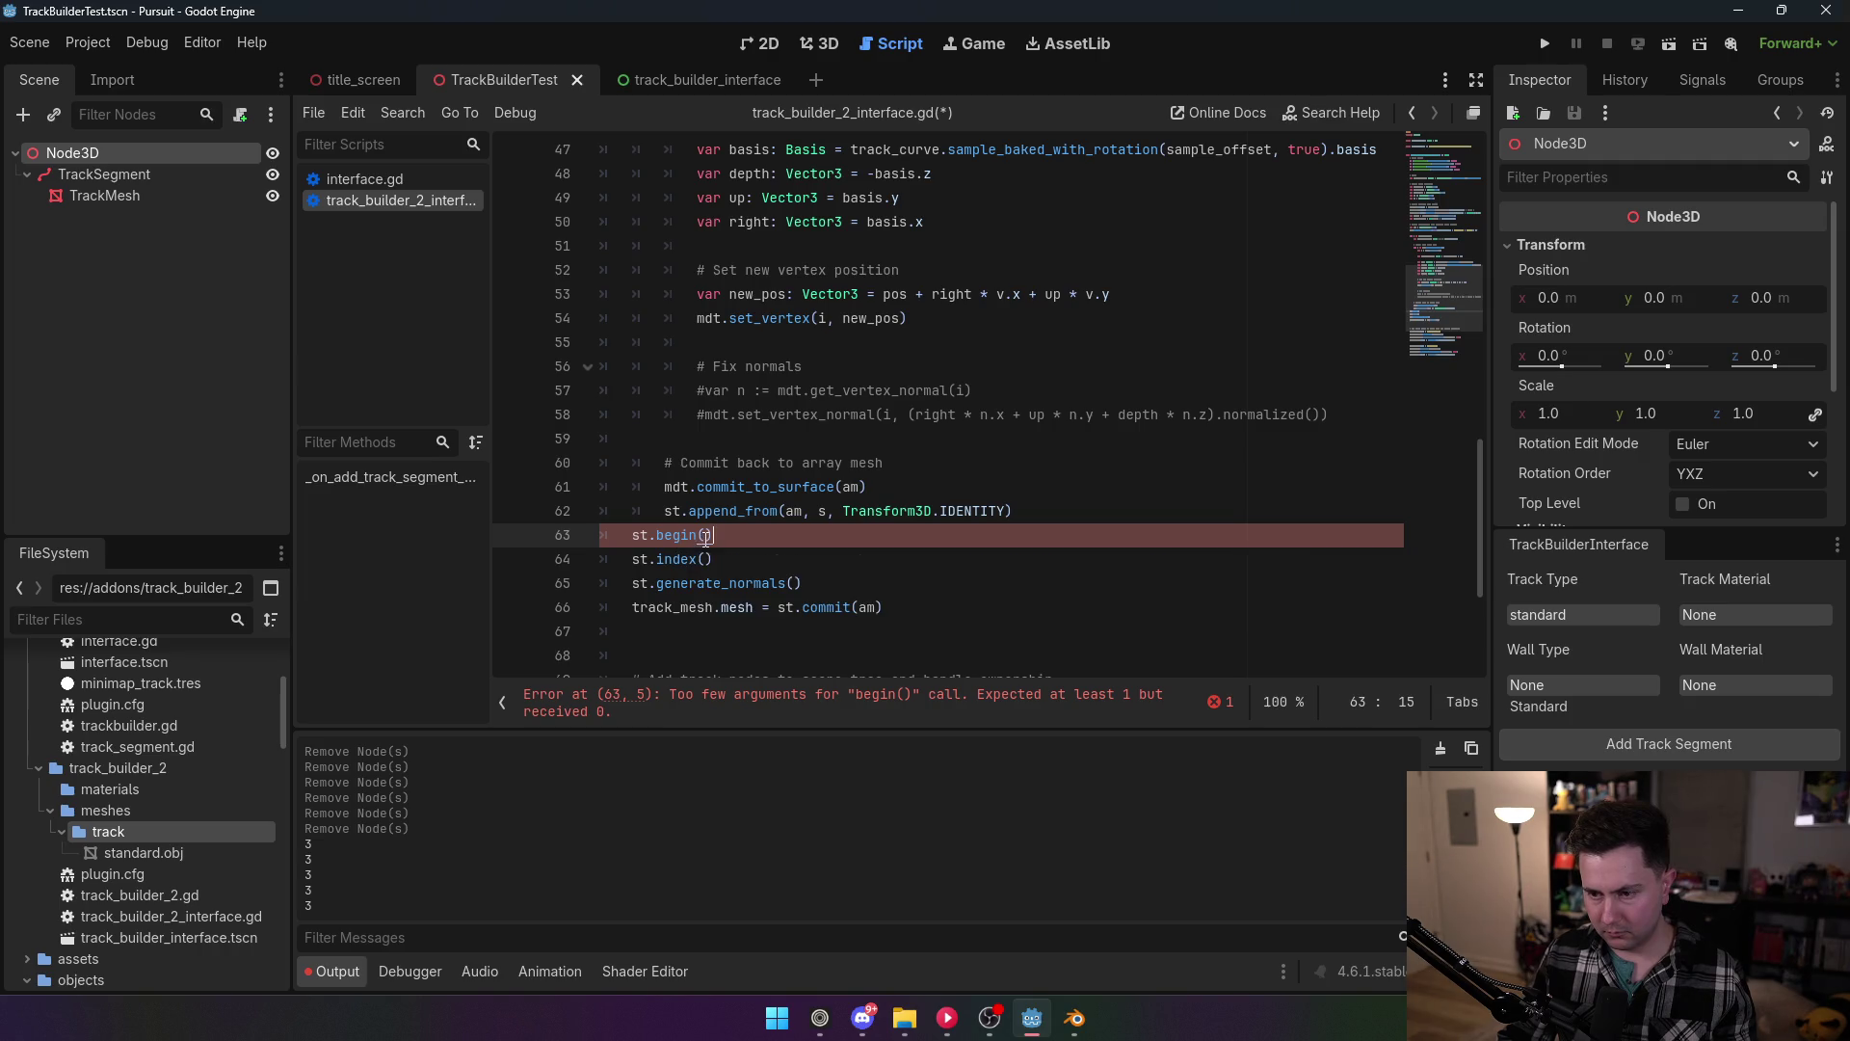
type("Mesh")
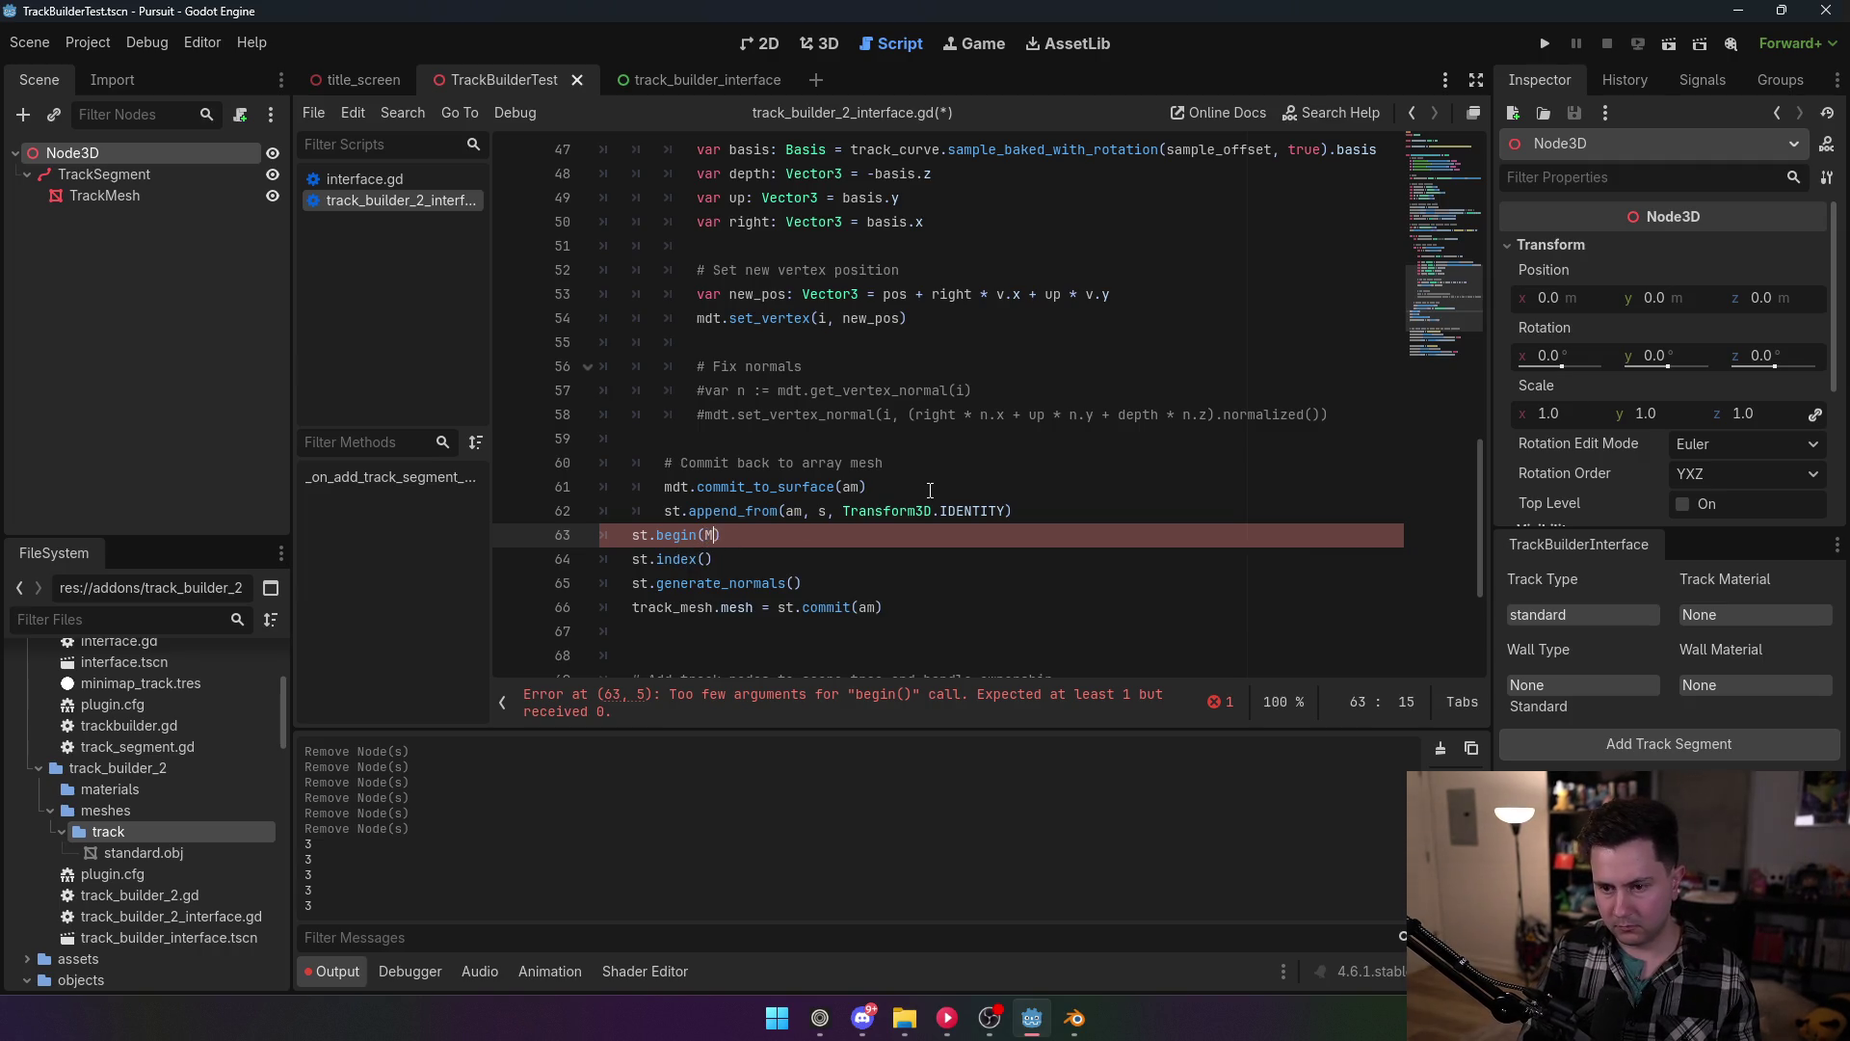
type(".PRI")
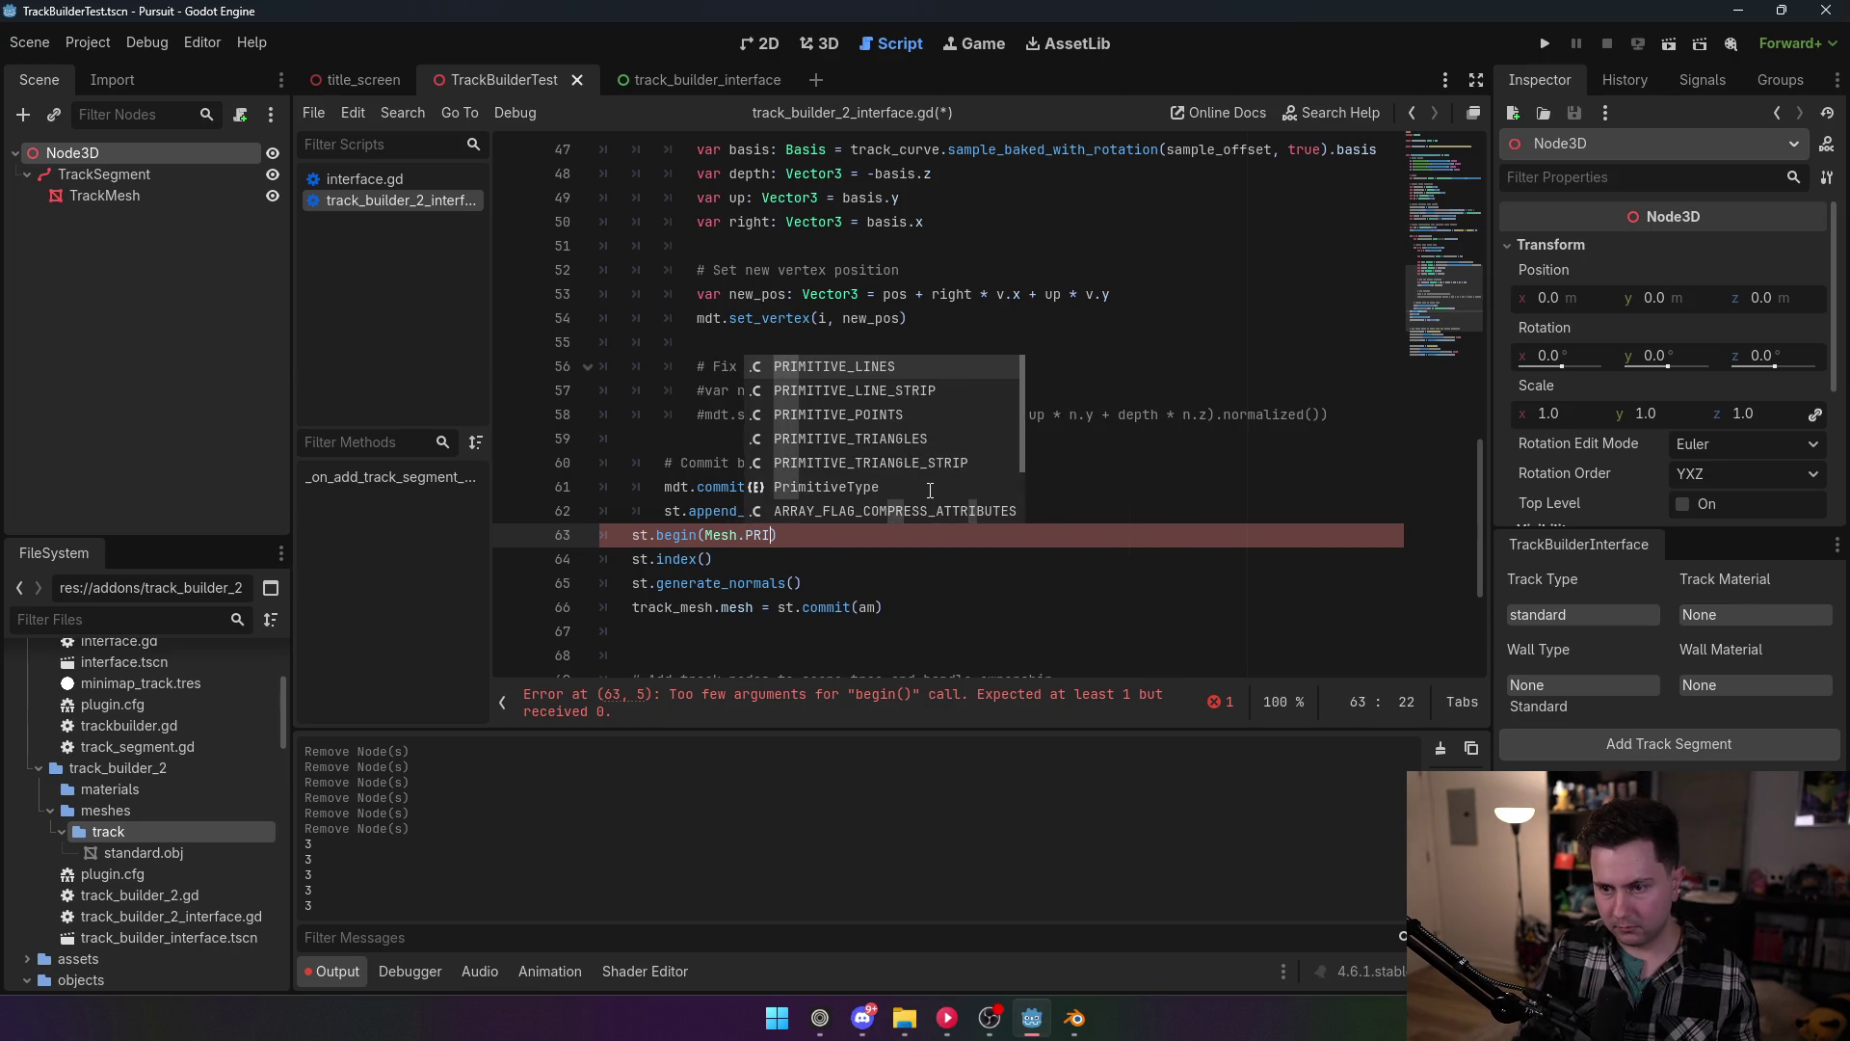
key("Down")
key("Return")
Step: Move the st.begin(Mesh.PRIMITIVE_TRIANGLES) call to right after the SurfaceTool creation line
left_click(925, 414)
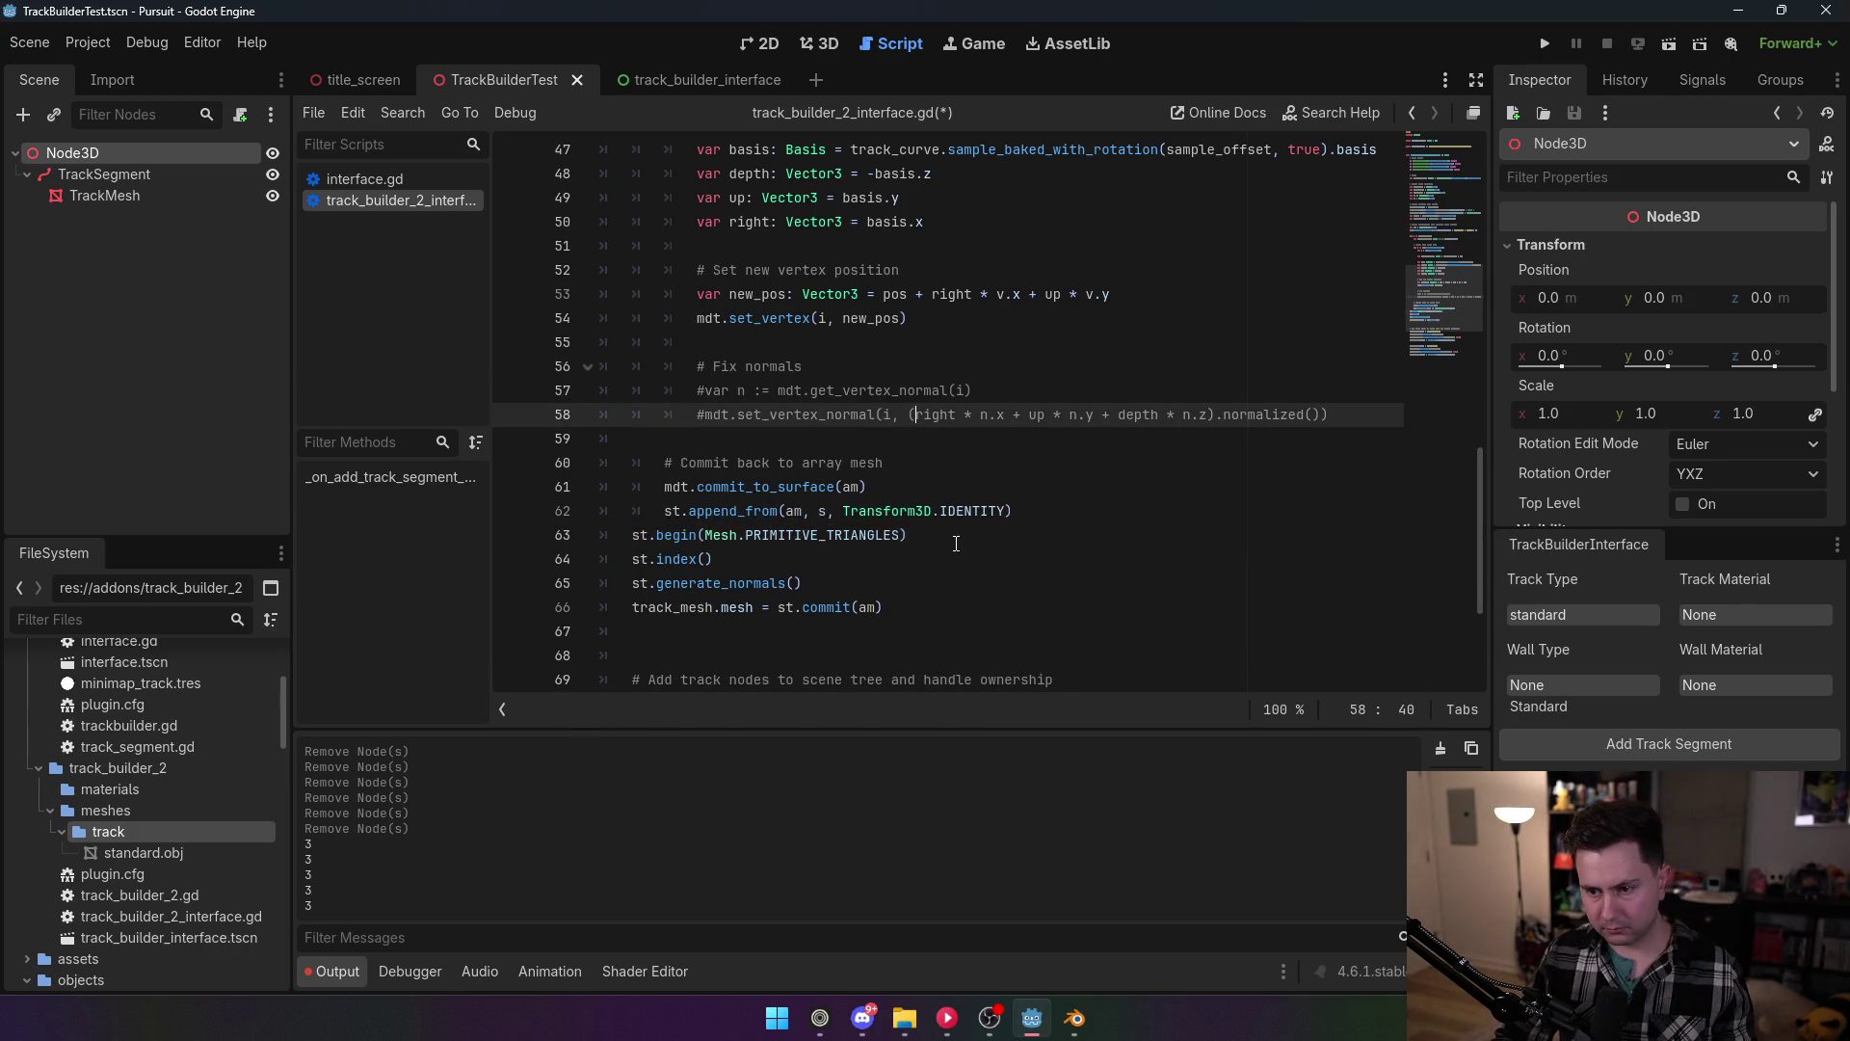
left_click_drag(908, 535, 667, 538)
key("shift+Home")
key("ctrl+c")
key("BackSpace")
key("BackSpace")
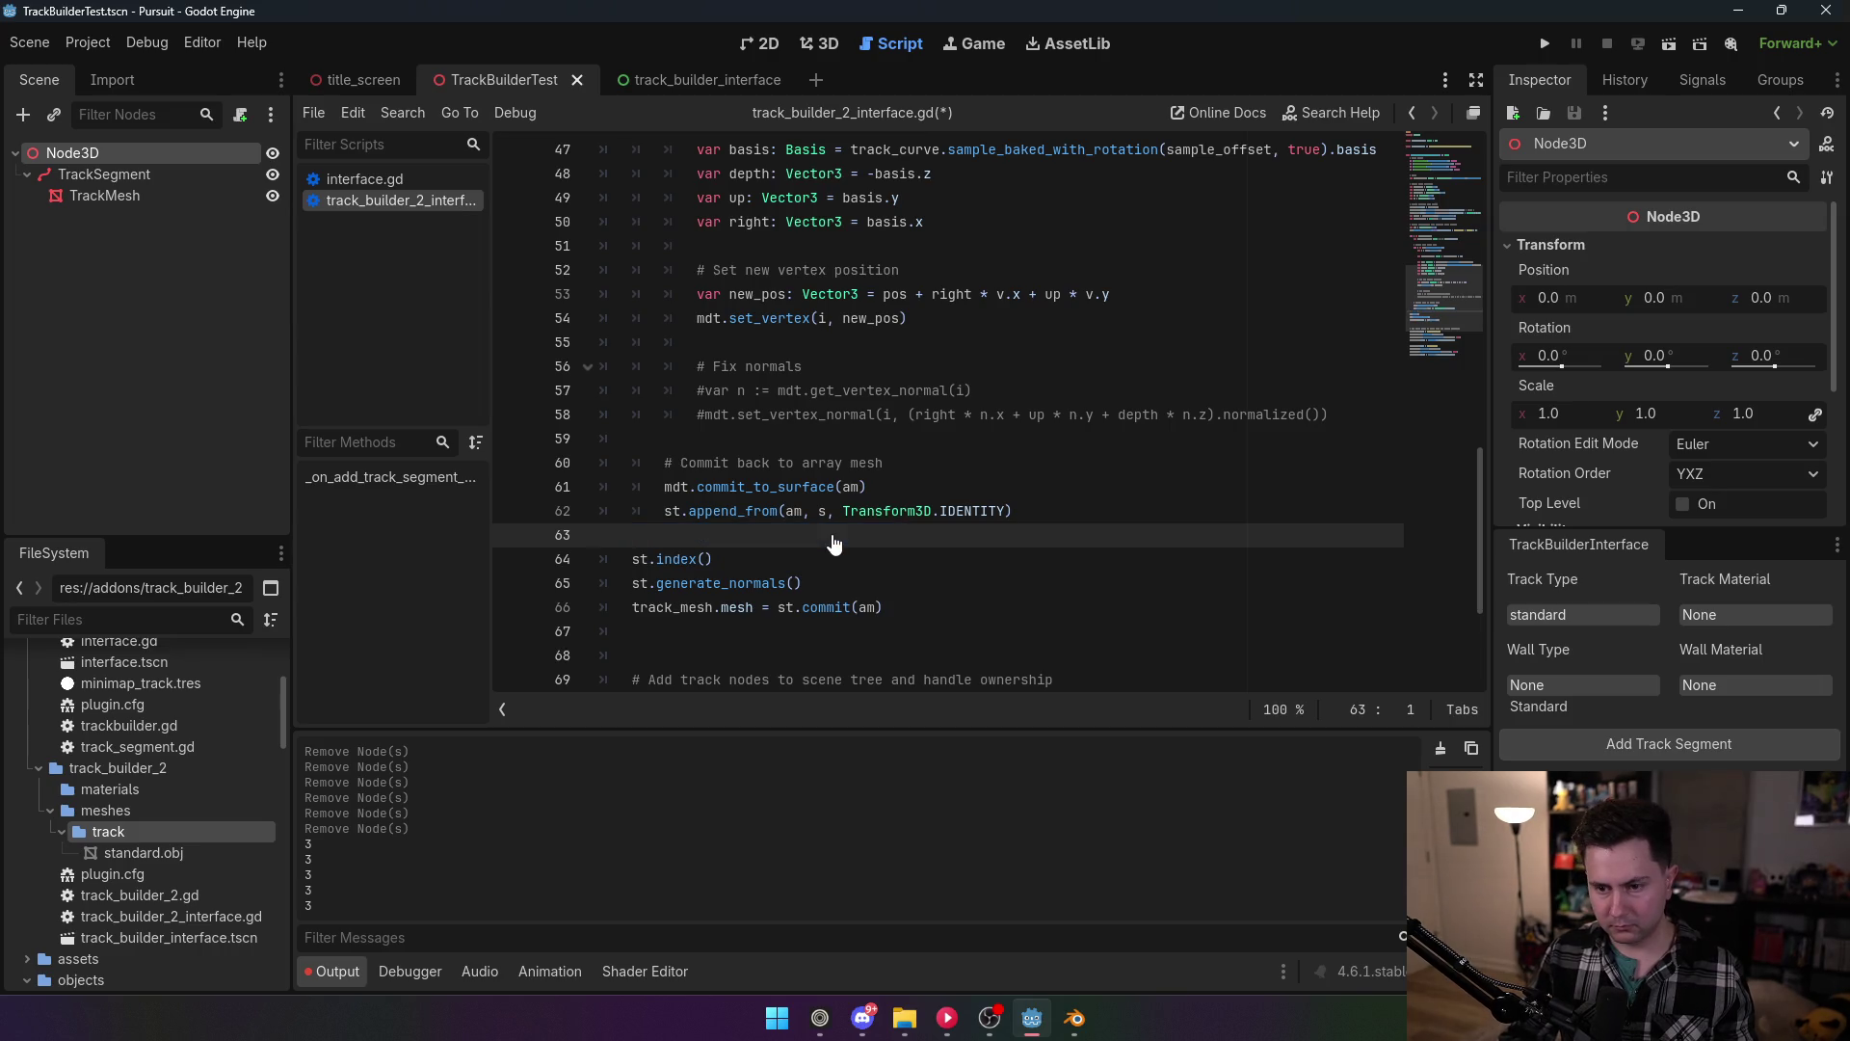
key("BackSpace")
key("Return")
key("BackSpace")
scroll(942, 343, "up", 1)
scroll(942, 343, "up", 10)
left_click(886, 396)
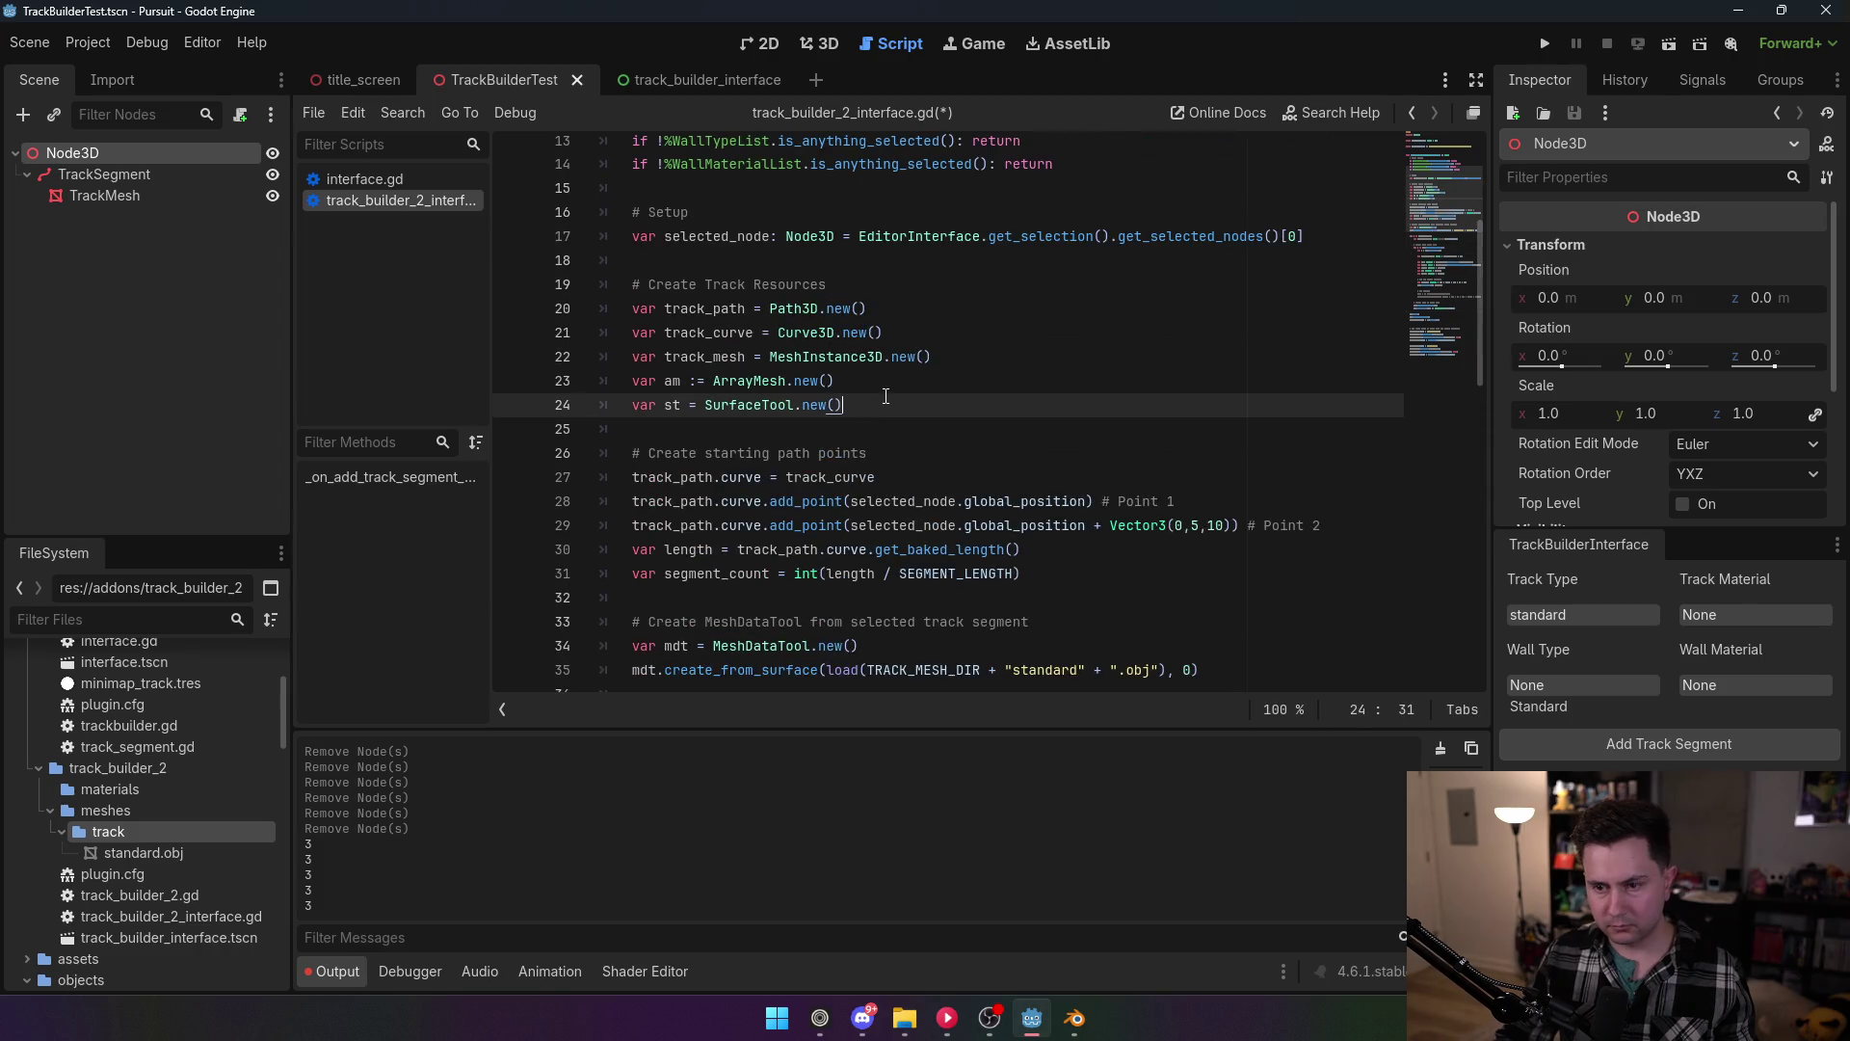
key("Down")
key("ctrl+v")
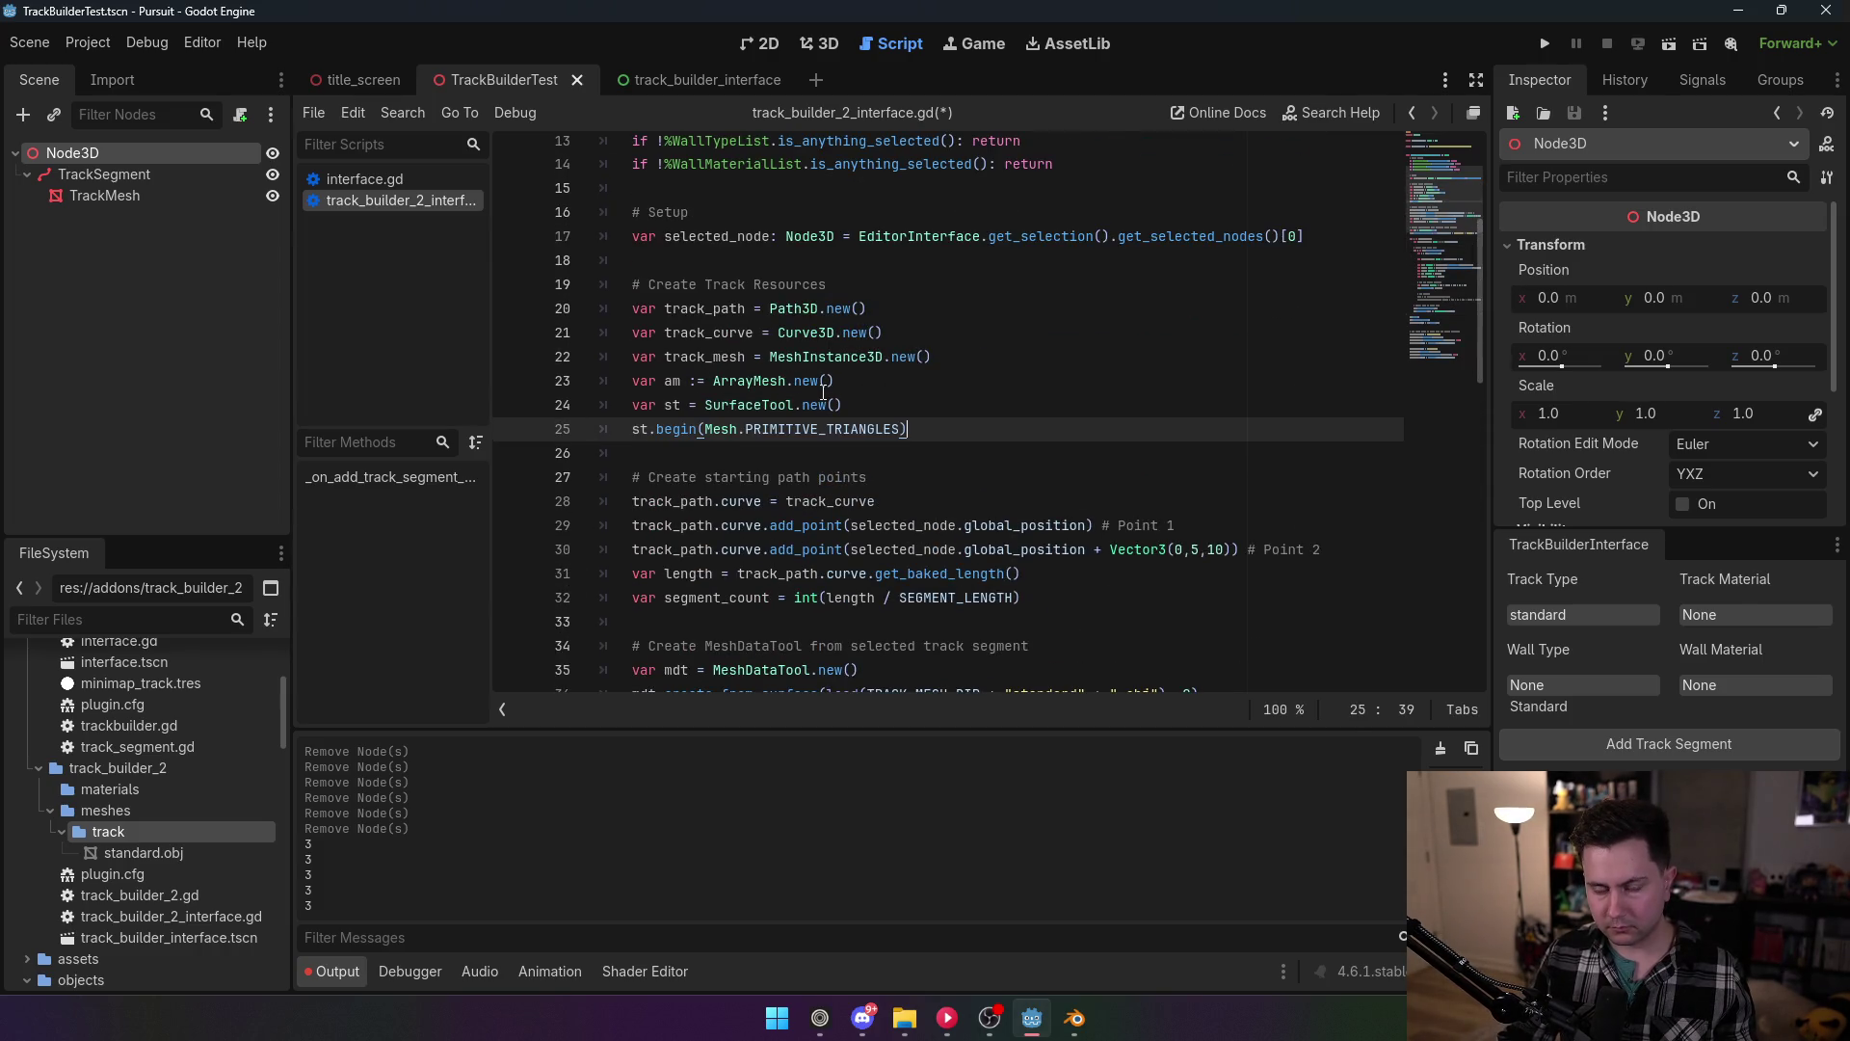
Step: Add a '# Create helpers' comment above var am := ArrayMesh.new()
left_click(646, 382)
key("Return")
key("Return")
key("Up")
type("# Create helpers")
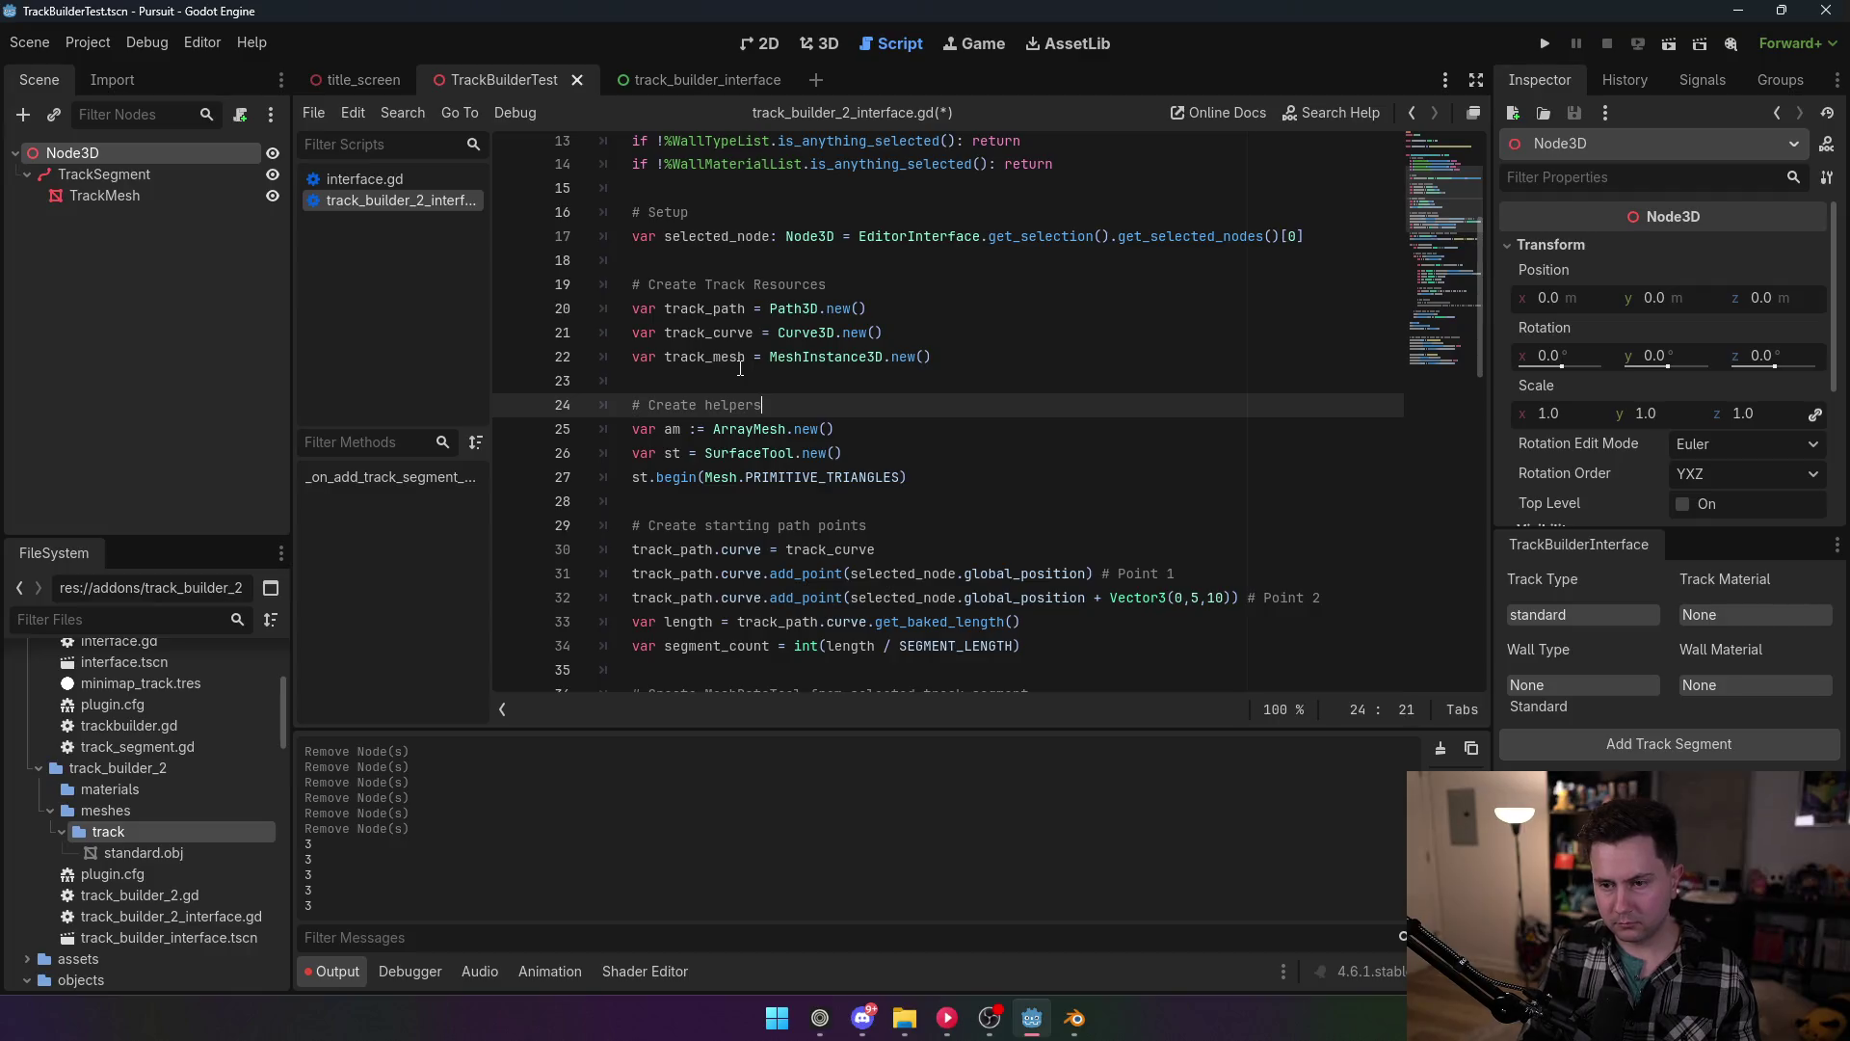
left_click(775, 315)
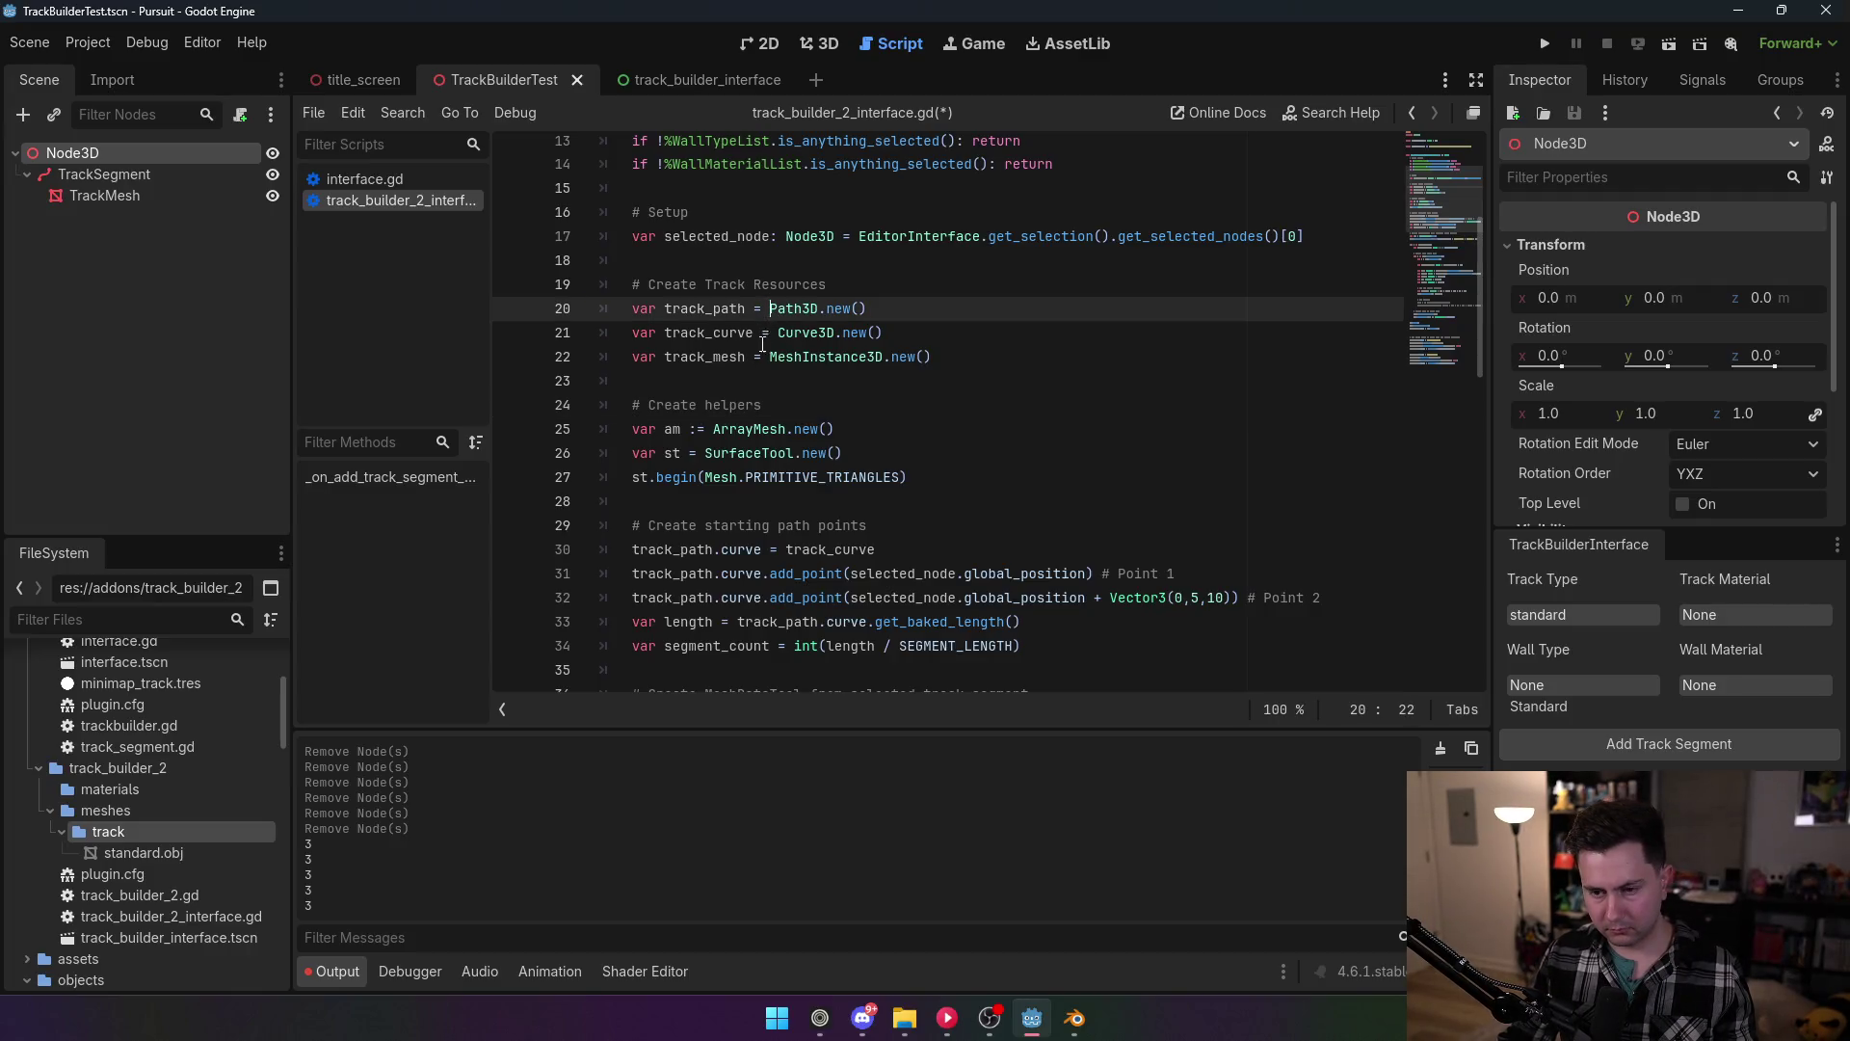
left_click(88, 42)
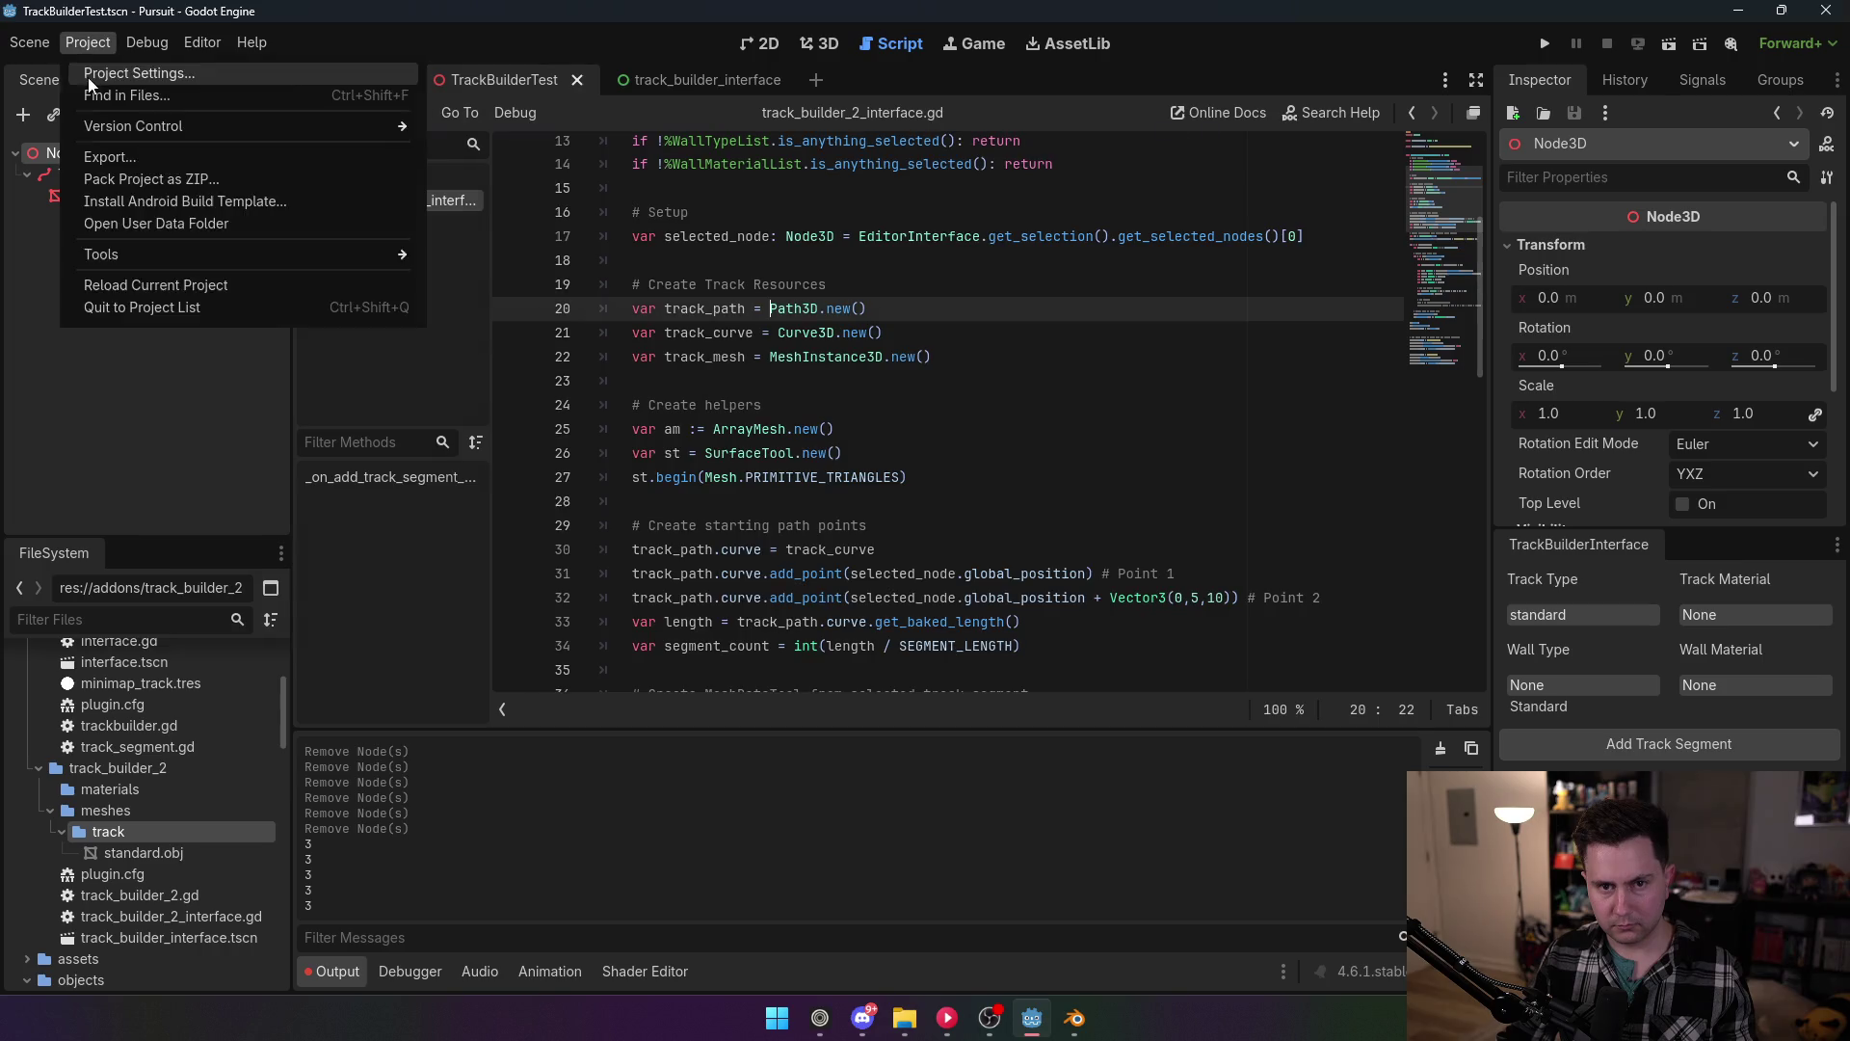
Step: Reload the TrackBuilder2 plugin from Project Settings > Plugins
left_click(125, 74)
left_click(198, 231)
left_click(732, 748)
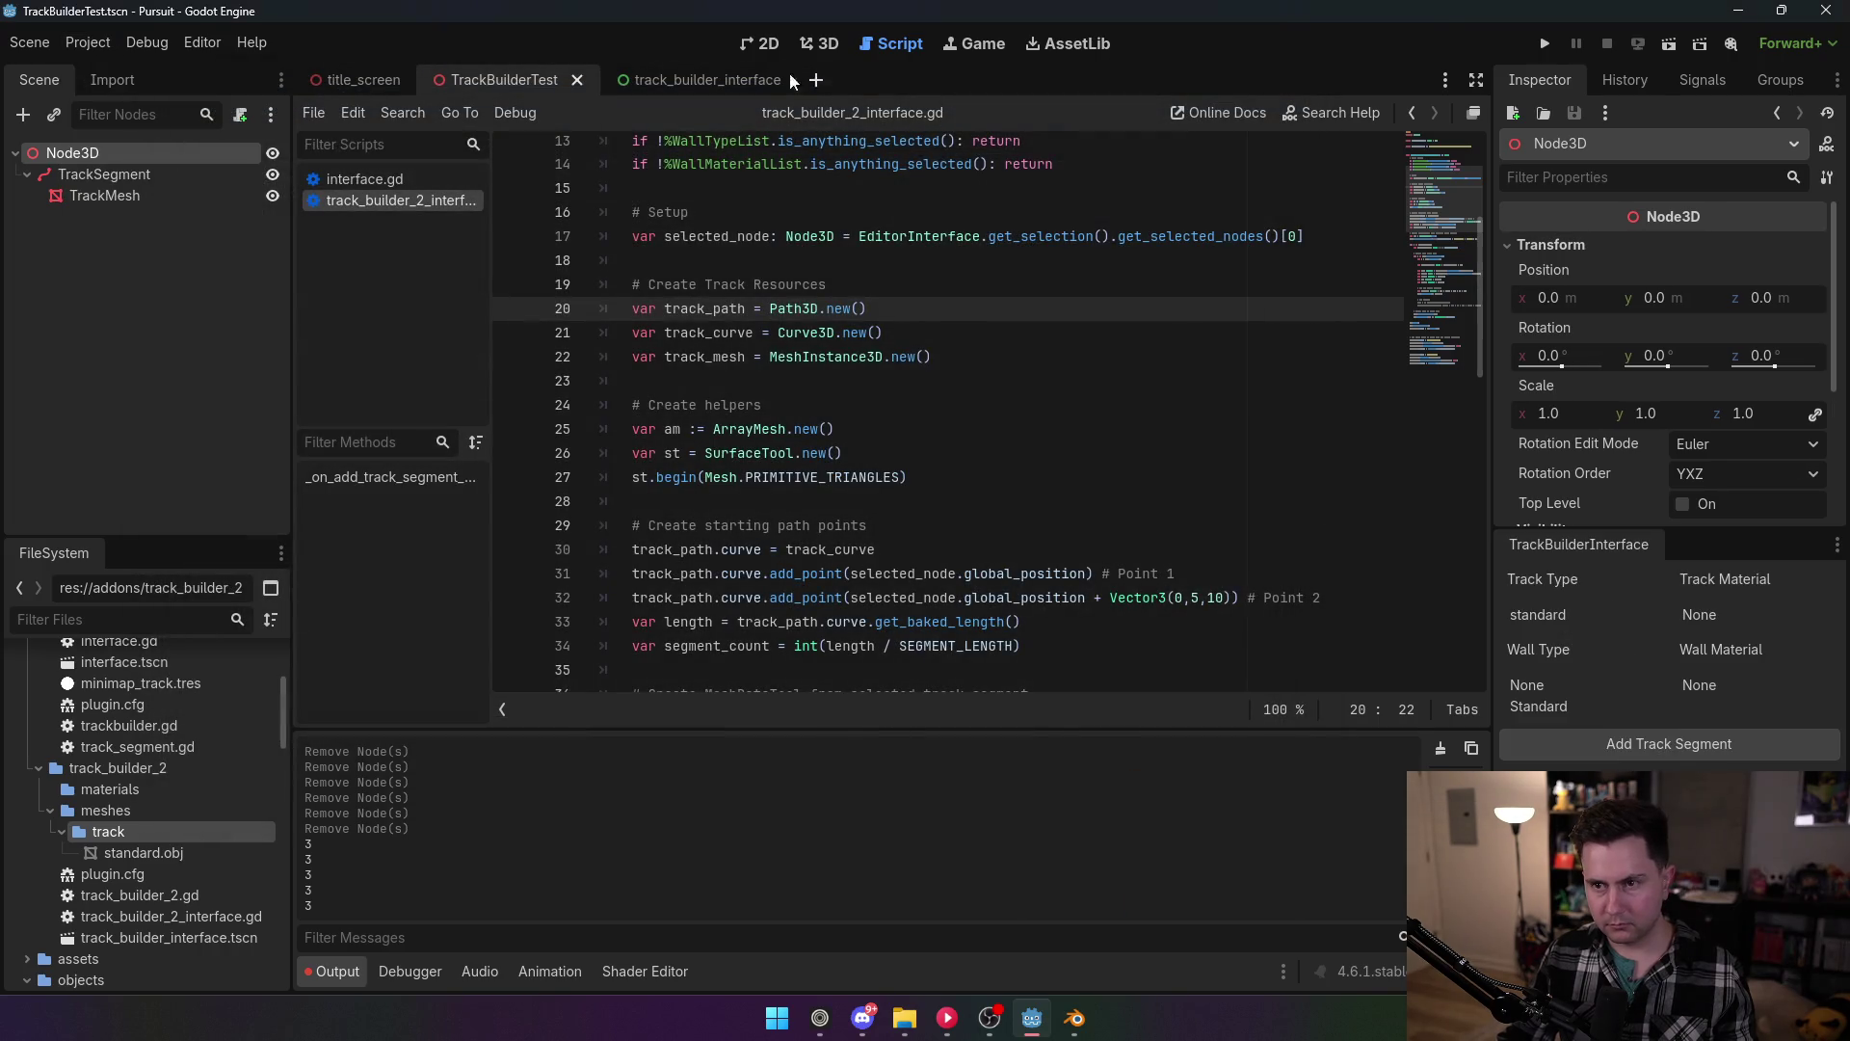
Step: In the 3D view, delete the existing TrackSegment and its children
left_click(819, 43)
left_click(134, 174)
key("Delete")
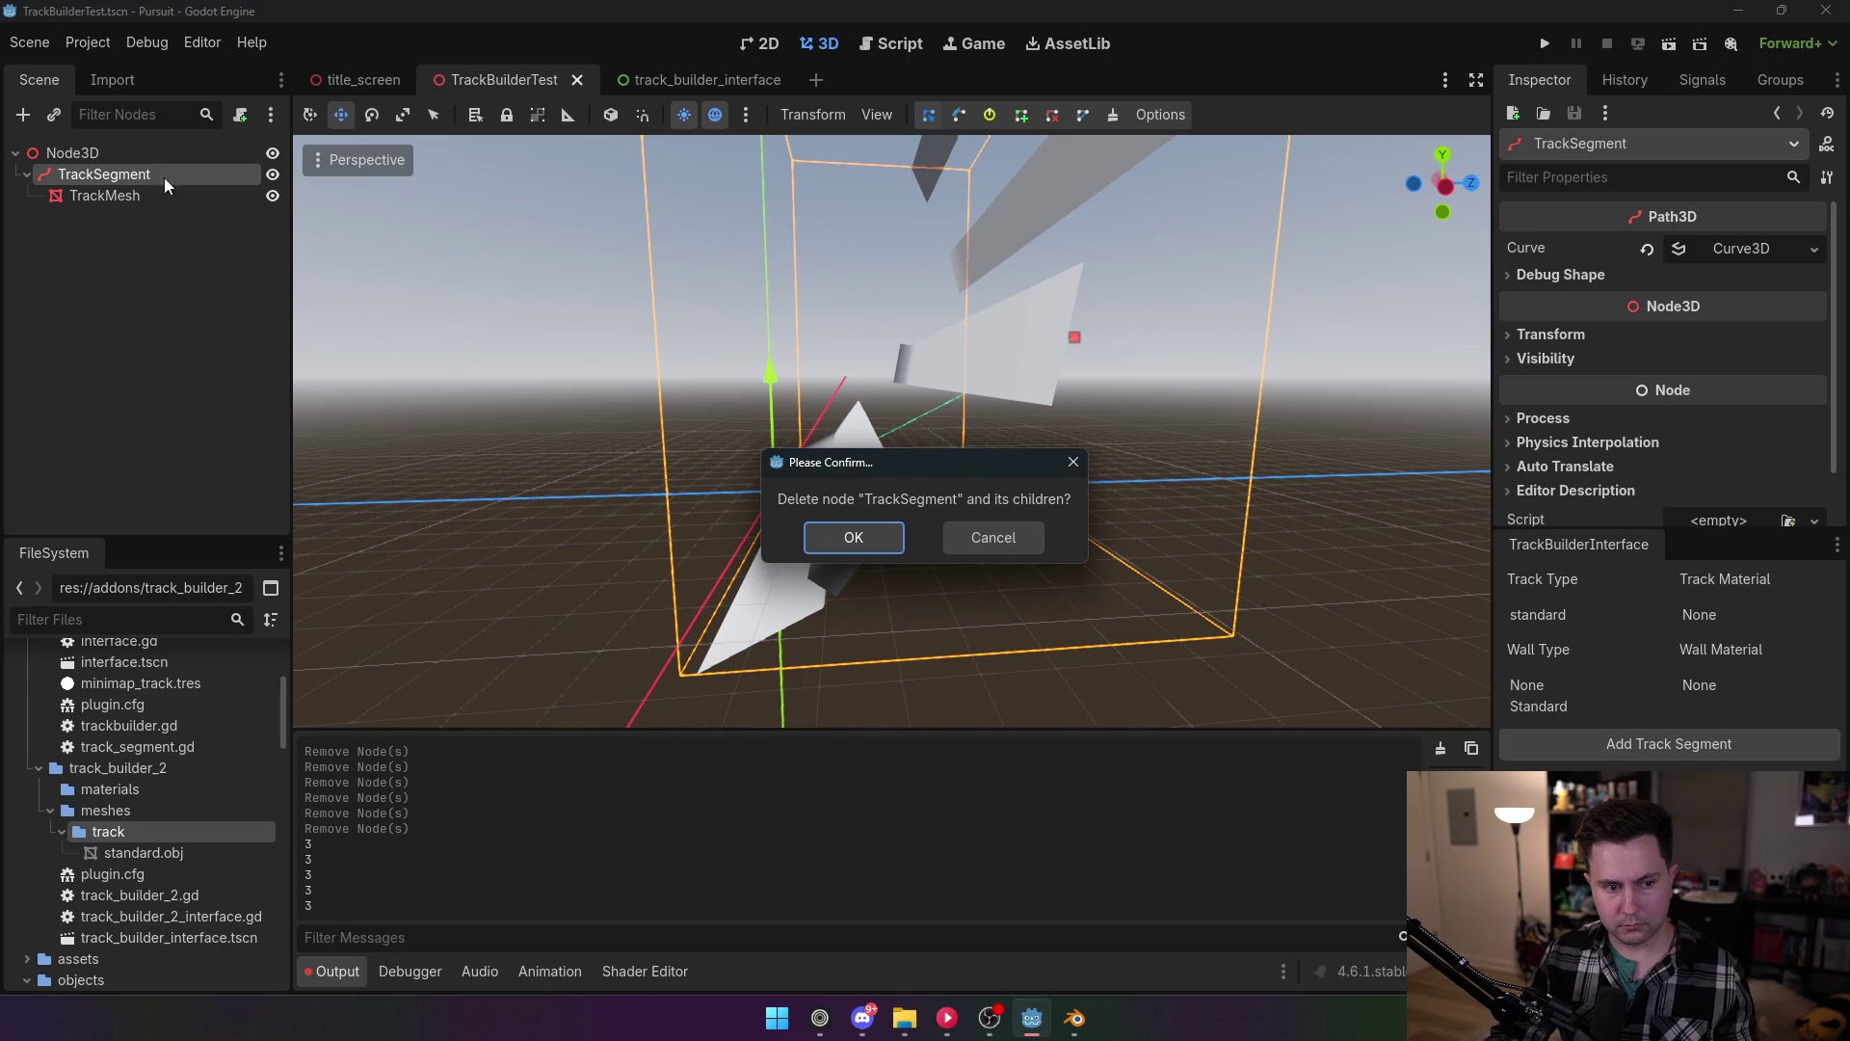
left_click(854, 537)
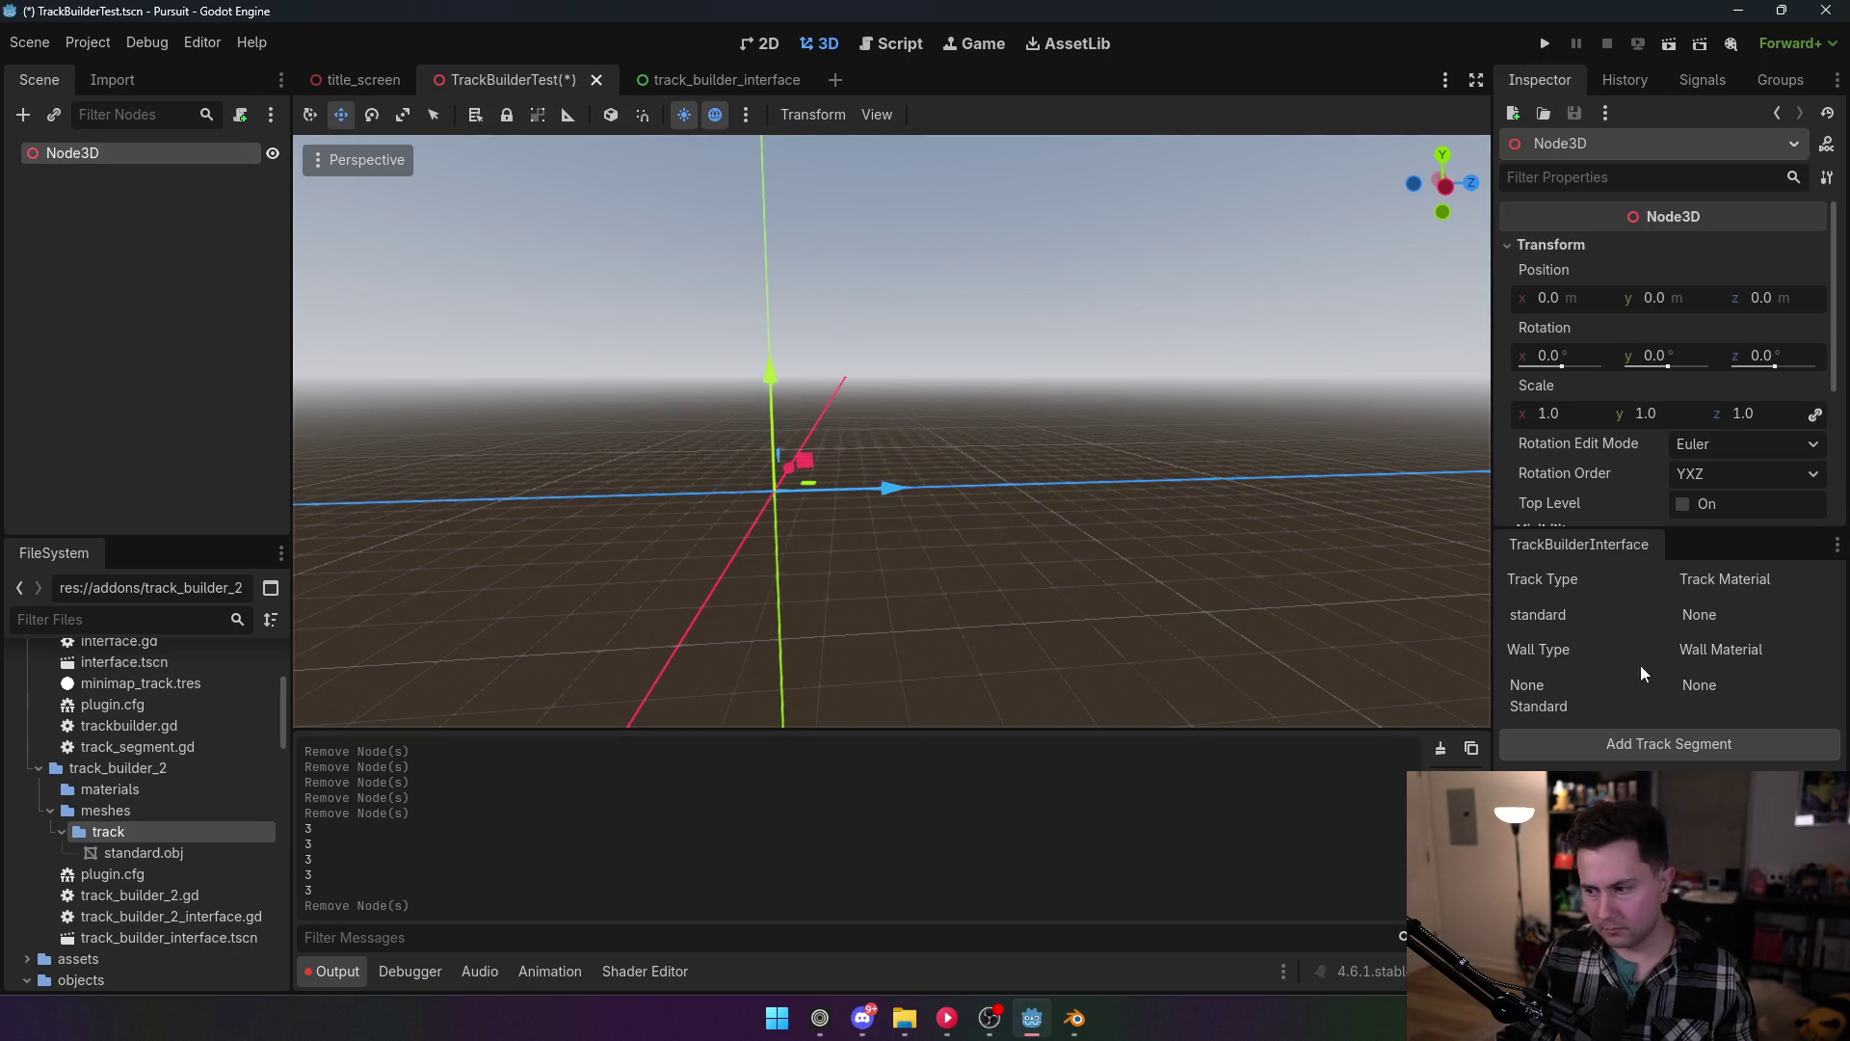
Step: Build a test track segment under Node3D, then delete it again
left_click(1607, 747)
left_click_drag(964, 434, 751, 400)
left_click(60, 174)
key("Delete")
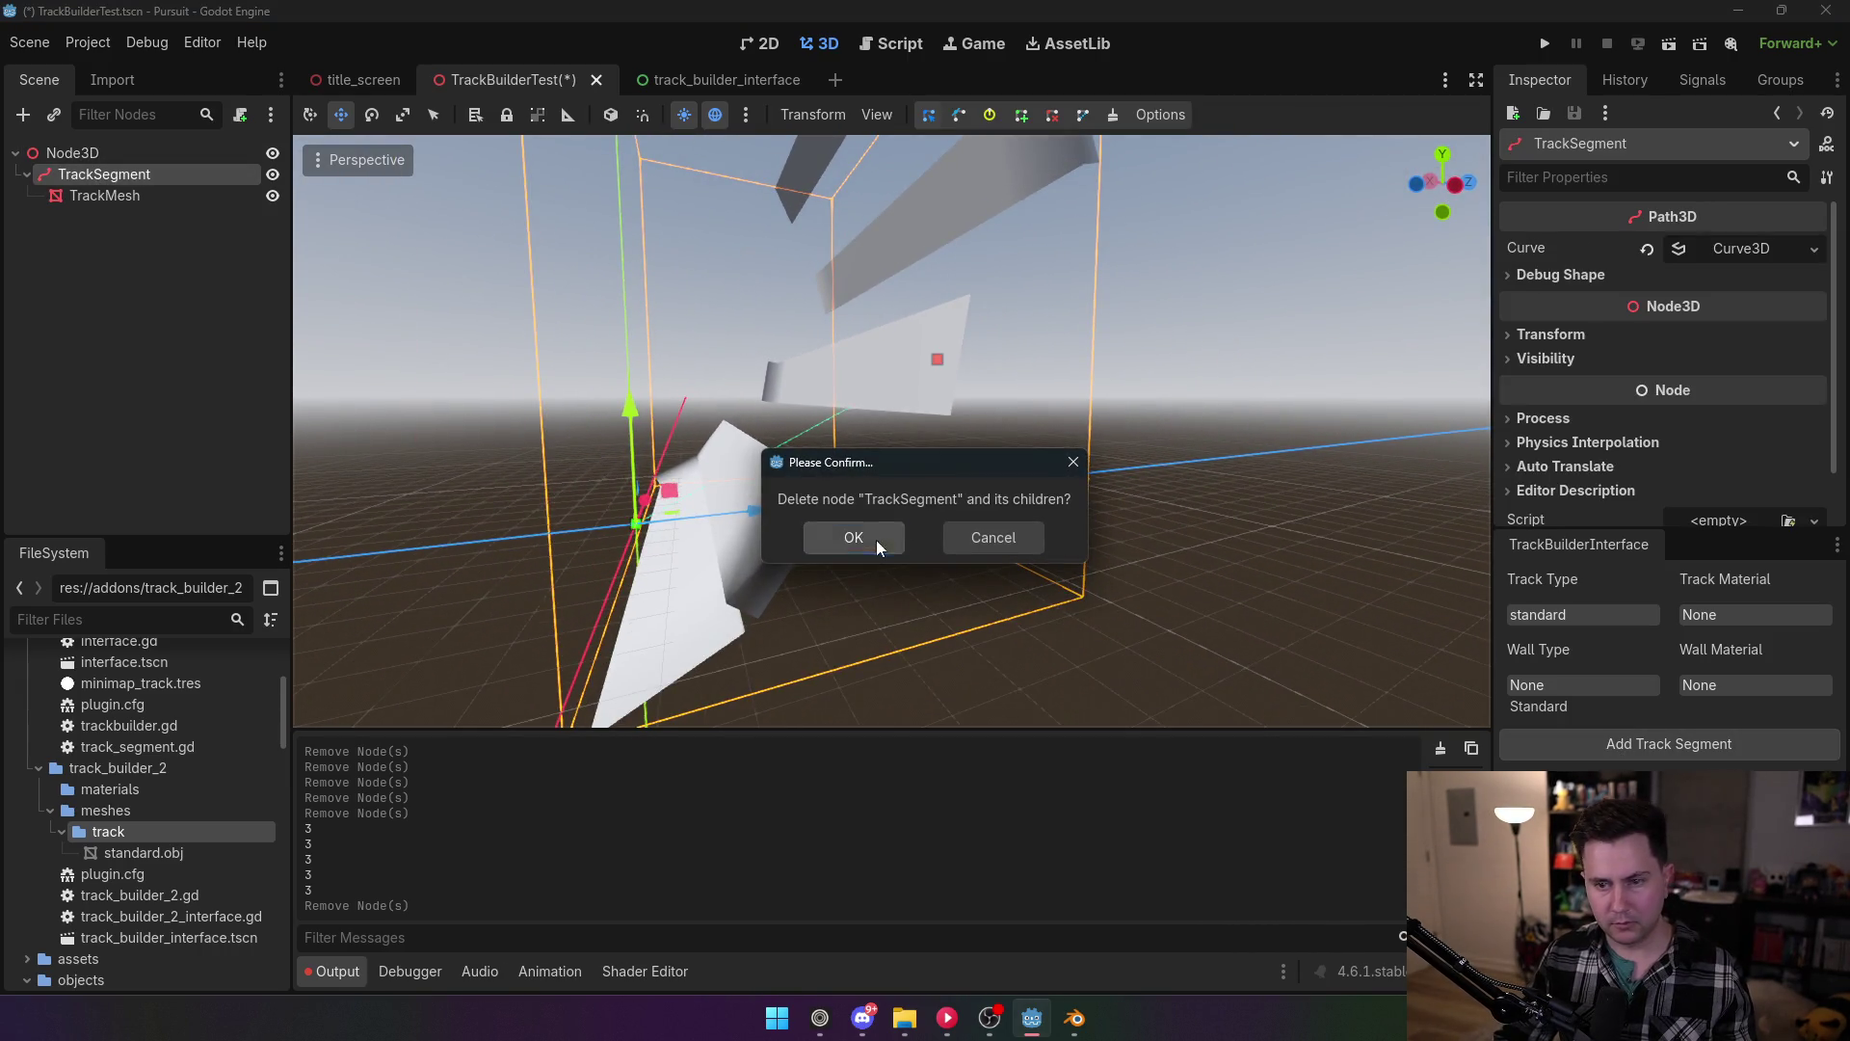
left_click(872, 538)
left_click(892, 43)
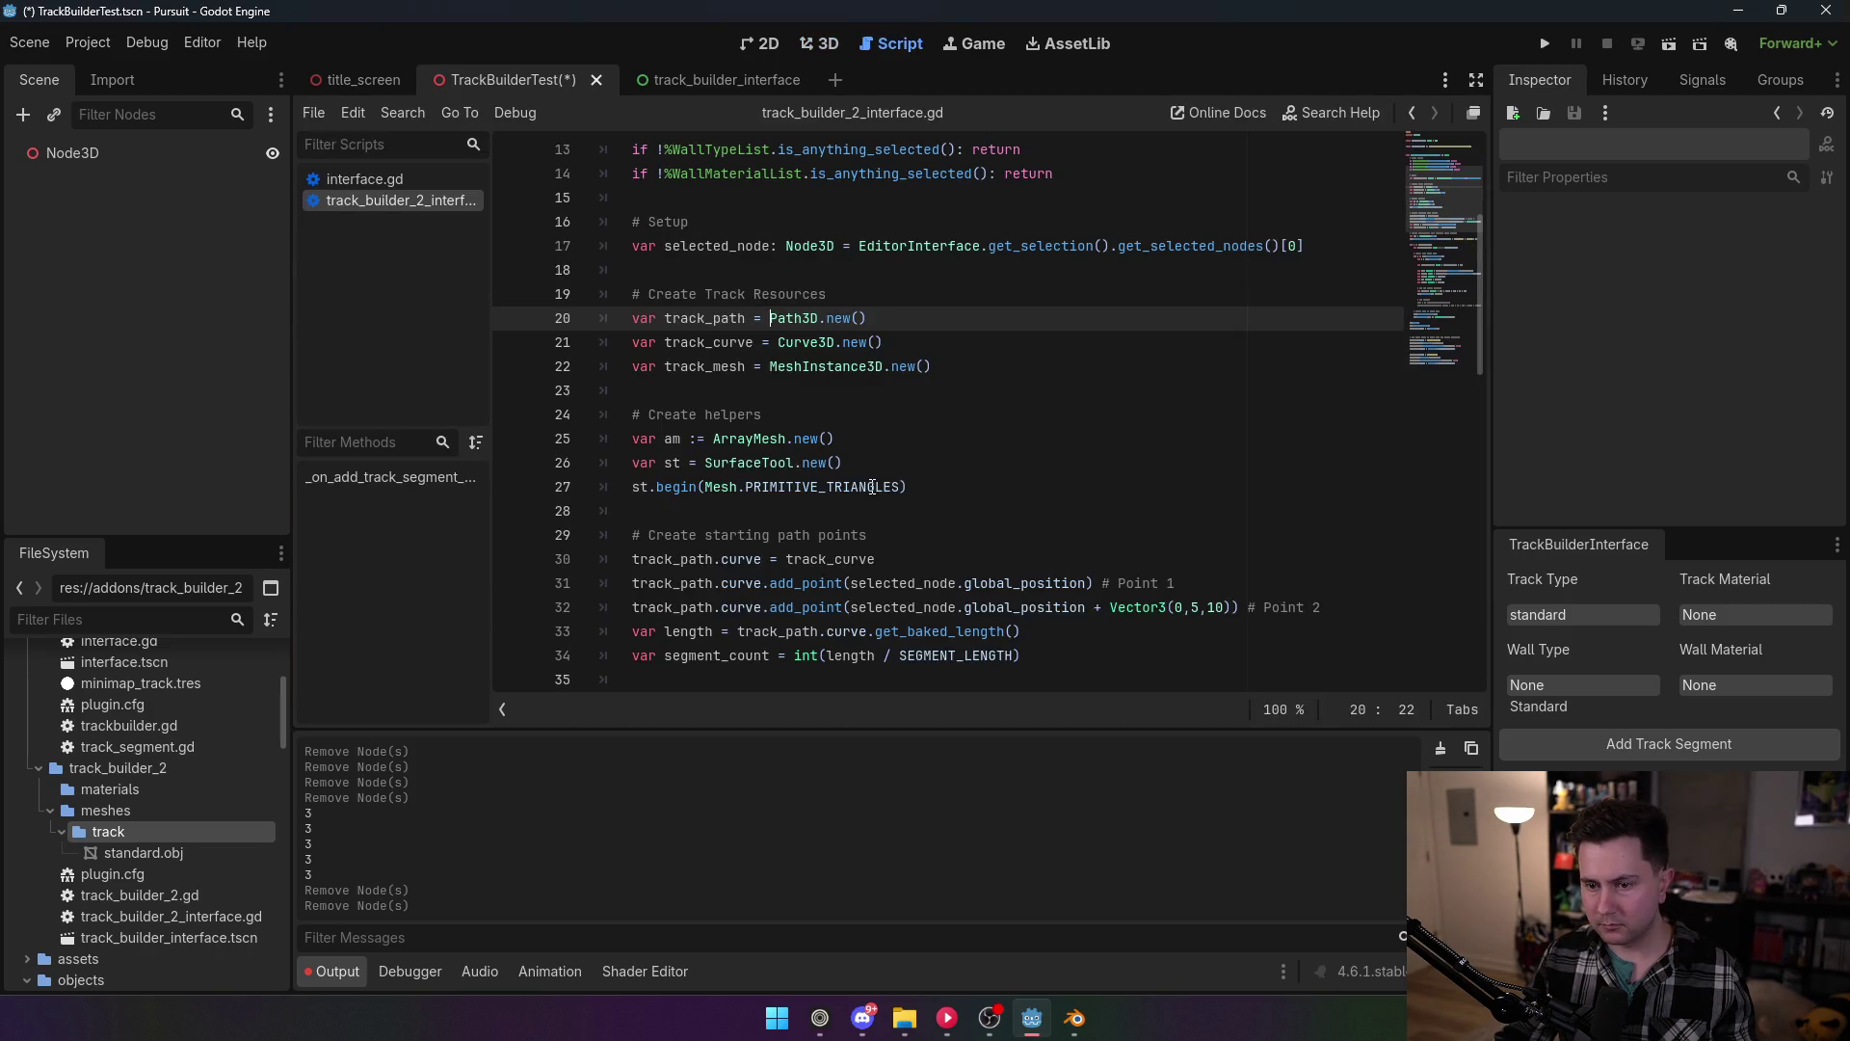
scroll(861, 503, "down", 5)
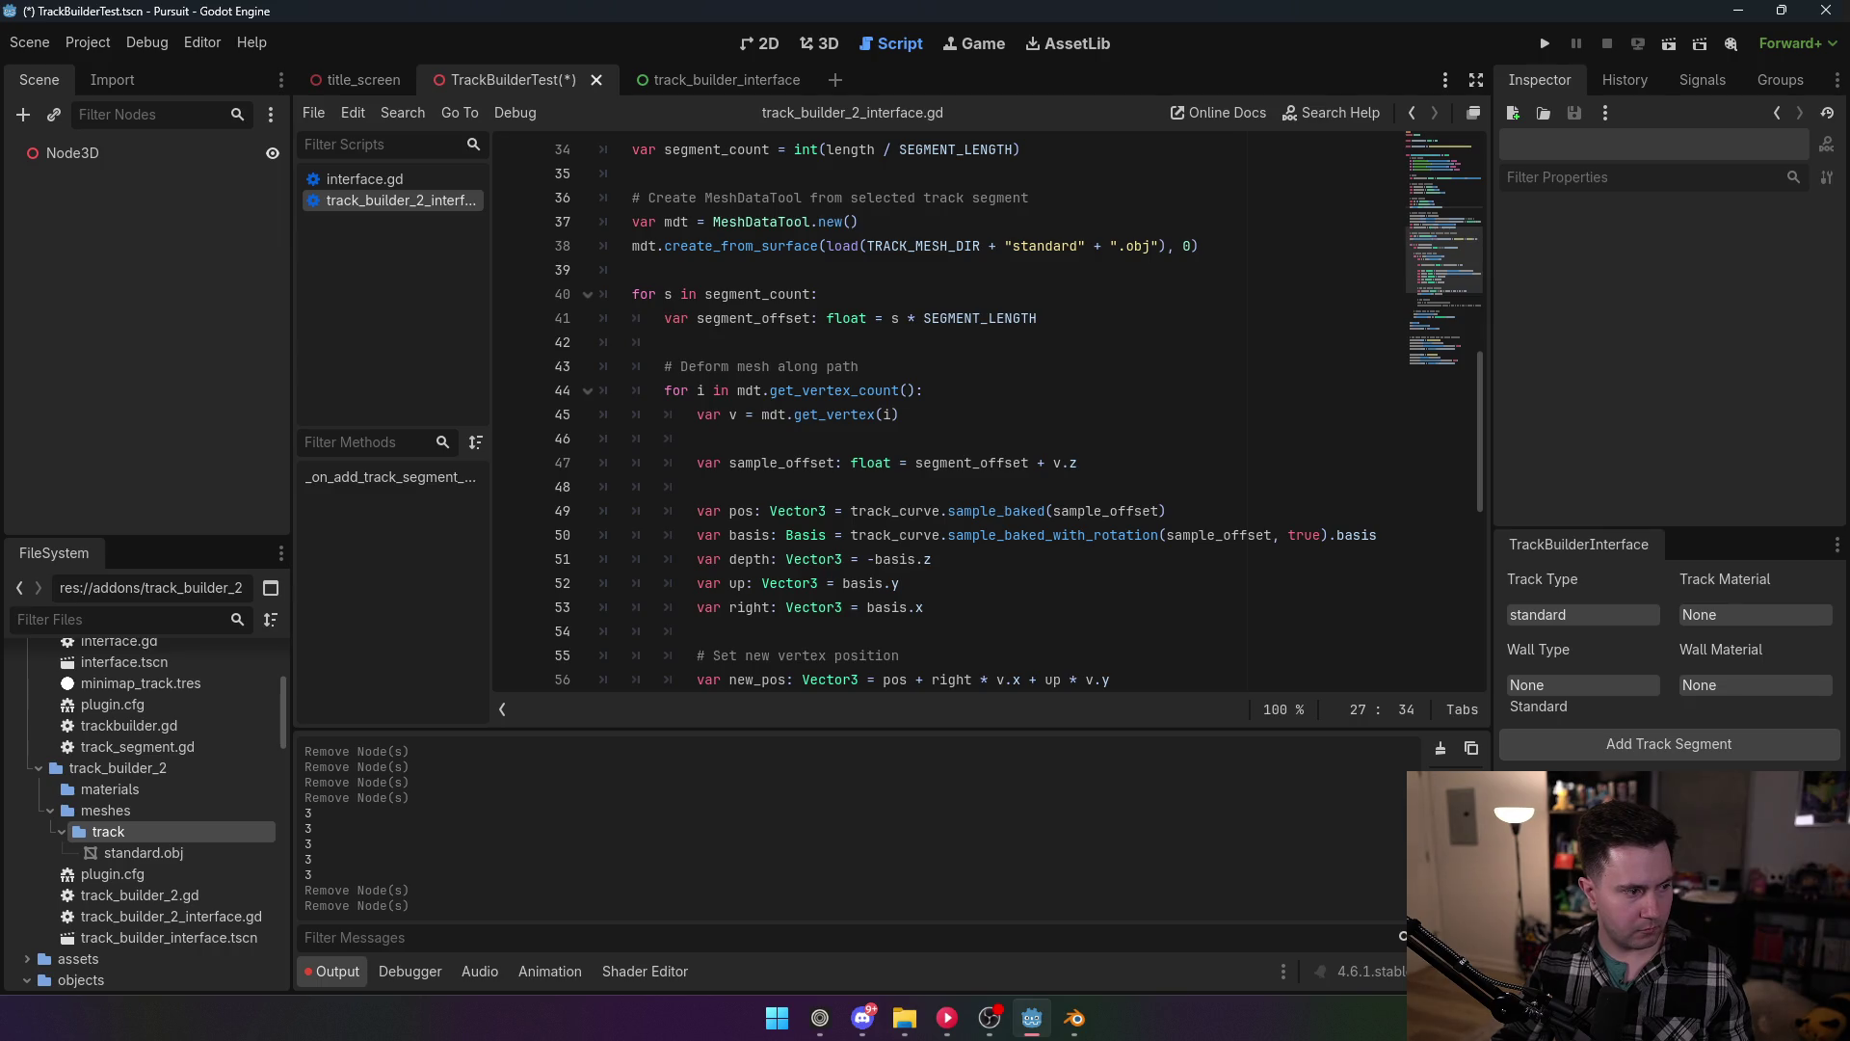
scroll(872, 540, "down", 6)
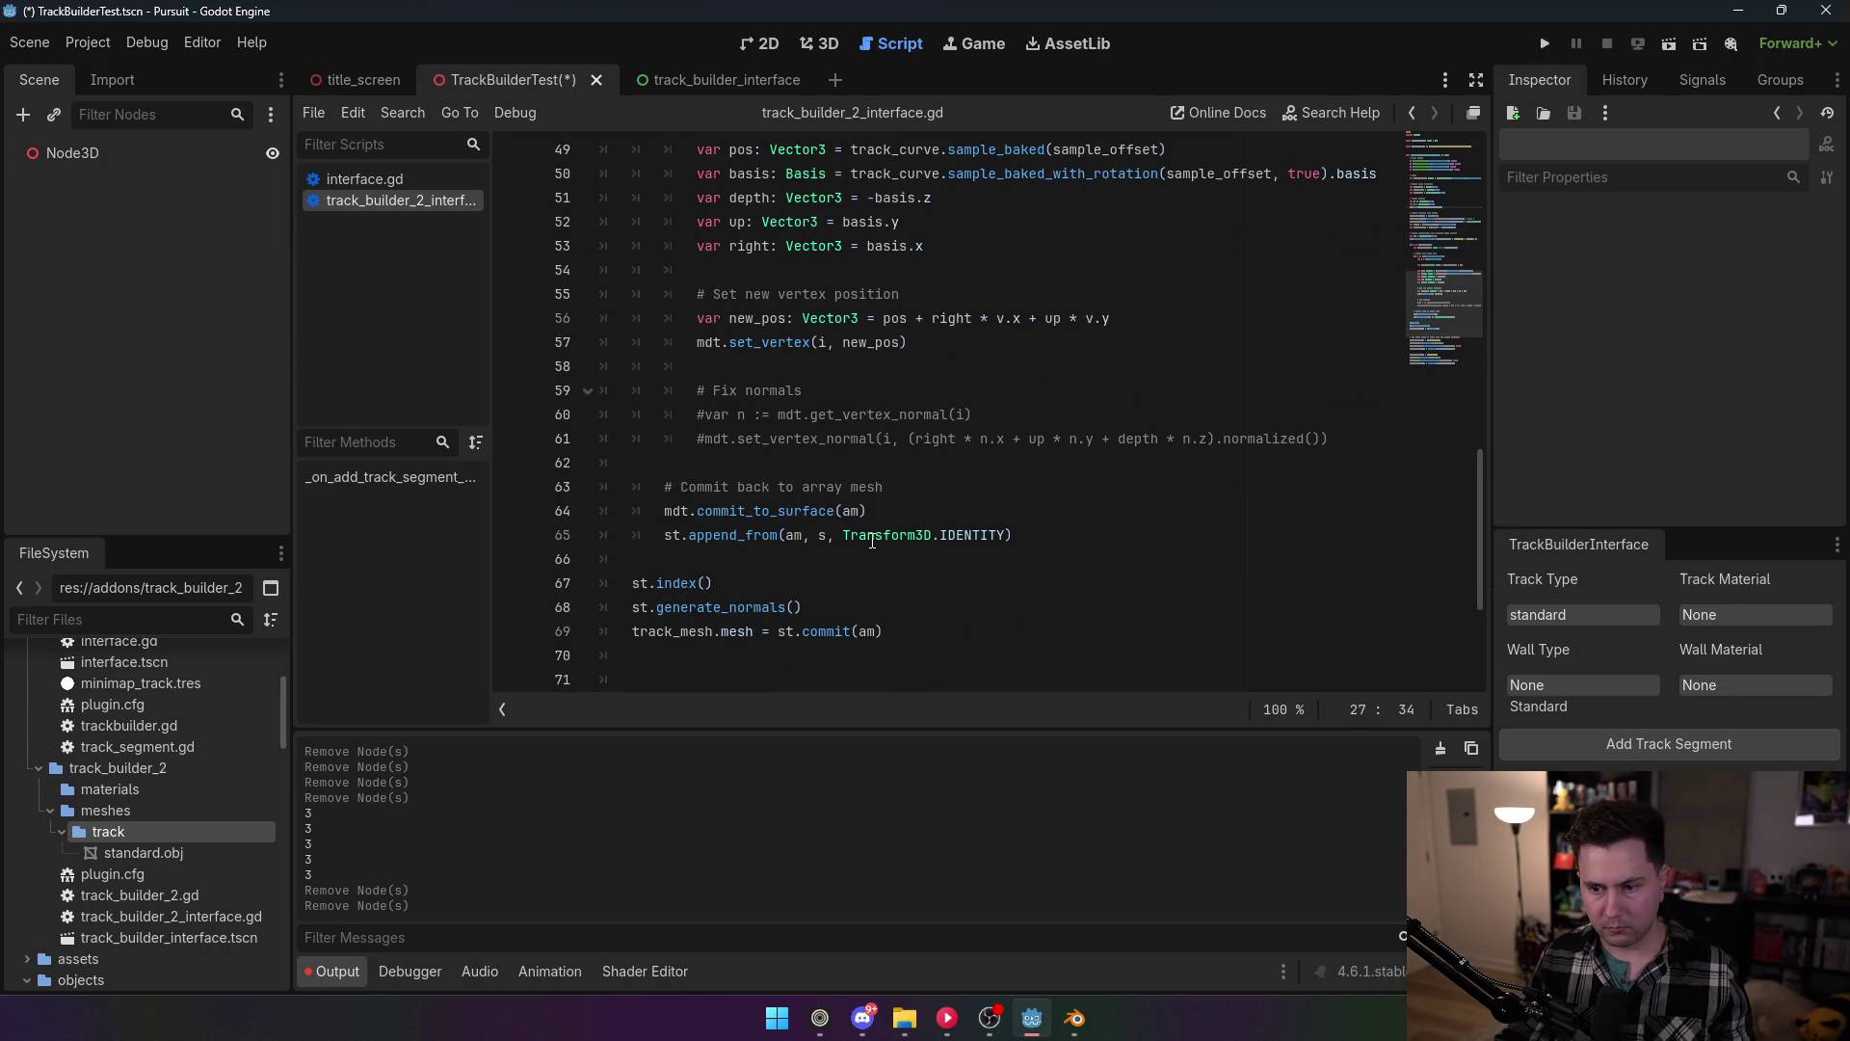
mouse_move(794, 438)
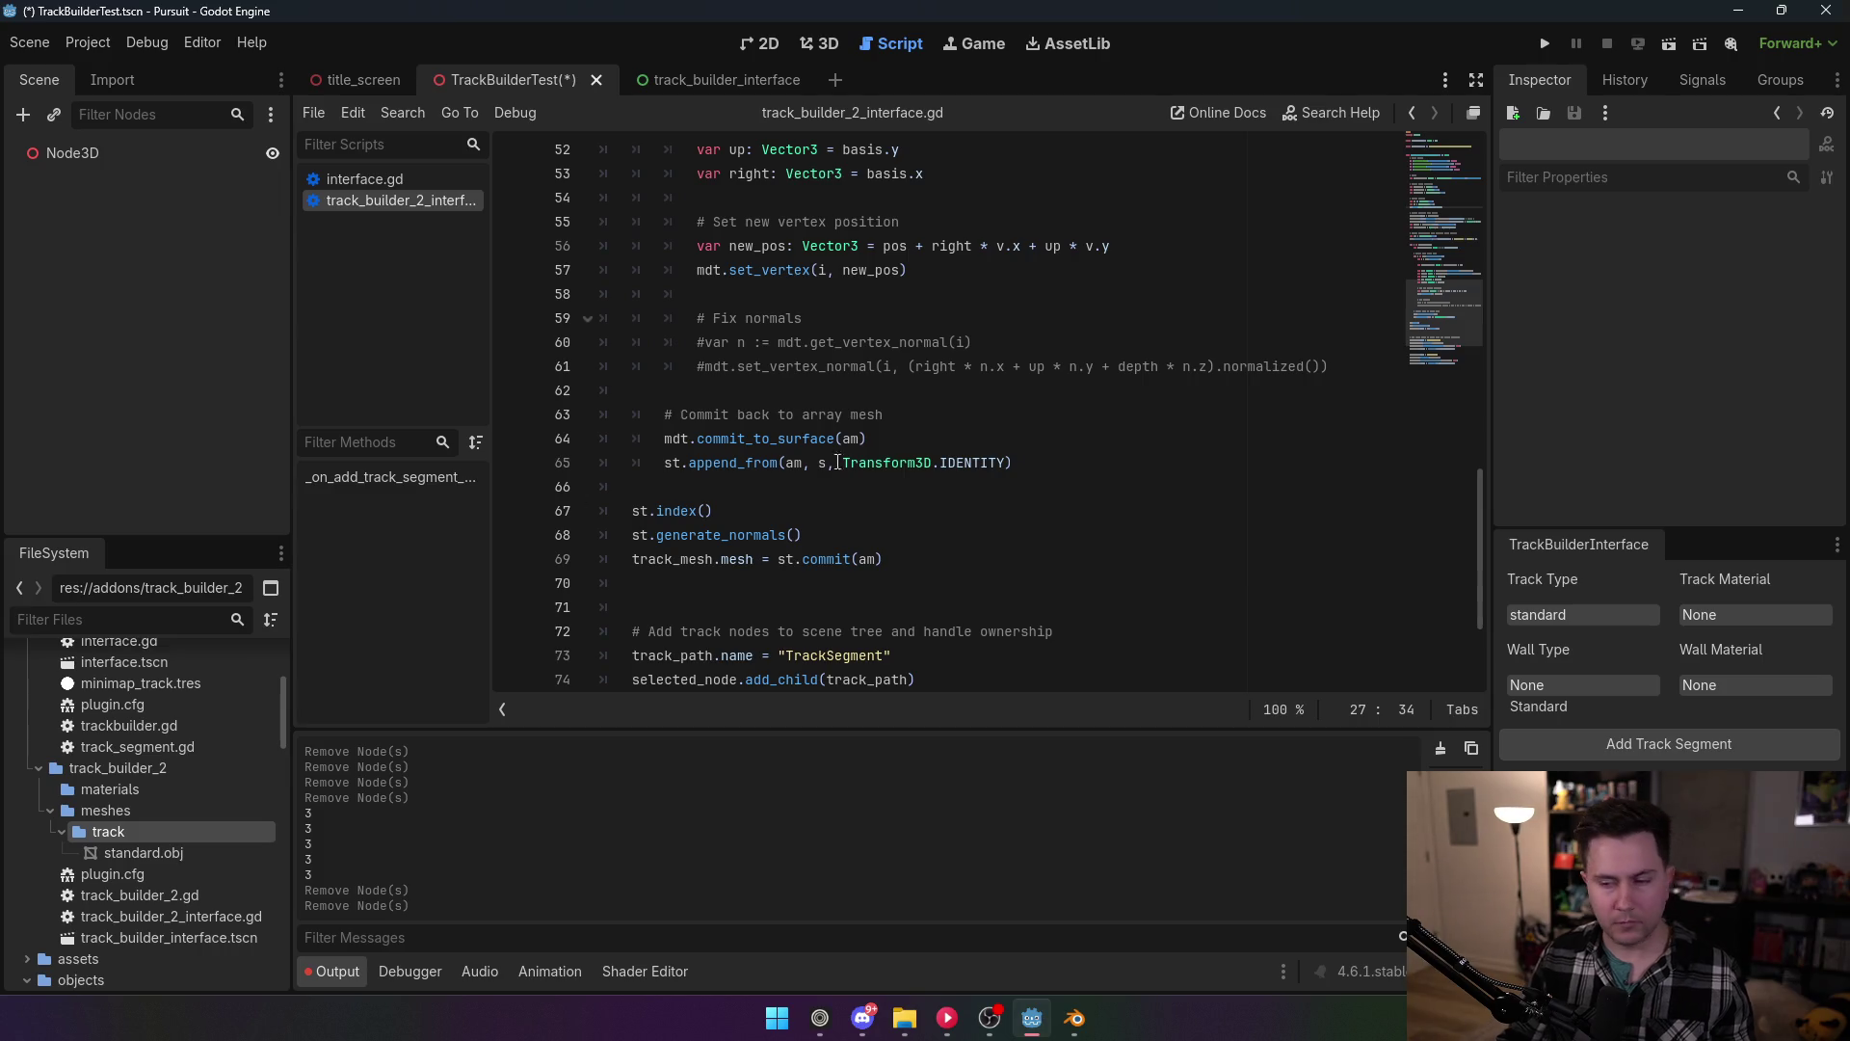
scroll(1155, 470, "up", 11)
scroll(1156, 470, "up", 6)
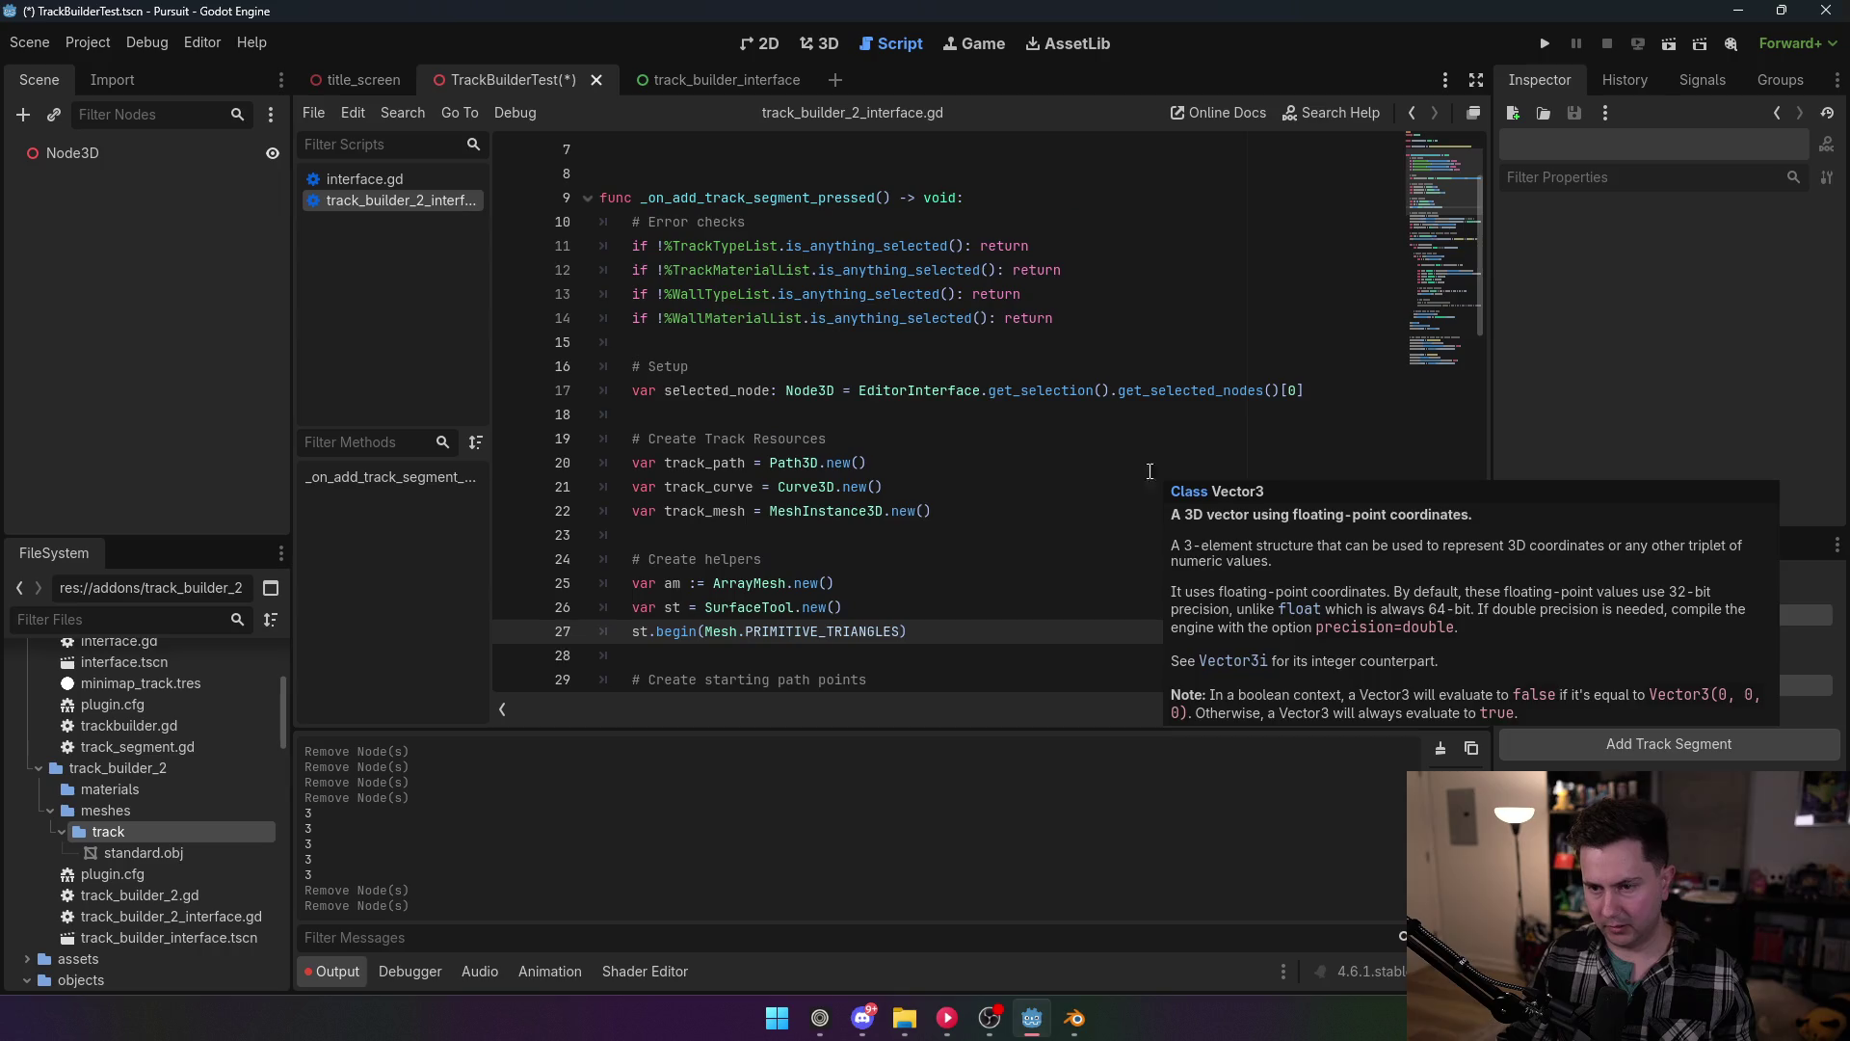
scroll(1016, 467, "down", 6)
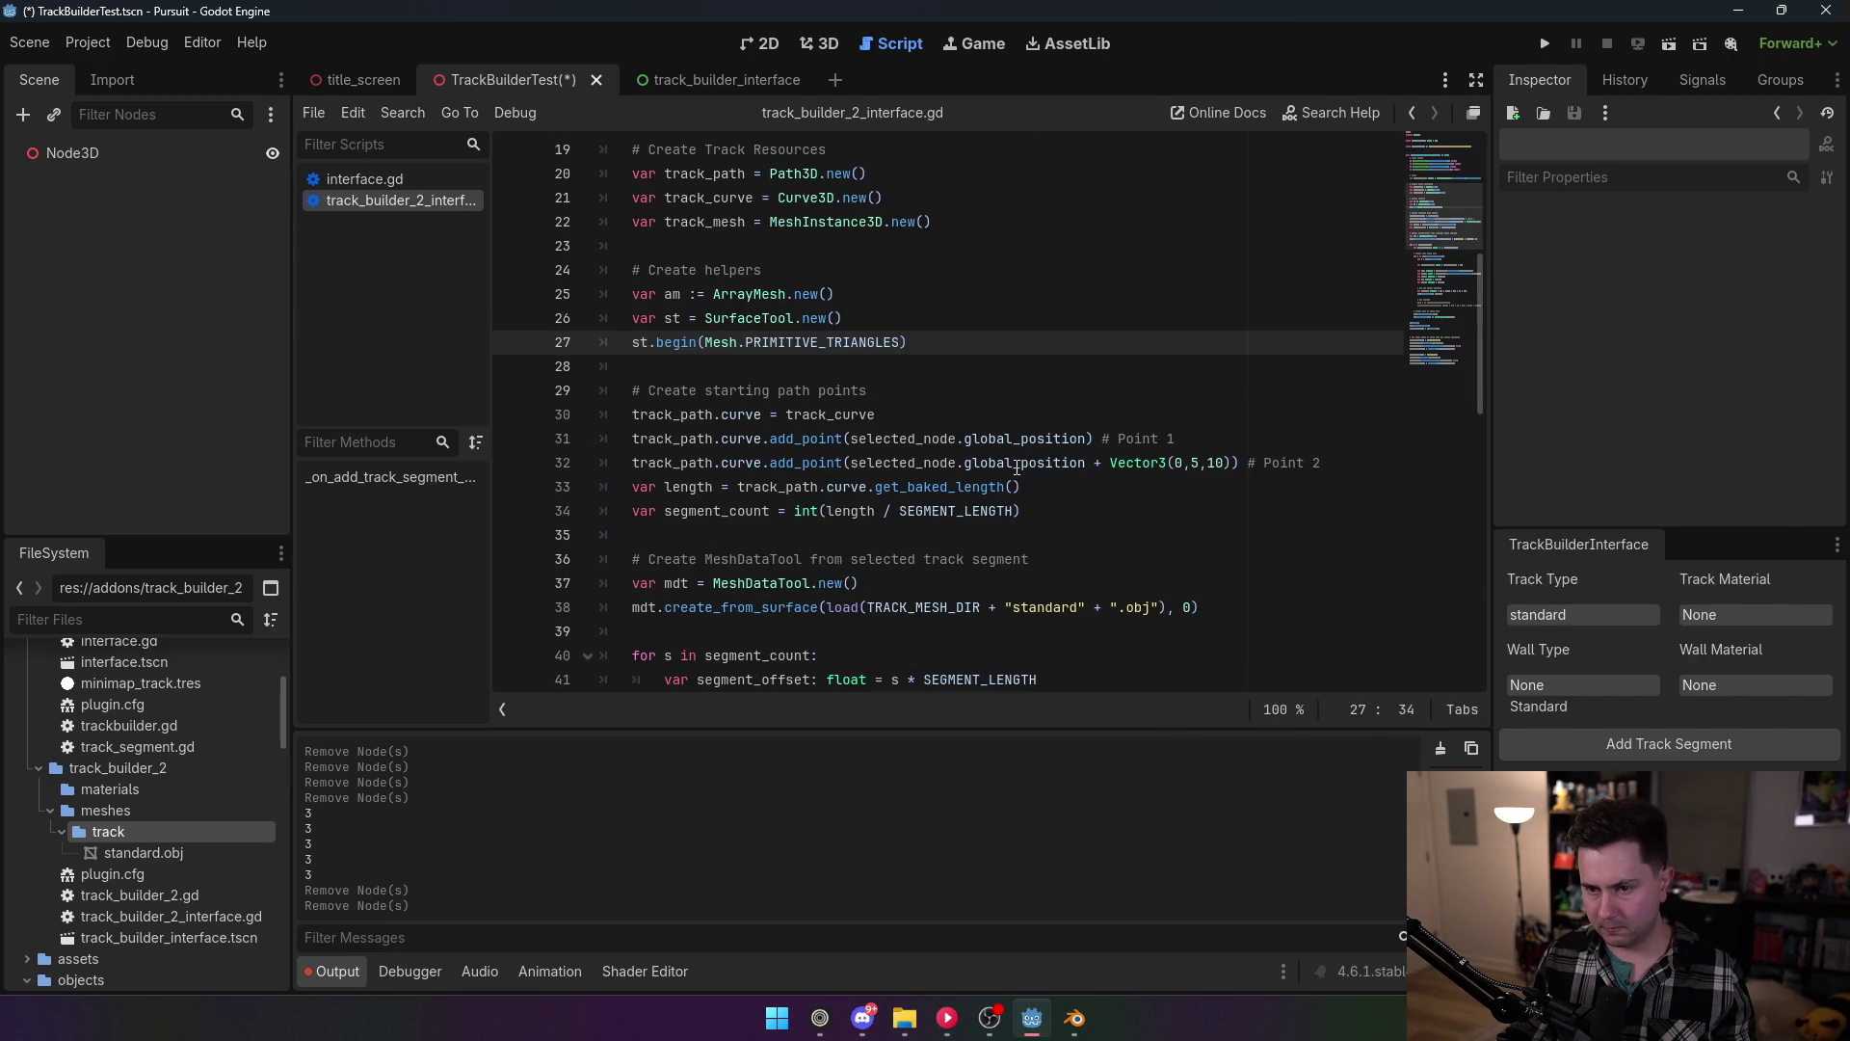
scroll(1016, 467, "up", 6)
scroll(1019, 466, "down", 6)
Step: Change the second path point from Vector3(0,5,10) to Vector3(0,0,10) and save
left_click(1201, 464)
key("BackSpace")
type("0")
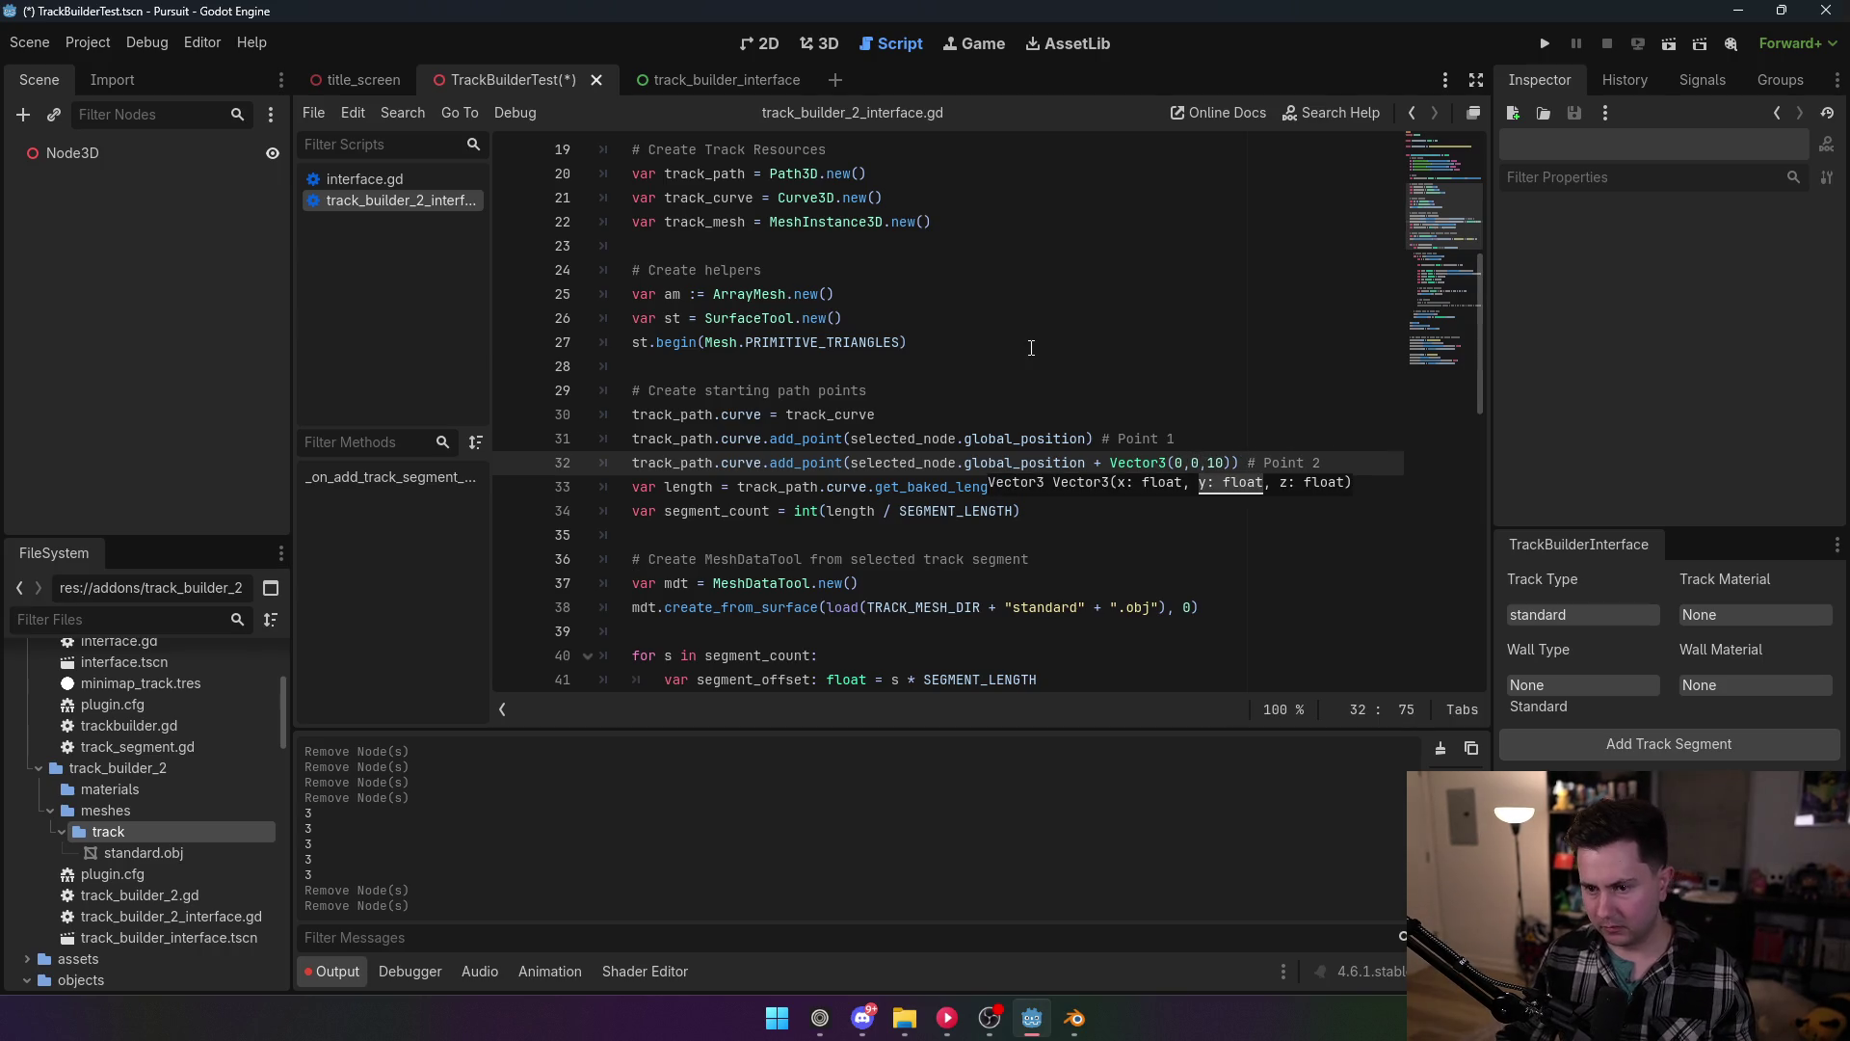
left_click(1031, 348)
key("ctrl+s")
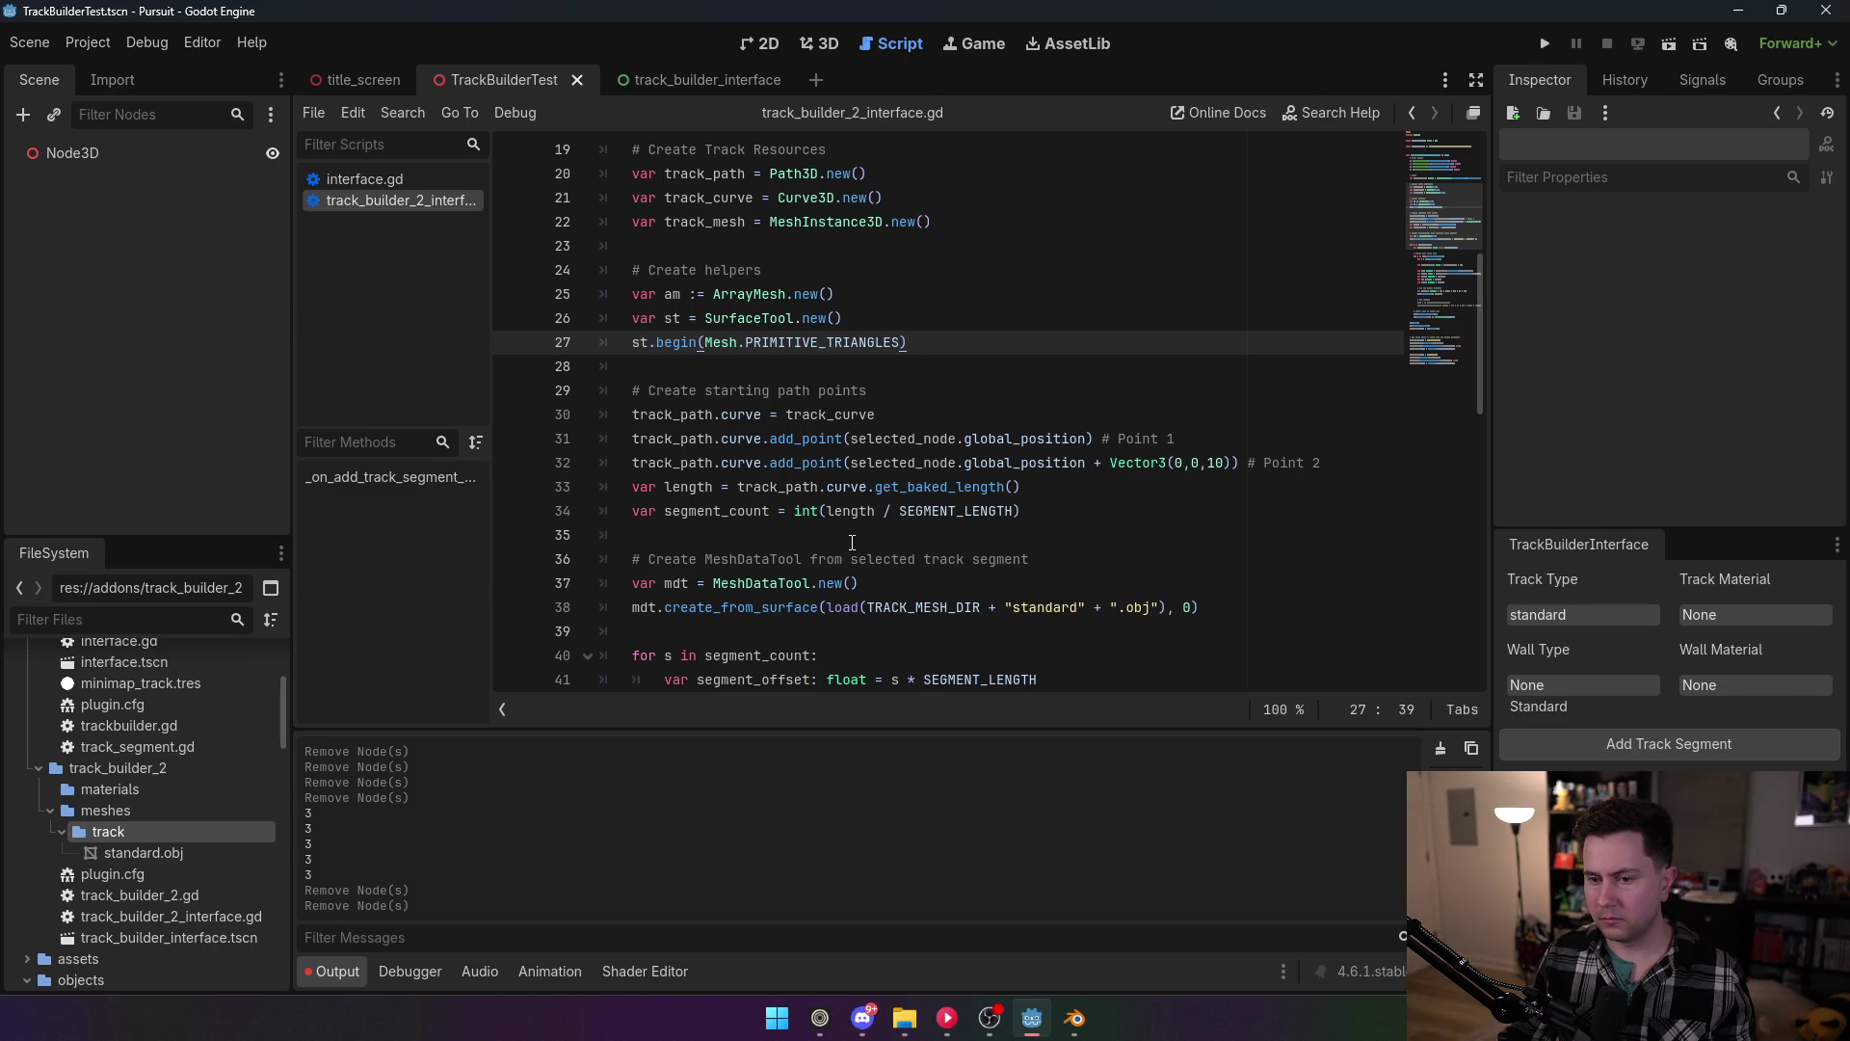
Step: Add a print(segment_count) line after the segment_count line and save
left_click(1113, 512)
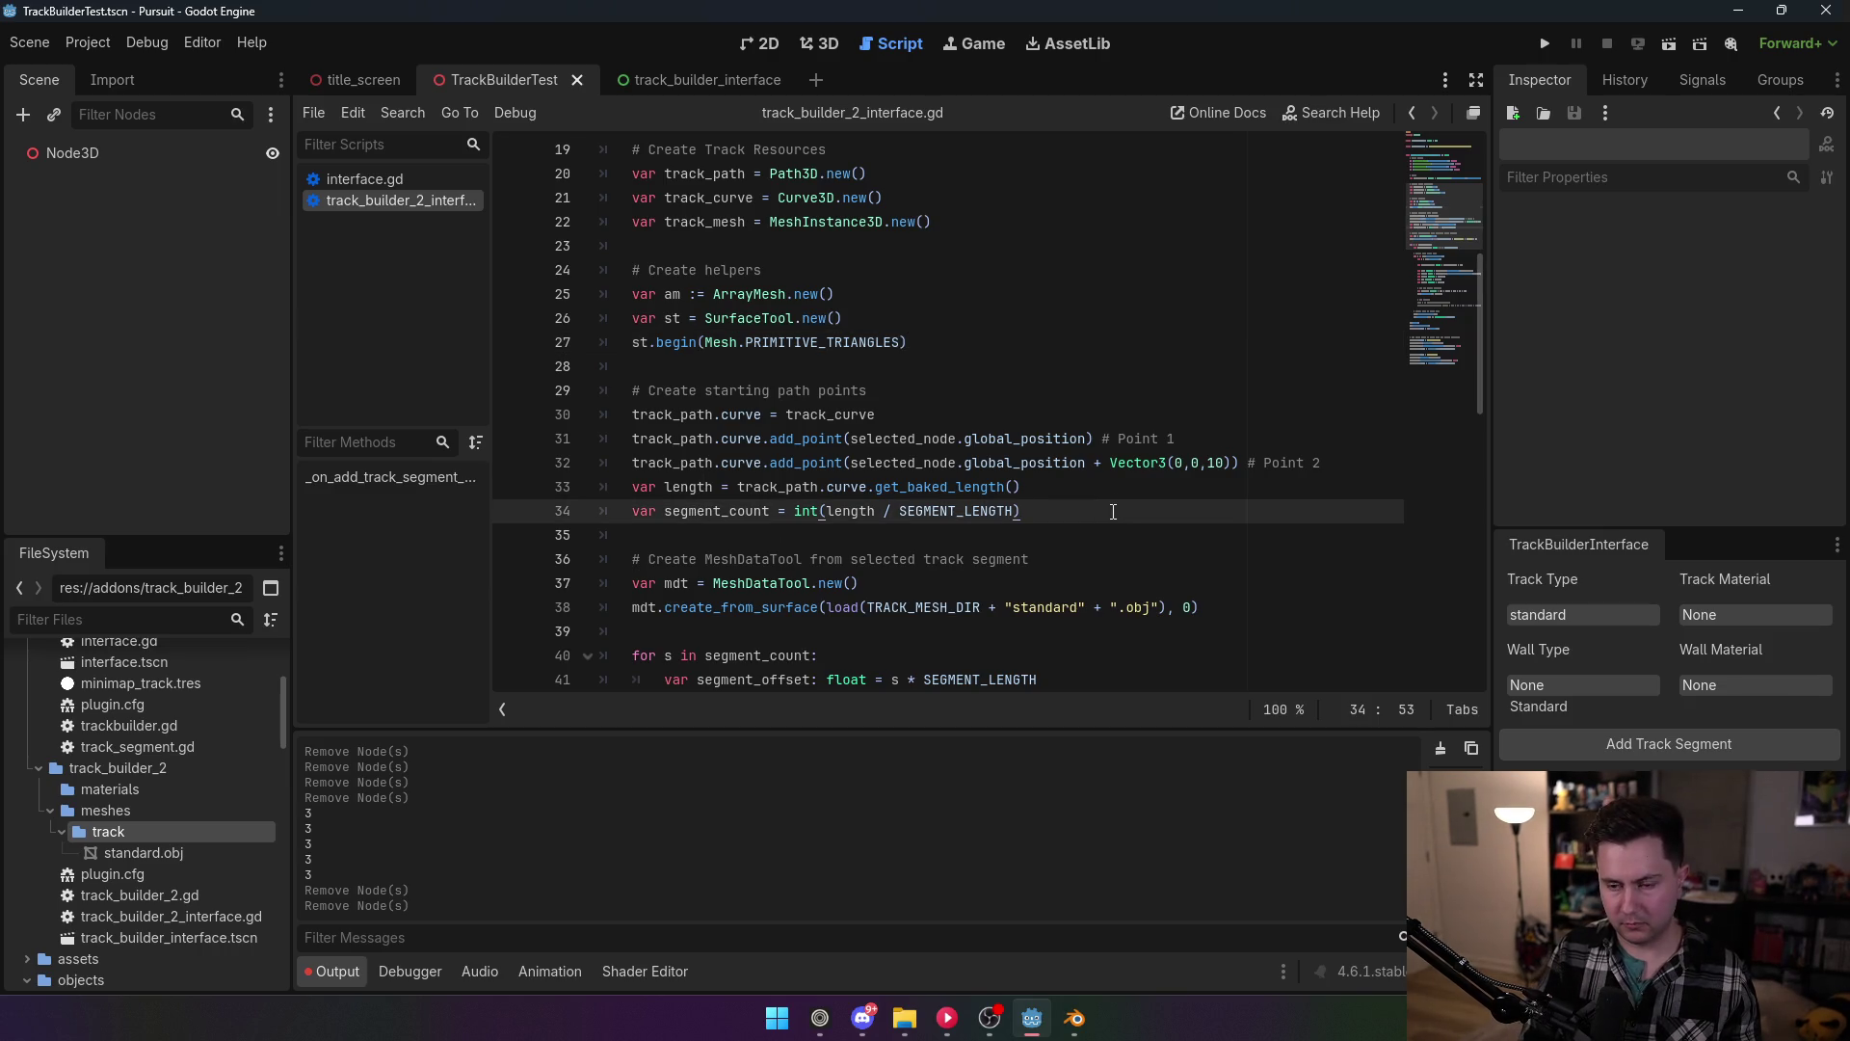
key("Return")
type("print(")
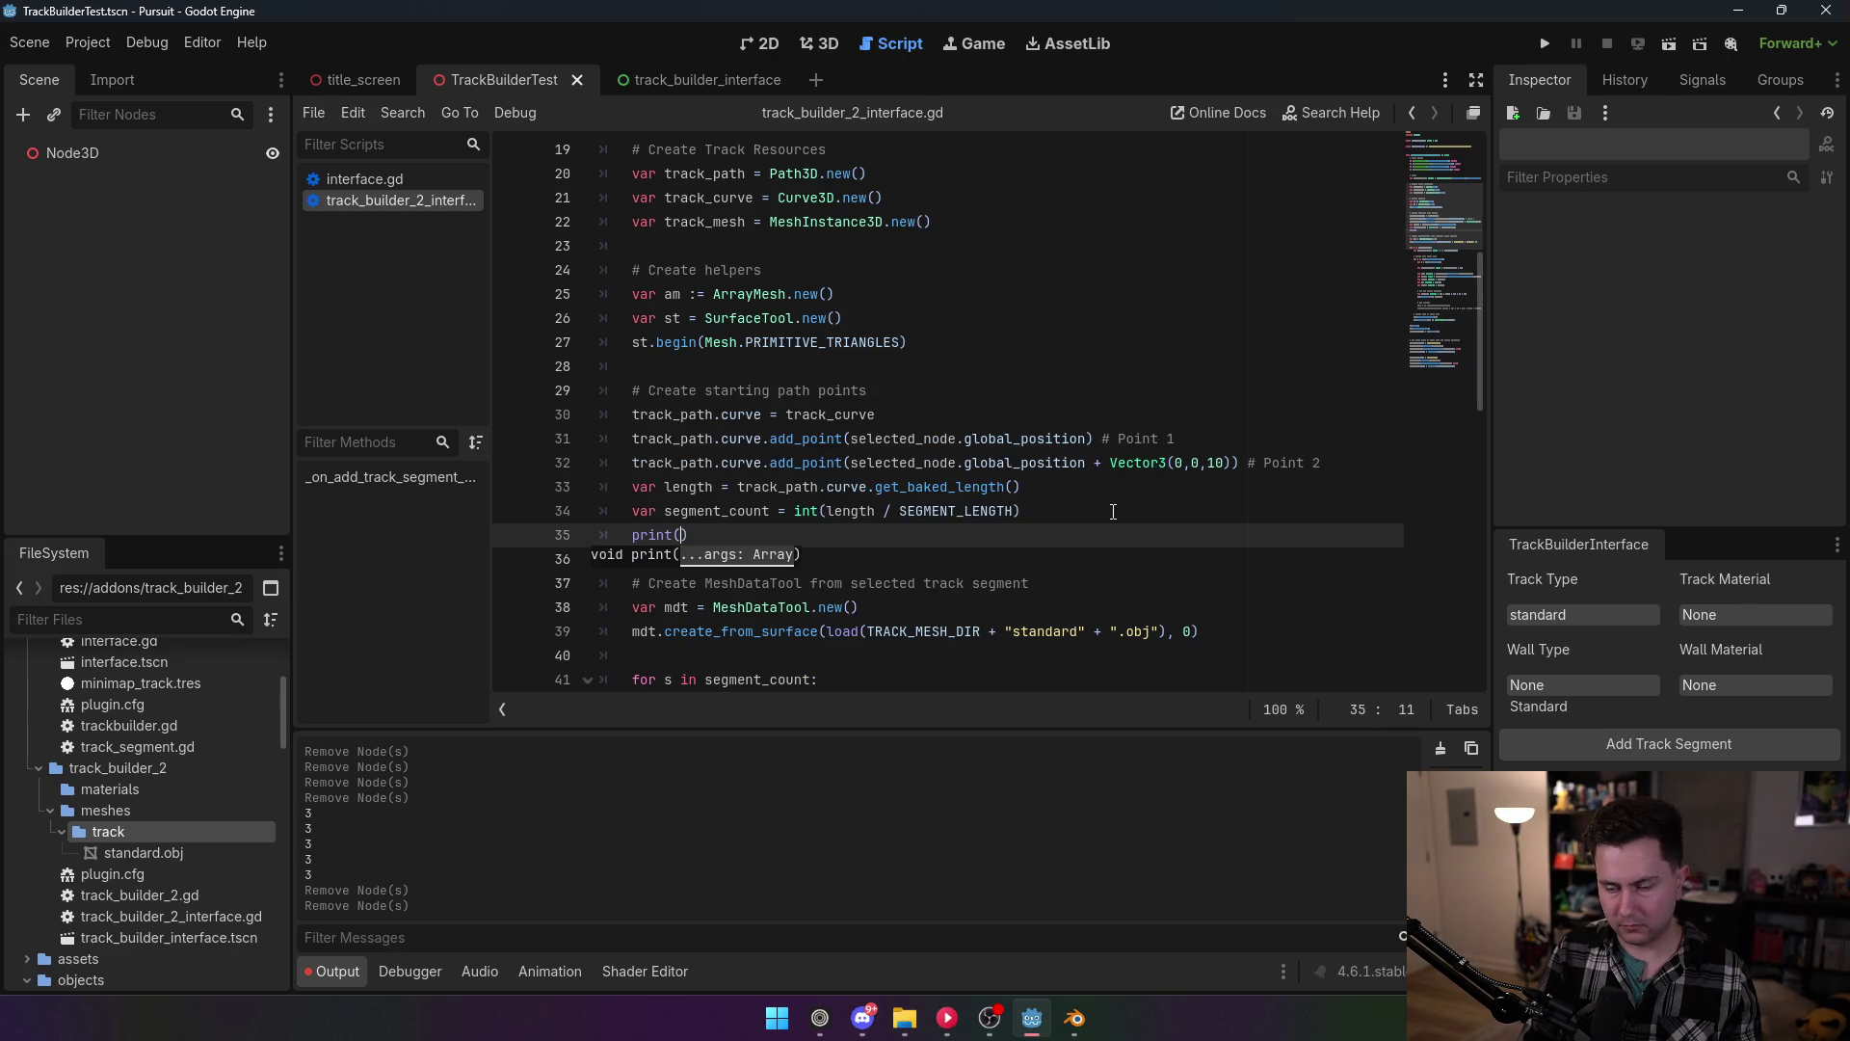
type("segment_count")
left_click(981, 295)
key("ctrl+s")
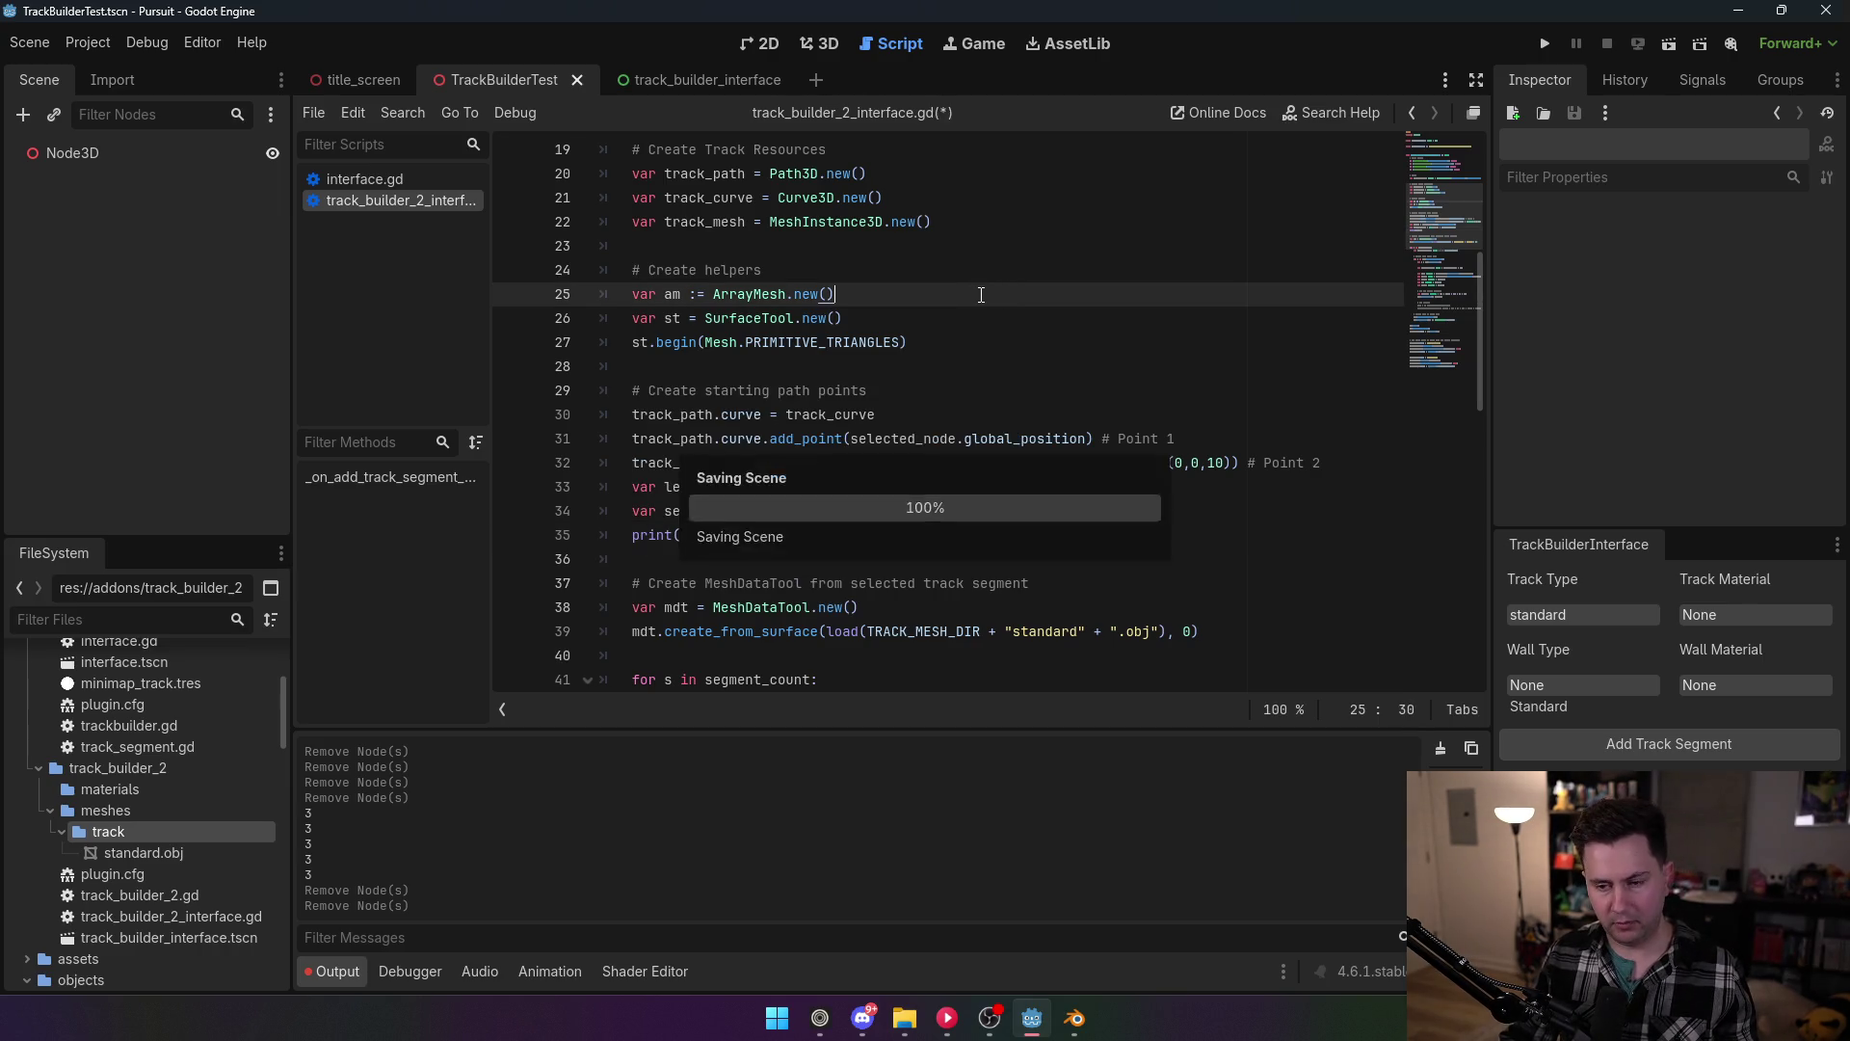
Step: Reload the plugin, build a test track segment under Node3D, and delete it
left_click(87, 43)
left_click(95, 69)
left_click(733, 747)
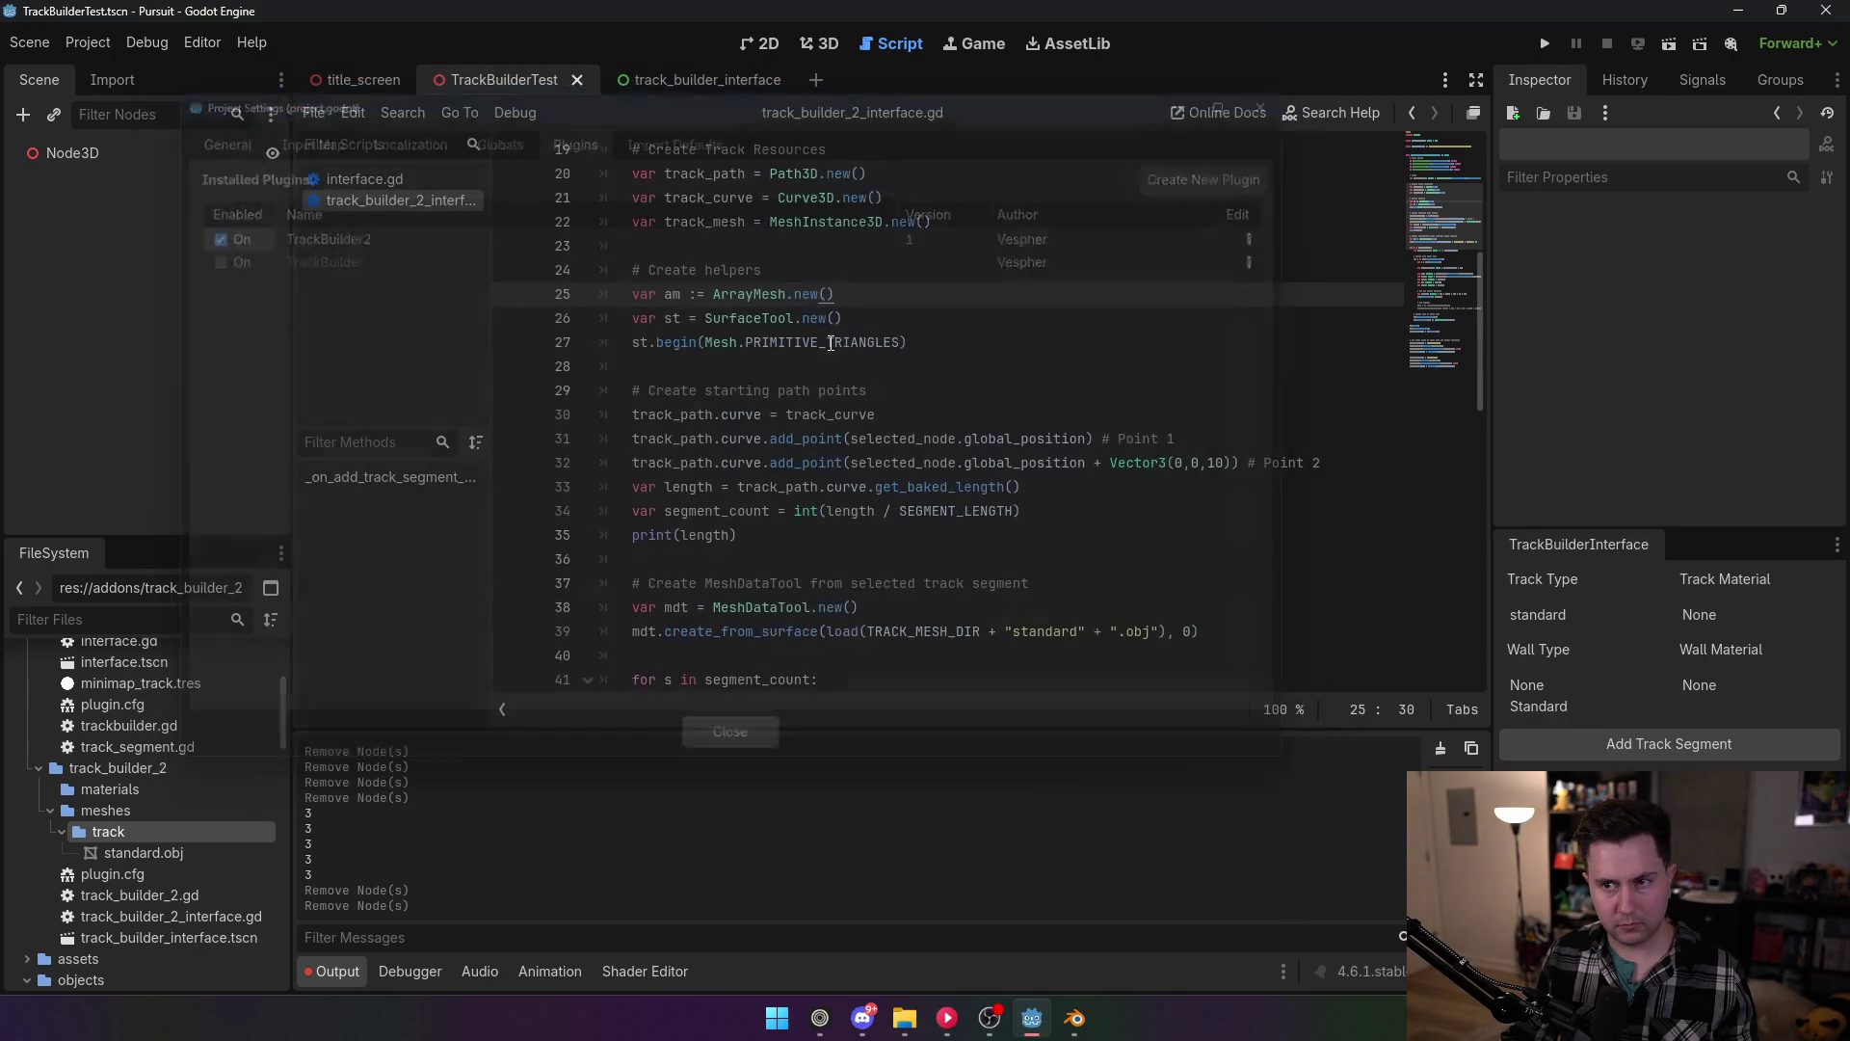
left_click(817, 43)
left_click(116, 155)
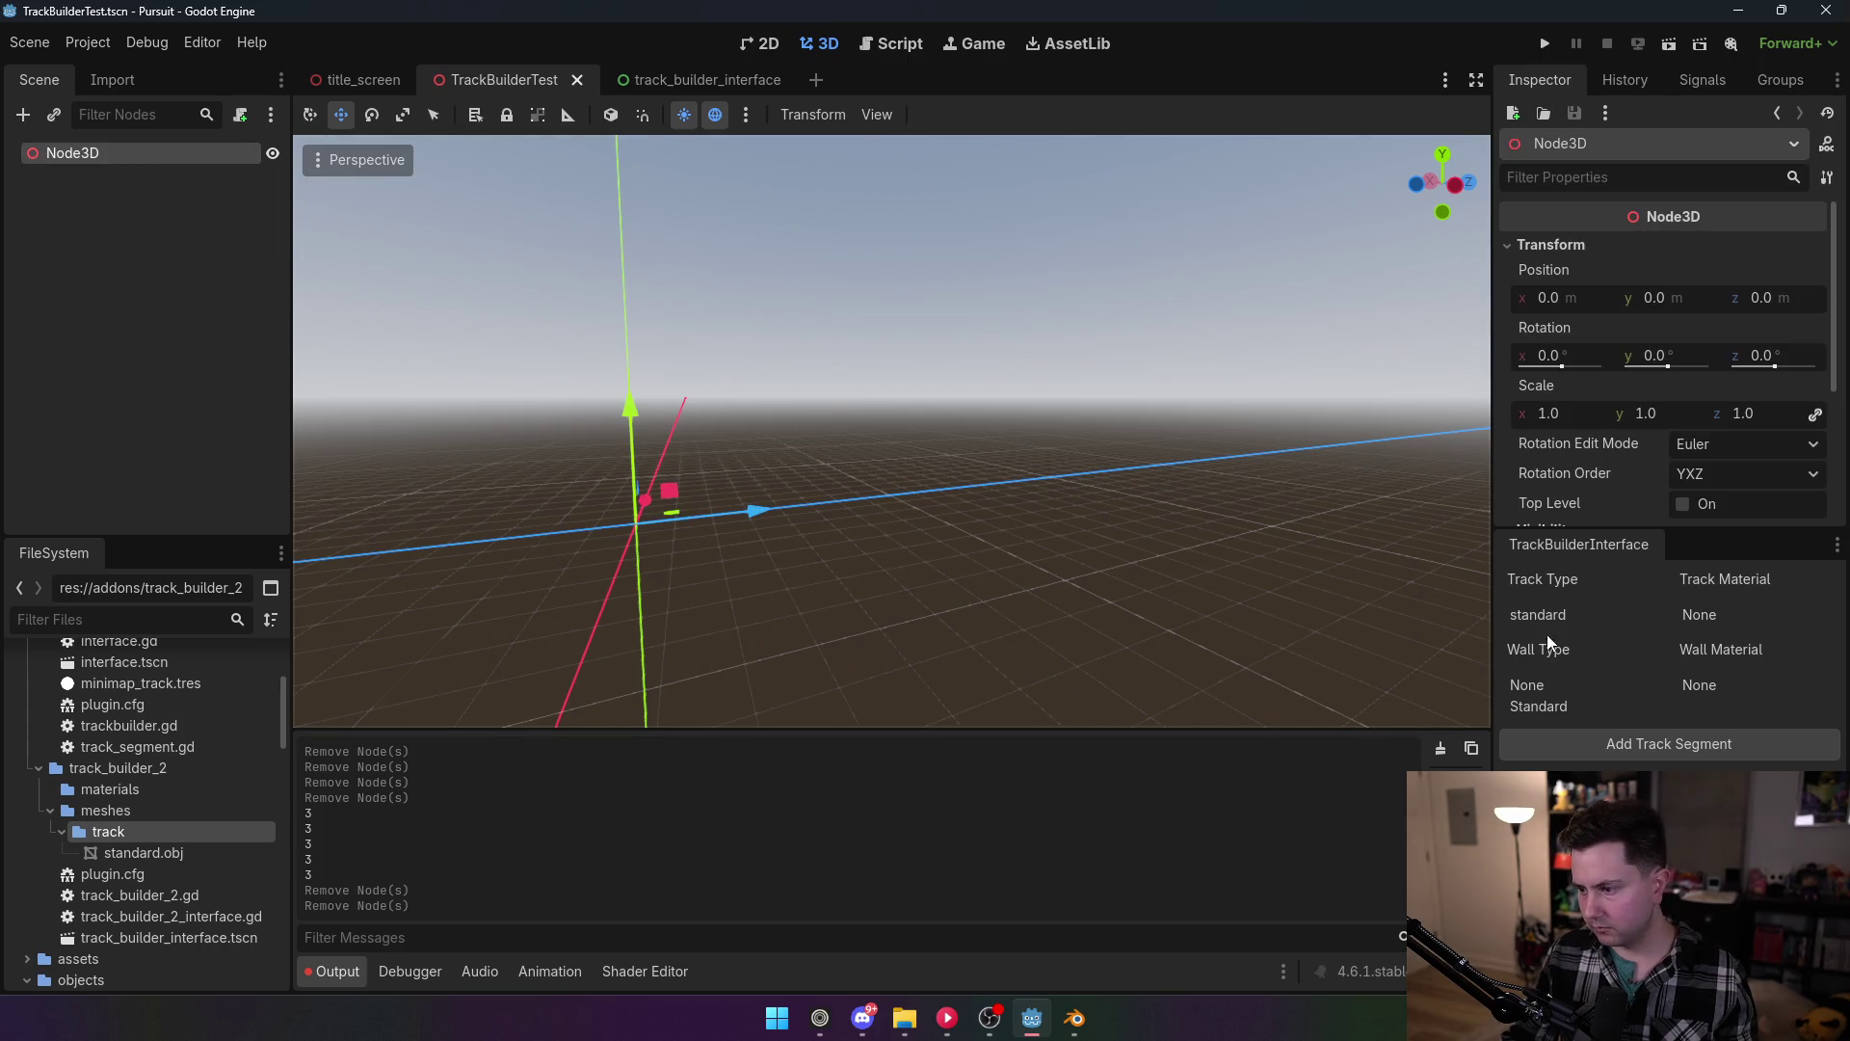
left_click(1617, 736)
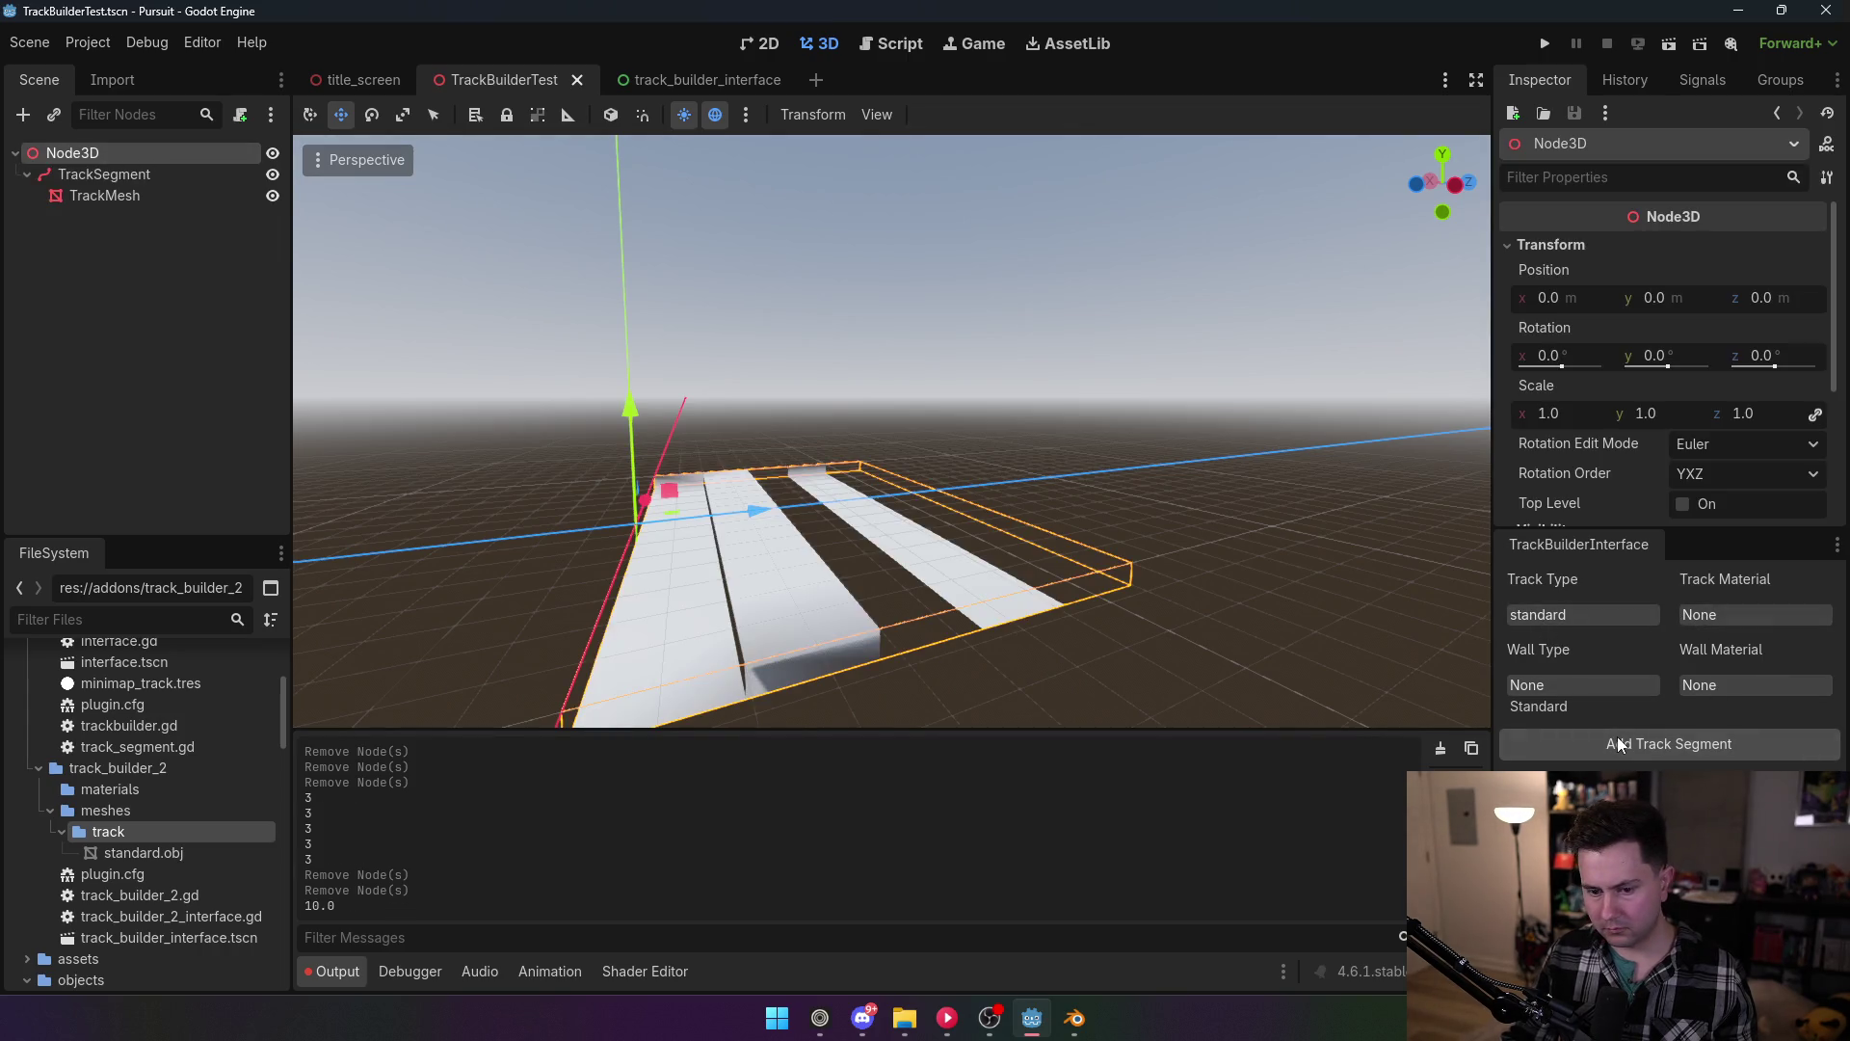
left_click(113, 174)
key("Delete")
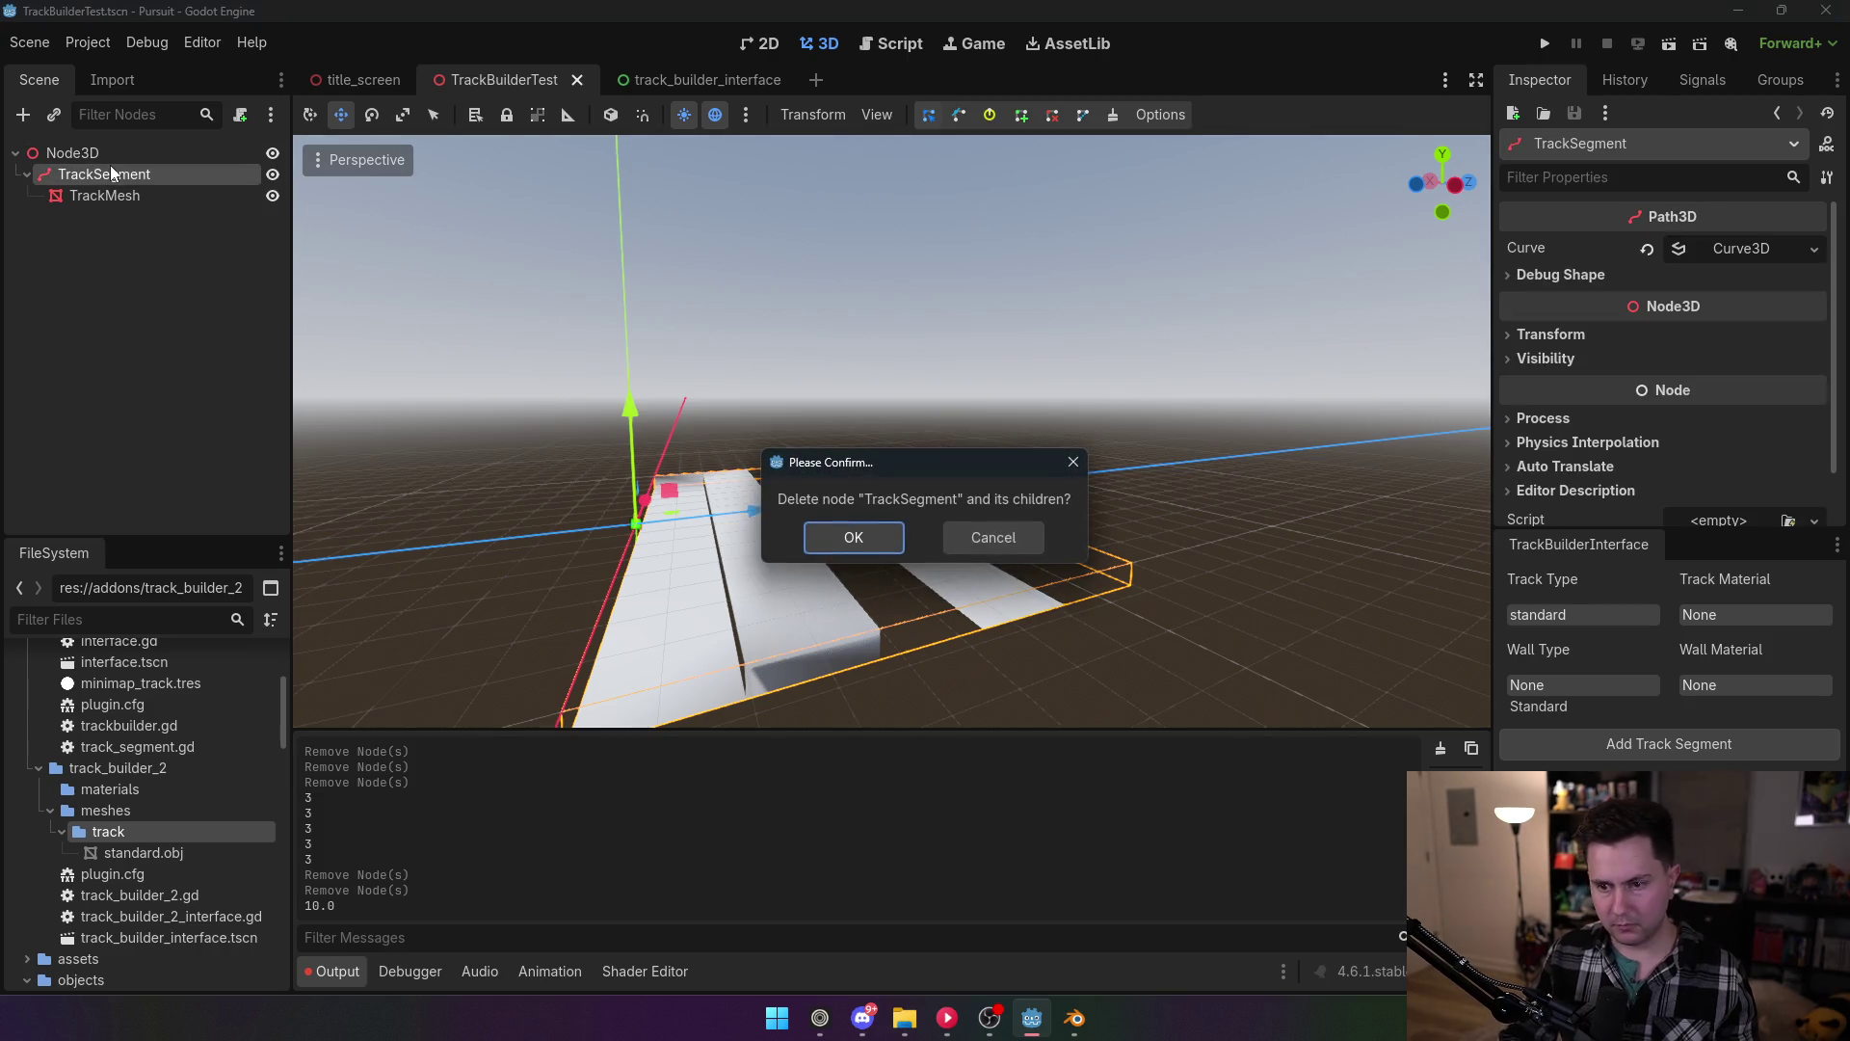
left_click(862, 532)
Step: Reload TrackBuilder2 again and select the print debug line in the script
left_click(86, 43)
left_click(99, 67)
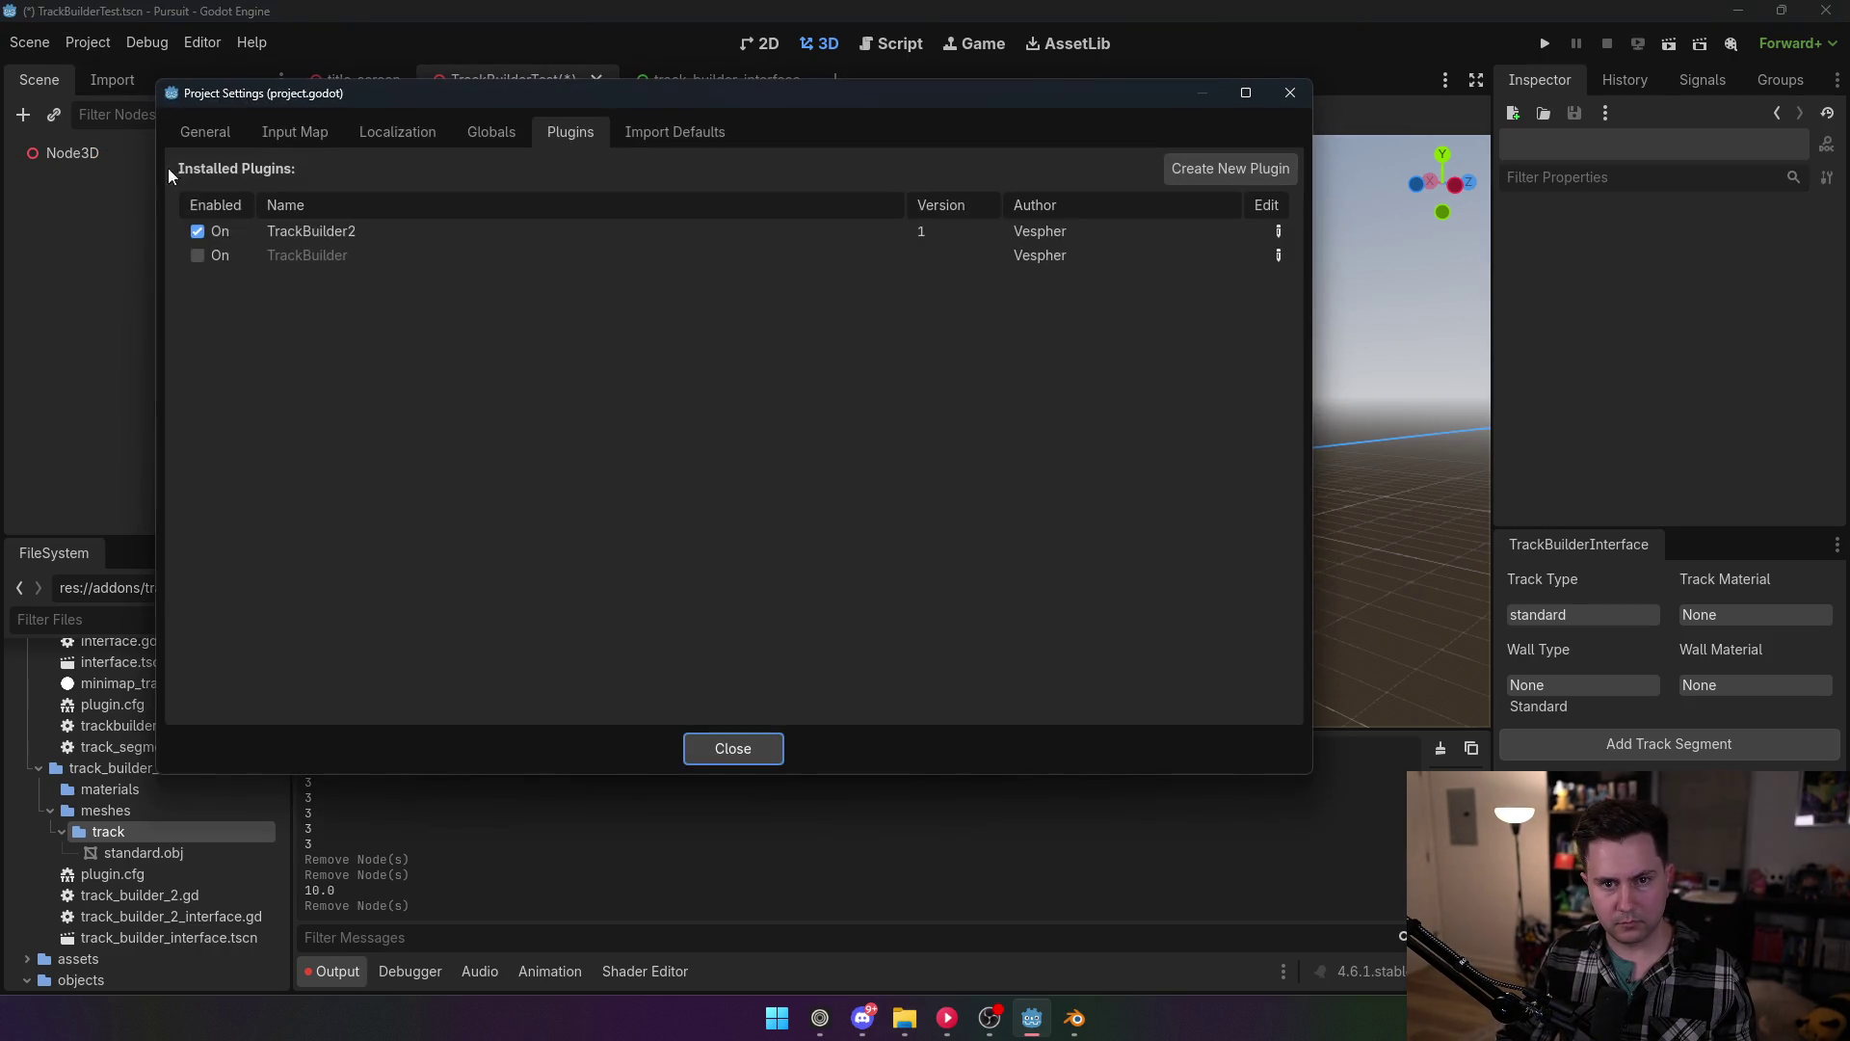
left_click(198, 232)
left_click(734, 748)
left_click(891, 44)
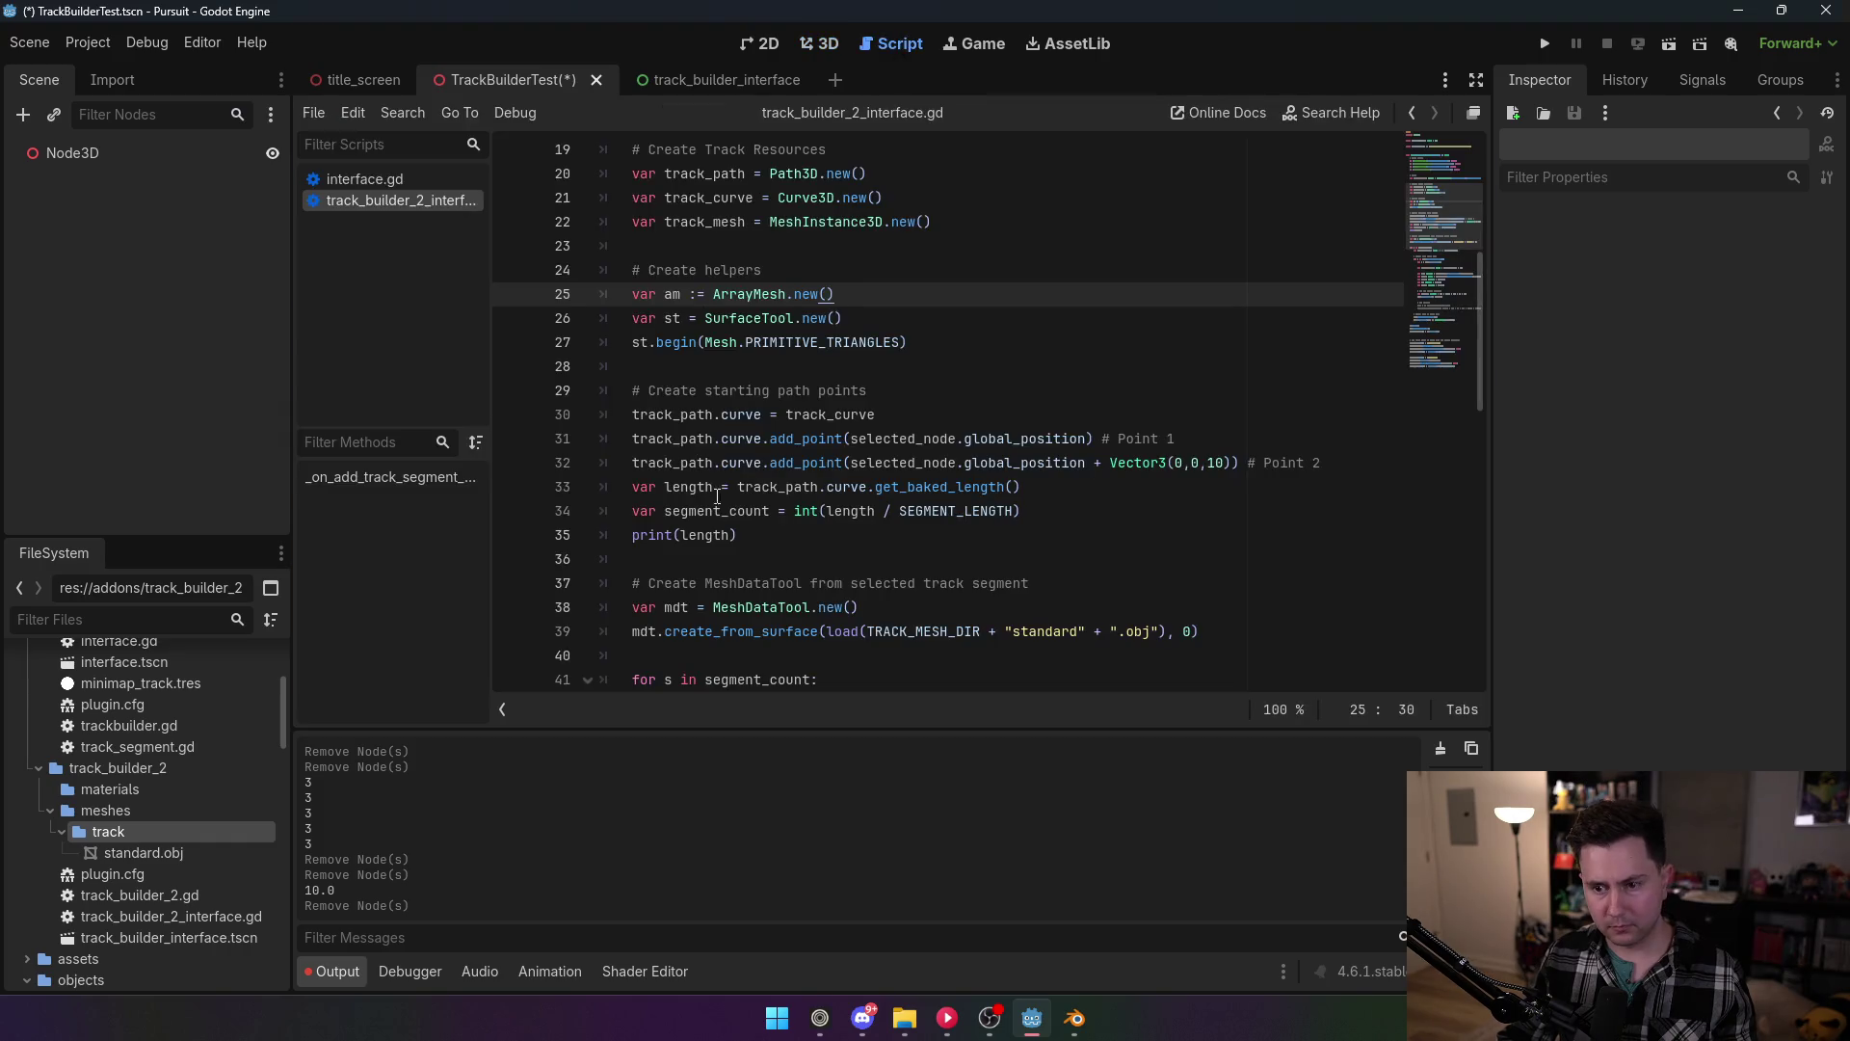
mouse_move(738, 535)
left_mouse_down()
mouse_move(597, 510)
mouse_move(521, 547)
left_mouse_up()
key("BackSpace")
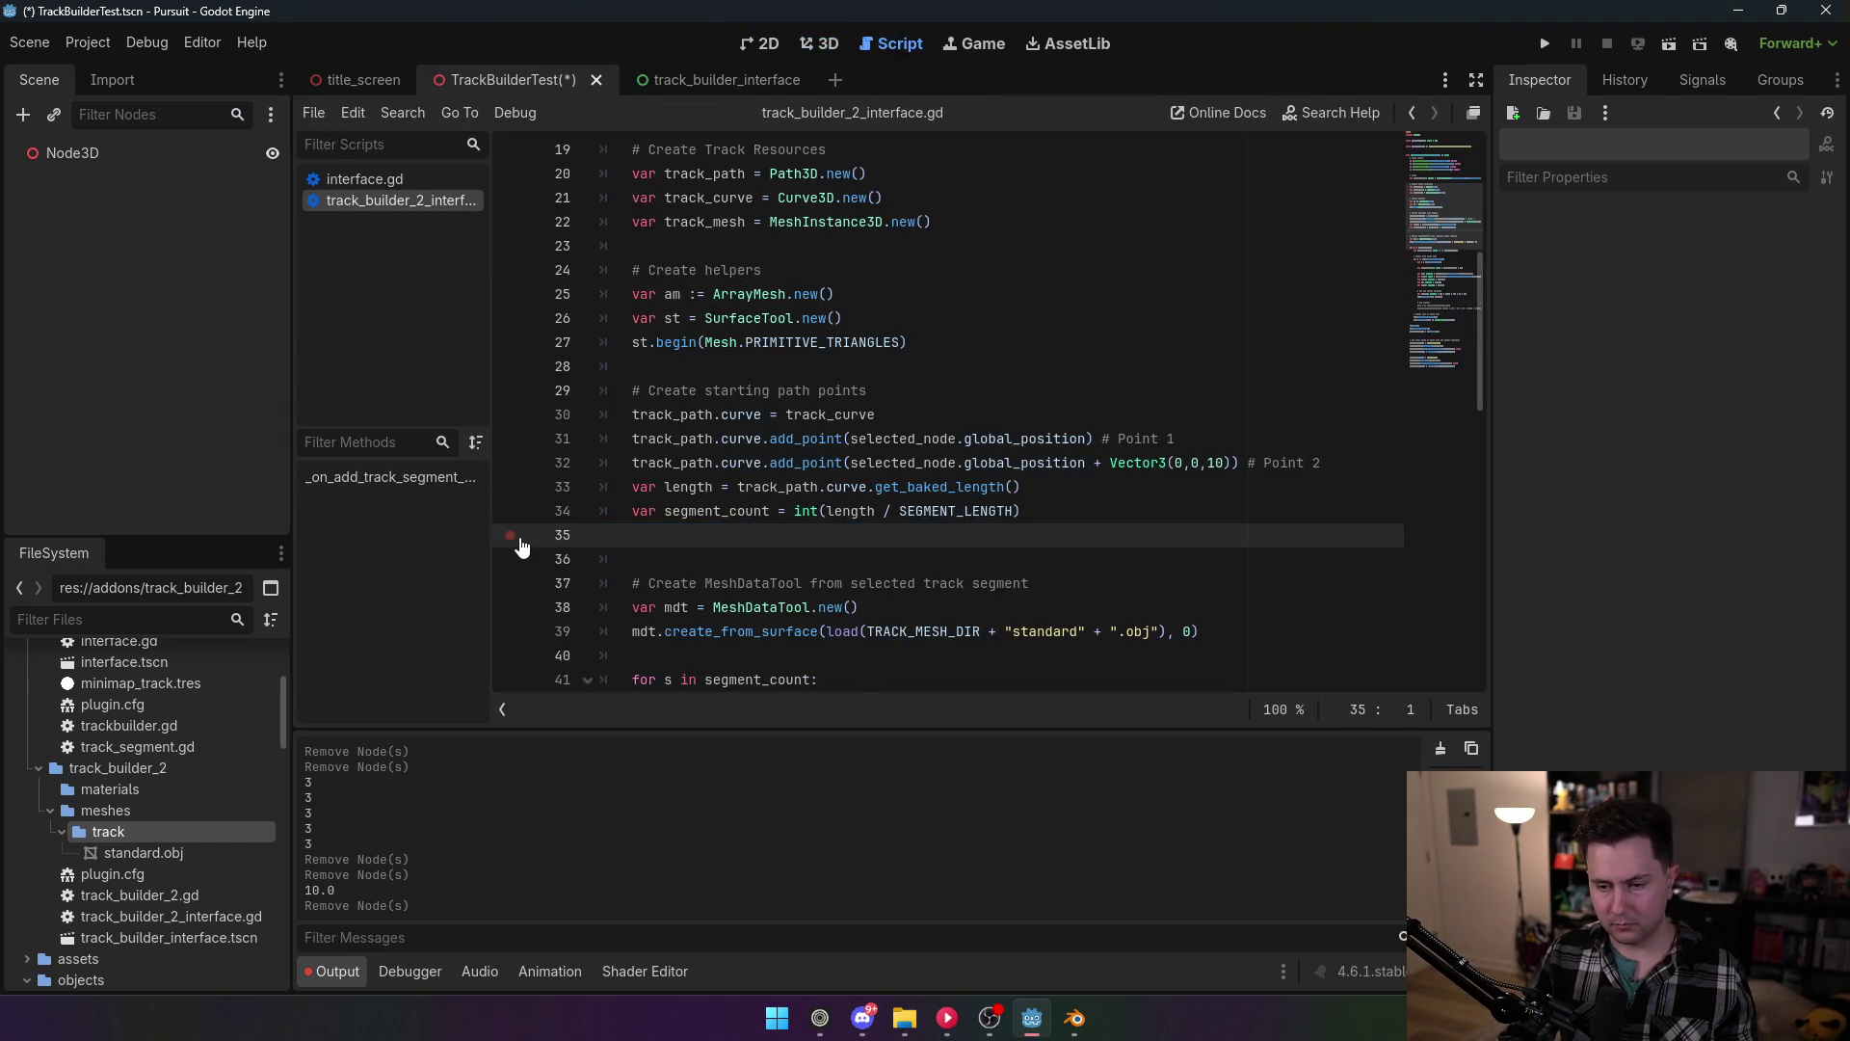
key("BackSpace")
scroll(780, 414, "down", 3)
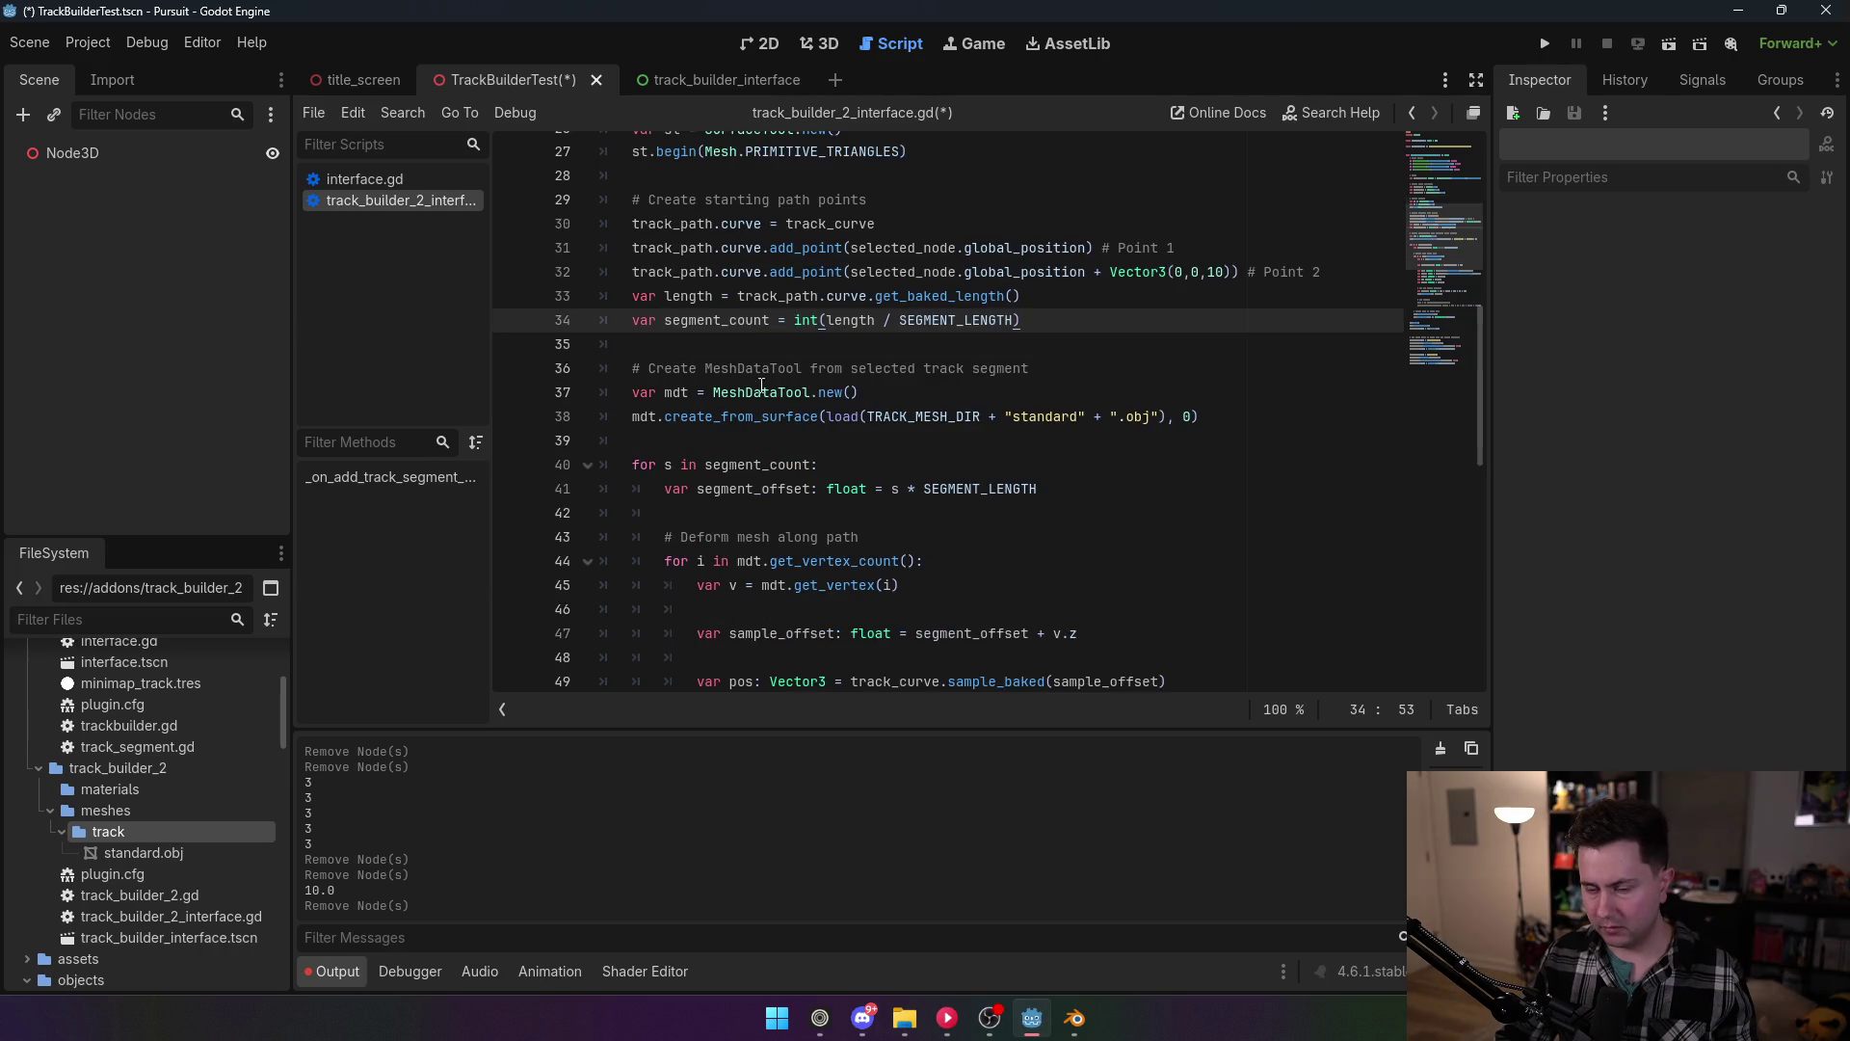
key("Down")
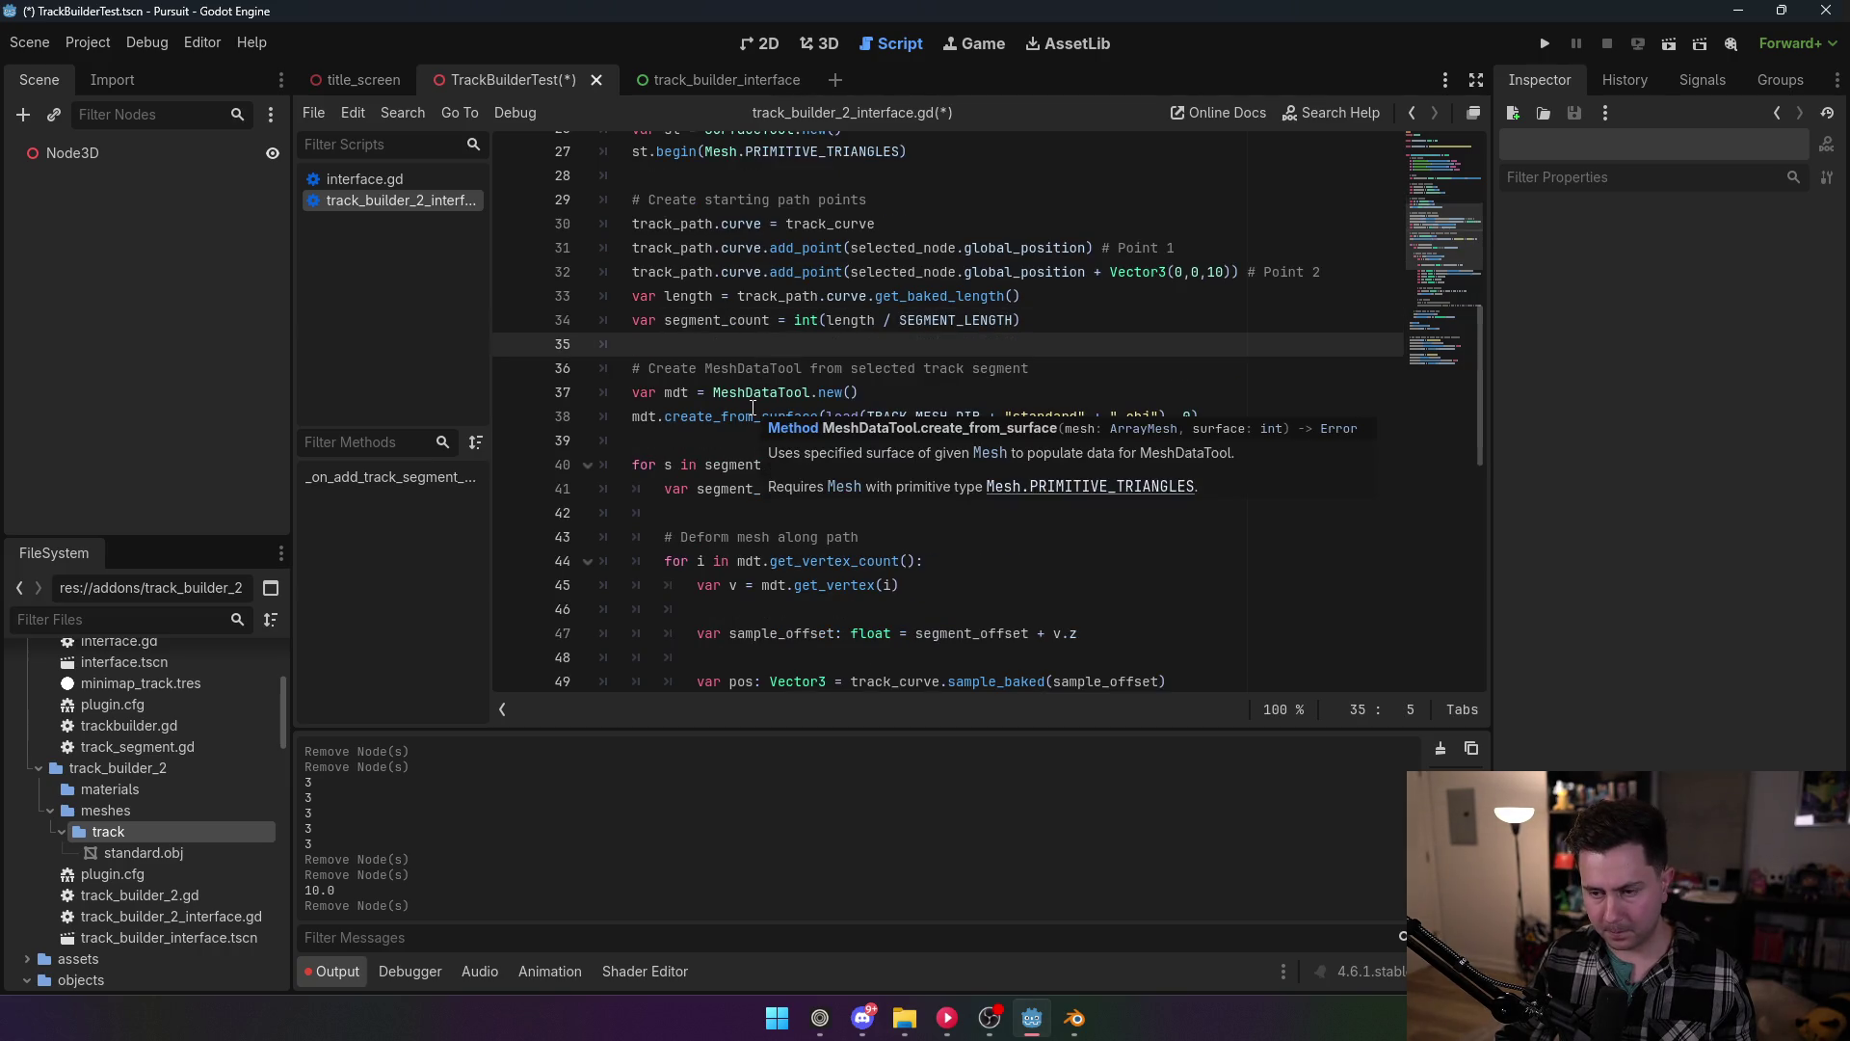
scroll(747, 404, "down", 1)
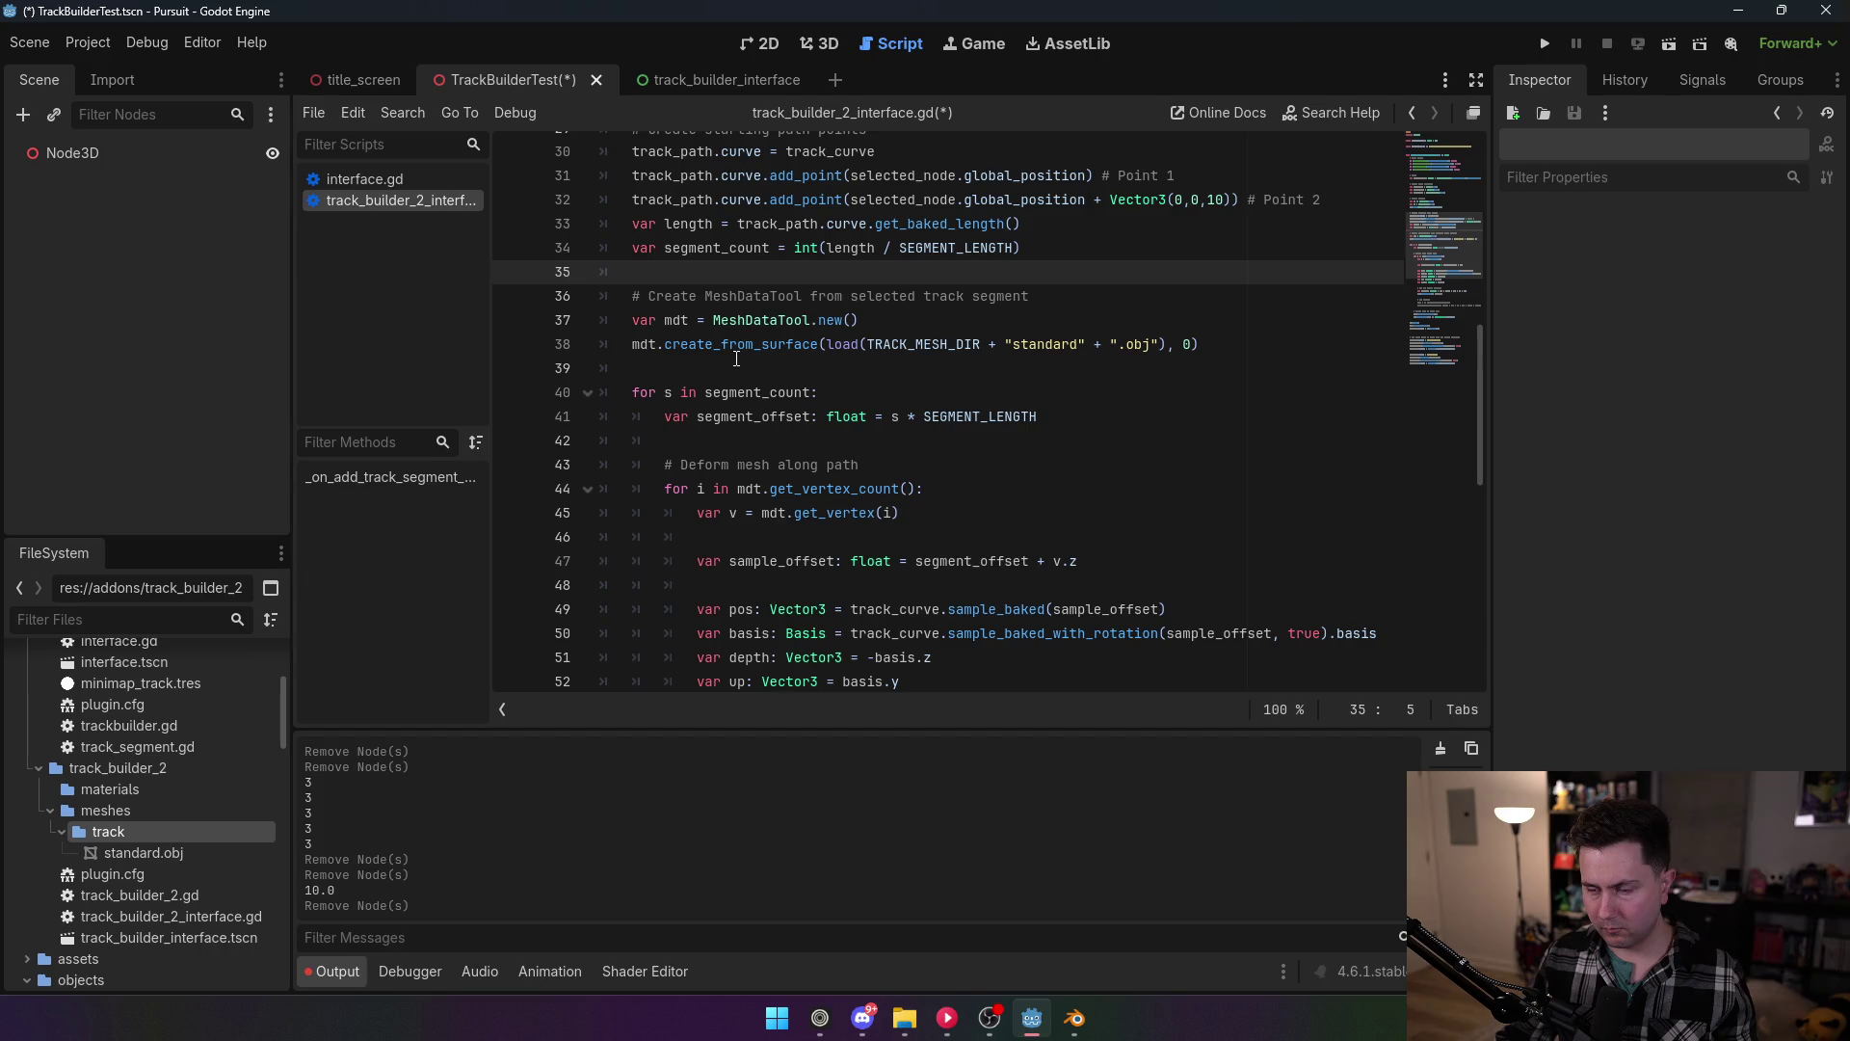
triple_click(640, 345)
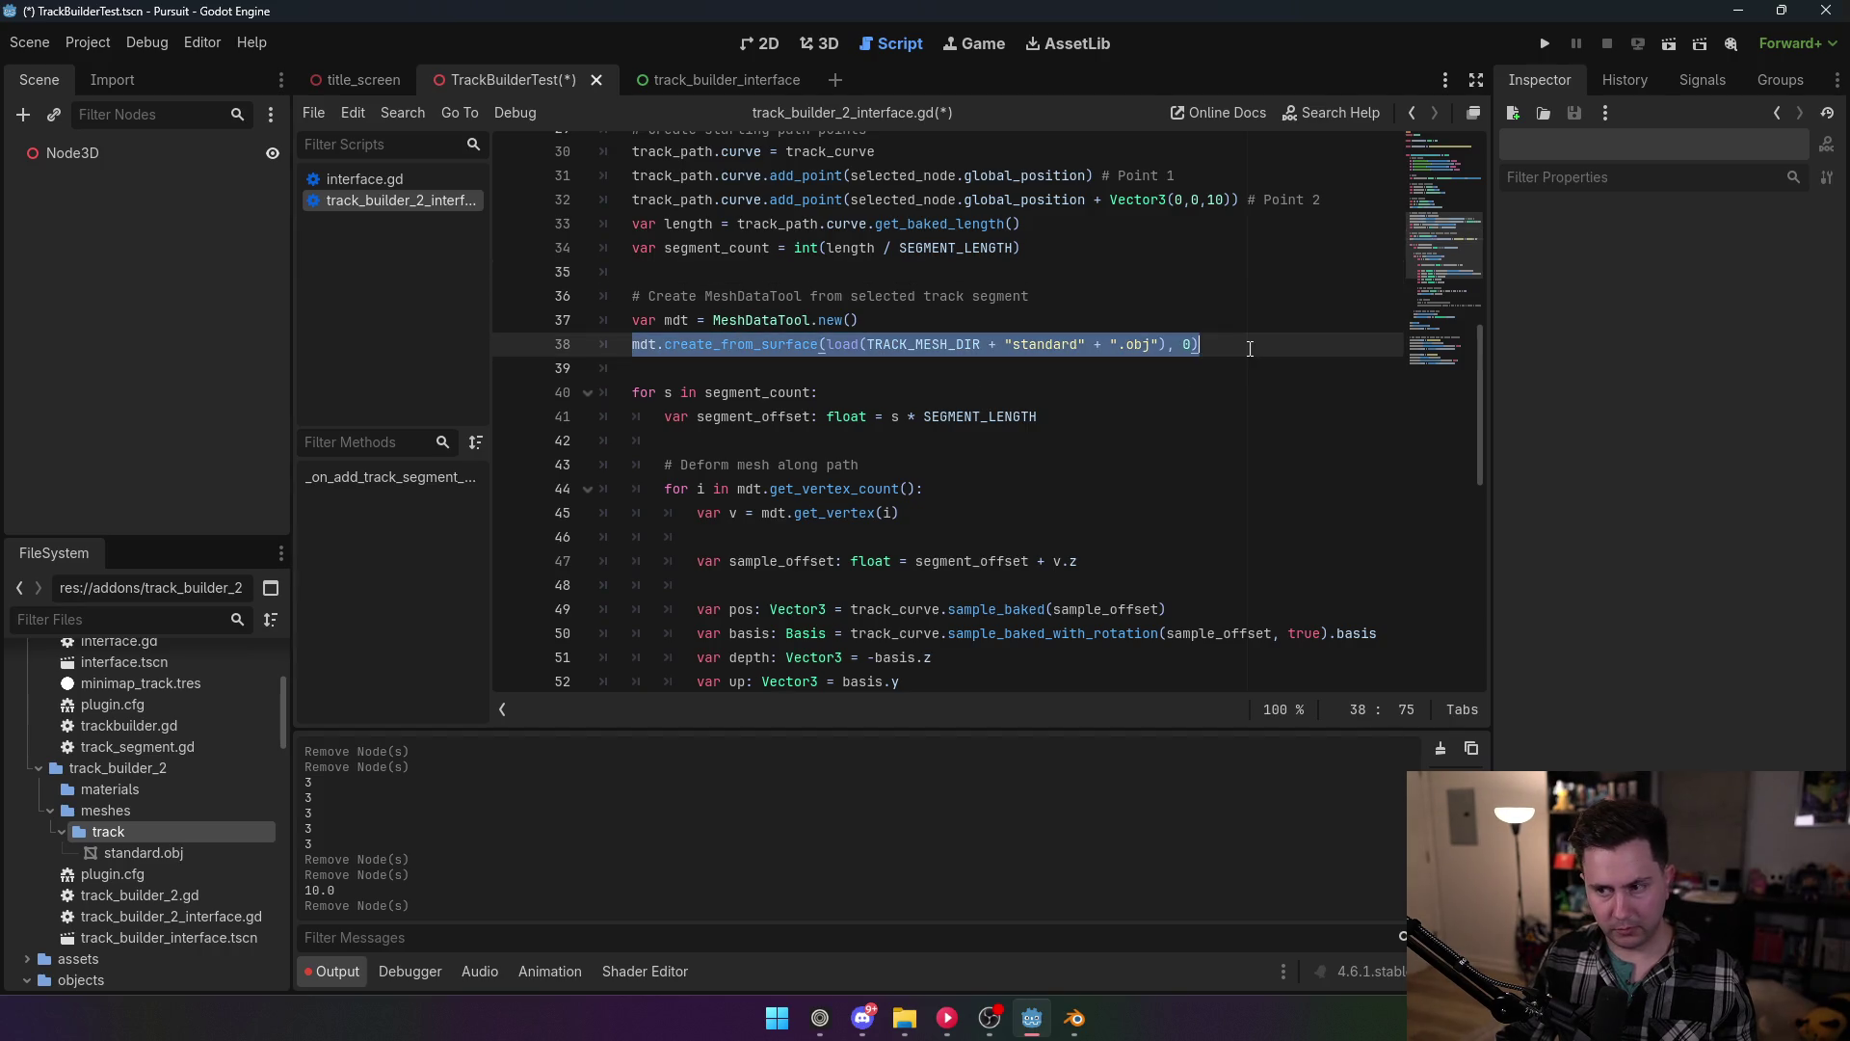
left_click(868, 319)
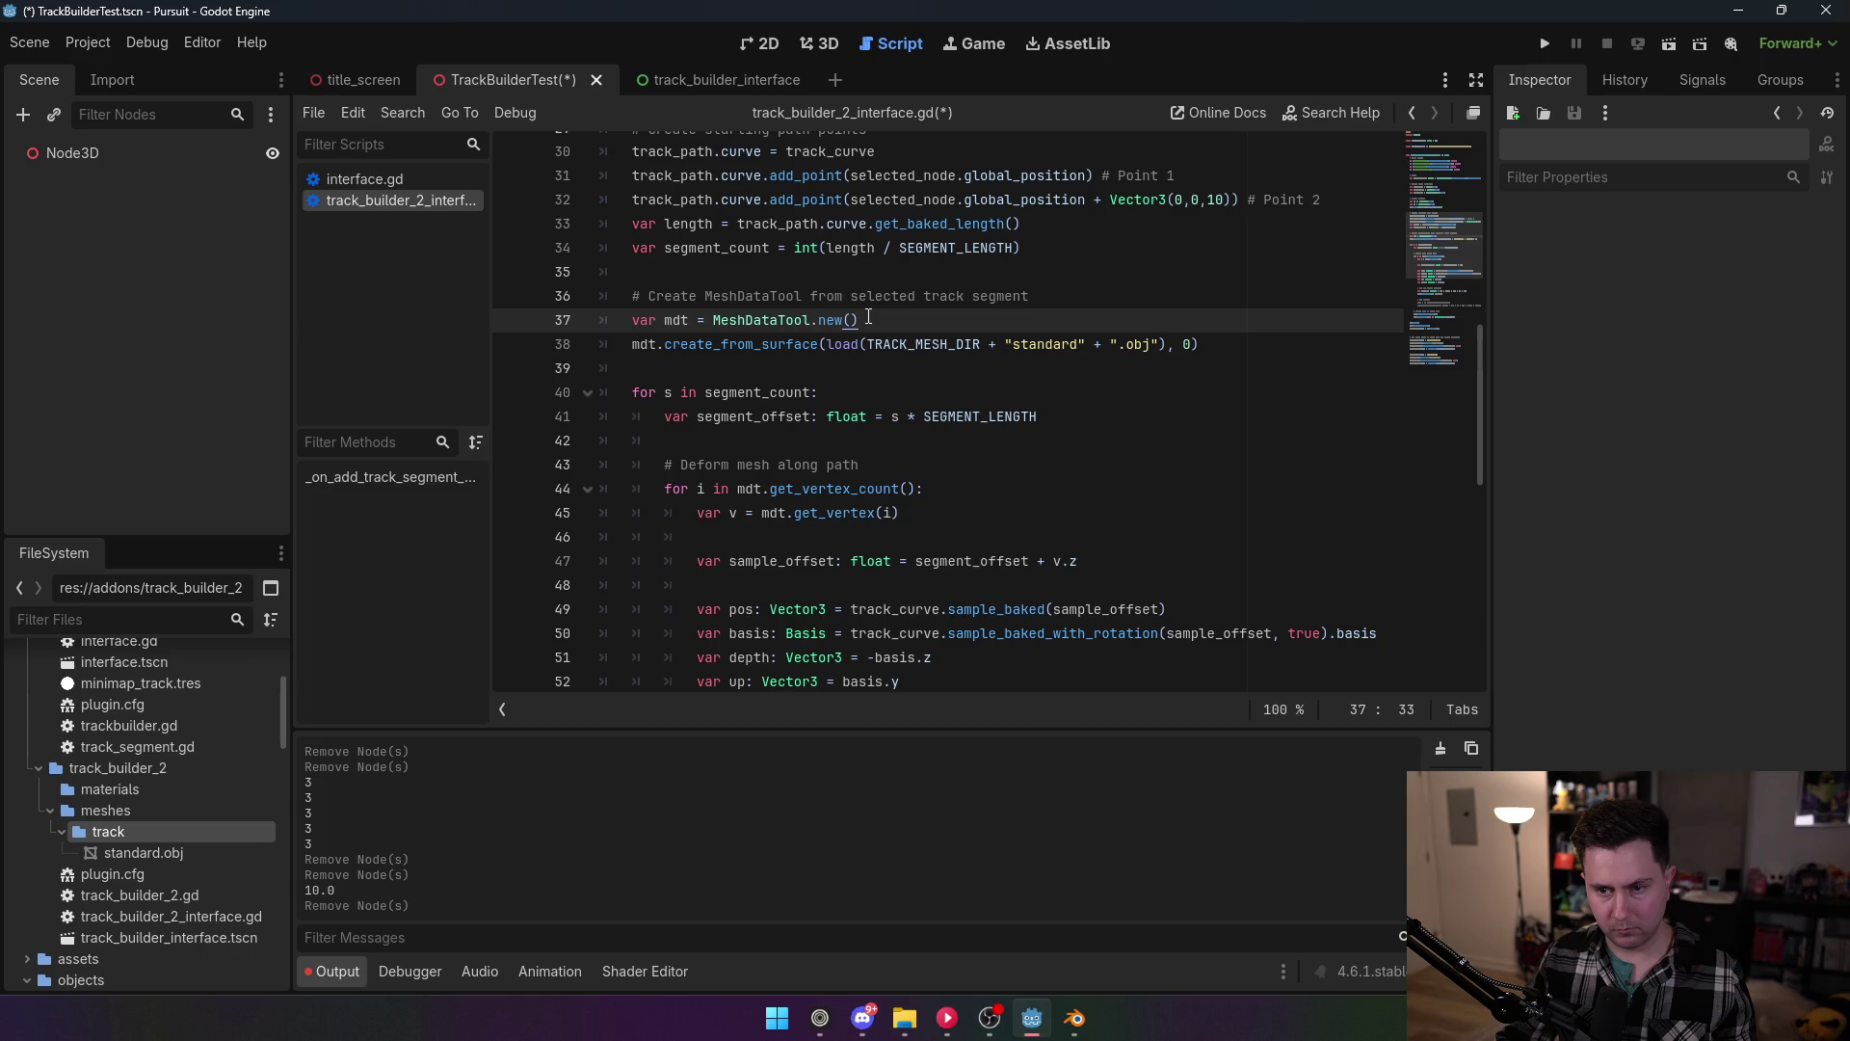
scroll(871, 313, "up", 5)
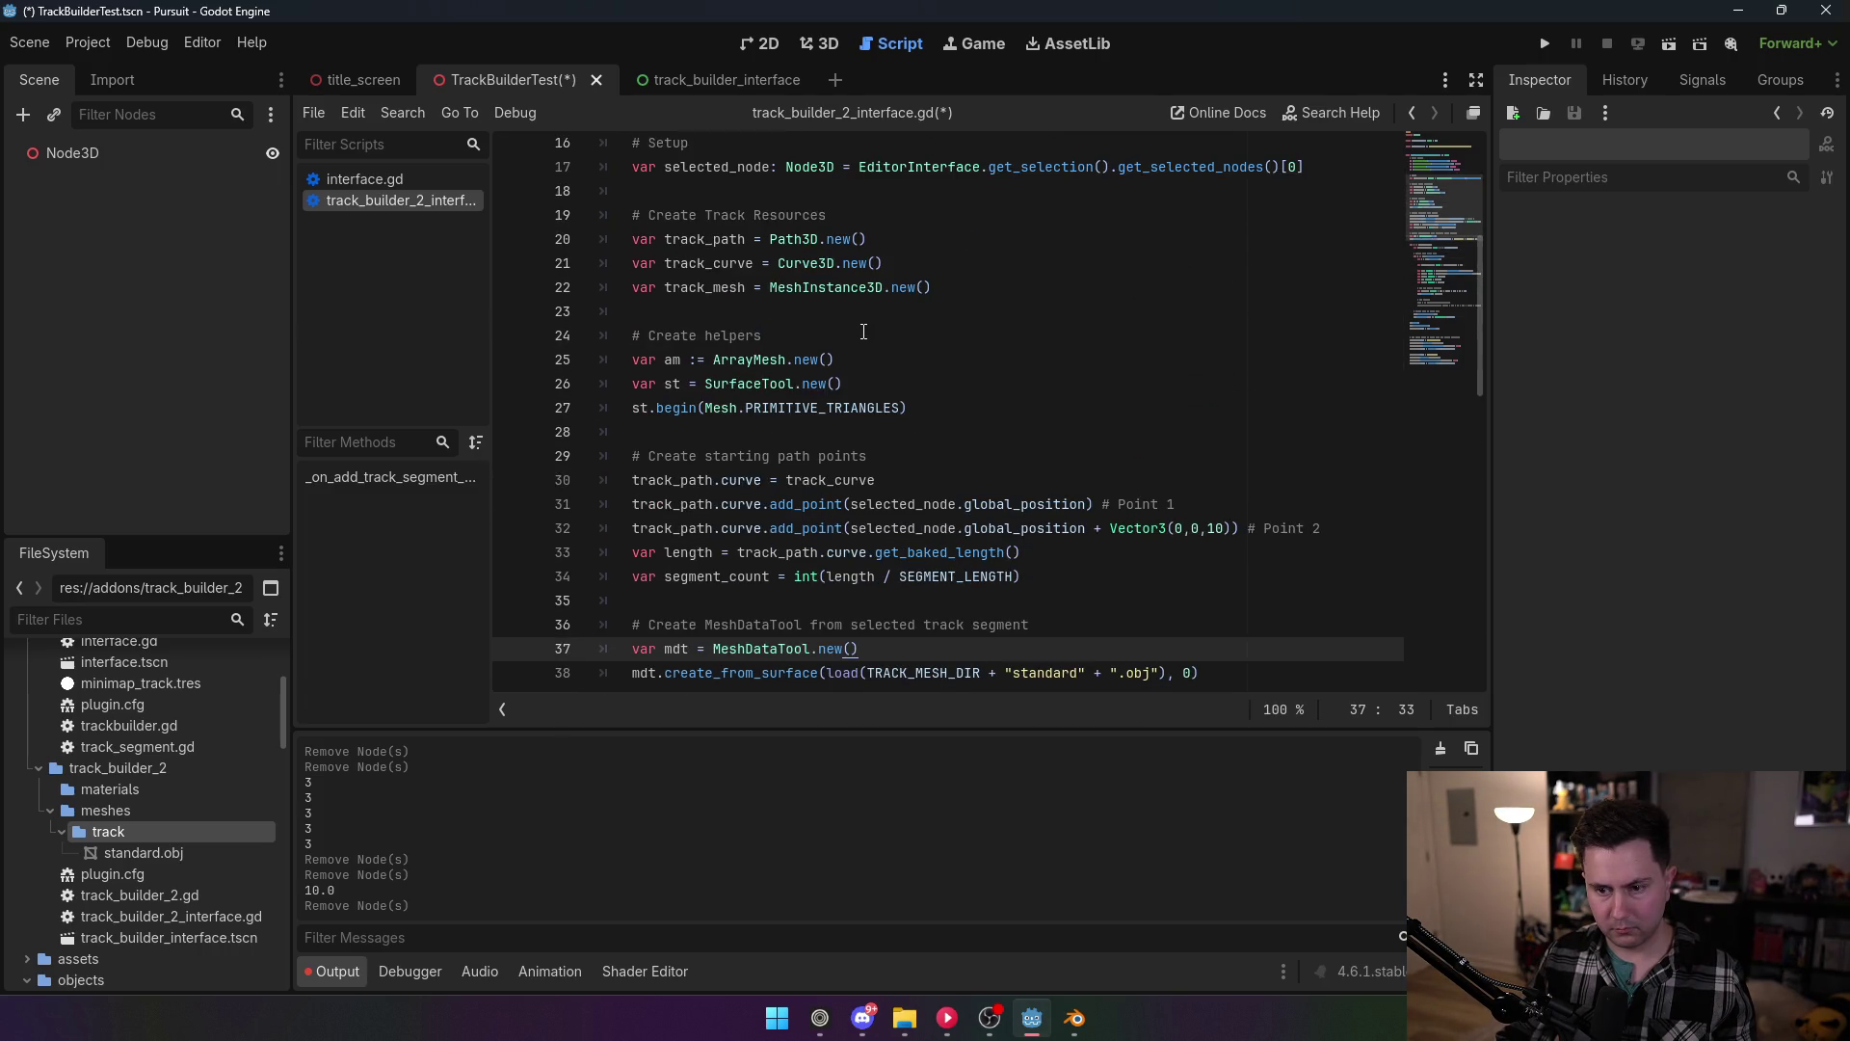
scroll(863, 332, "down", 3)
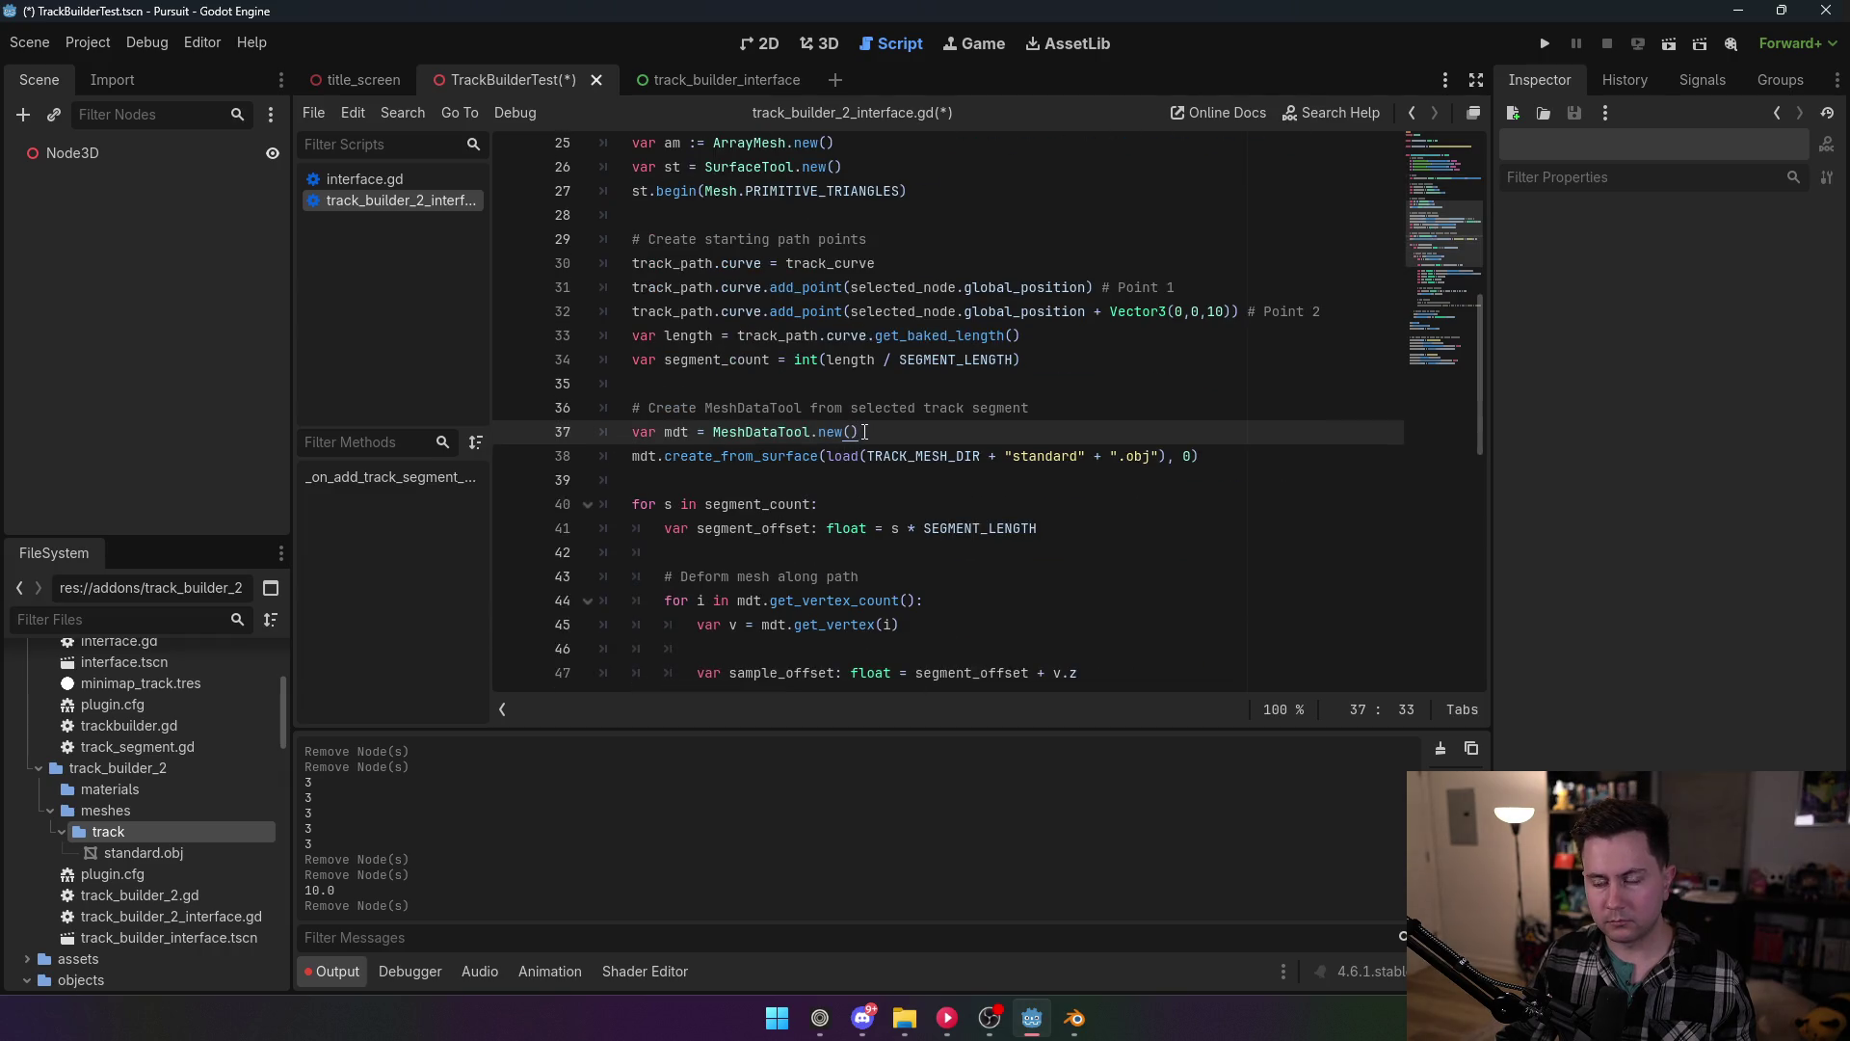
scroll(864, 431, "up", 1)
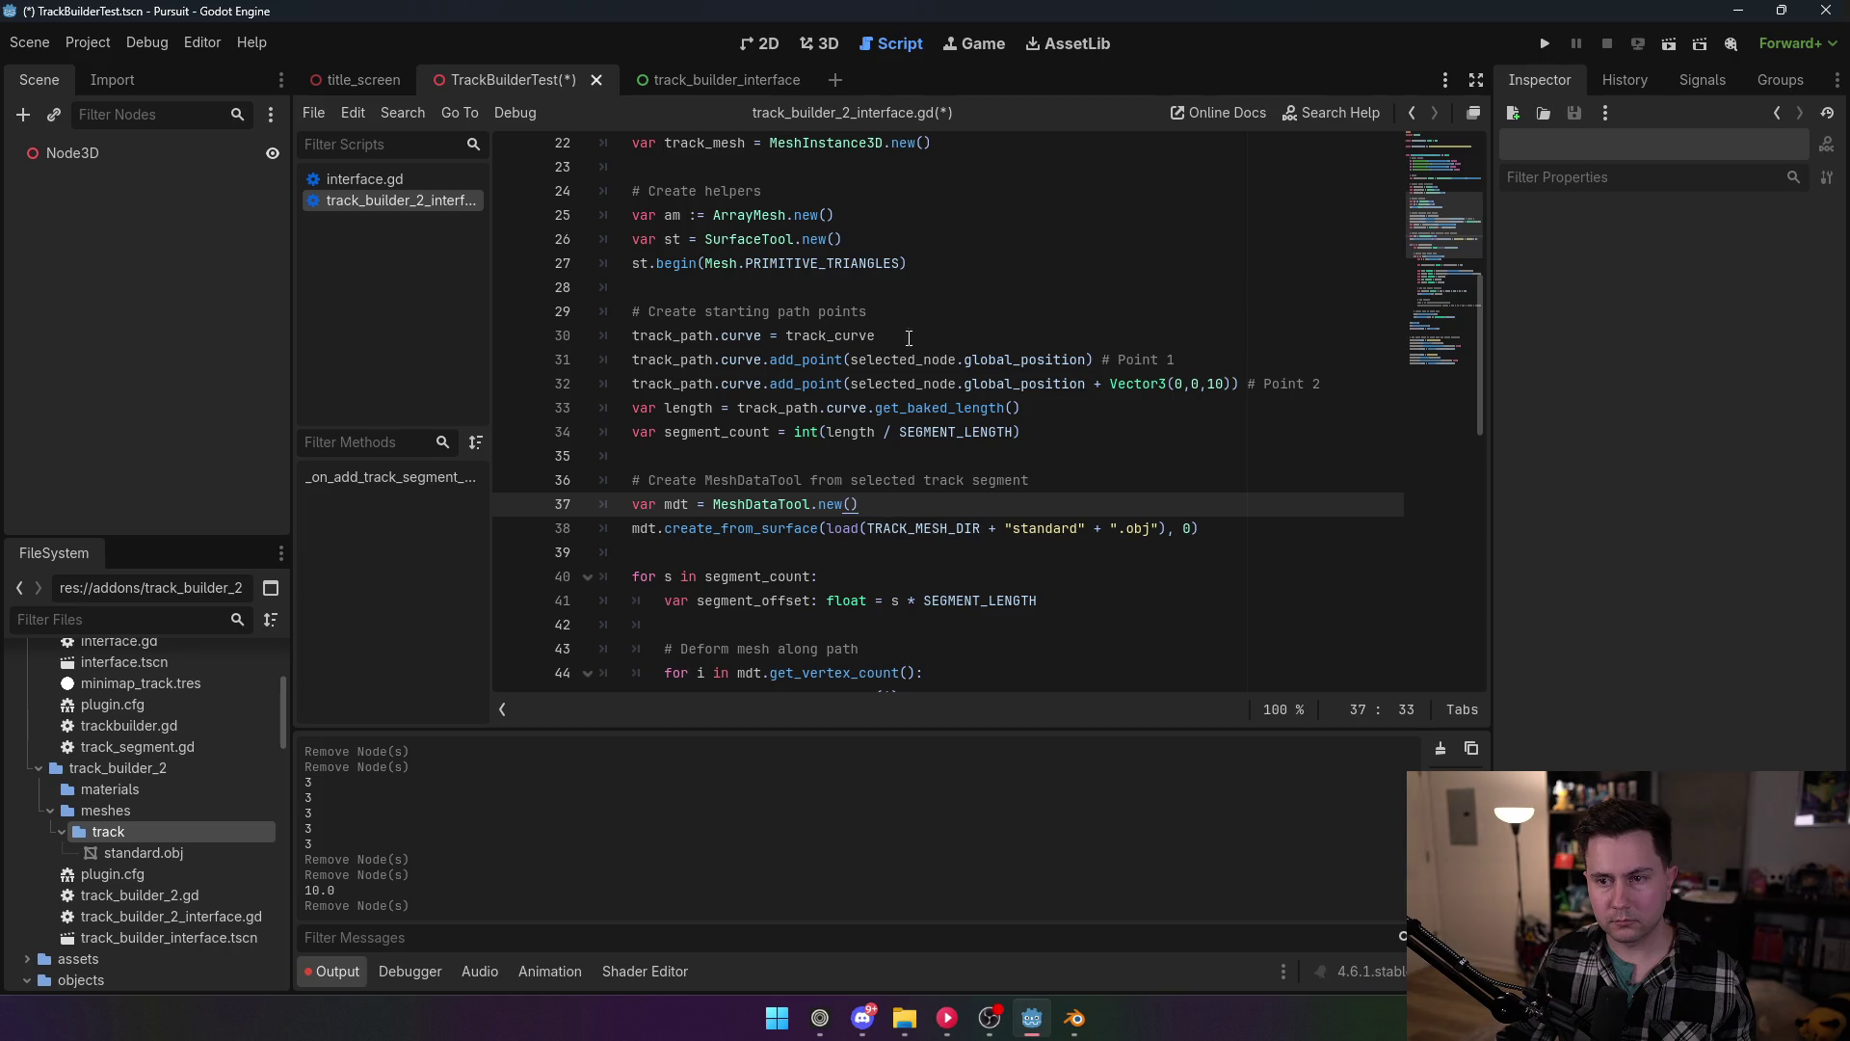
Step: Move the ArrayMesh, SurfaceTool and st.begin lines below the create_from_surface line
mouse_move(908, 263)
left_mouse_down()
mouse_move(694, 241)
mouse_move(617, 193)
mouse_move(578, 220)
left_mouse_up()
key("ctrl+c")
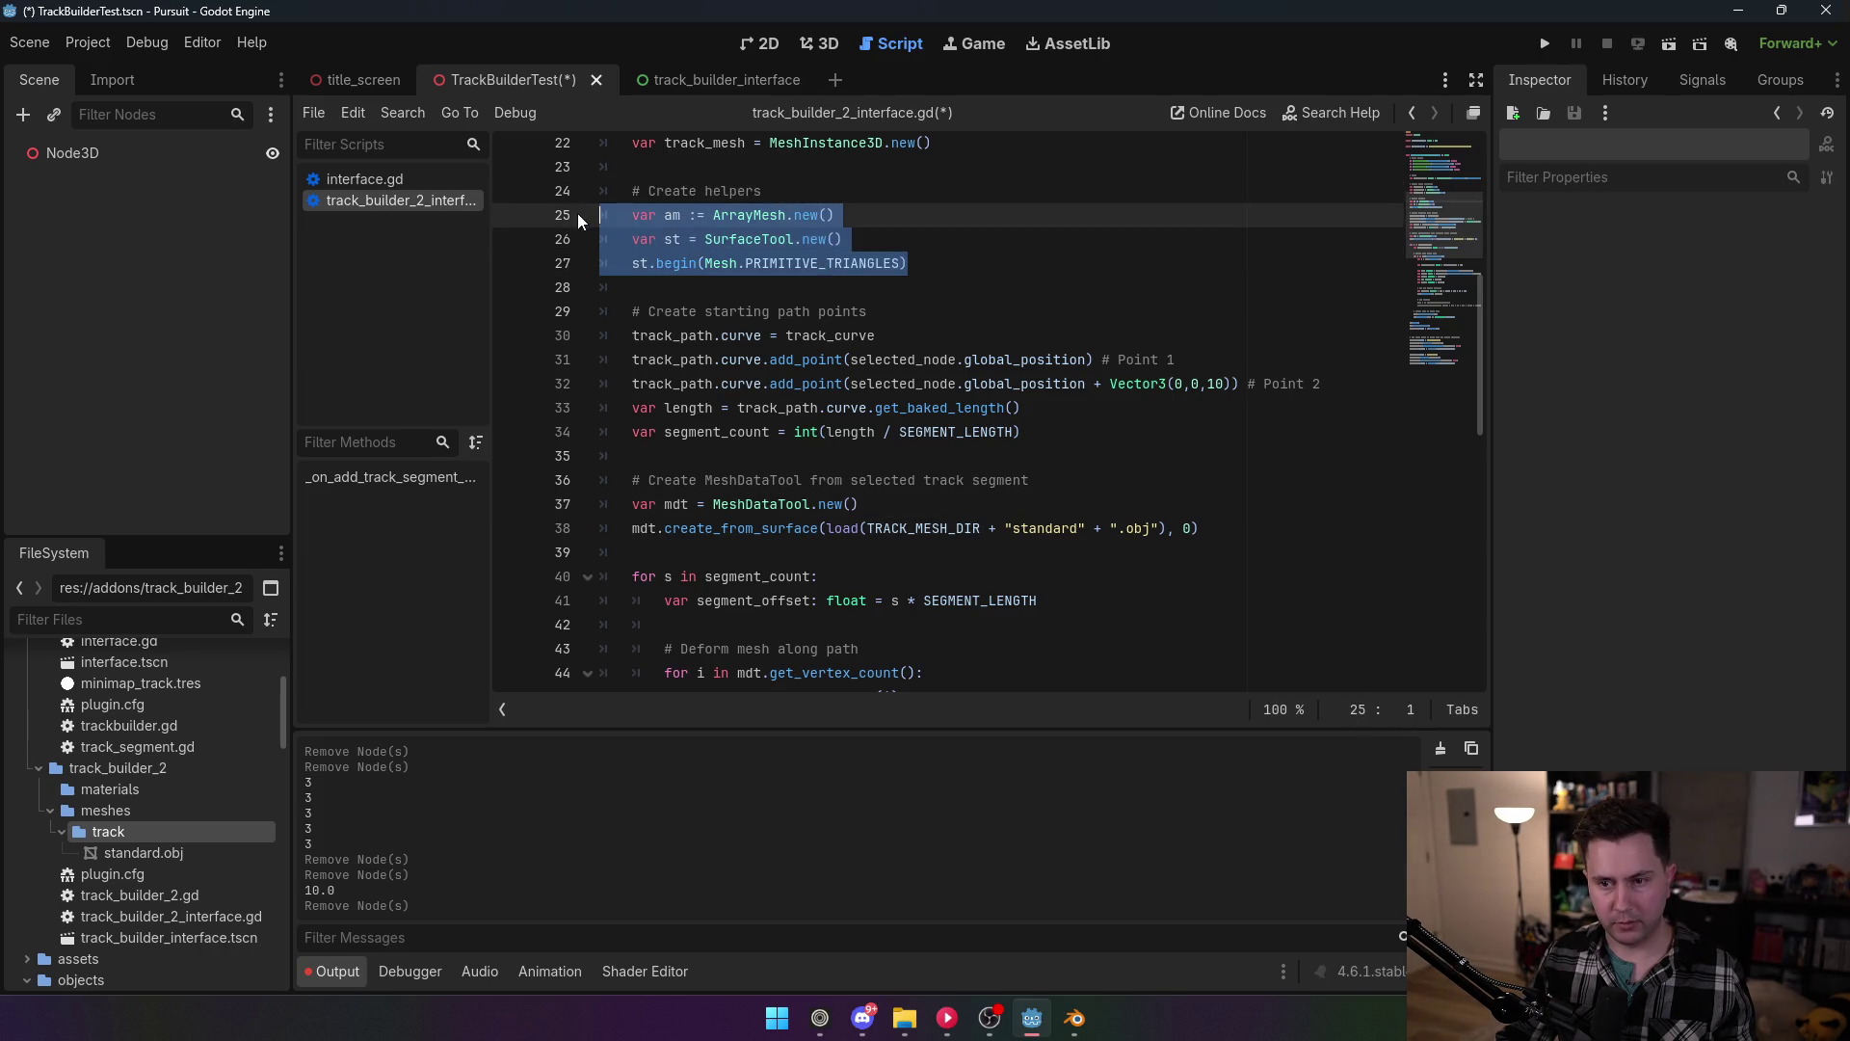
key("BackSpace")
key("BackSpace")
key("BackSpace")
key("BackSpace")
key("BackSpace")
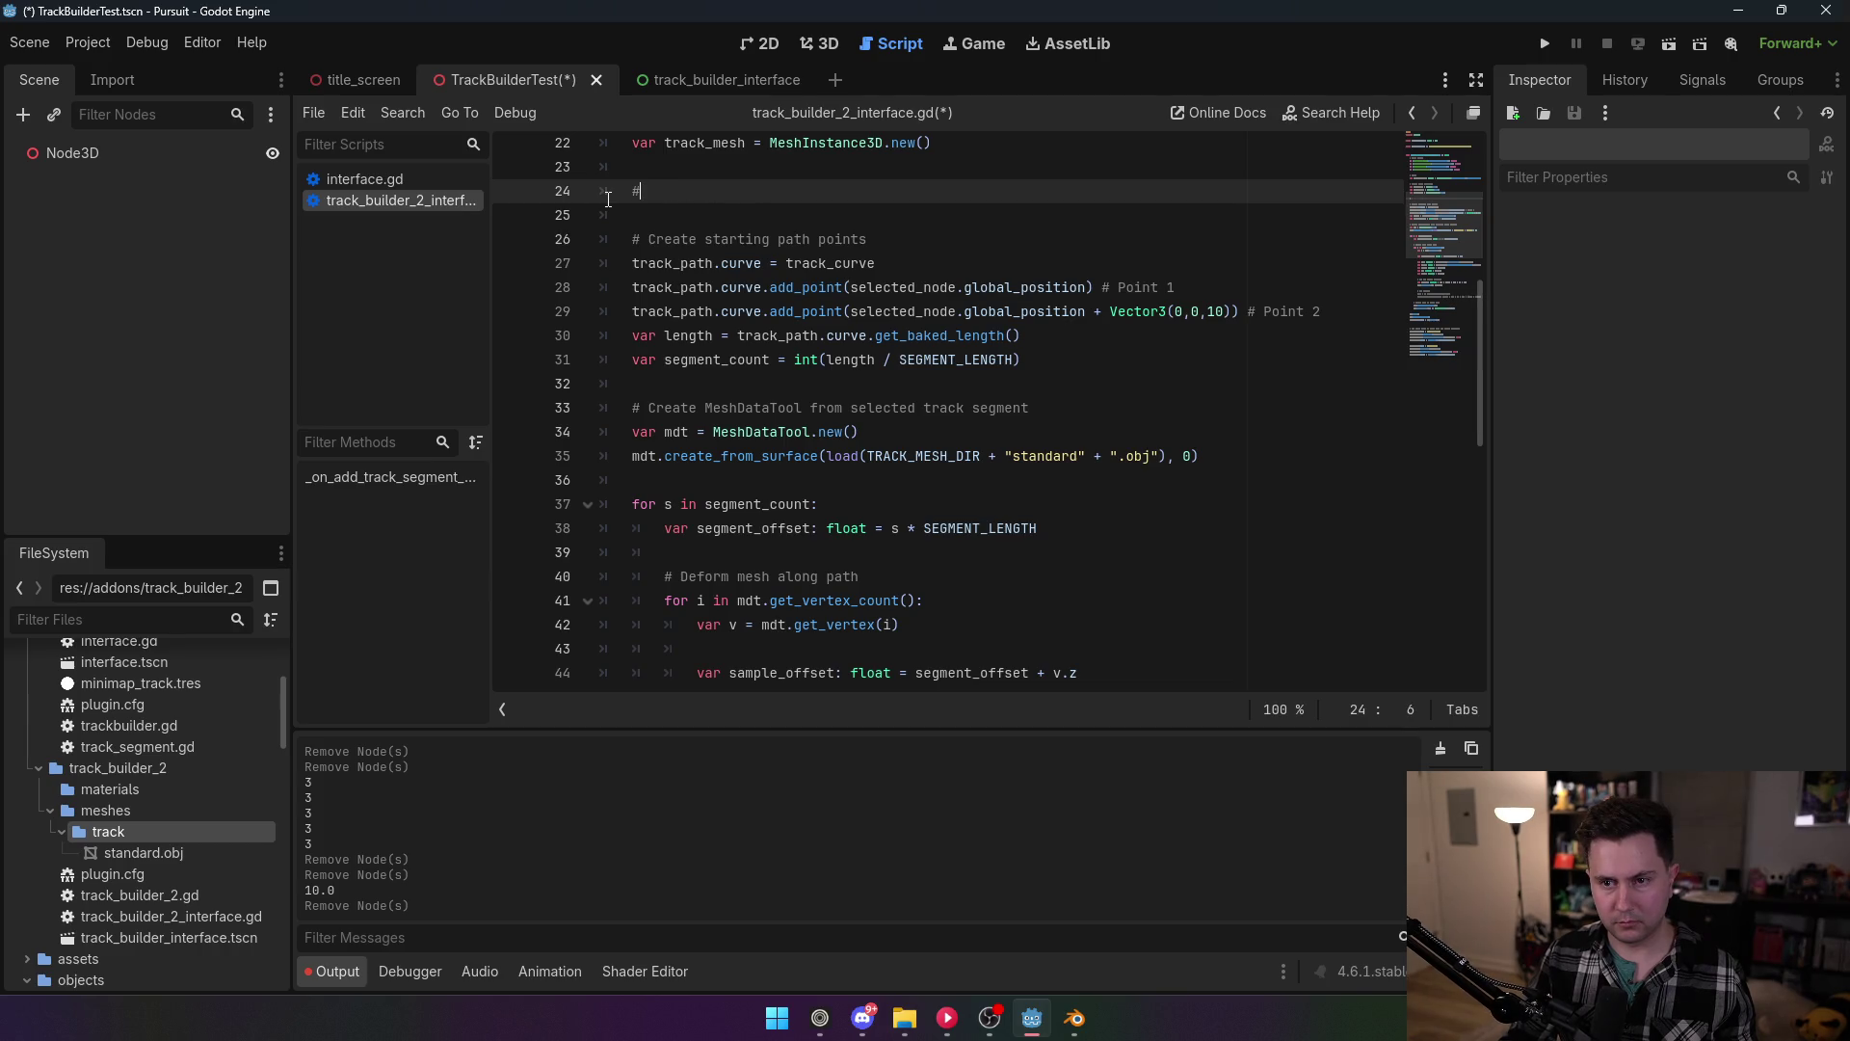
key("BackSpace")
key("BackSpace")
key("BackSpace")
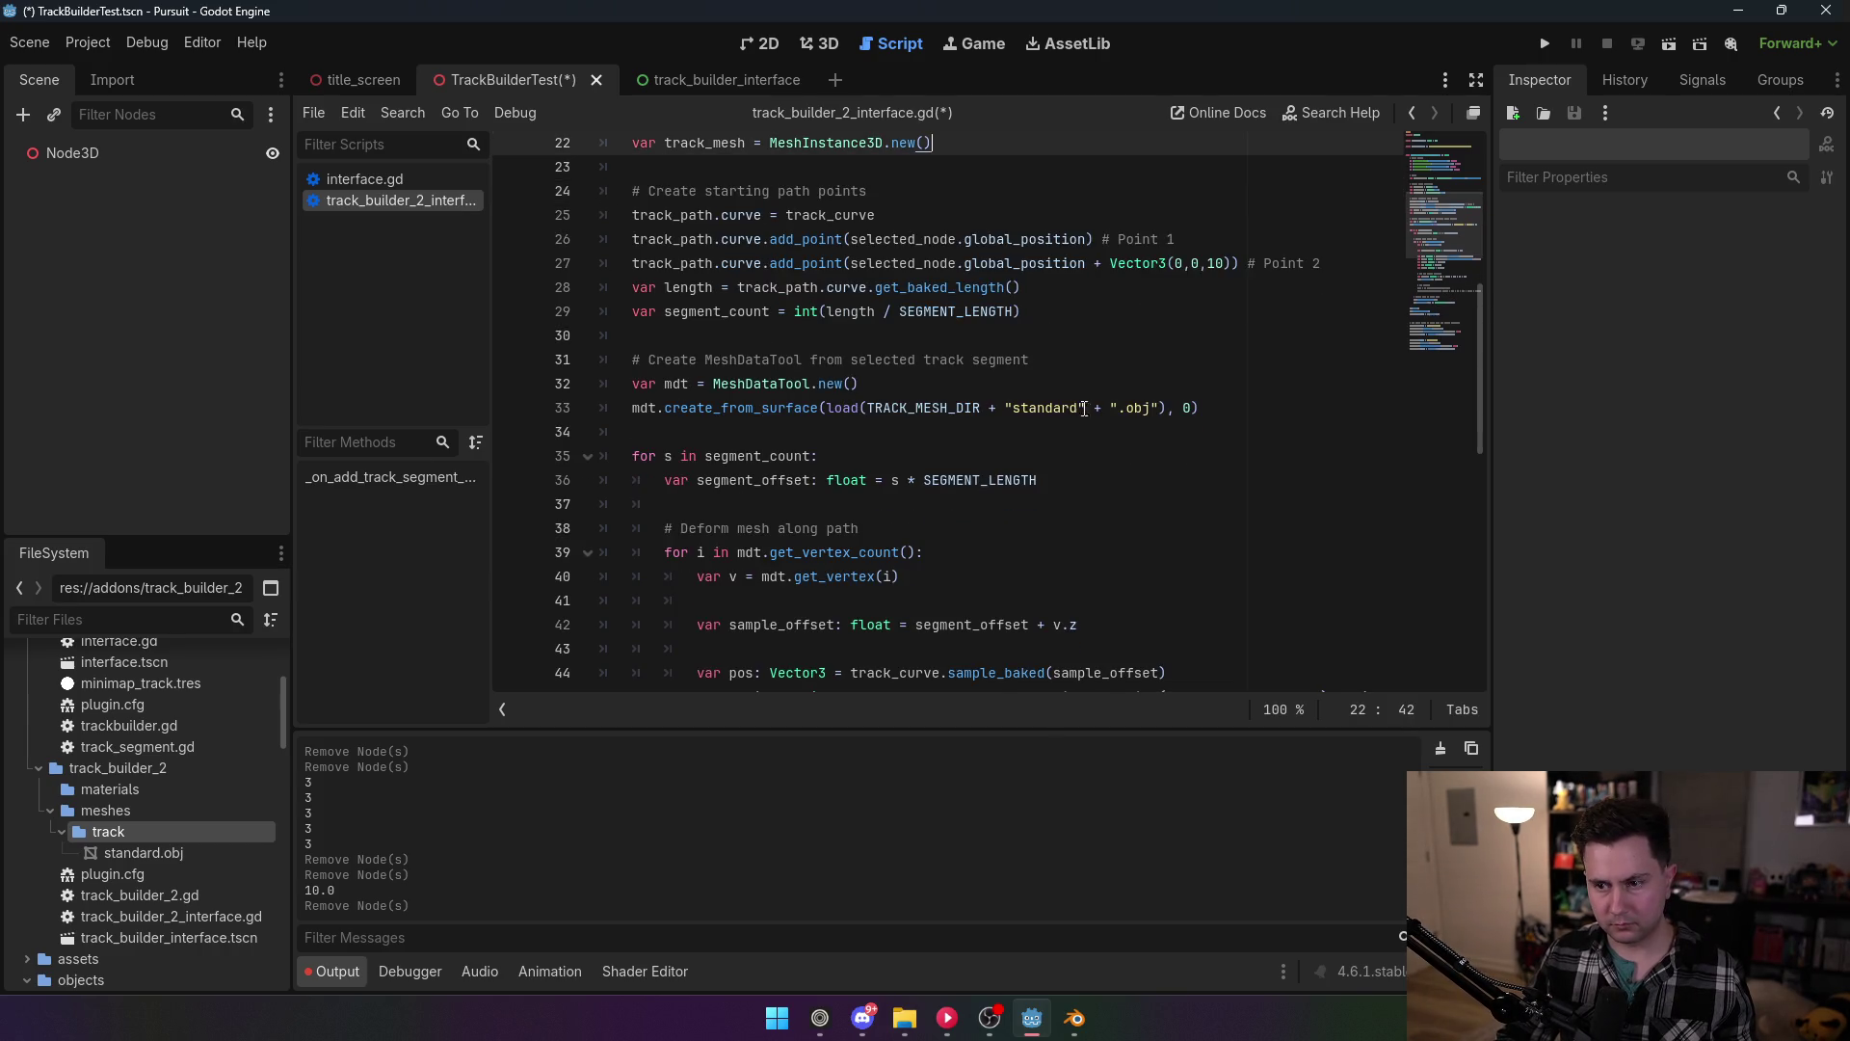
left_click(1250, 408)
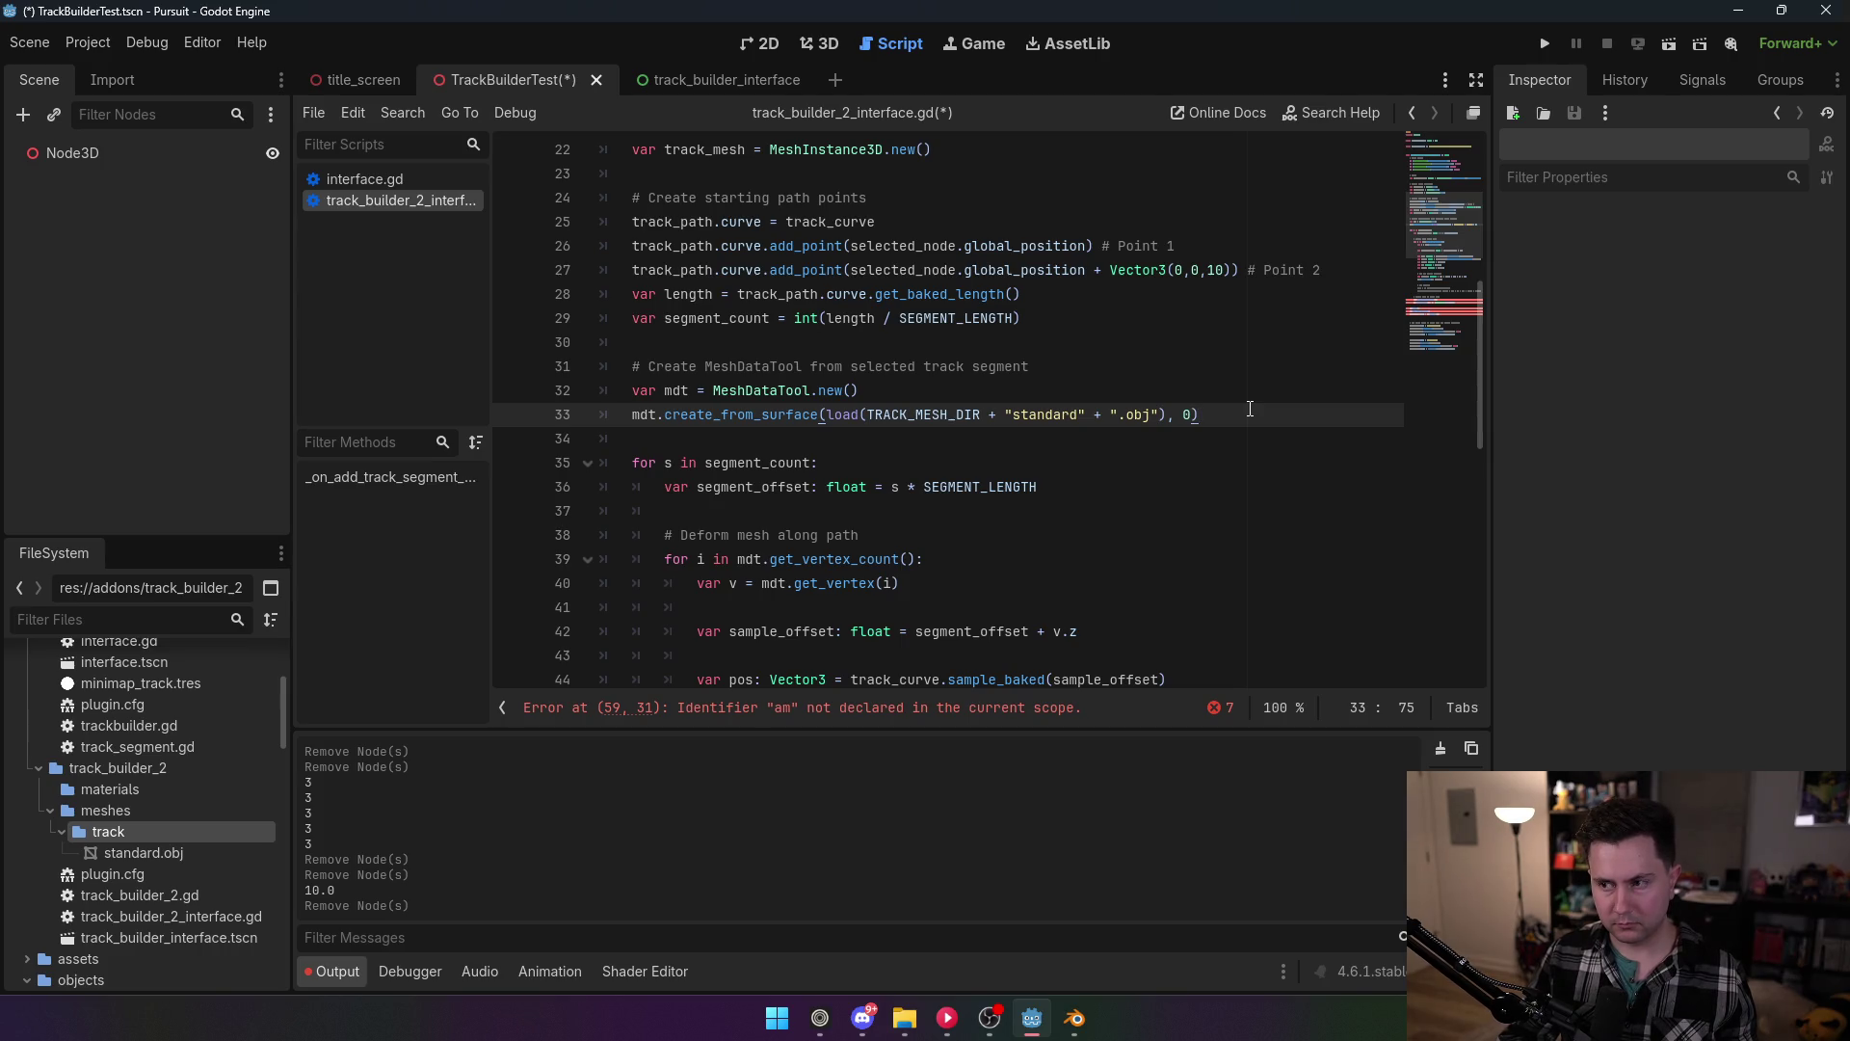
key("Return")
key("ctrl+v")
left_click(681, 440)
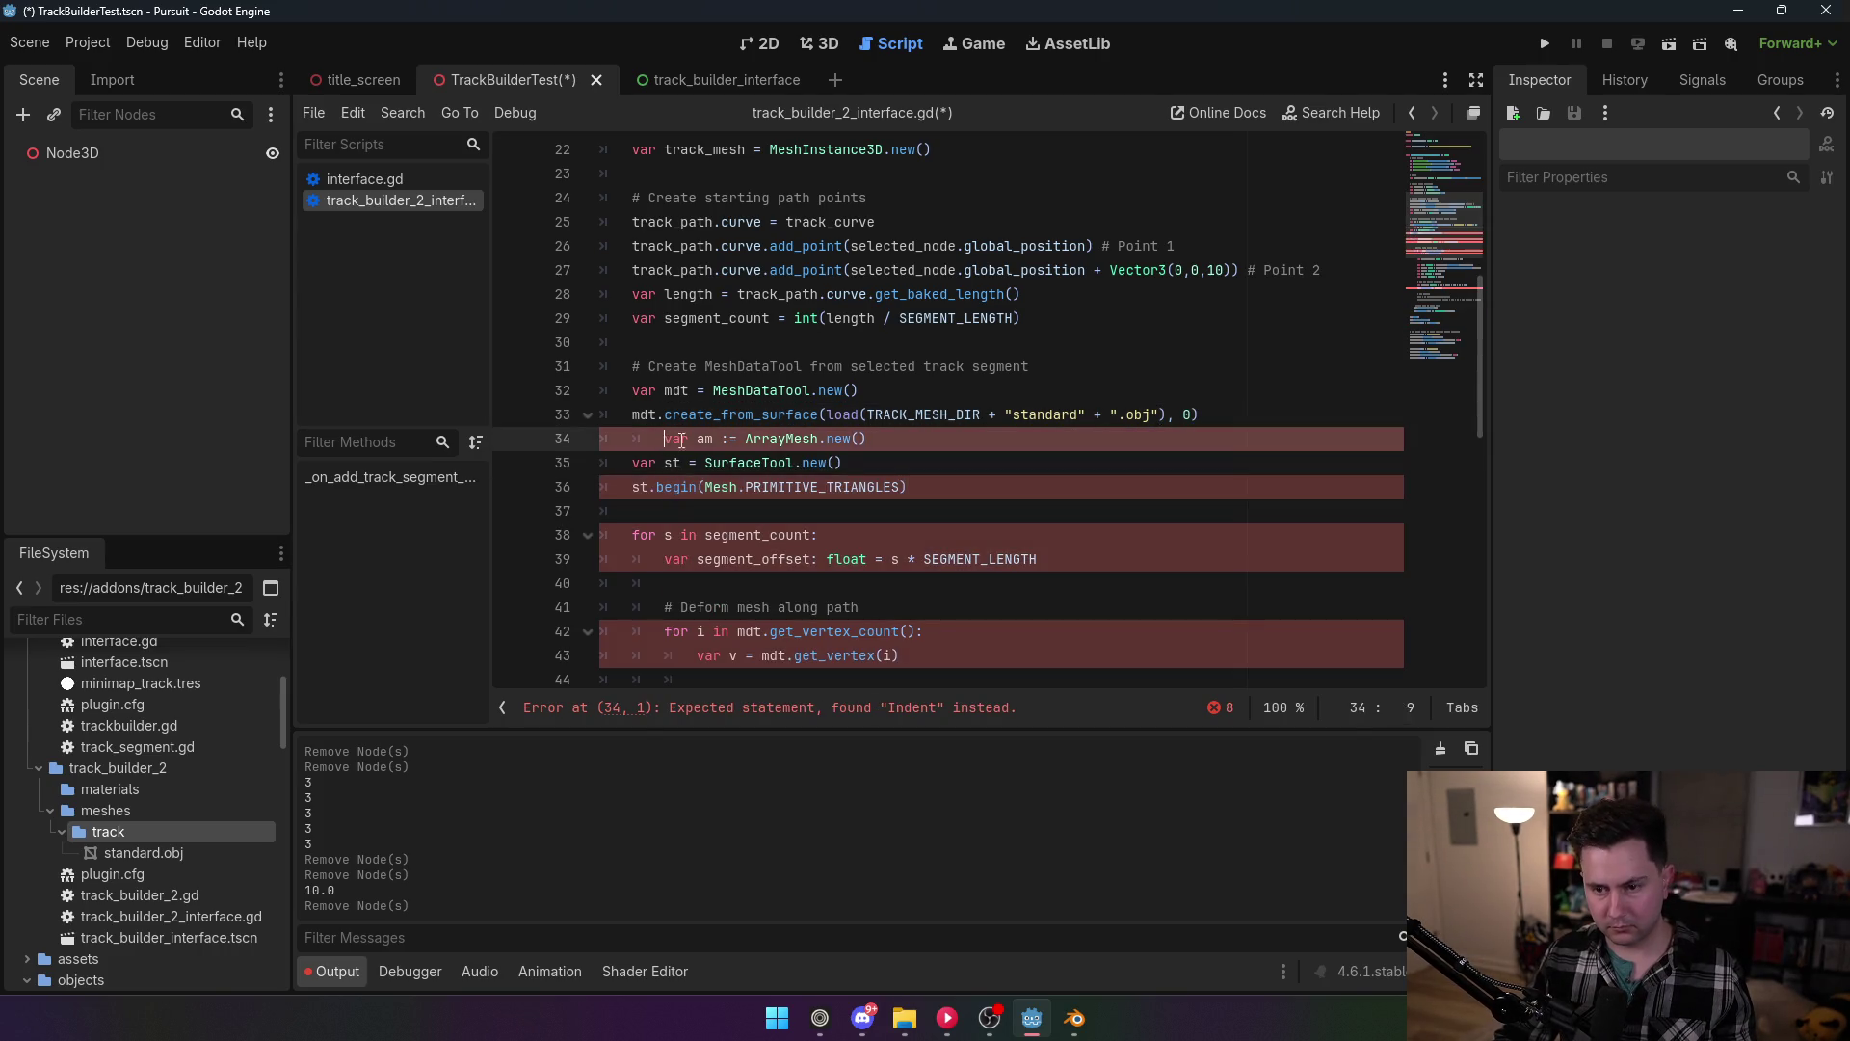
key("BackSpace")
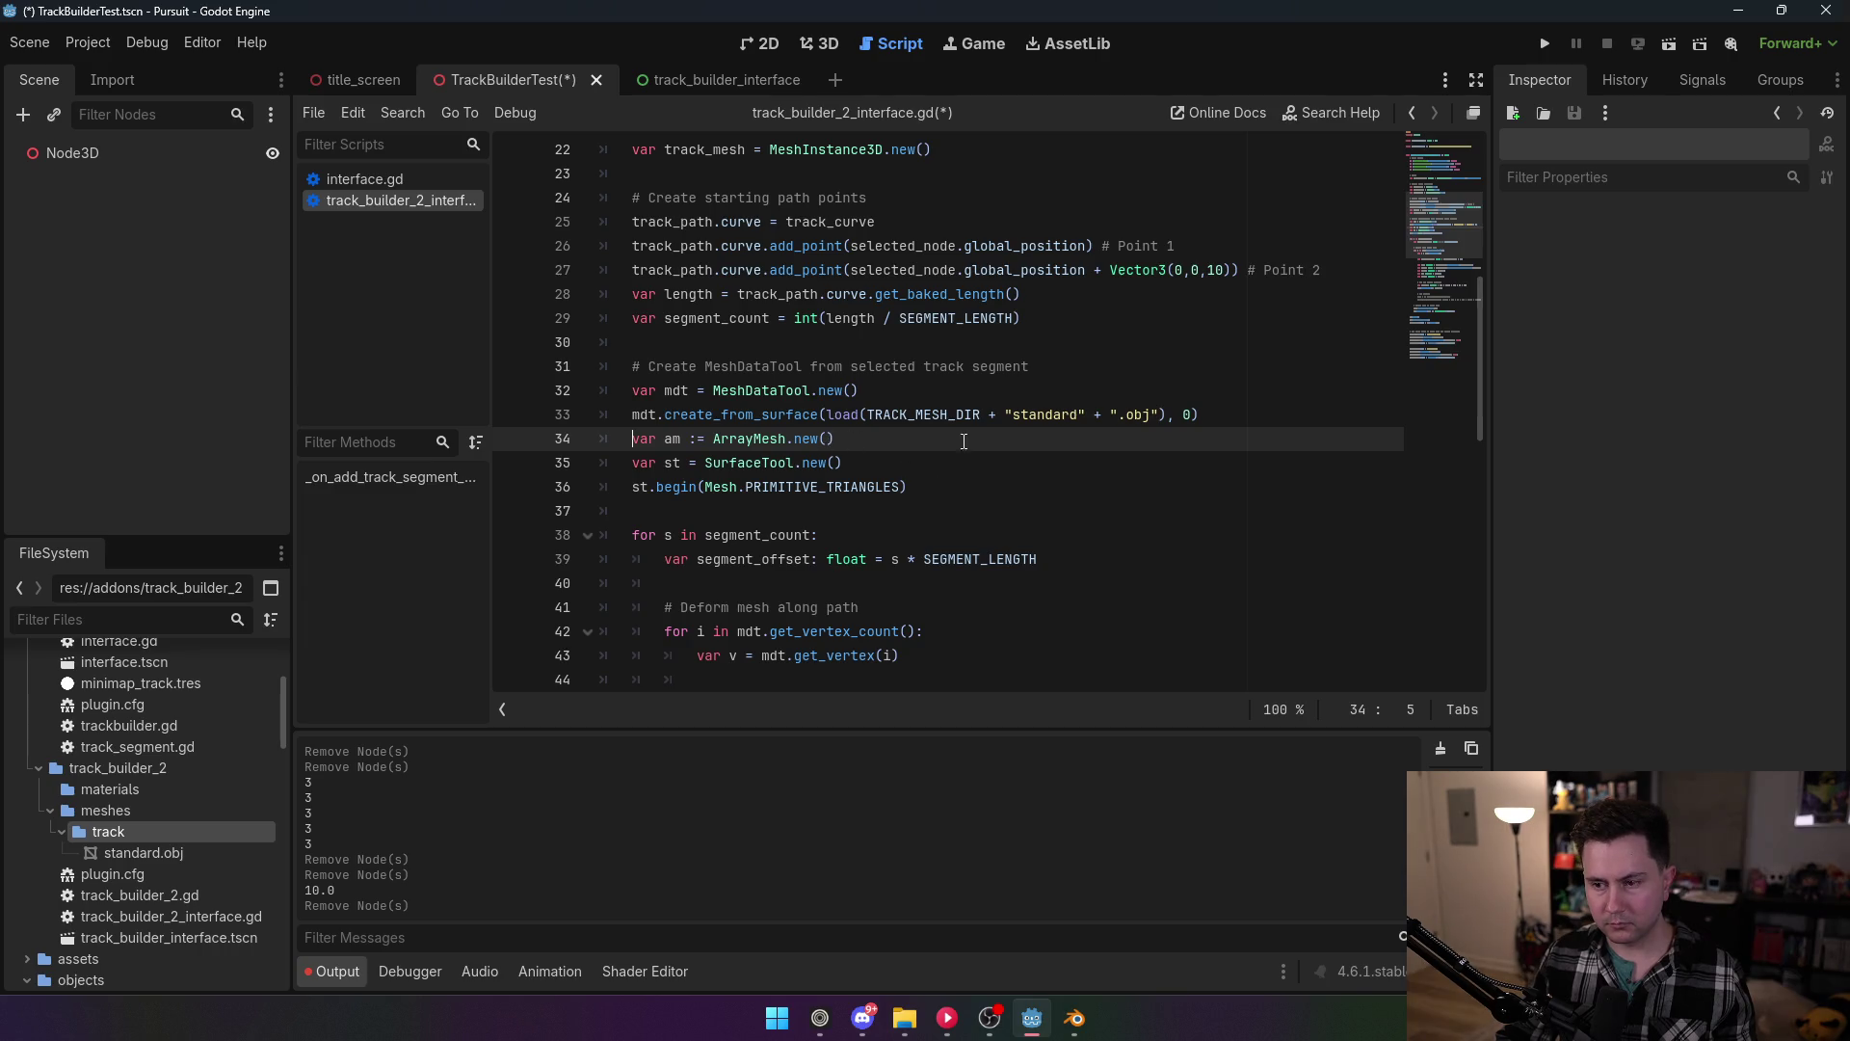
Step: Move the create_from_surface line to just after the SurfaceTool line
mouse_move(1199, 414)
left_mouse_down()
mouse_move(675, 391)
mouse_move(632, 414)
left_mouse_up()
key("ctrl+c")
key("BackSpace")
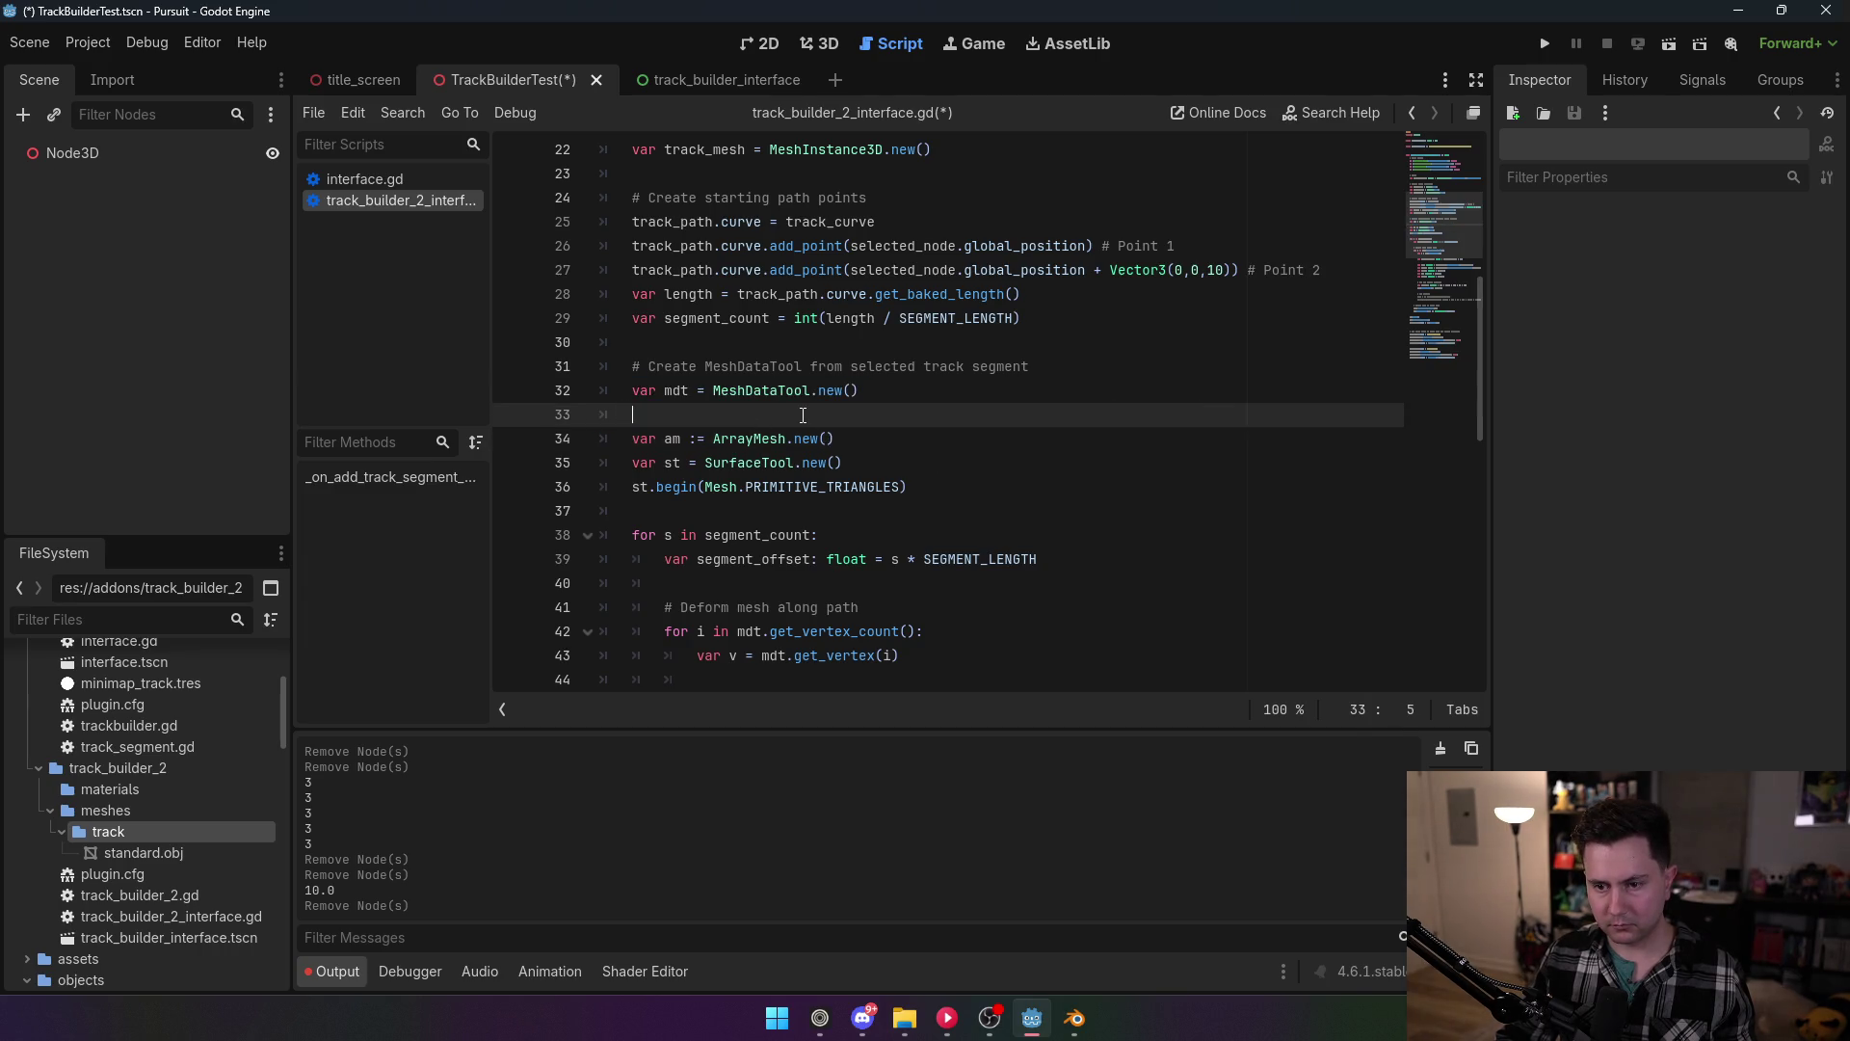
key("BackSpace")
left_click(925, 440)
key("Return")
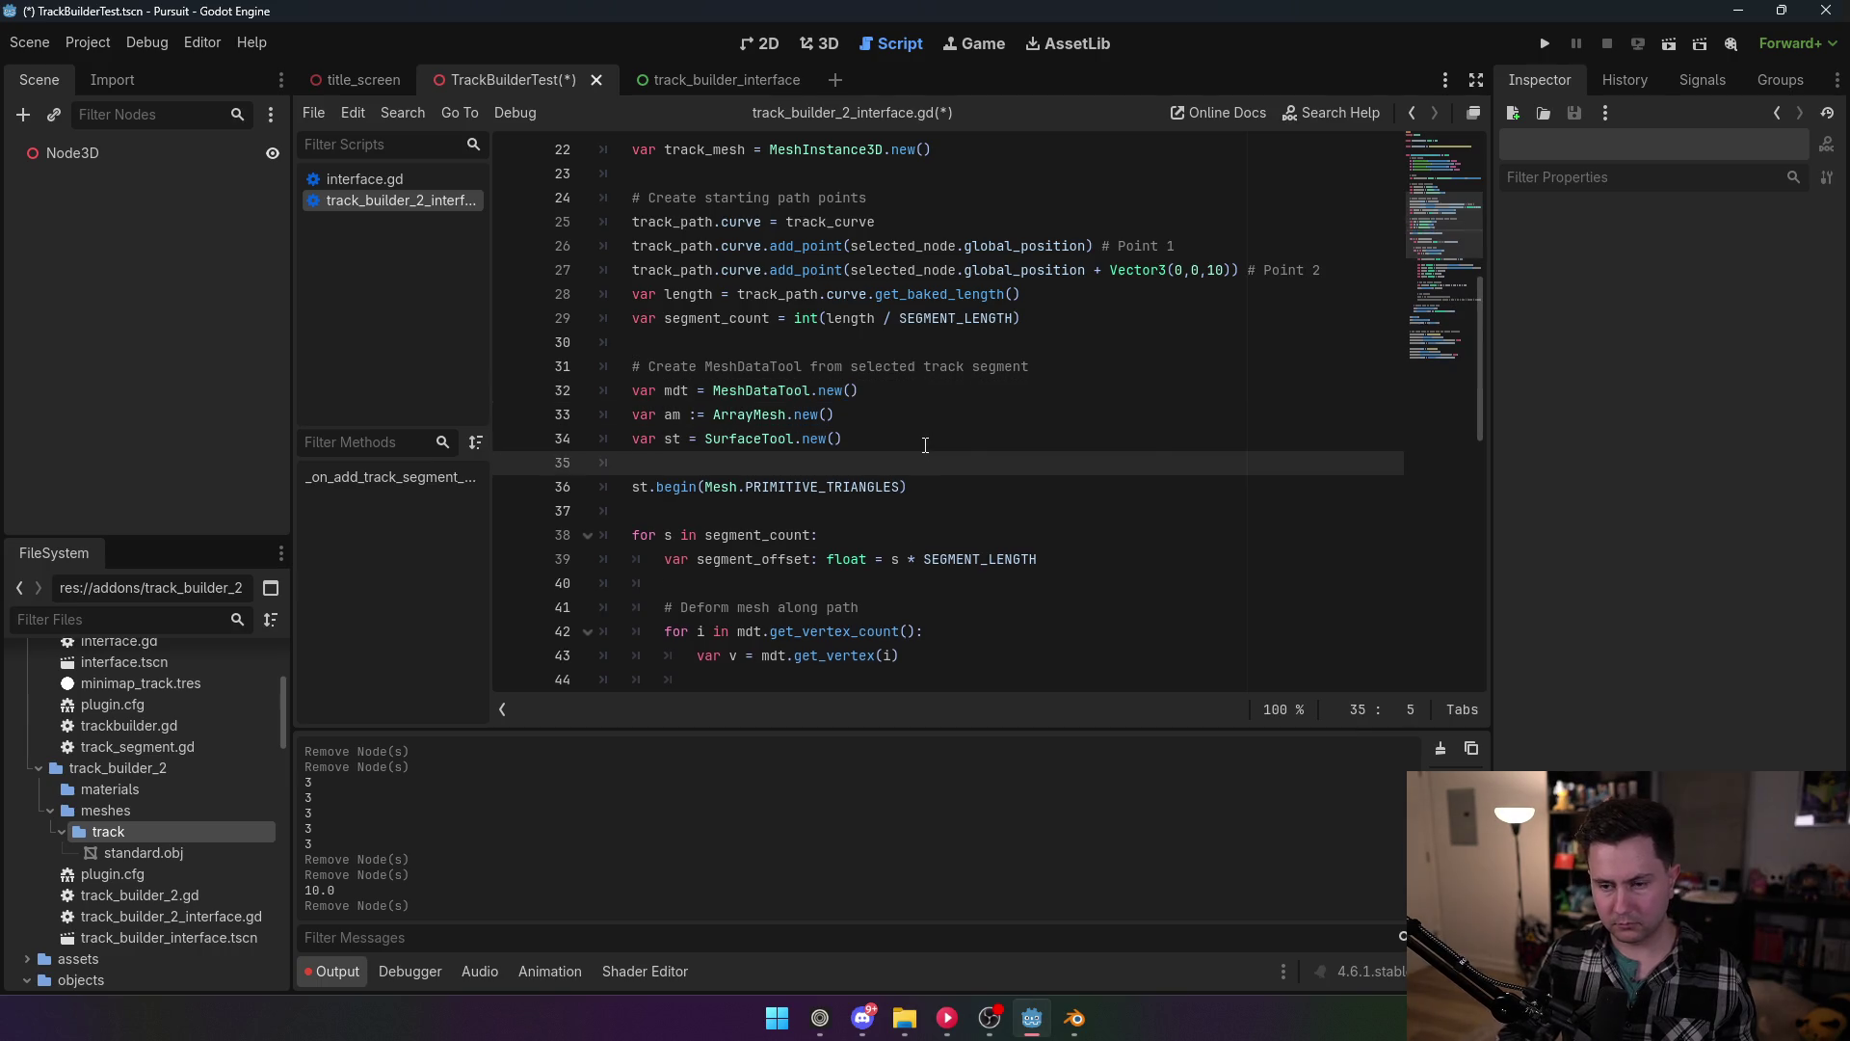
key("ctrl+v")
Step: Reword the comment to 'Create and set up helpers' and save the script
left_click_drag(1029, 366, 704, 366)
type("a")
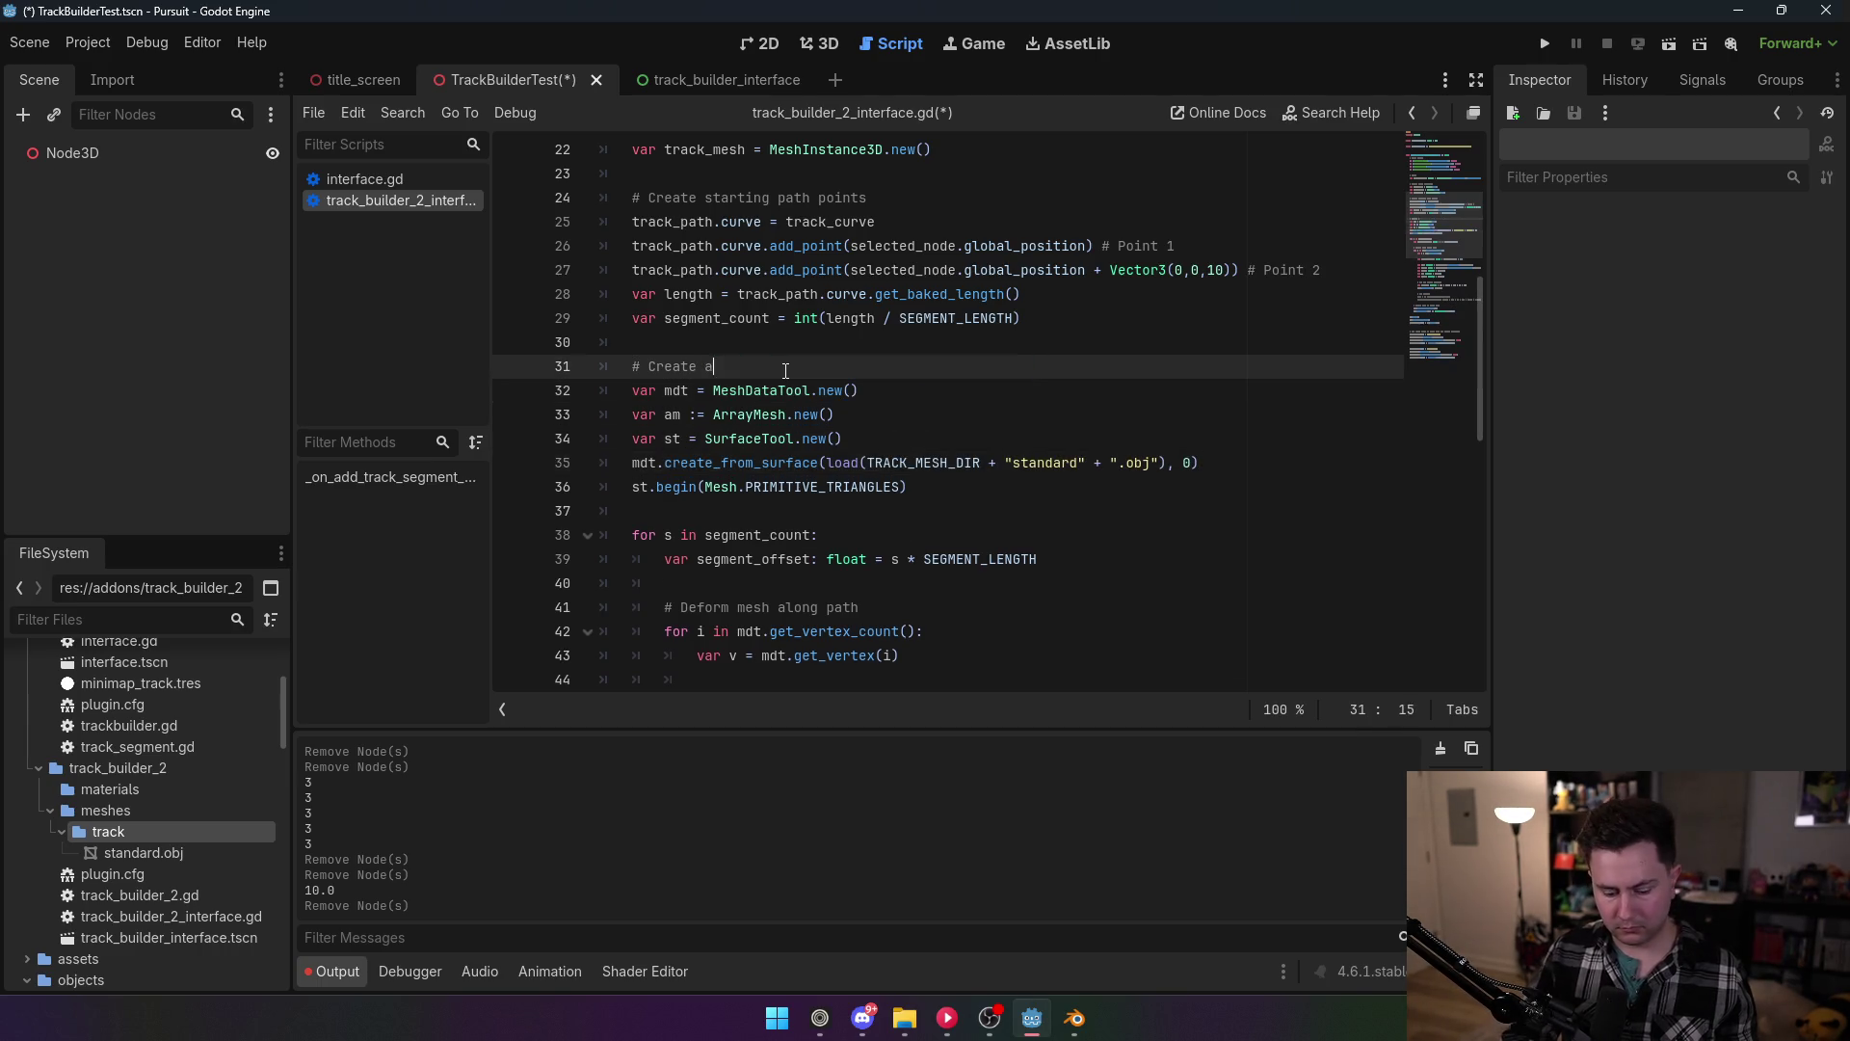
type("nd set up helpers")
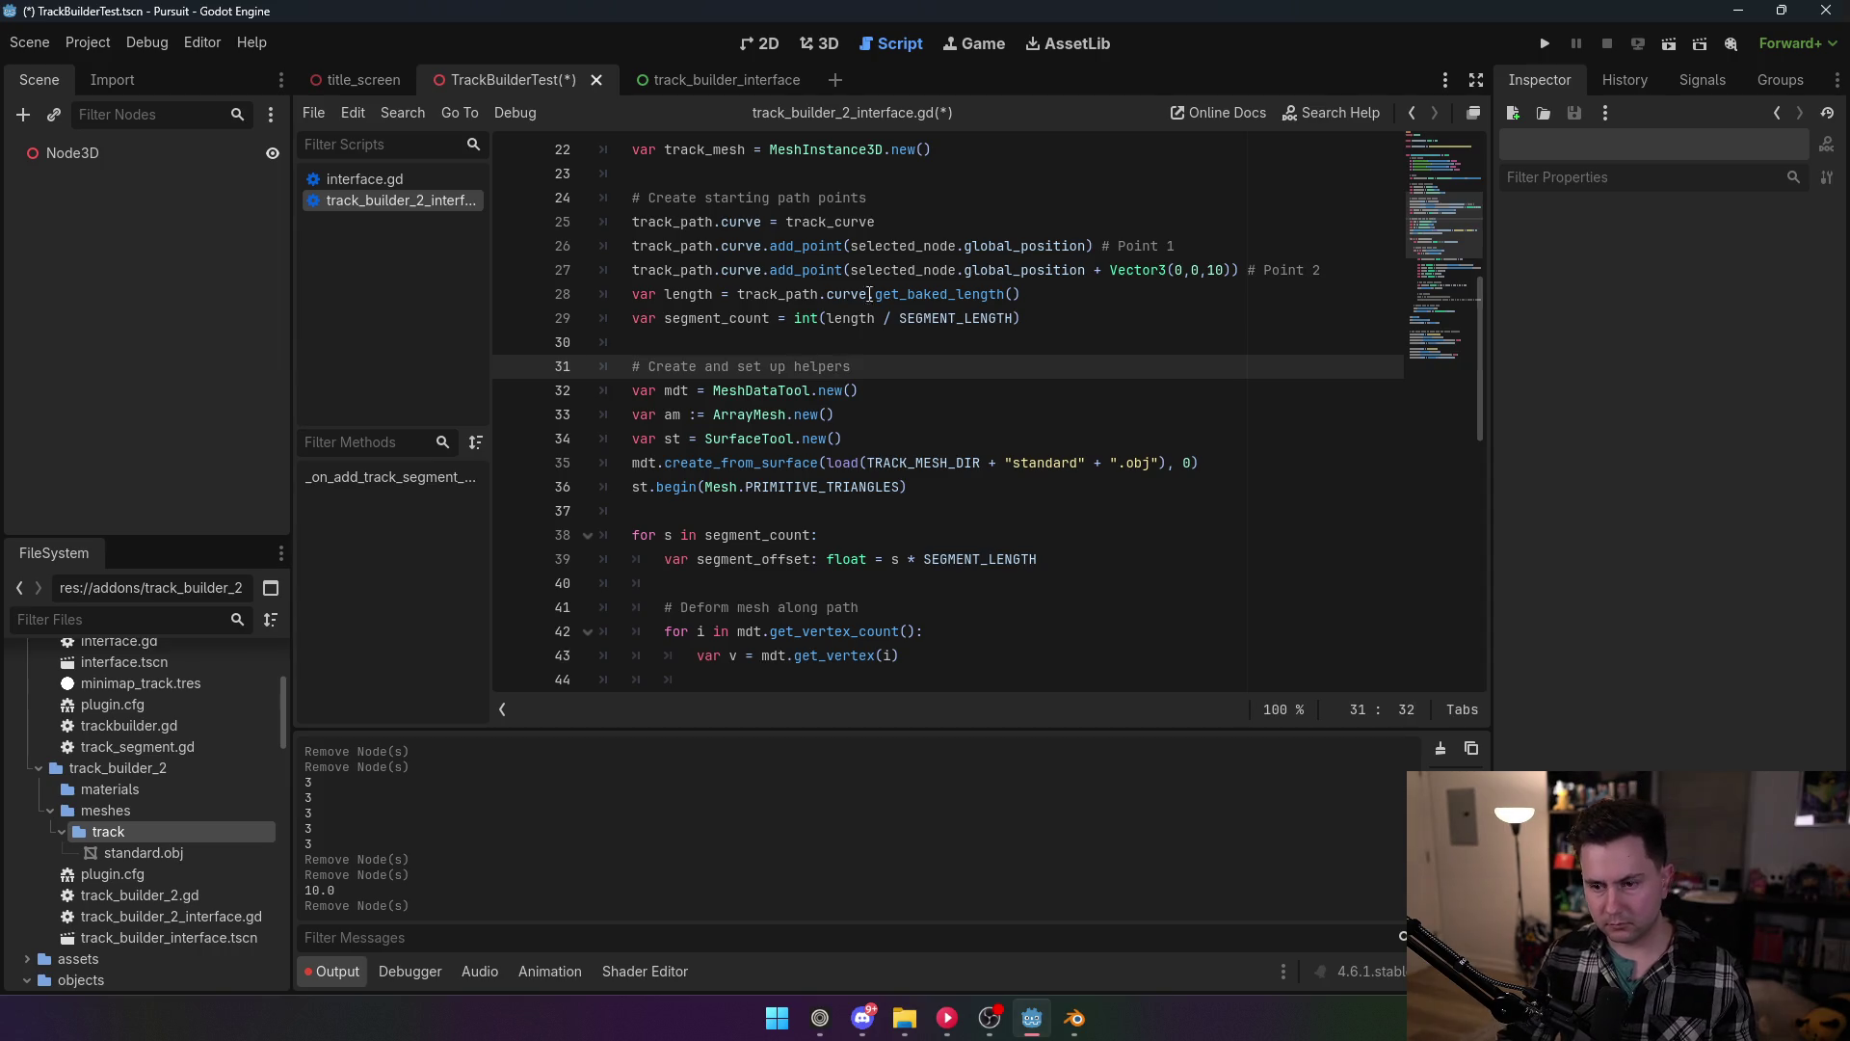
left_click(872, 271)
left_click(874, 487)
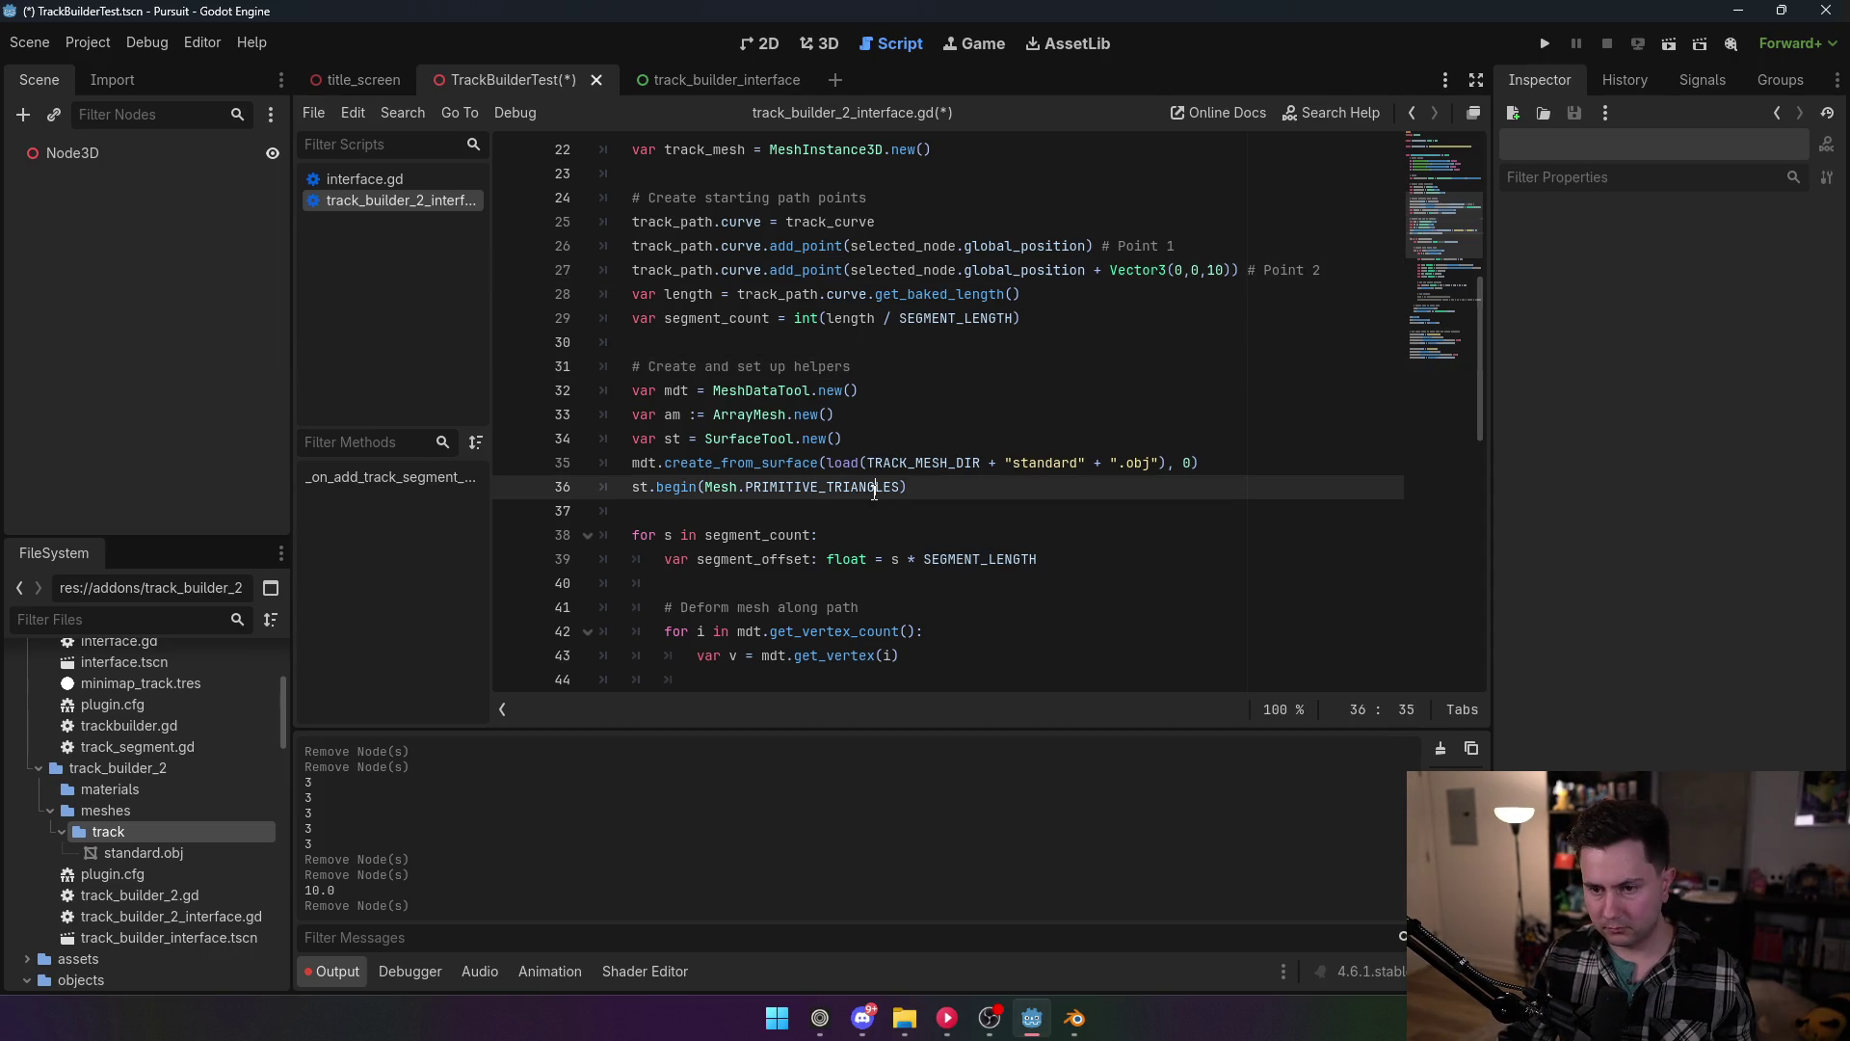
scroll(873, 488, "down", 1)
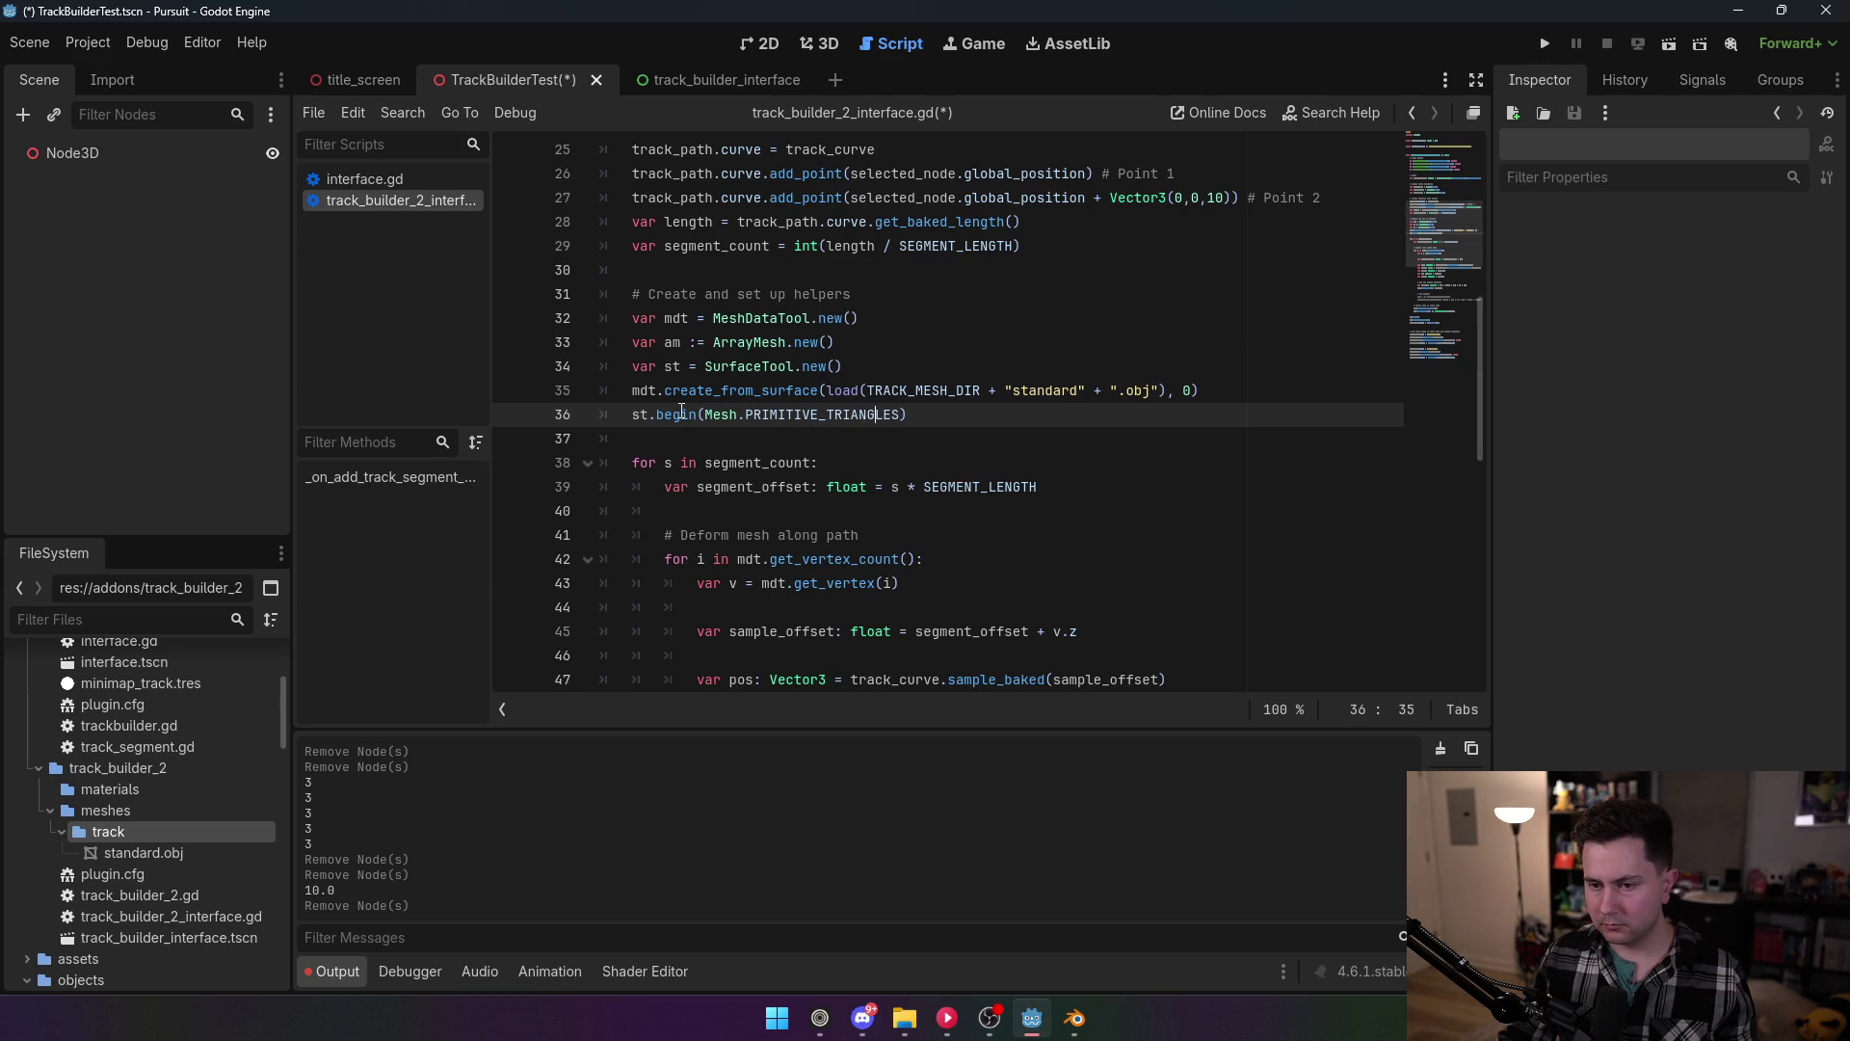
mouse_move(682, 413)
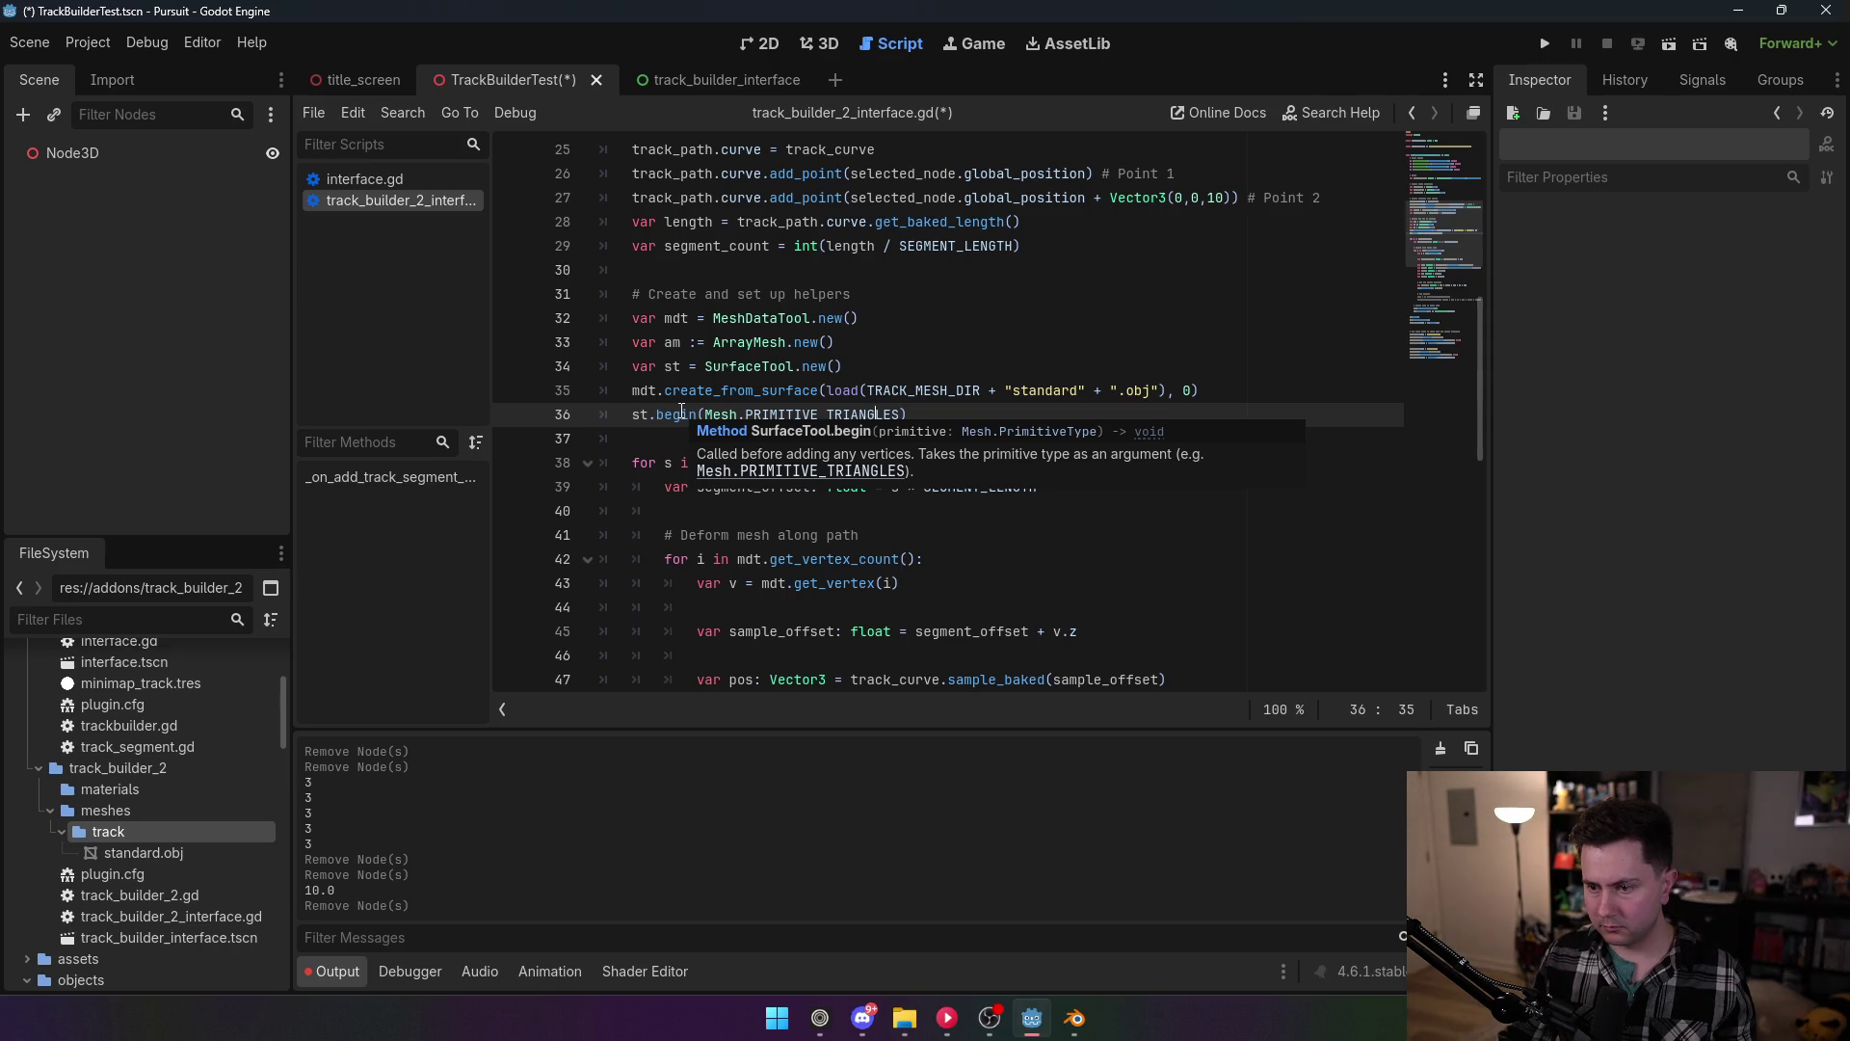
left_click(713, 342)
scroll(771, 411, "up", 1, "ctrl")
key("ctrl+s")
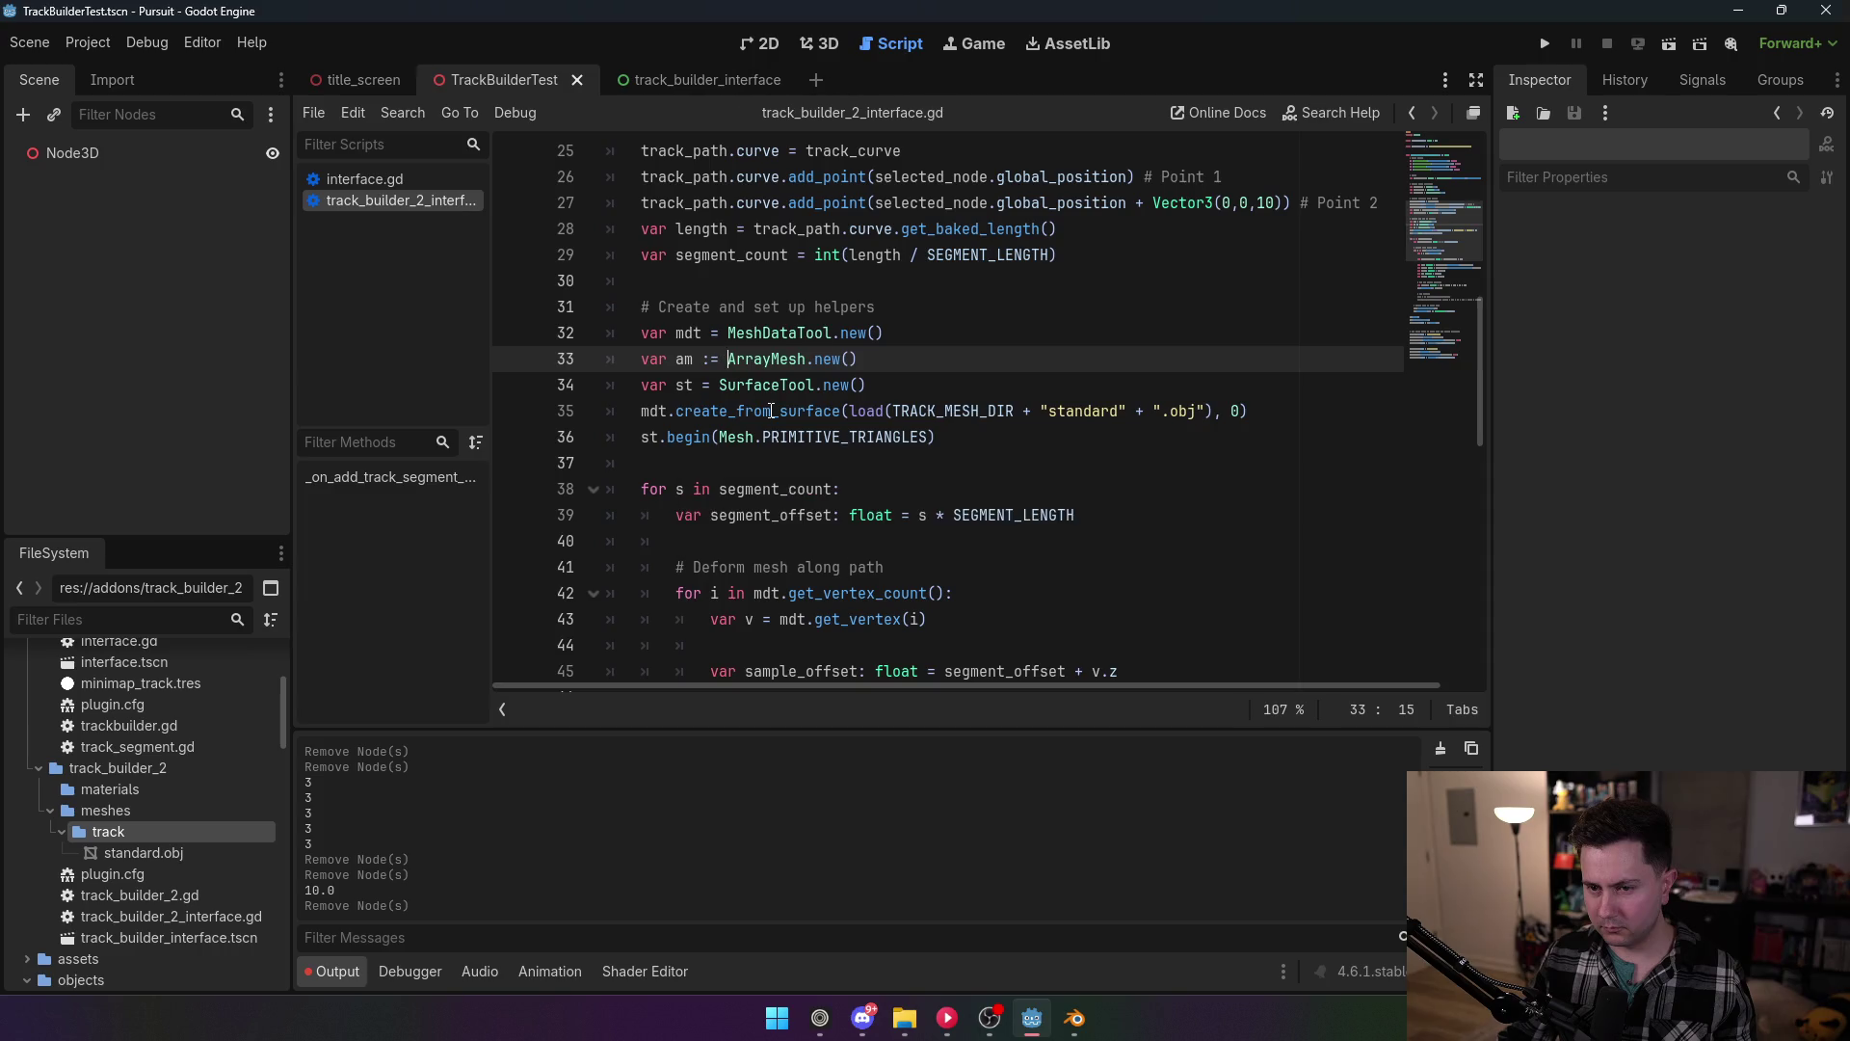
Step: Select the true argument of sample_baked_with_rotation on line 48
scroll(696, 372, "down", 2)
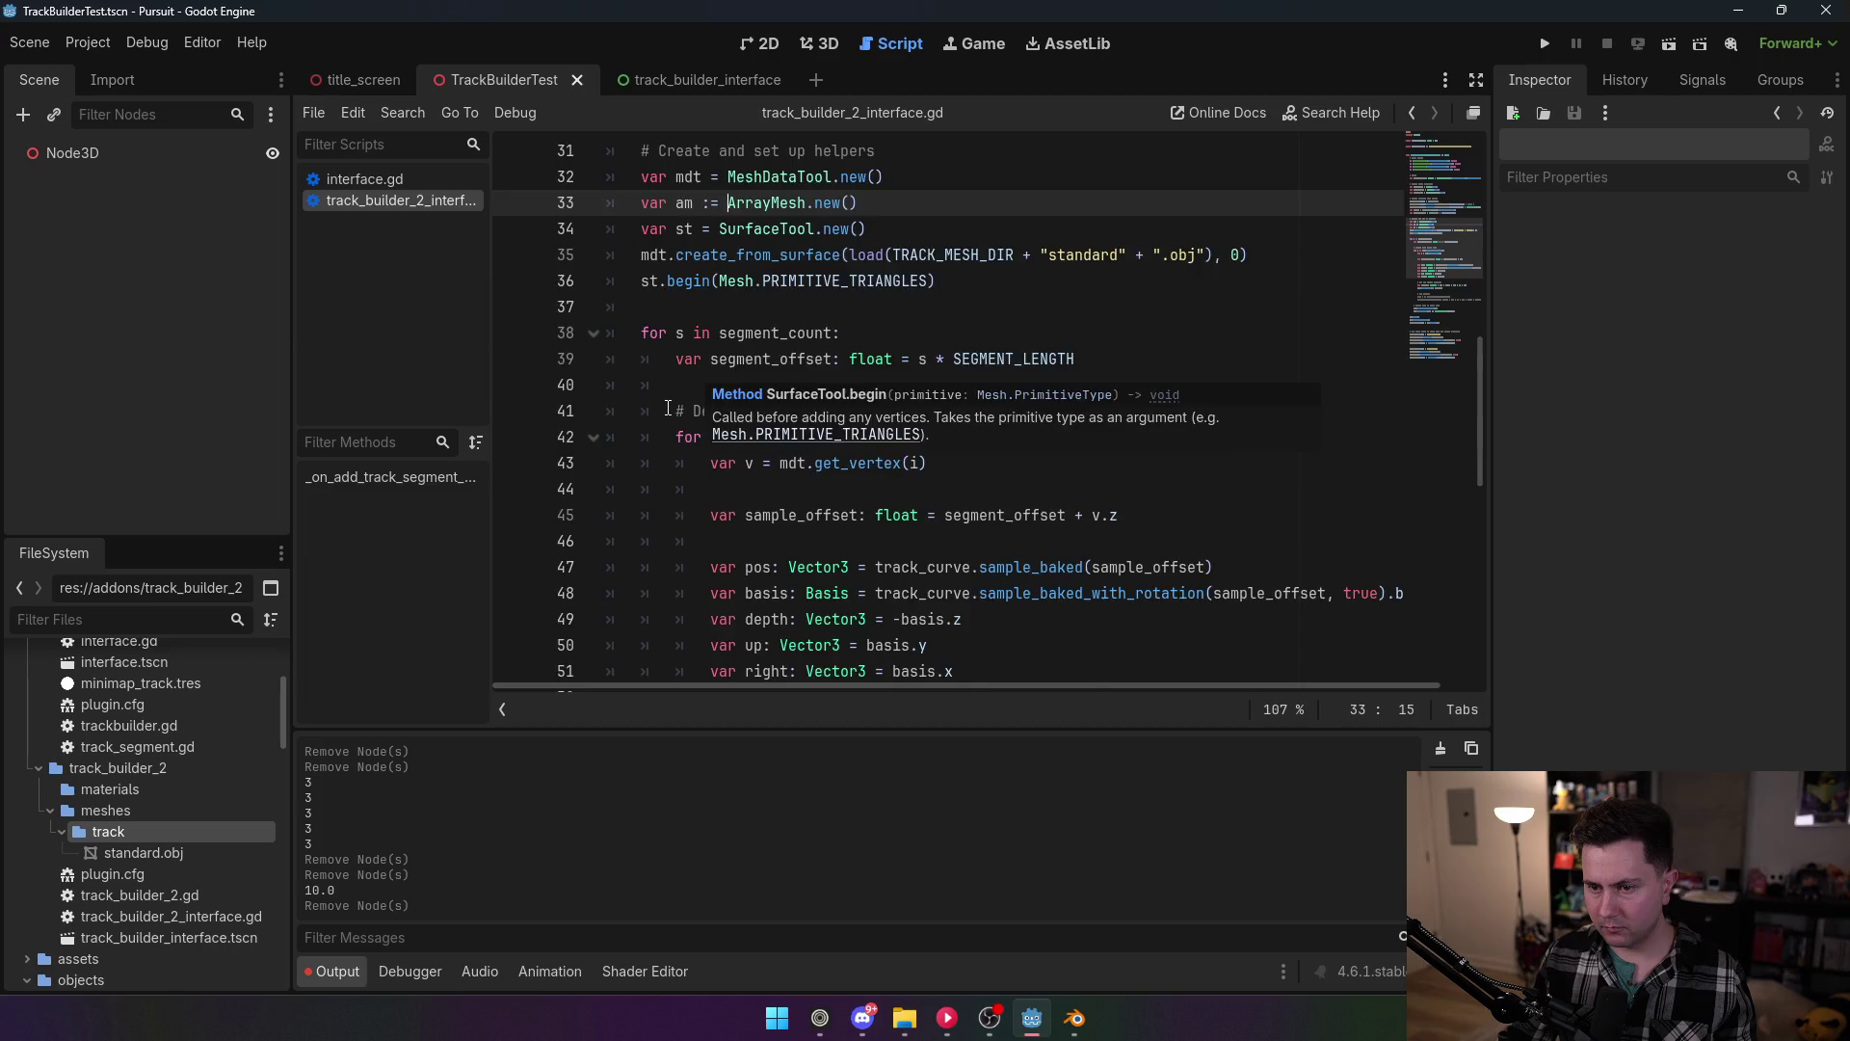
scroll(665, 404, "down", 1)
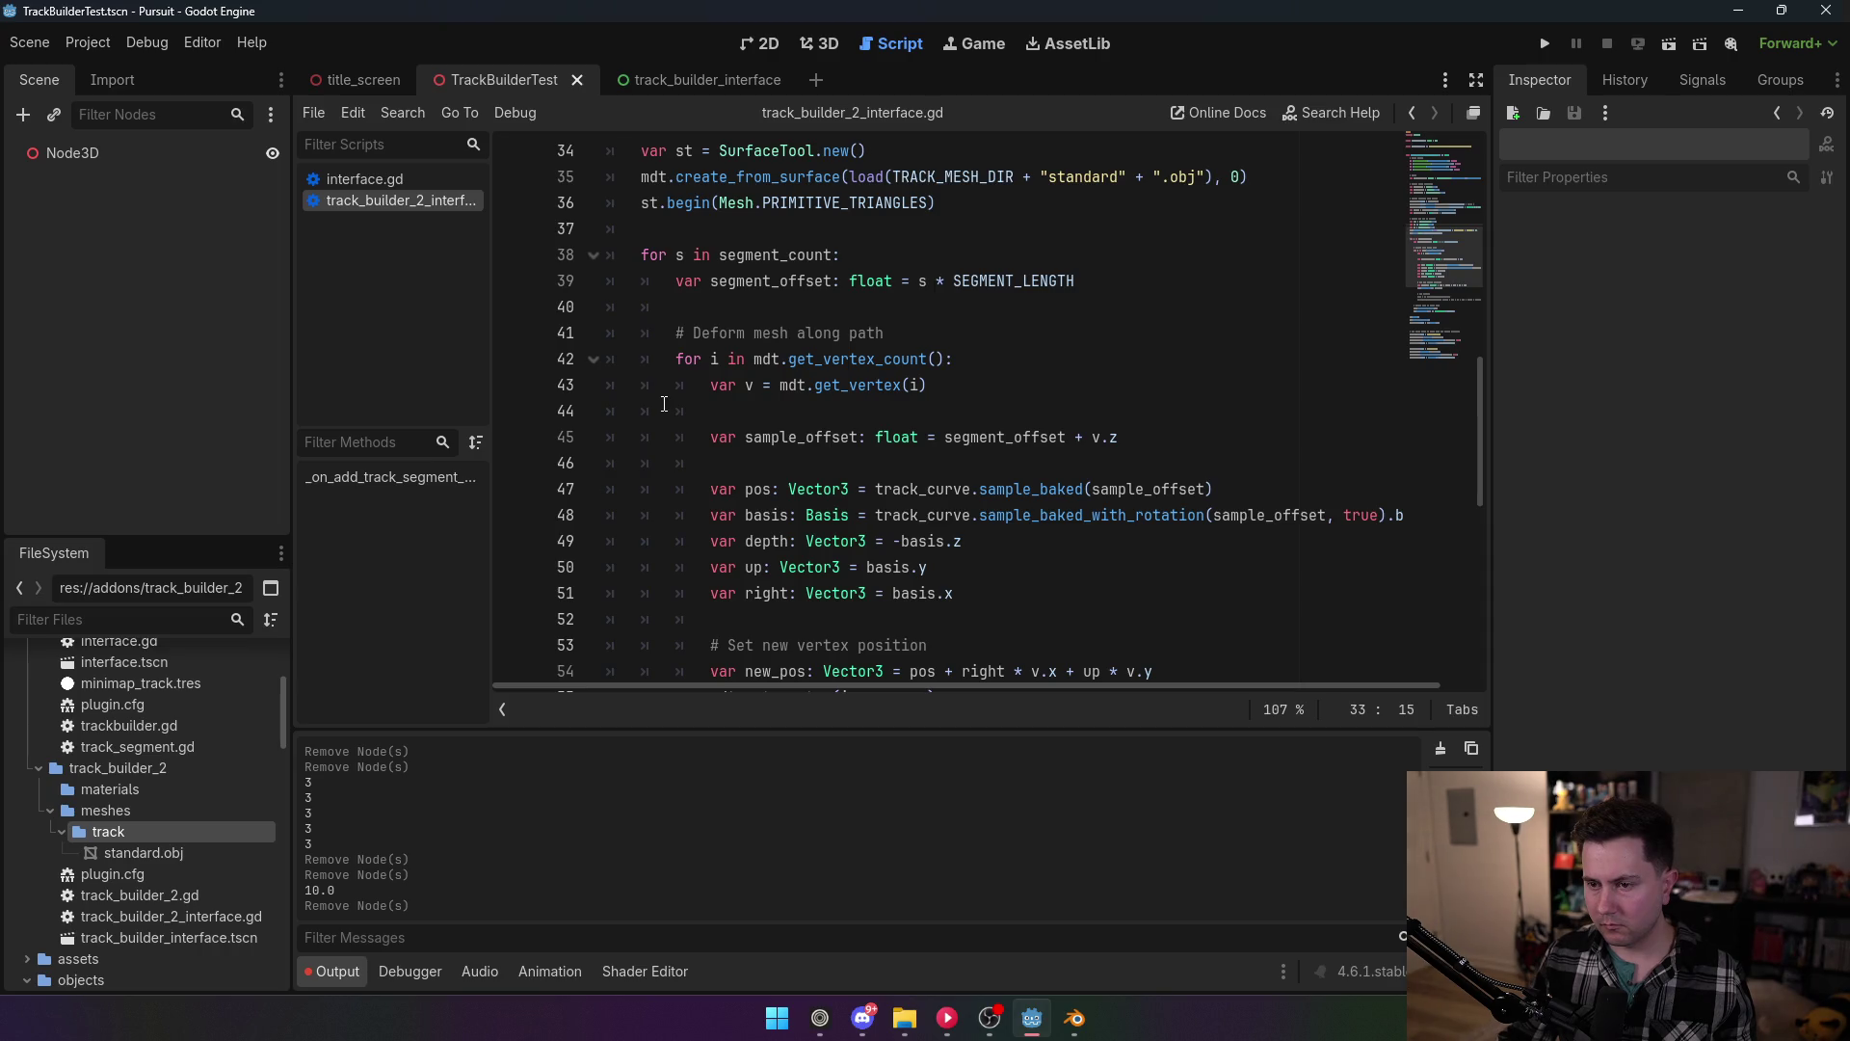
scroll(675, 403, "down", 1)
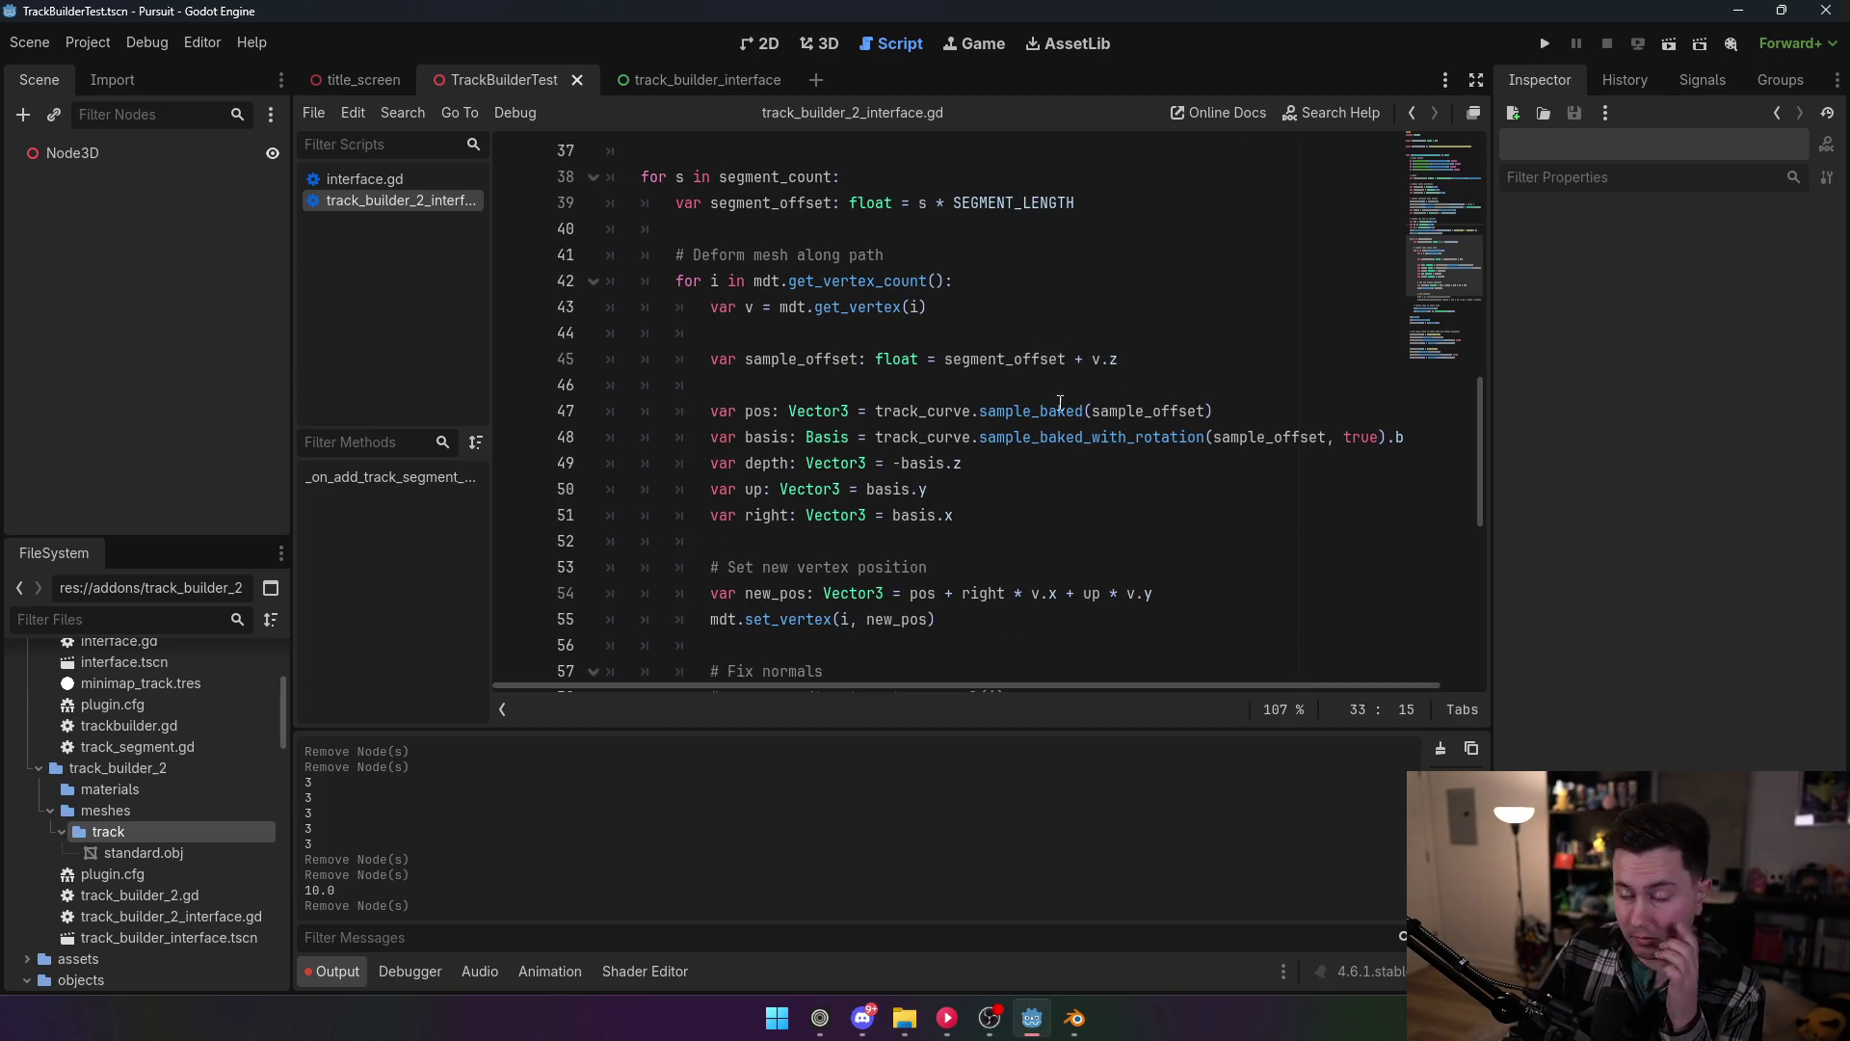
scroll(969, 399, "down", 2)
scroll(972, 398, "up", 2)
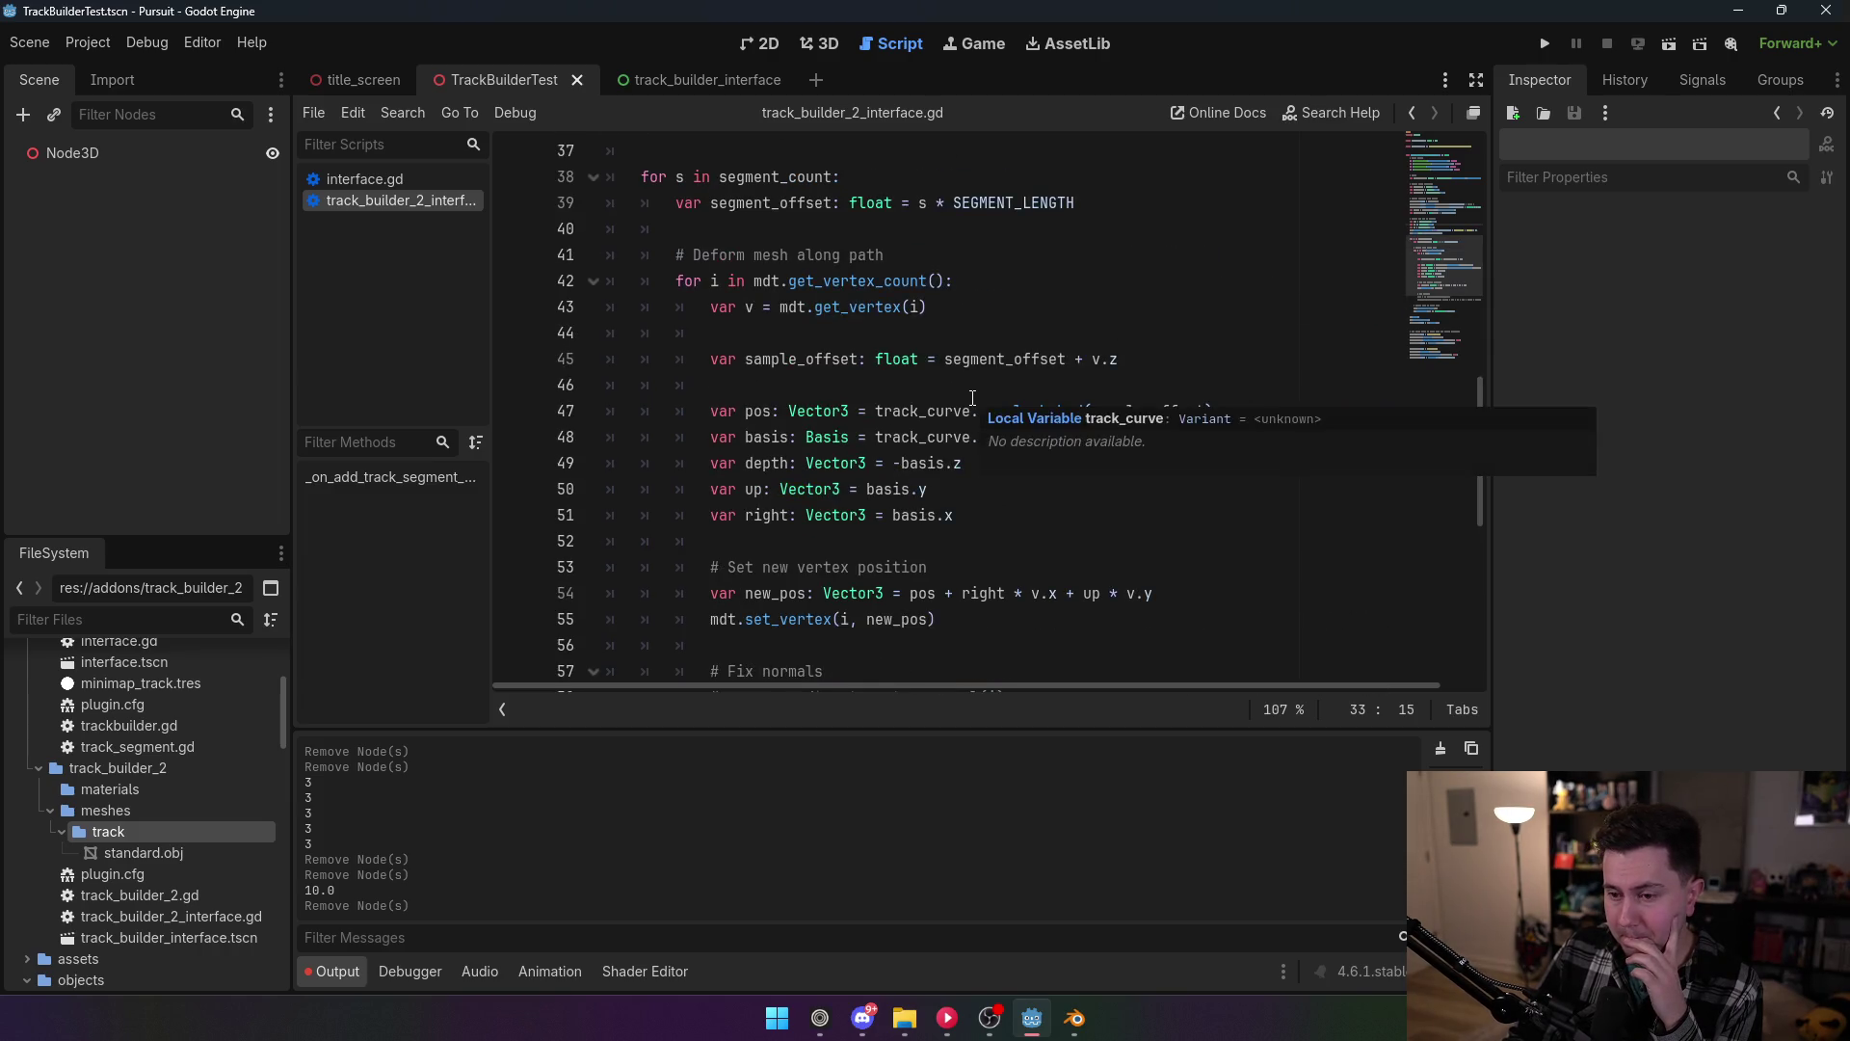
scroll(1045, 292, "down", 2)
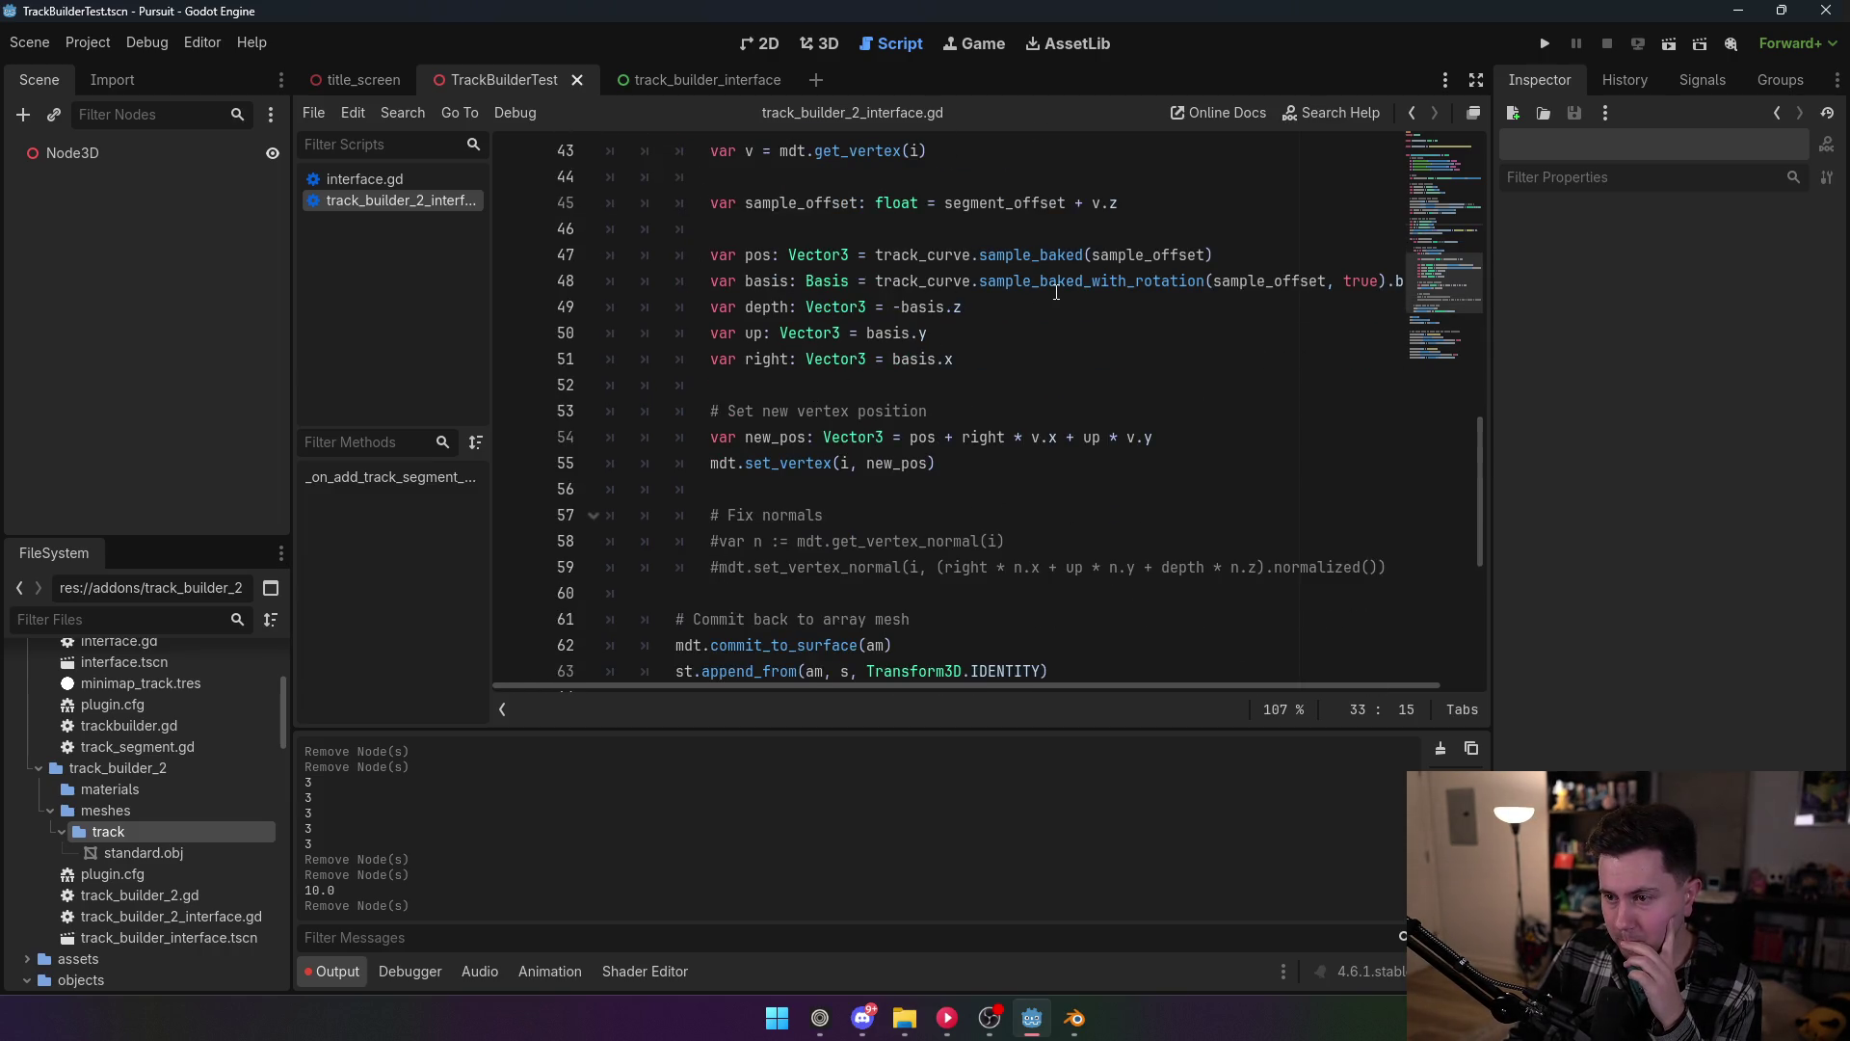
mouse_move(1033, 253)
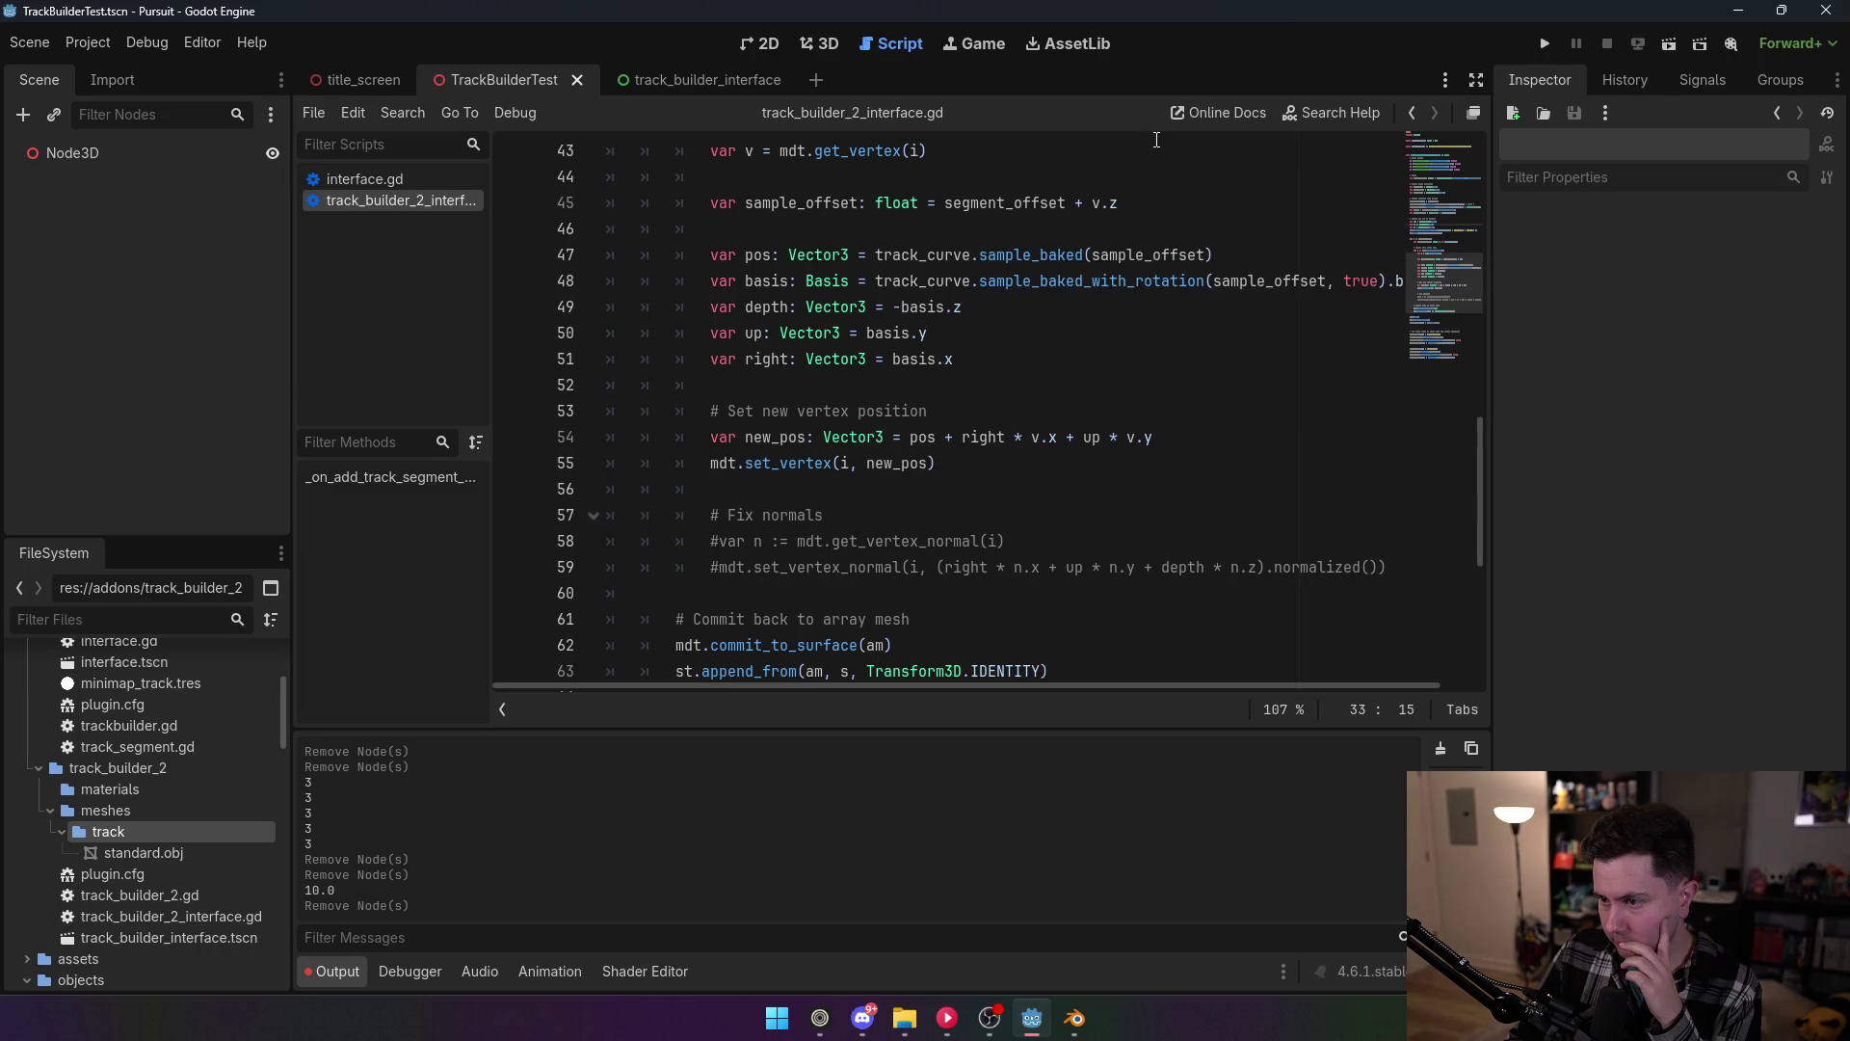
double_click(1371, 272)
Step: Delete the true argument from sample_baked_with_rotation, save, and reload TrackBuilder2
key("BackSpace")
key("BackSpace")
key("BackSpace")
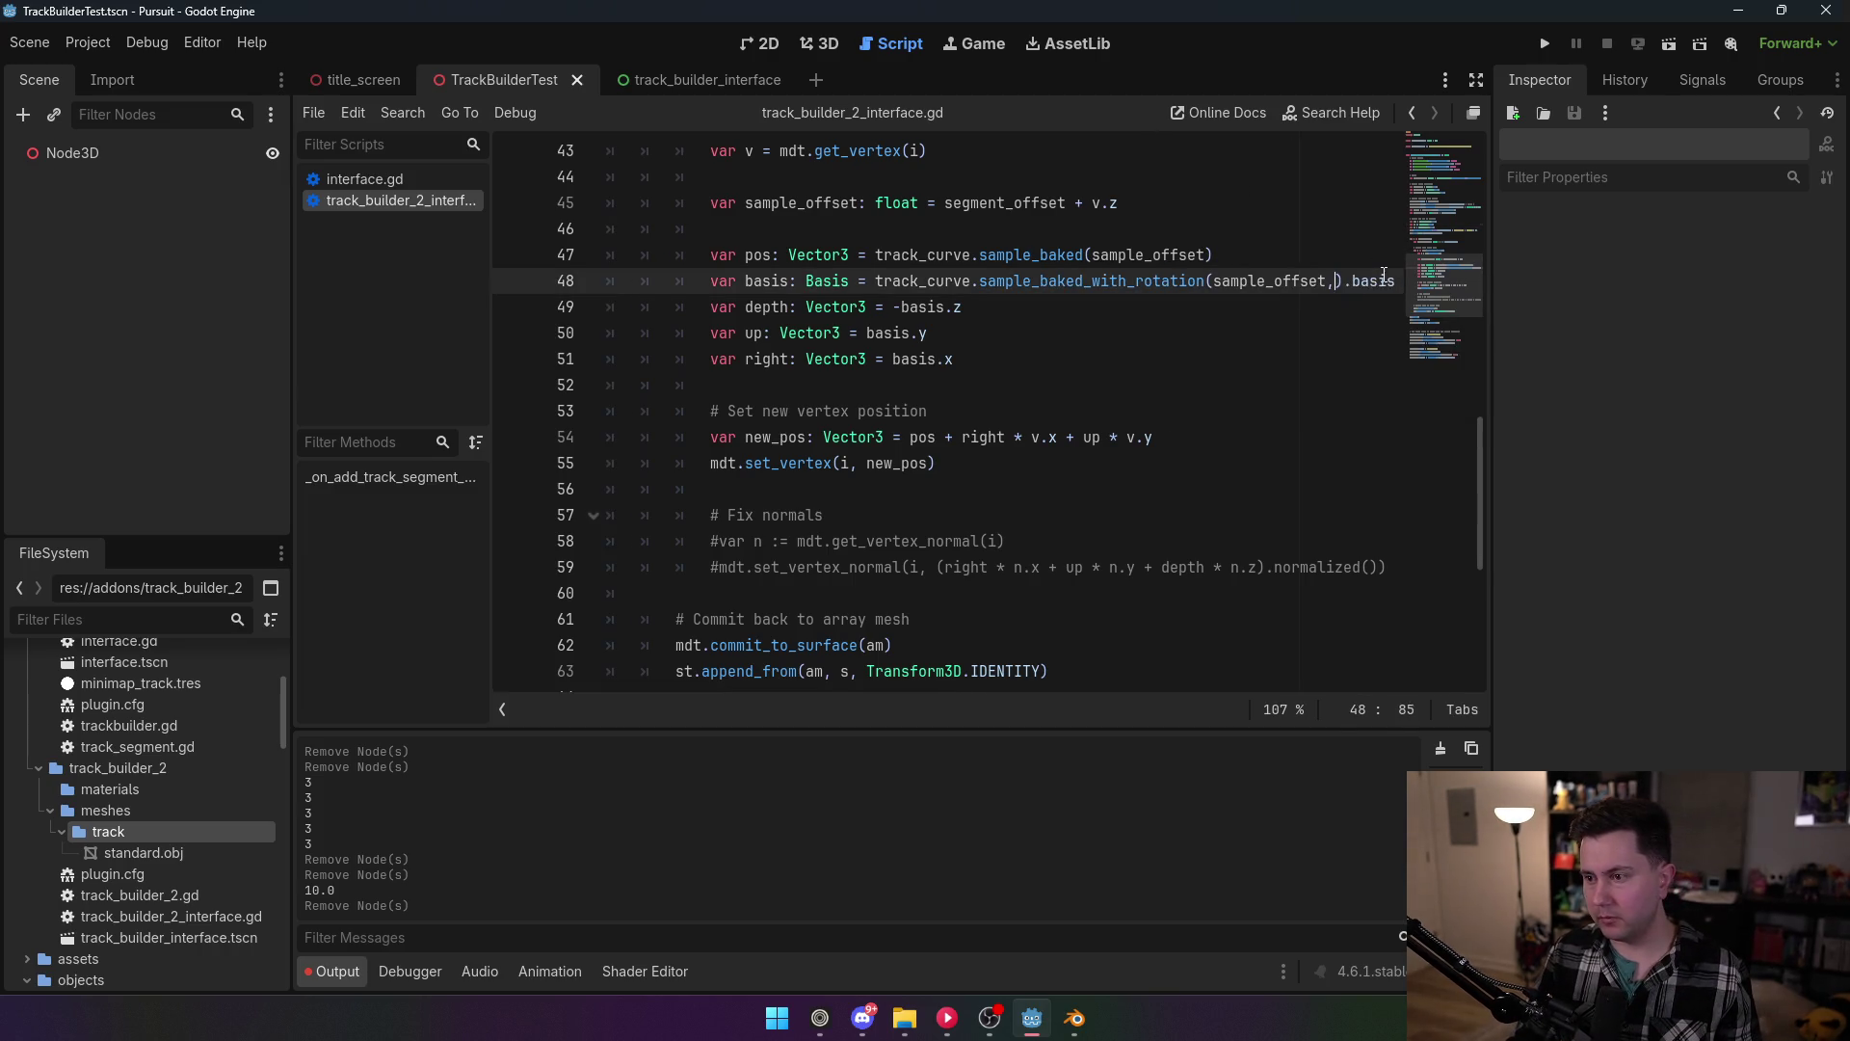
key("ctrl+s")
left_click(87, 43)
left_click(135, 64)
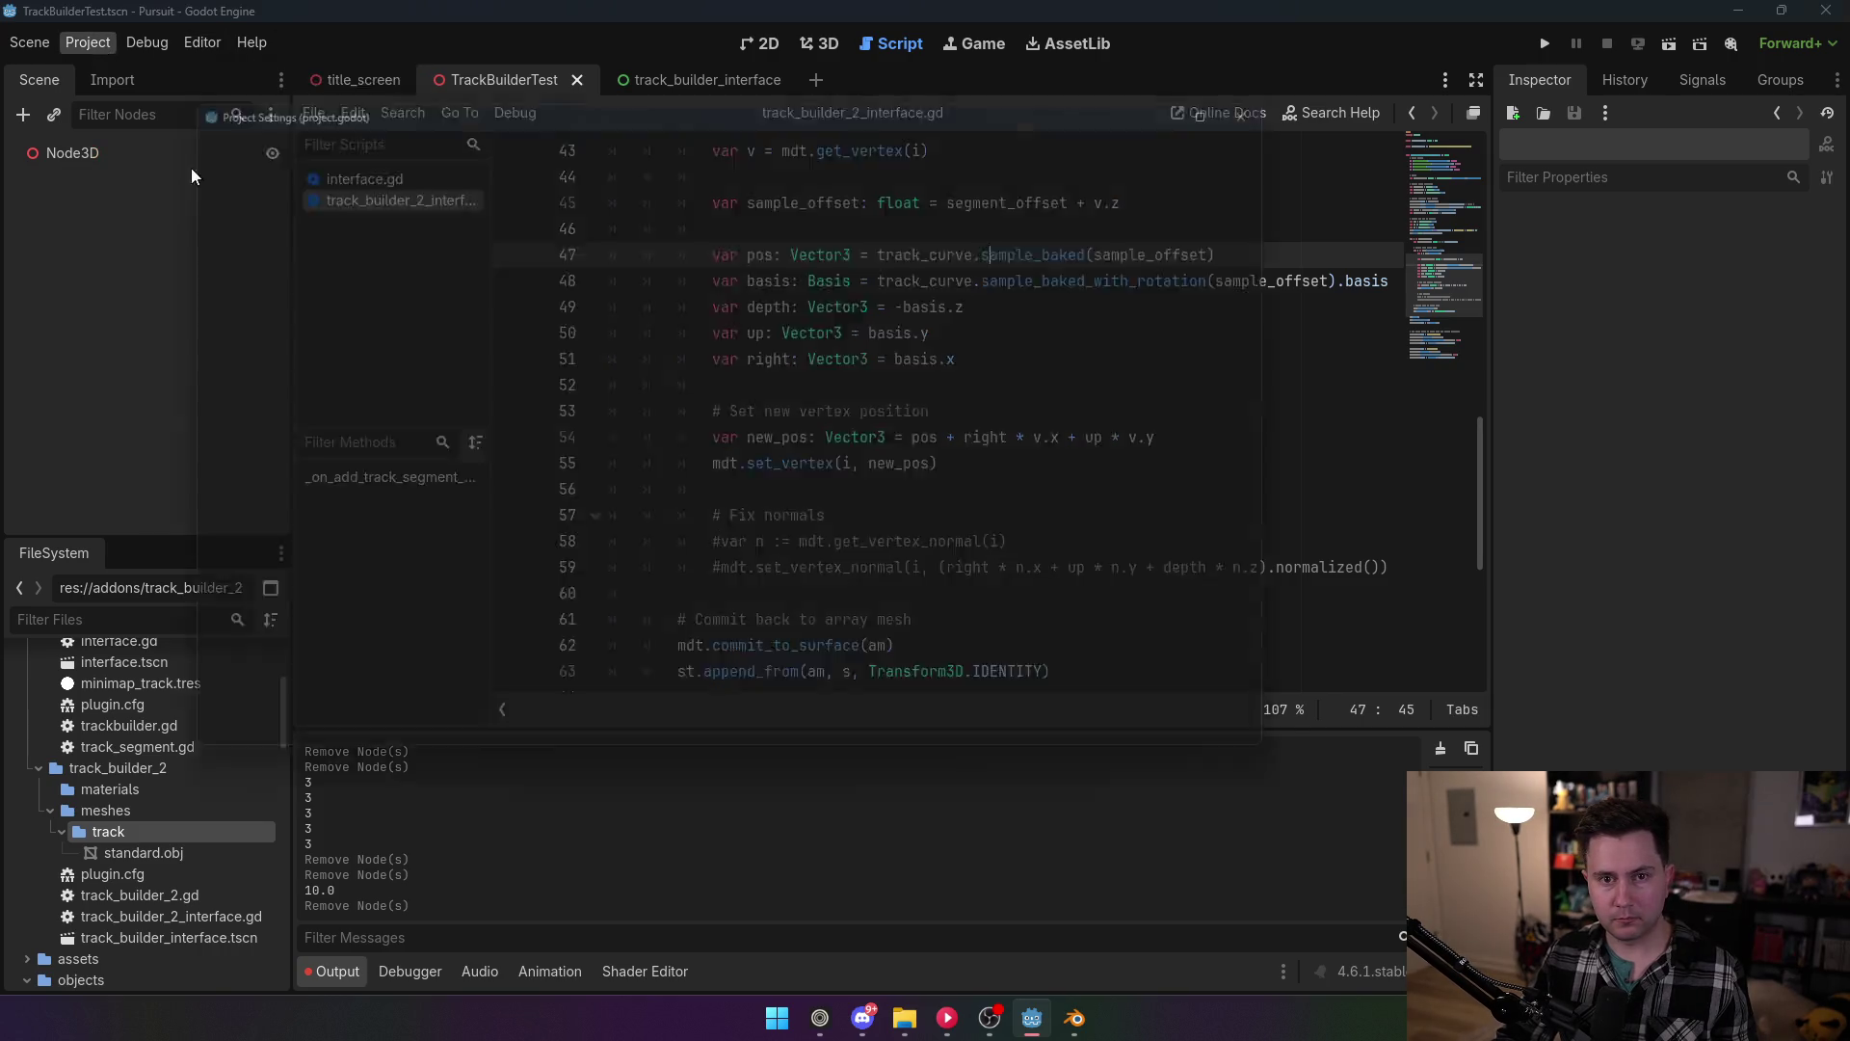
left_click(196, 231)
left_click(732, 748)
Step: Build a test track segment at Node3D in the 3D view, then delete it
left_click(819, 44)
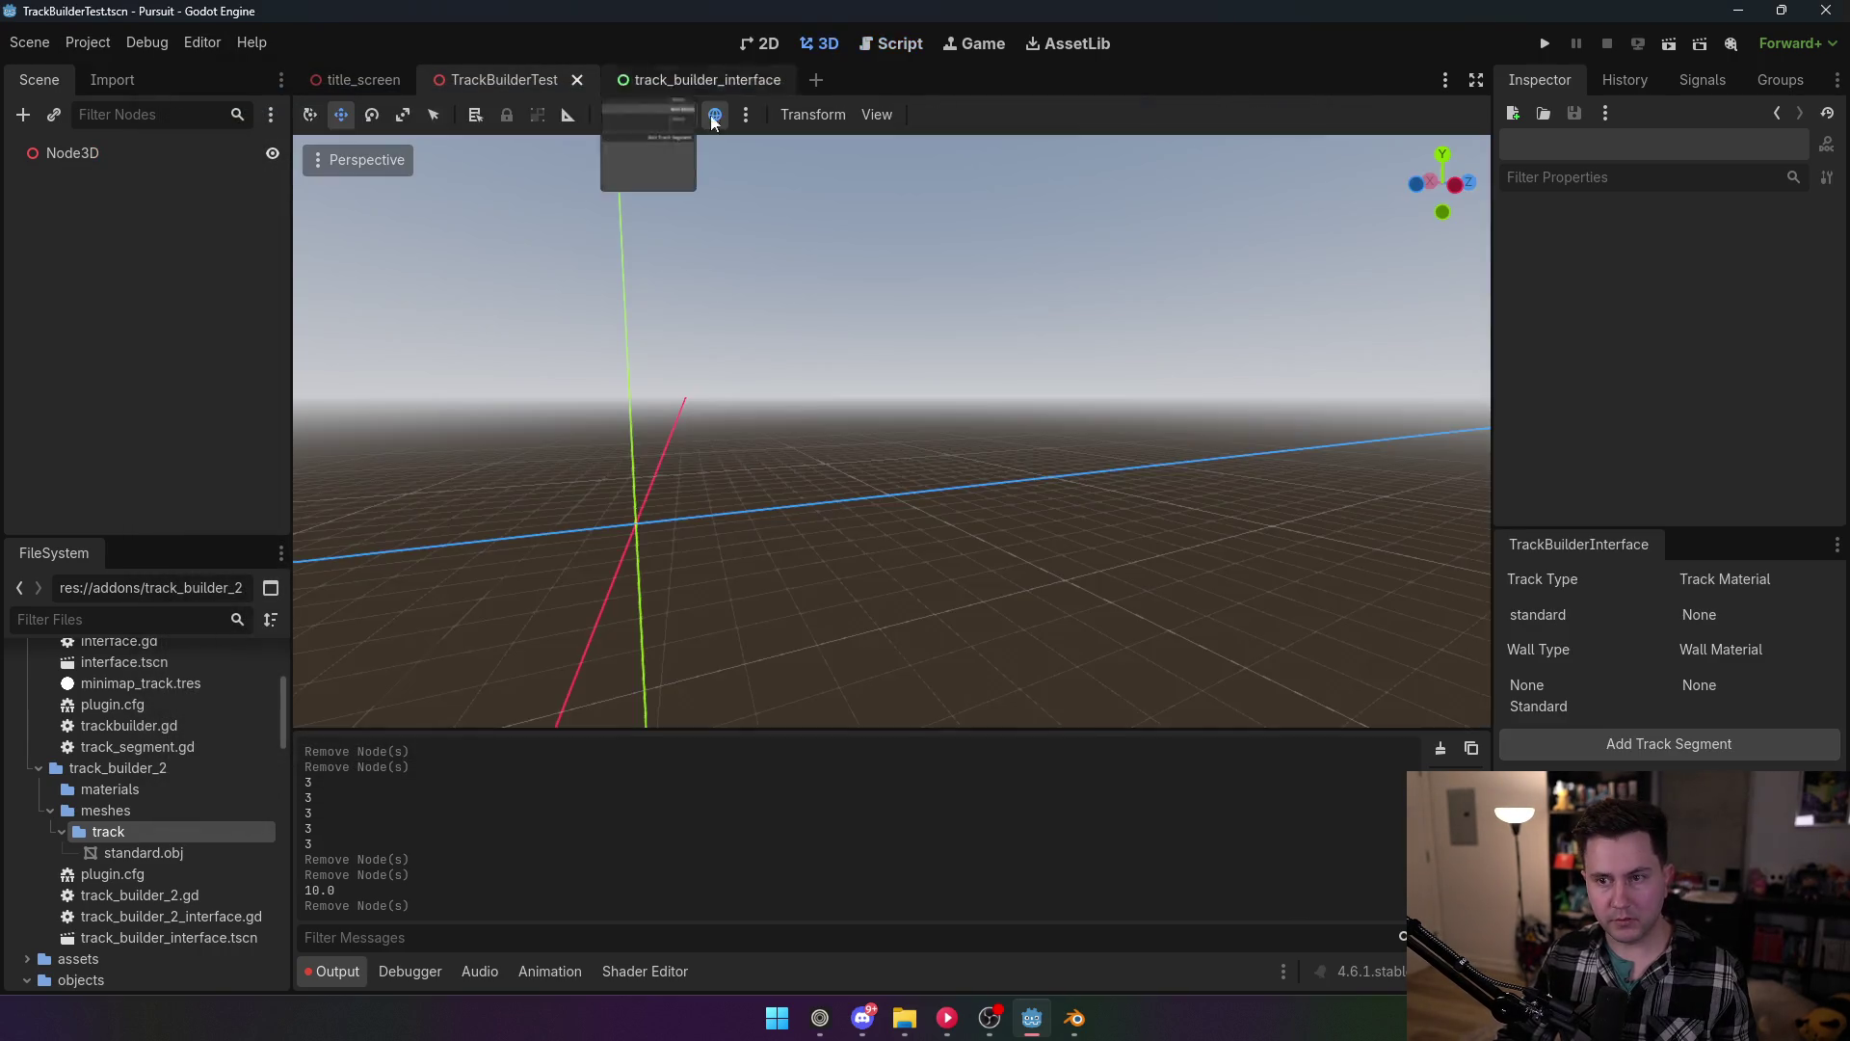
left_click(101, 156)
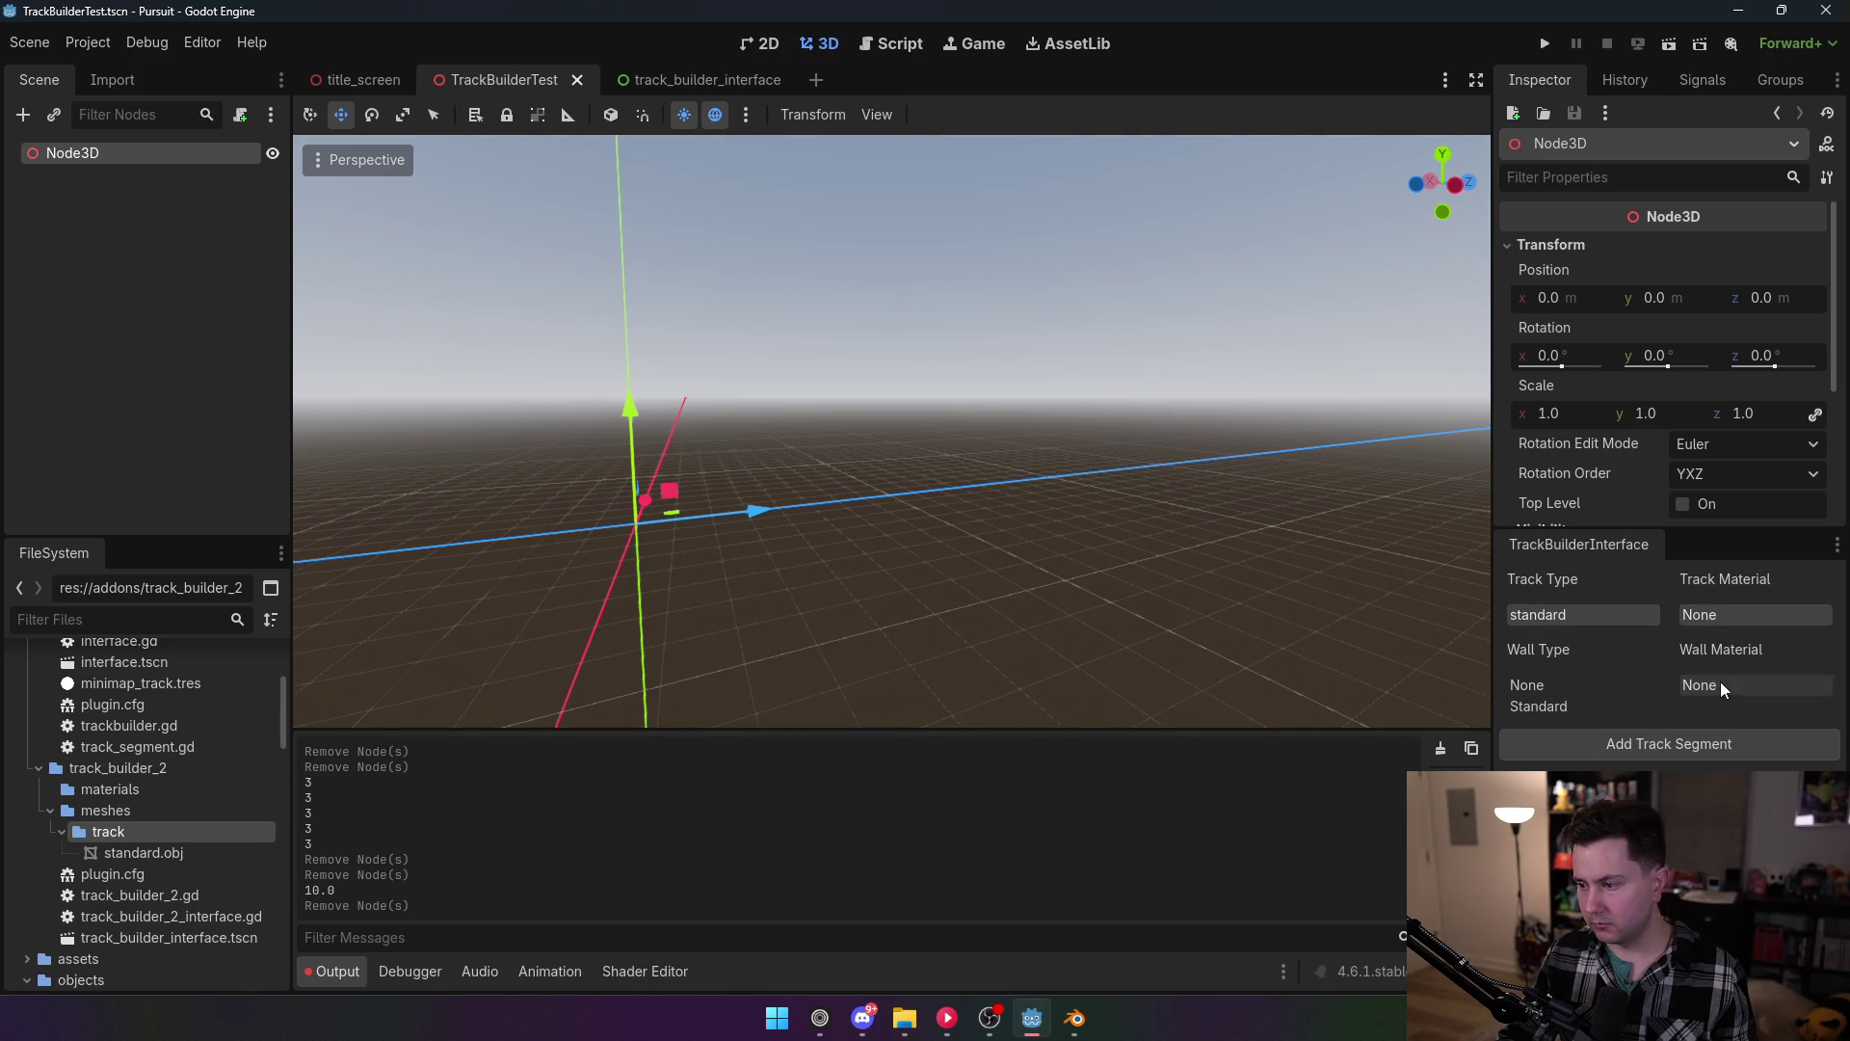
left_click(1630, 744)
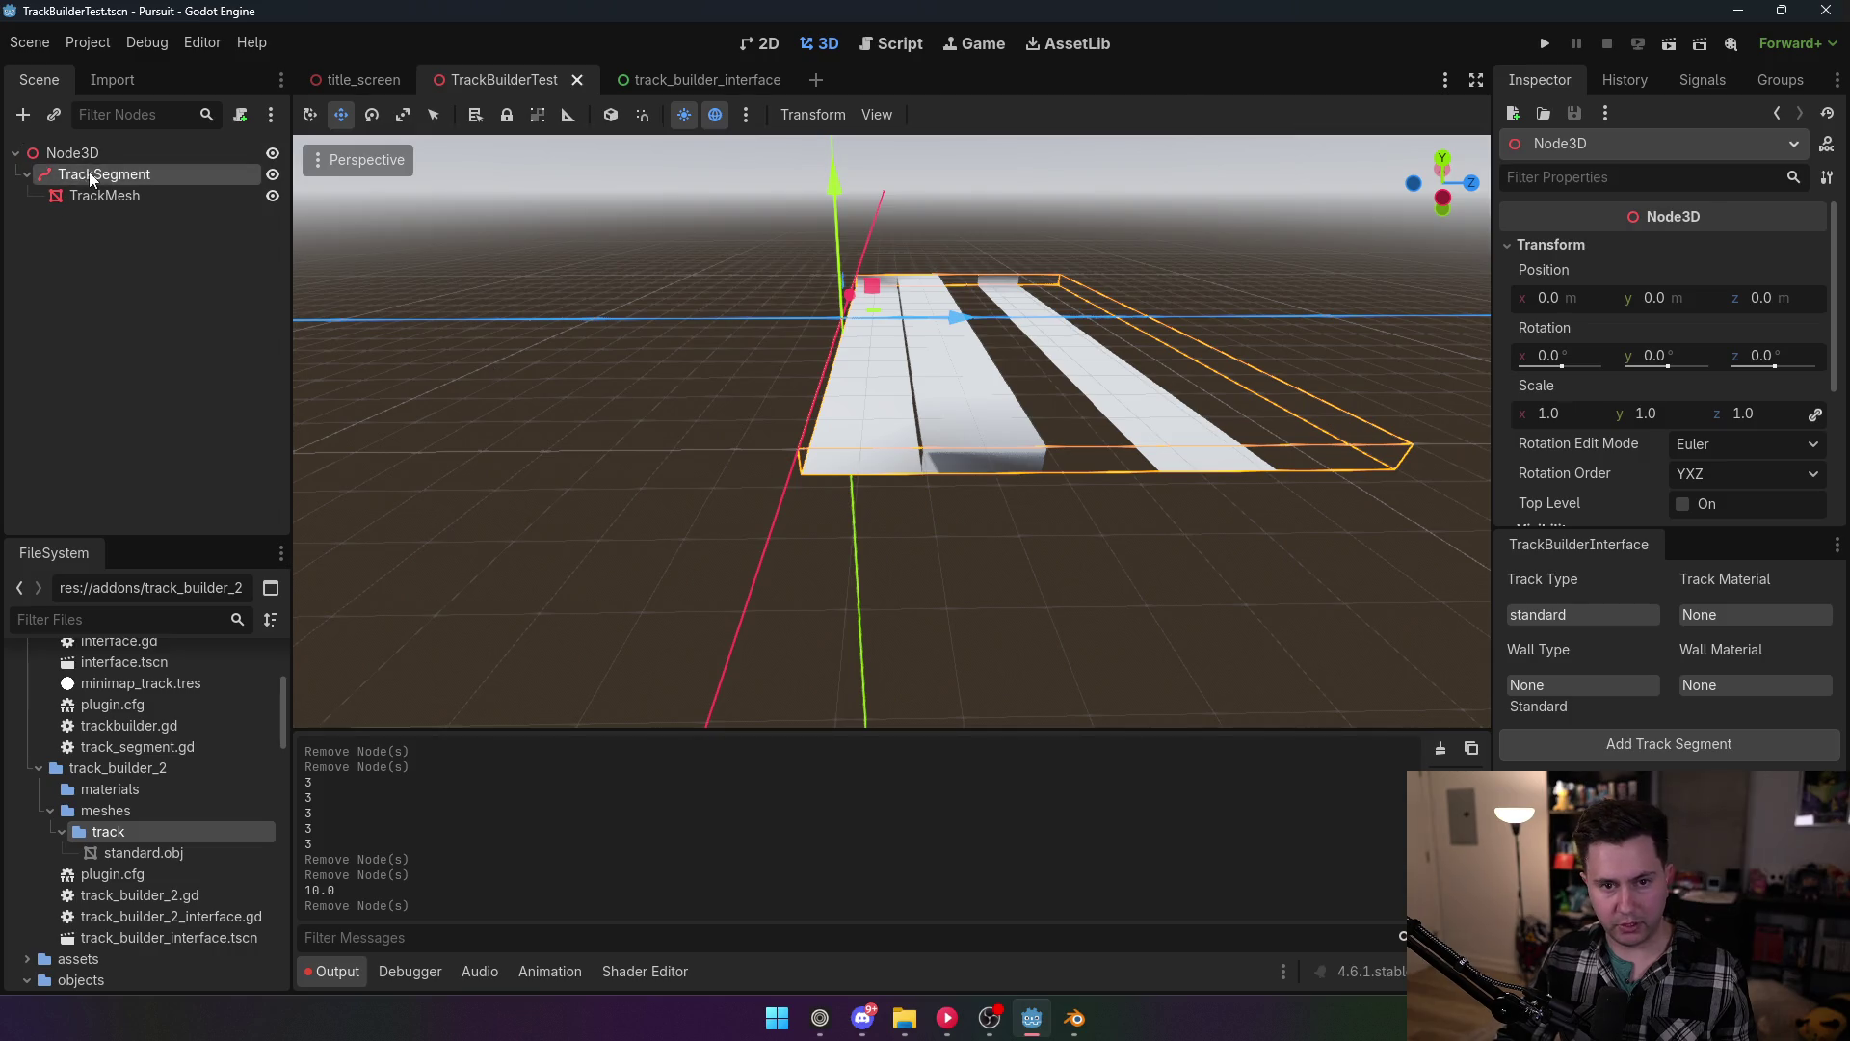
left_click(92, 174)
key("Delete")
left_click(792, 499)
Step: Review the second path point's vector in the script and save
left_click(88, 42)
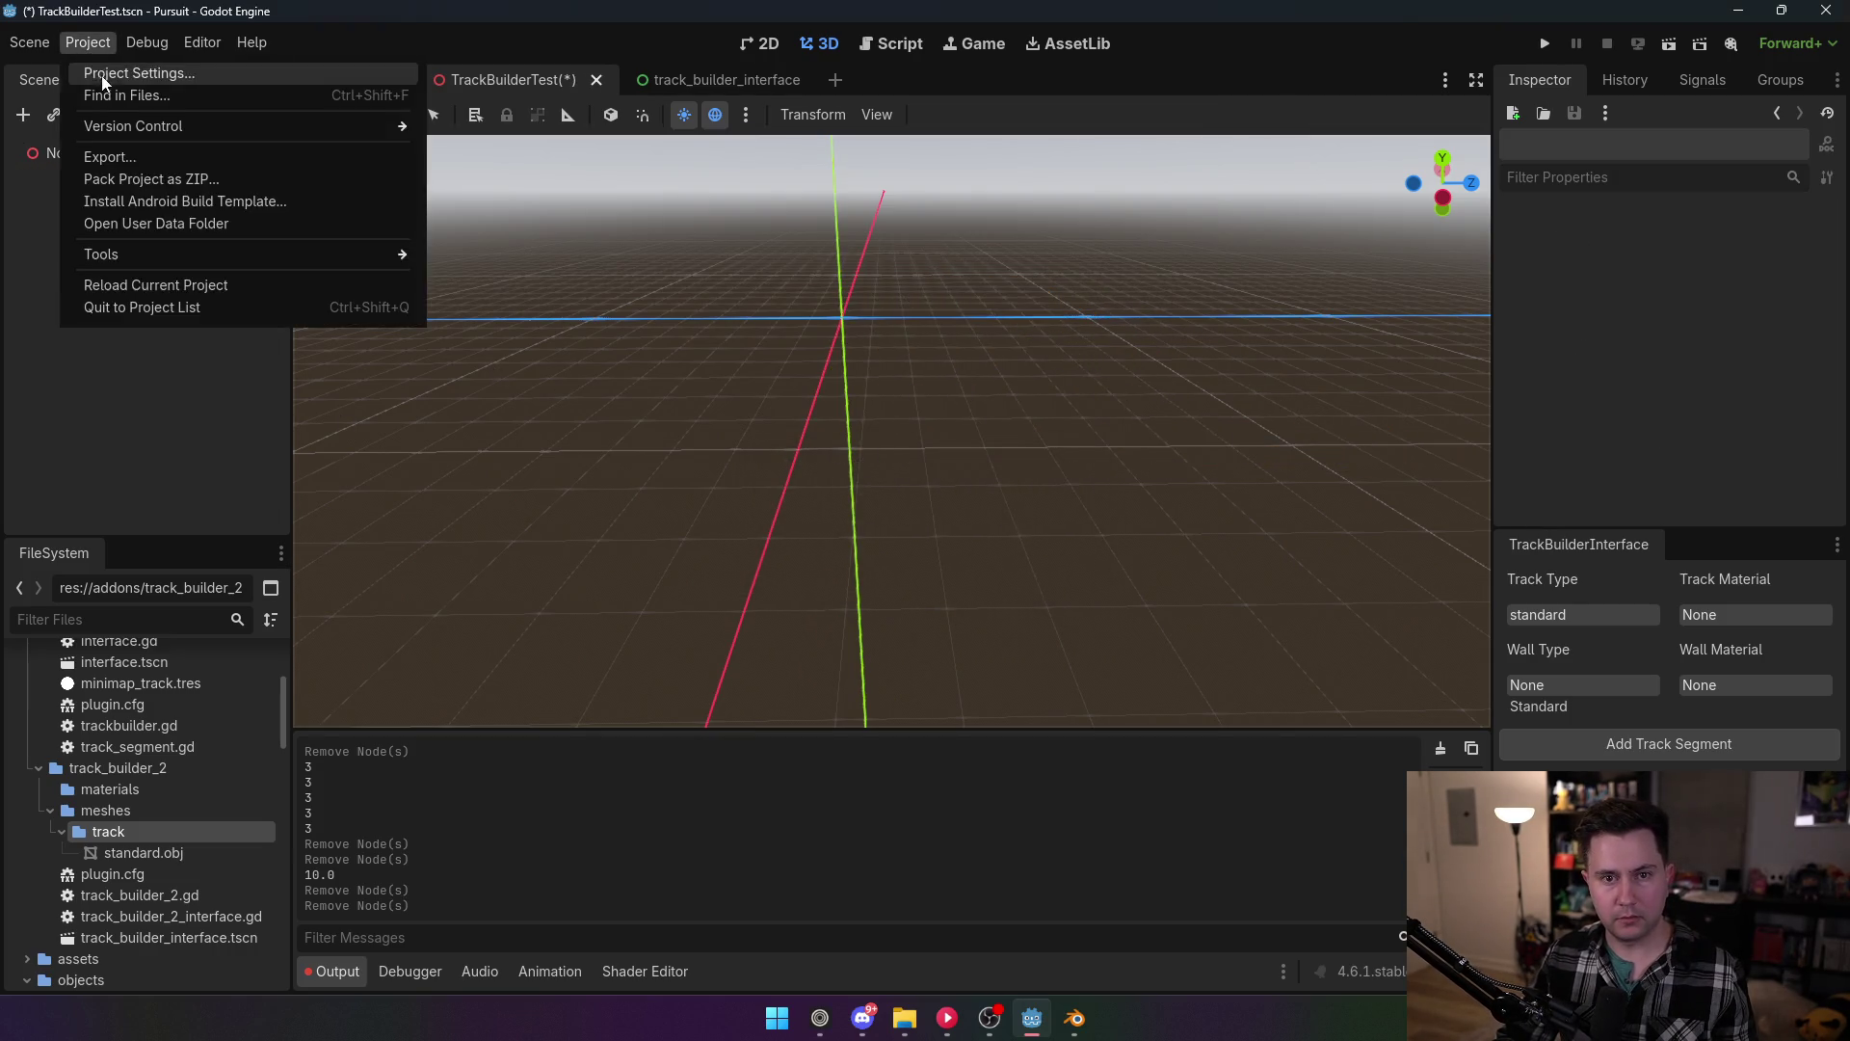
left_click(124, 68)
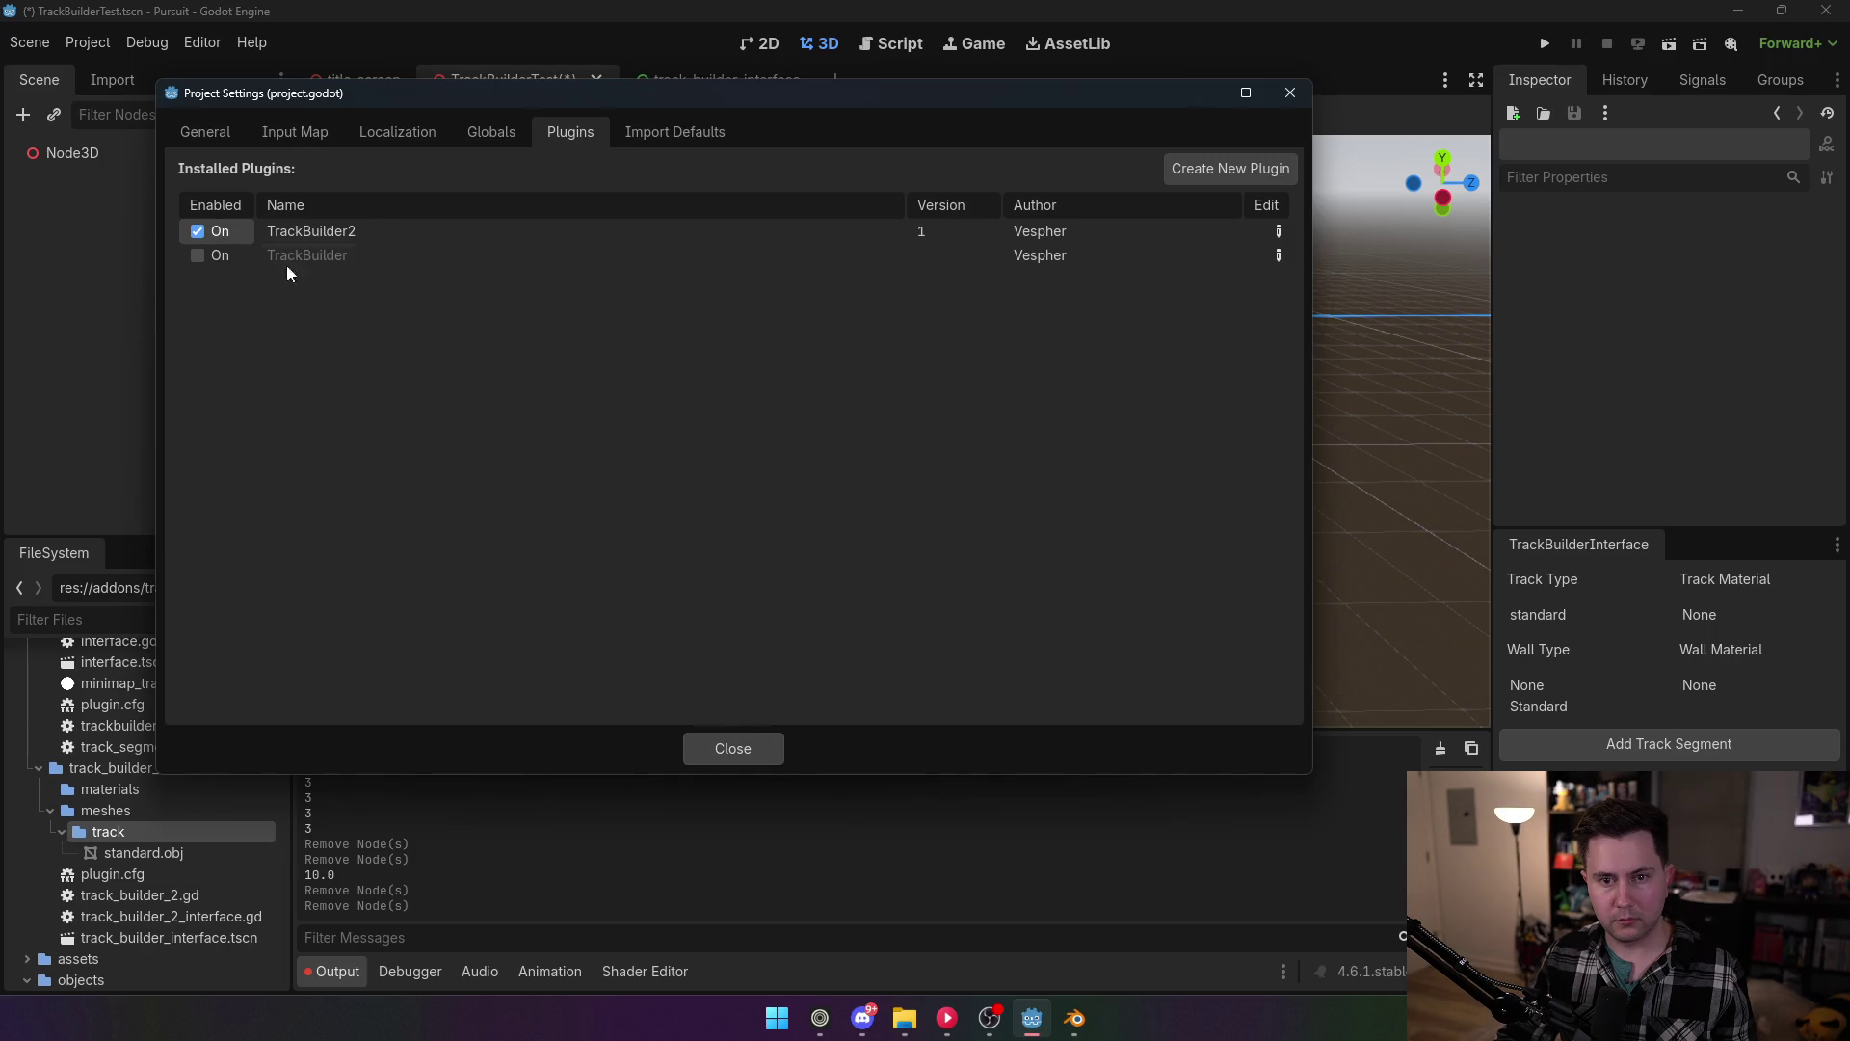
left_click(737, 748)
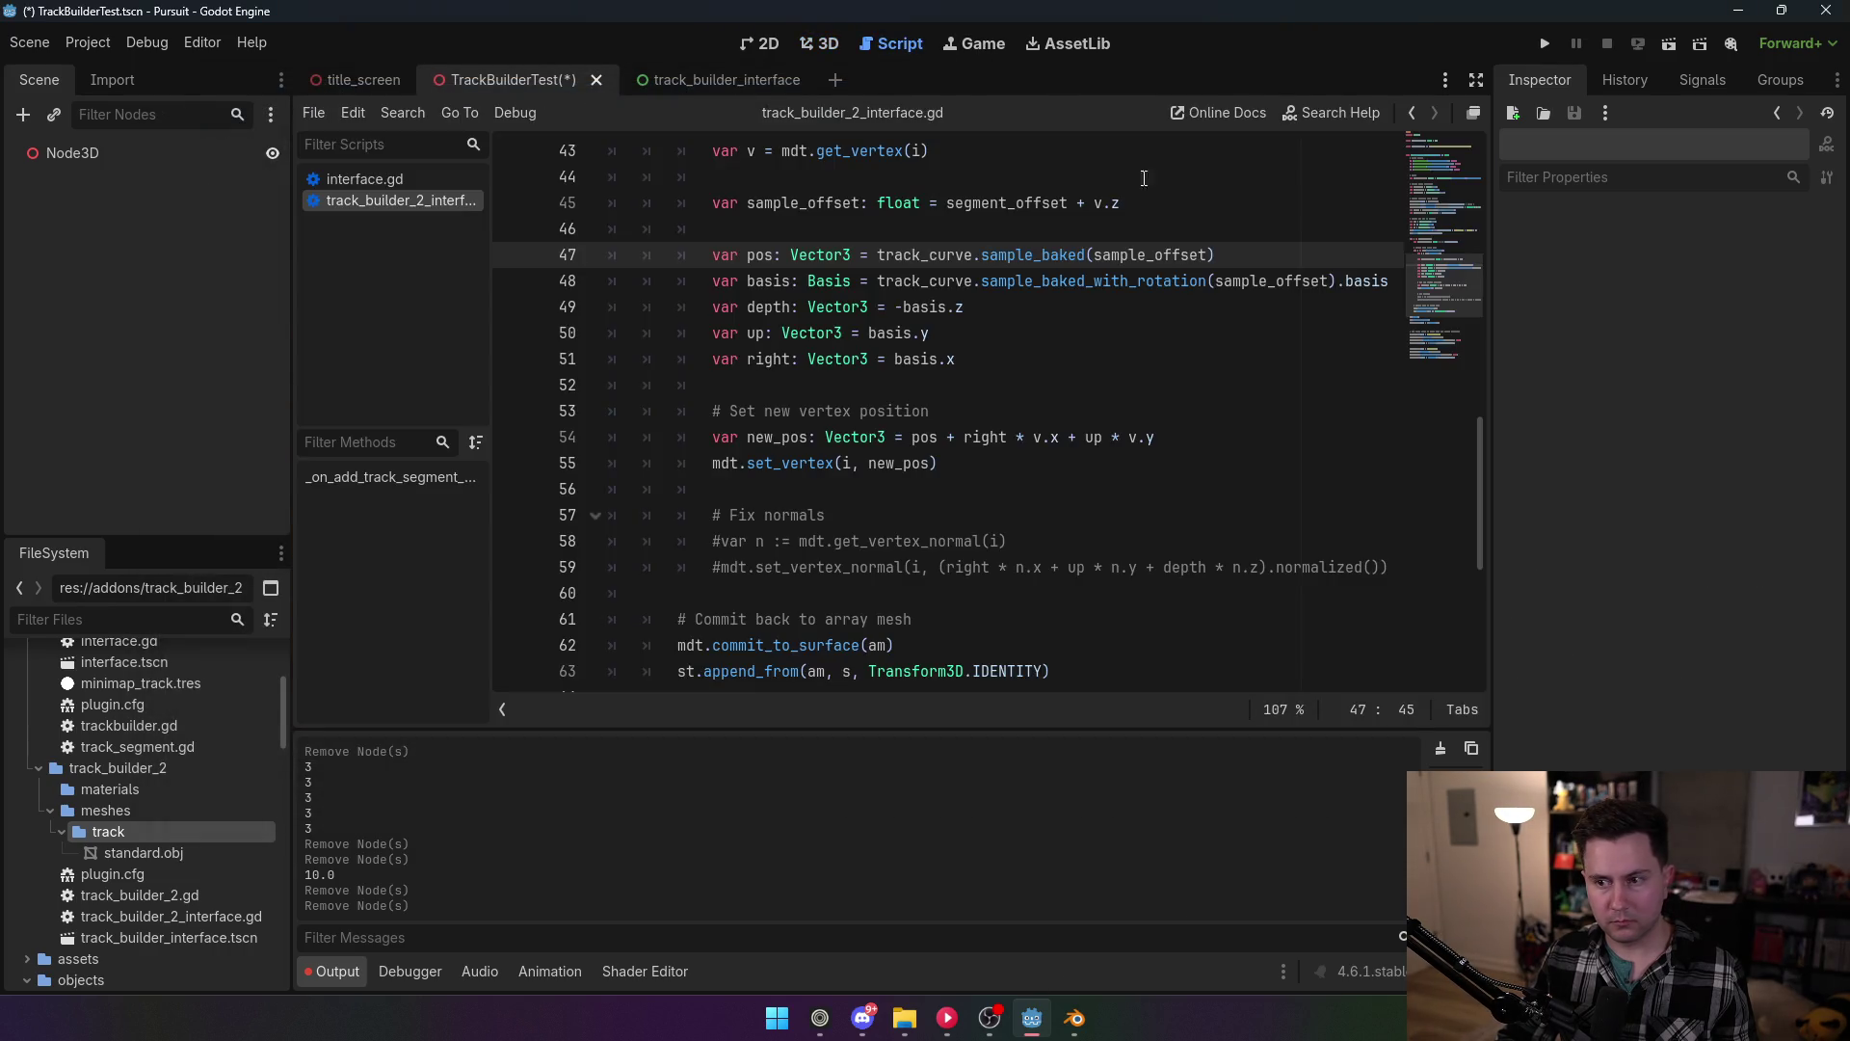
scroll(1195, 395, "up", 3)
scroll(1191, 372, "down", 3)
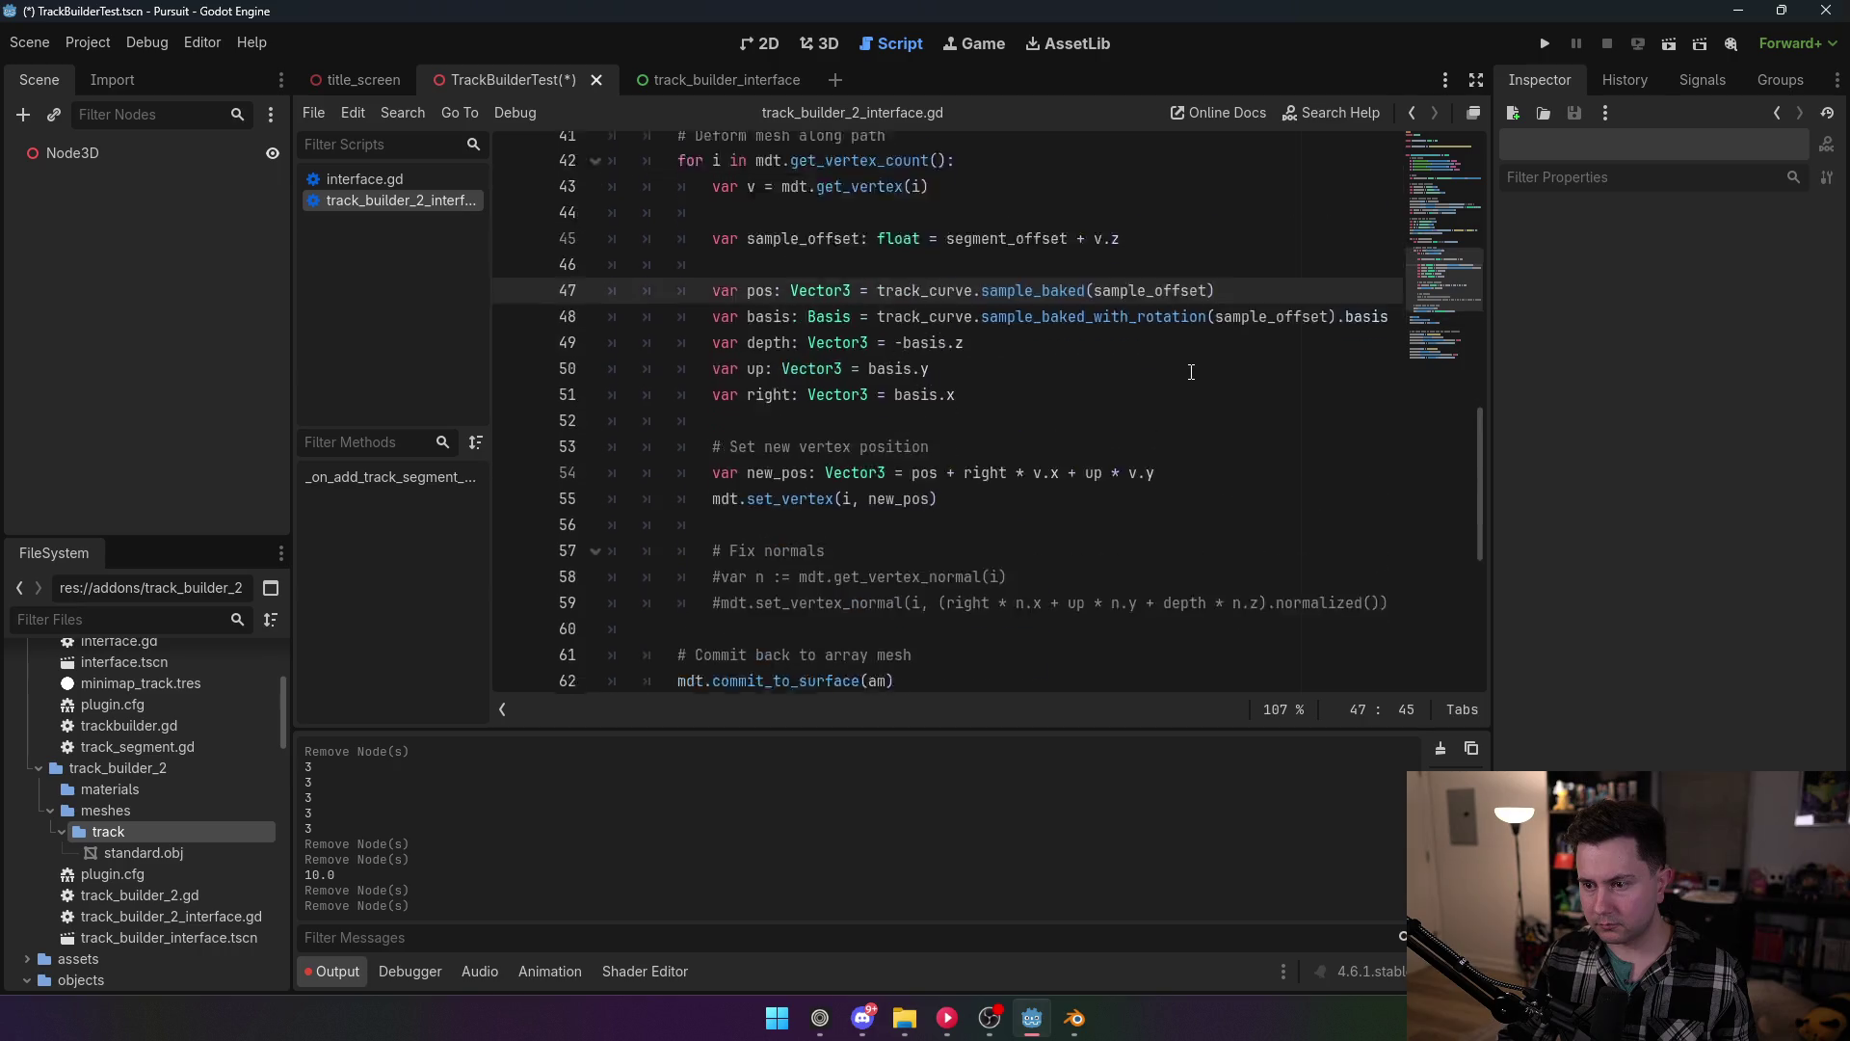
scroll(1191, 372, "up", 9)
left_click(1243, 515)
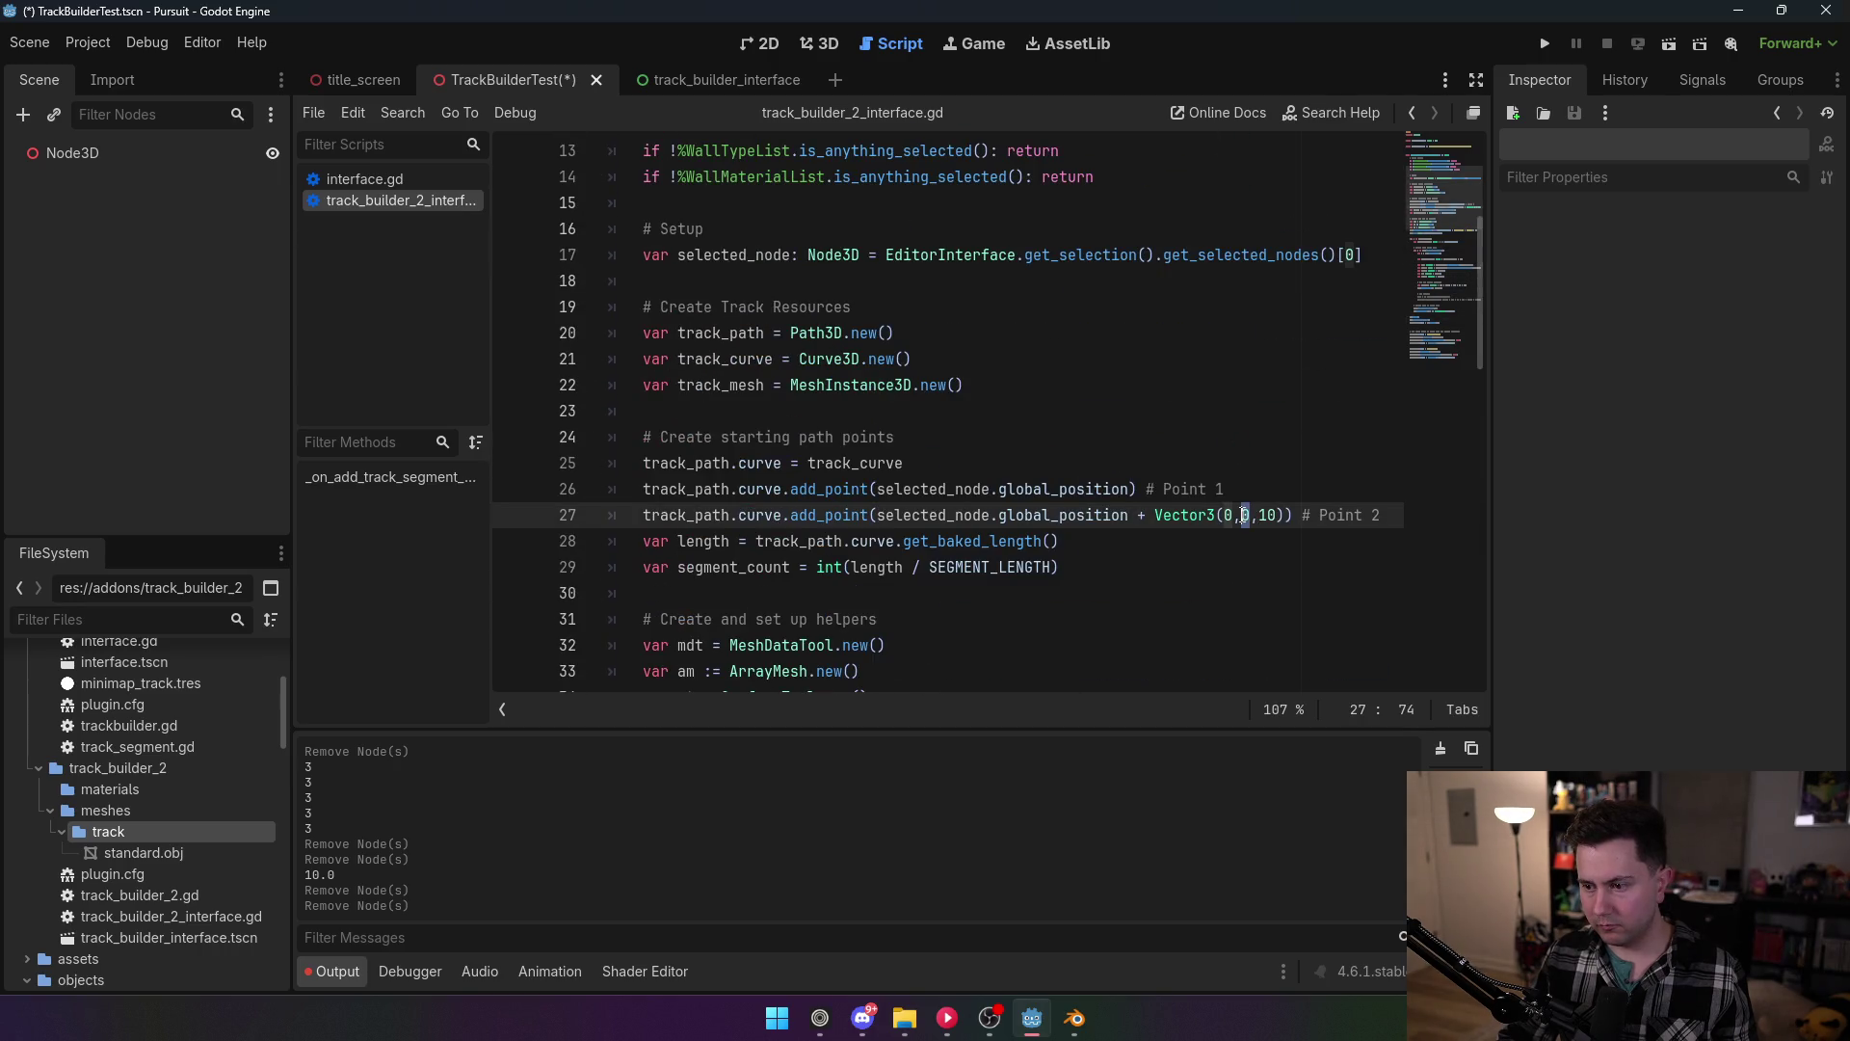
left_click(969, 385)
key("ctrl+s")
Step: Reload the TrackBuilder2 plugin and switch to the 3D view
left_click(85, 43)
left_click(106, 72)
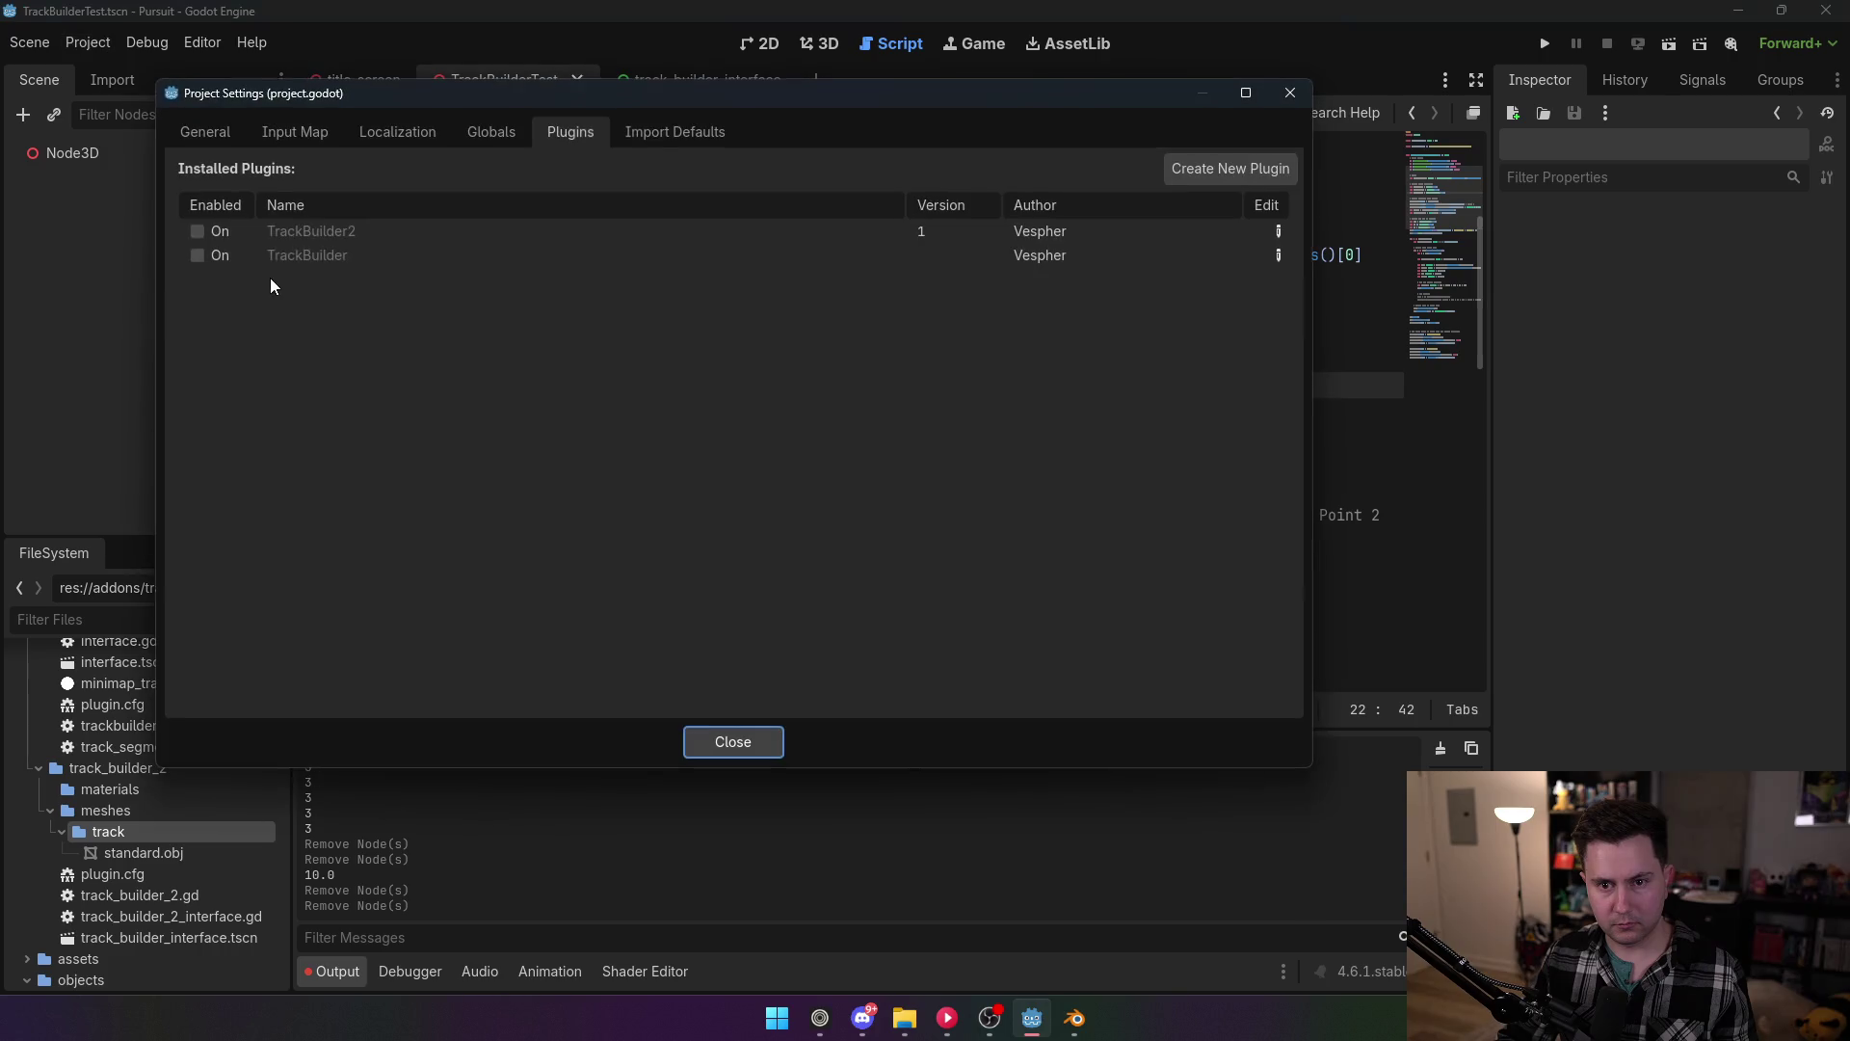
left_click(196, 231)
left_click(733, 741)
left_click(820, 44)
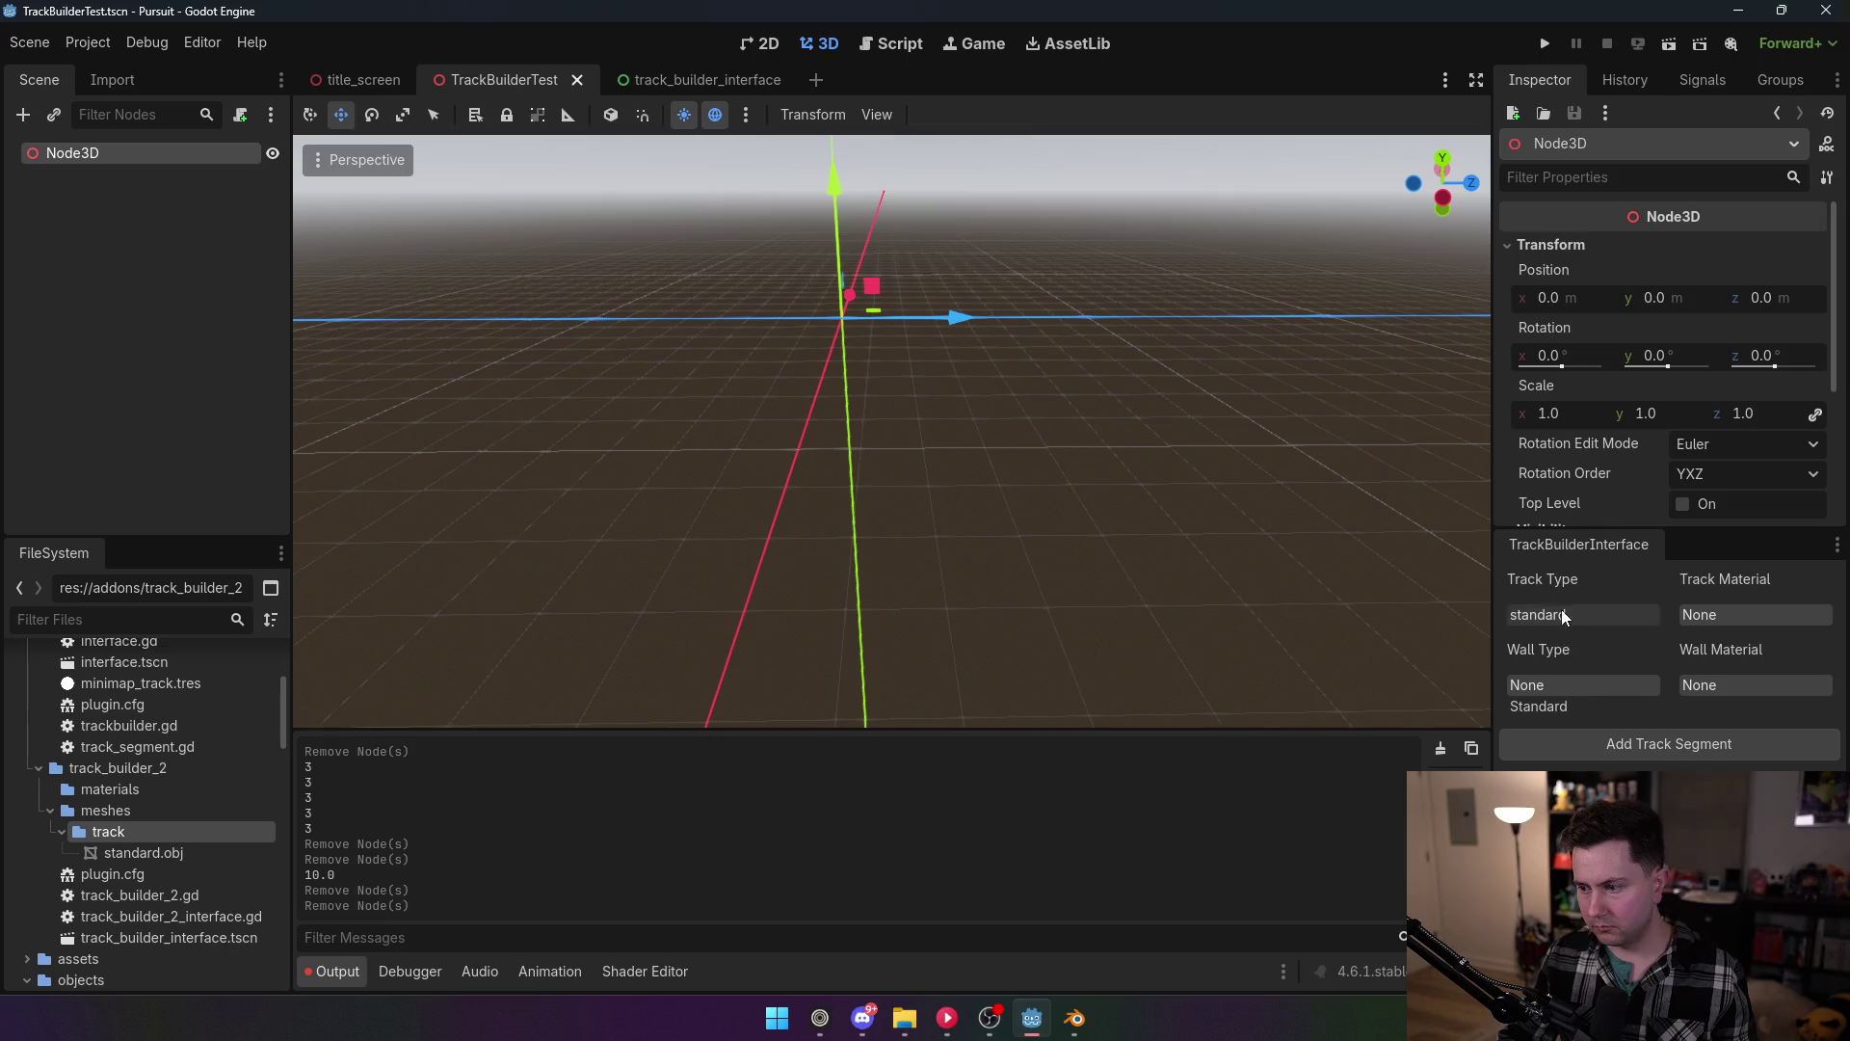
Step: Add a track segment and frame the camera on the new TrackSegment
left_click(1617, 746)
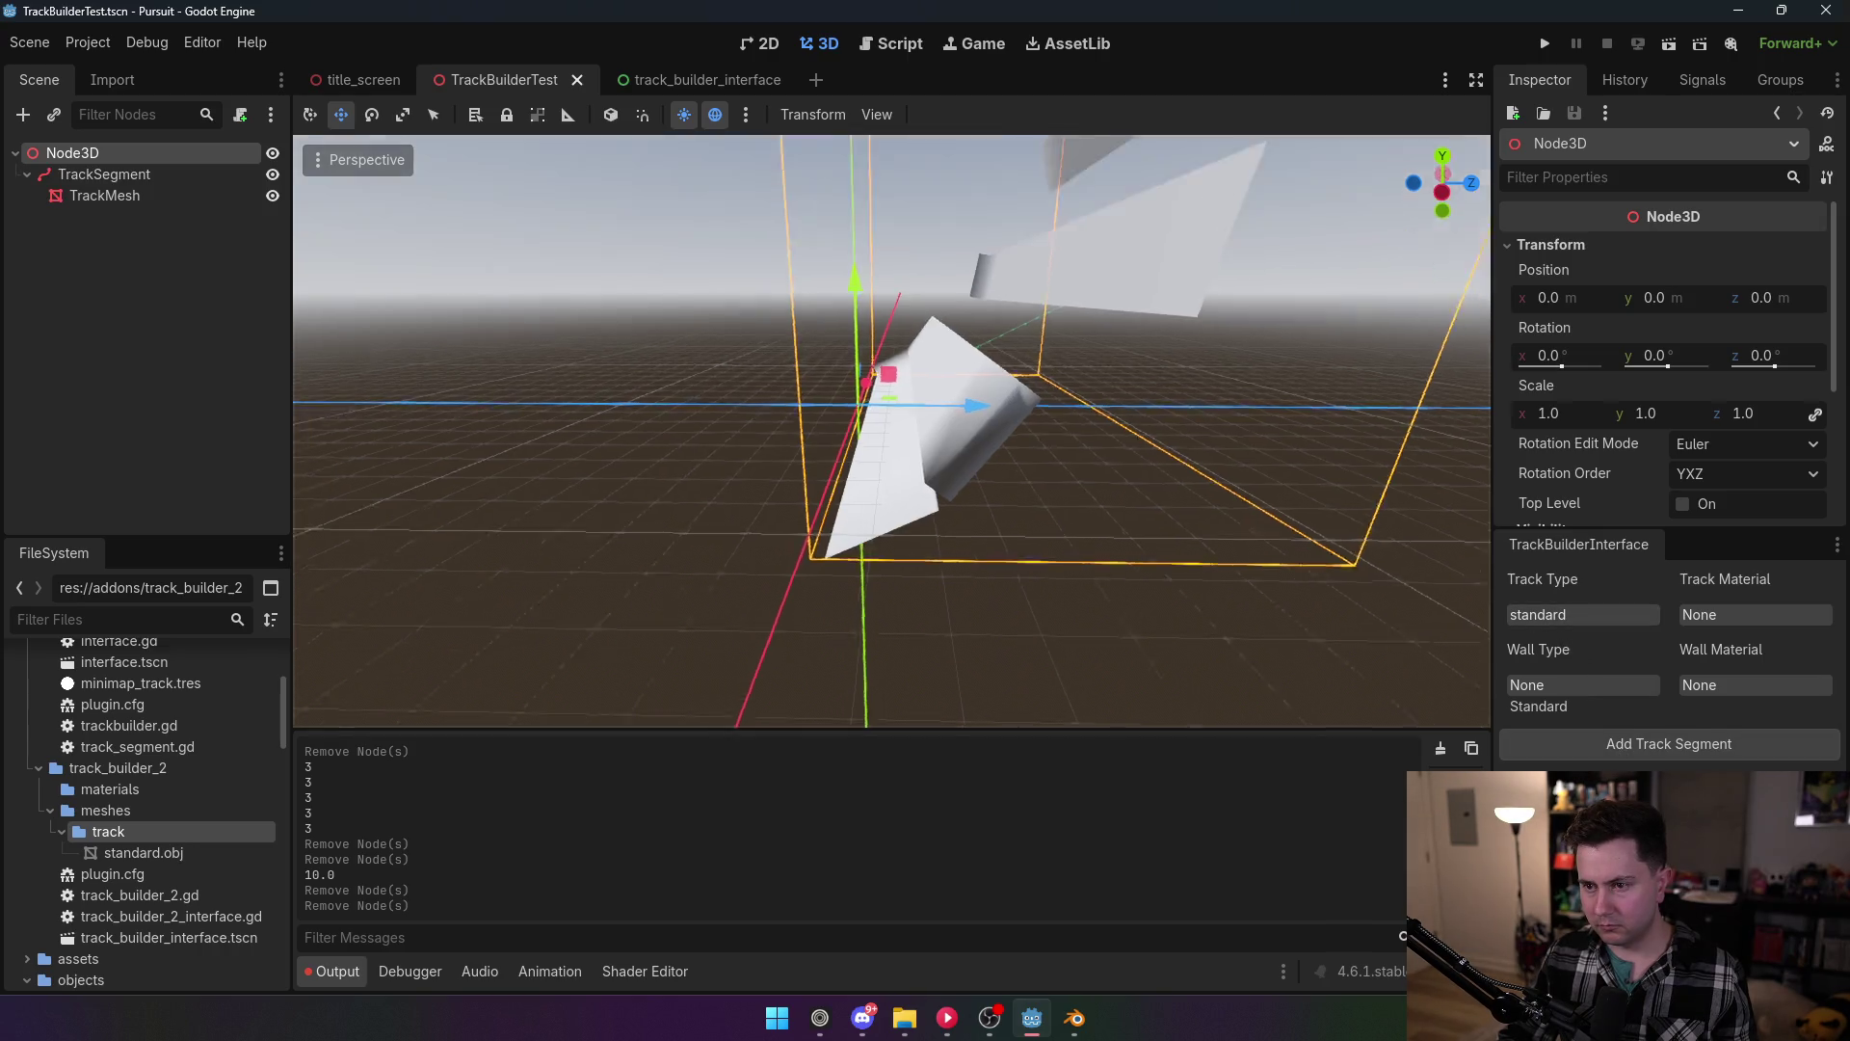
left_click(118, 193)
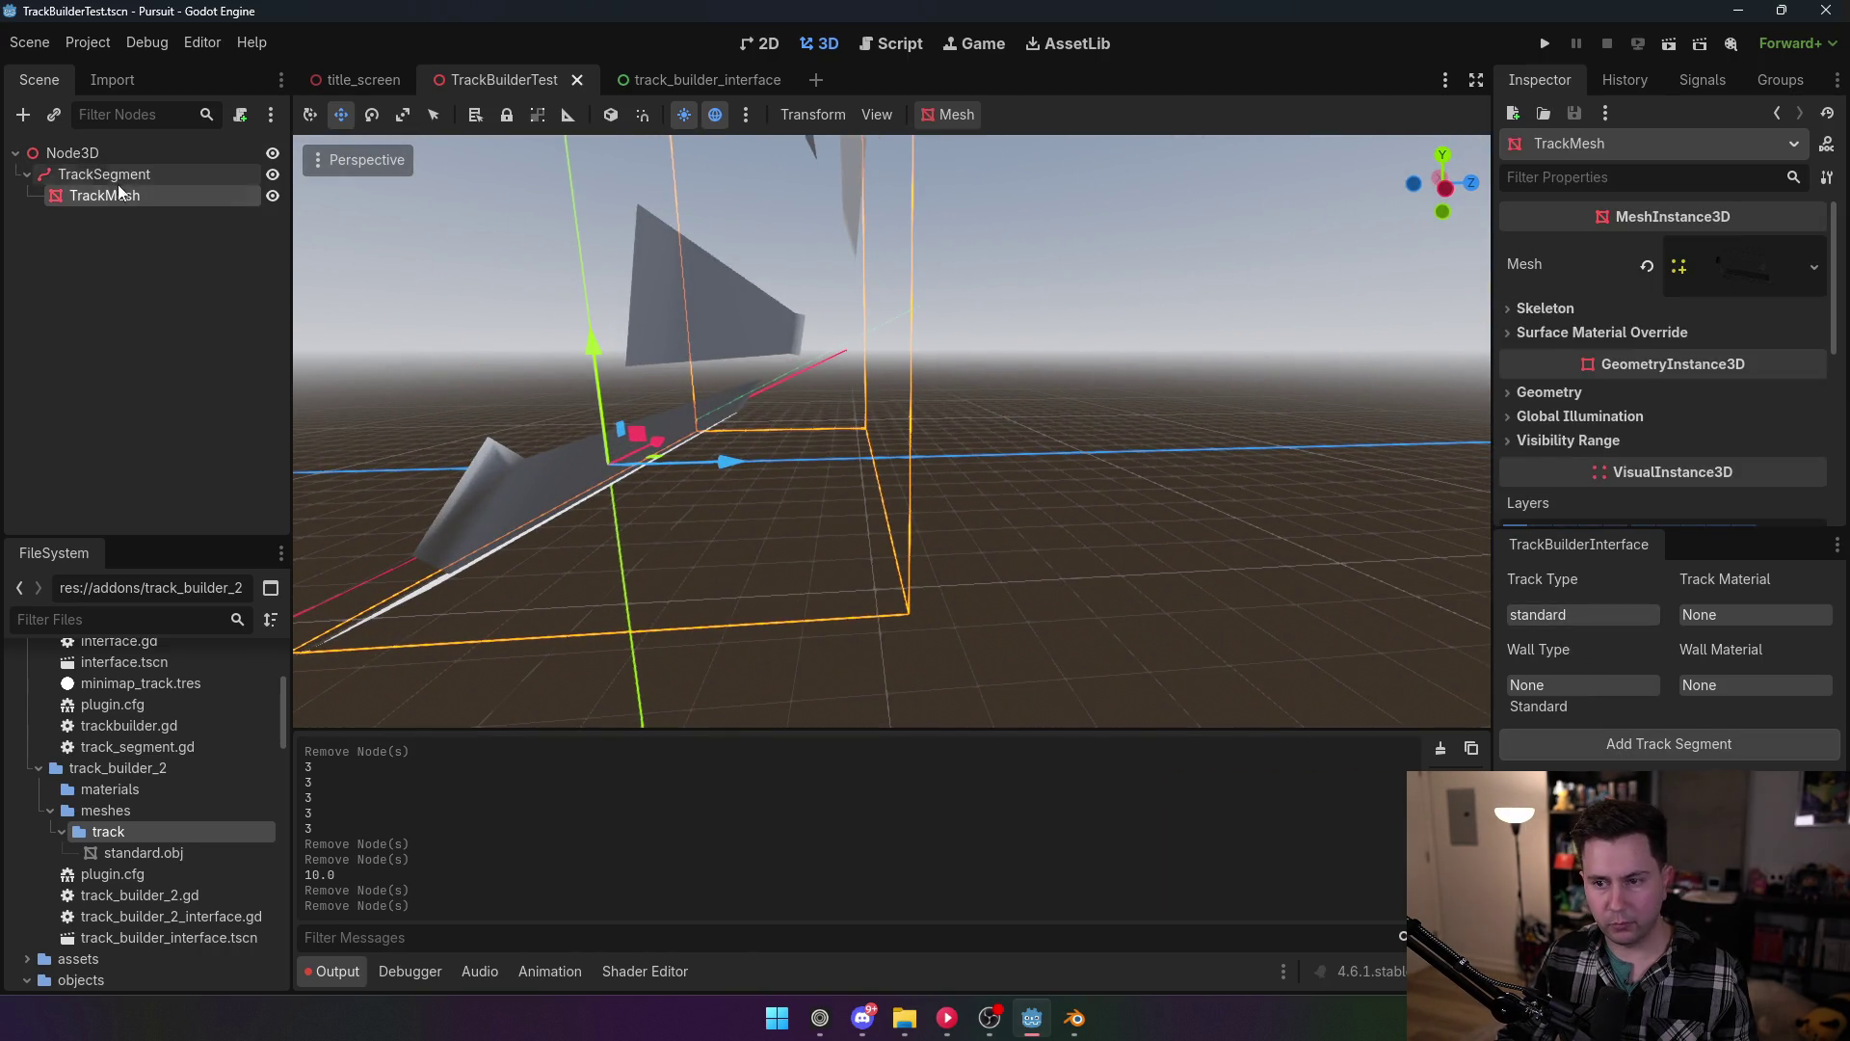
left_click(108, 175)
key("f")
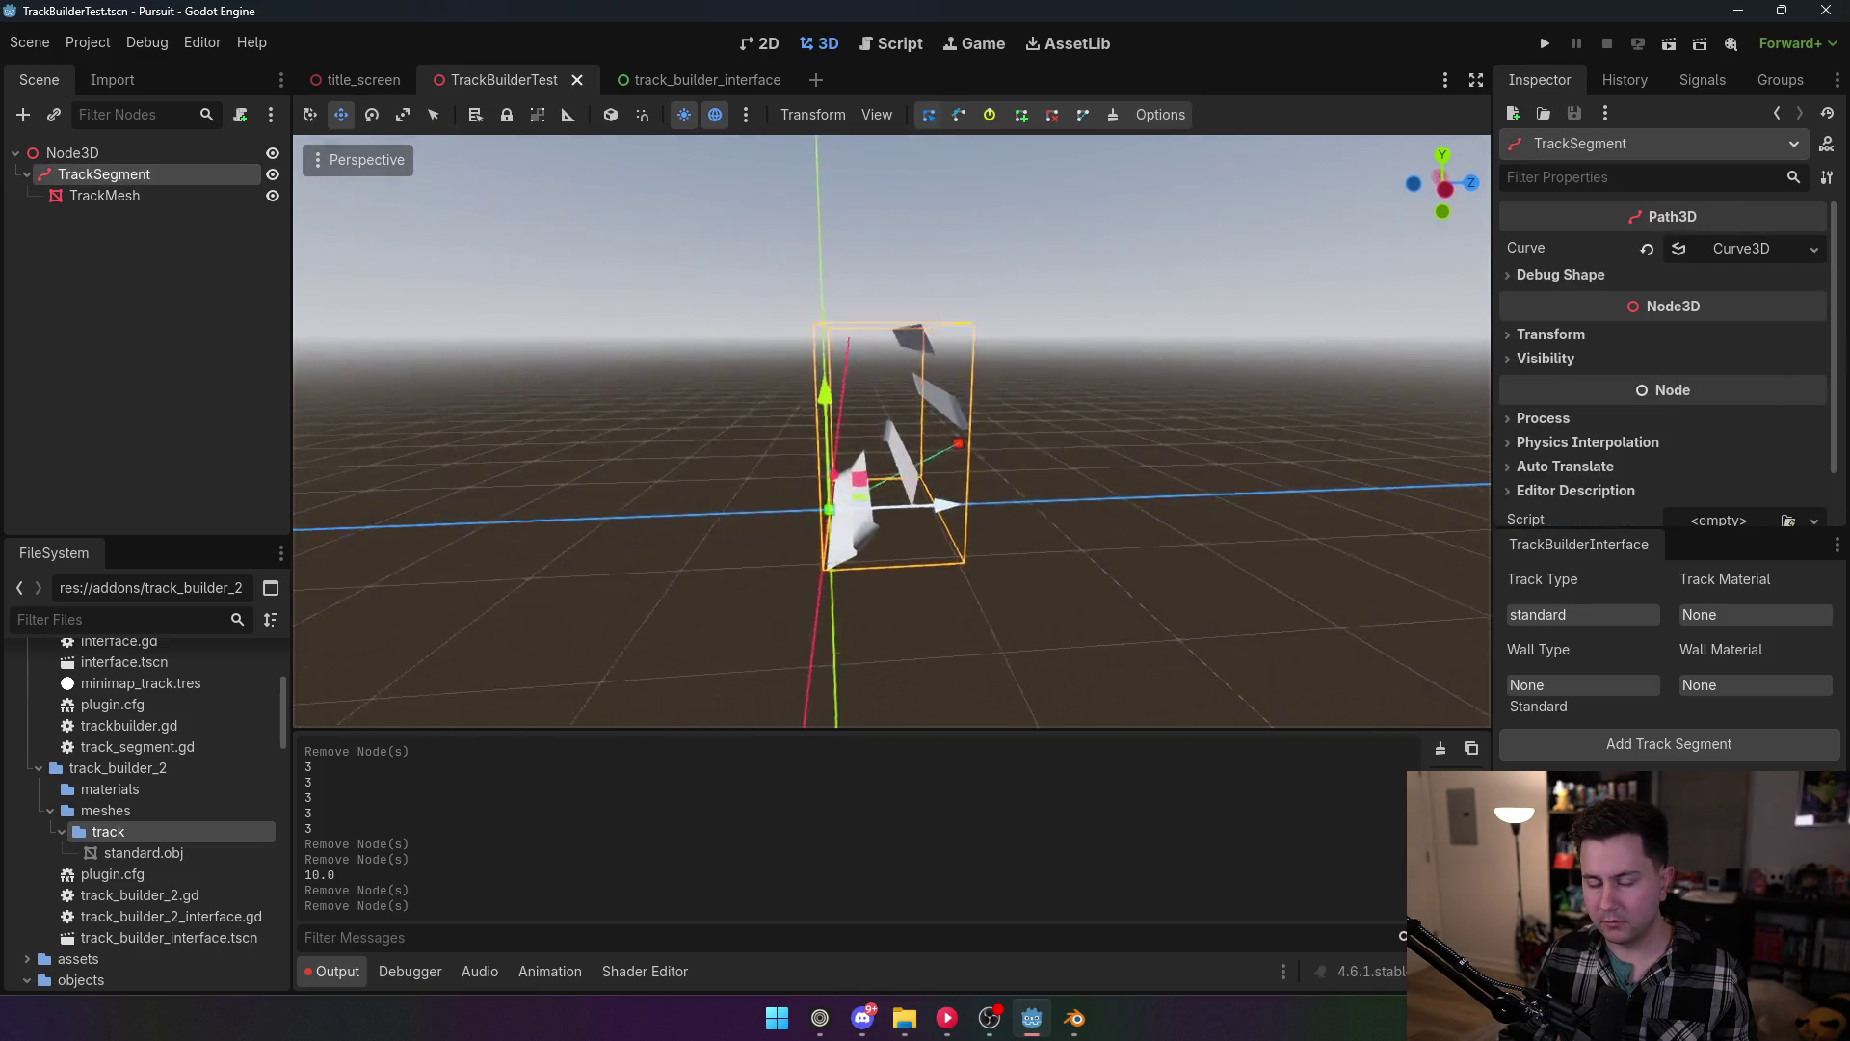
key("w")
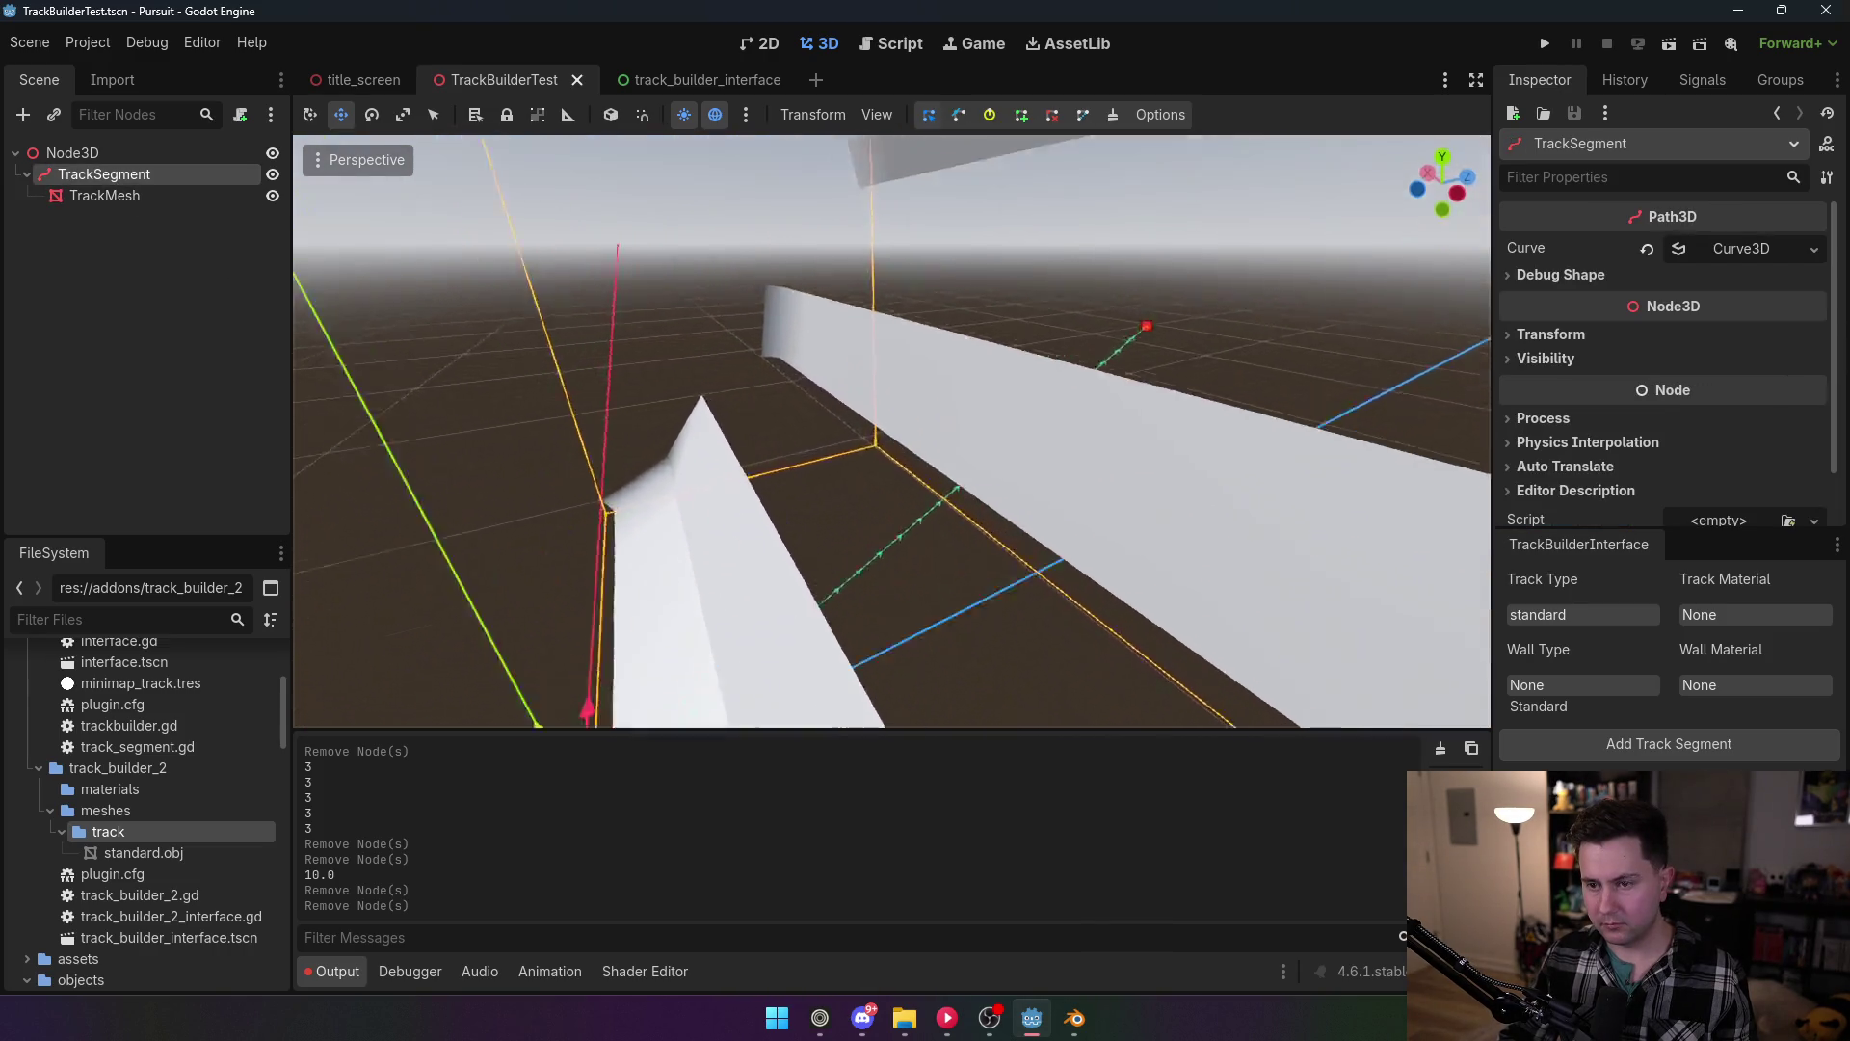
key("s")
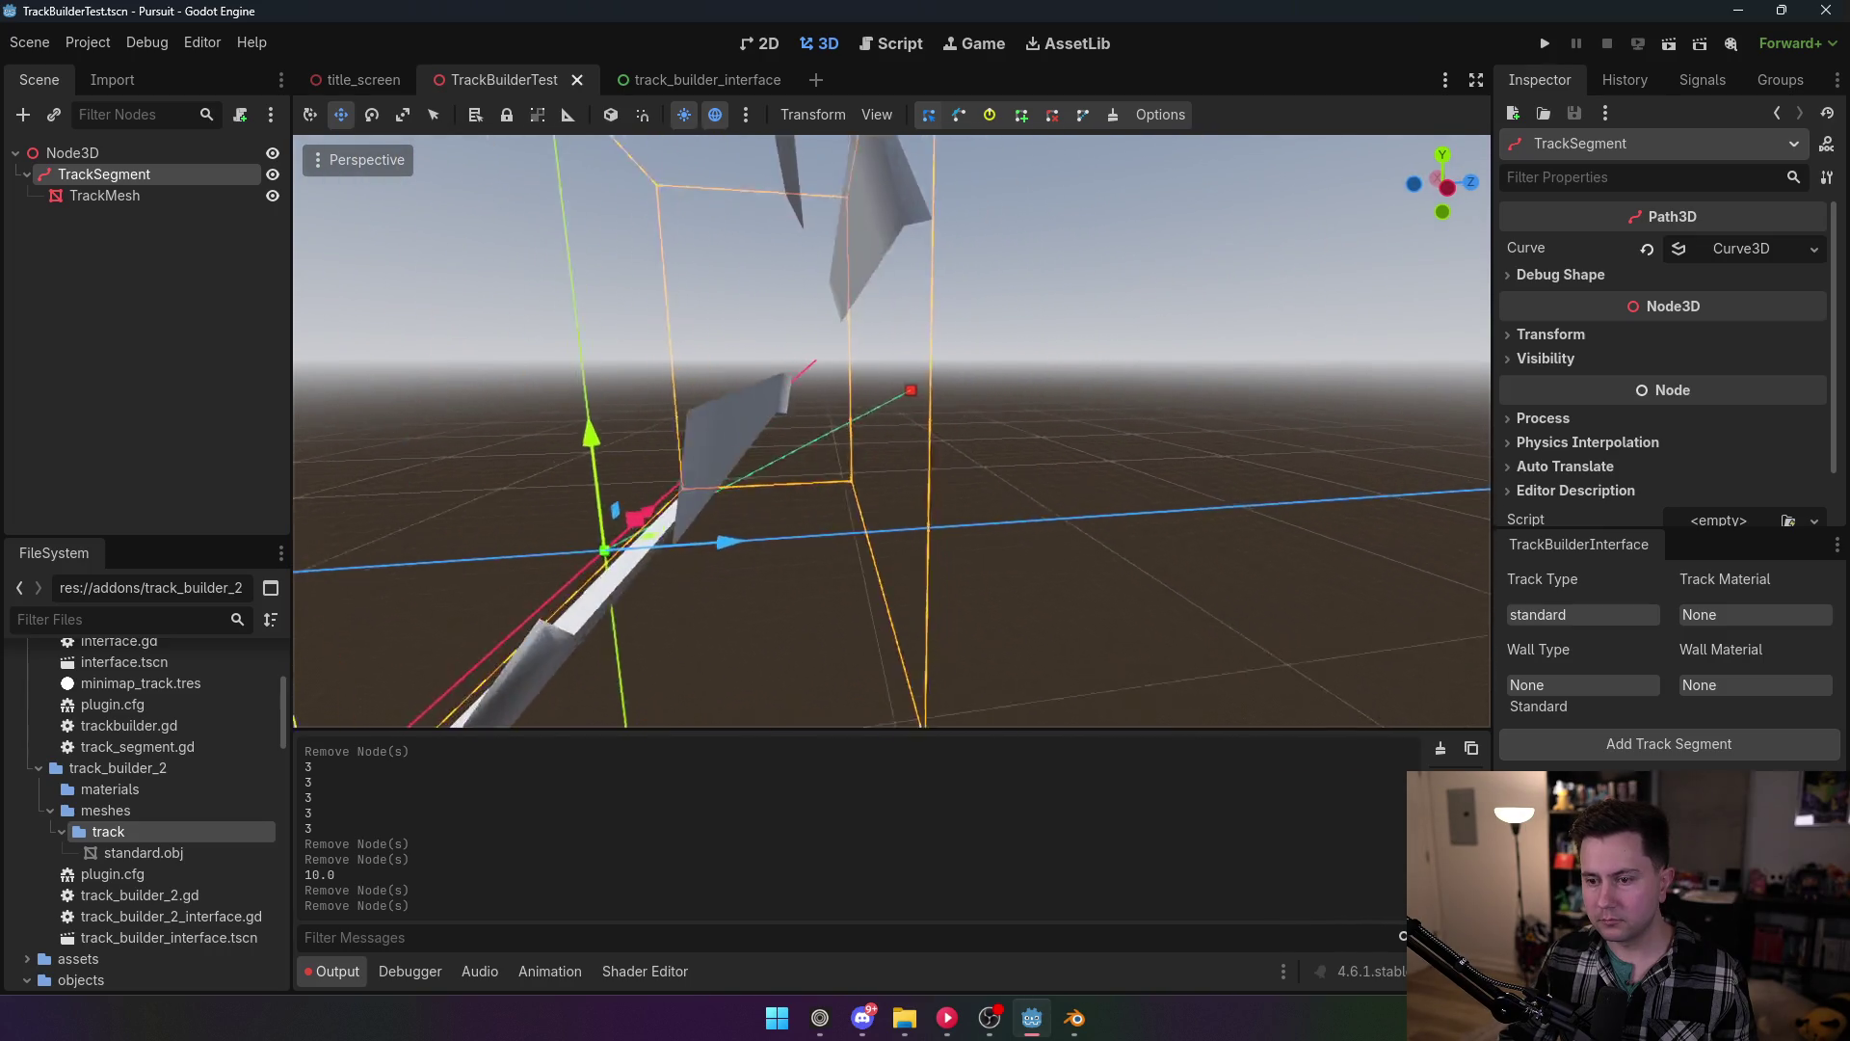
key("w")
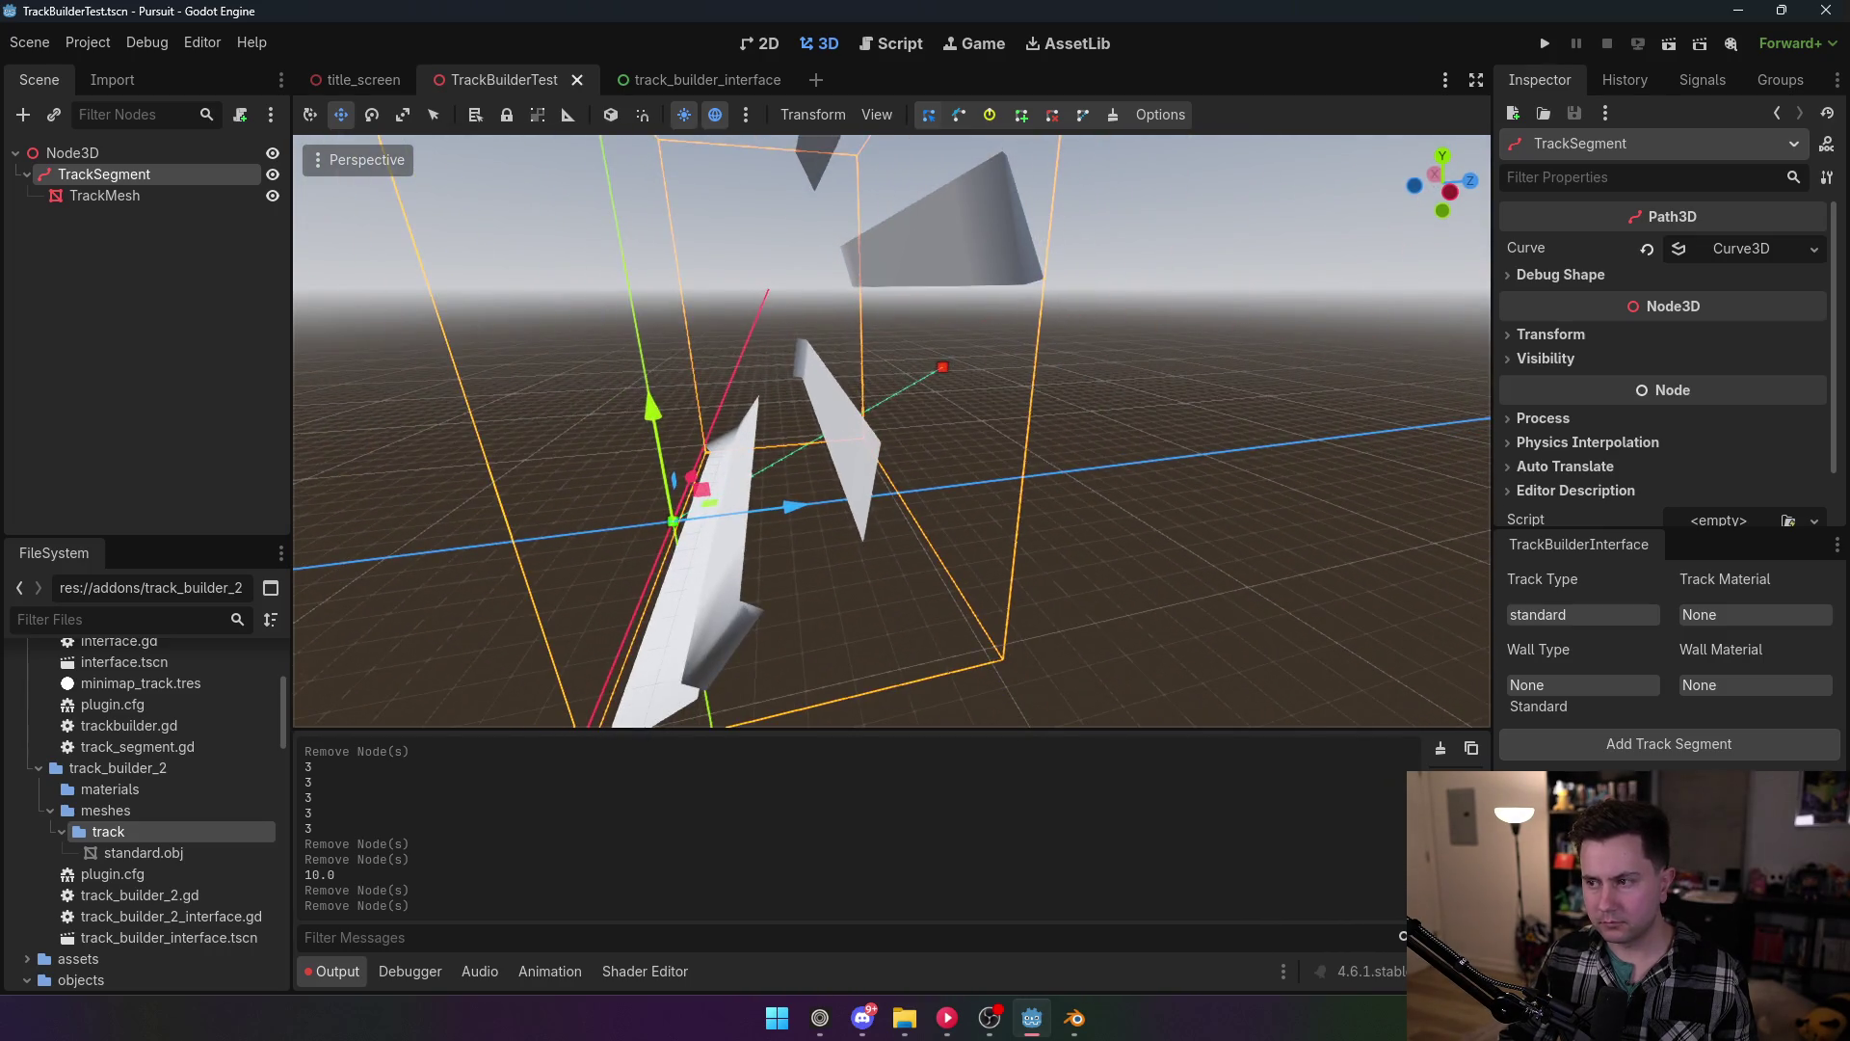
Step: Expand the path's Curve3D in the Inspector, toggling Closed on and back off
left_click(1573, 274)
left_click(1574, 274)
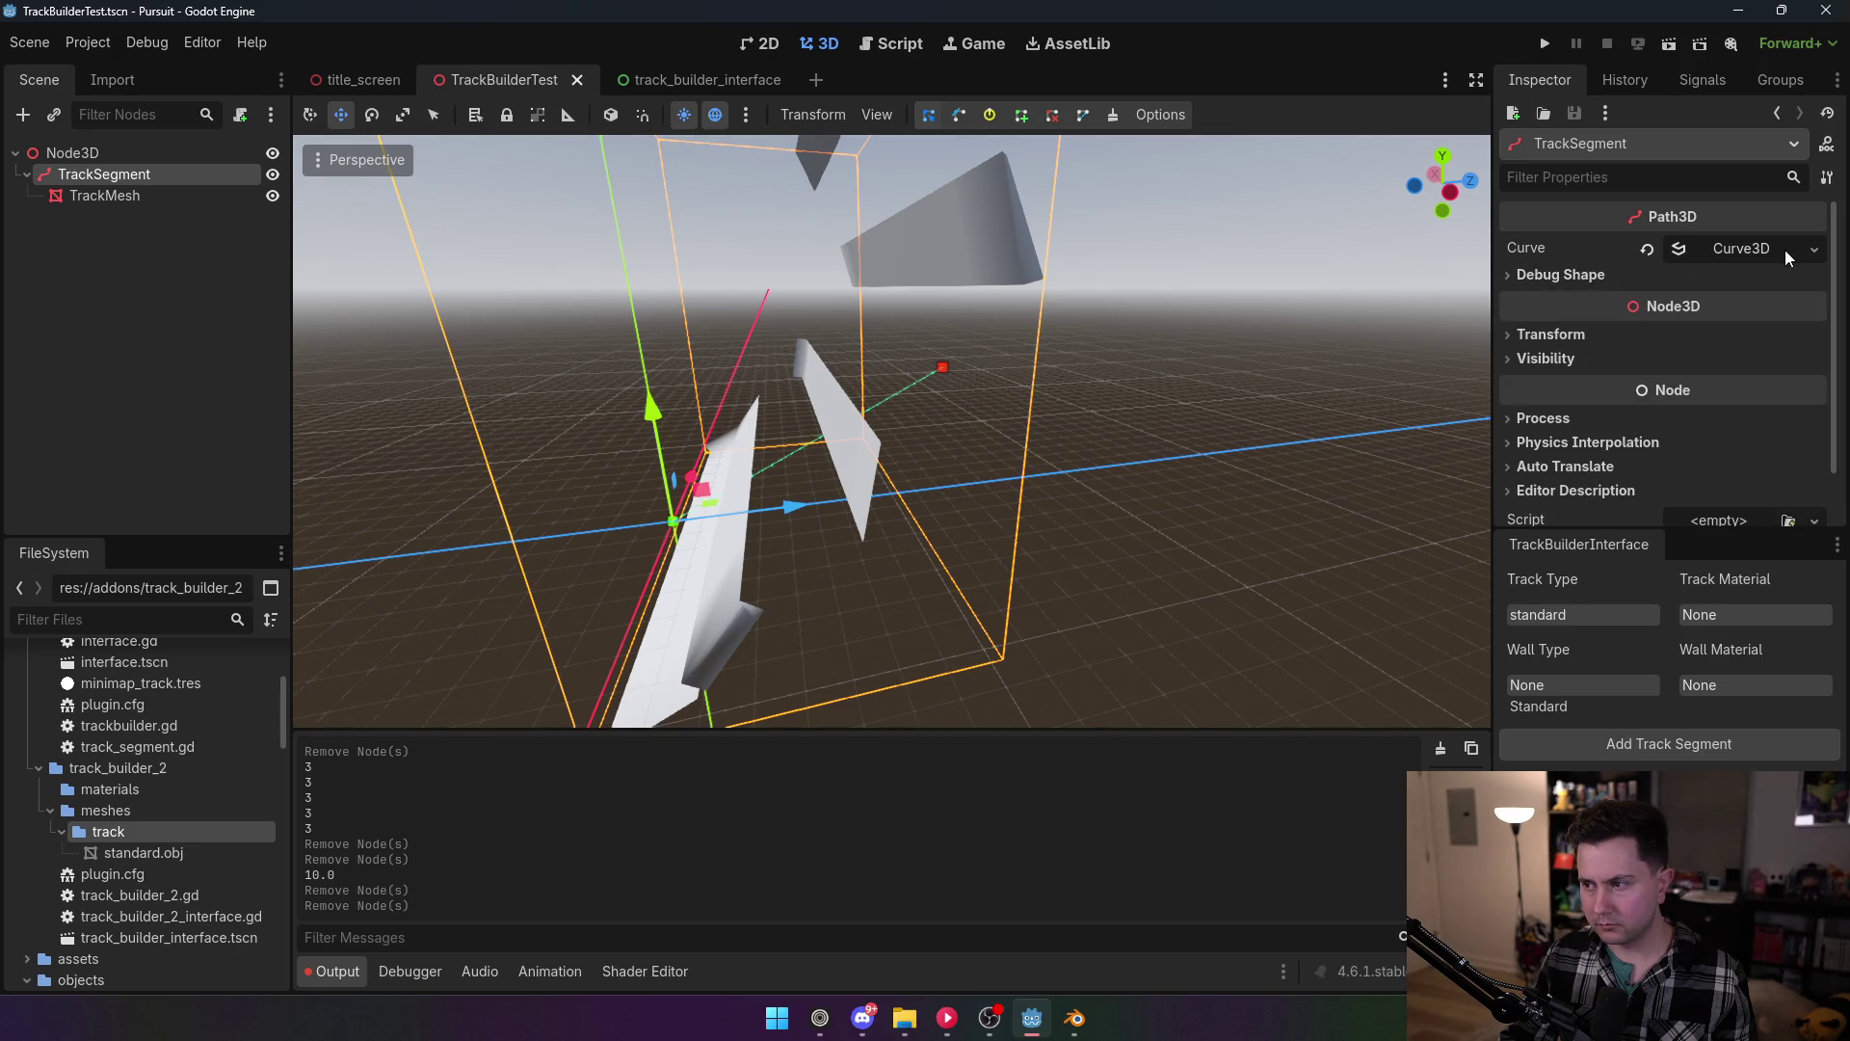
left_click(1785, 250)
left_click(1677, 280)
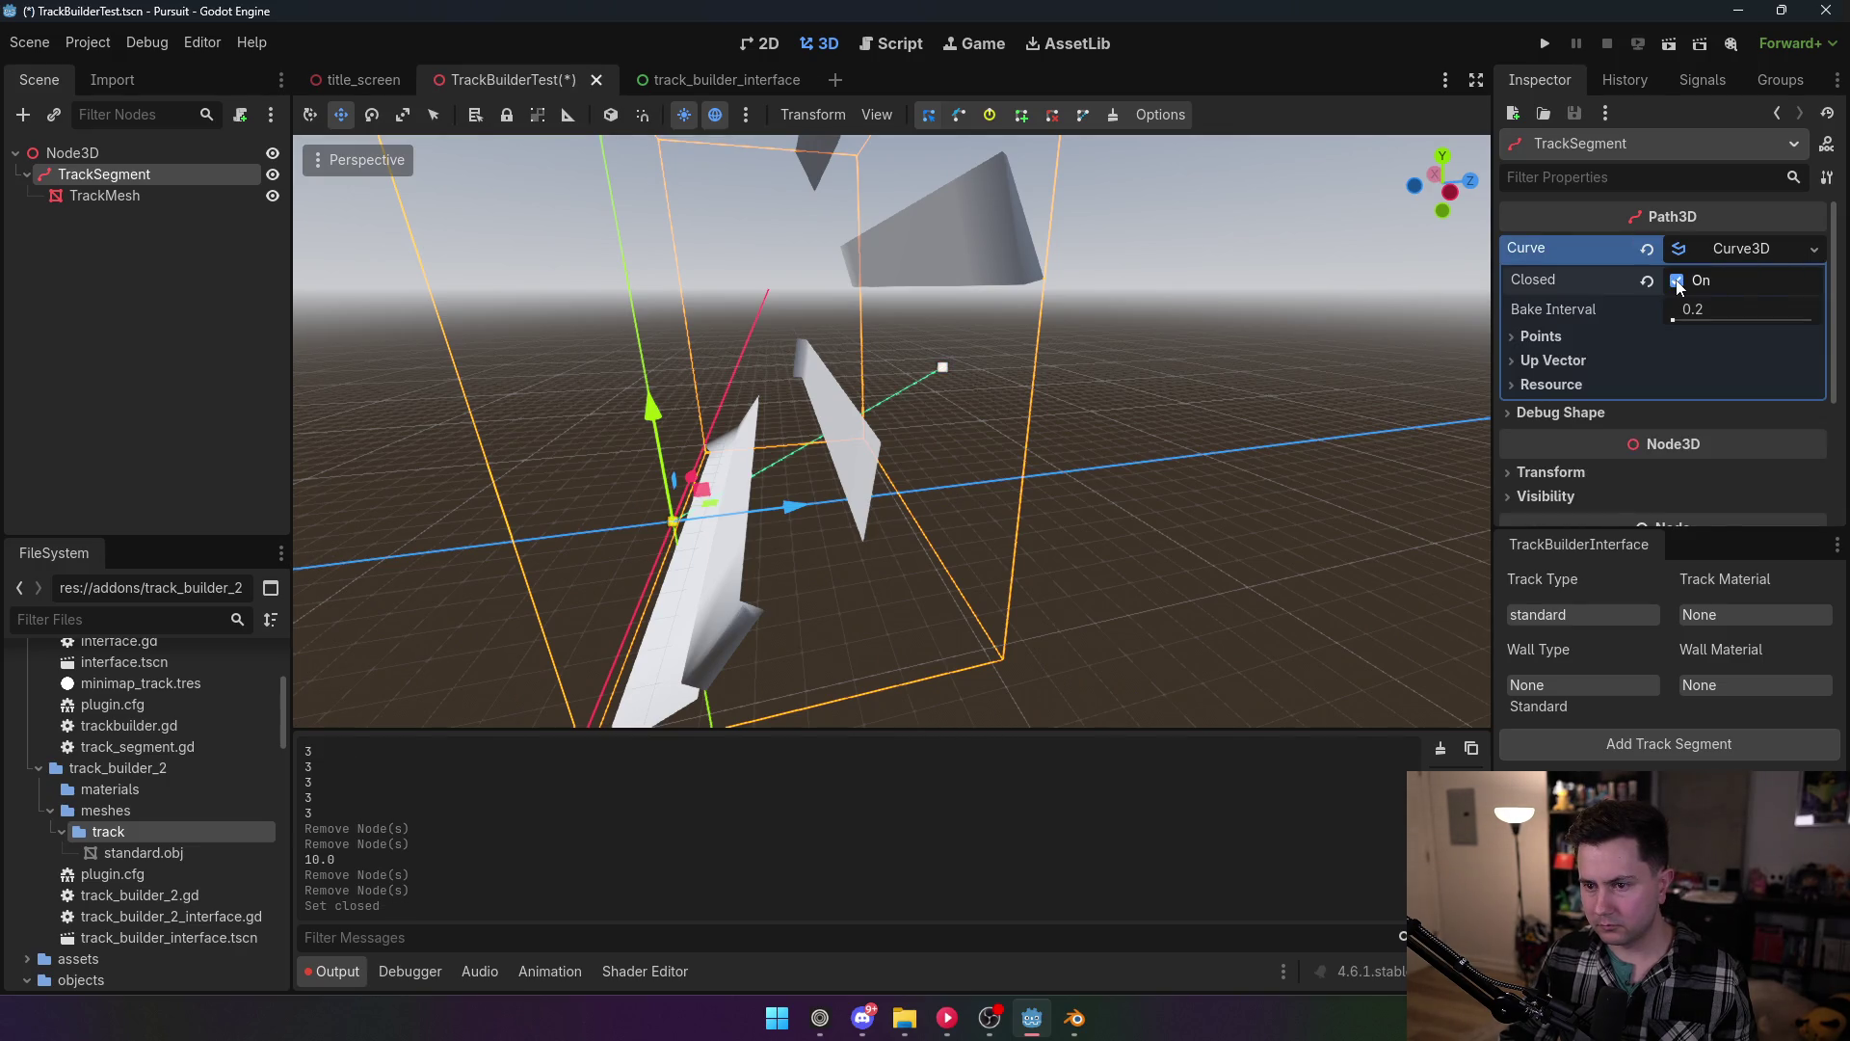
left_click(1677, 281)
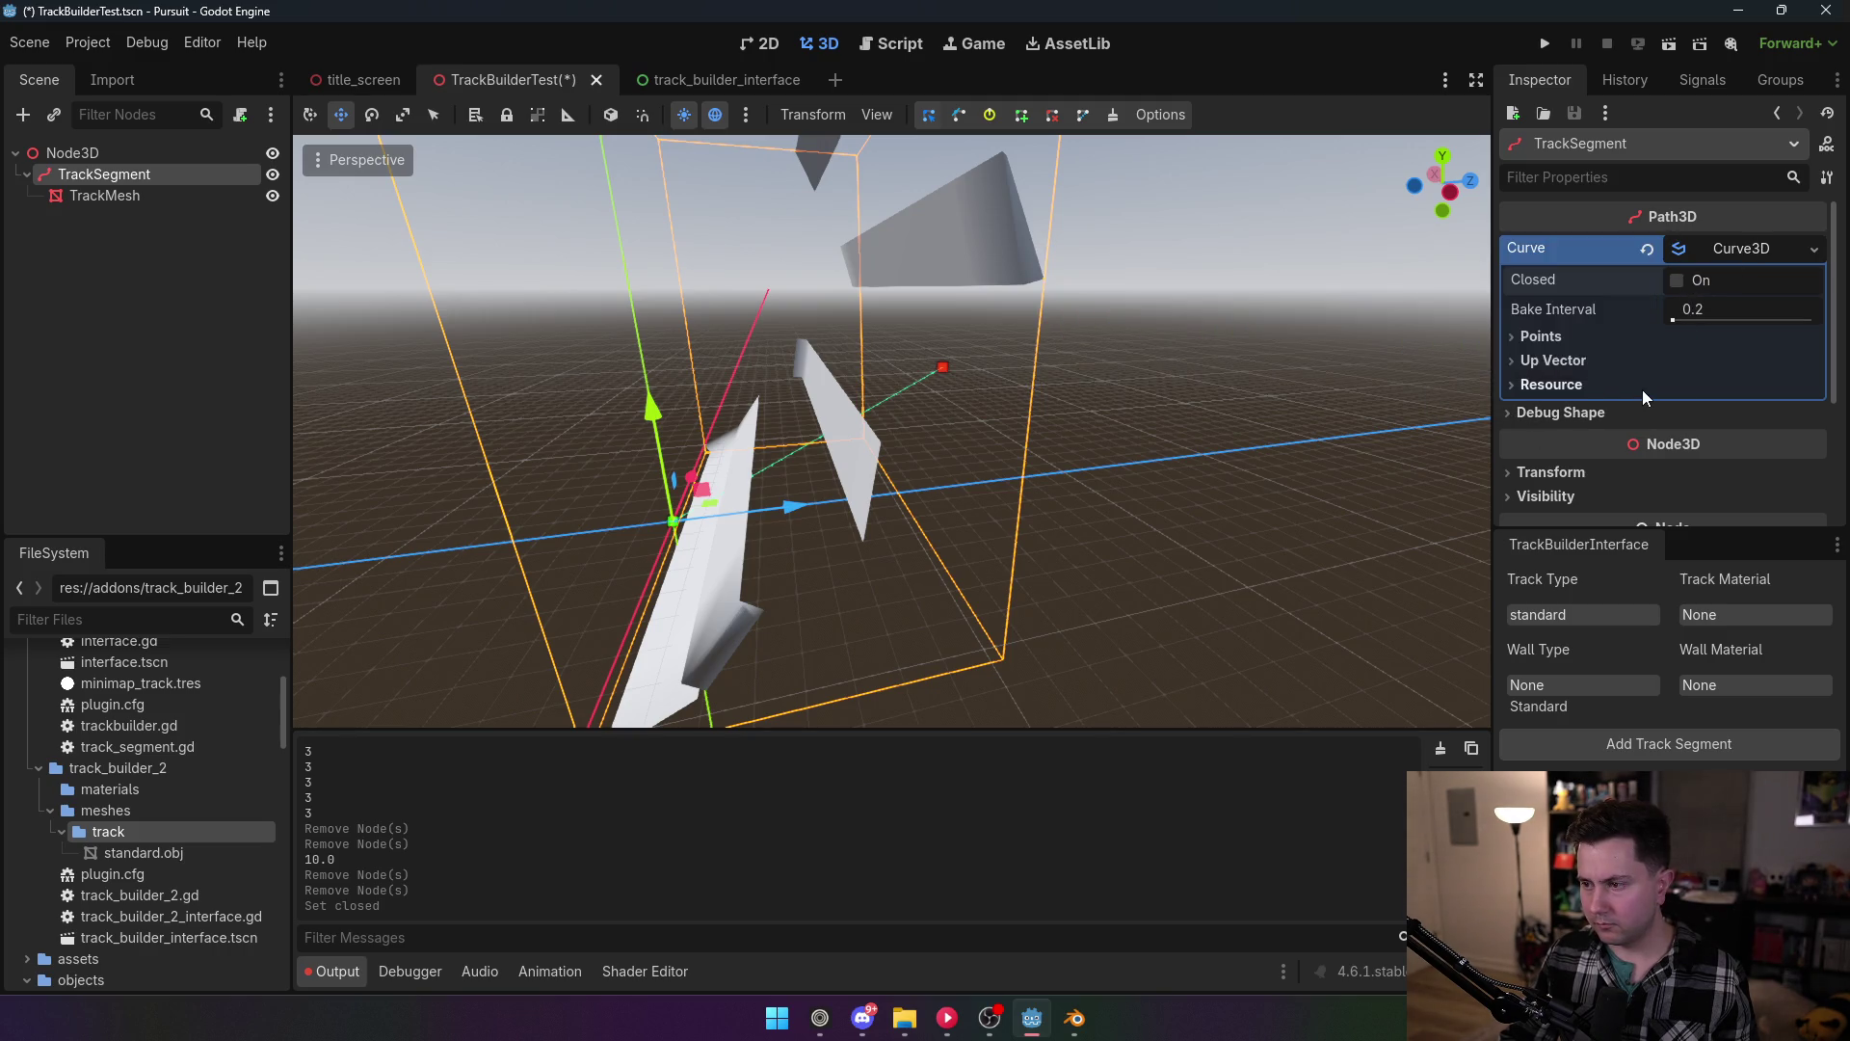
Step: Inspect the curve's Points list and Up Vector settings
left_click(1542, 336)
scroll(1691, 370, "down", 3)
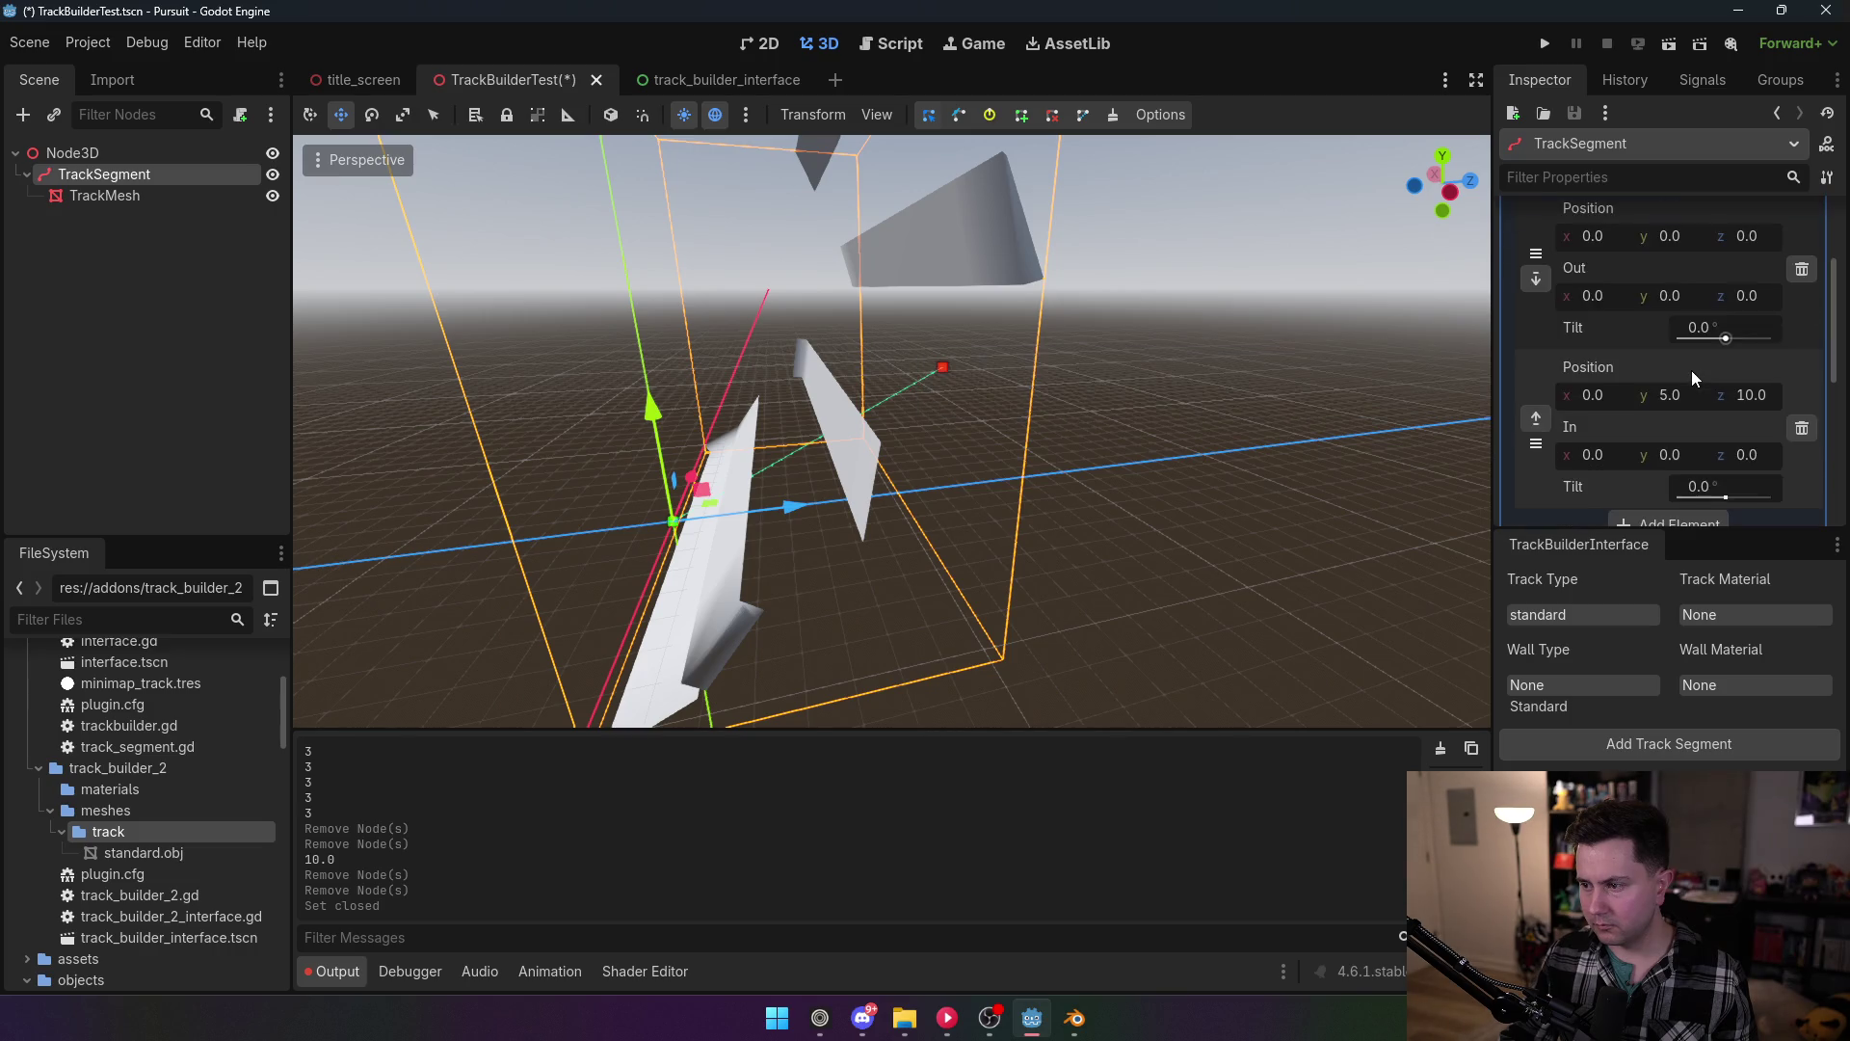
scroll(1651, 358, "up", 3)
scroll(1606, 349, "down", 5)
scroll(1567, 355, "up", 3)
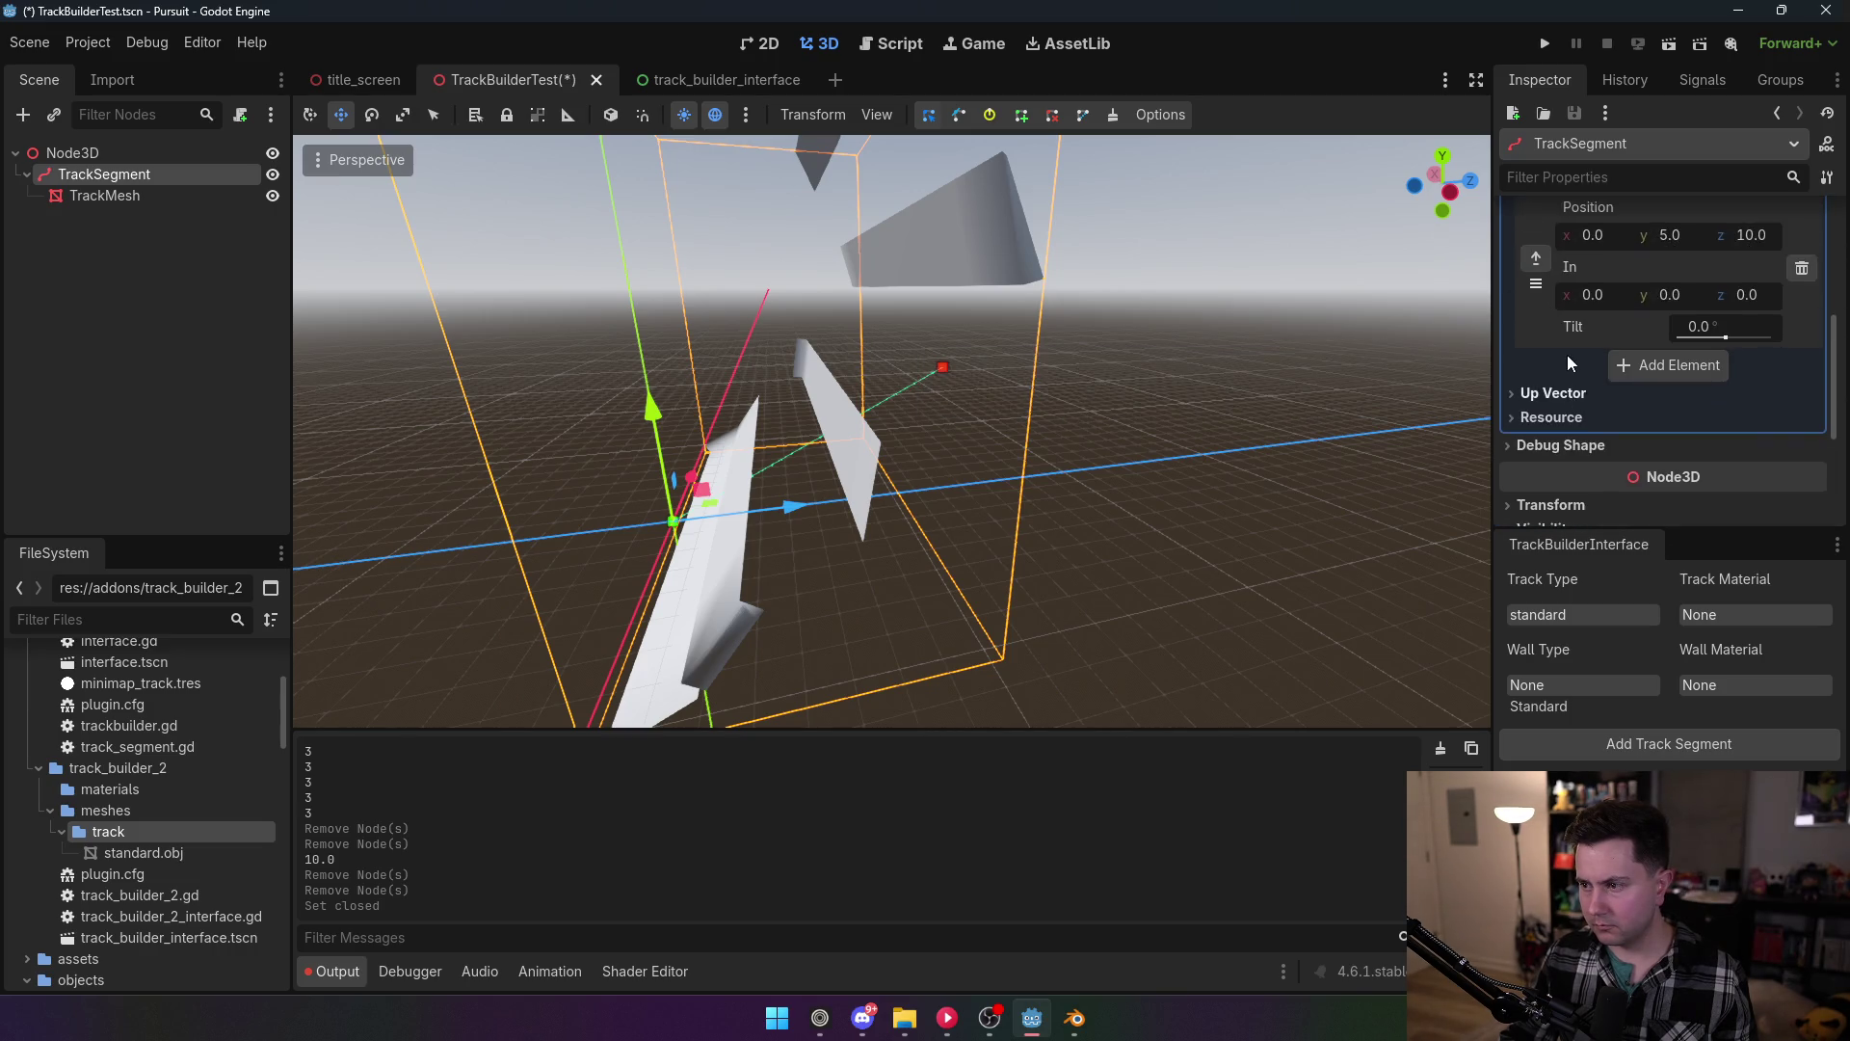
scroll(1564, 356, "up", 2)
left_click(1557, 285)
left_click(1558, 286)
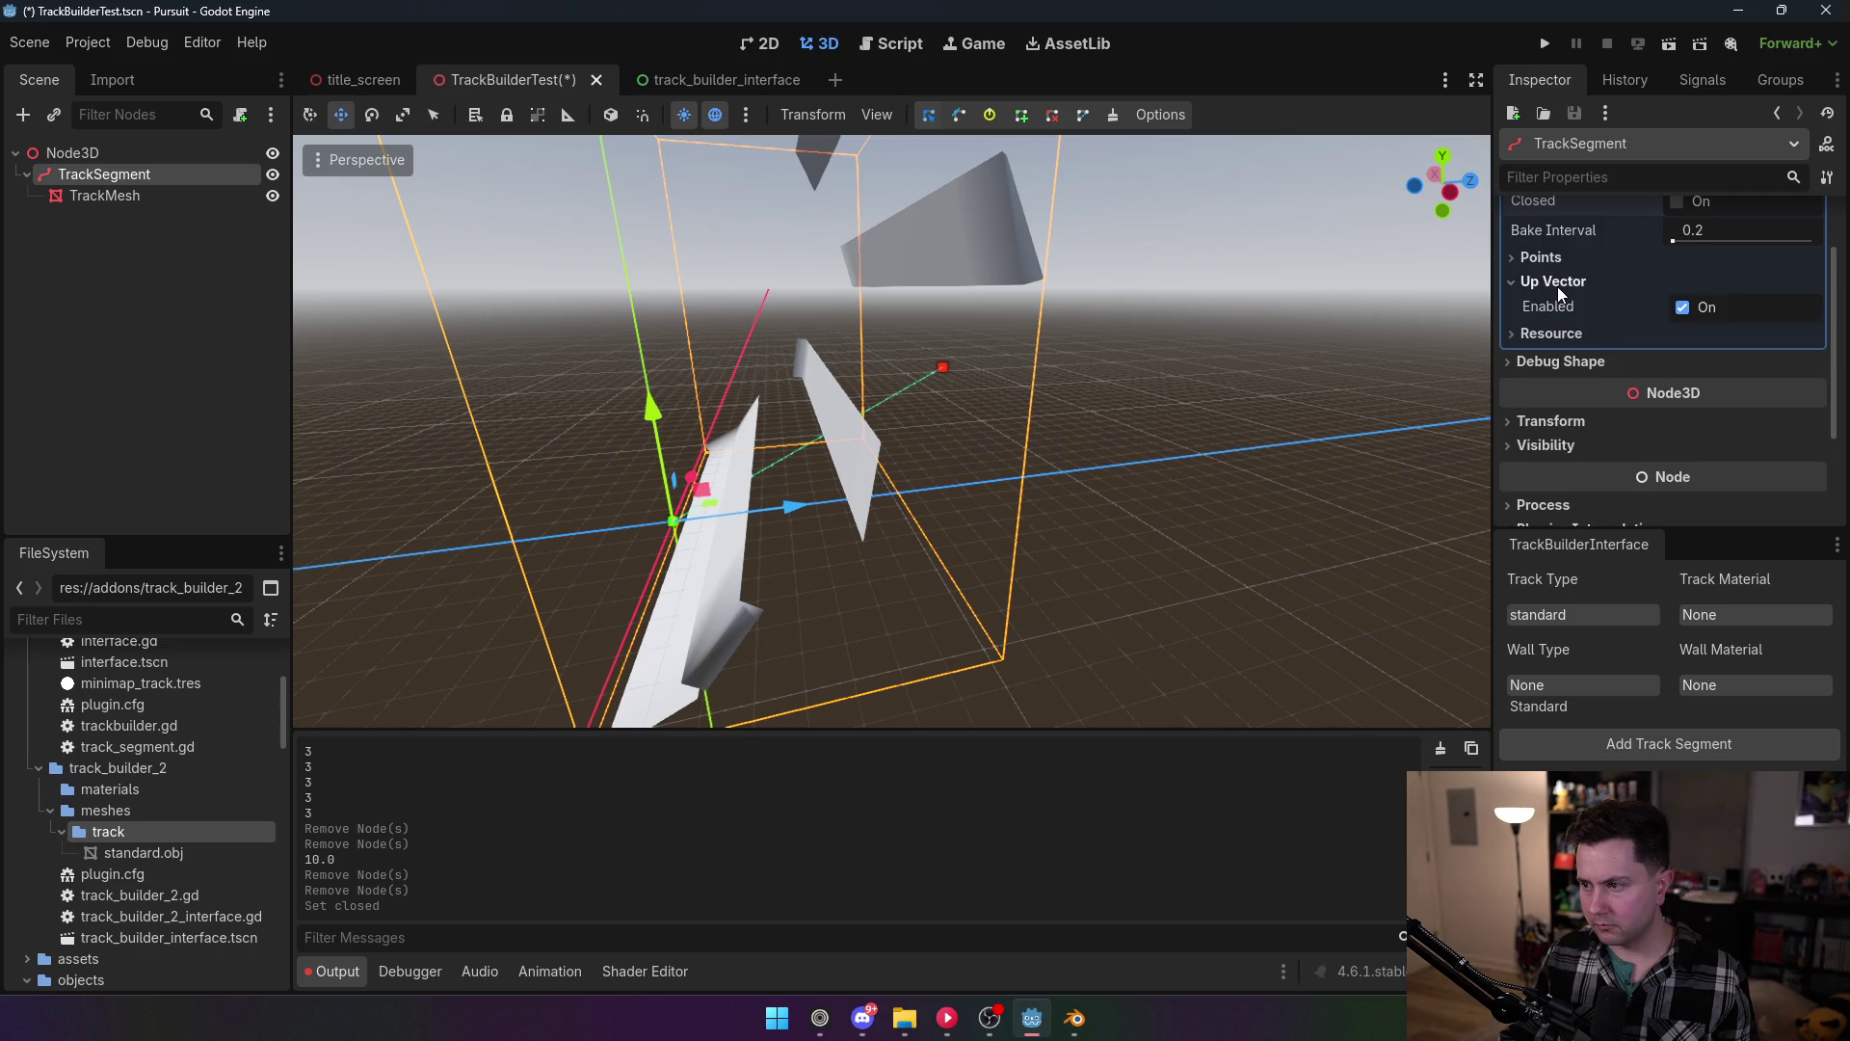
left_click(1557, 286)
double_click(1561, 305)
left_click(1559, 281)
left_click(1566, 280)
left_click(96, 44)
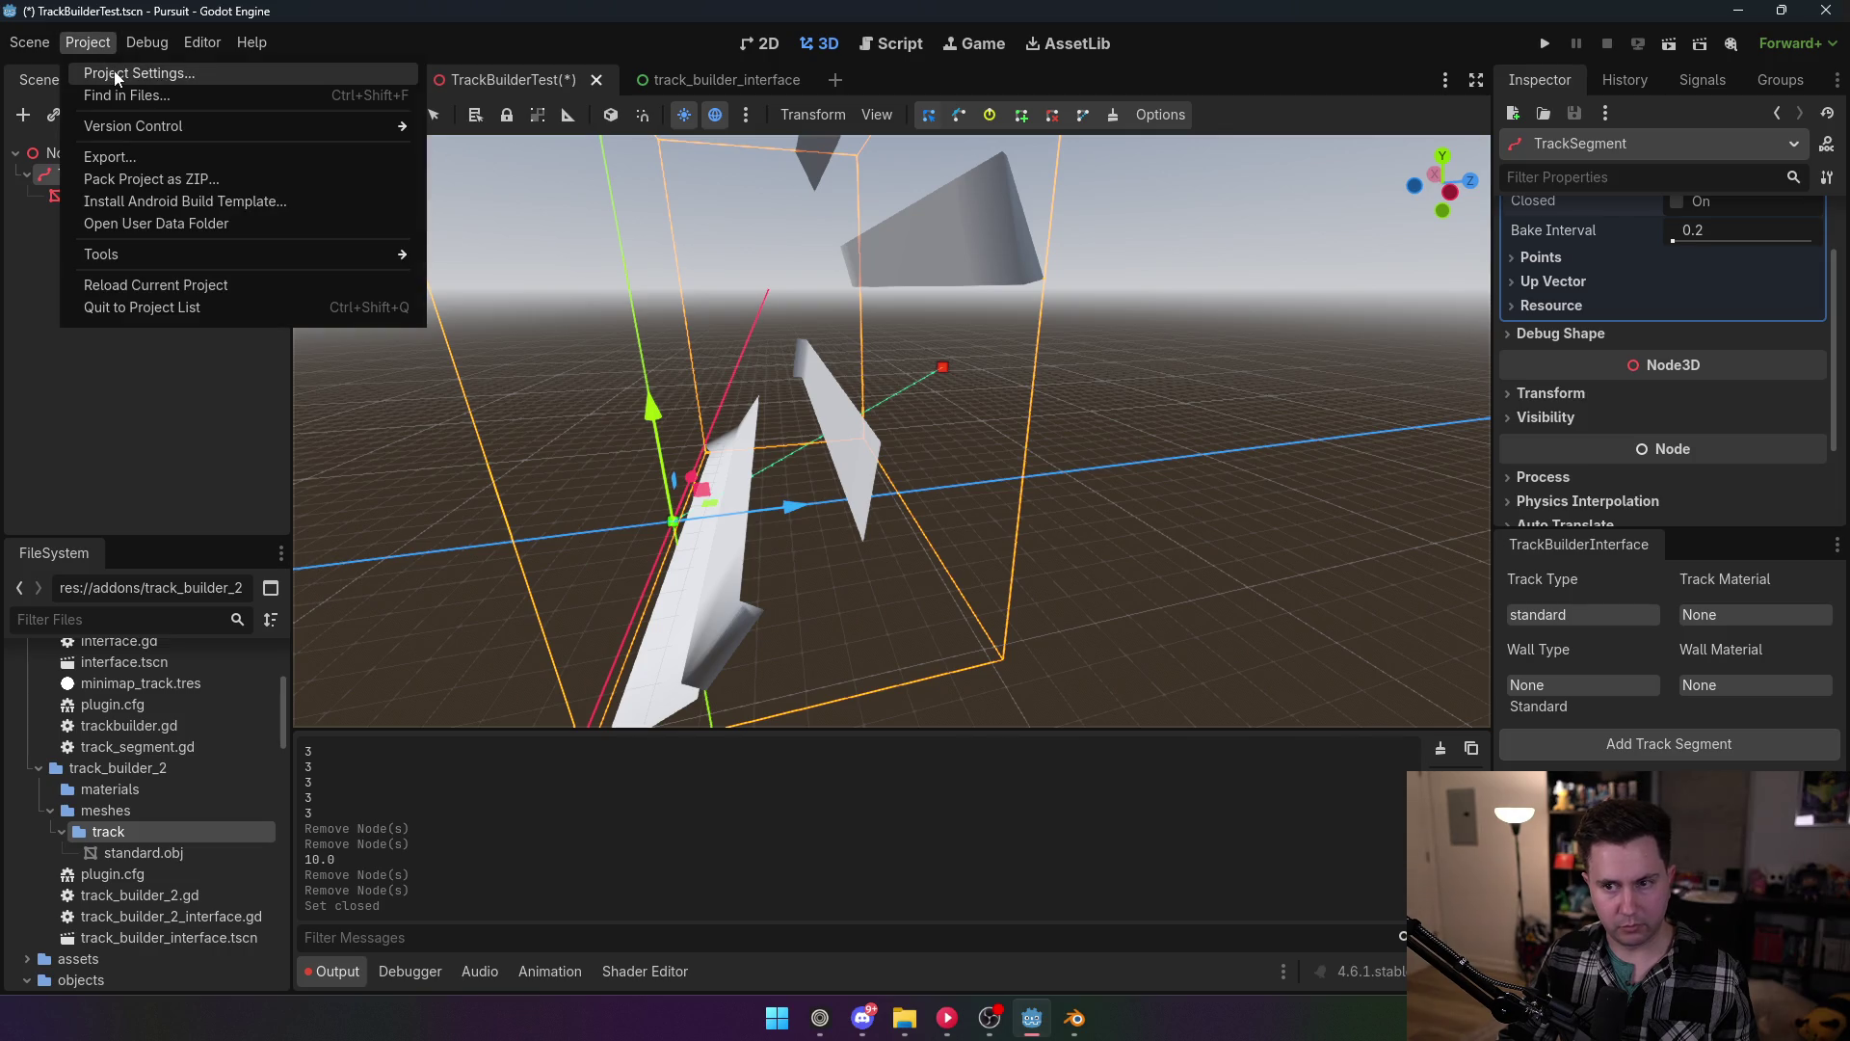
Step: Toggle the TrackBuilder2 plugin in Project Settings > Plugins
left_click(124, 74)
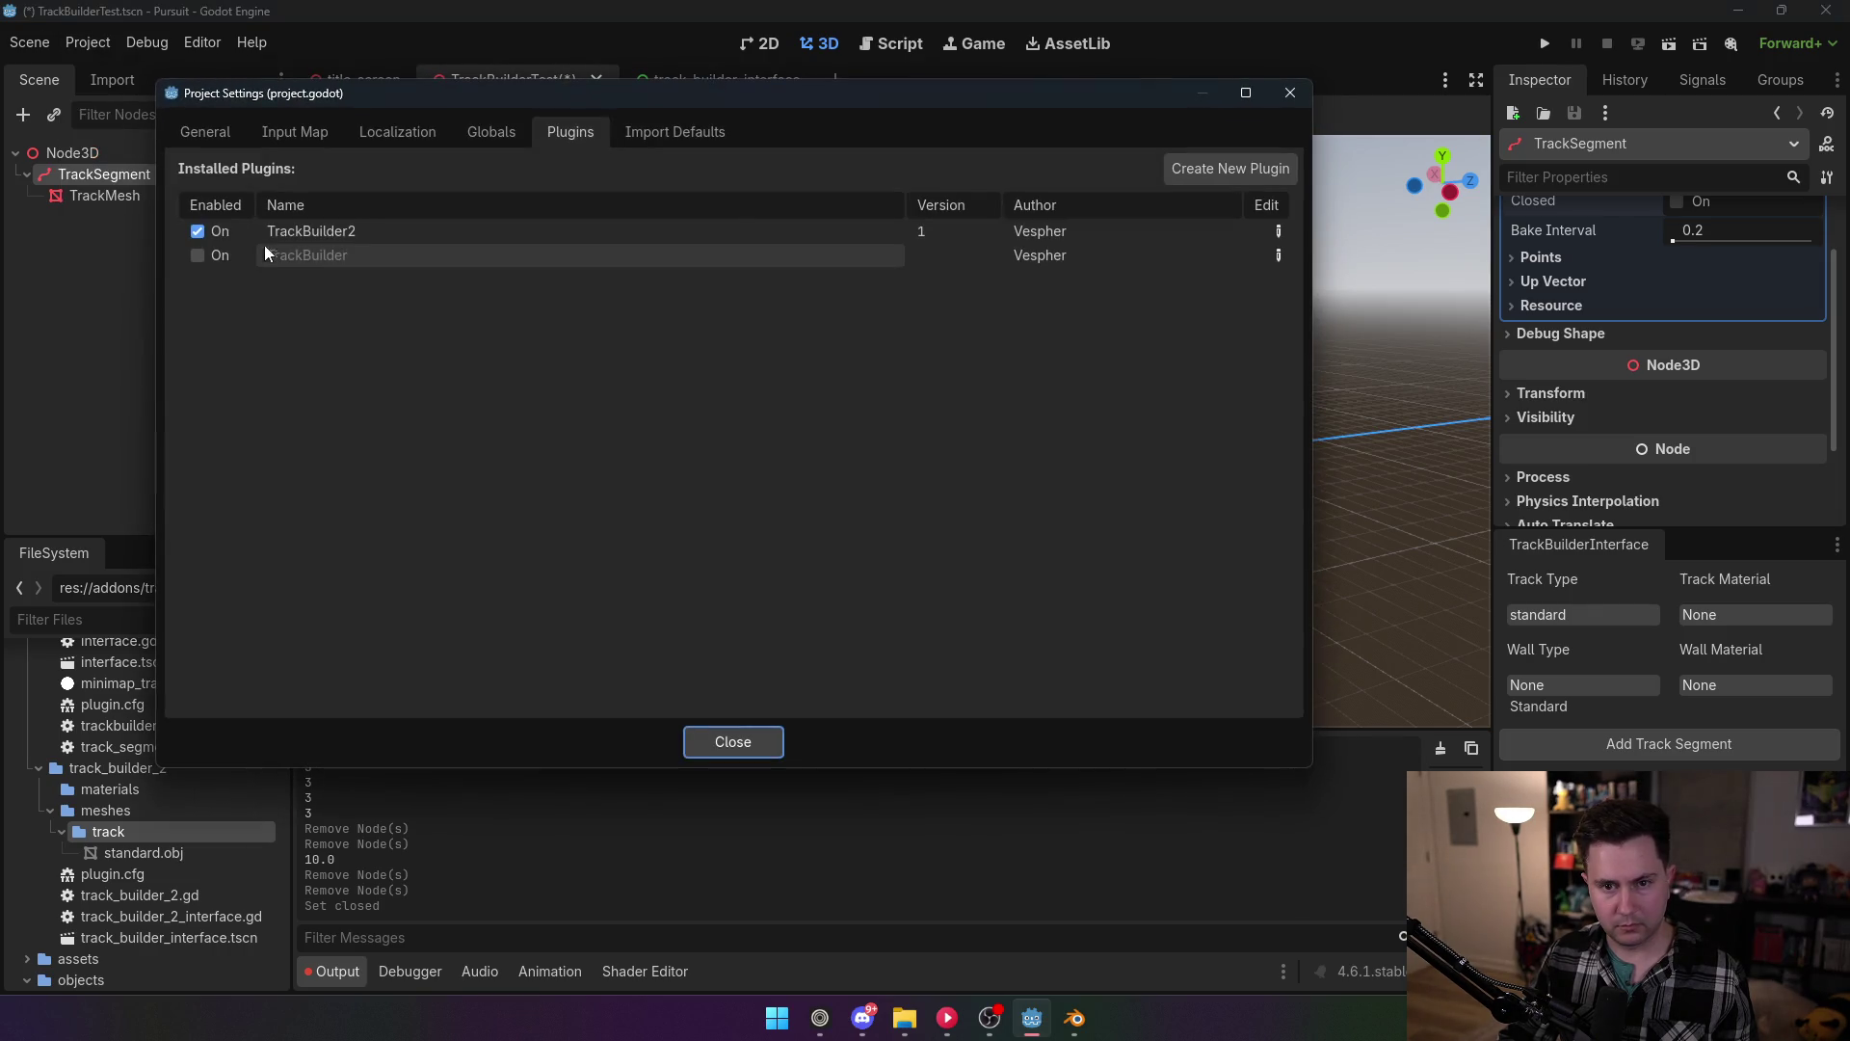
left_click(236, 240)
left_click(728, 739)
Step: Review the second point's Vector3(0,5,10) in track_builder_2_interface.gd
left_click(920, 43)
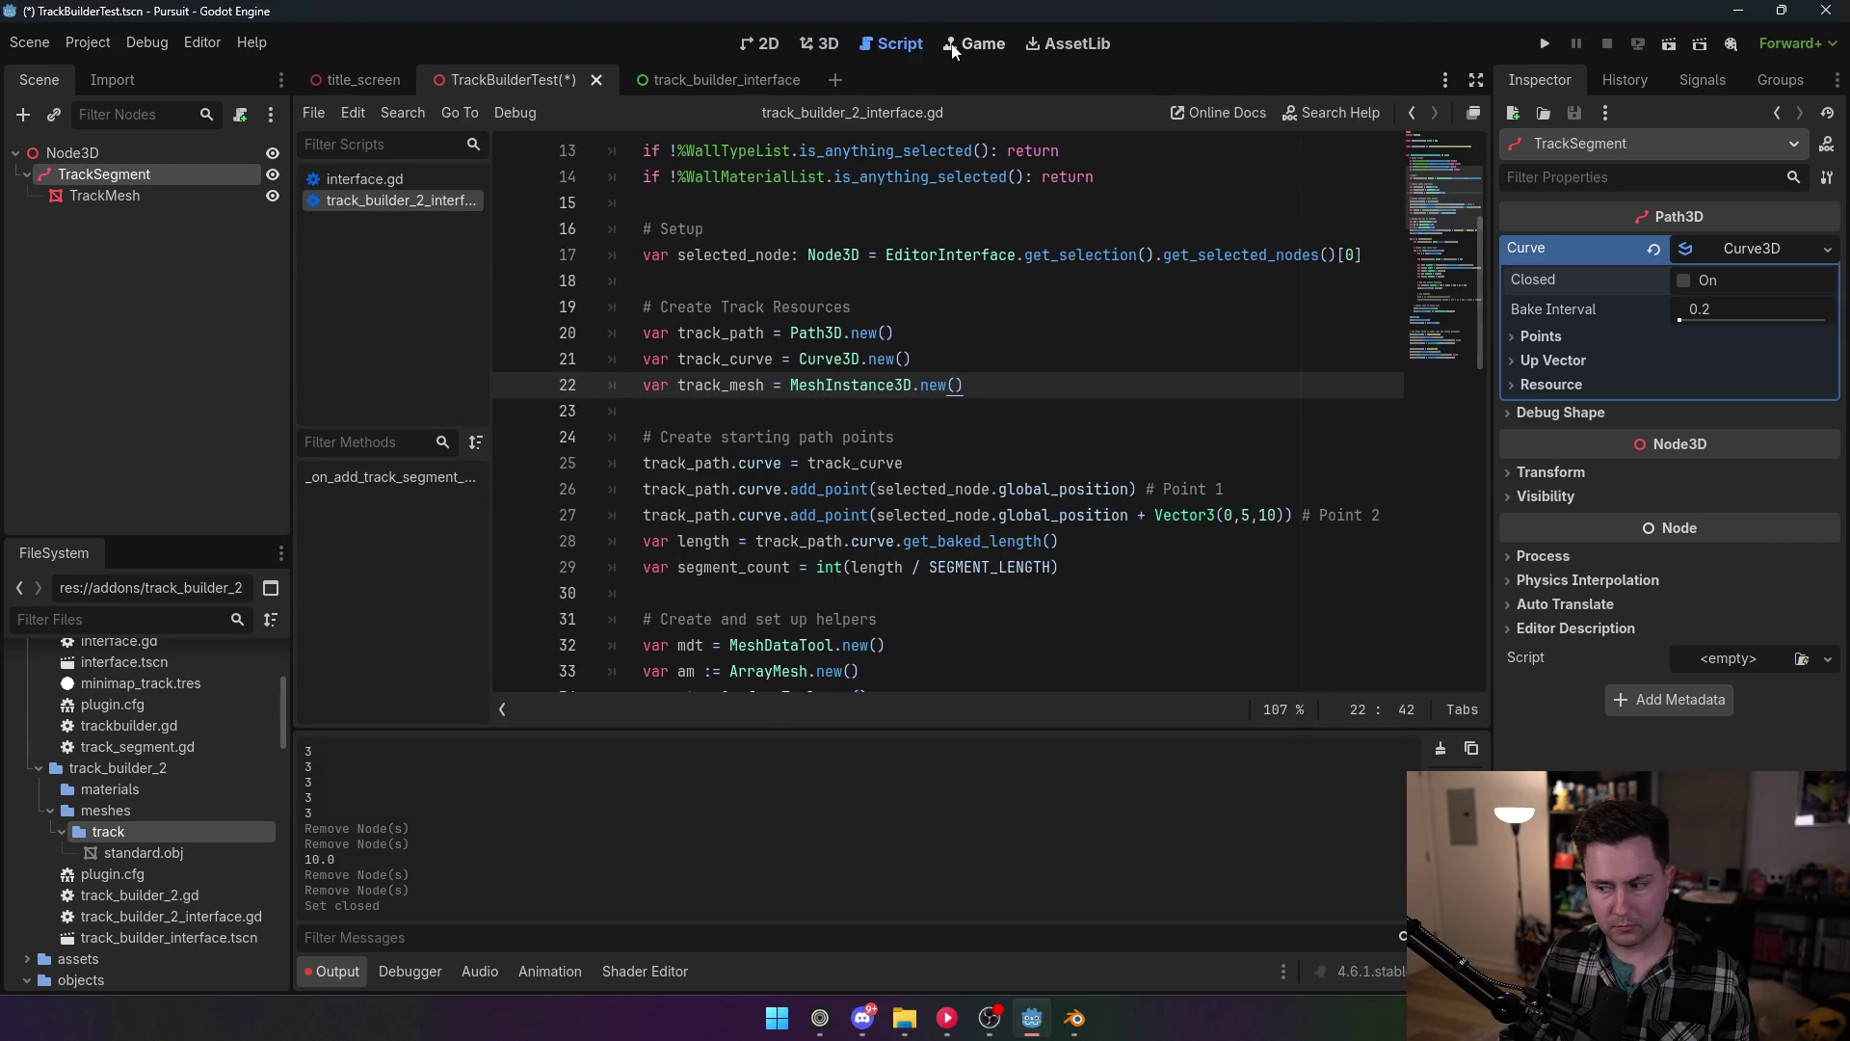
scroll(789, 406, "down", 2)
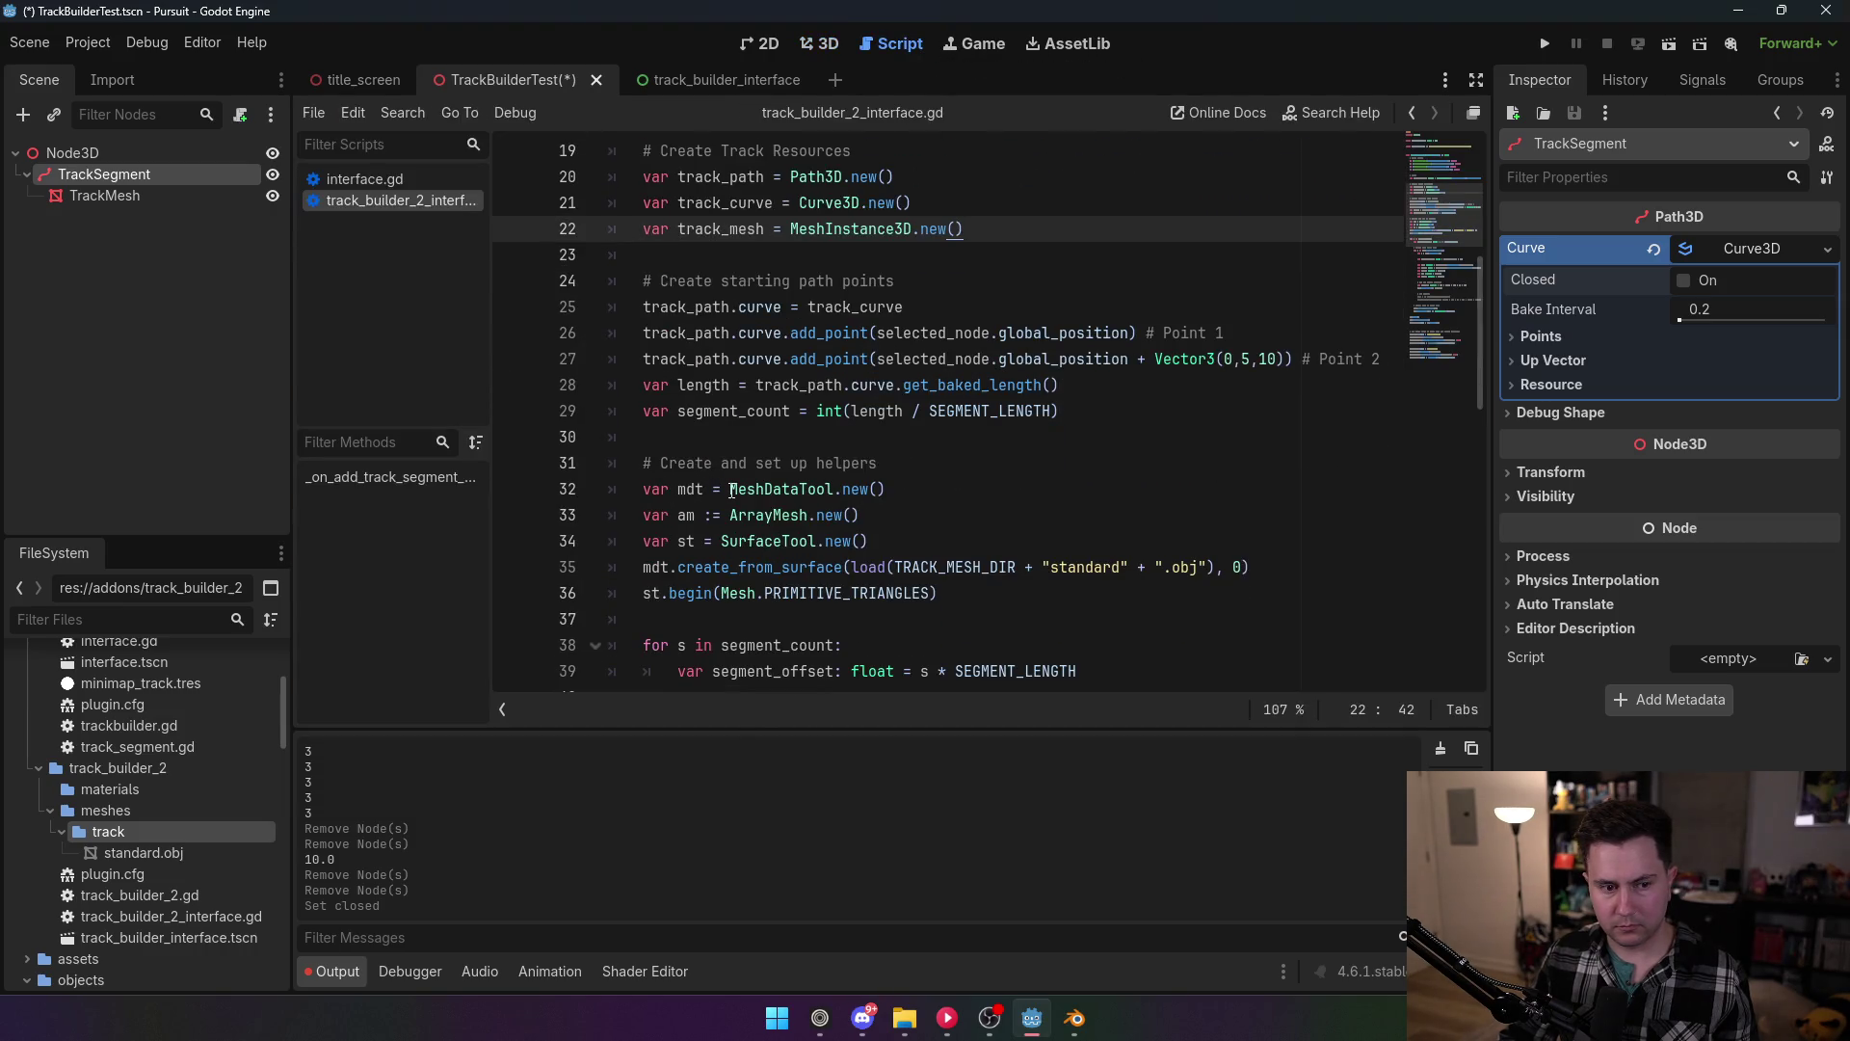
mouse_move(735, 489)
scroll(736, 488, "up", 2)
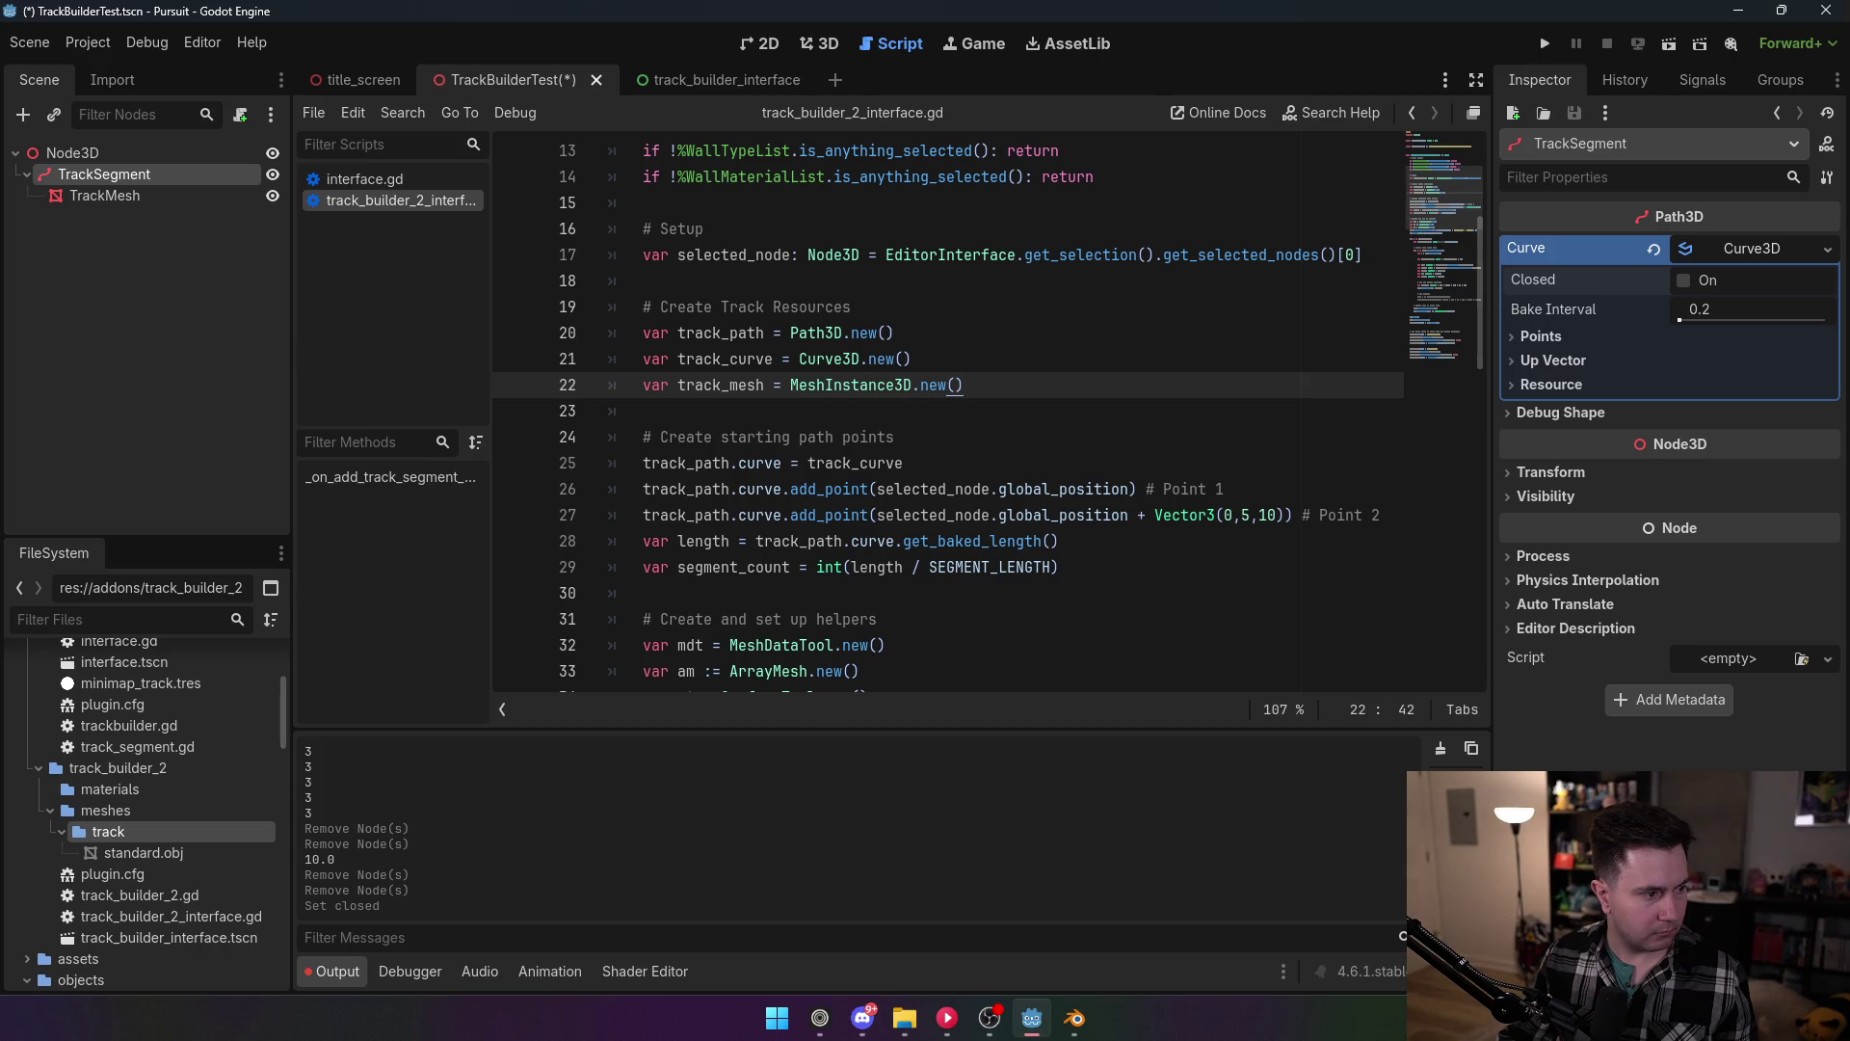
key("alt+Tab")
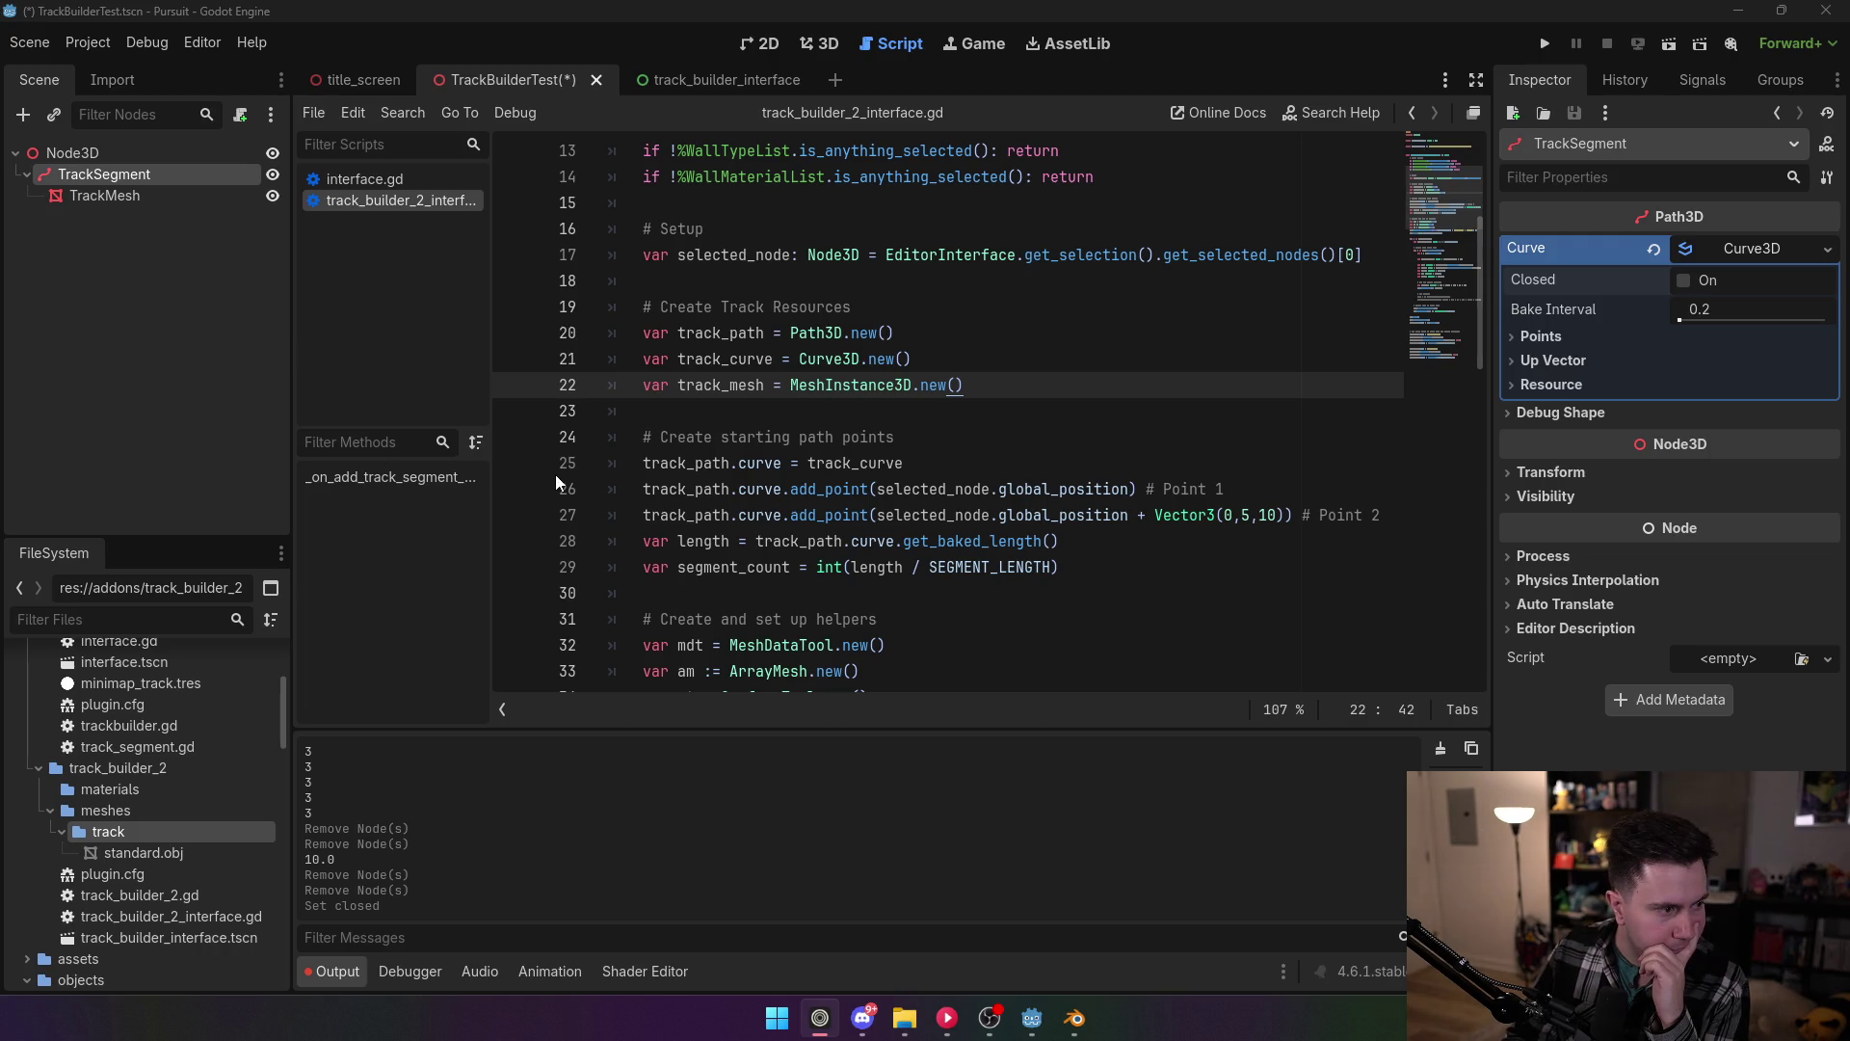
scroll(555, 474, "up", 4)
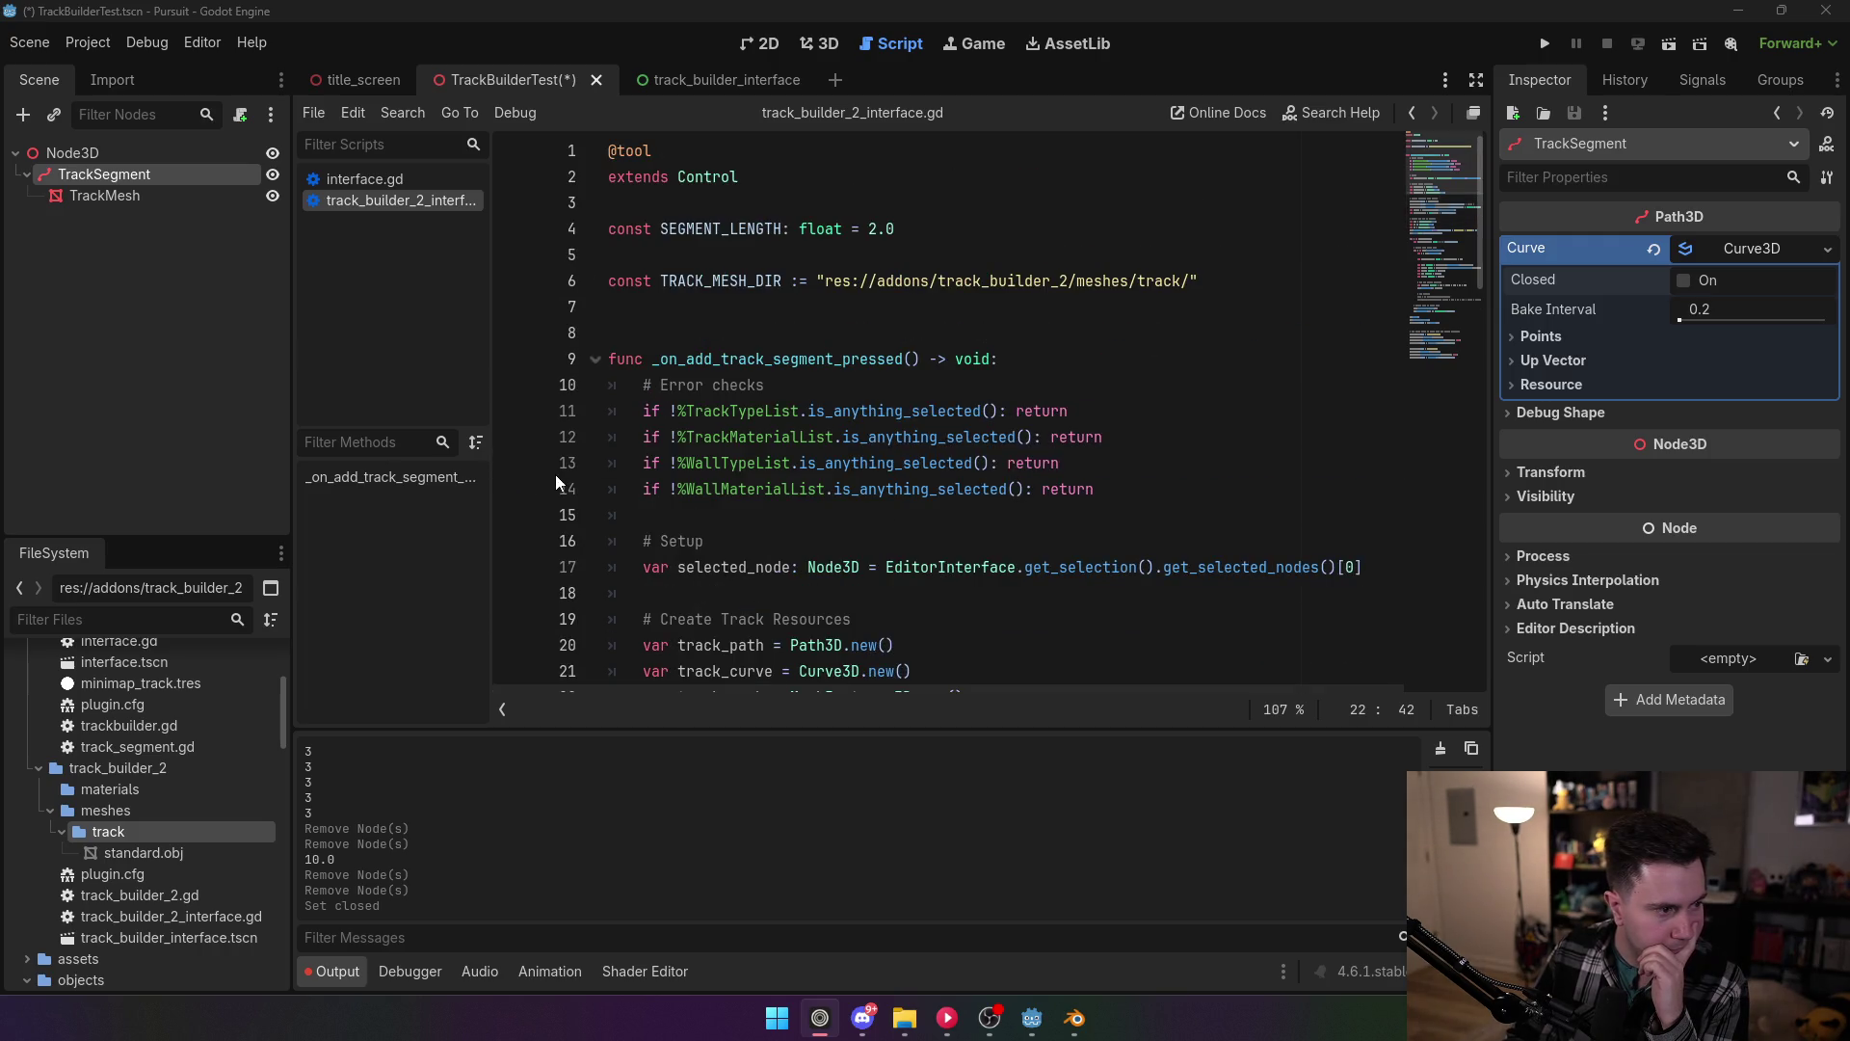
scroll(590, 462, "down", 4)
left_click(750, 332)
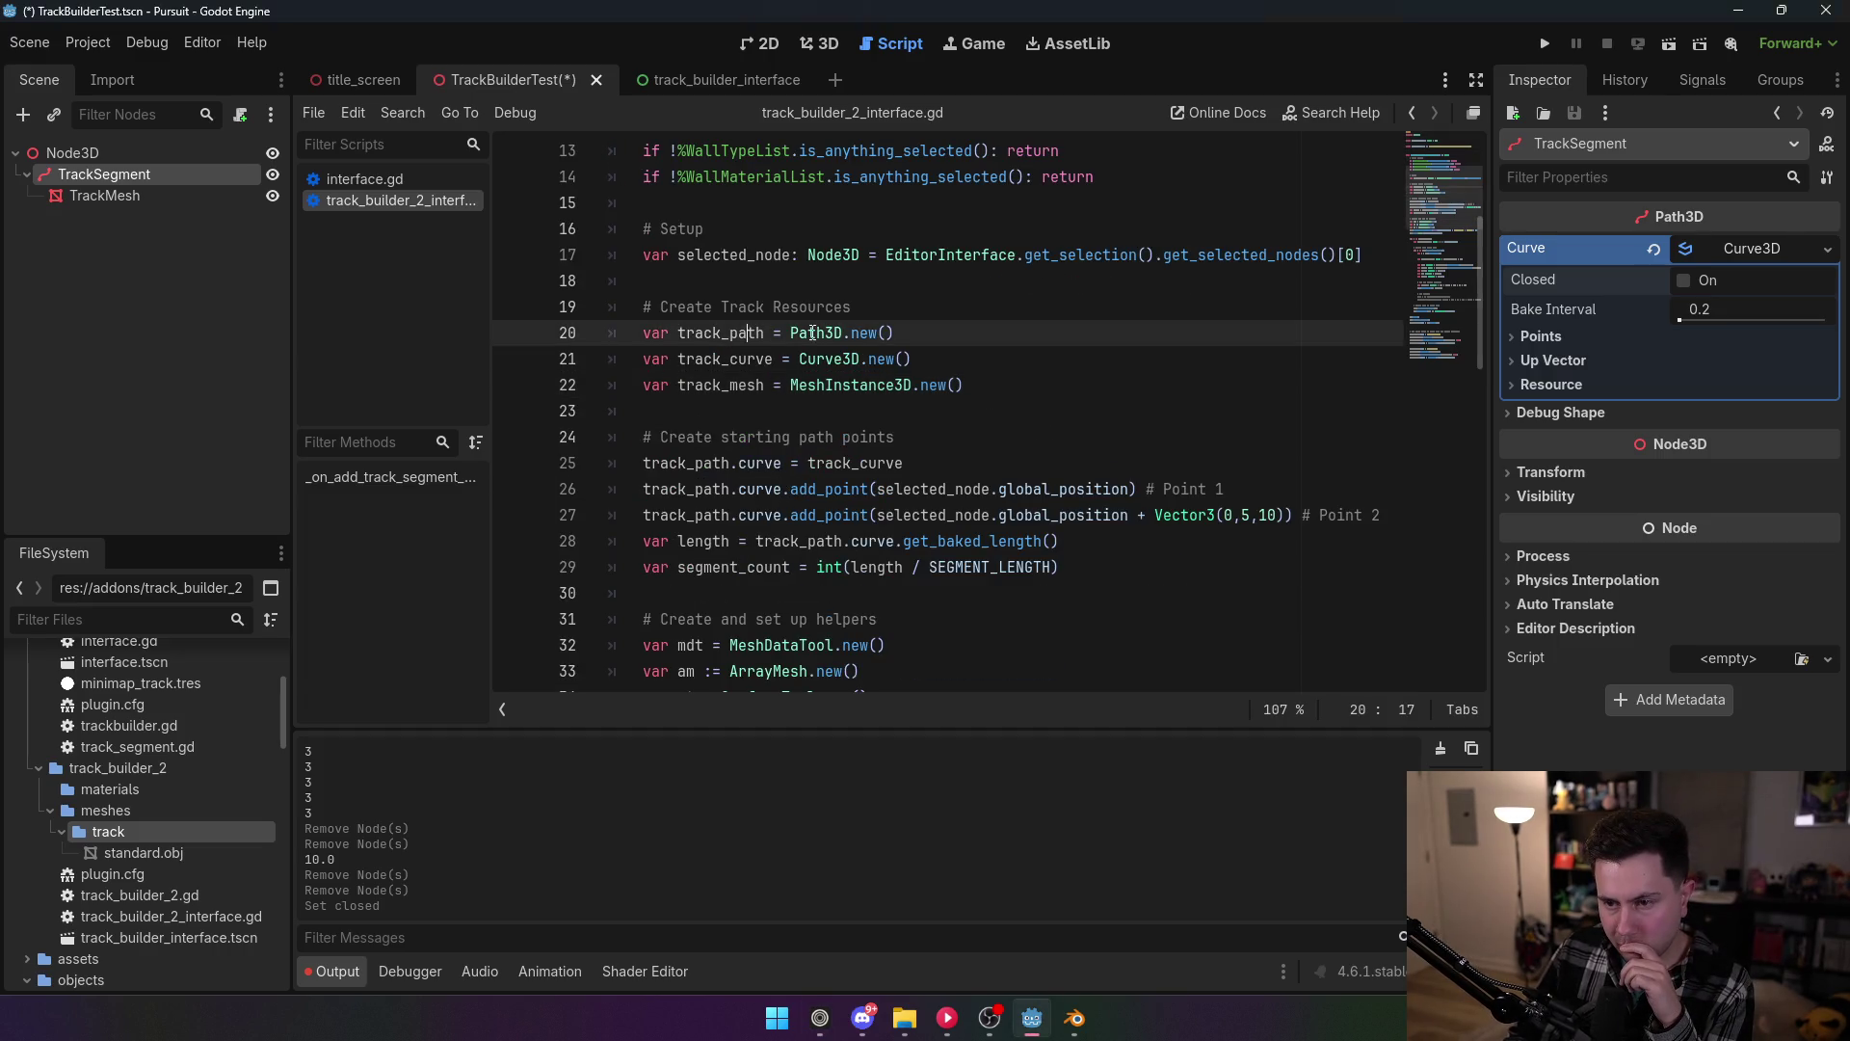
left_click(858, 359)
scroll(858, 358, "down", 3)
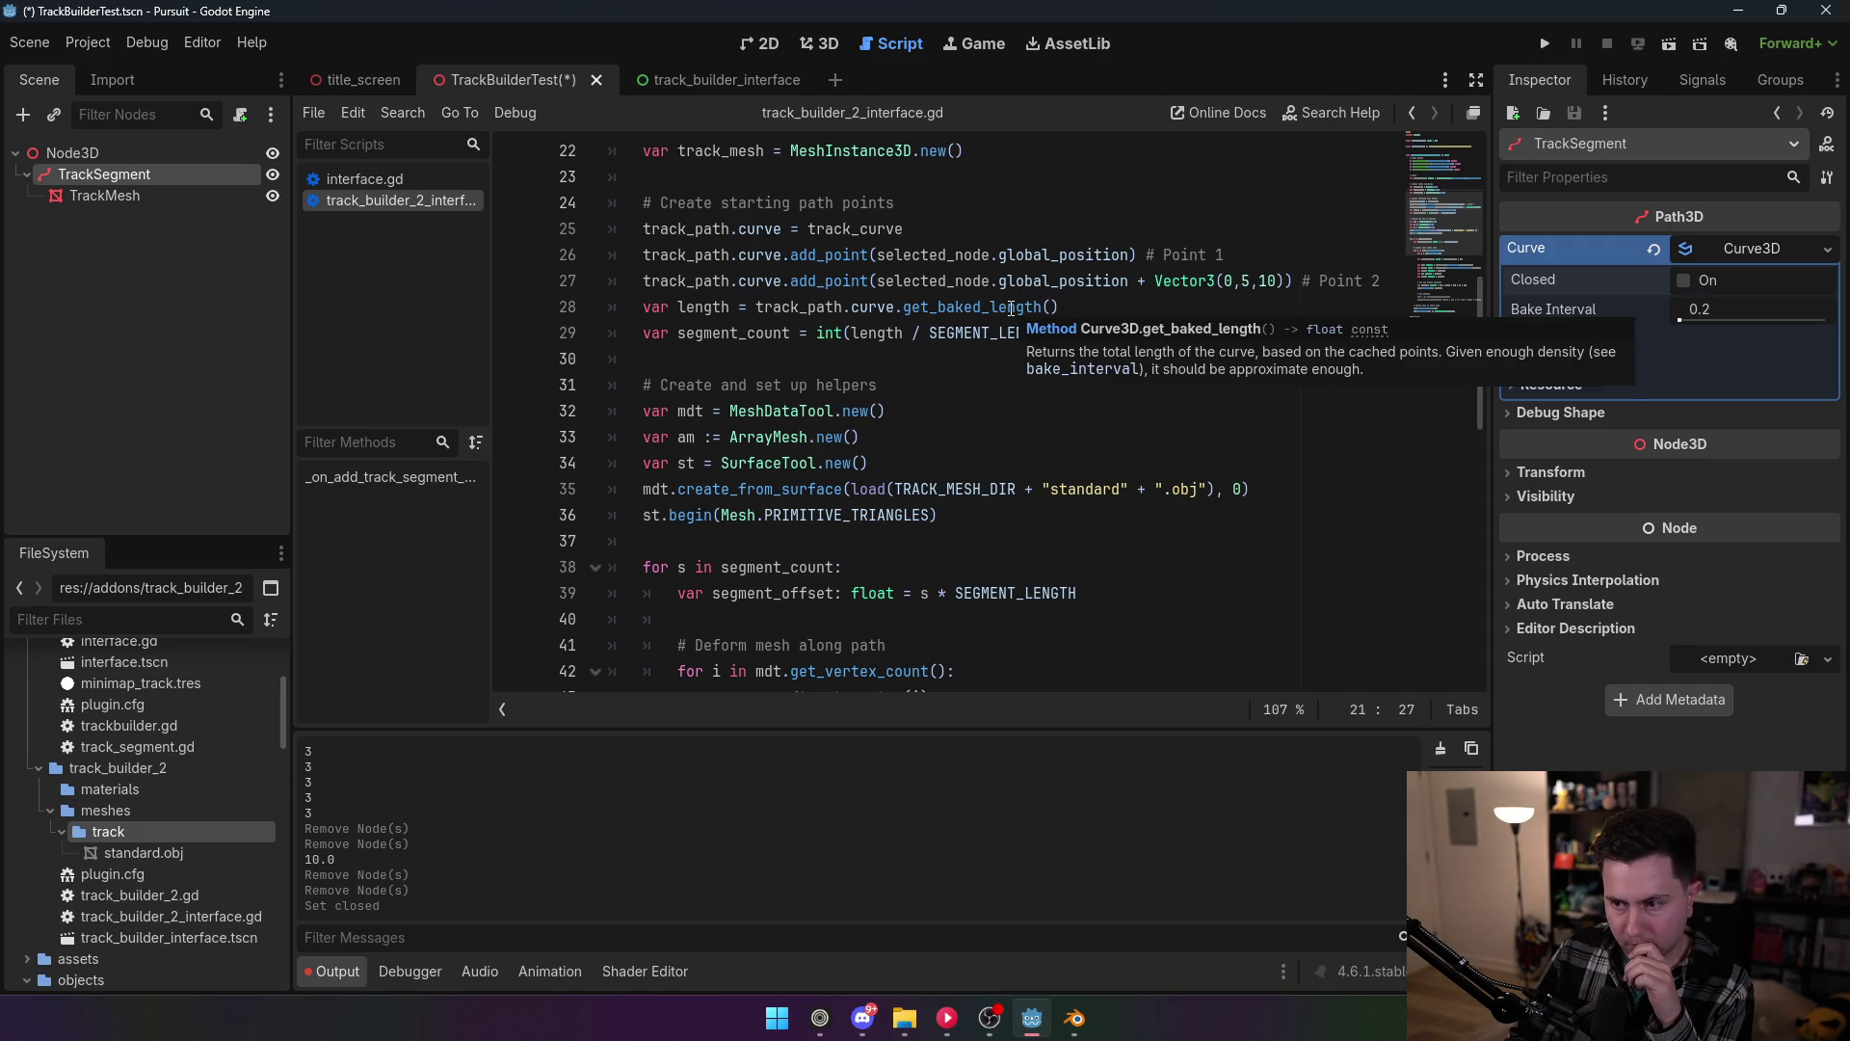
mouse_move(1009, 307)
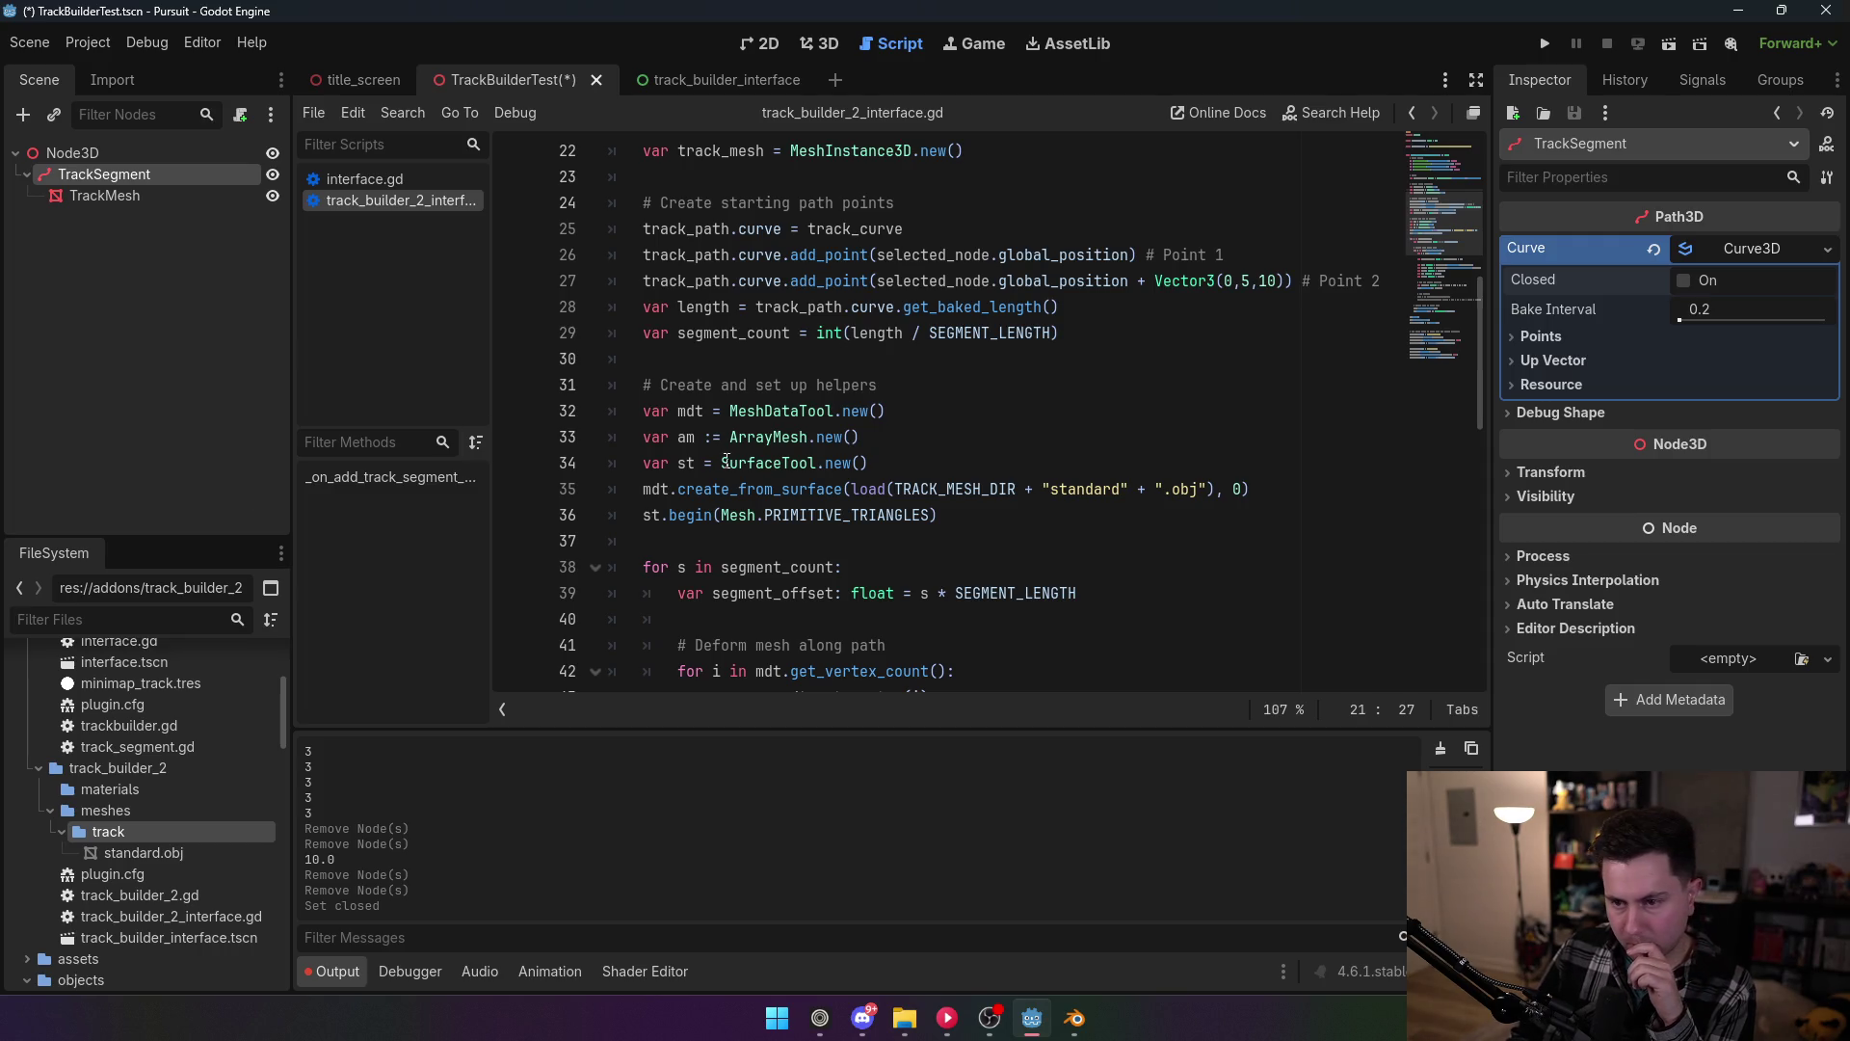
scroll(908, 492, "down", 1)
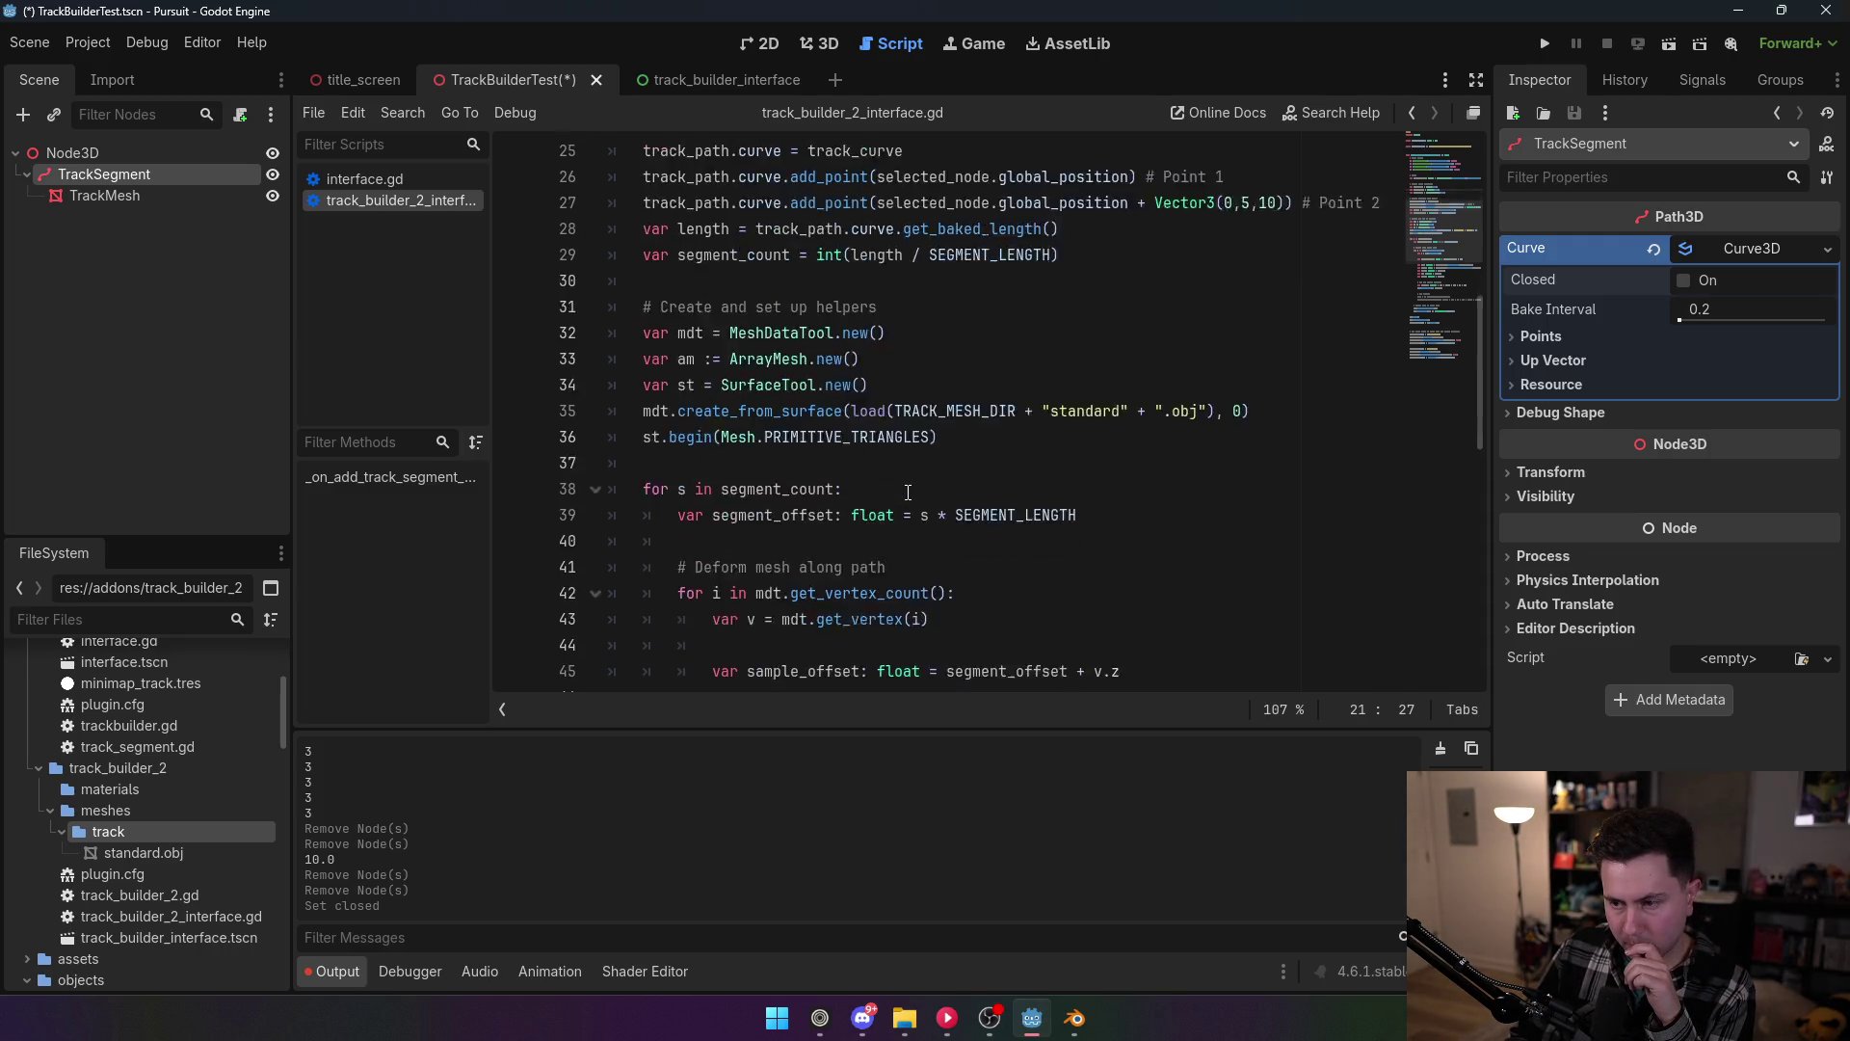
scroll(907, 493, "down", 1)
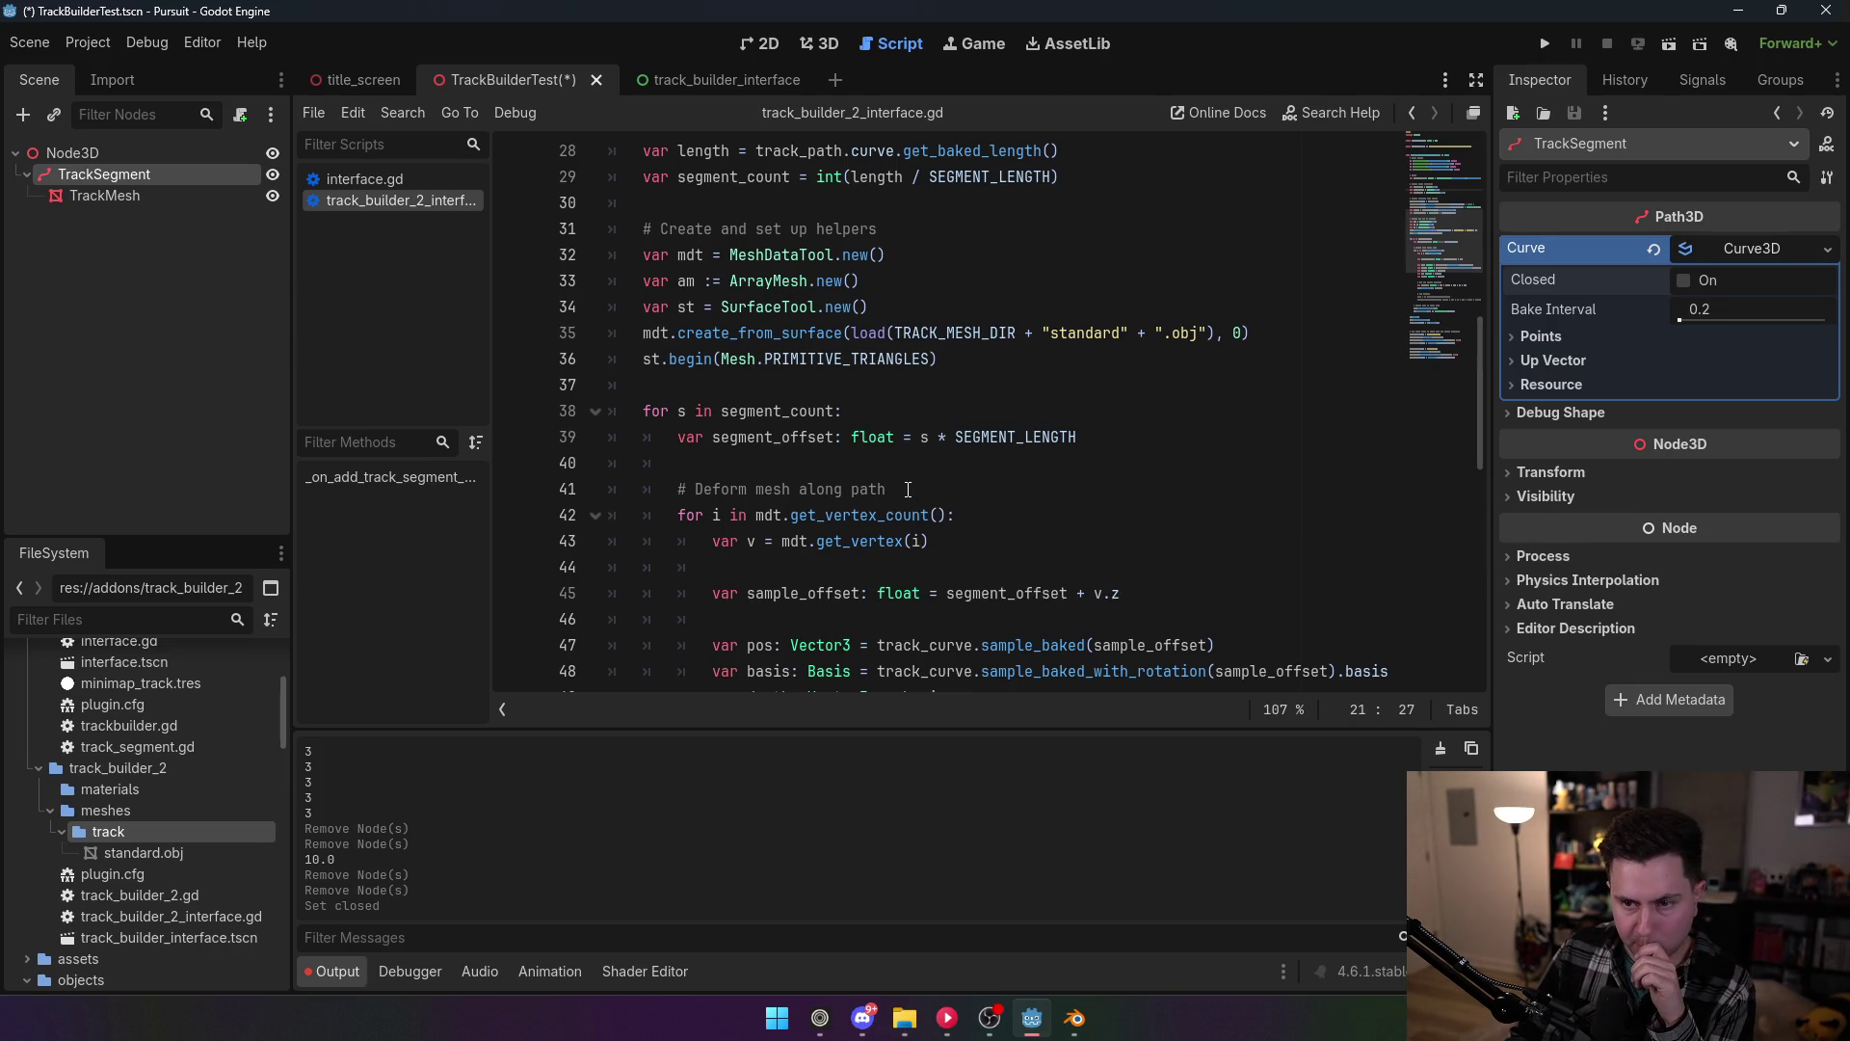
scroll(907, 489, "down", 1)
scroll(908, 490, "down", 1)
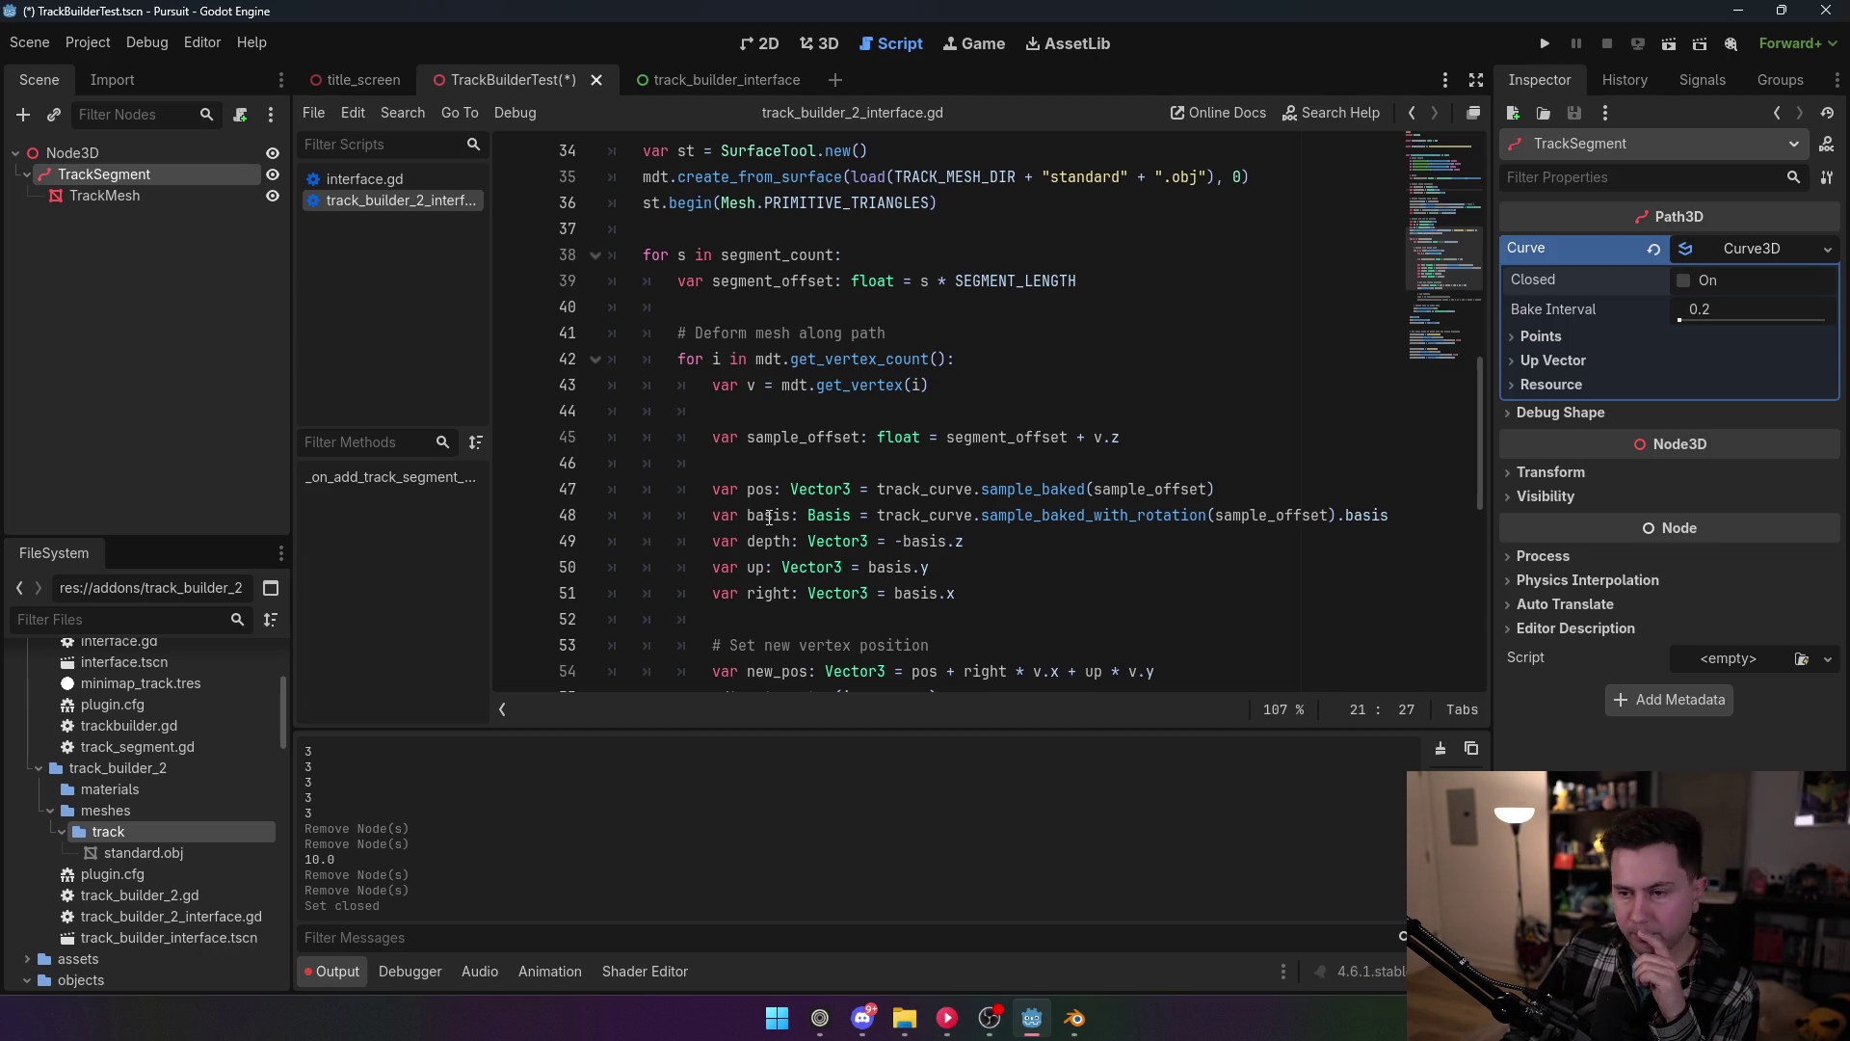
mouse_move(971, 498)
scroll(972, 498, "down", 2)
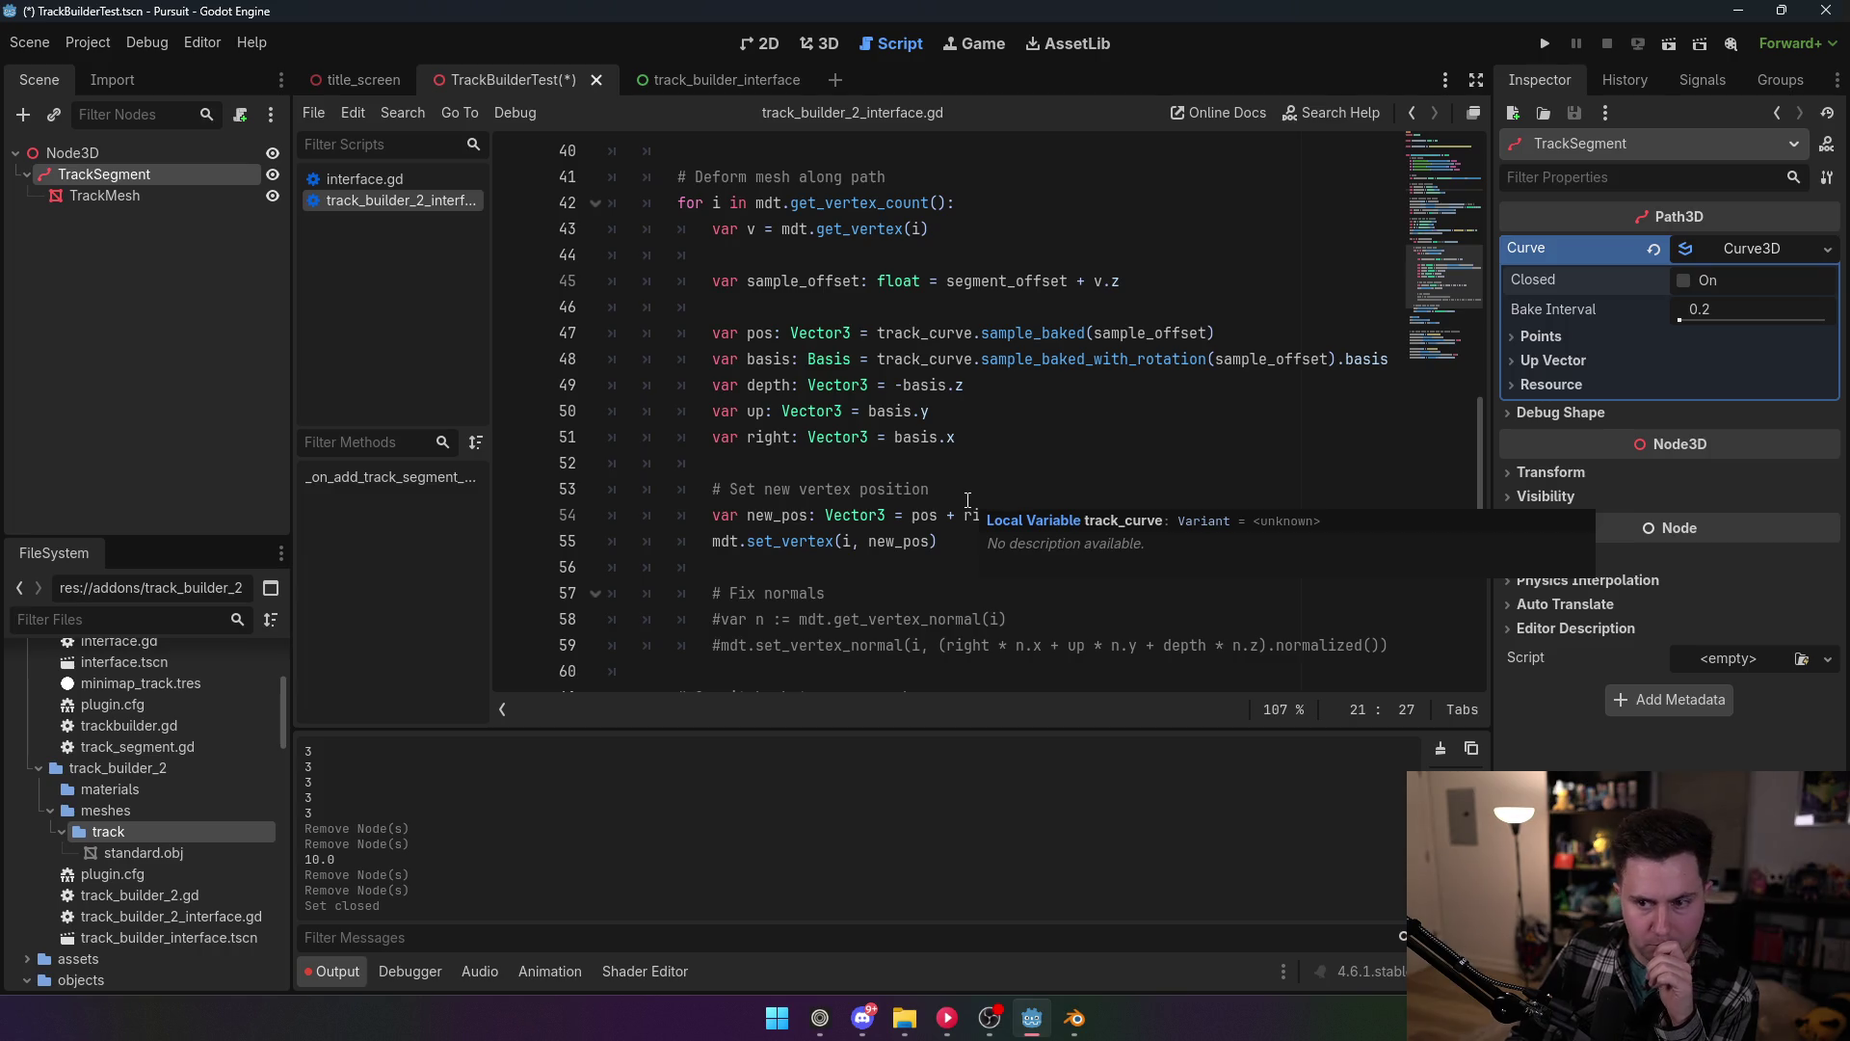
scroll(968, 500, "down", 2)
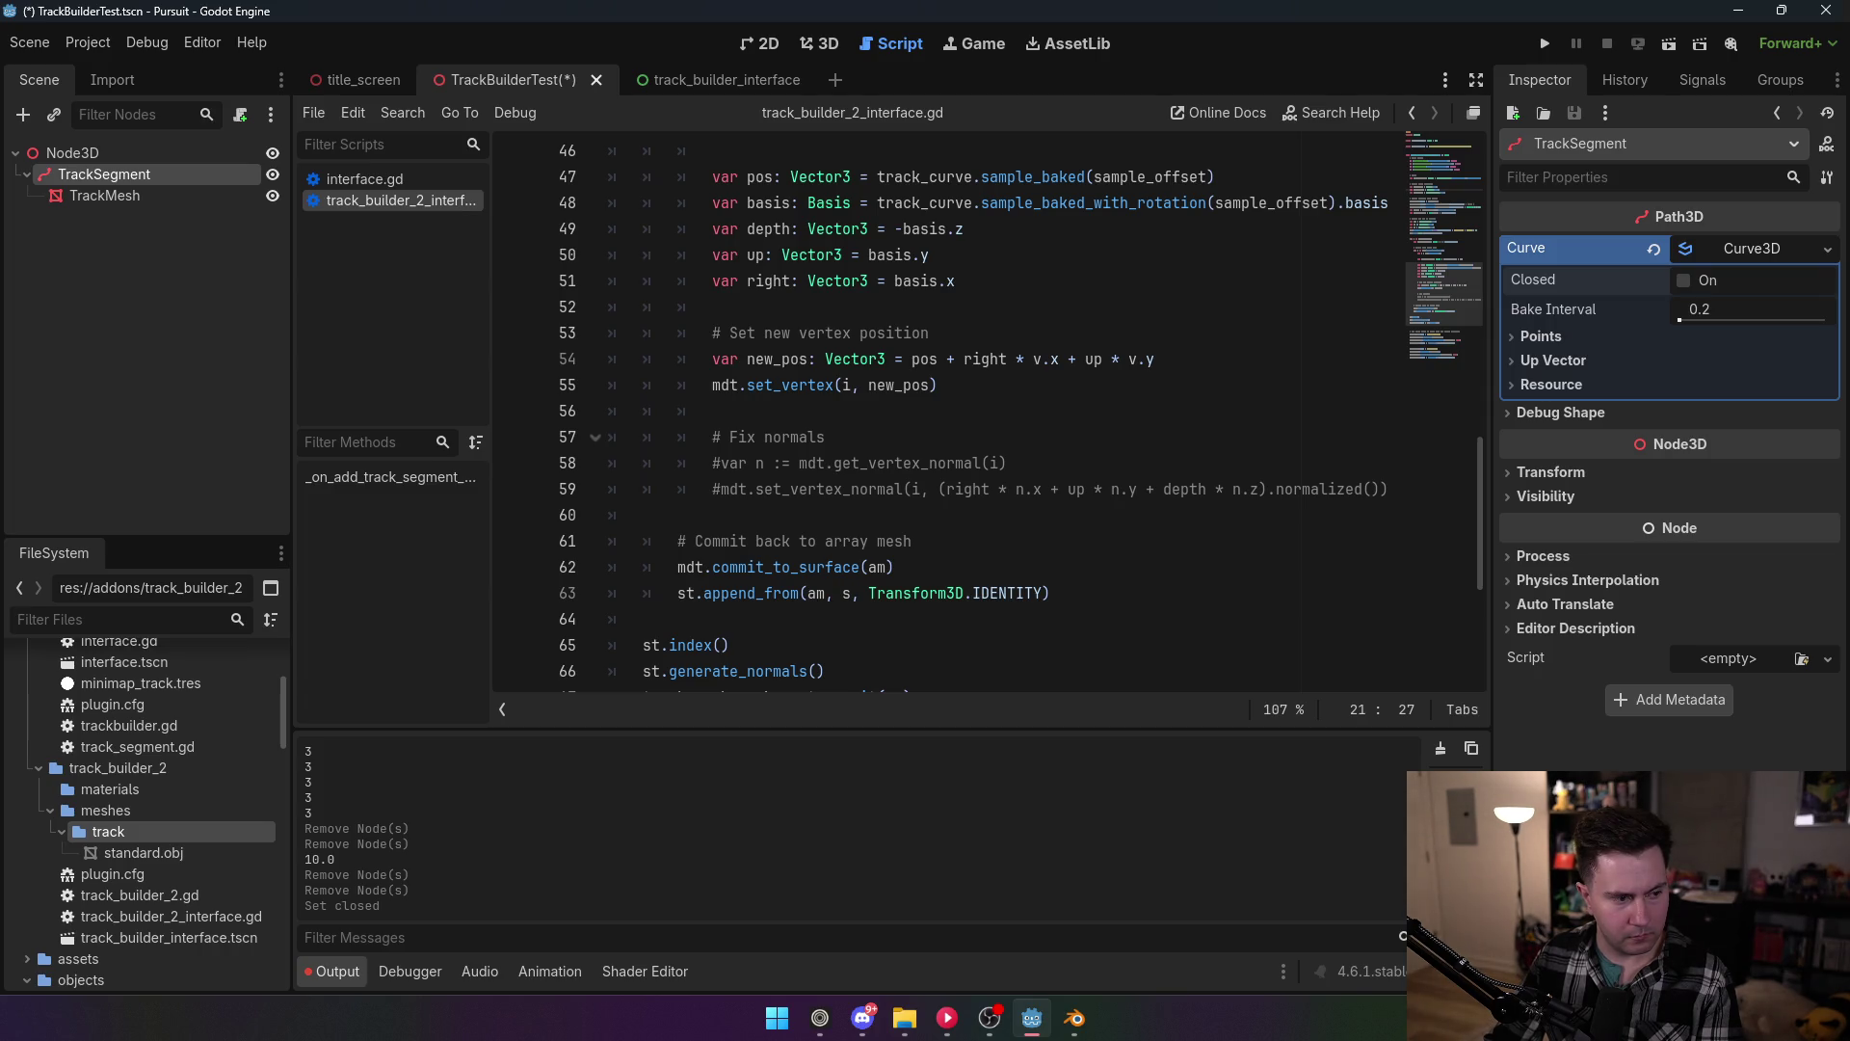
scroll(919, 463, "up", 2)
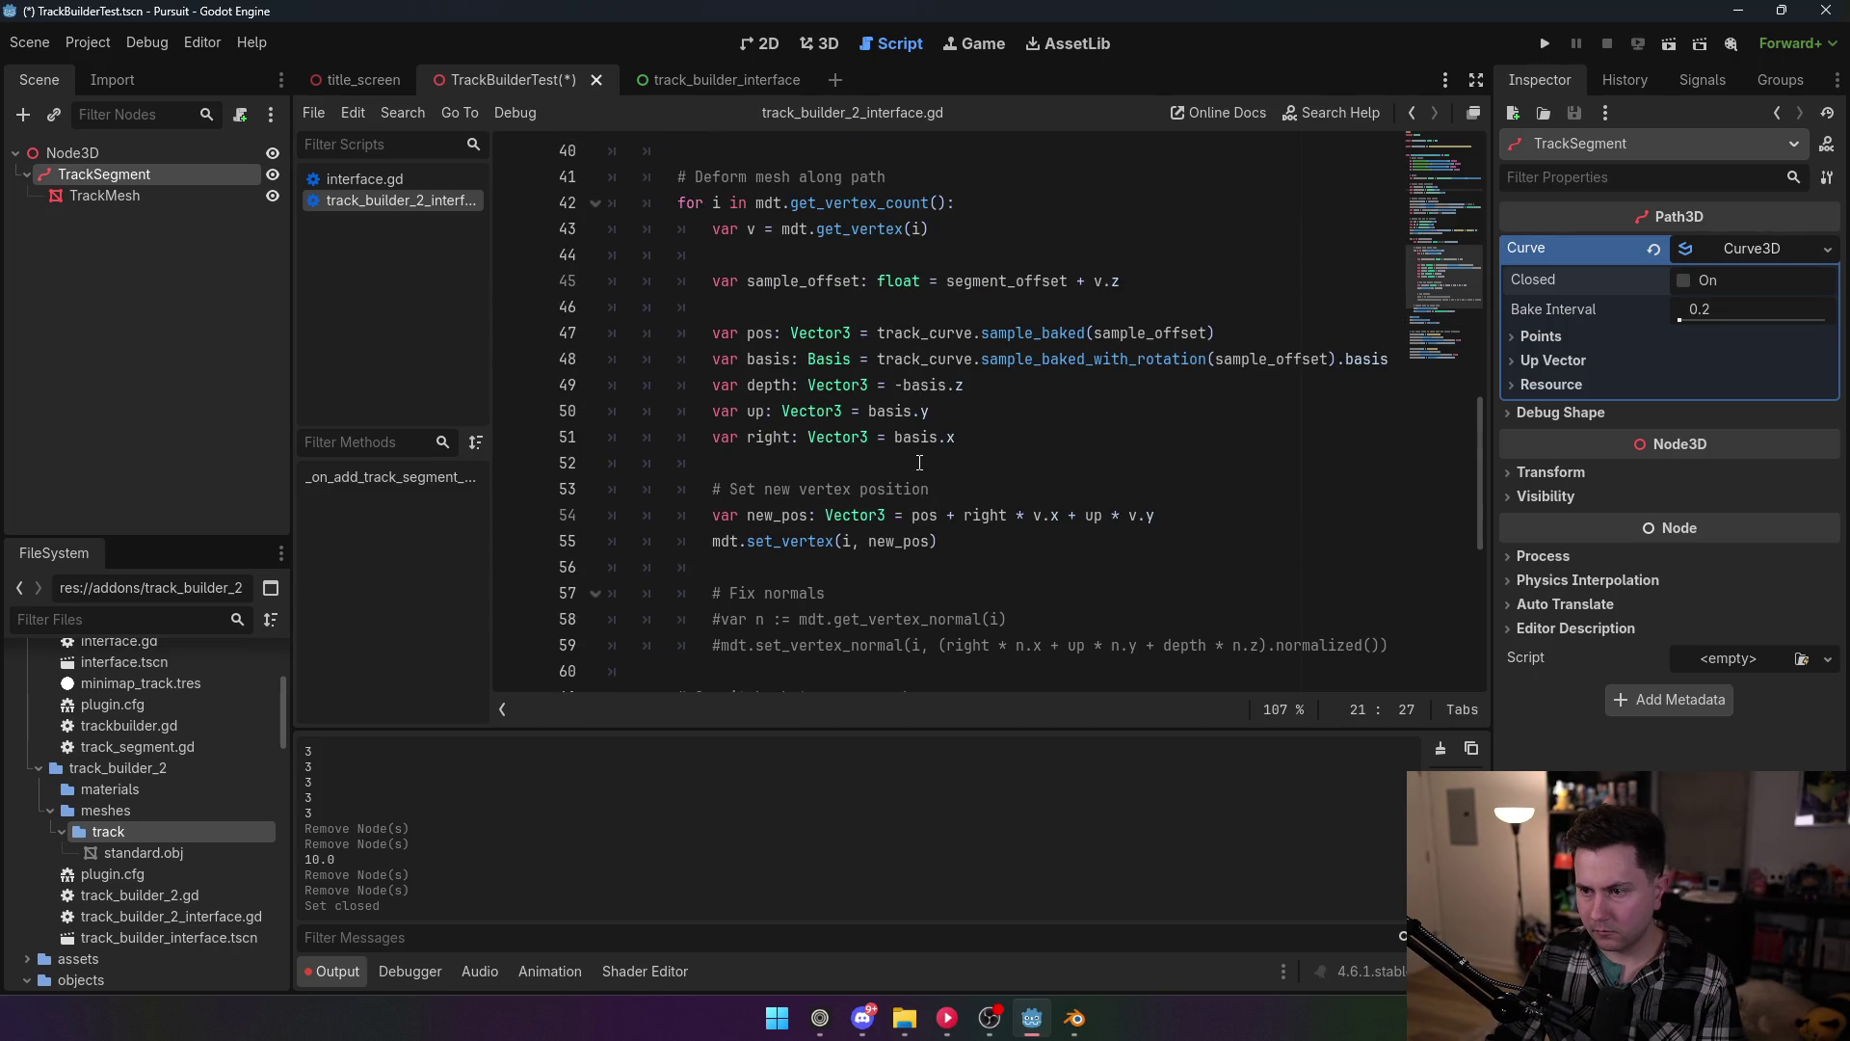
scroll(919, 462, "up", 1)
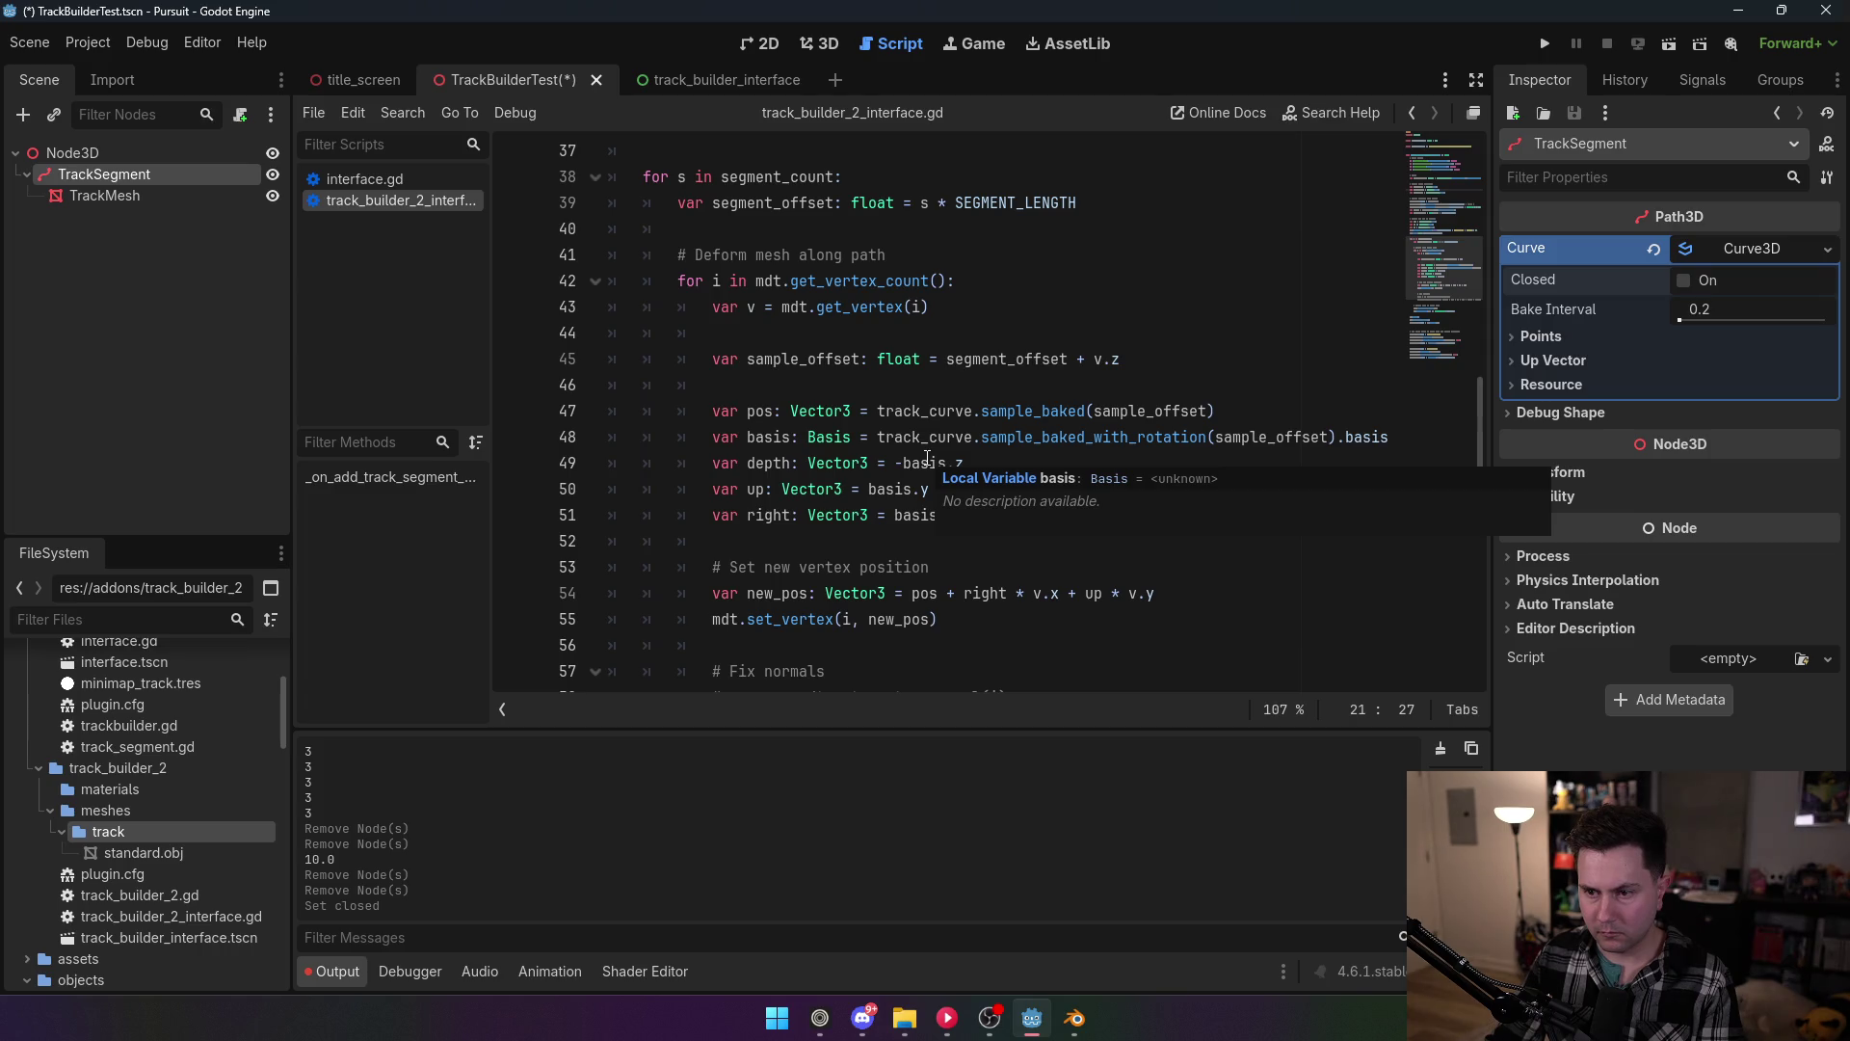
scroll(927, 458, "up", 1)
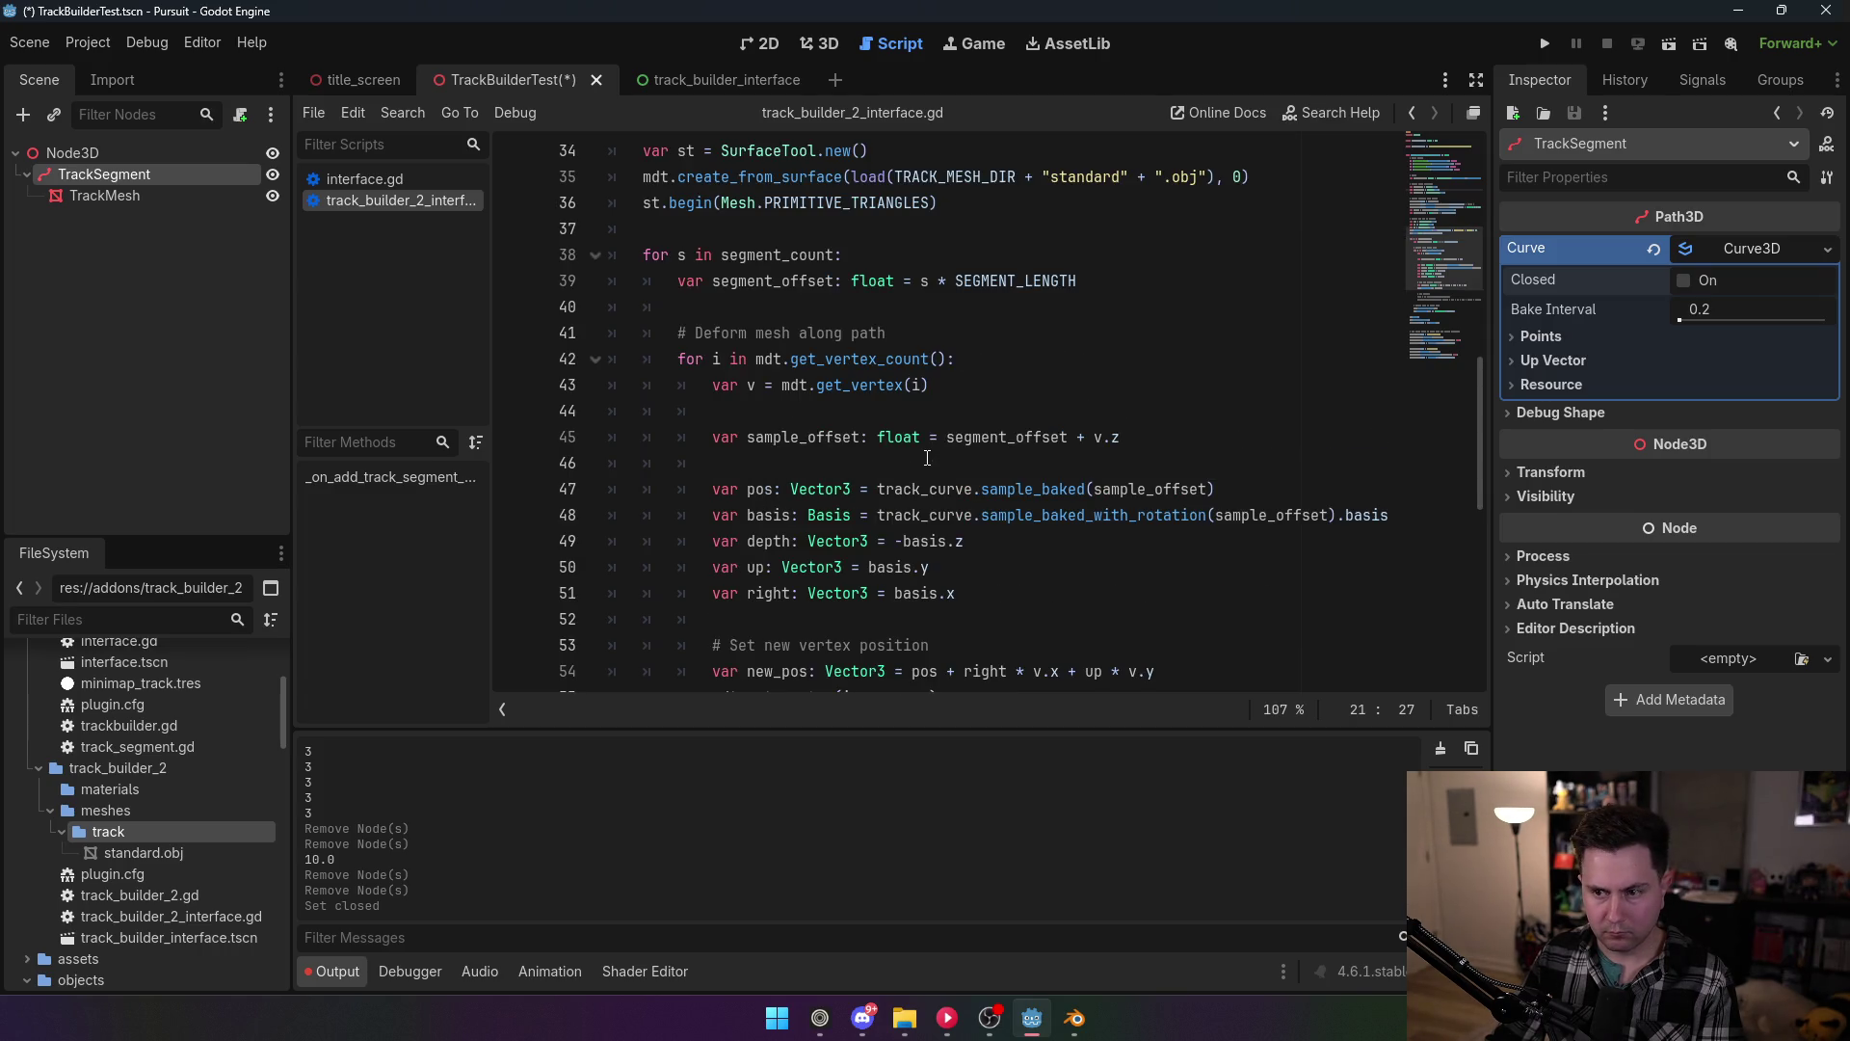
scroll(927, 461, "down", 1)
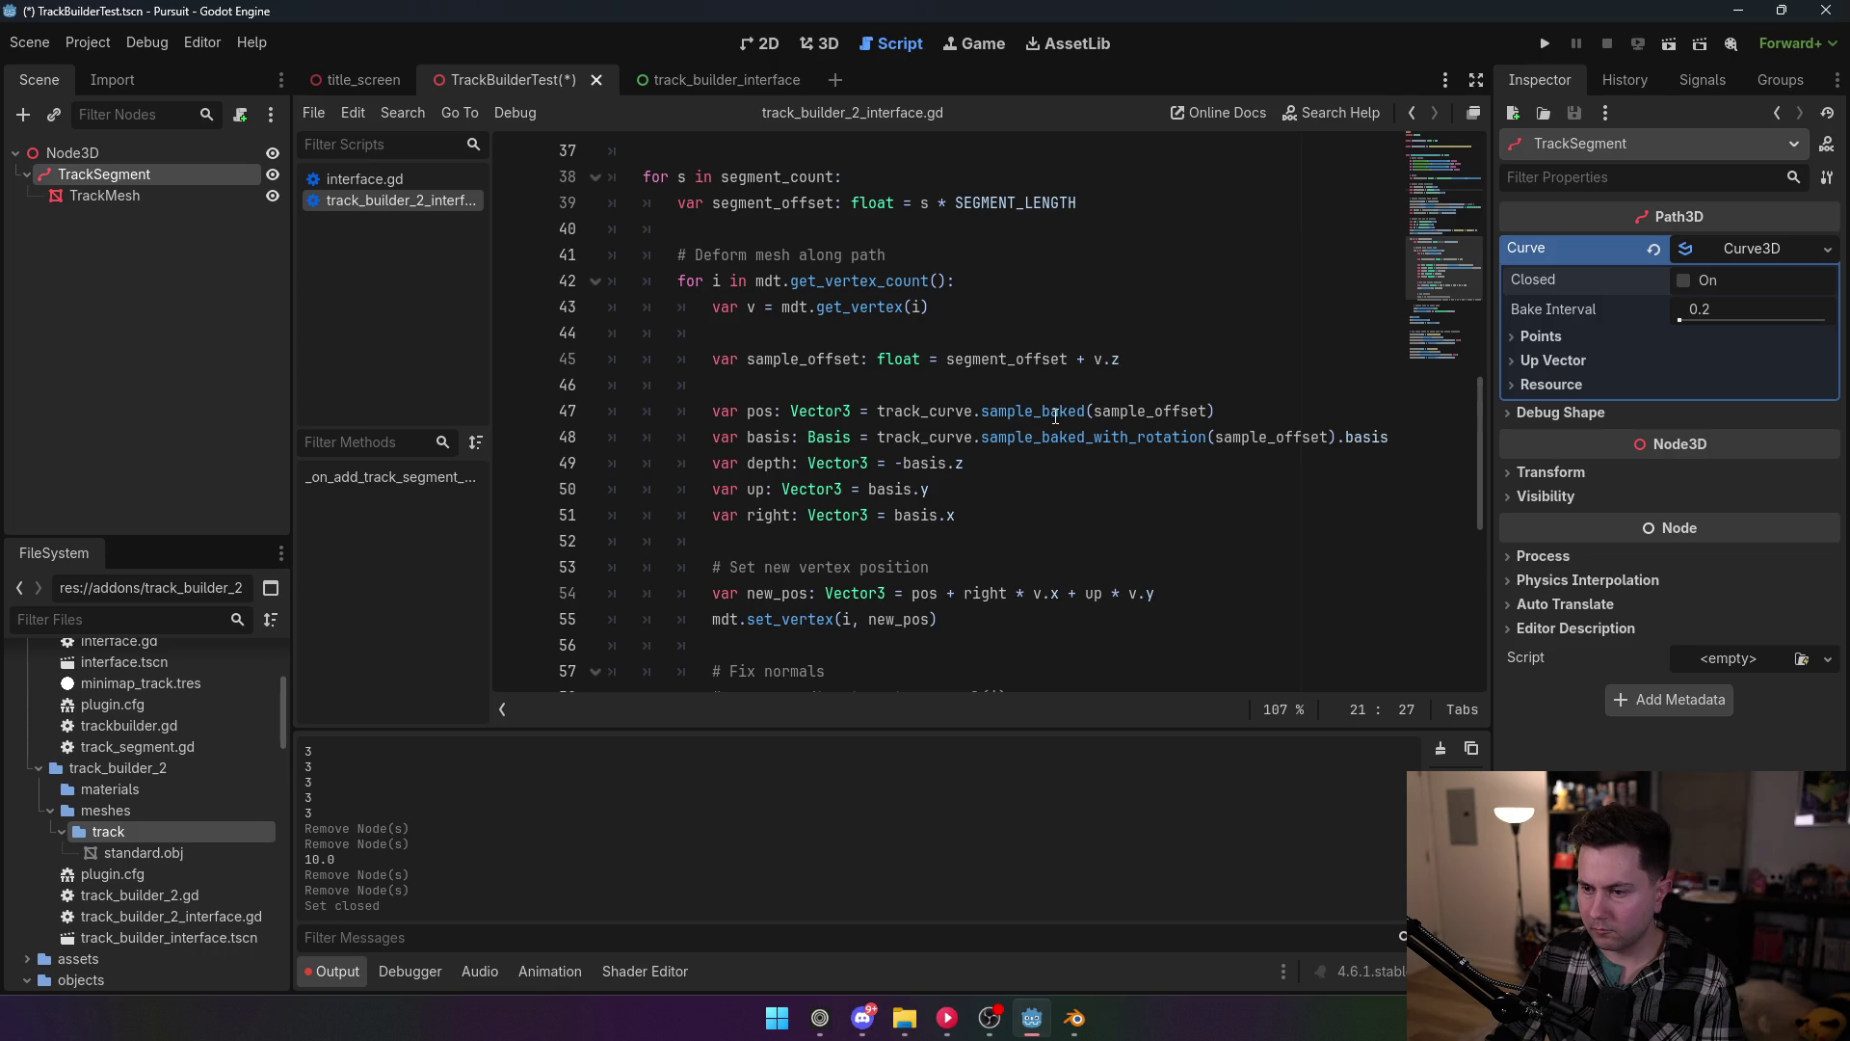
mouse_move(1054, 416)
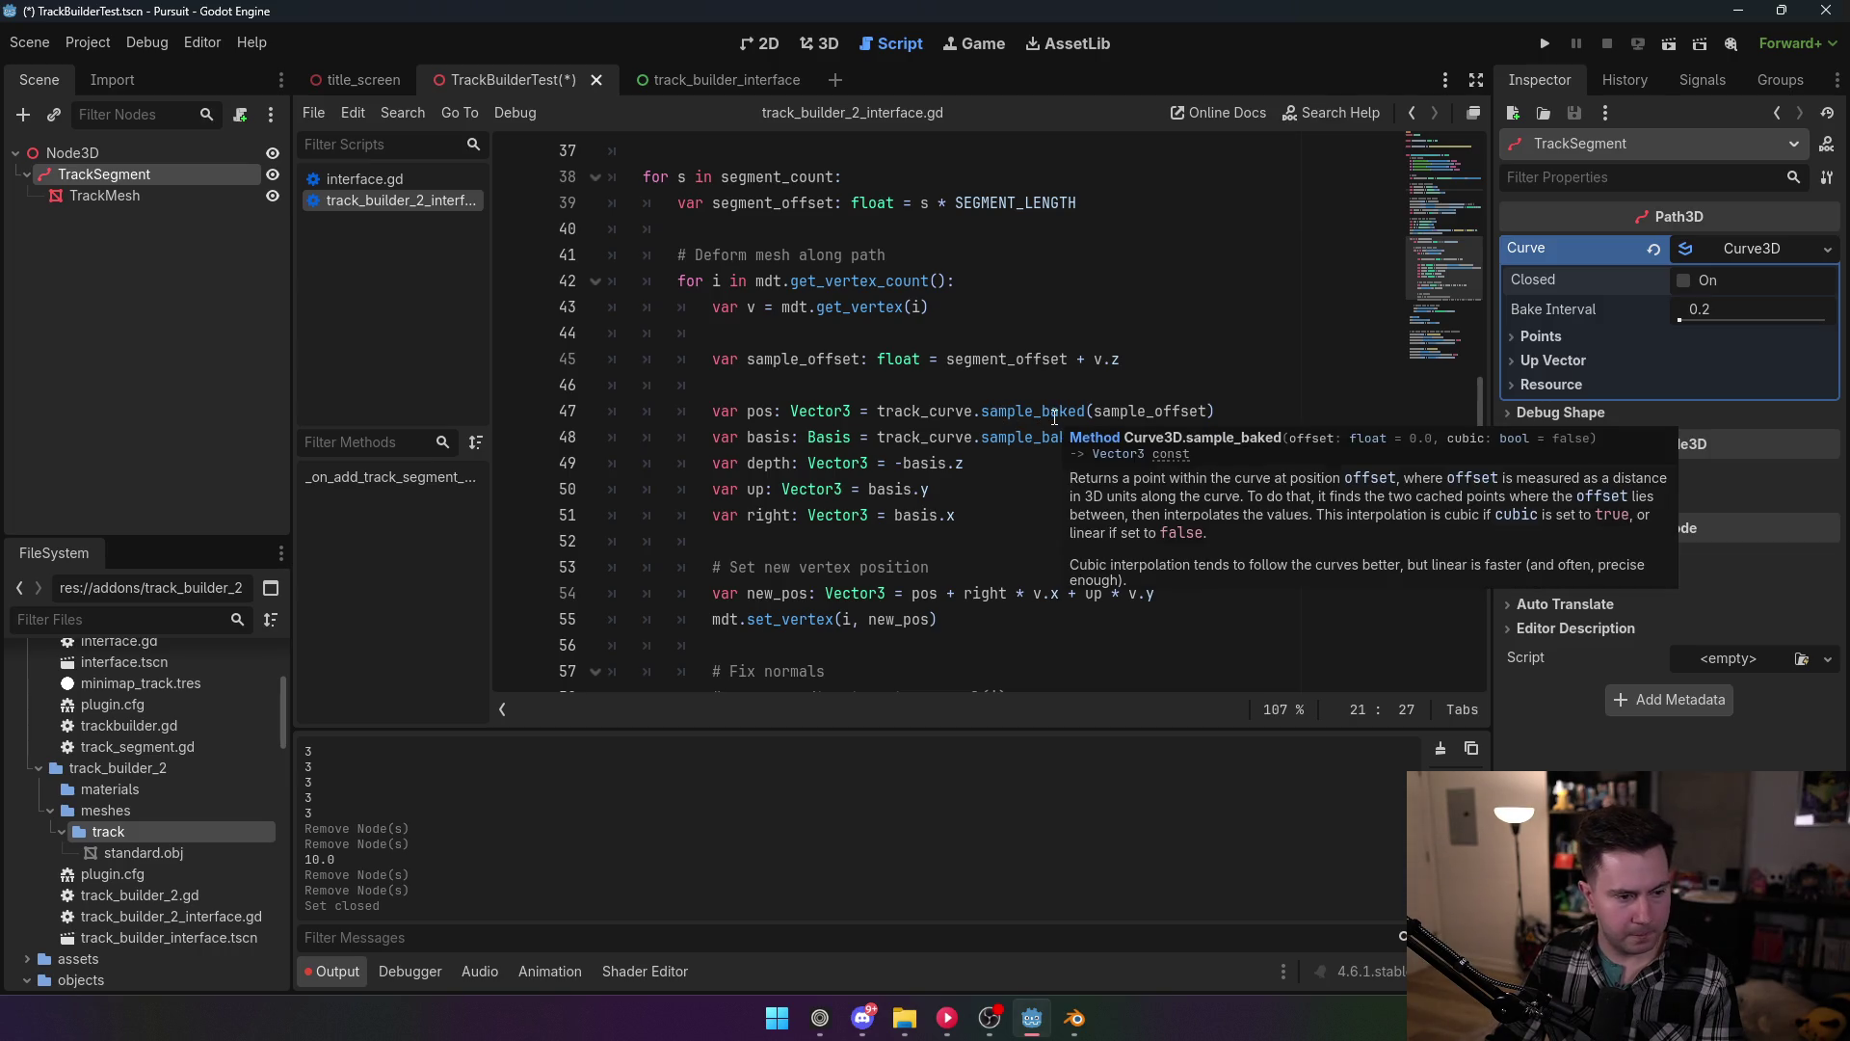
mouse_move(1123, 415)
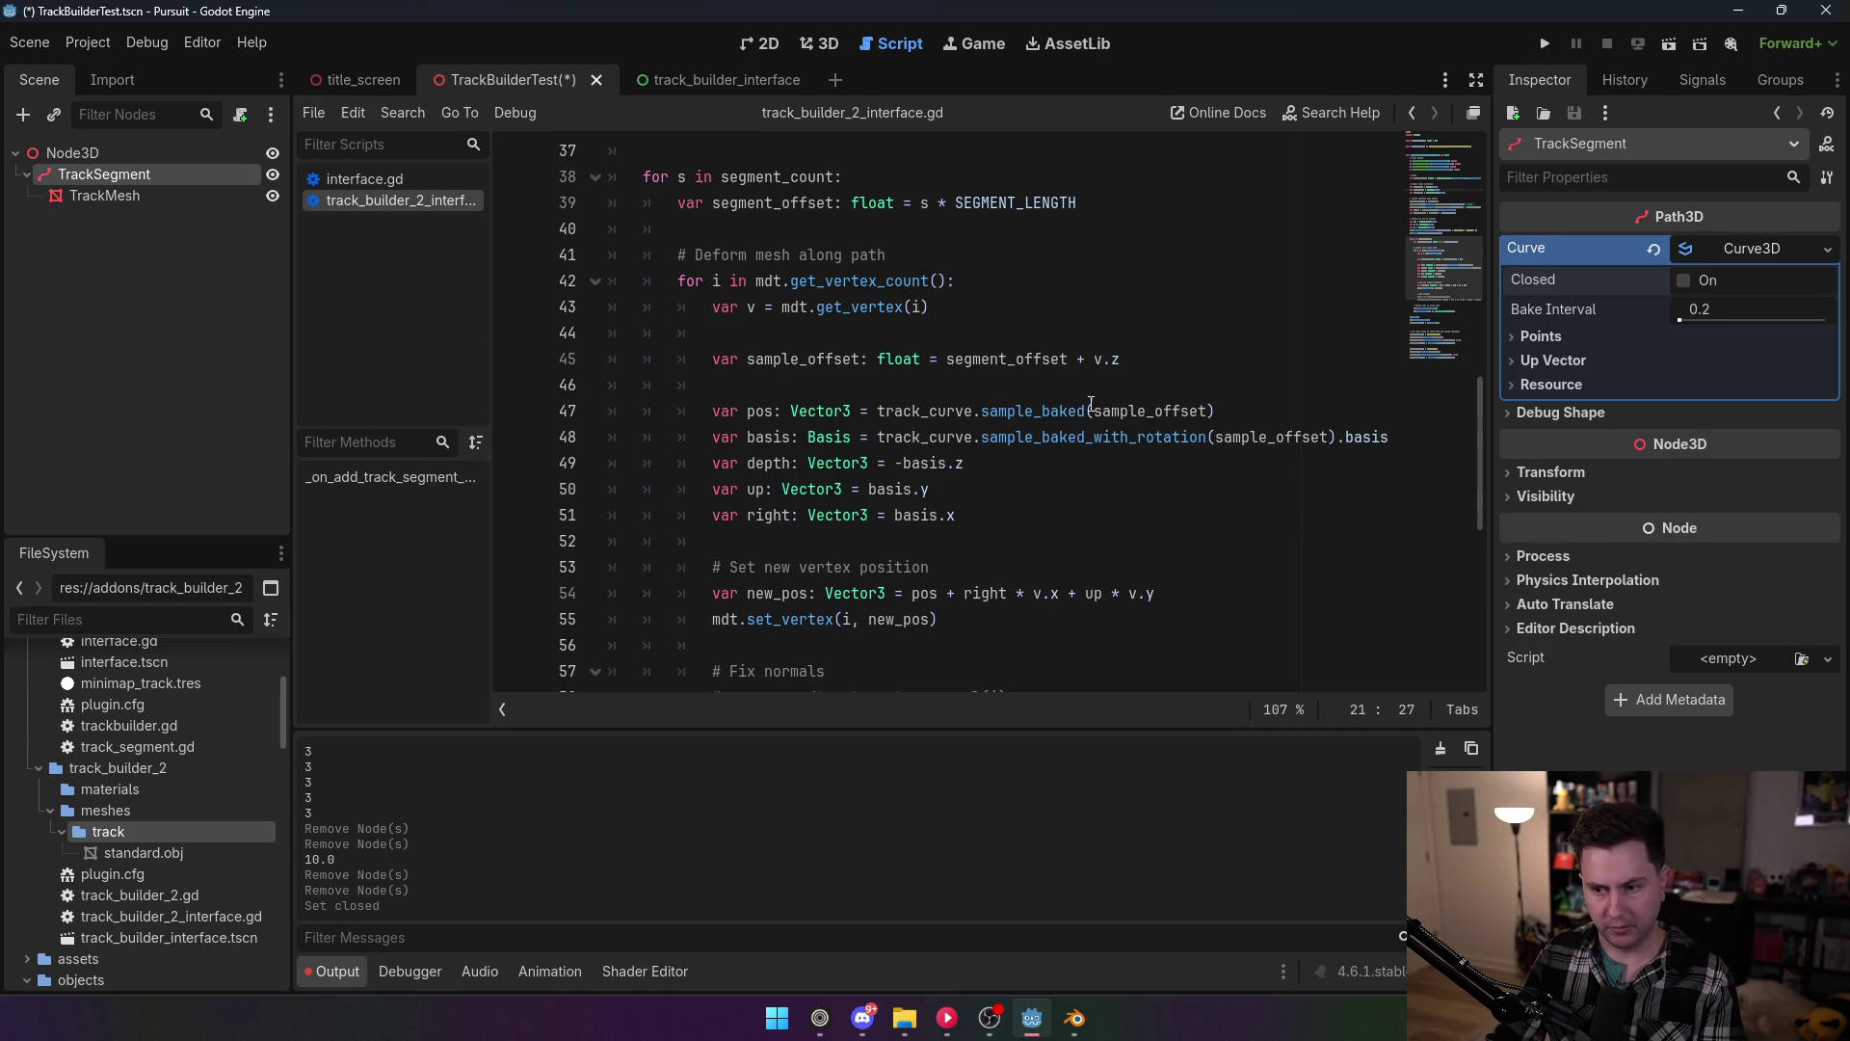
left_click_drag(1230, 407, 807, 415)
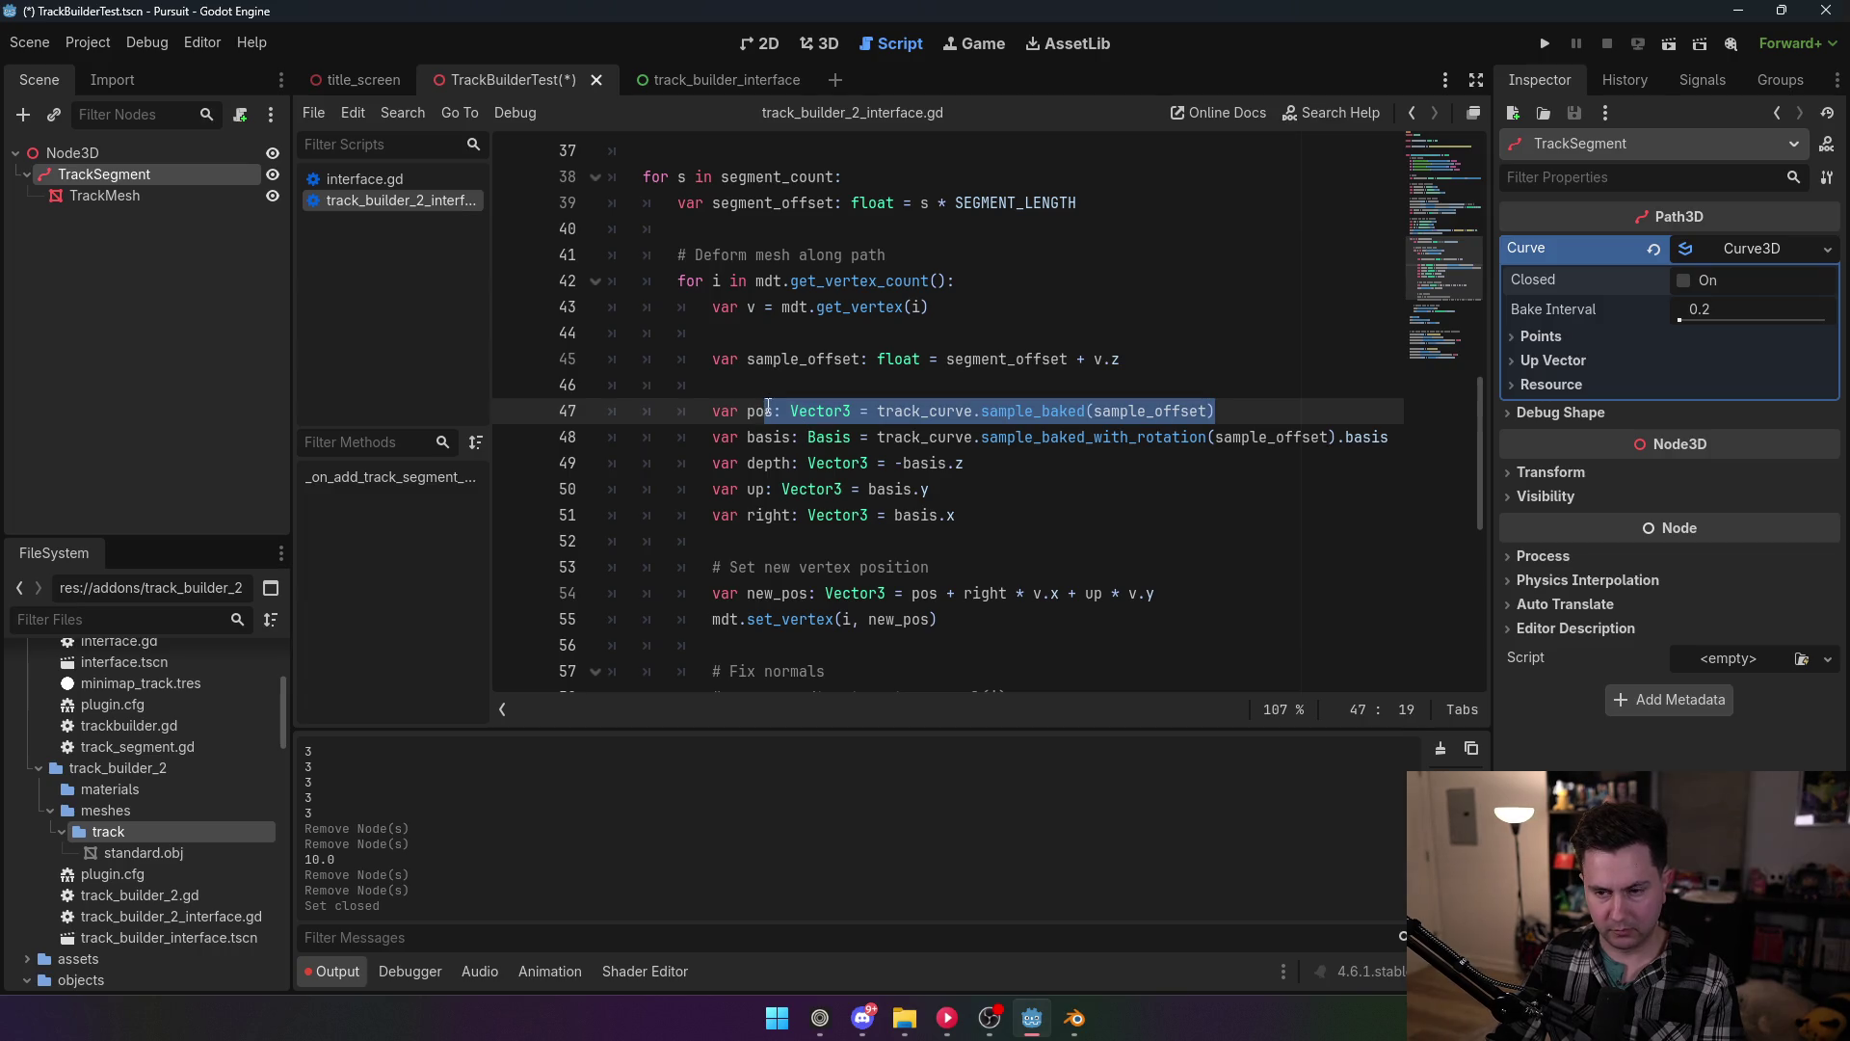
Step: Insert line 47 'var trsfm: Transform3D = track_curve.sample_baked_with_rotation(sample_offset)'
left_click(935, 384)
key("Return")
type("var t")
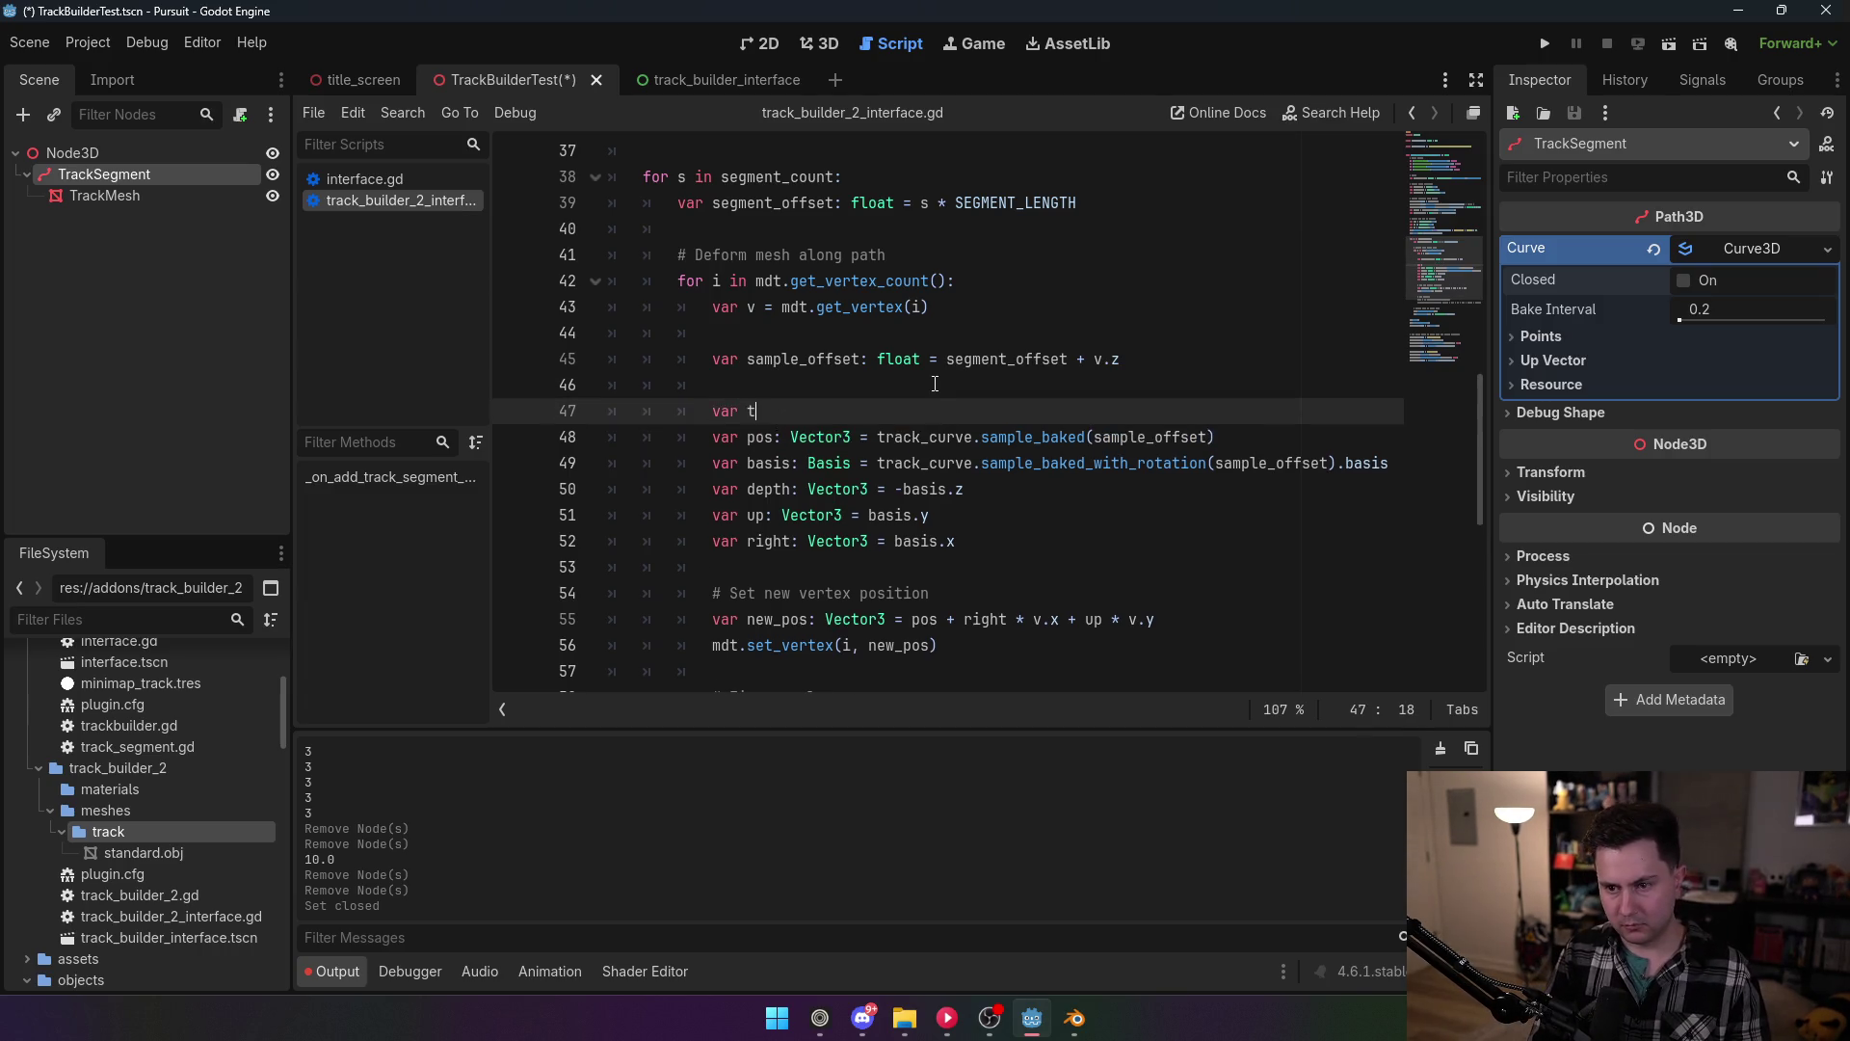
type("rsfm")
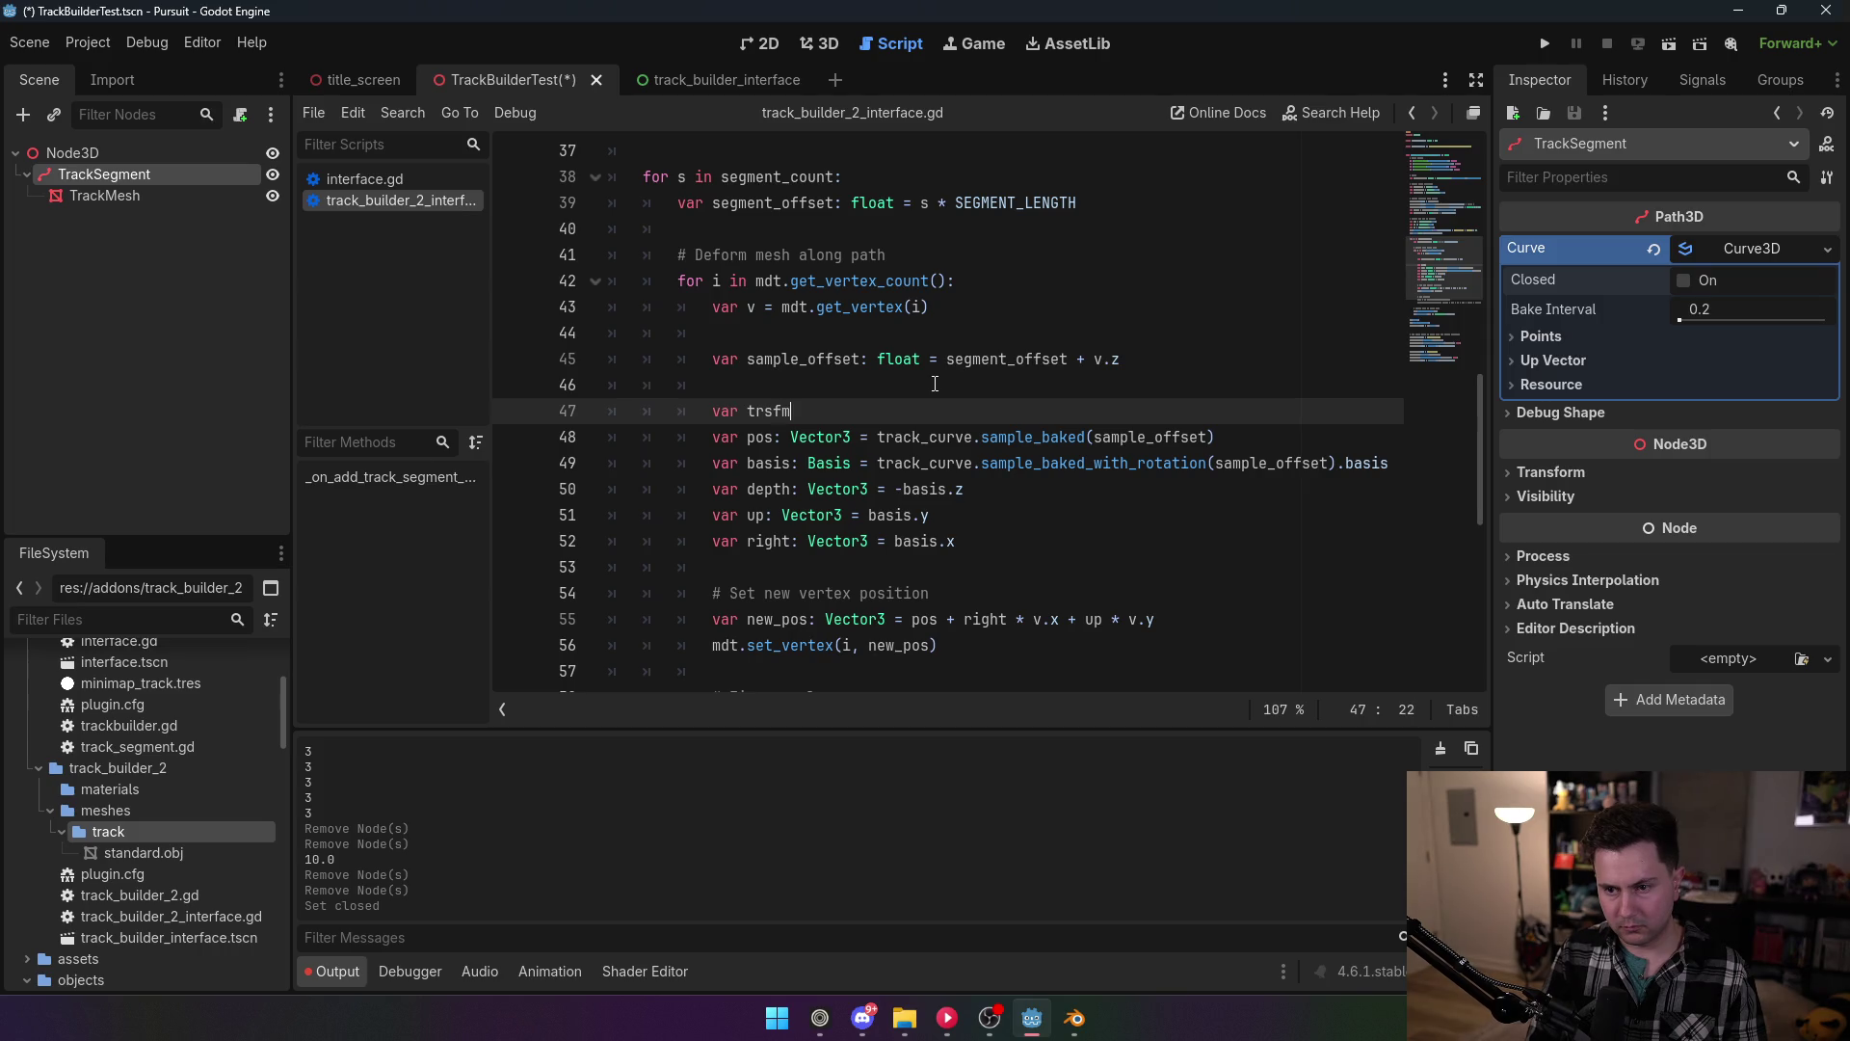
type(": Transform")
type("3D =")
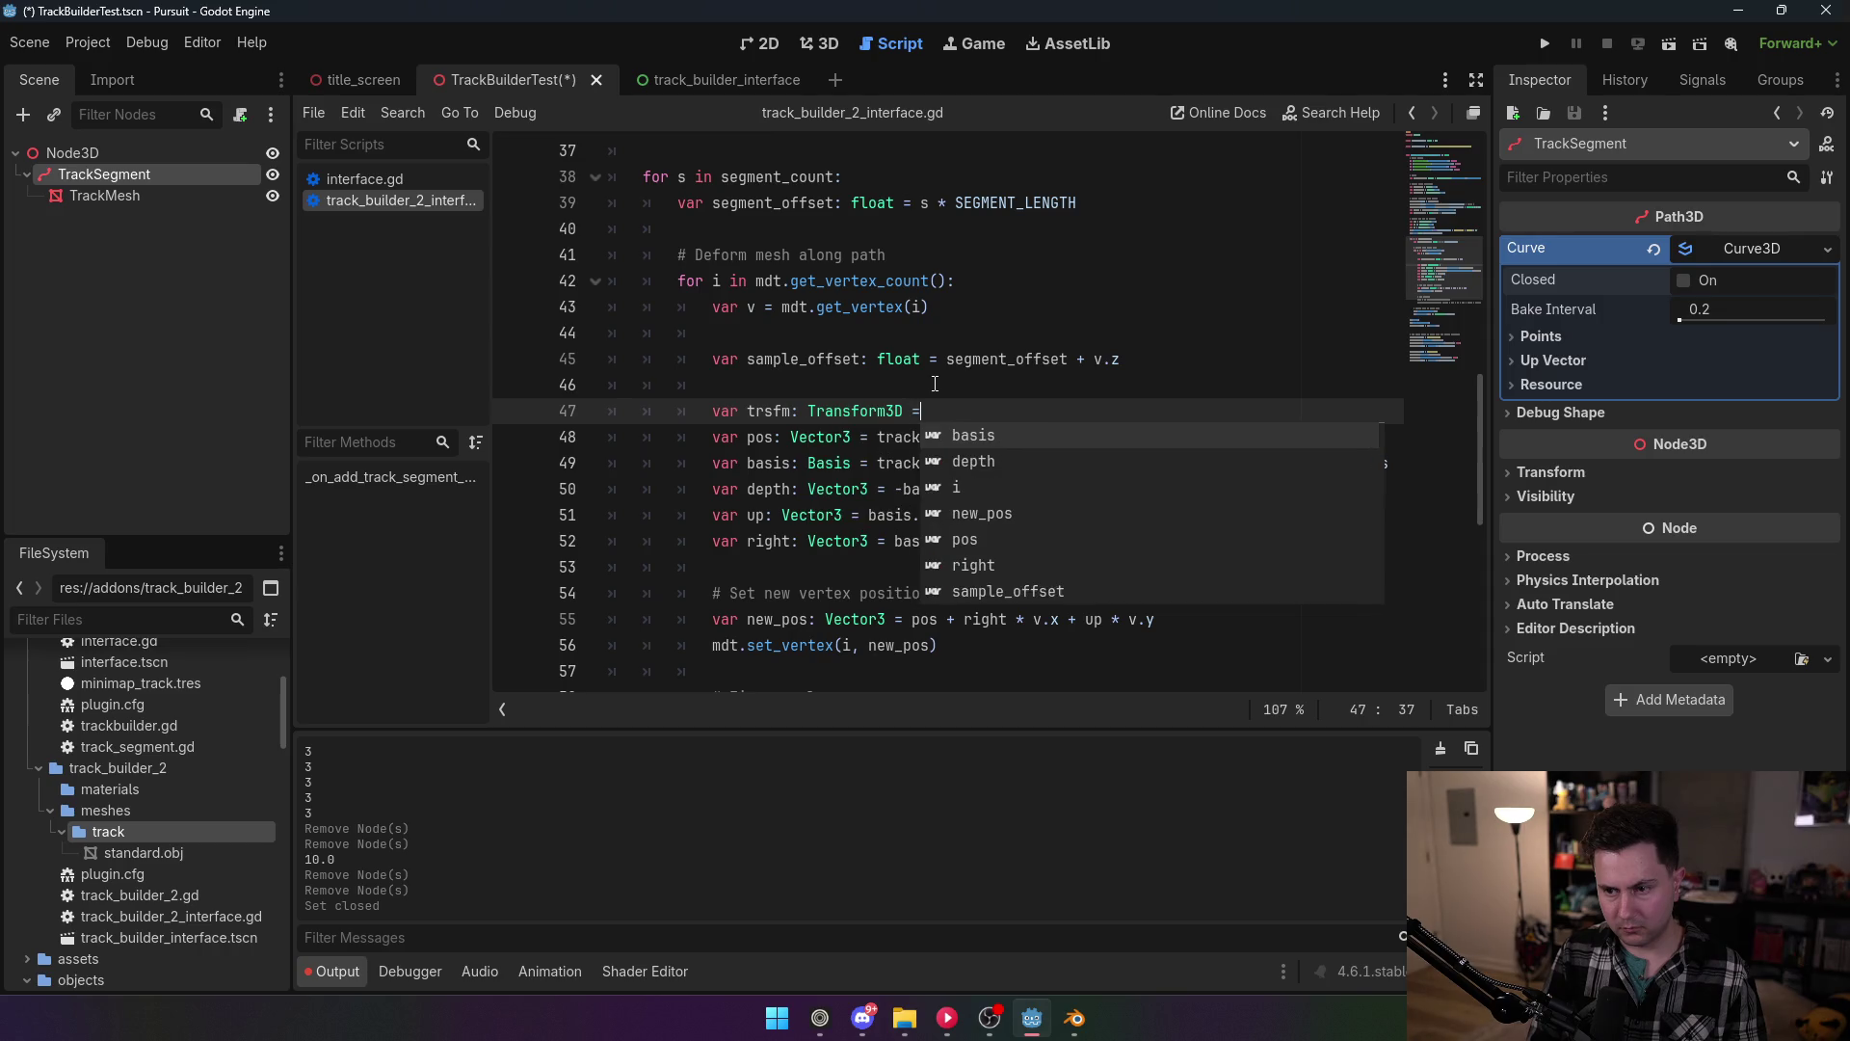
type(" track_curve")
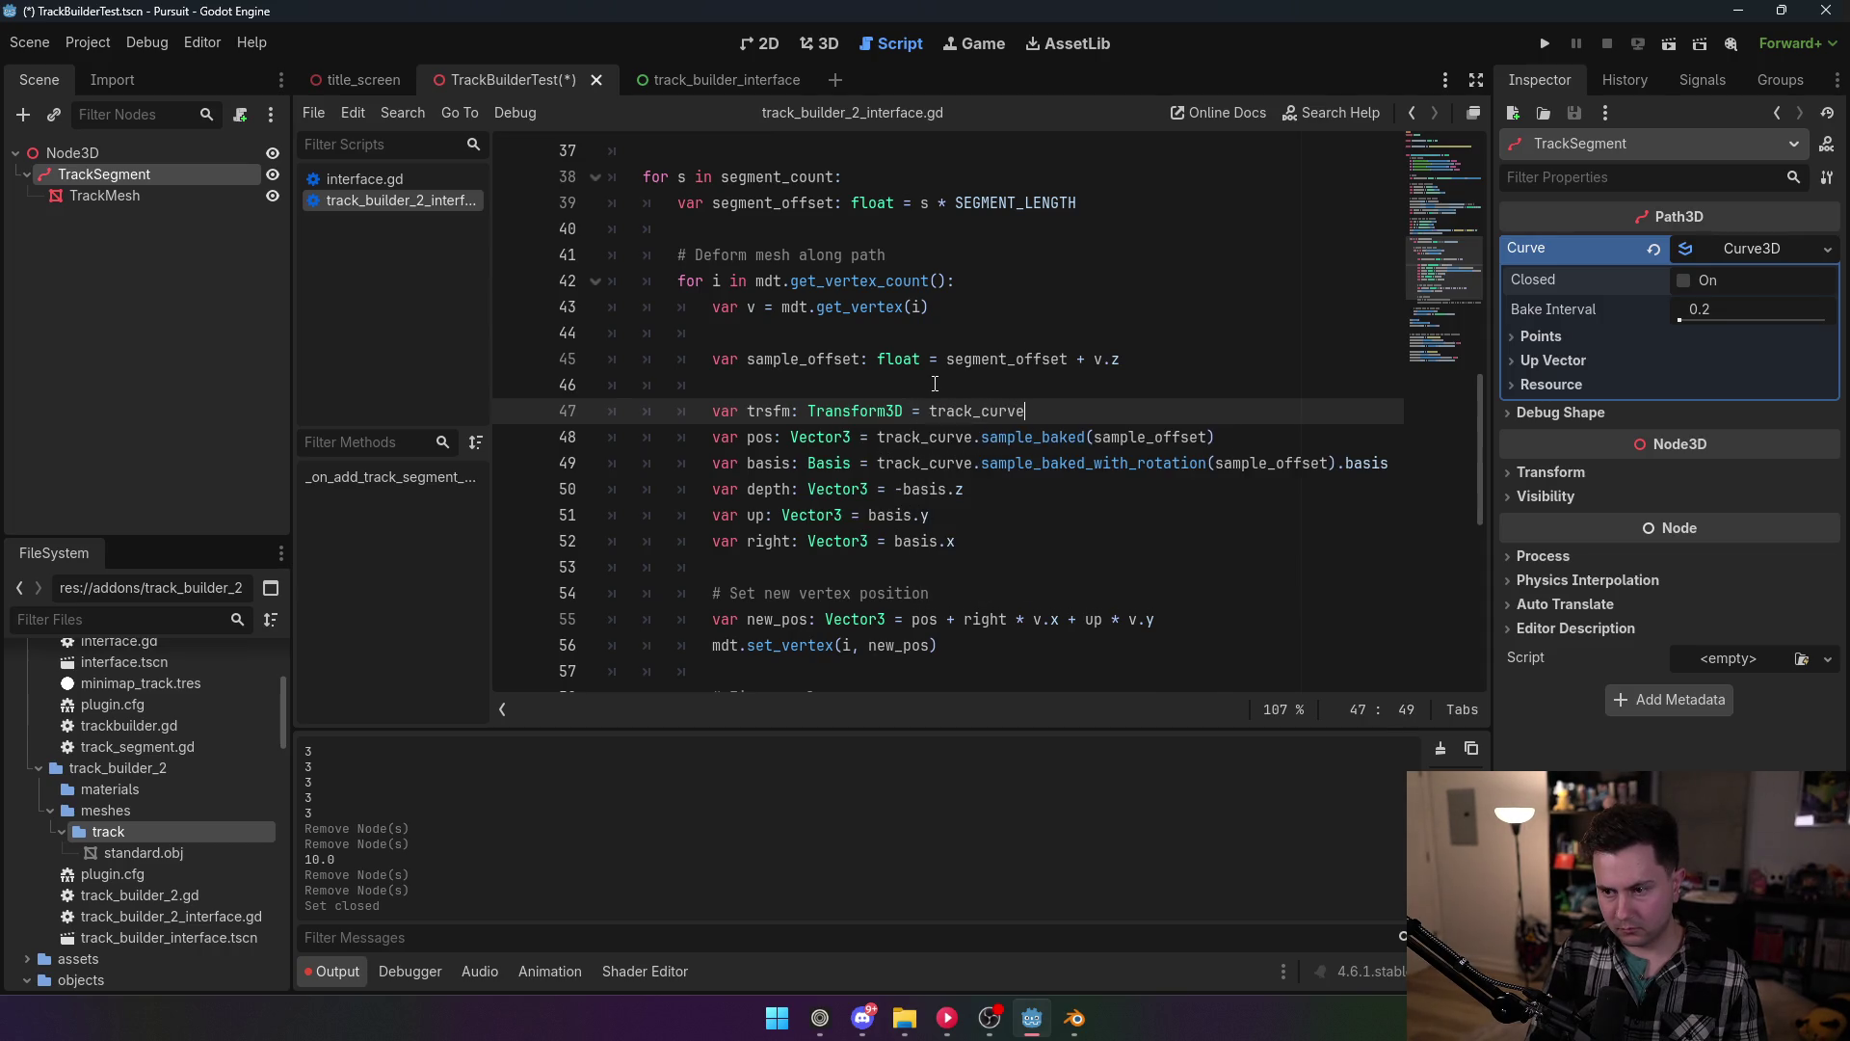
left_click_drag(981, 464, 1392, 463)
key("ctrl+shift+Left")
key("ctrl+shift+Left")
key("ctrl+c")
key("Up")
key("Up")
key("ctrl+v")
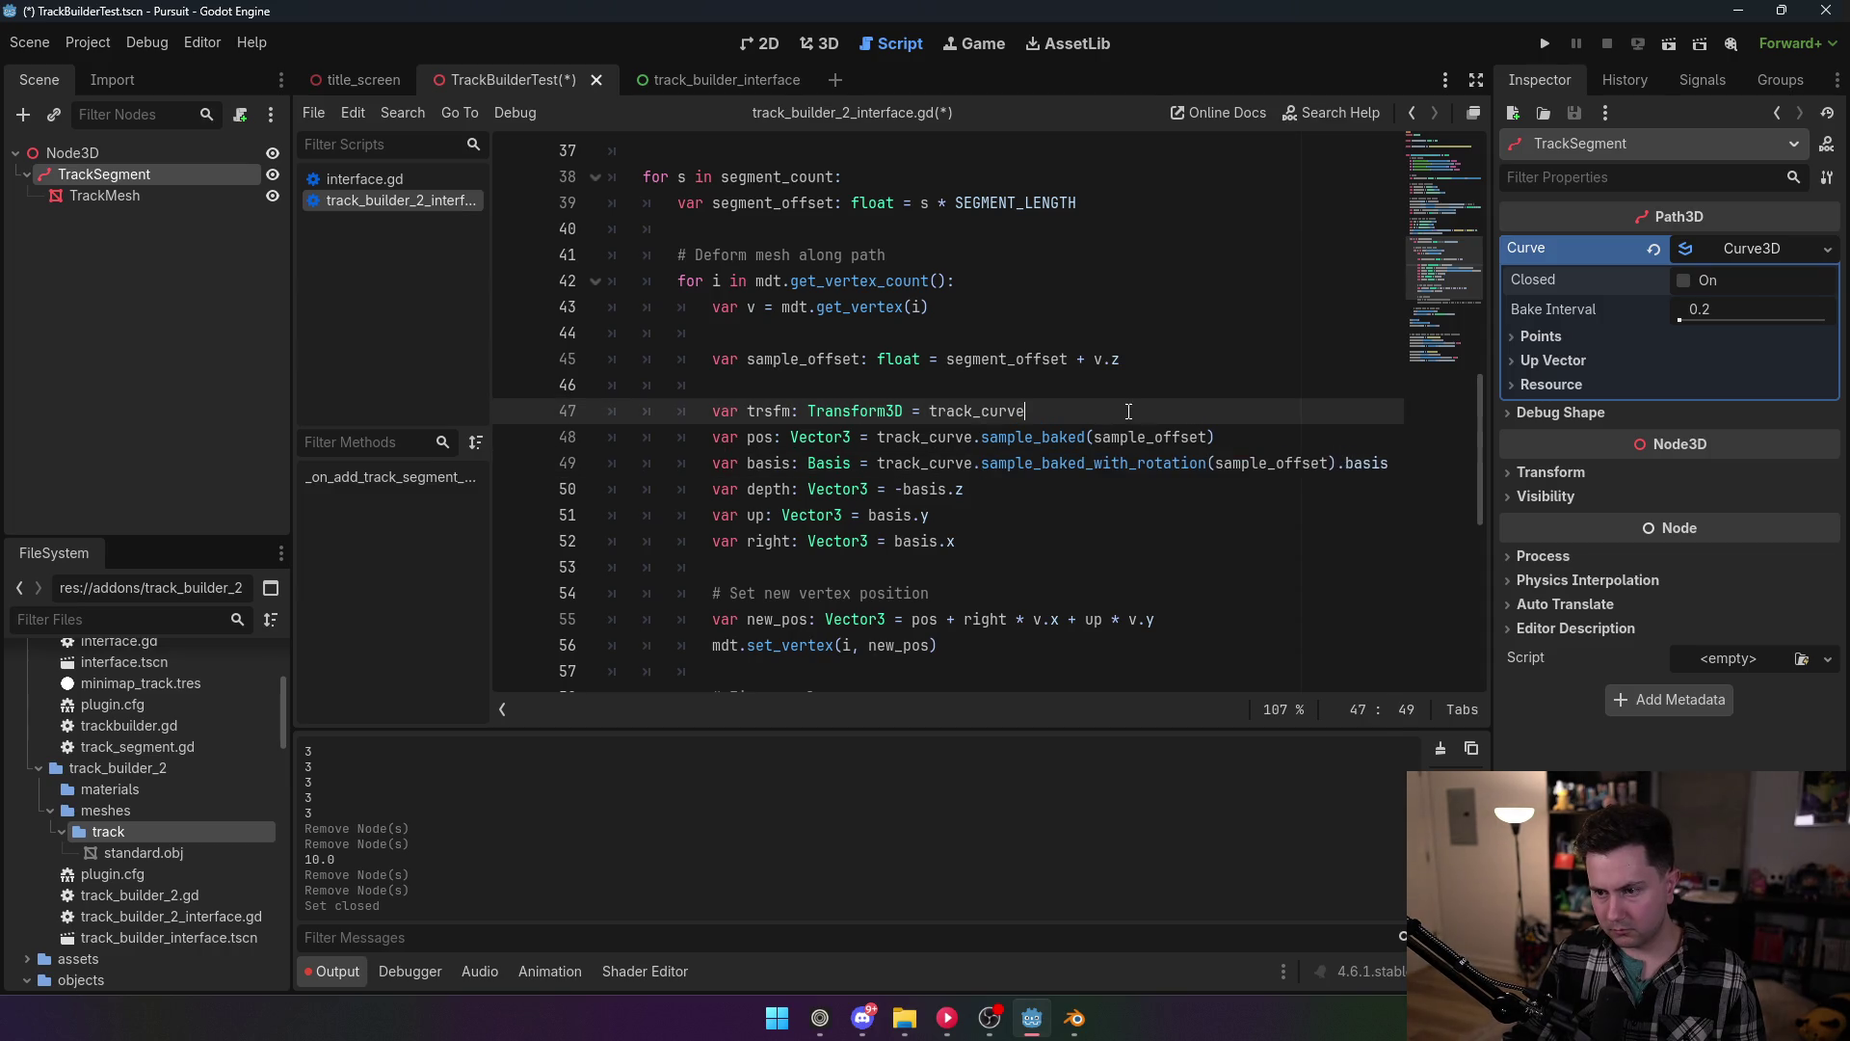
key("ctrl+z")
type(".")
key("ctrl+v")
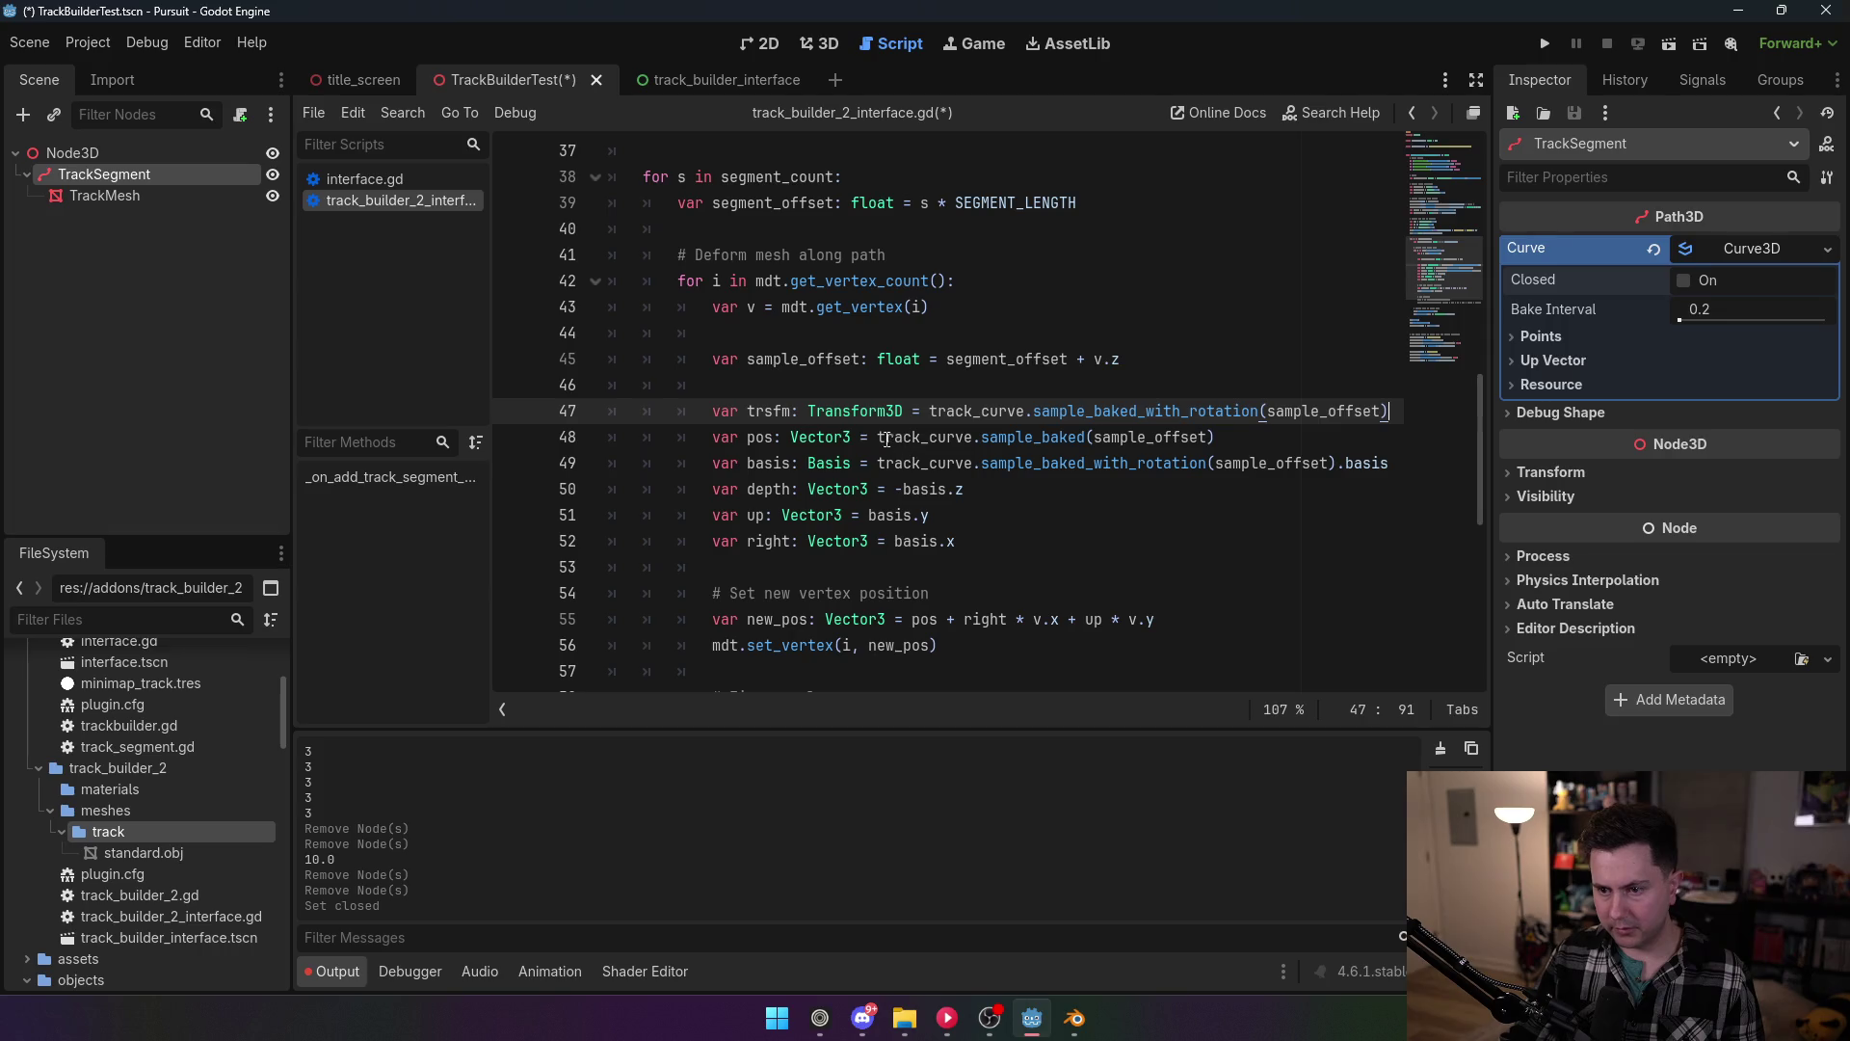
Step: Replace the old sampling expression on the pos line with trsfm.position
left_click_drag(891, 436, 1243, 433)
key("BackSpace")
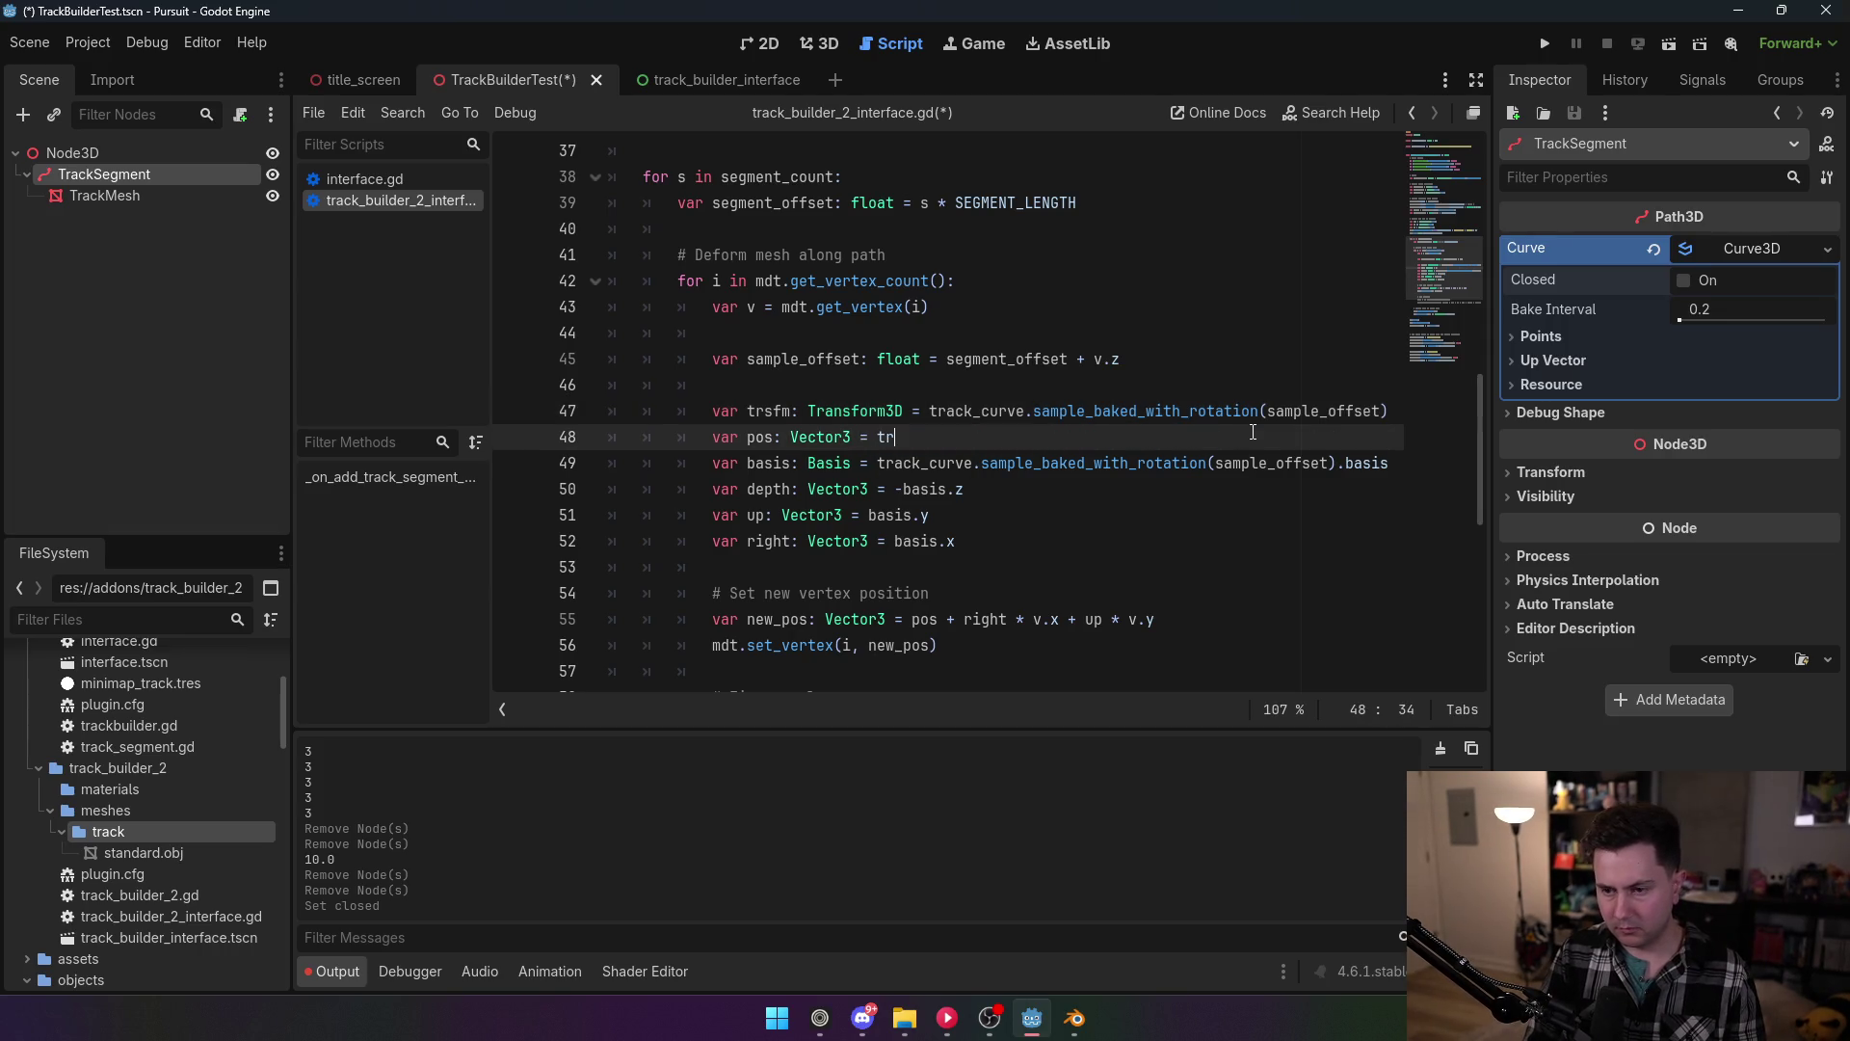
type("sfm.")
key("Escape")
type("pos")
type("ition")
left_click(1115, 462)
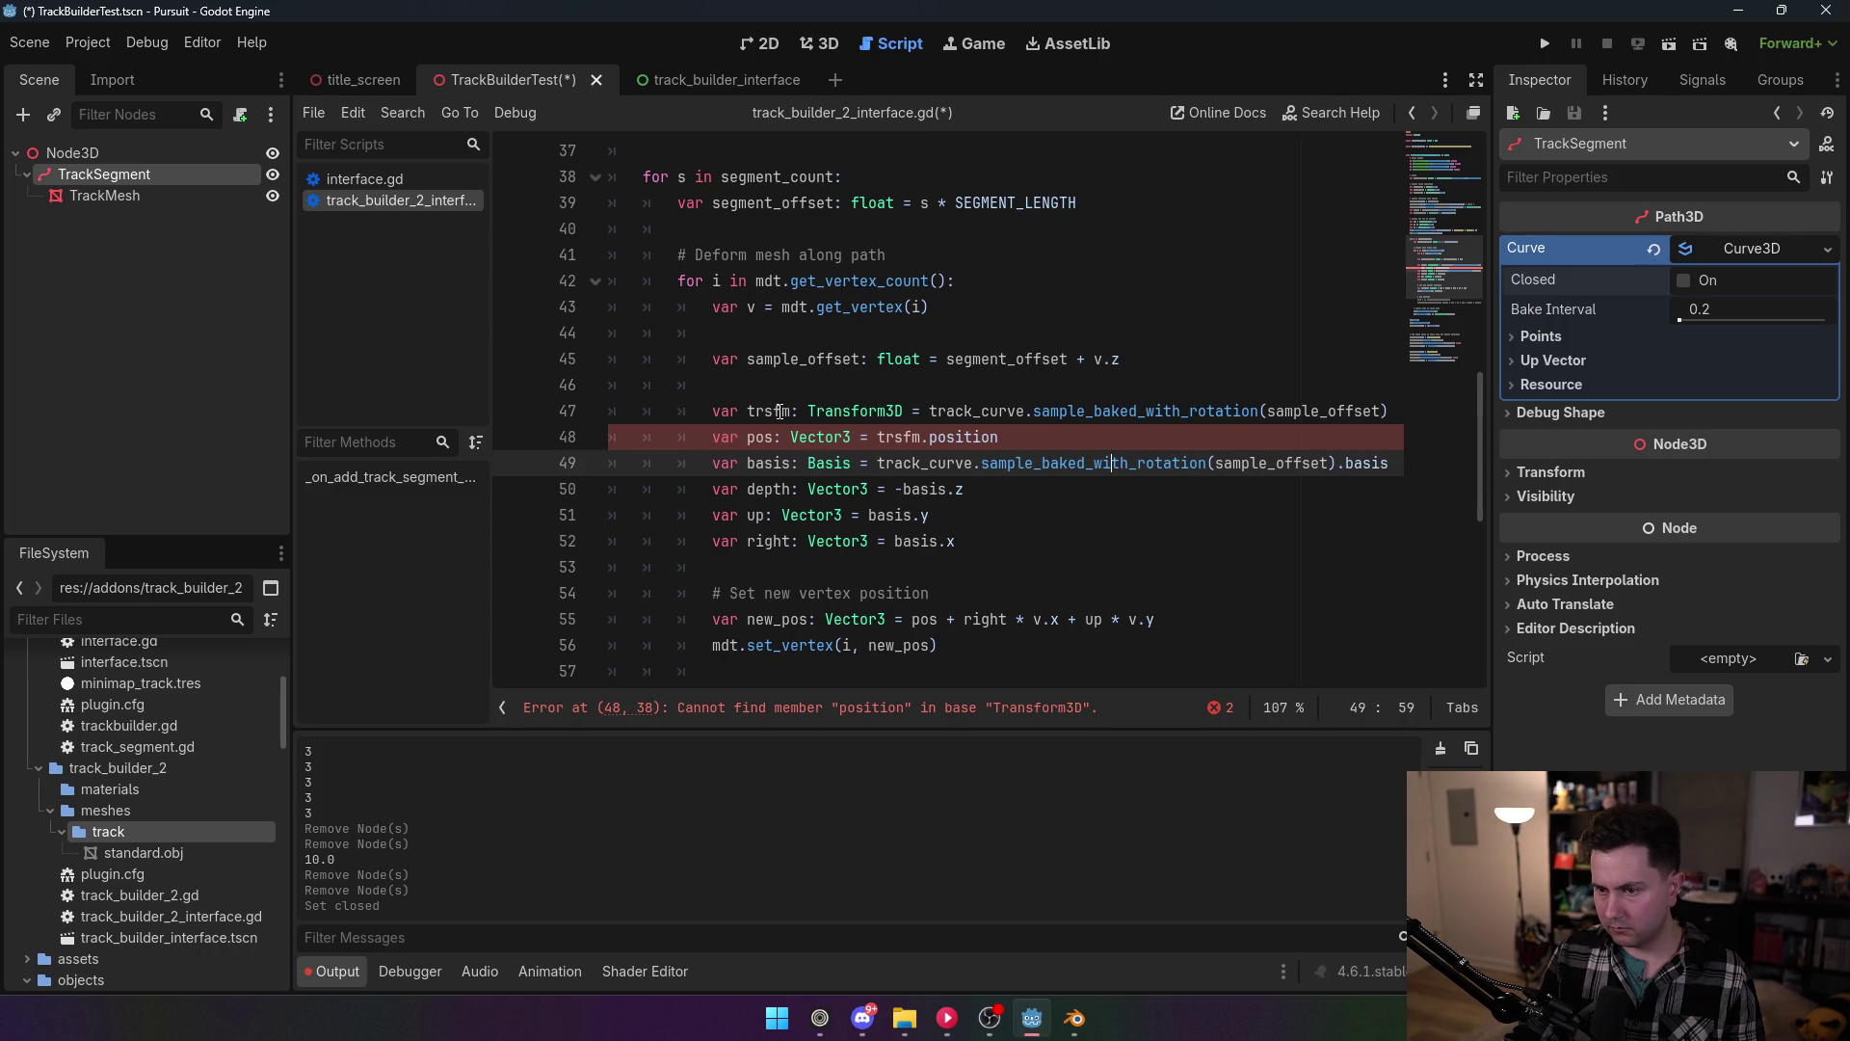
Step: Change the pos line to take trsfm.origin instead of the invalid position member
double_click(964, 437)
key("BackSpace")
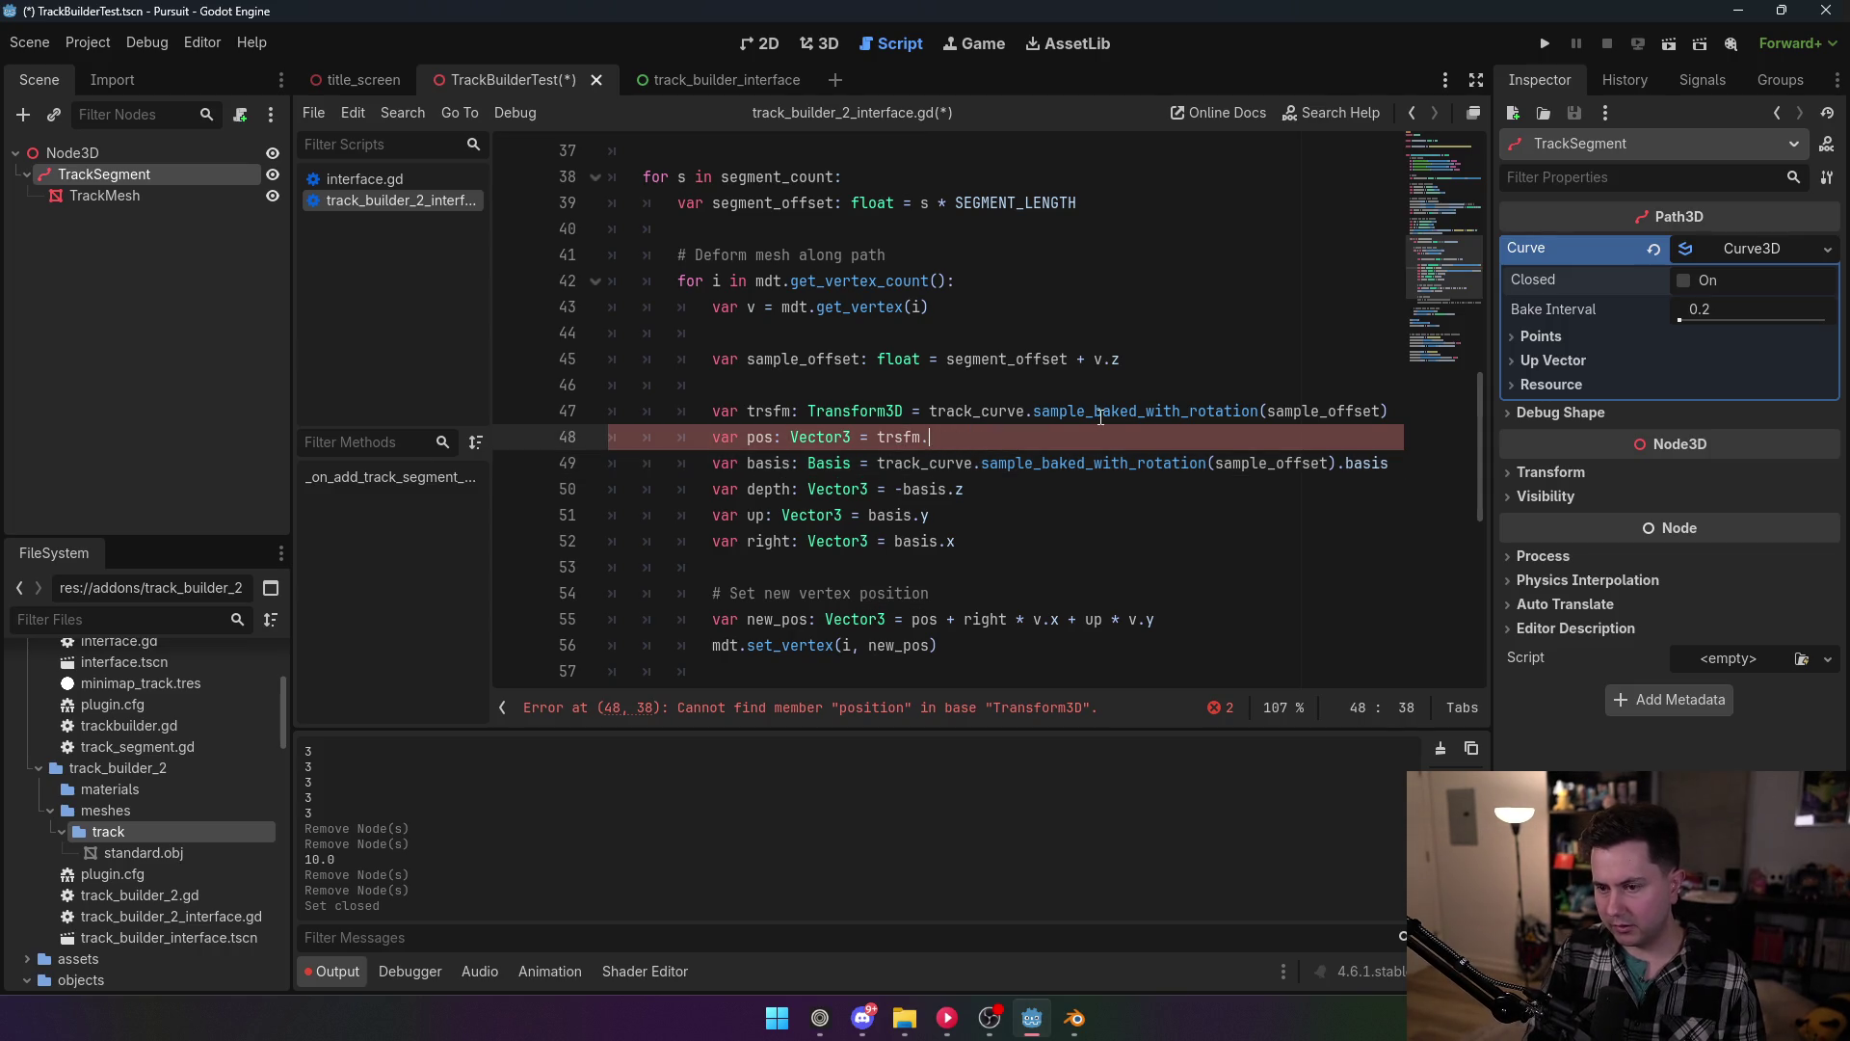
key("BackSpace")
key("BackSpace")
key("BackSpace")
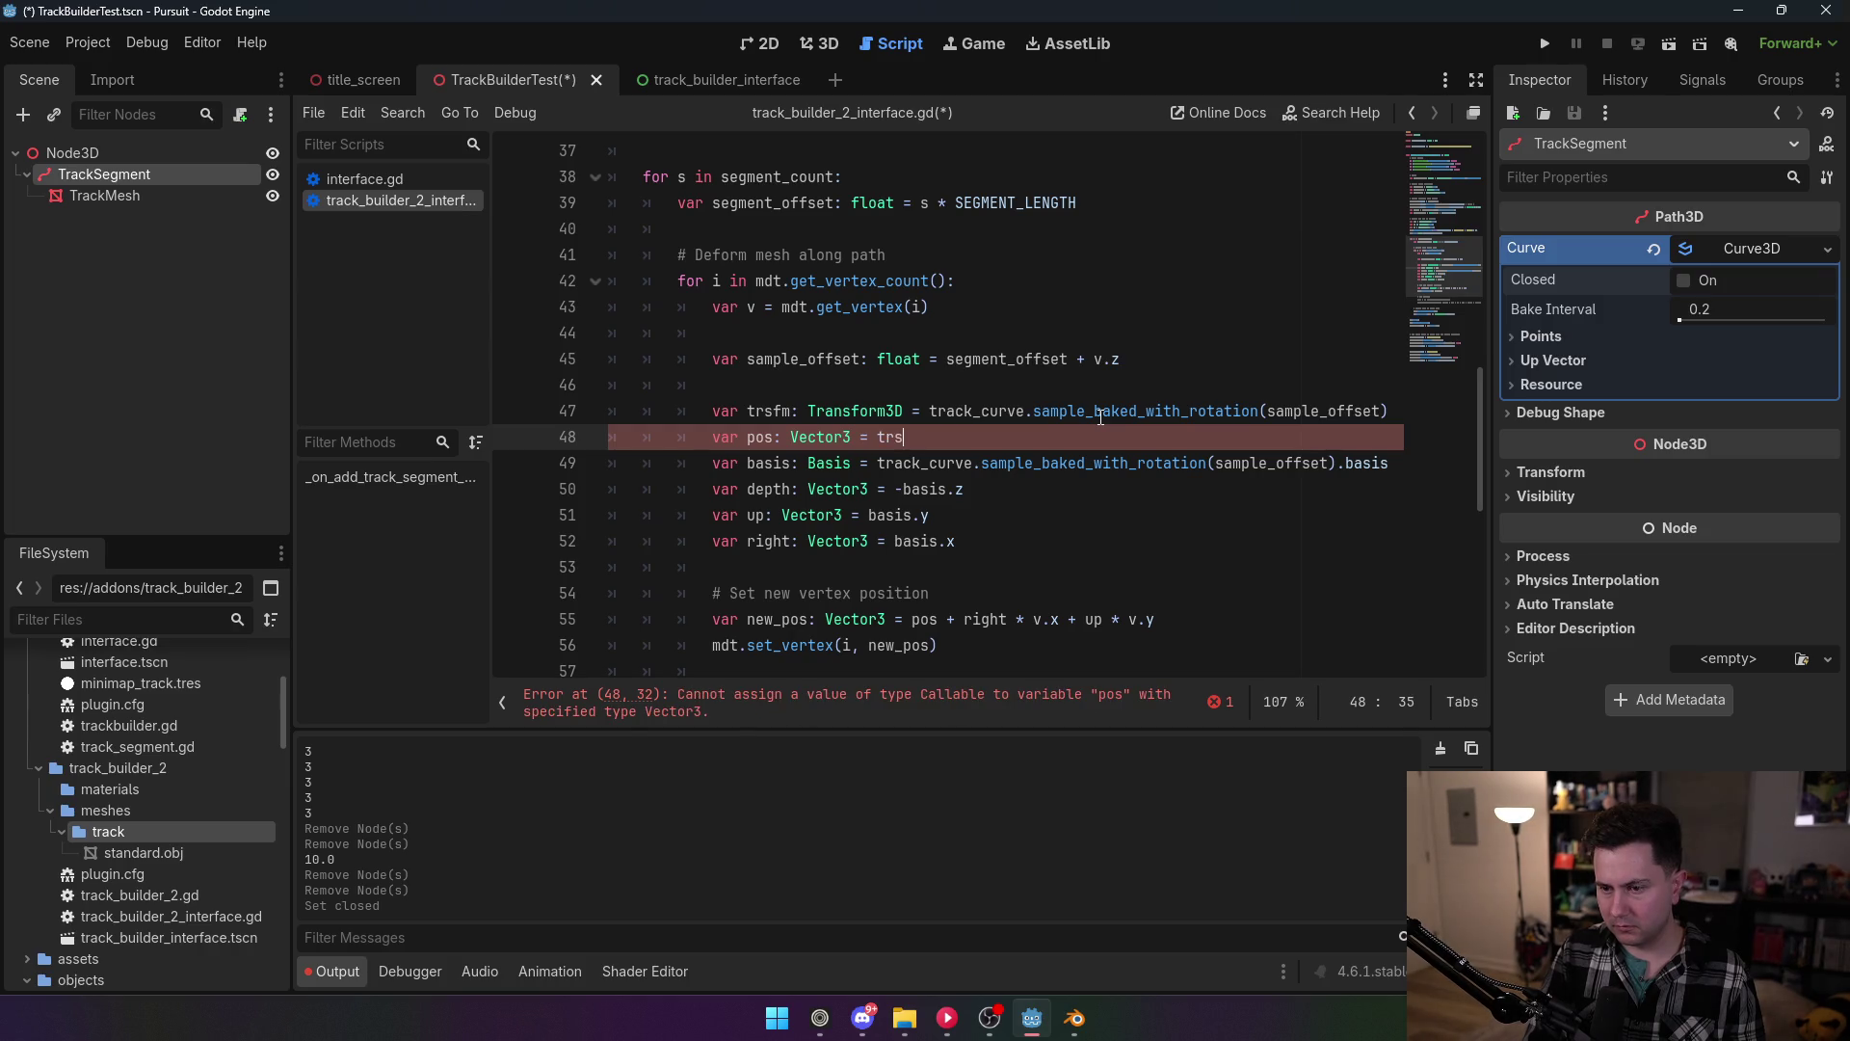
type("fm.")
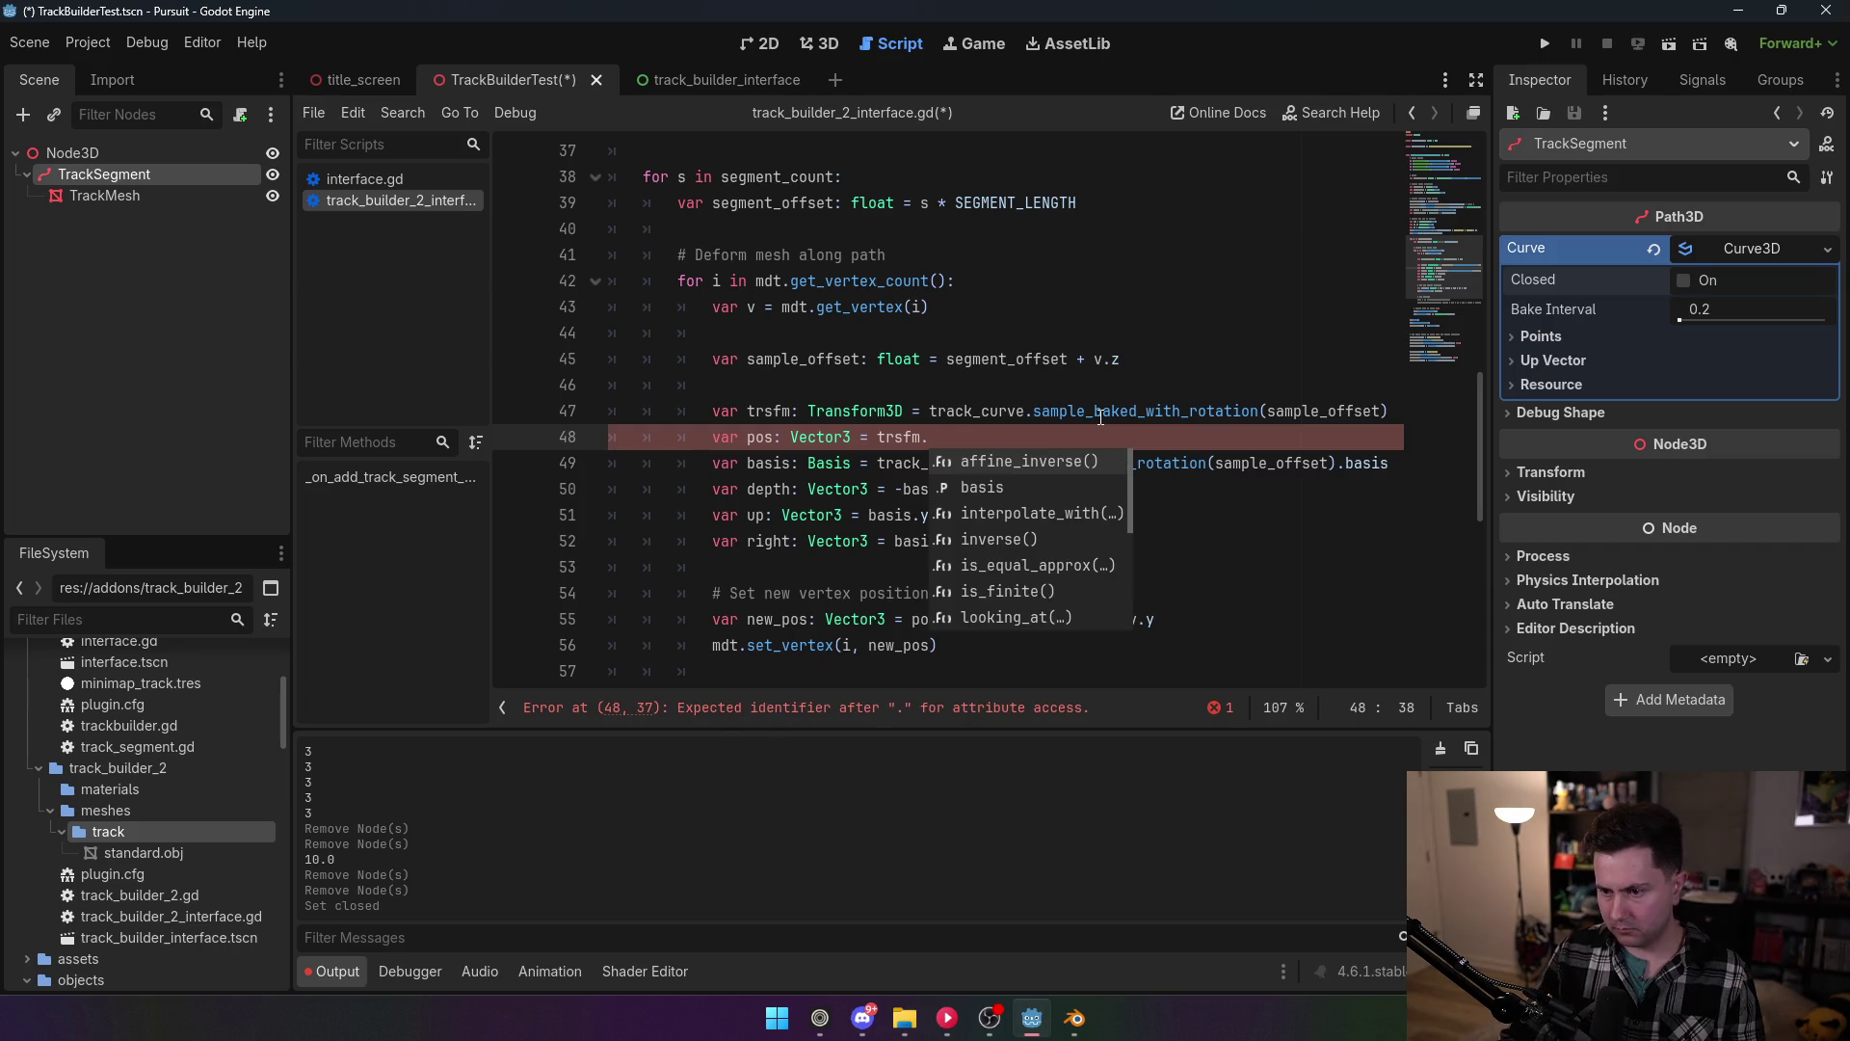
scroll(1068, 565, "down", 3)
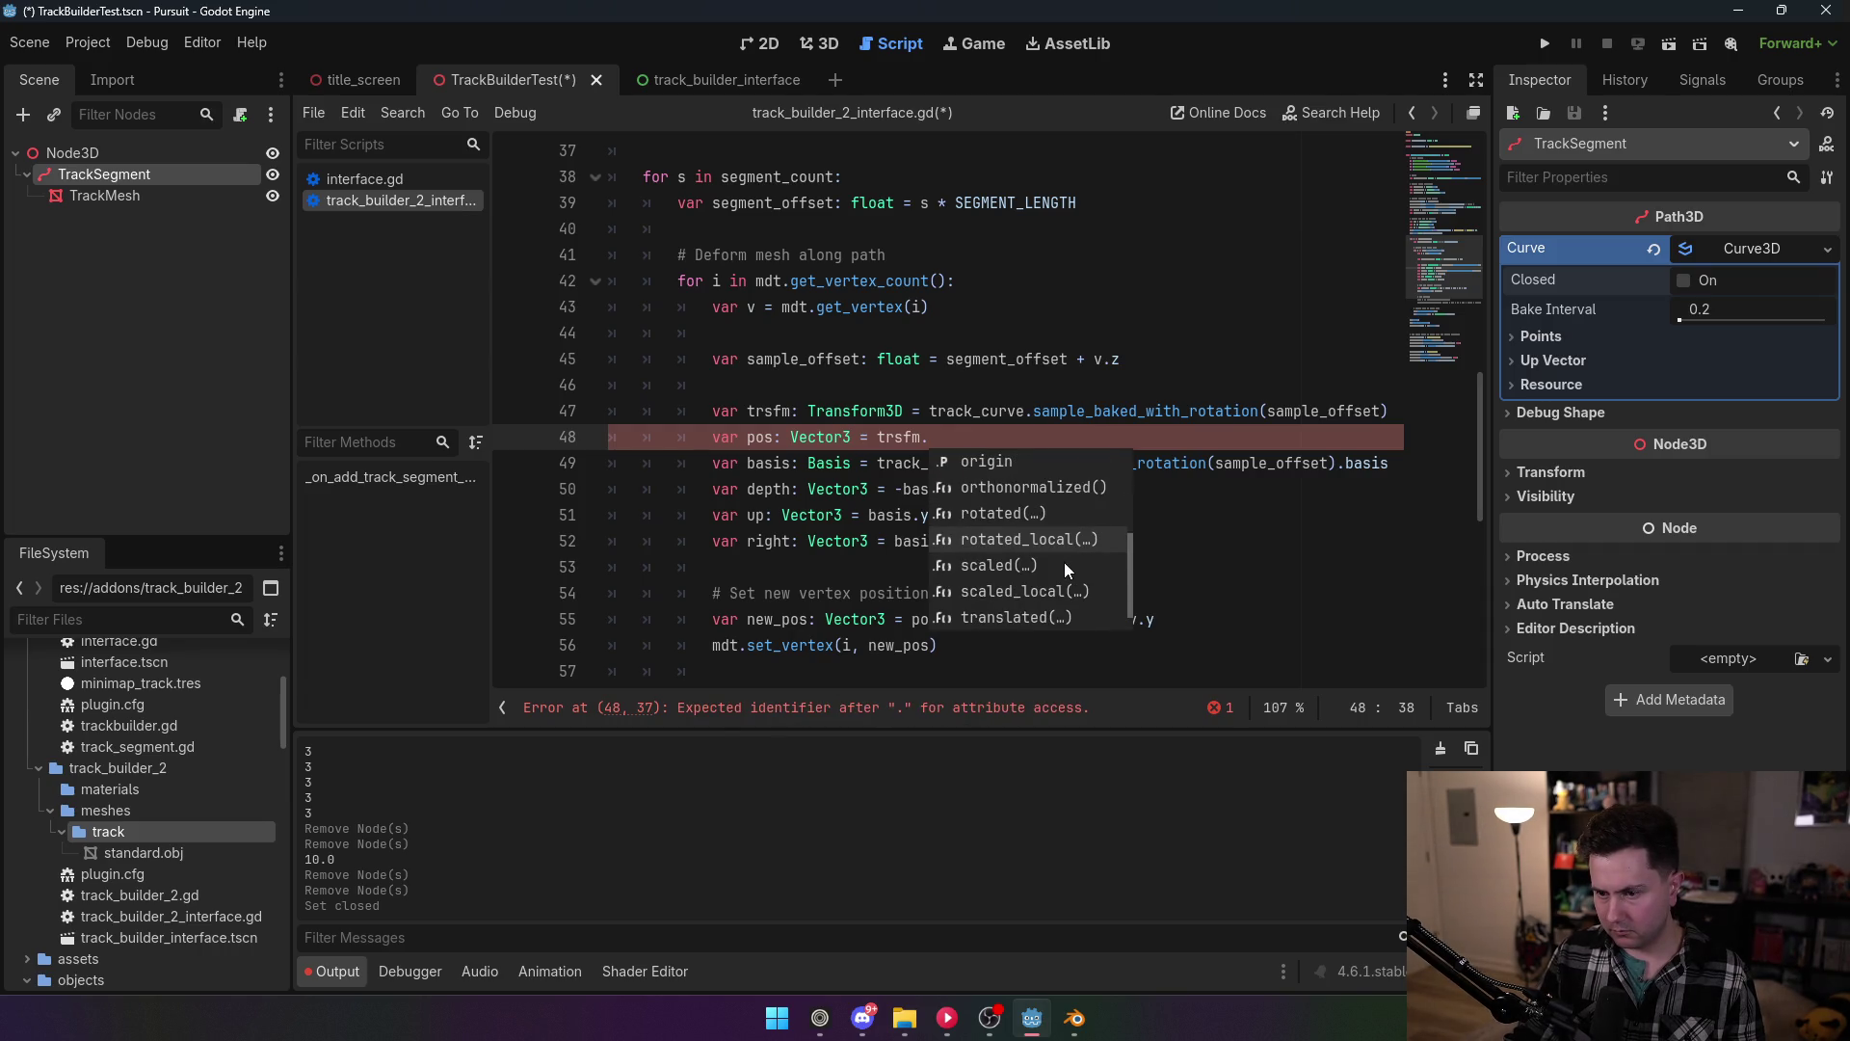
scroll(1060, 559, "up", 2)
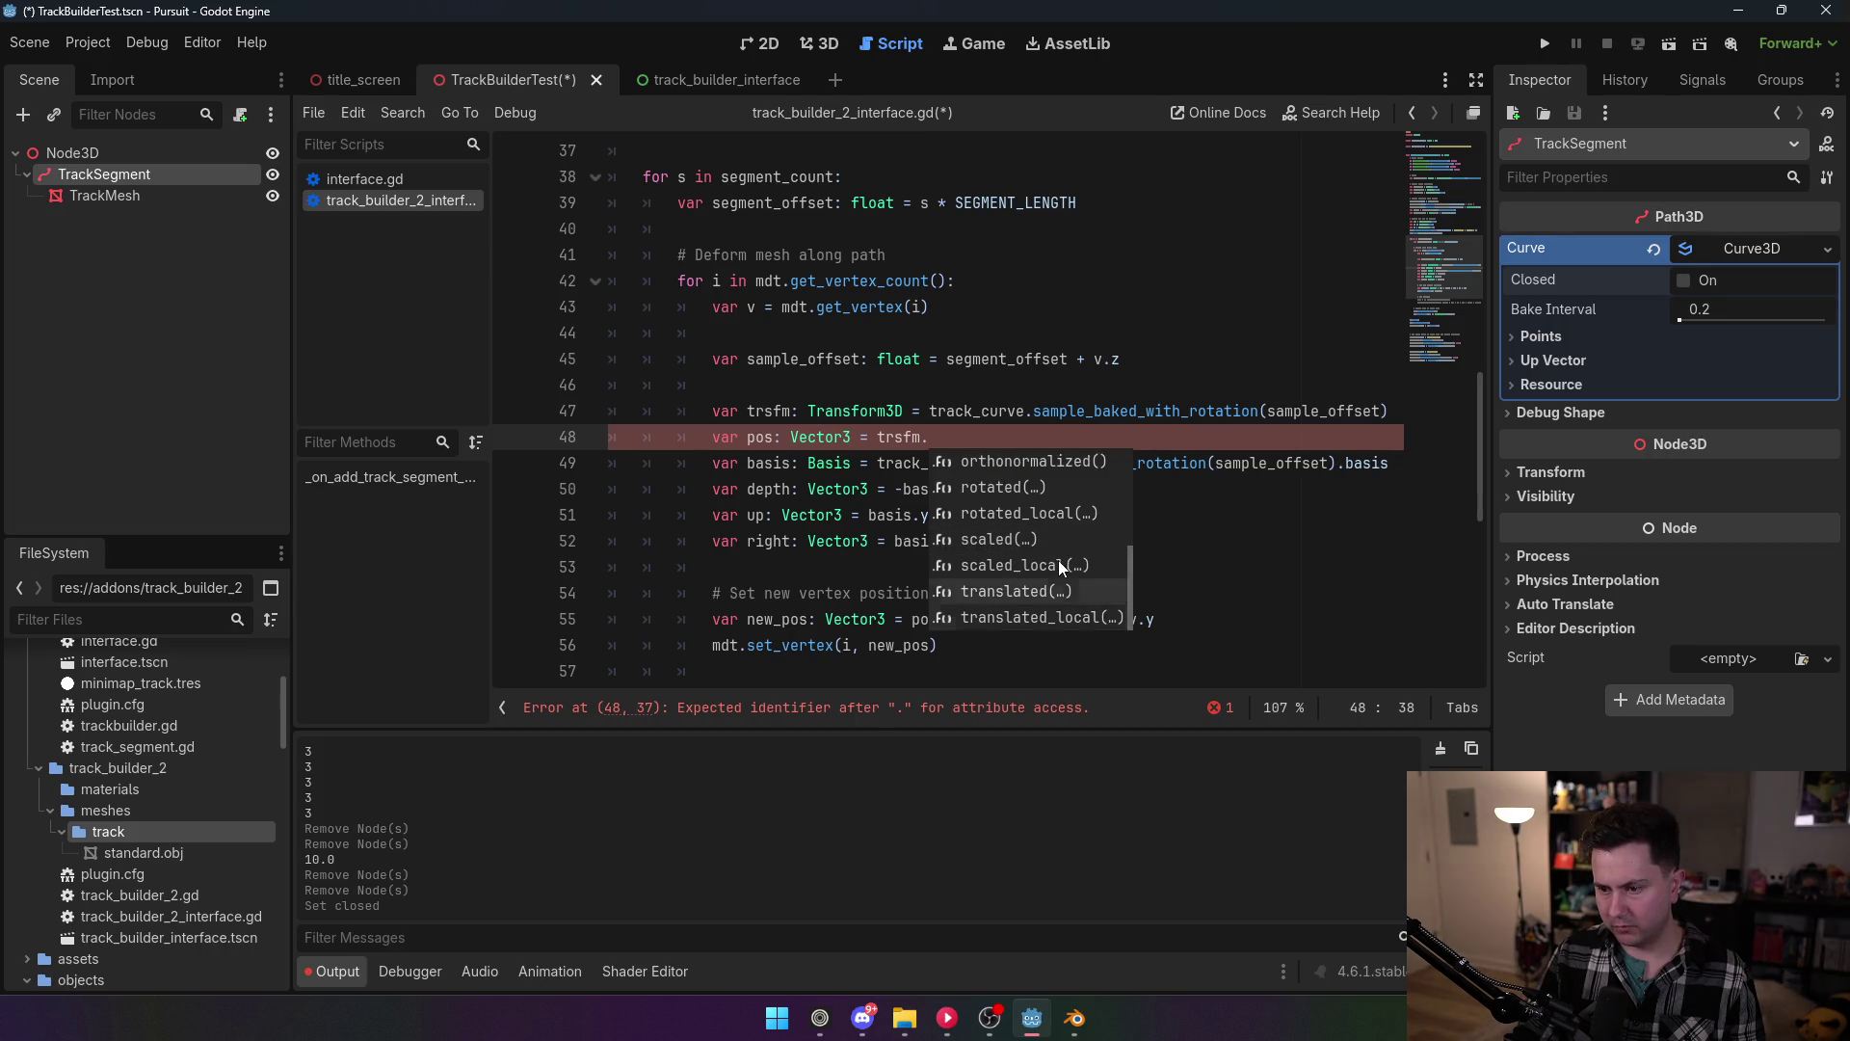
left_click(1006, 514)
type("origin")
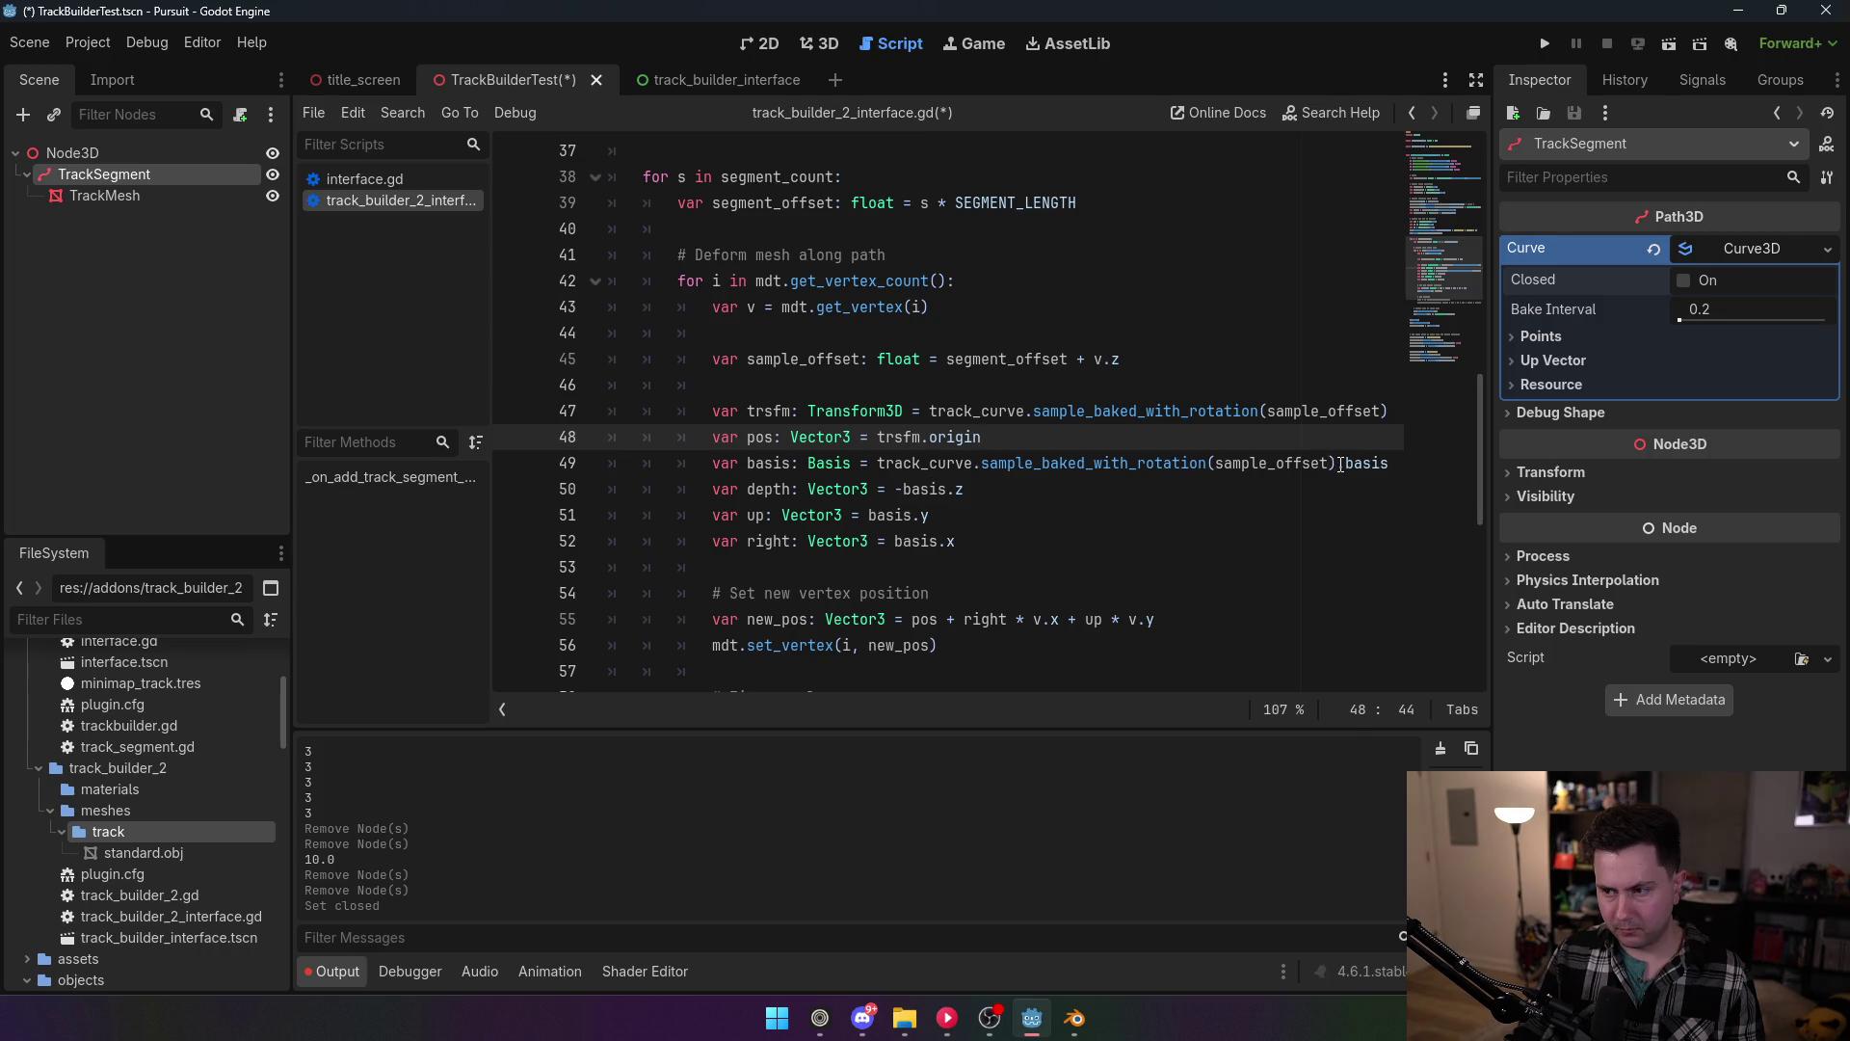
Step: Replace the basis line's curve sampling call with trsfm.basis and save the script
left_click_drag(1336, 463, 885, 463)
type("rsfm")
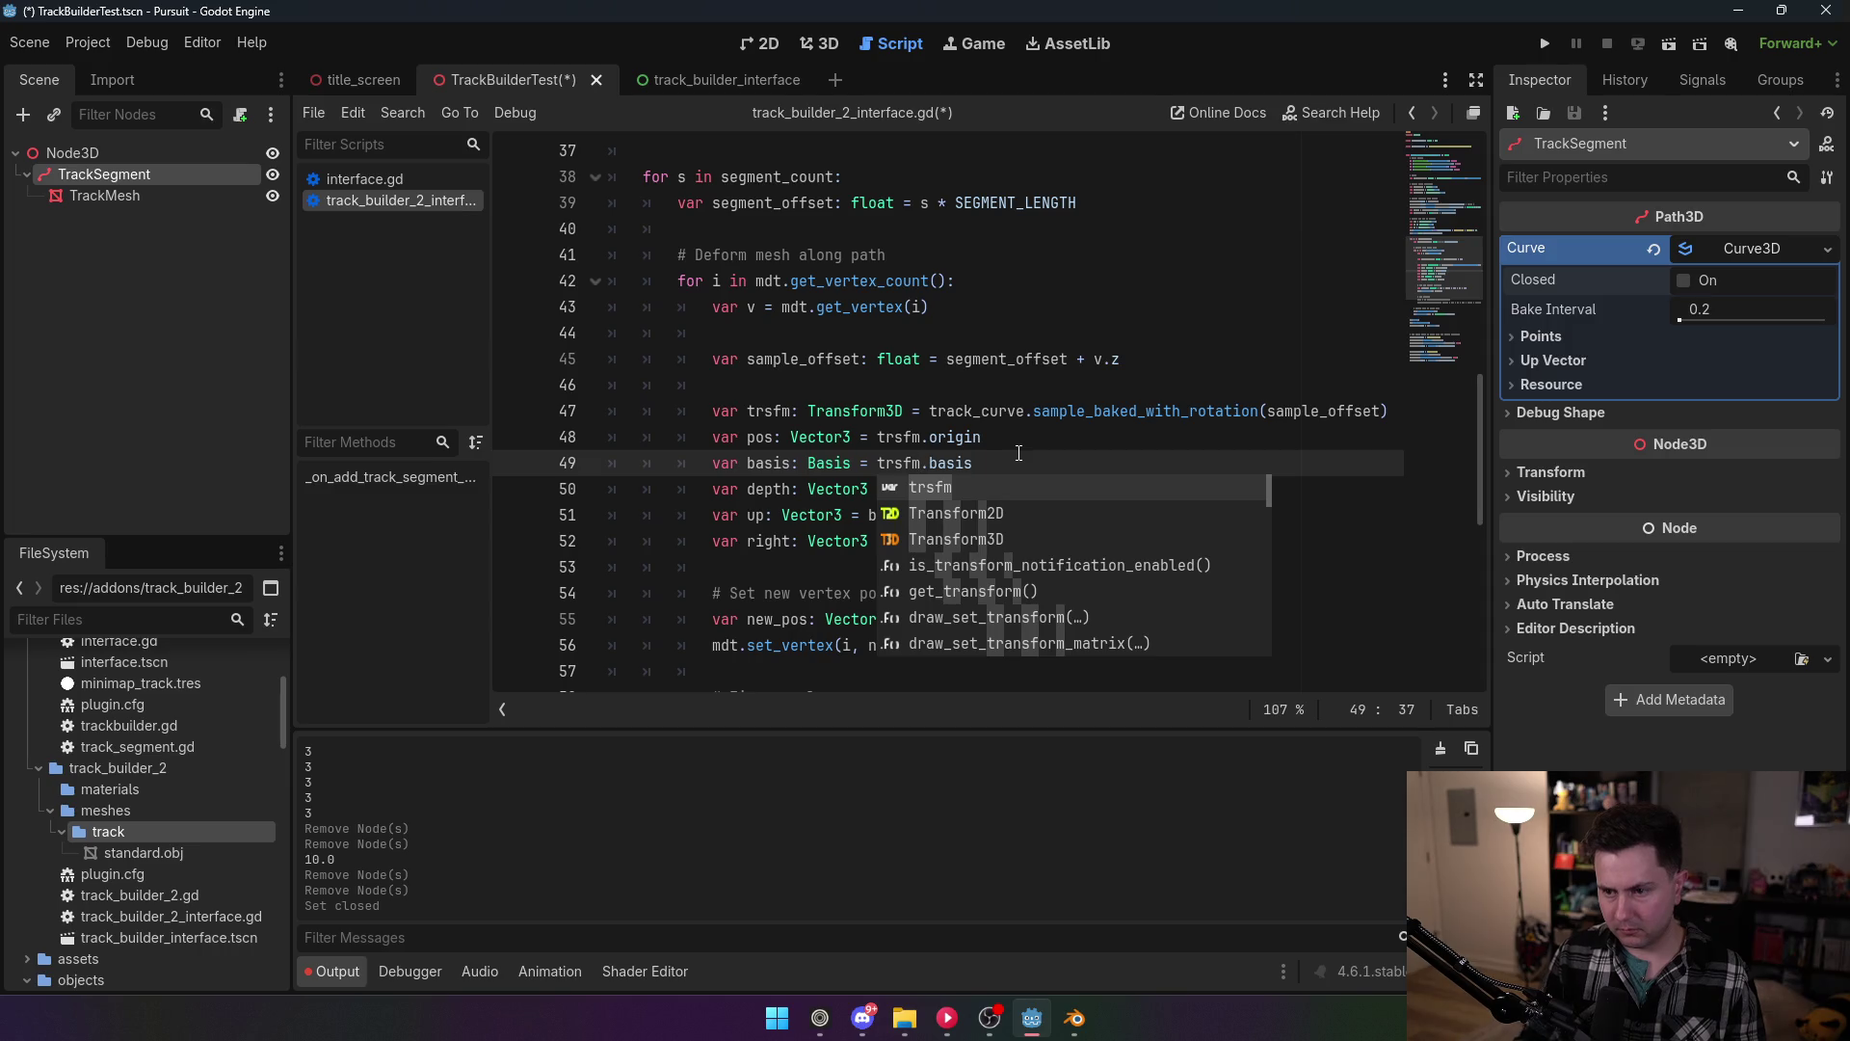
key("Return")
key("Up")
key("Up")
key("Up")
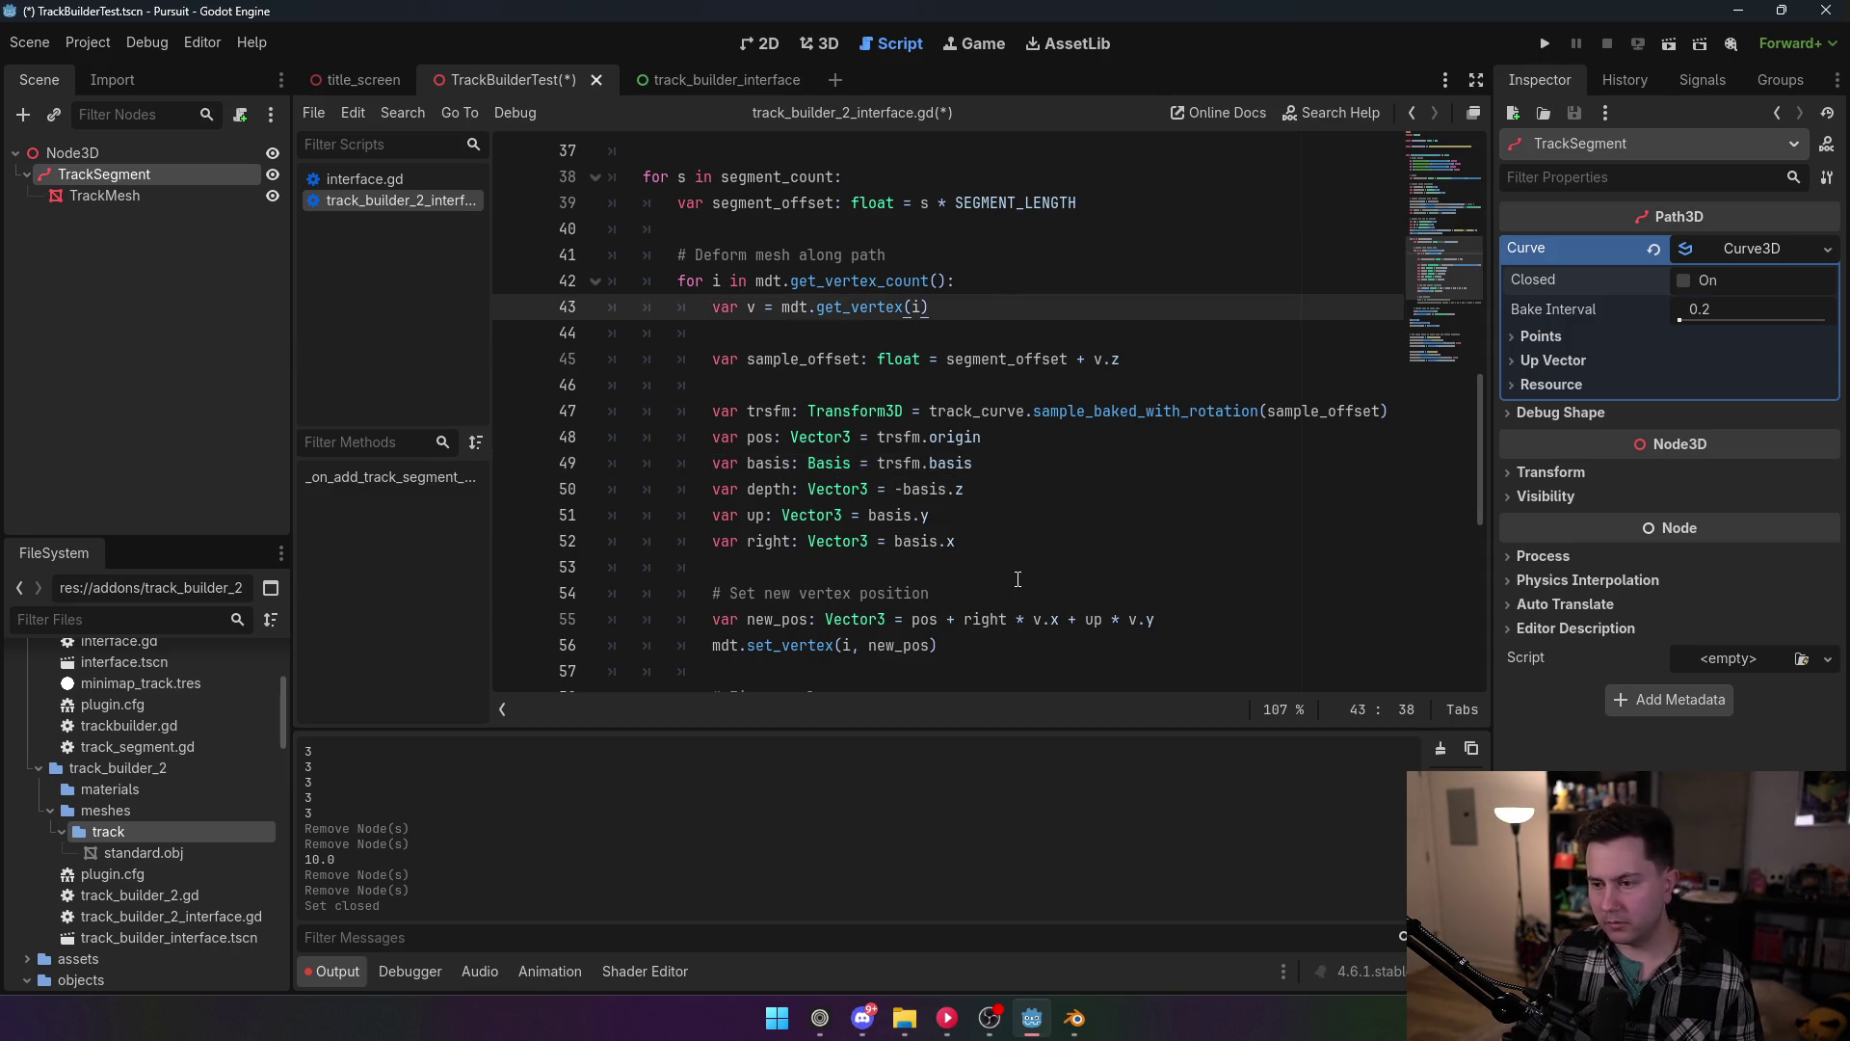
key("ctrl+s")
scroll(1038, 532, "down", 1)
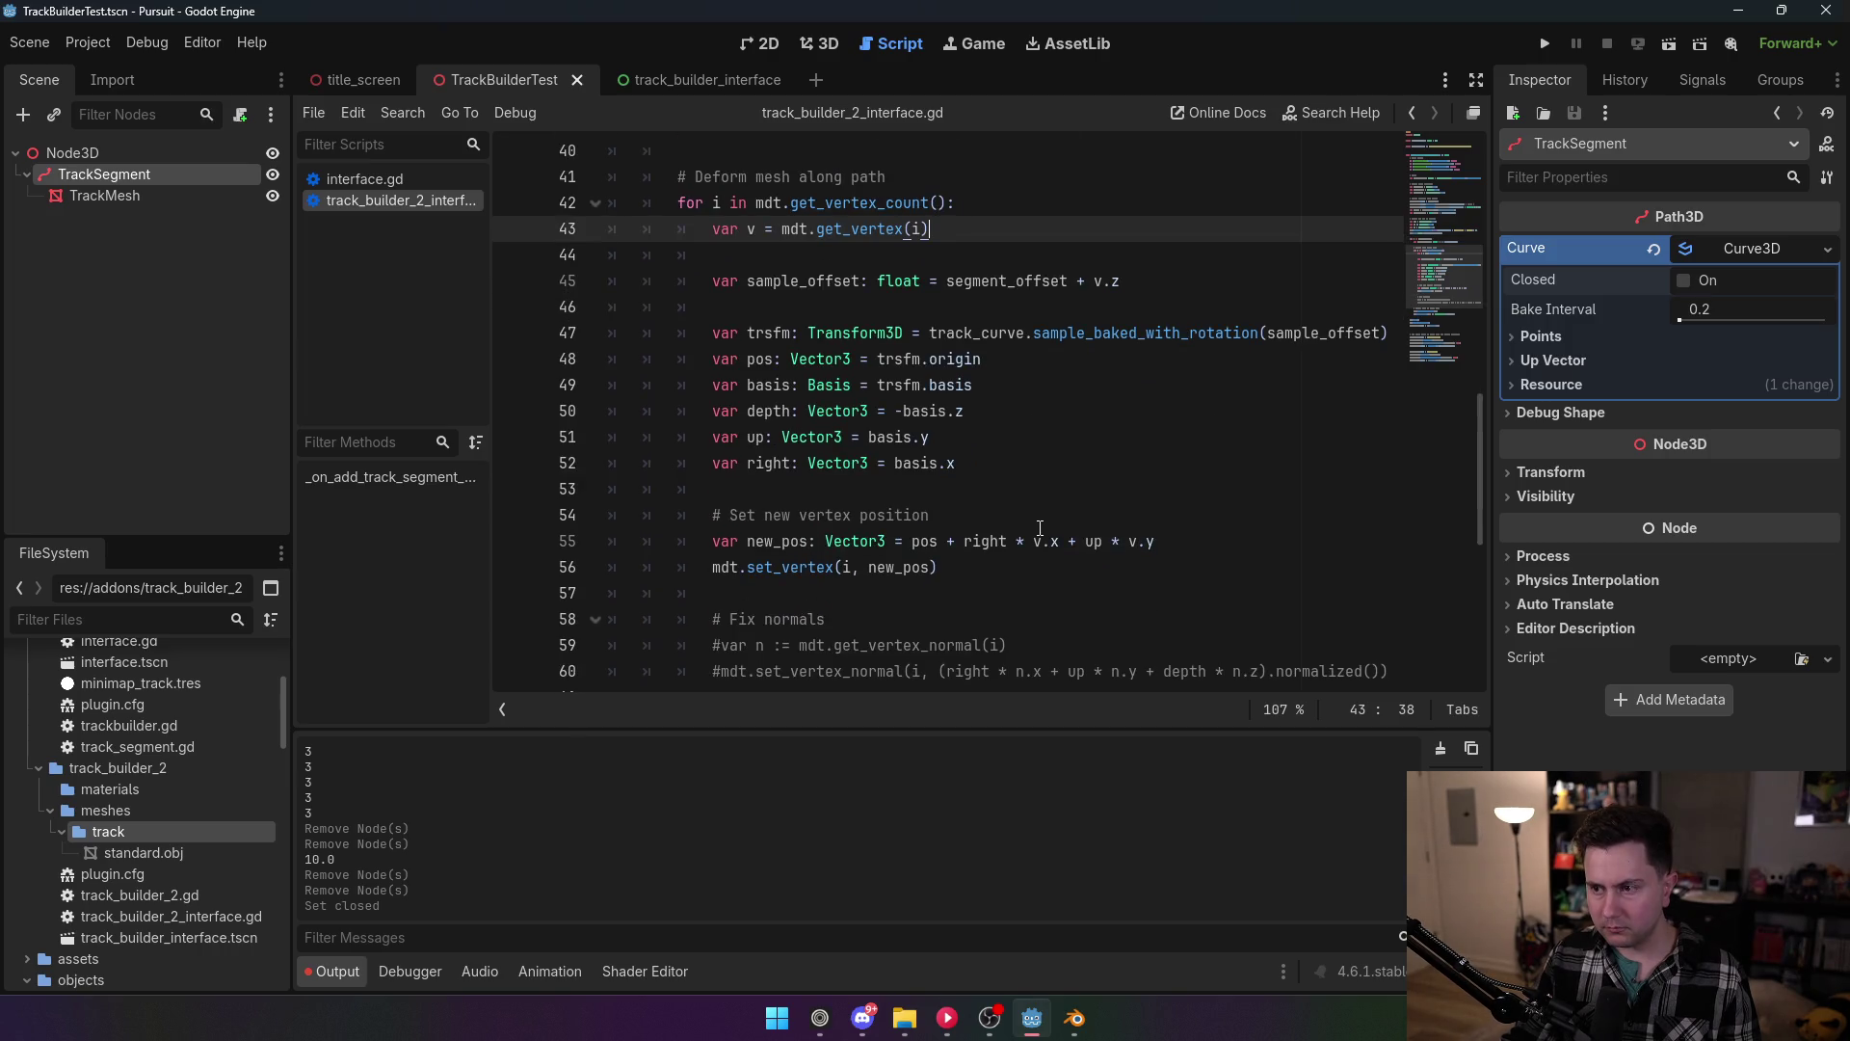
Step: Enable the TrackBuilder2 plugin in Project Settings > Plugins
left_click(88, 42)
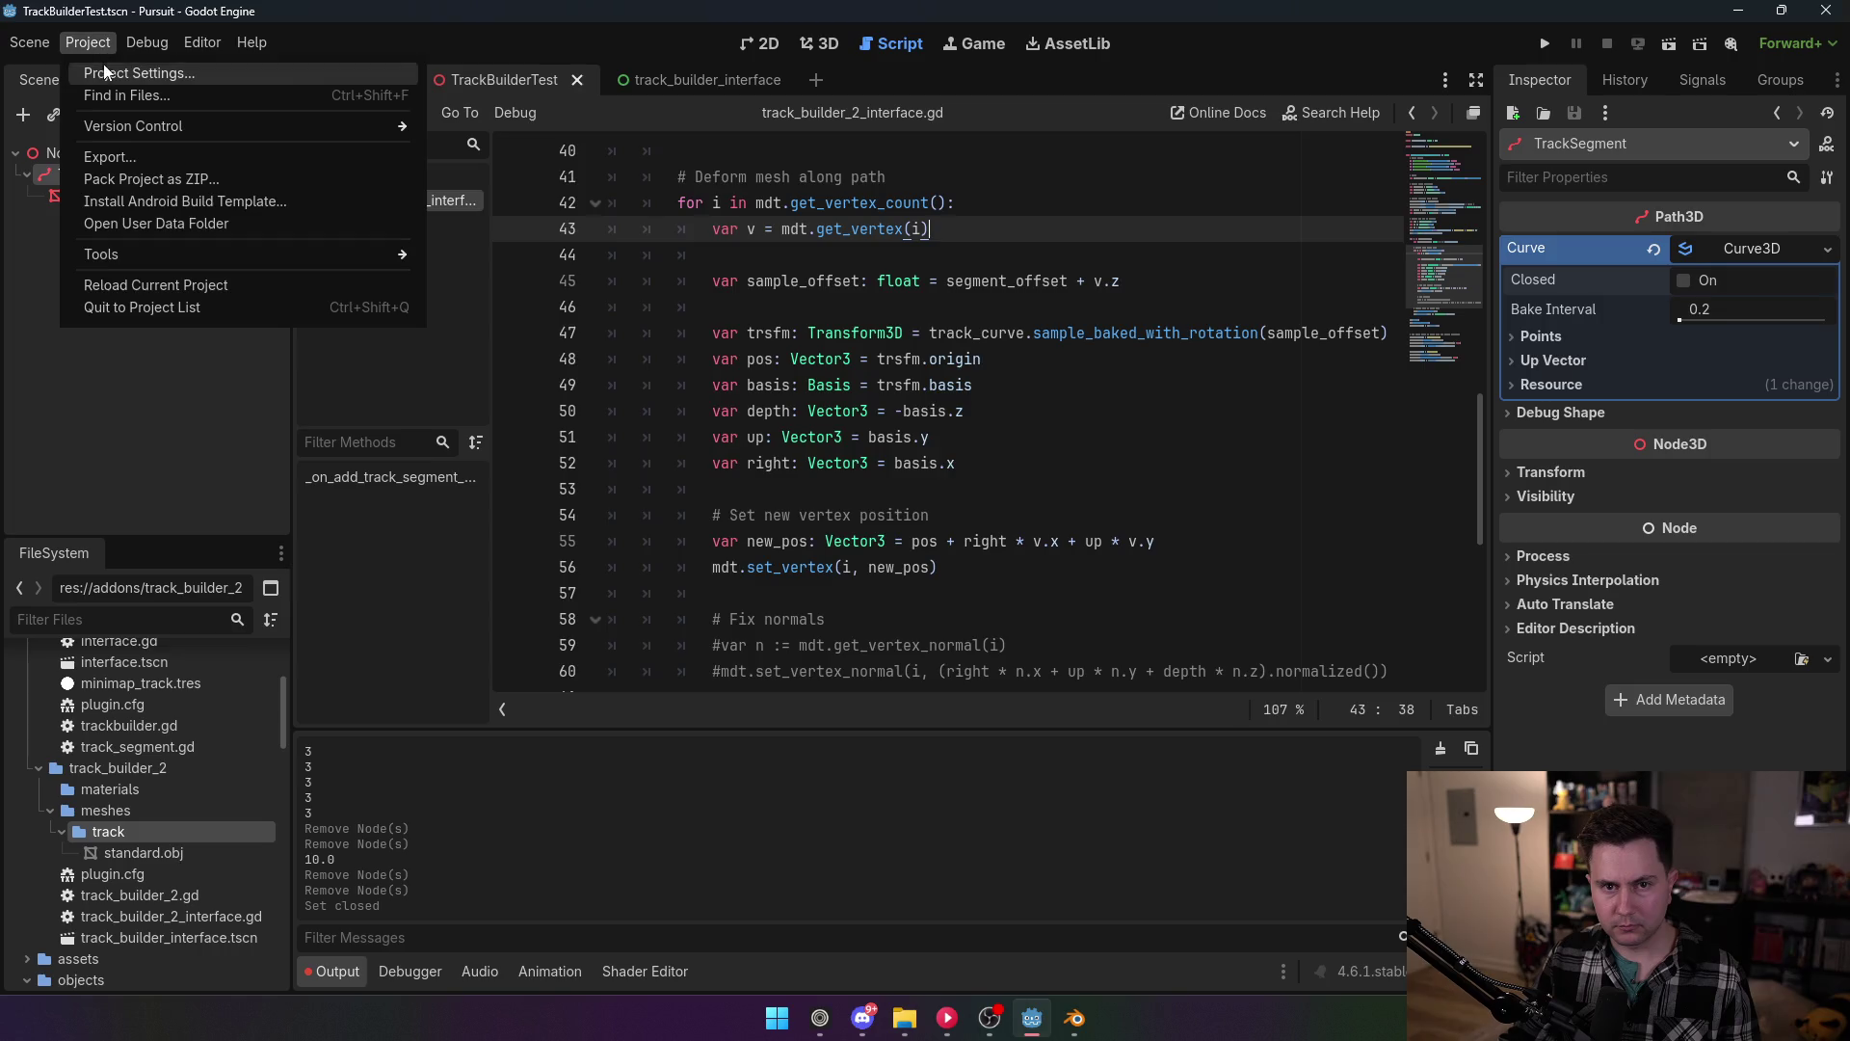
left_click(102, 63)
left_click(198, 231)
left_click(702, 737)
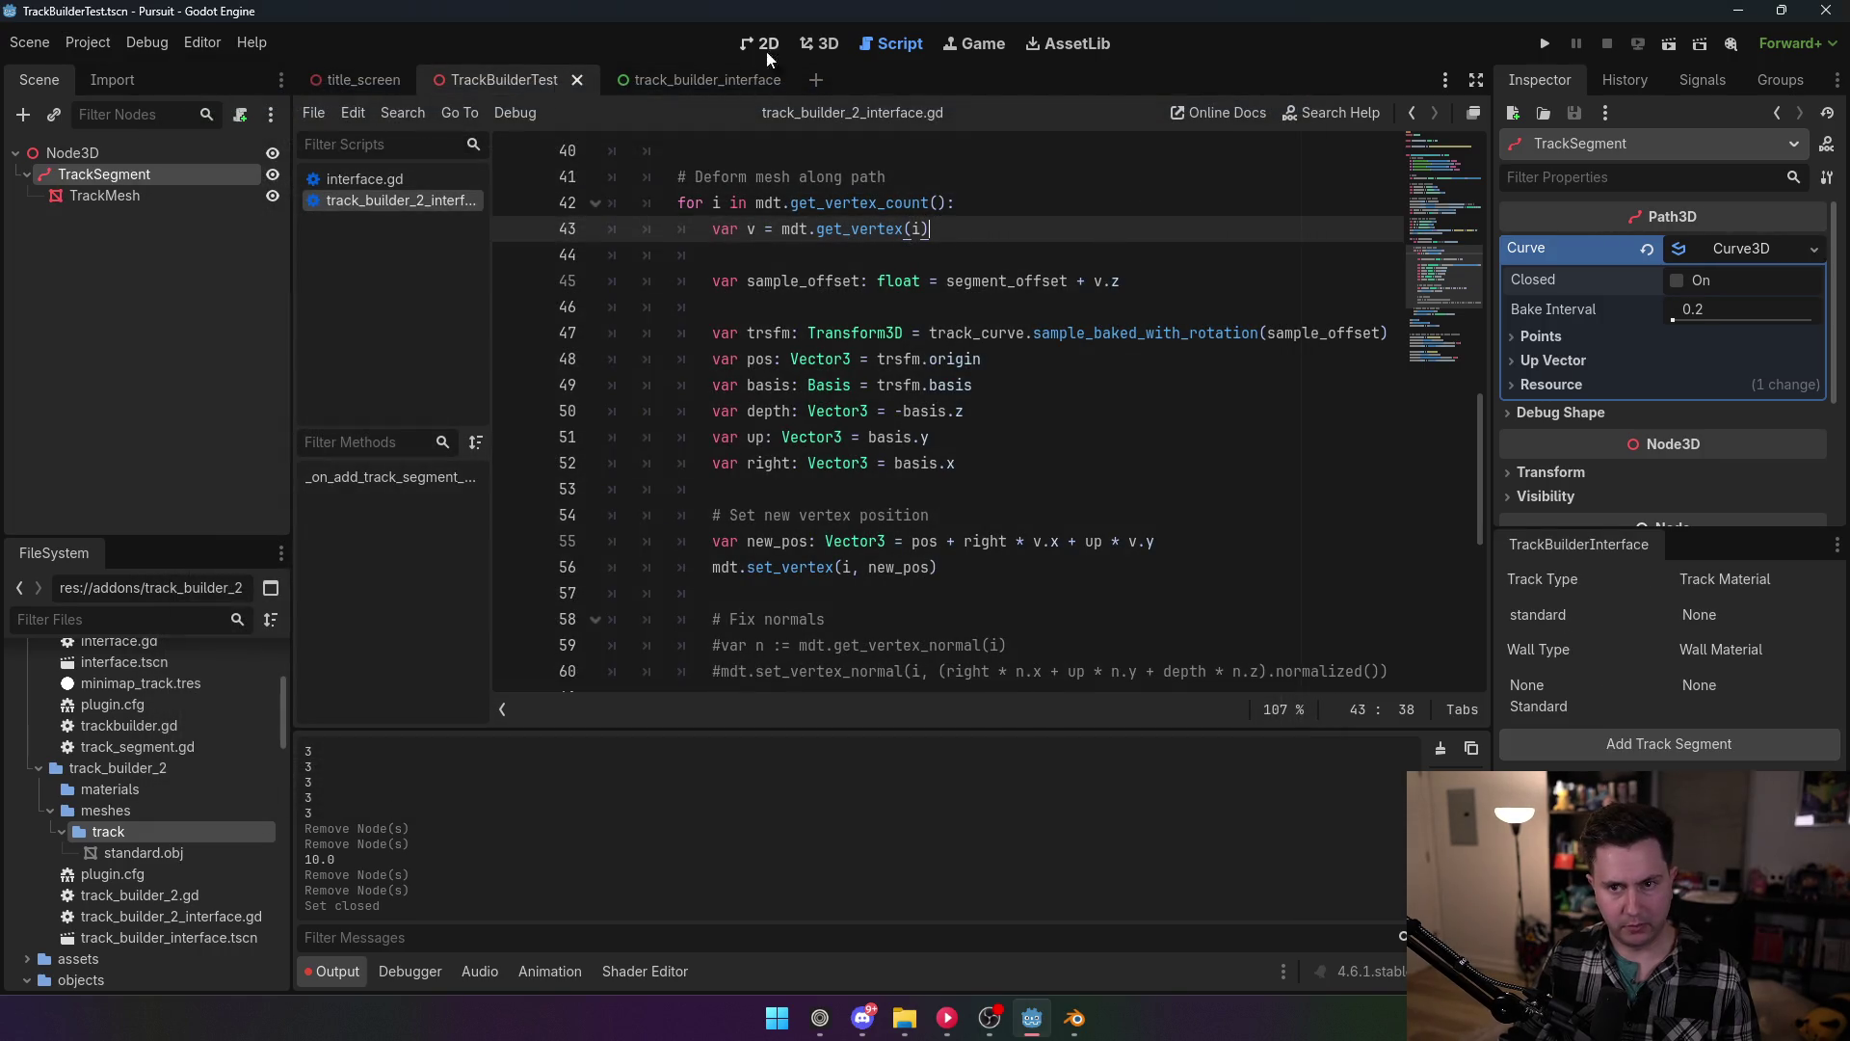
Step: In the 3D view, delete the previous TrackSegment node and its children
left_click(819, 44)
left_click(103, 174)
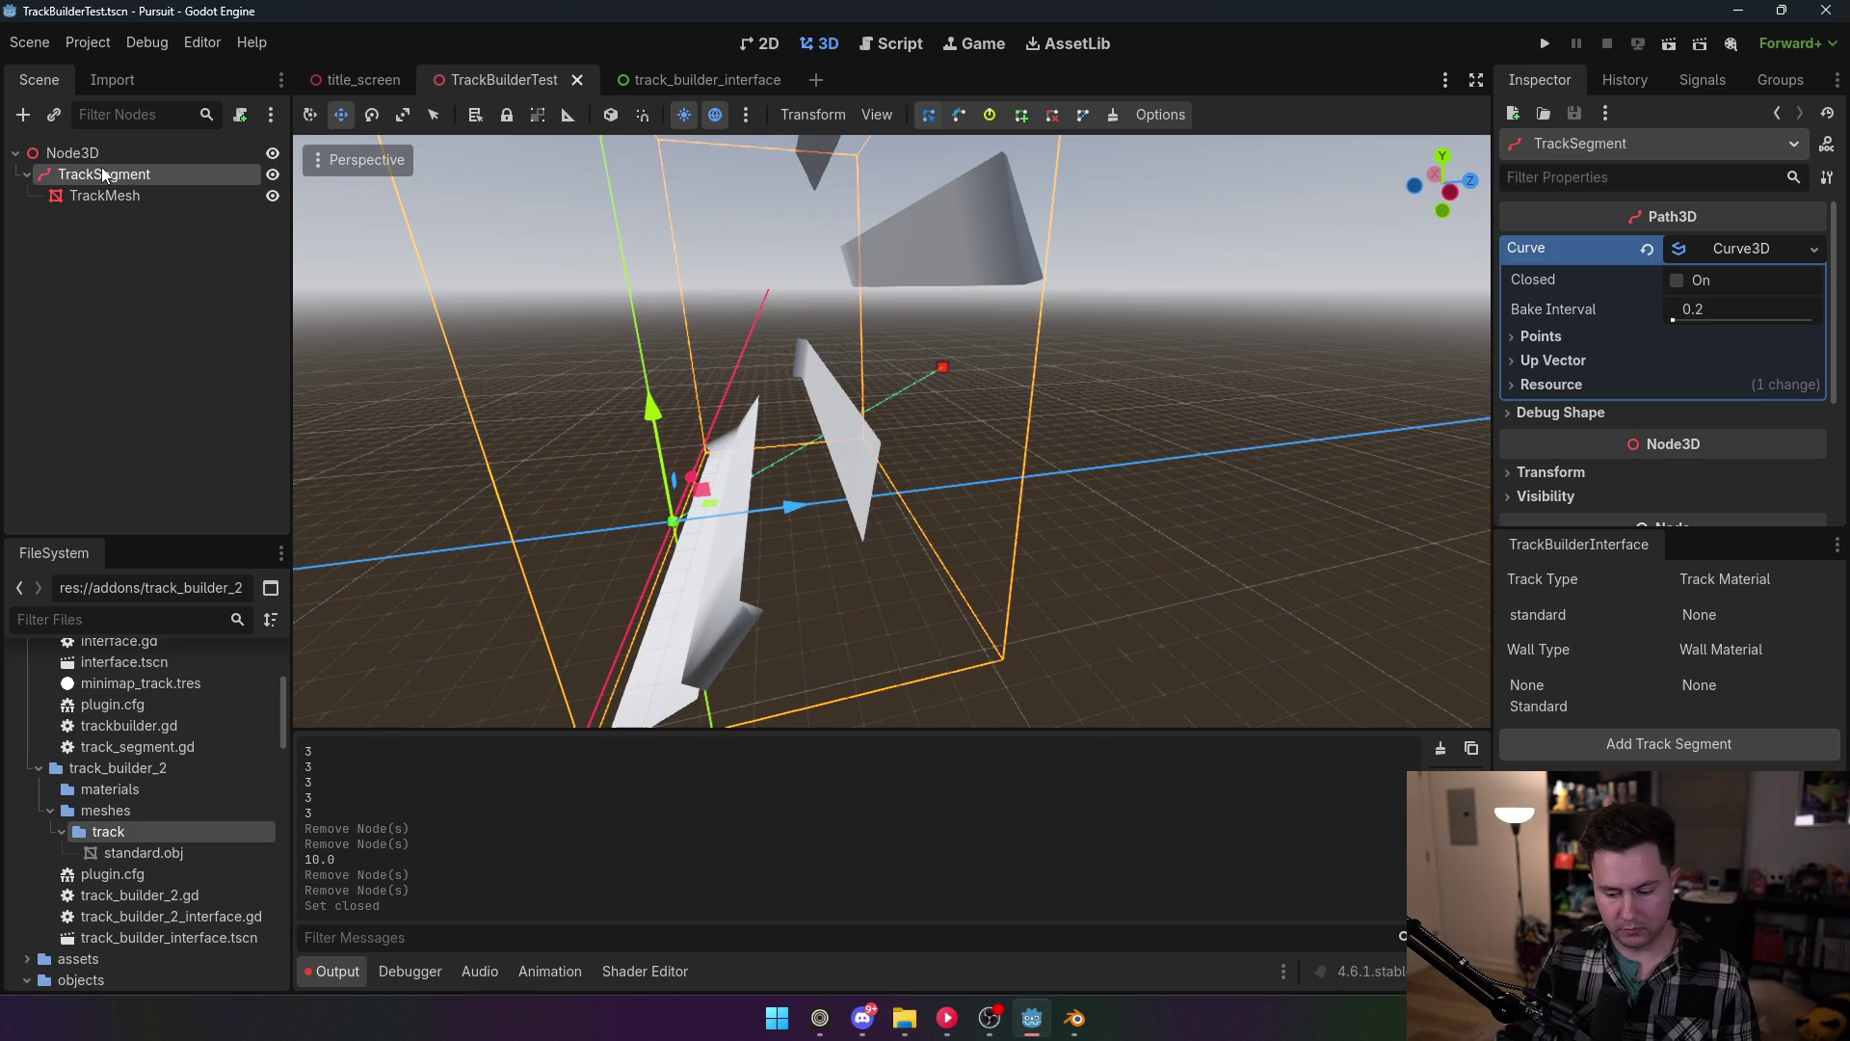
key("Delete")
left_click(853, 537)
Step: Generate a test track segment under Node3D, then delete that TrackSegment again
left_click(119, 154)
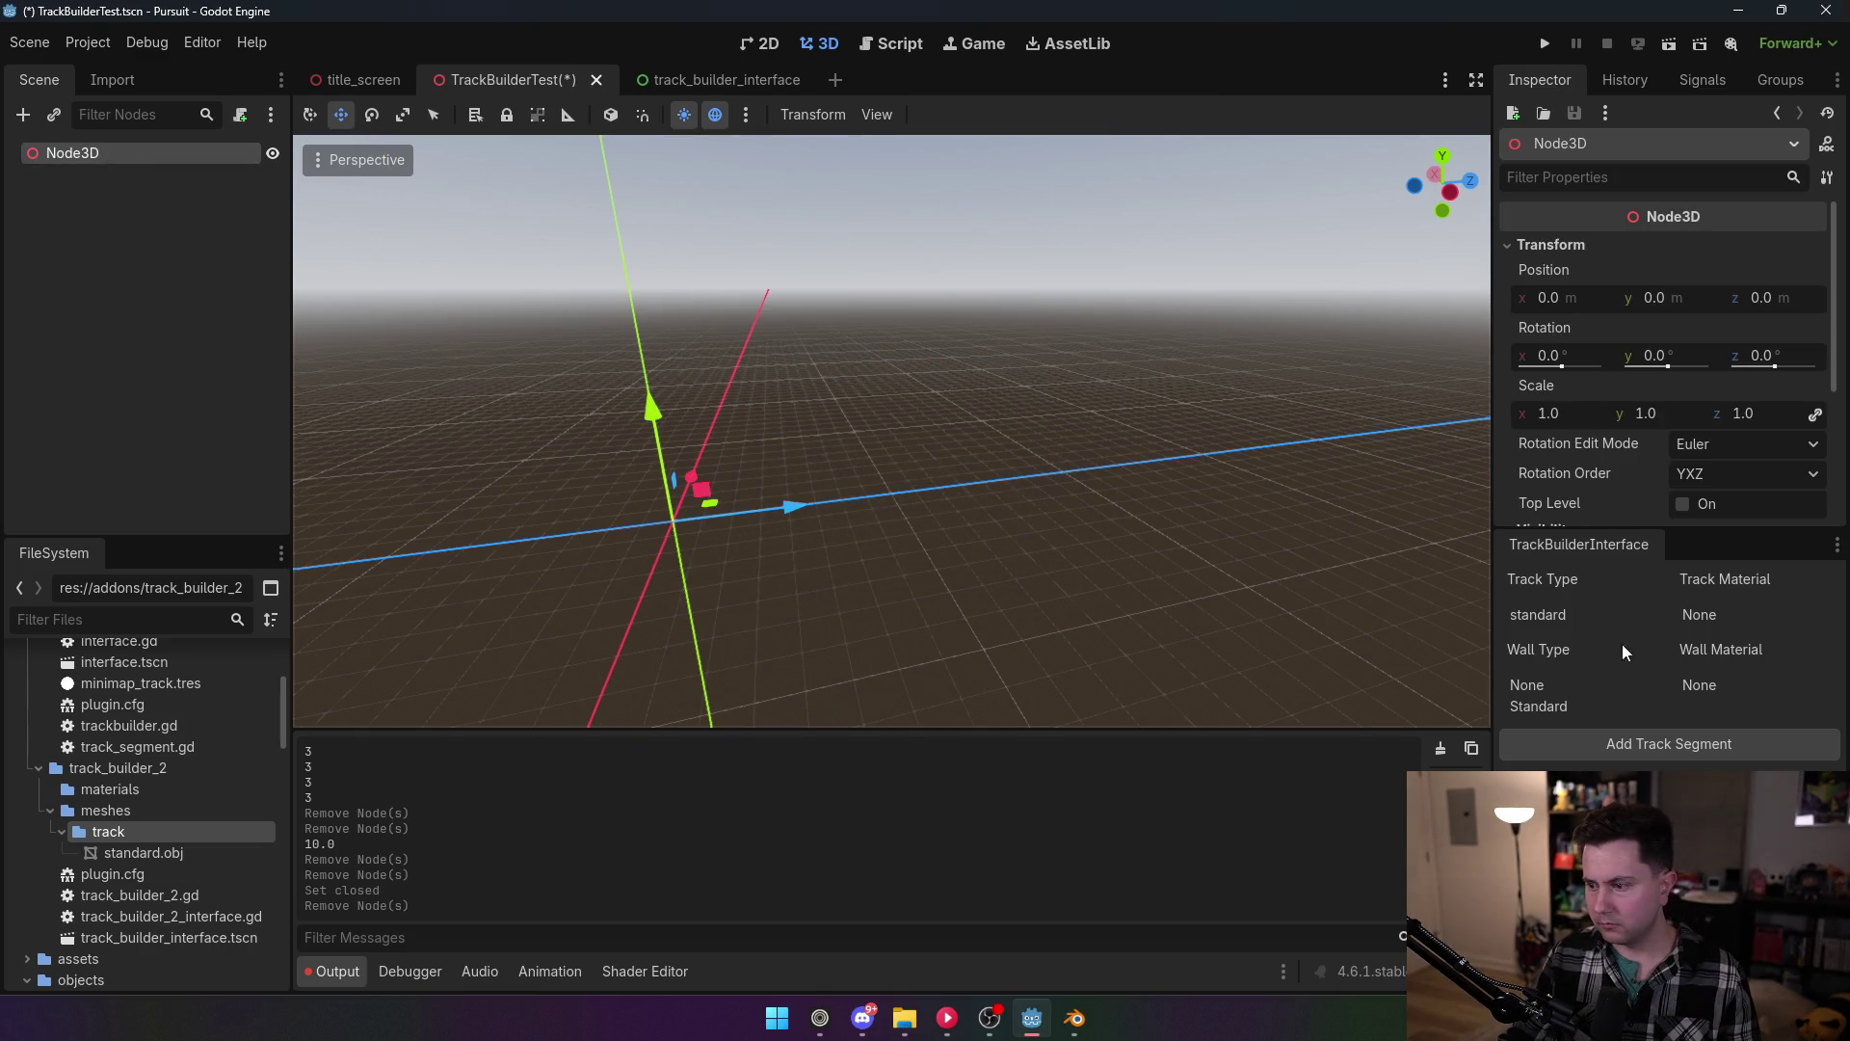
left_click(1640, 744)
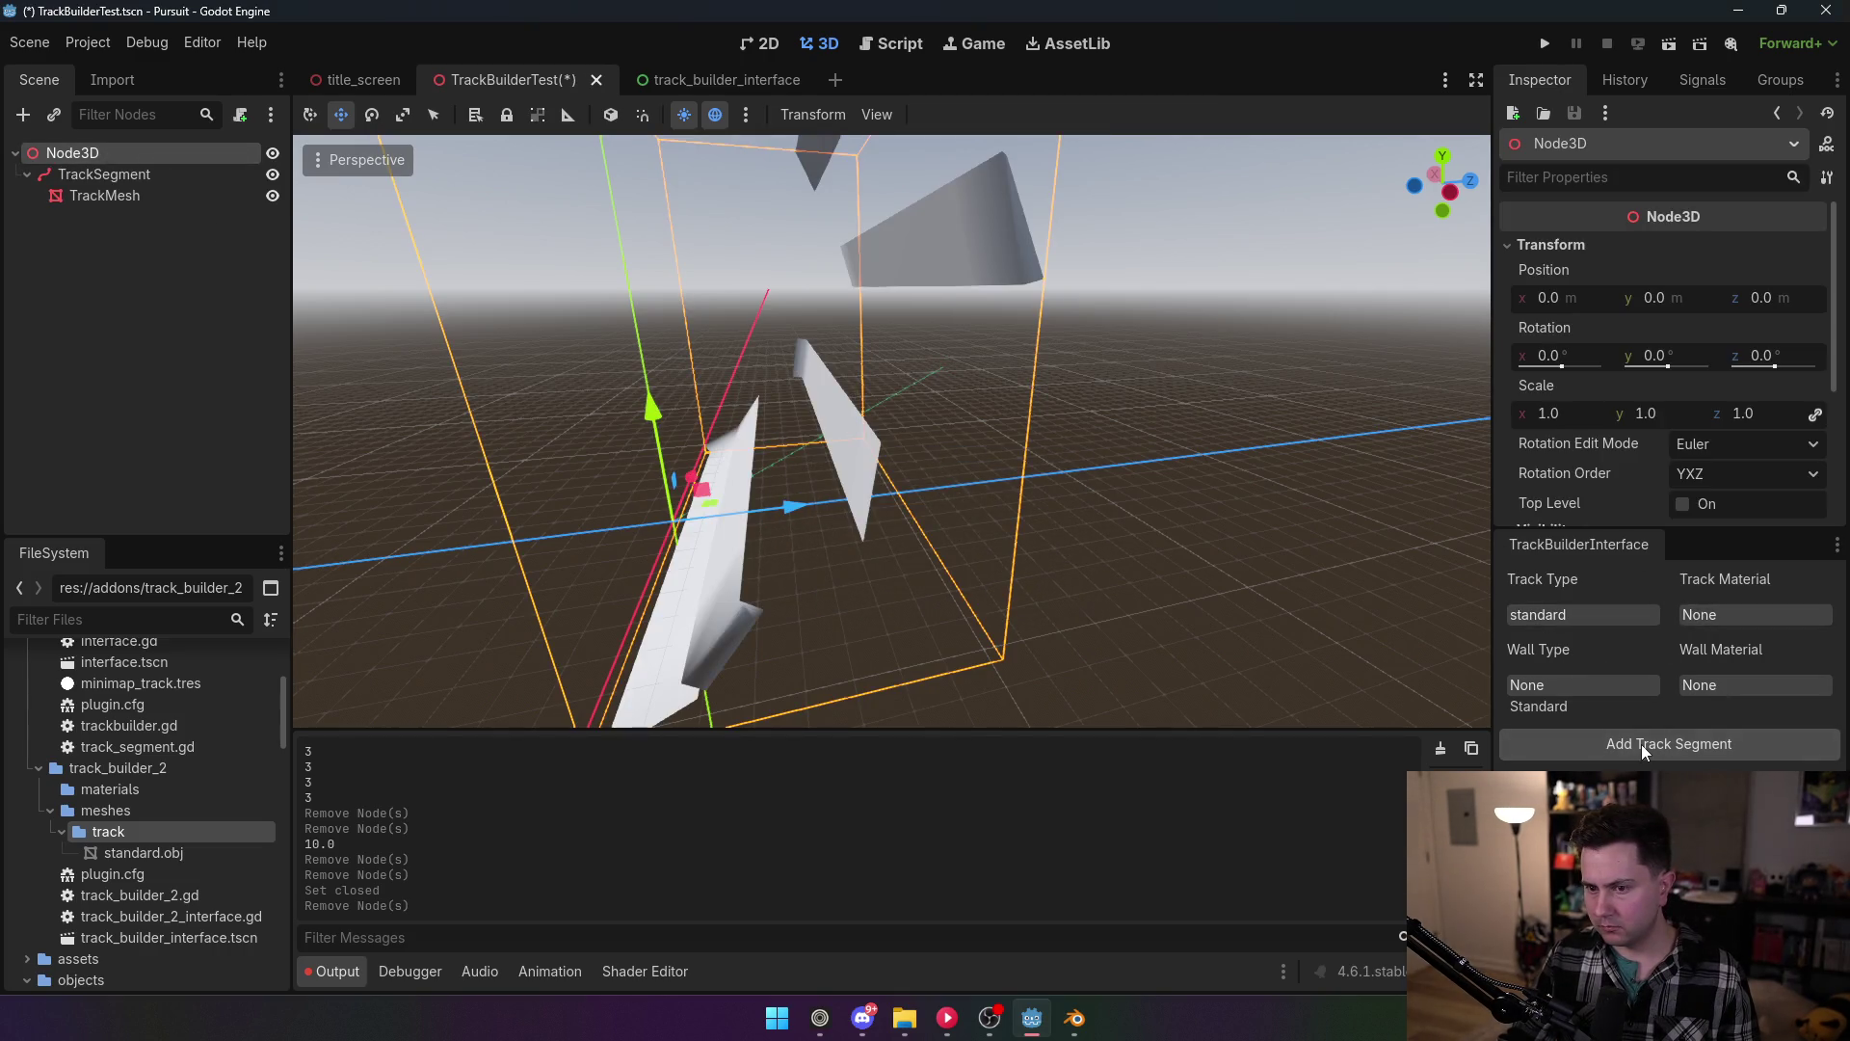
left_click(101, 193)
left_click(112, 171)
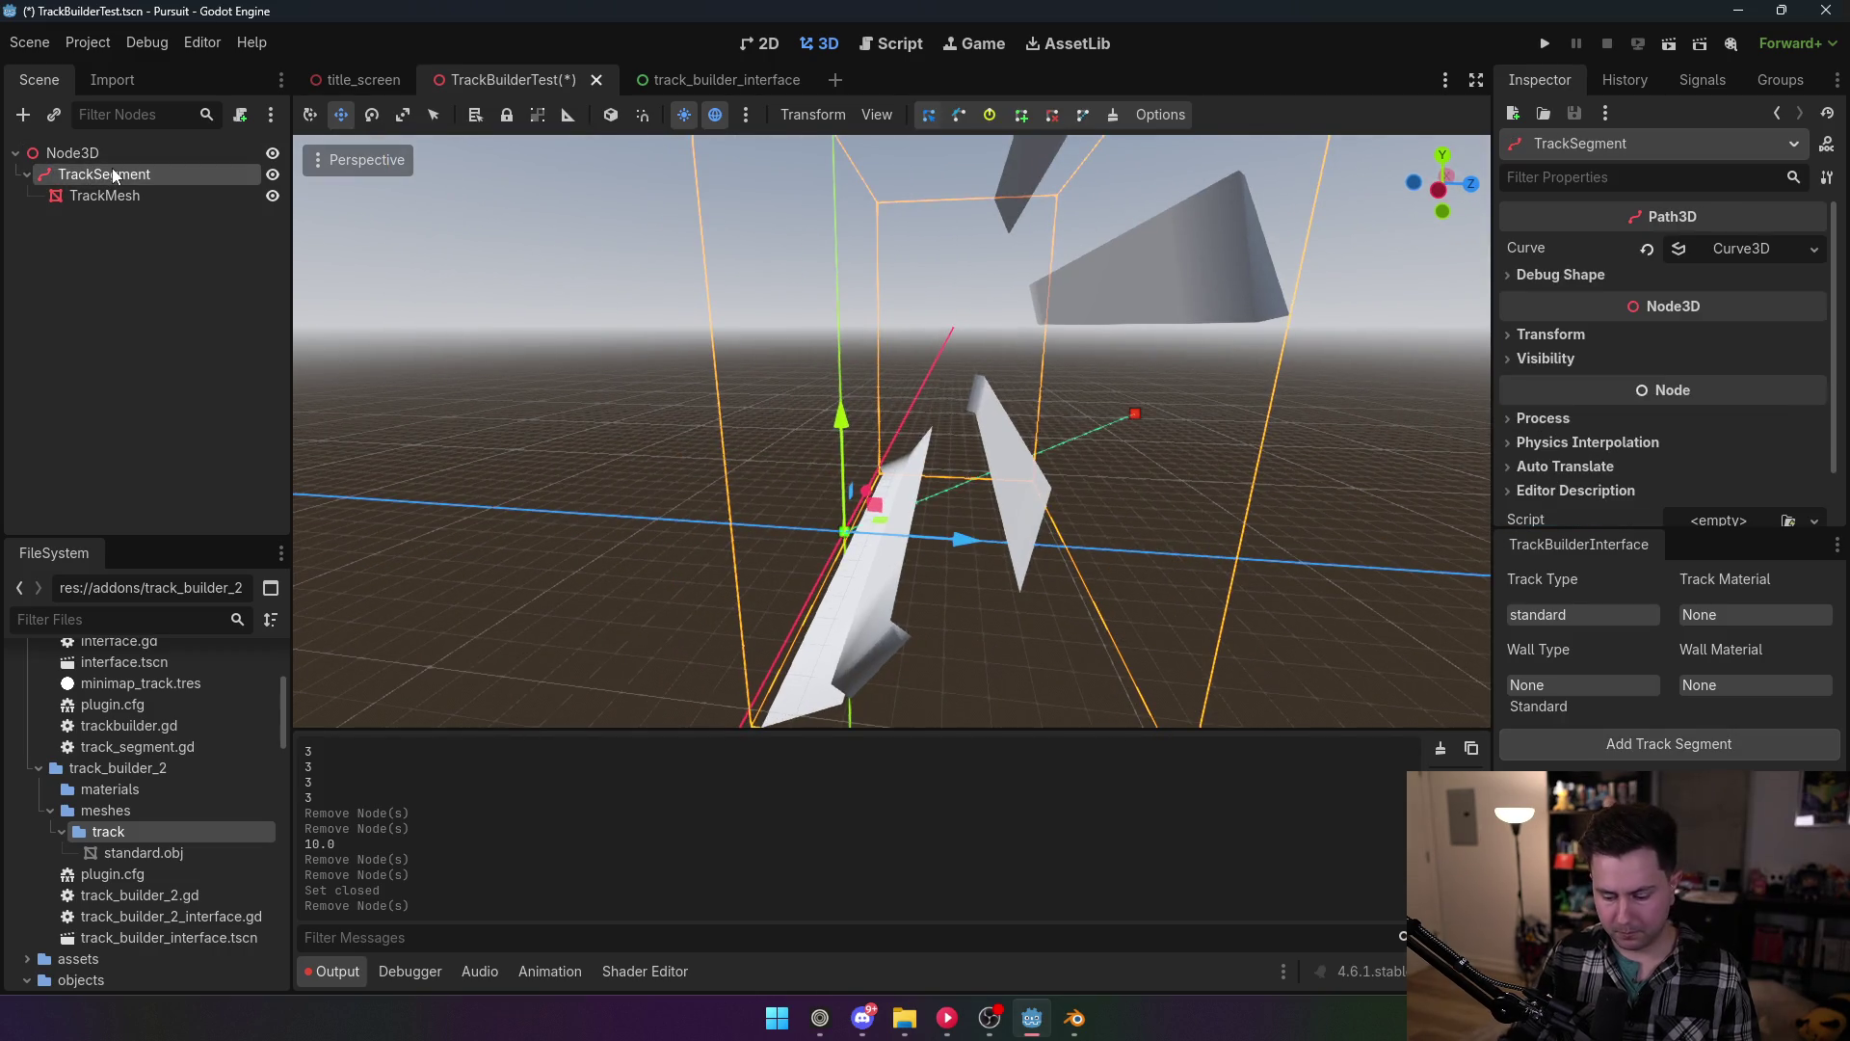
key("Delete")
left_click(823, 532)
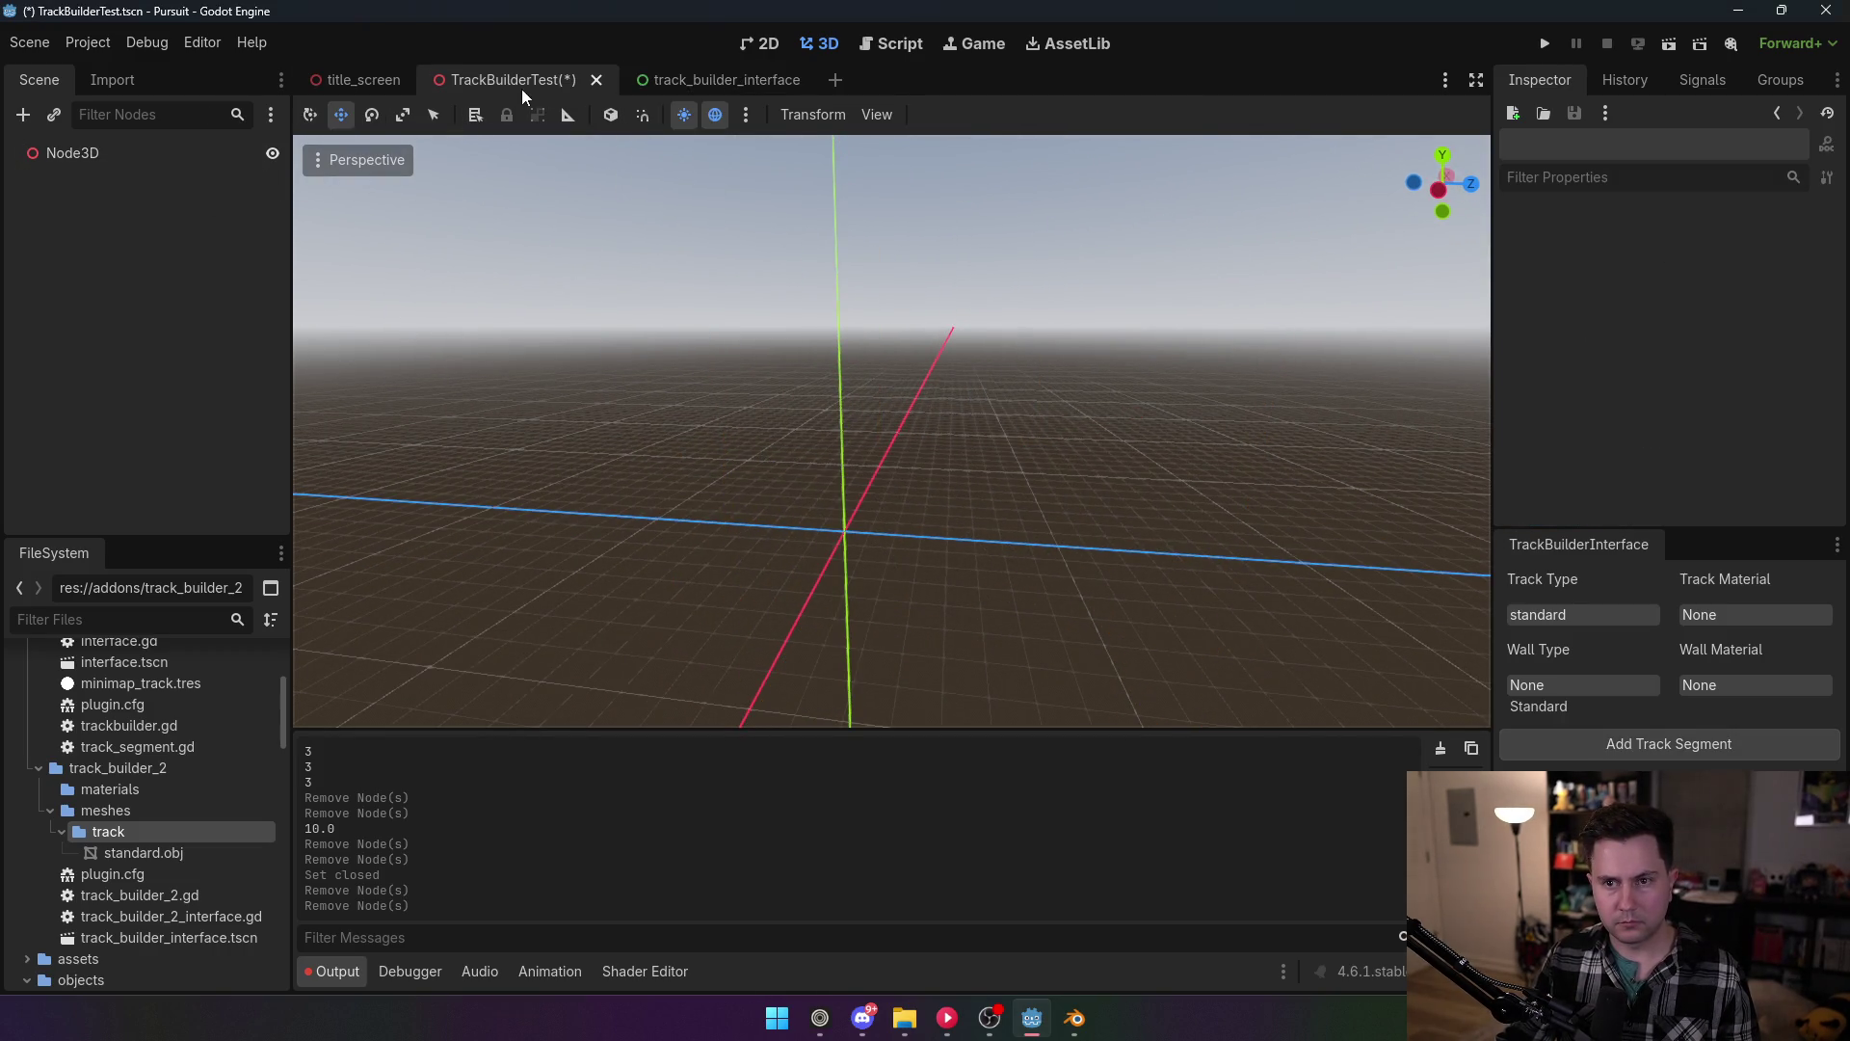
Step: Uncheck TrackBuilder2 in Project Settings > Plugins
left_click(88, 42)
left_click(125, 78)
left_click(215, 232)
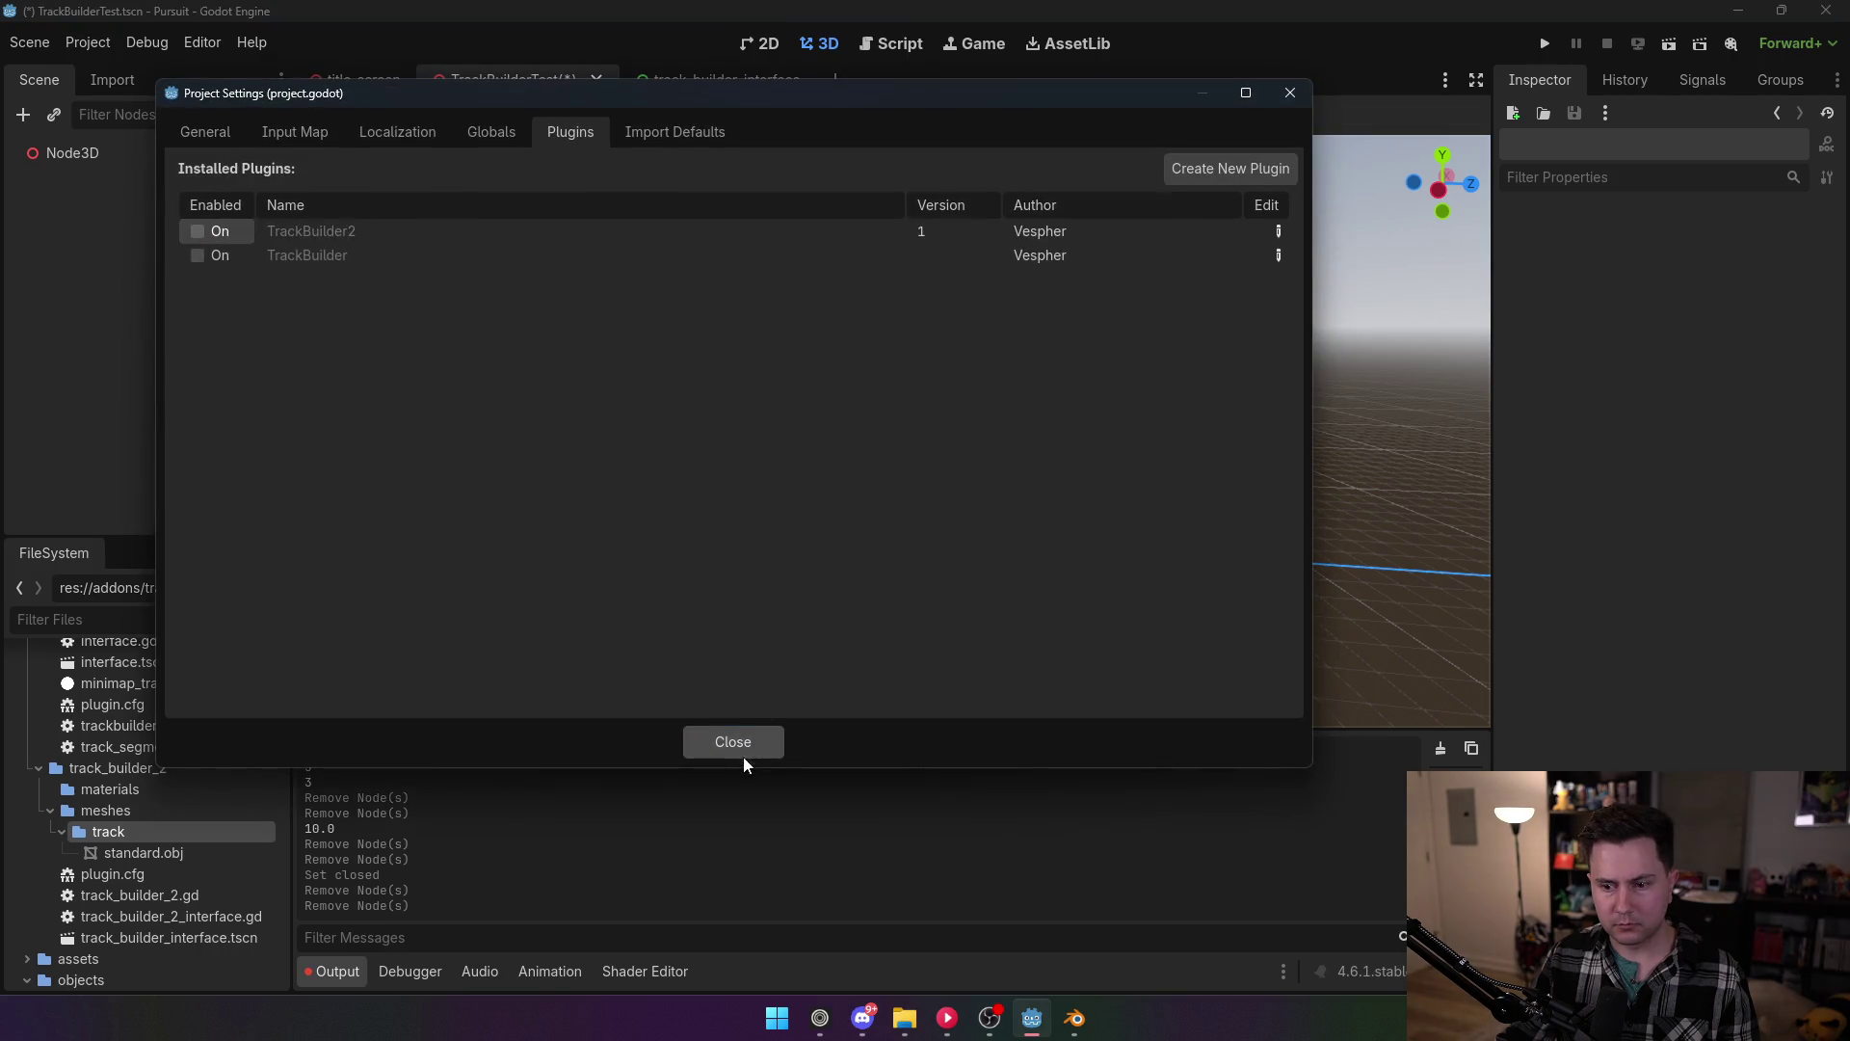
Step: Close Project Settings and show track_builder_2_interface.gd in the script editor
left_click(740, 756)
left_click(899, 51)
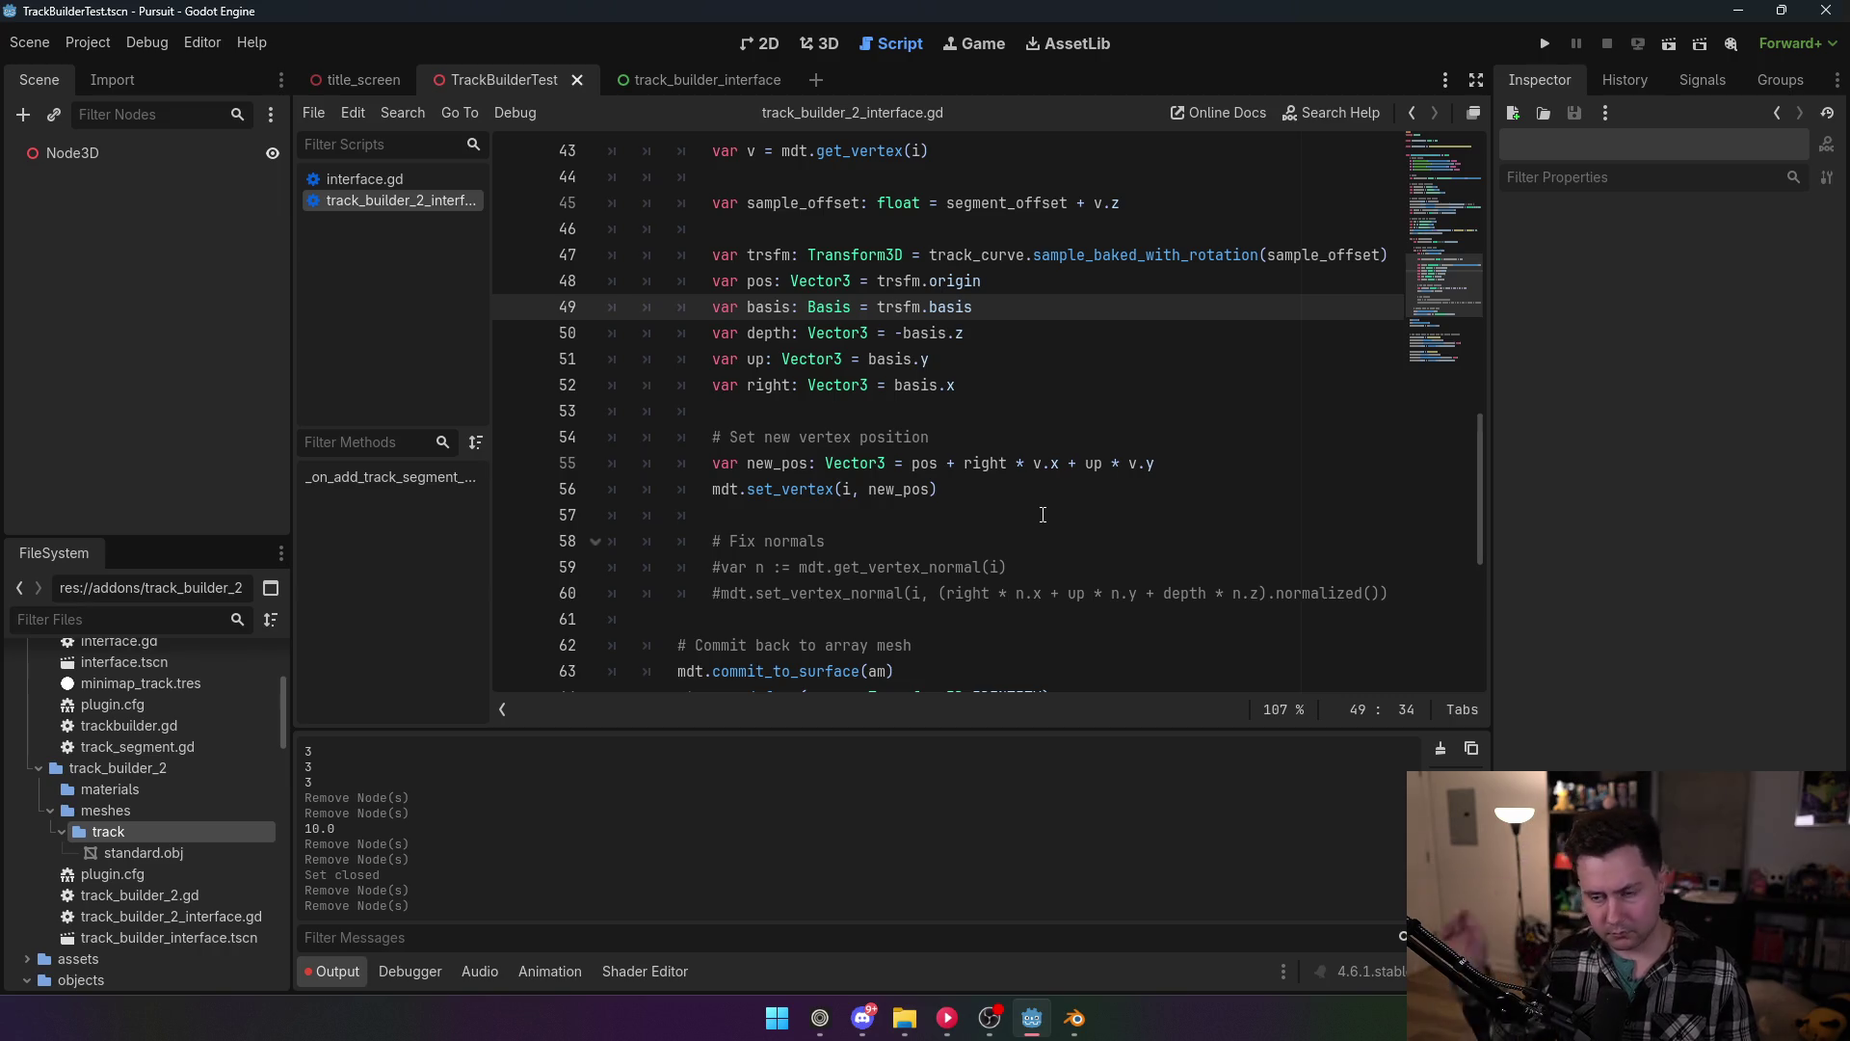
Step: Negate the right vector on line 52 to read right = -basis.x, and save
left_click(894, 386)
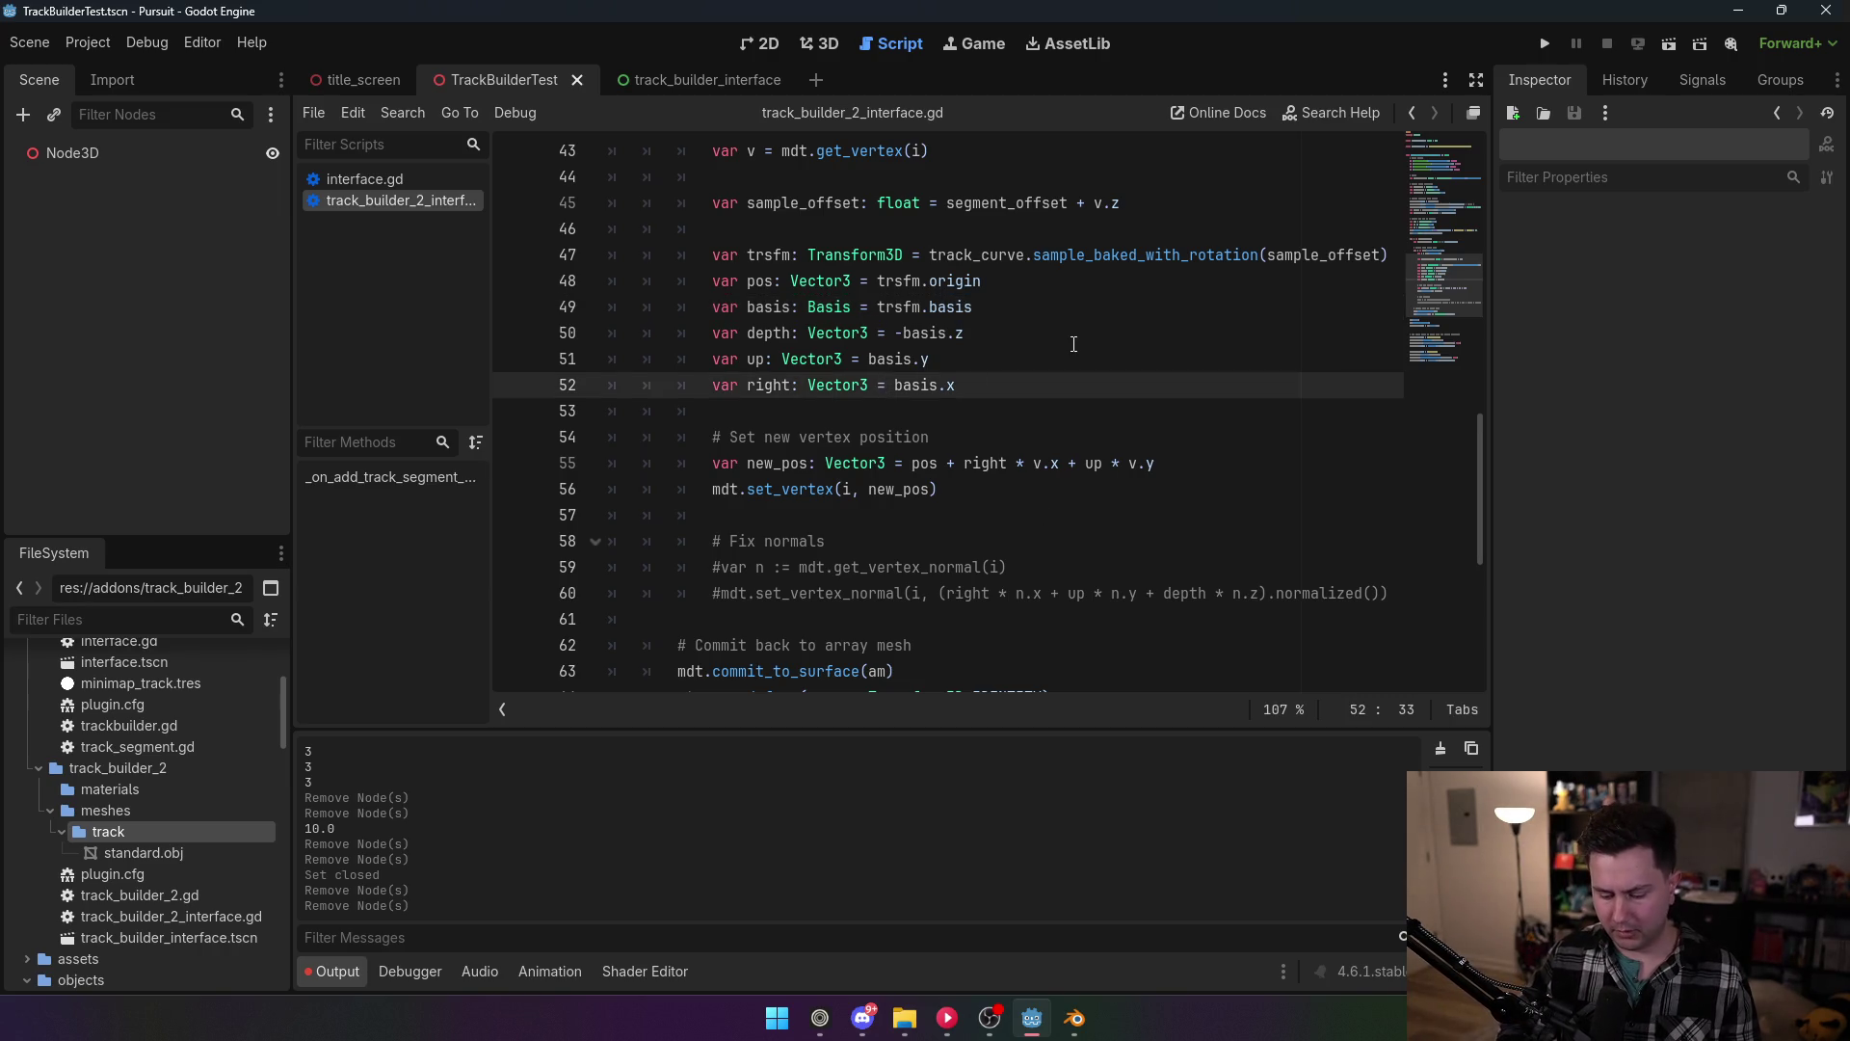
type("-")
key("ctrl+s")
left_click(88, 43)
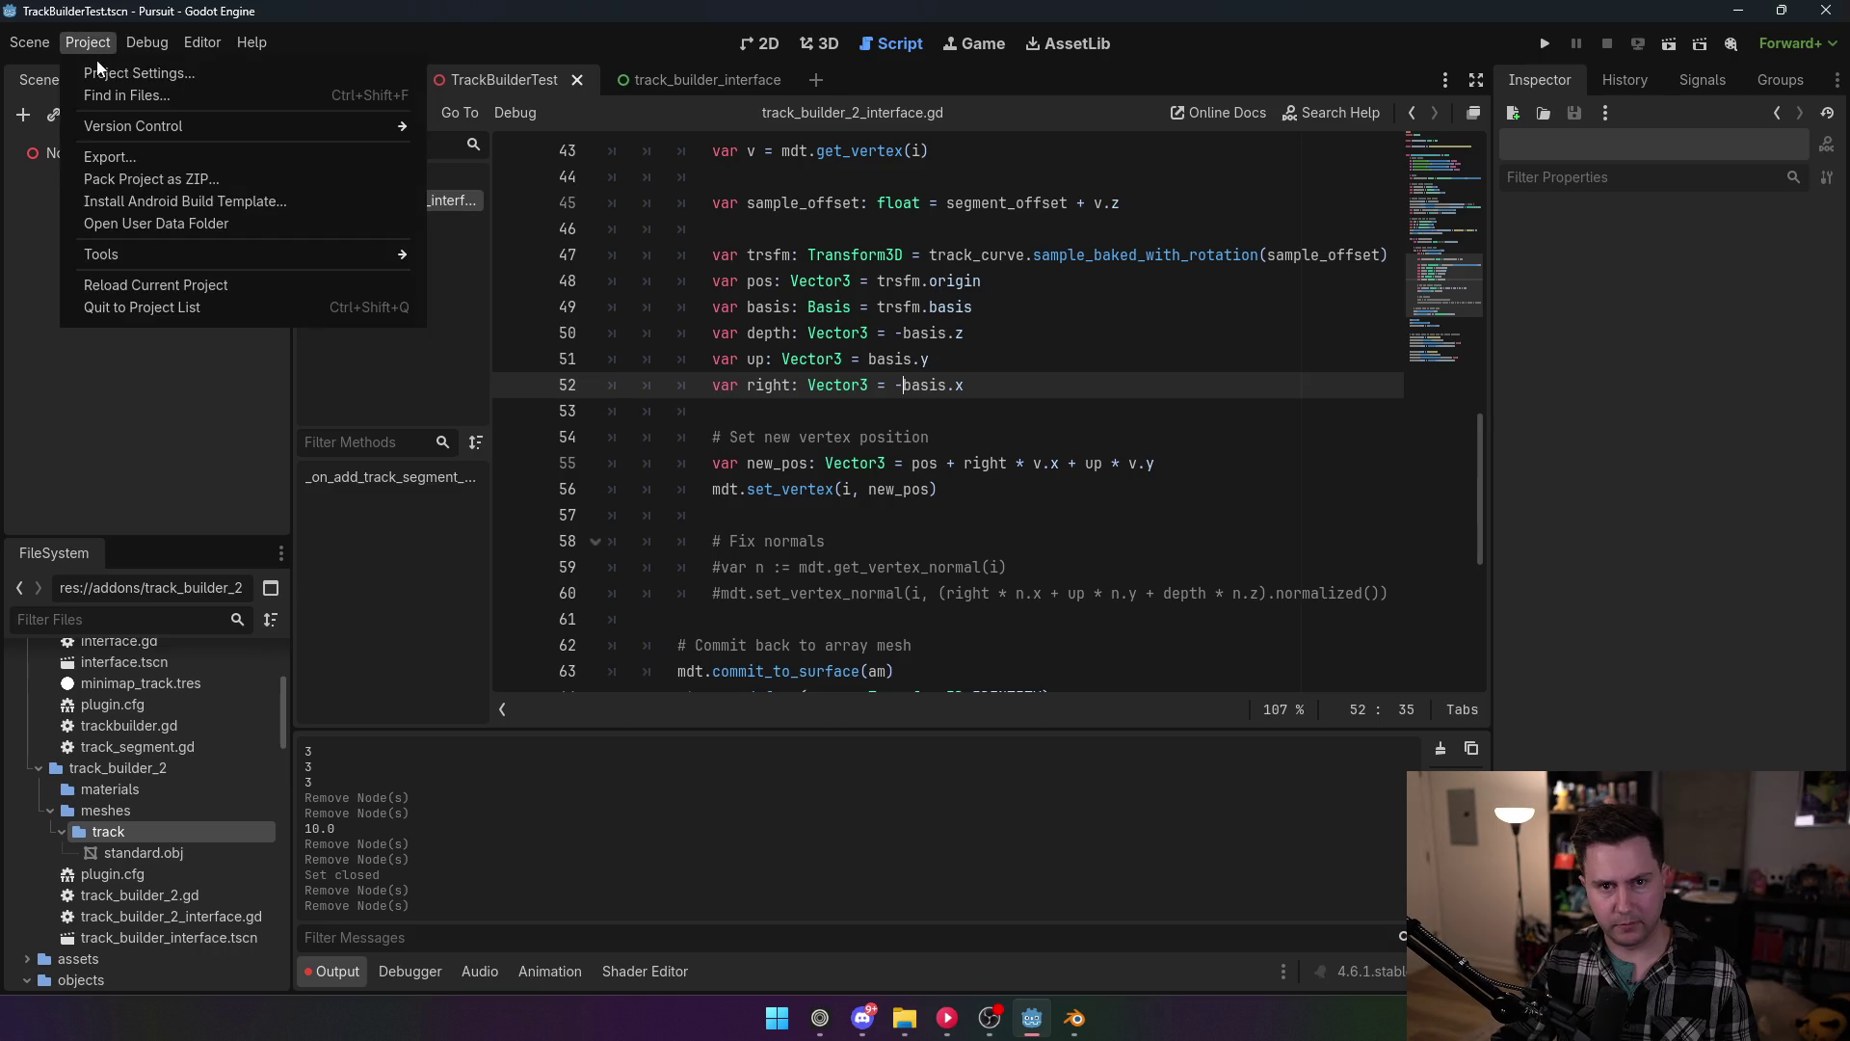
Step: Re-enable TrackBuilder2, generate a new track segment, and orbit to inspect the flipped mesh
left_click(106, 68)
left_click(217, 232)
left_click(732, 741)
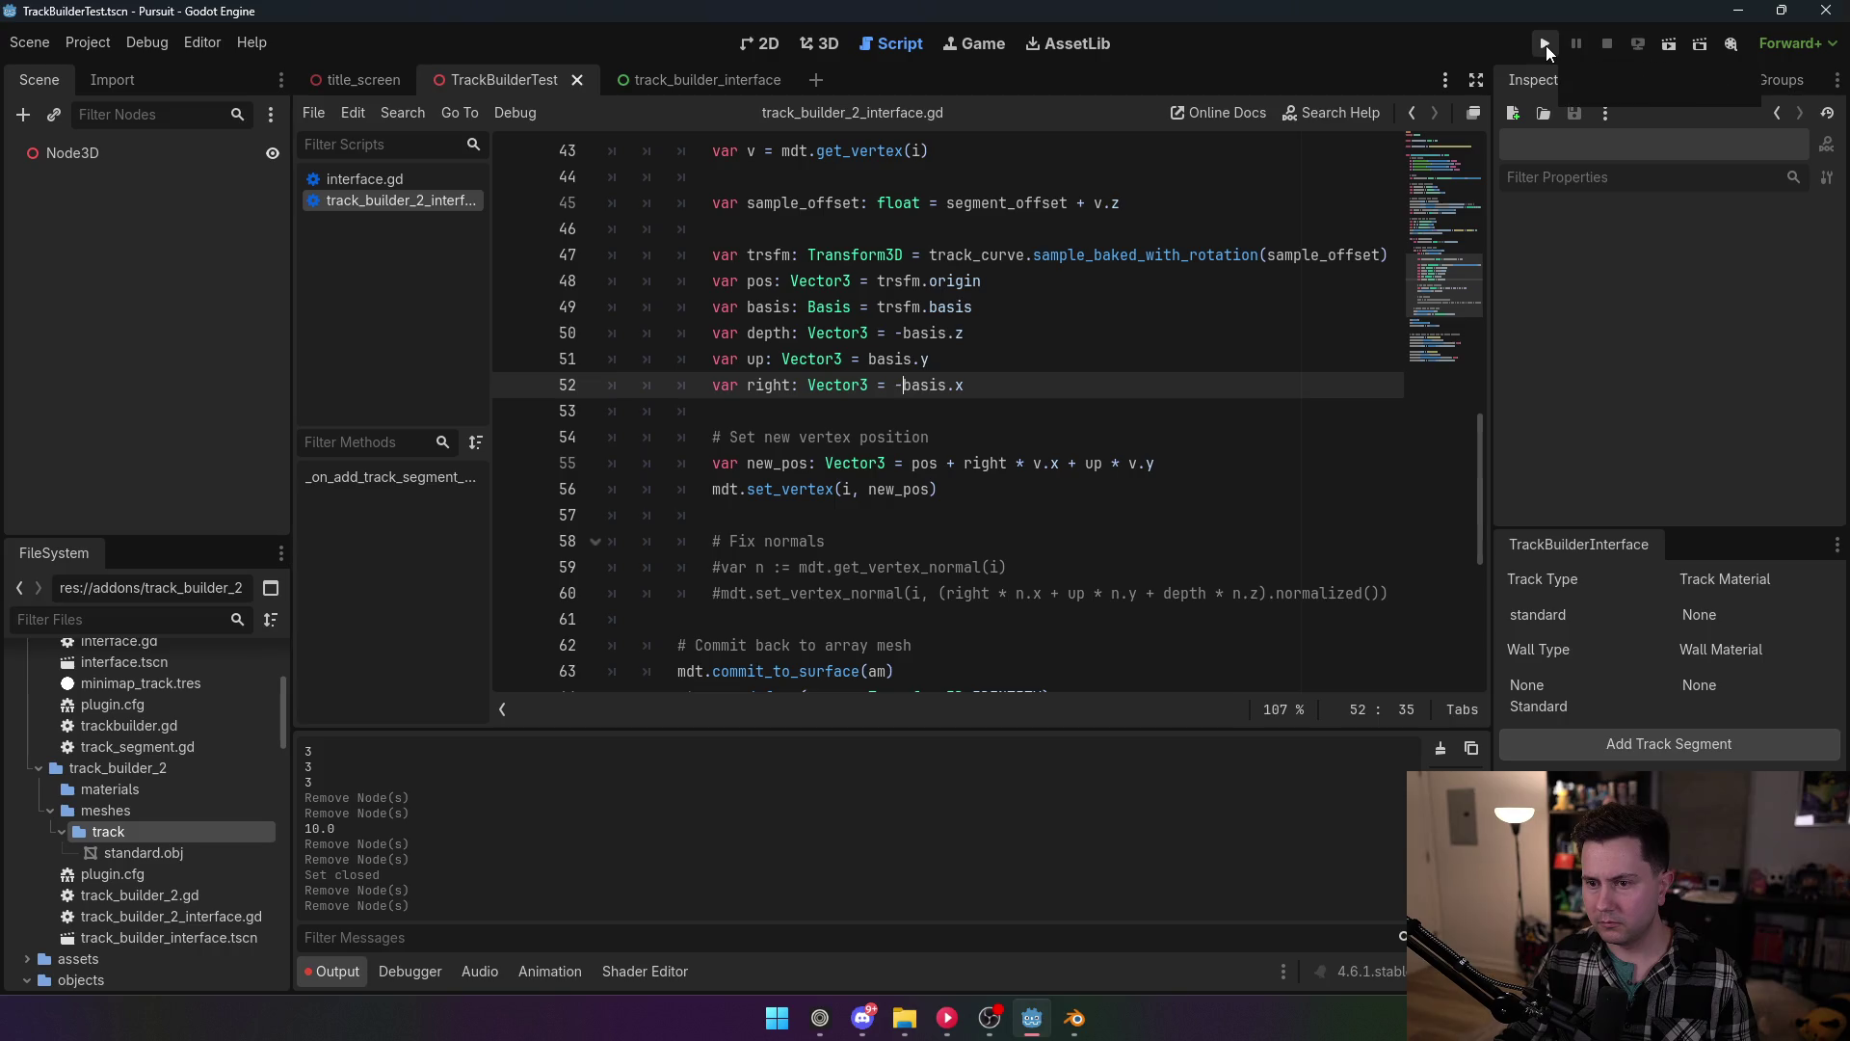
left_click(819, 43)
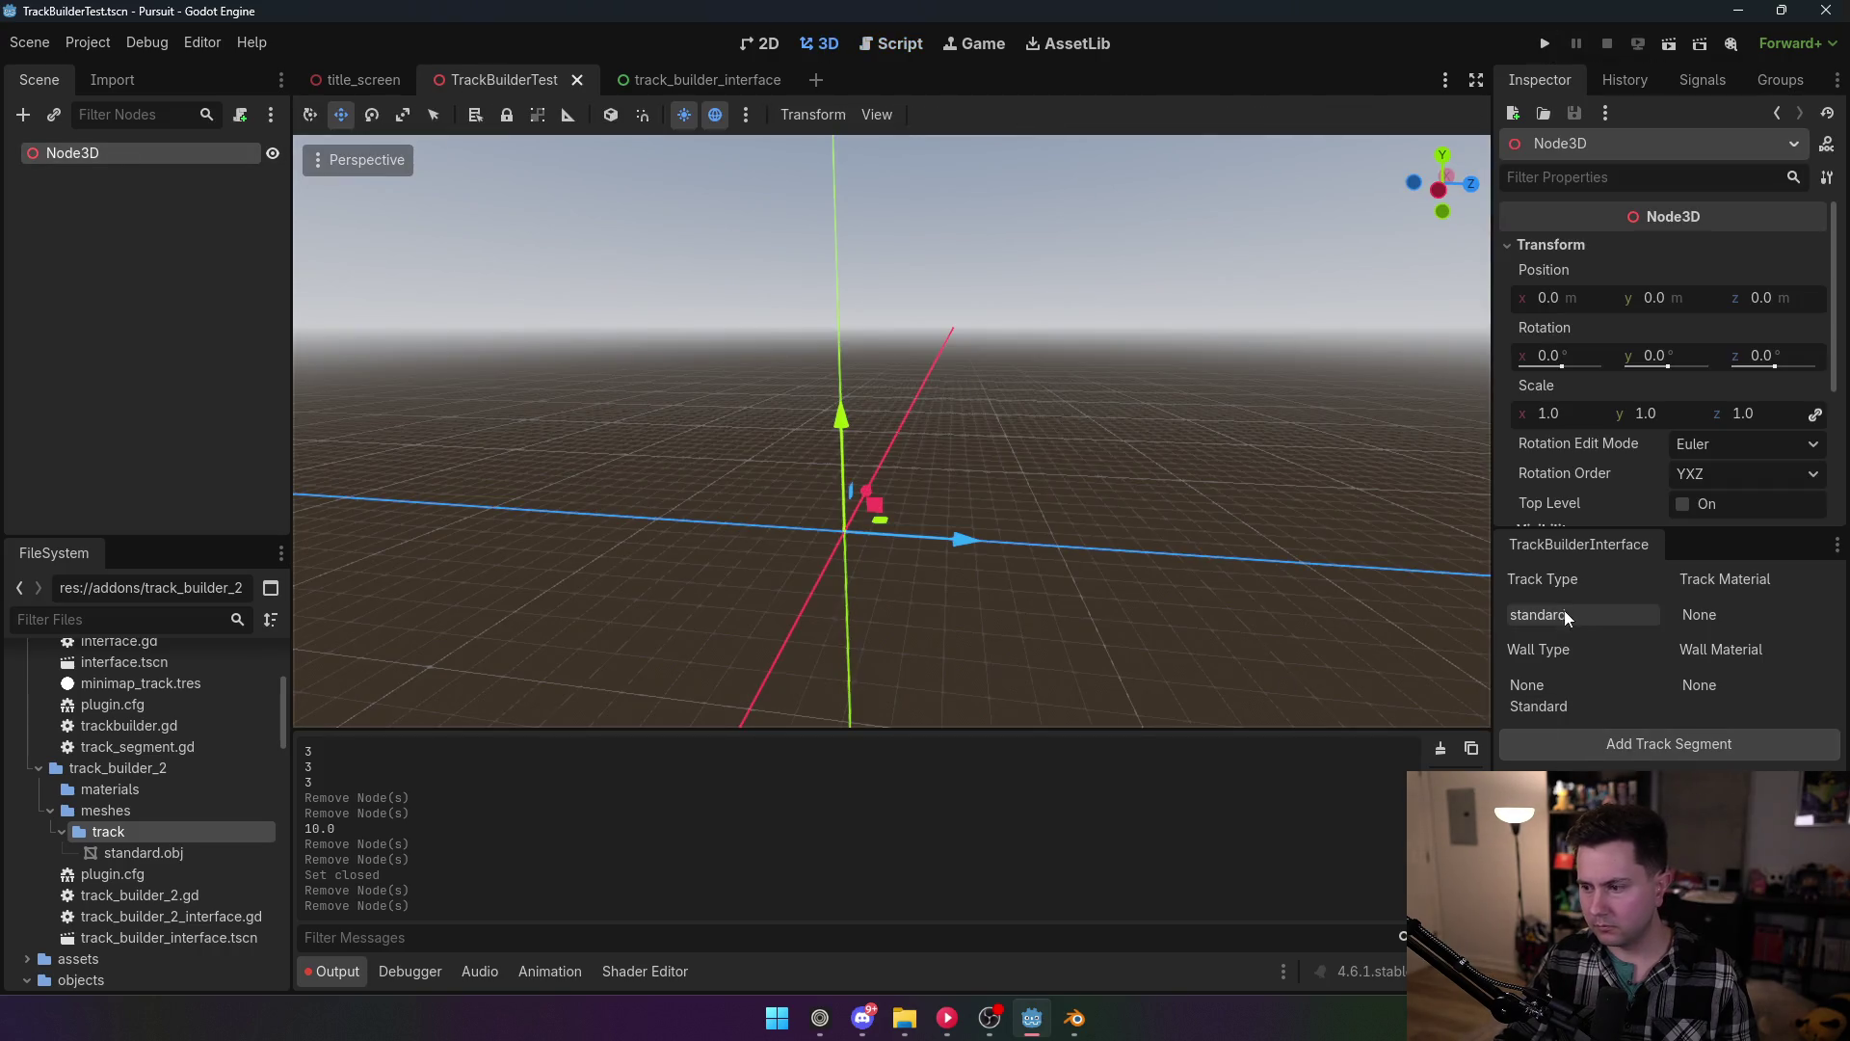
left_click(1600, 743)
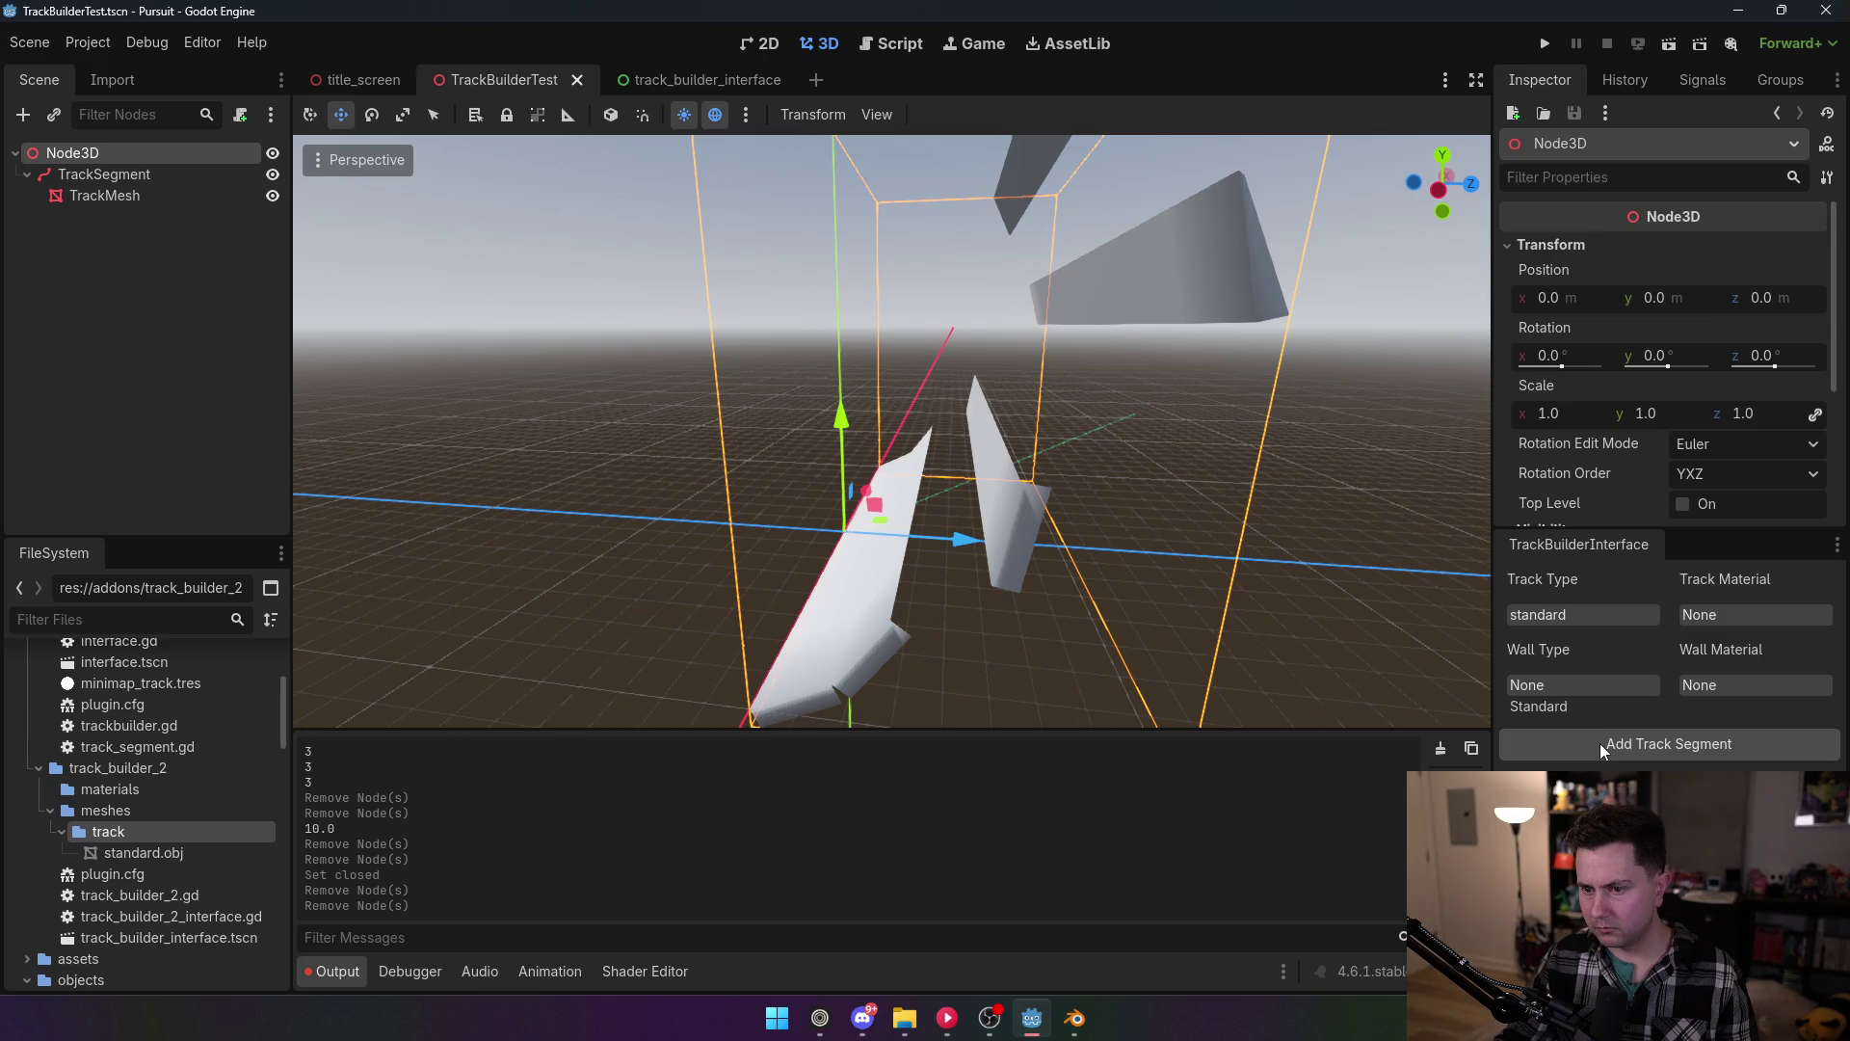
scroll(1208, 546, "up", 2)
left_click_drag(1206, 544, 1137, 646)
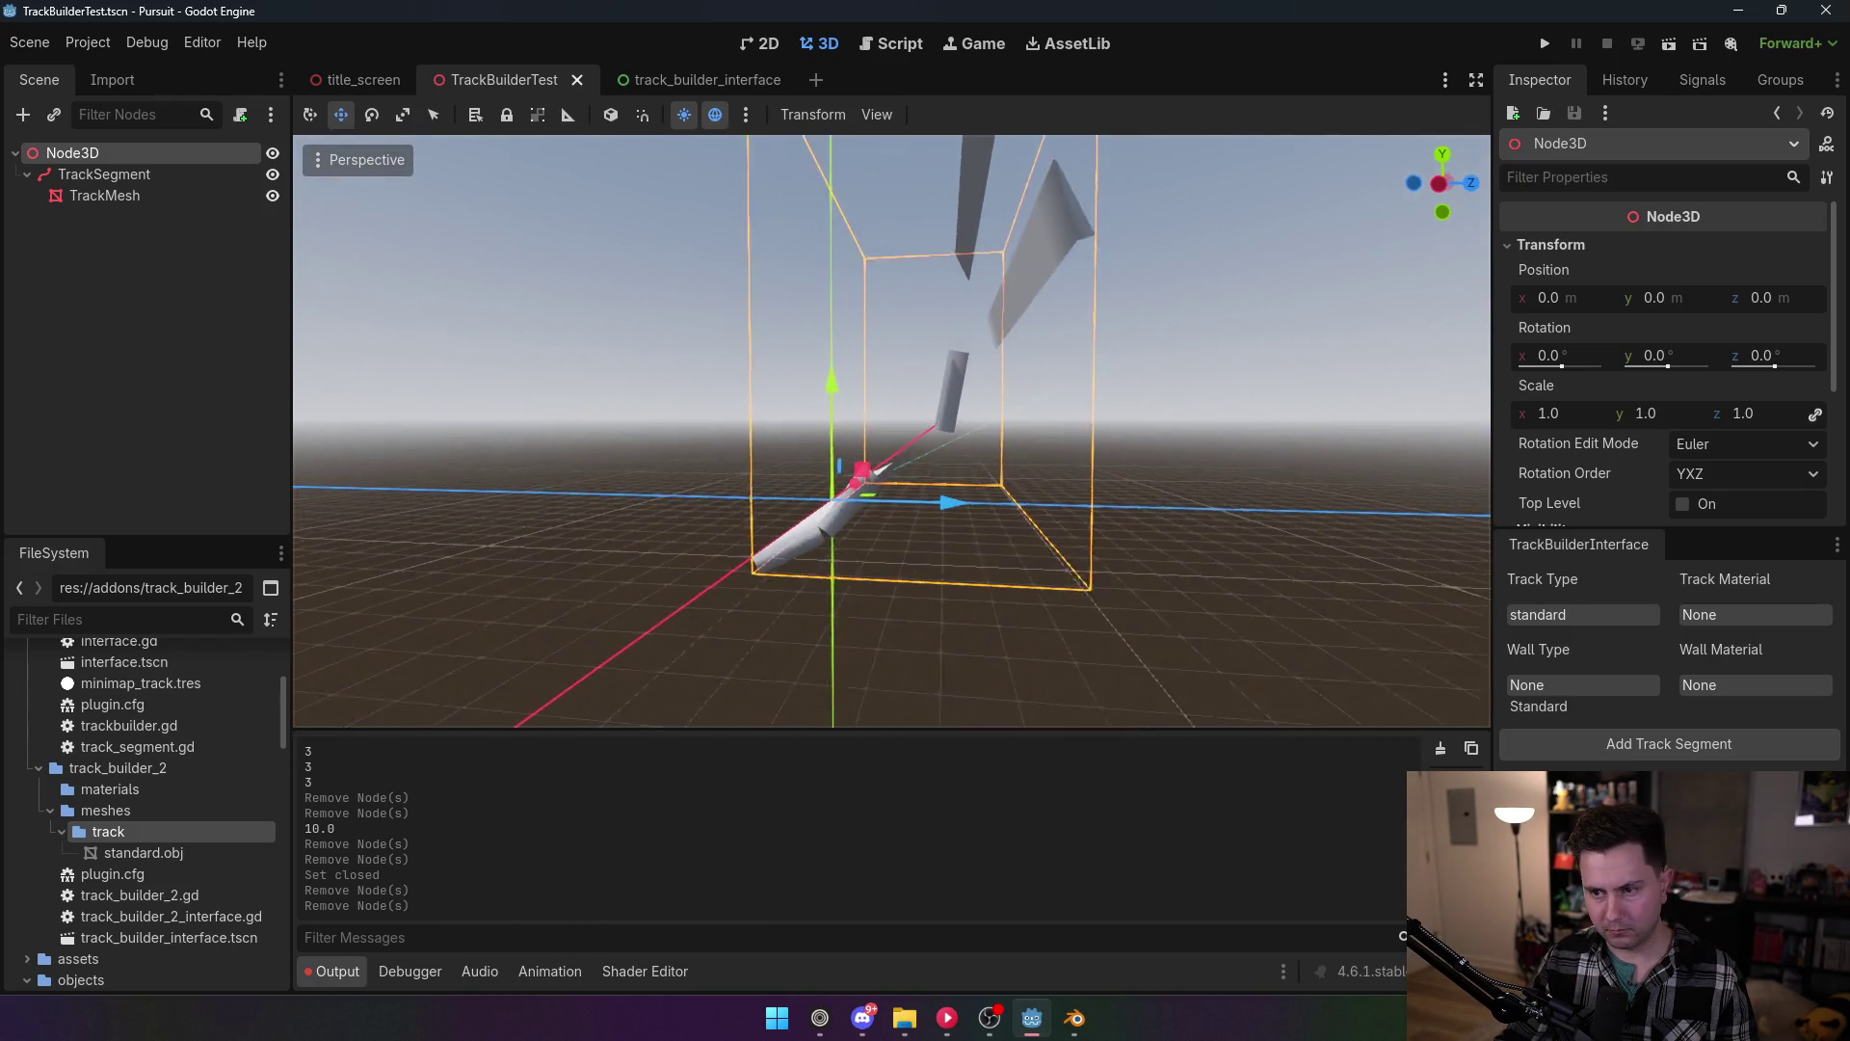
Step: Disable TrackBuilder2 and delete the test TrackSegment node, returning to the interface script
left_click(94, 50)
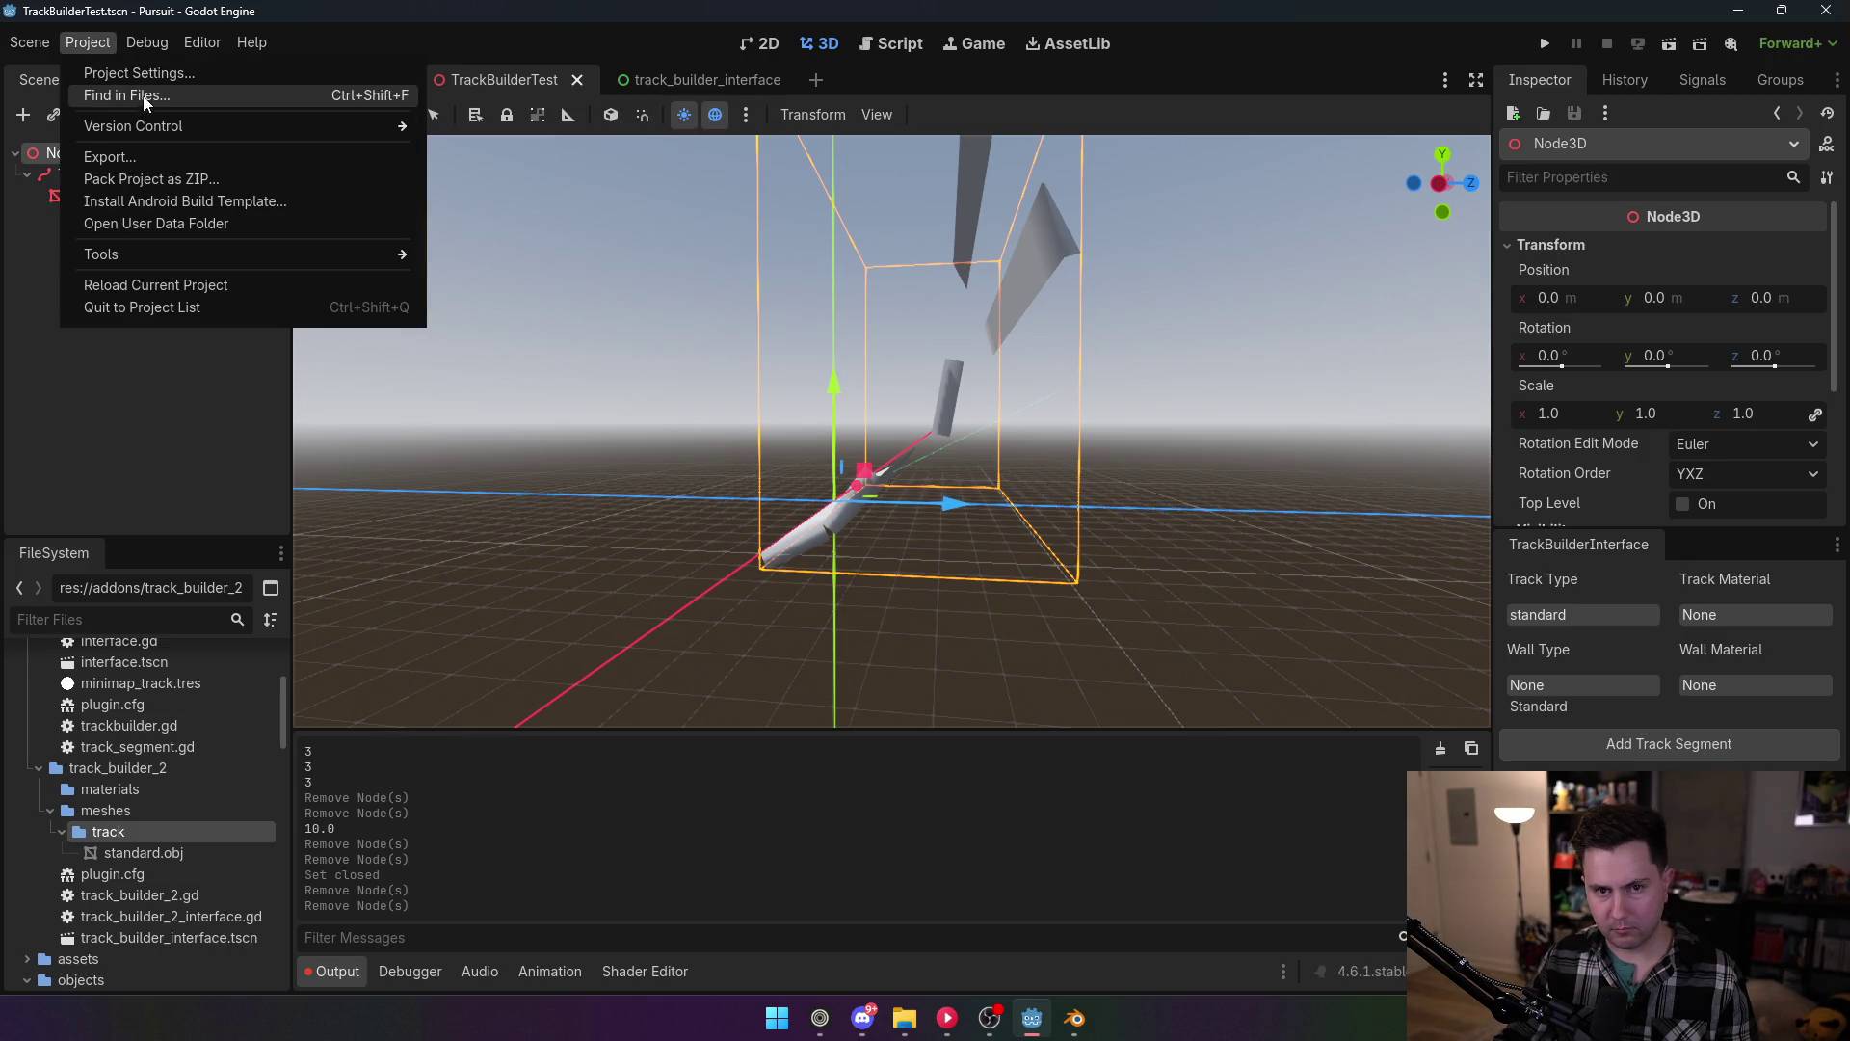
left_click(137, 73)
left_click(221, 239)
left_click(729, 725)
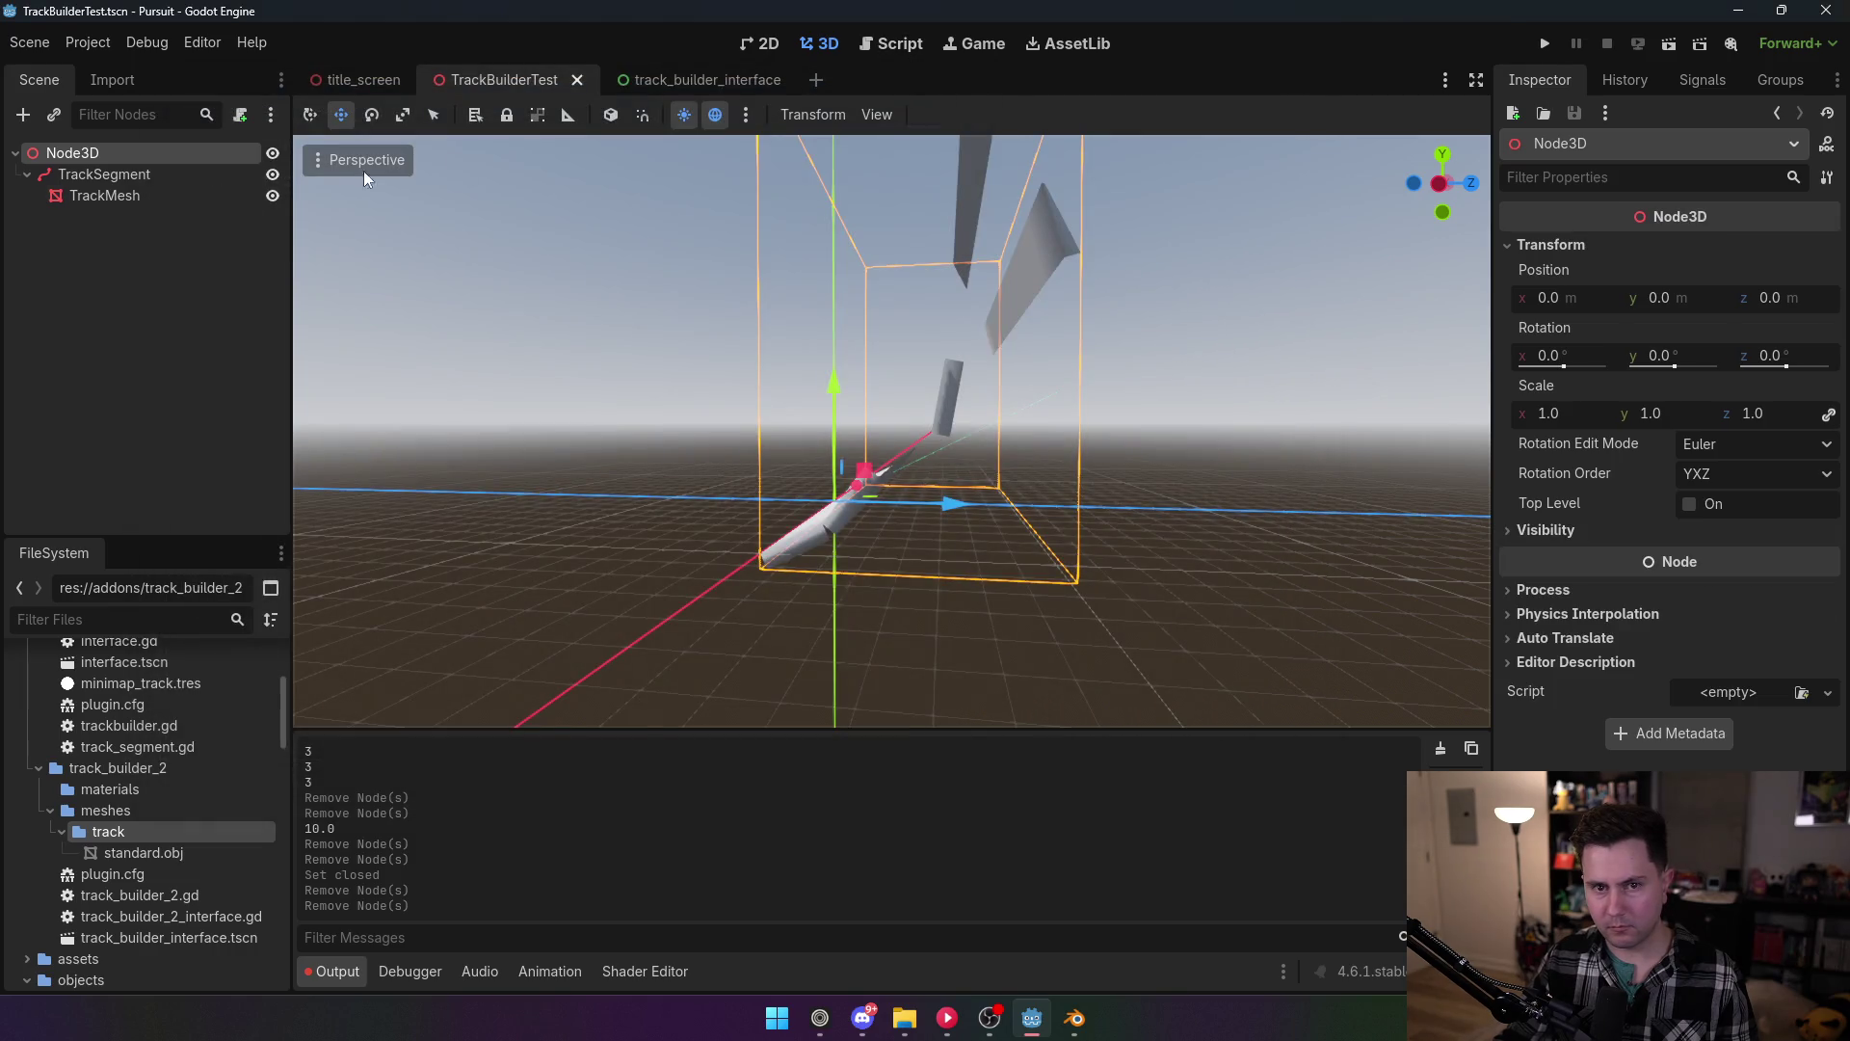
left_click(137, 175)
key("Delete")
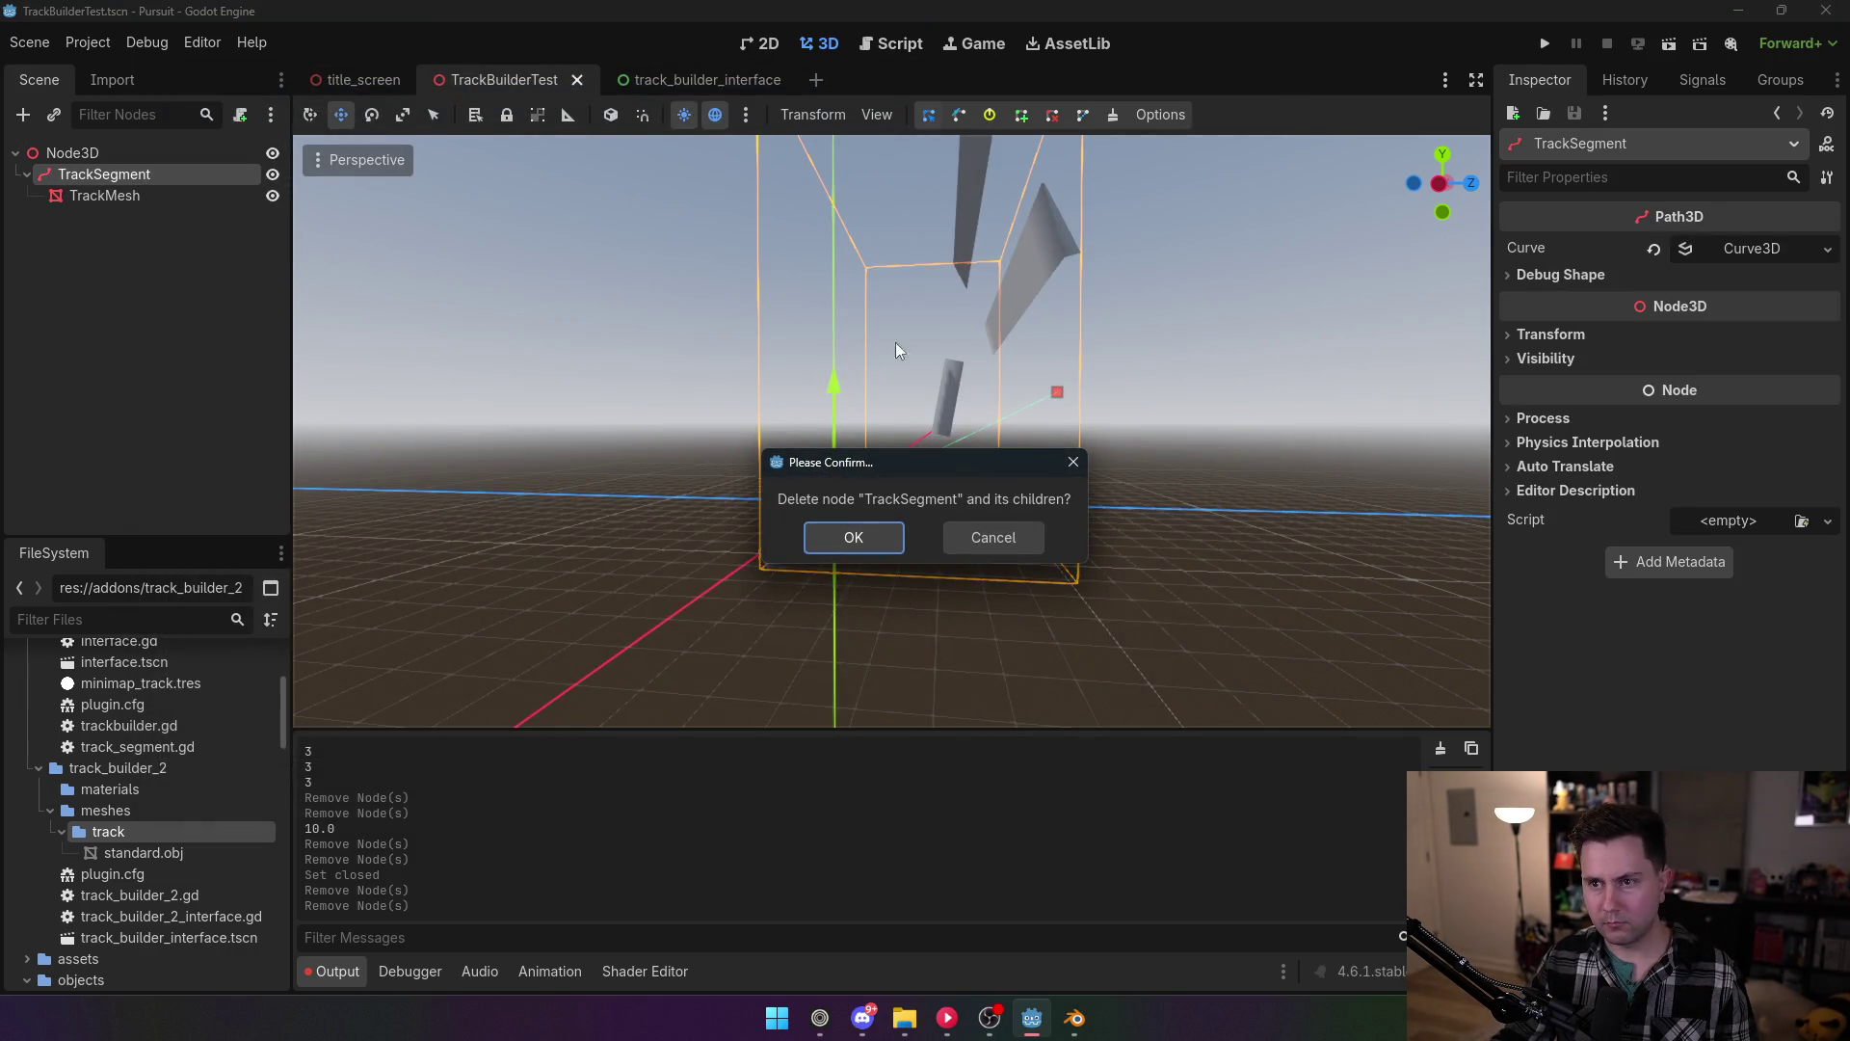
key("Return")
left_click(893, 44)
Step: Comment out st.commit(am) on line 68, add 'track_mesh.mesh = am' below it, and save
scroll(884, 512, "up", 1)
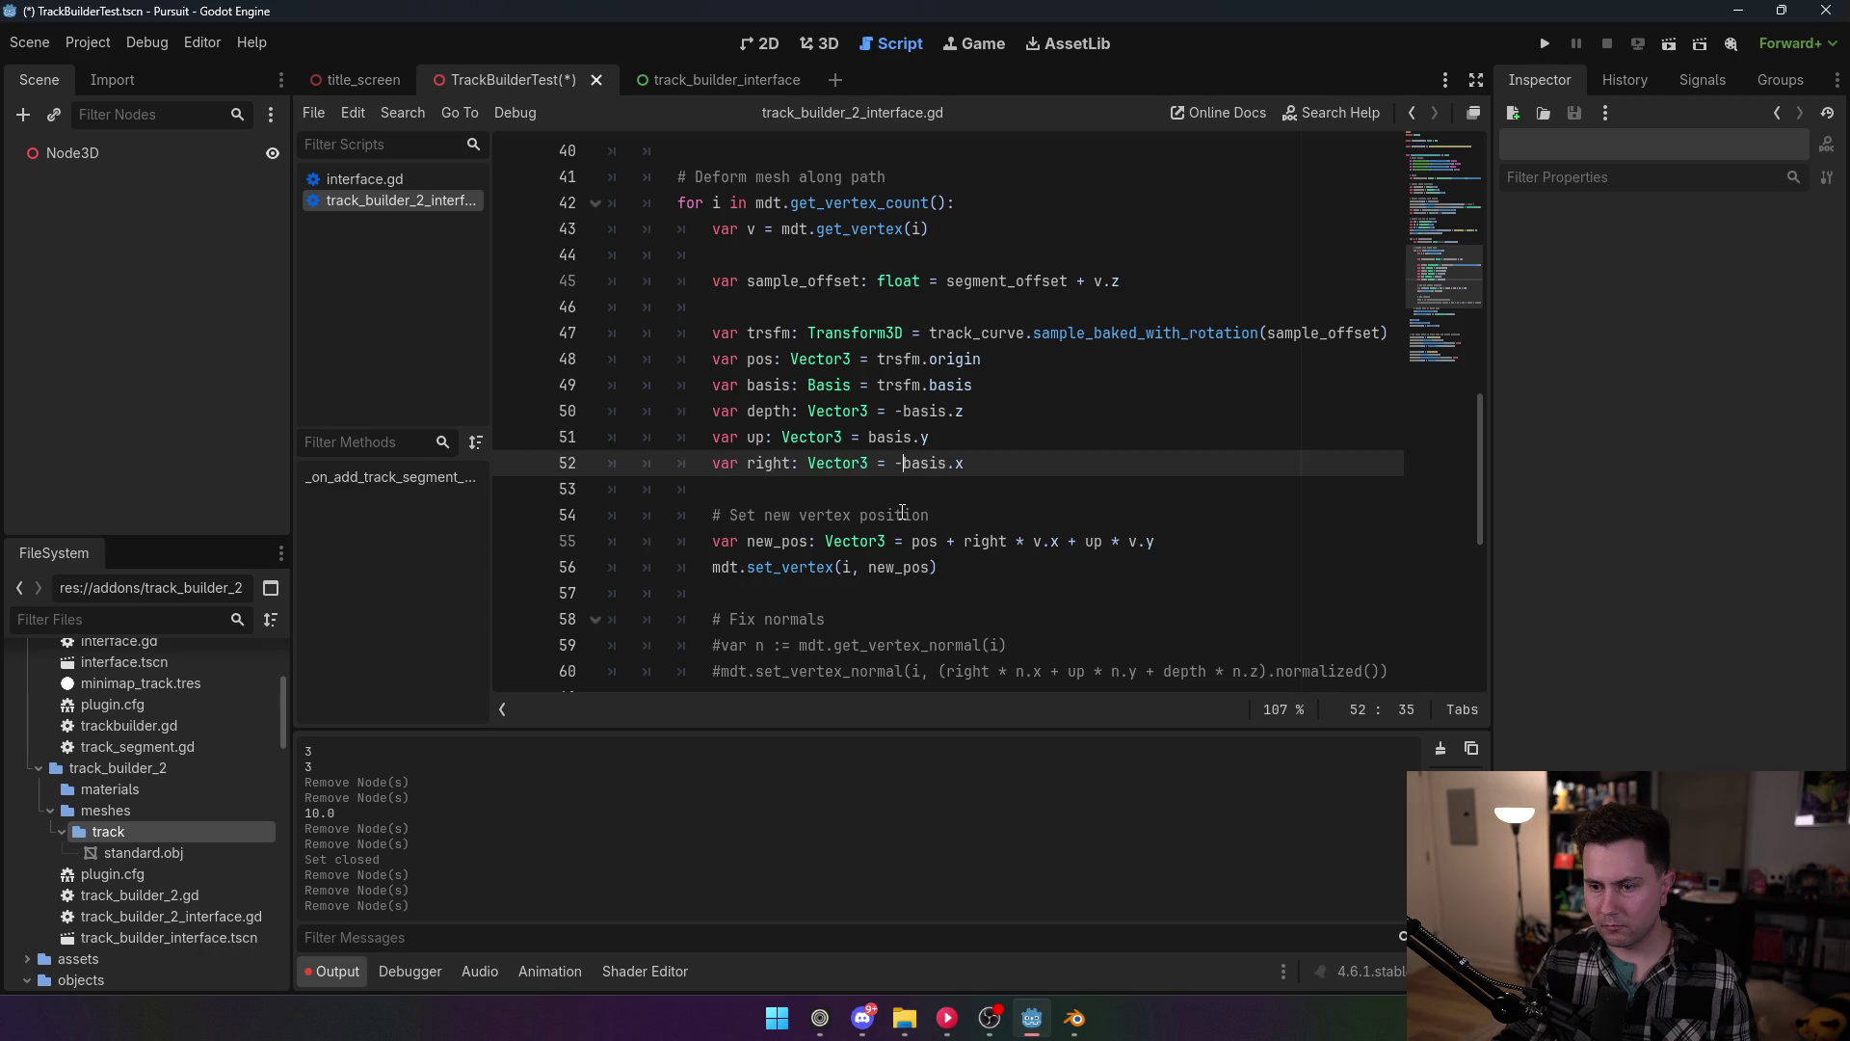
scroll(903, 511, "down", 4)
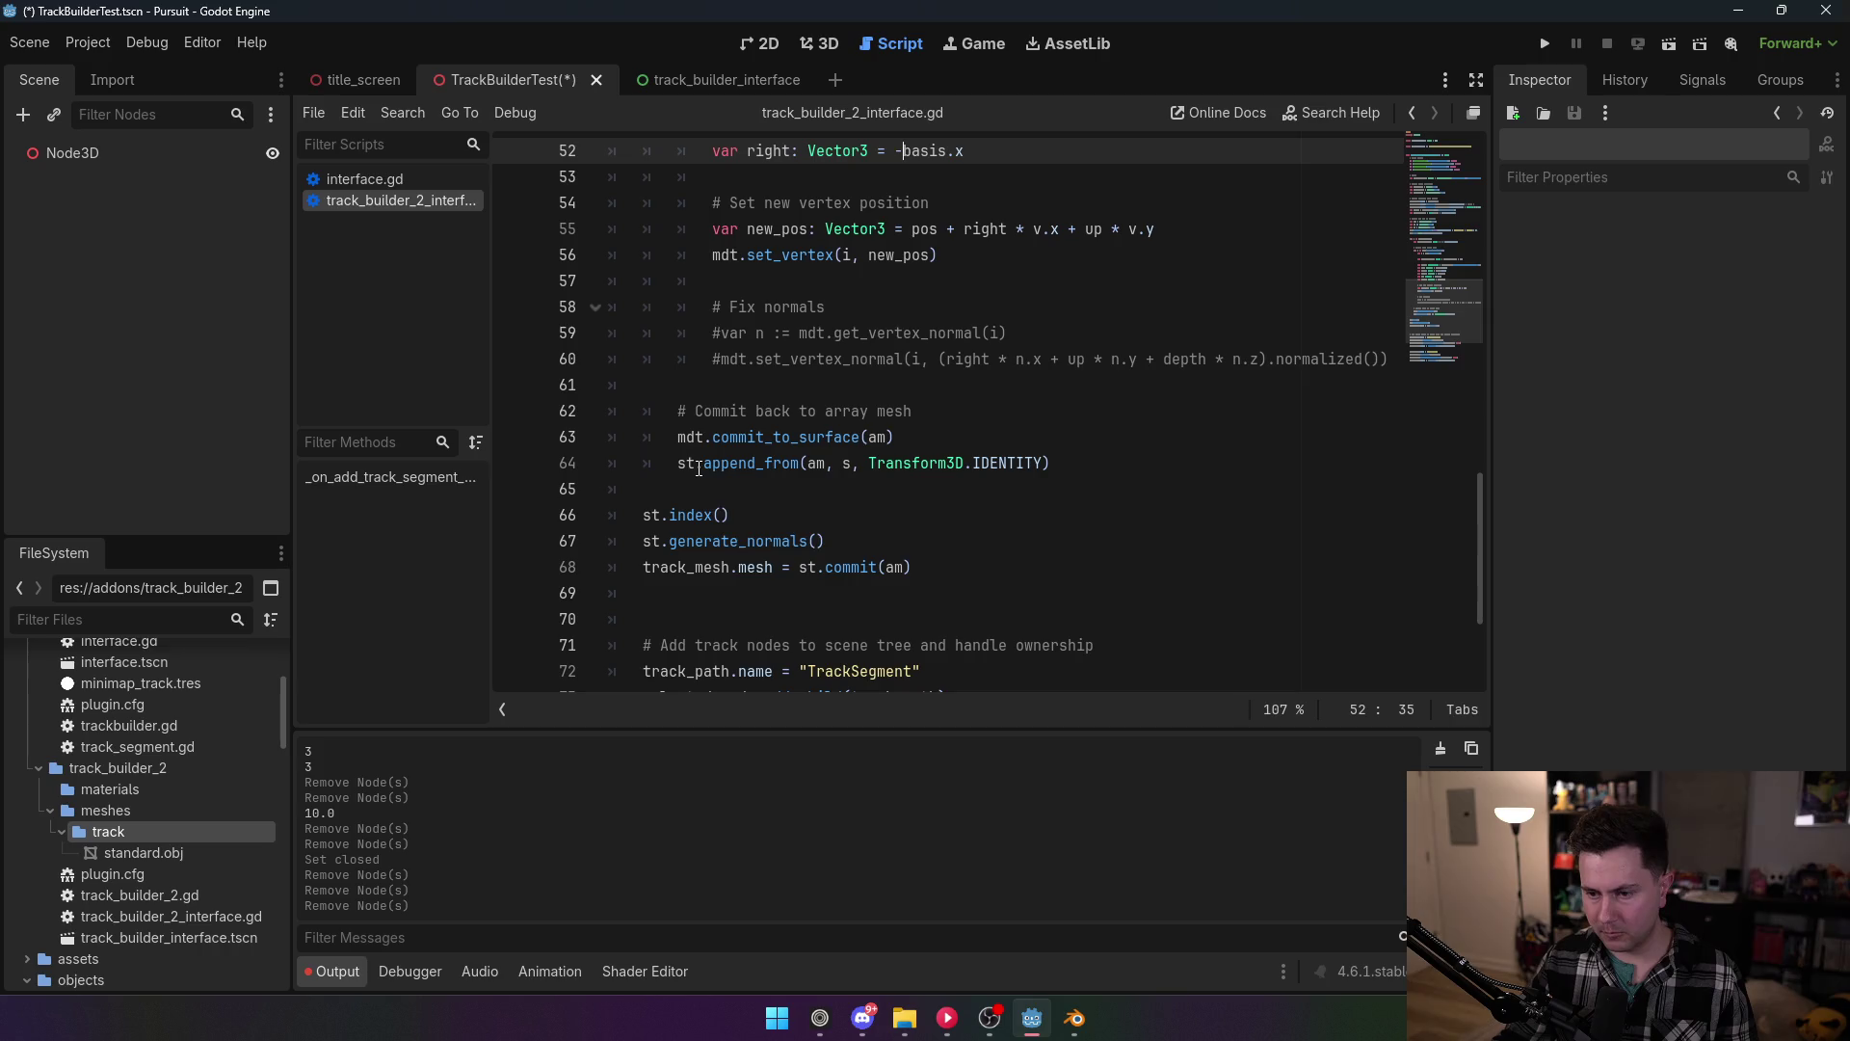
left_click(641, 567)
key("ctrl+k")
left_click(1052, 562)
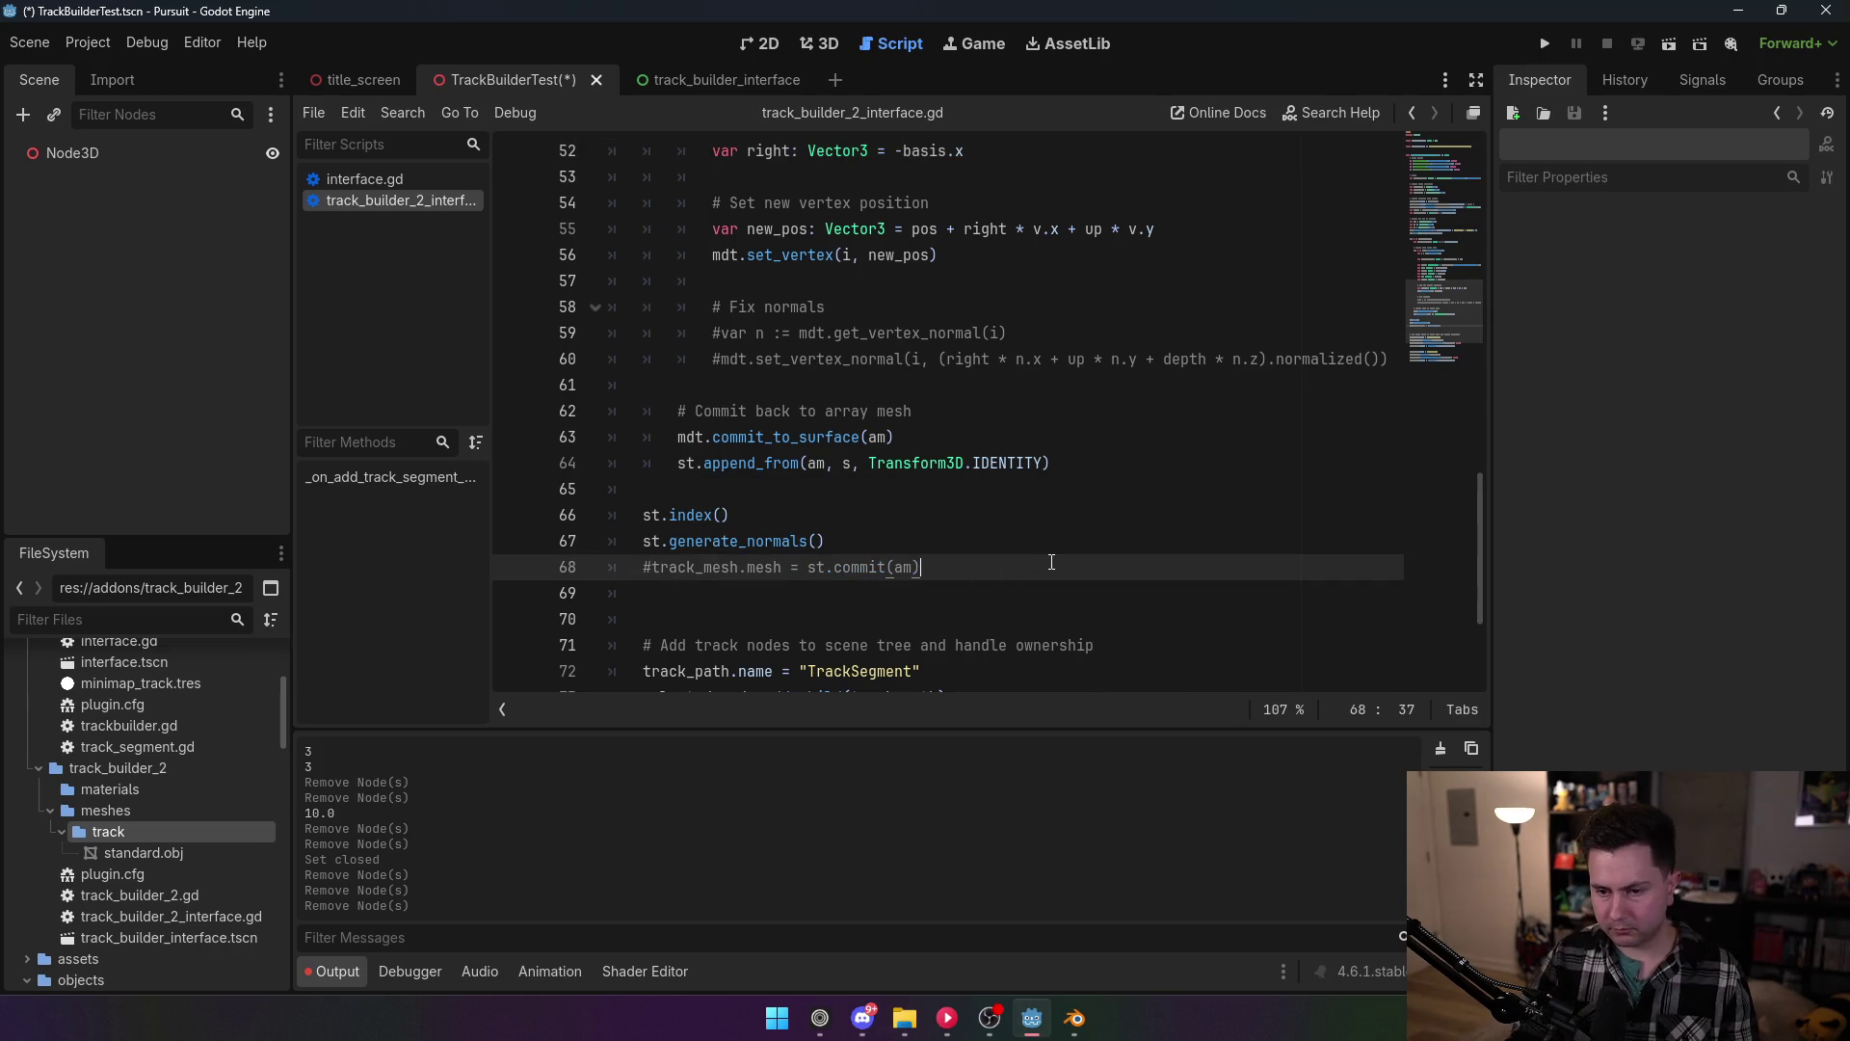
key("Return")
type("track_mesh.mesh = ")
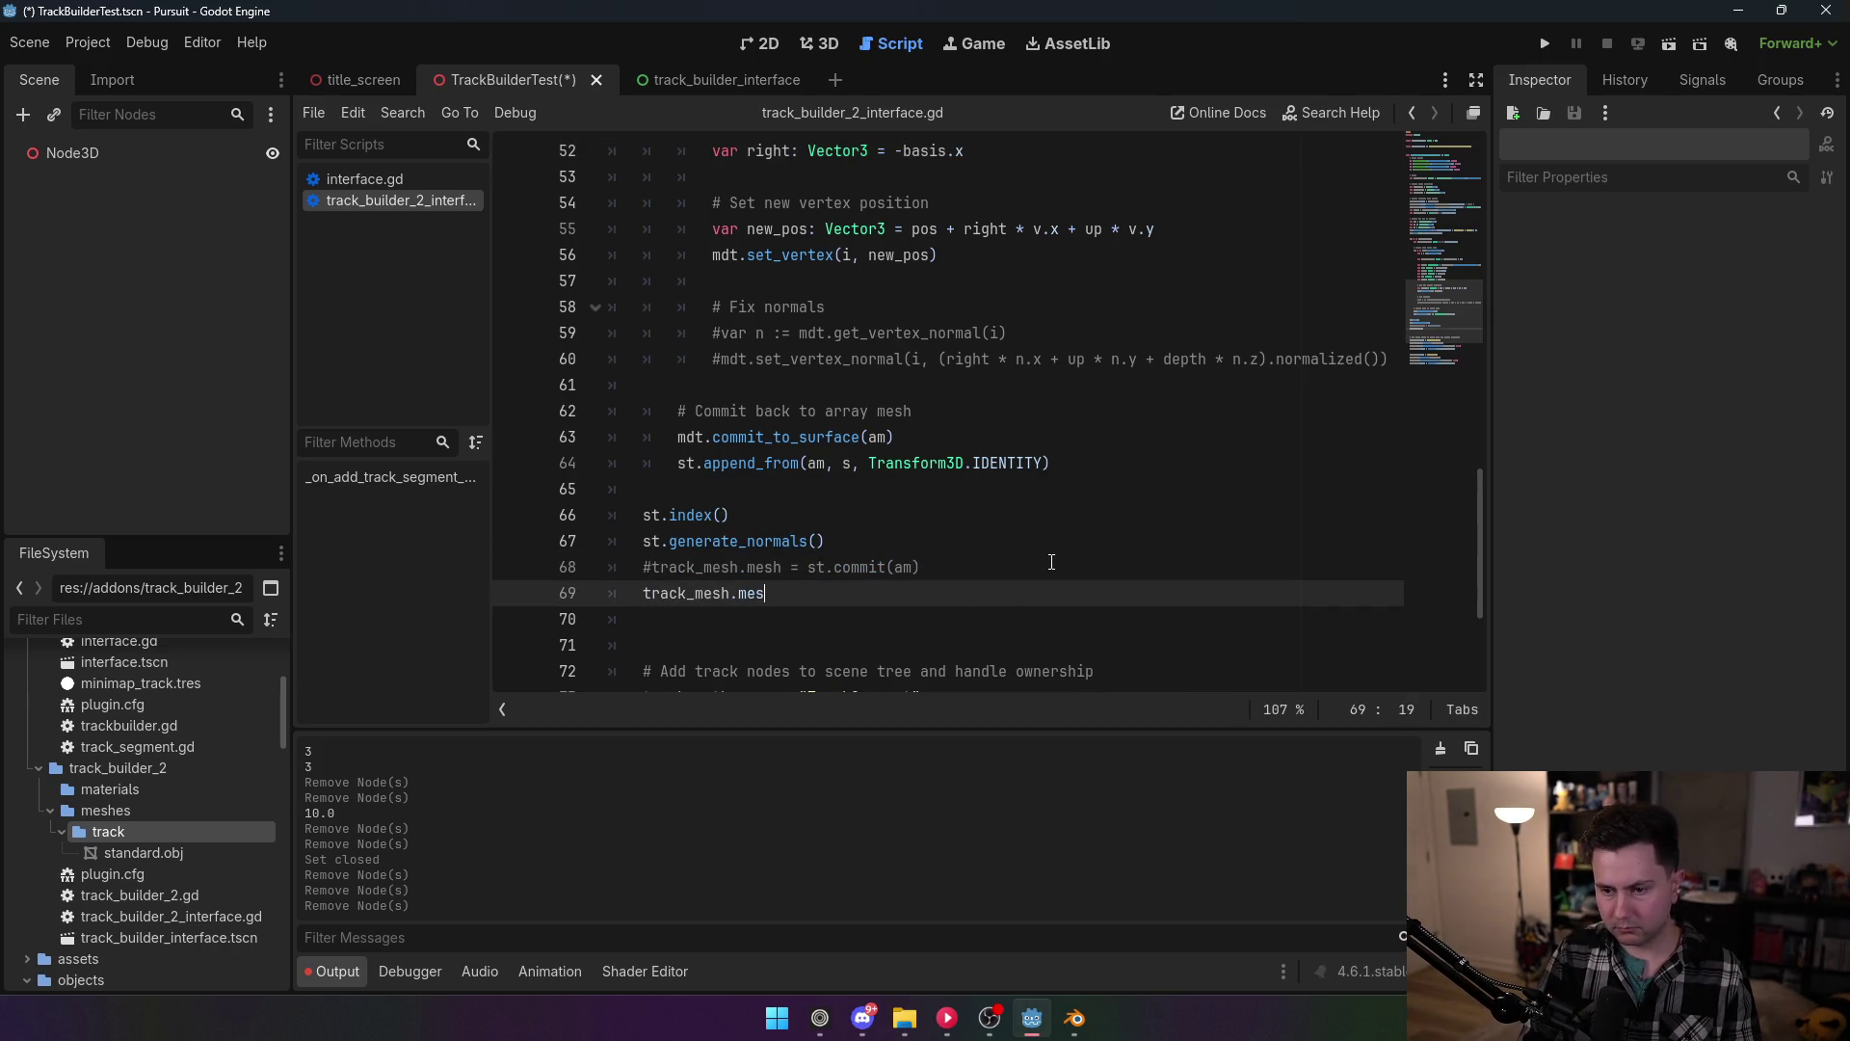
type("am")
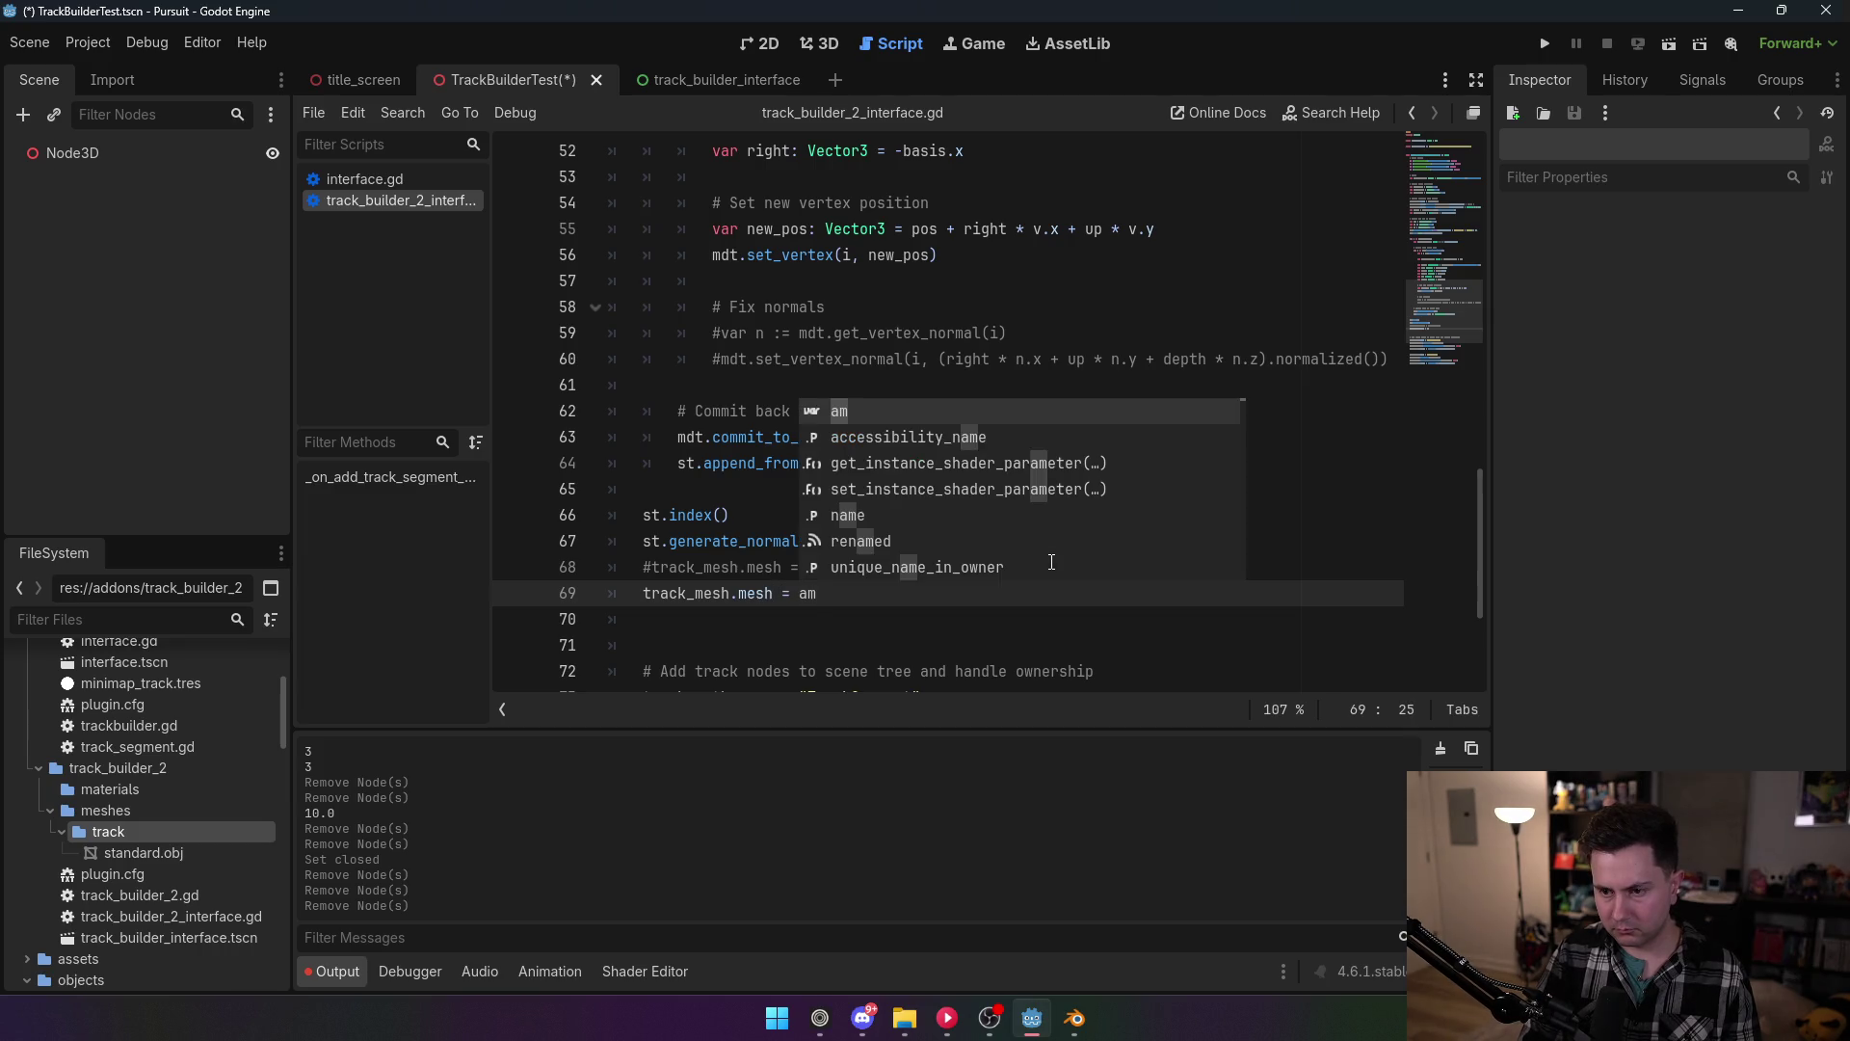
type(".")
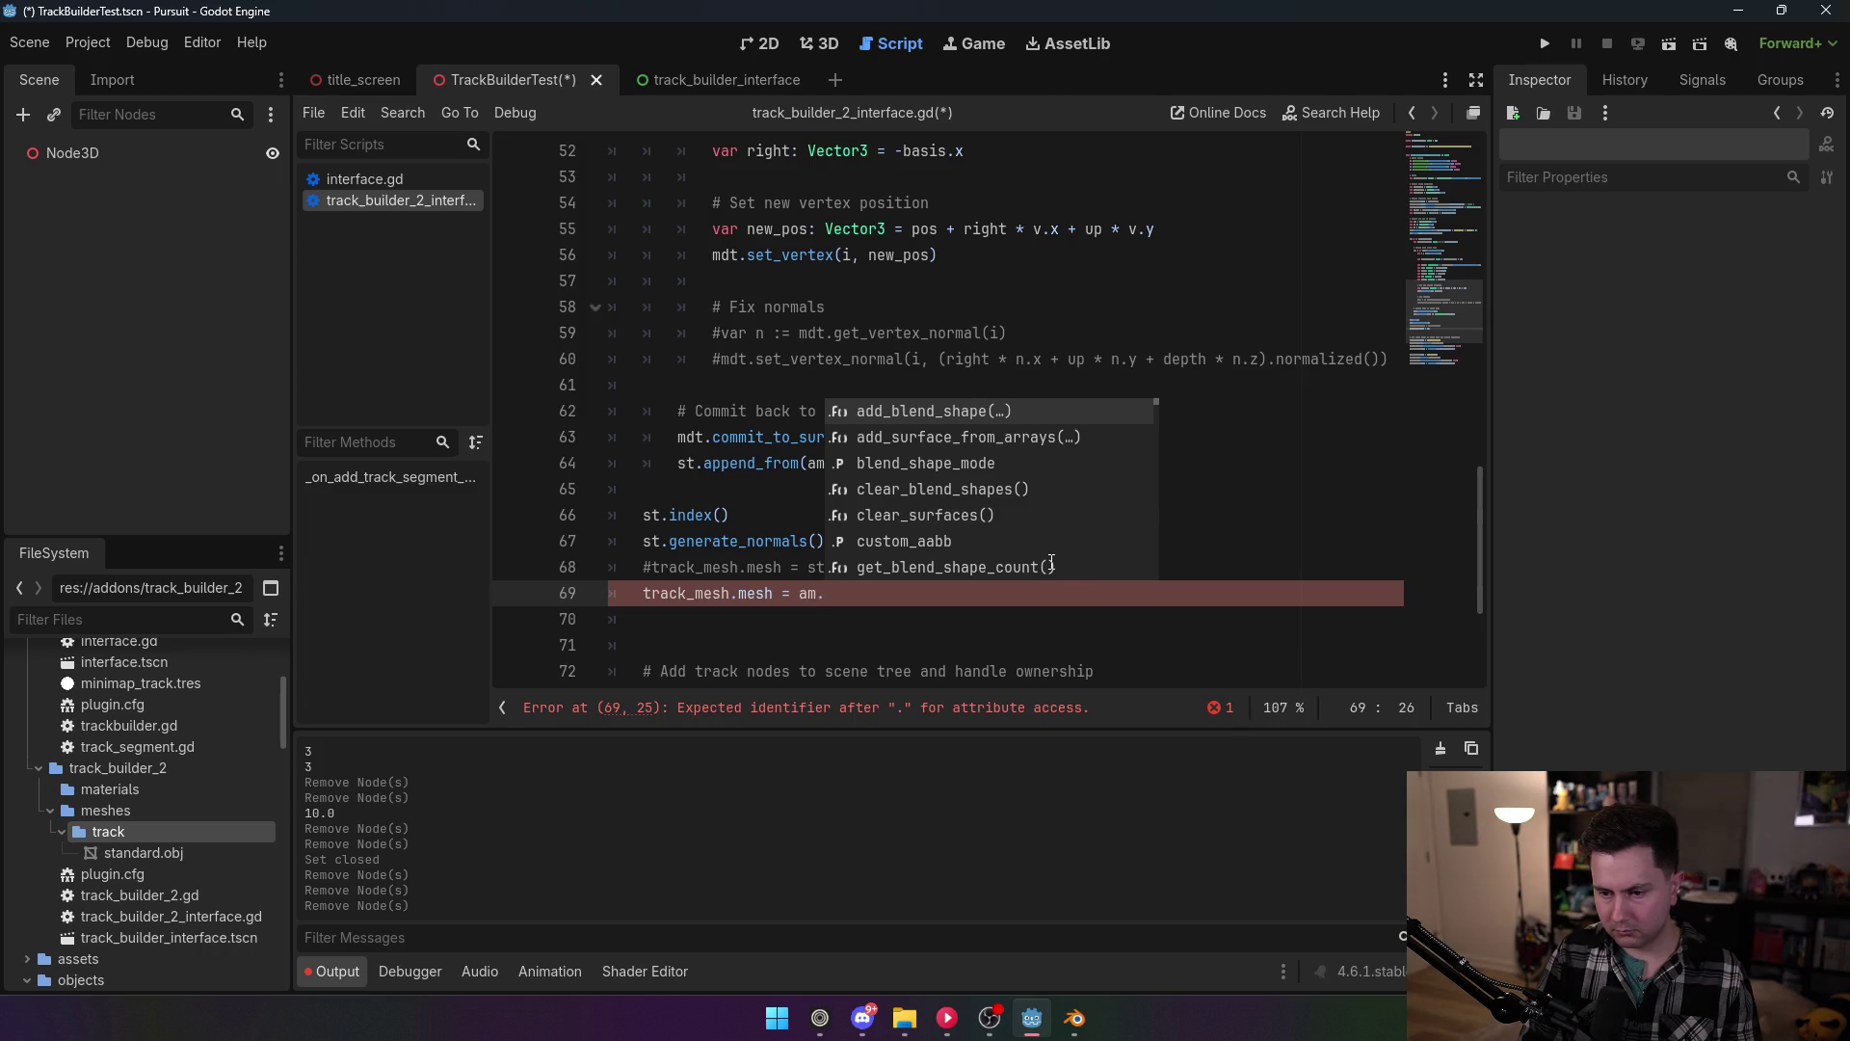
scroll(1051, 564, "down", 3)
key("BackSpace")
left_click(712, 306)
key("ctrl+s")
Step: Re-enable the TrackBuilder2 plugin and return to the 3D scene view
left_click(88, 42)
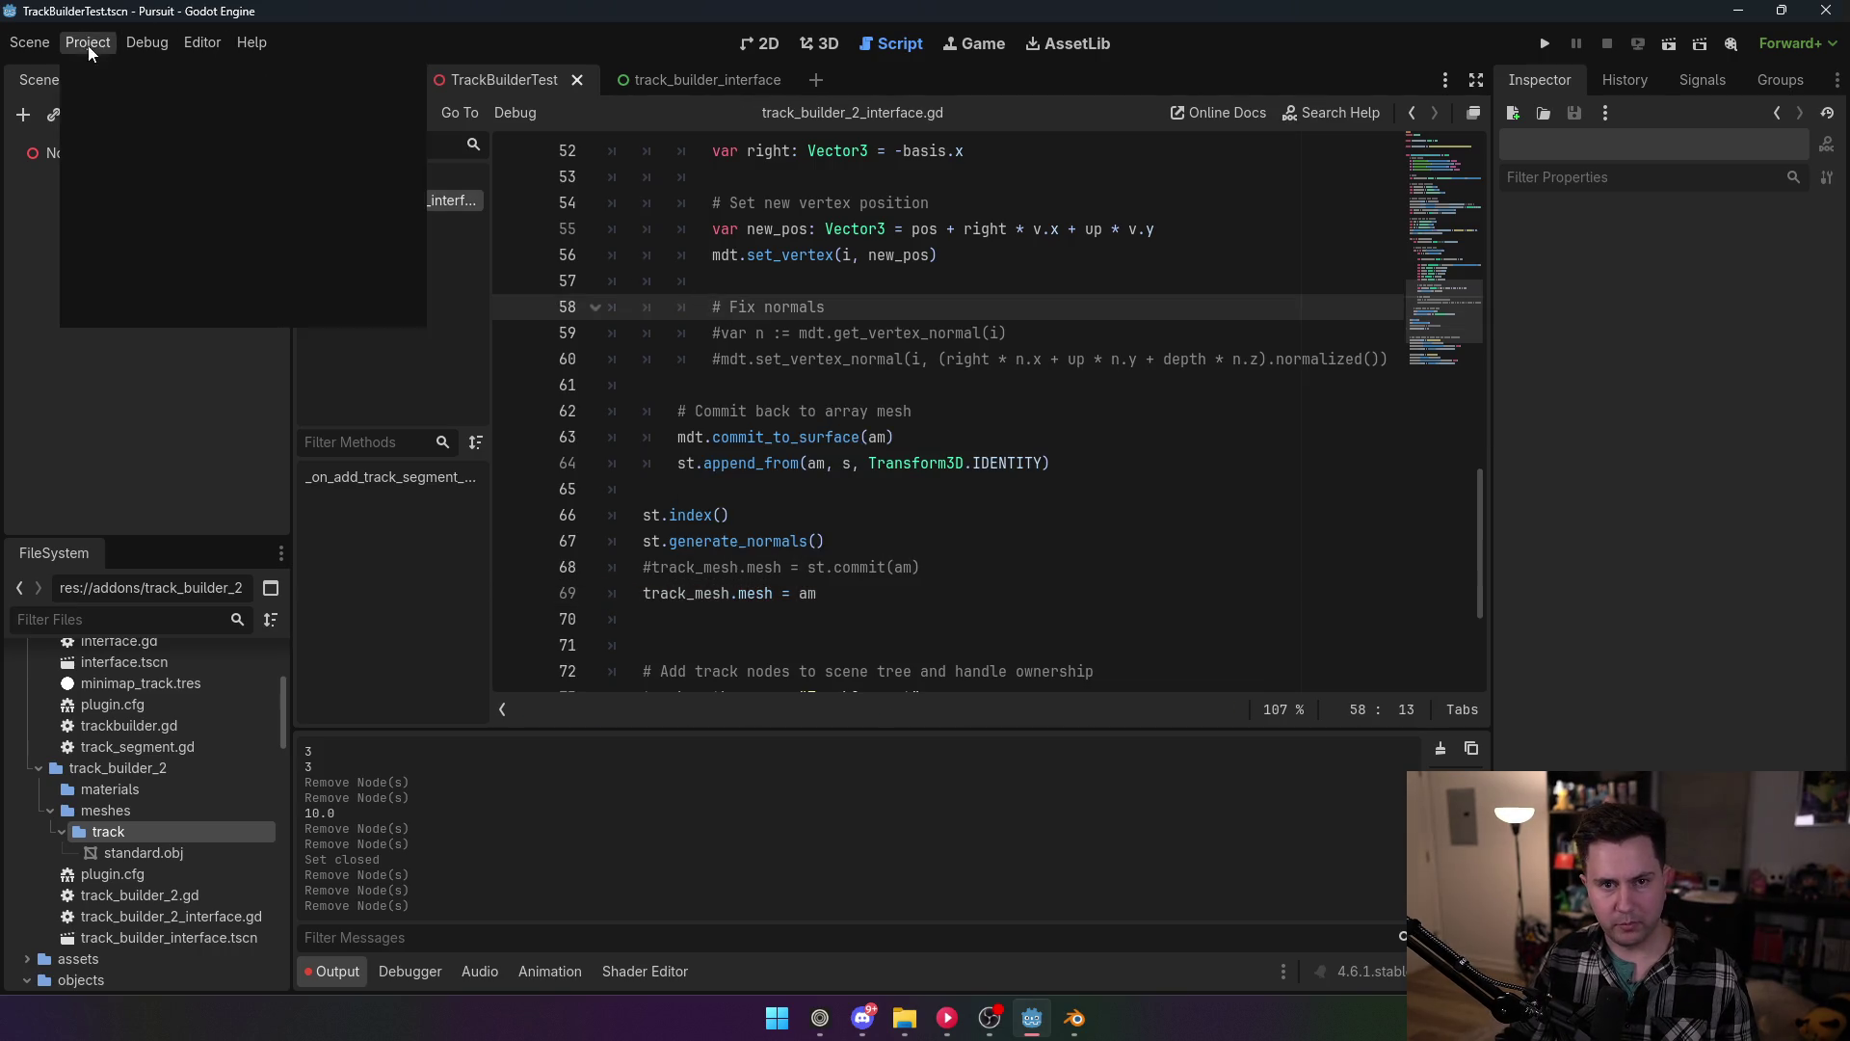
left_click(126, 73)
left_click(198, 231)
left_click(732, 742)
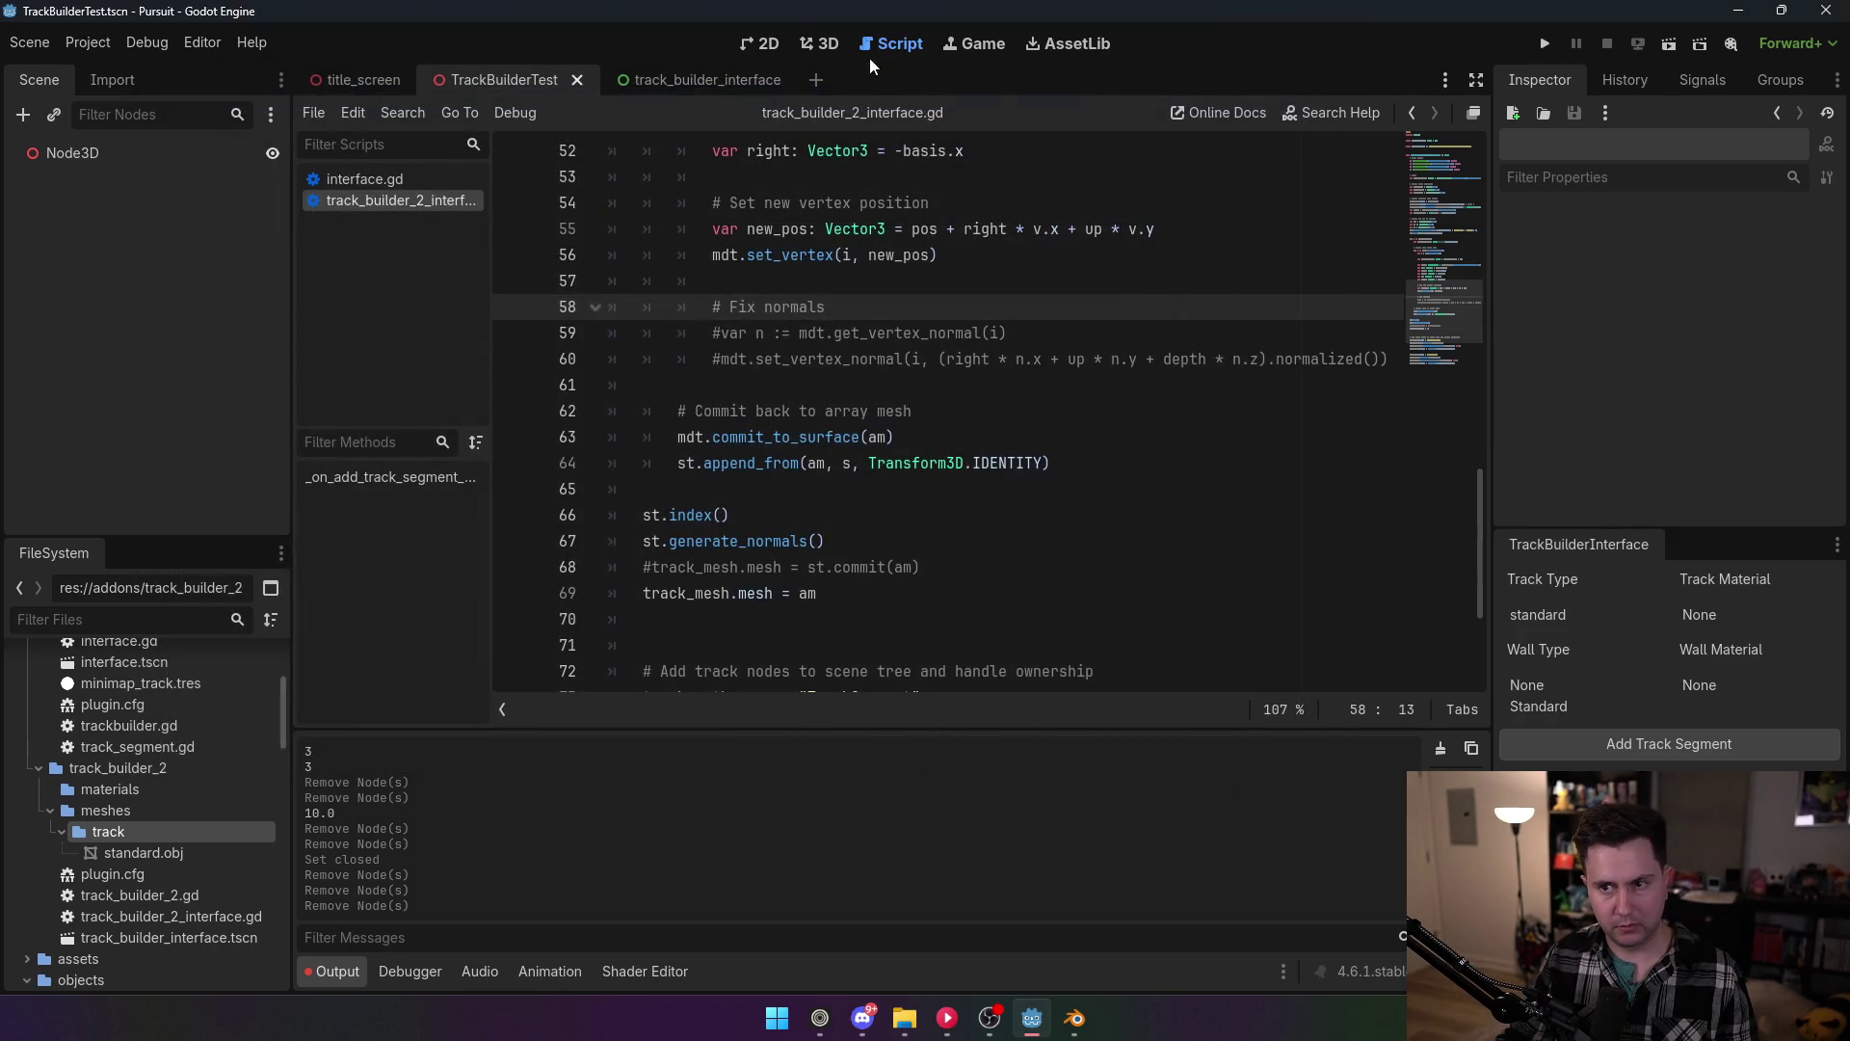
left_click(824, 48)
left_click(877, 43)
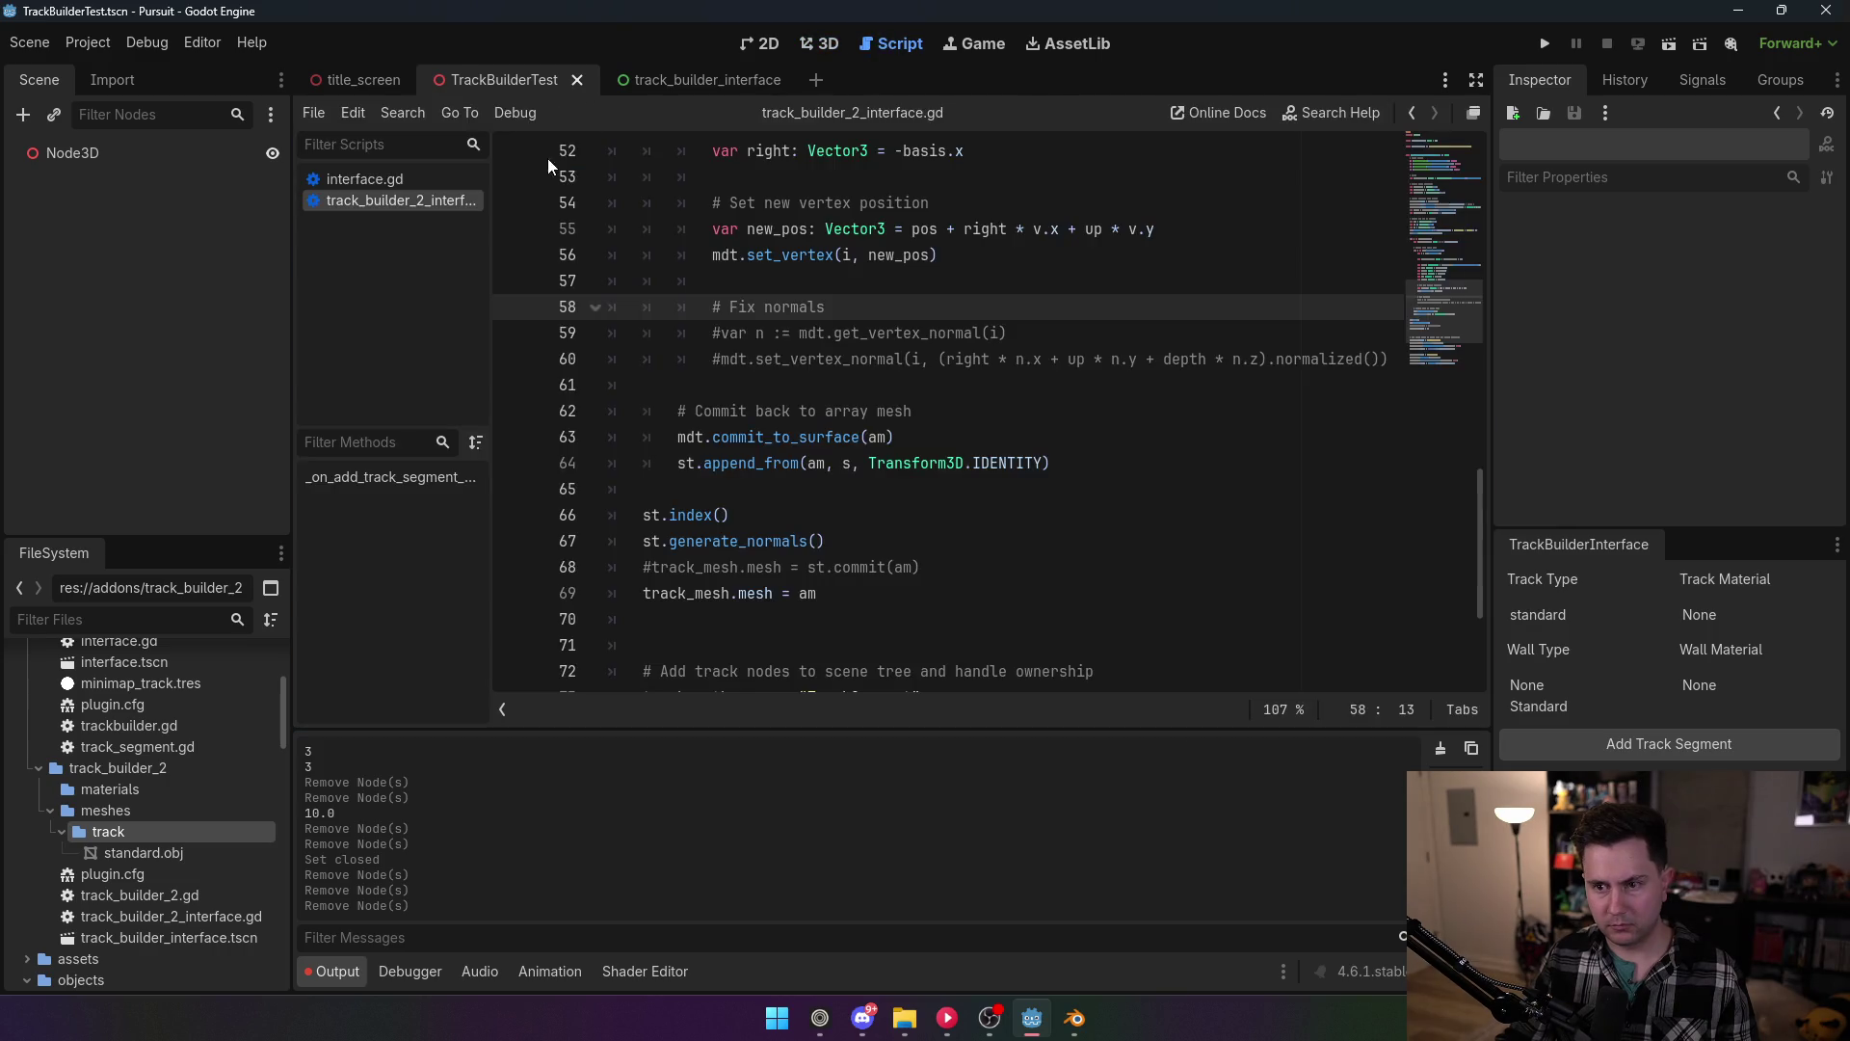
left_click(96, 153)
key("ctrl+F2")
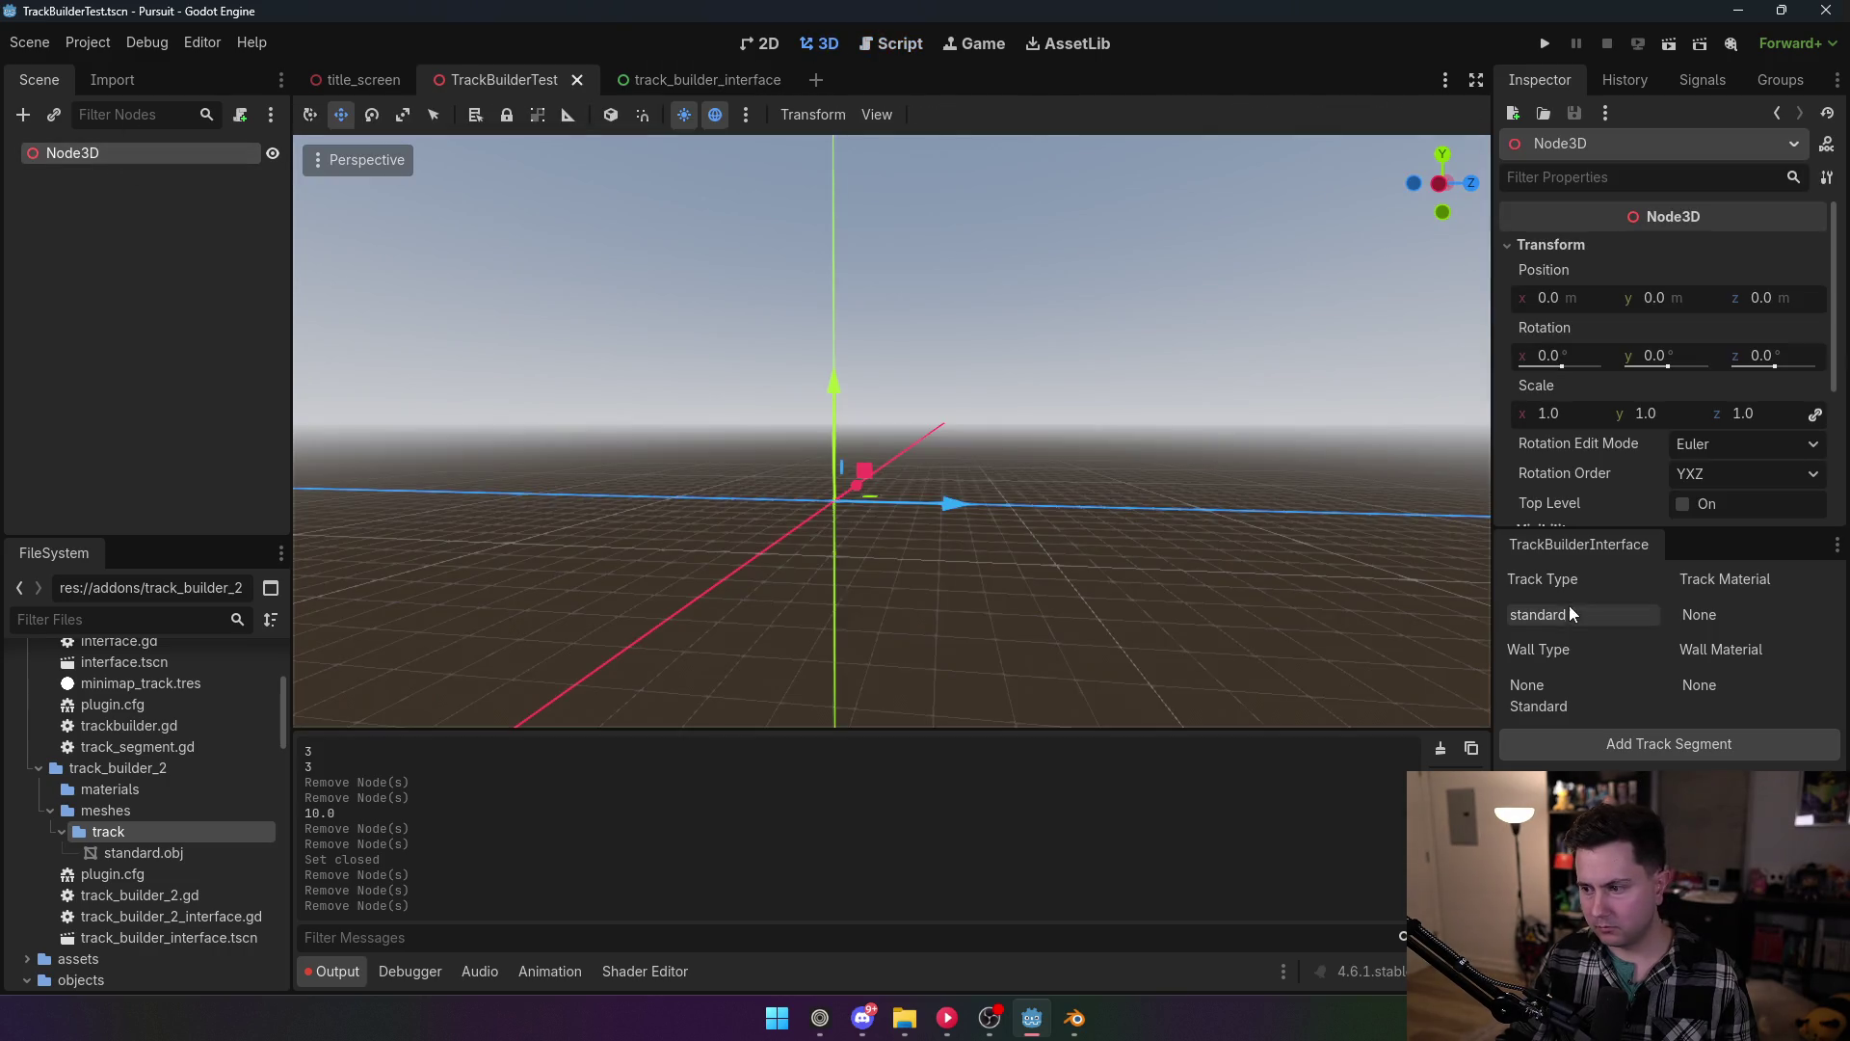
Step: Generate a new track segment and inspect TrackMesh's mesh, leaving blend shape mode at Relative
left_click(1634, 749)
scroll(897, 486, "up", 5)
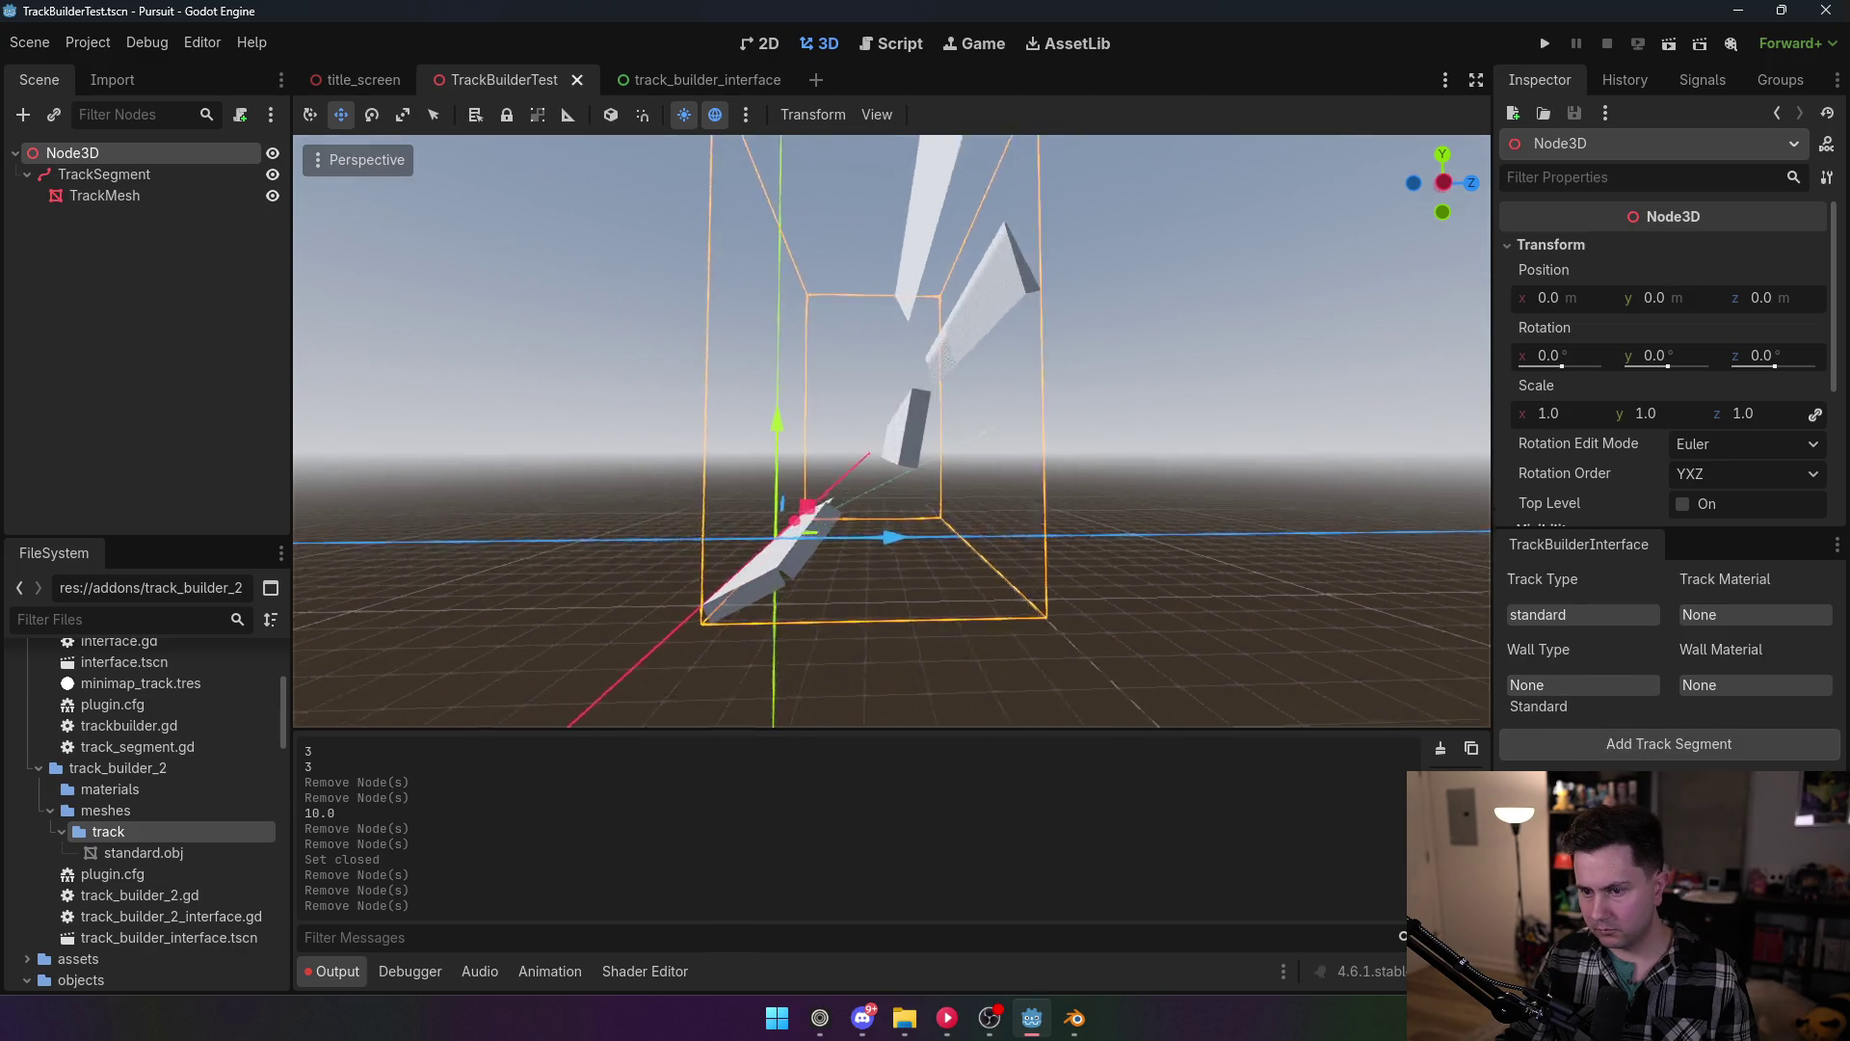
left_click(104, 196)
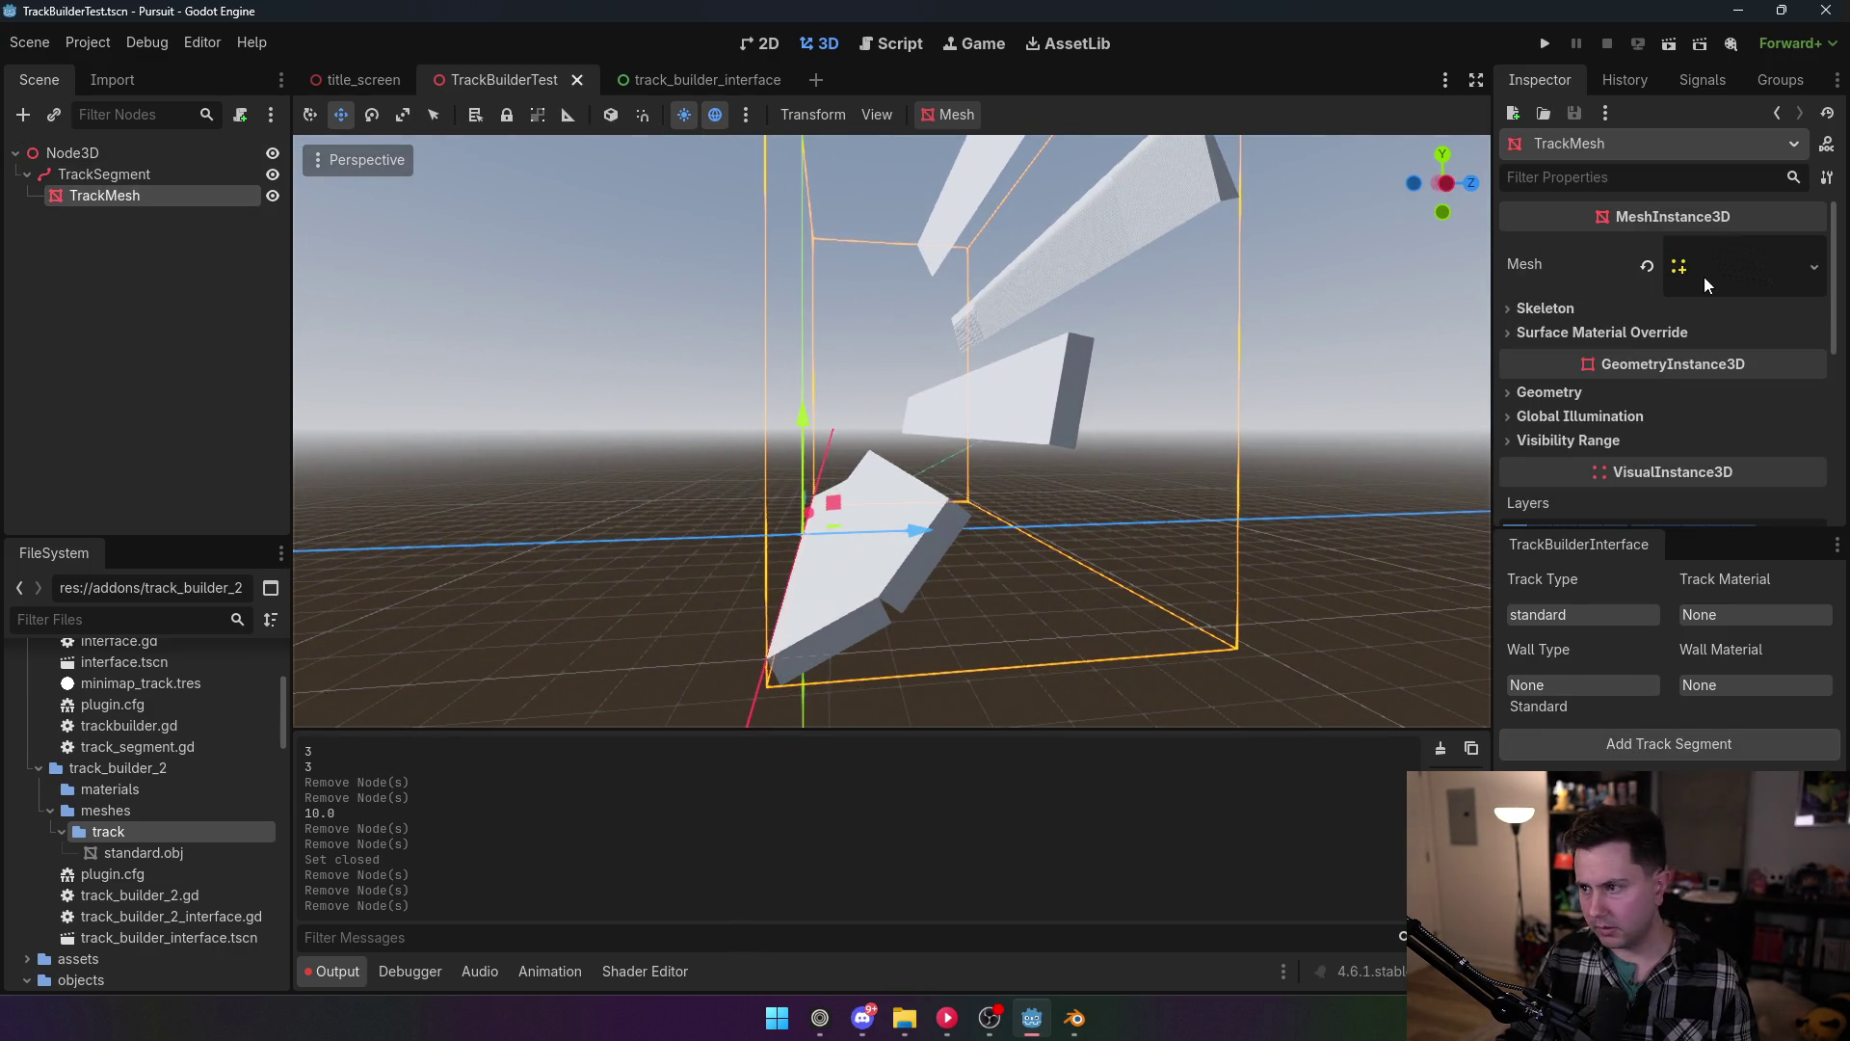
left_click(1705, 276)
scroll(1713, 366, "down", 3)
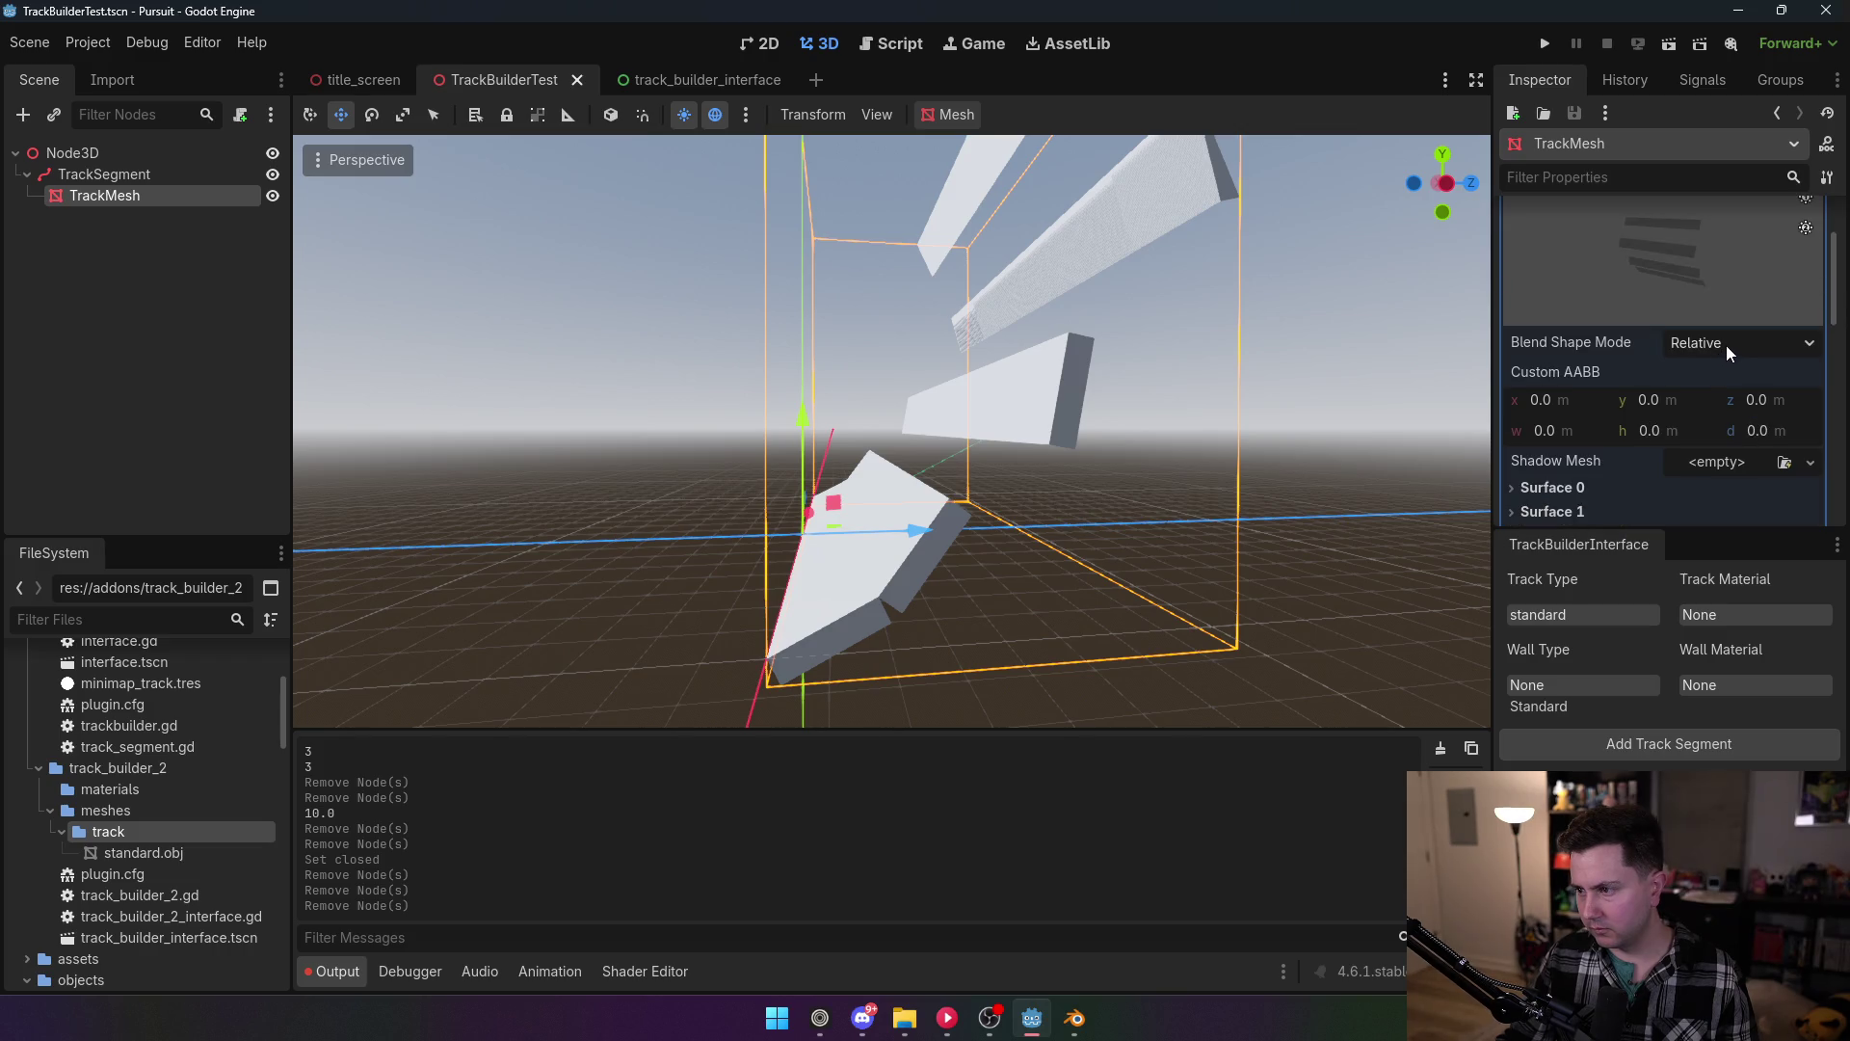
left_click(1725, 345)
left_click(1729, 374)
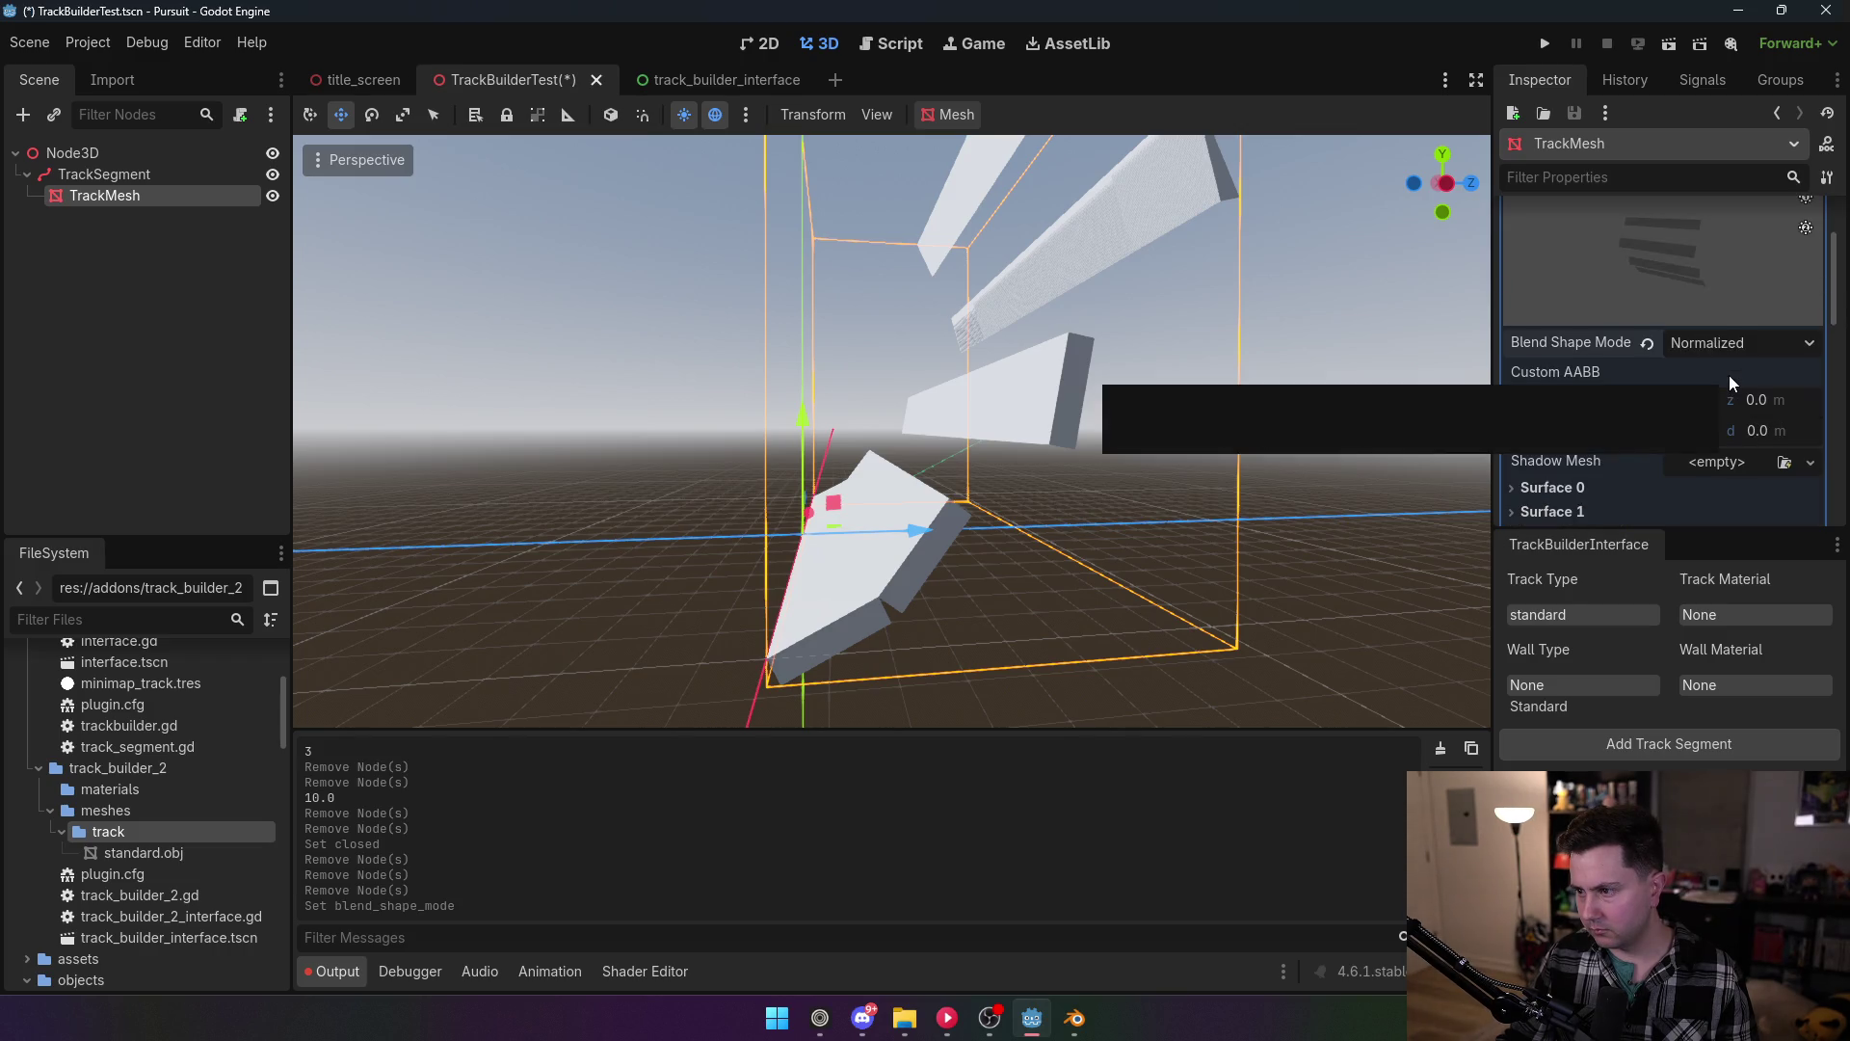
left_click(1725, 343)
left_click(1725, 396)
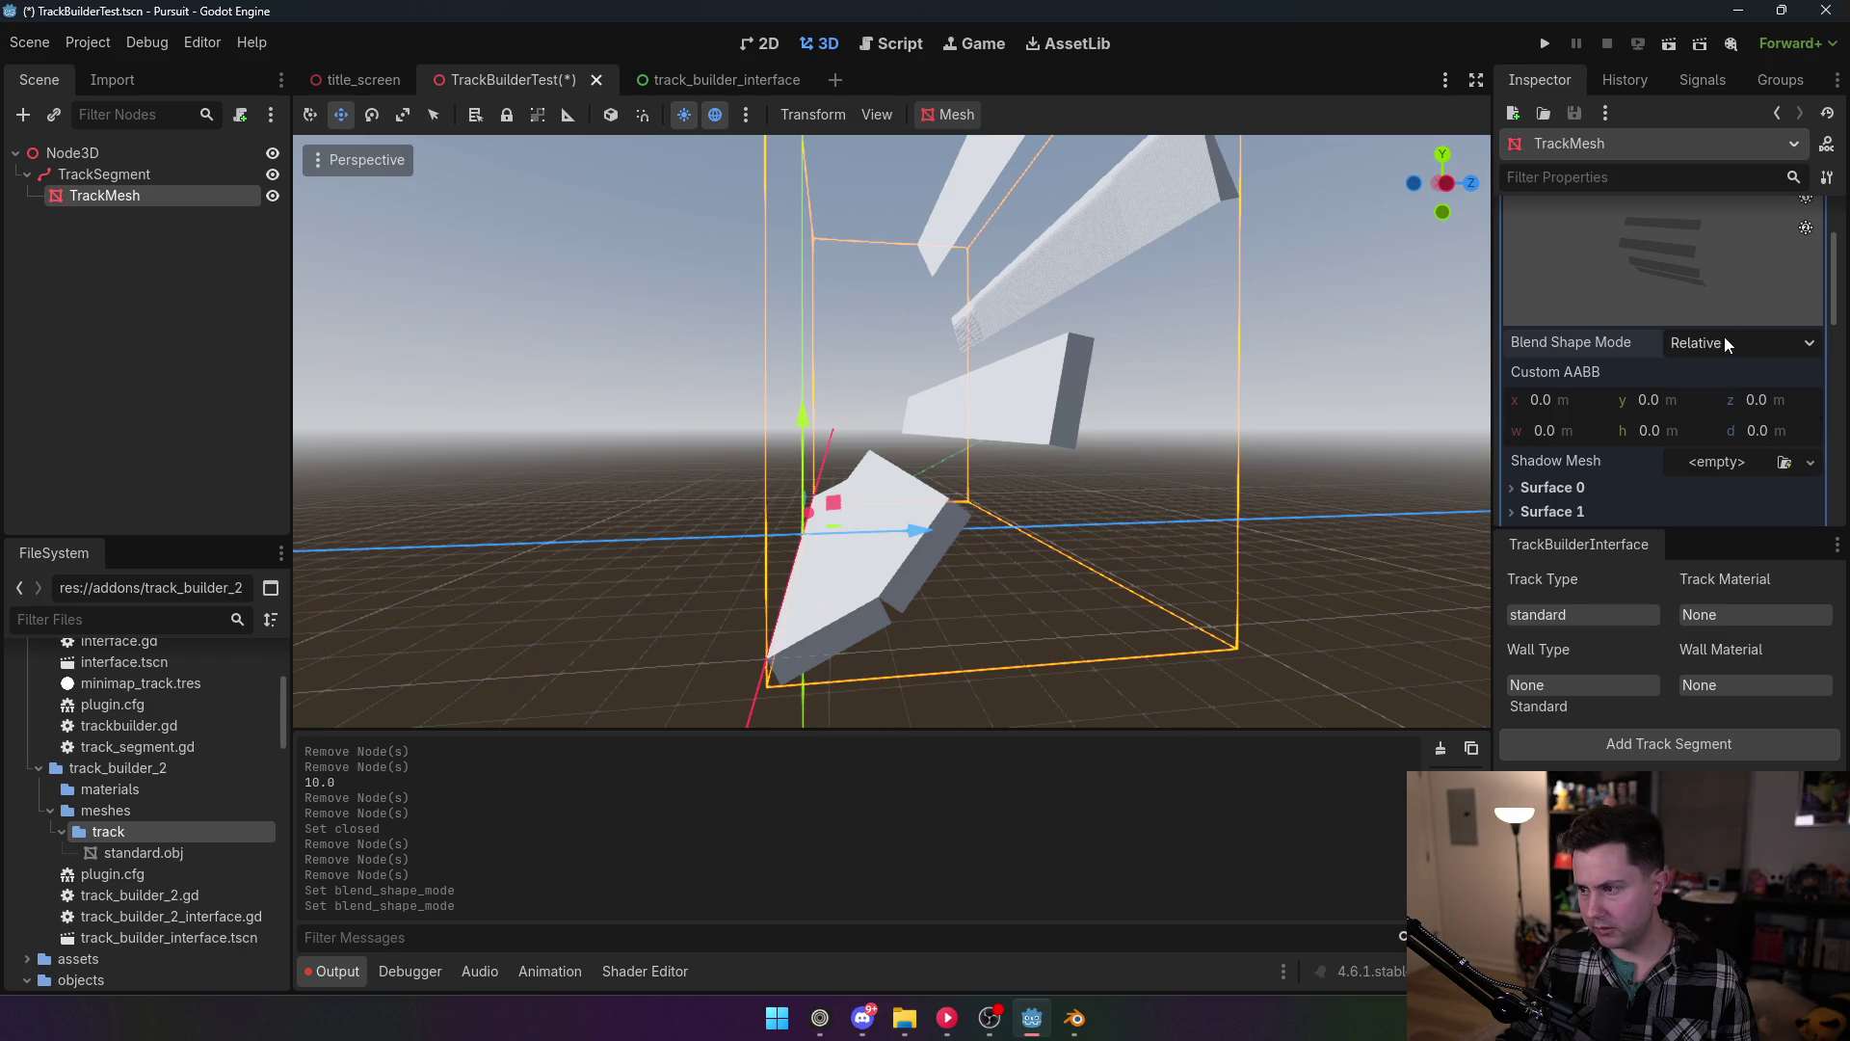
scroll(1726, 354, "down", 3)
scroll(1726, 354, "down", 1)
Step: Expand and collapse the mesh's Surface 0, resource and skeleton property sections
left_click(1558, 332)
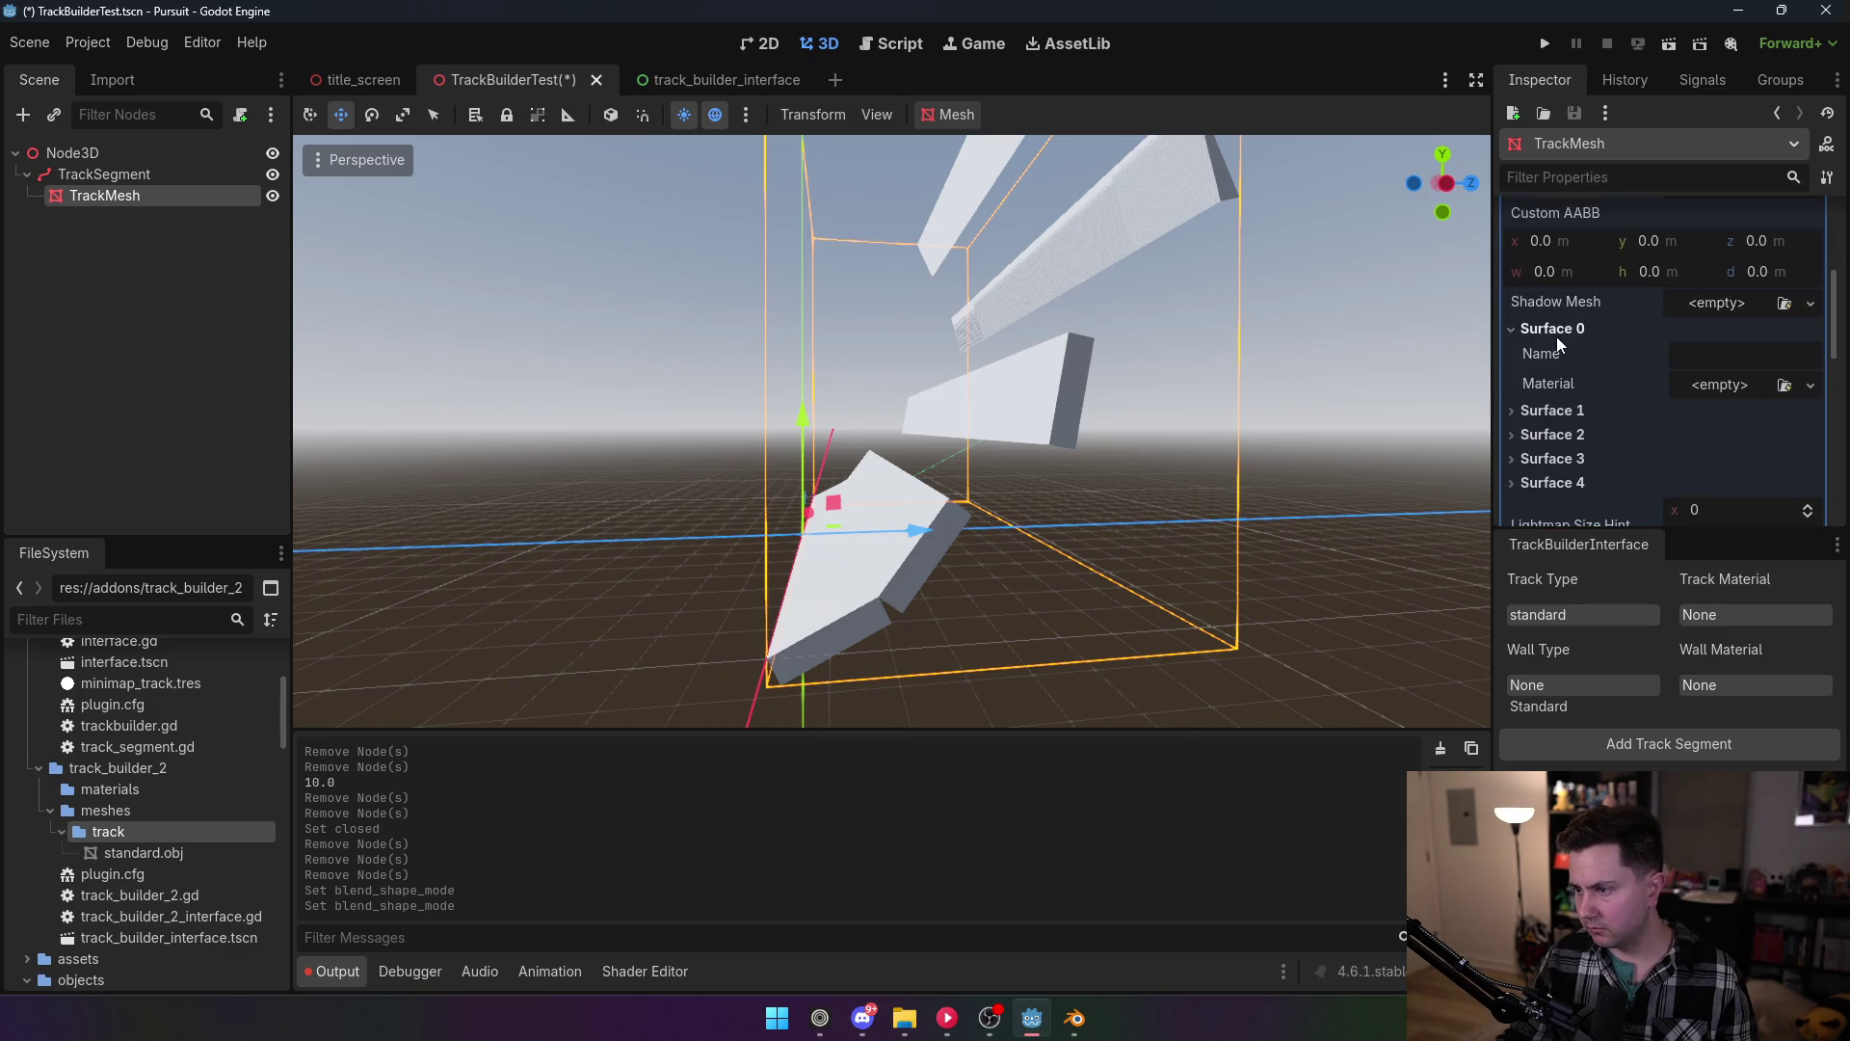
left_click(1559, 331)
scroll(1575, 375, "down", 3)
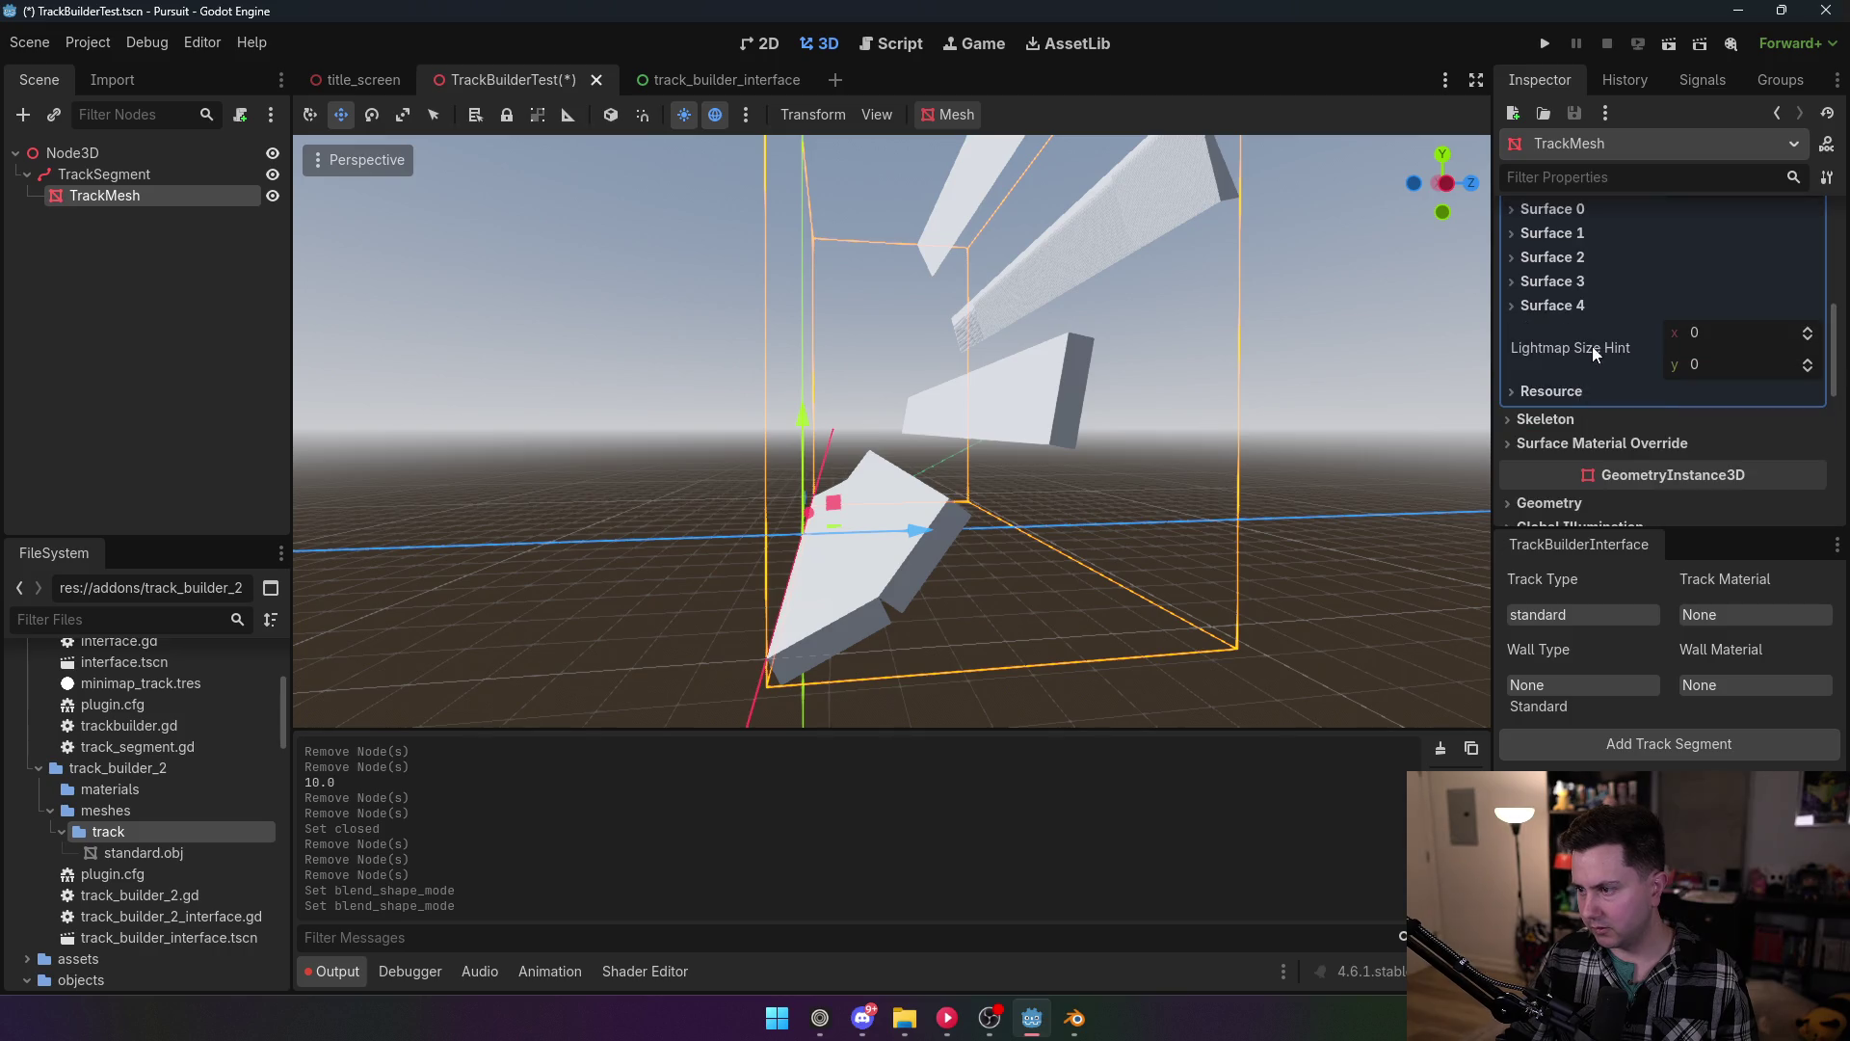
left_click(1582, 391)
left_click(1581, 391)
left_click(1566, 420)
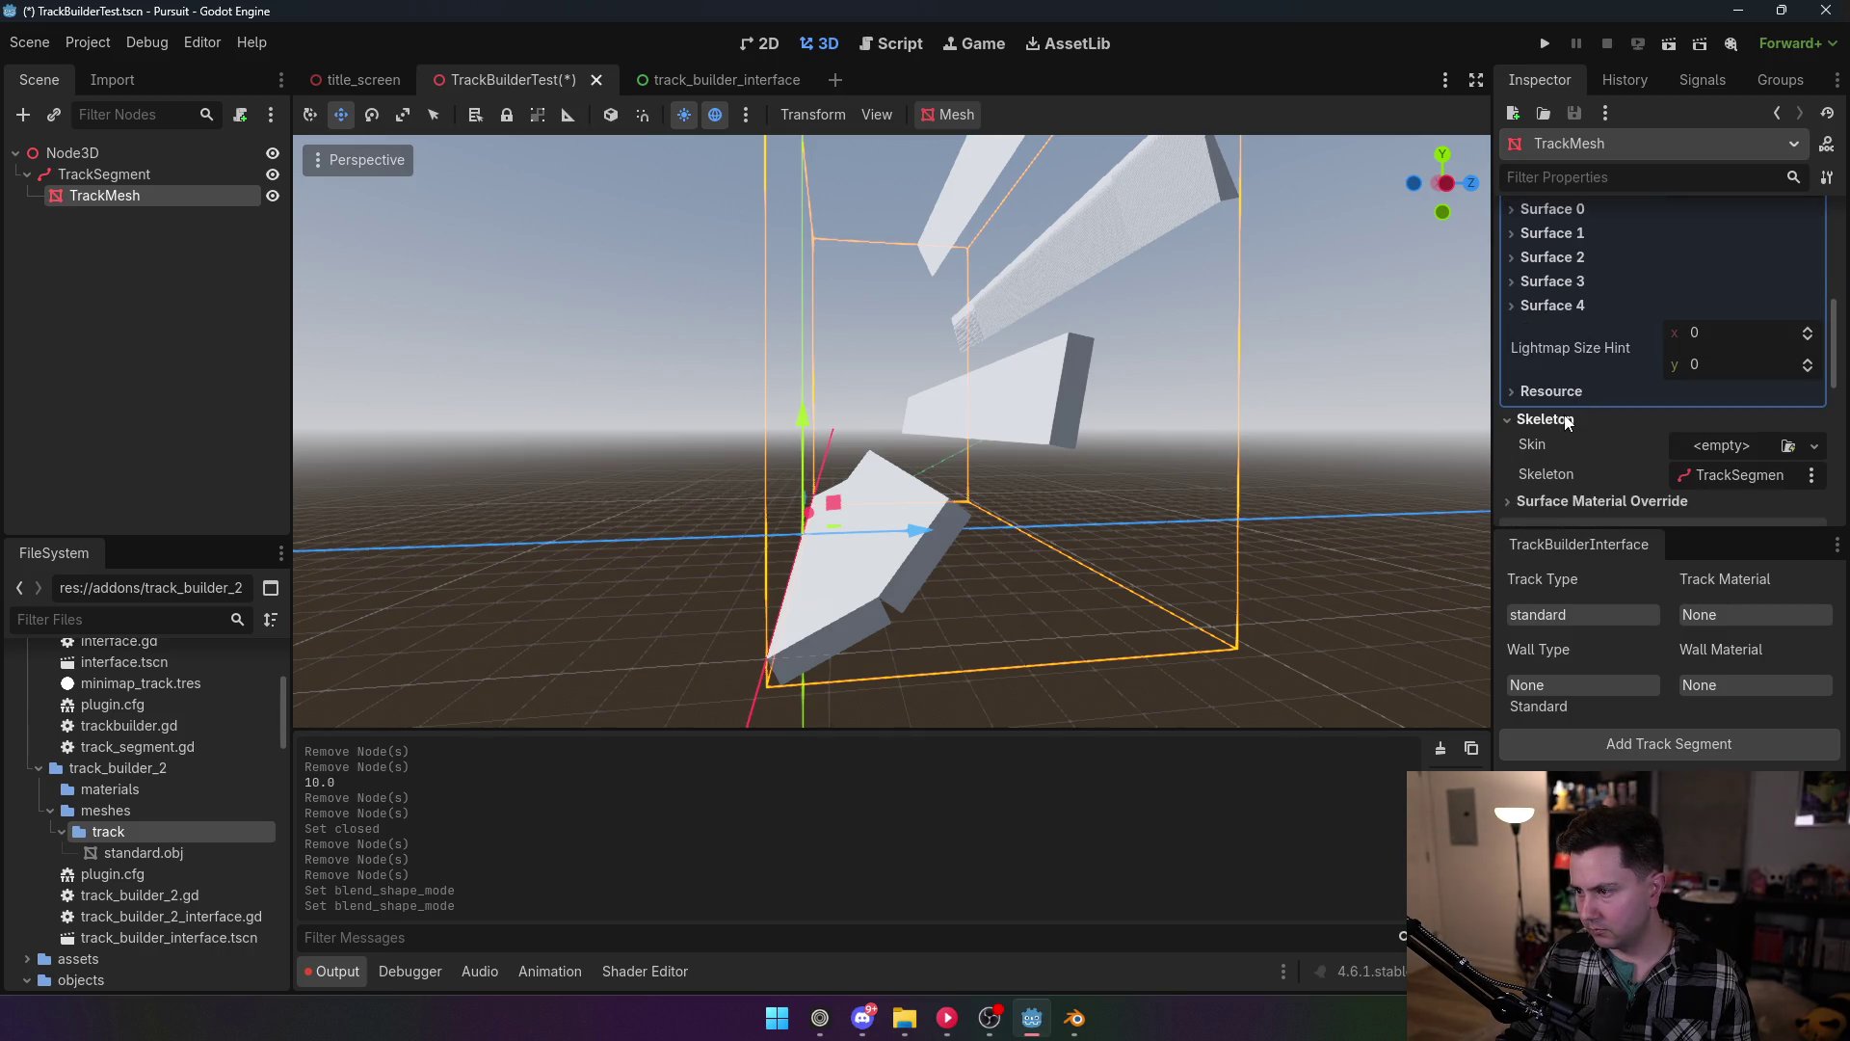
left_click(1565, 420)
left_click(1561, 418)
Step: Review the mesh's skeleton and geometry settings without changes, leaving transparency at 0.0
left_click(1755, 483)
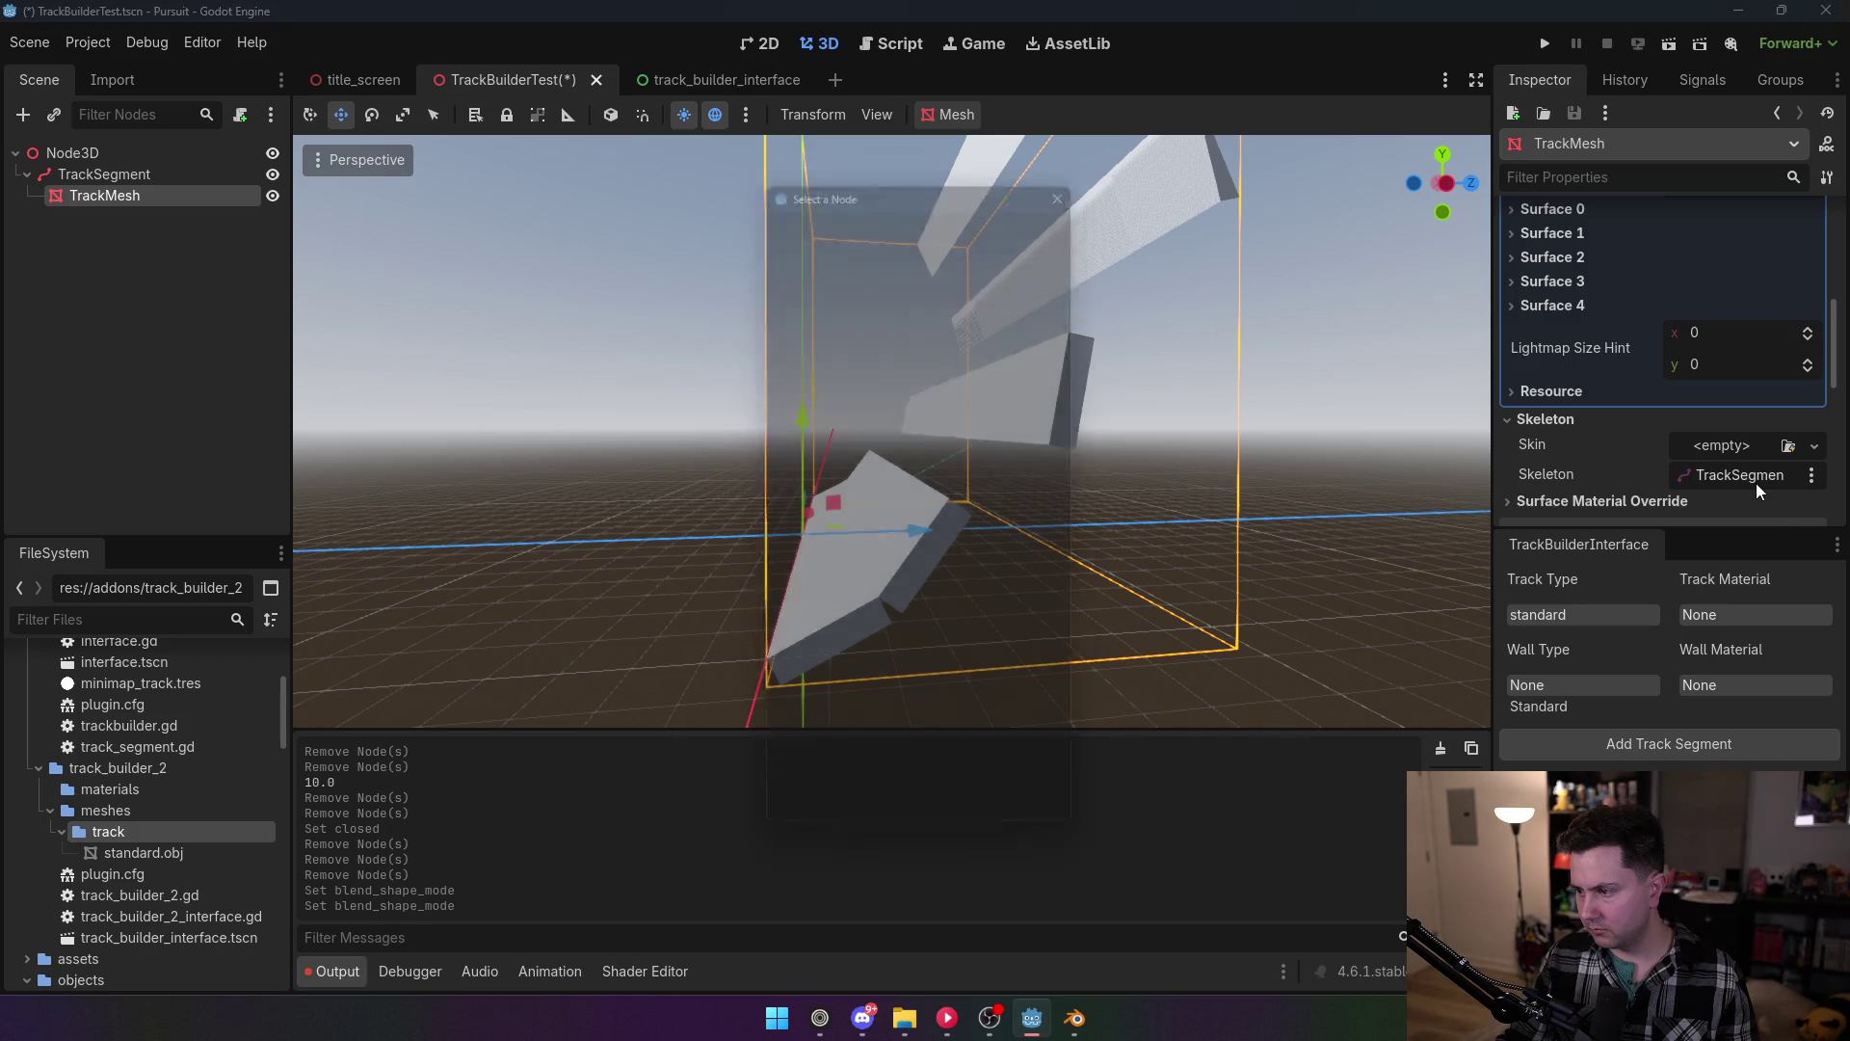
left_click(1079, 169)
left_click(1548, 424)
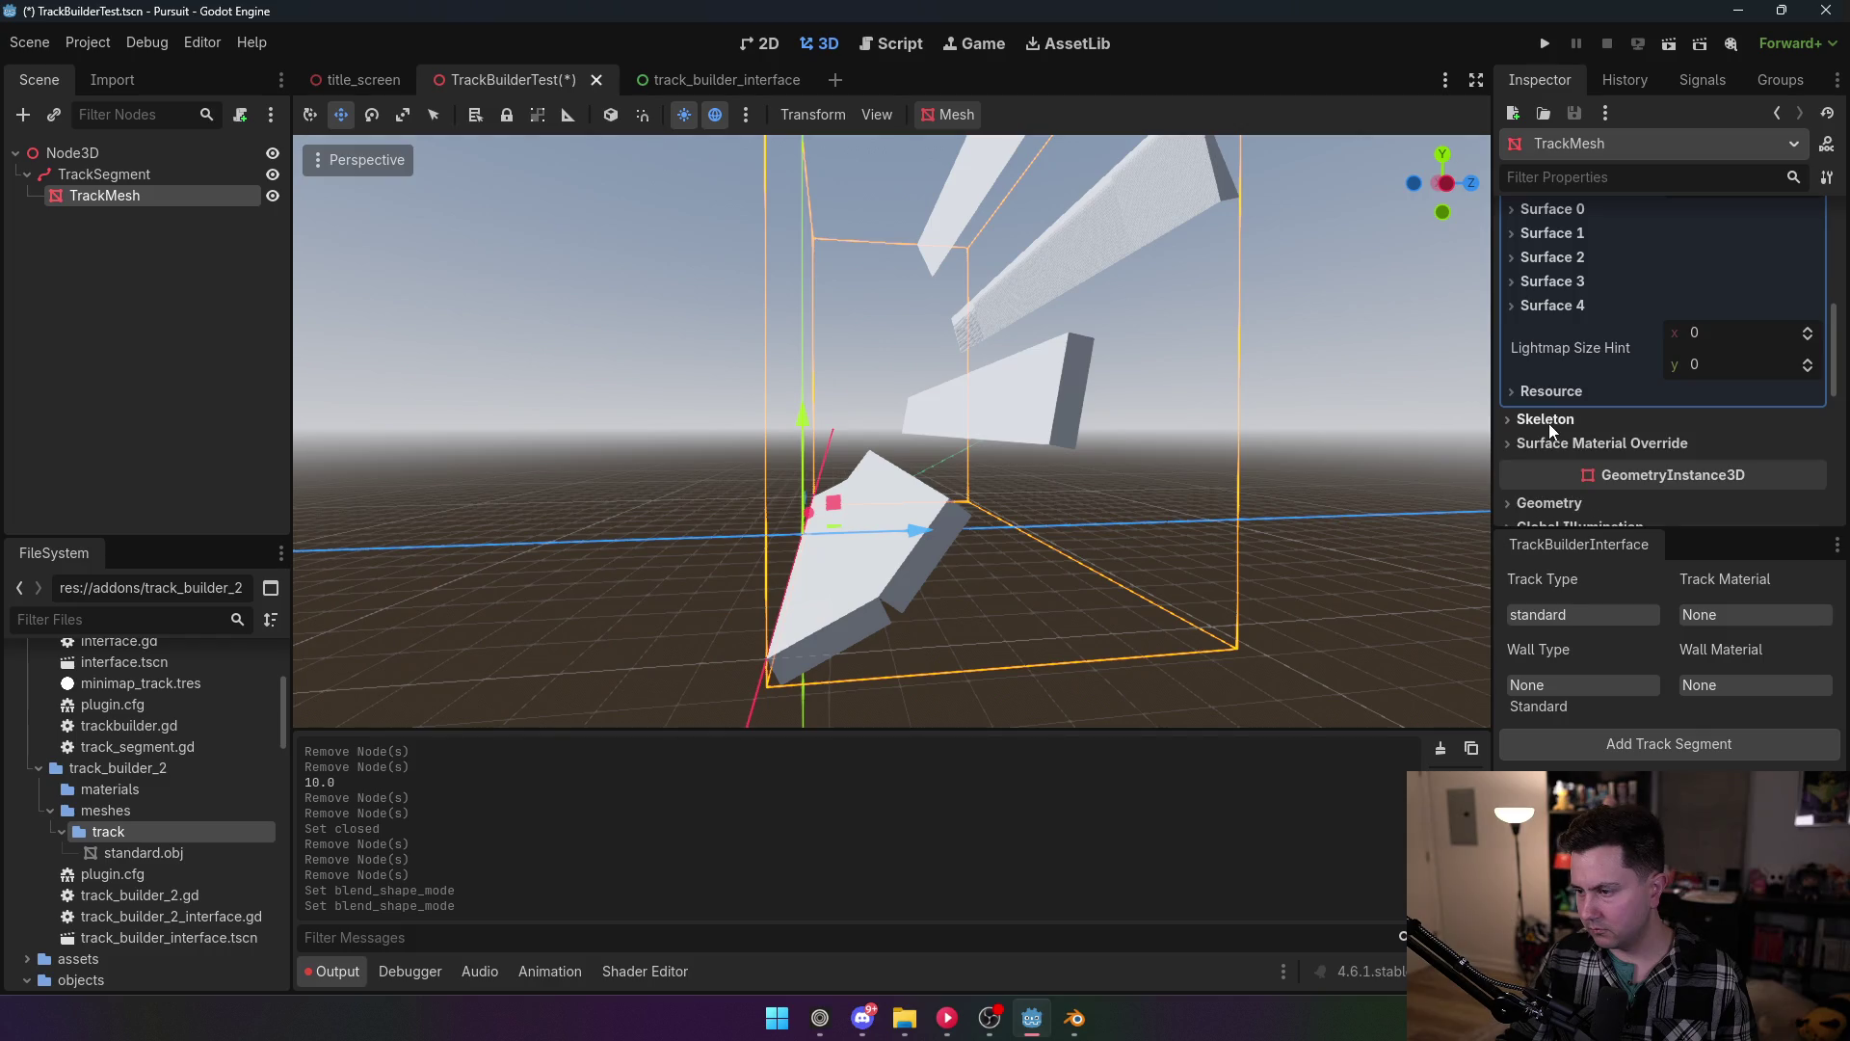
left_click(1550, 420)
left_click(1550, 420)
scroll(1563, 443, "down", 3)
left_click(1552, 385)
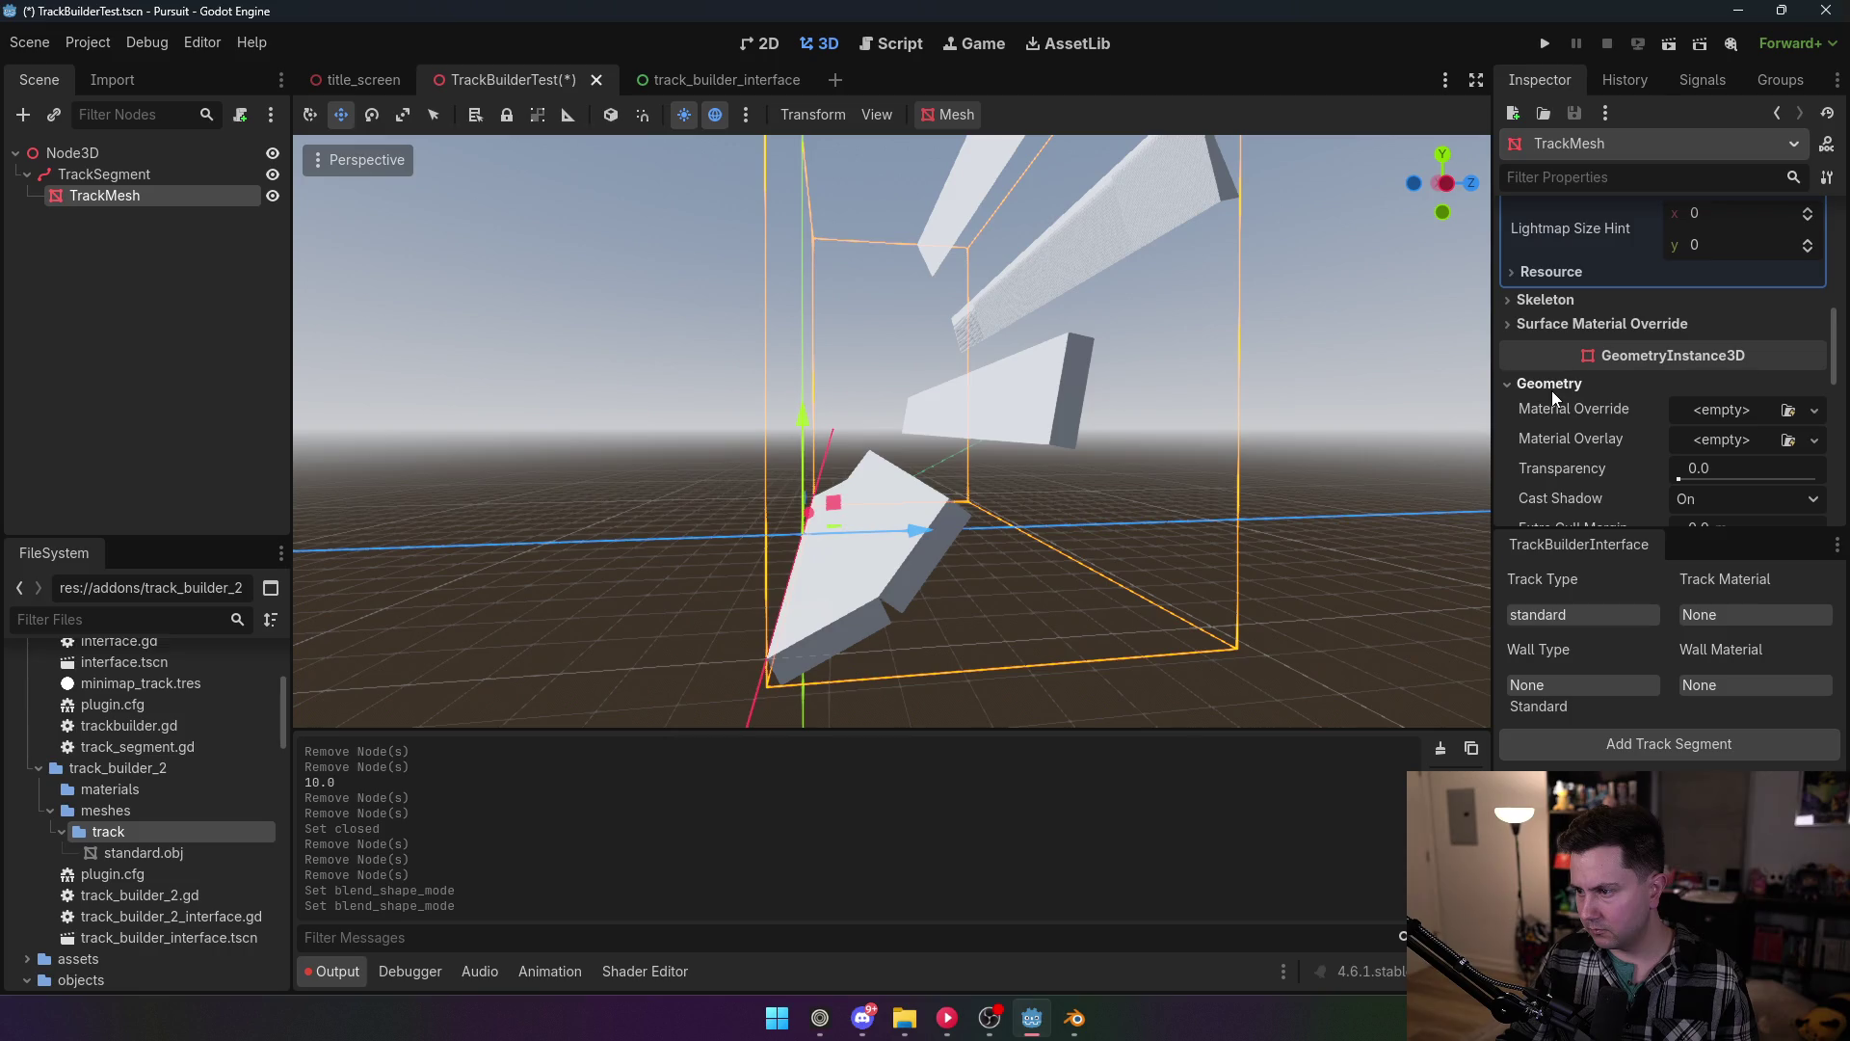
scroll(1552, 390, "down", 1)
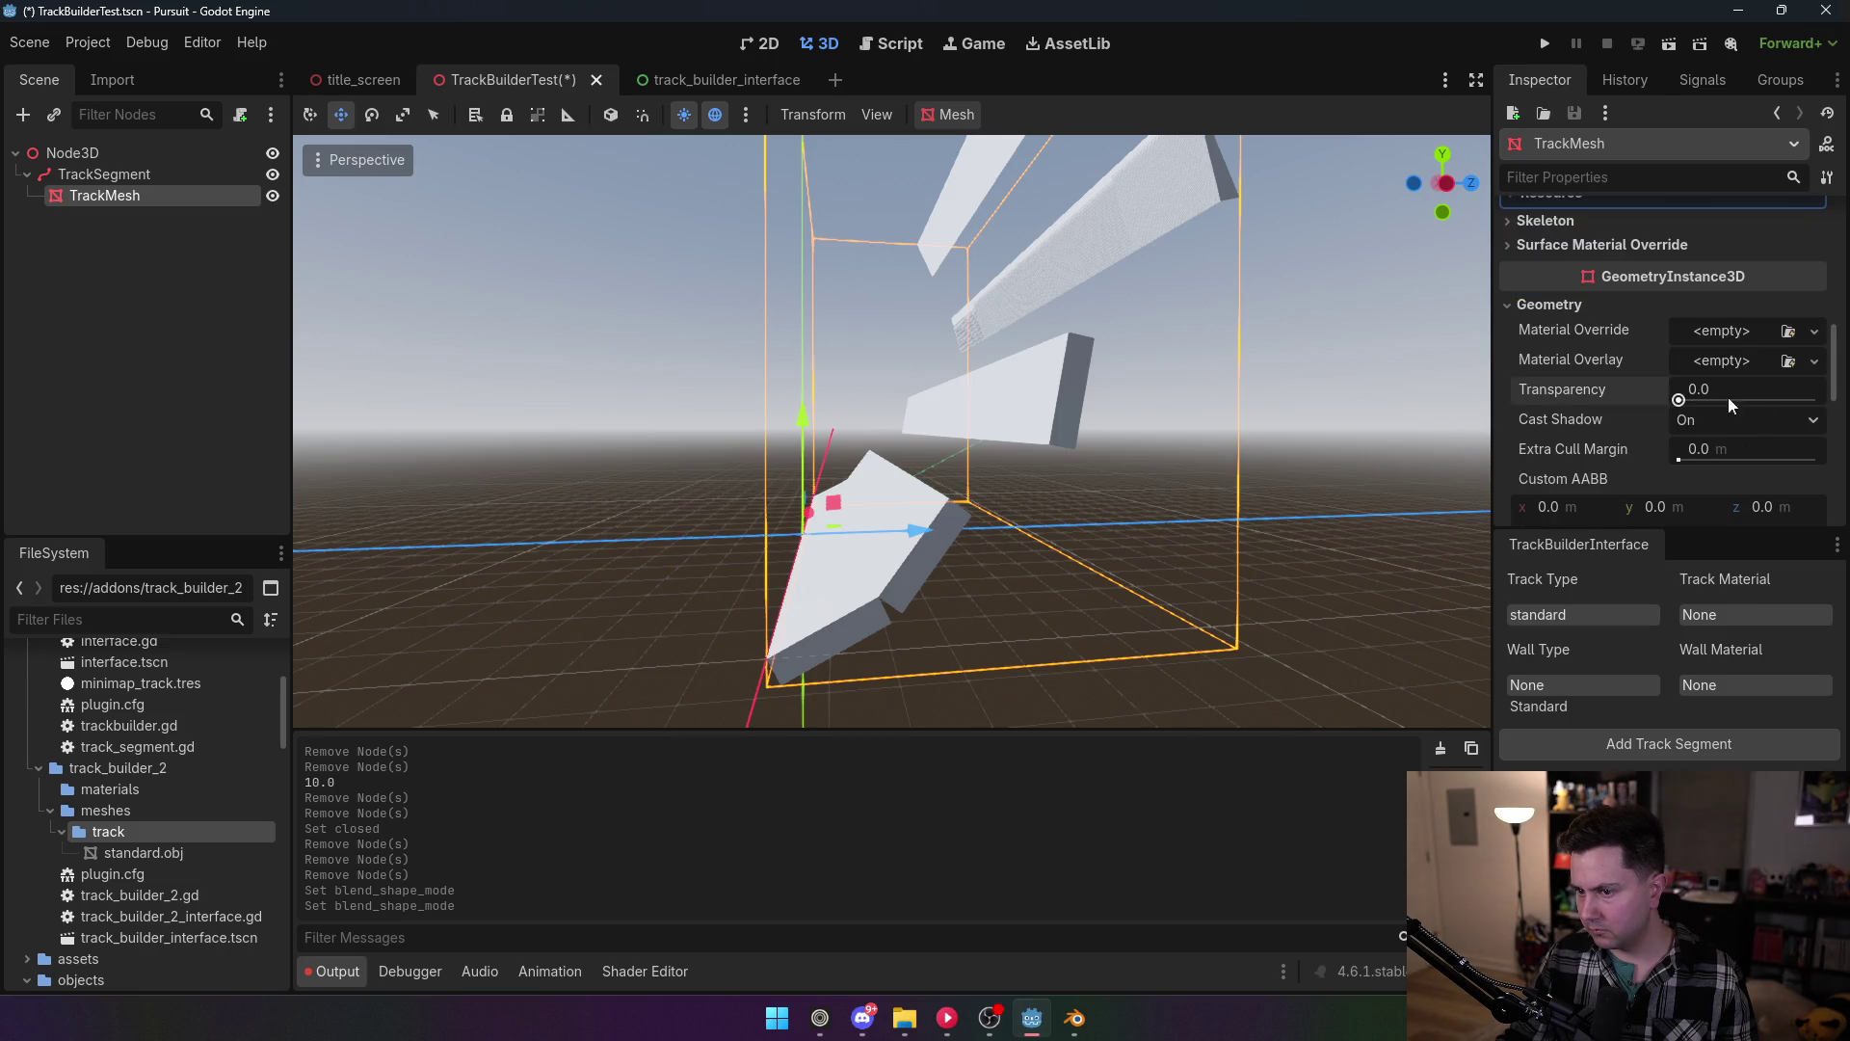
left_click_drag(1727, 396, 1601, 406)
left_click(1547, 306)
scroll(1566, 327, "down", 1)
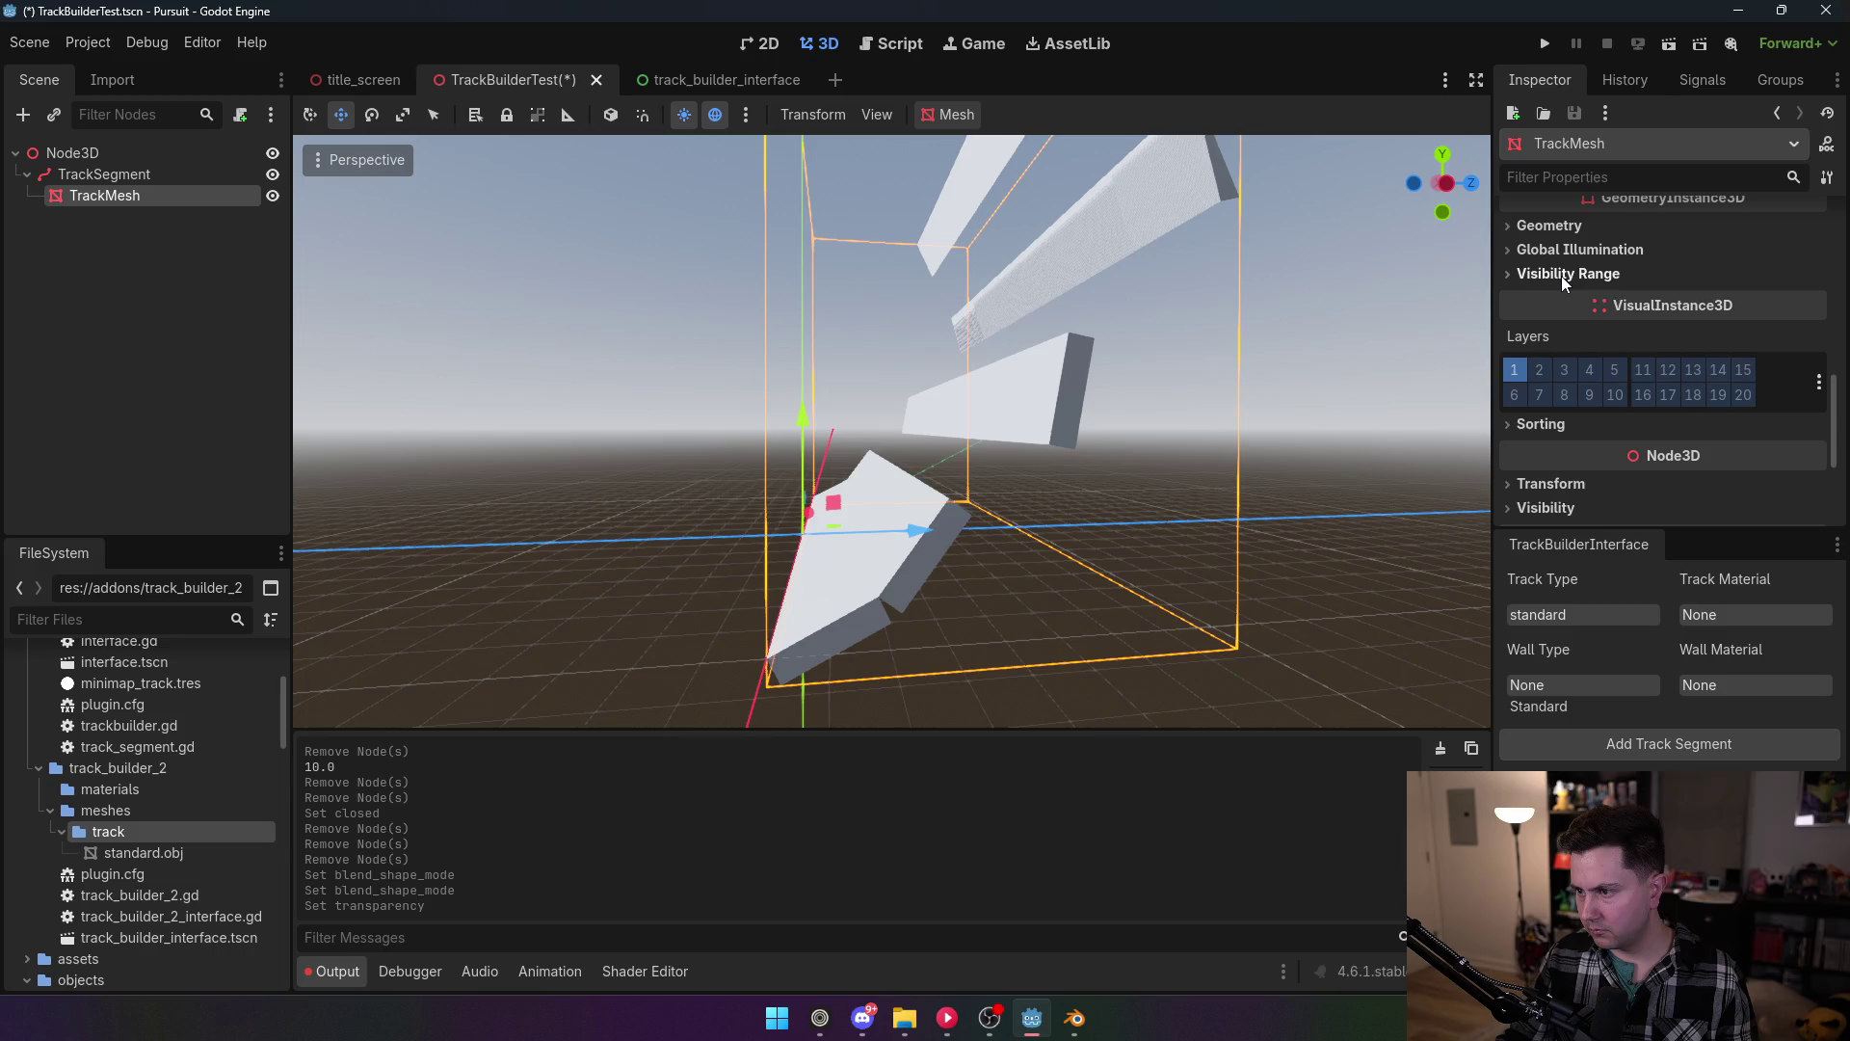
Step: Select TrackSegment, check its Curve3D up vector setting, orbit the view, then open Project Settings
left_click(158, 175)
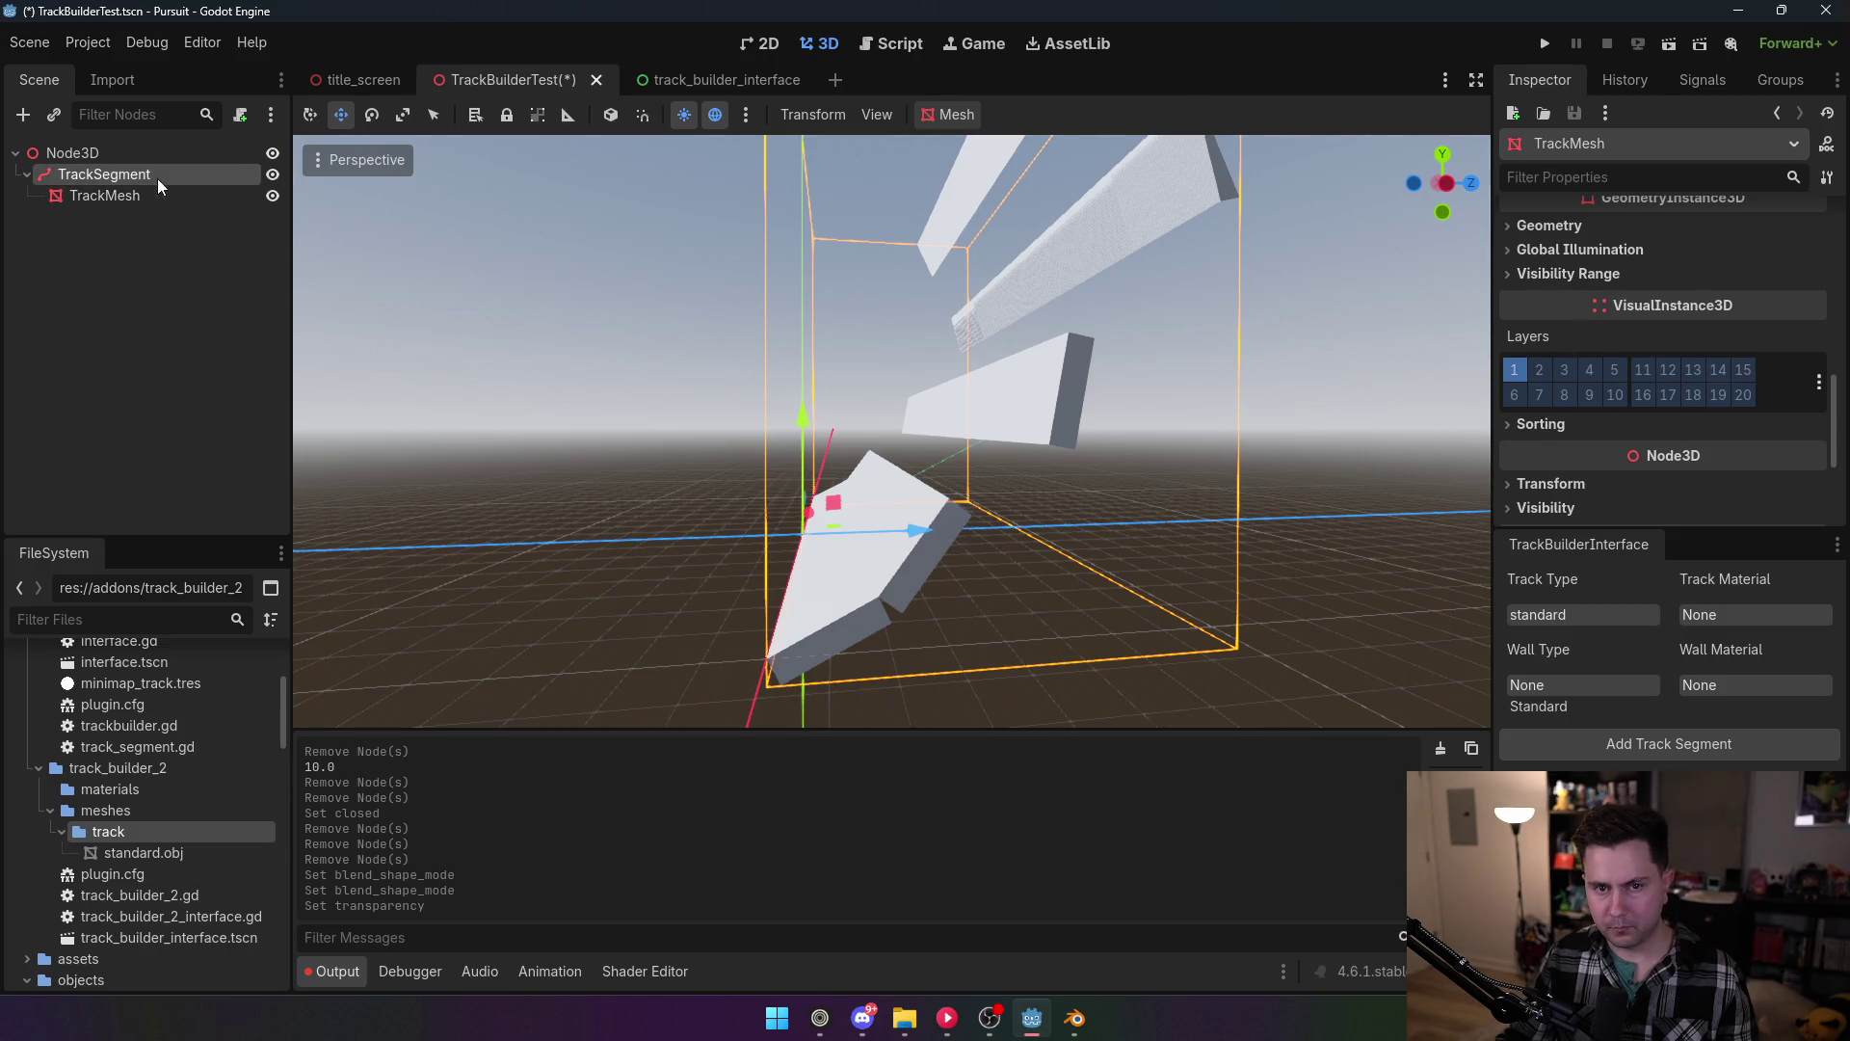
left_click(1585, 277)
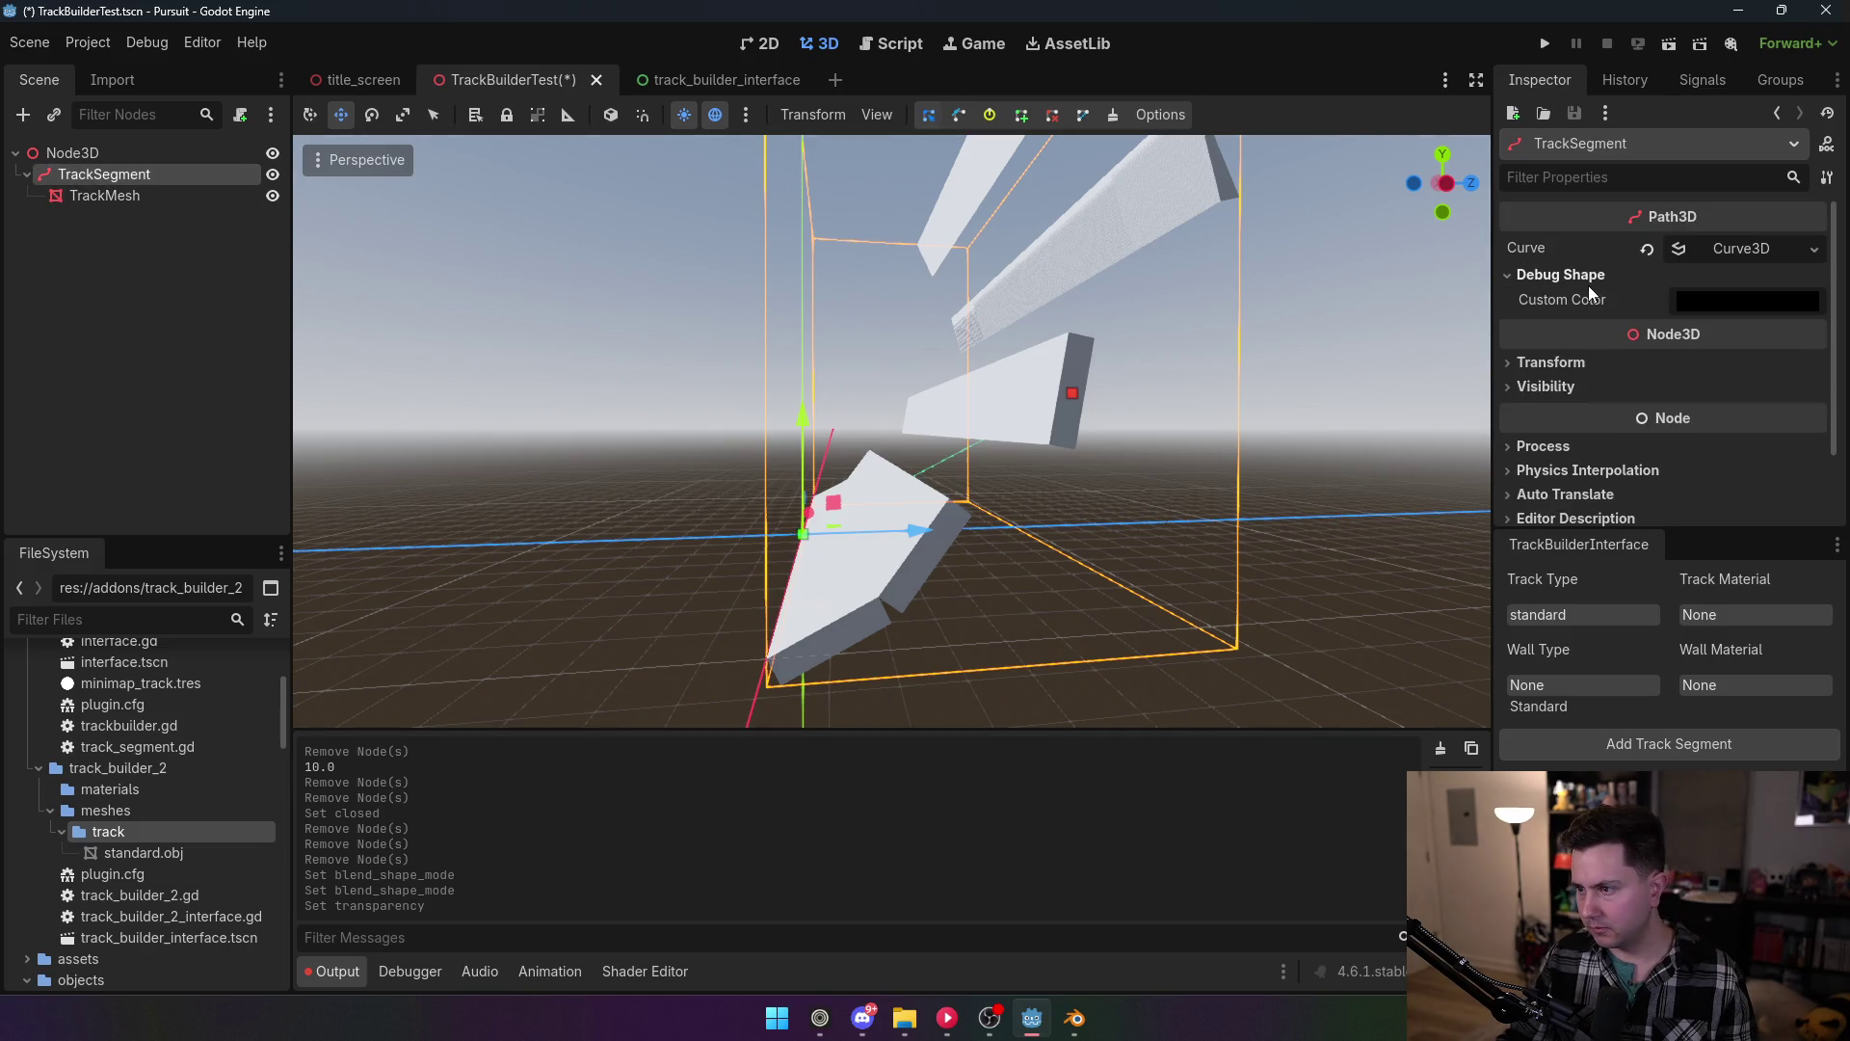
left_click(1759, 254)
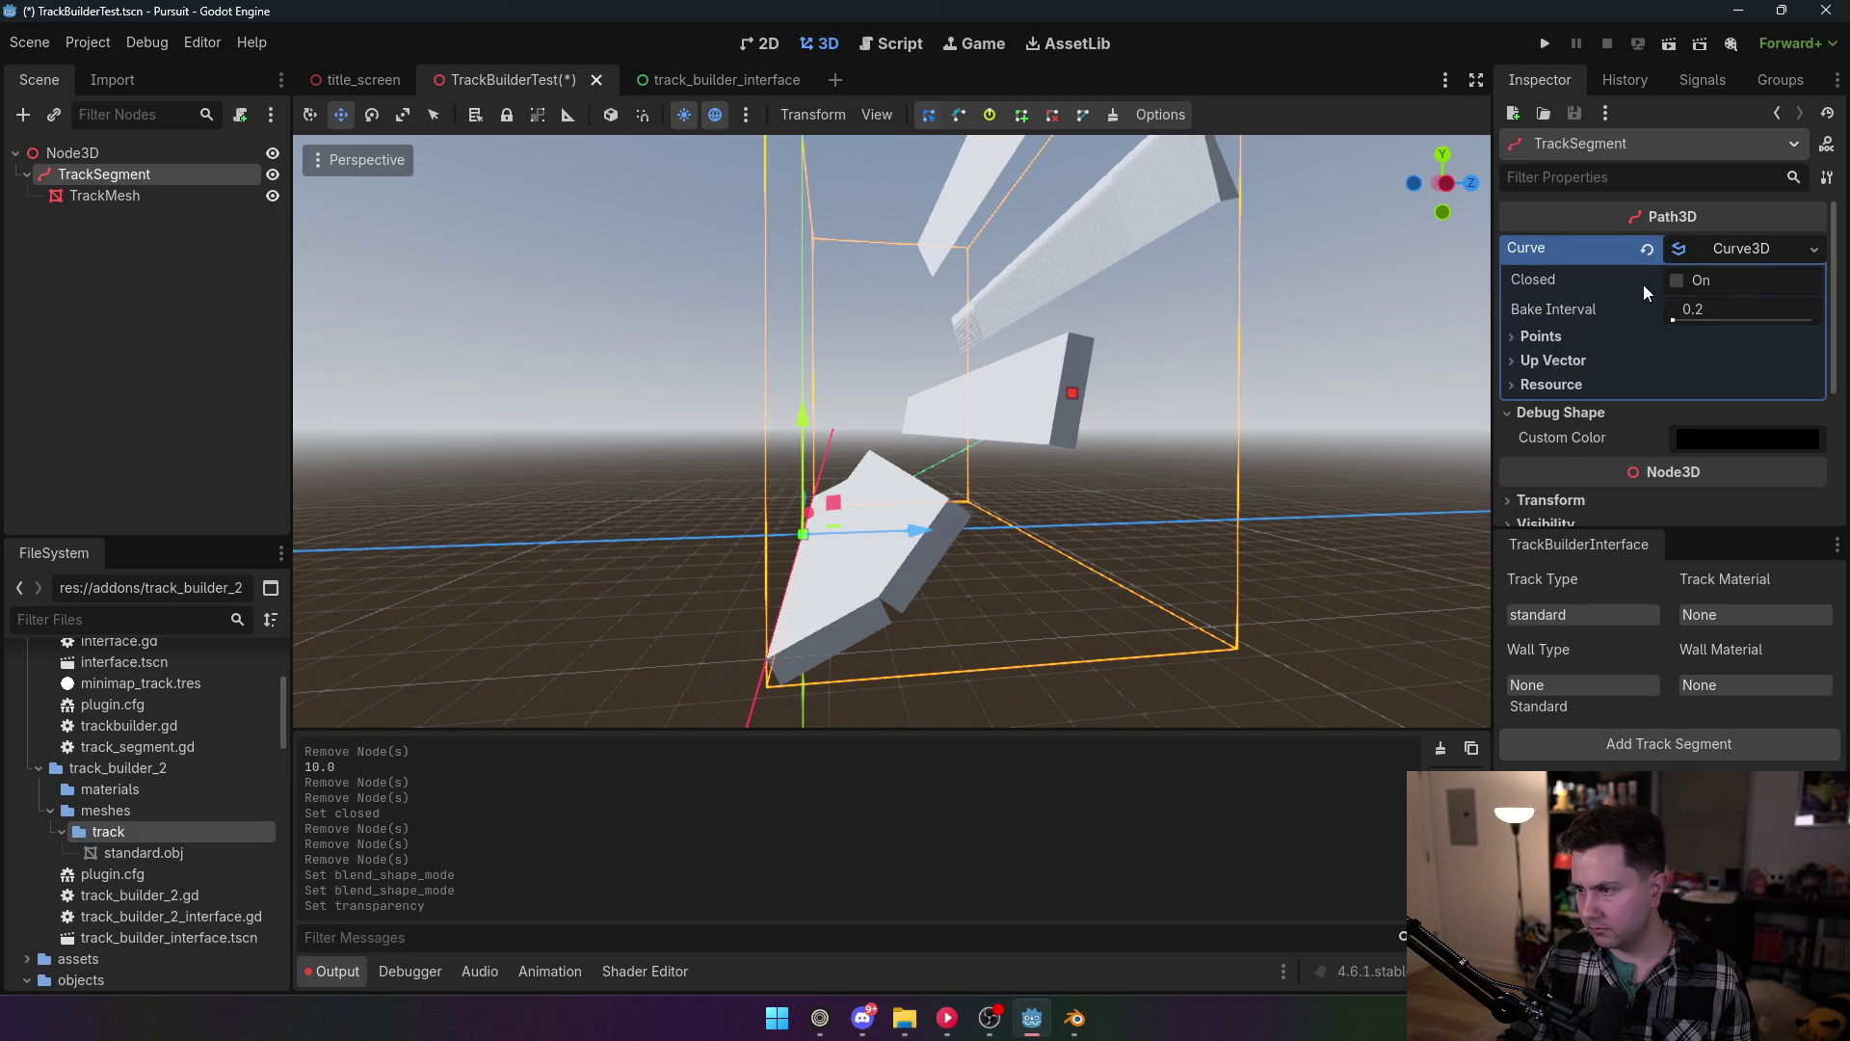
left_click(1581, 339)
left_click(1544, 338)
left_click(1546, 361)
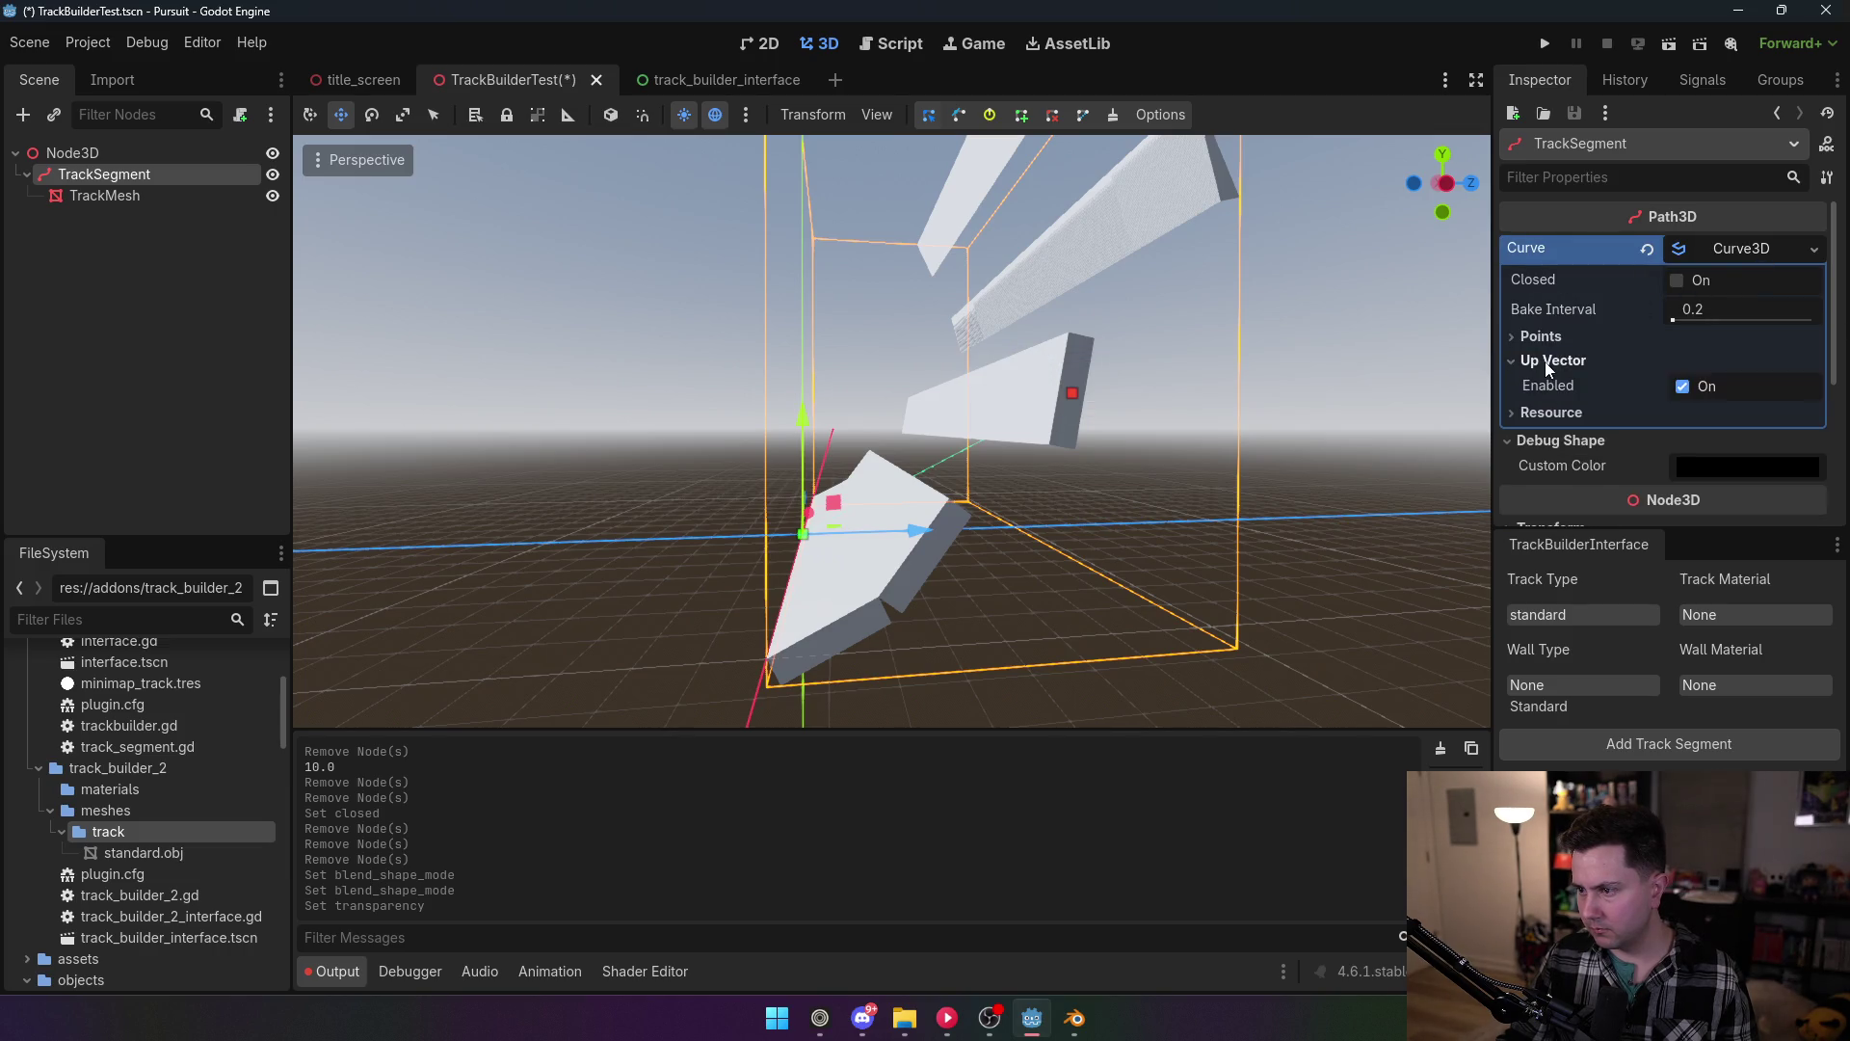
mouse_move(1549, 390)
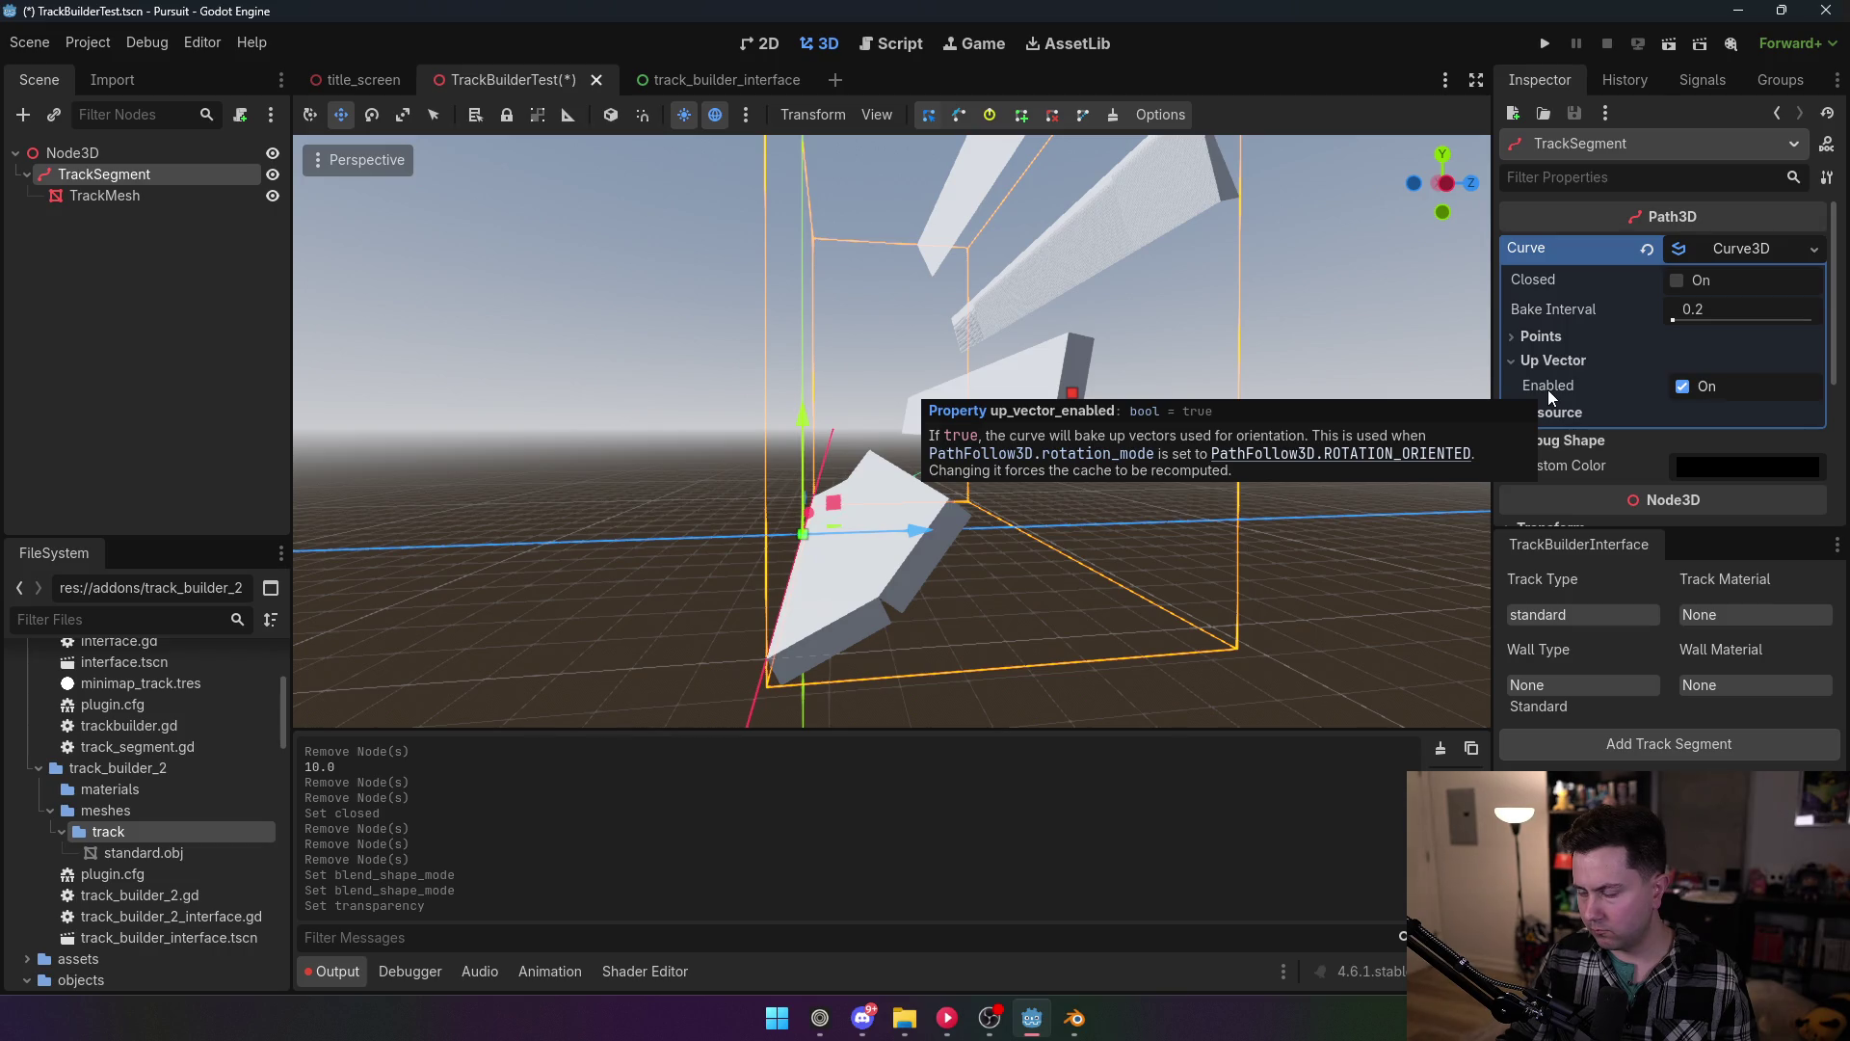
mouse_move(1349, 405)
left_mouse_down()
mouse_move(916, 405)
mouse_move(684, 444)
left_mouse_up()
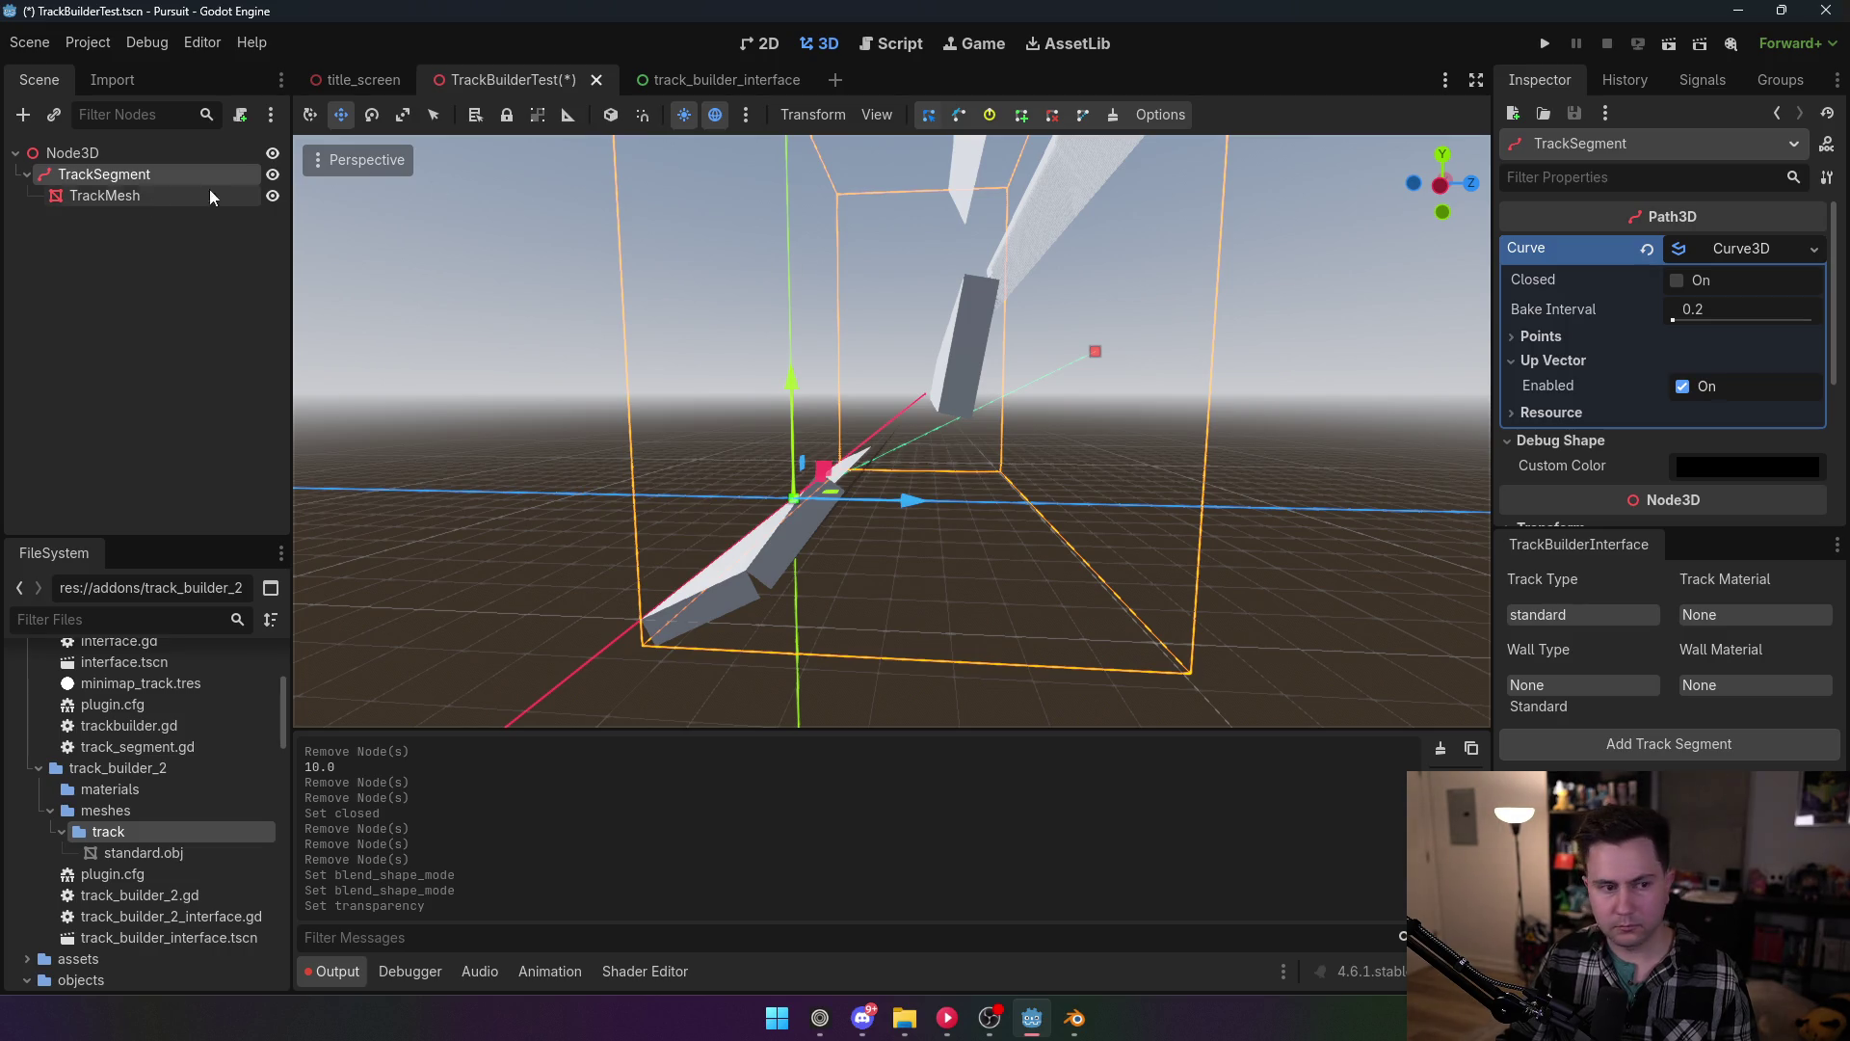
left_click(87, 43)
left_click(102, 74)
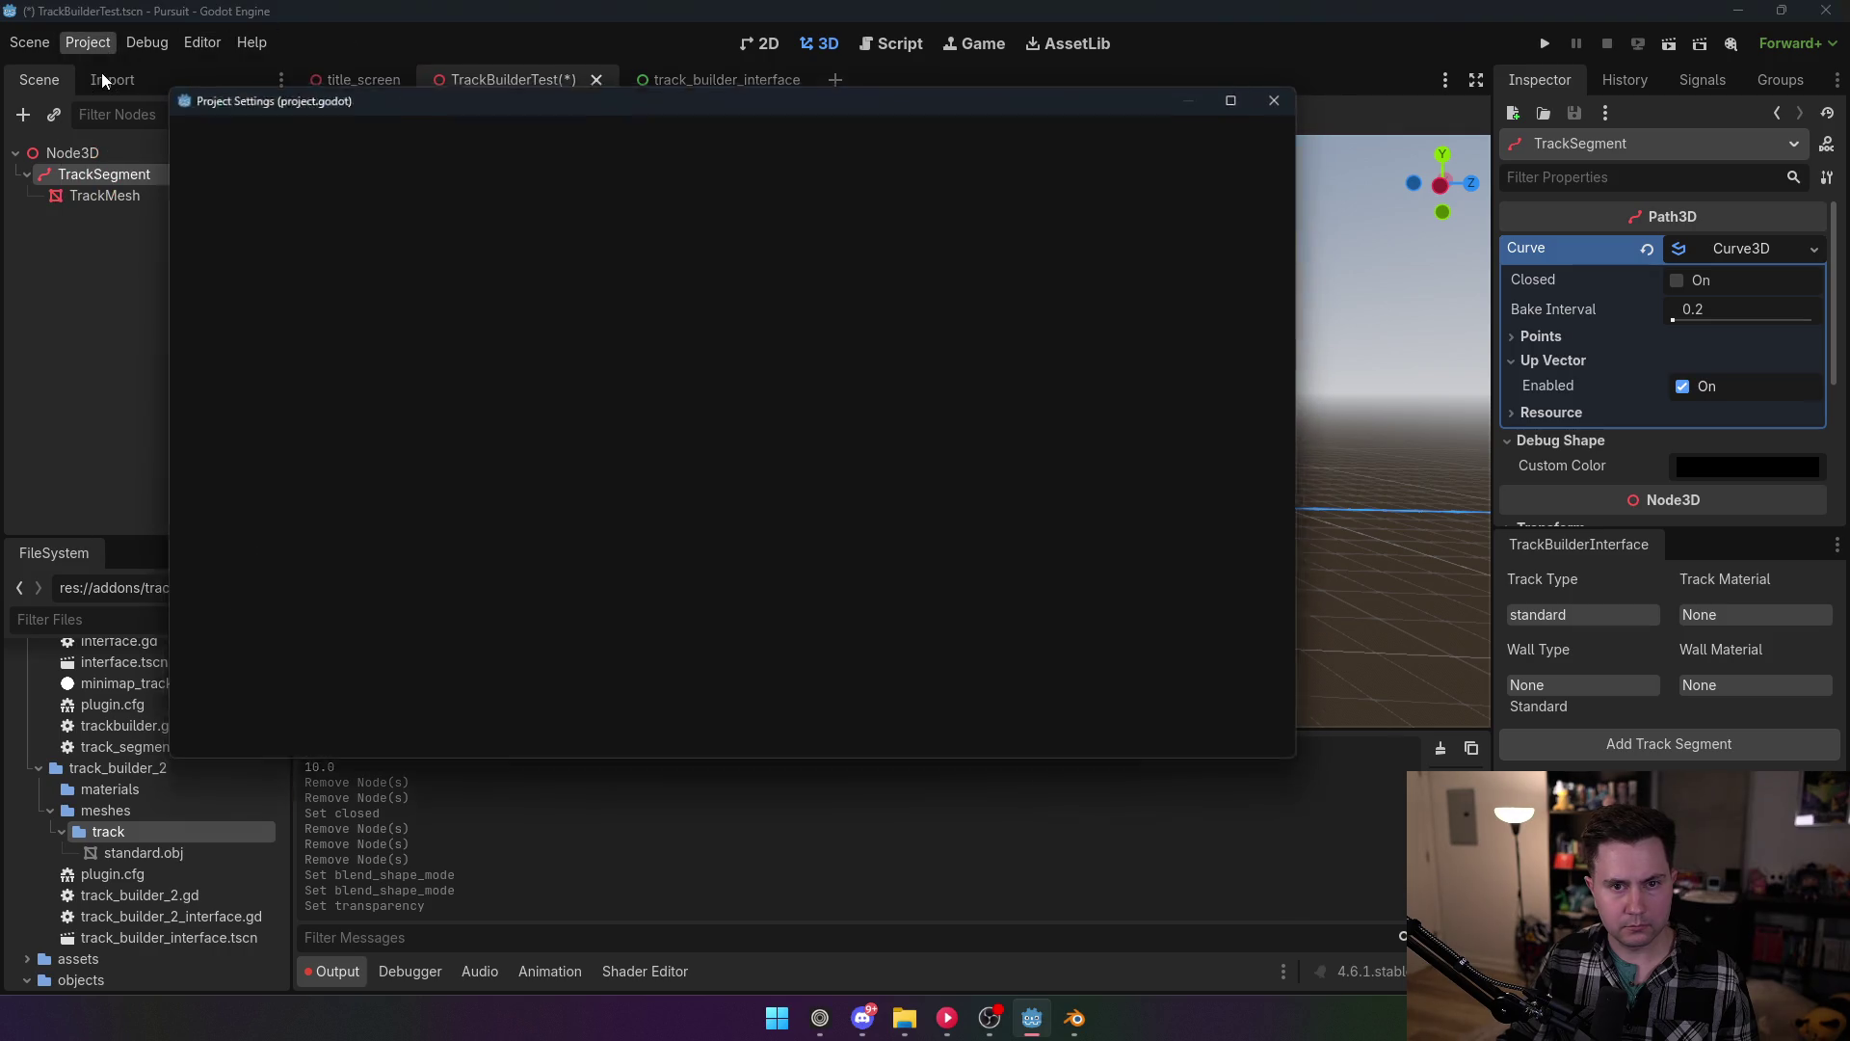
Step: Close Project Settings and delete the TrackSegment node with its children, leaving only Node3D
left_click(713, 739)
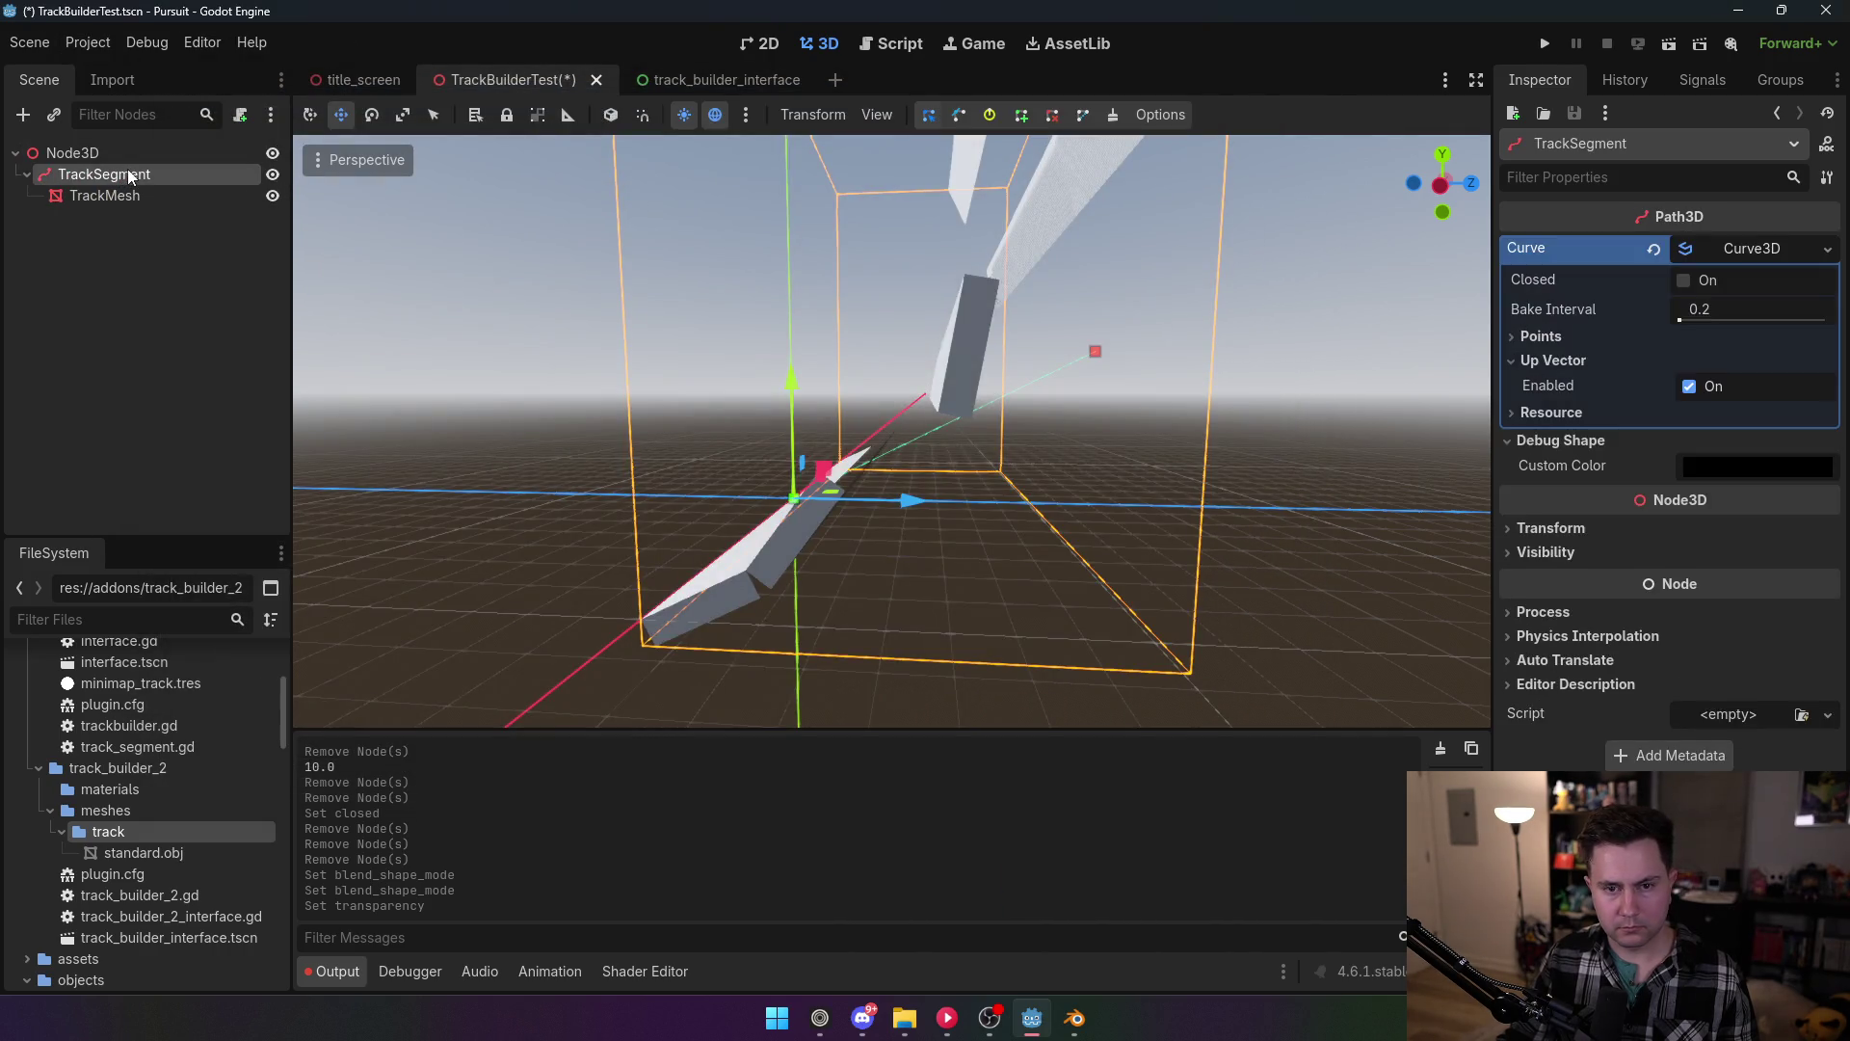
key("Delete")
left_click(854, 537)
Step: Return to track_builder_2_interface.gd and scroll through the mesh-deforming loop to review it
key("Return")
key("ctrl+F3")
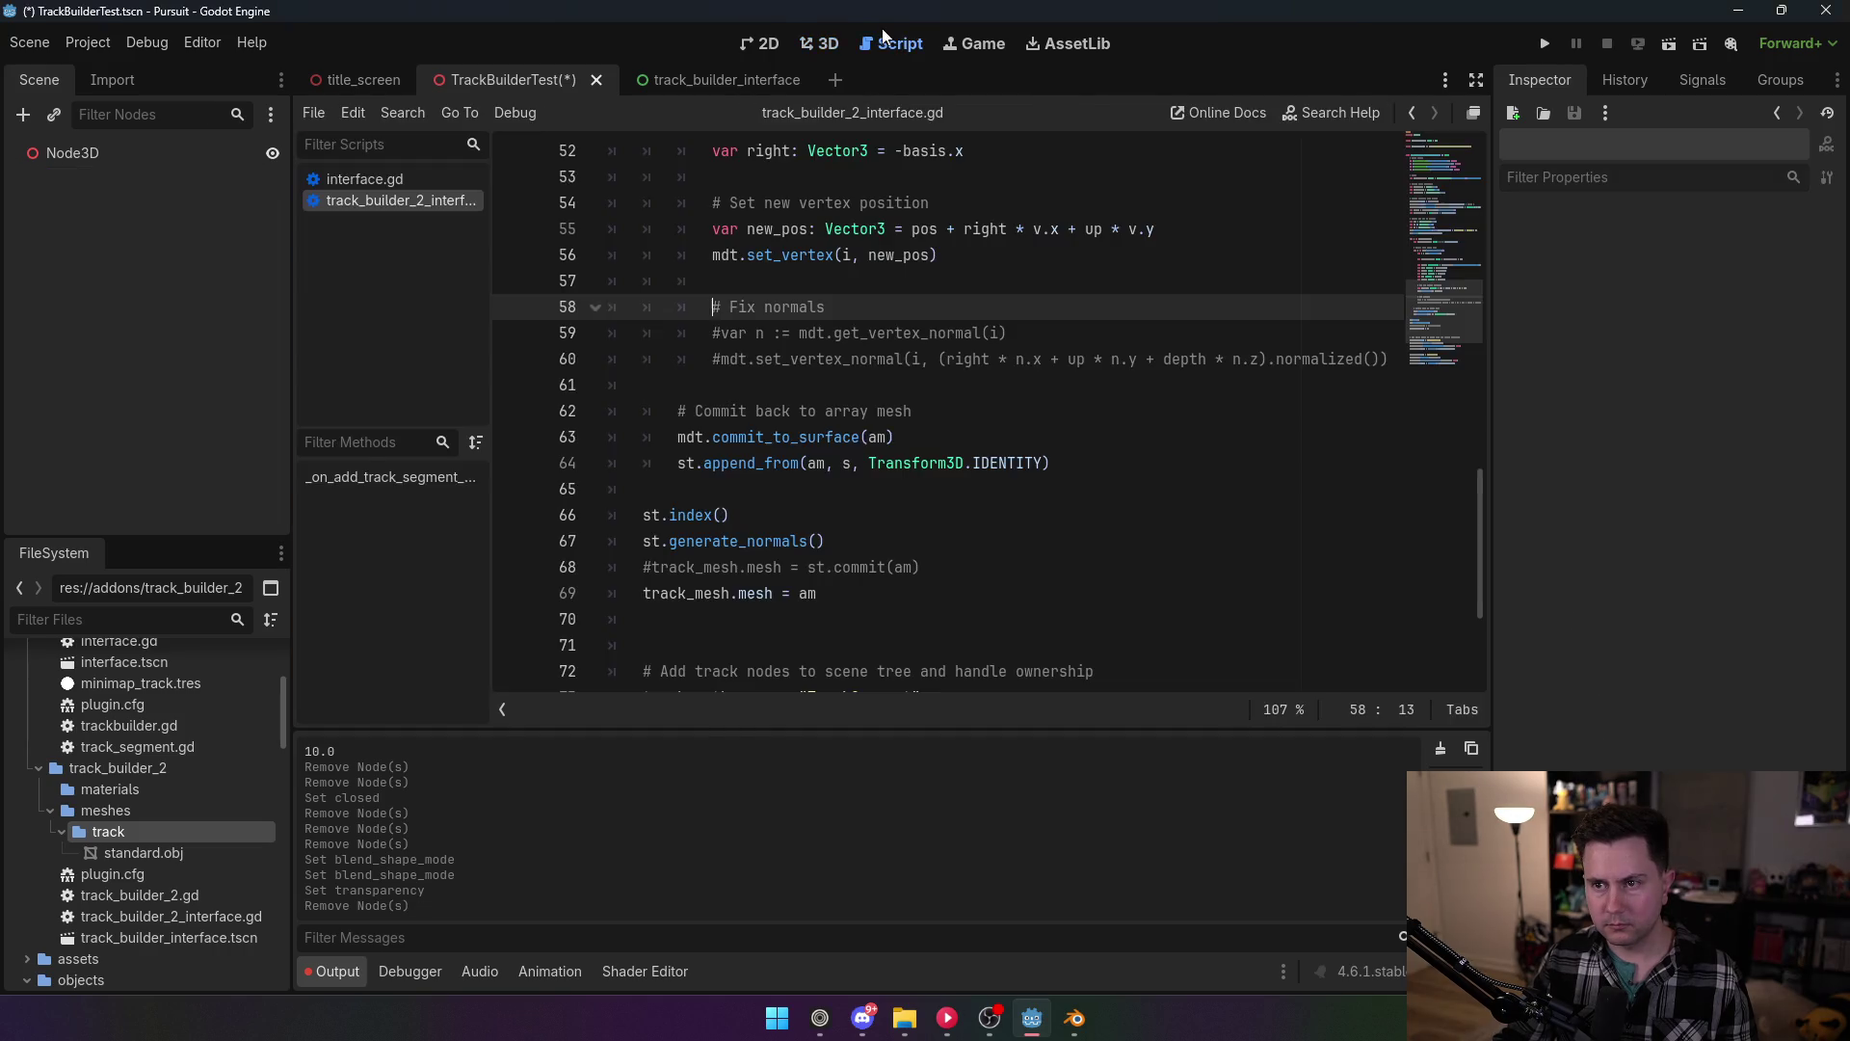
scroll(937, 443, "up", 5)
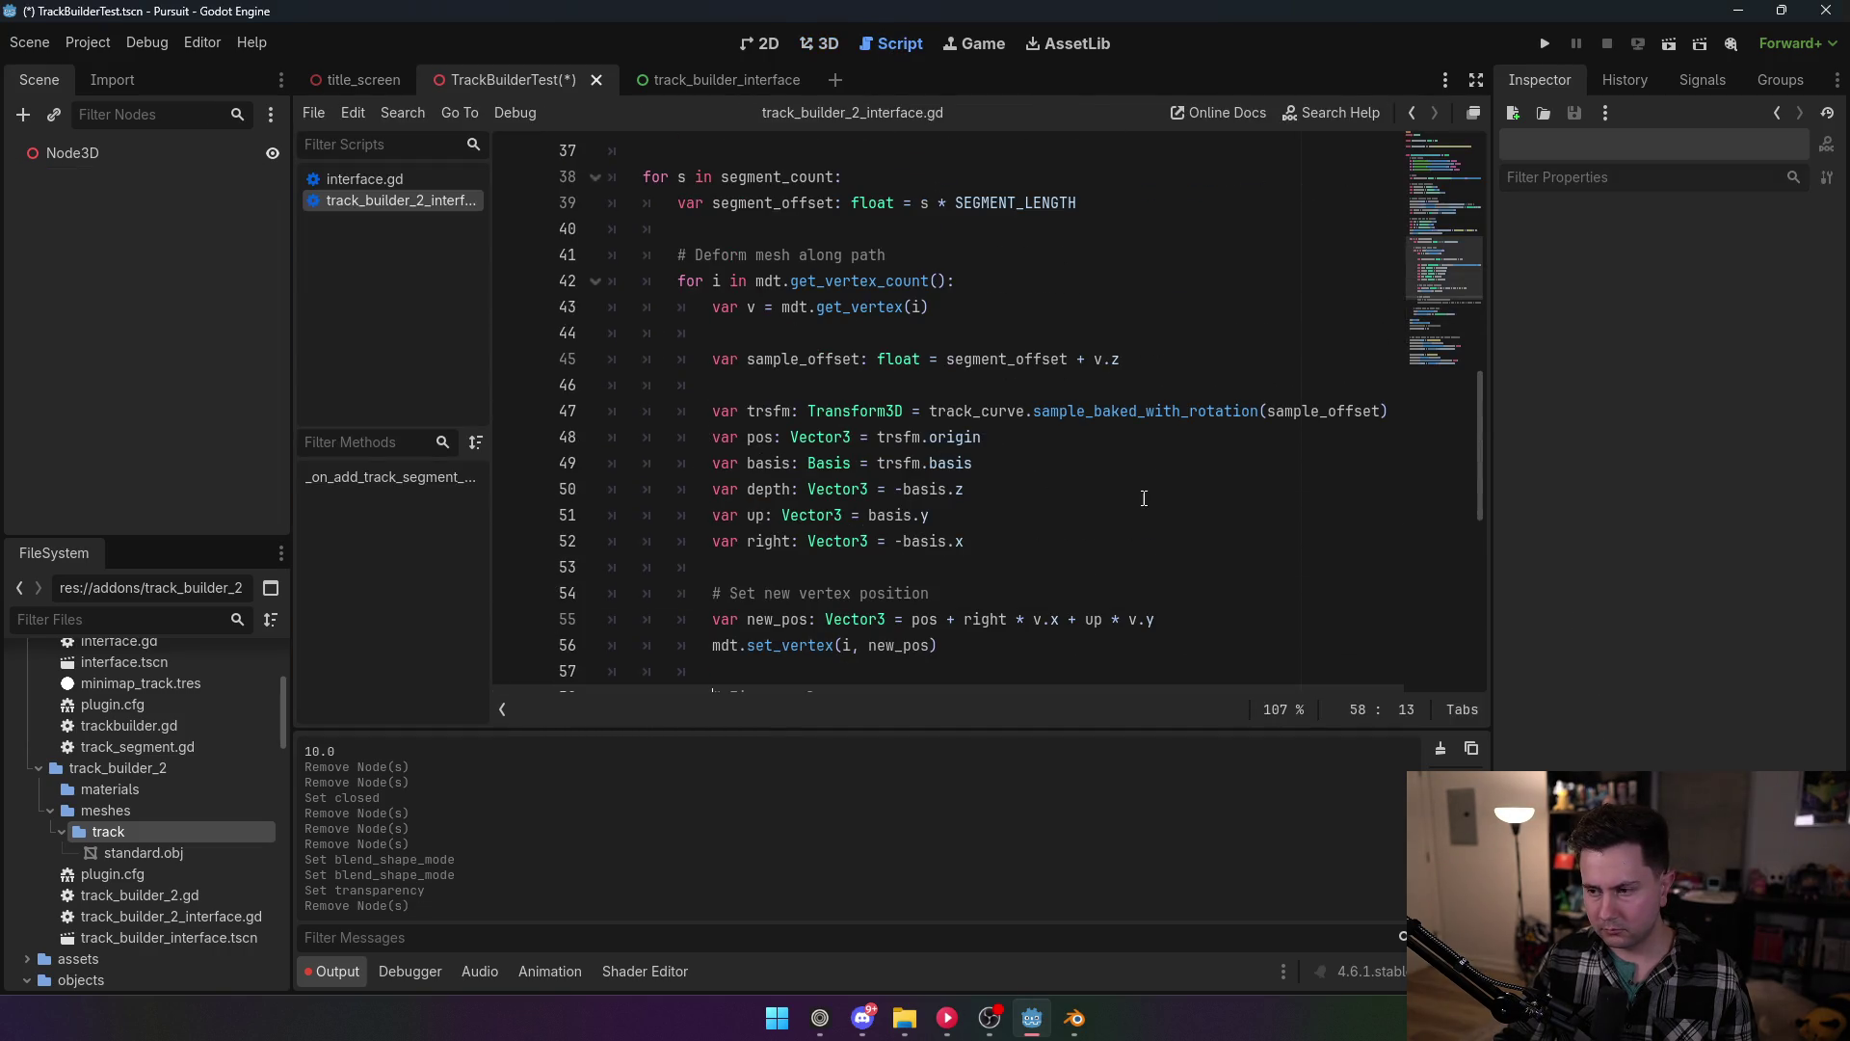
scroll(1158, 520, "down", 3)
scroll(1169, 530, "up", 2)
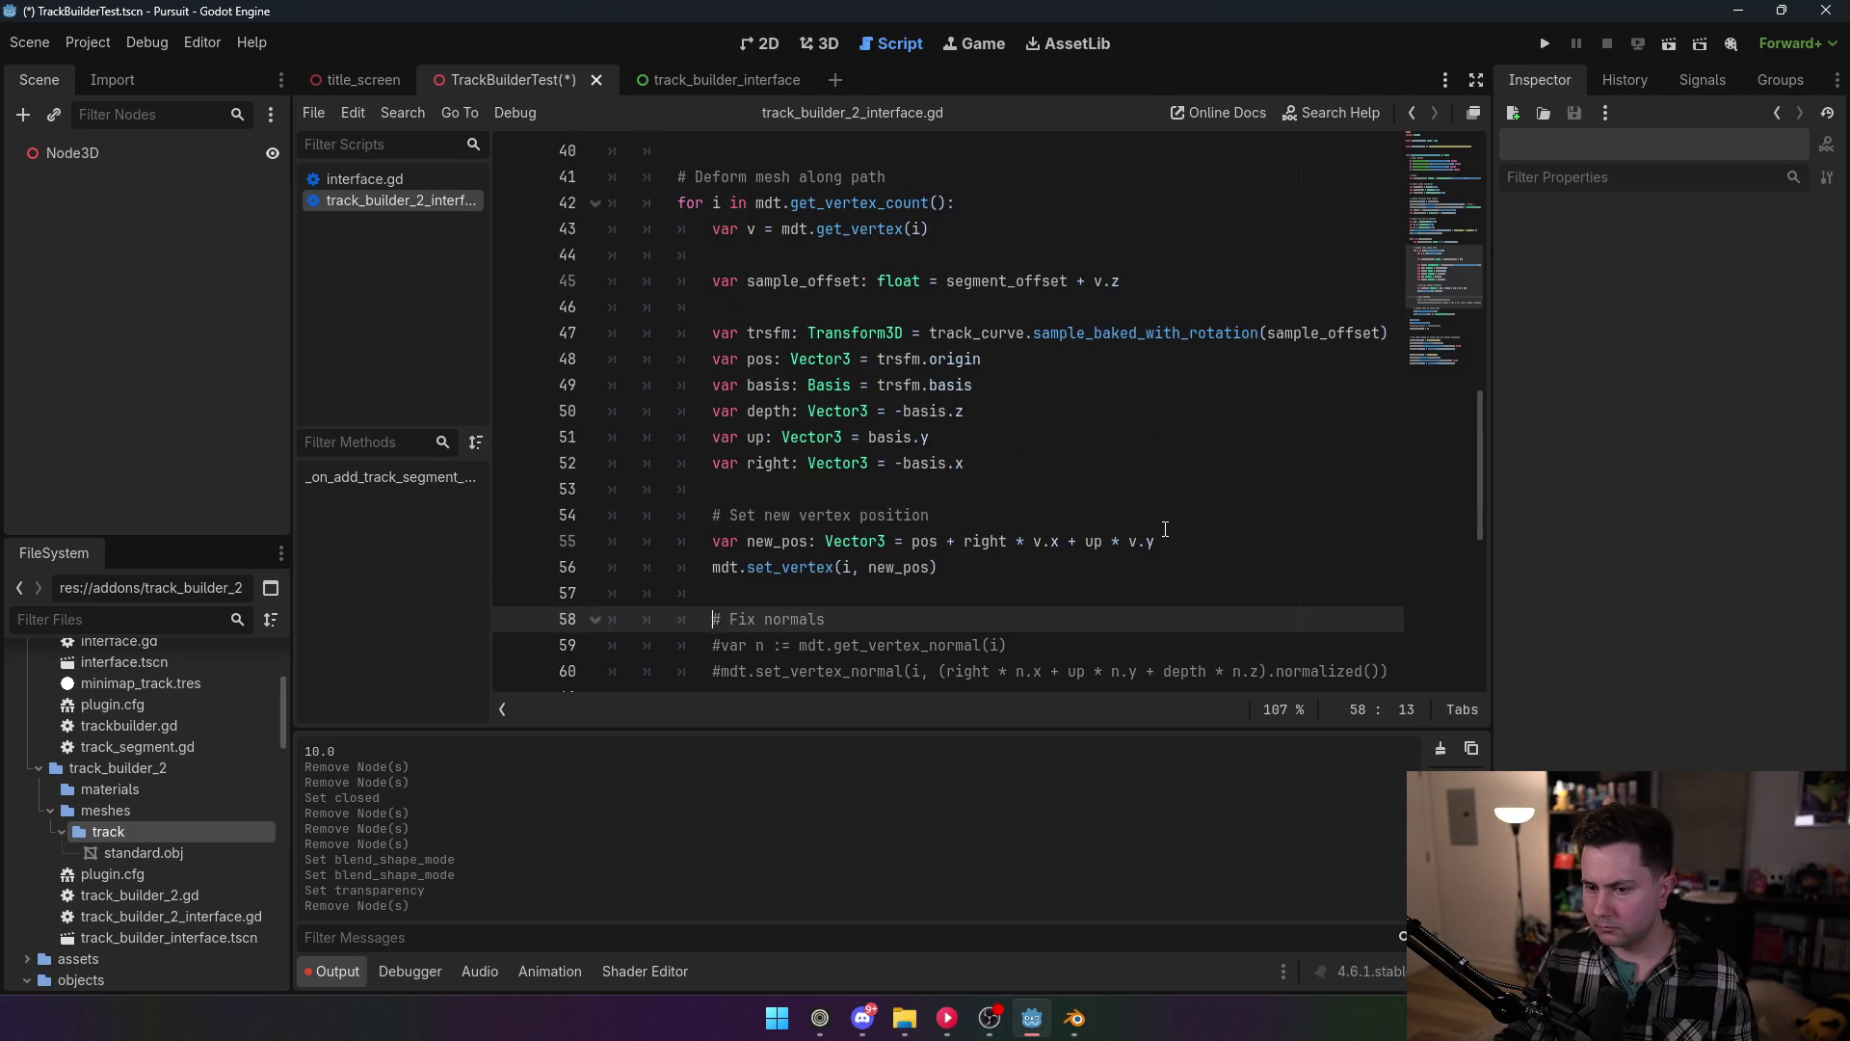
scroll(1165, 529, "down", 2)
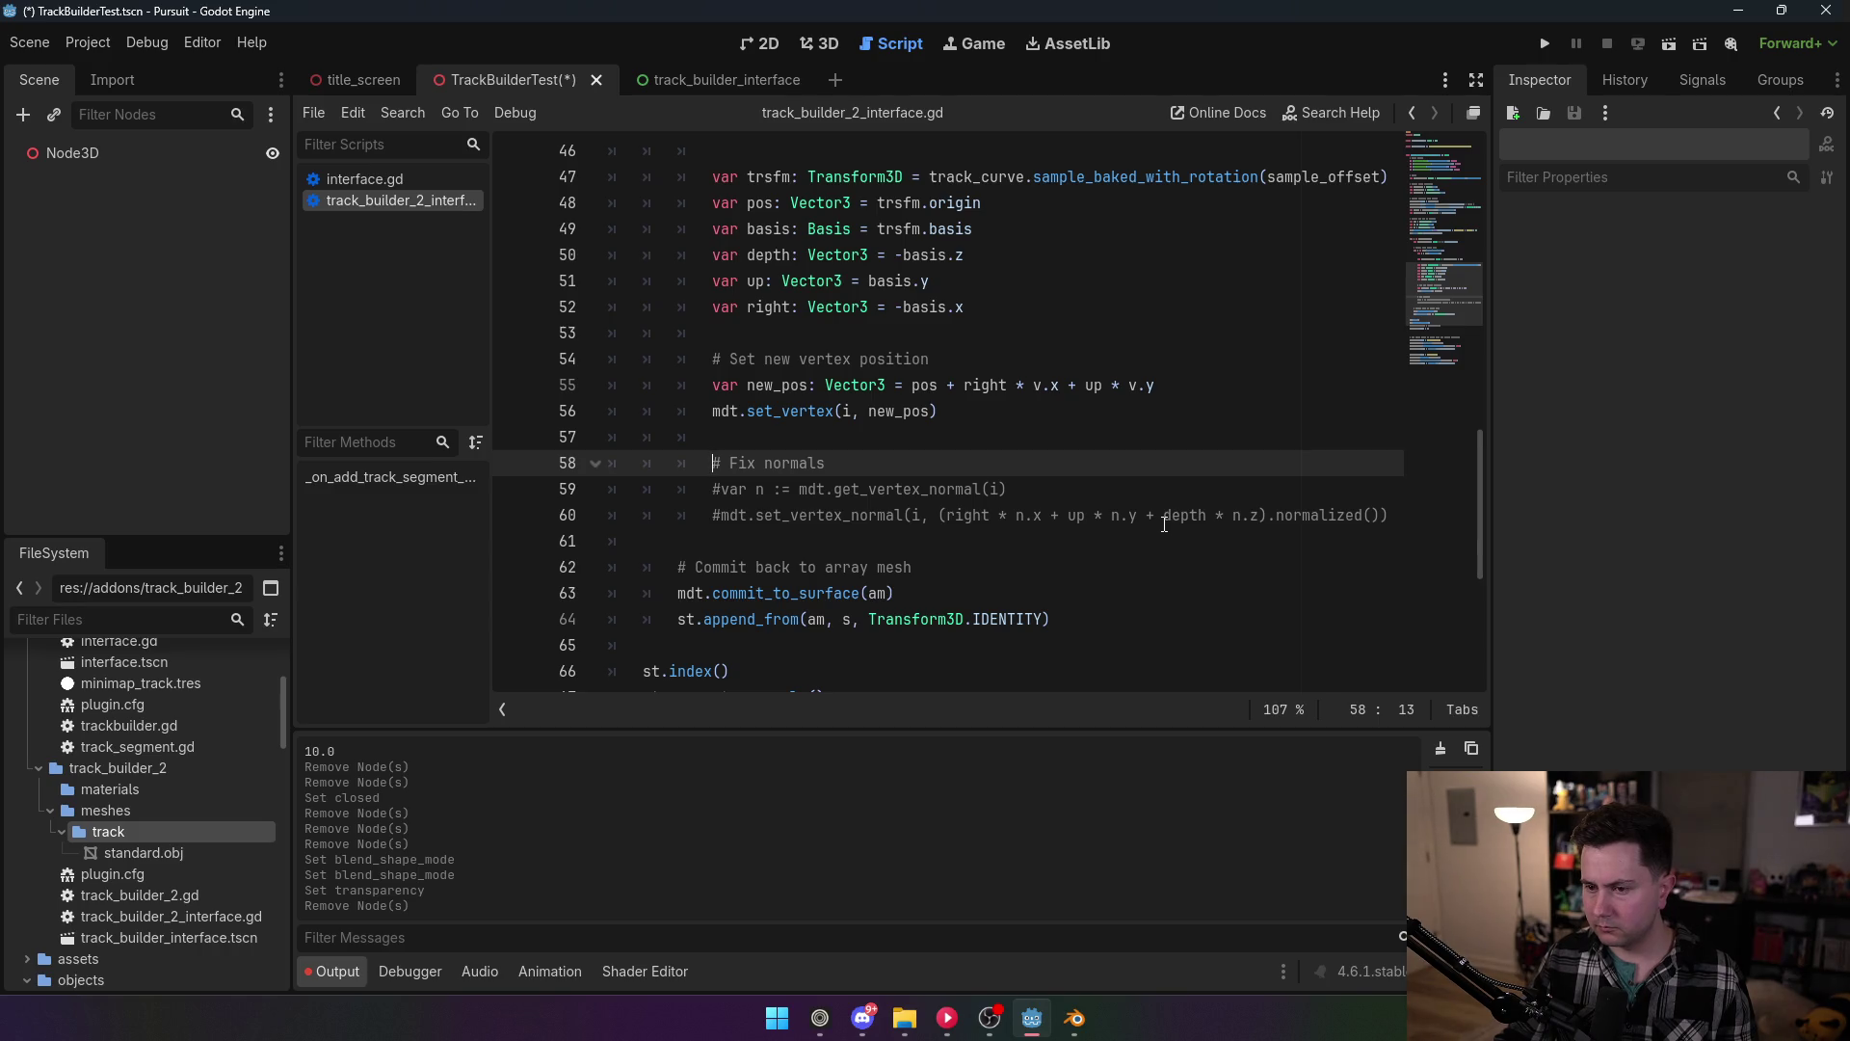
scroll(1164, 525, "up", 1)
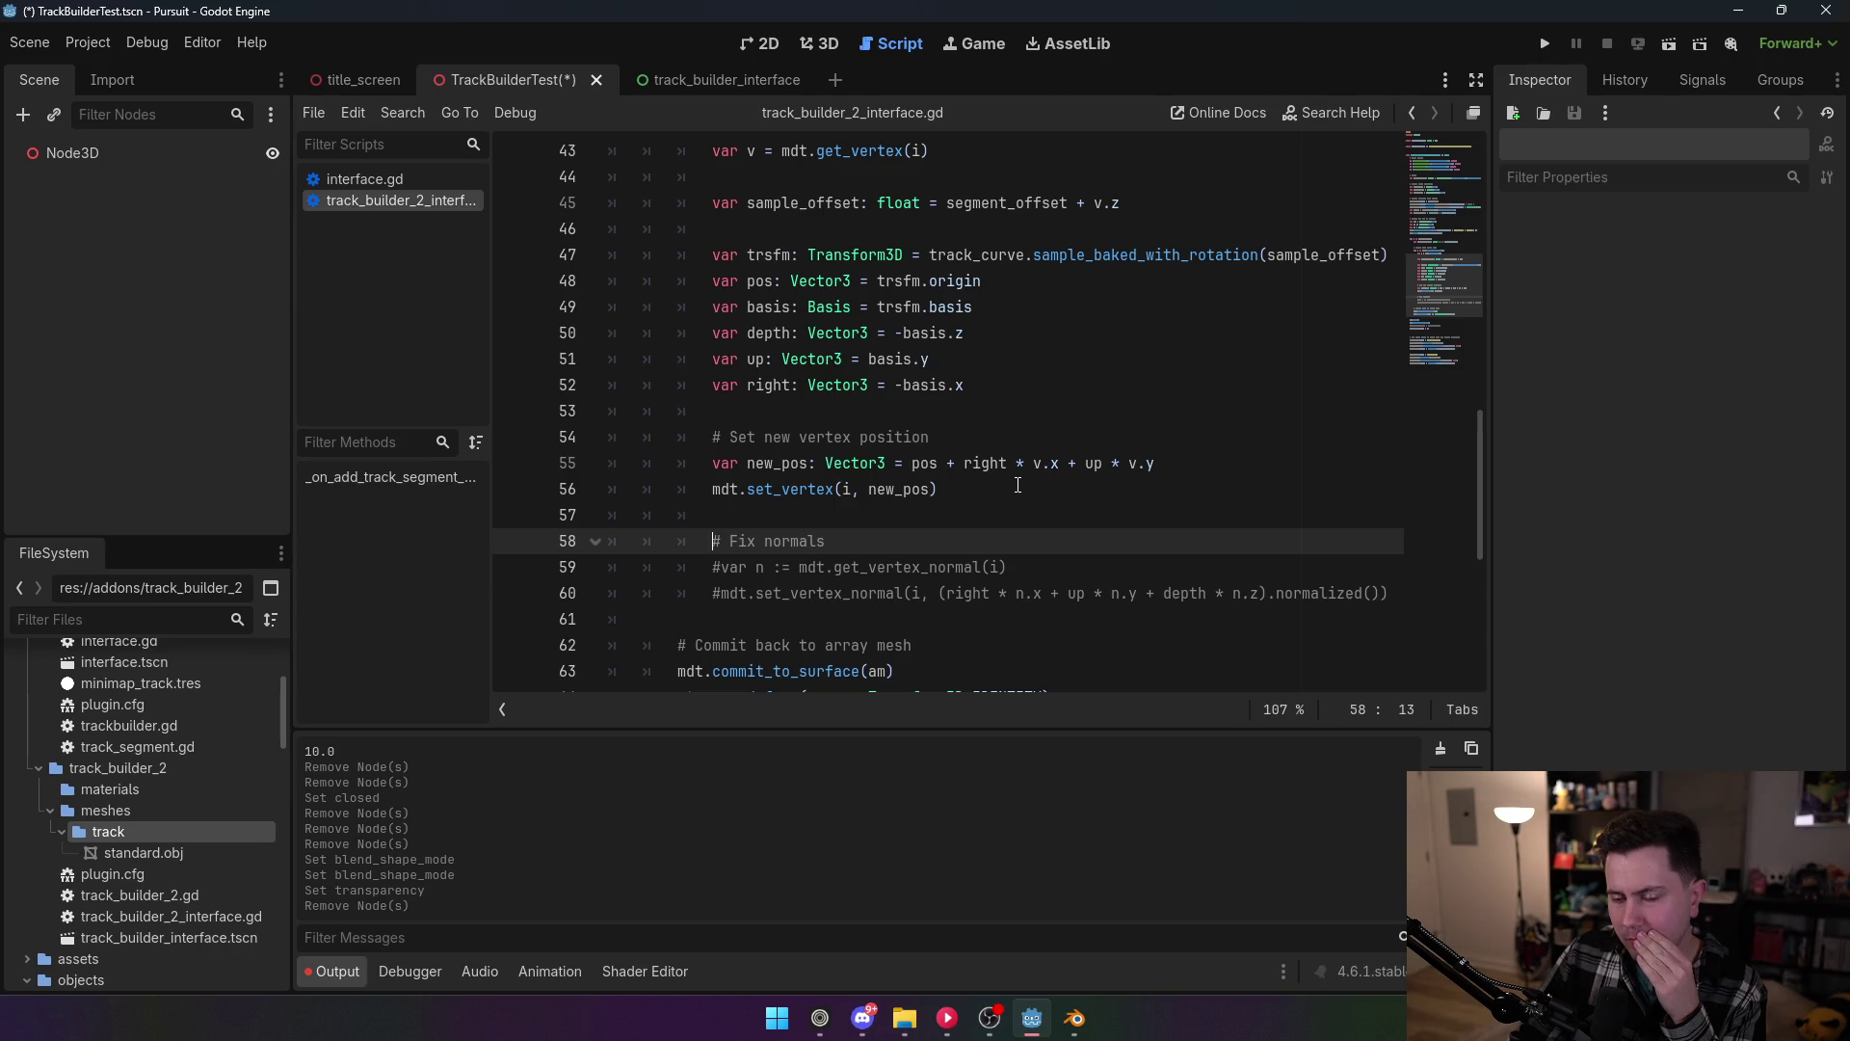
scroll(1016, 485, "down", 1)
scroll(1017, 485, "down", 2)
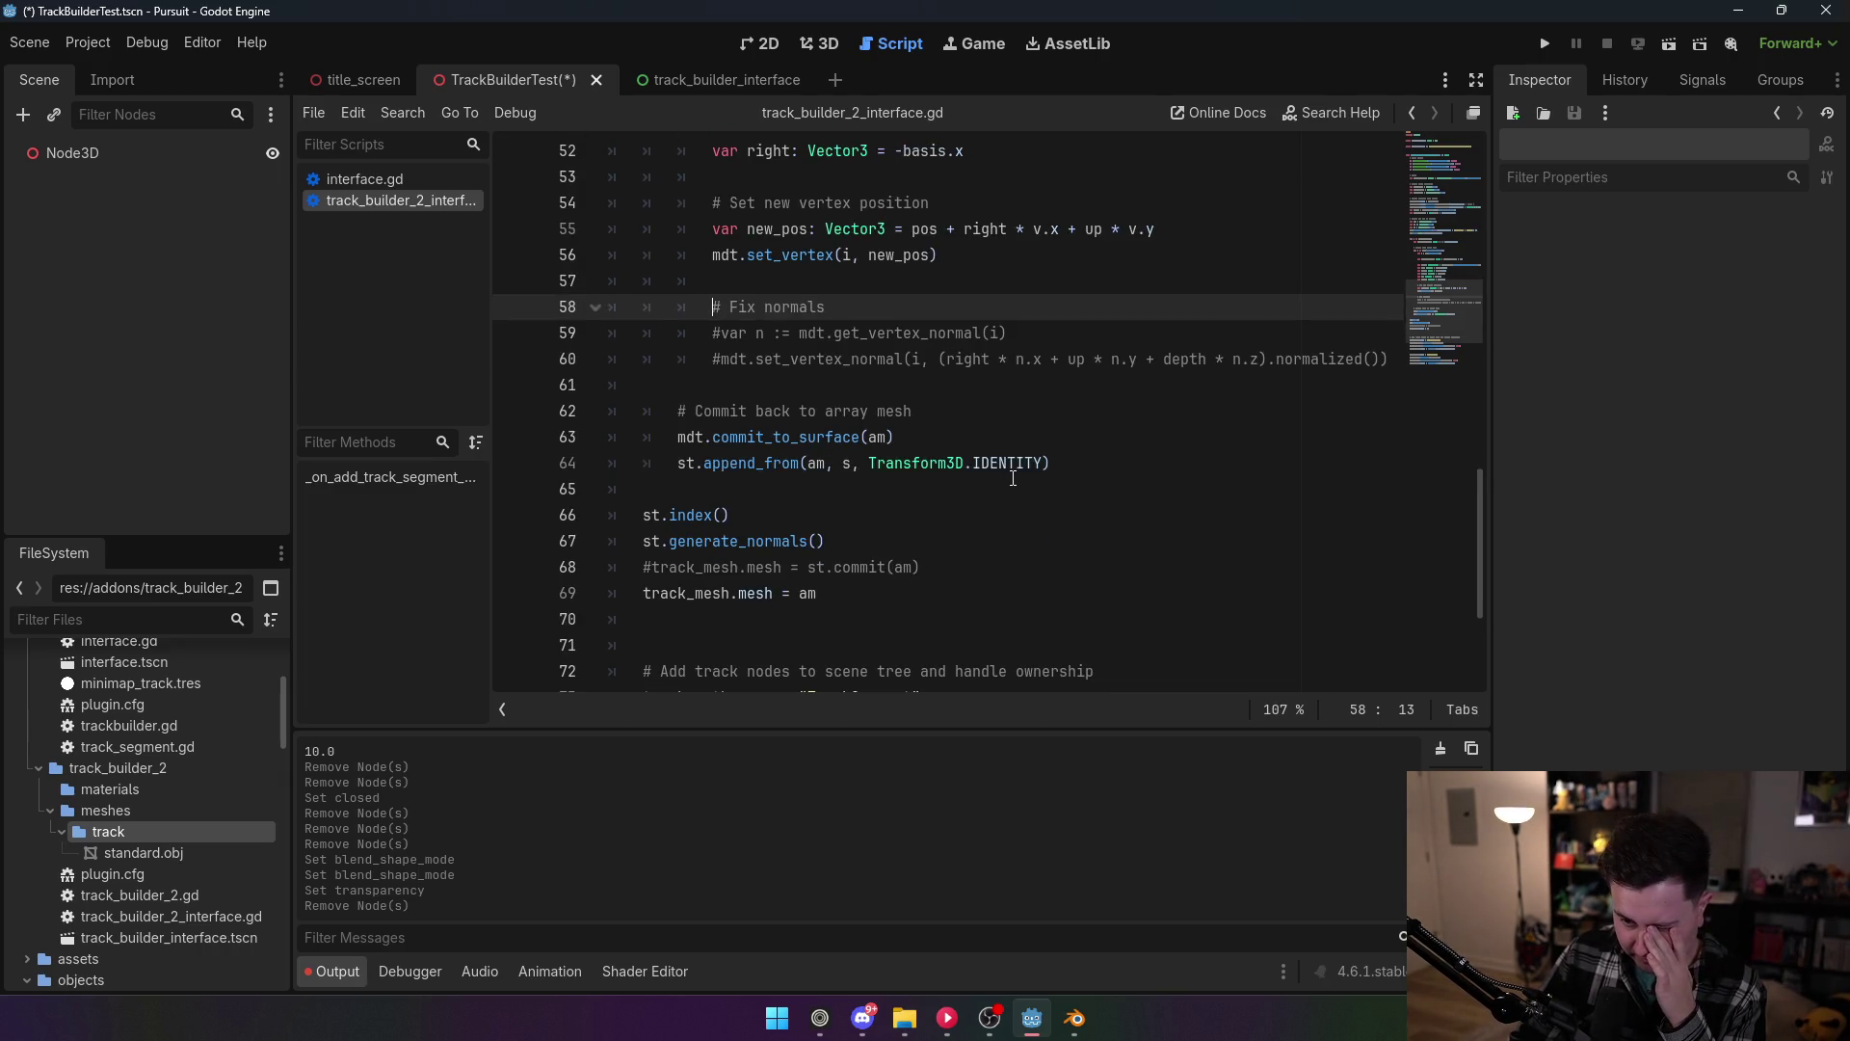
scroll(1013, 478, "up", 2)
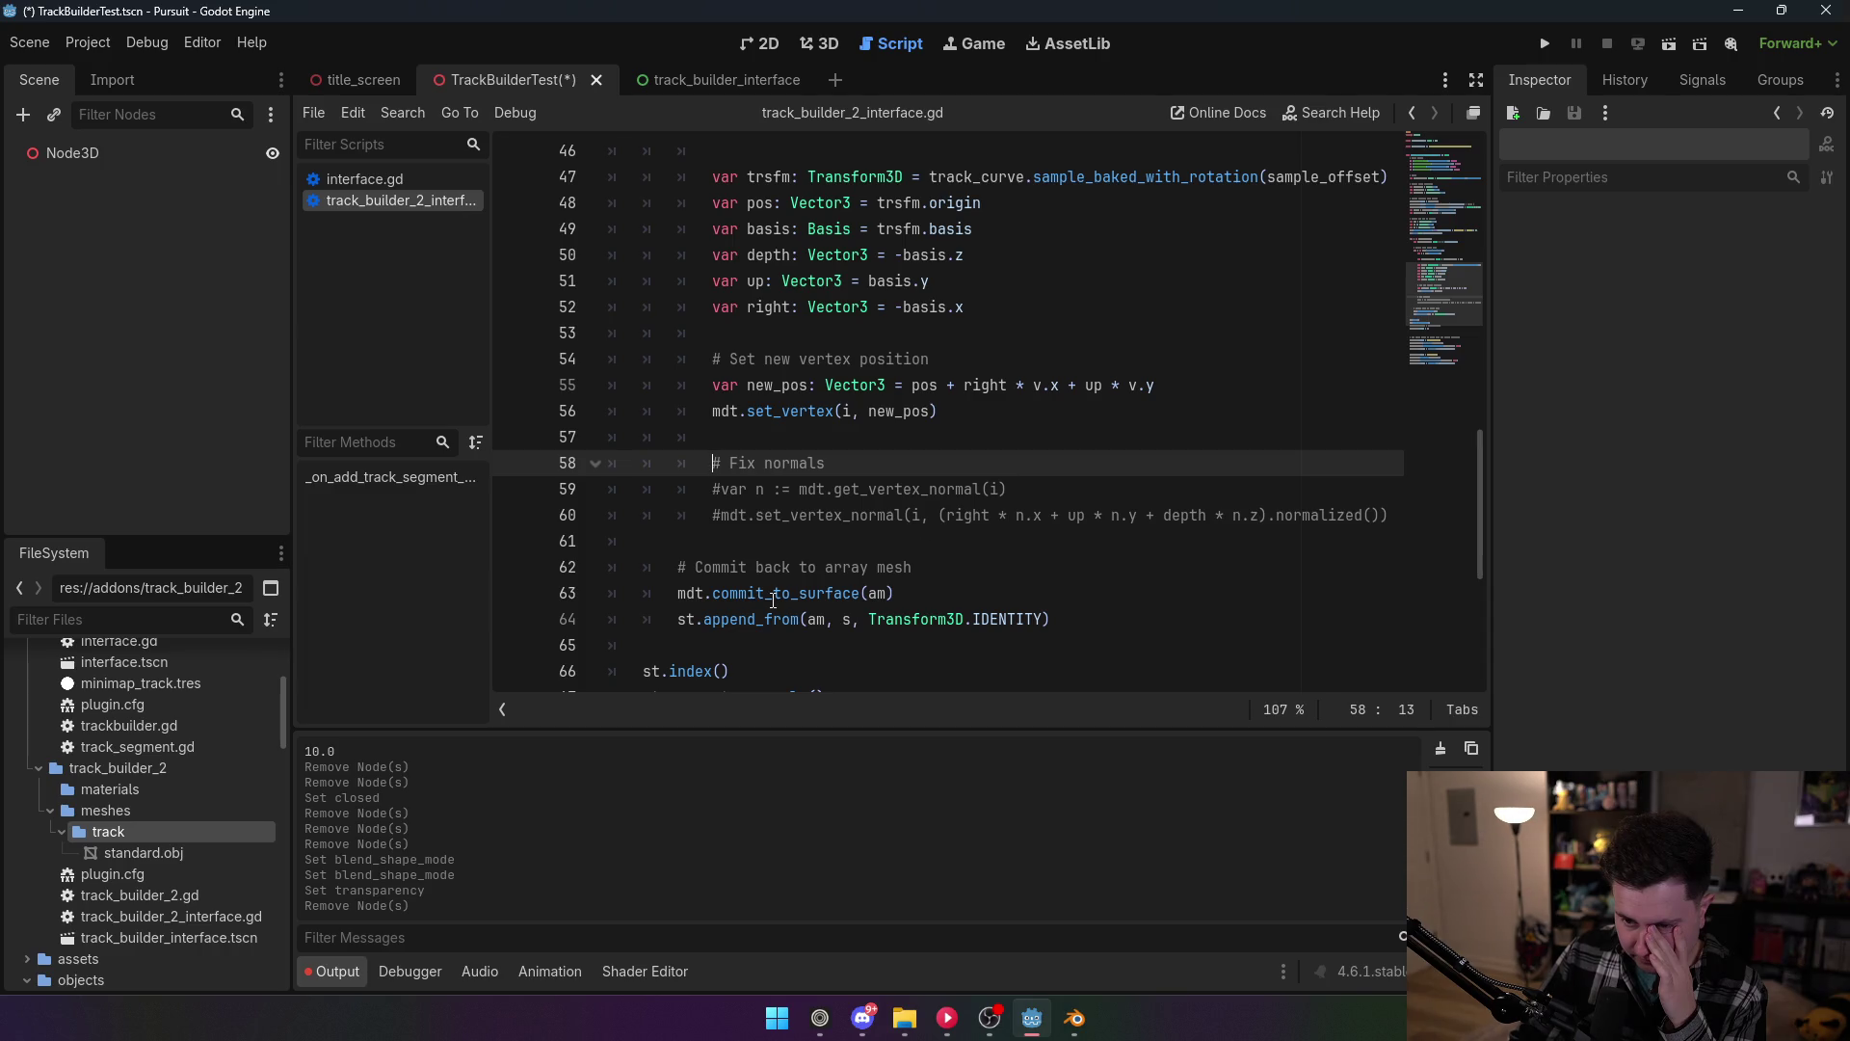
mouse_move(773, 599)
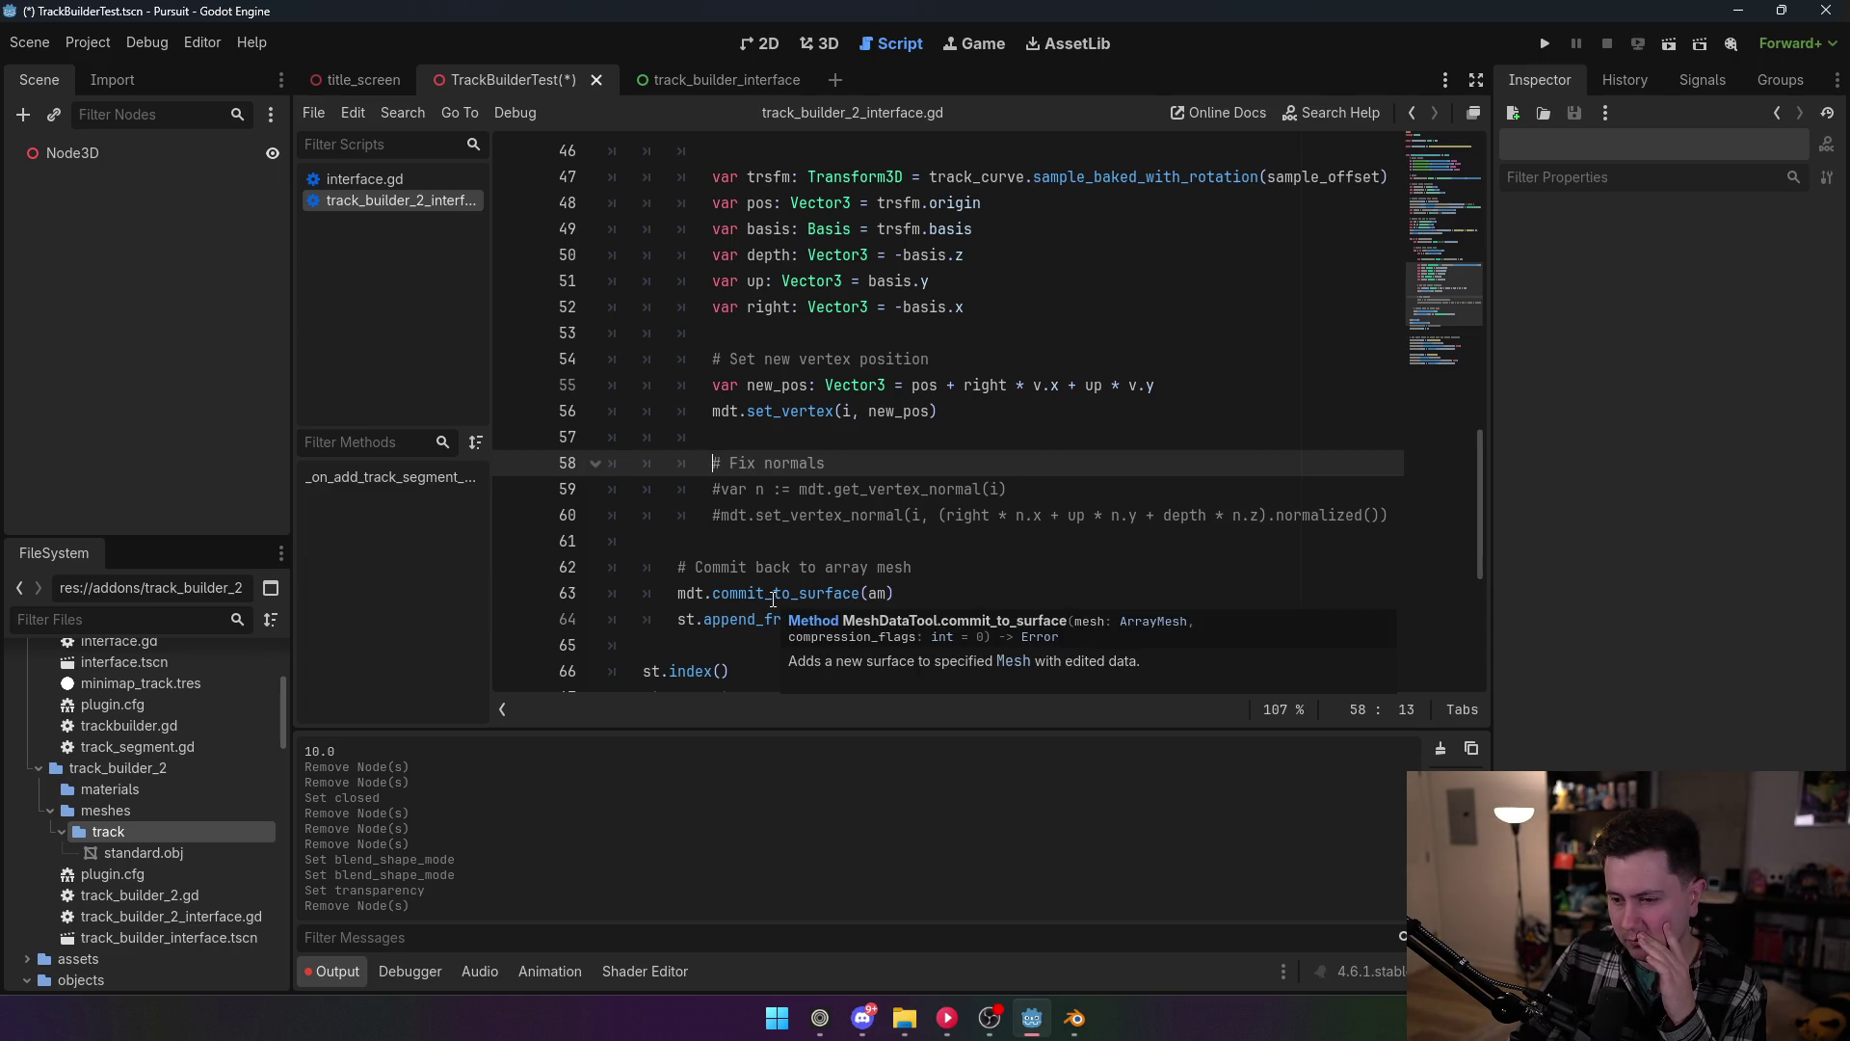
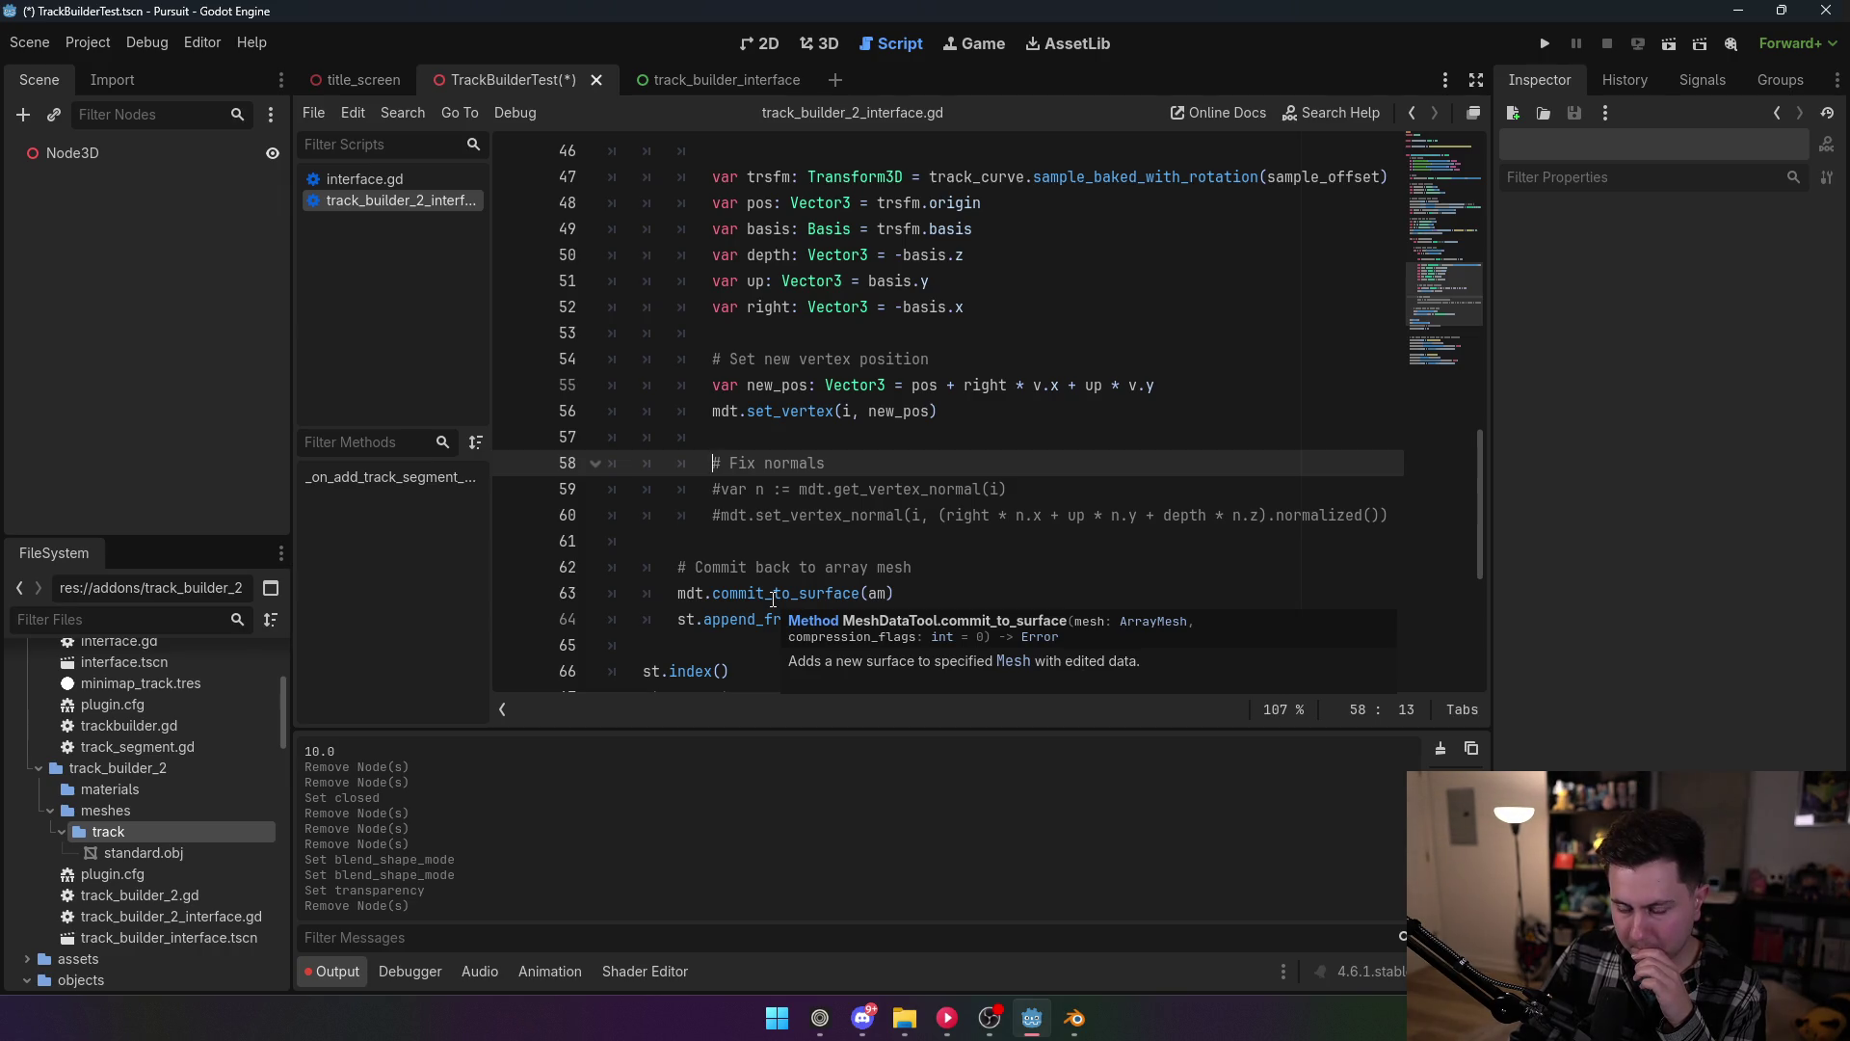
Step: Add am = ArrayMesh.new() on a new line under the commit comment
scroll(805, 526, "down", 1)
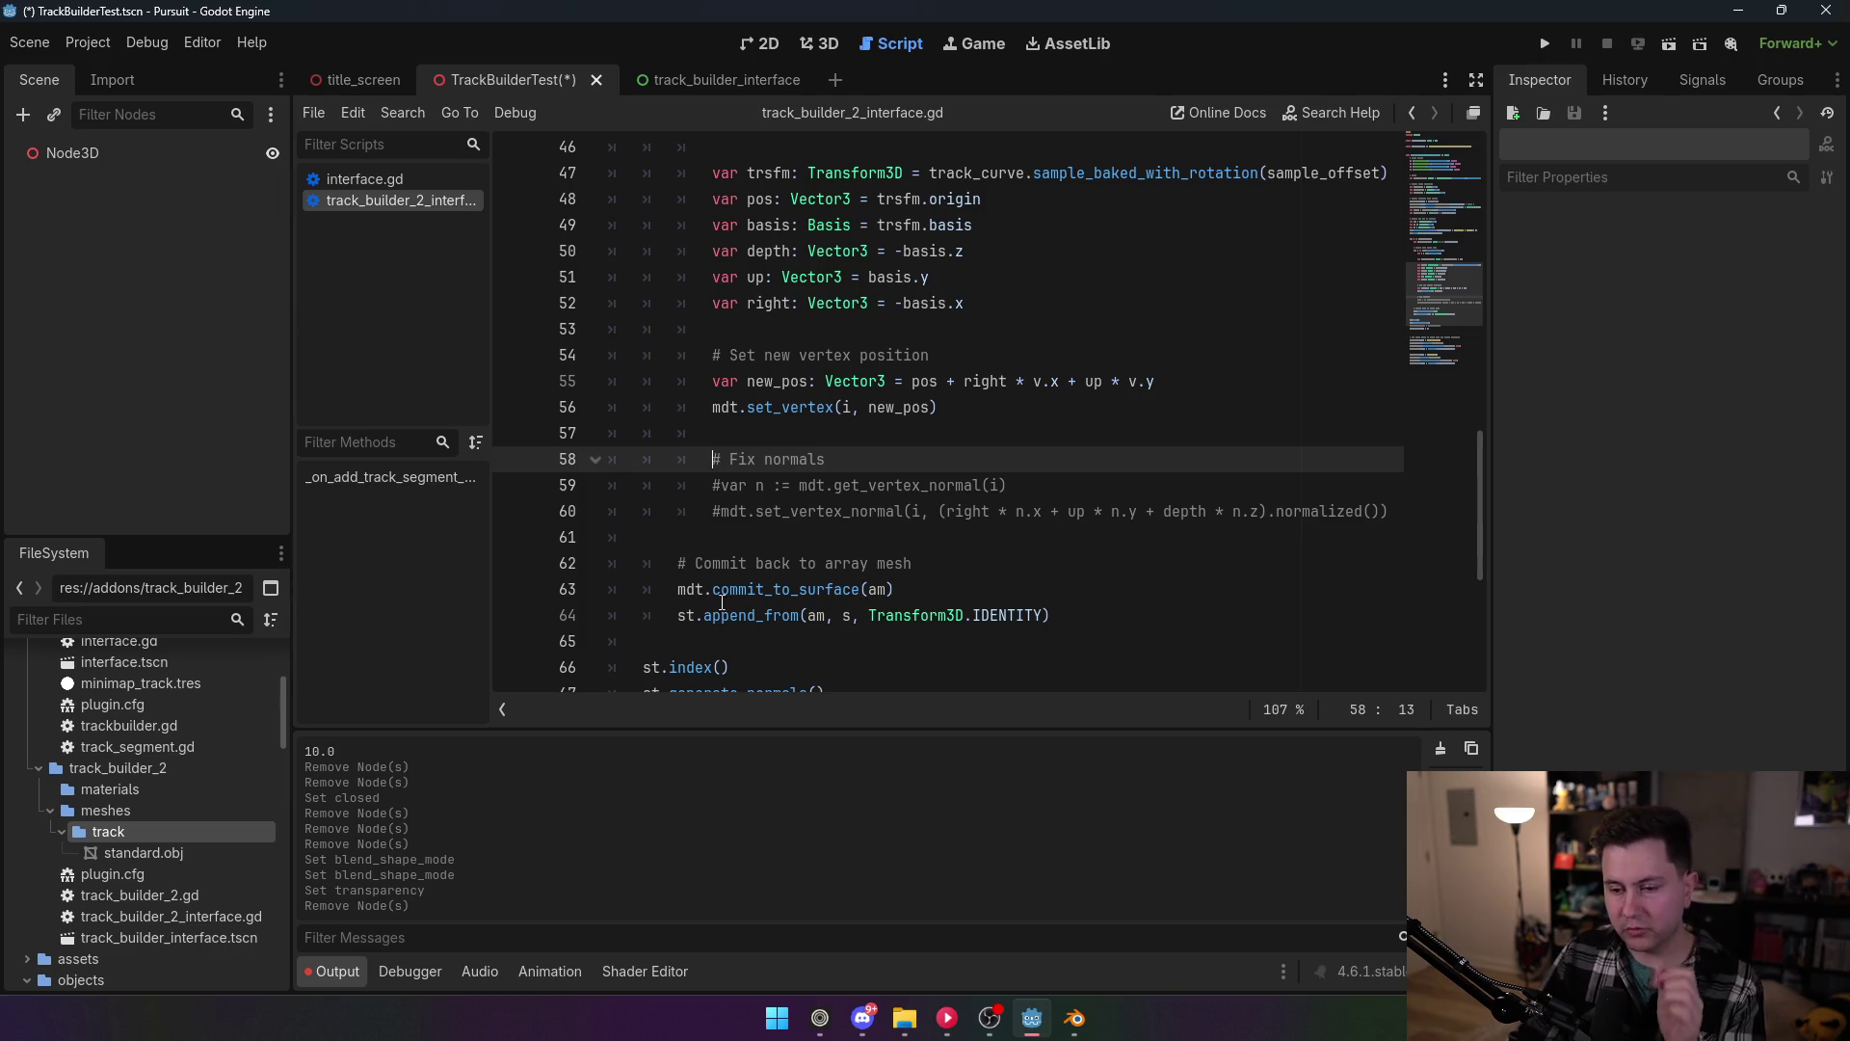
key("Down")
key("Down")
key("Down")
key("End")
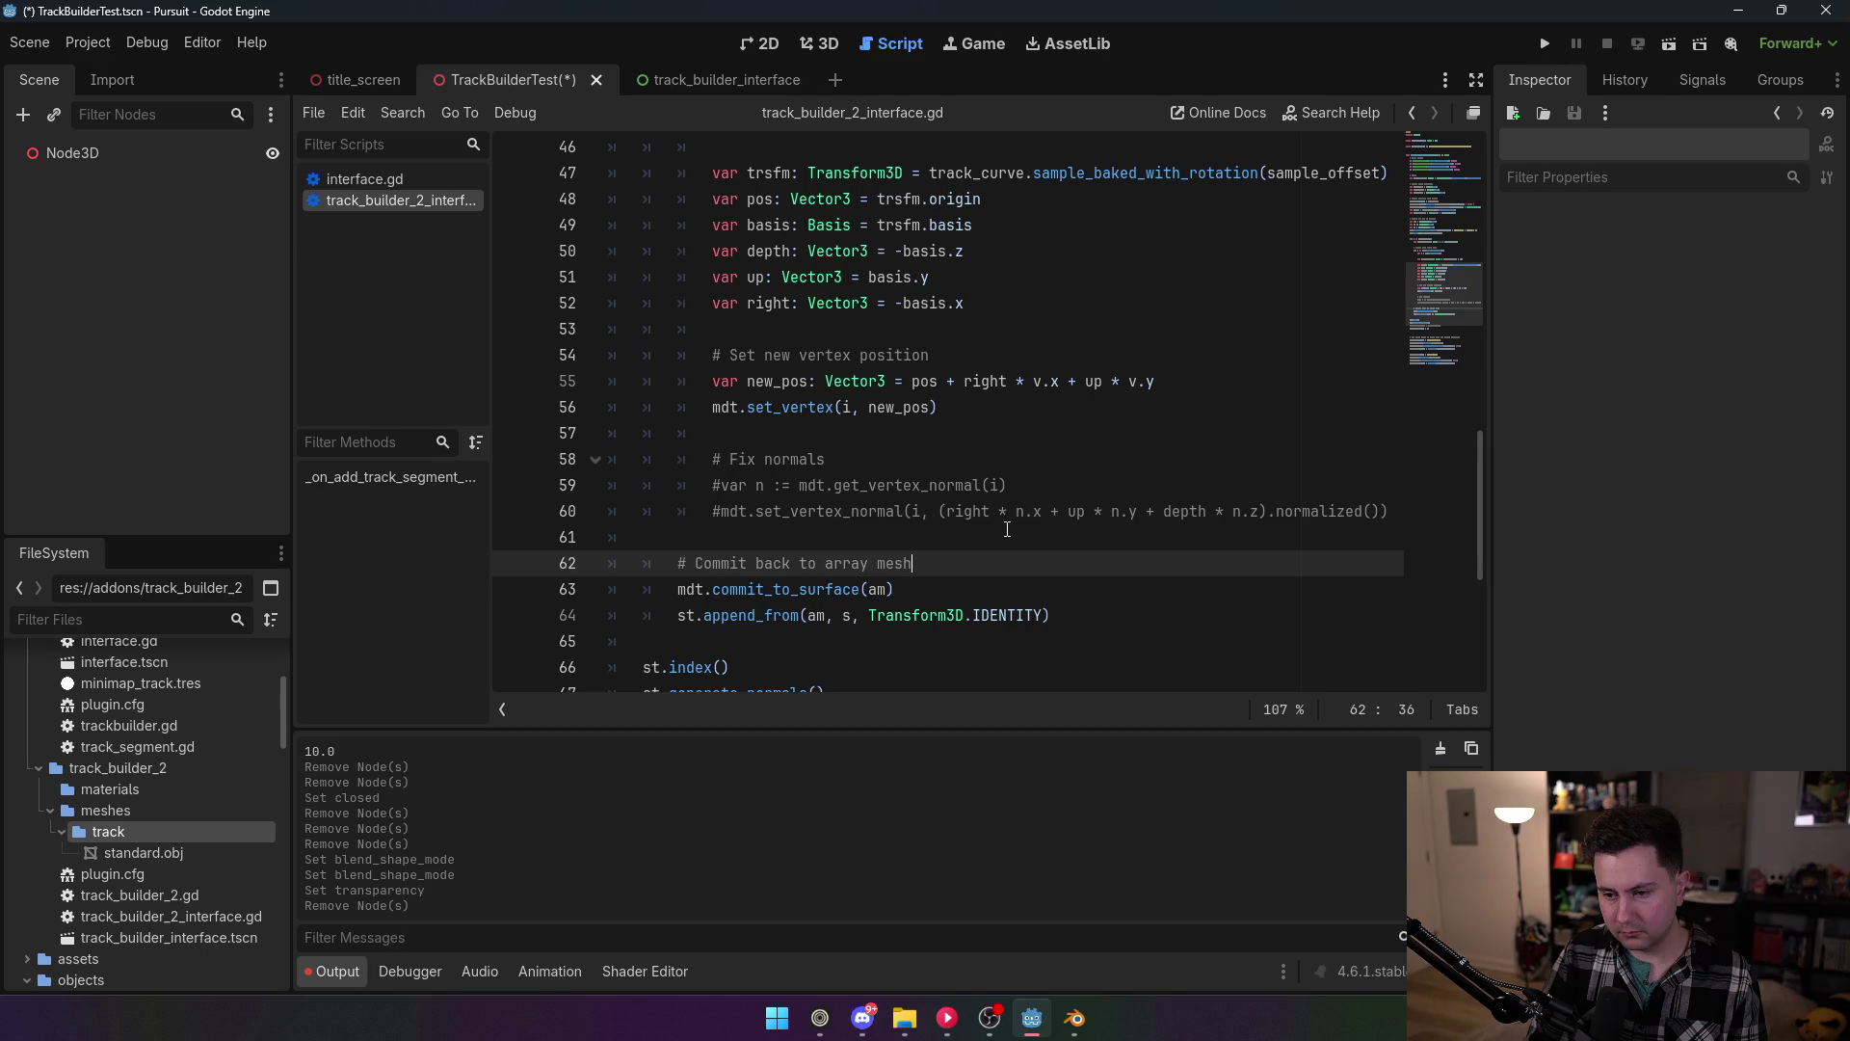
scroll(960, 535, "down", 1)
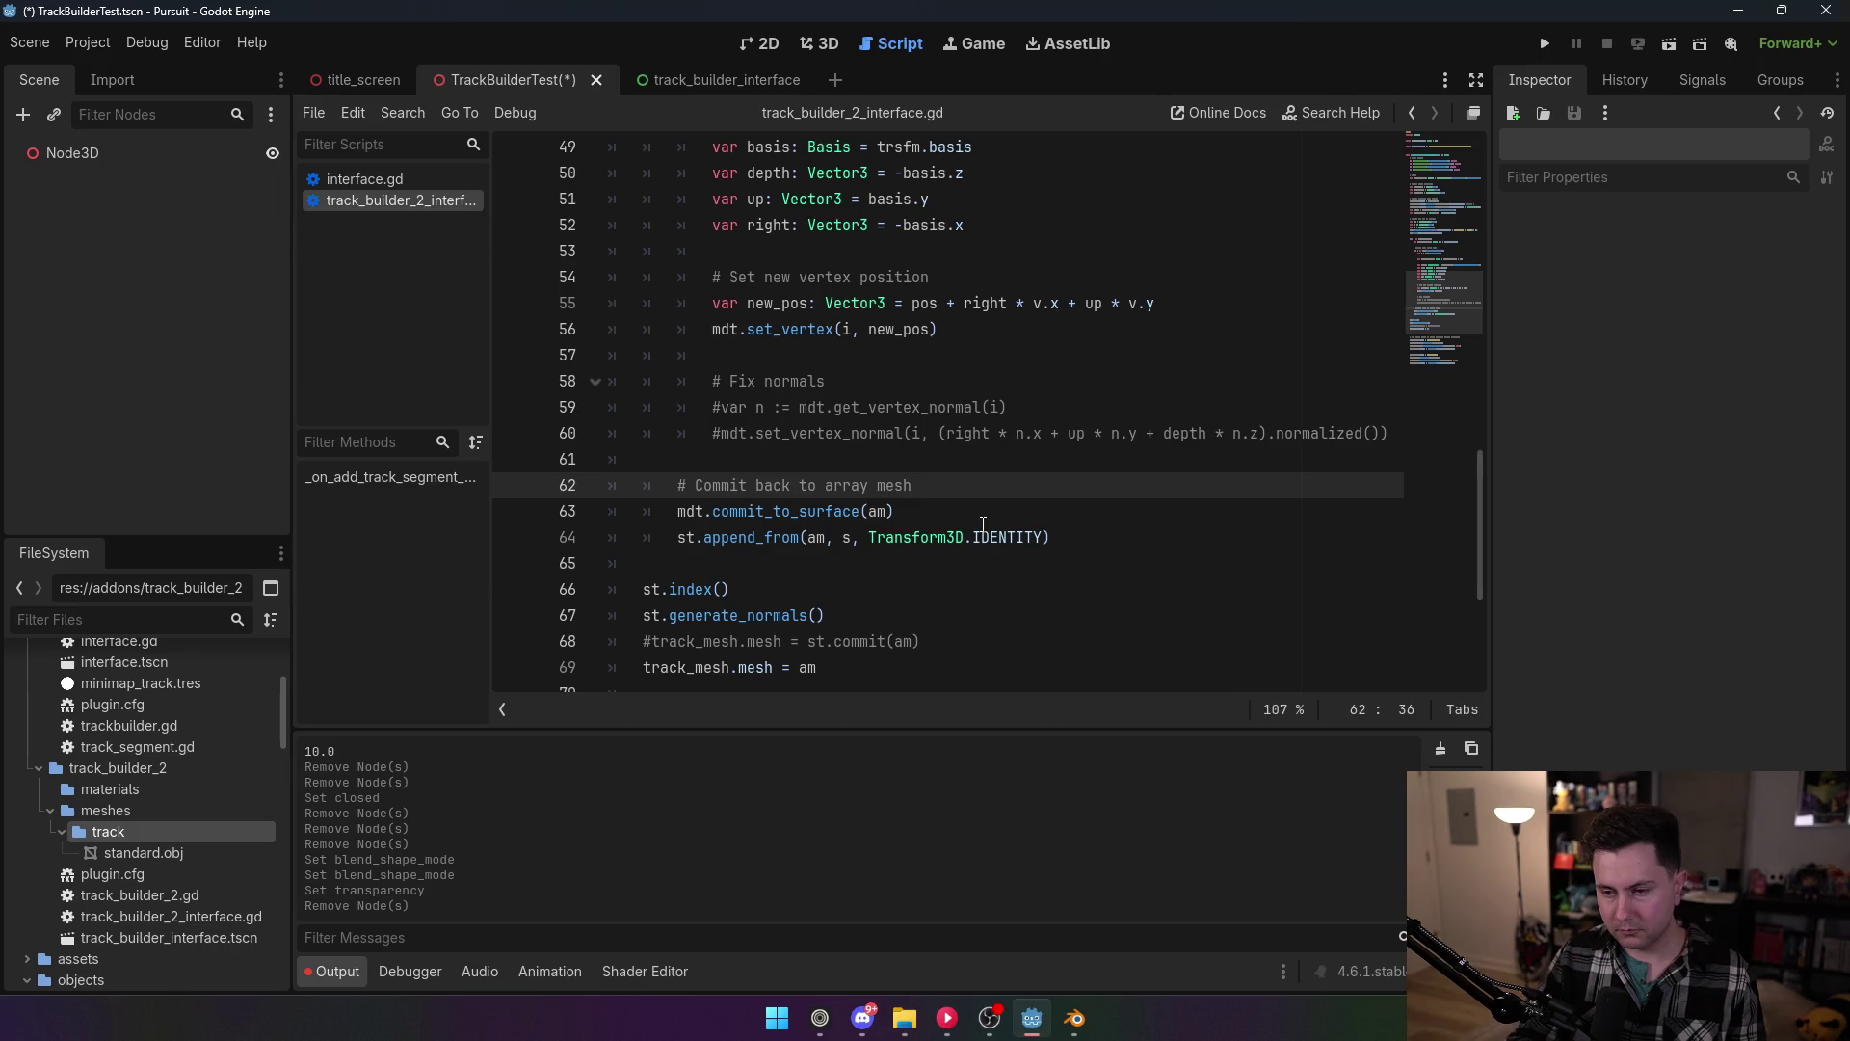
key("Return")
type("am =")
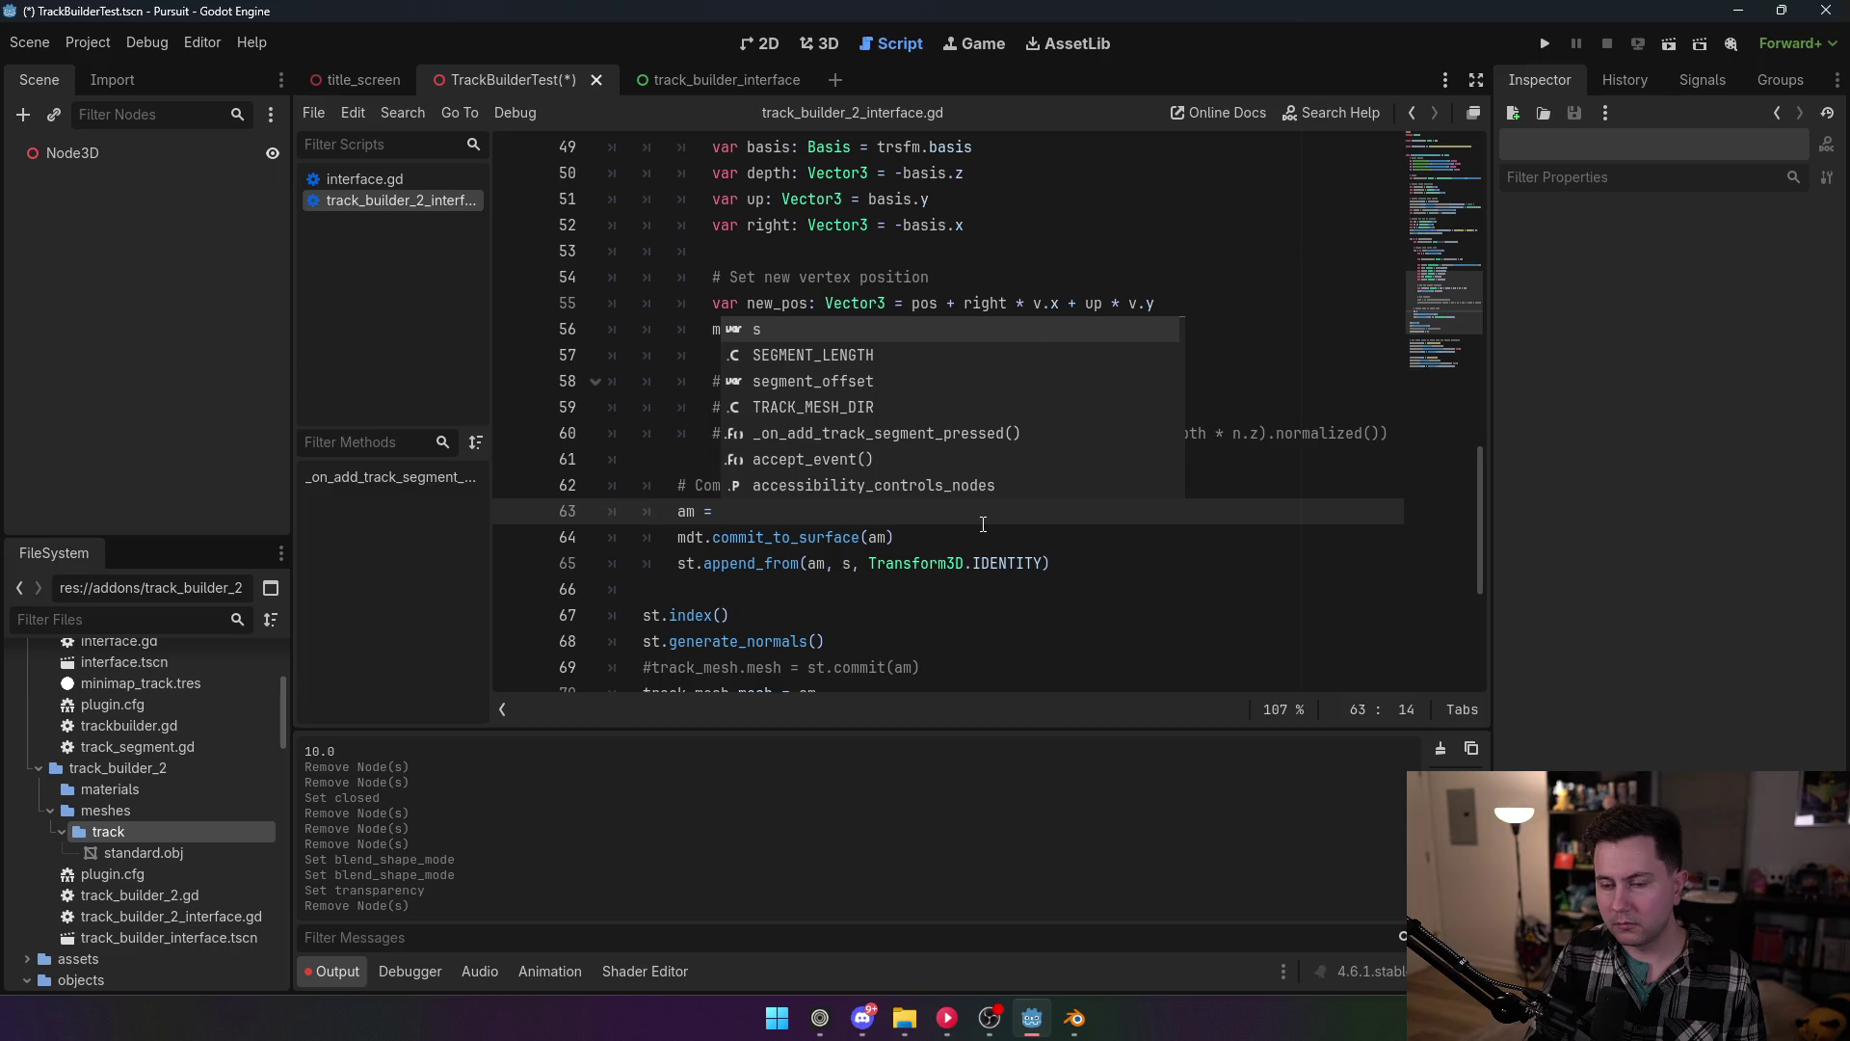
type("Arra")
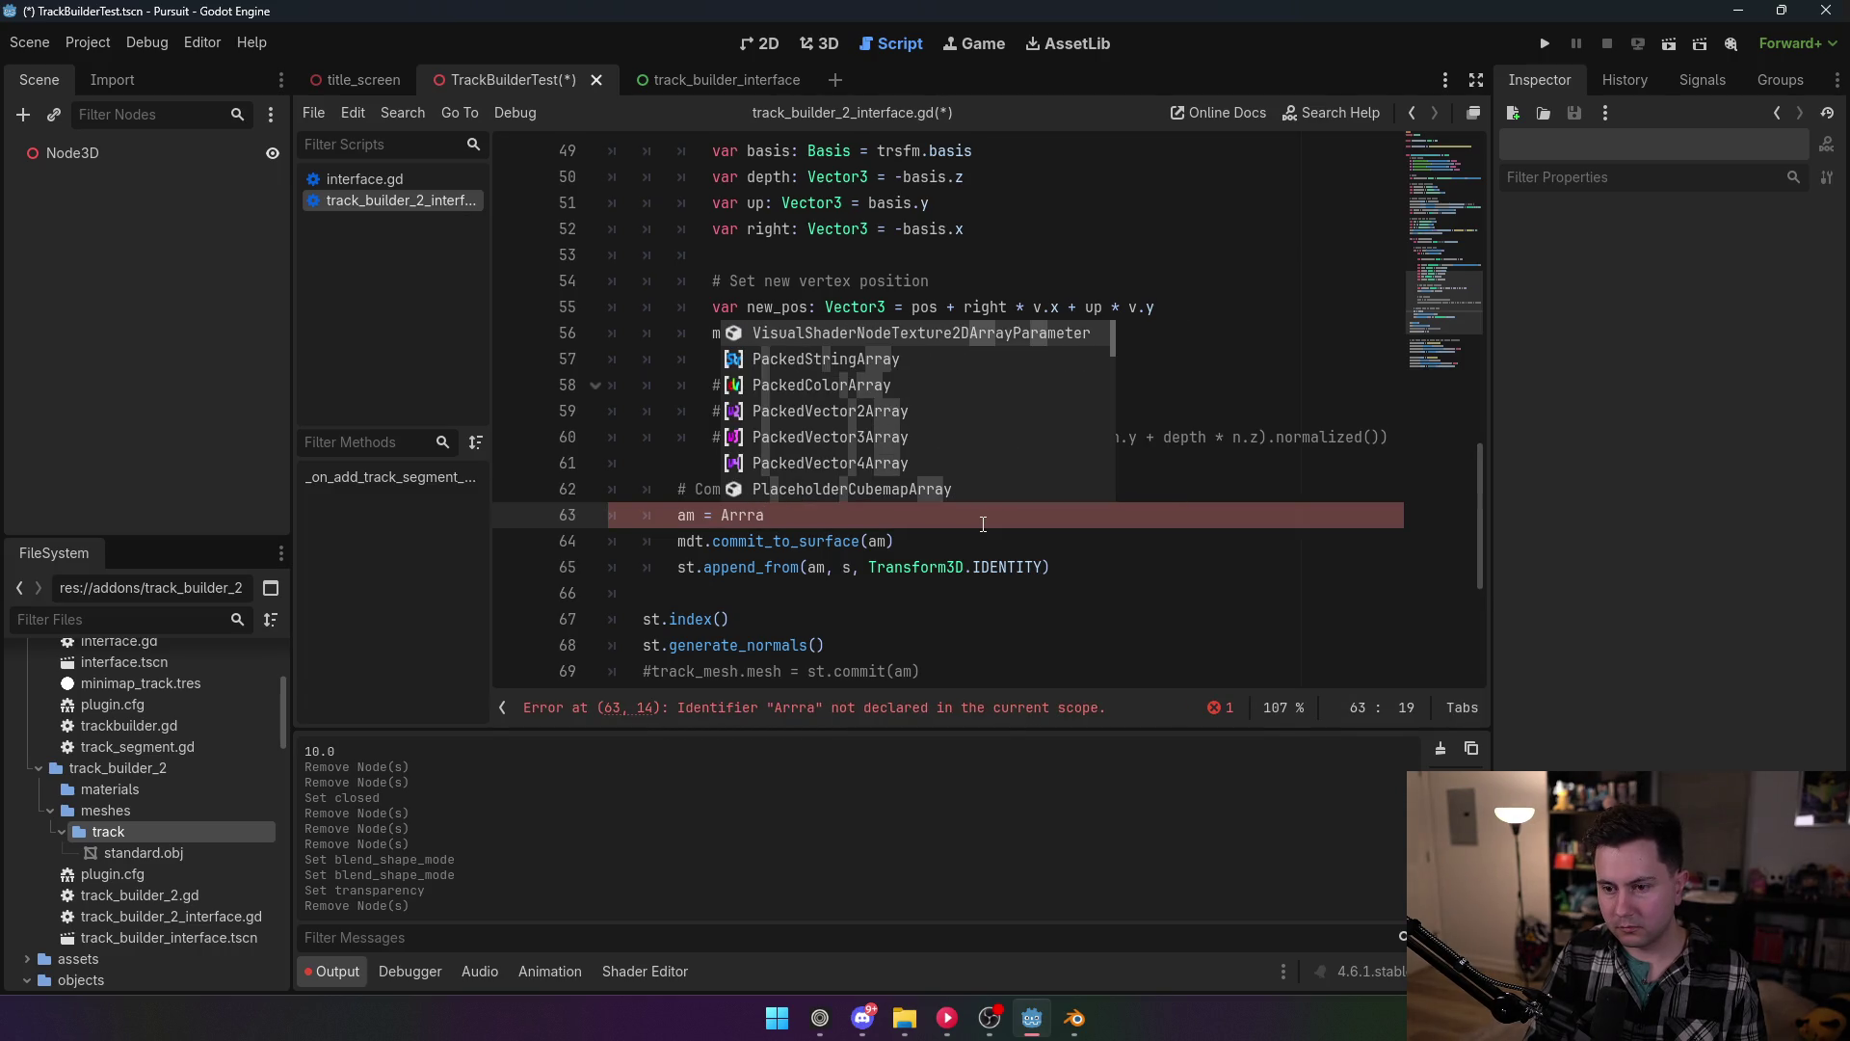
type("y")
key("Down")
key("Return")
type(".new()")
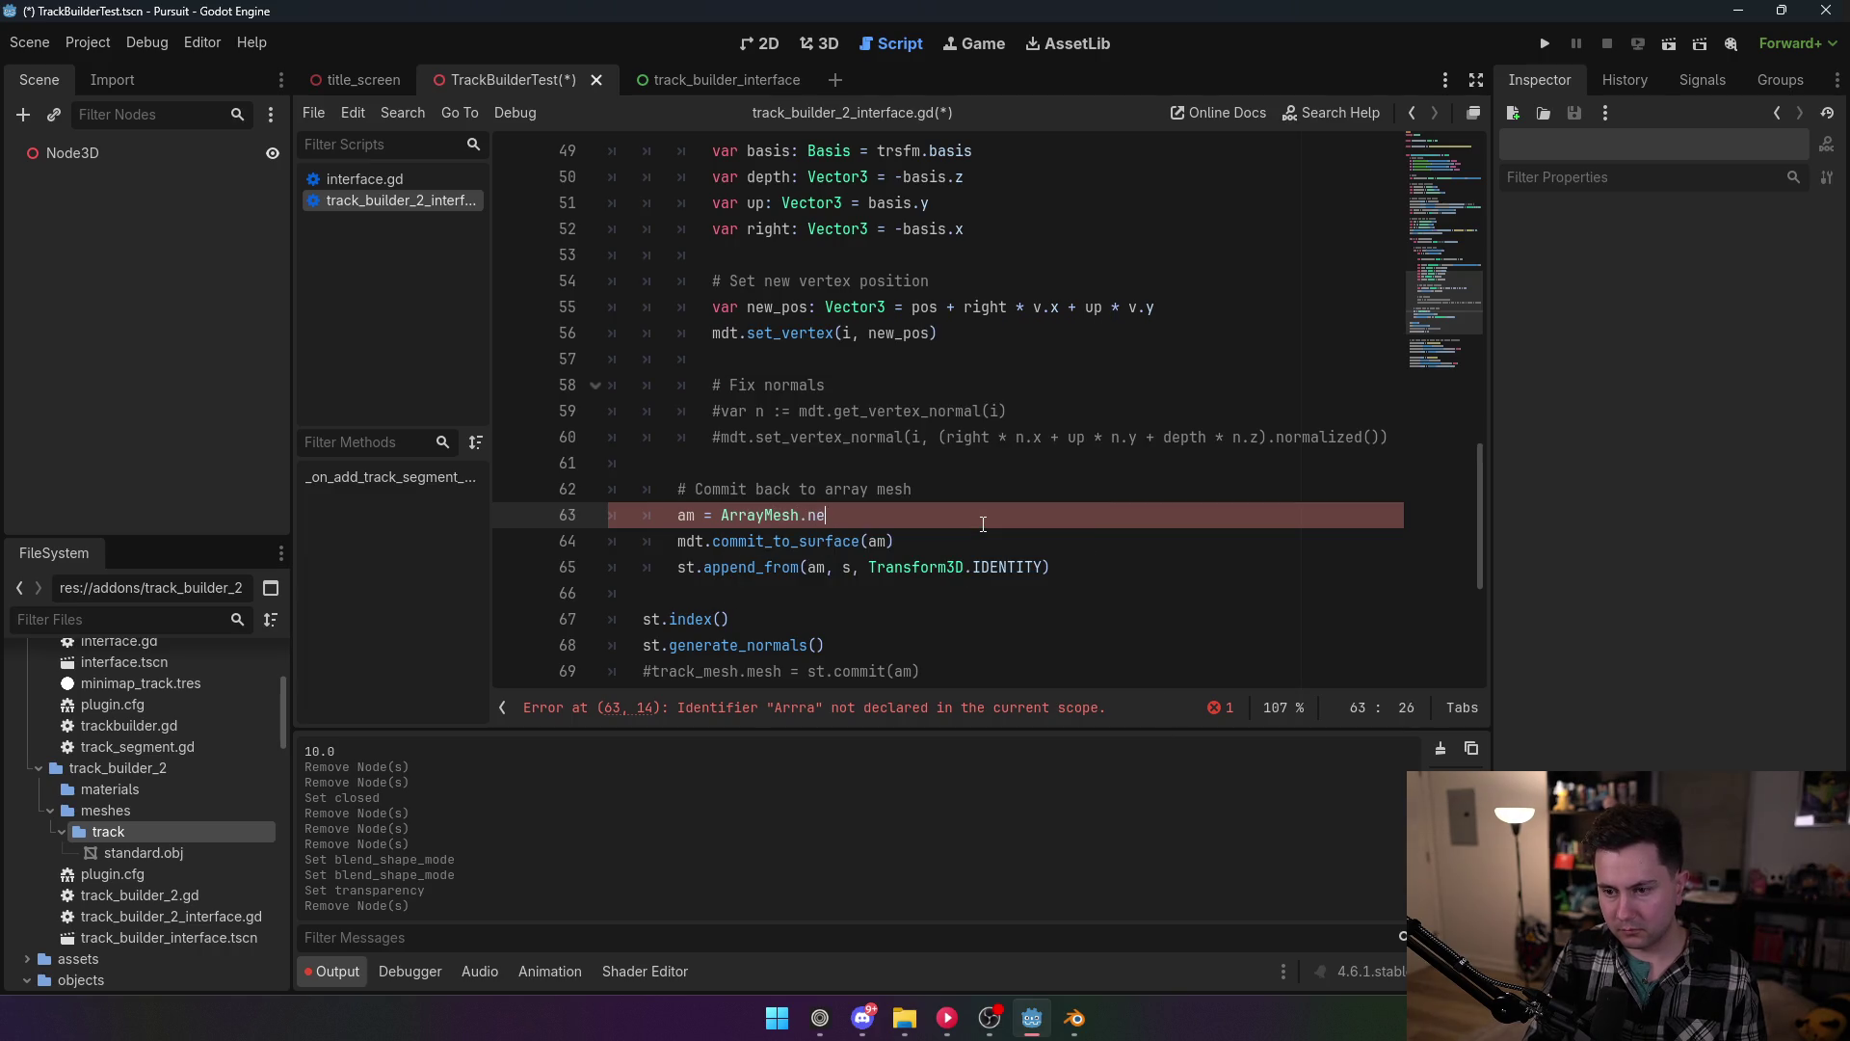
Step: Change append_from's s argument to surface 0
left_click(861, 410)
left_click(854, 566)
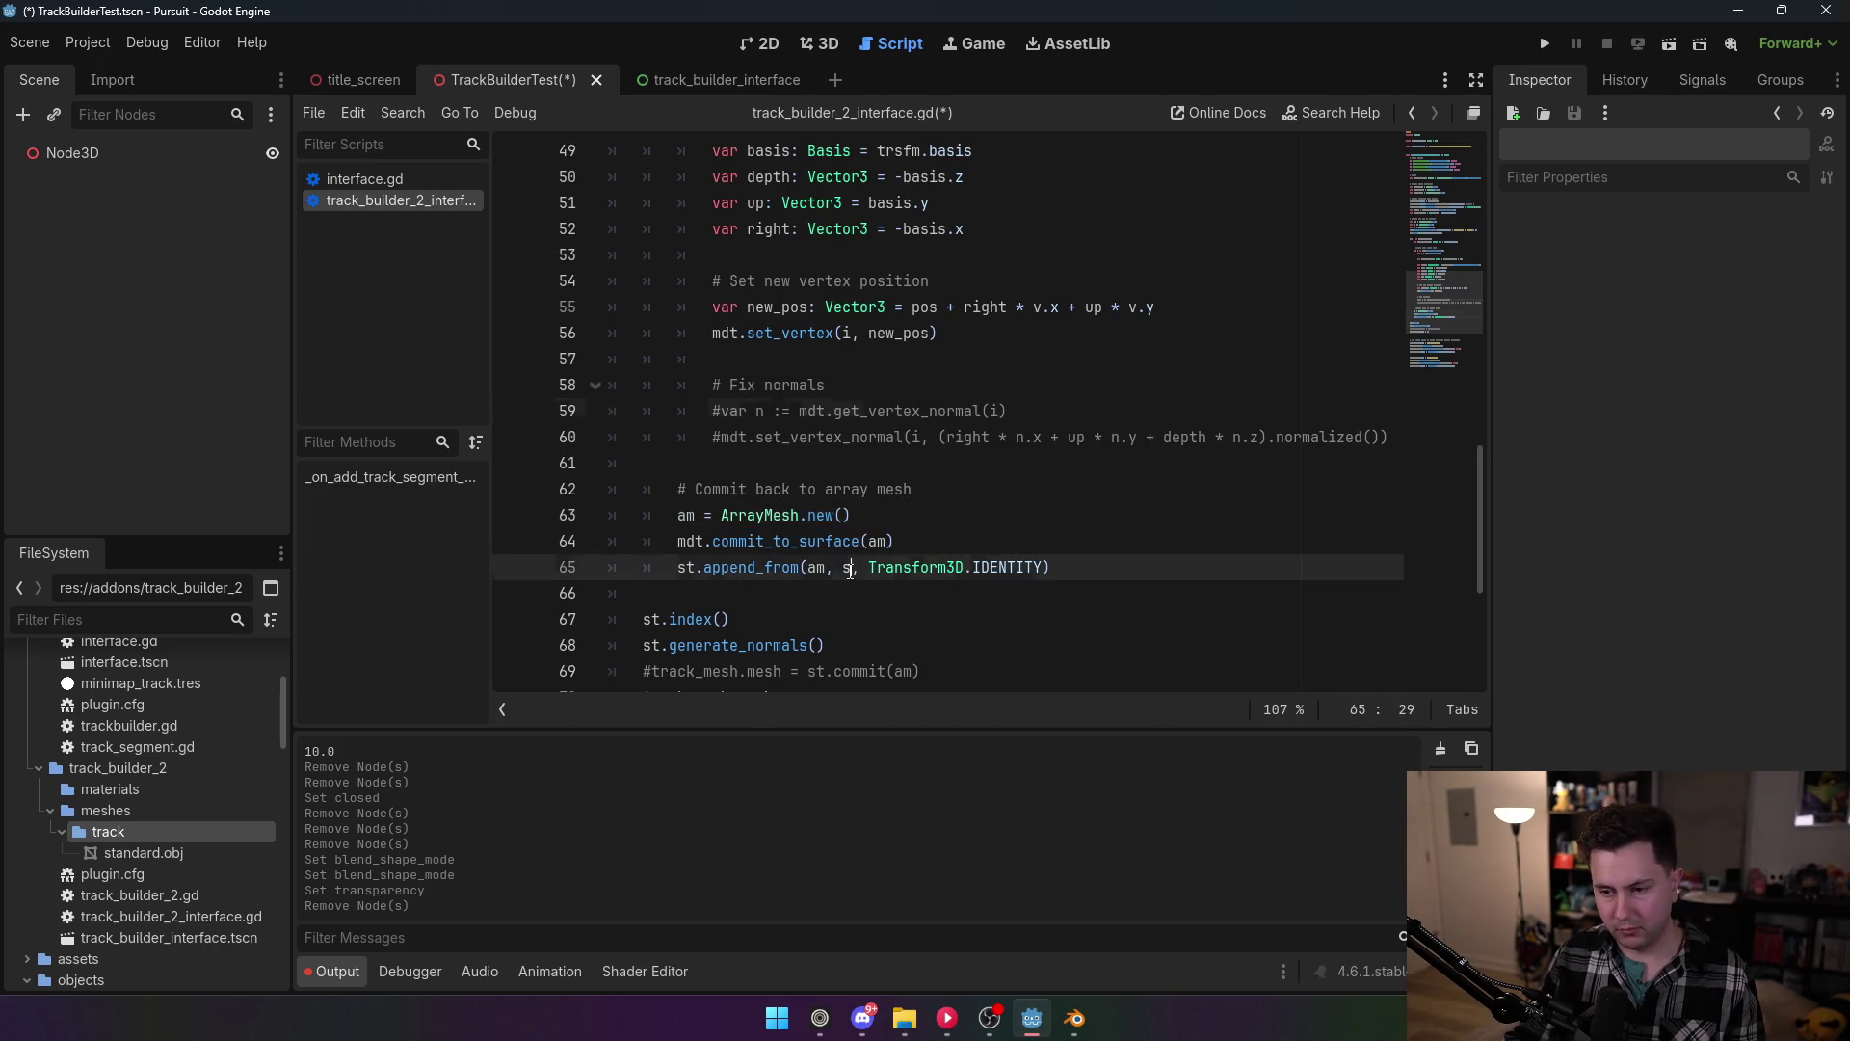
key("BackSpace")
type("0")
Step: Delete the old var am declaration line among the helpers and save the script
scroll(925, 489, "up", 9)
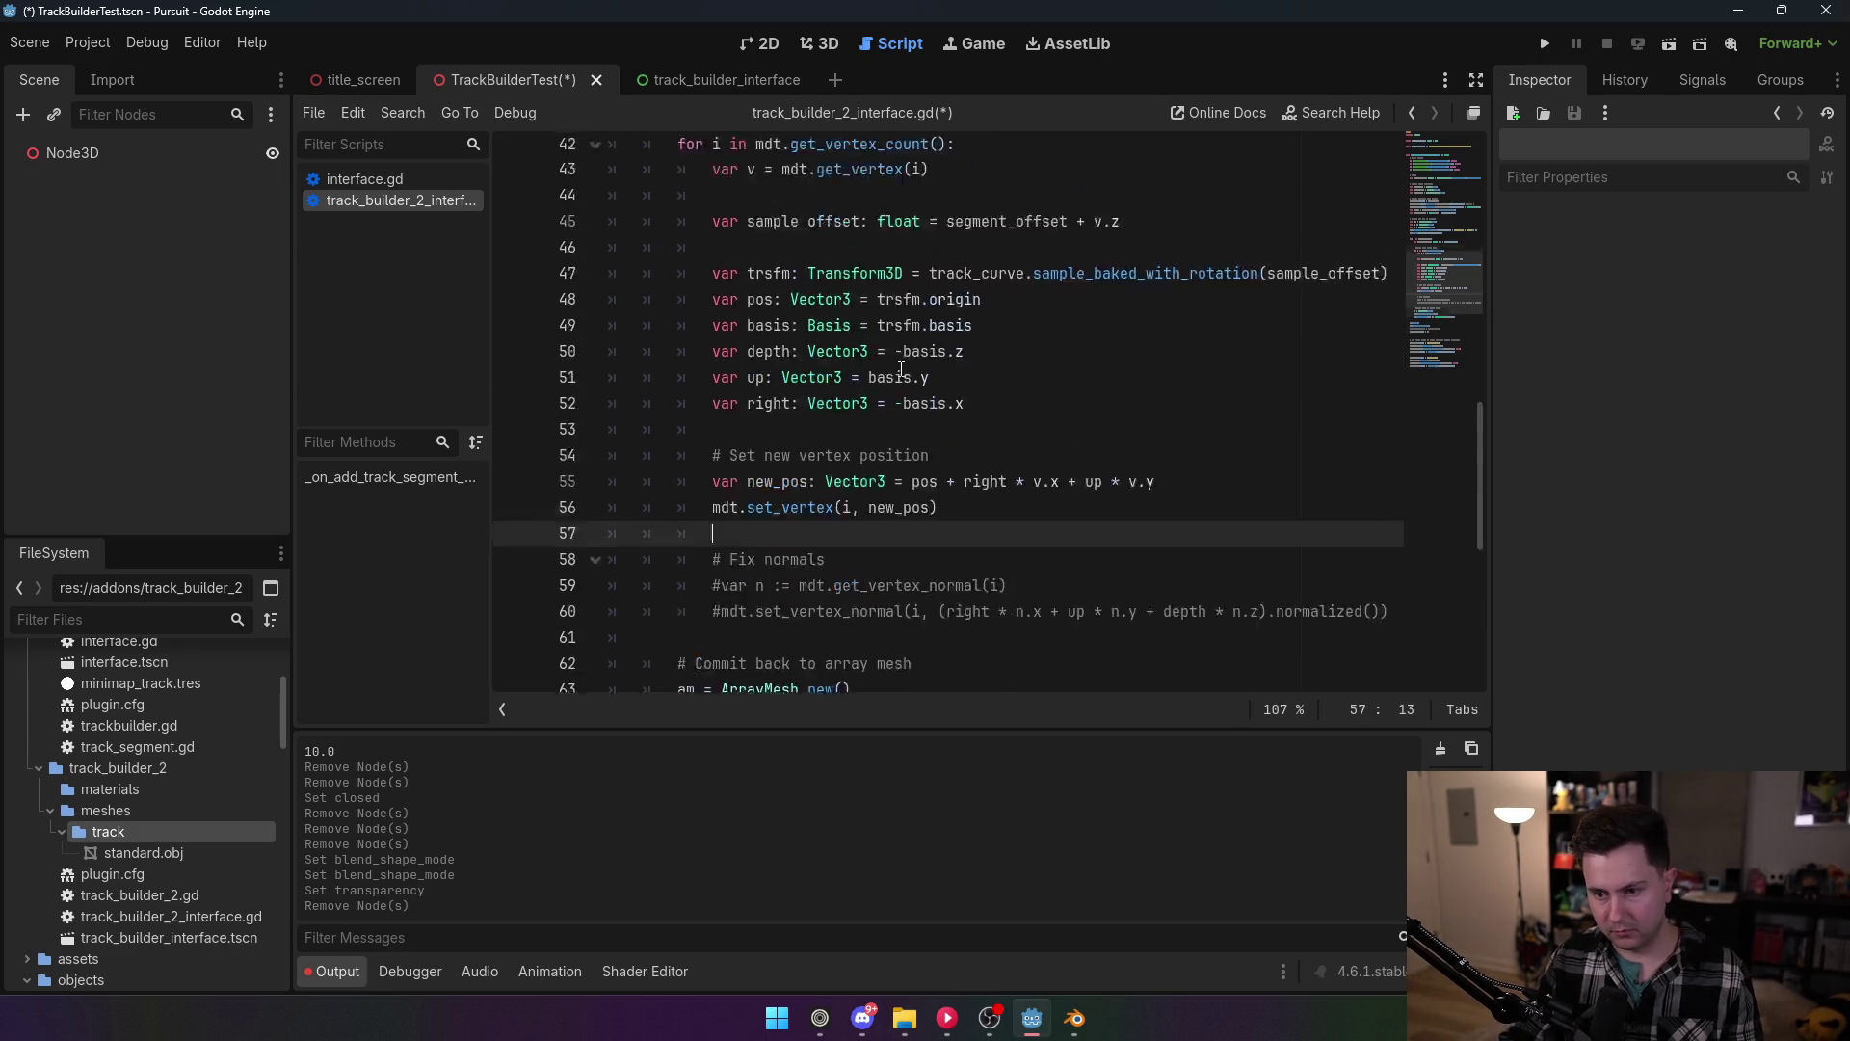
left_click(639, 438)
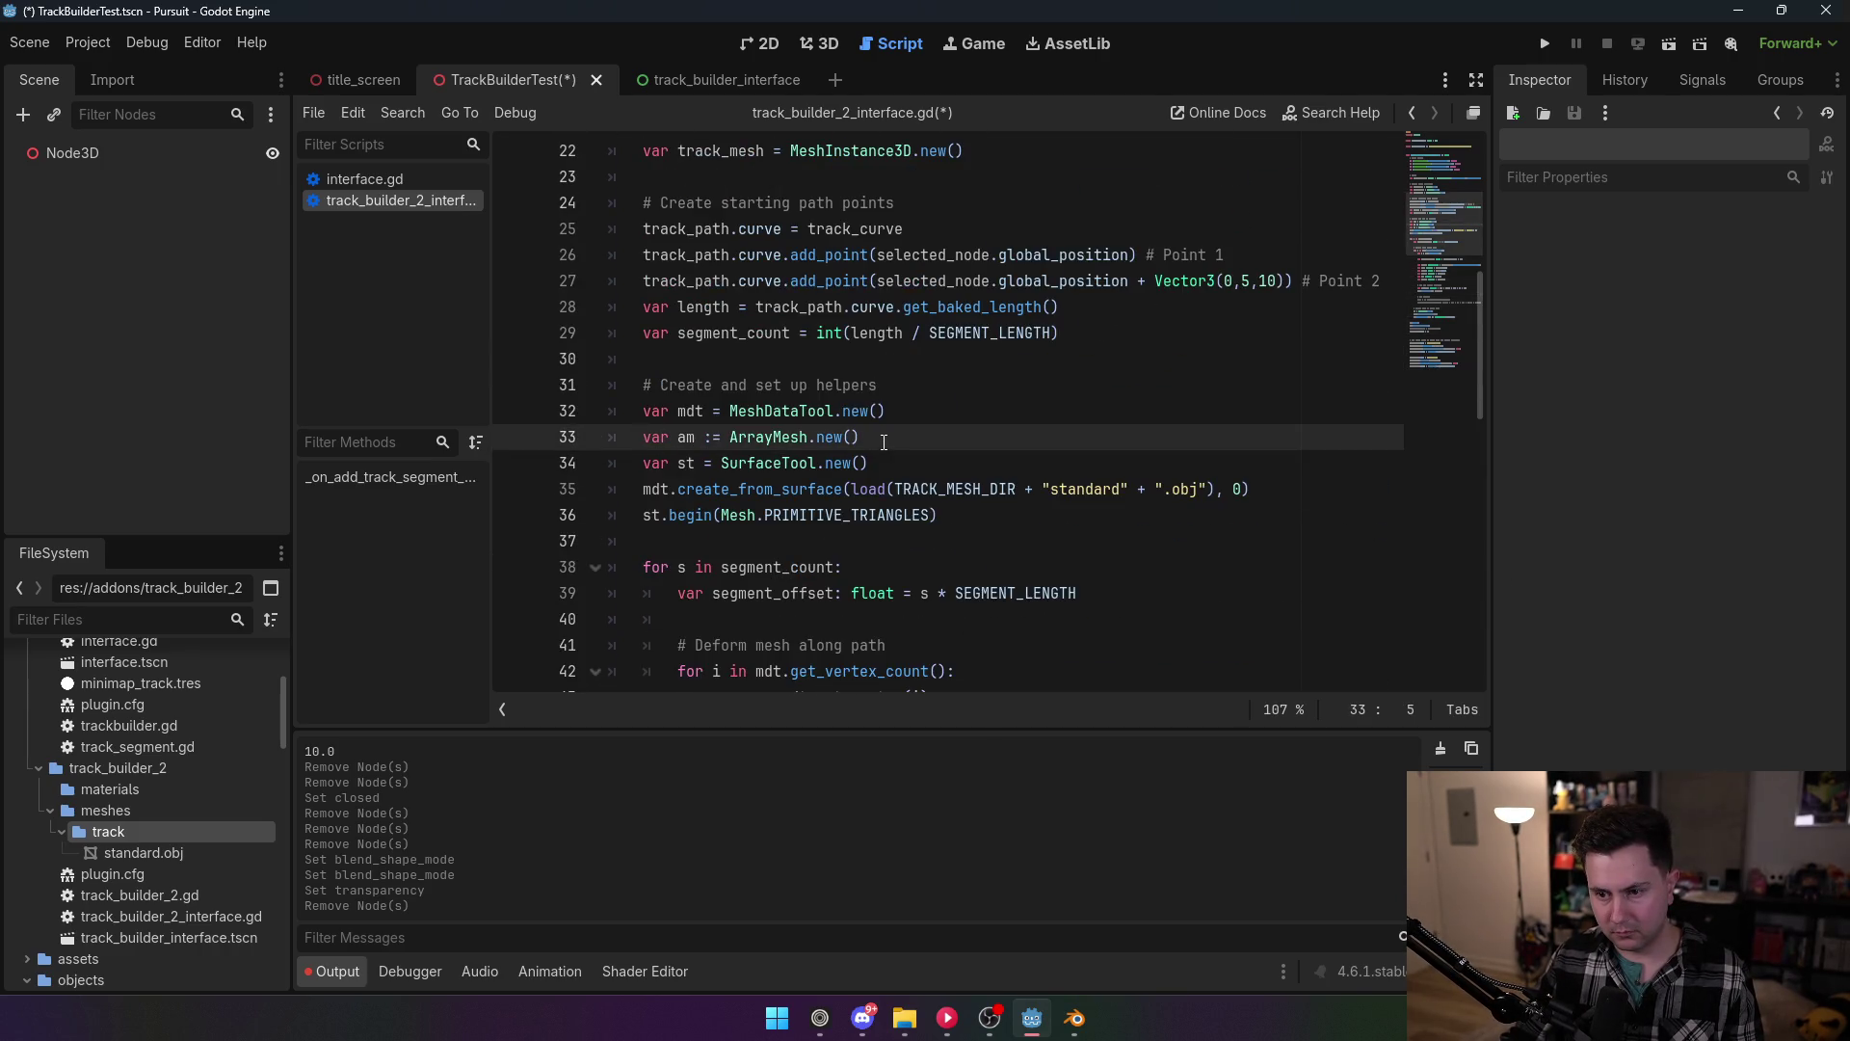
triple_click(639, 438)
key("BackSpace")
key("BackSpace")
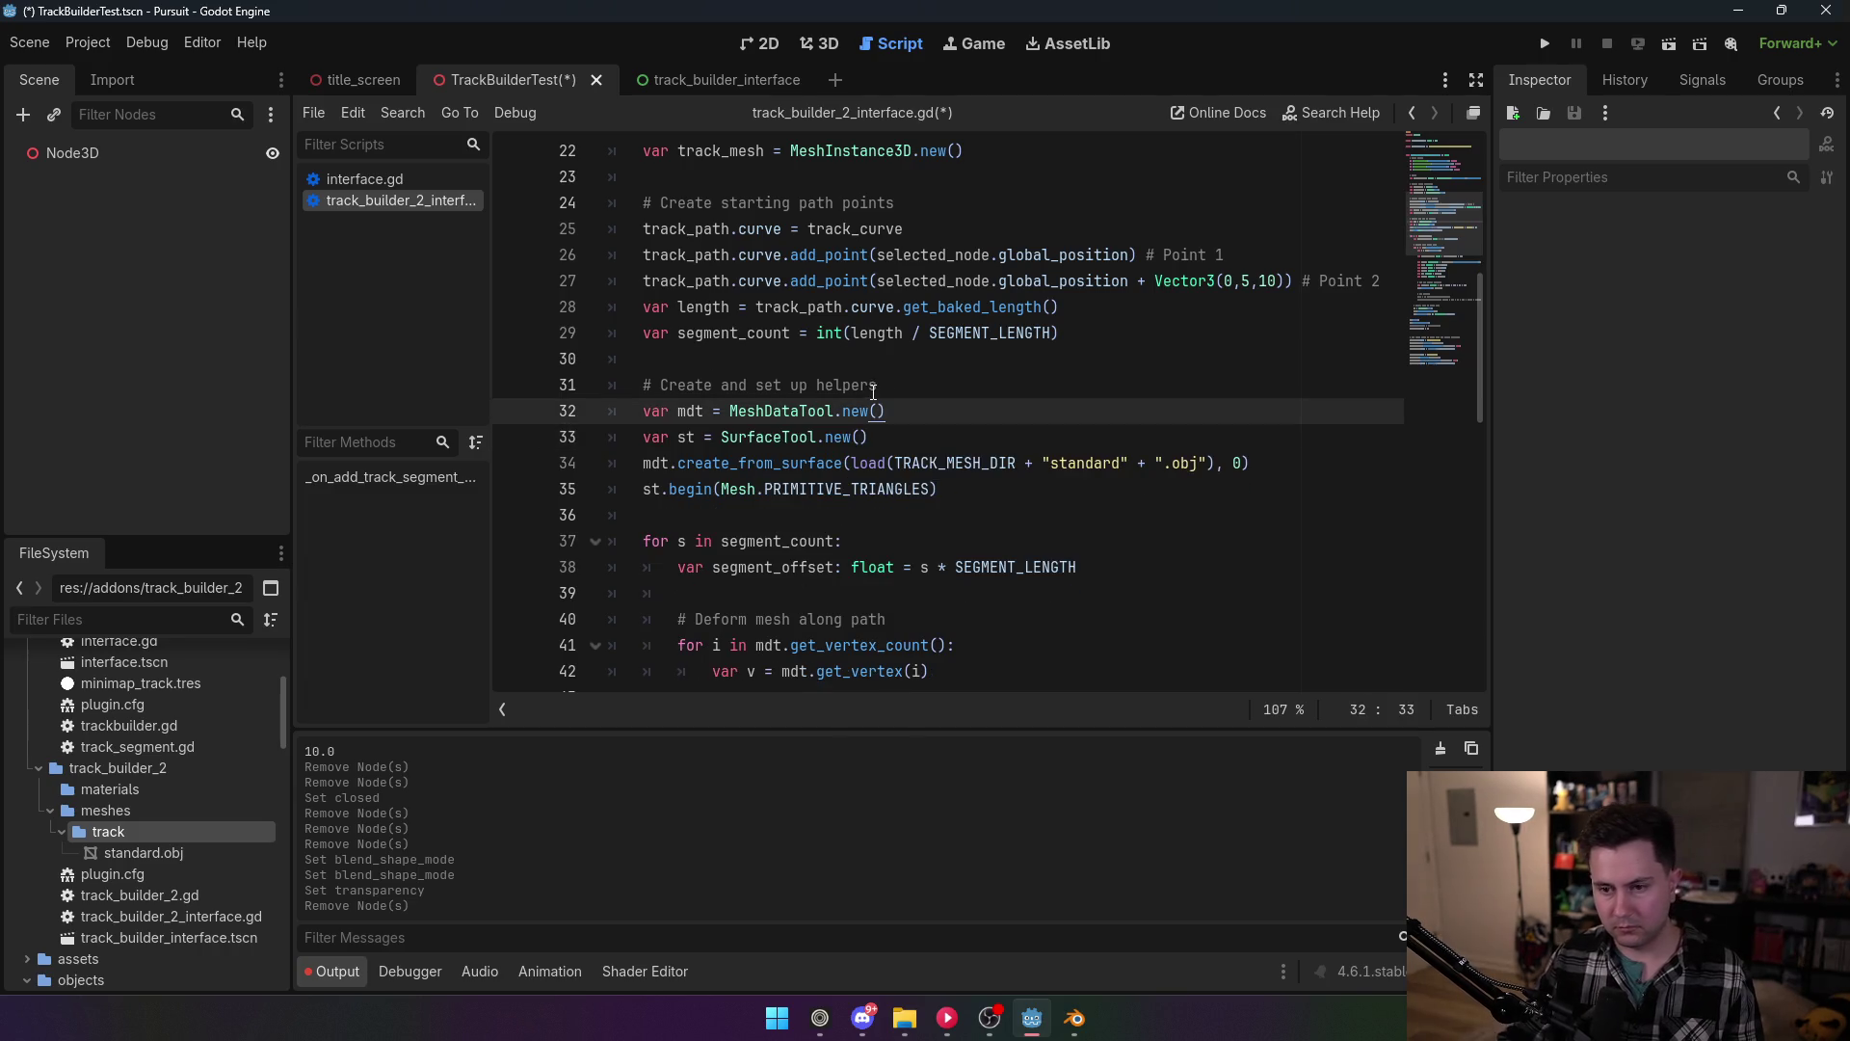
key("Up")
key("ctrl+s")
scroll(853, 391, "down", 8)
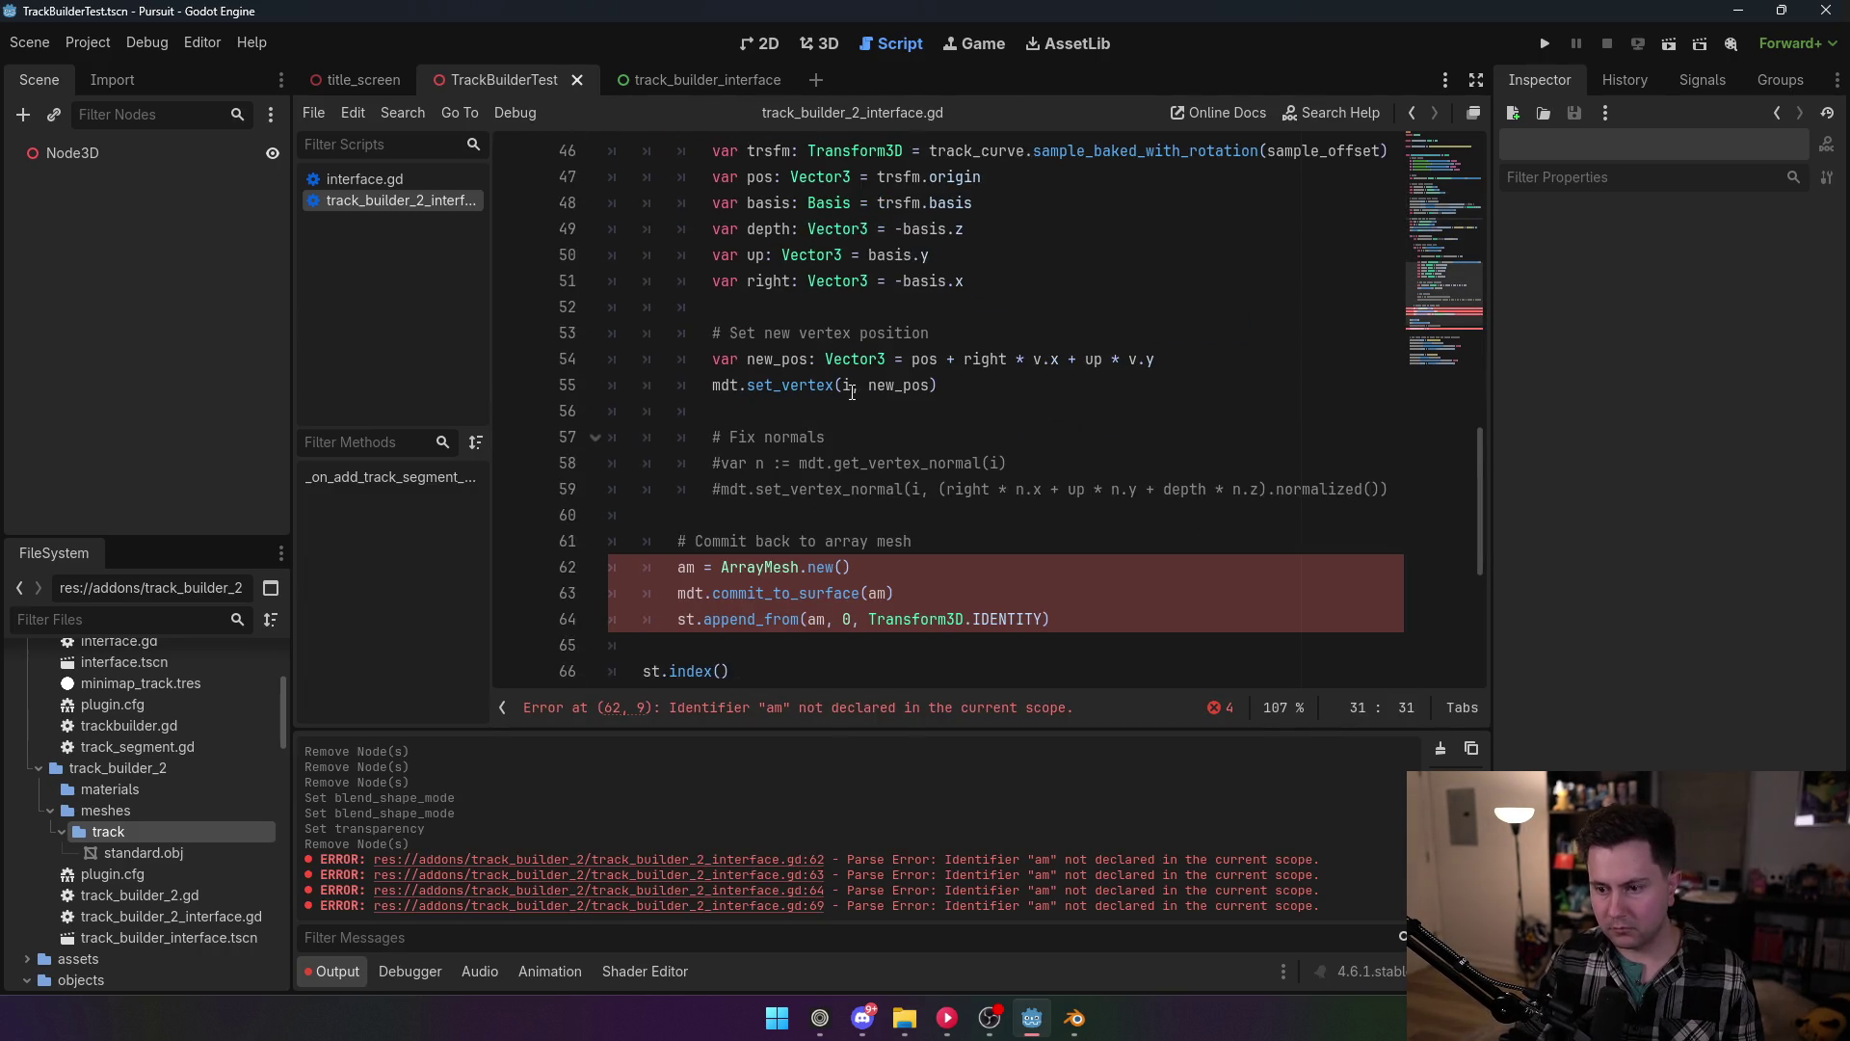
Step: Prefix am on line 62 with var and replace track_mesh.mesh = am with the uncommented st.commit(am) assignment; save
scroll(851, 392, "down", 2)
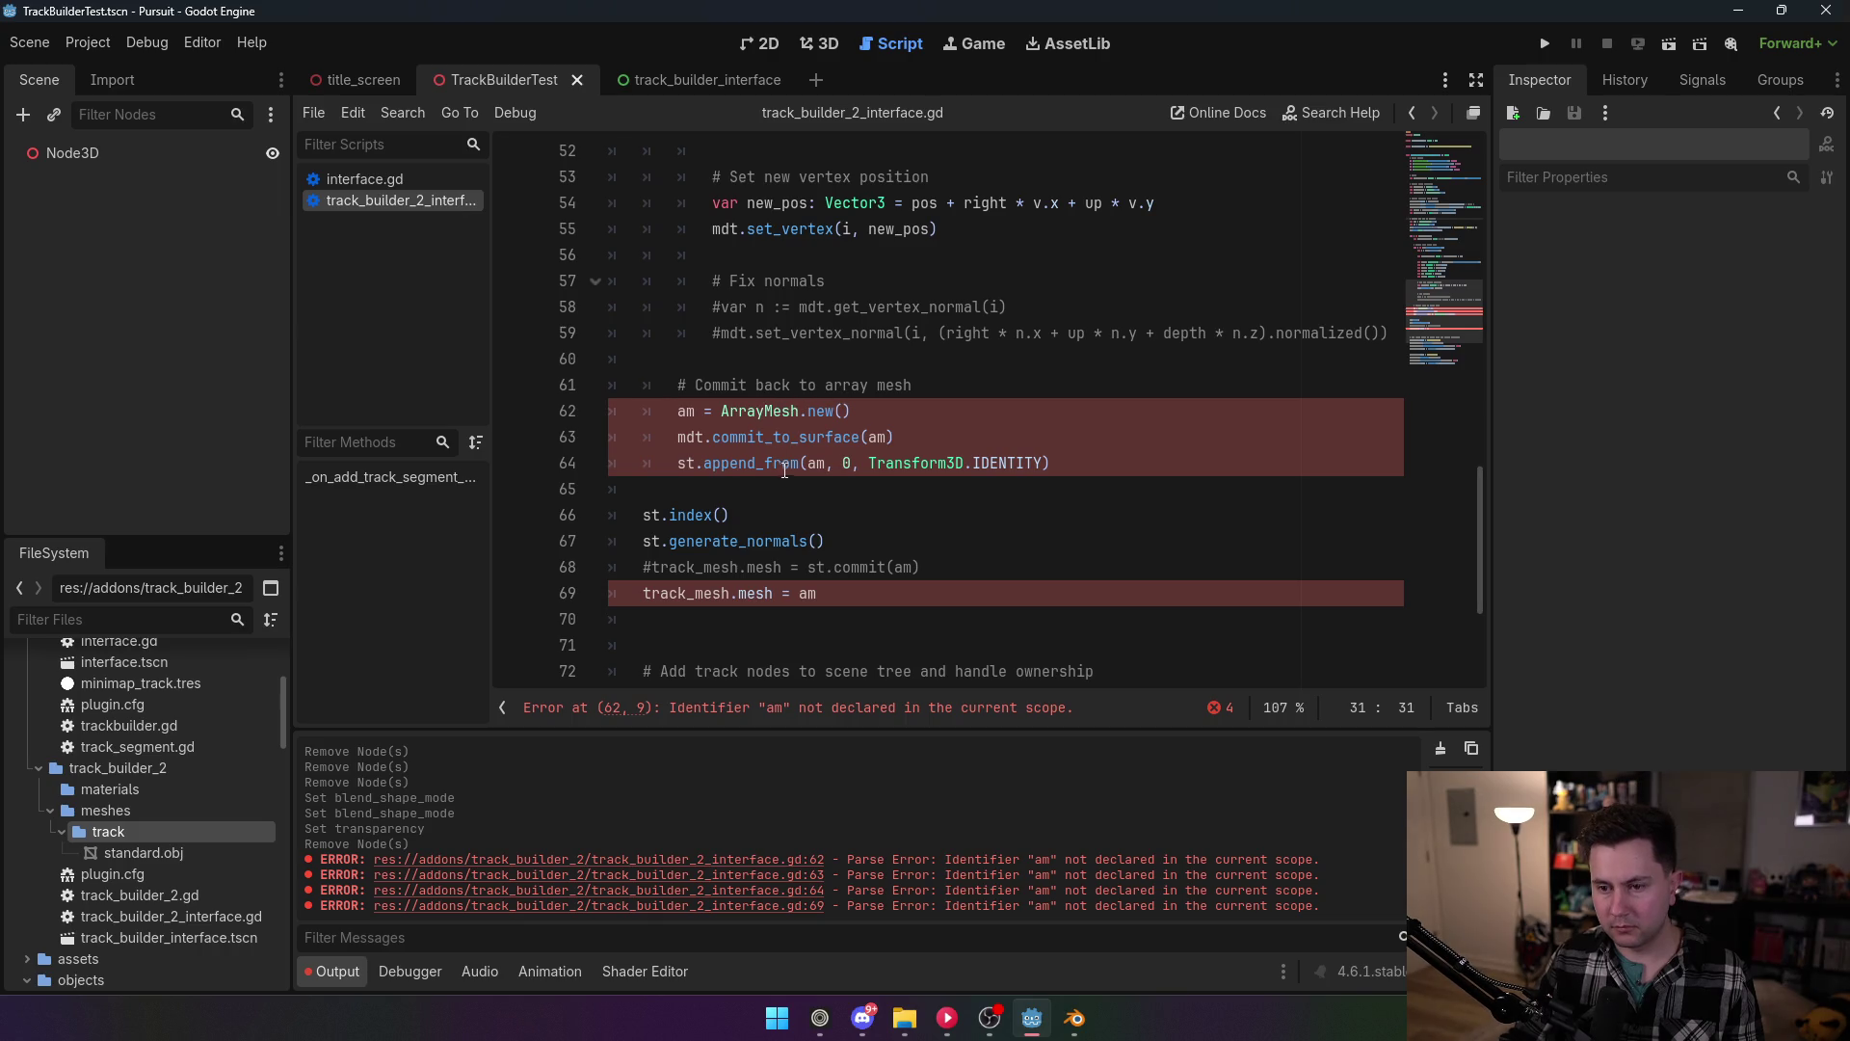
left_click(677, 412)
type("var")
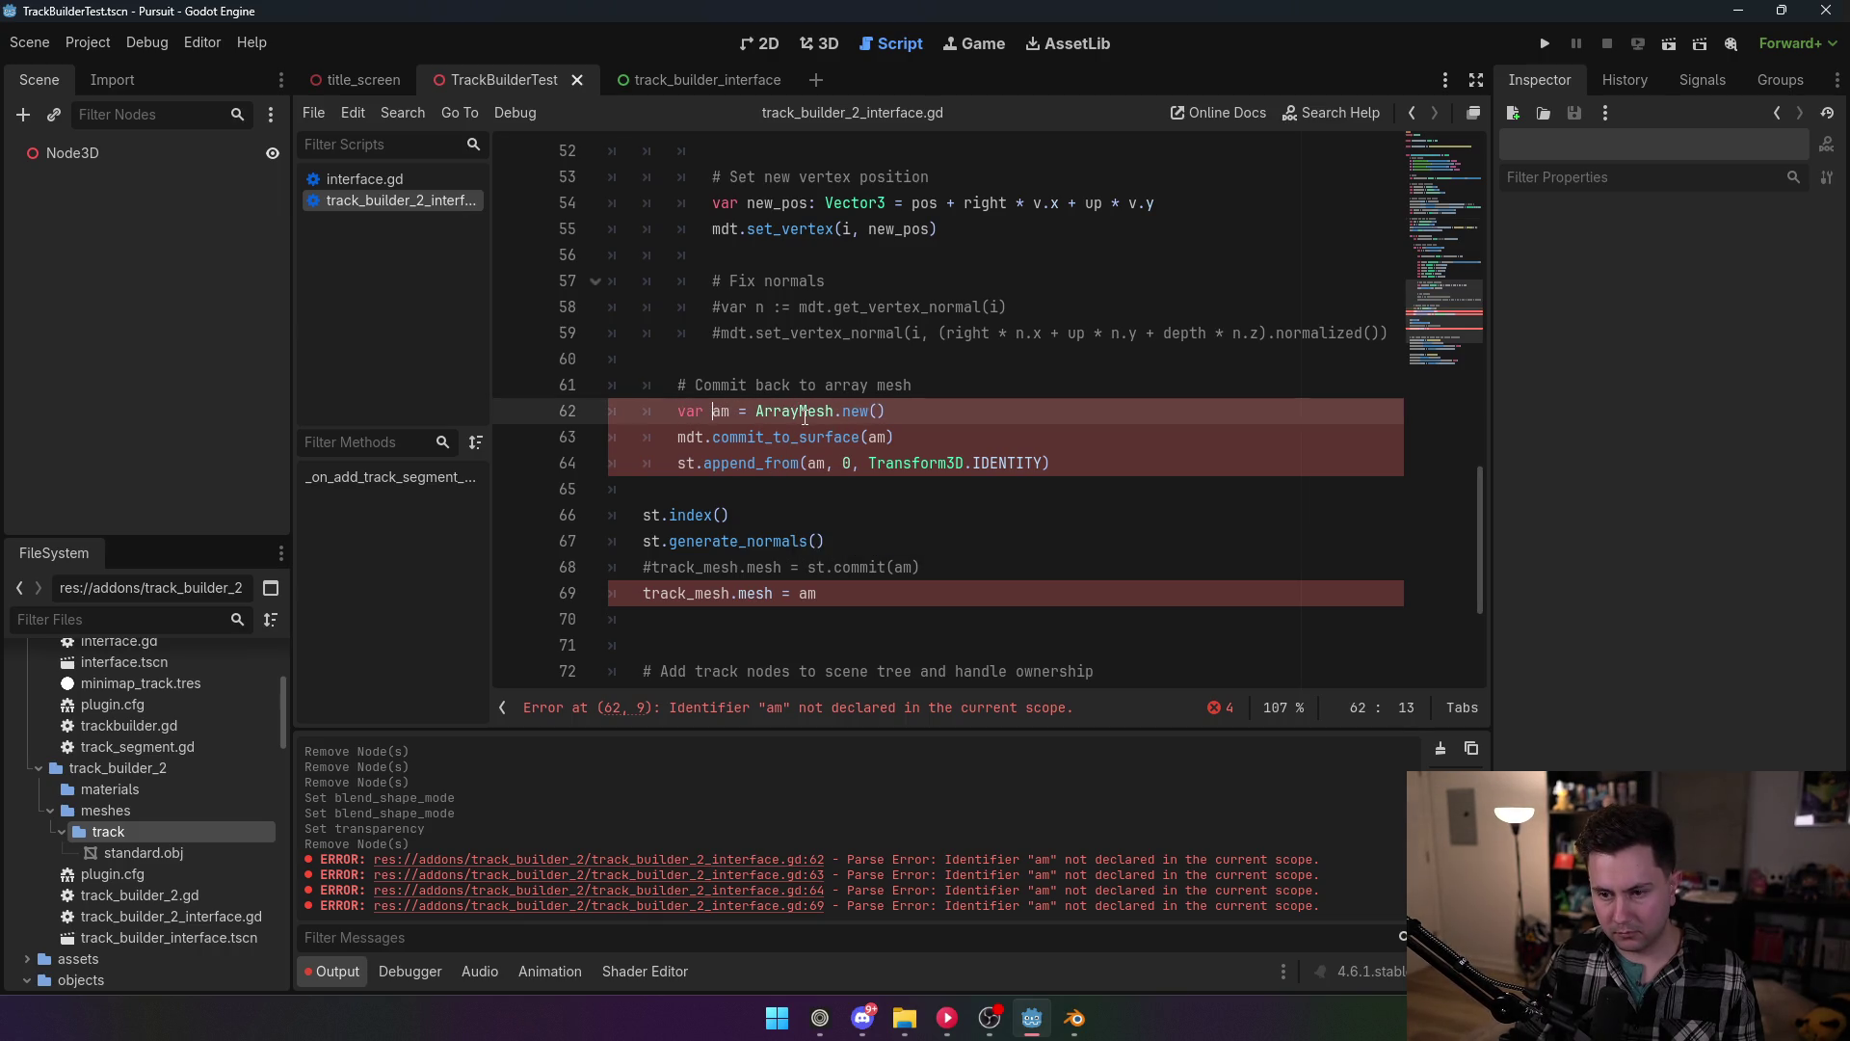
left_click(747, 589)
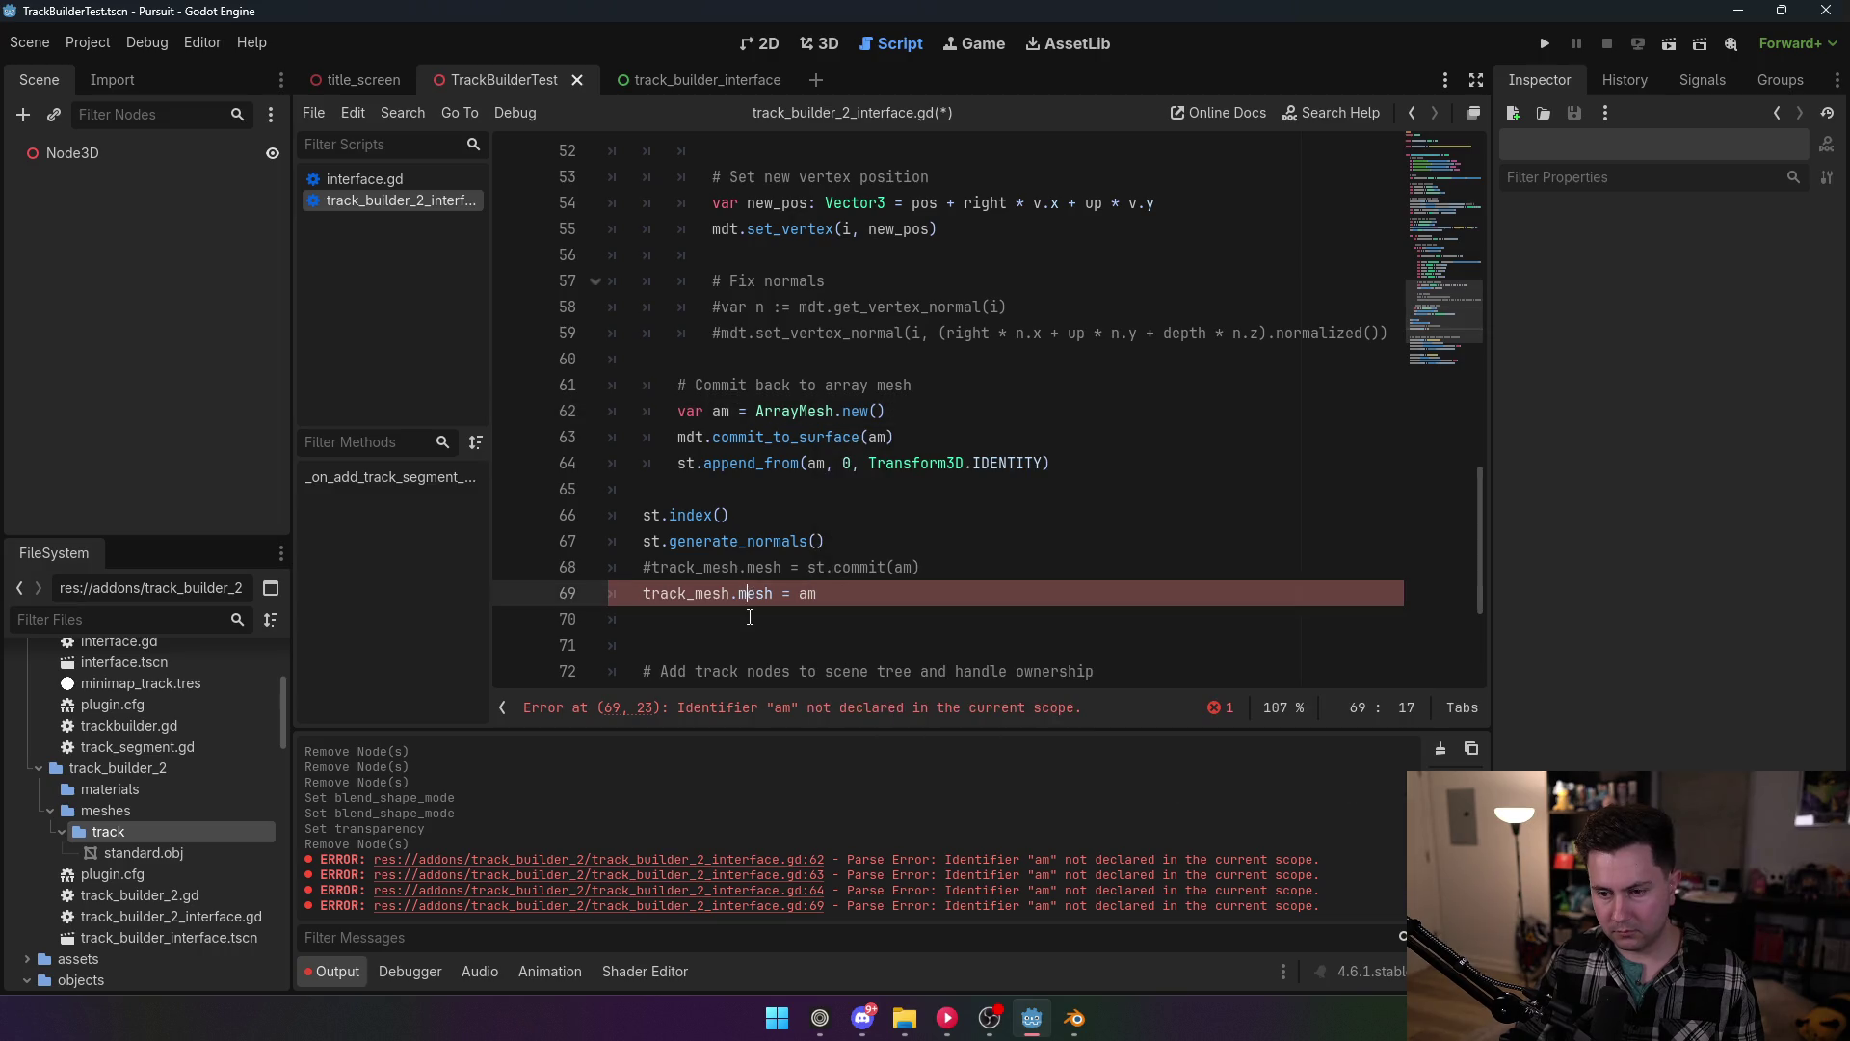
left_click(838, 590)
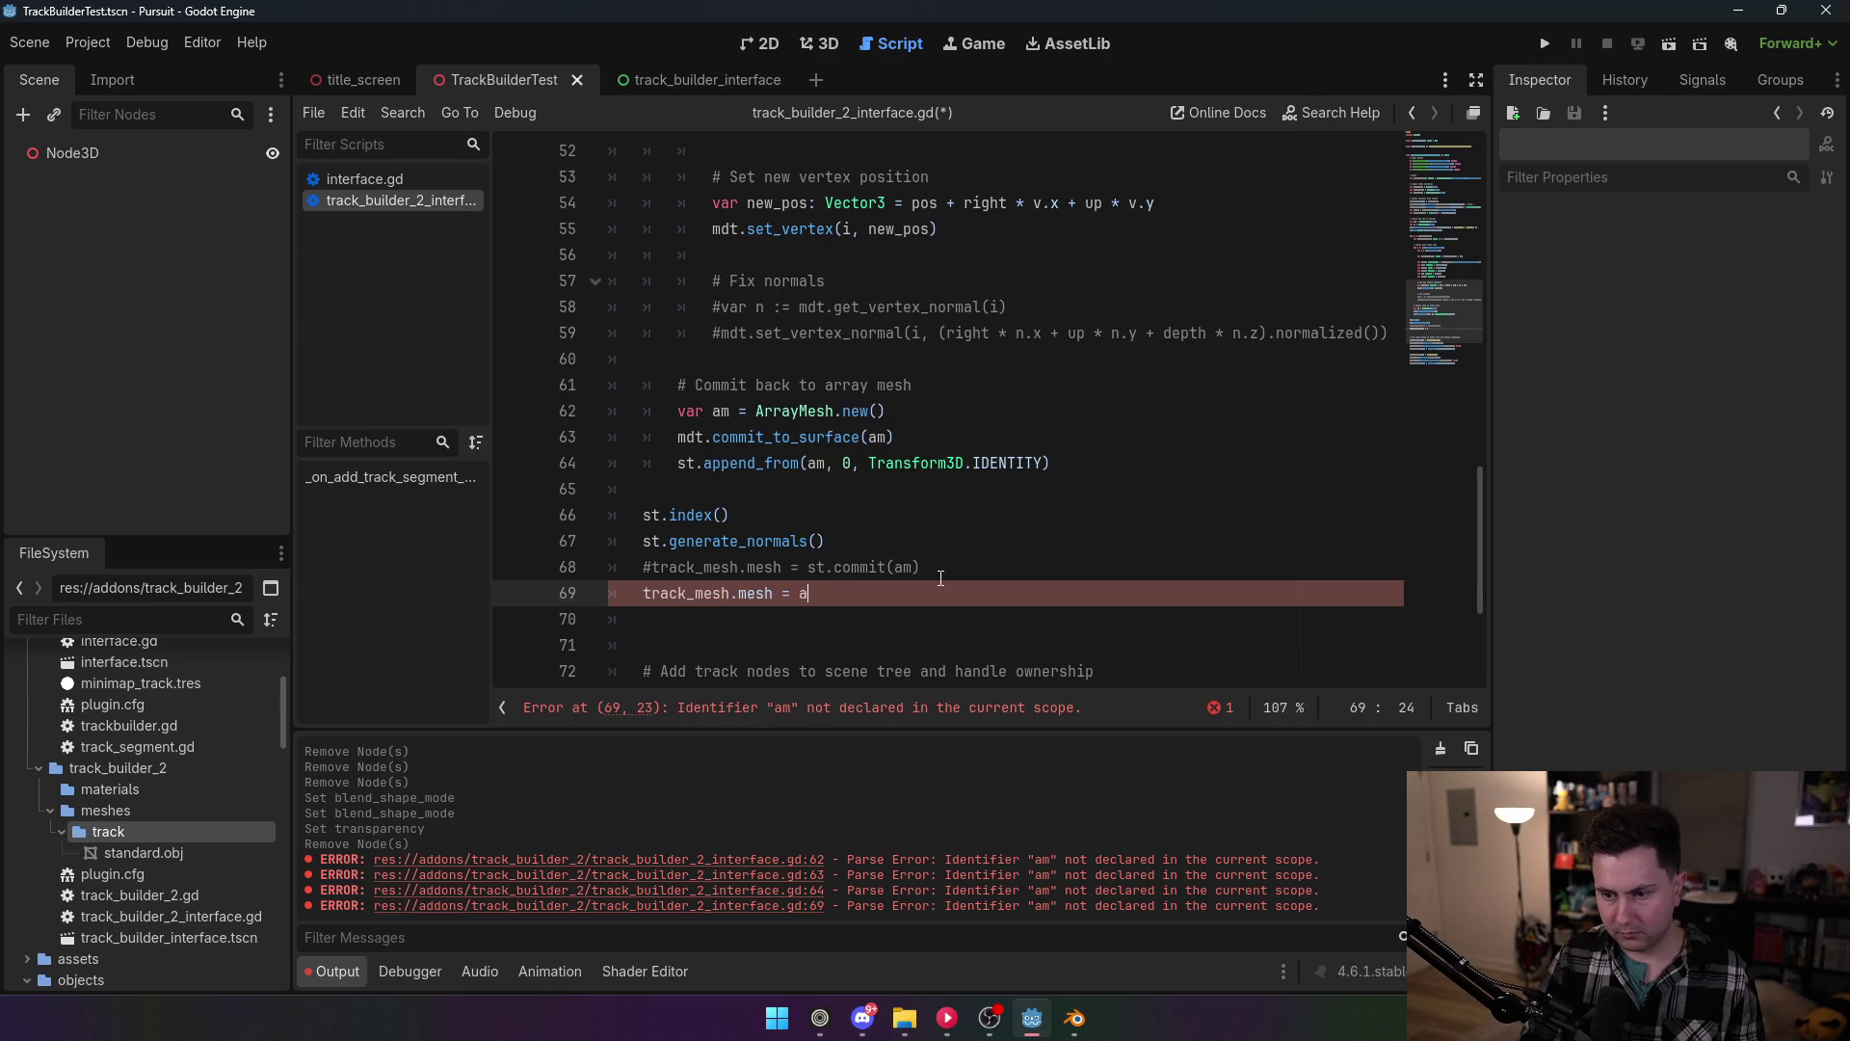
key("BackSpace")
key("BackSpace")
key("BackSpace")
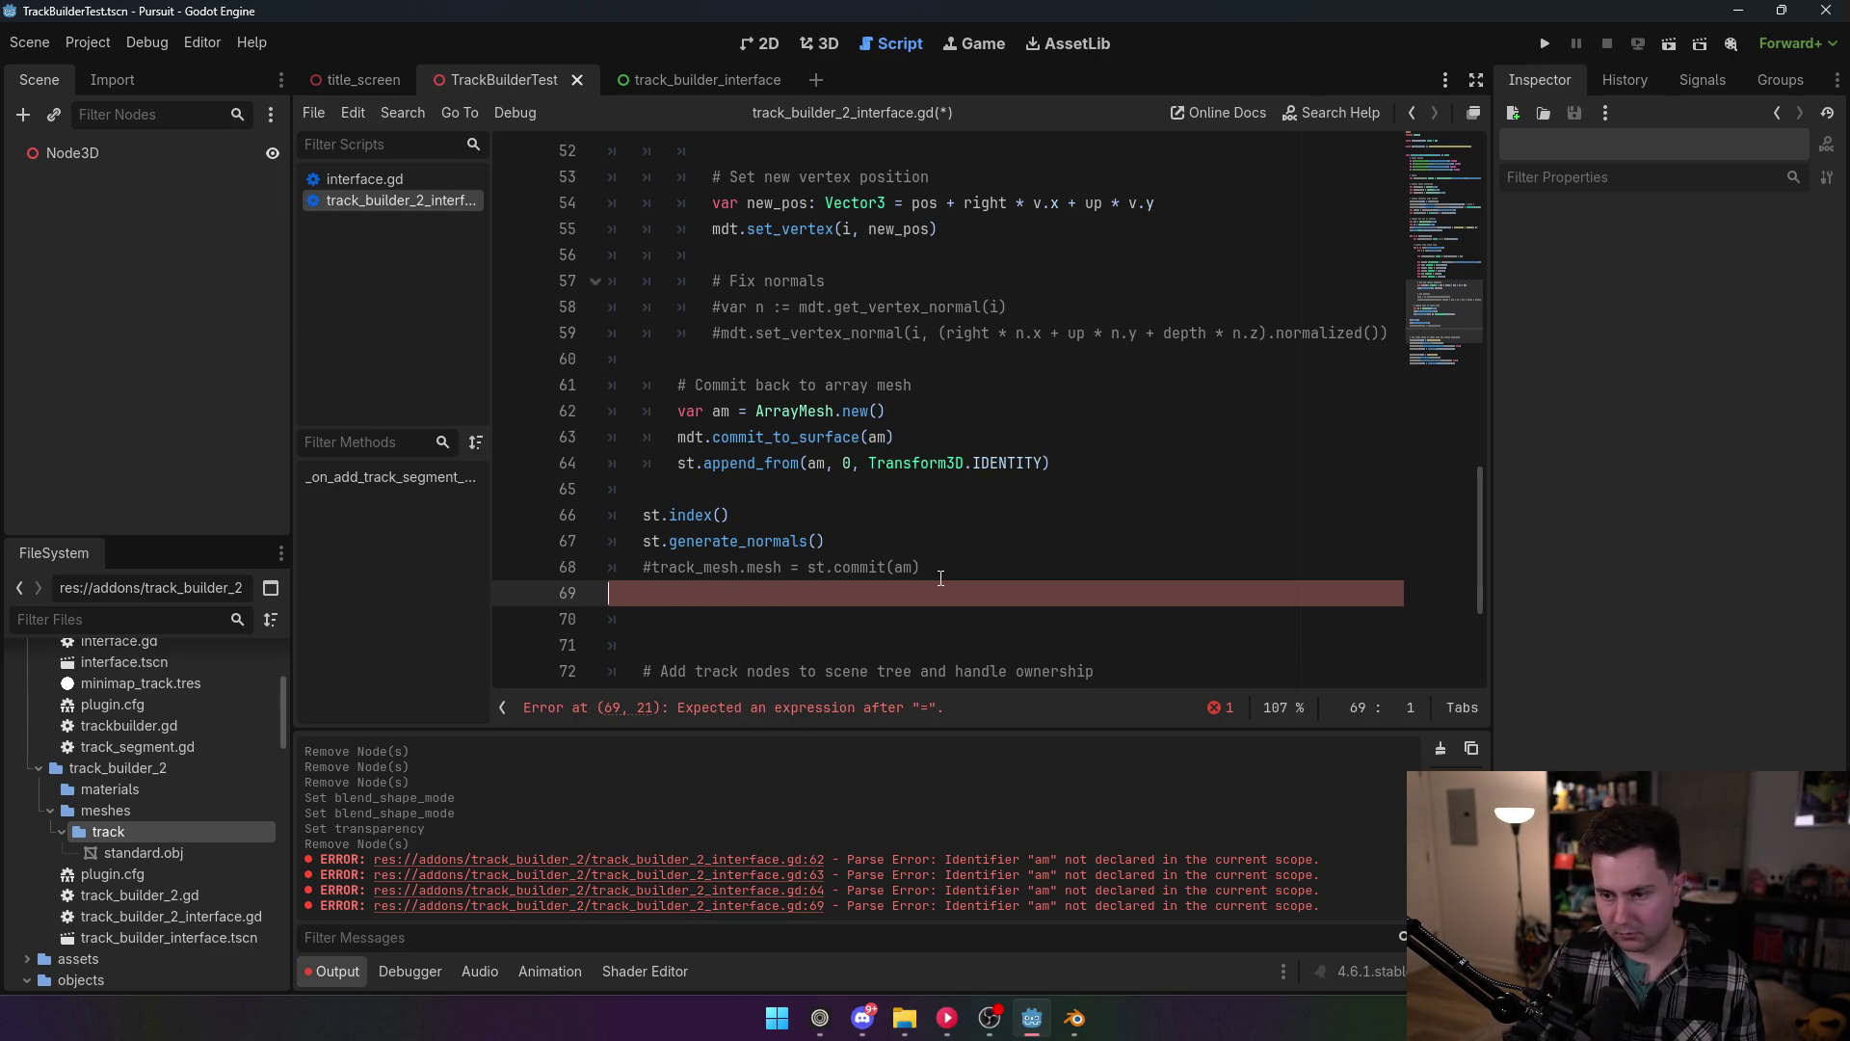
key("BackSpace")
key("Home")
key("Delete")
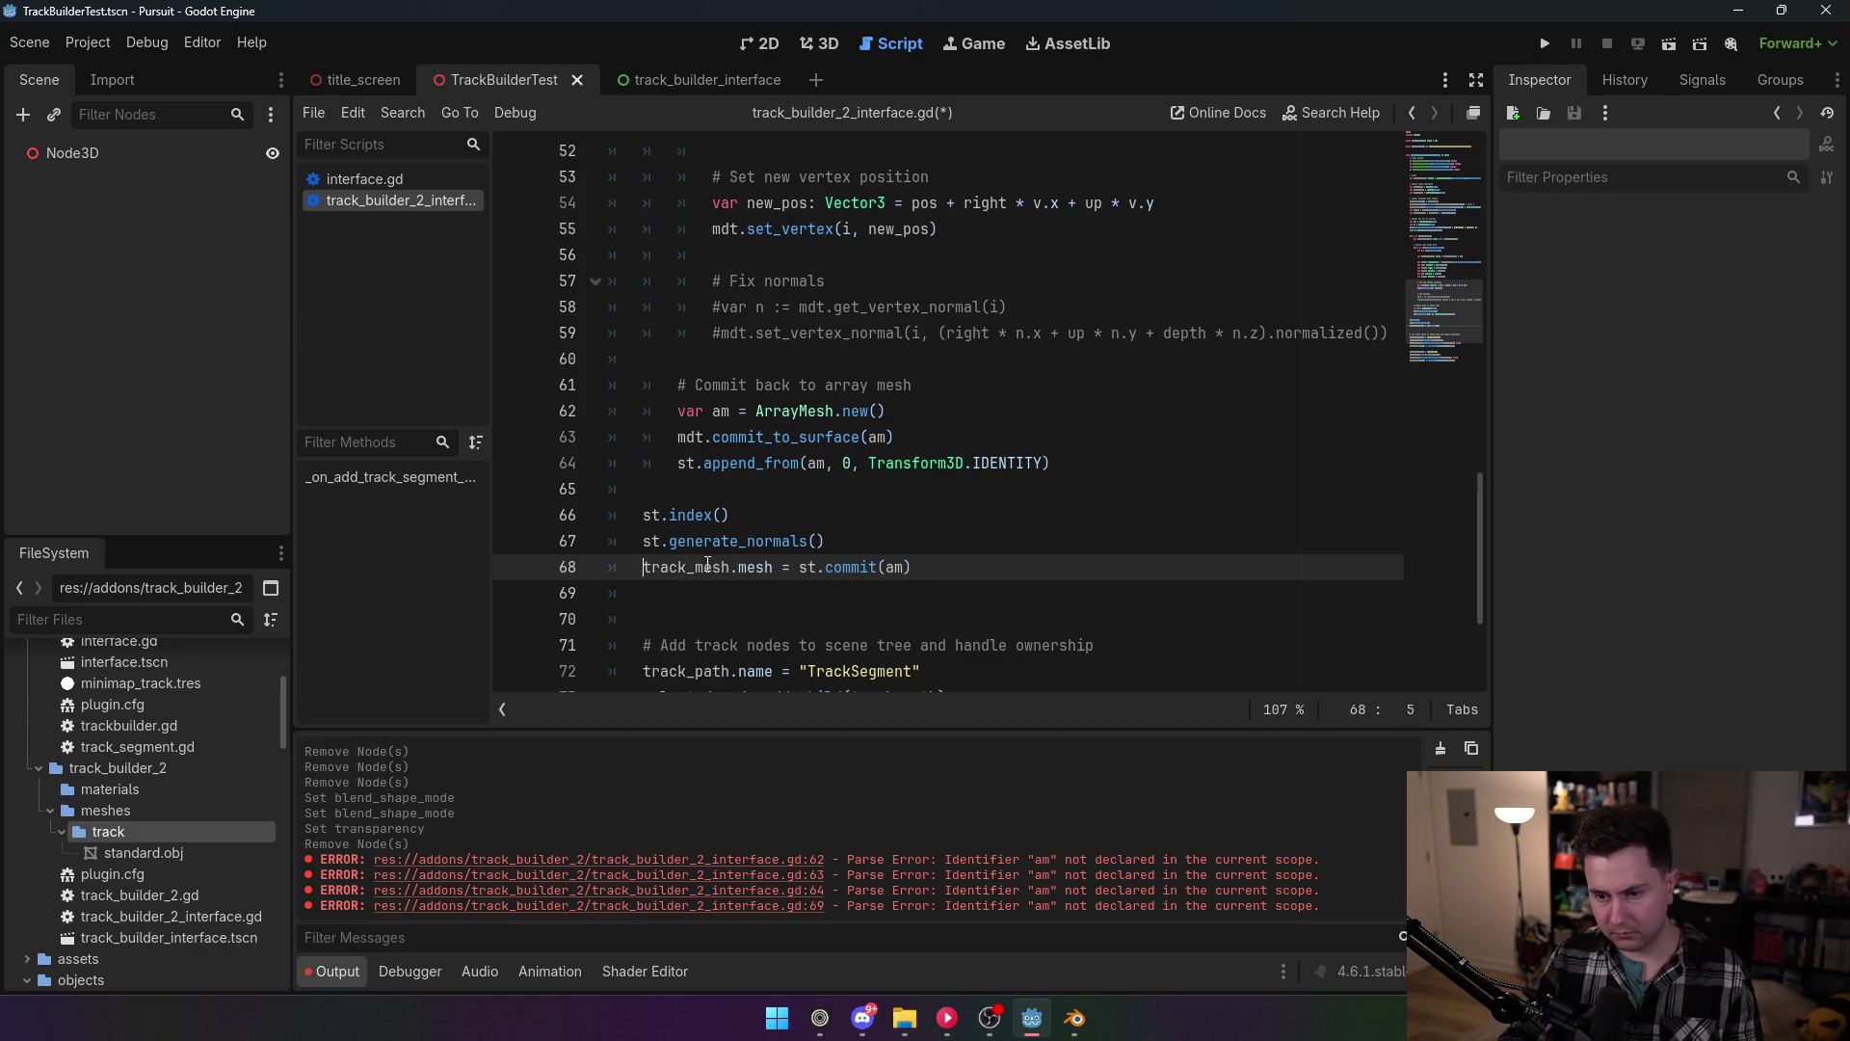
key("ctrl+s")
Step: Drop var from line 62 and declare var am = ArrayMesh below the SurfaceTool helper, then save
left_click(974, 333)
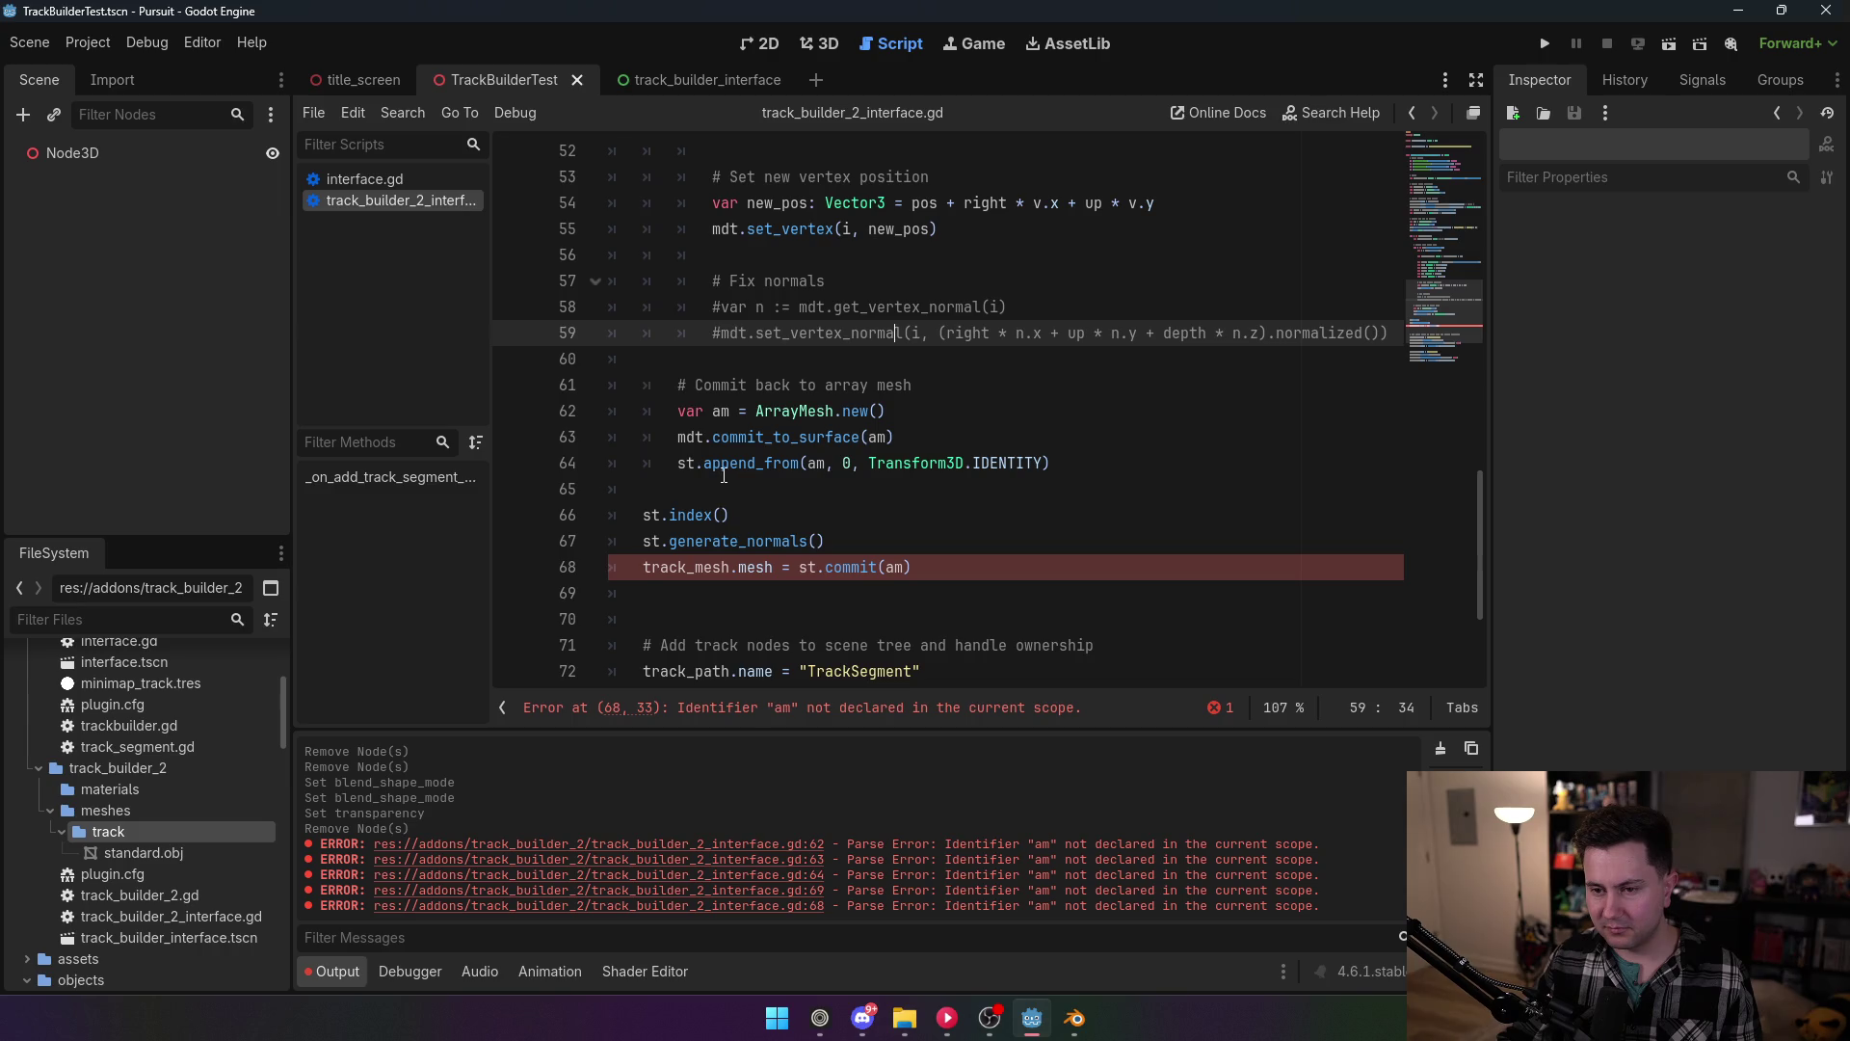
left_click_drag(715, 412, 676, 413)
key("BackSpace")
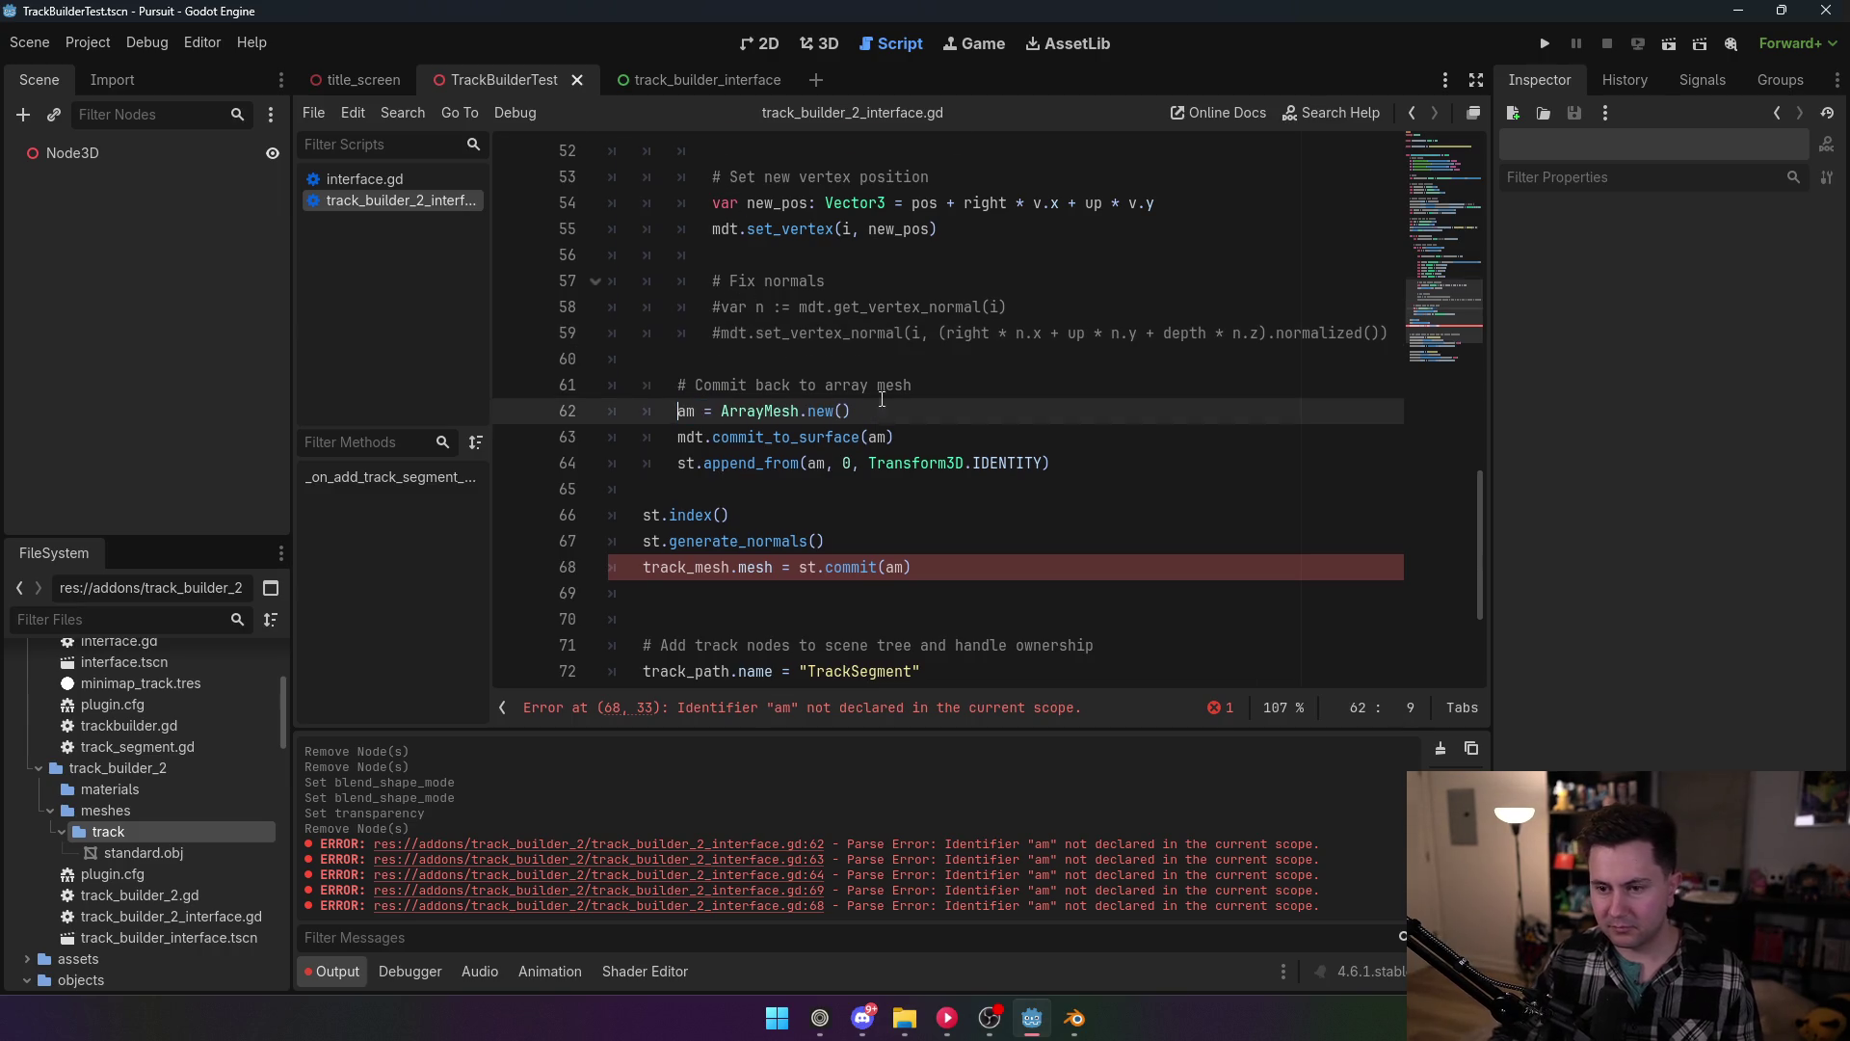
scroll(881, 366, "up", 5)
scroll(881, 367, "up", 3)
left_click(886, 355)
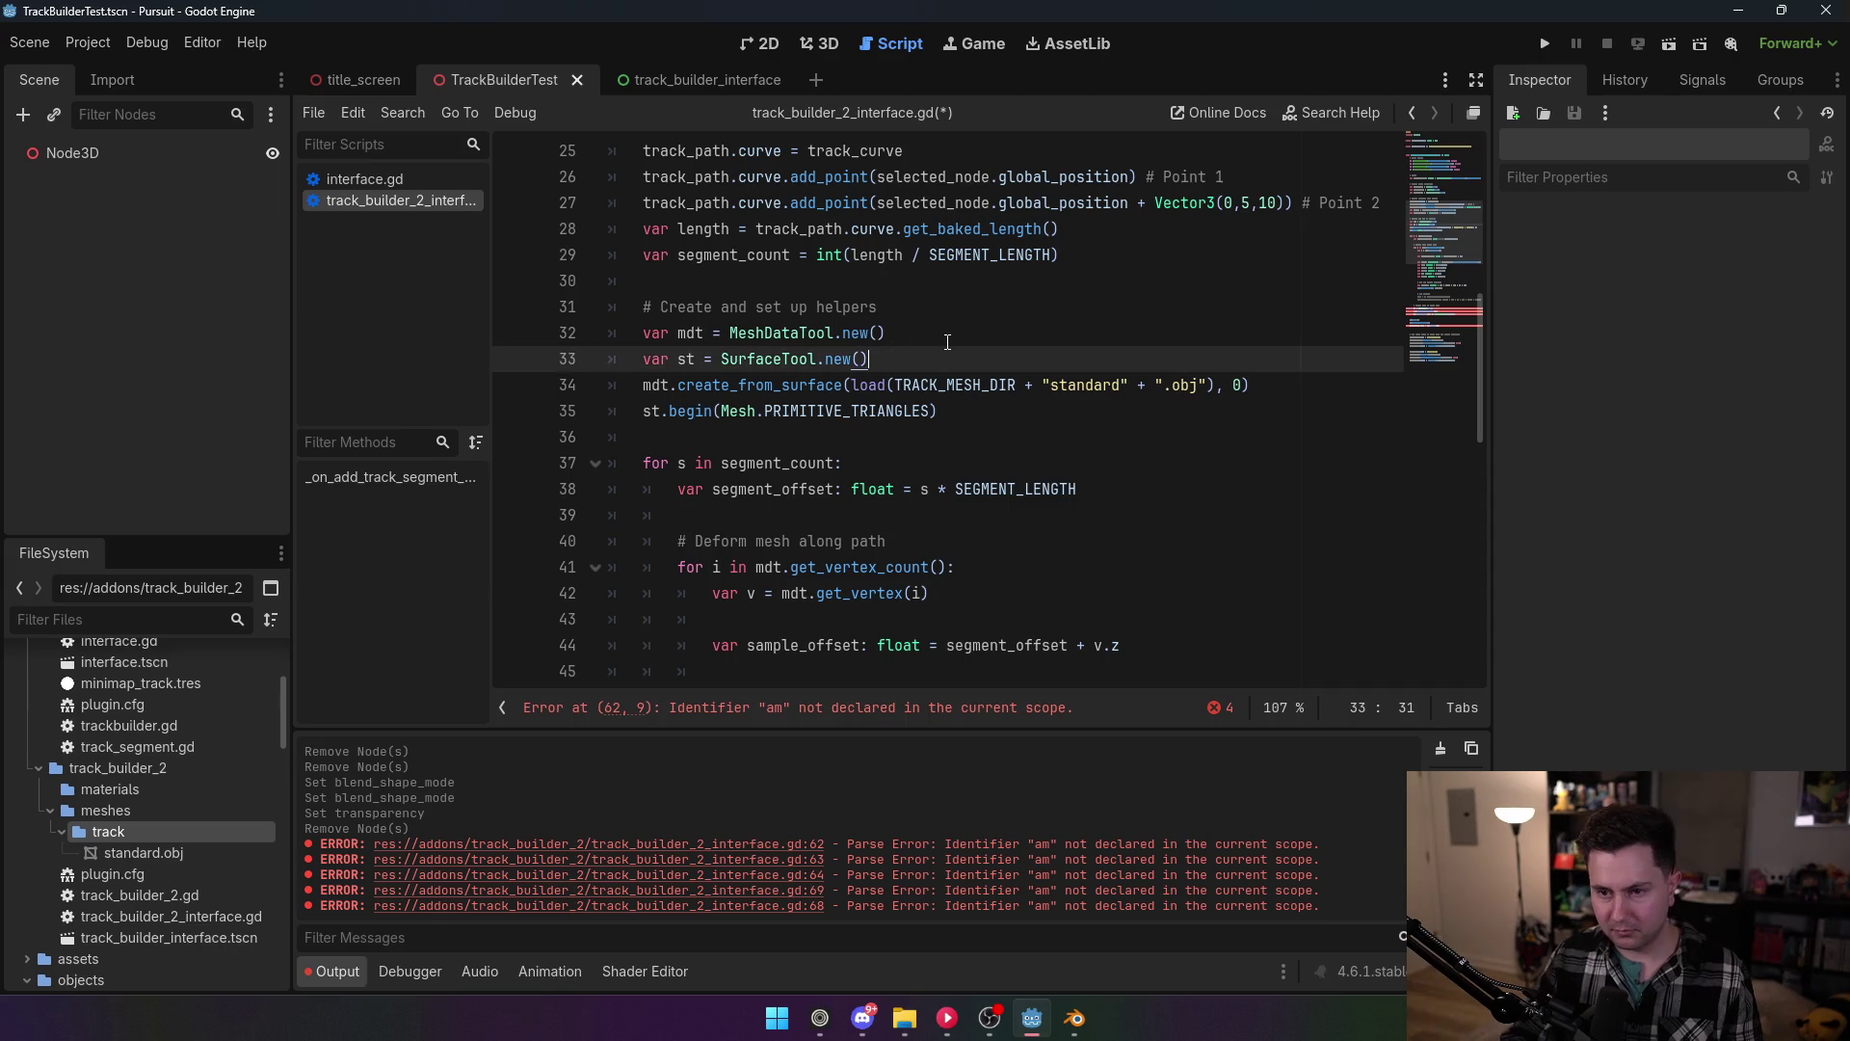
key("Return")
type("var am = ArrayMesh.new")
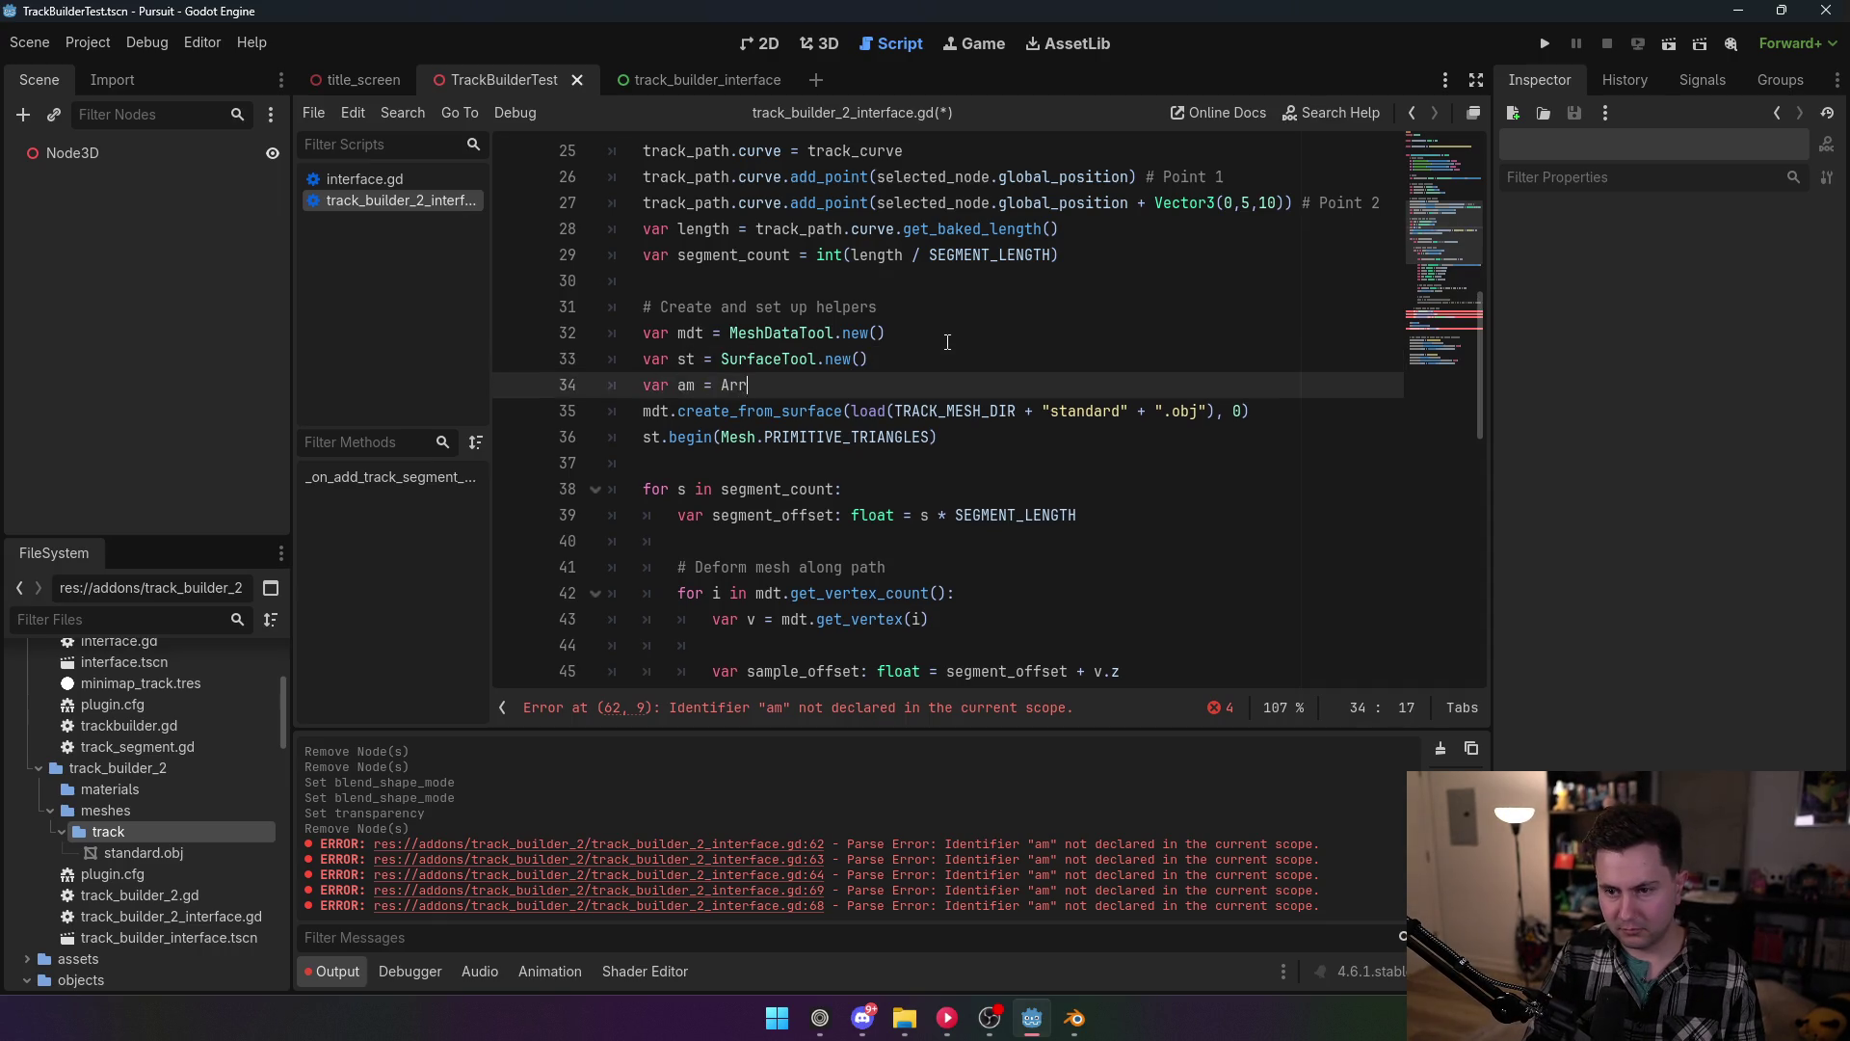
key("BackSpace")
key("BackSpace")
key("BackSpace")
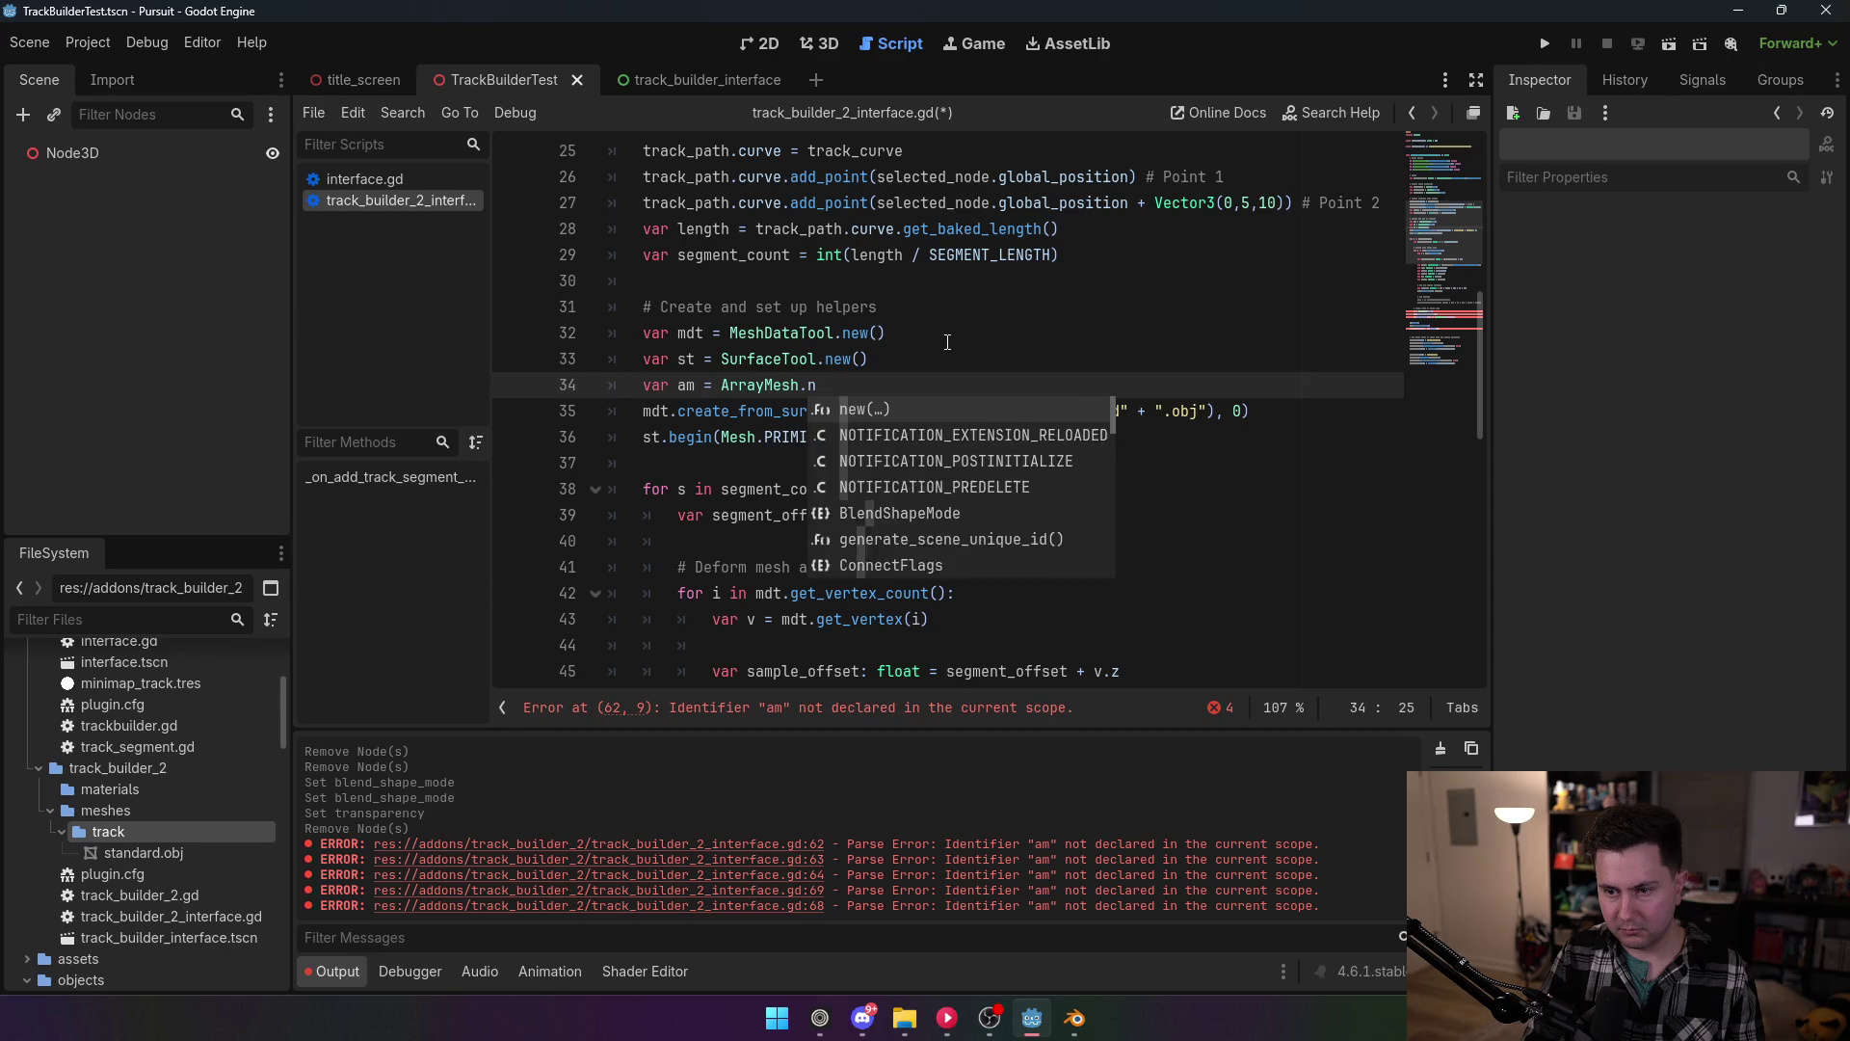
left_click(947, 308)
key("ctrl+s")
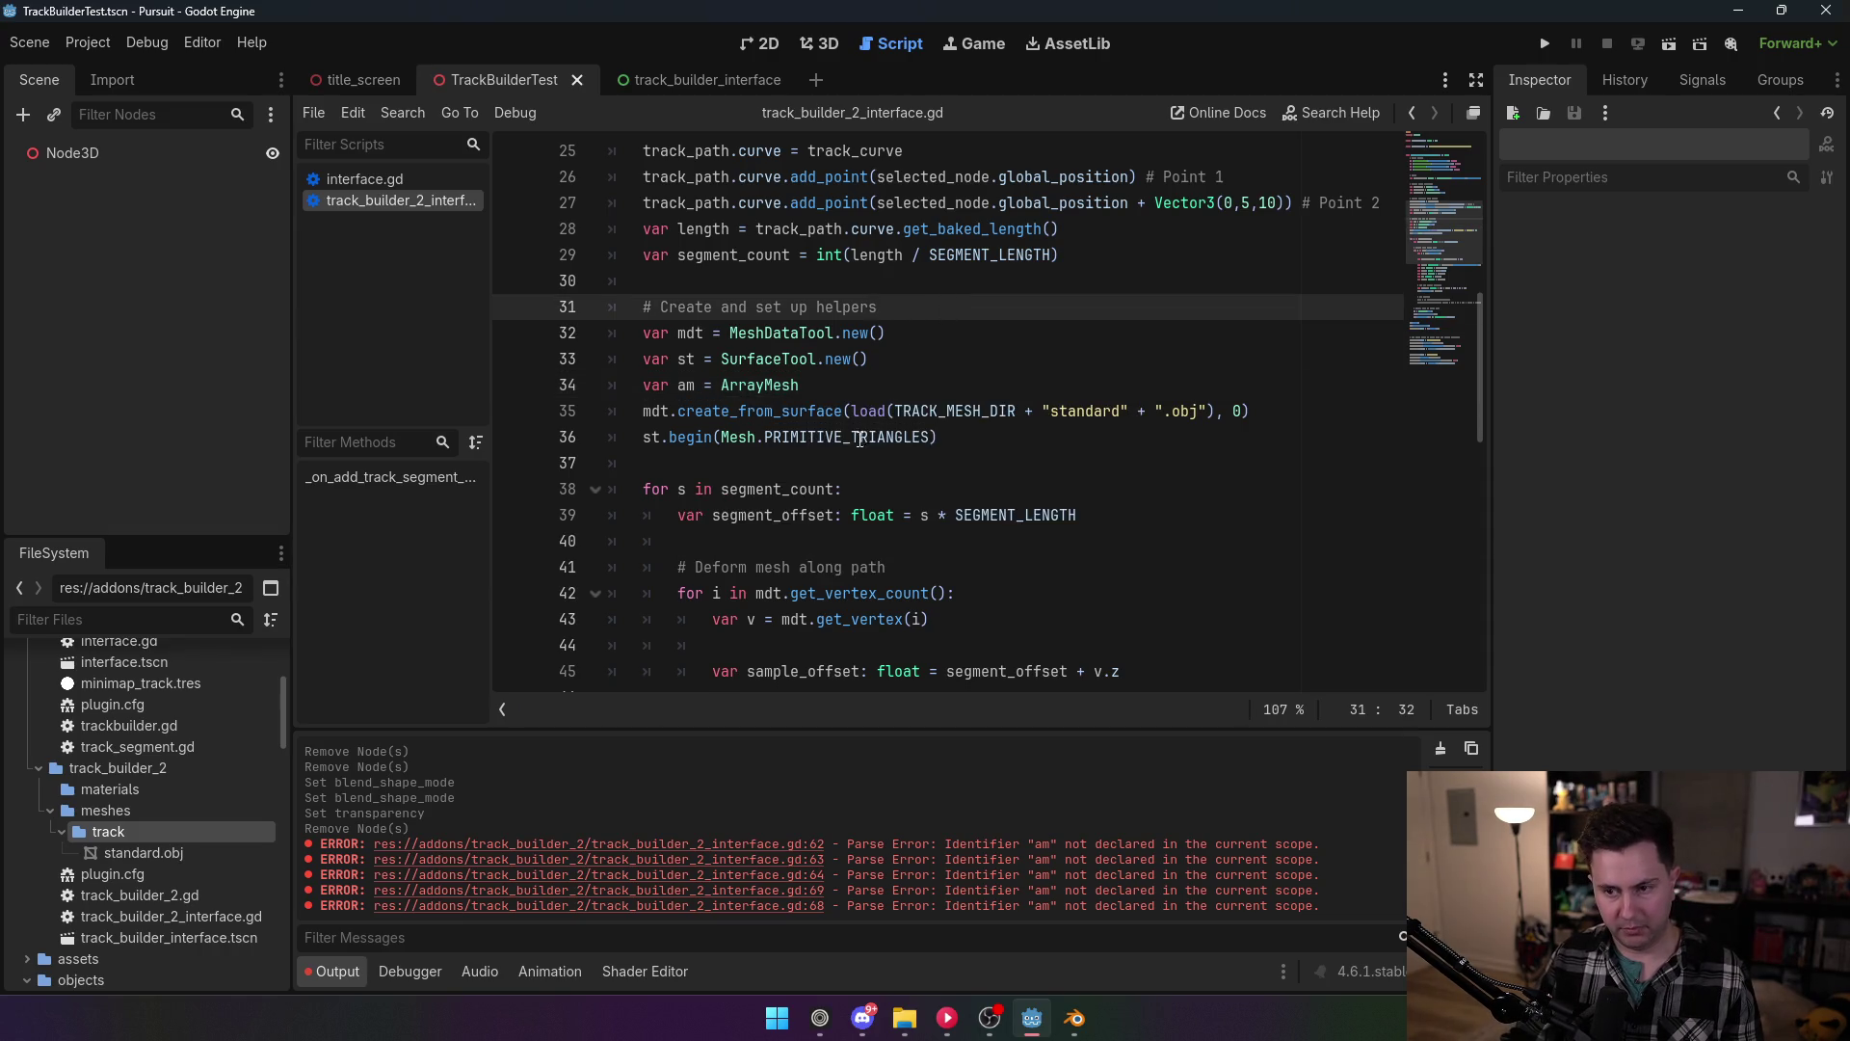
scroll(857, 441, "down", 10)
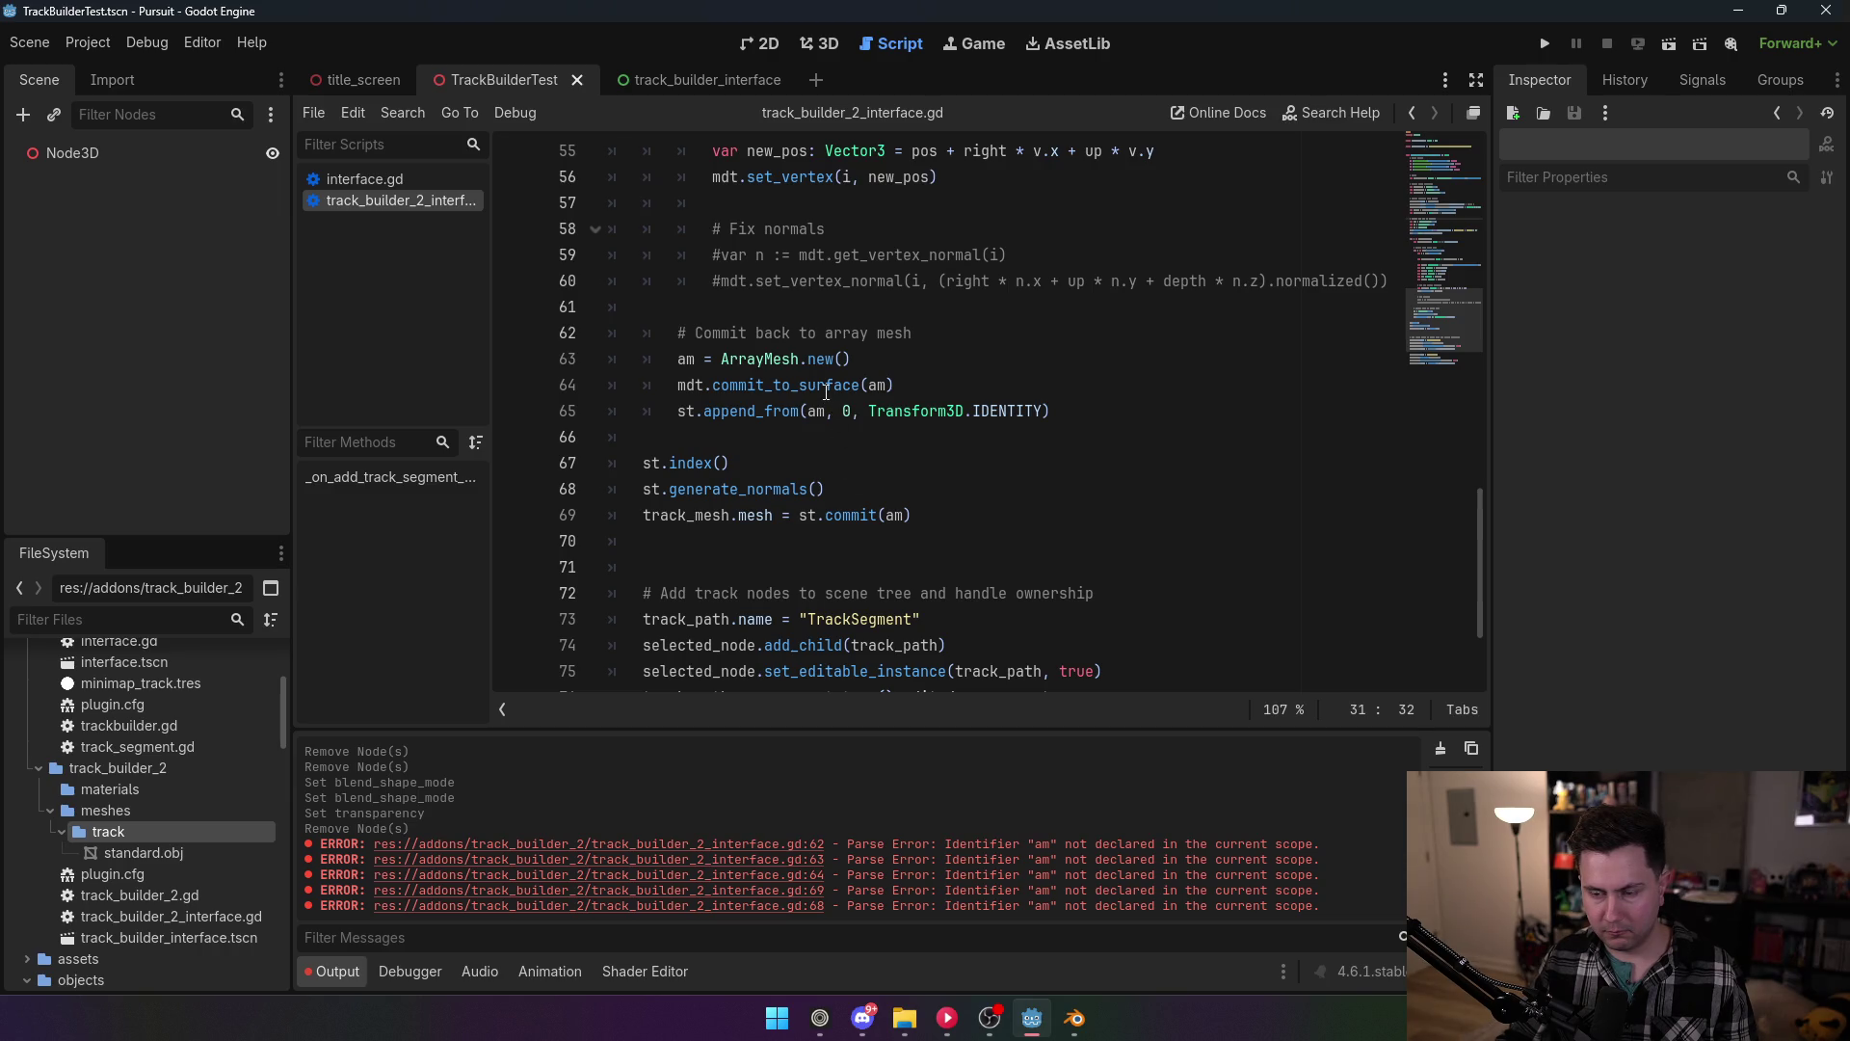
Step: Make the helper declaration read var am = ArrayMesh.new()
mouse_move(826, 392)
scroll(804, 378, "up", 7)
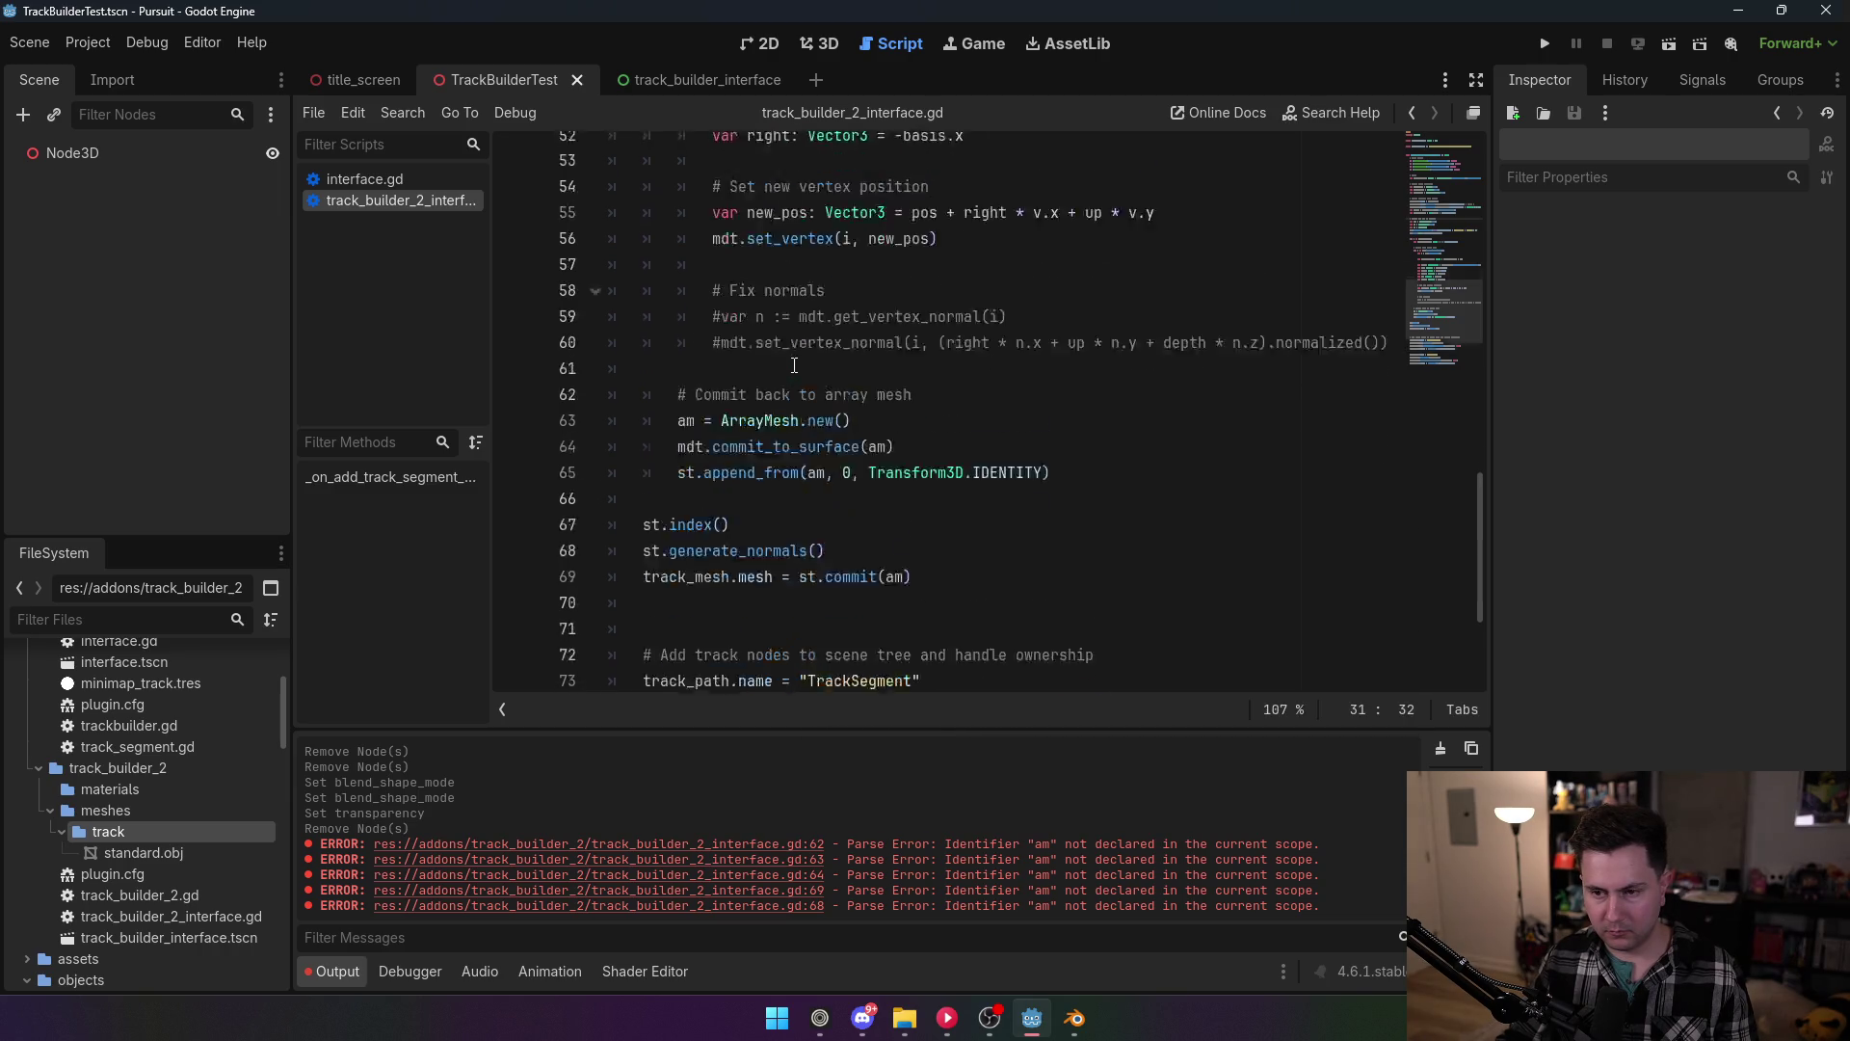
scroll(800, 376, "up", 7)
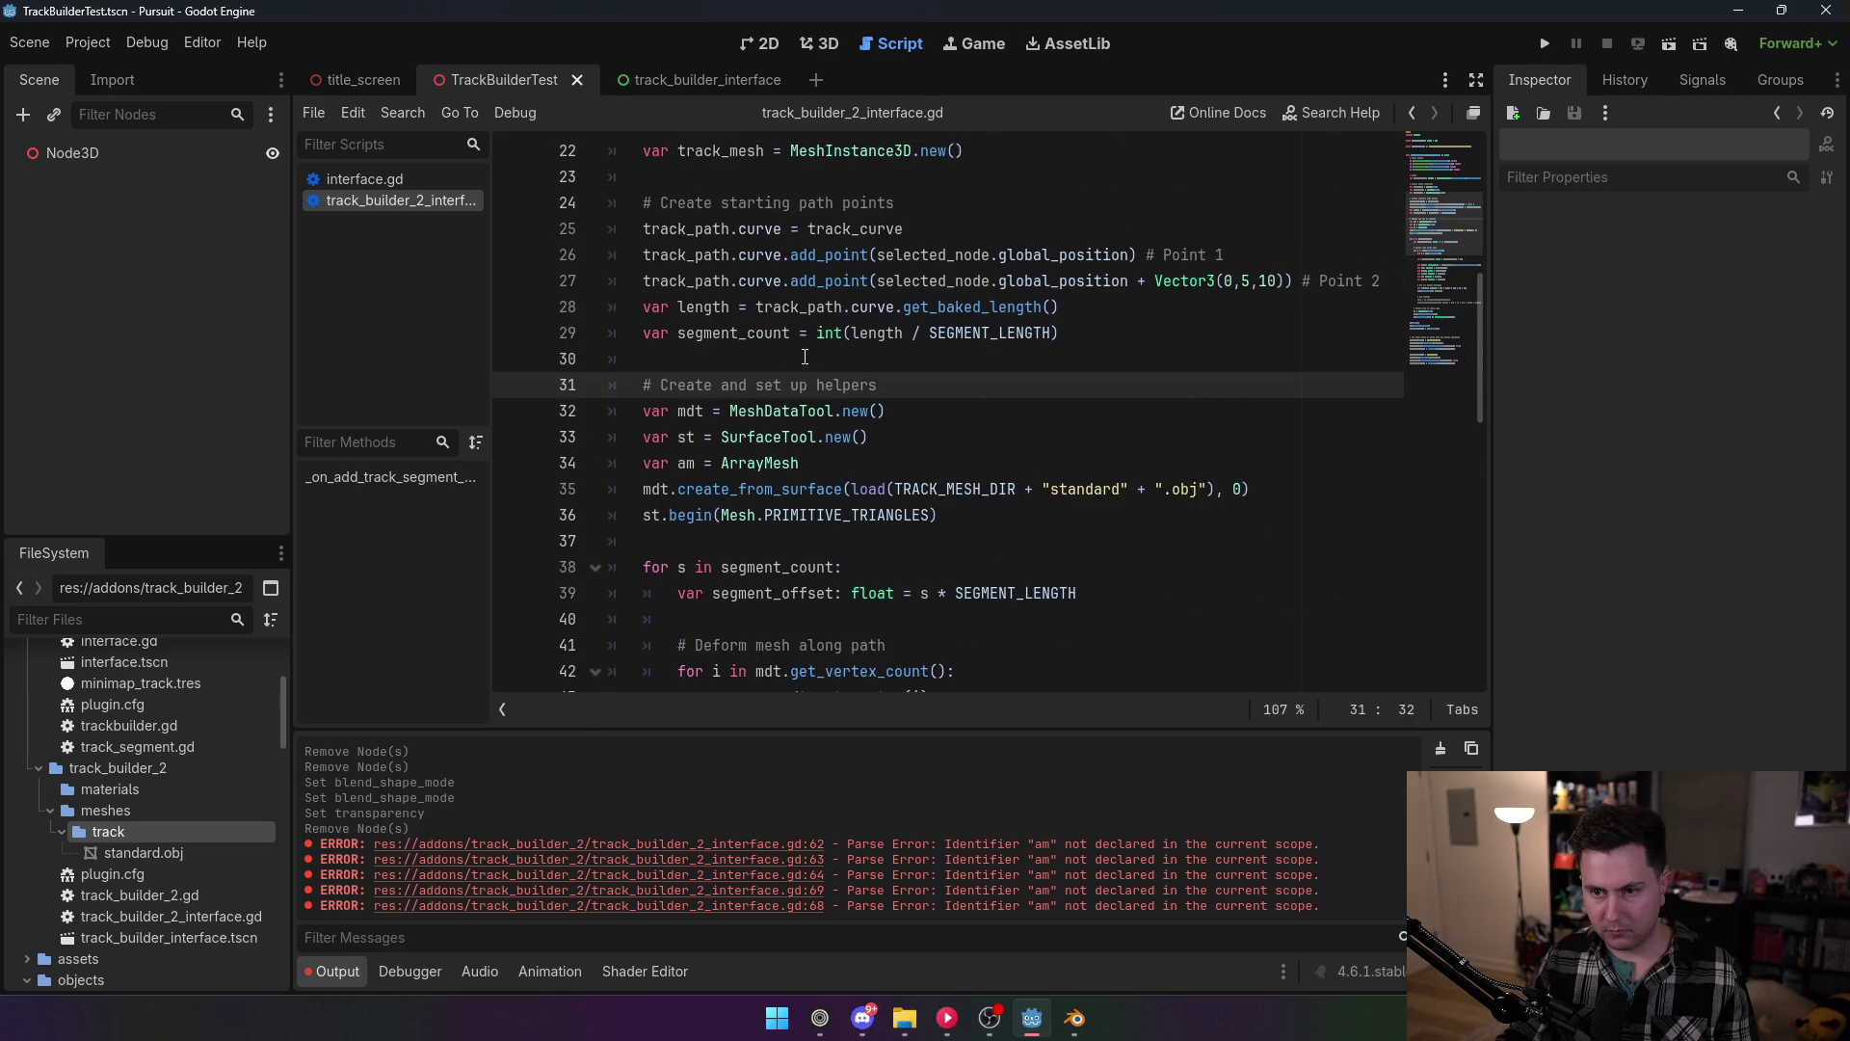
left_click(885, 670)
key("Return")
type("var am = ArrayMesh")
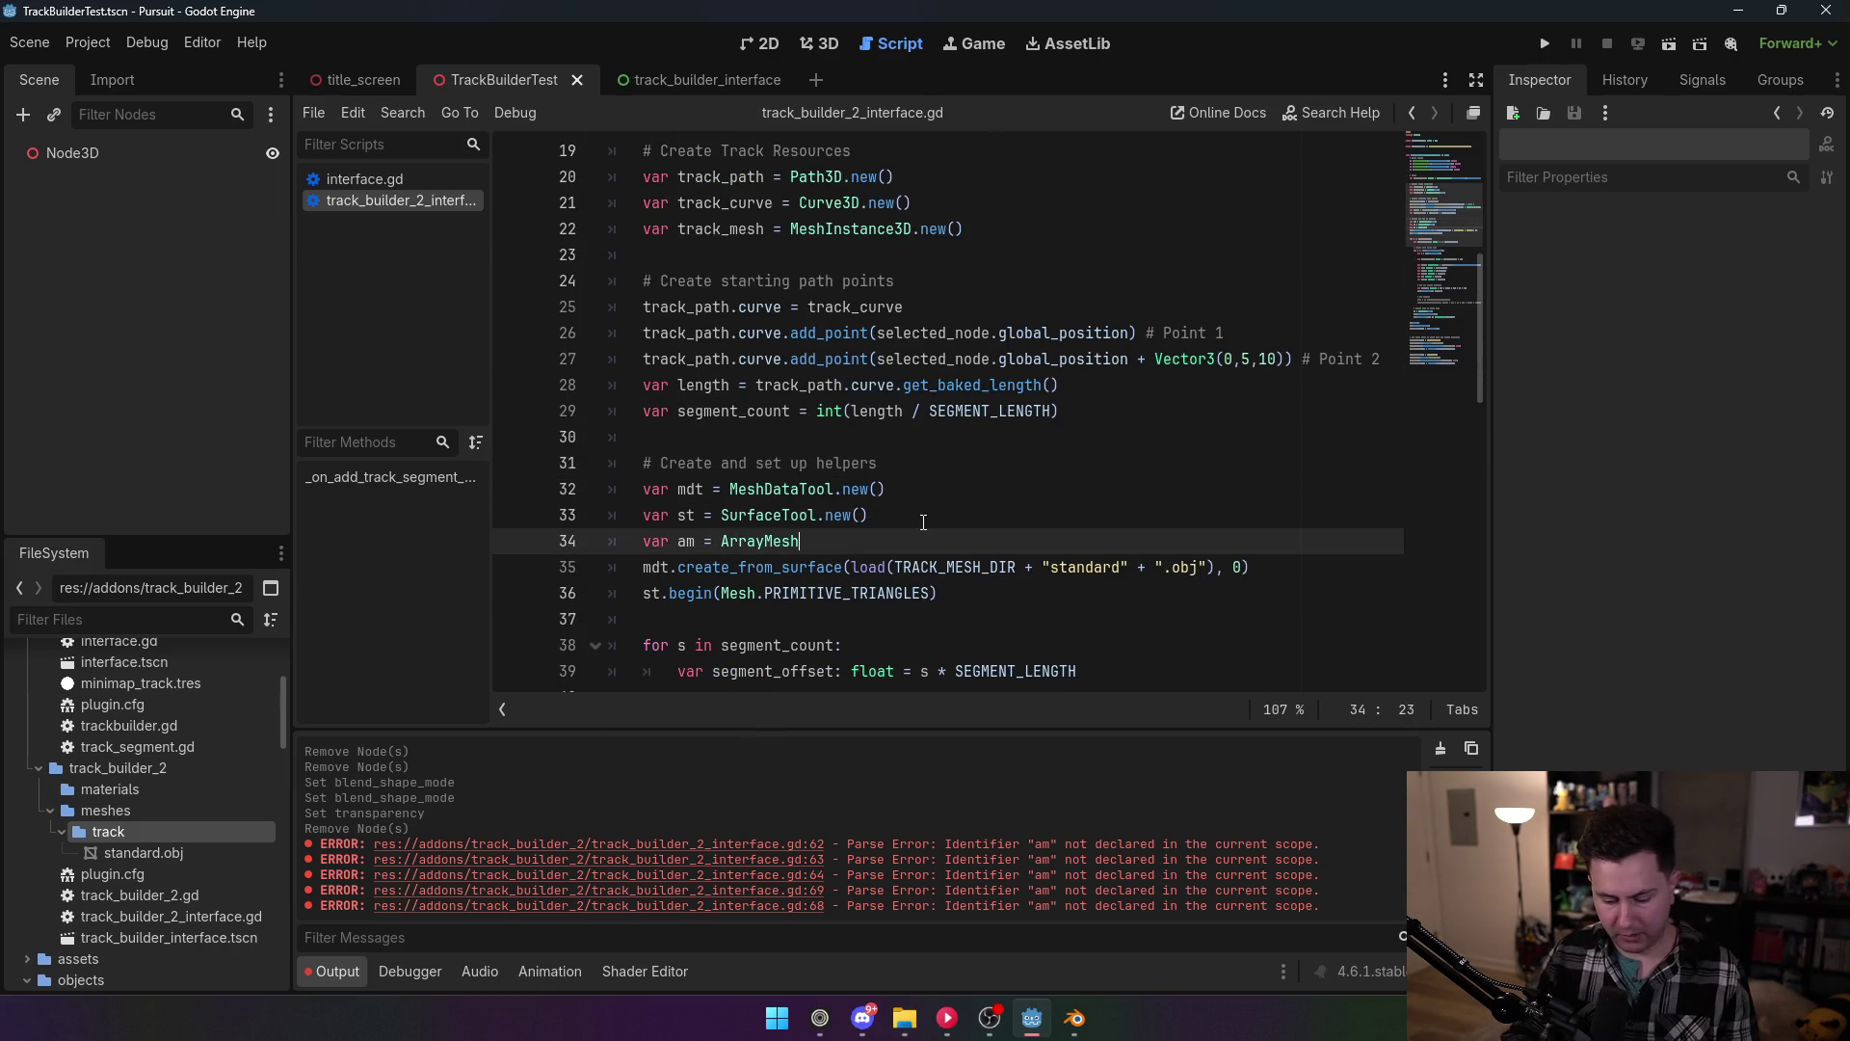
type(".new")
key("Return")
left_click(825, 359)
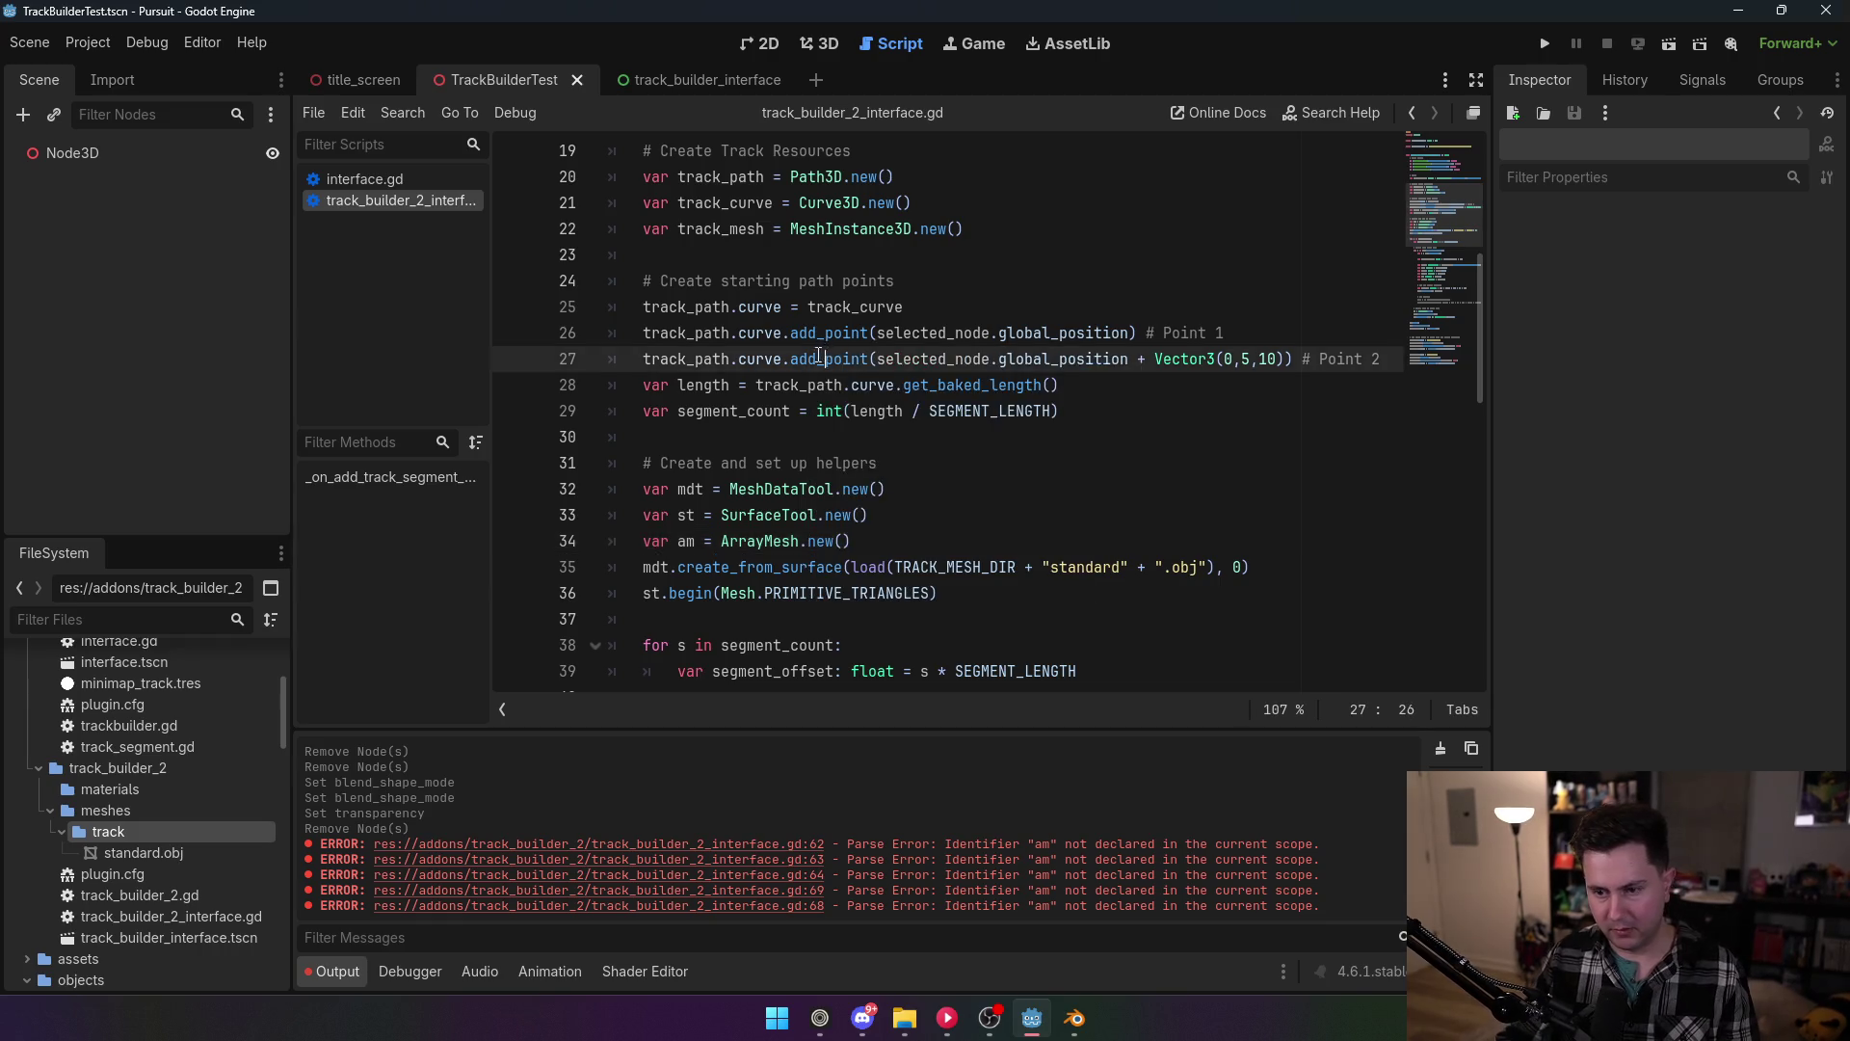
Step: Replace line 63's am = ArrayMesh.new() with am.clear_surfaces()
scroll(802, 430, "down", 11)
scroll(801, 429, "down", 5)
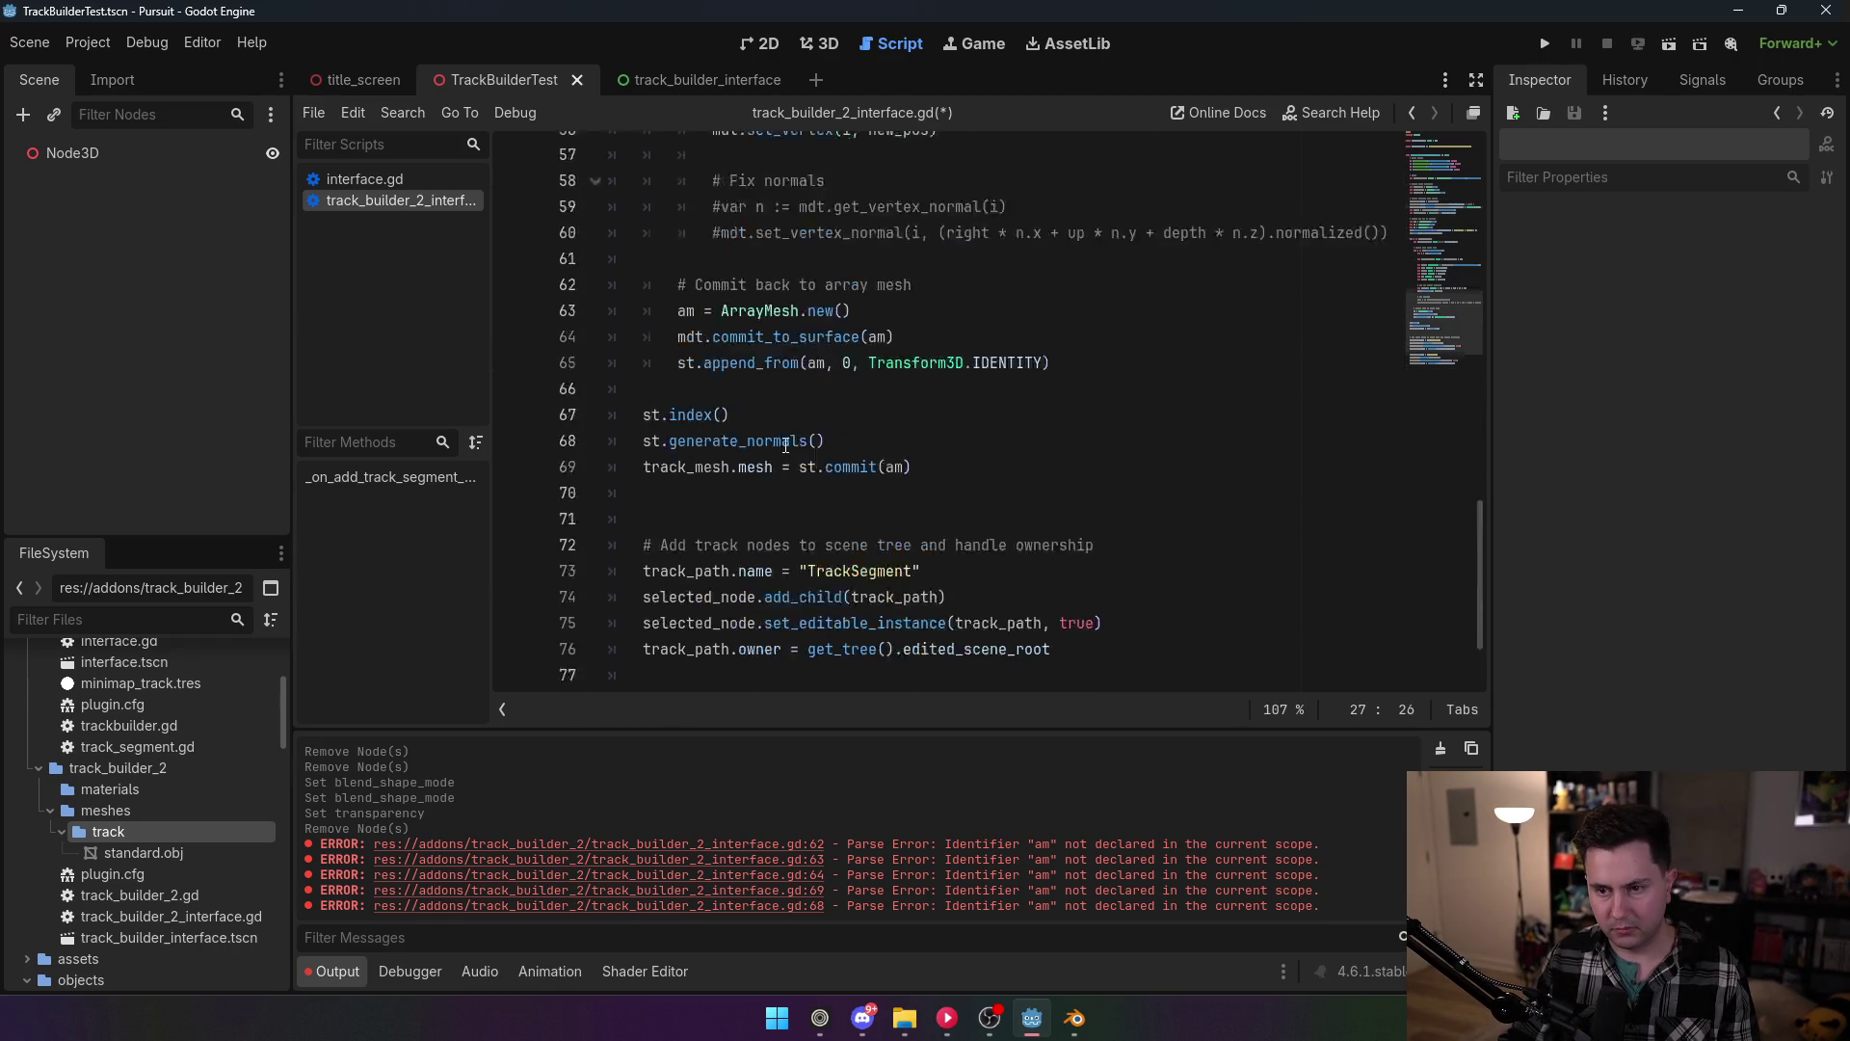
scroll(776, 455, "up", 5)
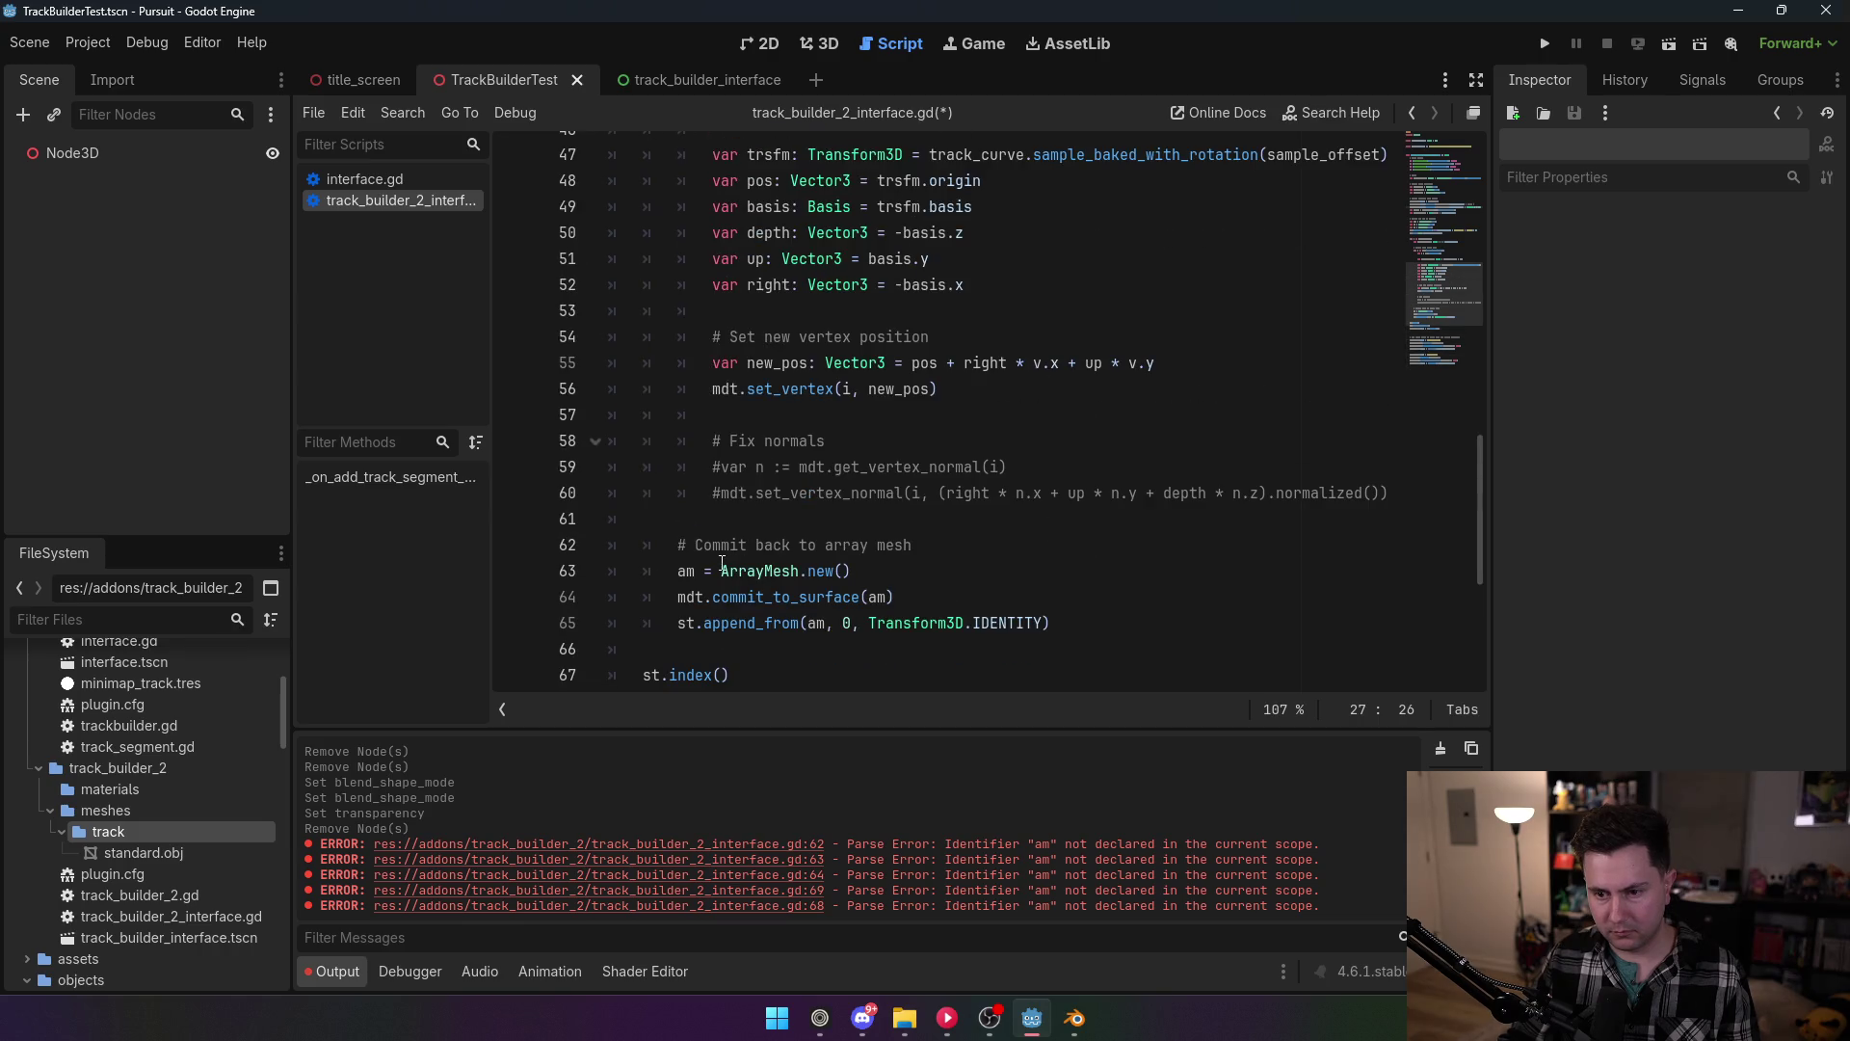
left_click(882, 571)
key("ctrl+shift+Left")
key("ctrl+shift+Left")
key("ctrl+shift+Left")
key("BackSpace")
key("BackSpace")
type(",")
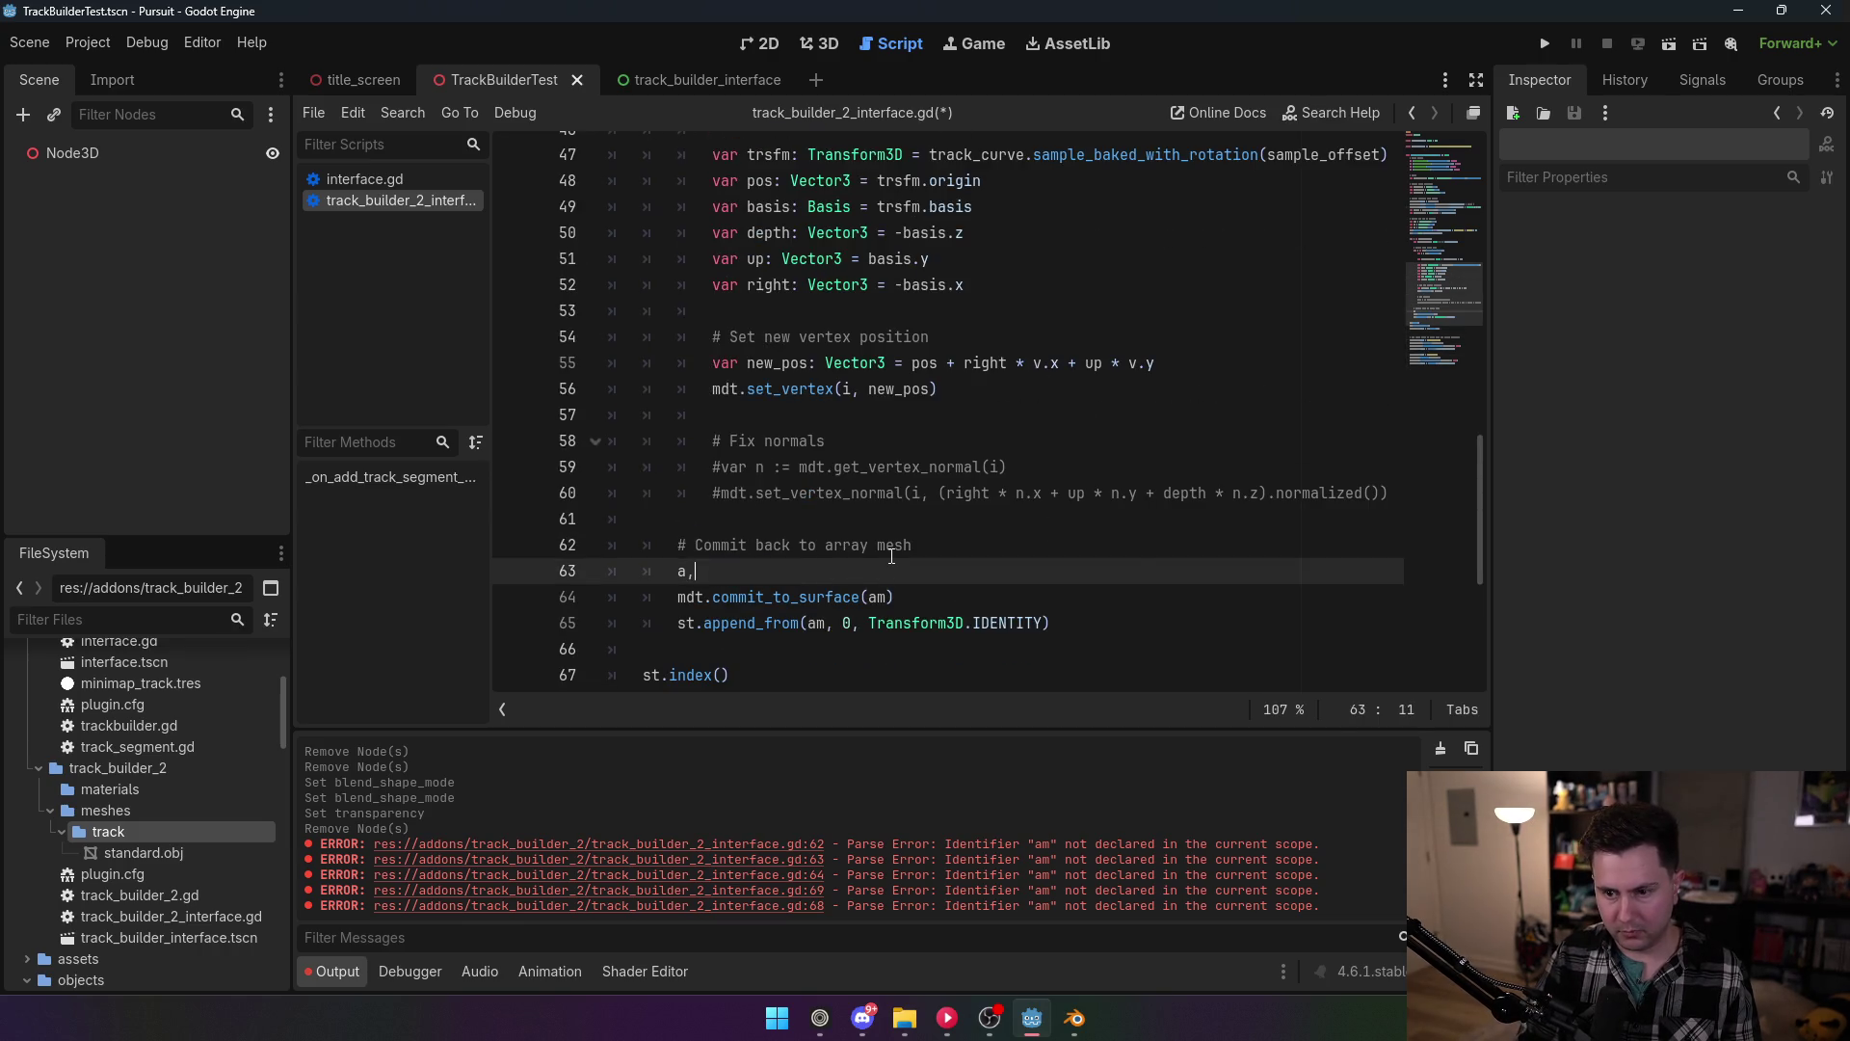
key("BackSpace")
type("m.cl")
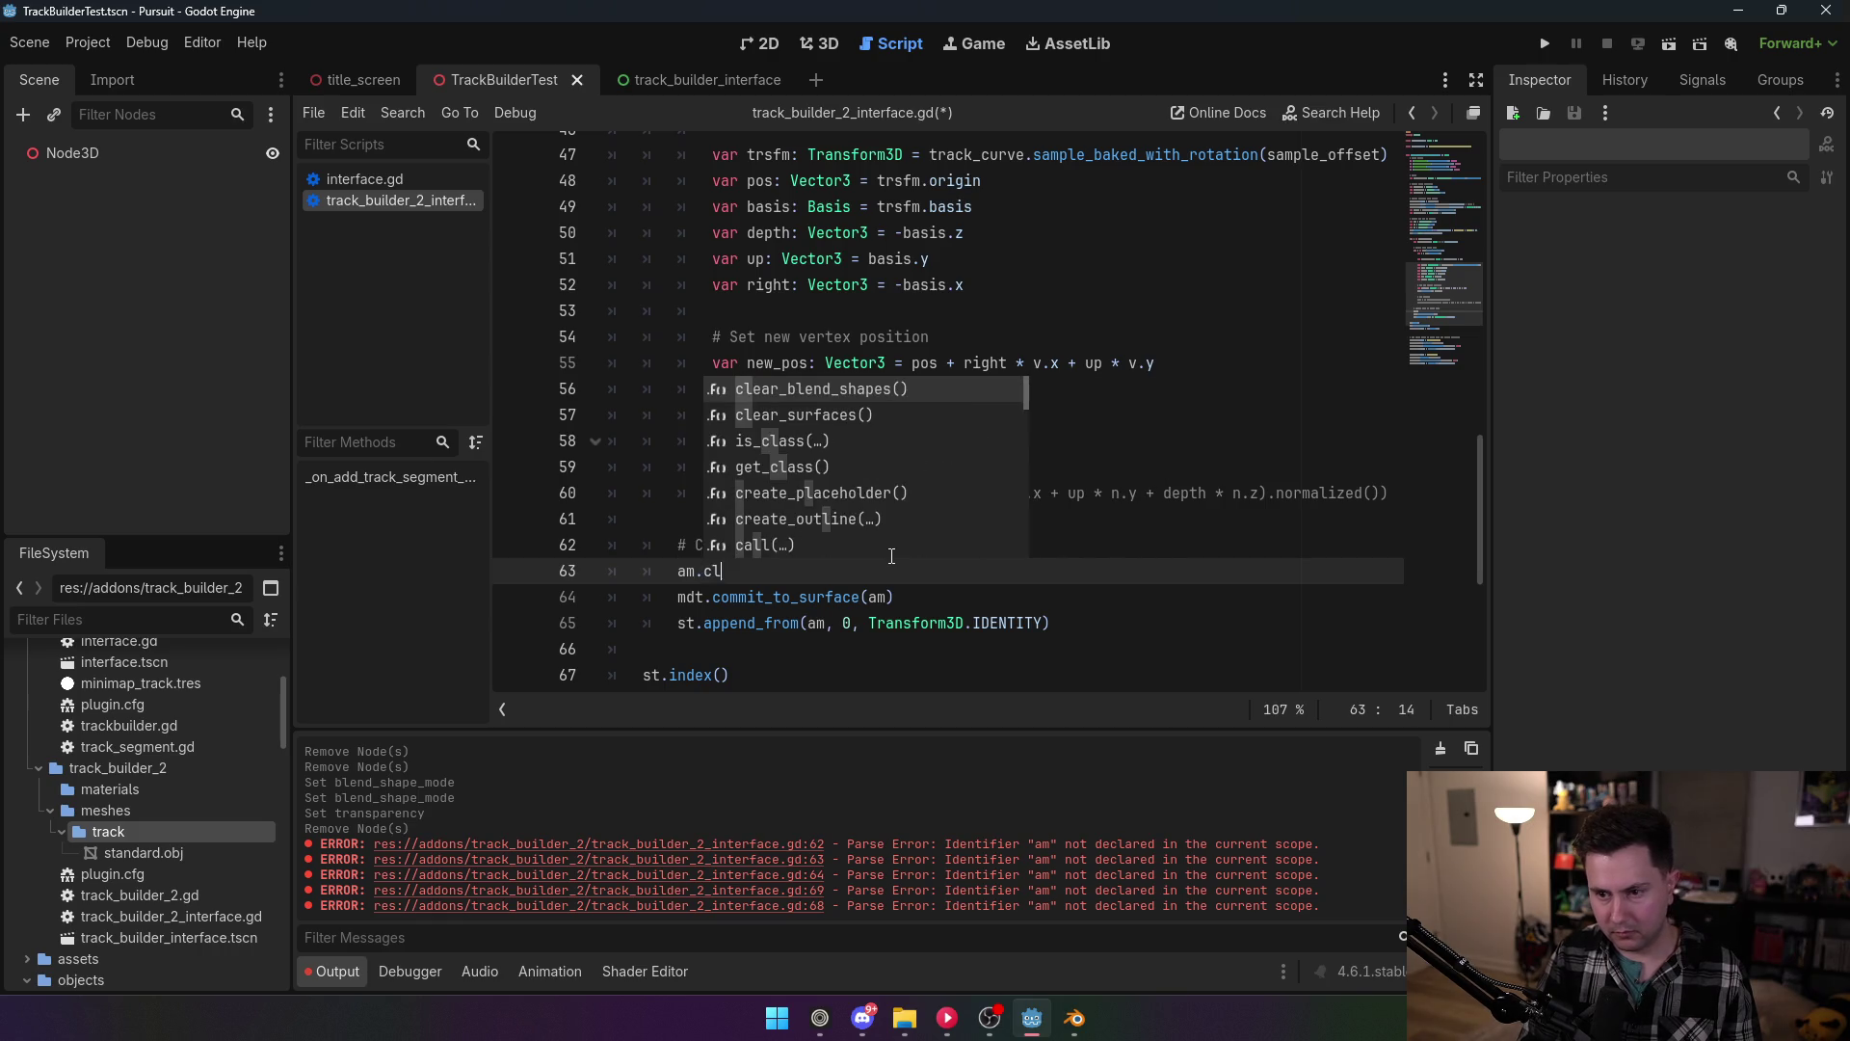
type("ear")
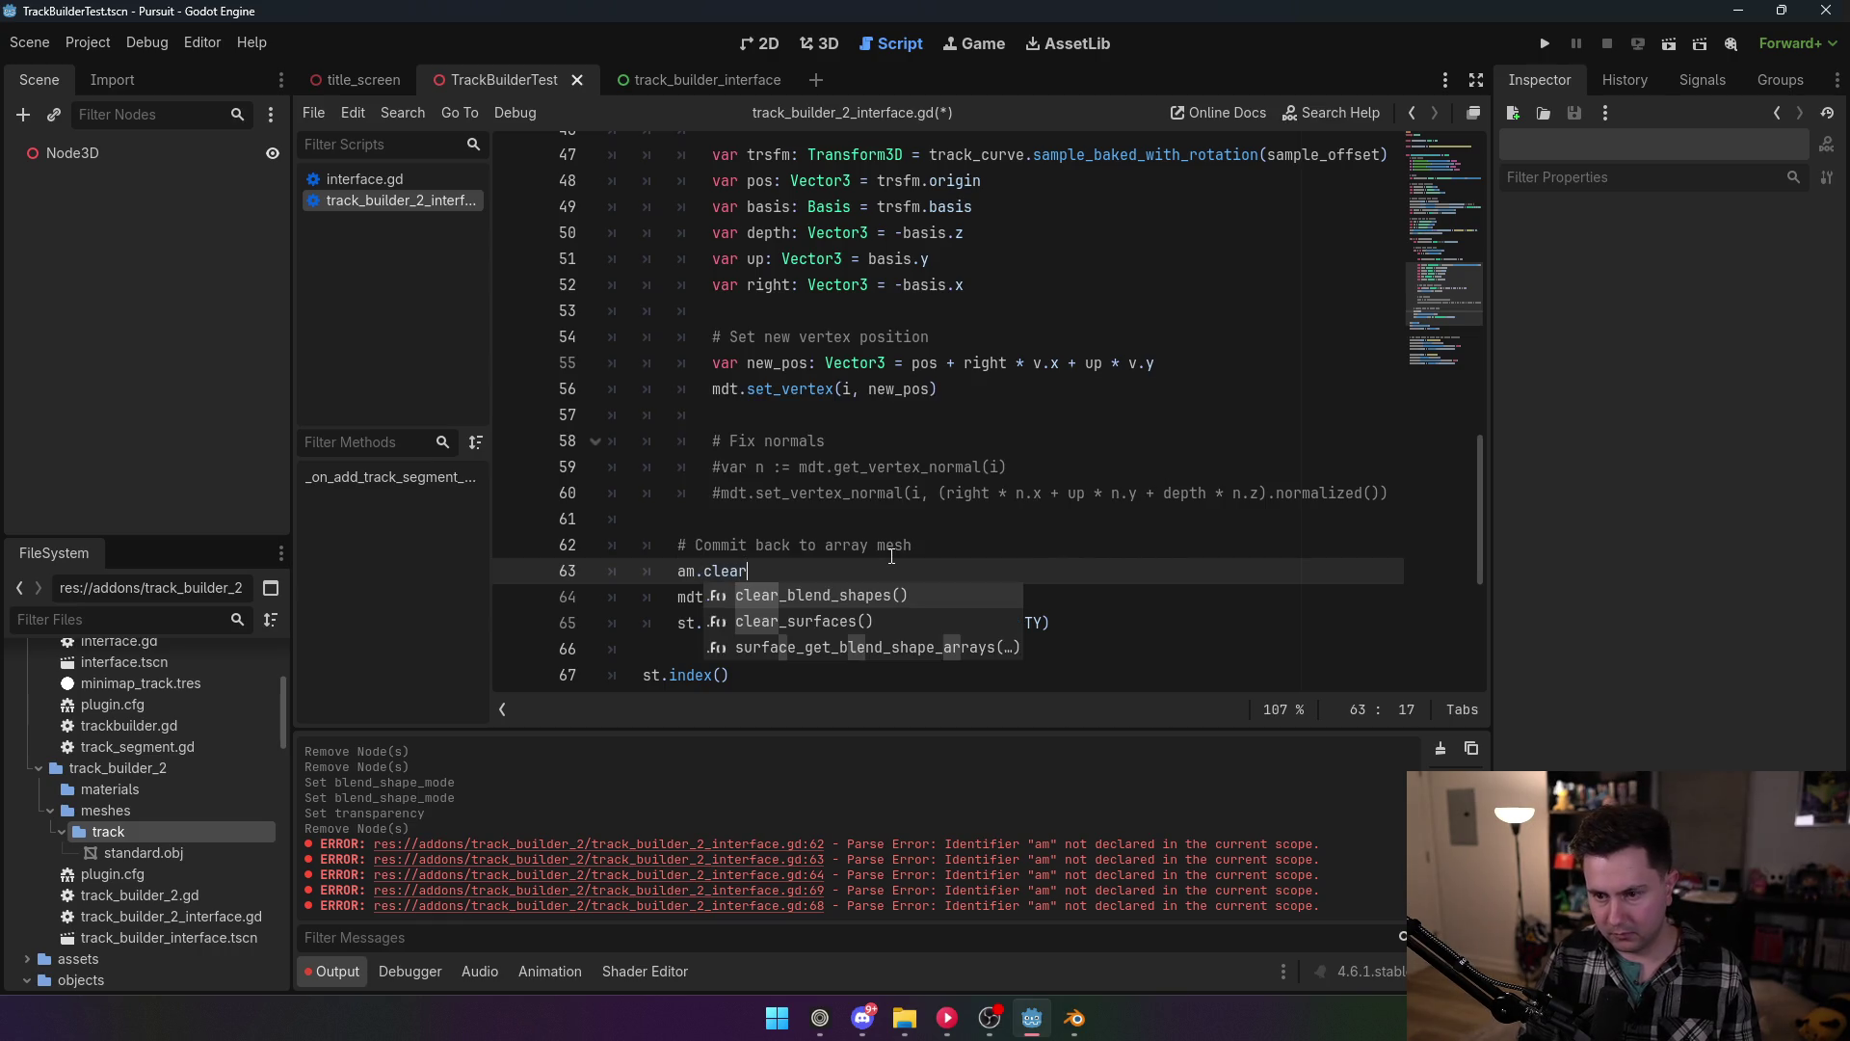
key("Down")
key("Return")
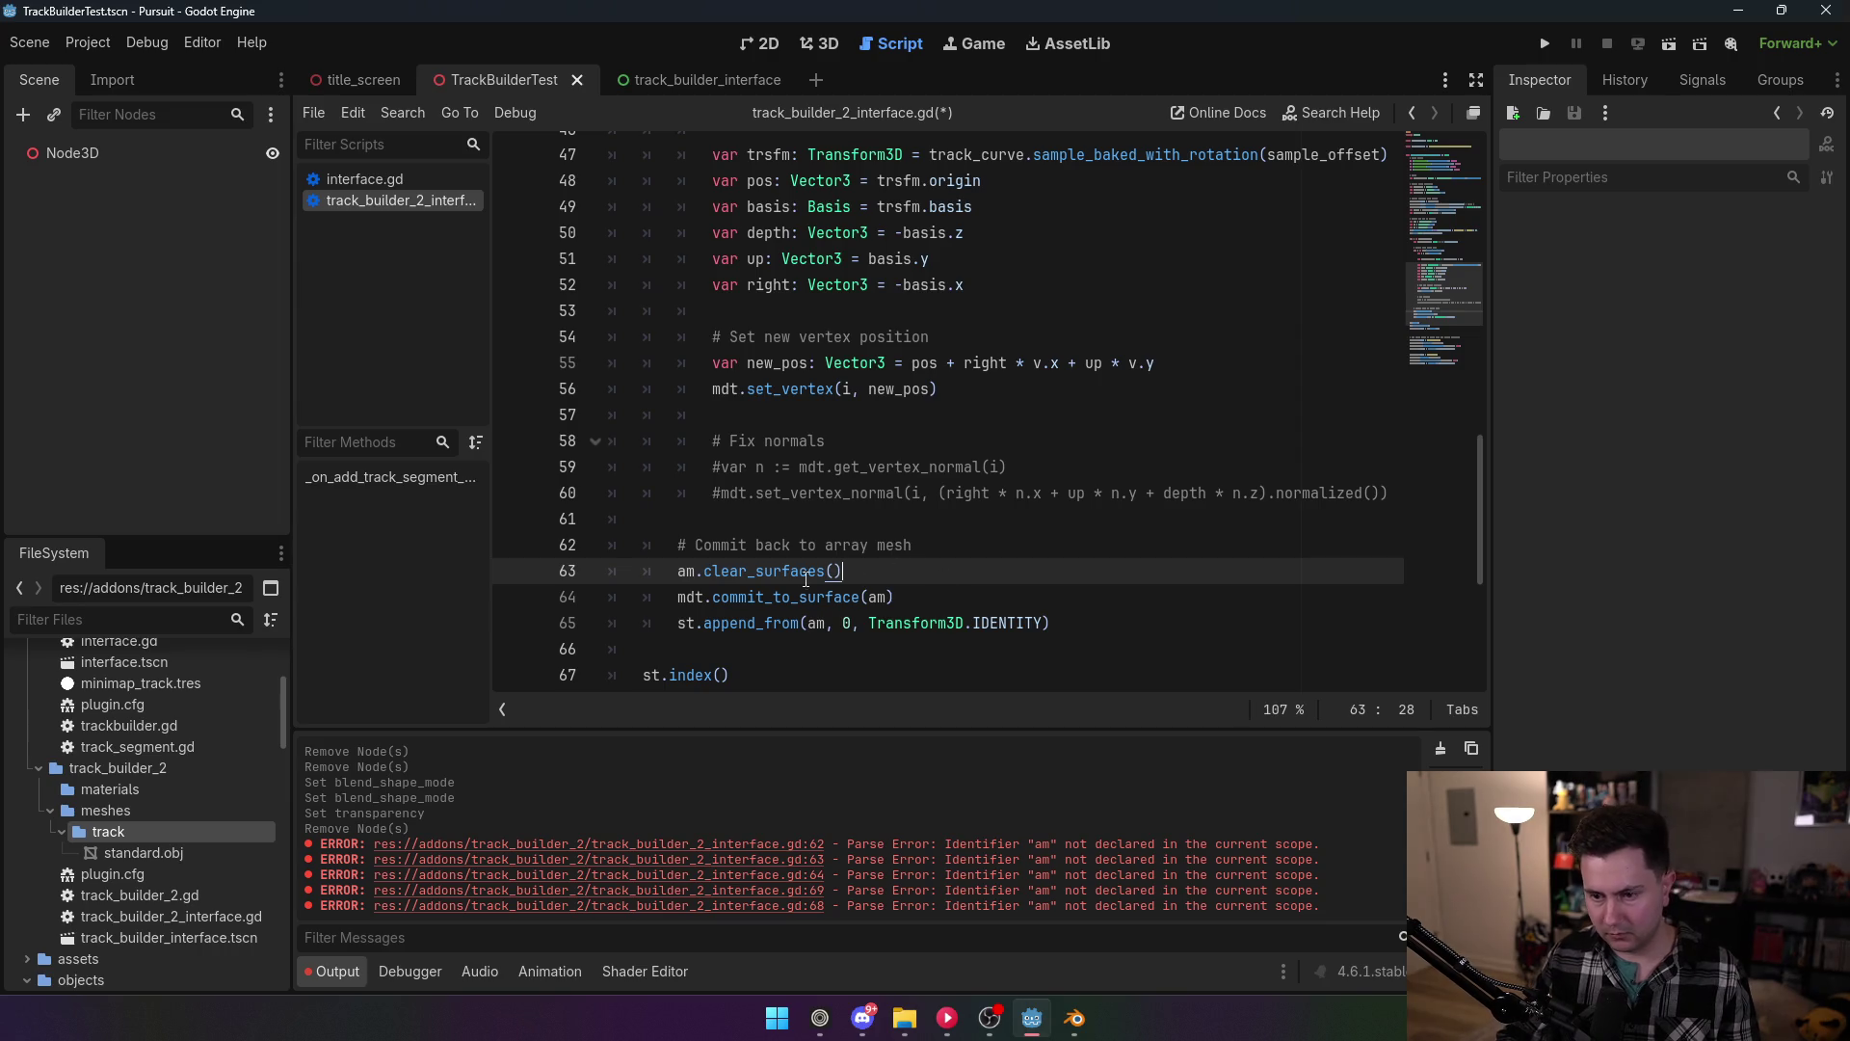
Step: Save the track builder script
mouse_move(794, 574)
left_click(836, 443)
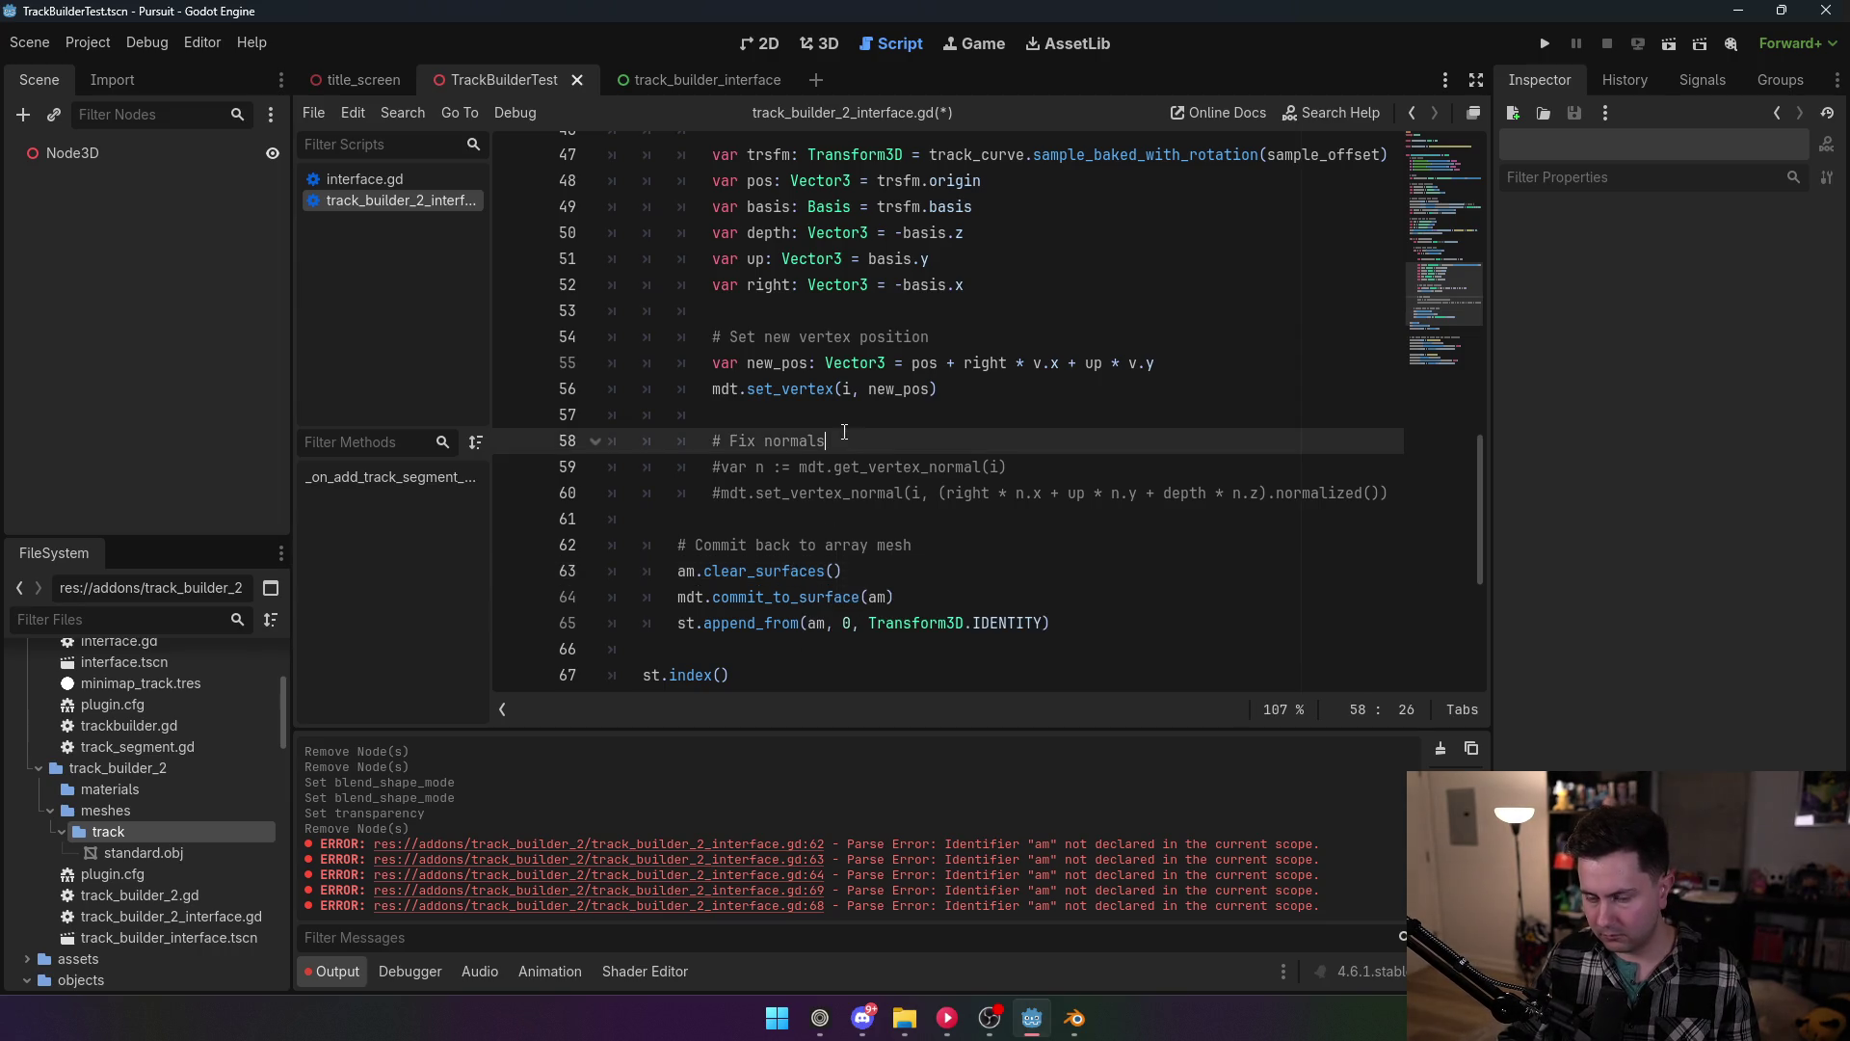
key("ctrl+s")
scroll(841, 459, "down", 2)
left_click(841, 459)
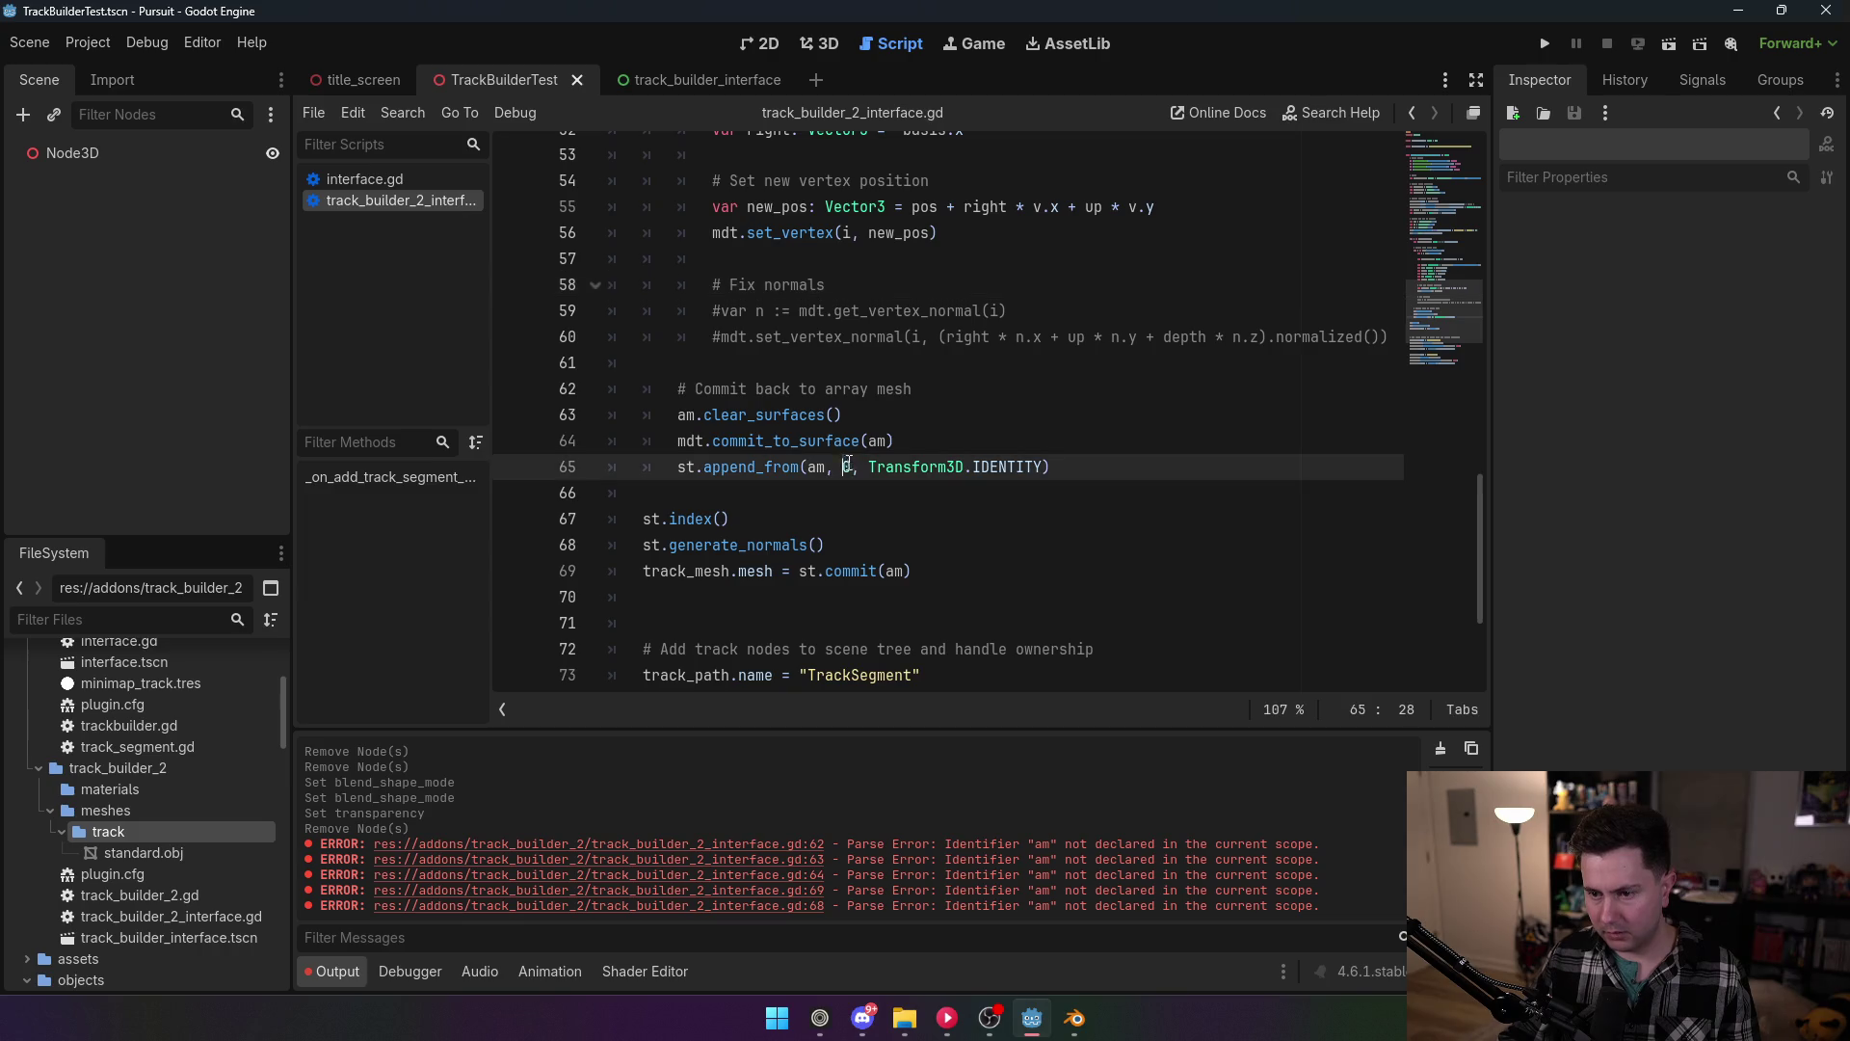
left_click(895, 389)
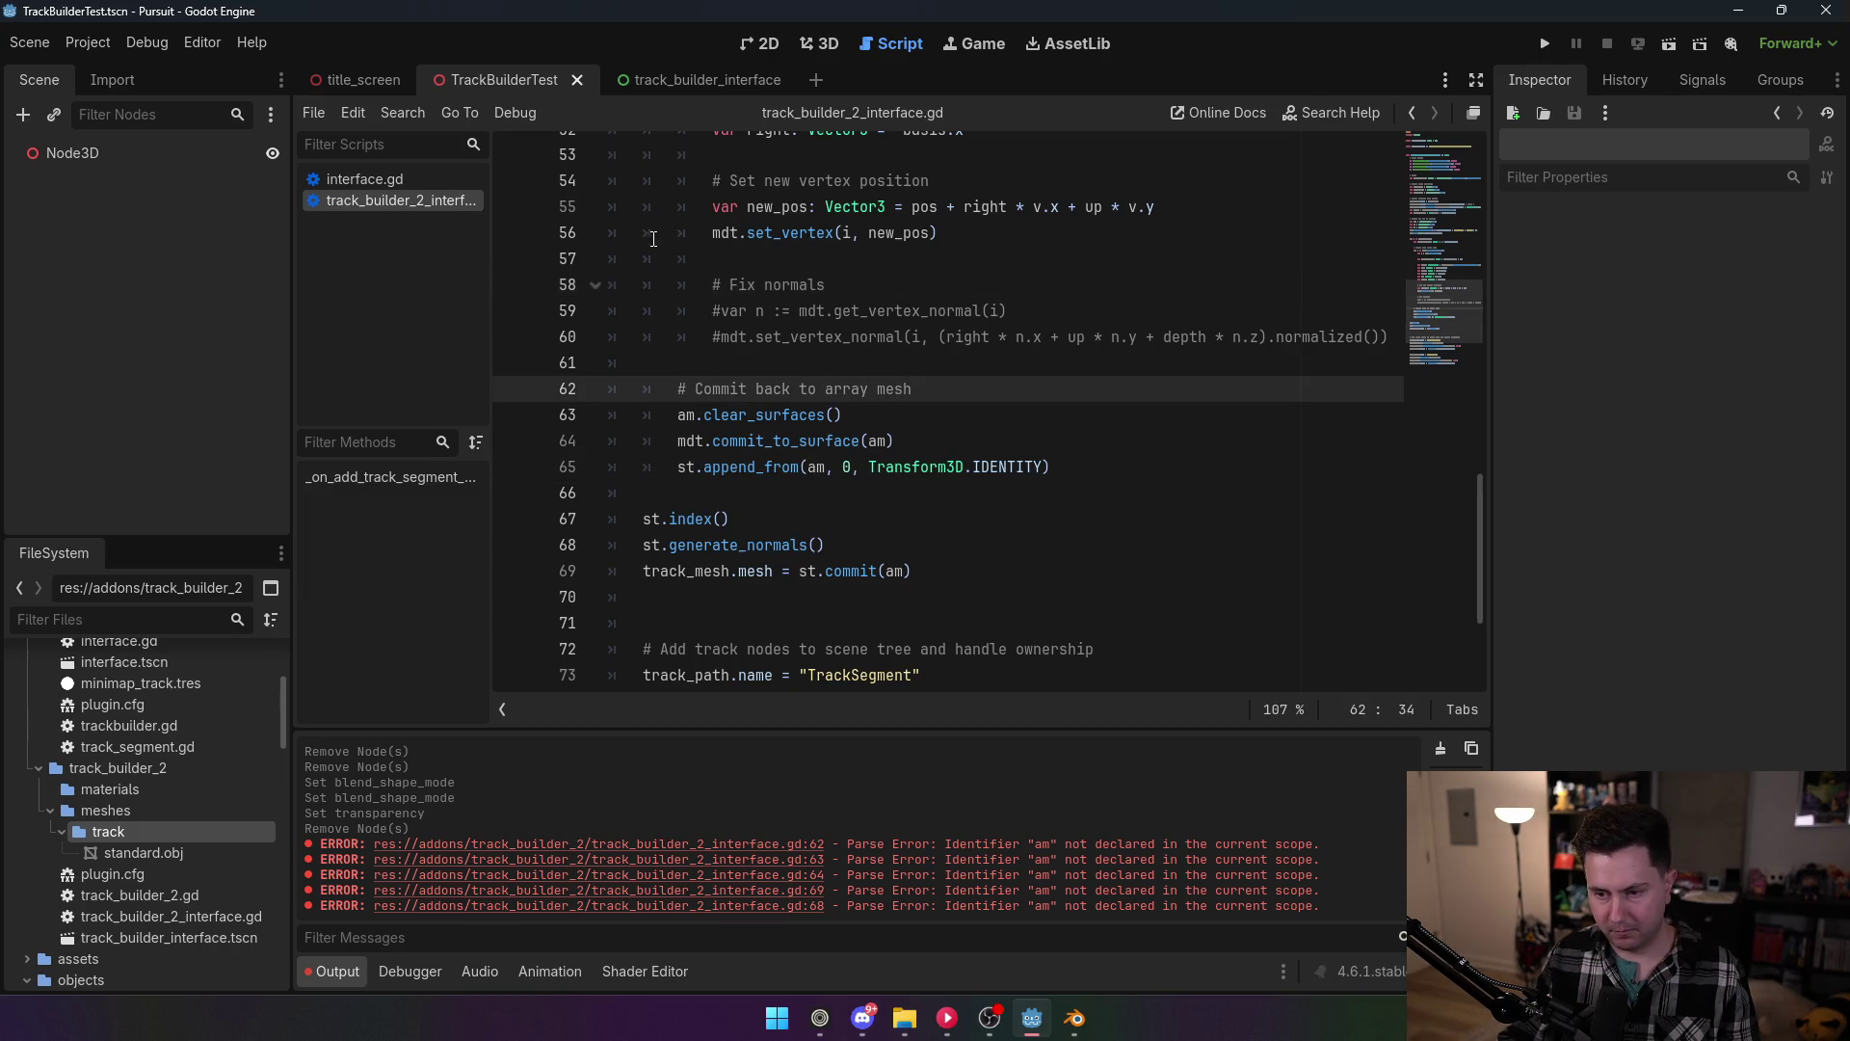
left_click(88, 43)
Step: Enable the TrackBuilder2 plugin in Project Settings > Plugins
left_click(106, 68)
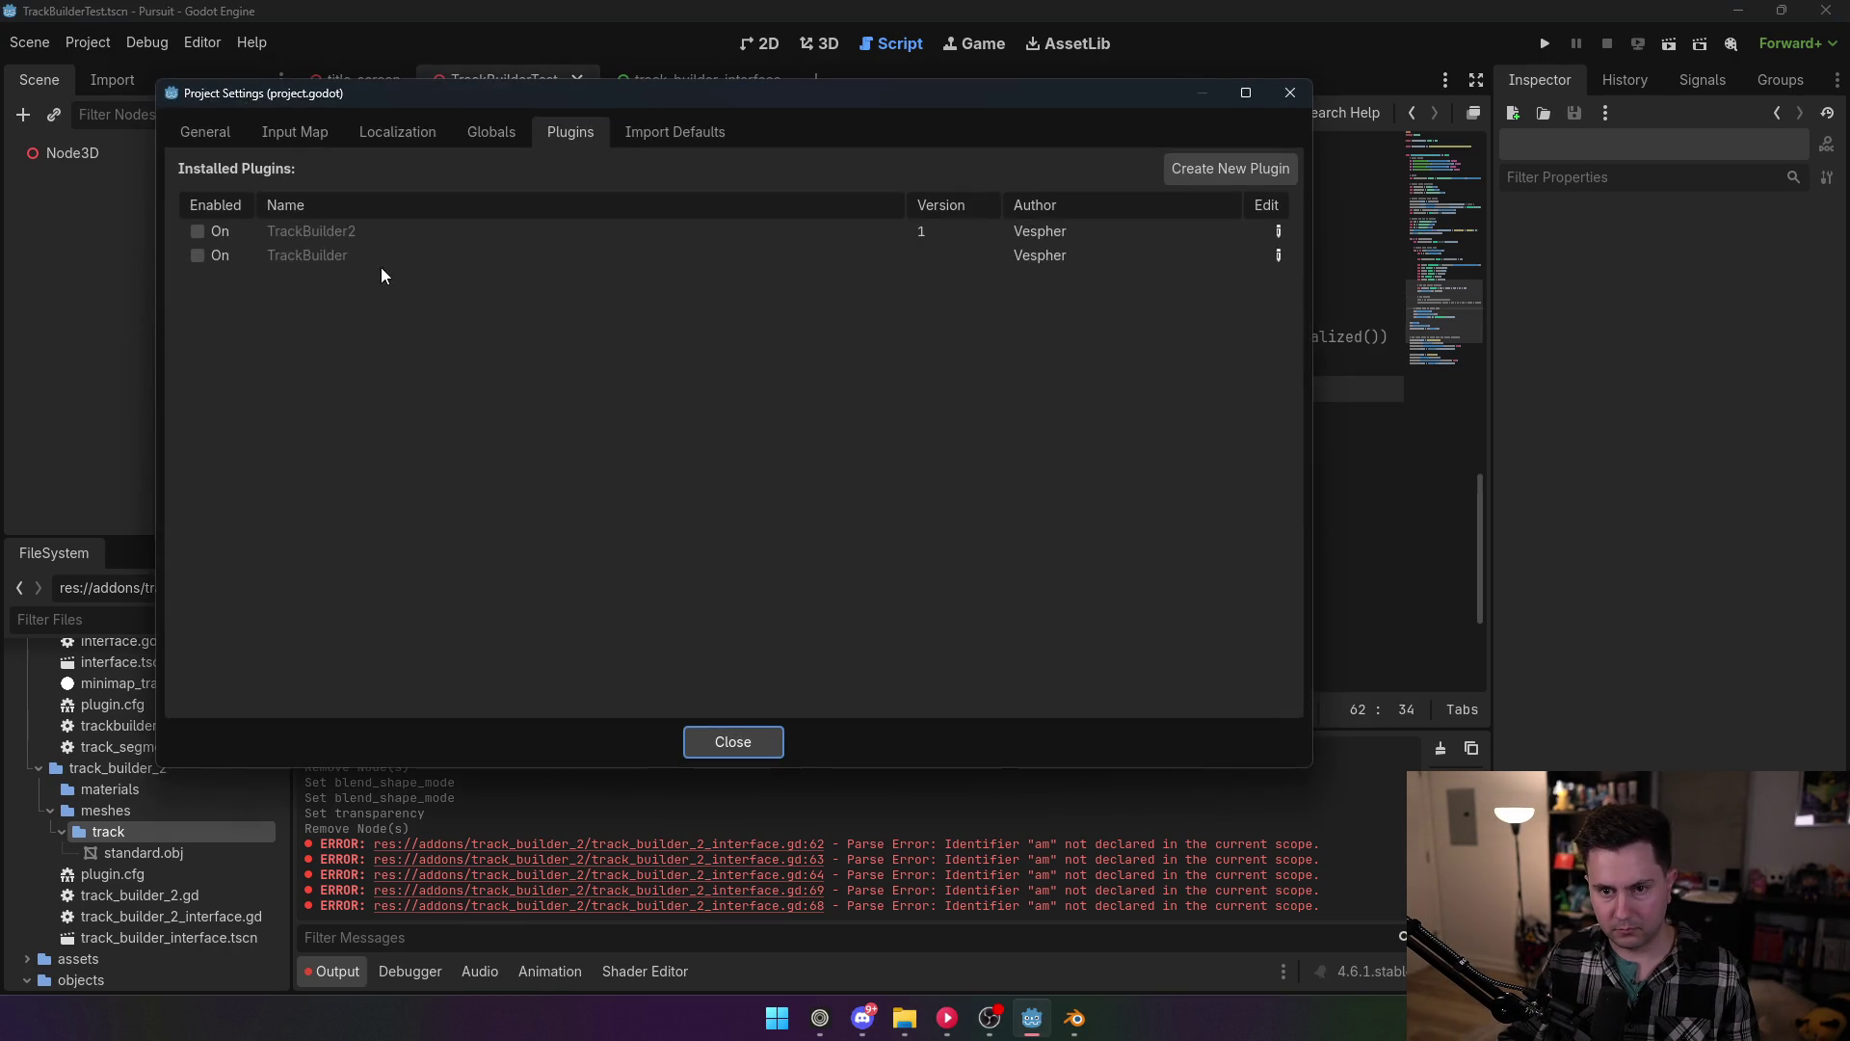
left_click(197, 231)
left_click(742, 743)
Step: Add a track segment under Node3D in the 3D view and inspect the generated track
left_click(834, 43)
left_click(177, 156)
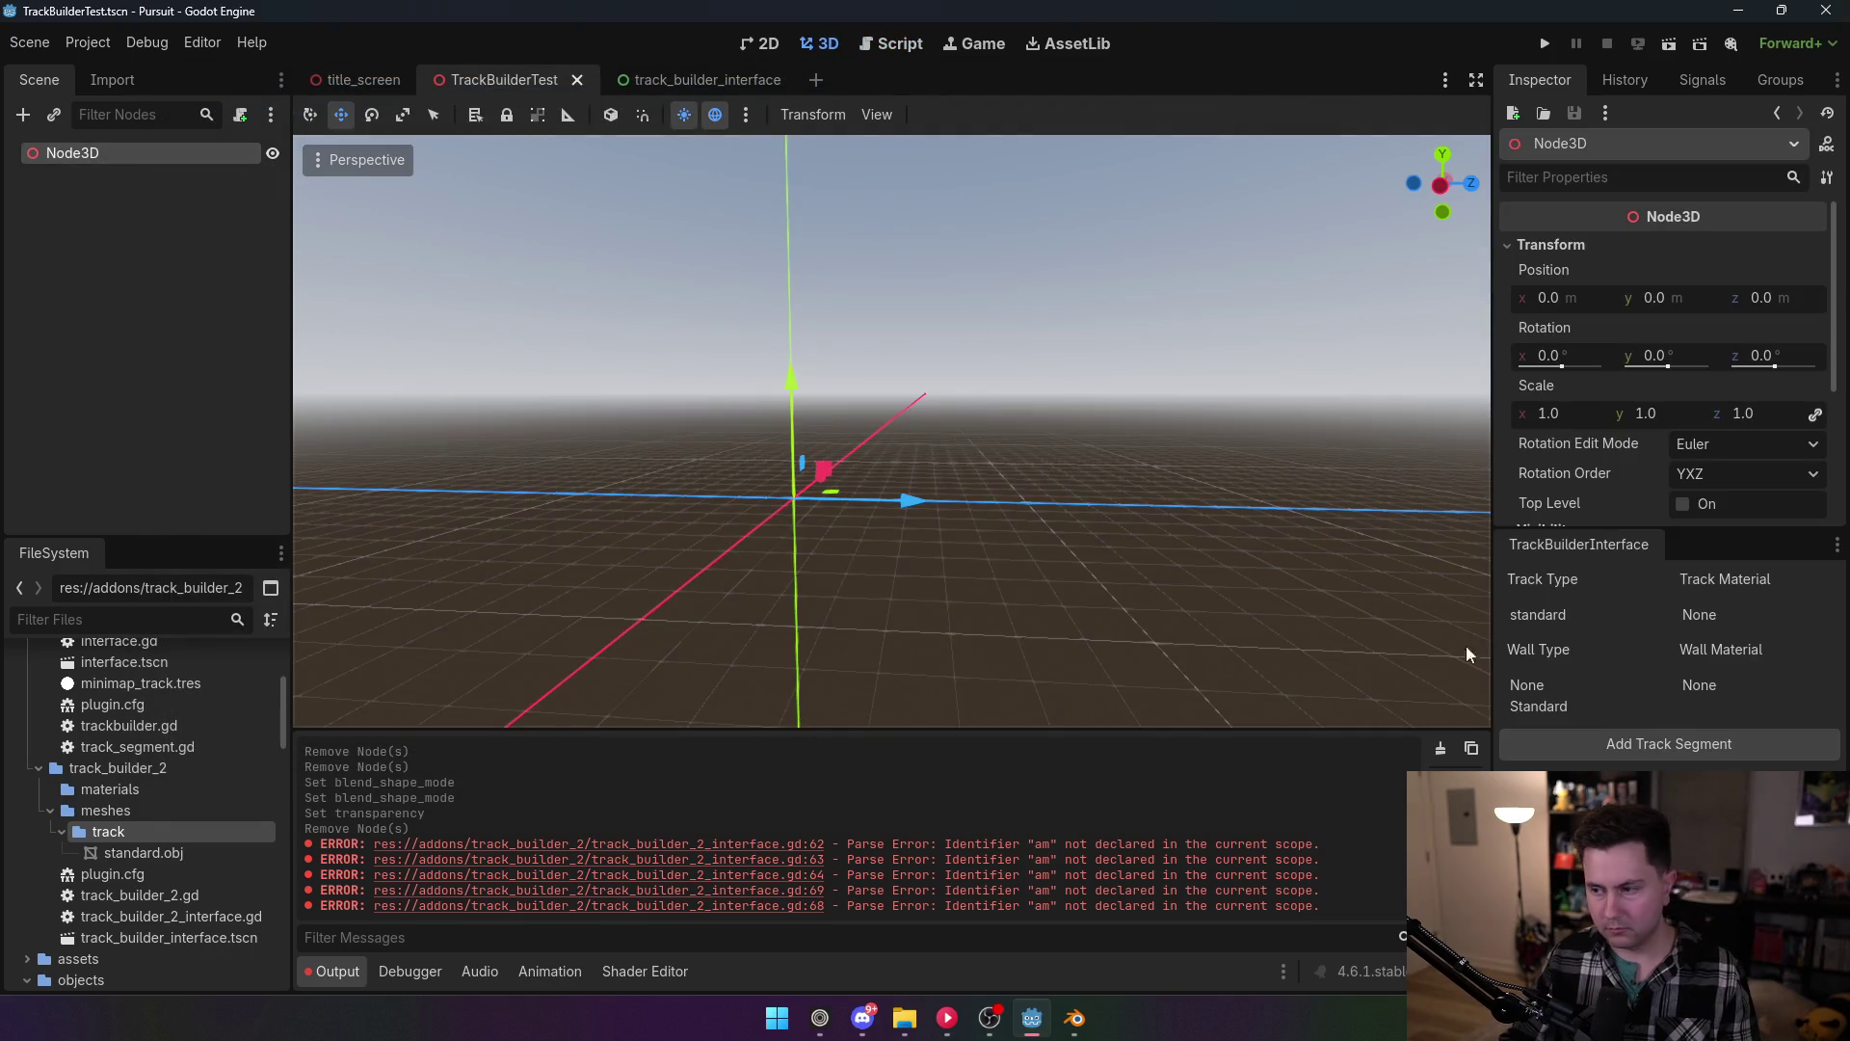
left_click(1610, 743)
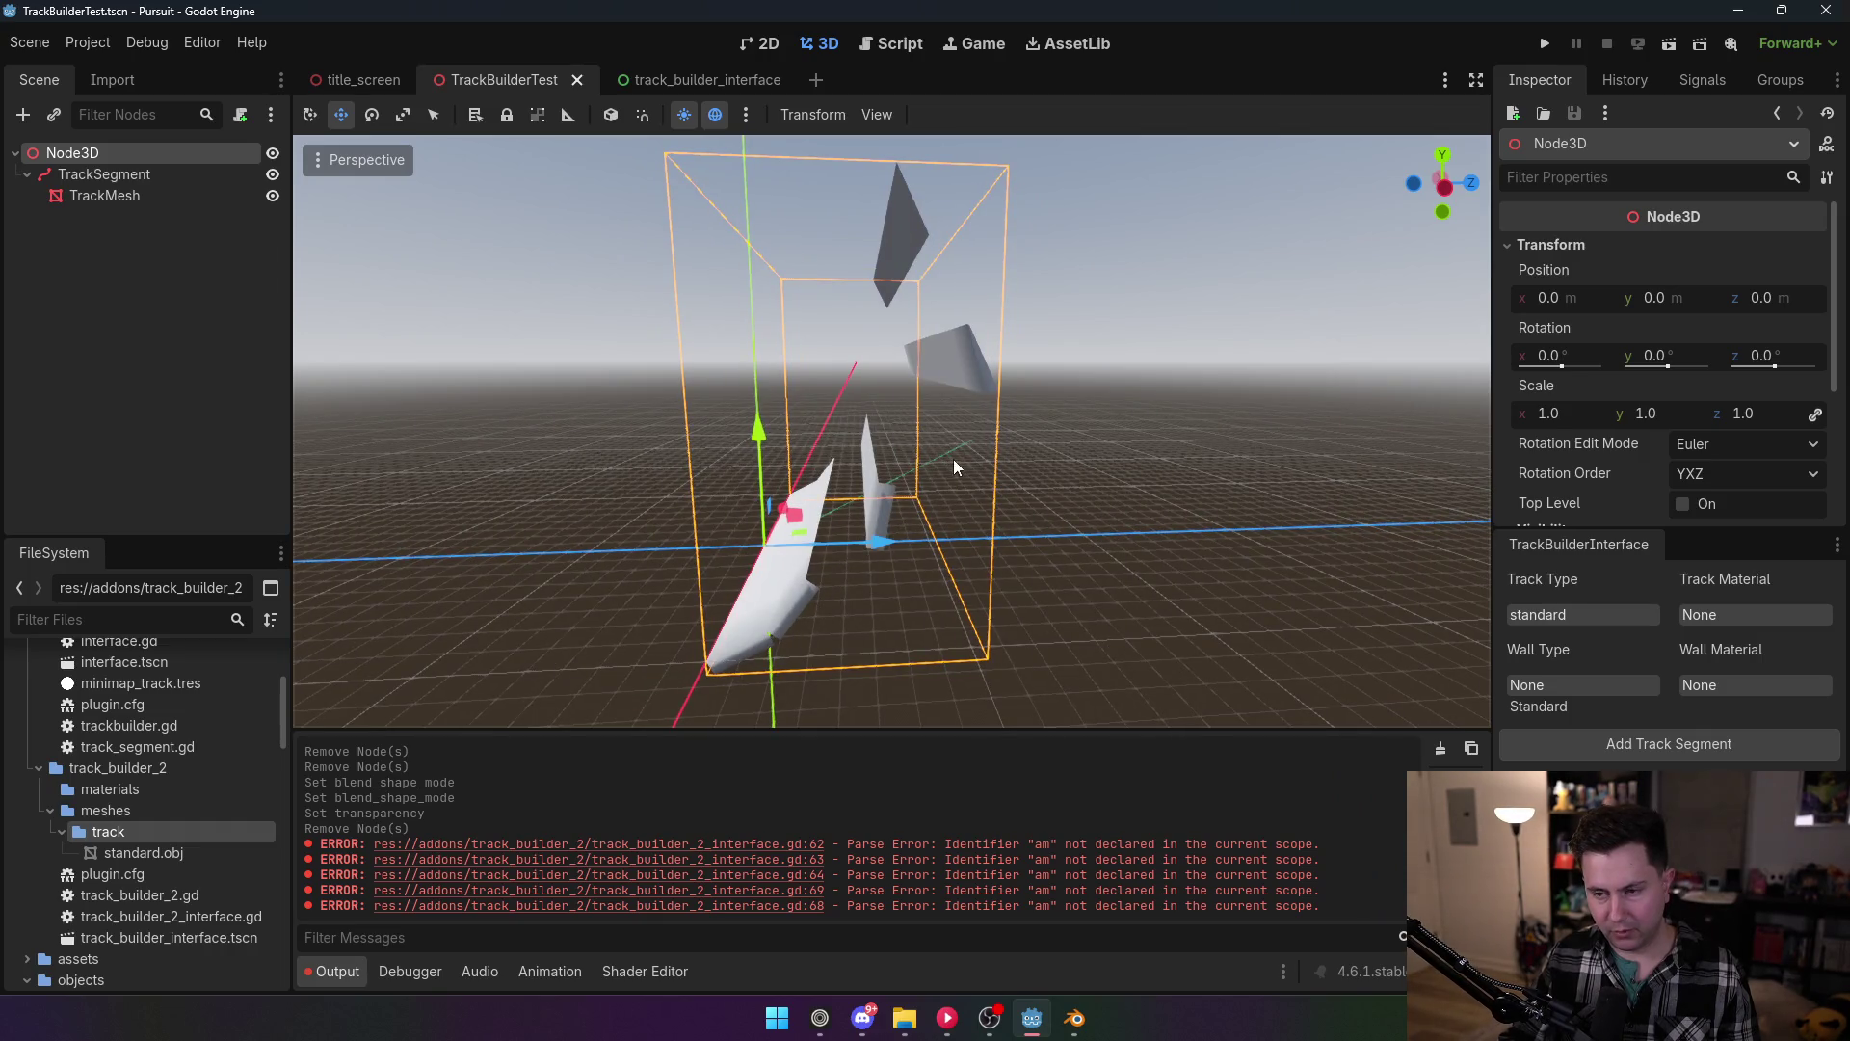
left_click_drag(945, 458, 697, 524)
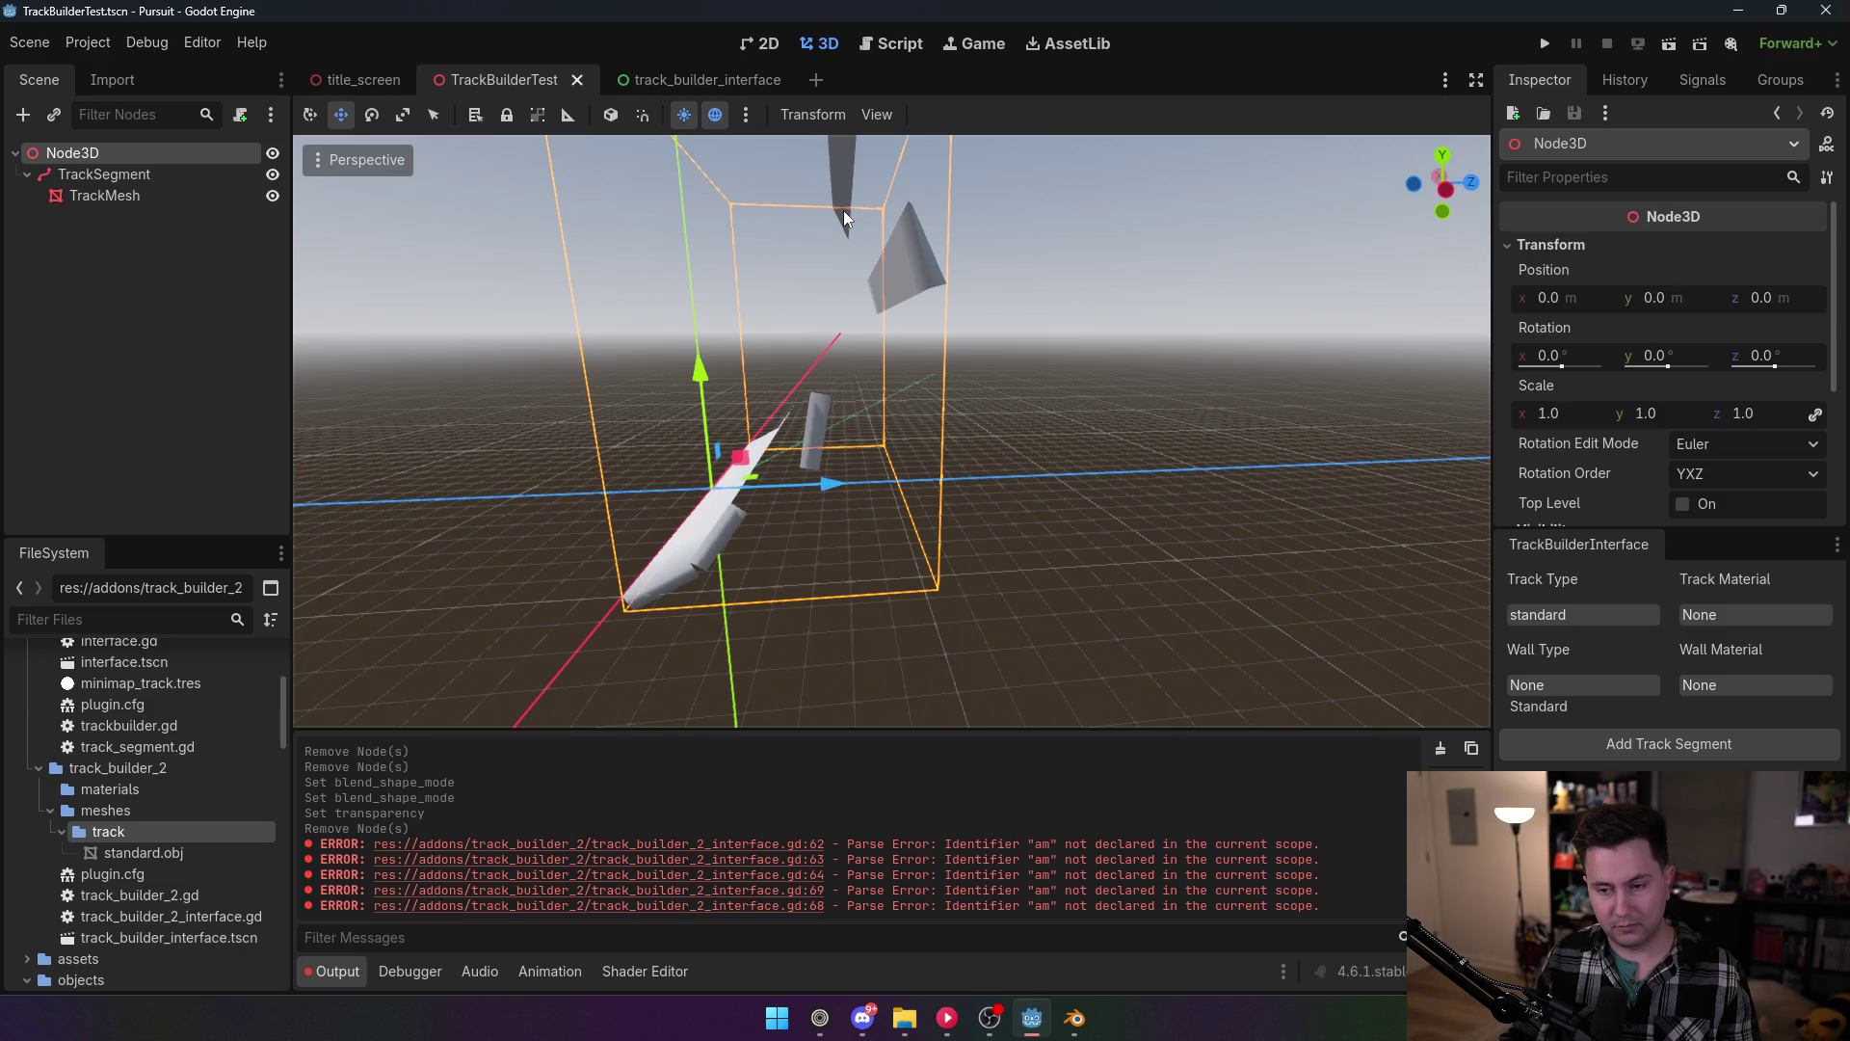
left_click(900, 45)
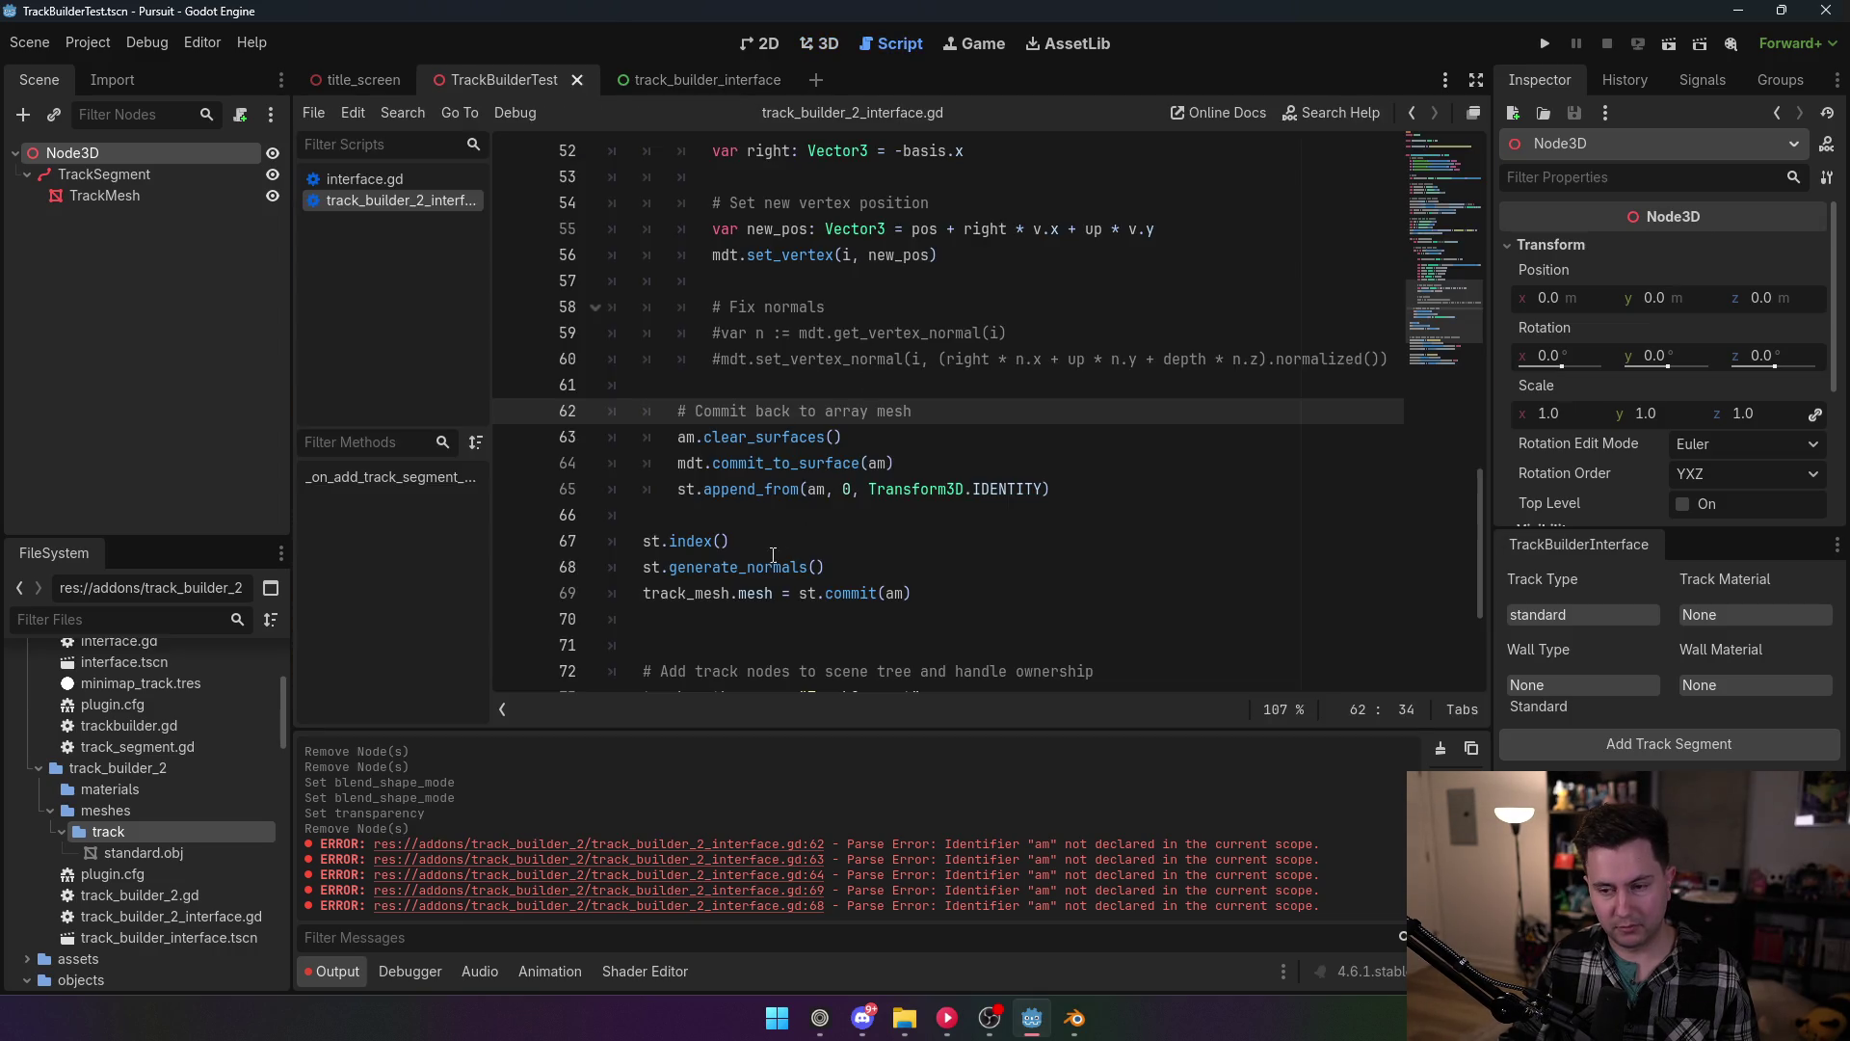
scroll(826, 551, "up", 3)
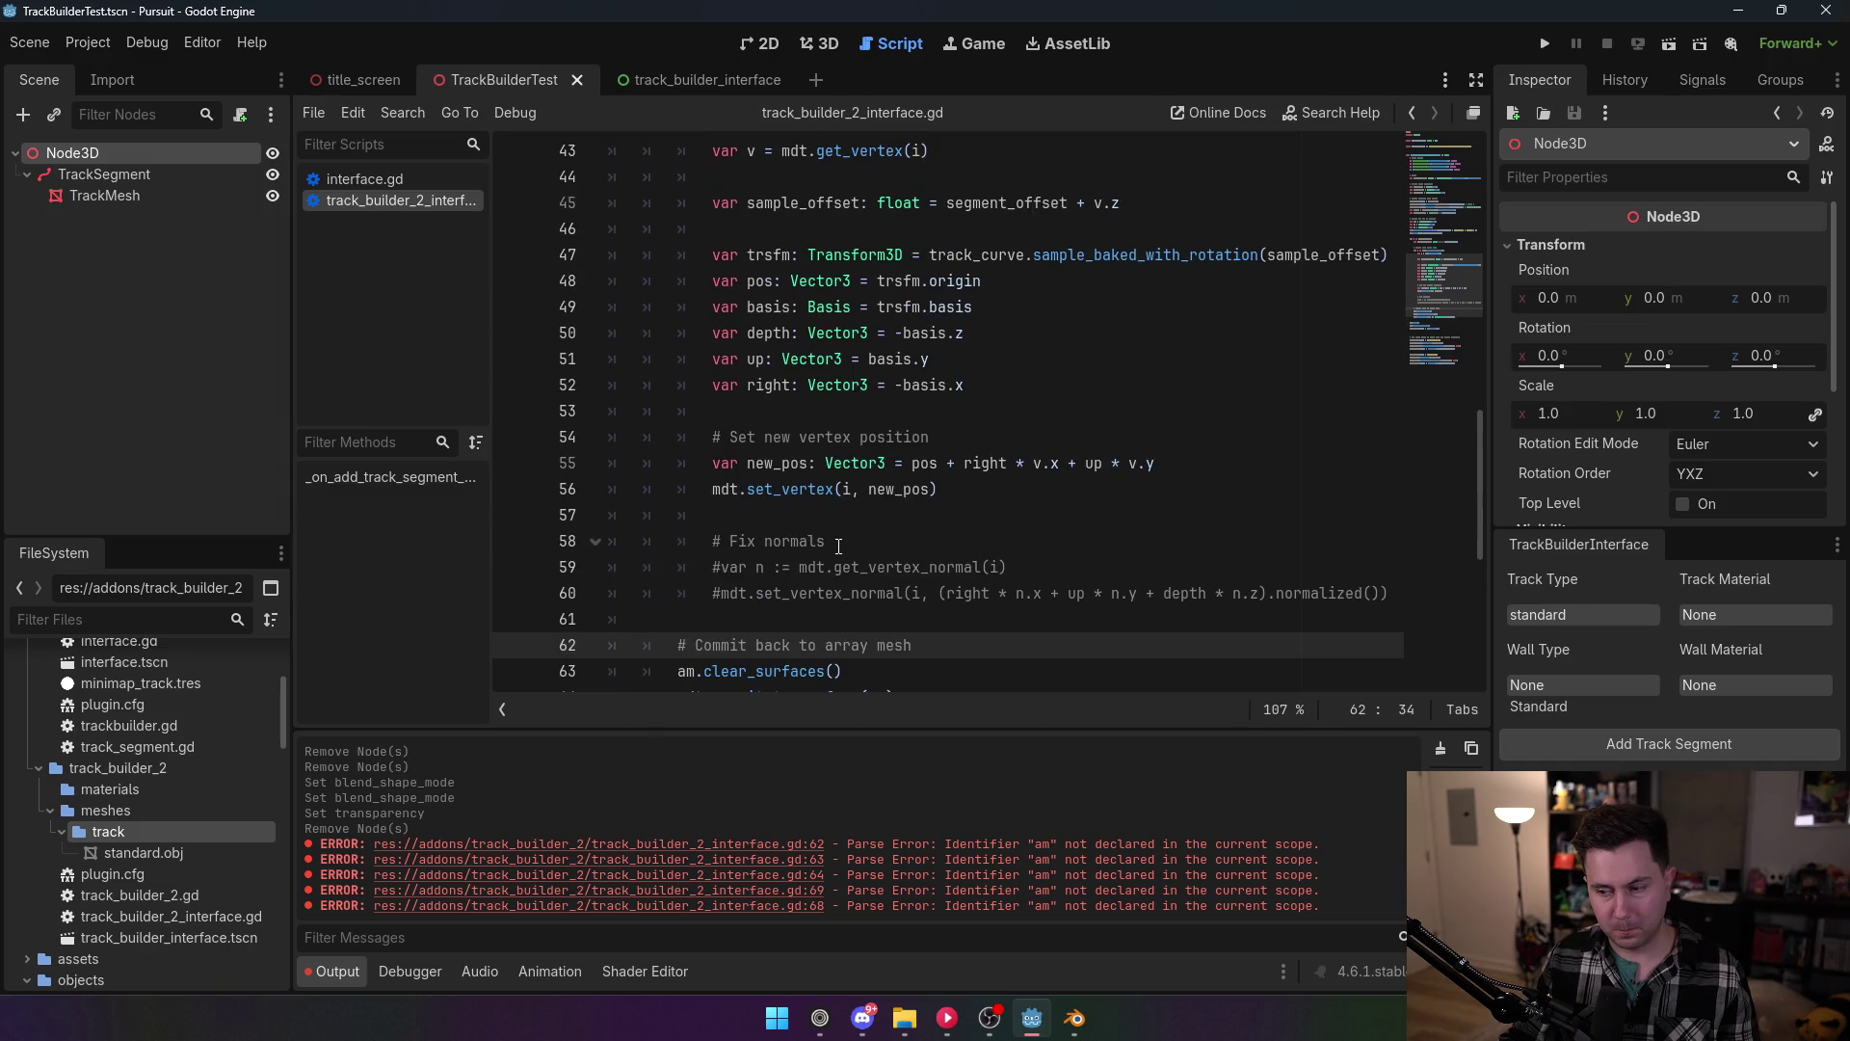
scroll(839, 546, "down", 3)
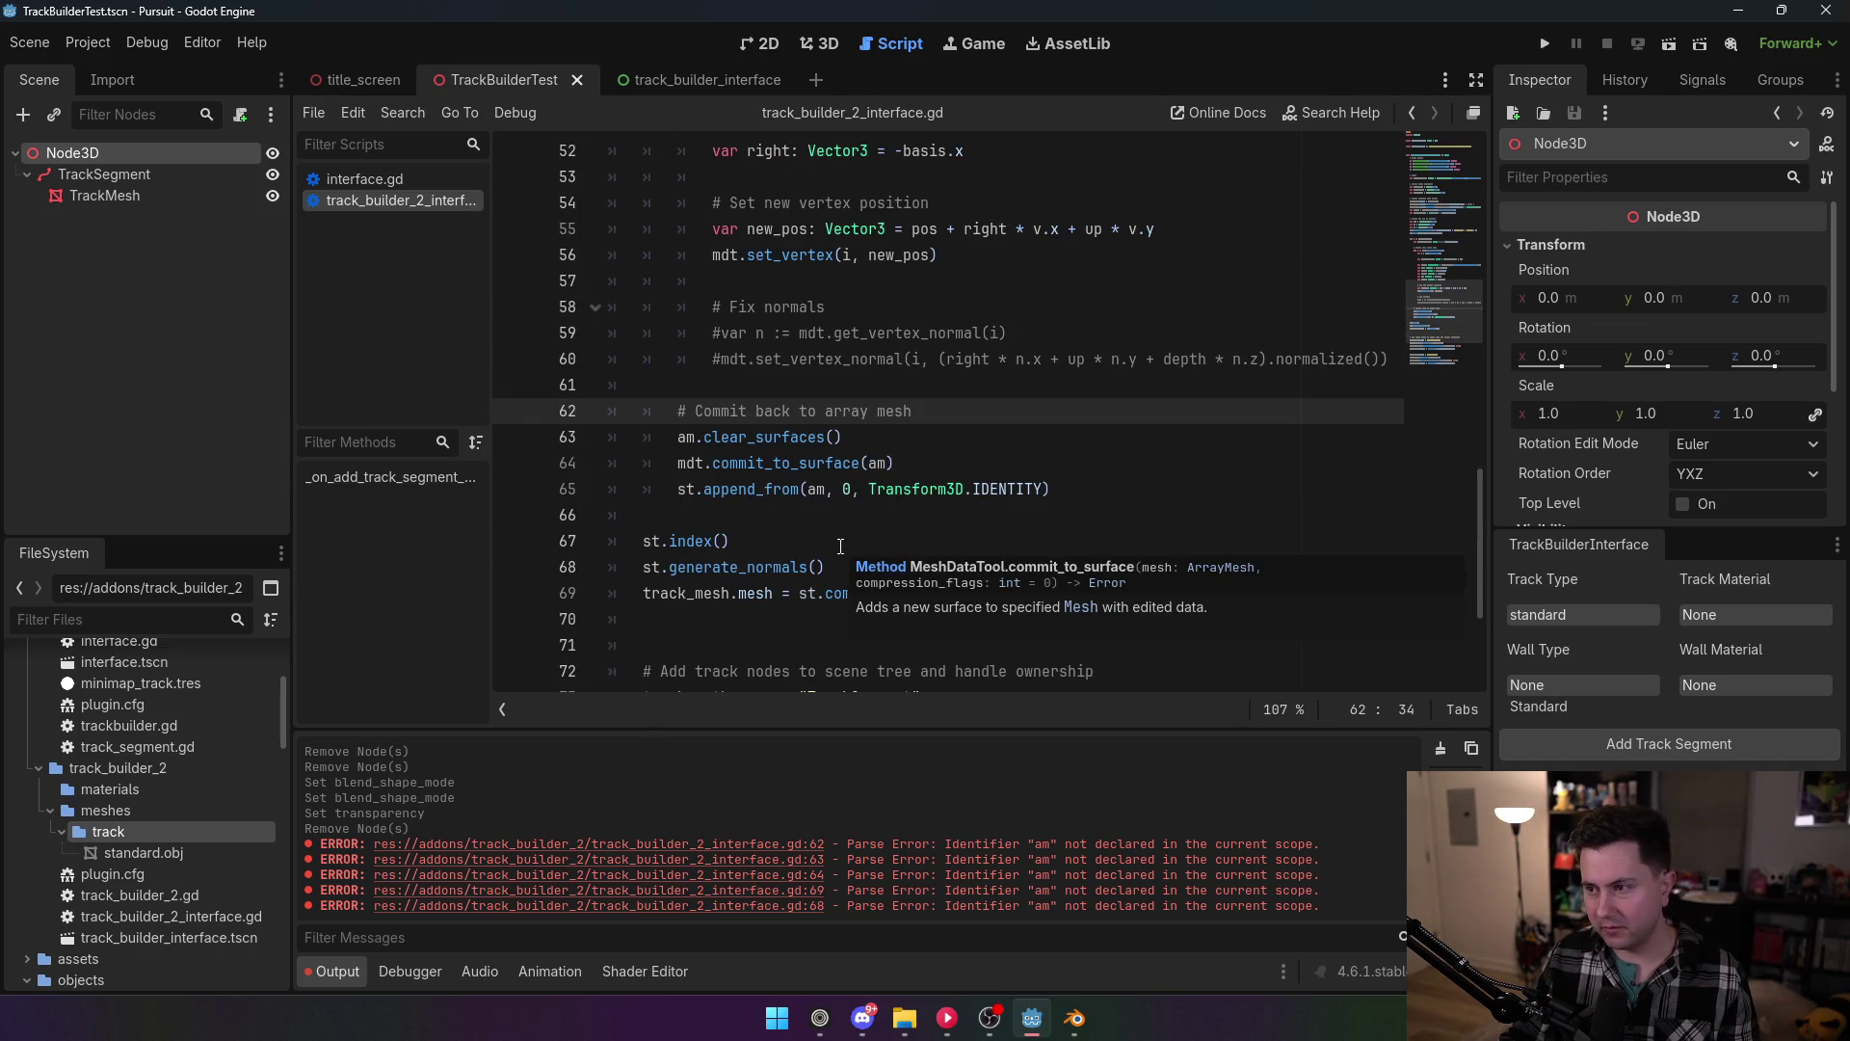
scroll(841, 547, "down", 3)
scroll(840, 535, "up", 7)
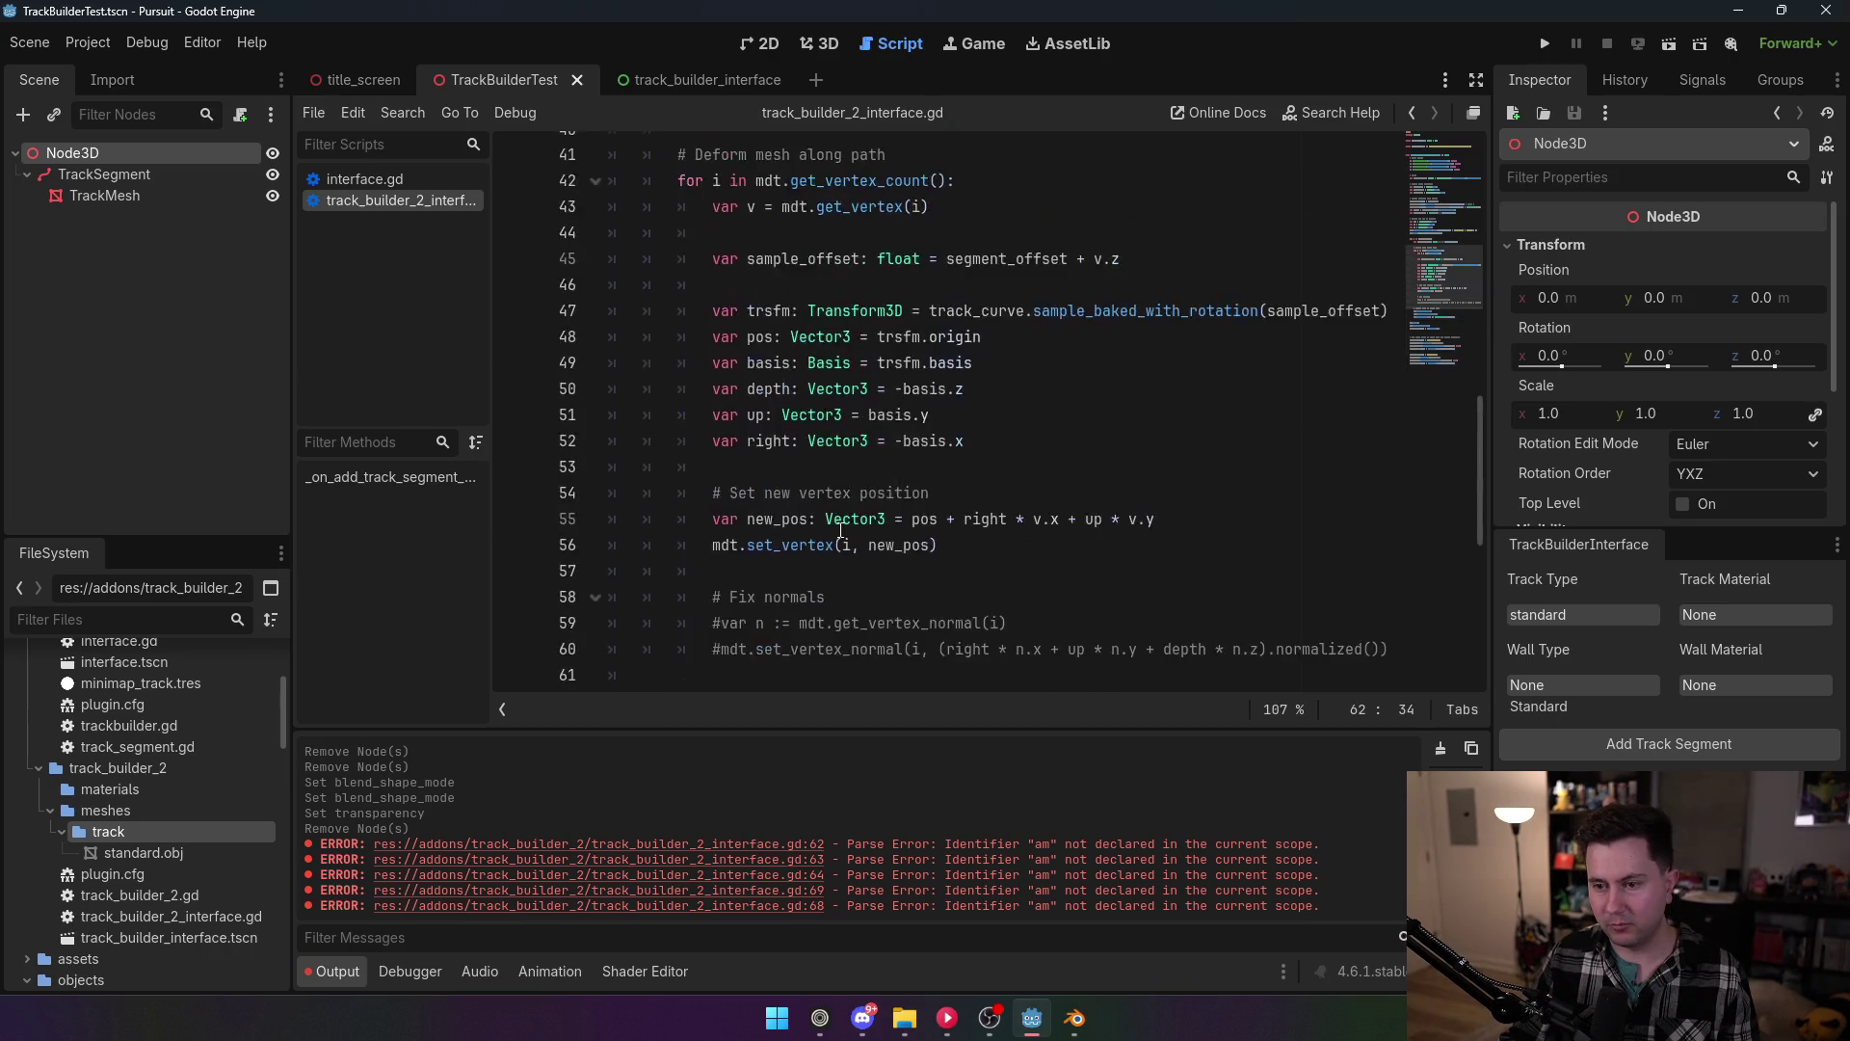
scroll(840, 531, "up", 8)
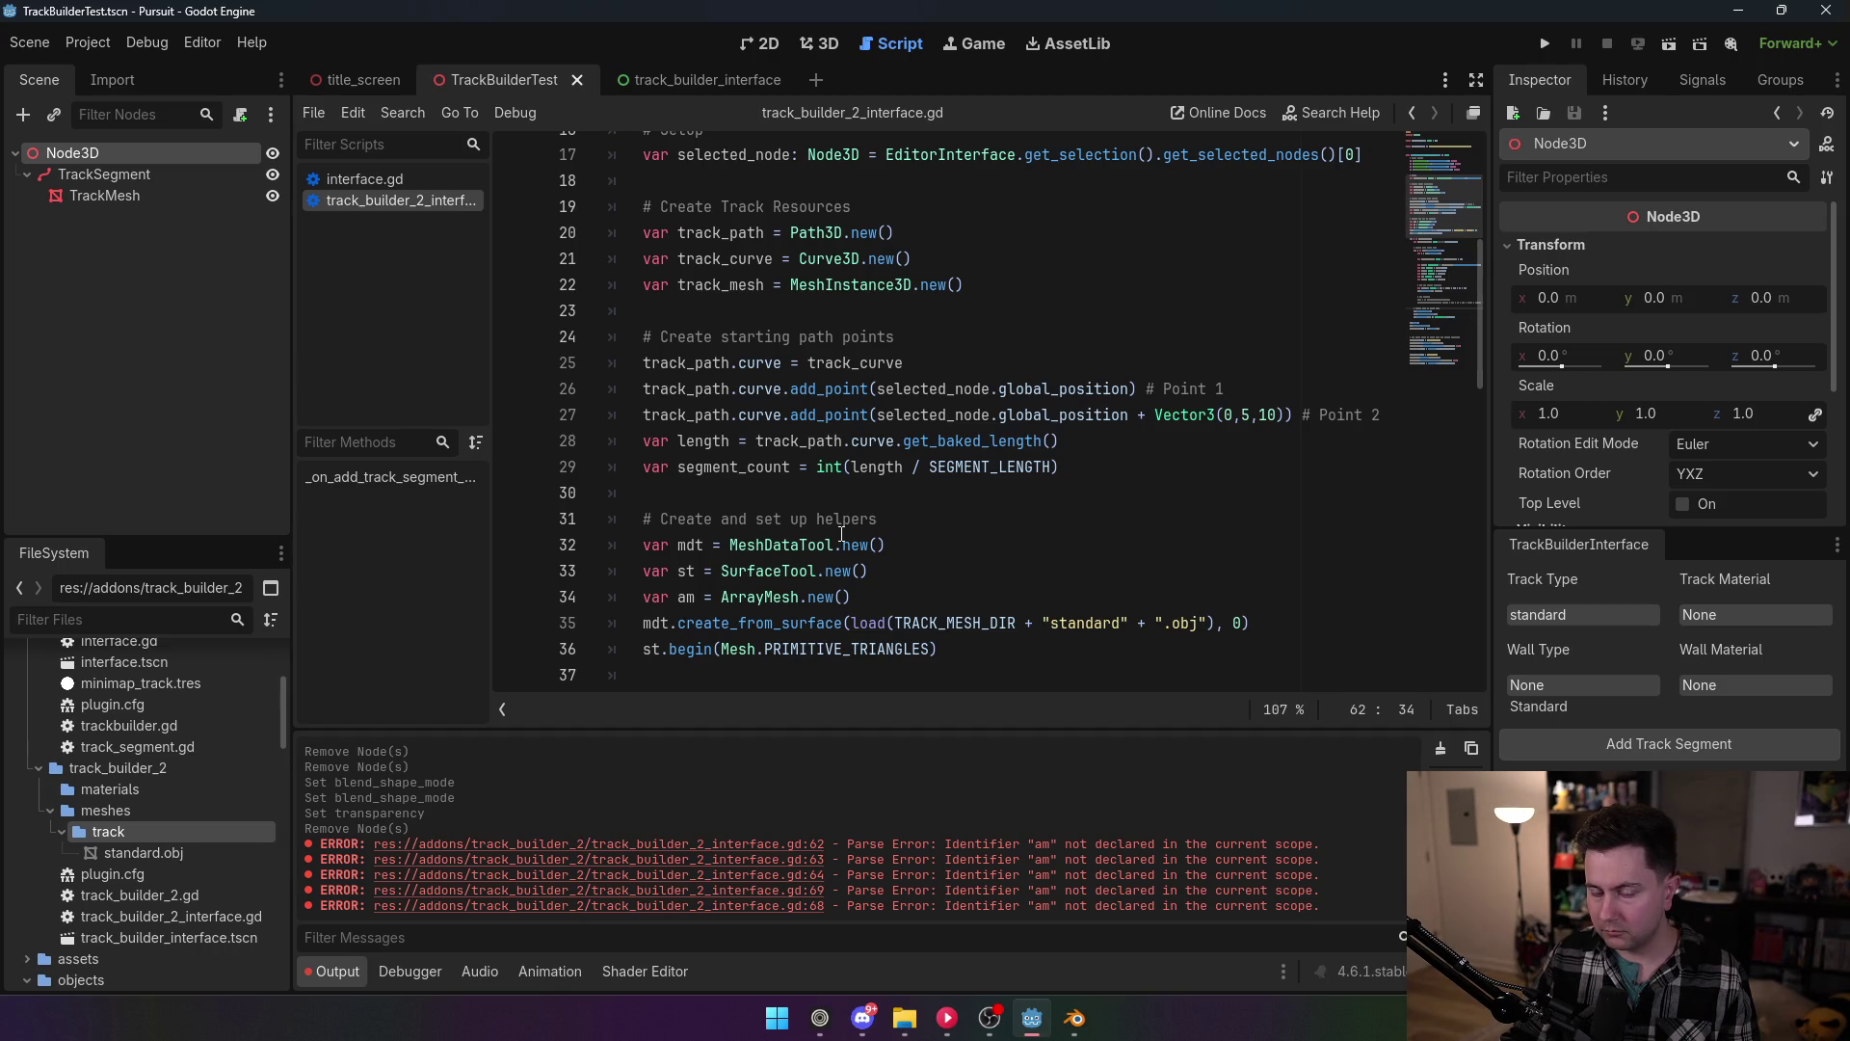
left_click(801, 467)
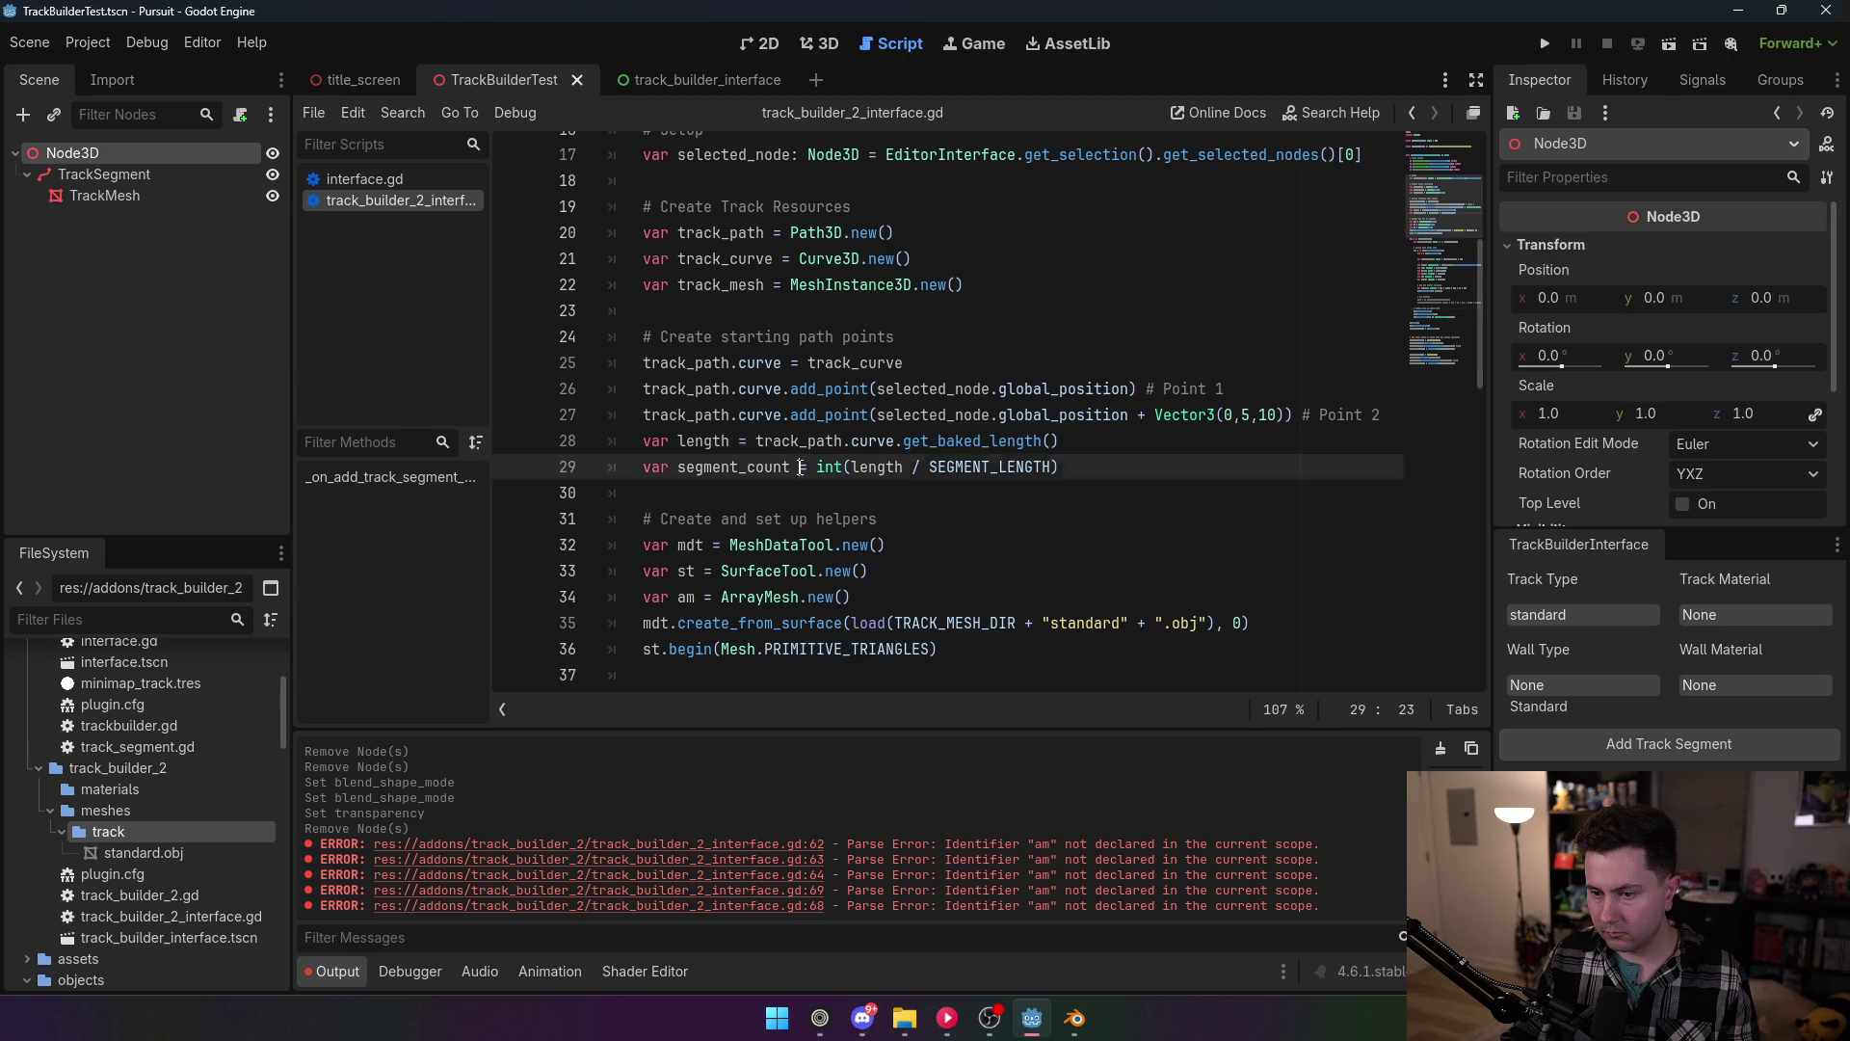
type(":")
key("BackSpace")
key("BackSpace")
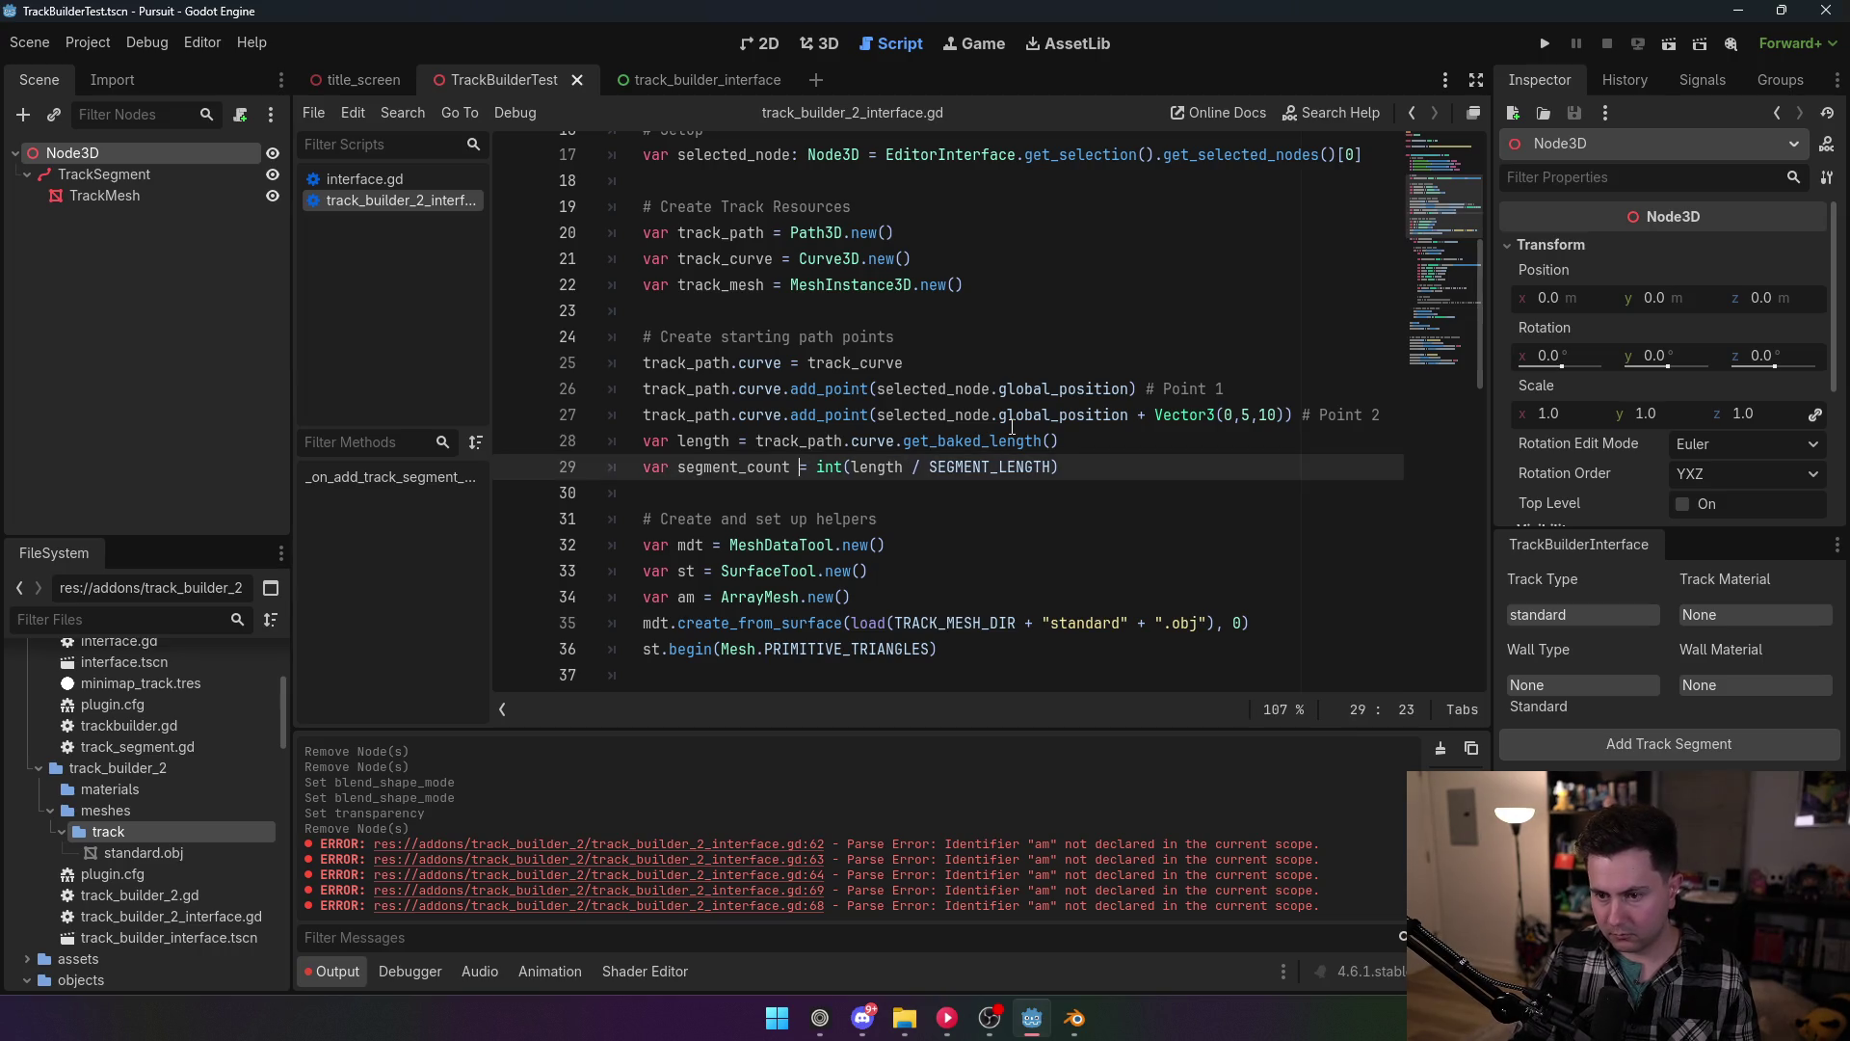
type(": int")
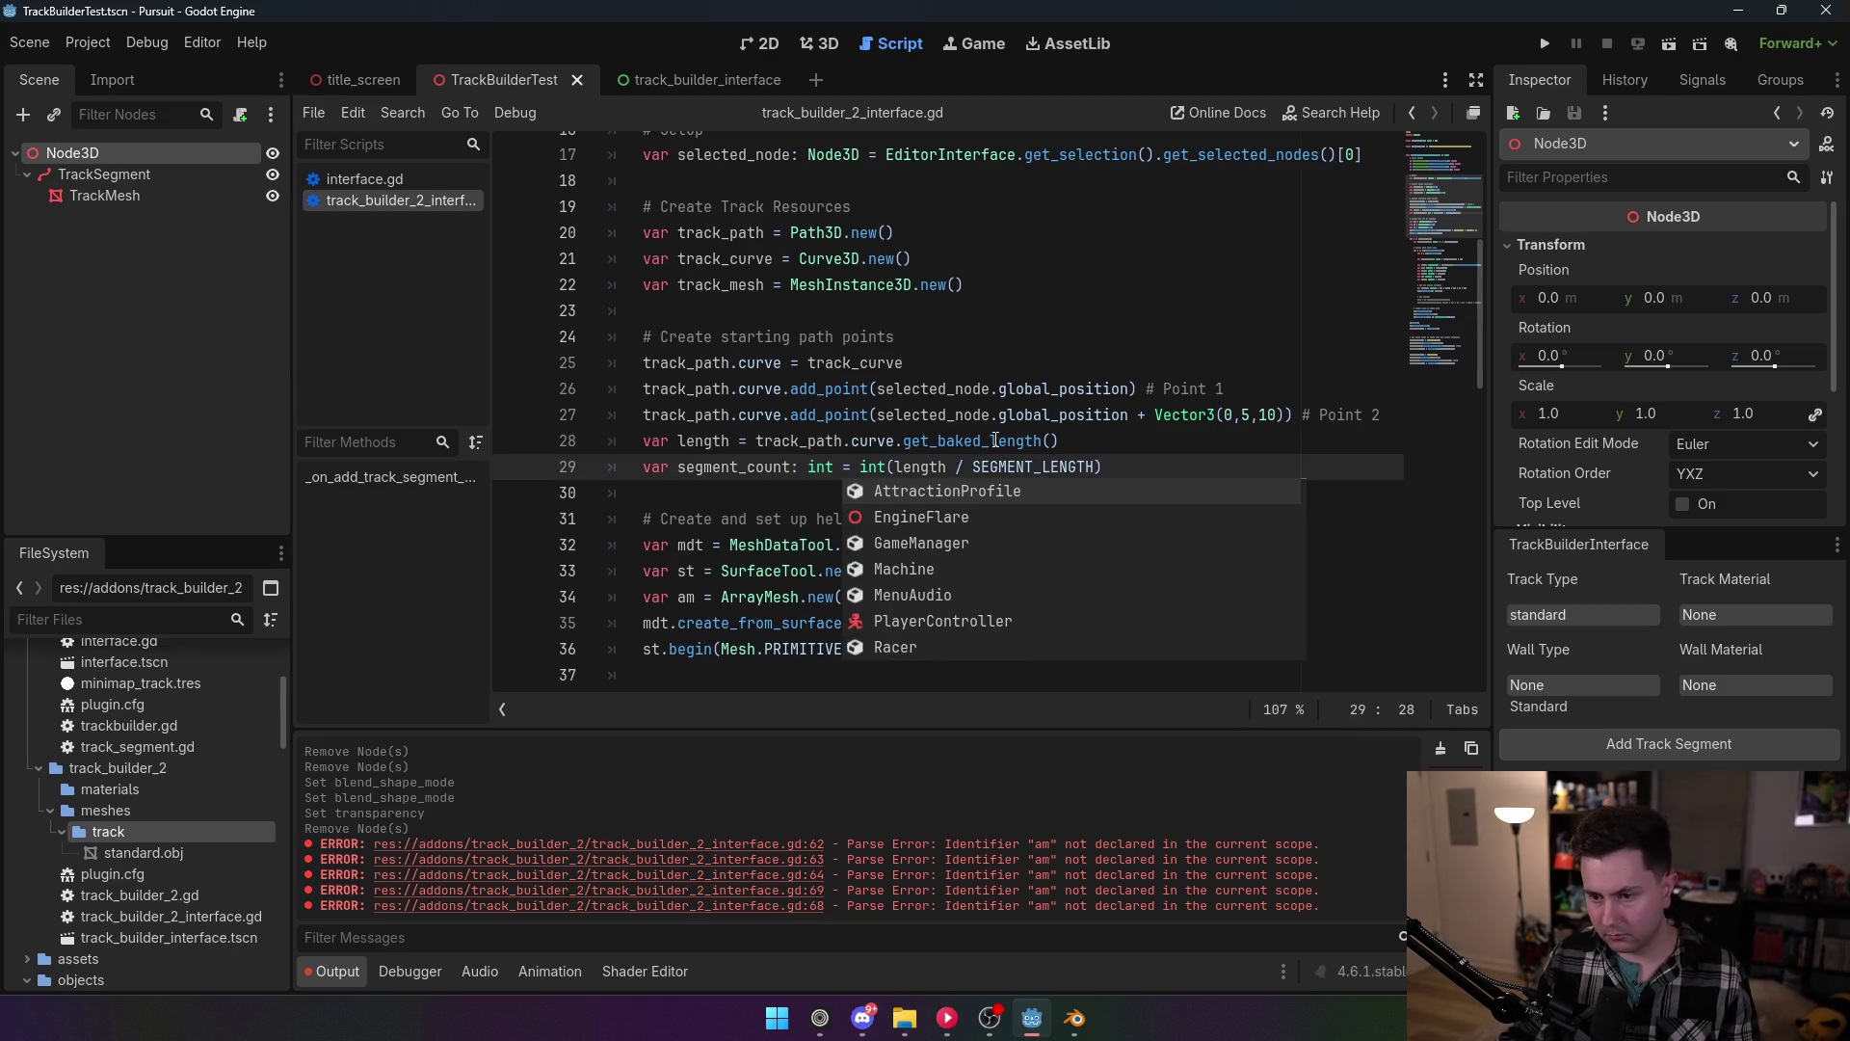
left_click(983, 363)
scroll(952, 416, "up", 2)
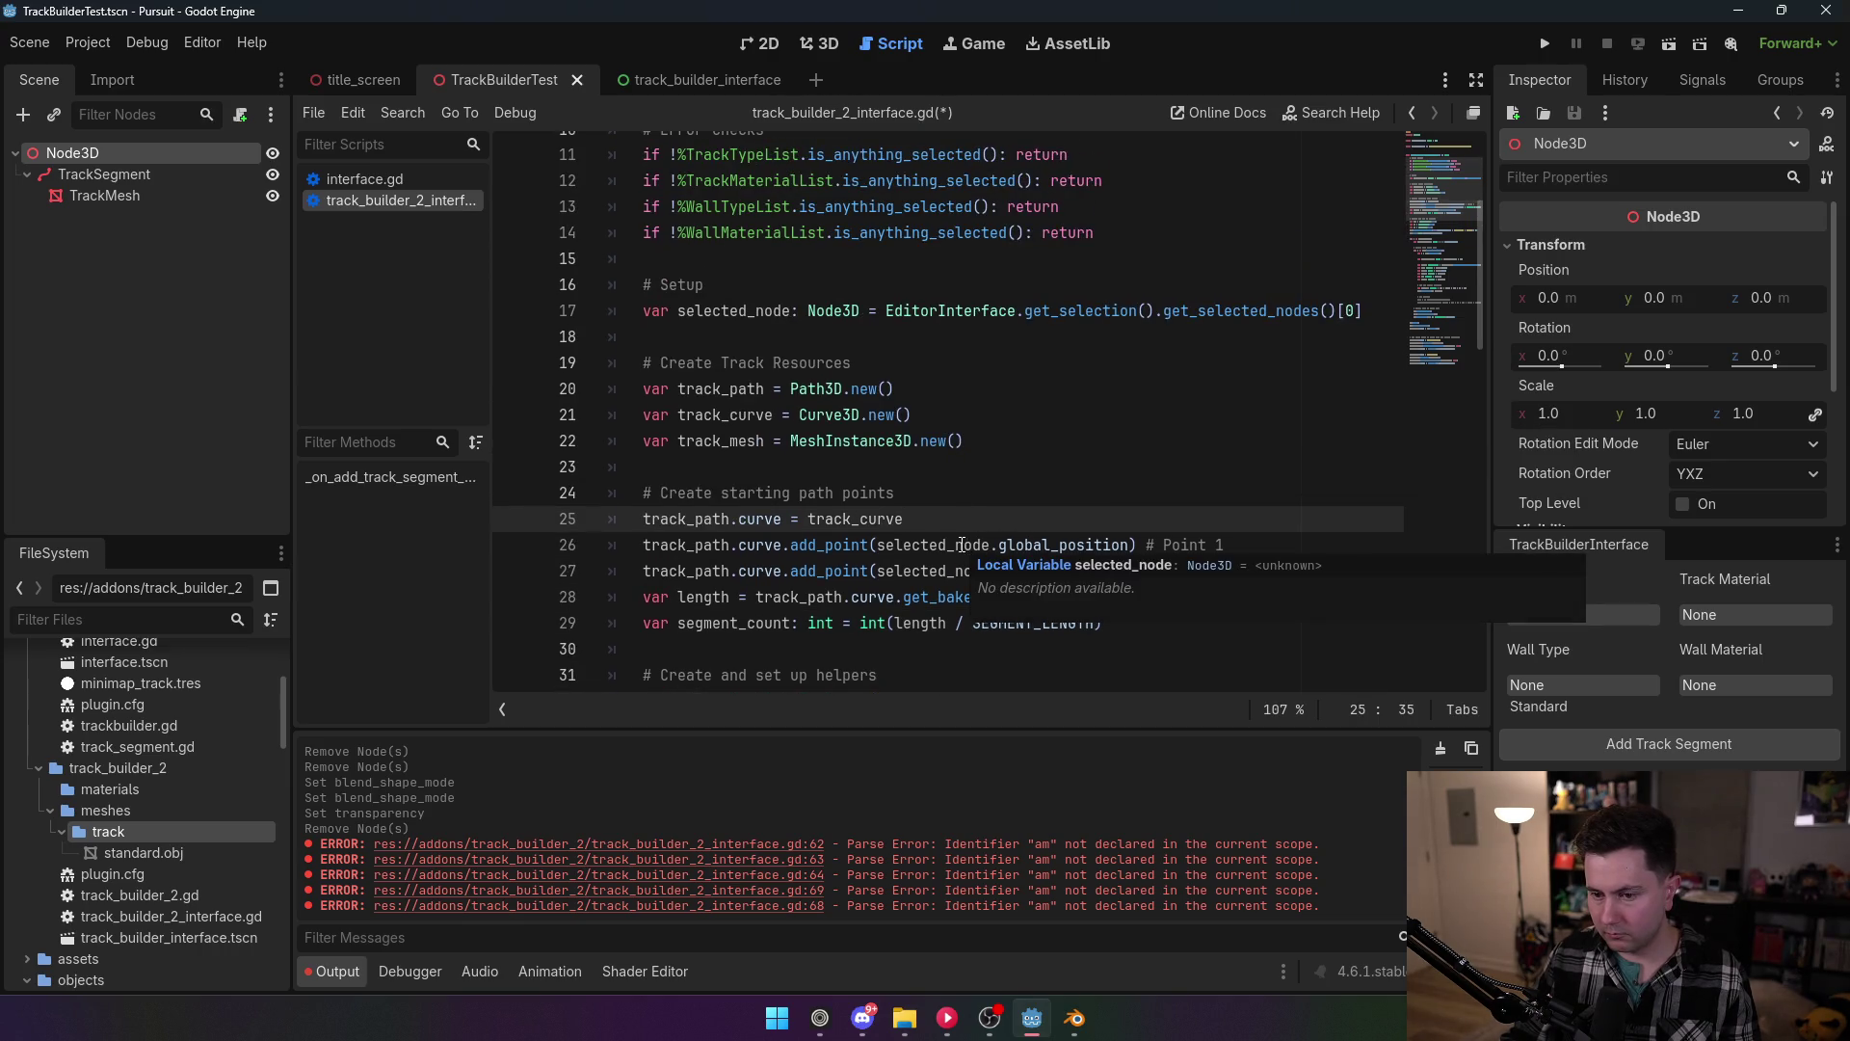
left_click(731, 597)
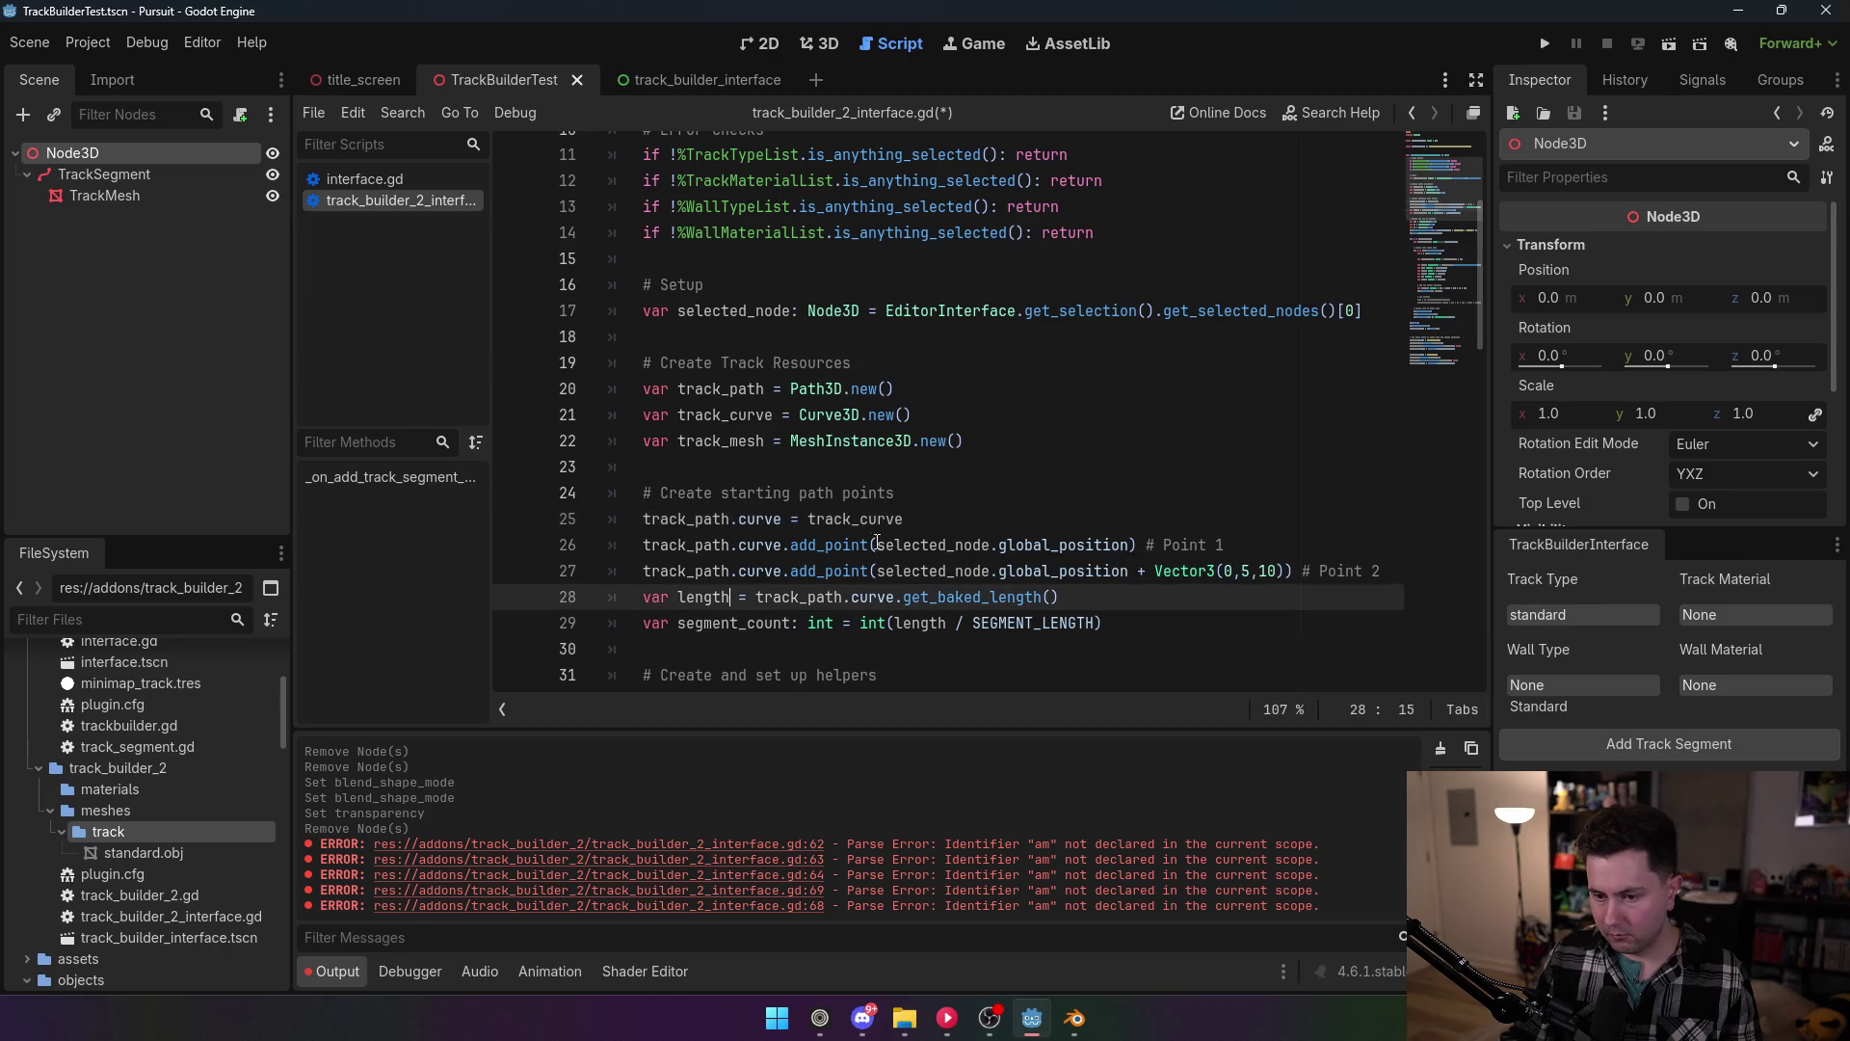
type(": float")
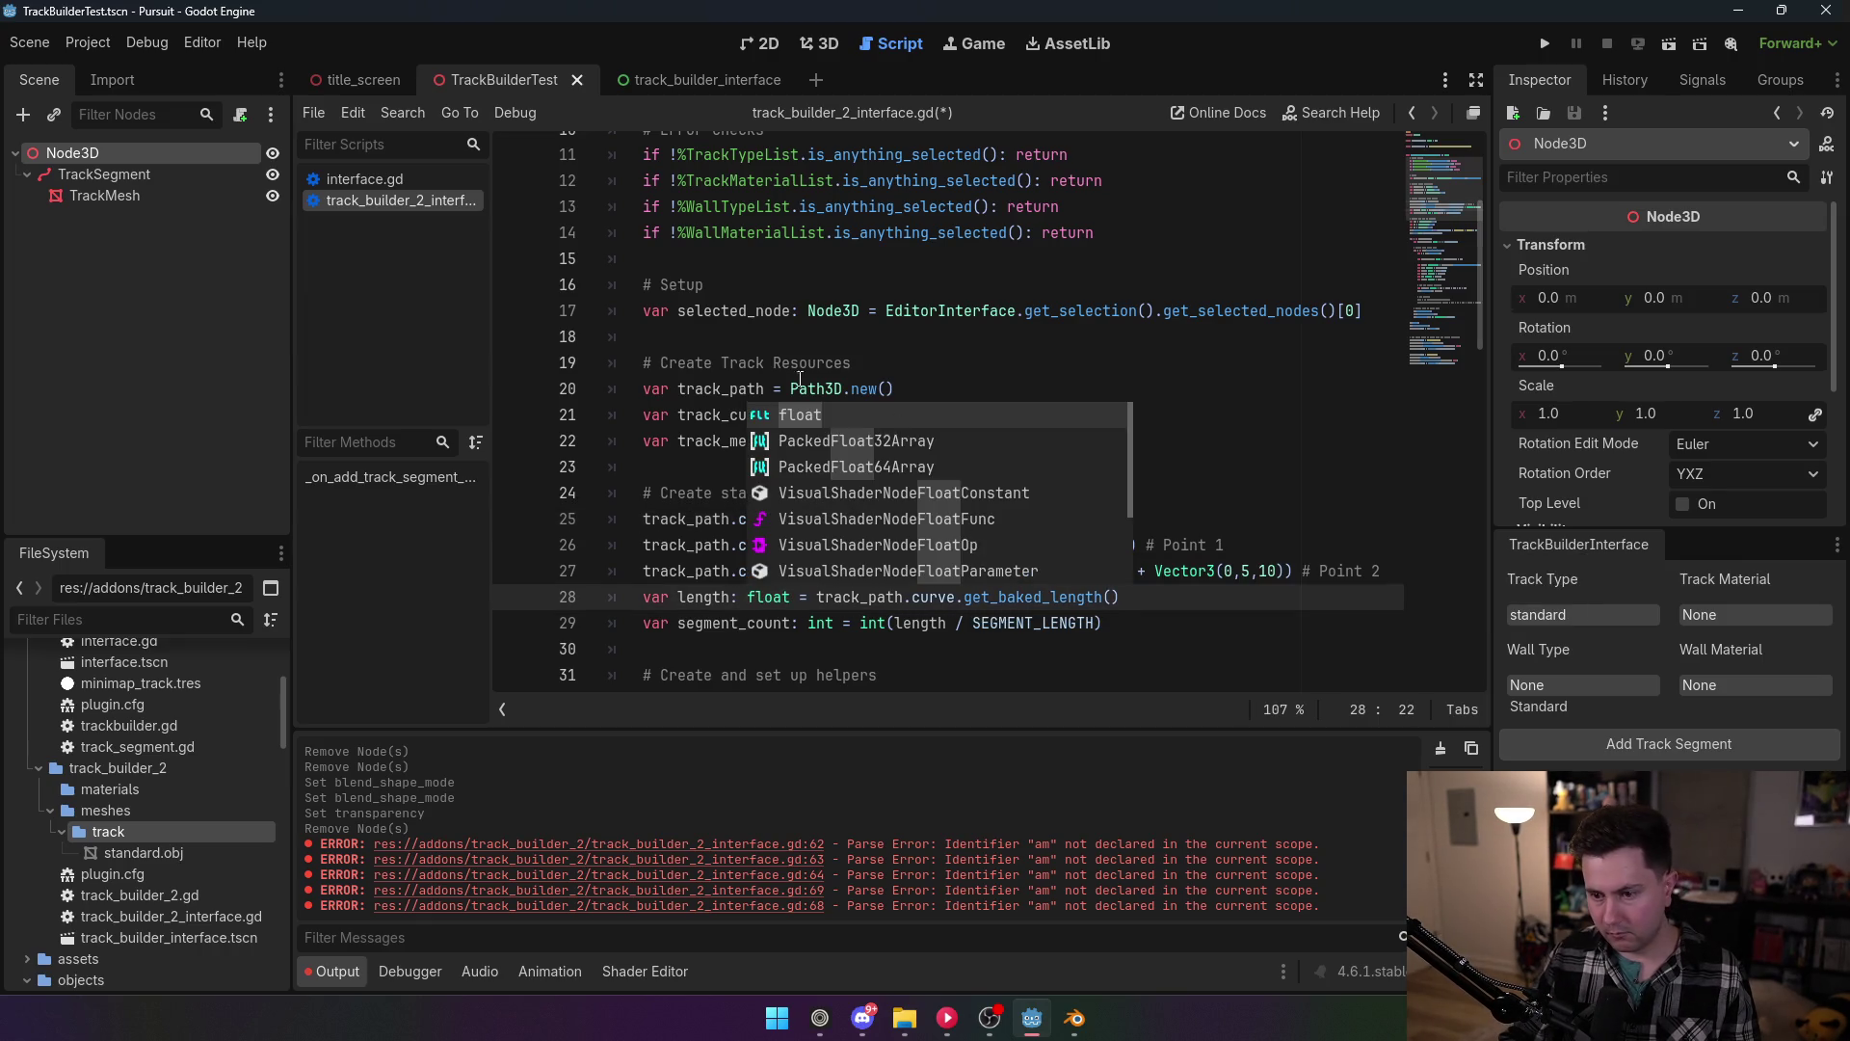
left_click(703, 311)
scroll(874, 514, "up", 1)
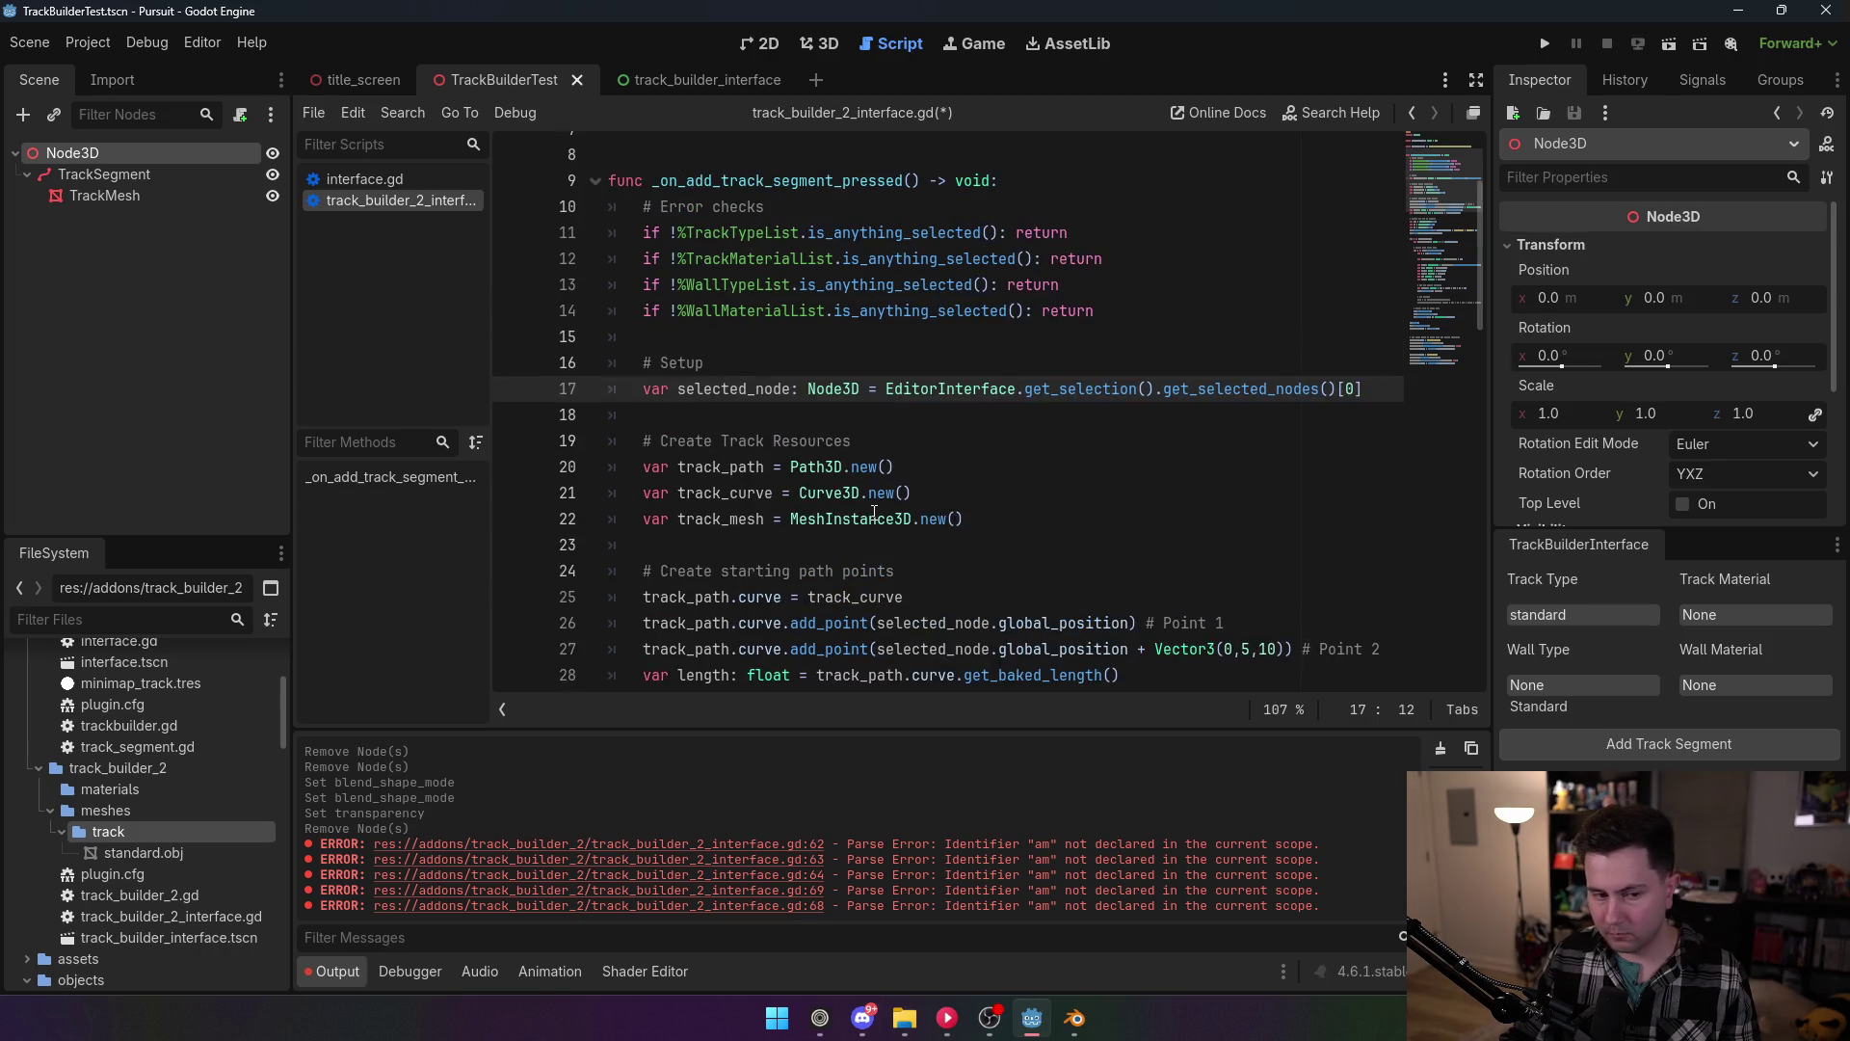
scroll(872, 512, "up", 1)
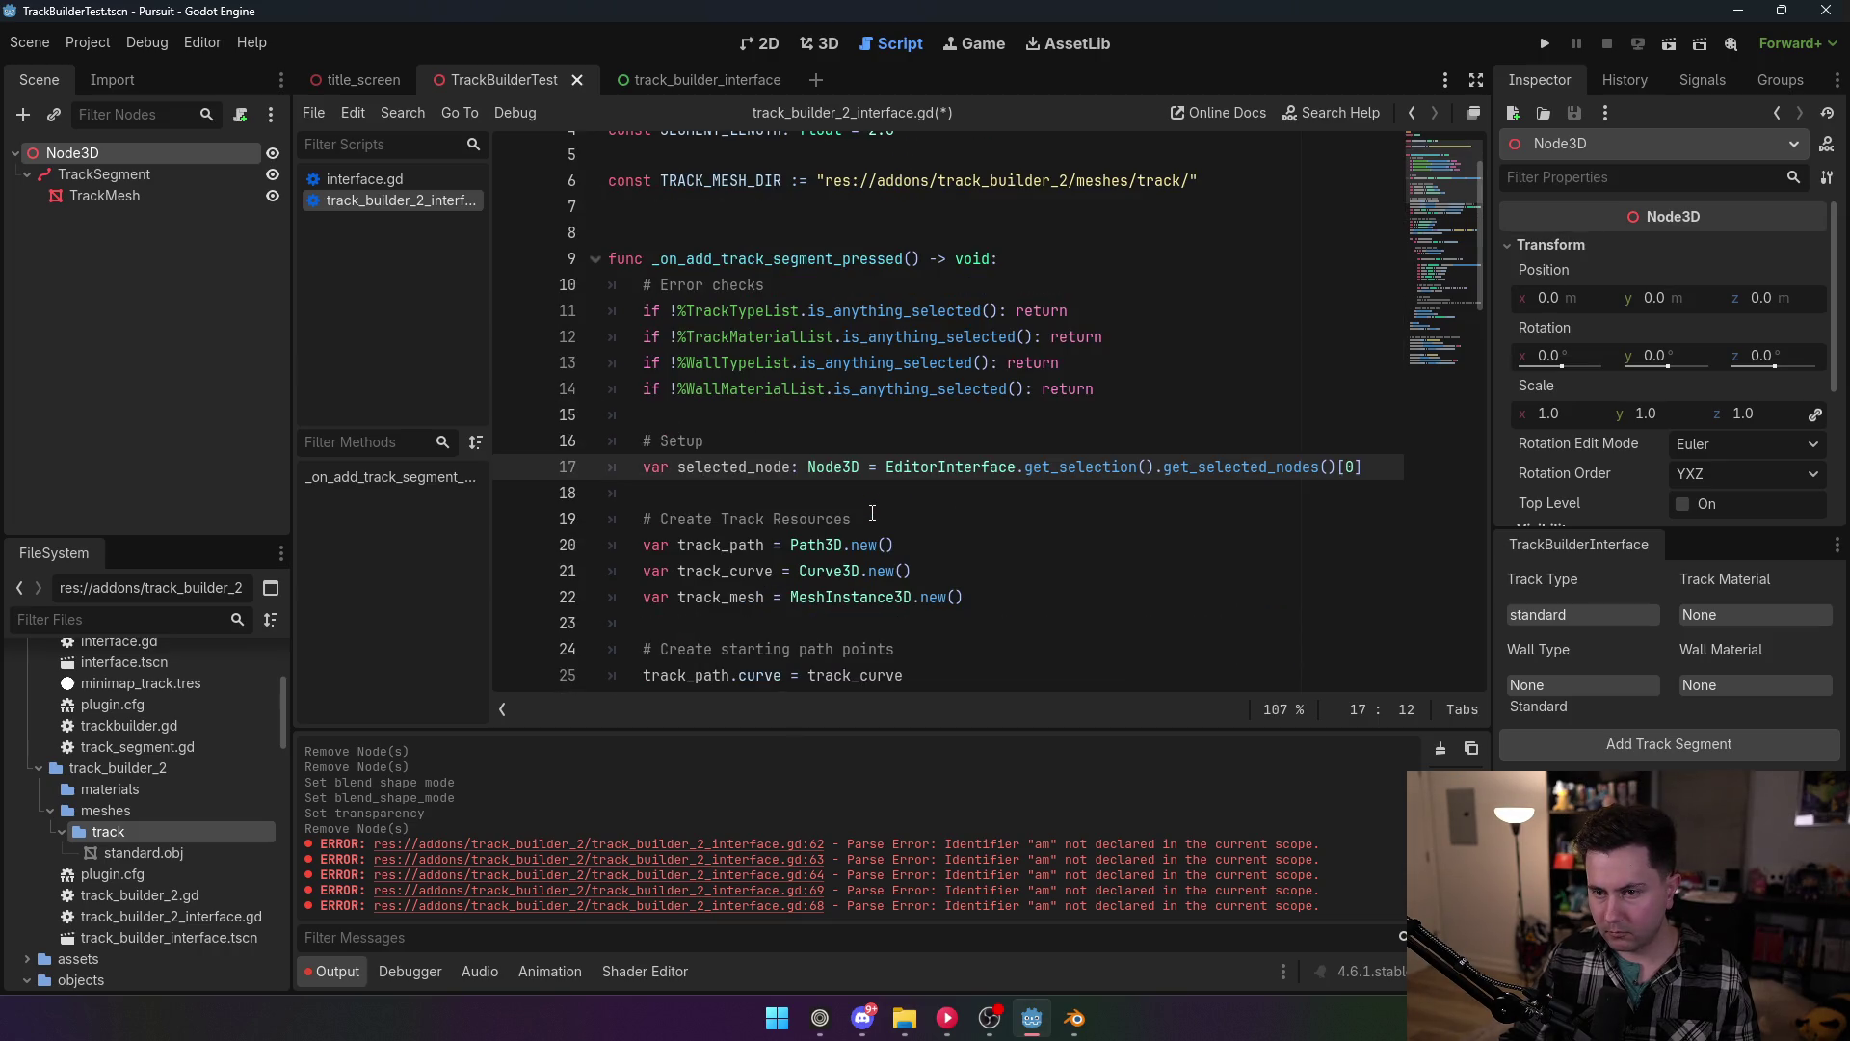
scroll(873, 513, "down", 1)
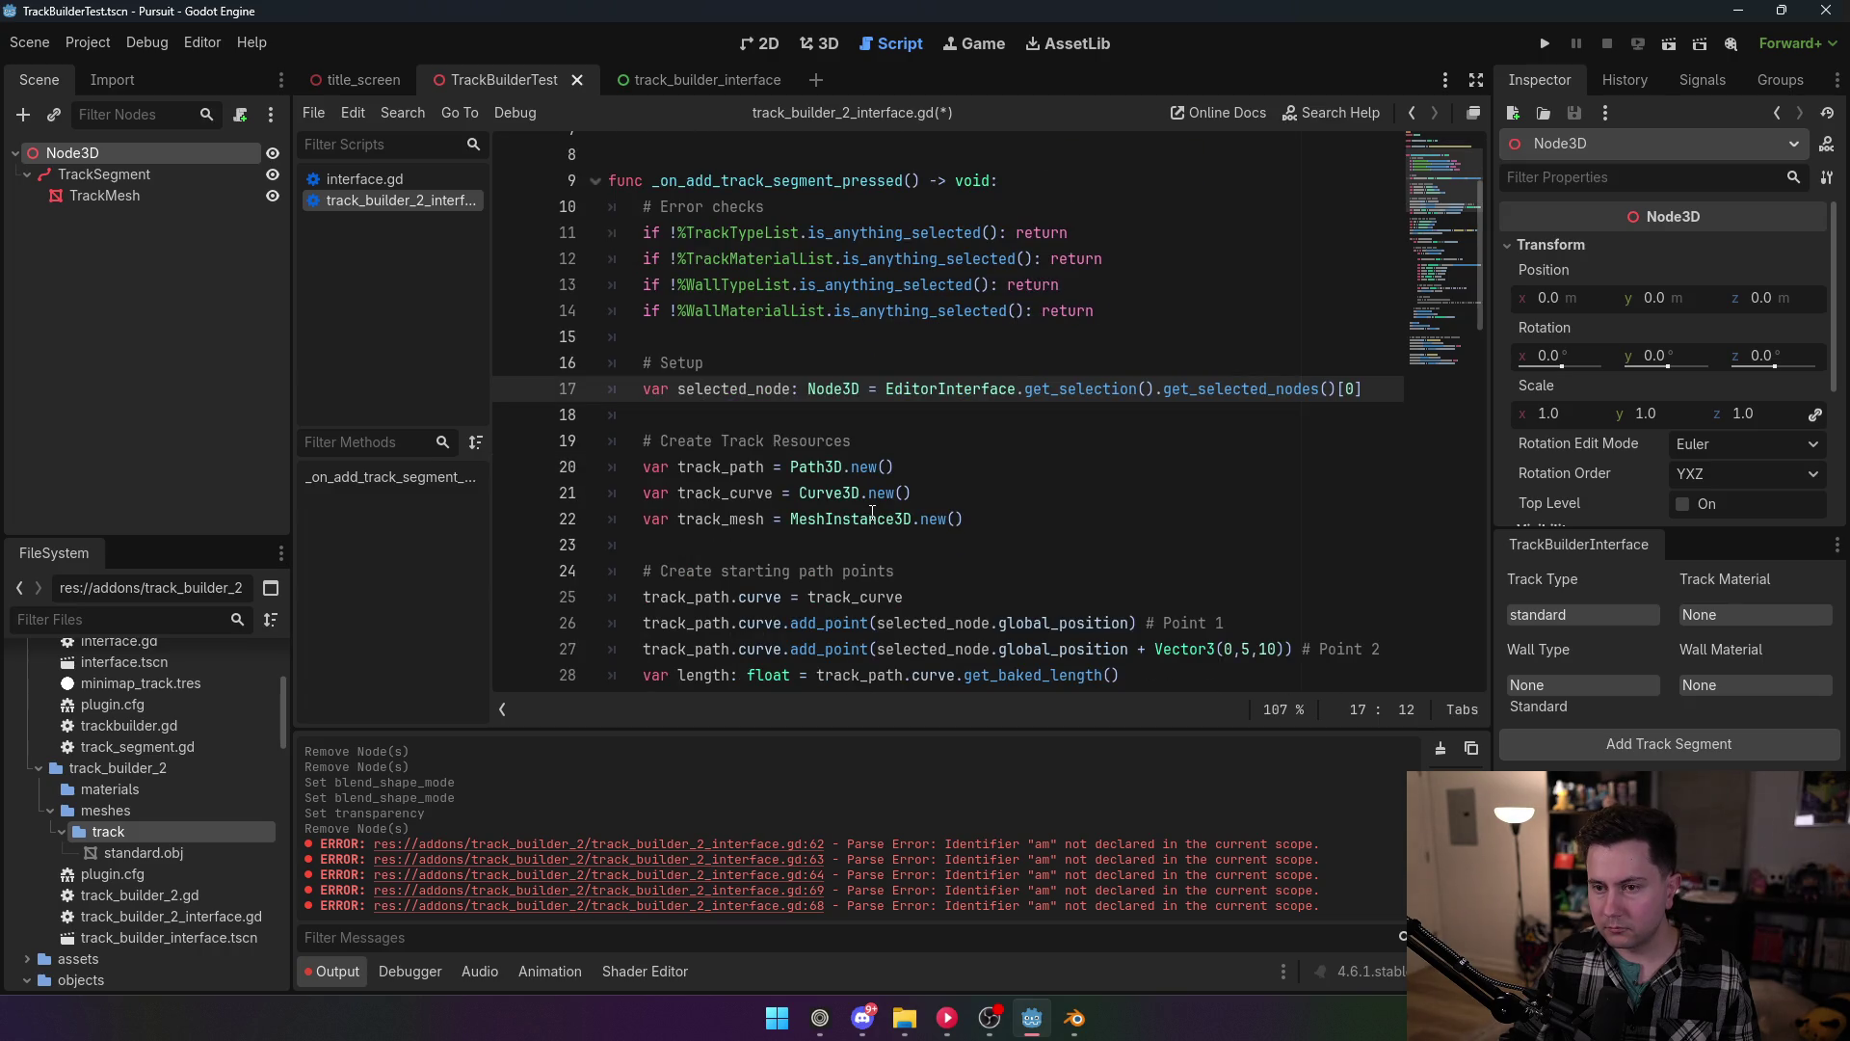
left_click_drag(1099, 310, 659, 229)
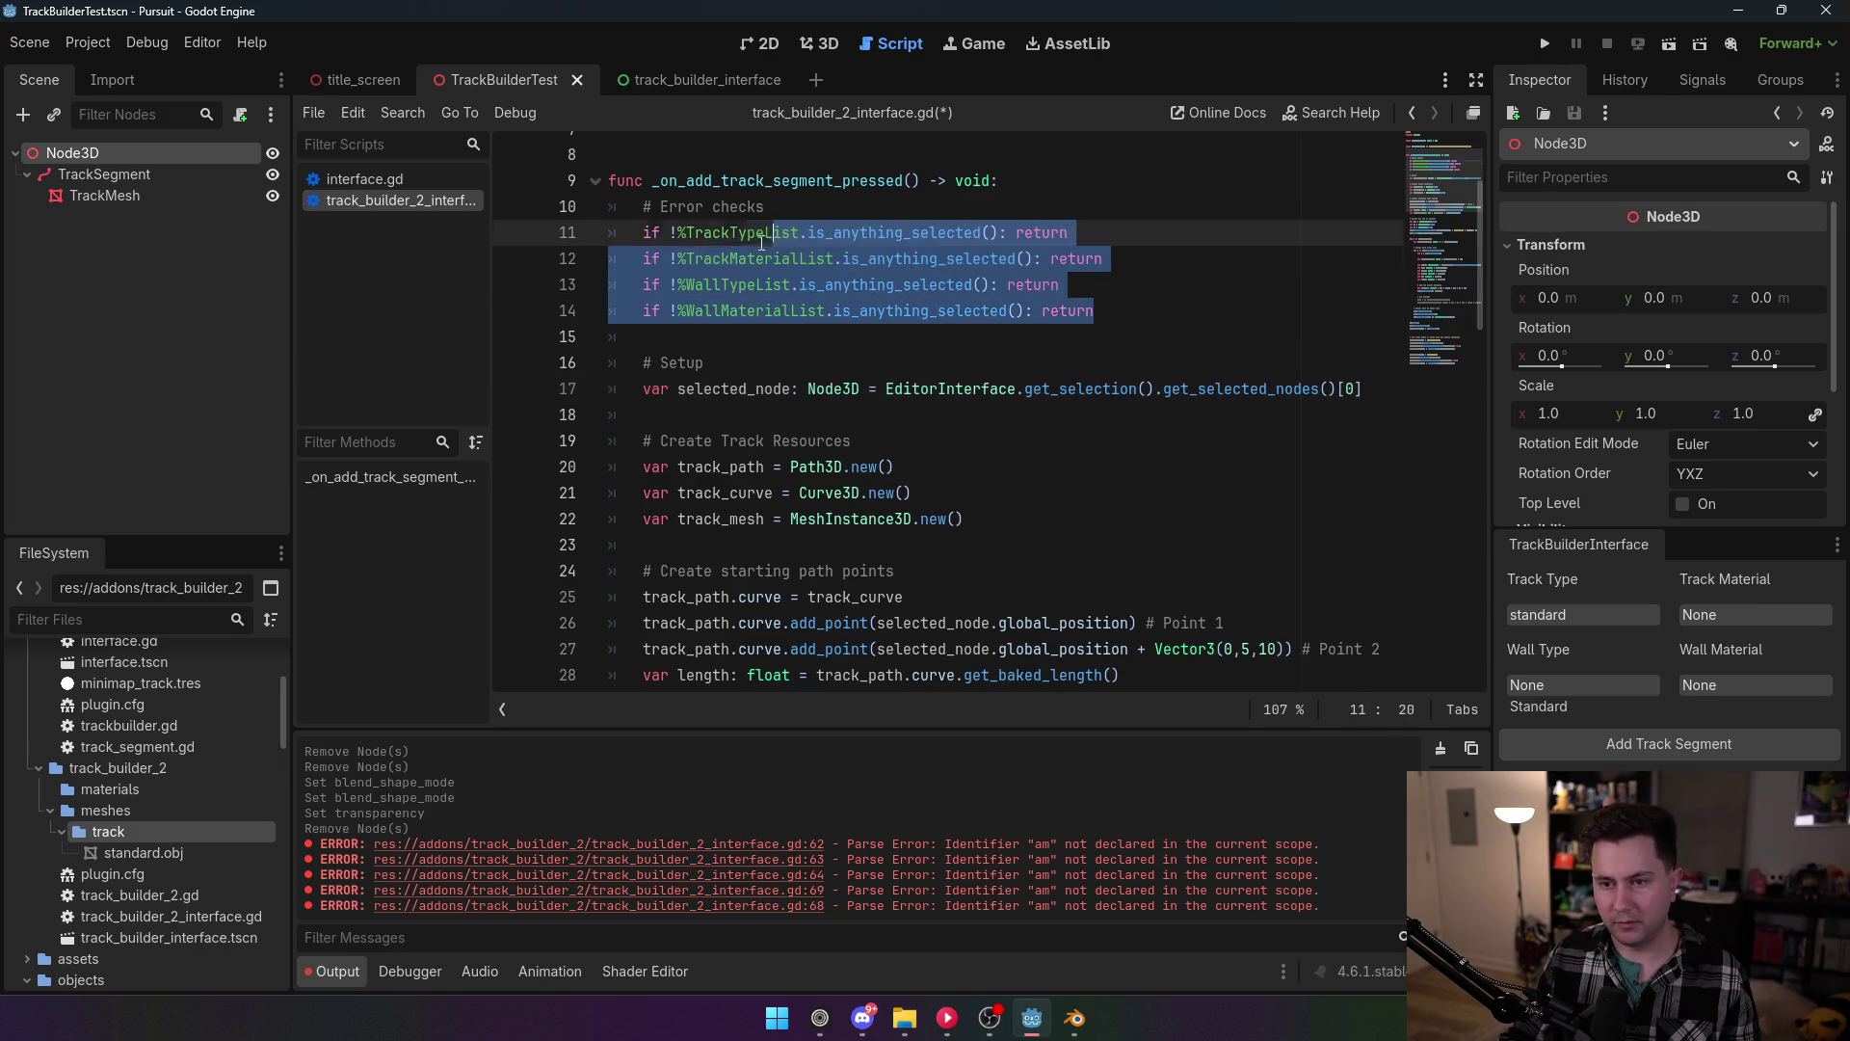
key("ctrl+k")
left_click(974, 389)
key("ctrl+s")
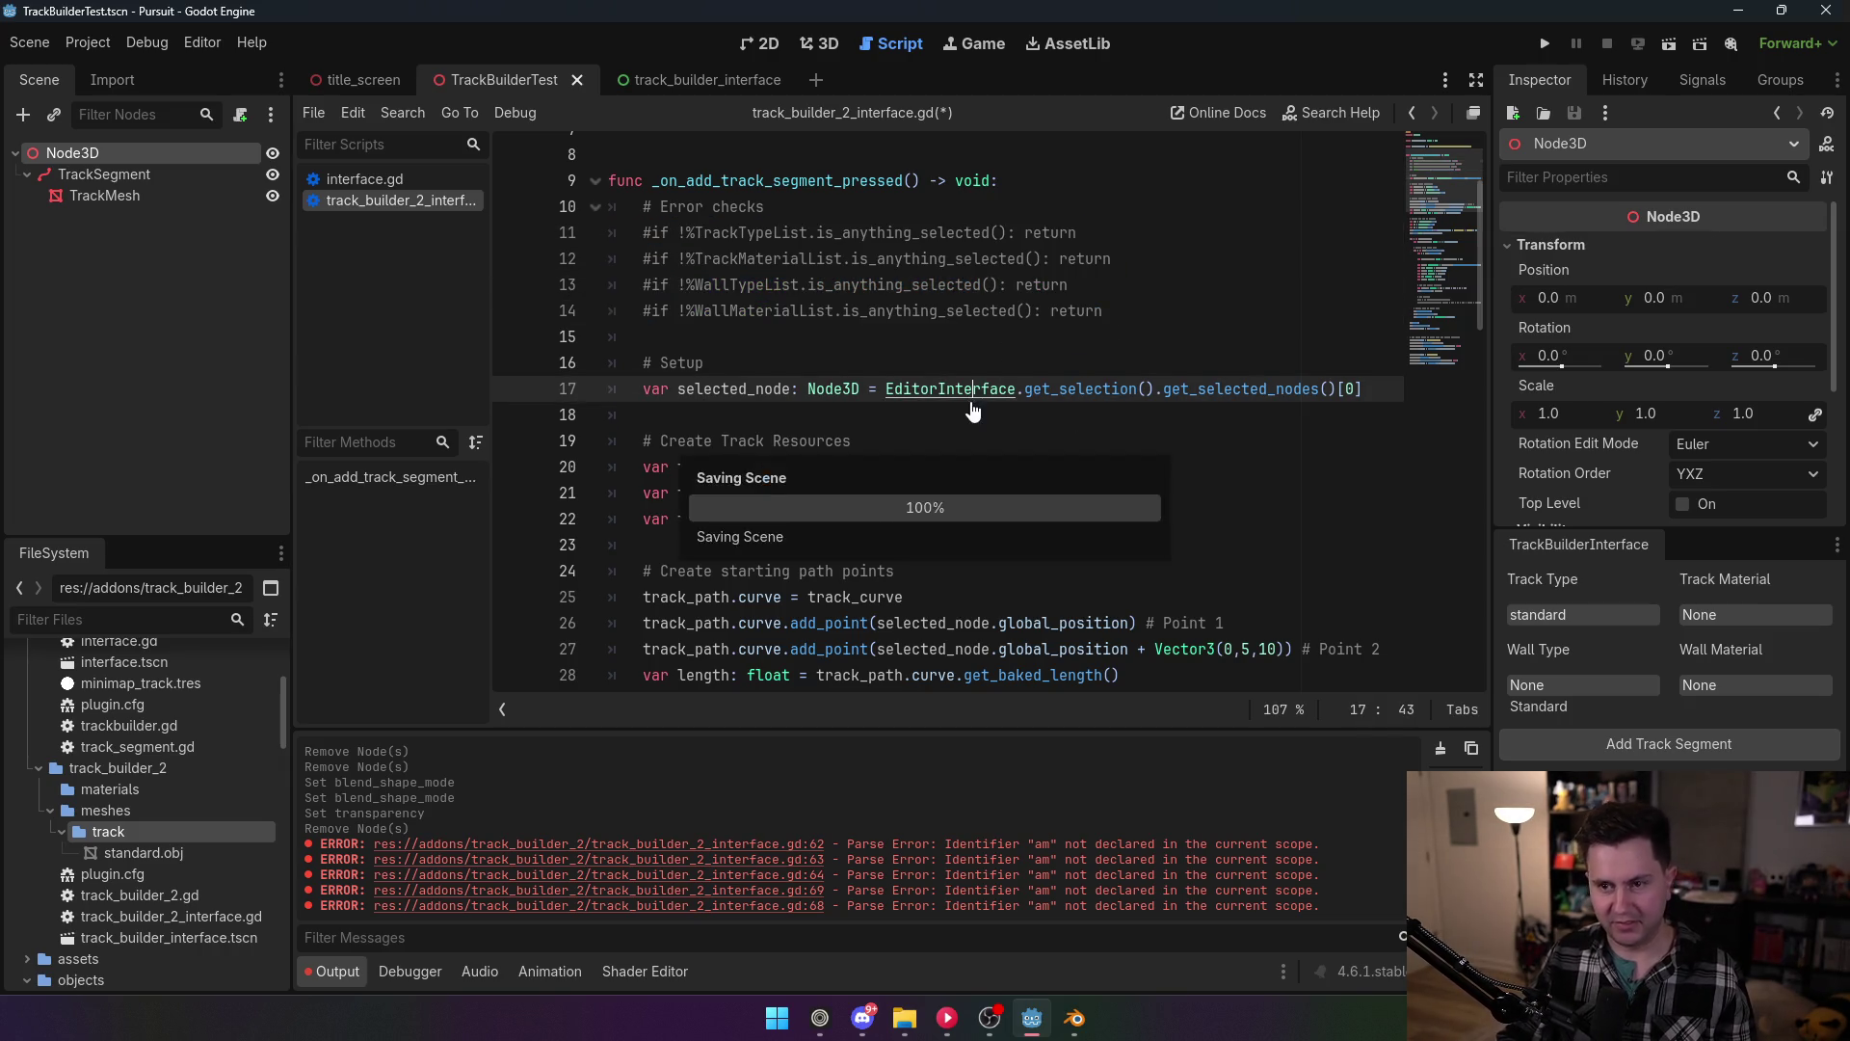
scroll(983, 434, "down", 3)
scroll(983, 433, "down", 2)
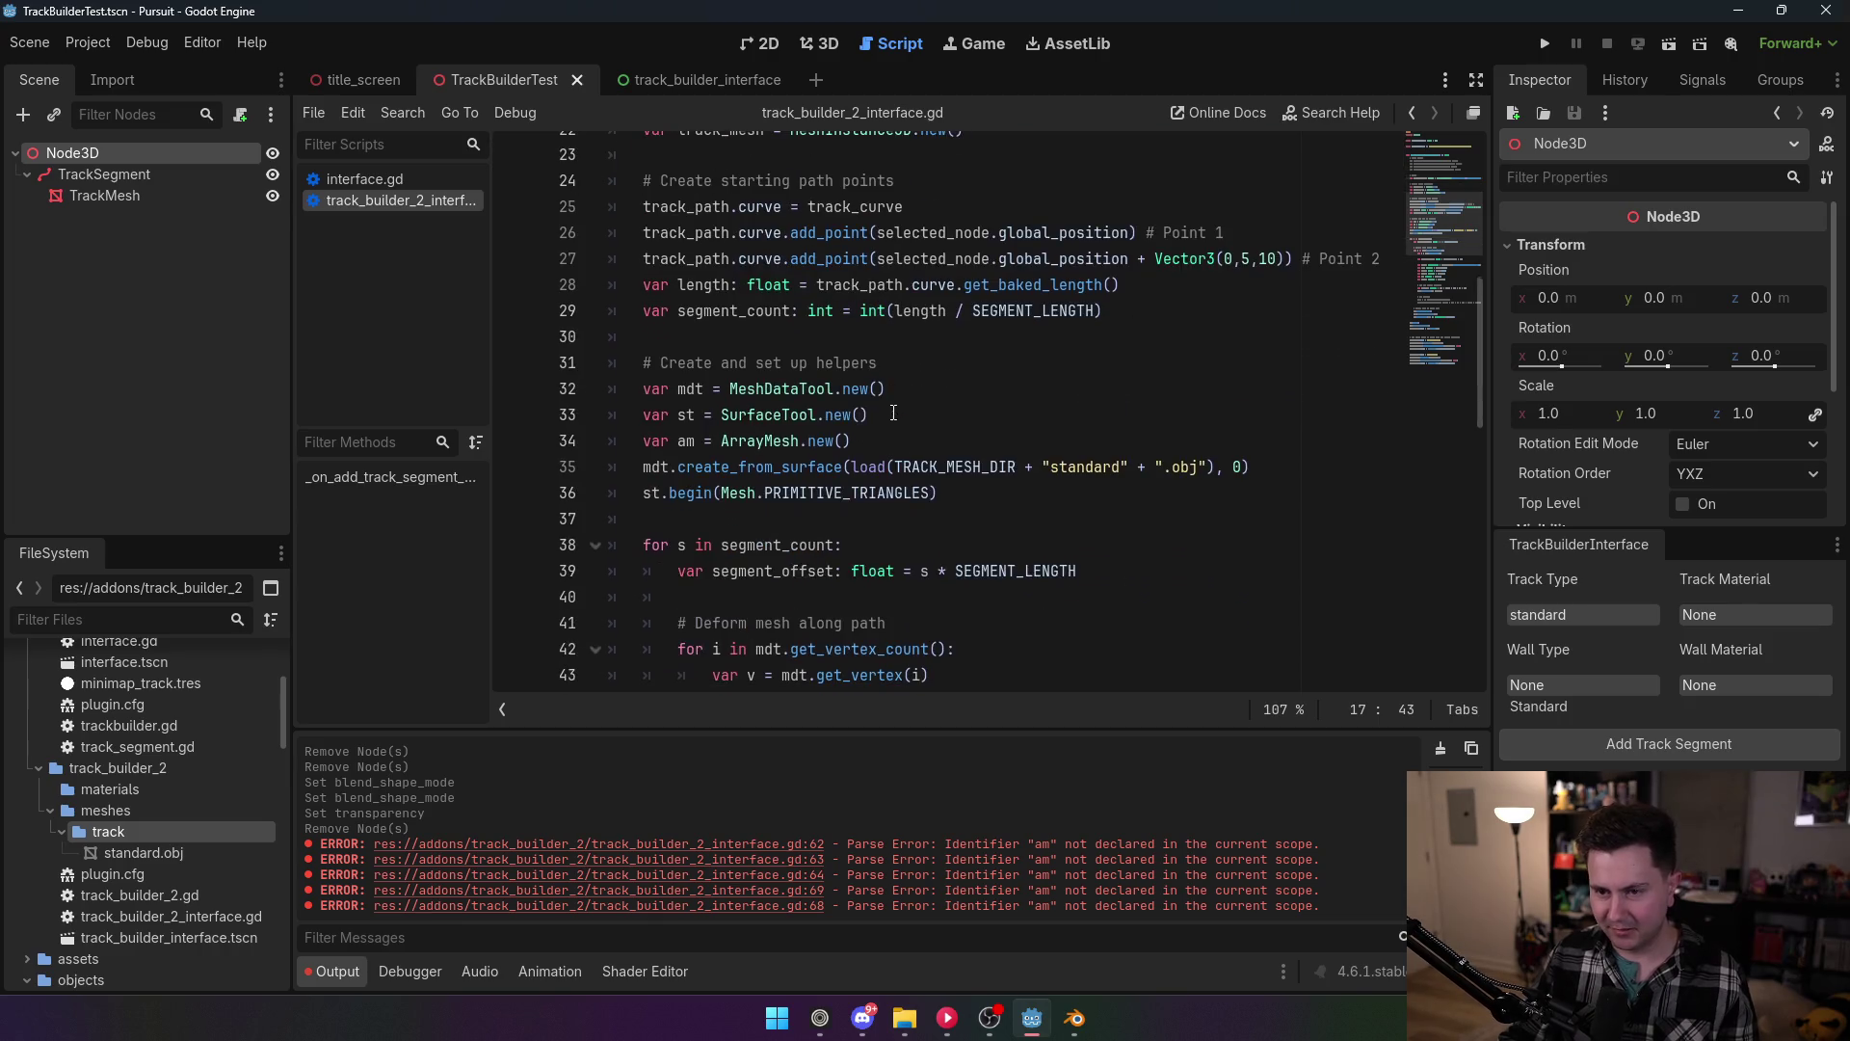
scroll(824, 308, "down", 4)
scroll(828, 313, "up", 2)
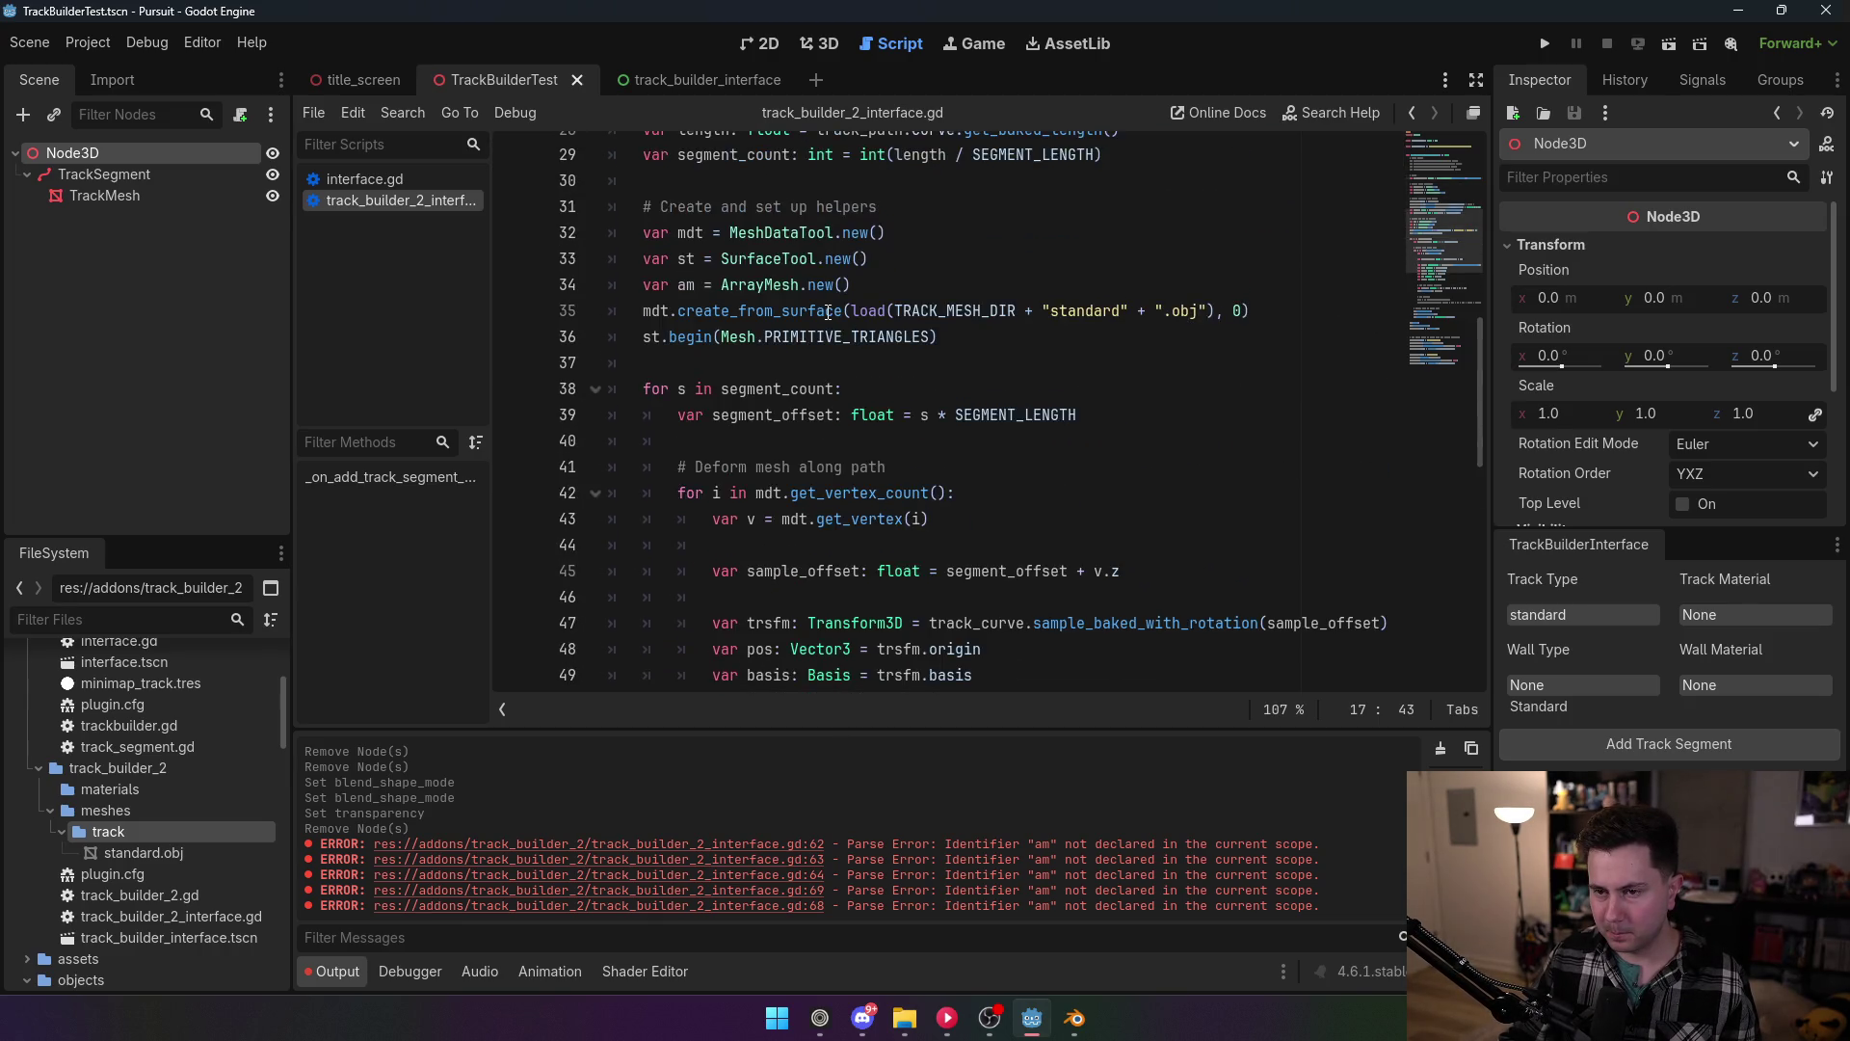
scroll(790, 405, "down", 5)
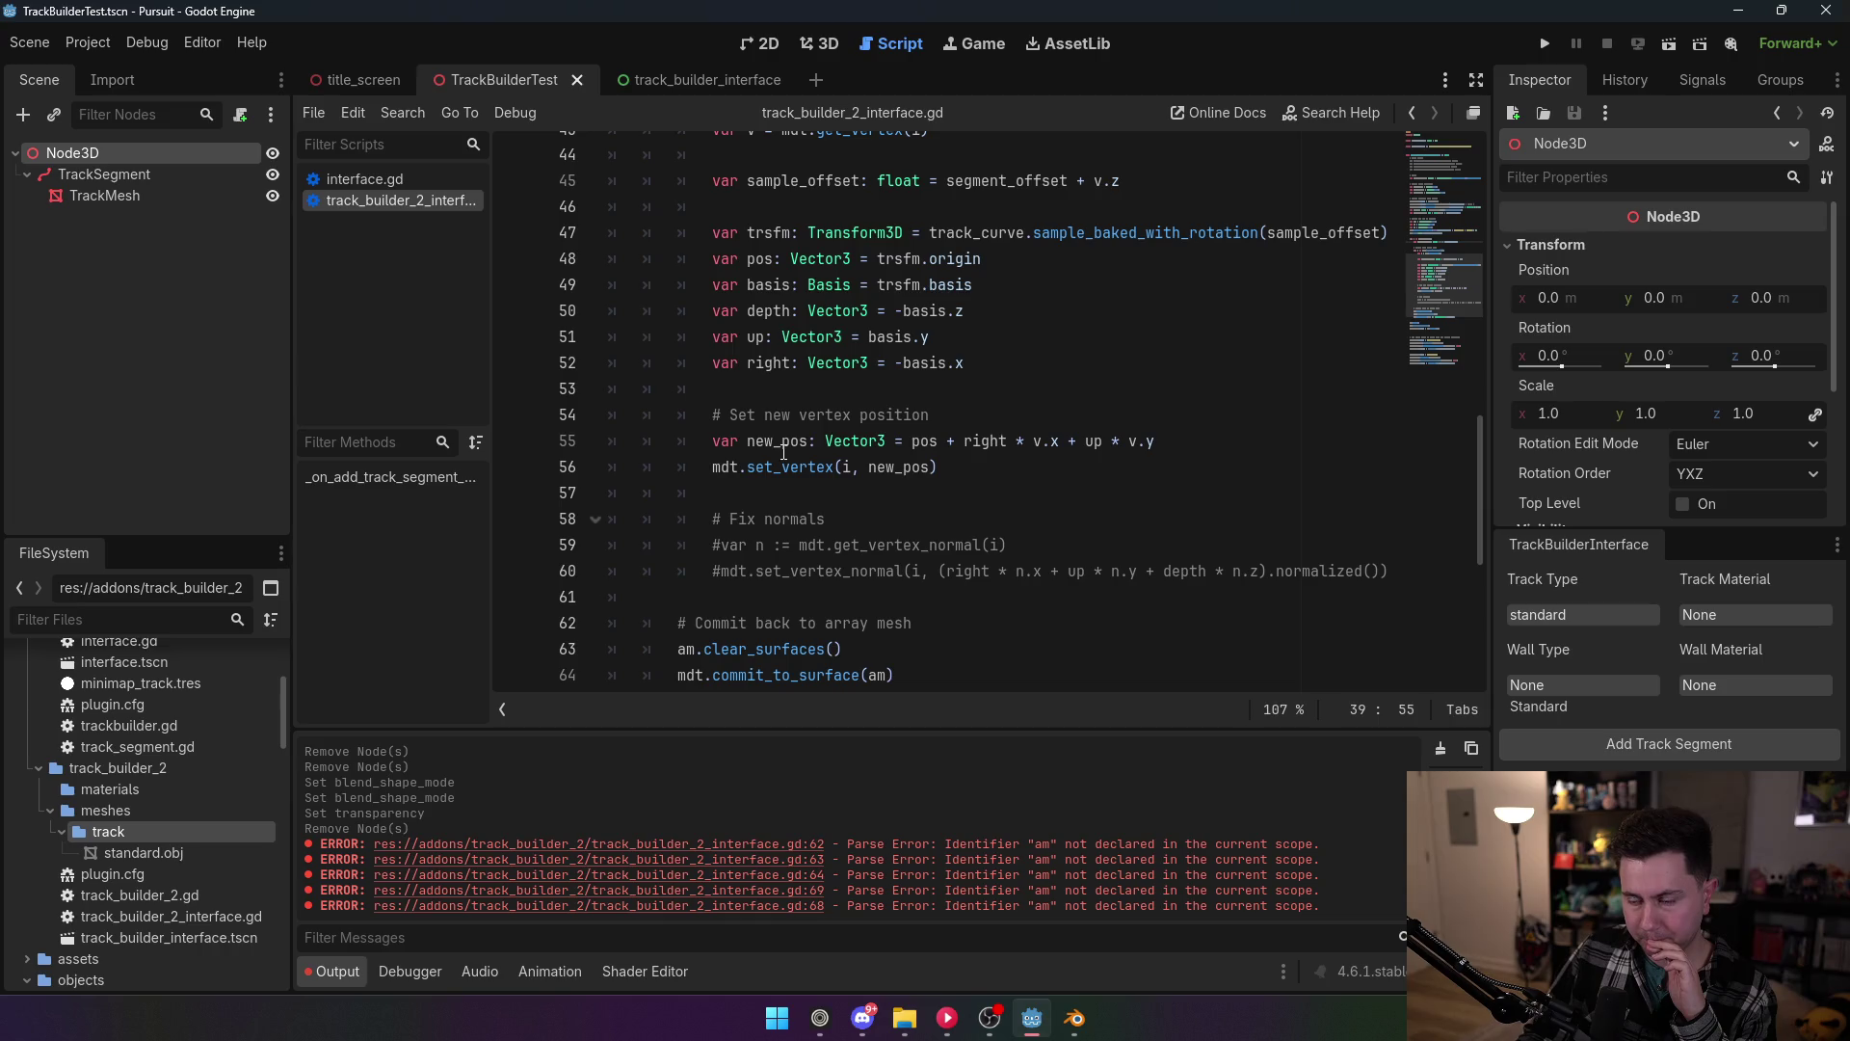
left_click_drag(1155, 441, 912, 440)
Step: Rewrite line 55 as var new_pos := pos and start a new_pos line below it
key("BackSpace")
key("BackSpace")
key("BackSpace")
key("BackSpace")
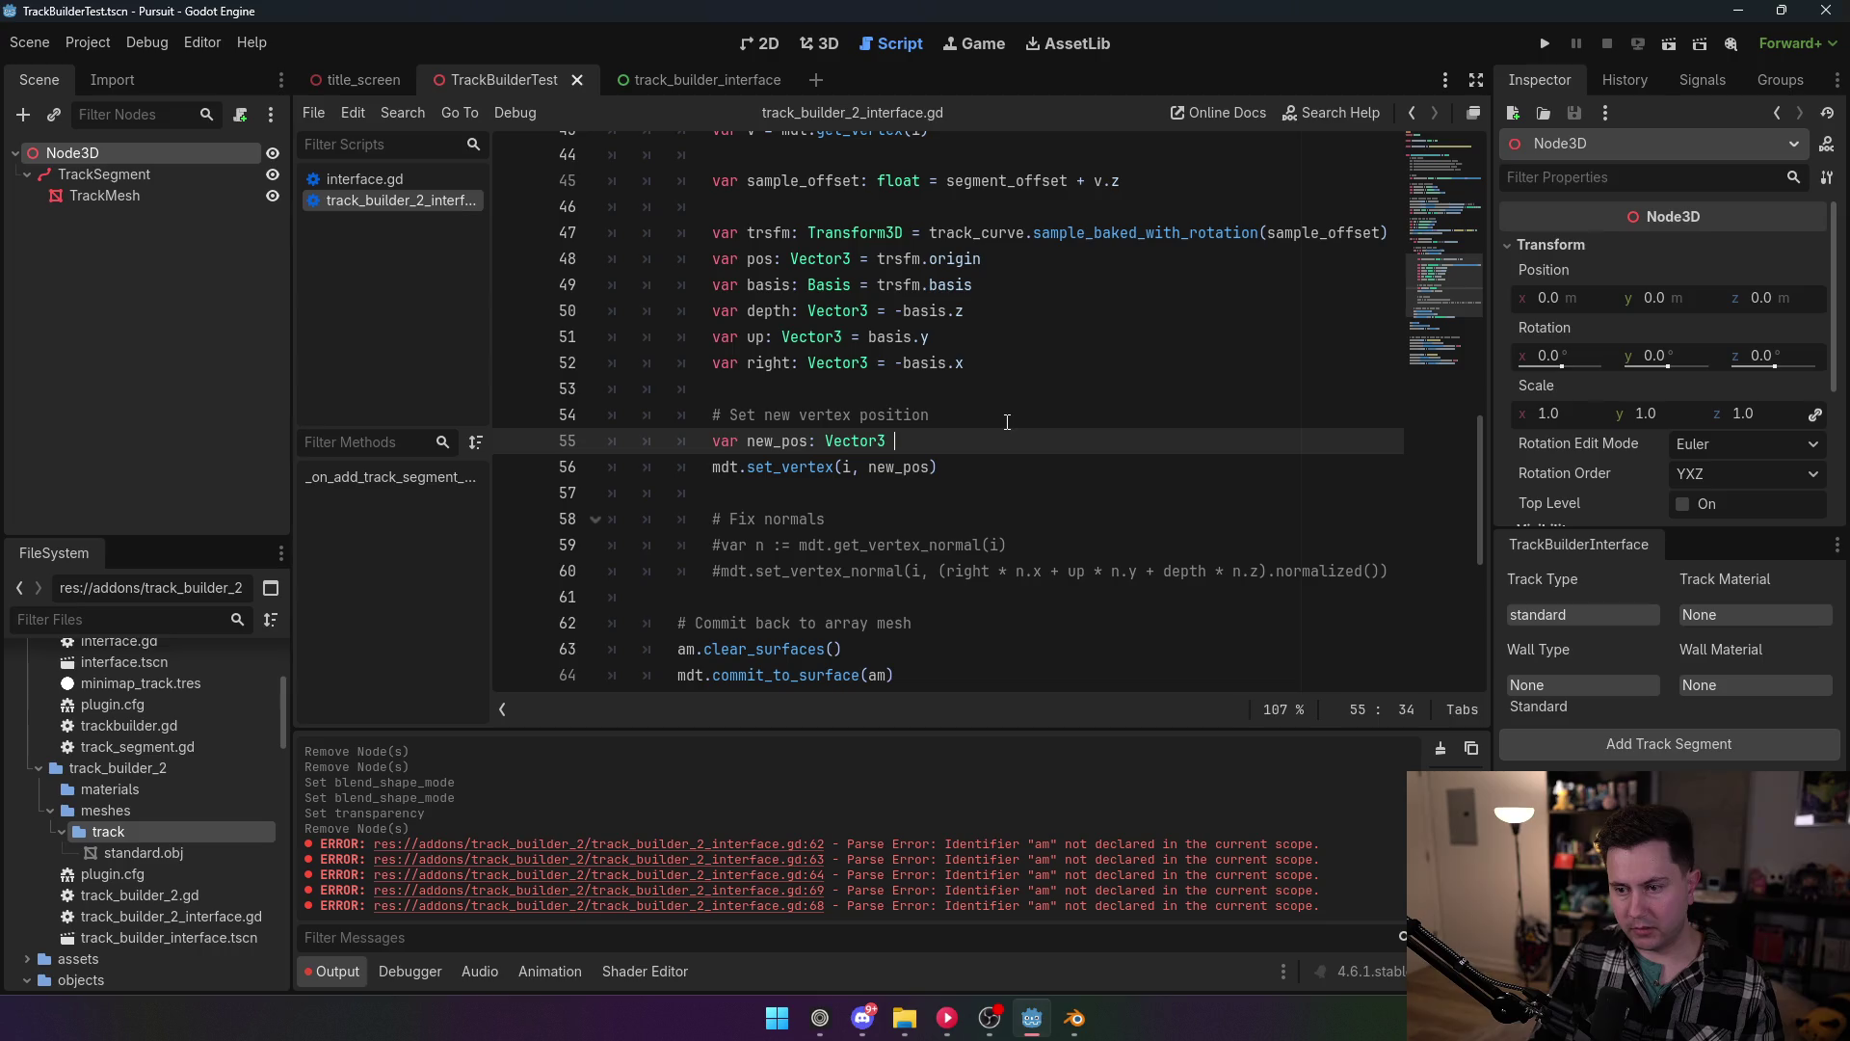
key("BackSpace")
key("BackSpace")
key("BackSpace")
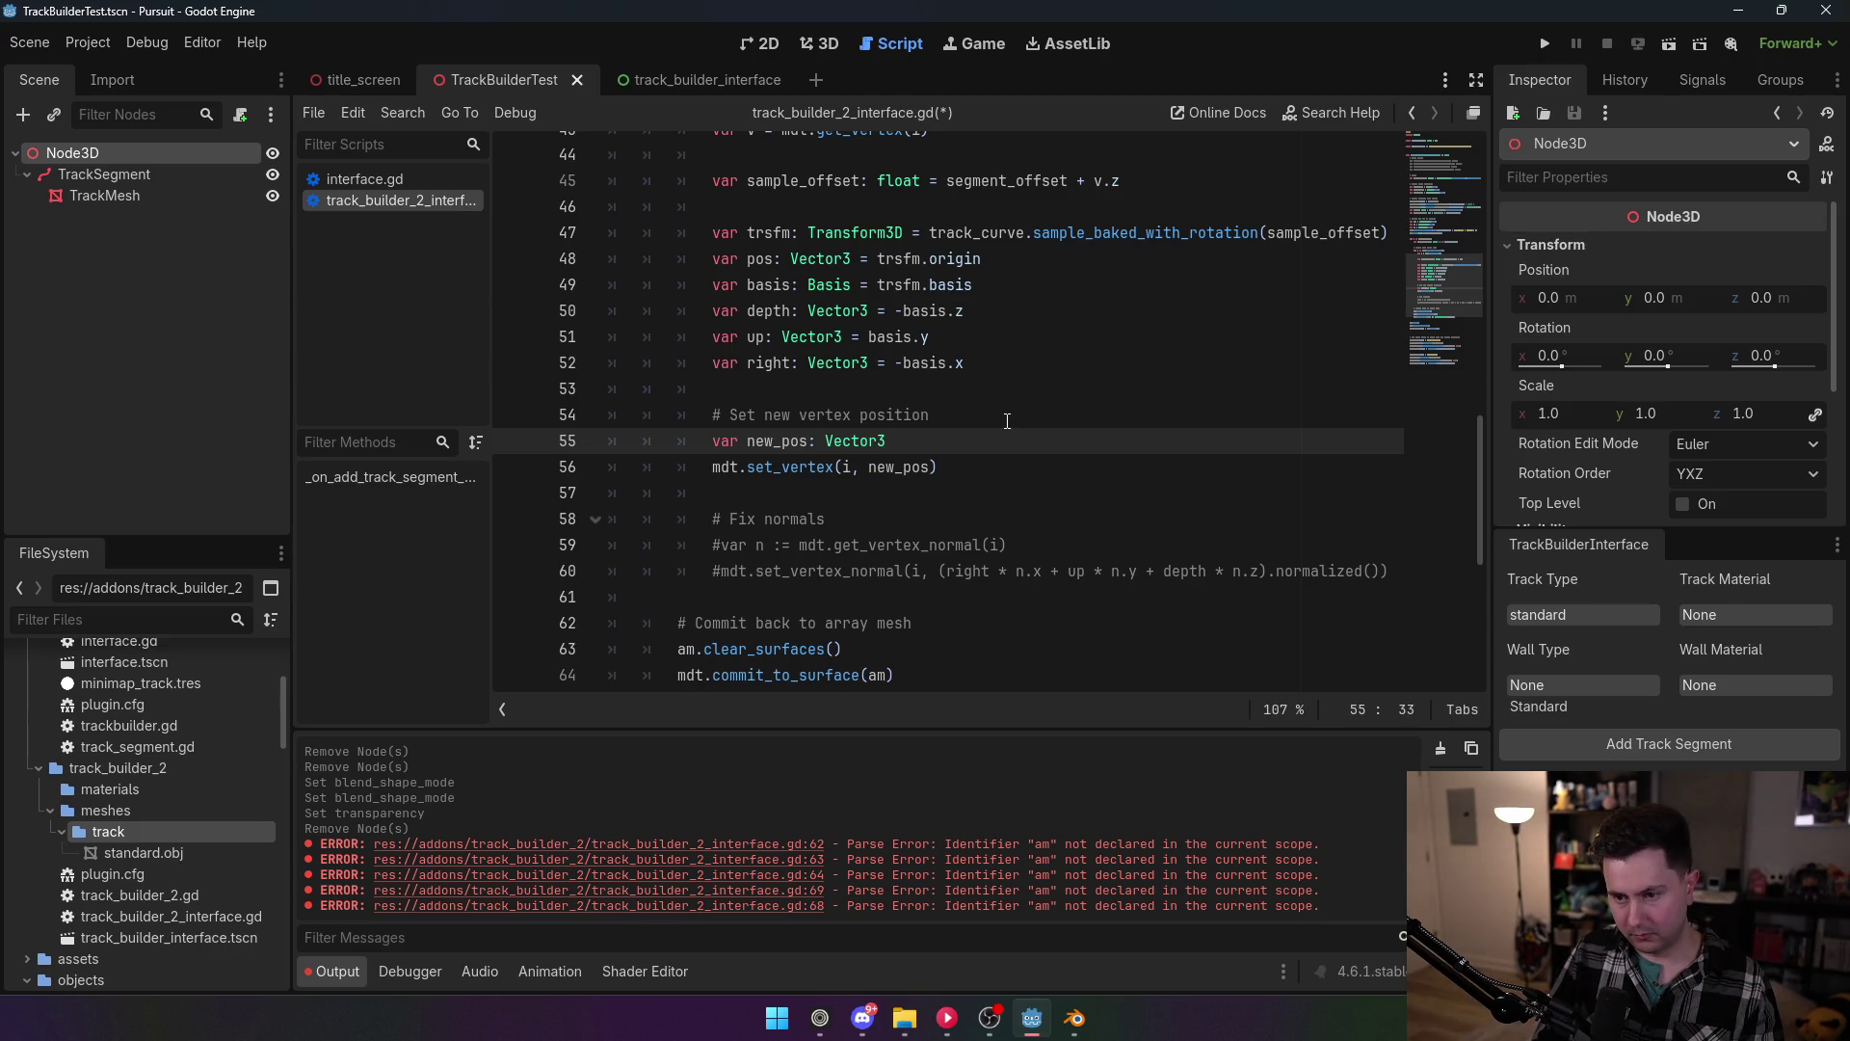
type("+= Vector3")
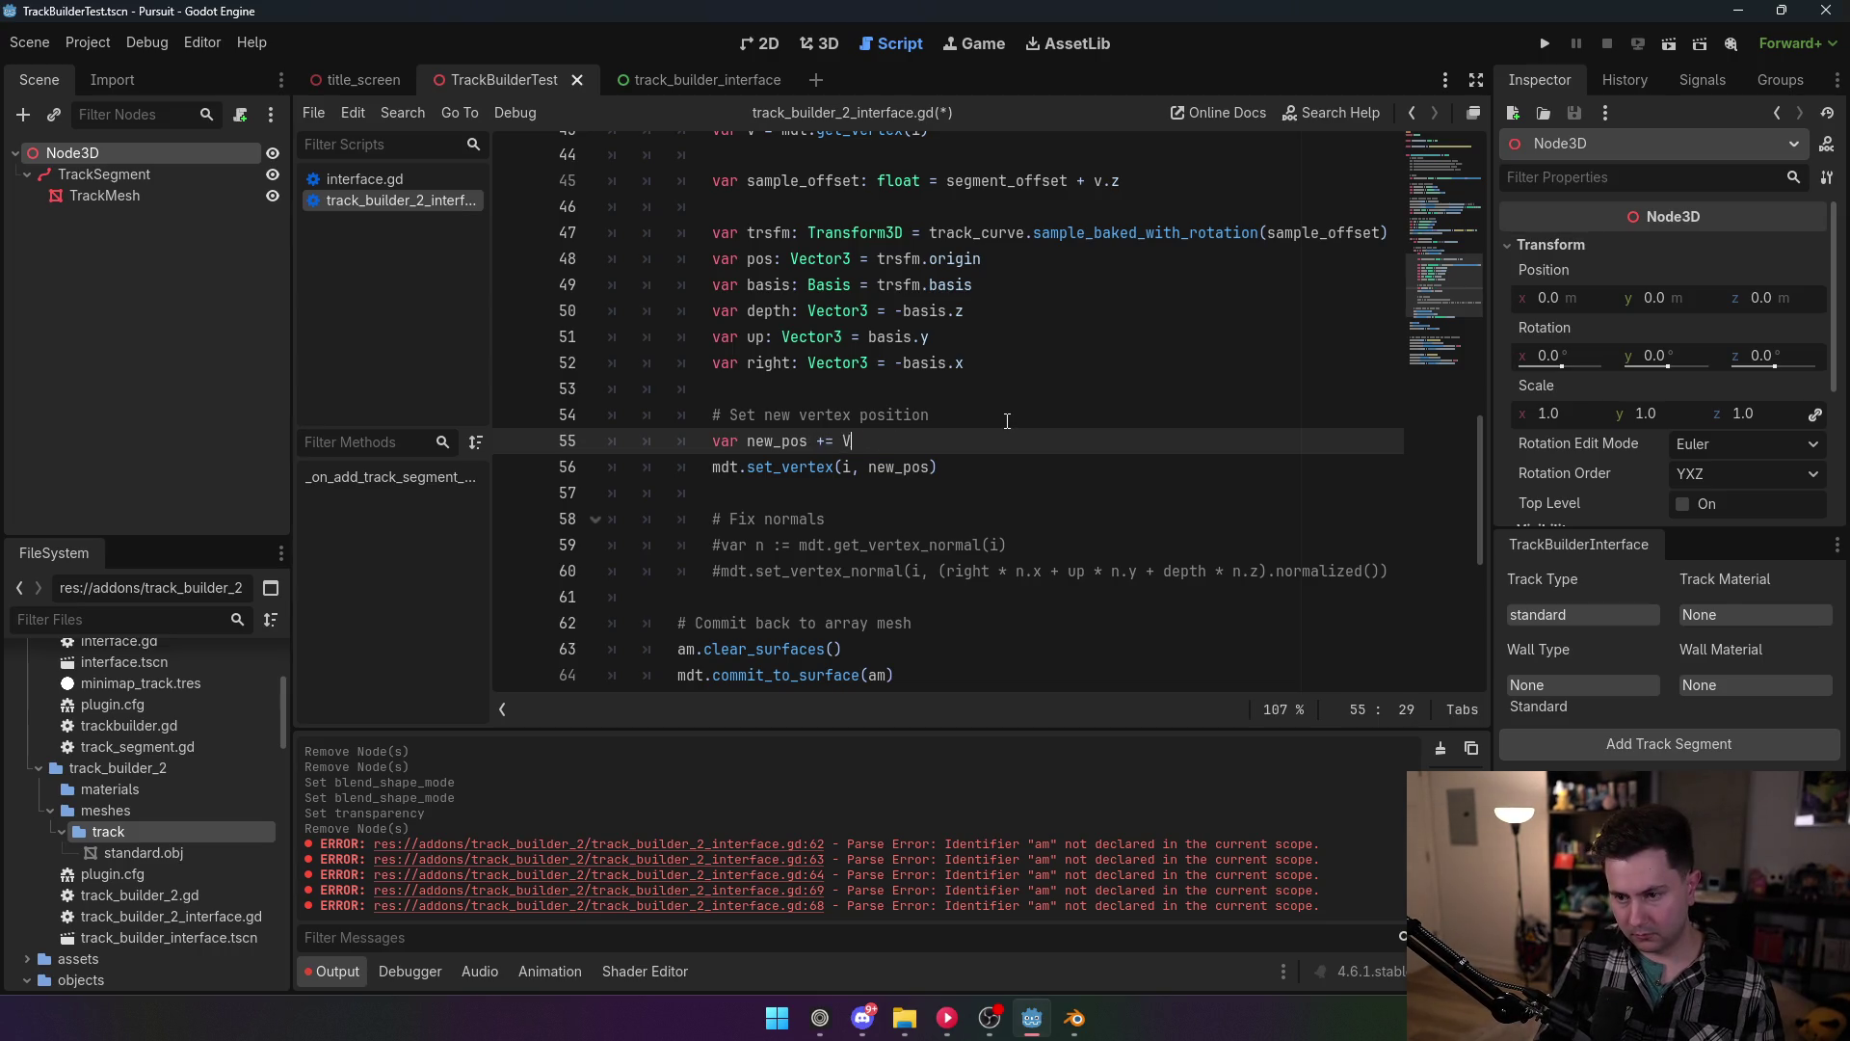
key("Return")
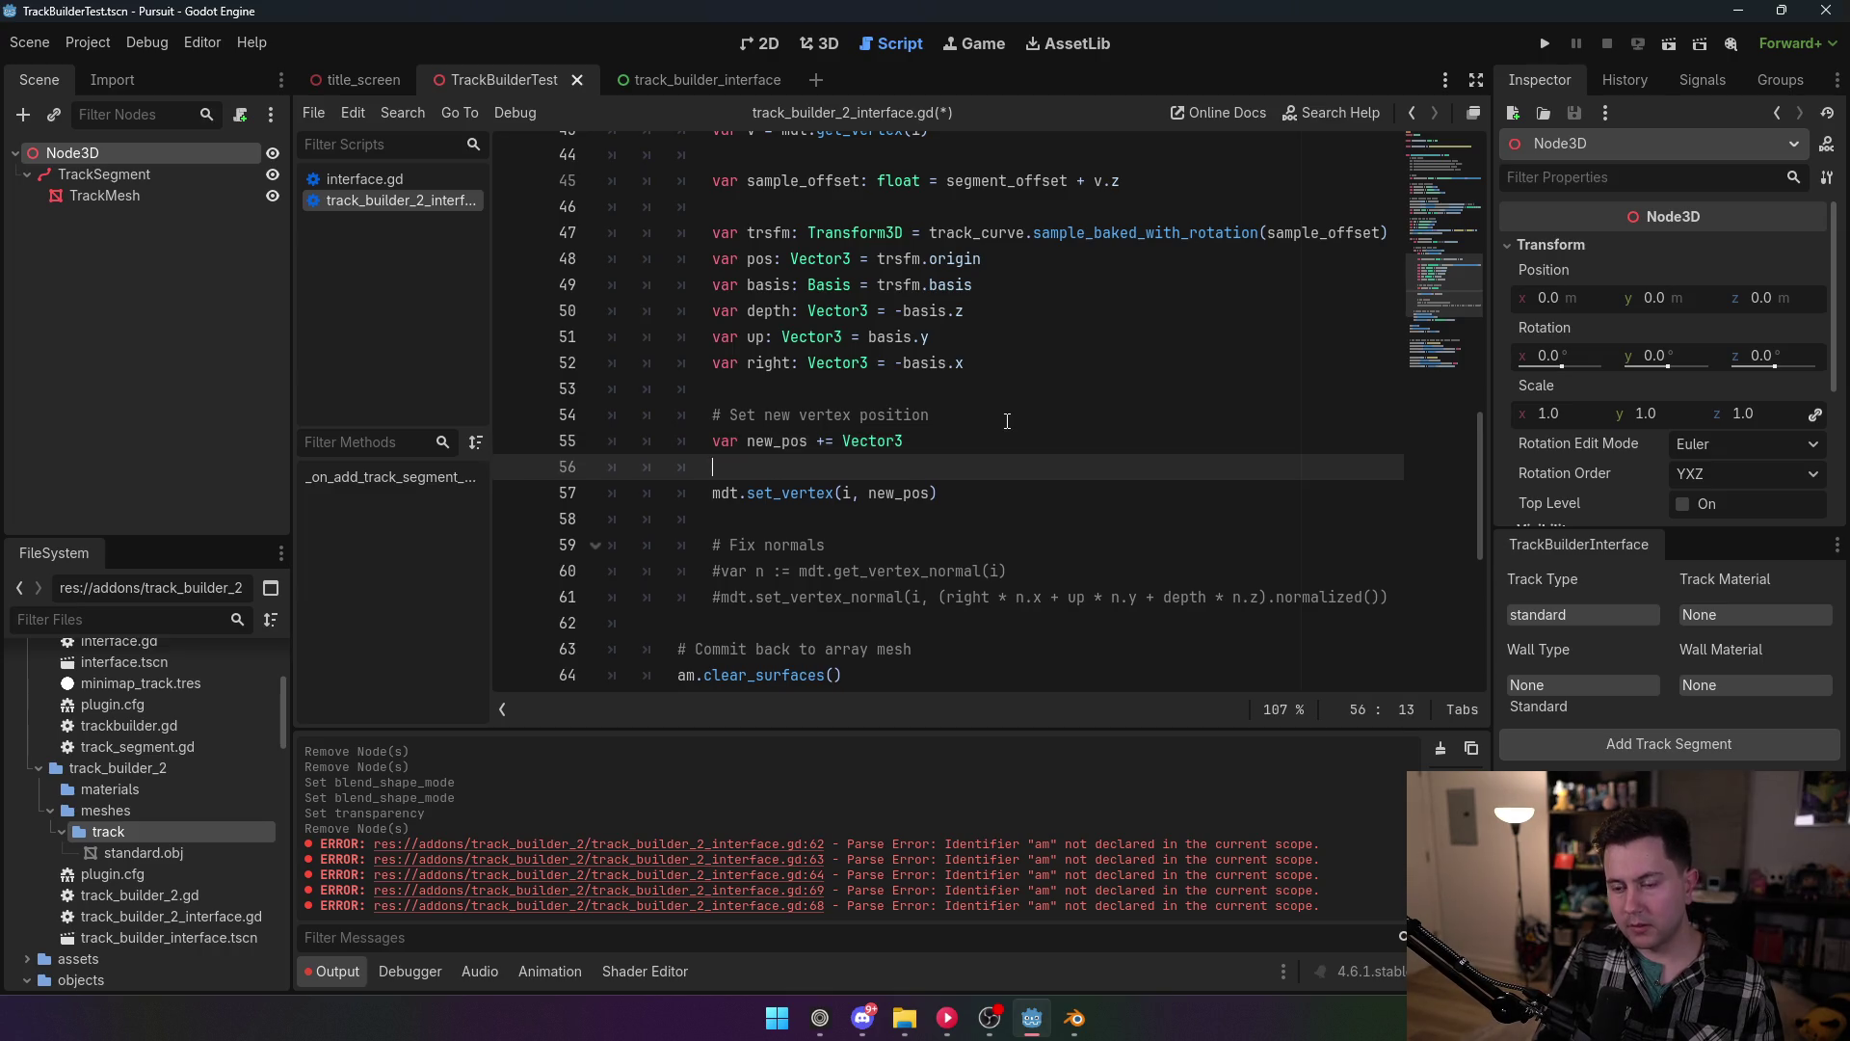
type("new")
key("Return")
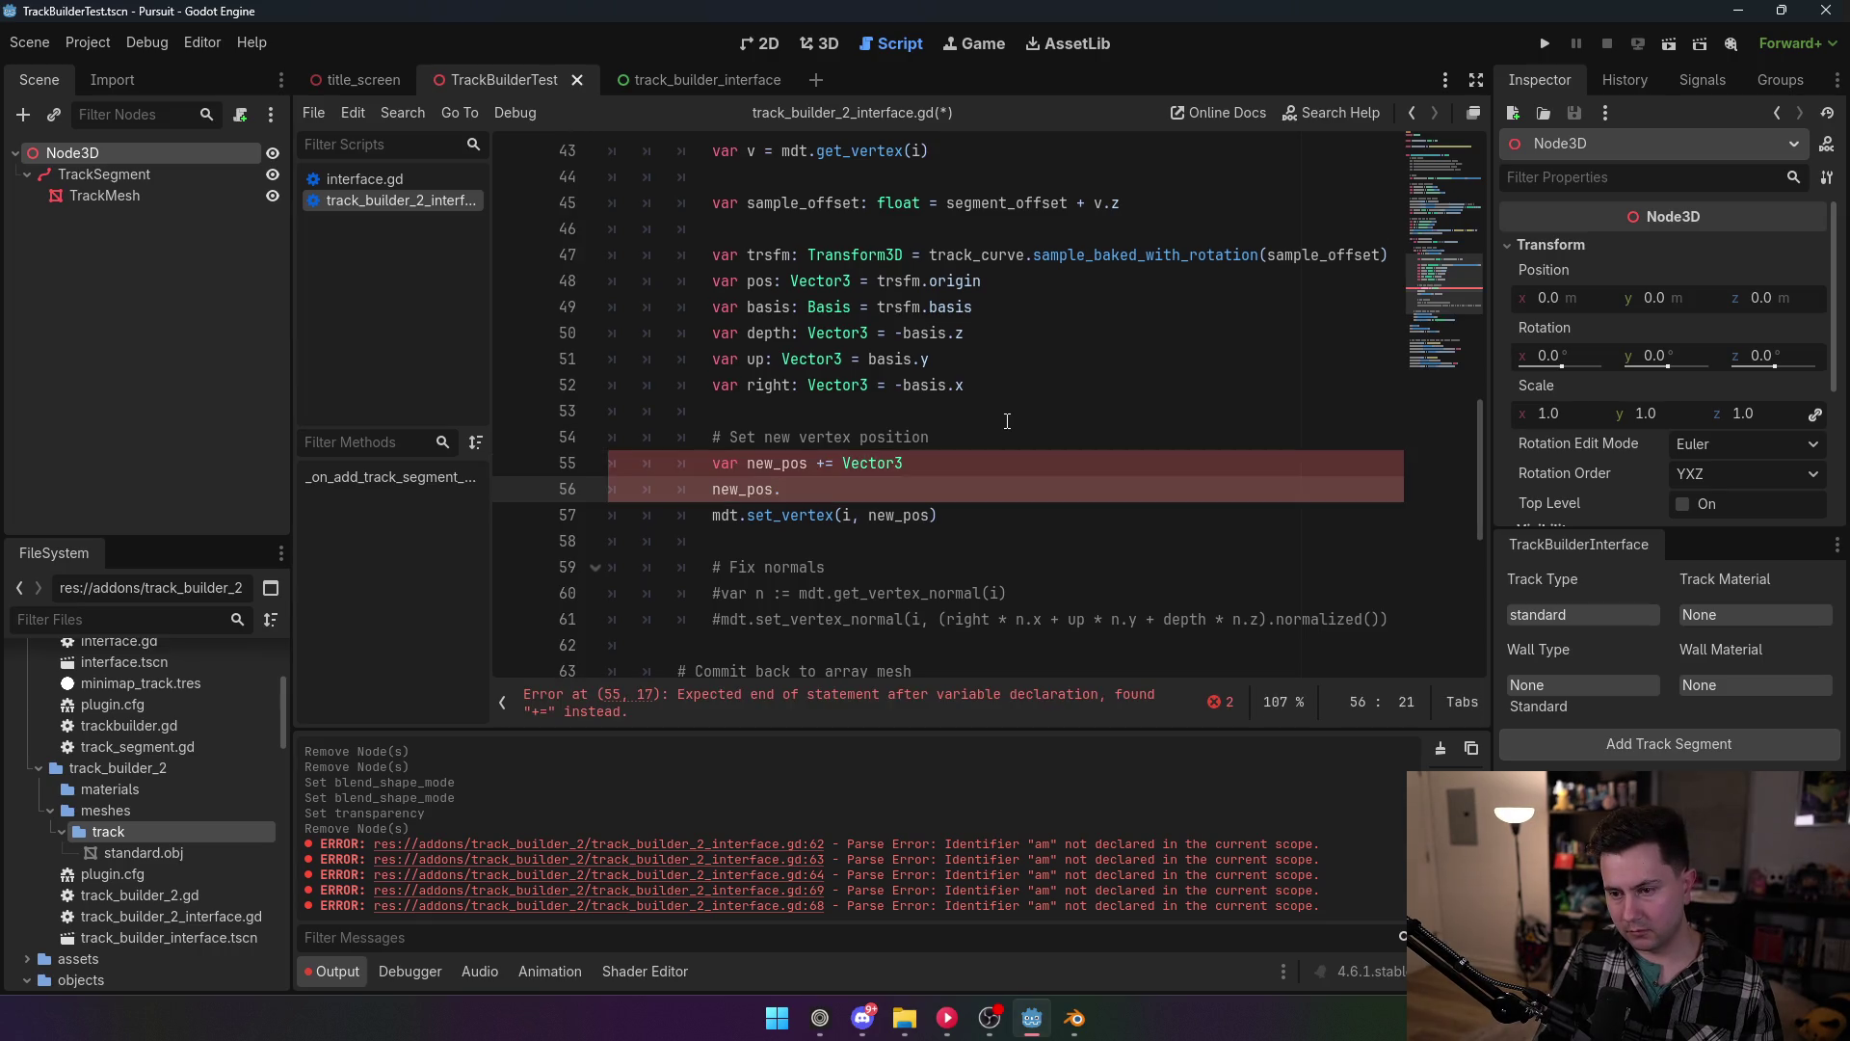
key("Up")
key("Home")
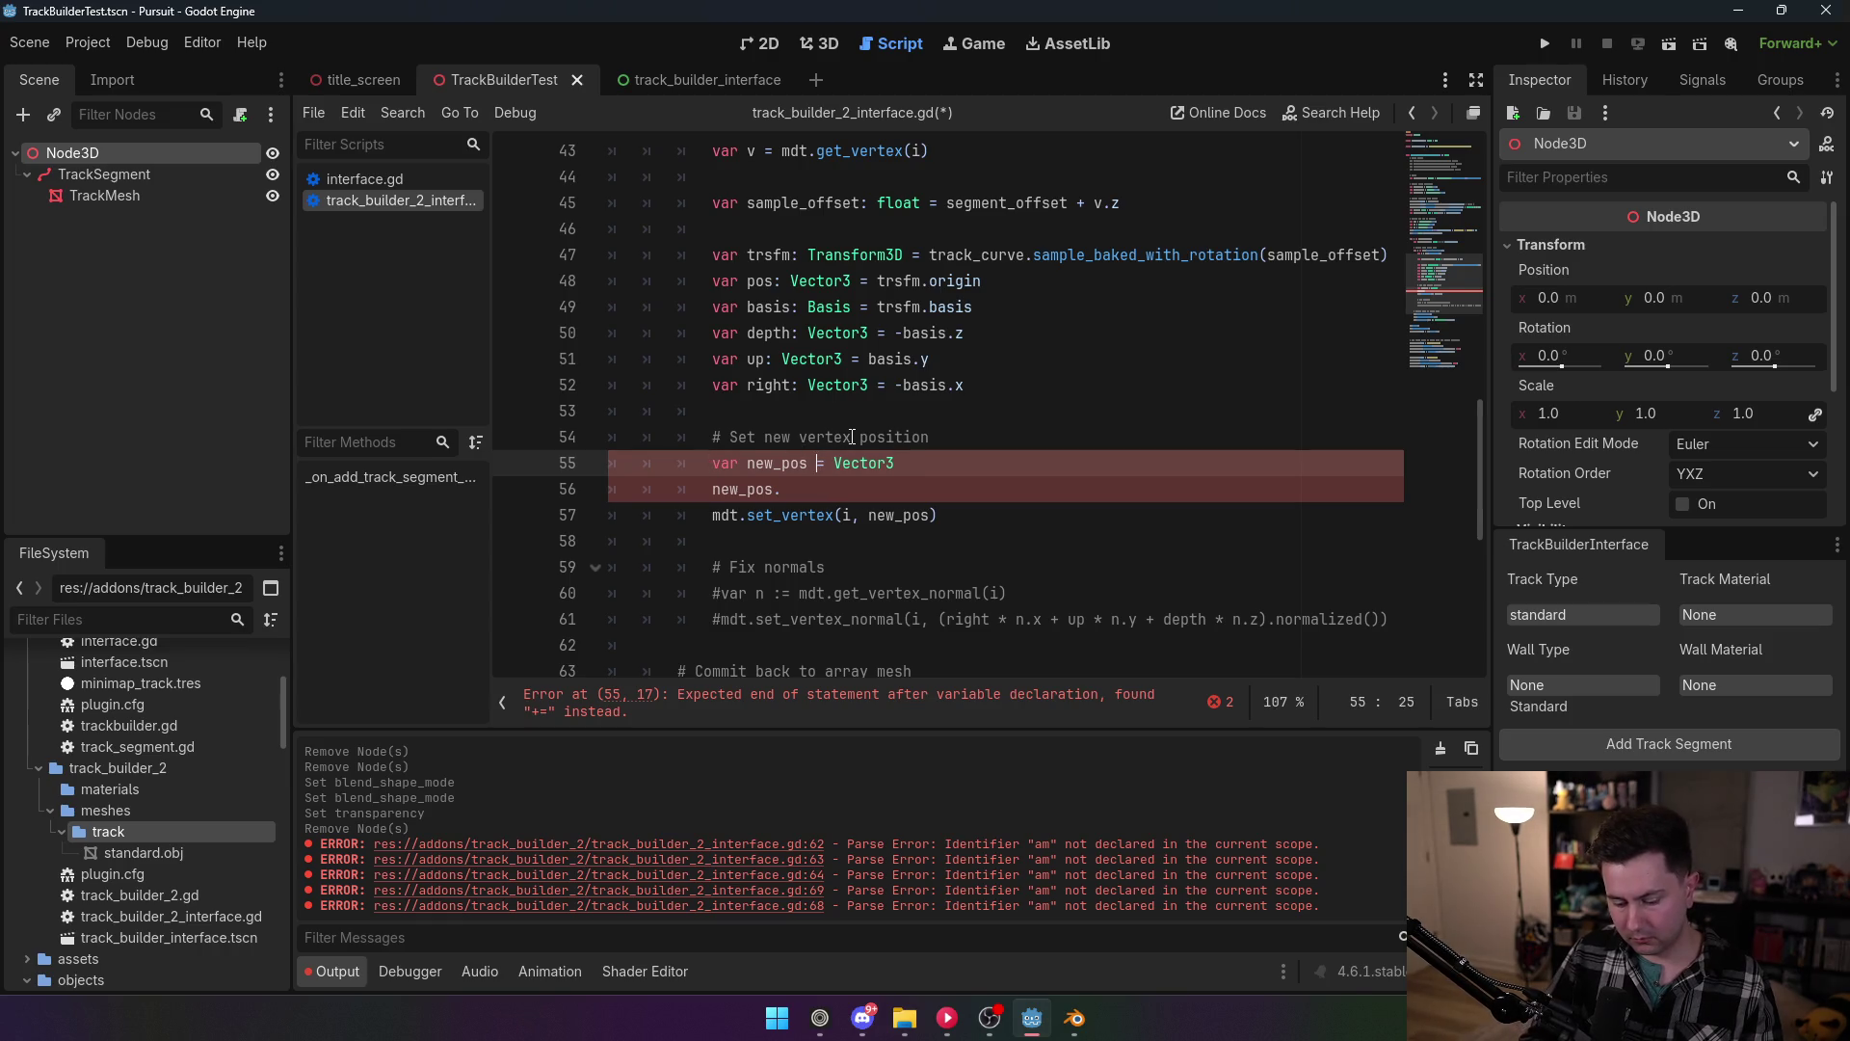
key("BackSpace")
type(":")
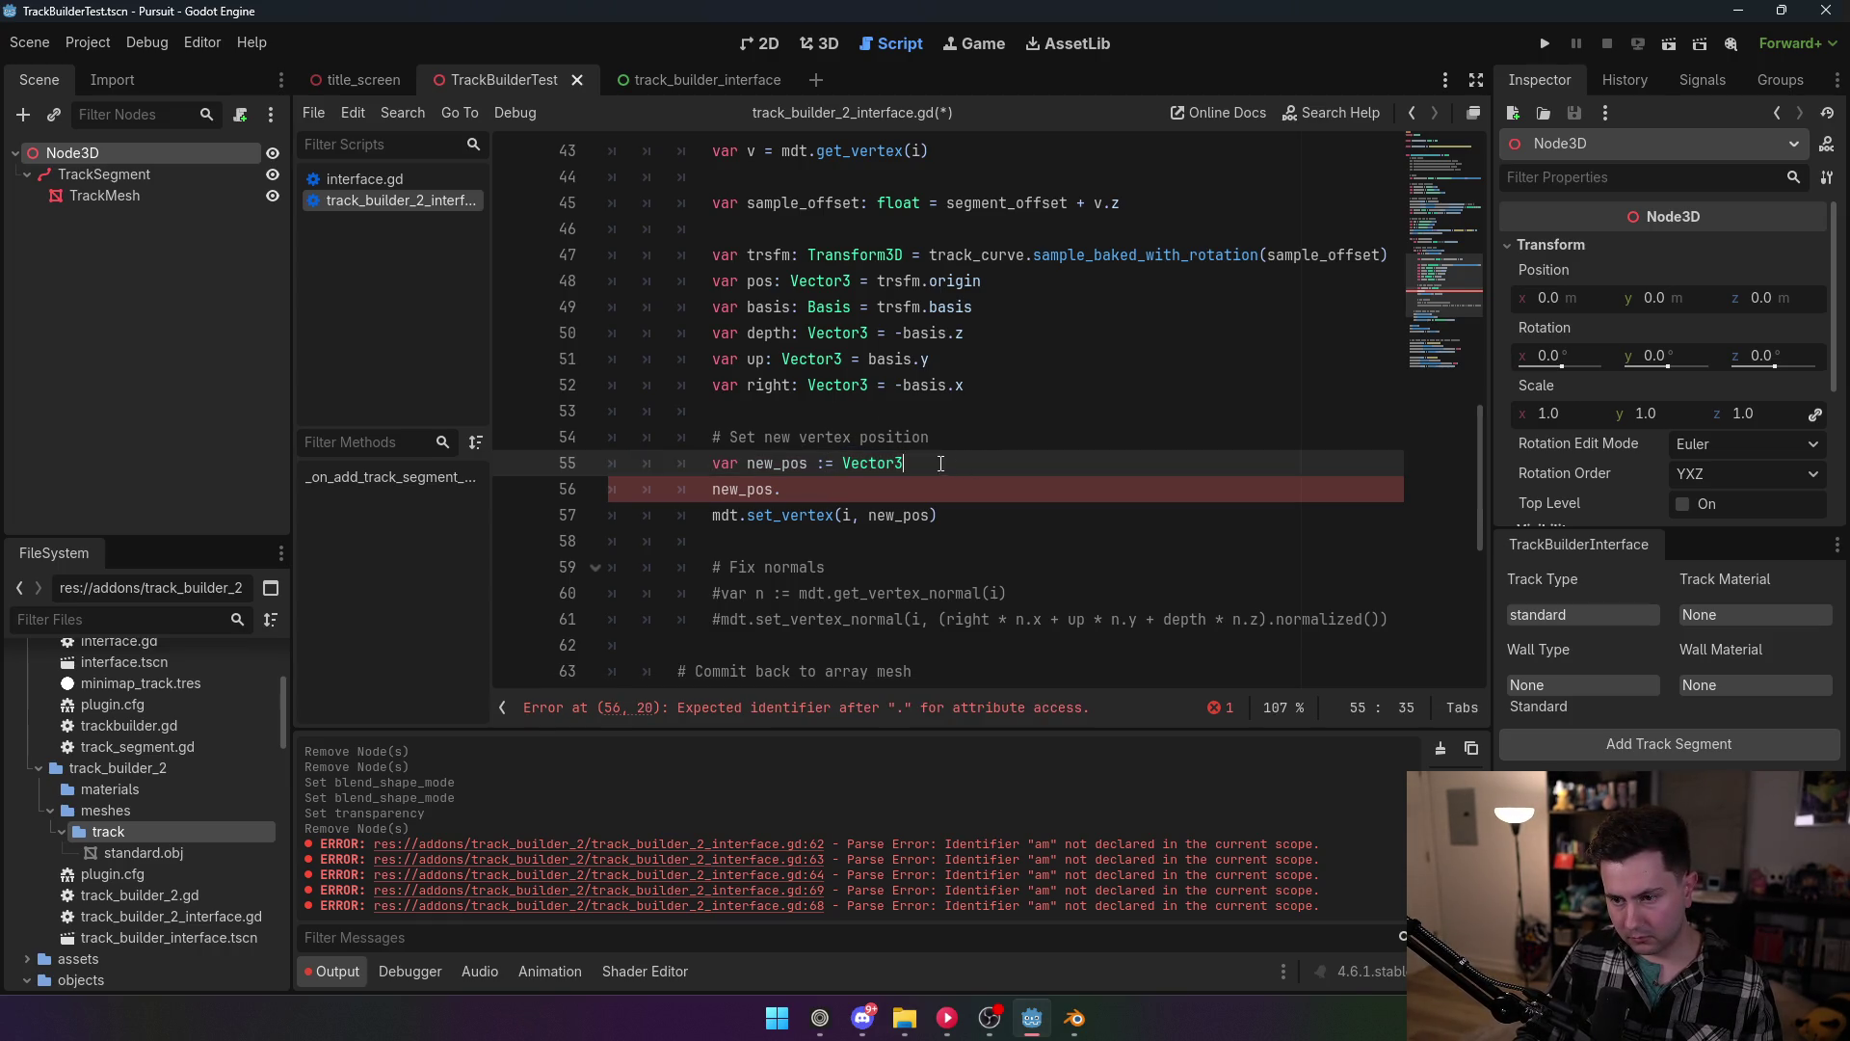
left_click_drag(940, 464, 844, 464)
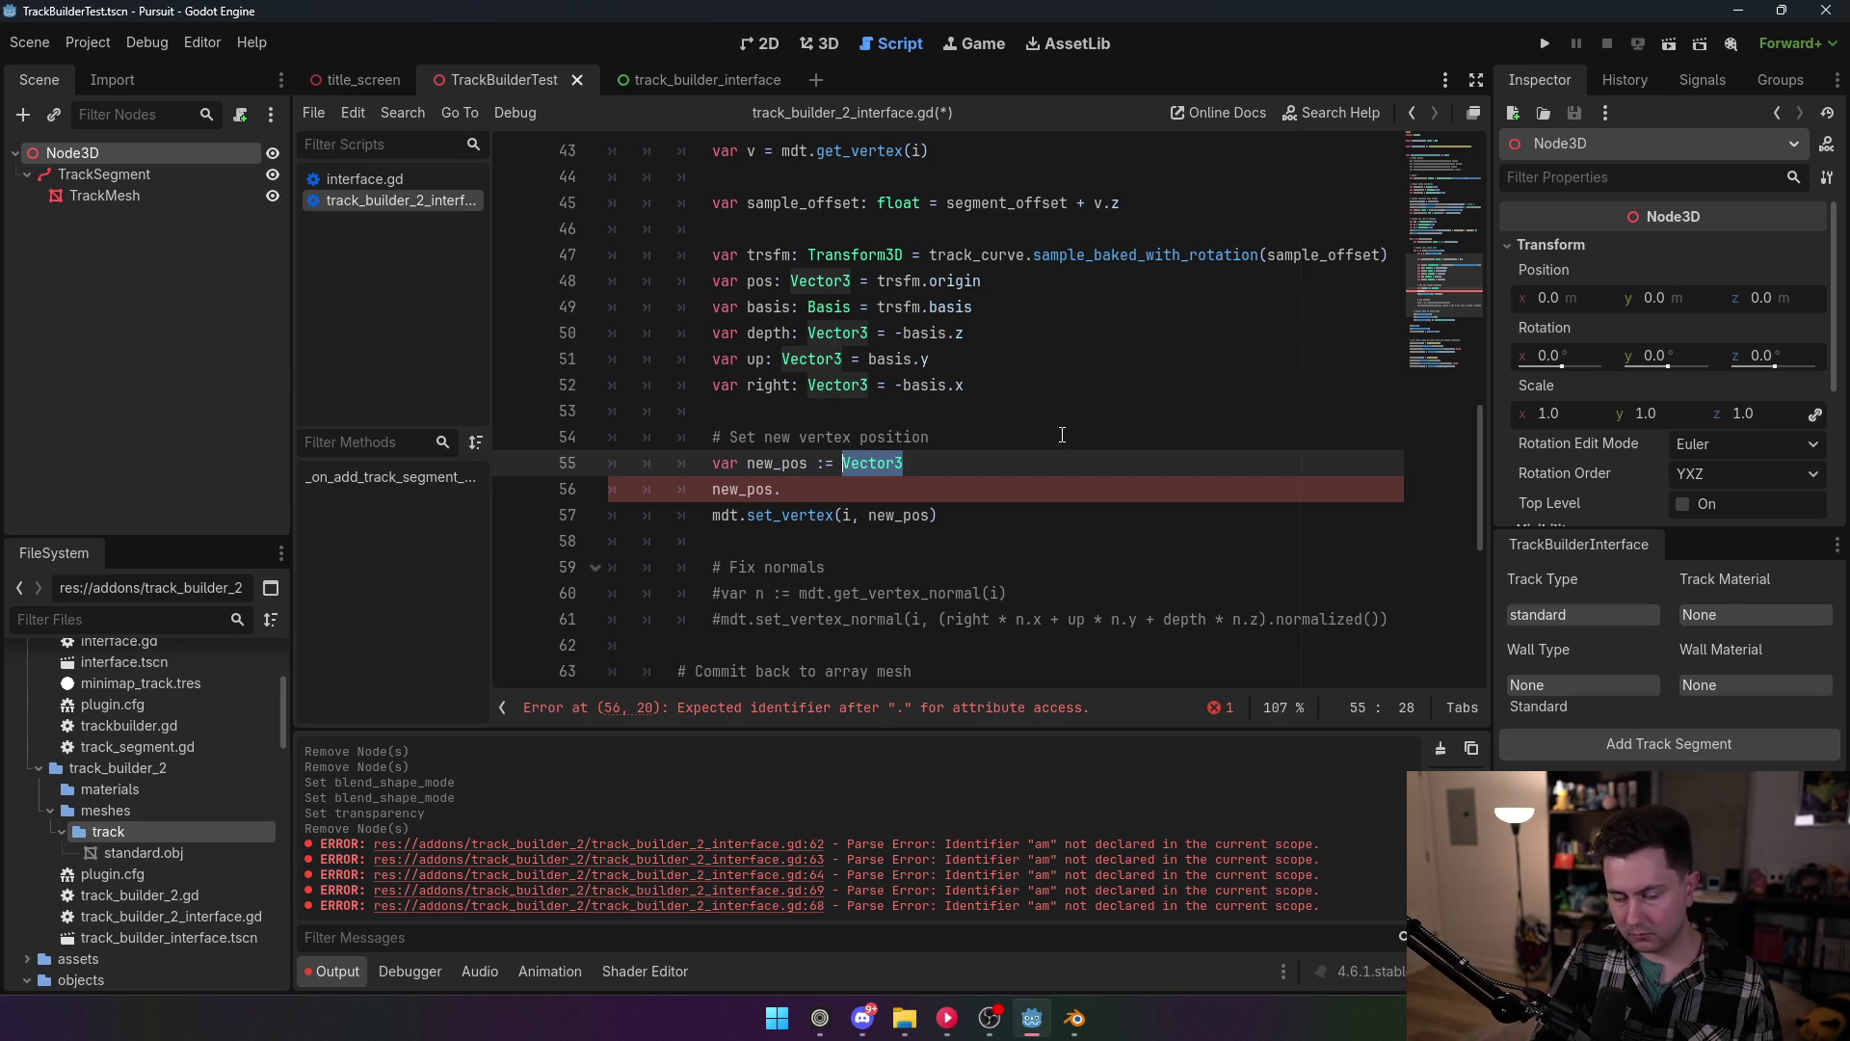
type("pos")
key("Escape")
Step: Add new_pos += right * v.x and new_pos += up * v.y below line 55, then save
key("Down")
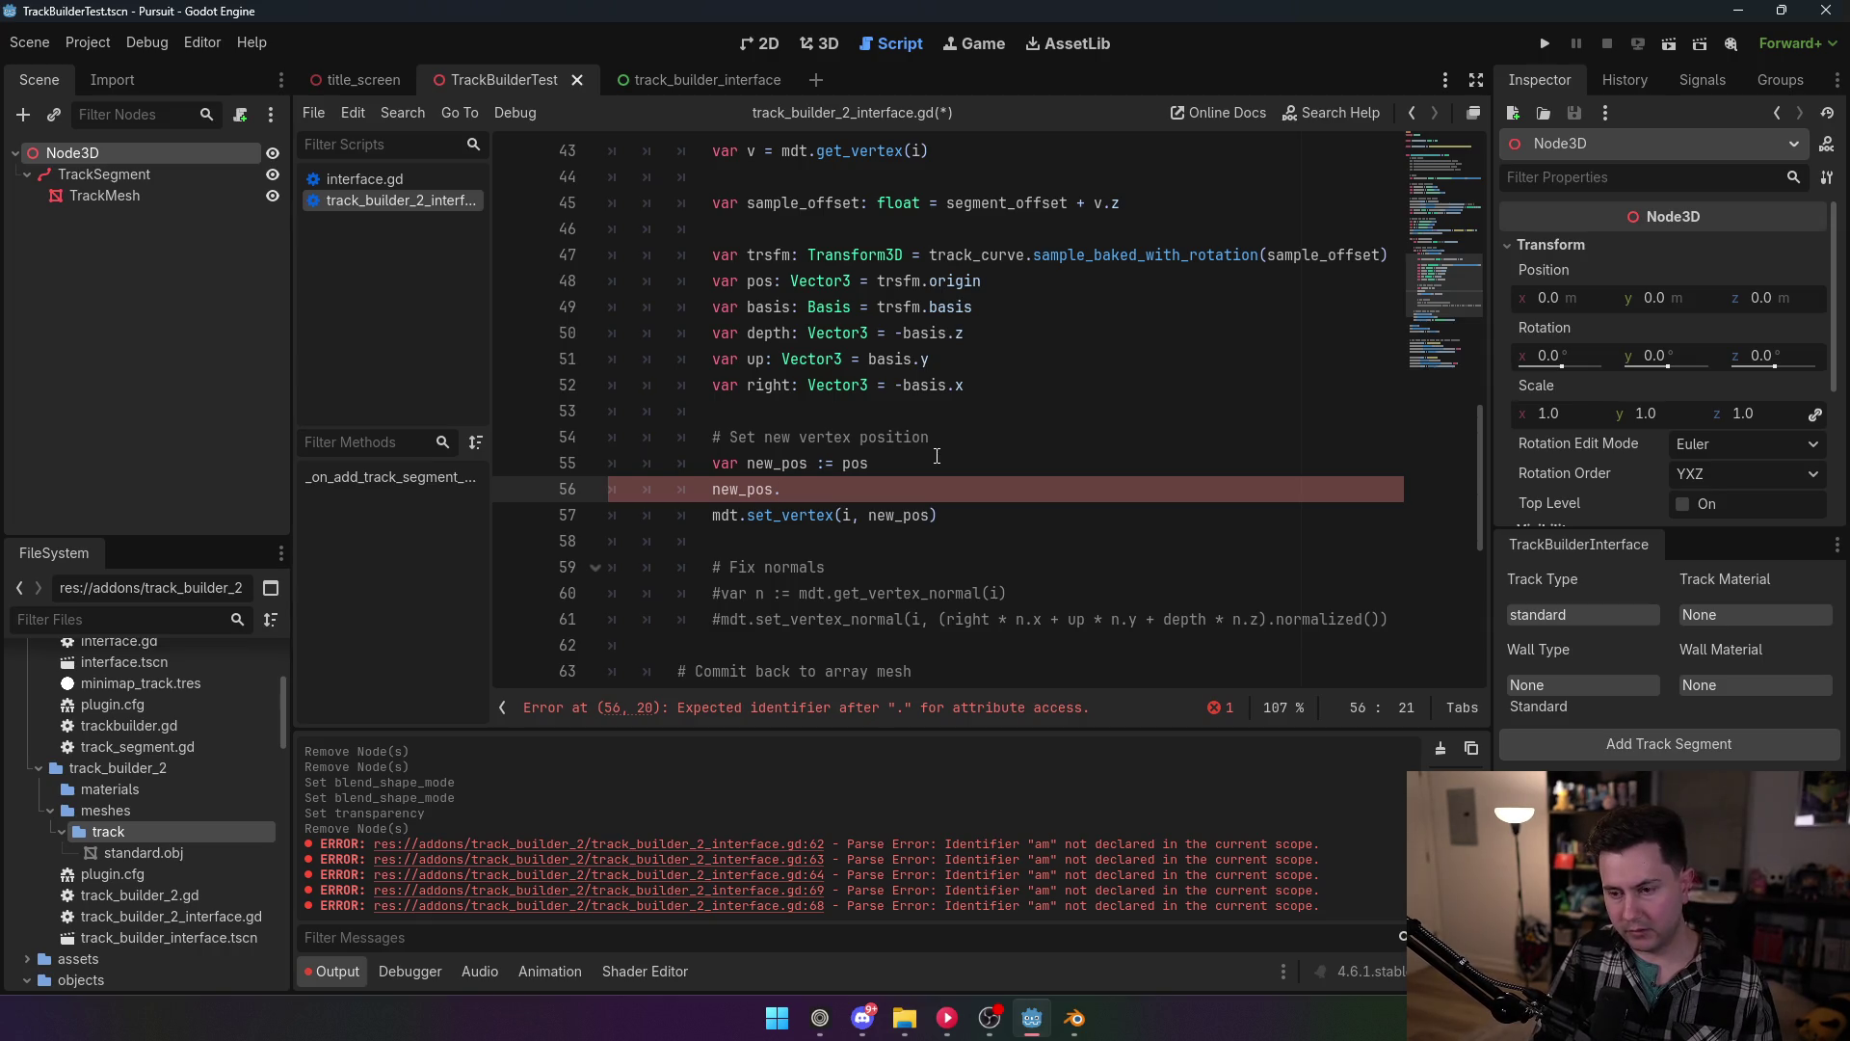
type("x")
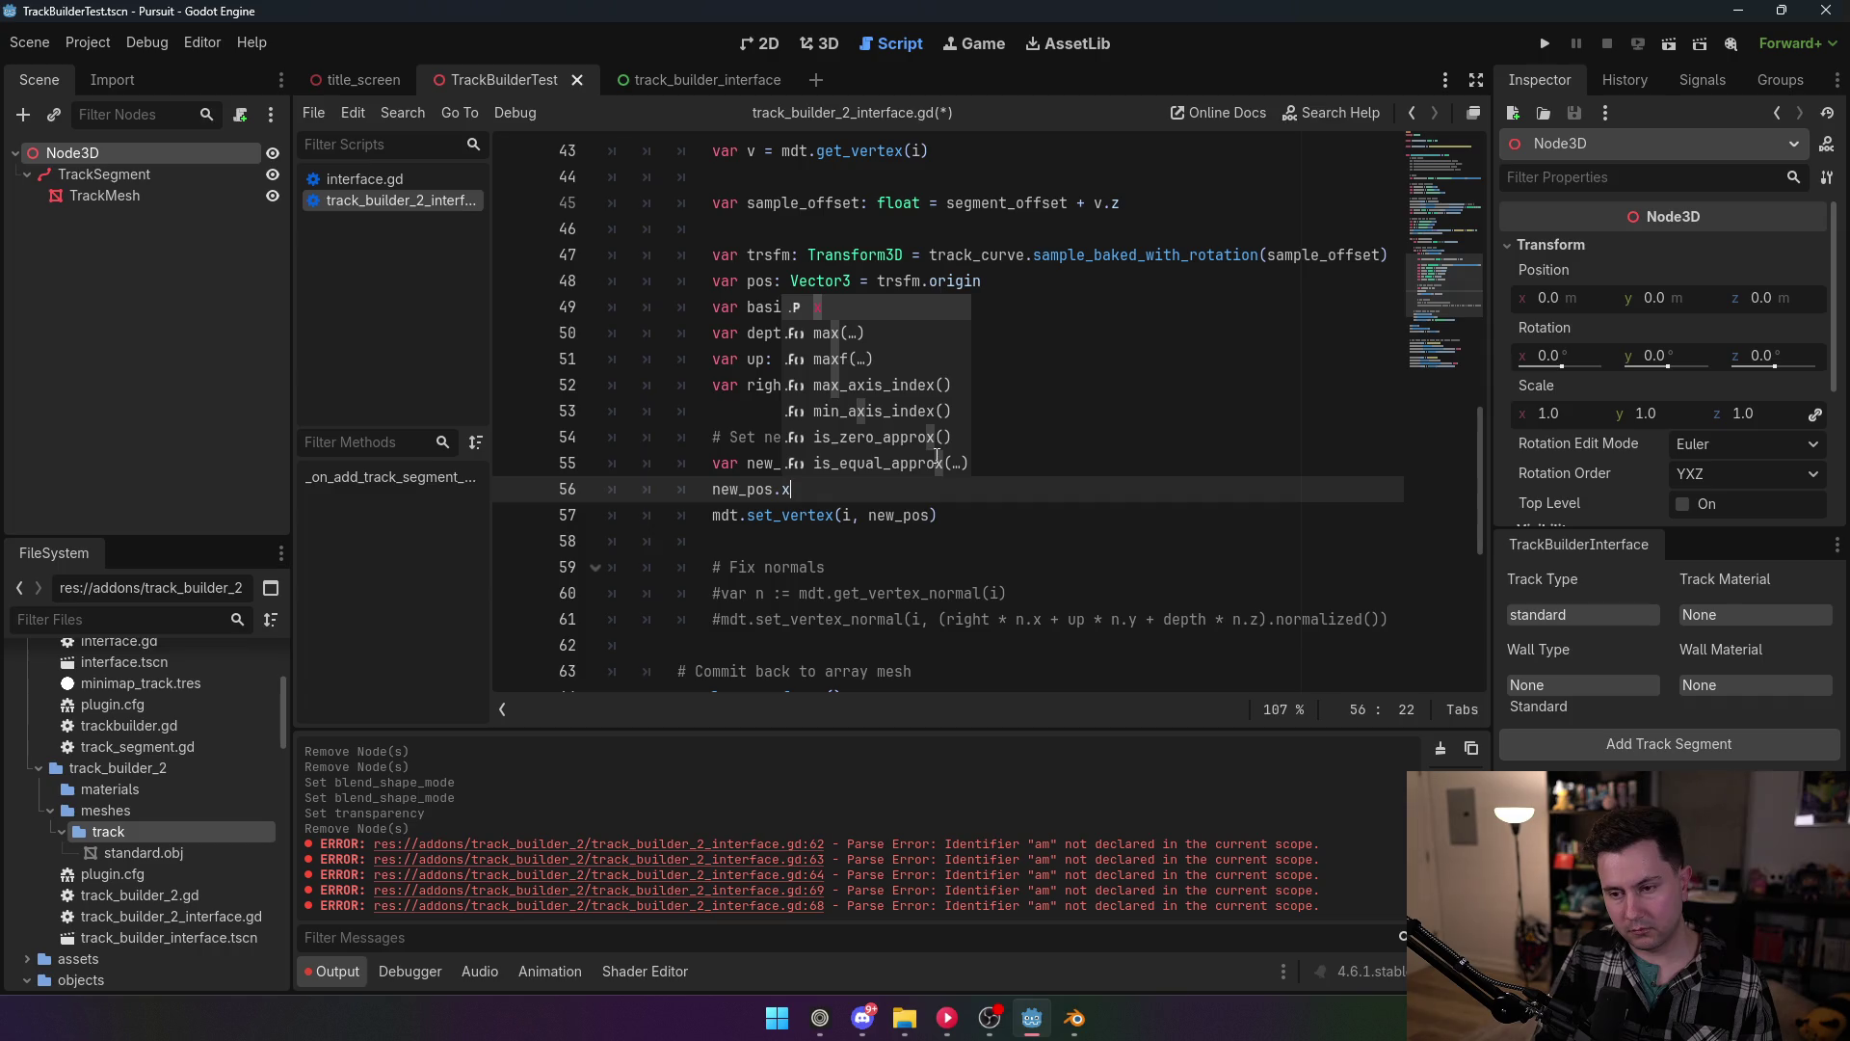
key("BackSpace")
key("BackSpace")
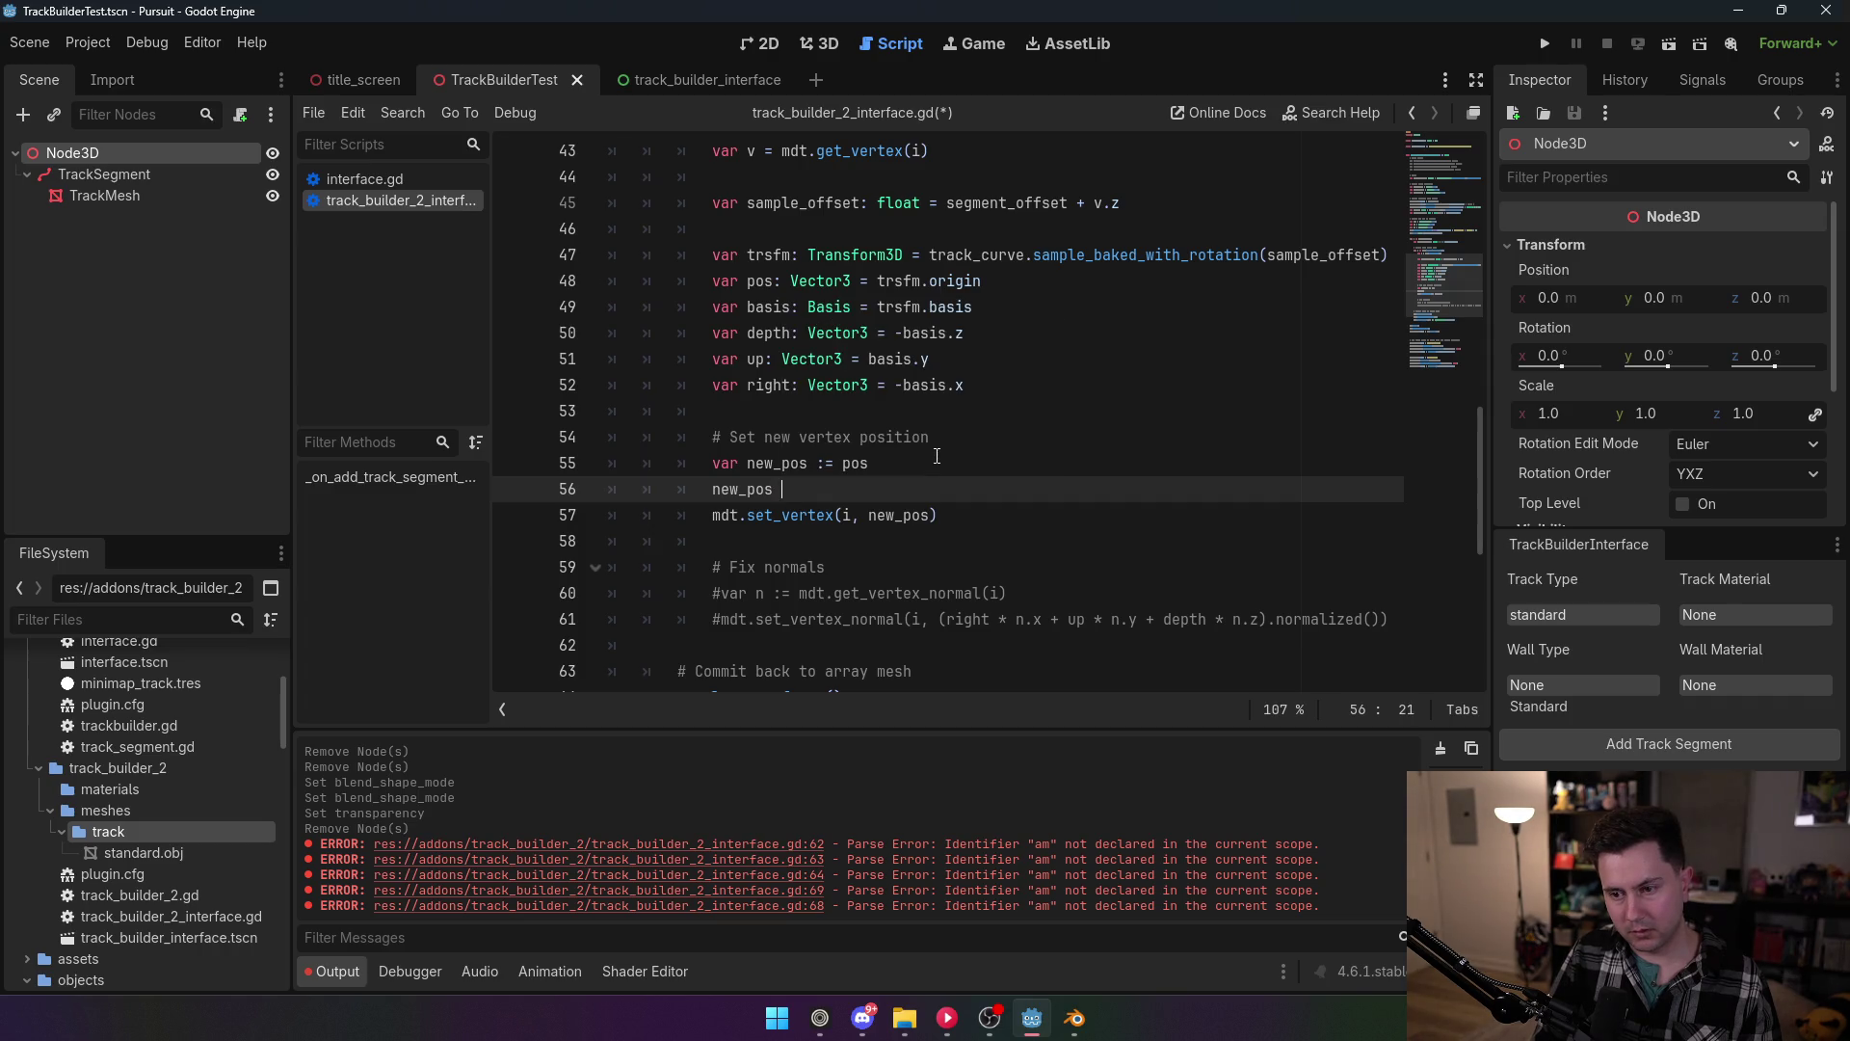
type("+= ")
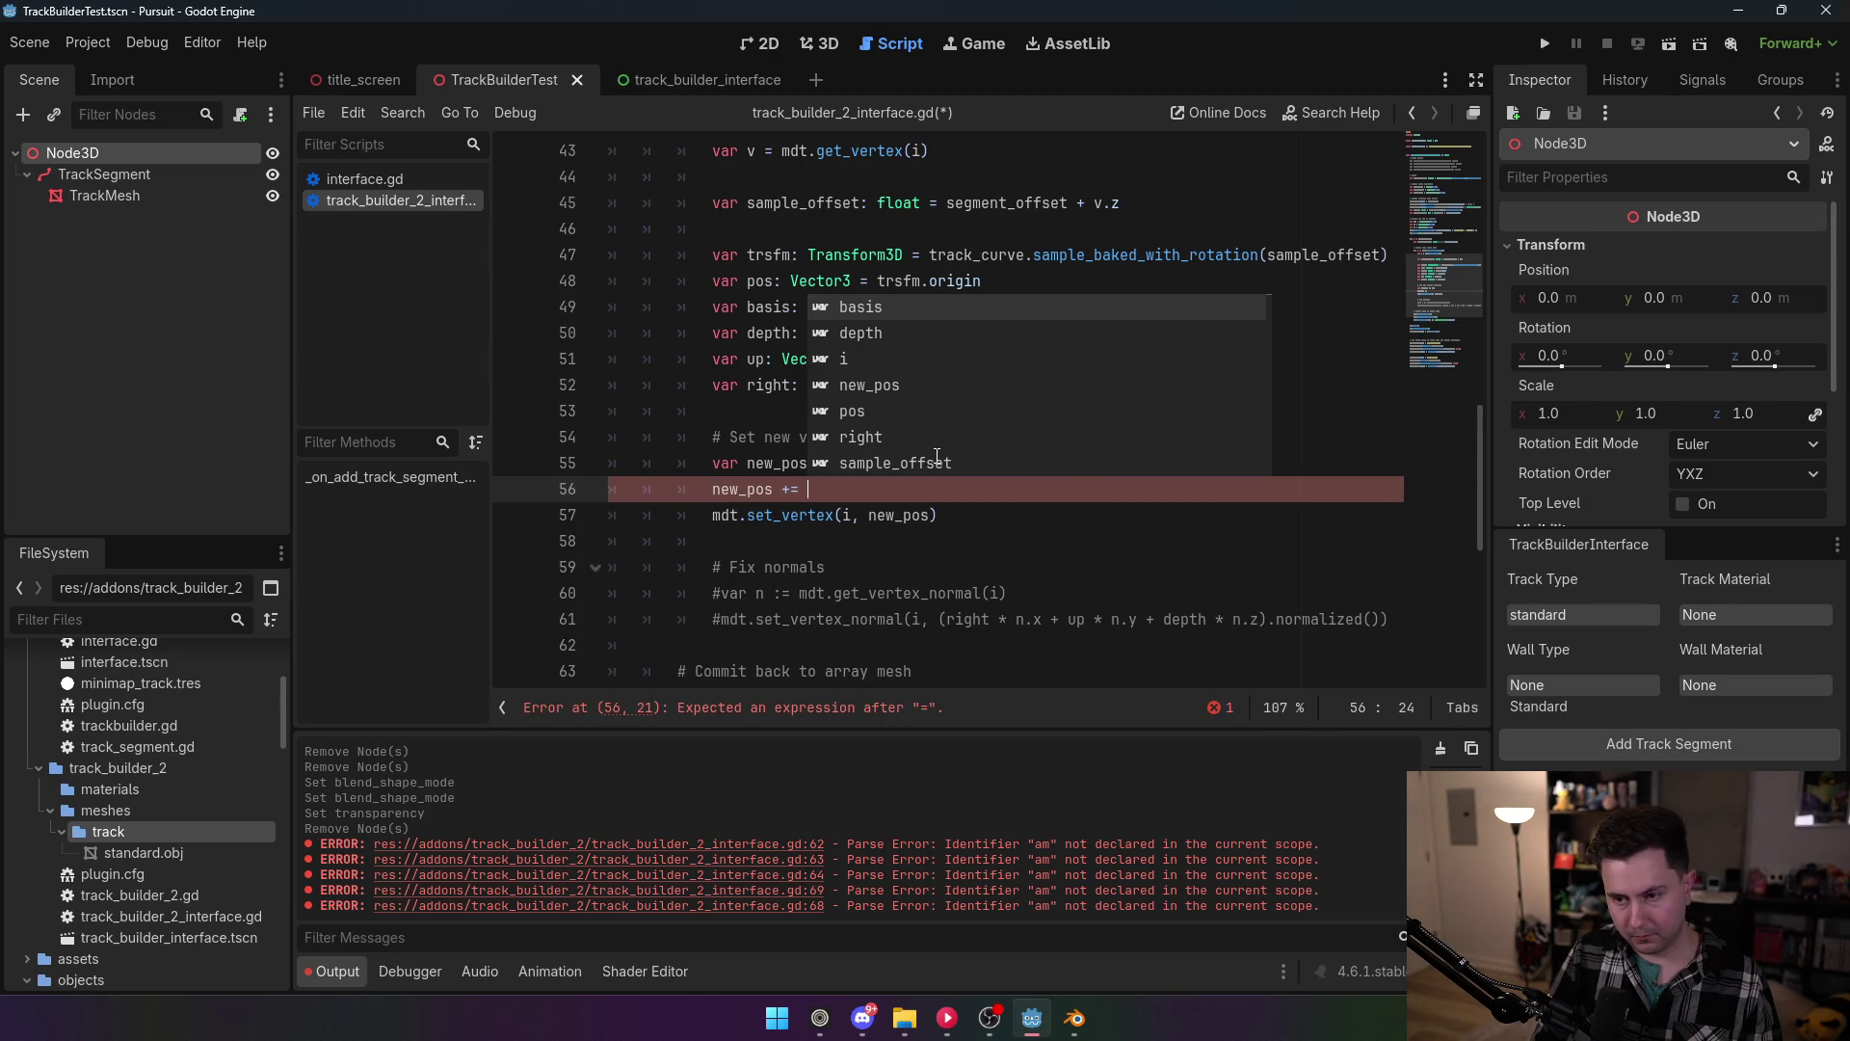
type("right ")
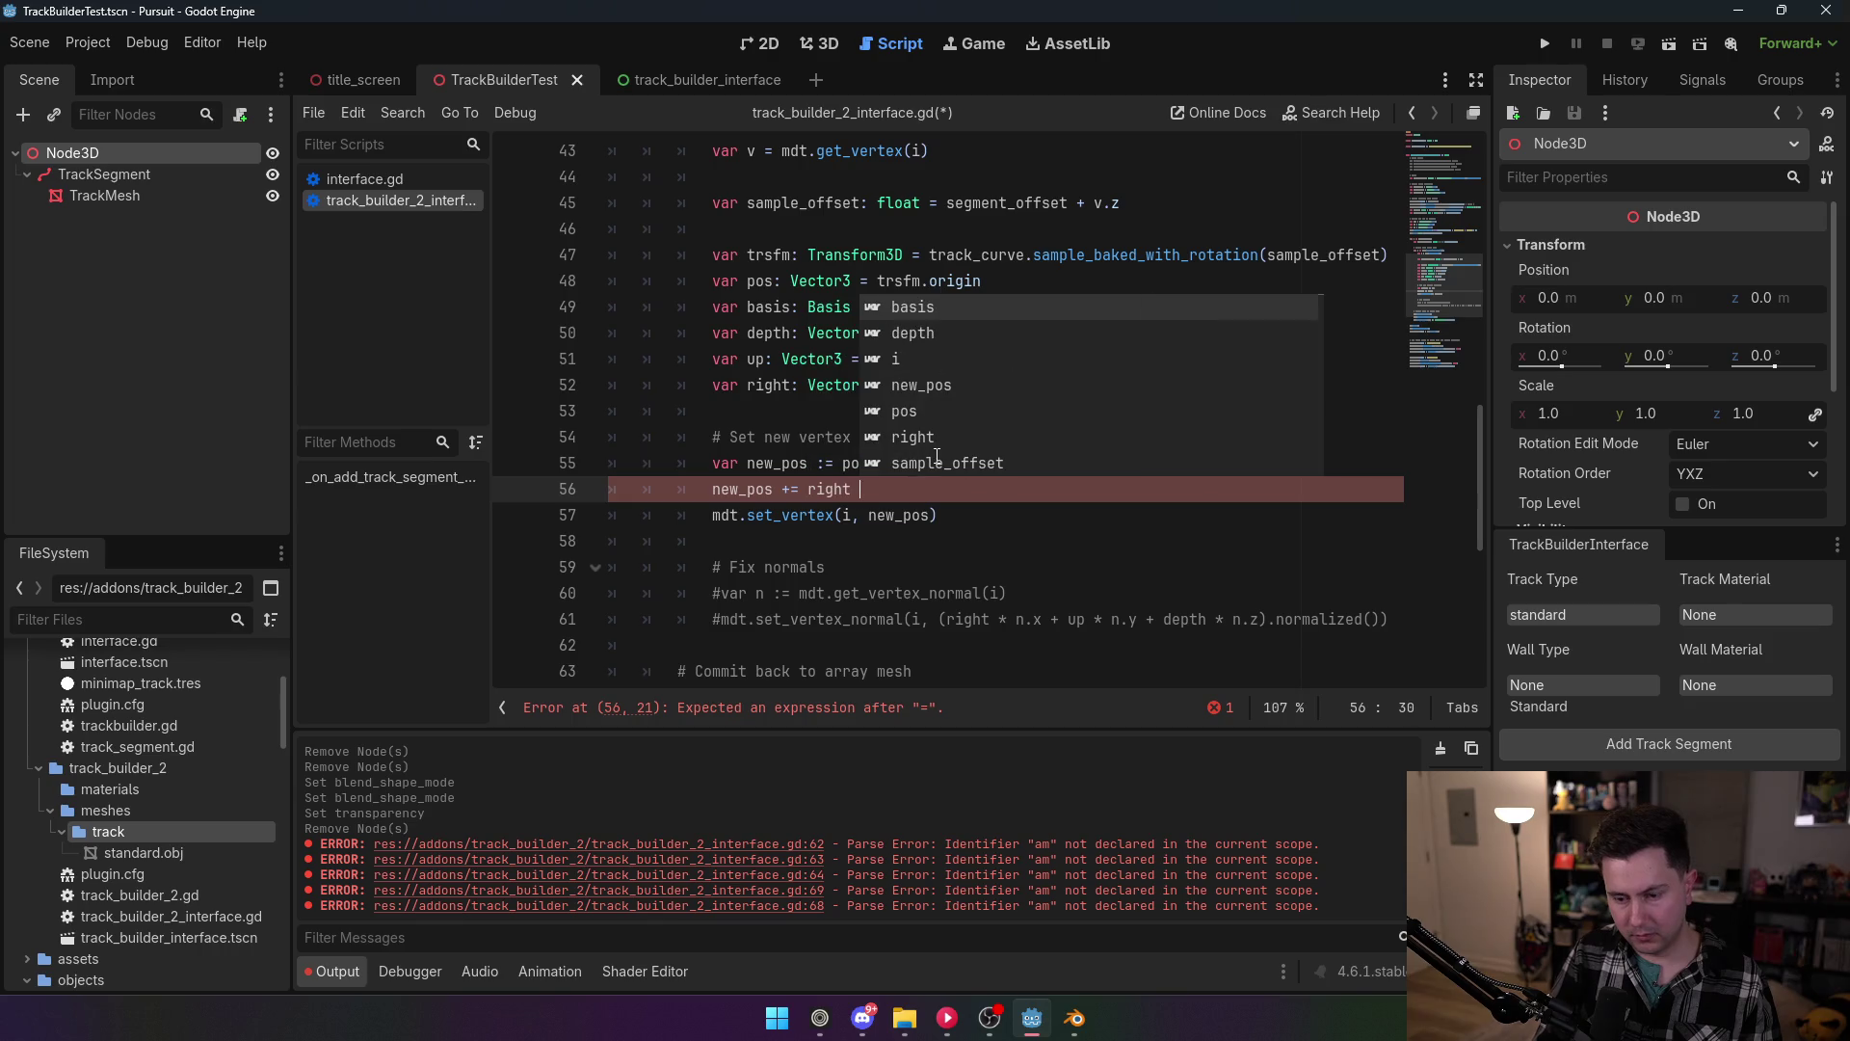
type("* v.x")
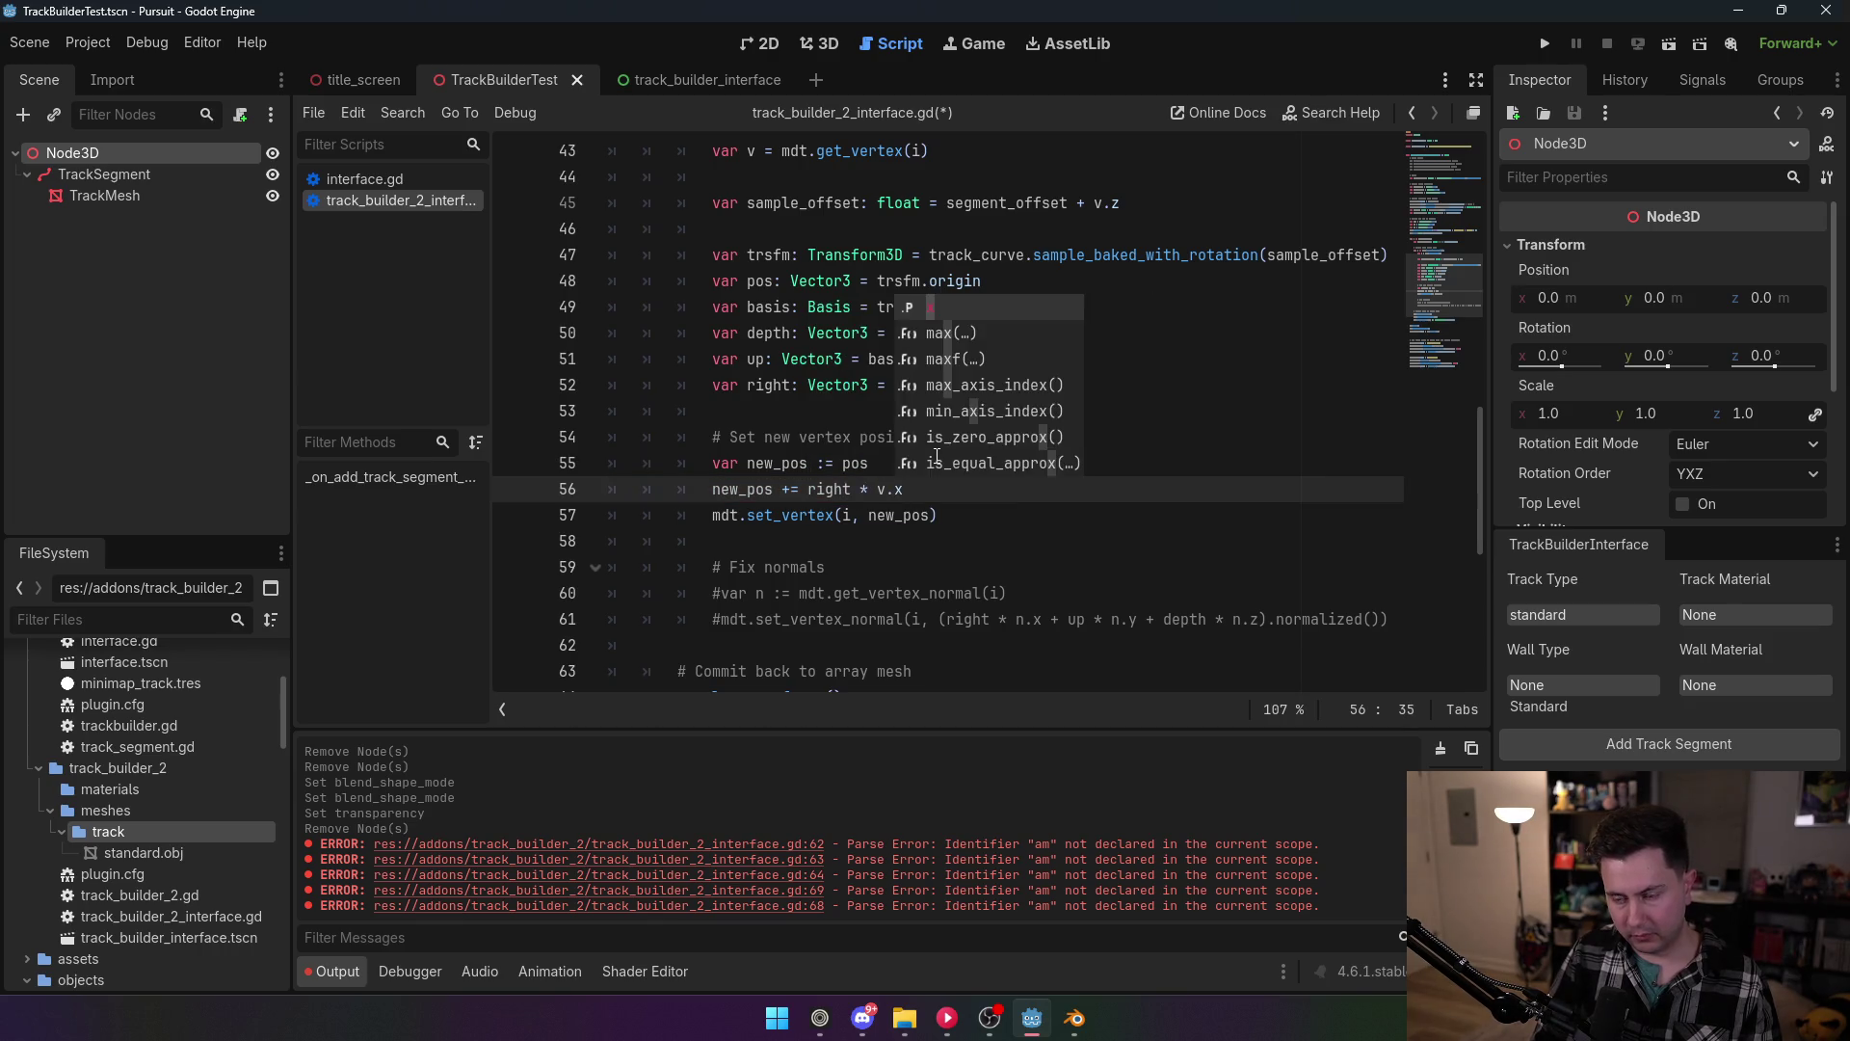
key("Escape")
key("Return")
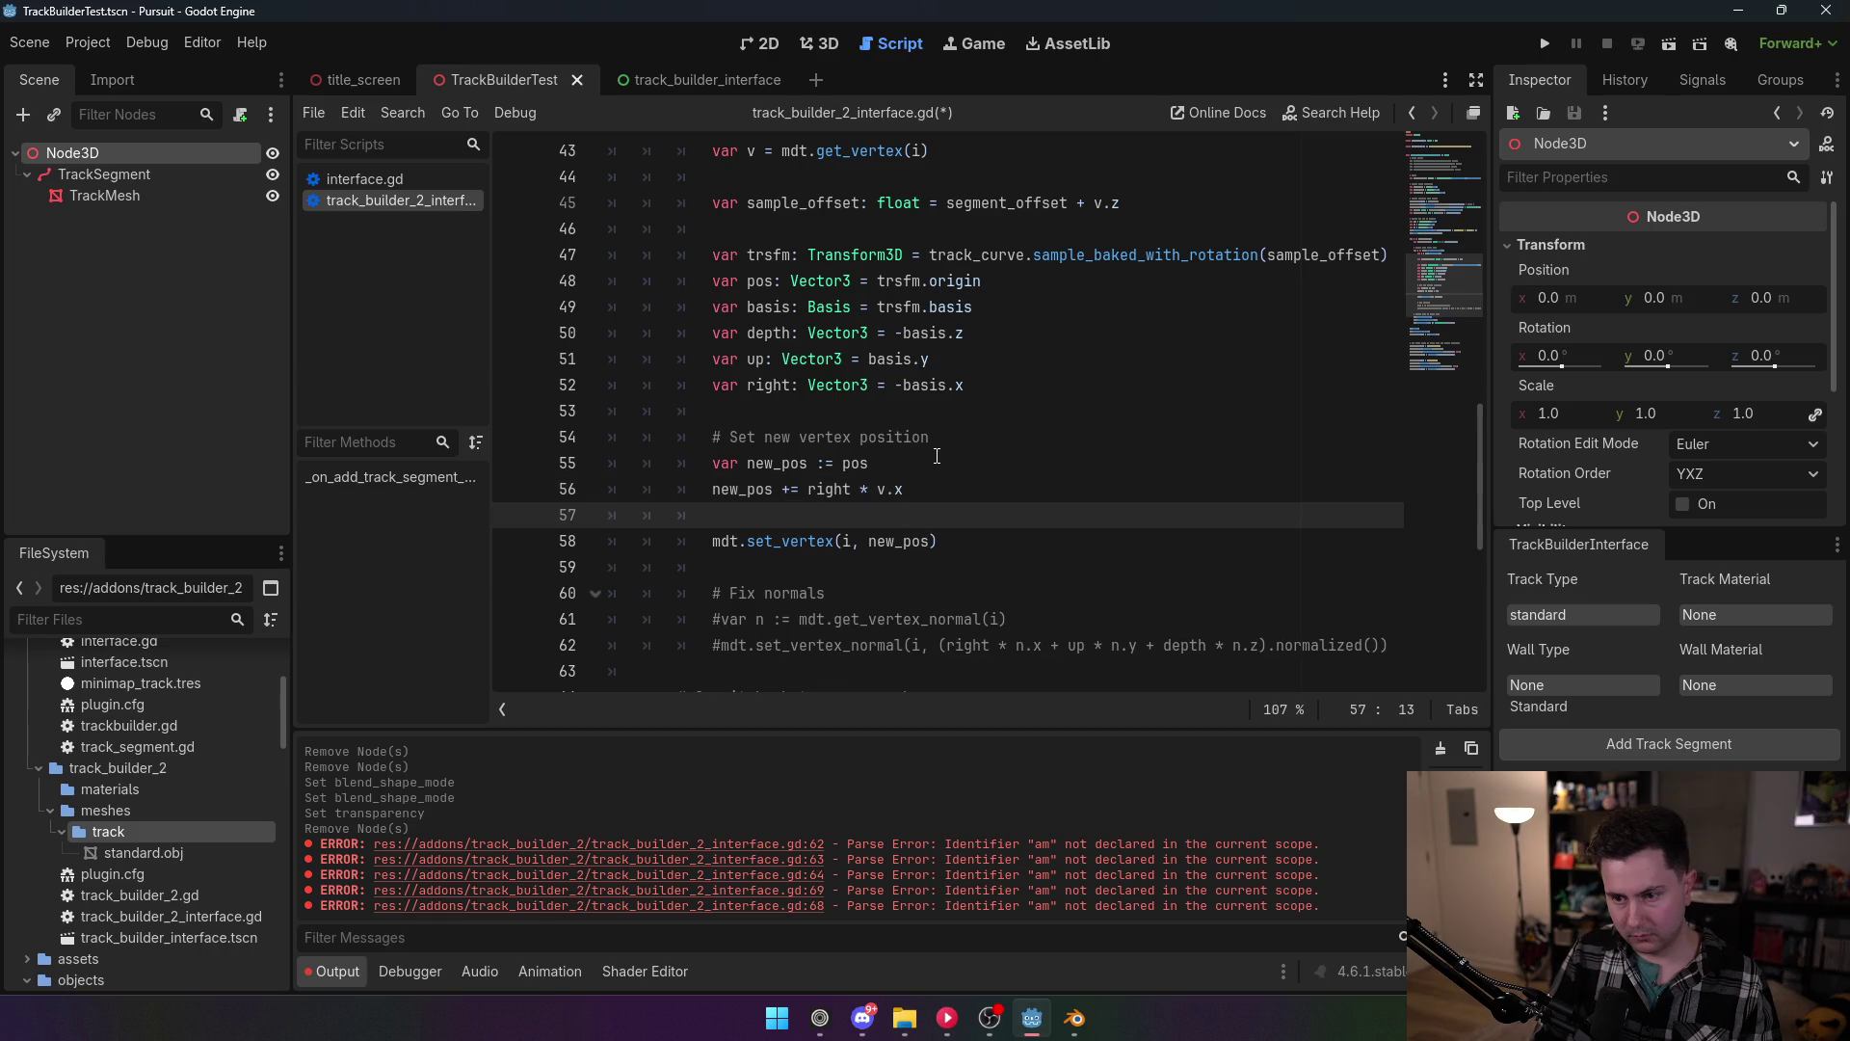
type("new_pos += up")
type(" * v.")
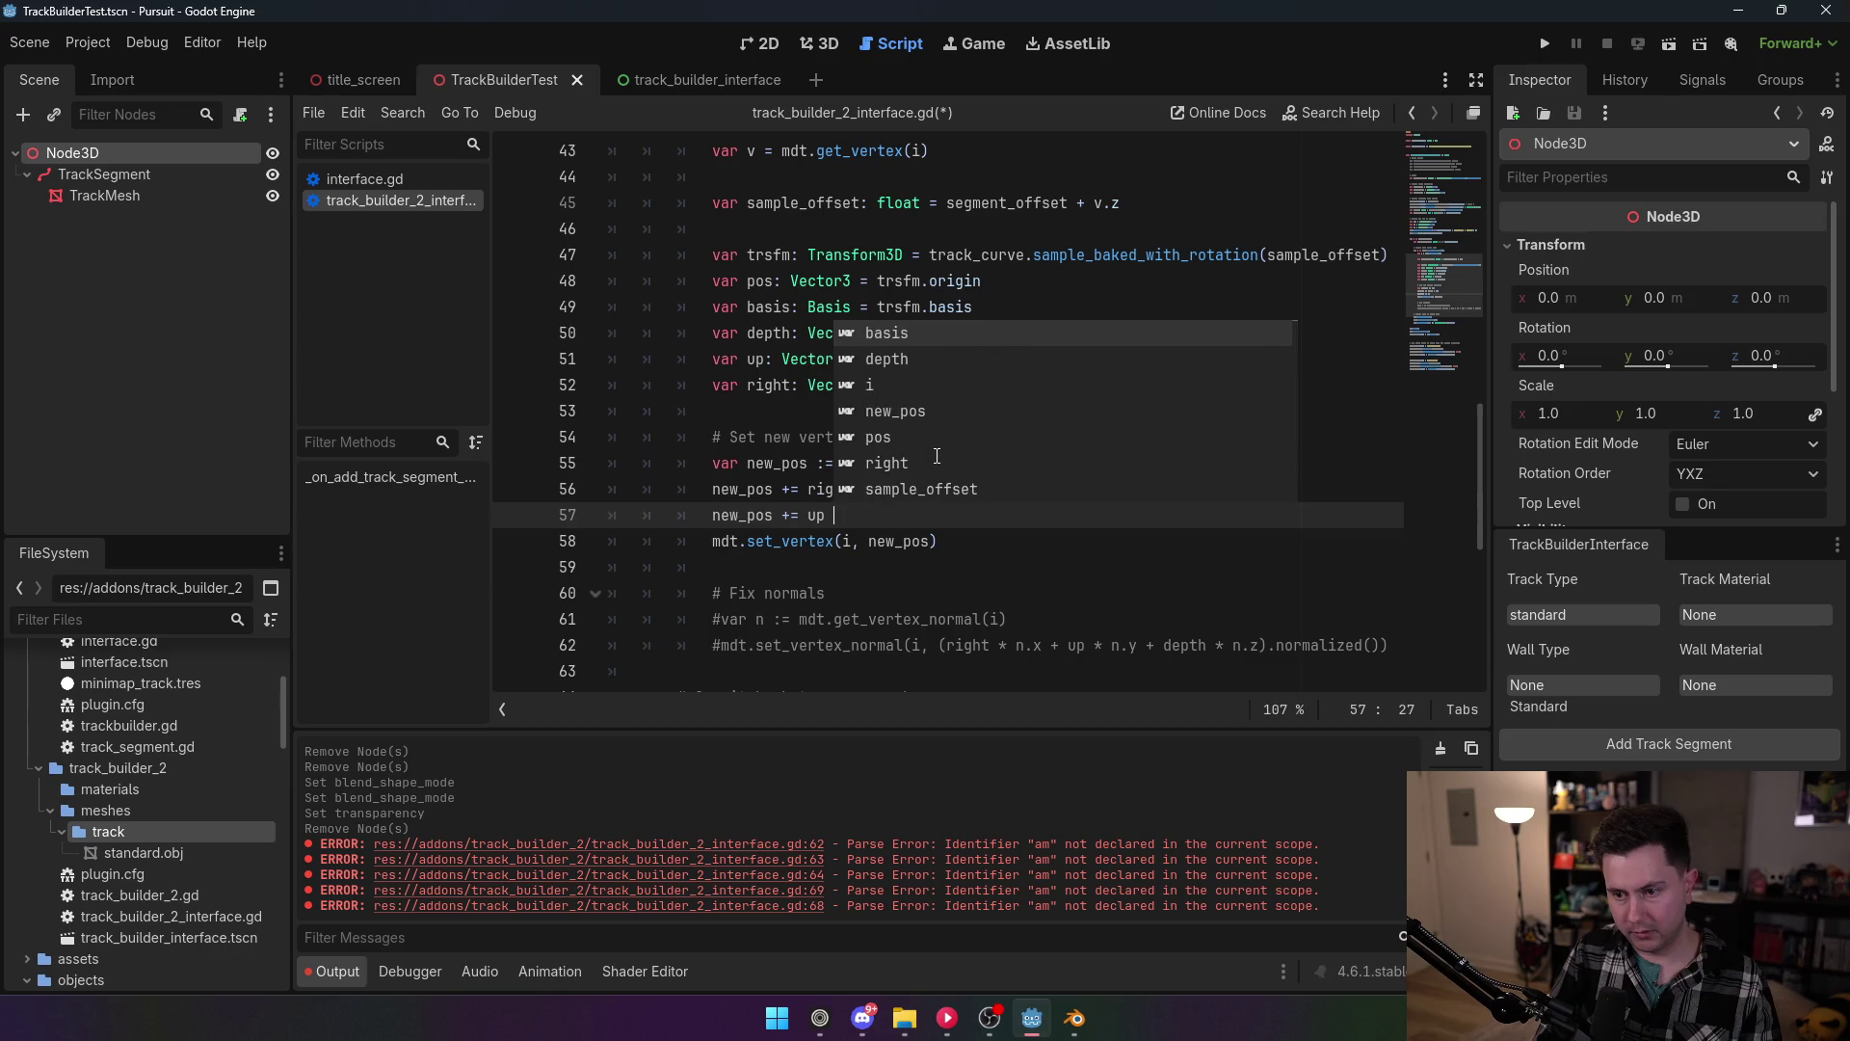
type("y")
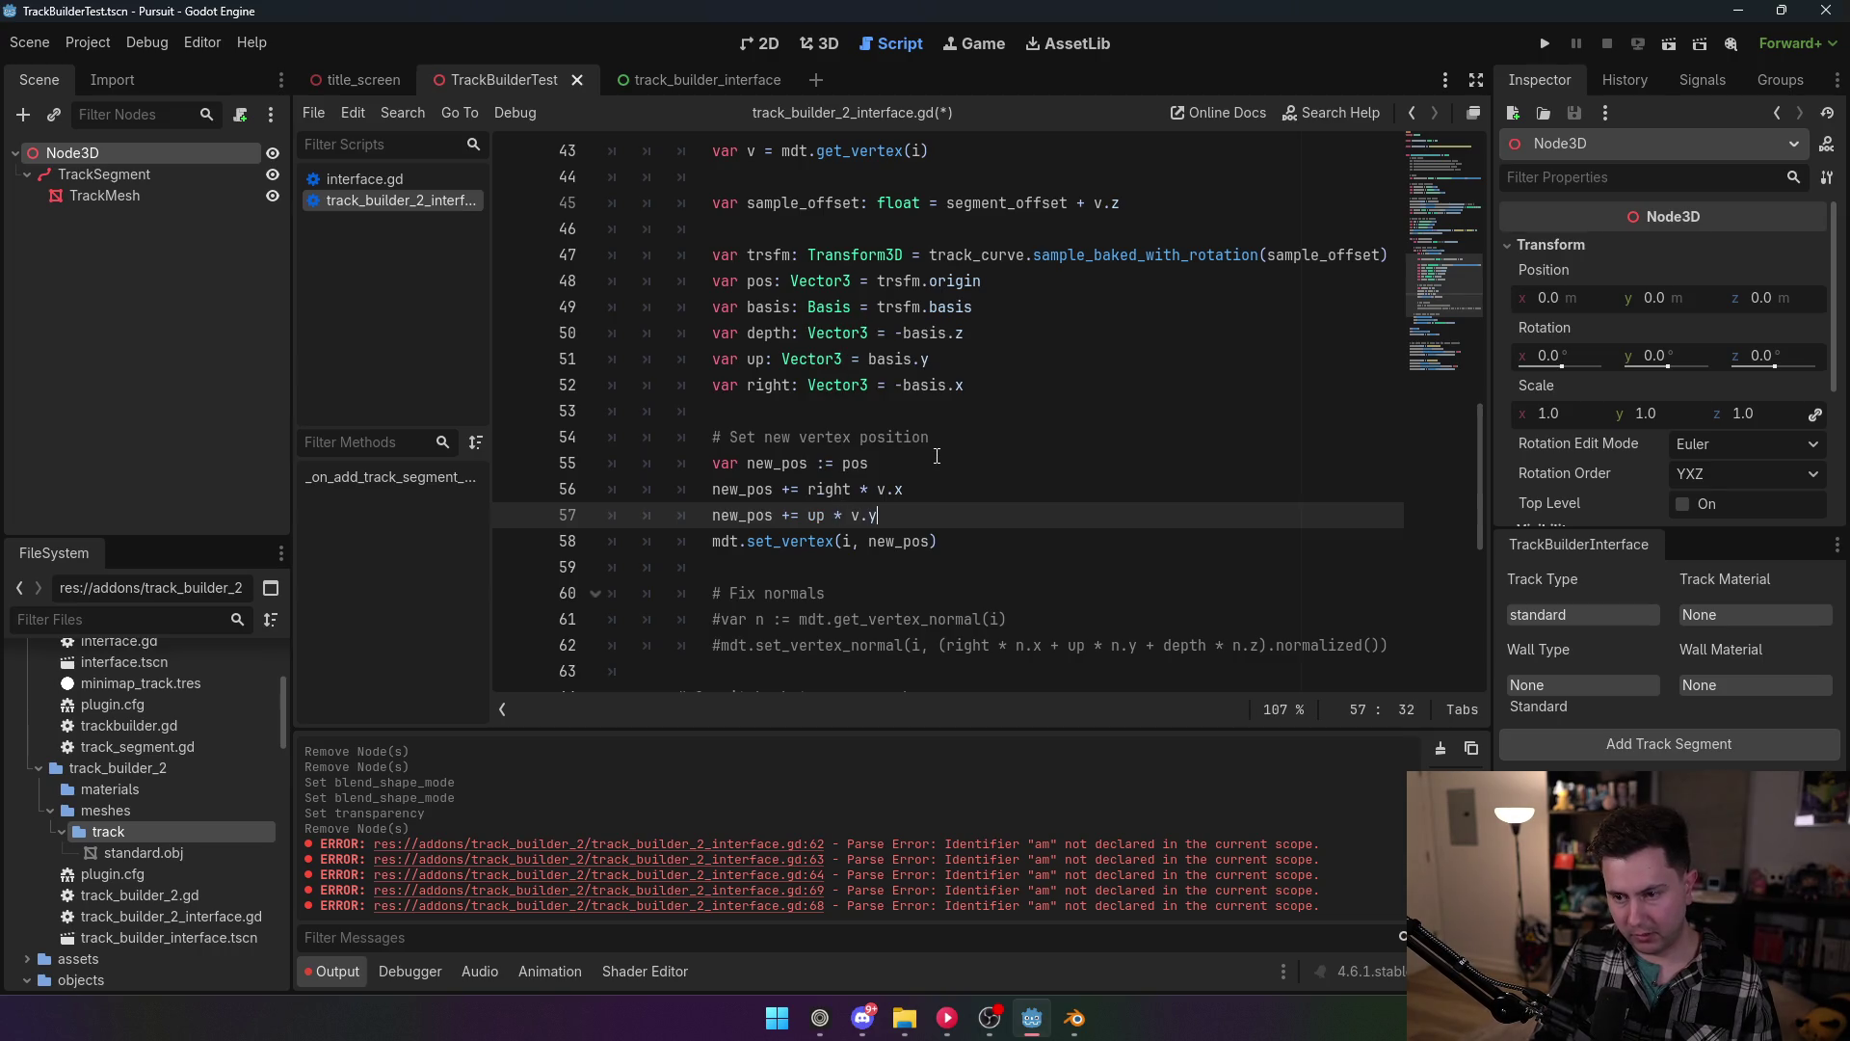
key("Up")
key("Up")
key("Up")
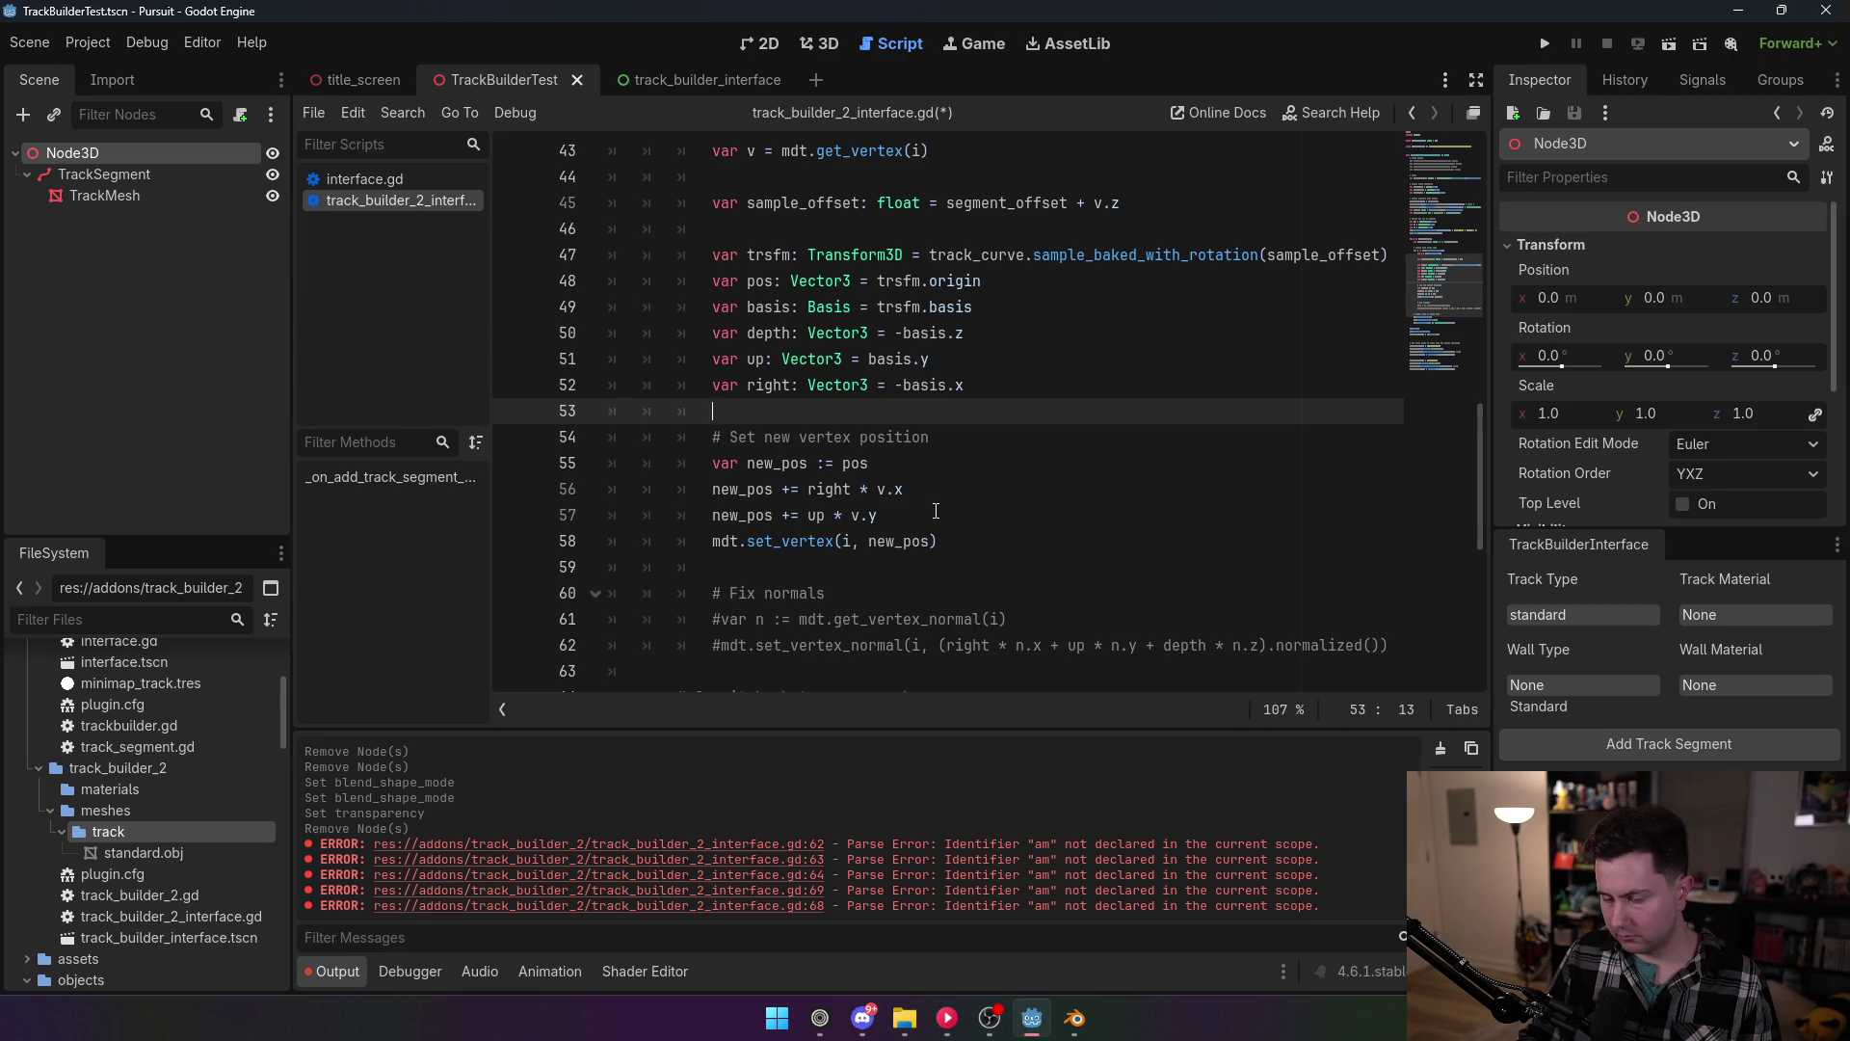
key("ctrl+s")
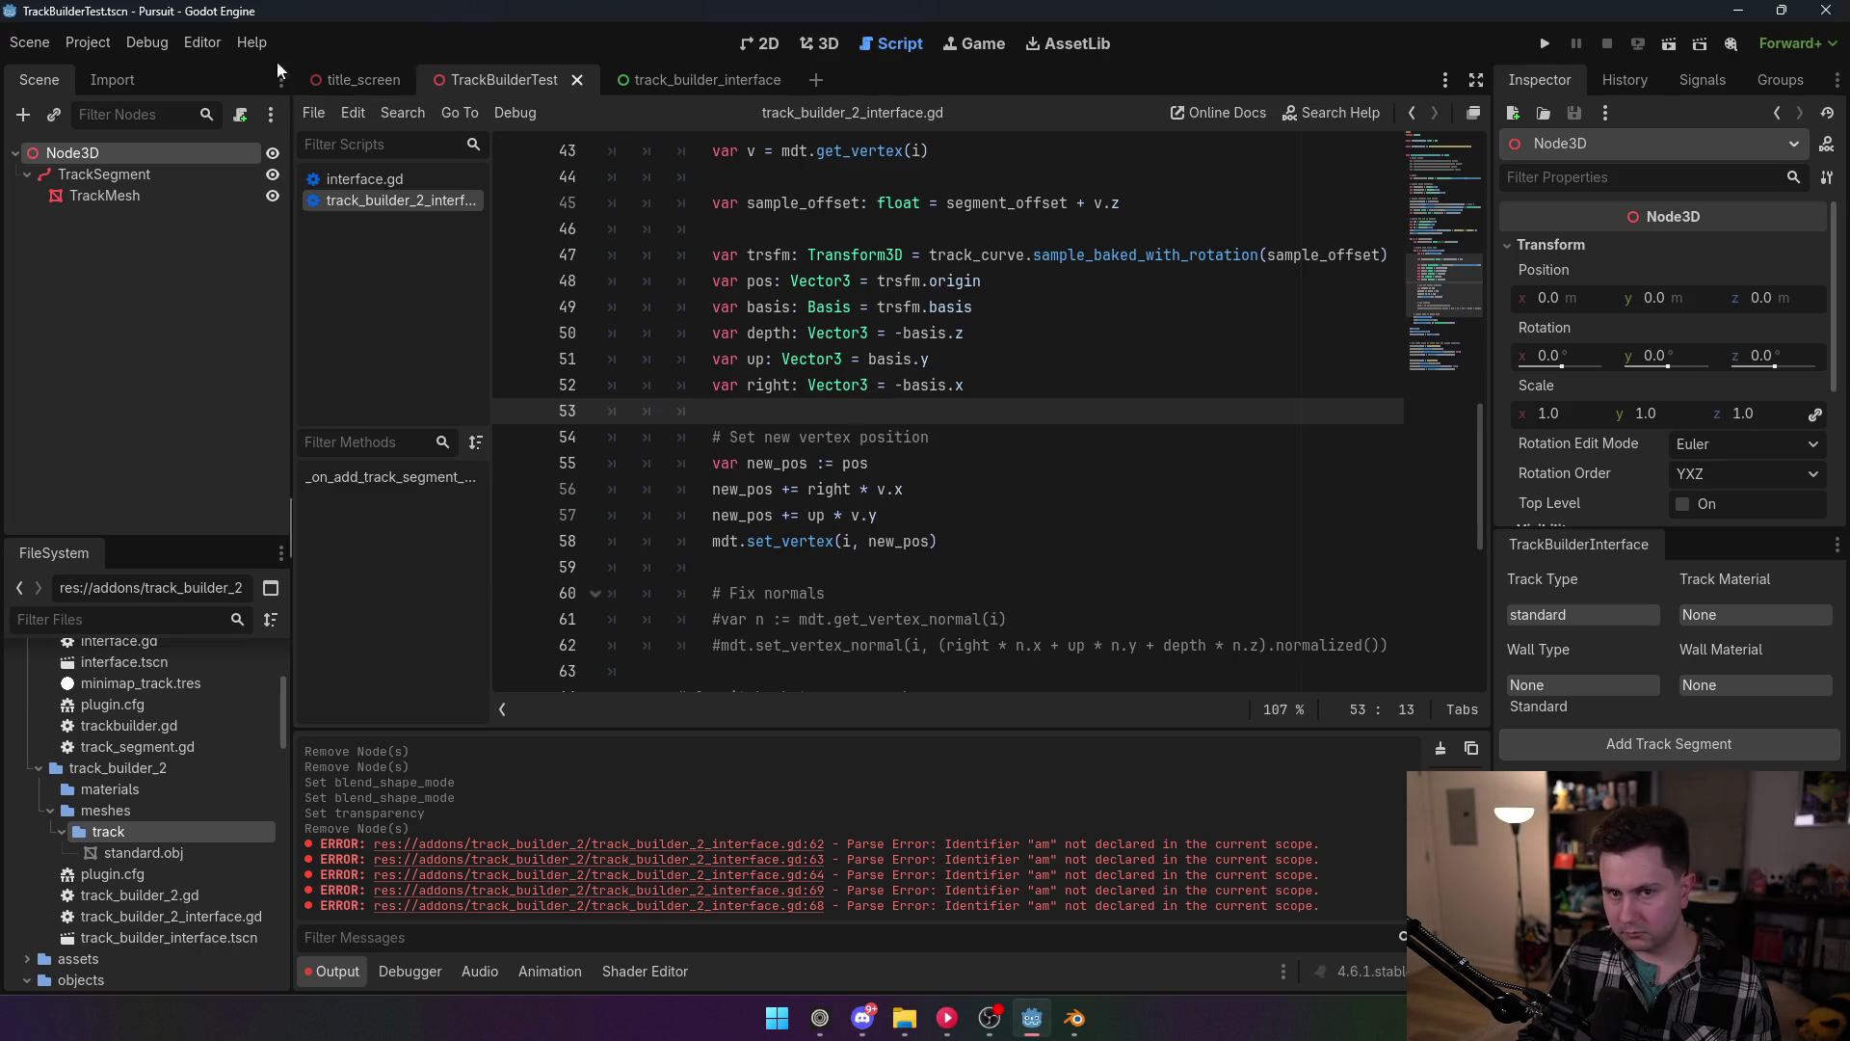
Step: Delete the old TrackSegment and generate a new standard track segment under Node3D
left_click(101, 44)
left_click(125, 71)
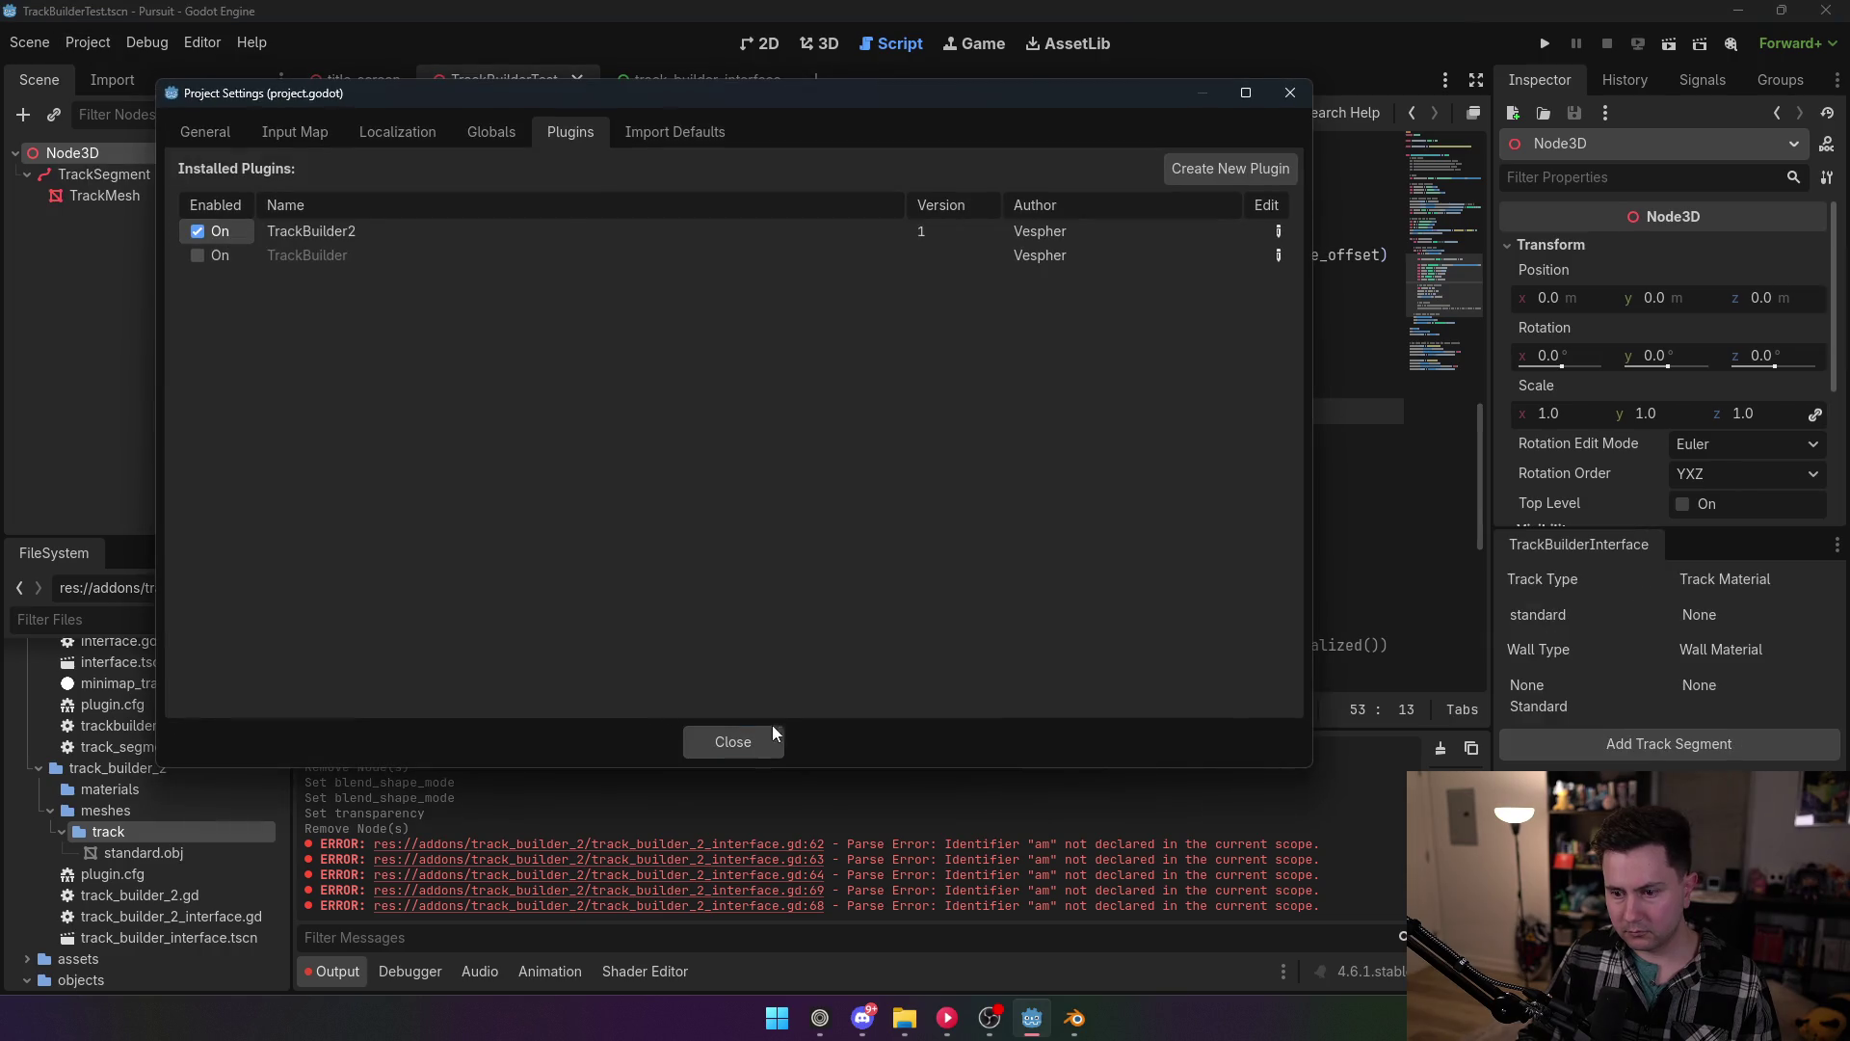
left_click(772, 731)
left_click(133, 177)
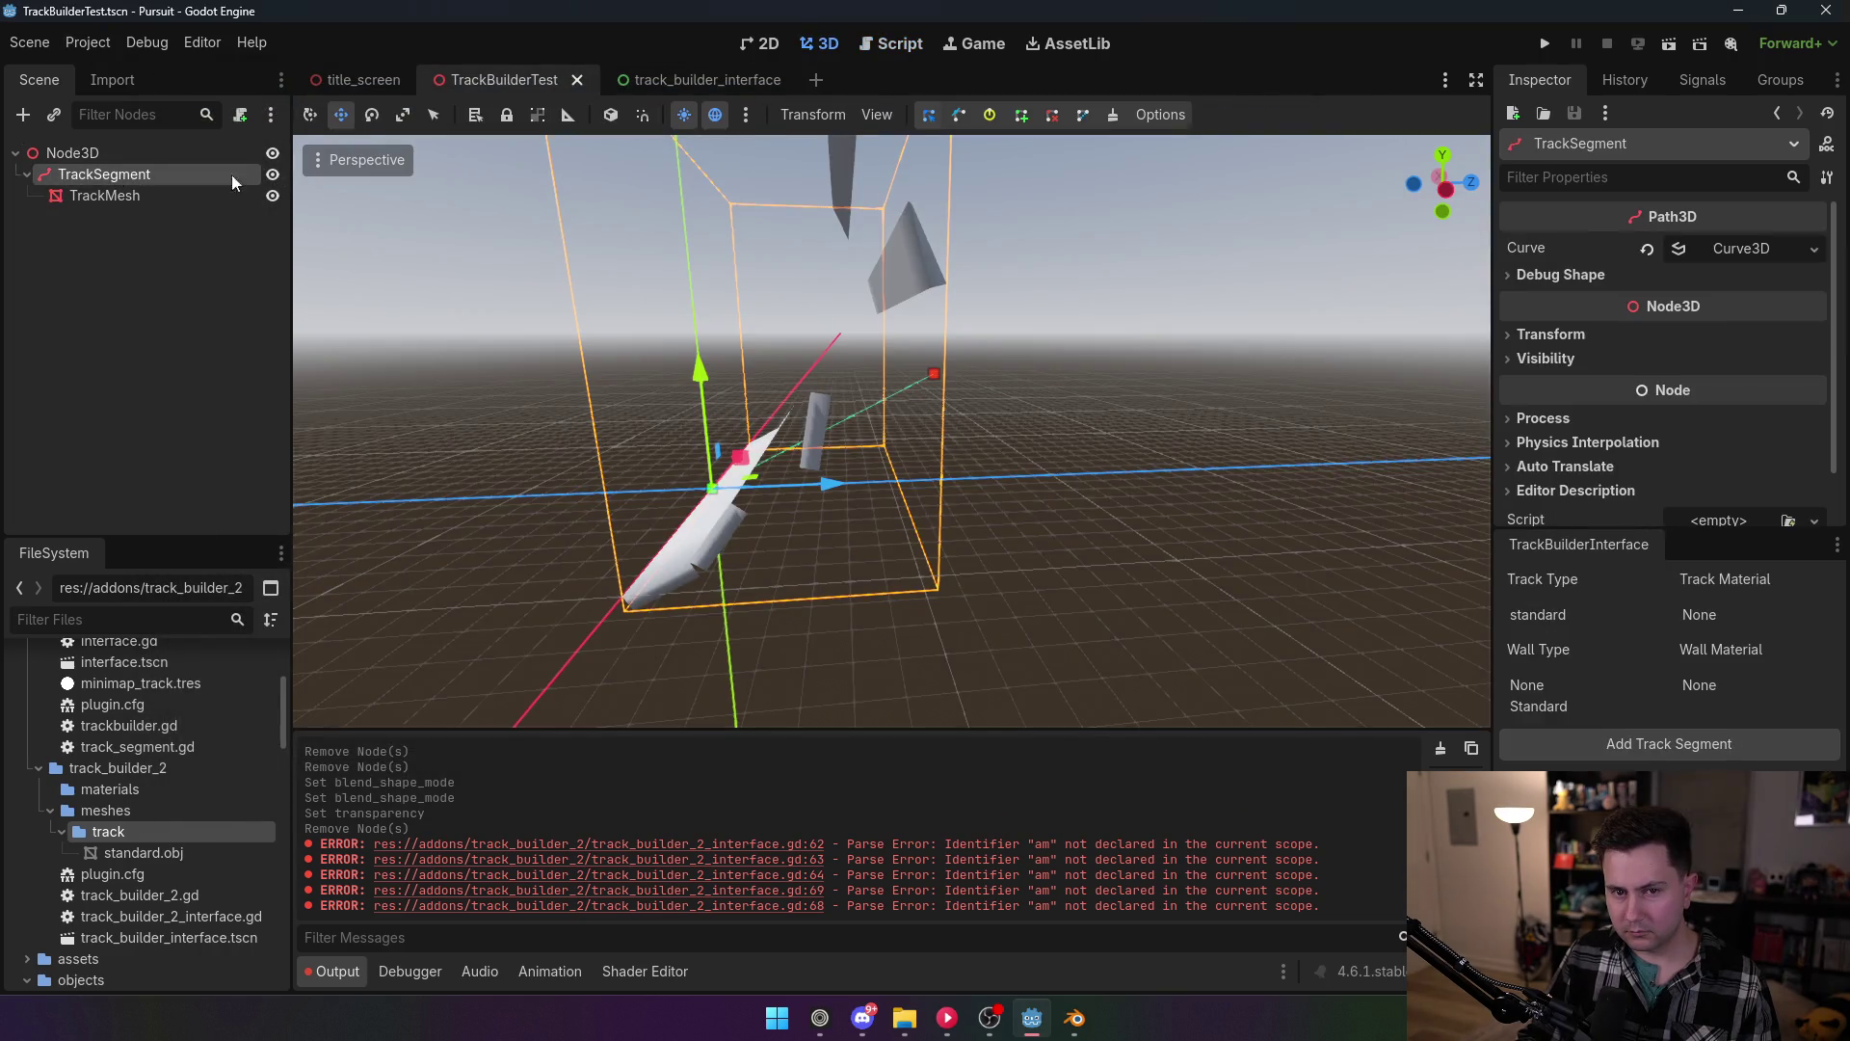
key("Delete")
key("Return")
left_click(116, 154)
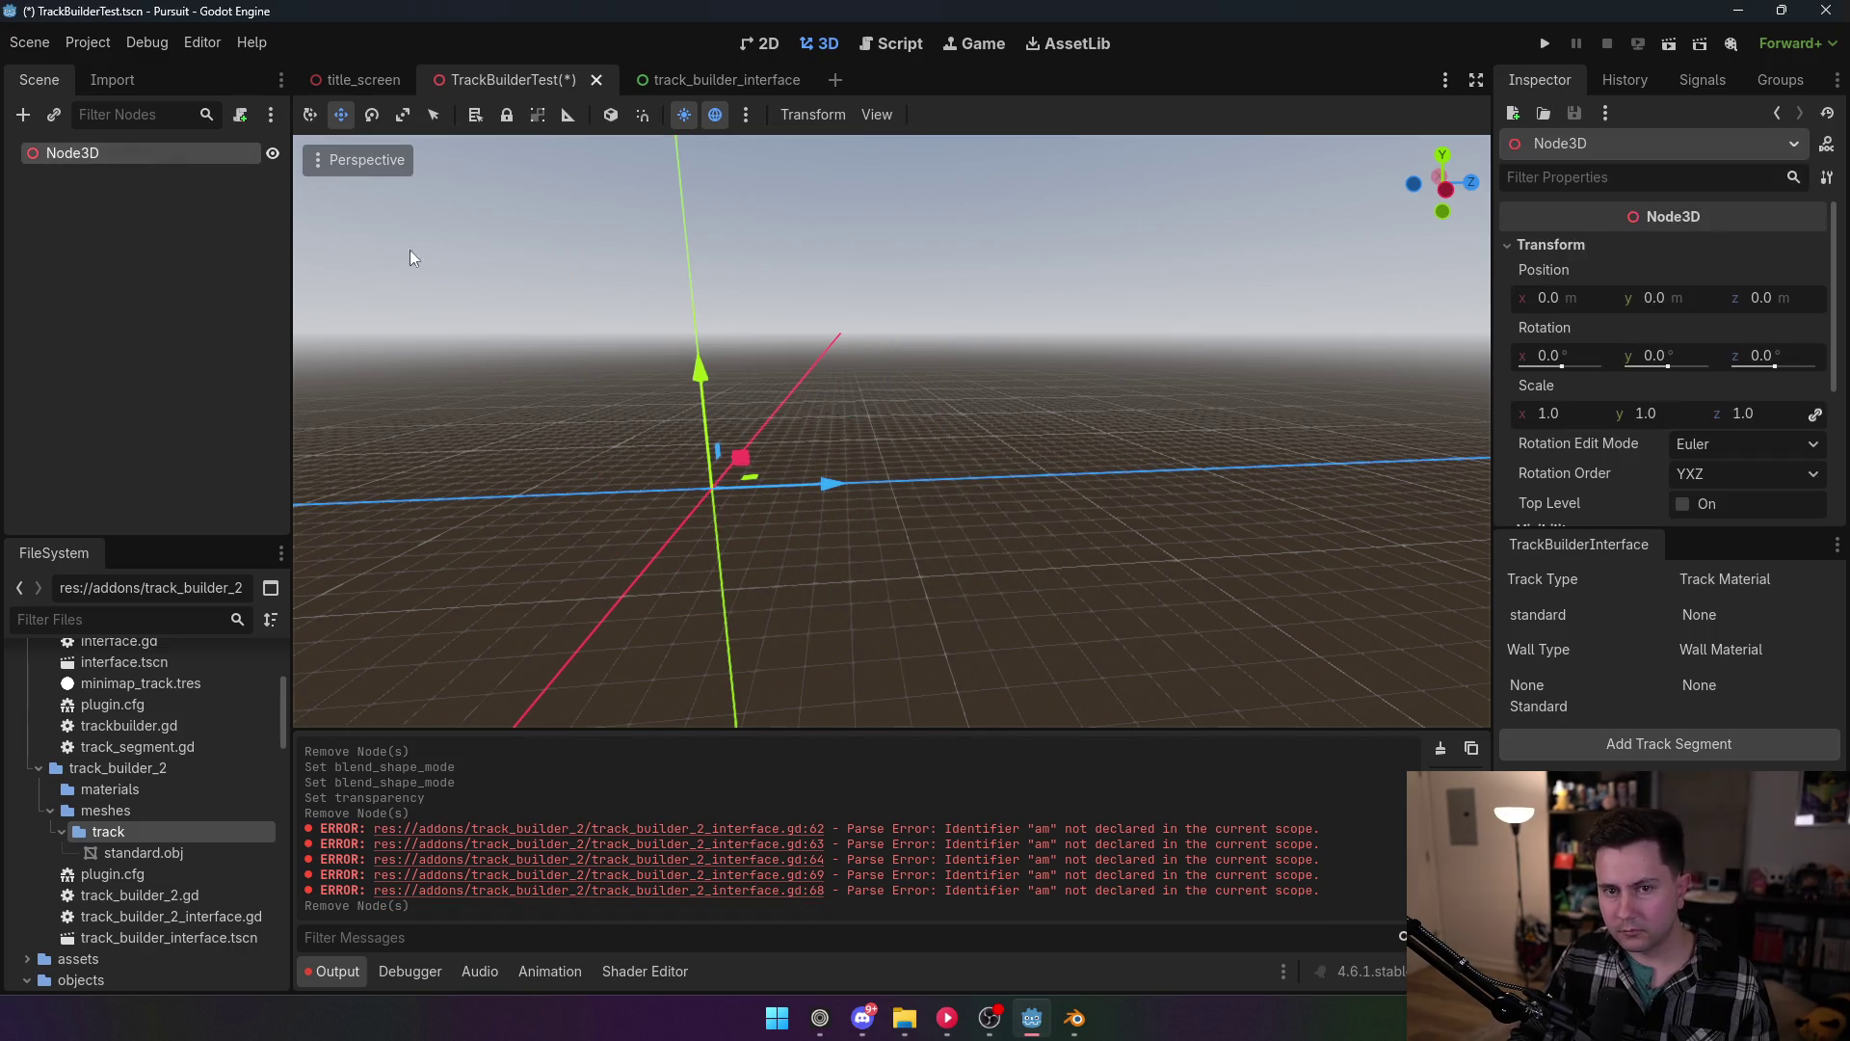
left_click(1574, 614)
left_click(1651, 749)
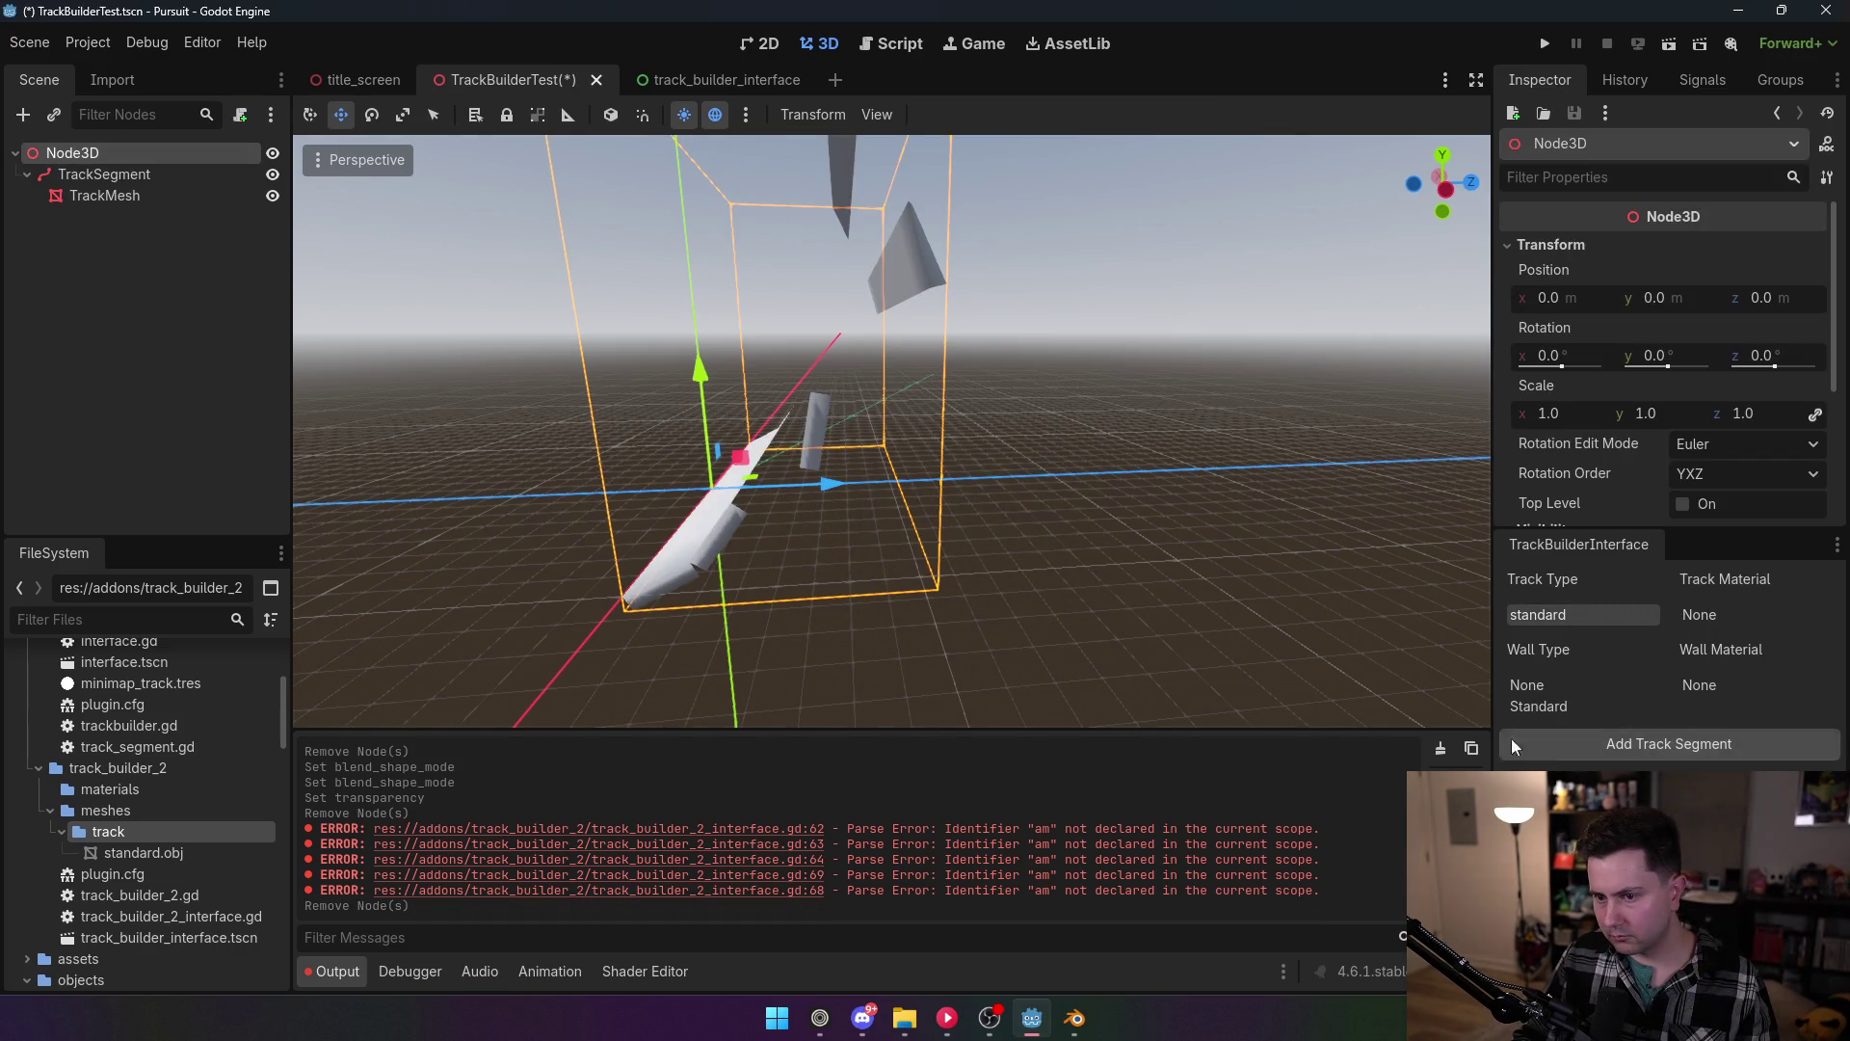
Step: Disable the TrackBuilder2 plugin in Project Settings and return to the script
left_click(88, 42)
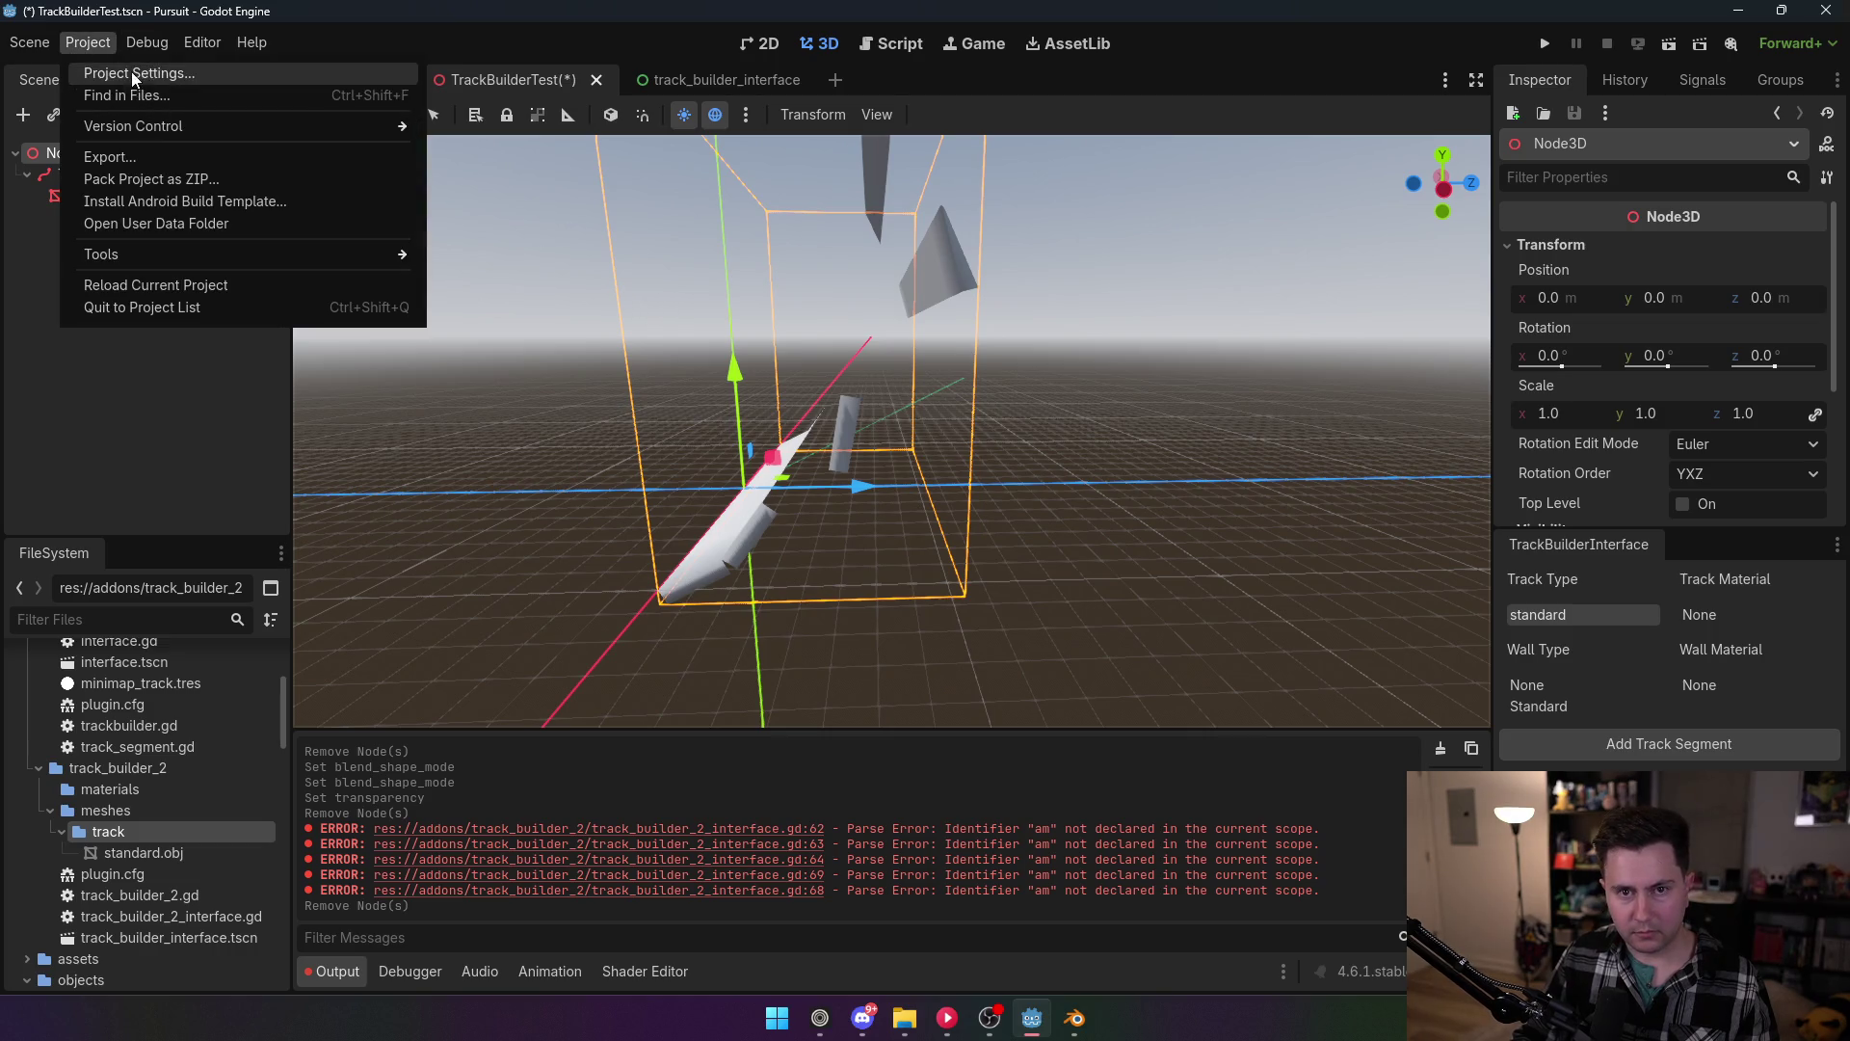
left_click(131, 73)
left_click(200, 231)
left_click(726, 743)
left_click(891, 44)
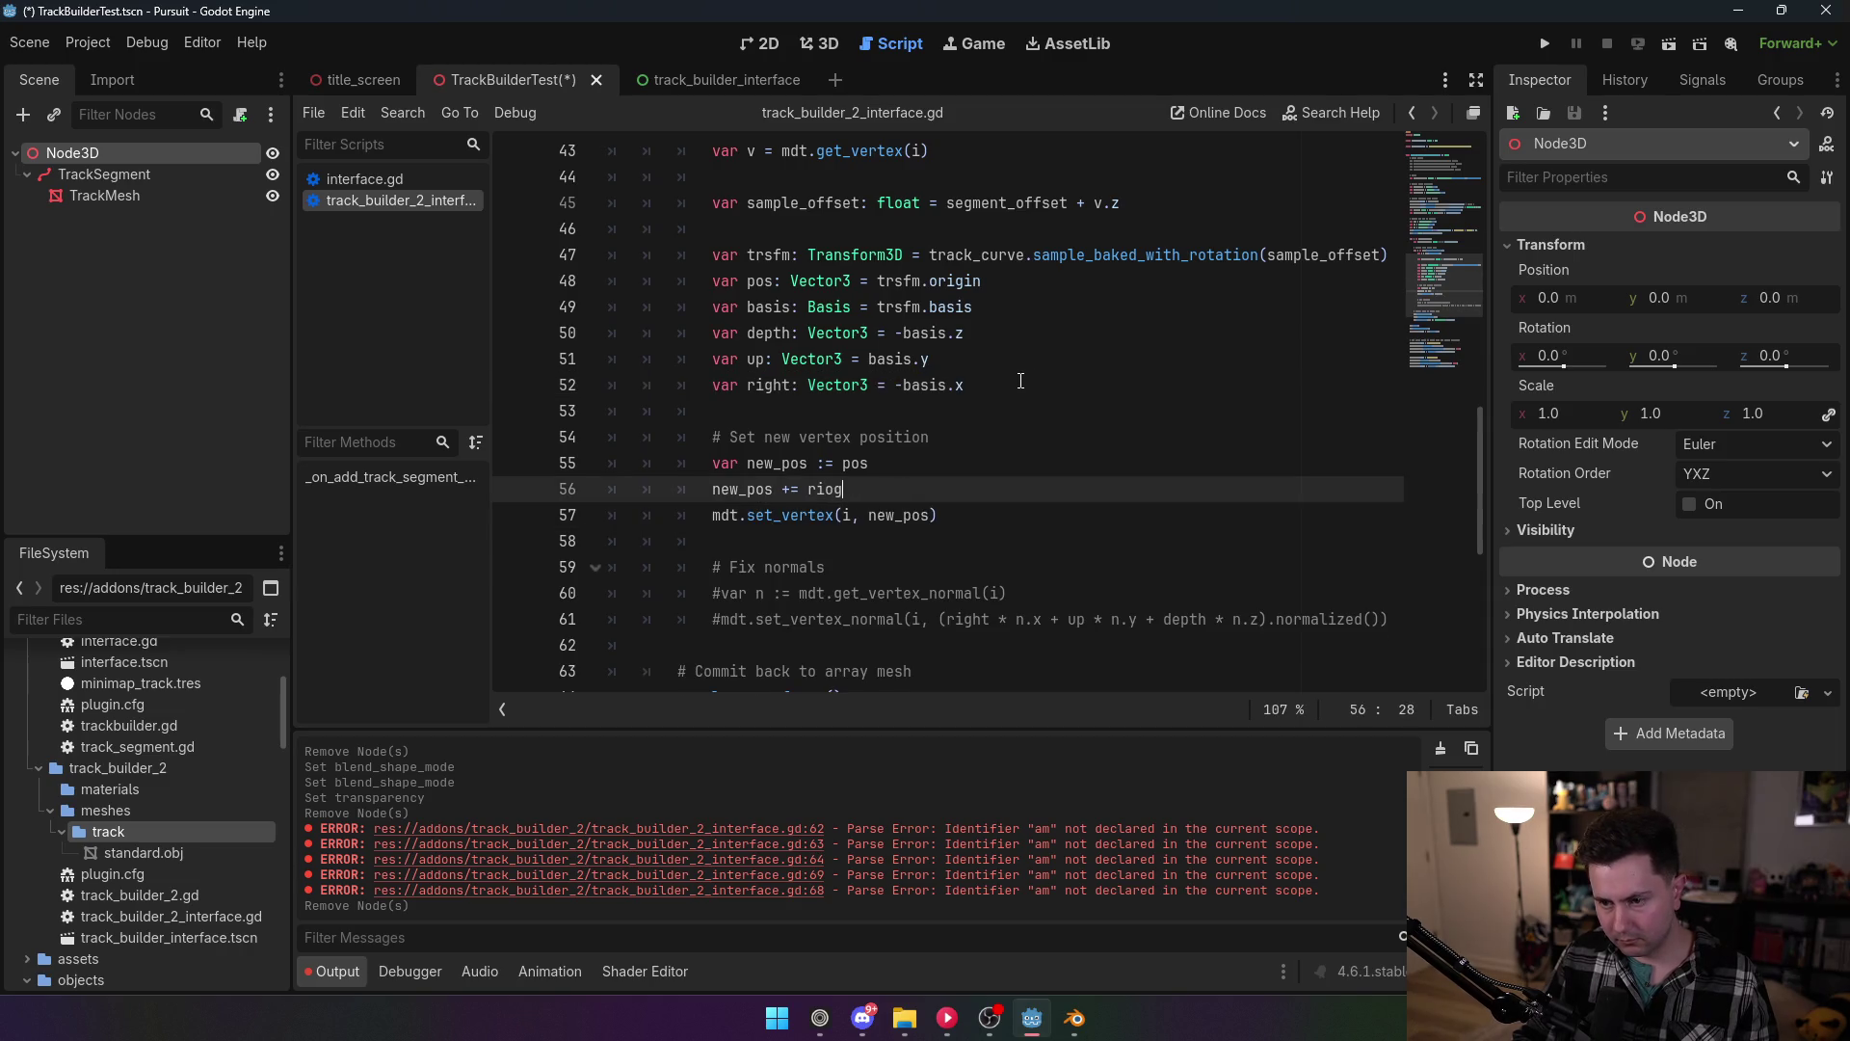
Step: Undo the latest vertex-position edits and save
key("ctrl+z")
key("ctrl+z")
key("ctrl+z")
key("ctrl+z")
key("ctrl+z")
key("ctrl+z")
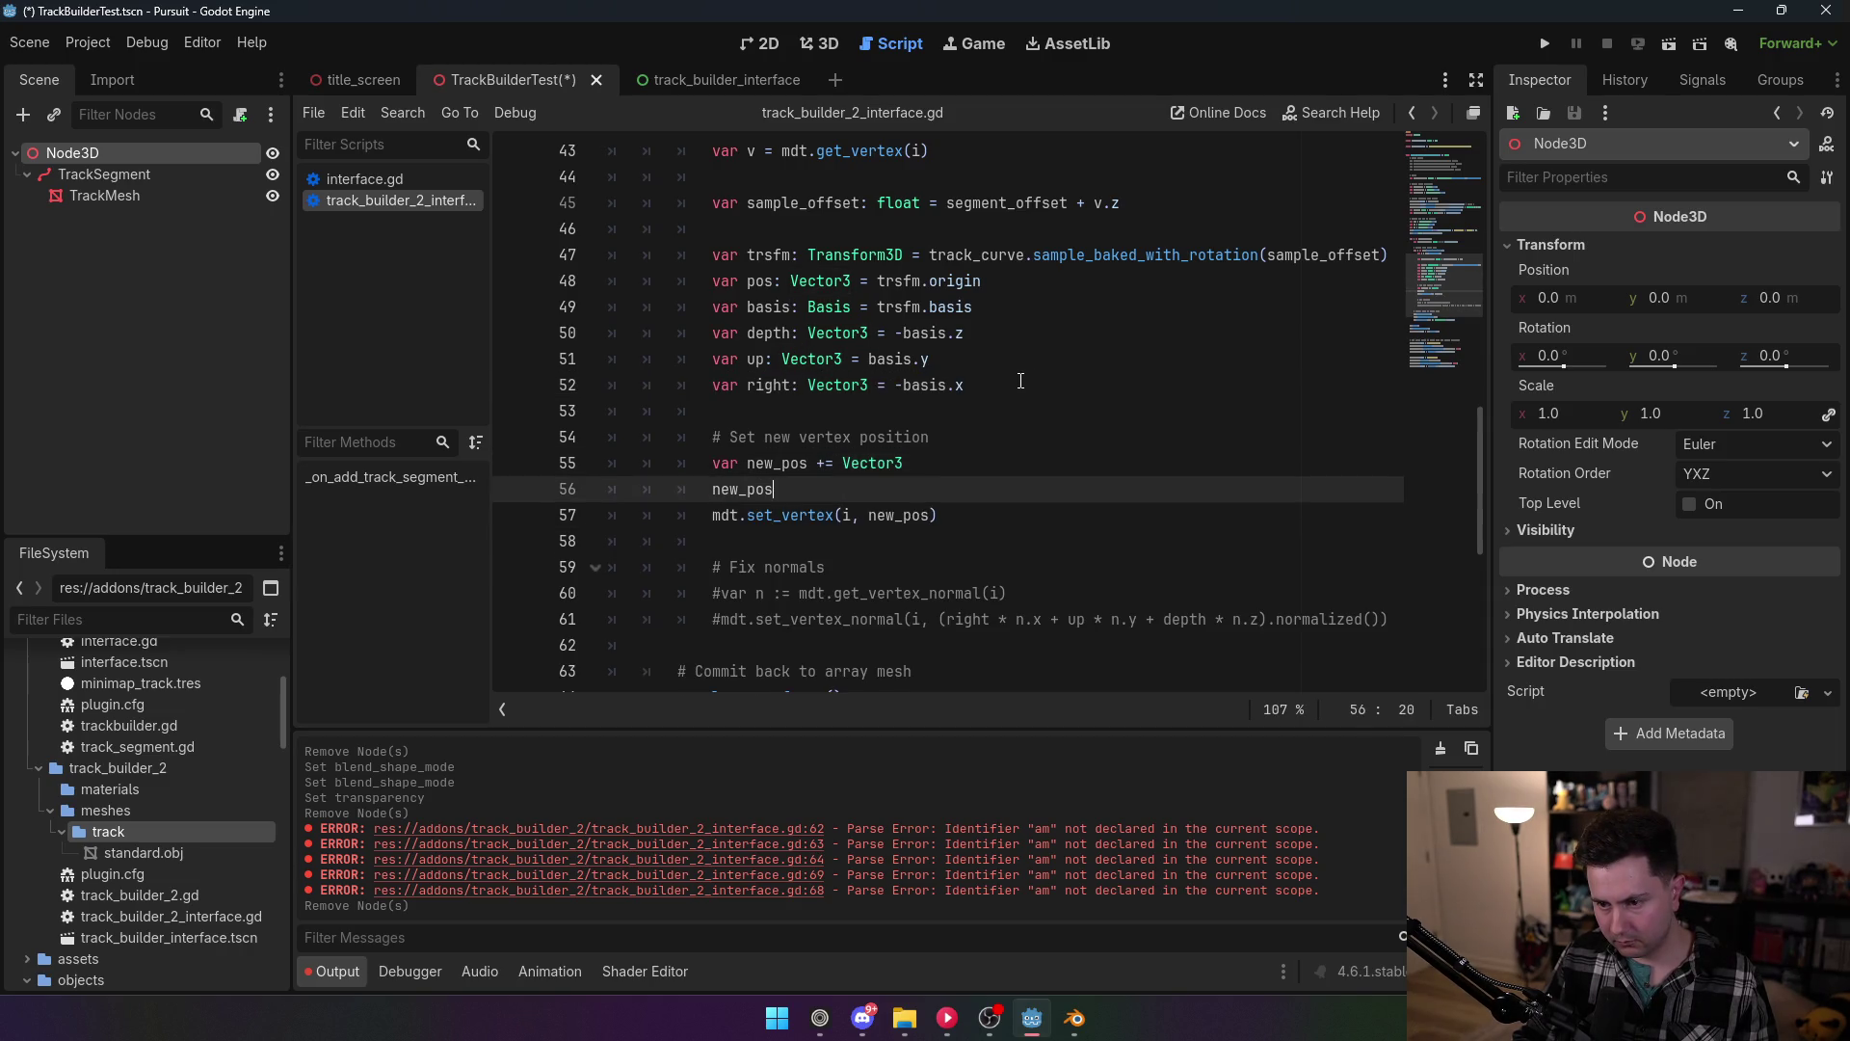
left_click(1020, 382)
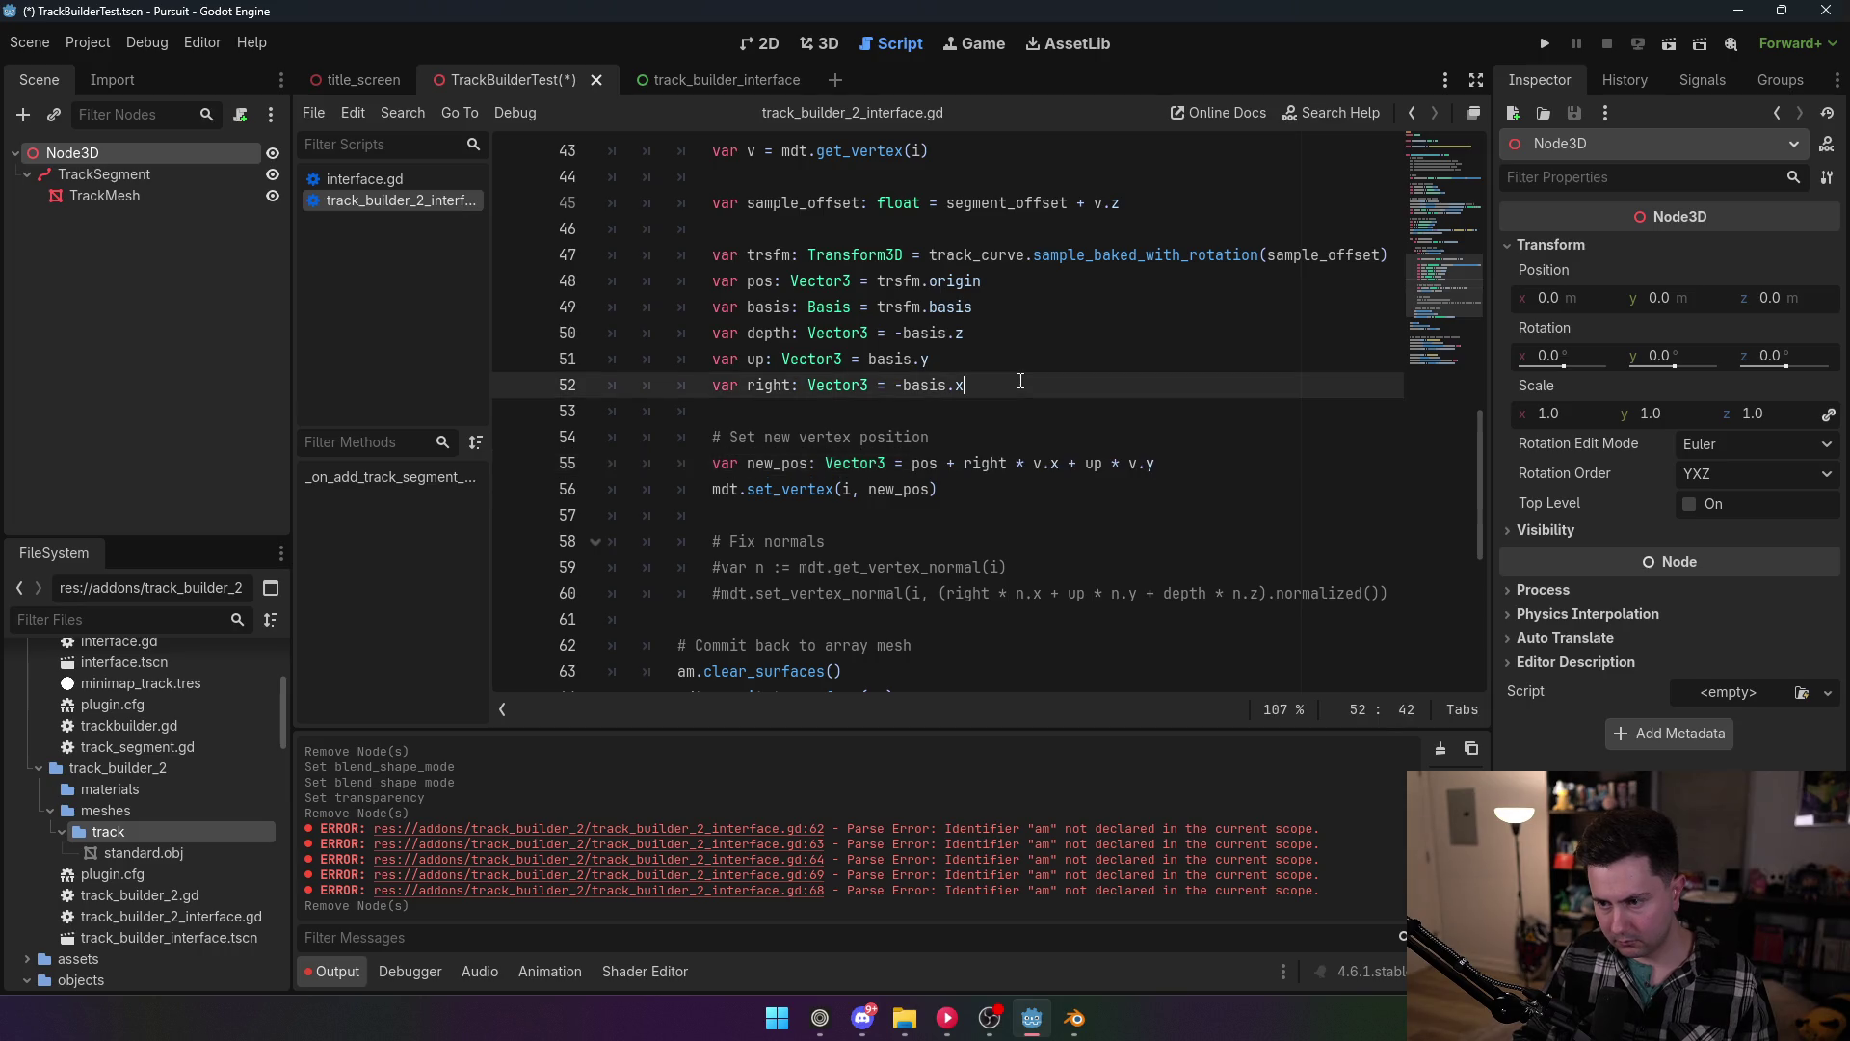
key("ctrl+s")
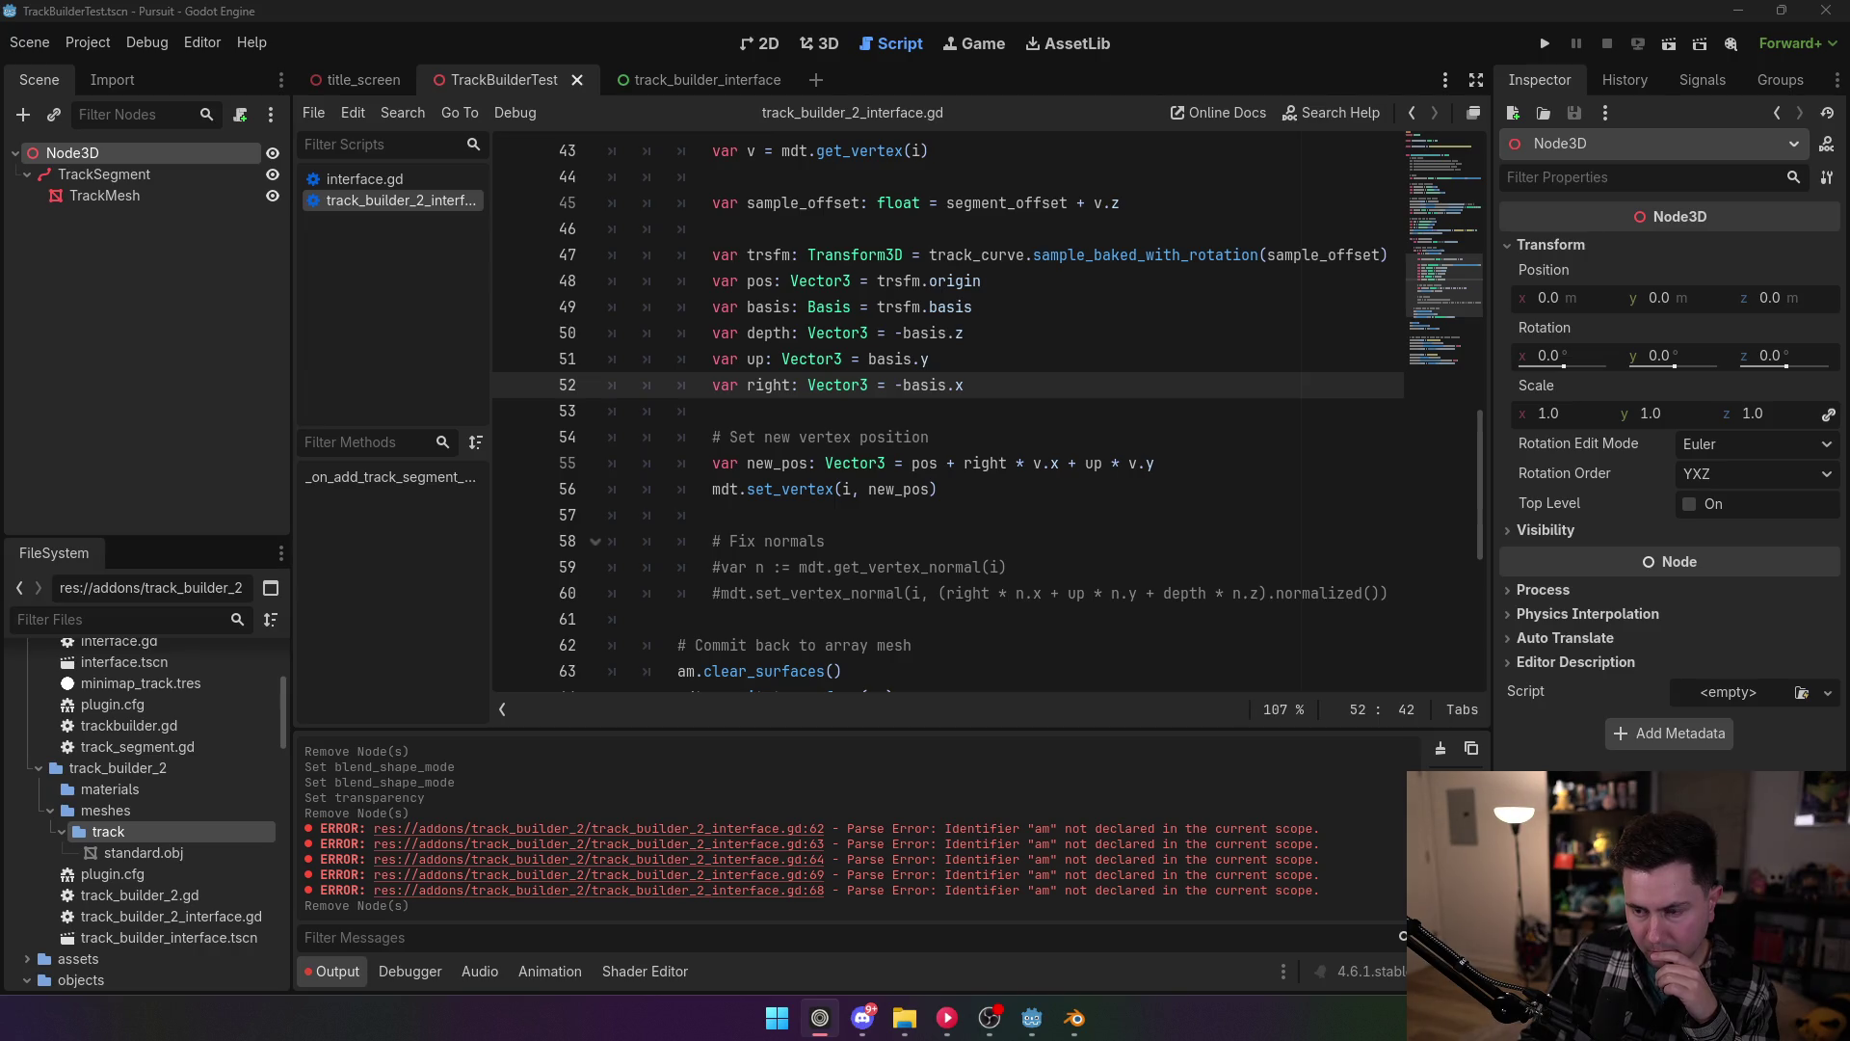
Step: Strip right * and up * so line 55 reads pos + v.x + v.y, then save
double_click(992, 463)
key("BackSpace")
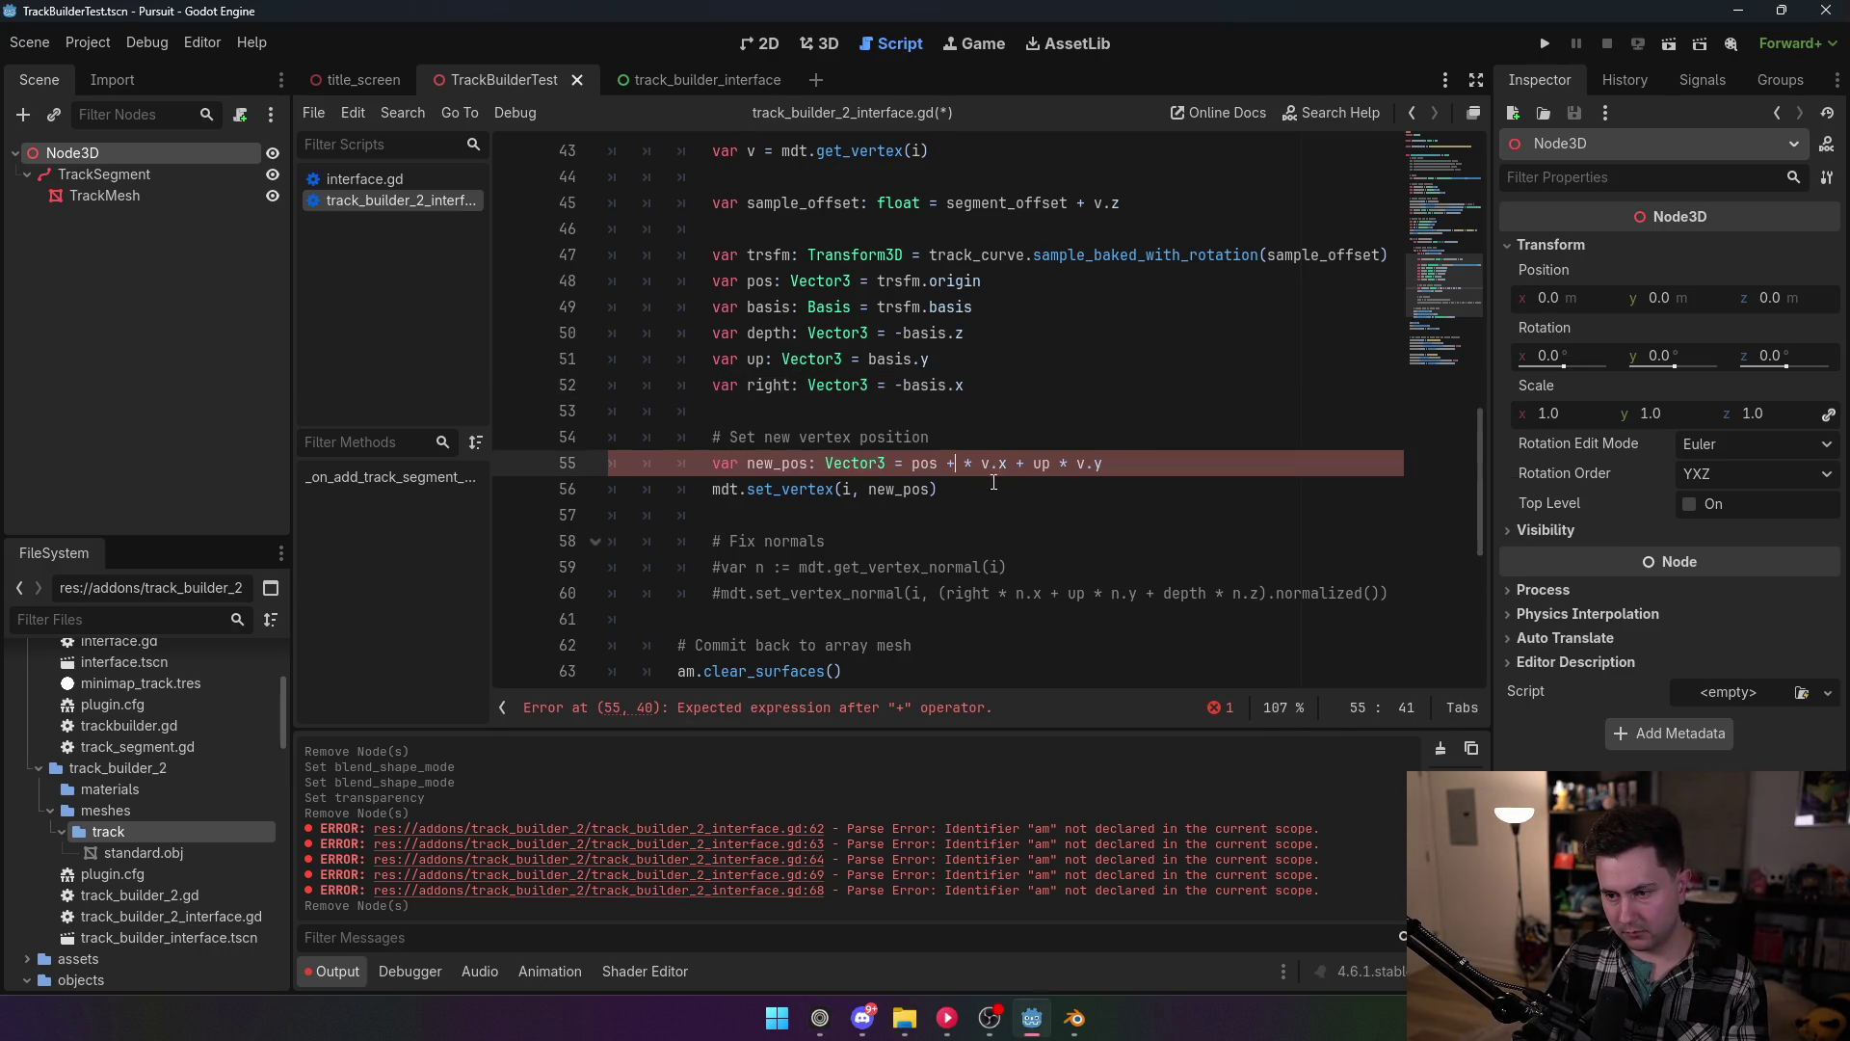
key("Delete")
key("Delete")
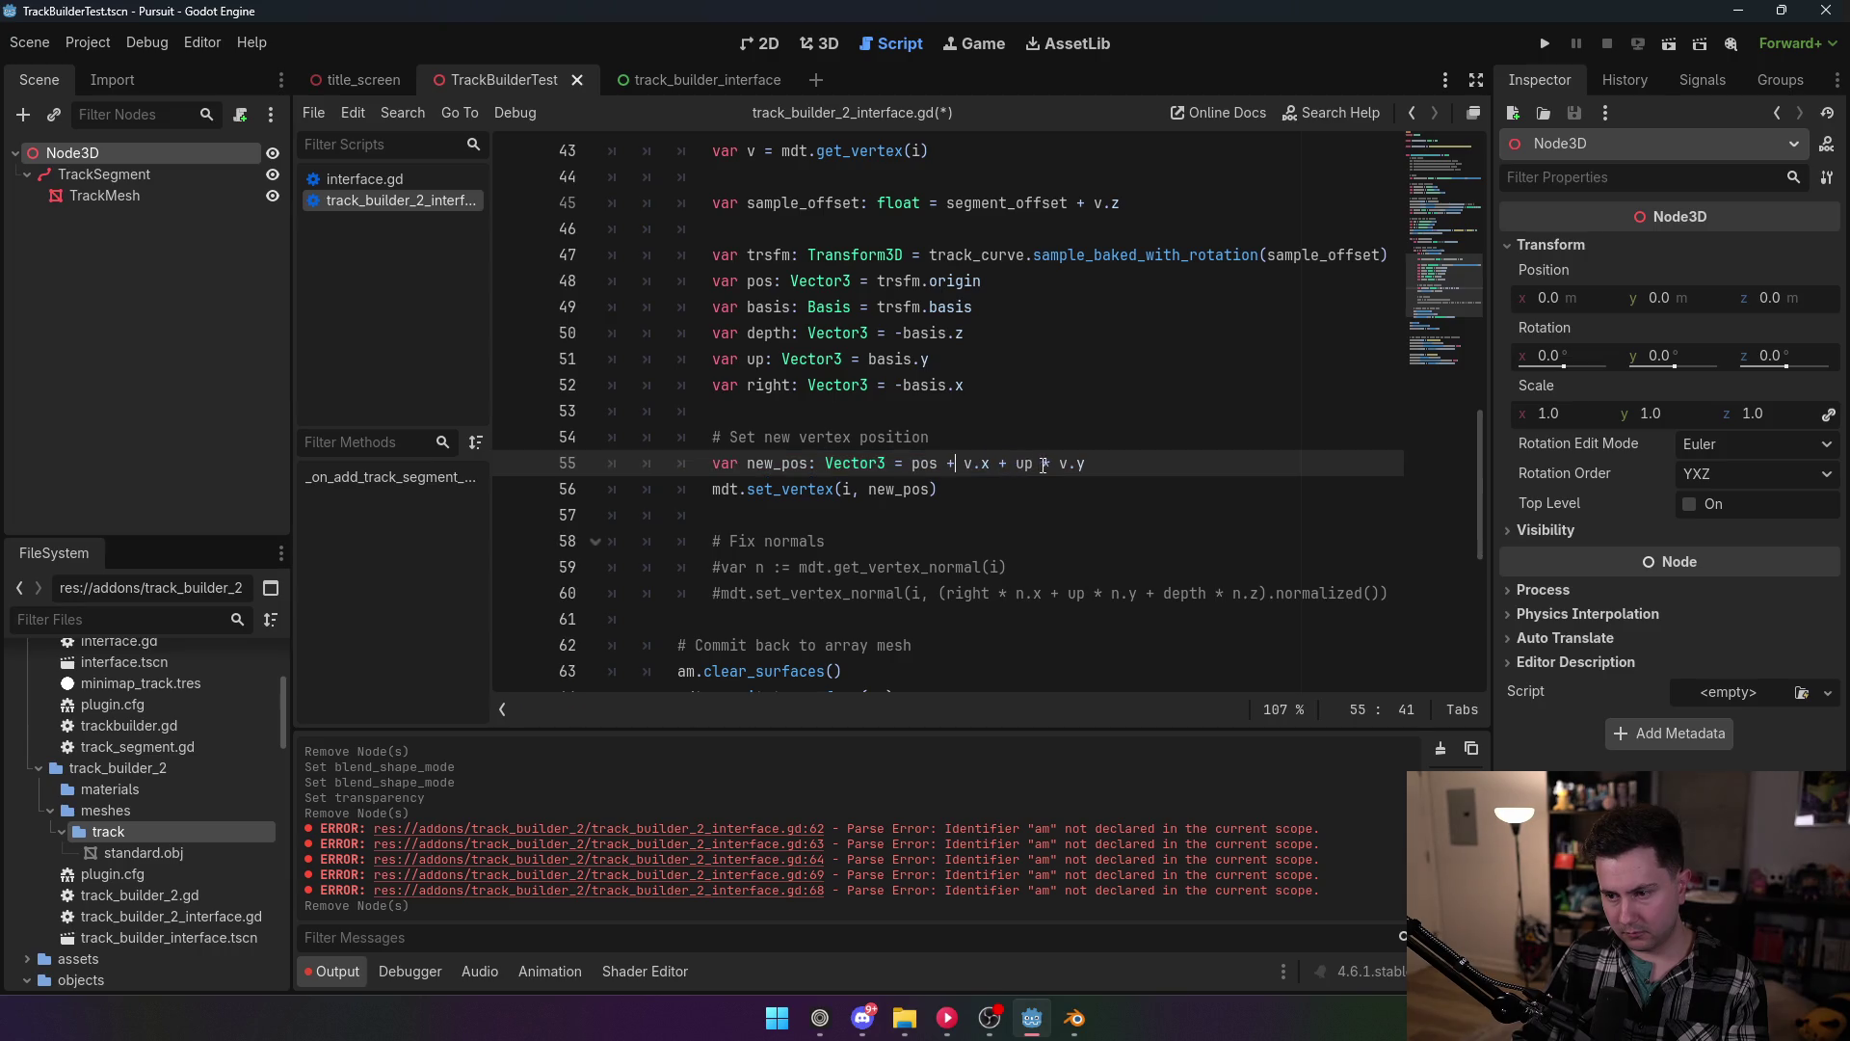
left_click_drag(1058, 463, 1015, 465)
key("BackSpace")
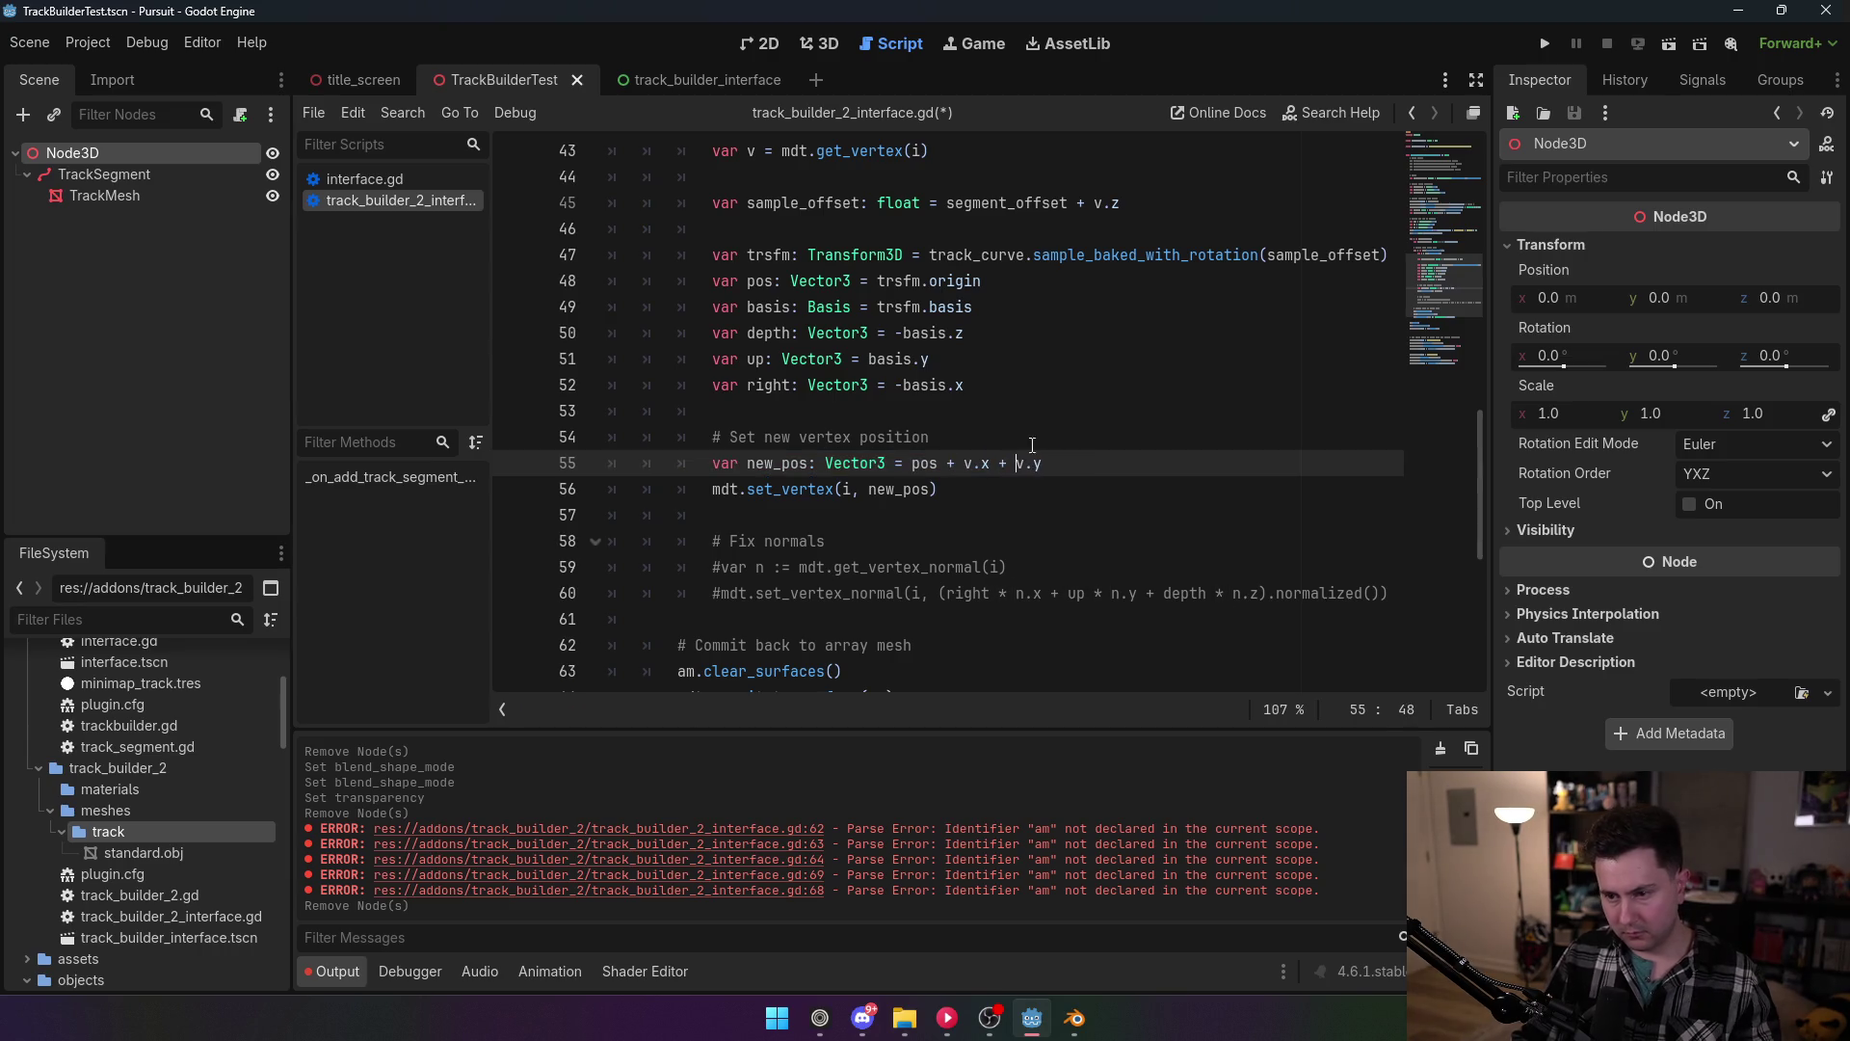
left_click(981, 364)
key("ctrl+s")
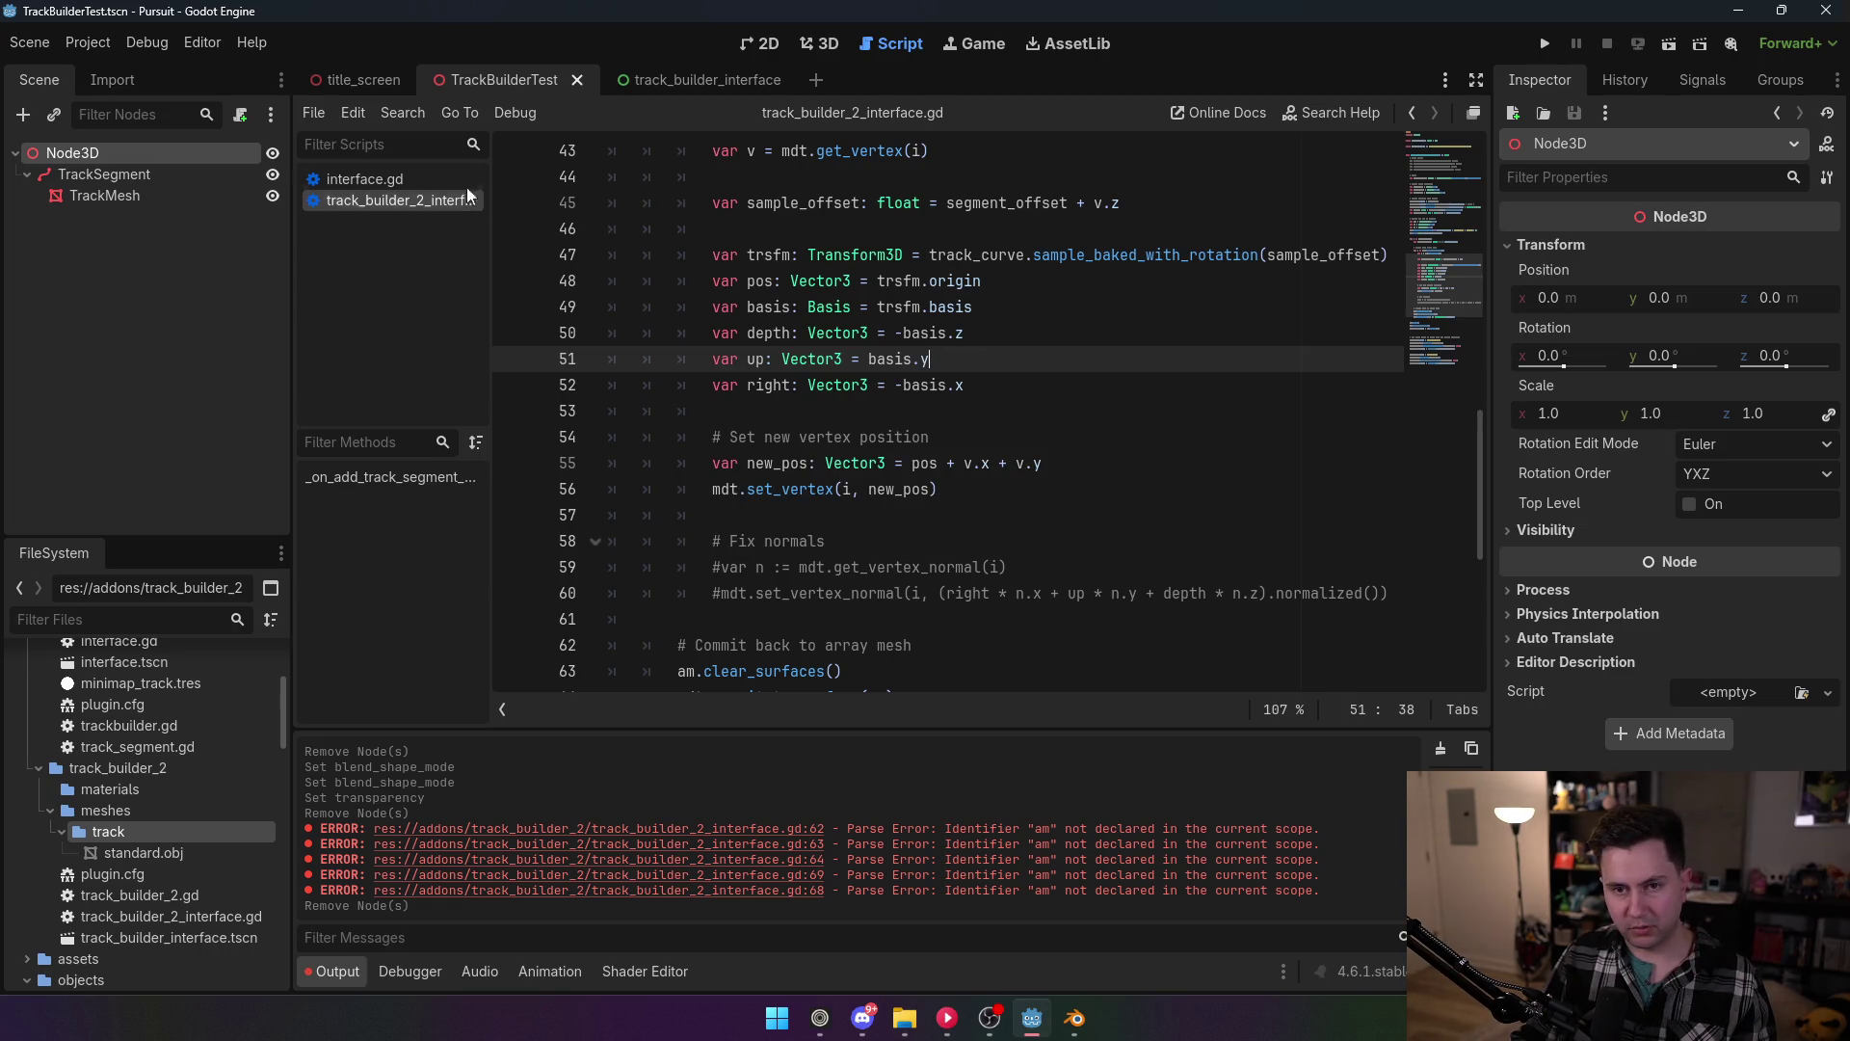
Step: Re-enable the TrackBuilder2 plugin in Project Settings > Plugins
left_click(87, 43)
left_click(125, 78)
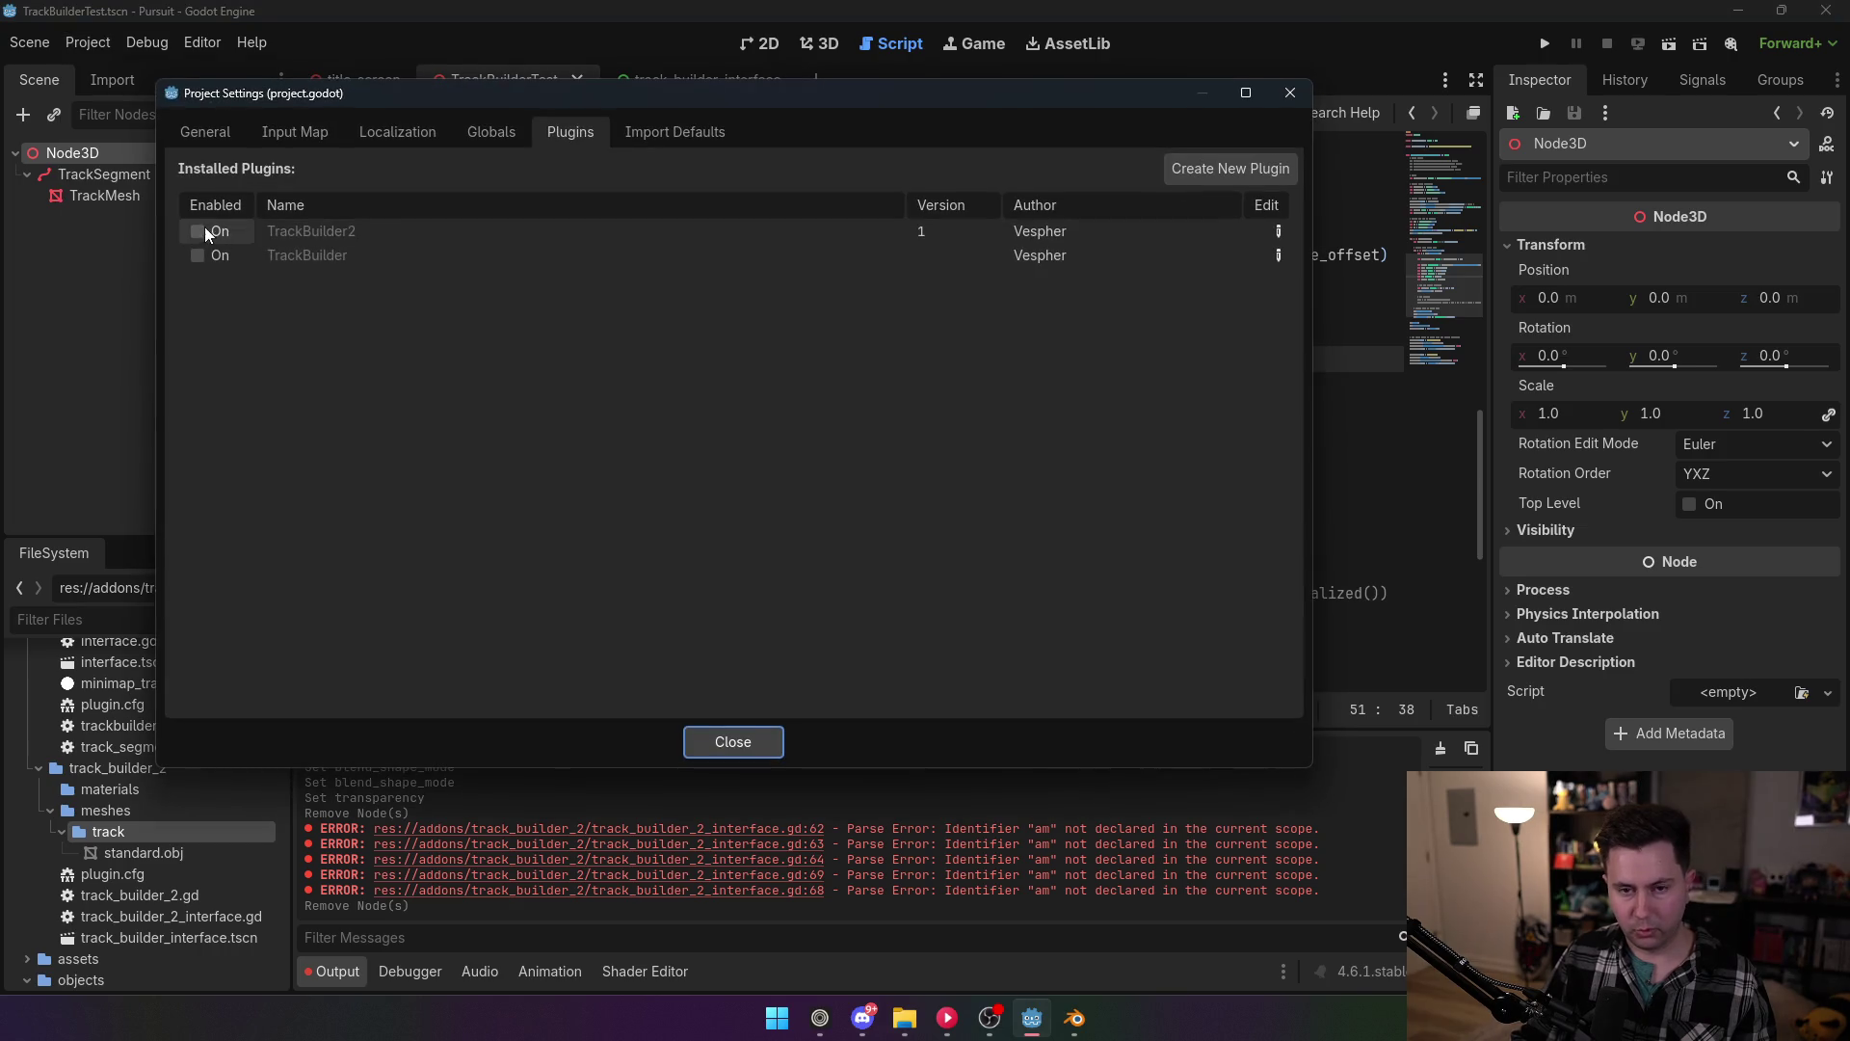
left_click(206, 227)
left_click(802, 737)
Step: Delete the TrackSegment and its TrackMesh, then try adding a new track segment
key("ctrl+F2")
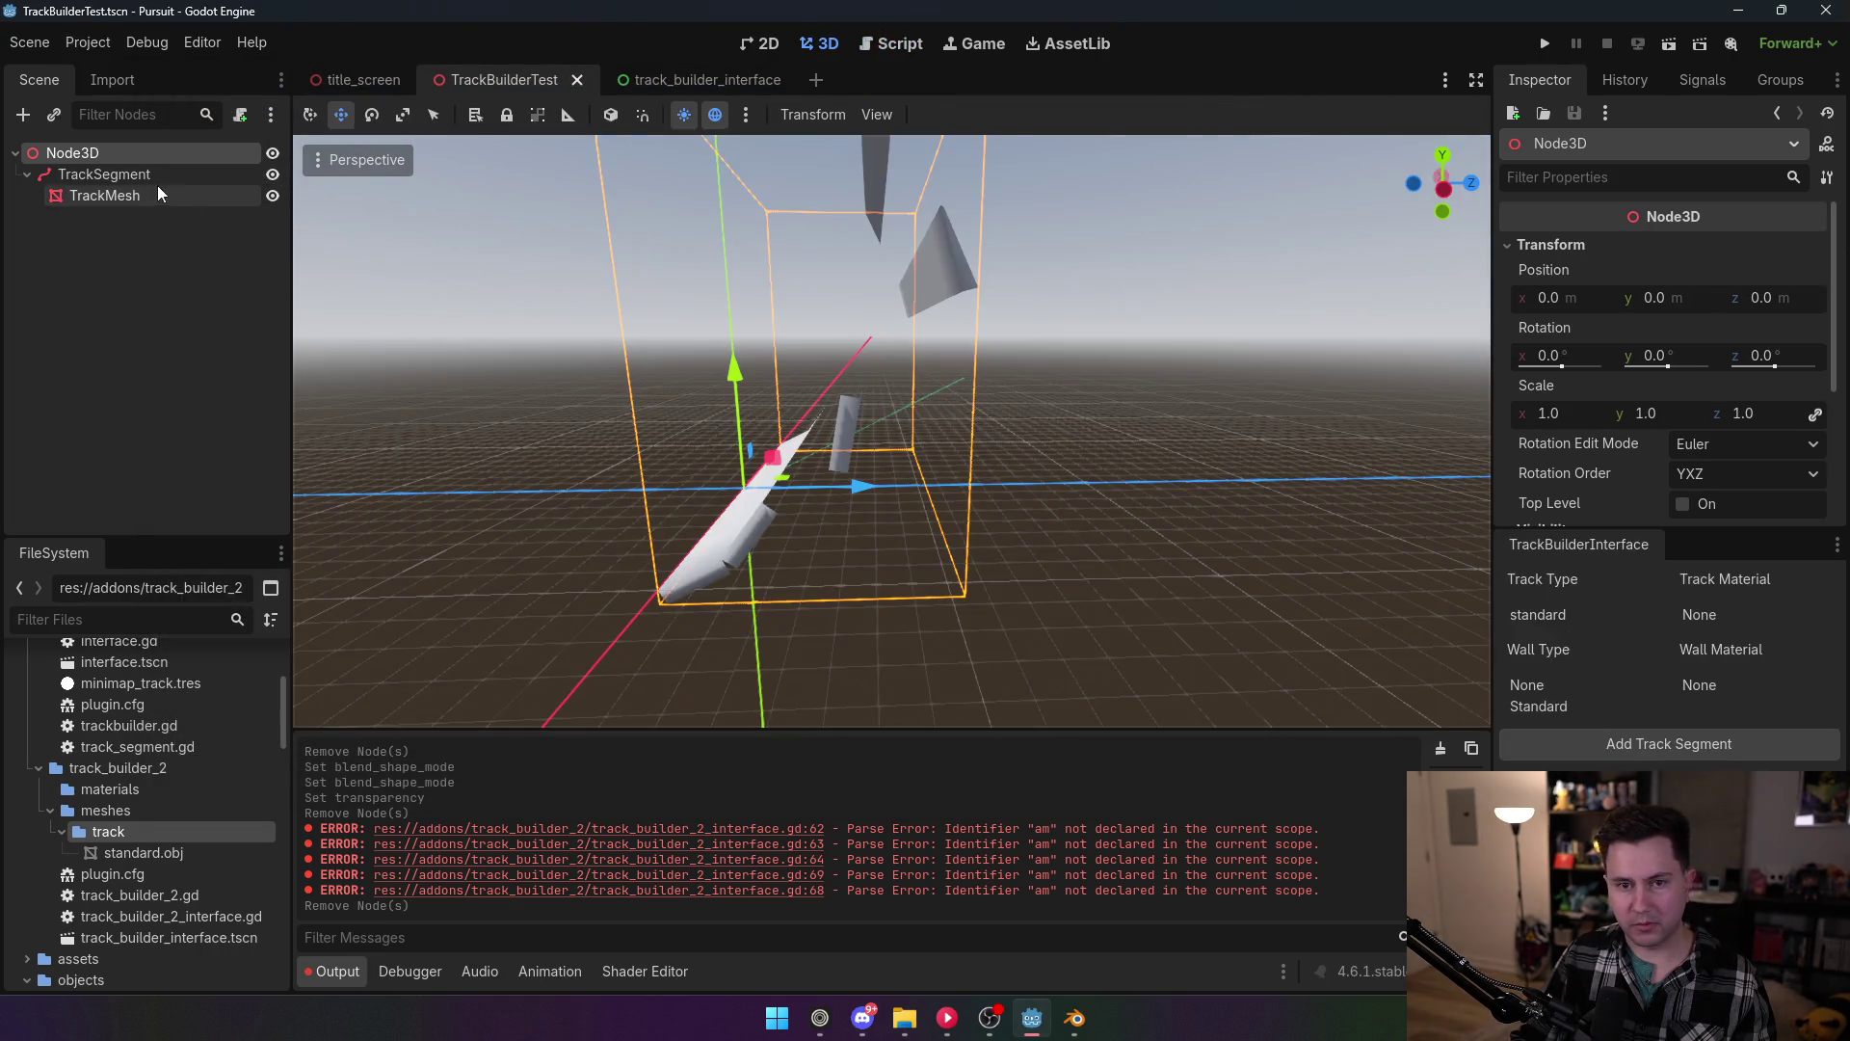
left_click(149, 174)
key("Delete")
left_click(877, 542)
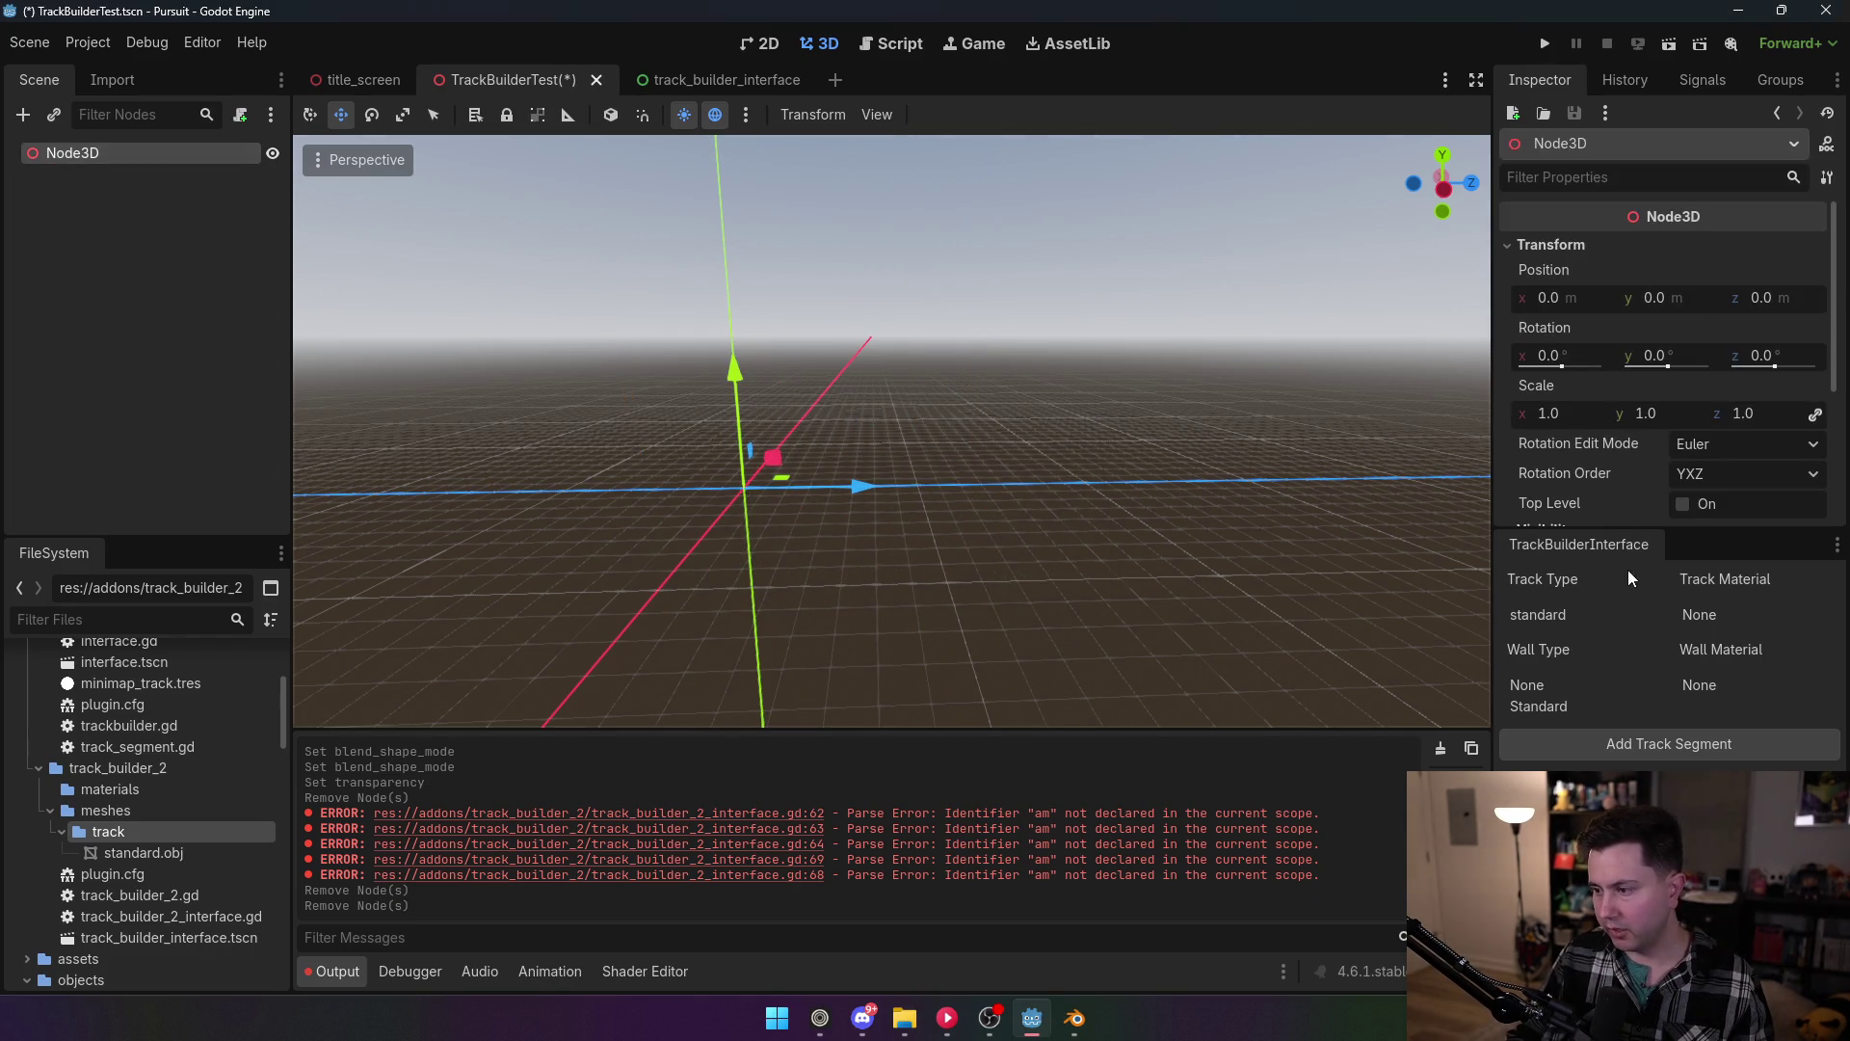
left_click(1616, 742)
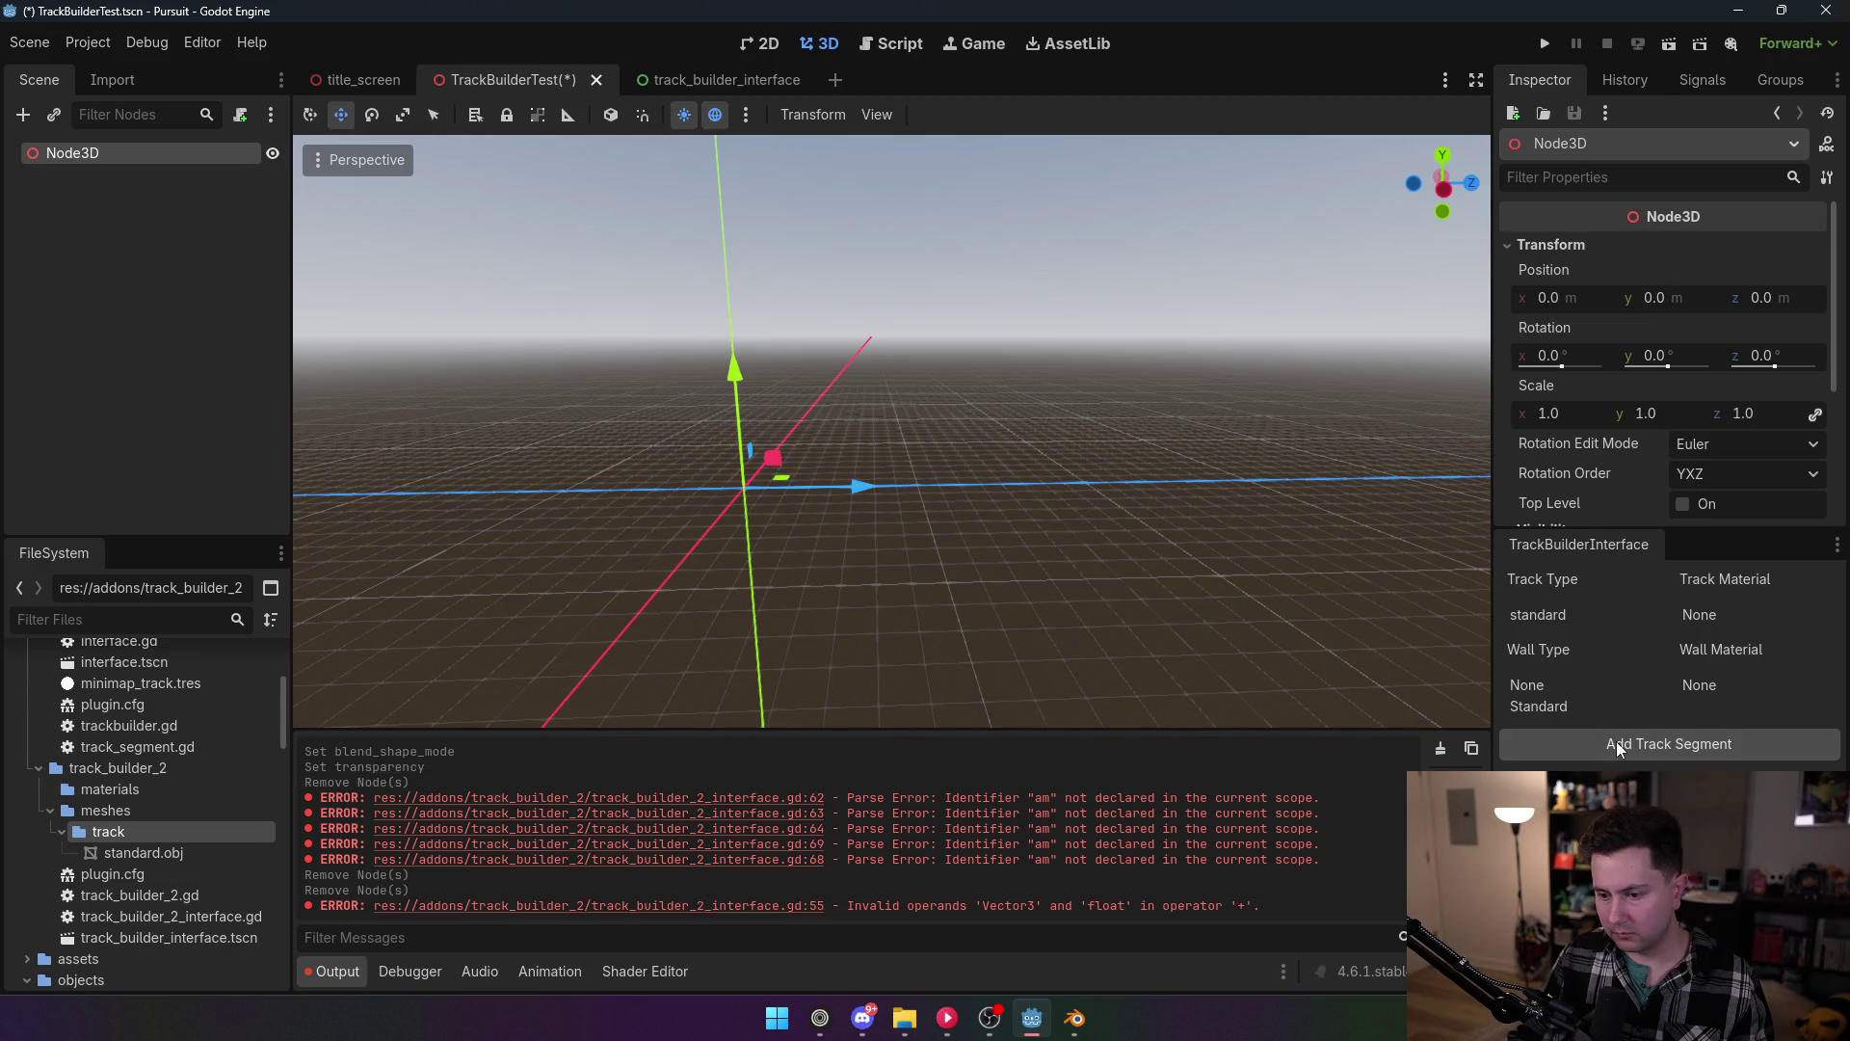
left_click(891, 44)
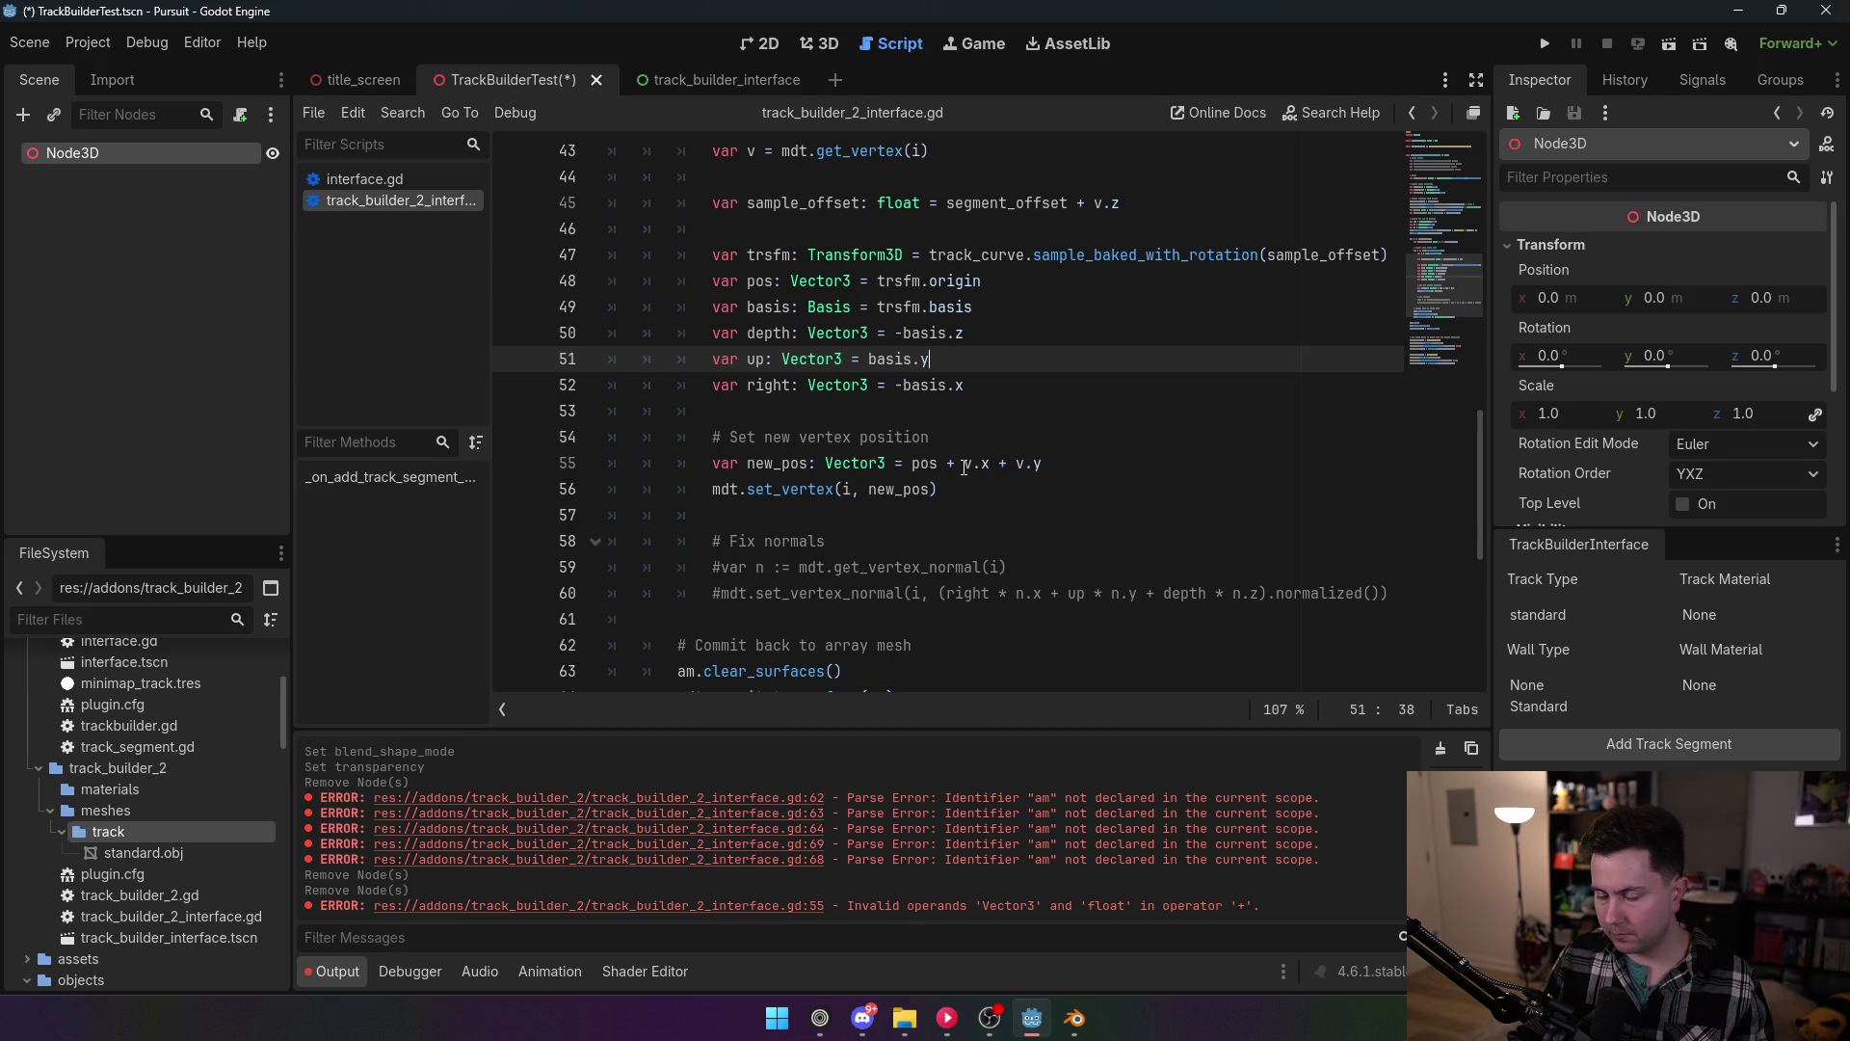
Step: Restore line 55 to pos + right * v.x + up * v.y and save the script
mouse_move(964, 468)
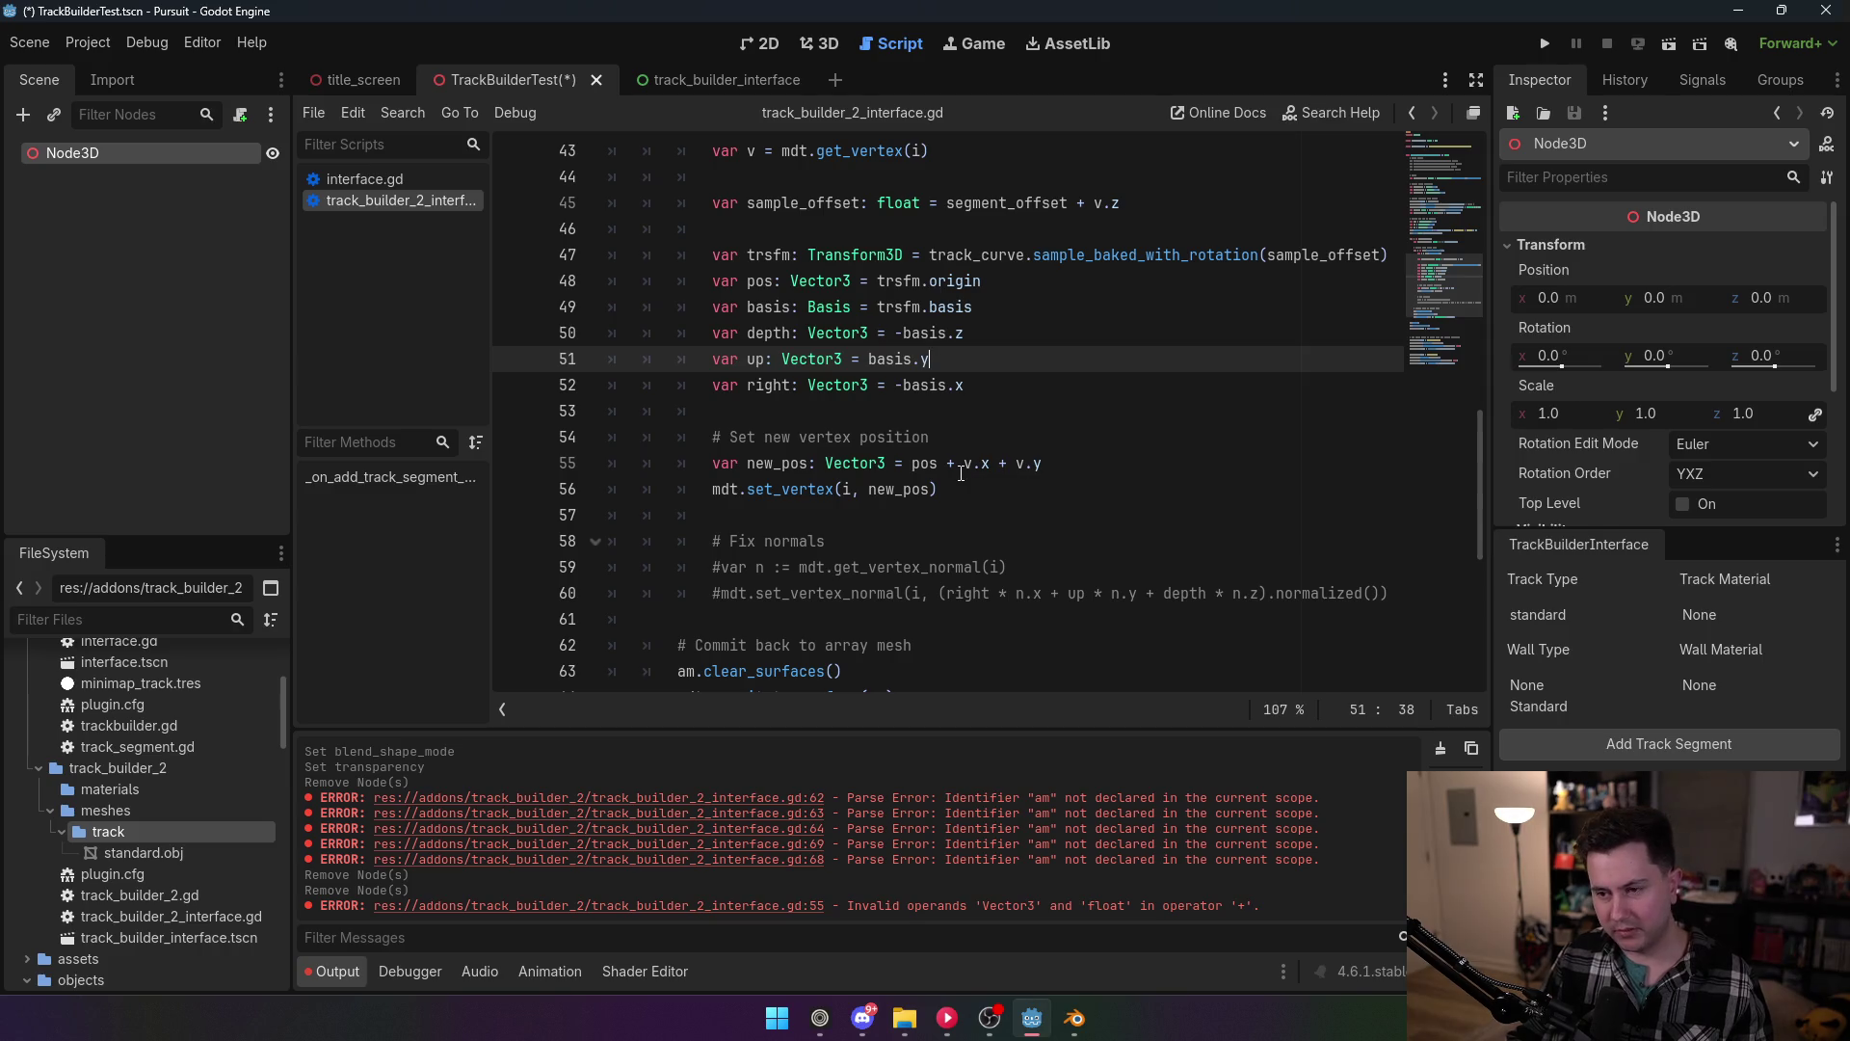
left_click(1002, 463)
type("up *")
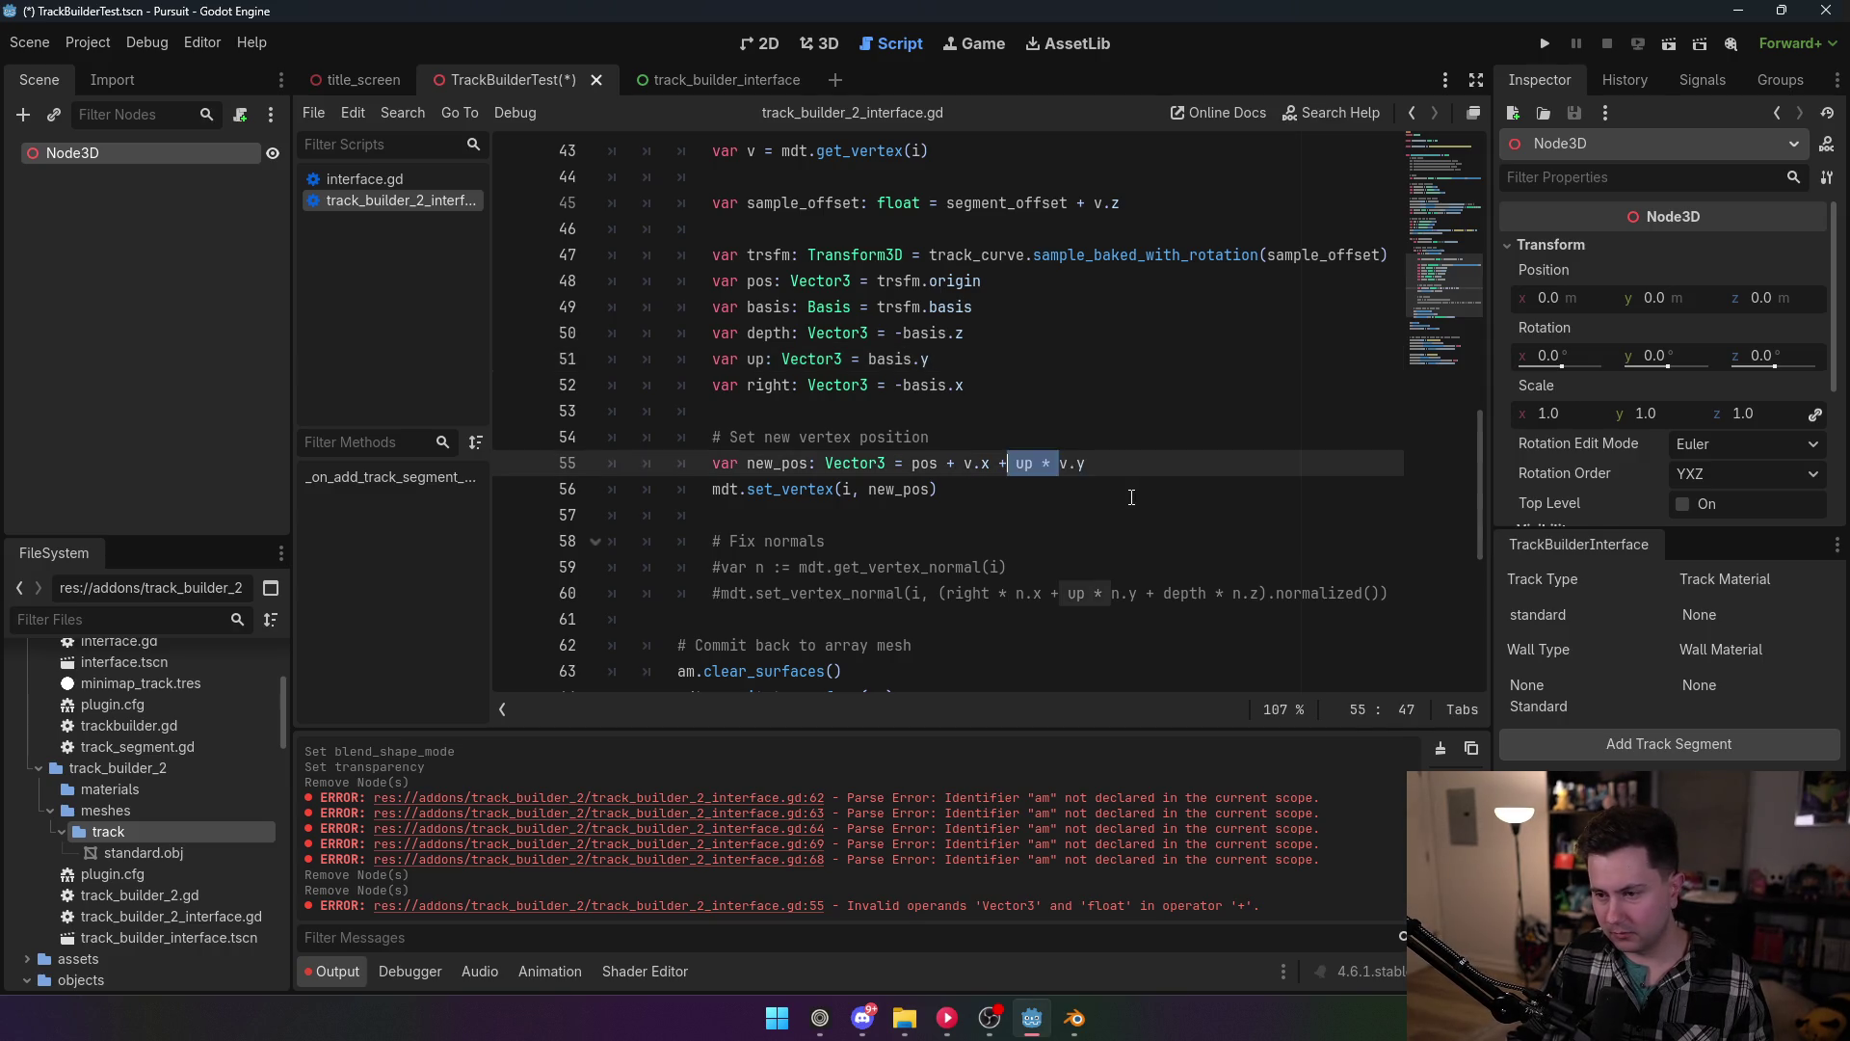
left_click(963, 463)
type("right *")
left_click(1073, 354)
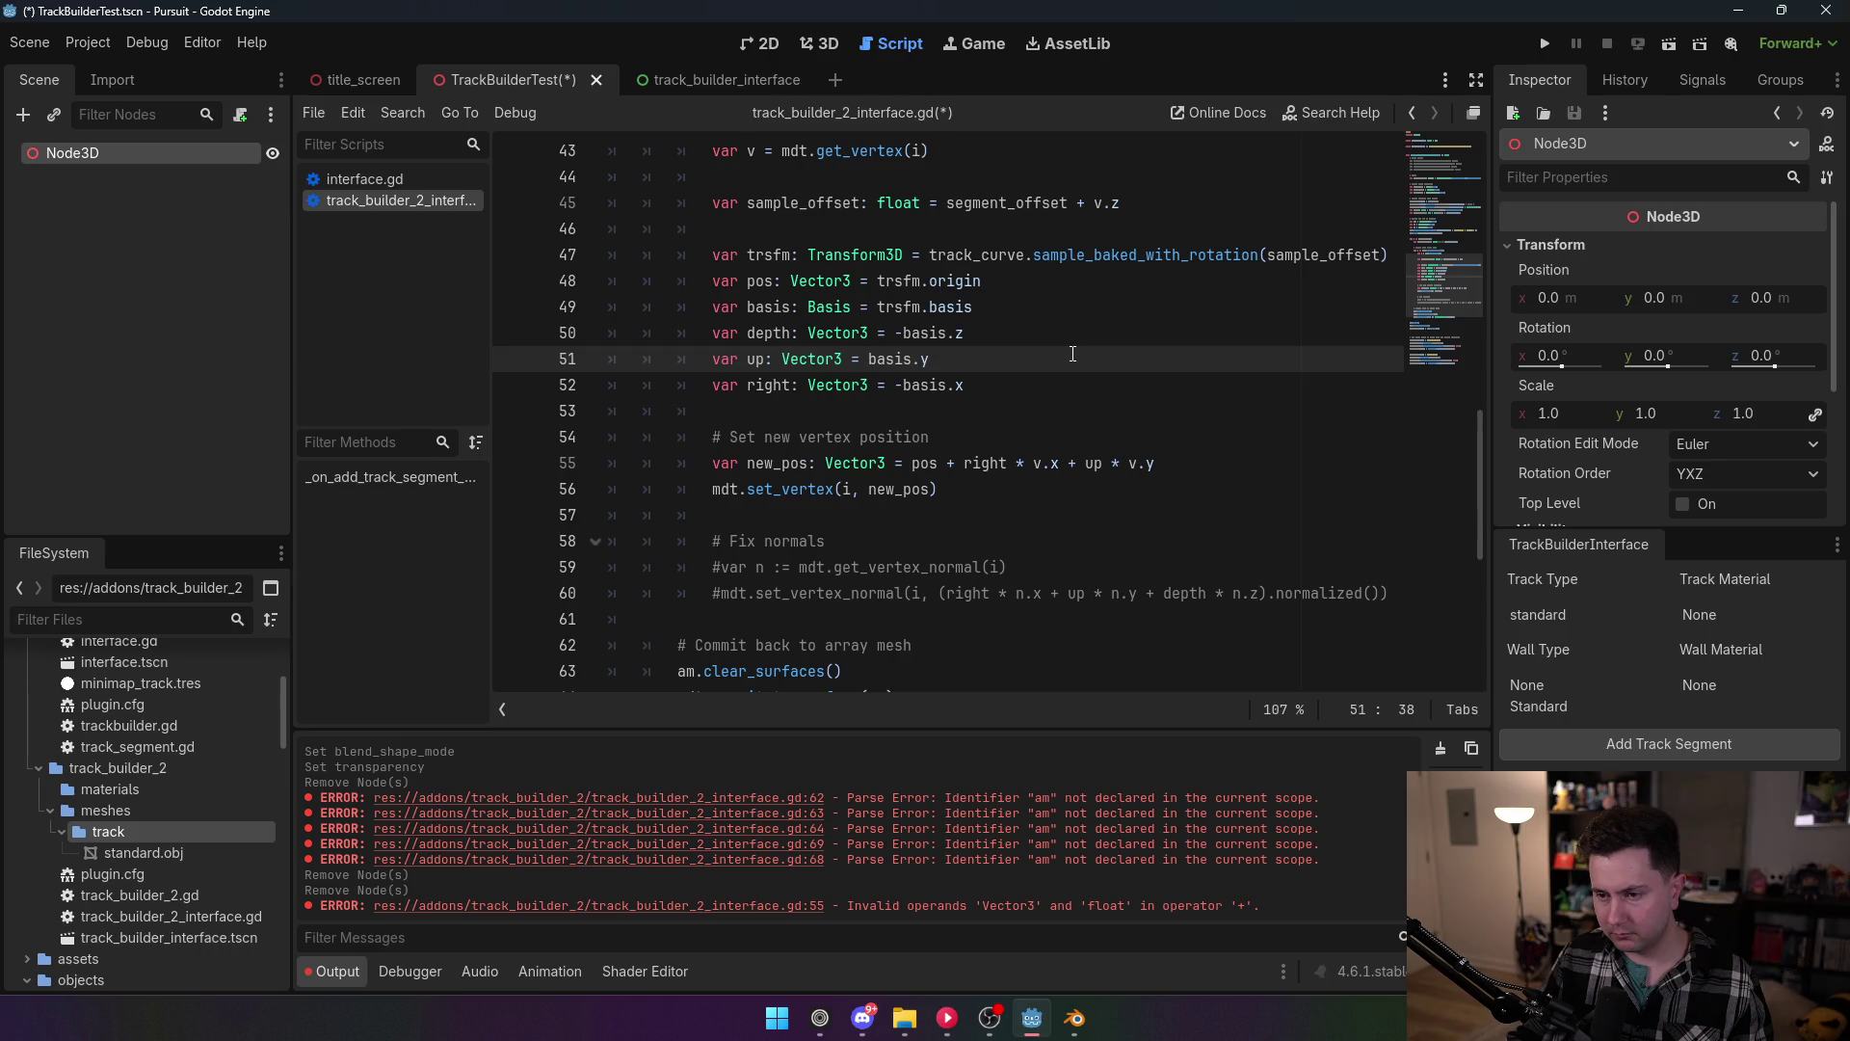
key("ctrl+s")
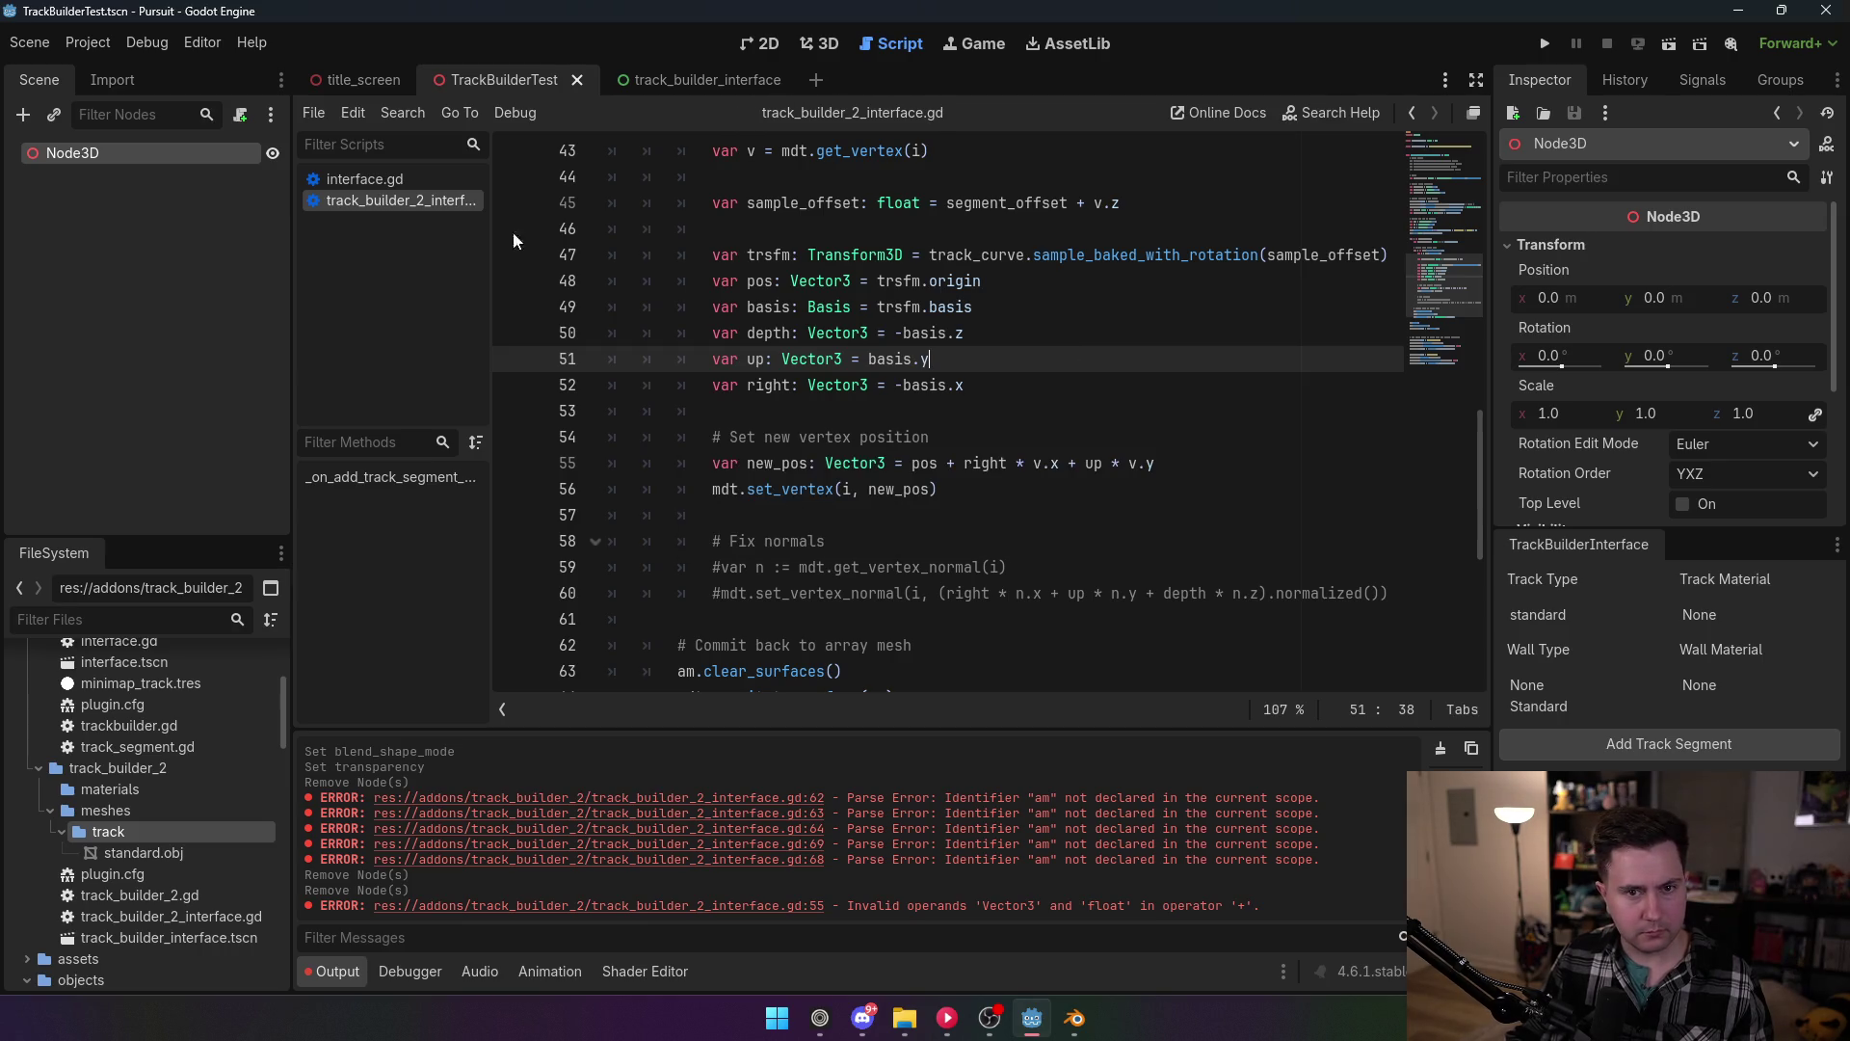
Step: Toggle the TrackBuilder2 plugin on and back off in Project Settings > Plugins
left_click(88, 42)
left_click(96, 71)
left_click(197, 231)
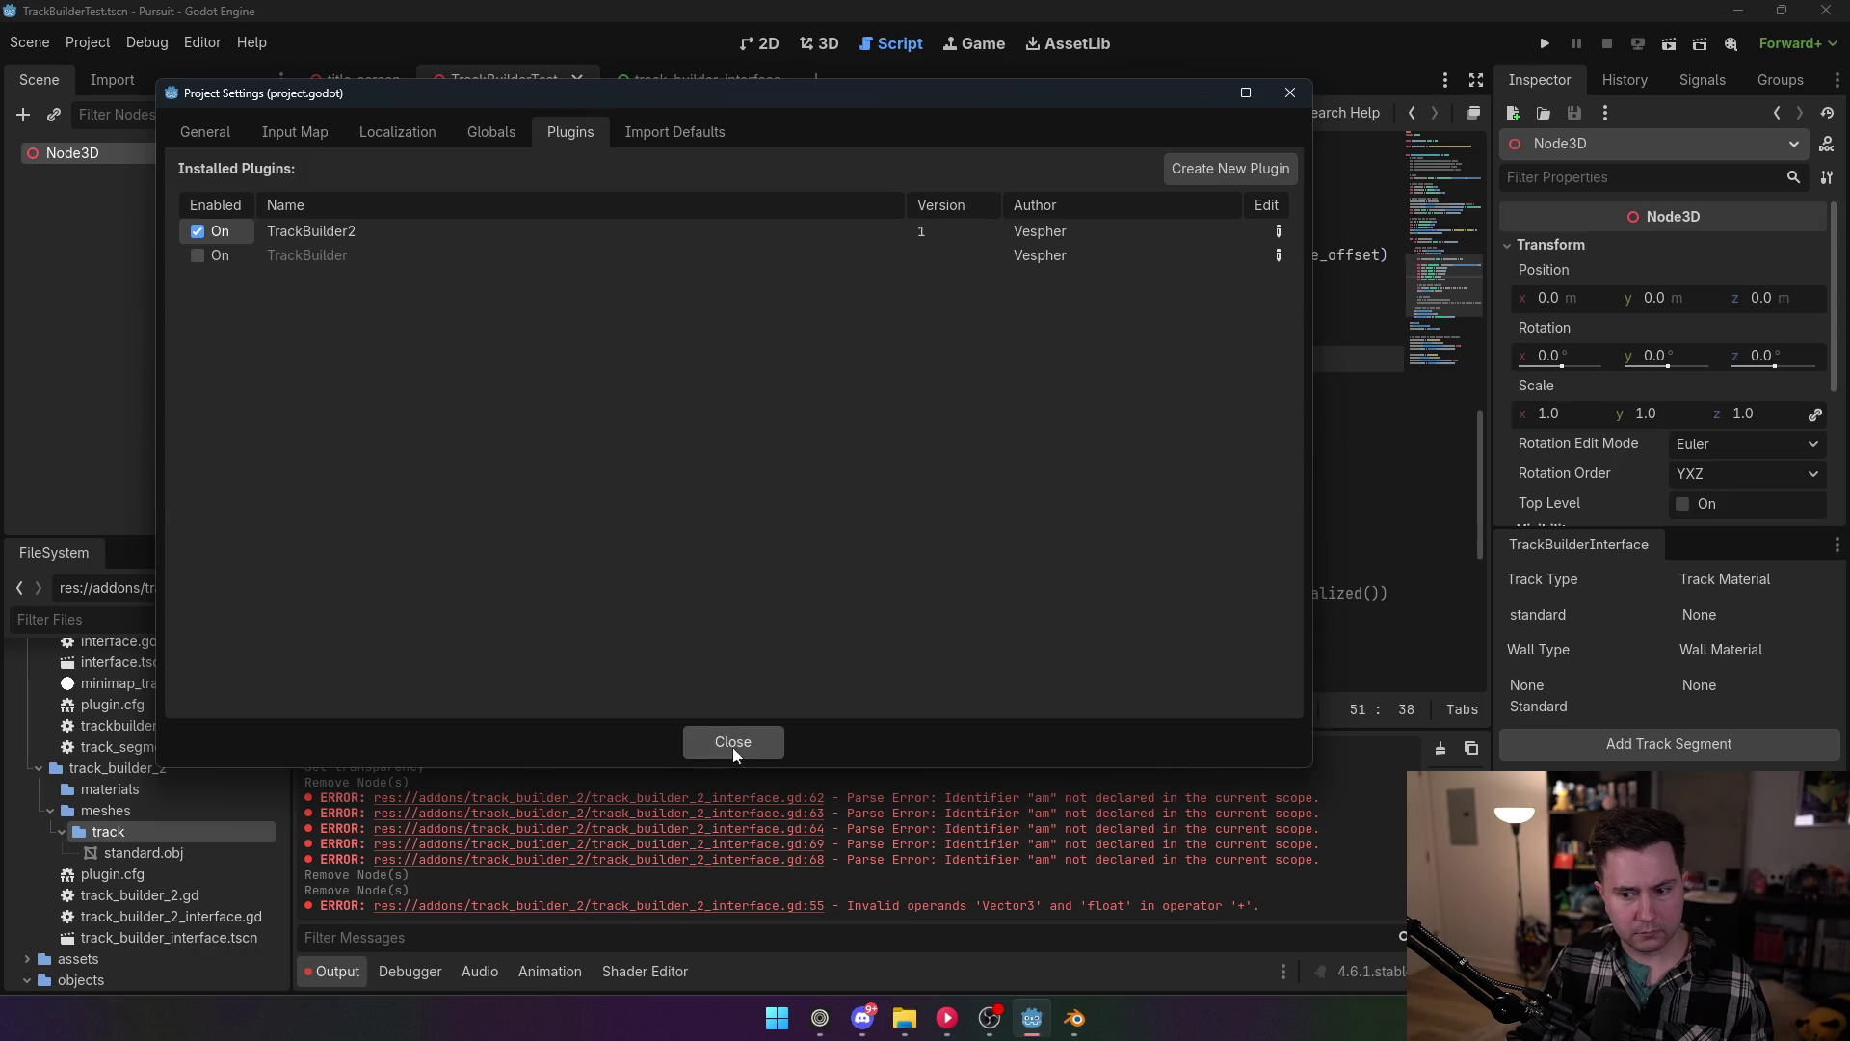
left_click(220, 231)
left_click(732, 742)
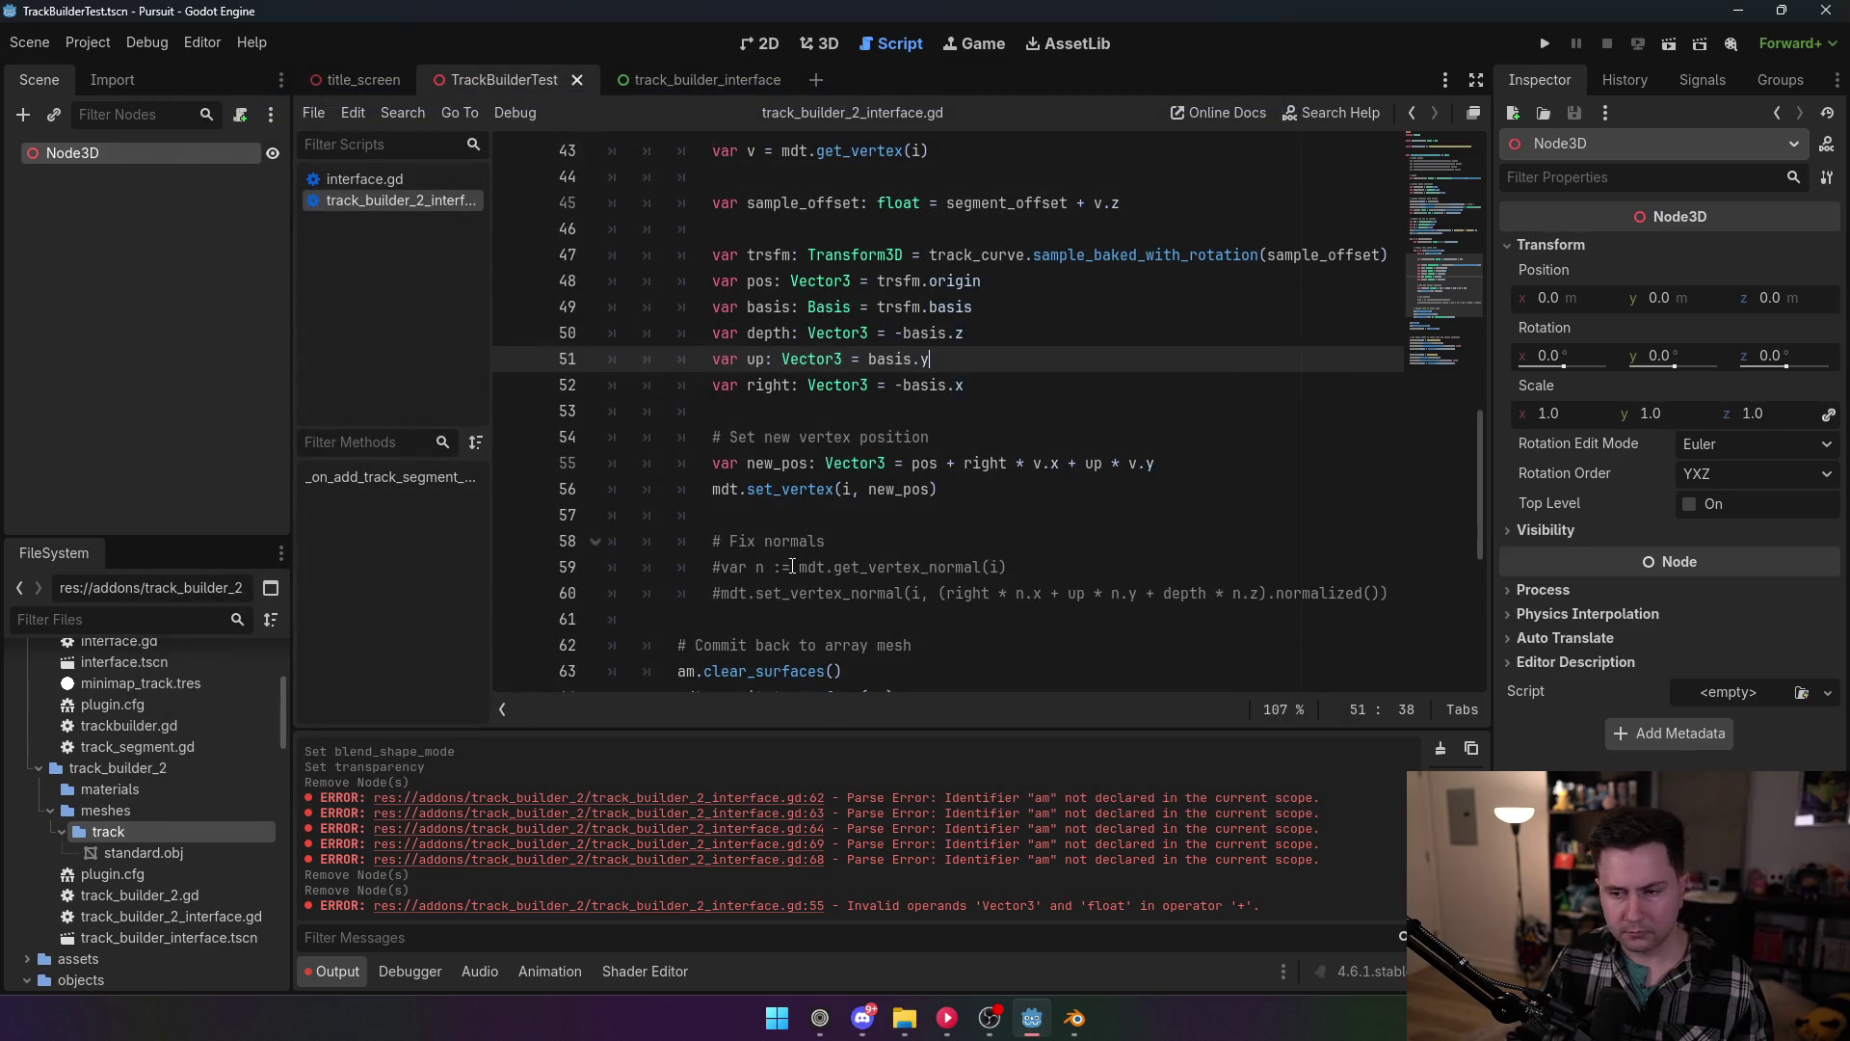
left_click(939, 464)
left_click(1182, 459)
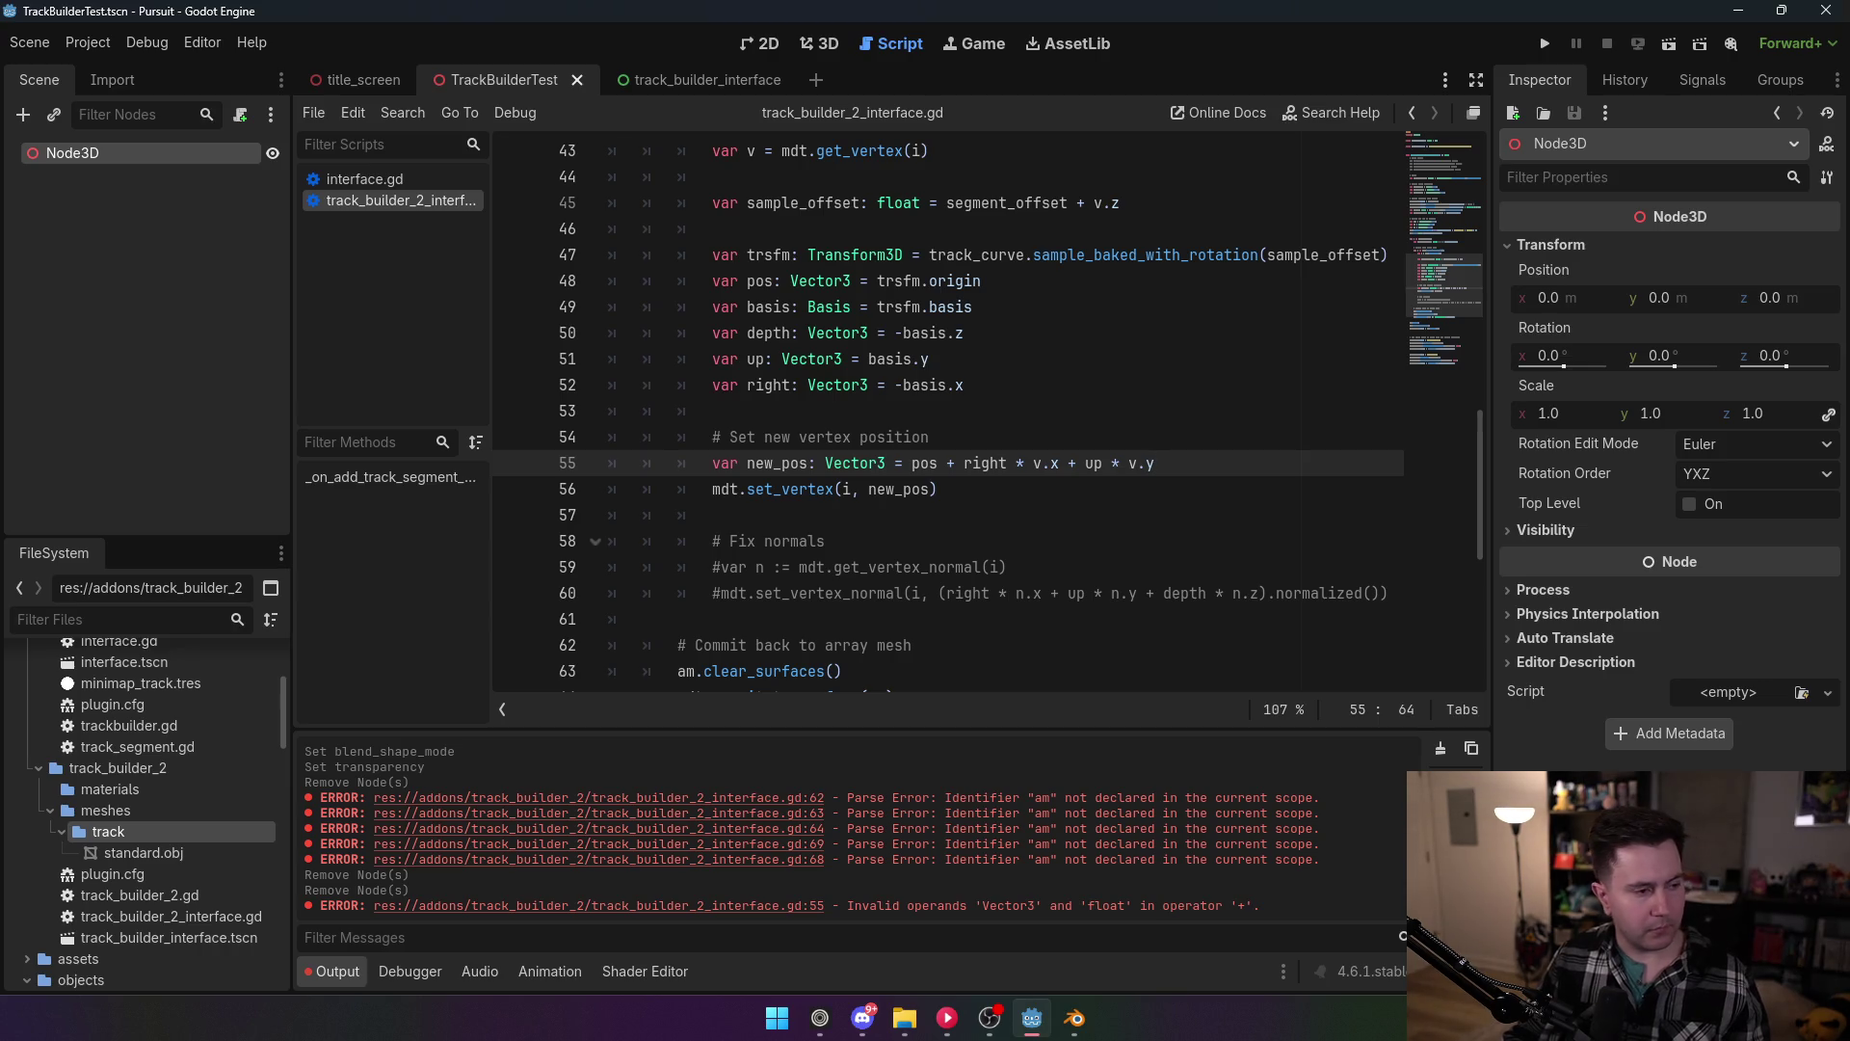
Step: Open the Curve3D help page for sample_baked_with_rotation and read its description
left_click(1129, 262, "ctrl")
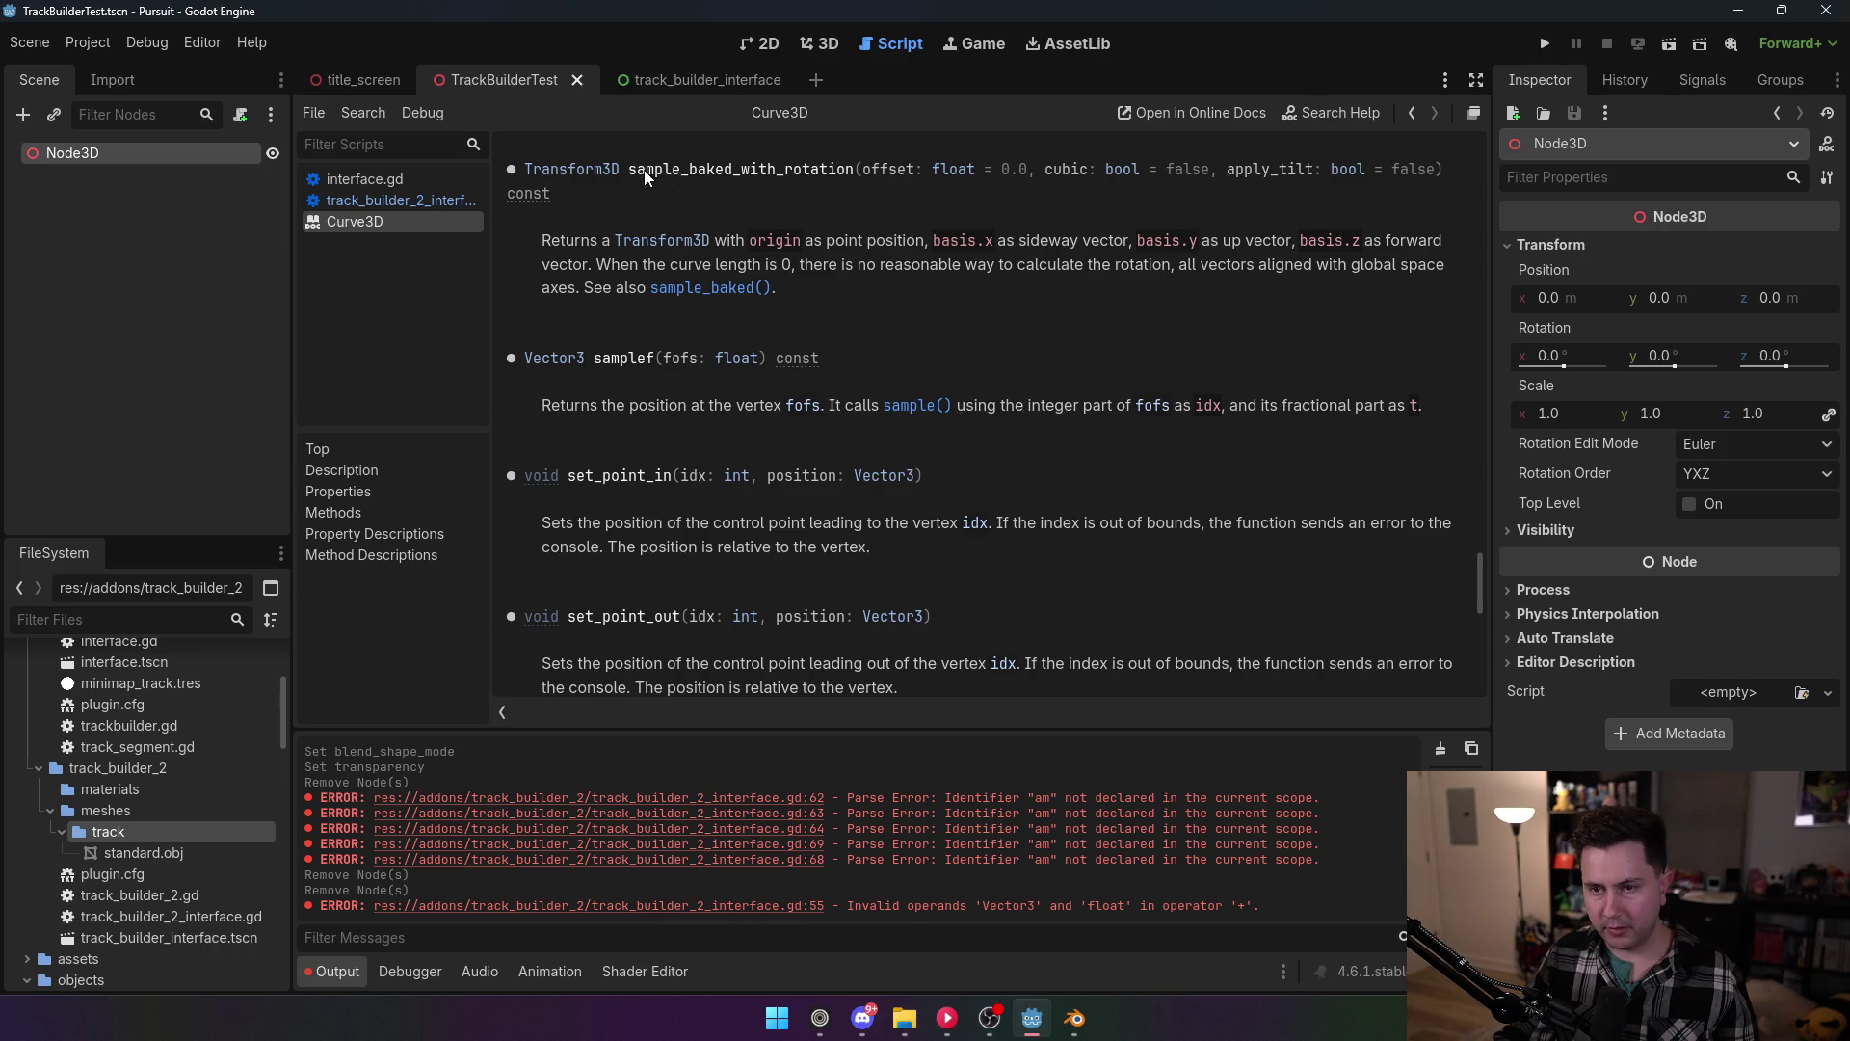
left_click_drag(631, 170, 855, 175)
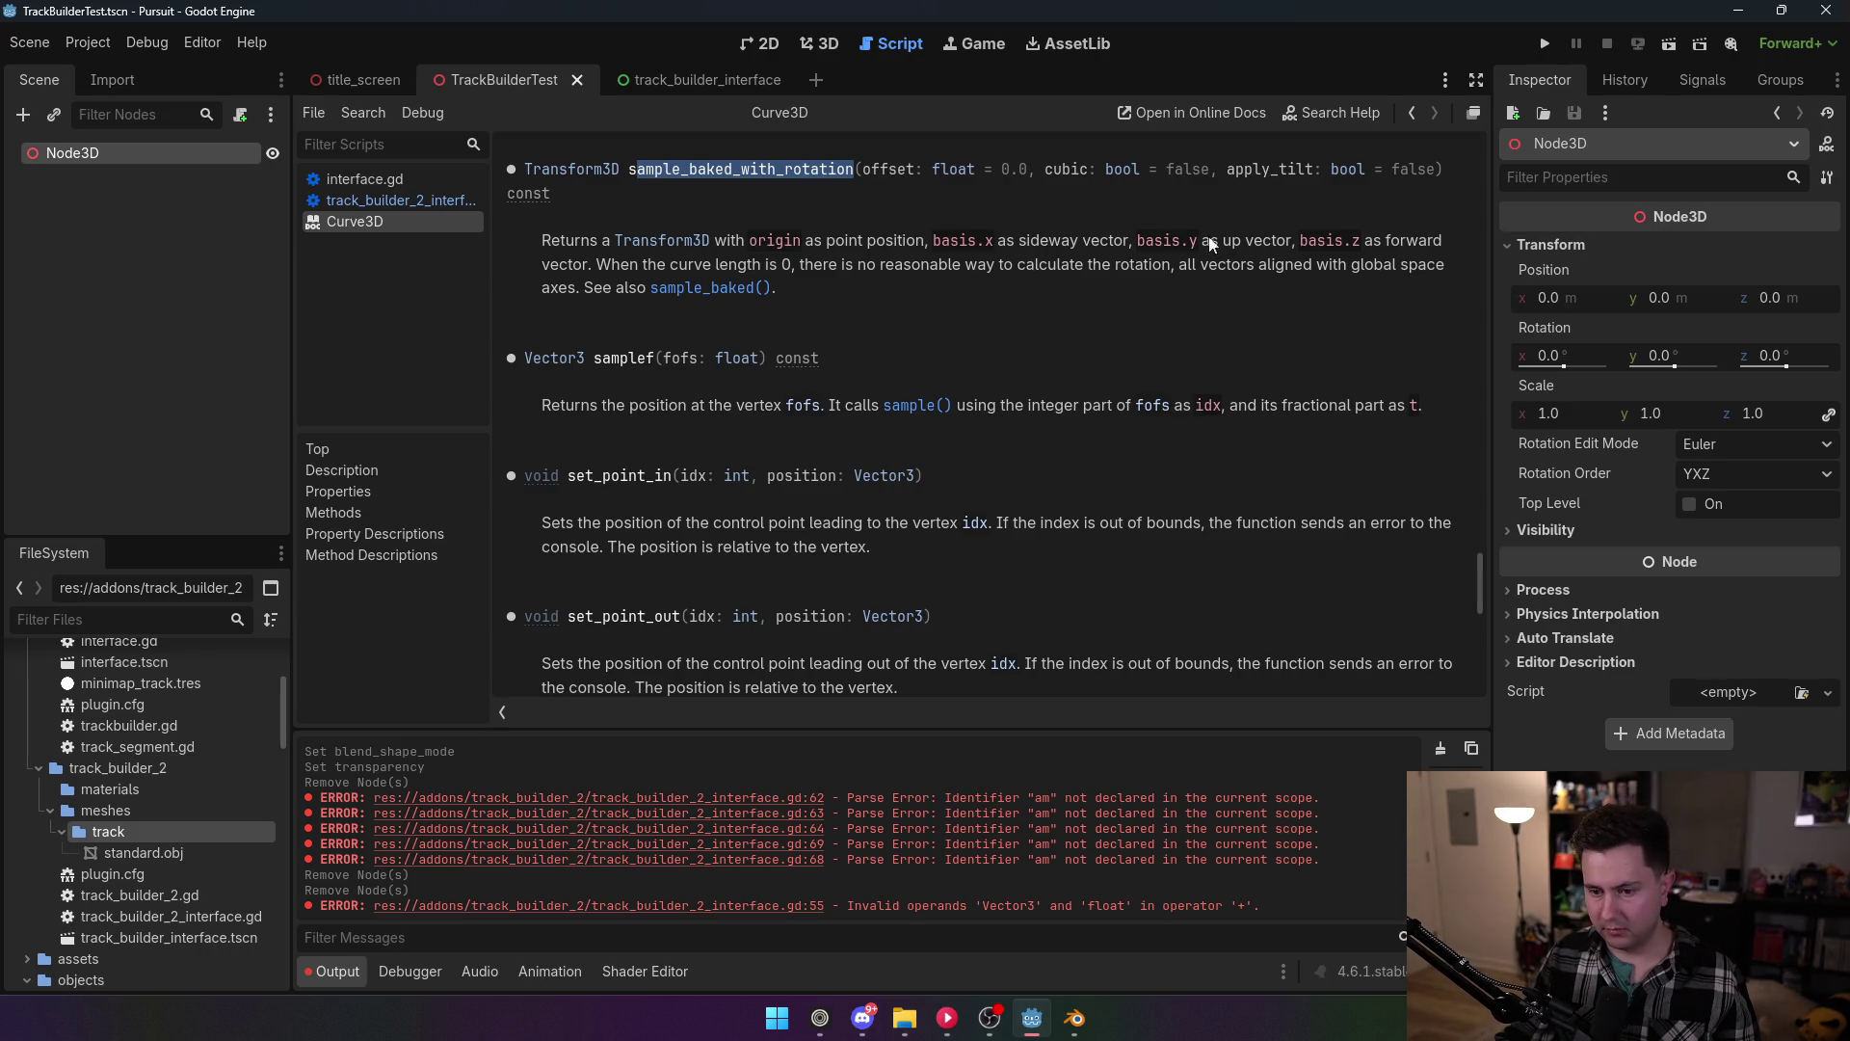
scroll(1032, 394, "down", 4)
scroll(1032, 393, "up", 4)
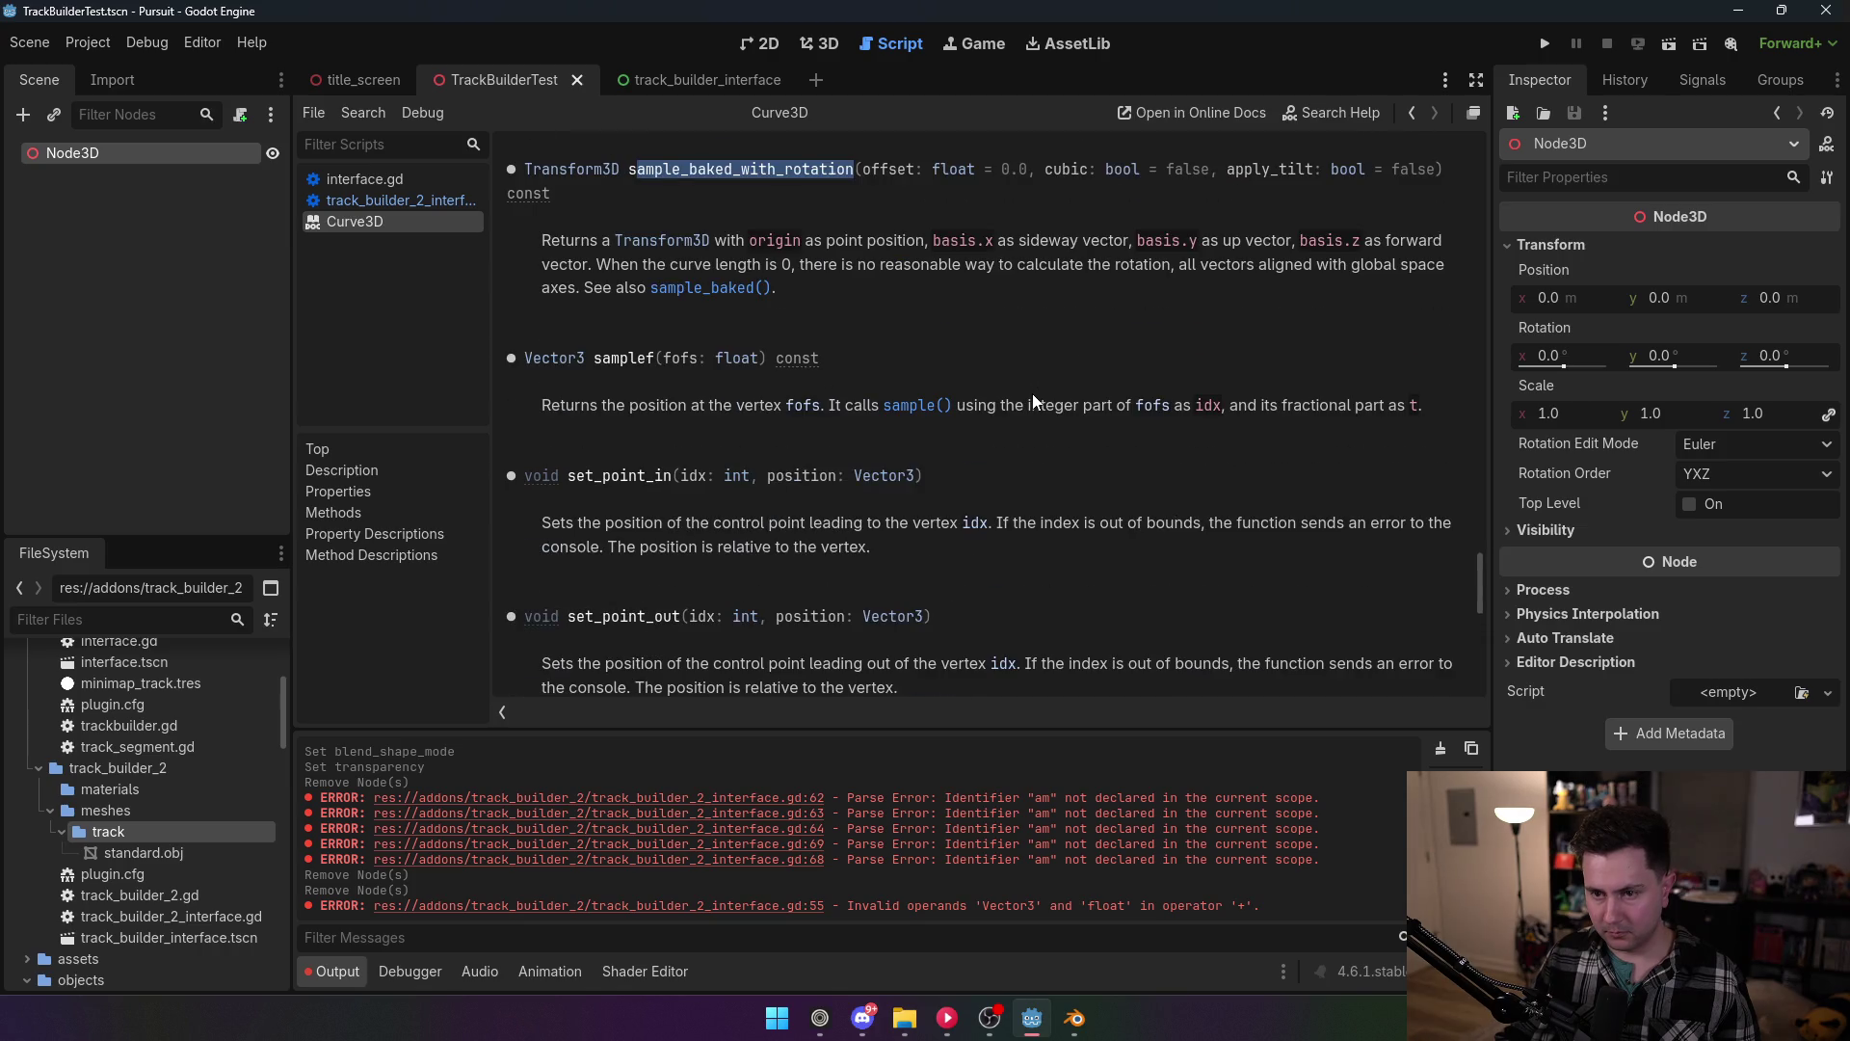
scroll(1032, 395, "up", 2)
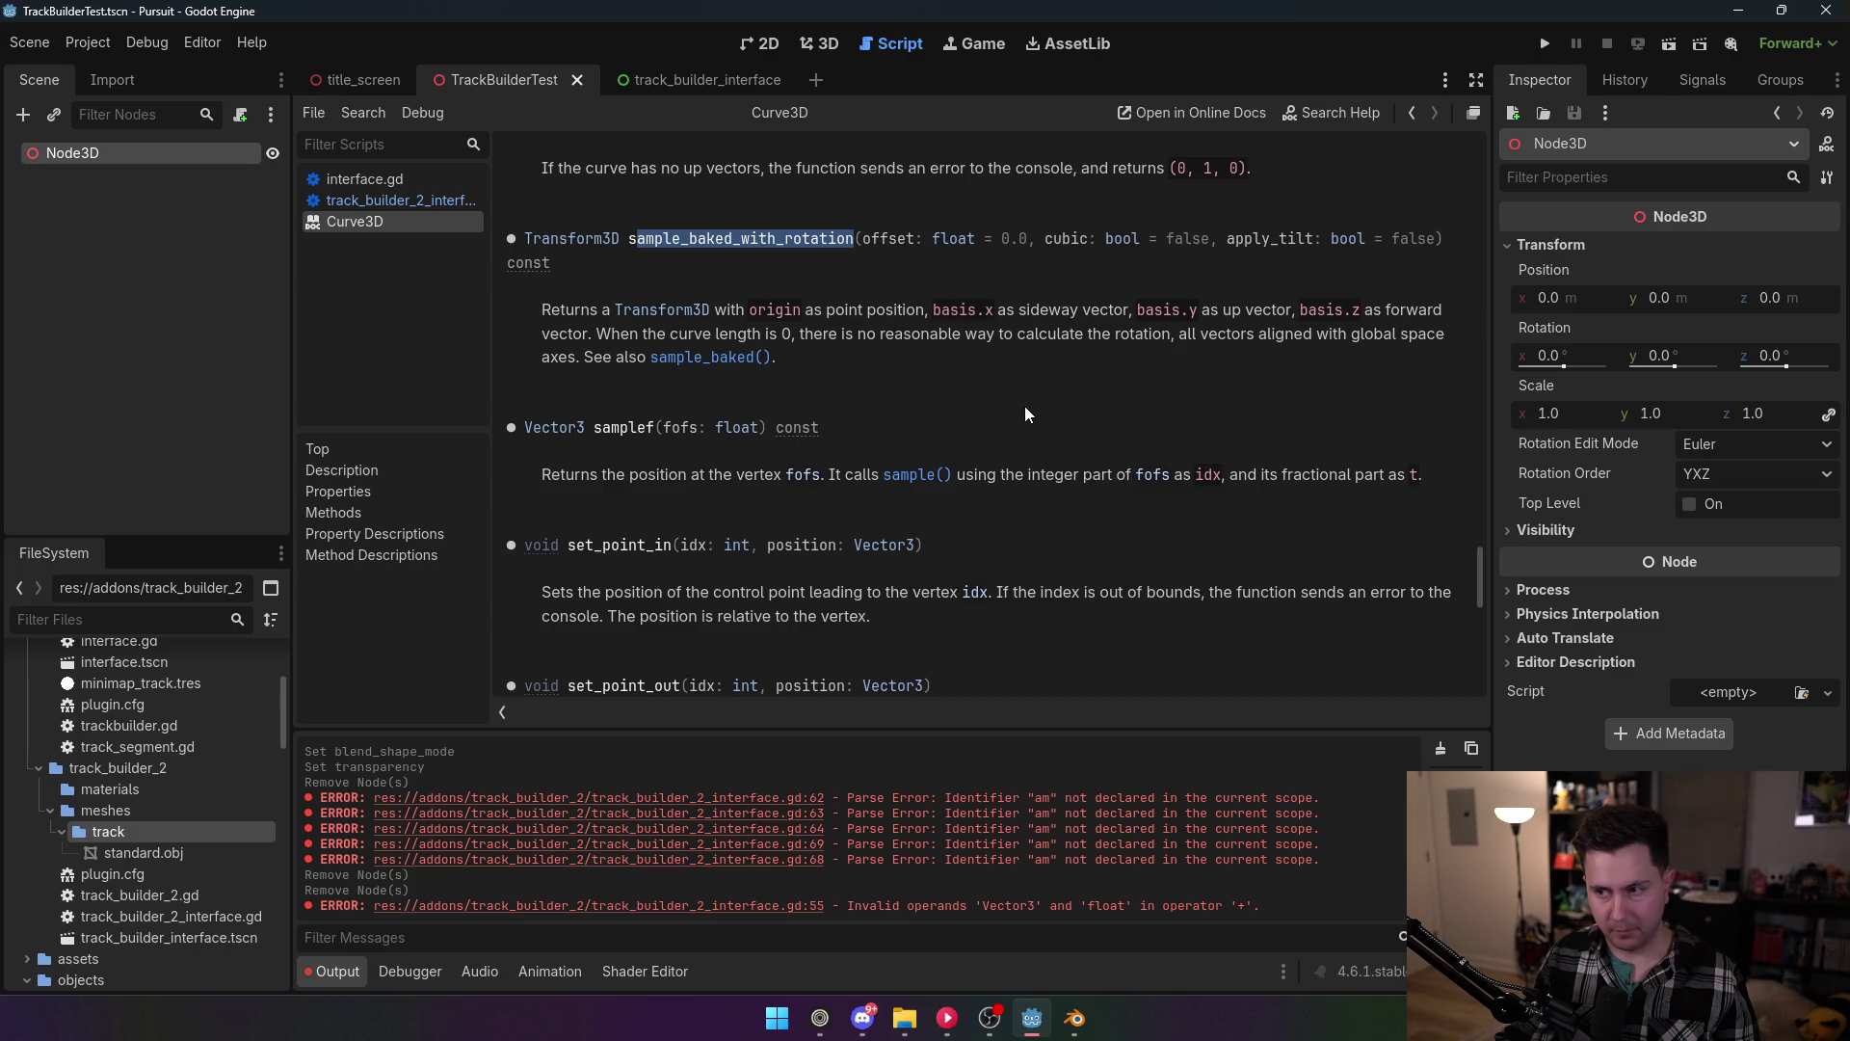
Step: Return to track_builder_2_interface.gd with the cursor after sample_offset on line 47
left_click(383, 203)
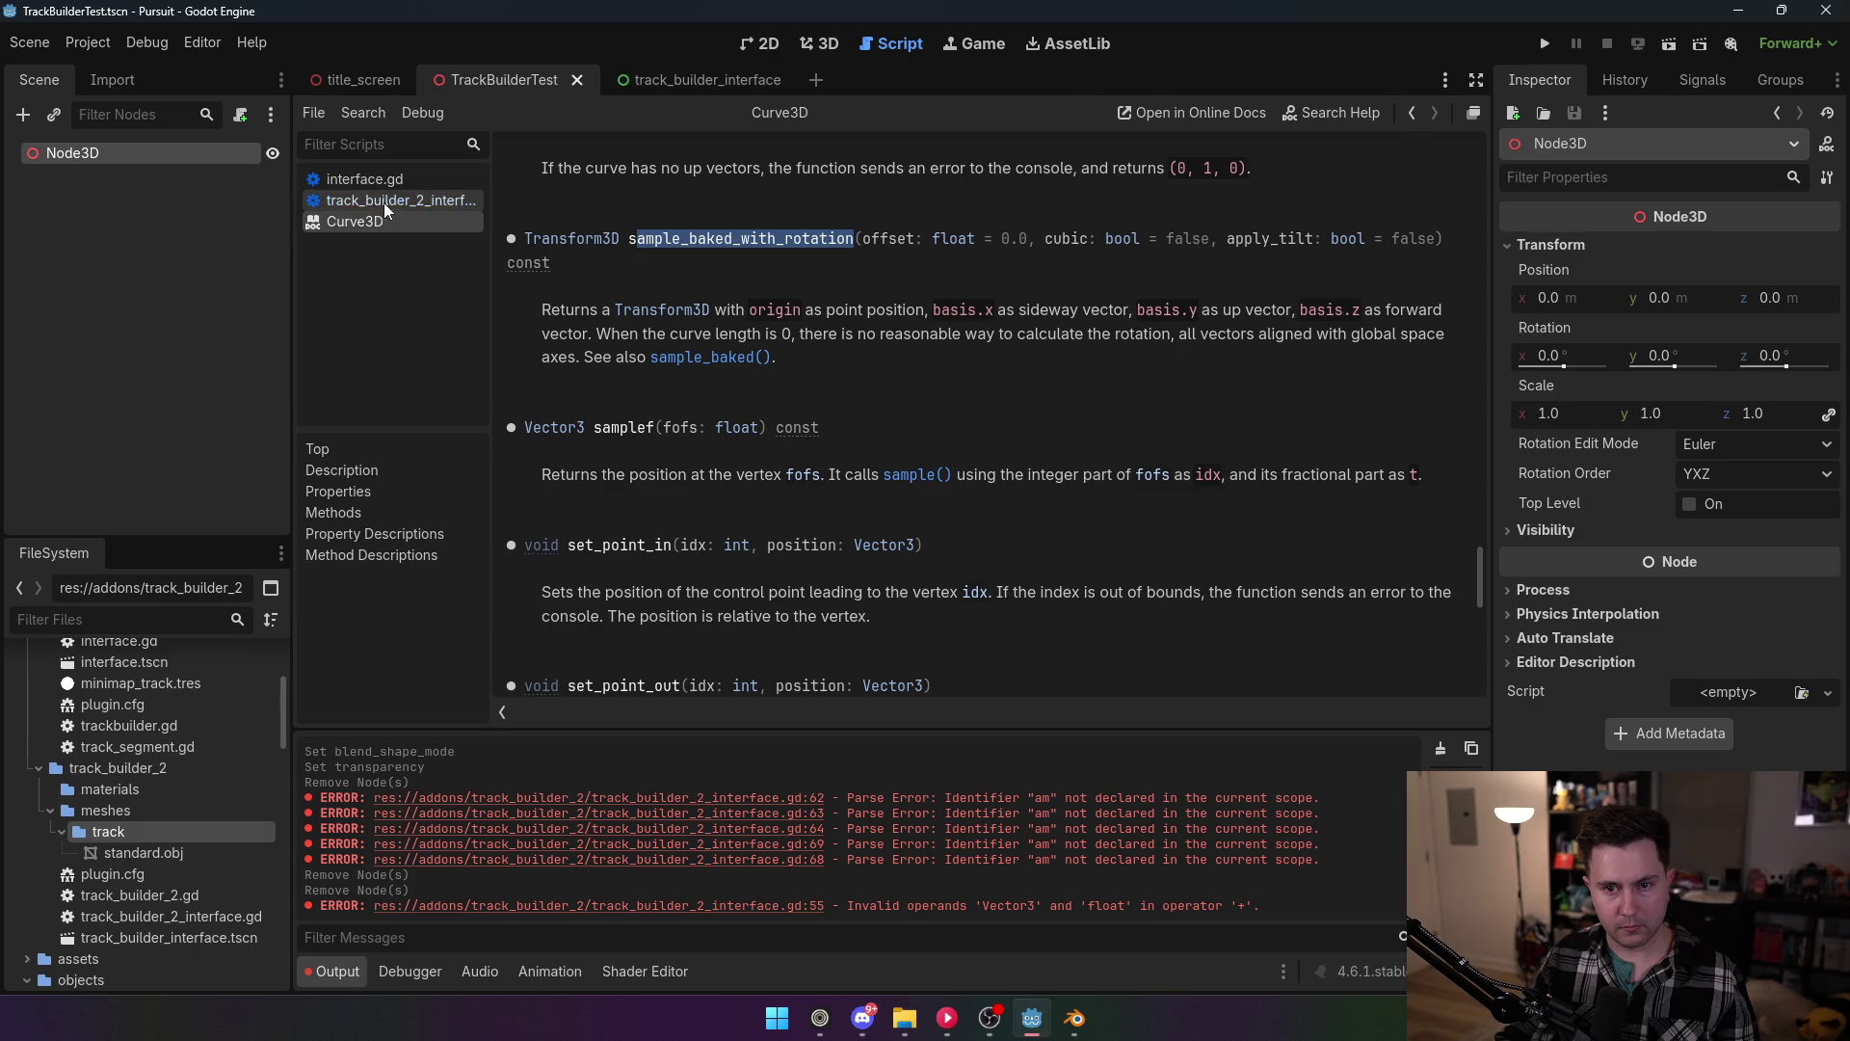
mouse_move(1221, 250)
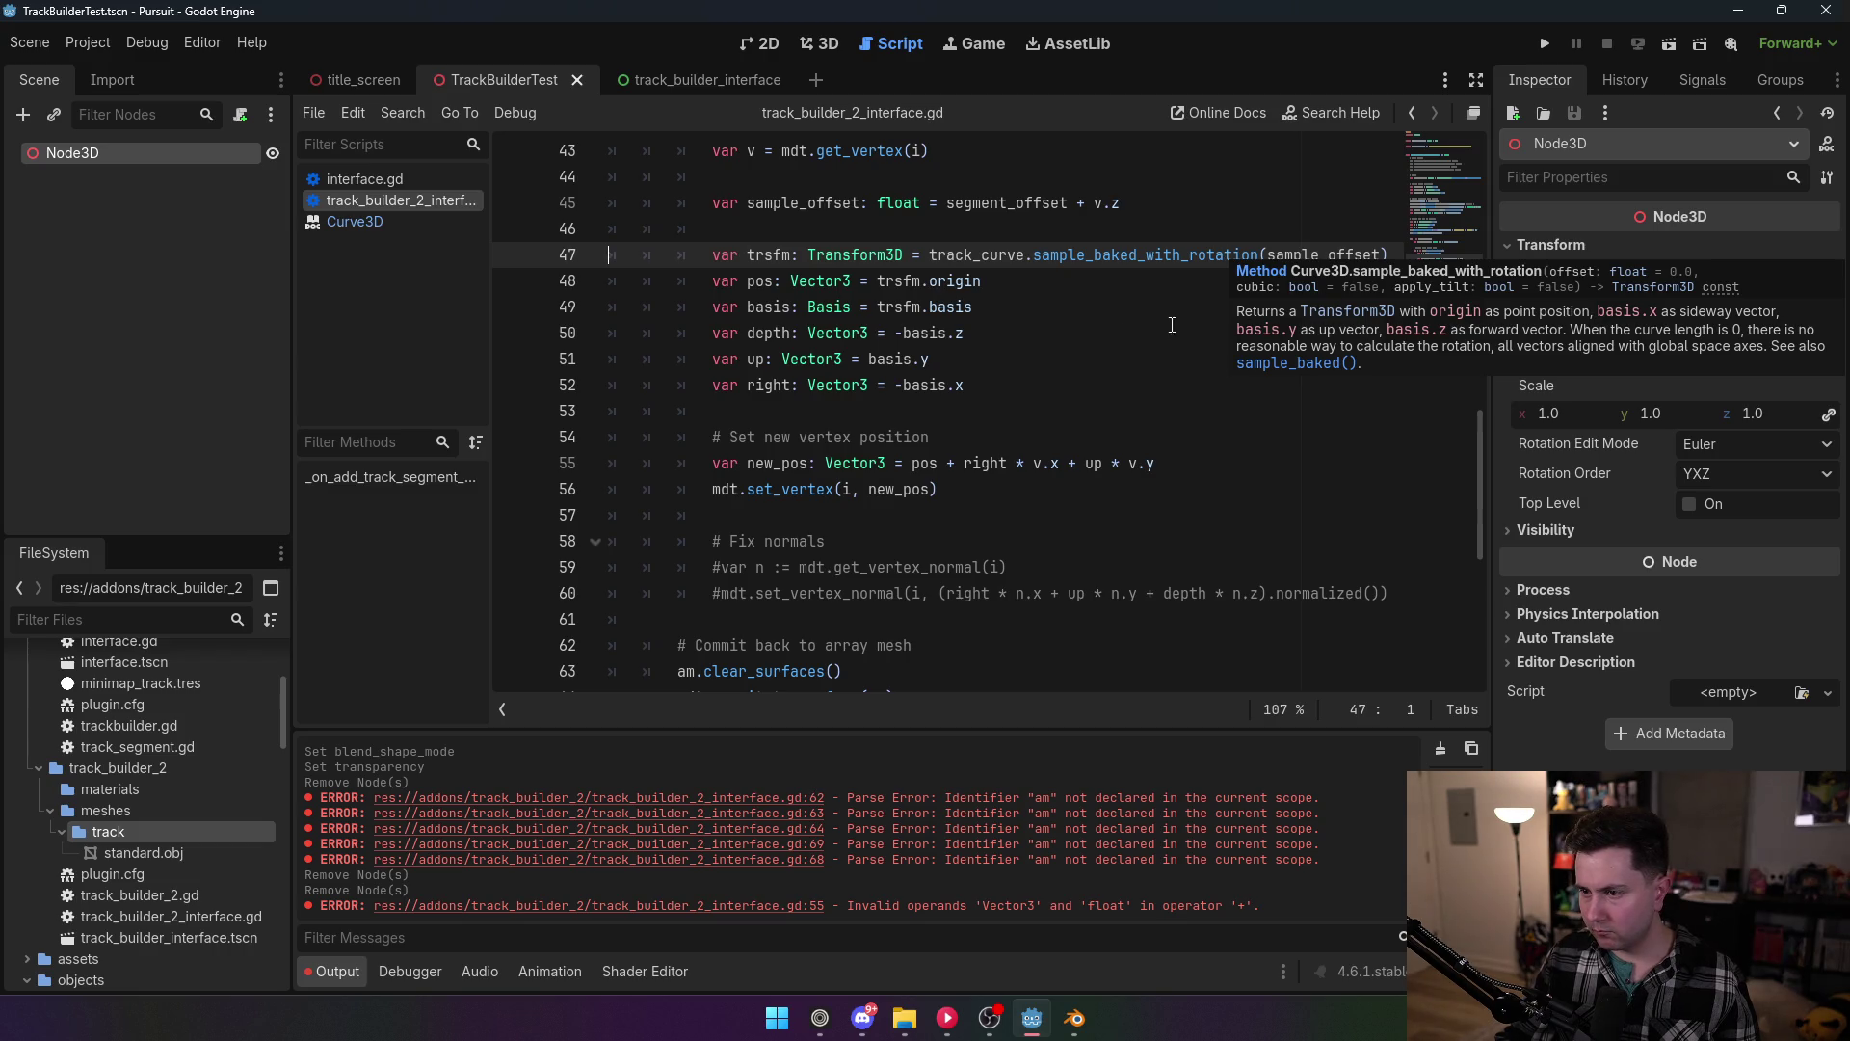
left_click(1379, 255)
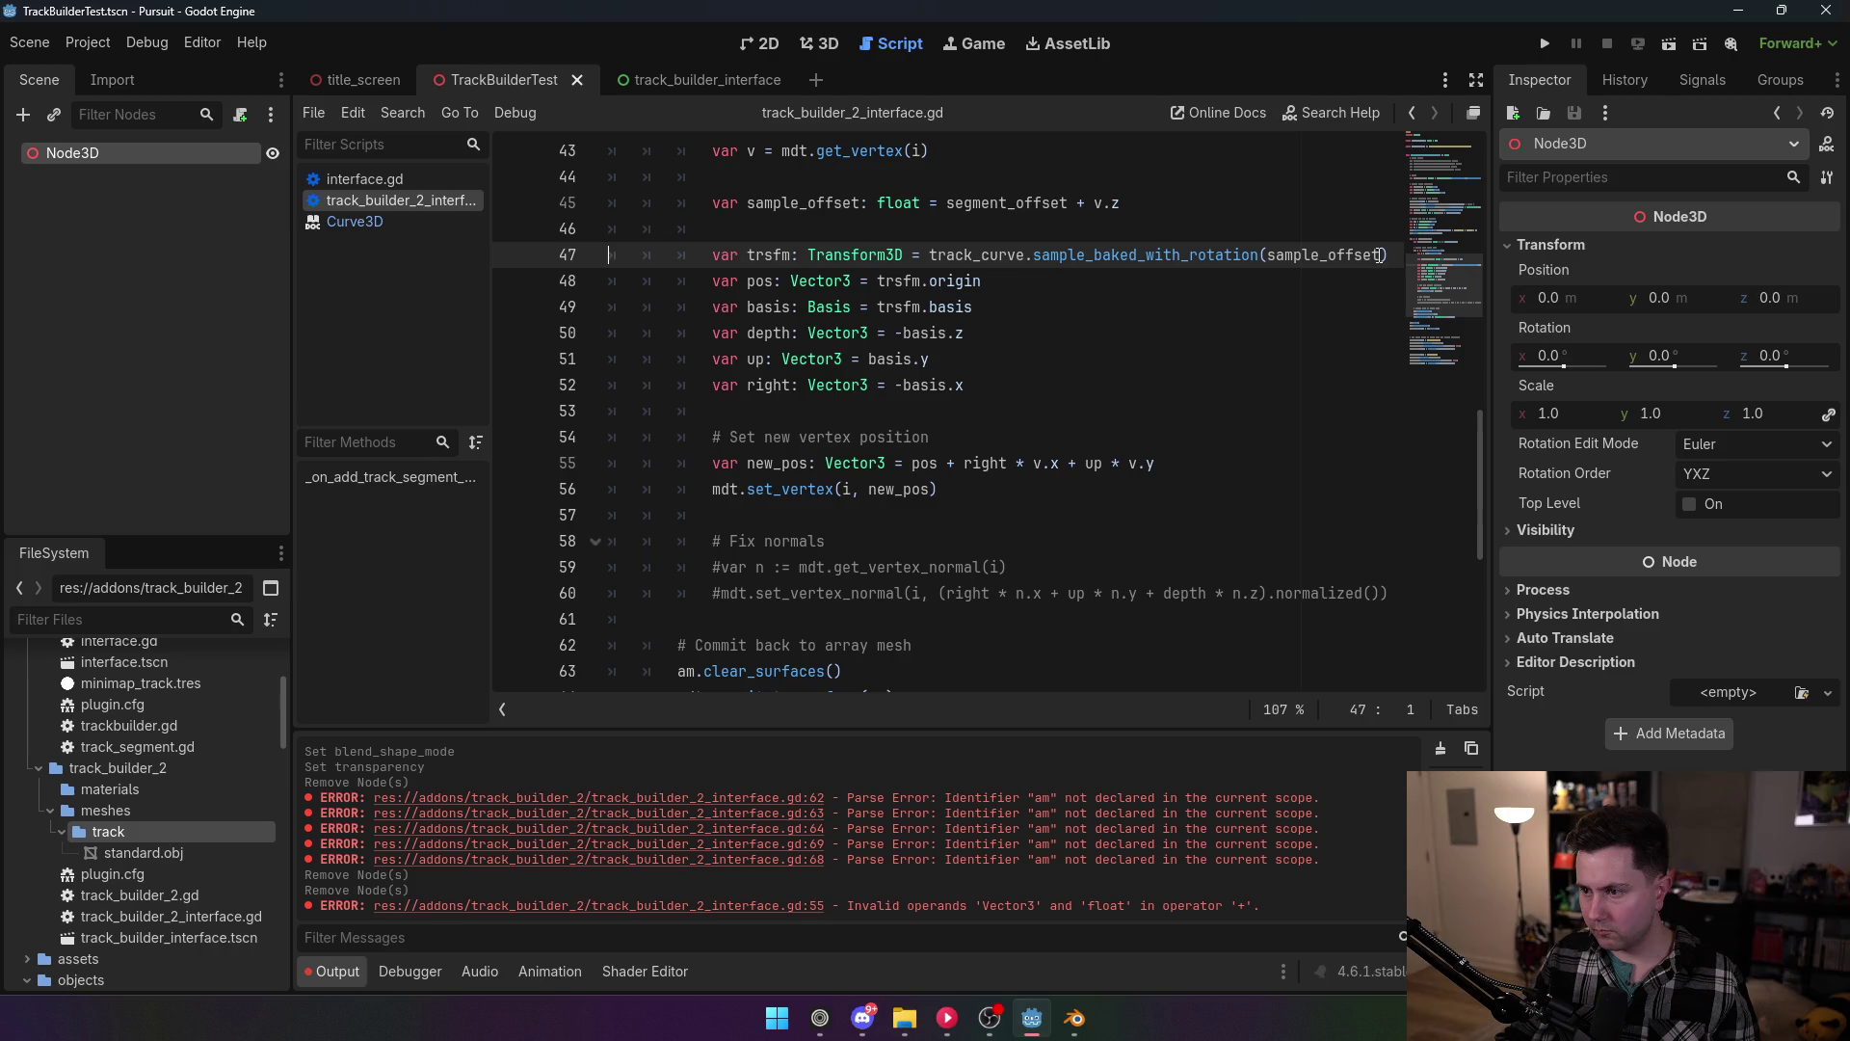
Step: Make line 47 call sample_baked_with_rotation(sample_offset, false, true) and save the script
type(", true")
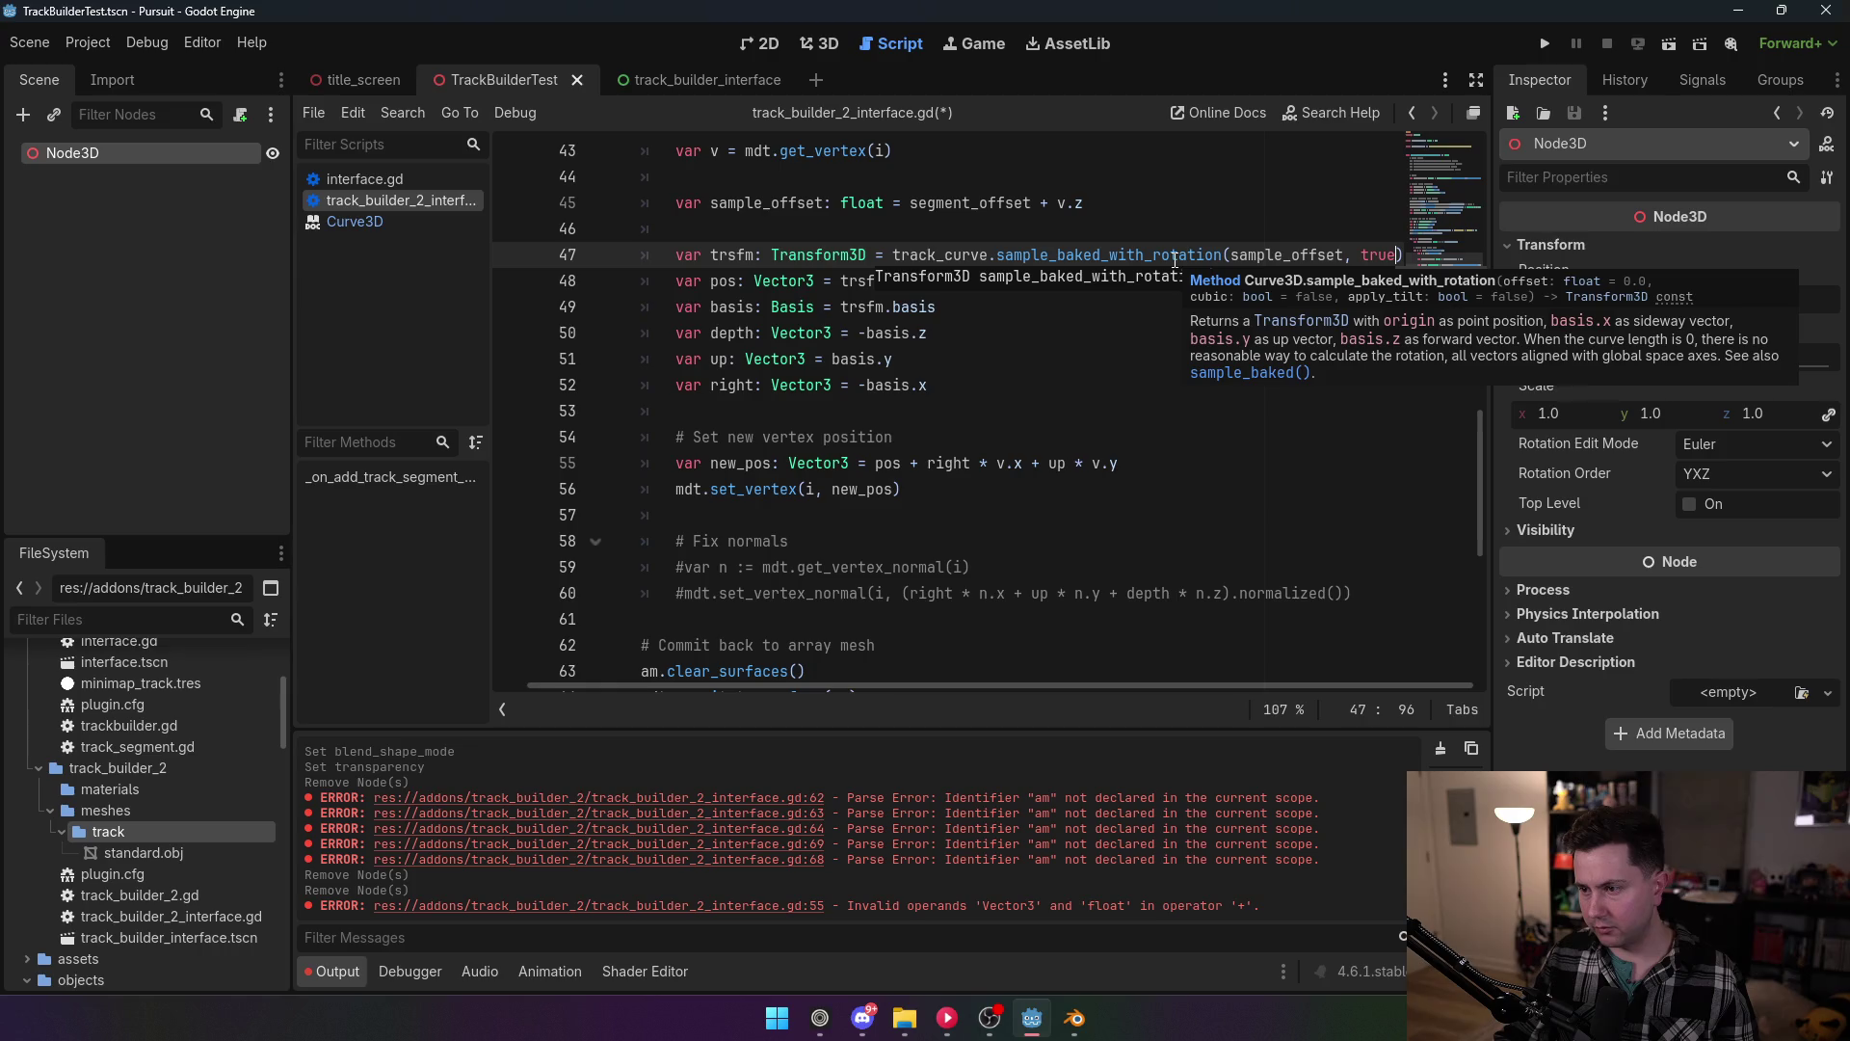
key("BackSpace")
key("BackSpace")
key("BackSpace")
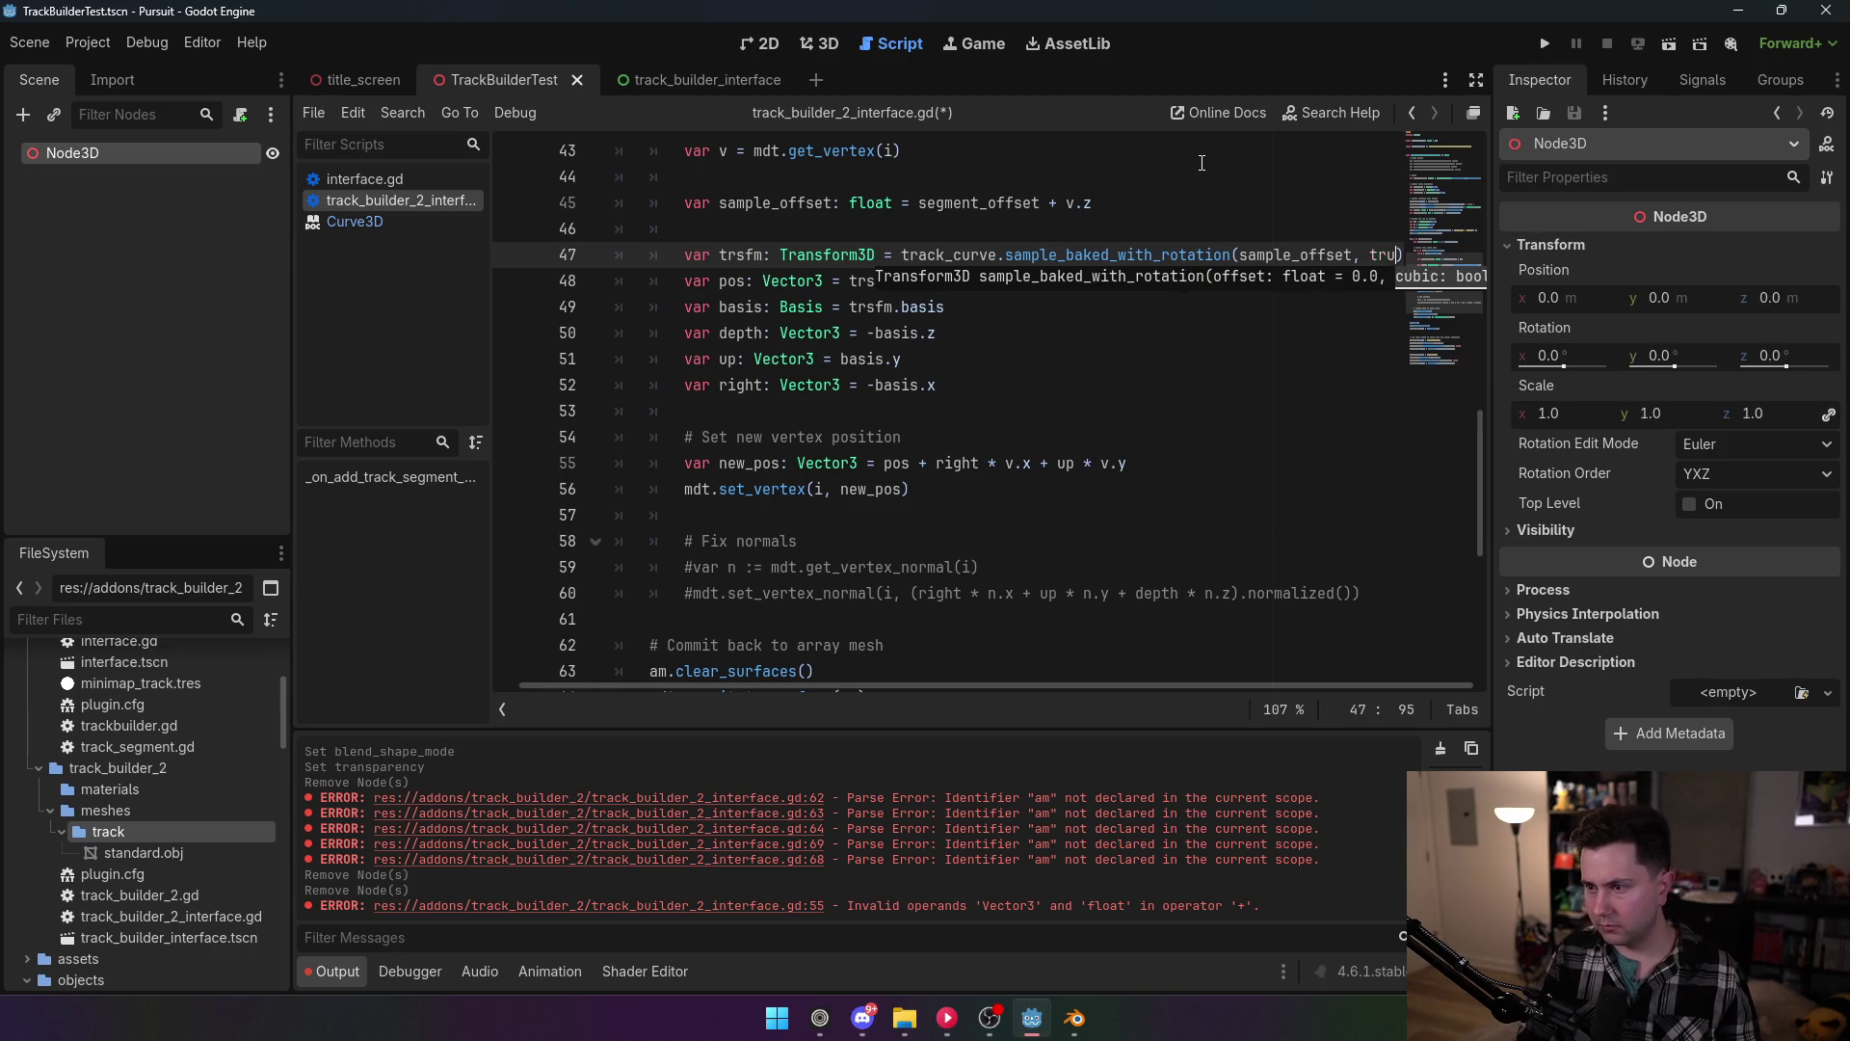
type("false, true")
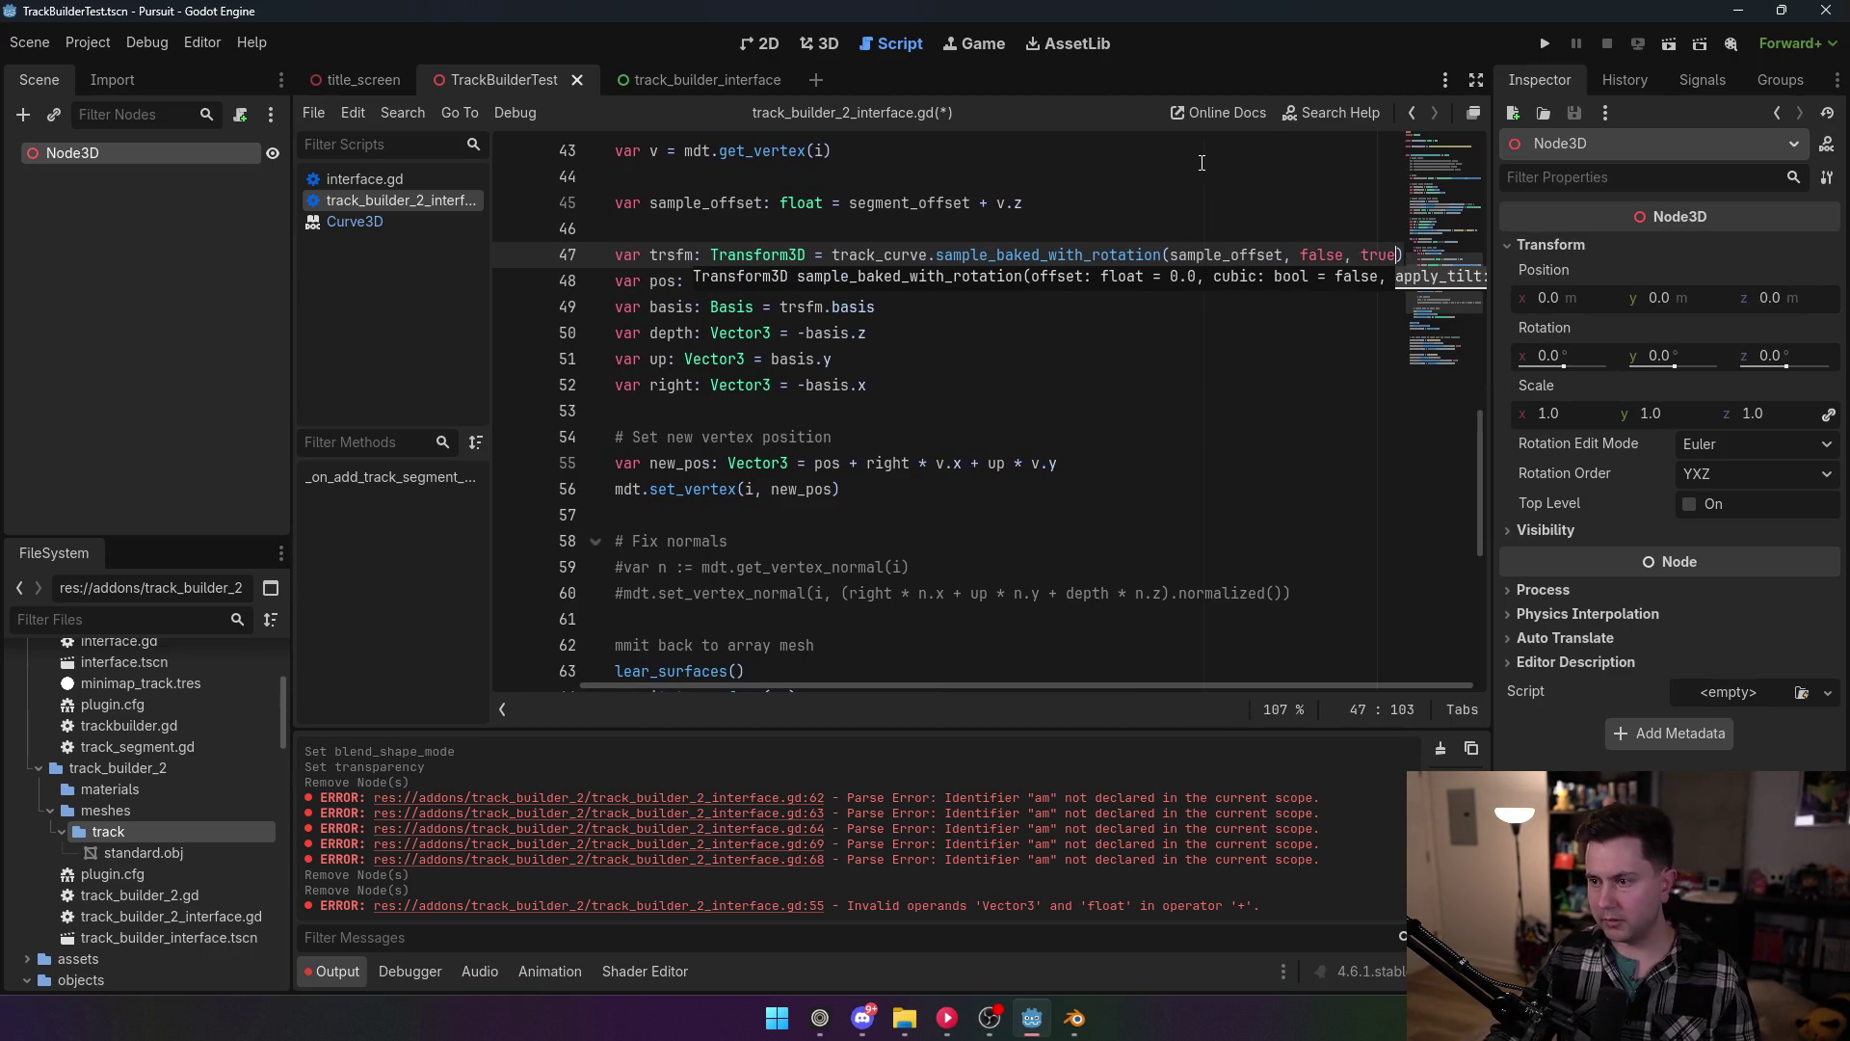
left_click(1202, 163)
key("ctrl+s")
Step: Re-enable the track builder plugin in Project Settings > Plugins
left_click(106, 45)
left_click(125, 76)
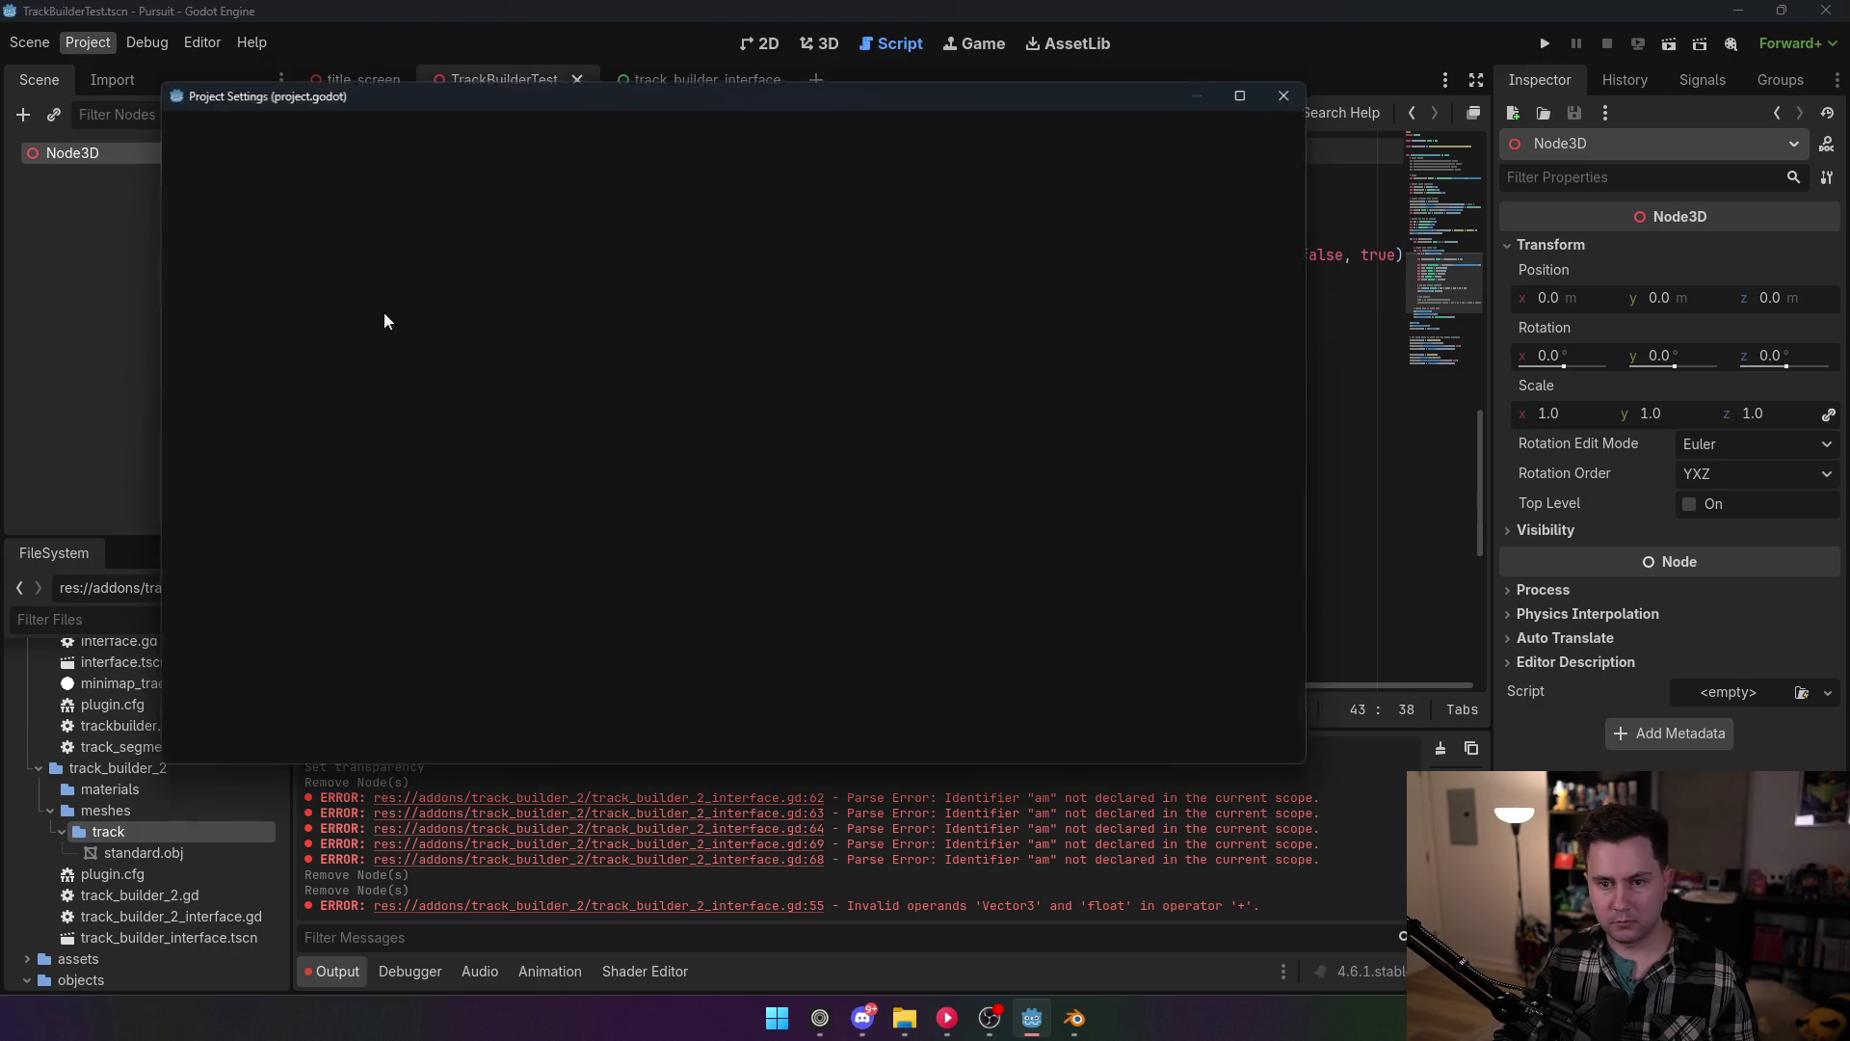
left_click(228, 237)
left_click(738, 744)
Step: Generate a test TrackSegment in the 3D view, delete it, and go back to the script
left_click(809, 46)
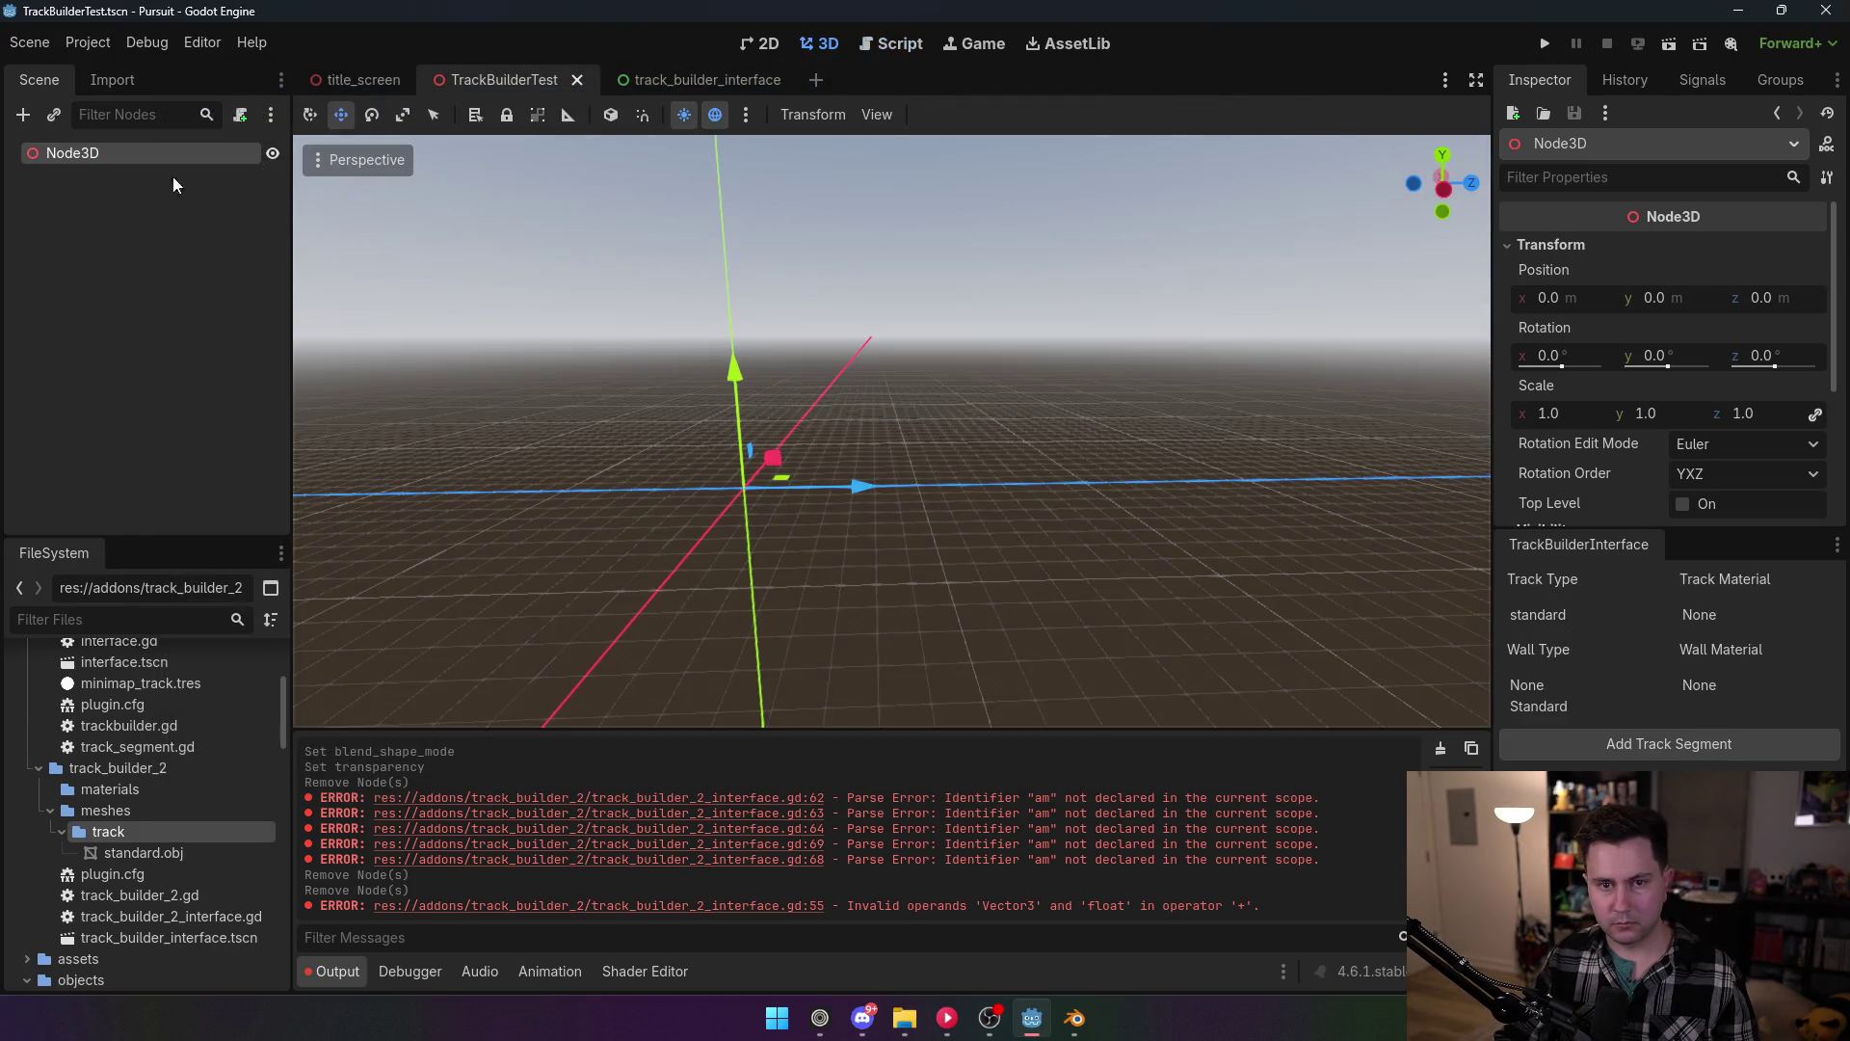
left_click(1659, 750)
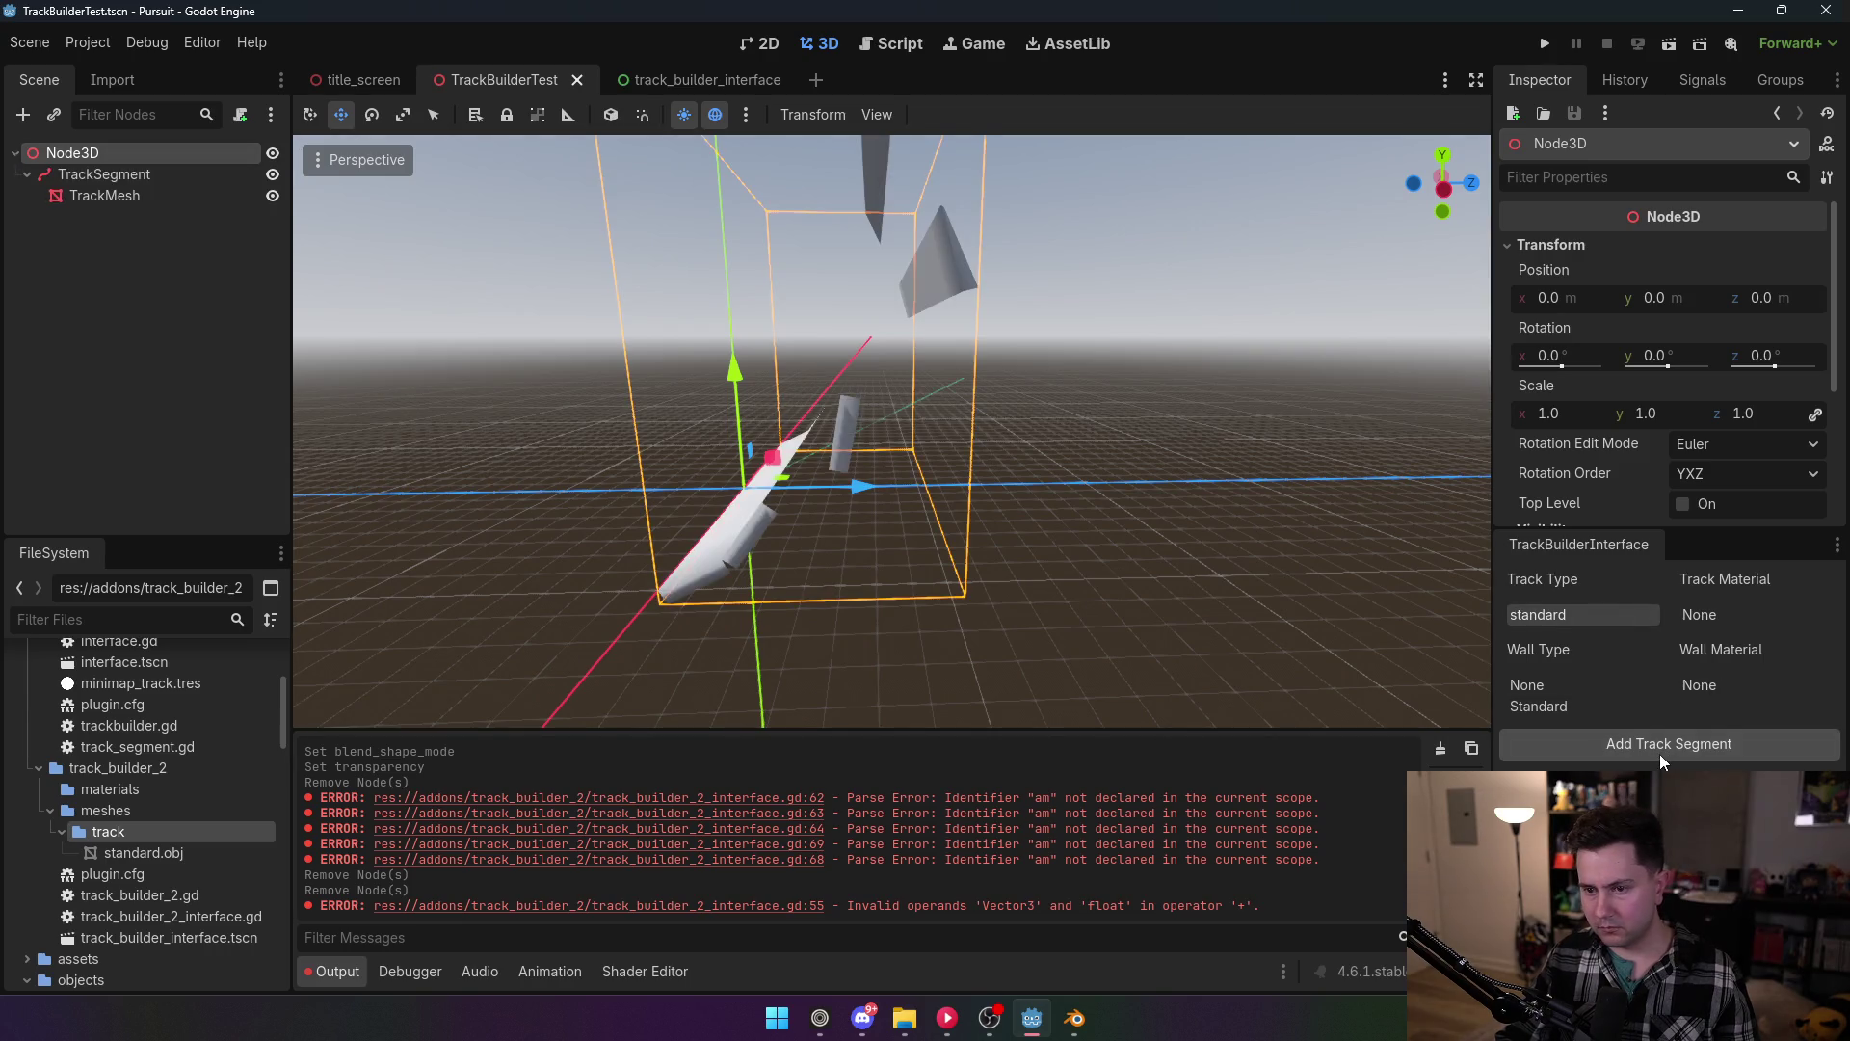
left_click(104, 174)
key("Delete")
key("Return")
left_click(887, 43)
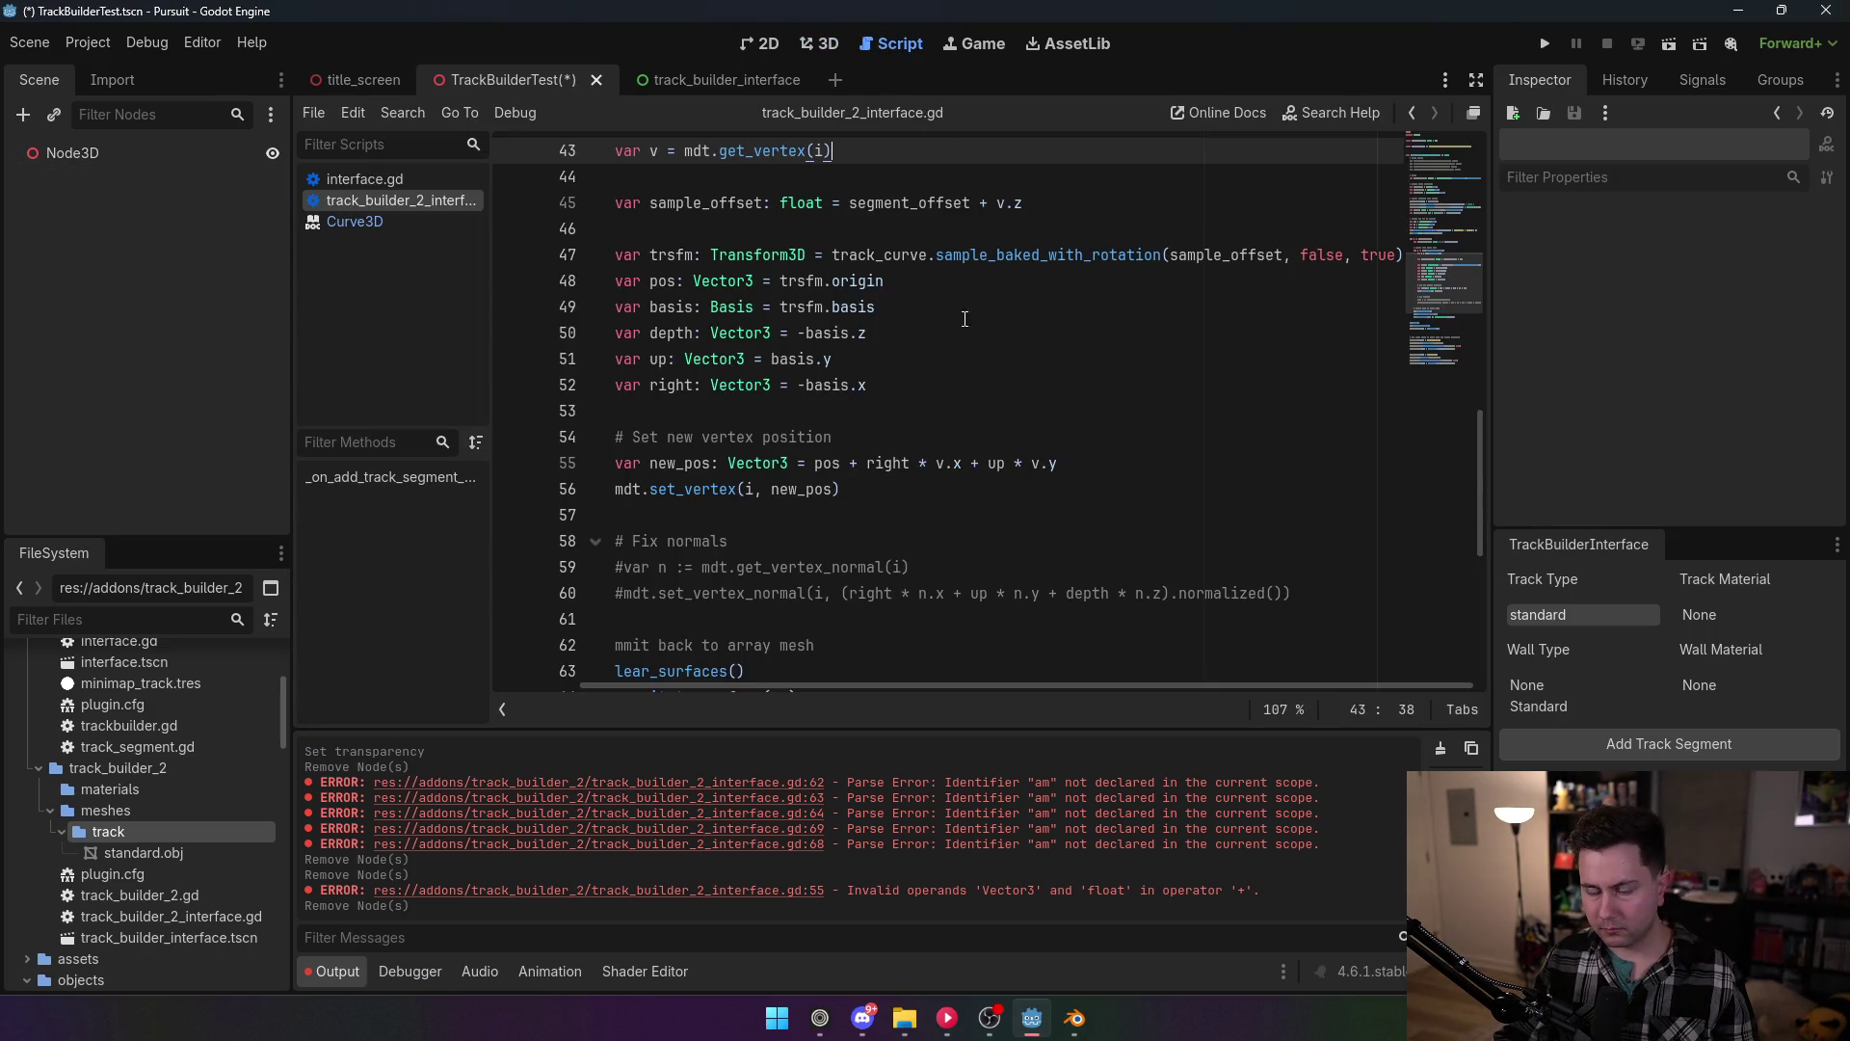
Step: Delete ', false, true' so line 47 reads sample_baked_with_rotation(sample_offset)
left_click_drag(1397, 254, 1296, 255)
key("BackSpace")
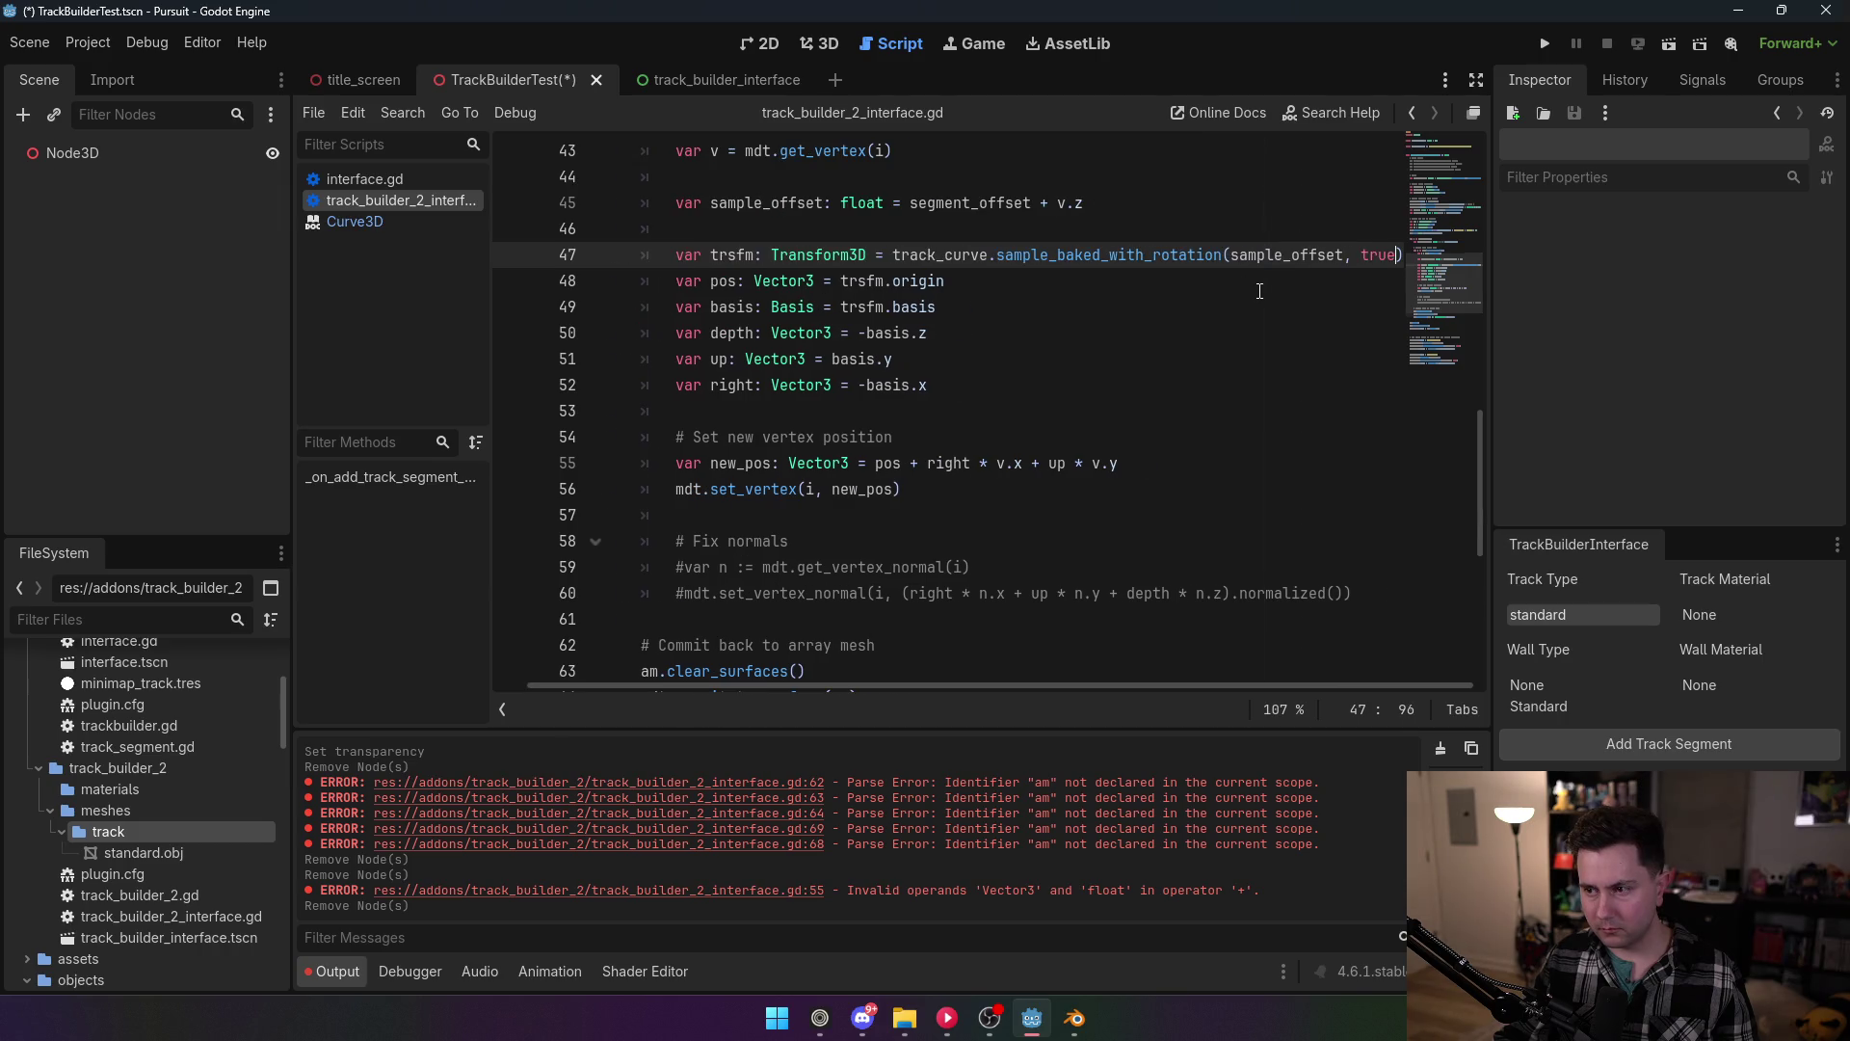
key("BackSpace")
key("BackSpace")
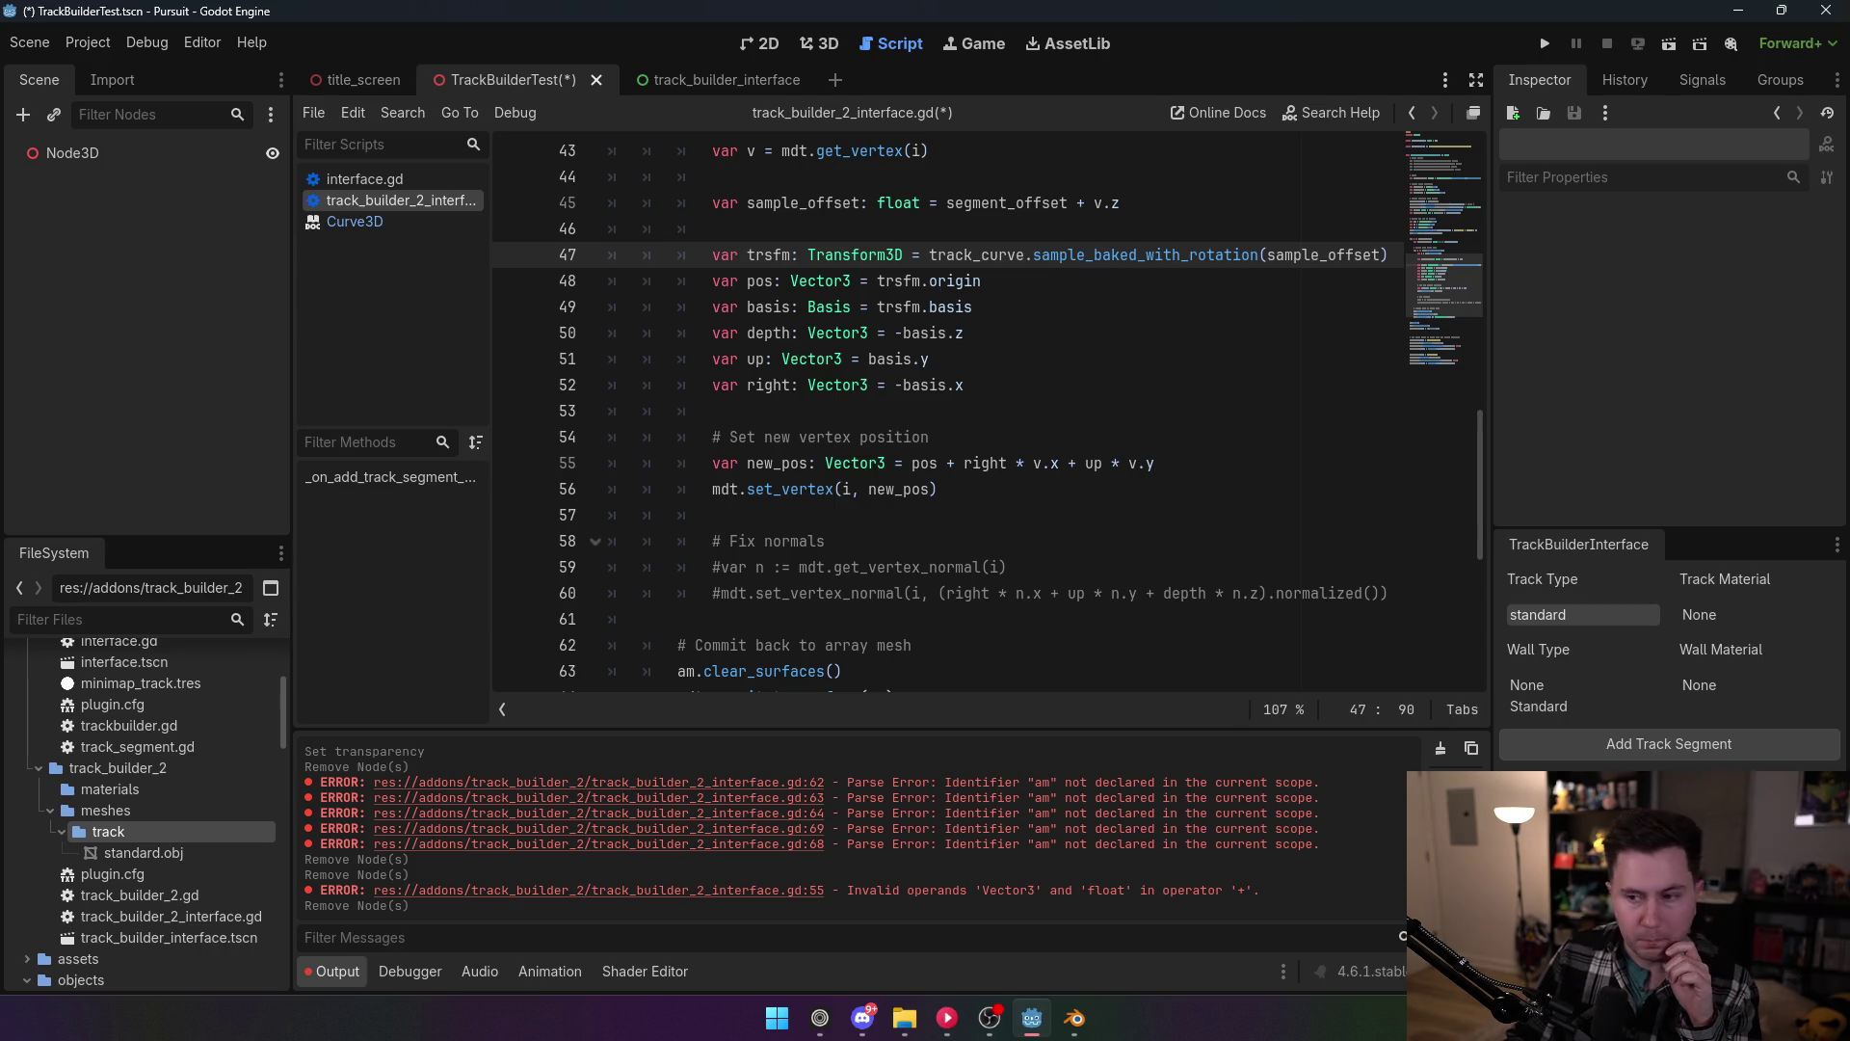
scroll(1236, 435, "up", 2)
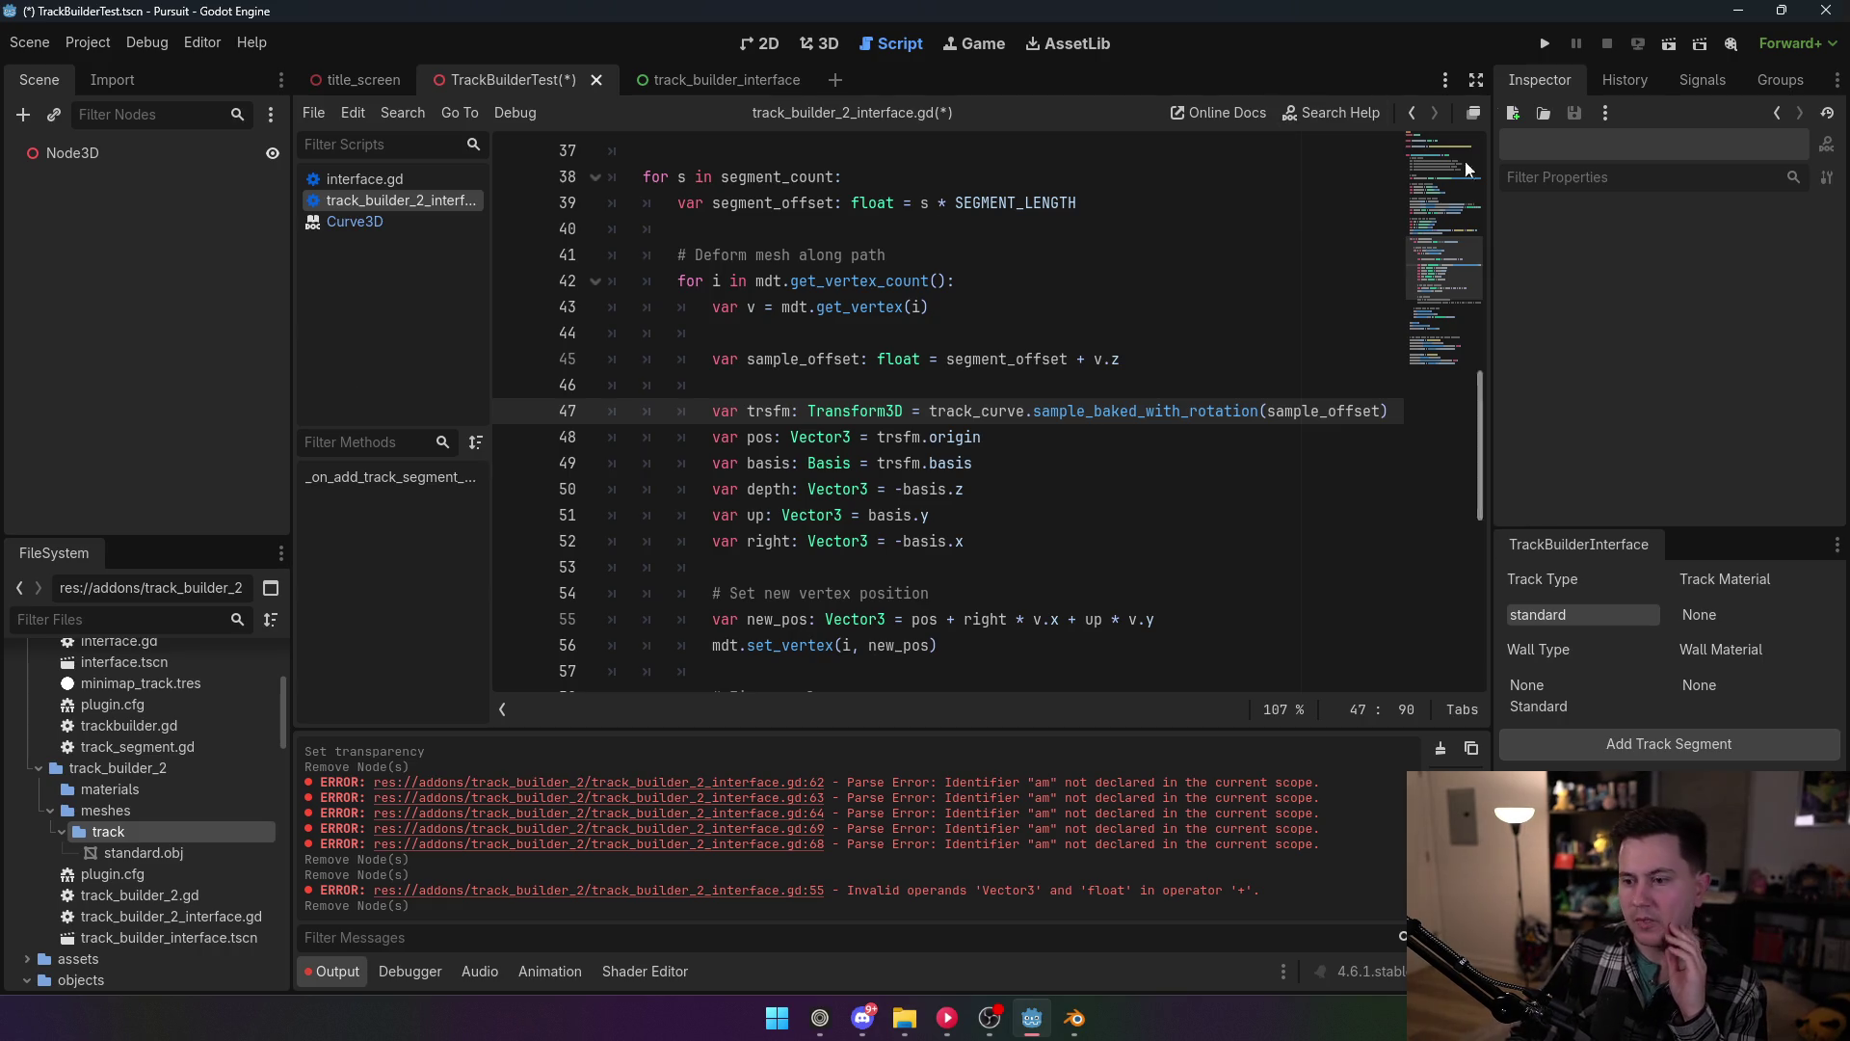
scroll(1045, 407, "down", 5)
Step: Change the second path point's offset on line 27 to Vector3(0,10,20) and save
scroll(1046, 407, "up", 12)
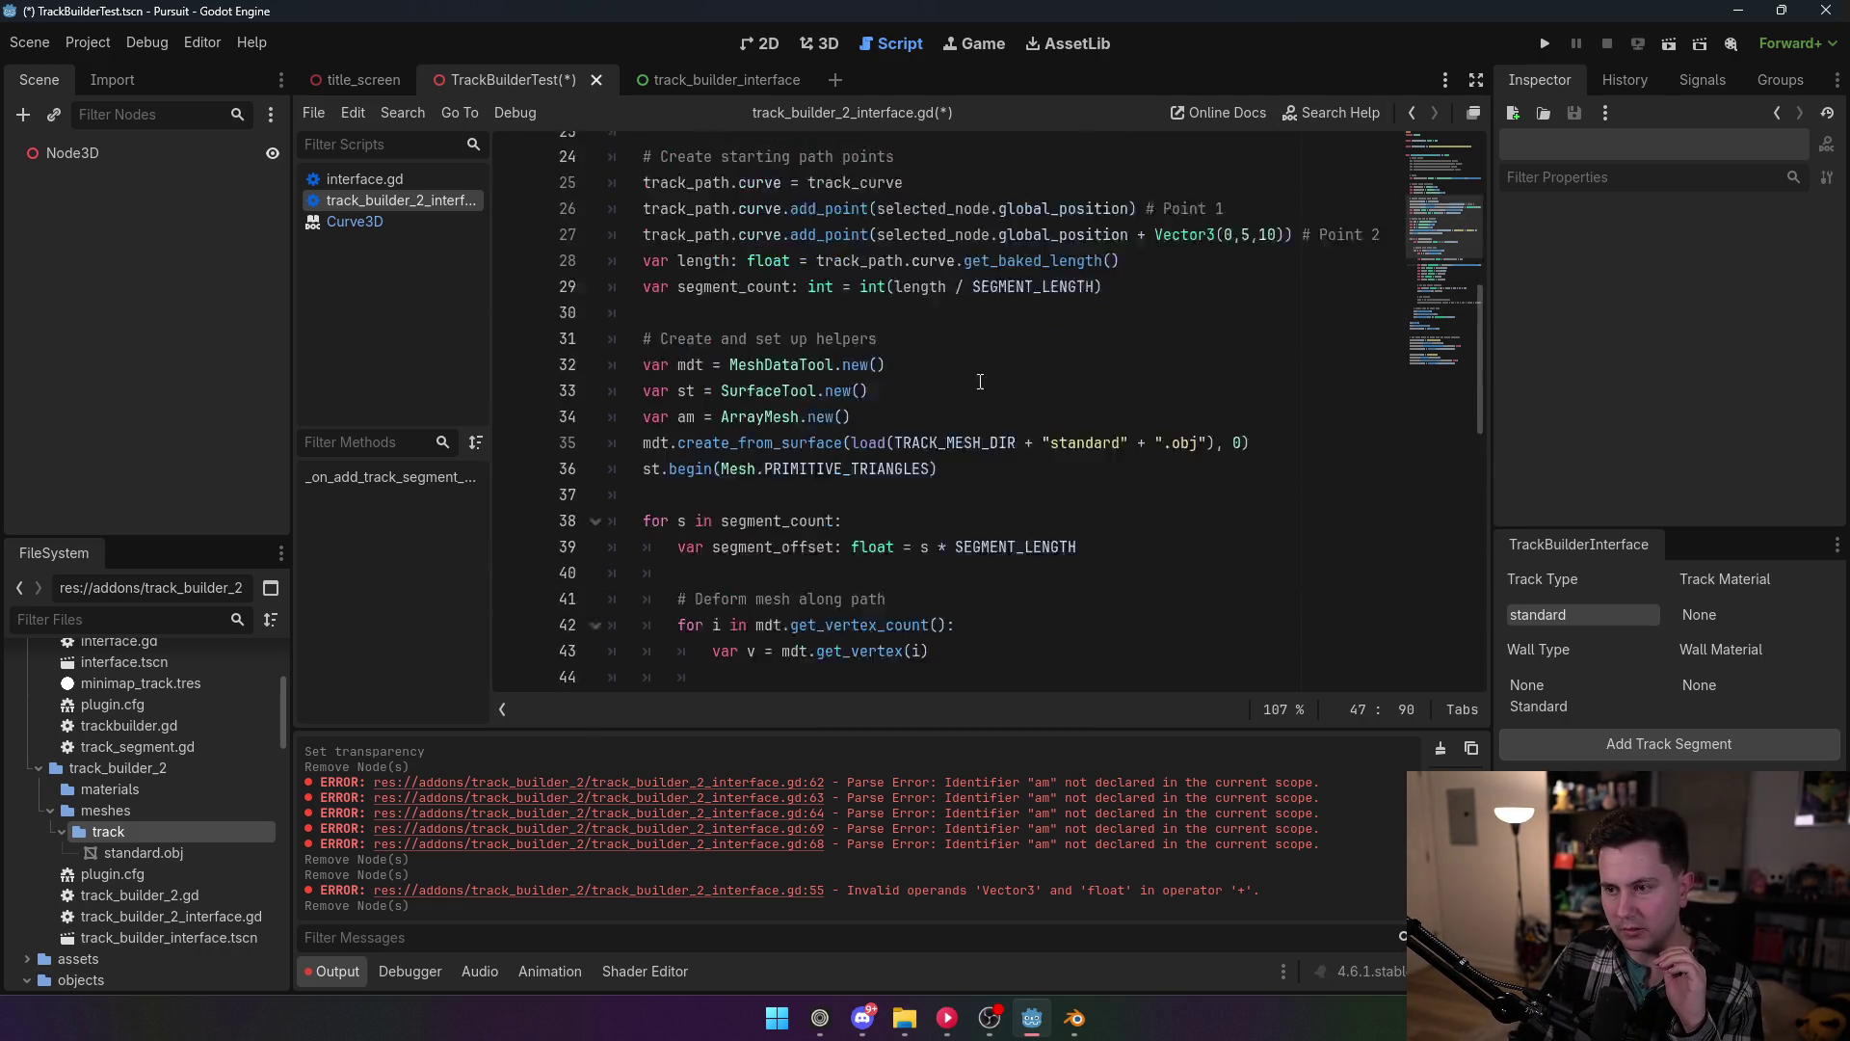
left_click(1270, 438)
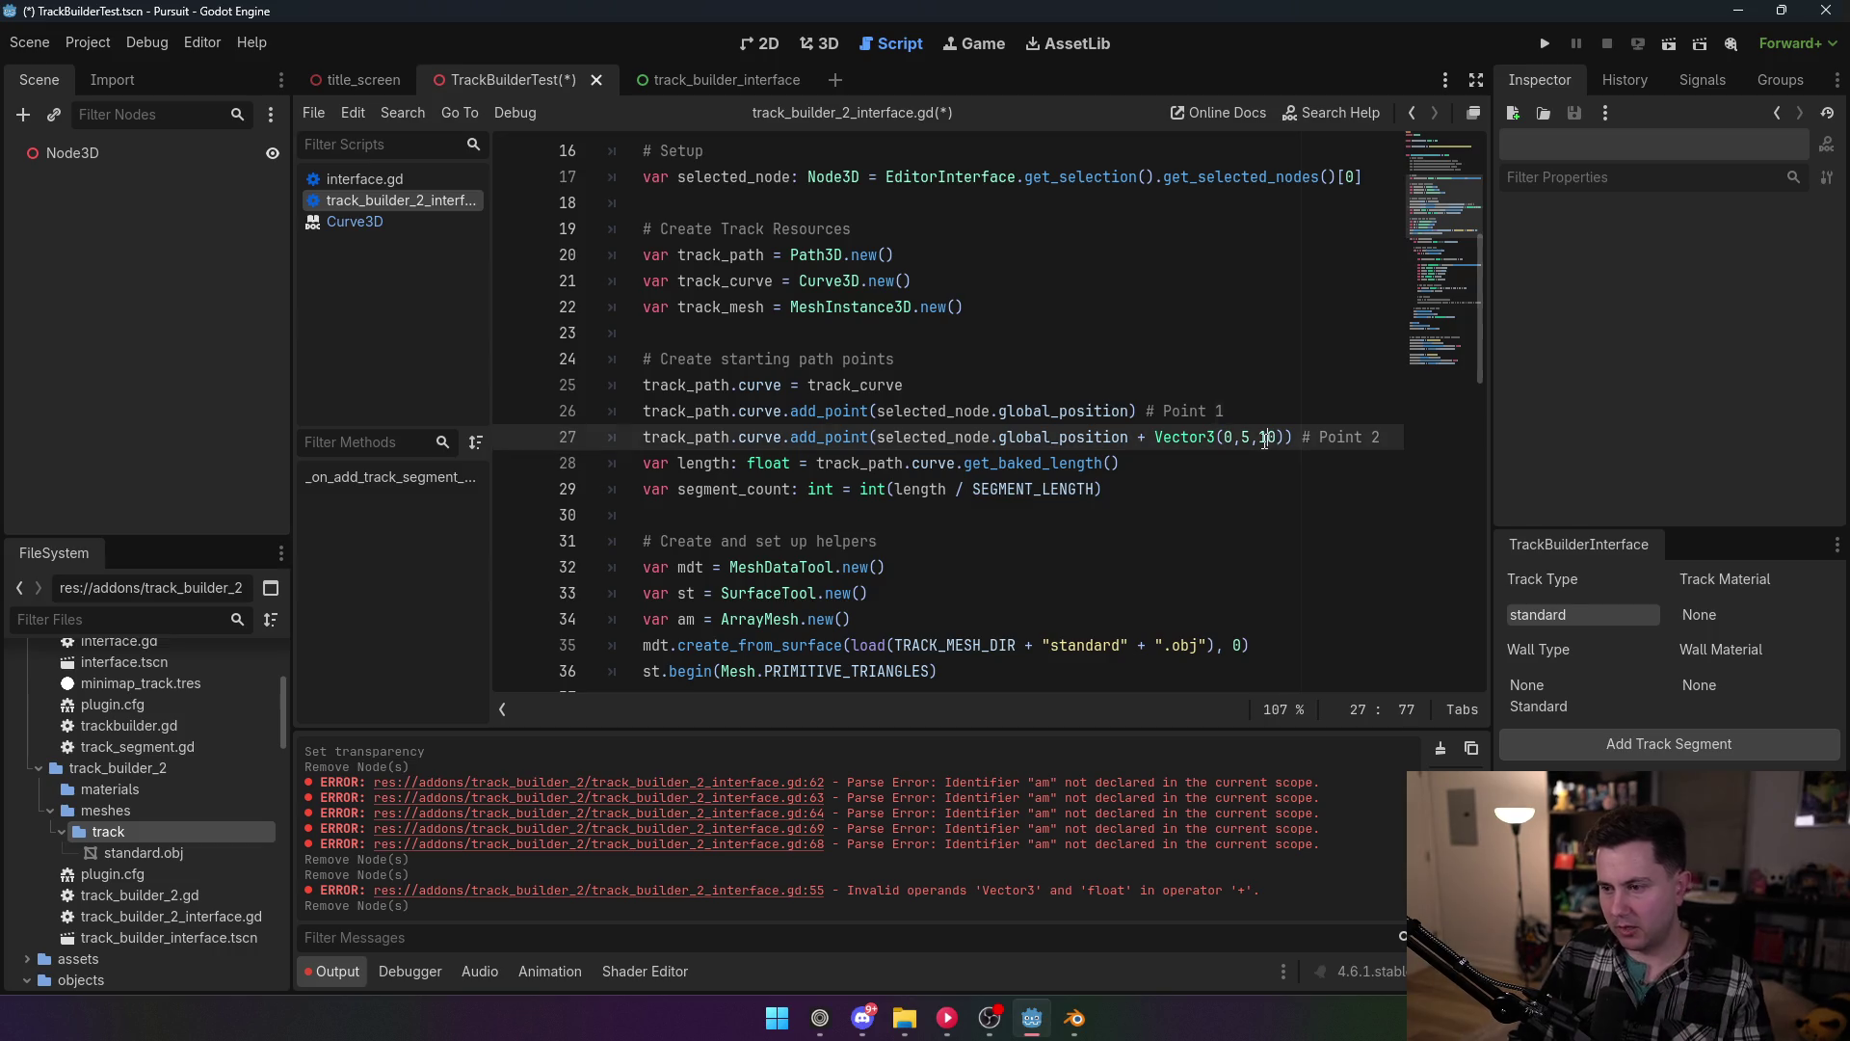
key("BackSpace")
type("2")
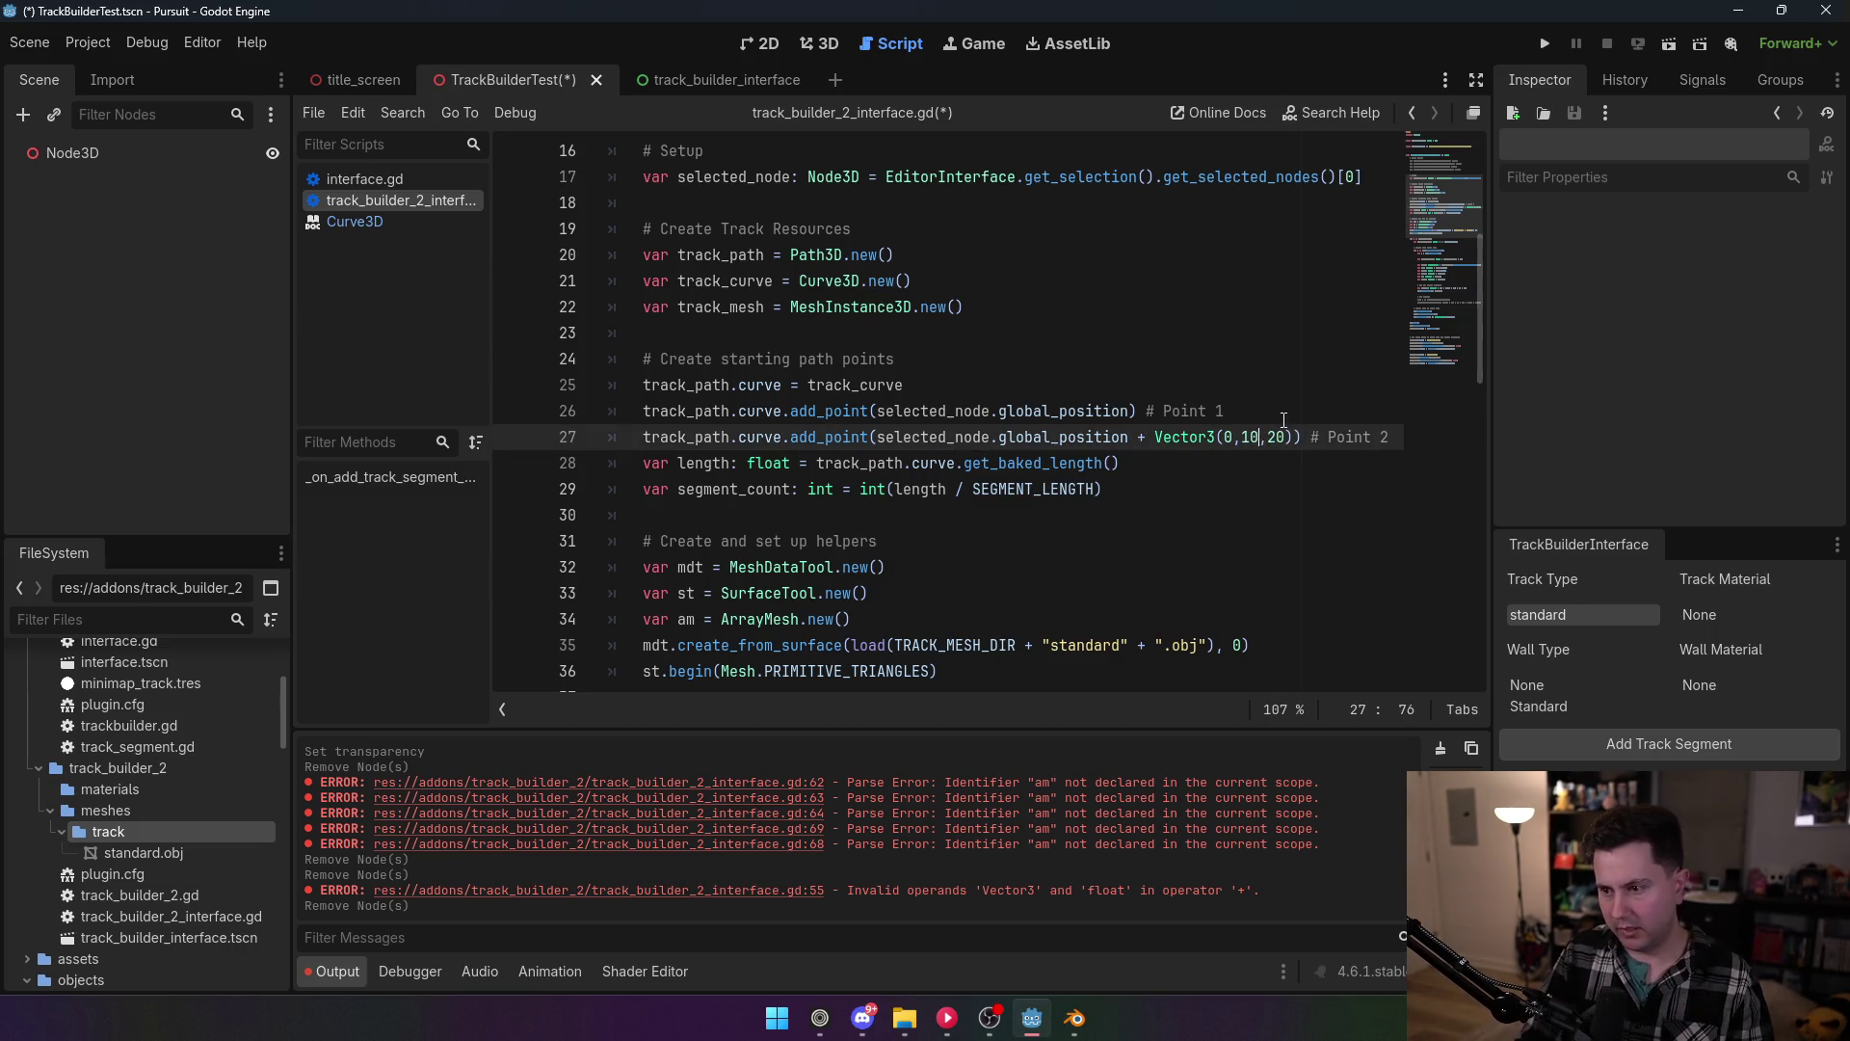
double_click(1245, 436)
type("10")
key("ctrl+s")
left_click(1140, 311)
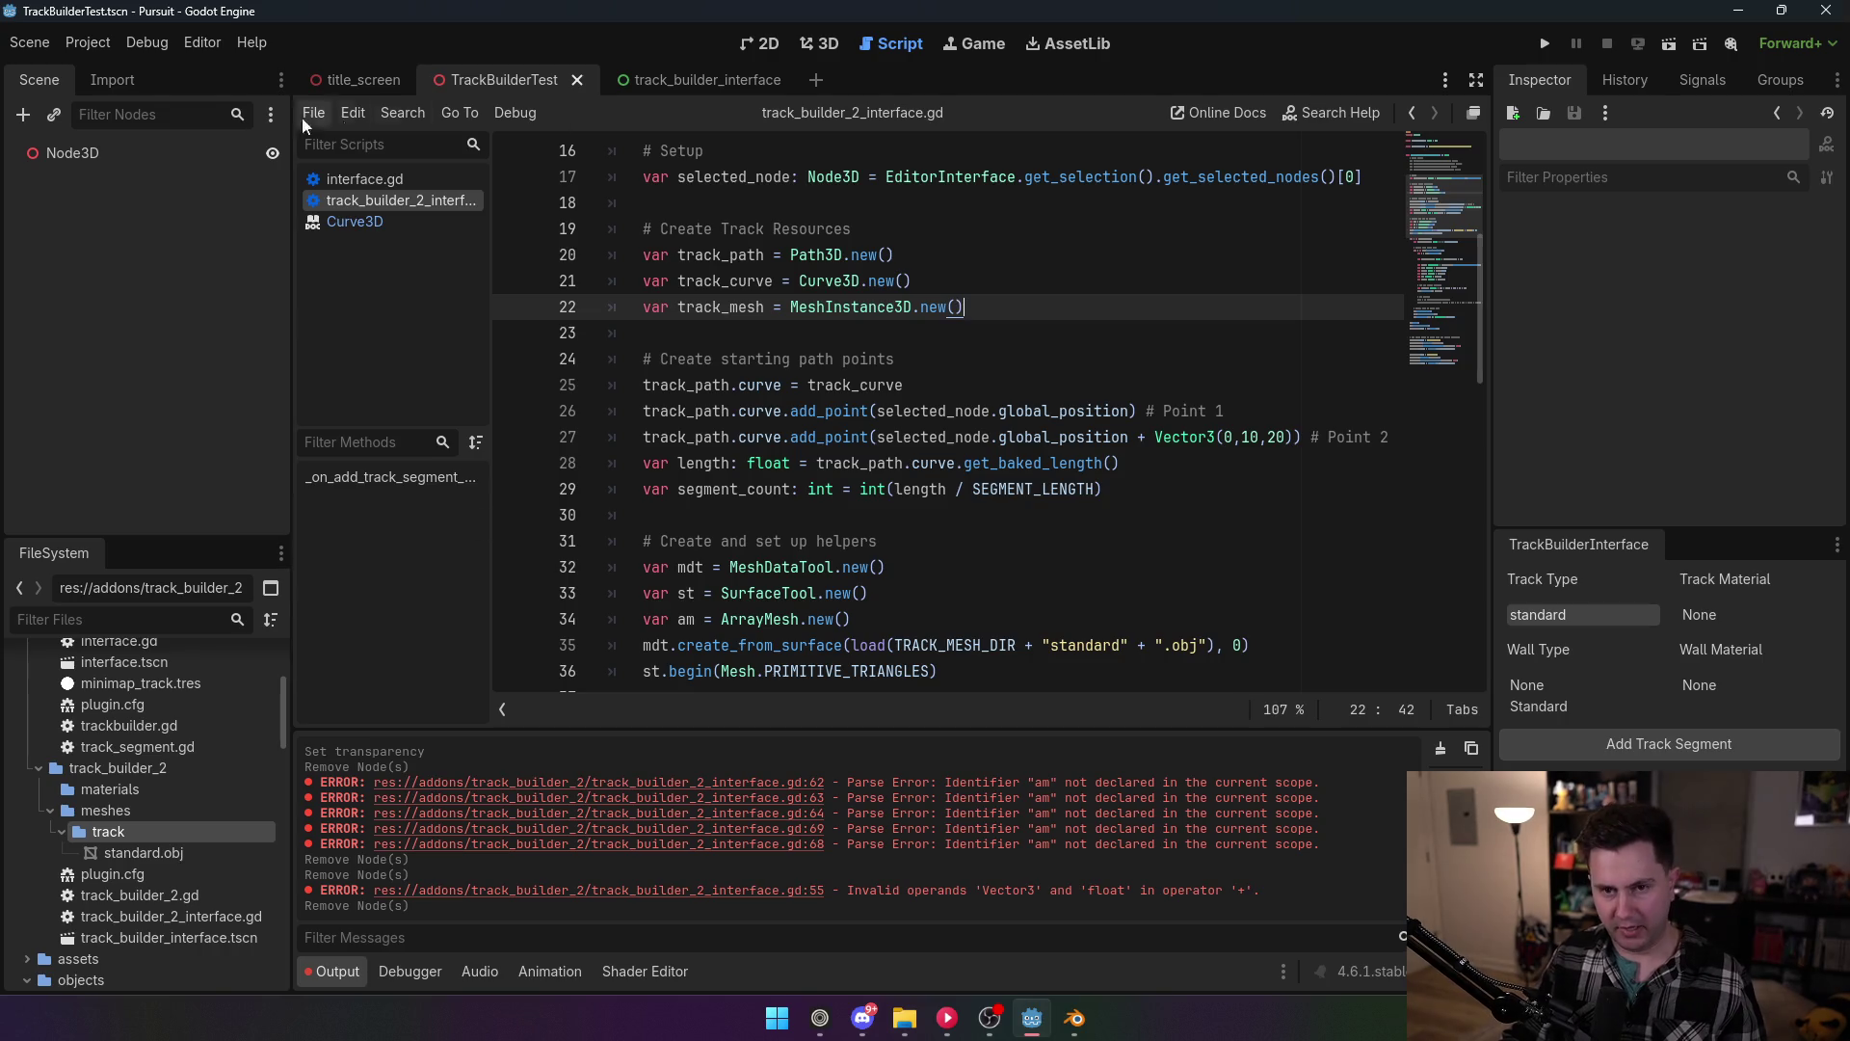
Step: Reload TrackBuilder2 via Project Settings > Plugins, then show Node3D in the 3D view
left_click(29, 42)
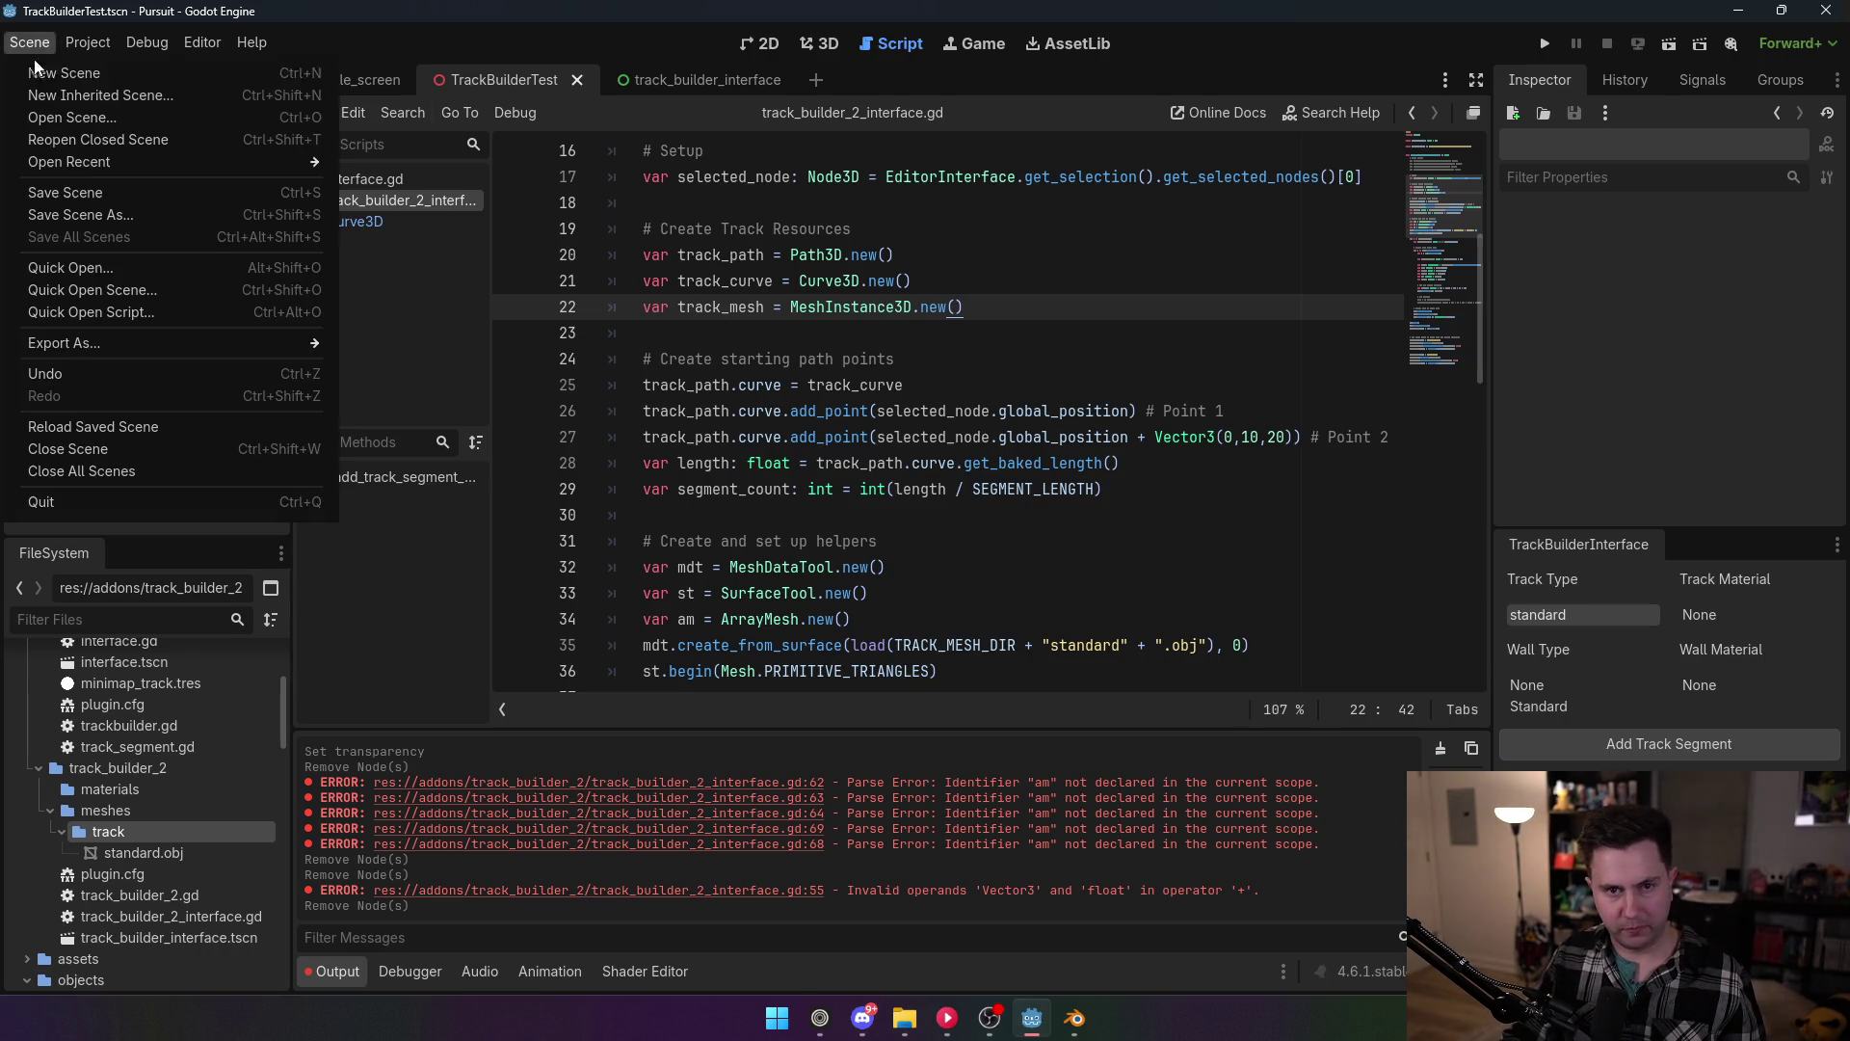
left_click(87, 42)
left_click(88, 42)
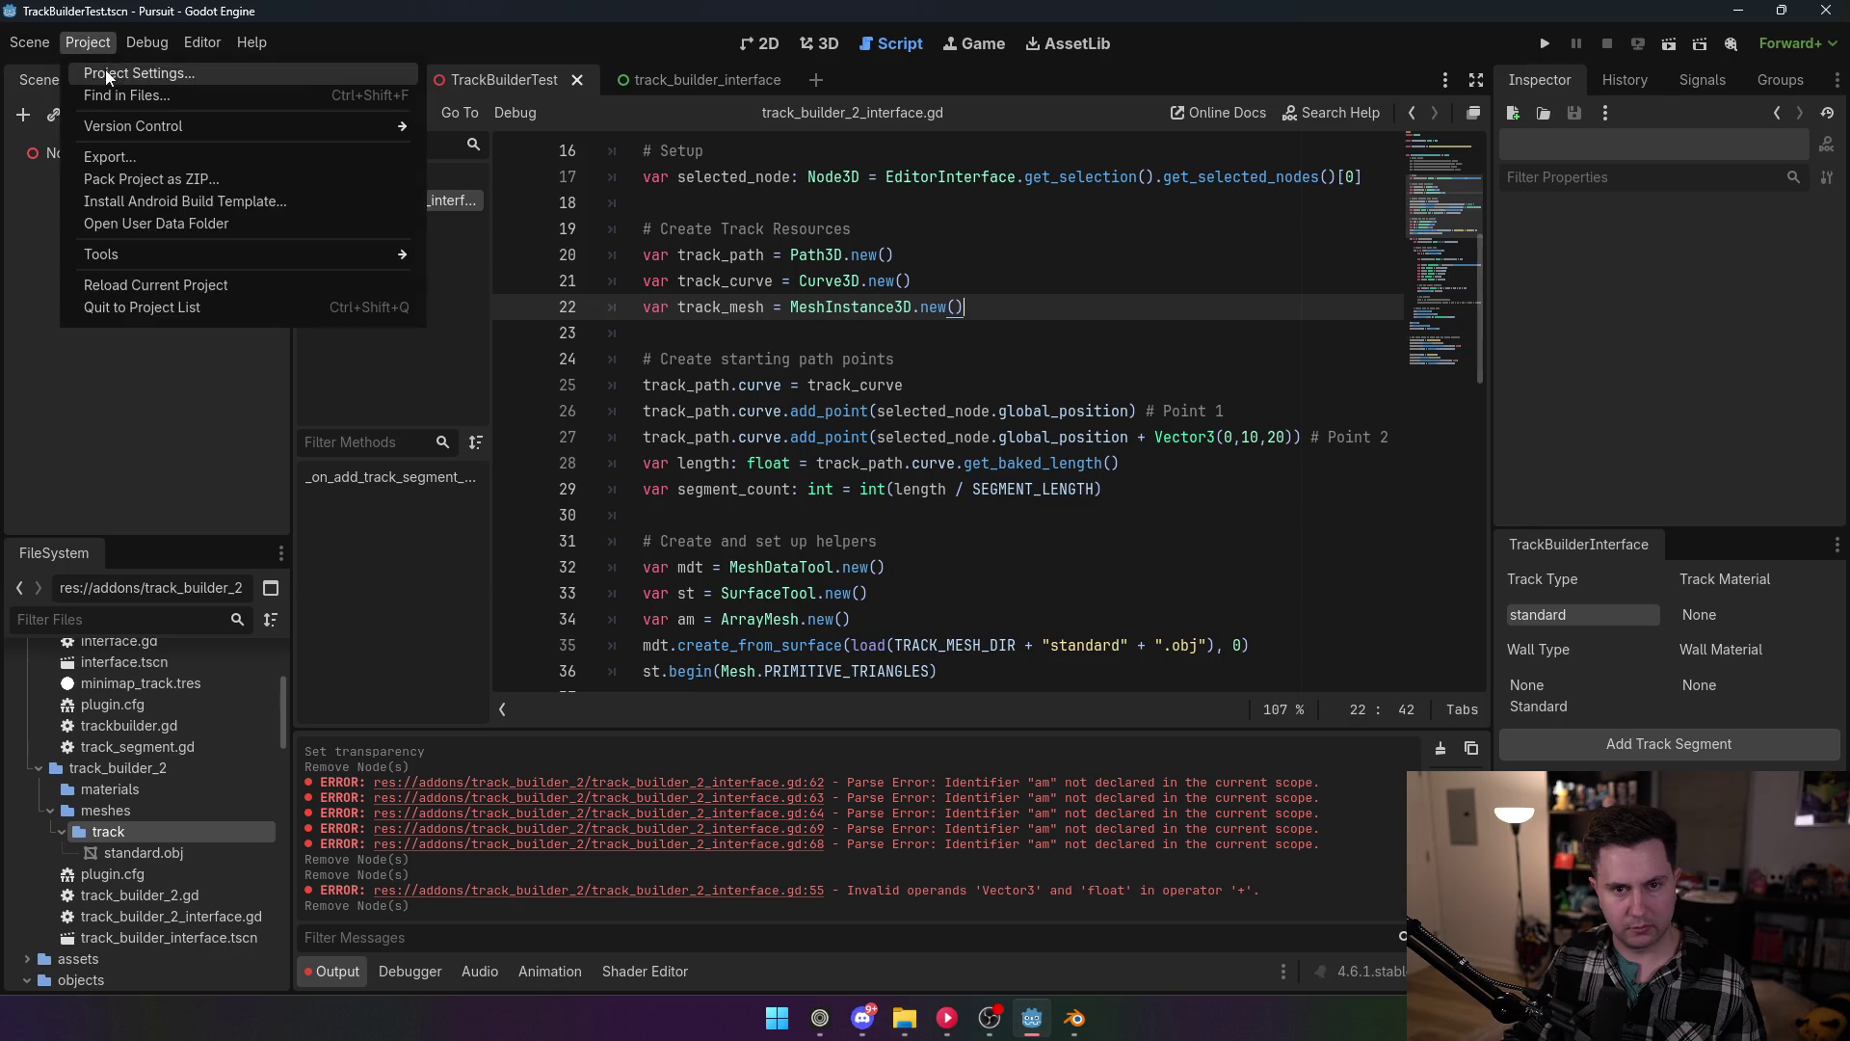
left_click(106, 69)
left_click(214, 237)
left_click(733, 741)
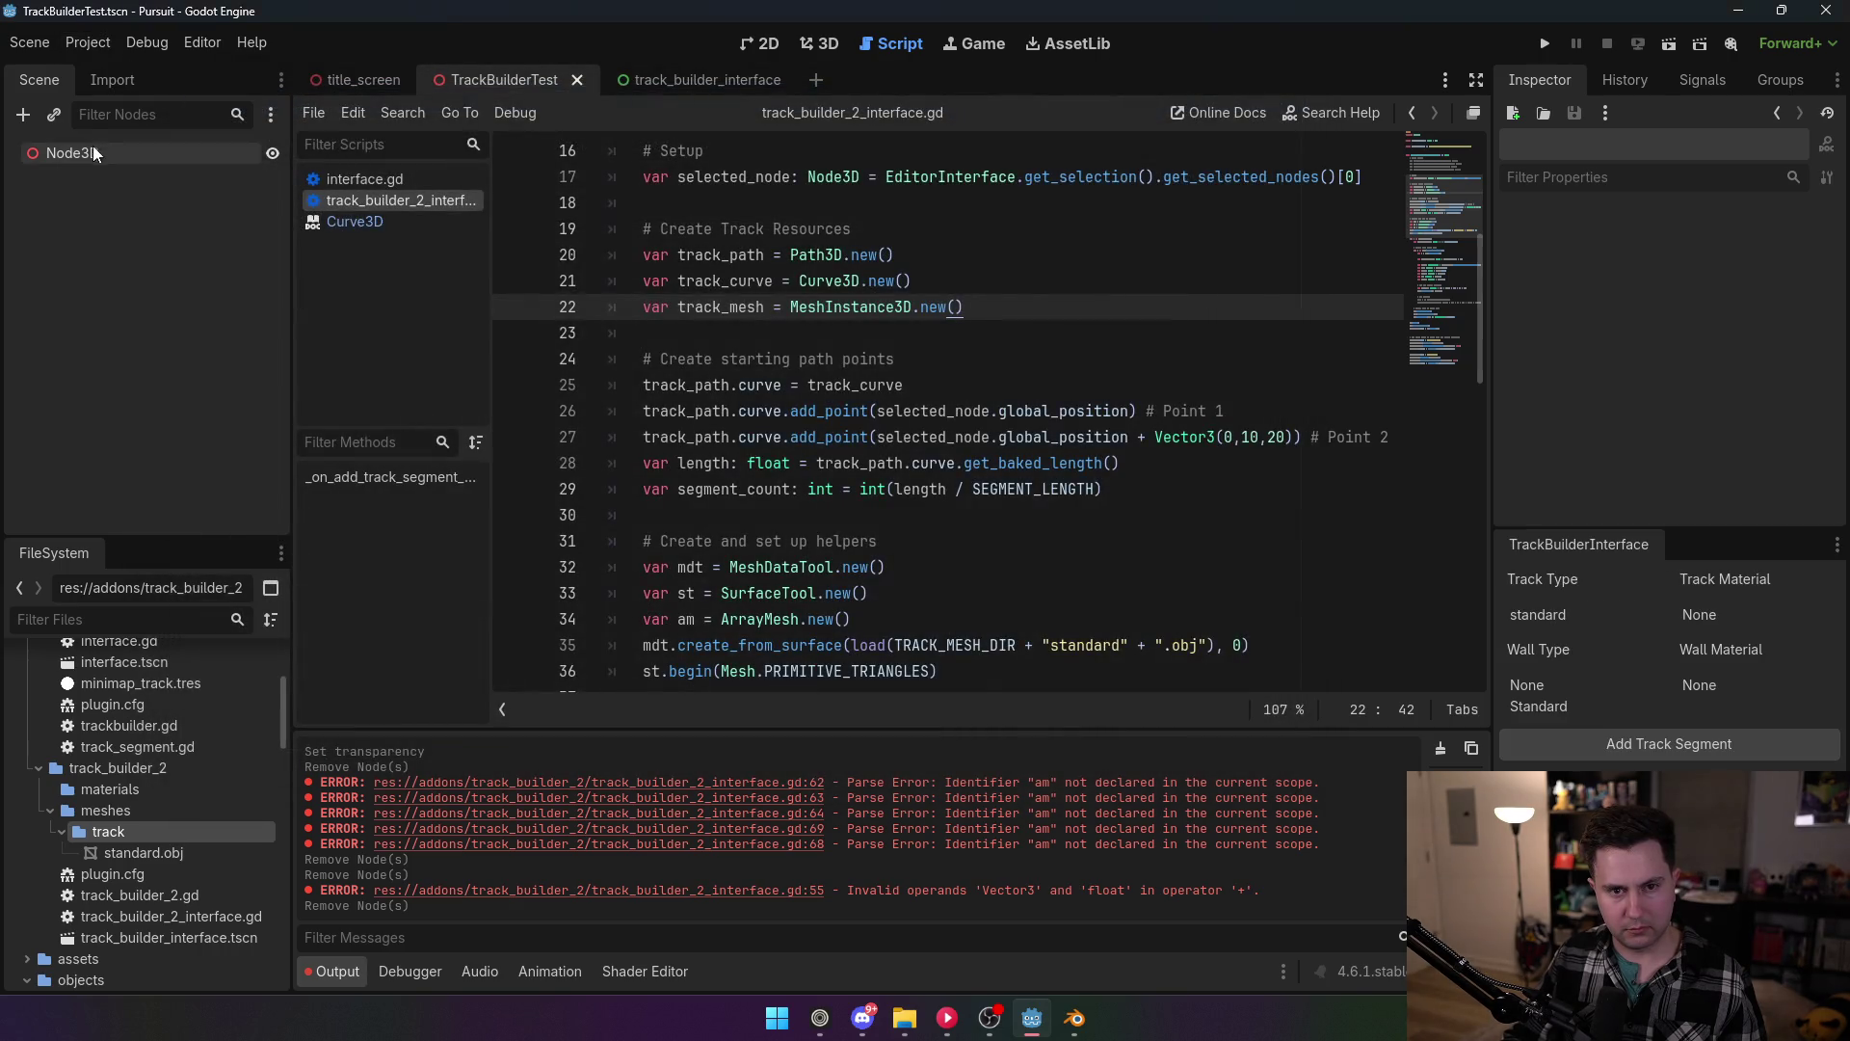
left_click(92, 149)
left_click(819, 43)
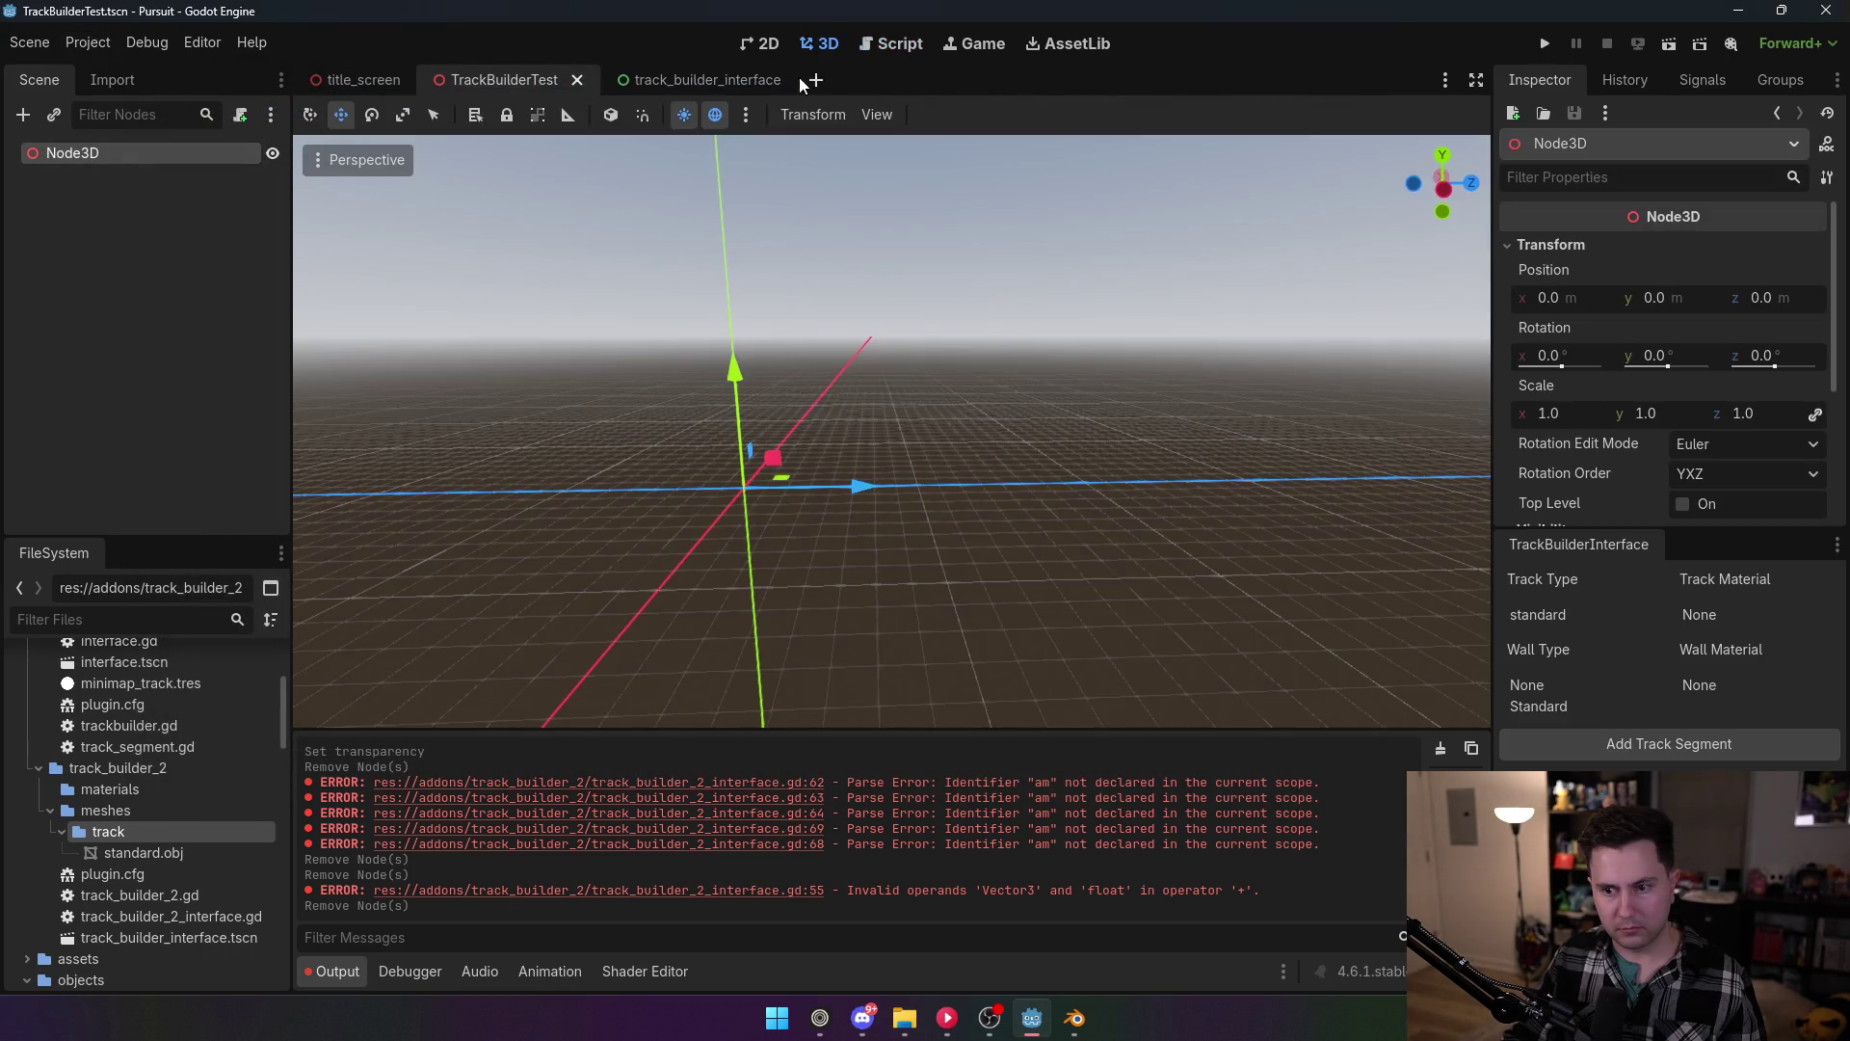
left_click(1640, 742)
key("f")
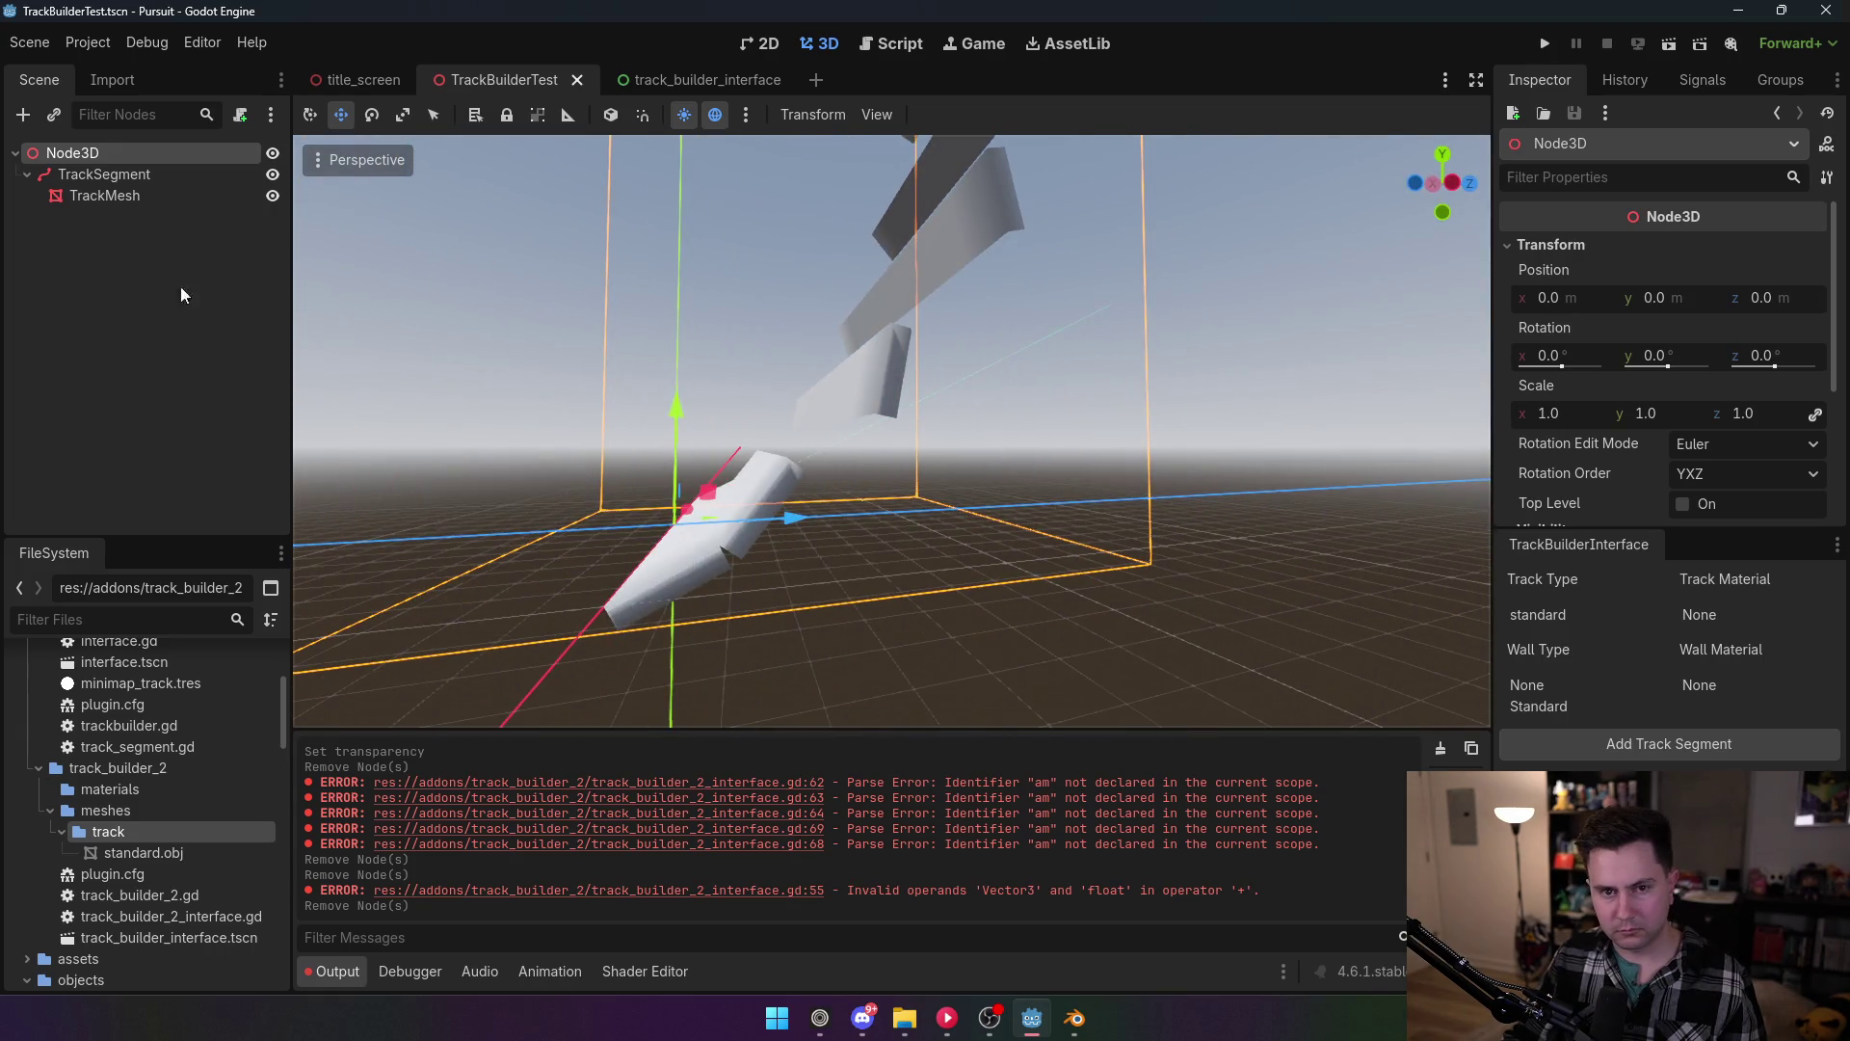
left_click(130, 173)
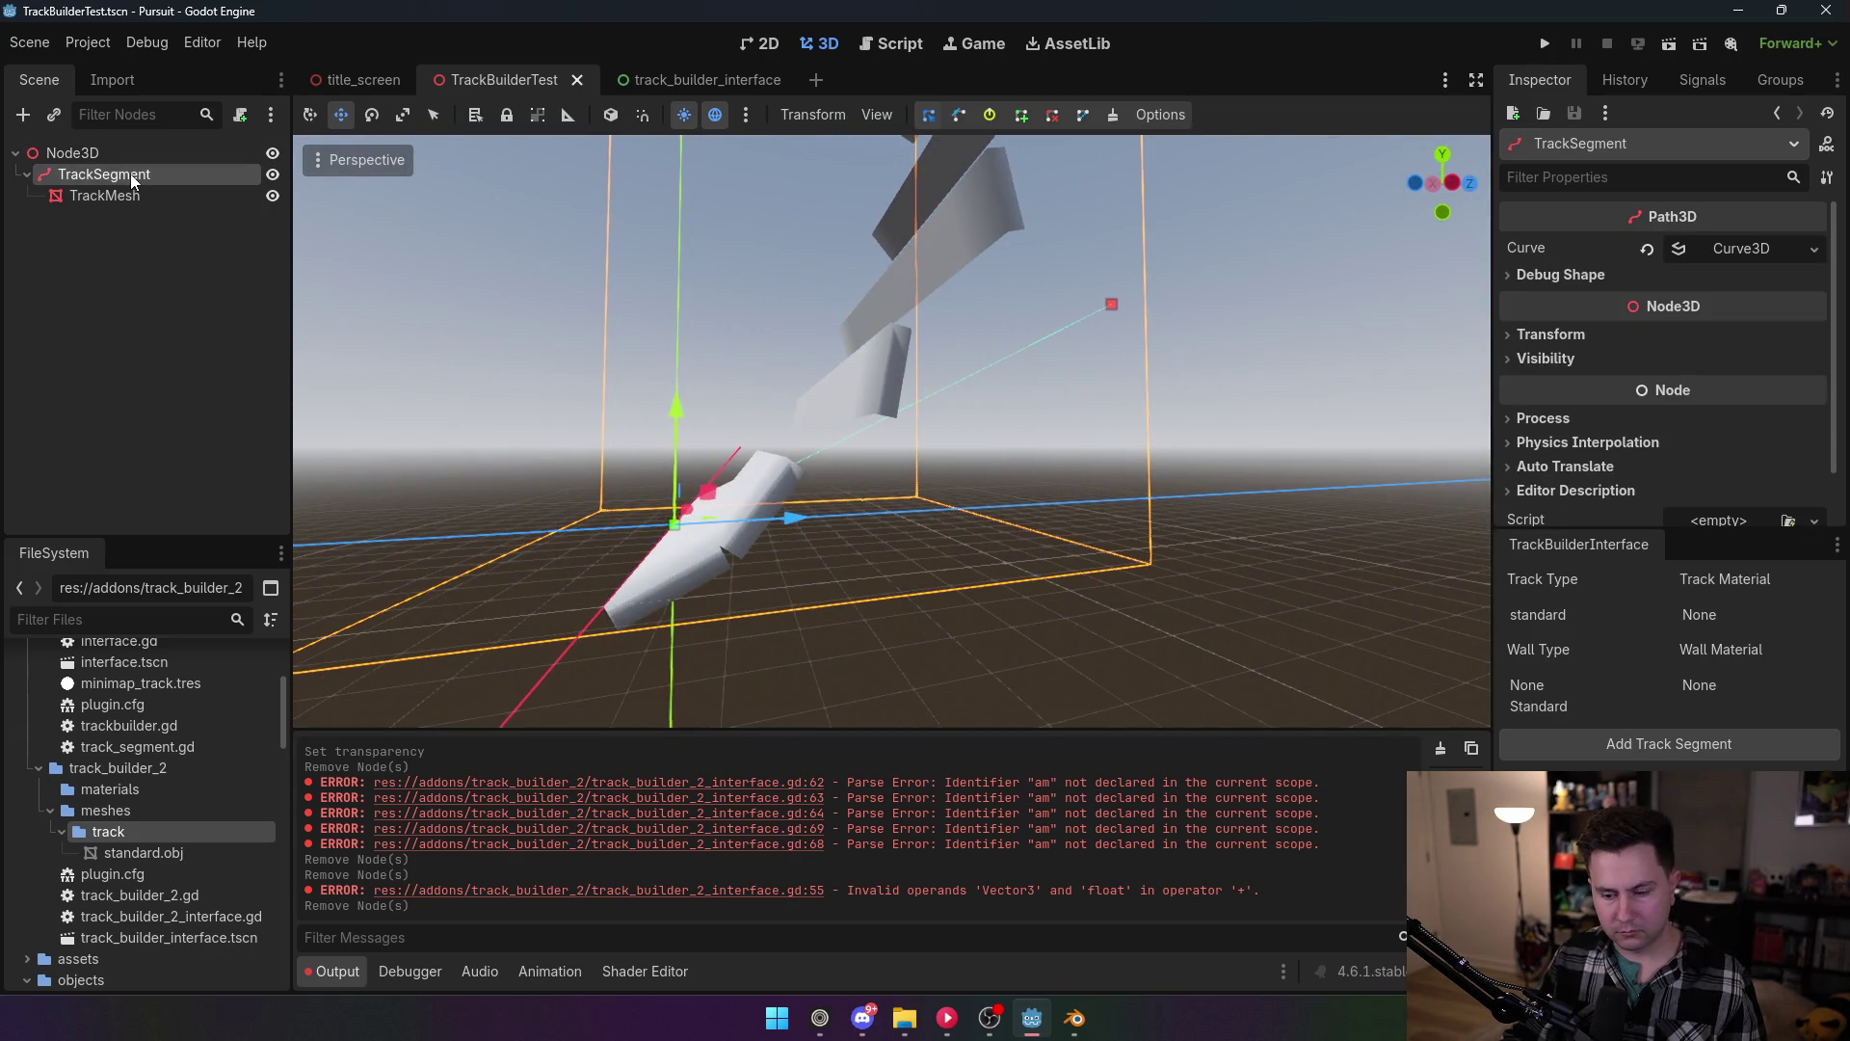
key("Delete")
left_click(887, 529)
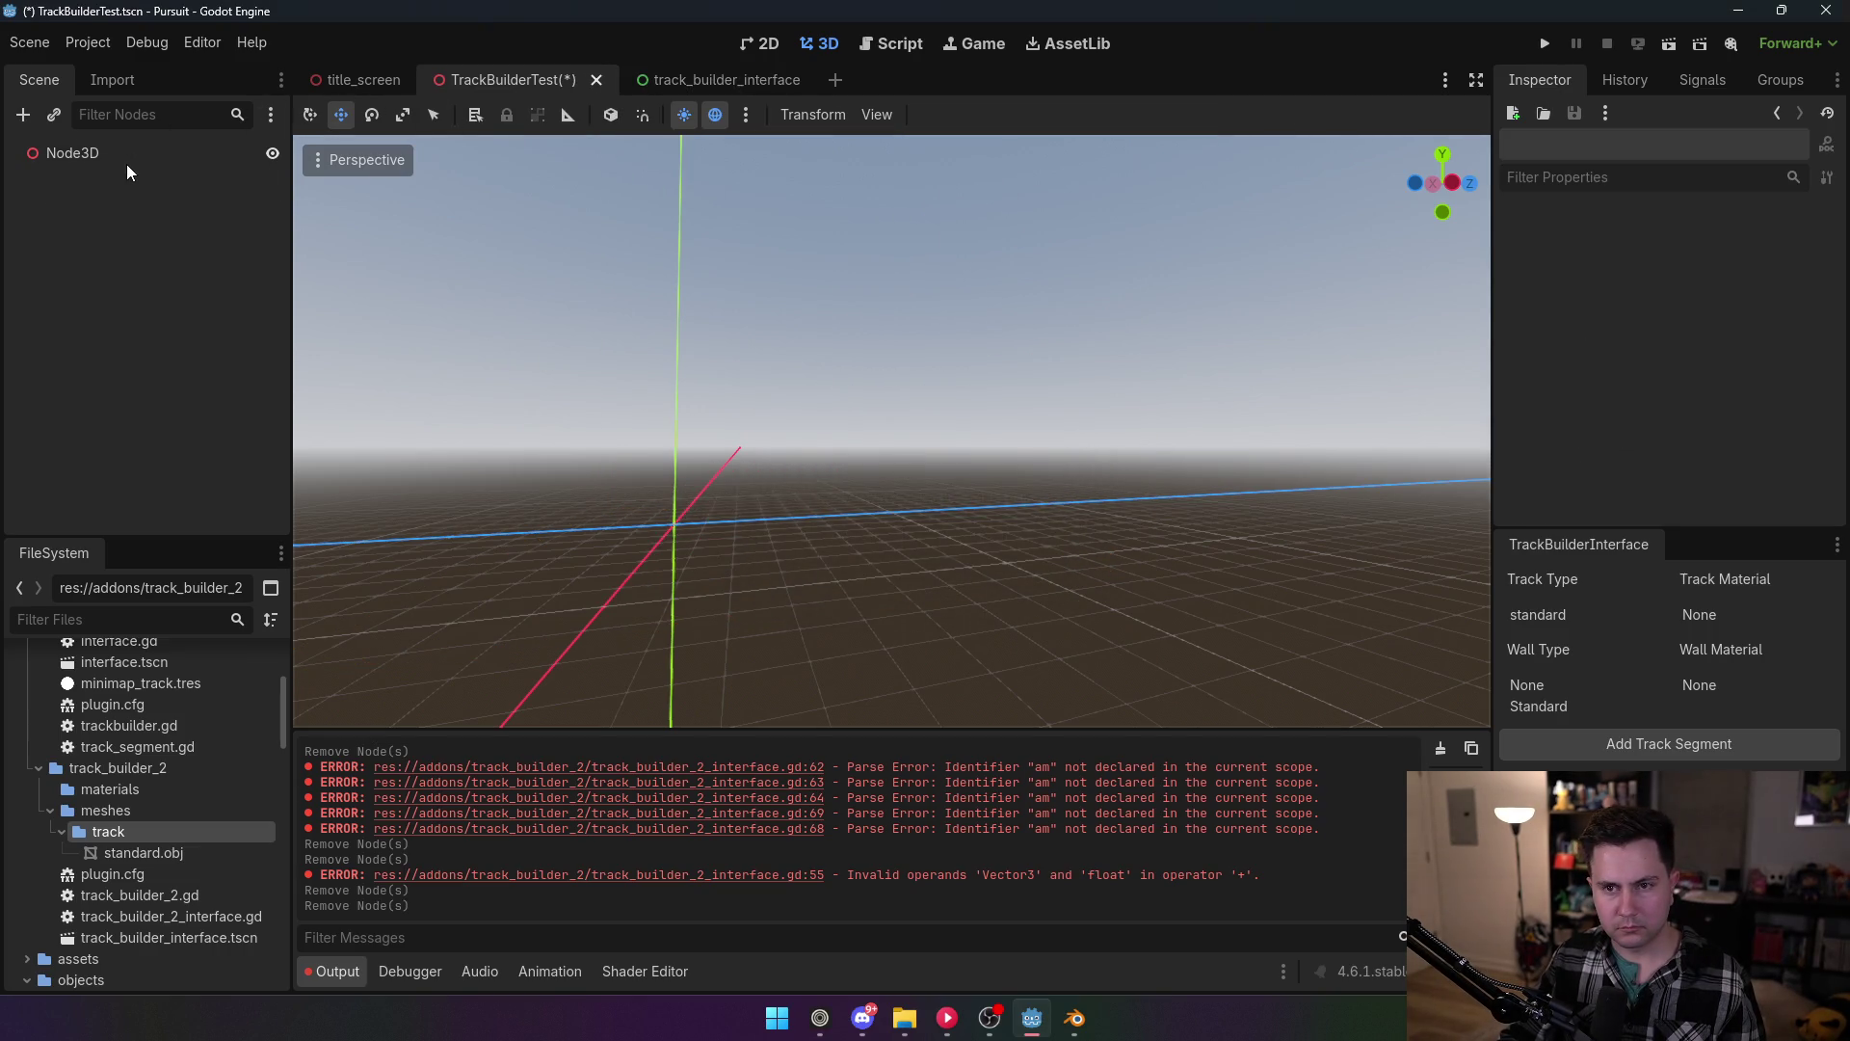
Step: Disable the TrackBuilder2 plugin in Project Settings > Plugins
left_click(88, 42)
left_click(106, 73)
left_click(207, 227)
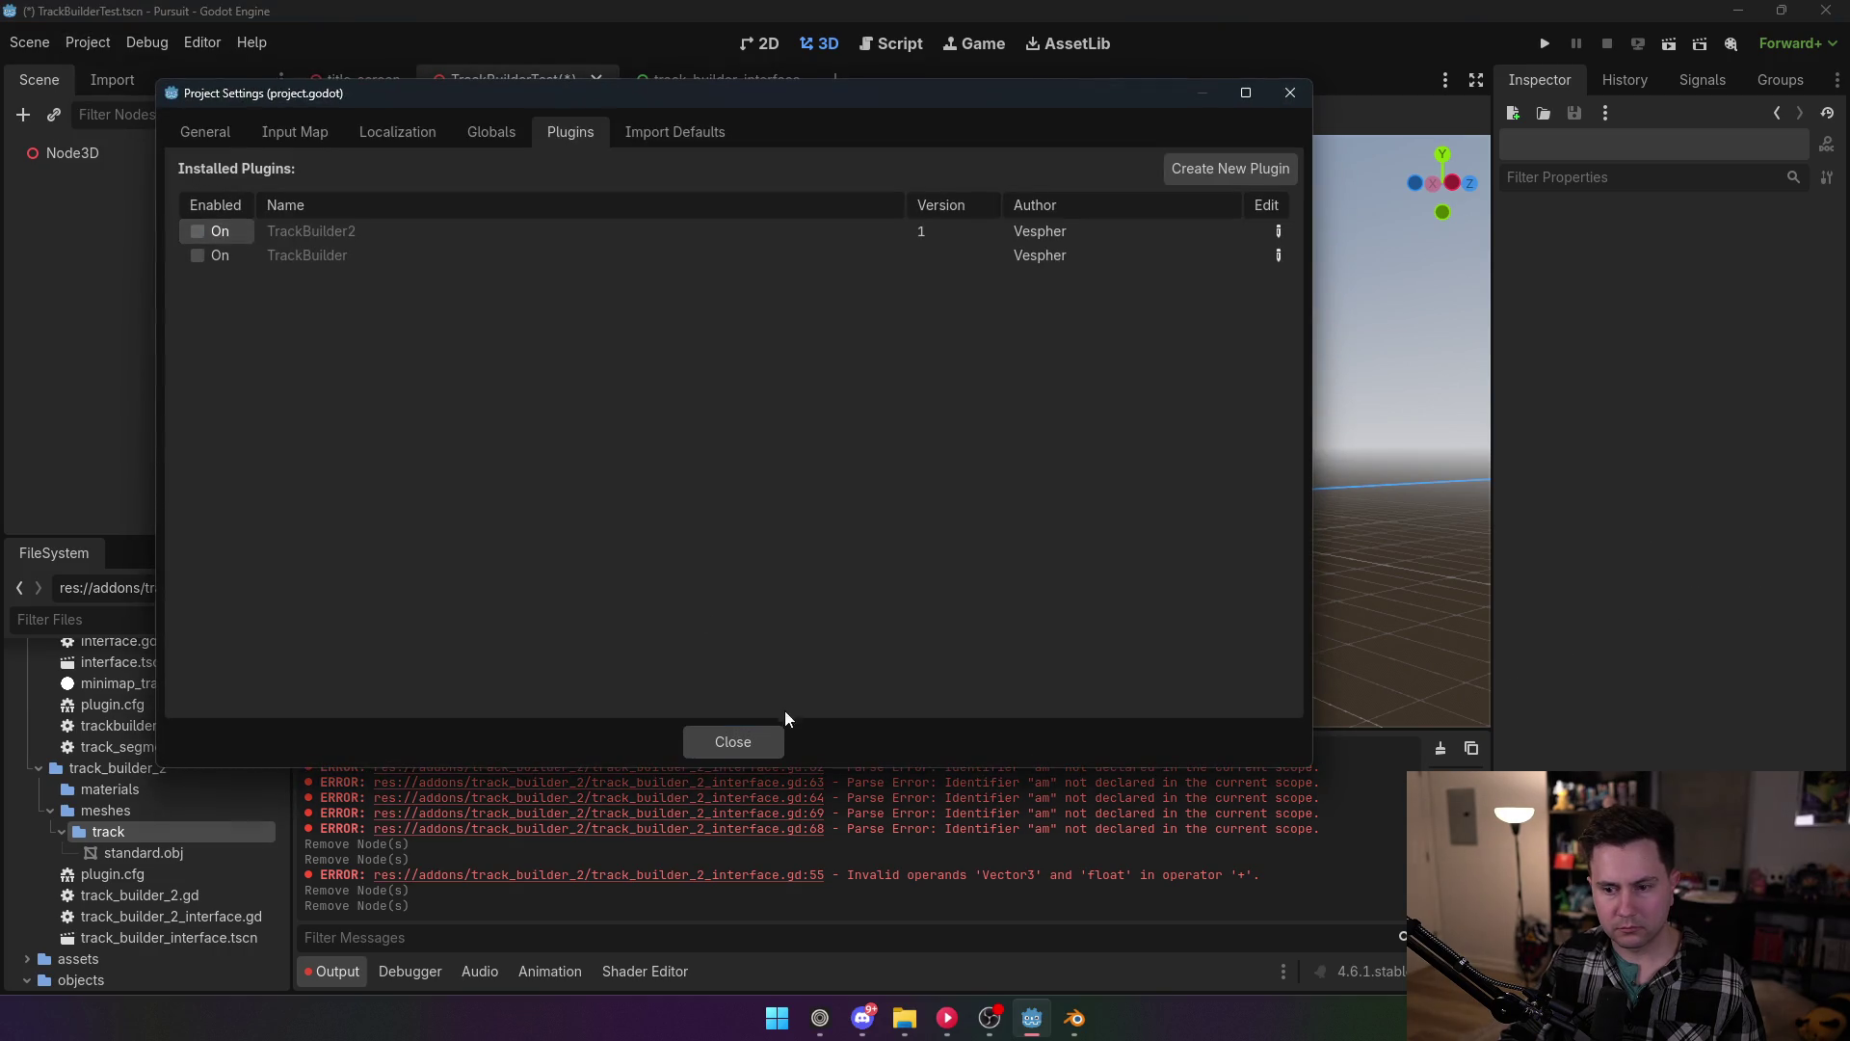
left_click(742, 742)
Step: Change line 47 to sample_baked_with_rotation(sample_offset, true, true) and save
left_click(929, 43)
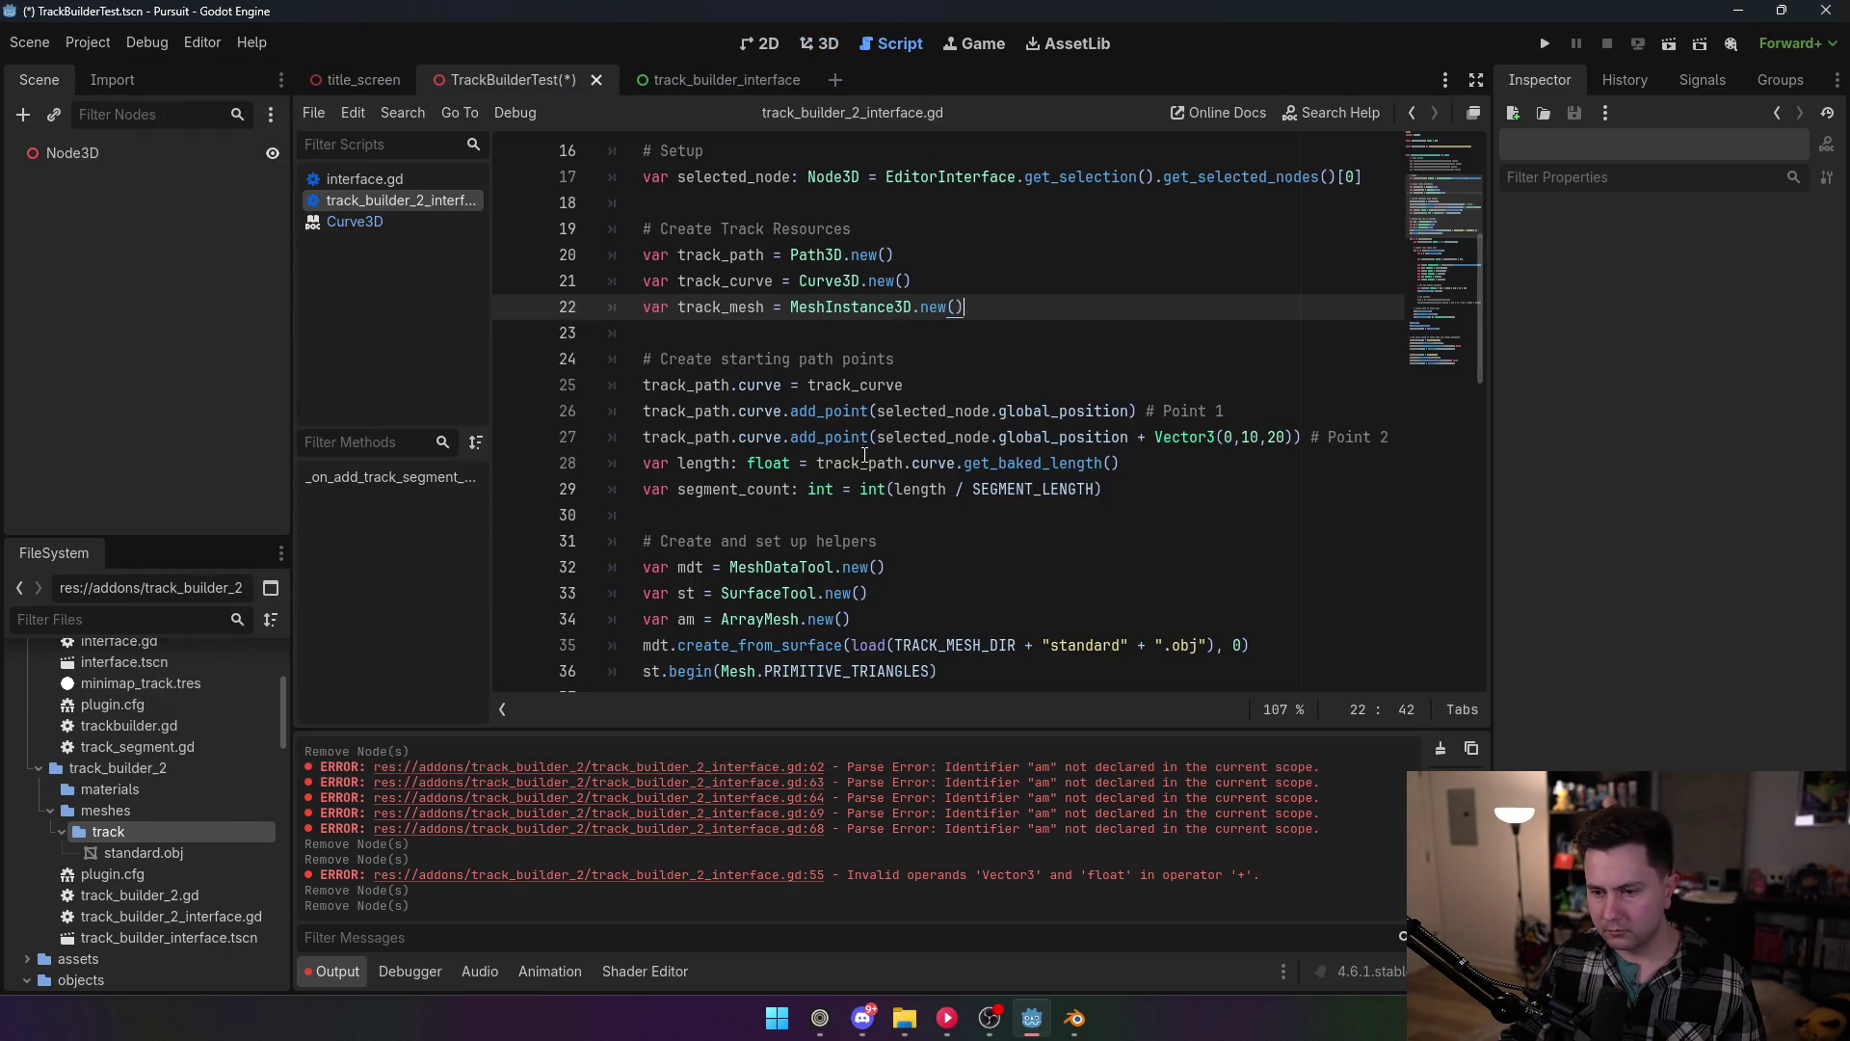
left_click(911, 490)
scroll(905, 481, "down", 3)
scroll(905, 481, "down", 2)
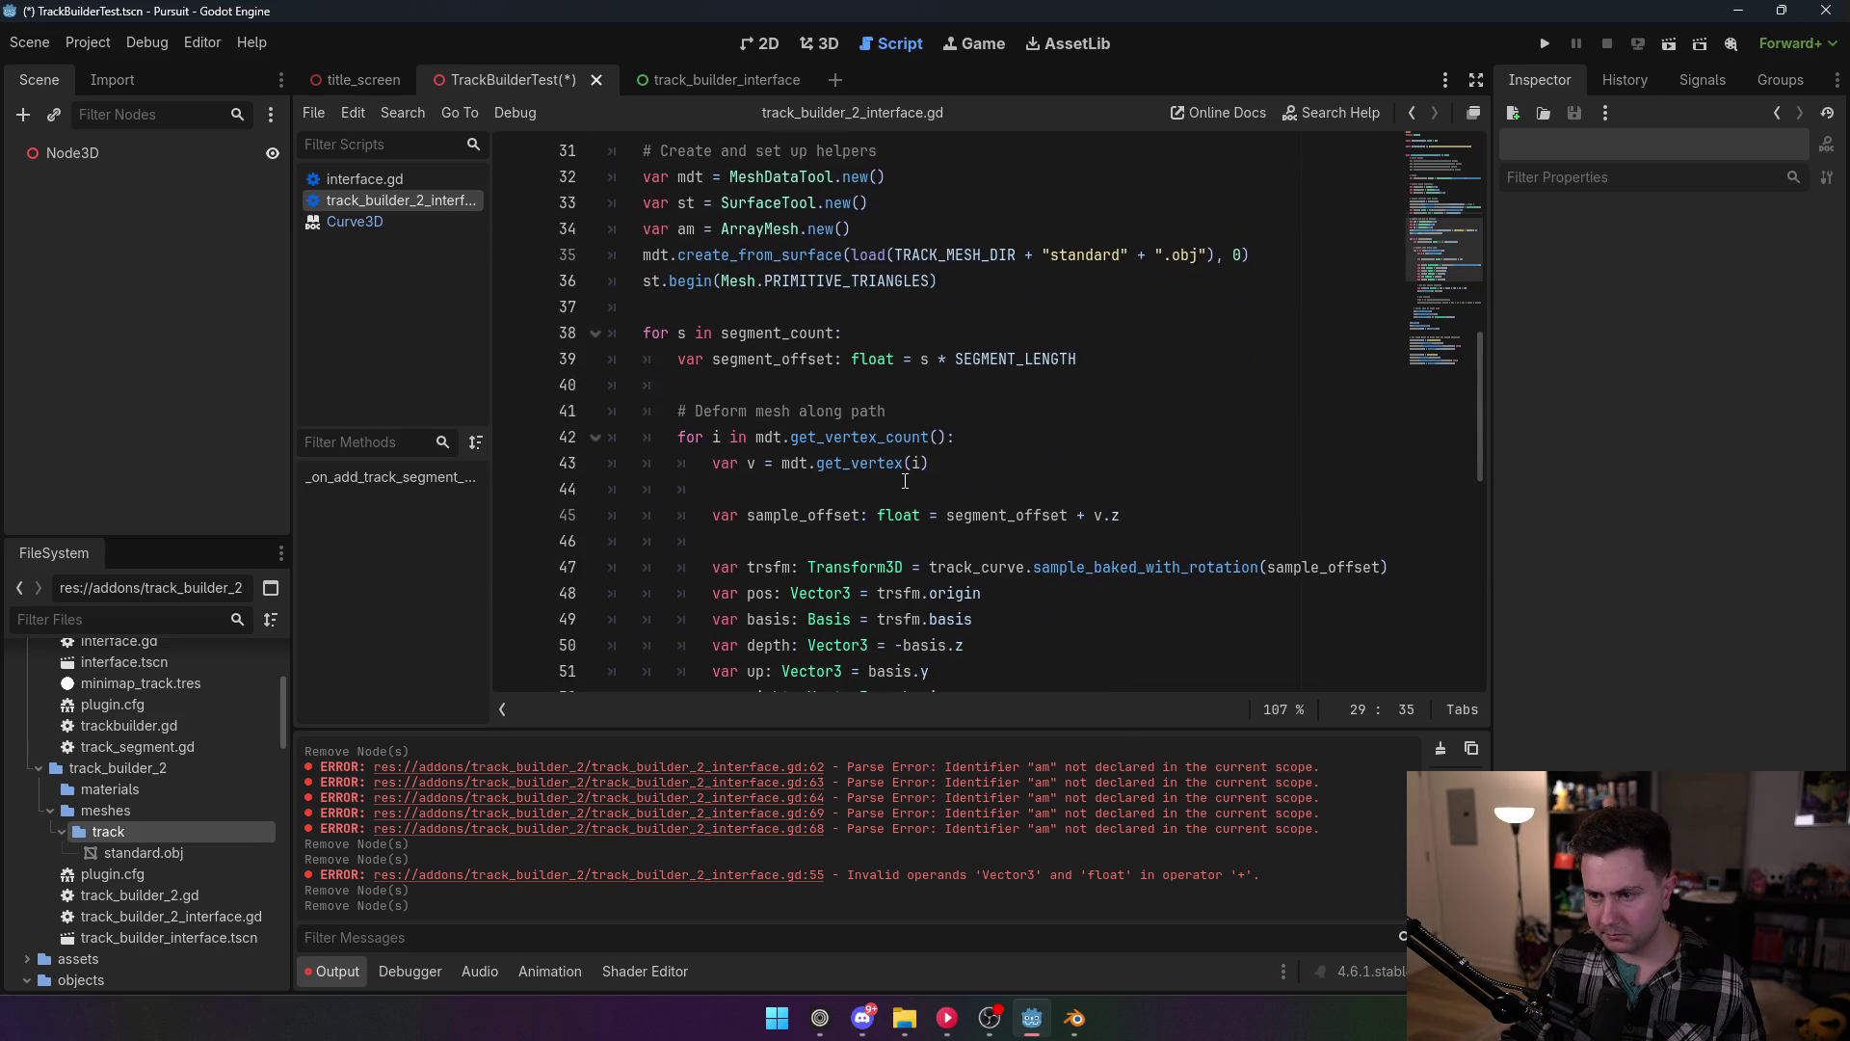
scroll(904, 480, "down", 3)
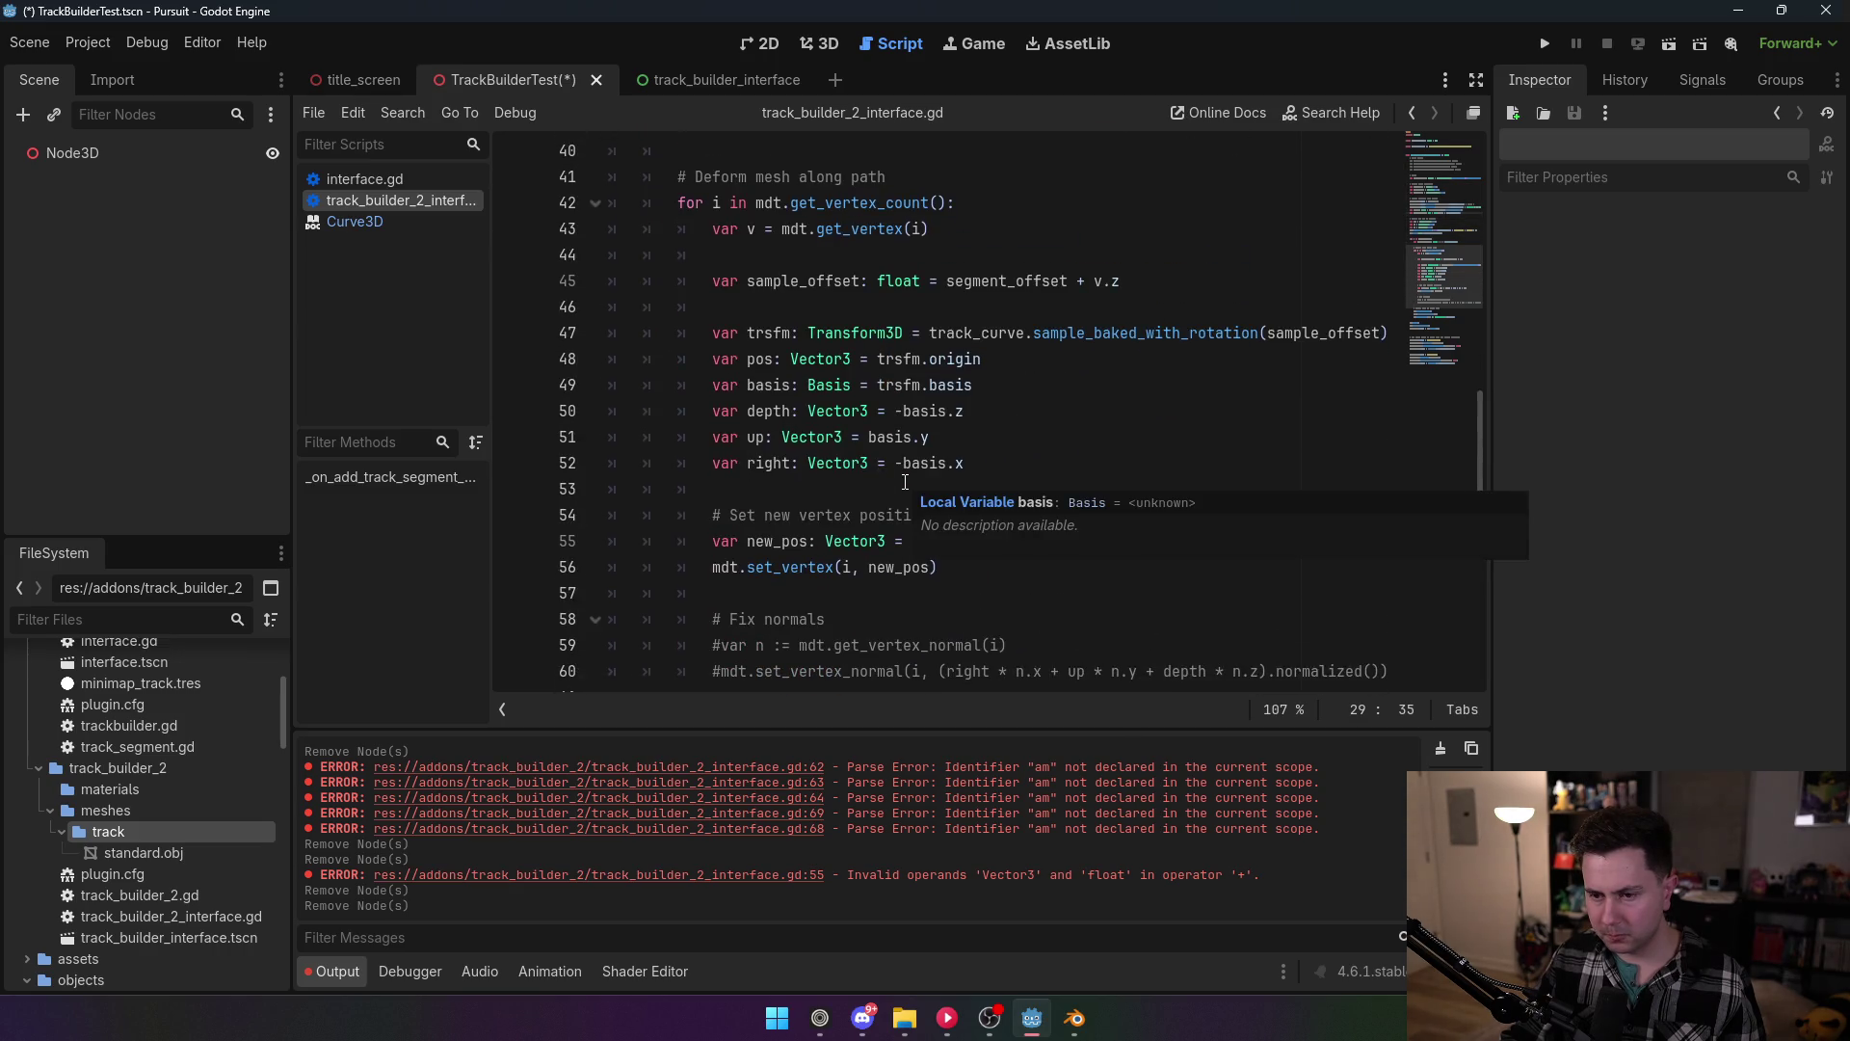
scroll(785, 436, "up", 1)
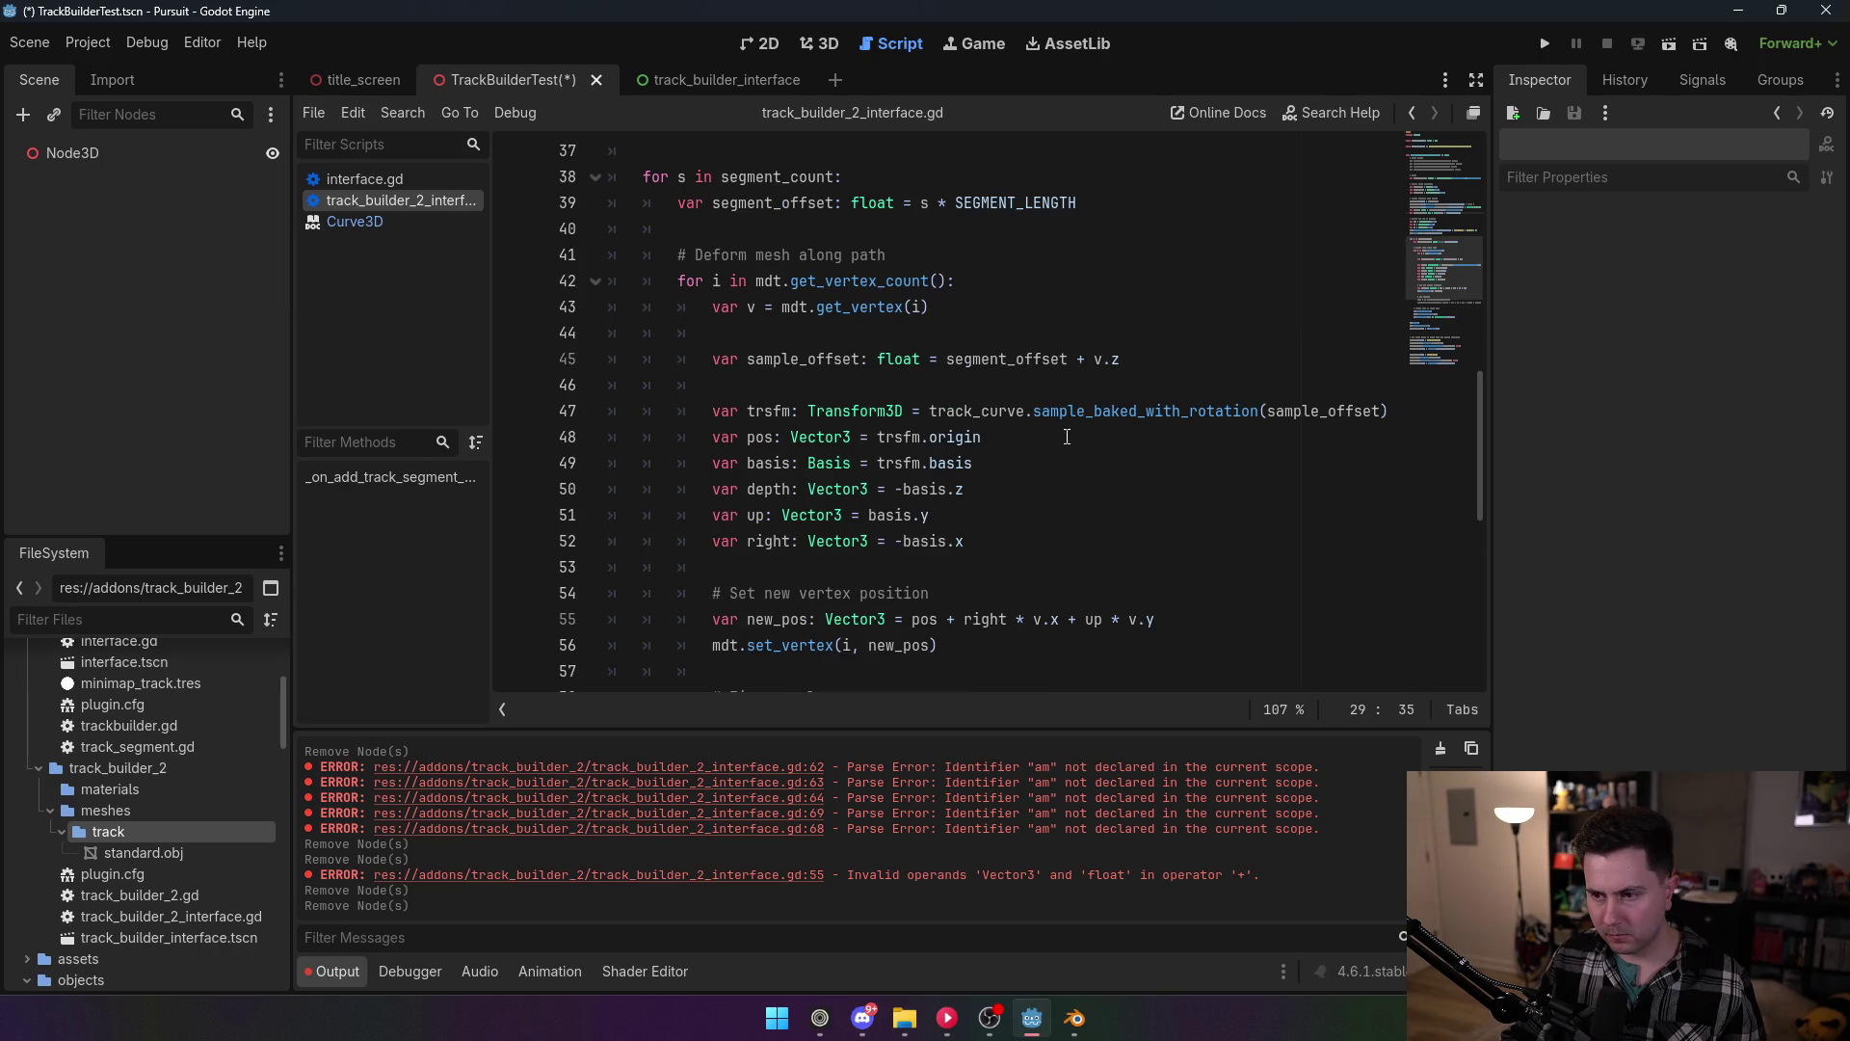
mouse_move(1085, 416)
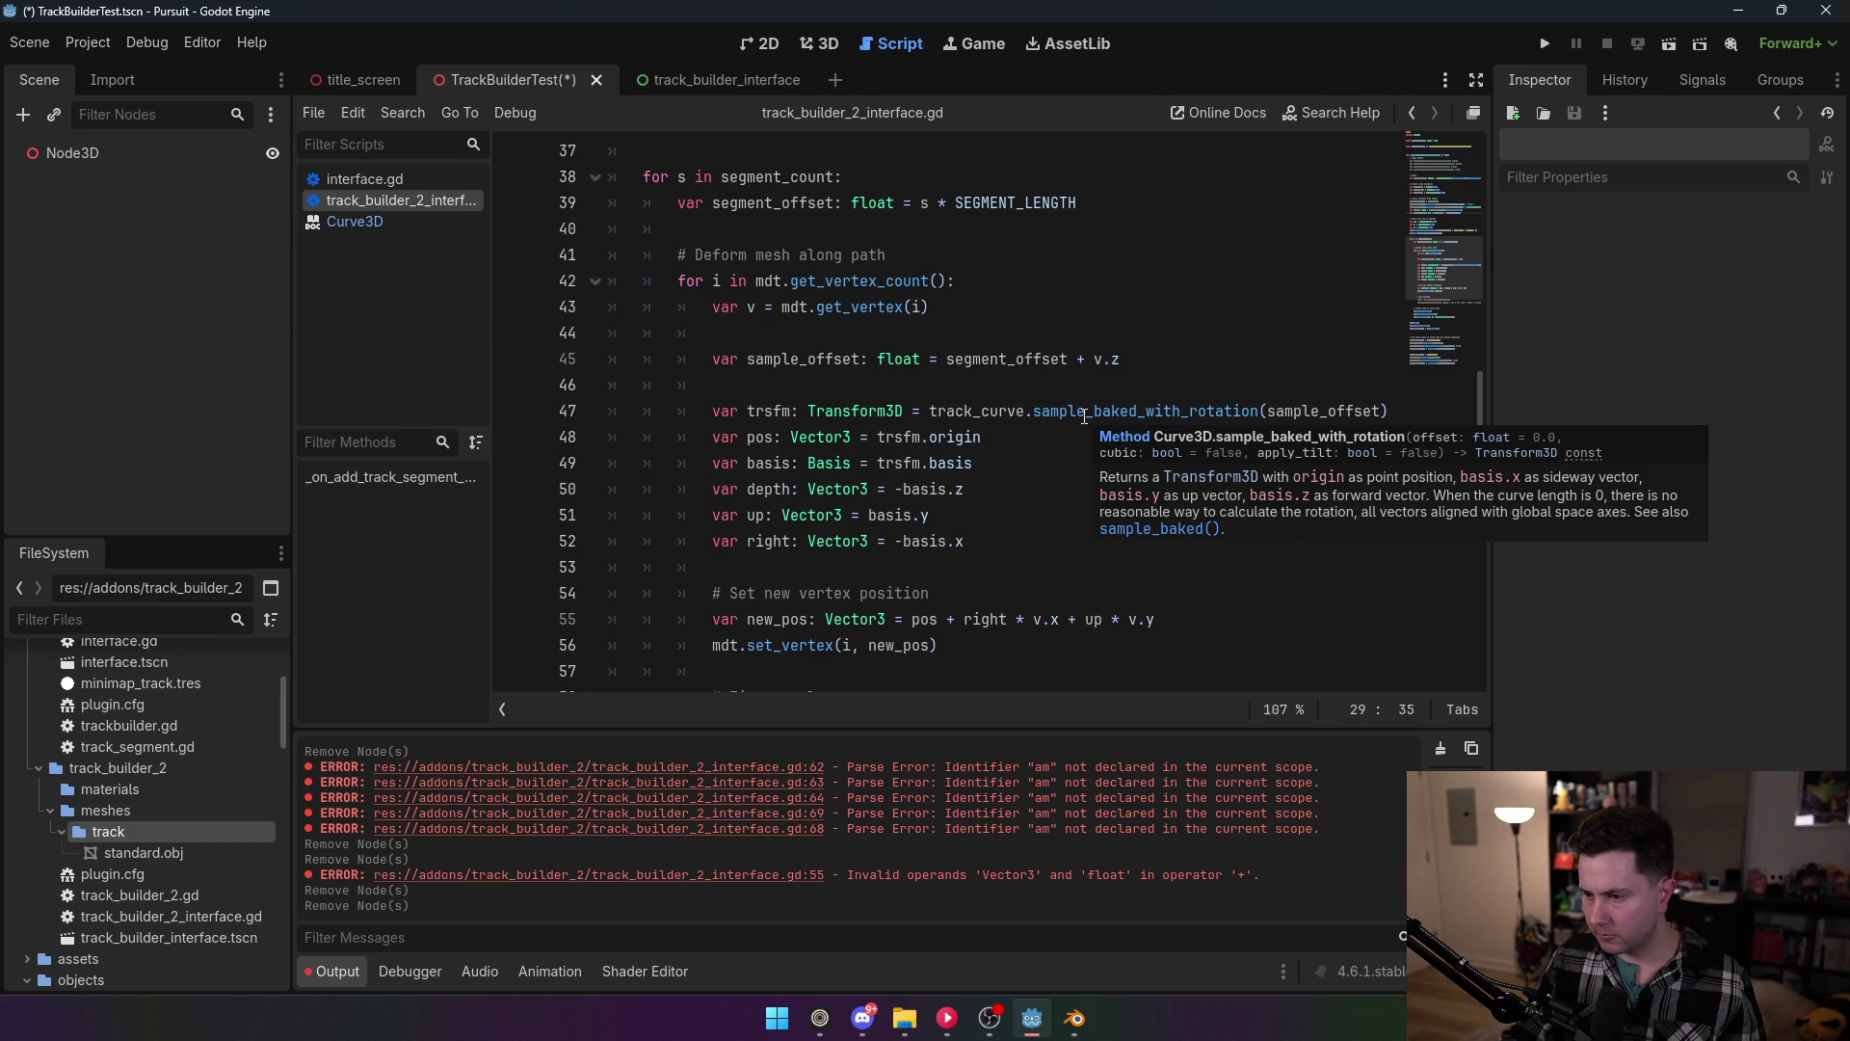
left_click(1381, 411)
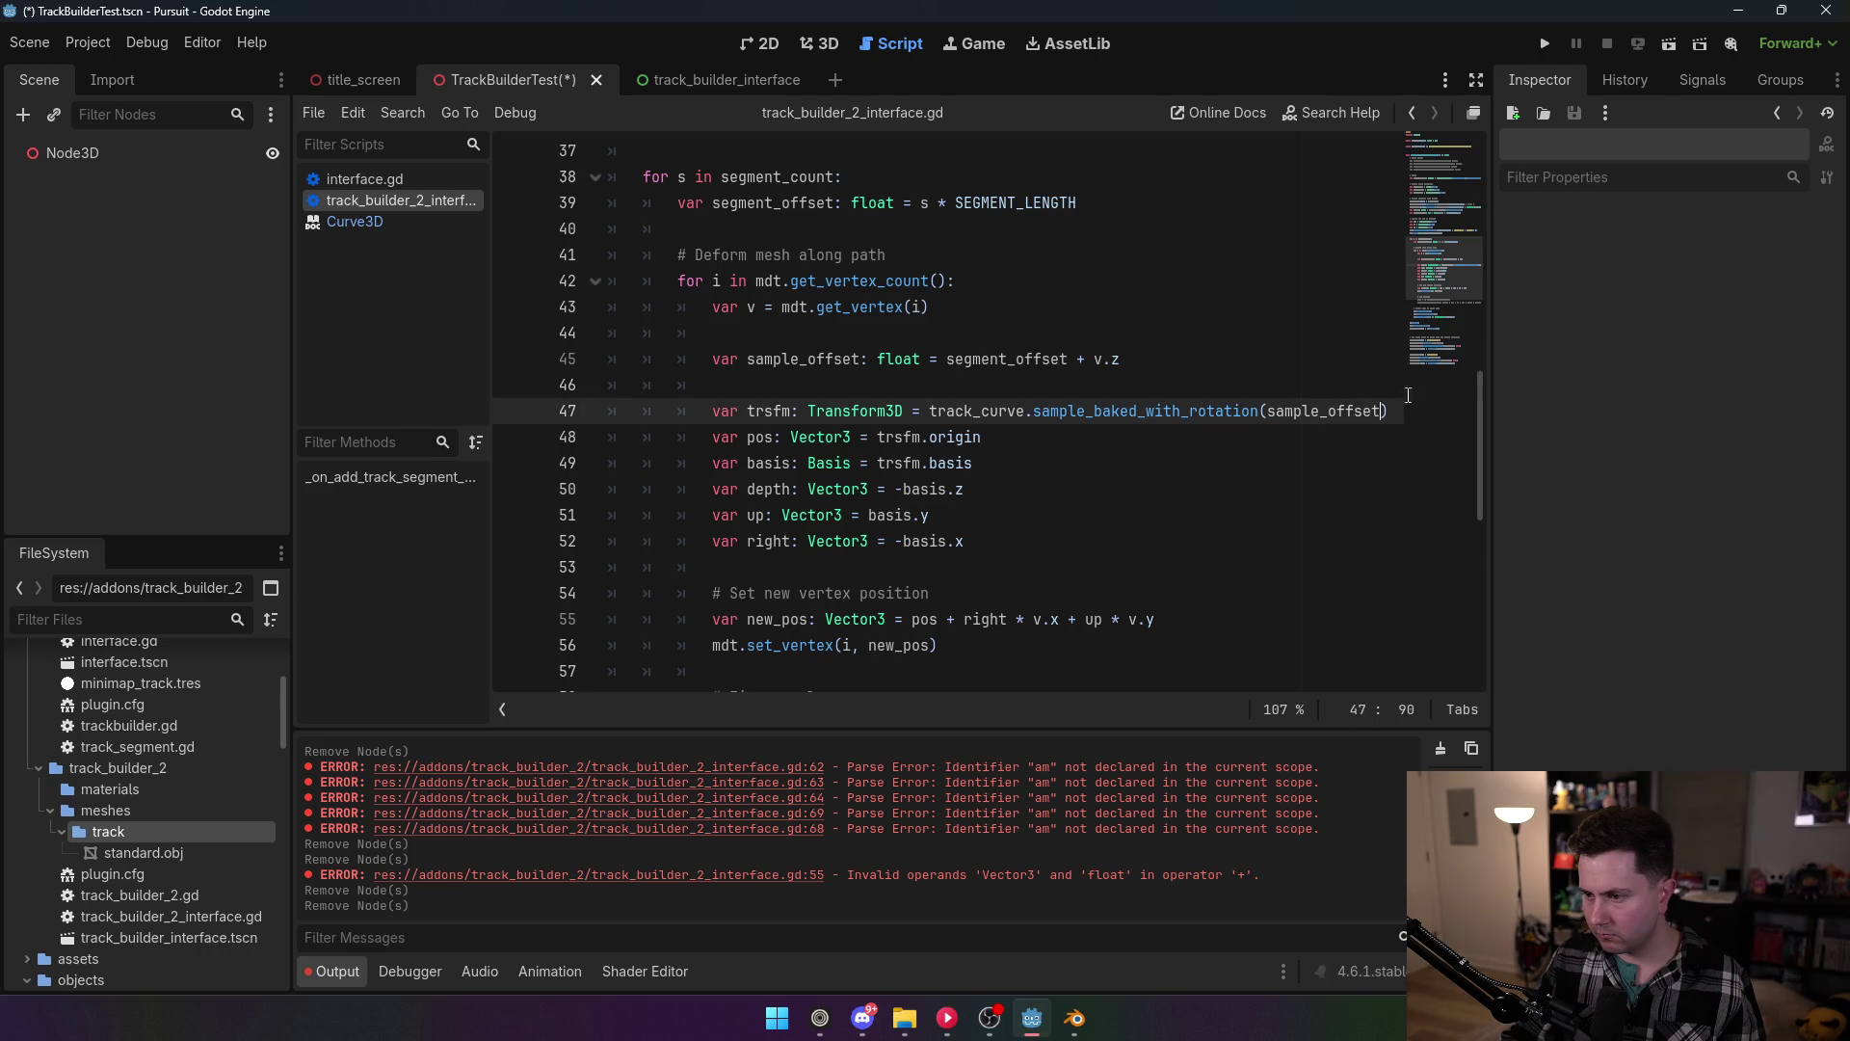
type(", true, true")
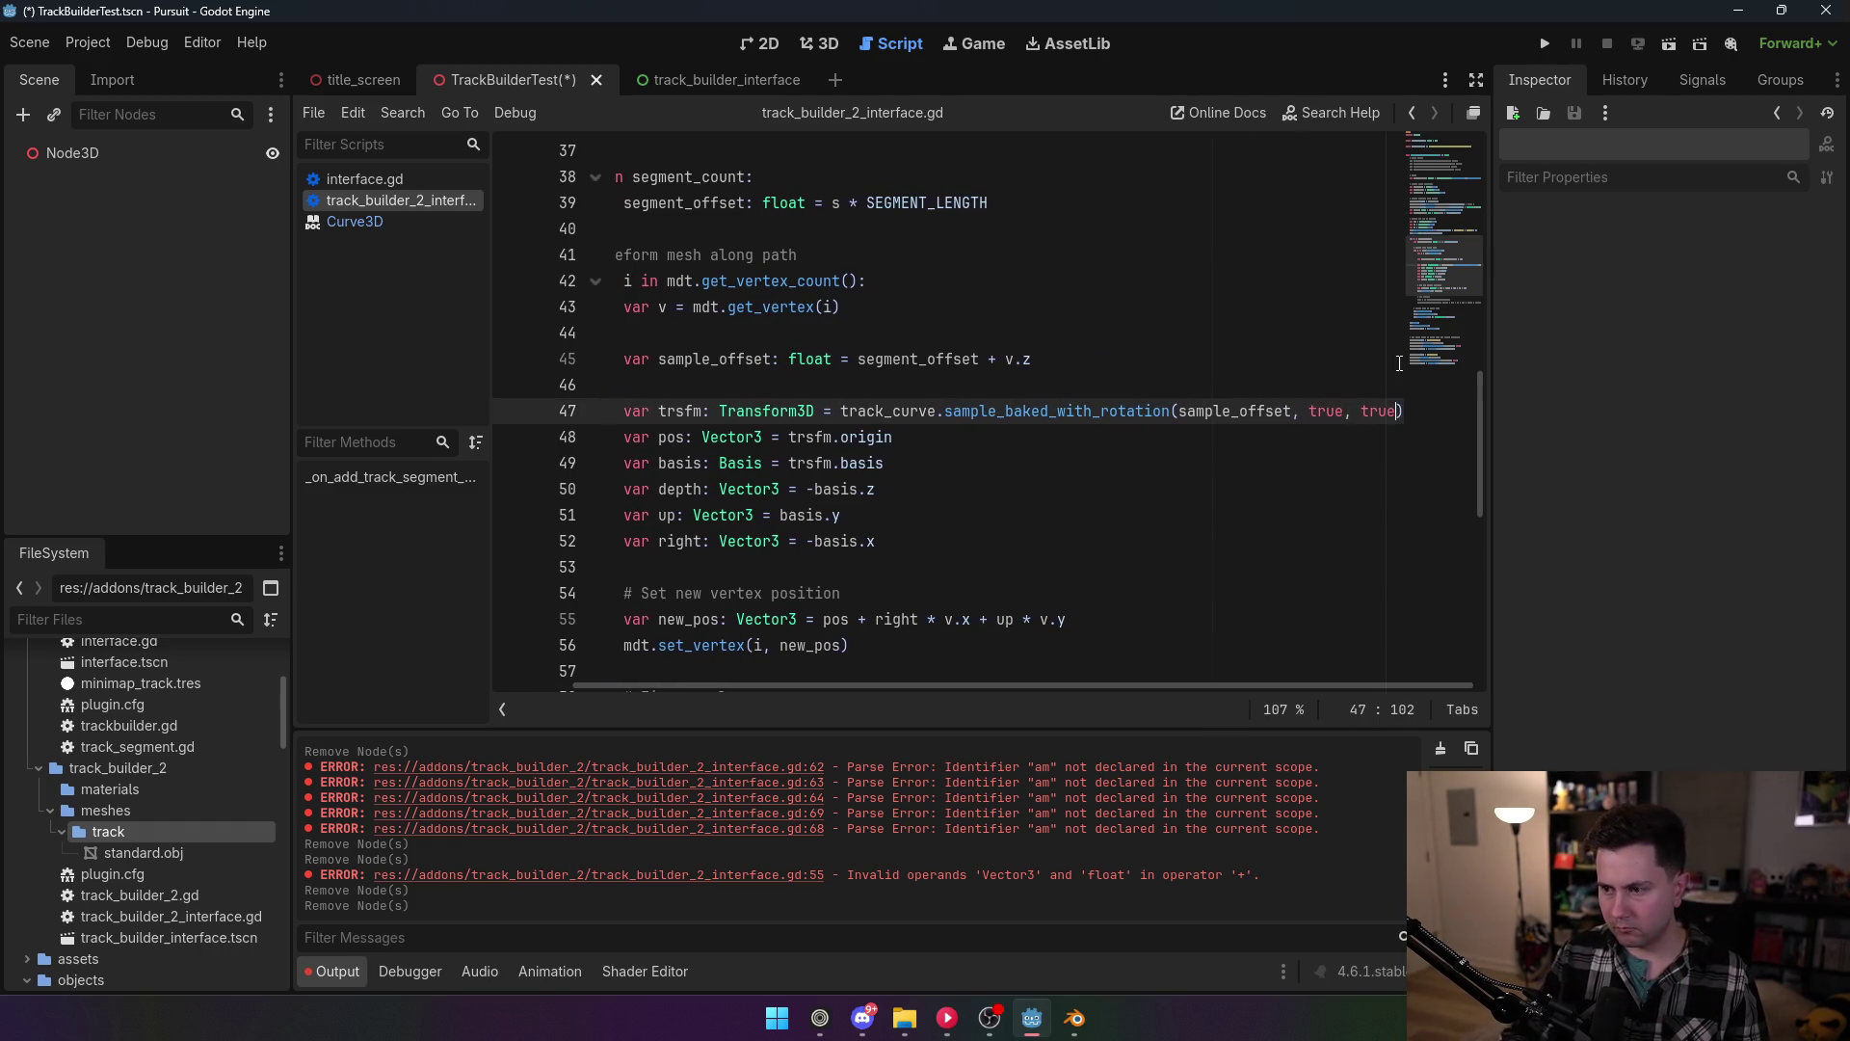
key("Up")
key("Up")
key("Up")
key("ctrl+s")
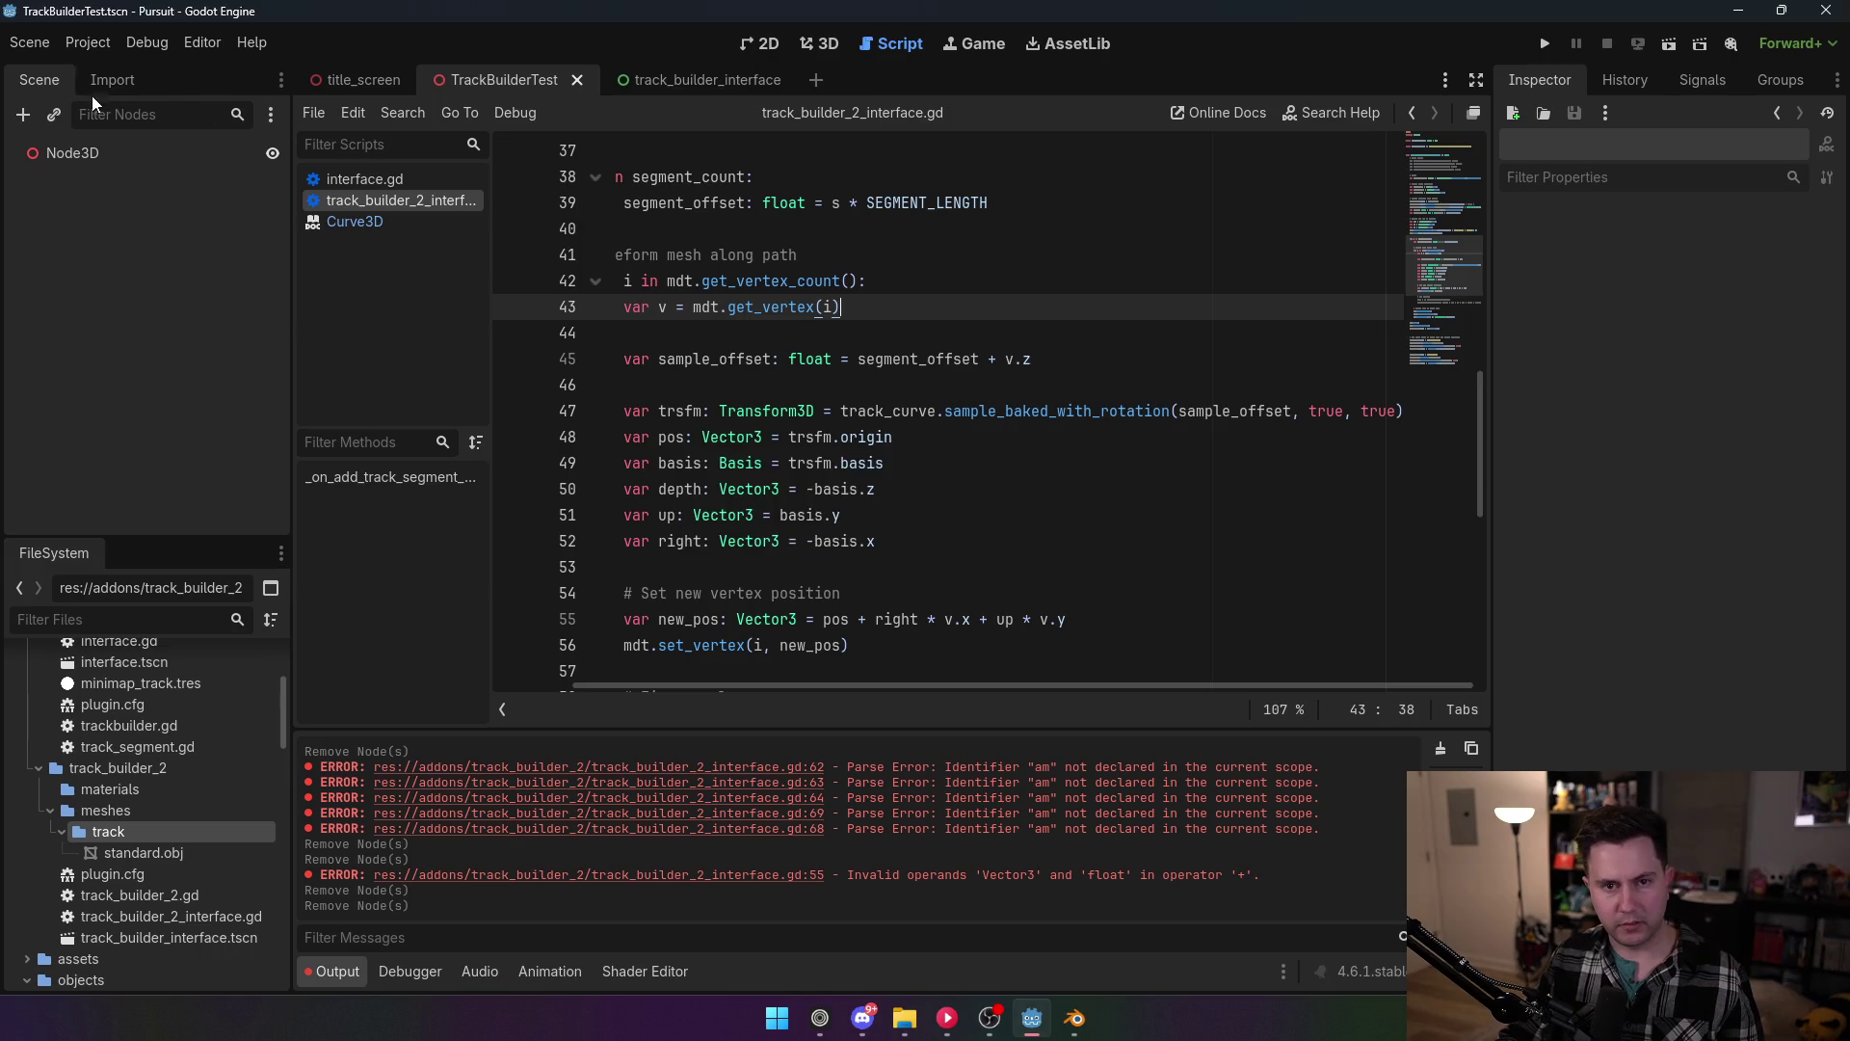
left_click(61, 153)
Step: Enable the TrackBuilder2 plugin in Project Settings > Plugins
left_click(90, 49)
left_click(116, 79)
left_click(212, 240)
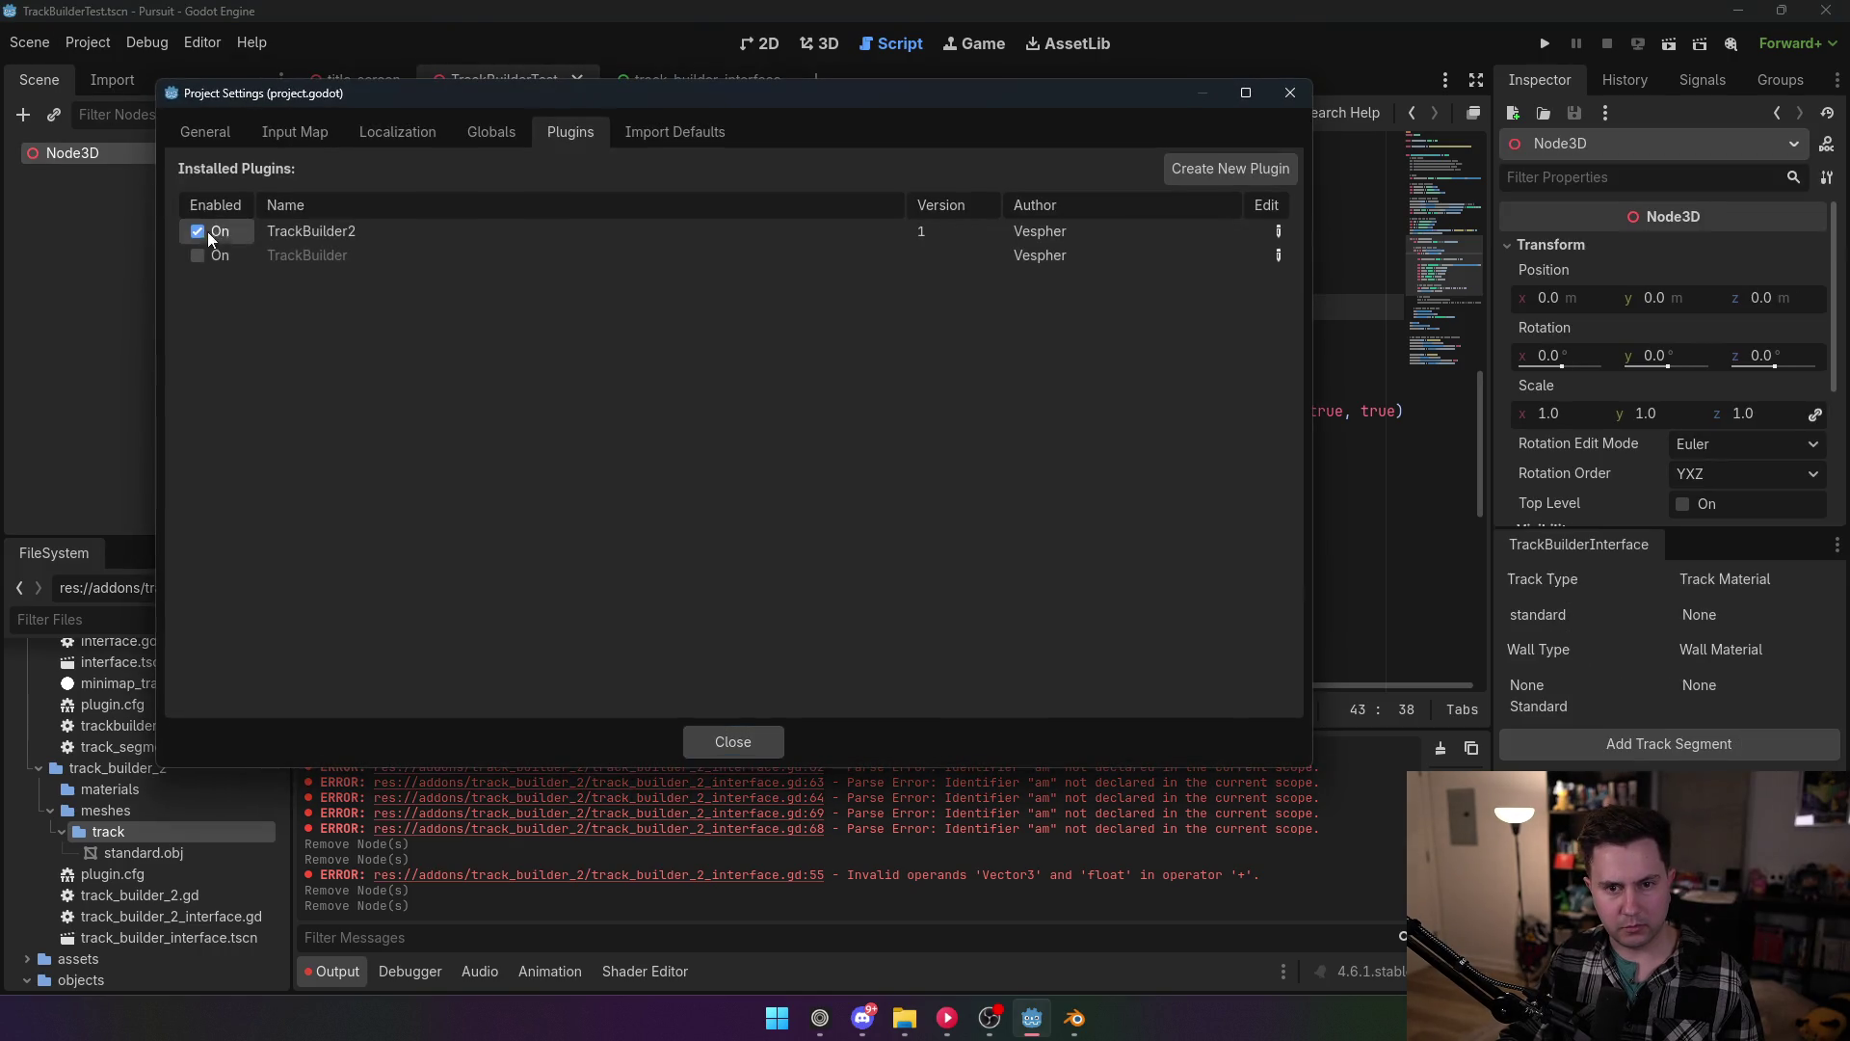
left_click(713, 748)
Step: Generate a test TrackSegment from Node3D in the 3D view, then delete it
left_click(817, 47)
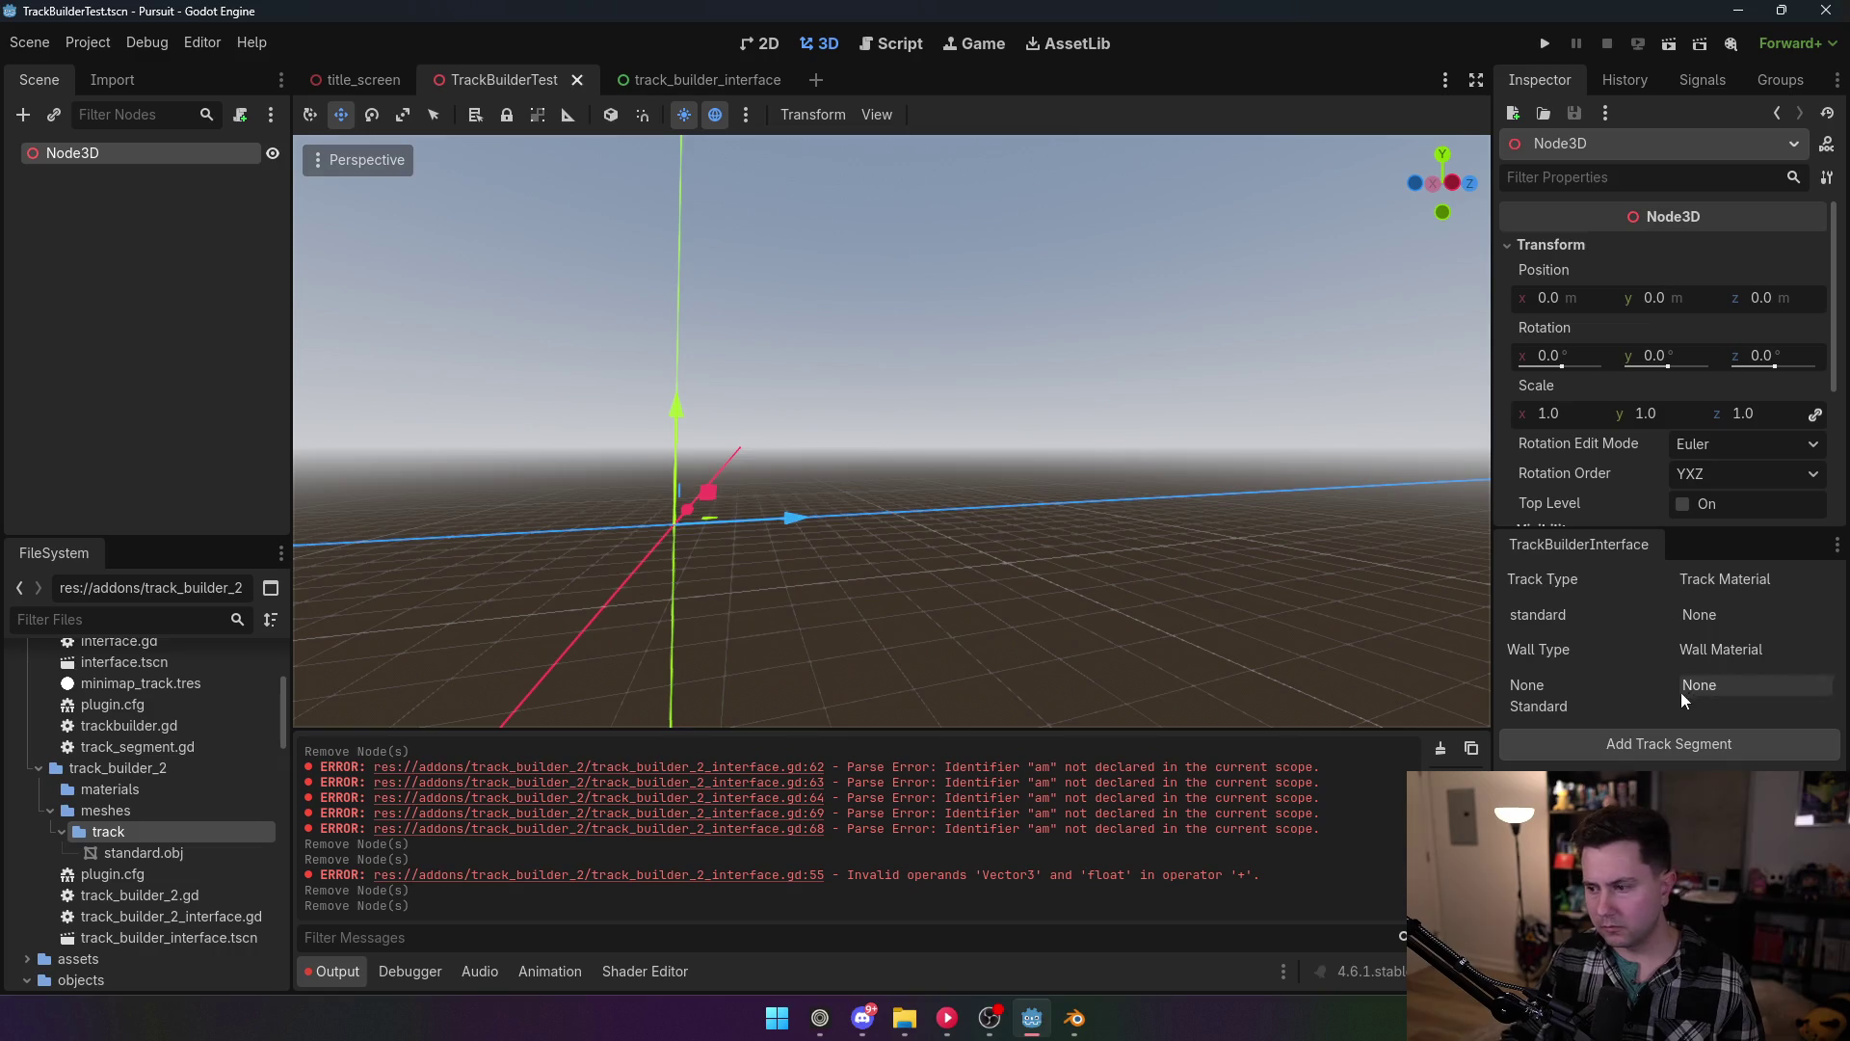
left_click(1653, 744)
scroll(940, 501, "up", 5)
left_click(104, 173)
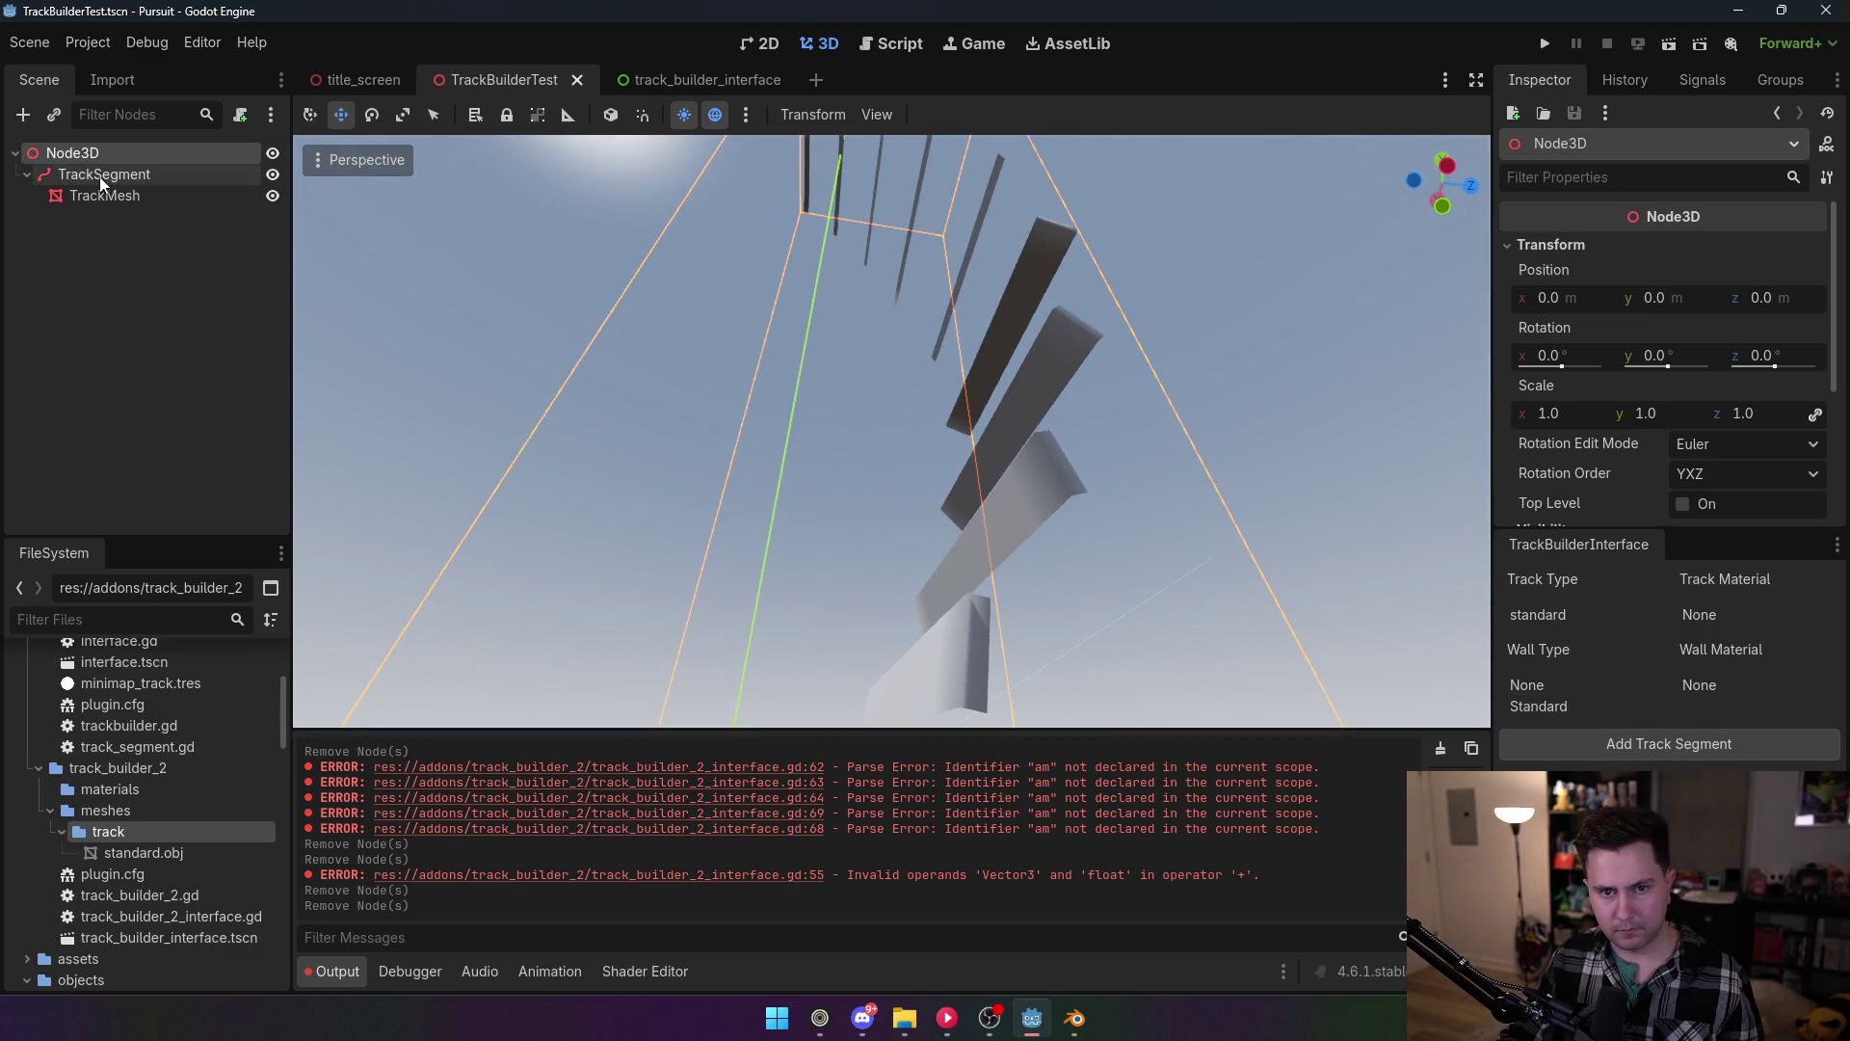
key("Delete")
key("Return")
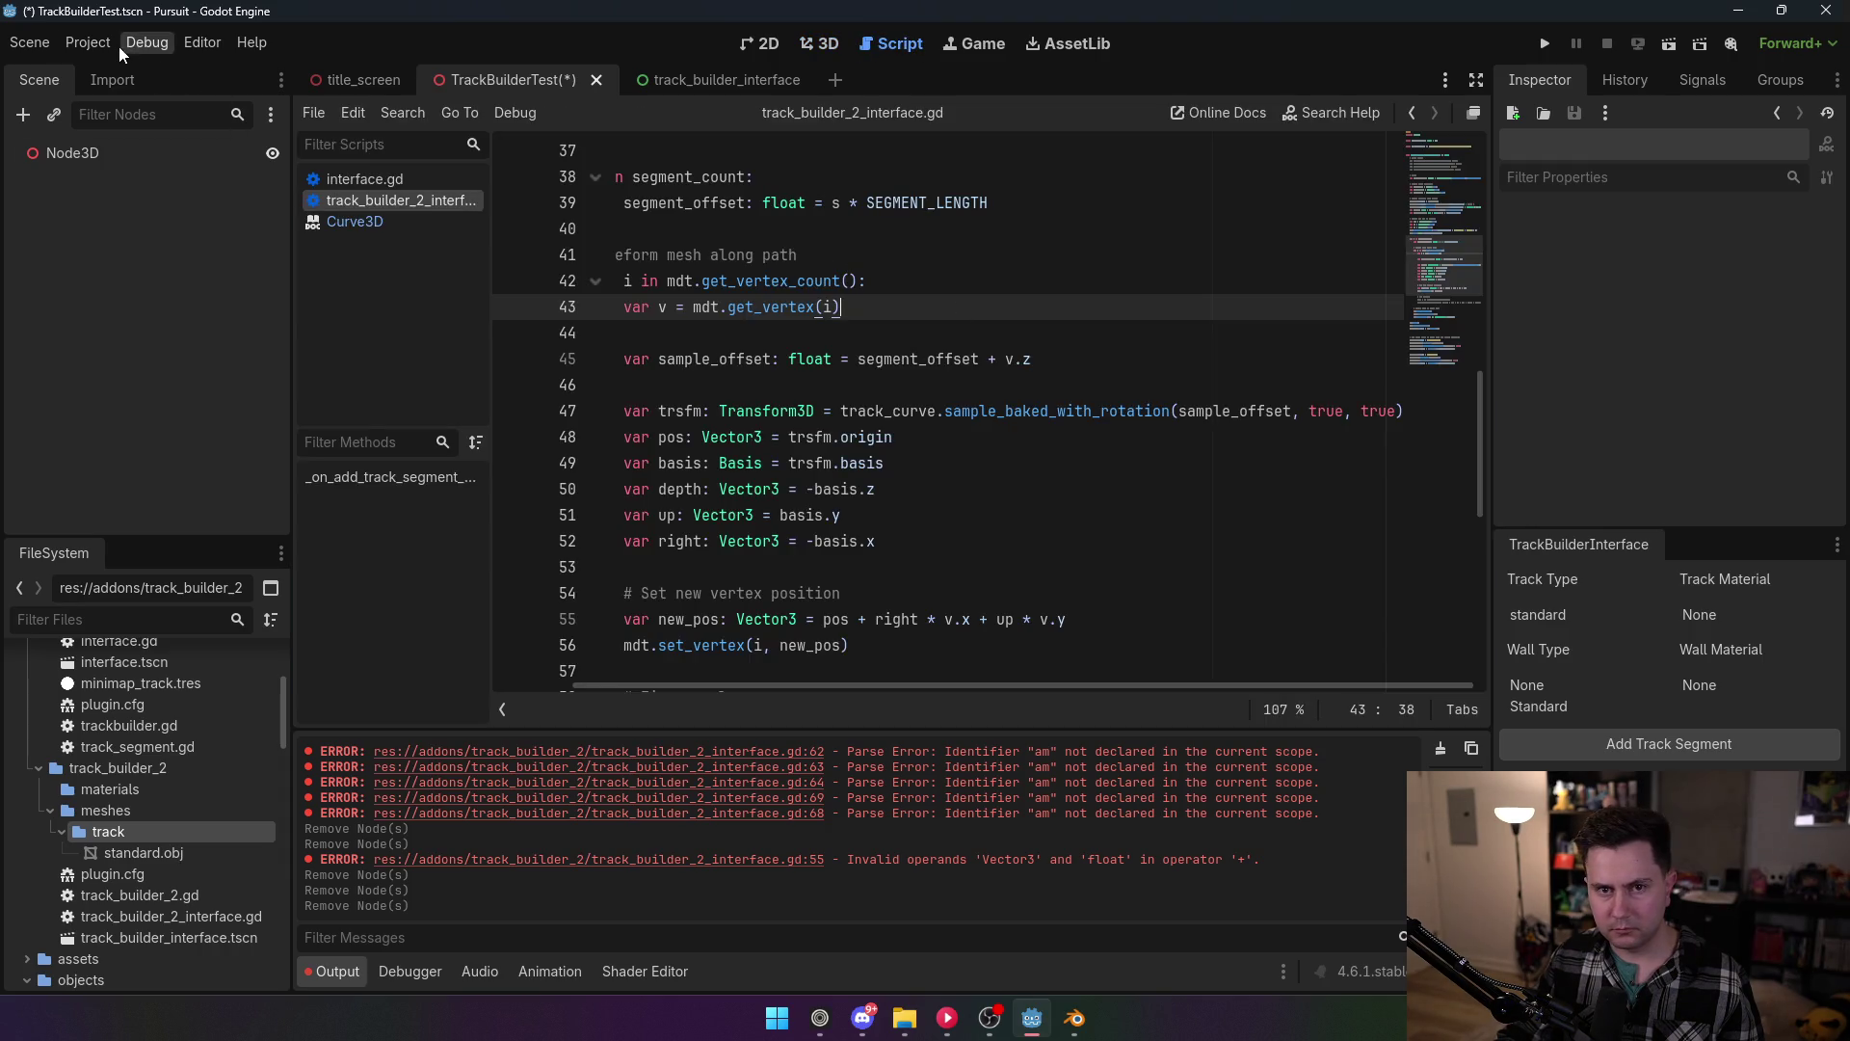
left_click(88, 43)
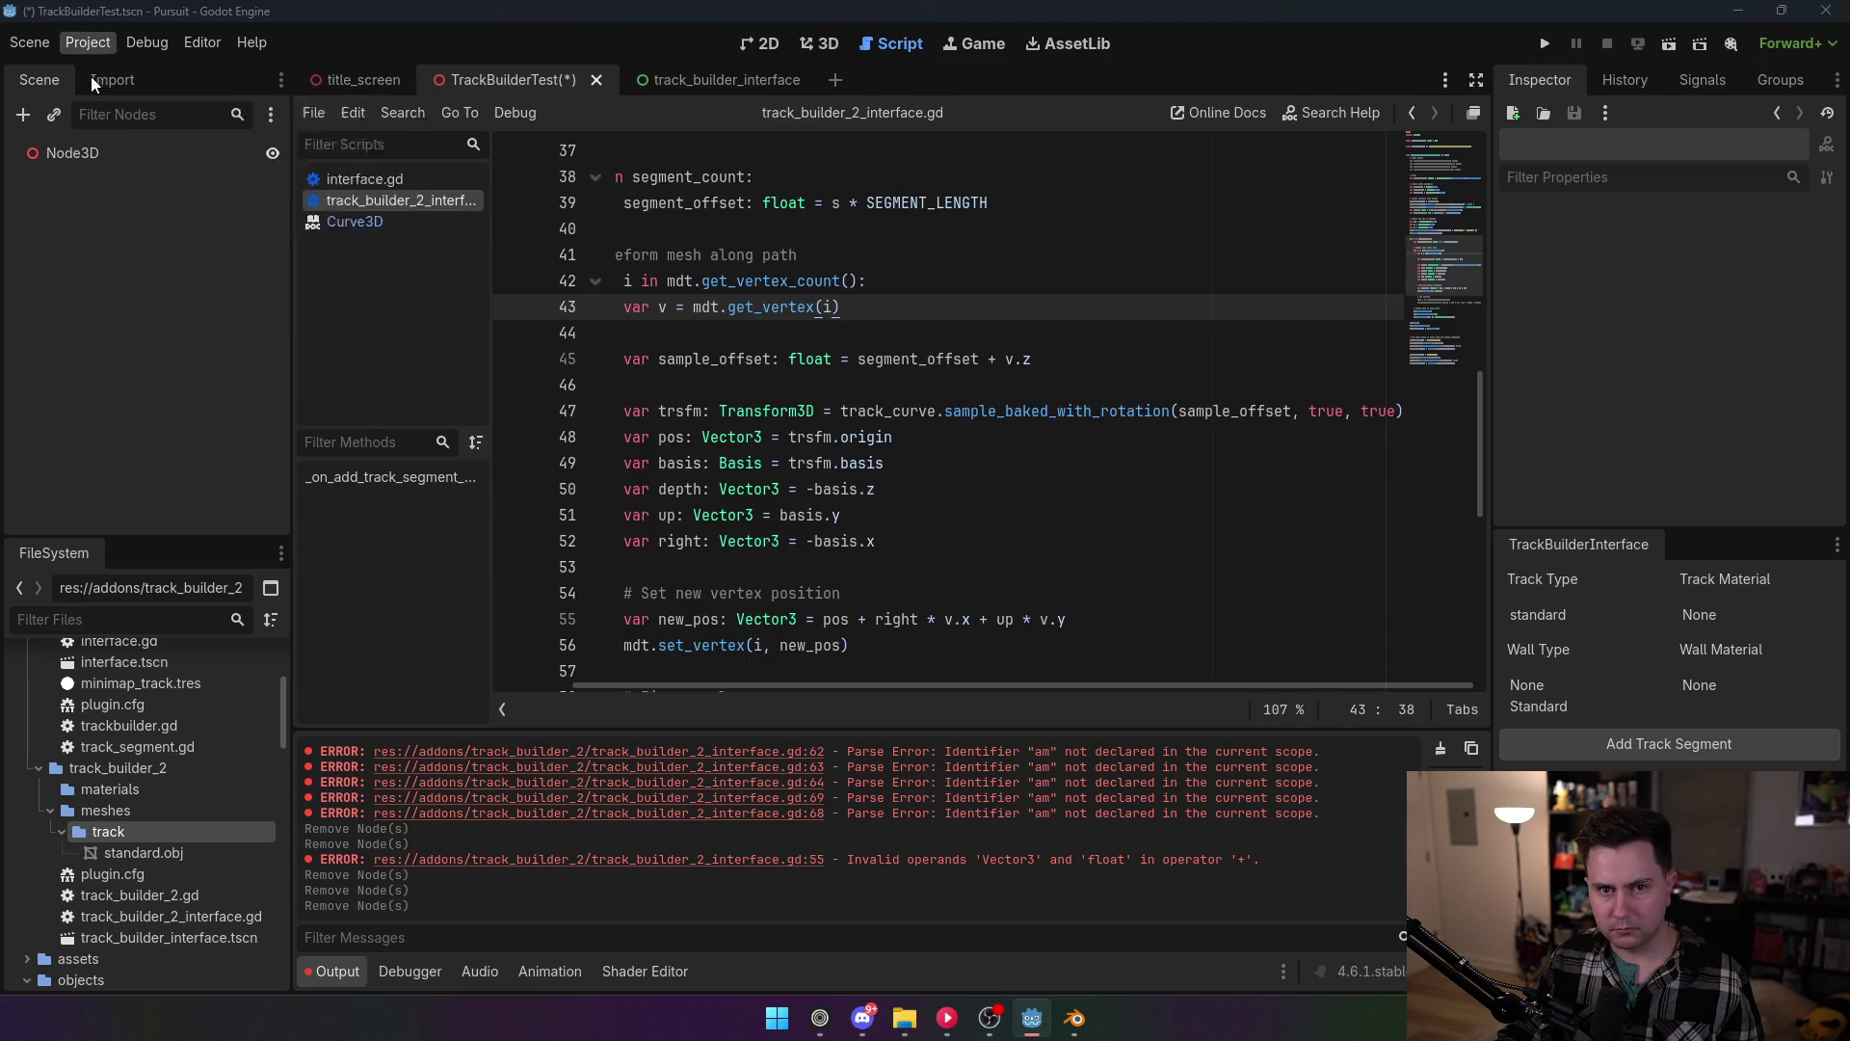
Step: Toggle the TrackBuilder2 plugin's enabled state in Project Settings > Plugins
left_click(91, 77)
left_click(224, 238)
left_click(733, 745)
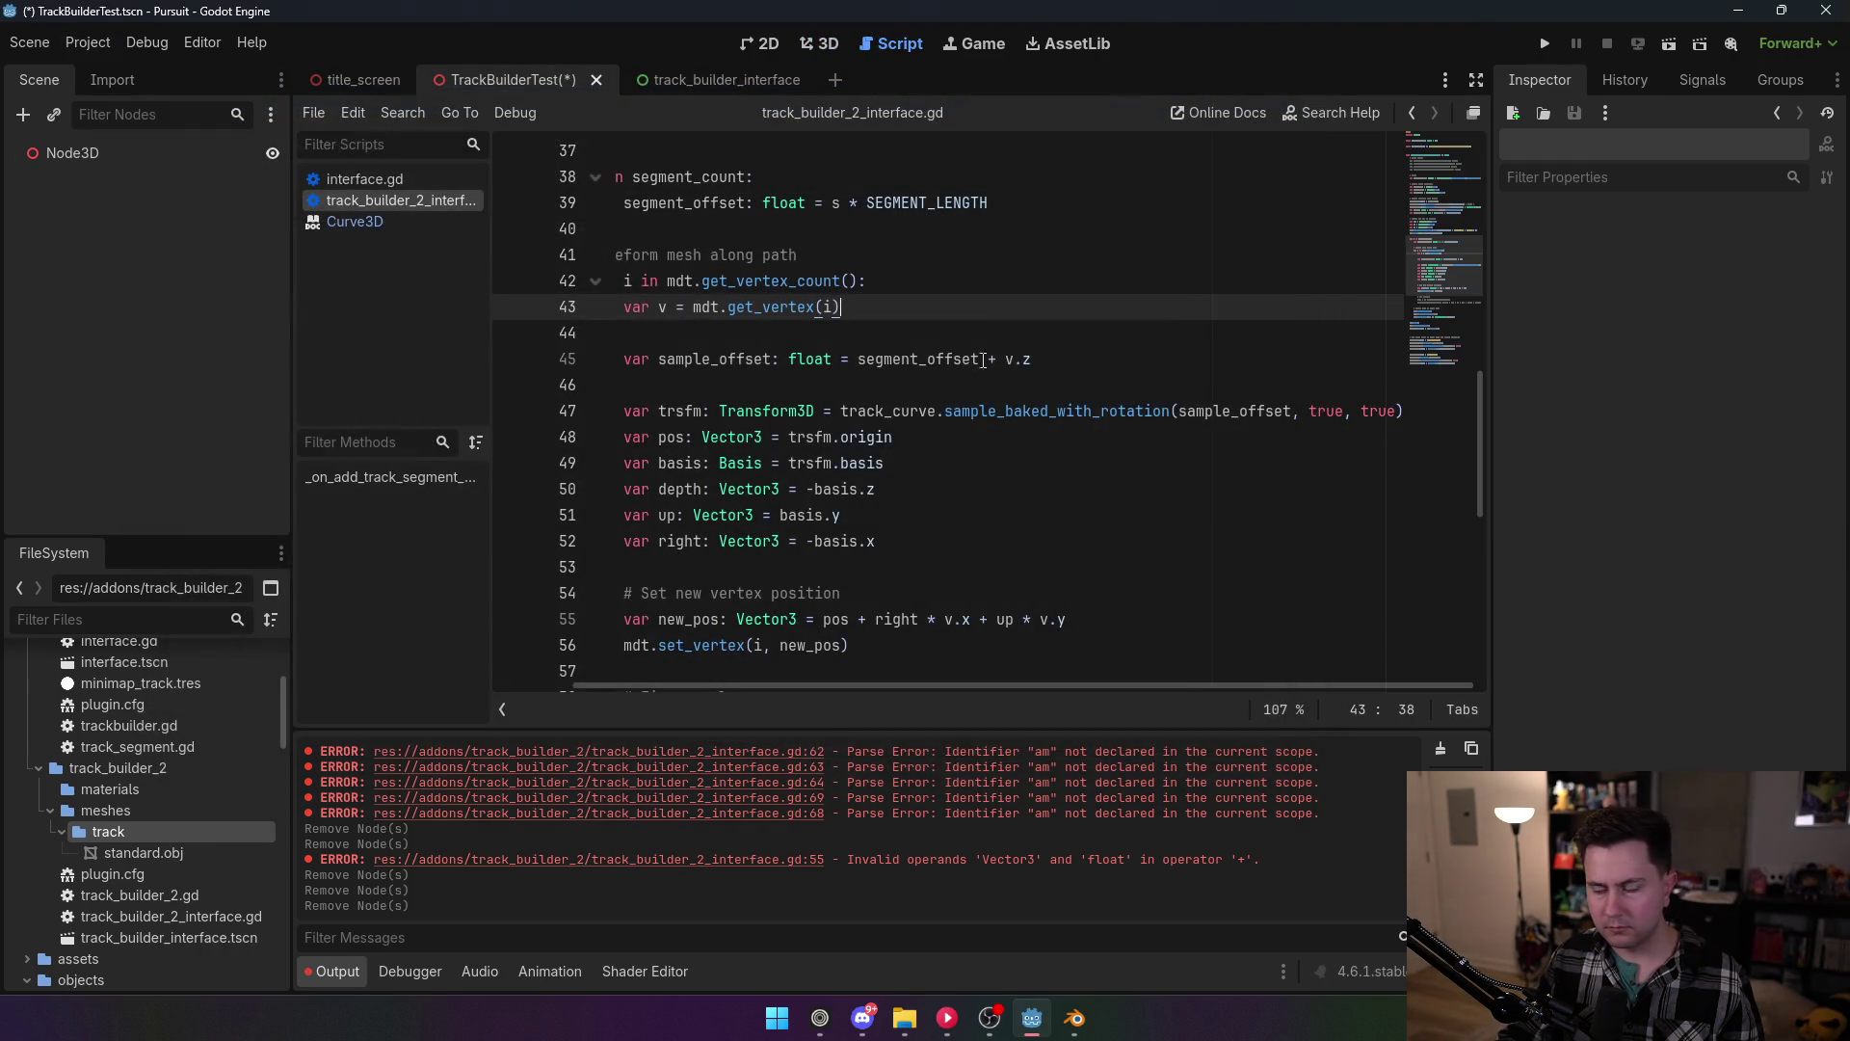
Step: Replace the first true with false in line 47's sample_baked_with_rotation call and save
double_click(1324, 410)
type("false")
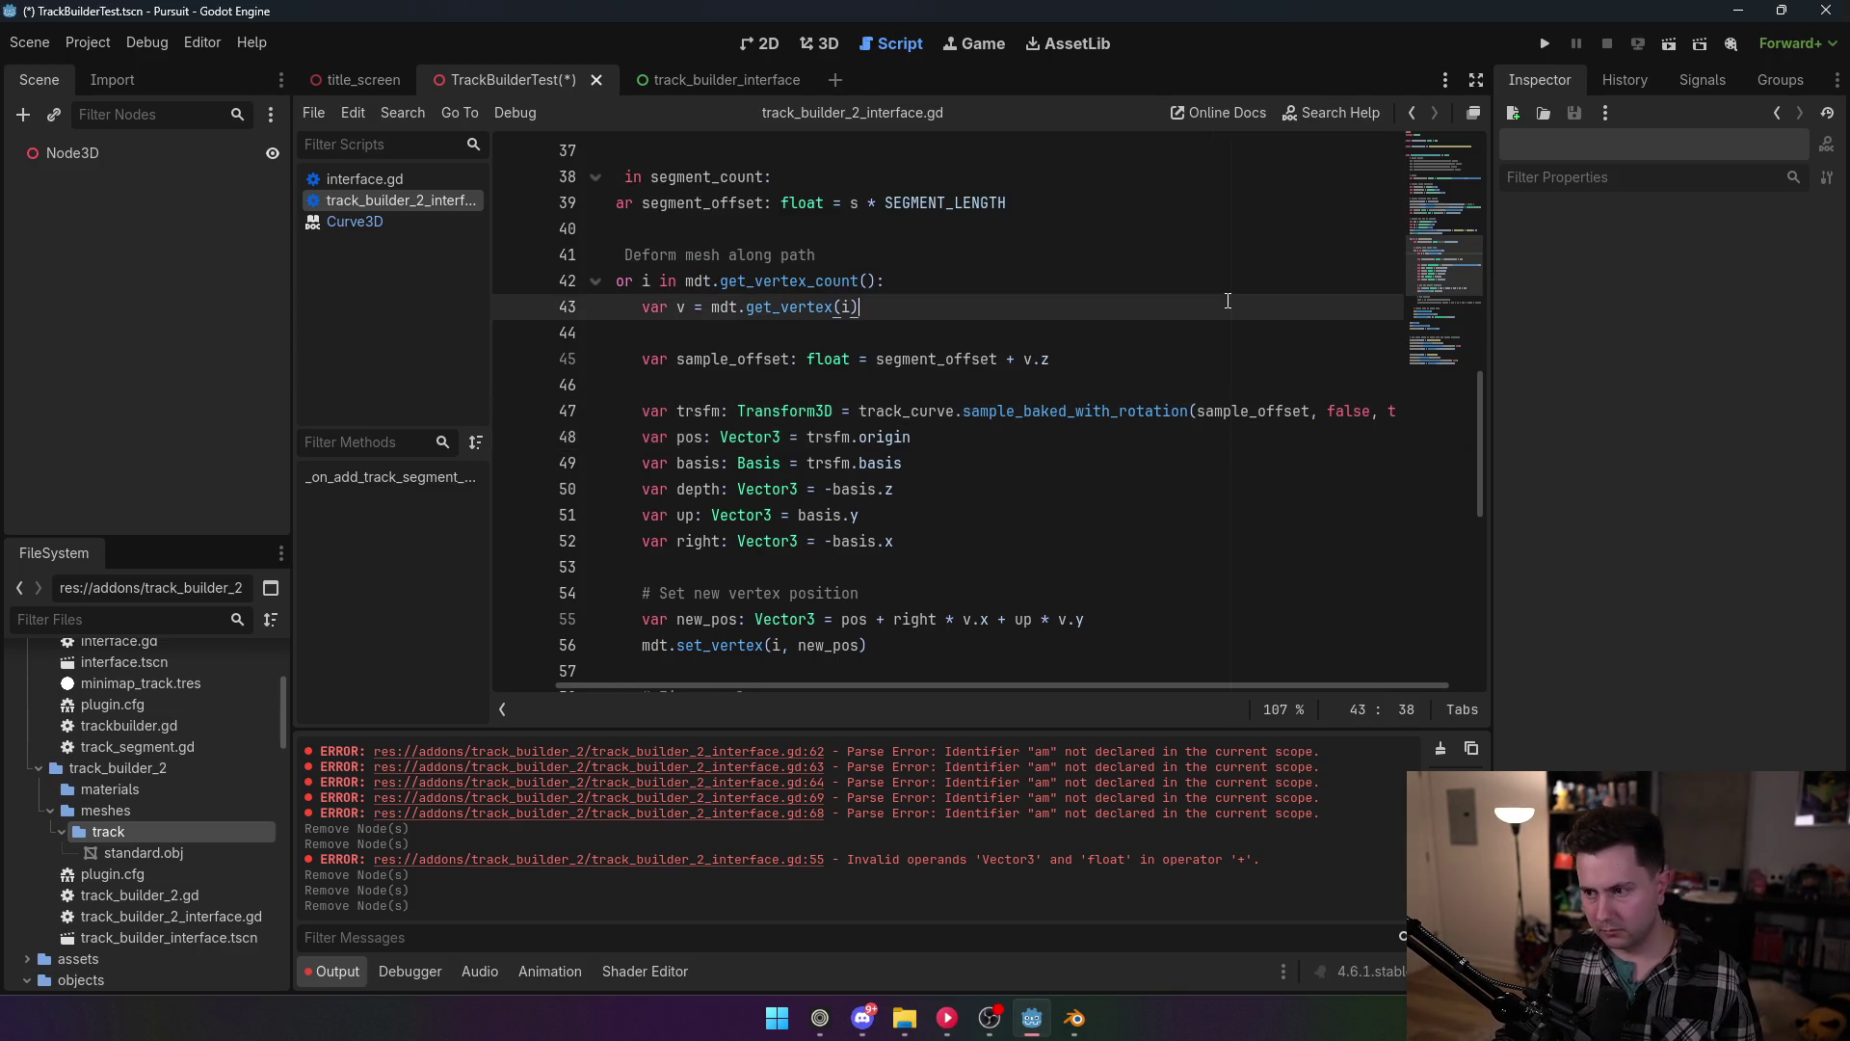
left_click(1269, 308)
double_click(1344, 413)
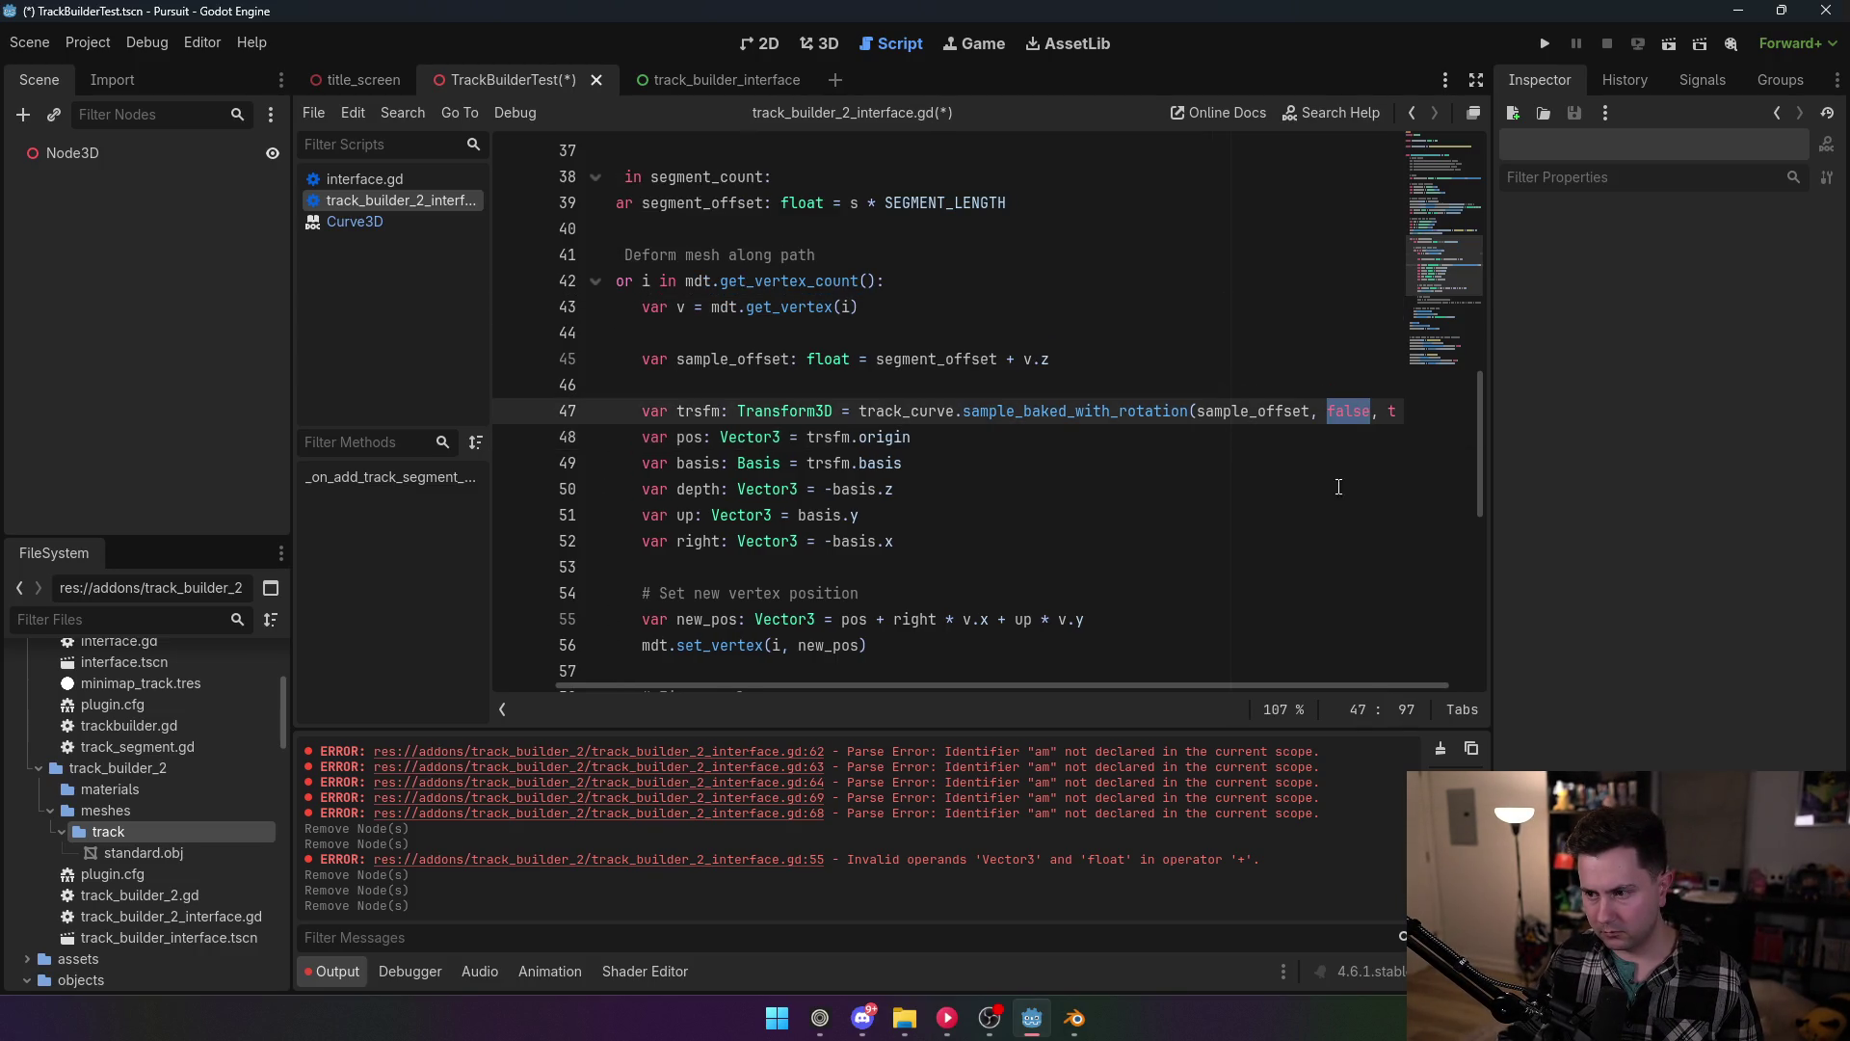
key("Down")
key("Down")
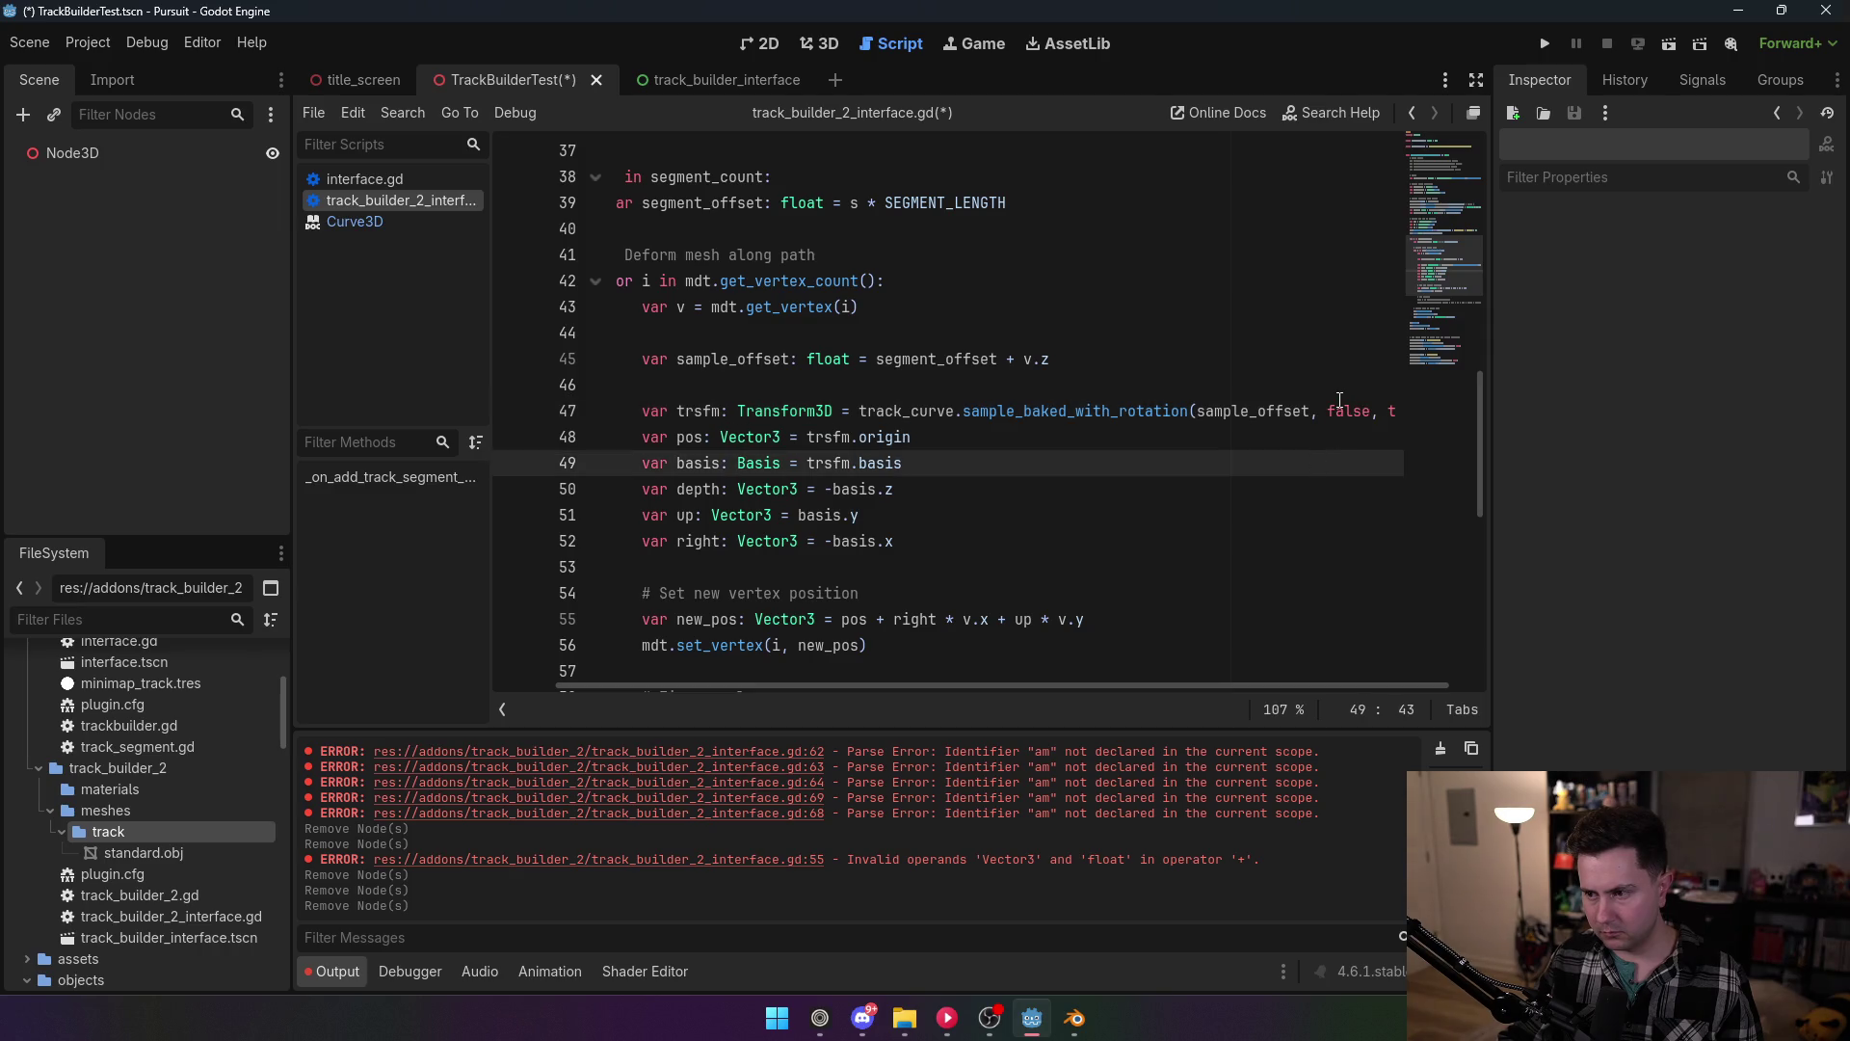
left_click(1357, 409)
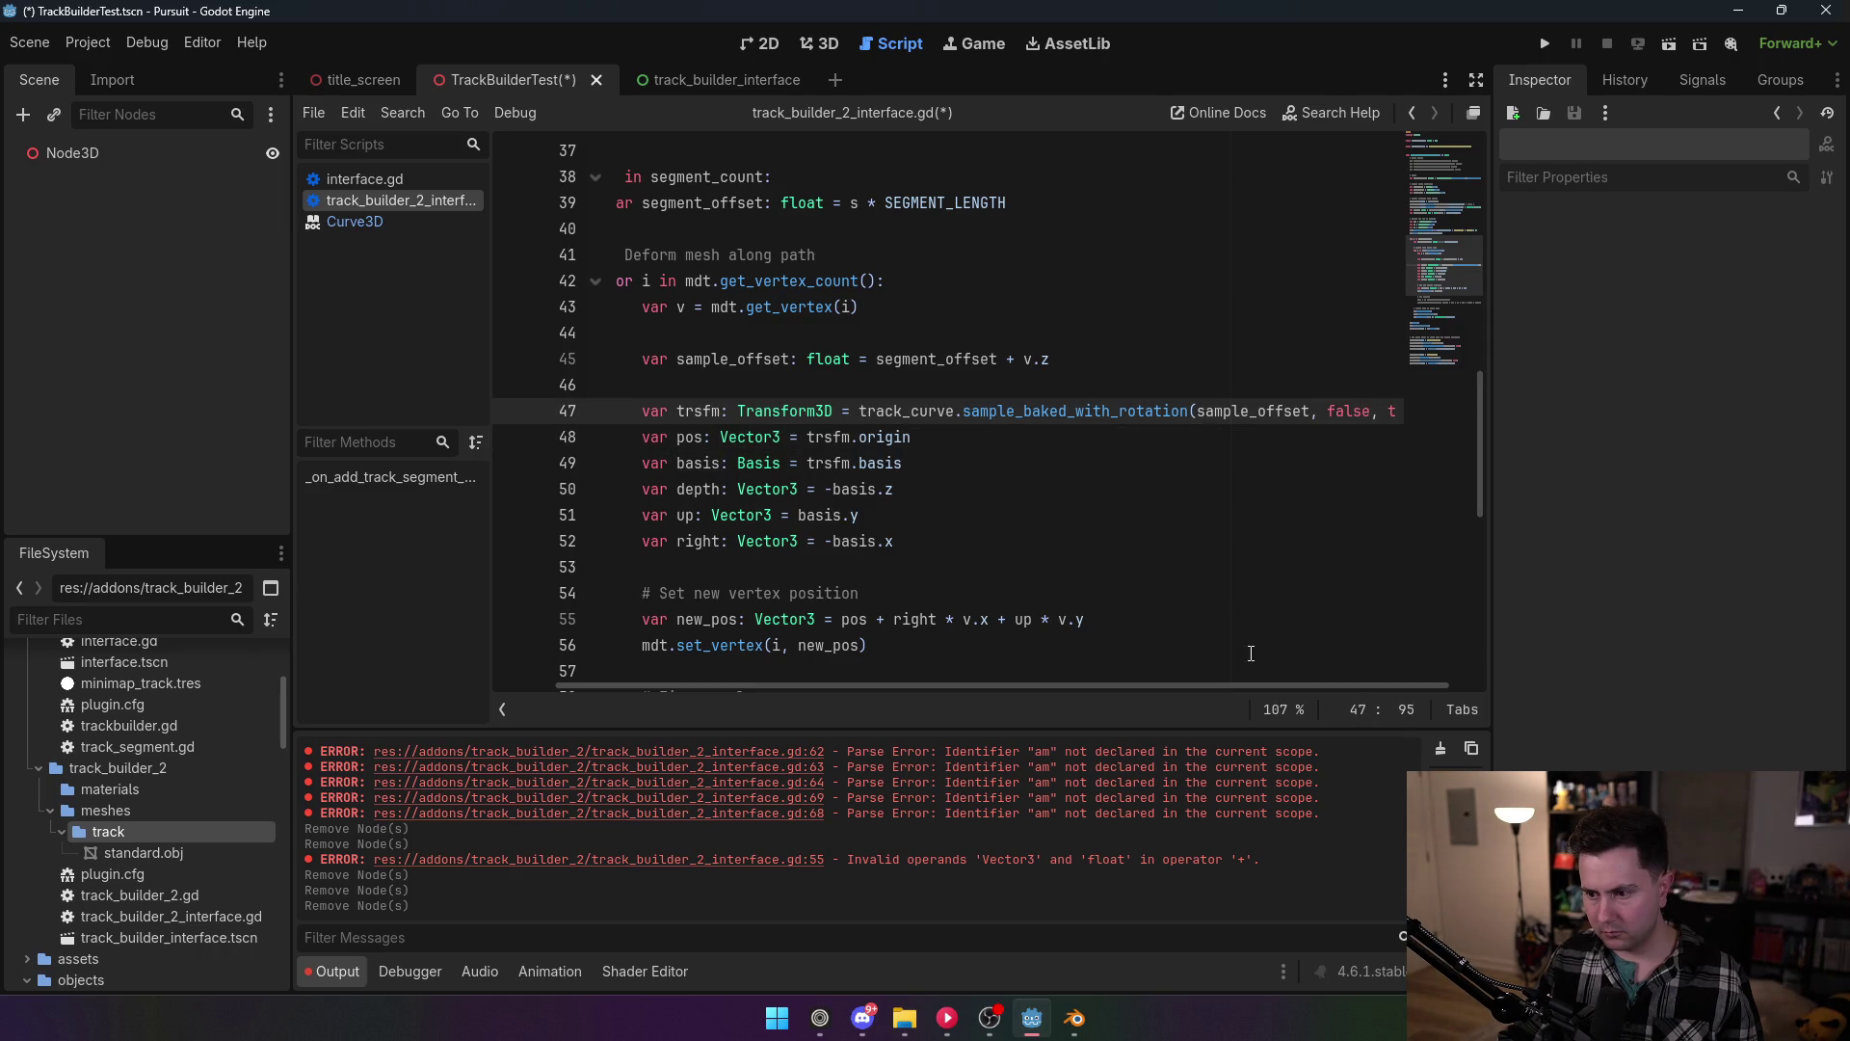
scroll(1379, 684, "right", 1)
left_click(1024, 505)
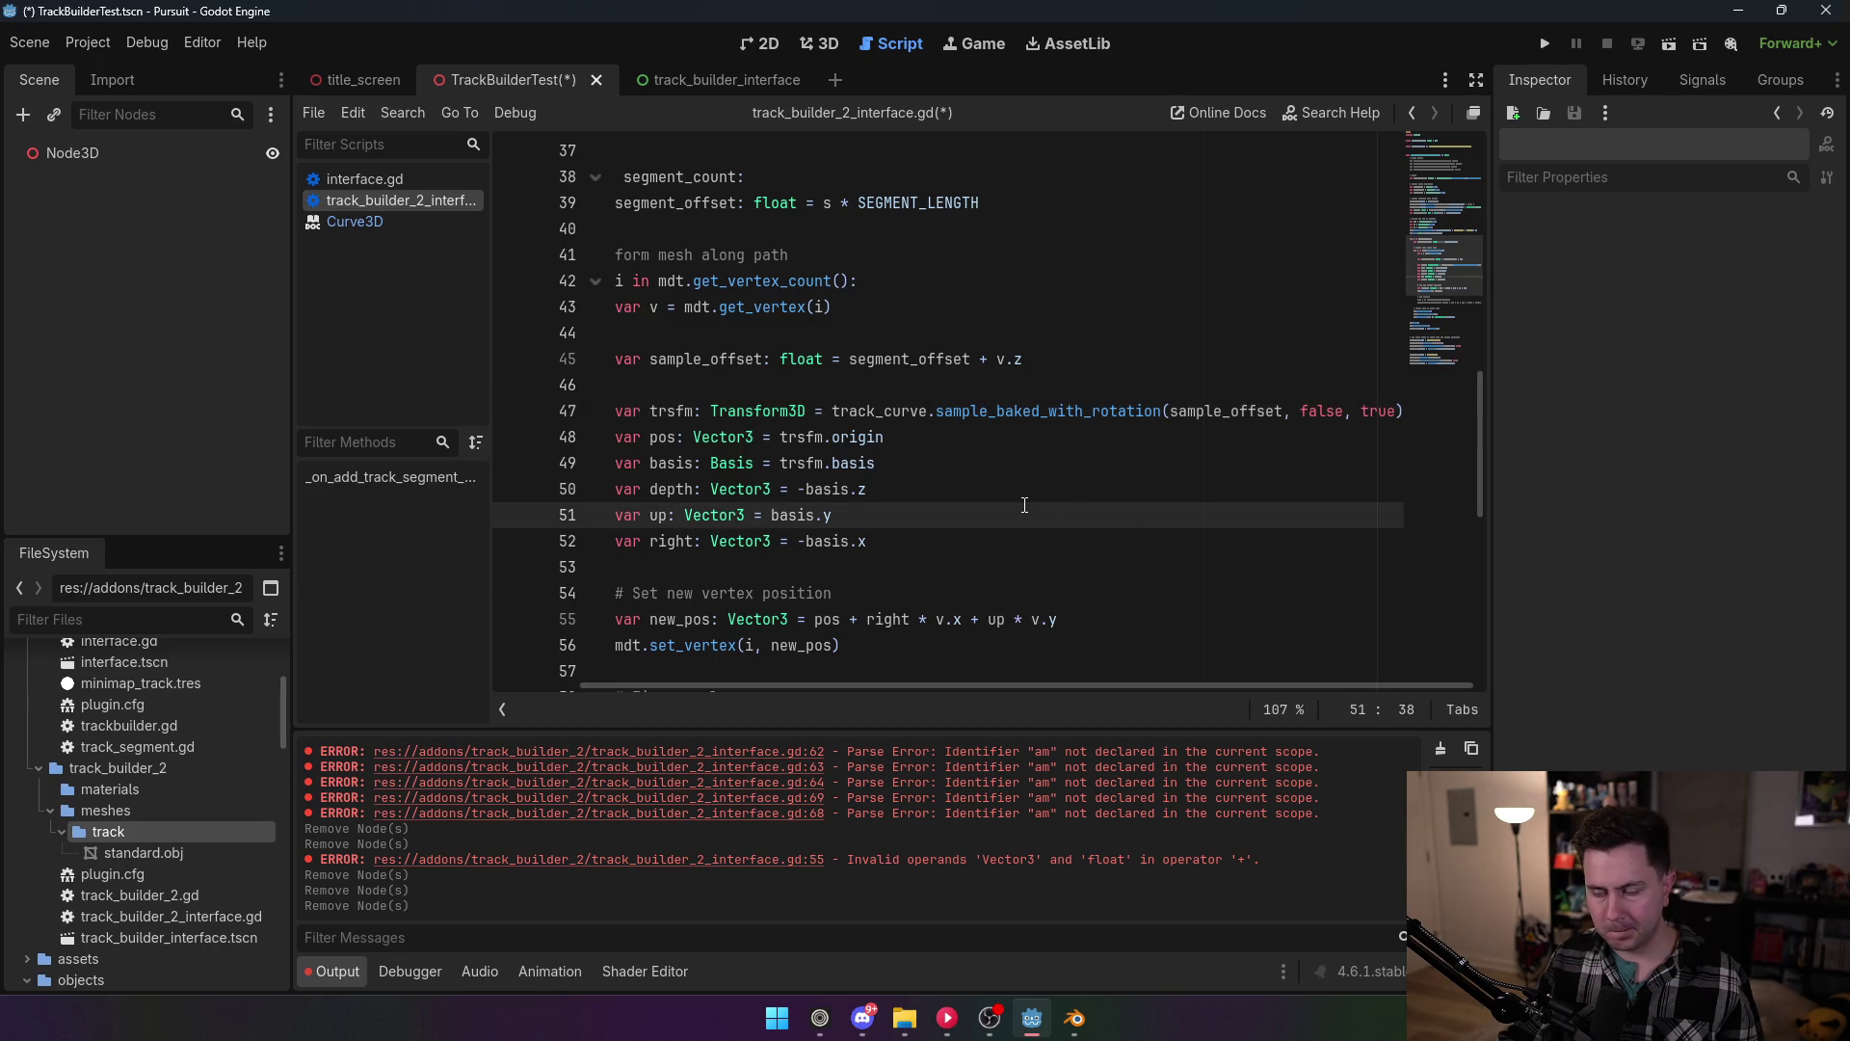
key("ctrl+s")
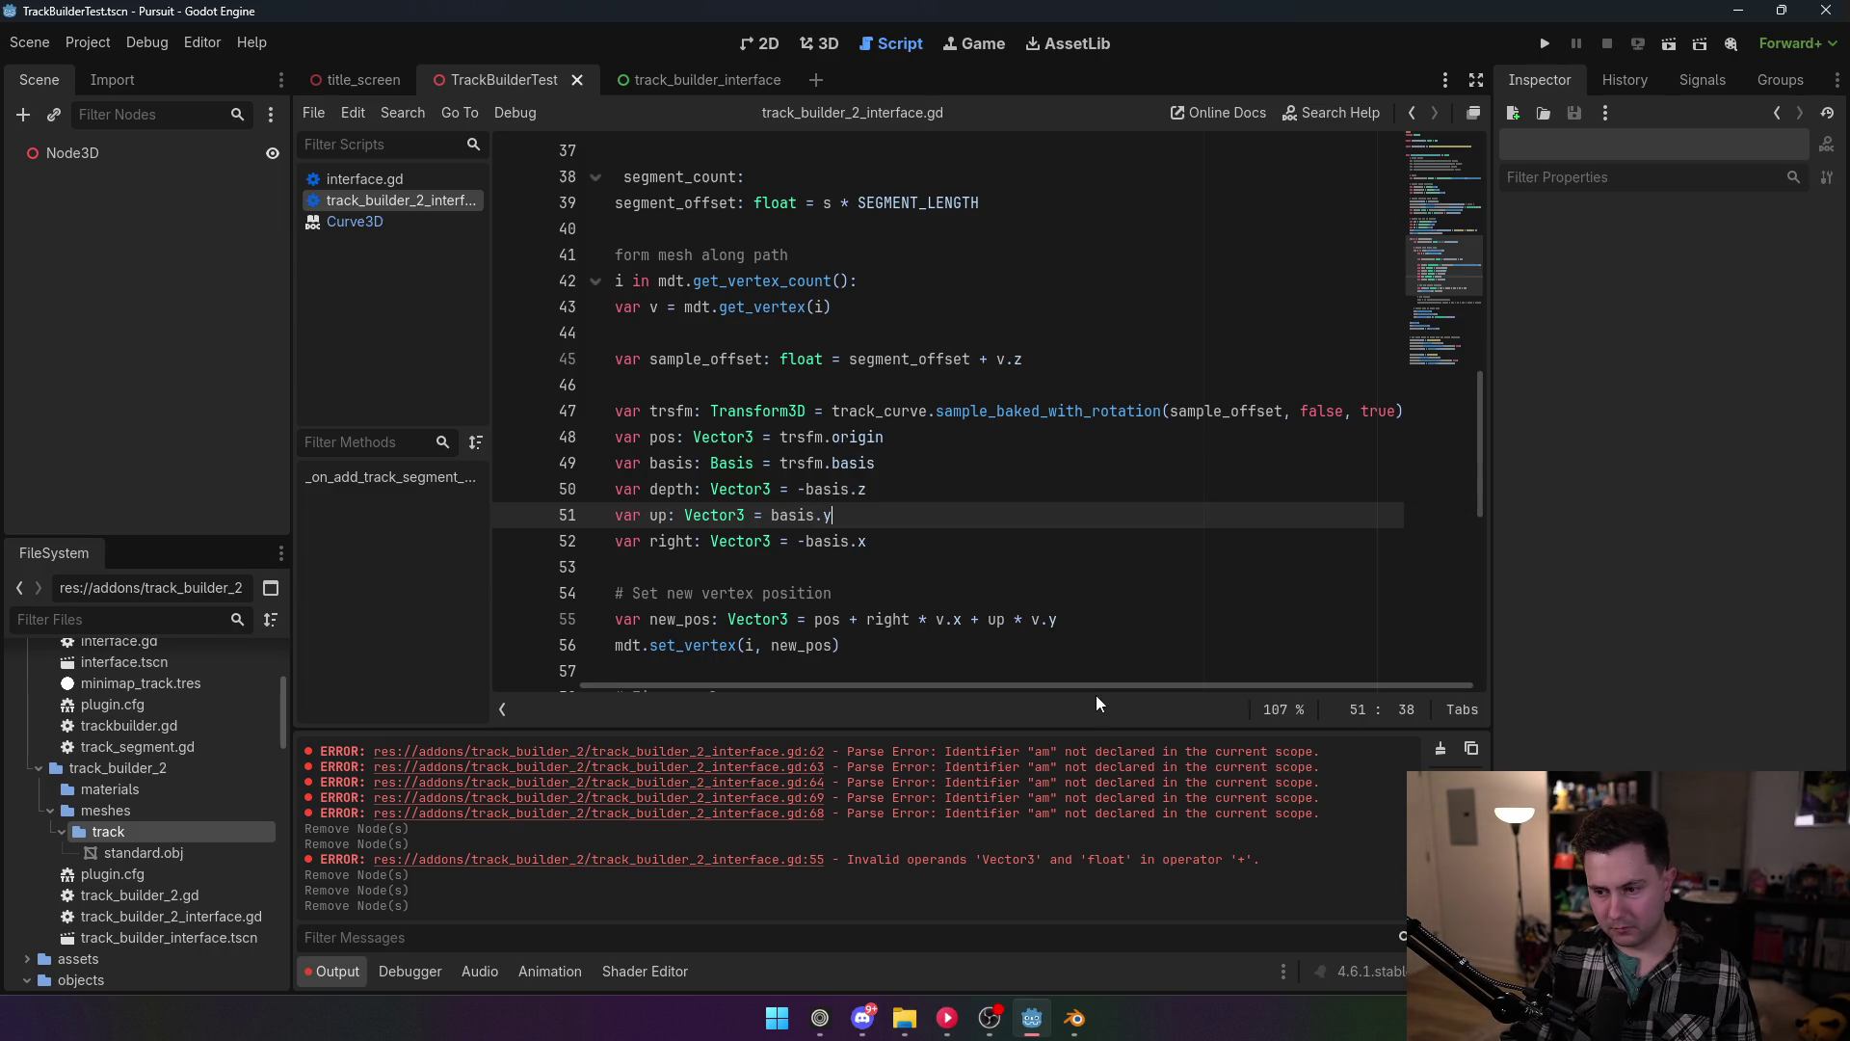
Step: Review the up and right basis code and put the caret at the start of the pos line
left_click_drag(1101, 690, 1049, 694)
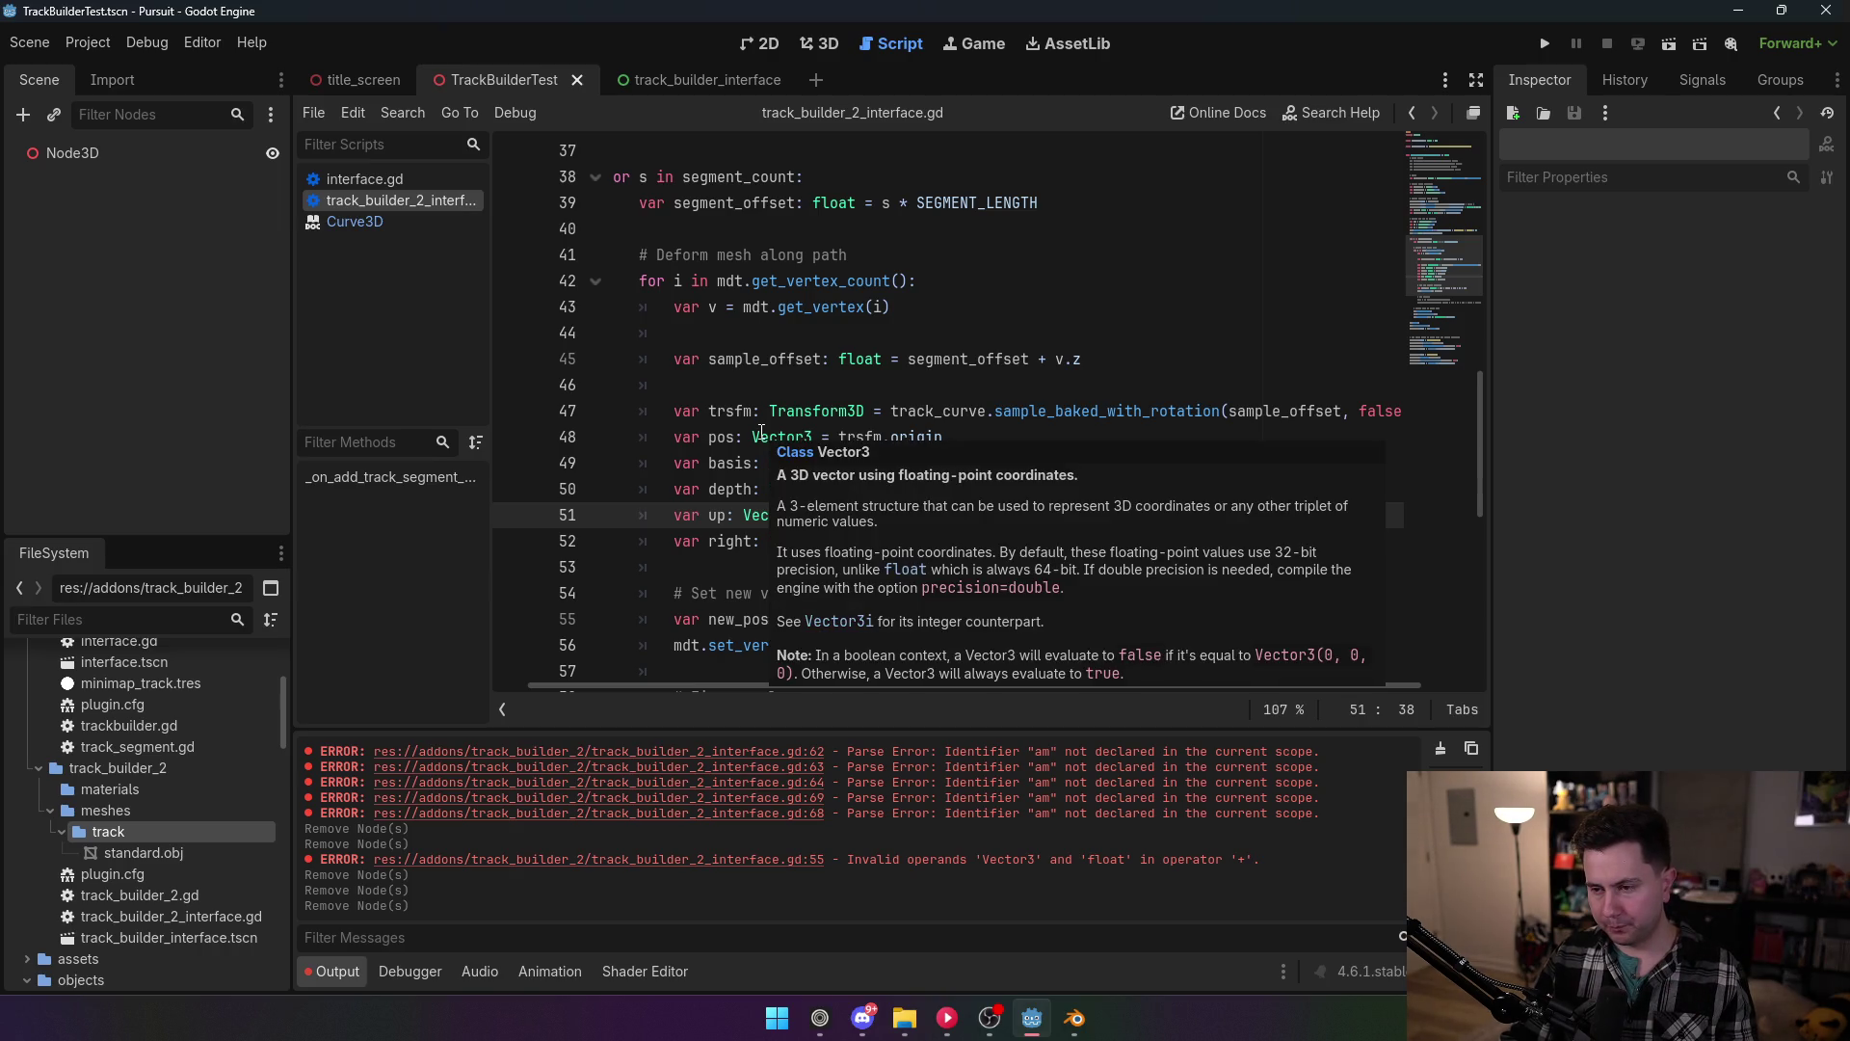
scroll(930, 304, "down", 1)
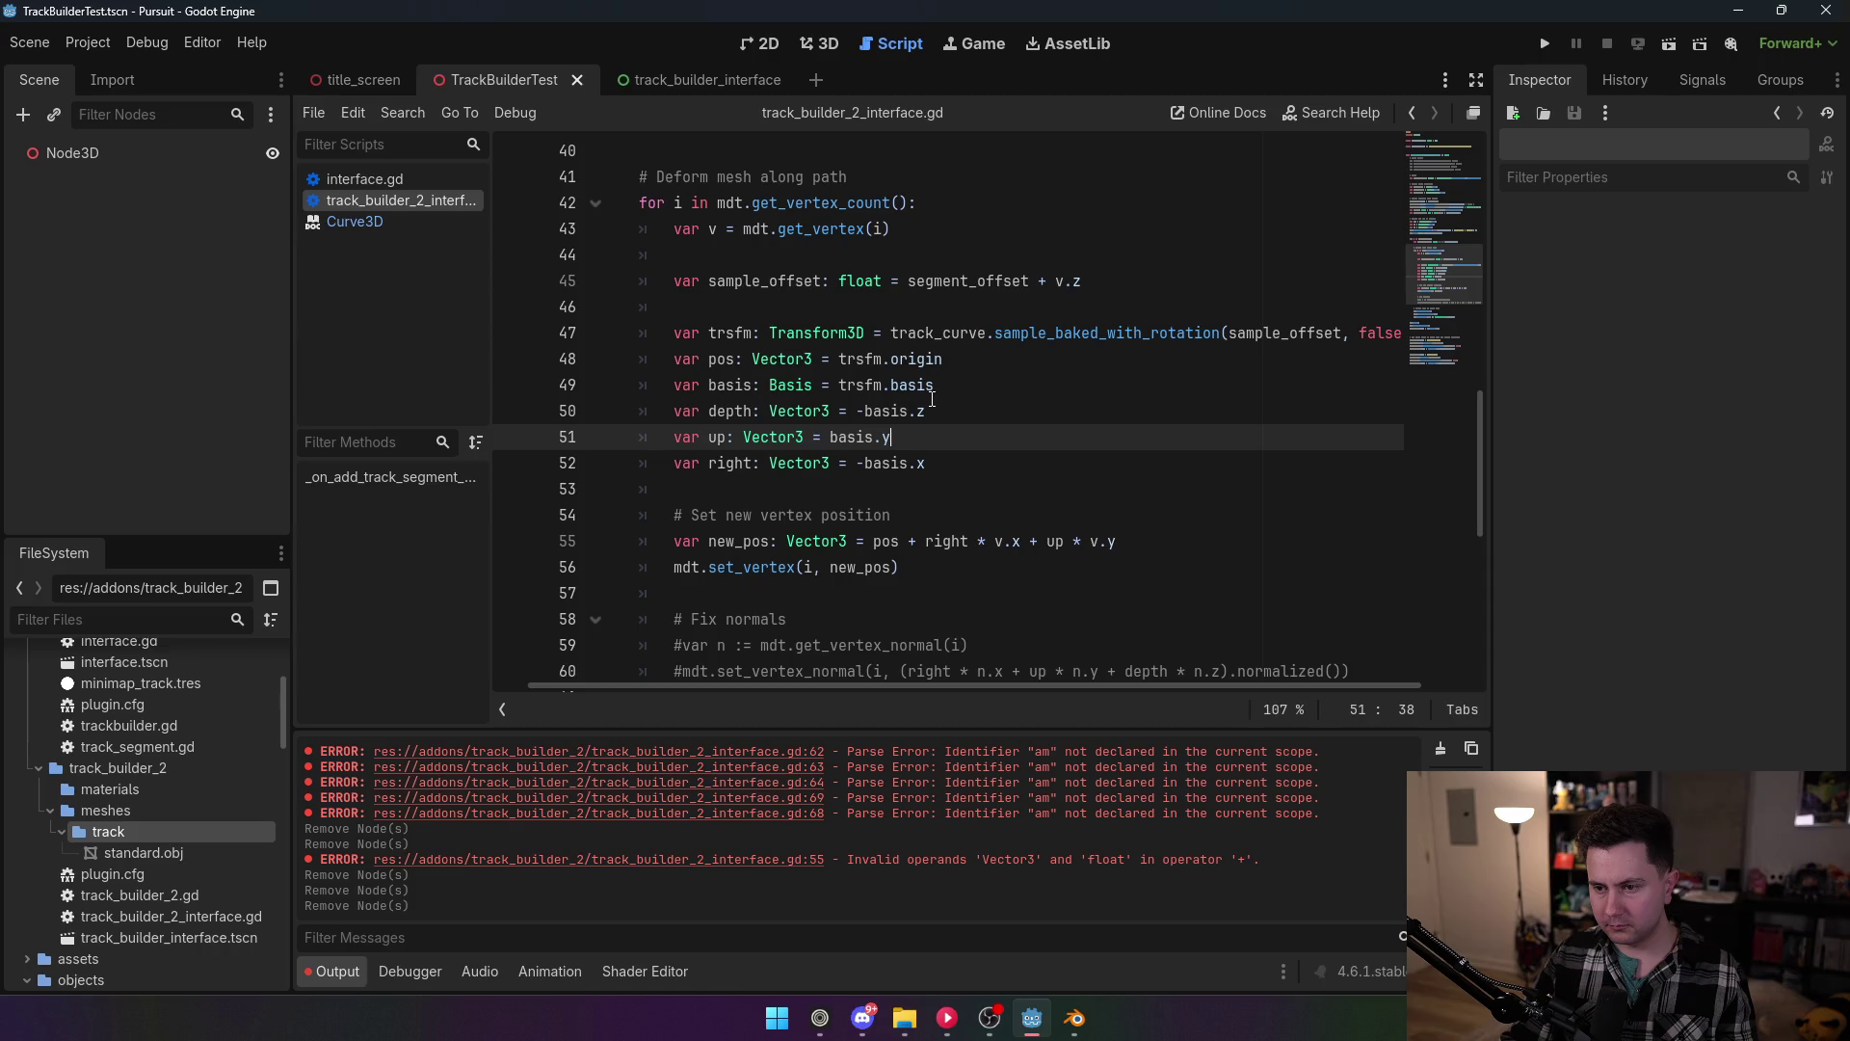
scroll(932, 399, "up", 1)
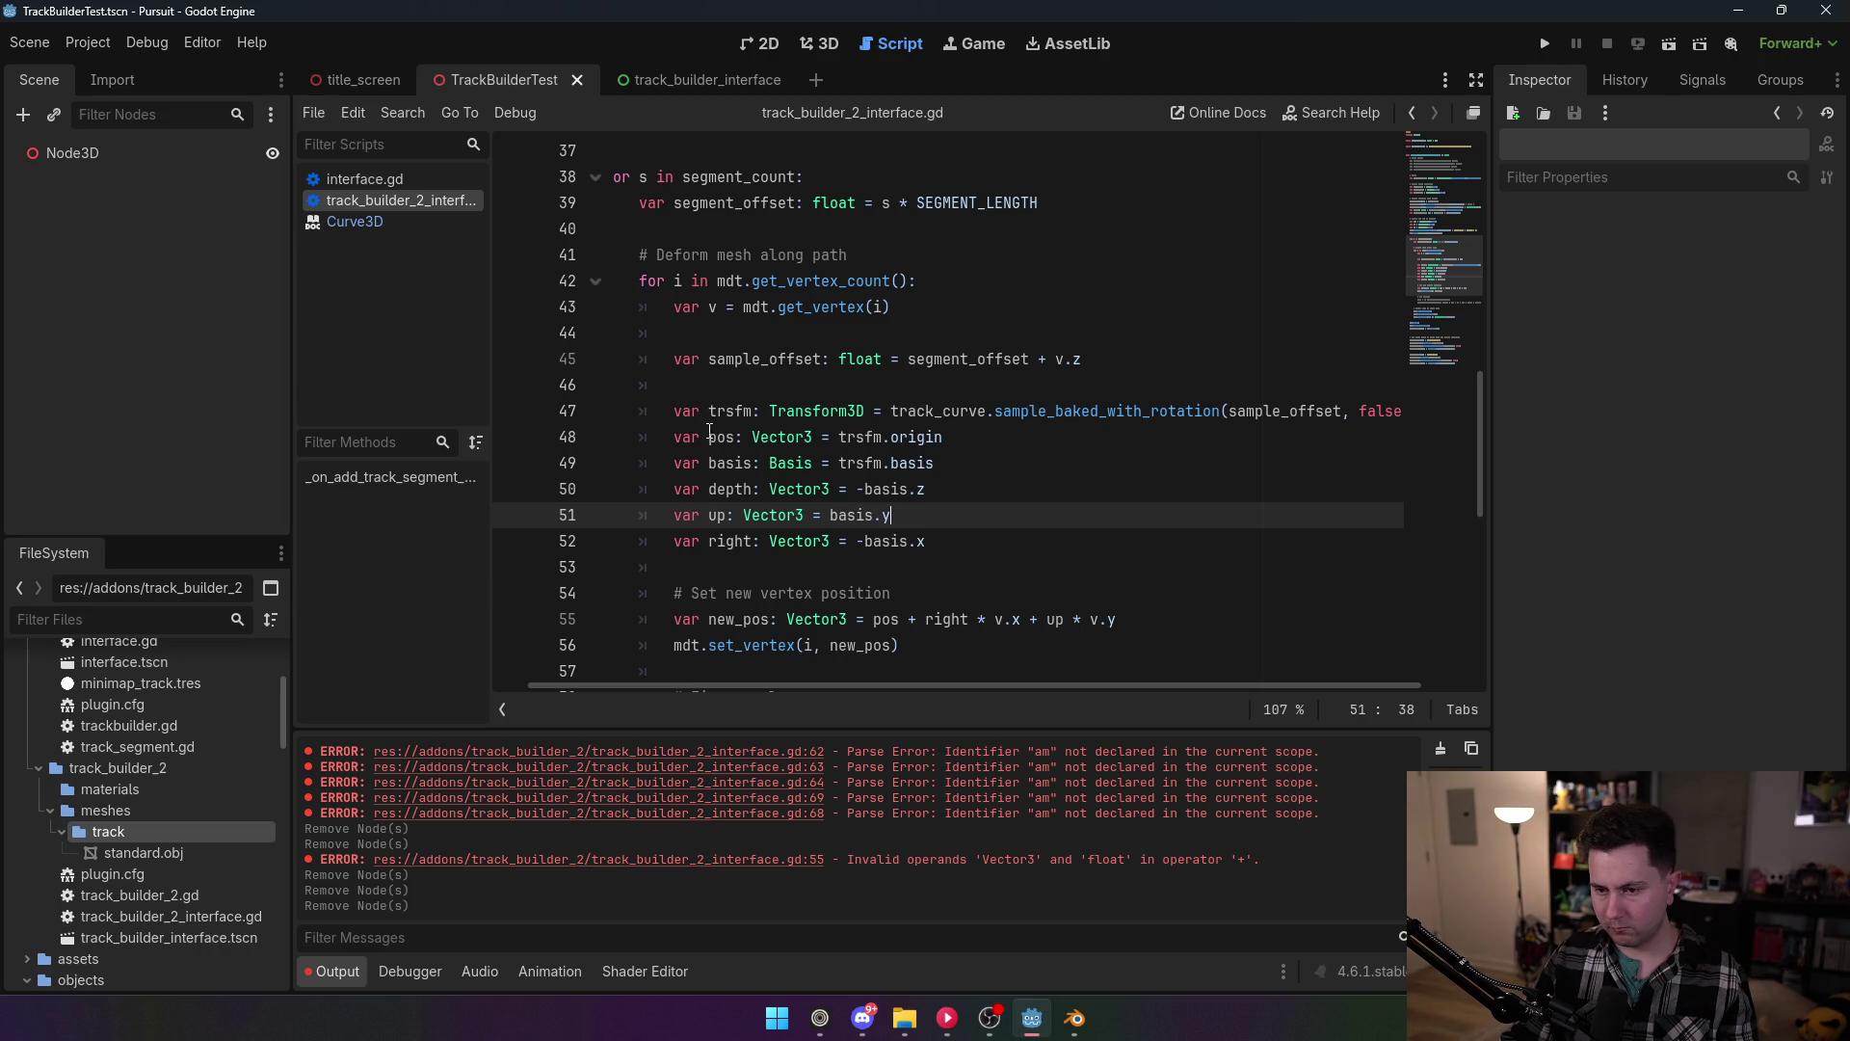
left_click(674, 437)
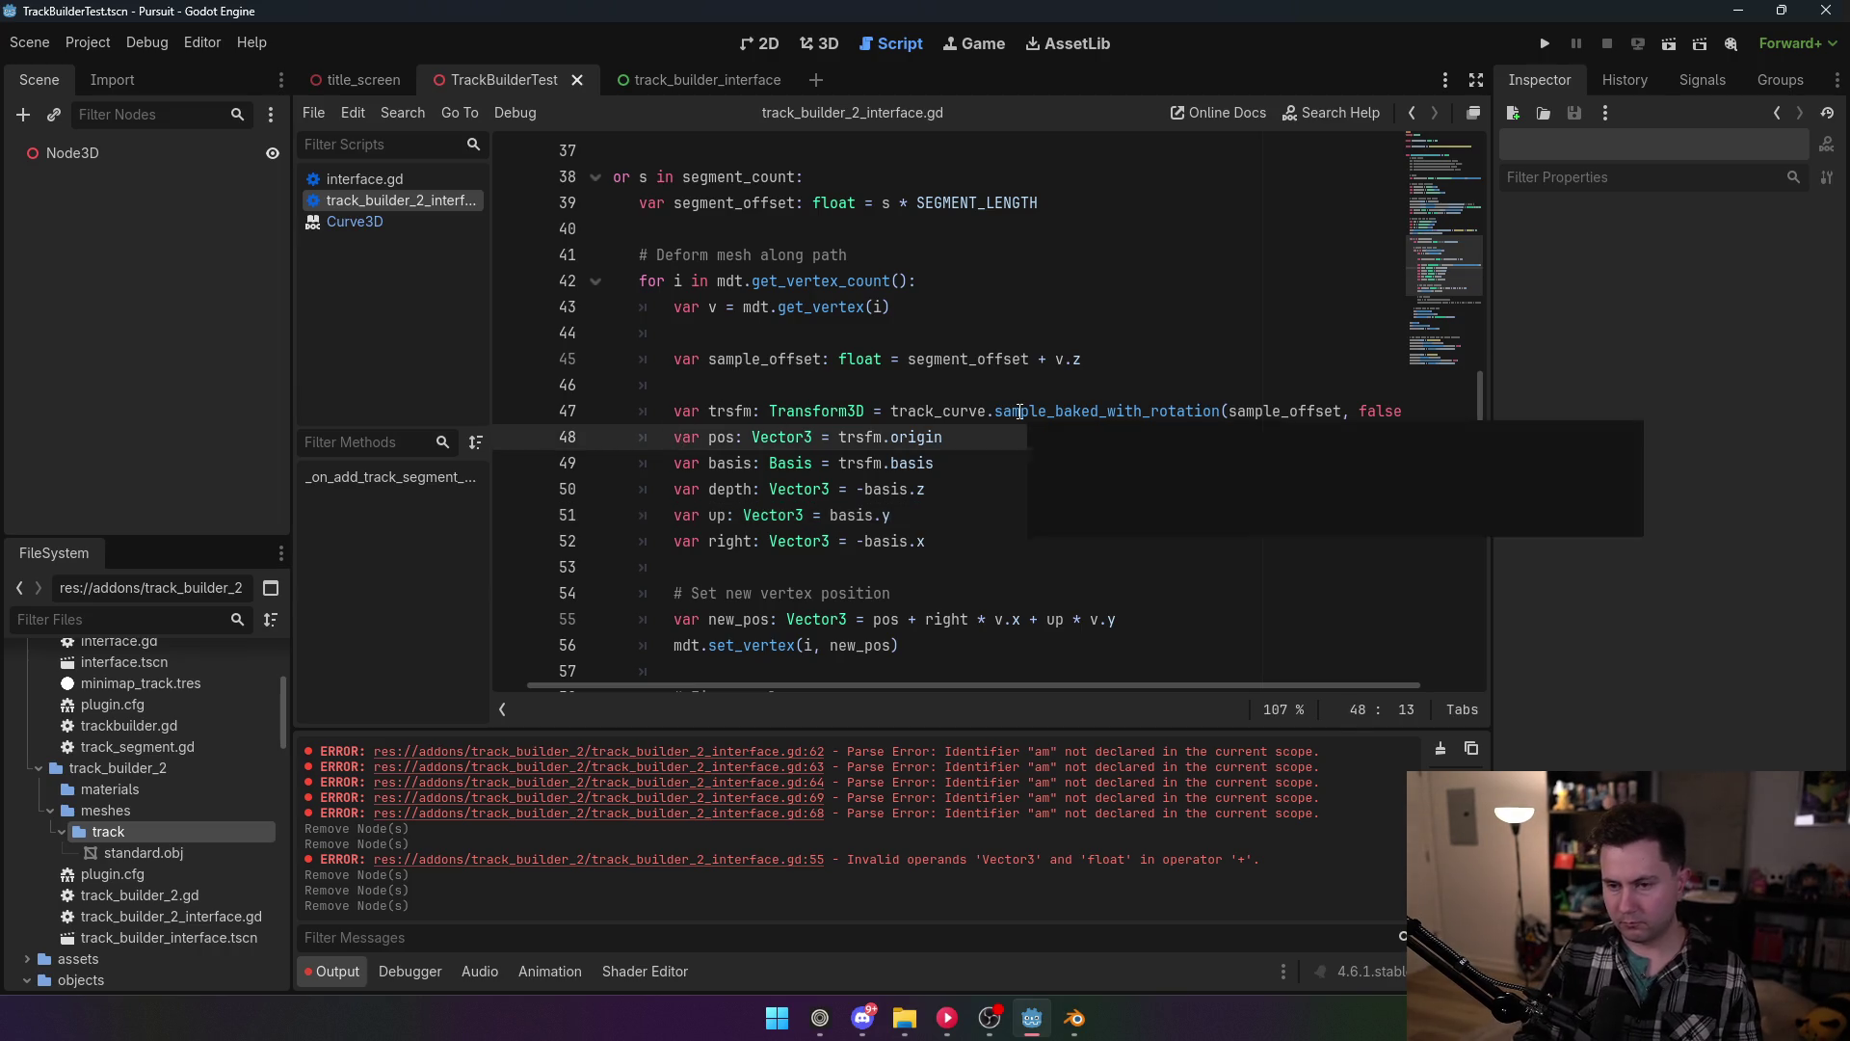
Step: Add var prev_trsfm: Transform3D = track_curve.sample_baked_with_rotation(sample_offset - SEGMENT_LENGTH) above pos
key("Return")
key("Return")
key("Up")
key("Up")
type("var prev")
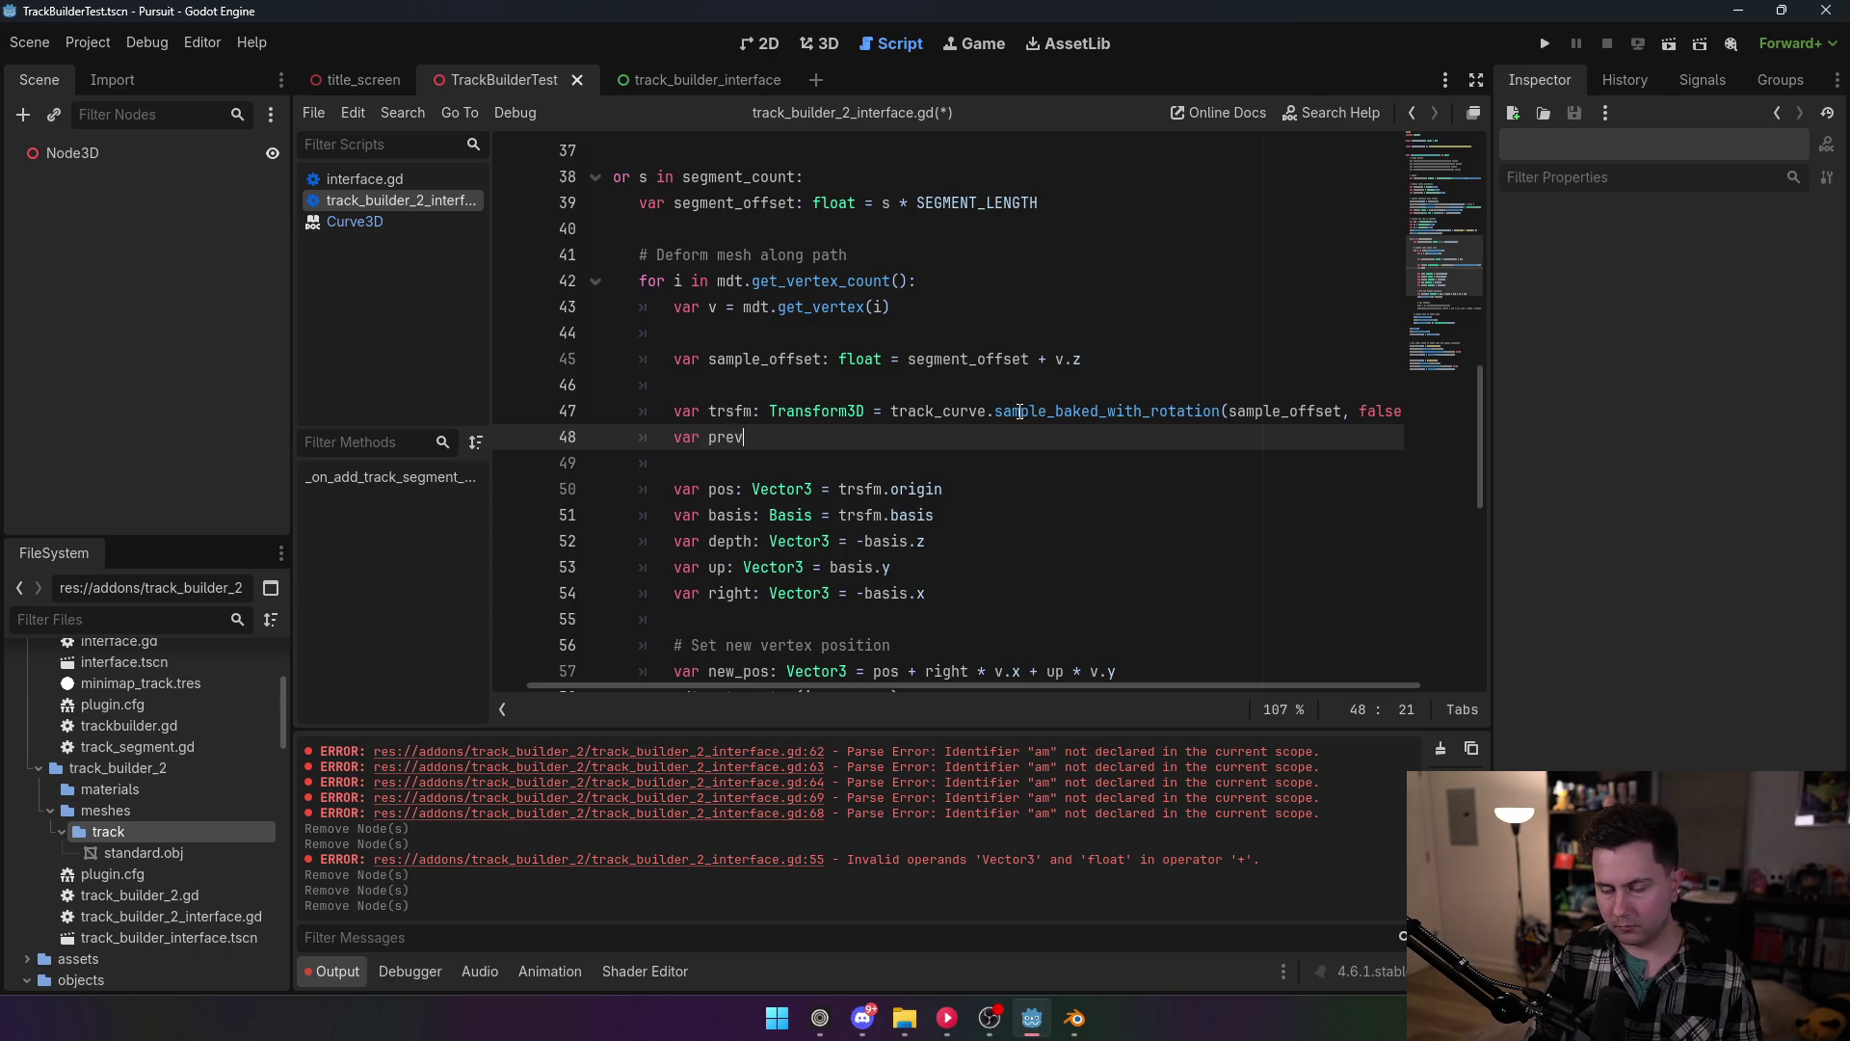
type("_trs")
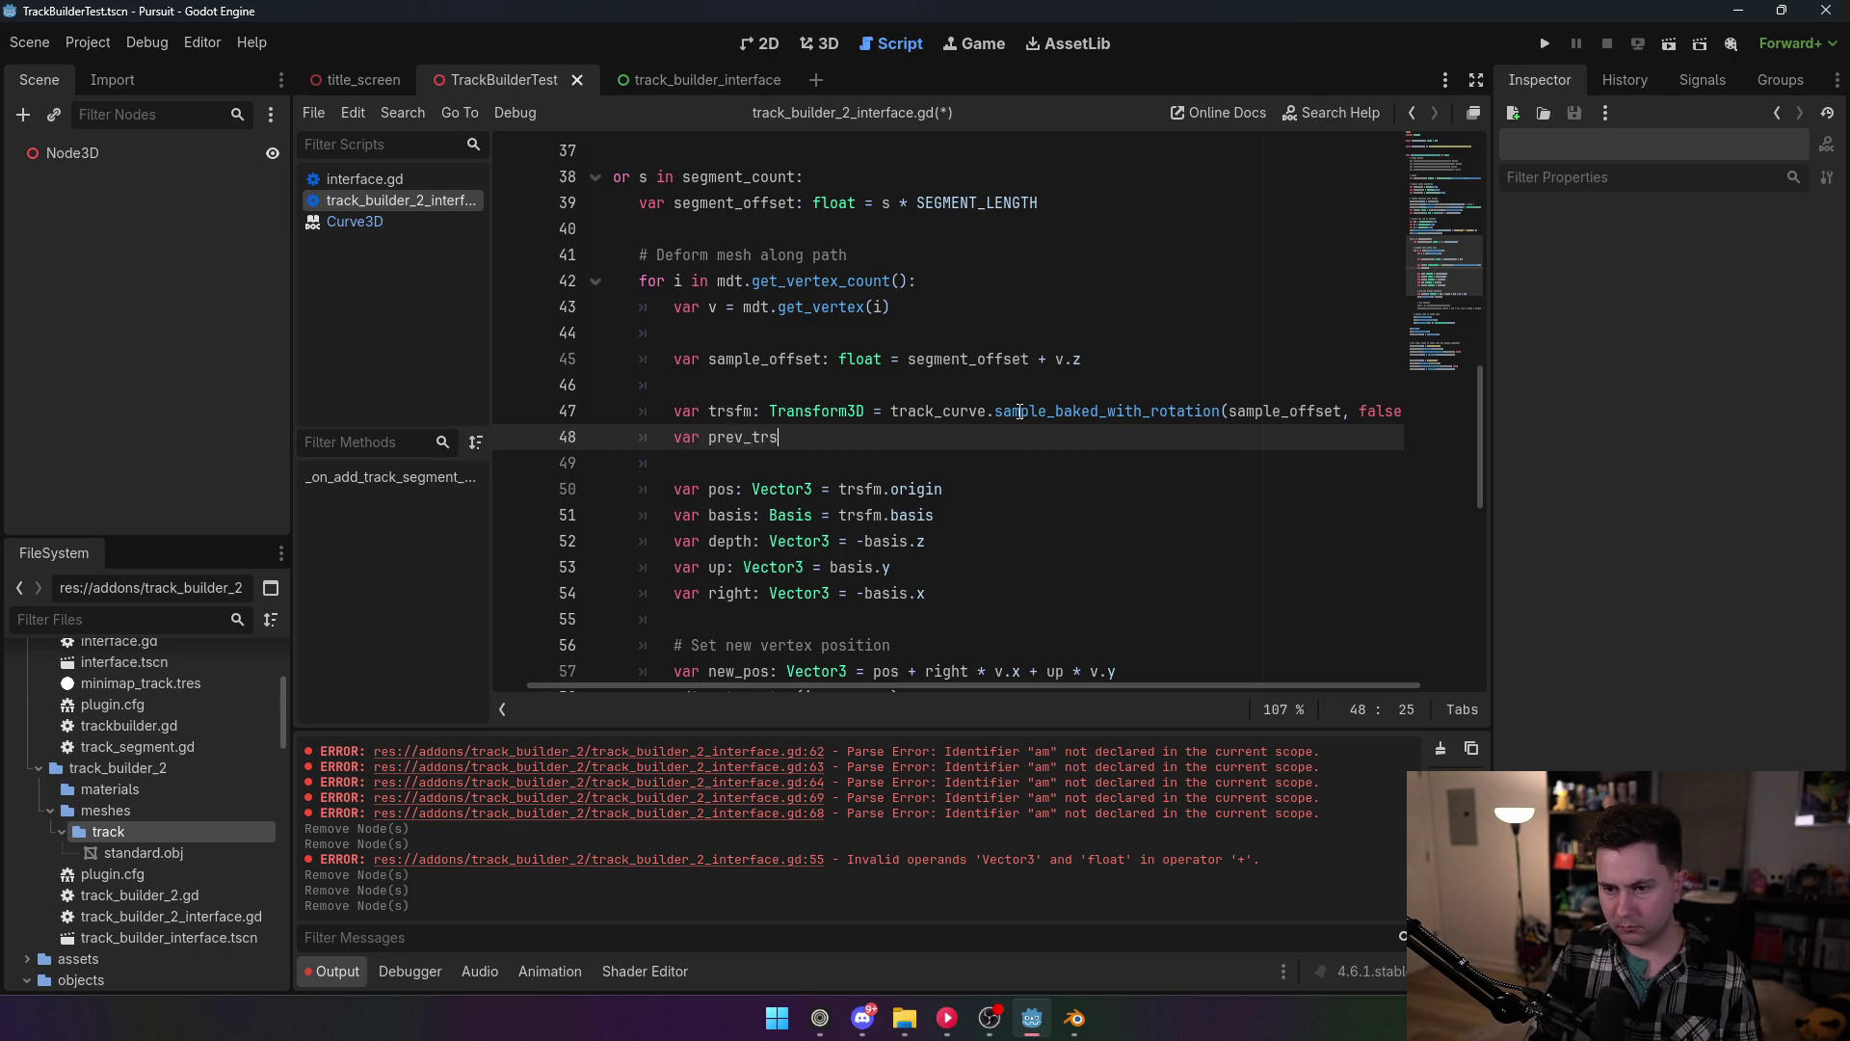
type("fm: Transform3D = ")
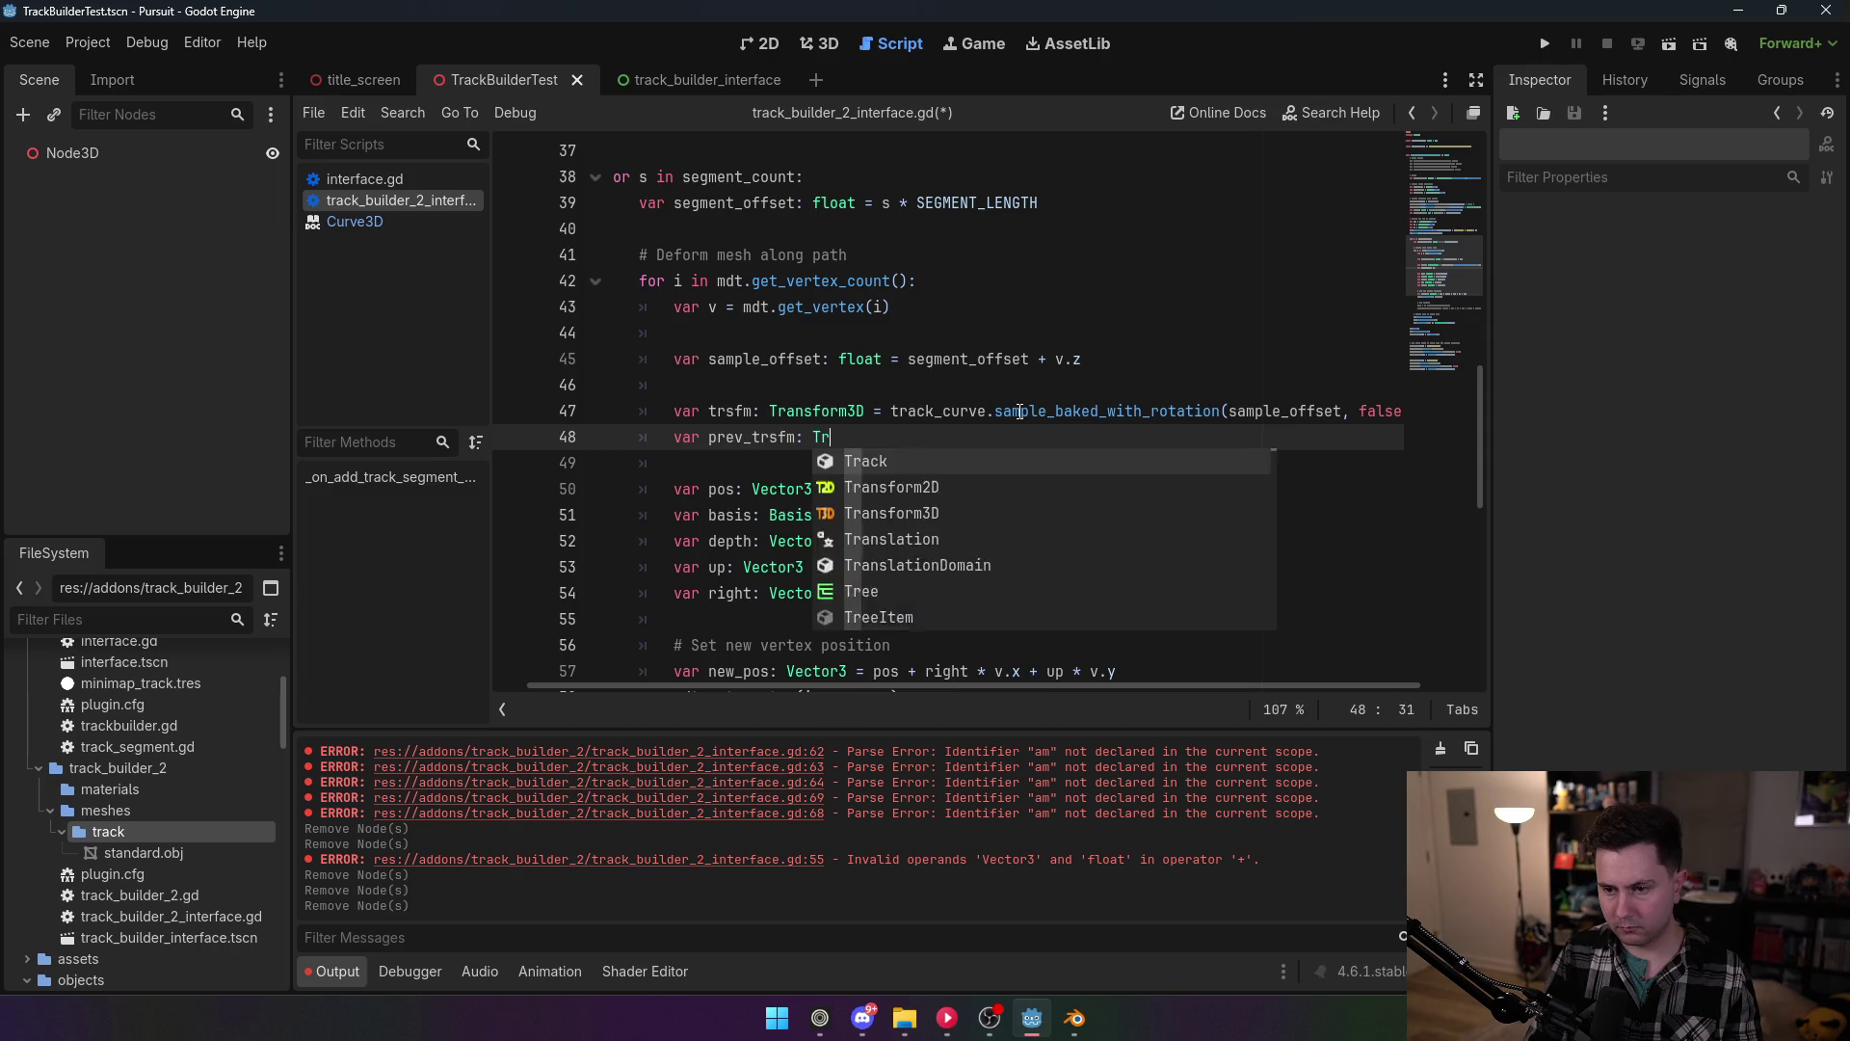
type("tr")
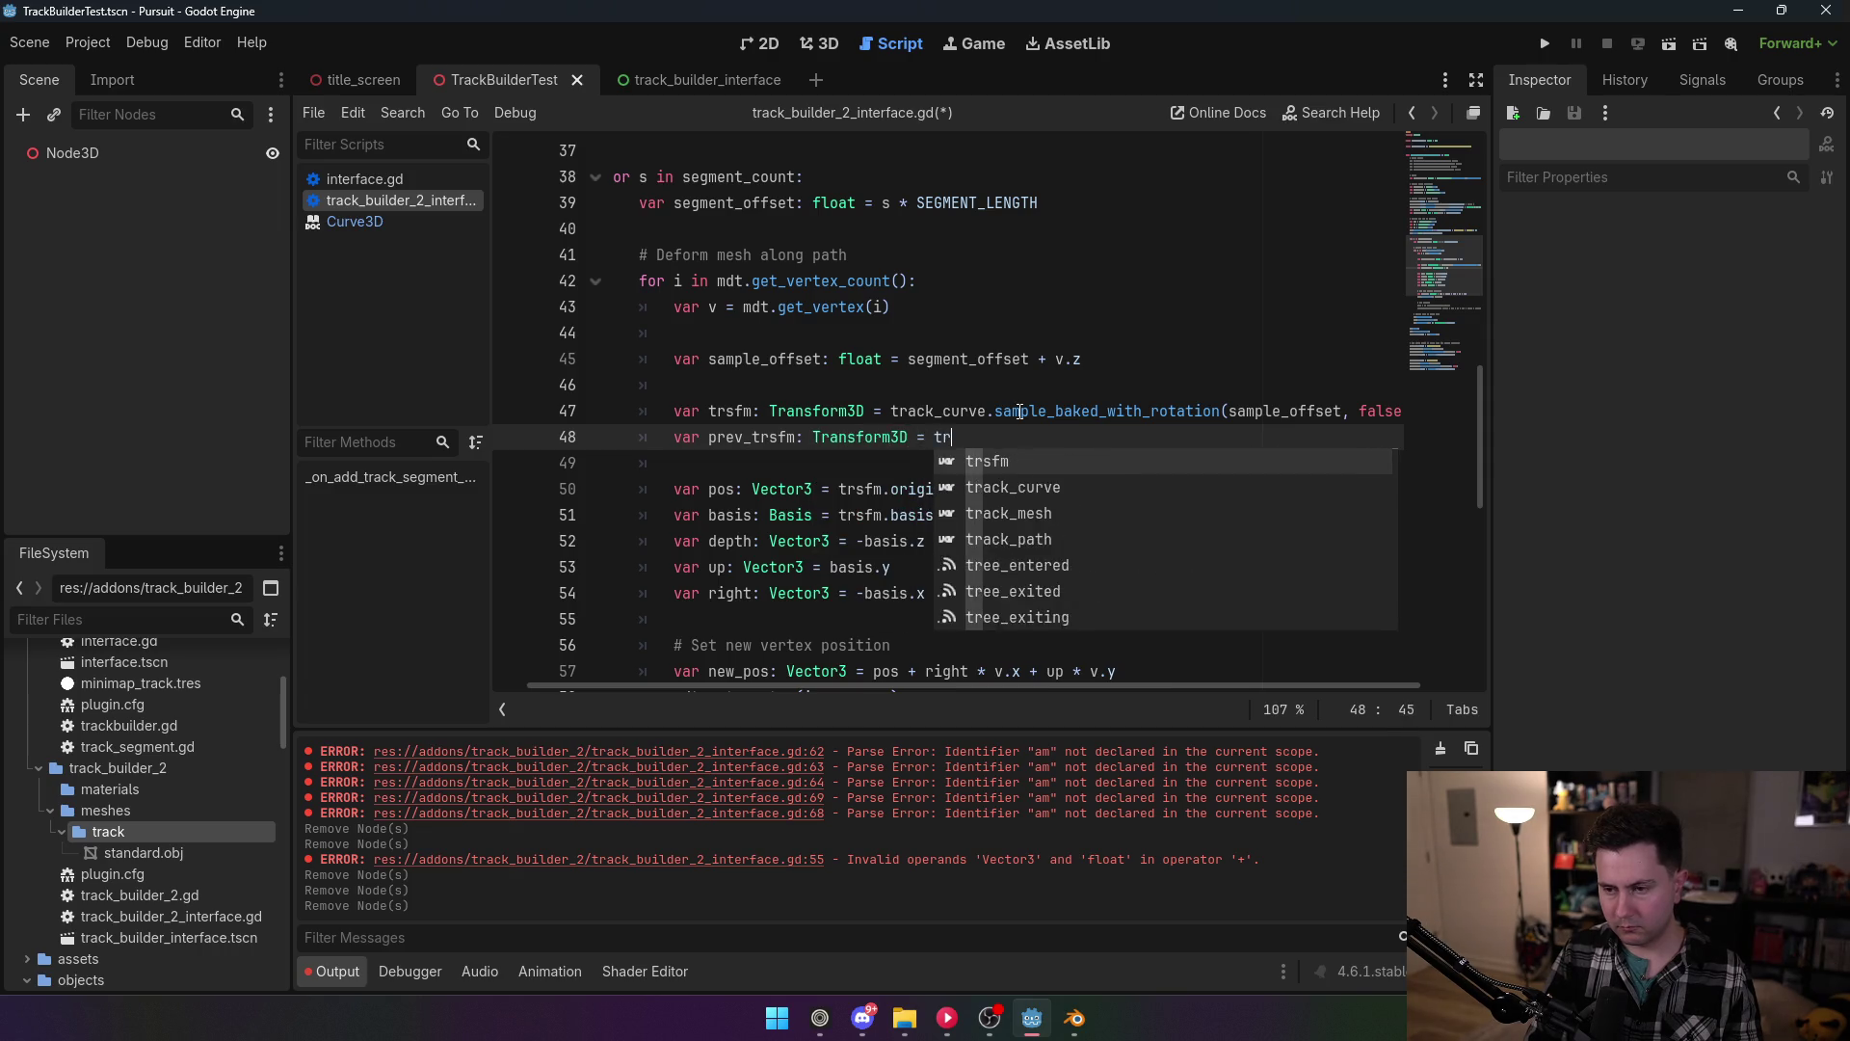
type("ack_cuve.")
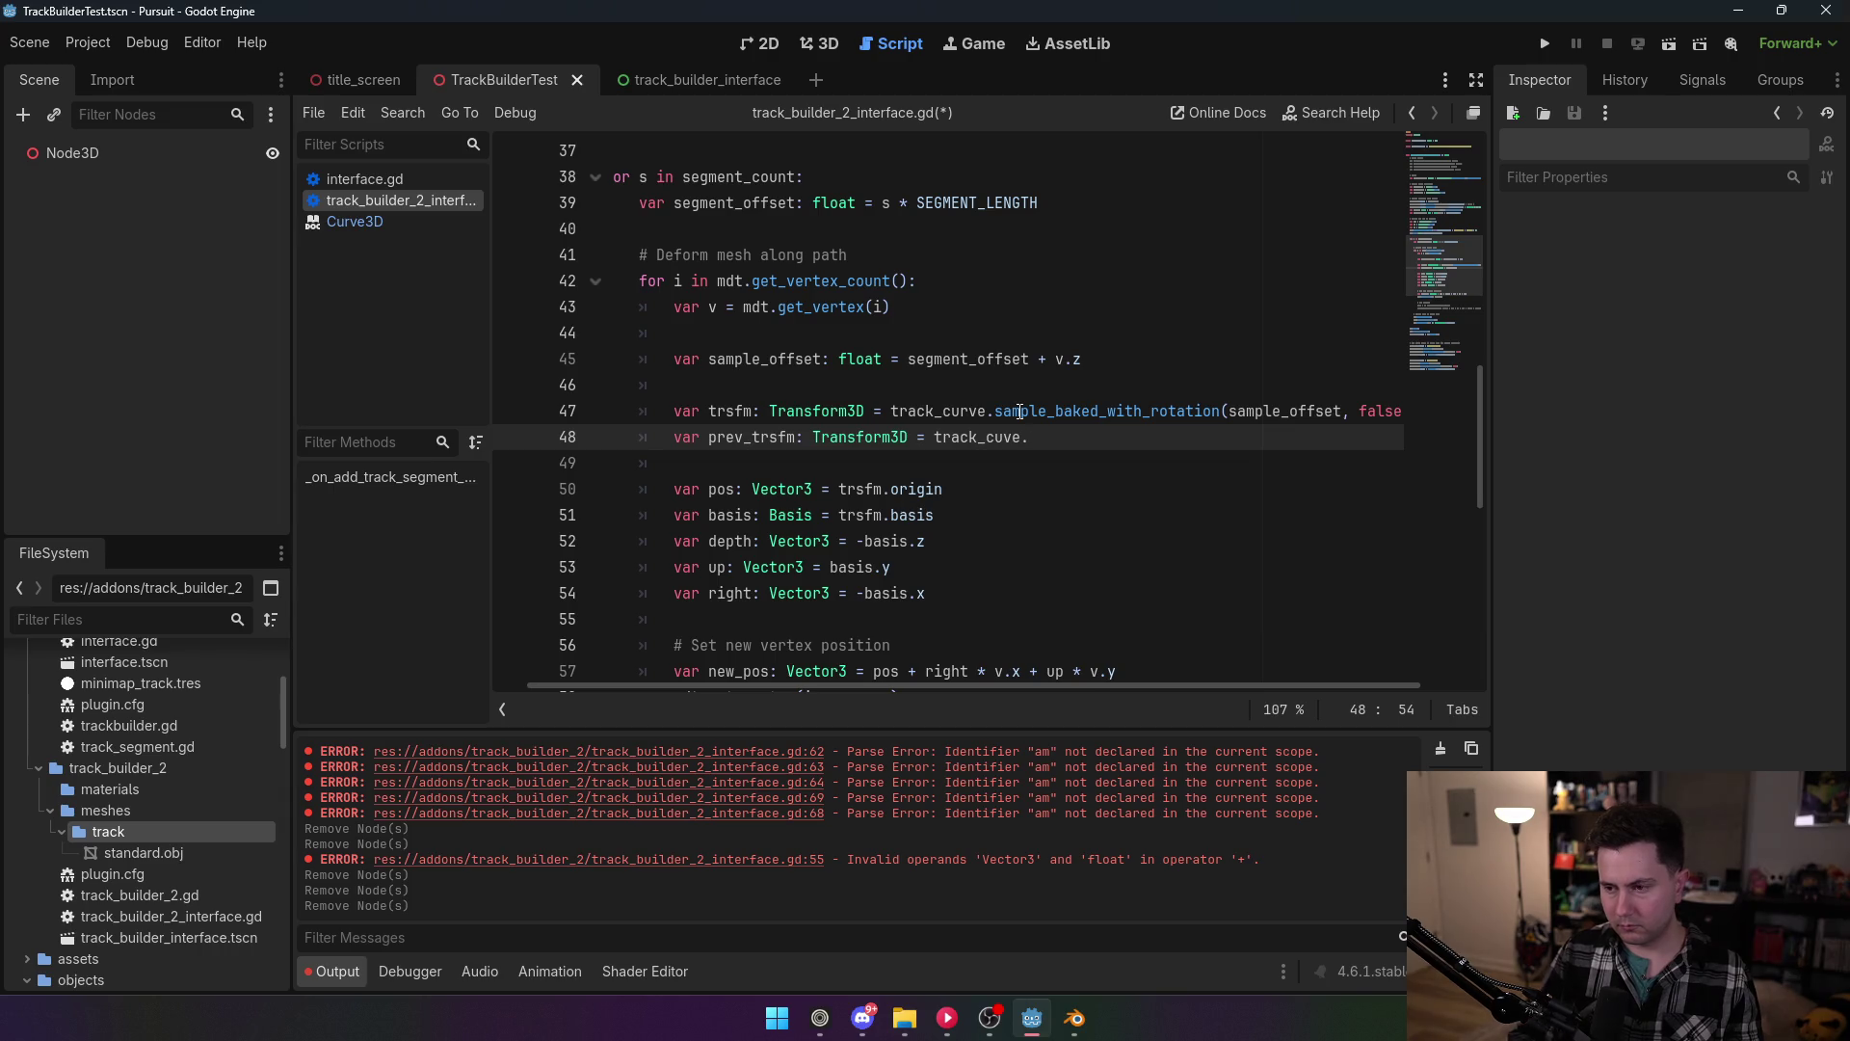
type("sampl")
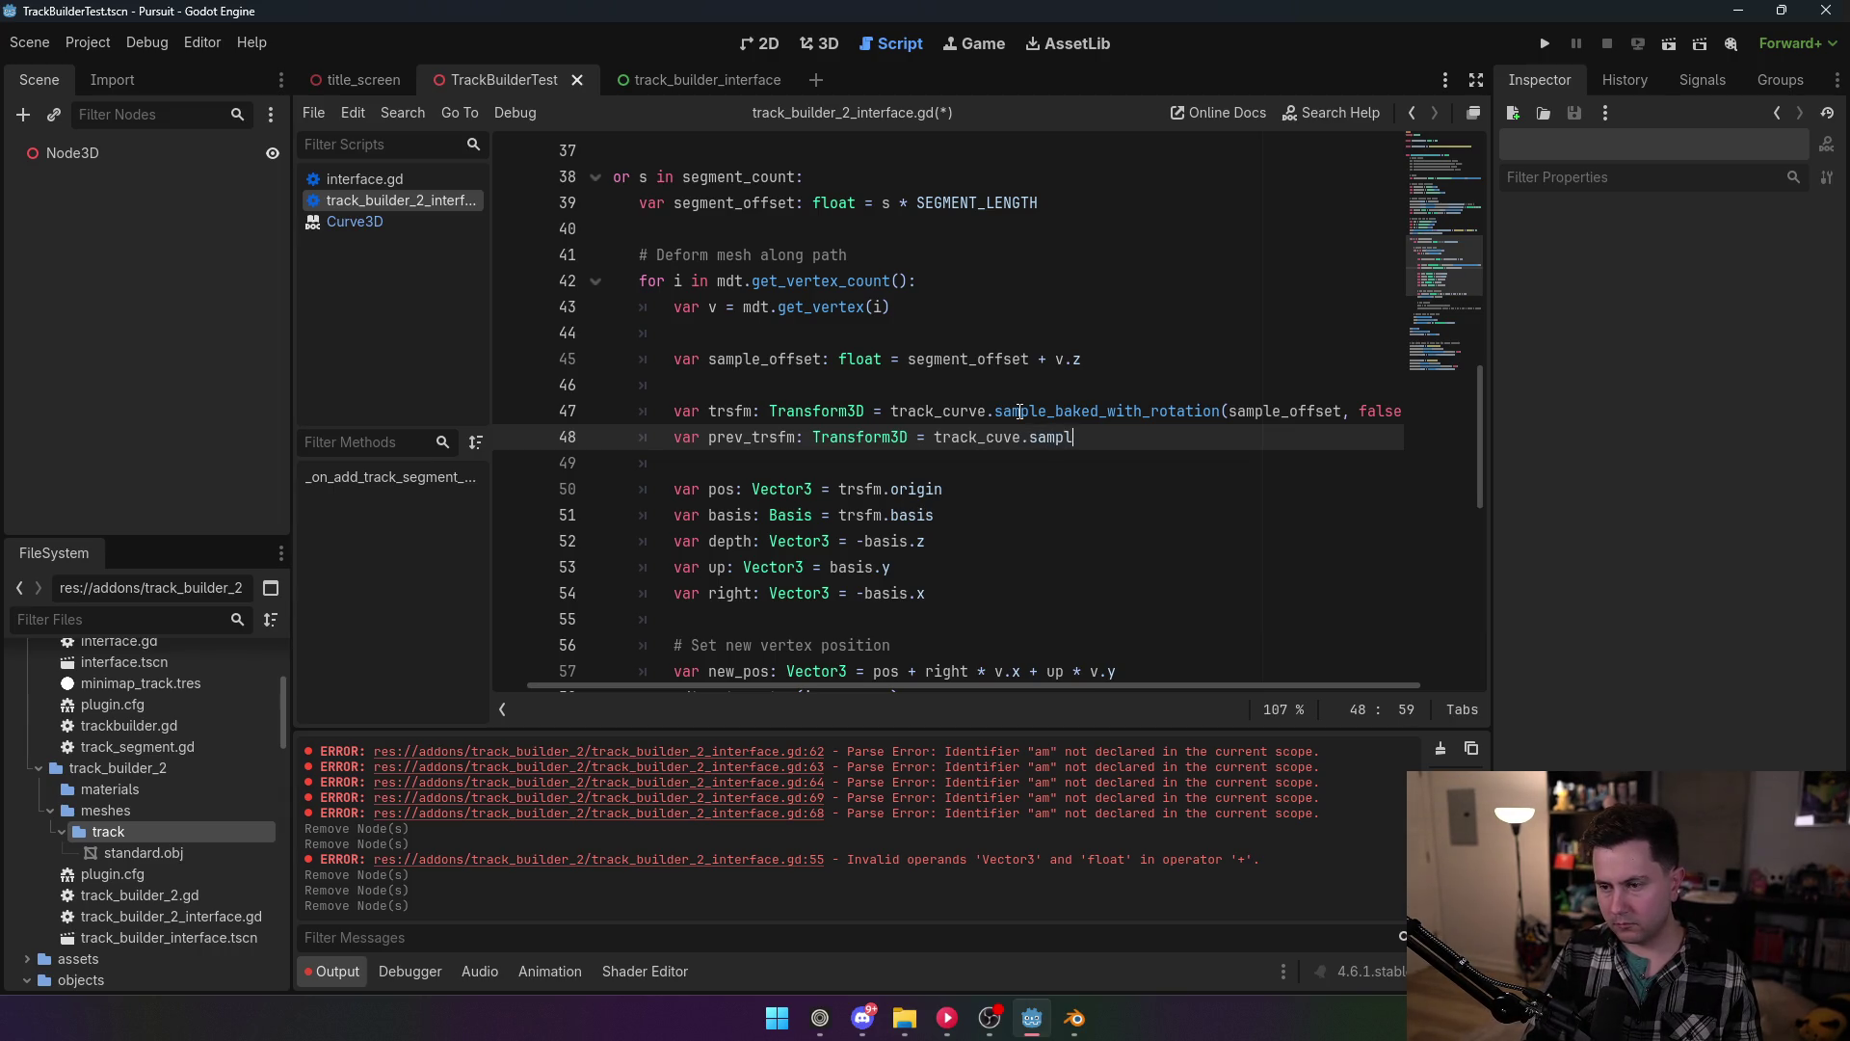
type("e")
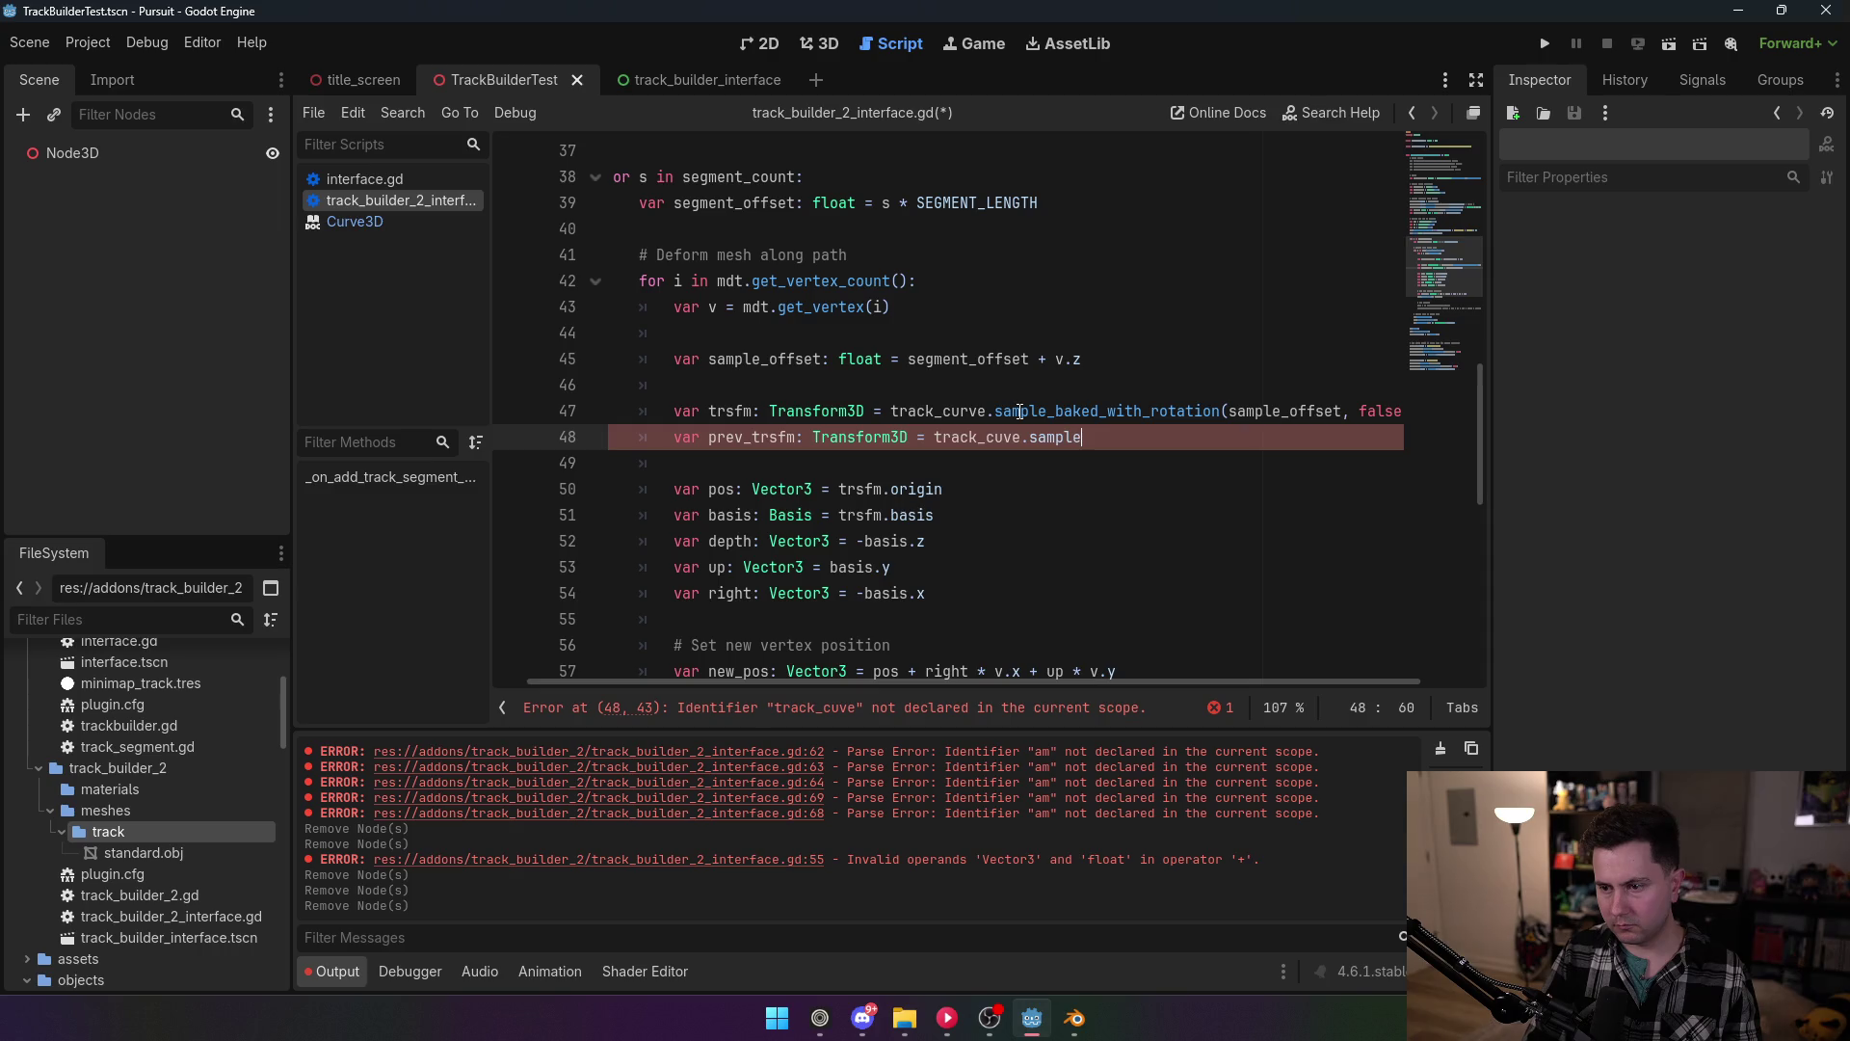
key("BackSpace")
key("BackSpace")
key("BackSpace")
type("ve.")
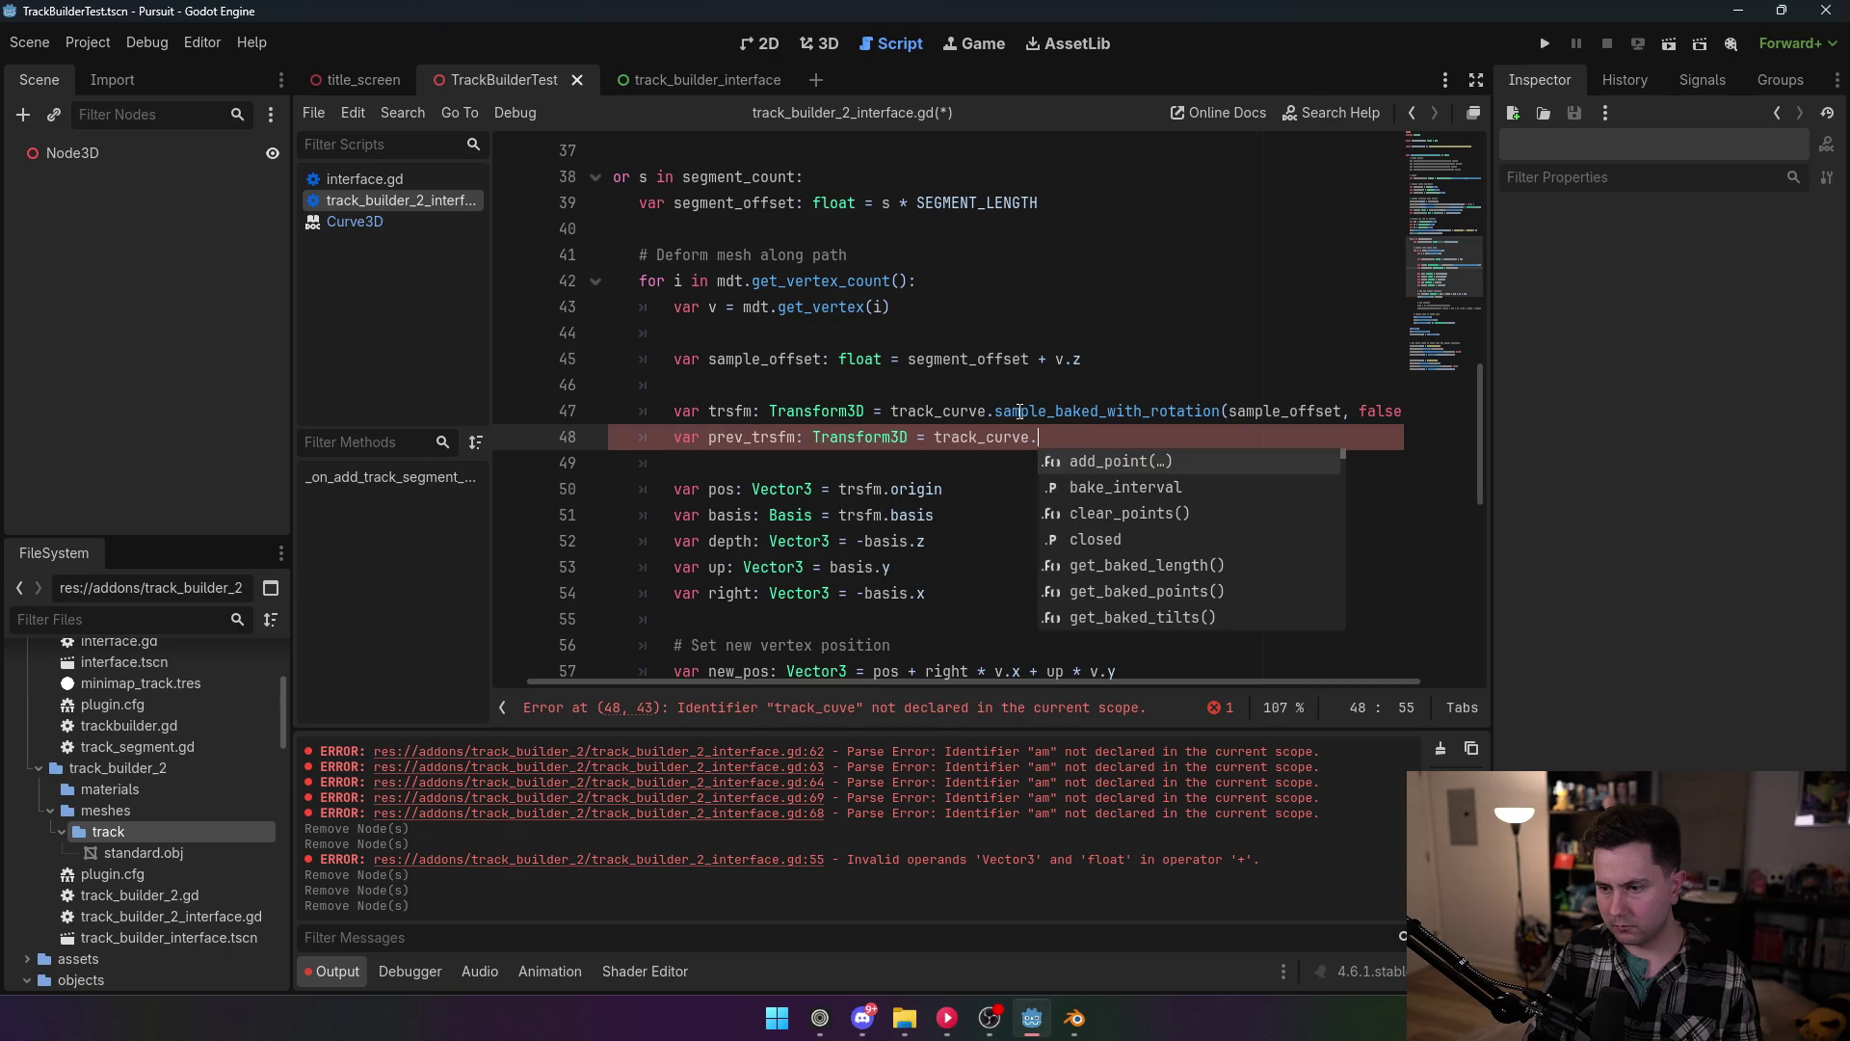
key("Escape")
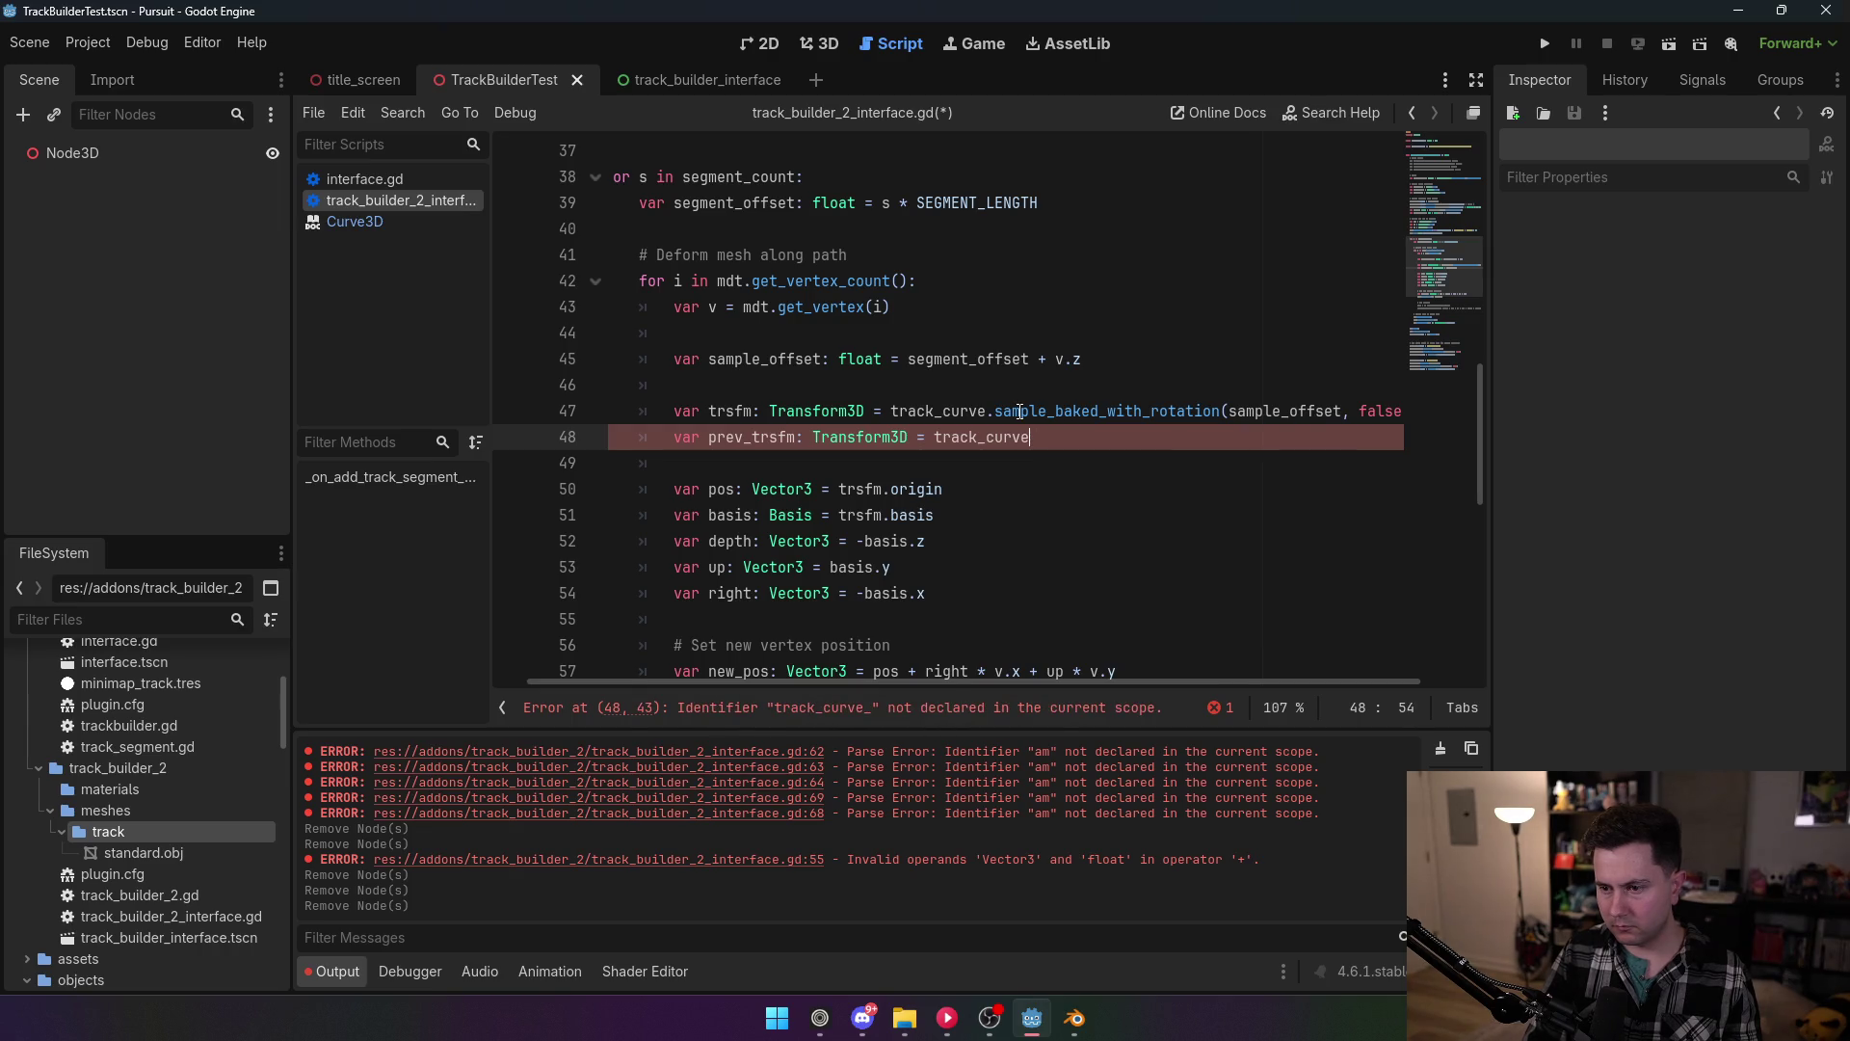
type(".sam")
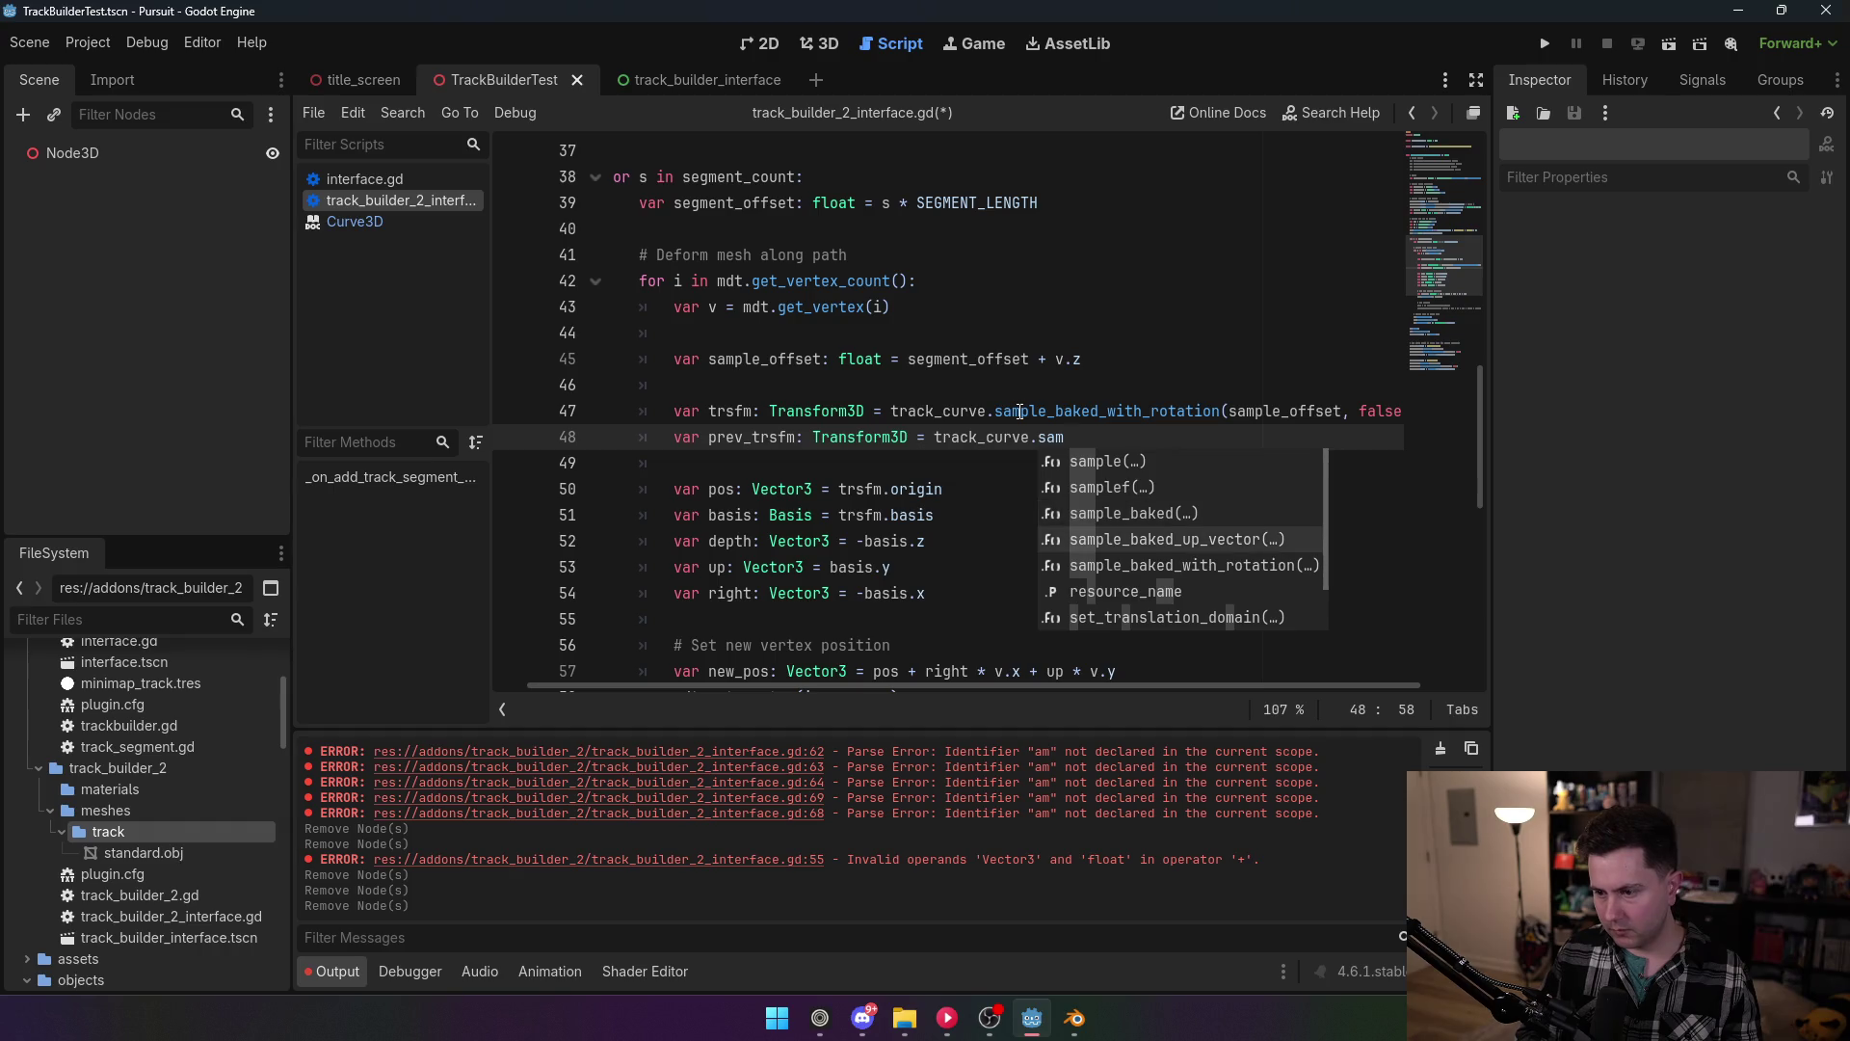
key("Down")
key("Return")
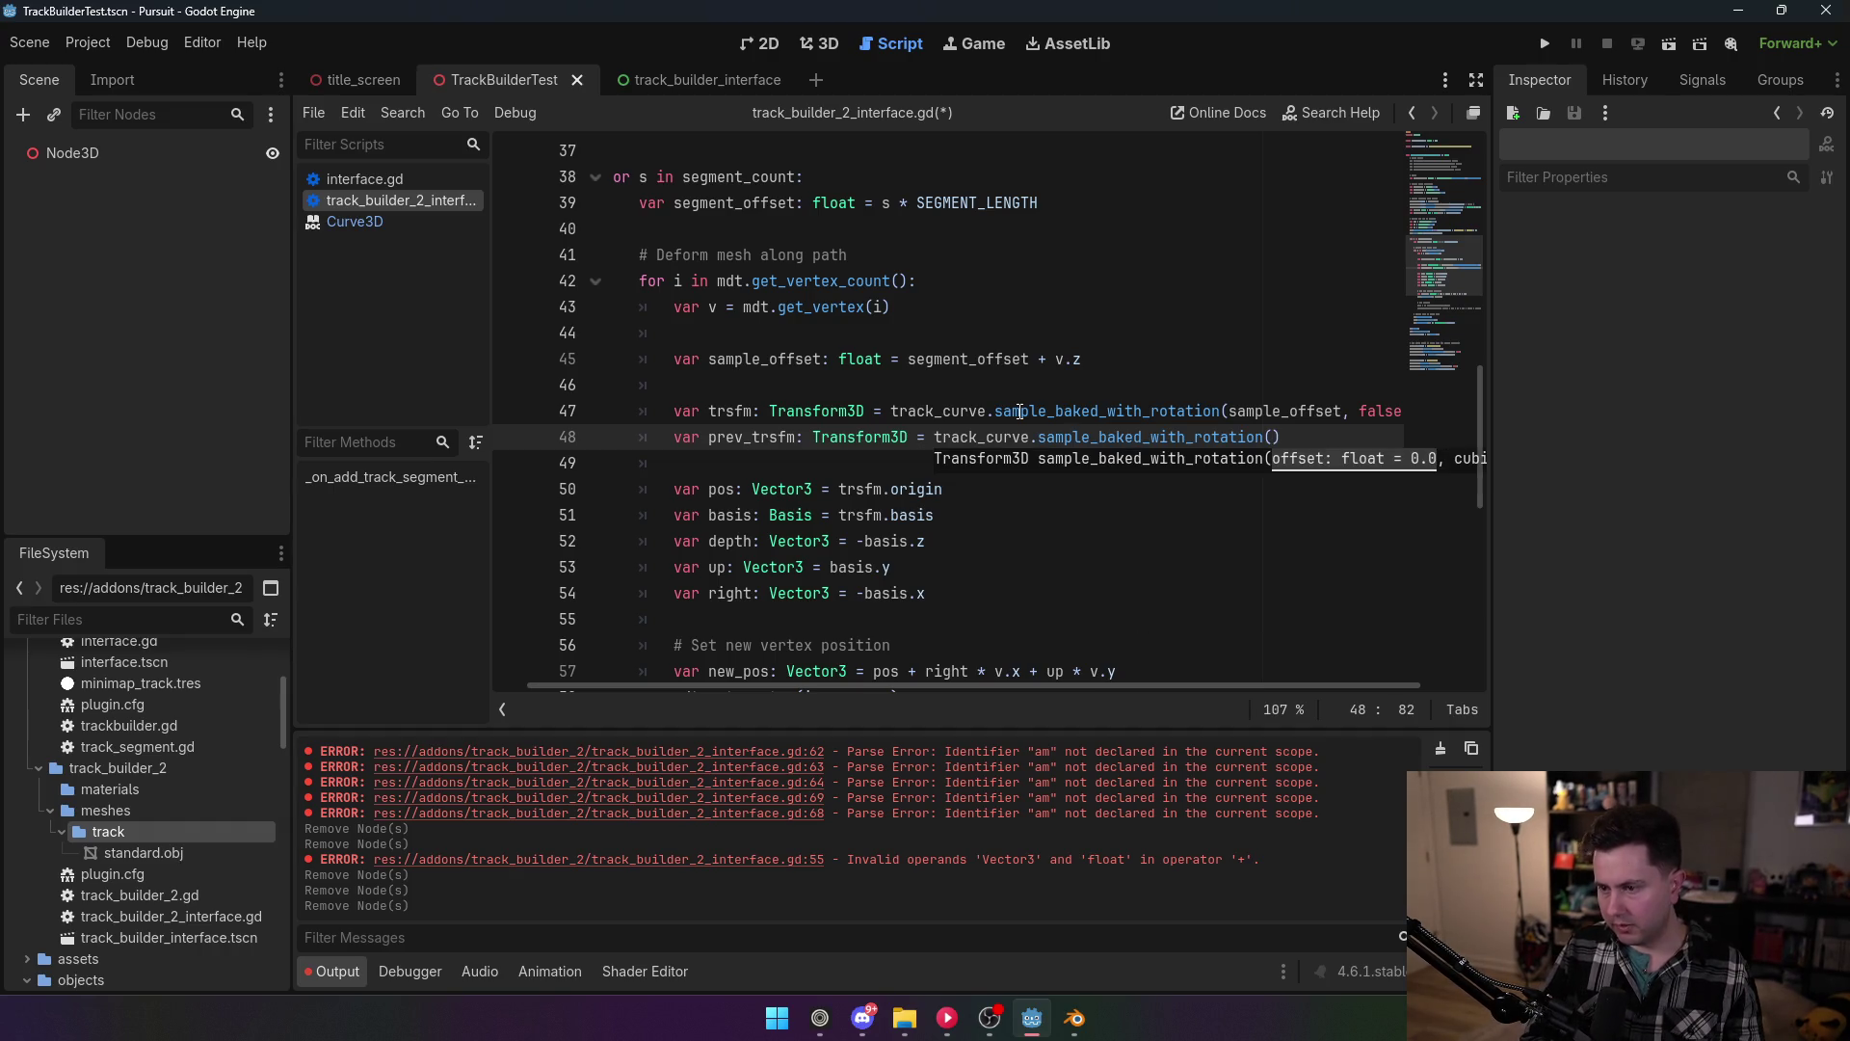
type("sam")
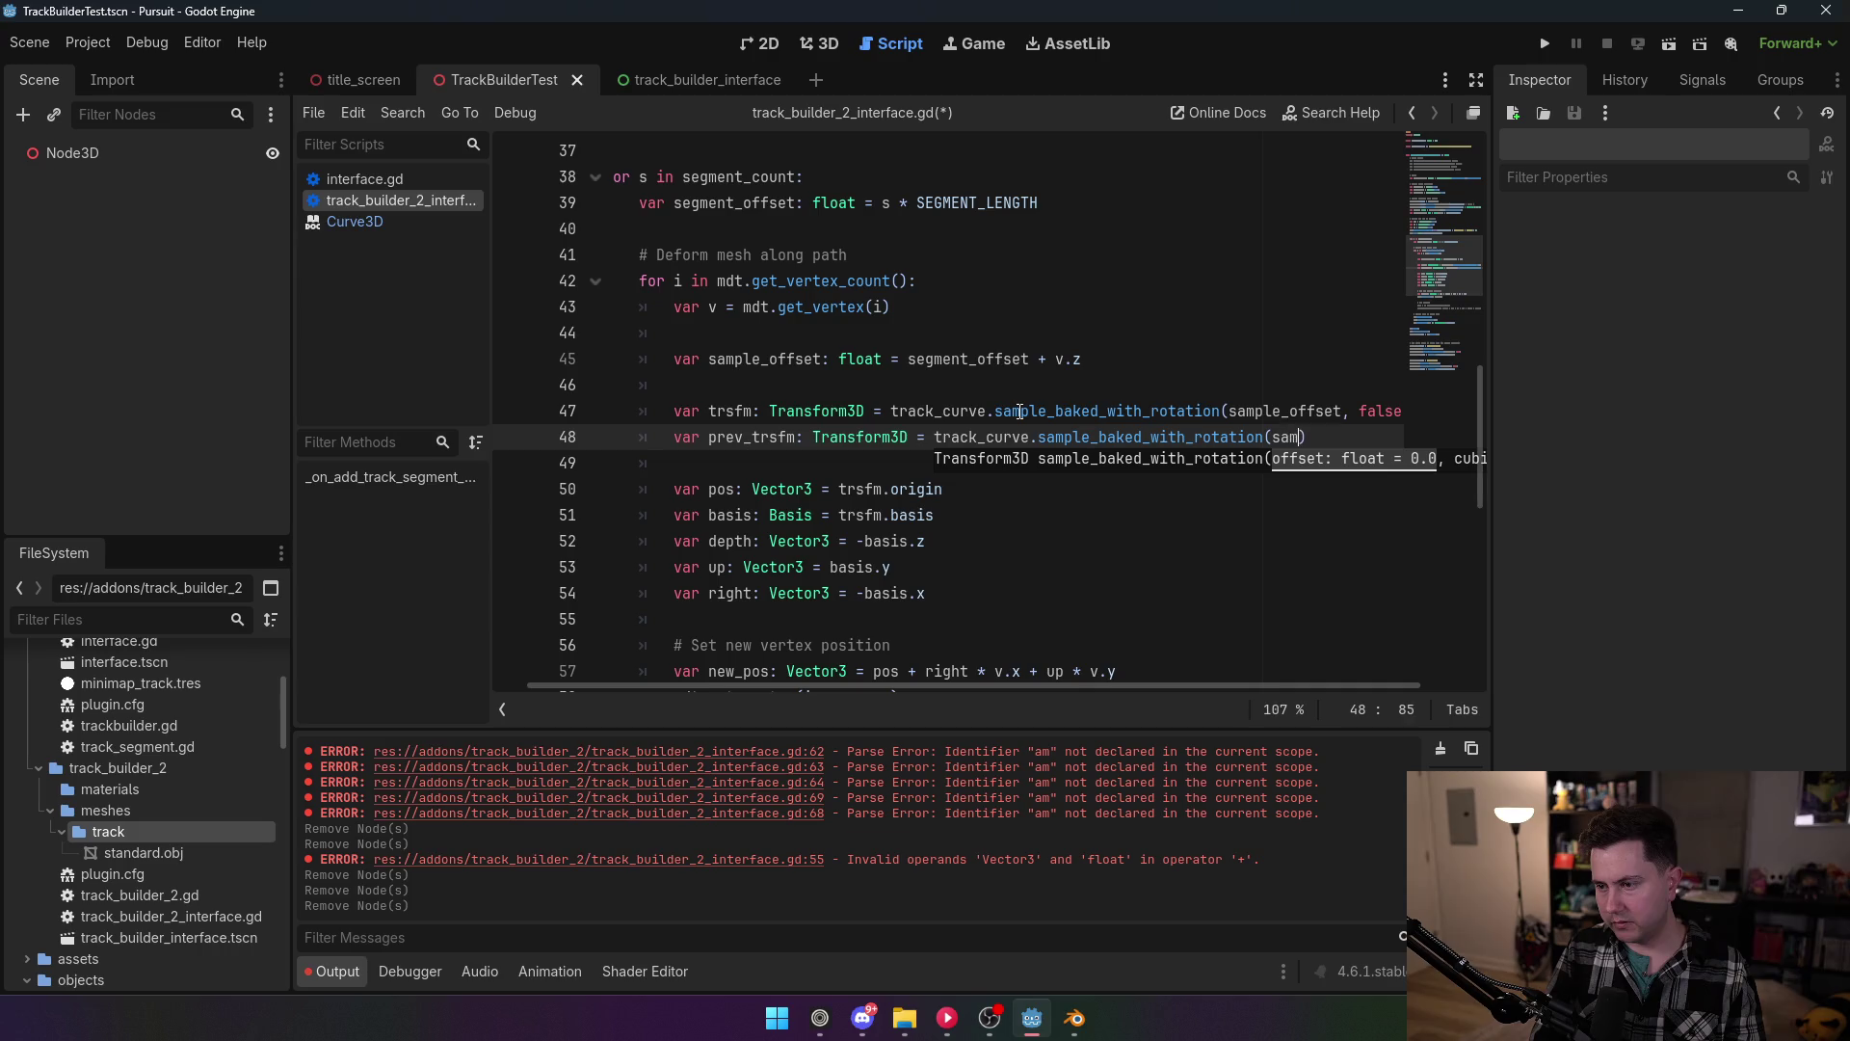
type("ple_offset")
type("- ")
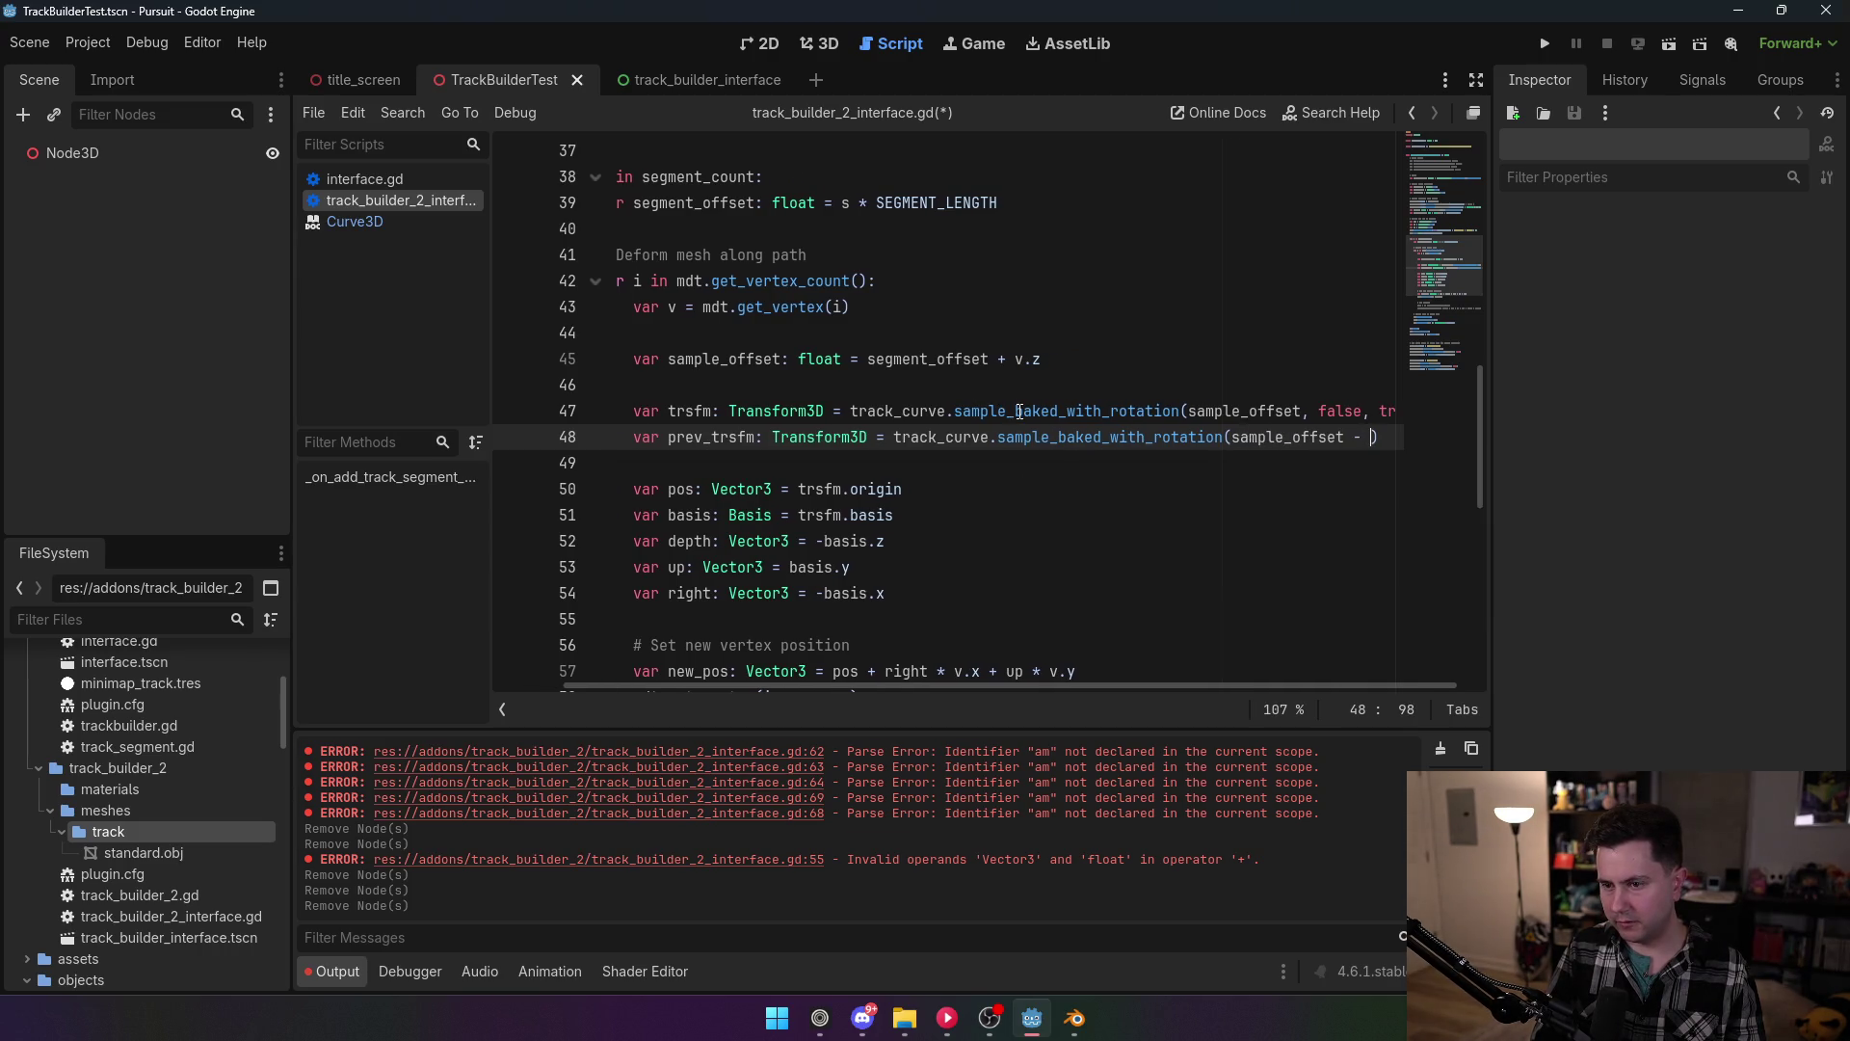
type("SEG")
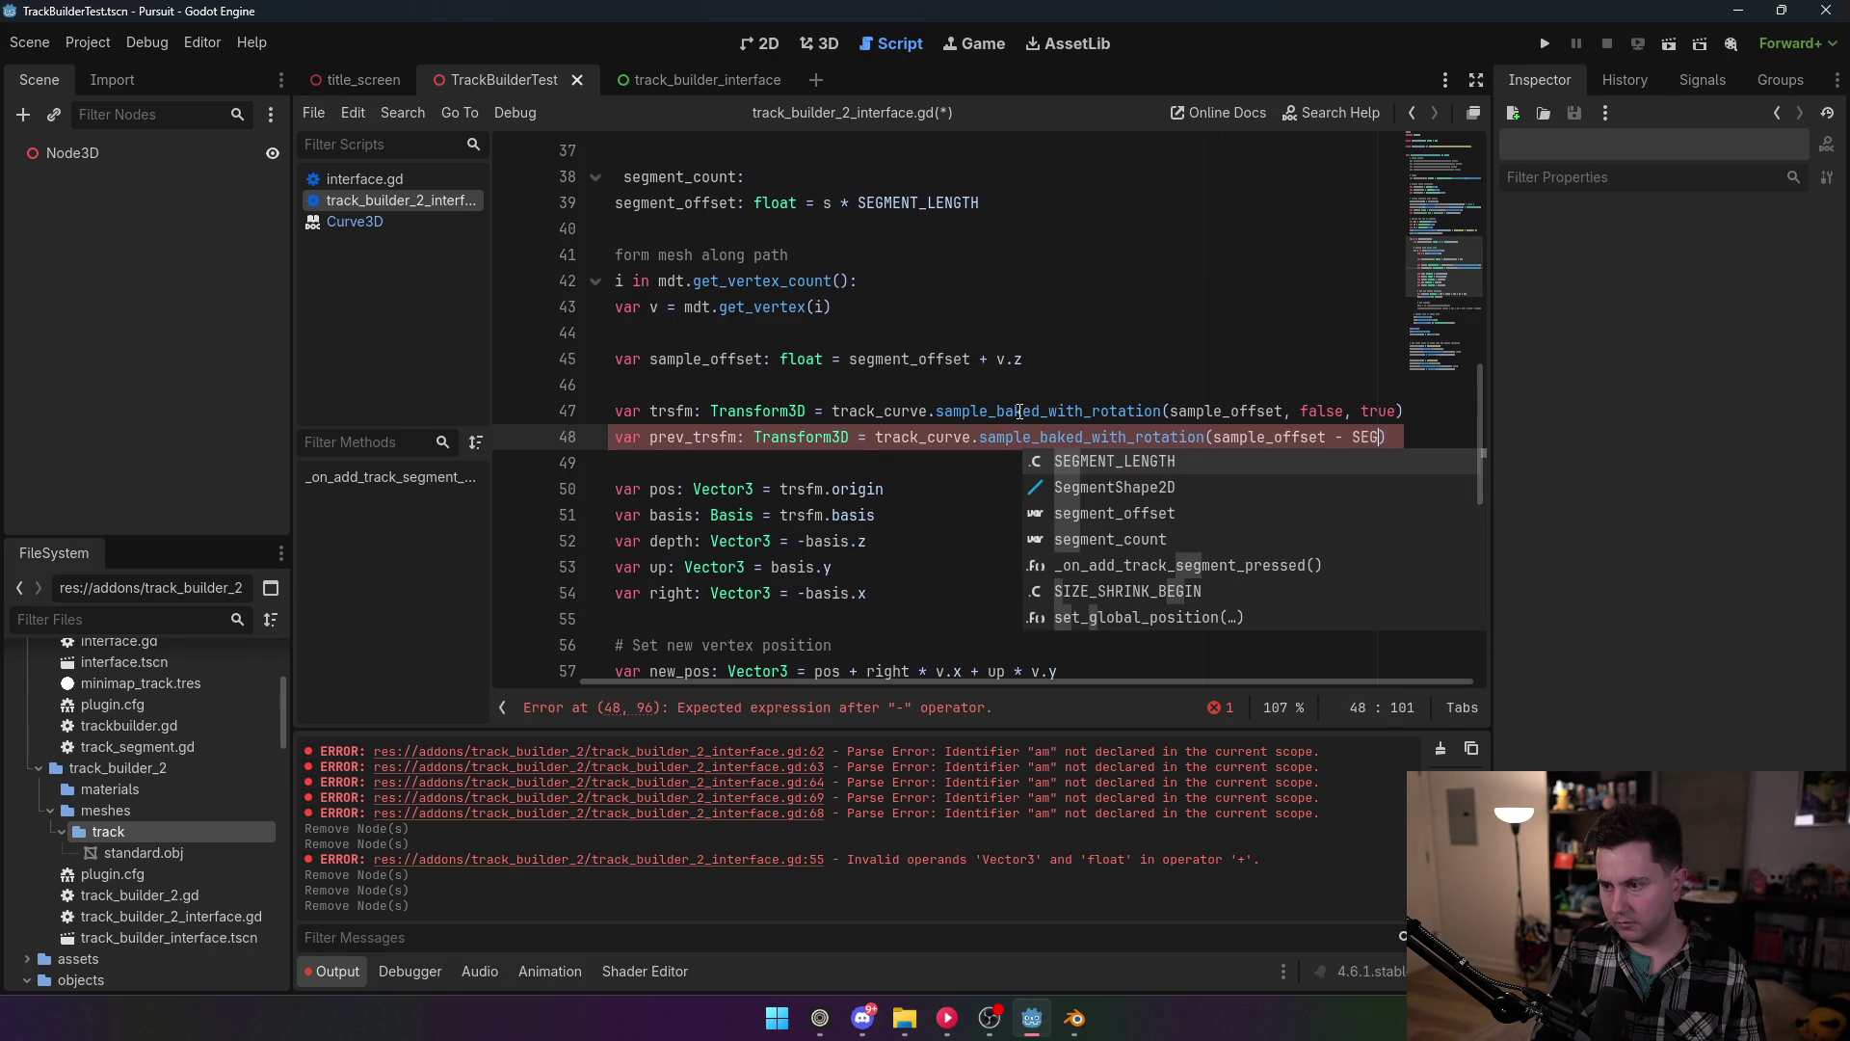
key("Return")
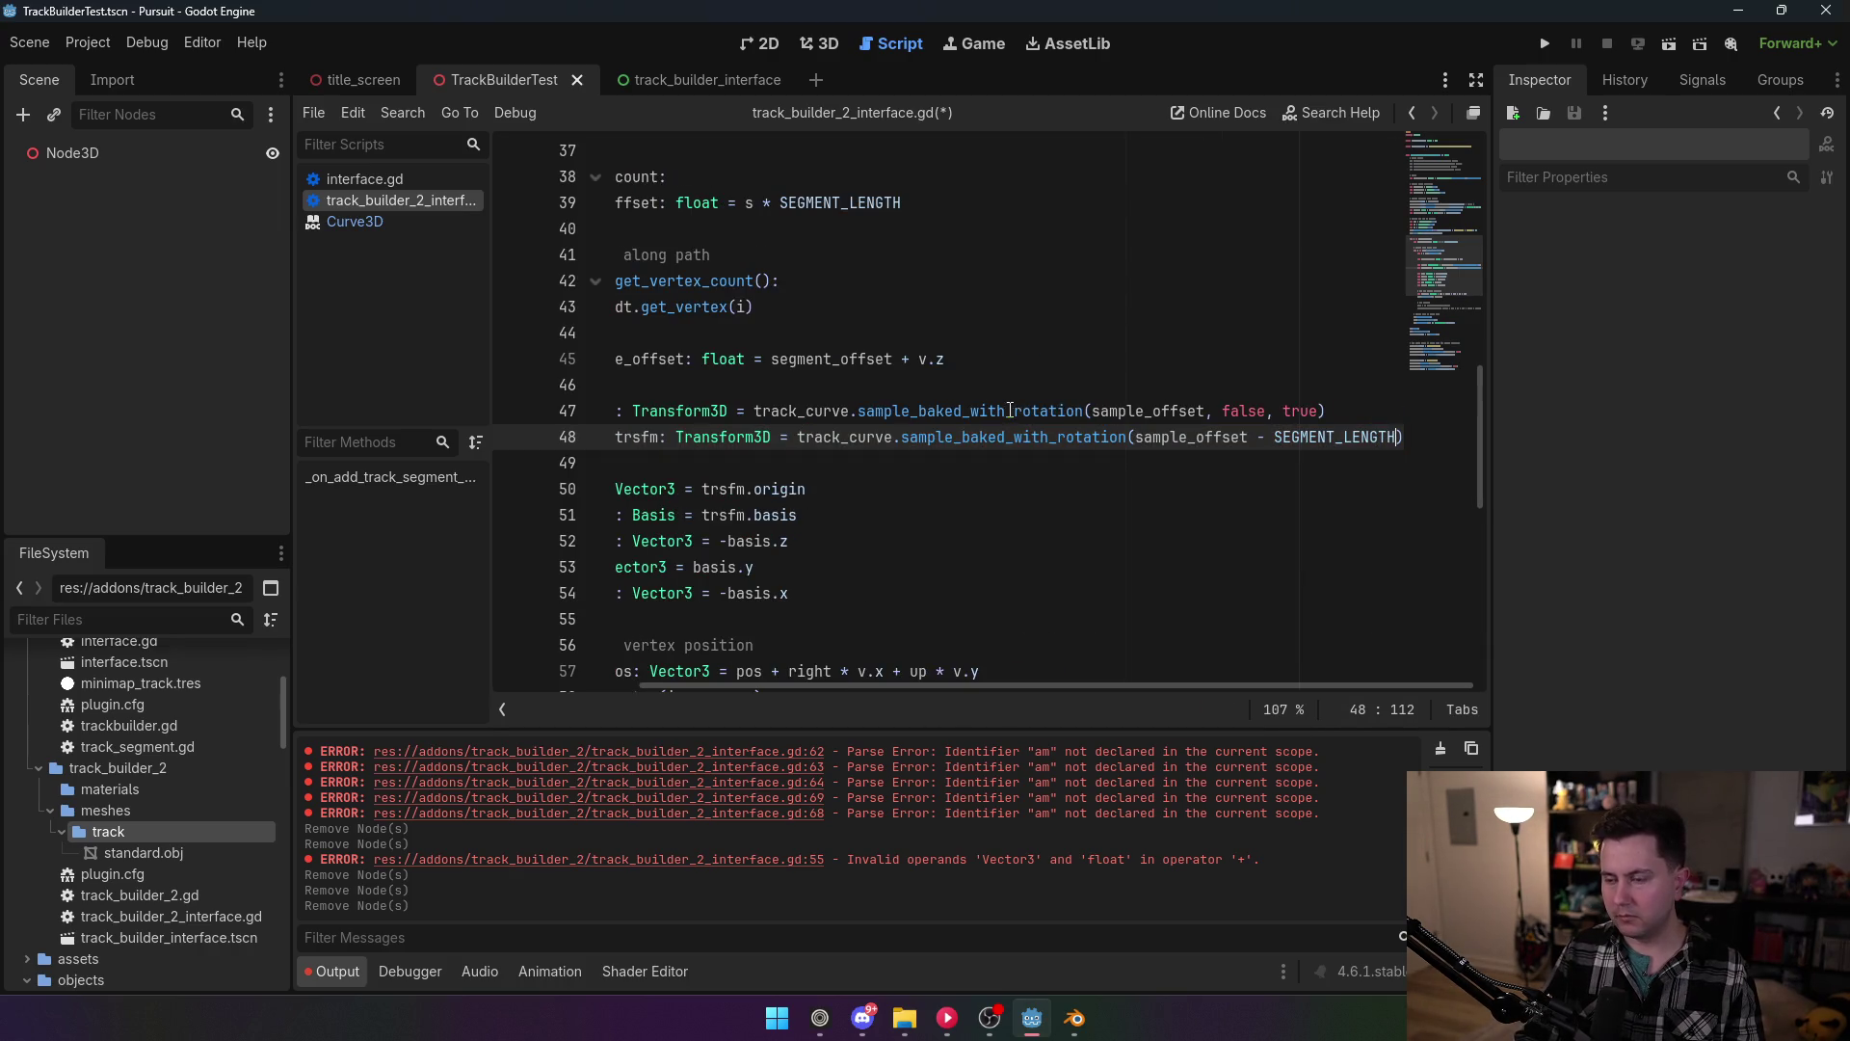